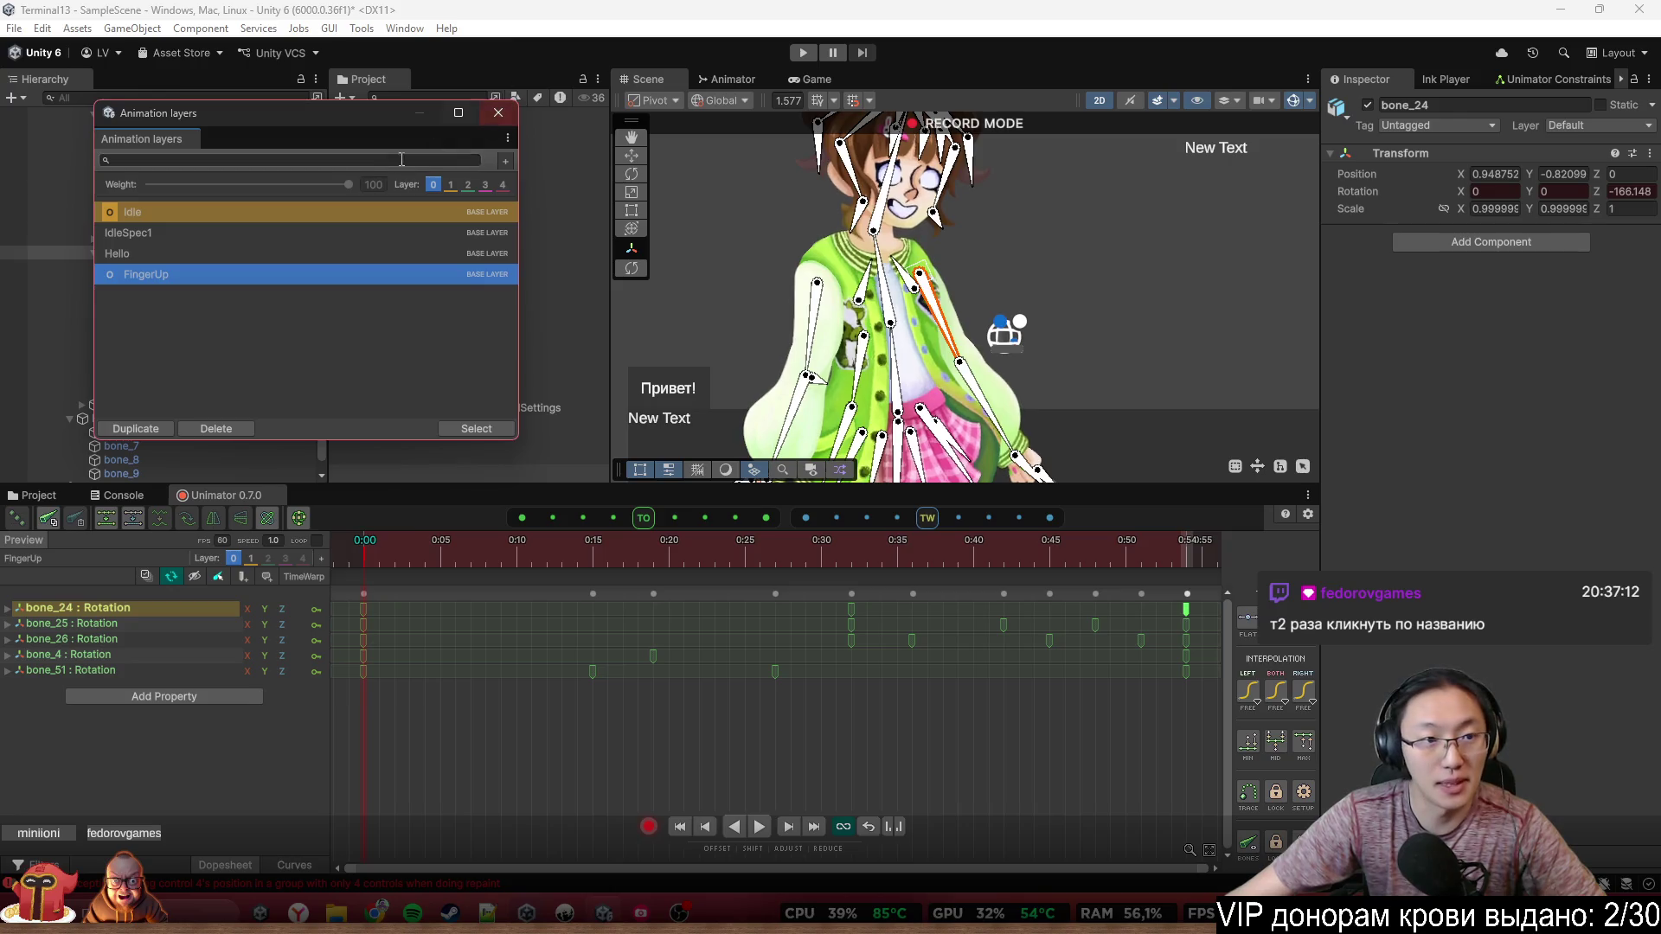
# Load the Idle clip, then the FingerUp clip, into the Unimator timeline and check layer 1
pyautogui.doubleClick(292, 209)
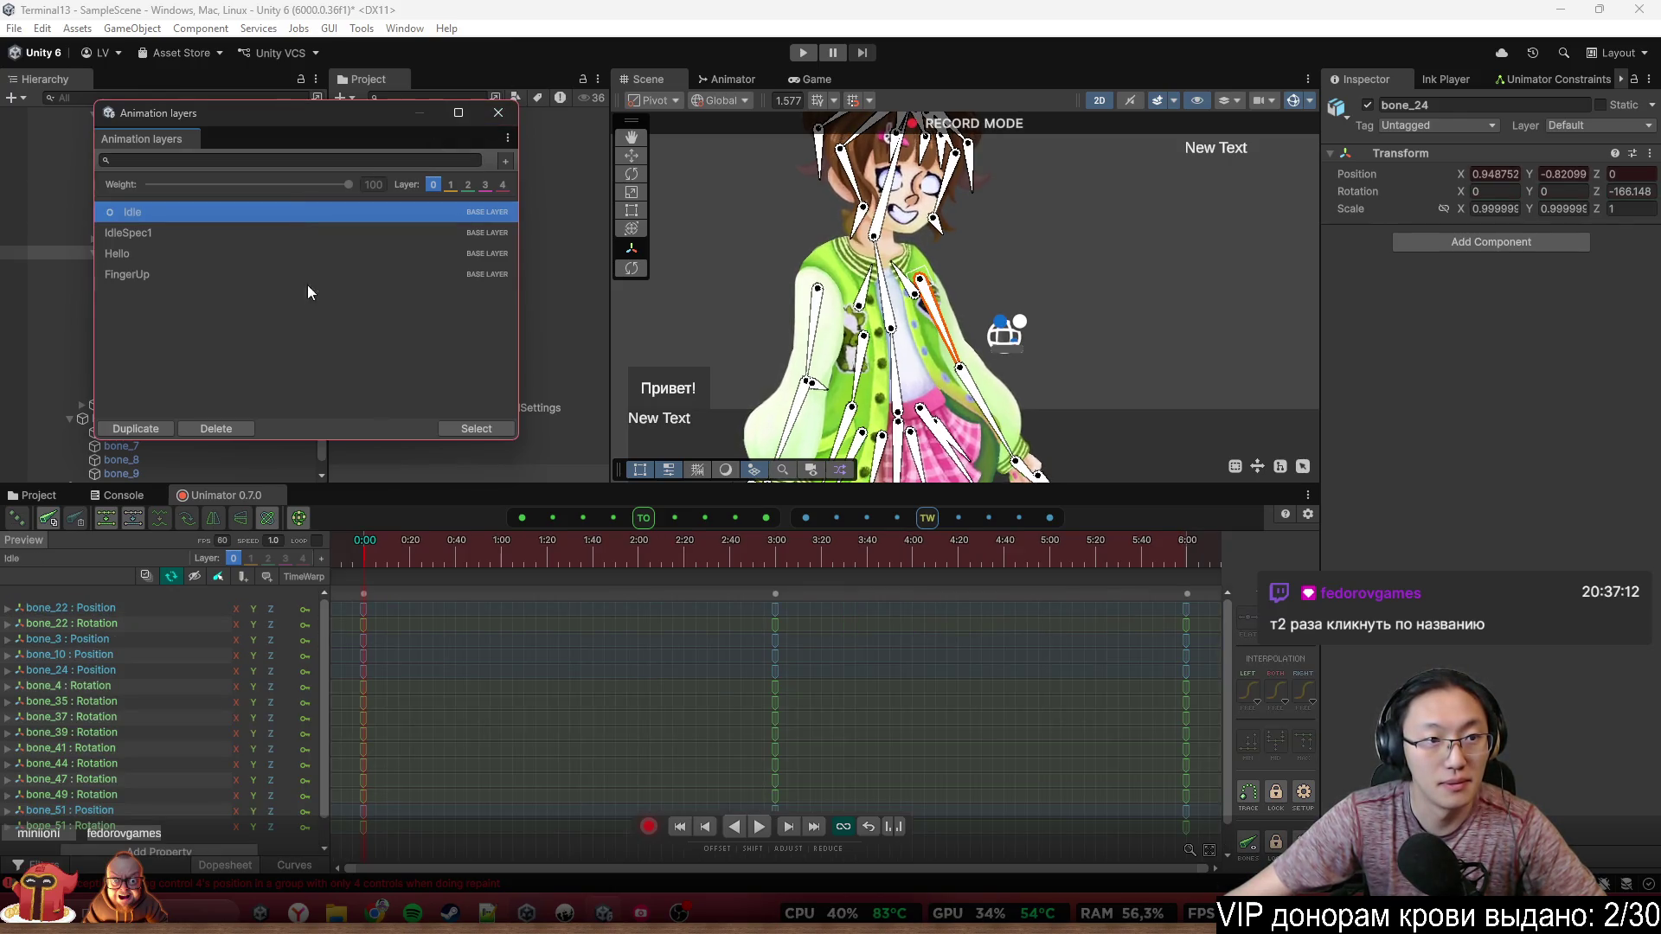
pyautogui.doubleClick(209, 273)
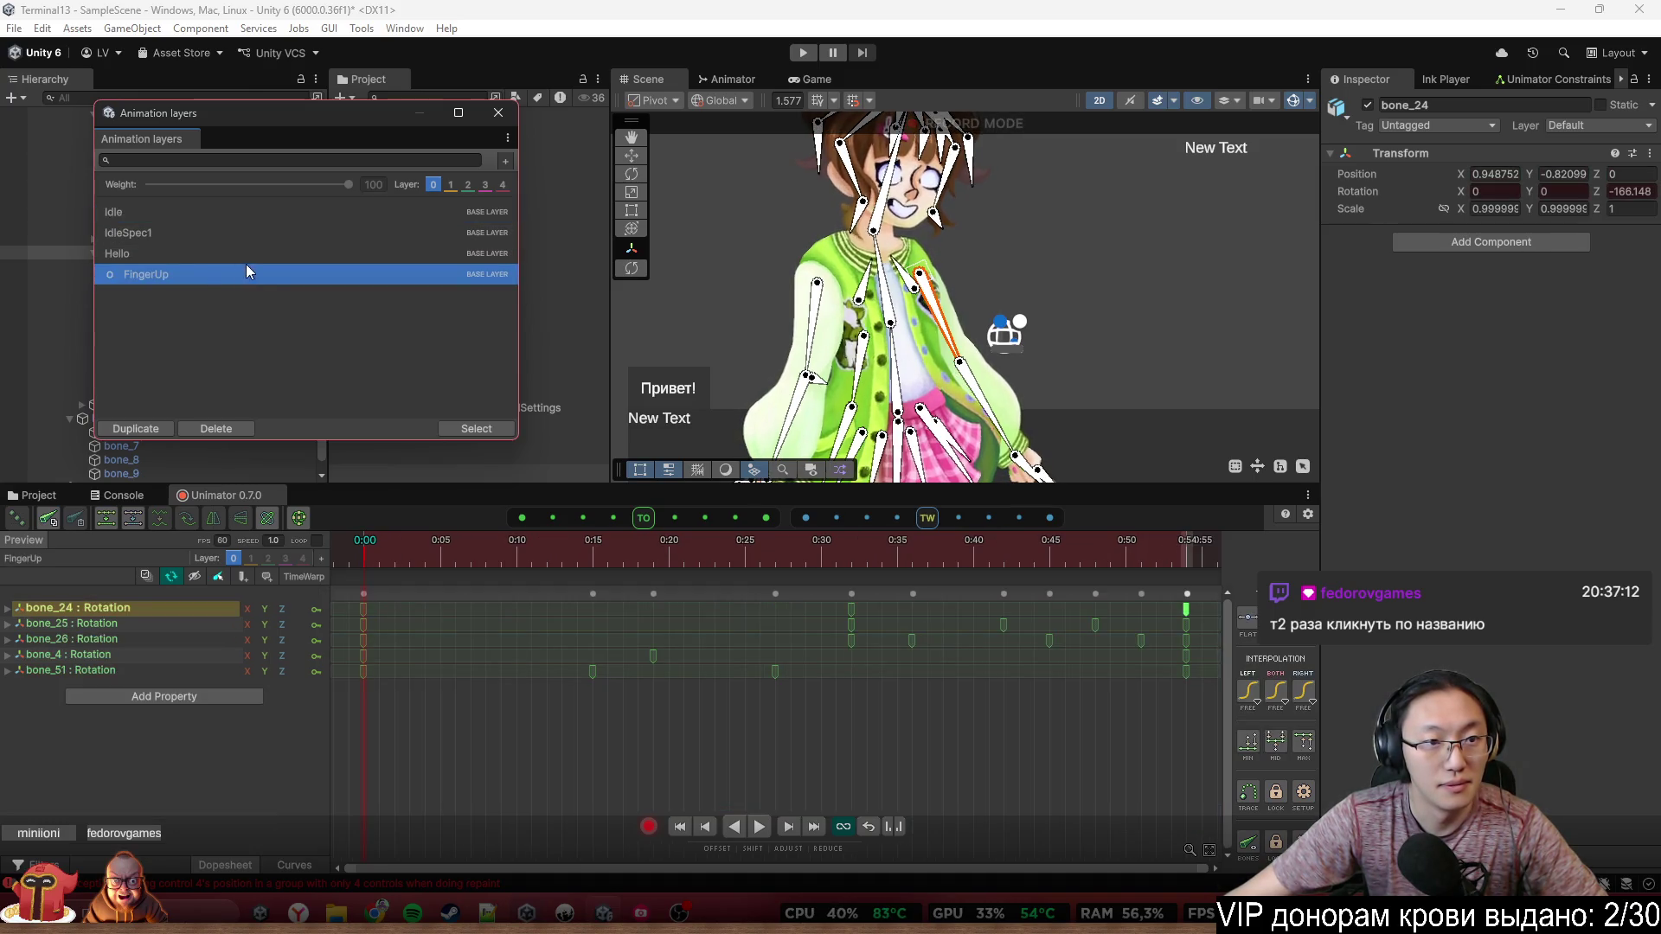
pyautogui.click(450, 185)
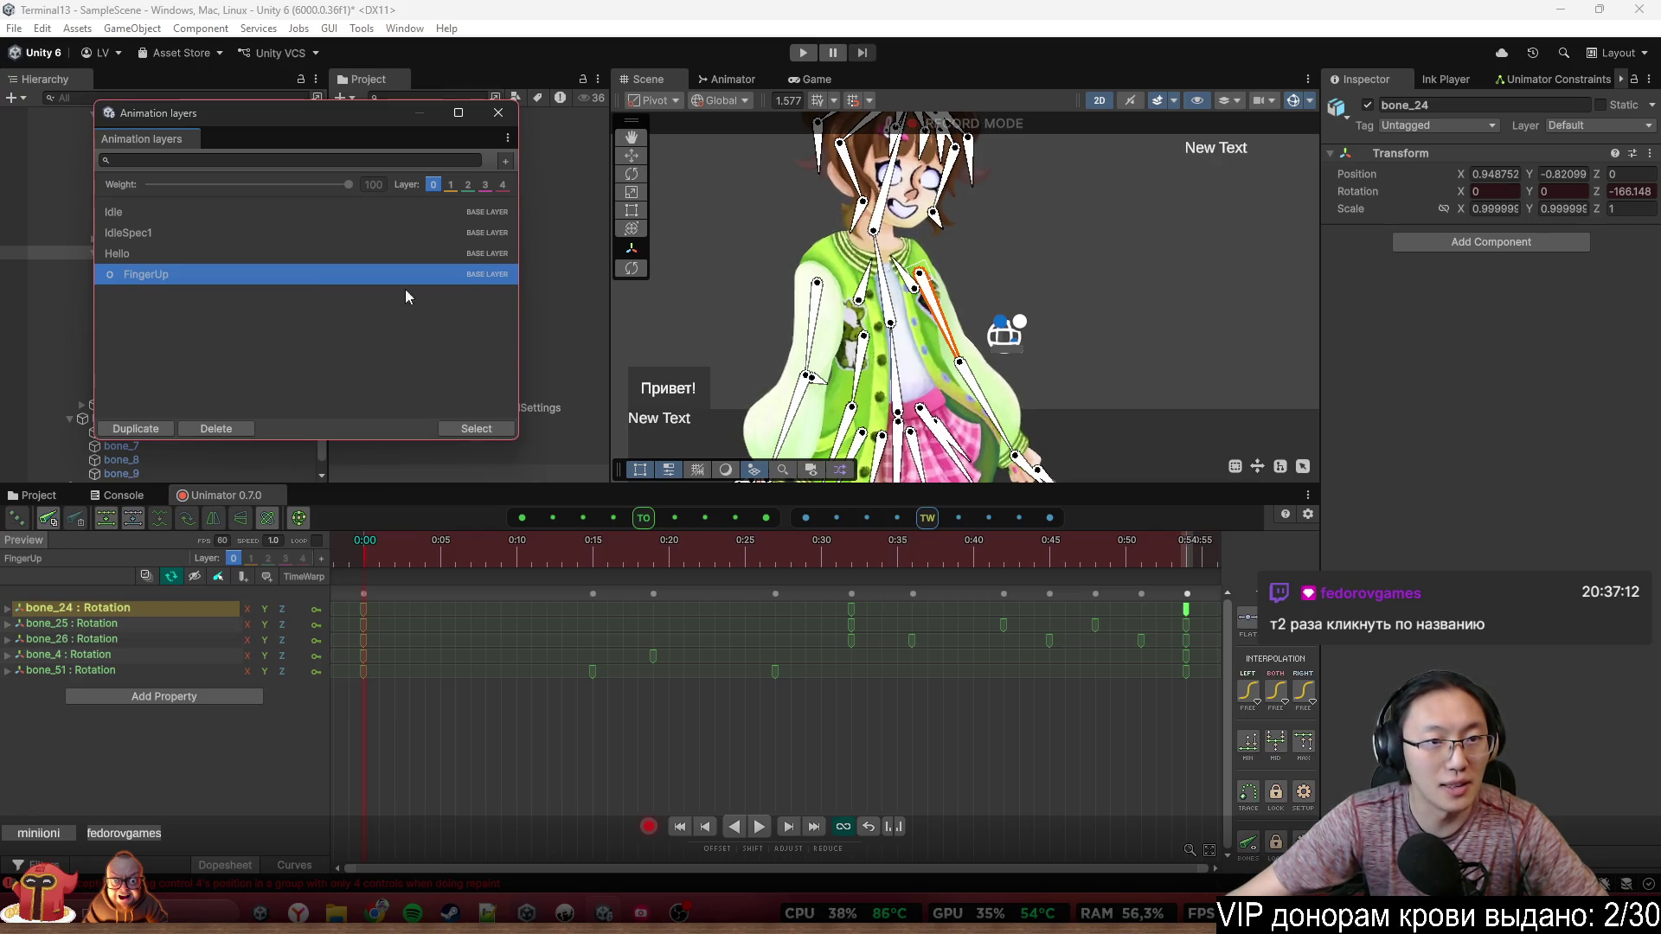
pyautogui.click(498, 112)
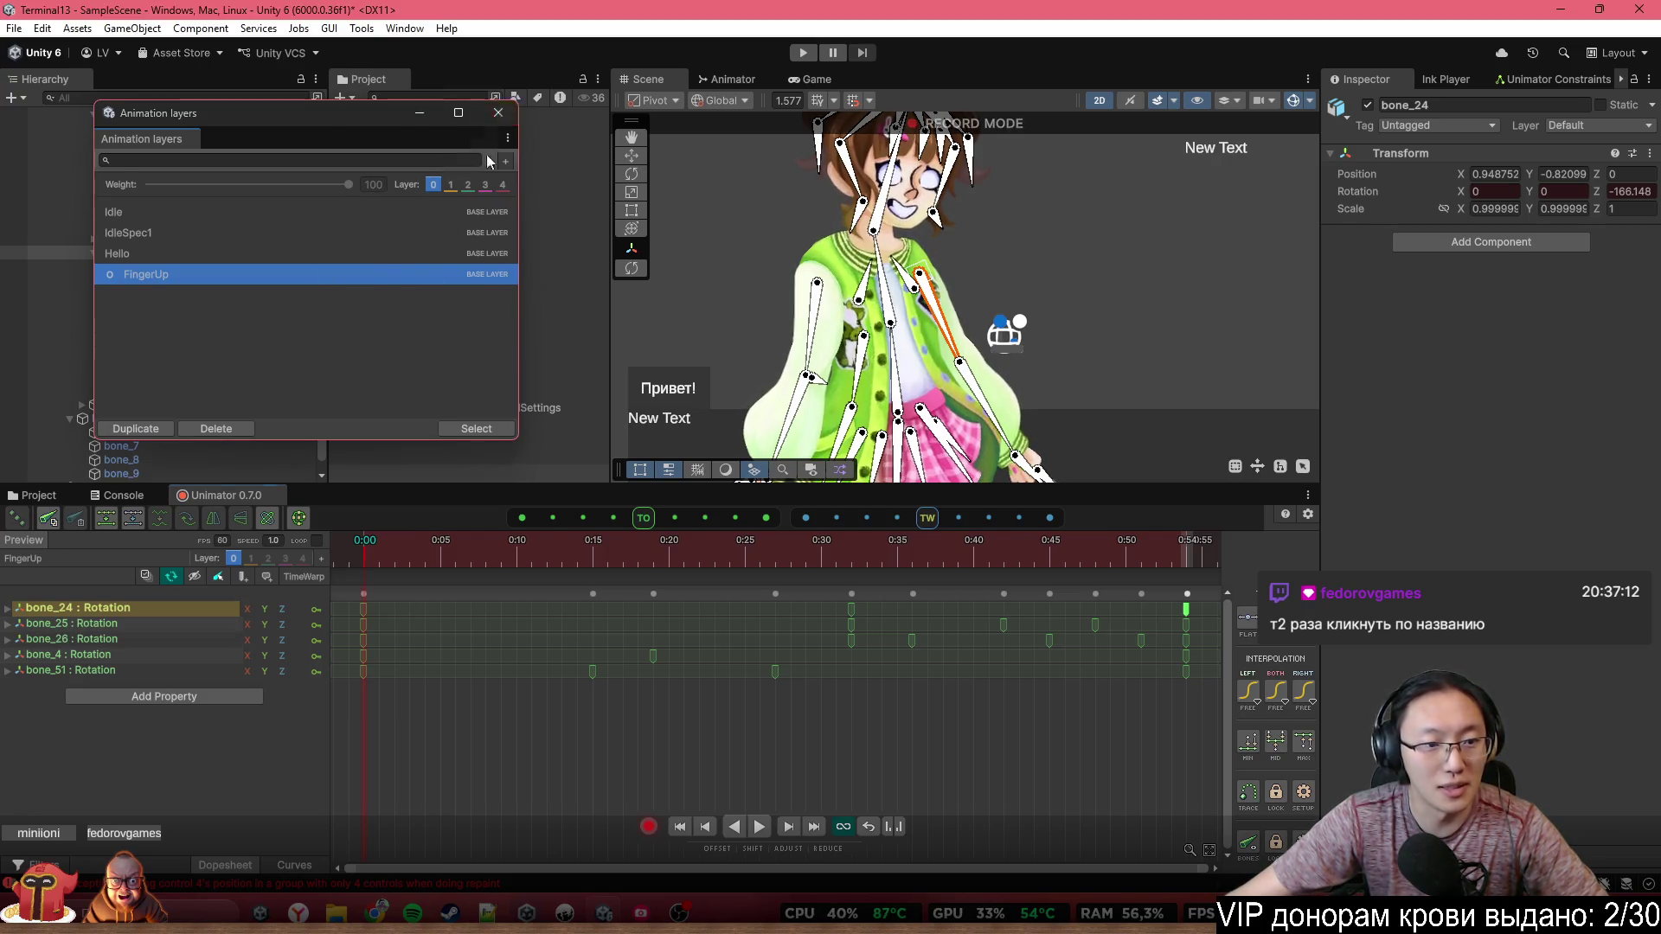
# Reopen the clip list, compare animation layers 0 and 1, and close the list
pyautogui.doubleClick(136, 561)
pyautogui.click(451, 189)
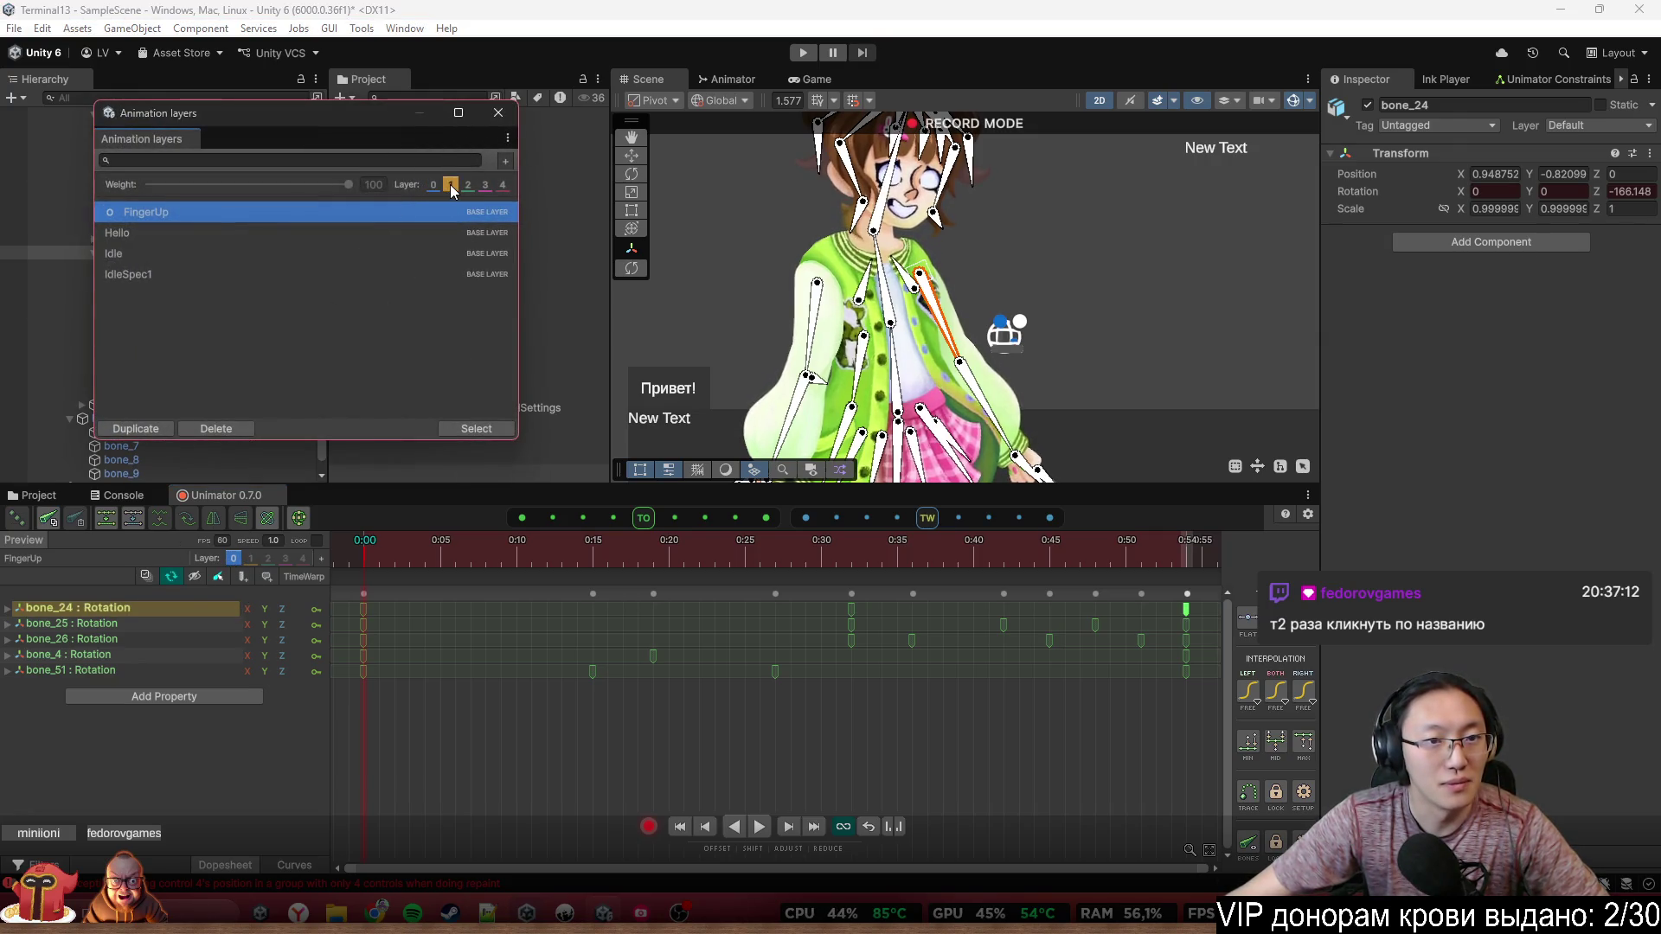
pyautogui.click(434, 186)
pyautogui.click(451, 187)
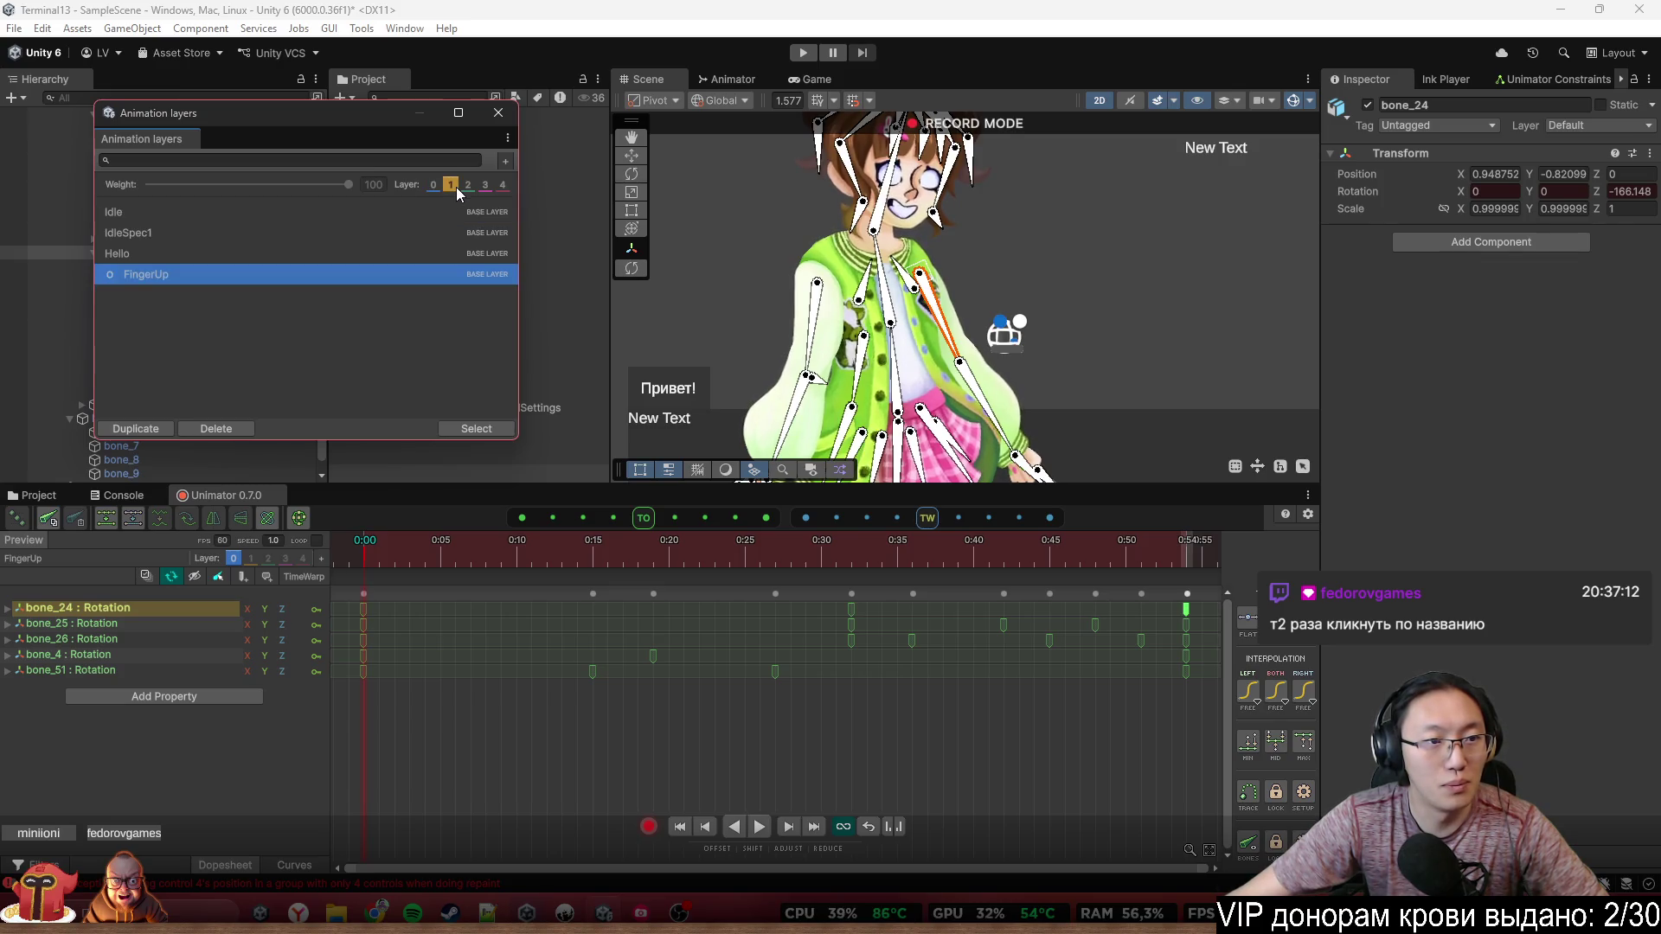
pyautogui.click(434, 186)
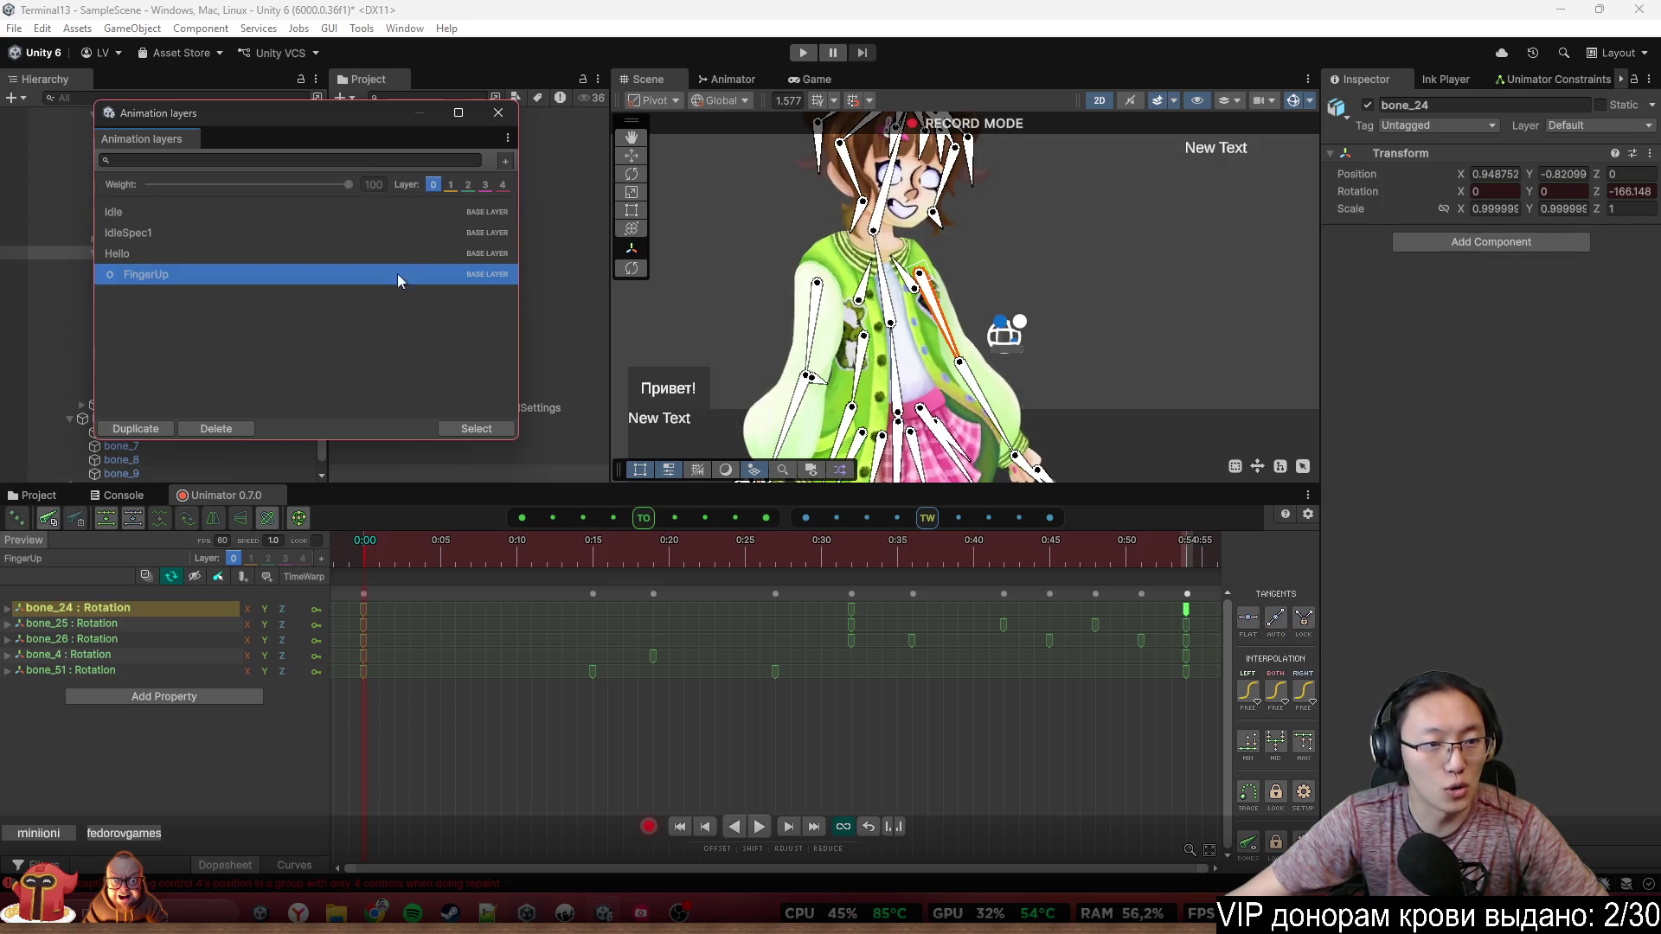
pyautogui.click(498, 112)
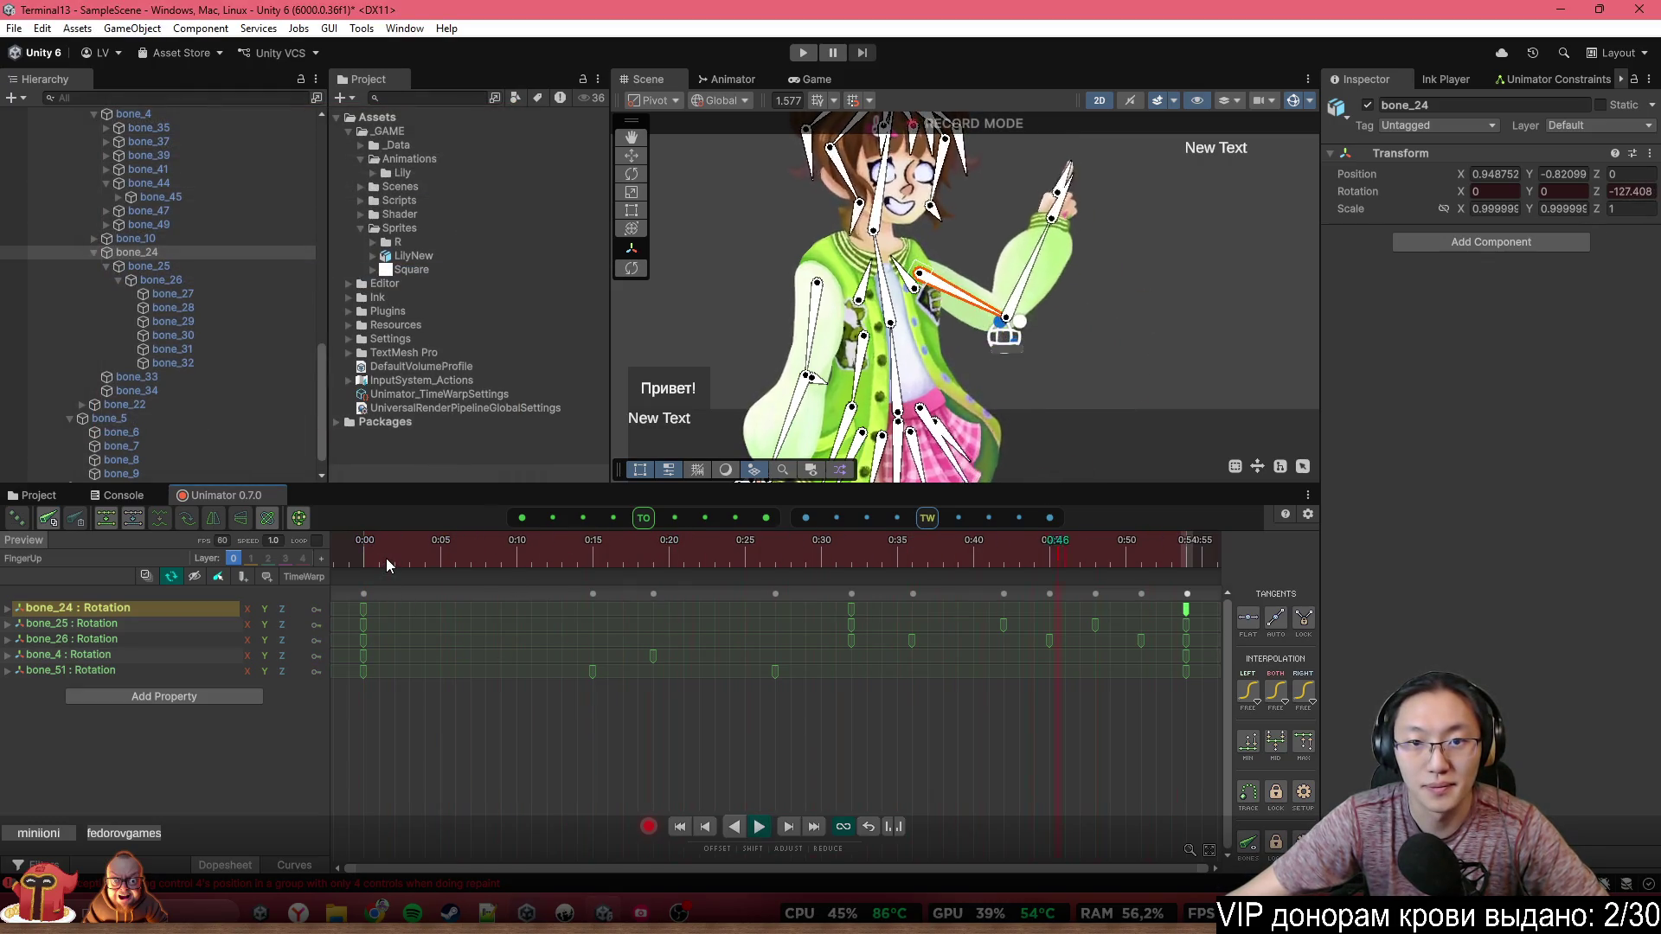
# Zoom out the dopesheet and copy all FingerUp keyframes on the five bone rotation tracks
pyautogui.scroll(-2, 1030, 294)
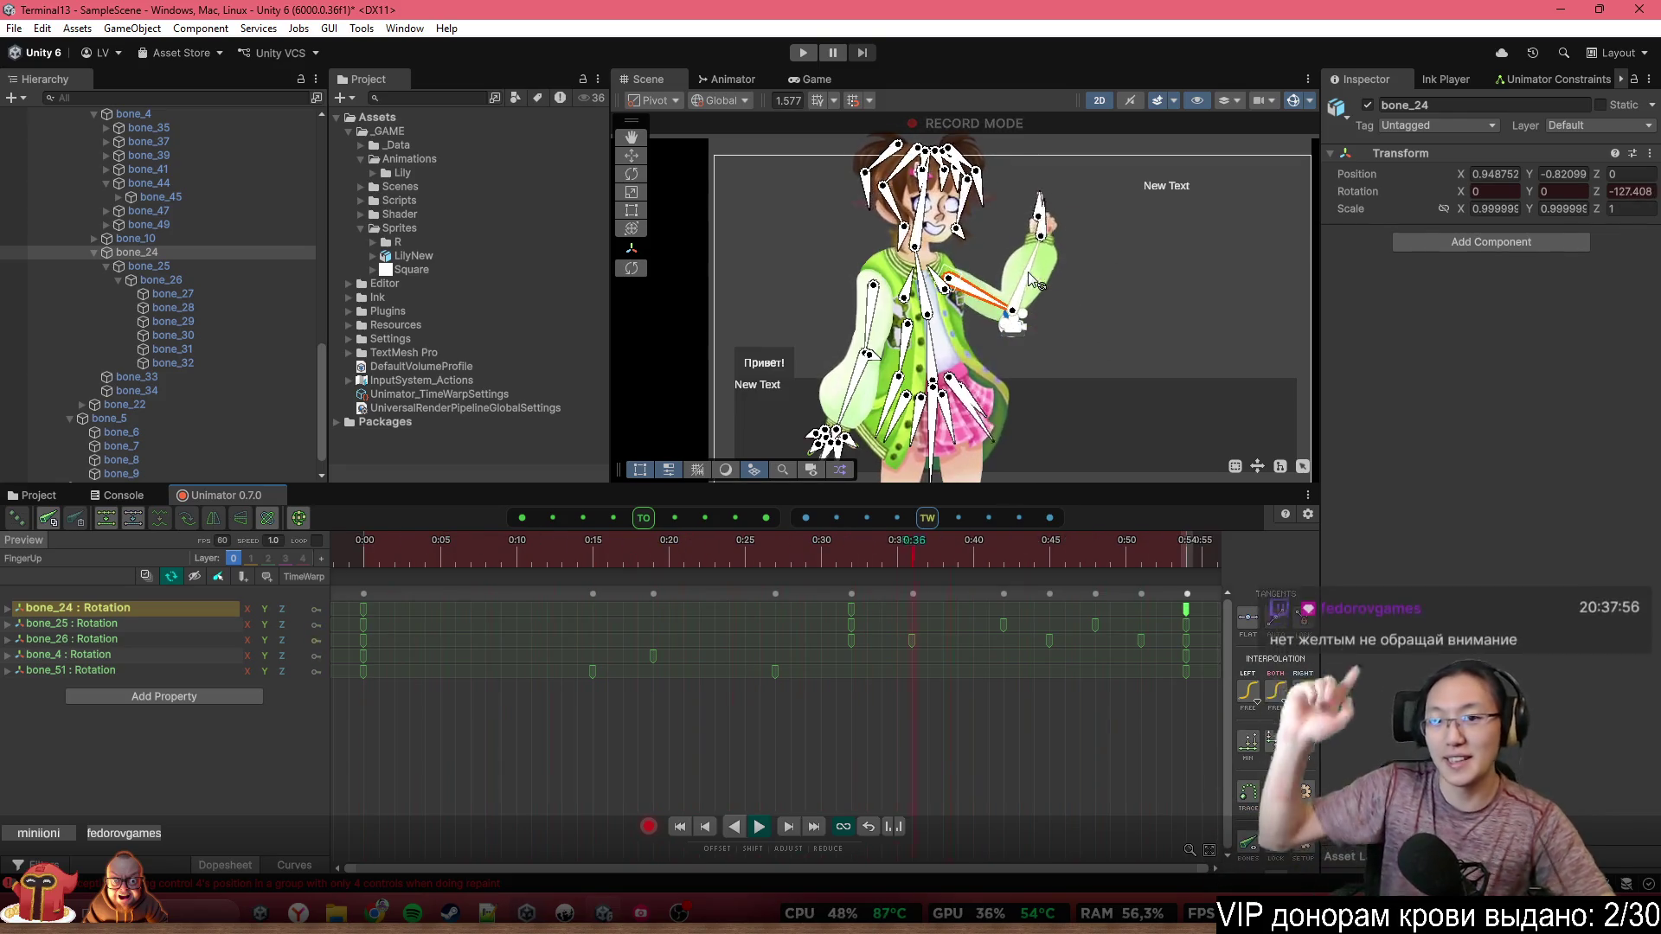
pyautogui.scroll(-5, 856, 723)
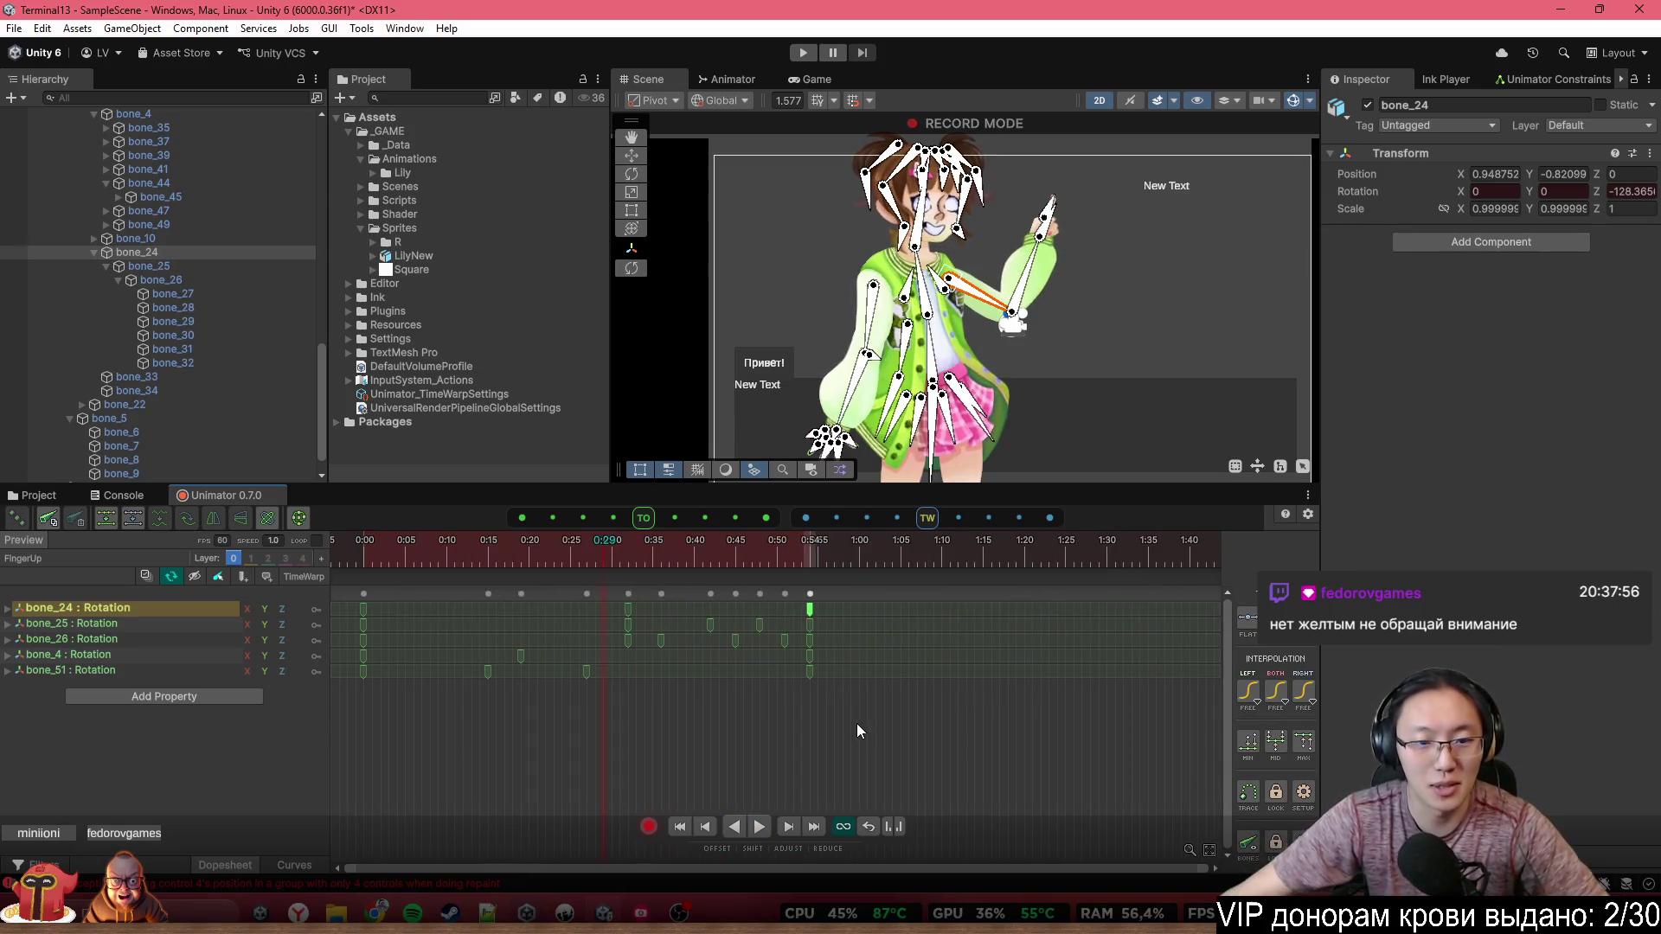
pyautogui.moveTo(917, 725)
pyautogui.mouseDown()
pyautogui.moveTo(417, 579)
pyautogui.moveTo(332, 573)
pyautogui.mouseUp()
pyautogui.hotkey('ctrl', 'c')
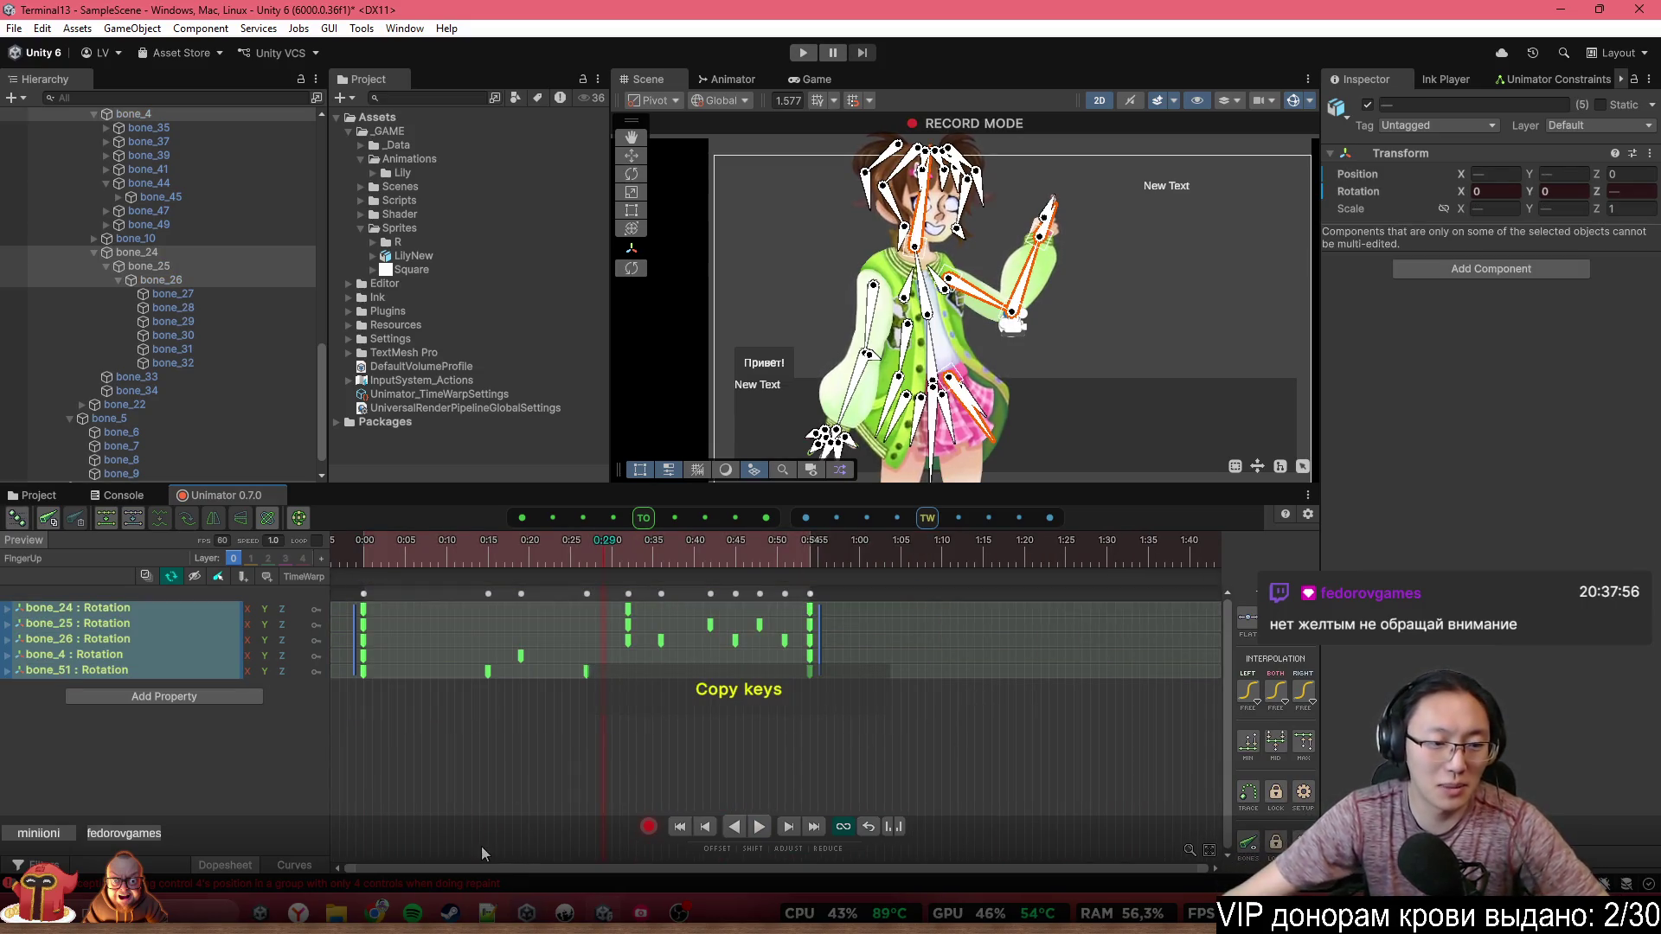
pyautogui.scroll(-2, 493, 748)
pyautogui.click(23, 558)
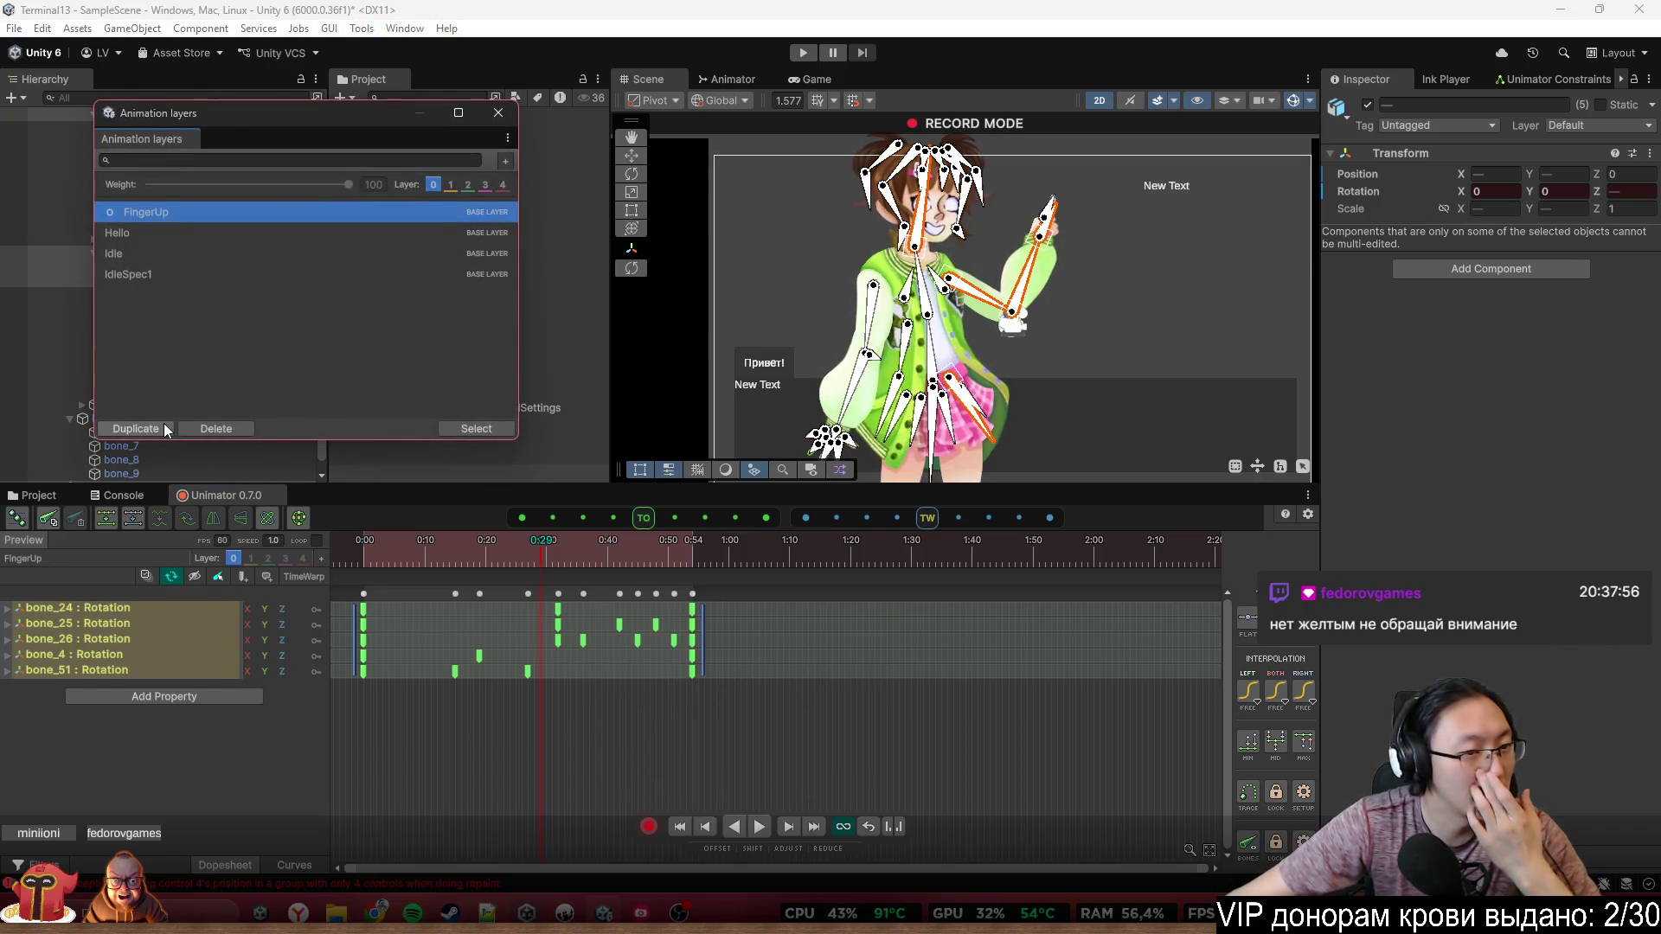
# Create a new animation clip named FingerDown and save it
pyautogui.click(505, 162)
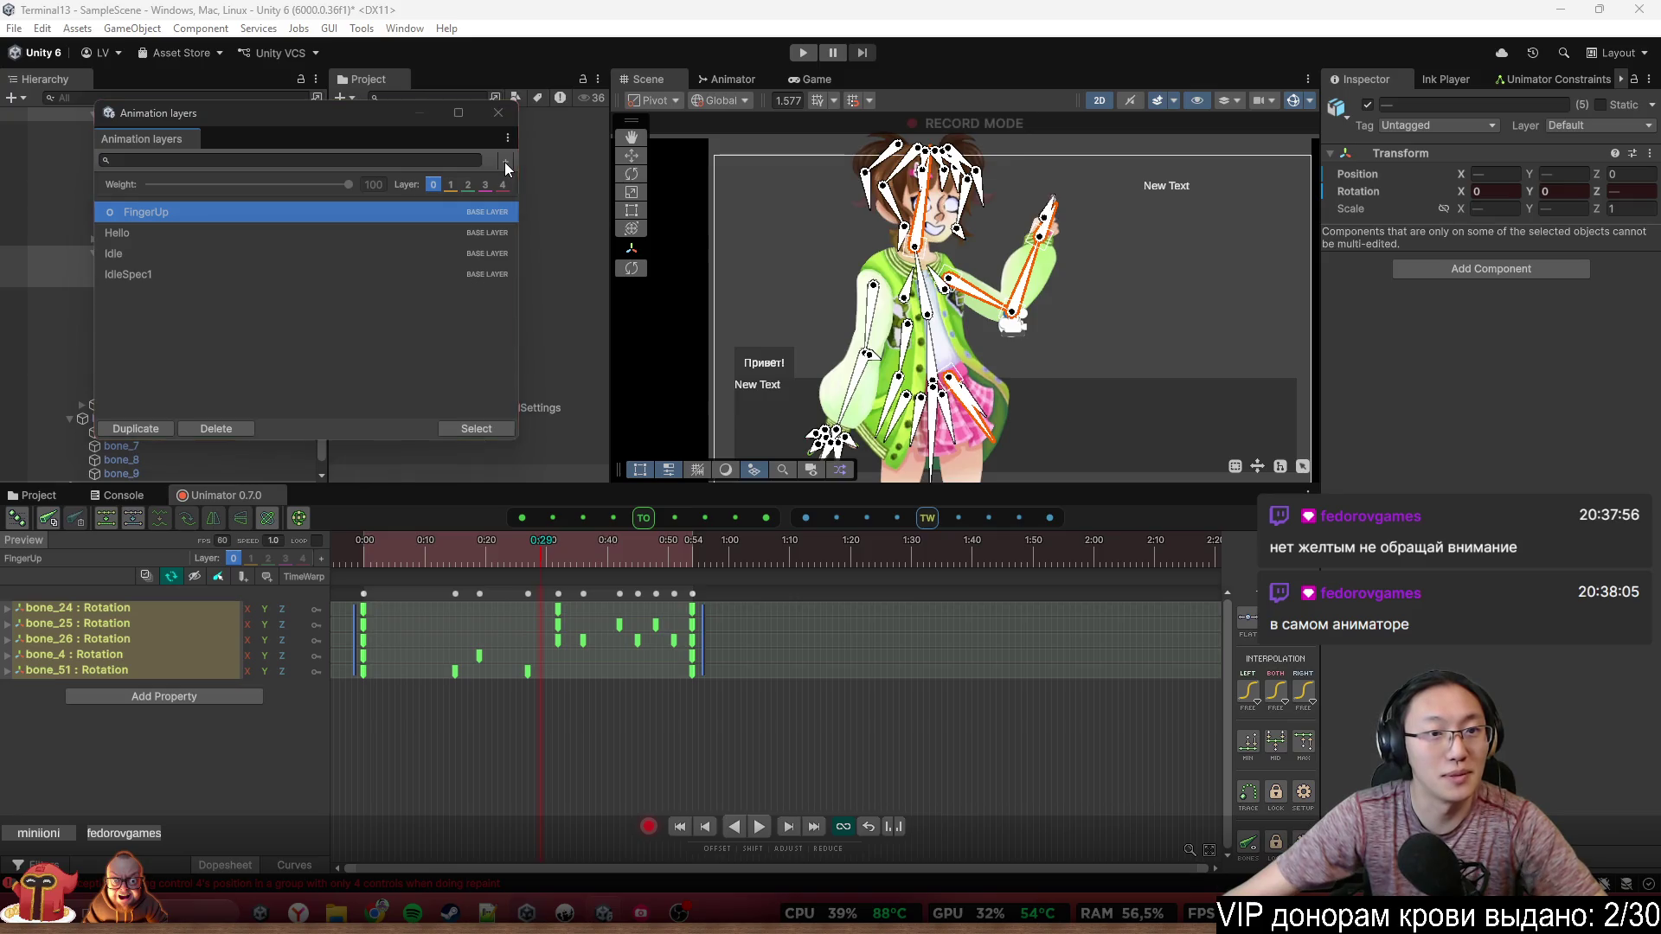
pyautogui.write('F')
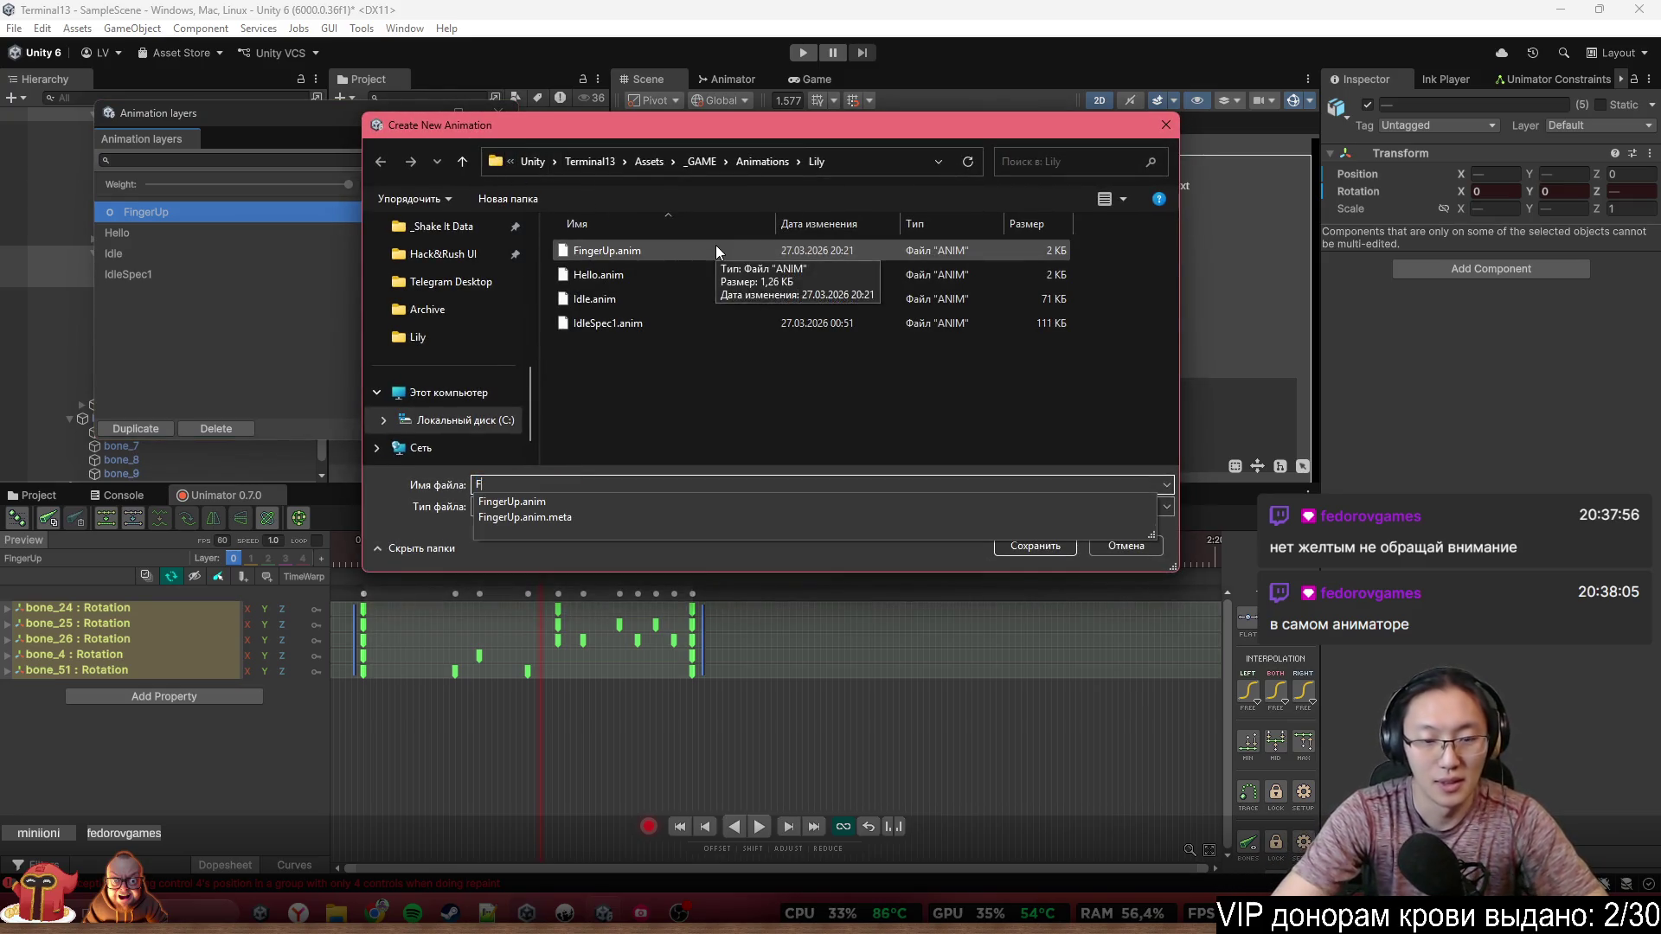
pyautogui.write('ingerDown')
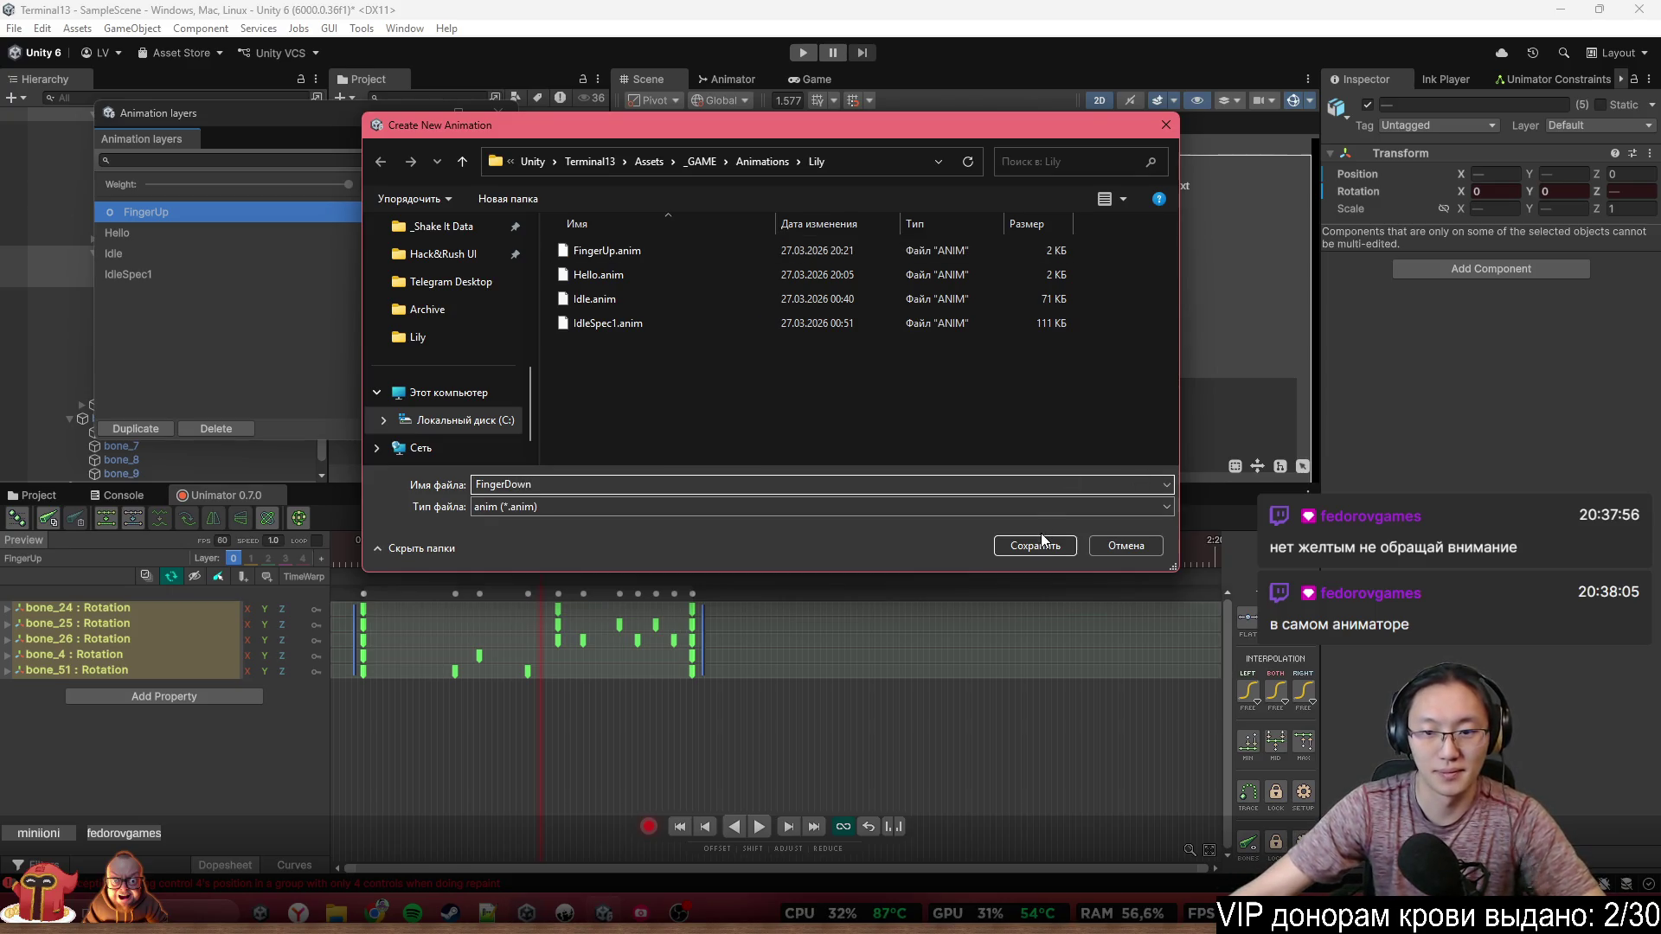
pyautogui.click(1041, 541)
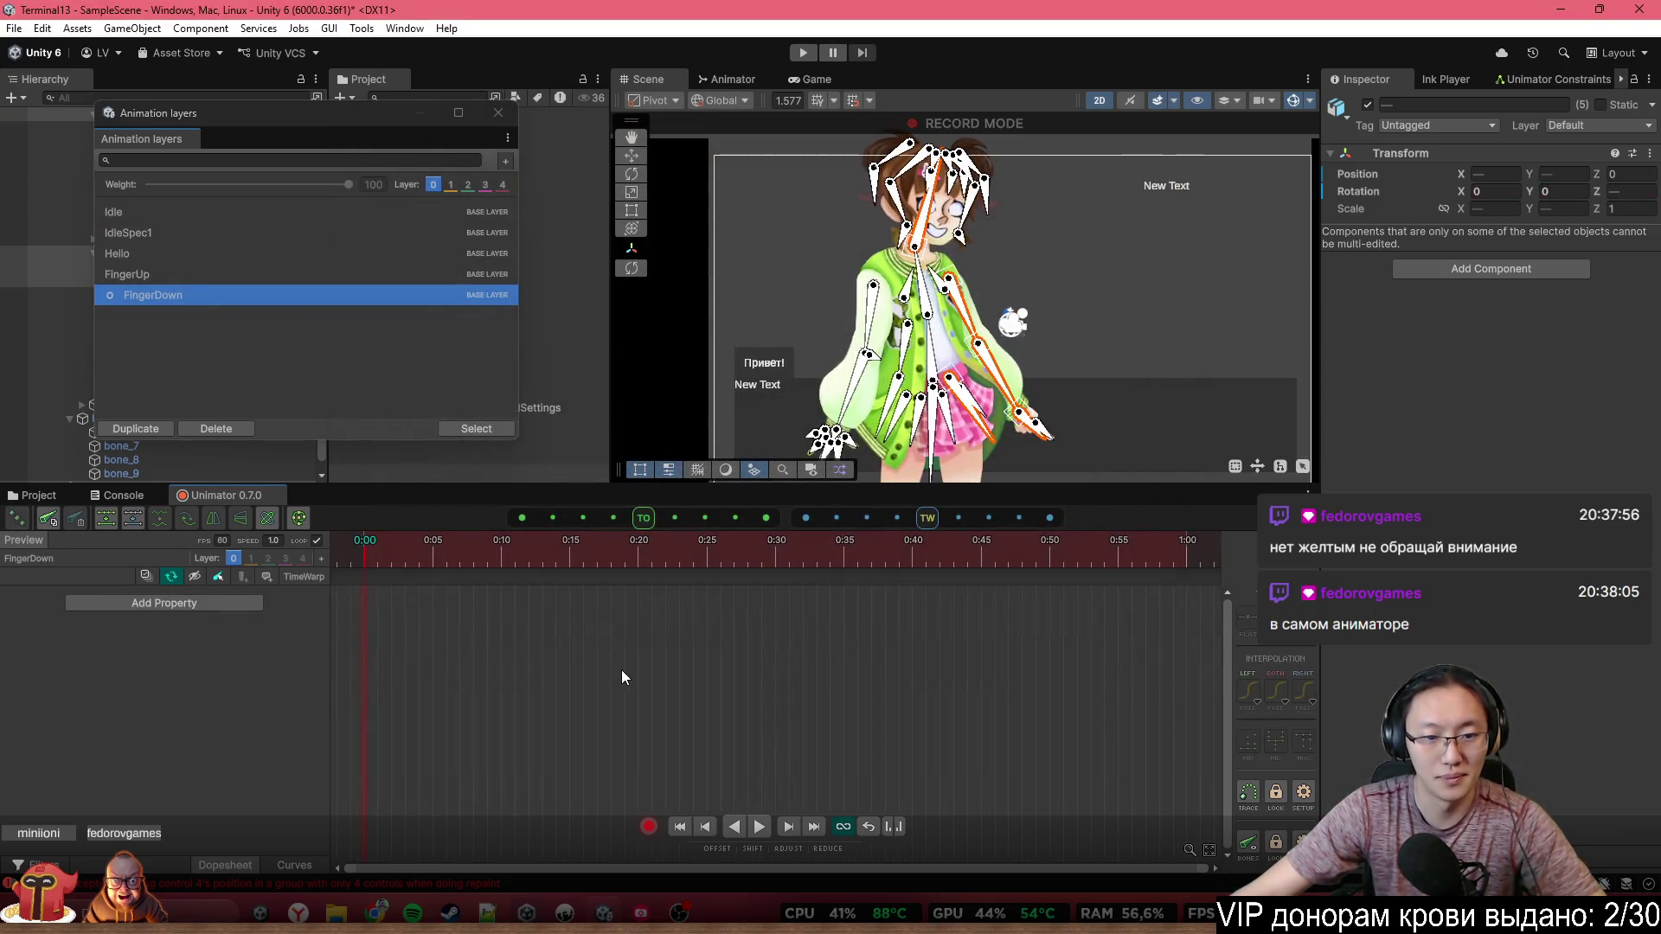
# Paste the FingerUp keys, duplicate the 0:00 pose at 1:20, and delete keys 0:00–0:50
pyautogui.hotkey('ctrl', 'v')
pyautogui.moveTo(392, 651); pyautogui.dragTo(357, 601)
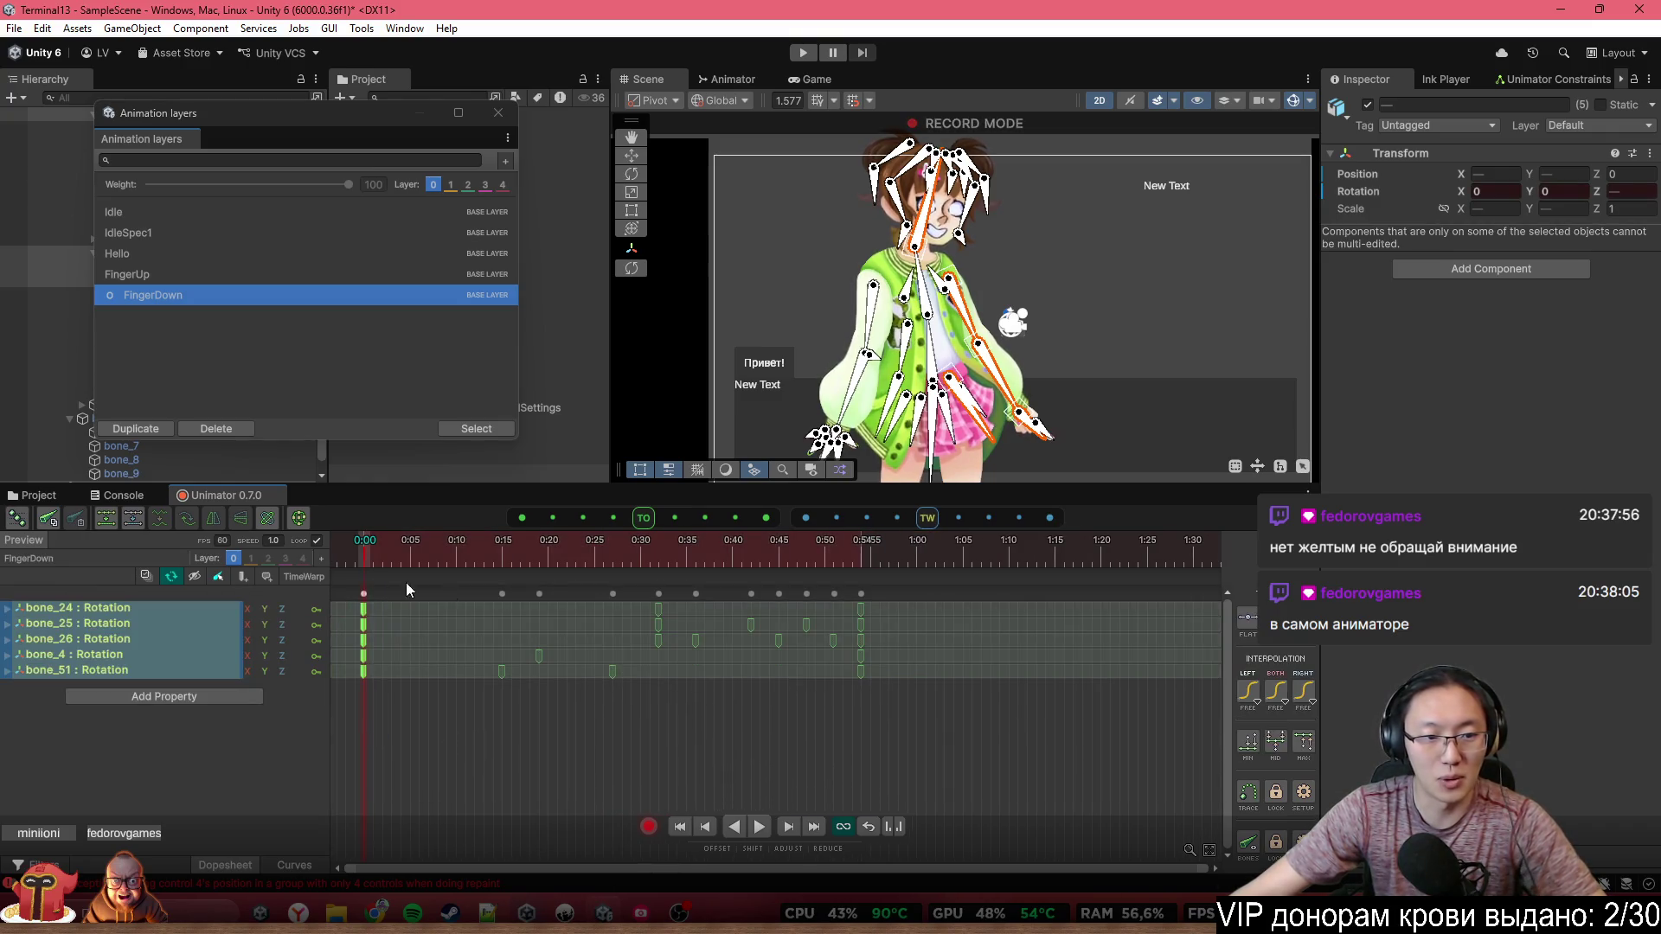
pyautogui.hotkey('ctrl', 'c')
pyautogui.click(1100, 553)
pyautogui.hotkey('ctrl', 'v')
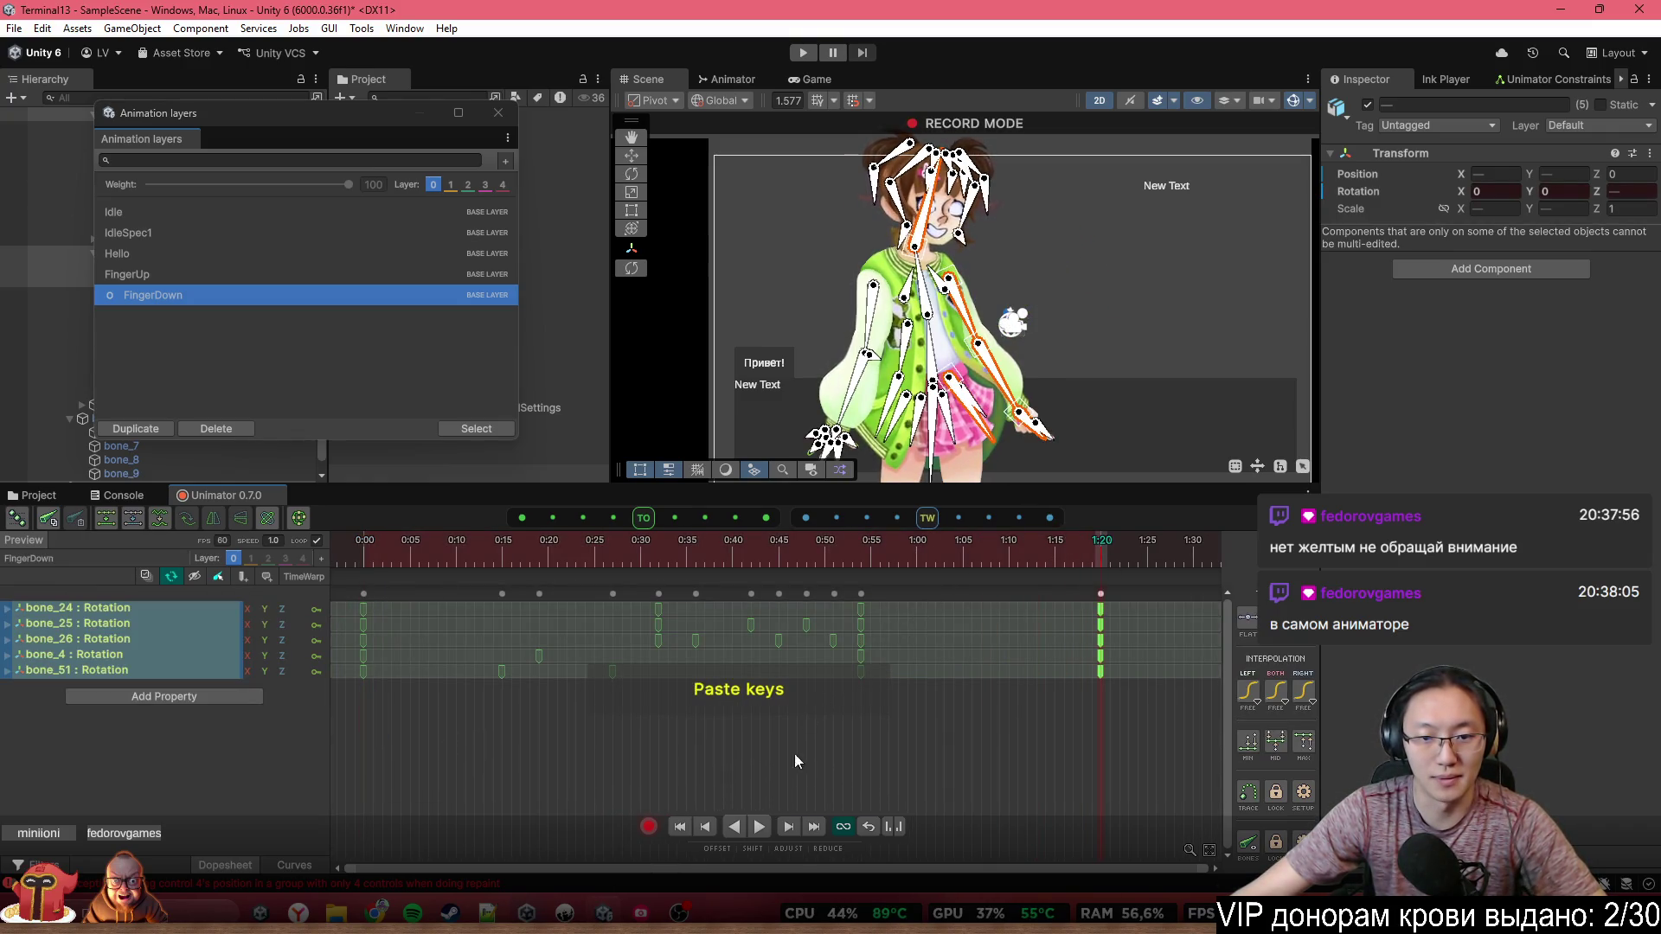
pyautogui.moveTo(794, 754)
pyautogui.mouseDown()
pyautogui.moveTo(640, 601)
pyautogui.moveTo(382, 588)
pyautogui.mouseUp()
pyautogui.press('Delete')
# Shift the remaining key columns so they start at 0:00, with the second near 0:30
pyautogui.moveTo(1147, 725); pyautogui.dragTo(772, 573)
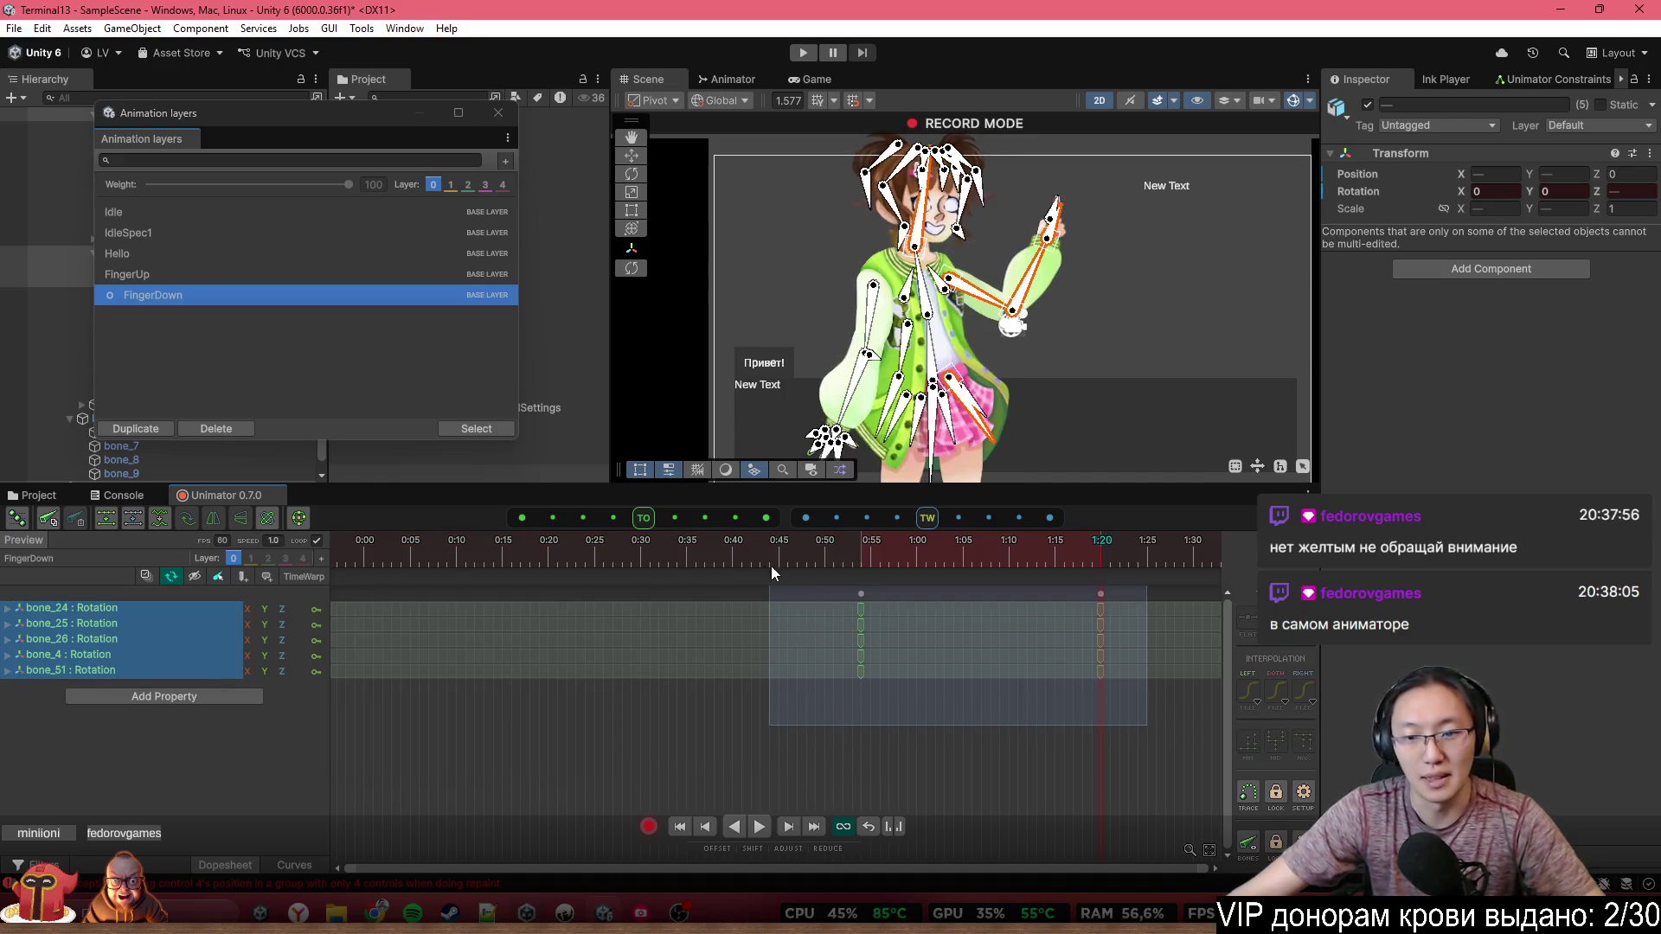
pyautogui.moveTo(973, 626)
pyautogui.mouseDown()
pyautogui.moveTo(455, 625)
pyautogui.moveTo(476, 626)
pyautogui.mouseUp()
pyautogui.moveTo(666, 755)
pyautogui.mouseDown()
pyautogui.moveTo(588, 595)
pyautogui.moveTo(915, 599)
pyautogui.mouseUp()
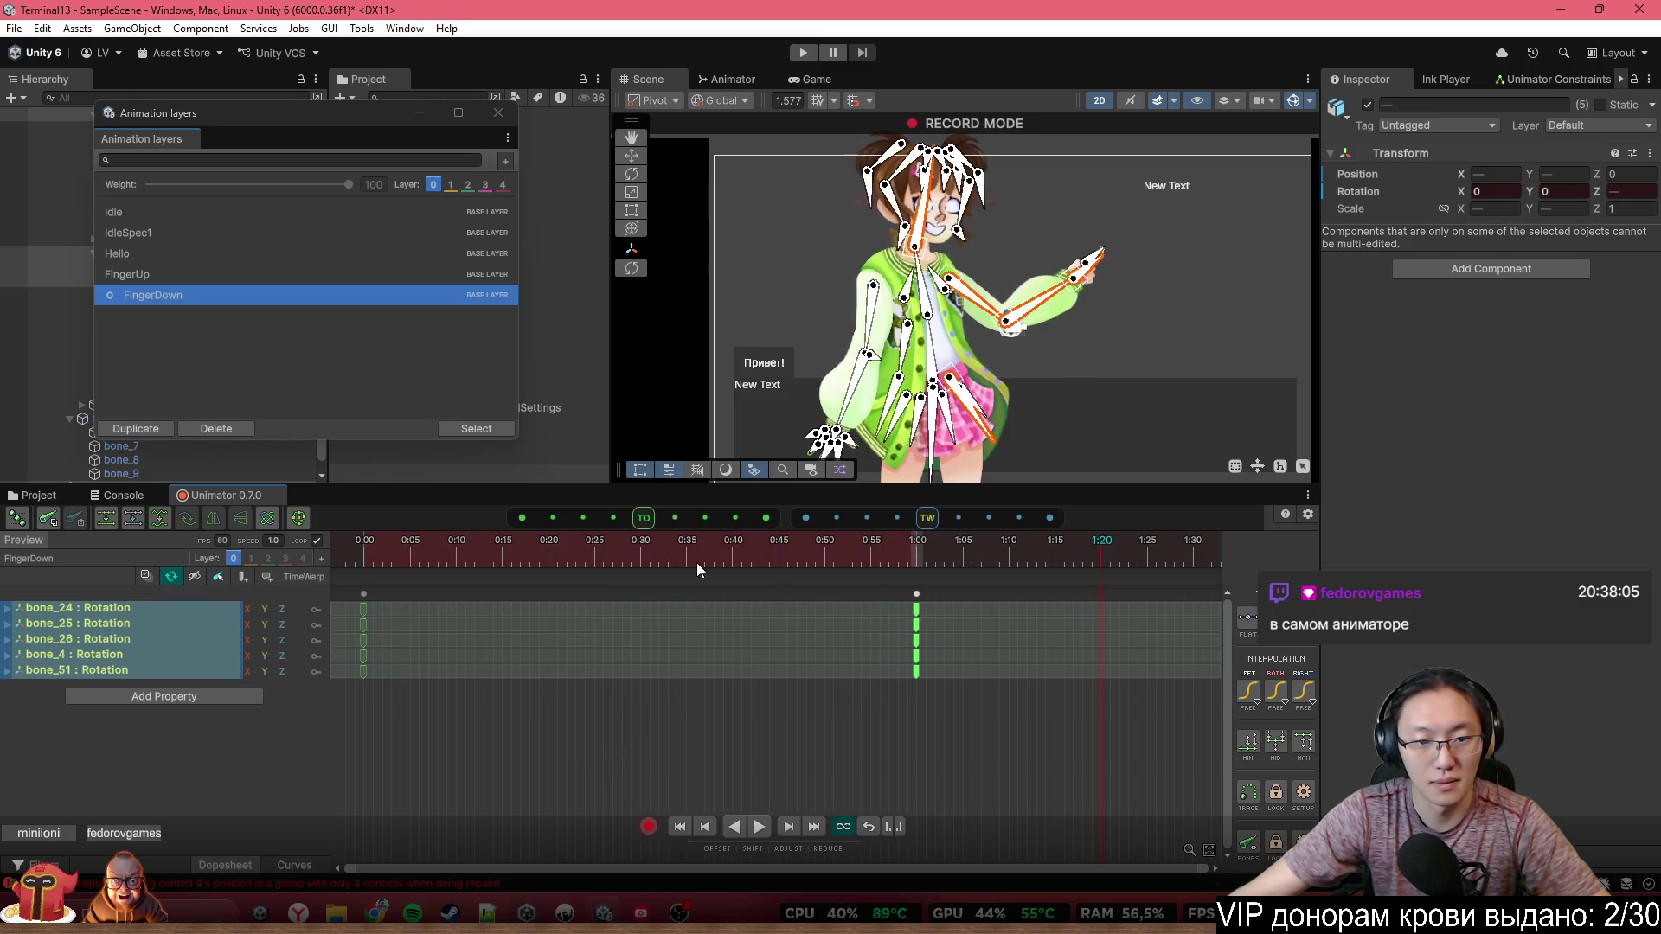
pyautogui.click(418, 563)
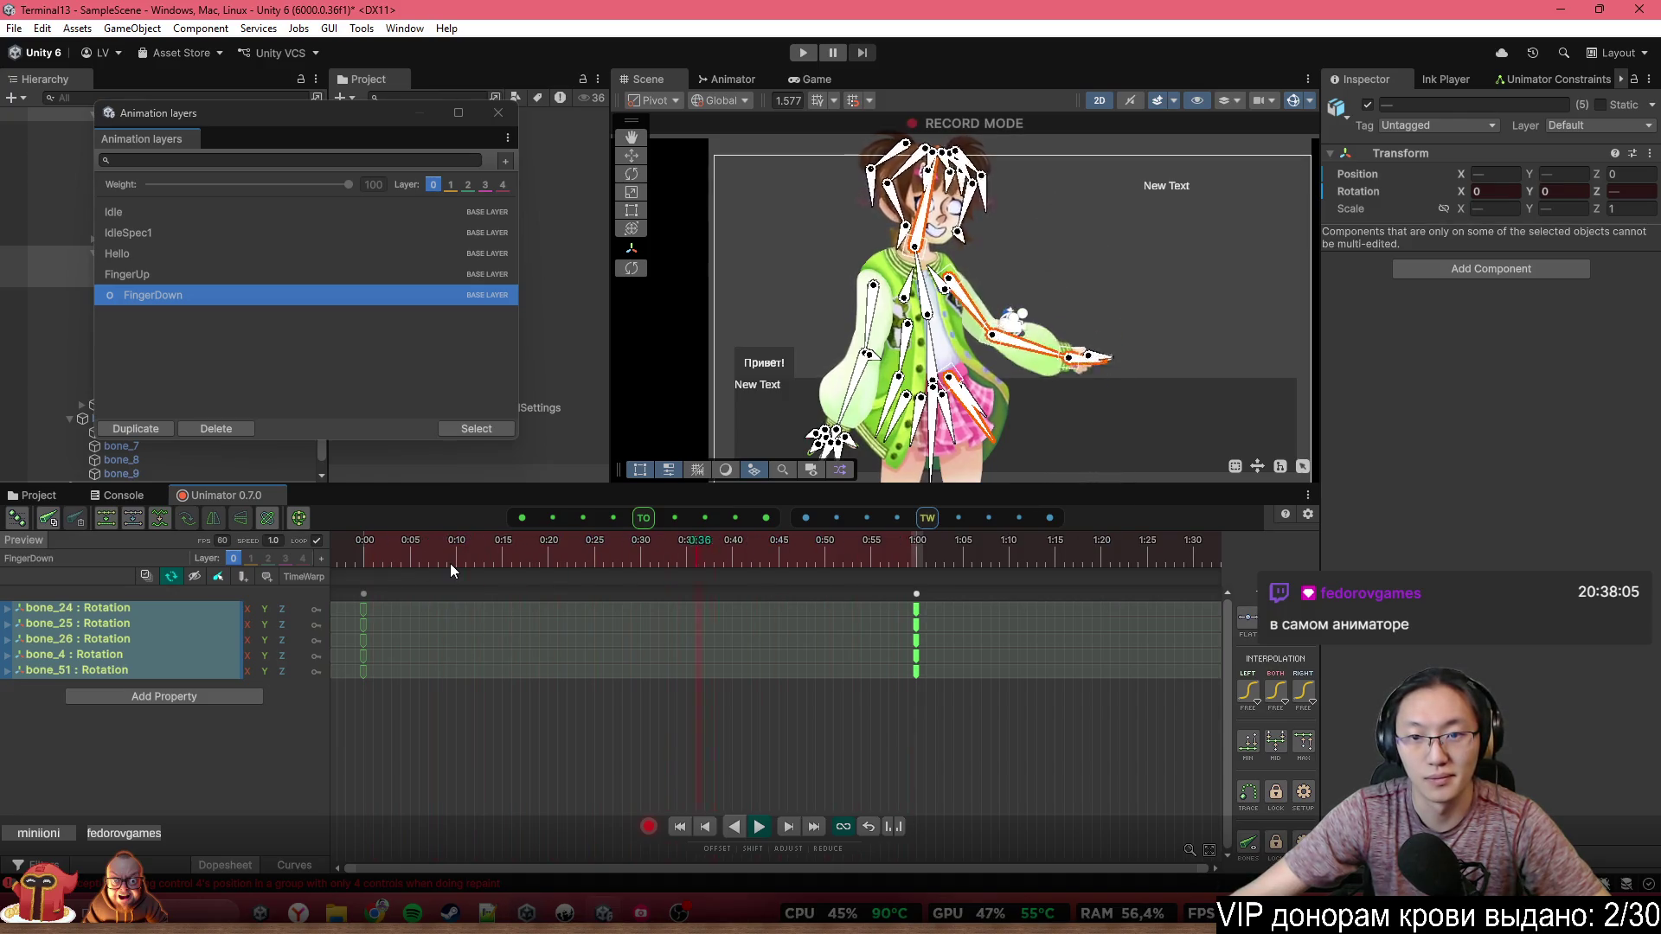
pyautogui.moveTo(1004, 731)
pyautogui.mouseDown()
pyautogui.moveTo(909, 585)
pyautogui.moveTo(603, 595)
pyautogui.moveTo(640, 600)
pyautogui.mouseUp()
pyautogui.click(730, 701)
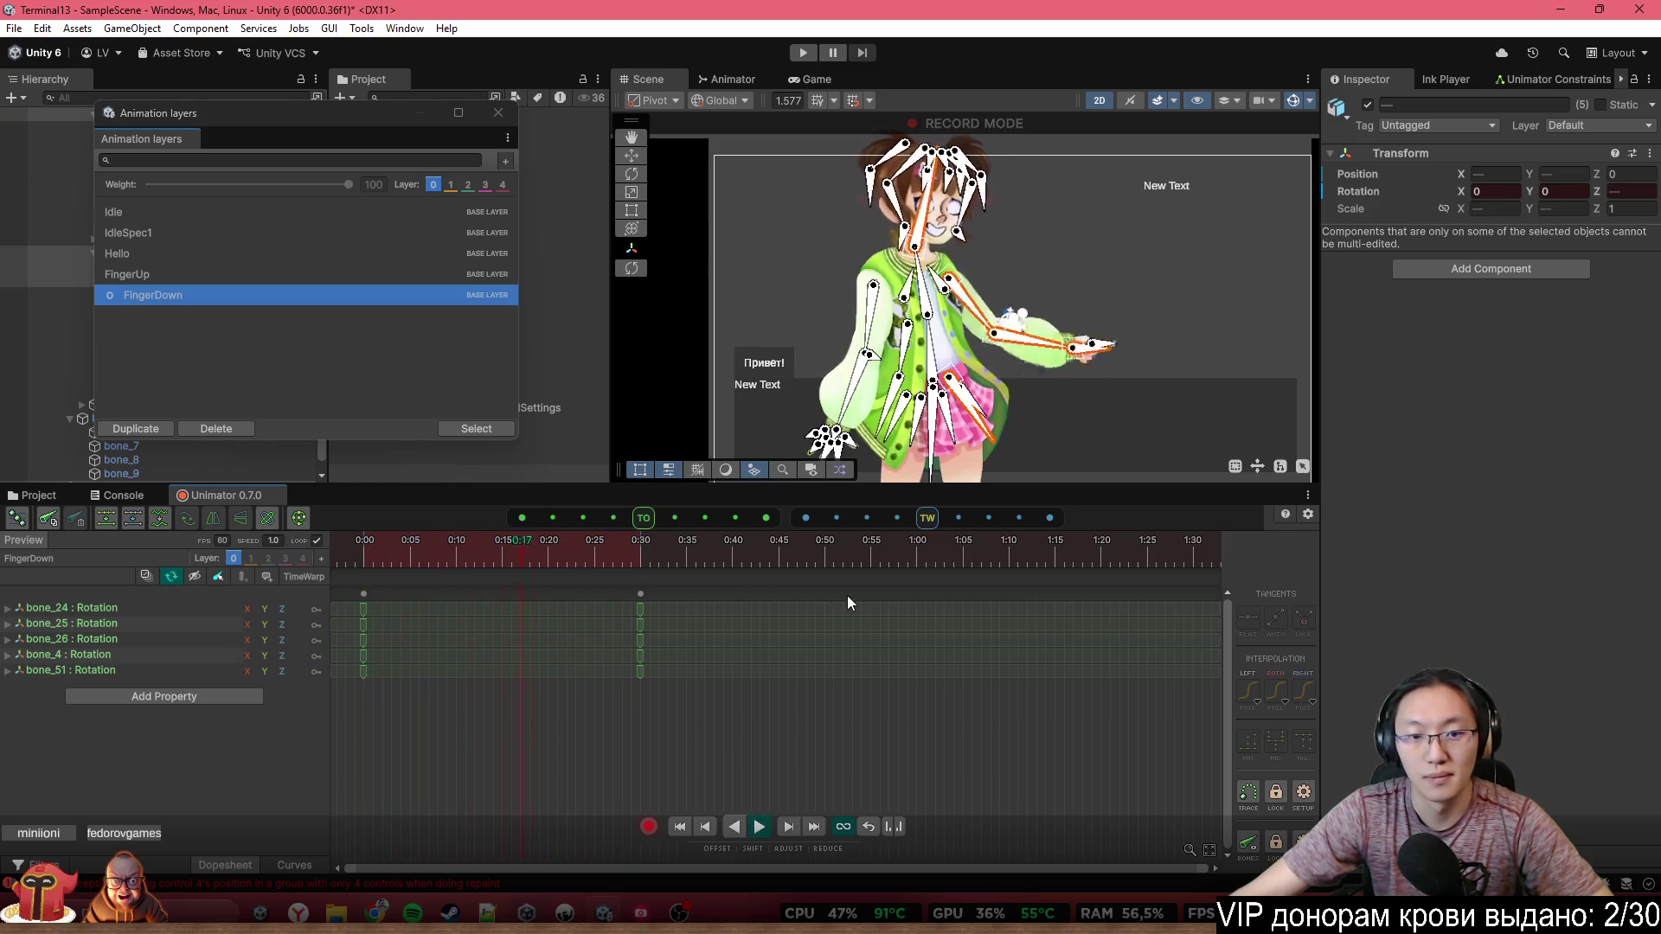
# Remove the stray key column at 1:18, leaving FingerDown keys only at 0:00 and 0:30
pyautogui.hotkey('ctrl', 'v')
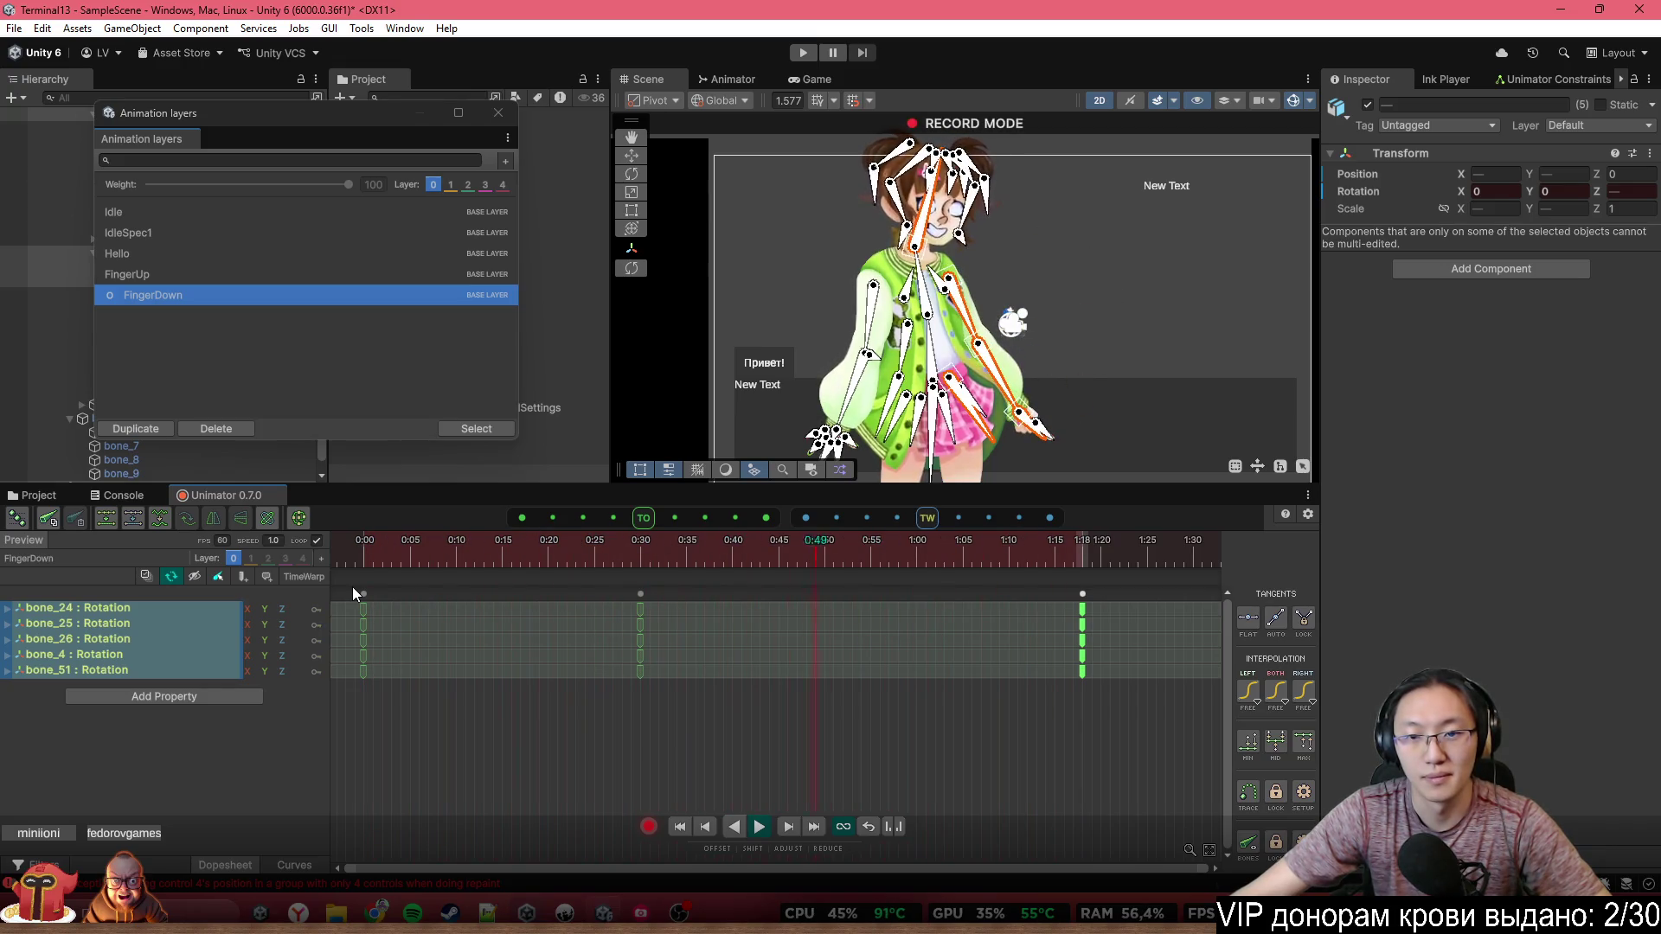
pyautogui.moveTo(372, 558); pyautogui.dragTo(647, 558)
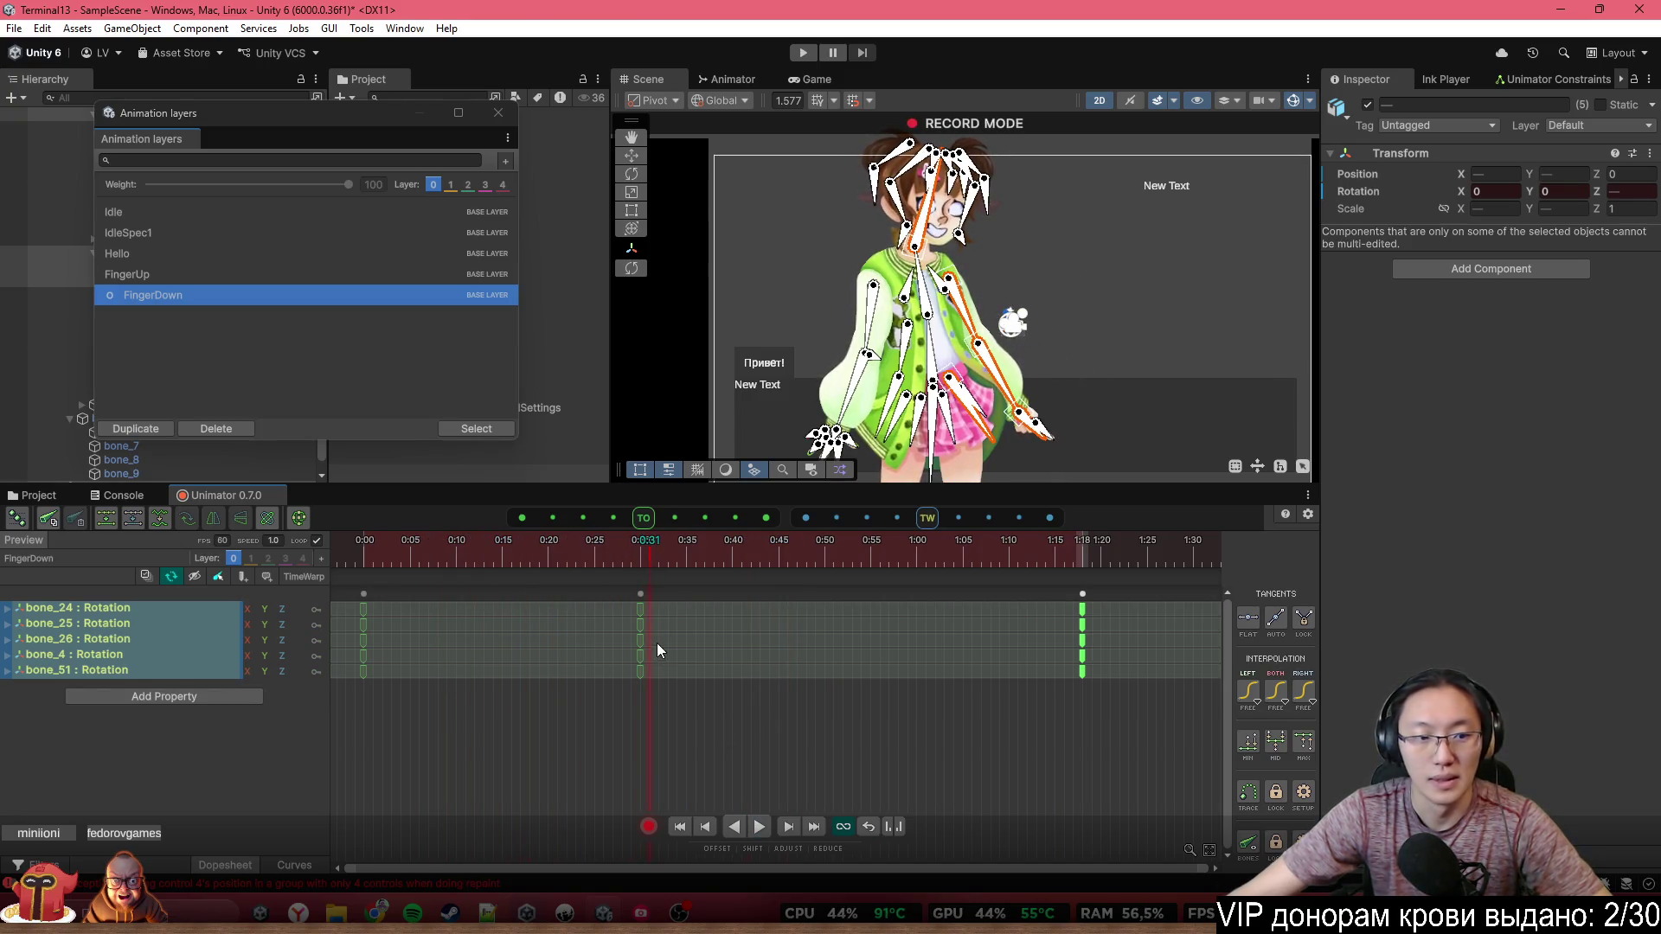
pyautogui.press('Delete')
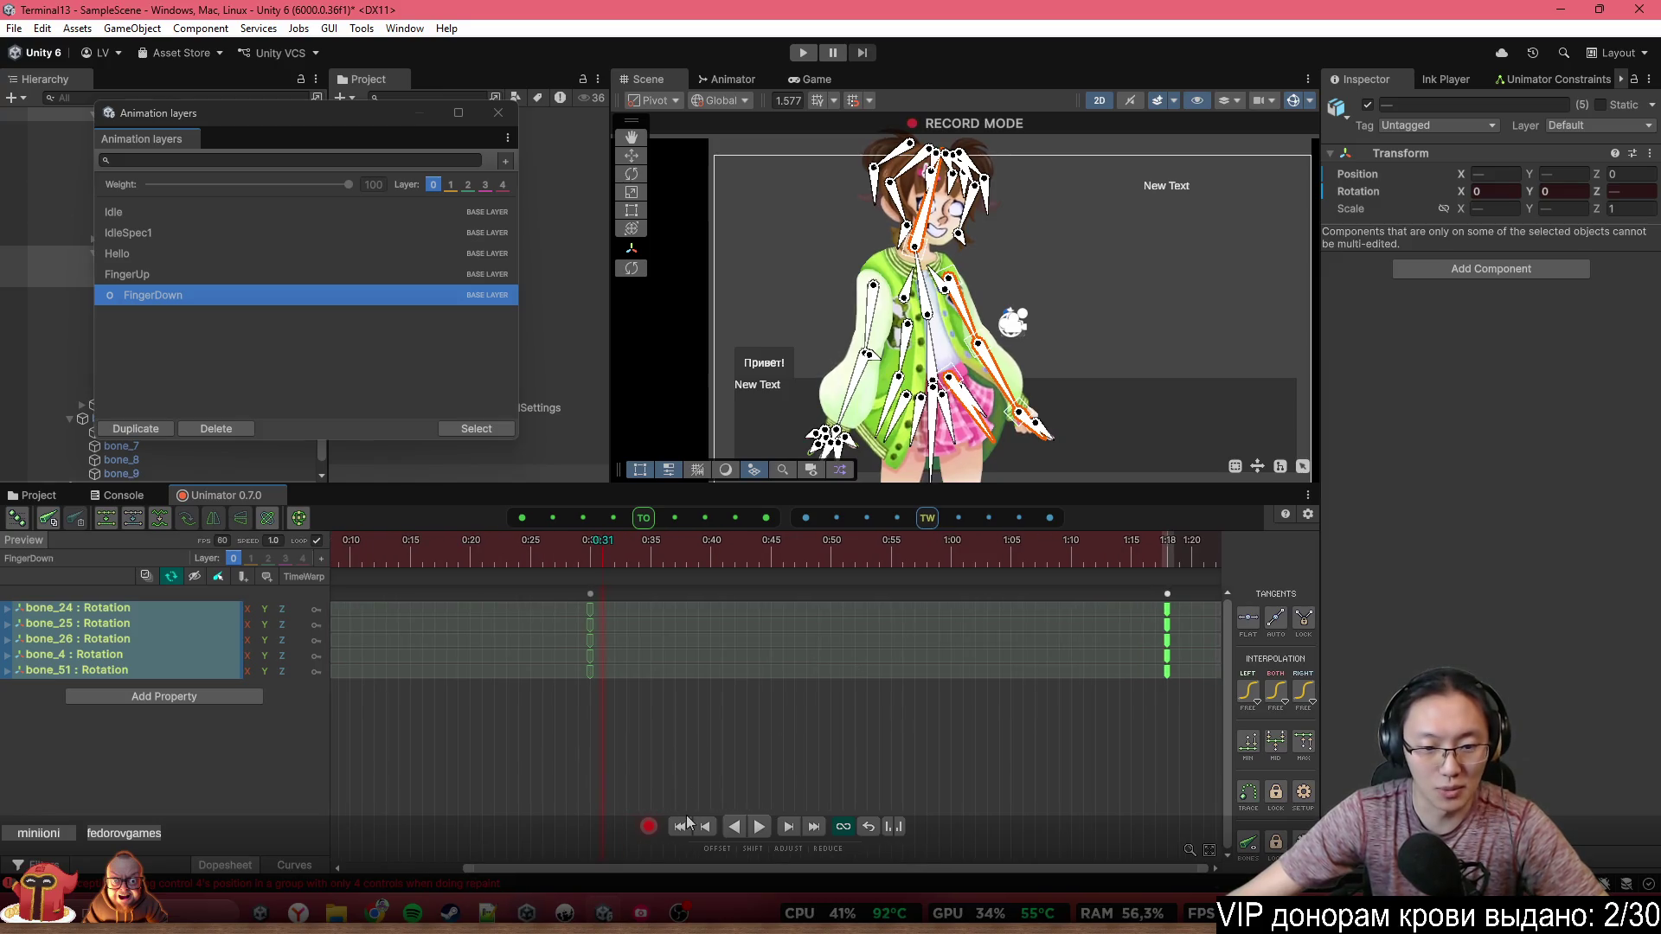
pyautogui.click(705, 752)
pyautogui.moveTo(728, 551)
pyautogui.mouseDown()
pyautogui.moveTo(714, 553)
pyautogui.moveTo(774, 569)
pyautogui.mouseUp()
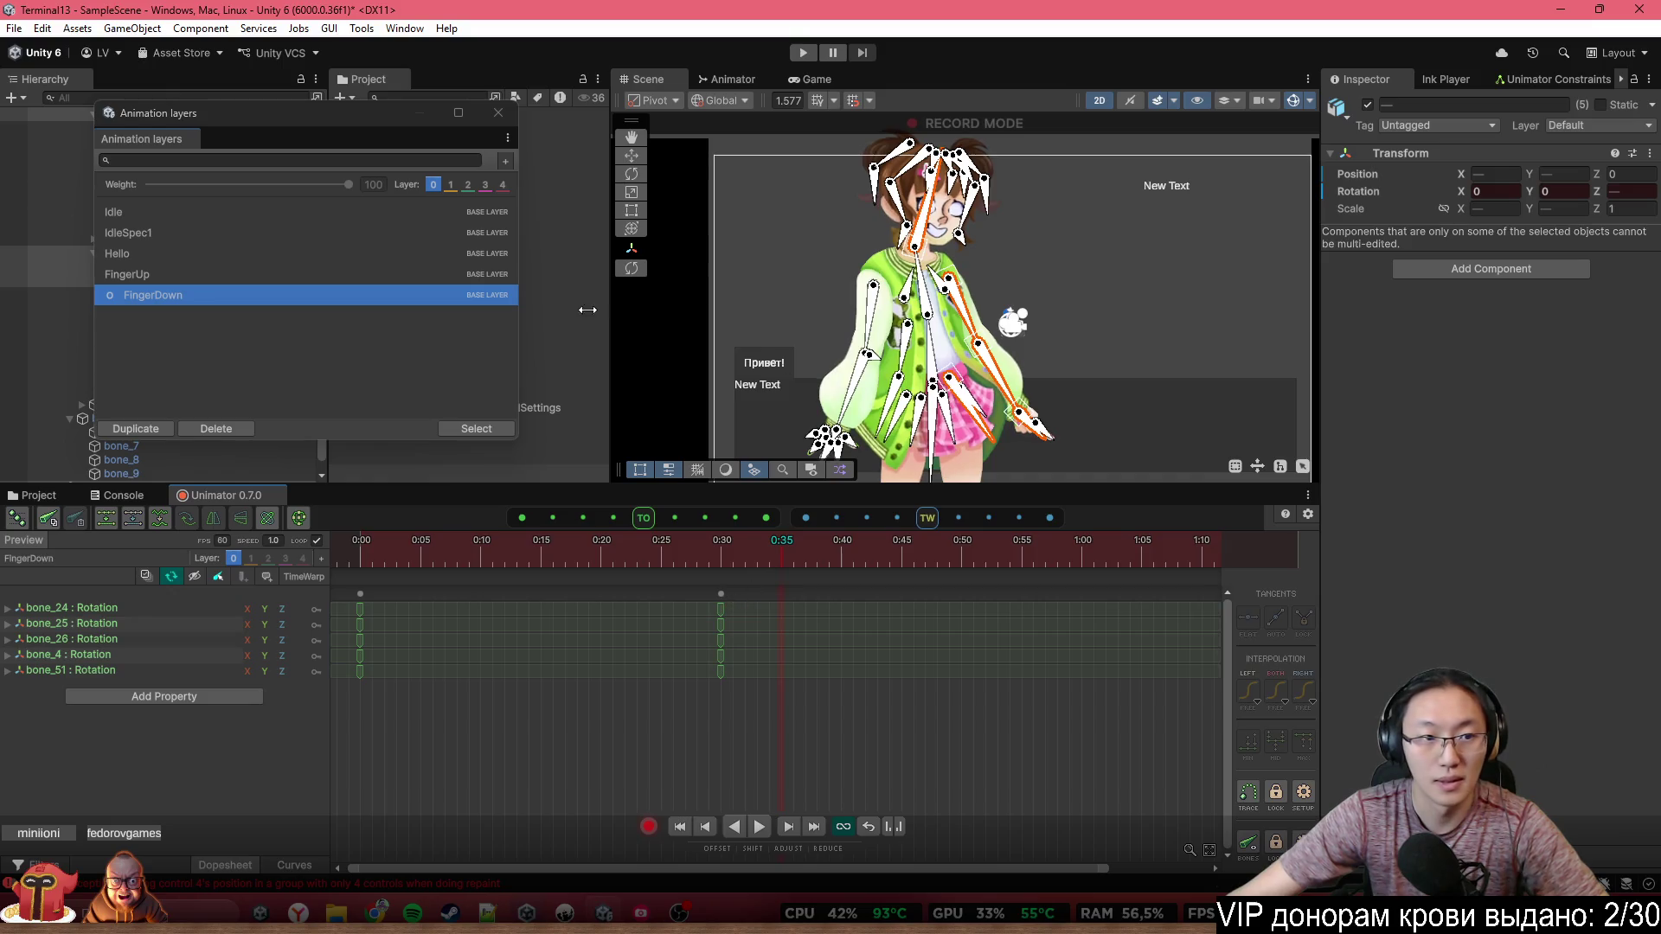
# Select the bone_24/bone_25 arm bones and key arm rotations at 0:35 and 0:40
pyautogui.click(497, 113)
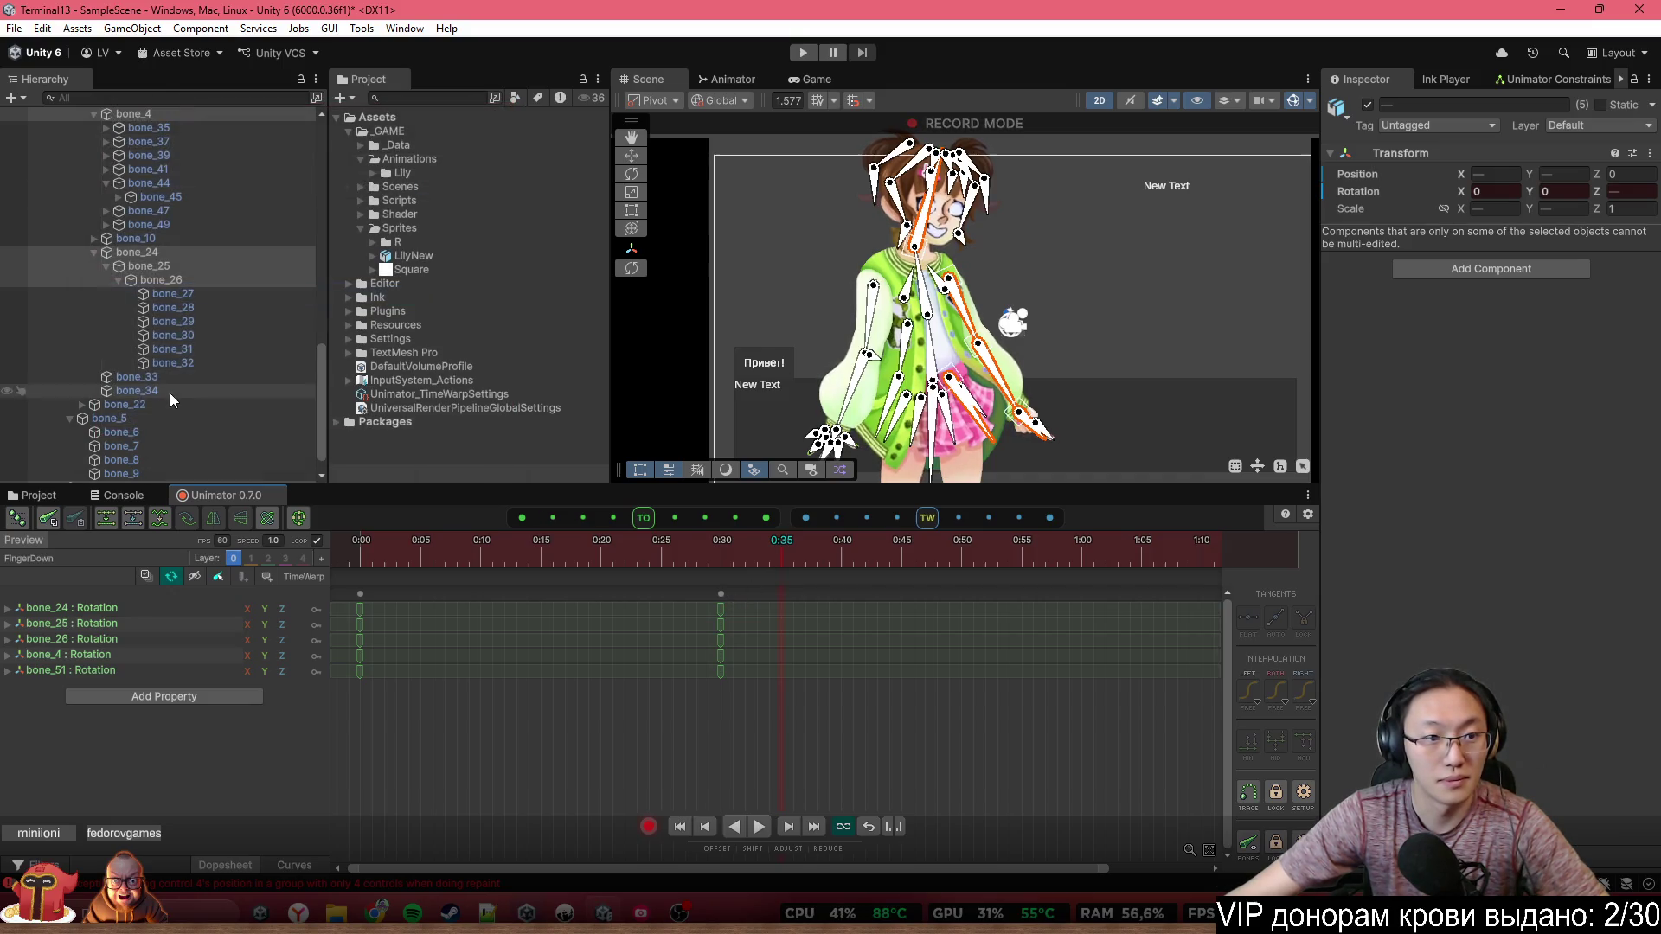
pyautogui.click(212, 278)
pyautogui.click(216, 265)
pyautogui.keyDown('ctrl'); pyautogui.click(216, 253); pyautogui.keyUp('ctrl')
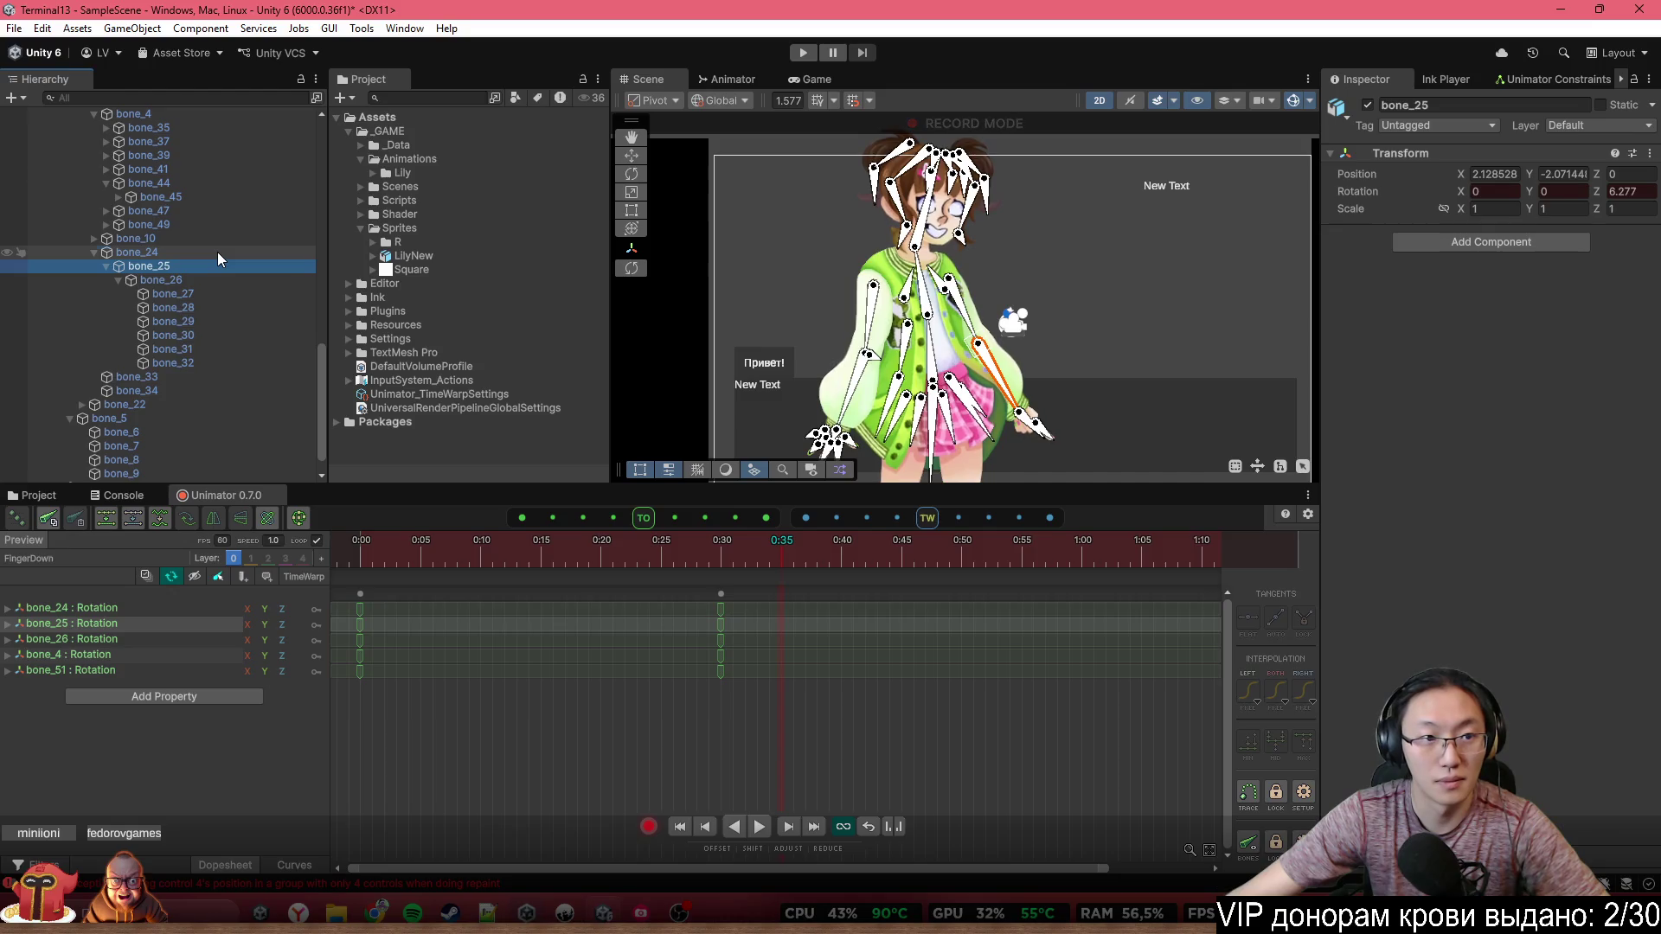
pyautogui.scroll(2, 1026, 332)
pyautogui.moveTo(980, 367); pyautogui.dragTo(985, 391)
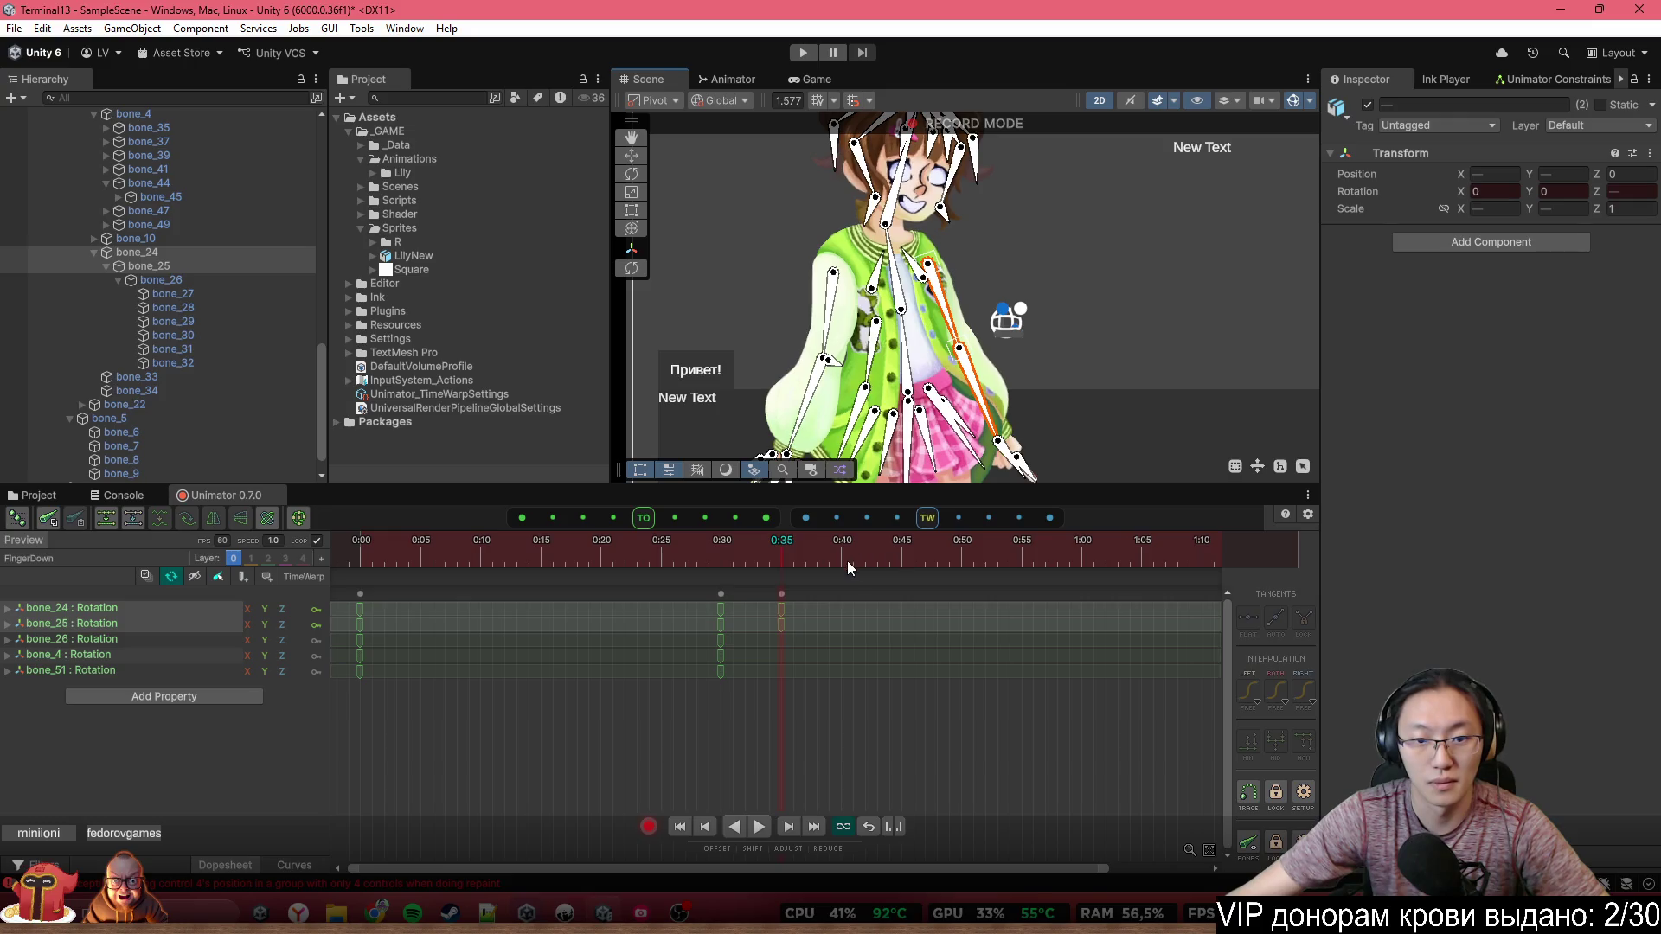
pyautogui.moveTo(848, 561); pyautogui.dragTo(841, 552)
pyautogui.moveTo(976, 426); pyautogui.dragTo(1008, 426)
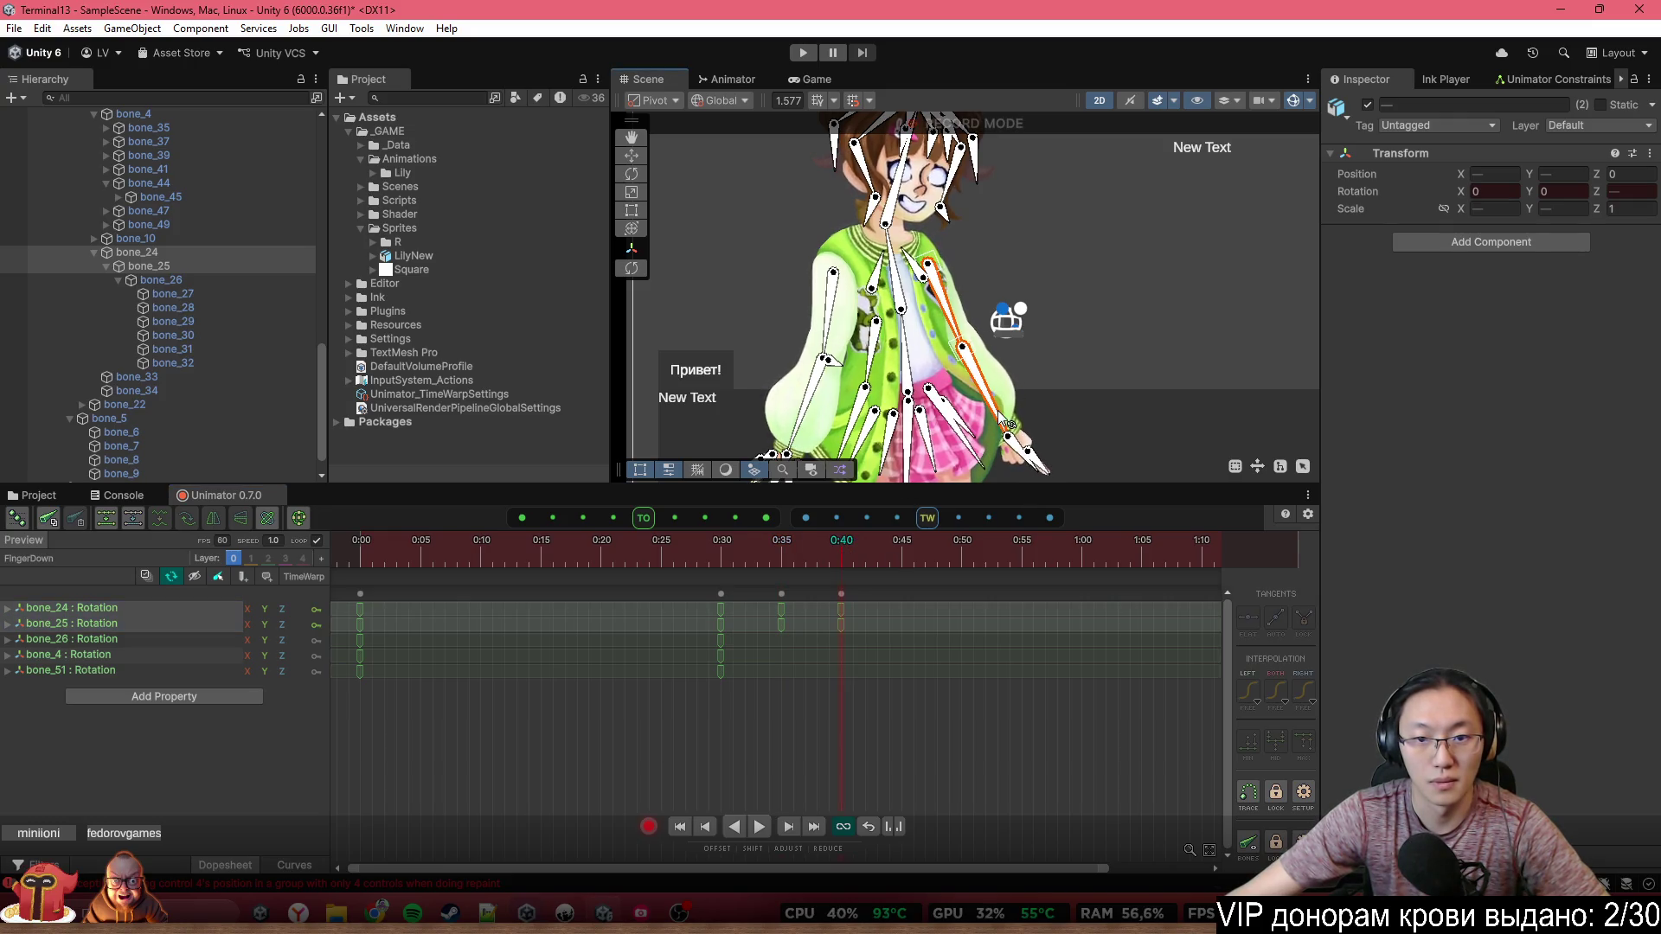
pyautogui.click(490, 538)
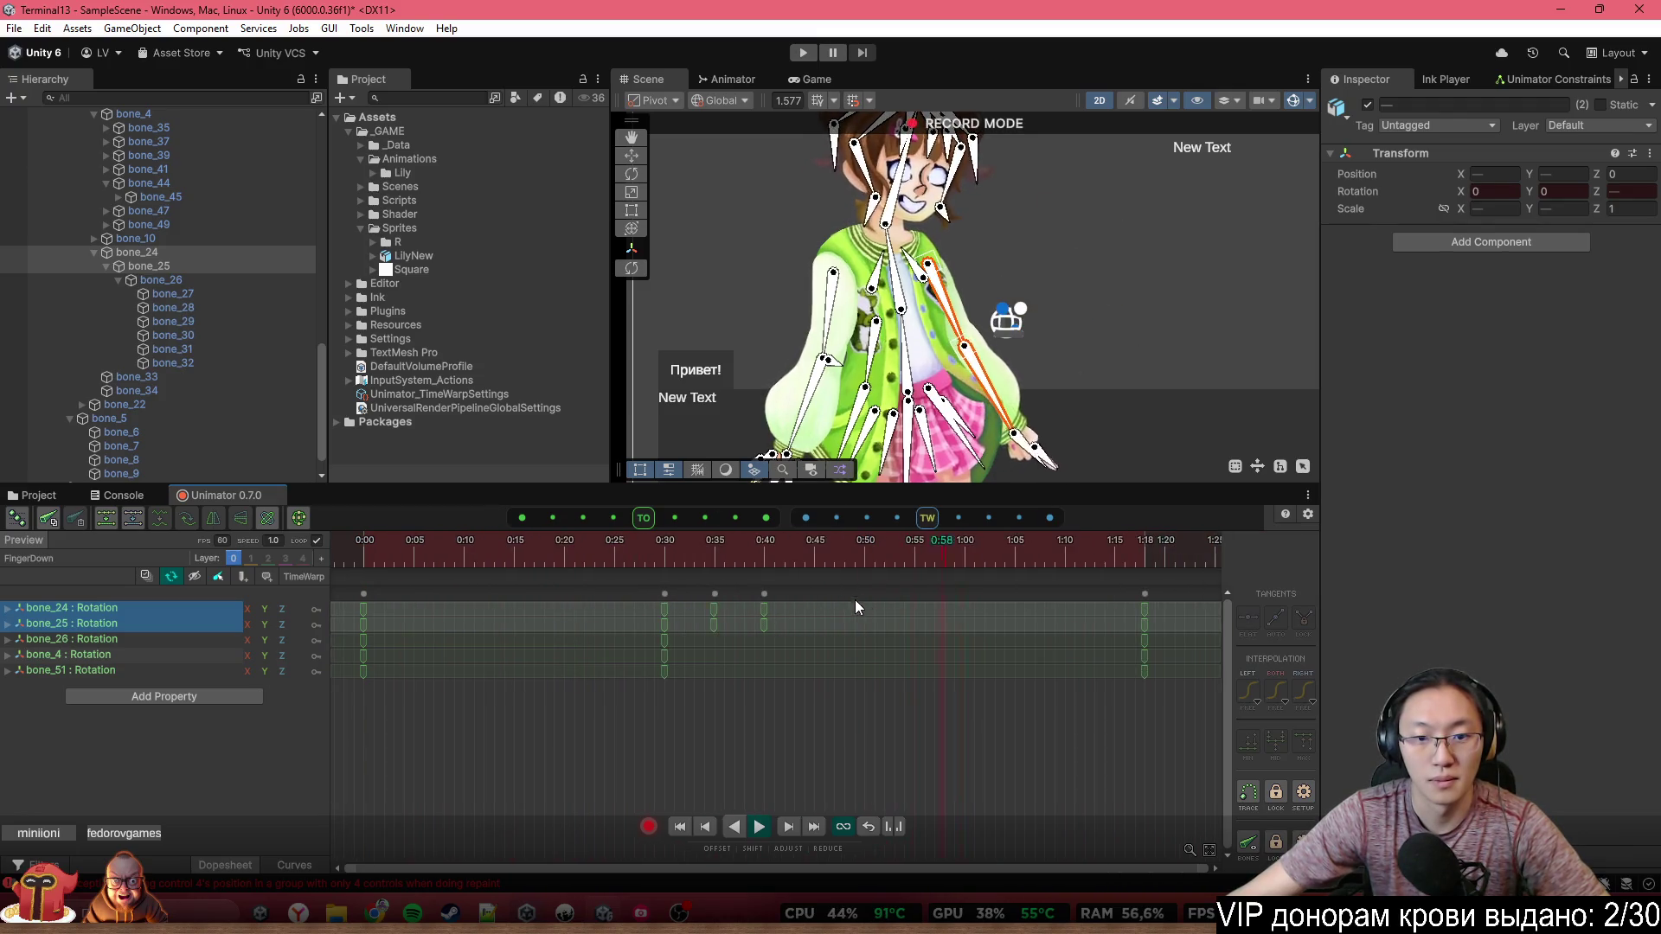
# Copy the 0:45 key column and paste it at 1:21
pyautogui.moveTo(1031, 638)
pyautogui.mouseDown()
pyautogui.moveTo(986, 592)
pyautogui.moveTo(1041, 613)
pyautogui.moveTo(751, 597)
pyautogui.mouseUp()
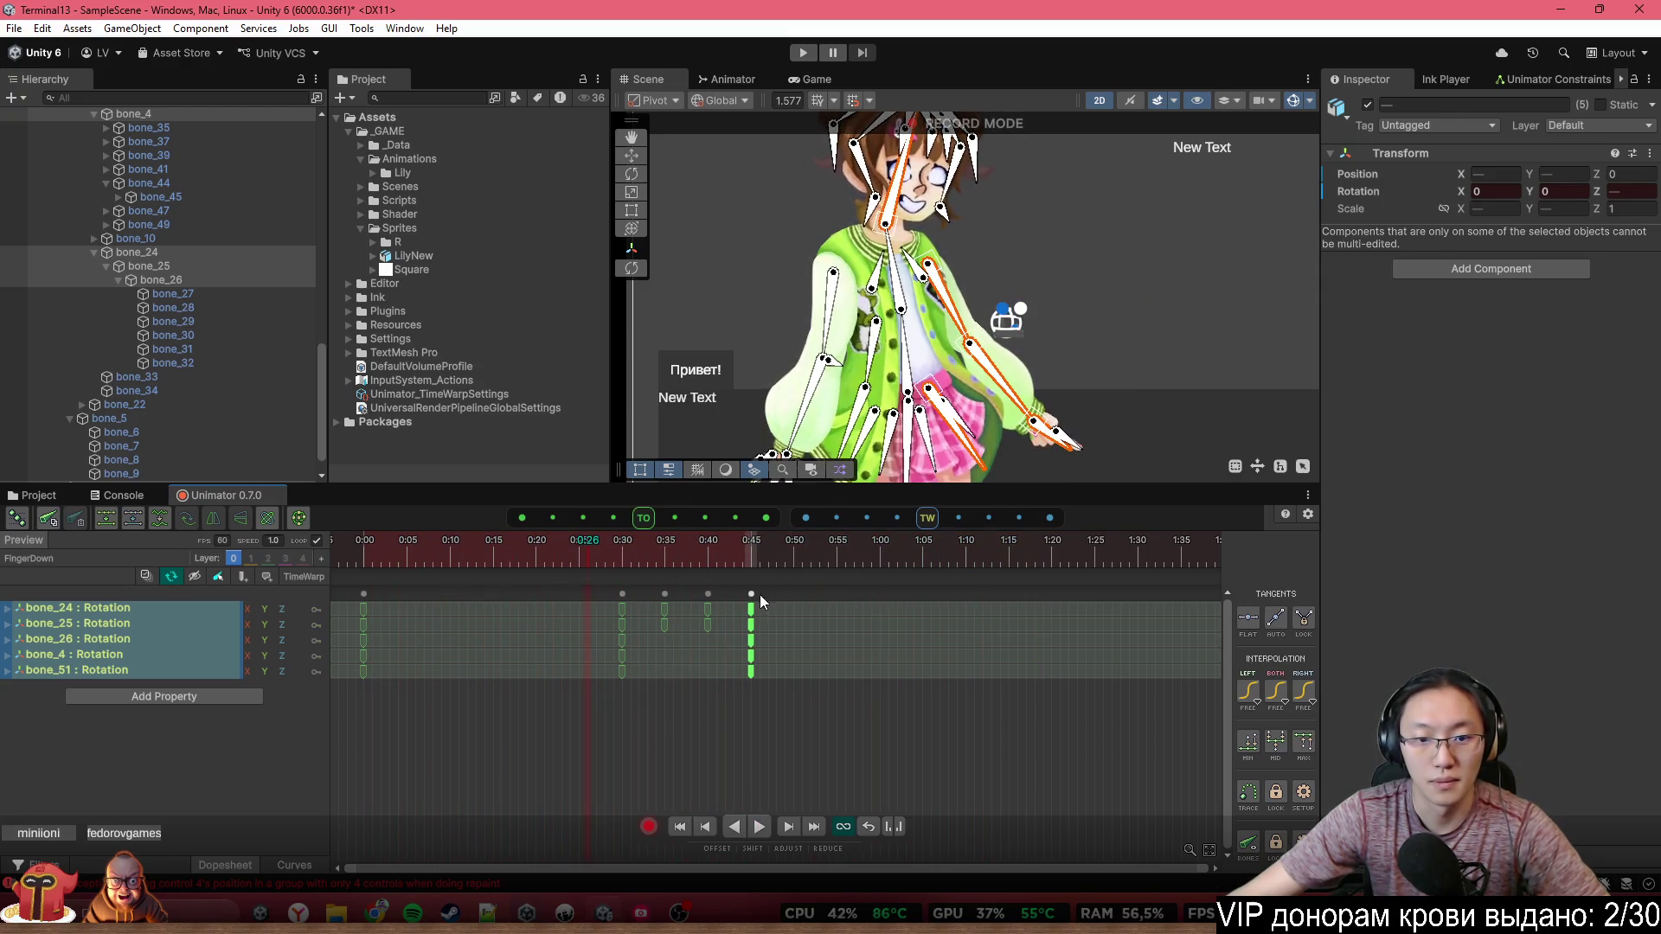
pyautogui.hotkey('ctrl', 'c')
pyautogui.hotkey('ctrl', 'v')
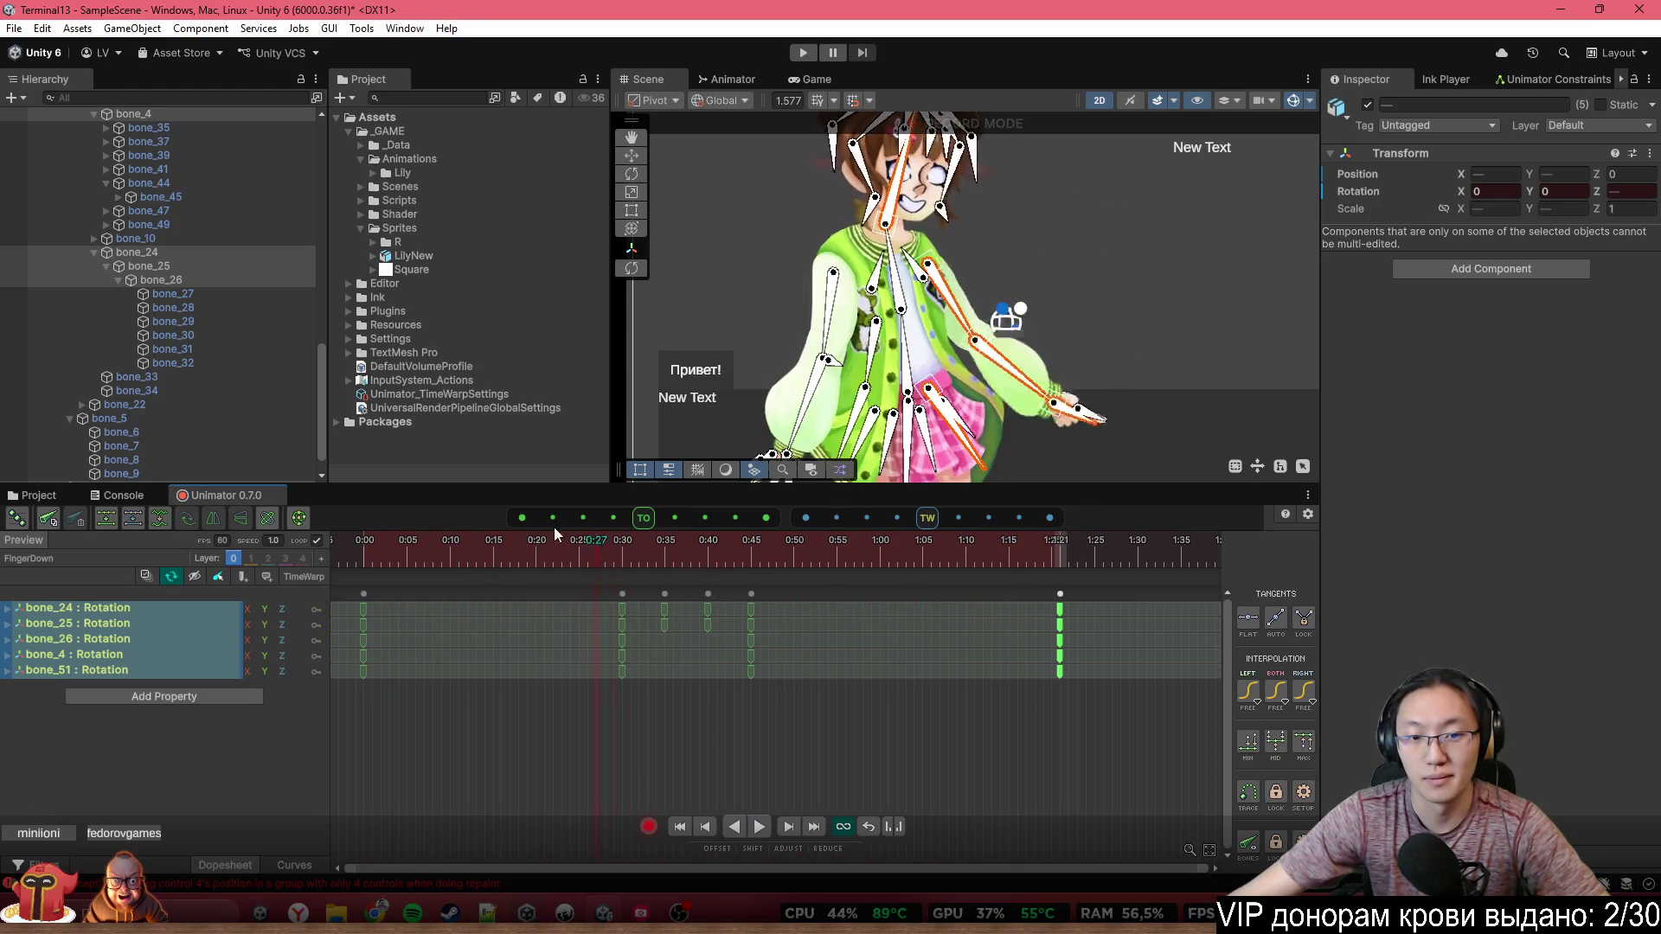
# Move the 0:45 arm key column back to 0:40
pyautogui.click(661, 558)
pyautogui.moveTo(661, 558); pyautogui.dragTo(760, 574)
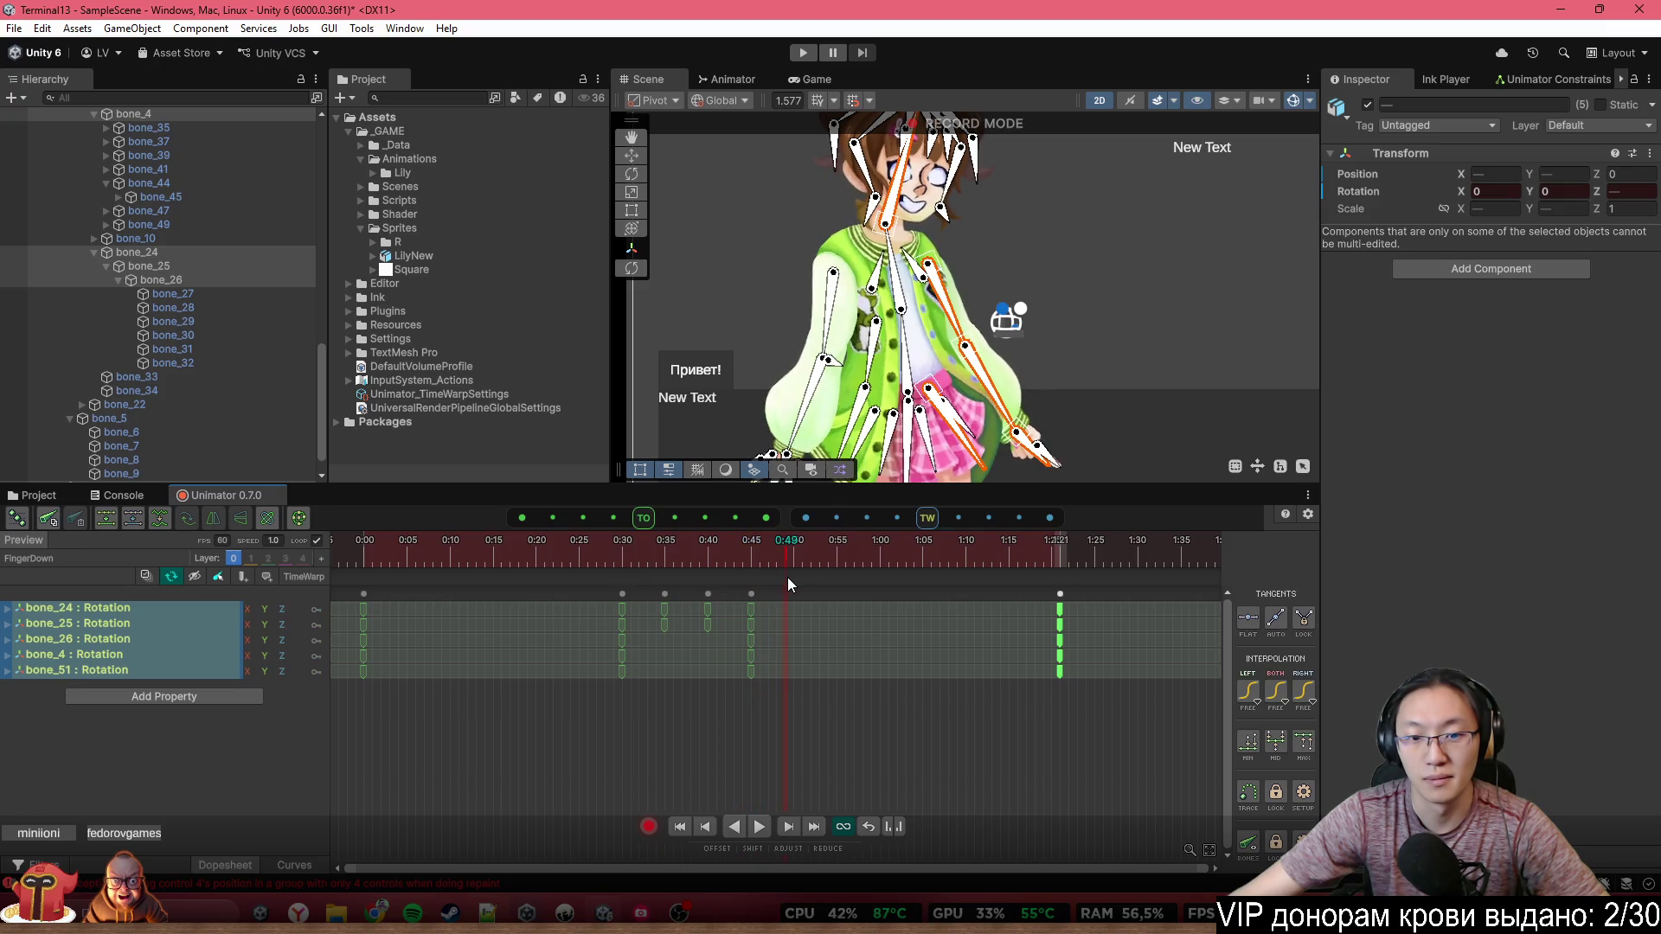
pyautogui.click(707, 593)
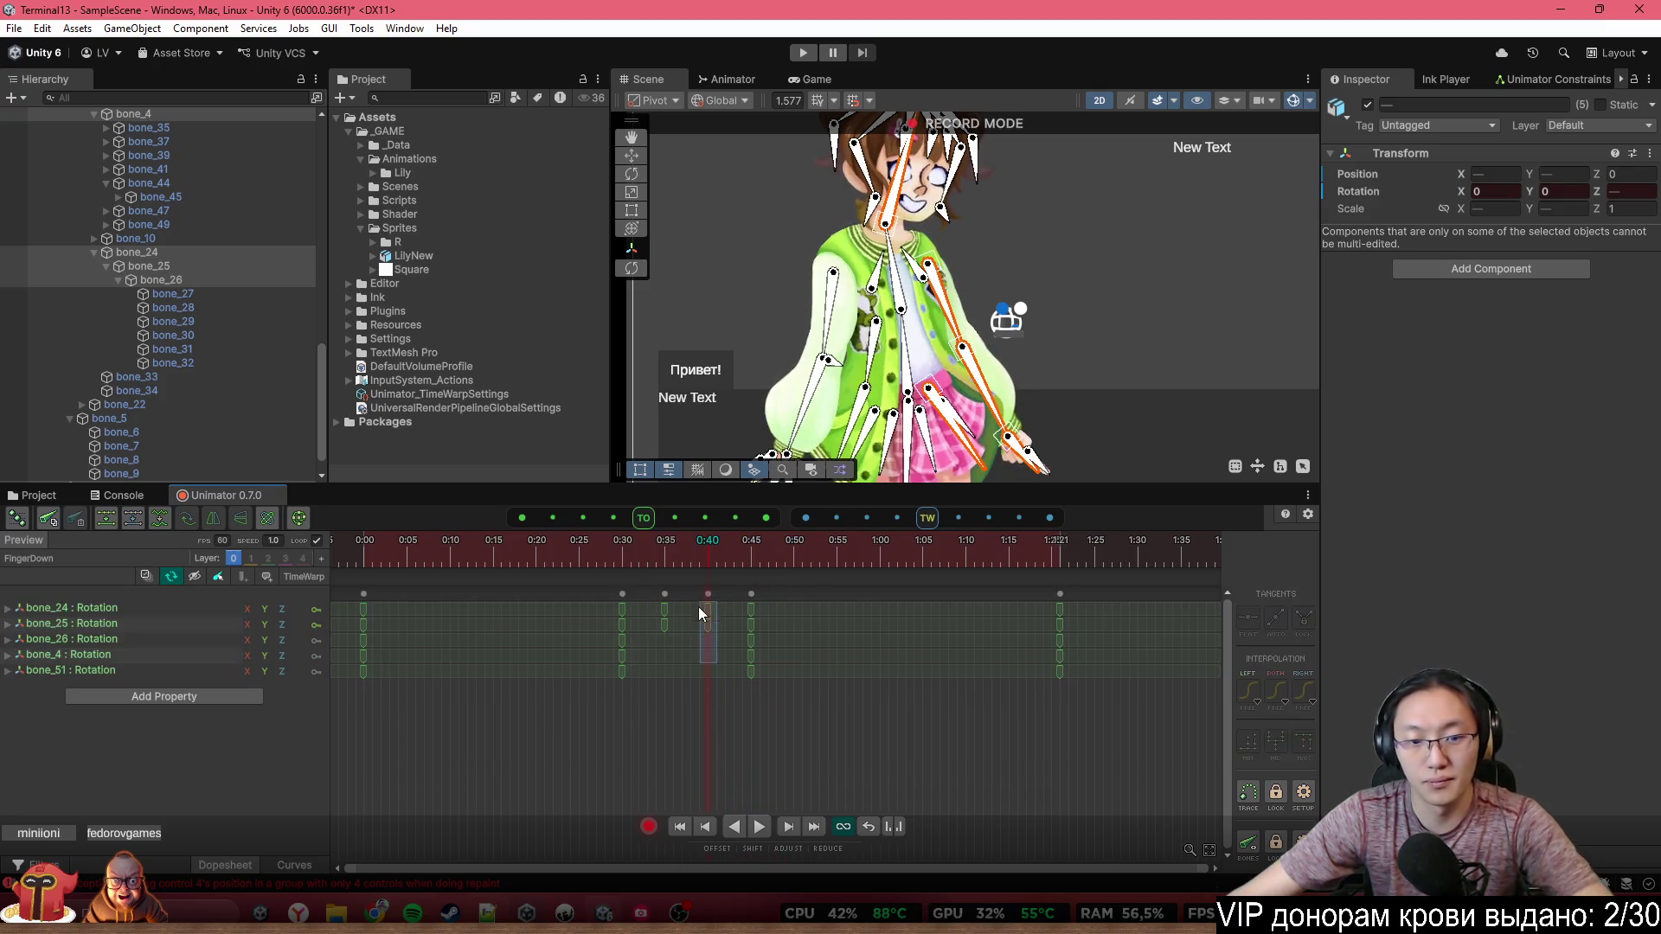
pyautogui.click(749, 595)
pyautogui.moveTo(749, 596); pyautogui.dragTo(707, 617)
pyautogui.click(671, 630)
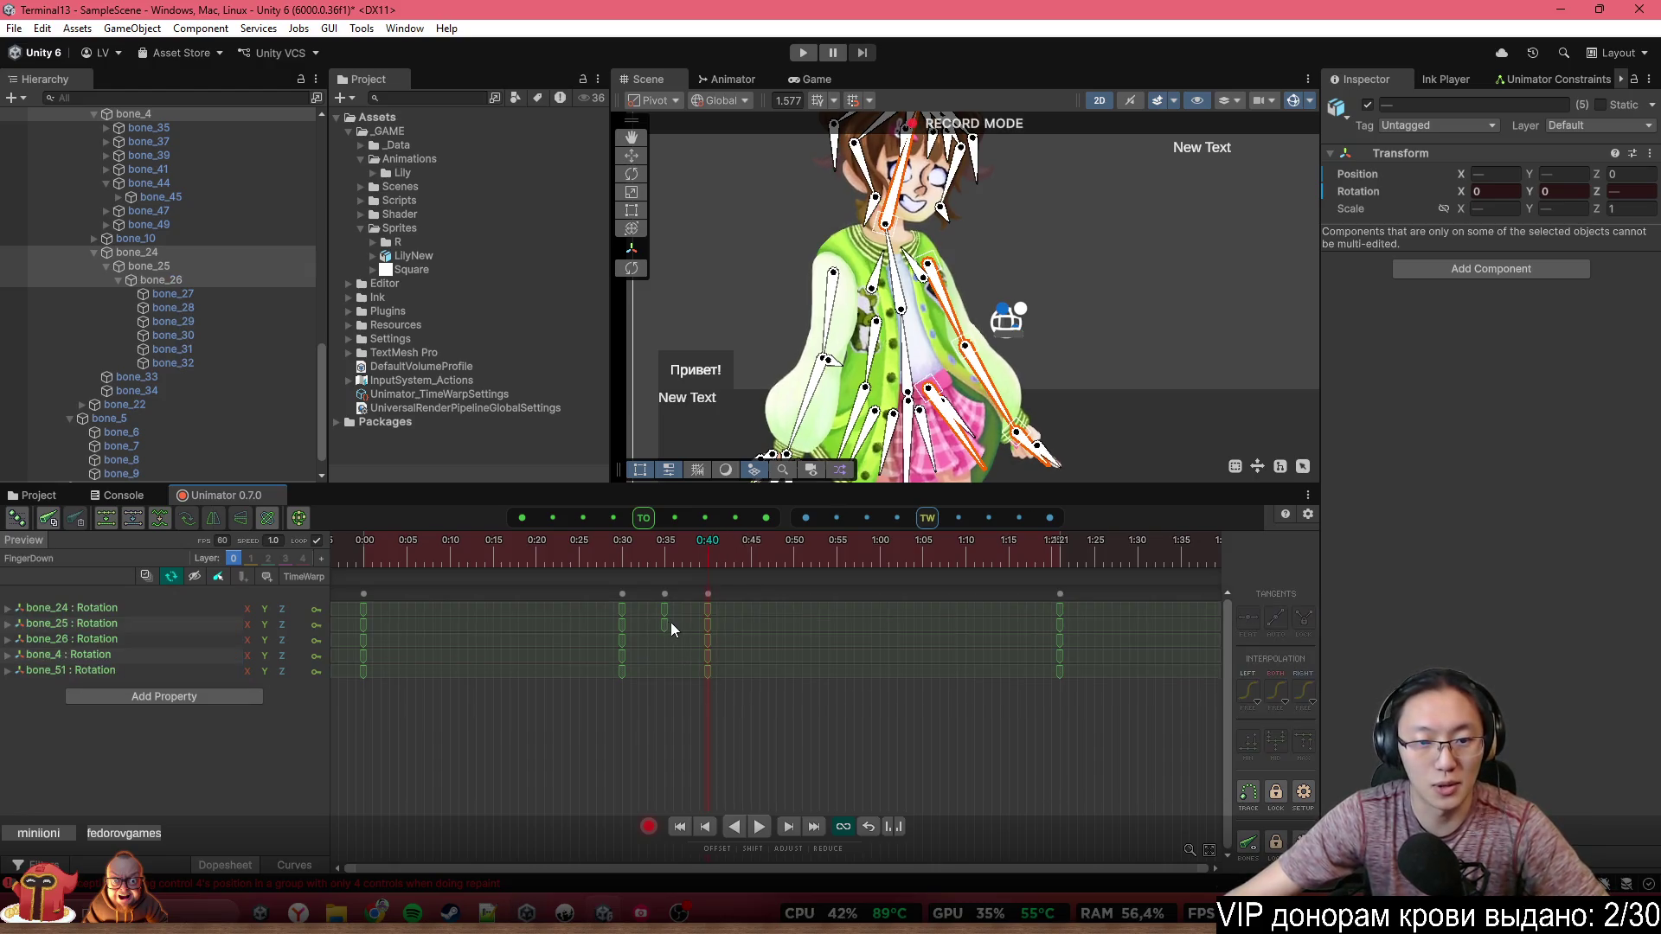
# Show bone_24 and bone_25 Rotation.z as curves and select their 0:40 keys
pyautogui.click(150, 619)
pyautogui.keyDown('ctrl'); pyautogui.click(151, 608); pyautogui.keyUp('ctrl')
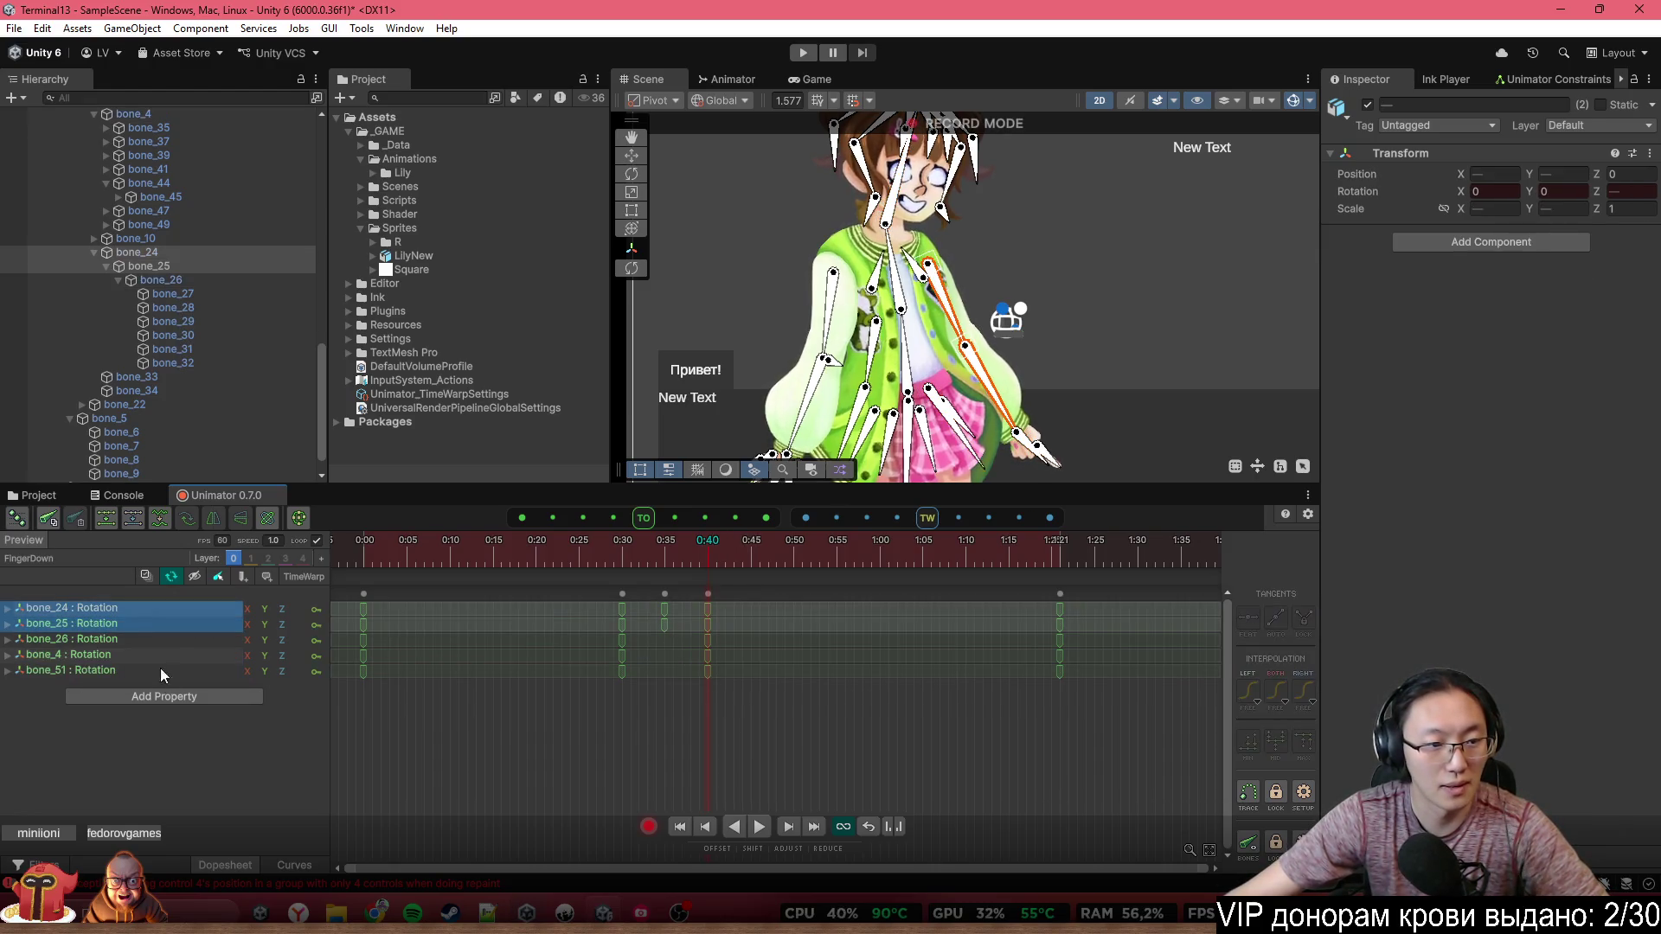
pyautogui.click(8, 623)
pyautogui.click(8, 608)
pyautogui.click(75, 654)
pyautogui.keyDown('ctrl'); pyautogui.click(85, 717); pyautogui.keyUp('ctrl')
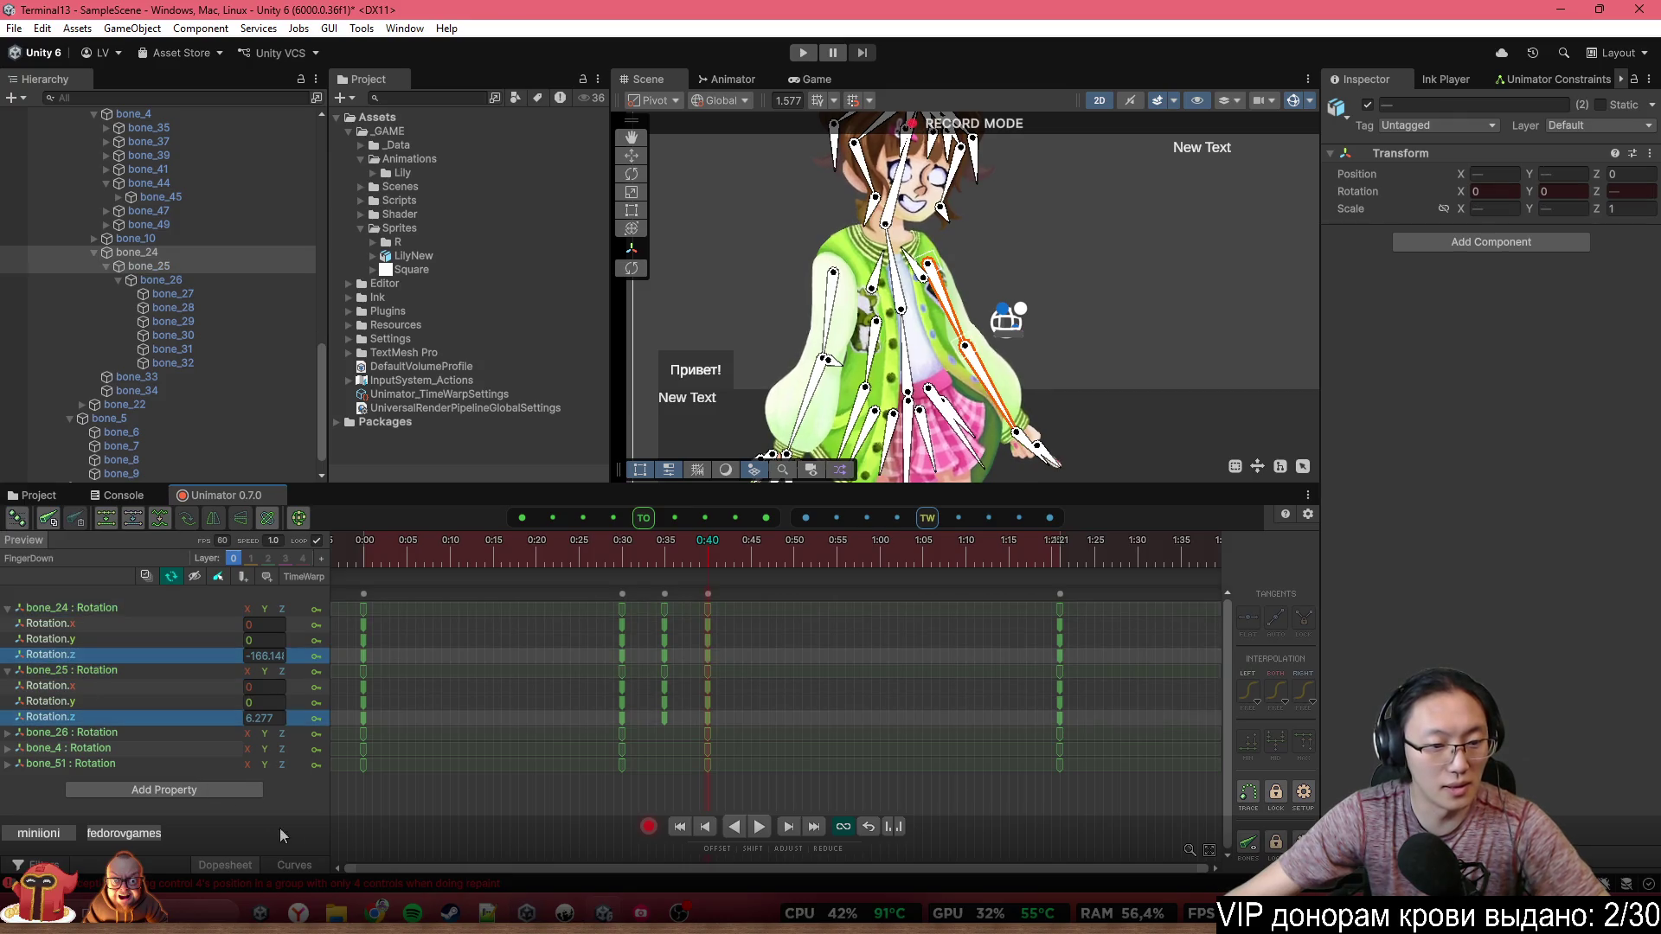
pyautogui.click(294, 865)
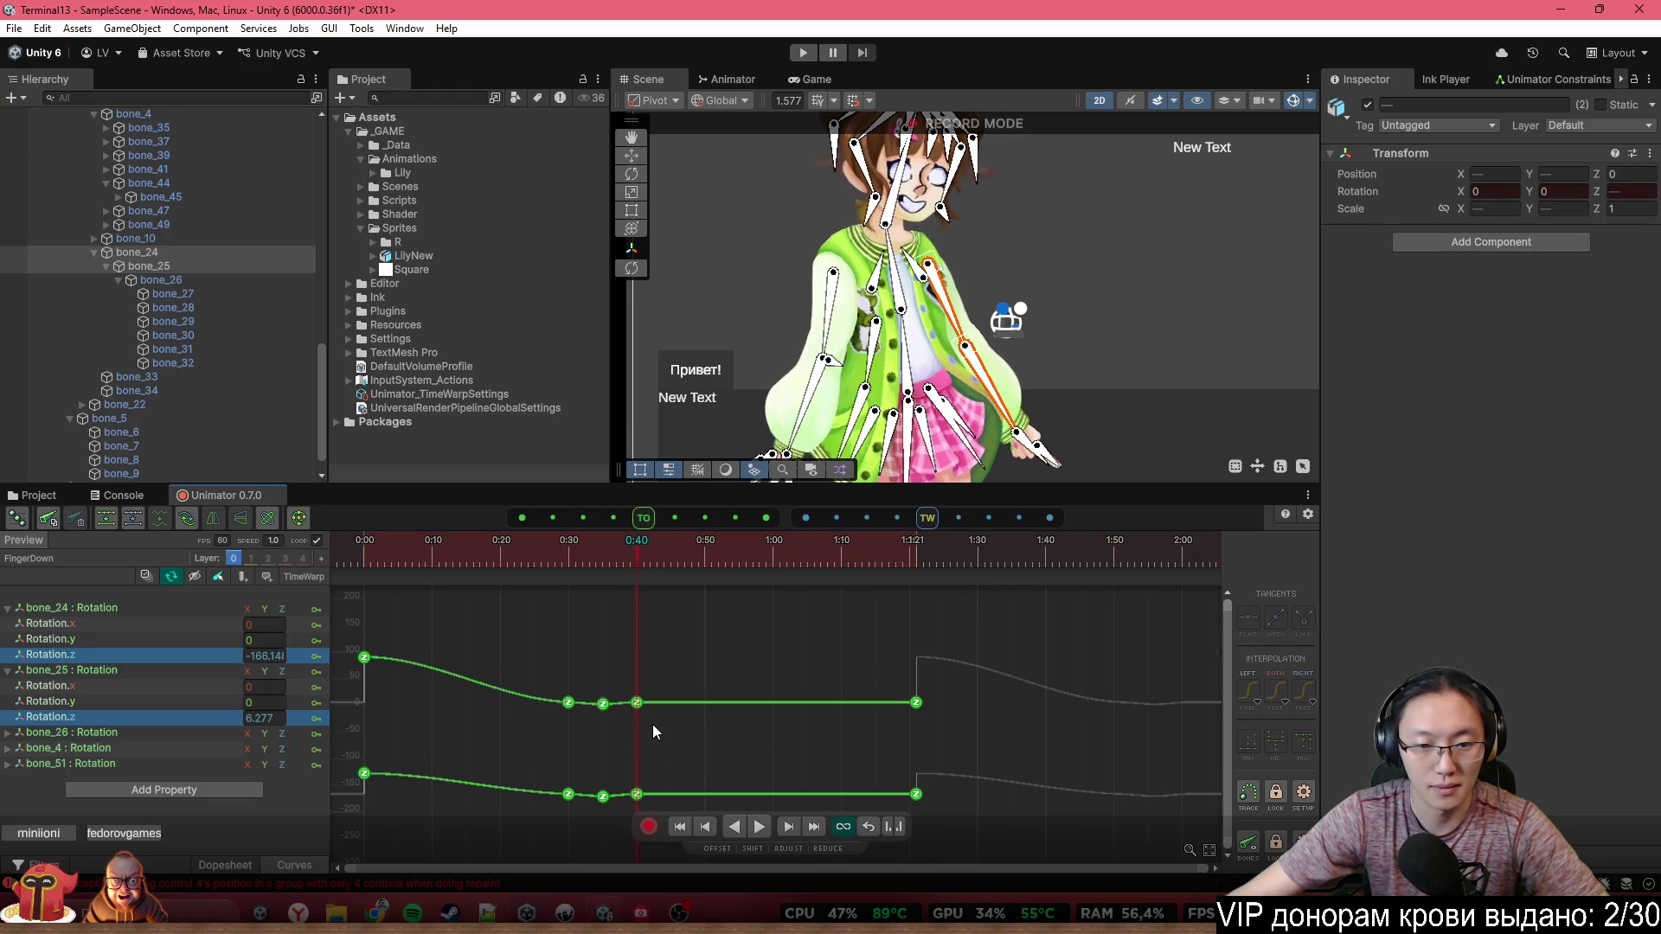
pyautogui.scroll(5, 653, 732)
pyautogui.moveTo(684, 610); pyautogui.dragTo(585, 813)
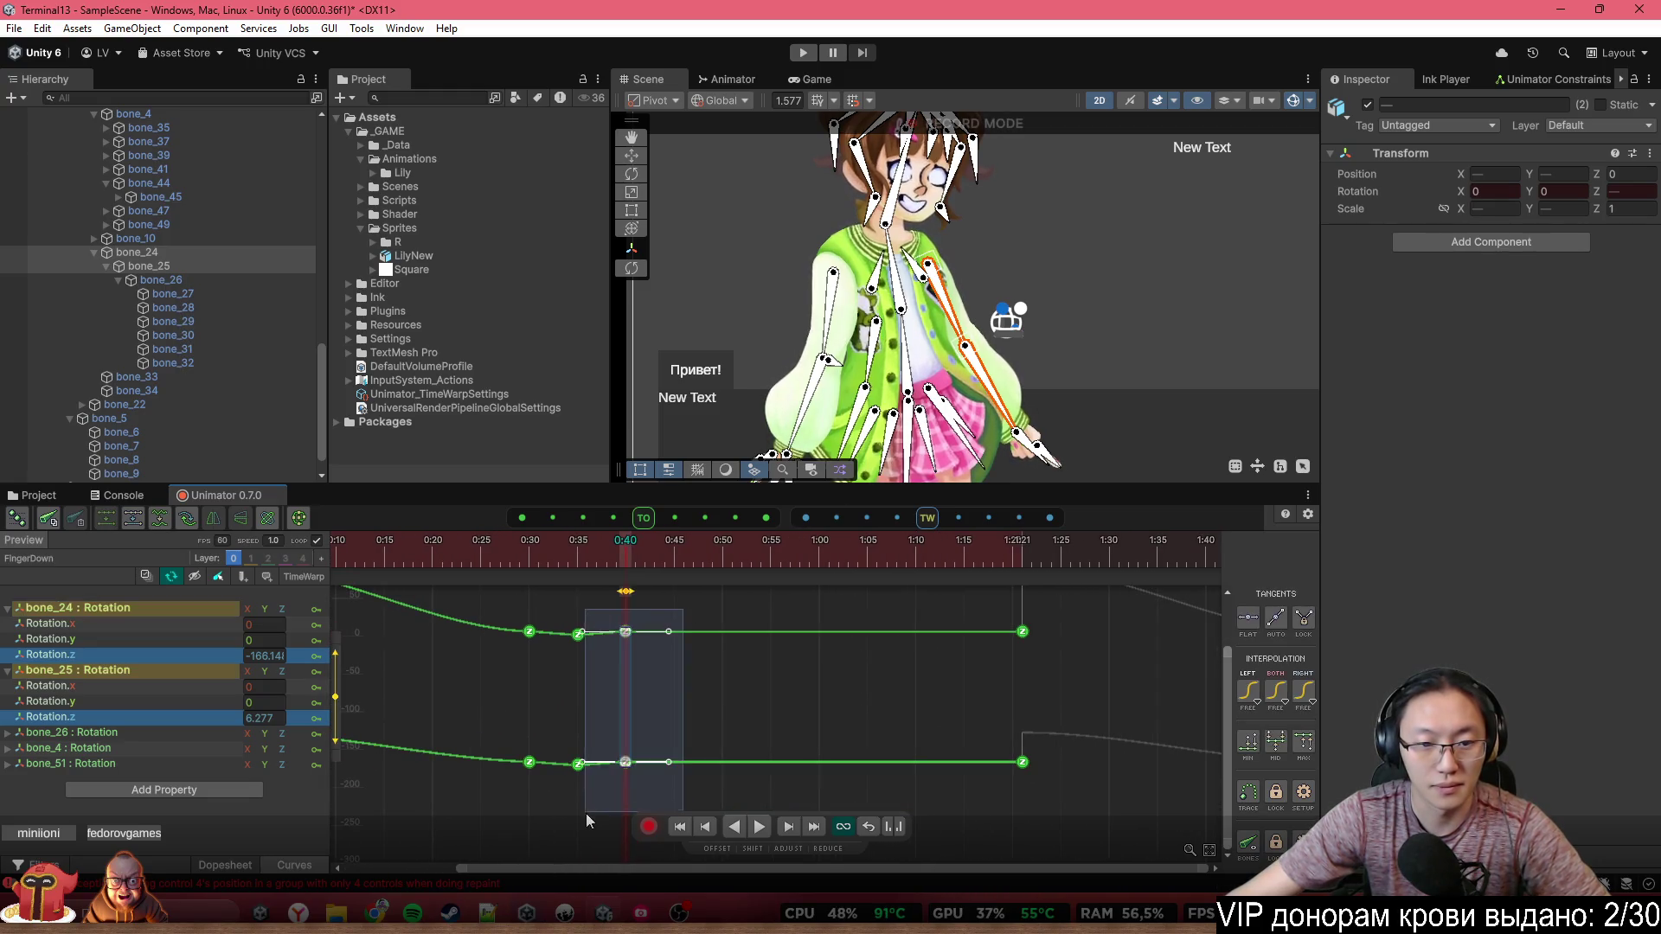
# Paste the 0:40 keys at 0:50, copy the 0:35 keys to 0:45, and lower them slightly
pyautogui.click(720, 554)
pyautogui.hotkey('ctrl', 'v')
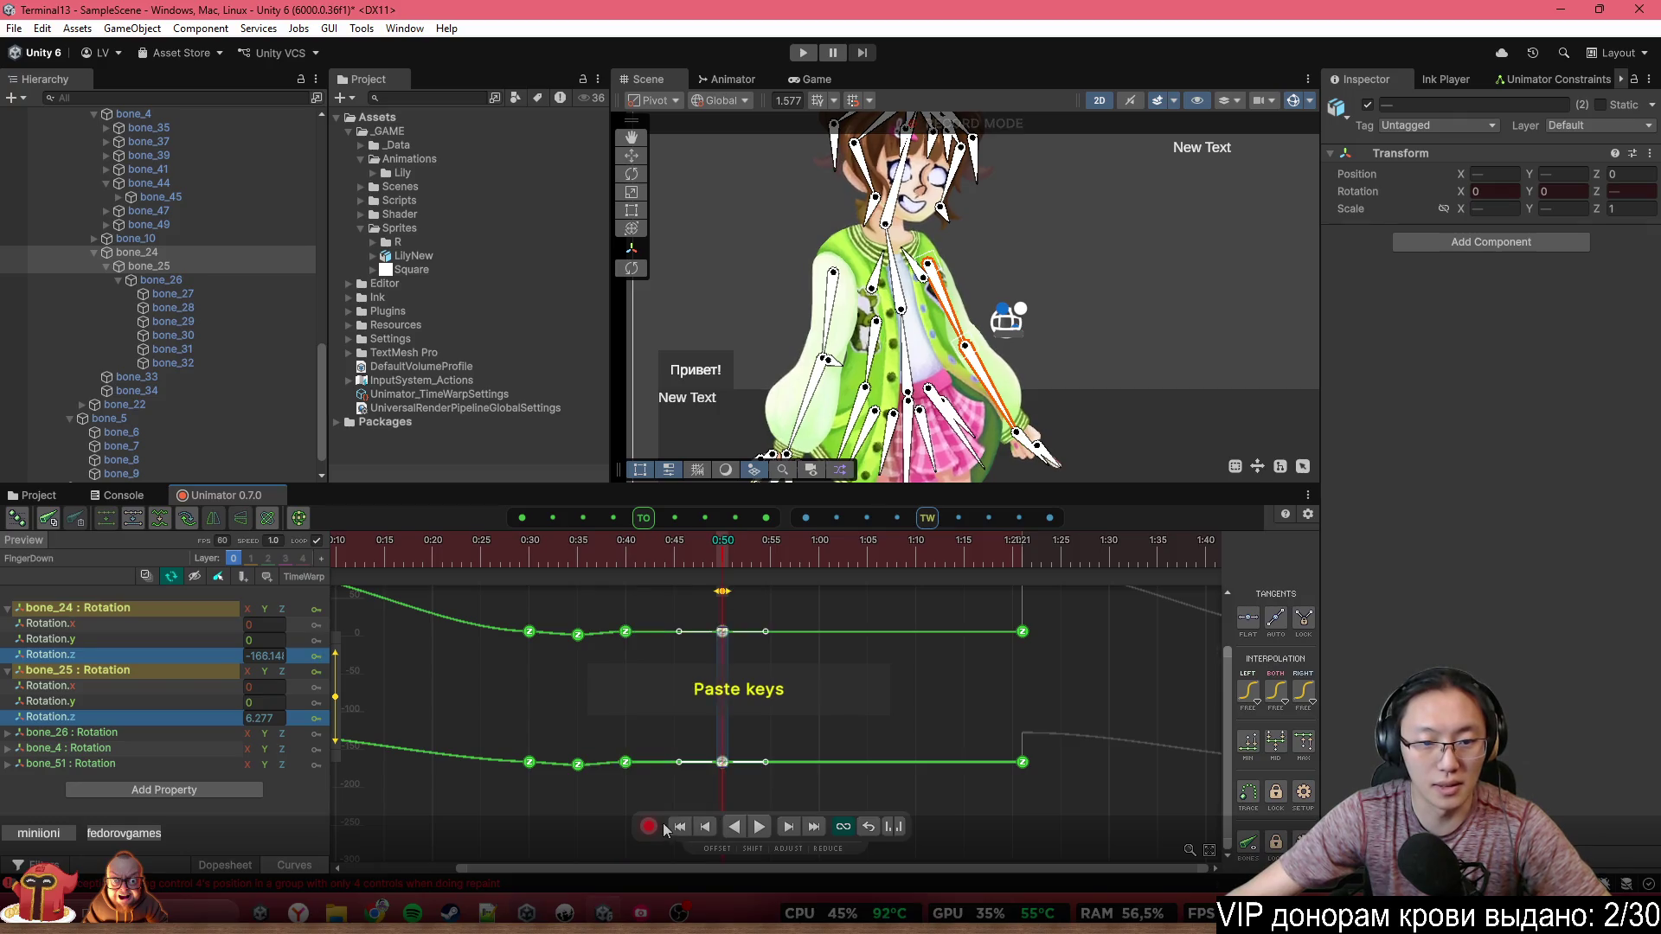
pyautogui.moveTo(585, 681); pyautogui.dragTo(565, 609)
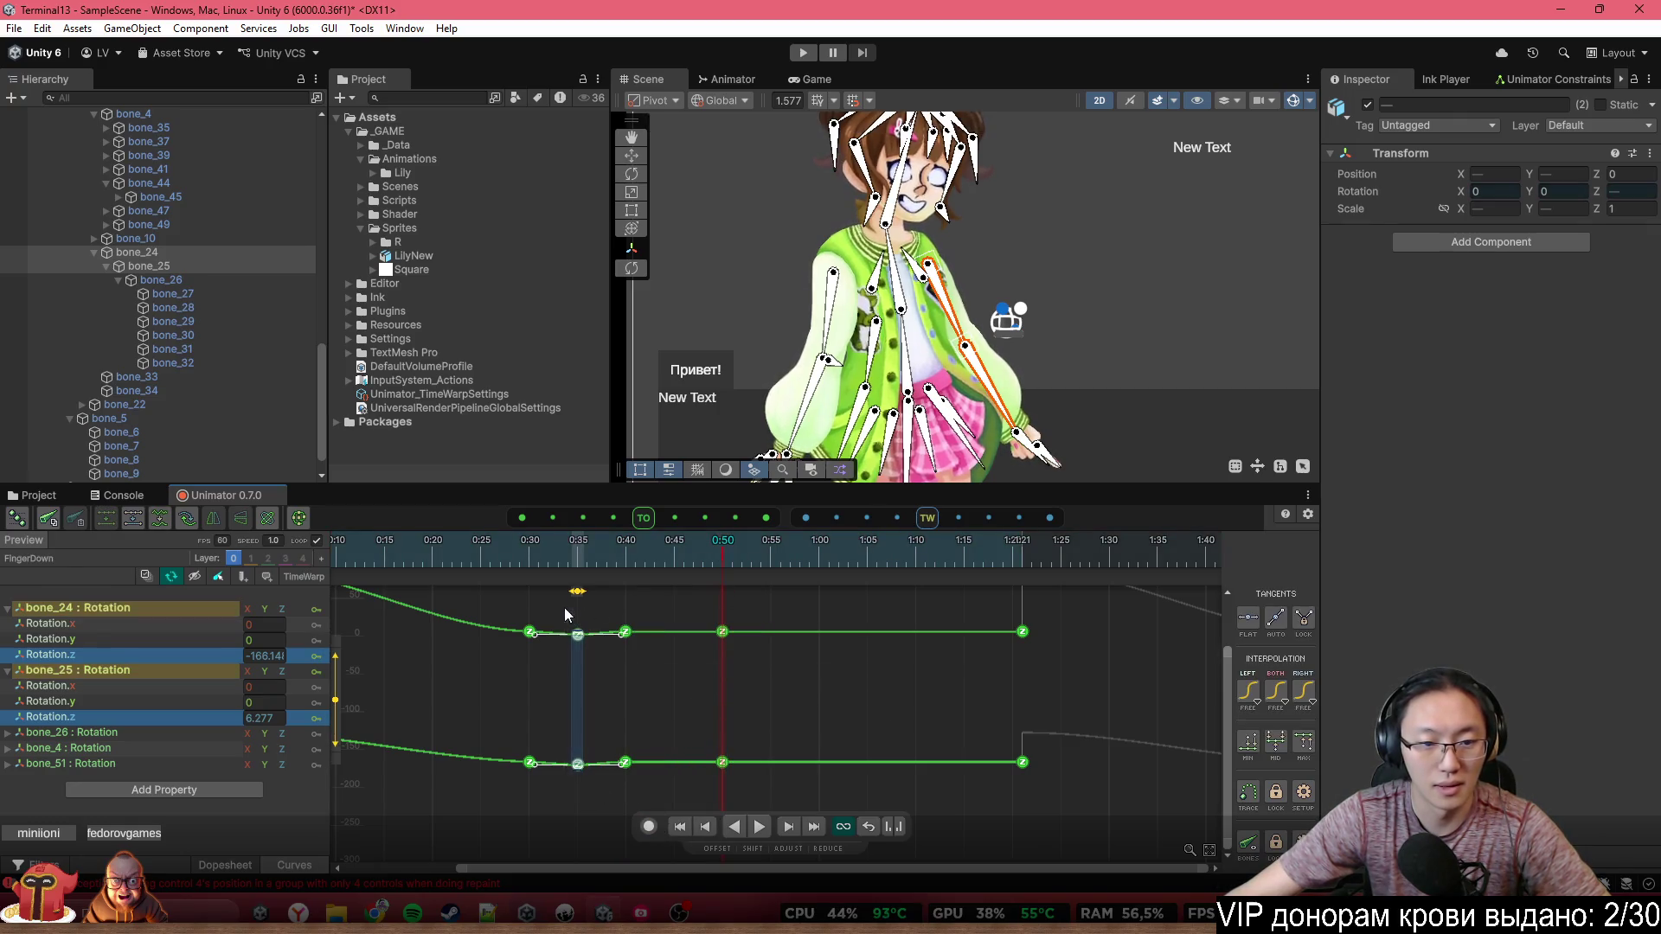
pyautogui.click(676, 553)
pyautogui.hotkey('ctrl', 'v')
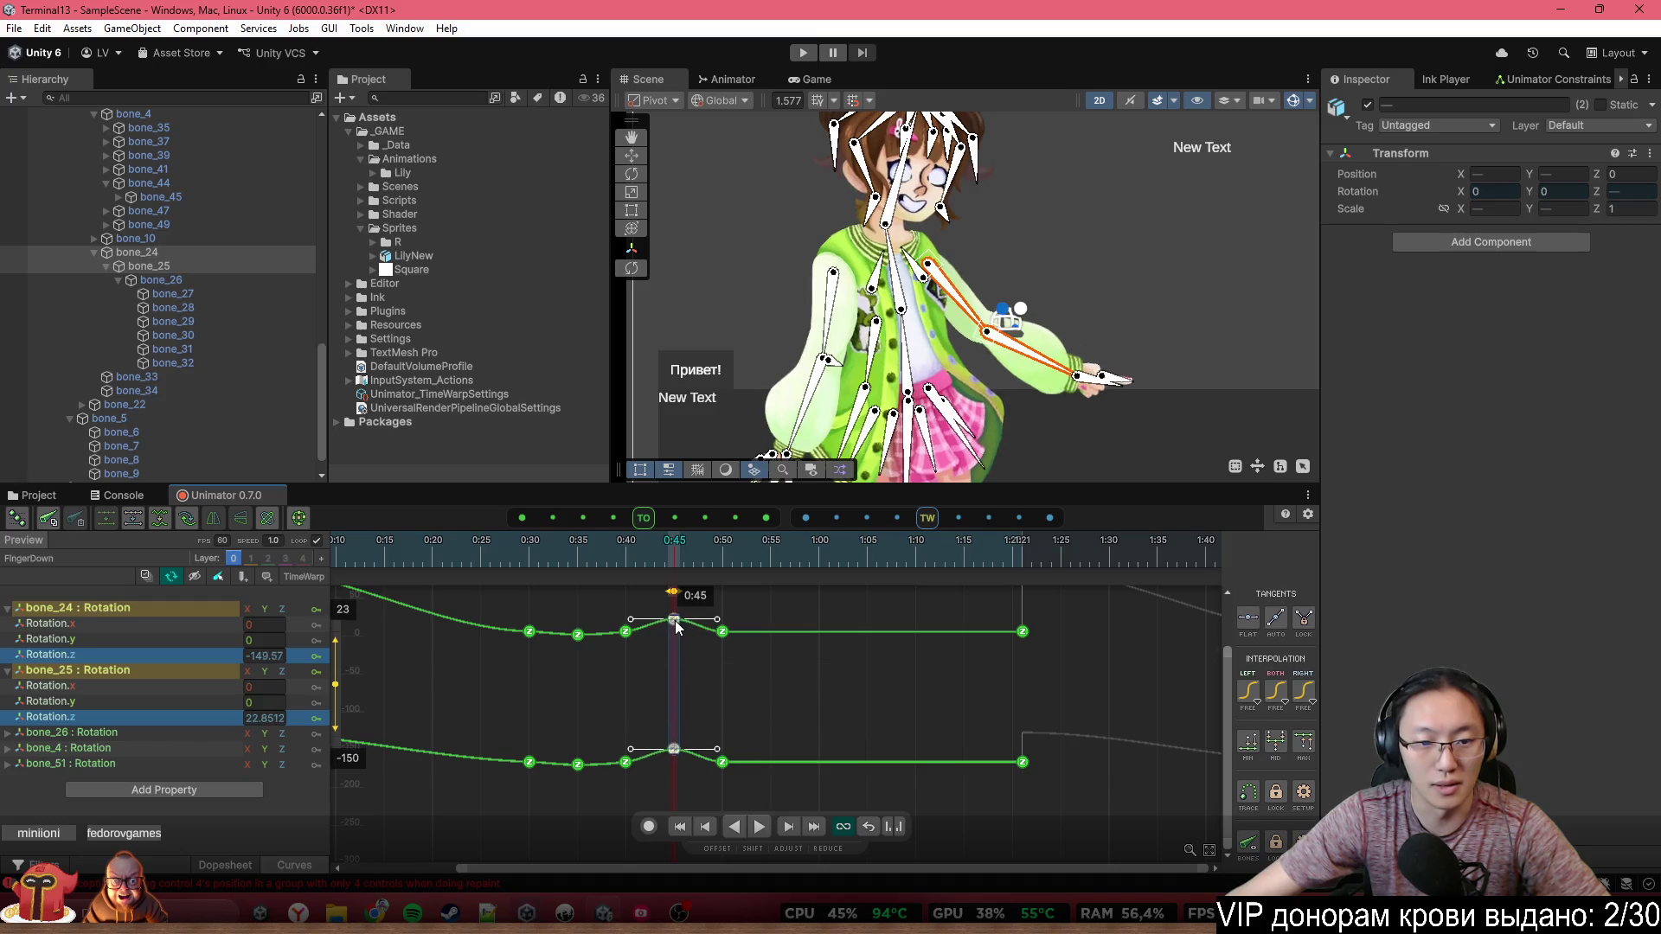
pyautogui.moveTo(675, 621); pyautogui.dragTo(674, 630)
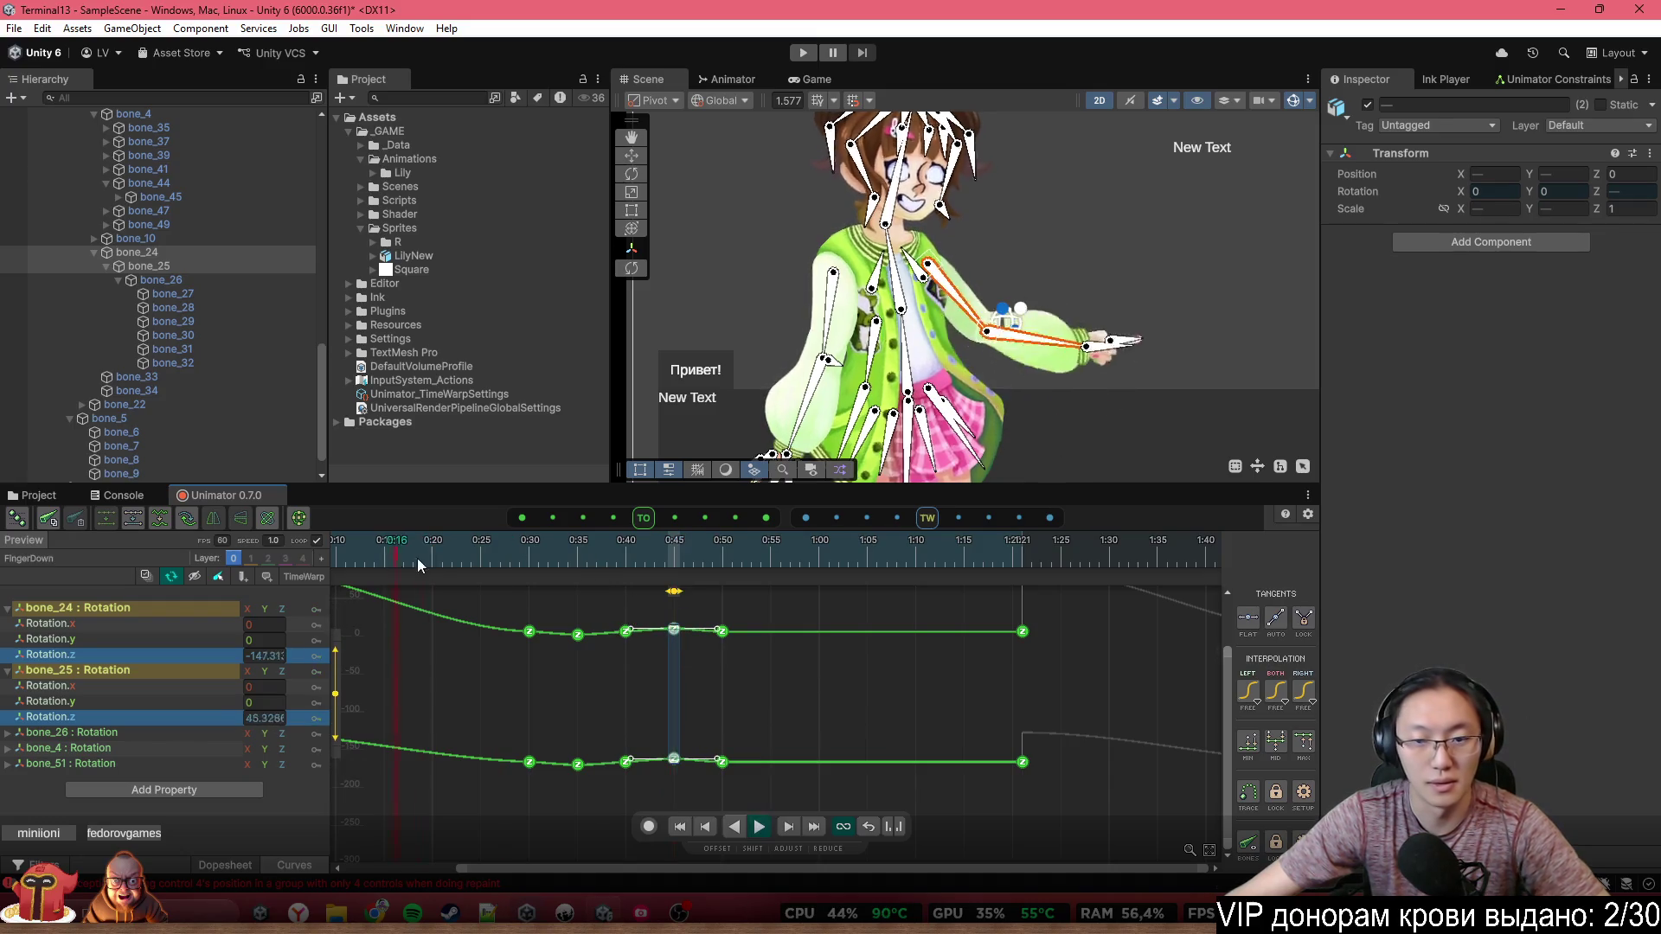
pyautogui.click(768, 561)
# Try shifting the 0:30–0:50 keys earlier, undo it, and frame all keys in the curve view
pyautogui.scroll(-3, 766, 632)
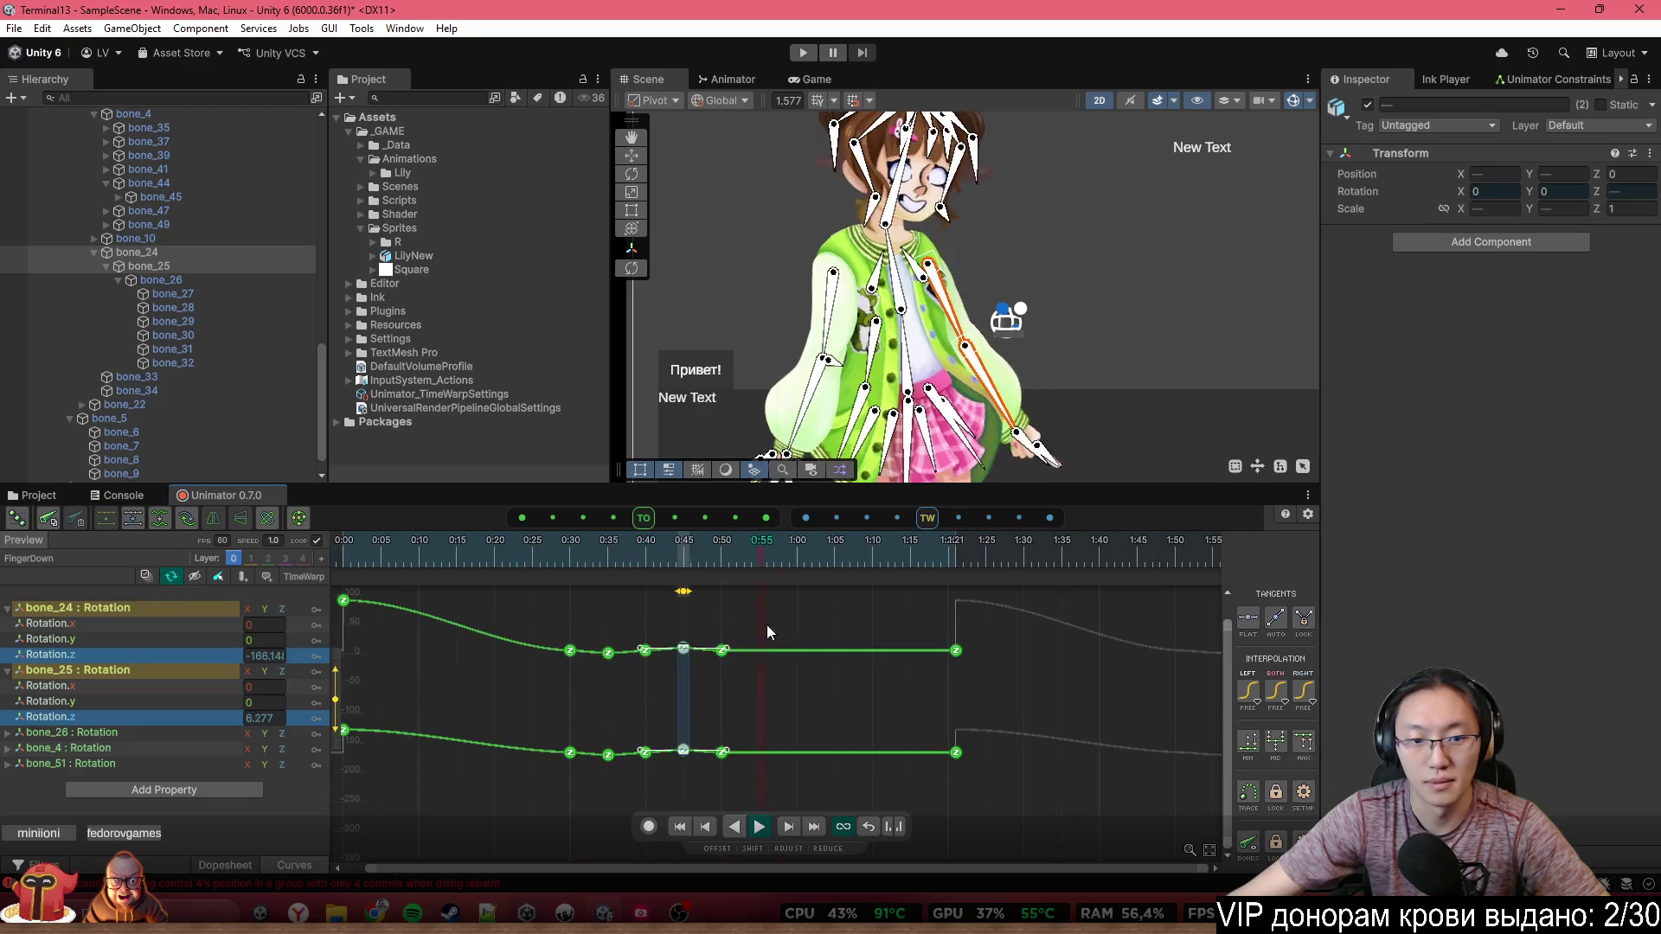
pyautogui.moveTo(770, 605); pyautogui.dragTo(546, 787)
pyautogui.moveTo(718, 698)
pyautogui.mouseDown()
pyautogui.moveTo(759, 699)
pyautogui.moveTo(716, 696)
pyautogui.mouseUp()
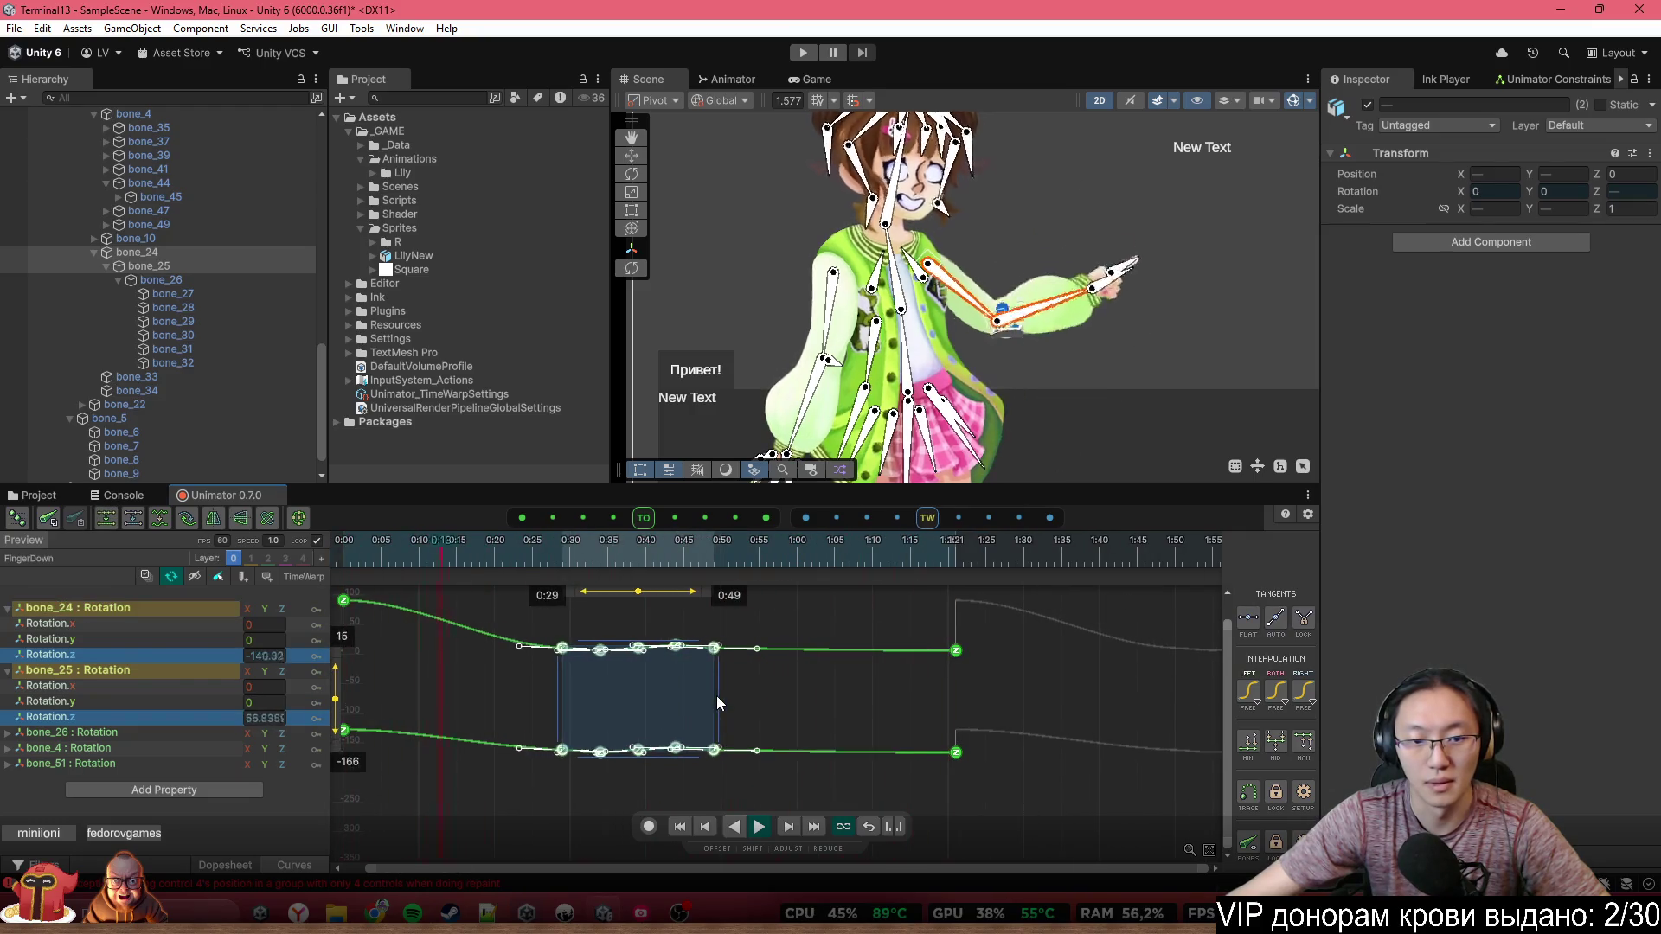
pyautogui.hotkey('ctrl', 'z')
pyautogui.hotkey('ctrl', 'z')
pyautogui.hotkey('ctrl', 'z')
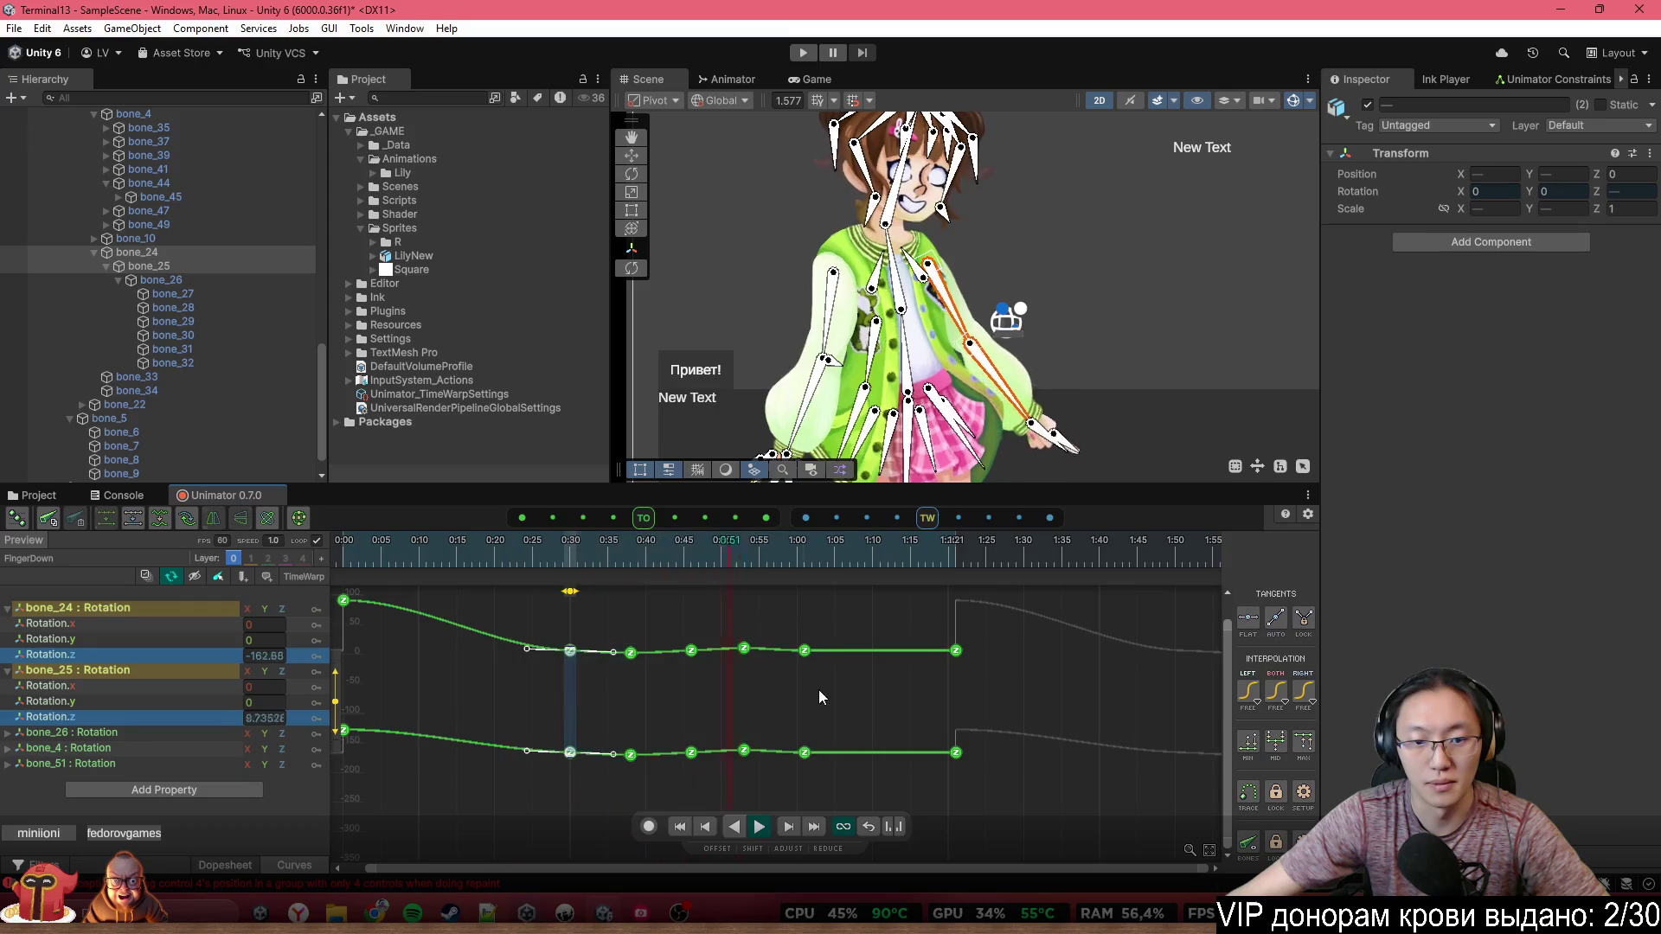
pyautogui.click(843, 610)
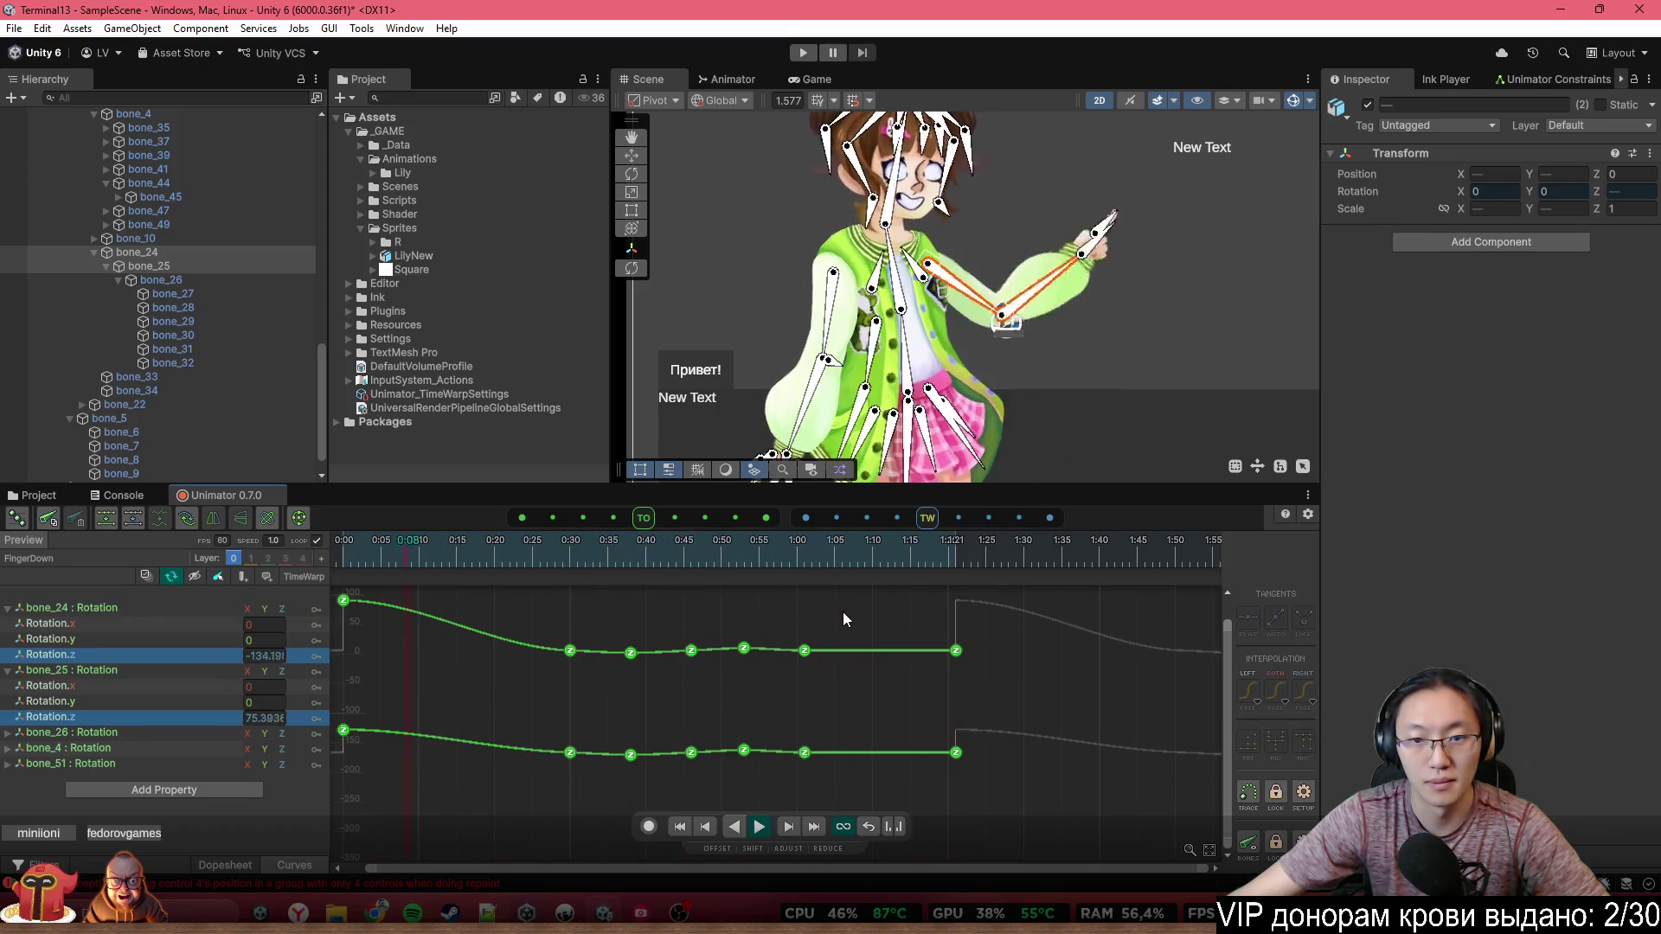
pyautogui.press('f')
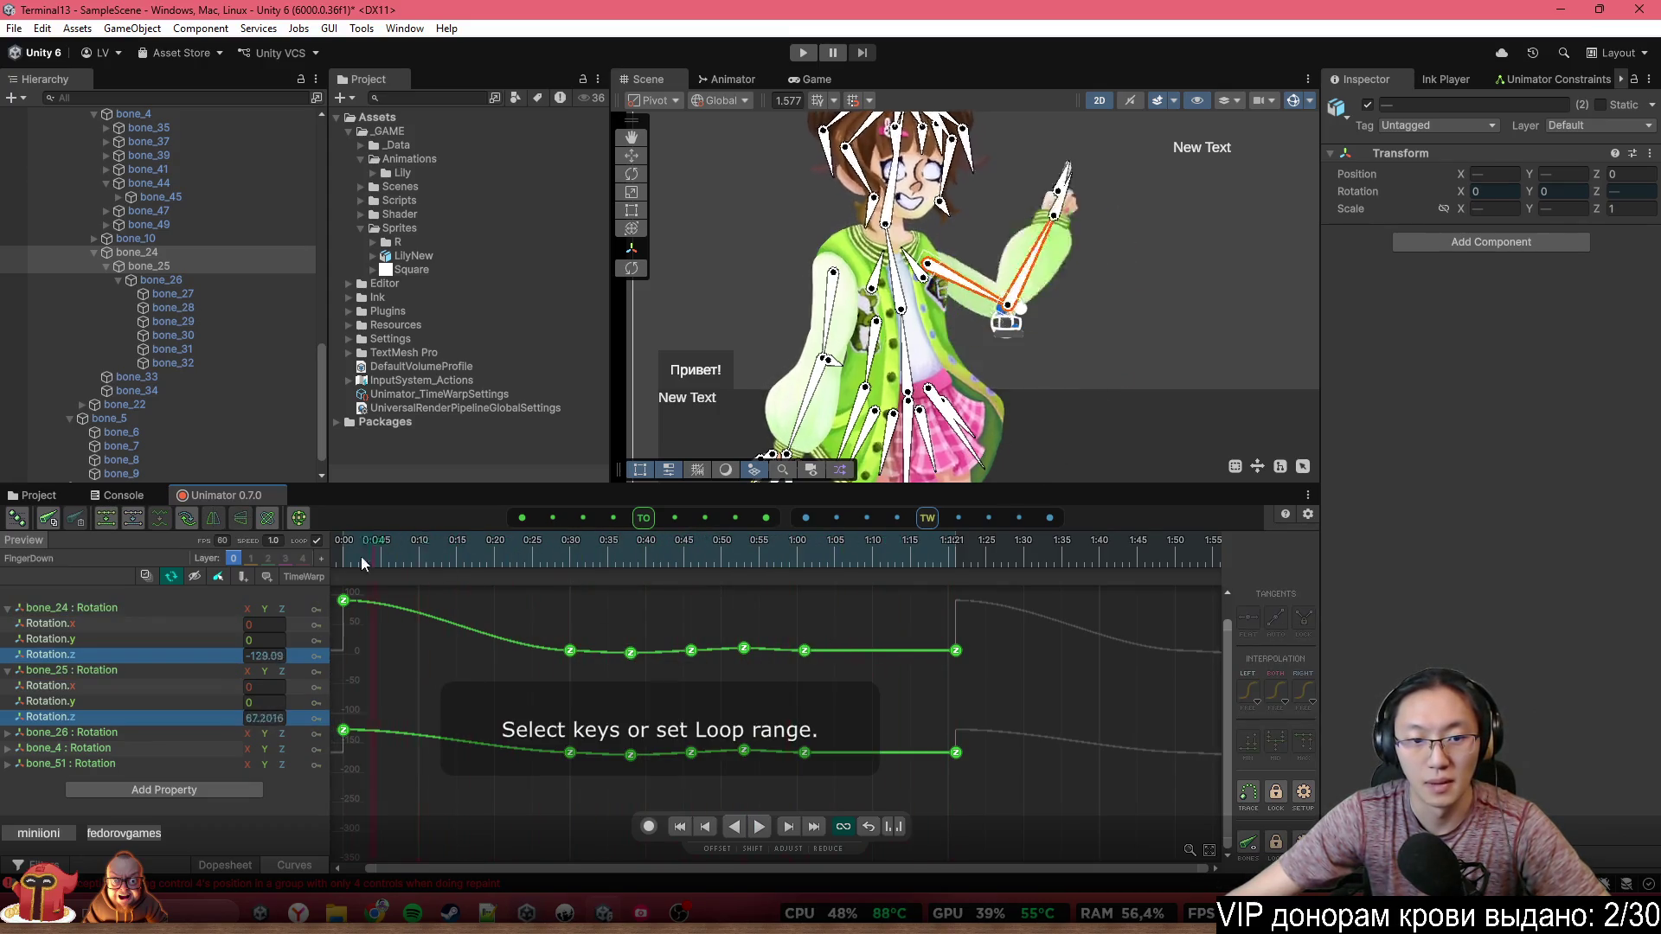
pyautogui.press('a')
pyautogui.moveTo(460, 555); pyautogui.dragTo(599, 563)
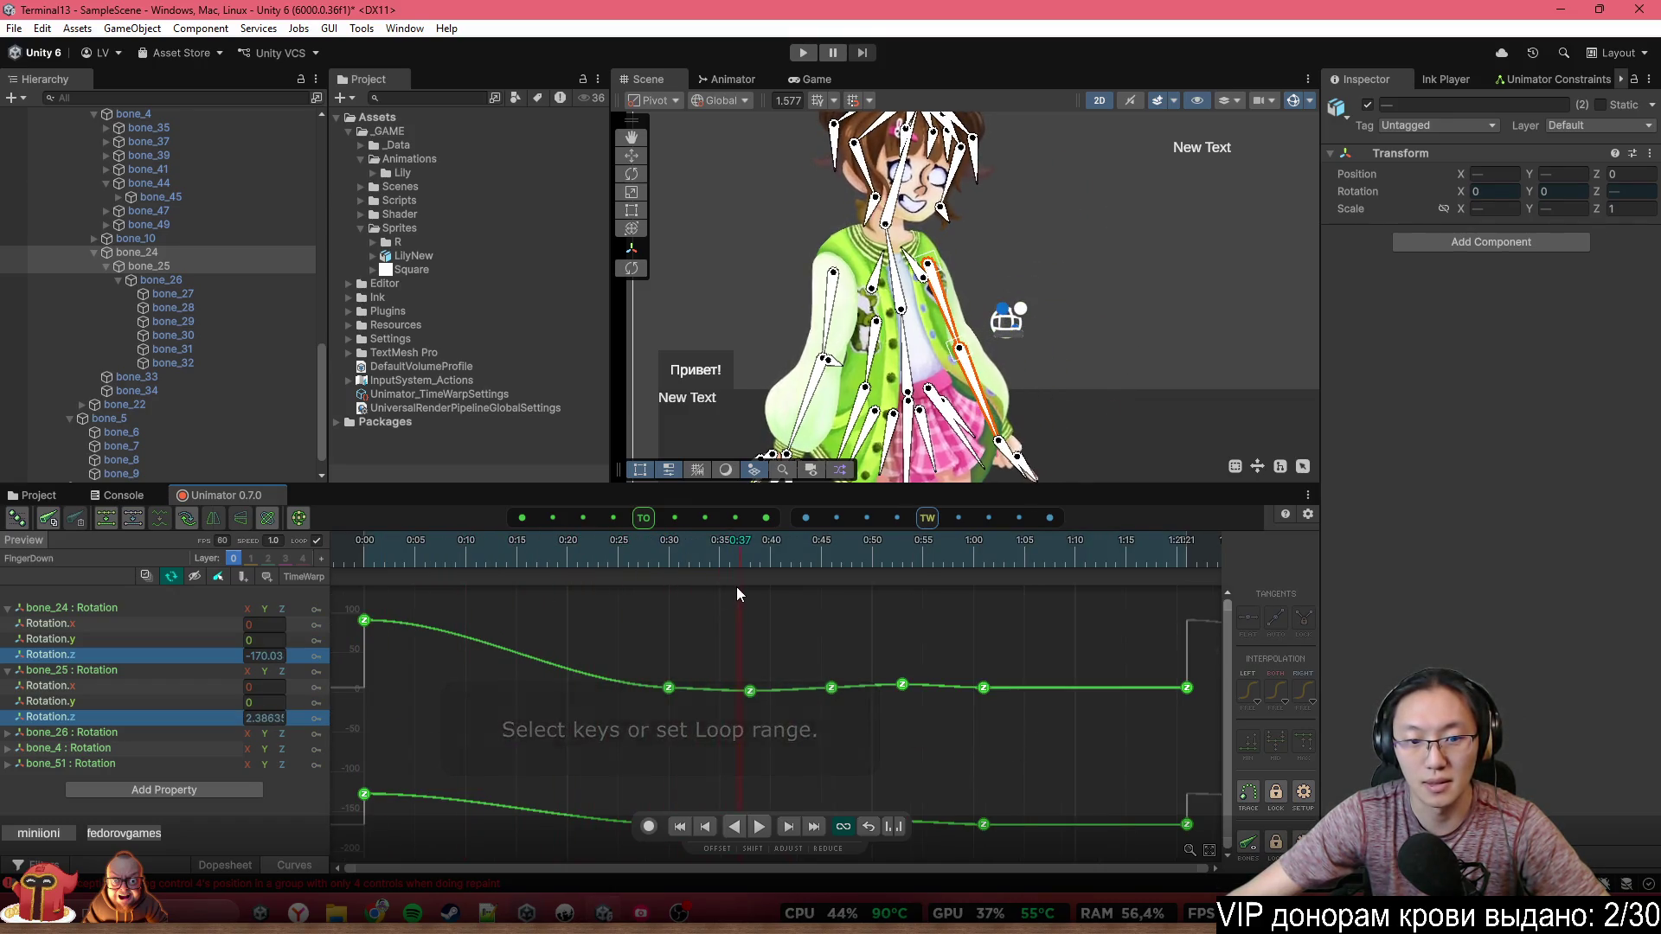
# Delete the 0:30 keys and move the 1:00 keys earlier to about 0:57
pyautogui.click(669, 588)
pyautogui.scroll(-3, 695, 651)
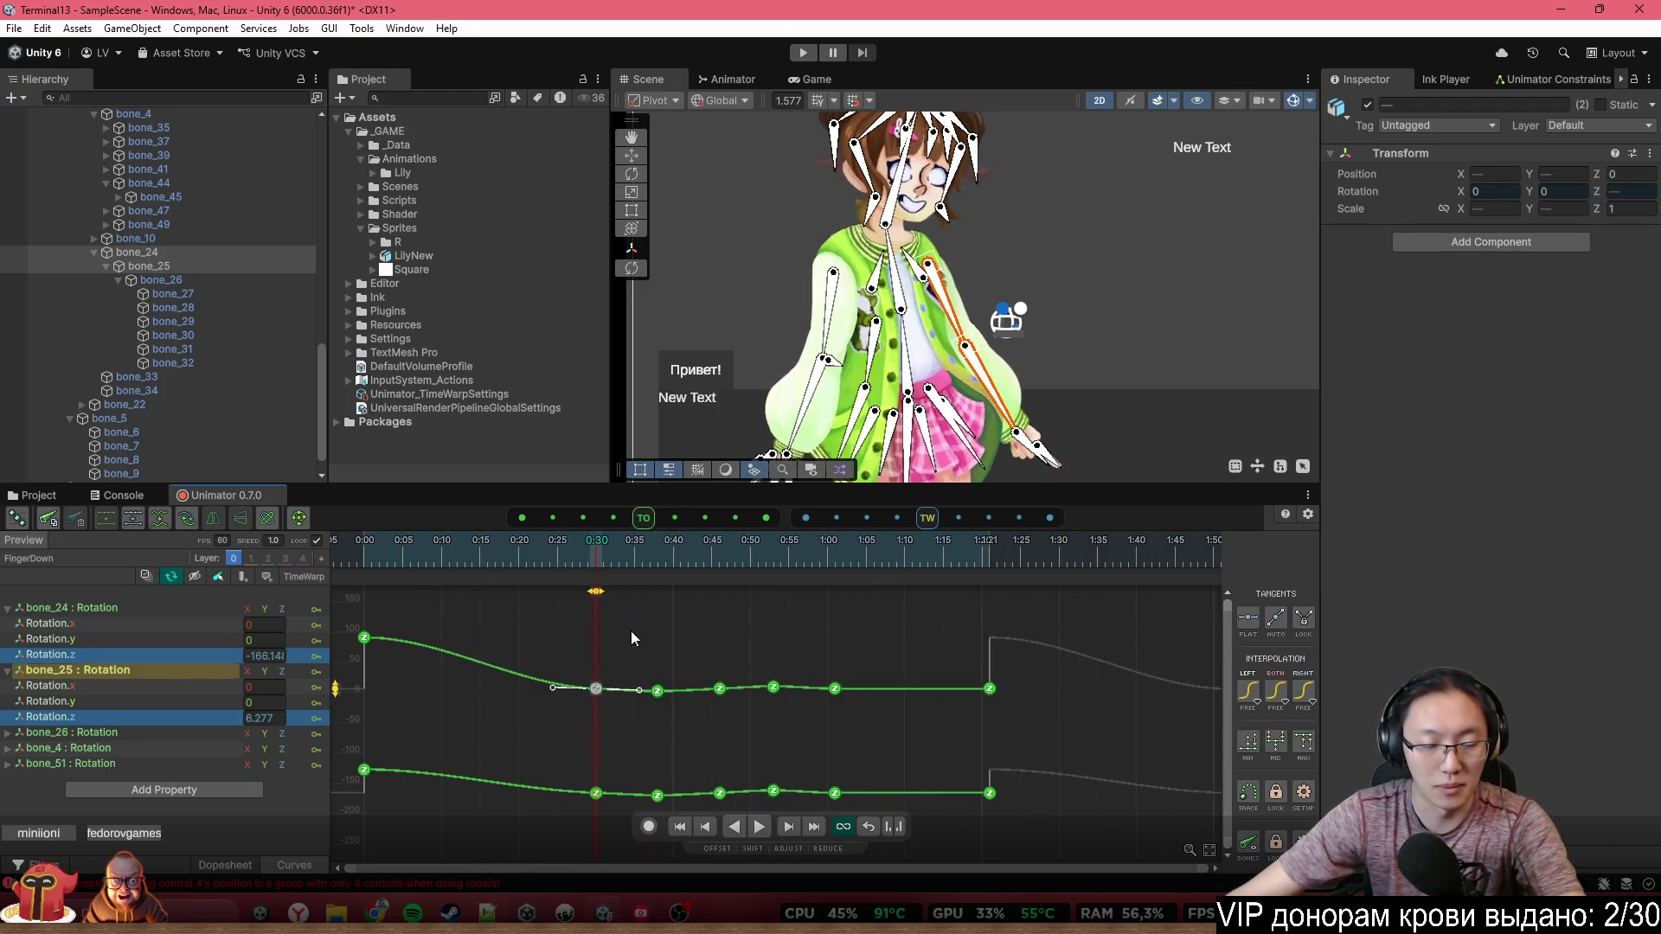
pyautogui.moveTo(642, 612); pyautogui.dragTo(577, 801)
pyautogui.press('Delete')
pyautogui.moveTo(538, 547)
pyautogui.mouseDown()
pyautogui.moveTo(336, 572)
pyautogui.moveTo(559, 605)
pyautogui.mouseUp()
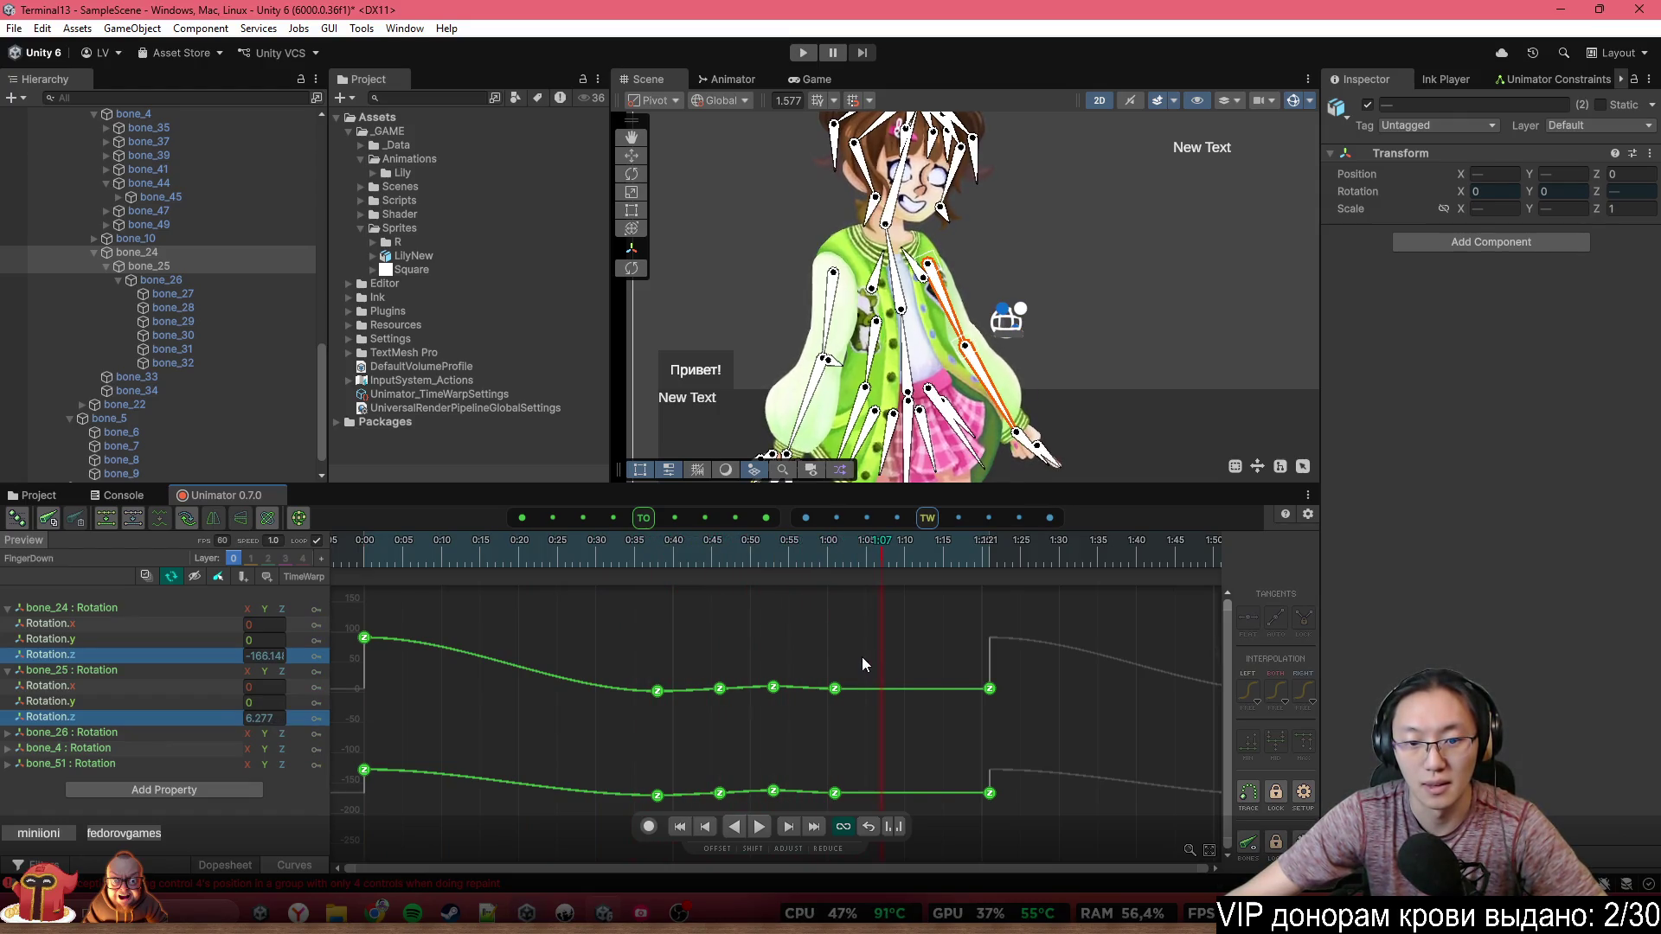
pyautogui.moveTo(863, 662); pyautogui.dragTo(806, 810)
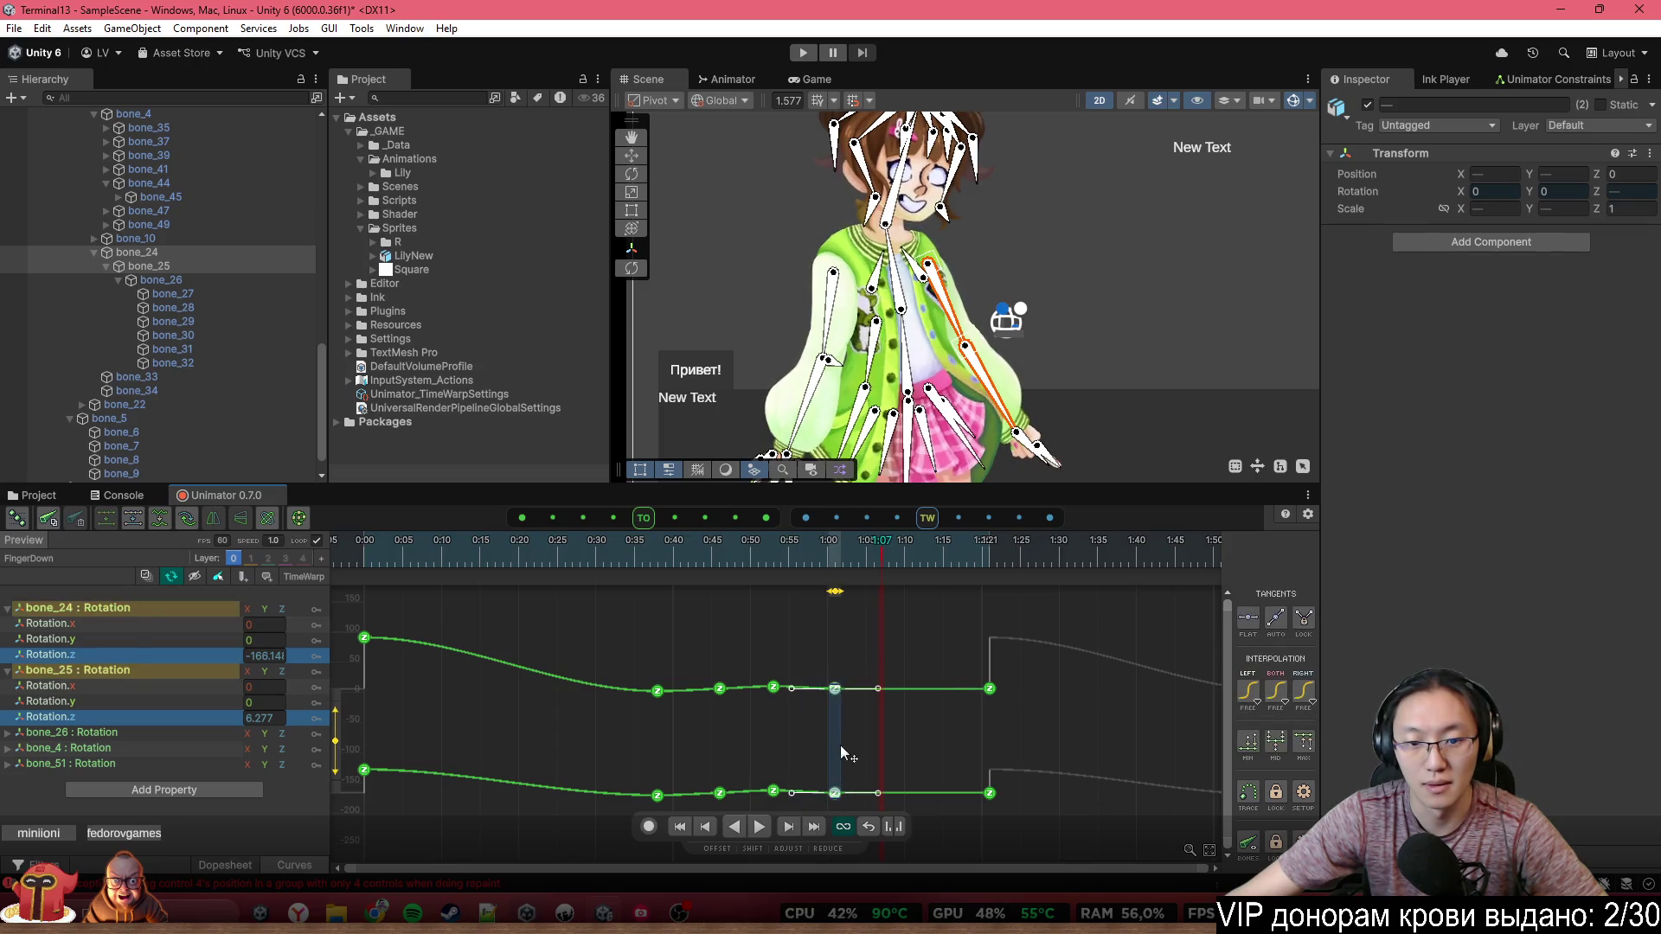
pyautogui.moveTo(835, 592); pyautogui.dragTo(817, 591)
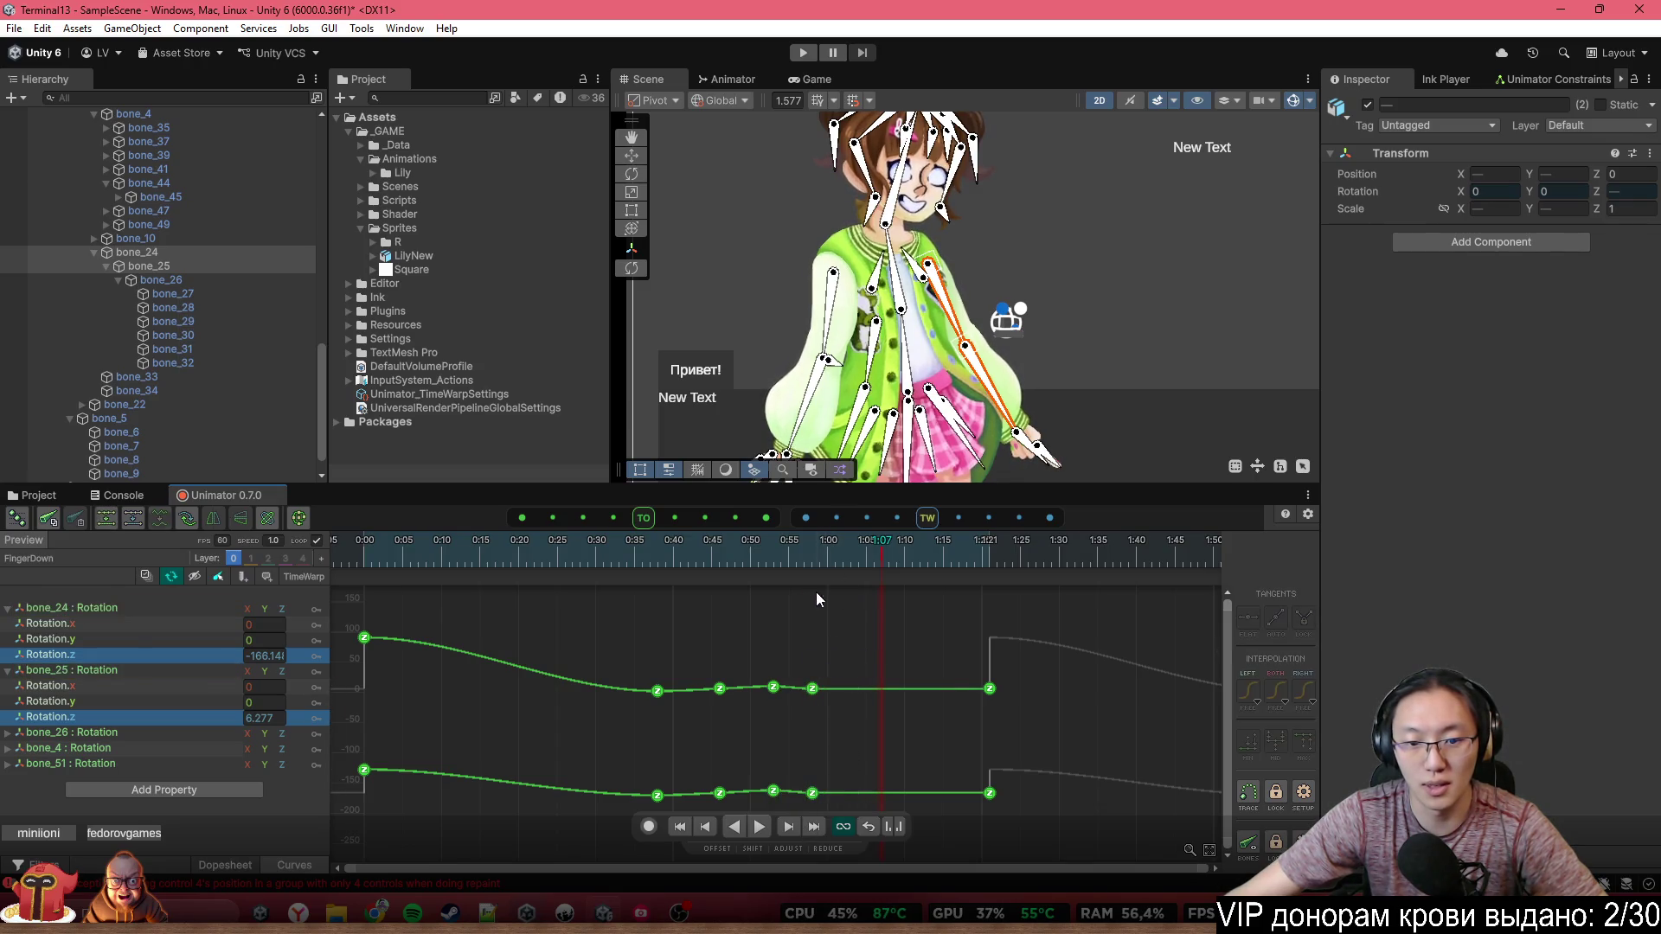
pyautogui.press('f')
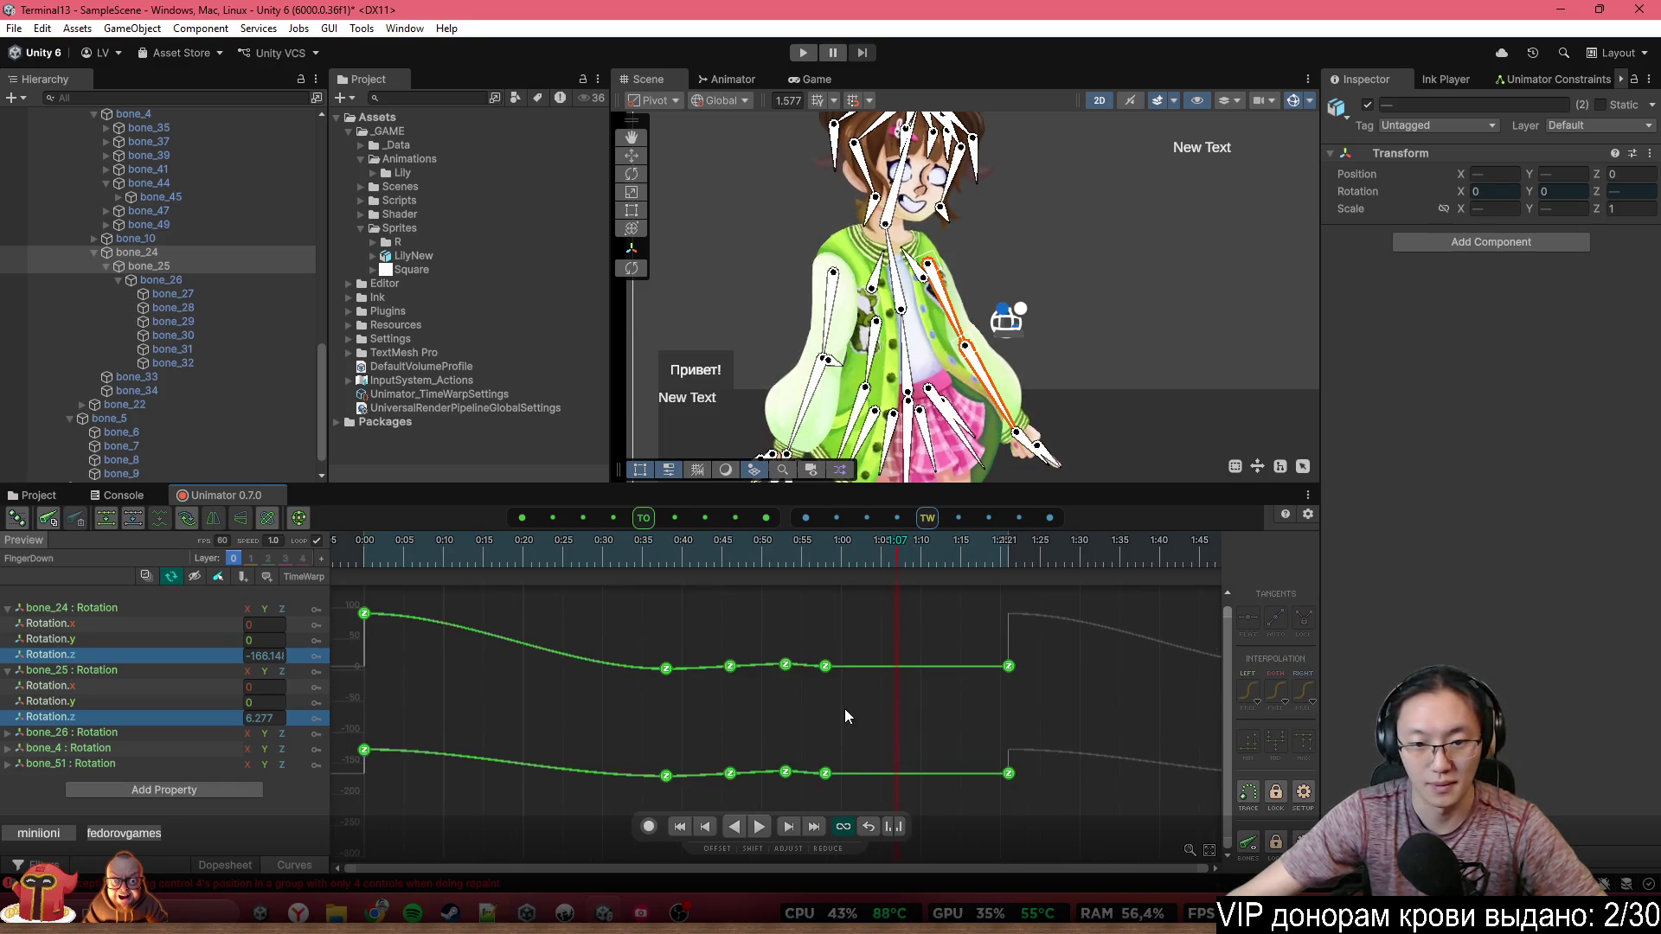
# Lower the 0:53 keys slightly on both rotation curves and view the whole curve
pyautogui.click(785, 690)
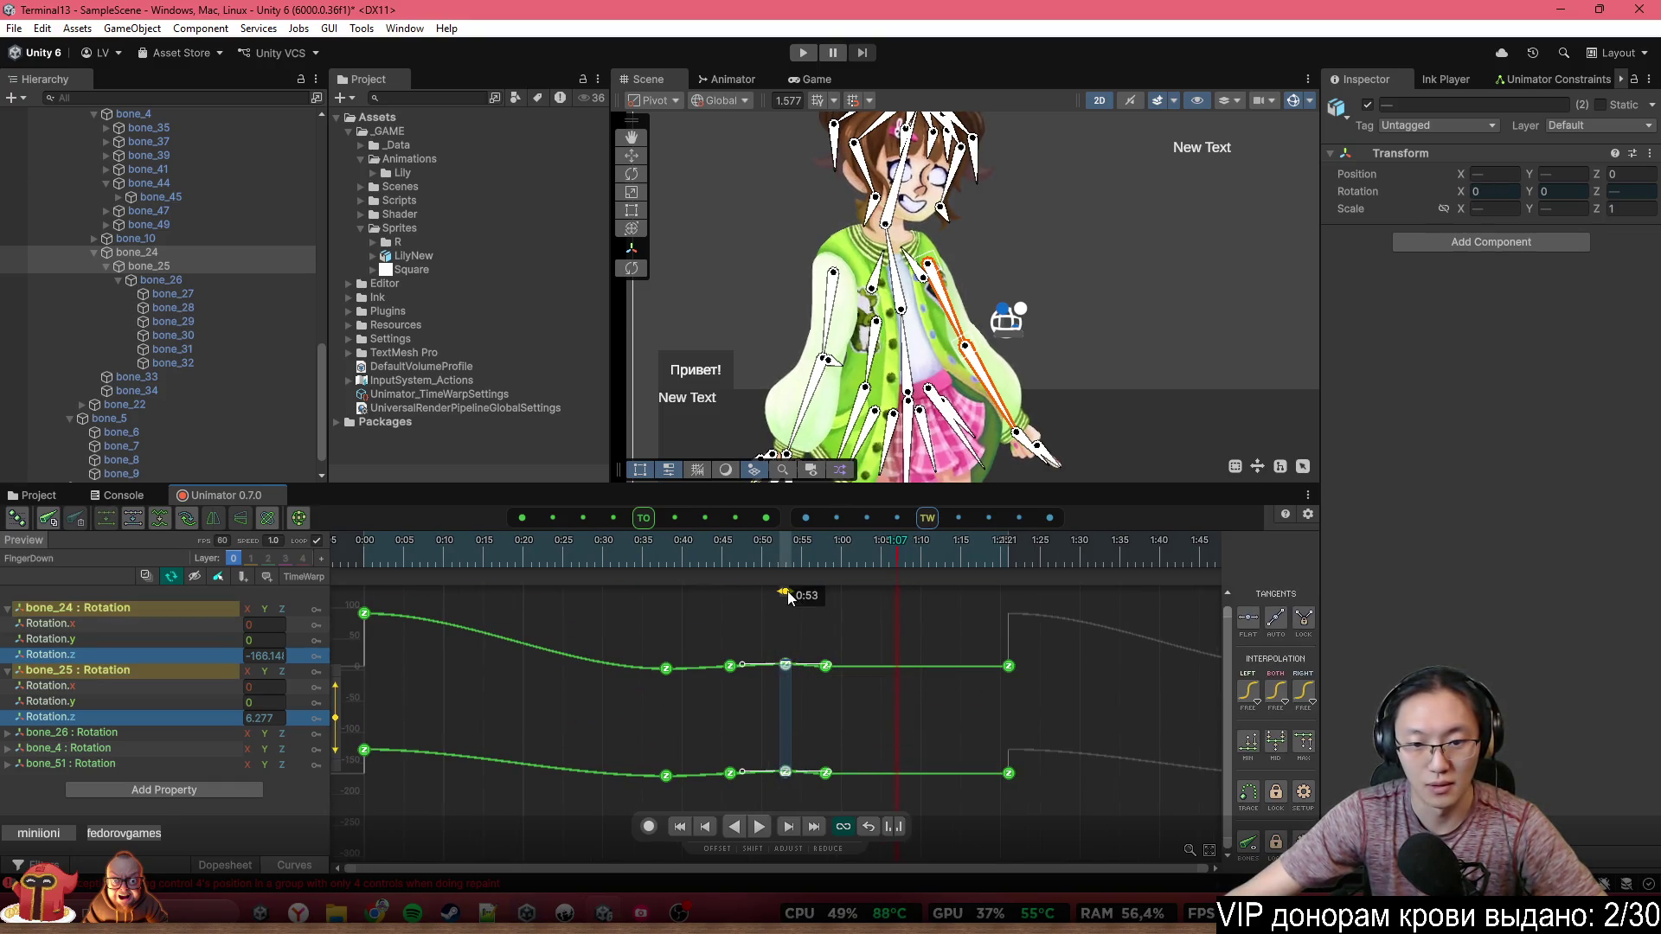
pyautogui.moveTo(789, 597); pyautogui.dragTo(786, 595)
pyautogui.click(889, 640)
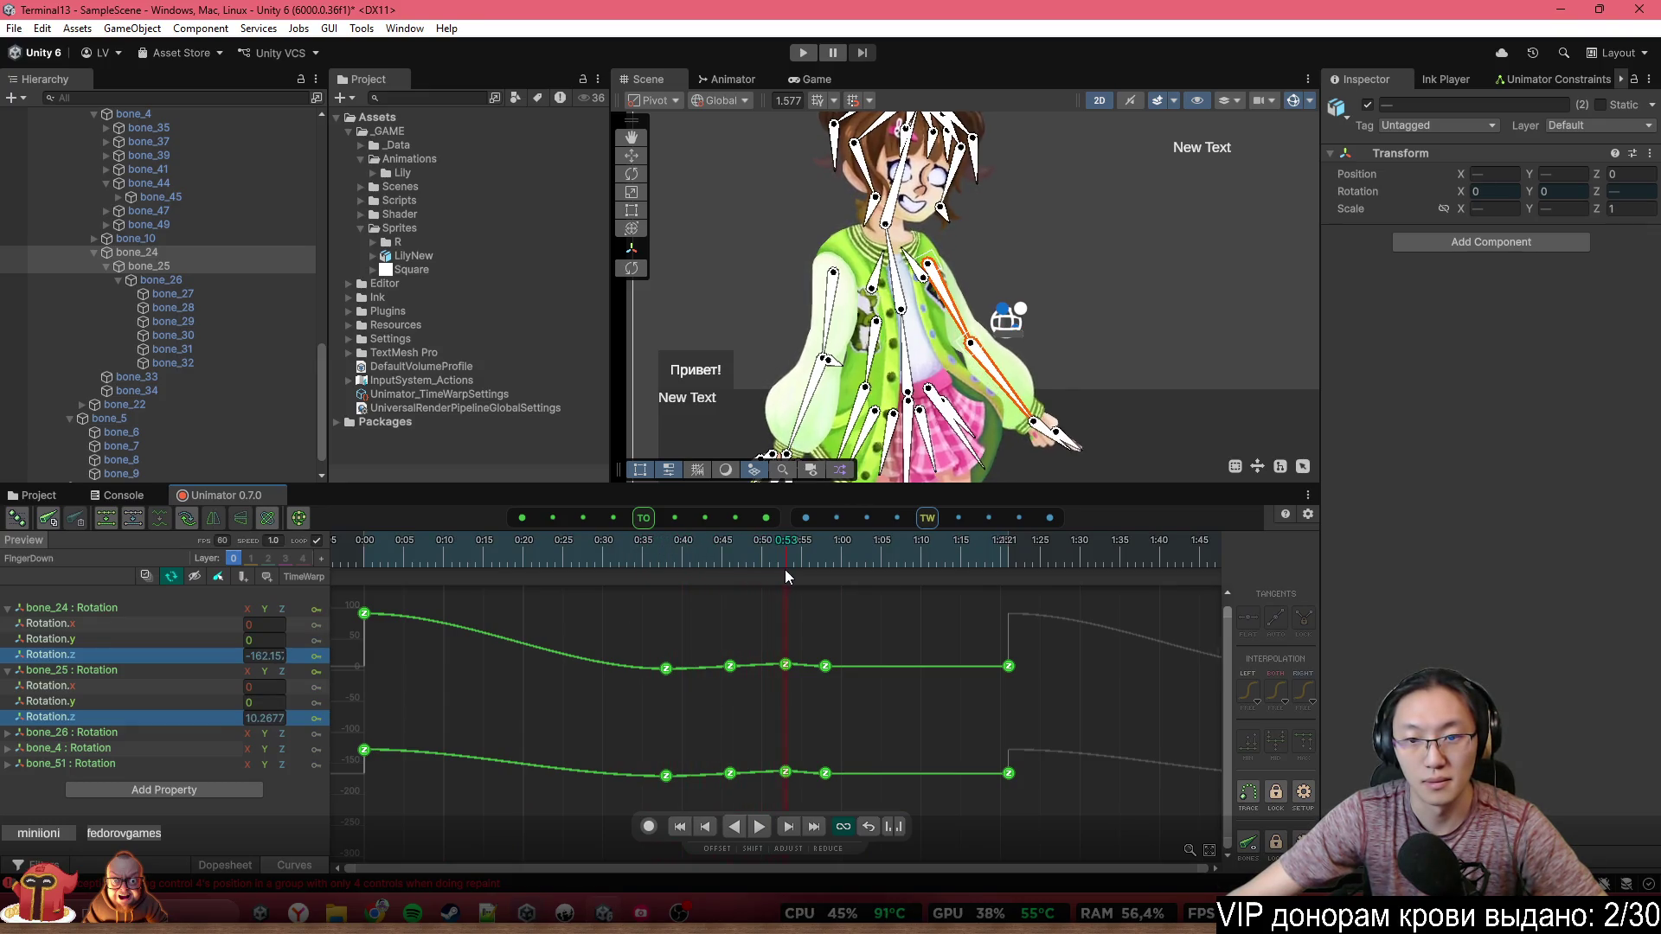
pyautogui.moveTo(804, 597); pyautogui.dragTo(772, 749)
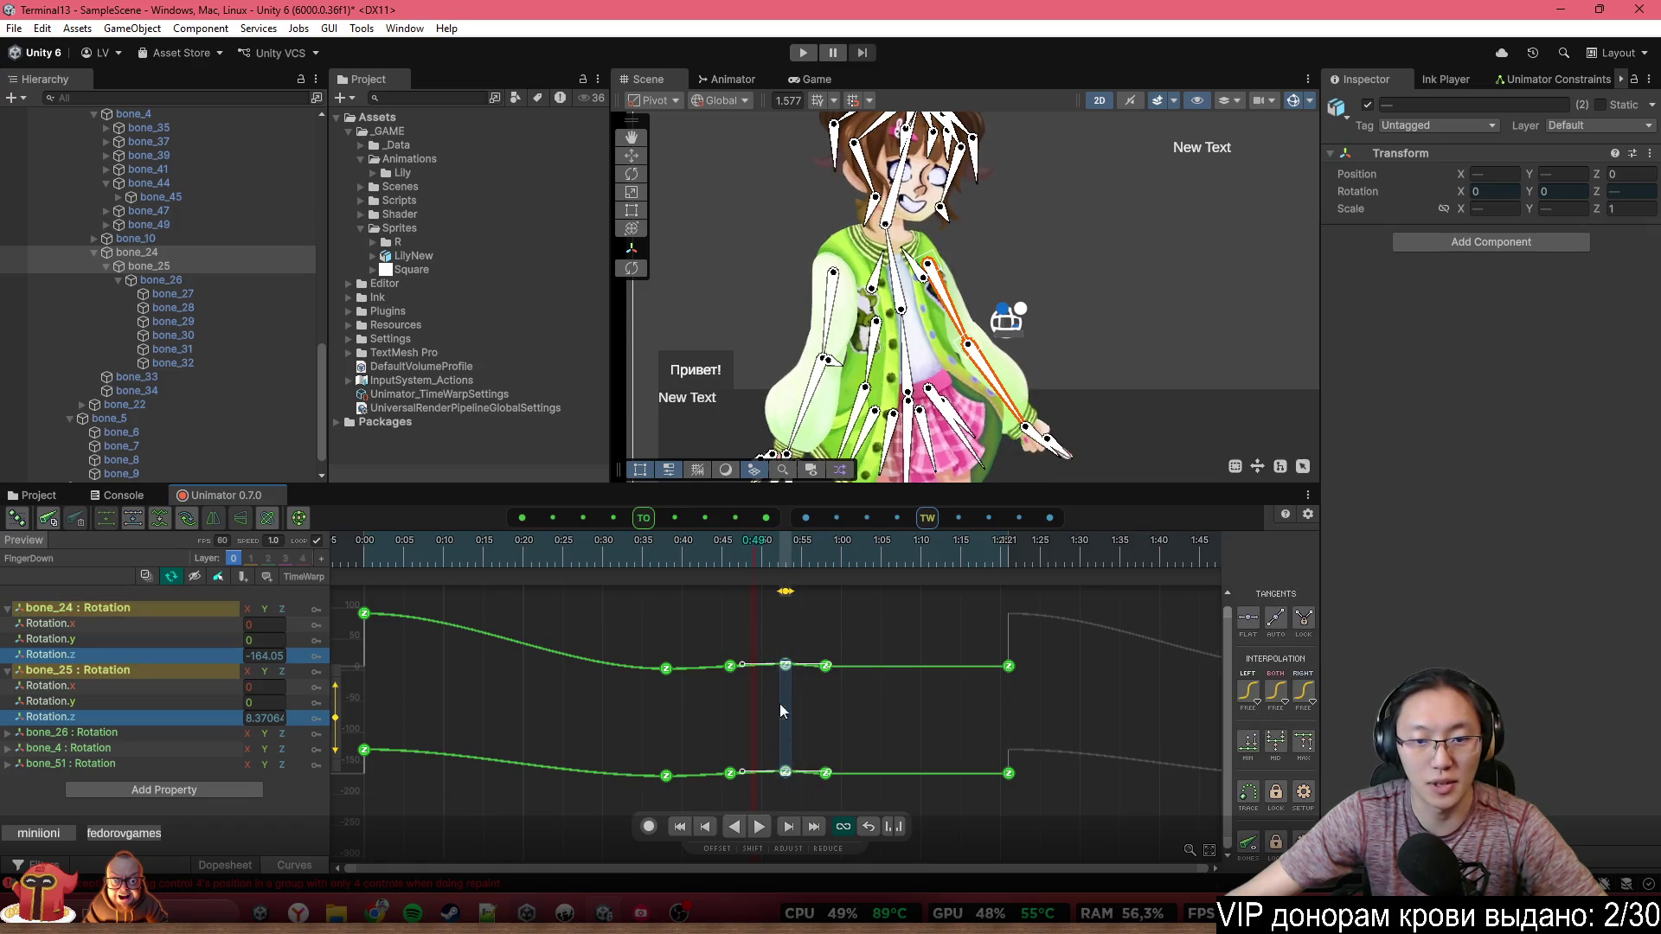
pyautogui.scroll(3, 754, 744)
pyautogui.scroll(1, 765, 720)
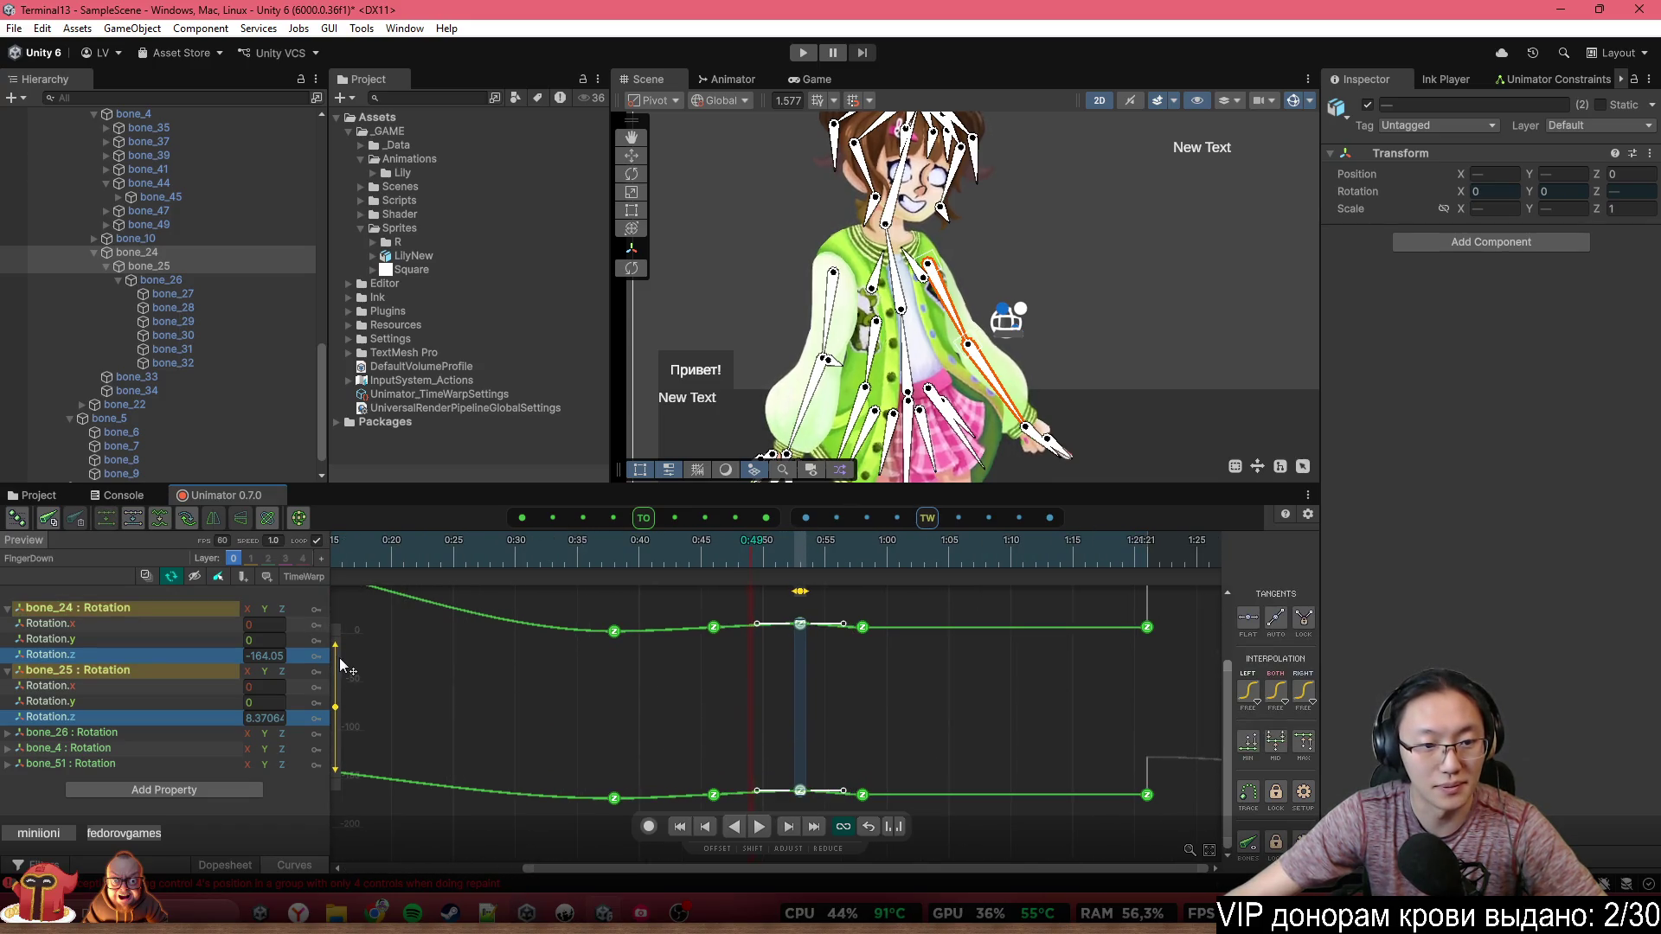
pyautogui.moveTo(340, 660); pyautogui.dragTo(346, 667)
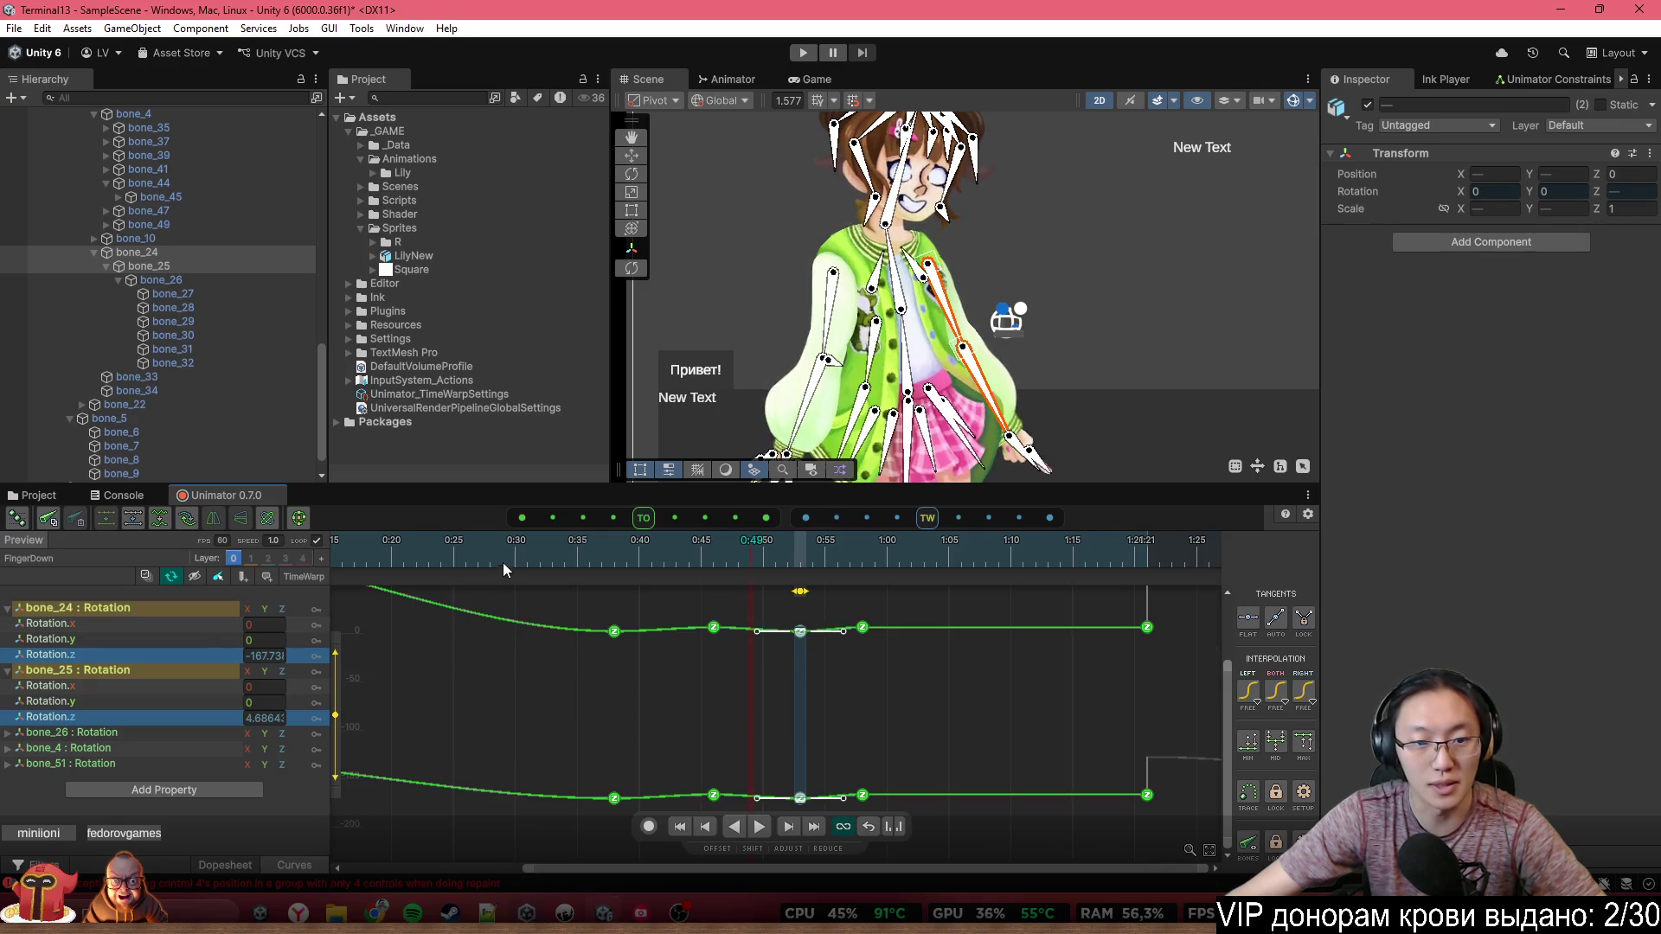
pyautogui.press('.')
pyautogui.press('a')
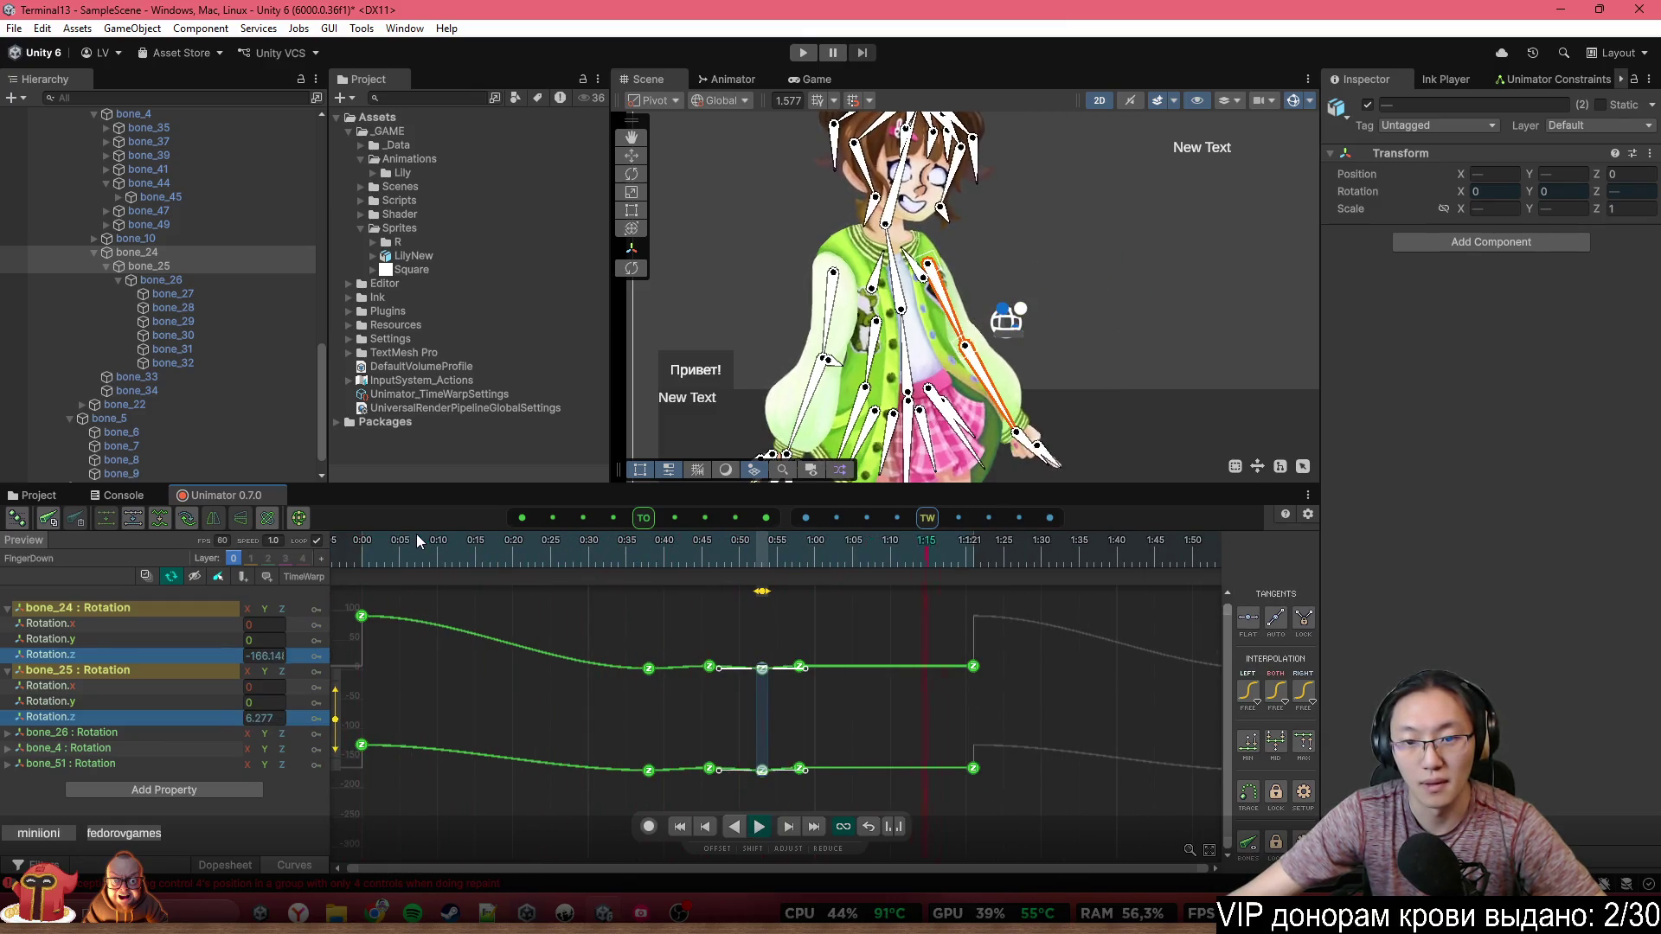
# Move the middle keys on both curves later in time and preview the arm motion
pyautogui.moveTo(417, 533); pyautogui.dragTo(634, 597)
pyautogui.scroll(3, 734, 745)
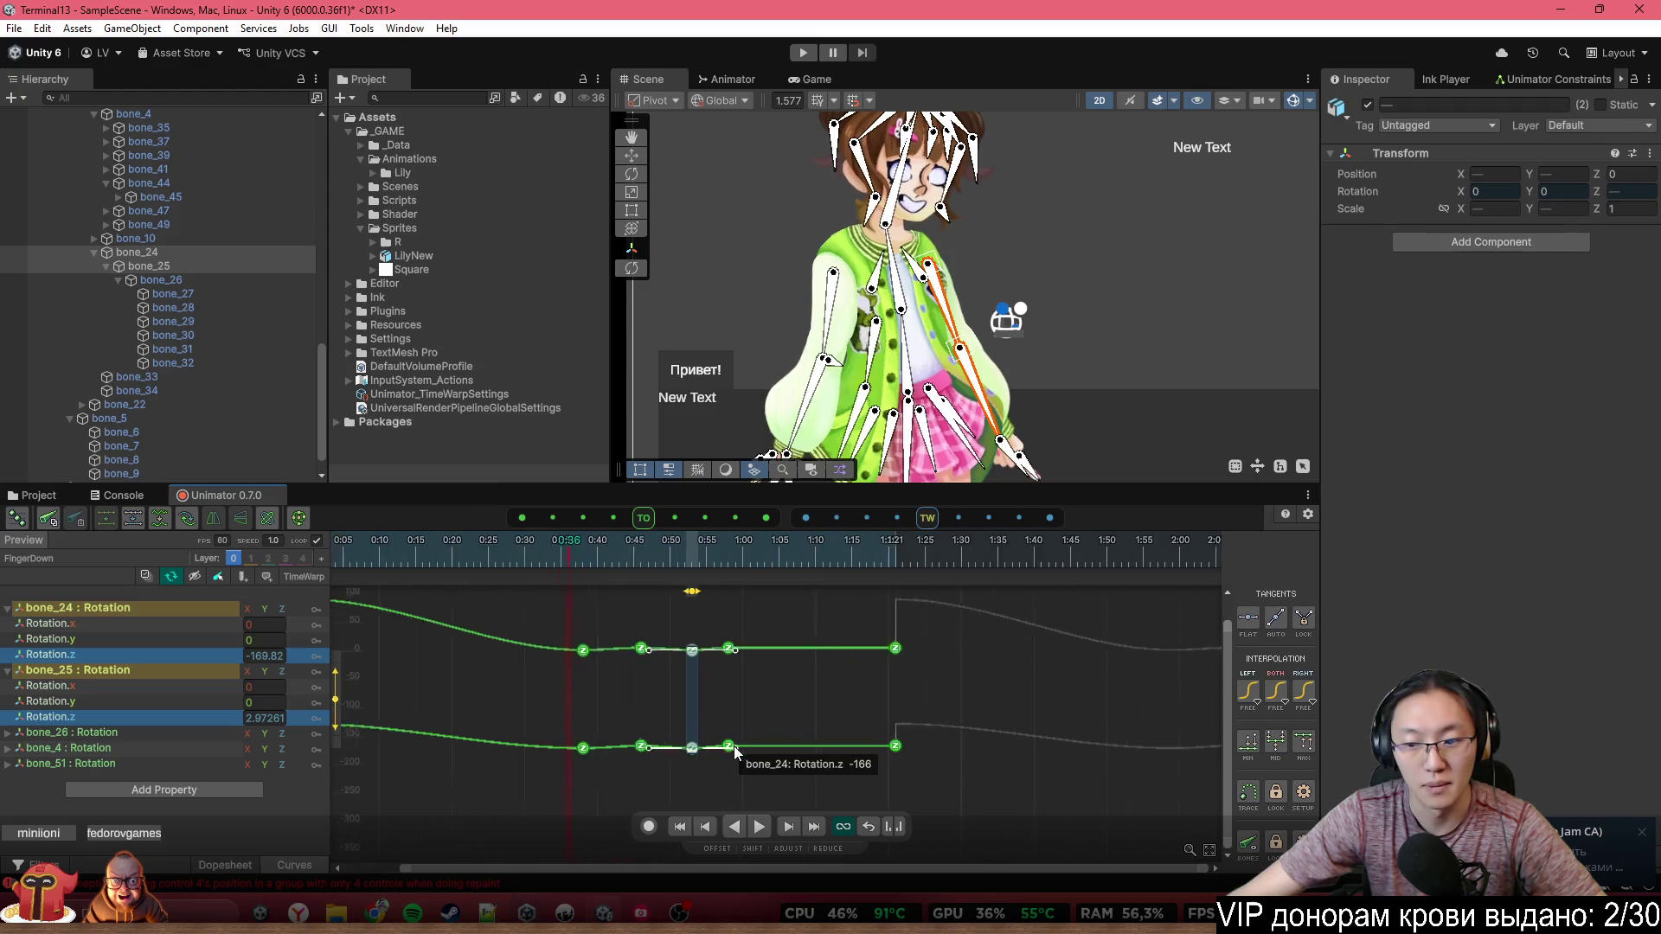
pyautogui.moveTo(812, 599); pyautogui.dragTo(614, 790)
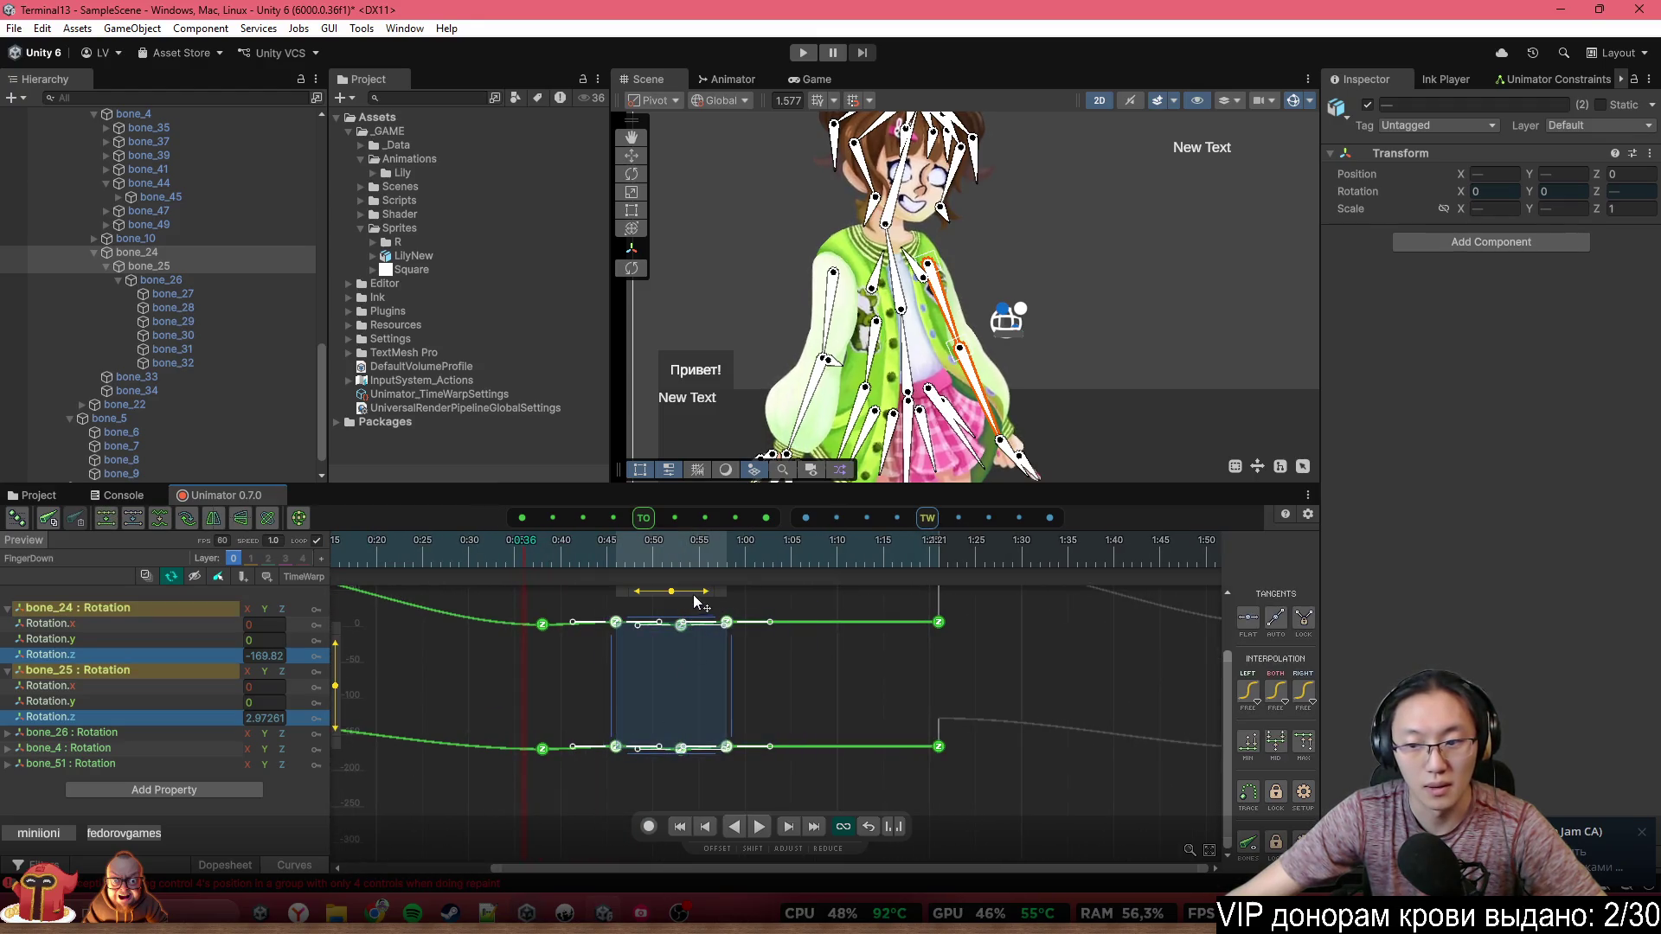
pyautogui.moveTo(696, 602)
pyautogui.mouseDown()
pyautogui.moveTo(752, 601)
pyautogui.moveTo(776, 752)
pyautogui.moveTo(738, 803)
pyautogui.mouseUp()
pyautogui.click(838, 601)
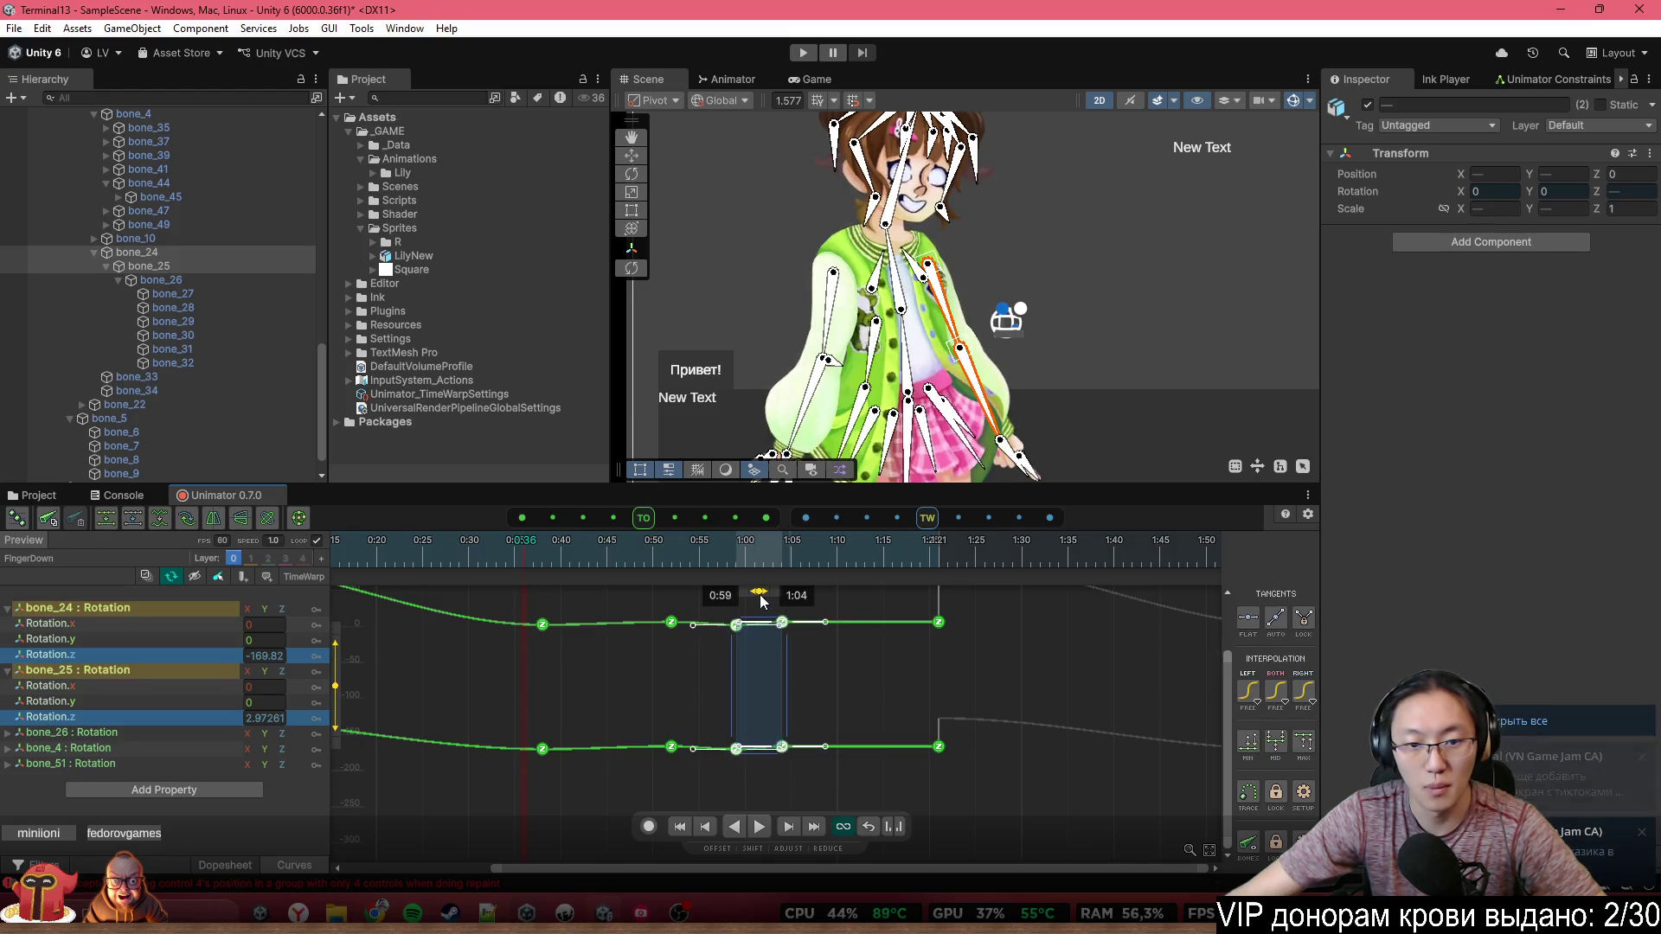
pyautogui.moveTo(761, 601); pyautogui.dragTo(771, 601)
pyautogui.click(816, 605)
pyautogui.press('a')
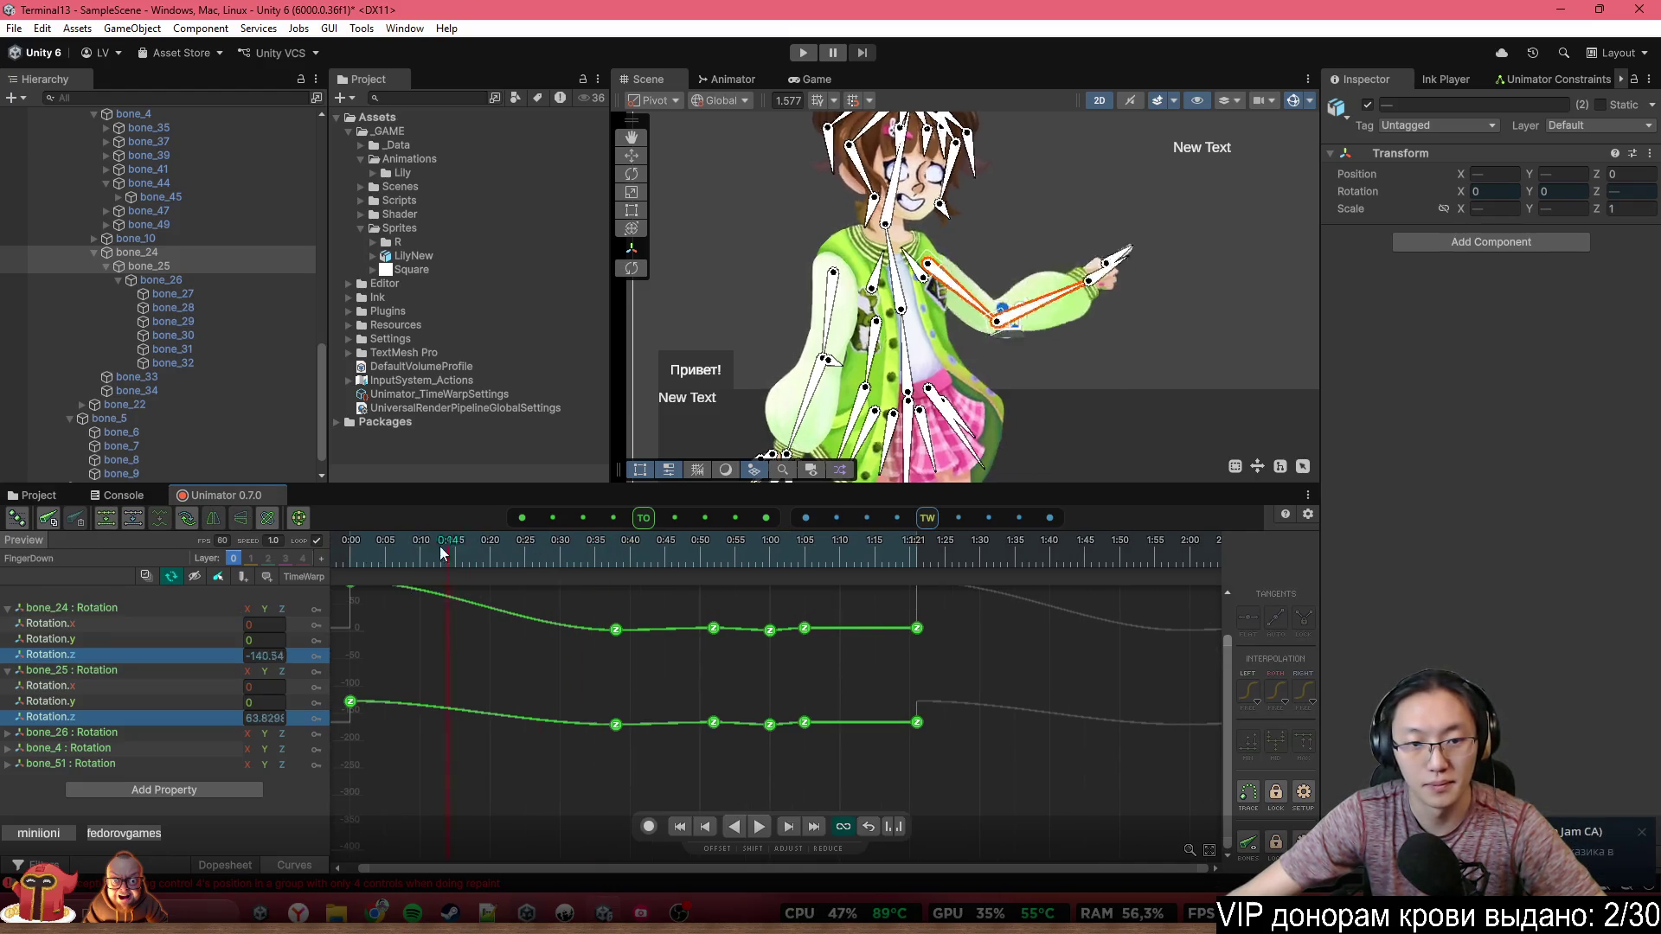
pyautogui.moveTo(441, 551); pyautogui.dragTo(489, 562)
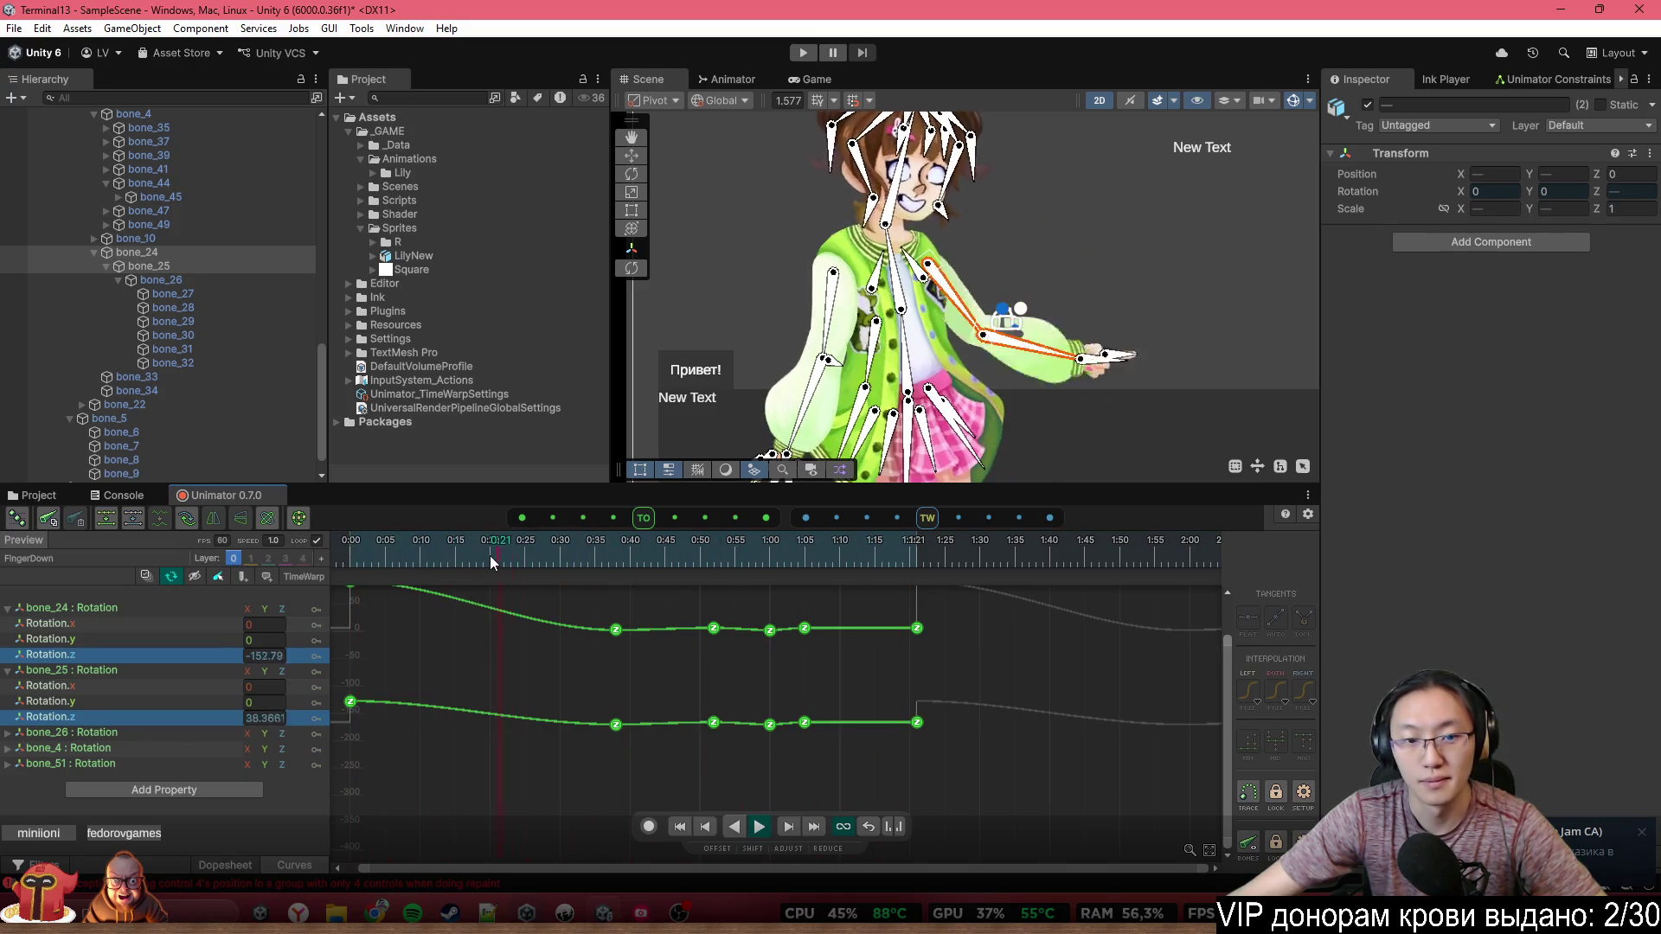
pyautogui.press('space')
# Shift the 1:05 keys to about 1:09 and the 1:00 keys to about 1:03
pyautogui.scroll(3, 779, 636)
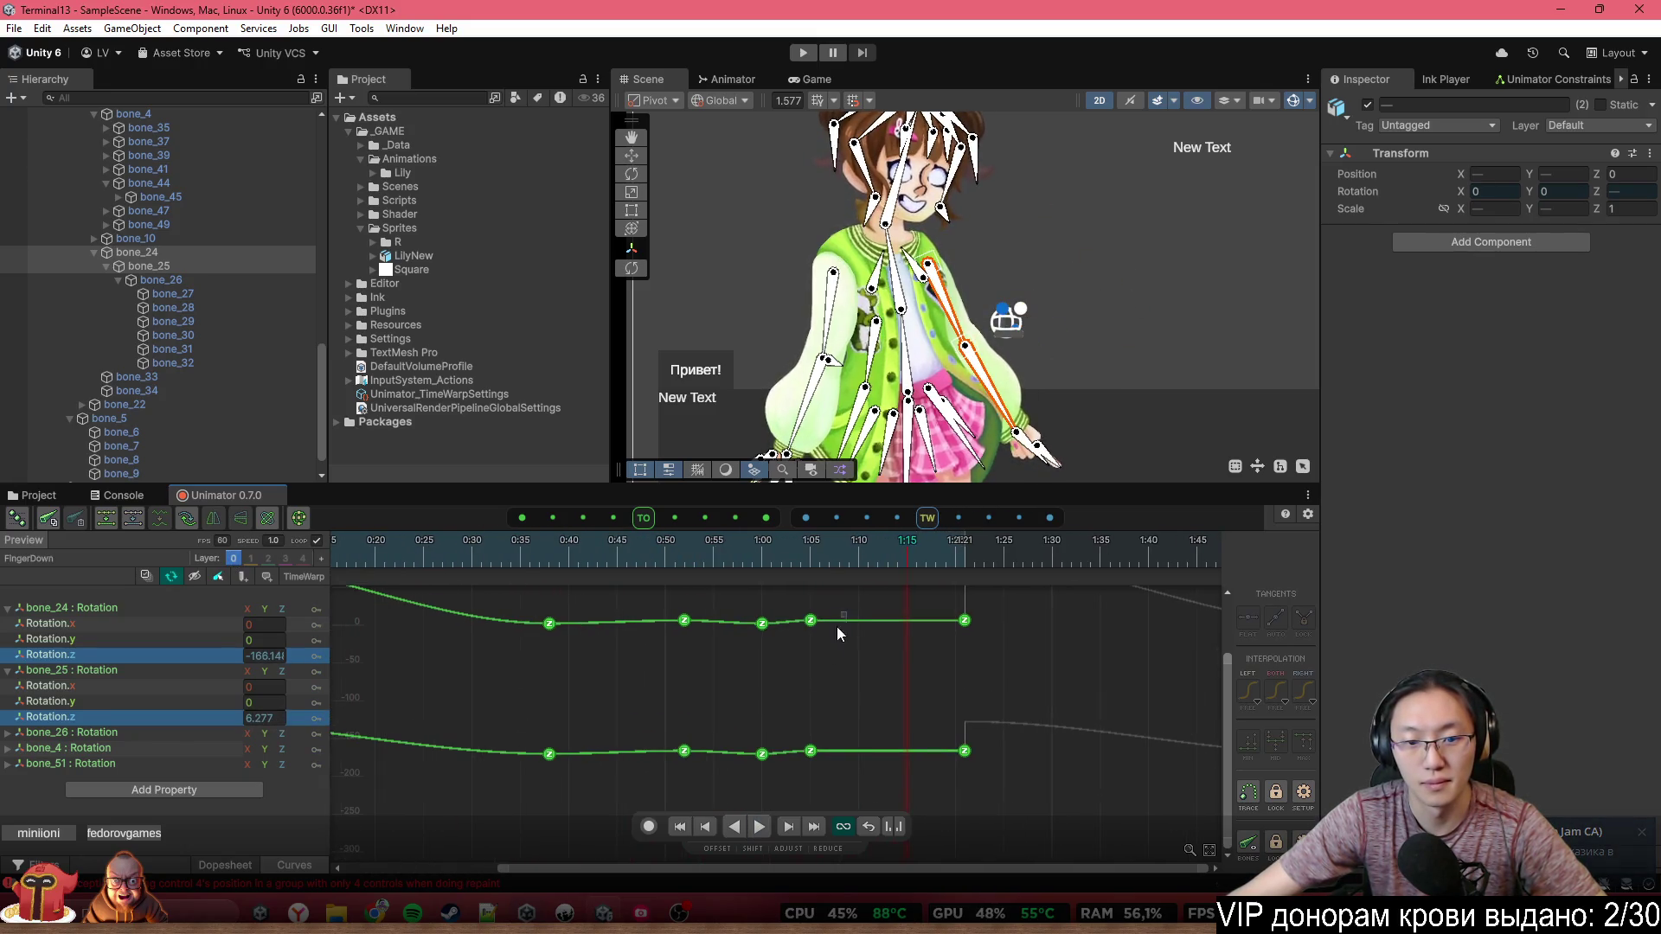
pyautogui.click(811, 621)
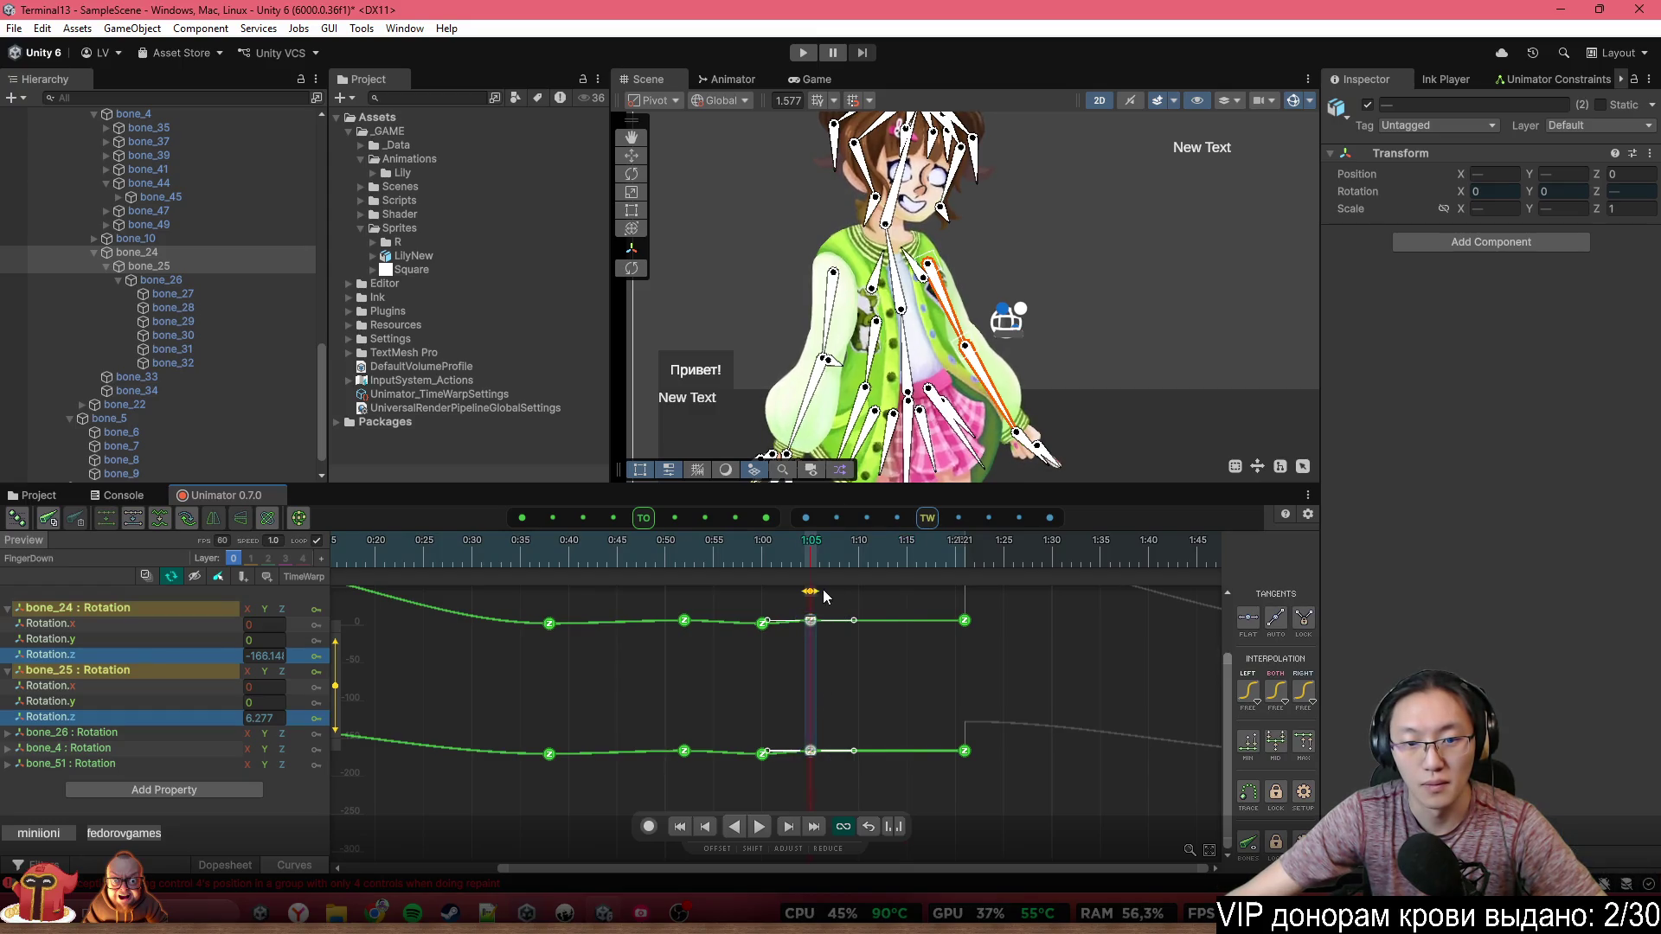
pyautogui.moveTo(813, 595); pyautogui.dragTo(851, 595)
pyautogui.click(752, 601)
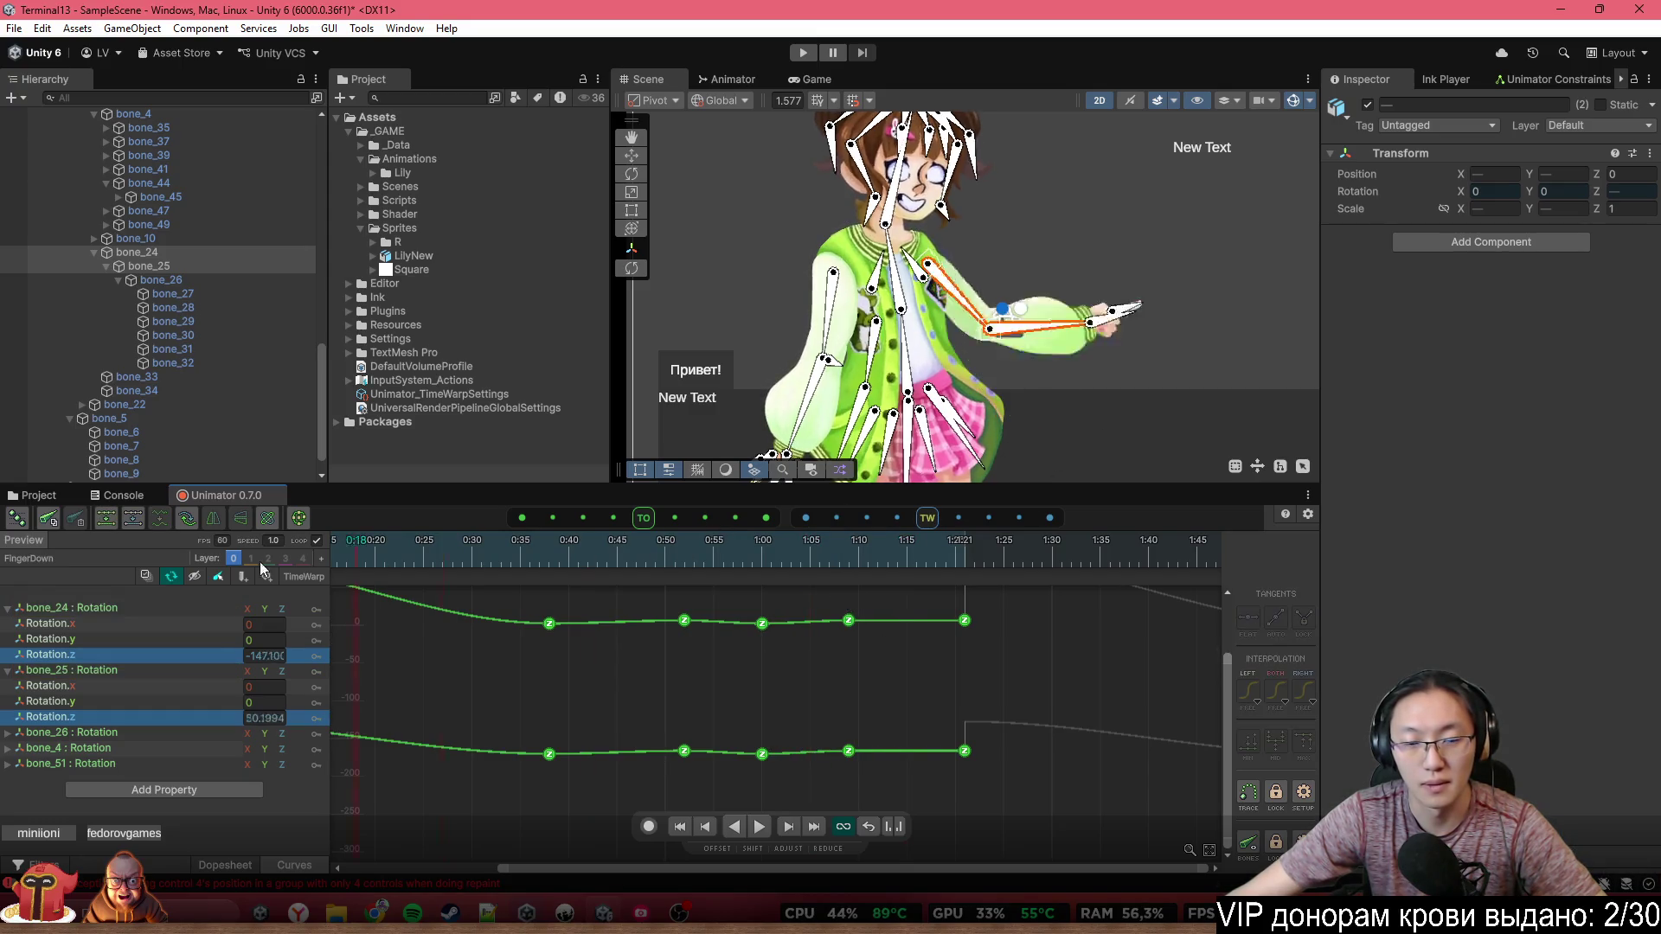
pyautogui.click(496, 564)
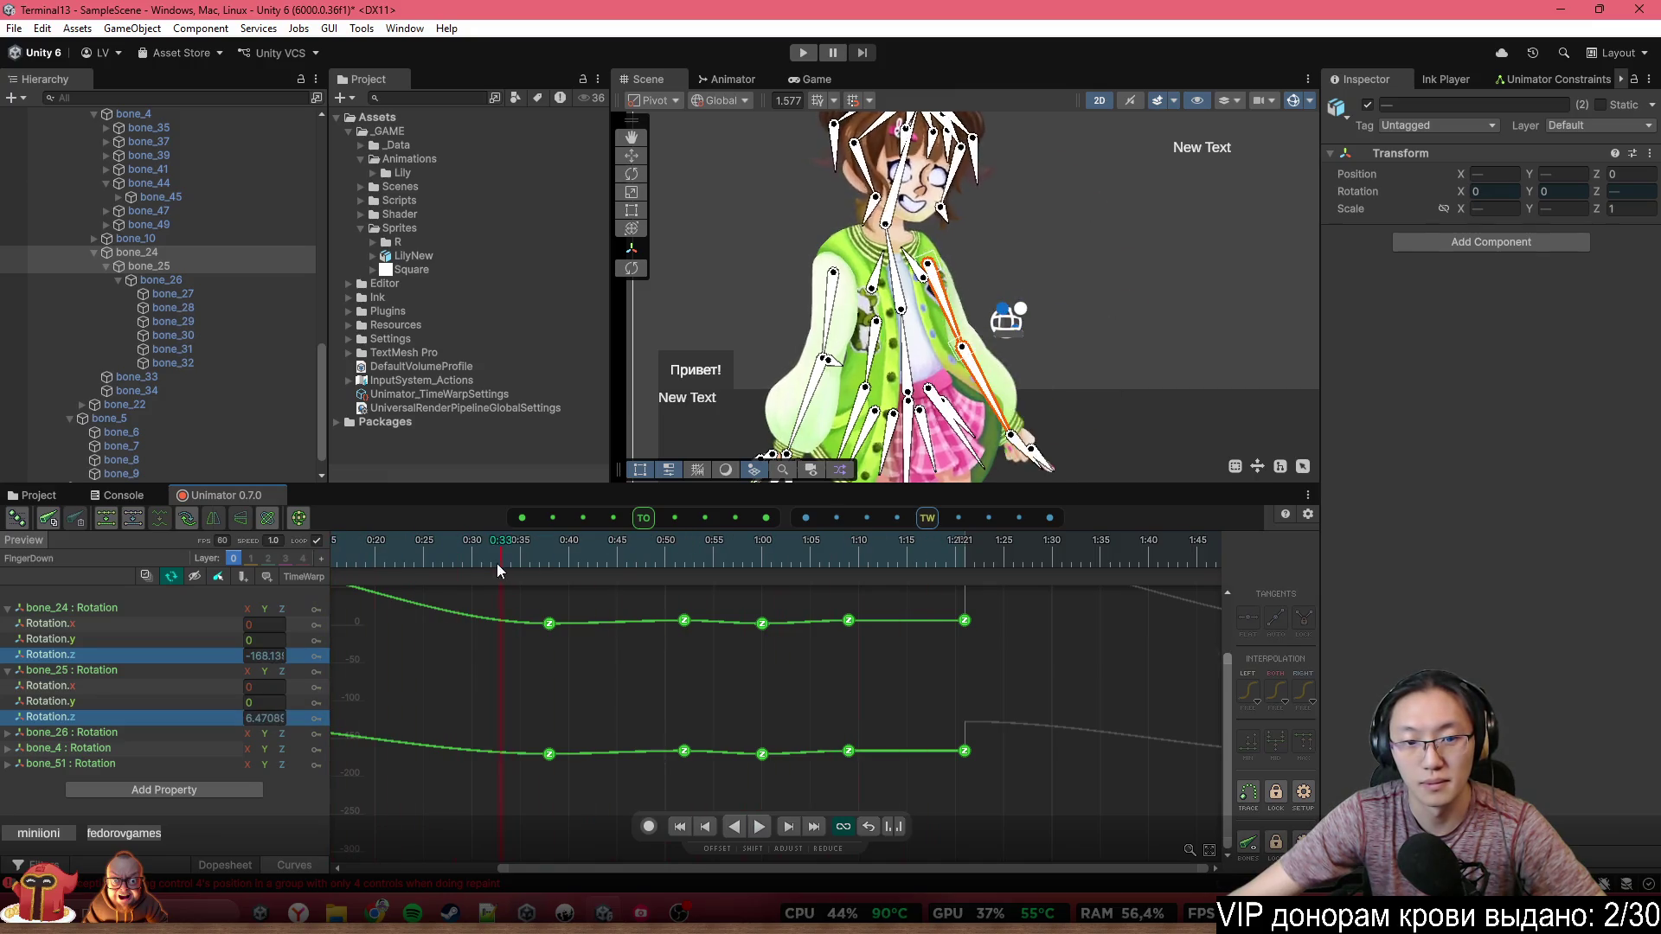
pyautogui.moveTo(497, 564); pyautogui.dragTo(510, 564)
pyautogui.moveTo(785, 607); pyautogui.dragTo(743, 782)
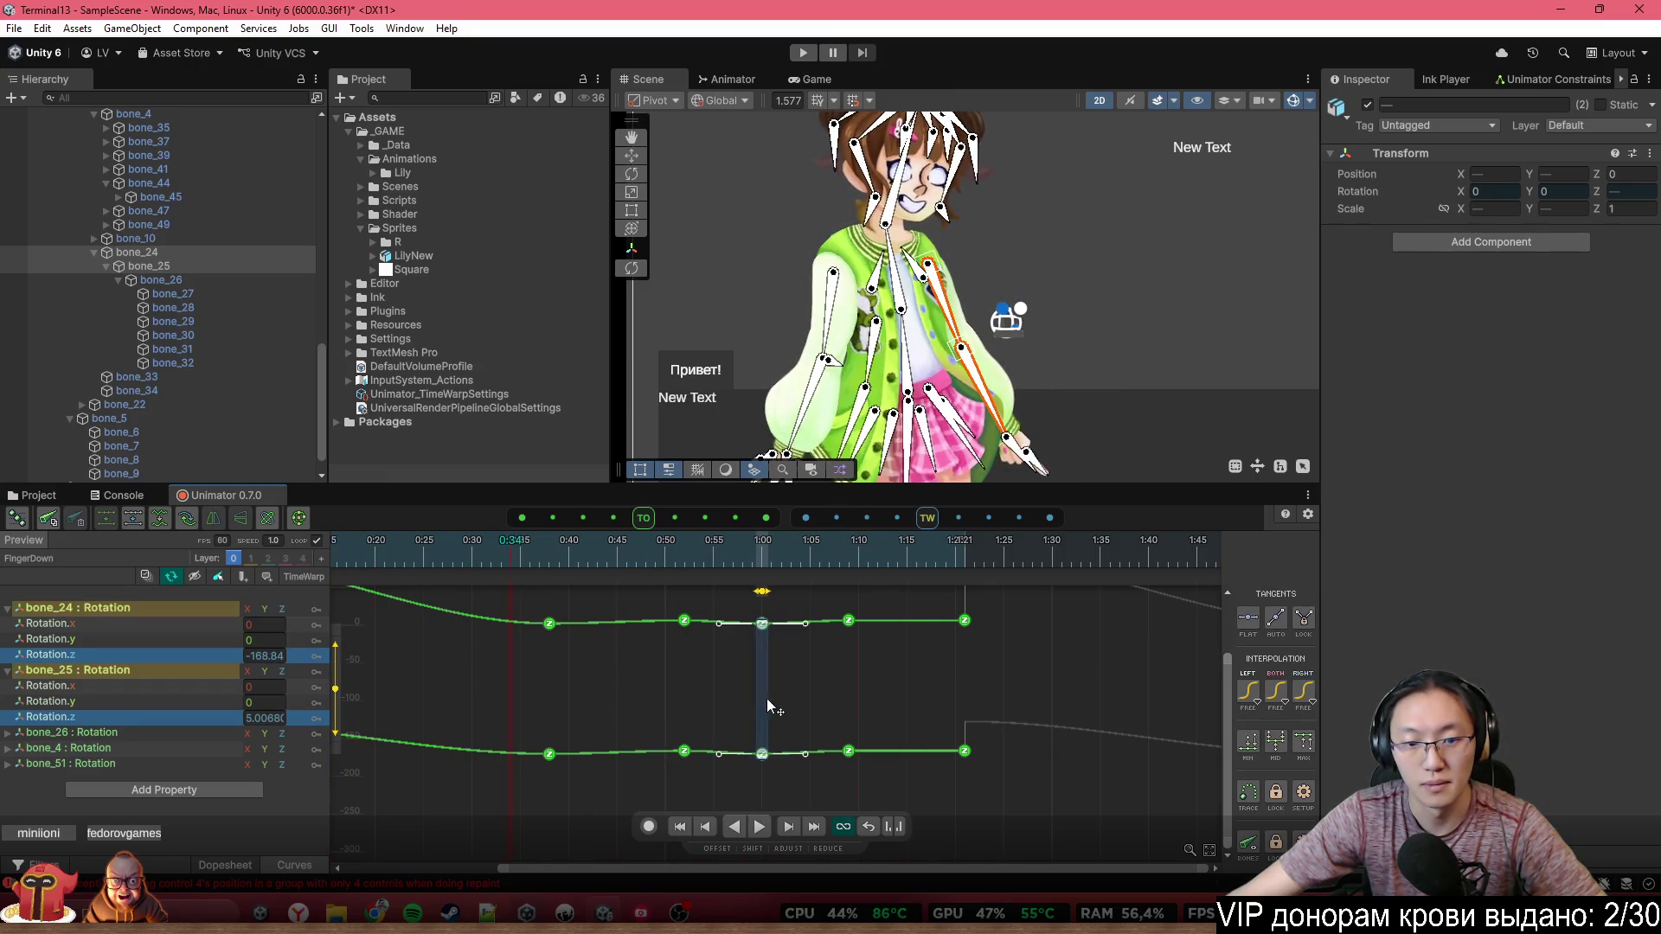
pyautogui.moveTo(778, 587); pyautogui.dragTo(789, 599)
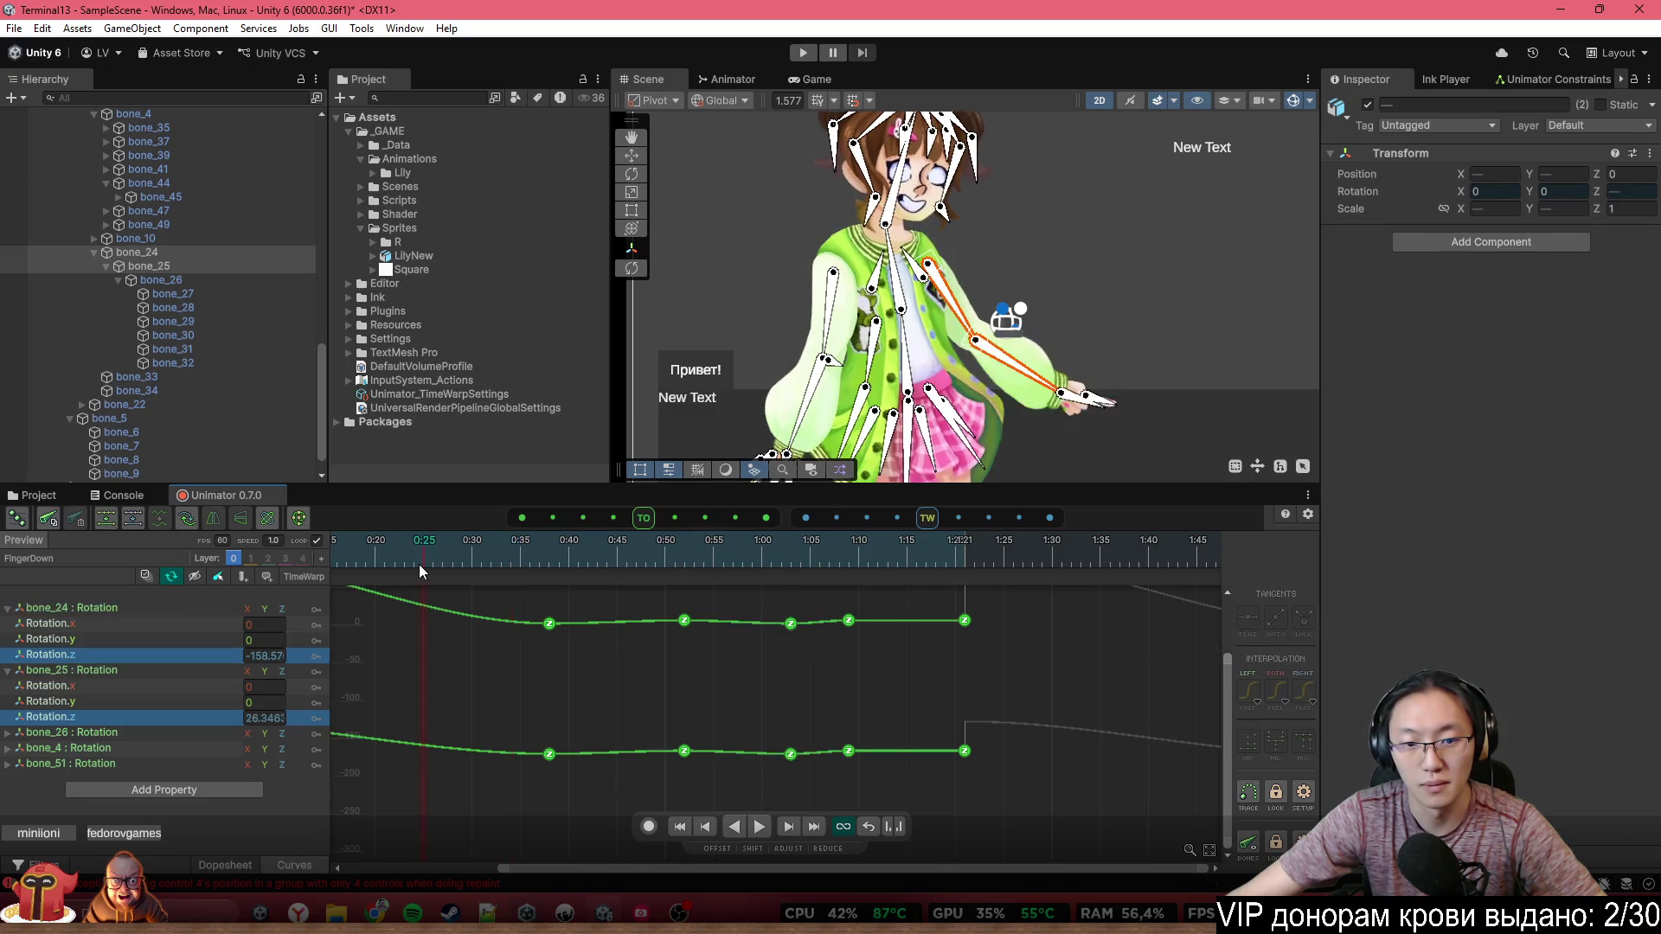
pyautogui.press('space')
pyautogui.press('space')
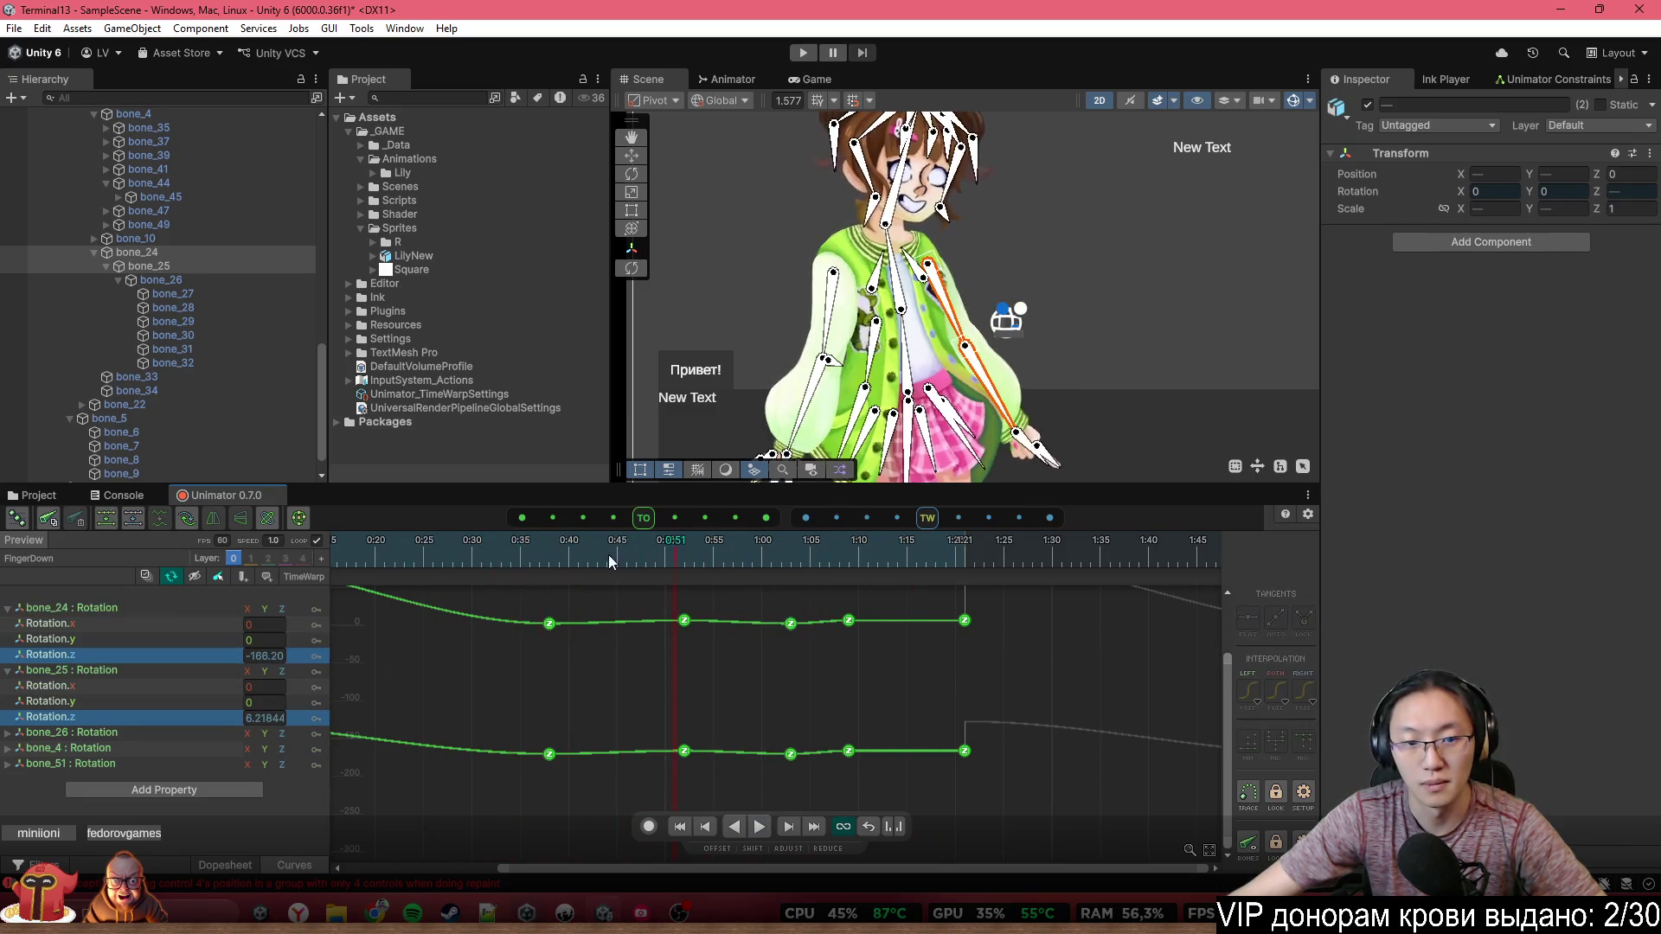
pyautogui.moveTo(608, 611); pyautogui.dragTo(683, 624)
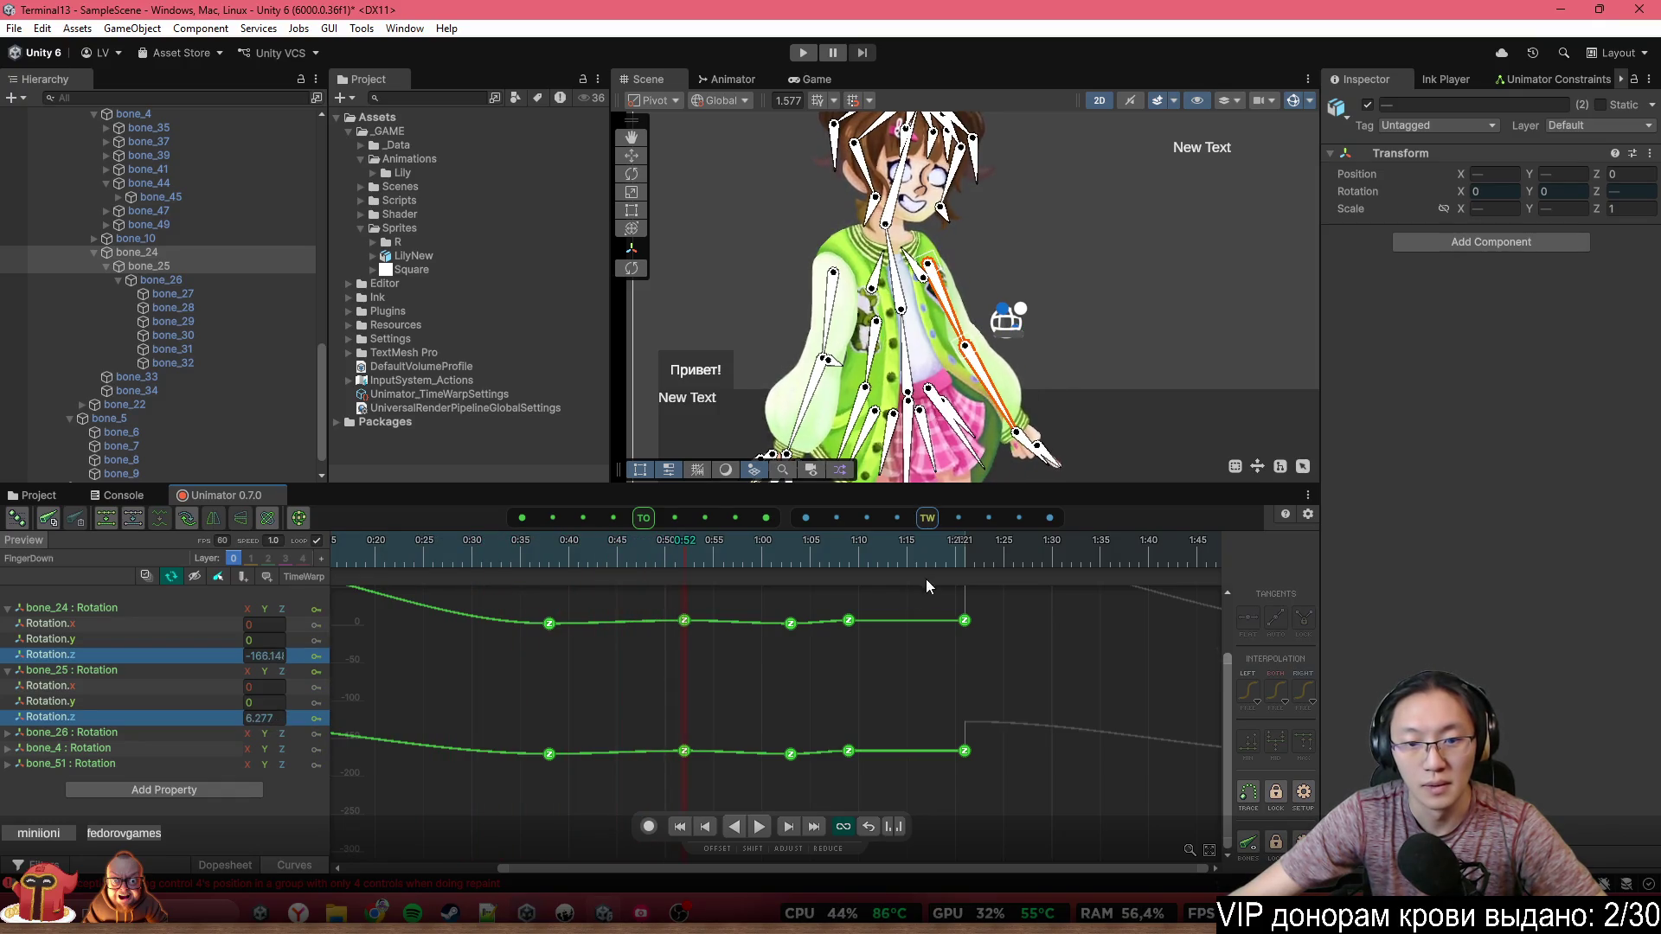
# Delete the keys after about 0:52 on both curves and loop playback from the start
pyautogui.moveTo(919, 586); pyautogui.dragTo(744, 800)
pyautogui.press('Delete')
pyautogui.moveTo(1018, 614); pyautogui.dragTo(853, 808)
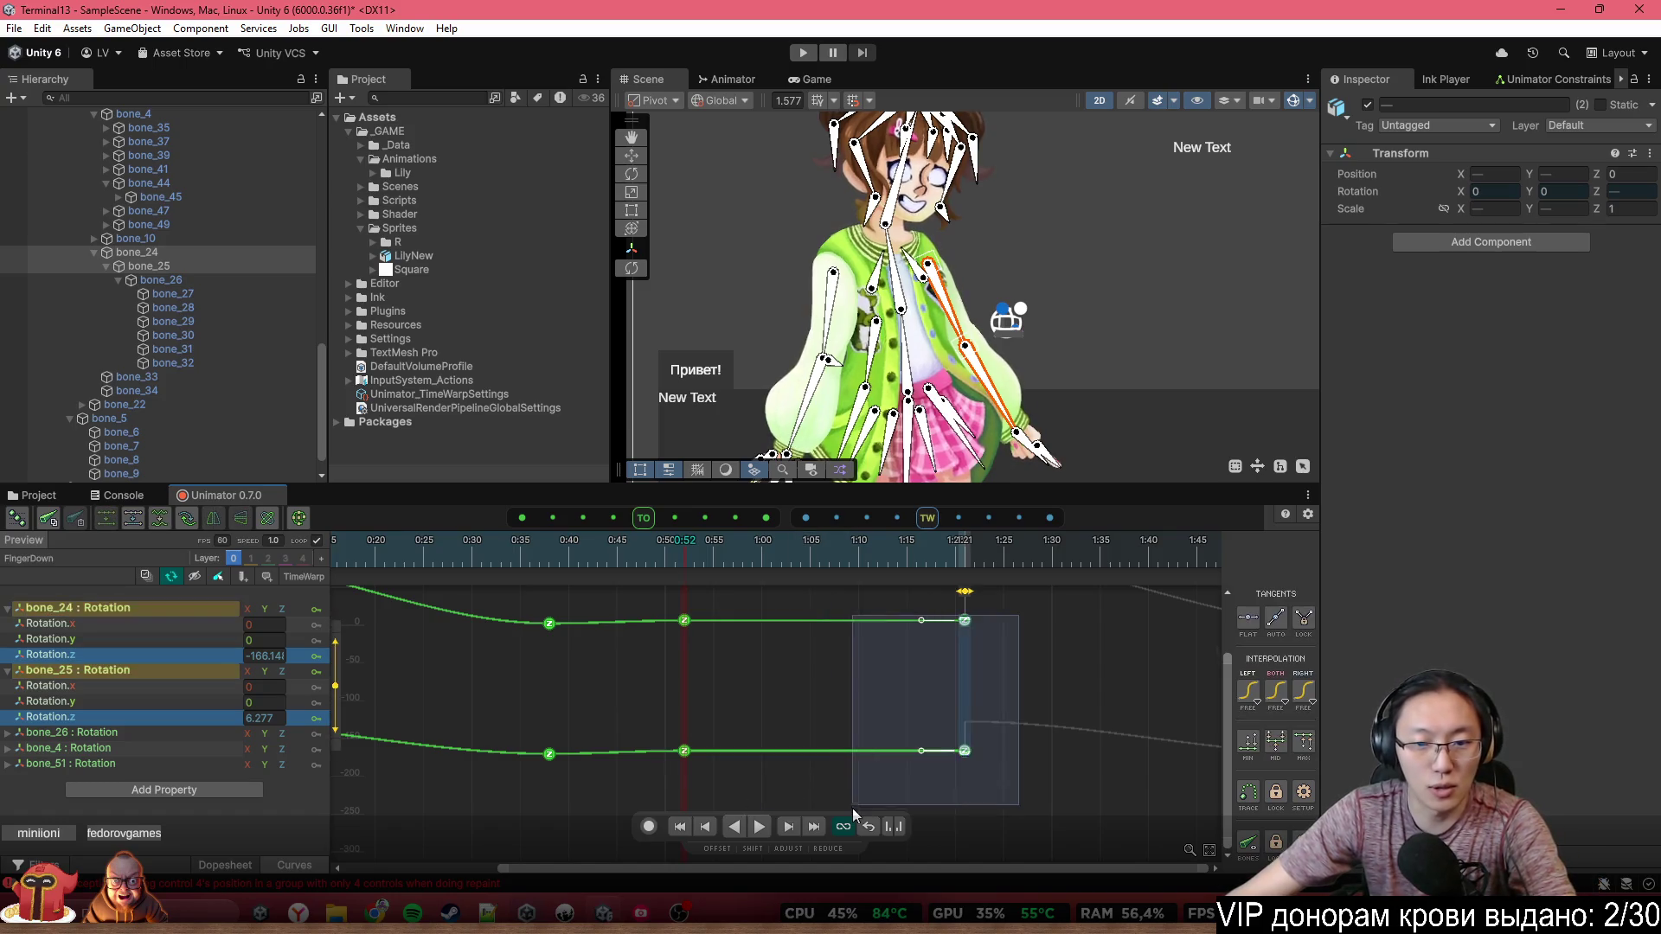
pyautogui.press('Delete')
pyautogui.scroll(-3, 823, 699)
pyautogui.click(365, 552)
pyautogui.press('space')
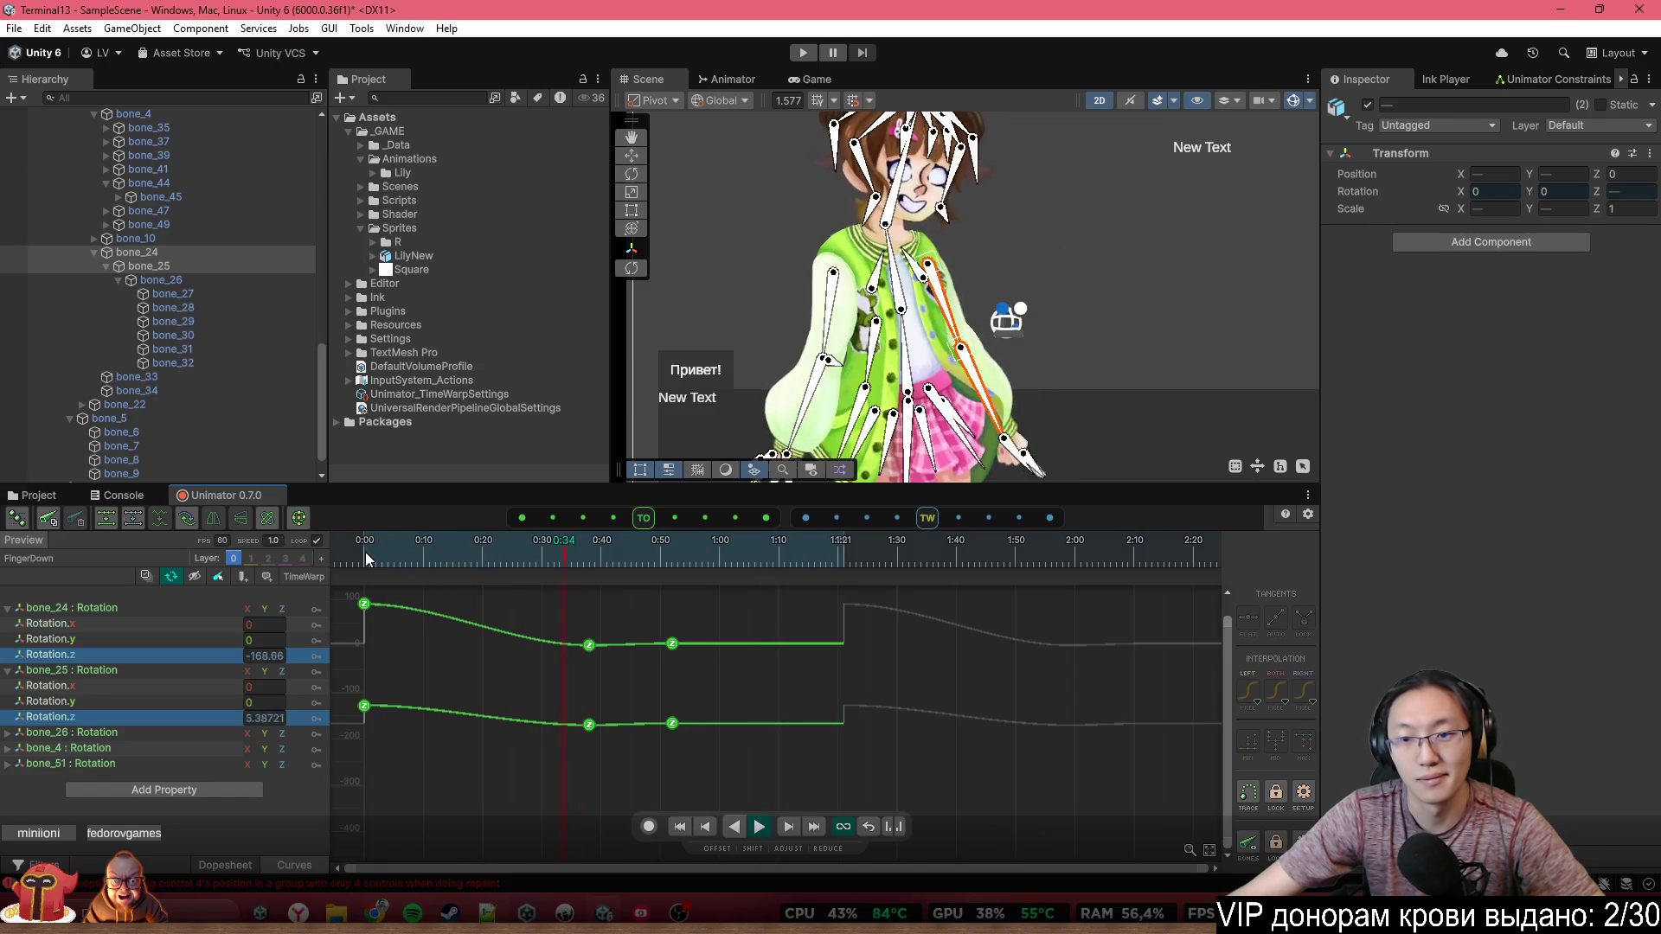
pyautogui.scroll(-2, 846, 298)
pyautogui.scroll(2, 892, 308)
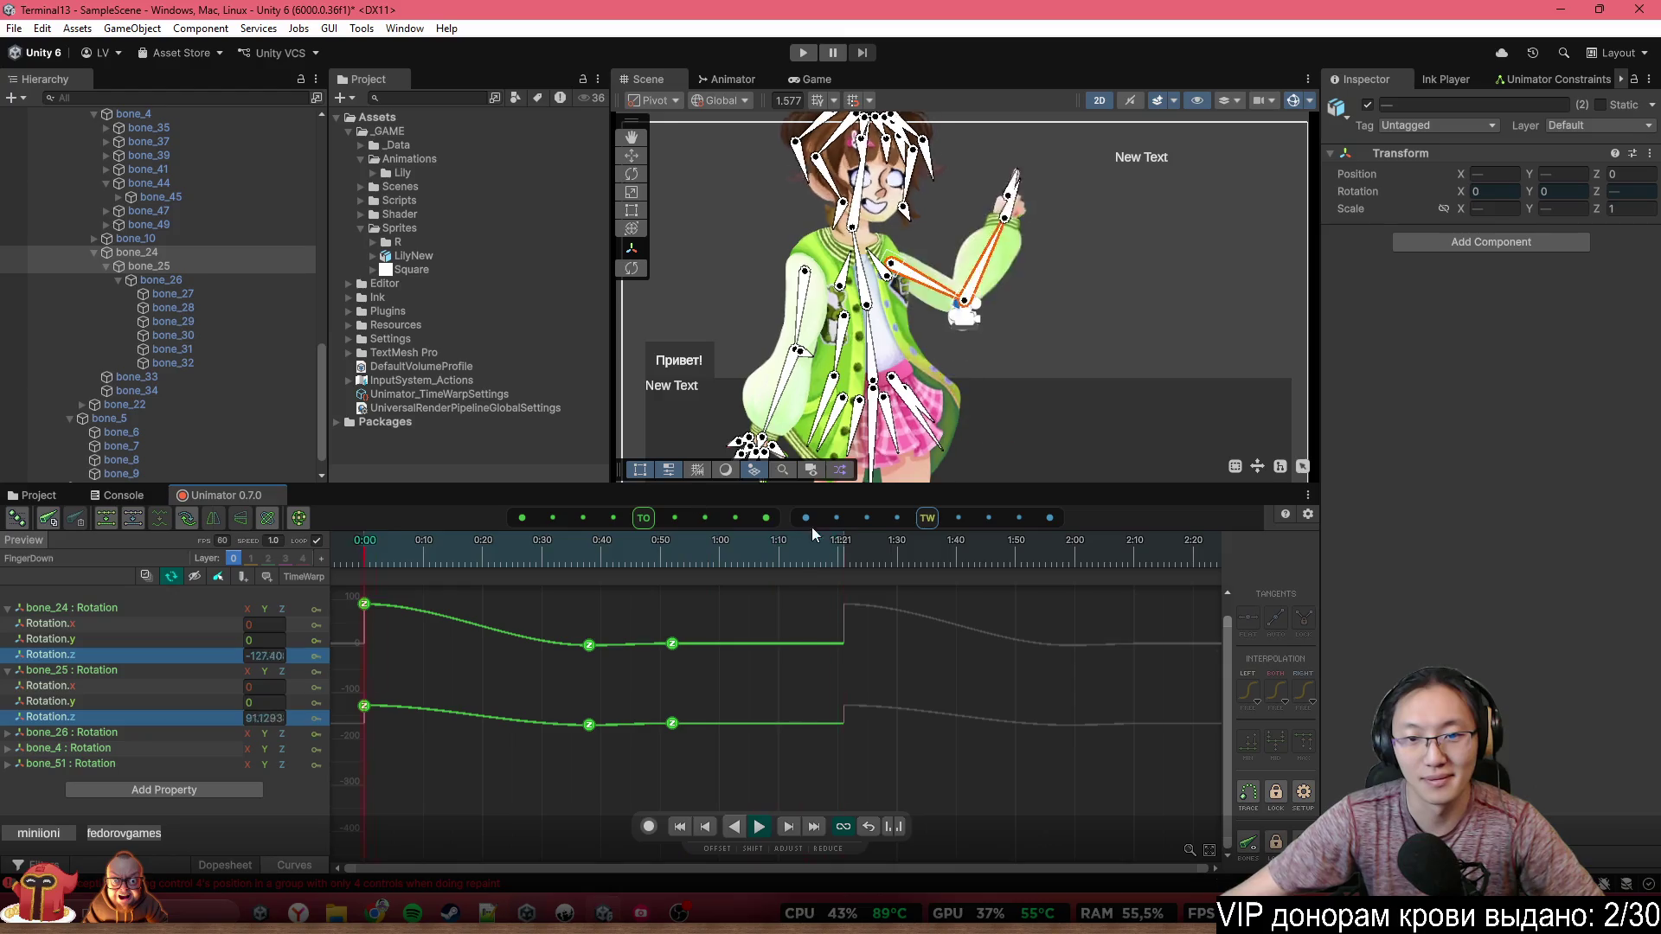
# Zoom onto the arm, scrub to about 0:17, and show the FingerDown keys track by track
pyautogui.scroll(5, 968, 404)
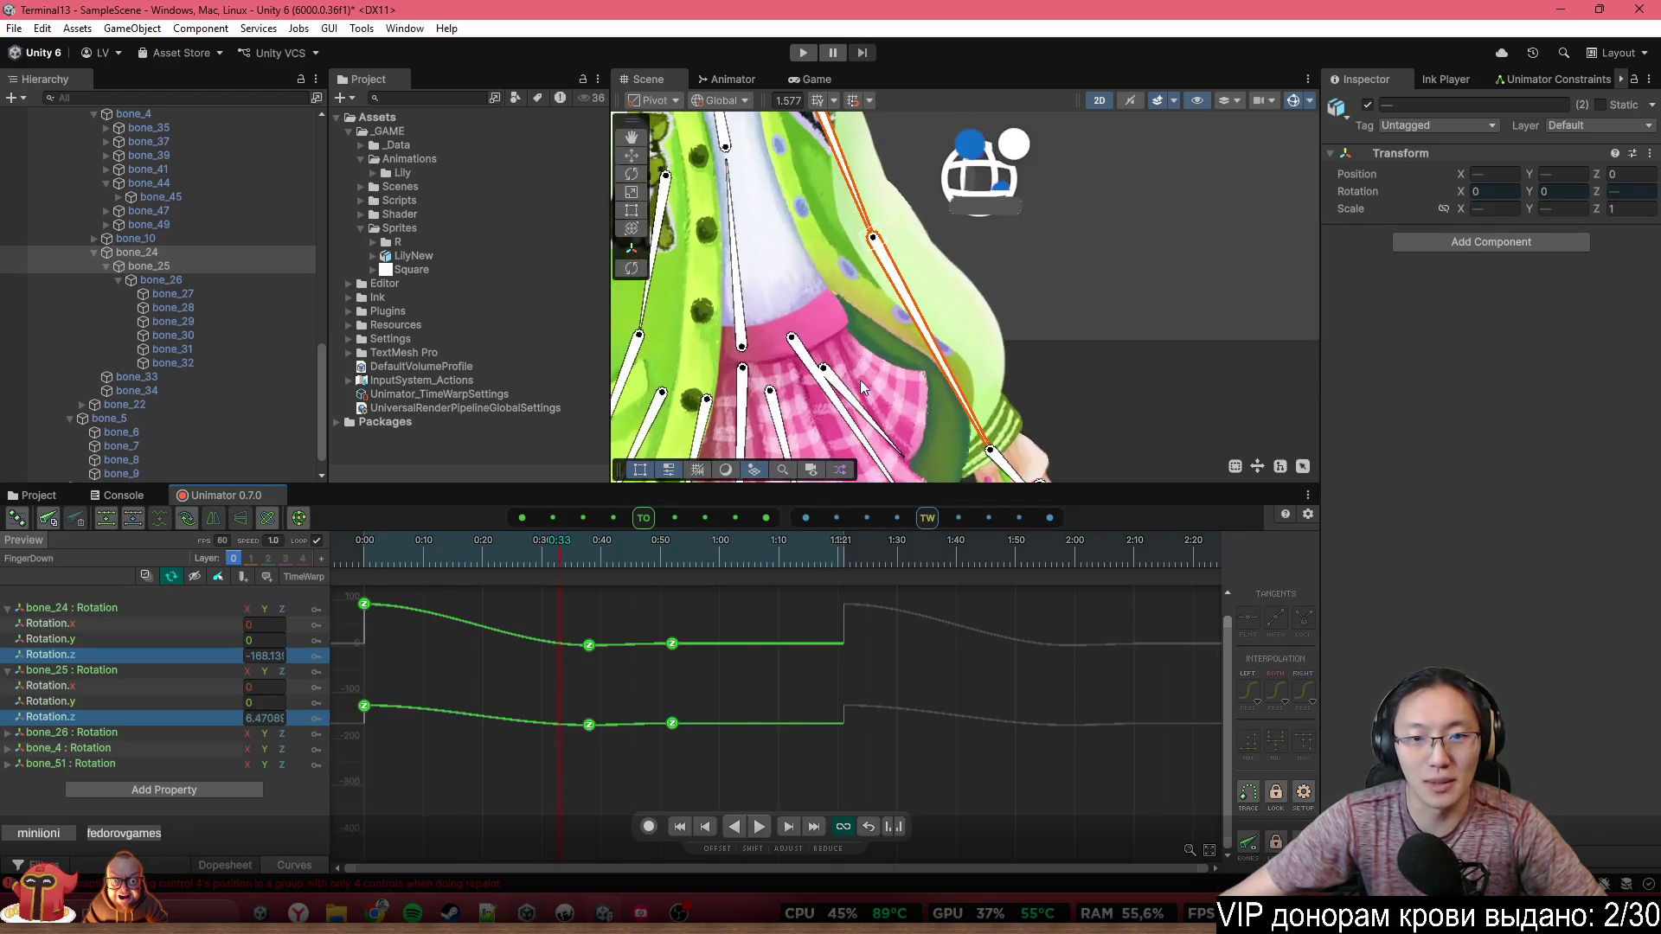
pyautogui.scroll(2, 911, 335)
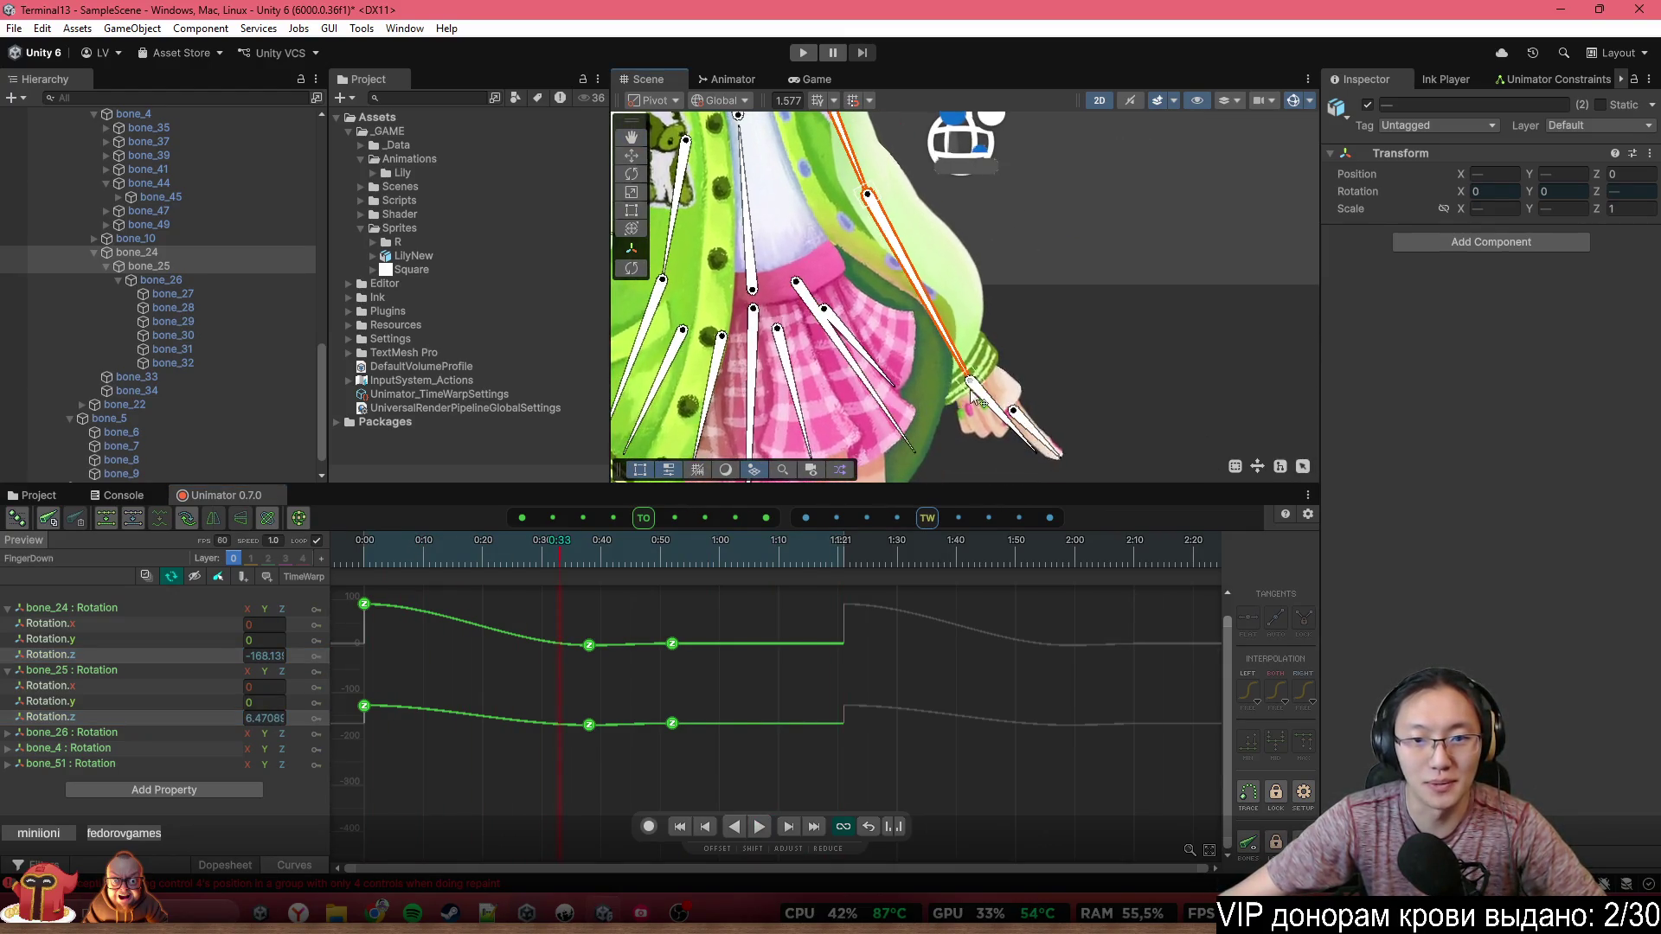
pyautogui.moveTo(397, 540); pyautogui.dragTo(521, 573)
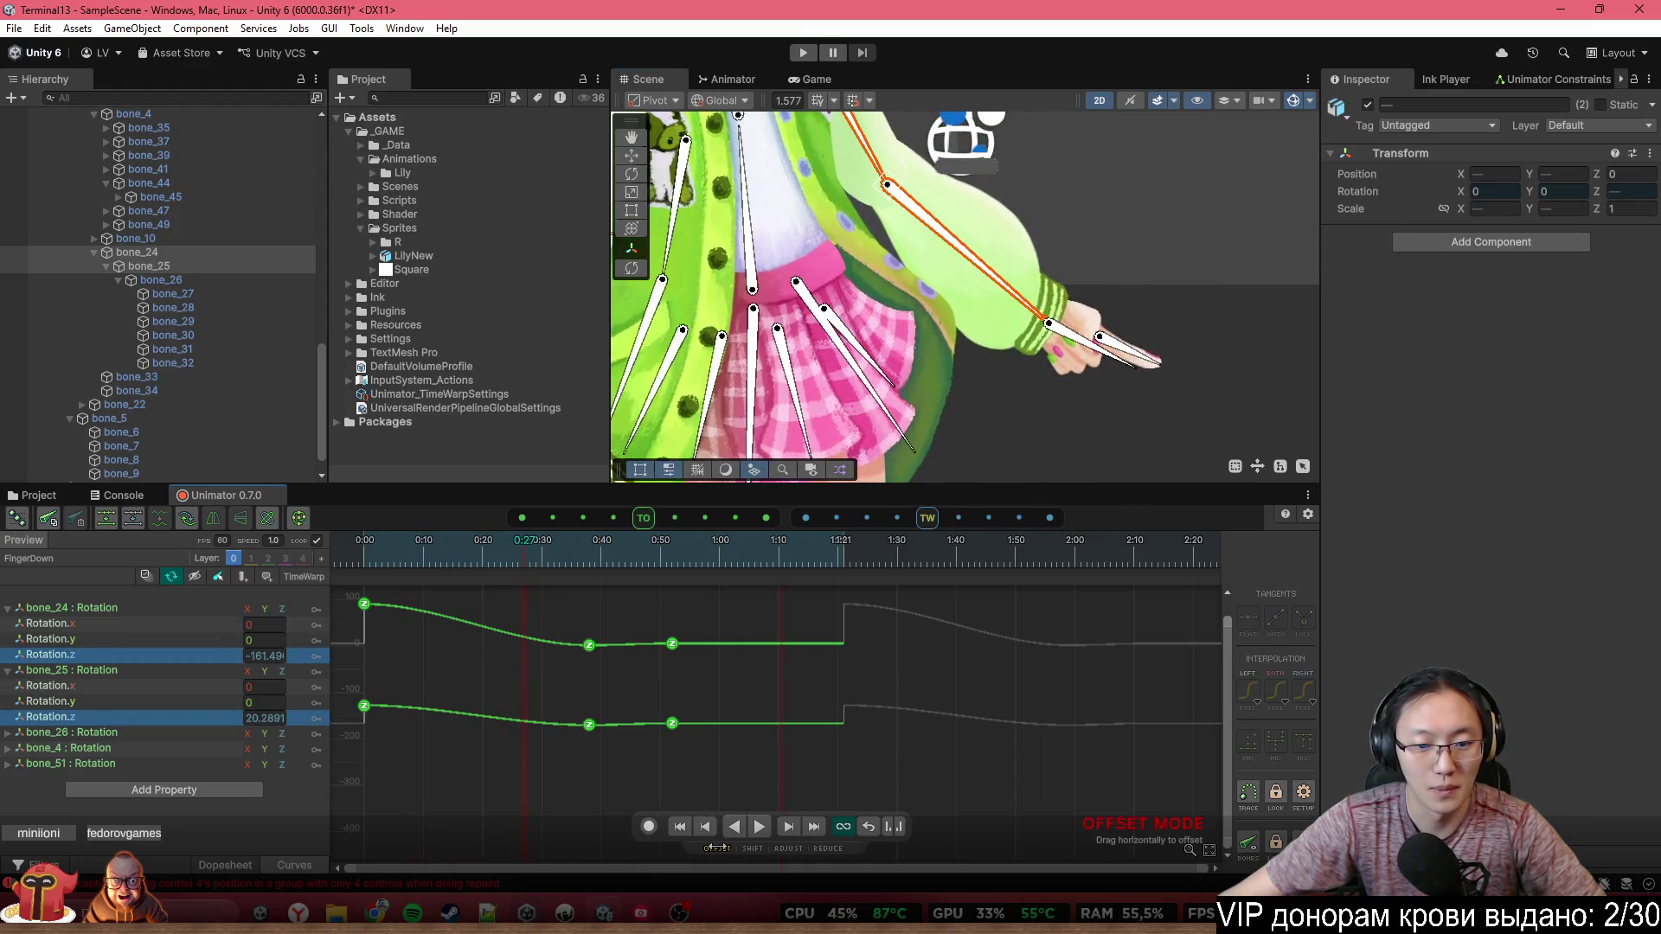
pyautogui.press('c')
# Turn on keyframe recording and rotate skirt bone bone_51 to about -62.4 on Z
pyautogui.click(695, 733)
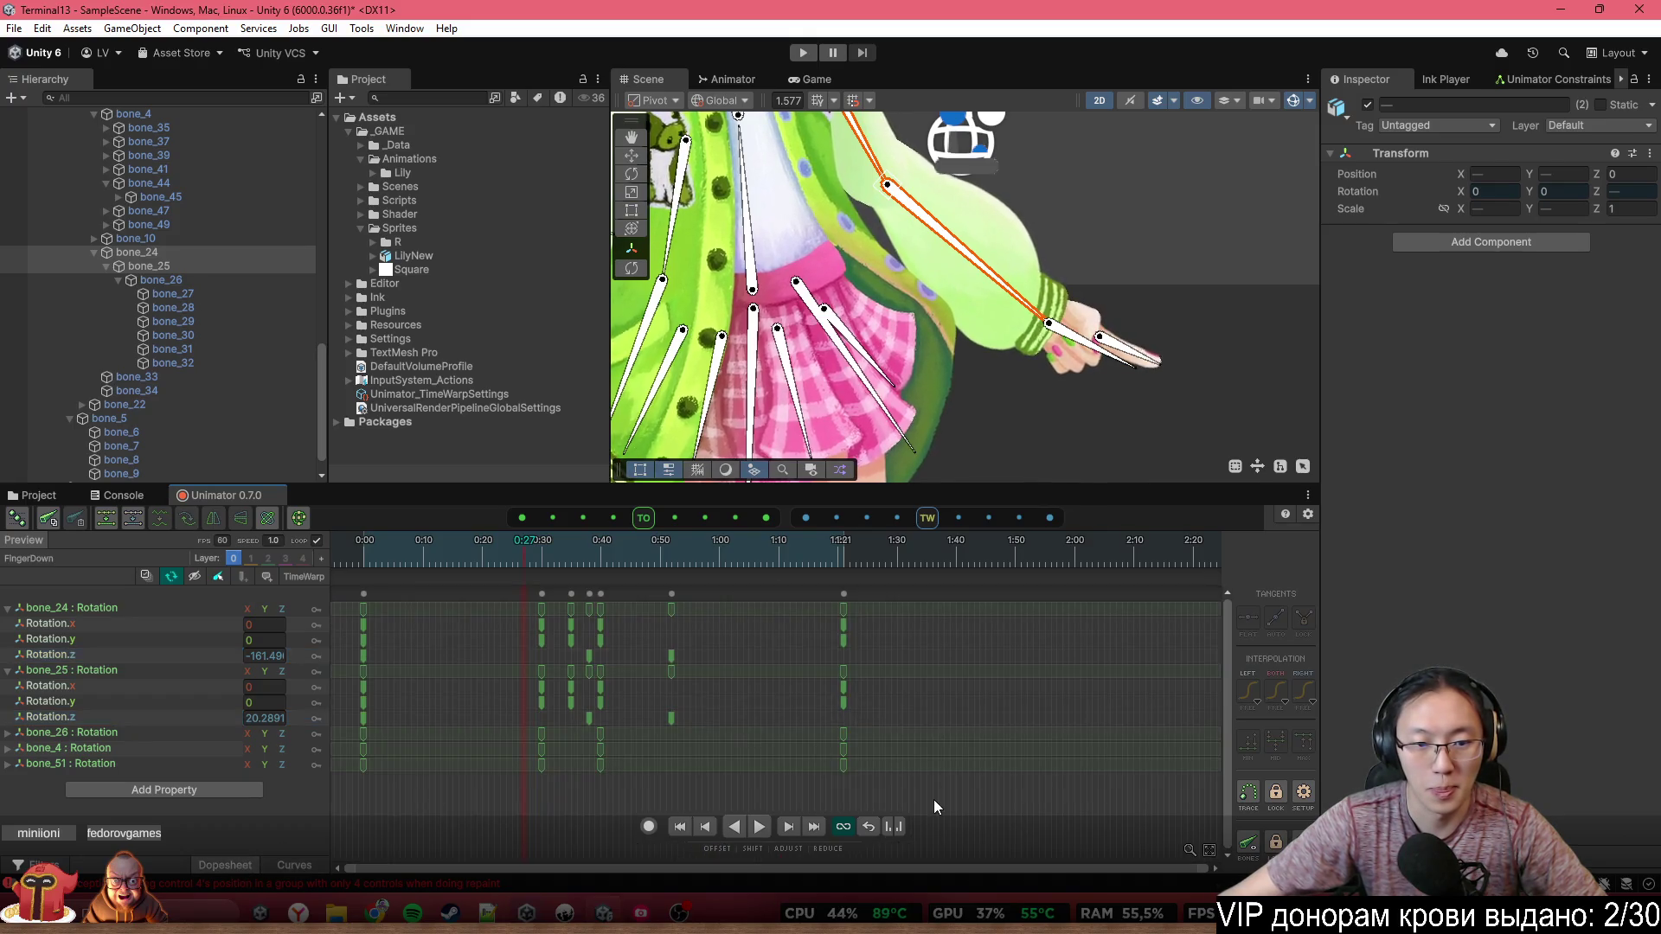
pyautogui.click(648, 826)
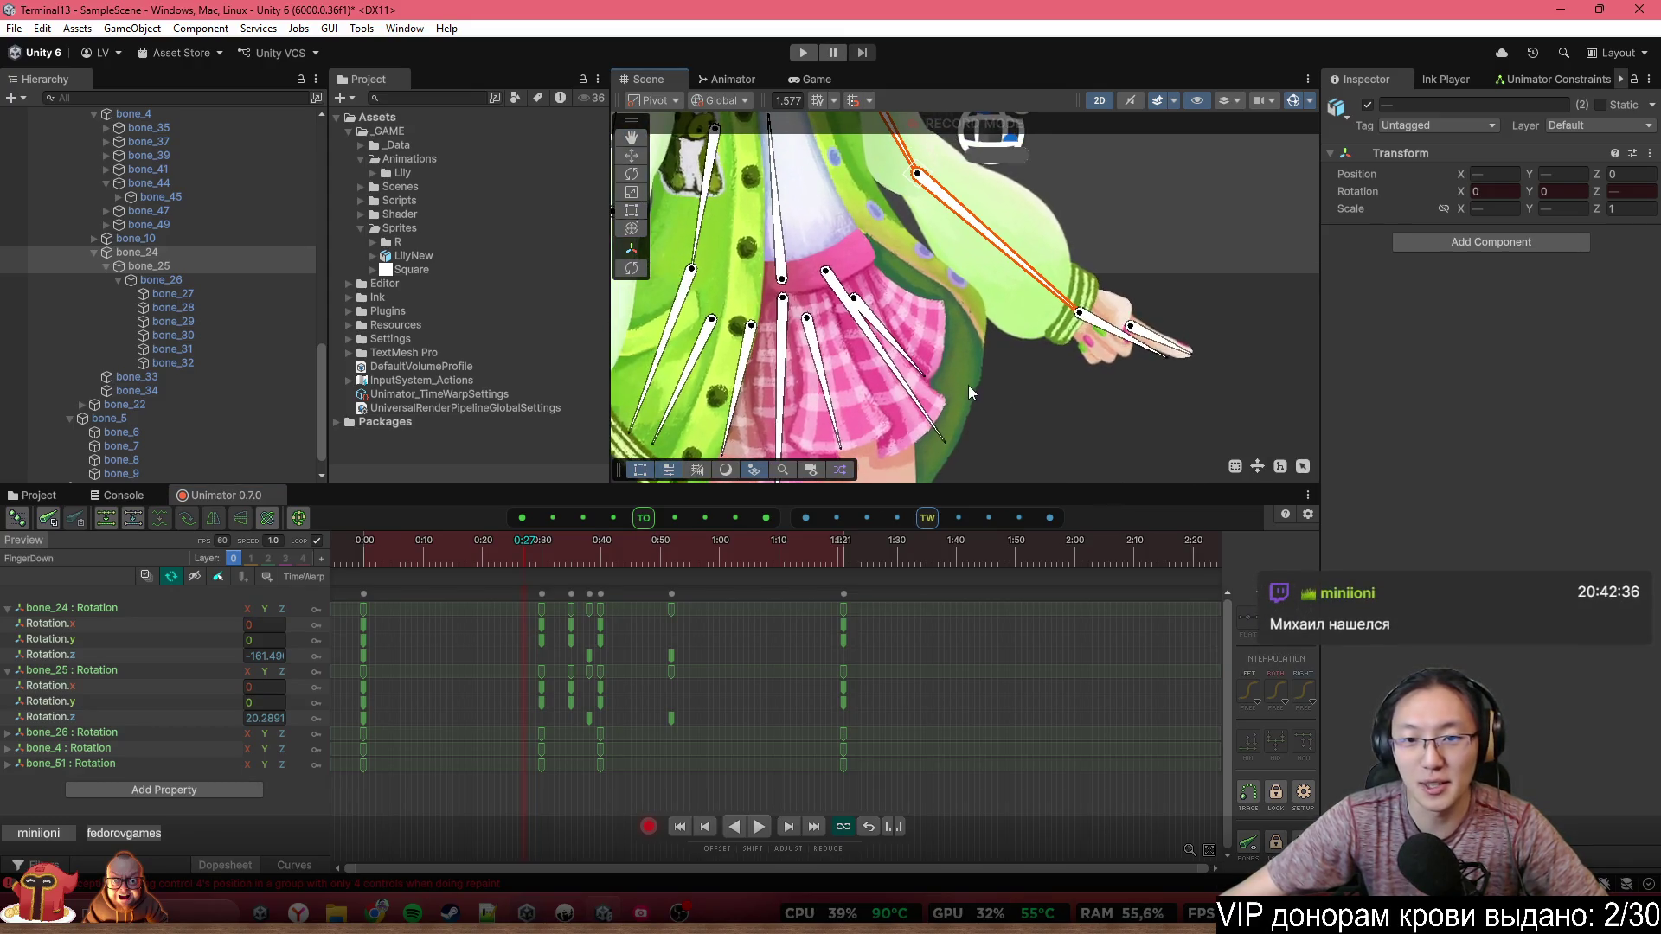
pyautogui.moveTo(928, 431); pyautogui.dragTo(912, 455)
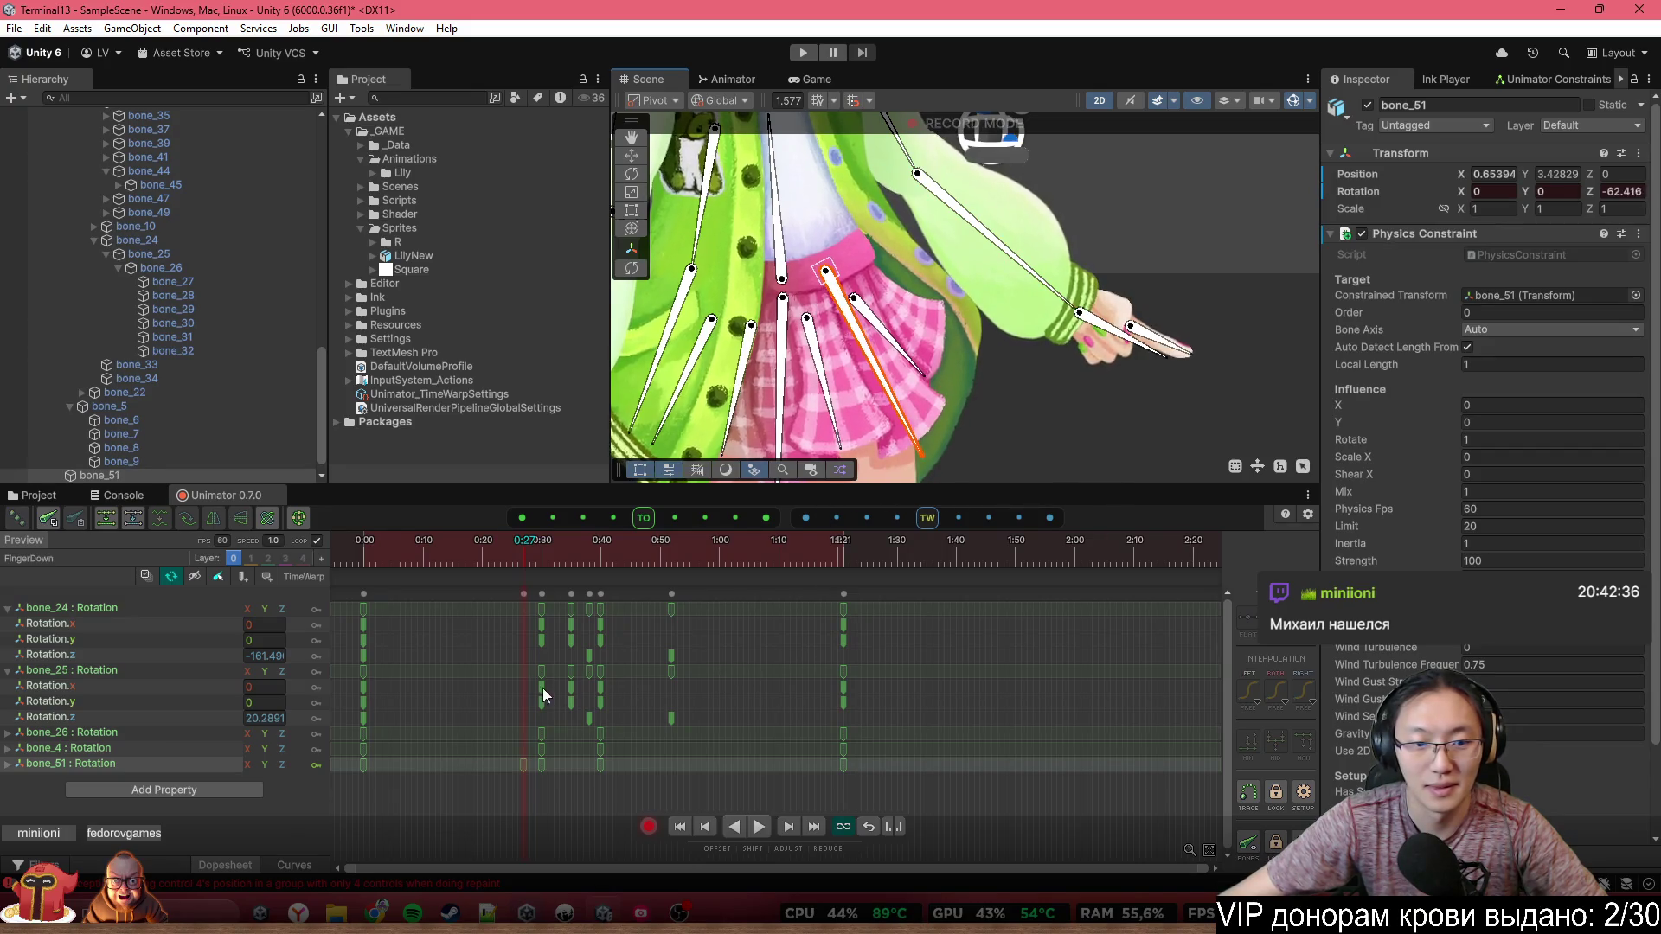
# Delete the stray bone_51 key and retime the remaining keys to about 0:25, 0:39 and 0:48
pyautogui.moveTo(406, 554)
pyautogui.mouseDown()
pyautogui.moveTo(362, 555)
pyautogui.moveTo(494, 580)
pyautogui.moveTo(479, 559)
pyautogui.mouseUp()
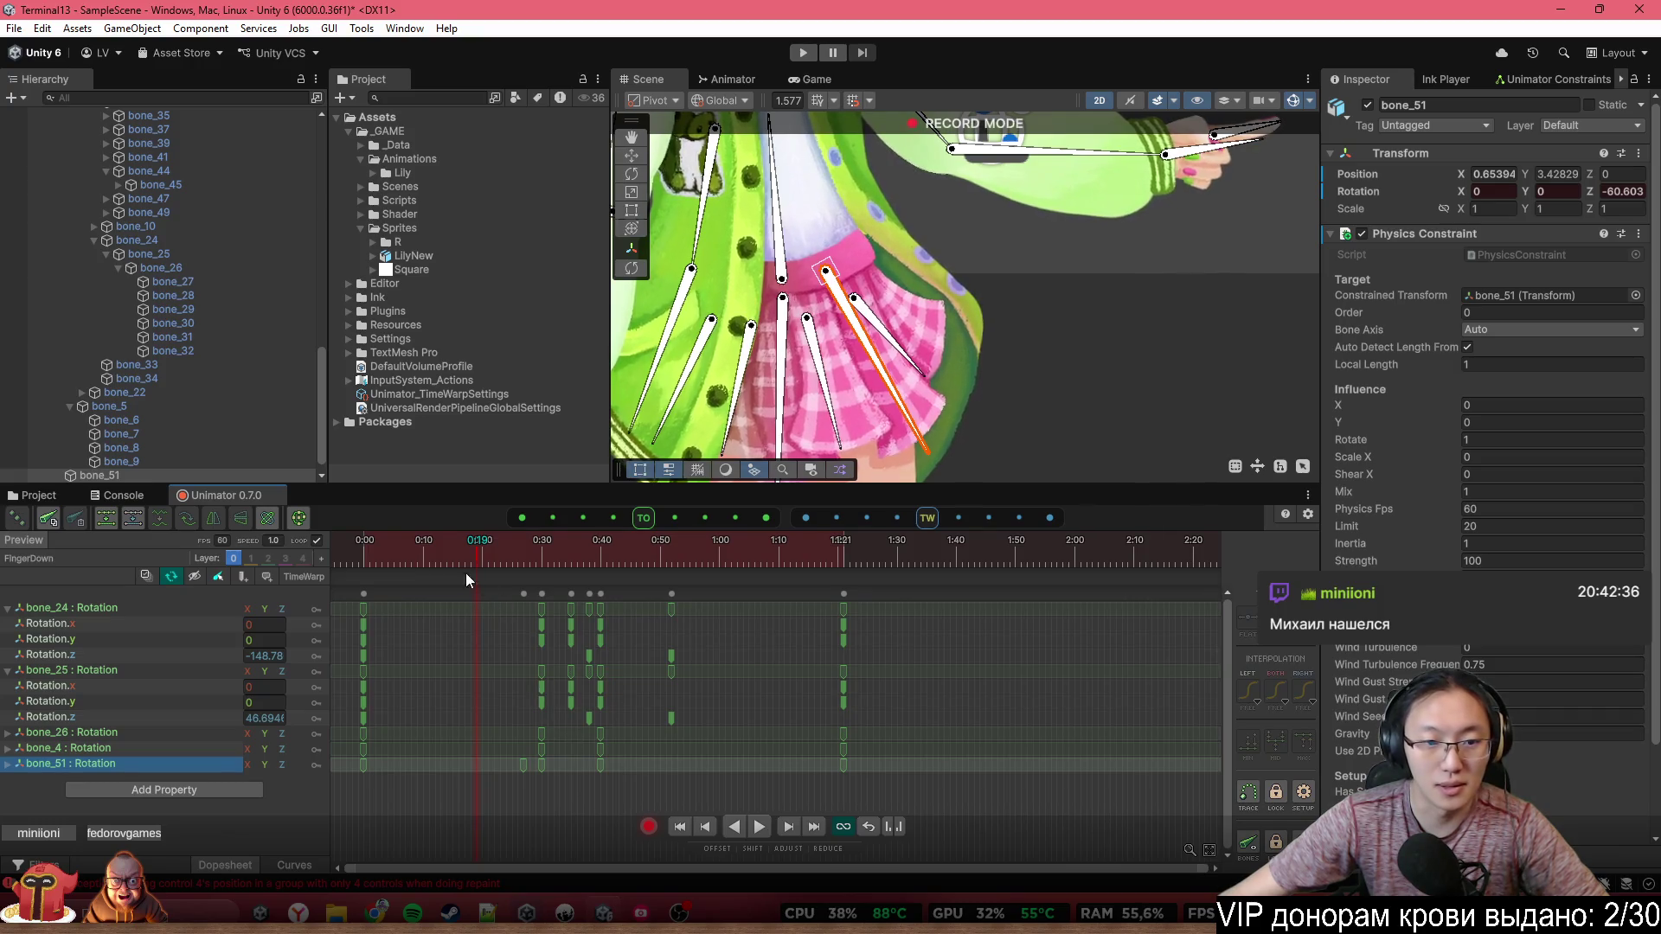
pyautogui.moveTo(465, 573); pyautogui.dragTo(287, 560)
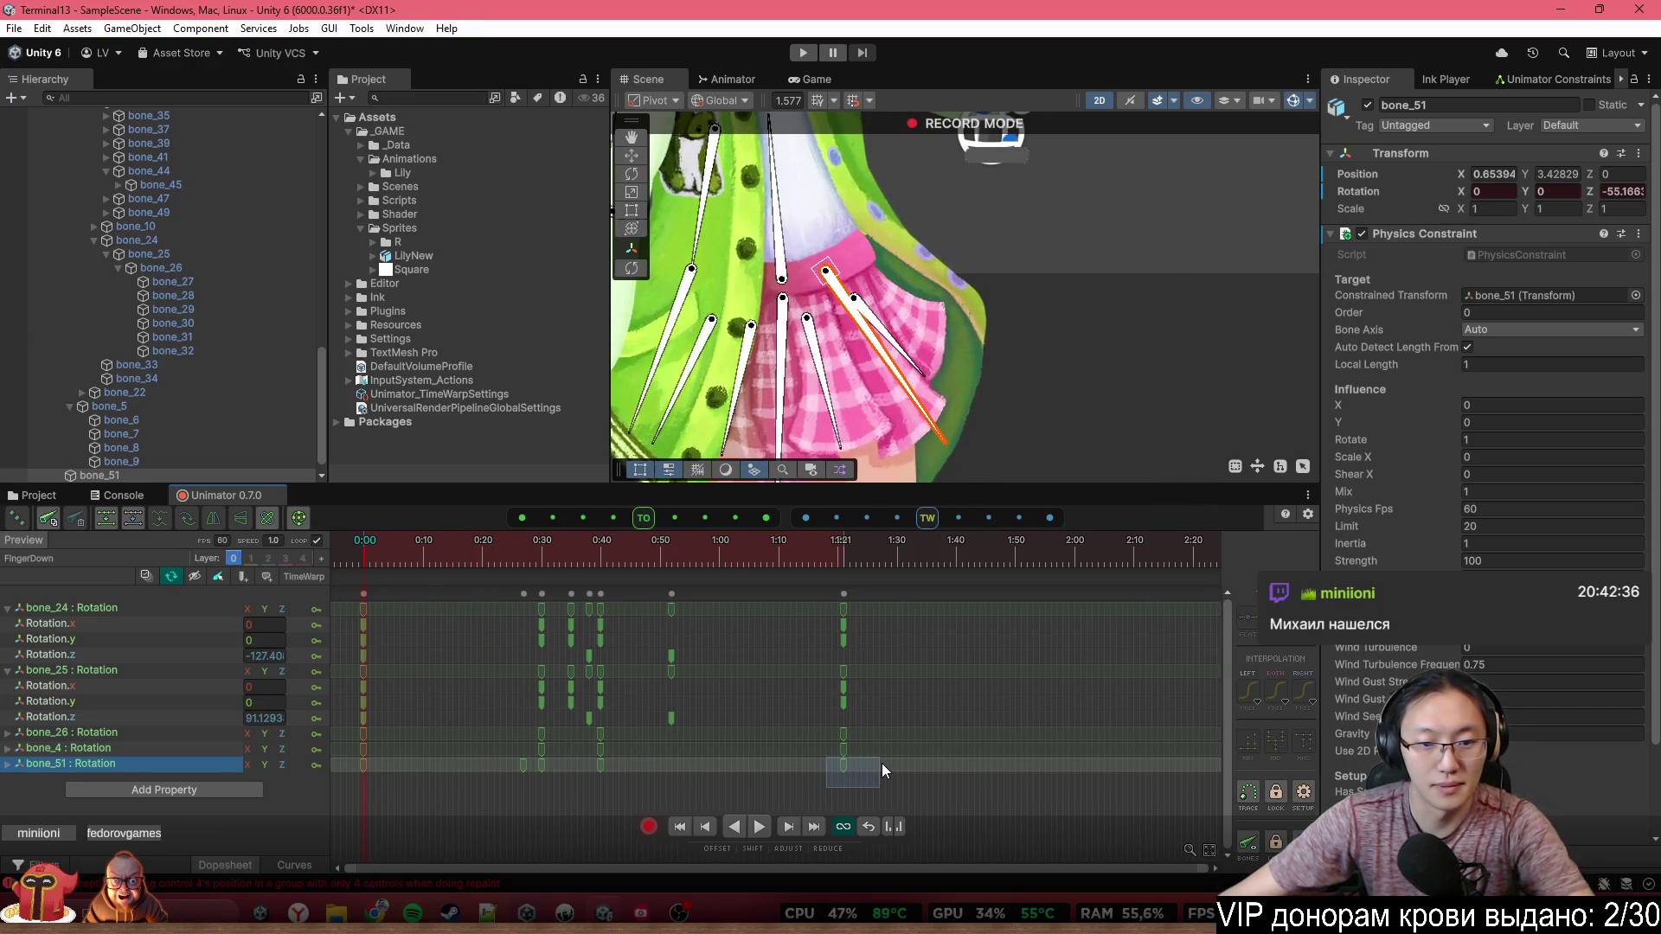
pyautogui.moveTo(618, 772)
pyautogui.mouseDown()
pyautogui.moveTo(595, 786)
pyautogui.moveTo(578, 765)
pyautogui.mouseUp()
pyautogui.press('Delete')
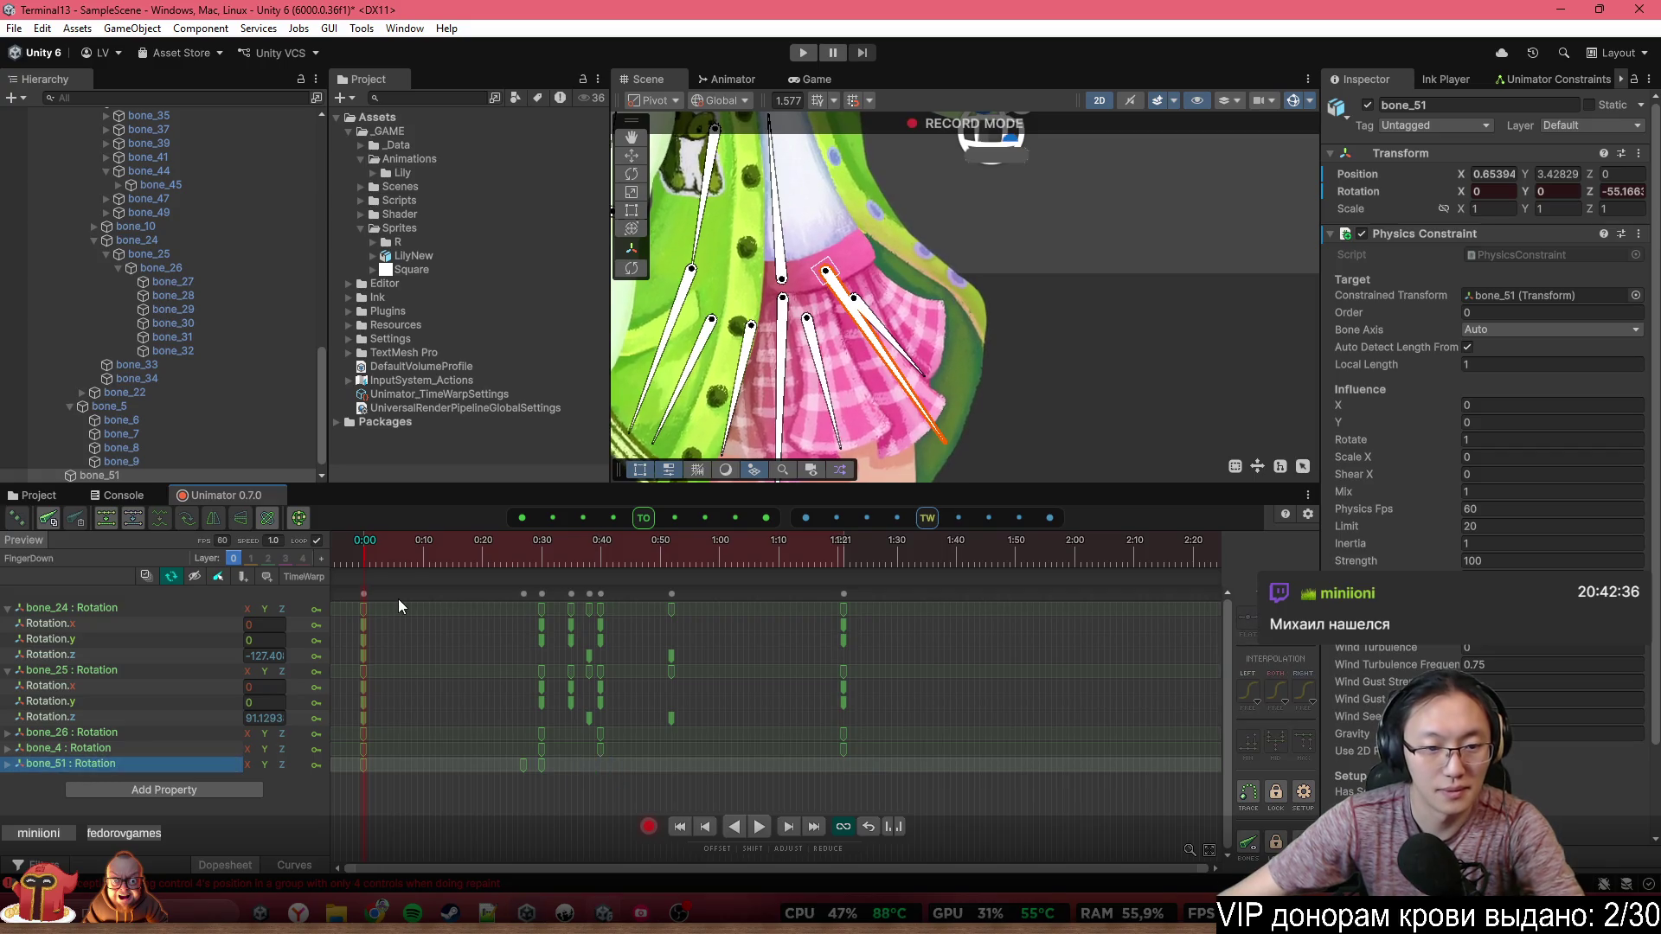
pyautogui.moveTo(388, 568)
pyautogui.mouseDown()
pyautogui.moveTo(578, 585)
pyautogui.moveTo(478, 599)
pyautogui.moveTo(544, 614)
pyautogui.mouseUp()
pyautogui.moveTo(545, 761)
pyautogui.mouseDown()
pyautogui.moveTo(606, 766)
pyautogui.moveTo(358, 765)
pyautogui.moveTo(715, 787)
pyautogui.moveTo(683, 769)
pyautogui.mouseUp()
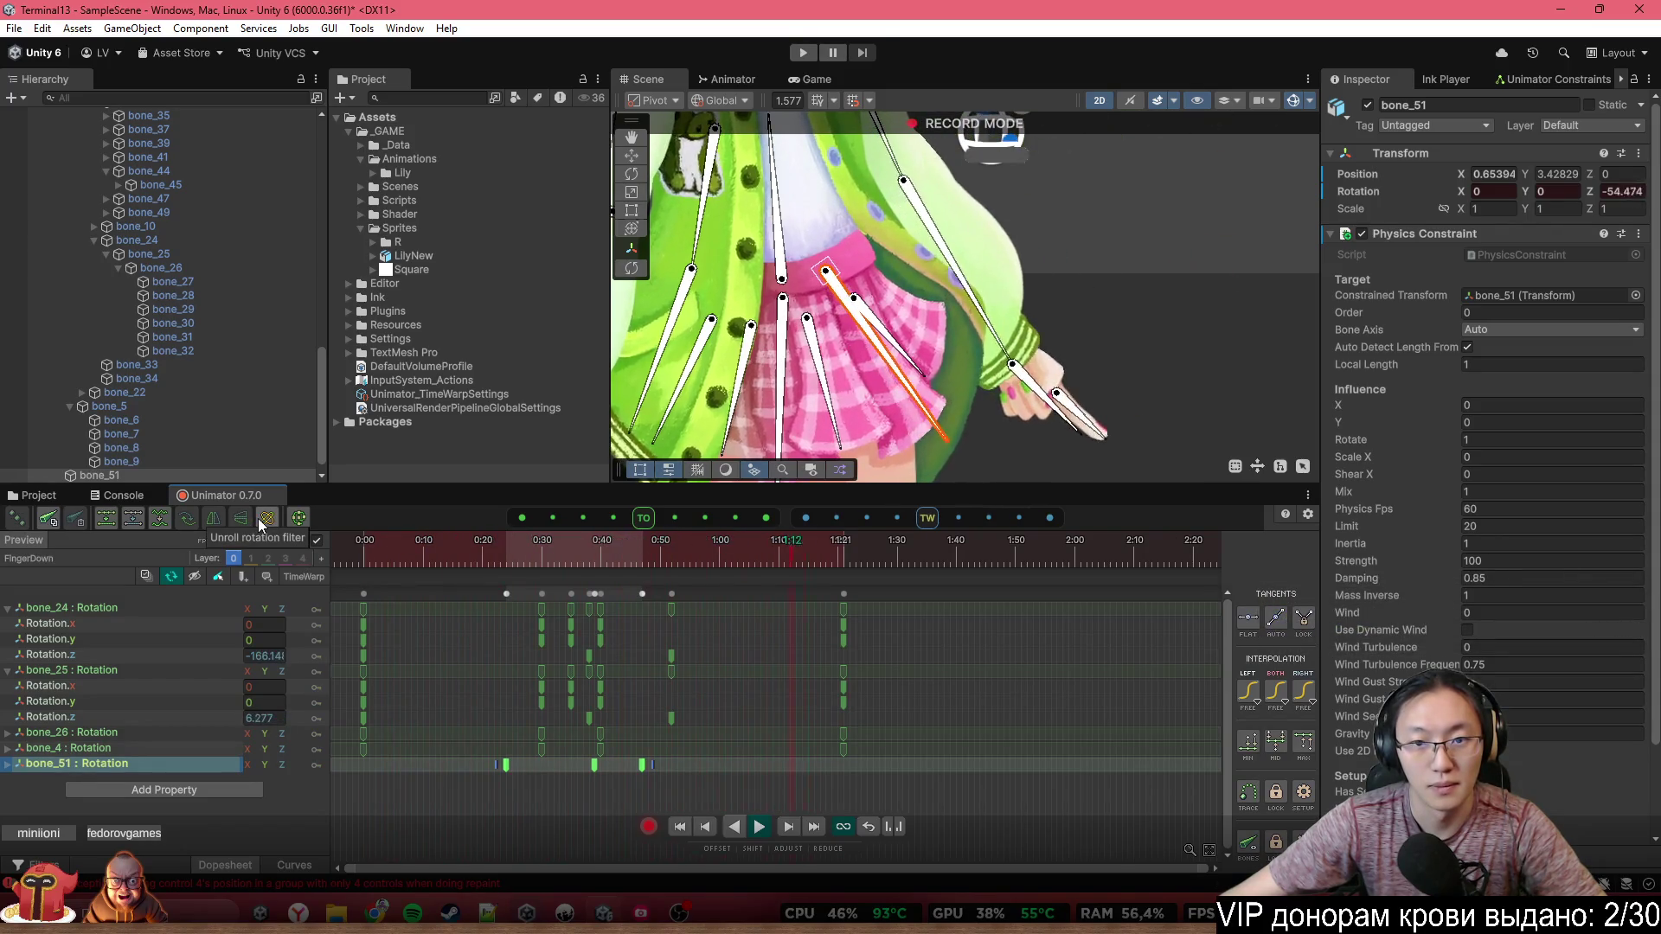
# Shift the three bone_51 keys three frames earlier, to about 0:21, 0:36 and 0:44
pyautogui.moveTo(536, 766); pyautogui.dragTo(518, 765)
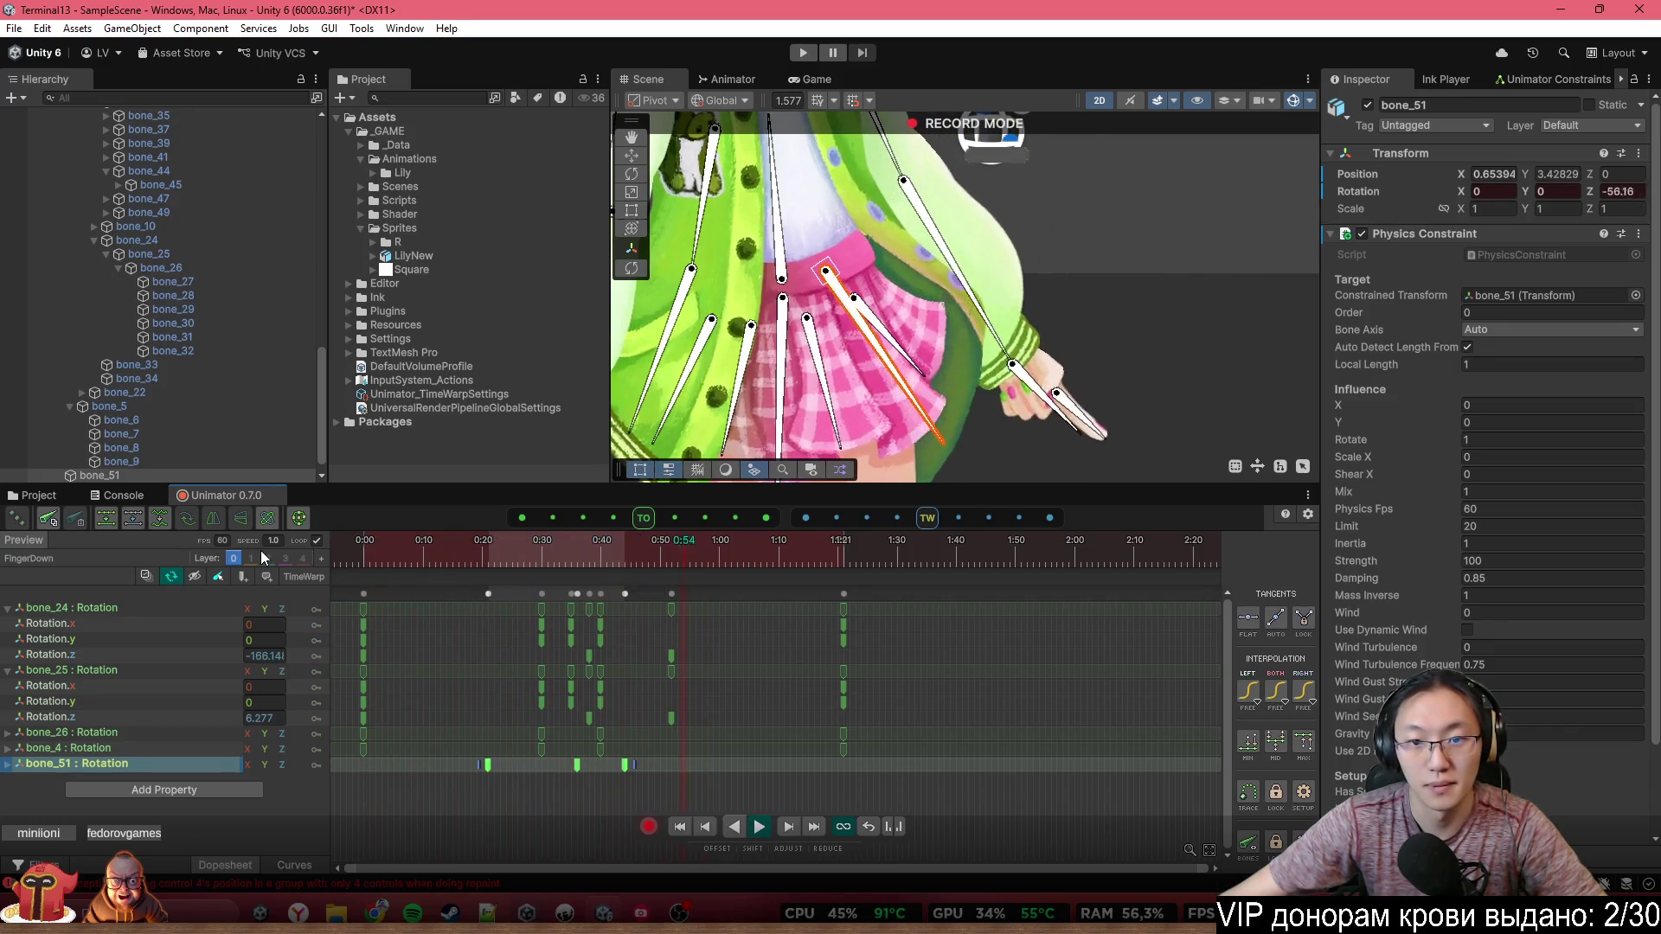
pyautogui.scroll(-6, 793, 316)
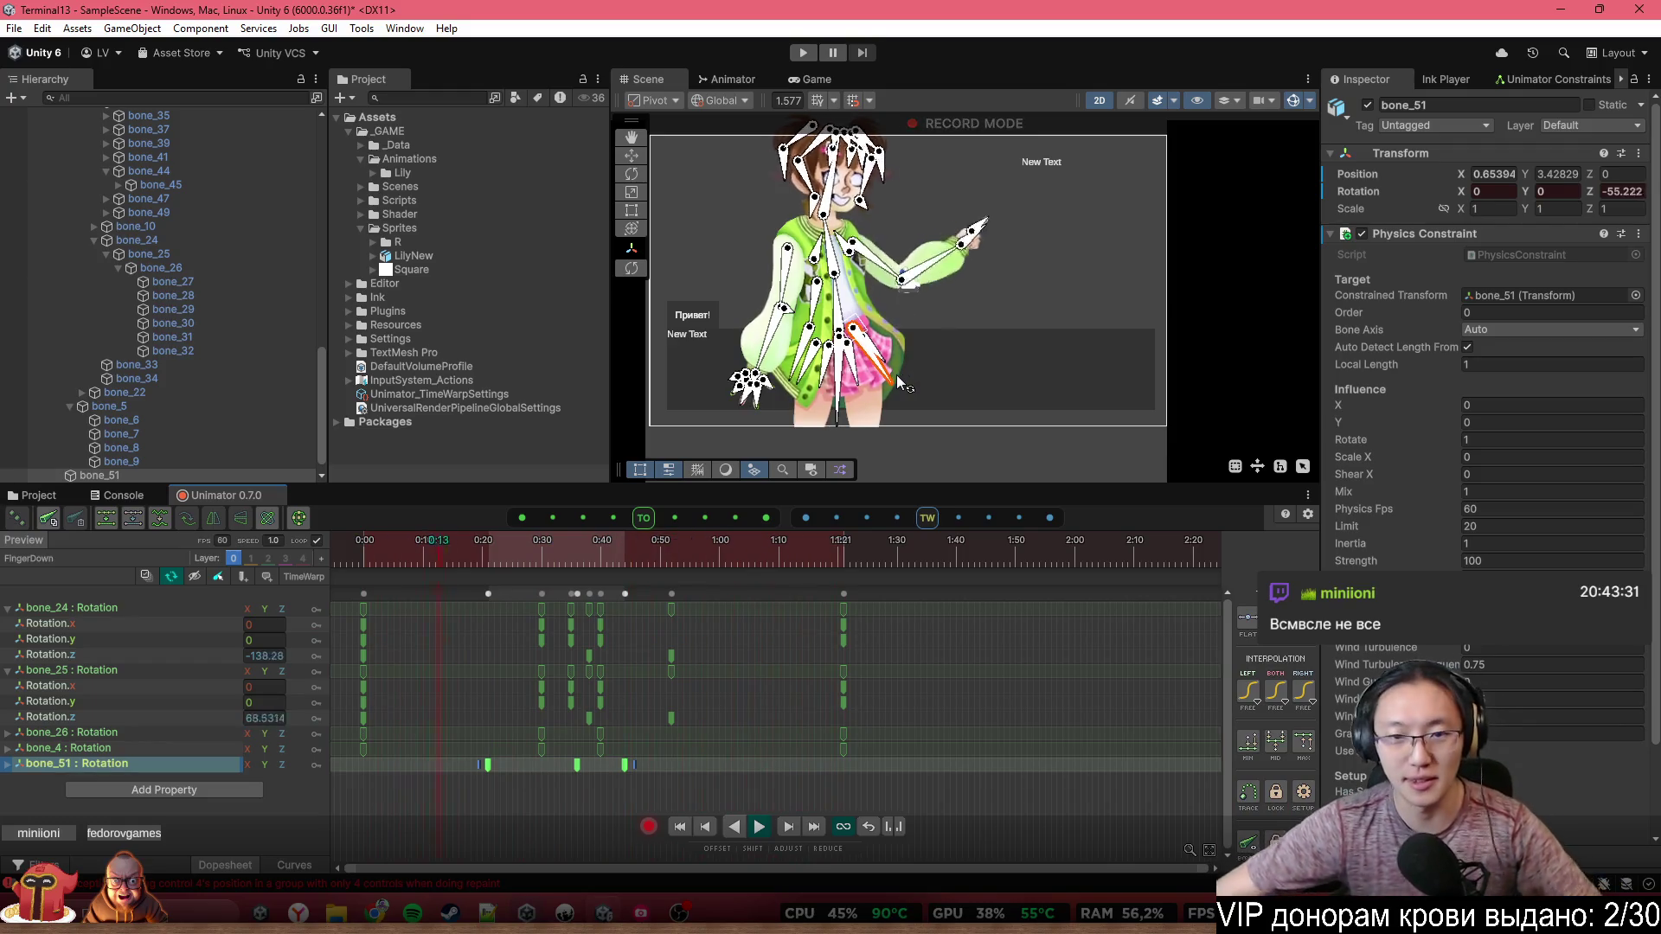
# Review the FingerDown preview in the Scene view, then switch keyframe recording off
pyautogui.scroll(5, 877, 368)
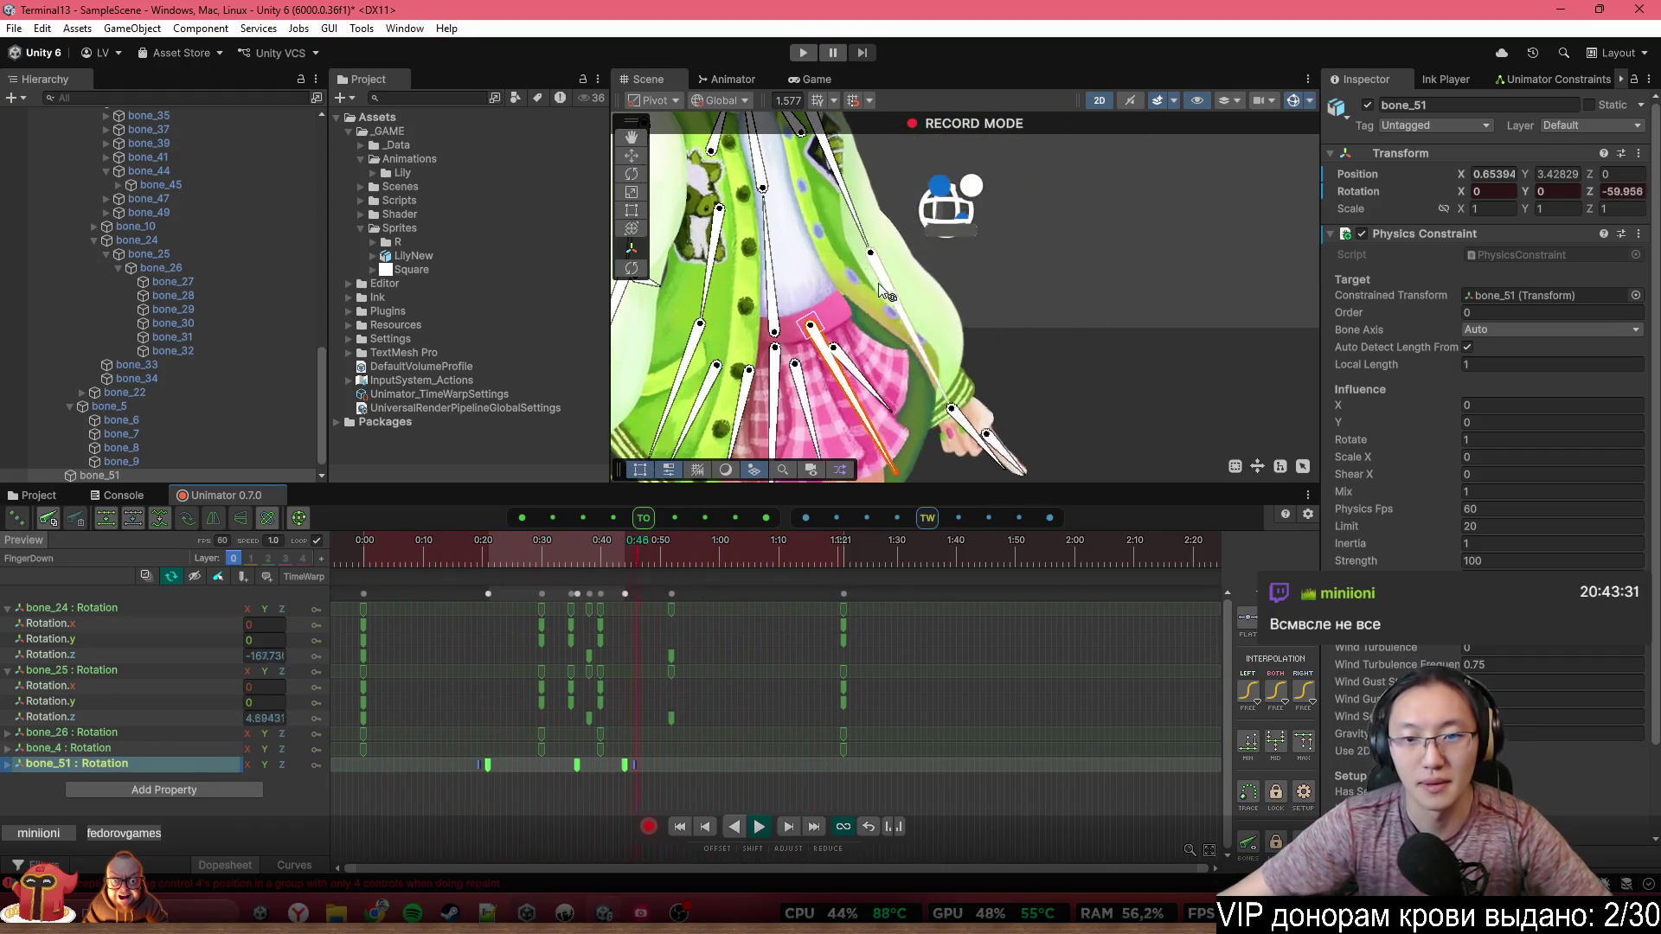
pyautogui.scroll(-5, 960, 322)
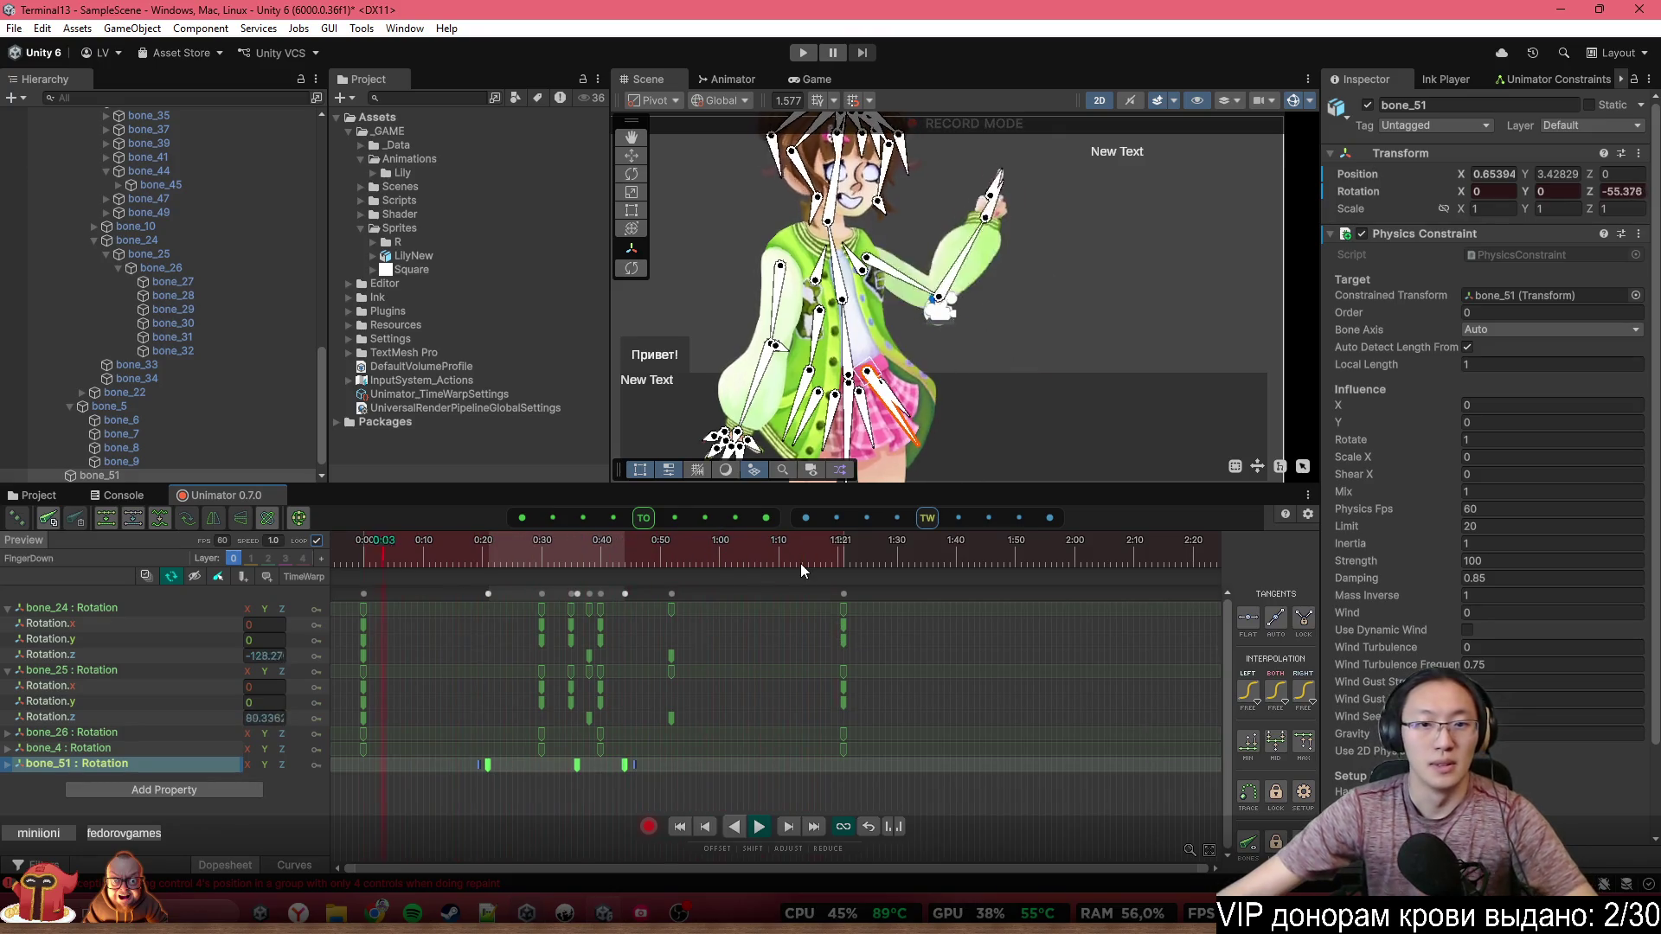
pyautogui.scroll(-3, 984, 415)
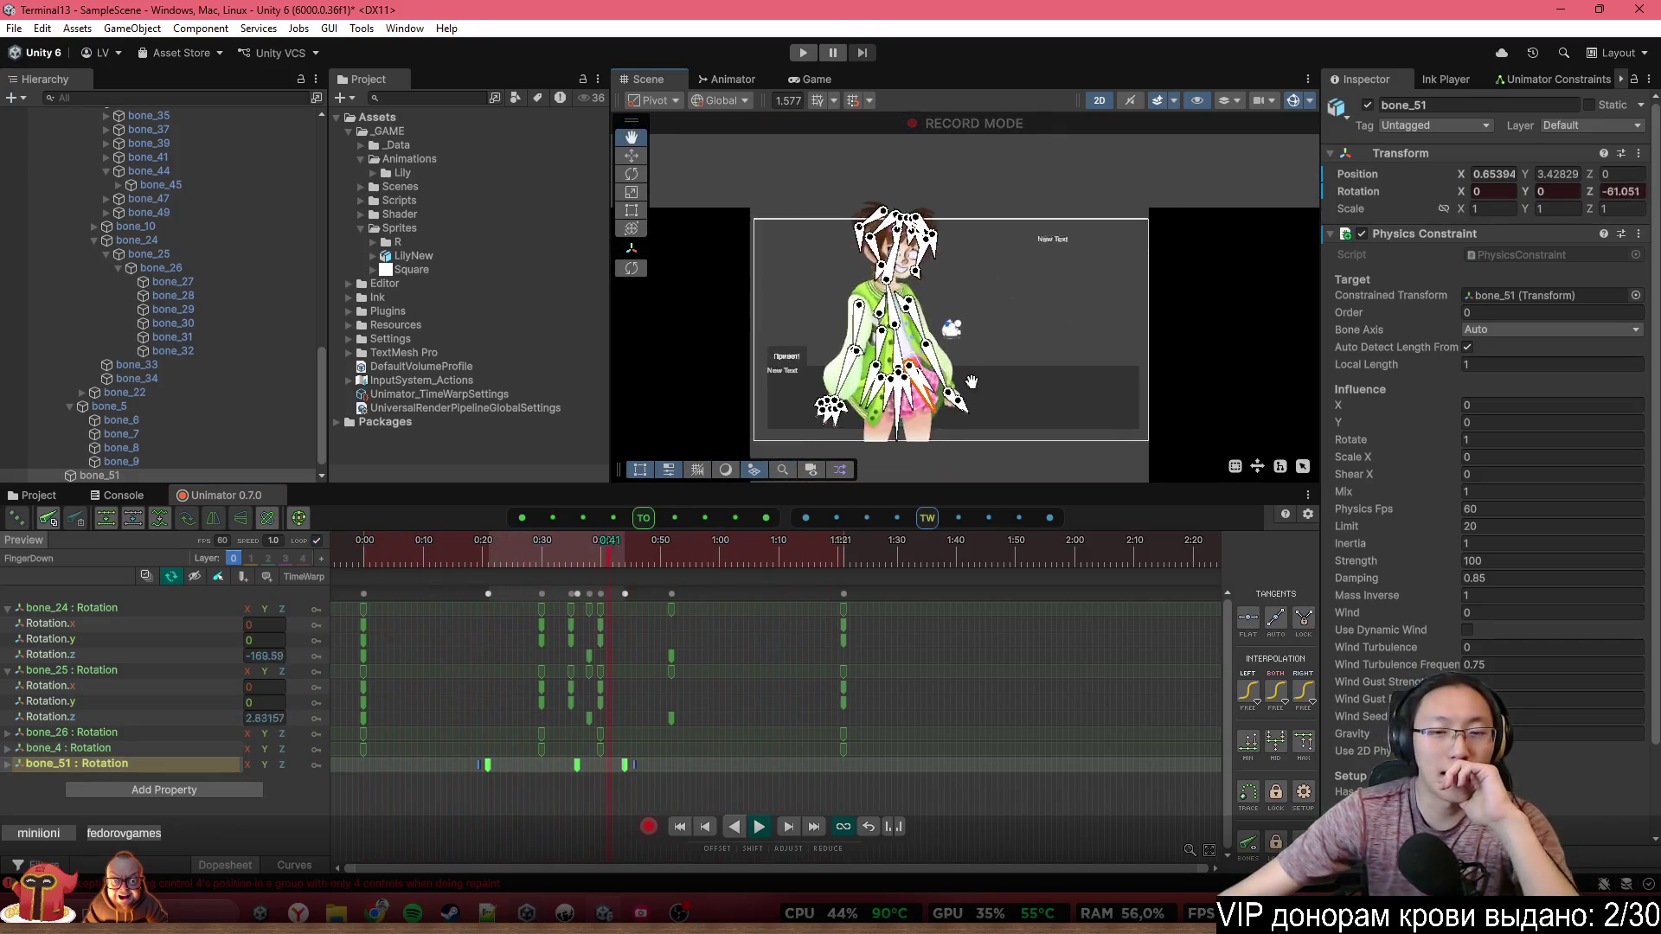
pyautogui.scroll(5, 952, 398)
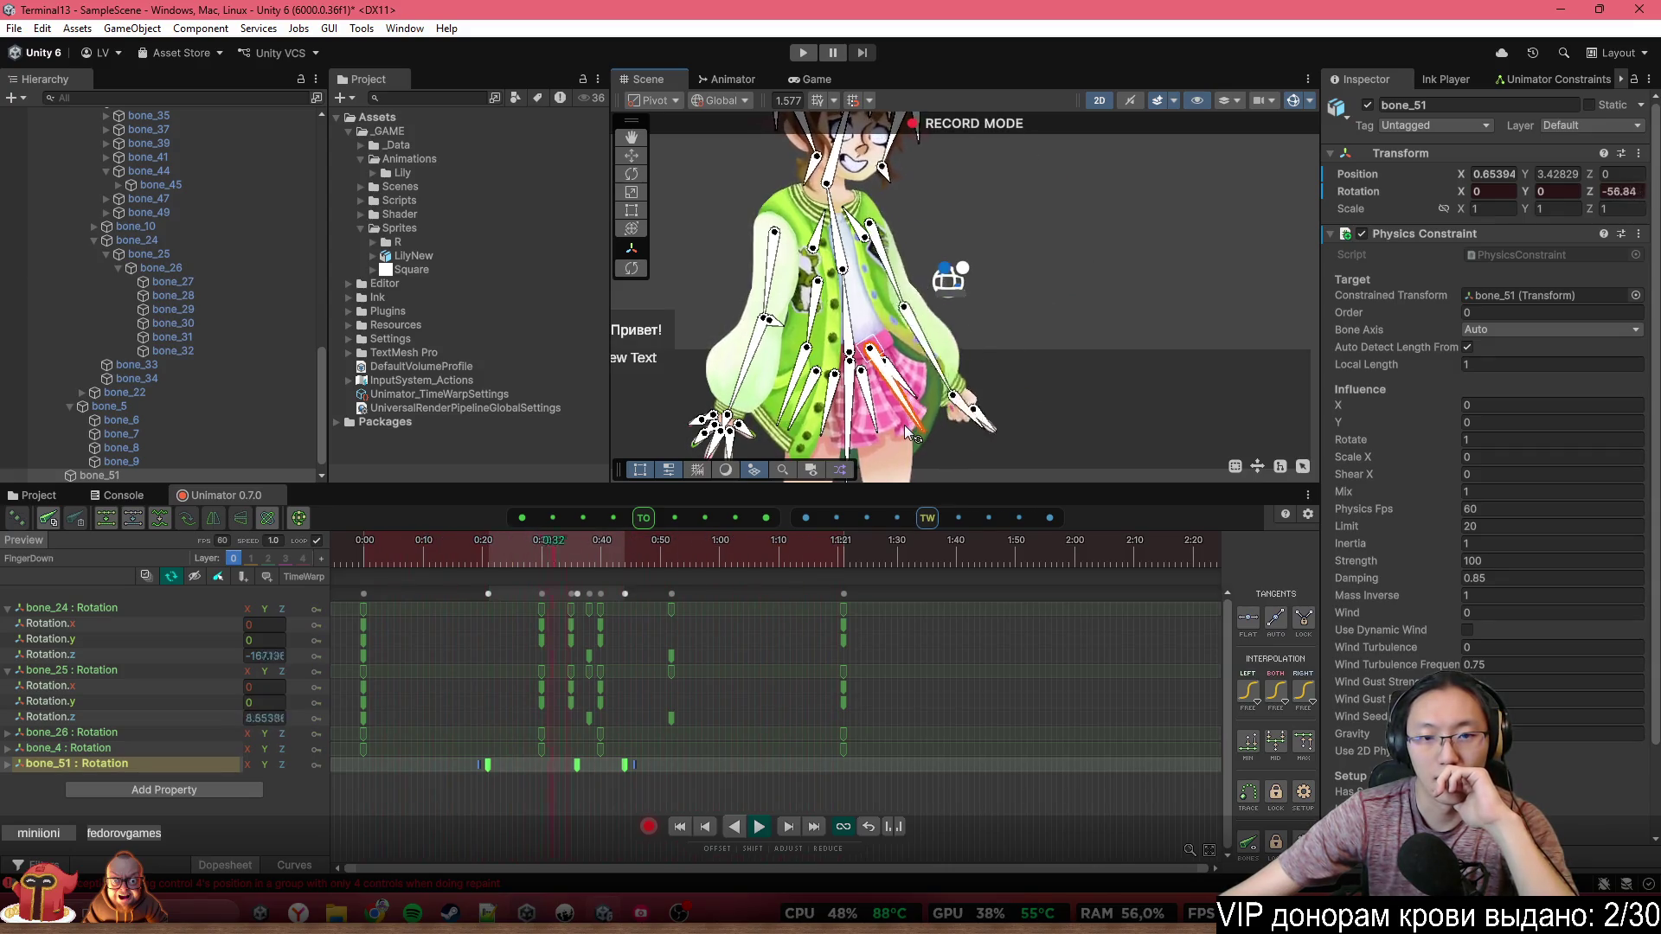
pyautogui.scroll(-3, 905, 424)
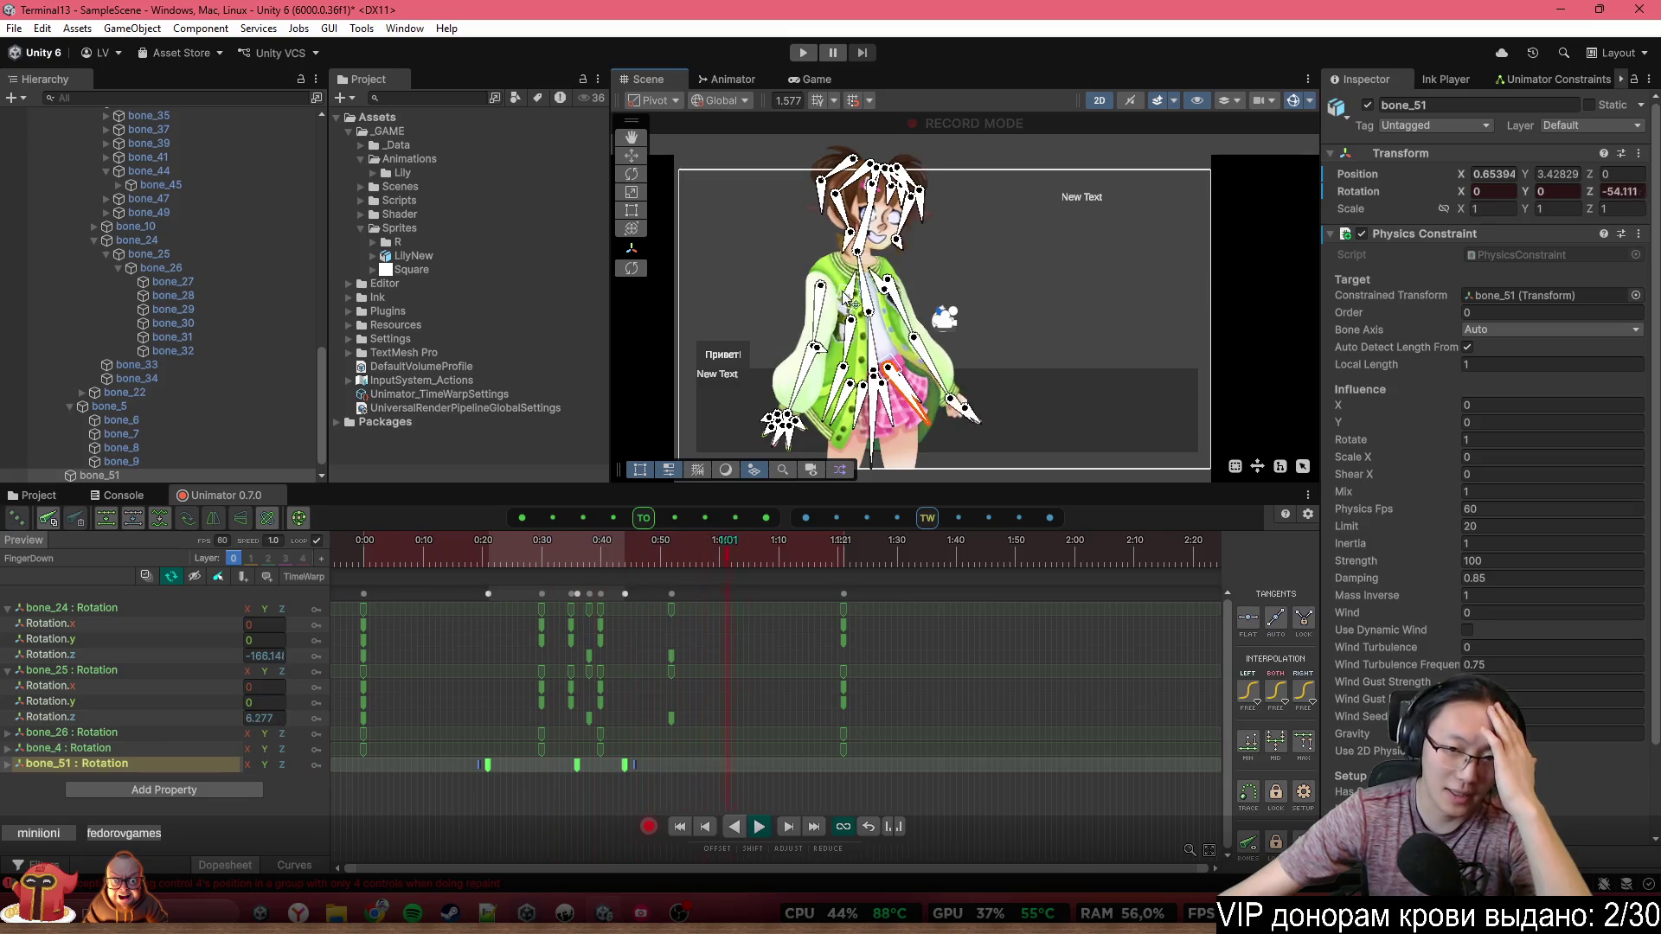
pyautogui.click(651, 826)
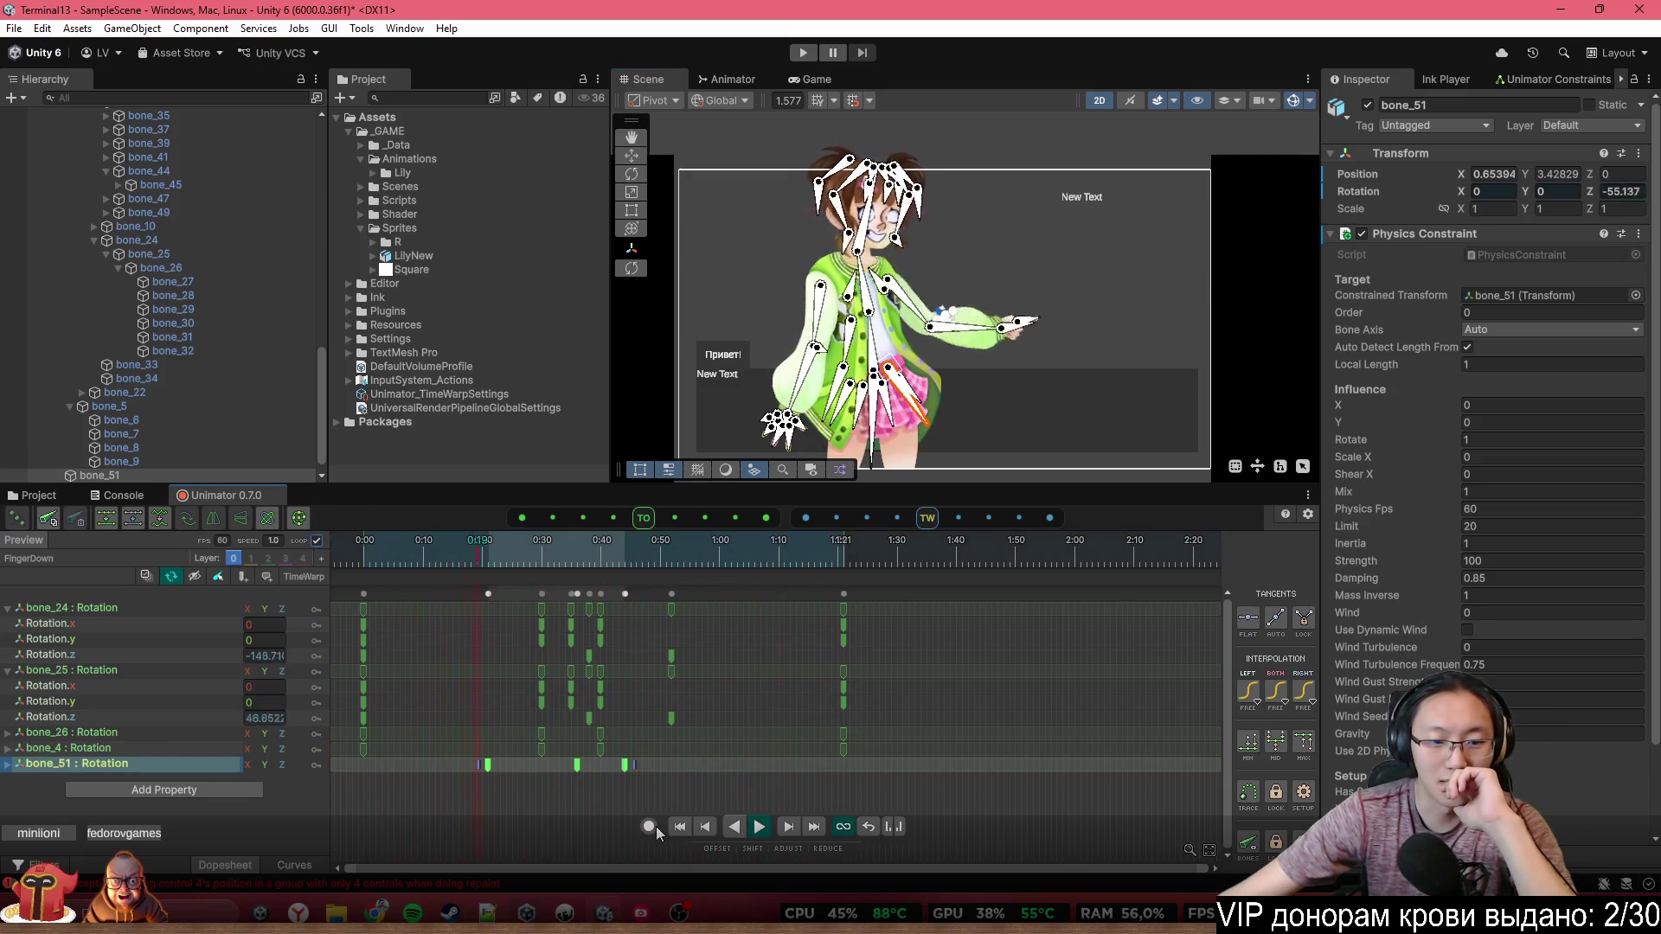
# Switch to the Idle clip and compress its keys so they end at 4:00 instead of 6:00
pyautogui.click(120, 564)
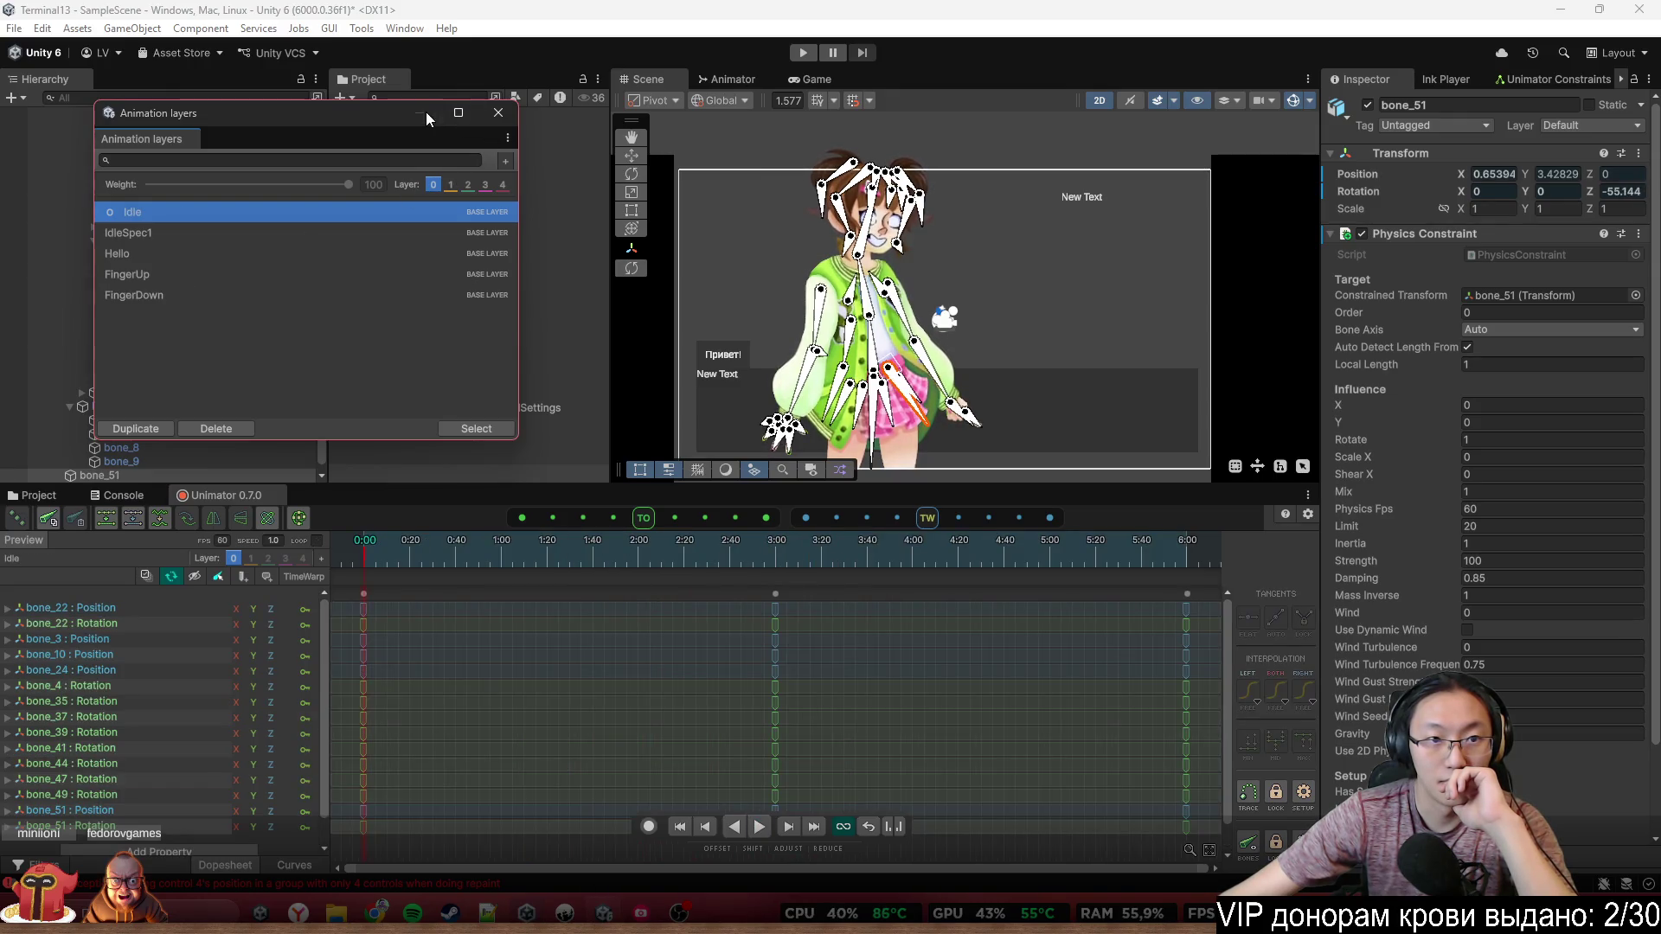
pyautogui.click(499, 113)
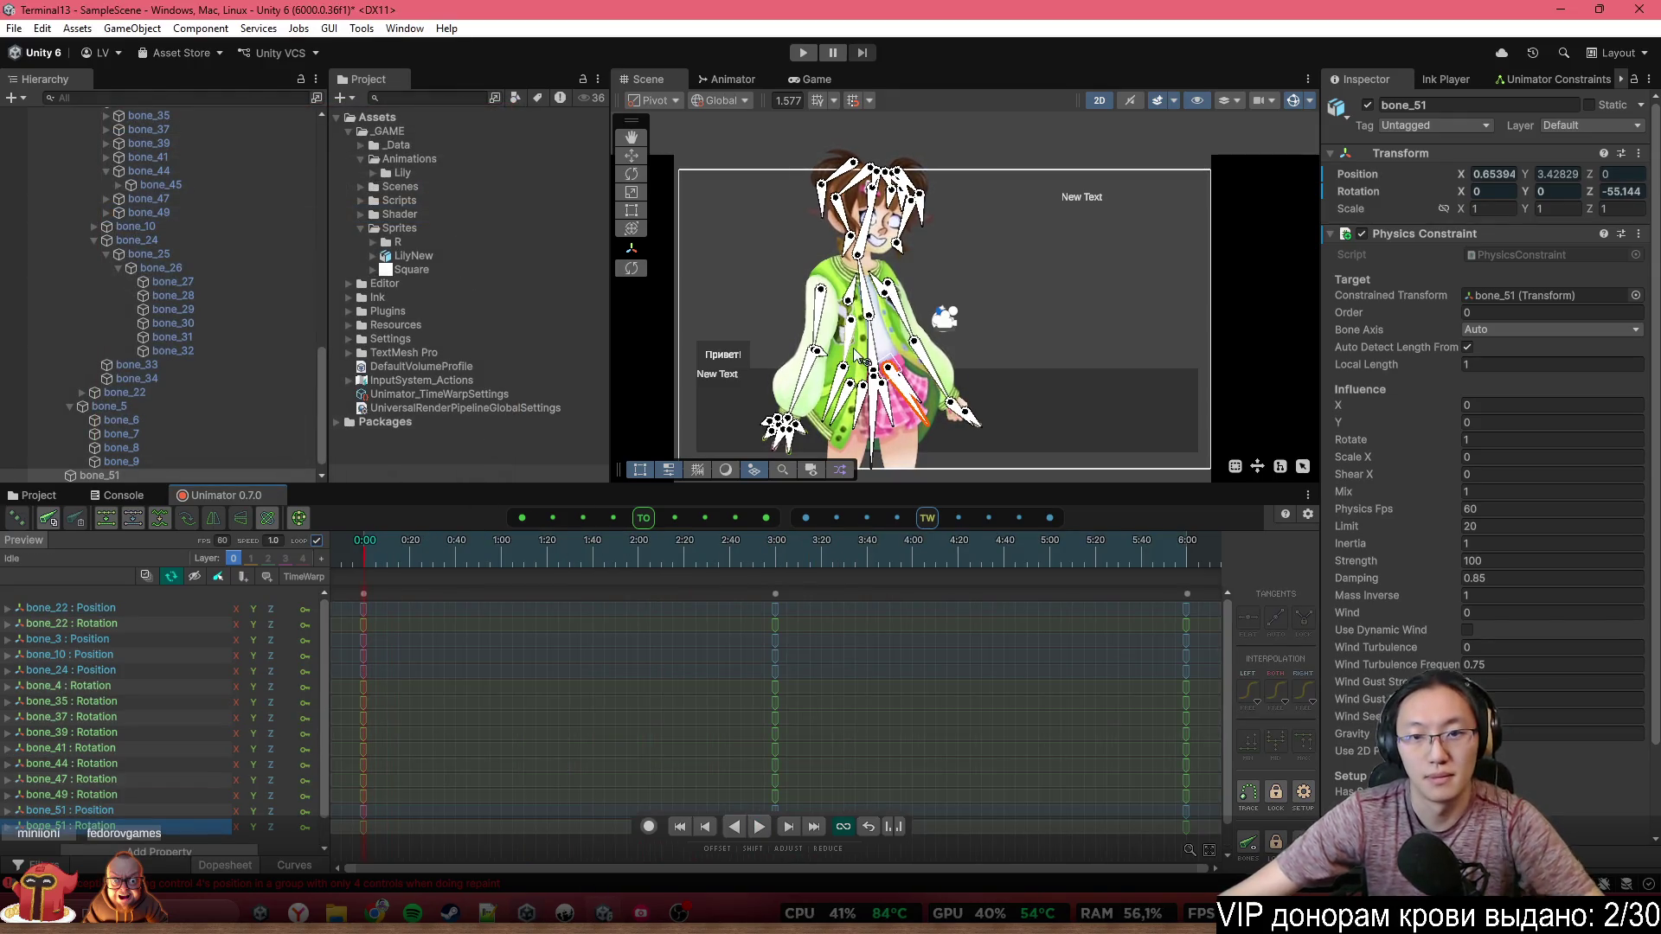
pyautogui.scroll(3, 916, 285)
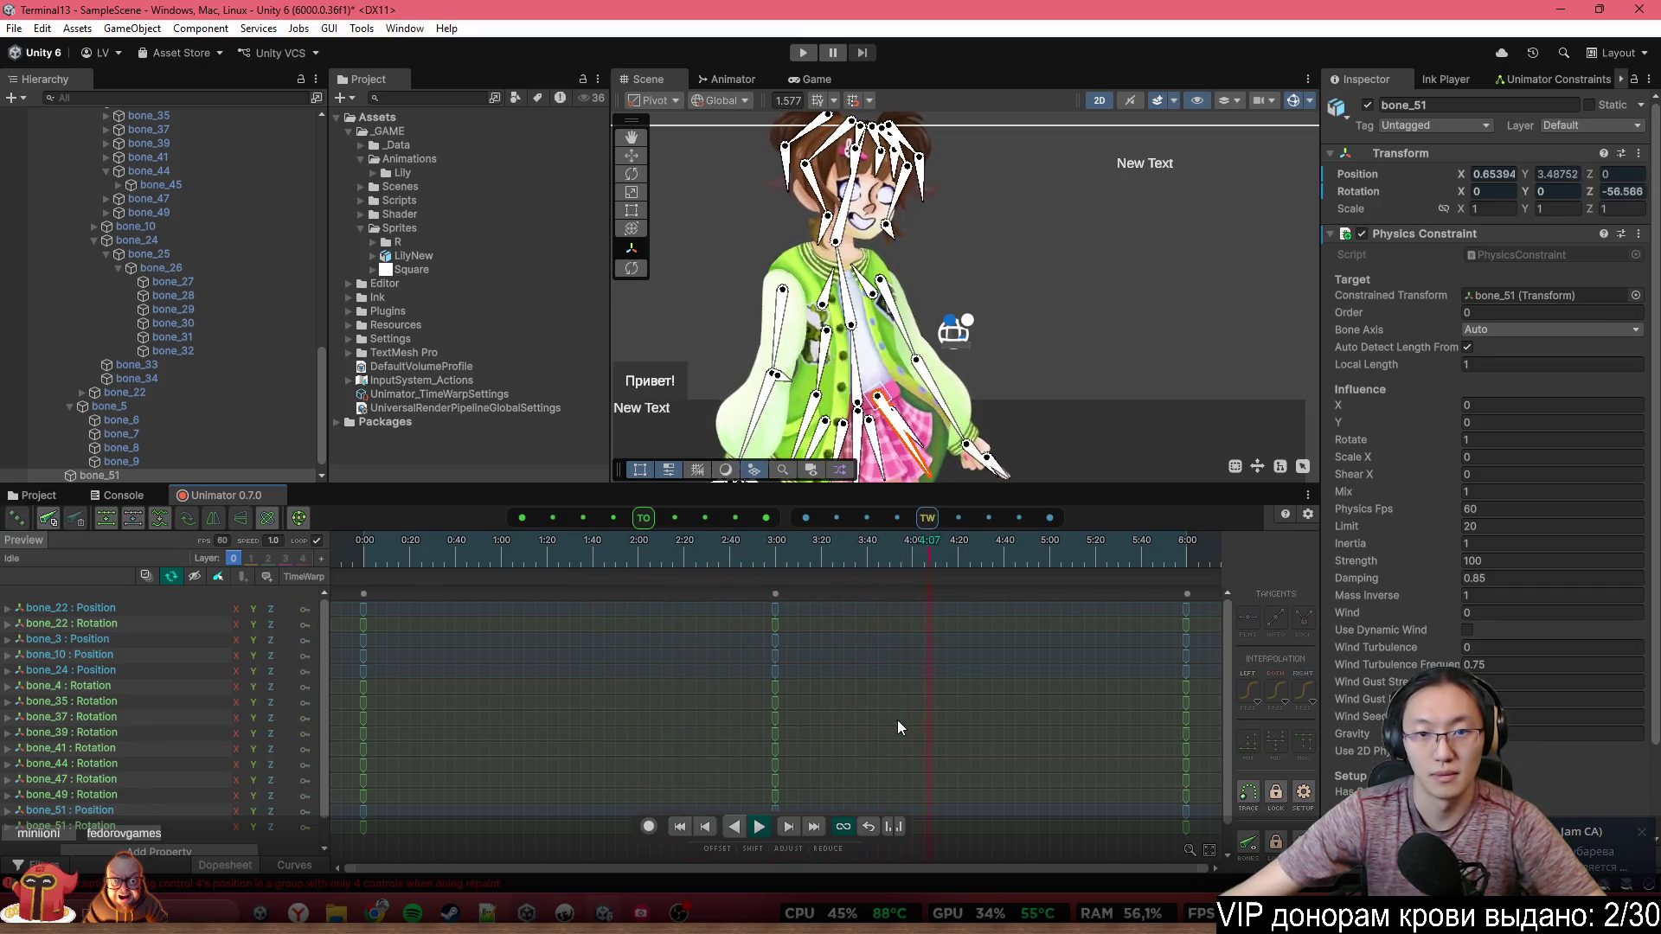
pyautogui.scroll(-2, 1026, 695)
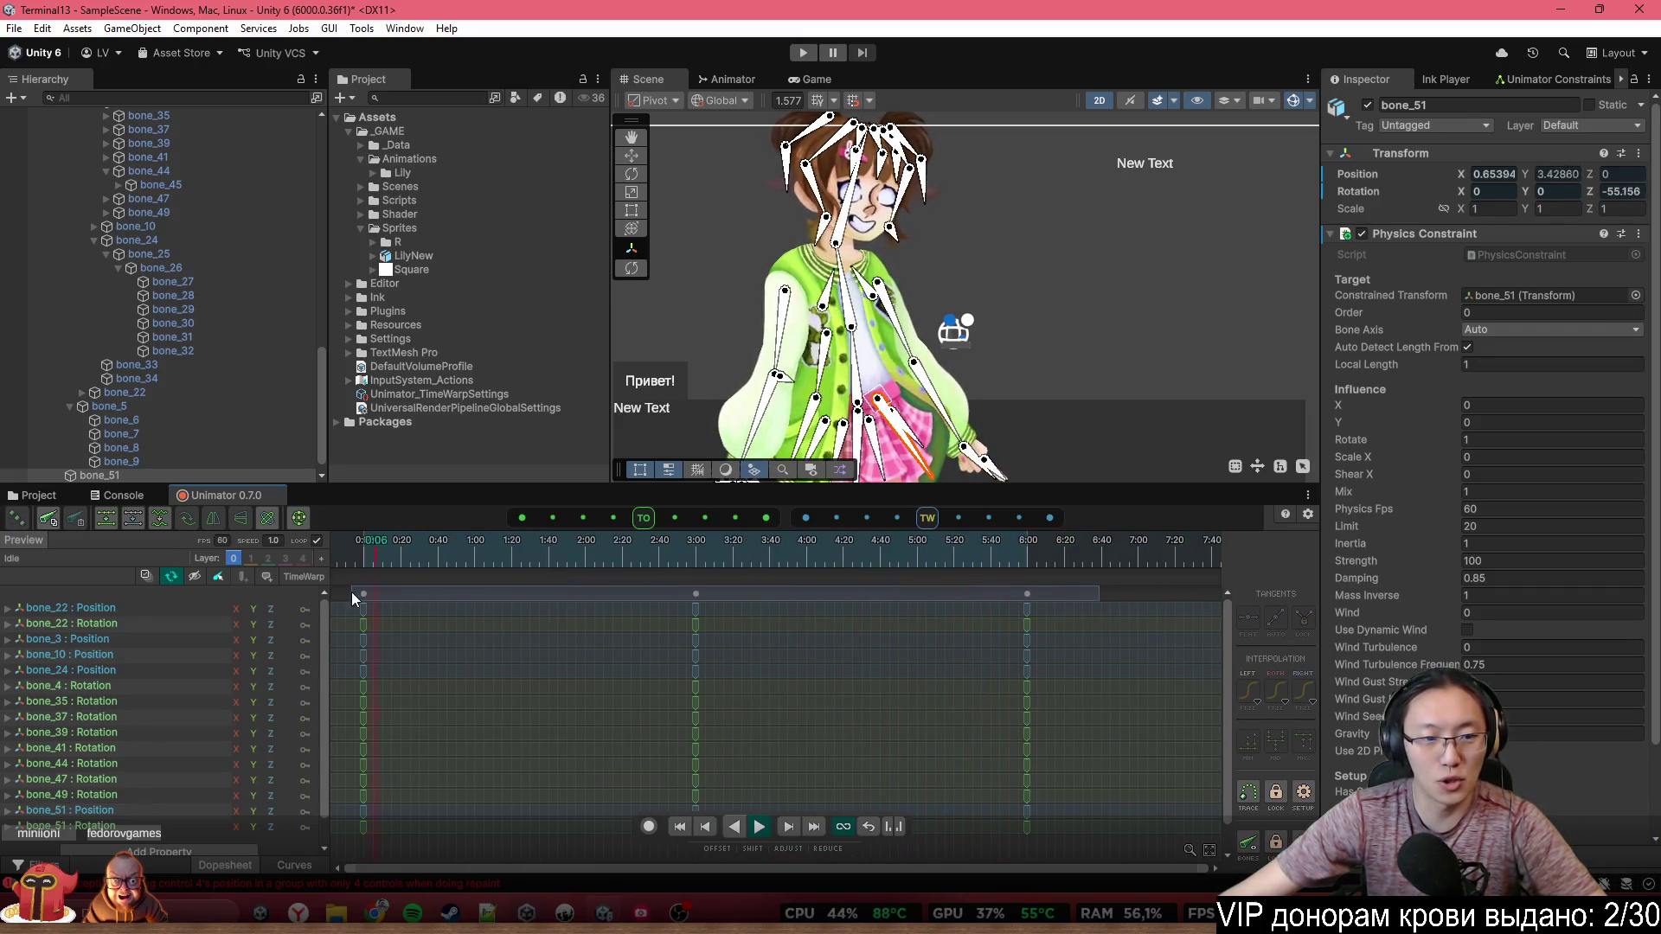
pyautogui.moveTo(352, 597)
pyautogui.mouseDown()
pyautogui.moveTo(1030, 627)
pyautogui.moveTo(818, 630)
pyautogui.mouseUp()
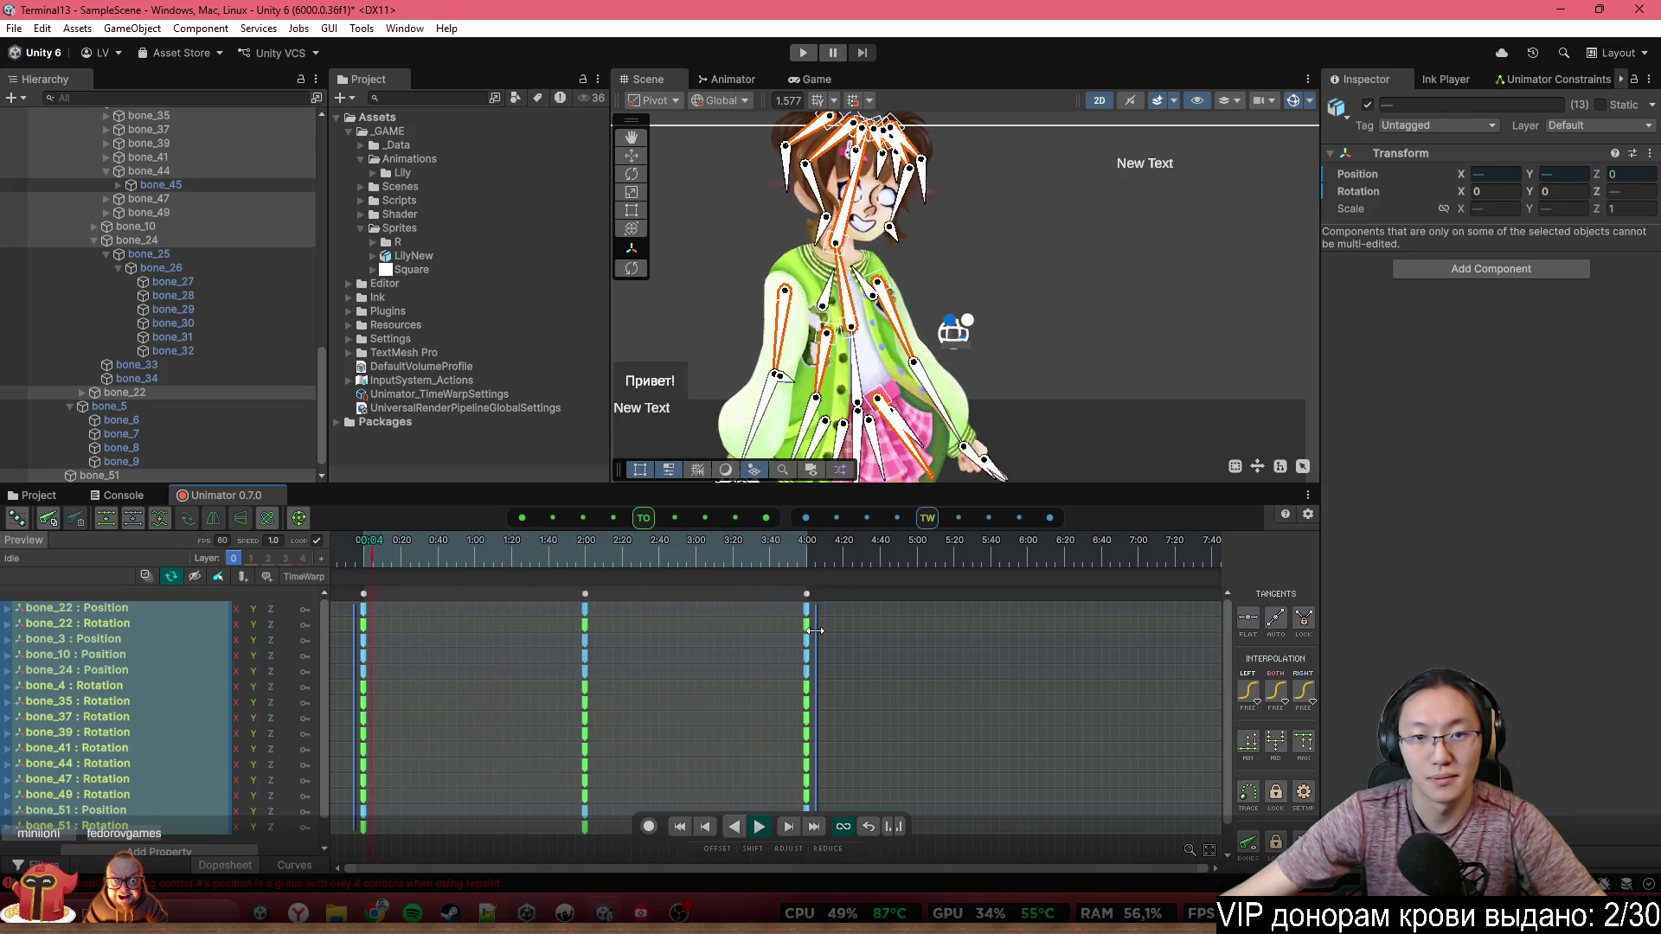
pyautogui.click(1045, 638)
pyautogui.click(115, 566)
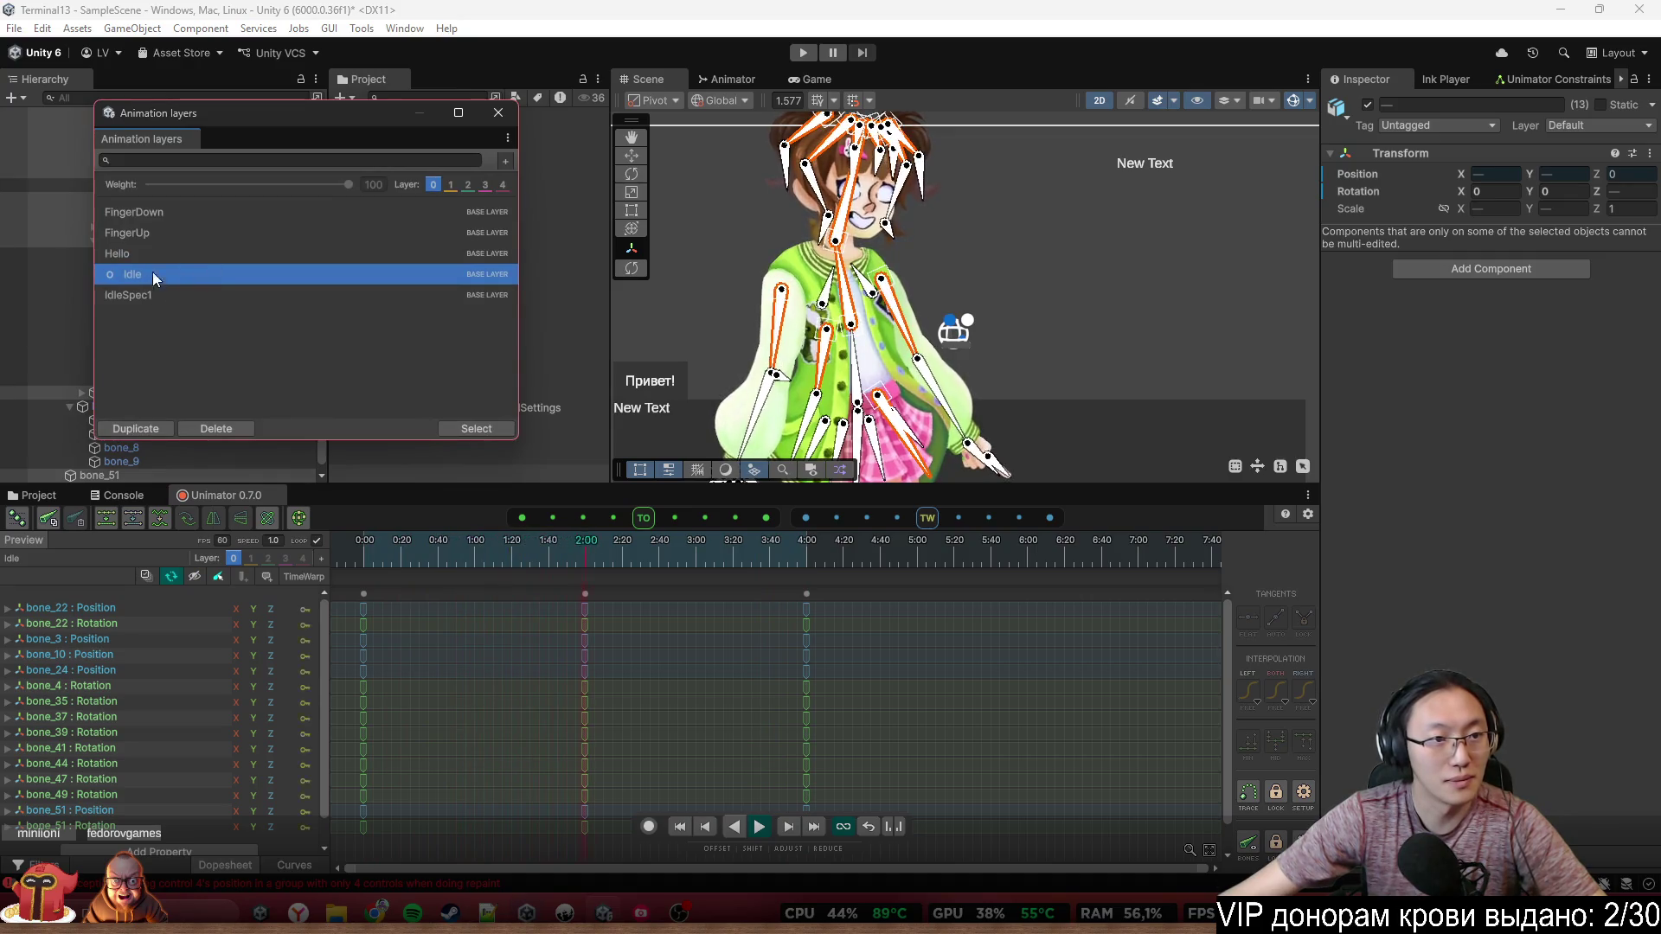
# Switch to the IdleSpec1 clip and compress all its keys to end at 4:00
pyautogui.click(171, 296)
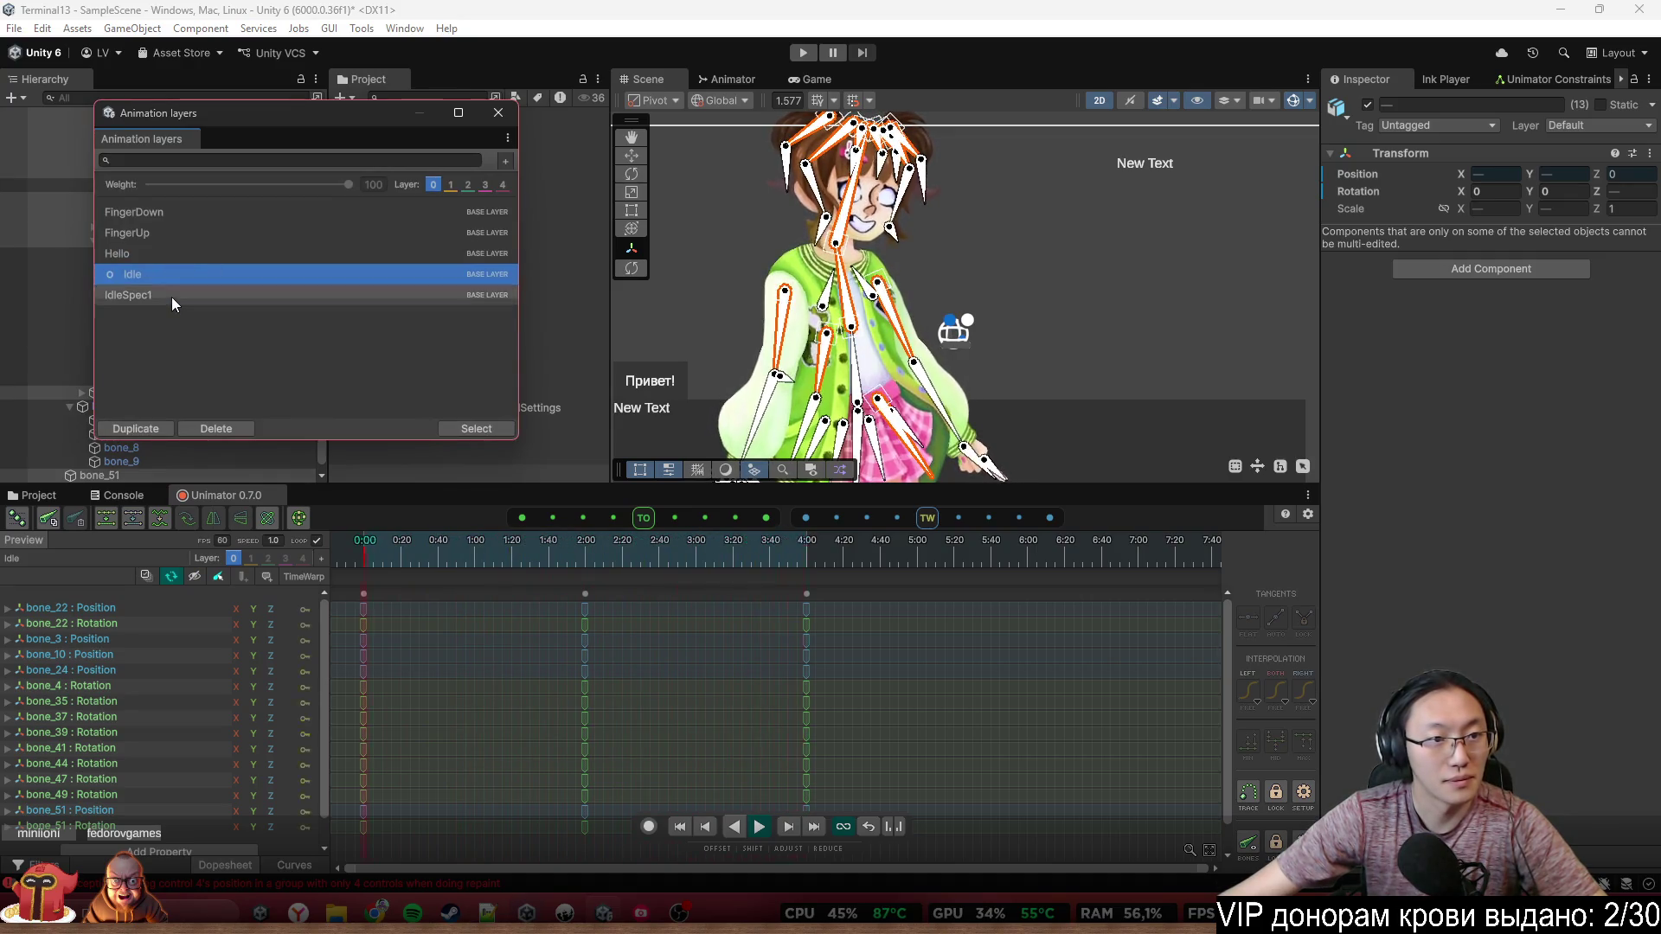
pyautogui.click(1002, 598)
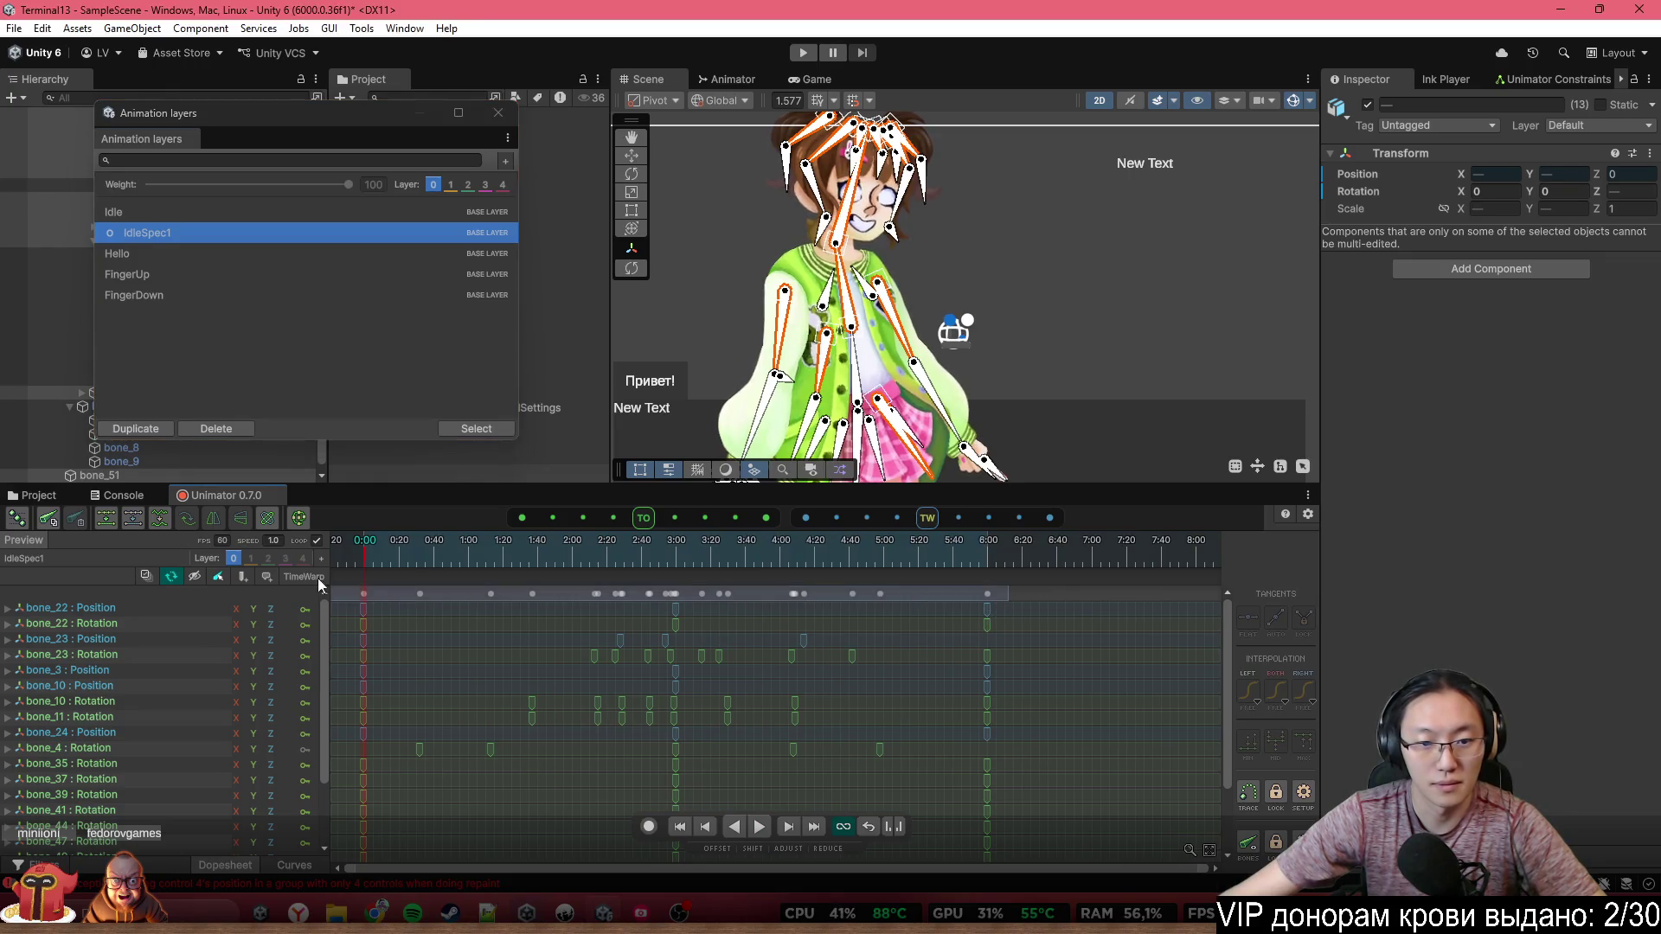
pyautogui.hotkey('ctrl', 'a')
pyautogui.moveTo(994, 638)
pyautogui.mouseDown()
pyautogui.moveTo(744, 641)
pyautogui.moveTo(787, 653)
pyautogui.mouseUp()
# Play the IdleSpec1 preview with bone gizmos hidden, then close the clips list
pyautogui.press('space')
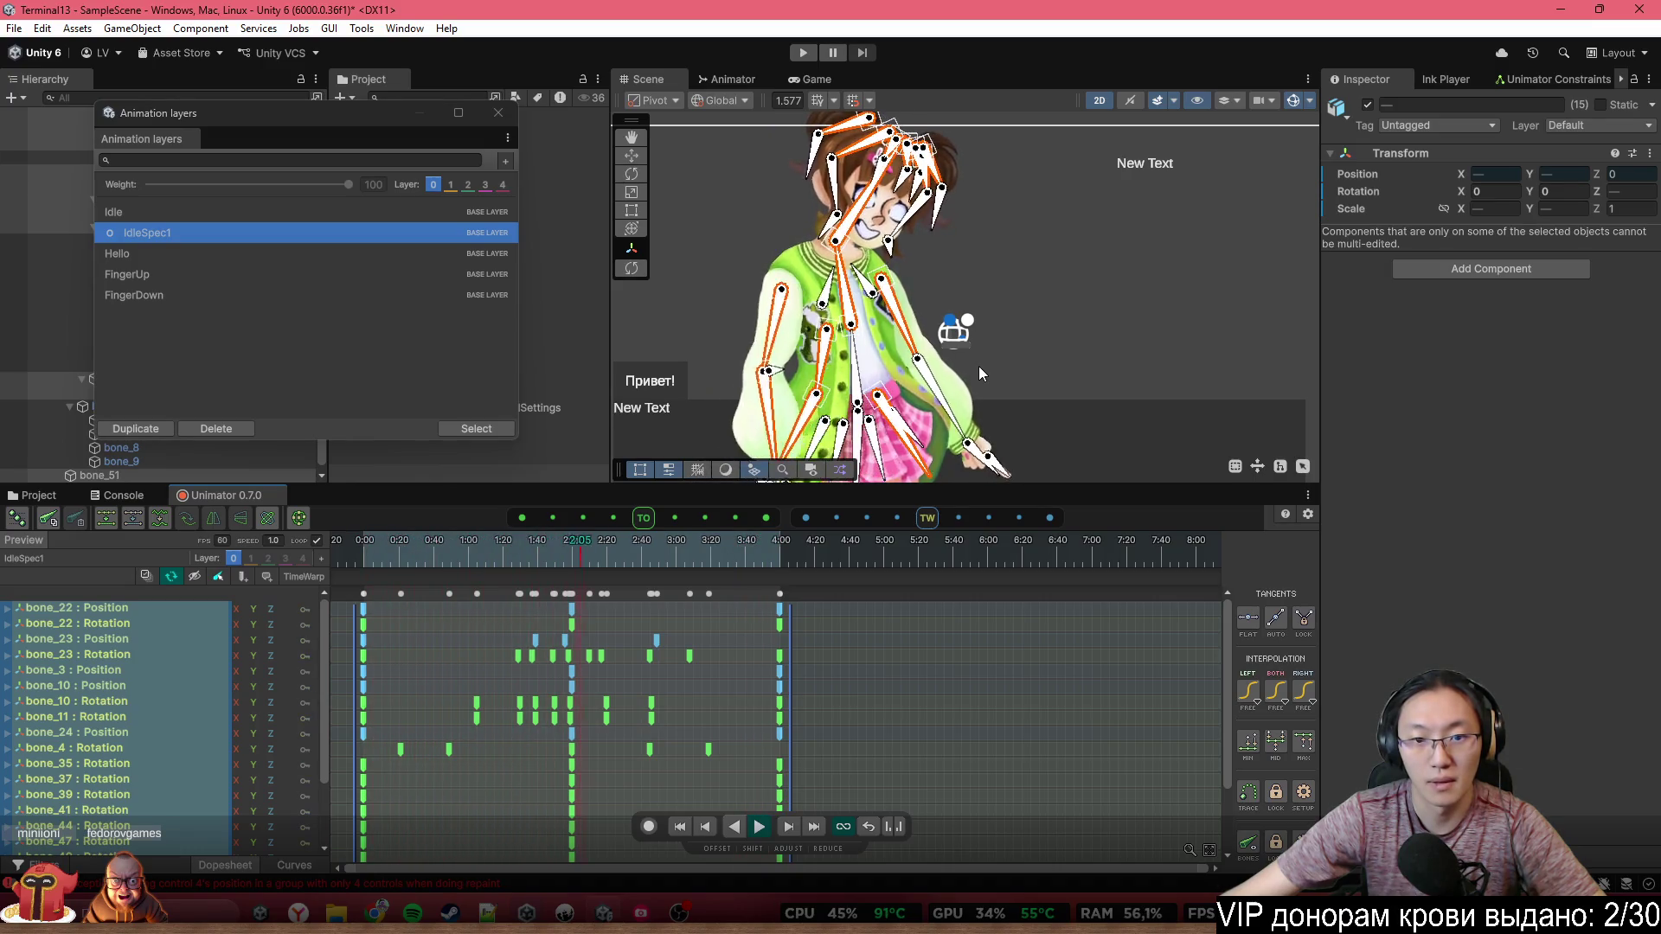
pyautogui.scroll(-3, 979, 363)
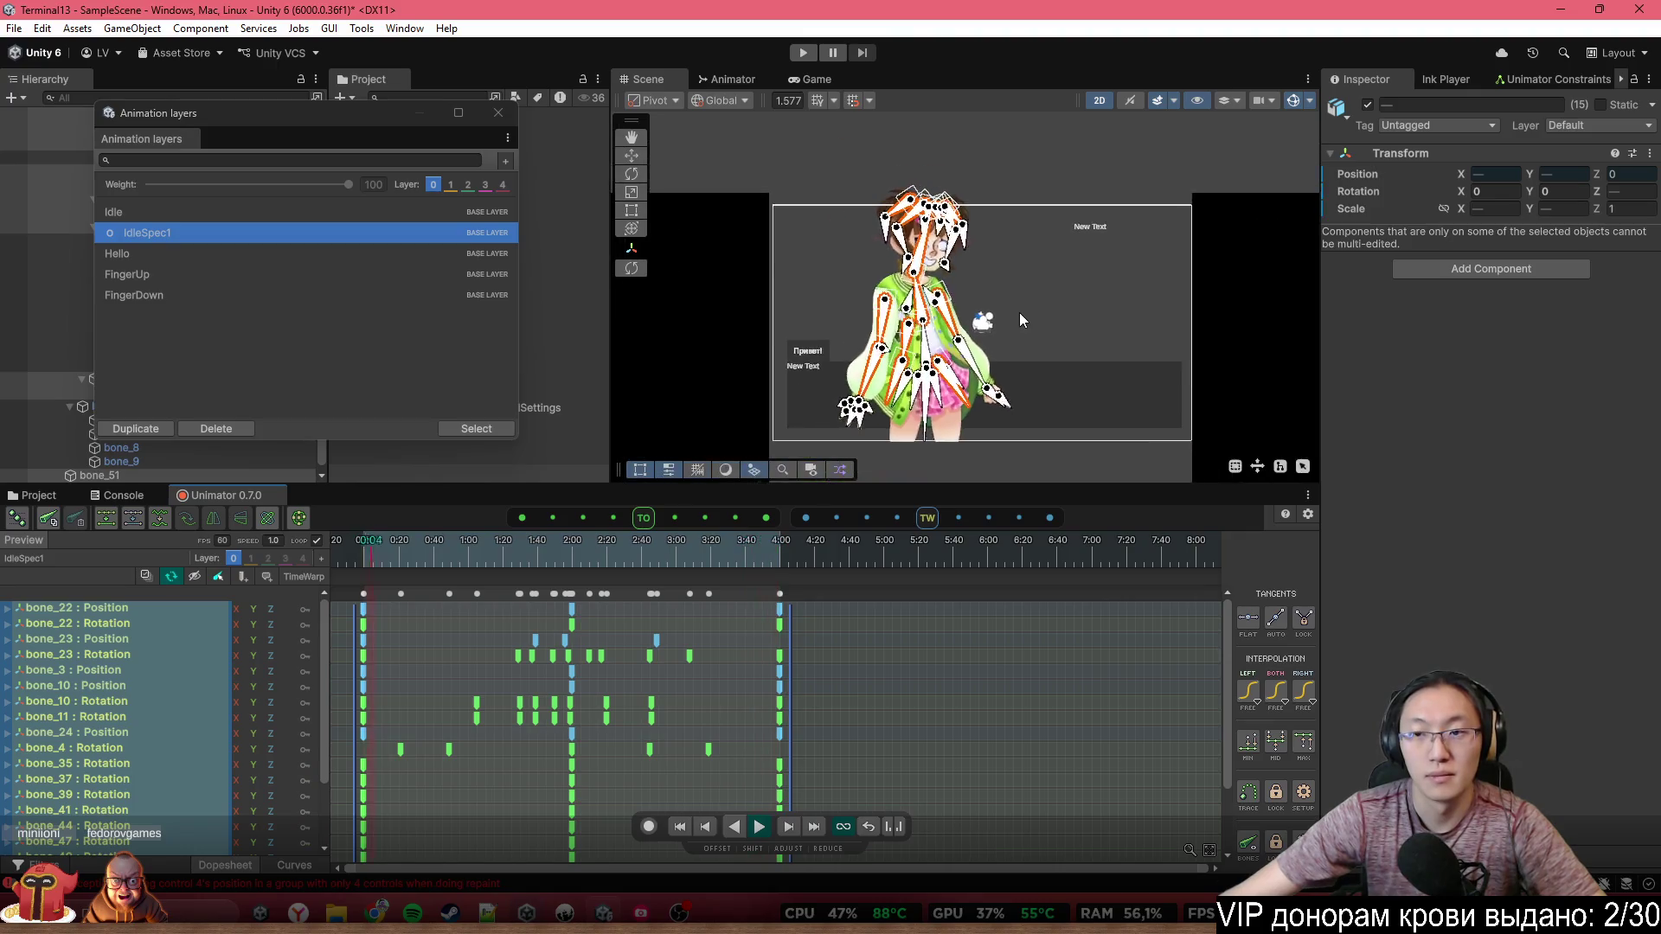
pyautogui.click(1295, 104)
pyautogui.scroll(3, 878, 192)
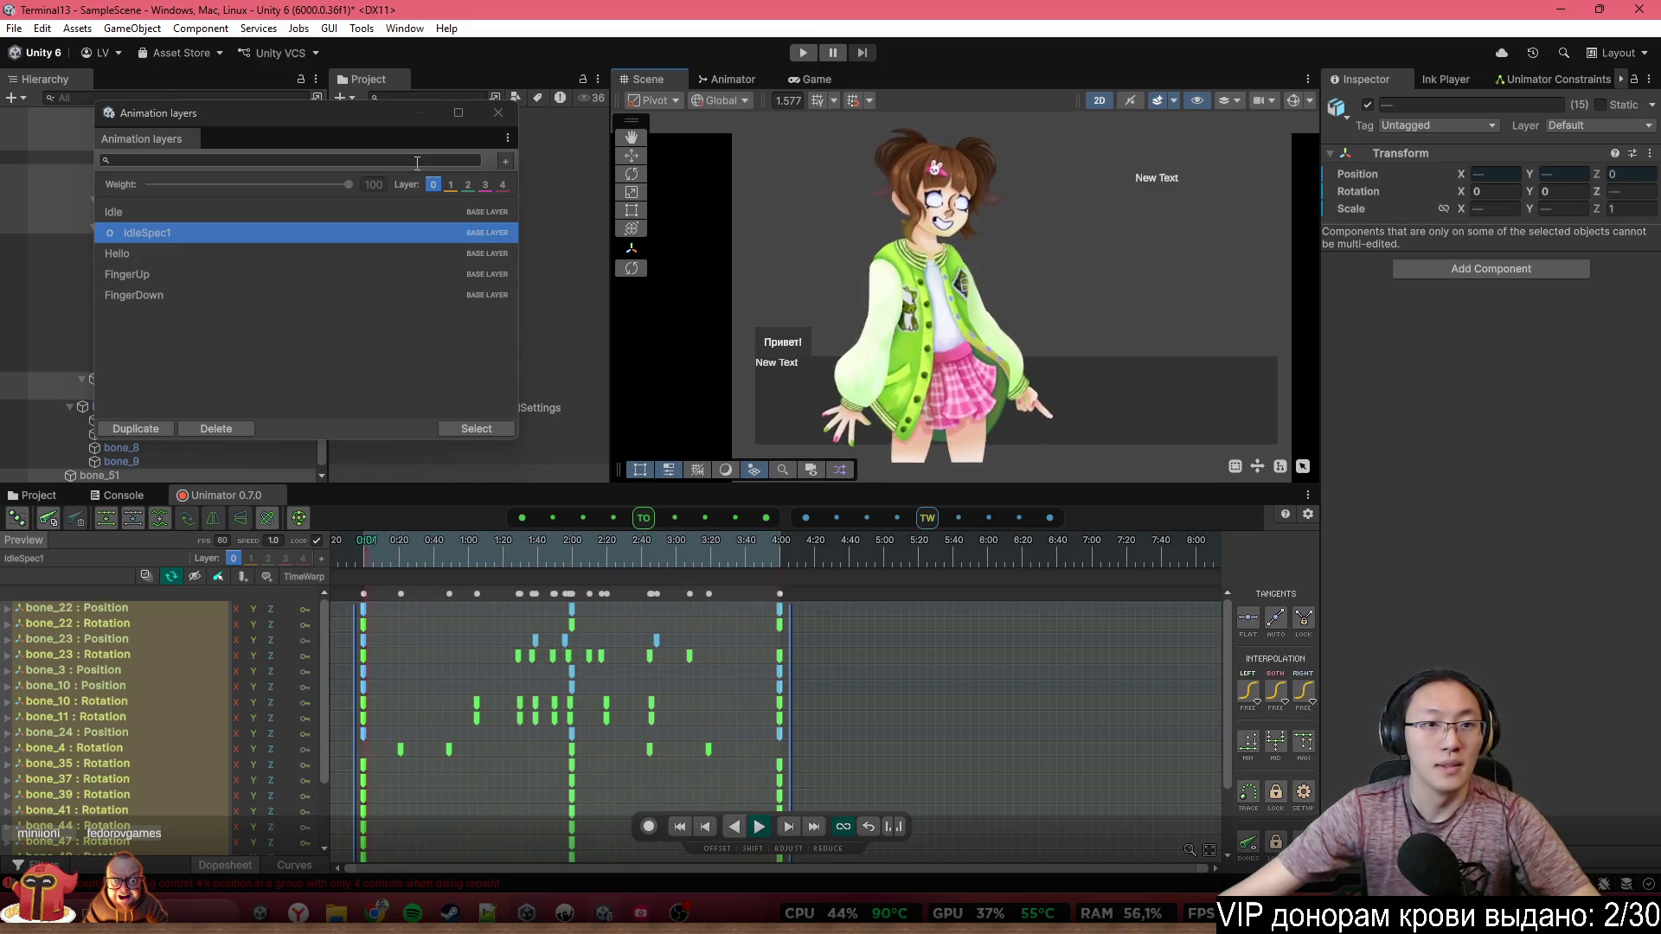
pyautogui.click(497, 114)
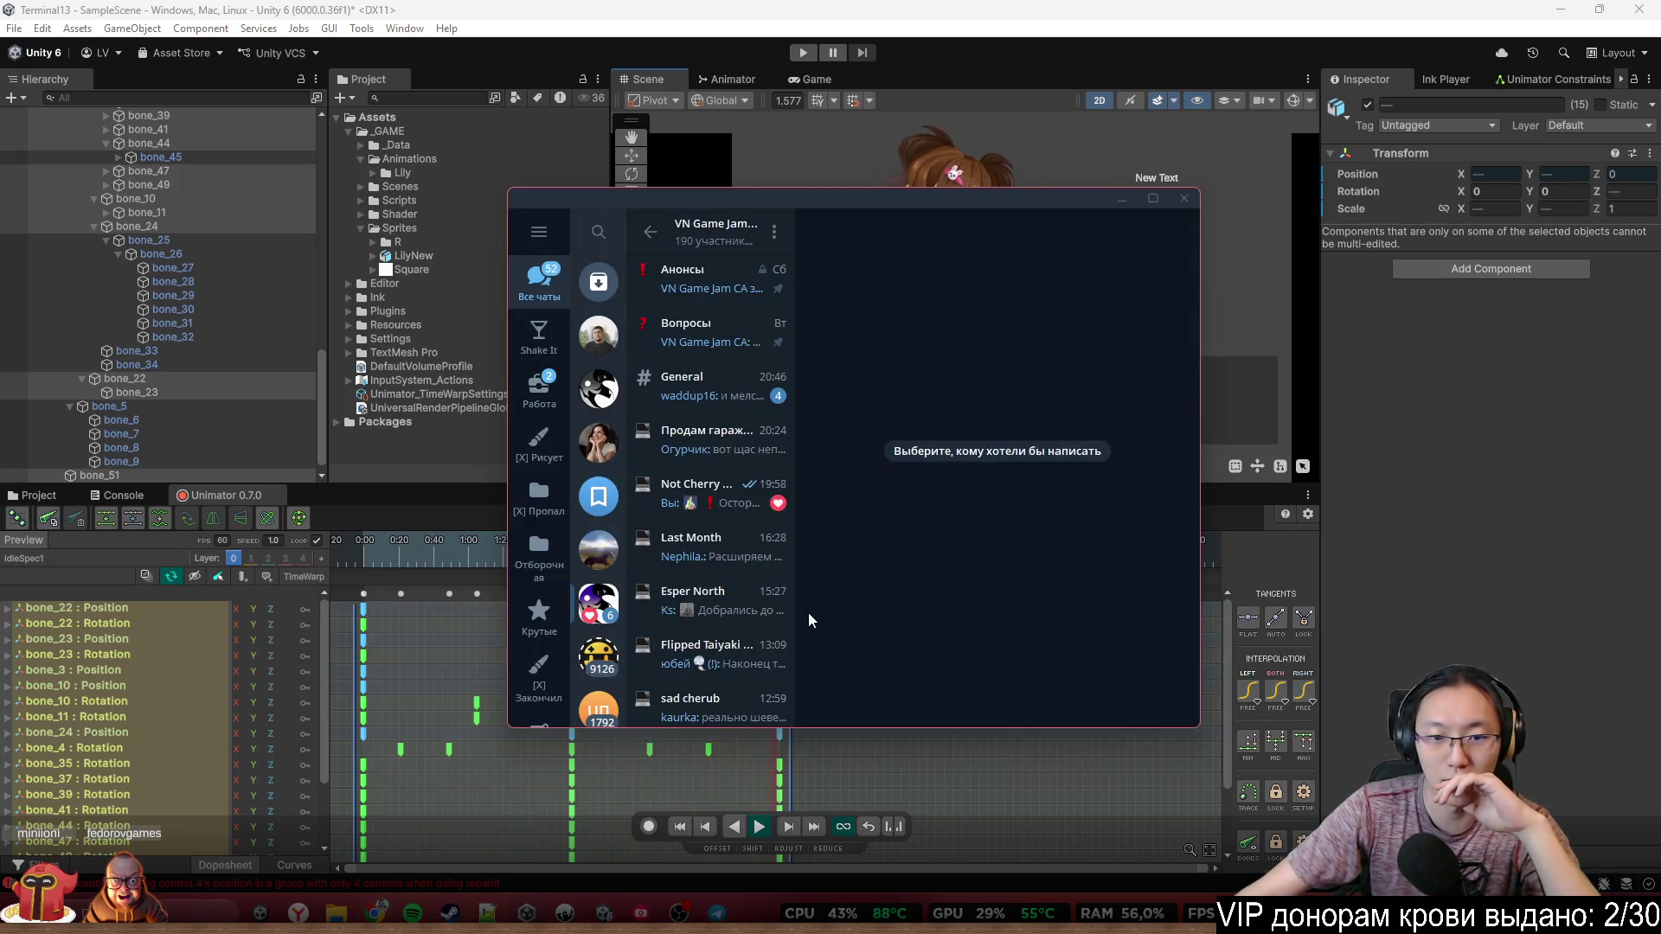
# Browse the Работа folder chats and open the Визуально вижу 13 chat
pyautogui.click(541, 368)
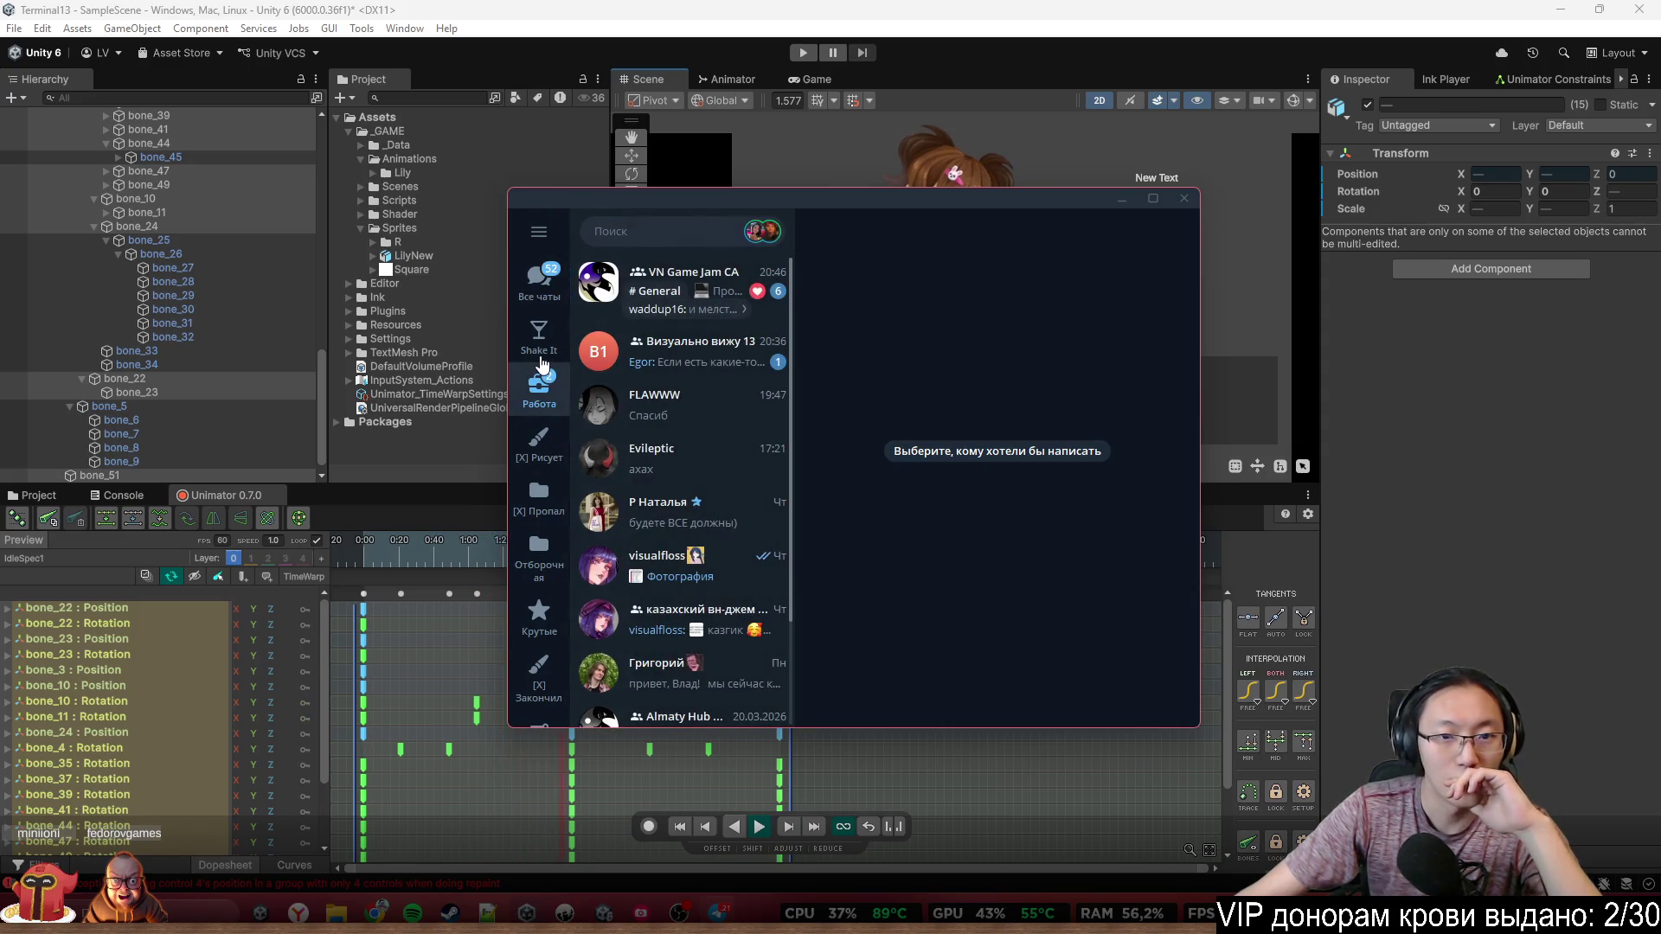
pyautogui.click(683, 294)
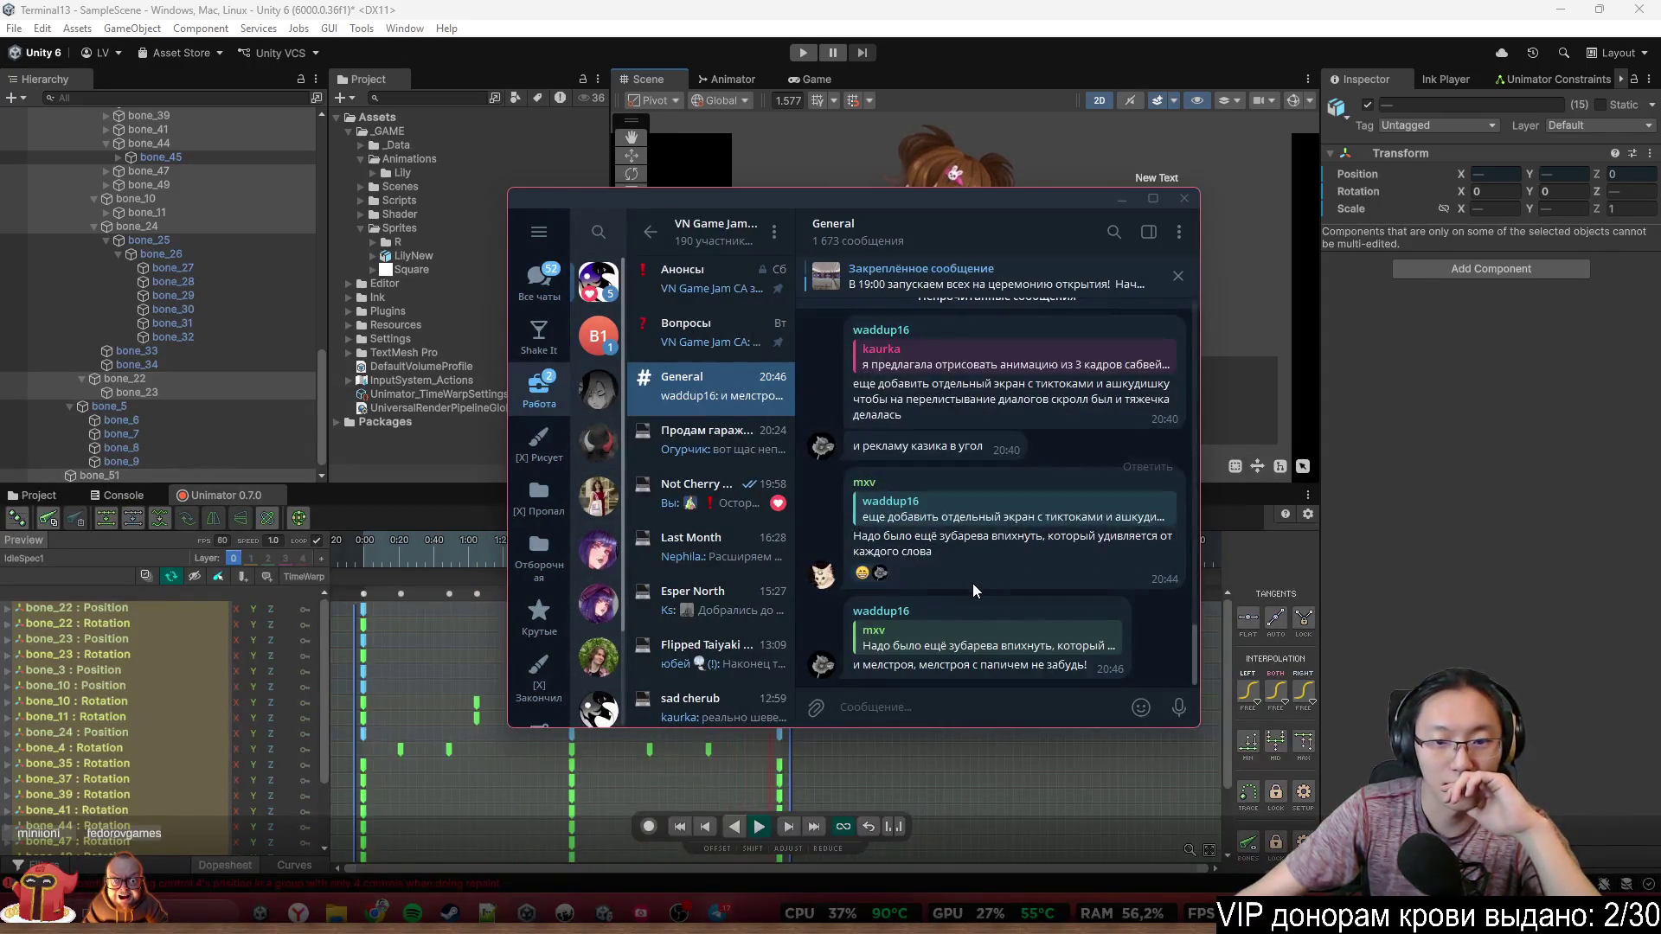
pyautogui.click(750, 503)
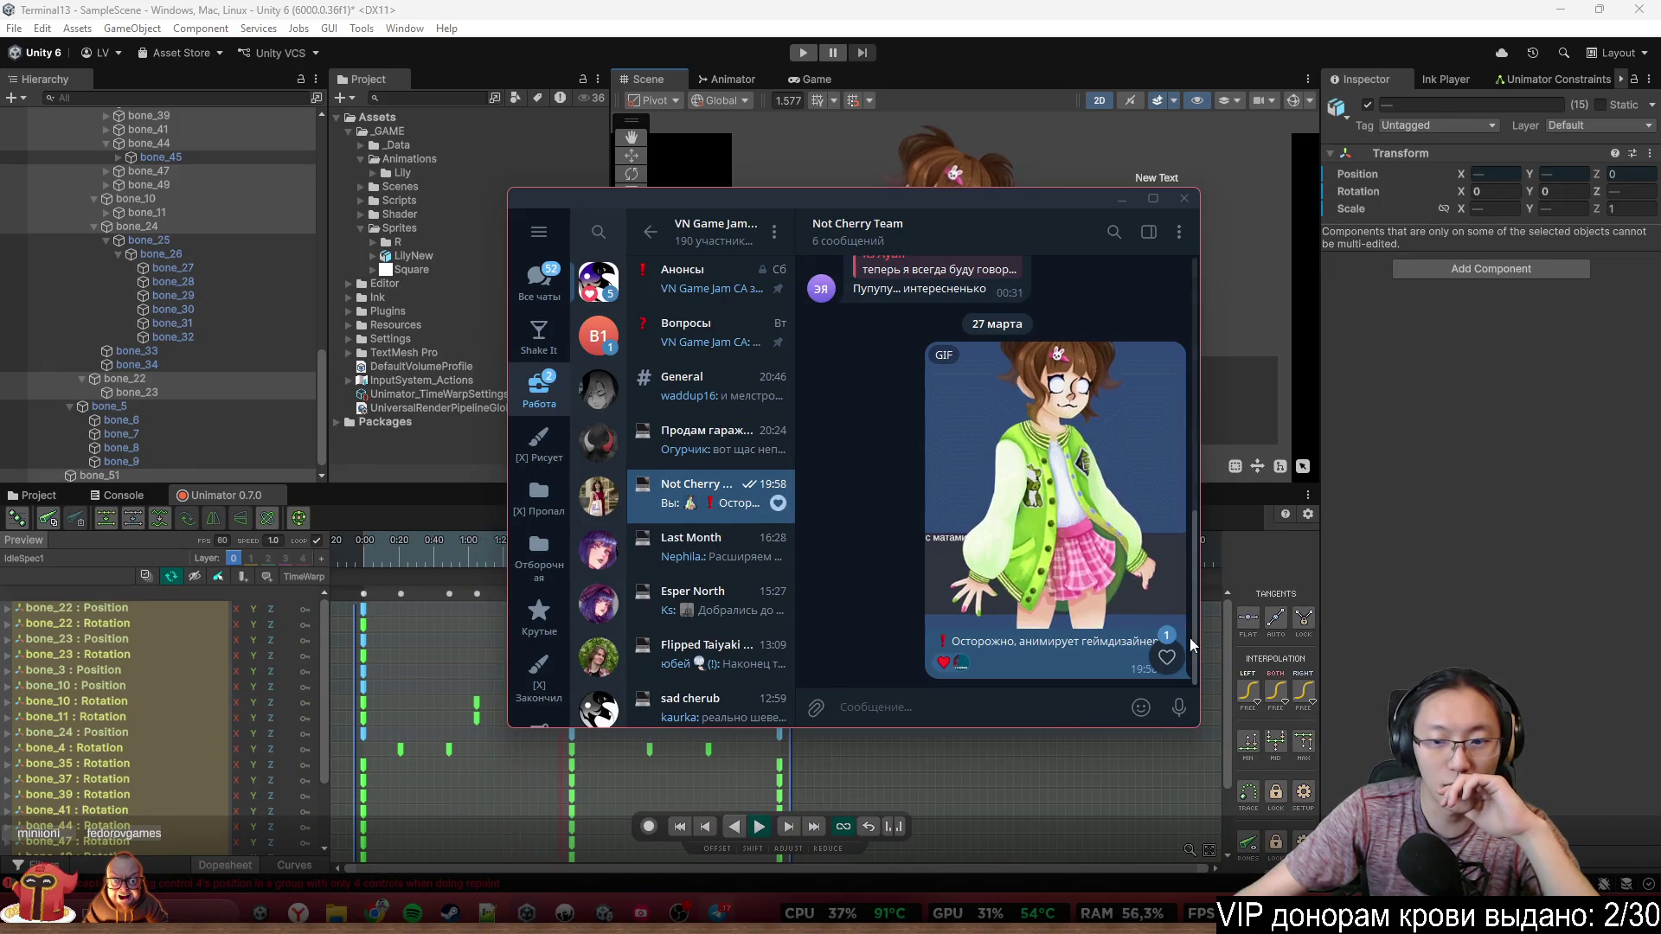
pyautogui.scroll(5, 1124, 519)
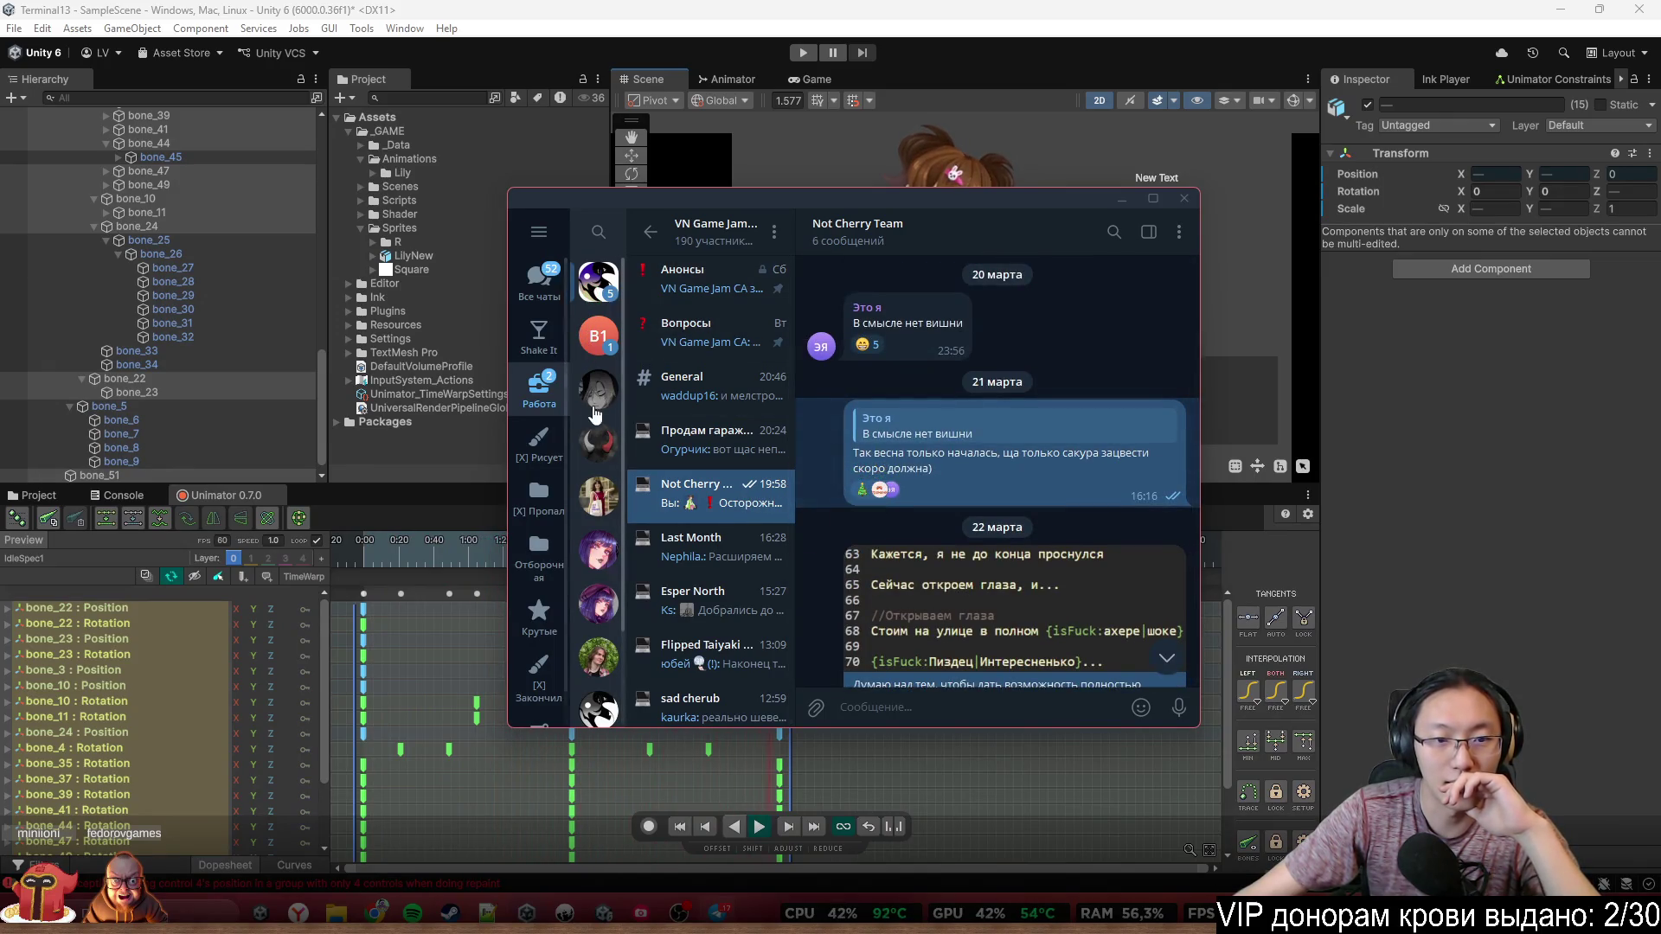
pyautogui.click(610, 328)
# Play the NovelThemeLily.mp3 audio message and minimize Telegram
pyautogui.click(952, 319)
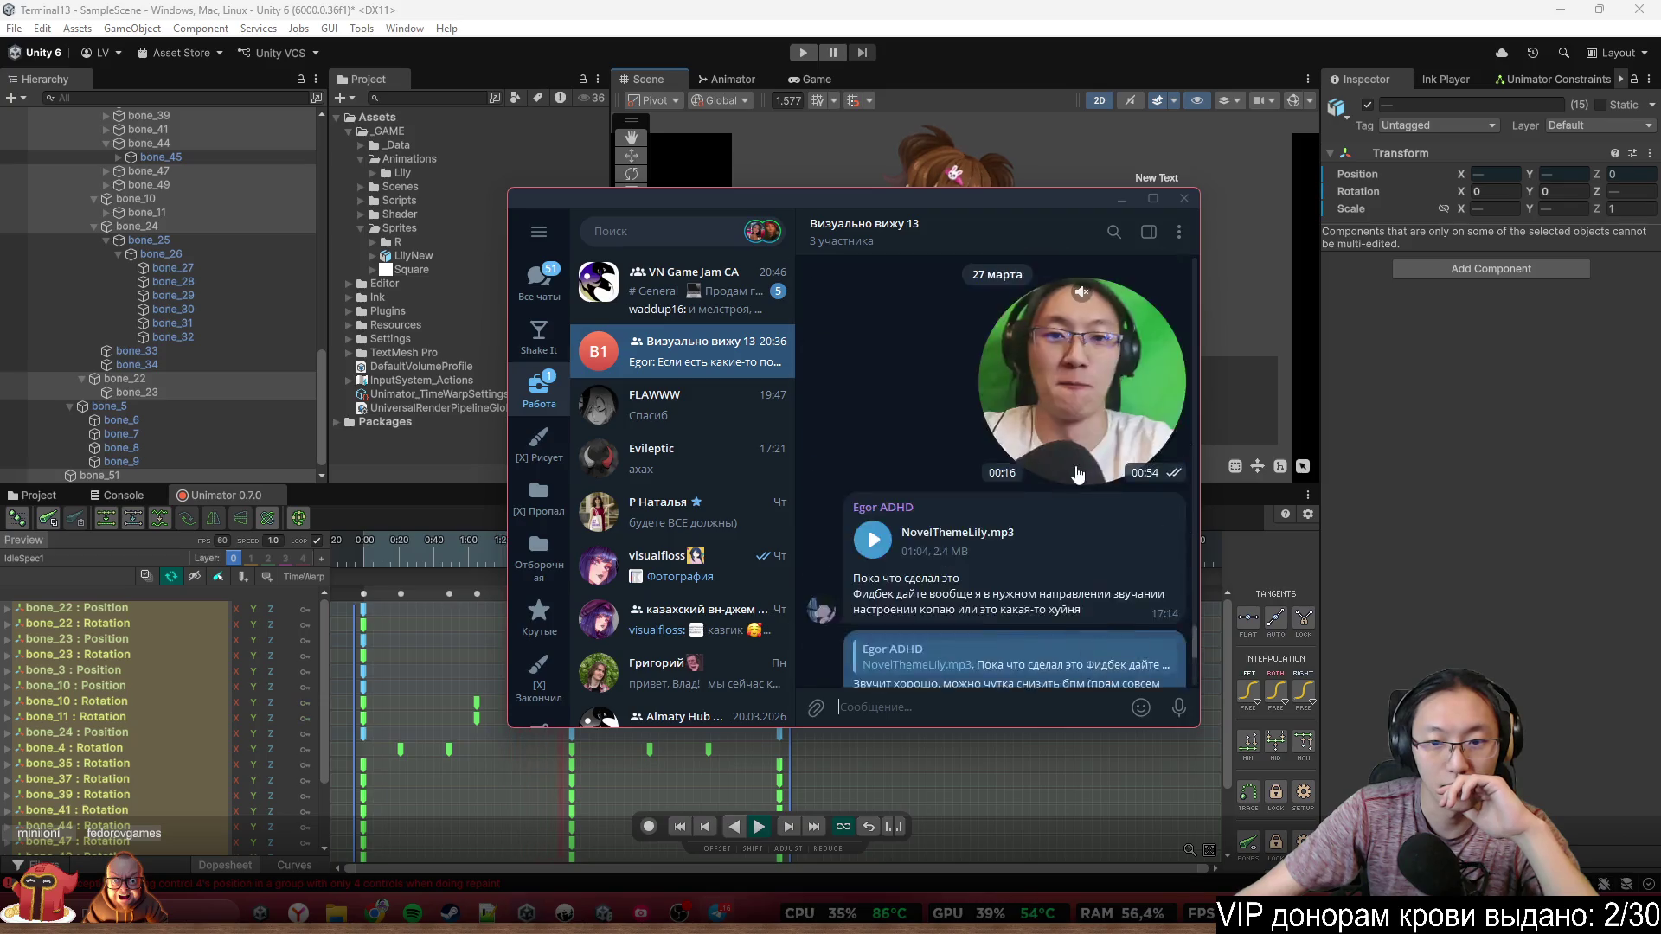
pyautogui.click(874, 456)
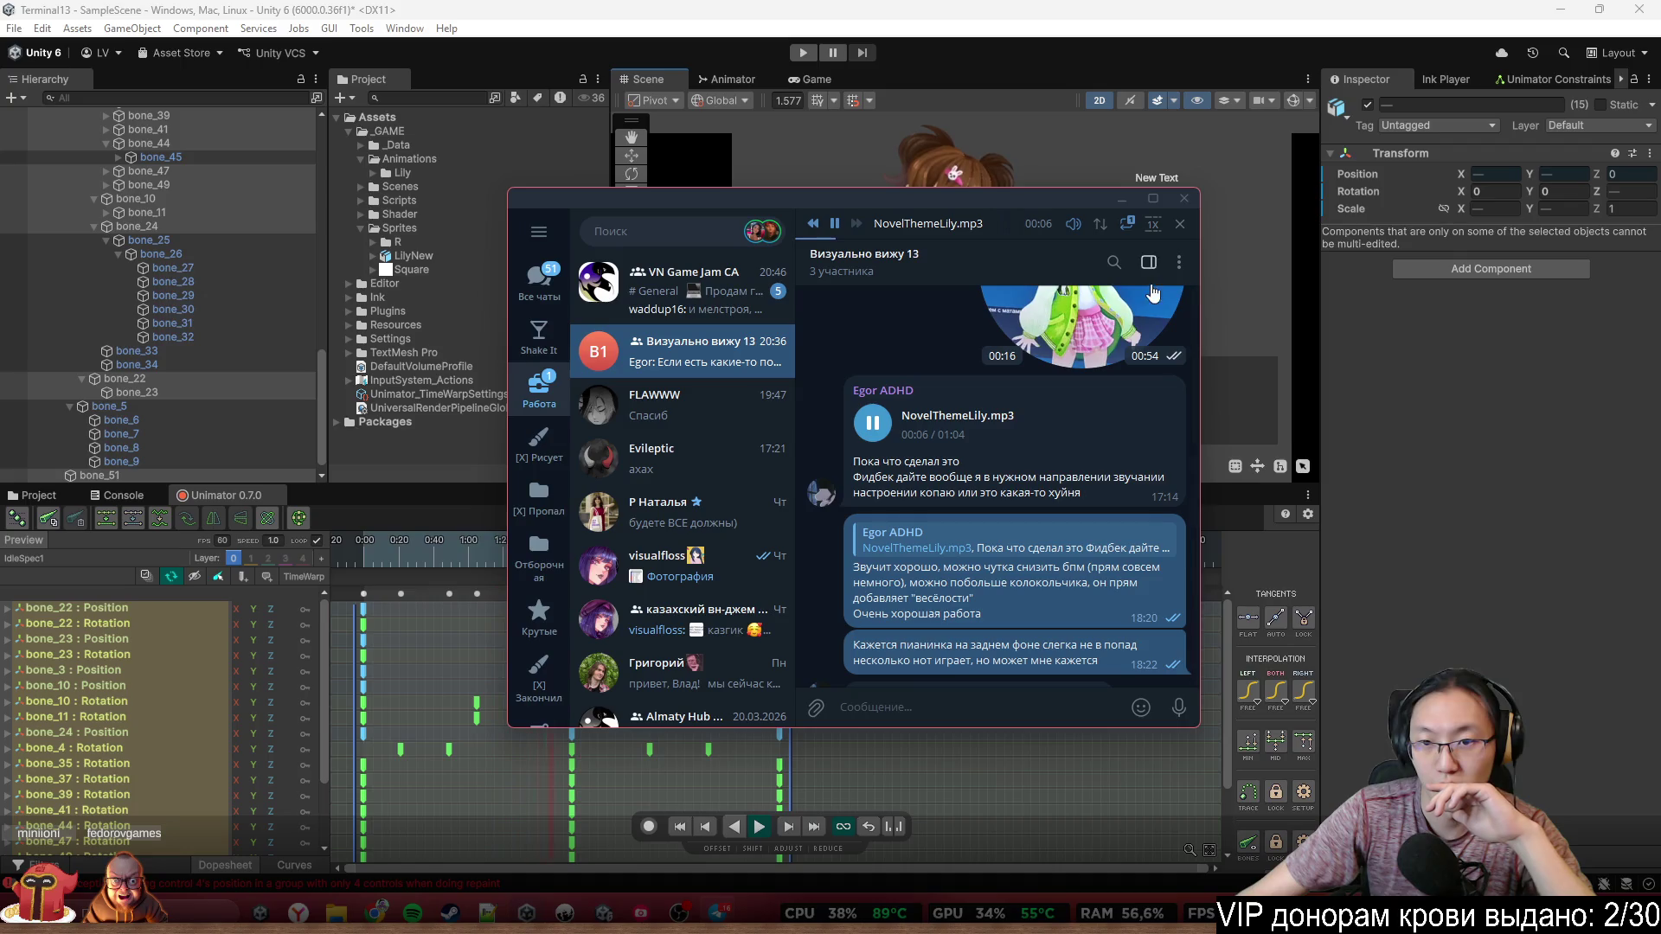
pyautogui.click(1122, 200)
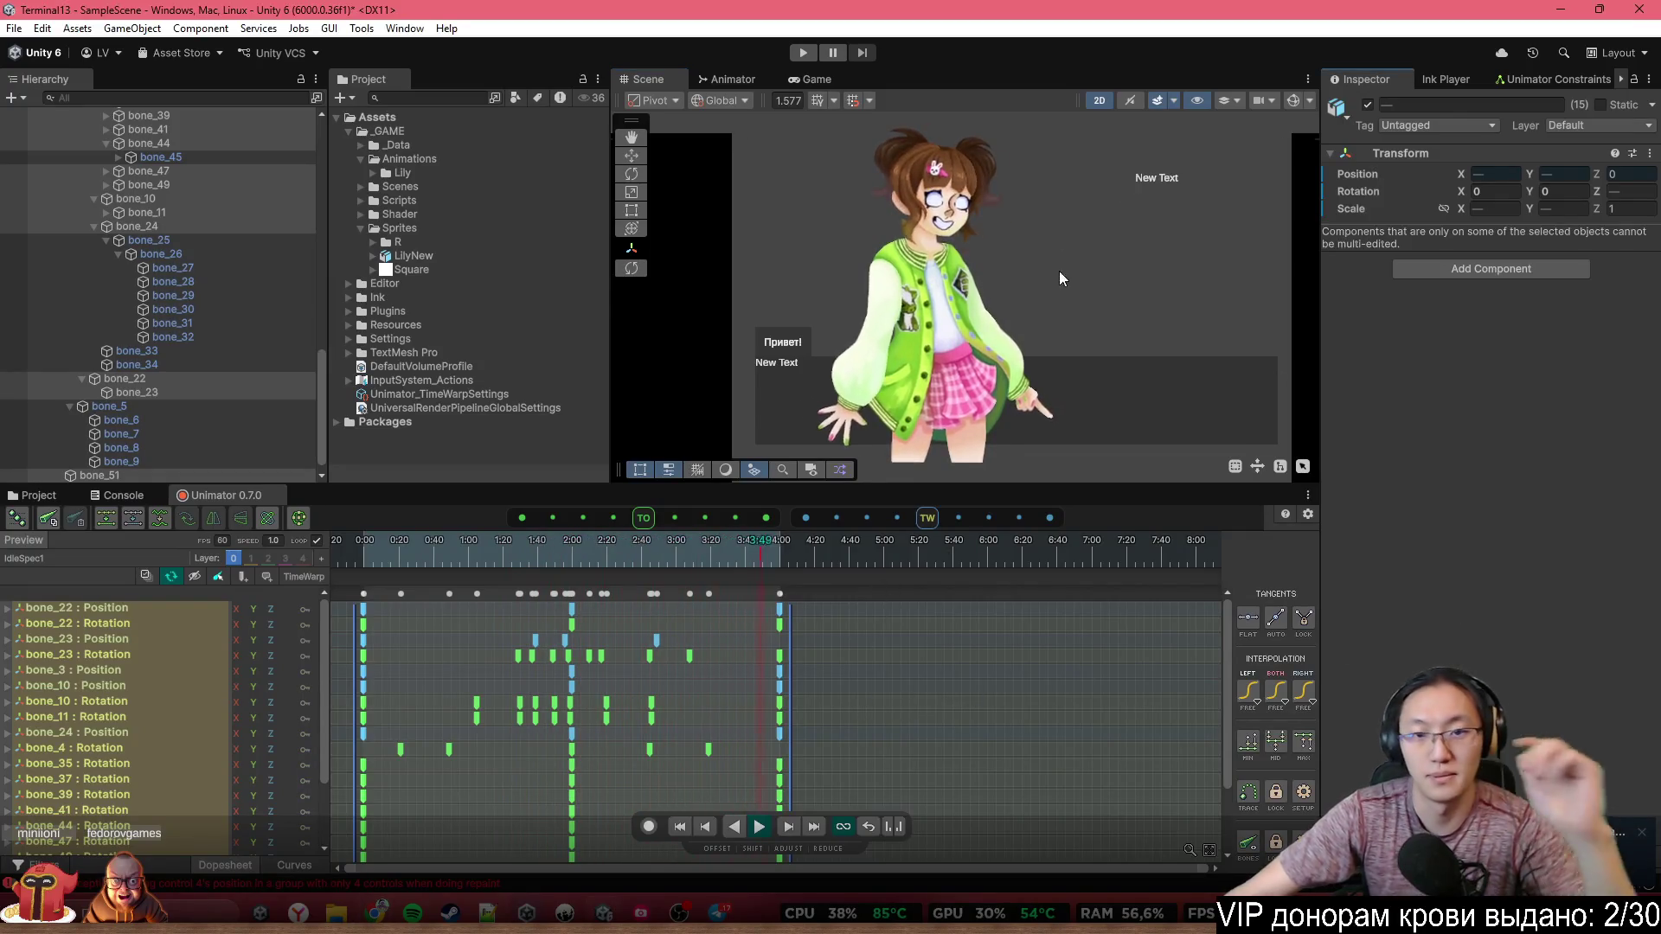
# Wrap LilyNew in a new empty parent object named LilySprite
pyautogui.scroll(-3, 879, 154)
pyautogui.scroll(3, 943, 377)
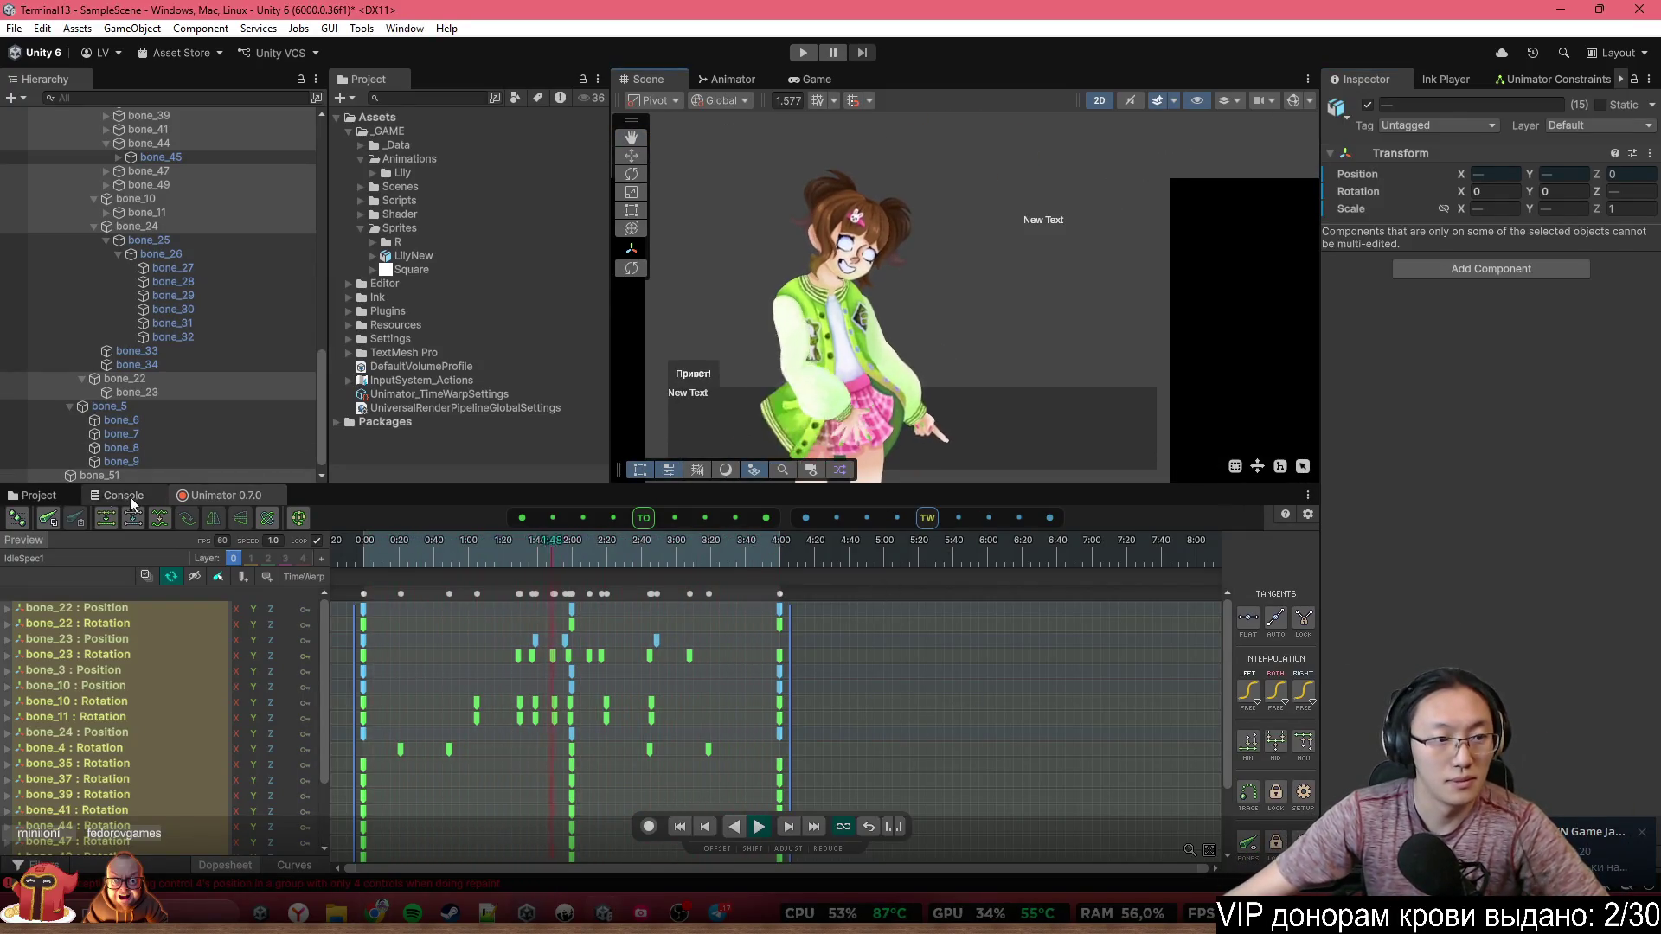
pyautogui.click(43, 496)
pyautogui.scroll(3, 223, 329)
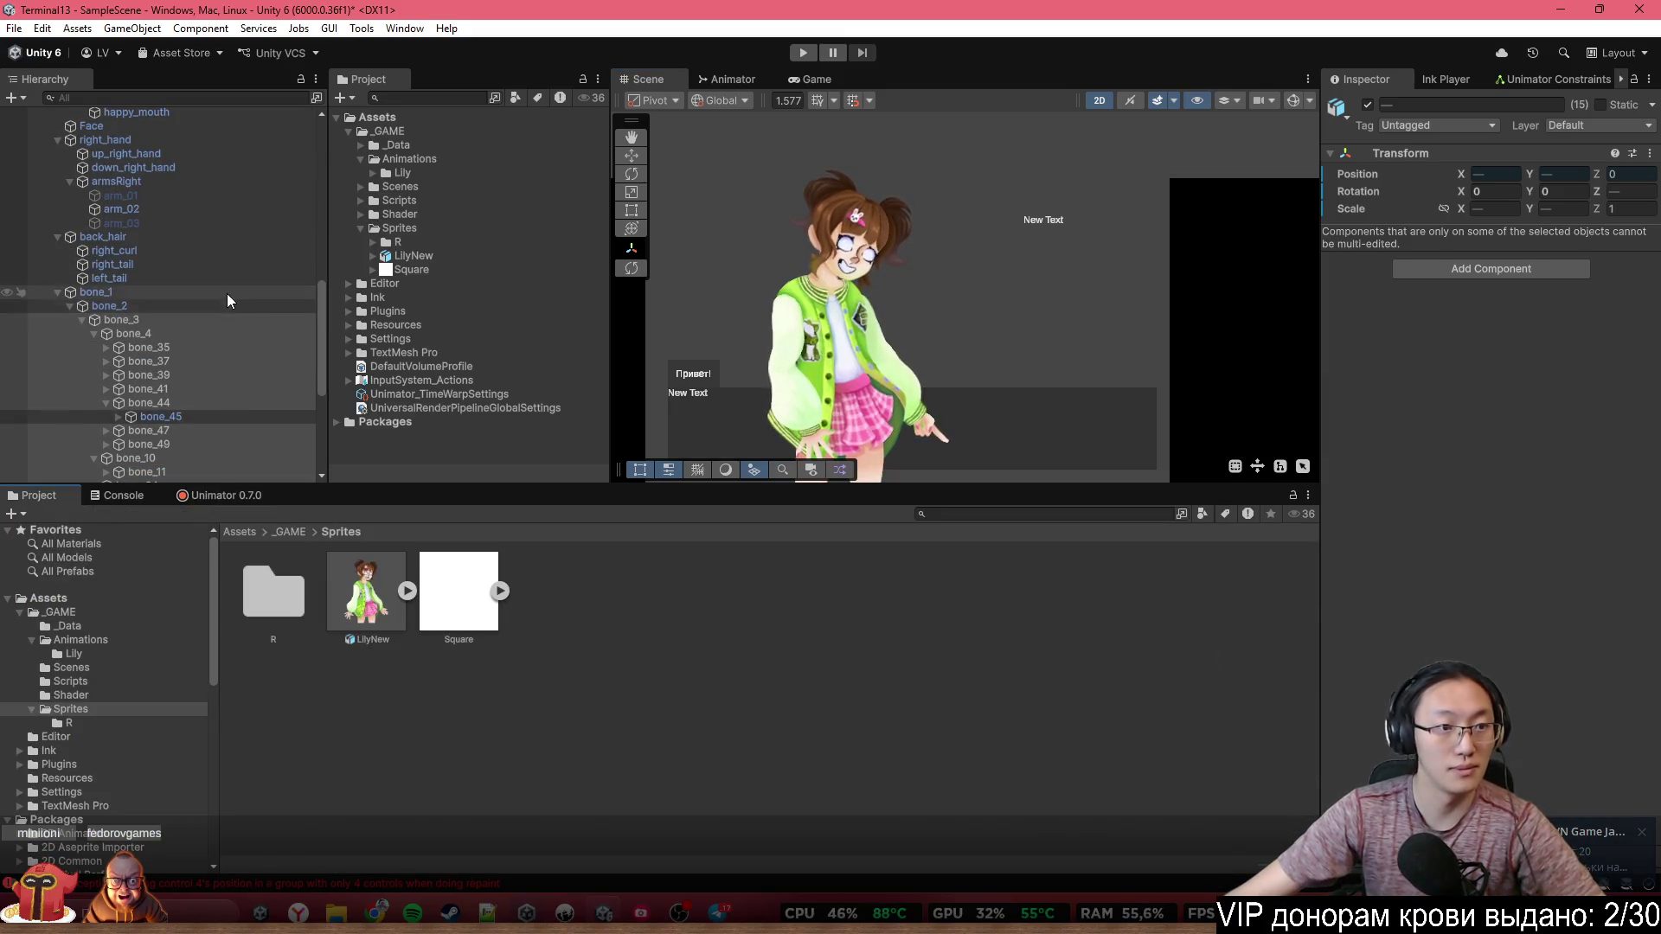
pyautogui.scroll(5, 227, 286)
pyautogui.scroll(3, 182, 251)
pyautogui.click(171, 230)
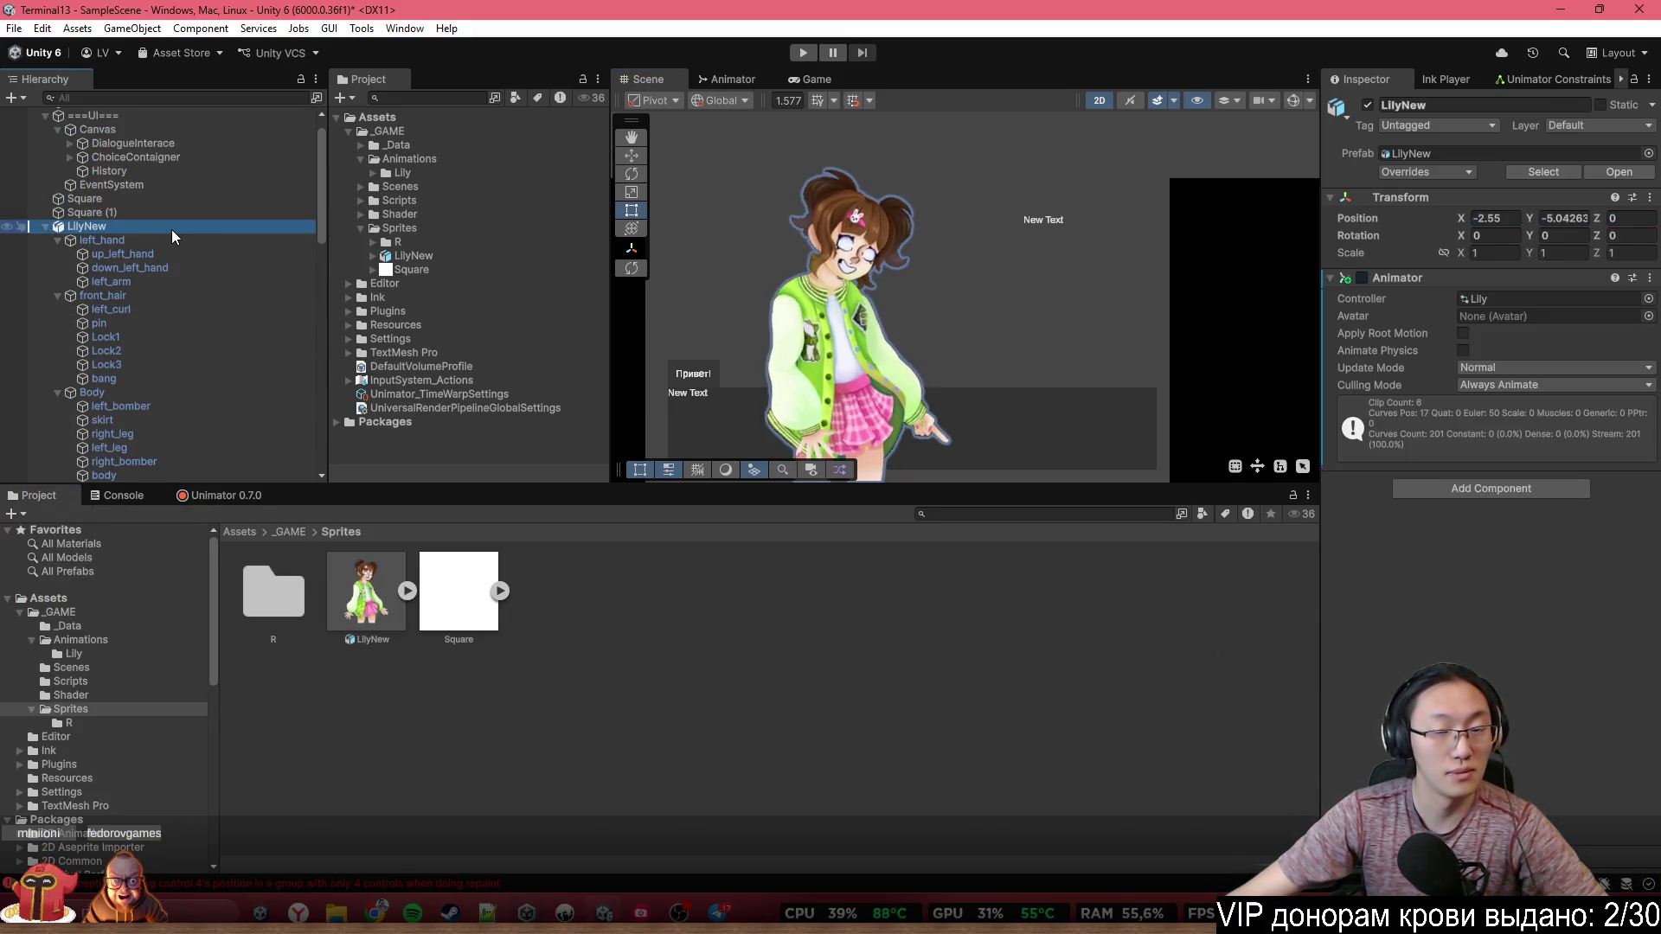
pyautogui.rightClick(127, 226)
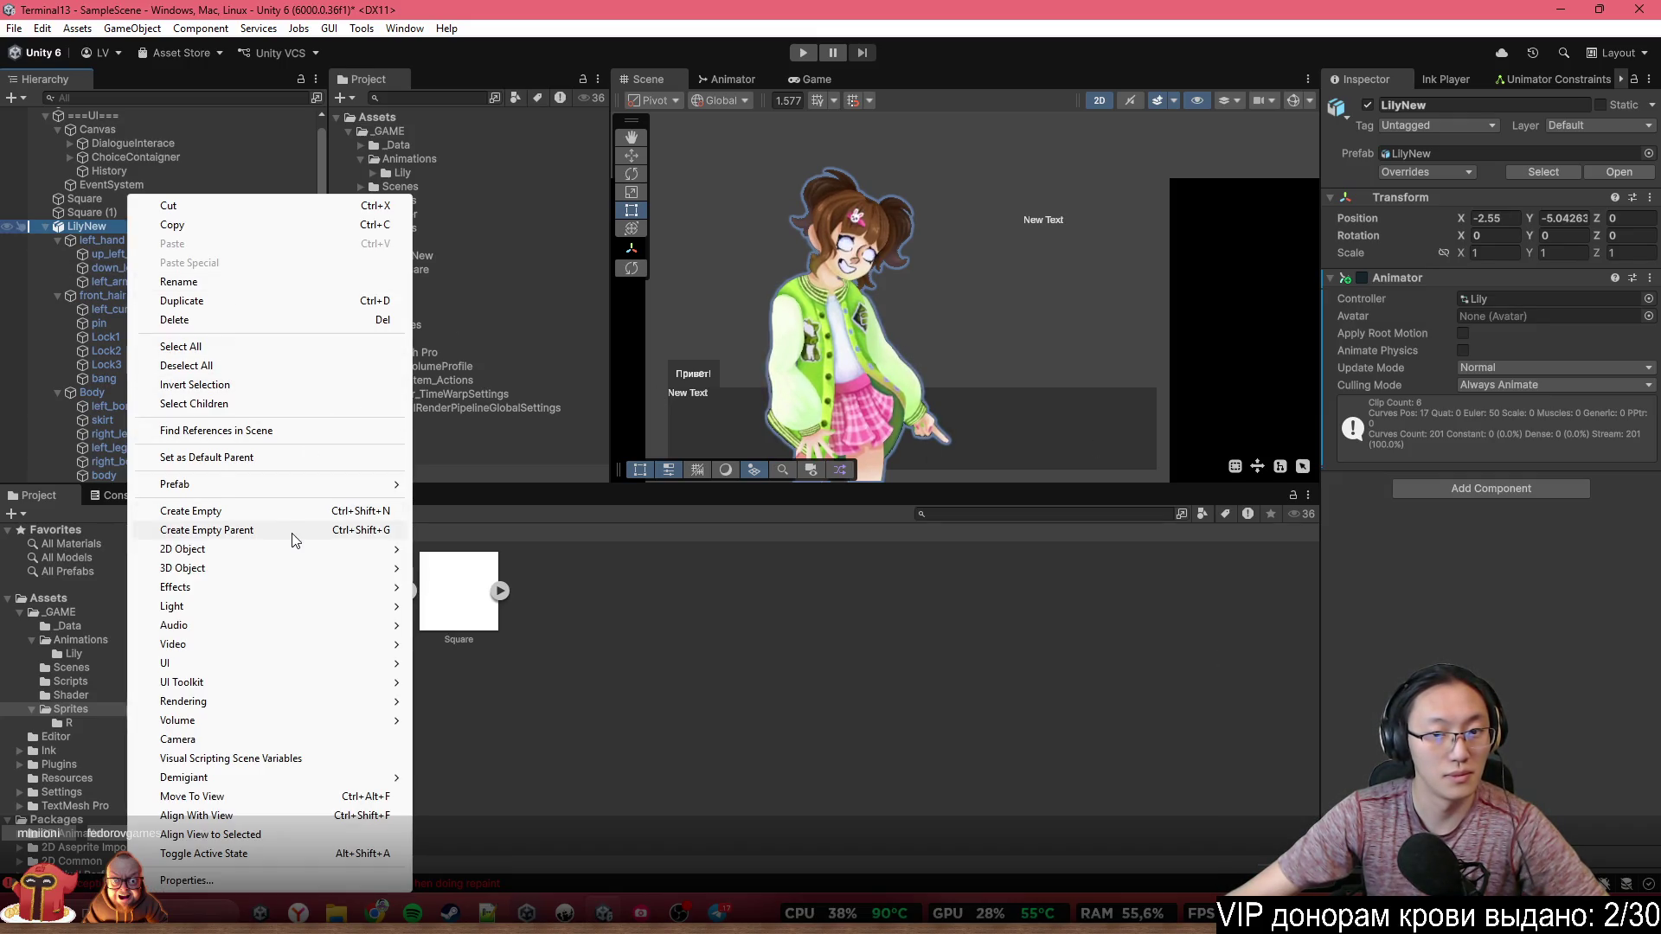
pyautogui.click(292, 531)
pyautogui.click(1524, 105)
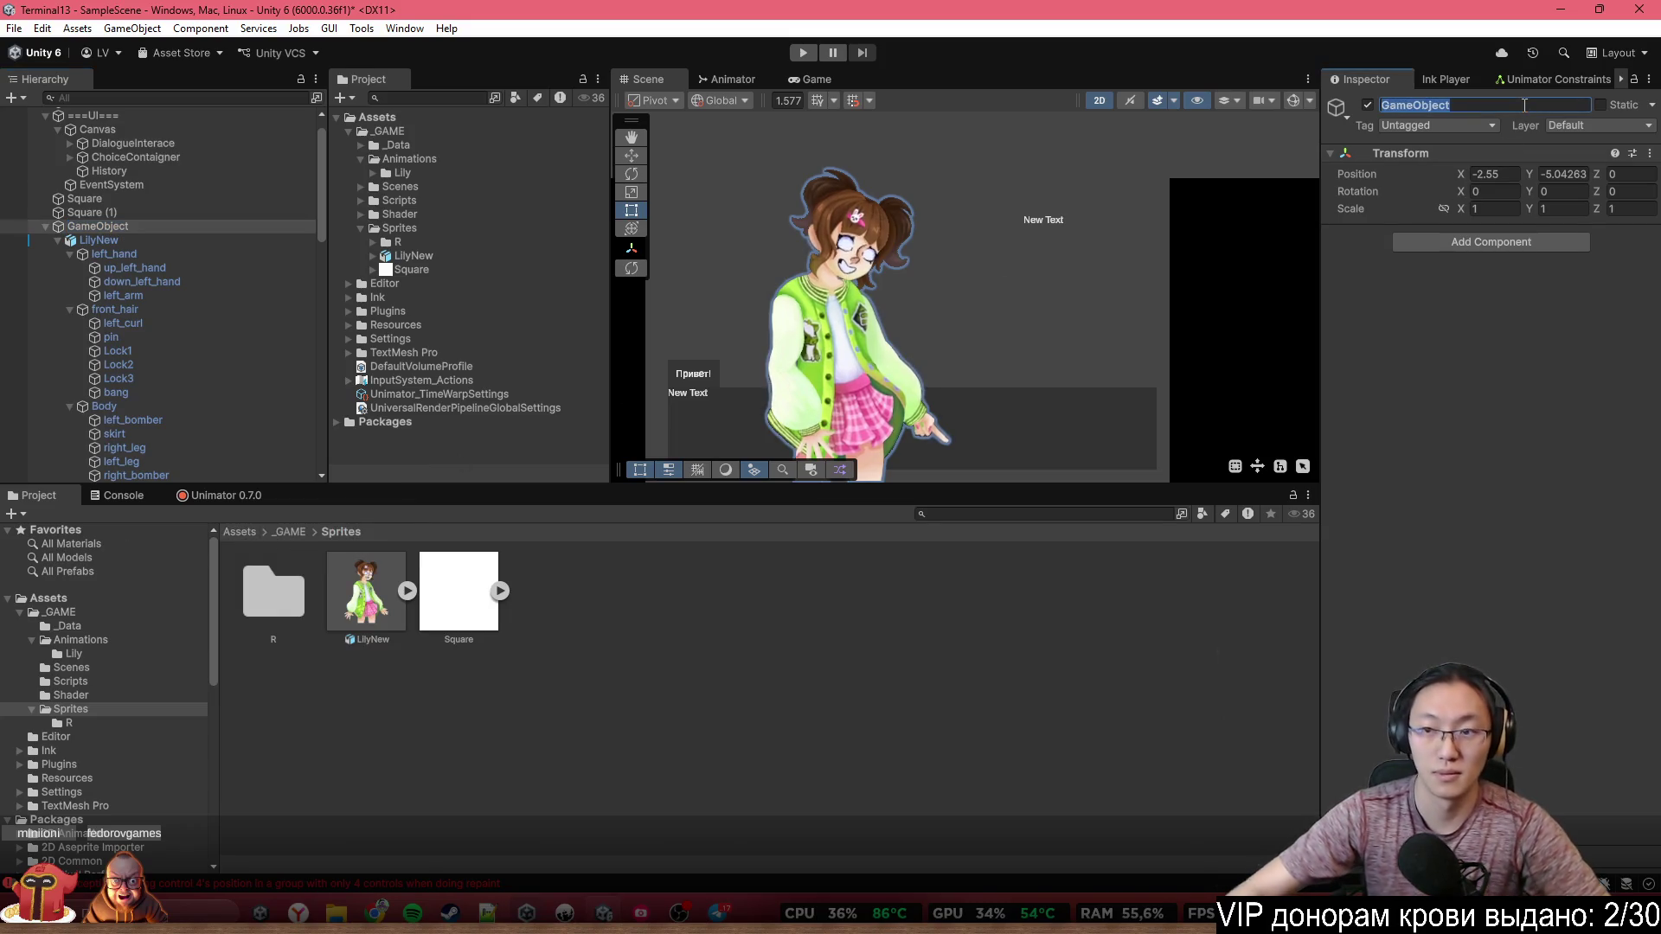
pyautogui.write('Sprite')
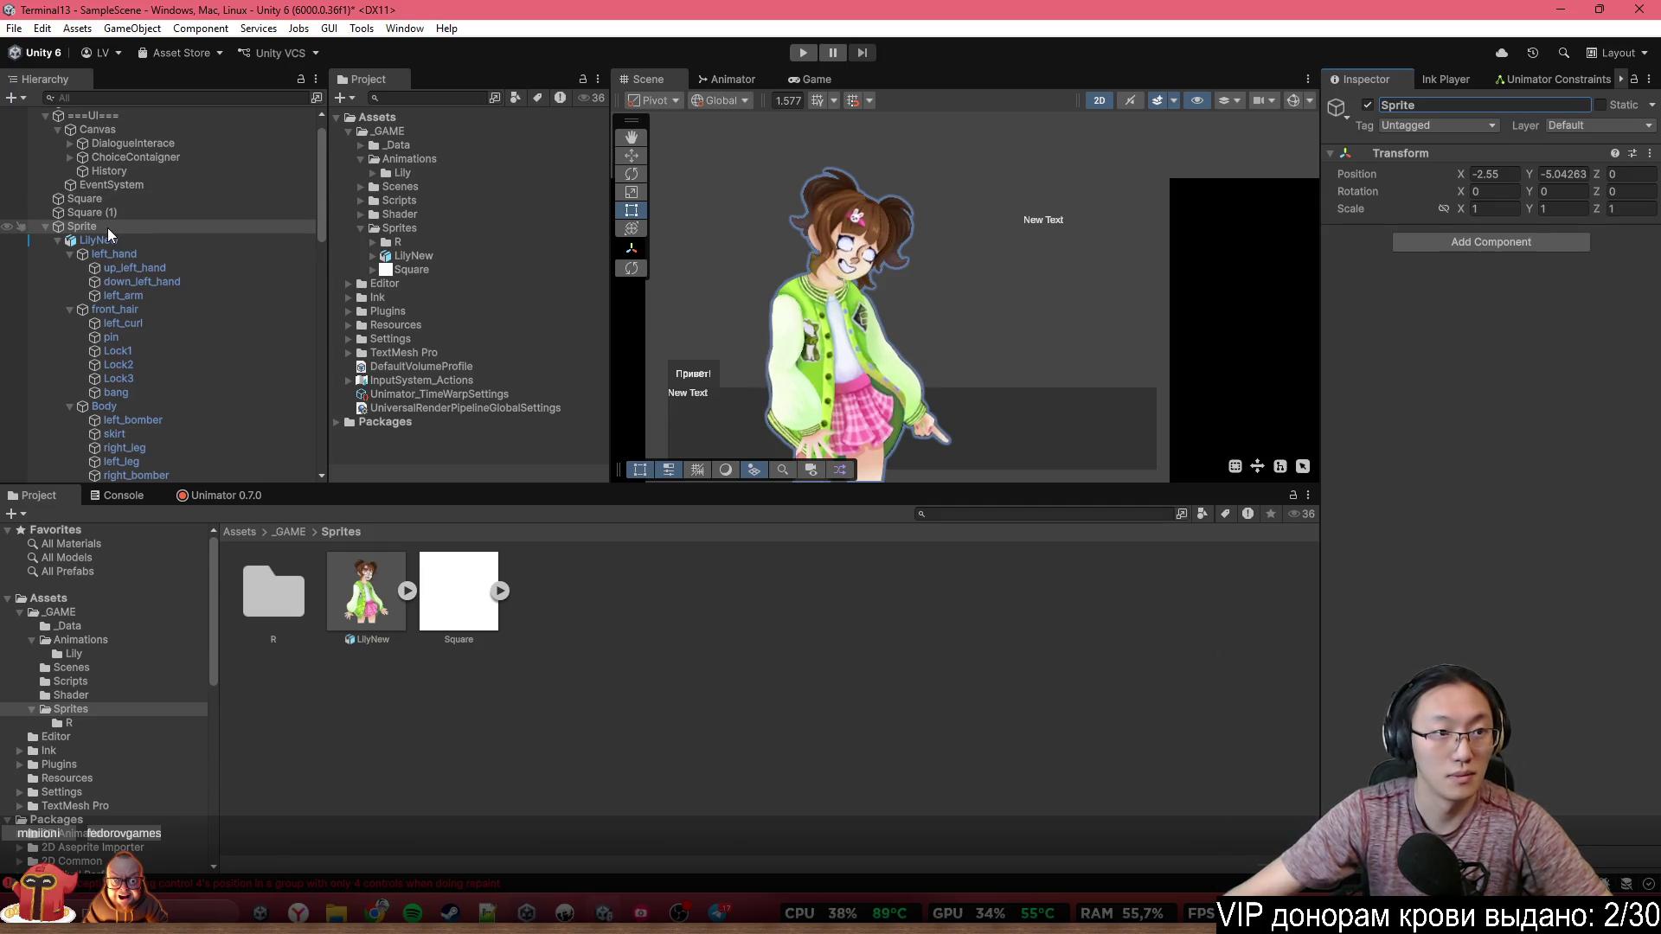
pyautogui.rightClick(109, 235)
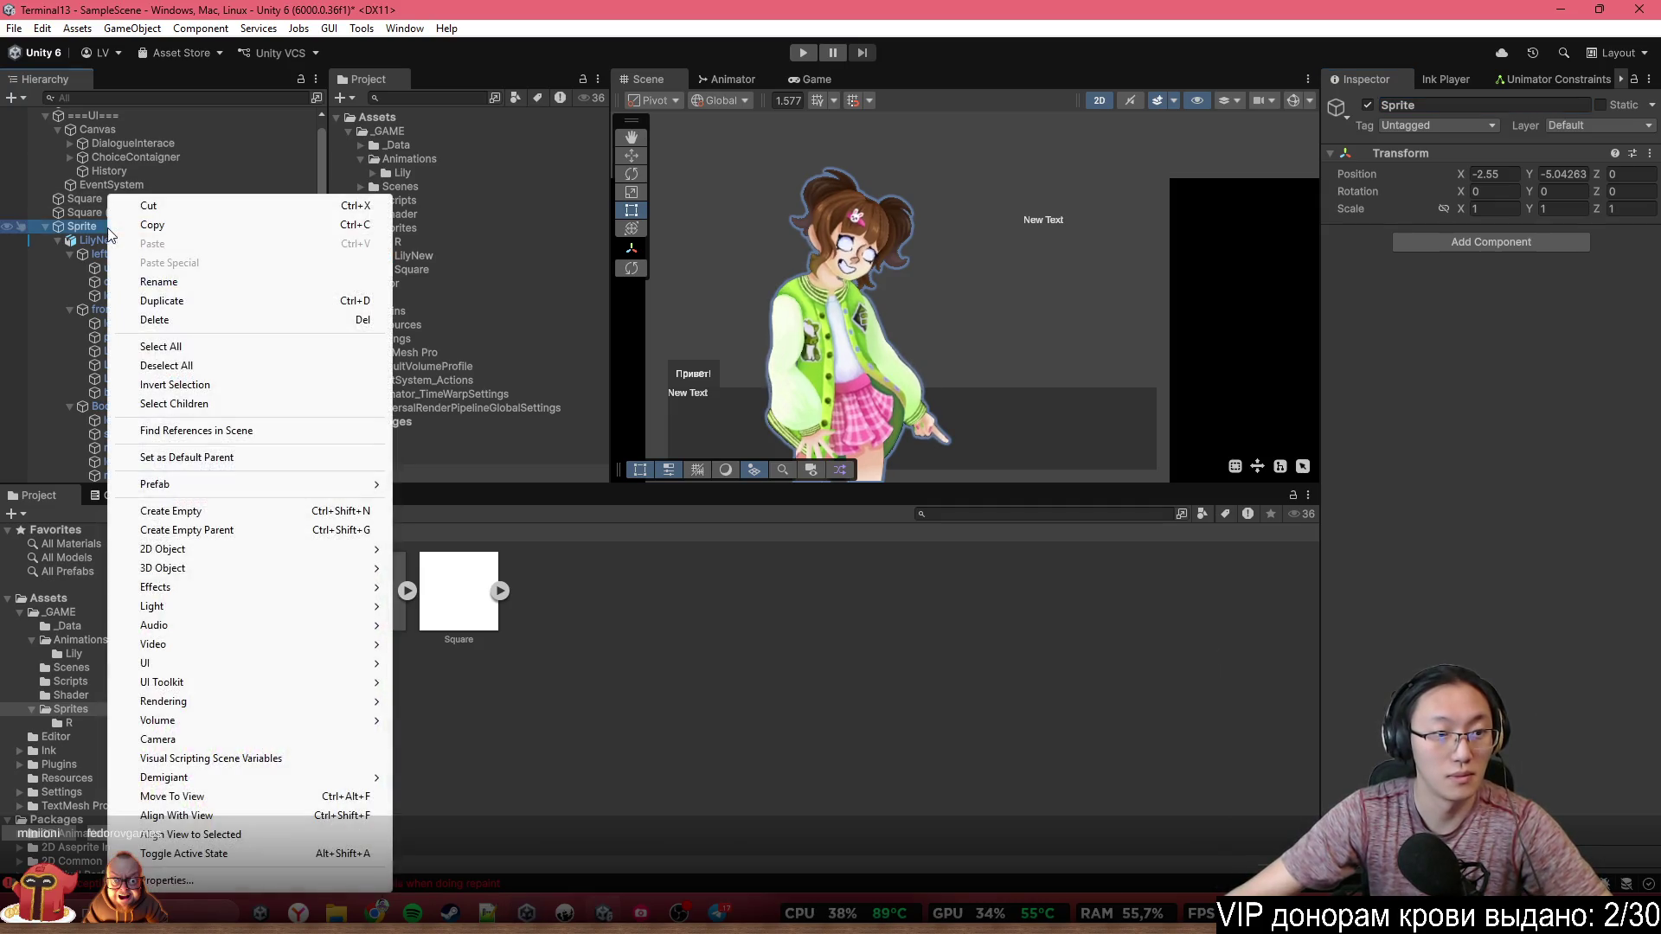
pyautogui.click(62, 233)
pyautogui.write('Lily')
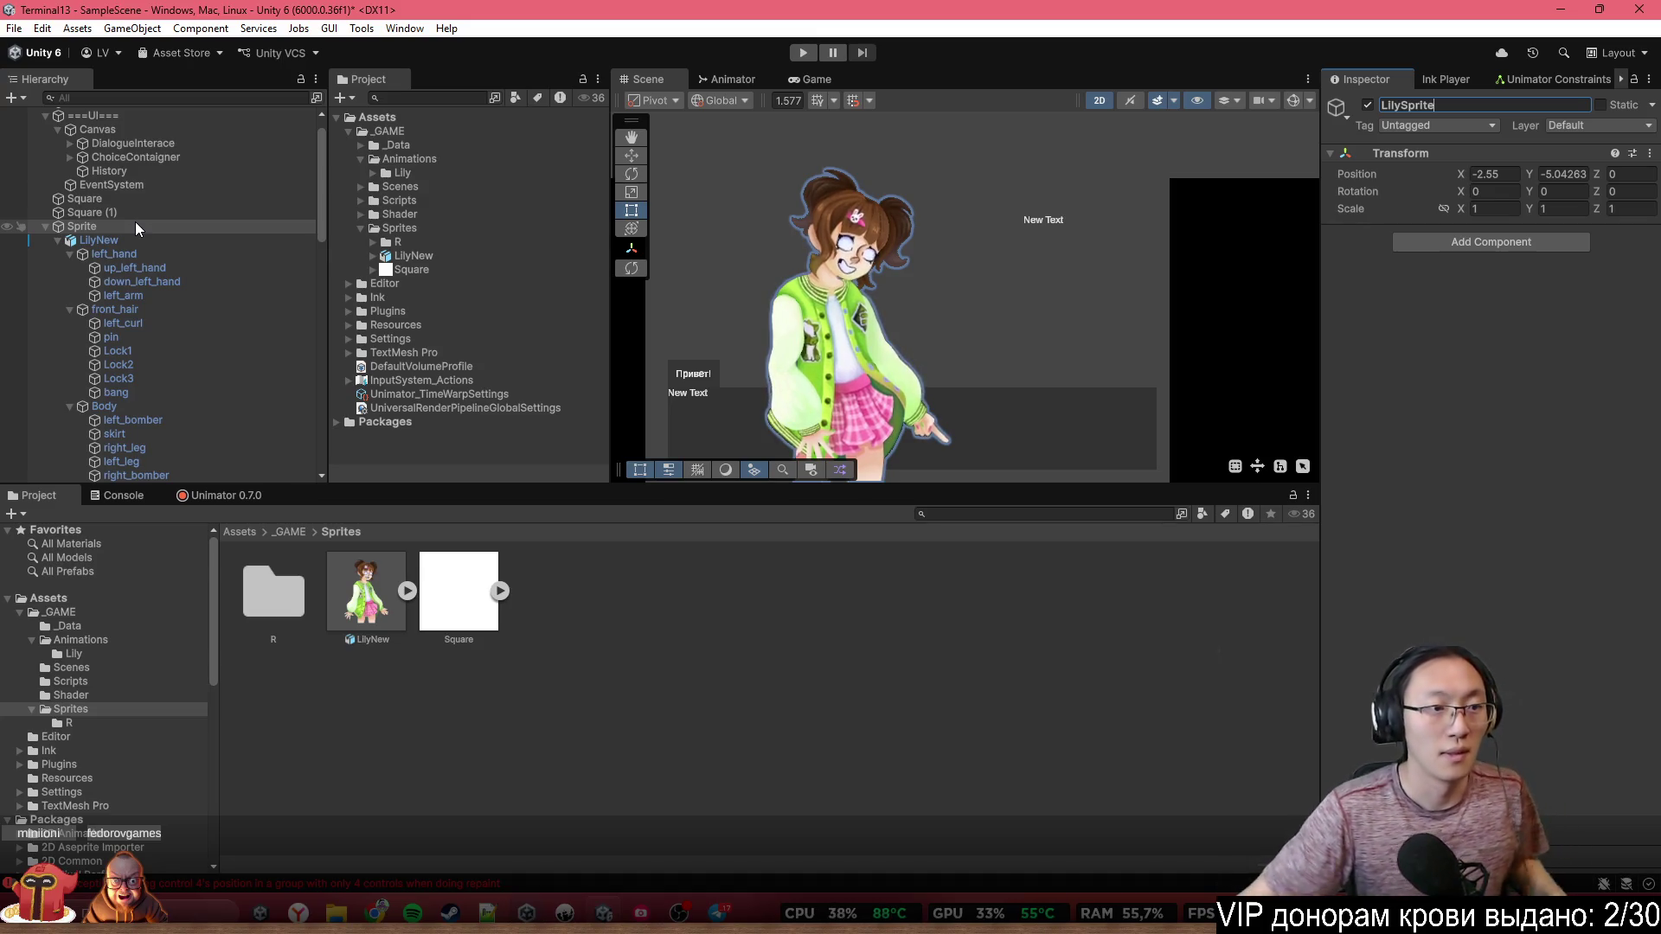
pyautogui.rightClick(135, 222)
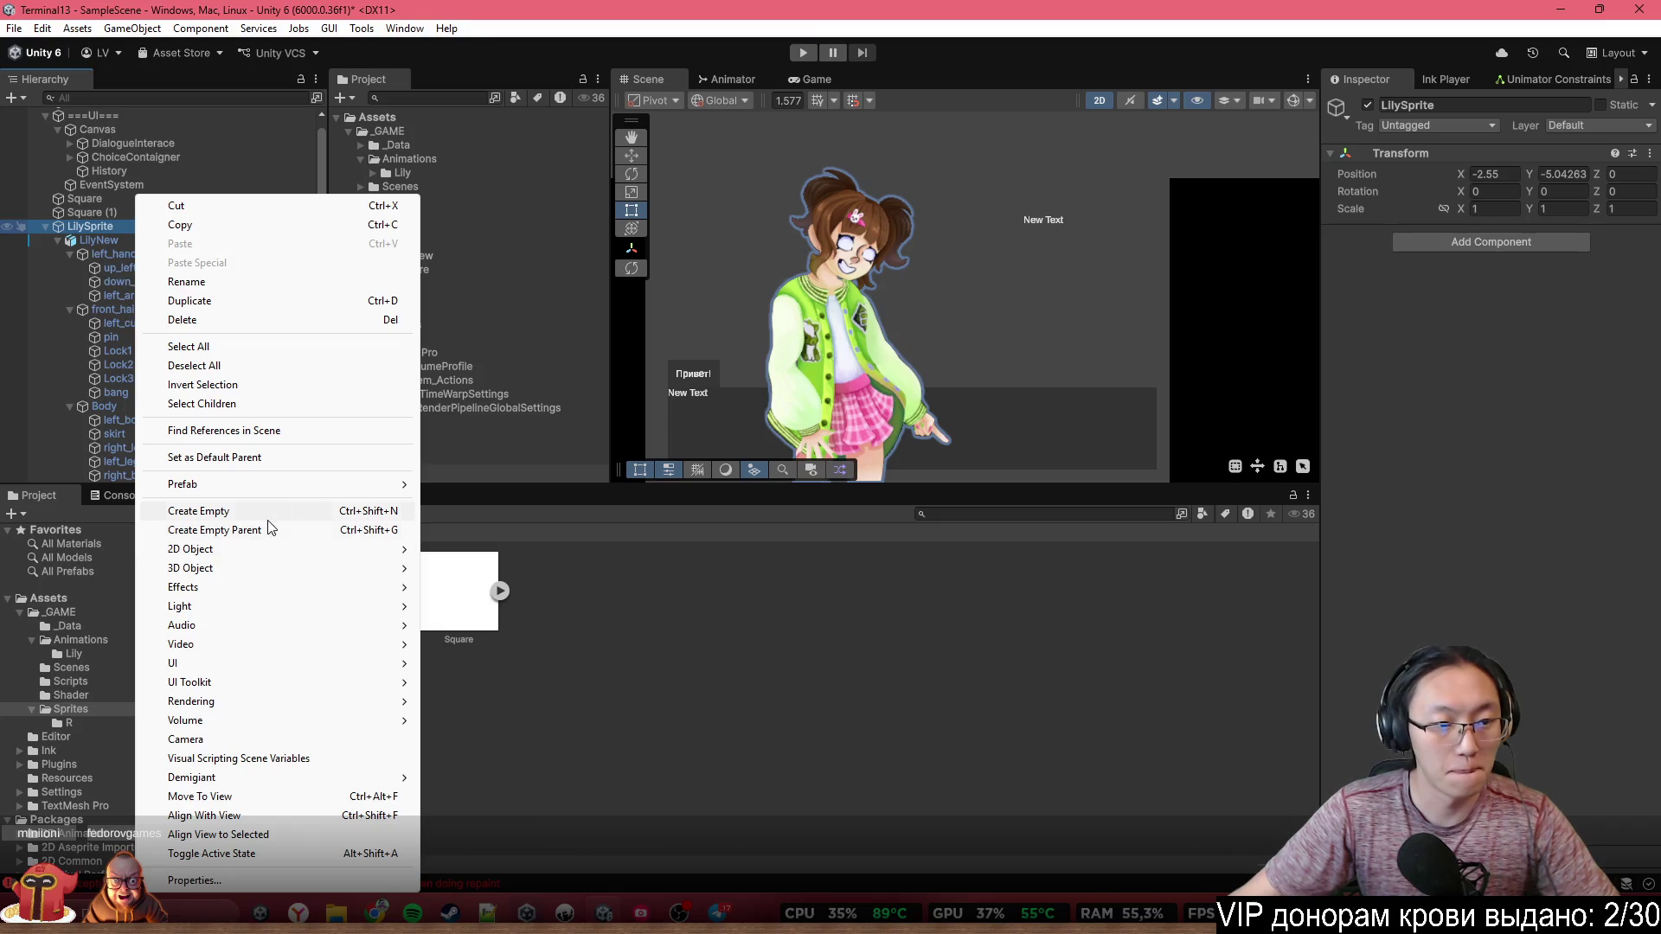
# Add an empty parent LilyCharacter above LilySprite and give it a Character Info component
pyautogui.click(268, 529)
pyautogui.click(1523, 105)
pyautogui.write('LilyCharacter')
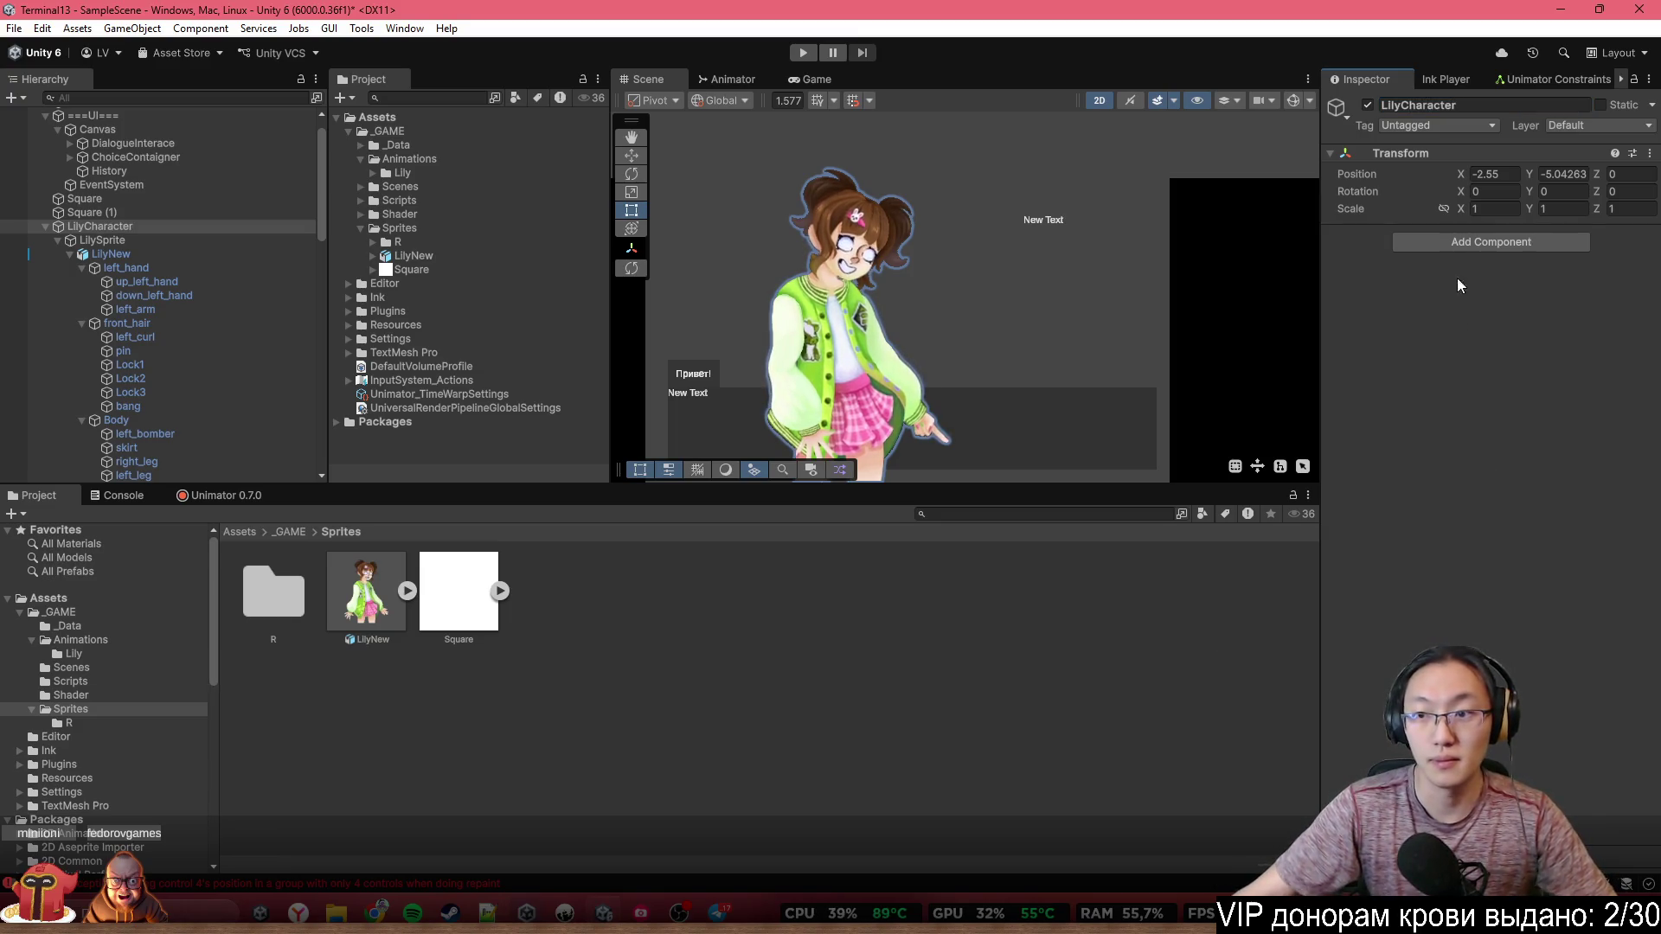
pyautogui.click(1471, 241)
pyautogui.write('Character info')
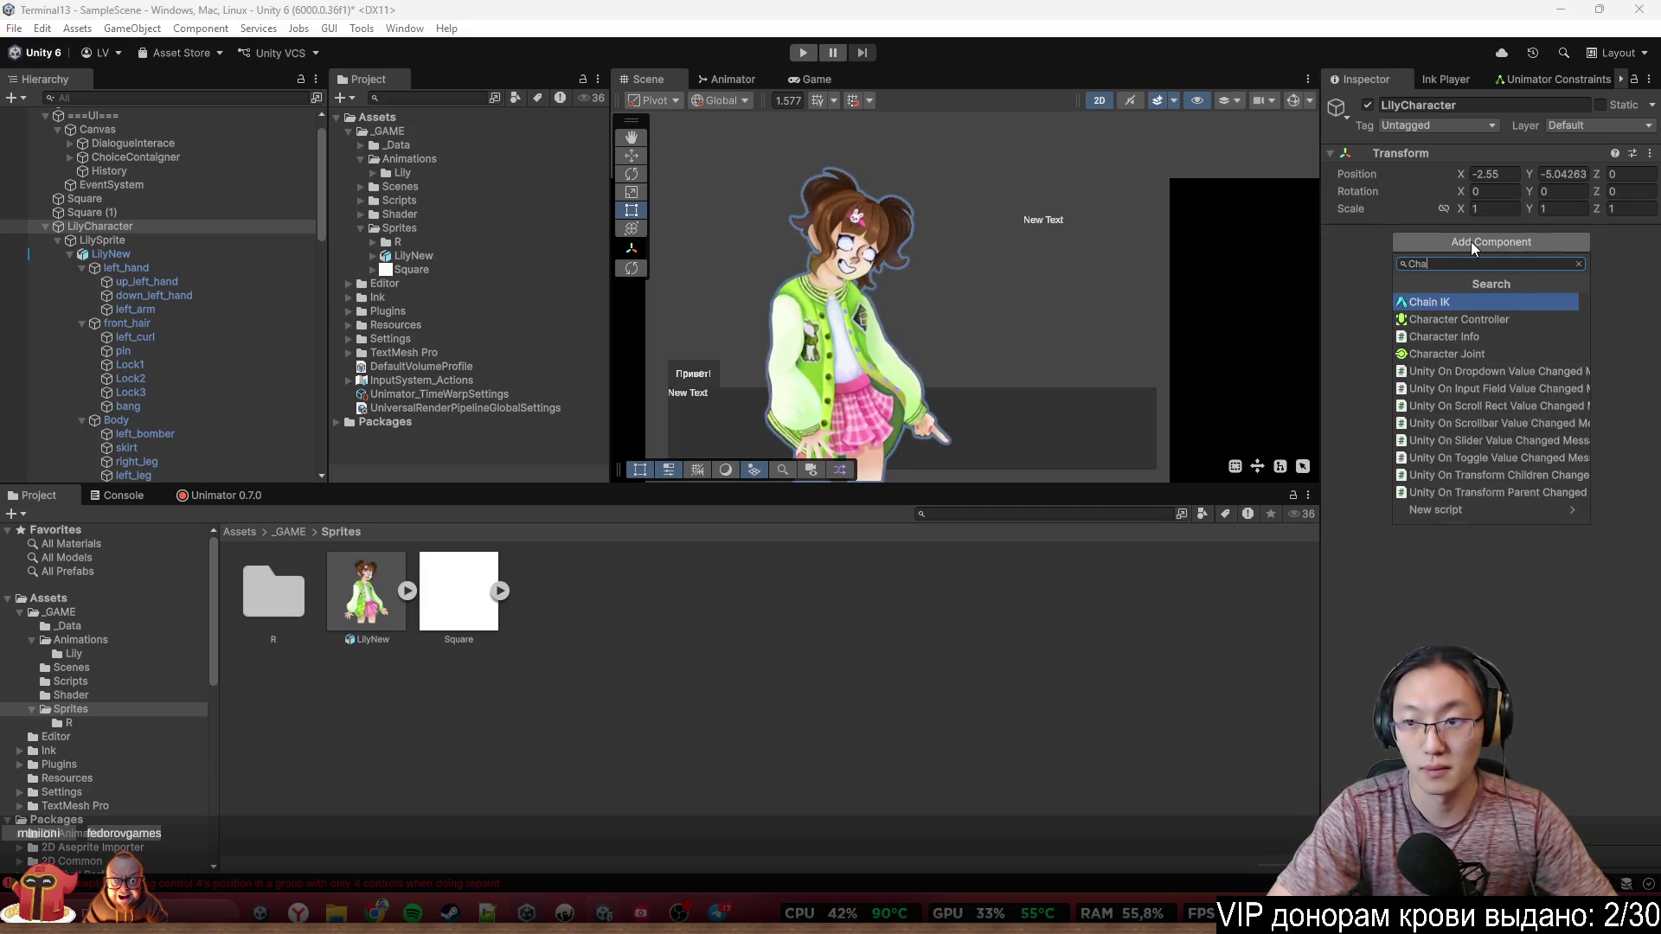
pyautogui.press('Return')
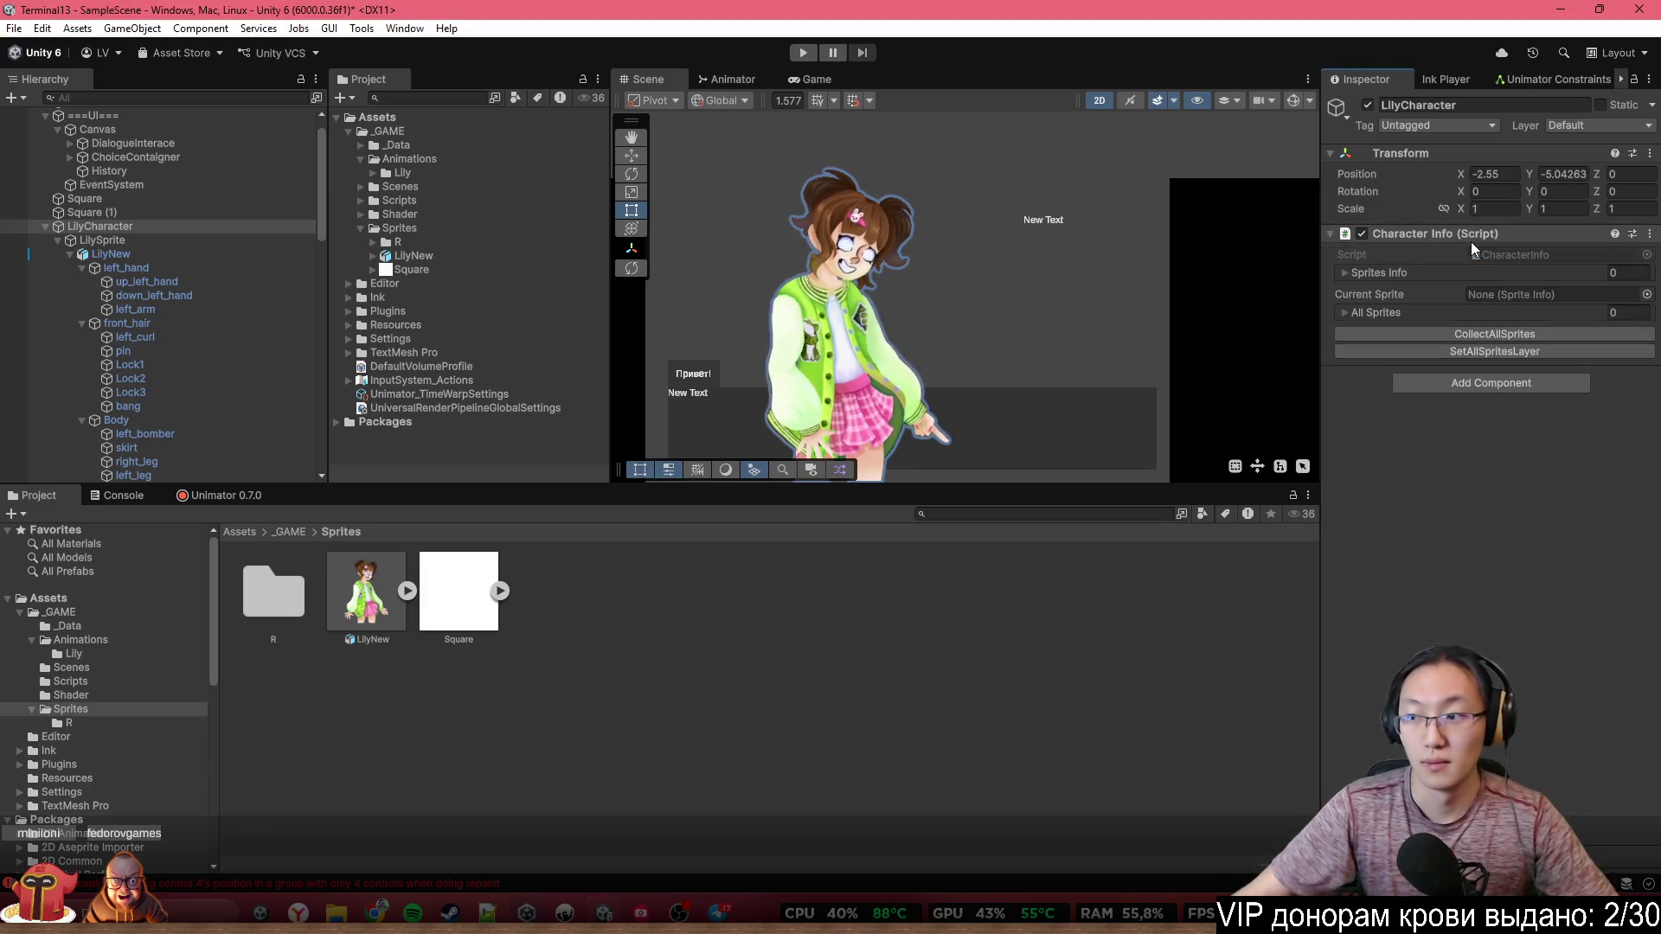
pyautogui.click(718, 913)
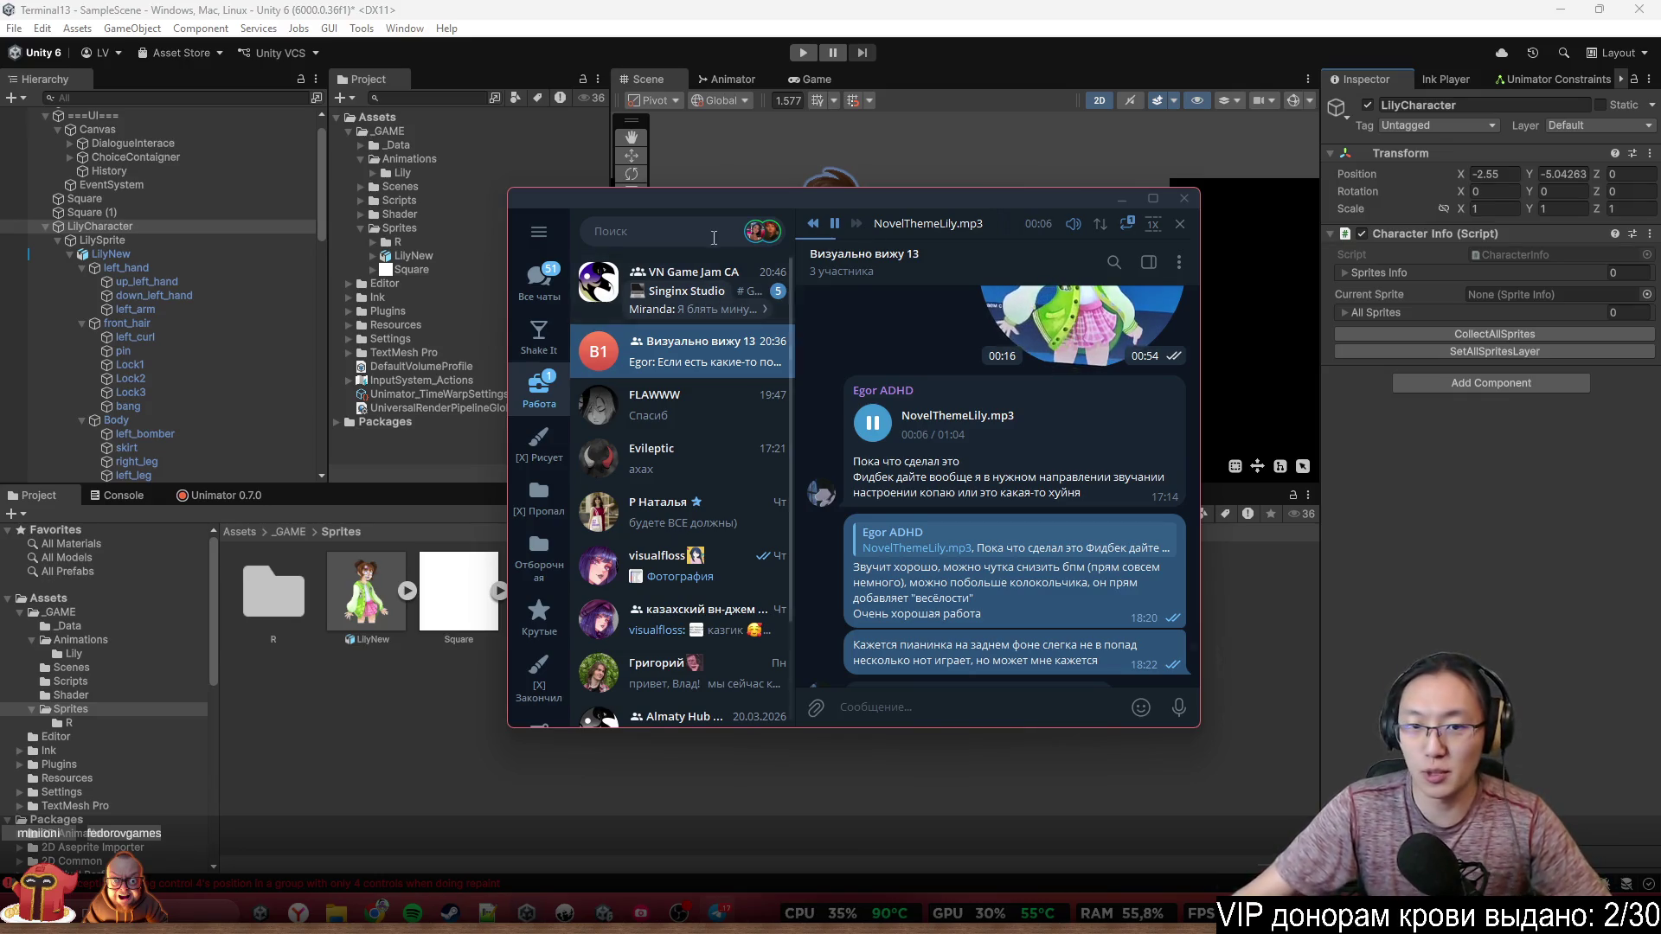
# Play then pause the NovelThemeLily.mp3 track and highlight part of the 18:22 message
pyautogui.moveTo(888, 227)
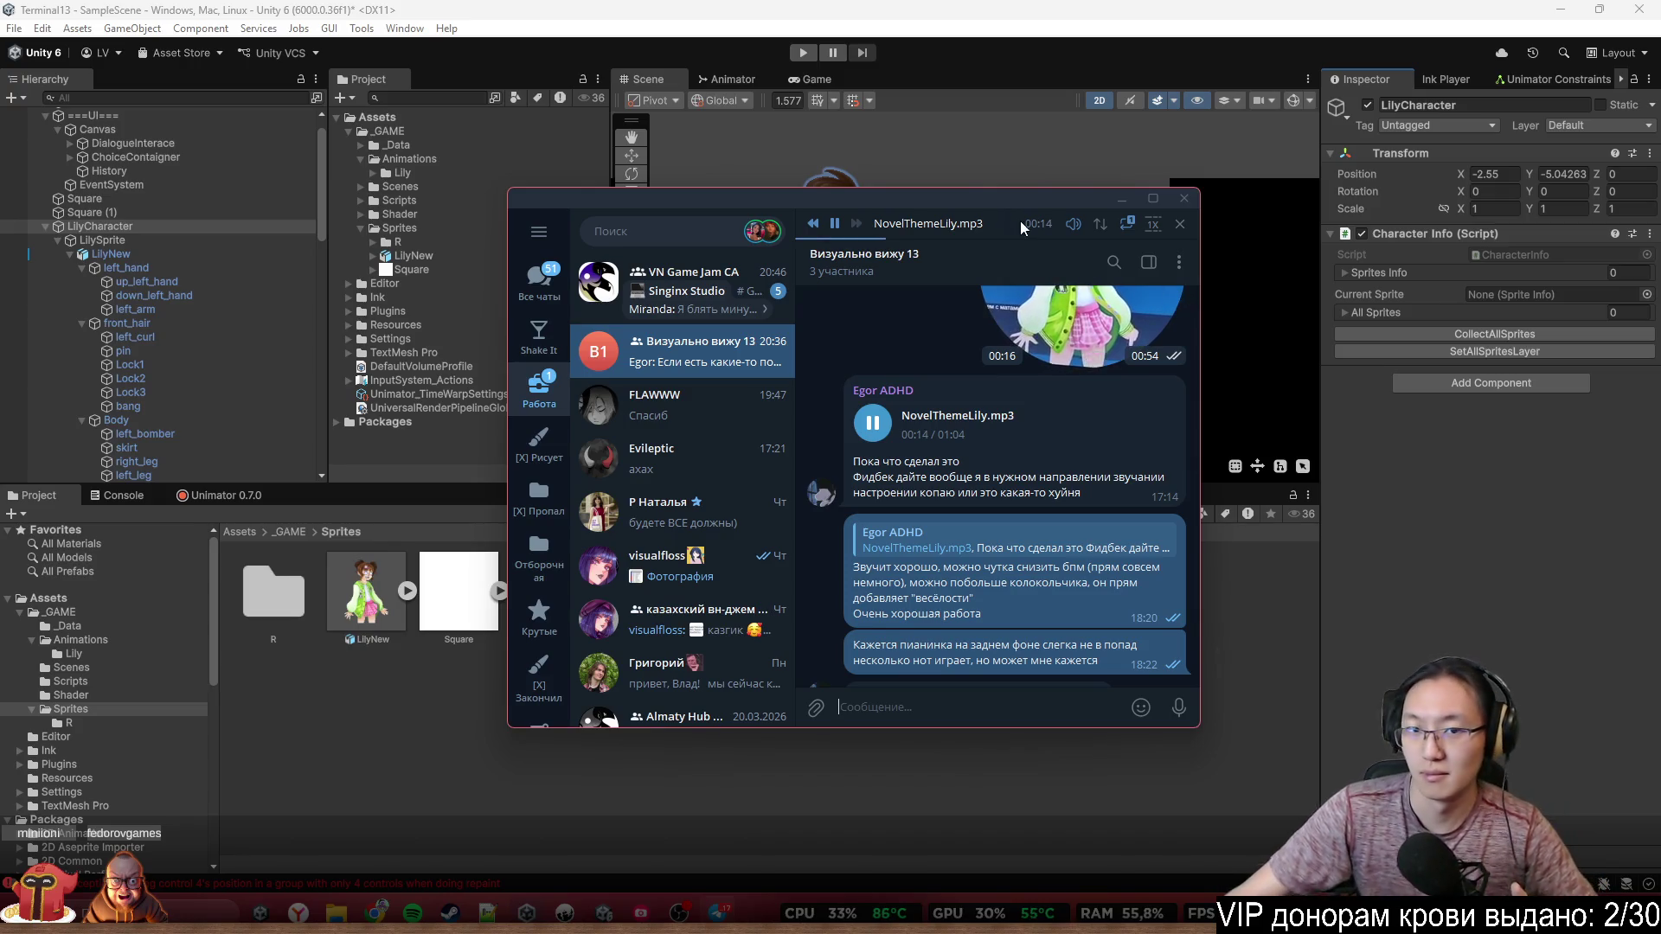
pyautogui.click(837, 227)
pyautogui.click(831, 236)
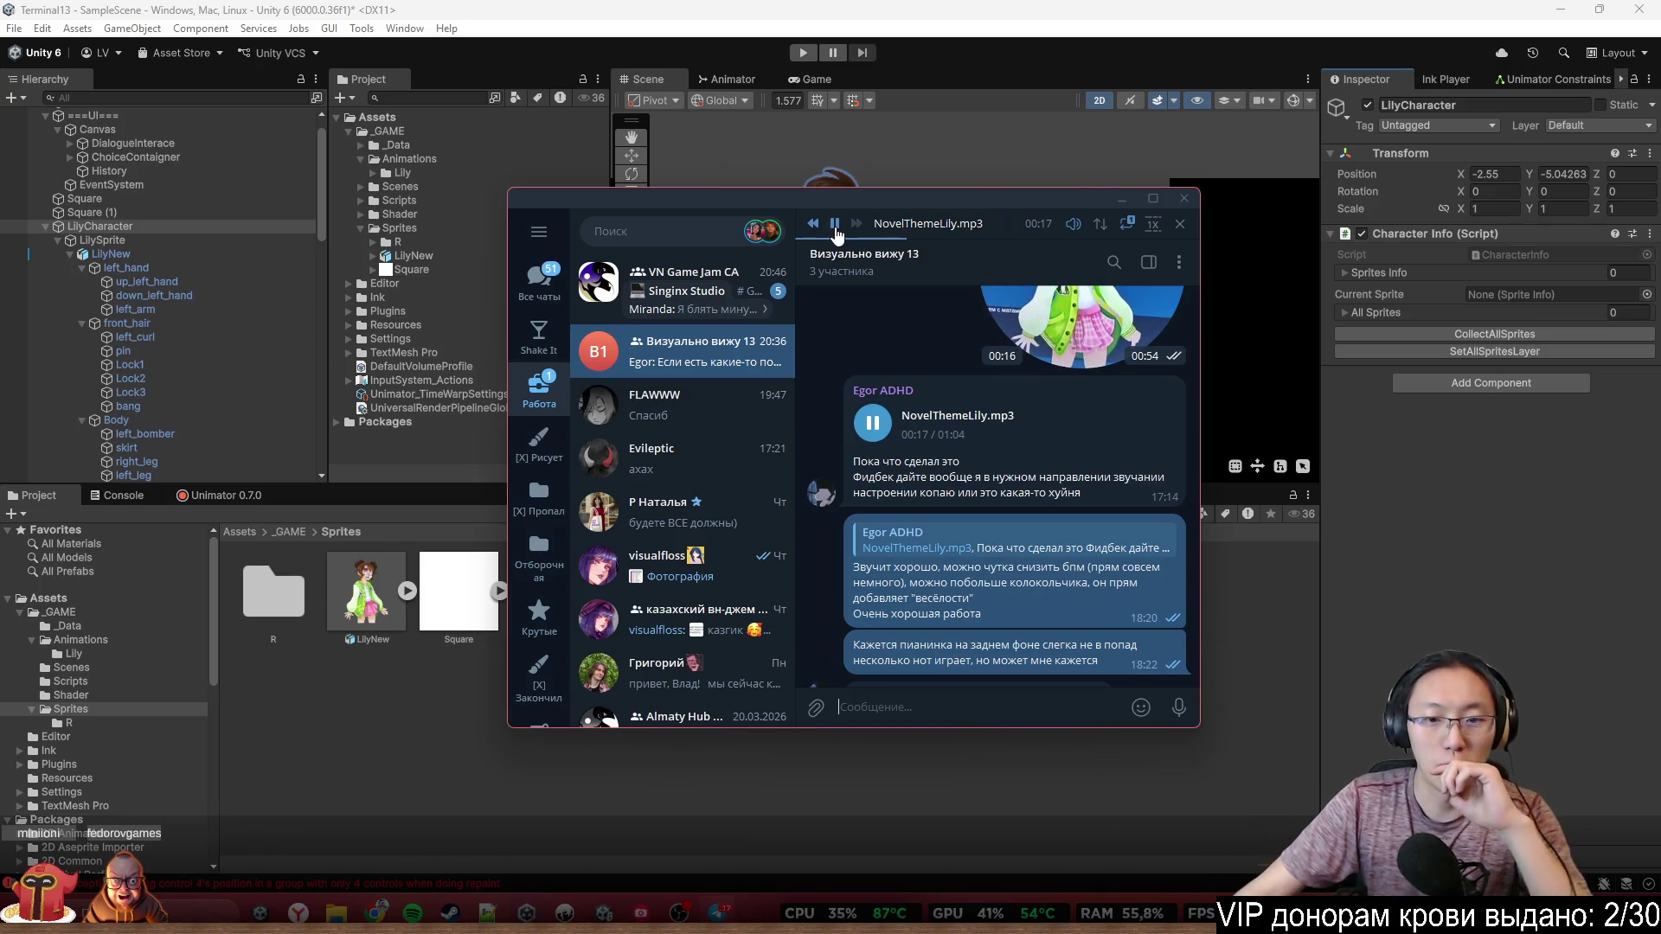
pyautogui.click(836, 227)
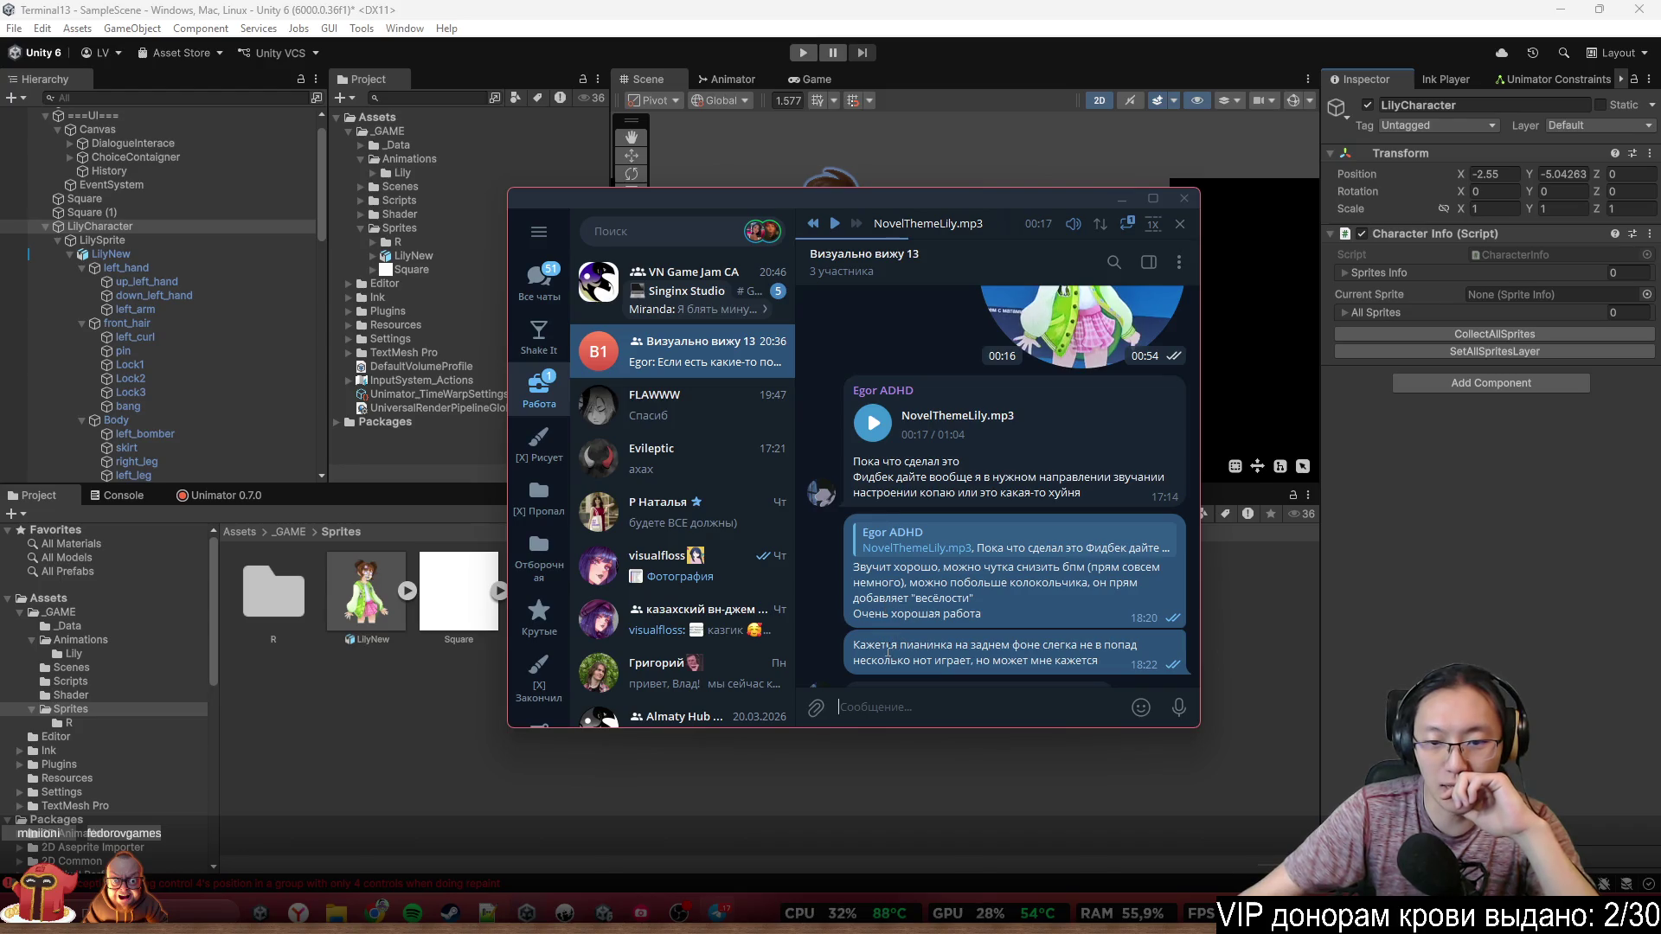
pyautogui.scroll(-2, 882, 606)
pyautogui.scroll(-2, 865, 519)
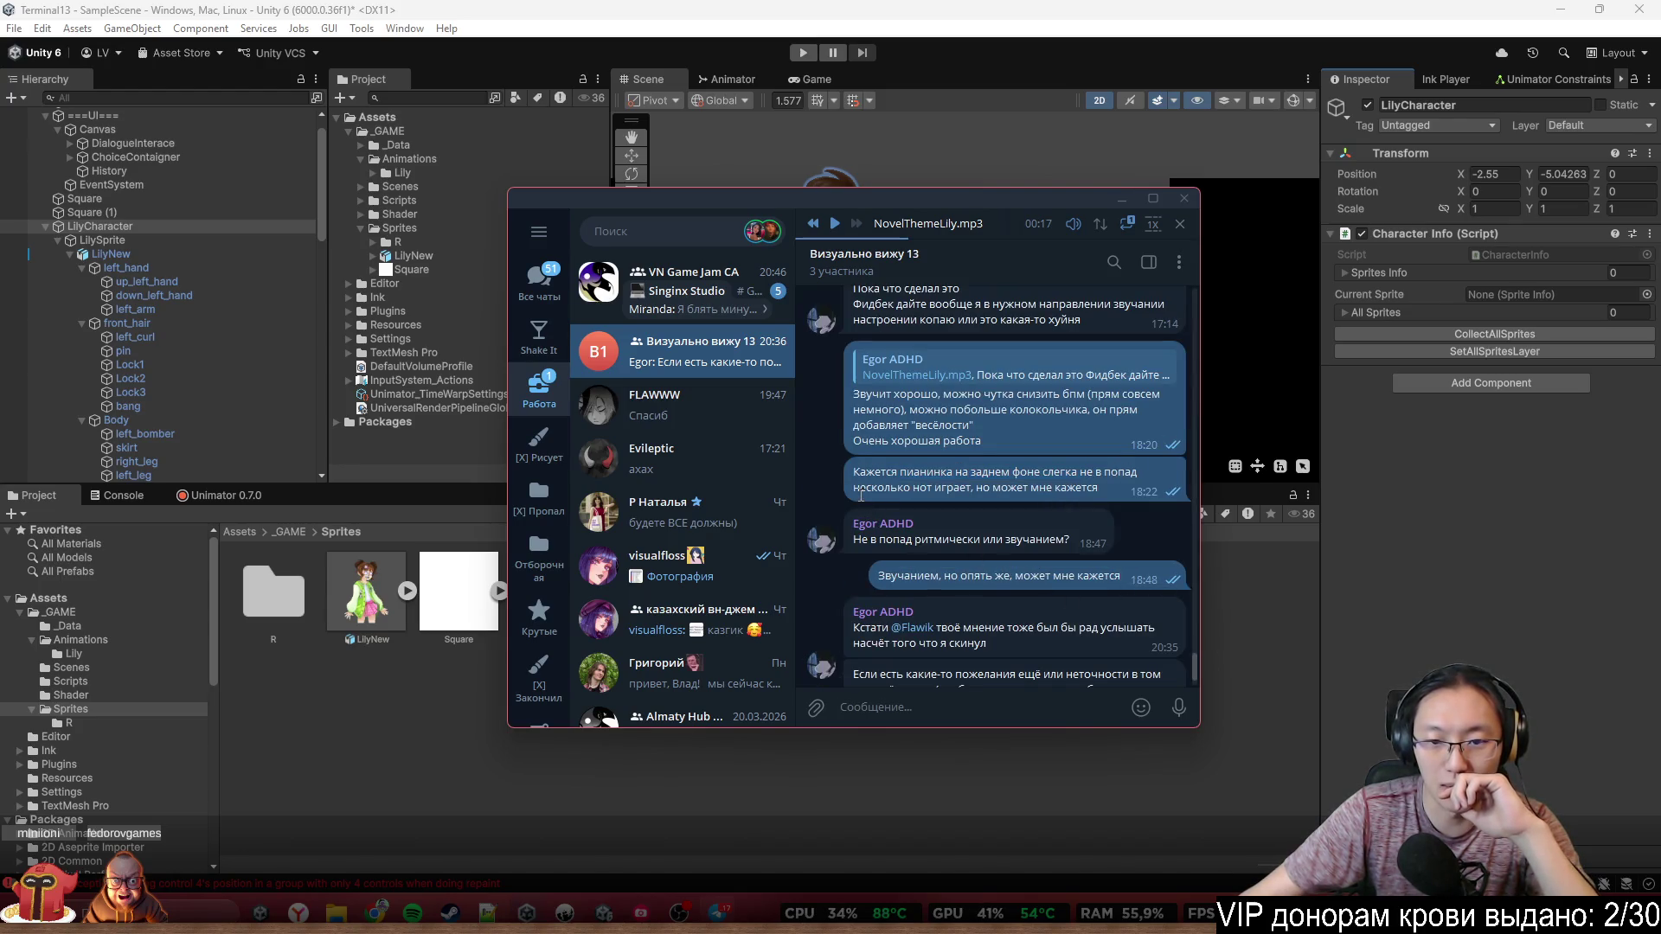
pyautogui.moveTo(860, 496); pyautogui.dragTo(1018, 492)
pyautogui.scroll(2, 1099, 501)
pyautogui.scroll(2, 1083, 500)
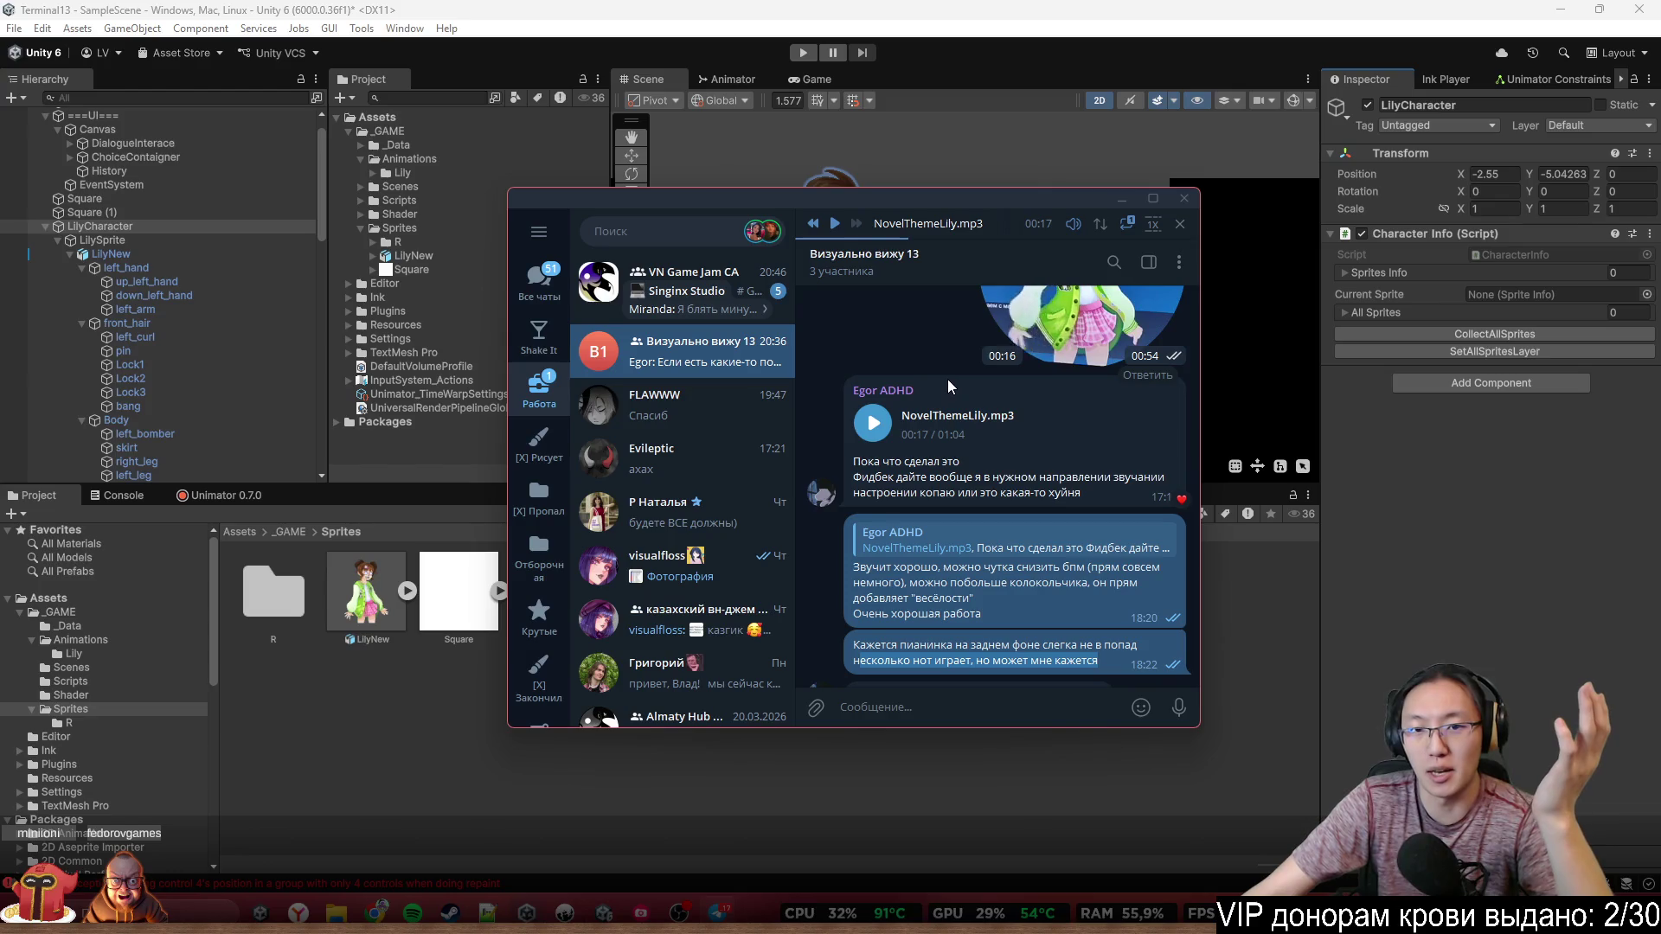
# Resume the track, highlight a phrase in the latest message, and close Telegram
pyautogui.click(839, 225)
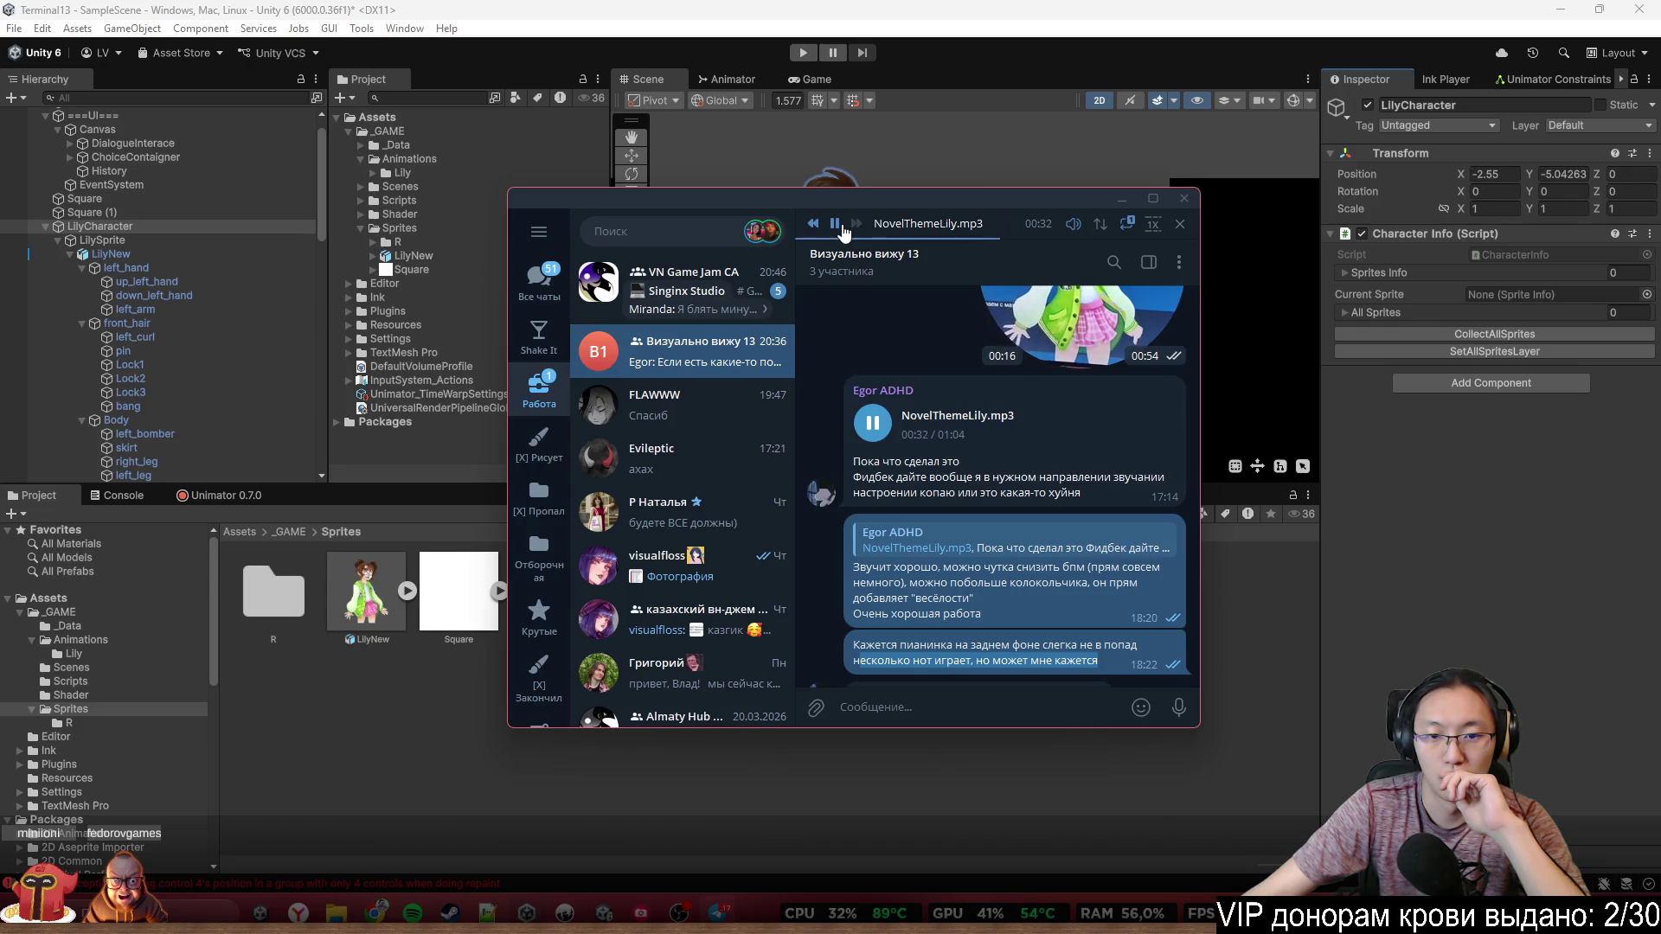
pyautogui.scroll(-3, 891, 519)
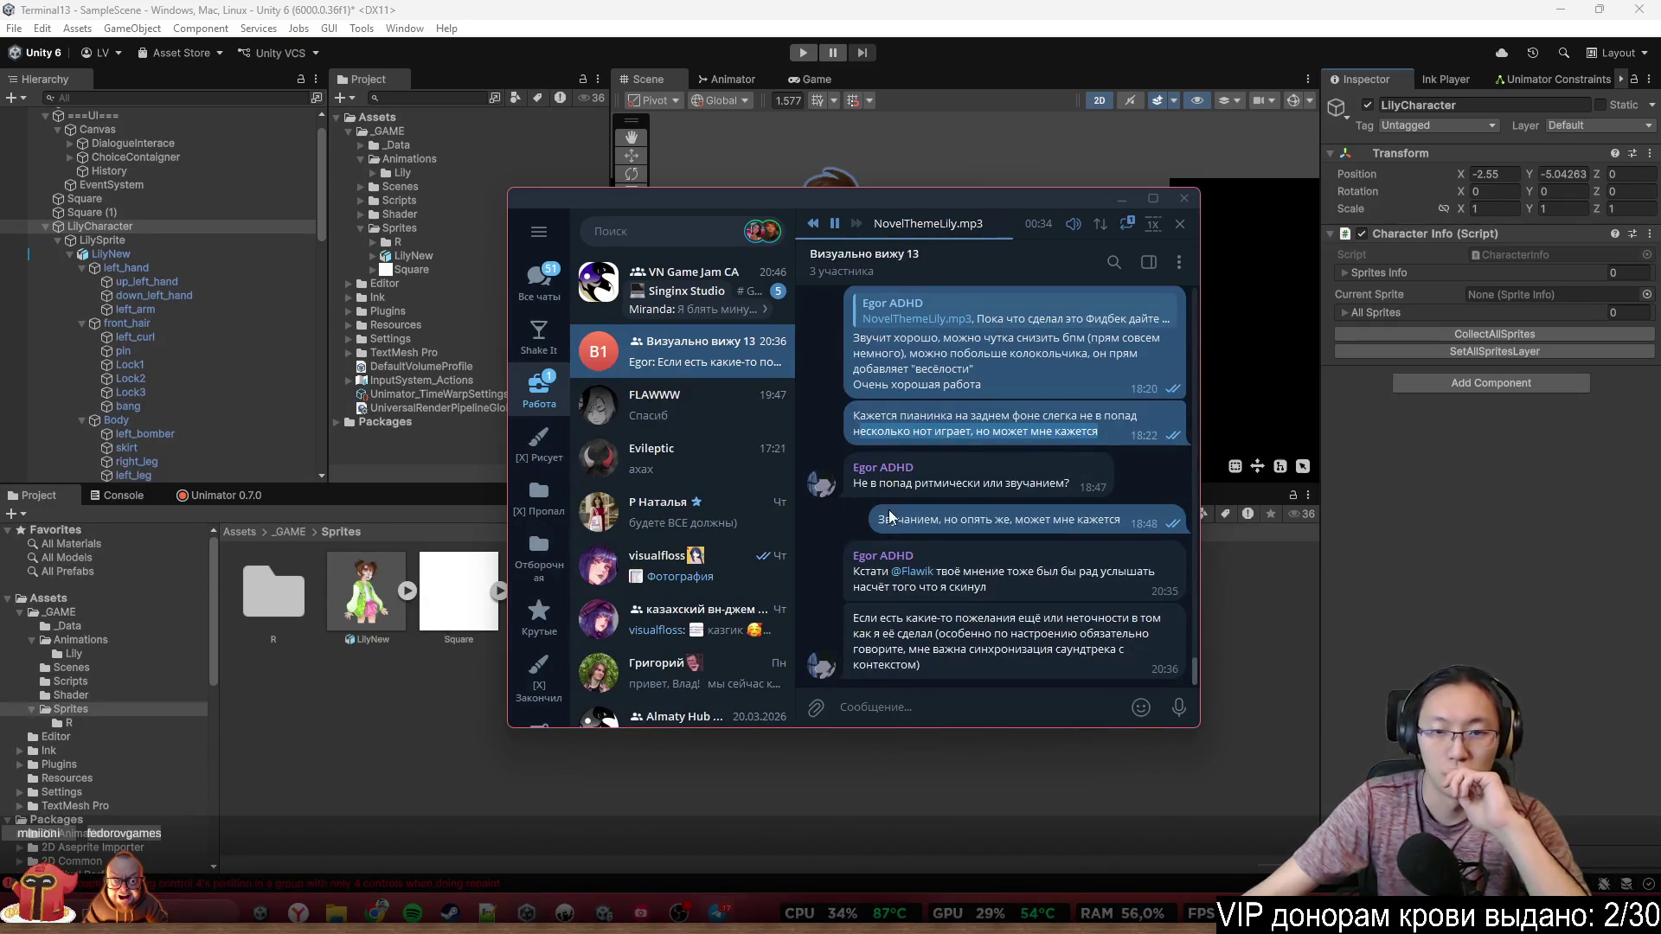
pyautogui.moveTo(896, 616)
pyautogui.mouseDown()
pyautogui.moveTo(1029, 633)
pyautogui.moveTo(1125, 619)
pyautogui.mouseUp()
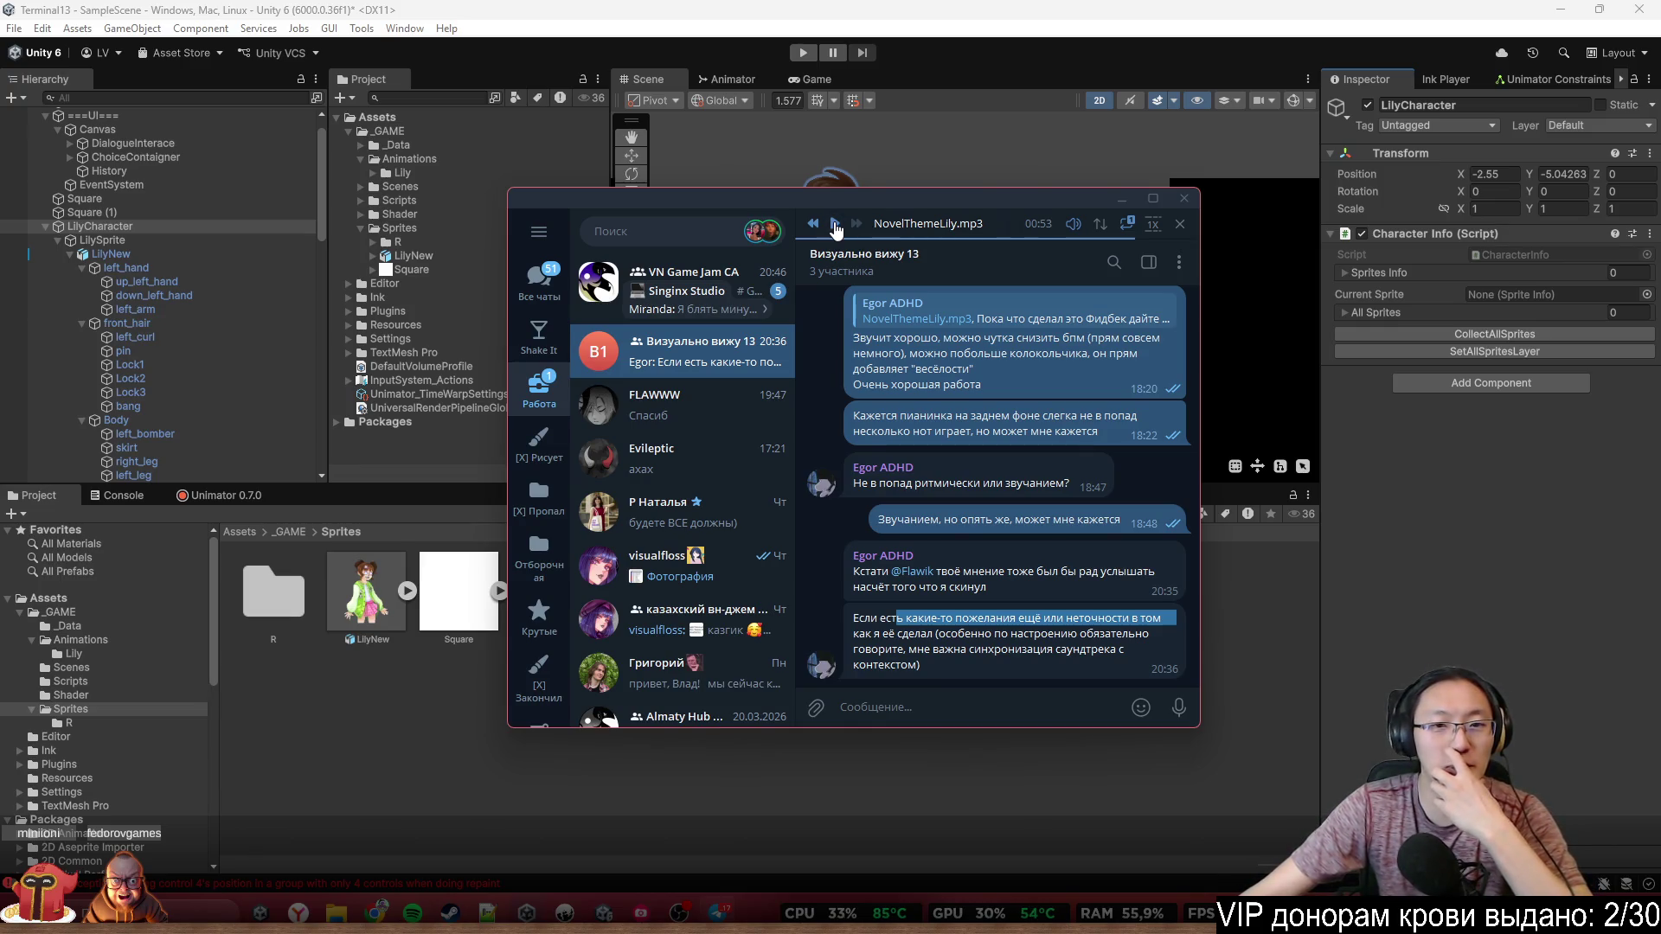
pyautogui.click(1180, 200)
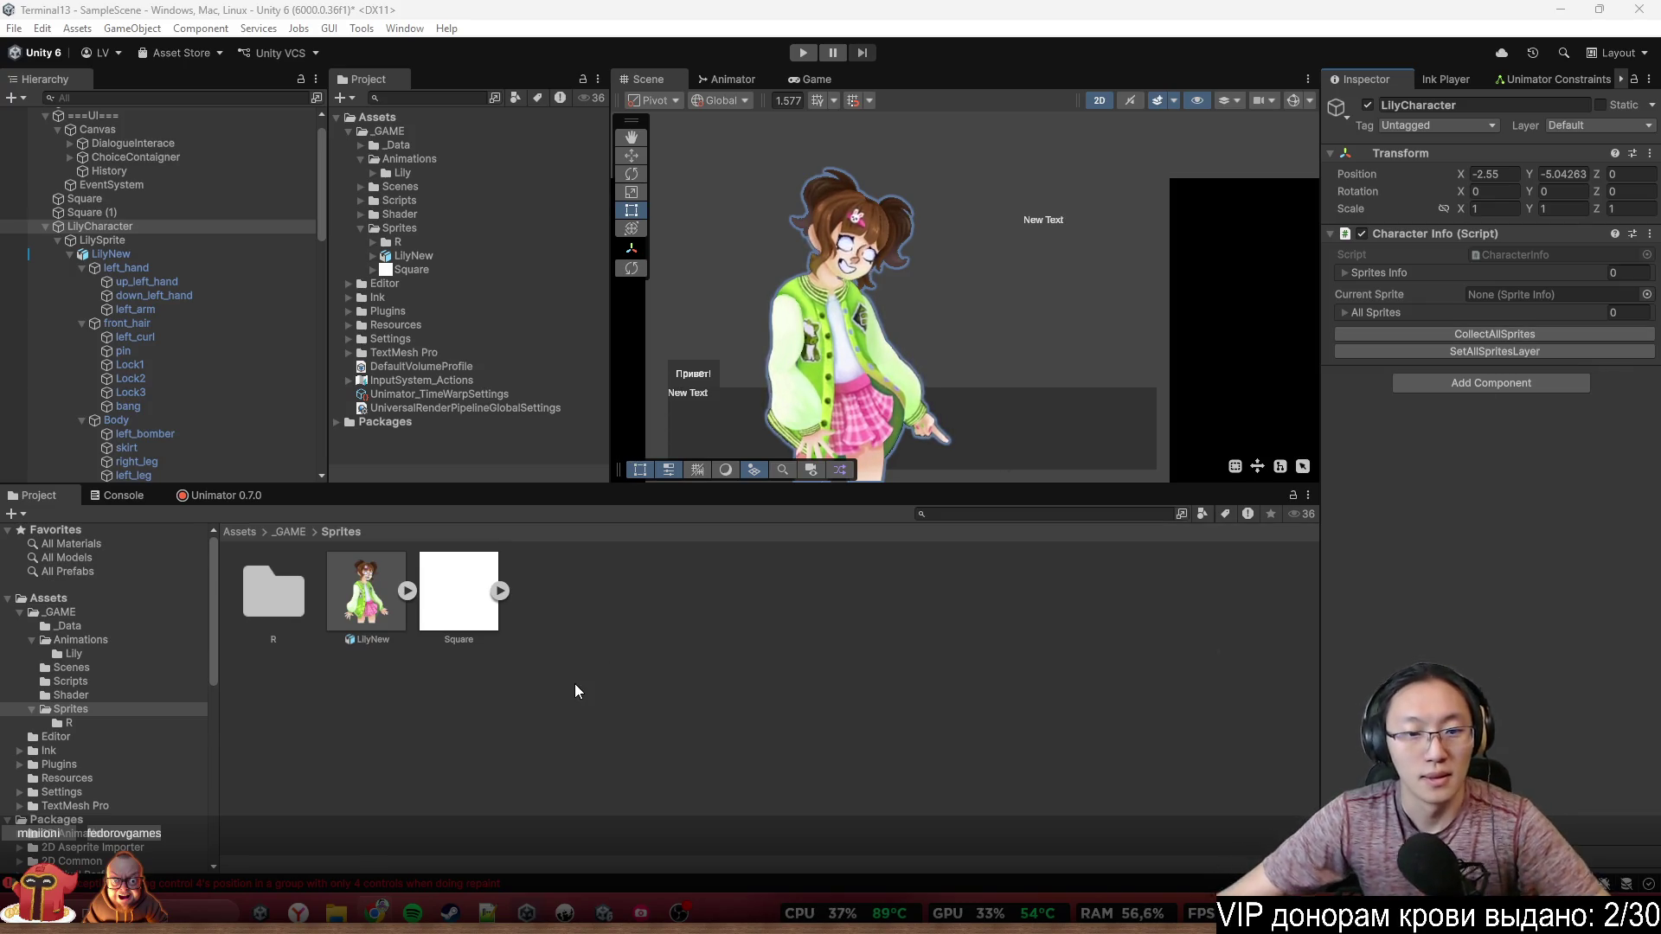
# Select LilyNew and show its animation timeline
pyautogui.moveTo(930, 370); pyautogui.dragTo(997, 301)
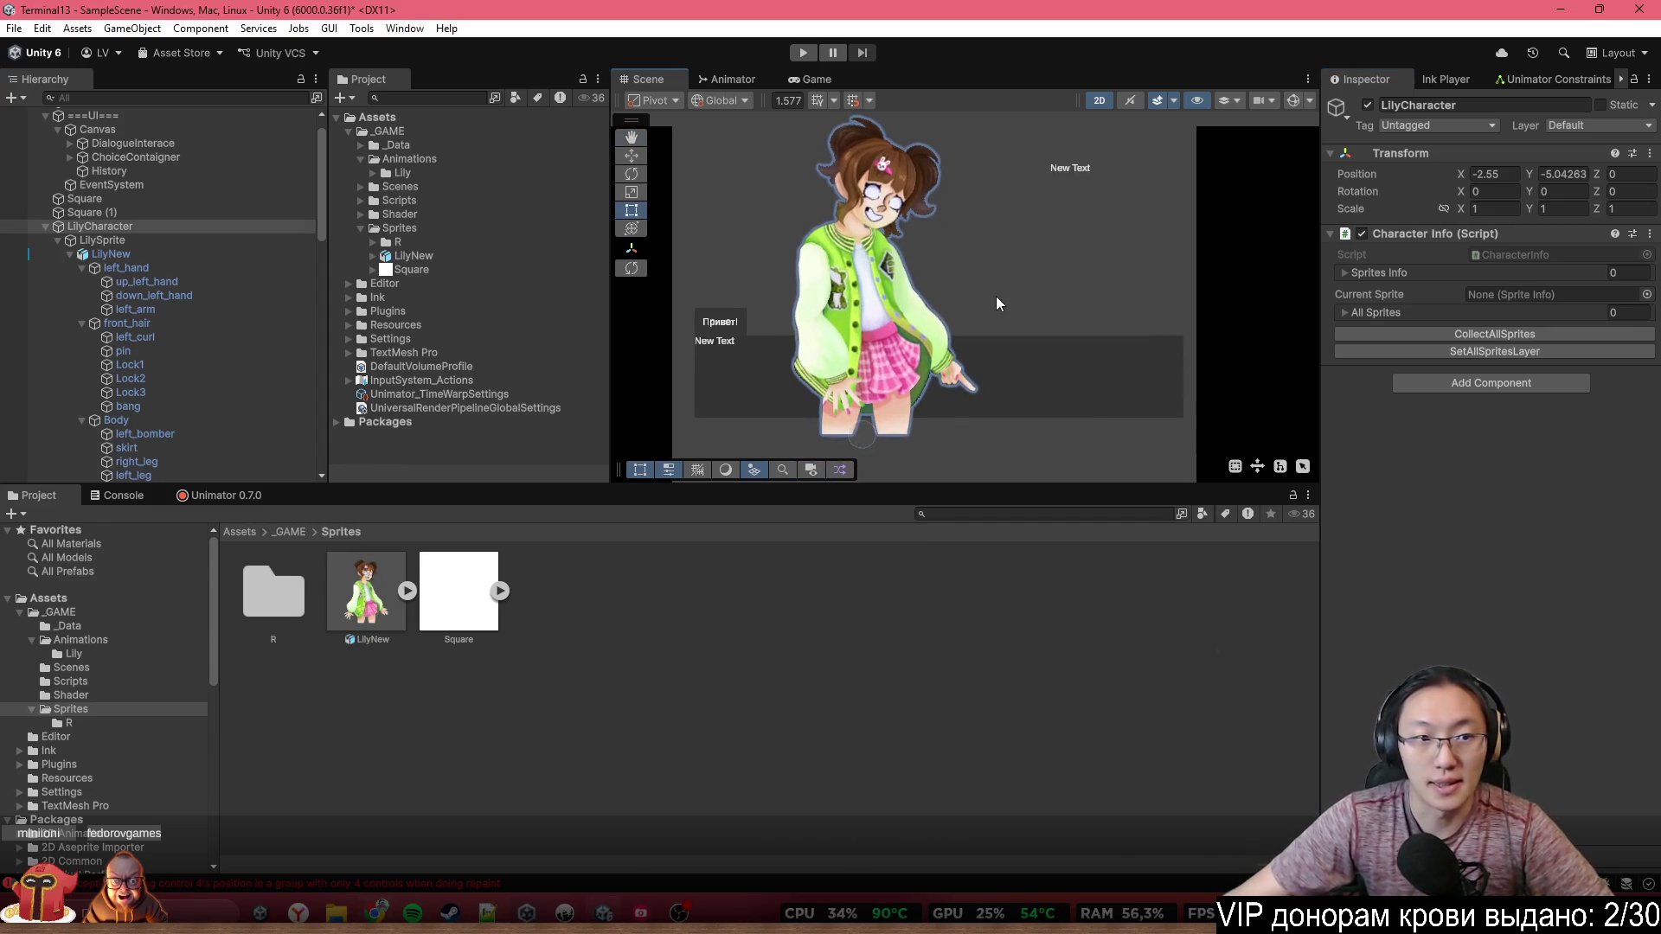
pyautogui.click(855, 305)
pyautogui.click(142, 254)
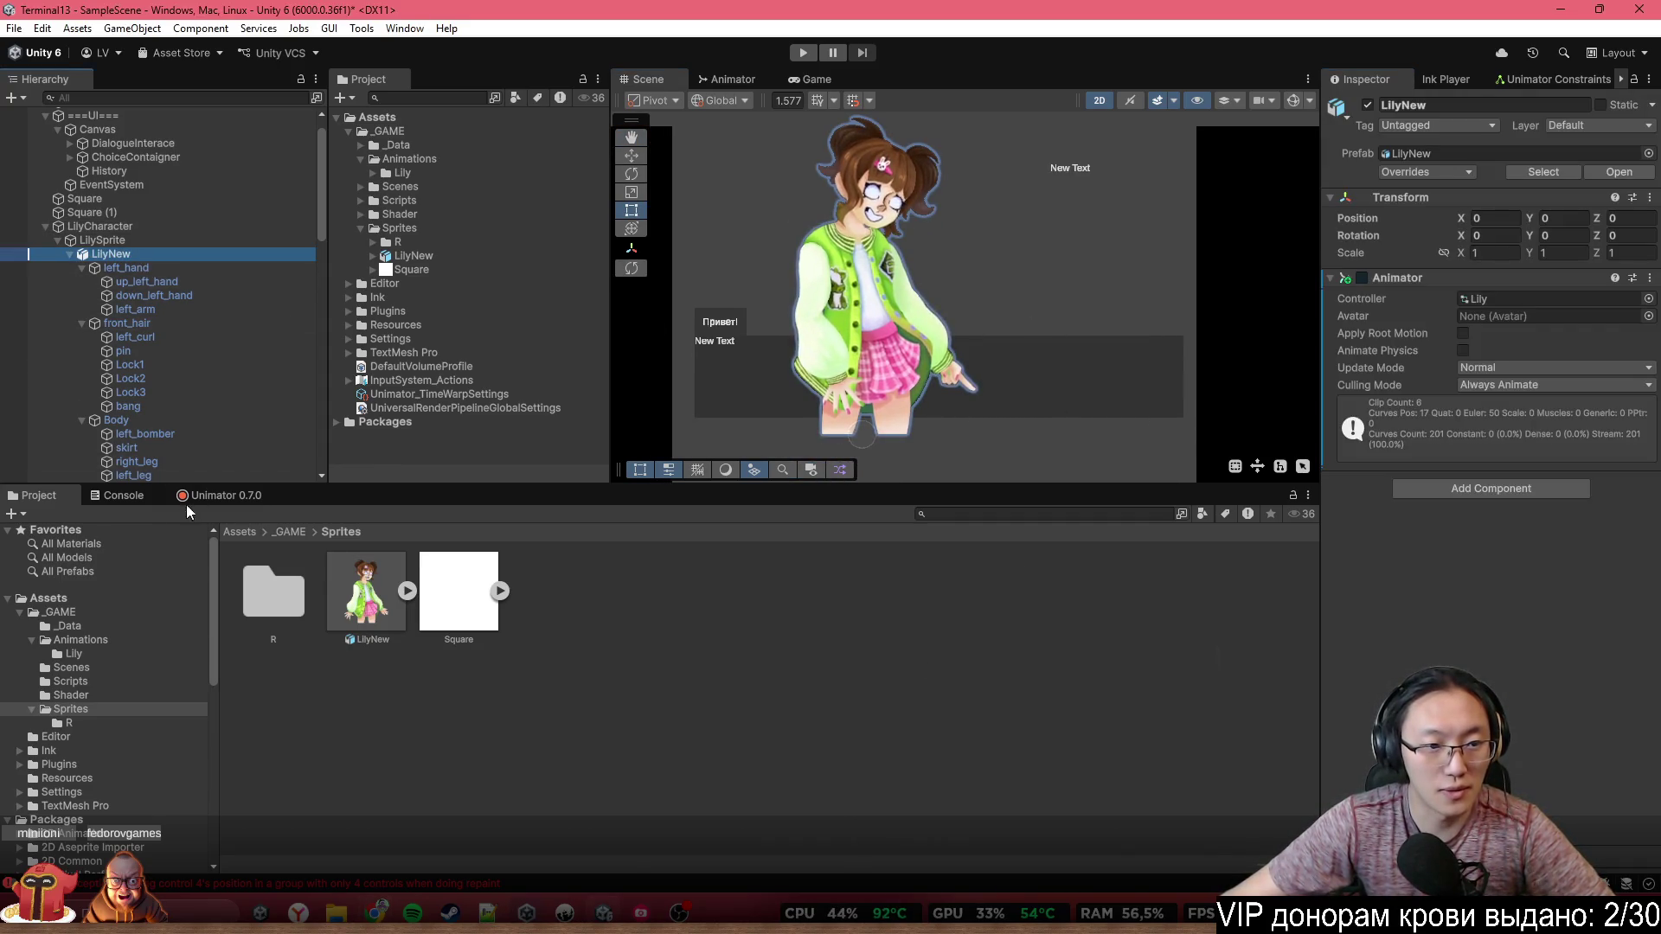
pyautogui.click(200, 496)
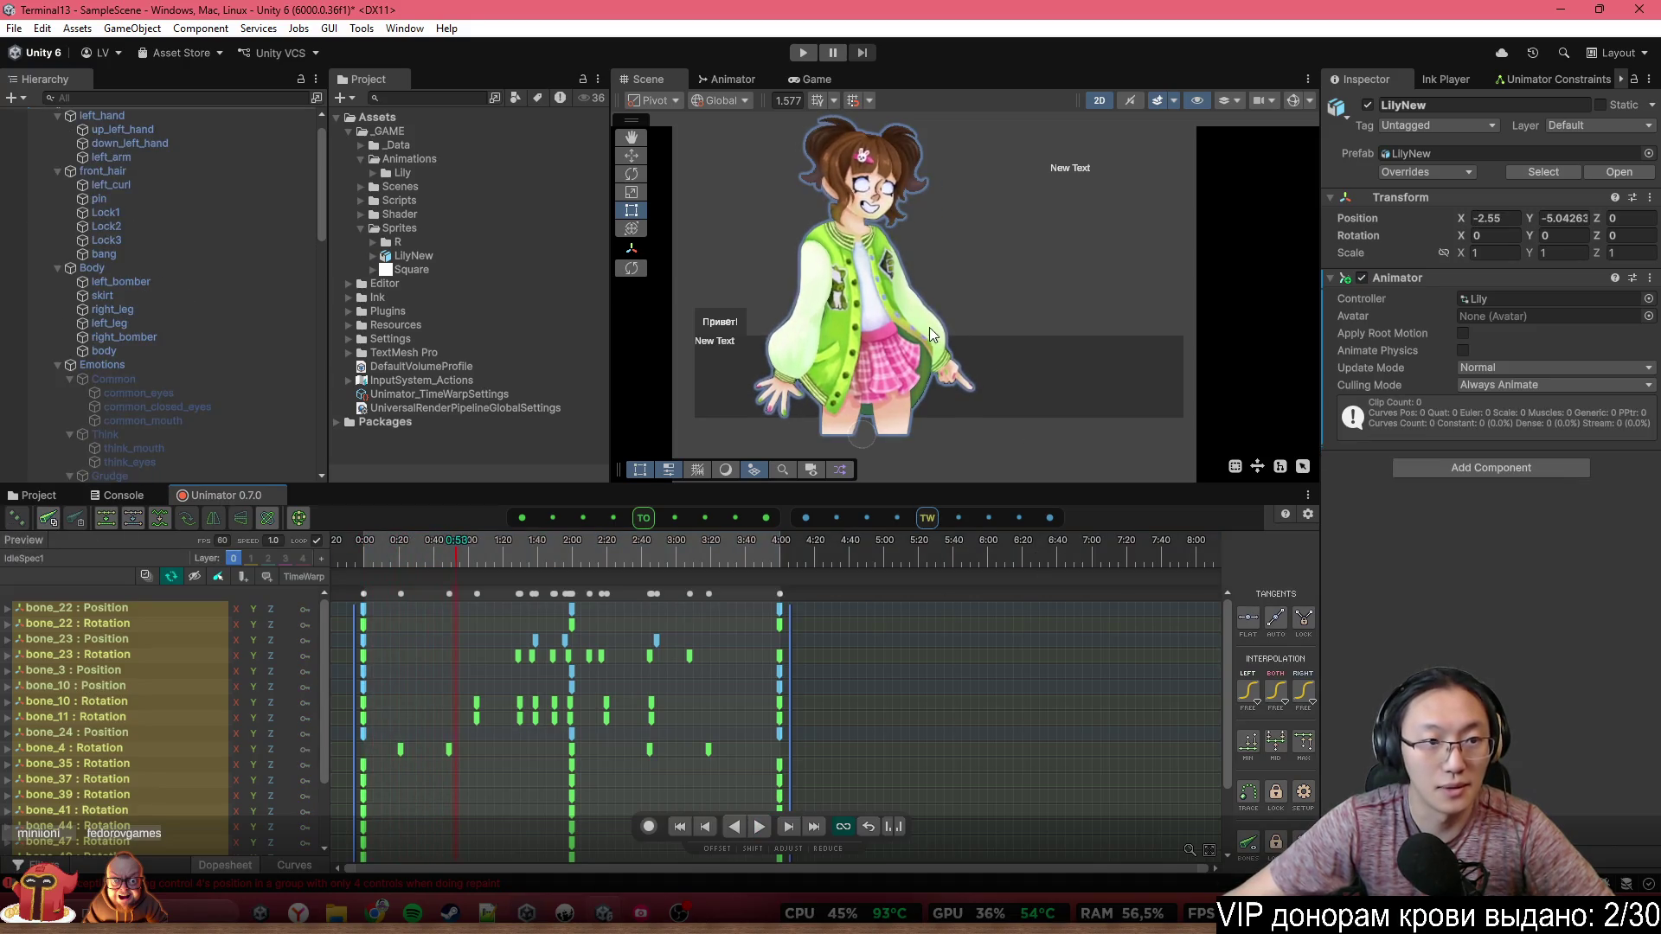
pyautogui.click(1012, 304)
pyautogui.scroll(3, 1009, 304)
pyautogui.scroll(1, 85, 261)
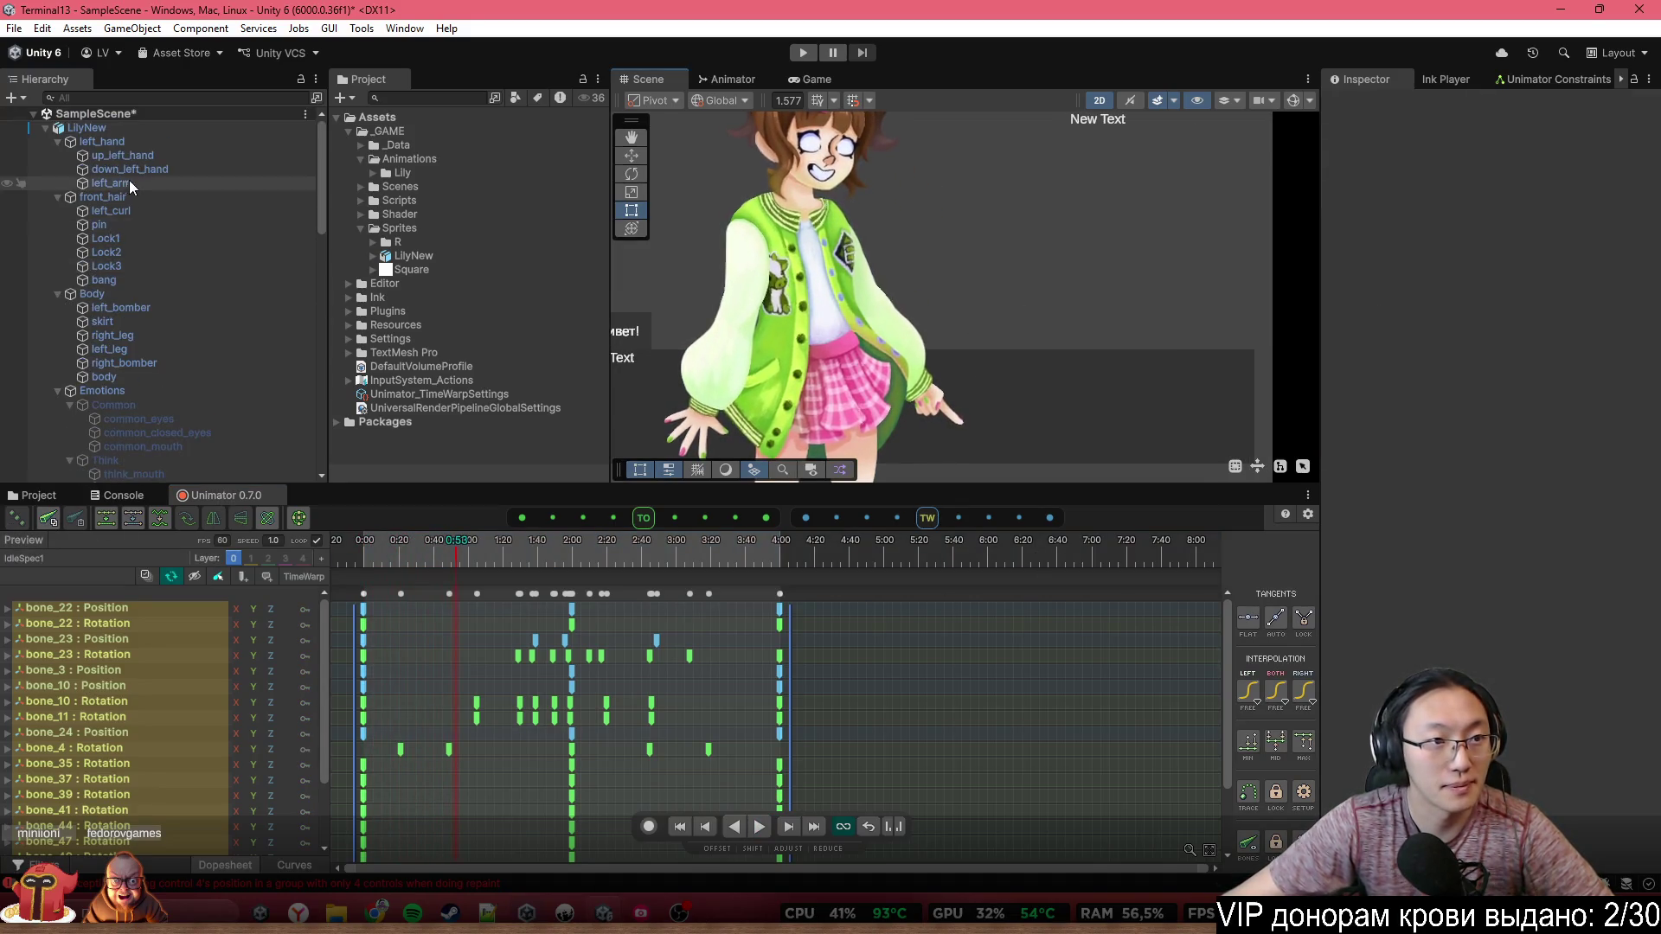
# Collapse LilyNew's children, frame it in the scene, and show the Animator state graph
pyautogui.click(119, 130)
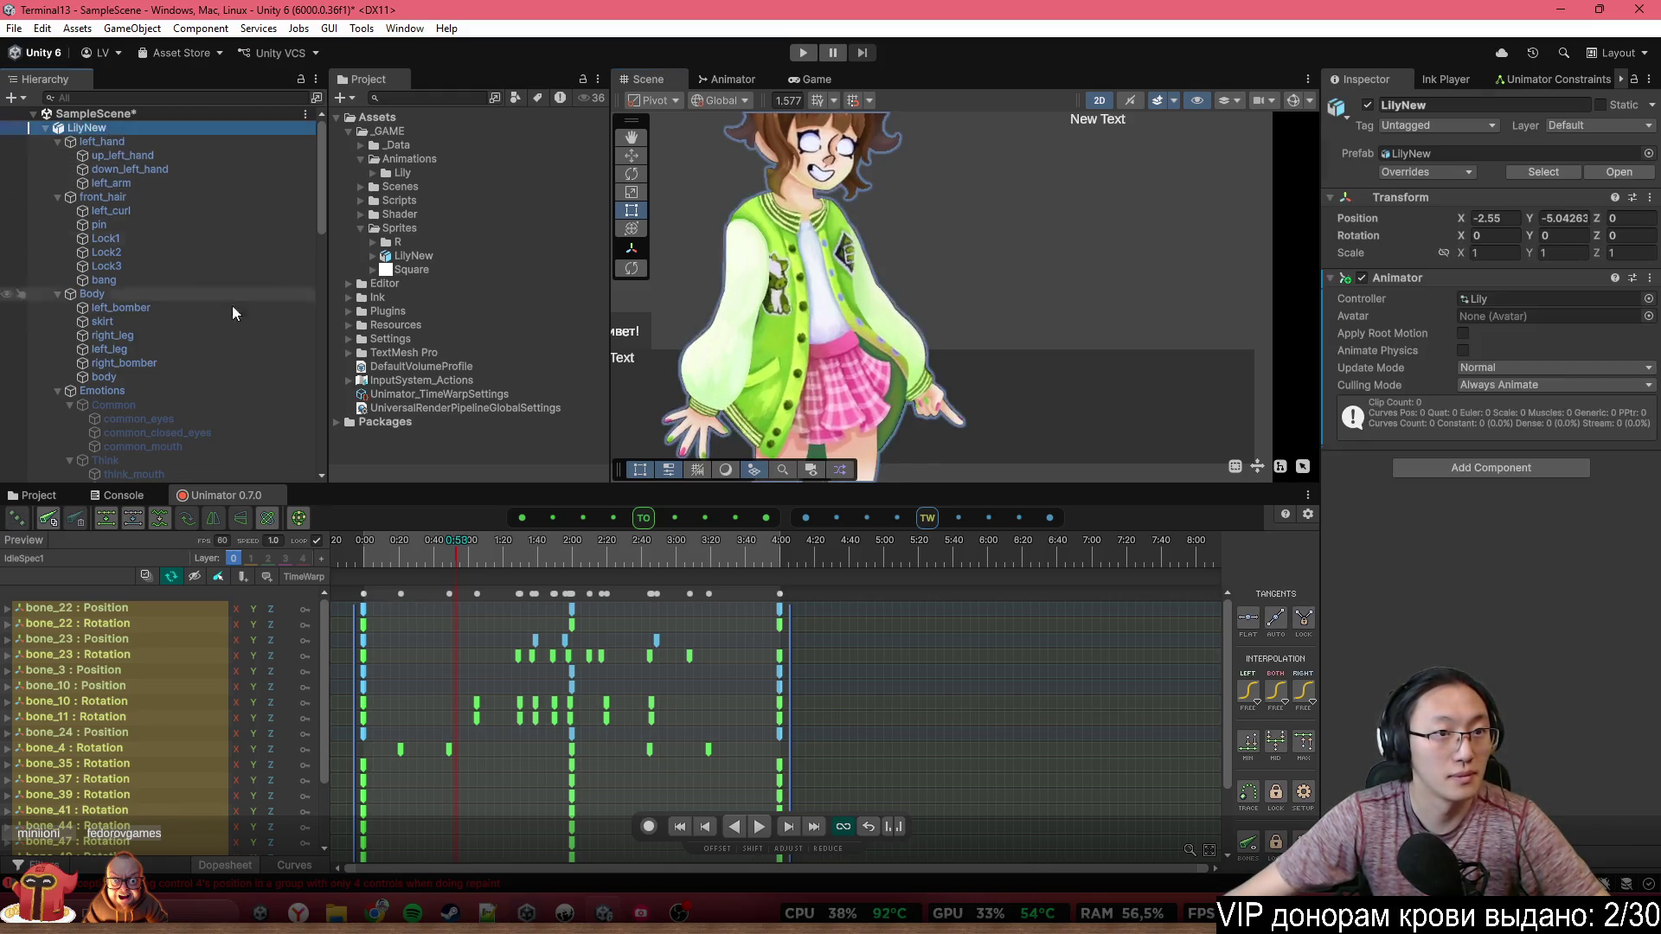
pyautogui.scroll(-2, 242, 338)
pyautogui.scroll(-2, 257, 366)
pyautogui.scroll(-2, 252, 382)
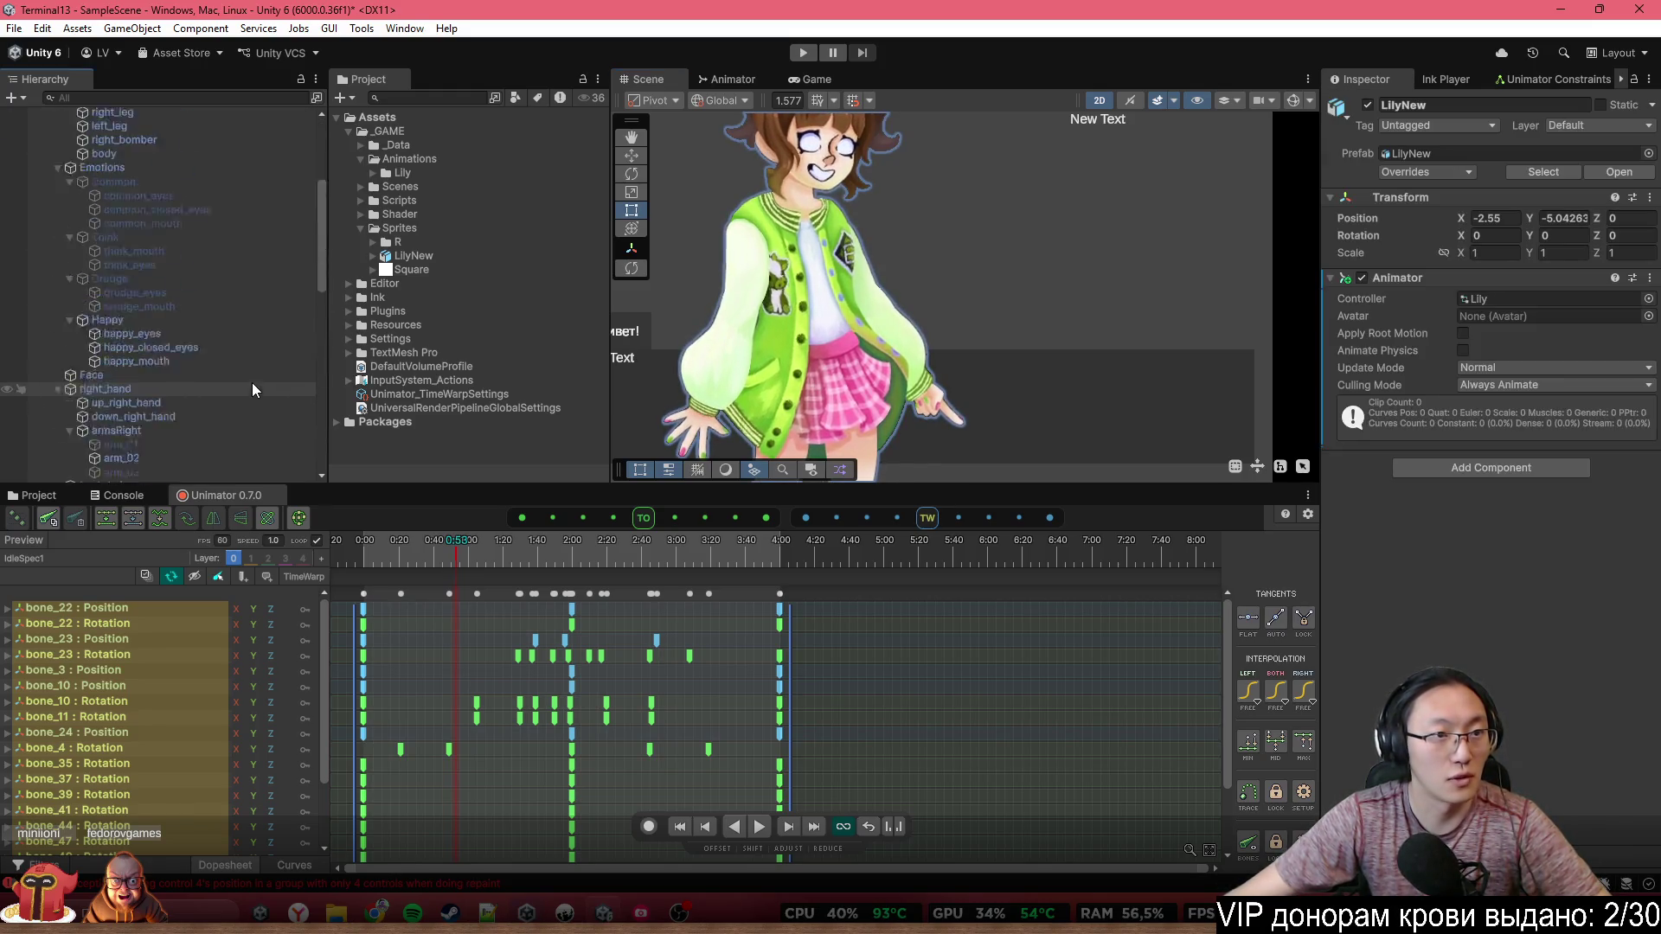
pyautogui.scroll(5, 251, 383)
pyautogui.click(44, 128)
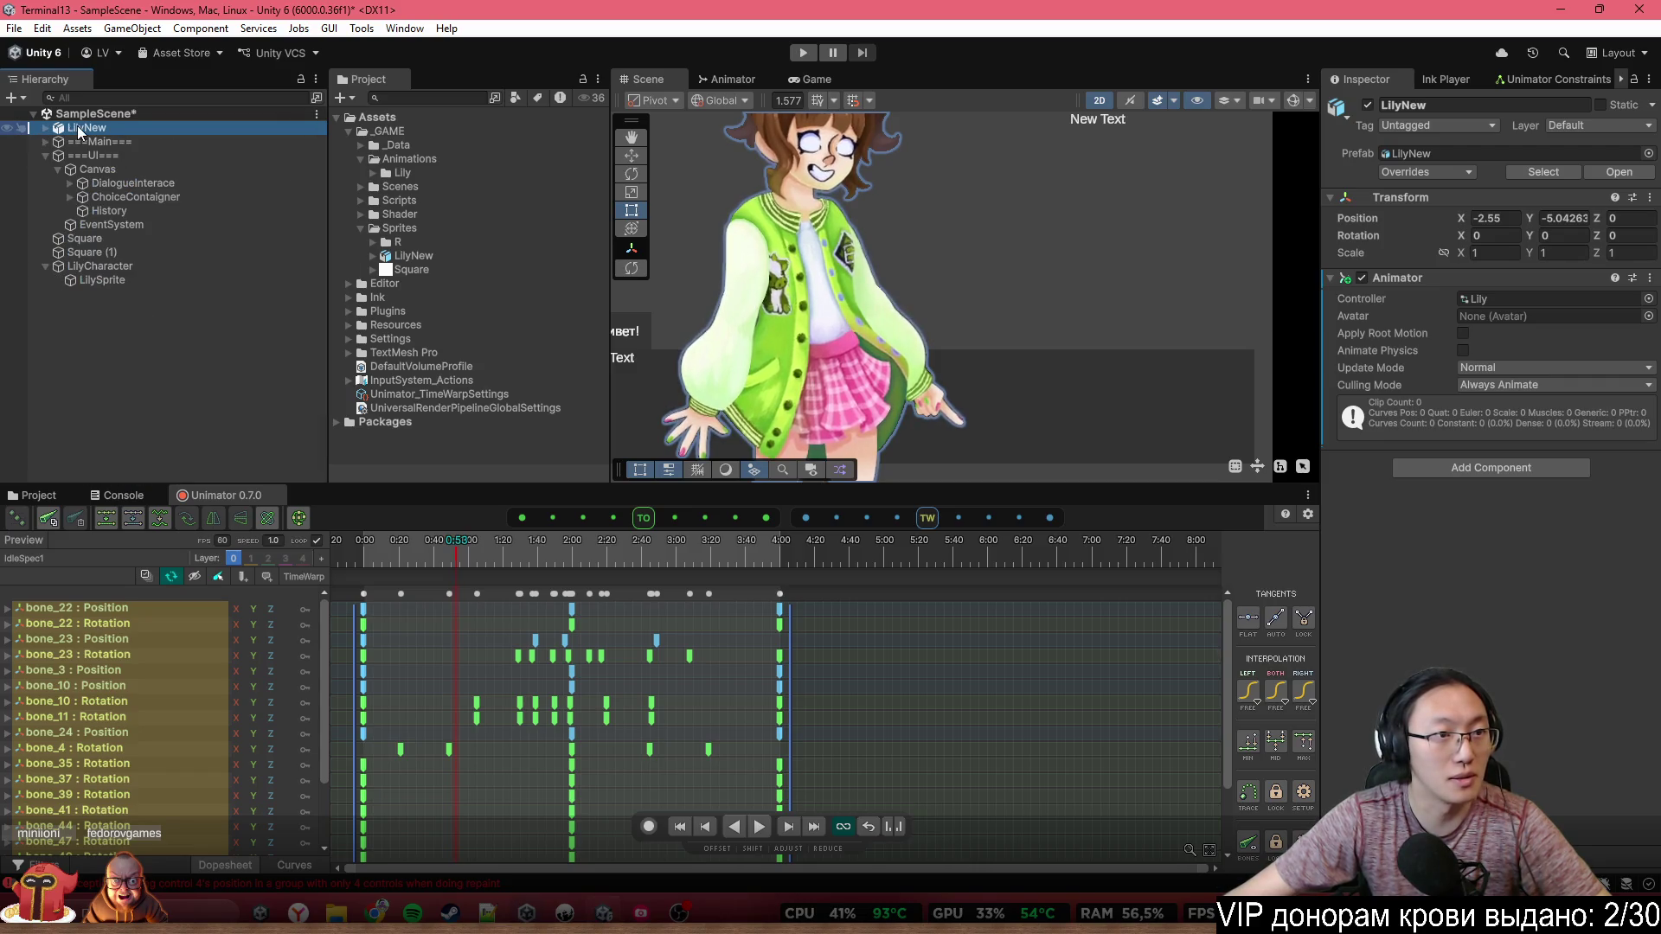
pyautogui.doubleClick(80, 130)
pyautogui.click(794, 82)
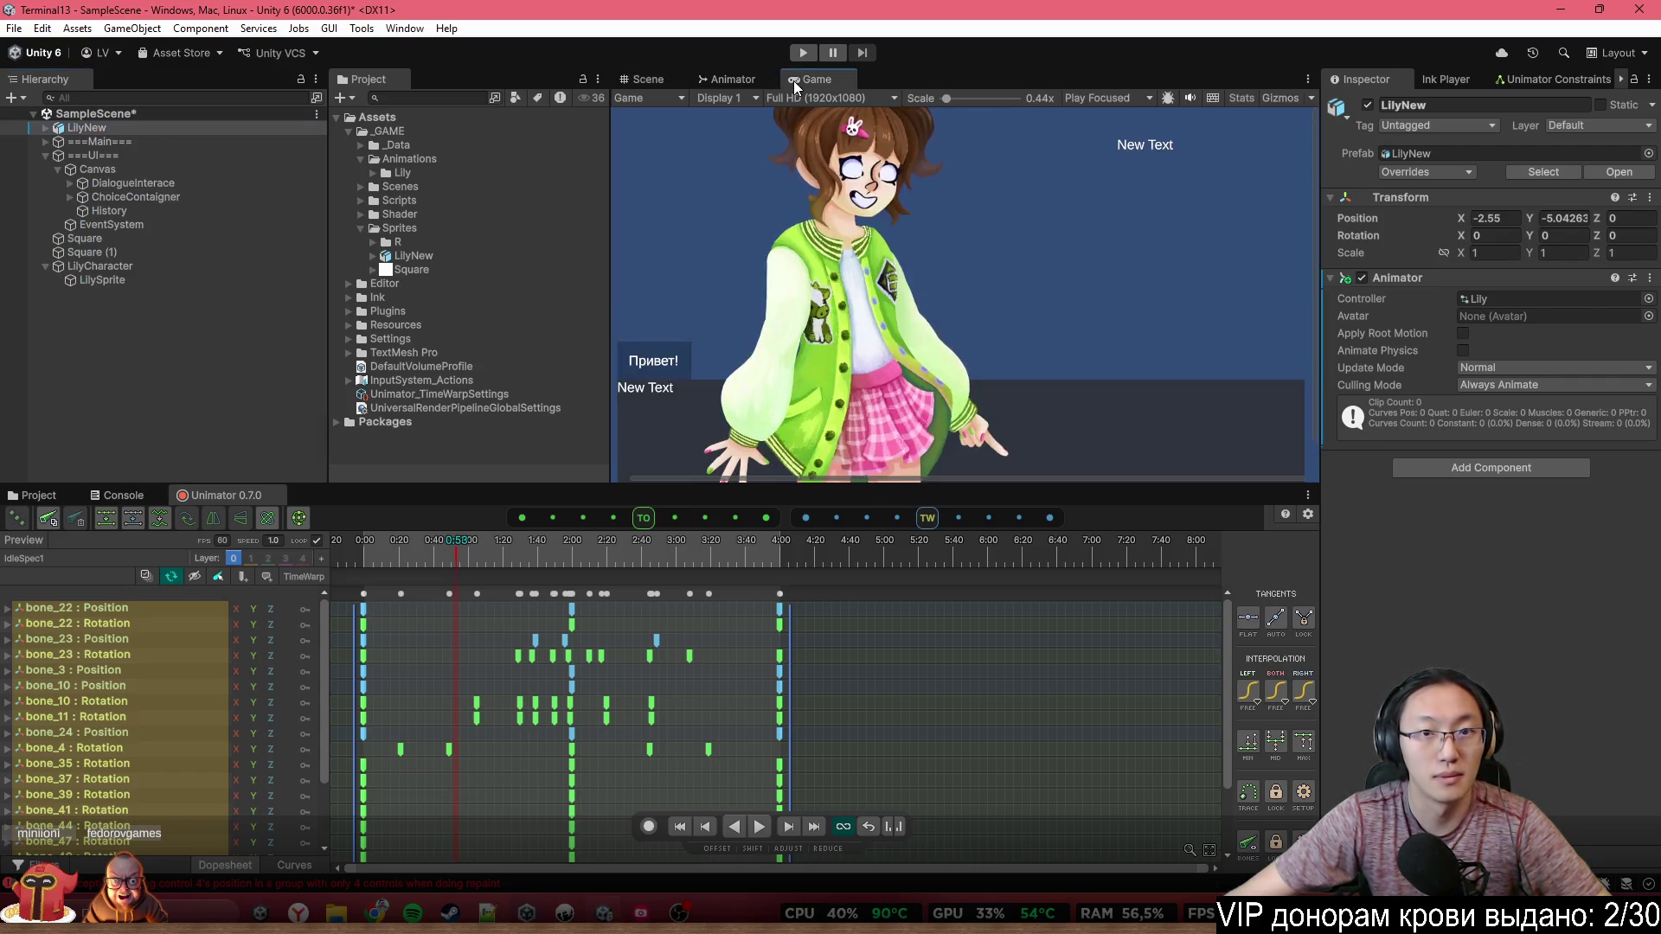
pyautogui.click(746, 79)
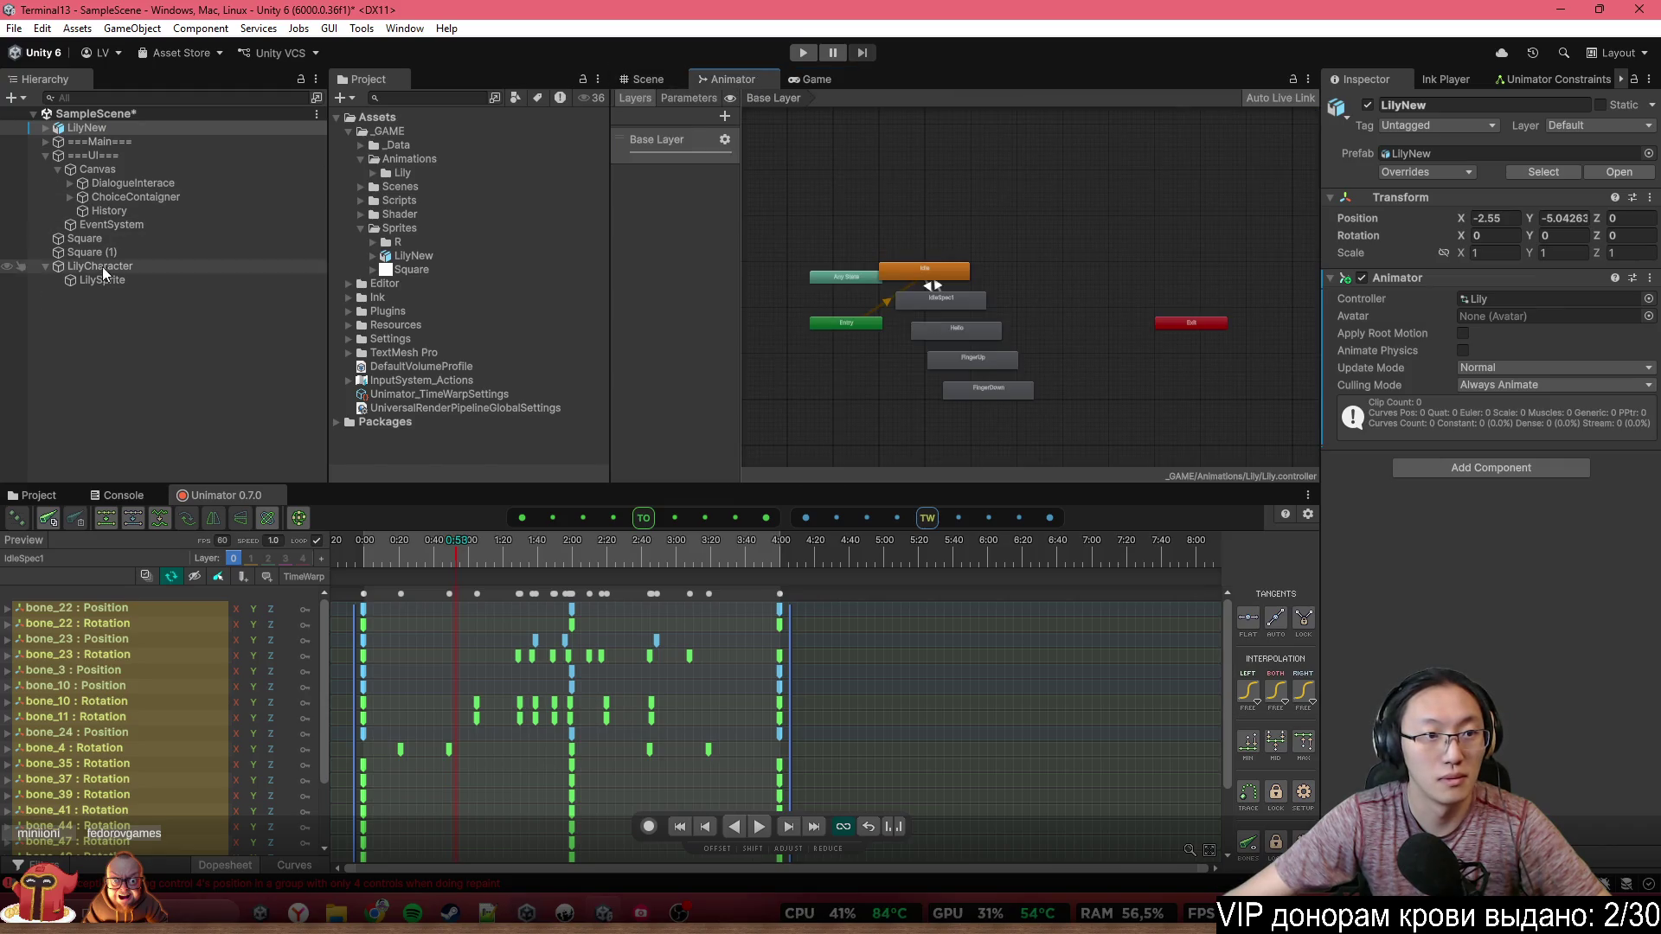
# Parent LilyNew under LilySprite inside LilyCharacter, then select LilySprite
pyautogui.click(103, 268)
pyautogui.click(69, 129)
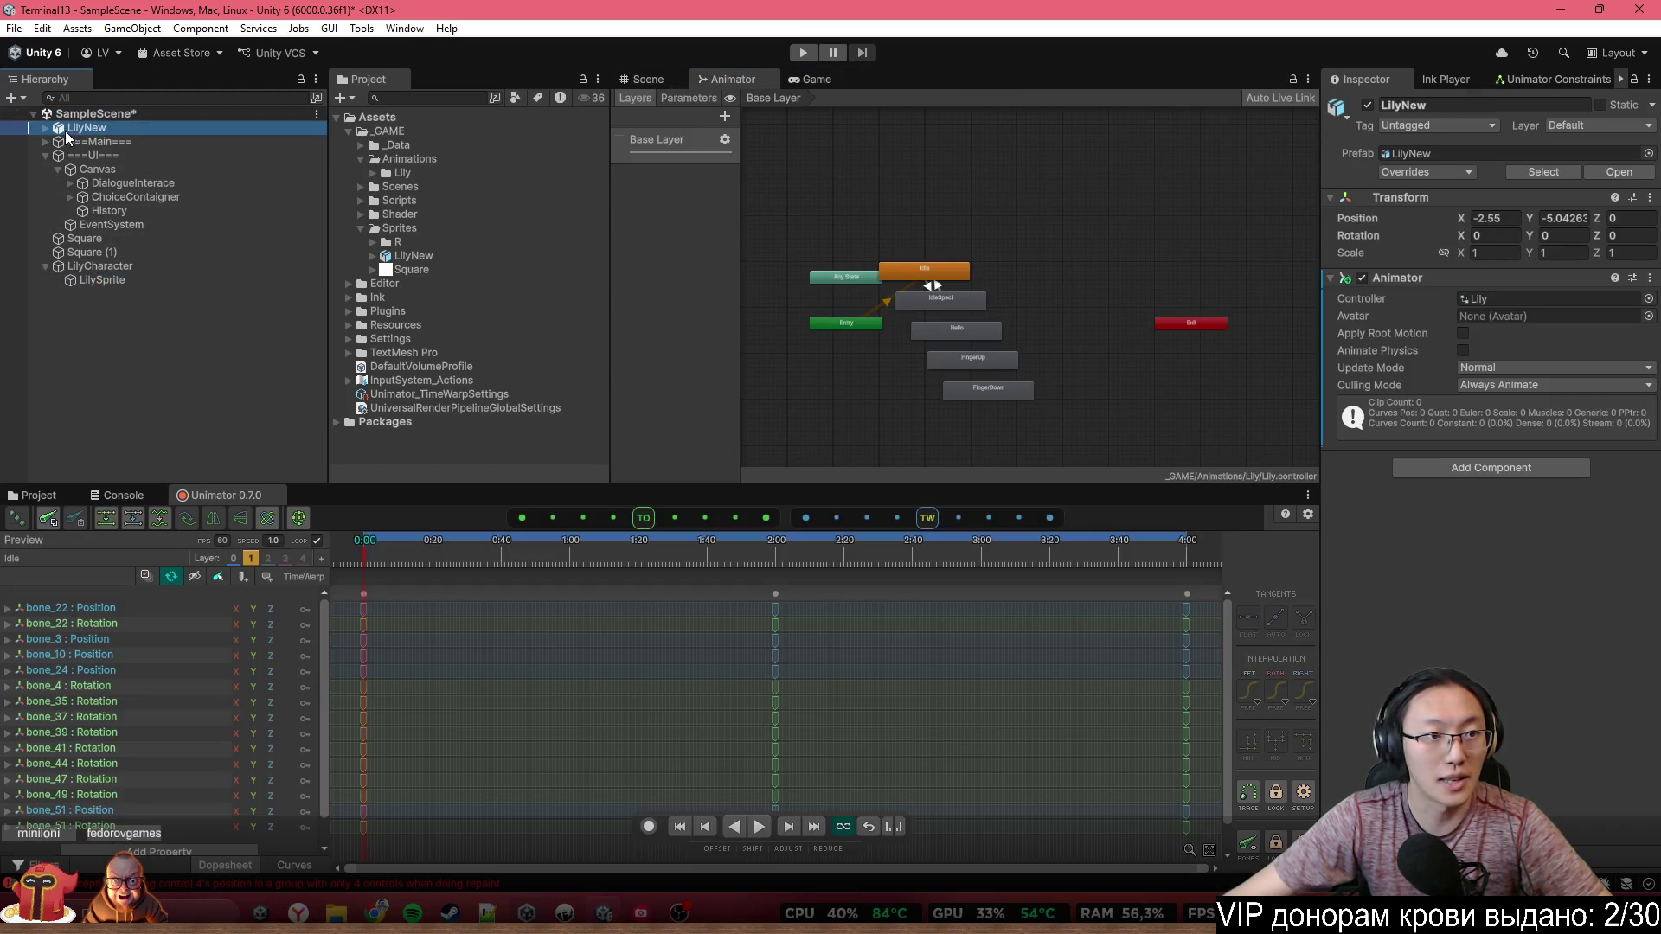
pyautogui.moveTo(67, 134); pyautogui.dragTo(107, 282)
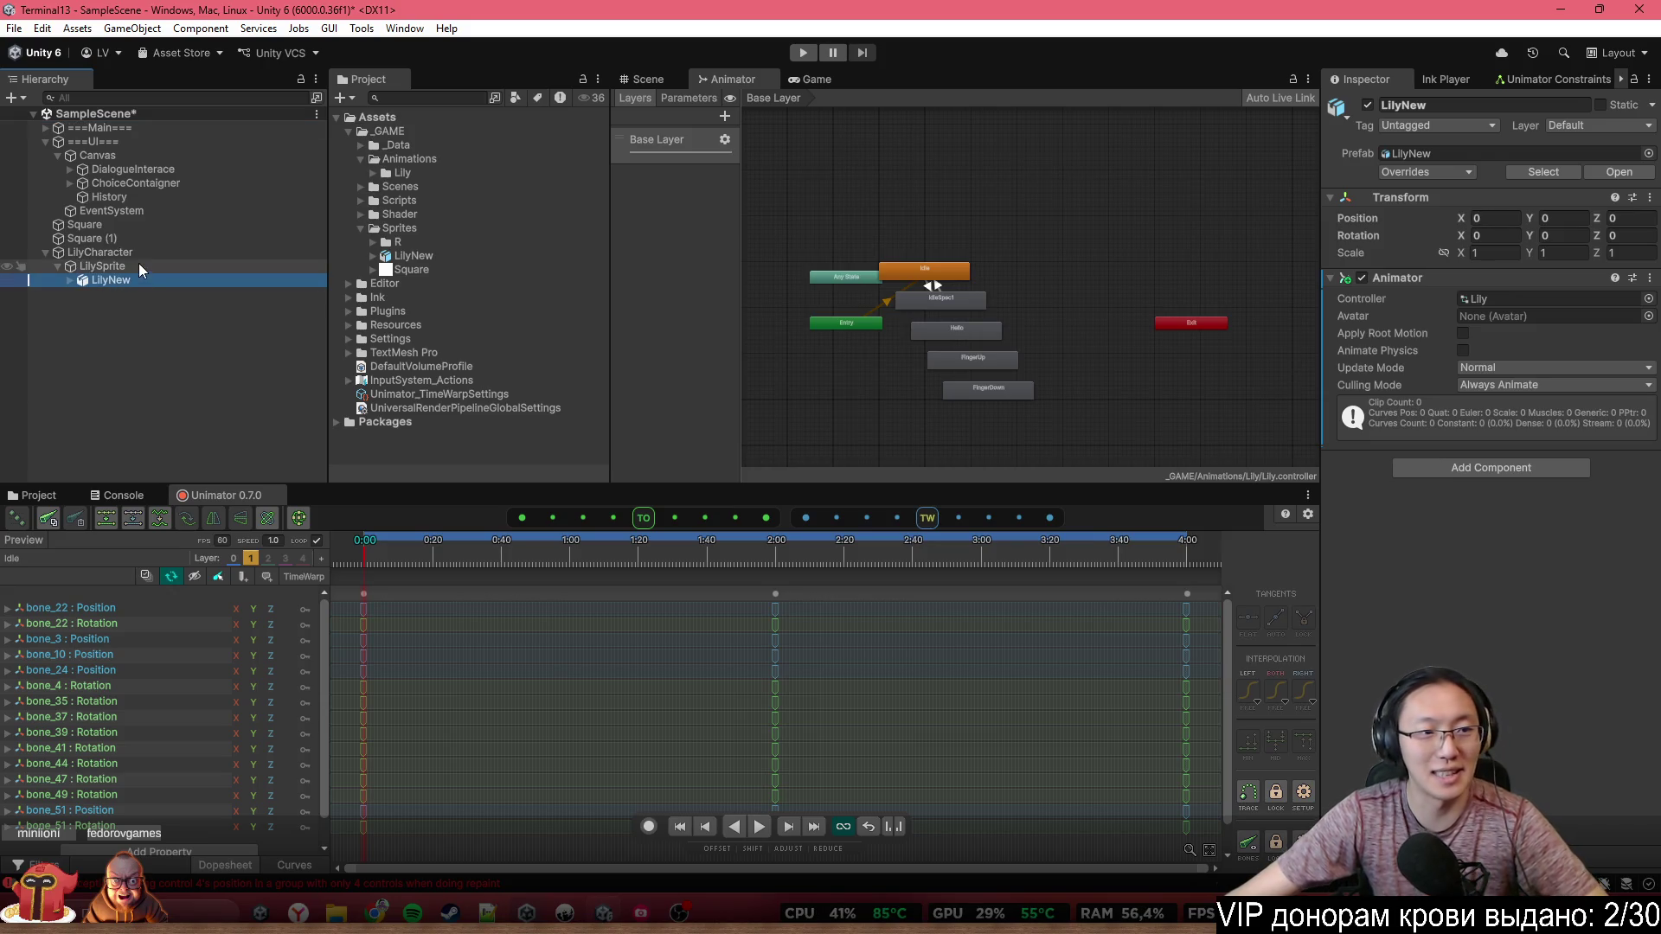
pyautogui.click(144, 253)
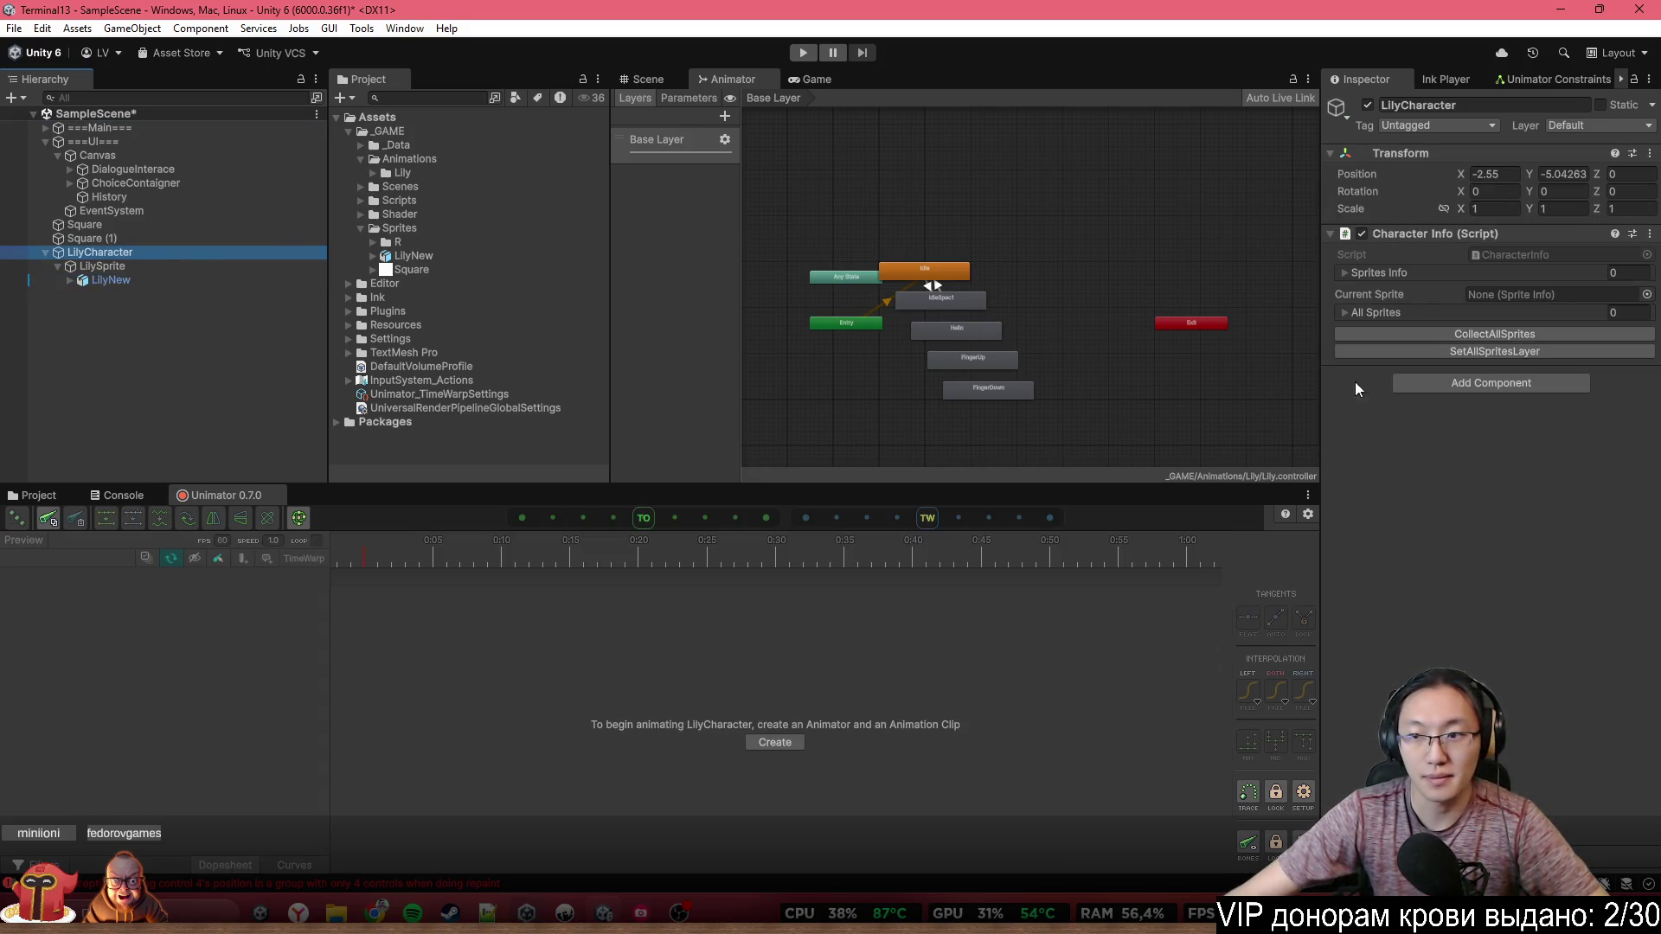
pyautogui.press('Down')
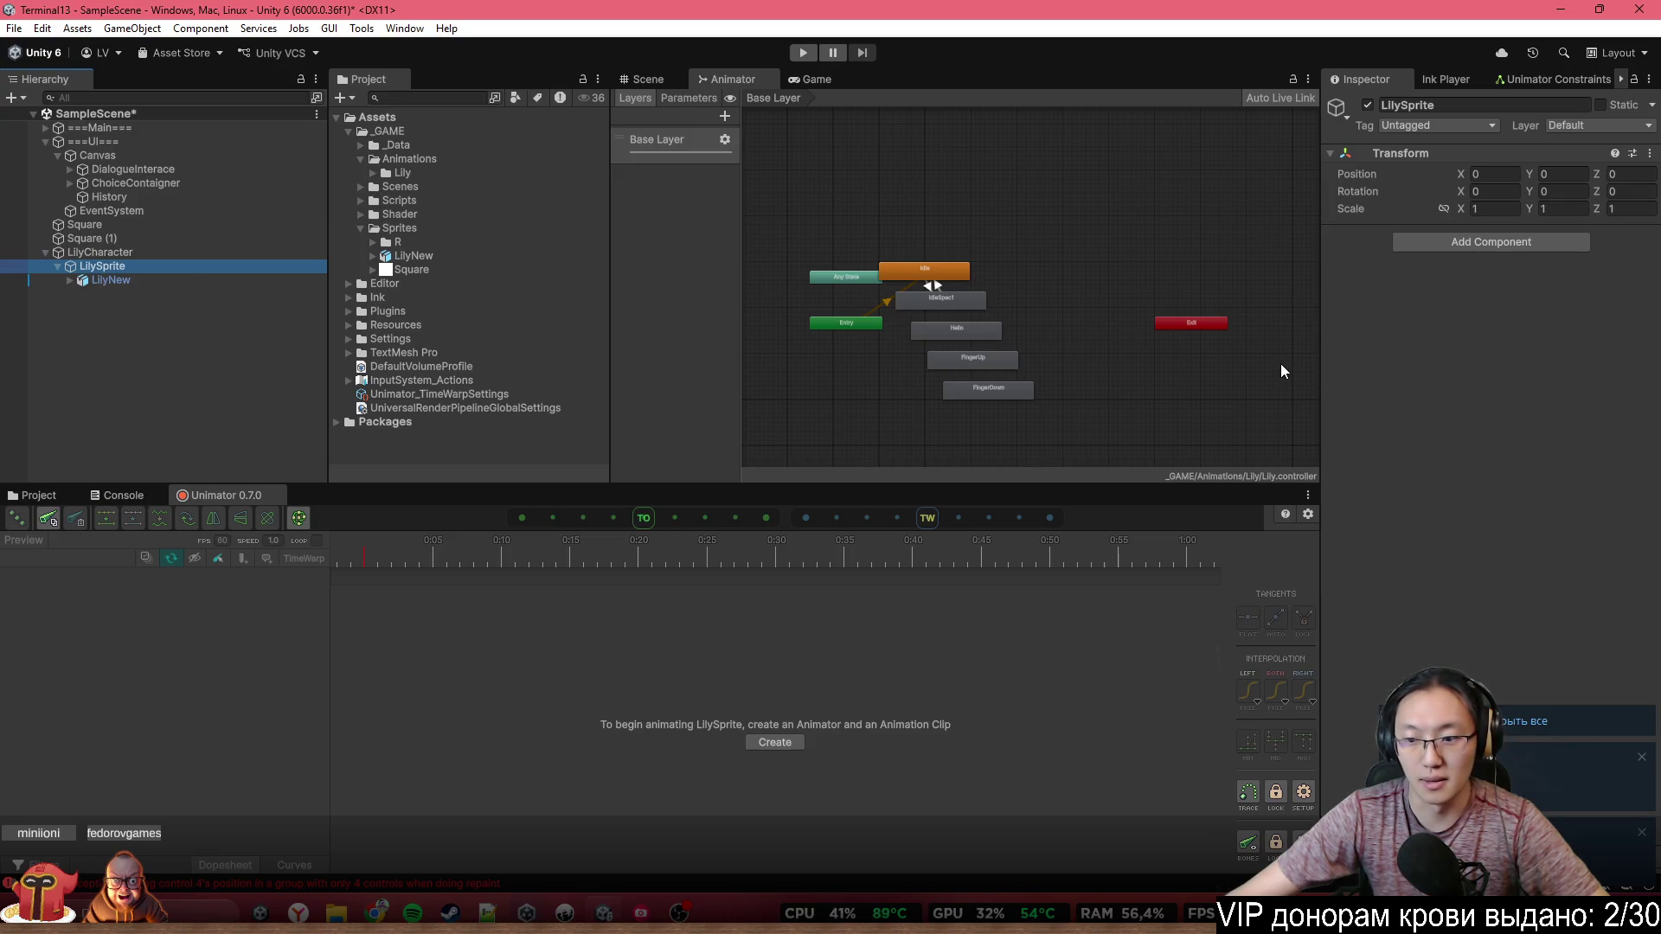
pyautogui.moveTo(1506, 767)
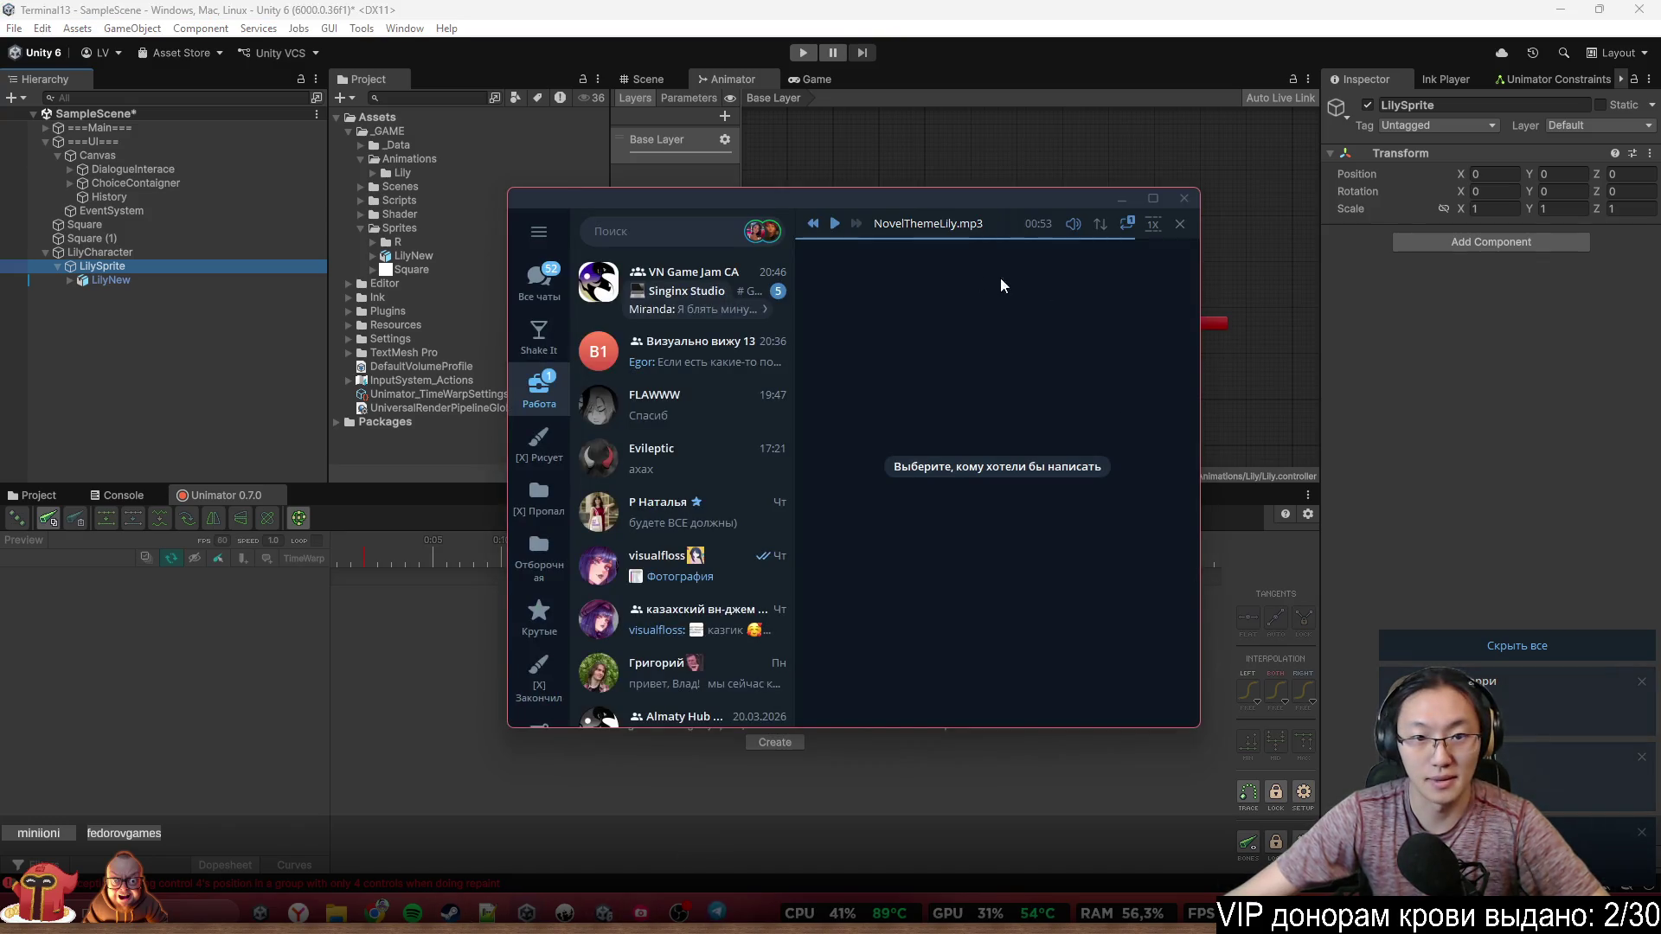
# Dismiss the Telegram window with Escape to get back to Unity's Animator graph
pyautogui.press('Escape')
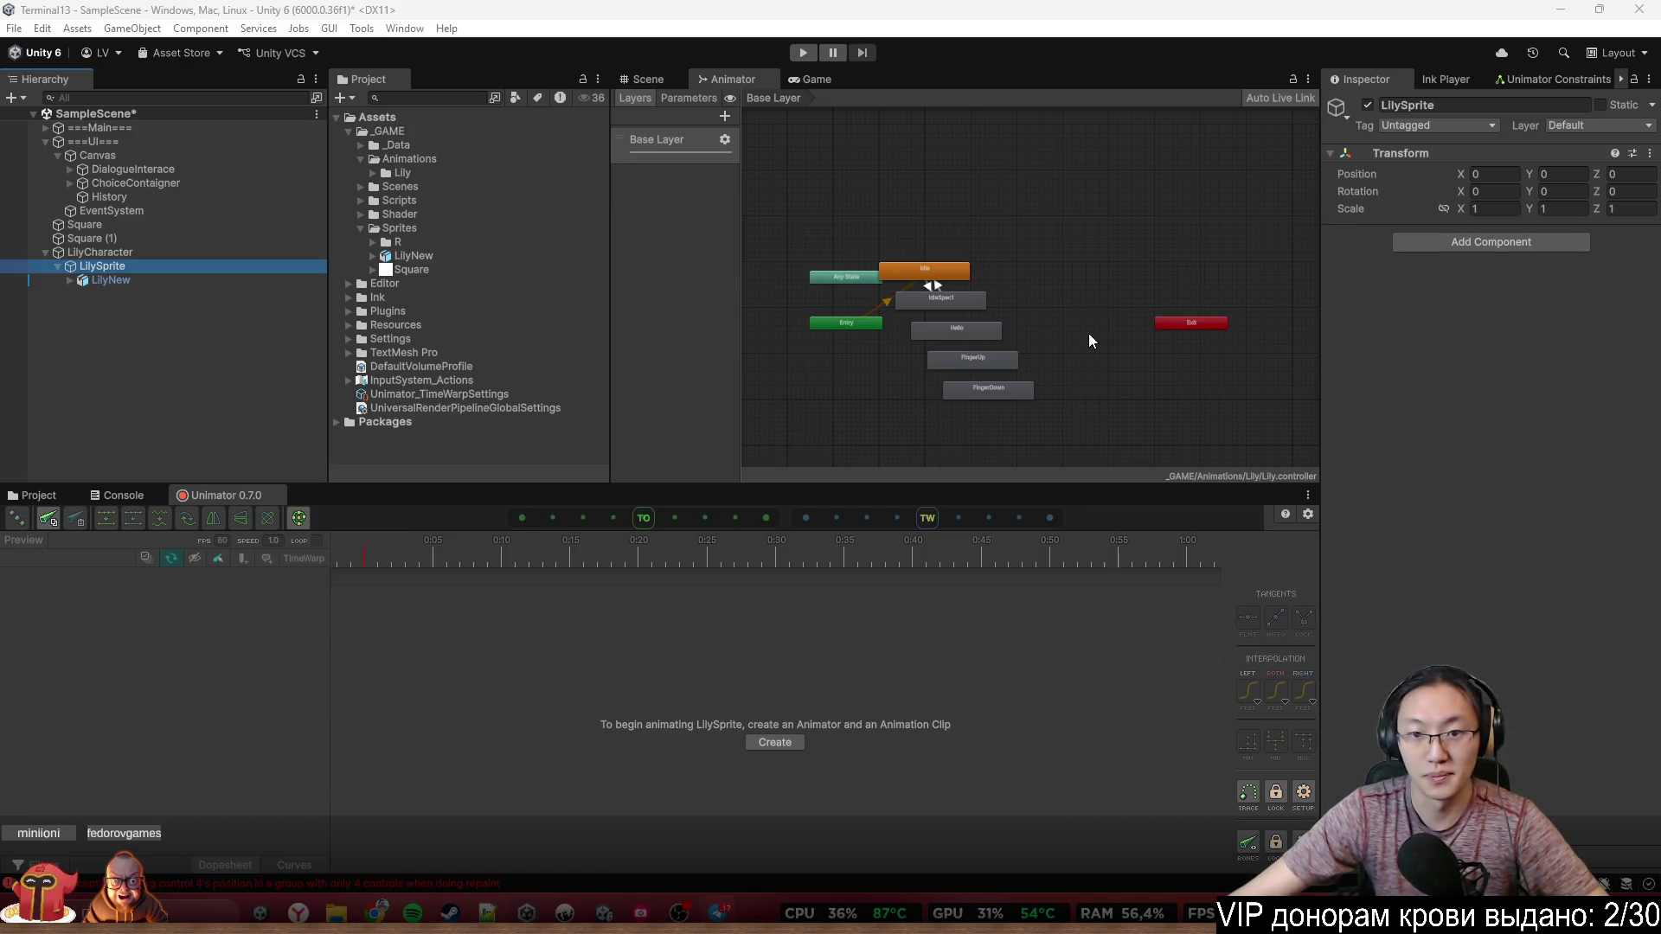
# Zoom the Animator graph and place IdleSpec1 at the top, with Idle below-left of it
pyautogui.scroll(4, 1088, 340)
pyautogui.click(1159, 231)
pyautogui.scroll(-4, 1130, 246)
pyautogui.scroll(3, 1144, 236)
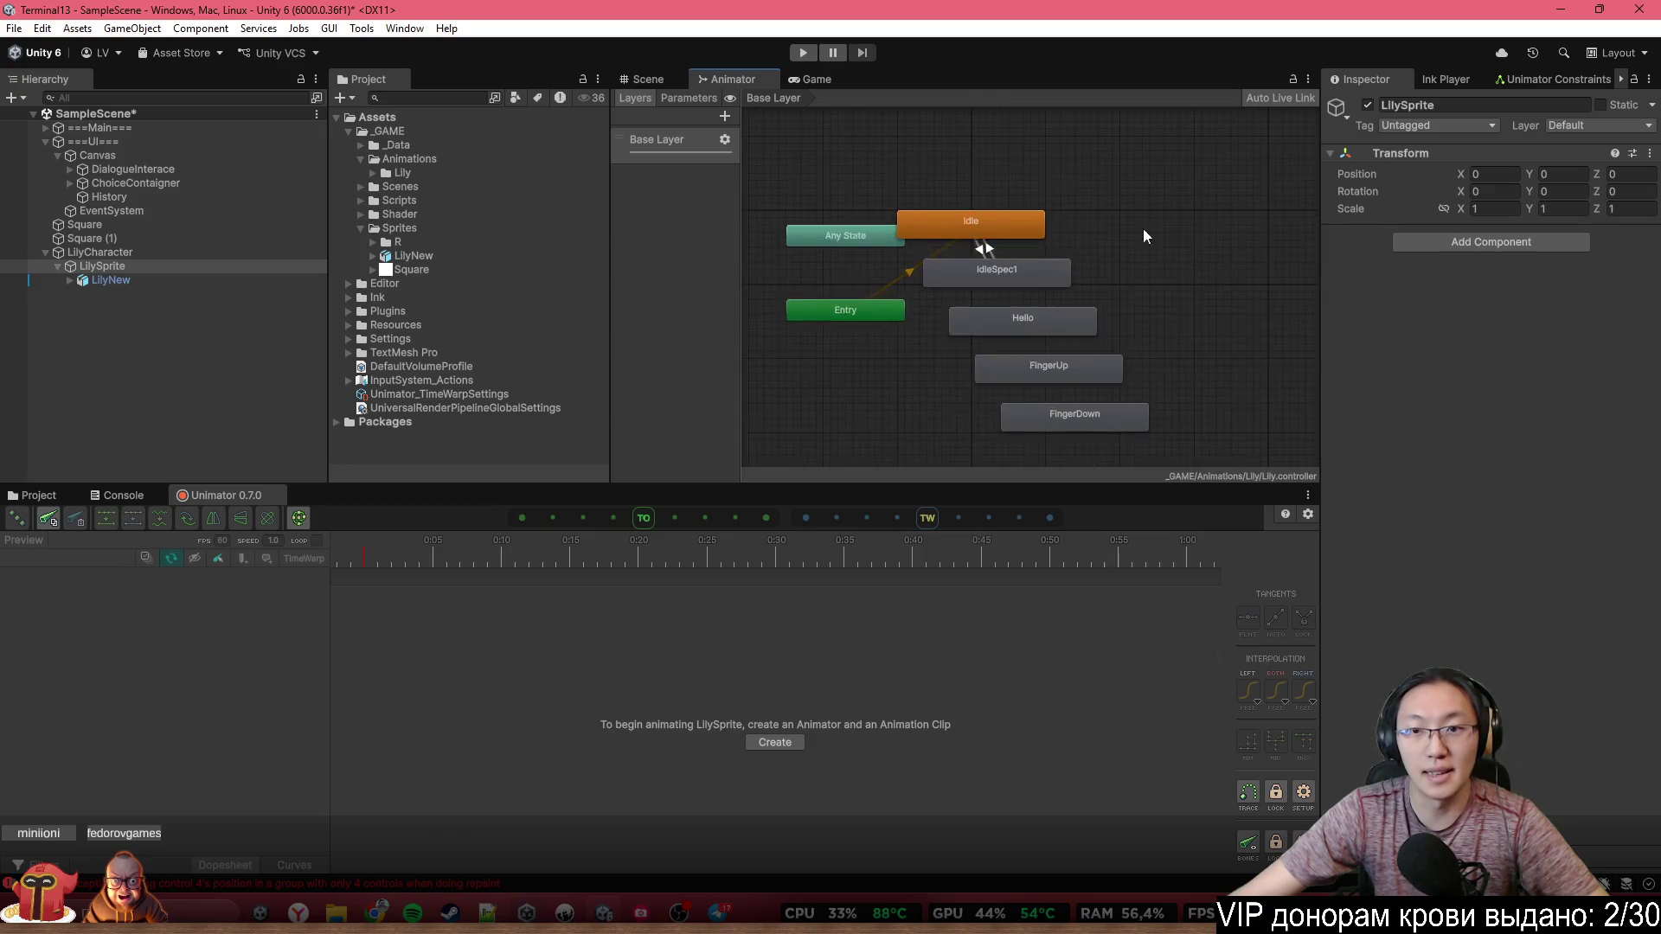
pyautogui.scroll(3, 1002, 251)
pyautogui.click(999, 260)
pyautogui.moveTo(1007, 221); pyautogui.dragTo(1135, 205)
pyautogui.click(1271, 245)
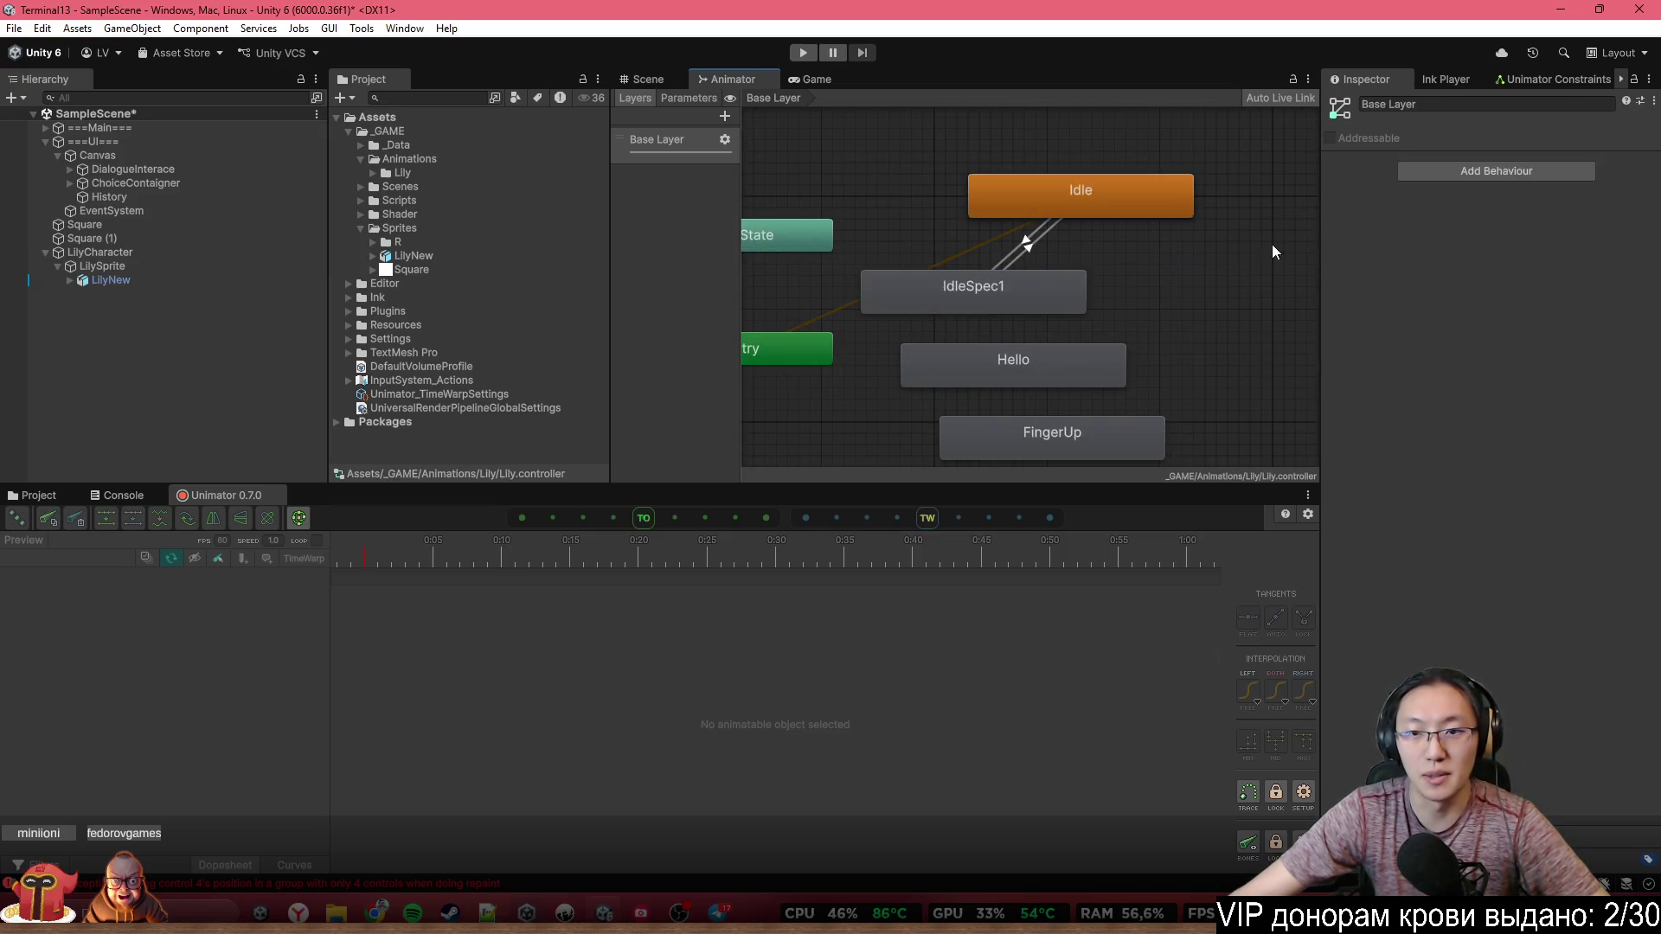
pyautogui.click(1047, 289)
pyautogui.moveTo(1047, 289); pyautogui.dragTo(1151, 278)
pyautogui.moveTo(1073, 199); pyautogui.dragTo(938, 263)
pyautogui.moveTo(1246, 281); pyautogui.dragTo(1211, 183)
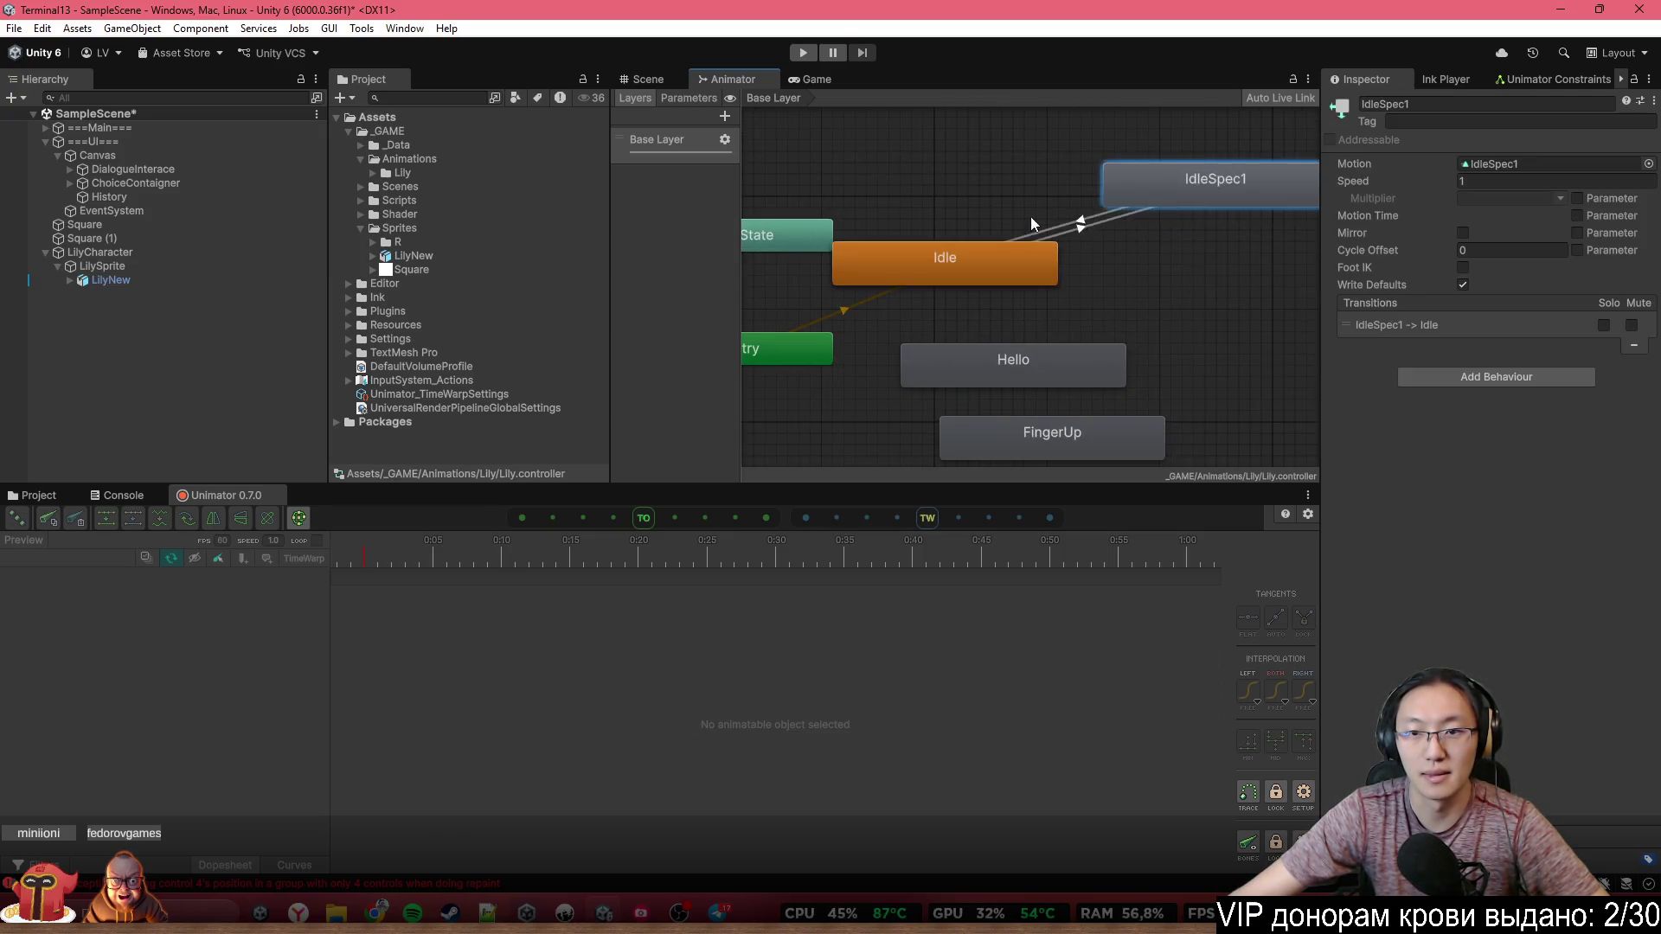
pyautogui.moveTo(1038, 264); pyautogui.dragTo(1174, 275)
# Move Hello, FingerUp and FingerDown to the right, stacked beneath Idle
pyautogui.scroll(-3, 1138, 281)
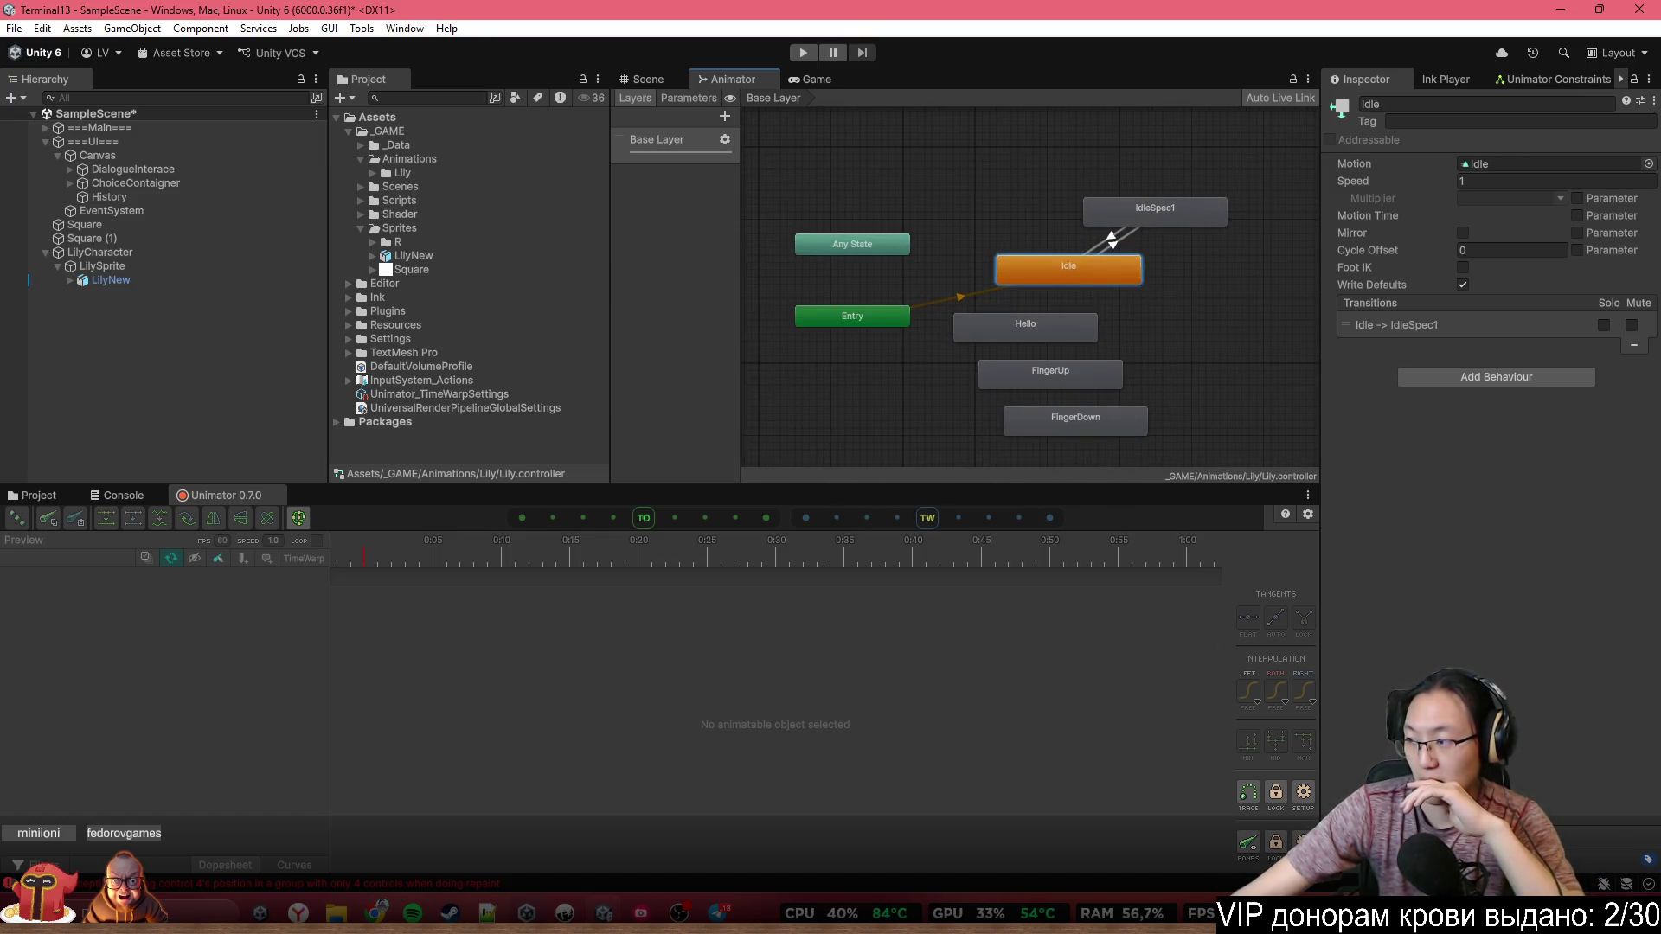
pyautogui.press('super+n')
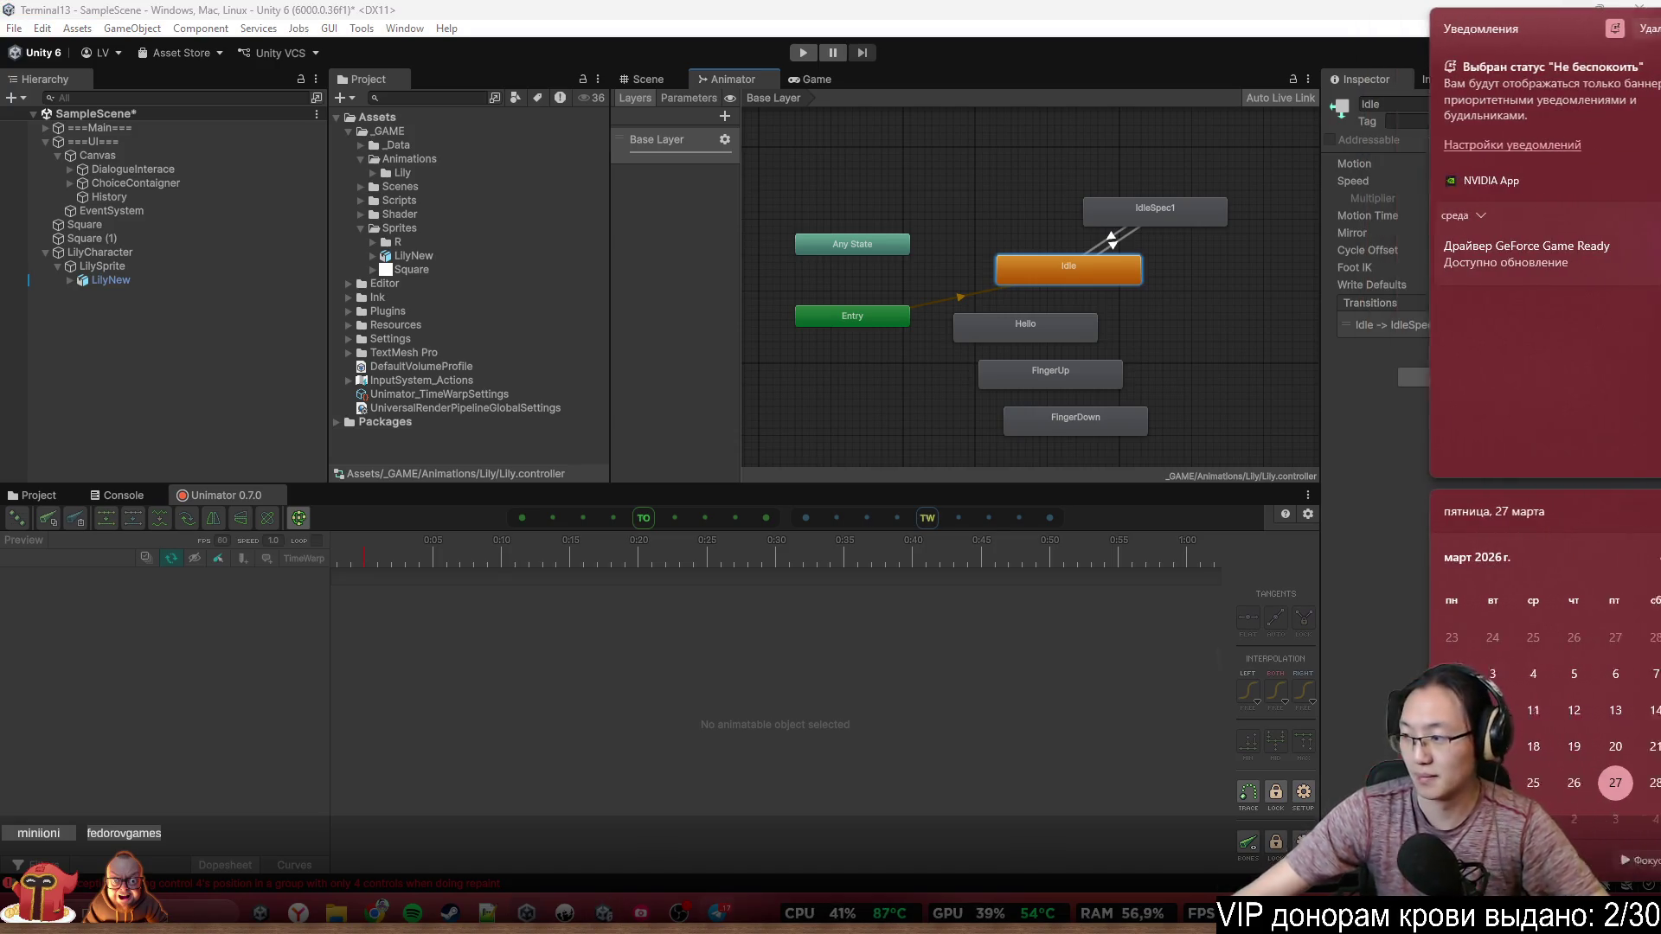
pyautogui.press('Escape')
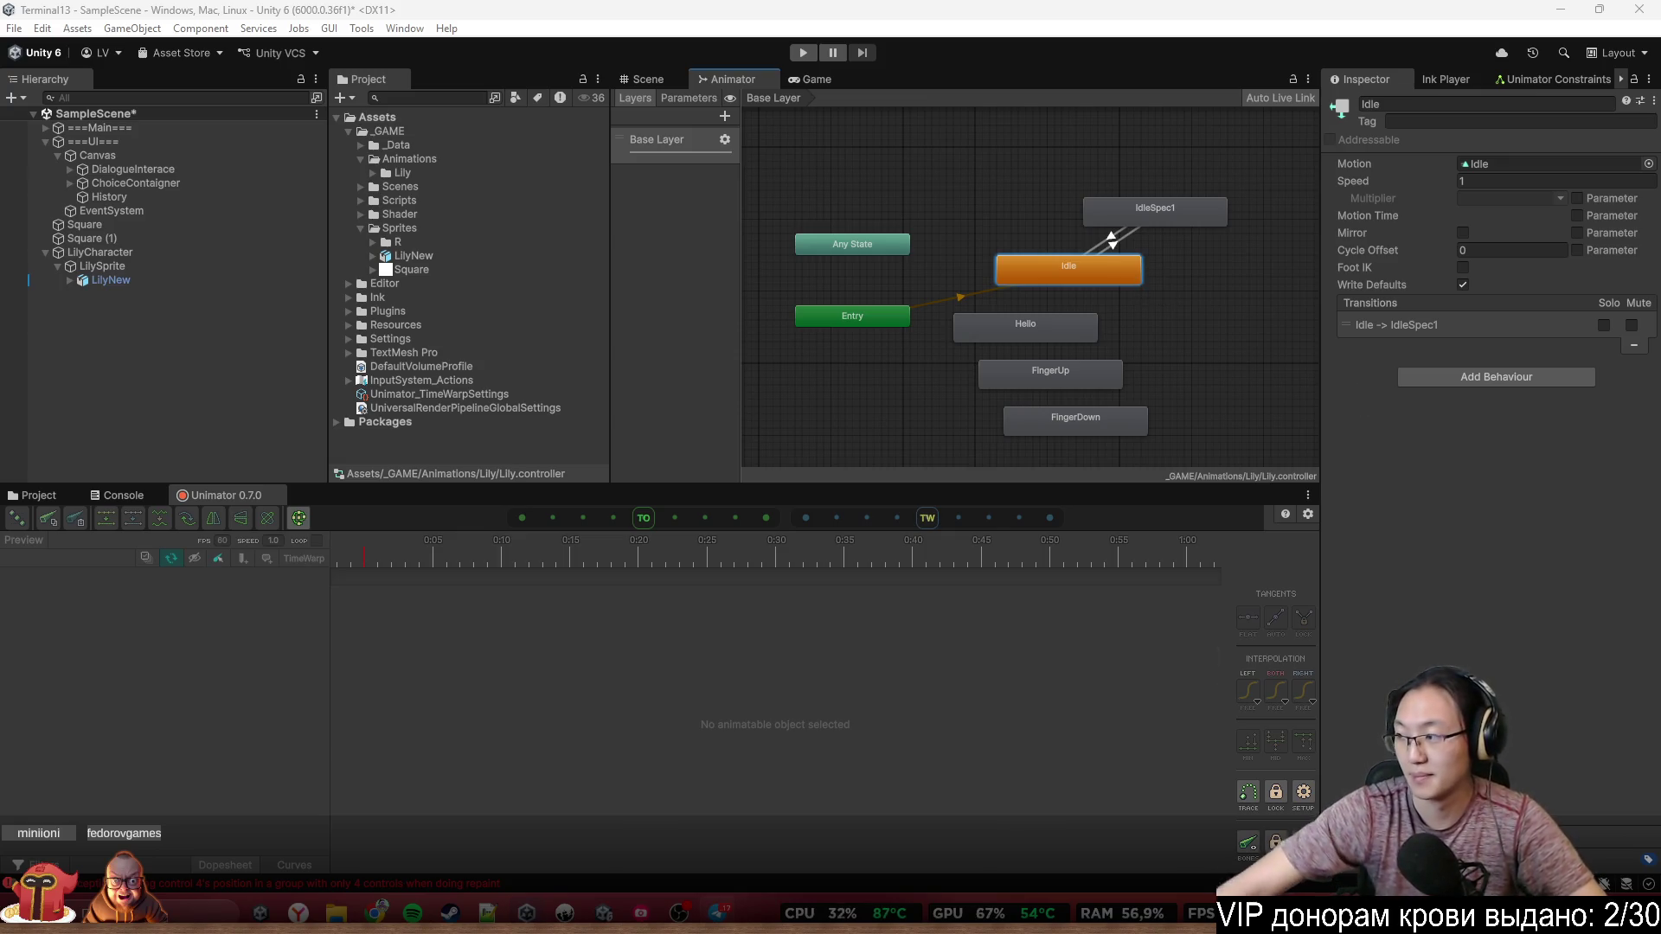
pyautogui.scroll(3, 1125, 341)
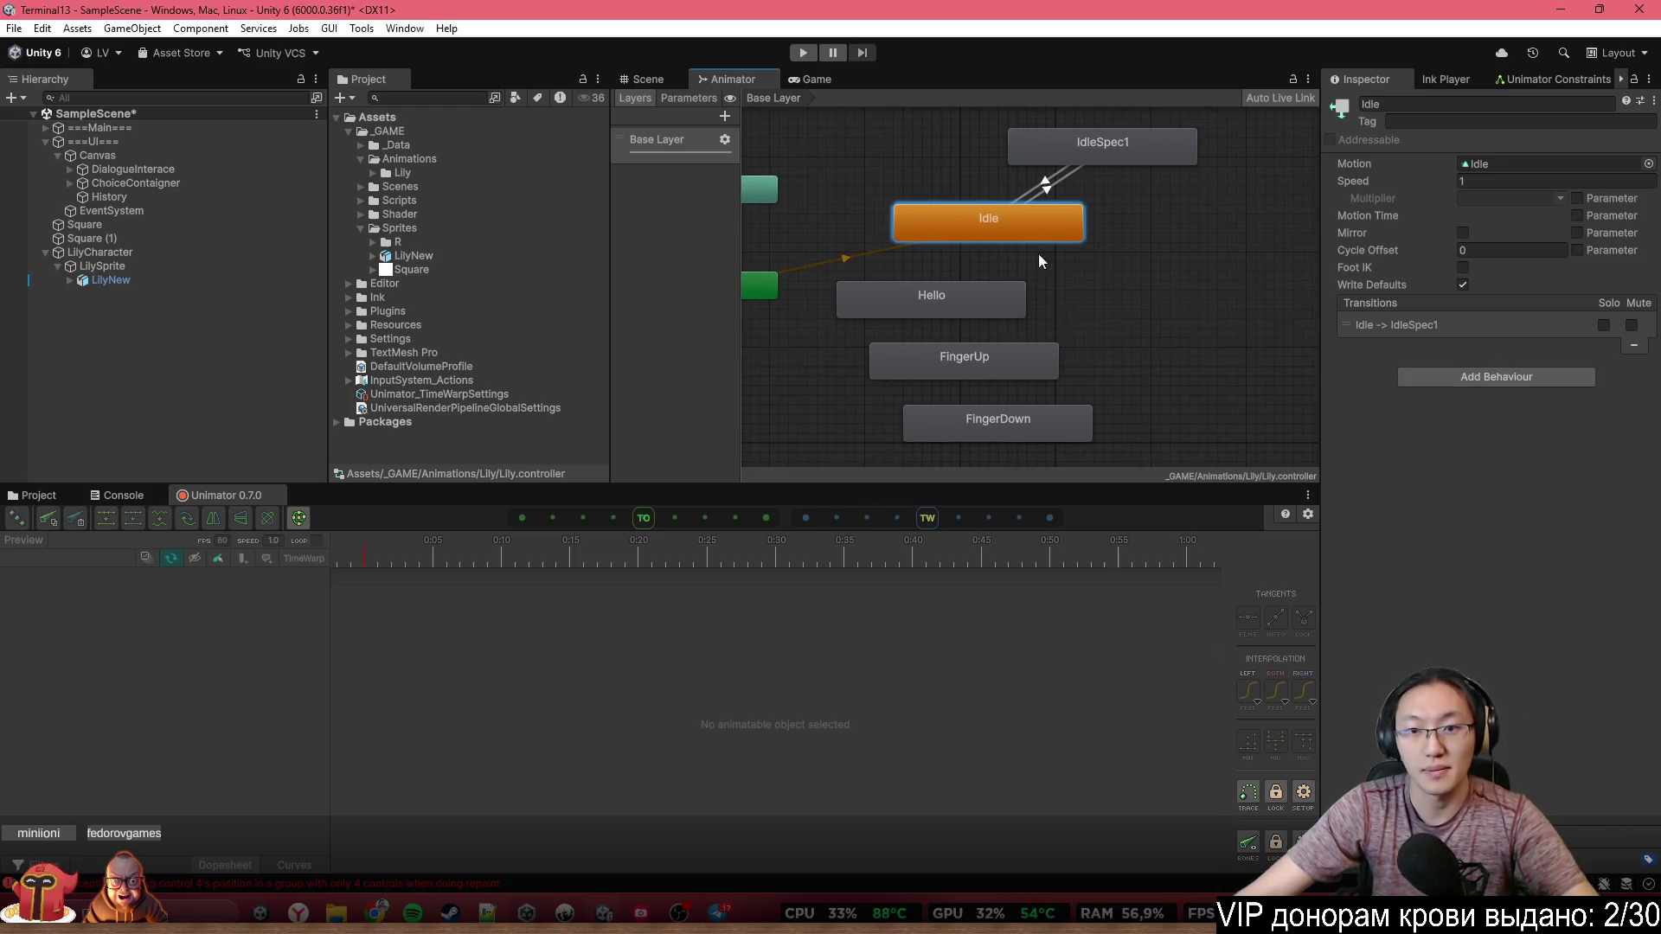
pyautogui.moveTo(911, 320); pyautogui.dragTo(1110, 322)
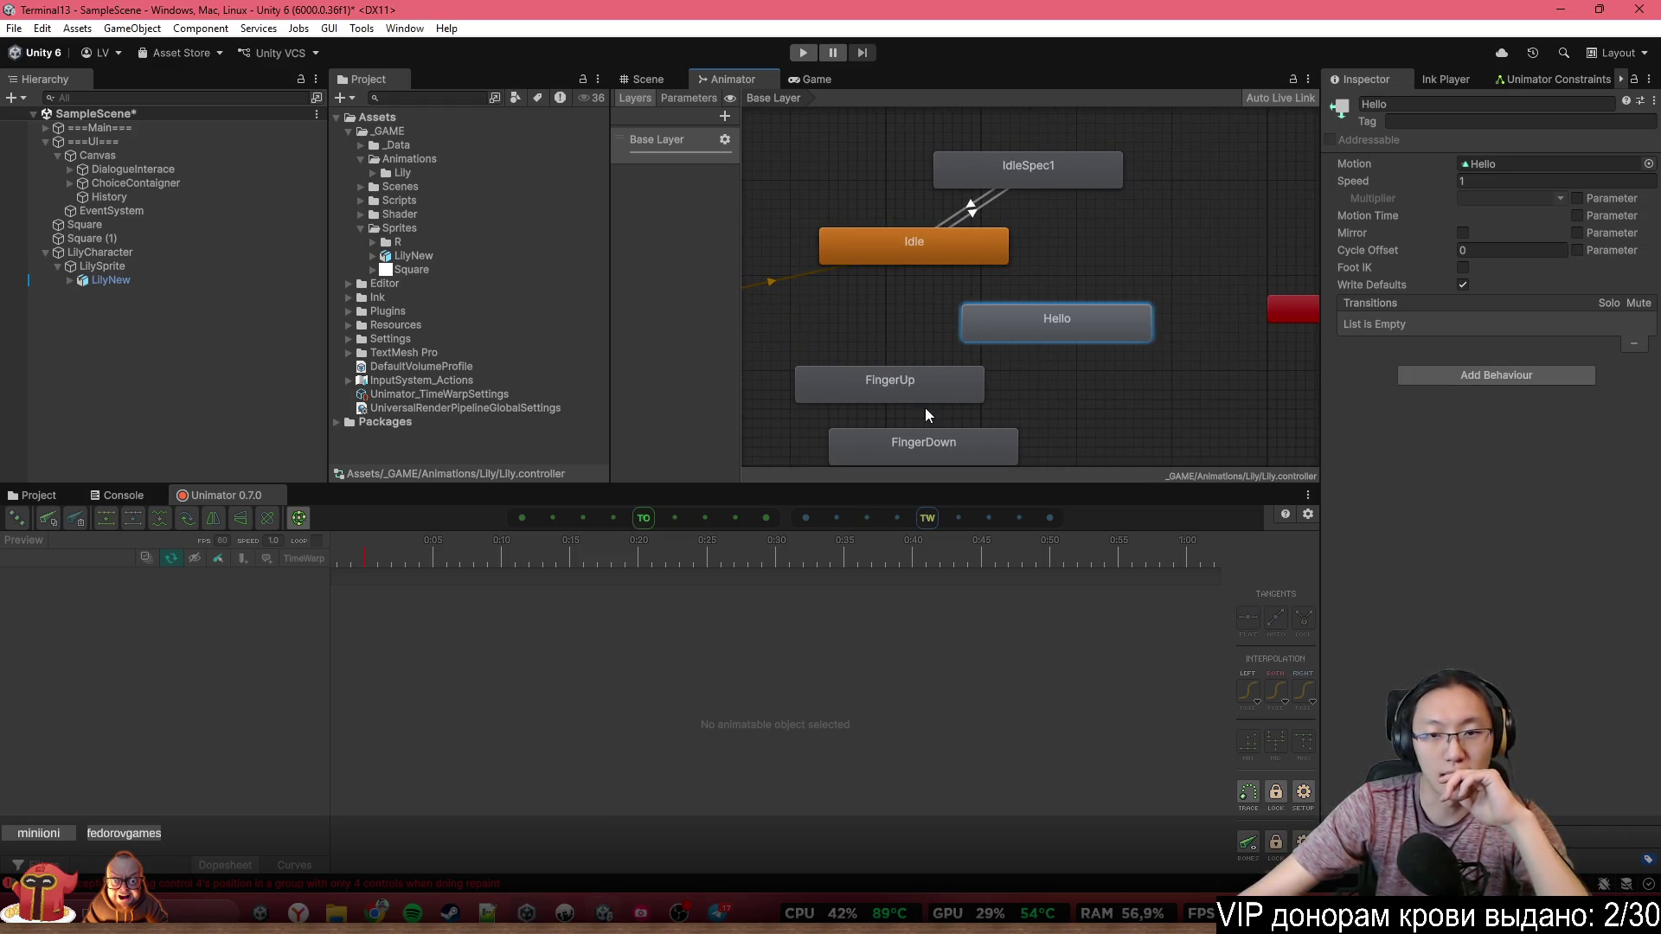
pyautogui.click(926, 407)
pyautogui.moveTo(969, 398)
pyautogui.mouseDown()
pyautogui.moveTo(1168, 415)
pyautogui.moveTo(1168, 388)
pyautogui.mouseUp()
pyautogui.moveTo(939, 449); pyautogui.dragTo(1216, 449)
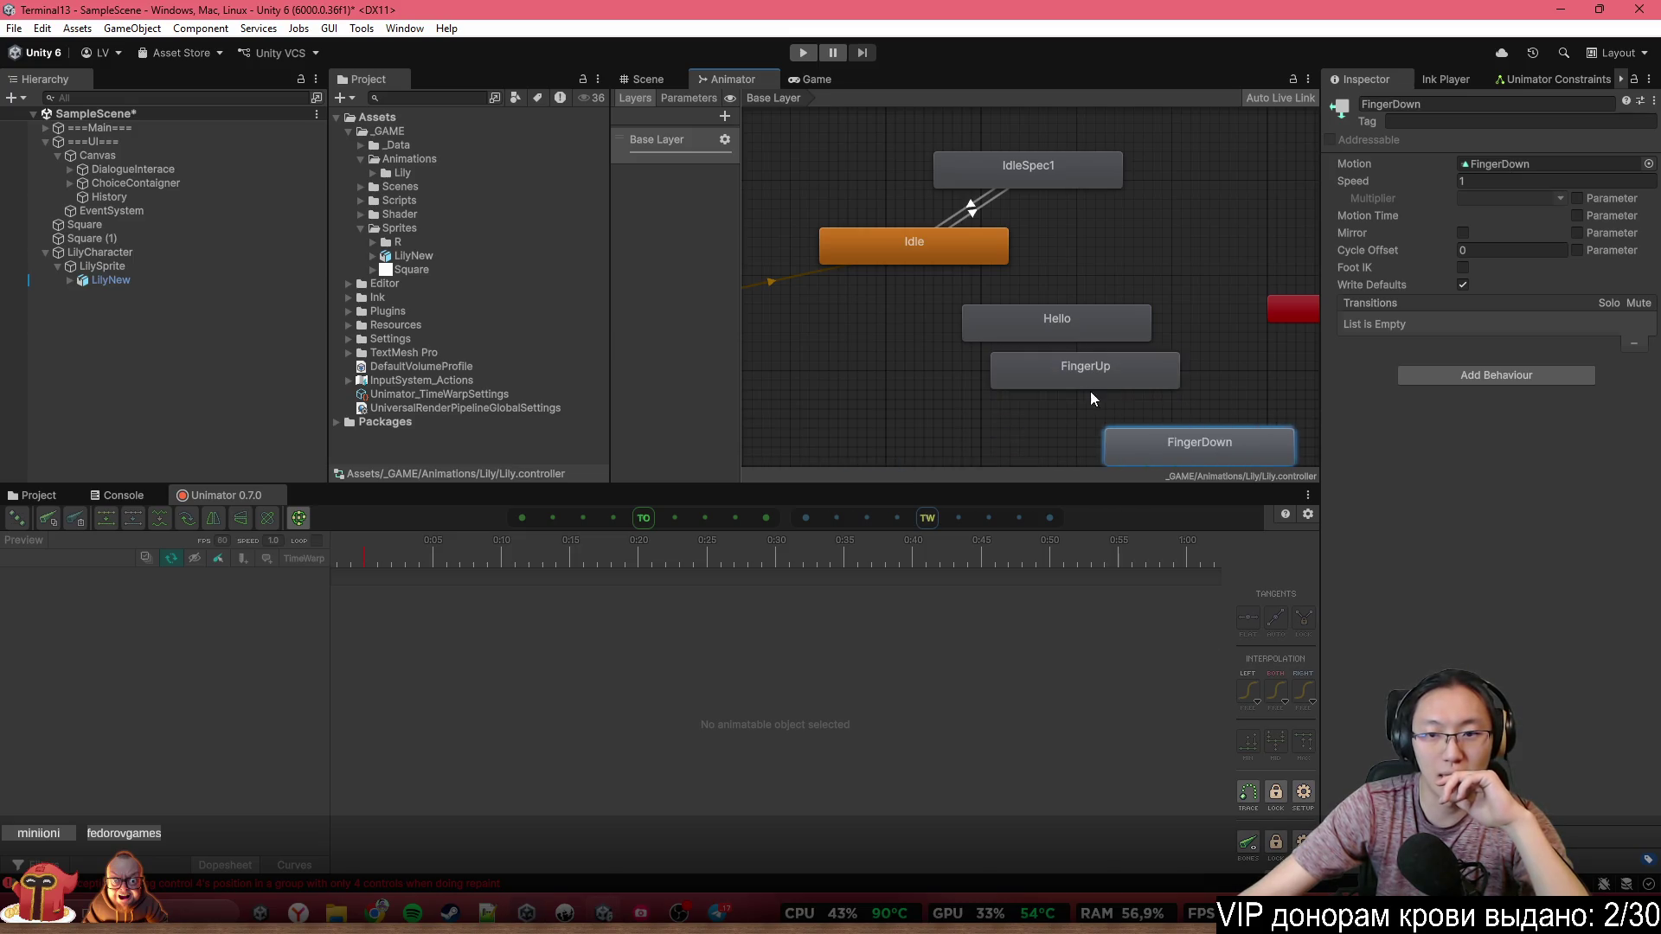
# Reposition FingerUp to the far left, FingerDown below it, and Hello further right
pyautogui.click(1097, 387)
pyautogui.moveTo(1104, 382); pyautogui.dragTo(837, 372)
pyautogui.moveTo(1166, 434); pyautogui.dragTo(909, 416)
pyautogui.moveTo(990, 323); pyautogui.dragTo(1142, 324)
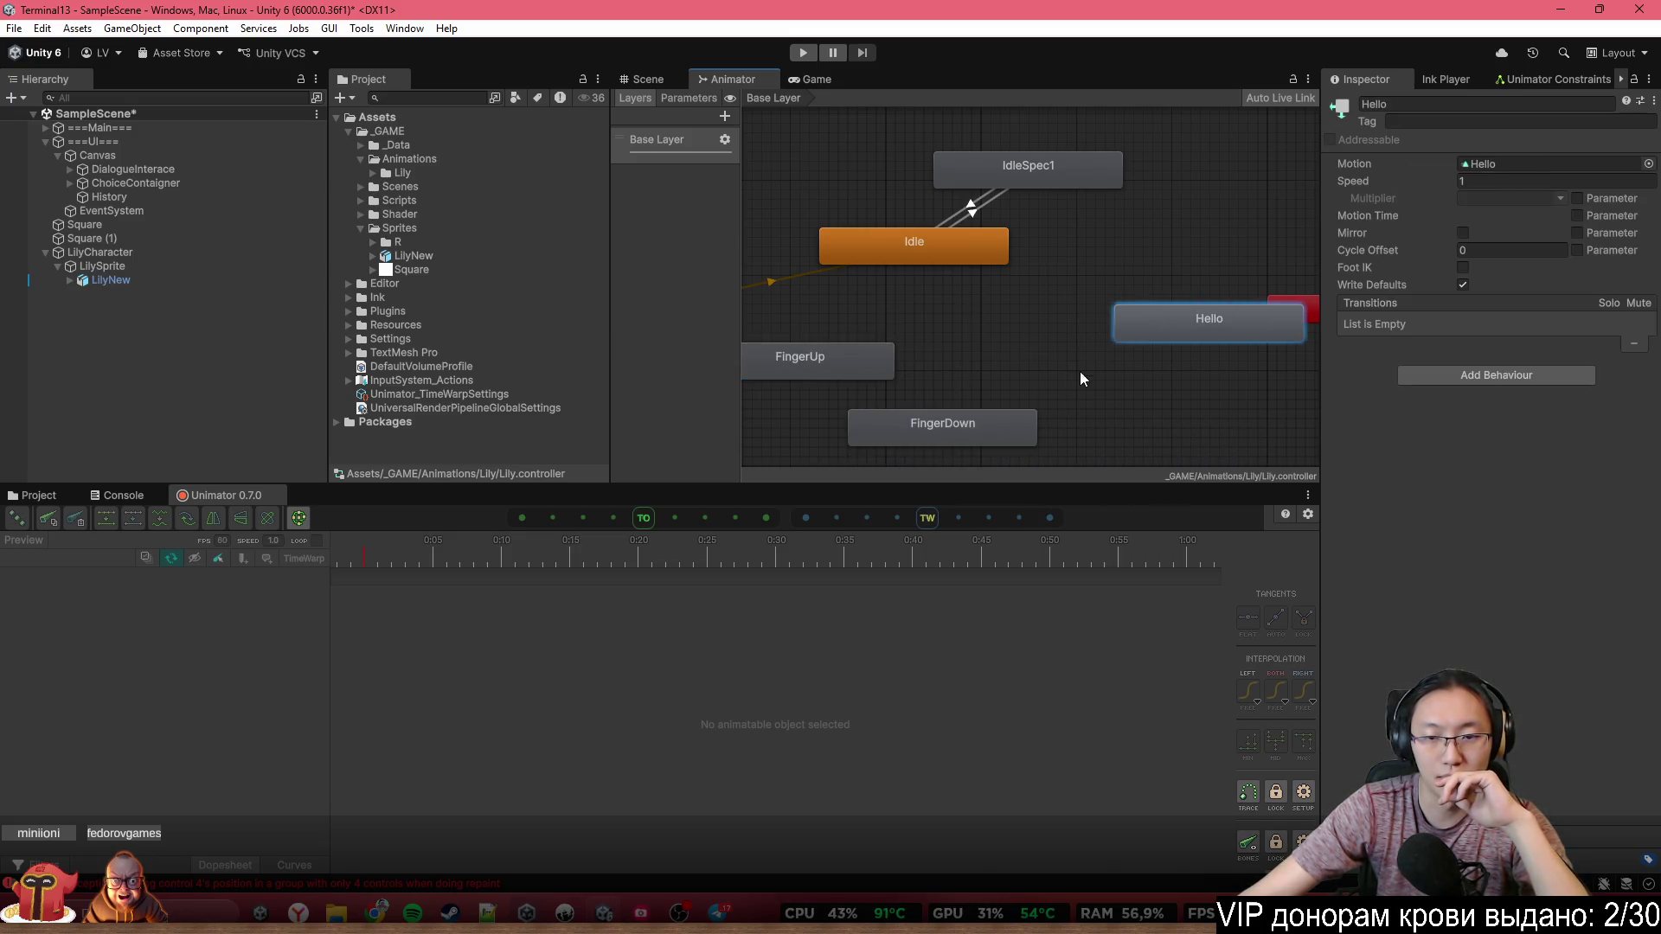
pyautogui.moveTo(965, 427); pyautogui.dragTo(1000, 417)
# Make transitions Idle → FingerUp, FingerUp → FingerDown, and FingerDown → Idle
pyautogui.rightClick(912, 257)
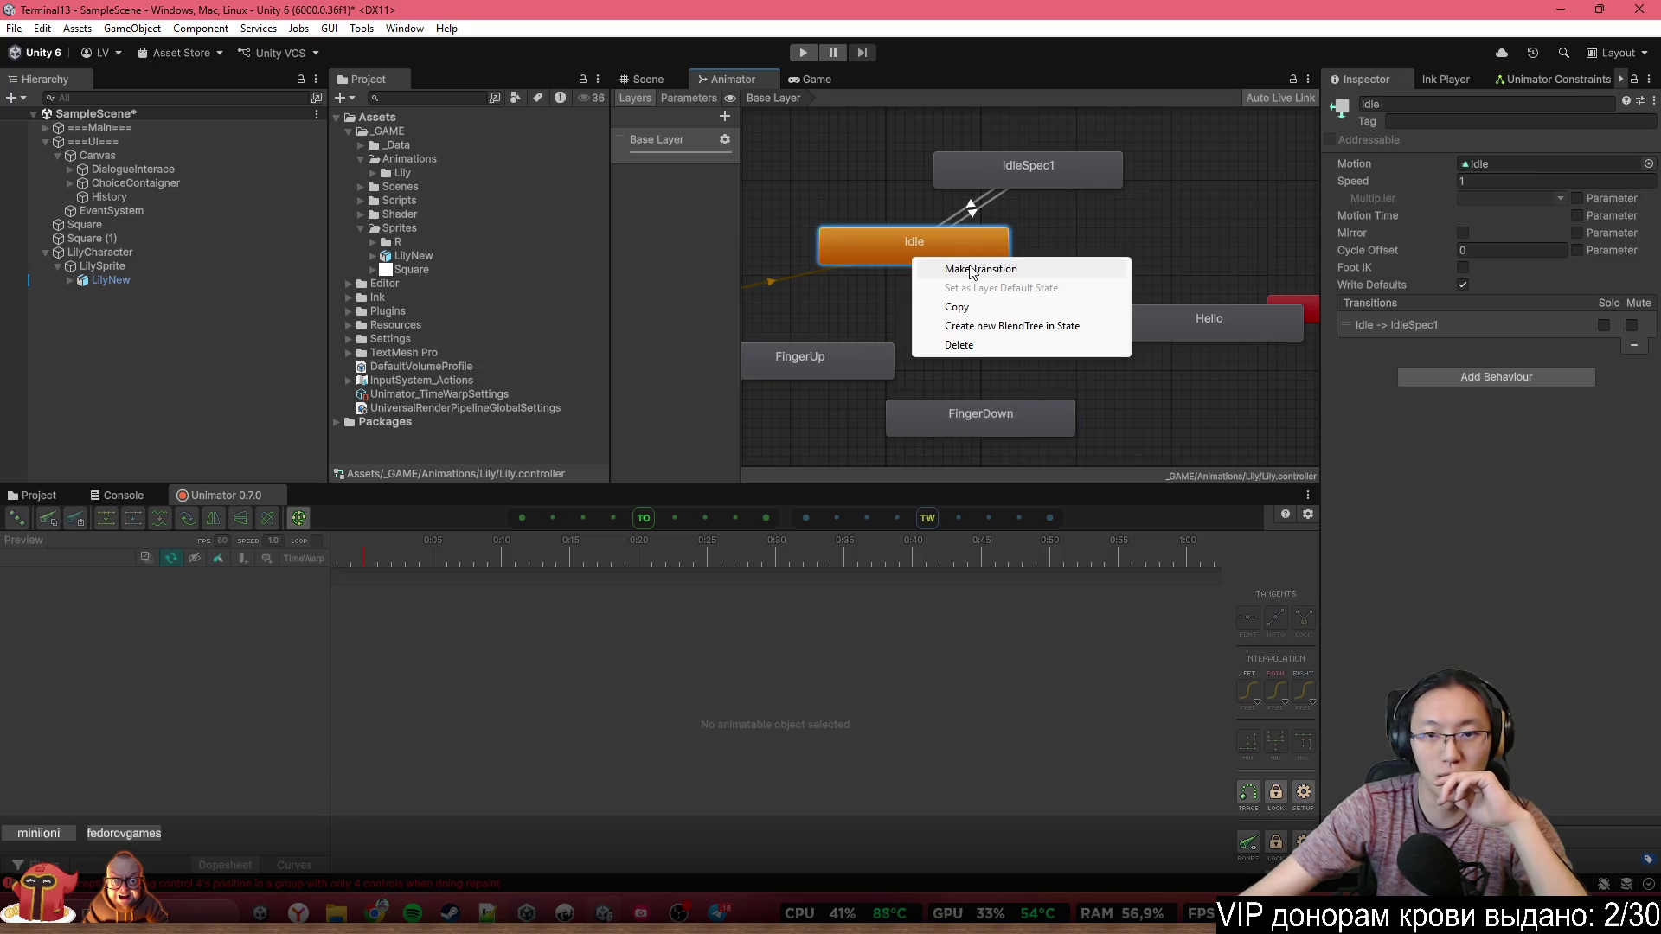
pyautogui.click(969, 269)
pyautogui.click(838, 355)
pyautogui.rightClick(838, 356)
pyautogui.click(900, 365)
pyautogui.click(947, 415)
pyautogui.rightClick(967, 423)
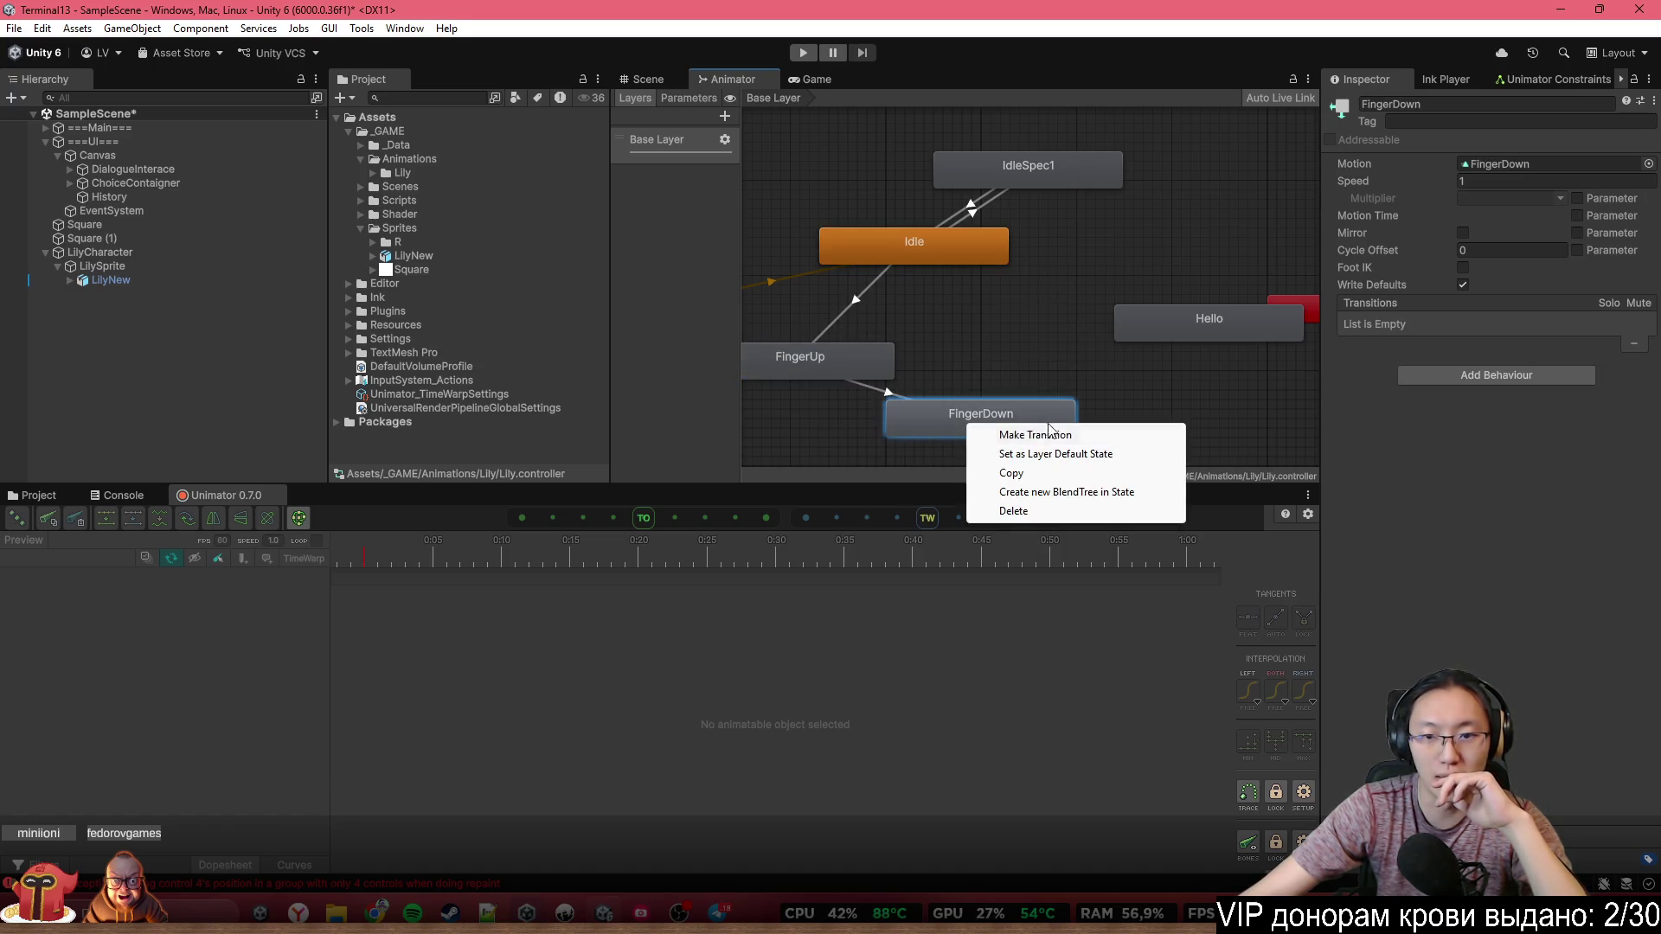
pyautogui.click(990, 435)
pyautogui.click(976, 270)
# Nudge the FingerDown state into its final position and reselect it
pyautogui.moveTo(994, 430)
pyautogui.mouseDown()
pyautogui.moveTo(1042, 410)
pyautogui.moveTo(1004, 449)
pyautogui.mouseUp()
pyautogui.moveTo(818, 359); pyautogui.dragTo(828, 349)
pyautogui.click(1010, 426)
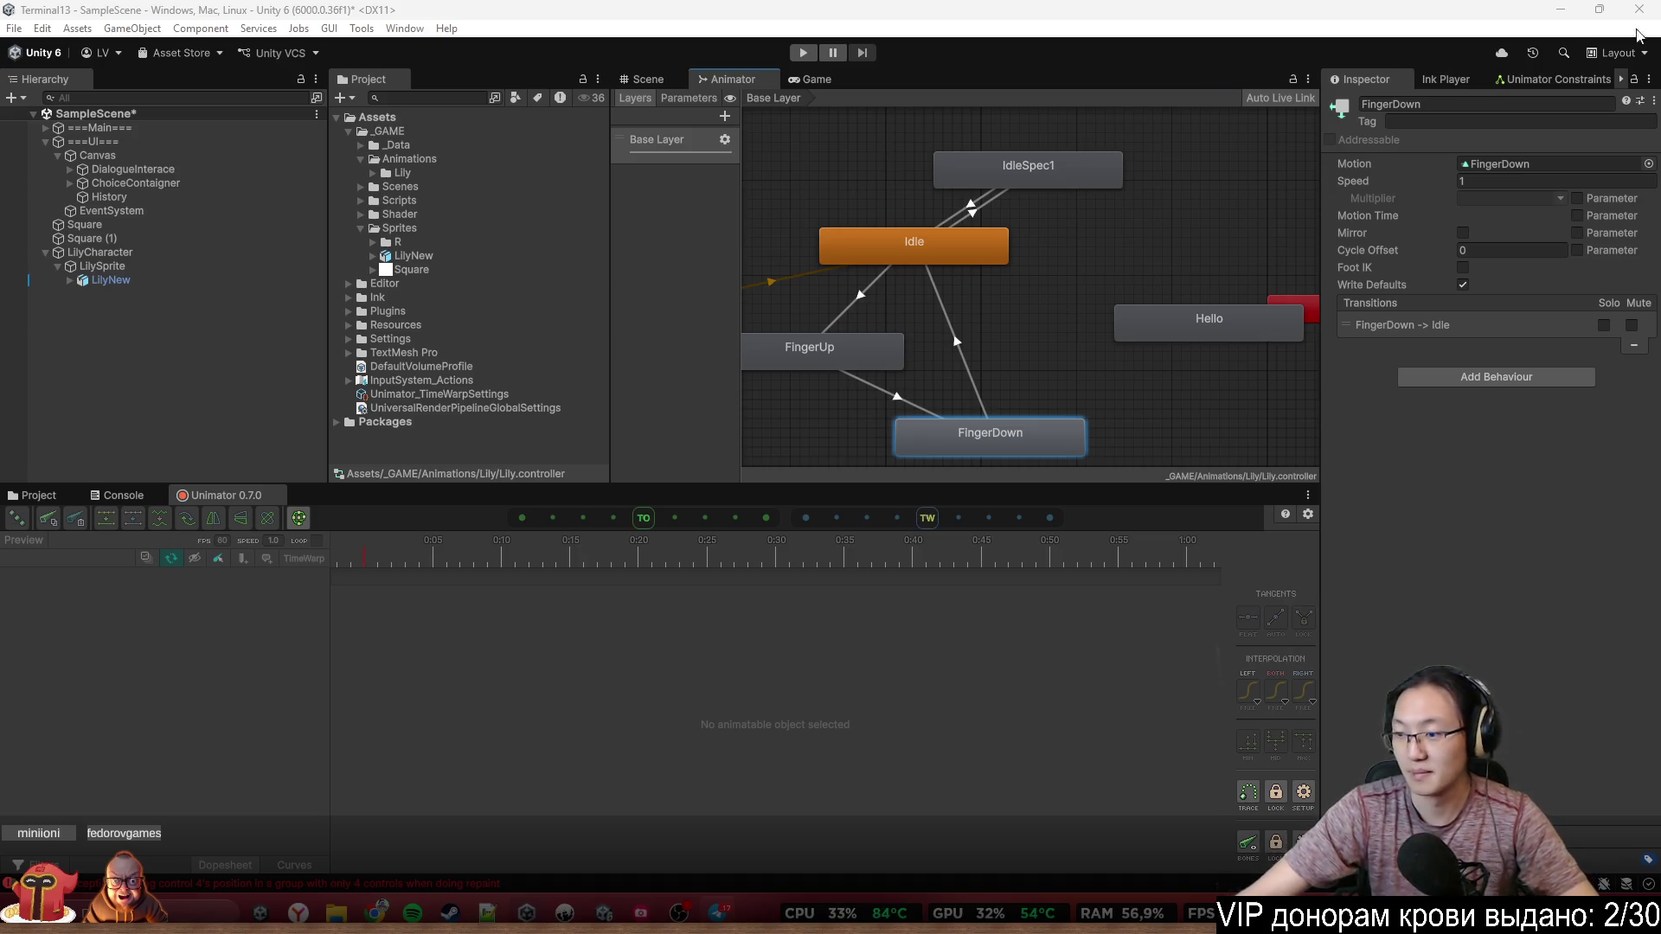
pyautogui.scroll(3, 1052, 351)
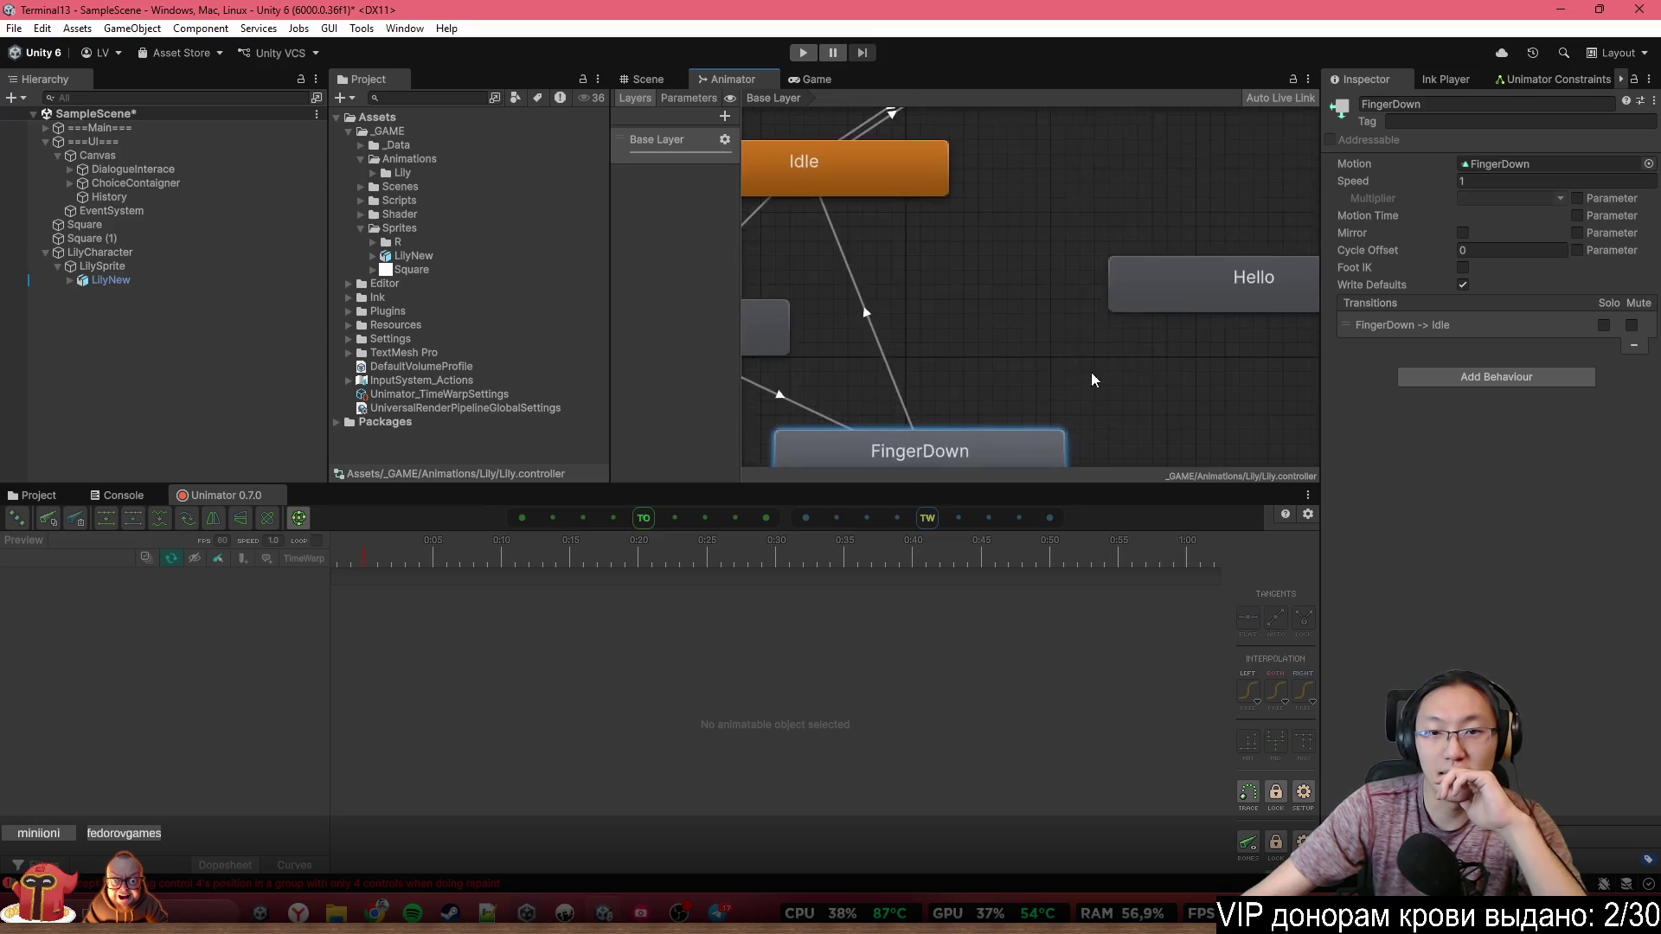
# Add a transition from Idle to Hello and pan the graph to FingerDown
pyautogui.scroll(-6, 1095, 363)
pyautogui.click(1245, 368)
pyautogui.scroll(2, 1229, 361)
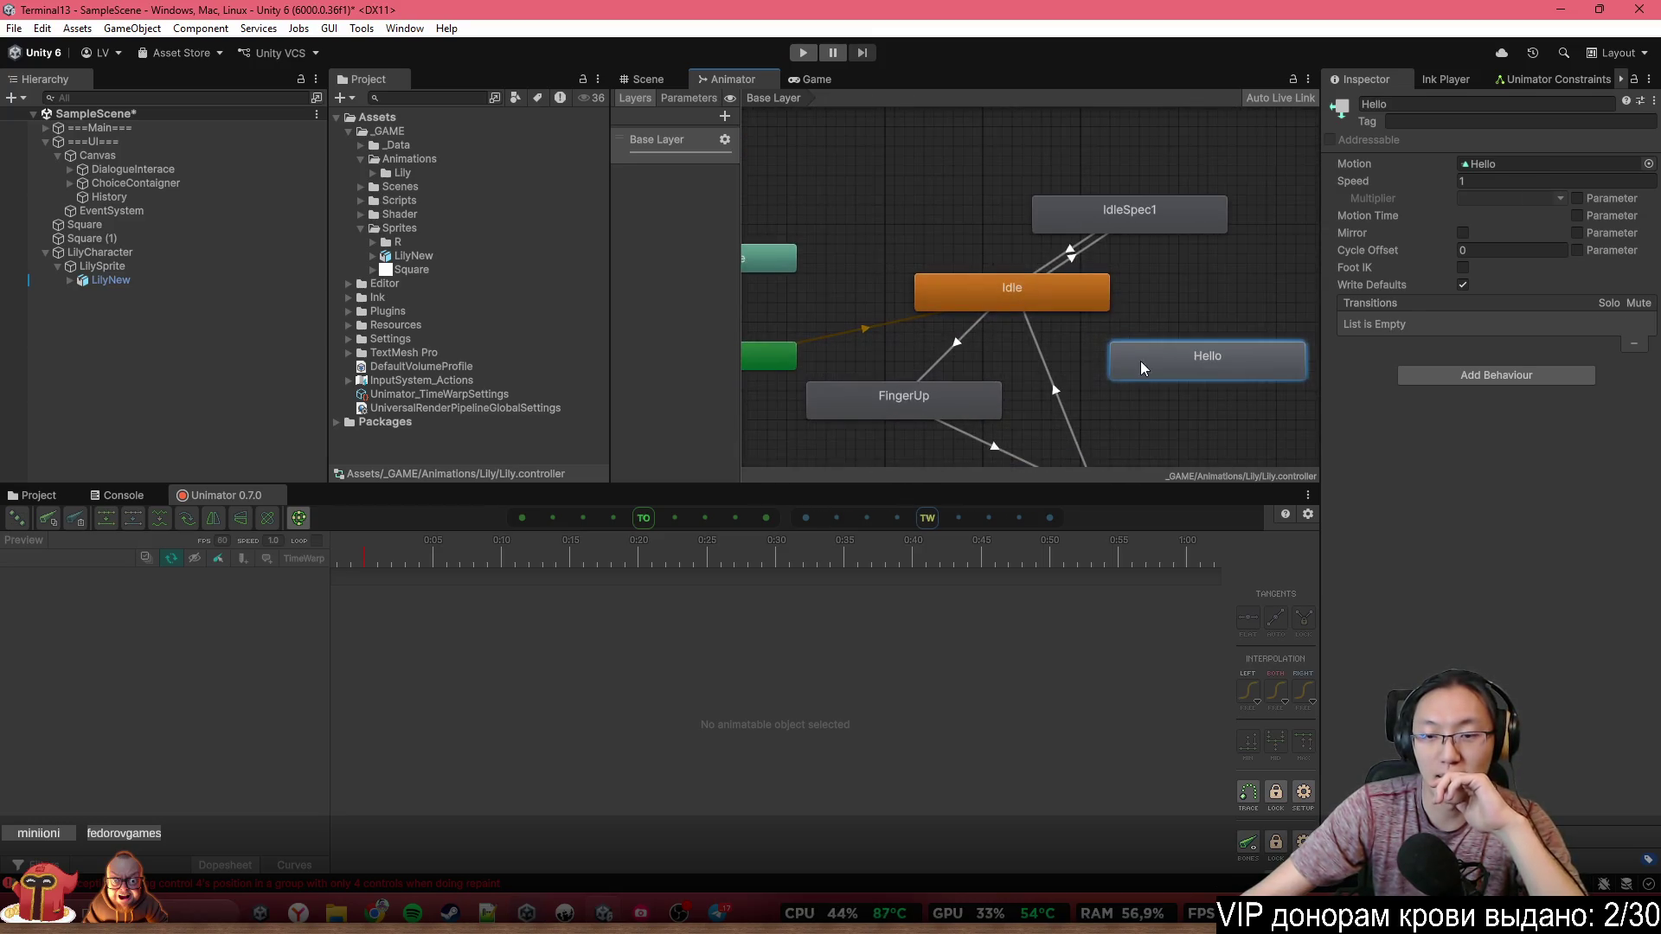
pyautogui.rightClick(1078, 306)
pyautogui.click(1143, 348)
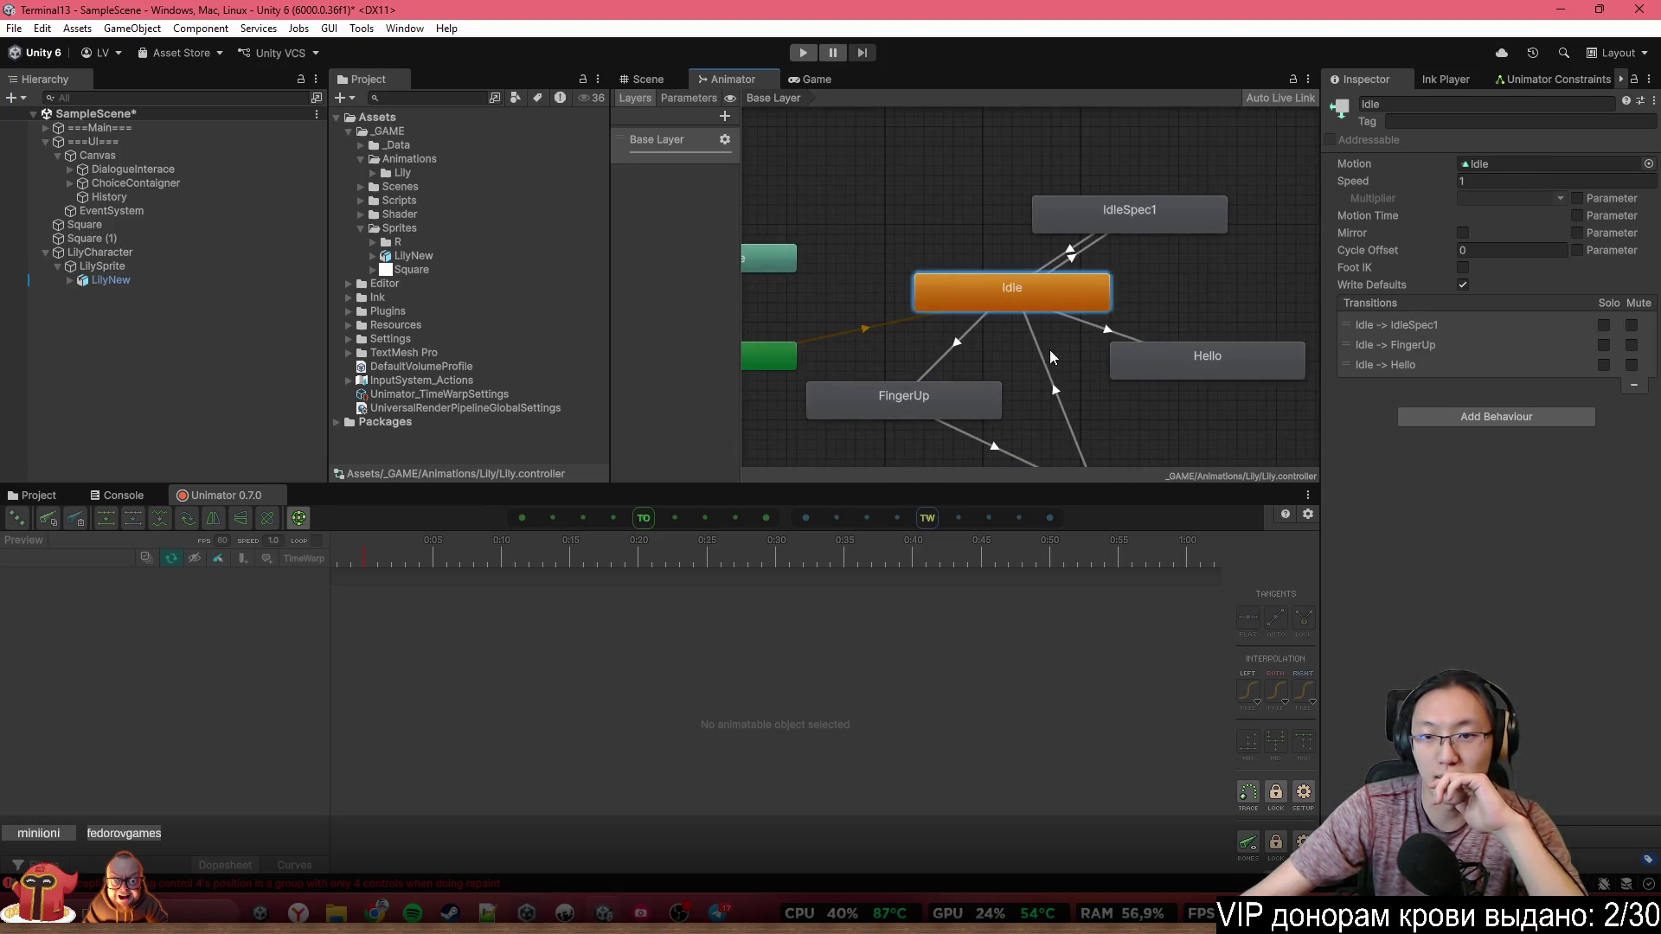
pyautogui.click(1073, 262)
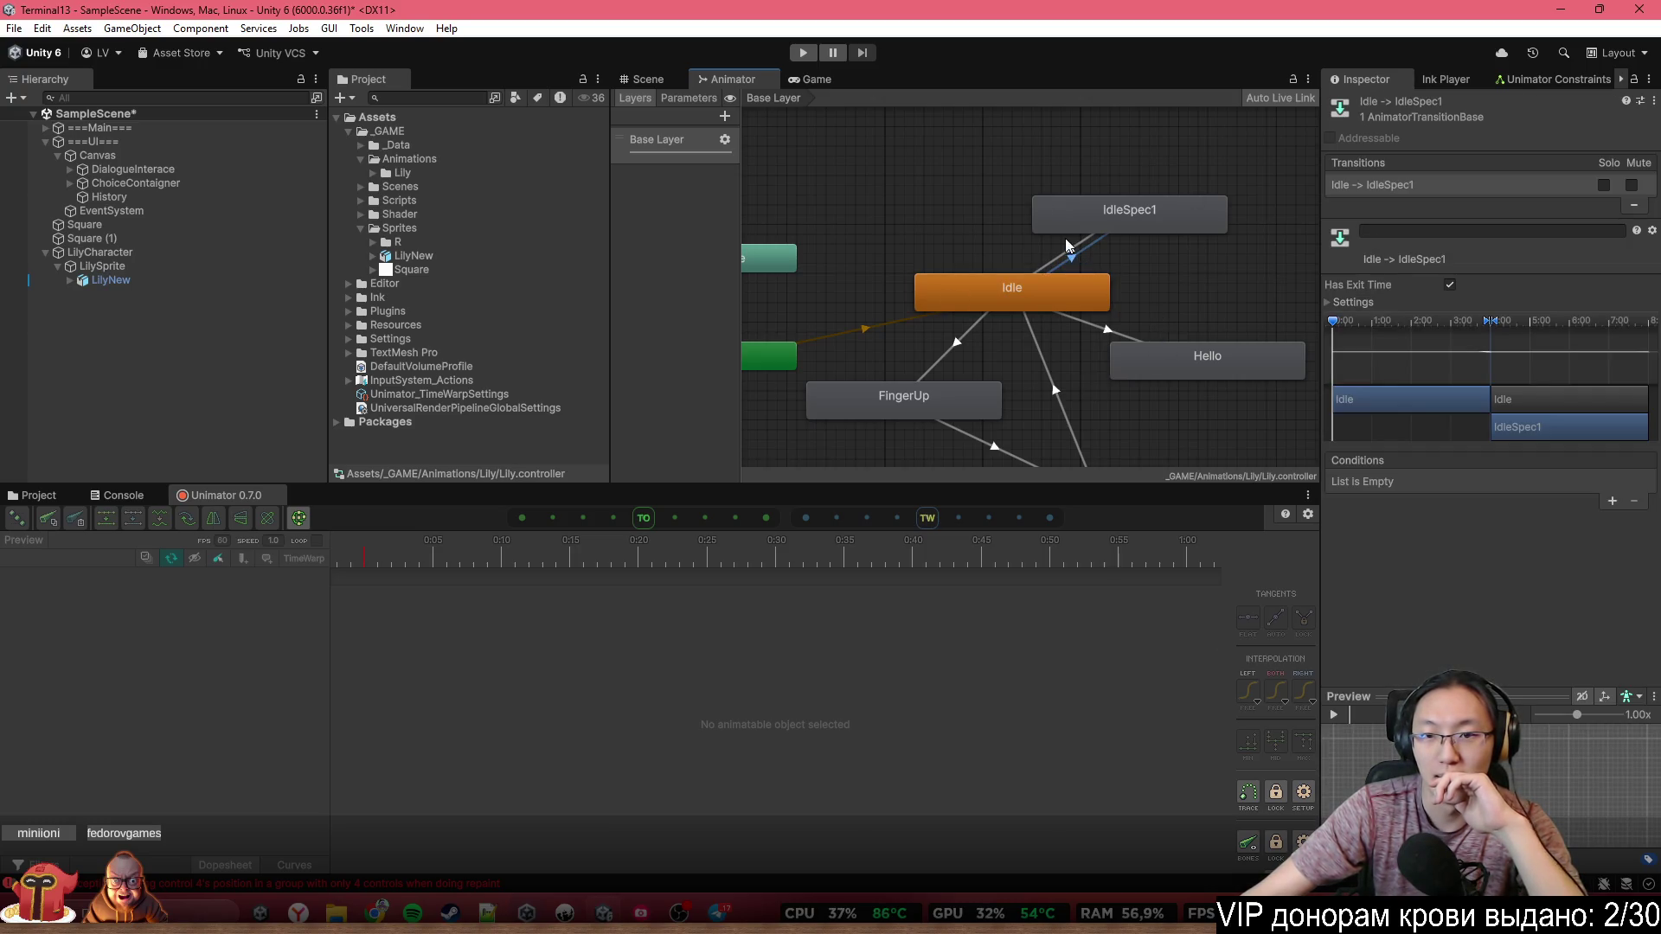
pyautogui.moveTo(1061, 340); pyautogui.dragTo(1094, 272)
# Give FingerDown → Idle a 0.1 non-fixed duration and an exit time of about 0.89
pyautogui.click(1070, 273)
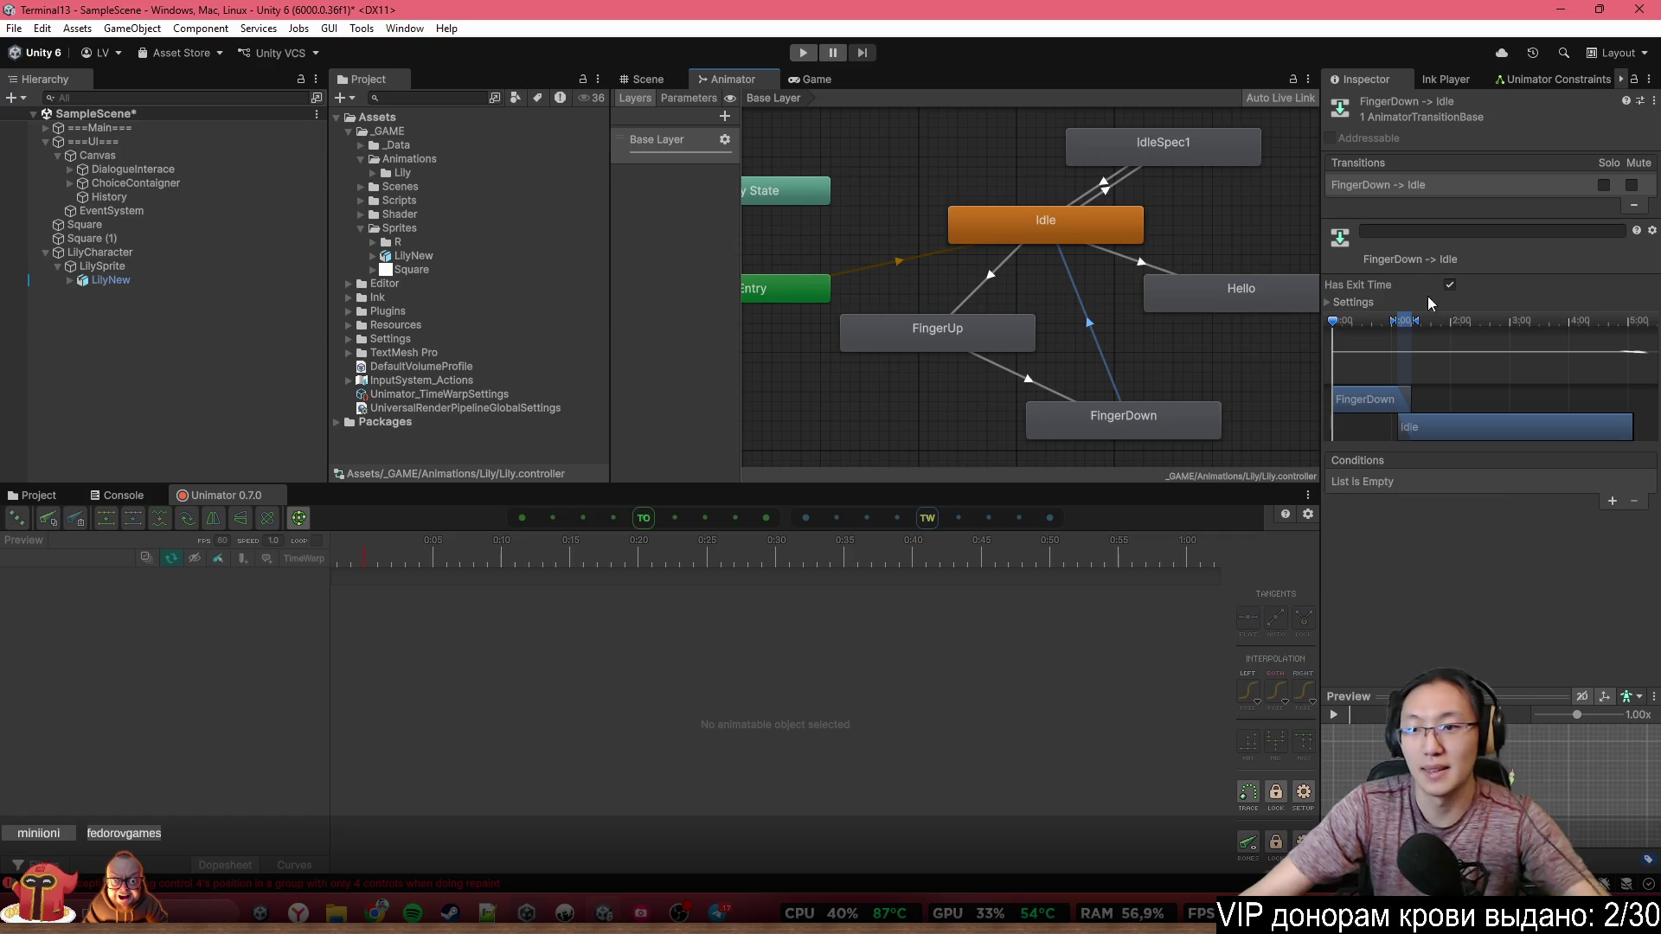
pyautogui.click(1373, 299)
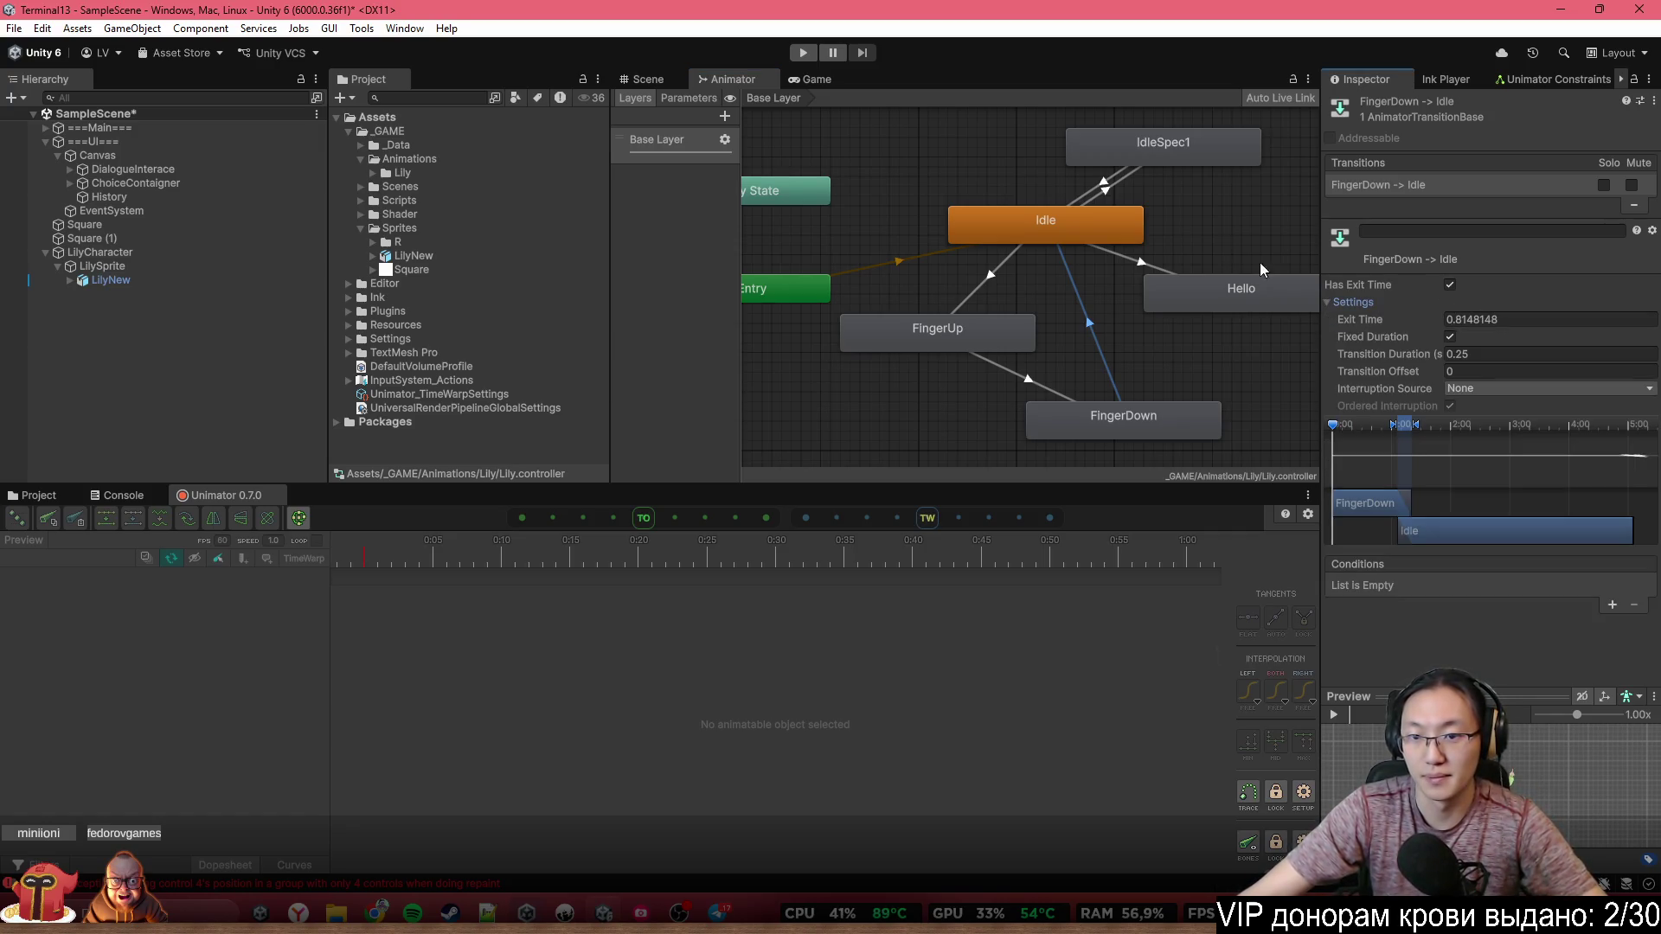
pyautogui.click(1510, 320)
pyautogui.write('1')
pyautogui.click(1450, 337)
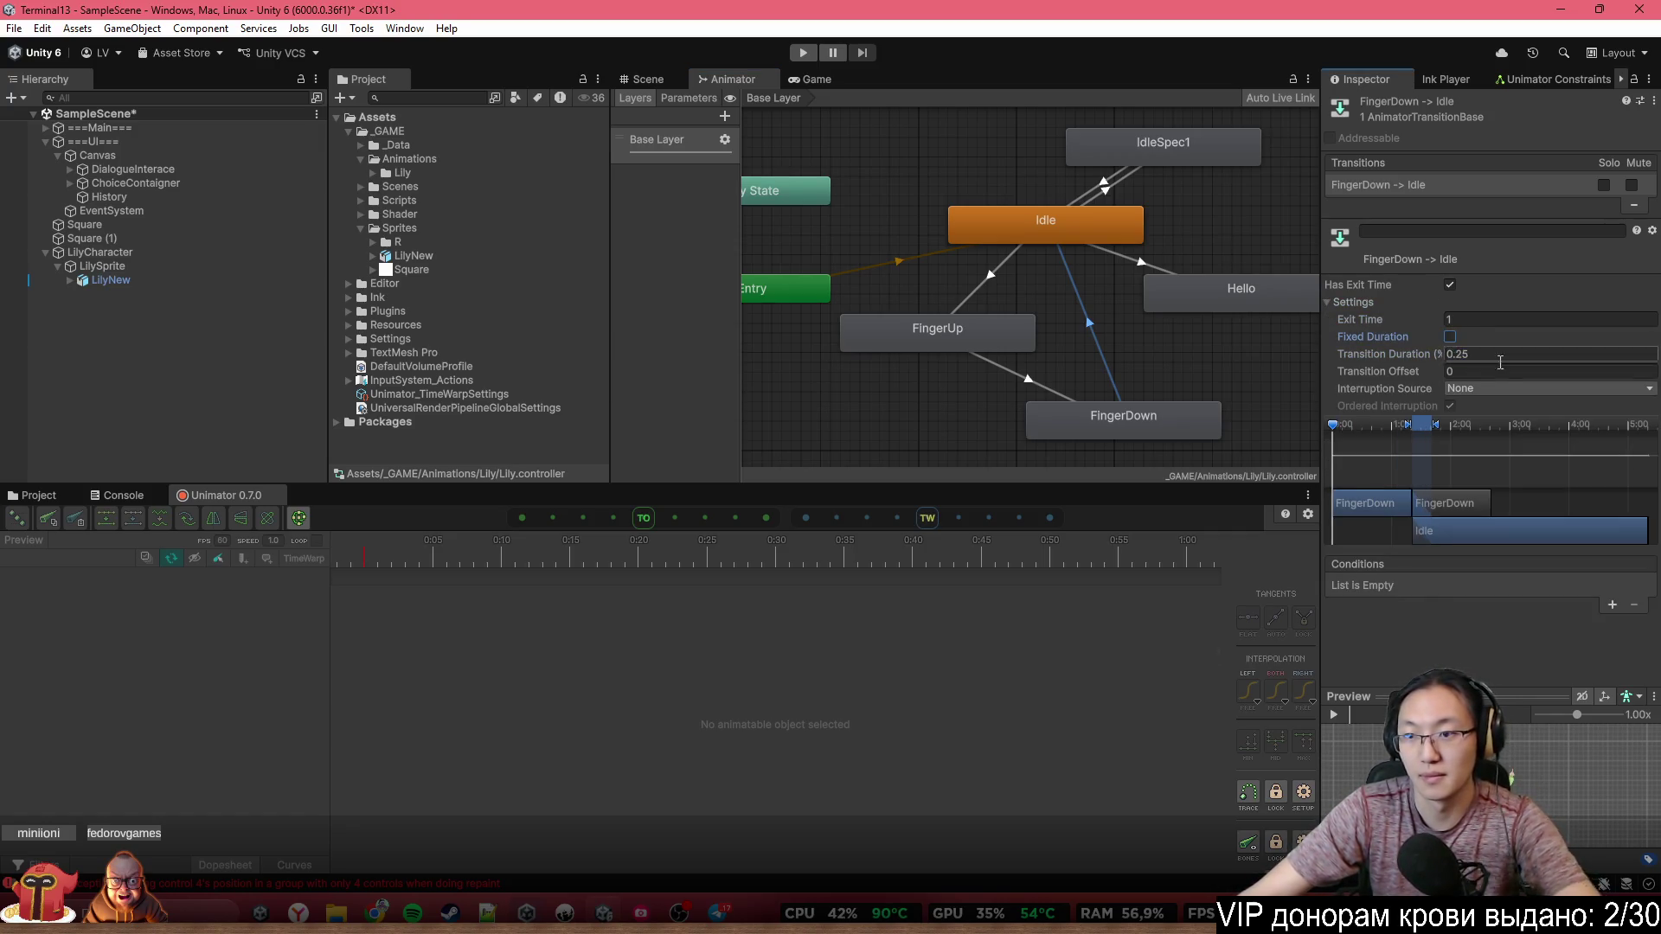
pyautogui.click(1491, 353)
pyautogui.write('0.1')
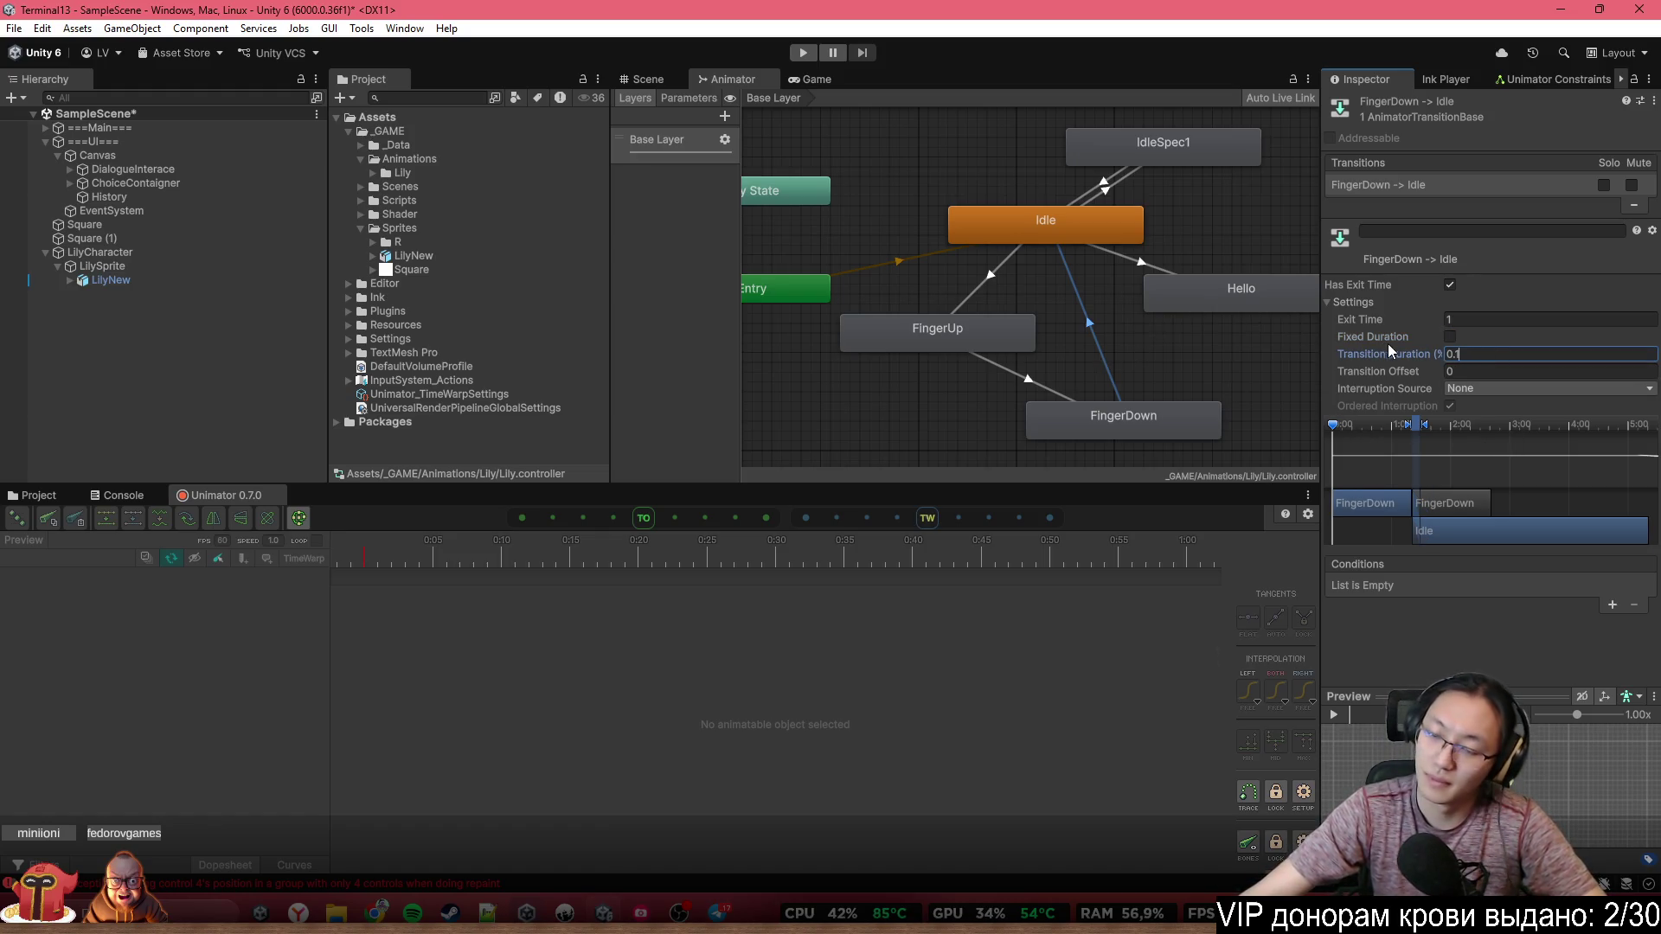
pyautogui.scroll(2, 1435, 429)
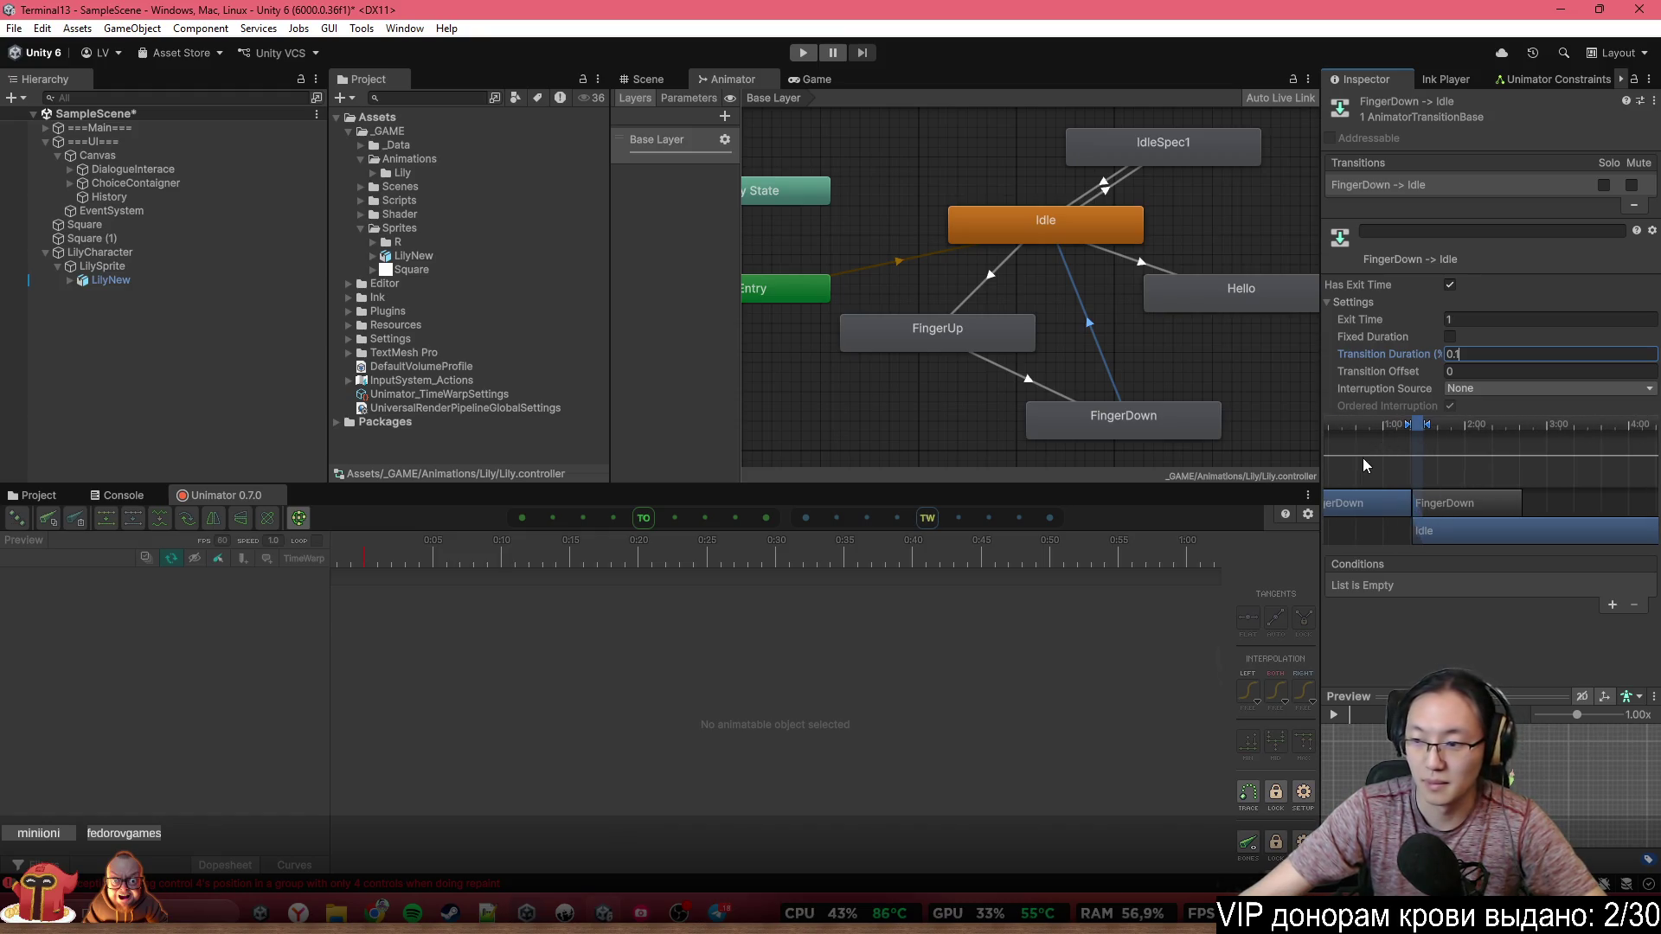
pyautogui.moveTo(1363, 460); pyautogui.dragTo(1449, 430)
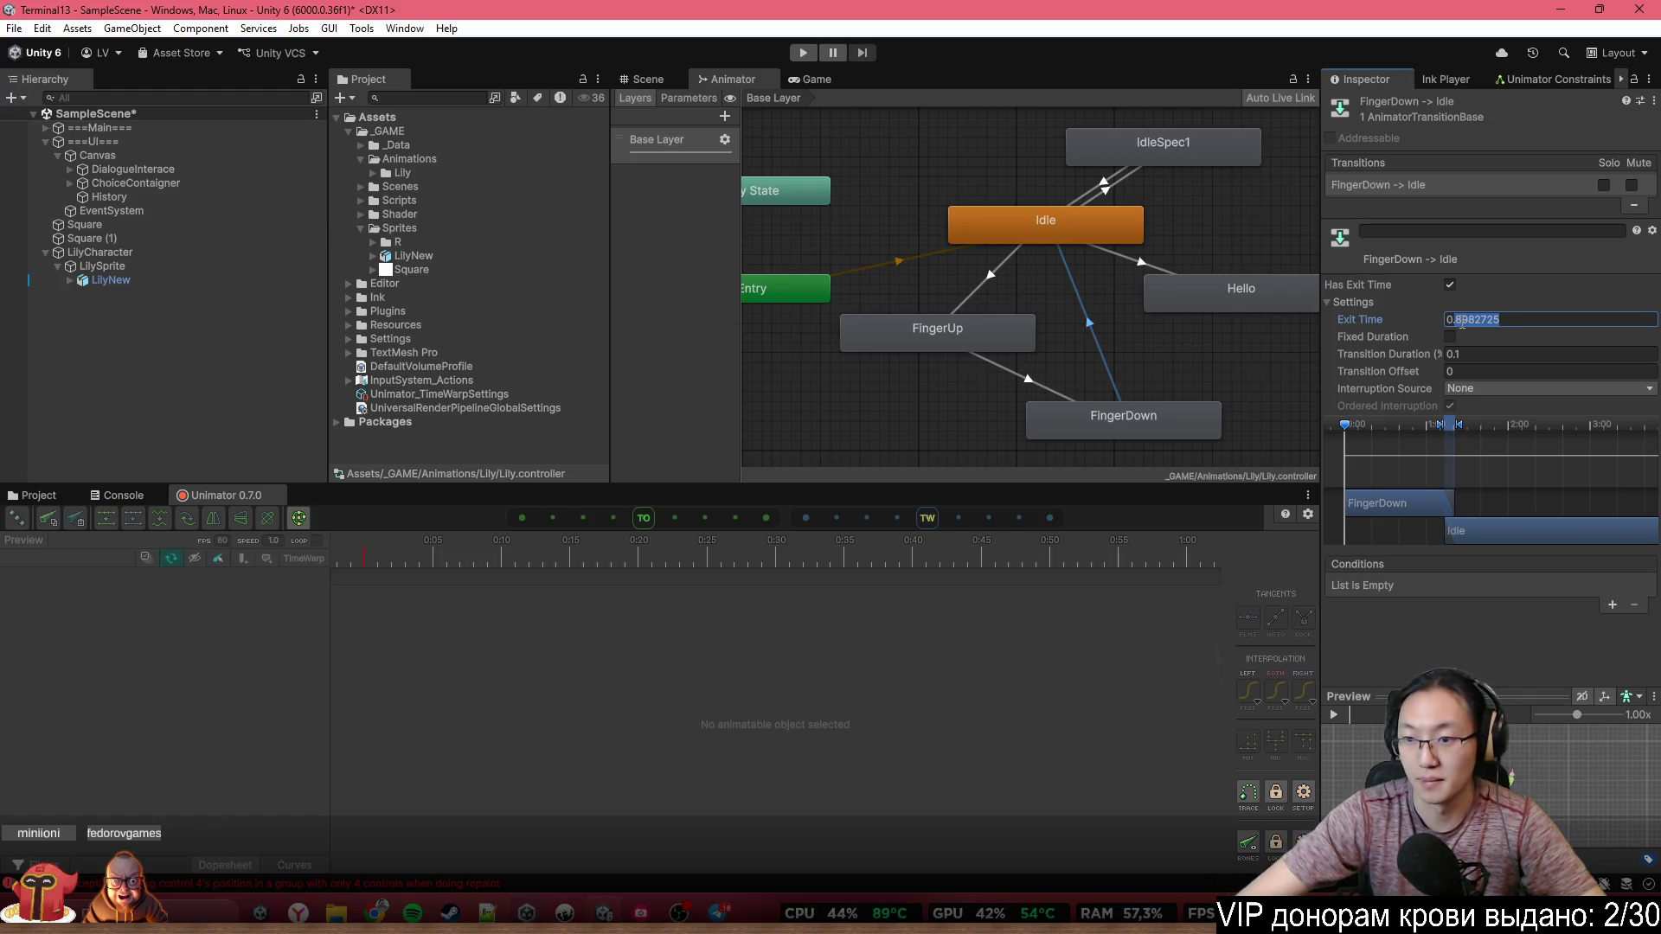
pyautogui.write('9')
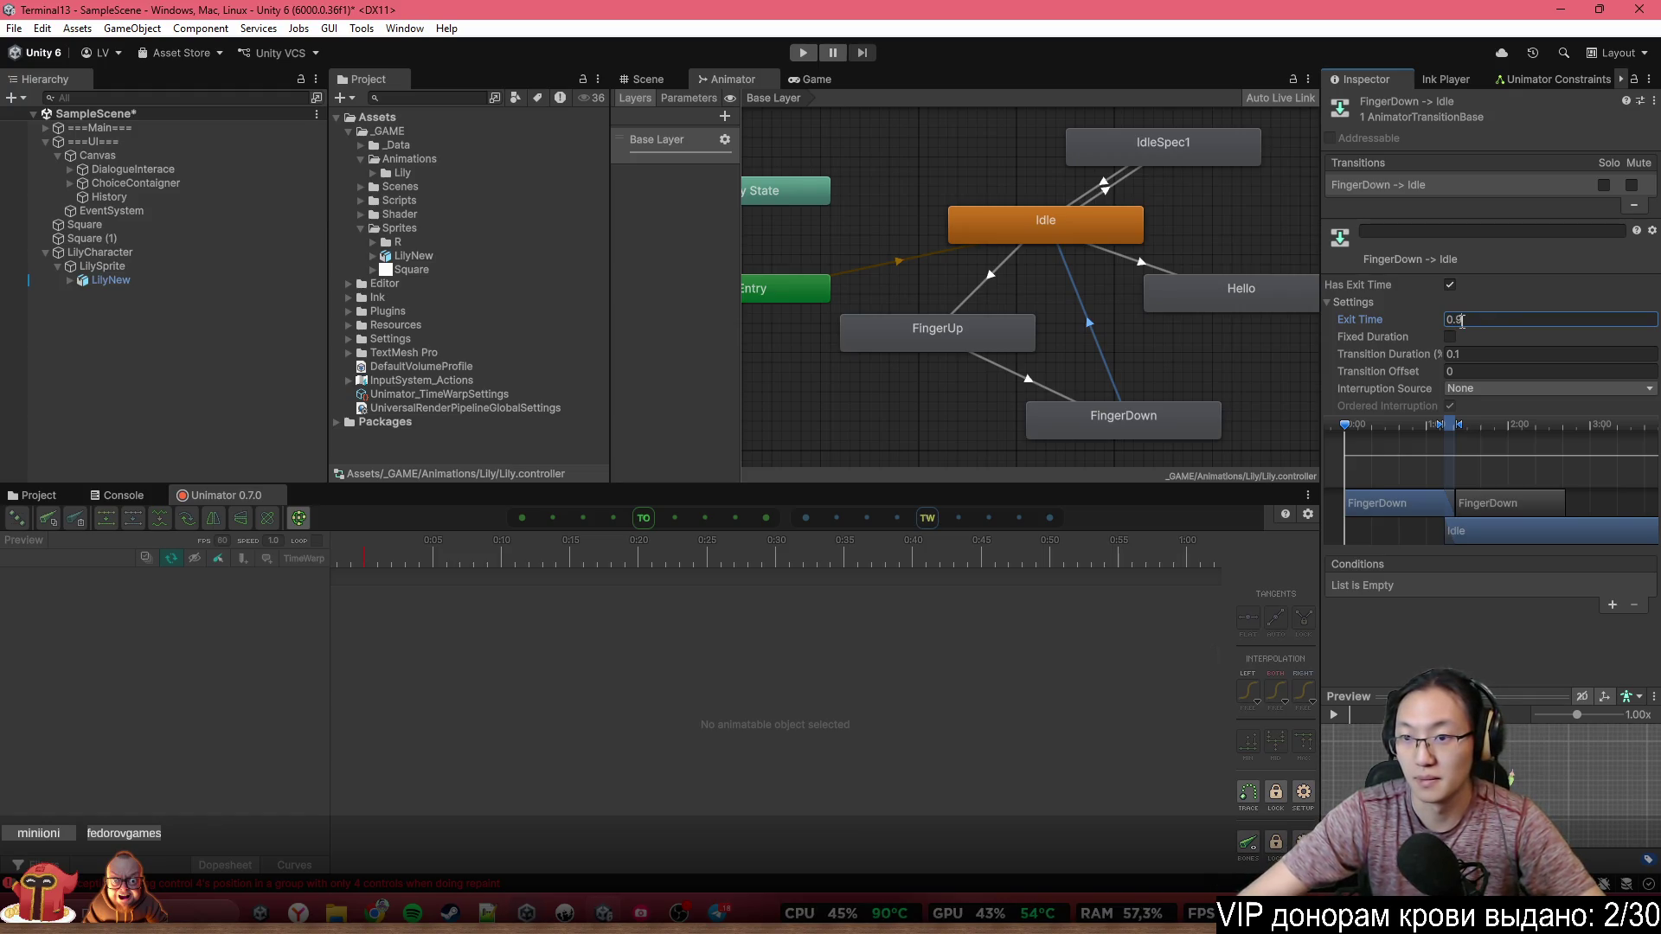
pyautogui.press('BackSpace')
pyautogui.write('8')
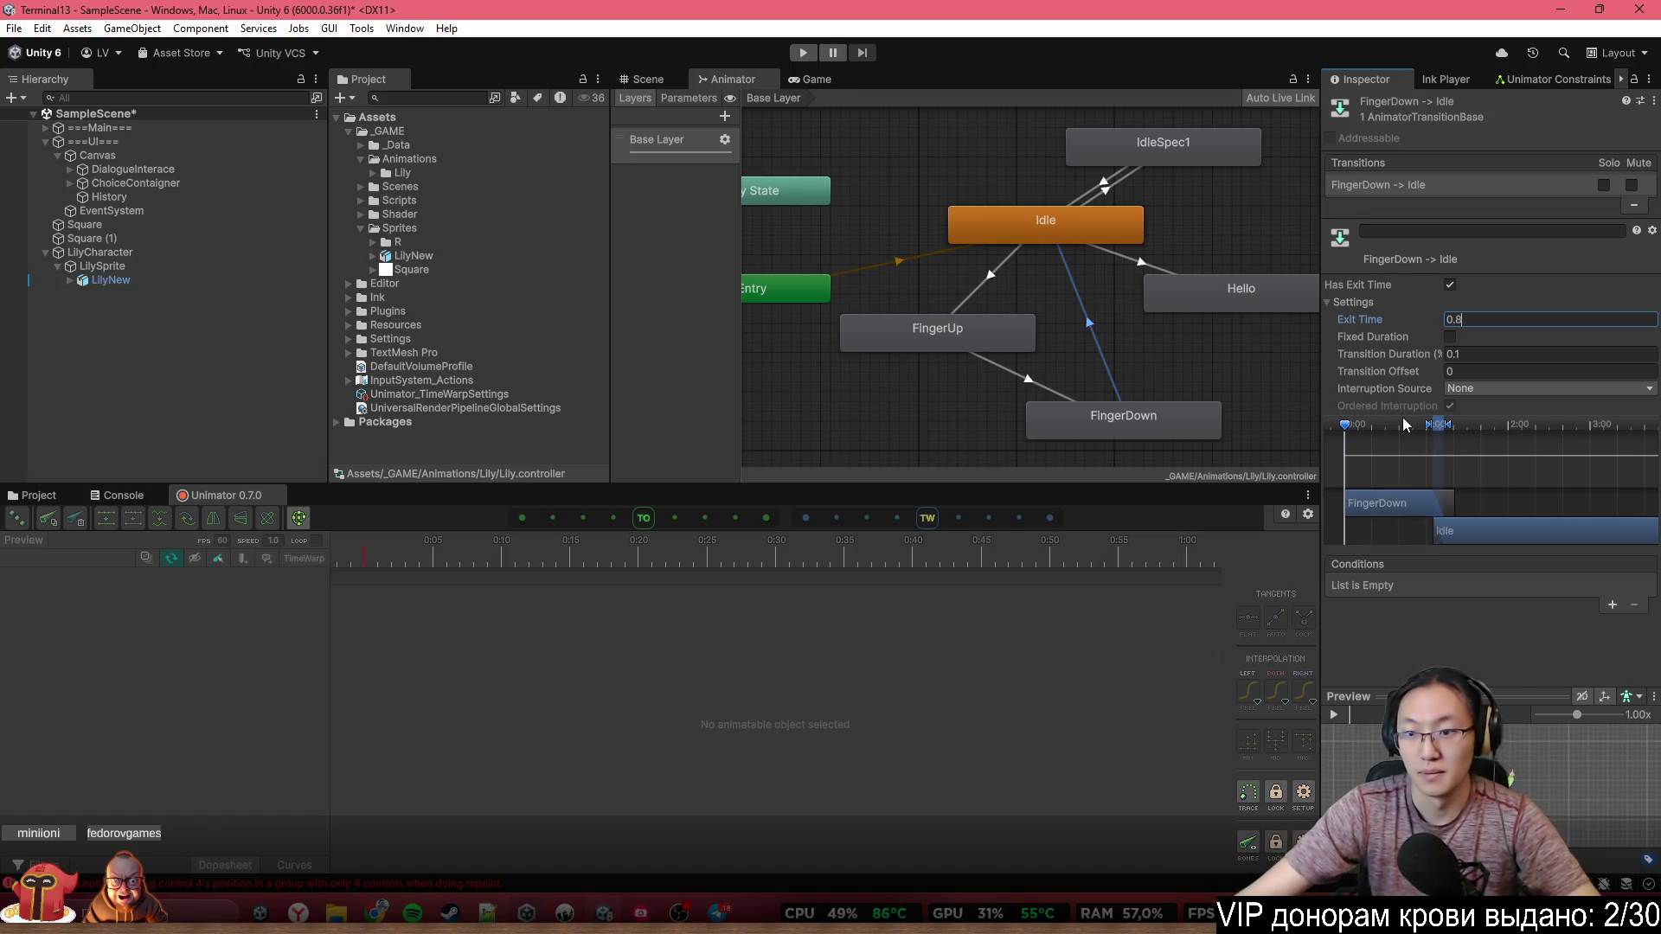
pyautogui.moveTo(1439, 433); pyautogui.dragTo(1449, 433)
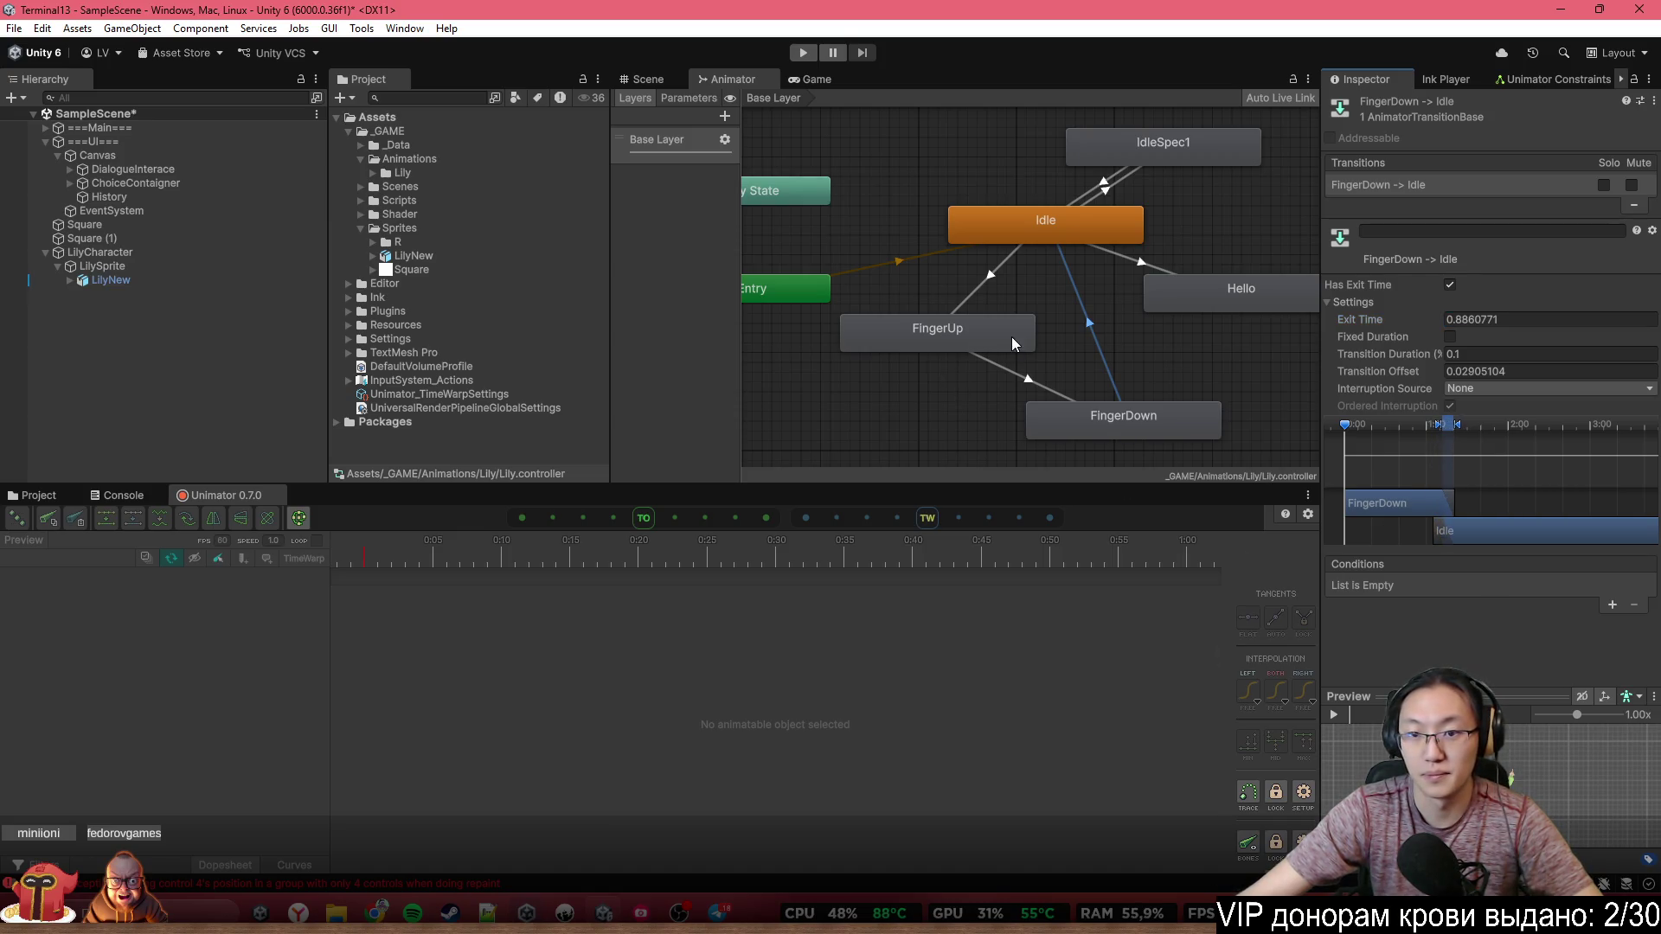
# Turn off Has Exit Time and Fixed Duration on Idle → FingerUp, with duration 0.1
pyautogui.scroll(2, 1038, 336)
pyautogui.click(977, 257)
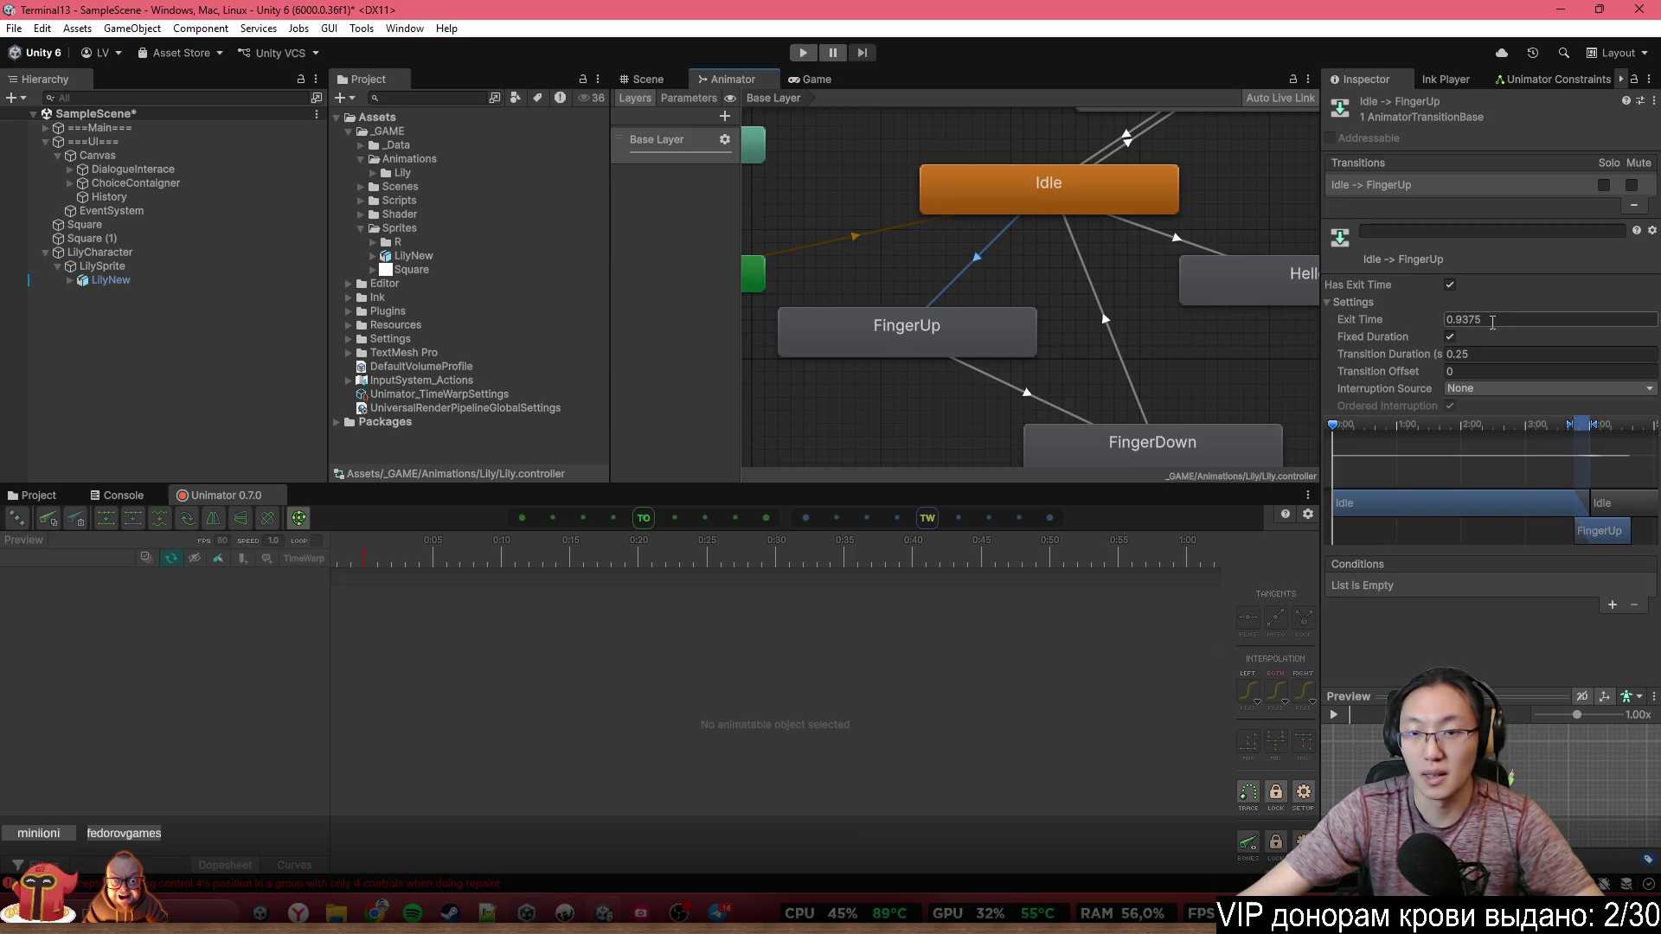
pyautogui.click(1450, 284)
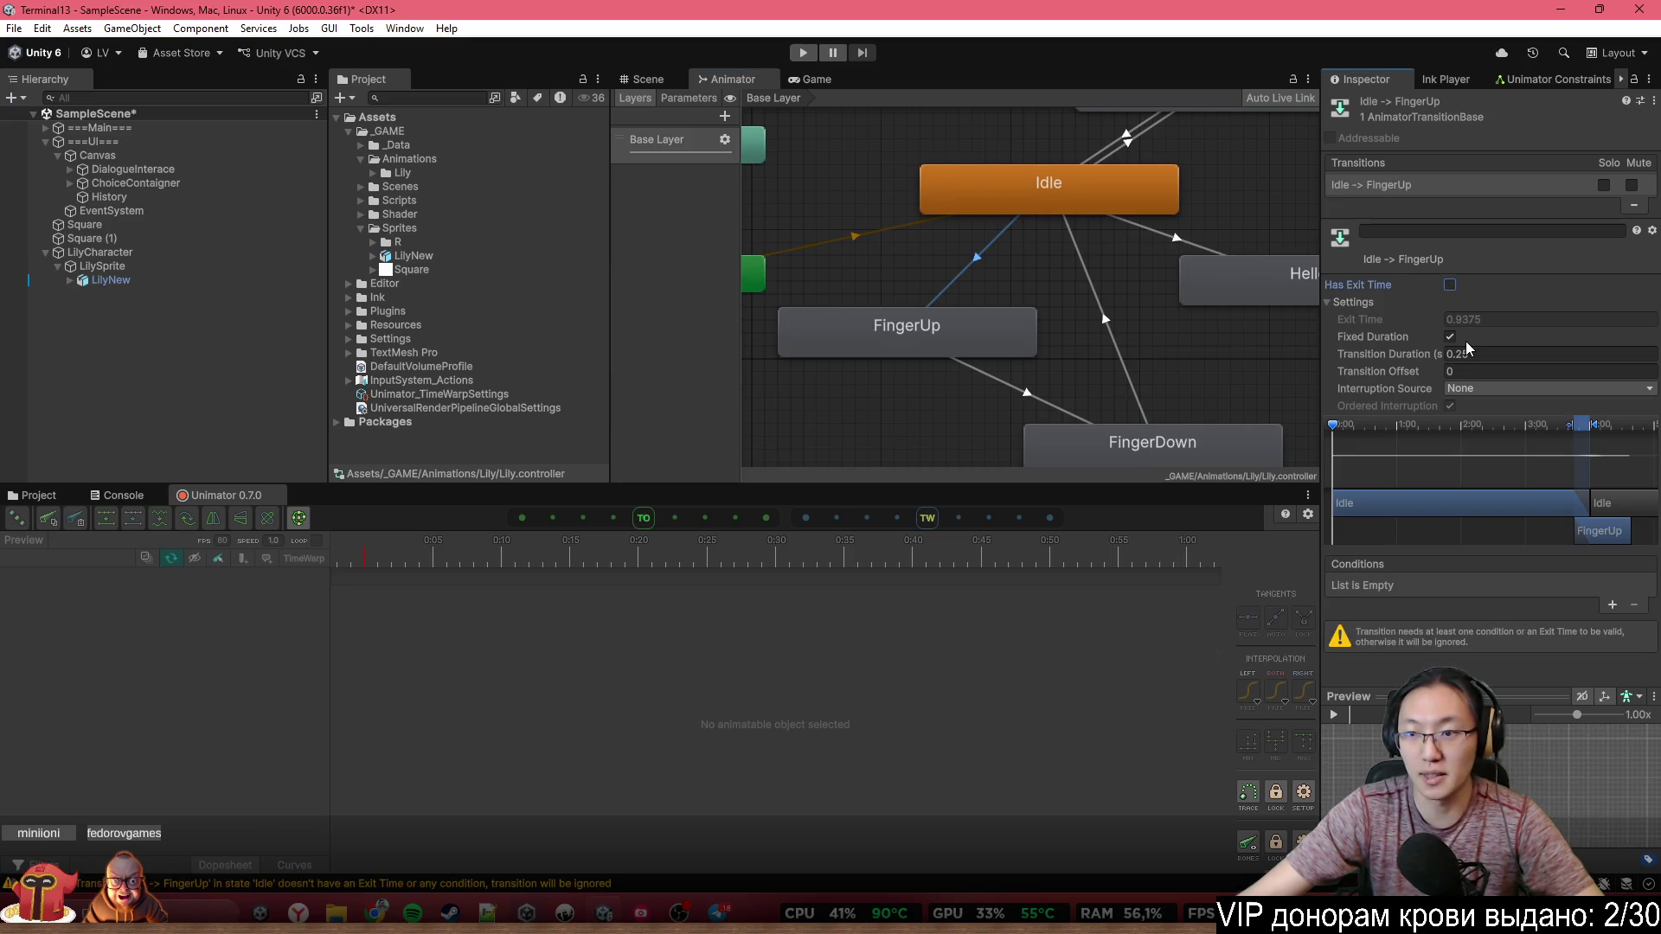
pyautogui.click(1450, 336)
pyautogui.doubleClick(1470, 354)
pyautogui.write('0.1')
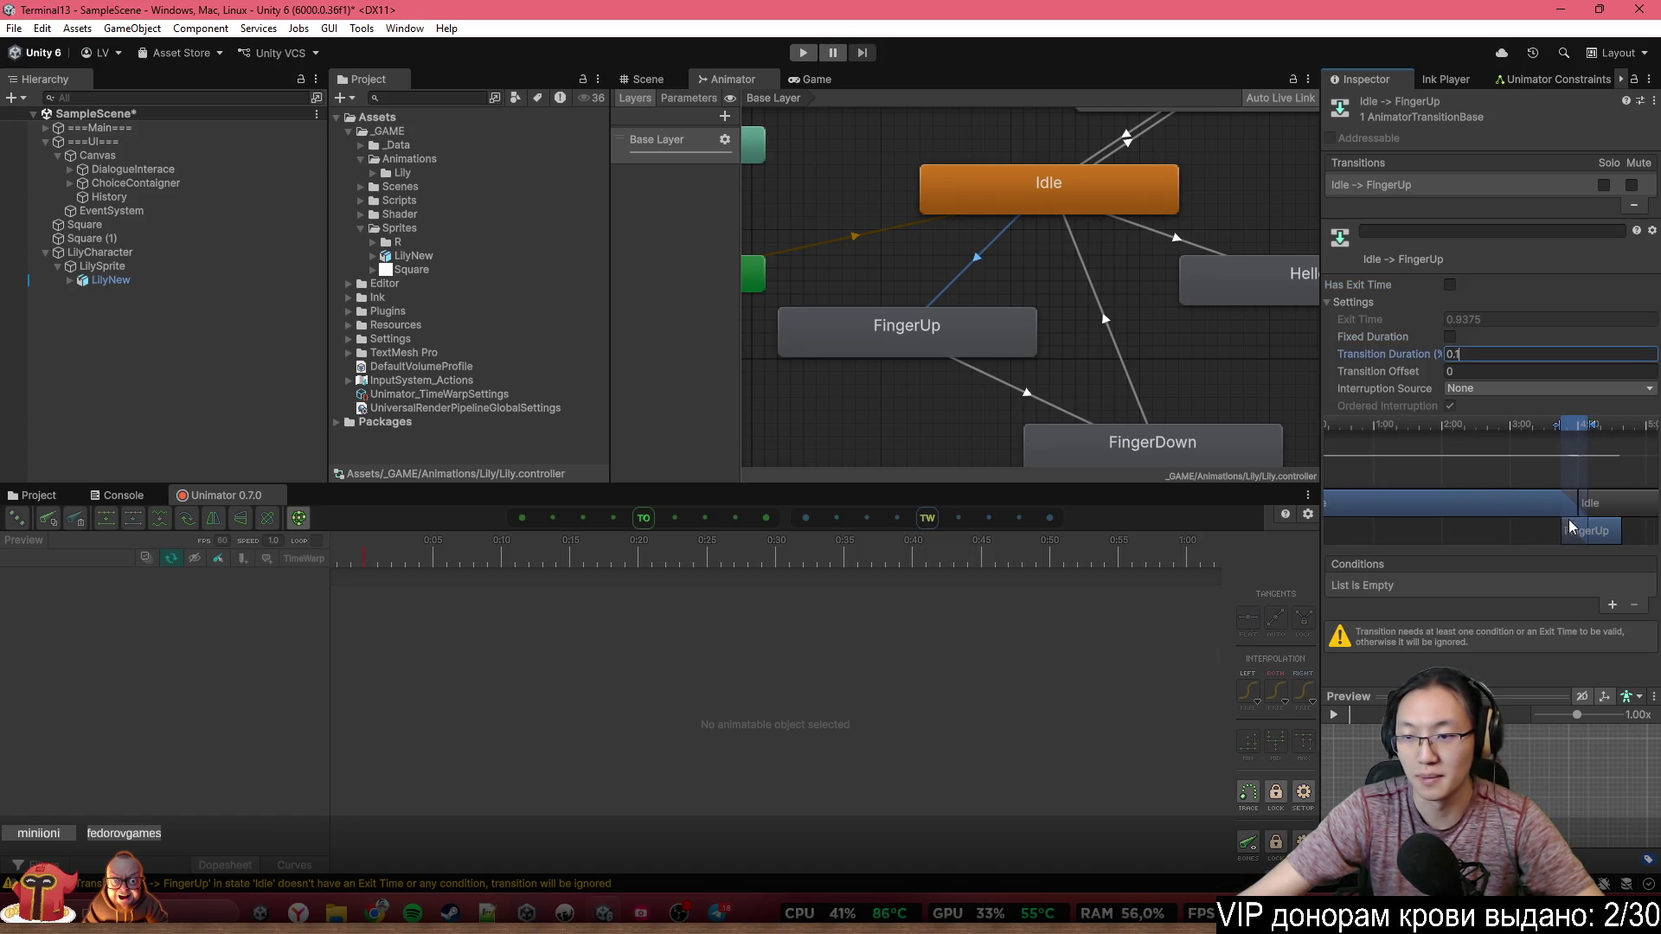
pyautogui.click(1565, 526)
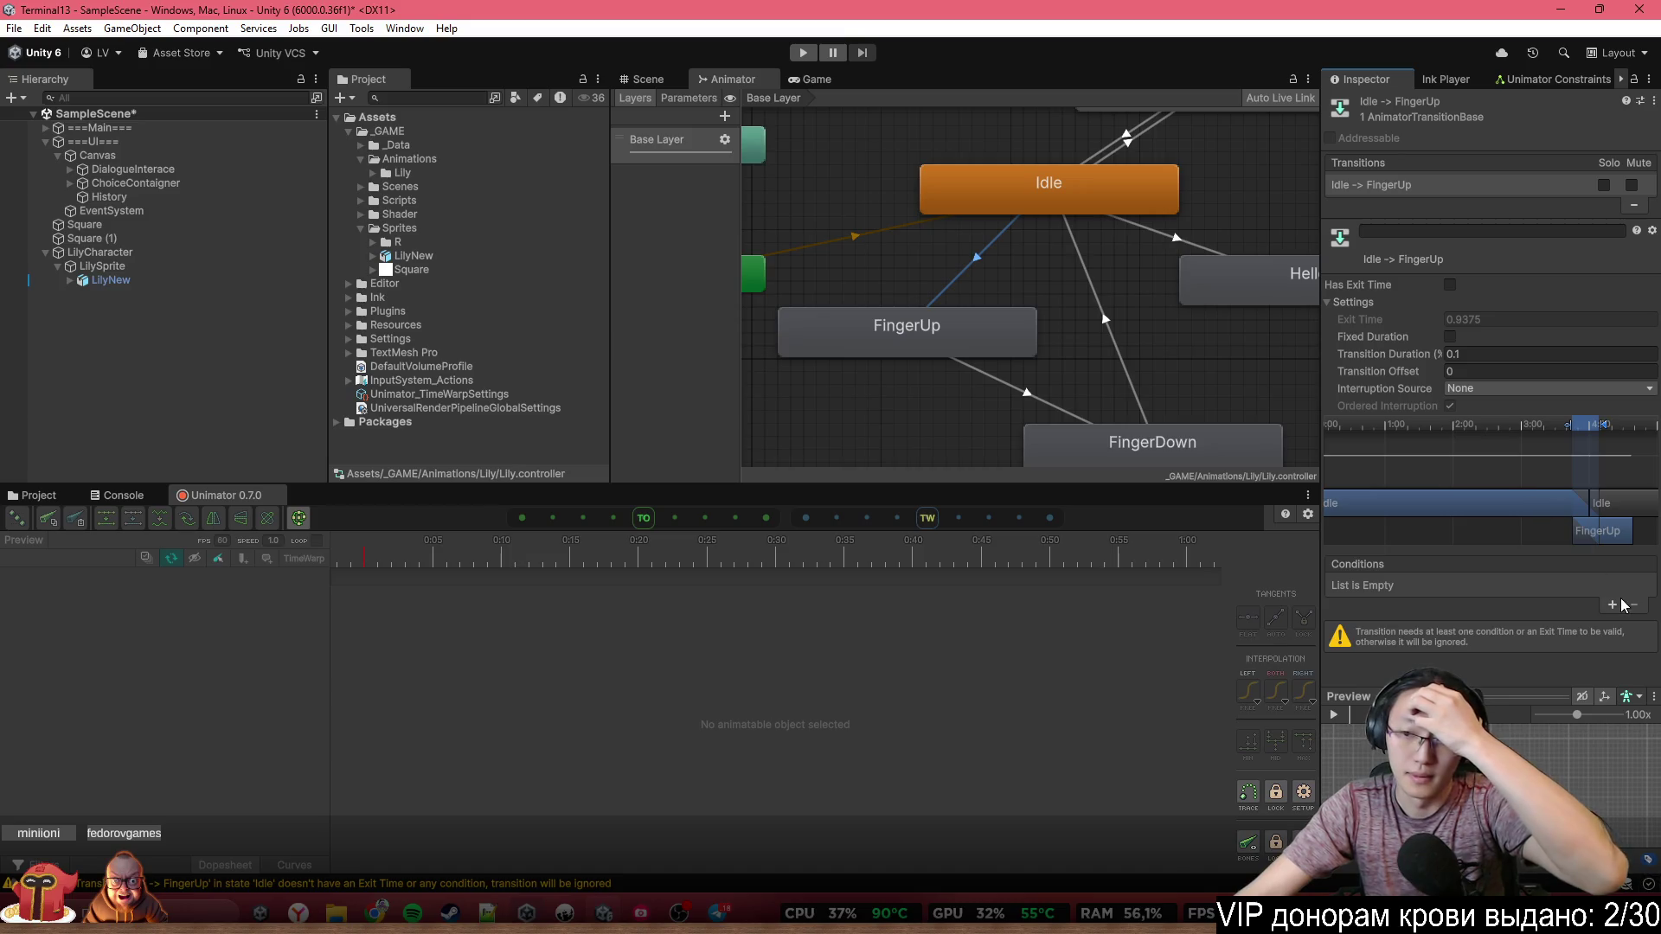
# Add a trigger parameter named HandUp in the Parameters list
pyautogui.click(688, 98)
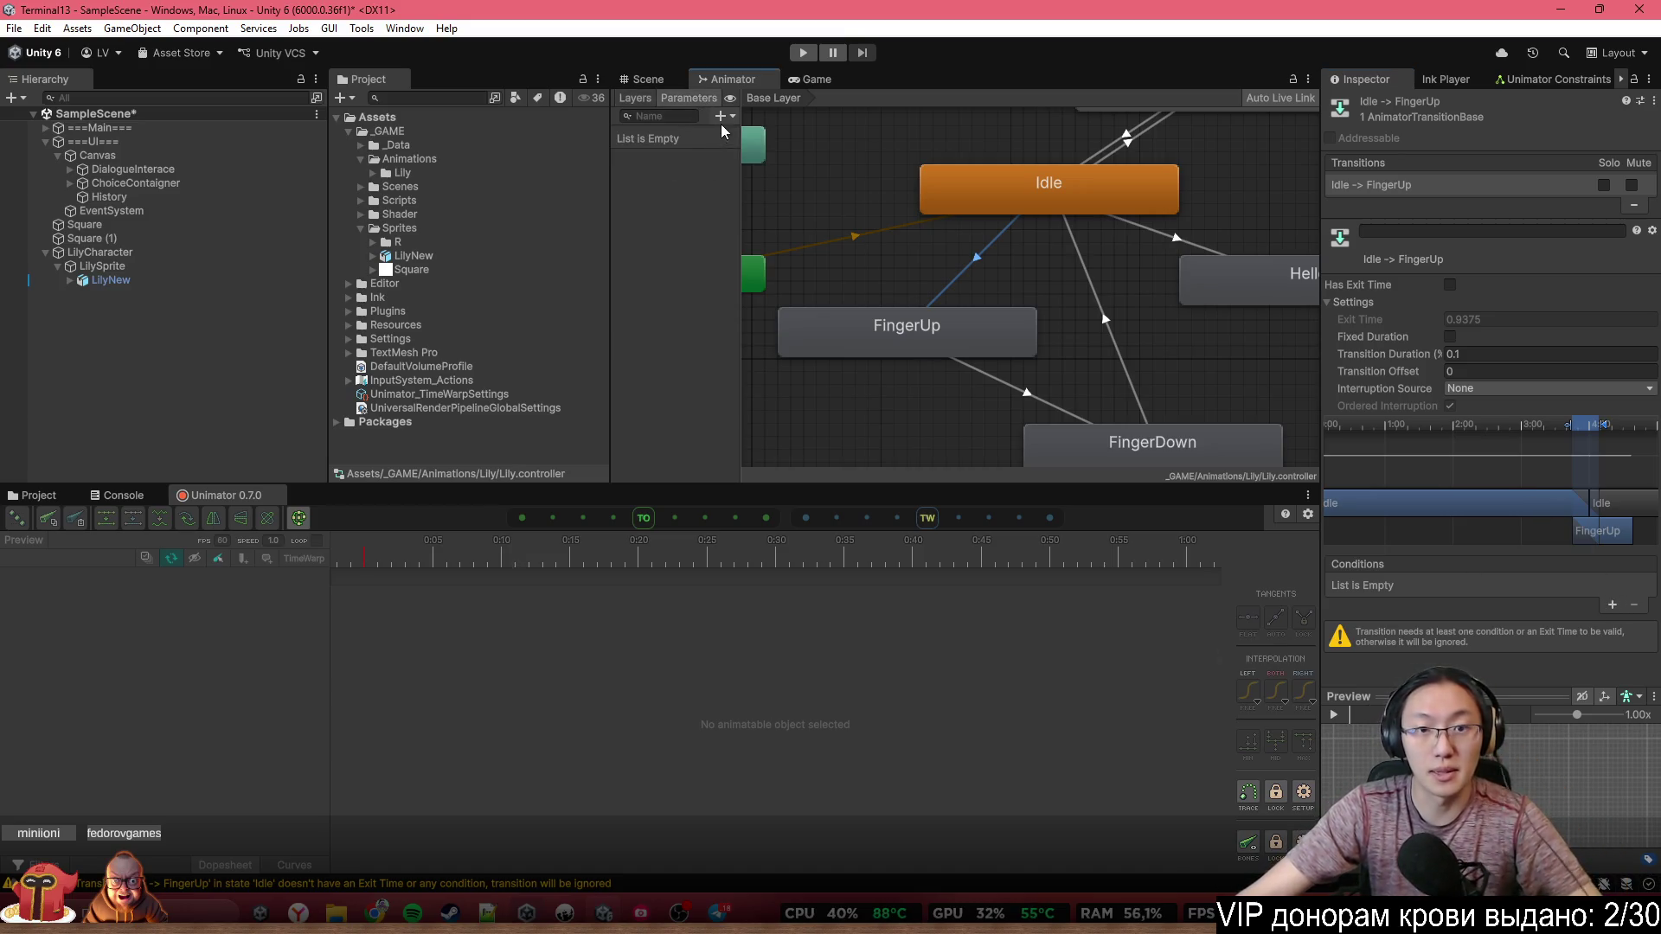
pyautogui.click(722, 116)
pyautogui.click(760, 190)
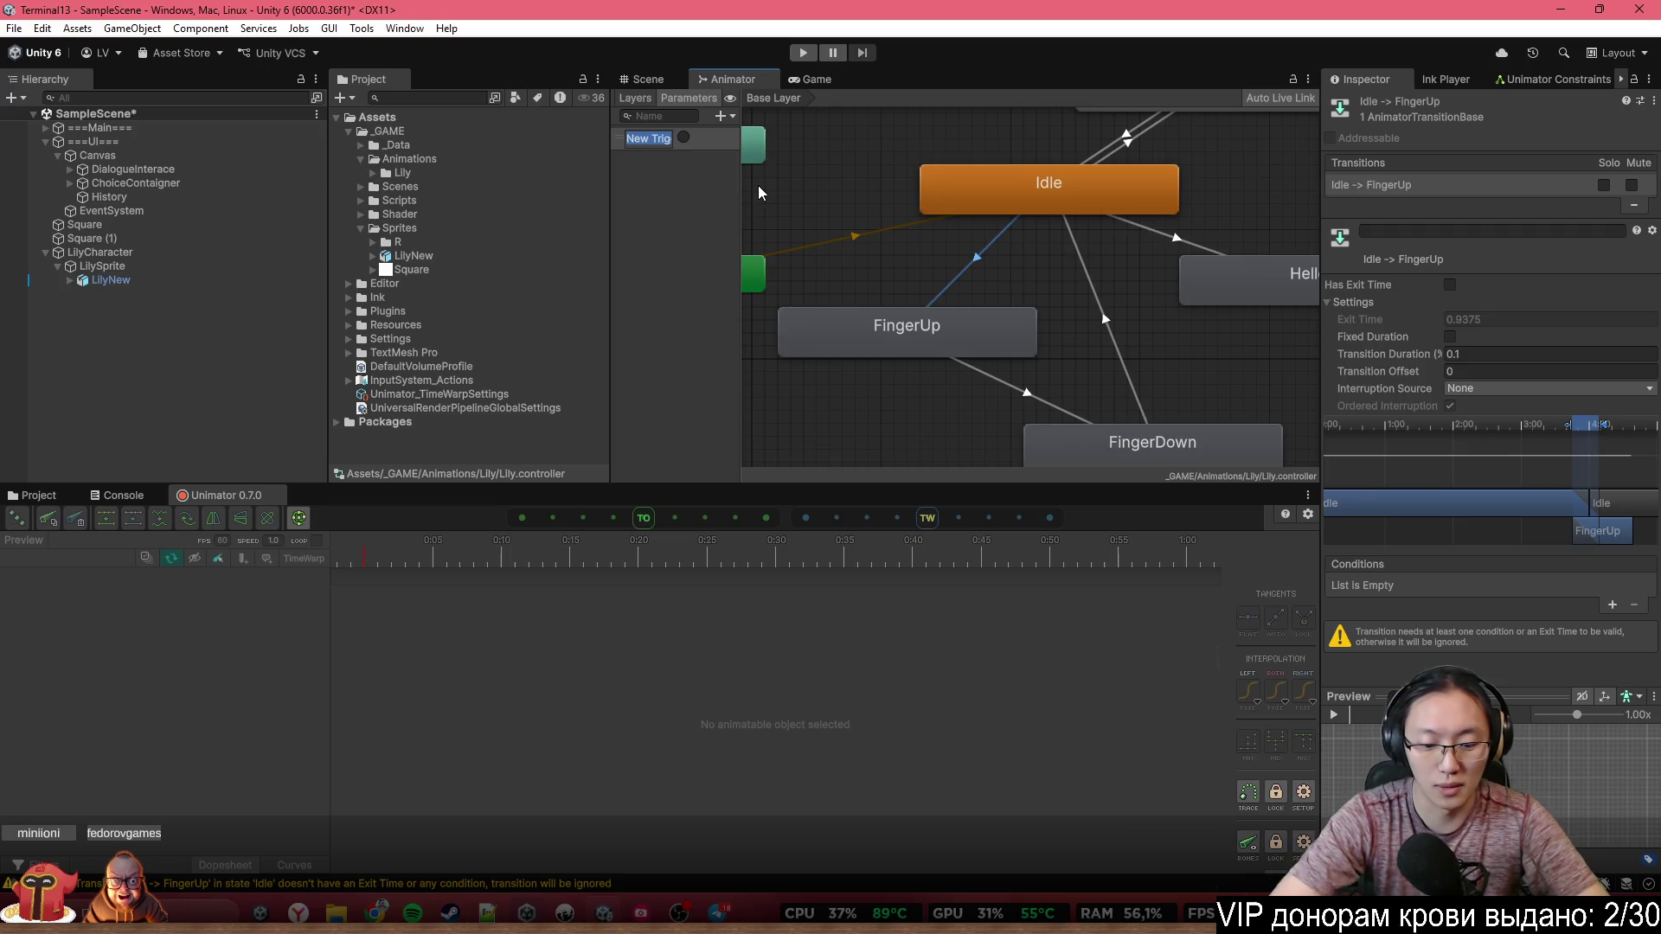
pyautogui.write('Рфт')
pyautogui.press('BackSpace')
pyautogui.press('BackSpace')
pyautogui.press('BackSpace')
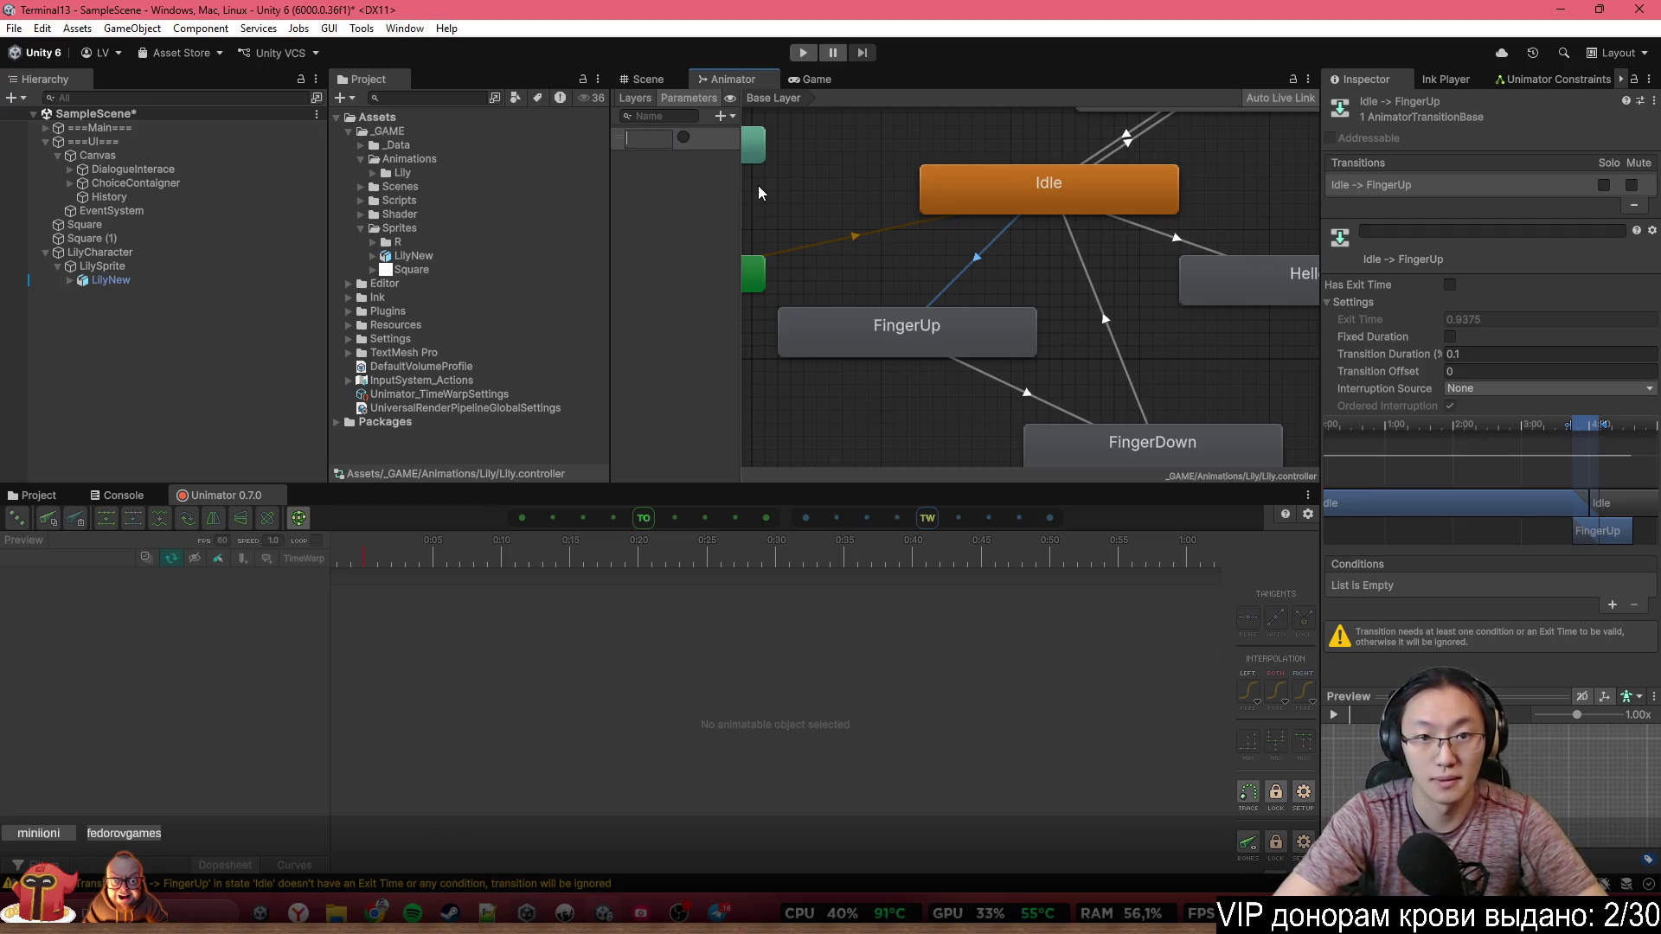
pyautogui.write('andUp')
pyautogui.press('Return')
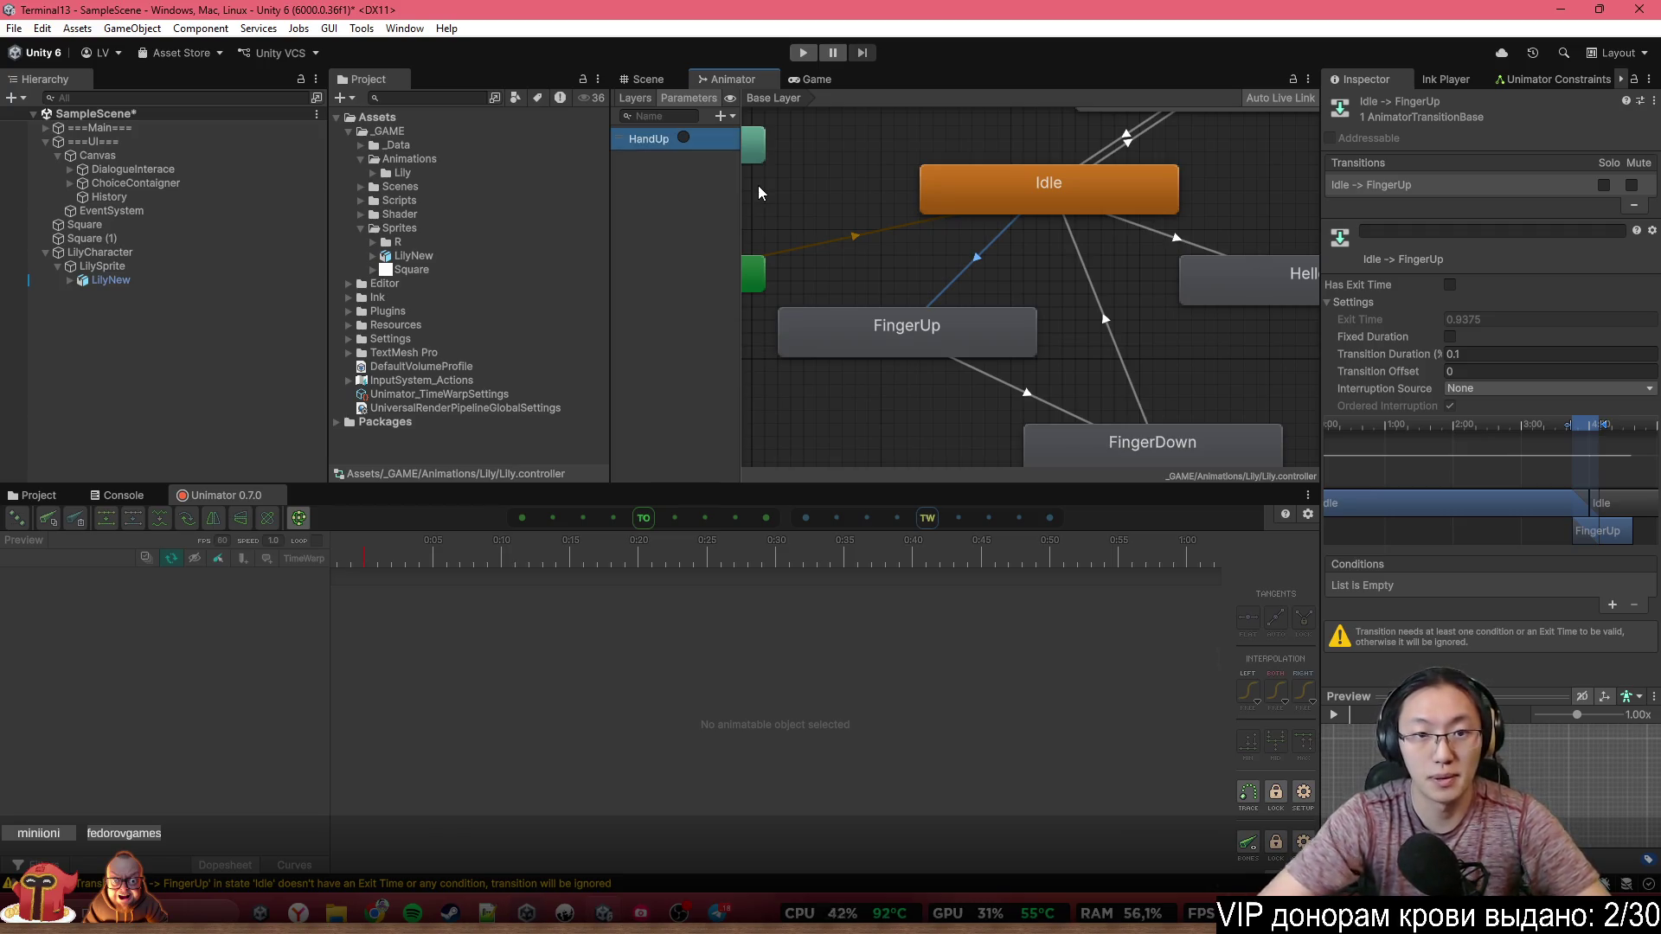
# Add a second trigger parameter named HandDown and widen the graph area
pyautogui.click(719, 115)
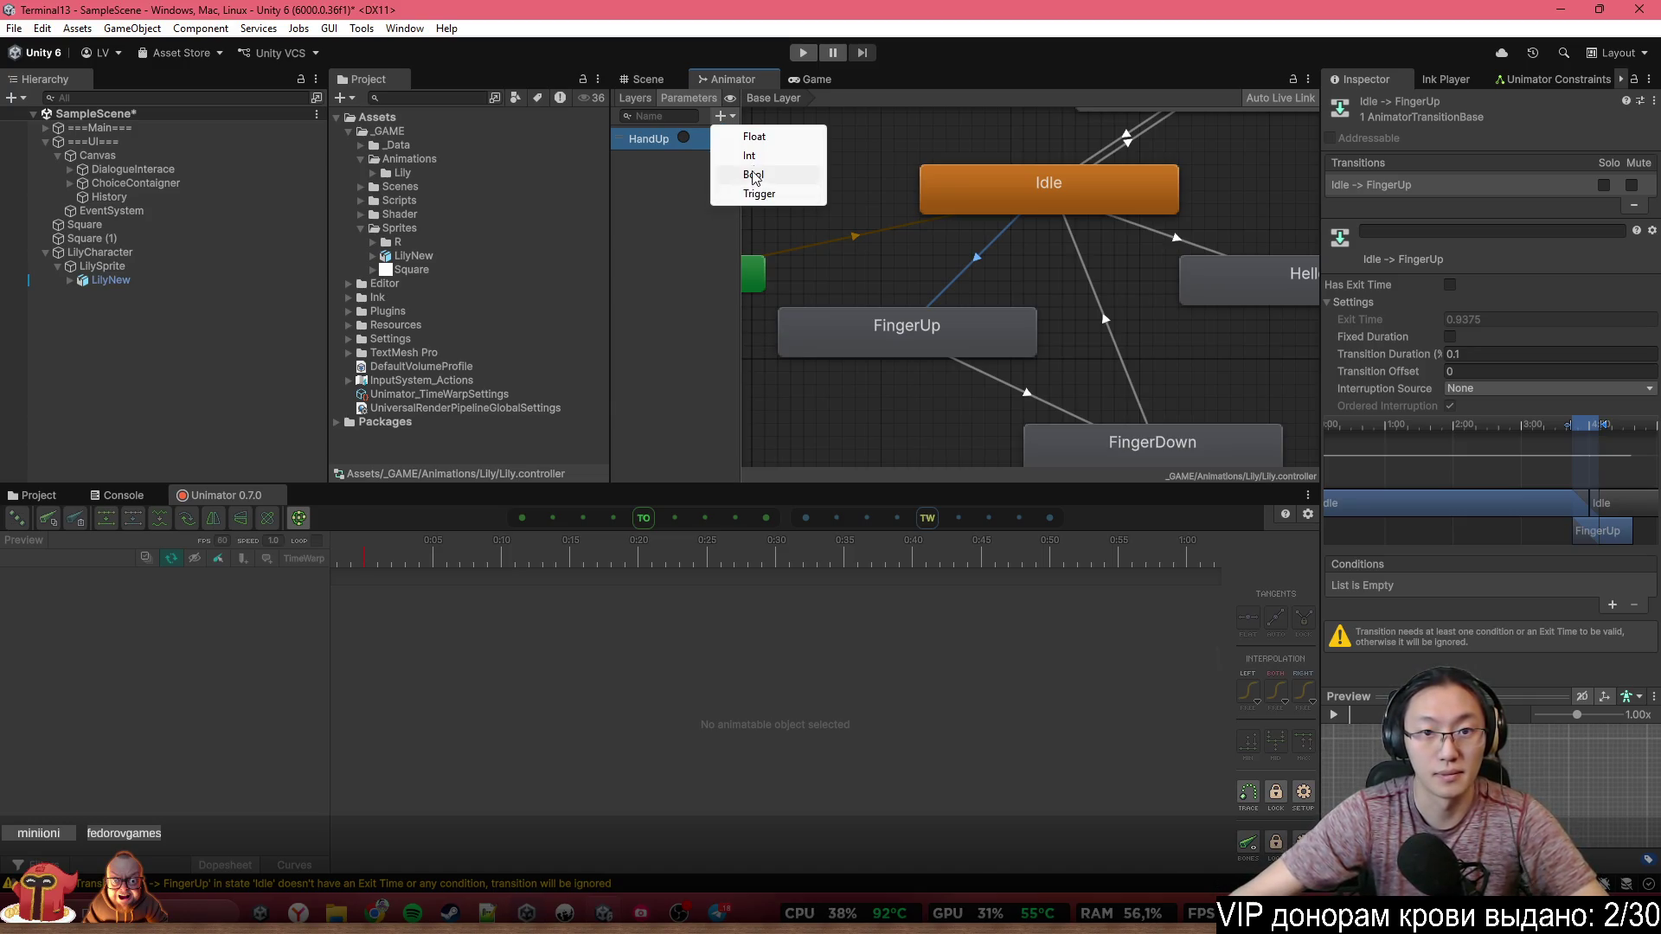
pyautogui.click(758, 193)
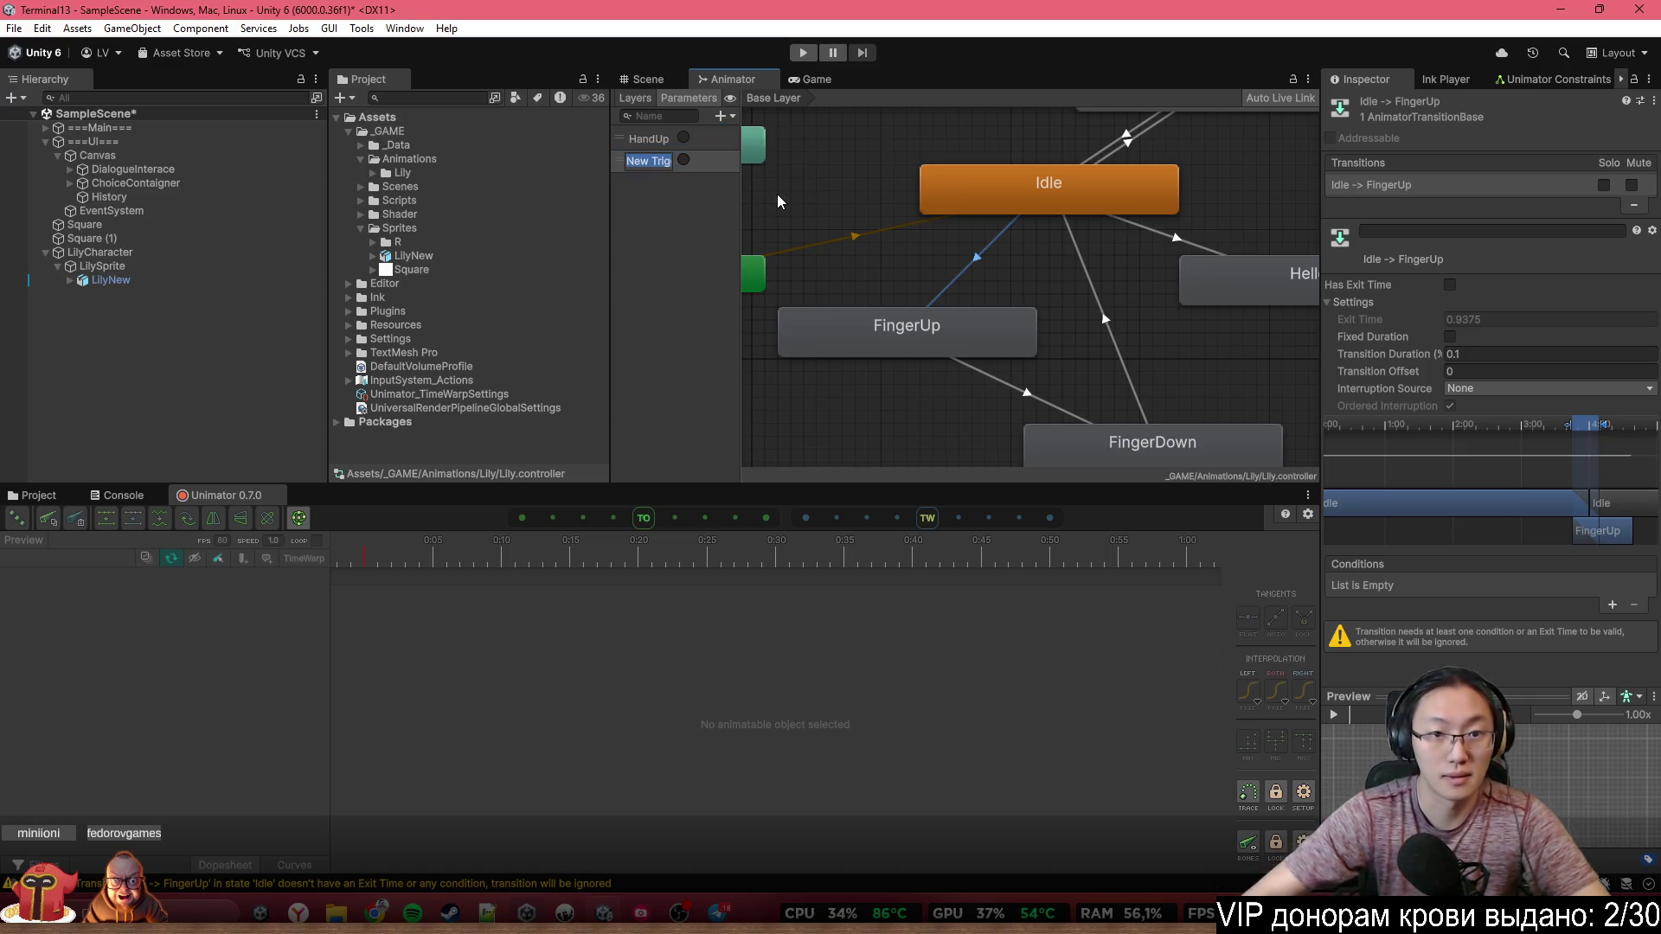
pyautogui.write('HandDow')
pyautogui.press('Return')
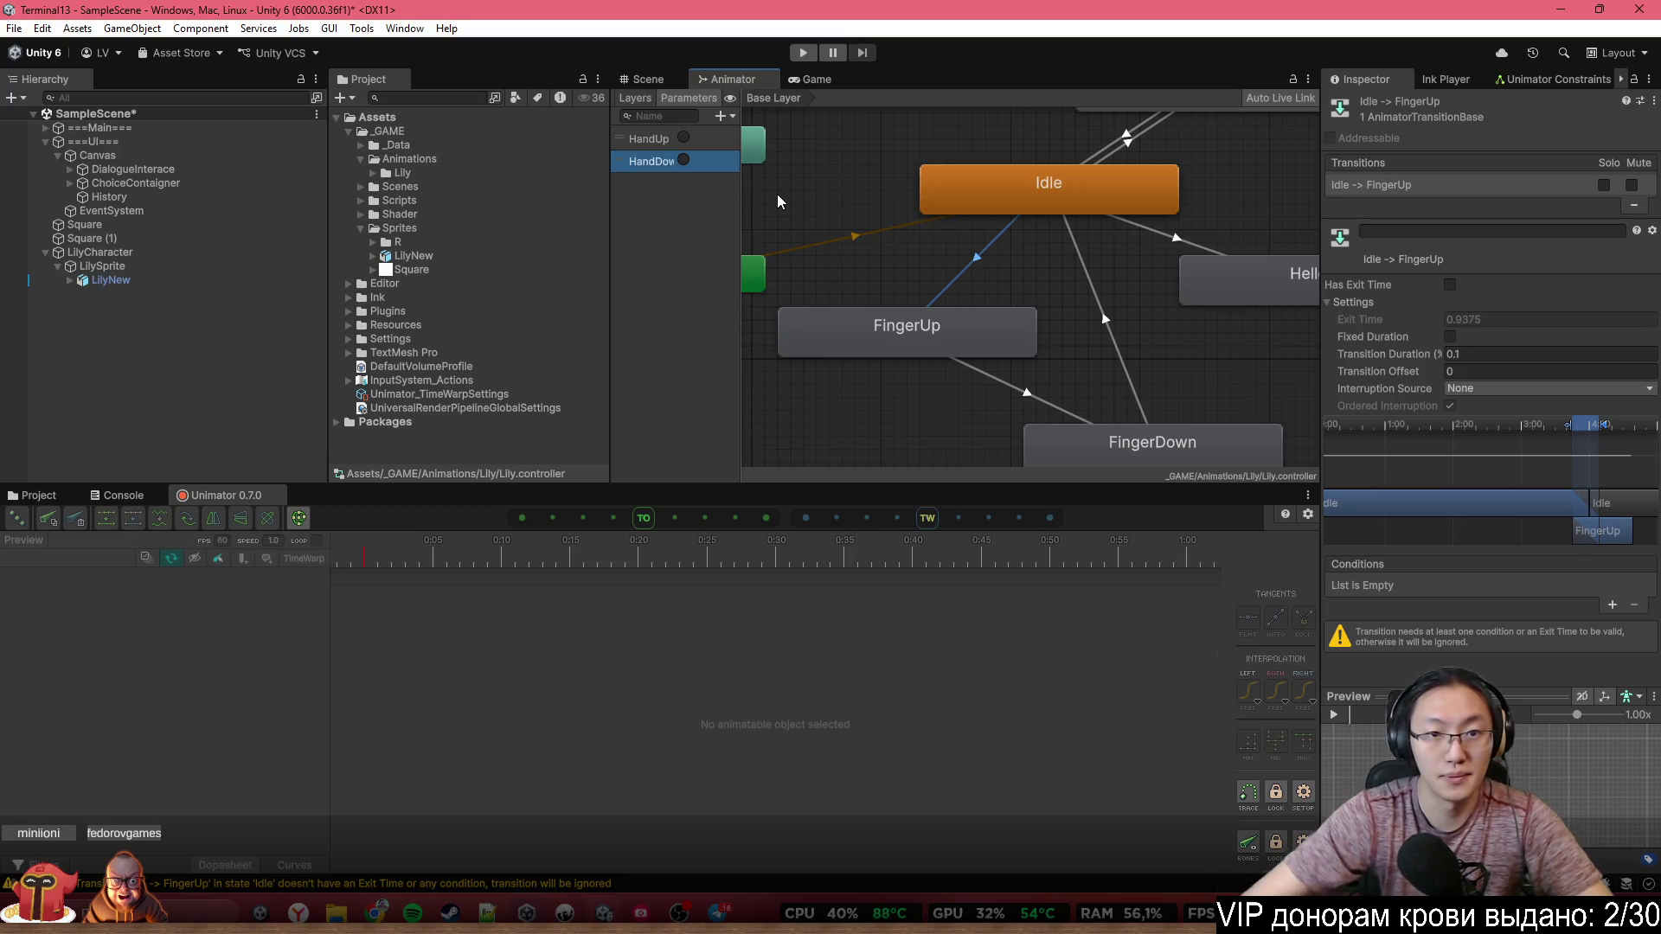
pyautogui.moveTo(607, 226); pyautogui.dragTo(537, 224)
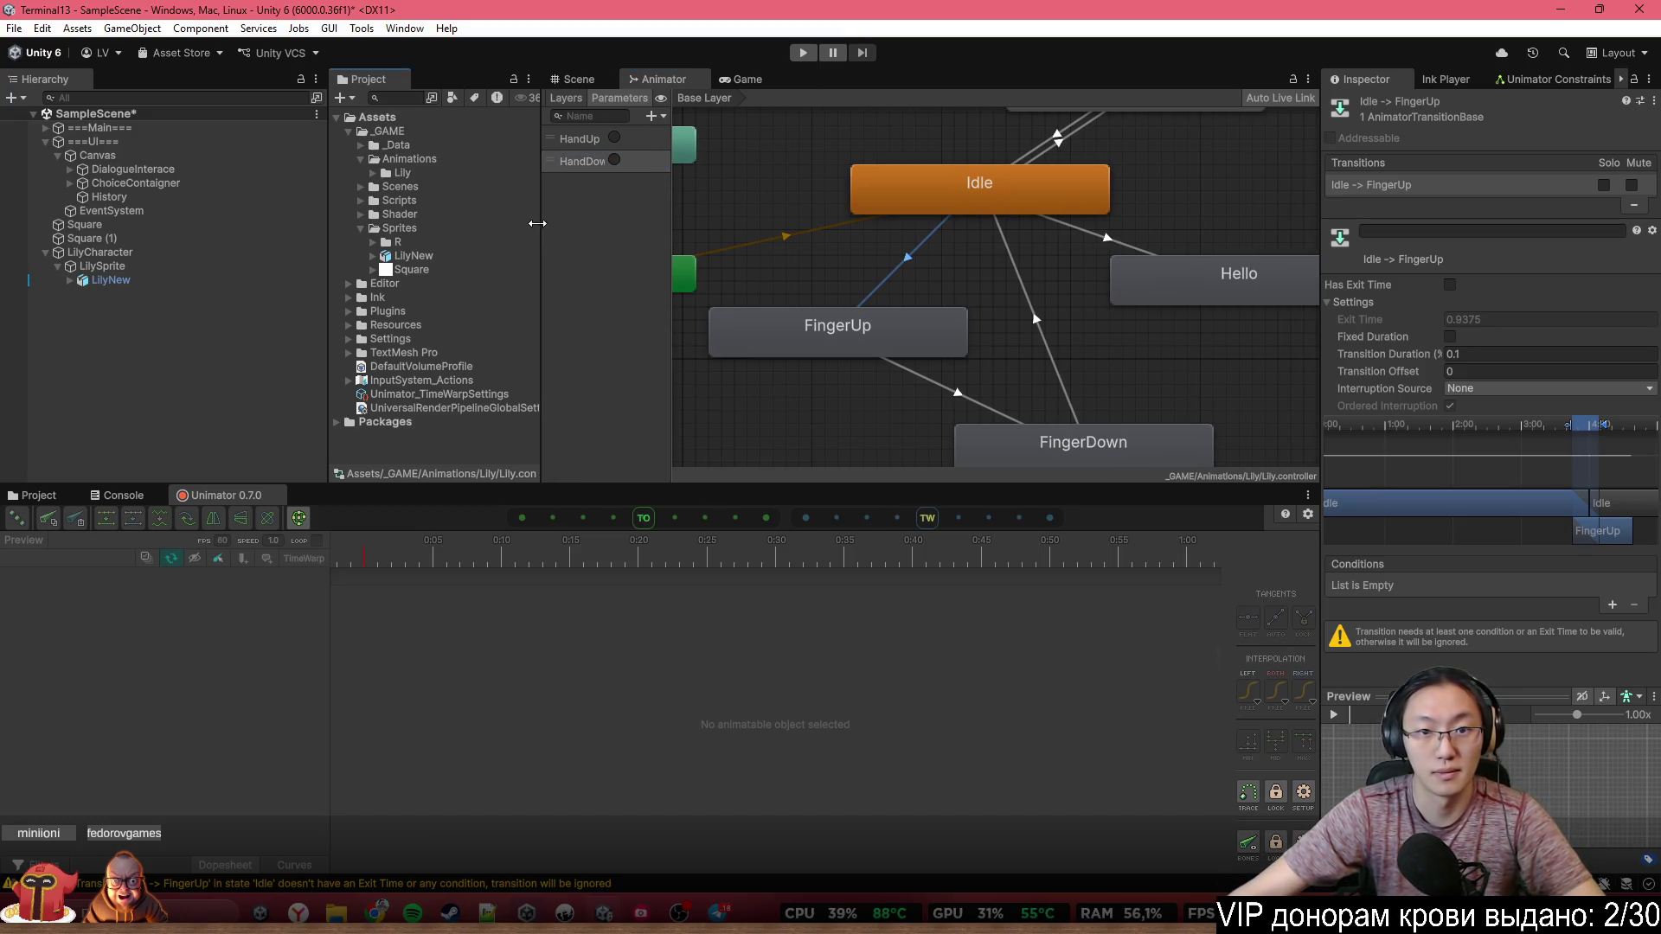
# Add a HandDown trigger condition to the FingerUp → FingerDown transition
pyautogui.moveTo(667, 227); pyautogui.dragTo(706, 228)
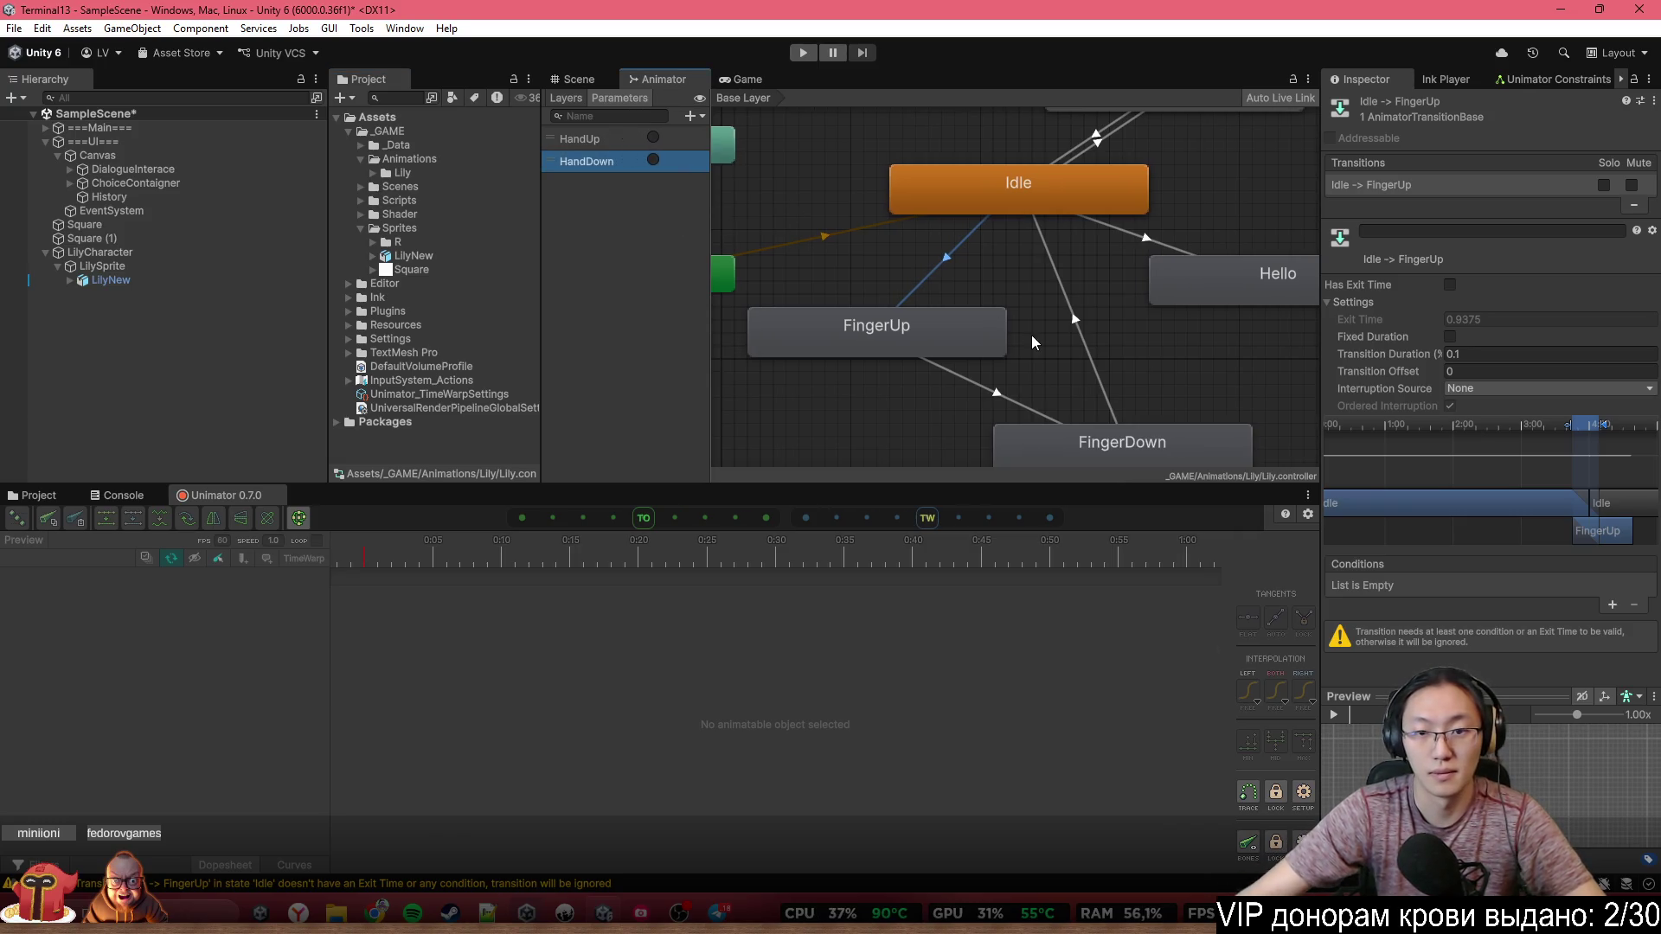
pyautogui.click(936, 349)
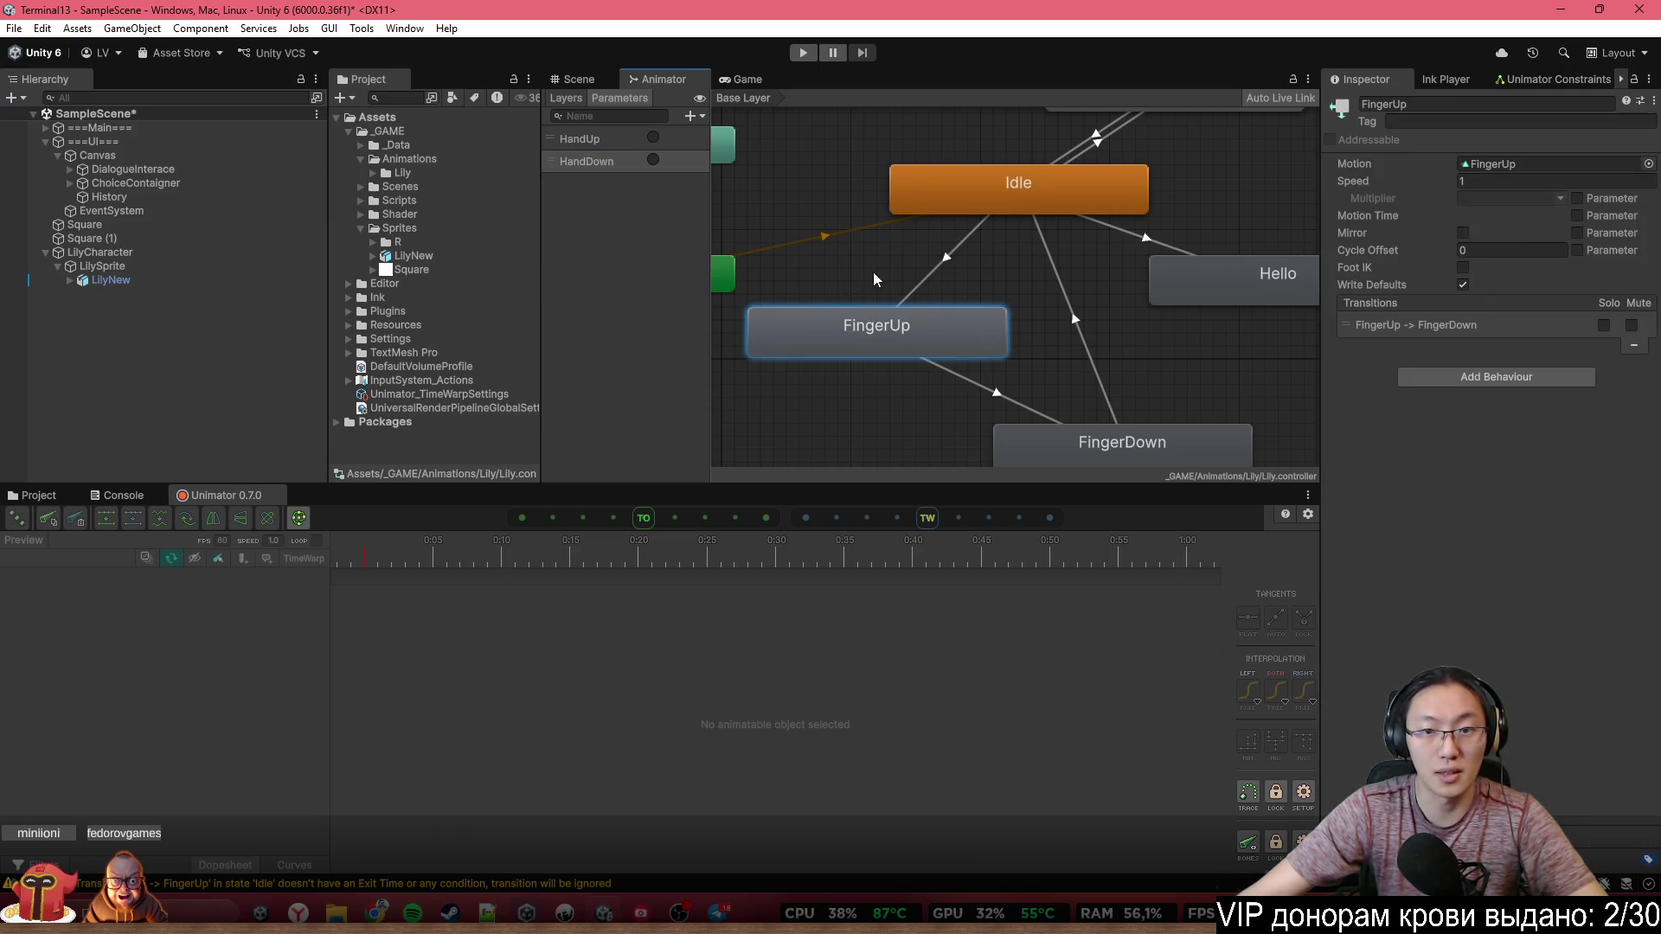
pyautogui.click(960, 376)
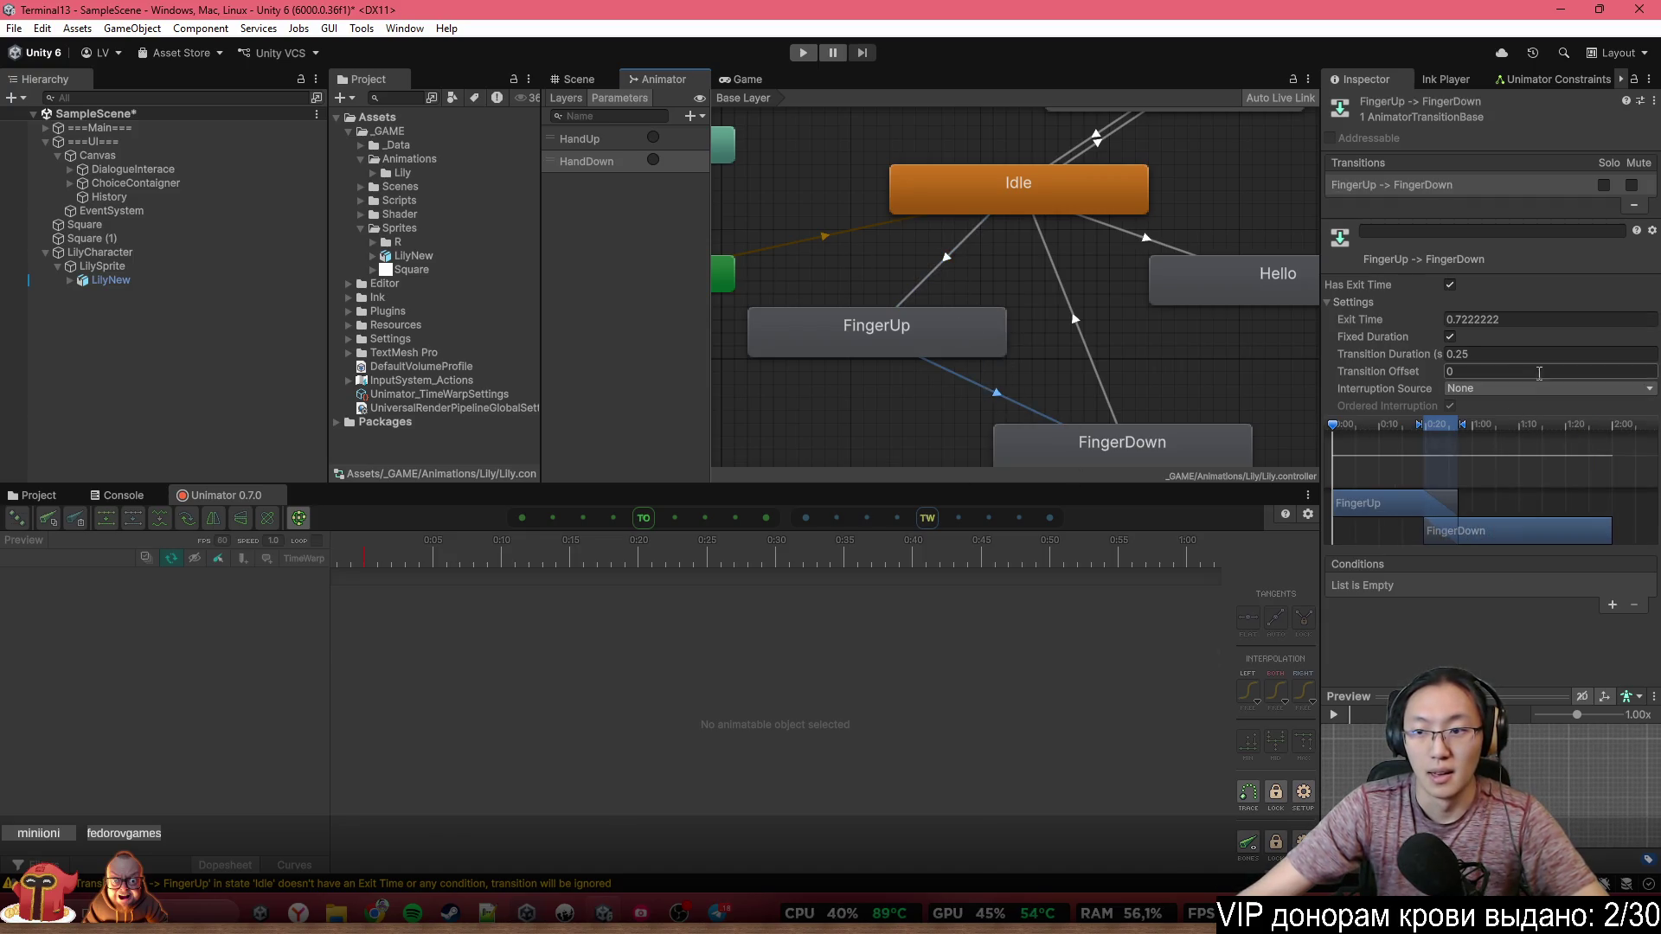
pyautogui.click(1611, 604)
pyautogui.click(1448, 585)
pyautogui.click(1462, 655)
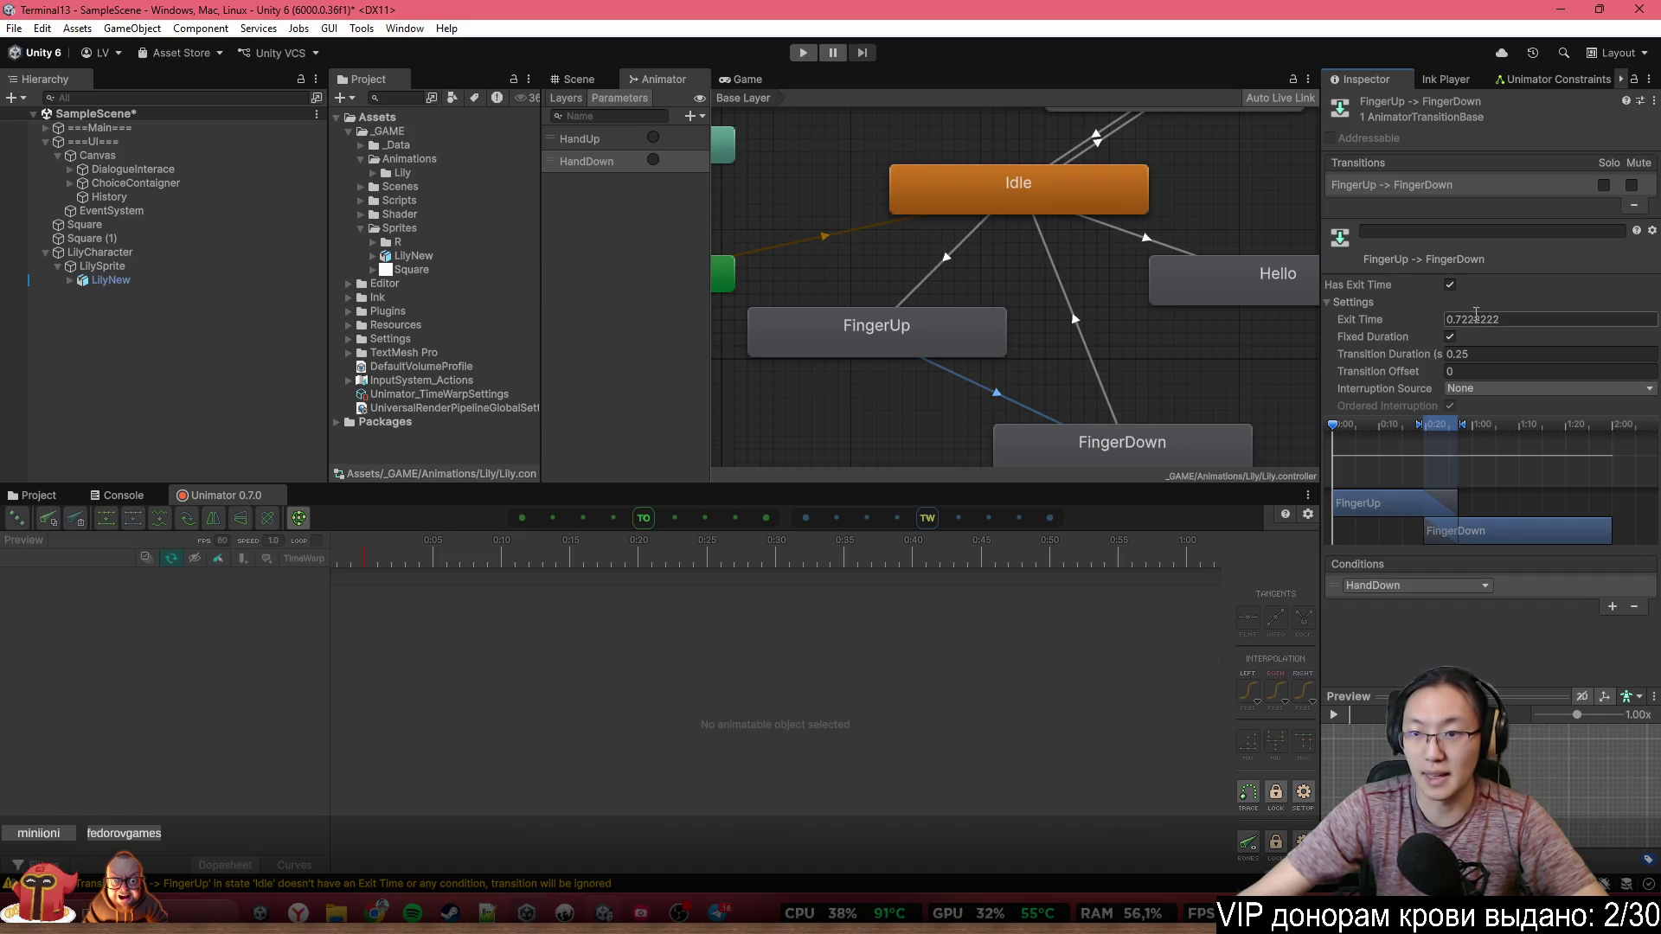
# Turn off exit time and fixed duration, set duration 0.1, and preview the transition
pyautogui.click(1450, 284)
pyautogui.click(1450, 336)
pyautogui.click(1480, 354)
pyautogui.write('0.1')
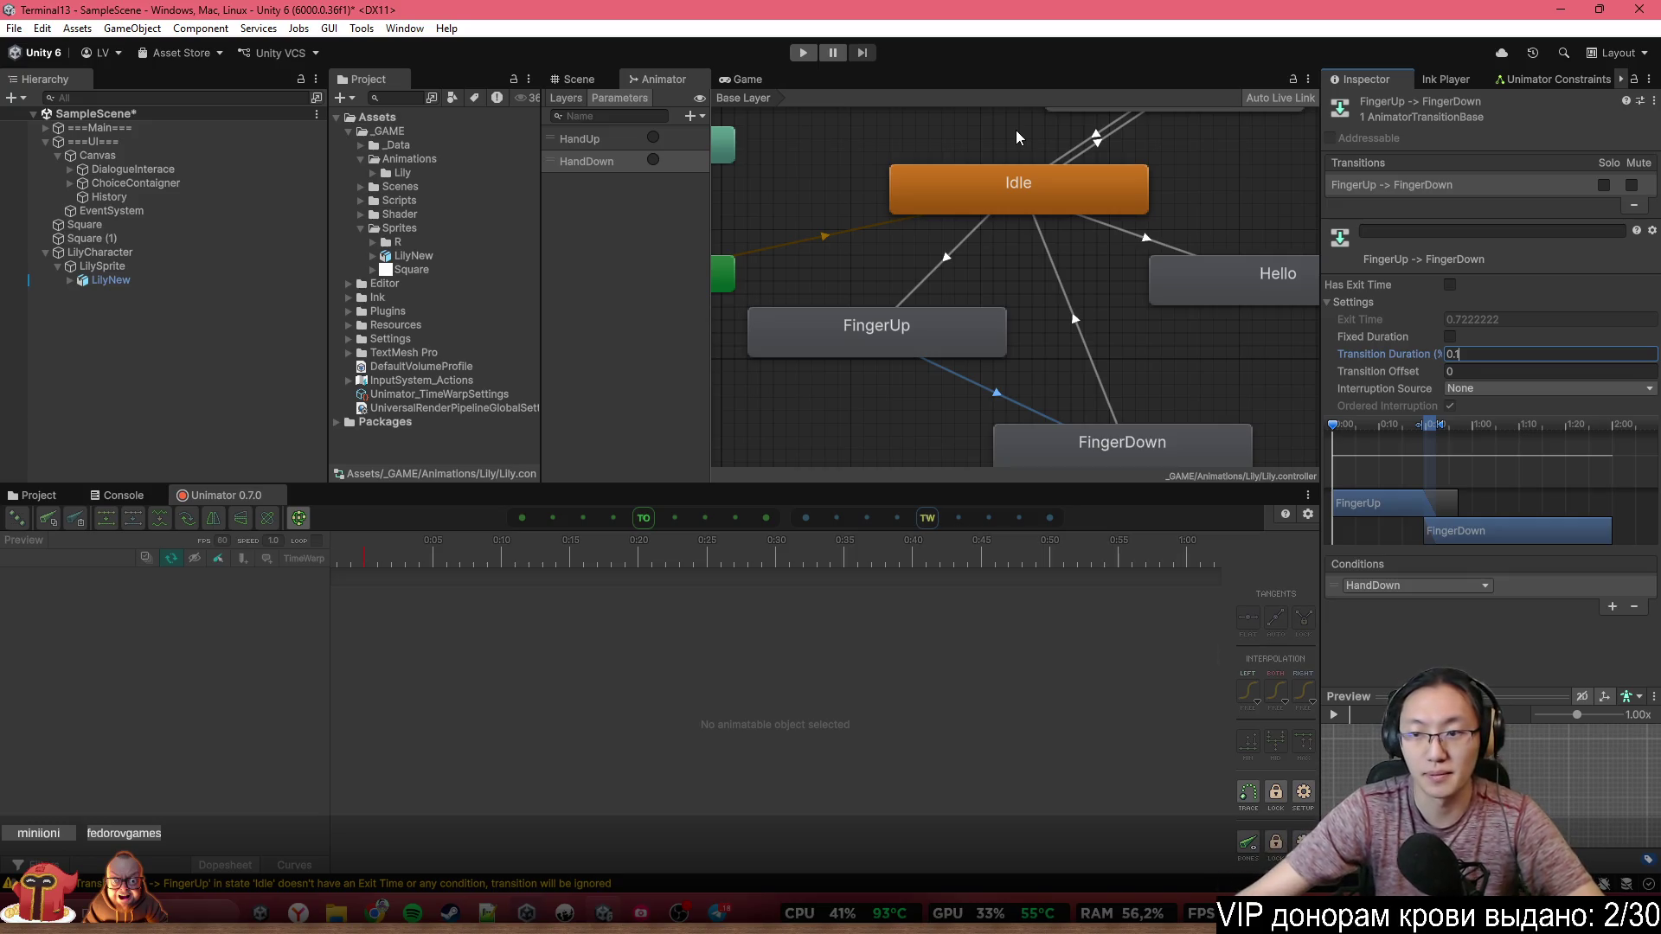
pyautogui.scroll(2, 1244, 414)
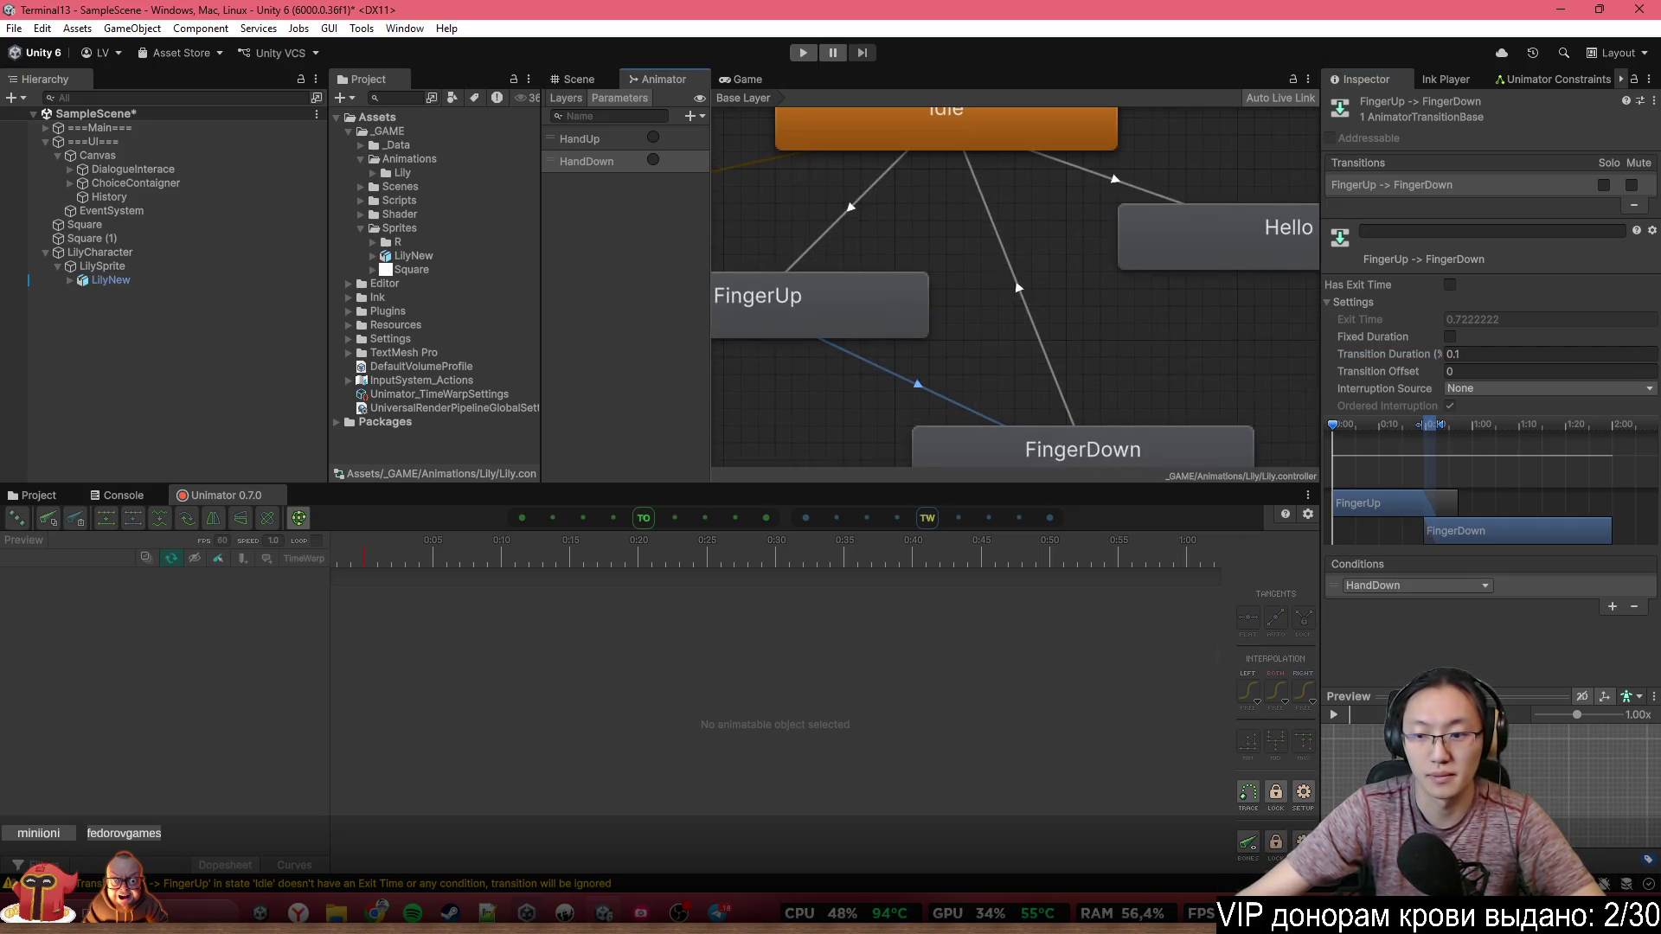
pyautogui.click(1335, 715)
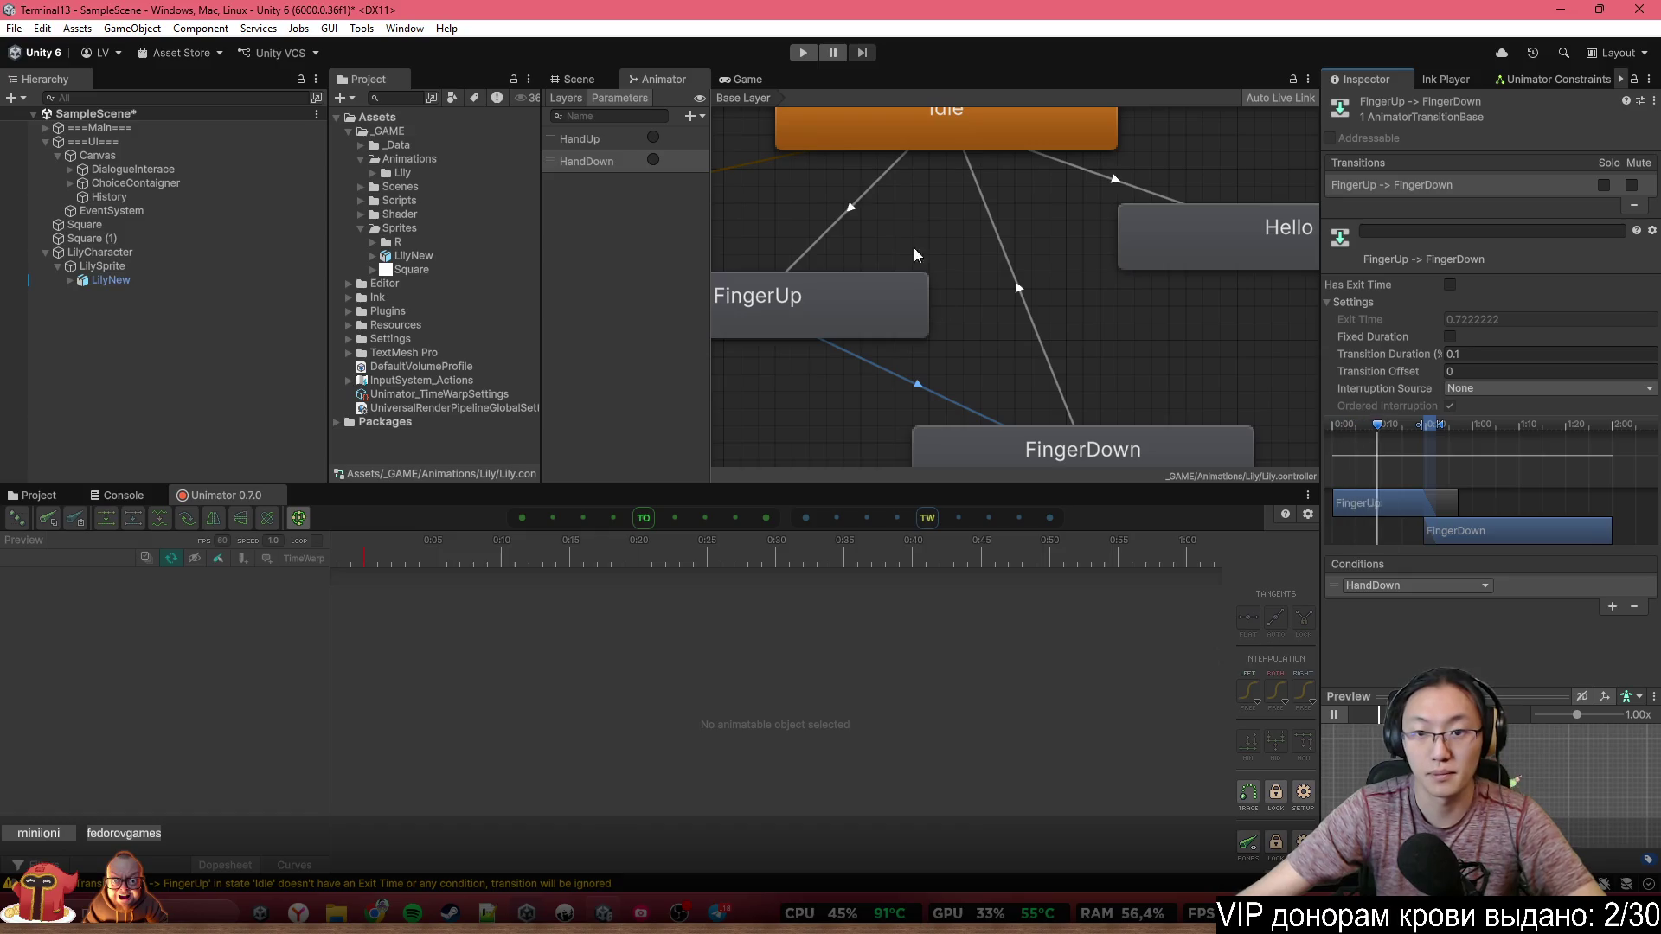
pyautogui.scroll(-5, 1056, 329)
pyautogui.scroll(3, 1081, 375)
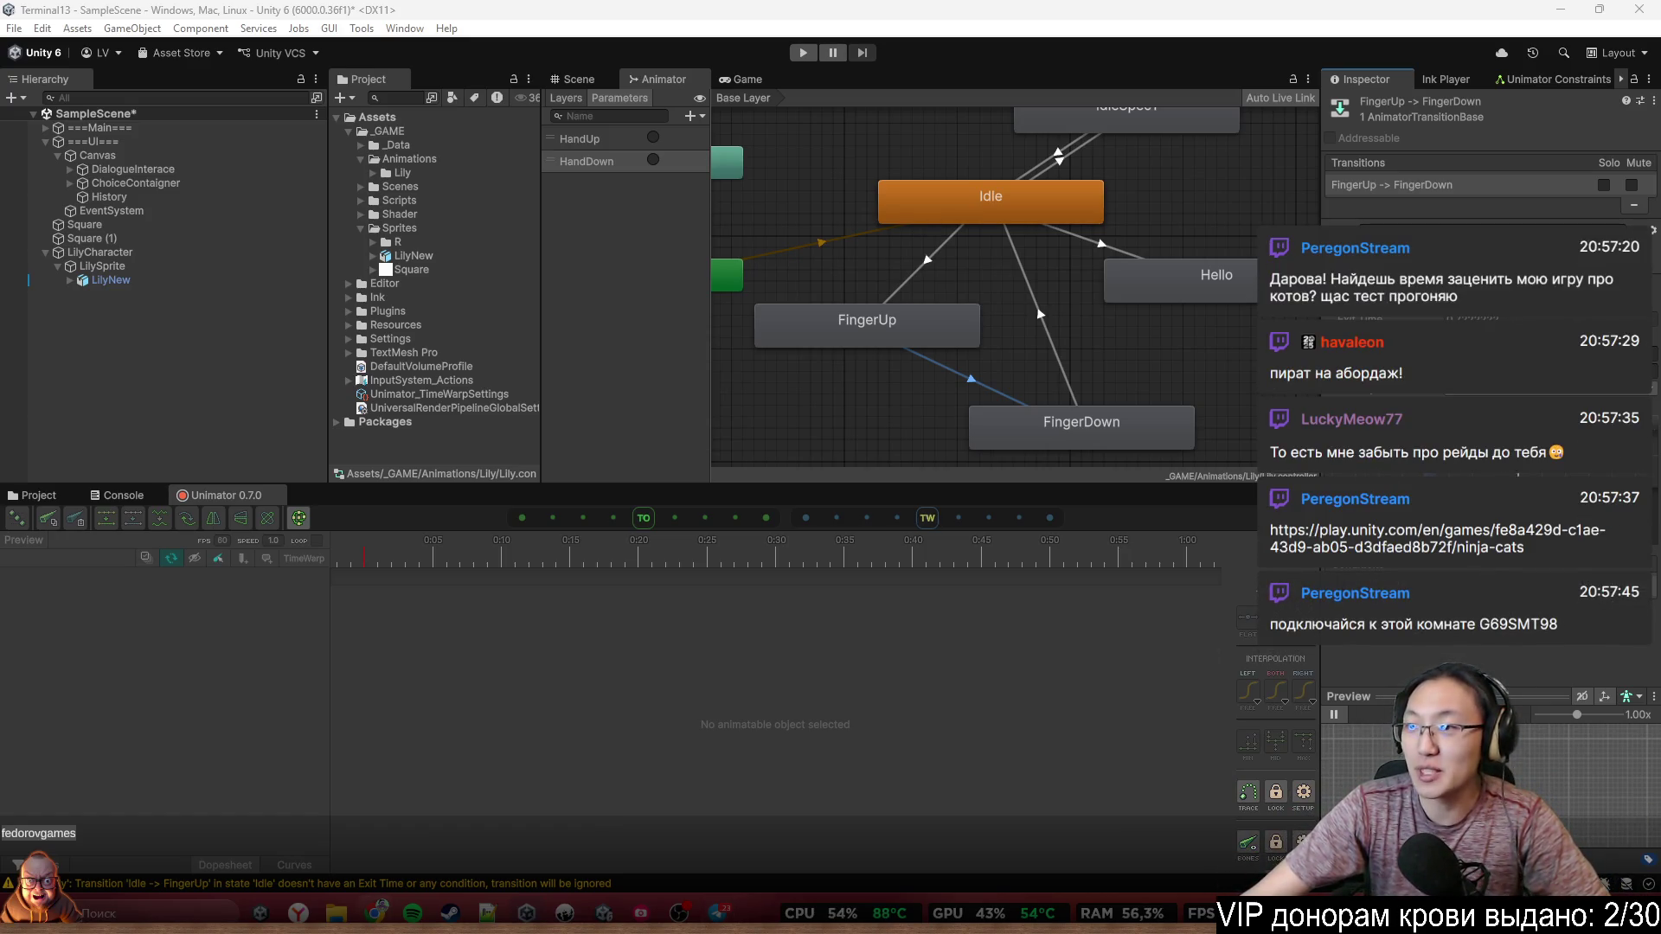
pyautogui.hotkey('alt', 'Tab')
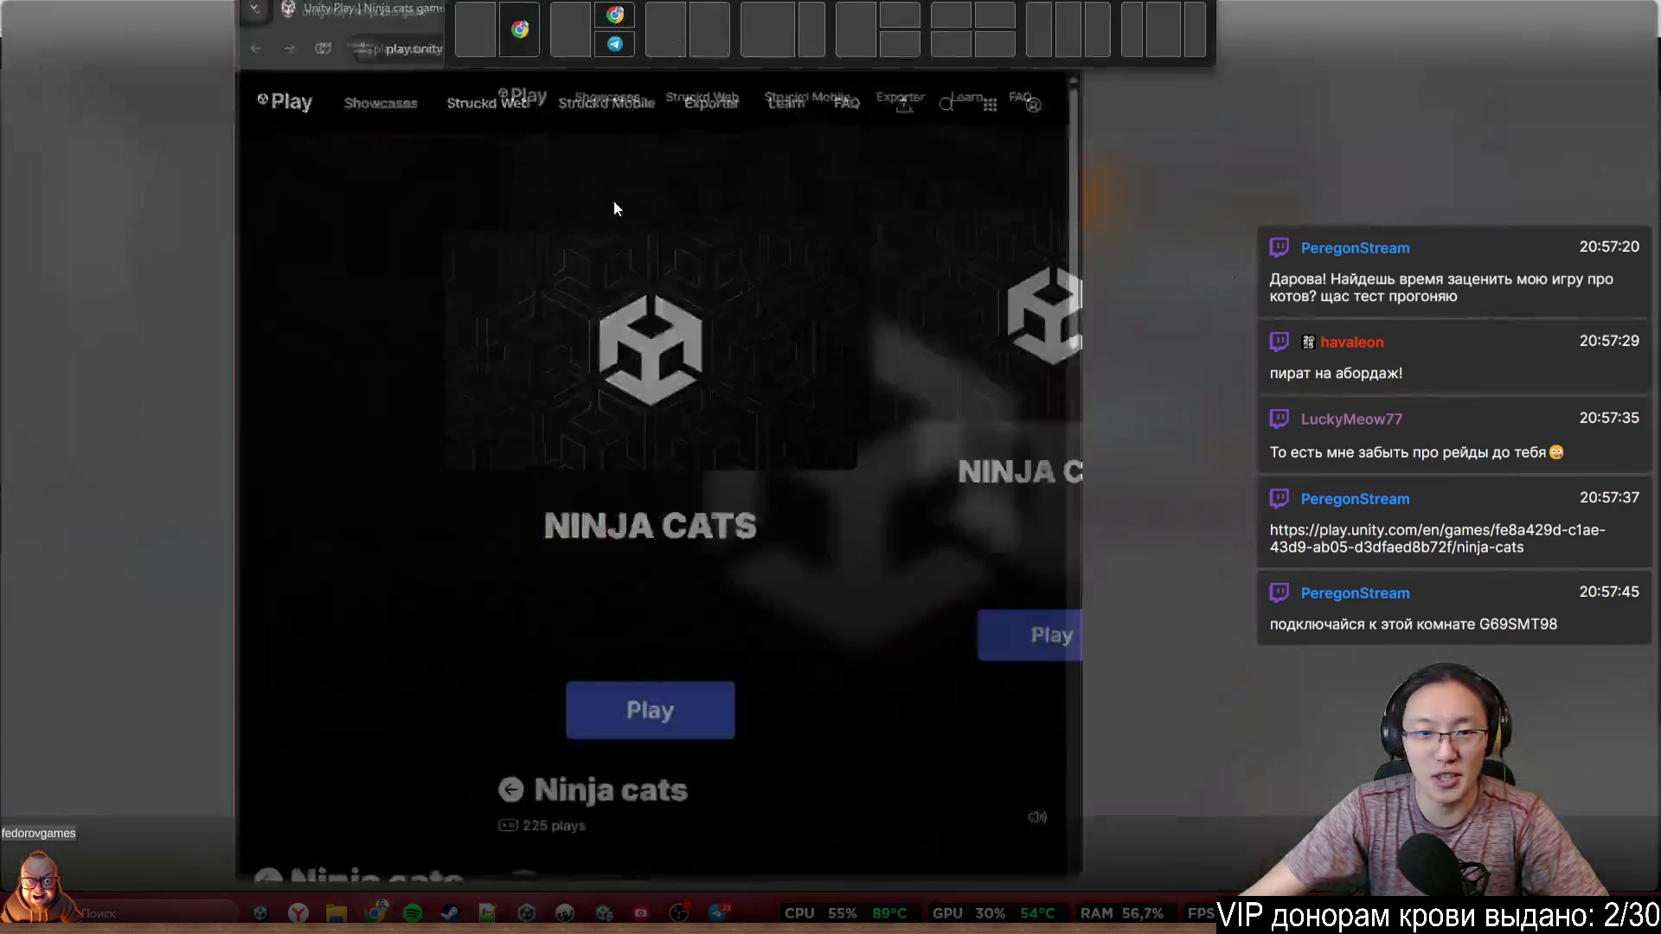
# Load Ninja Cats, join a quick-play match, then disconnect back to the main menu
pyautogui.click(837, 663)
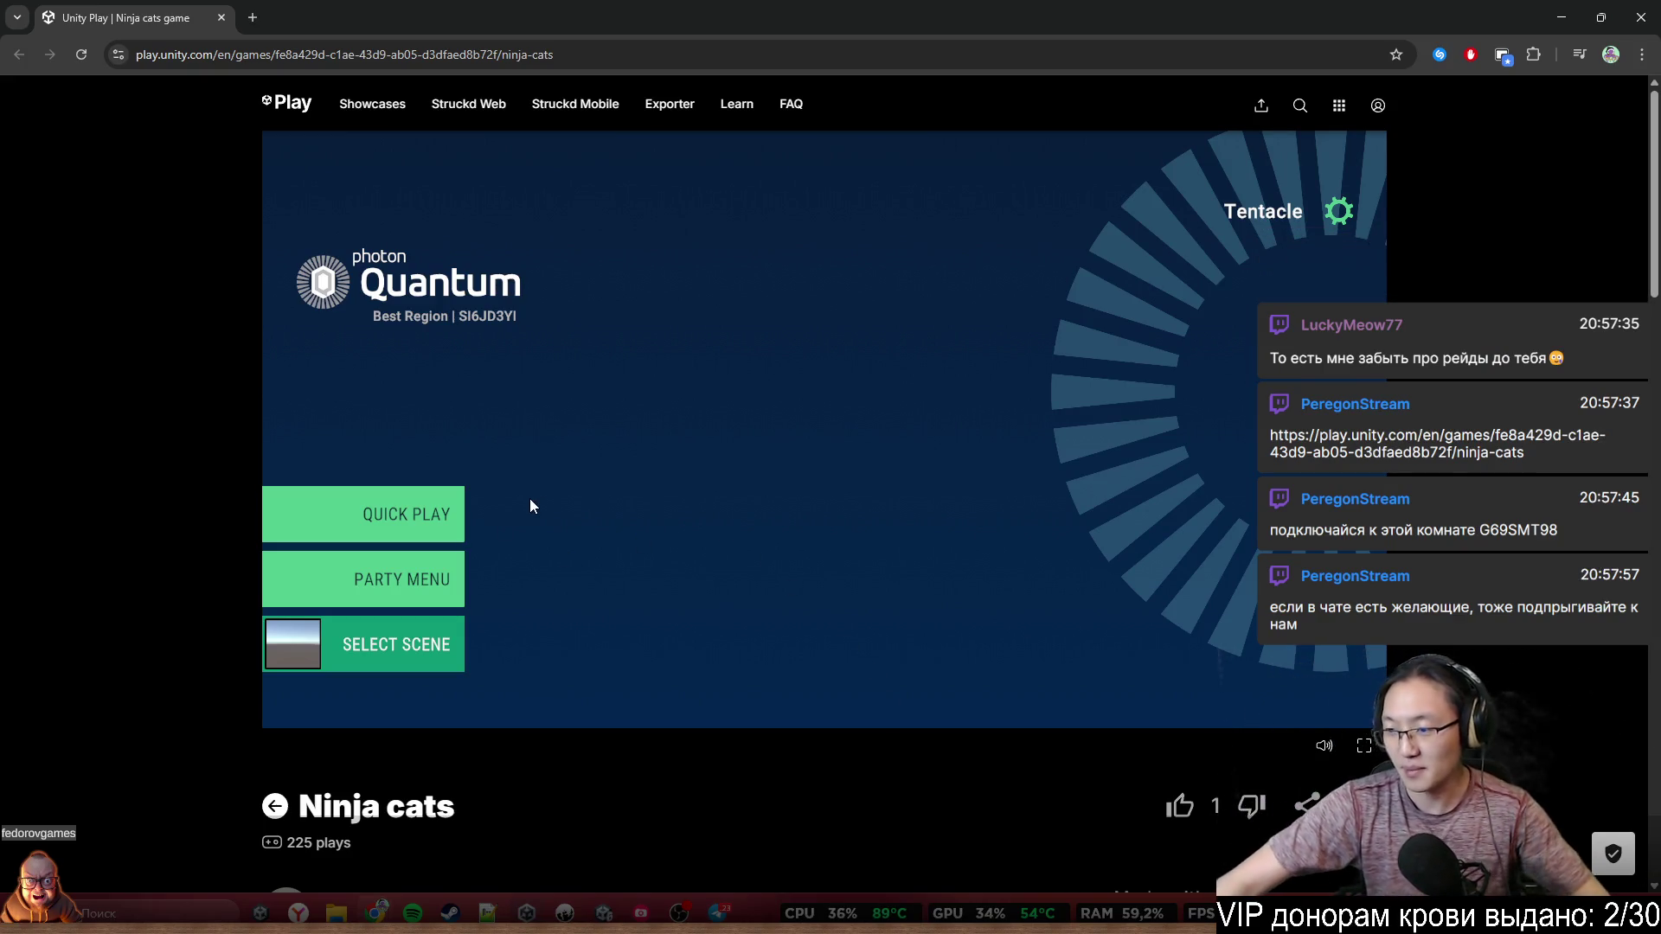
pyautogui.click(386, 529)
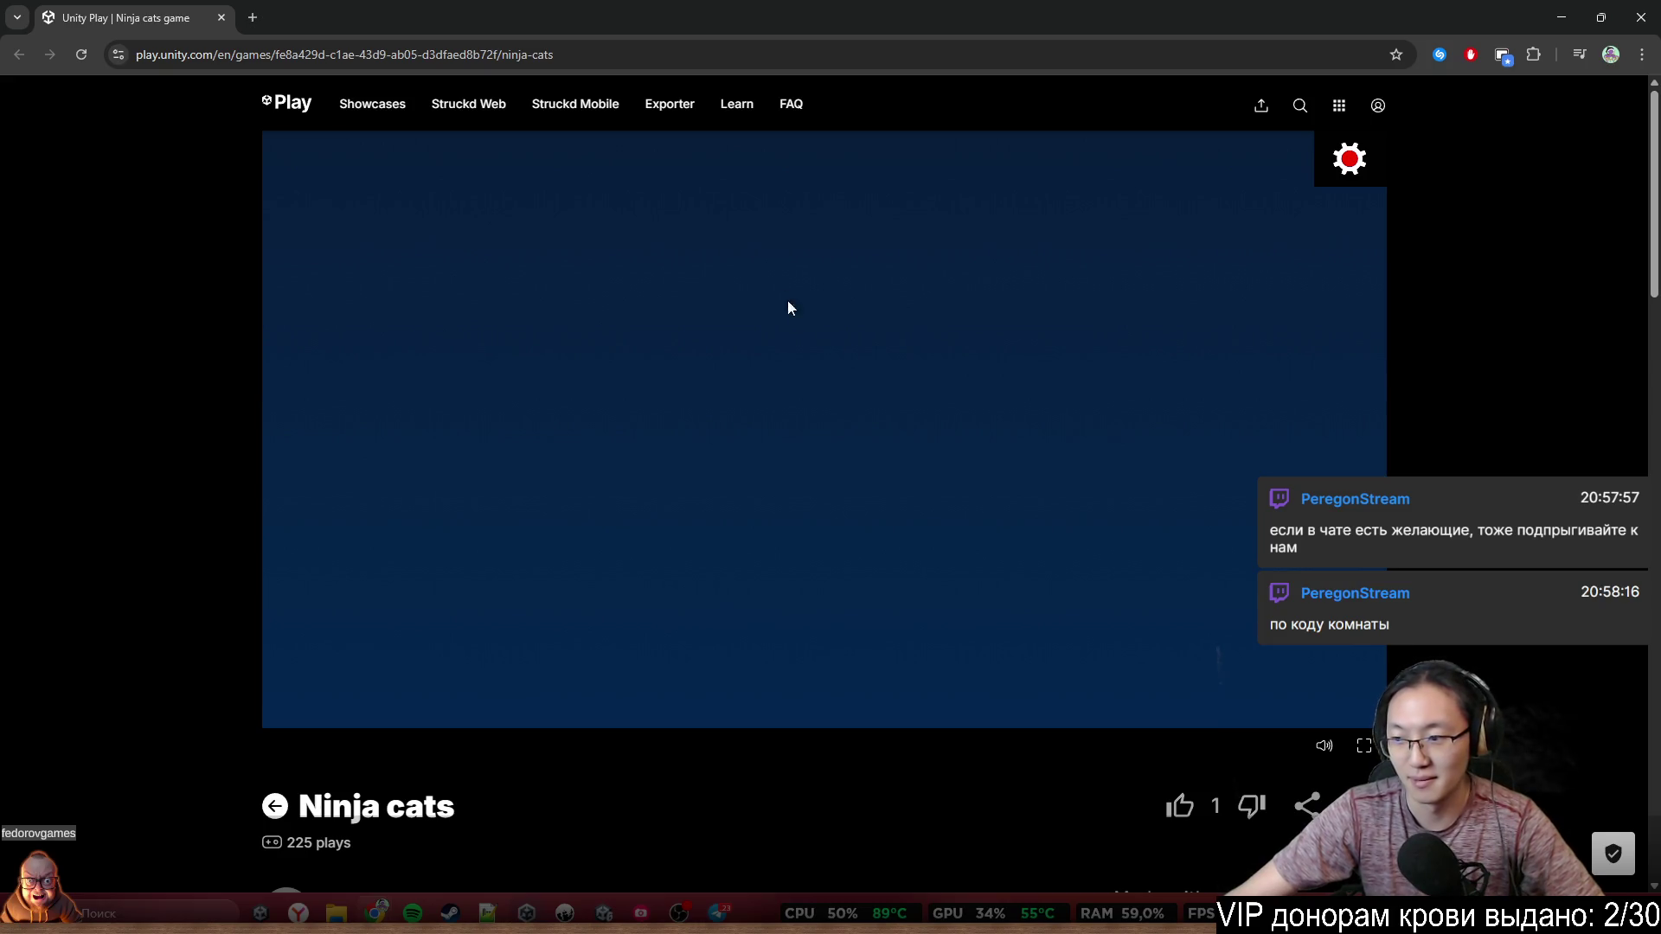
pyautogui.click(1341, 179)
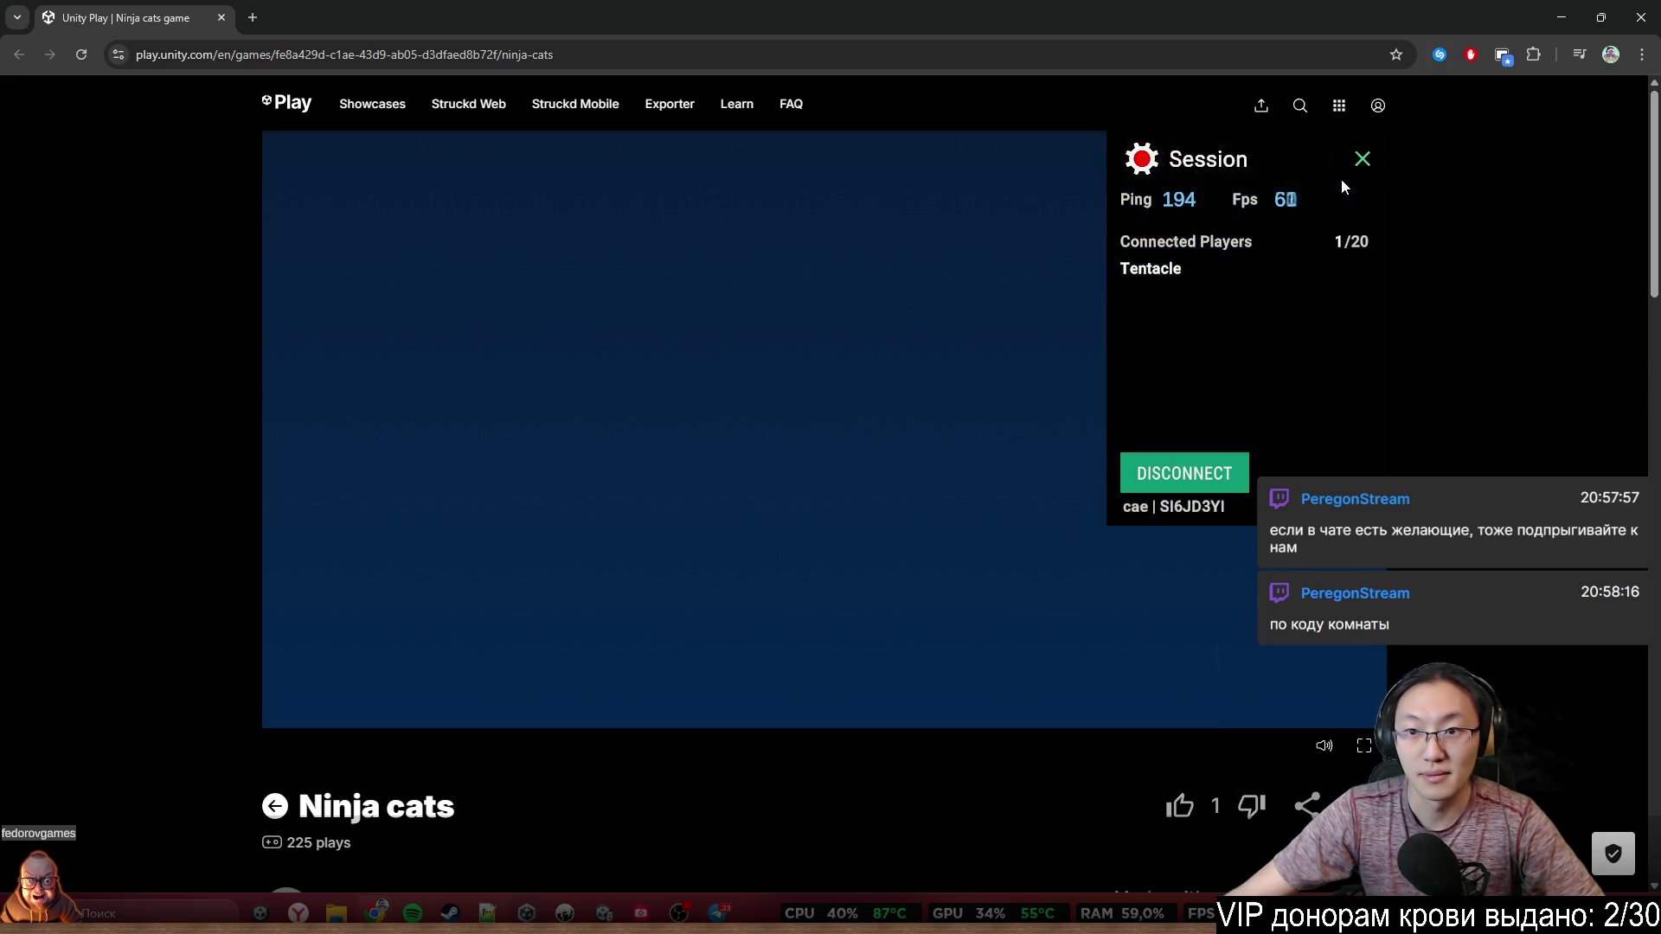
pyautogui.click(1191, 475)
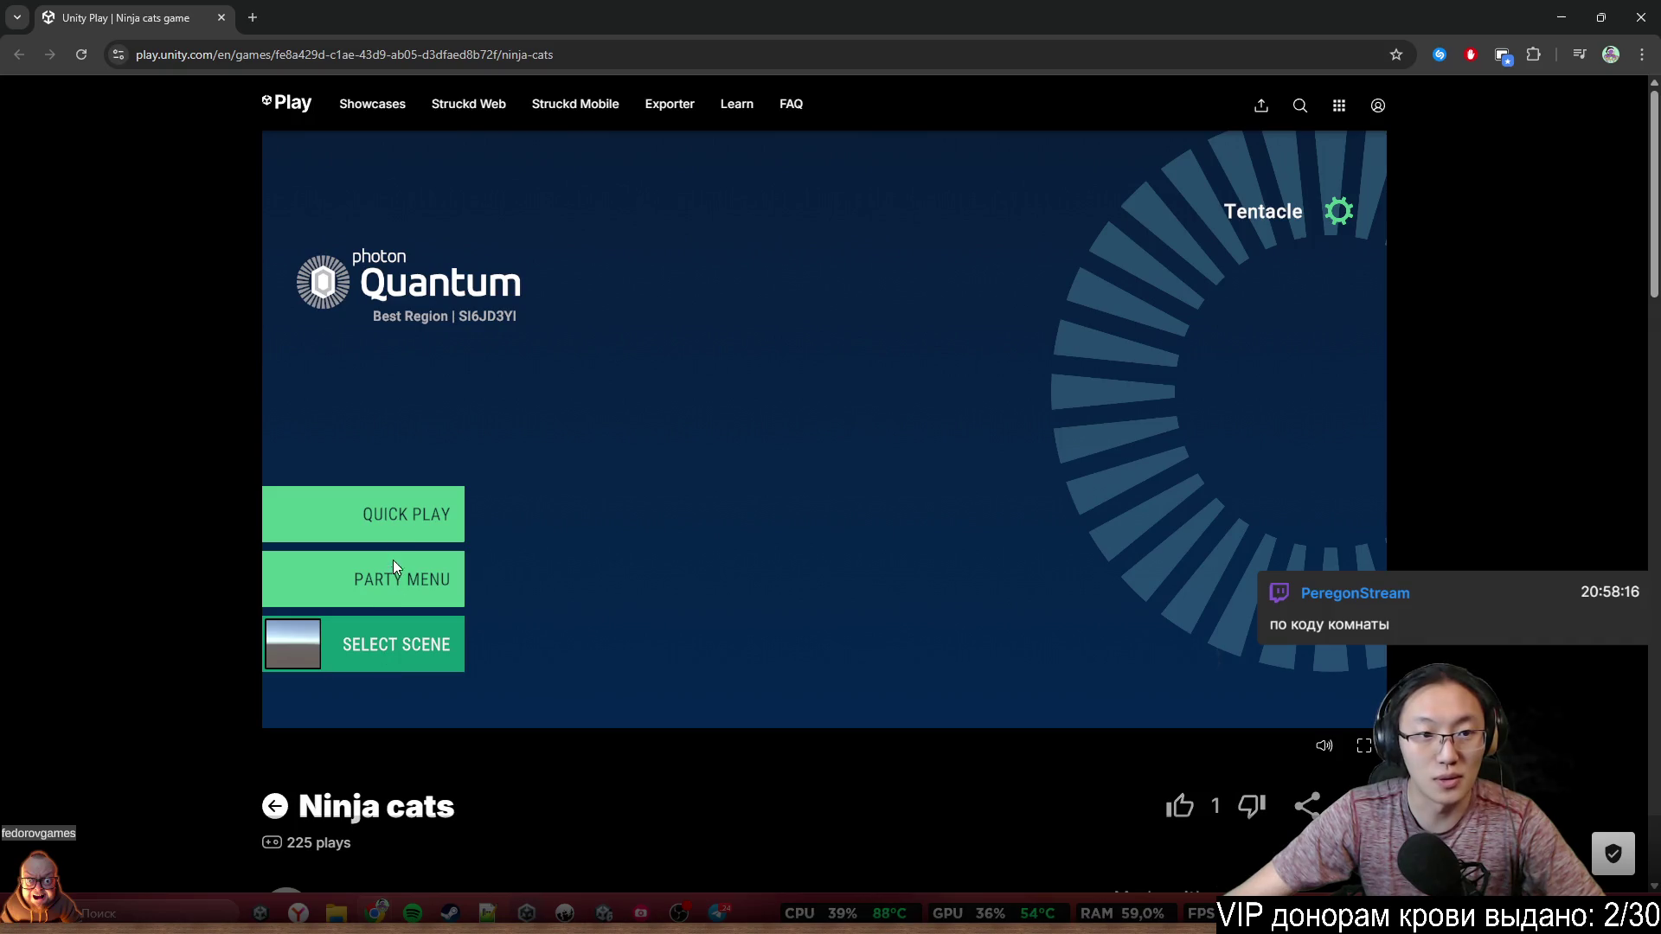
# Open the Ninja Cats party menu and dock the Twitch stream as a browser tab
pyautogui.click(433, 581)
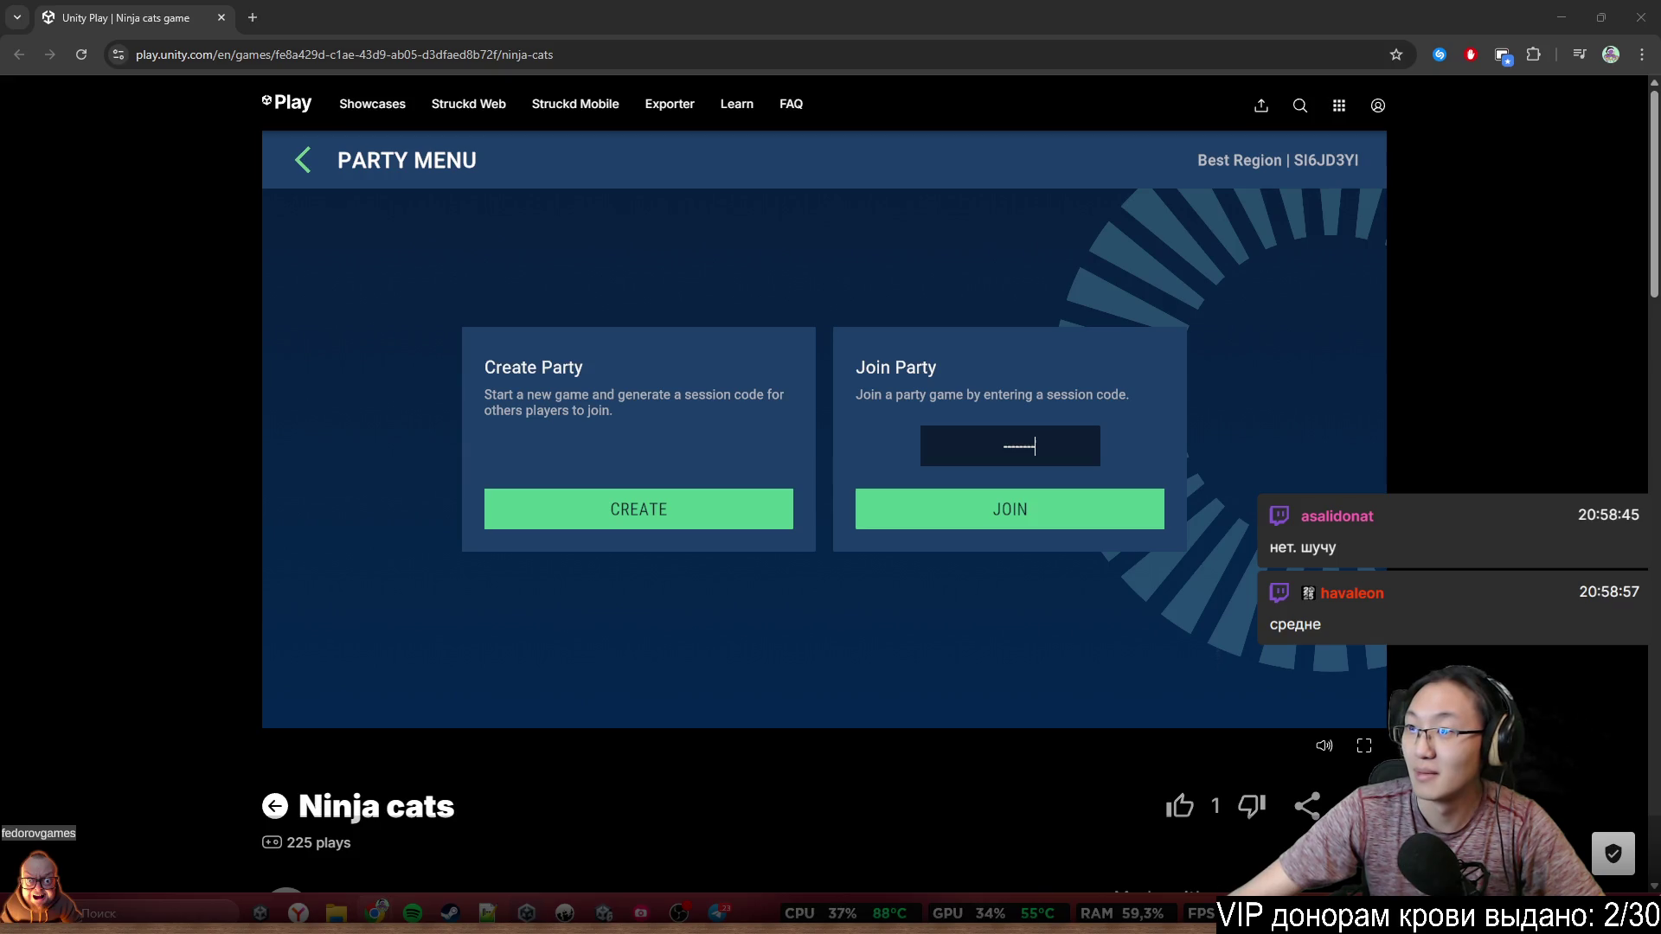
pyautogui.moveTo(865, 160); pyautogui.dragTo(594, 12)
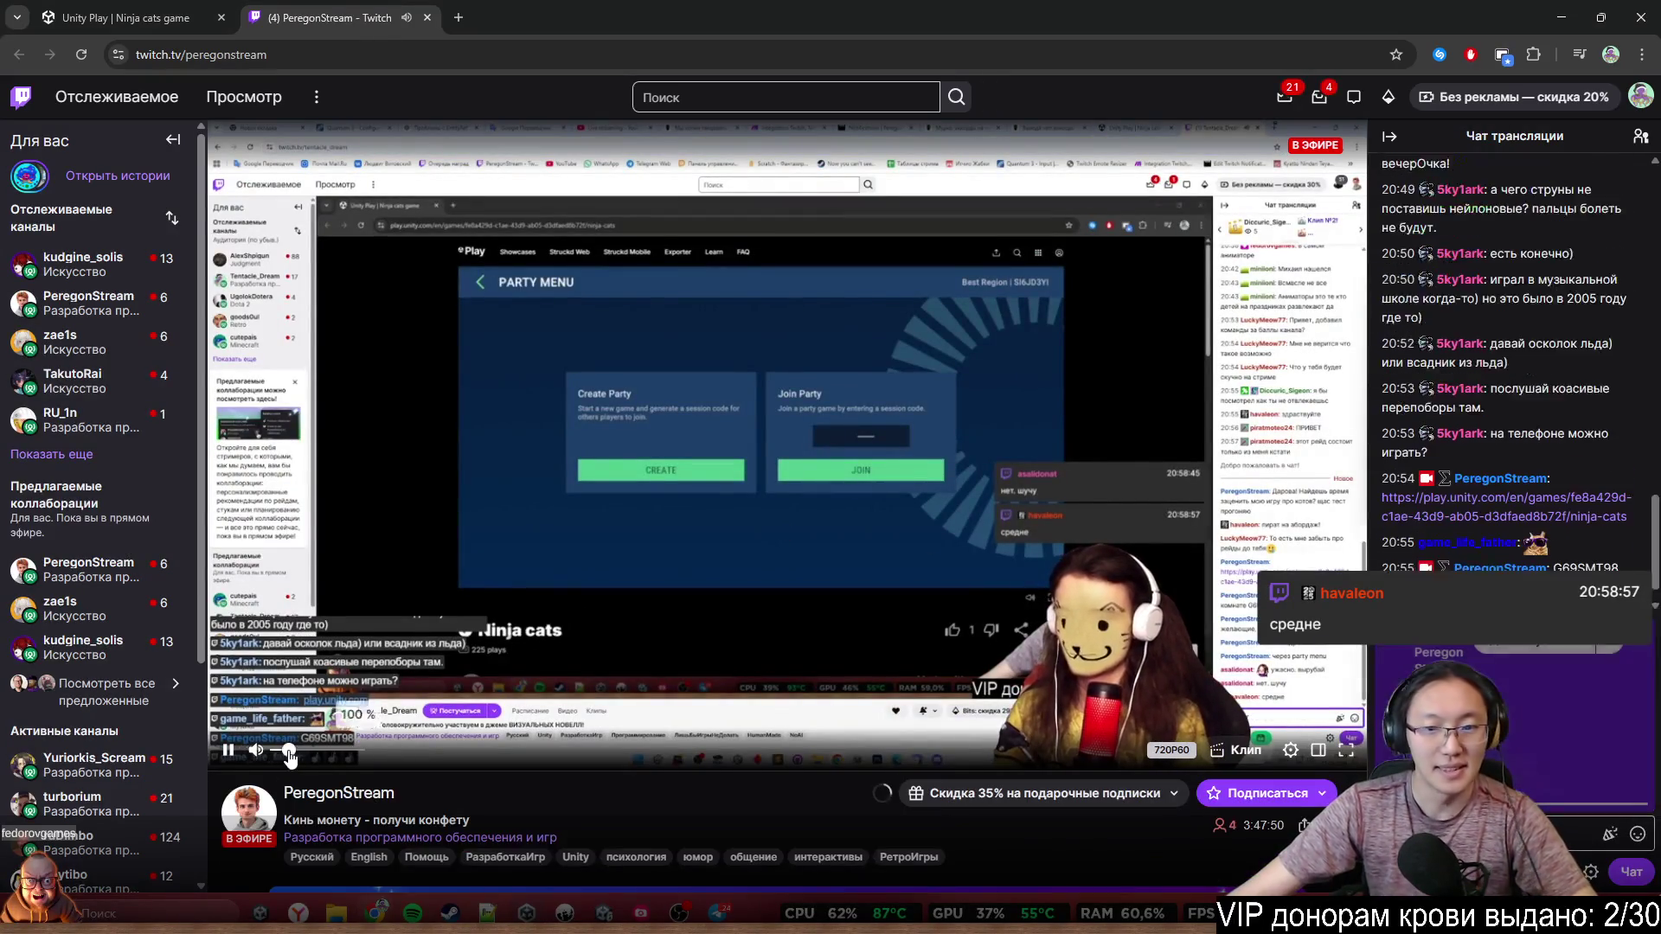
# Turn down the Twitch stream volume and restore the browser to a smaller window
pyautogui.click(285, 751)
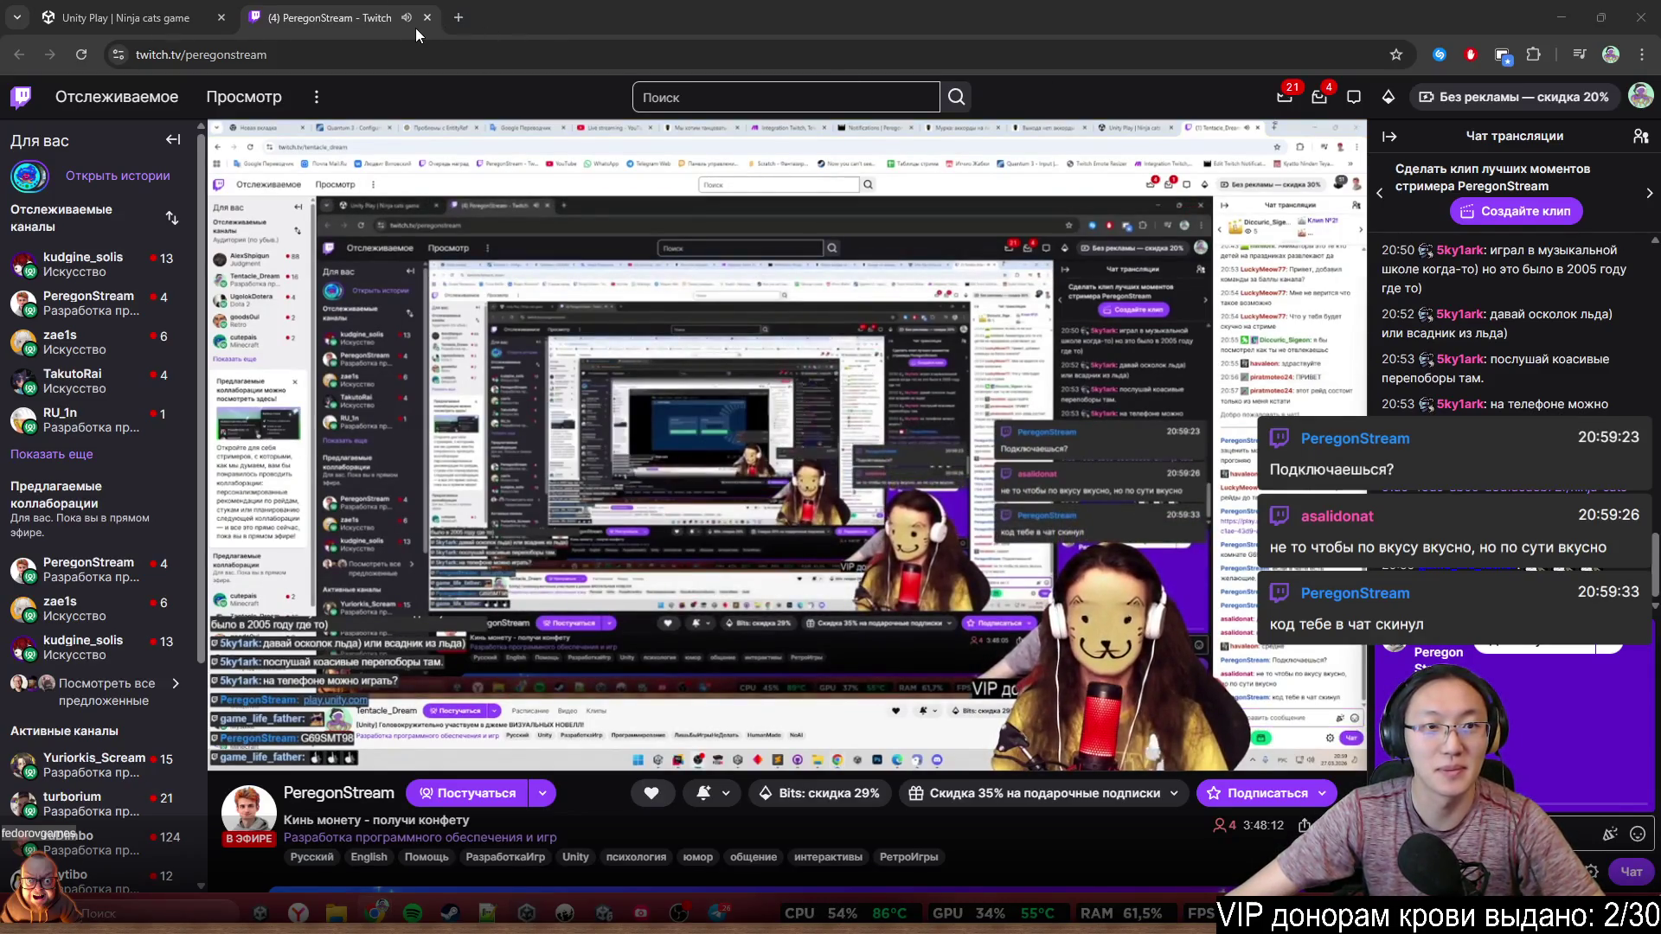
pyautogui.doubleClick(537, 18)
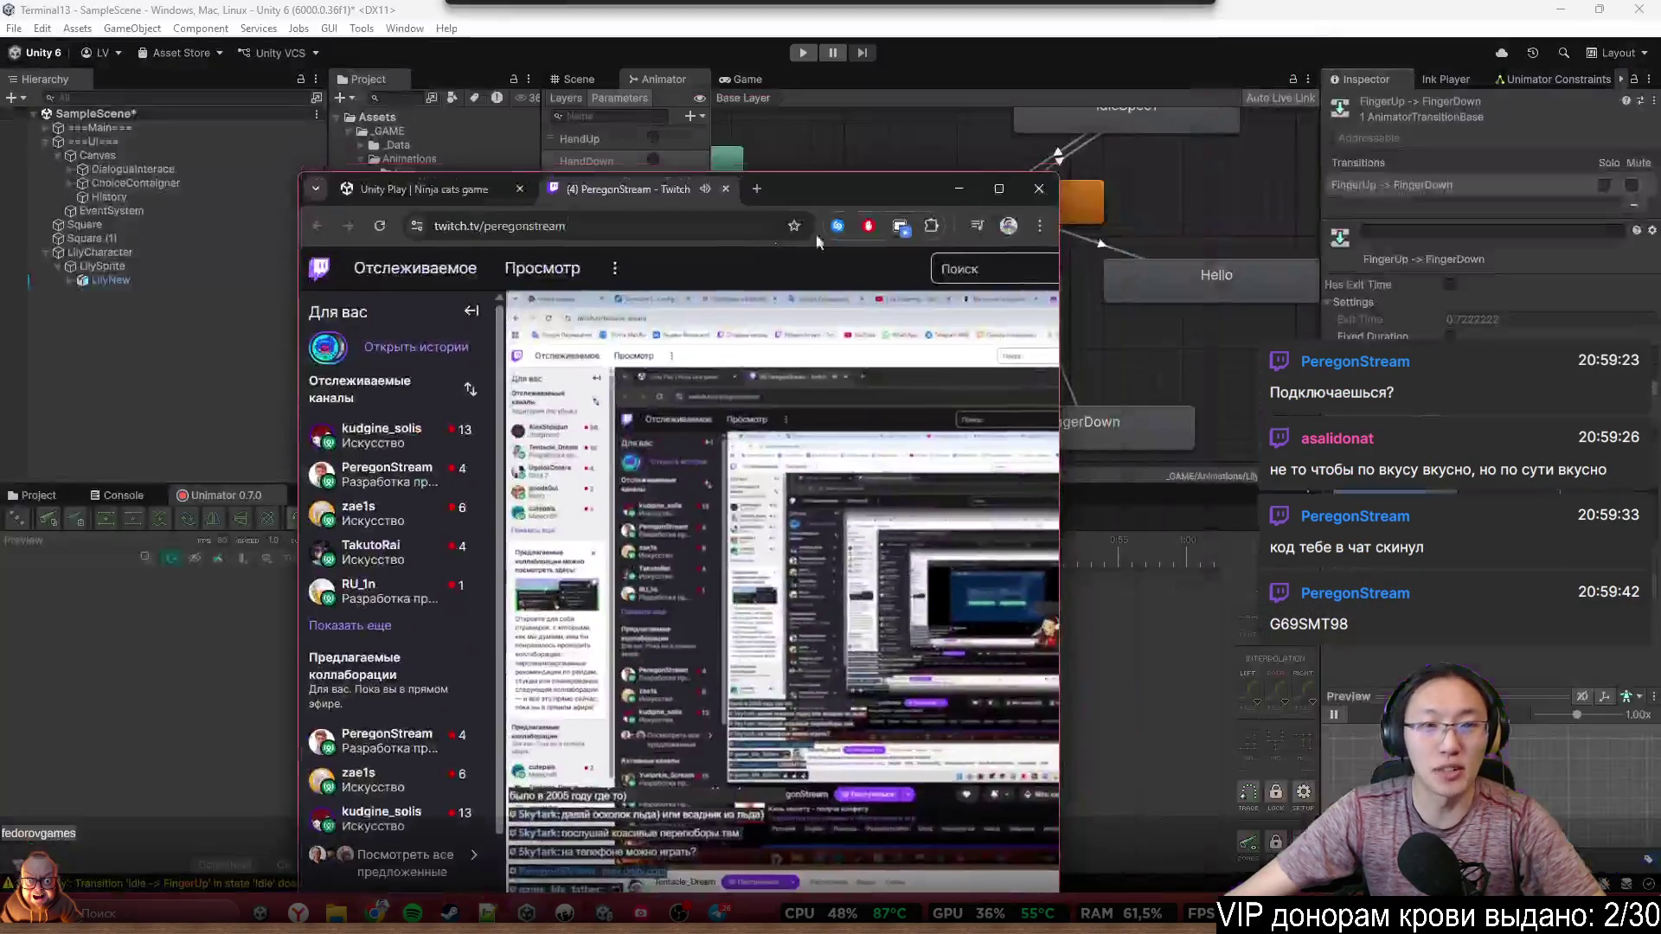
# Close the Twitch tab and maximize the browser on the Ninja Cats game page
pyautogui.click(1039, 189)
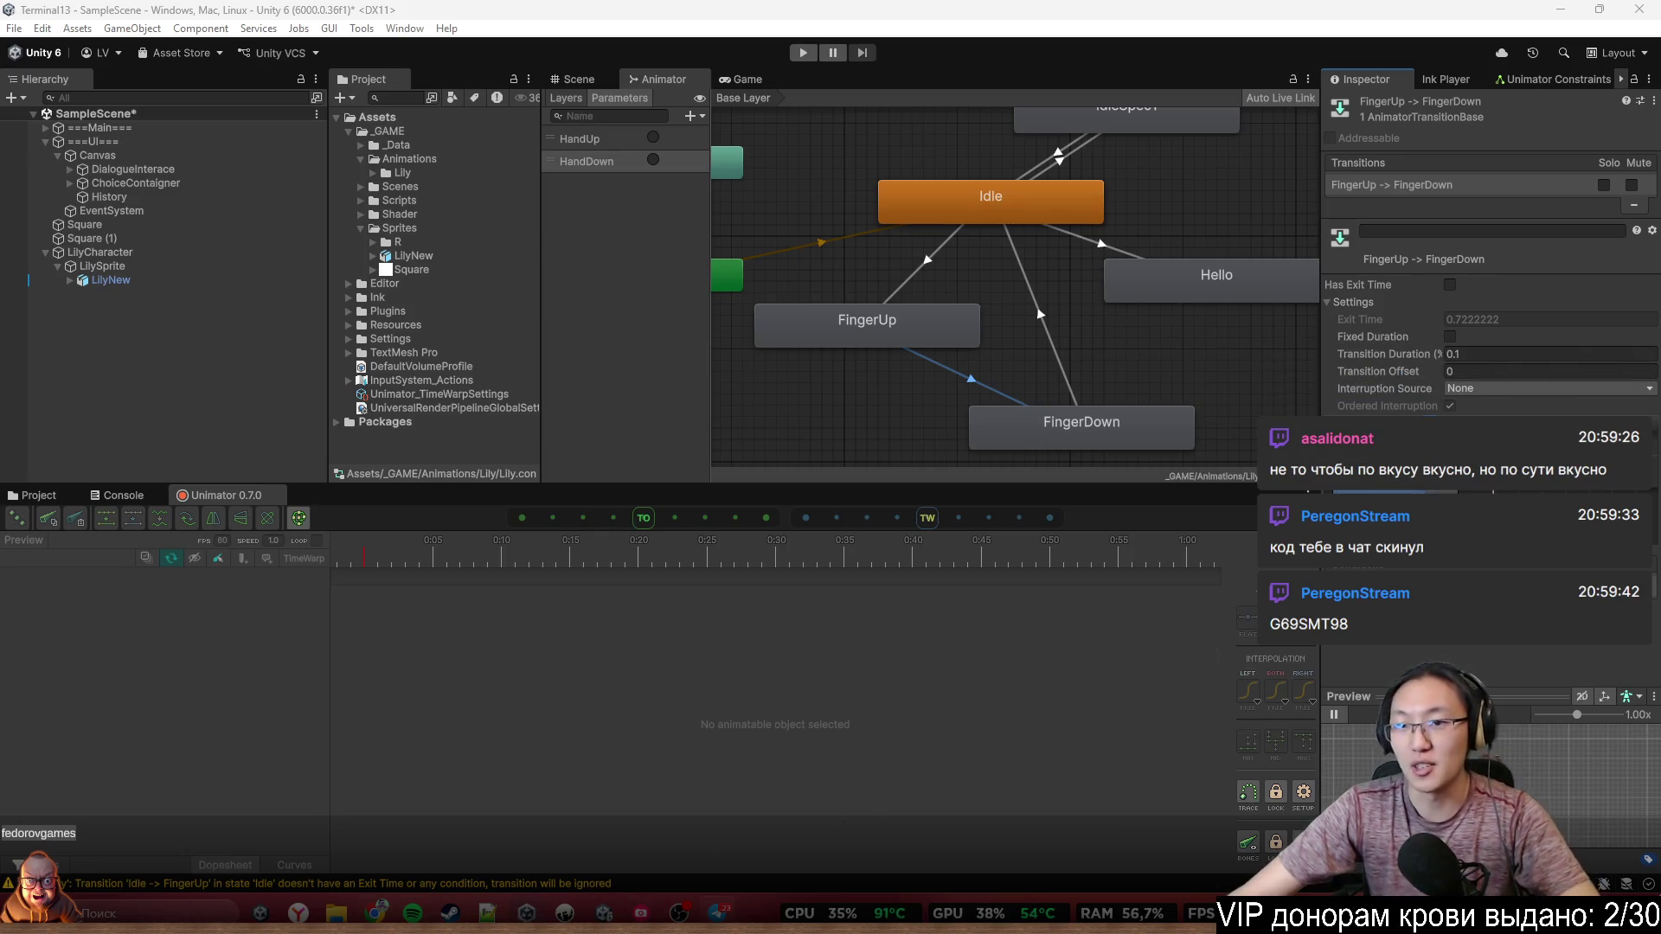
pyautogui.click(376, 913)
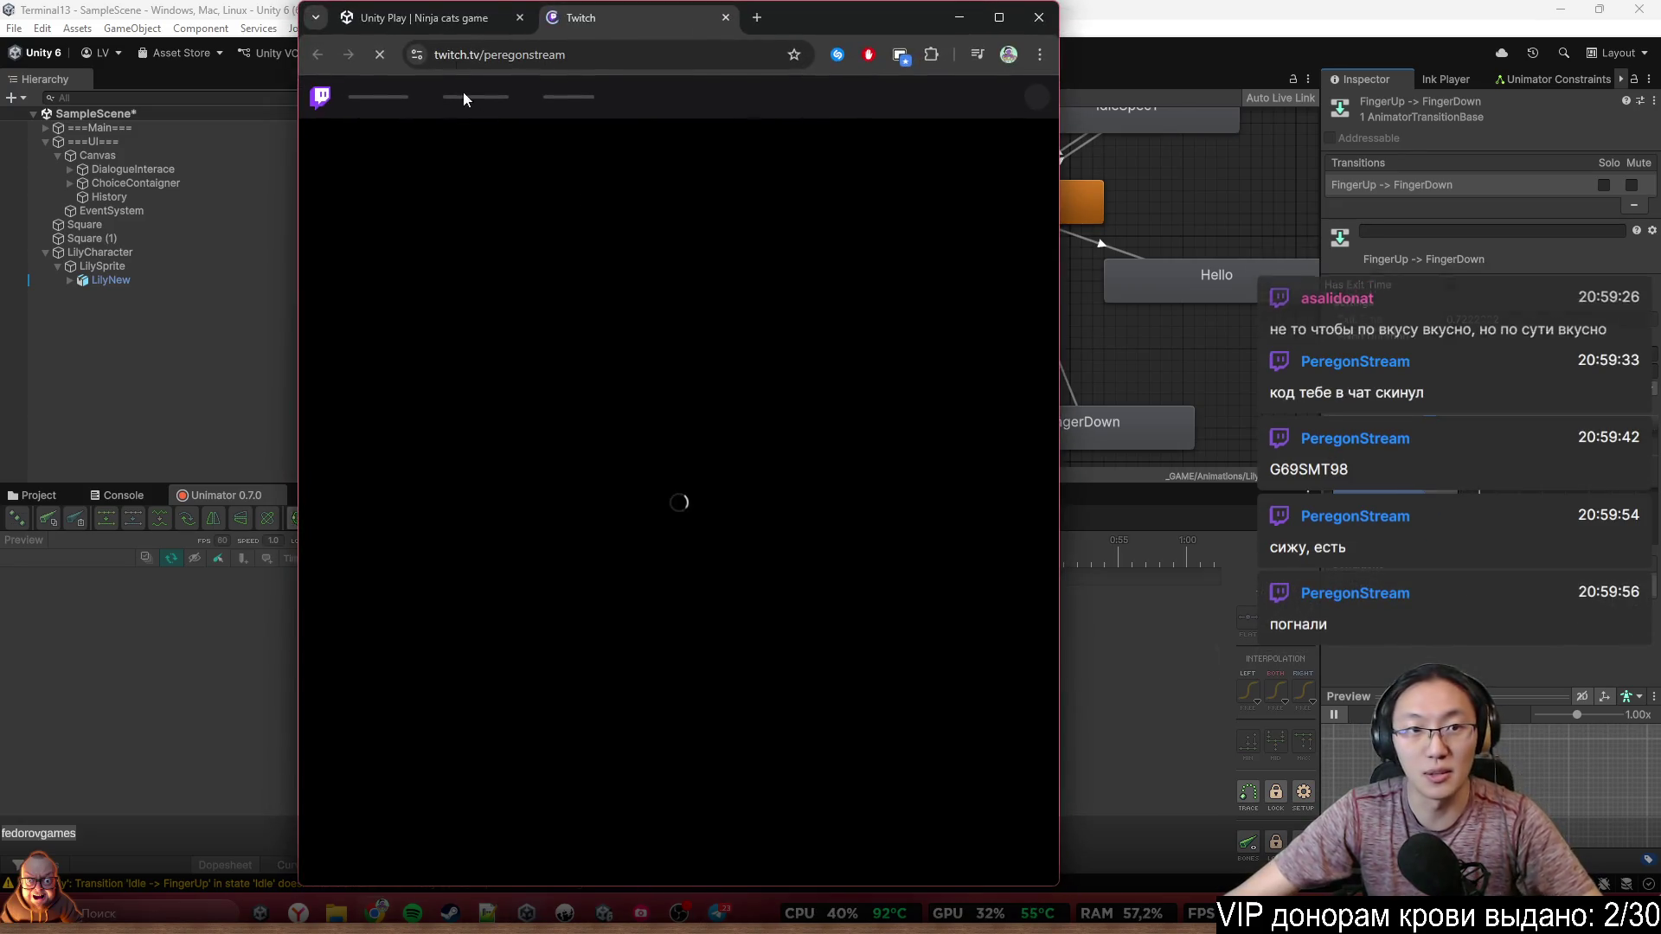
pyautogui.click(415, 17)
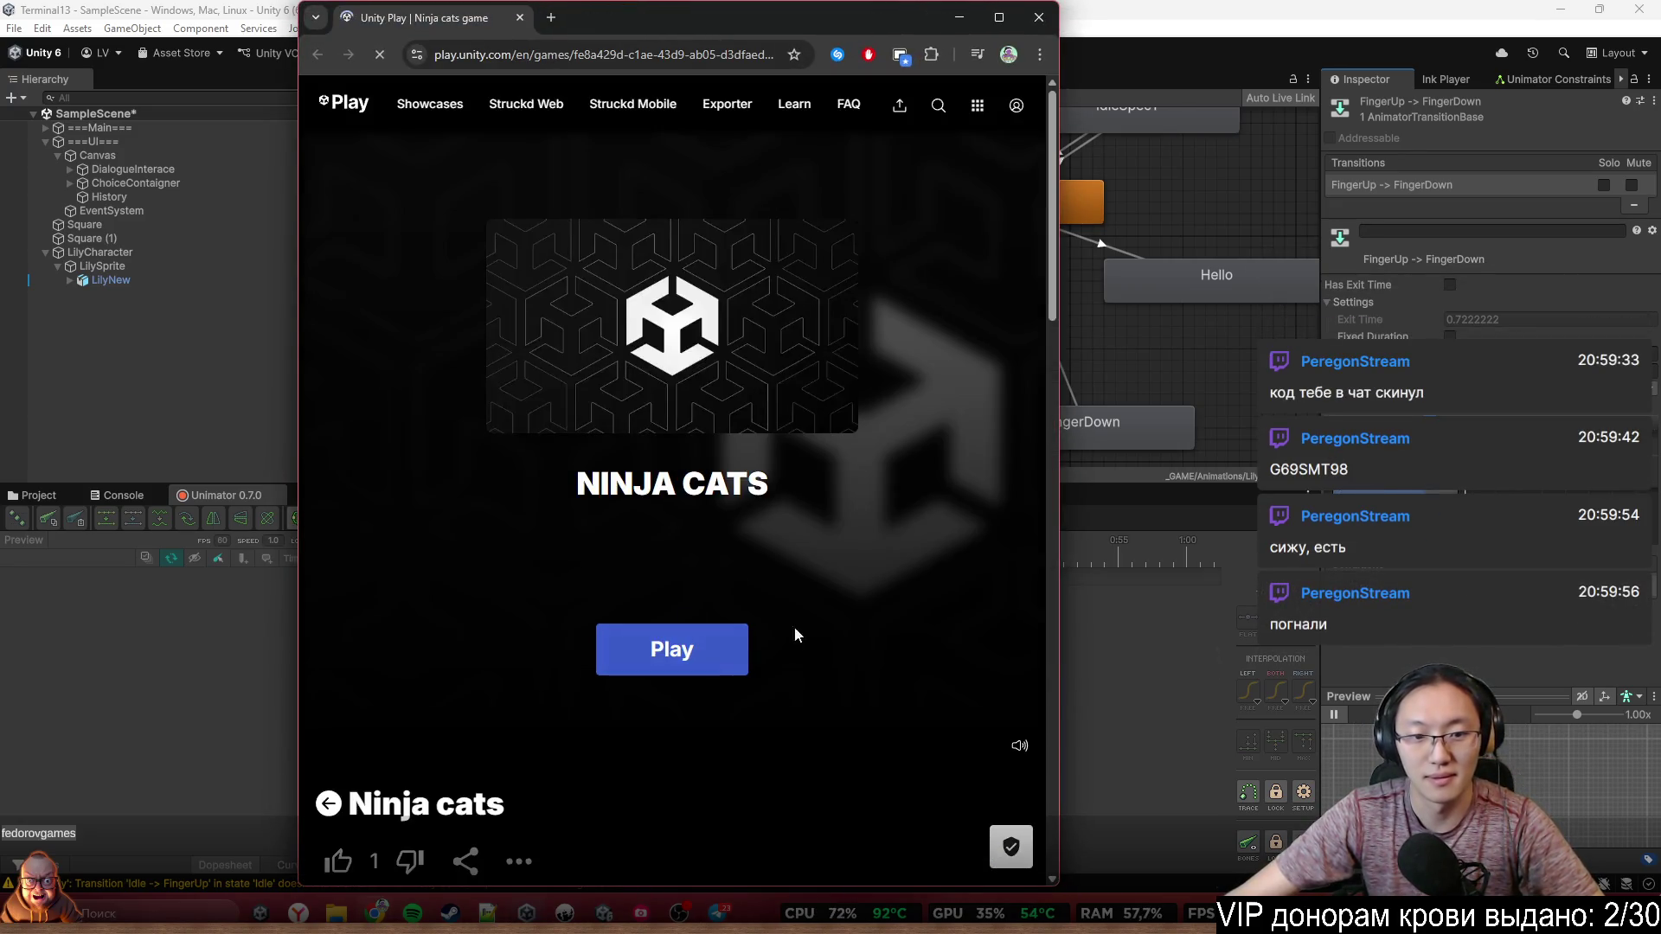
pyautogui.doubleClick(798, 16)
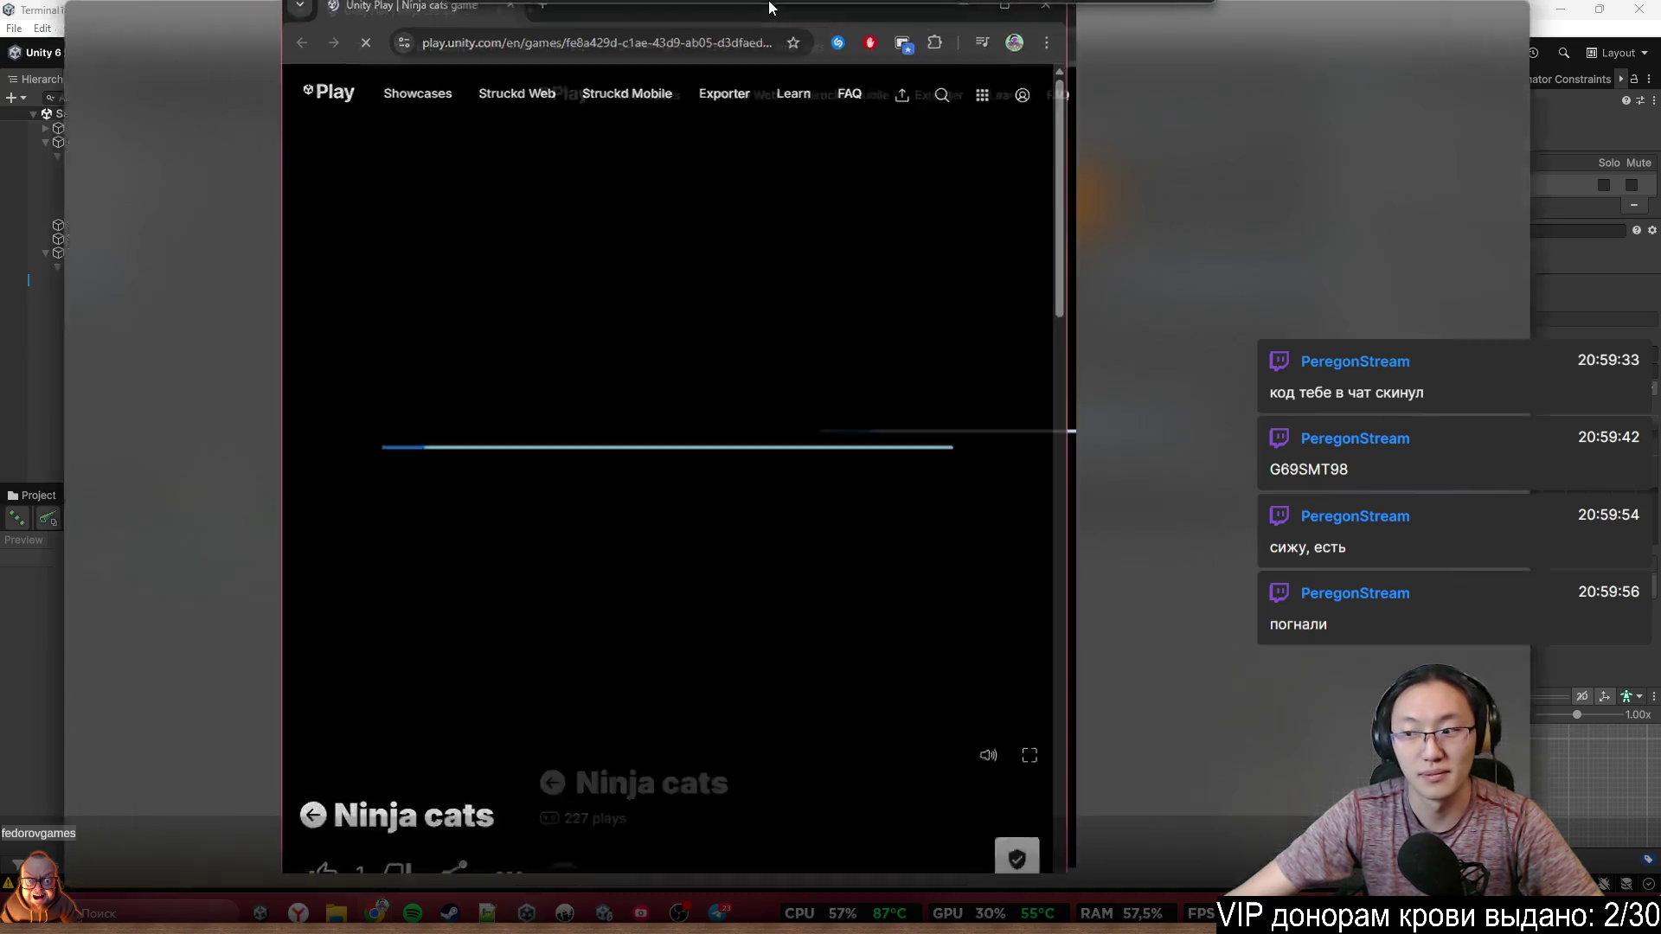
pyautogui.press('super')
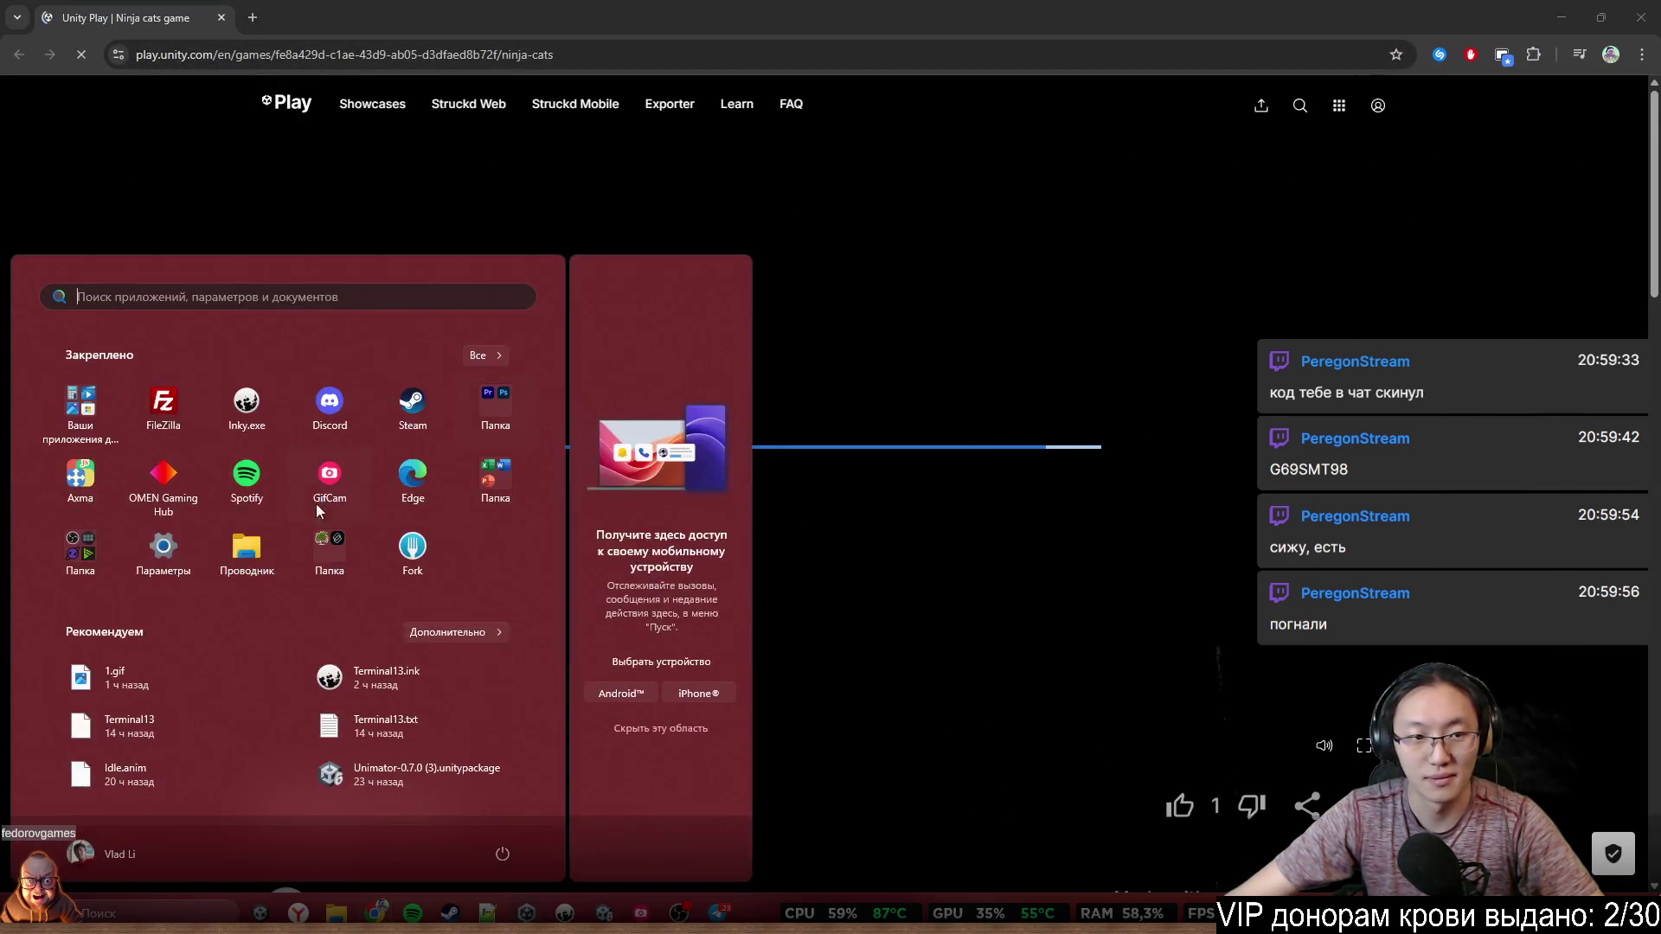
# Launch Discord and join the Ninja cats party using the shared session code
pyautogui.click(340, 411)
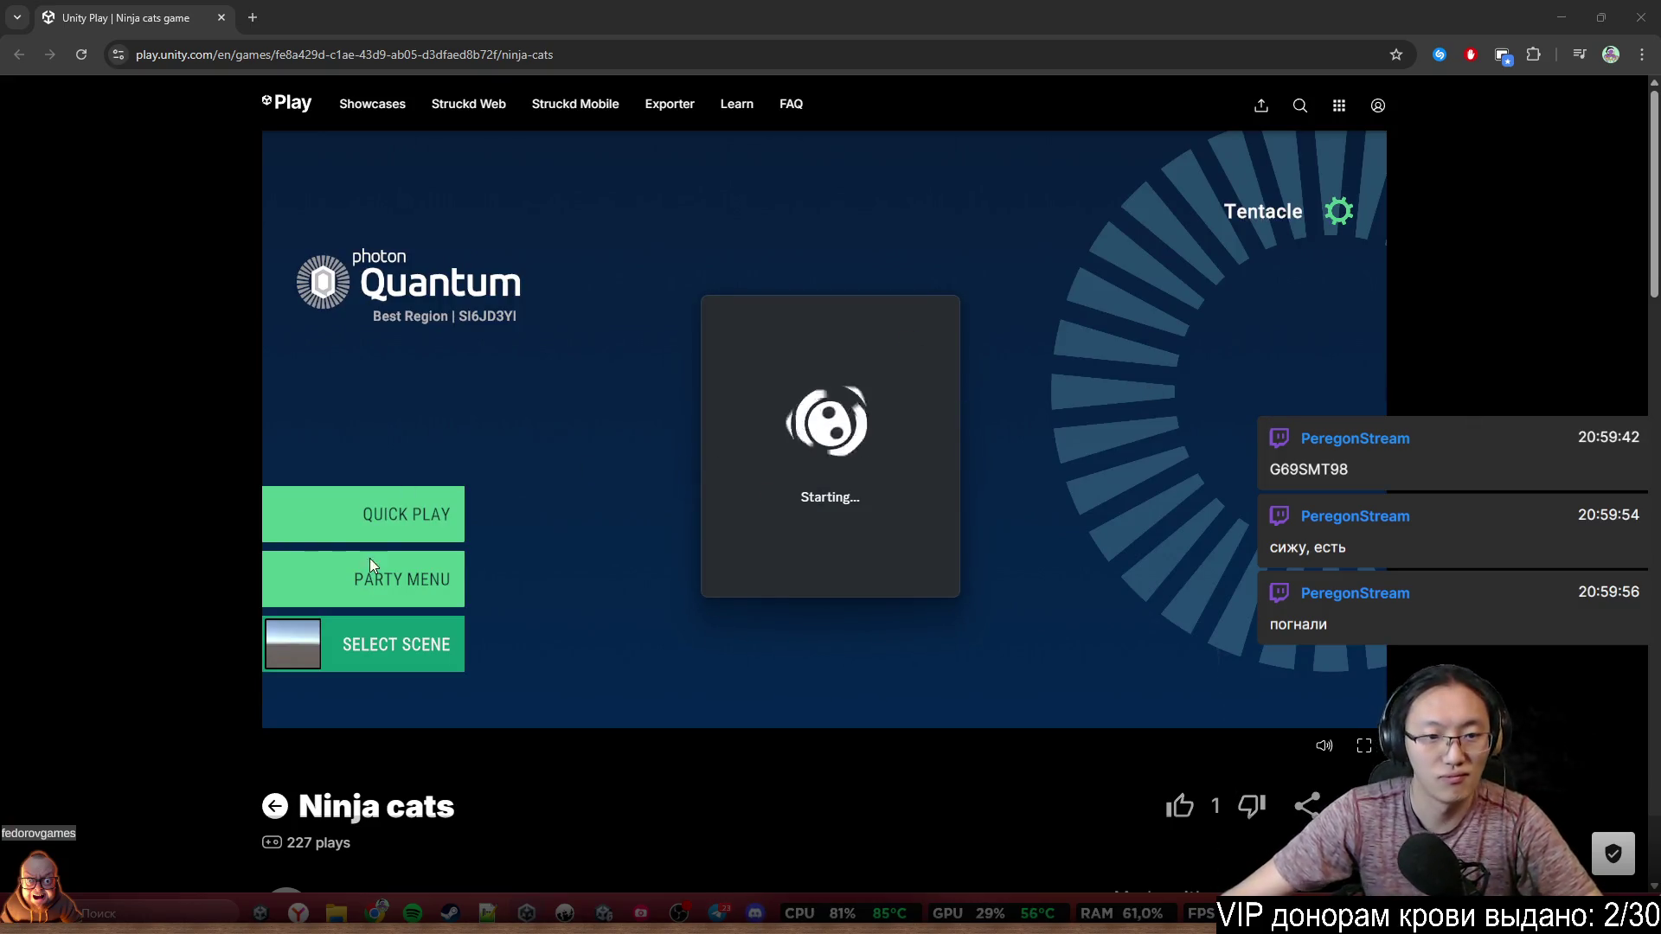
pyautogui.click(437, 578)
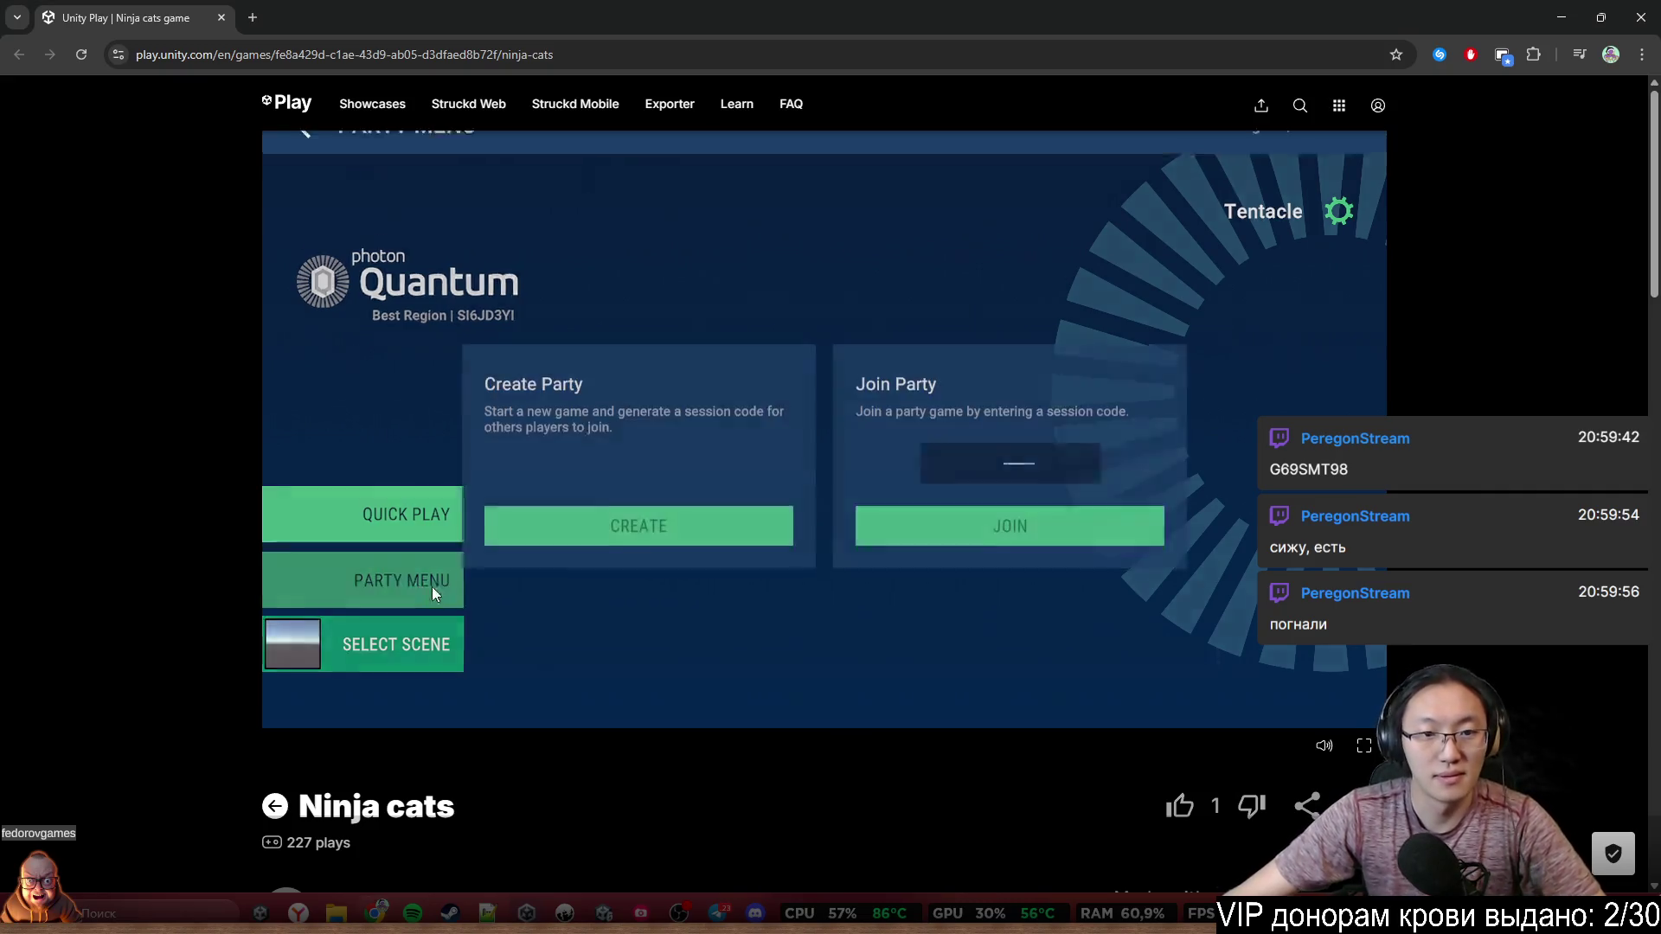
pyautogui.click(1060, 505)
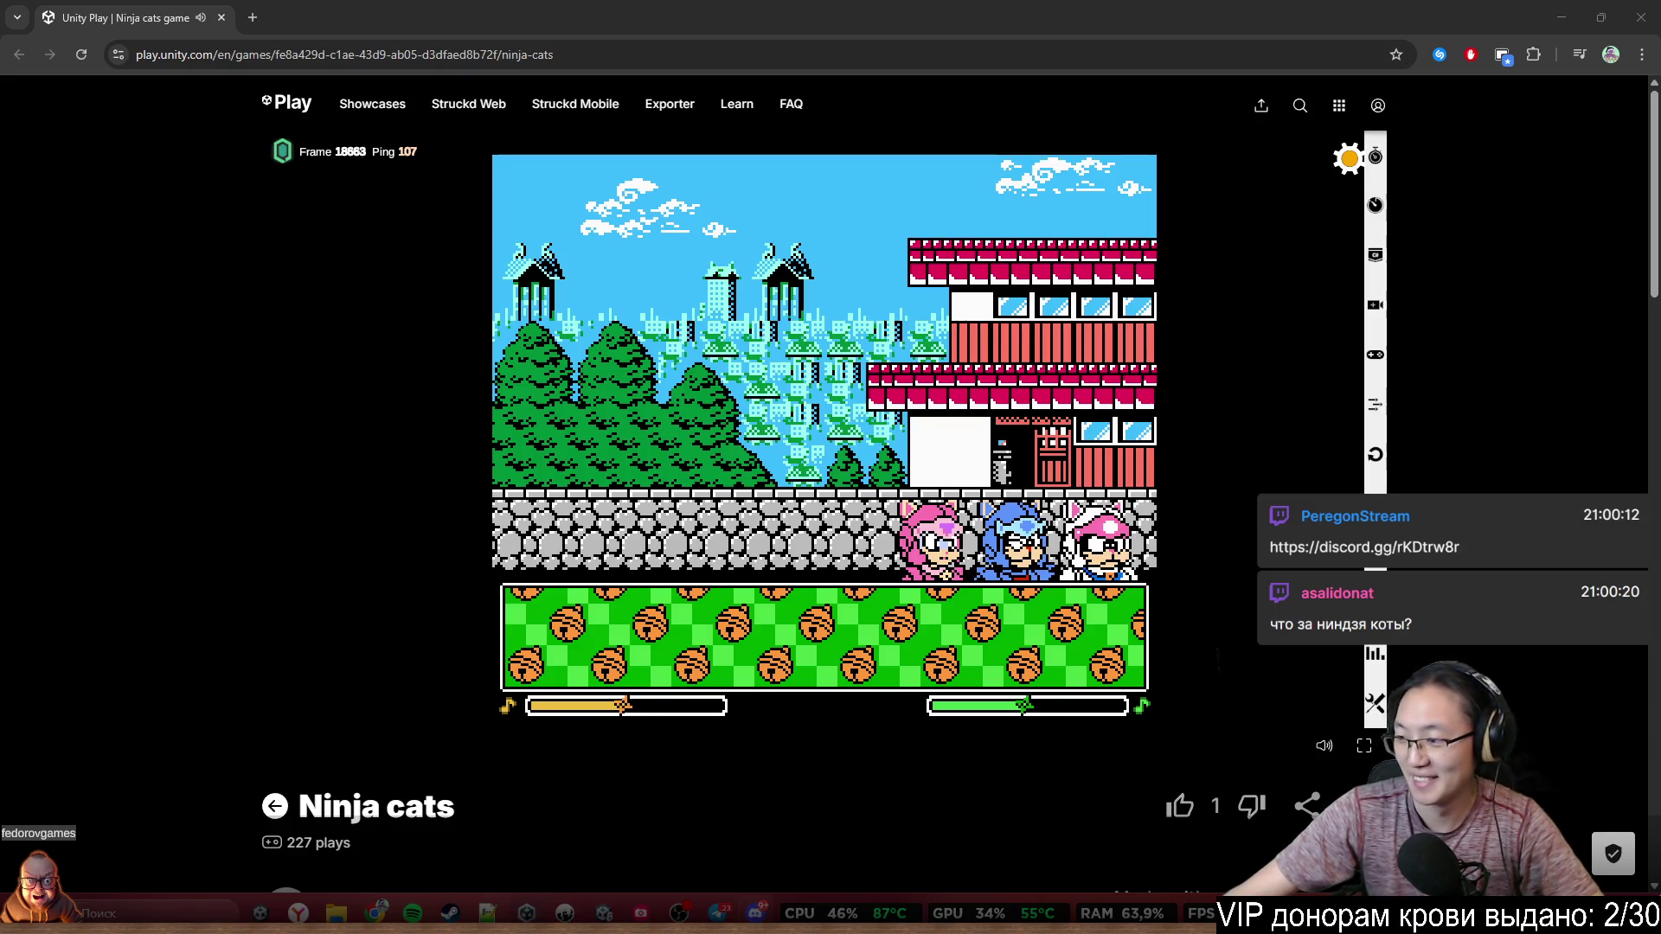
# Choose the white and pink third ninja cat, recolour it crimson and dark green, and start
pyautogui.click(1061, 521)
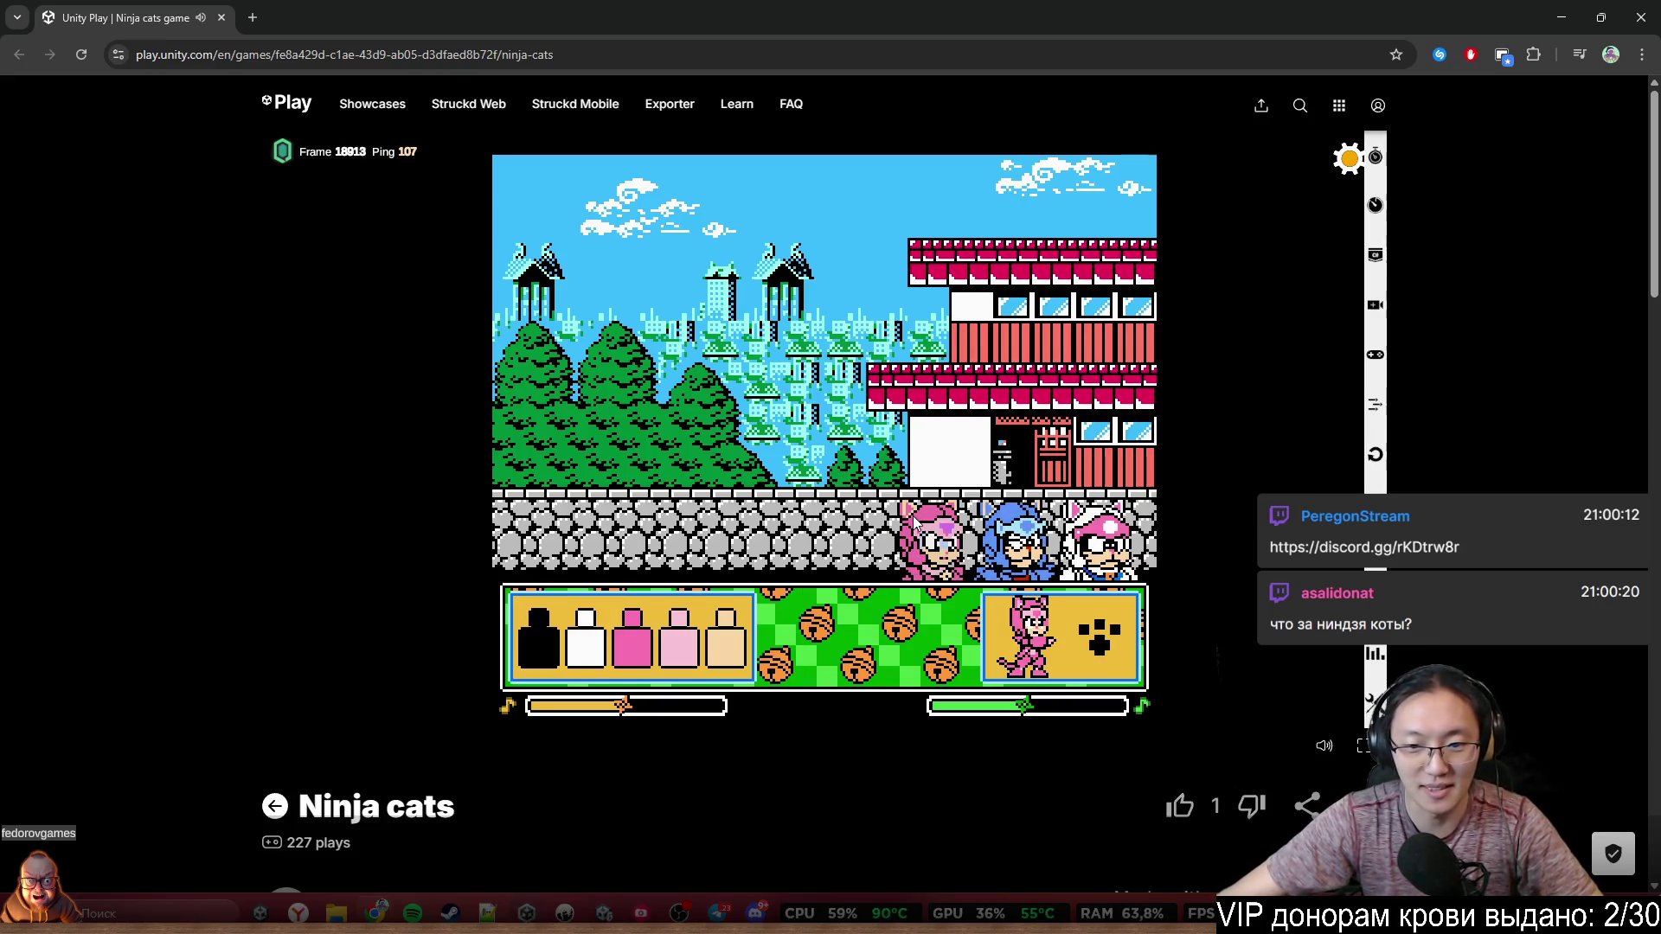
pyautogui.click(1110, 537)
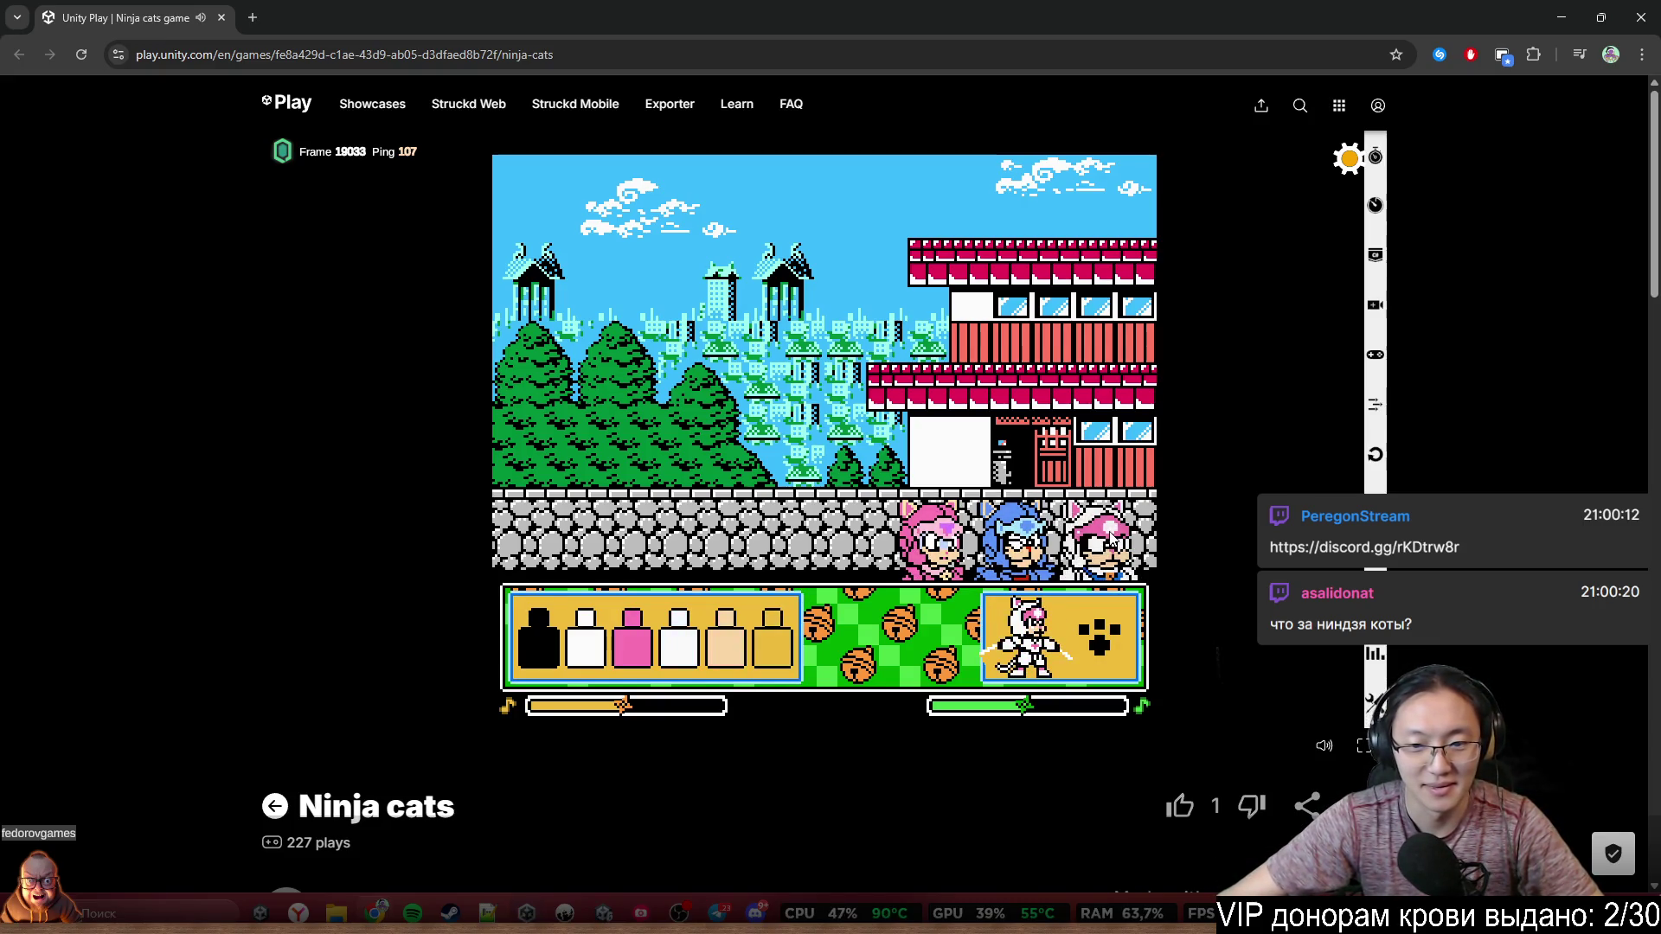
pyautogui.click(676, 655)
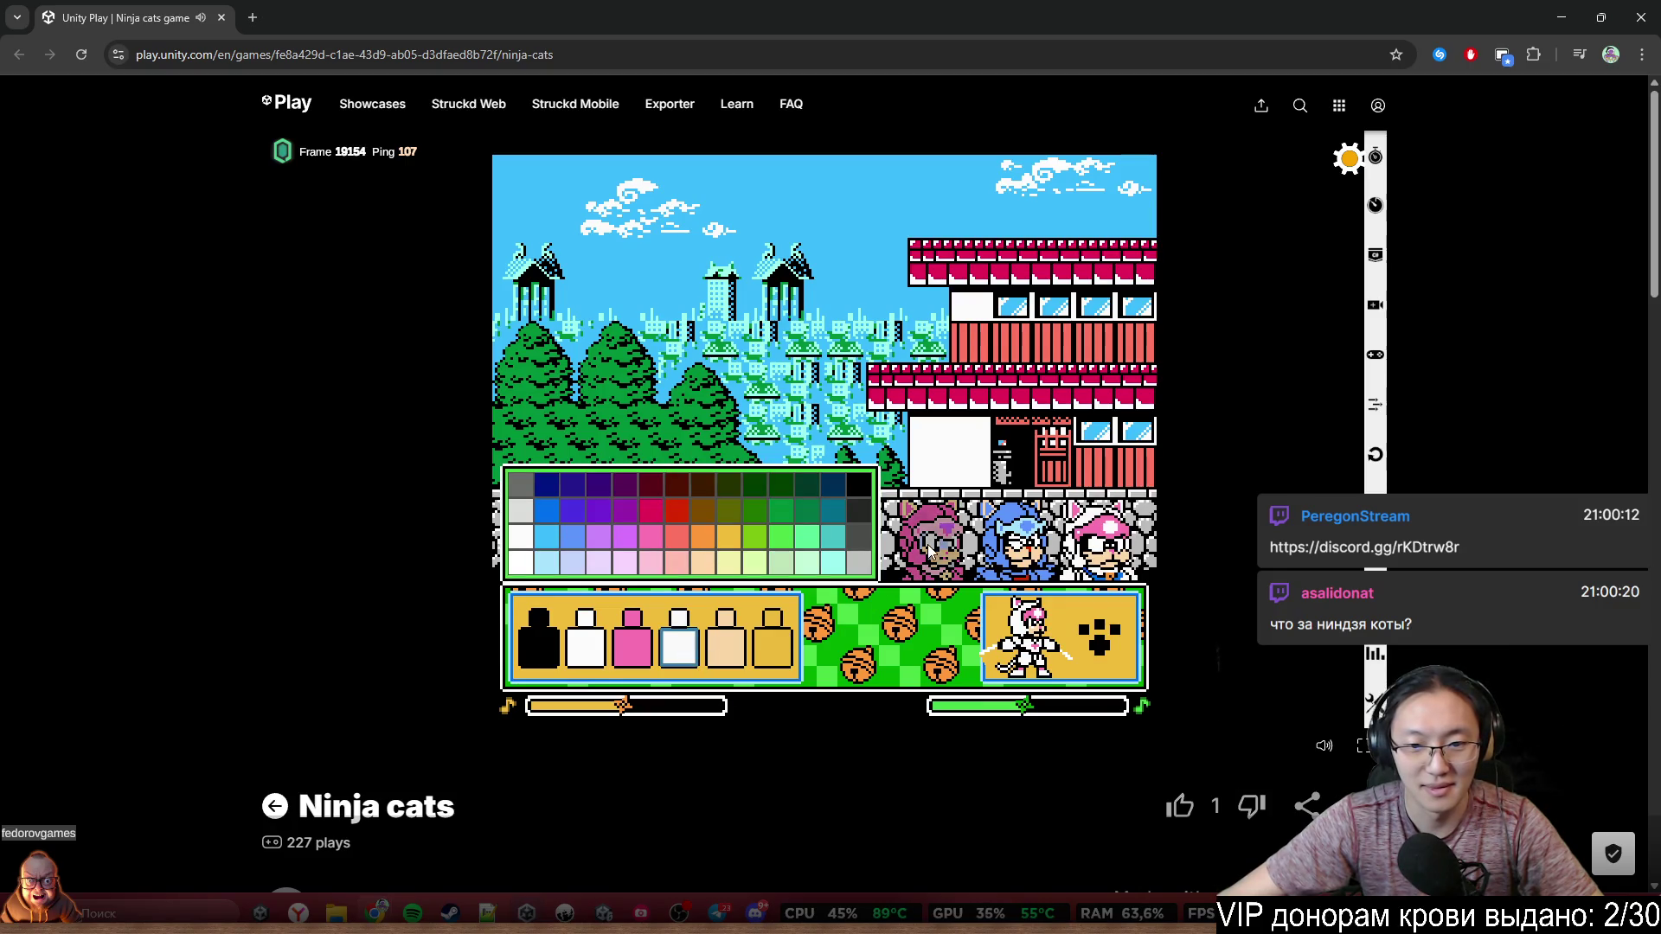
pyautogui.click(782, 567)
pyautogui.click(597, 660)
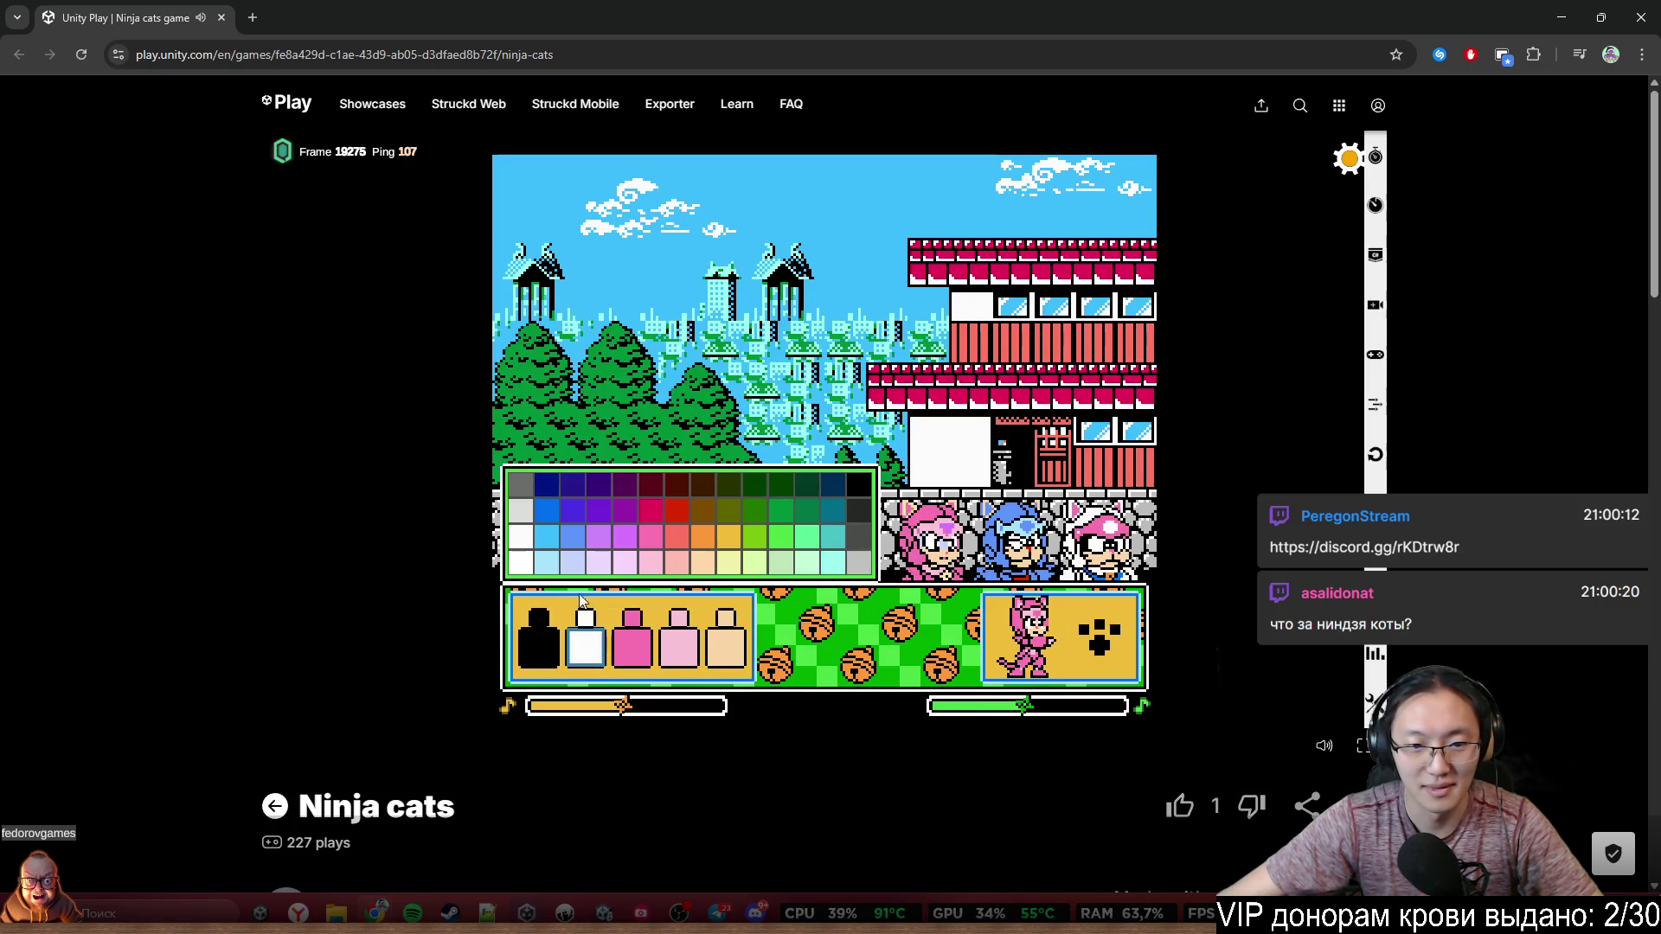
pyautogui.click(573, 516)
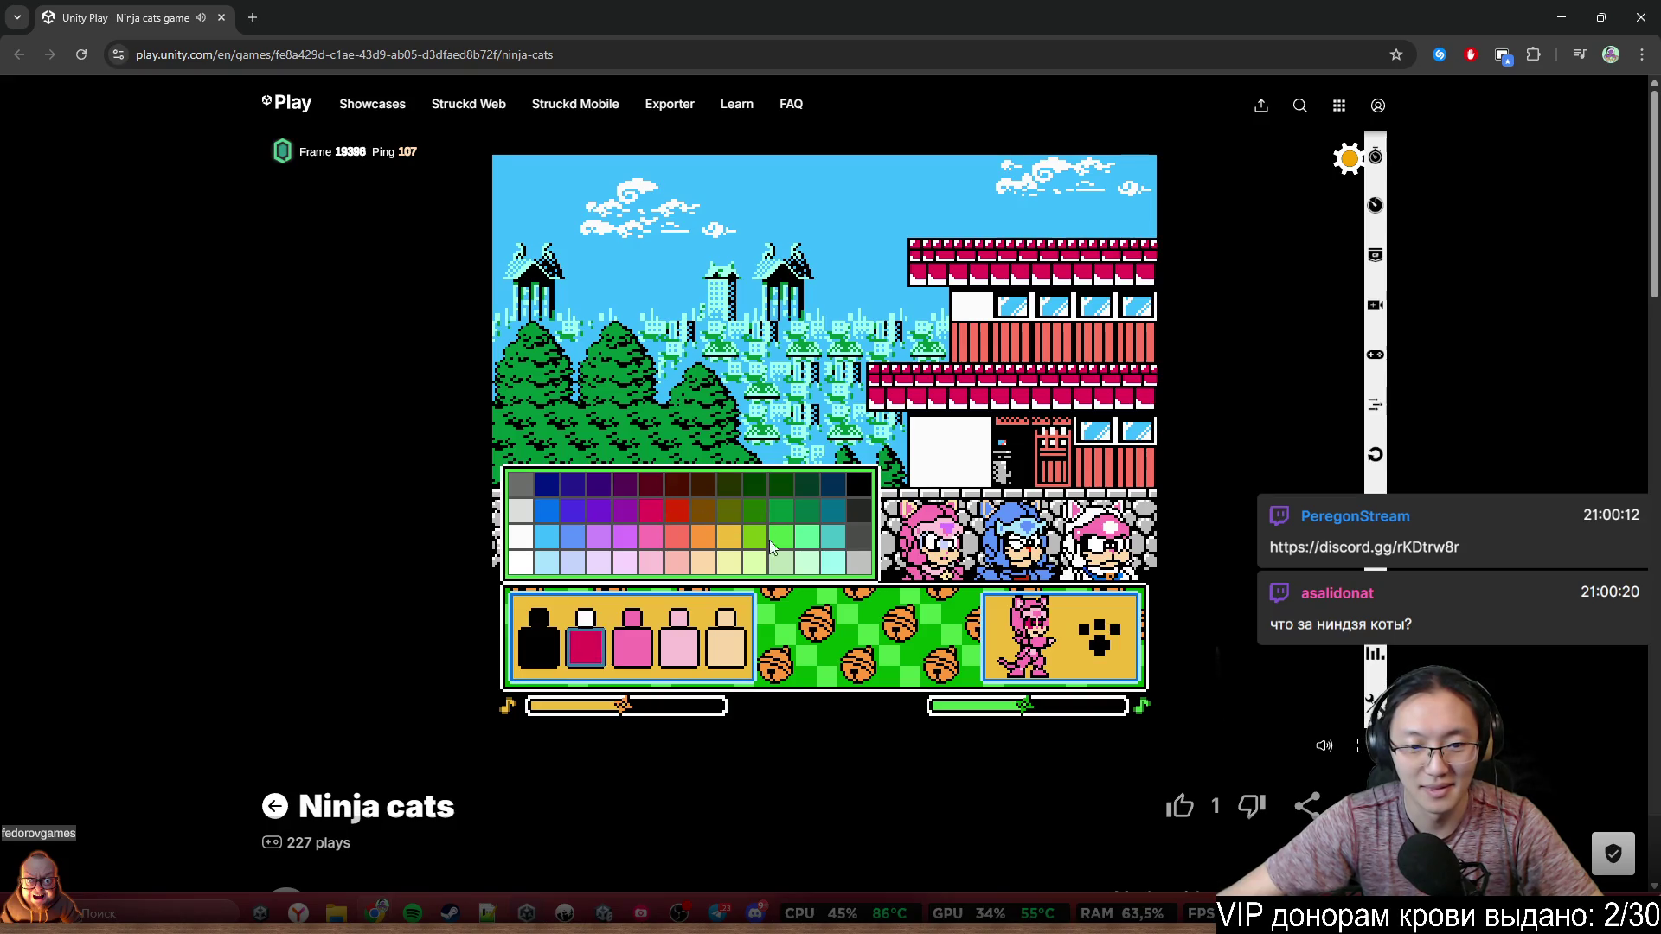
pyautogui.click(633, 645)
pyautogui.click(812, 507)
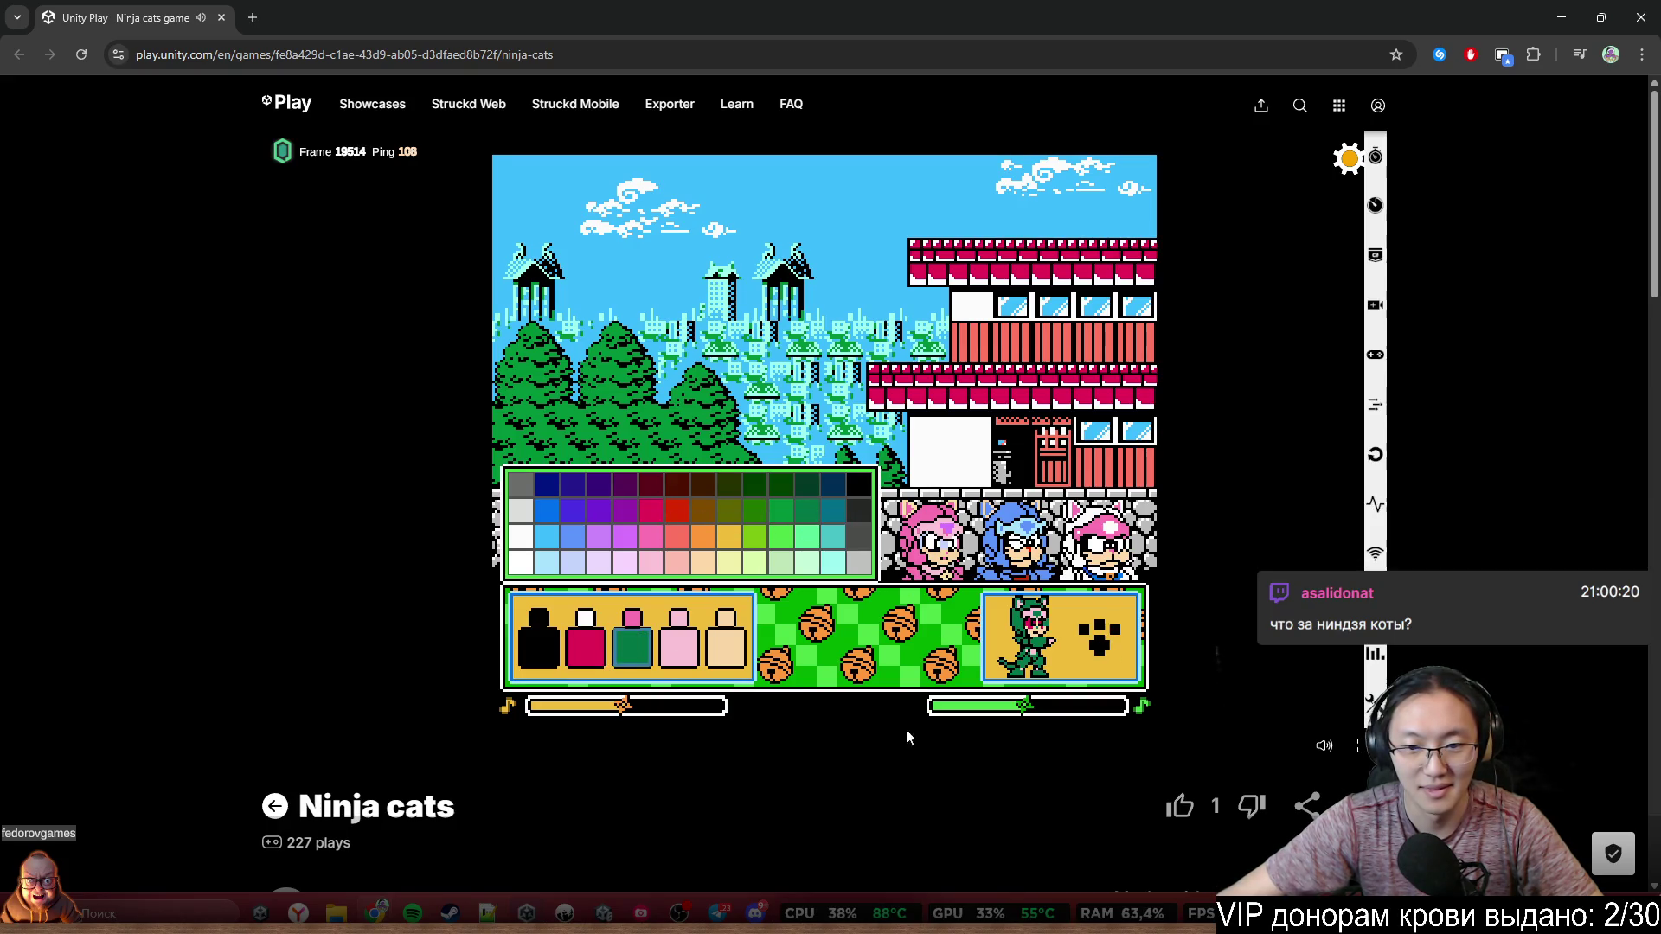
pyautogui.click(1106, 646)
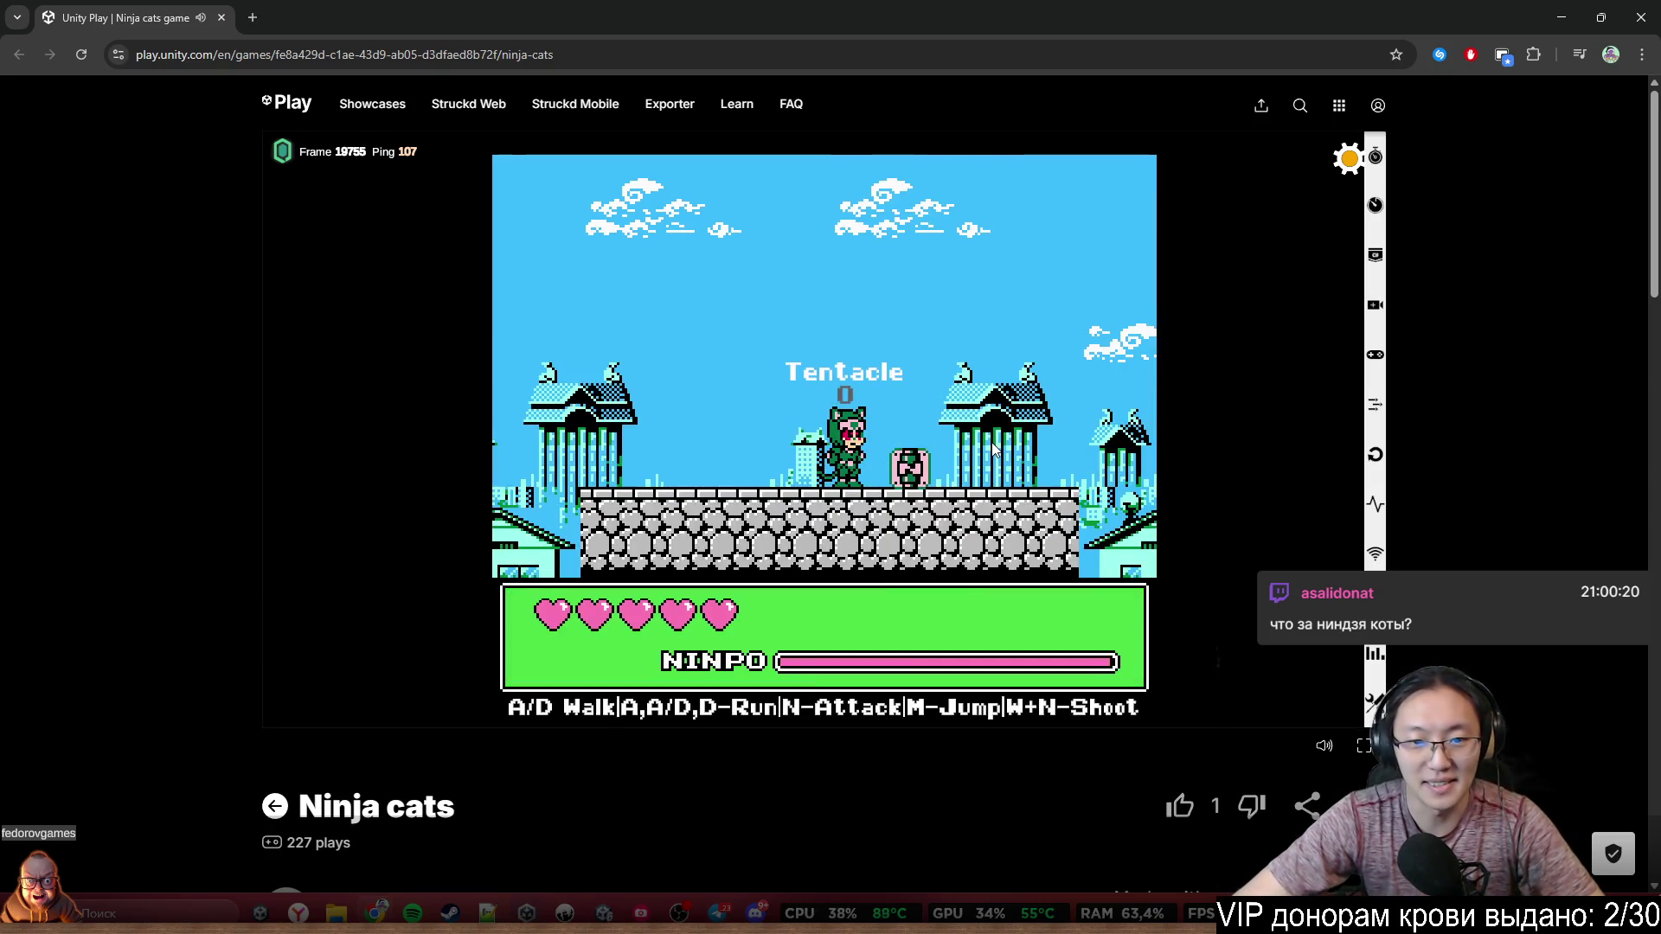
# Walk the ninja cat left and right with A/D and jump twice with M
pyautogui.press('a')
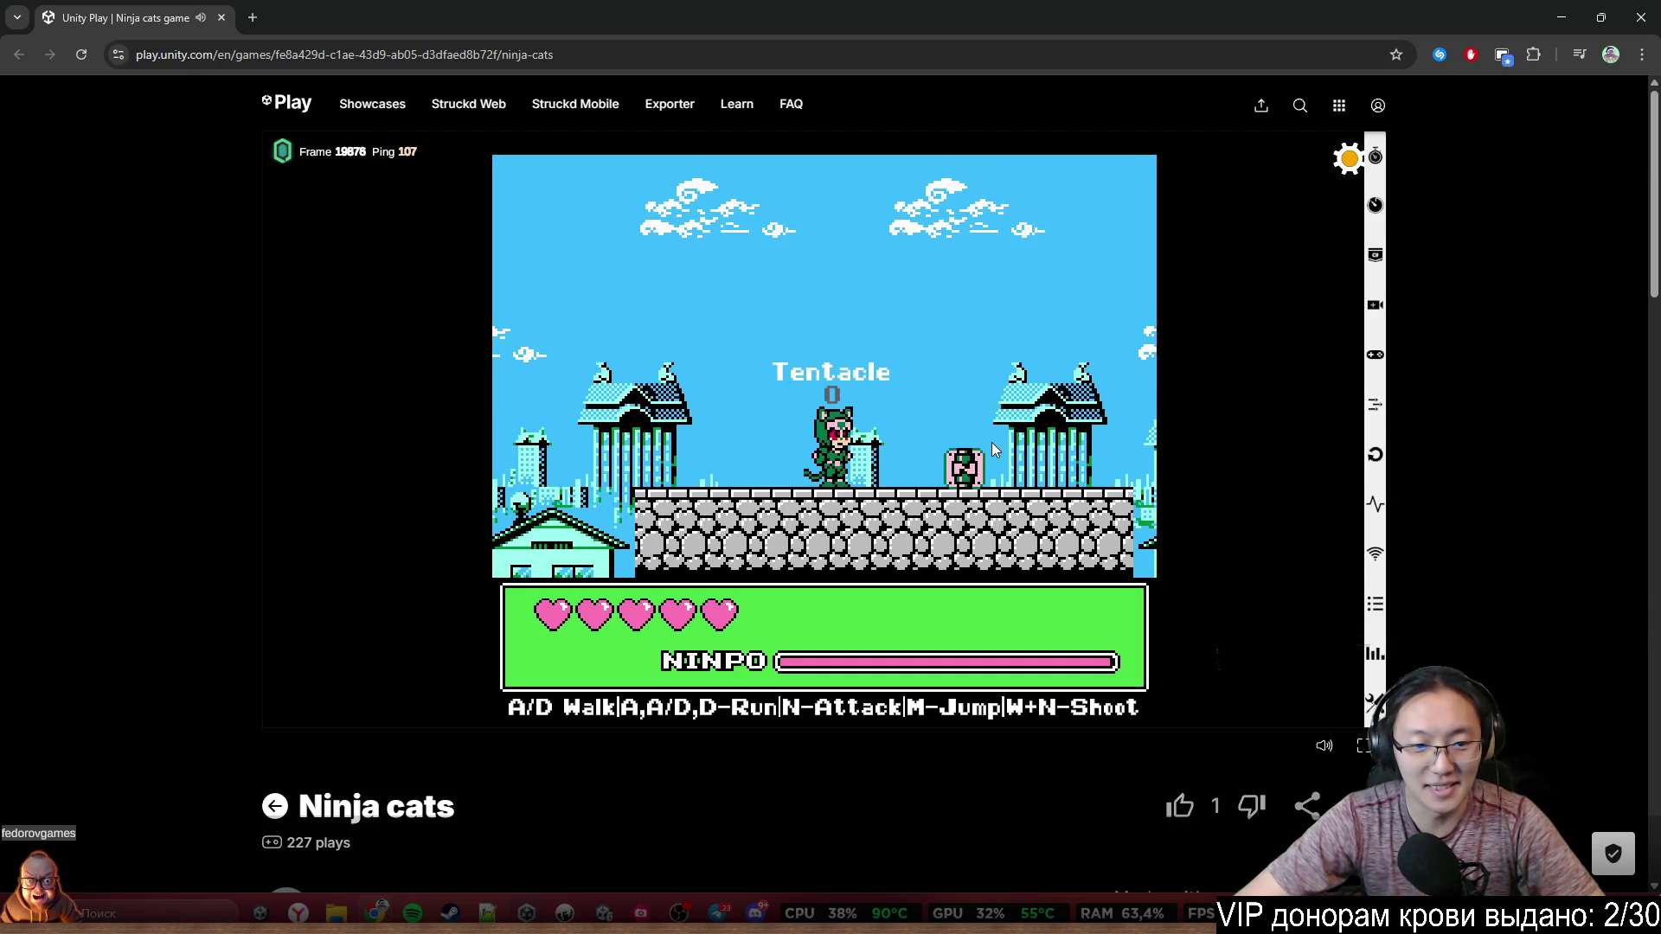
pyautogui.press('d')
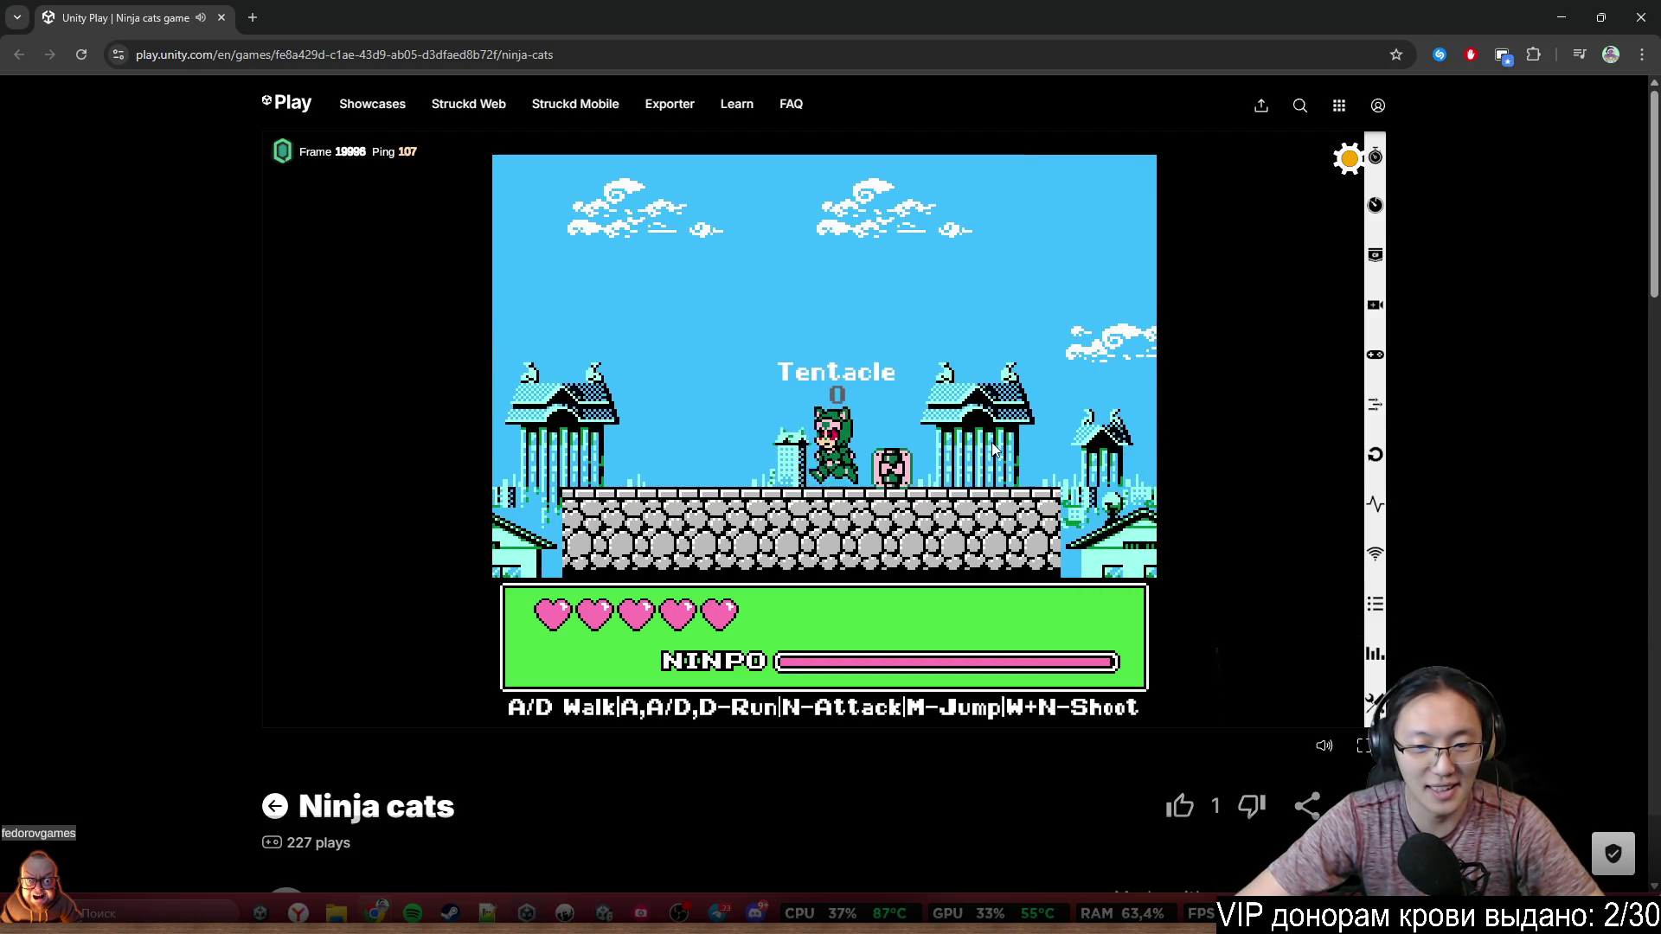
pyautogui.press('a')
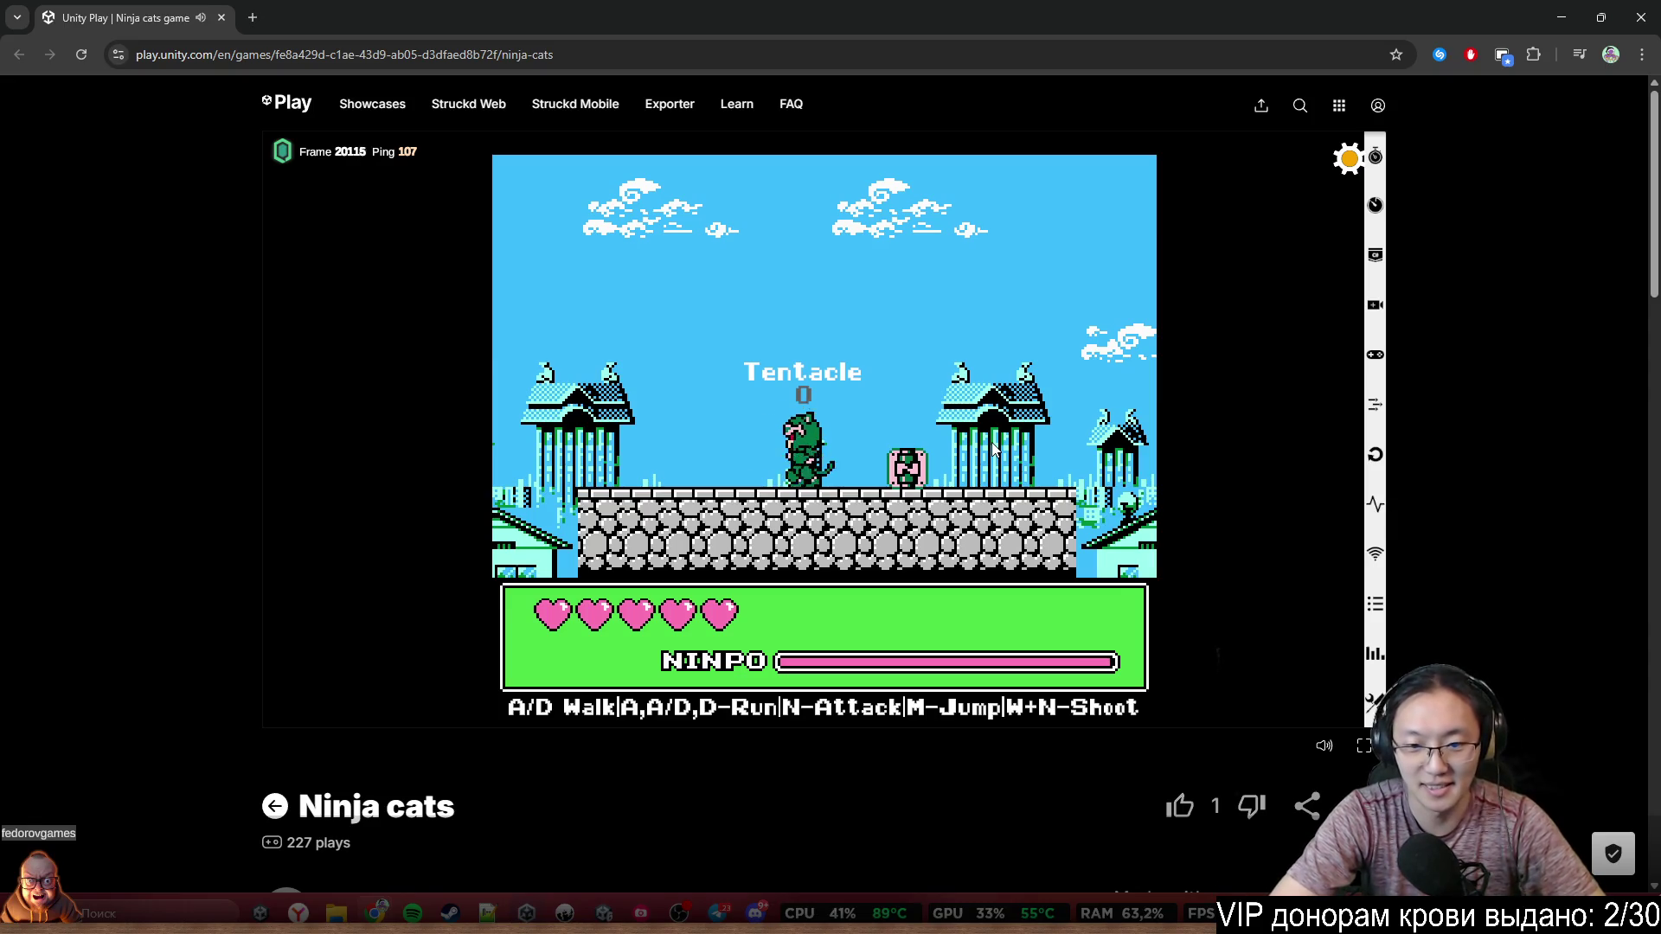
pyautogui.press('d')
pyautogui.press('m')
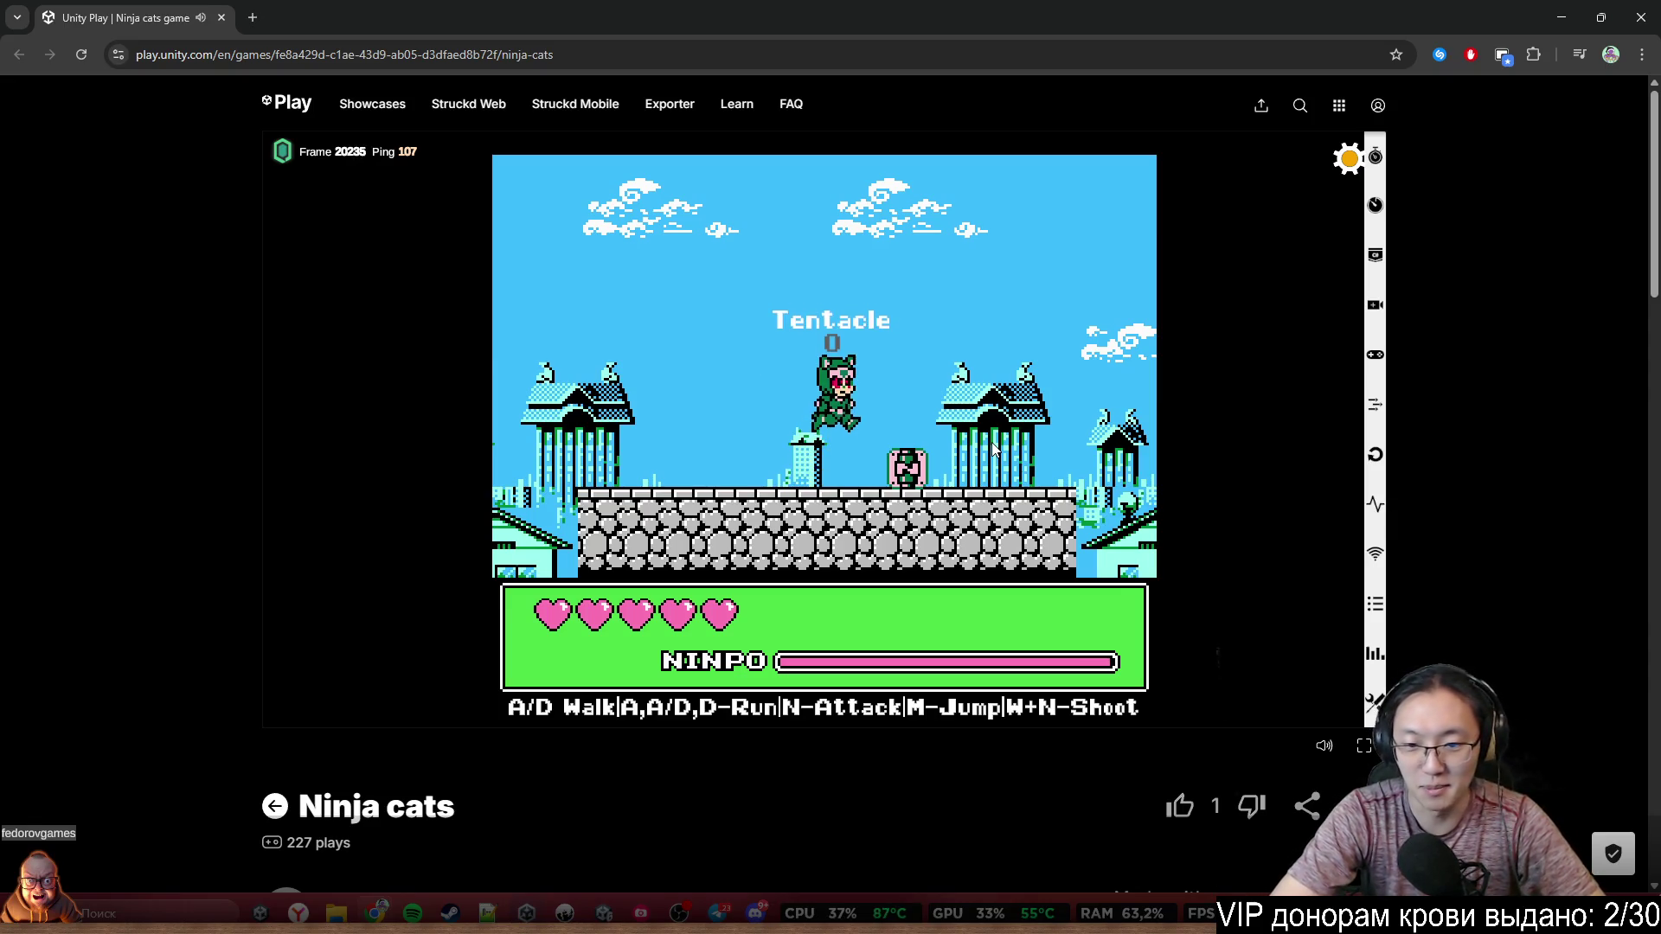
pyautogui.press('m')
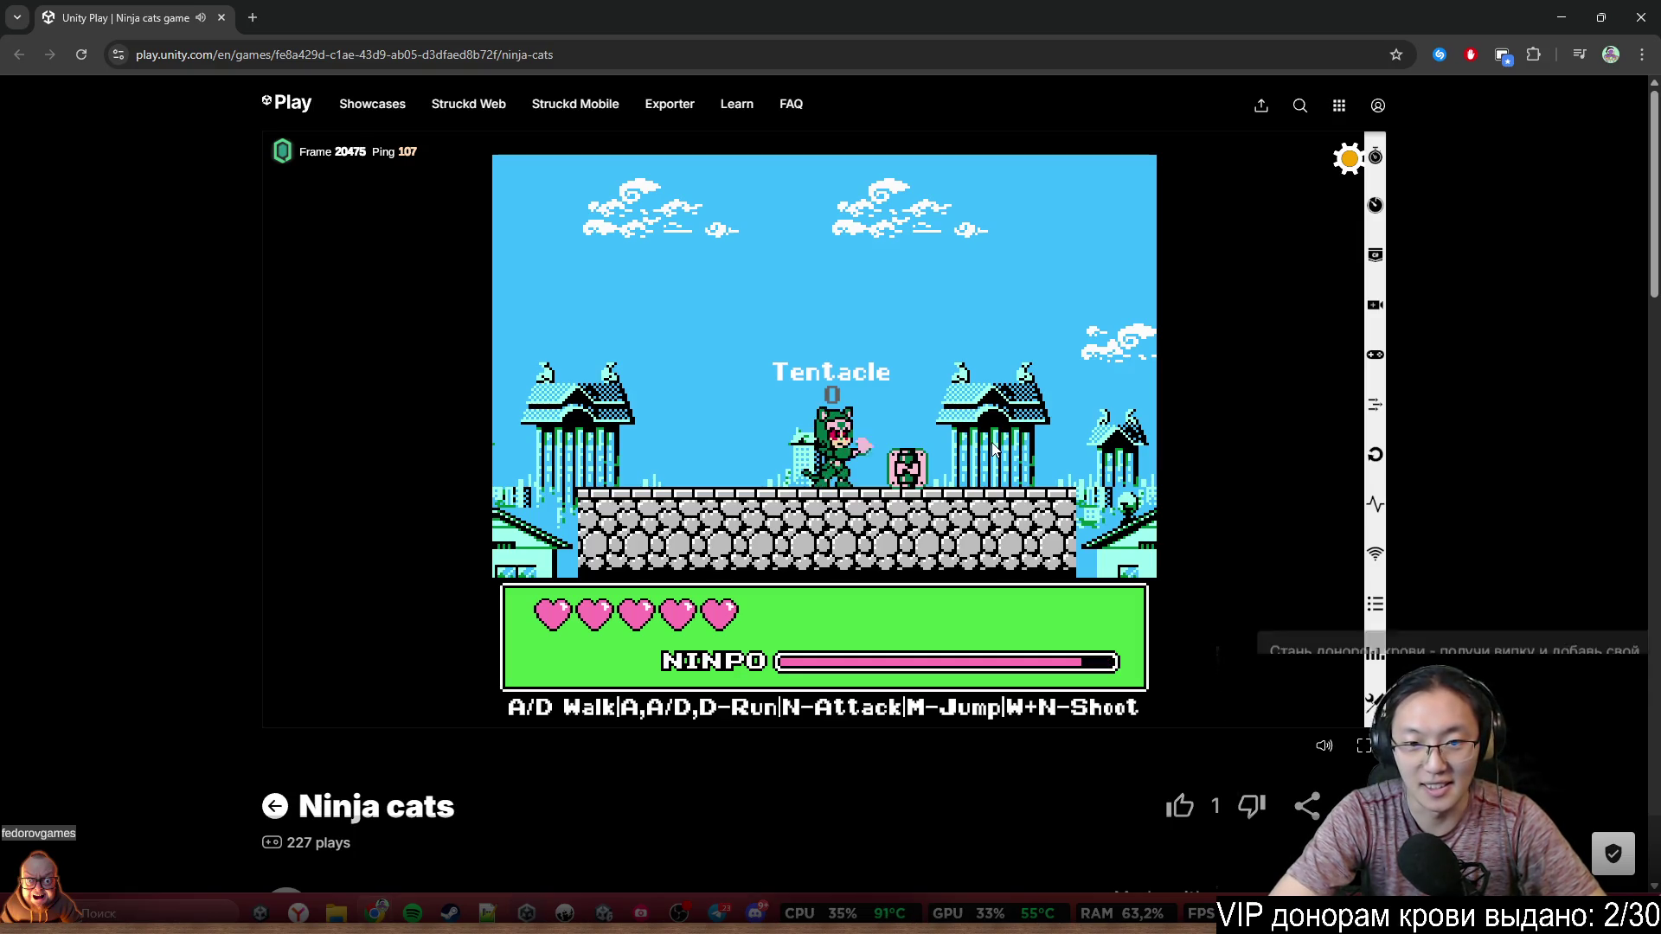
# Run right across the pagoda rooftops and wall top, dropping onto the house roof
pyautogui.press('d')
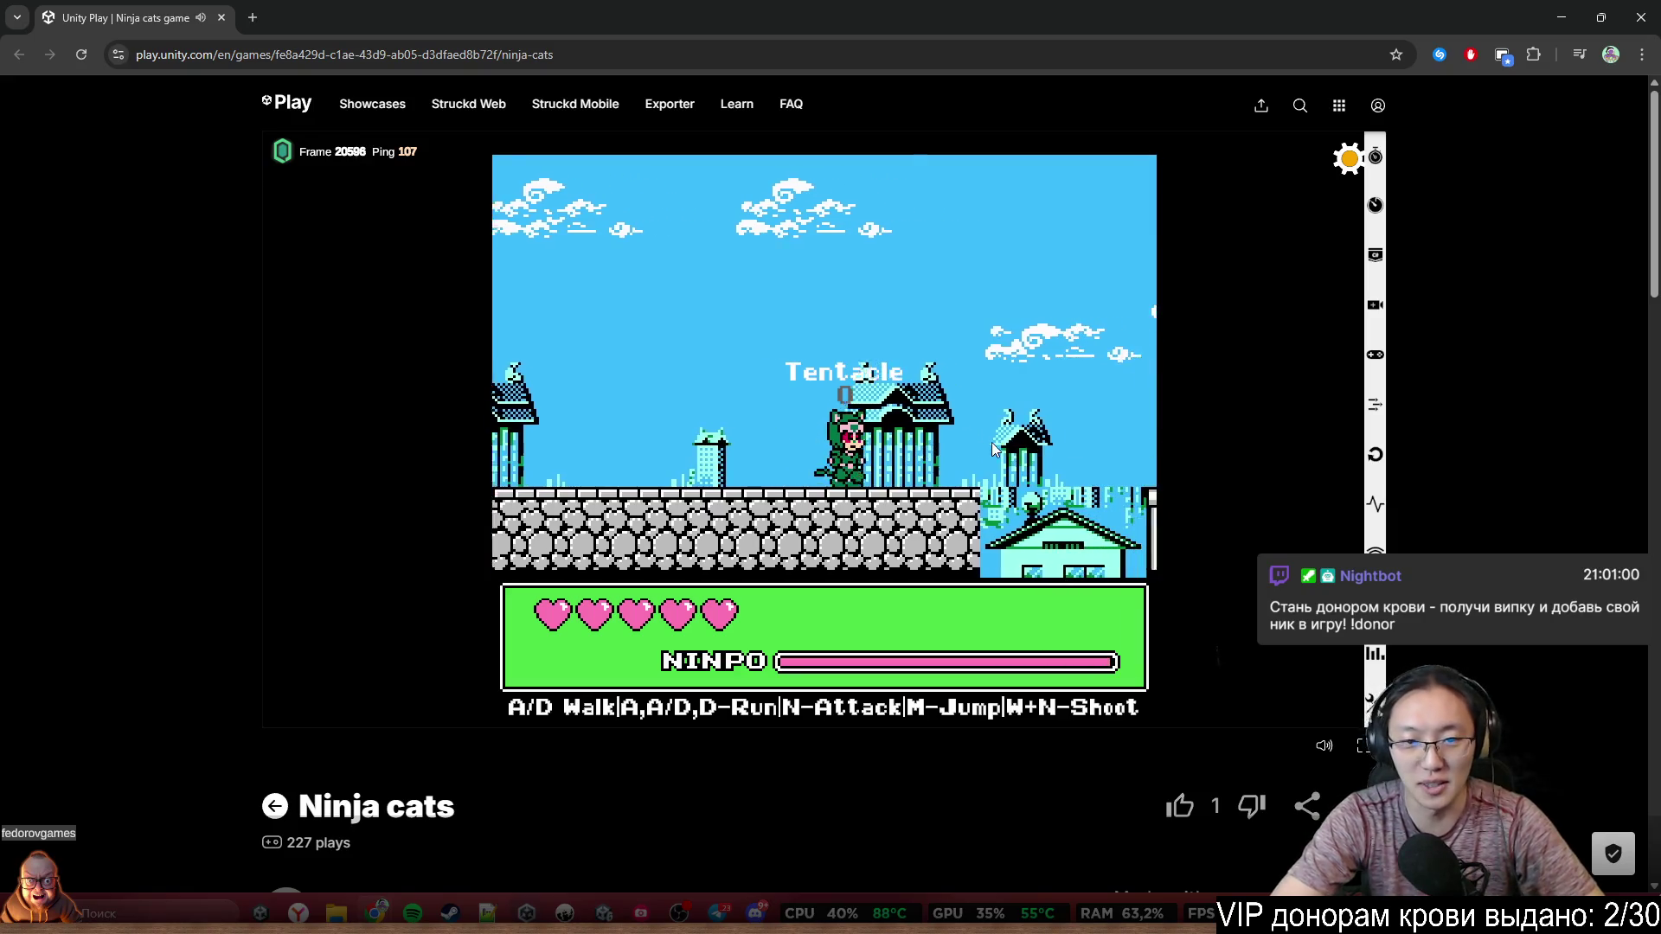
pyautogui.press('m')
pyautogui.press('a')
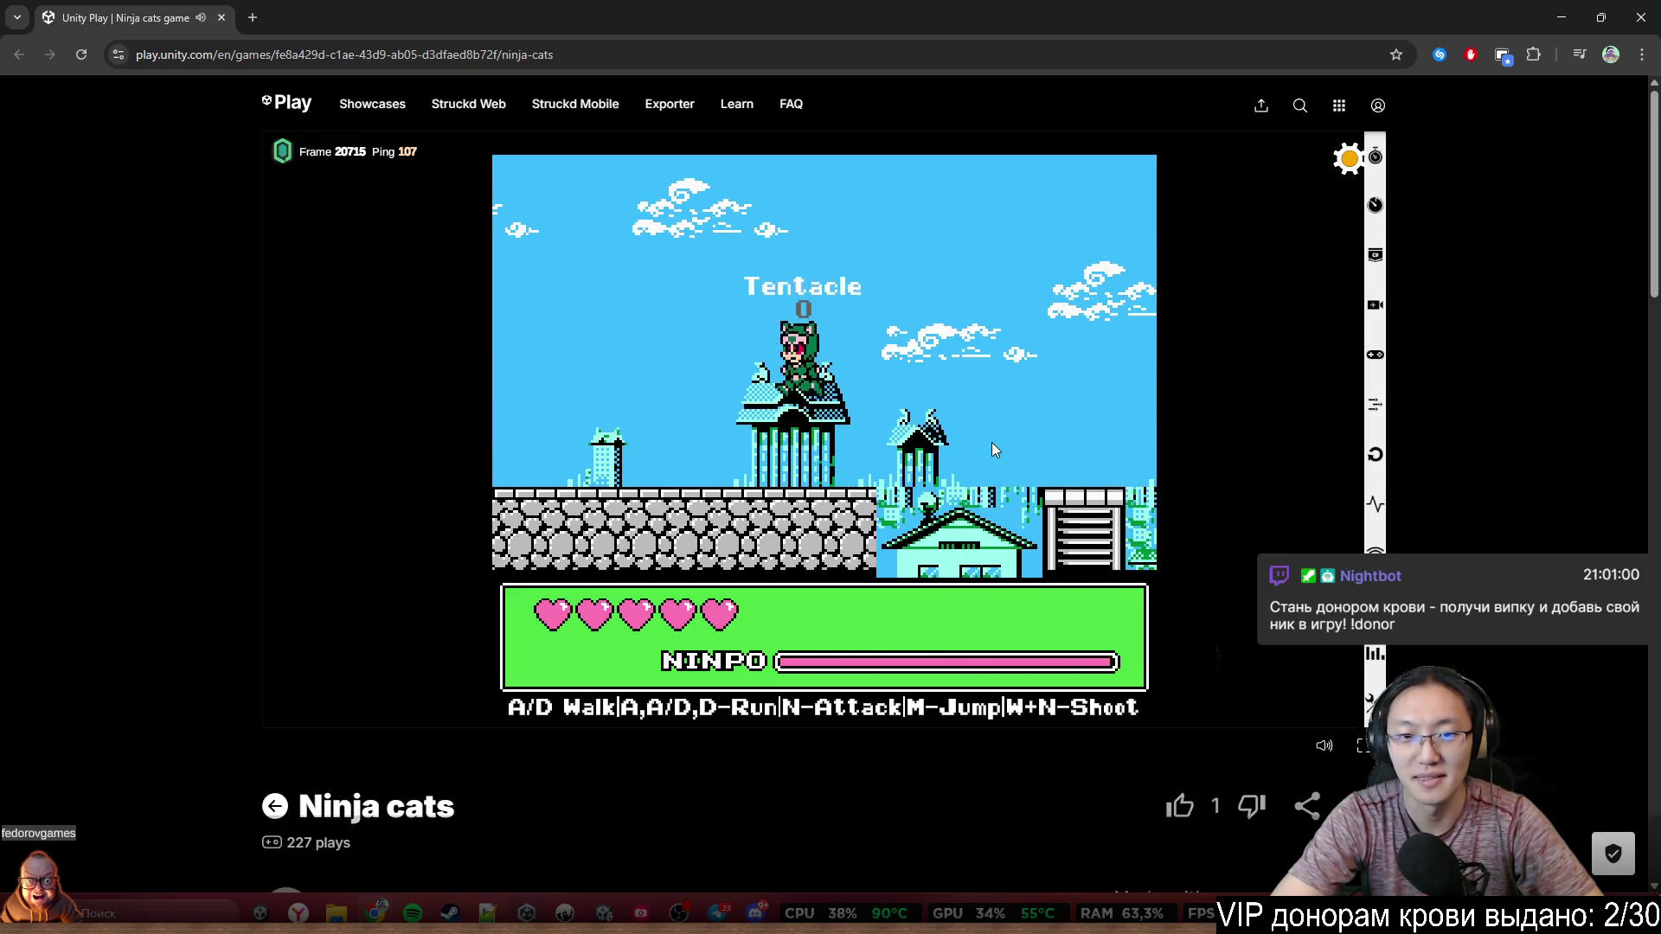
pyautogui.press('d')
pyautogui.press('m')
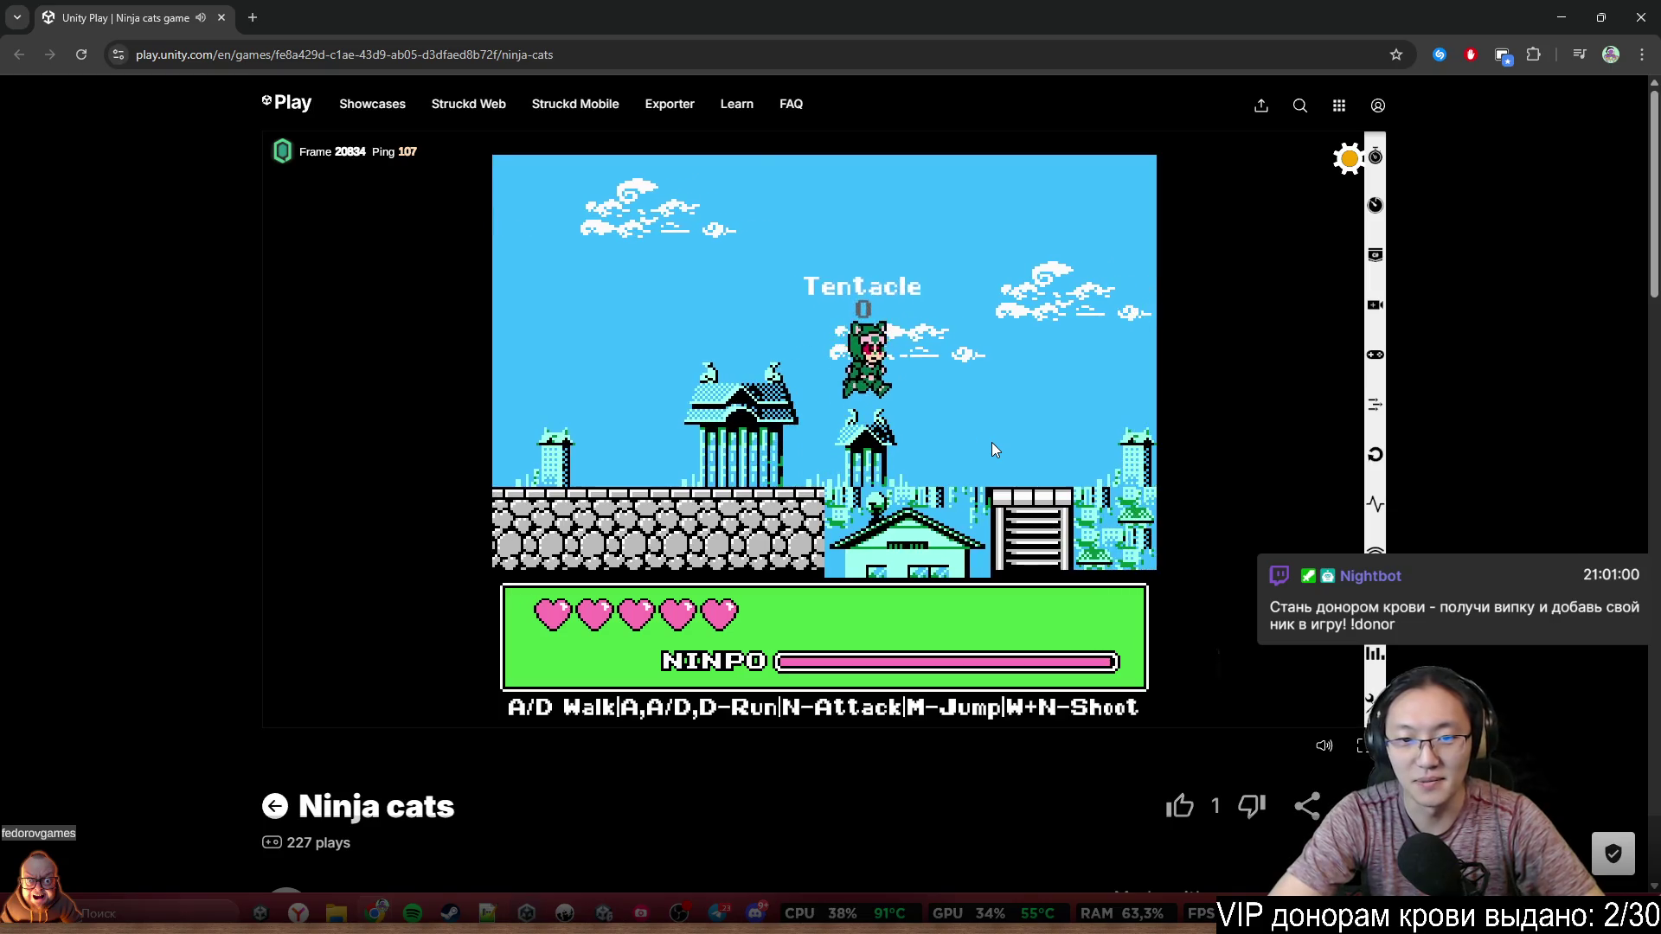
pyautogui.press('m')
pyautogui.press('d')
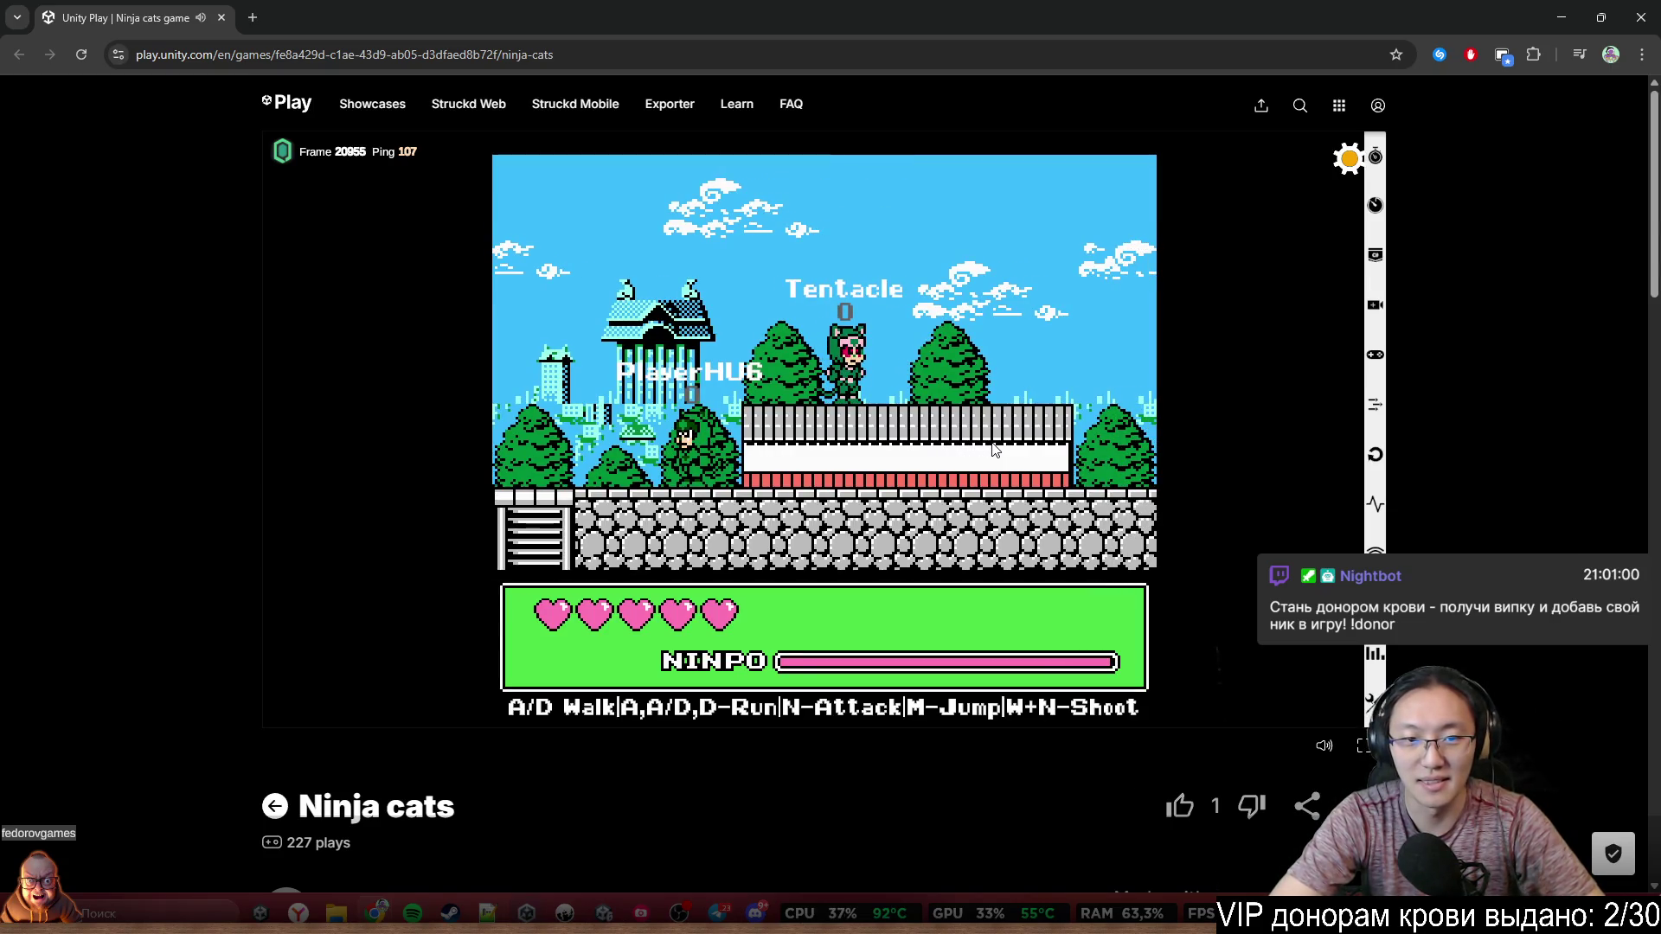
pyautogui.press('d')
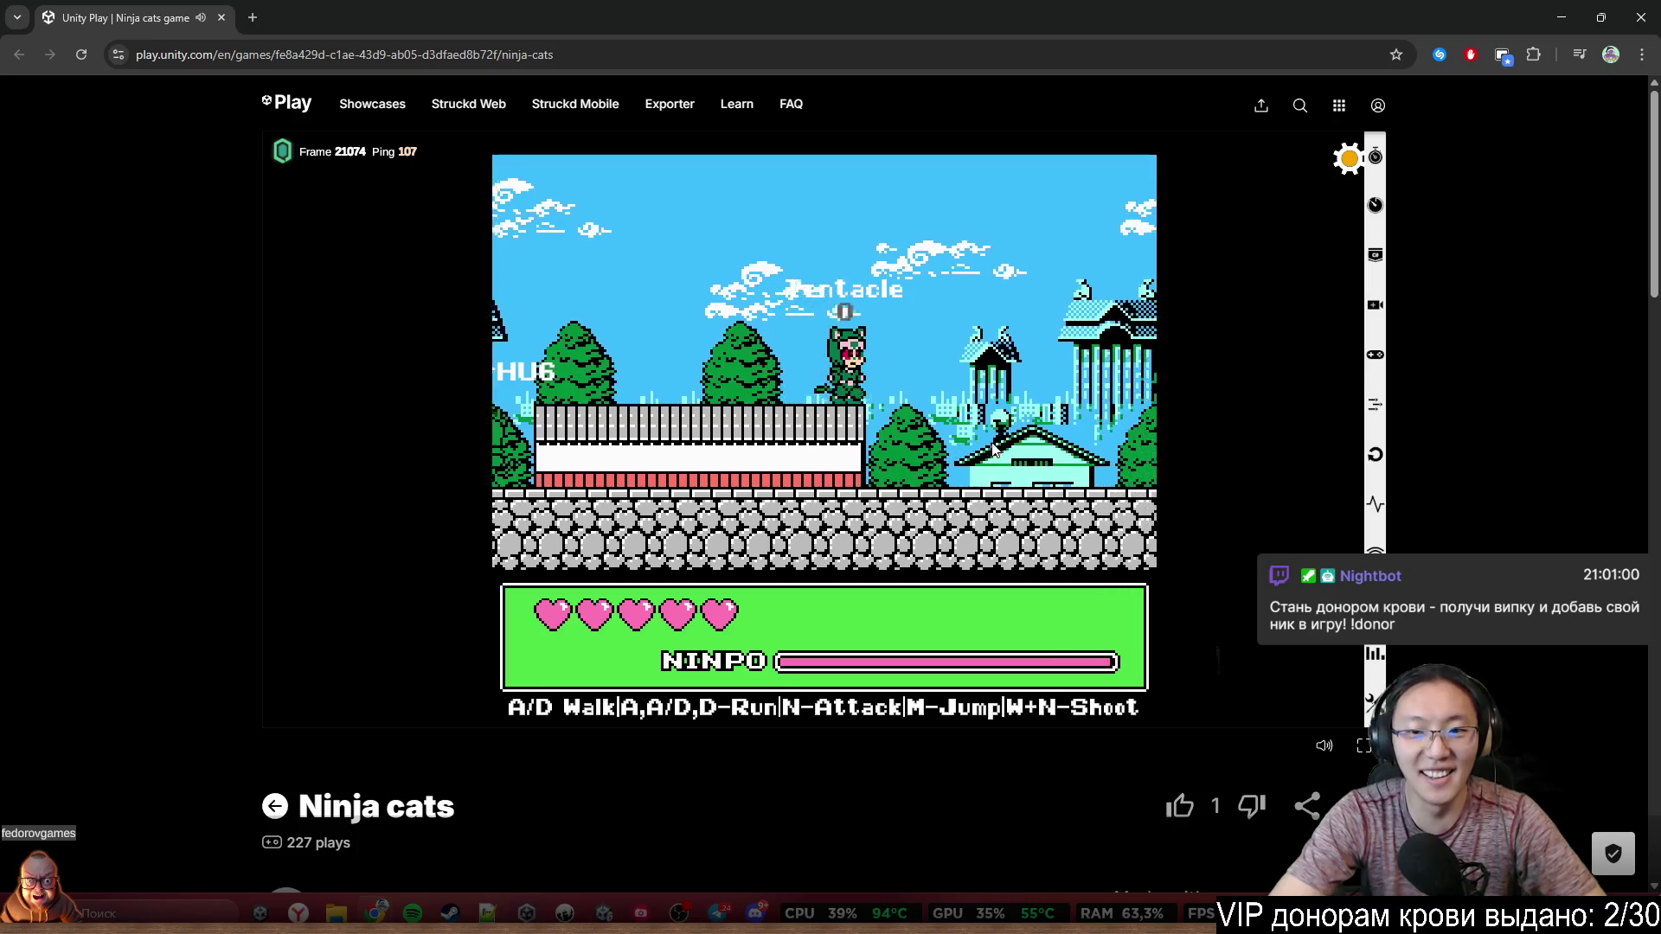
pyautogui.press('d')
pyautogui.press('d')
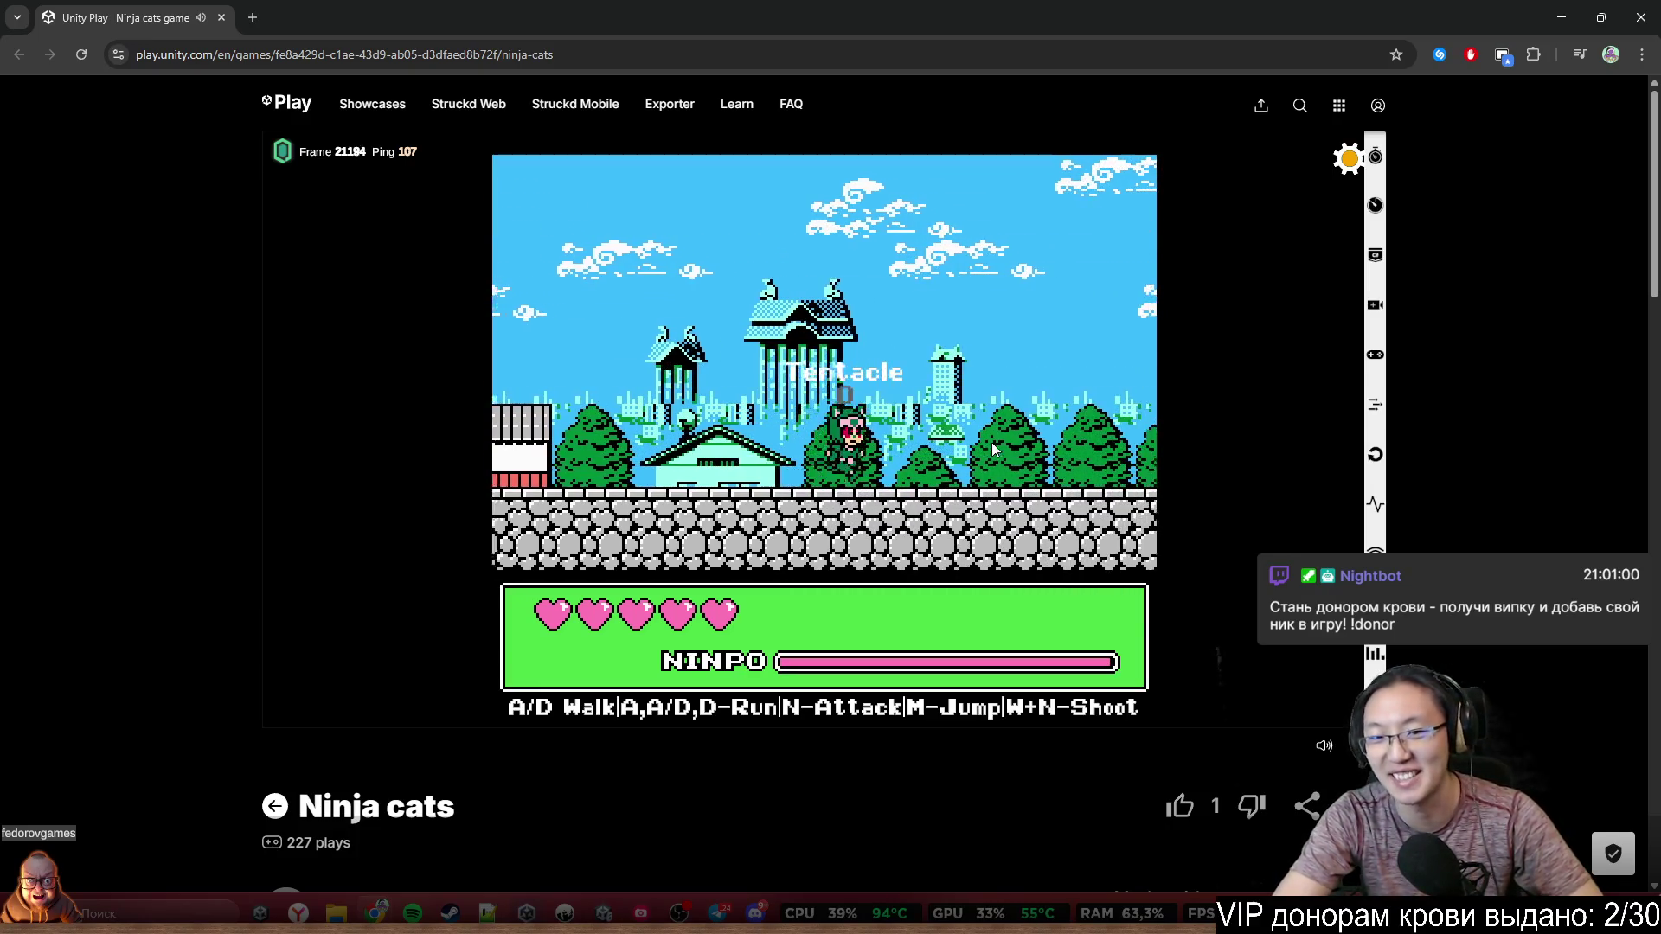
# Walk back past the house and shoot pink projectiles at another player with W+N
pyautogui.press('a')
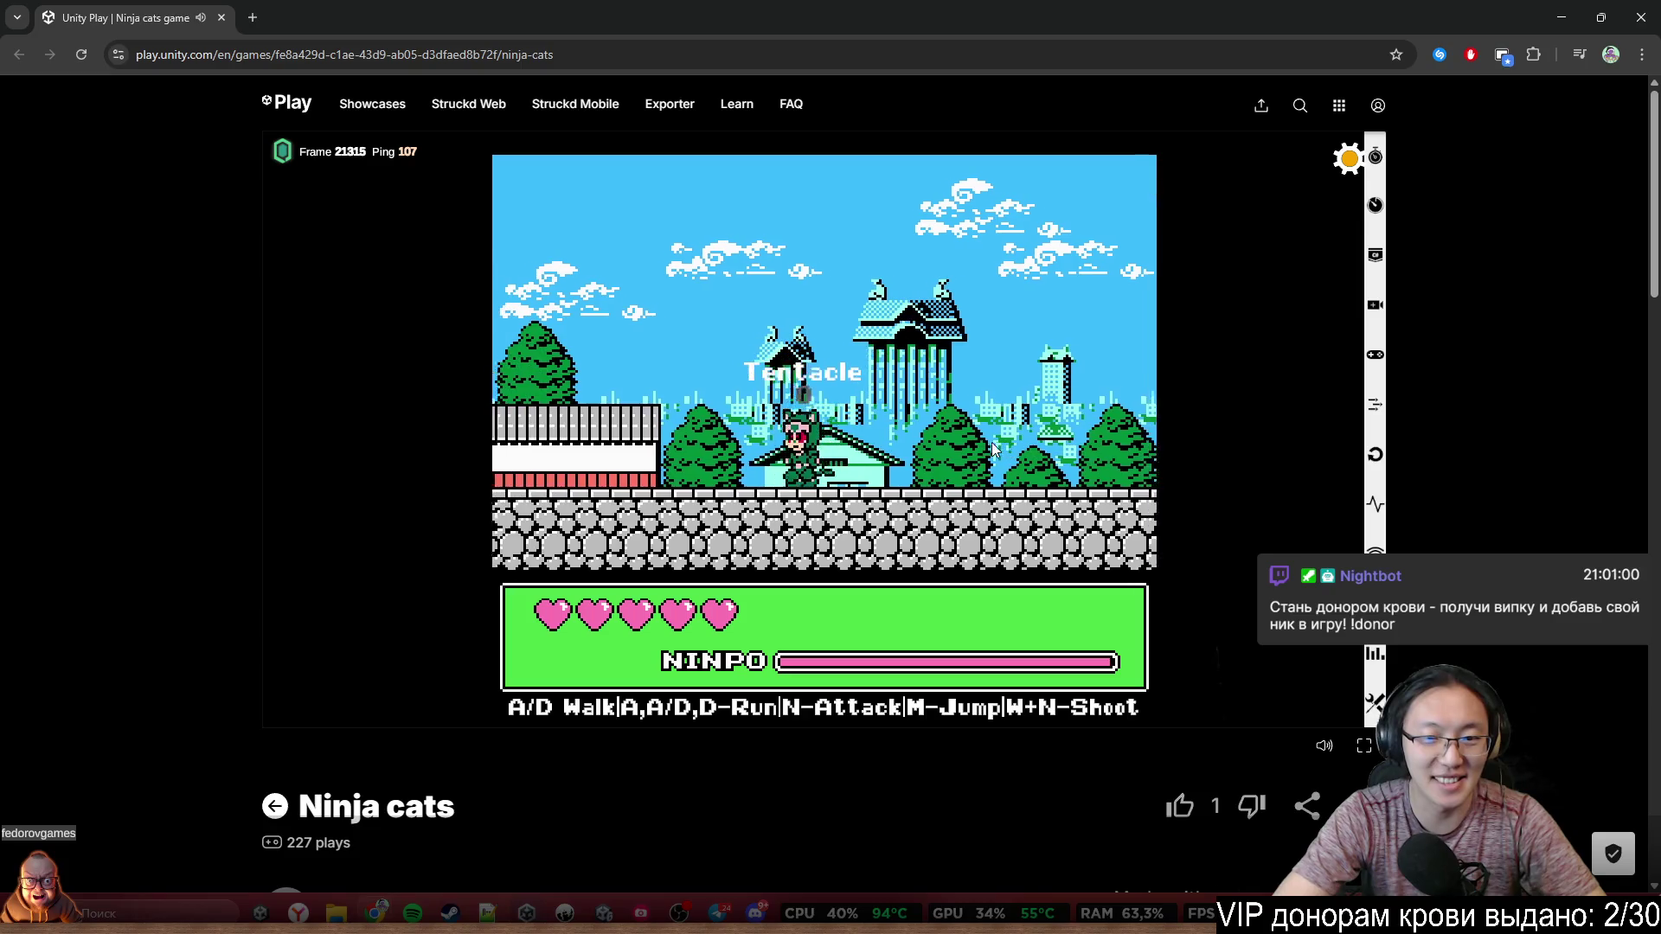
pyautogui.press('a')
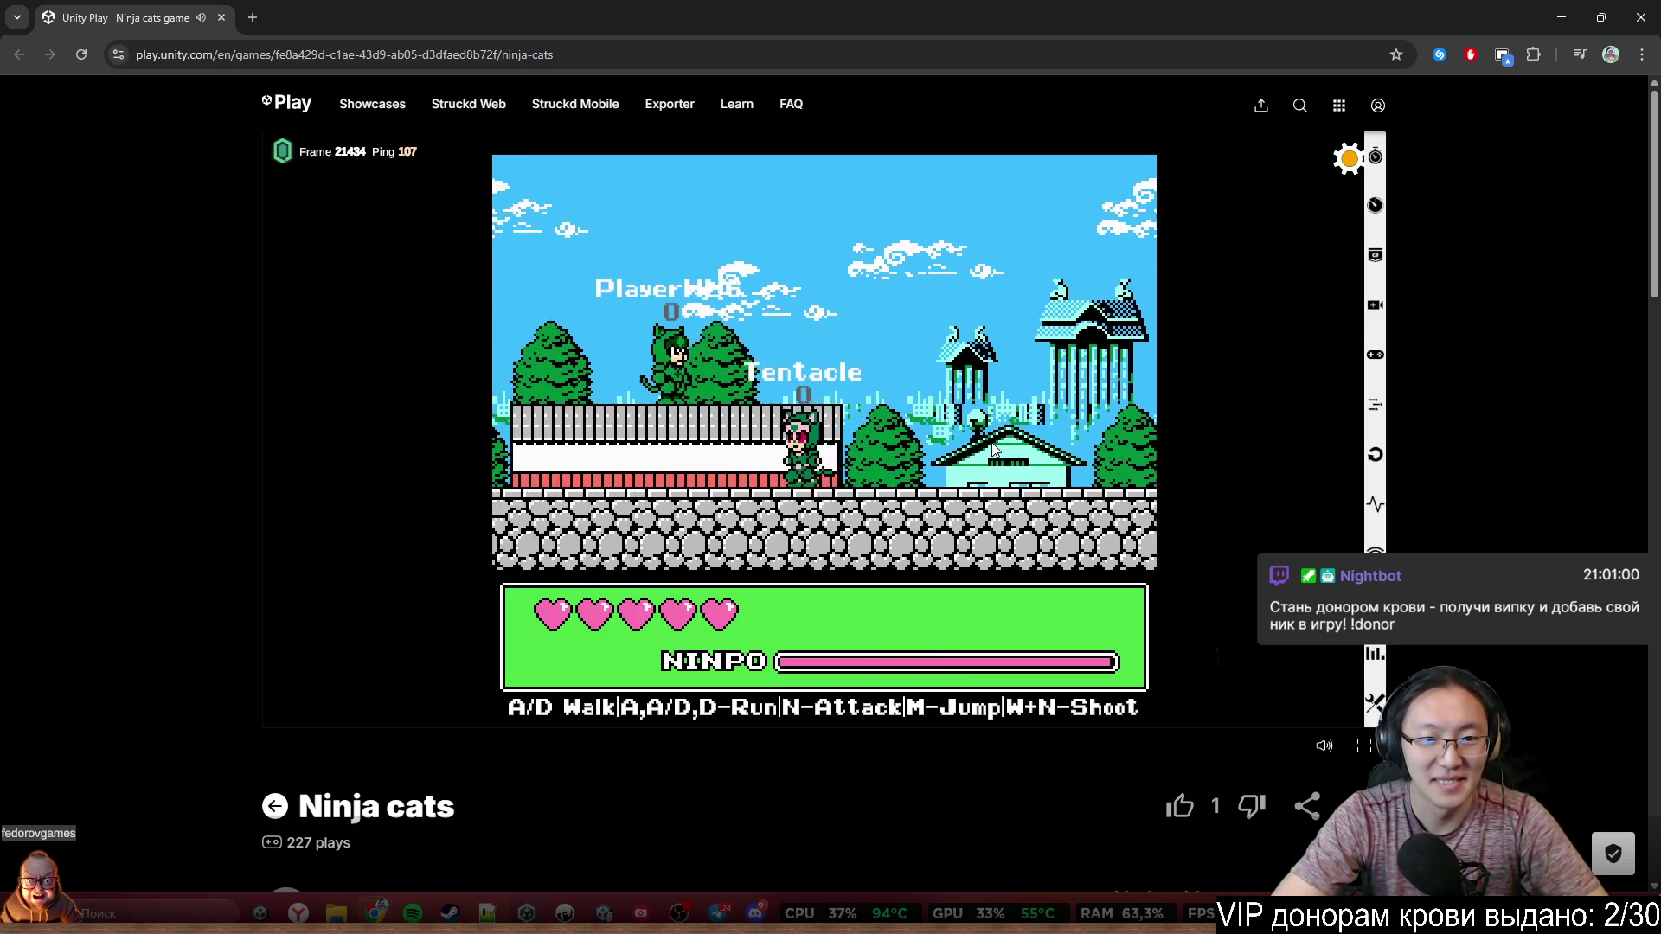
pyautogui.press('d')
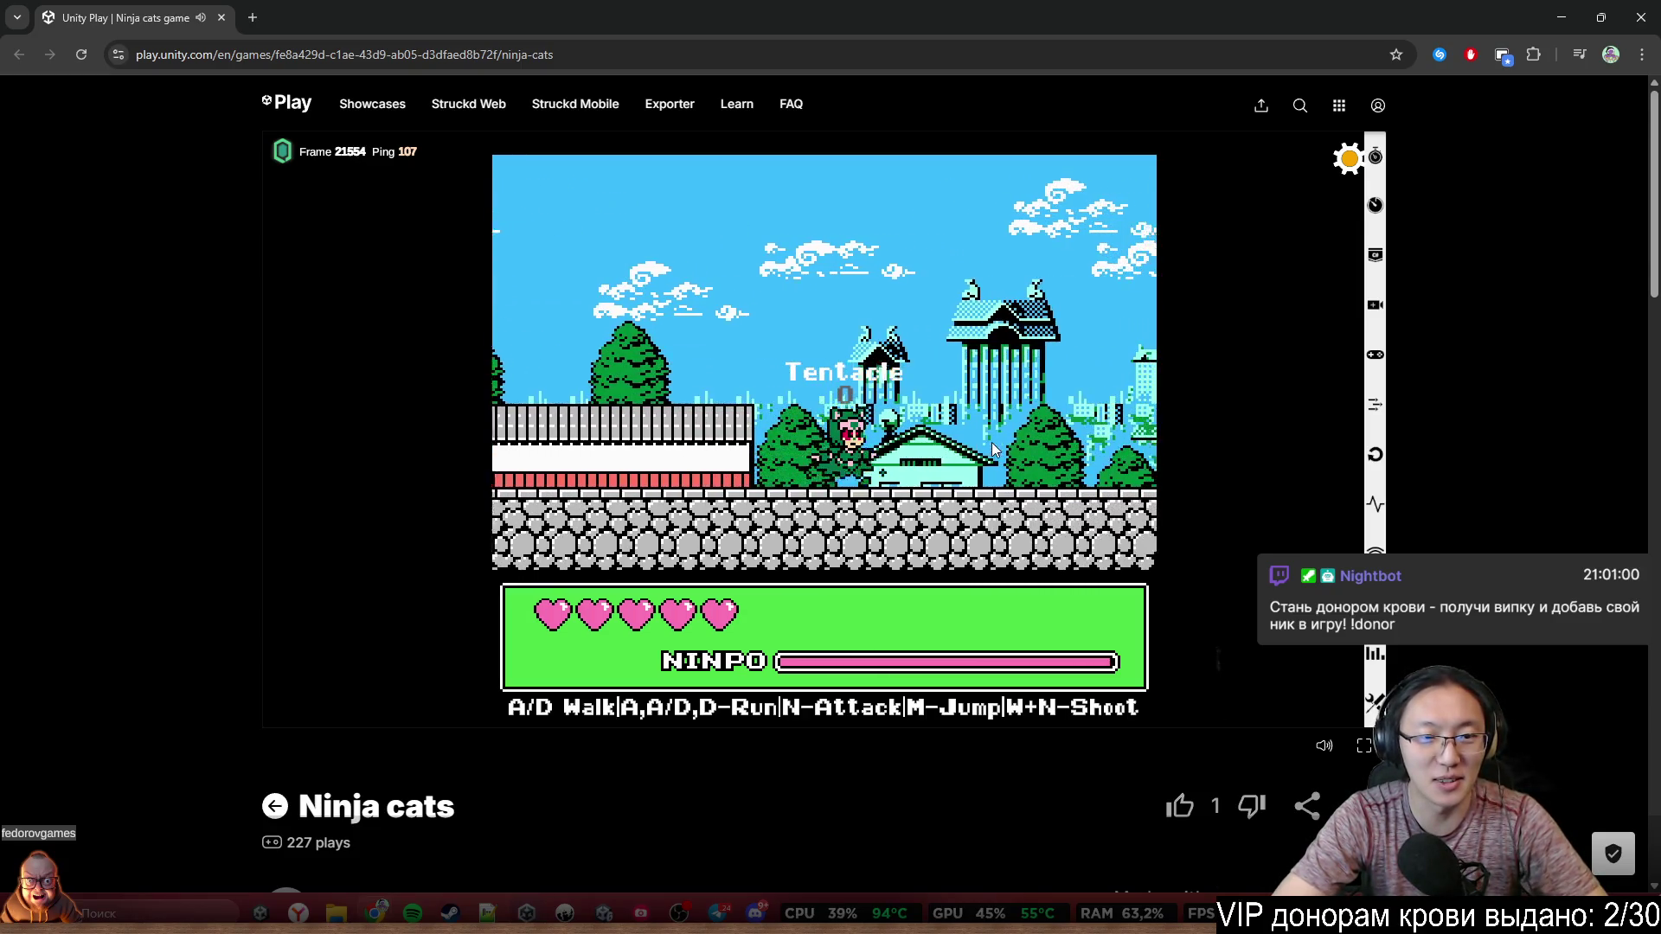
pyautogui.press('d')
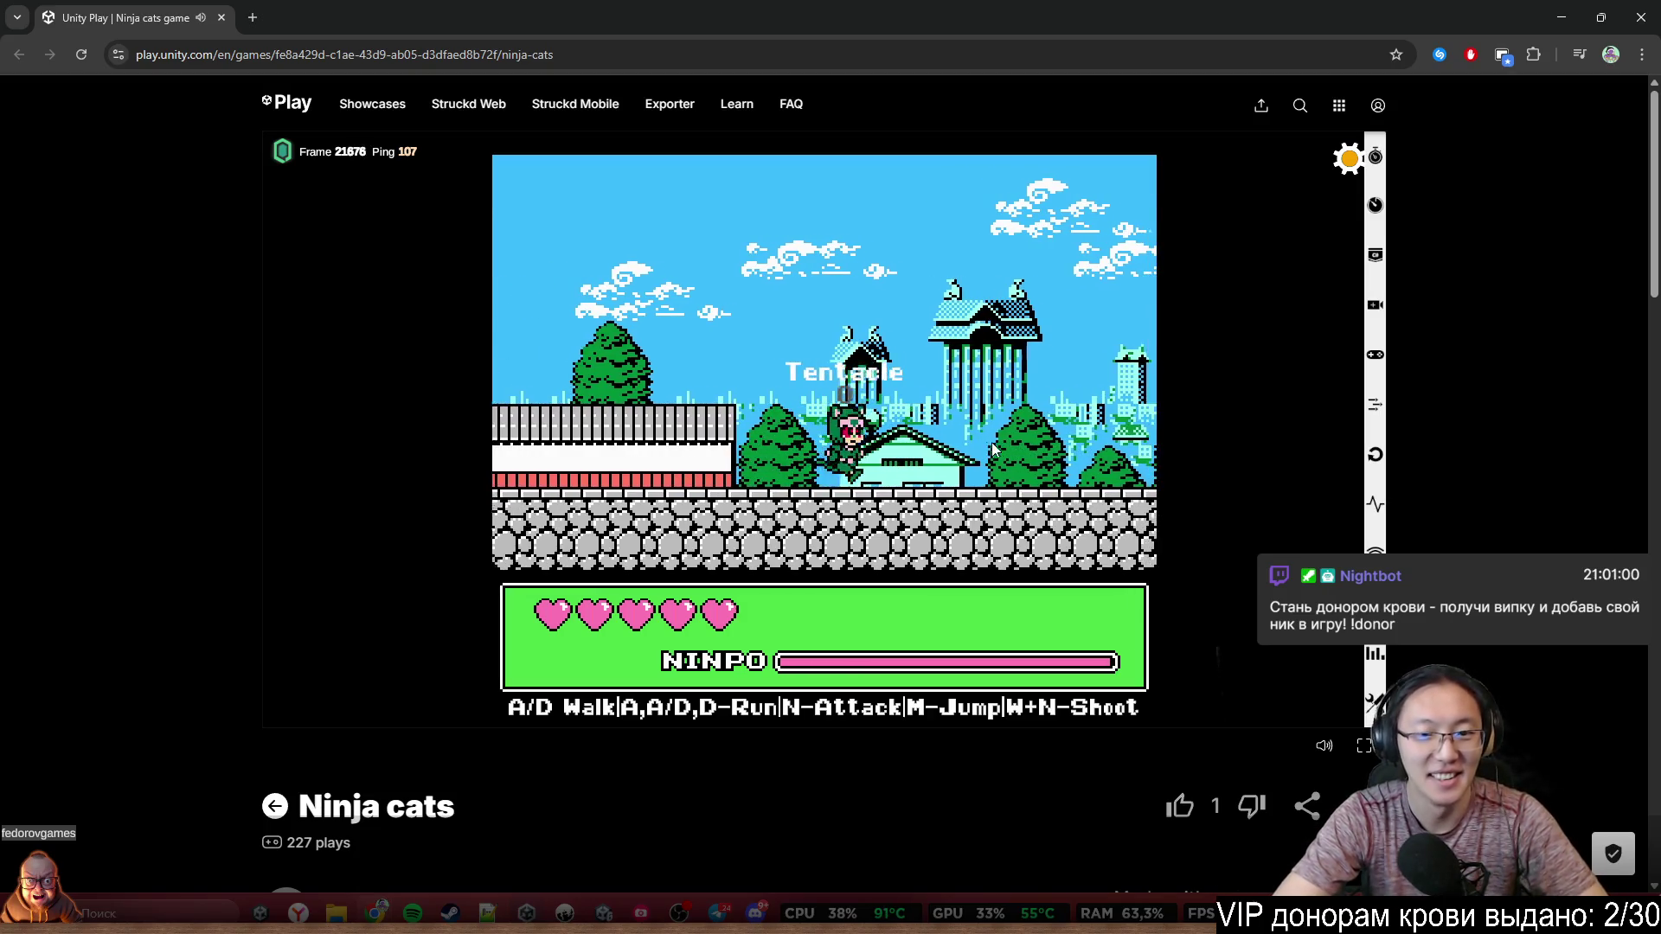
pyautogui.hotkey('w', 'n')
pyautogui.hotkey('w', 'n')
pyautogui.hotkey('w', 'n')
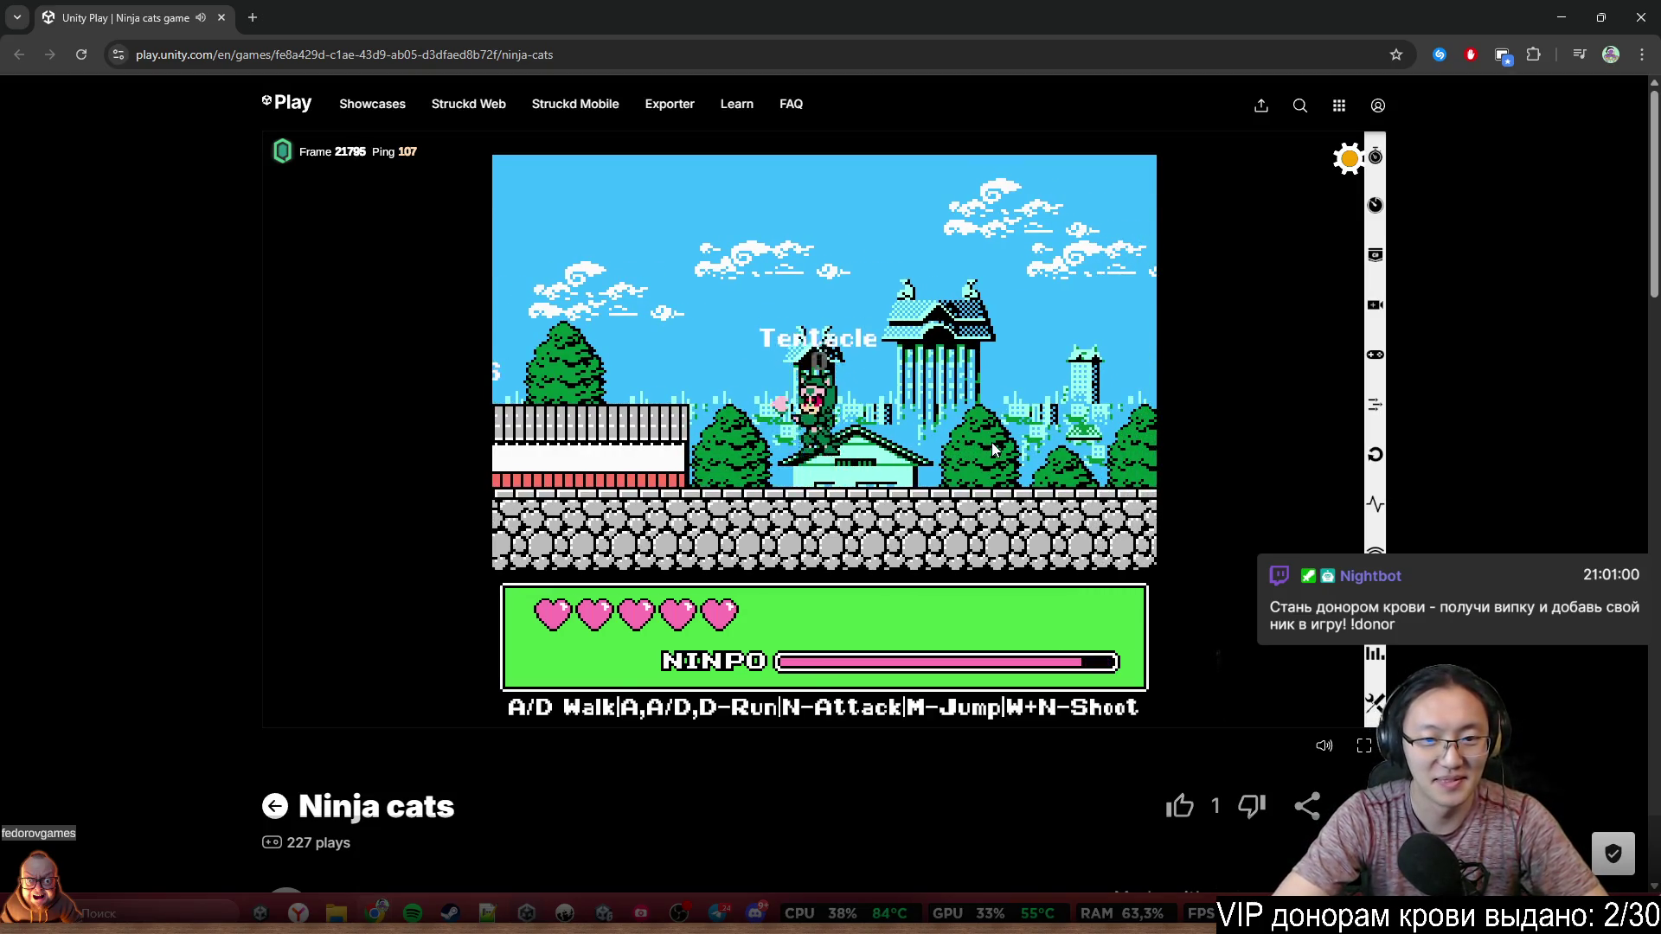
# Head left along the wall, jumping on the way toward the stone tower
pyautogui.press('d')
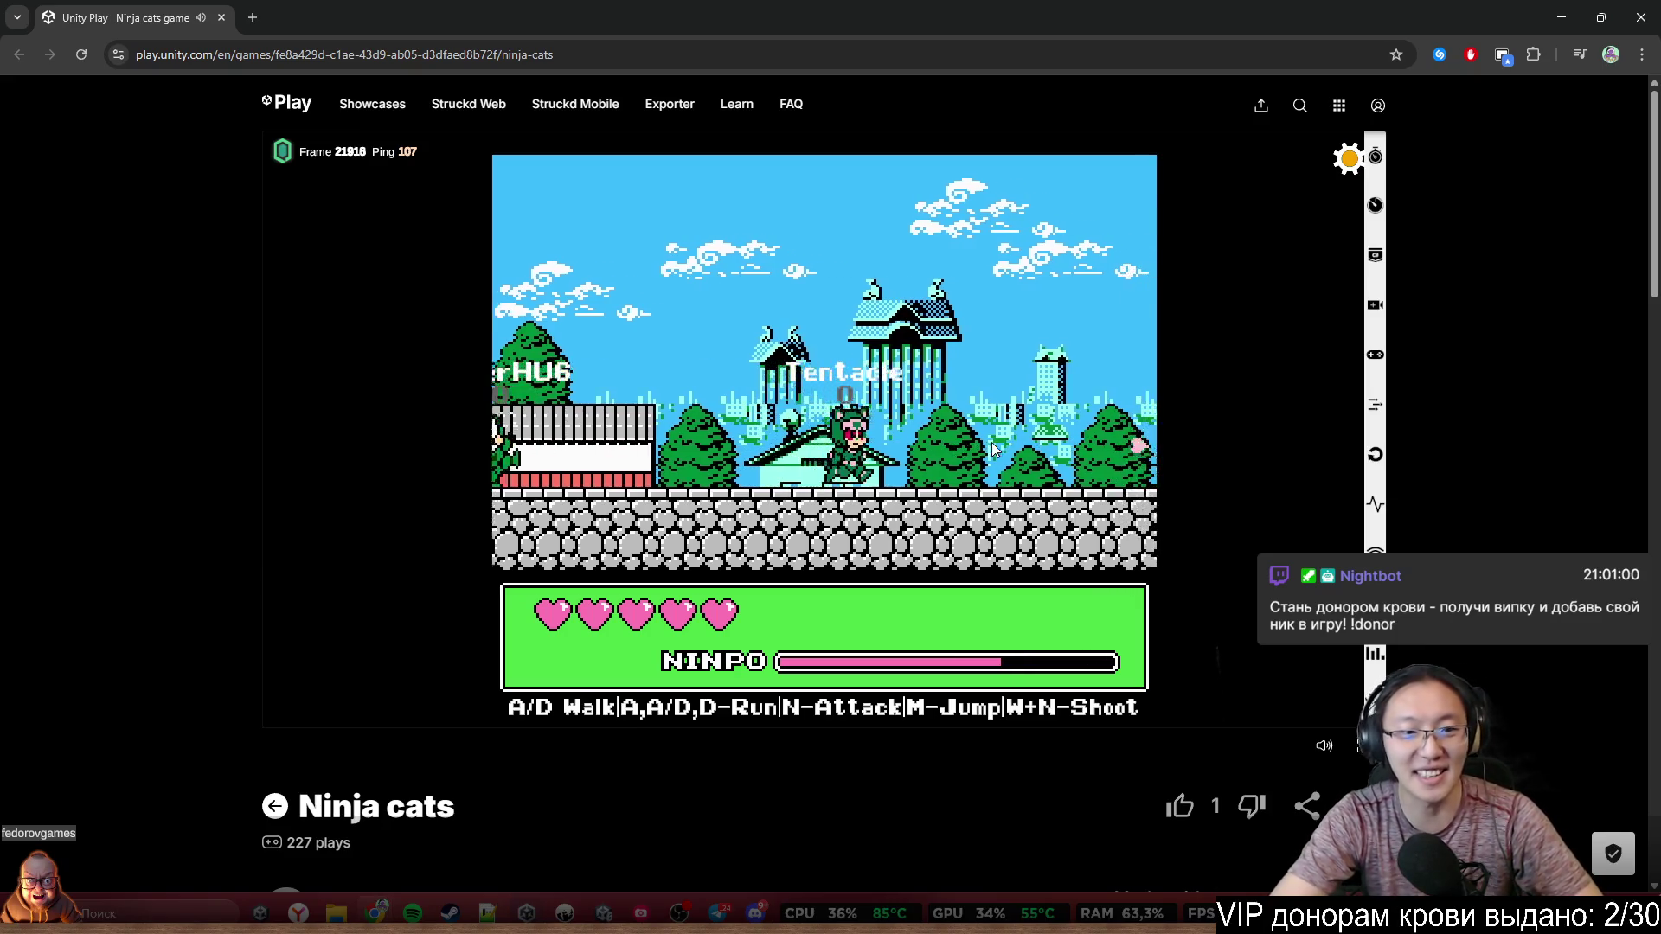
pyautogui.press('a')
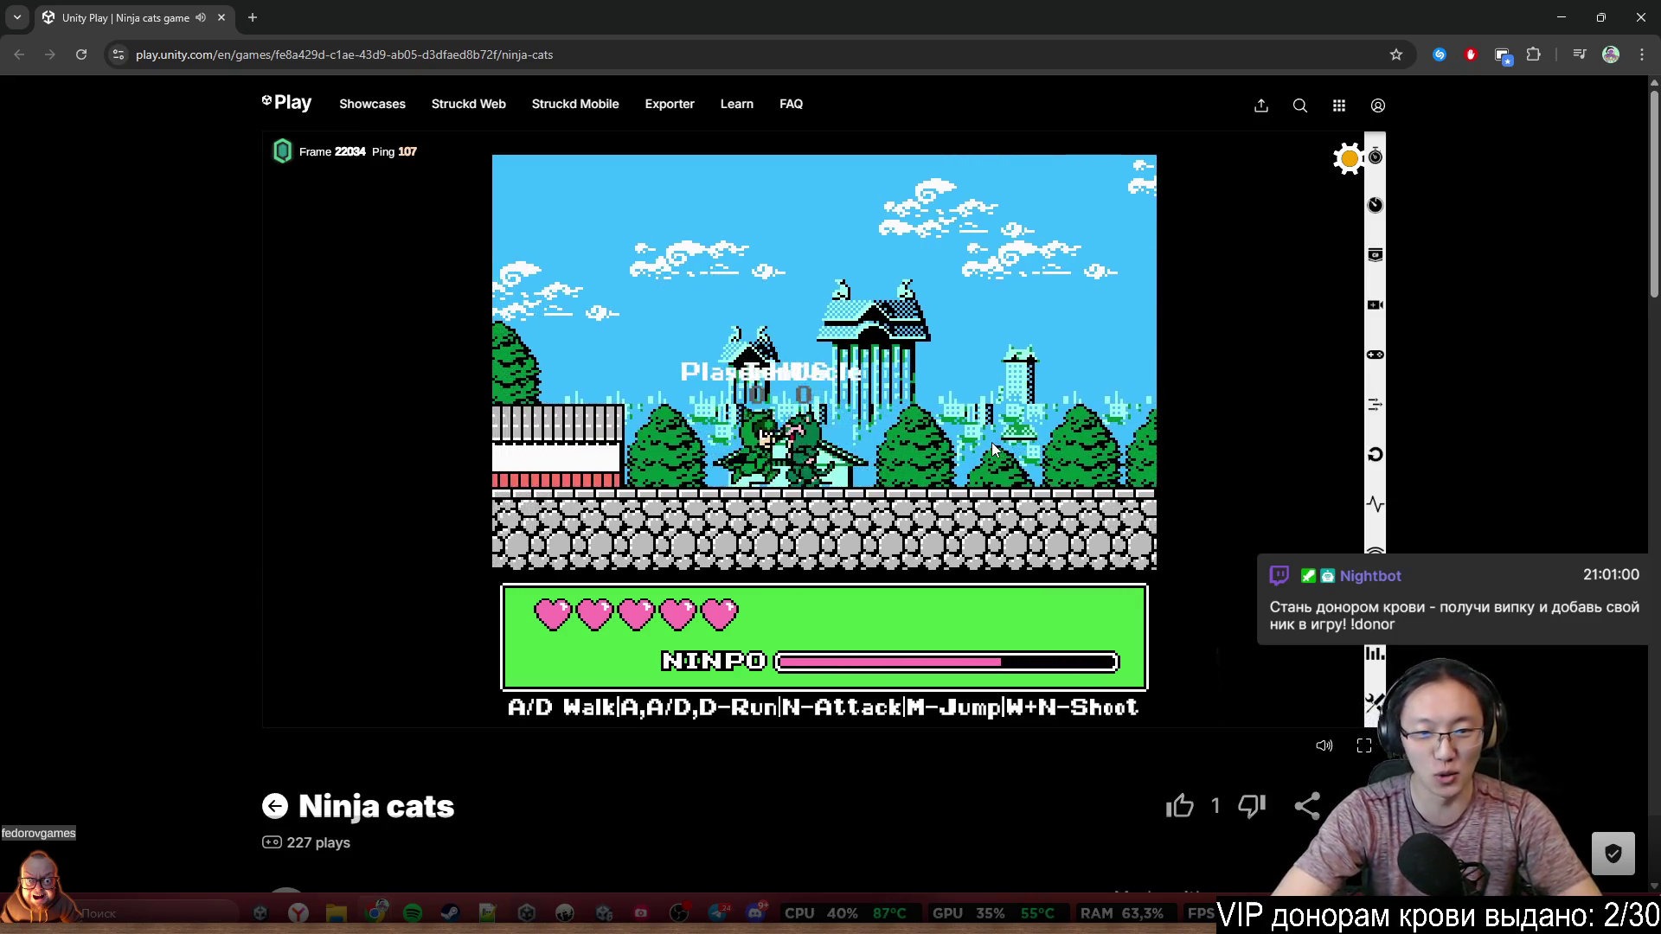
pyautogui.press('a')
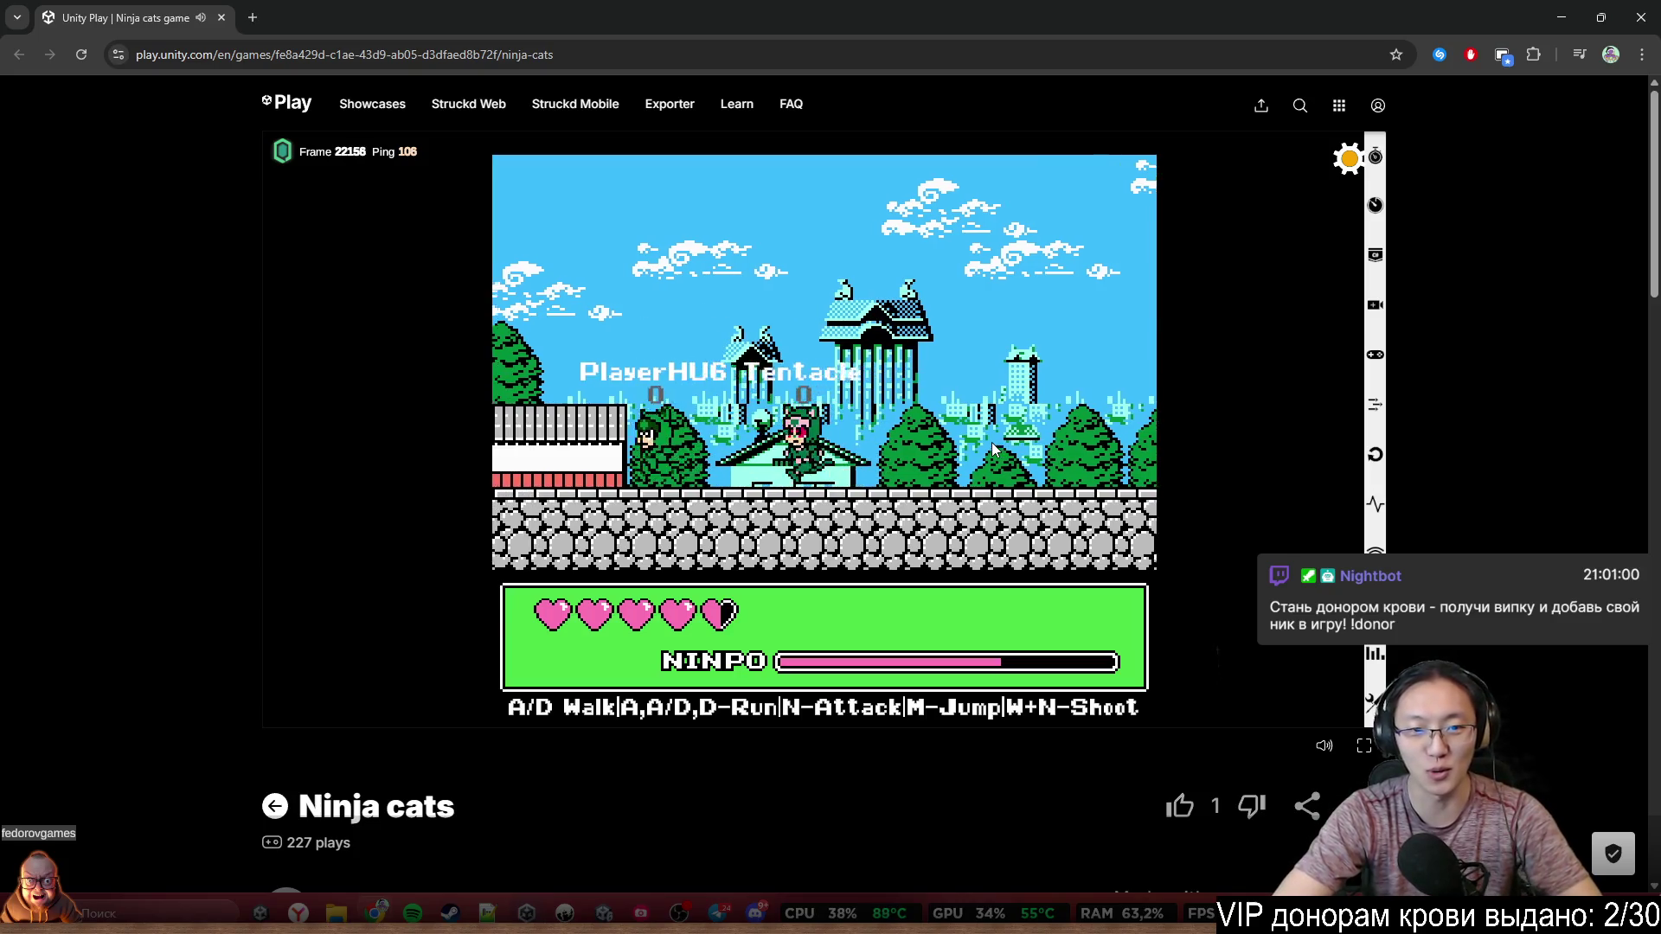
pyautogui.press('a')
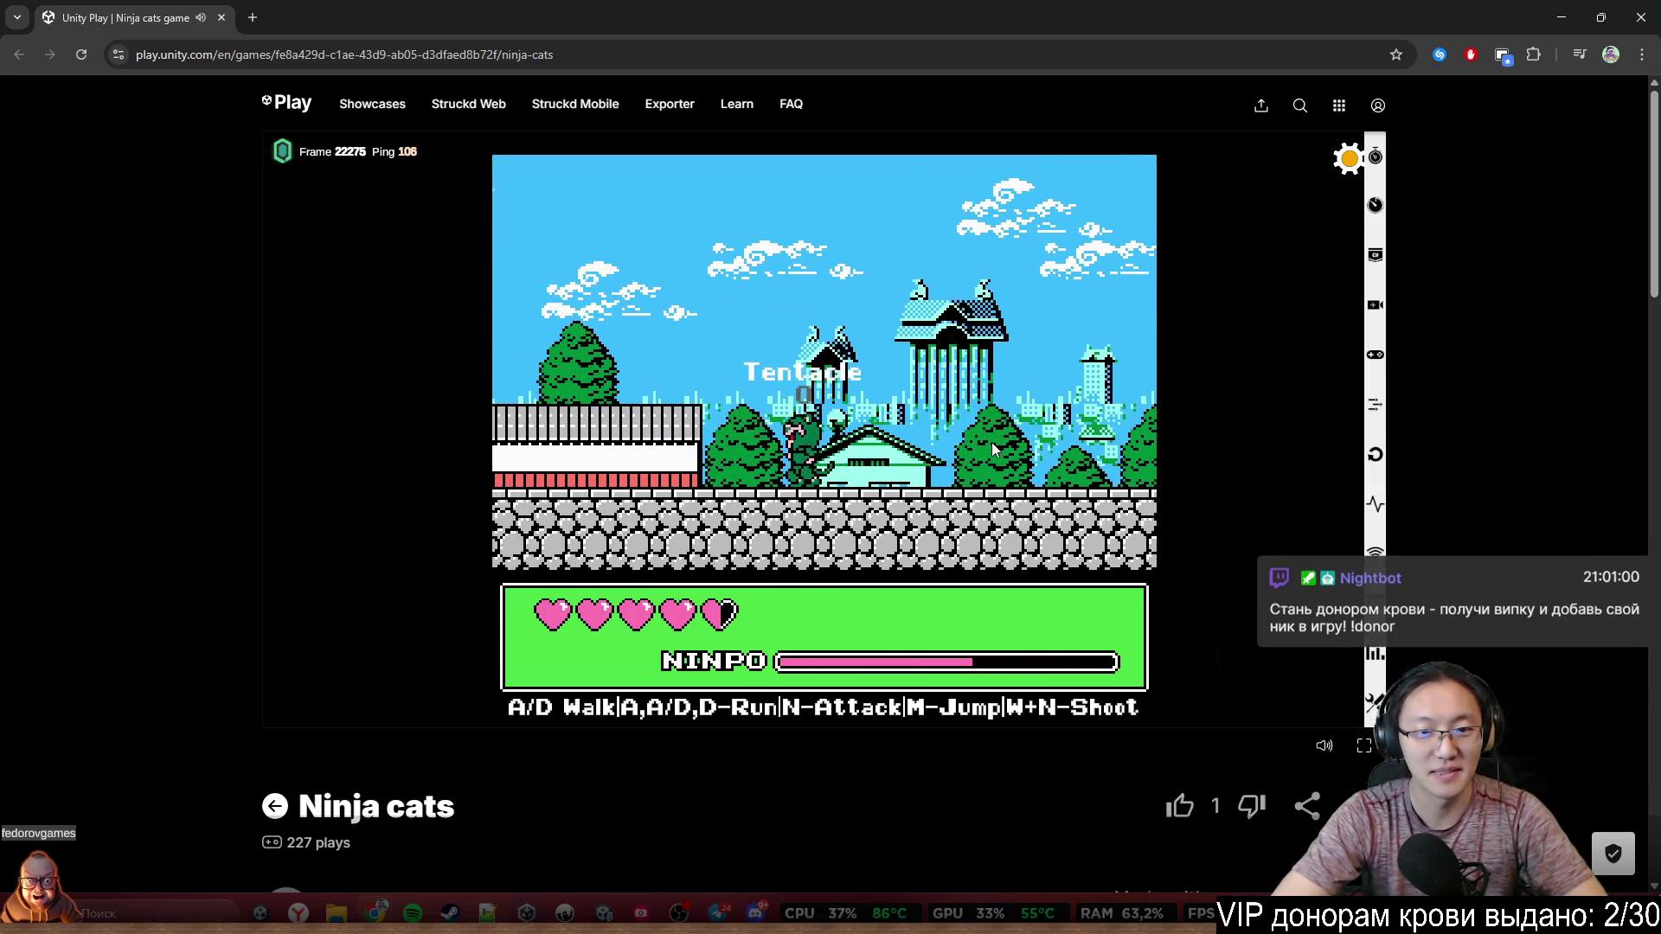
pyautogui.press('a')
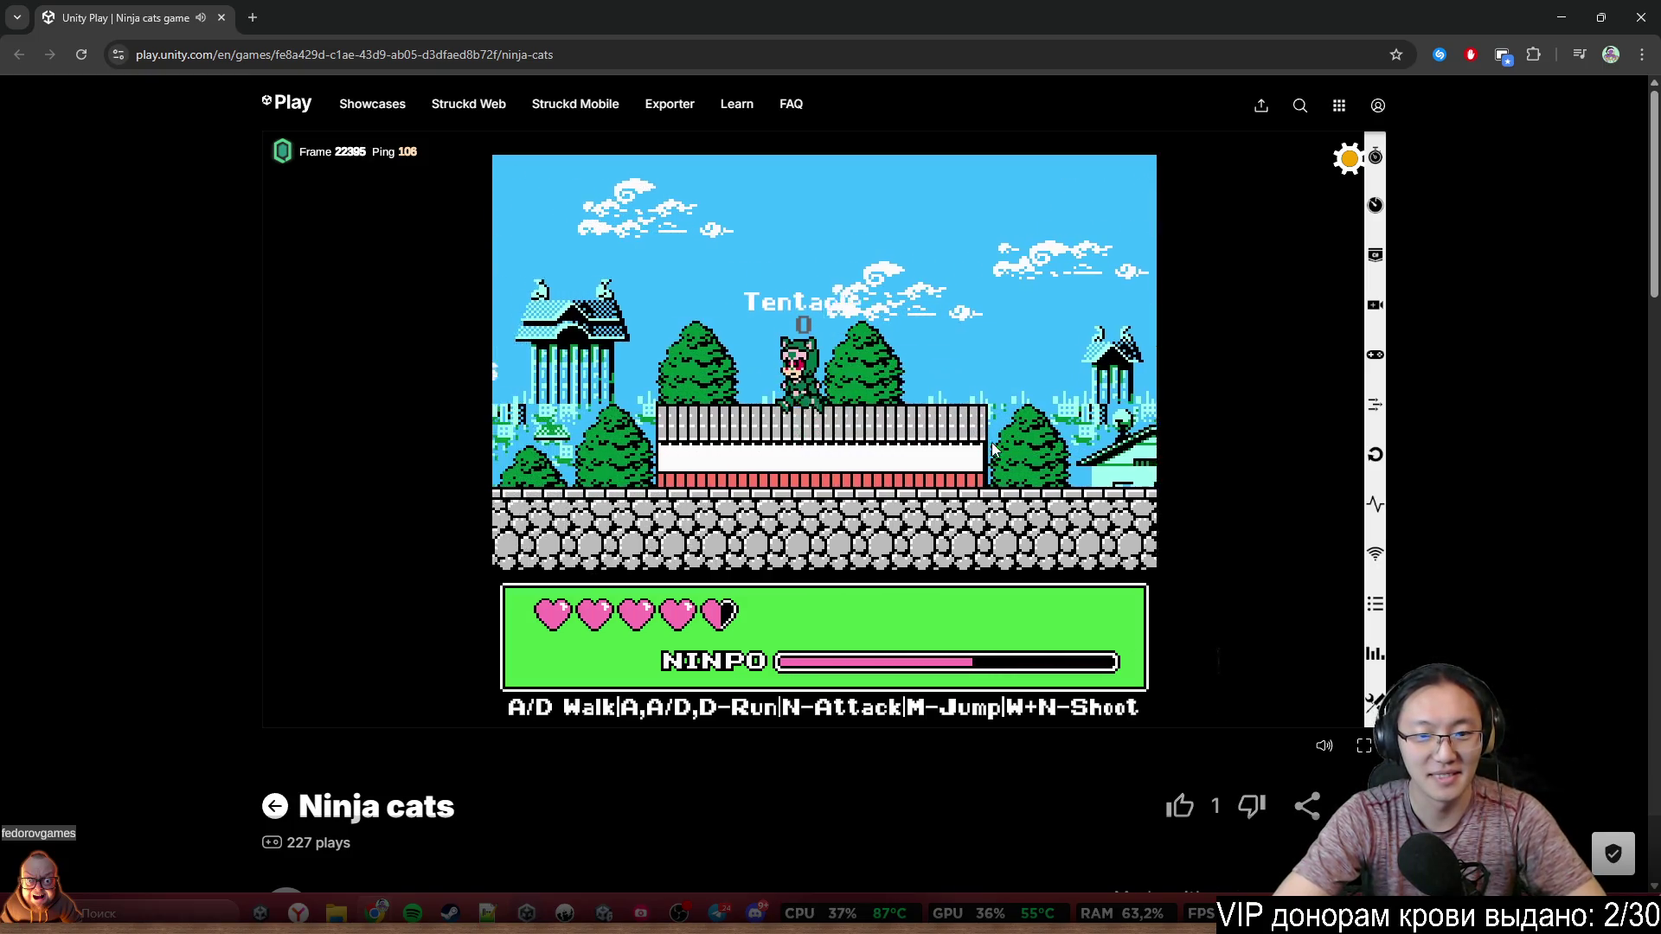
pyautogui.press('m')
pyautogui.press('a')
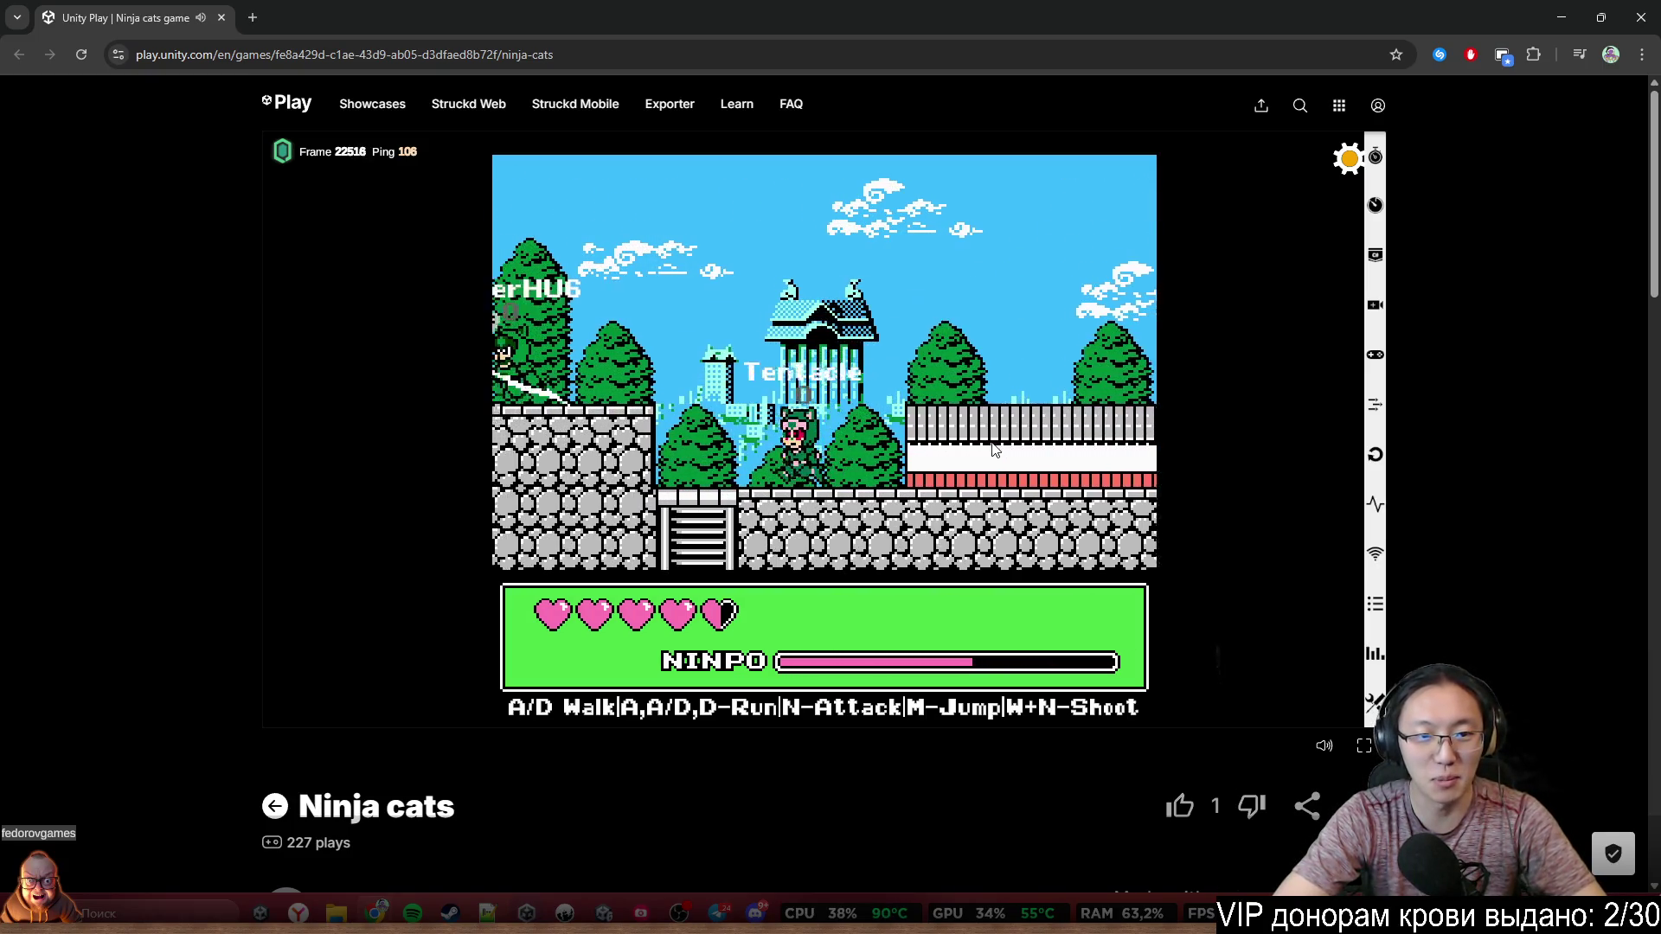
pyautogui.press('a')
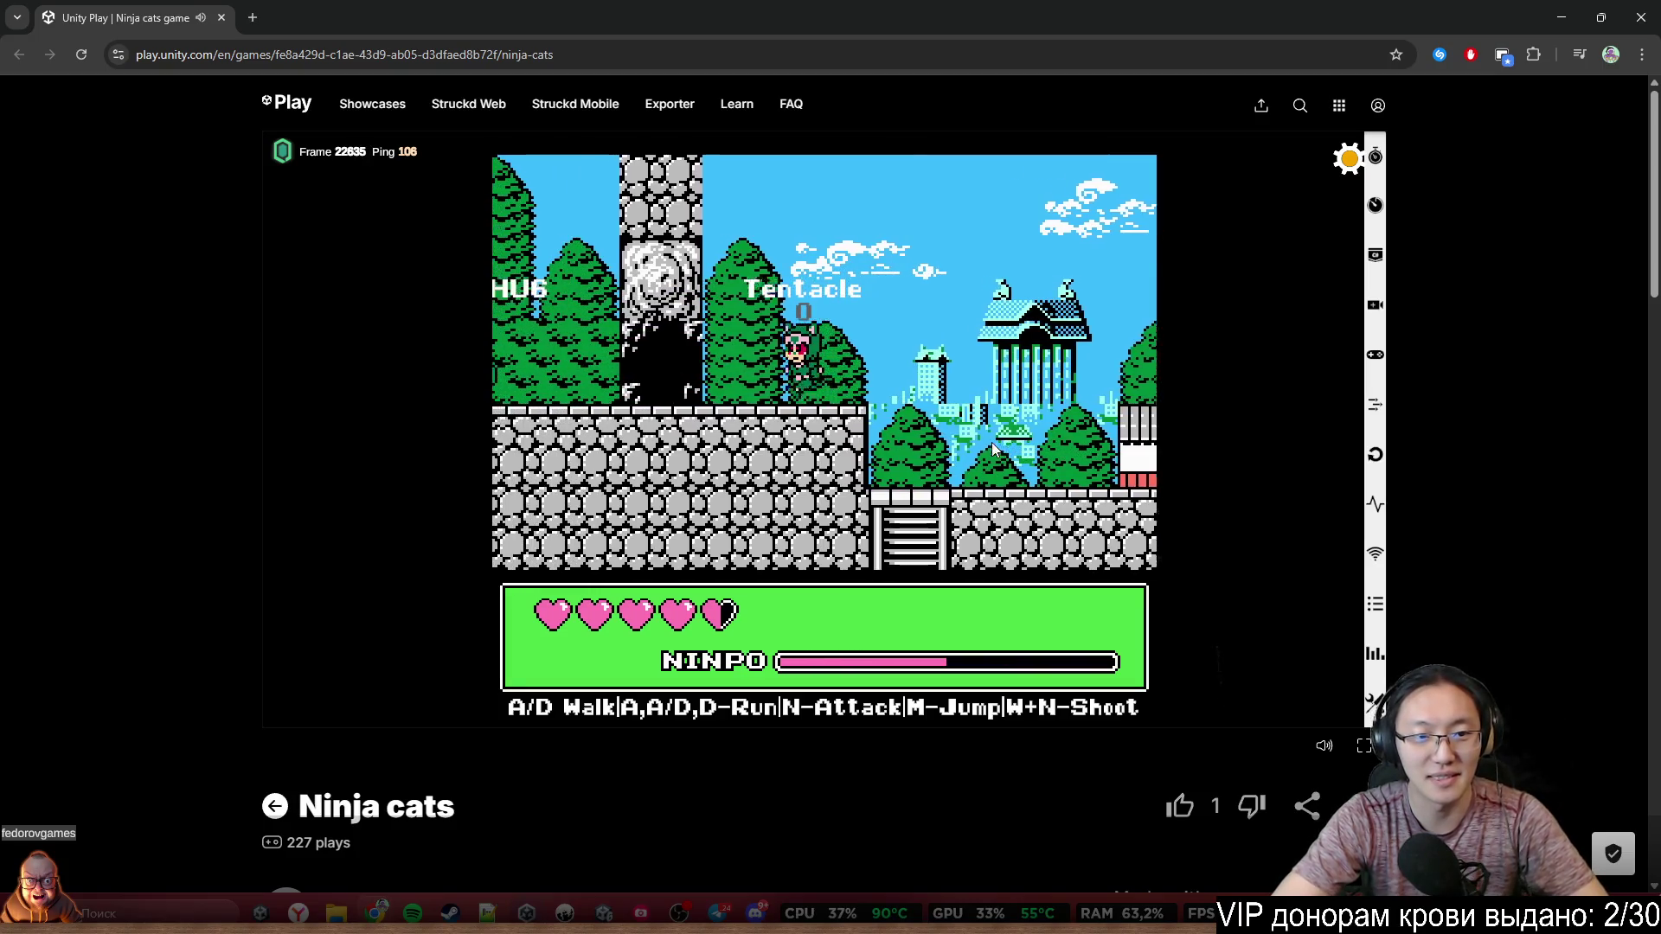
# Move back and forth past the wall and reposition below the other ninja
pyautogui.press('d')
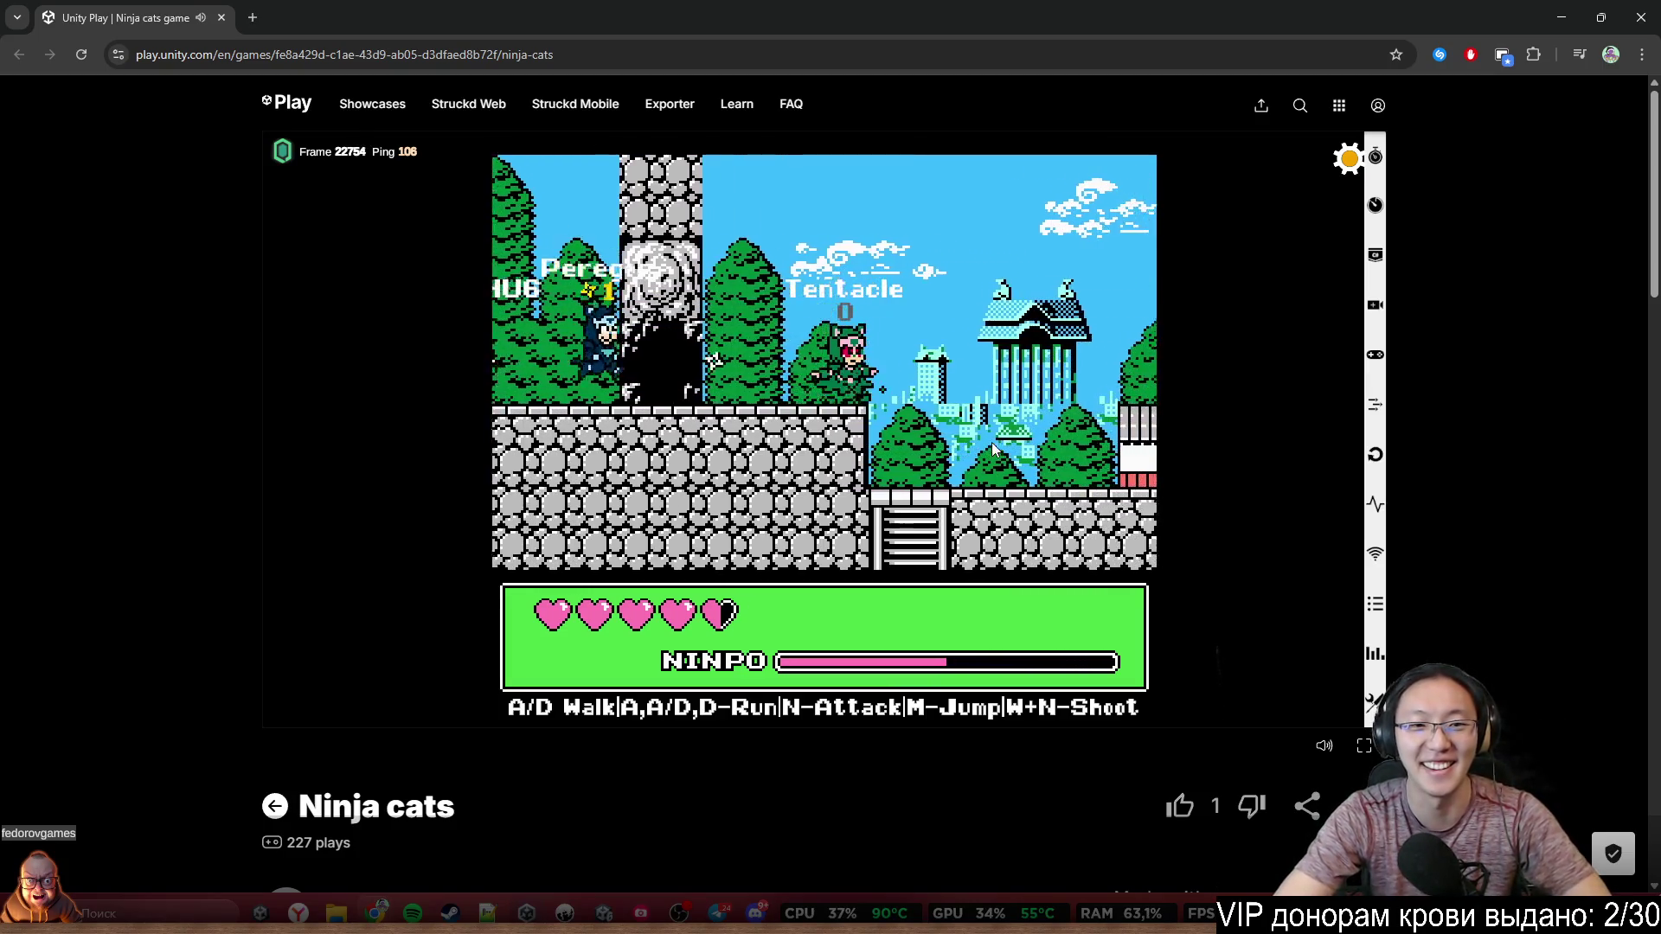
pyautogui.press('d')
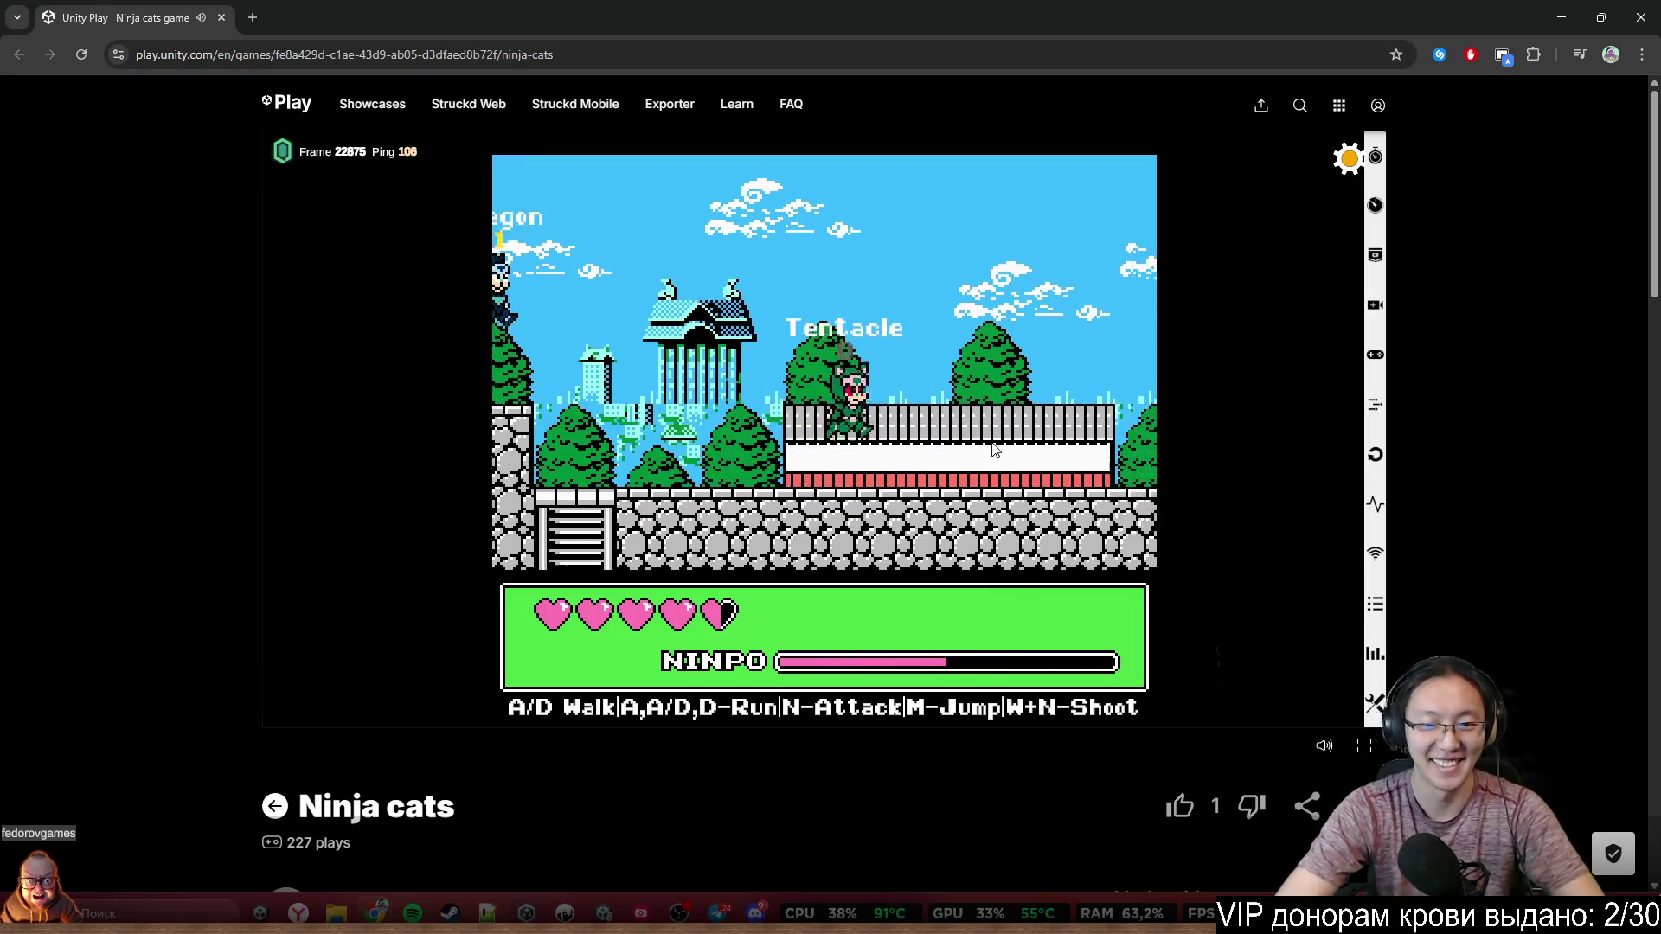
pyautogui.press('d')
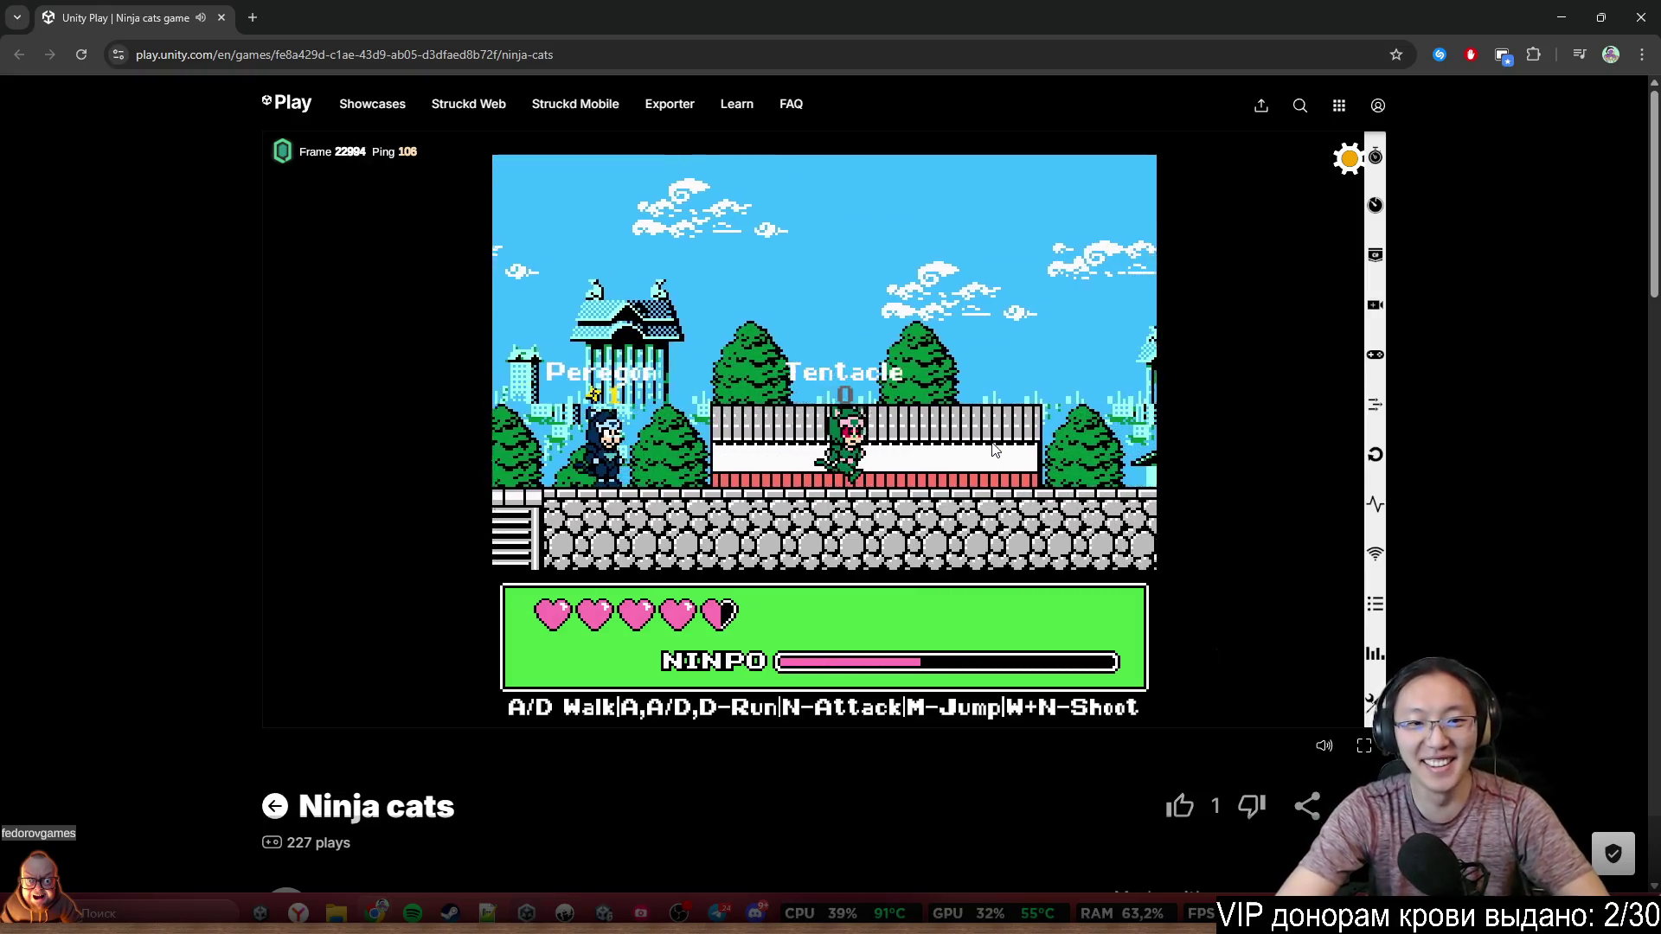
pyautogui.press('a')
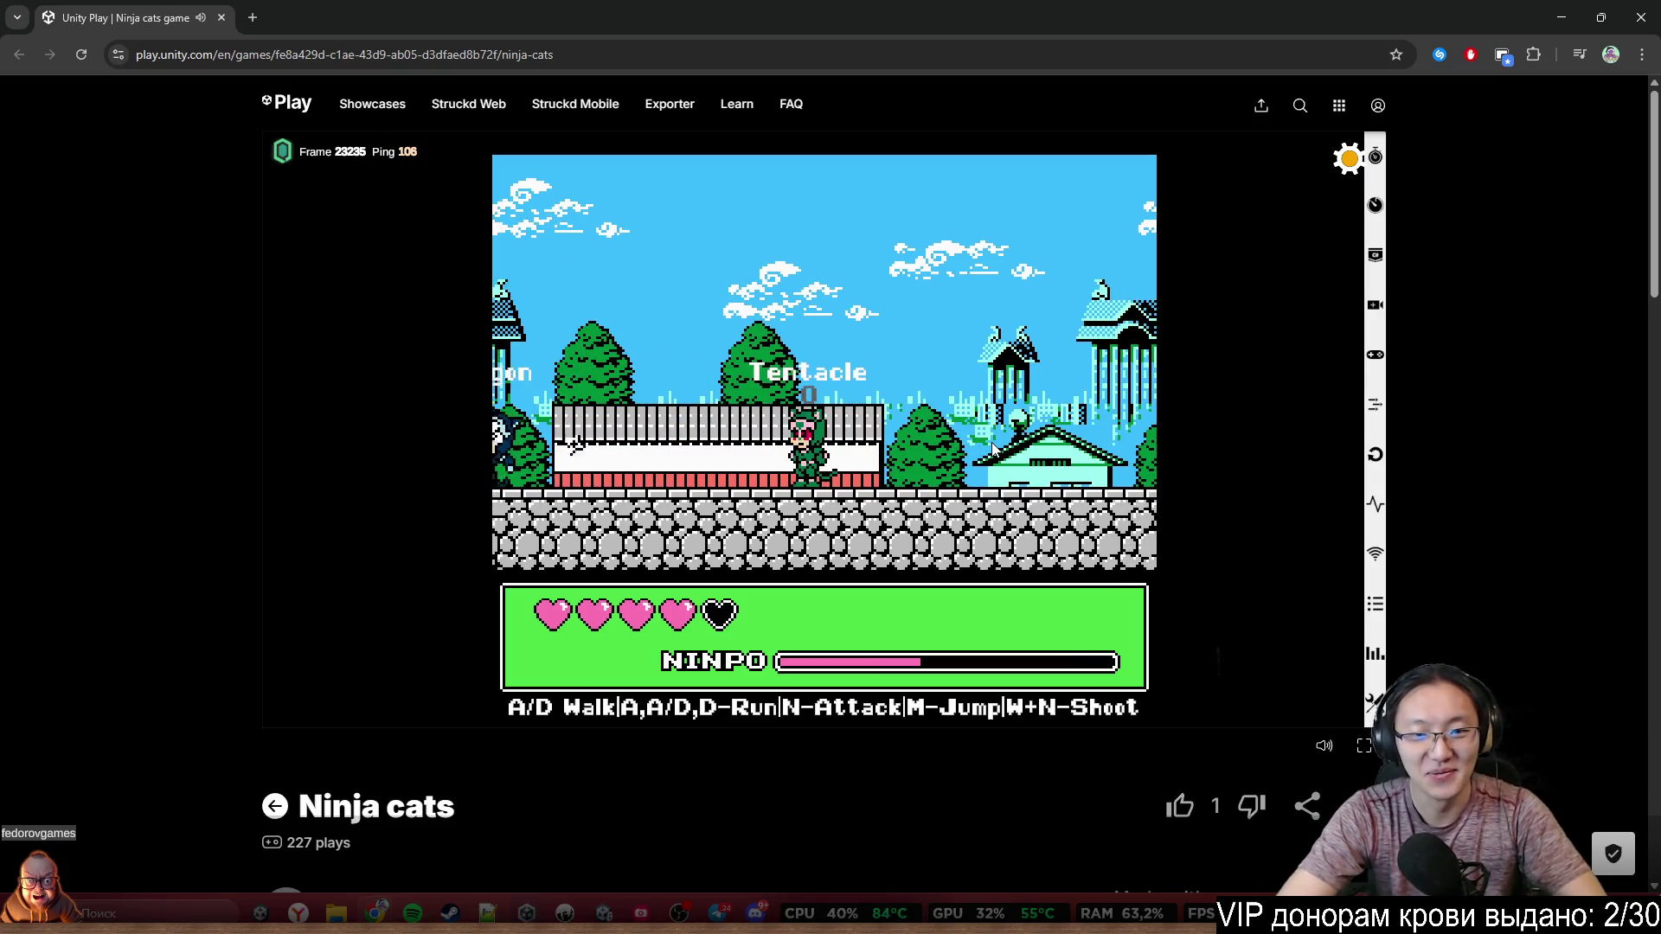
pyautogui.press('d')
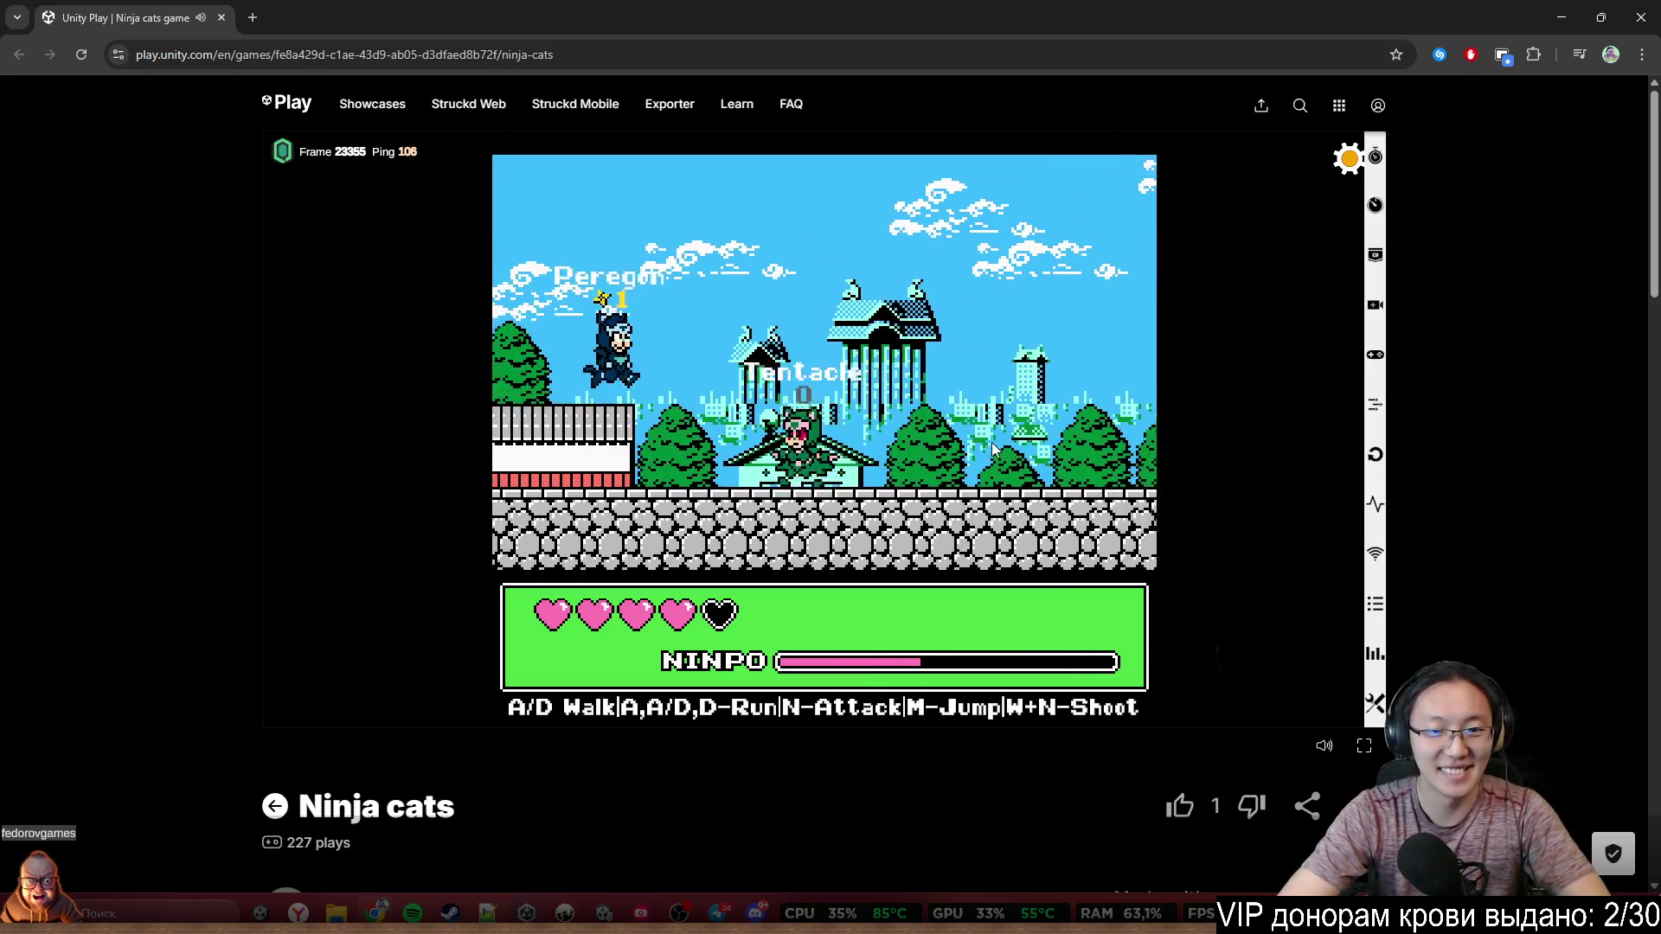
pyautogui.press('a')
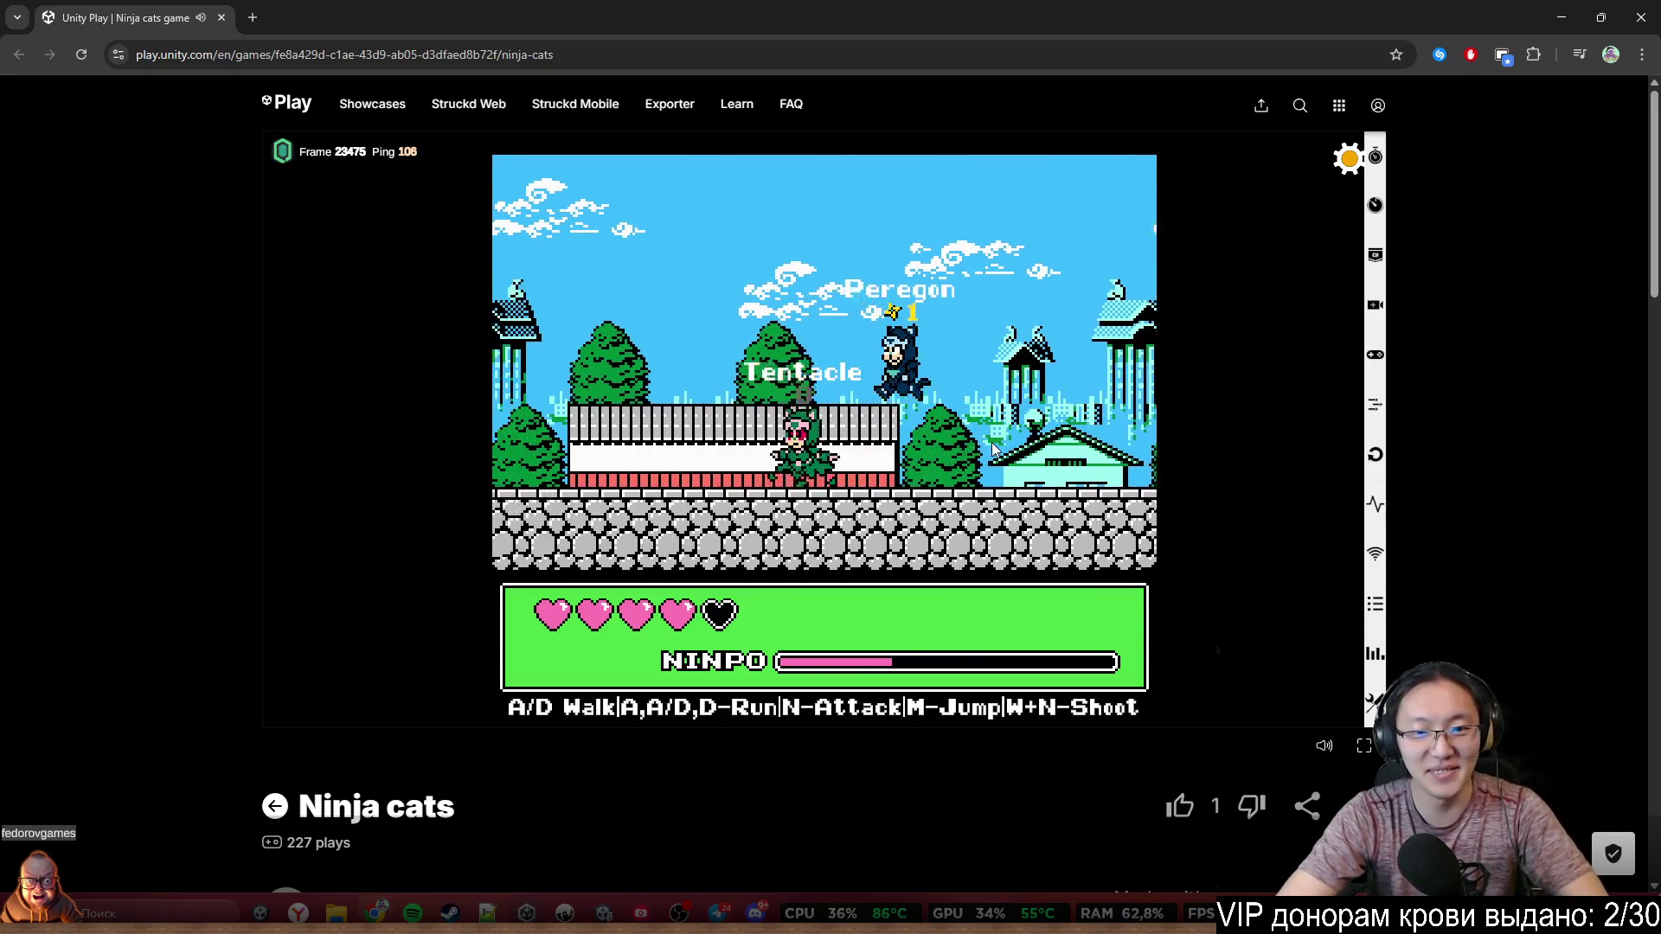
pyautogui.press('a')
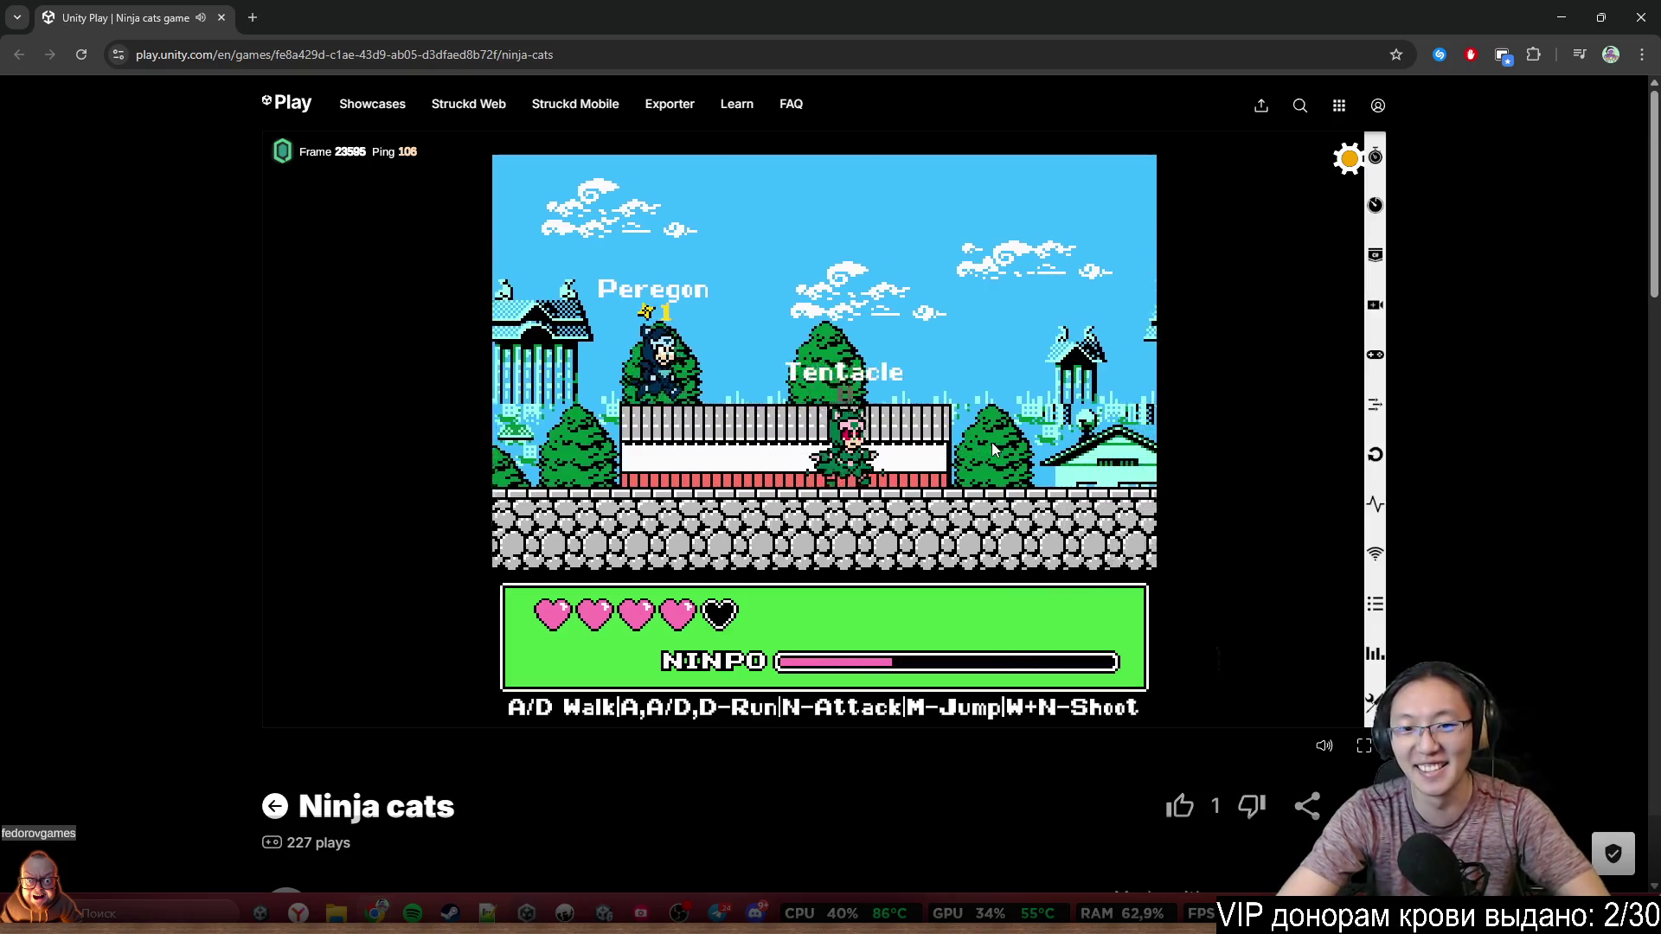
# Run Tentacle right with a jump, then back left, attacking with N
pyautogui.press('d')
pyautogui.press('m')
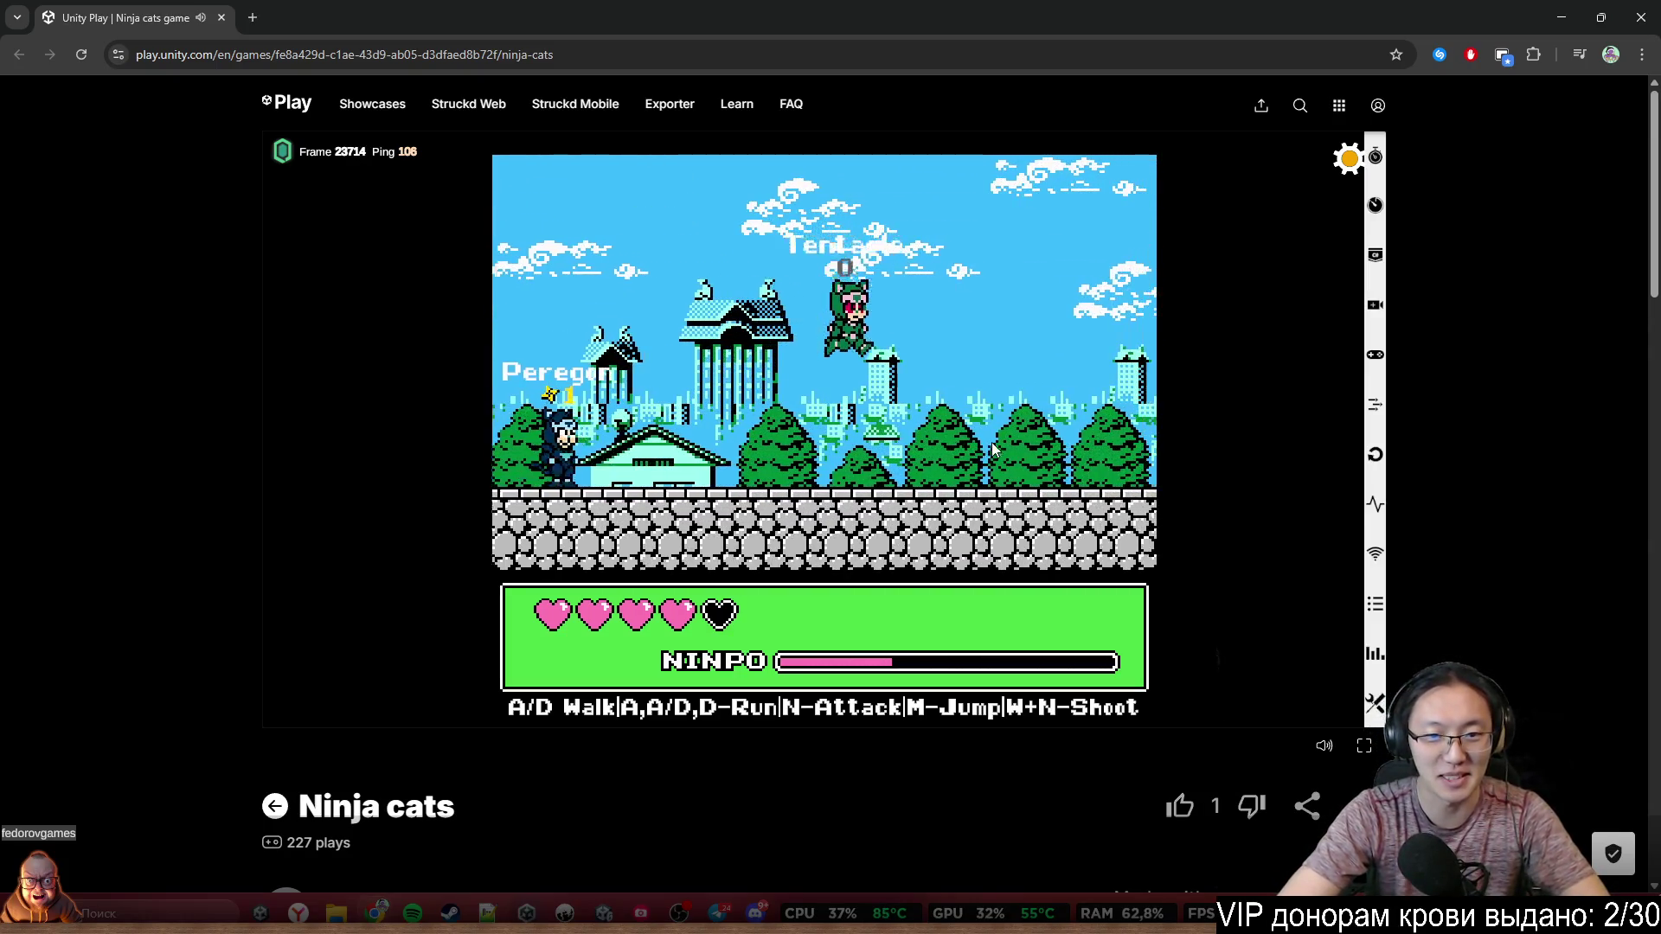
pyautogui.press('a')
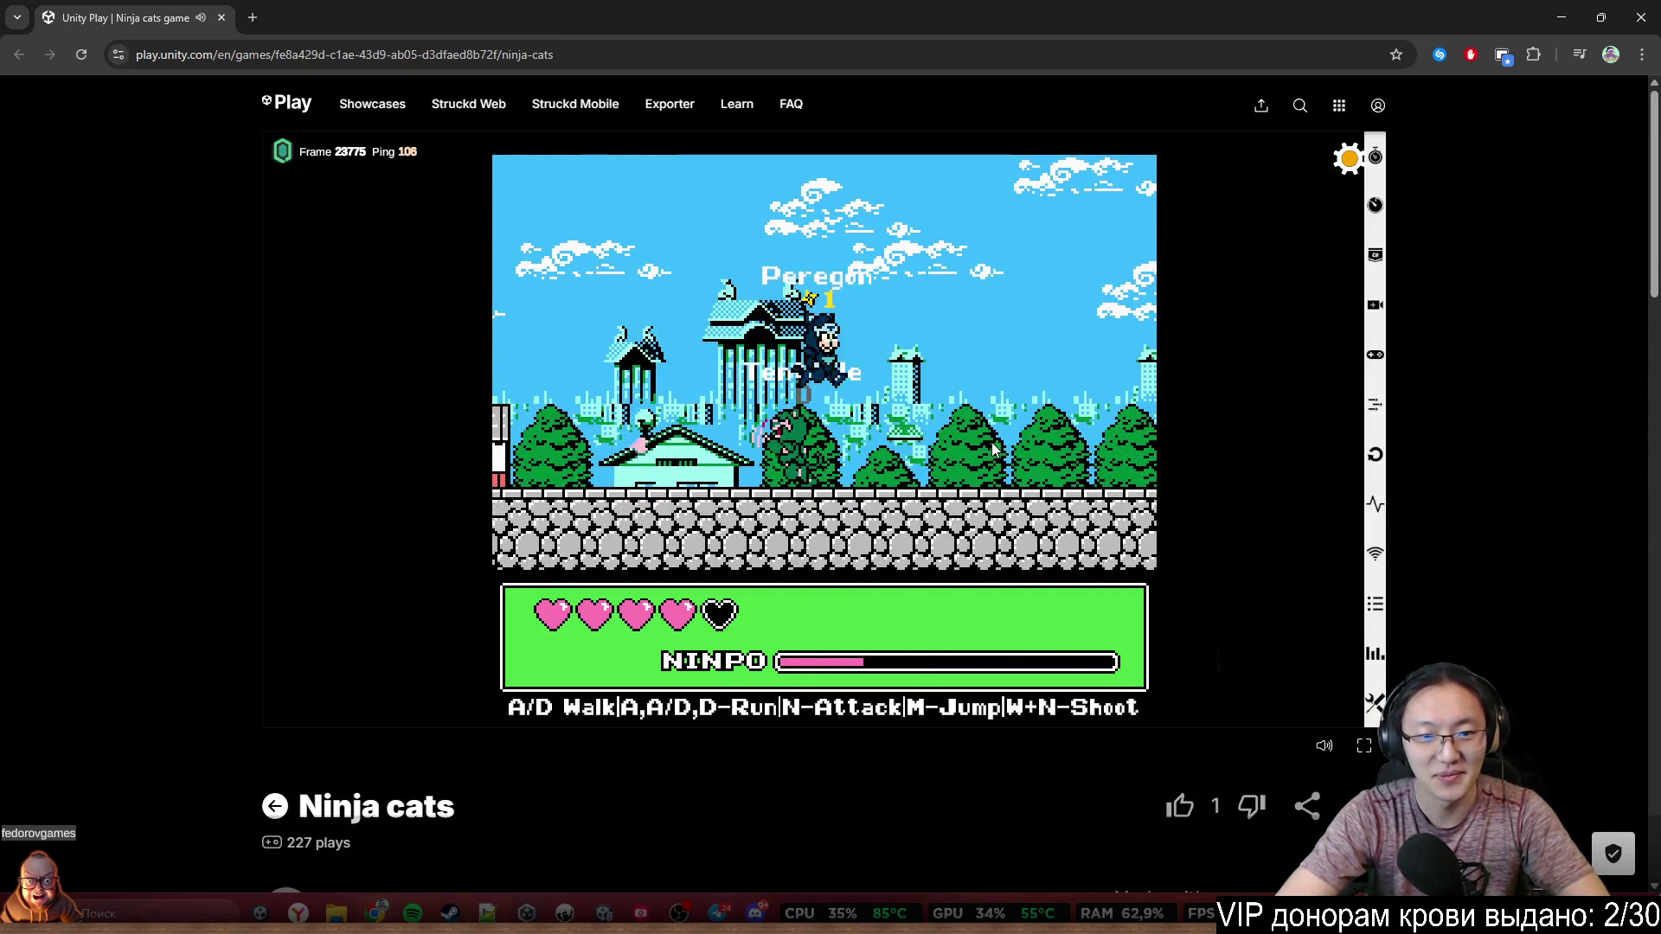
pyautogui.press('d')
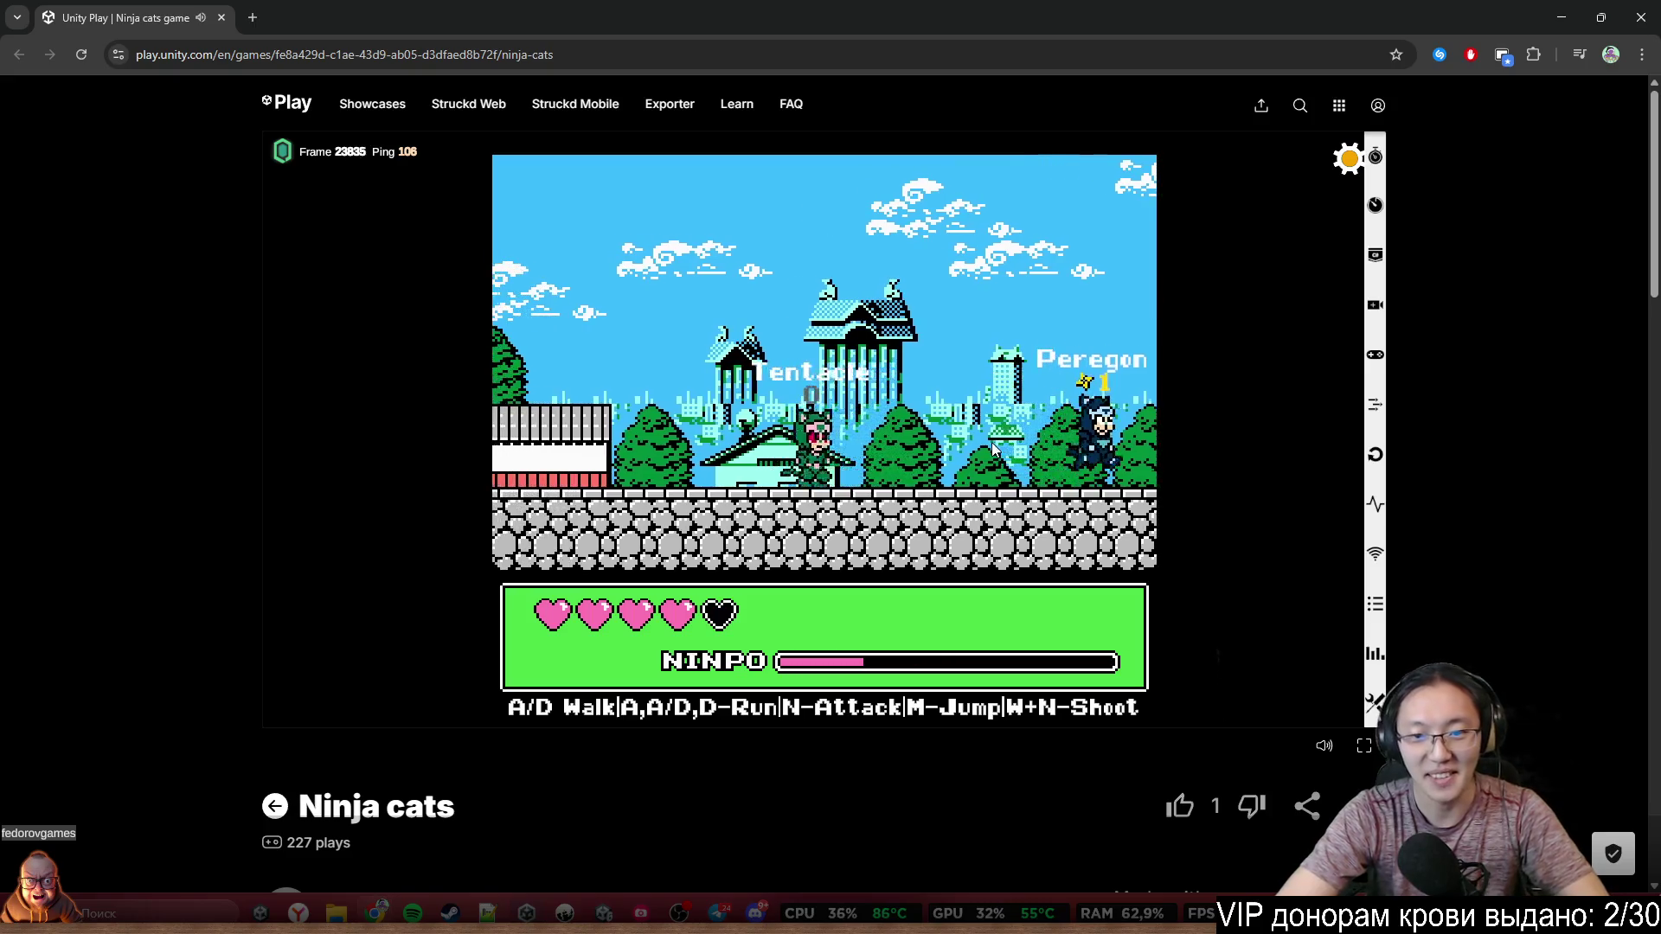
pyautogui.press('d')
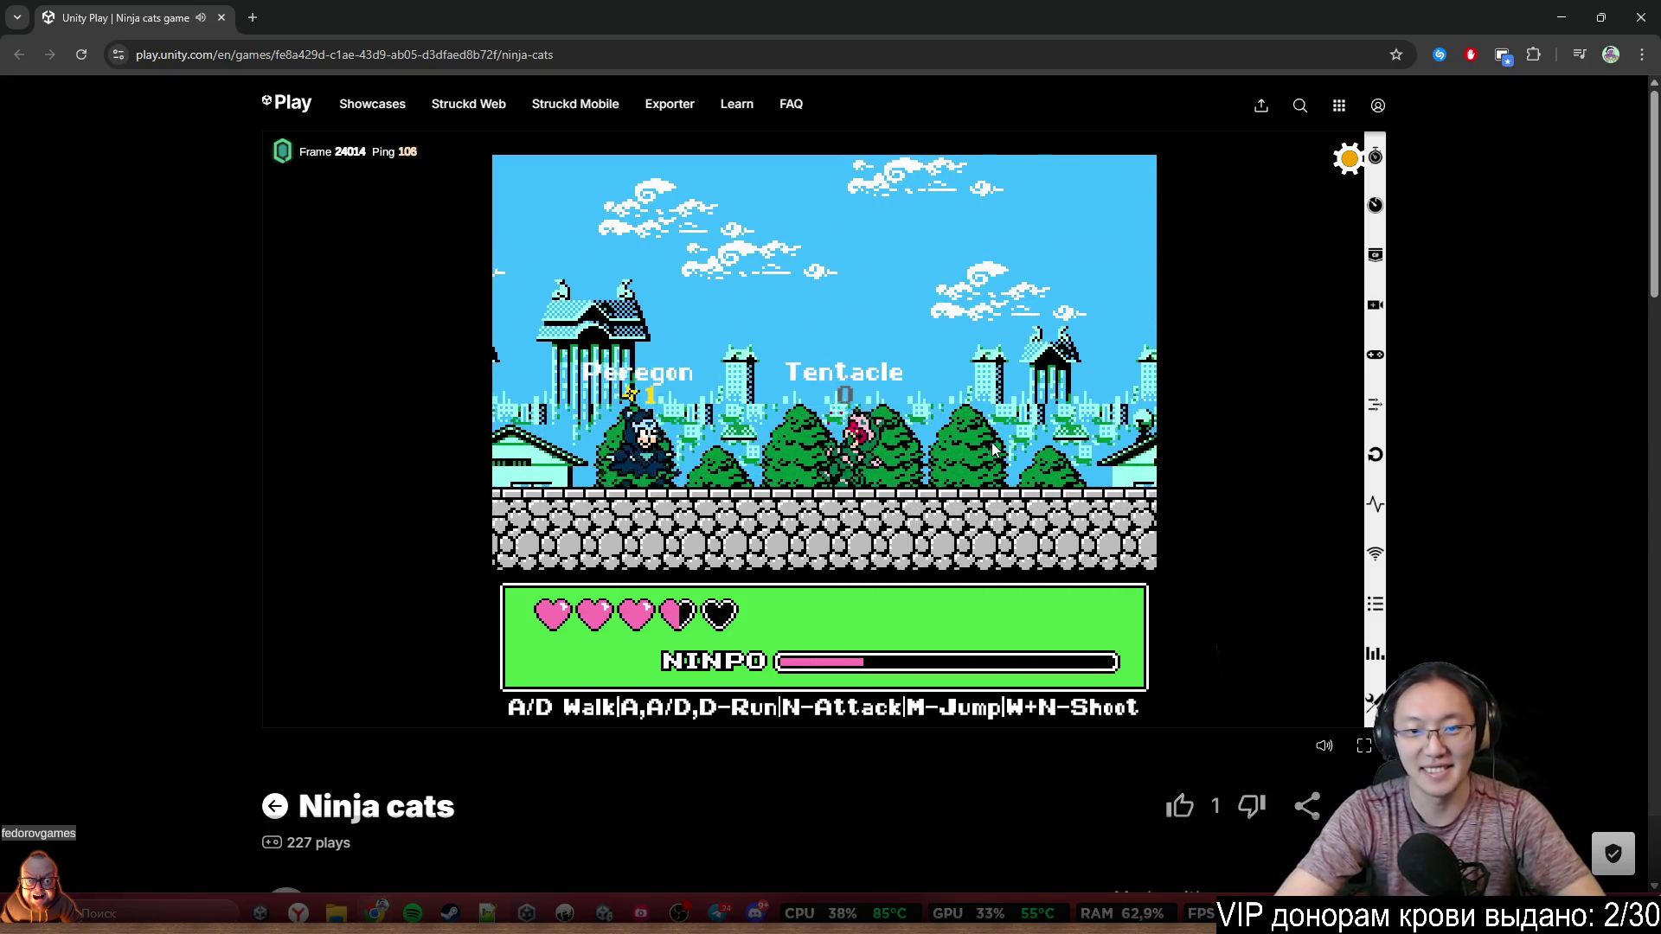
pyautogui.press('a')
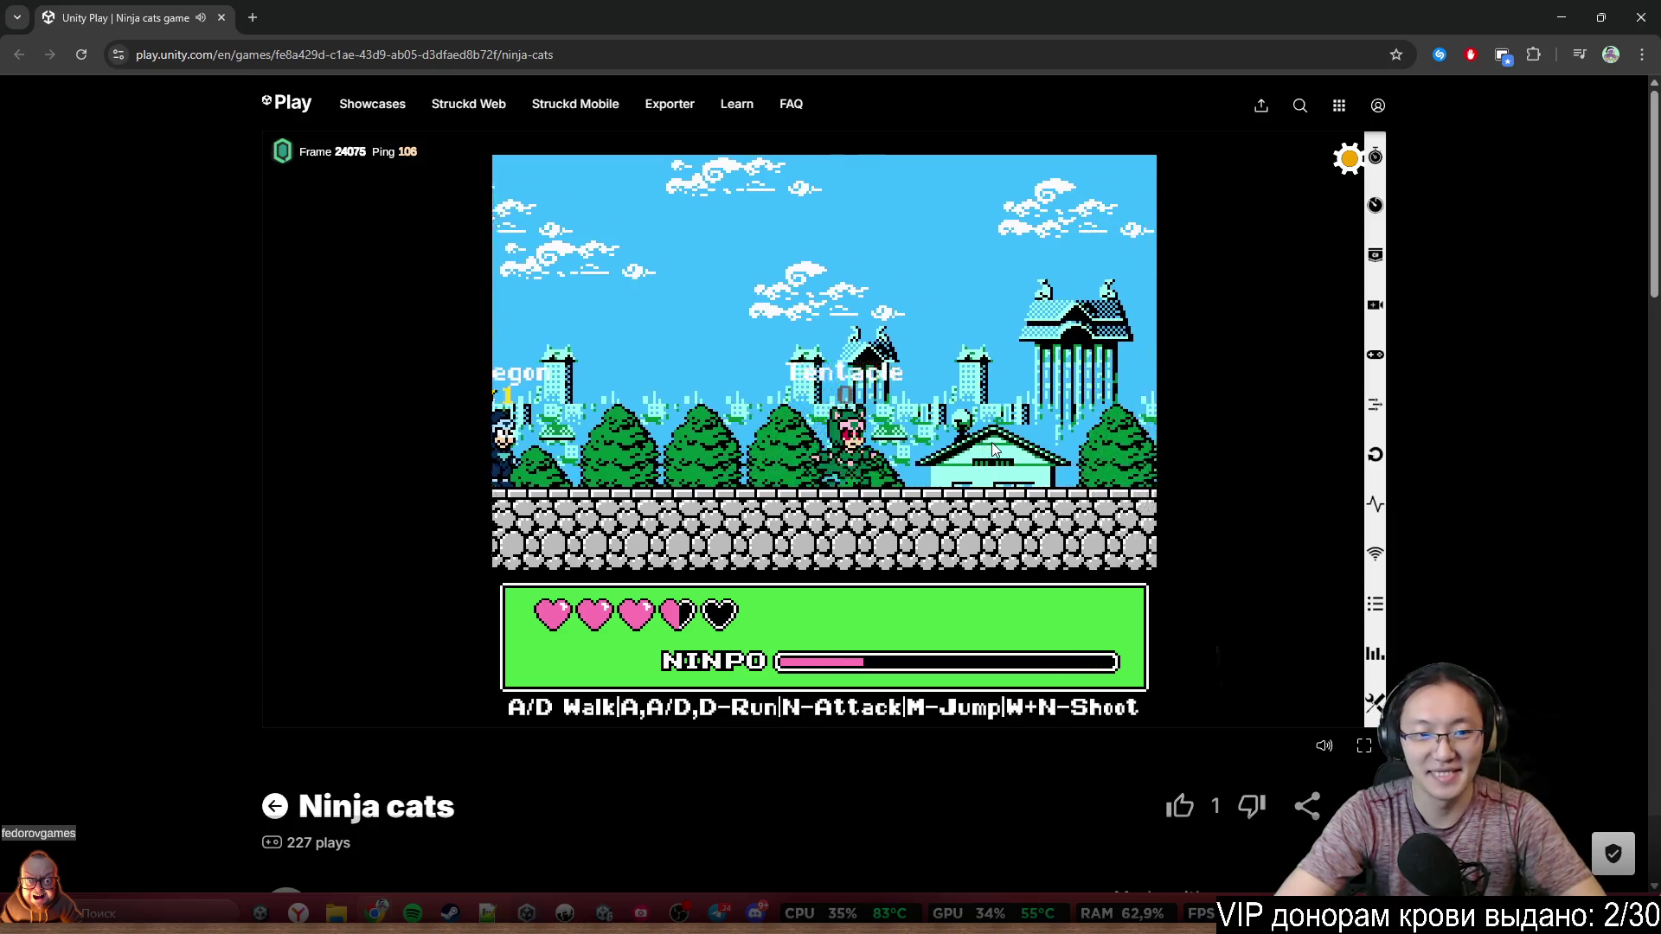
pyautogui.press('a')
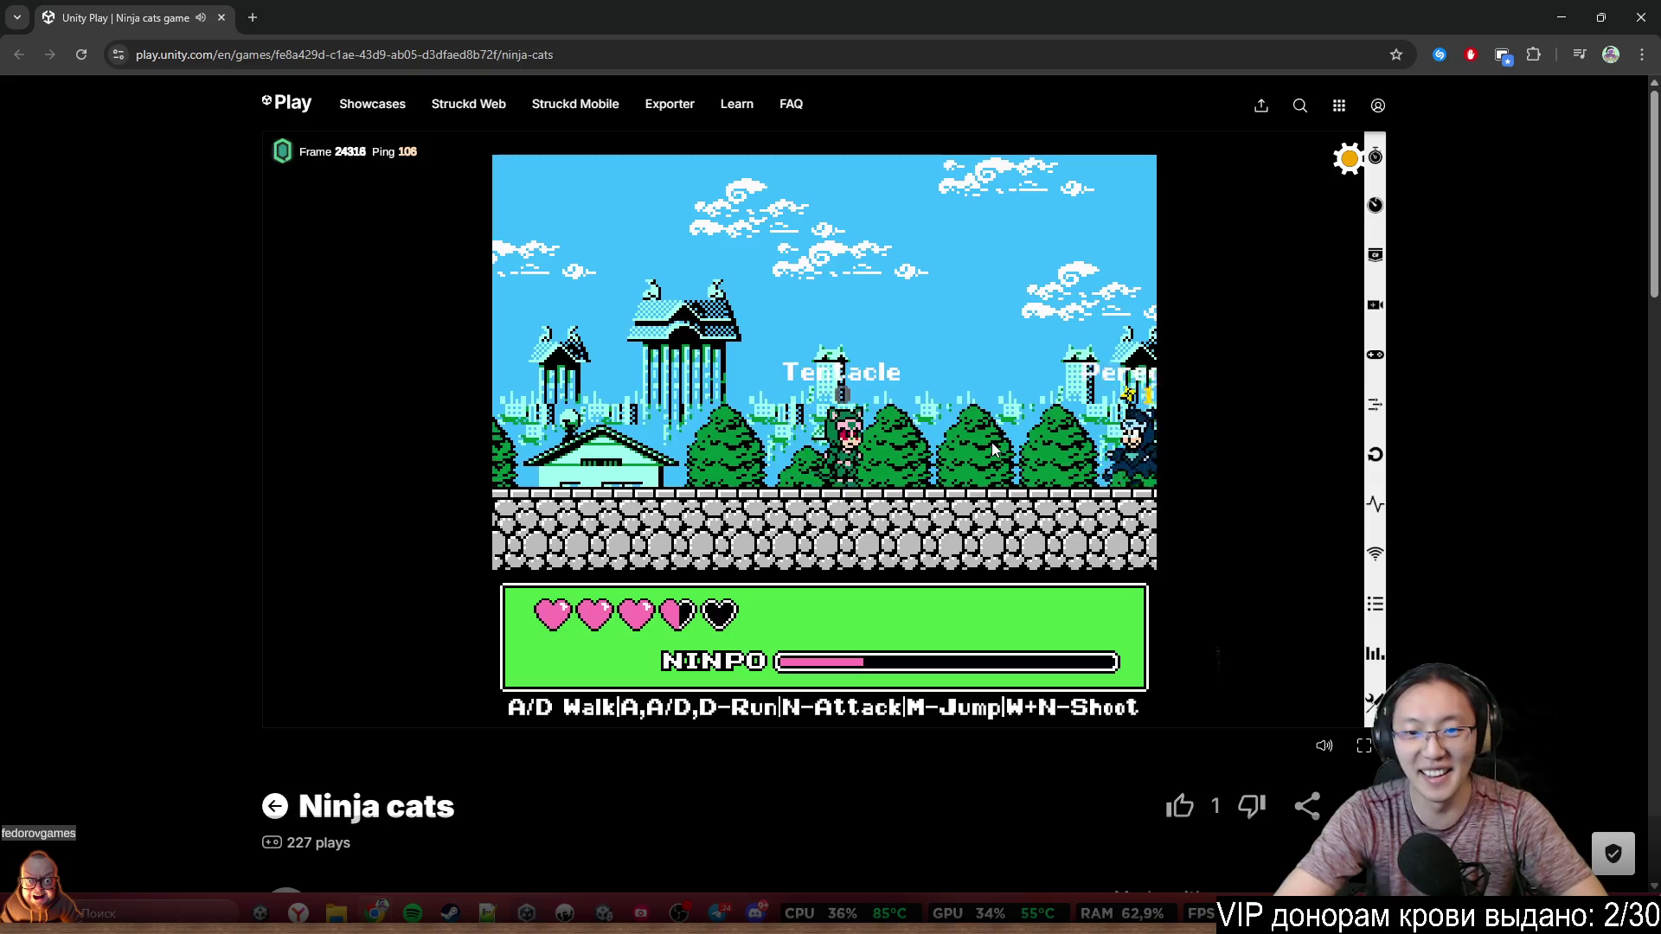
pyautogui.press('n')
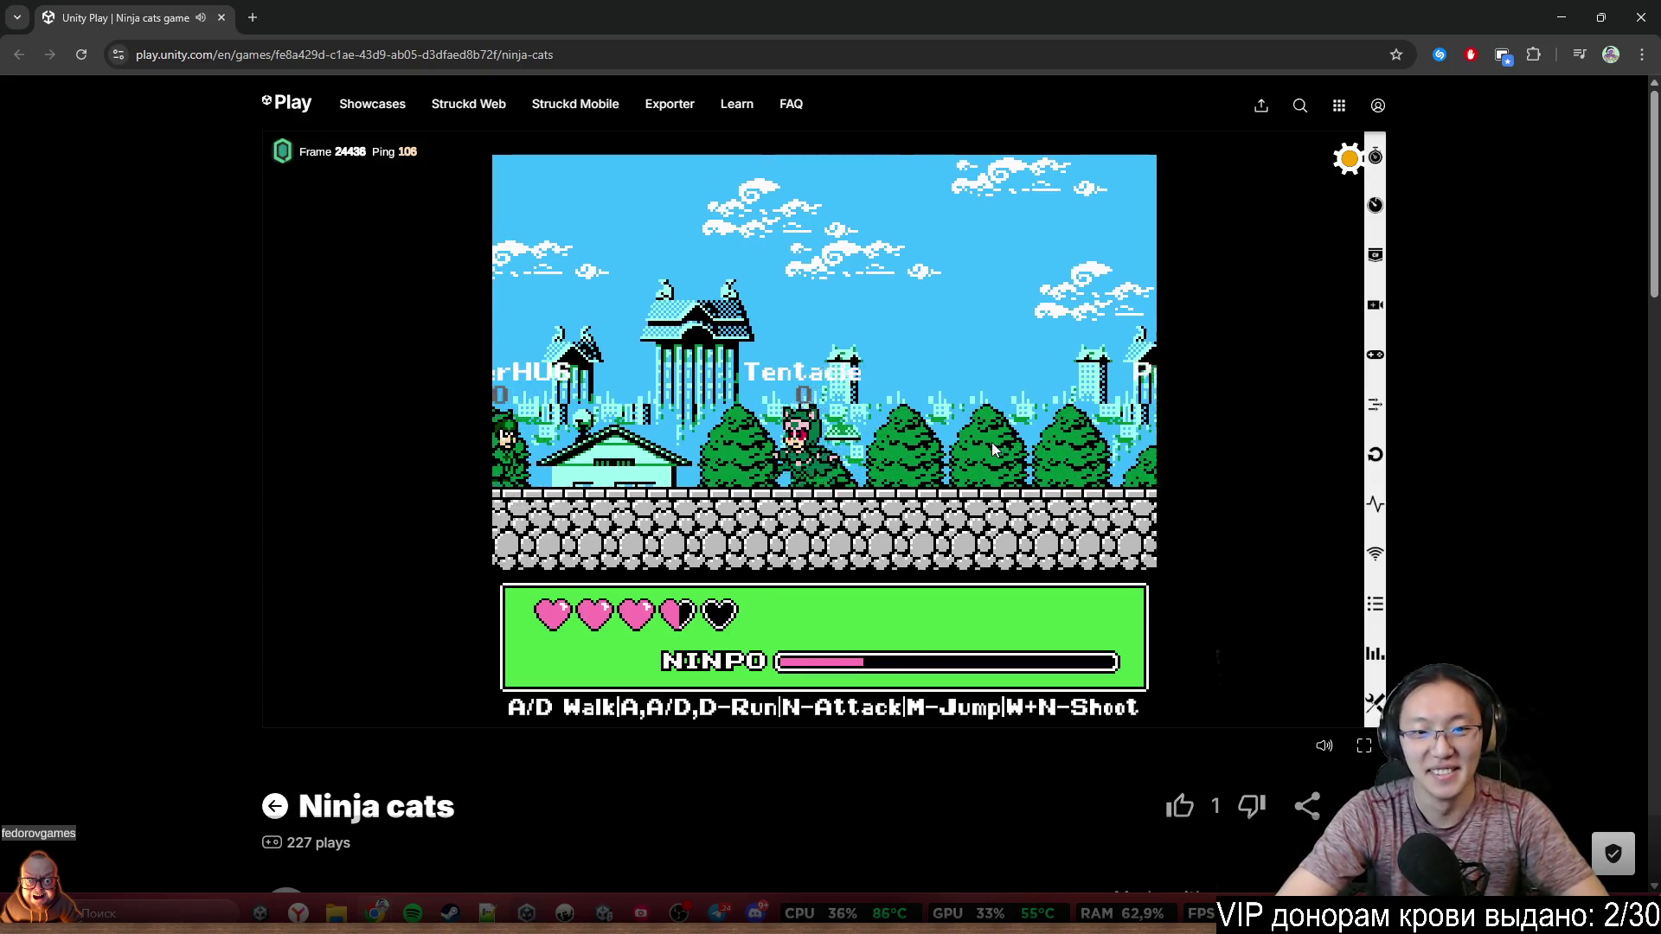
pyautogui.press('a')
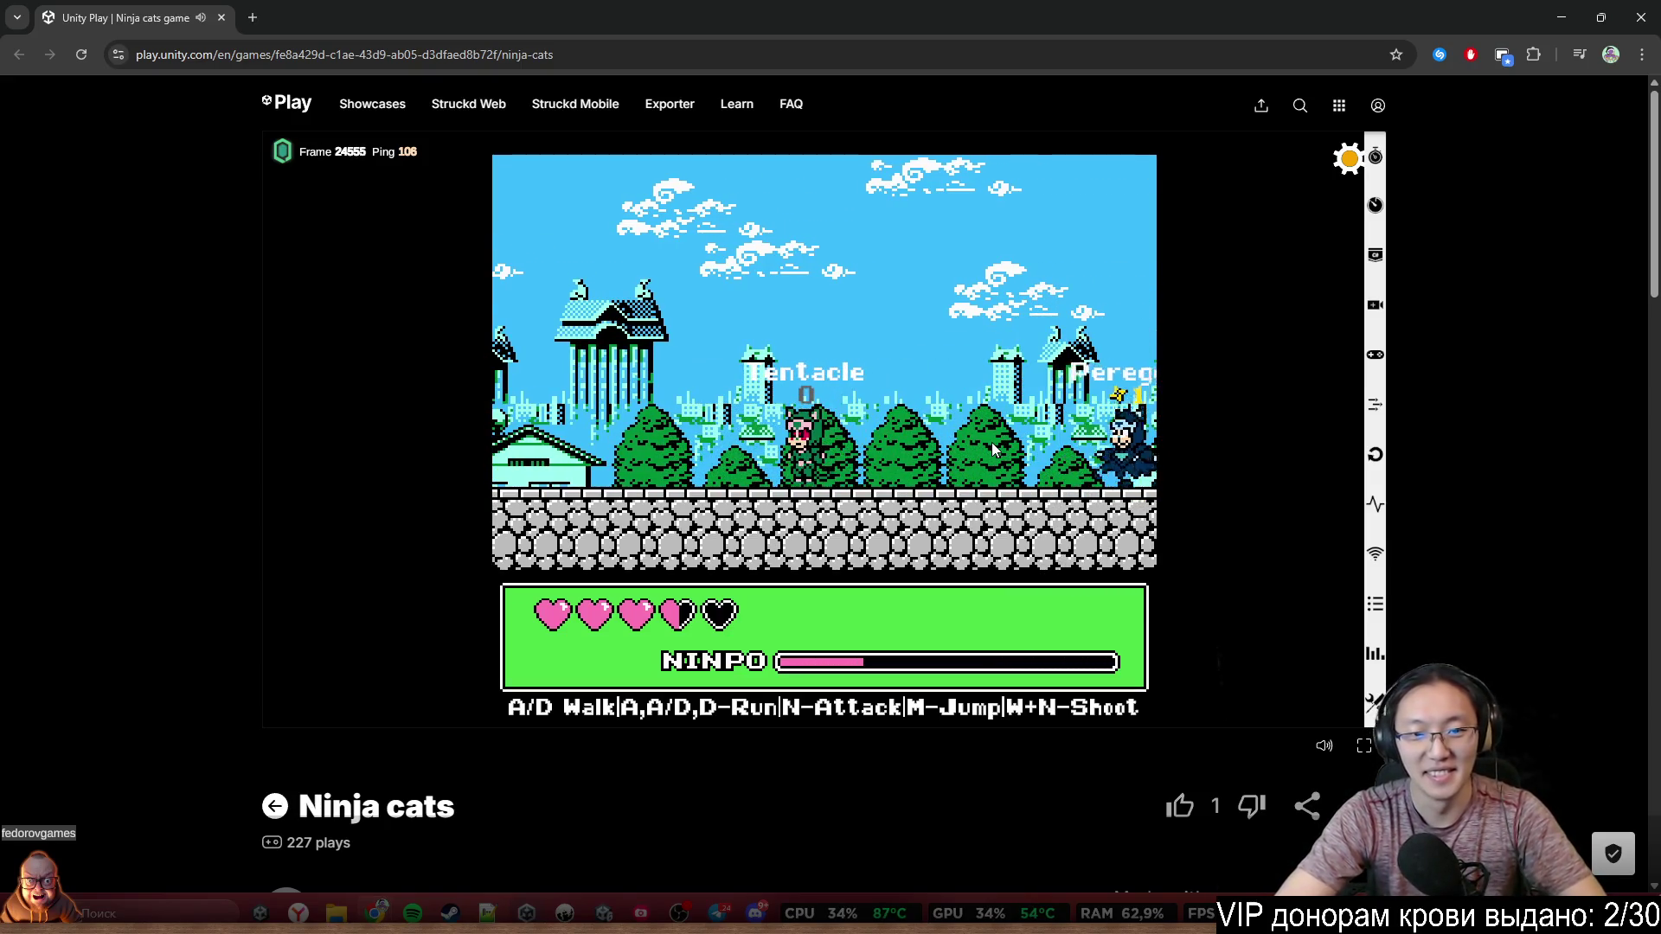
# Move Tentacle left past the trees toward the other ninjas, jumping along the way
pyautogui.press('a')
pyautogui.press('m')
pyautogui.press('a')
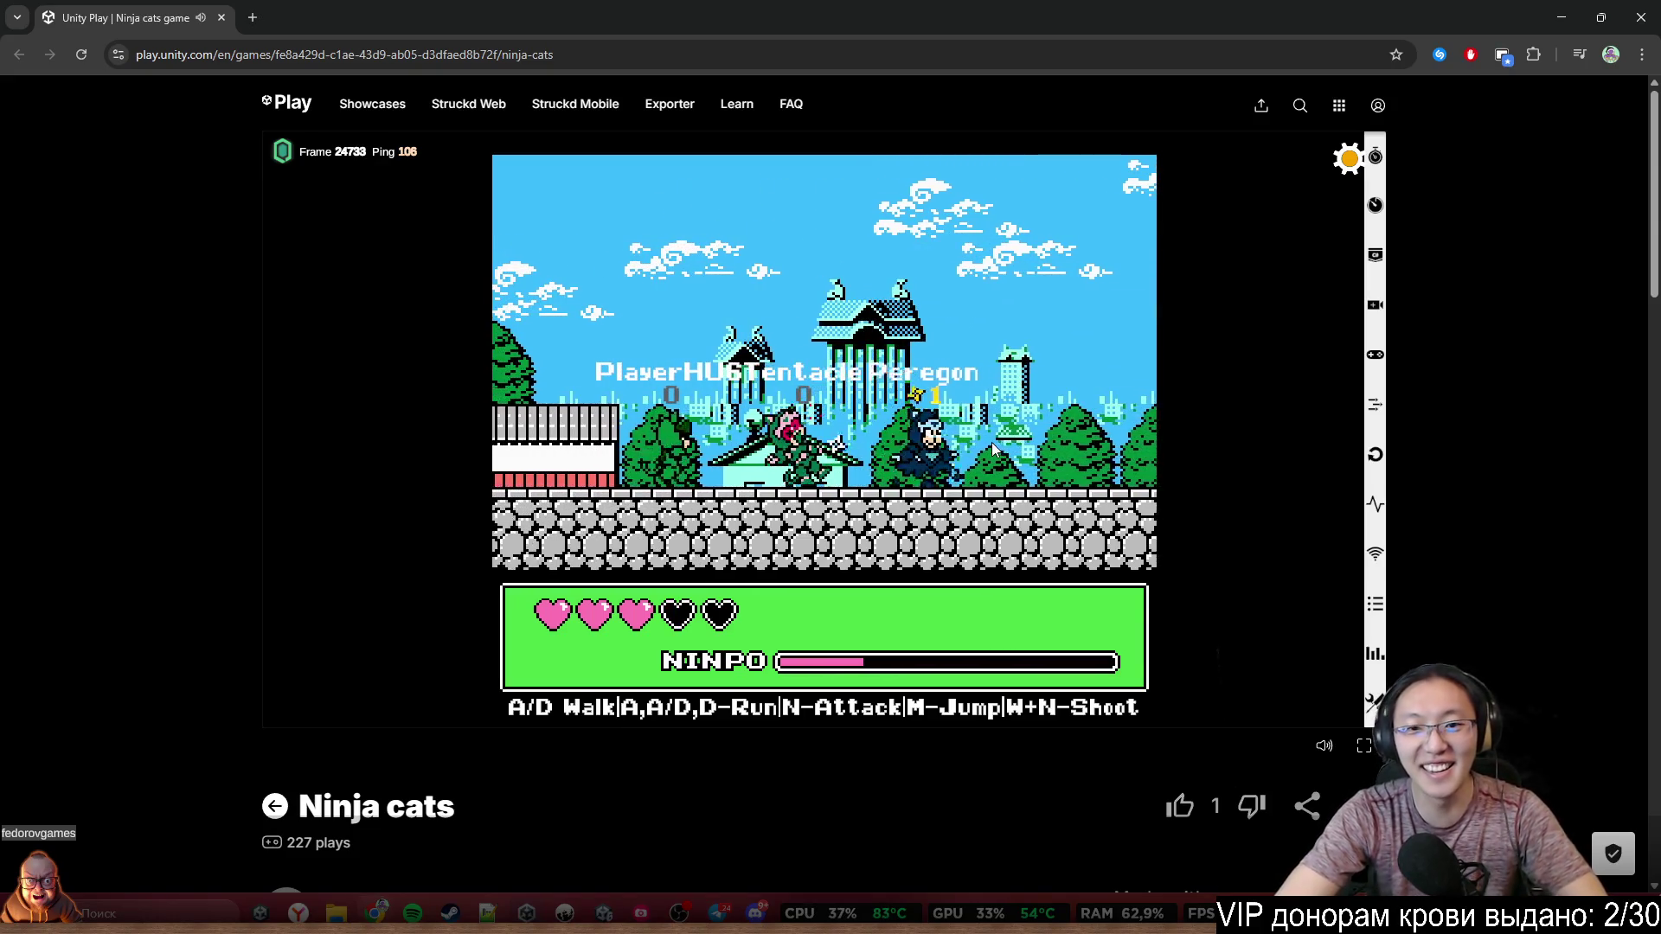
pyautogui.press('a')
pyautogui.press('m')
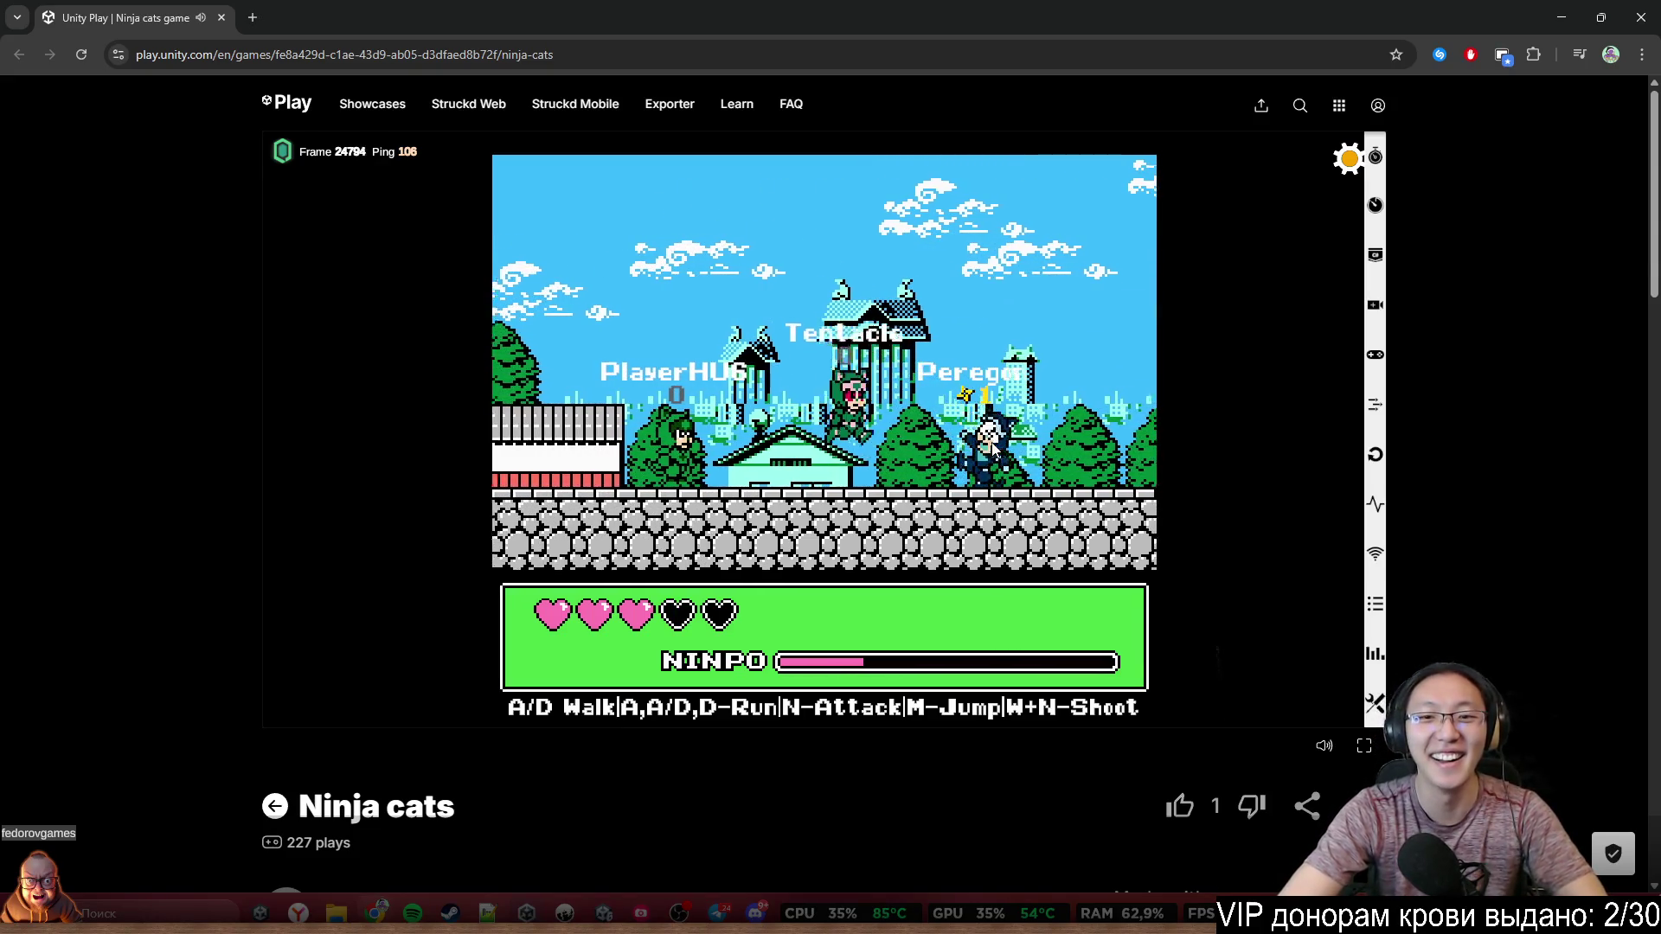
# Run Tentacle right toward the wall, leap, return left, and jump toward the rooftop
pyautogui.press('d')
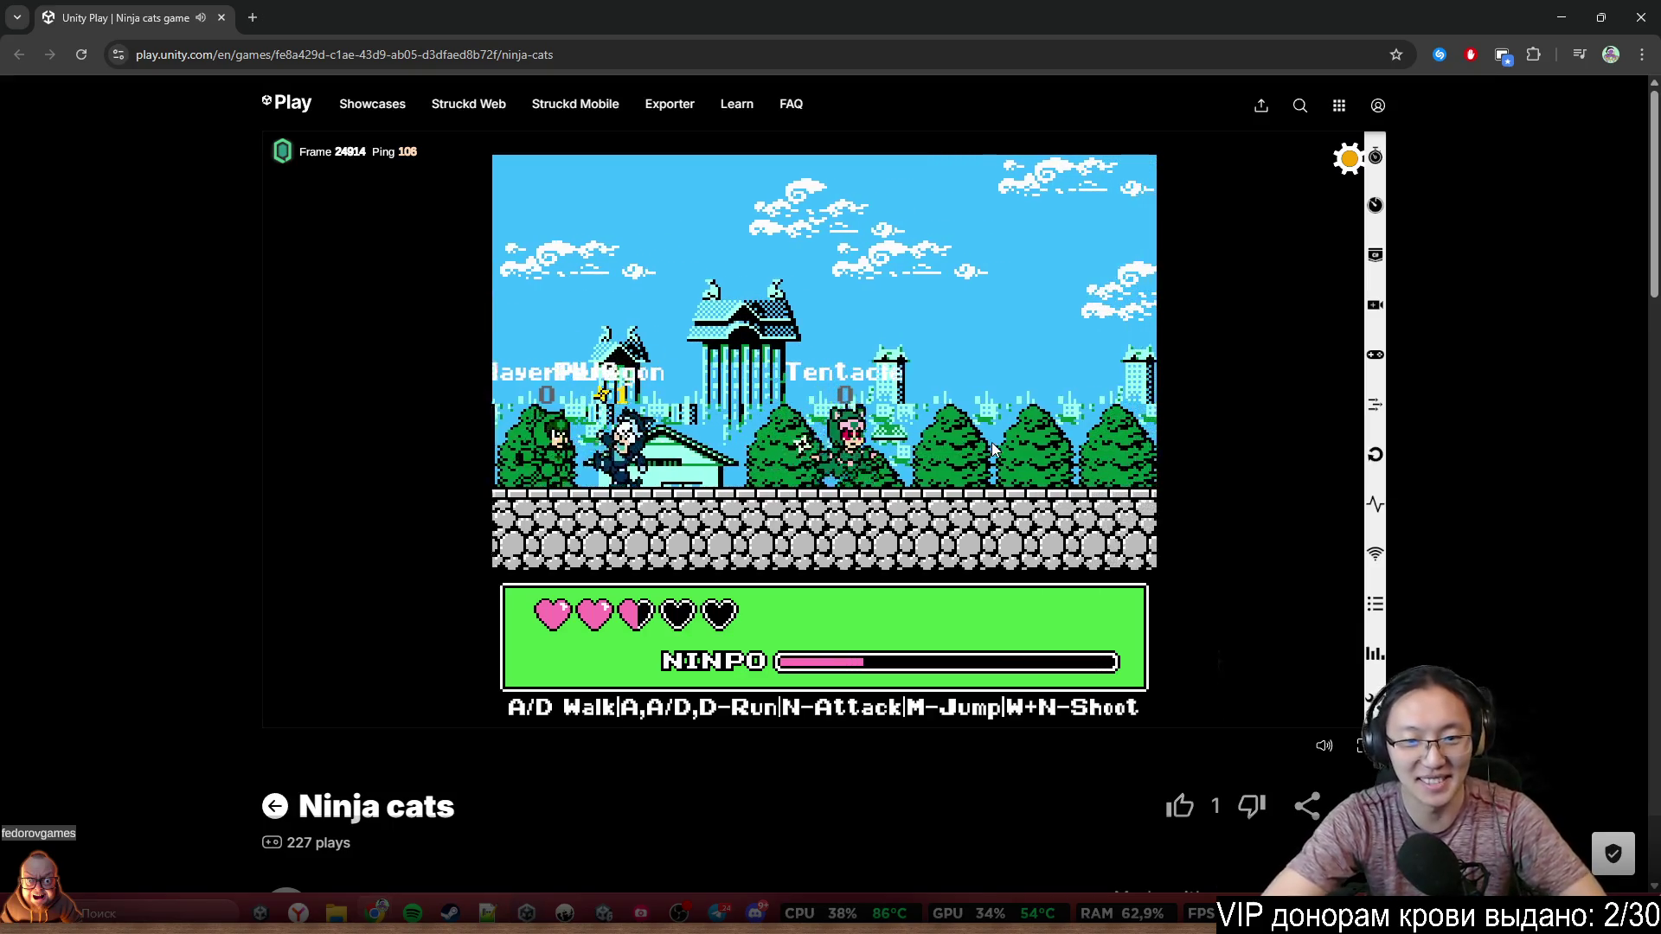
pyautogui.press('d')
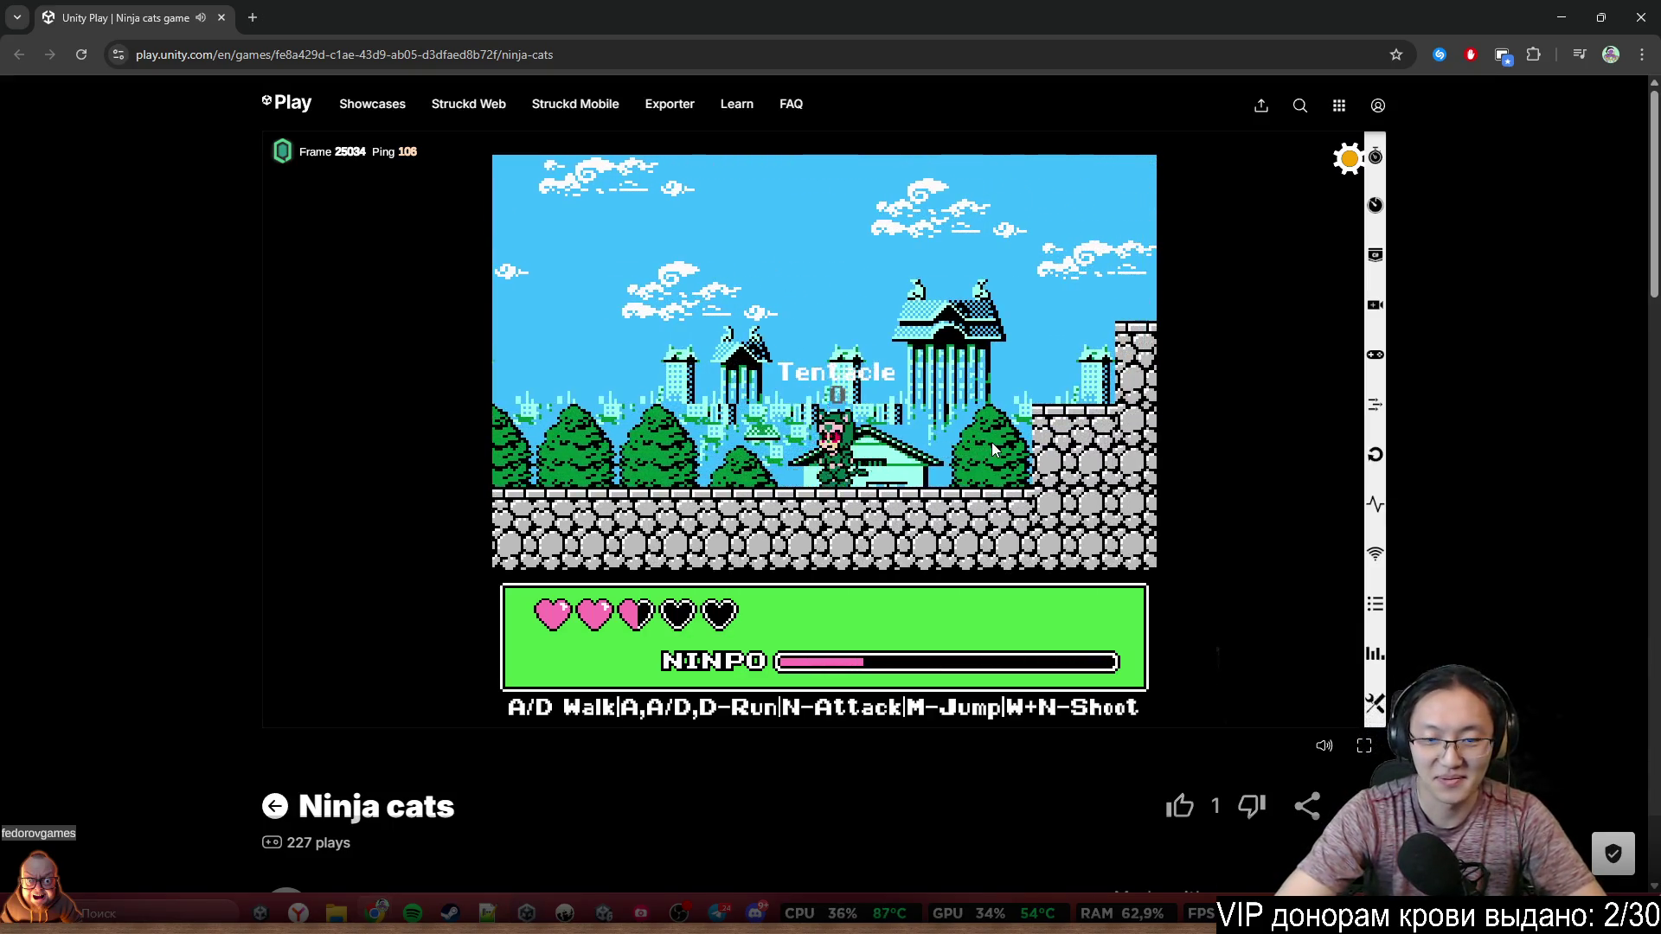
pyautogui.press('d')
pyautogui.press('m')
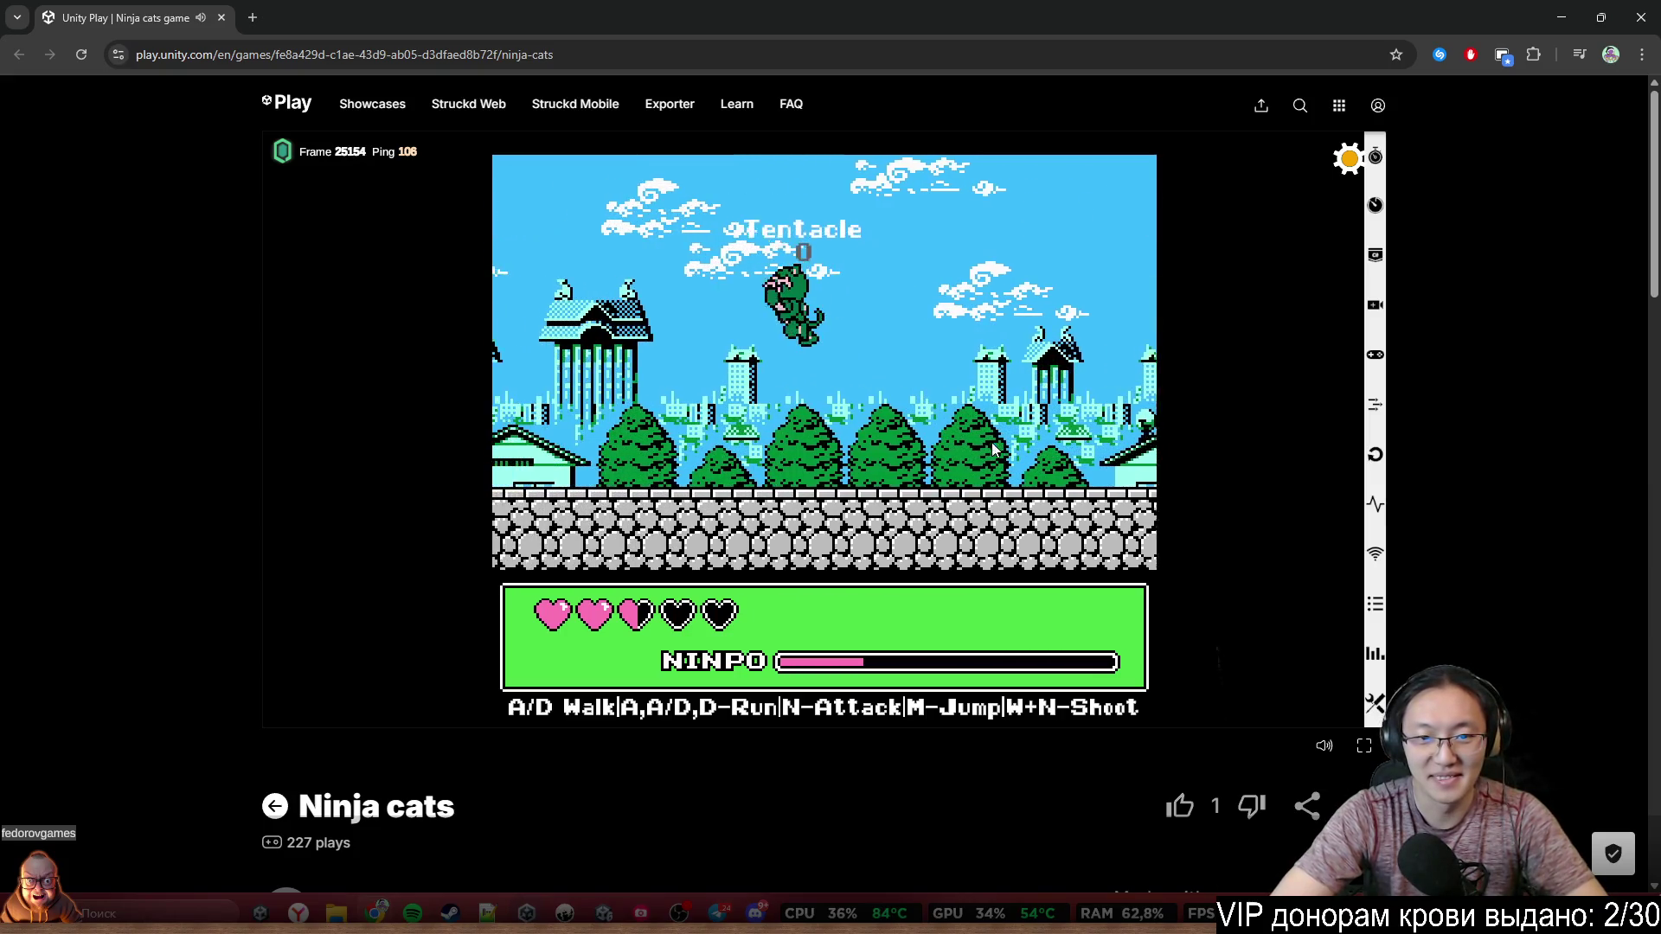
pyautogui.press('a')
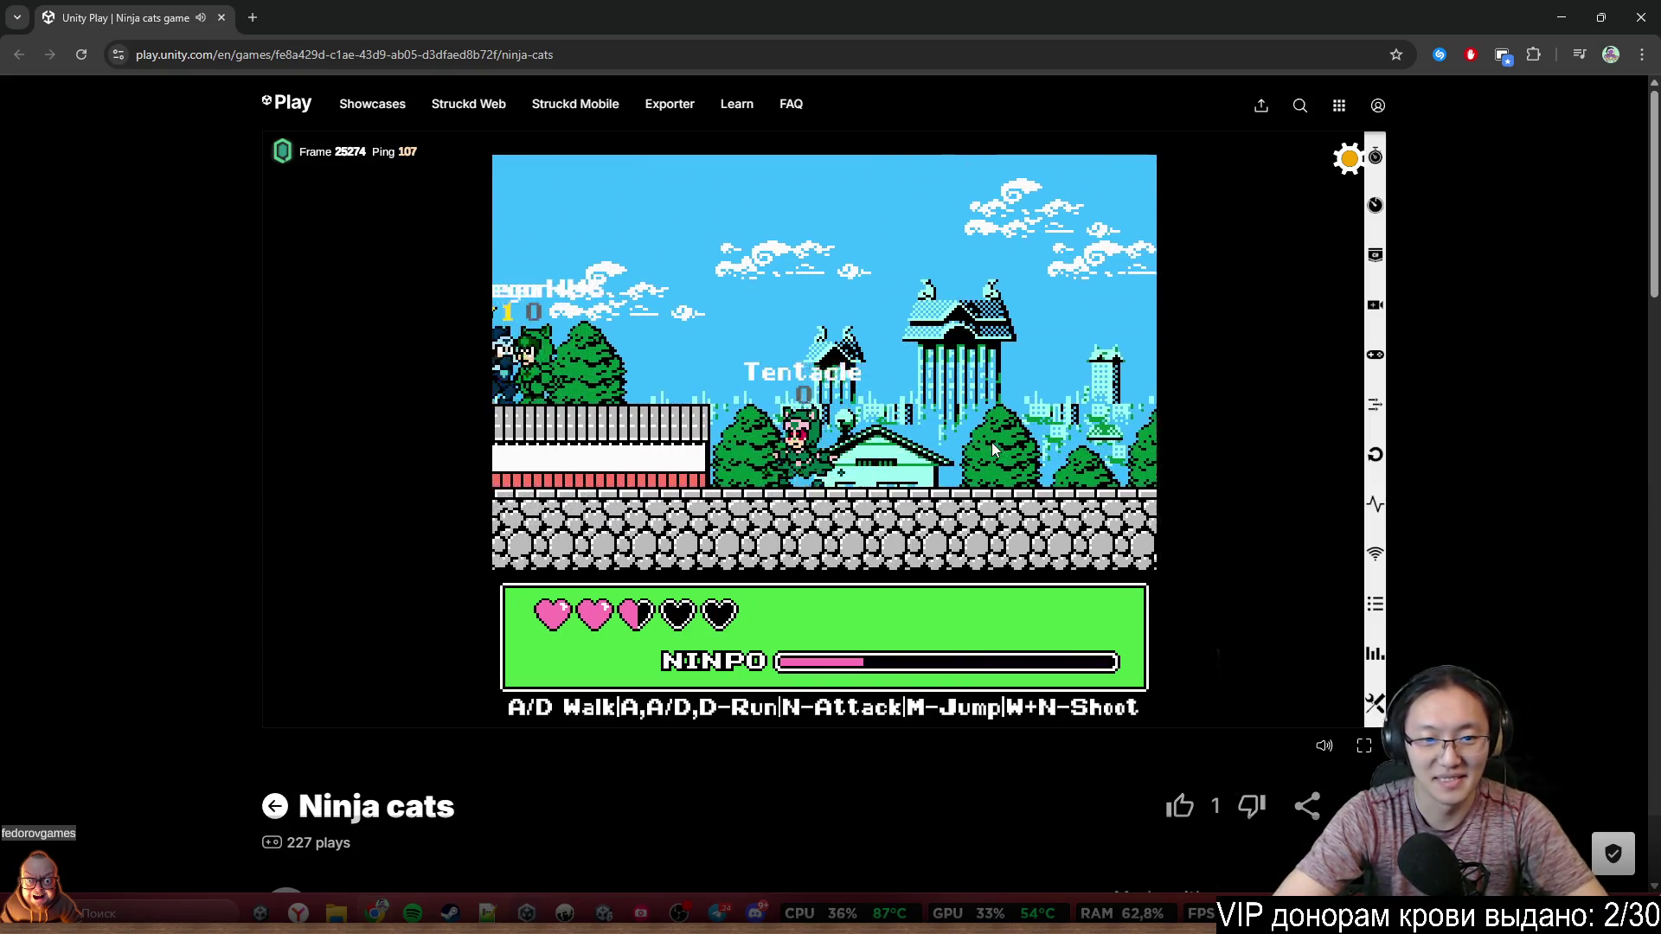
pyautogui.press('a')
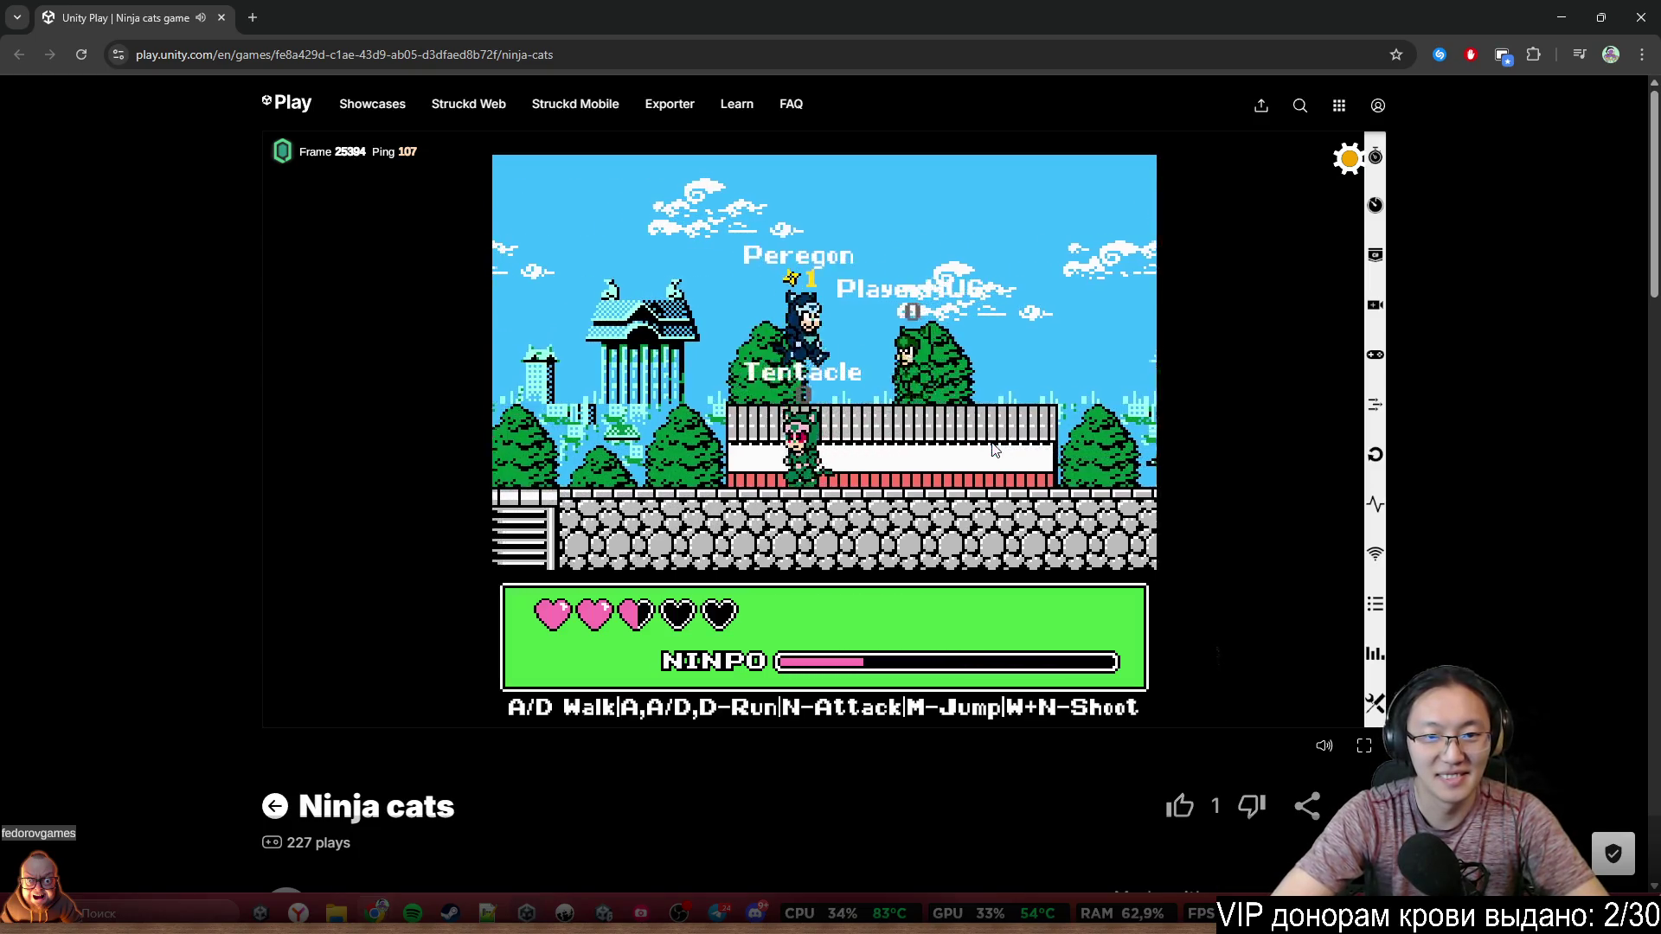
pyautogui.press('d')
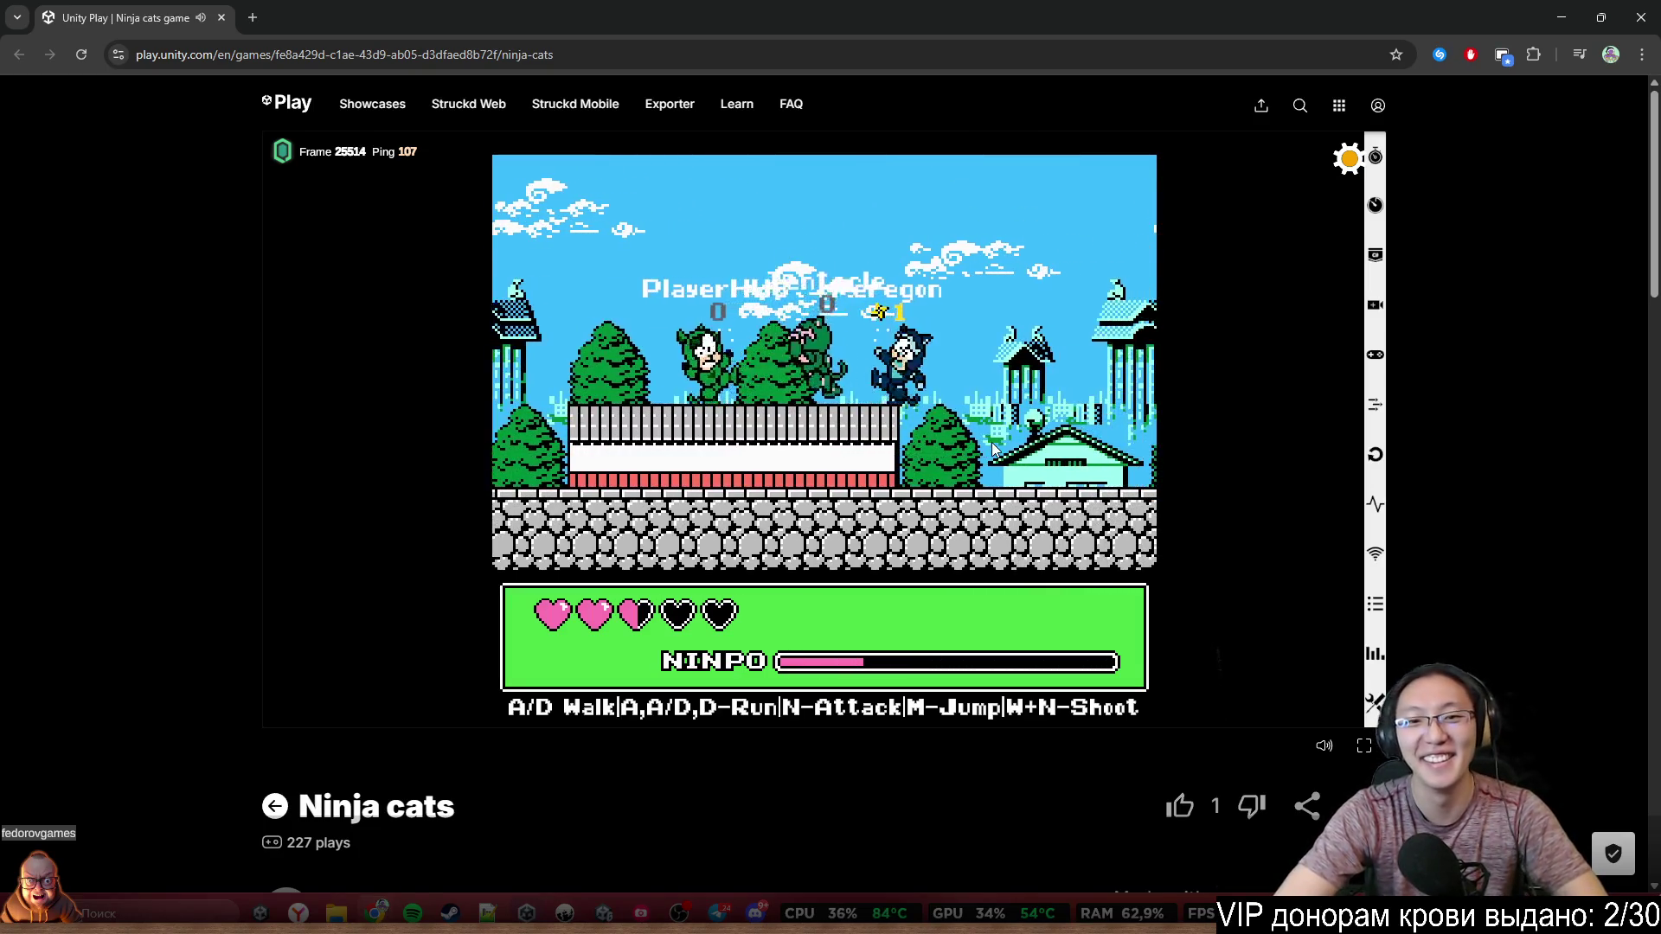
pyautogui.press('m')
# Walk Tentacle left and climb down the ladder into the underground area with S
pyautogui.press('a')
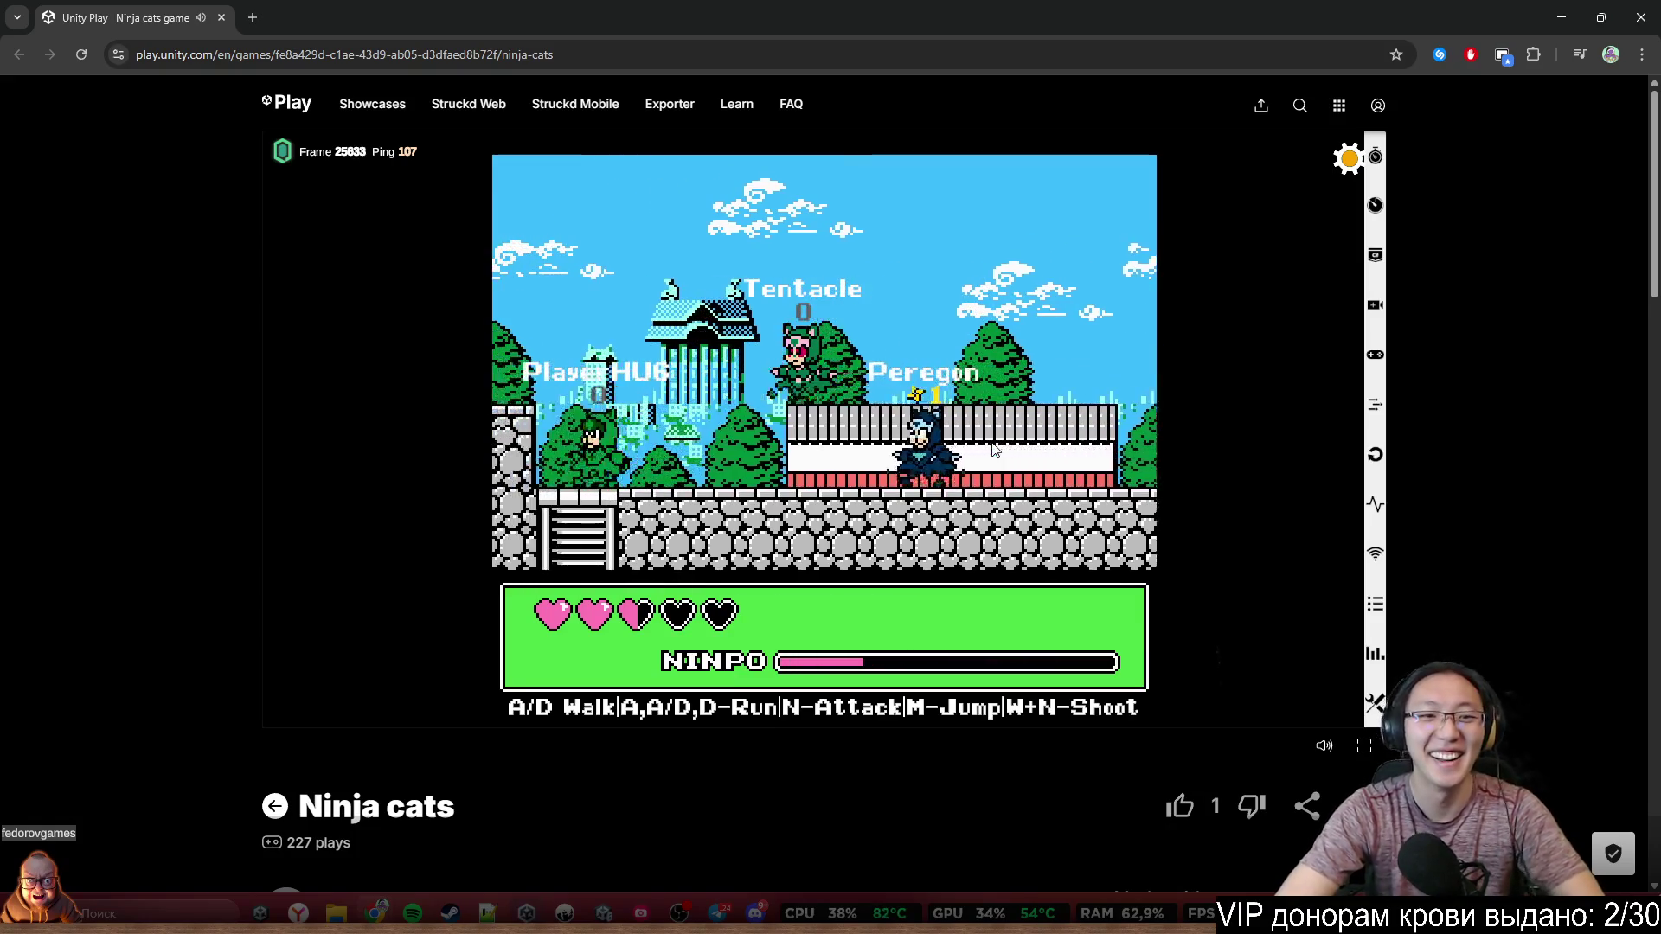
pyautogui.press('a')
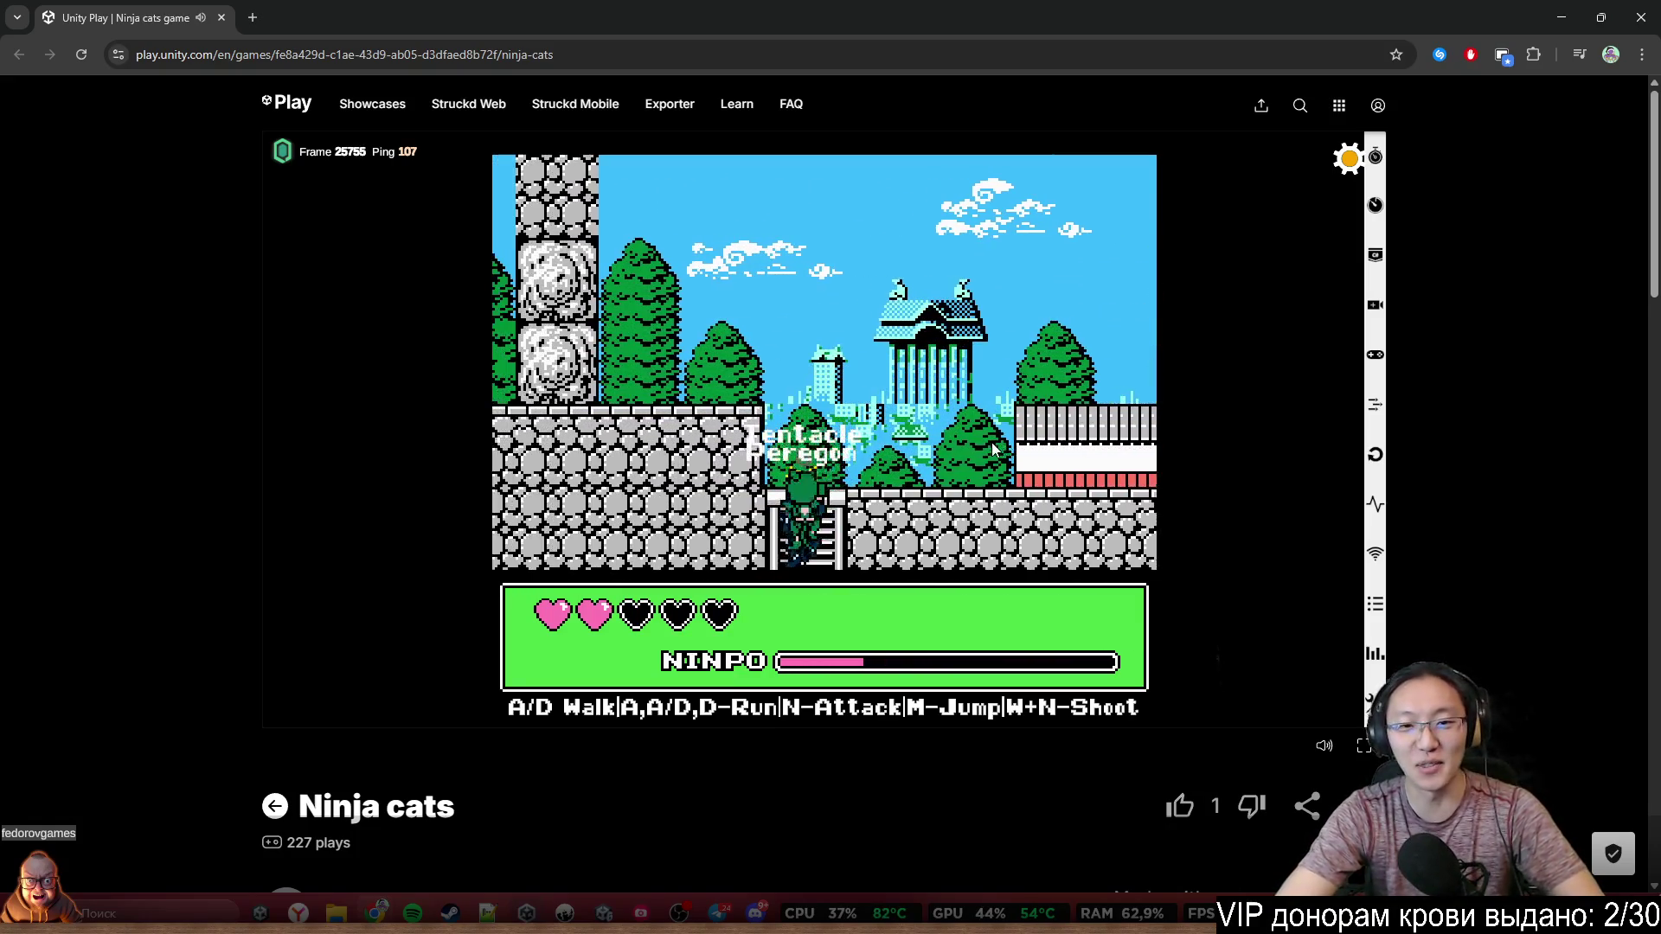
pyautogui.press('s')
pyautogui.press('s')
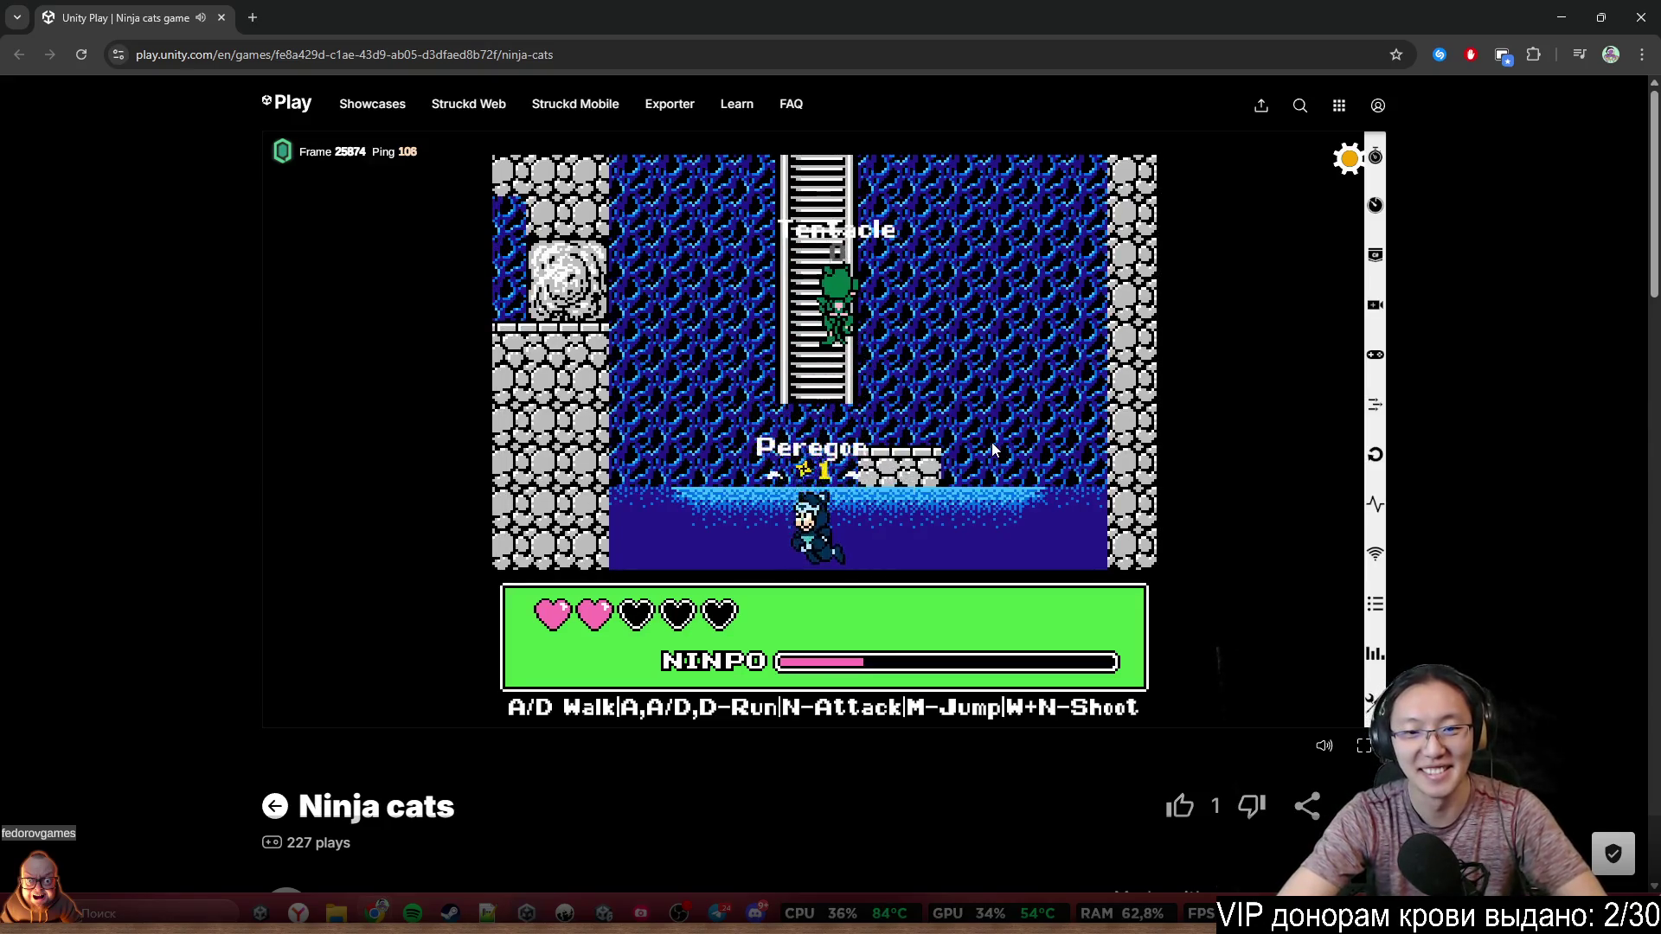
pyautogui.press('s')
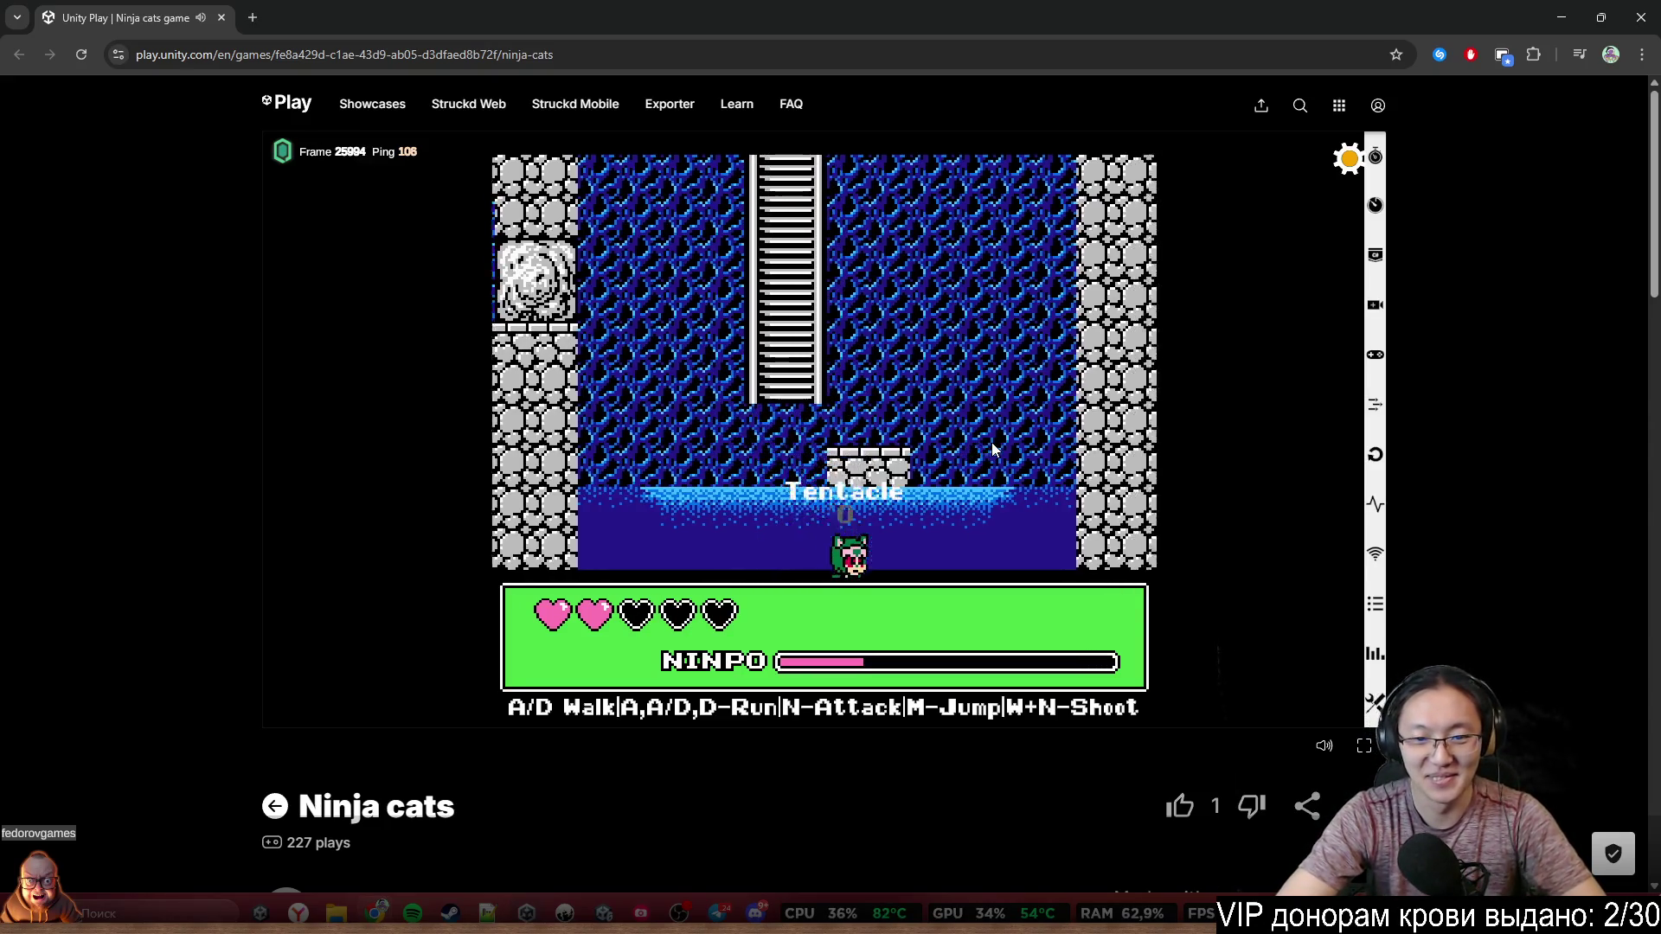
# Fight in the cave arena, throwing shurikens and jumping until the round ends
pyautogui.press('a')
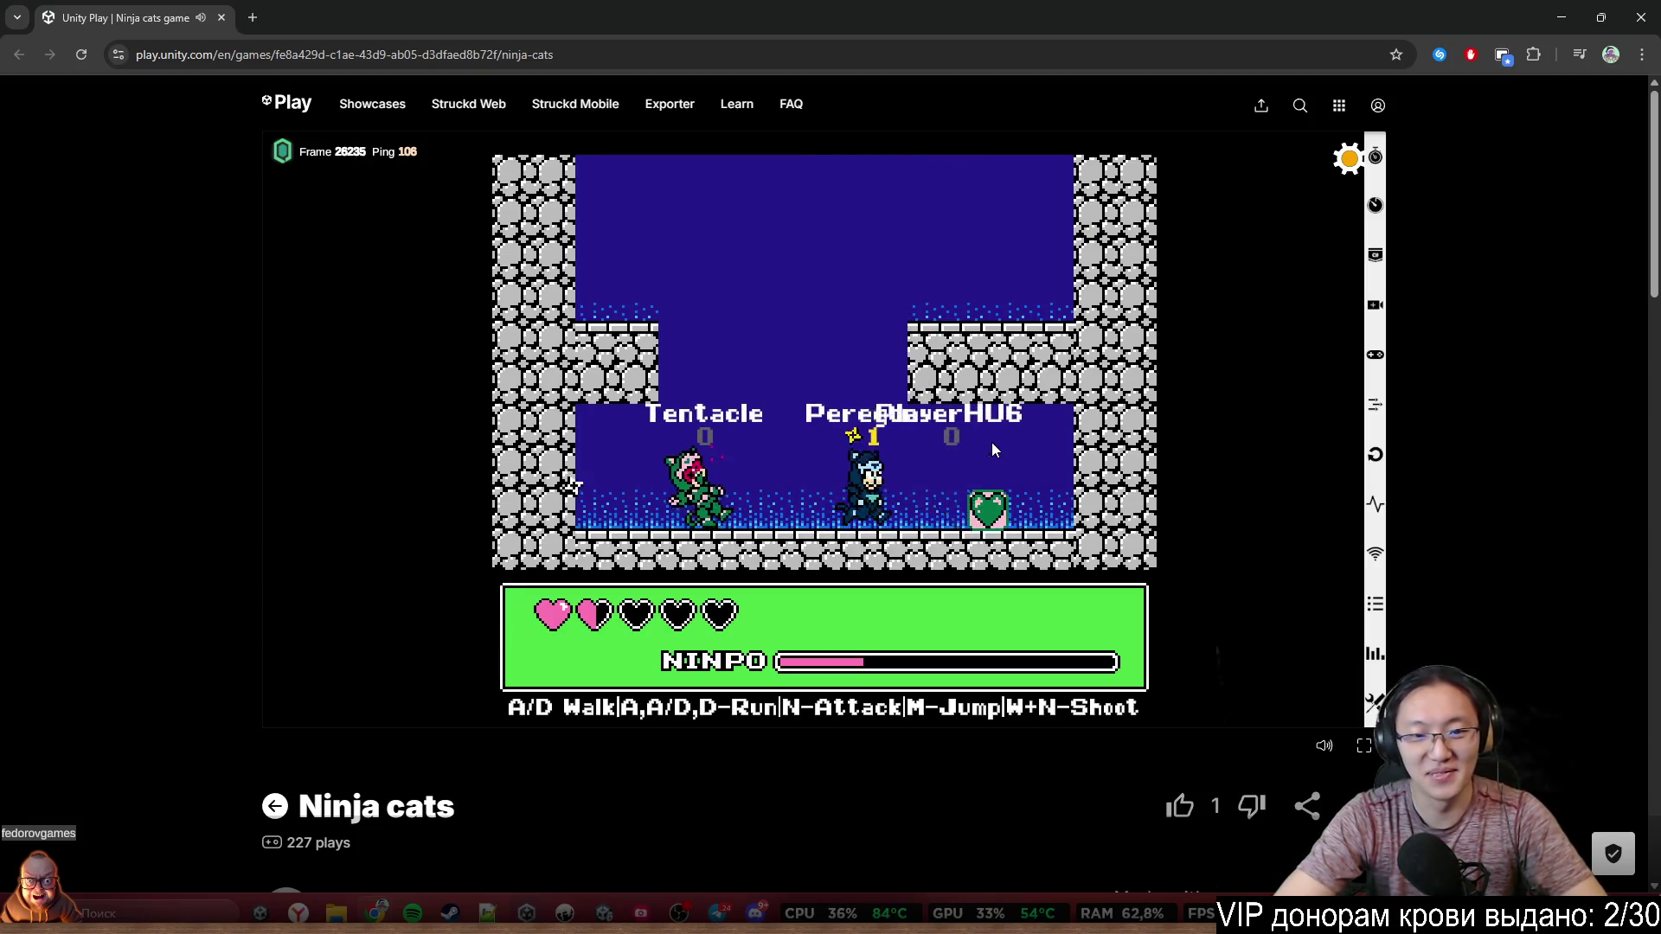
pyautogui.press('m')
pyautogui.press('d')
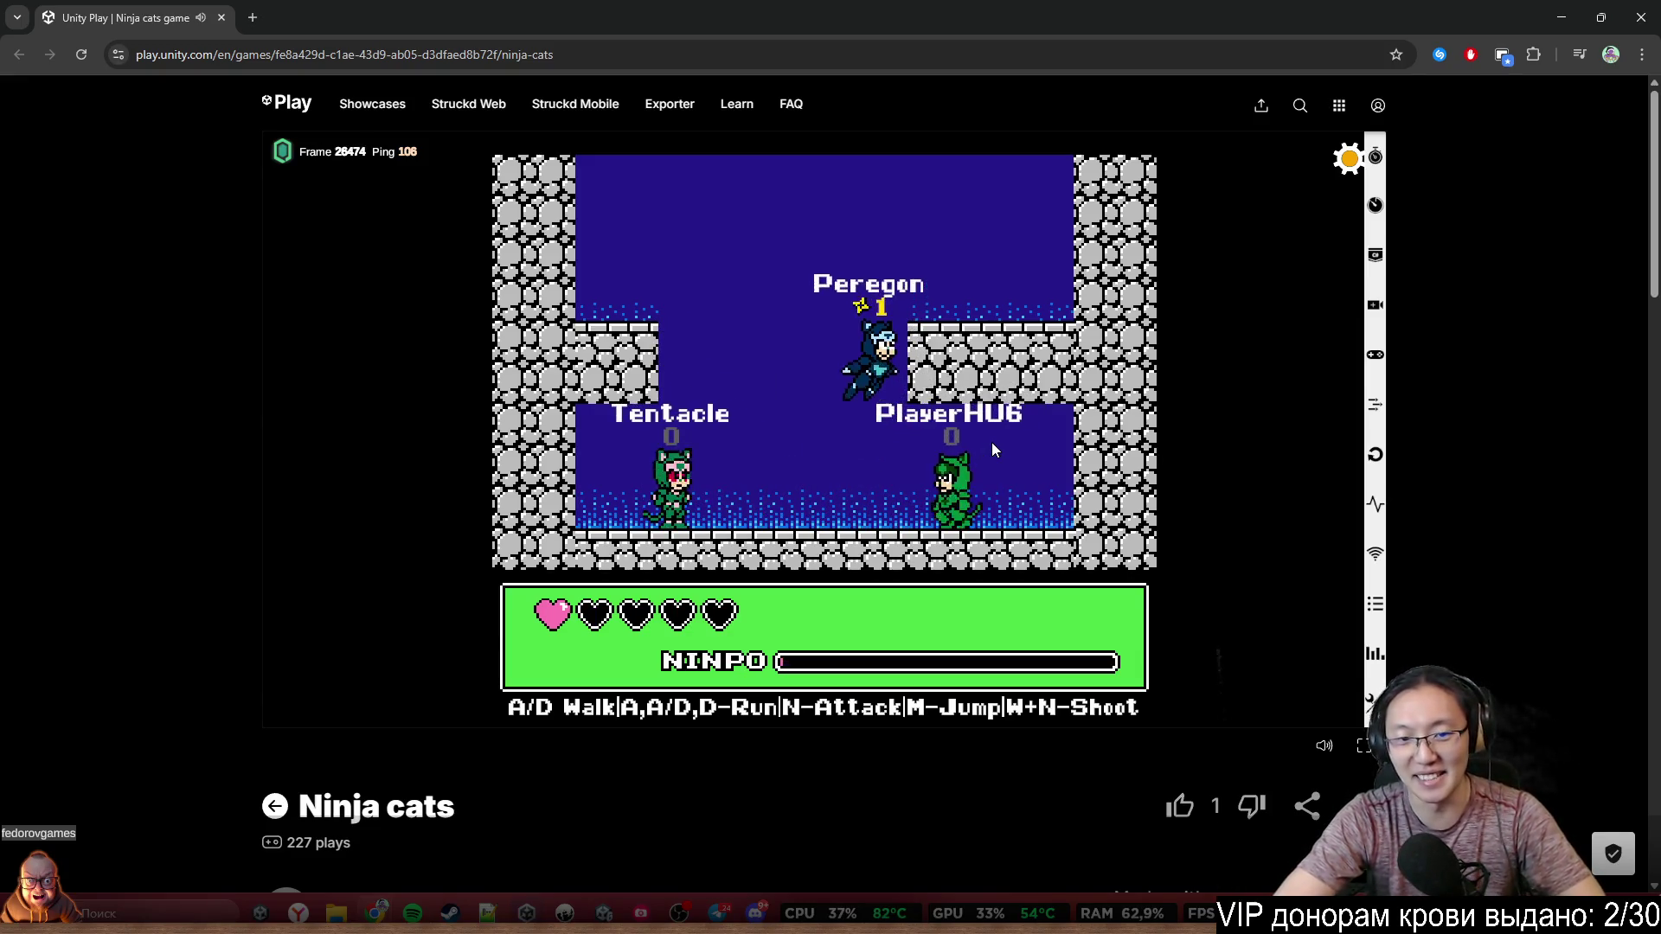
pyautogui.press('d')
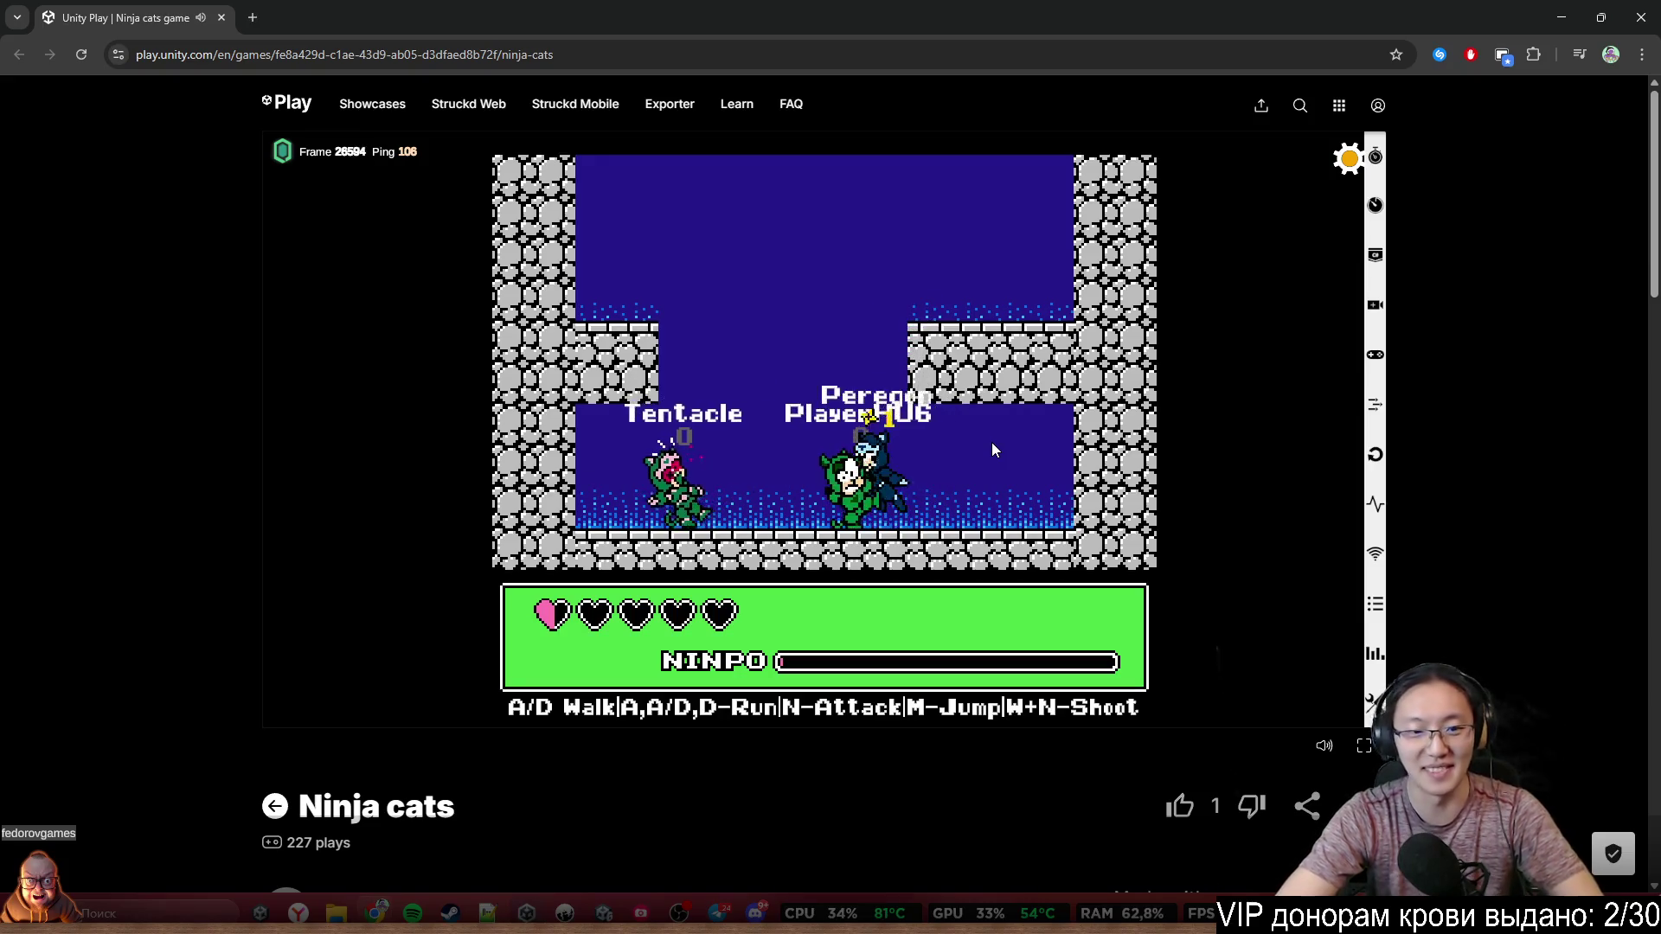
pyautogui.press('d')
pyautogui.press('d')
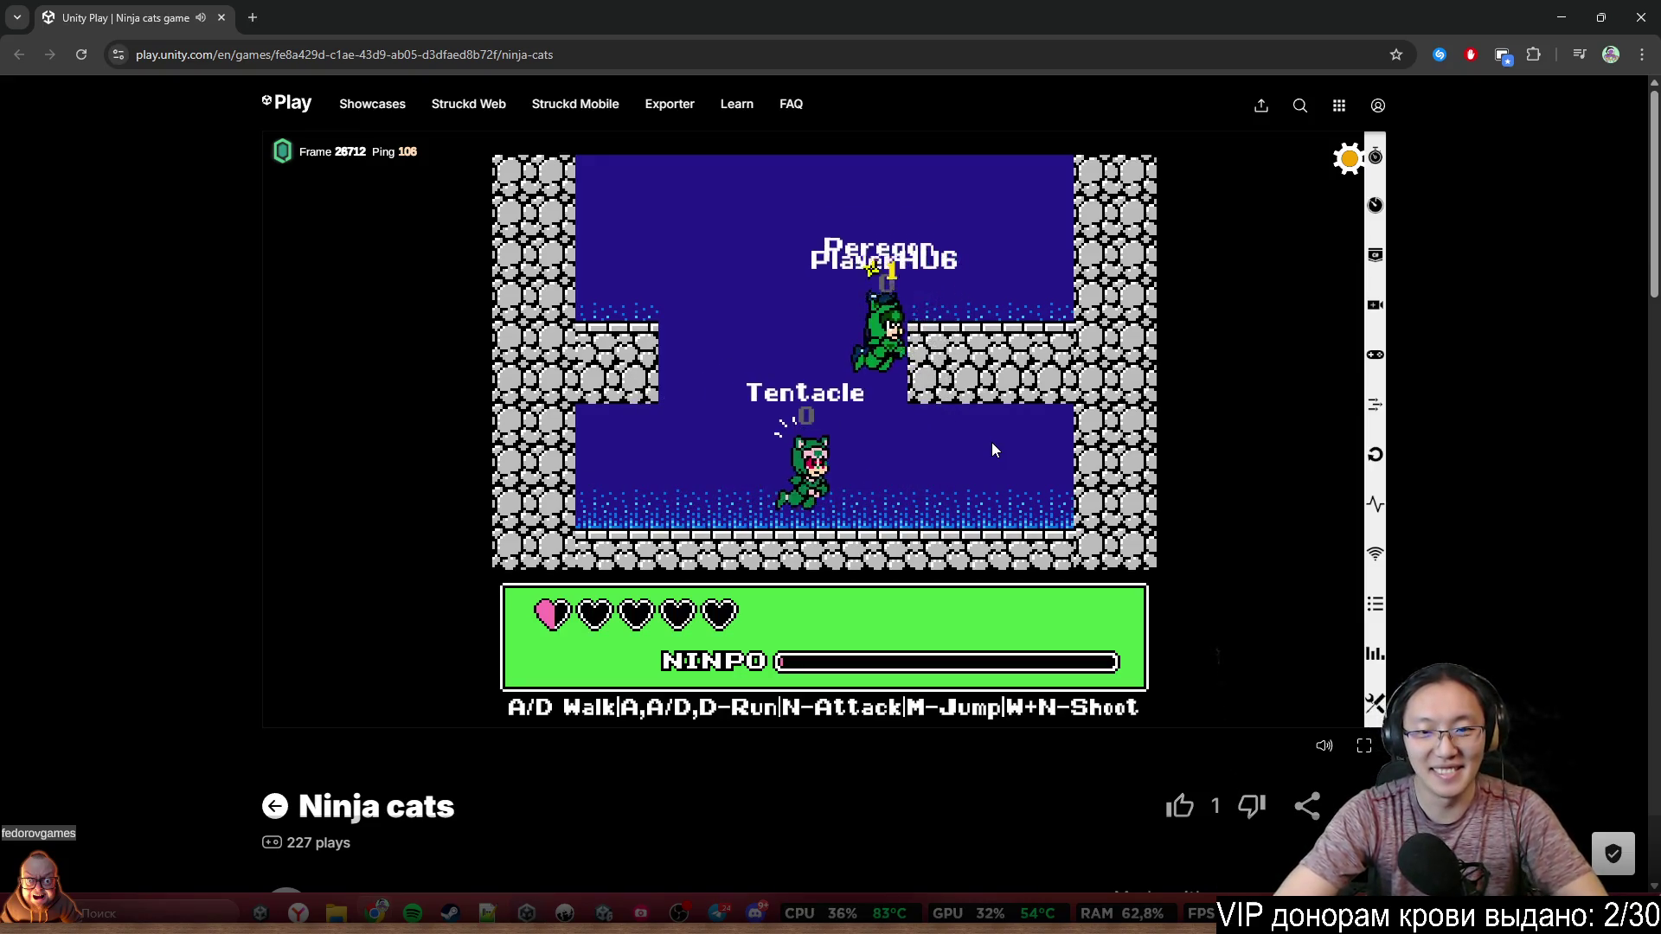
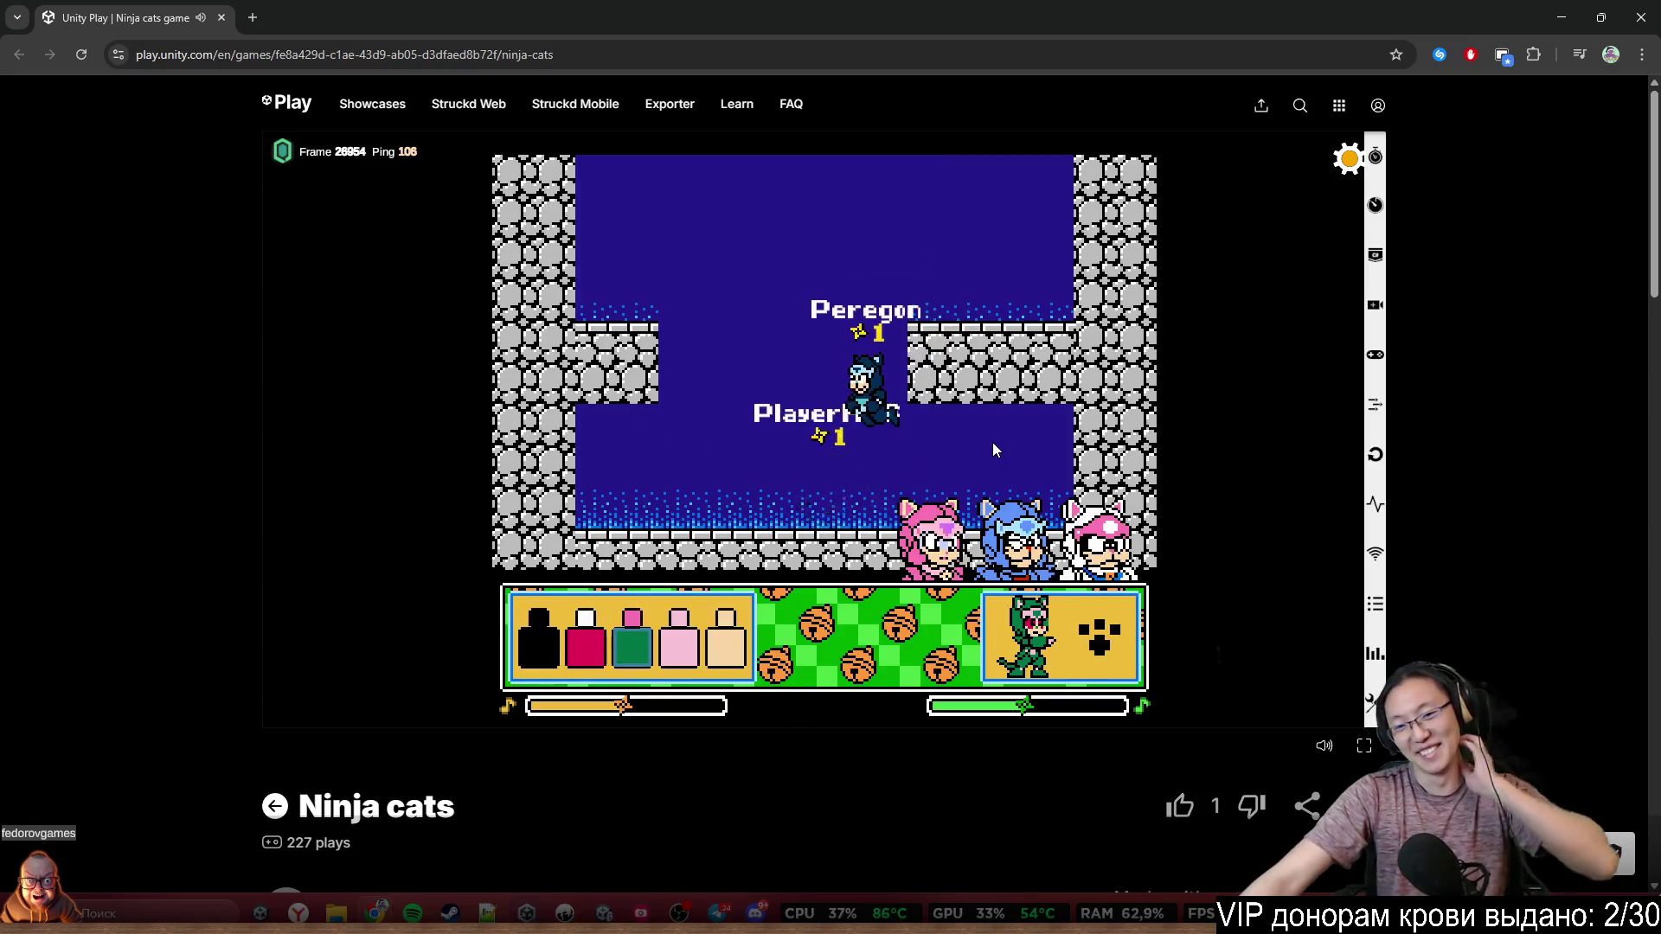
# Respawn the Tentacle ninja, move left onto the ledge, climb the ladder and break the boulder
pyautogui.click(1105, 614)
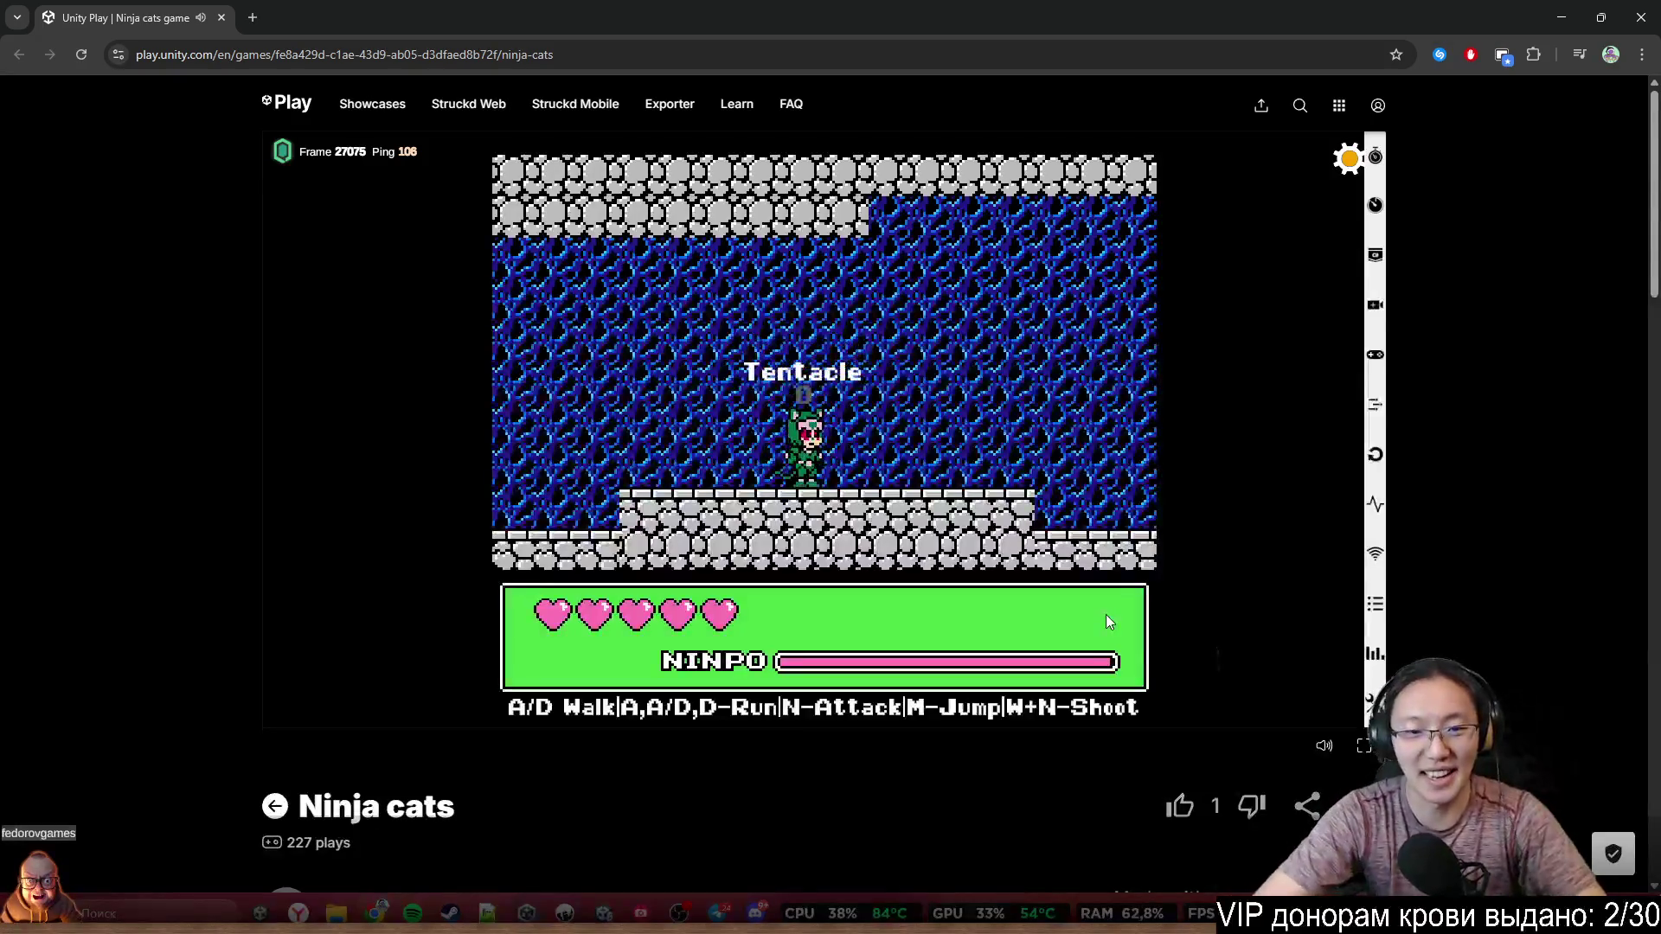
pyautogui.press('a')
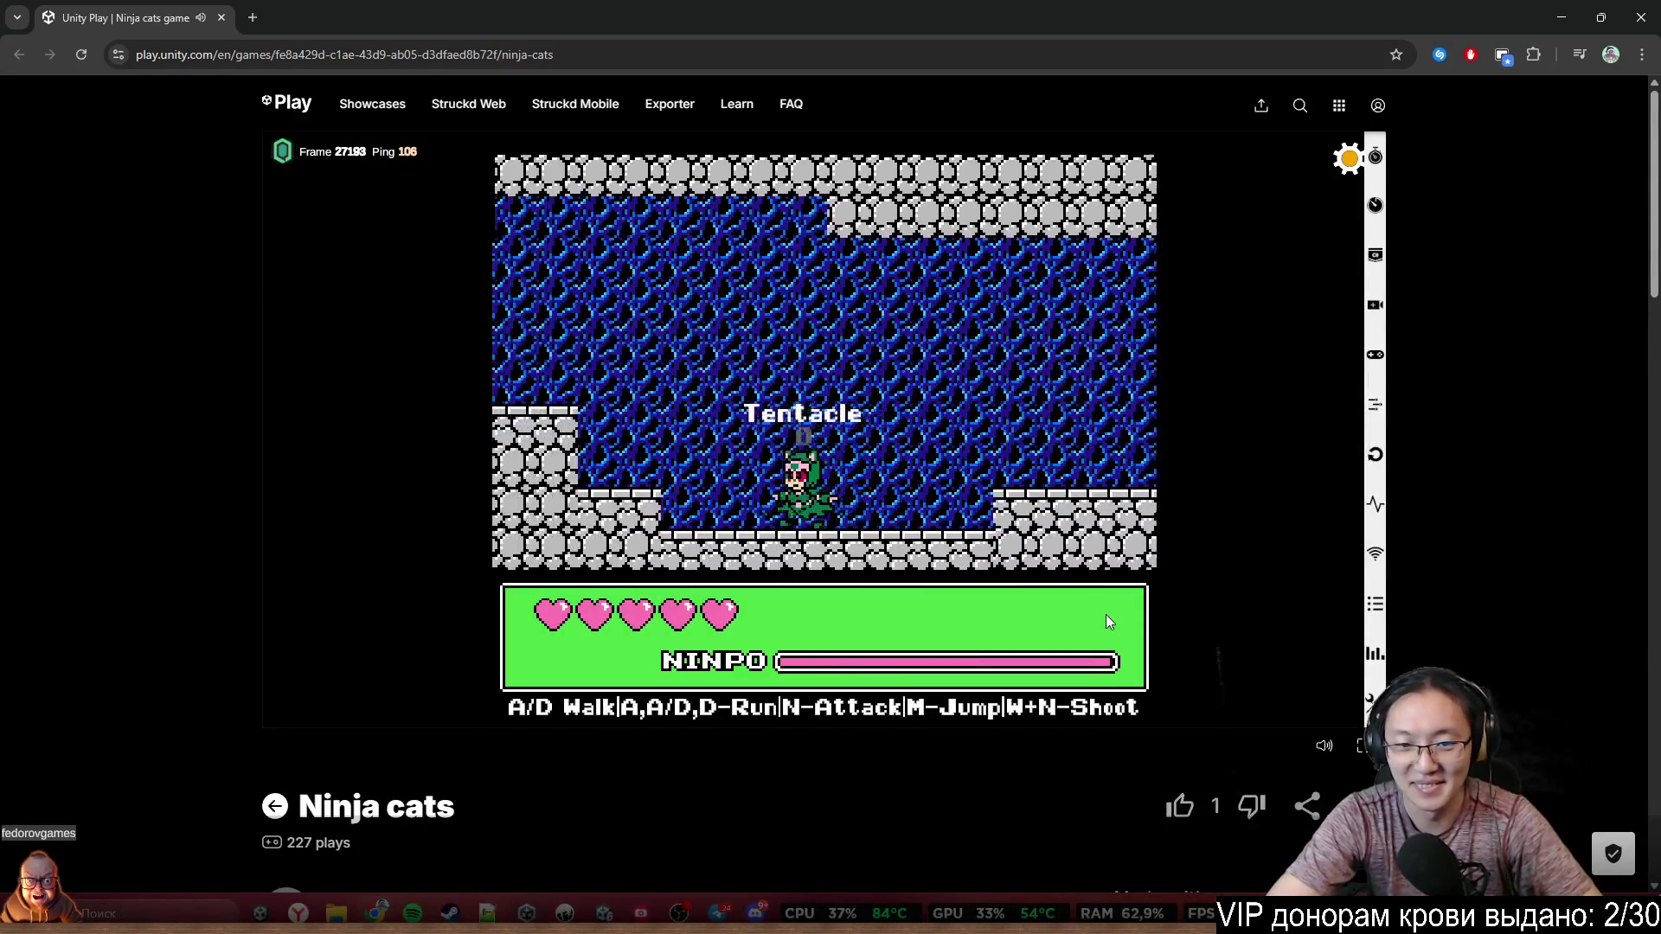
pyautogui.press('a')
pyautogui.press('m')
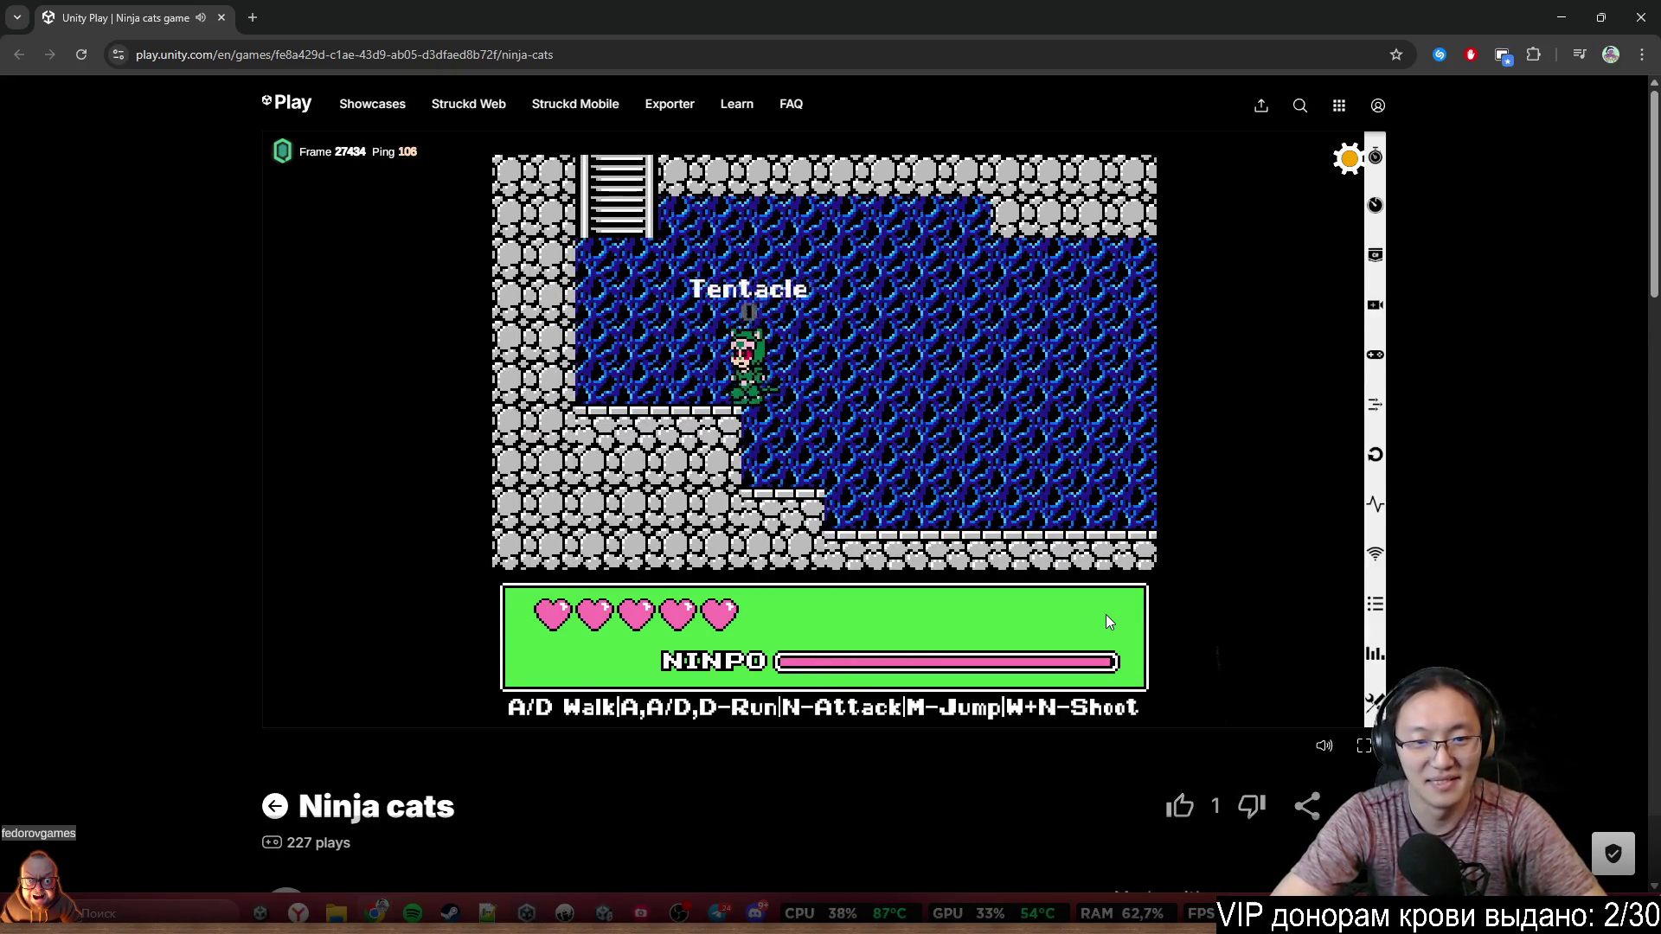
pyautogui.press('a')
pyautogui.press('w')
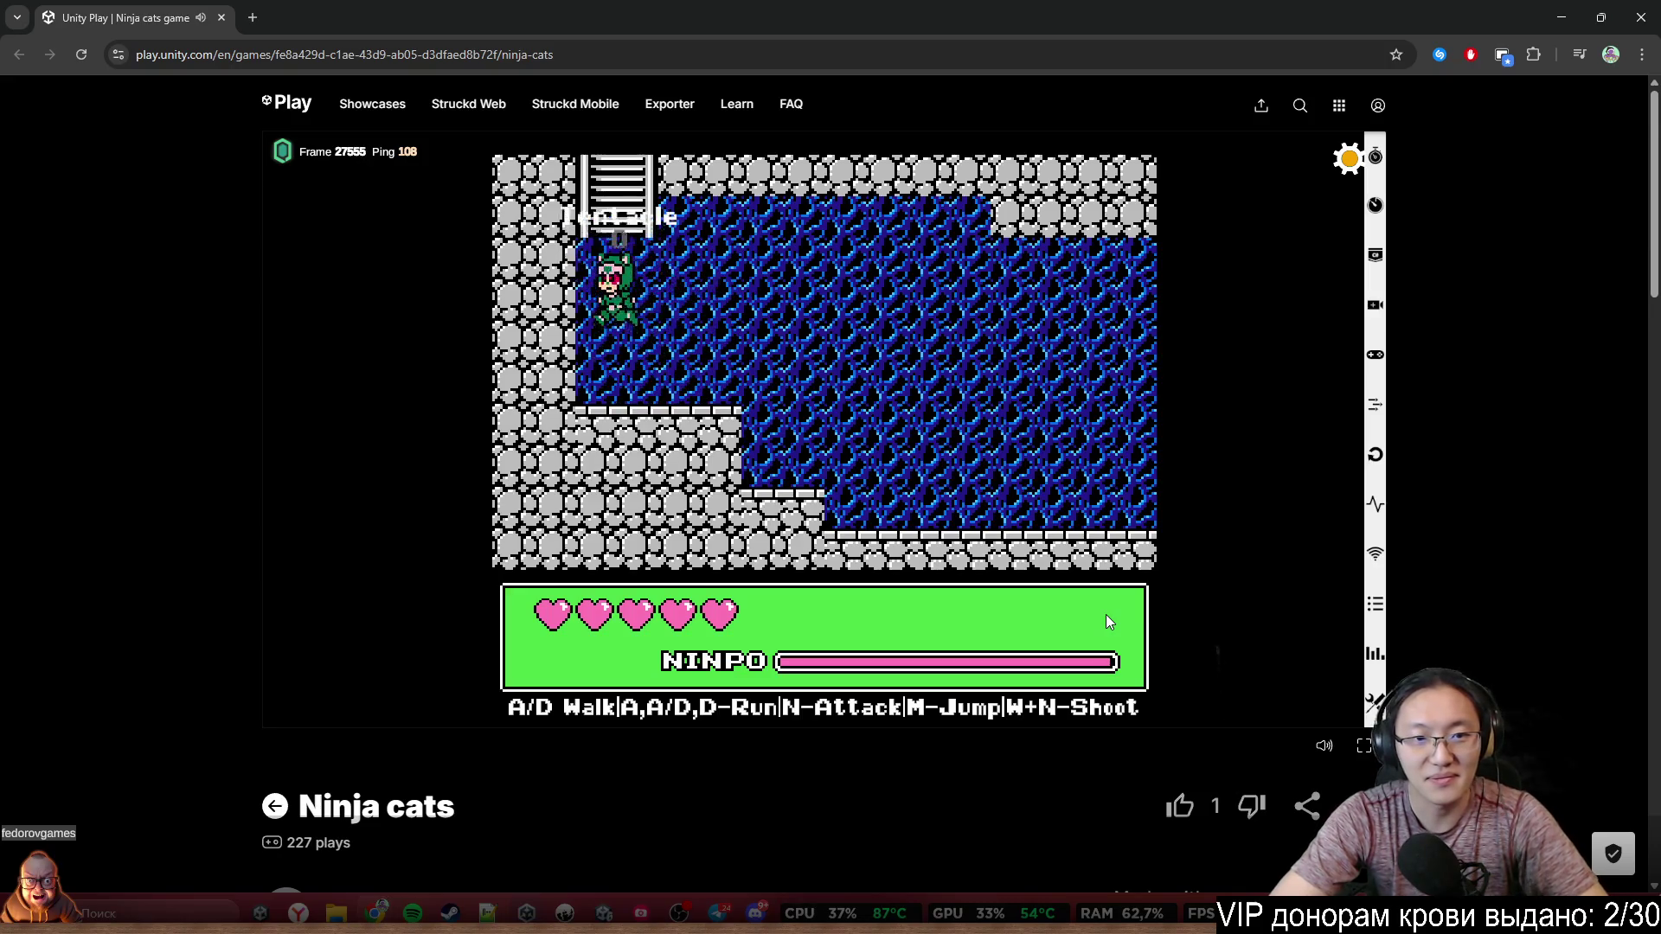
pyautogui.press('w')
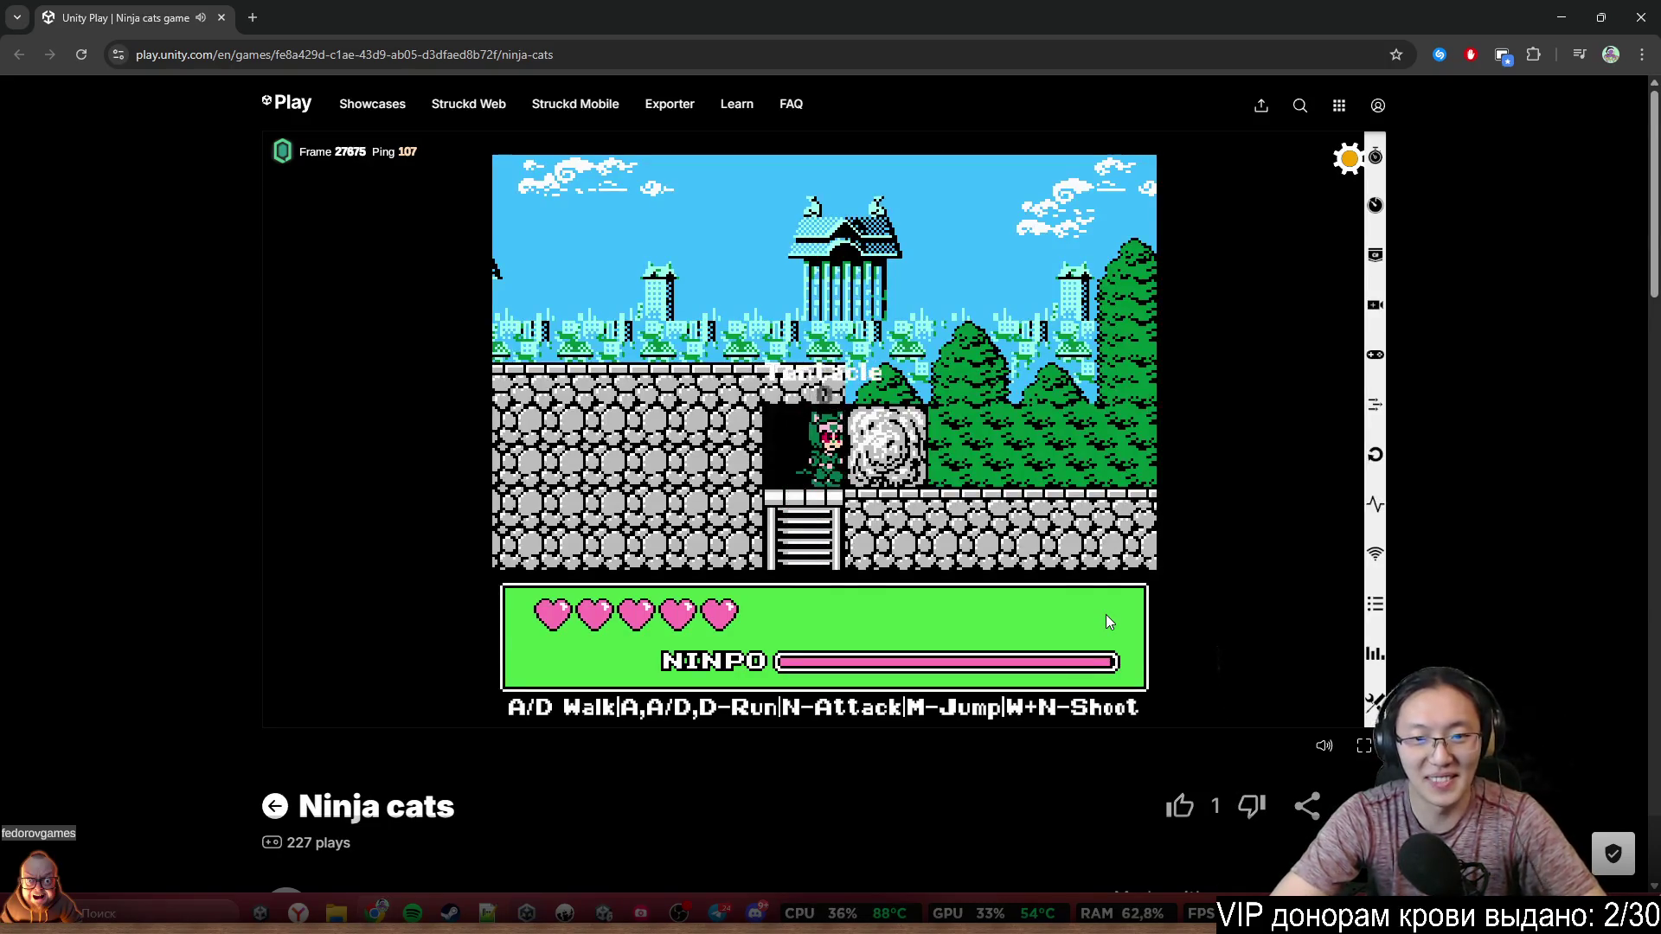
pyautogui.press('n')
# Walk right past the broken boulder and jump up onto the trees near the wall ladder
pyautogui.press('d')
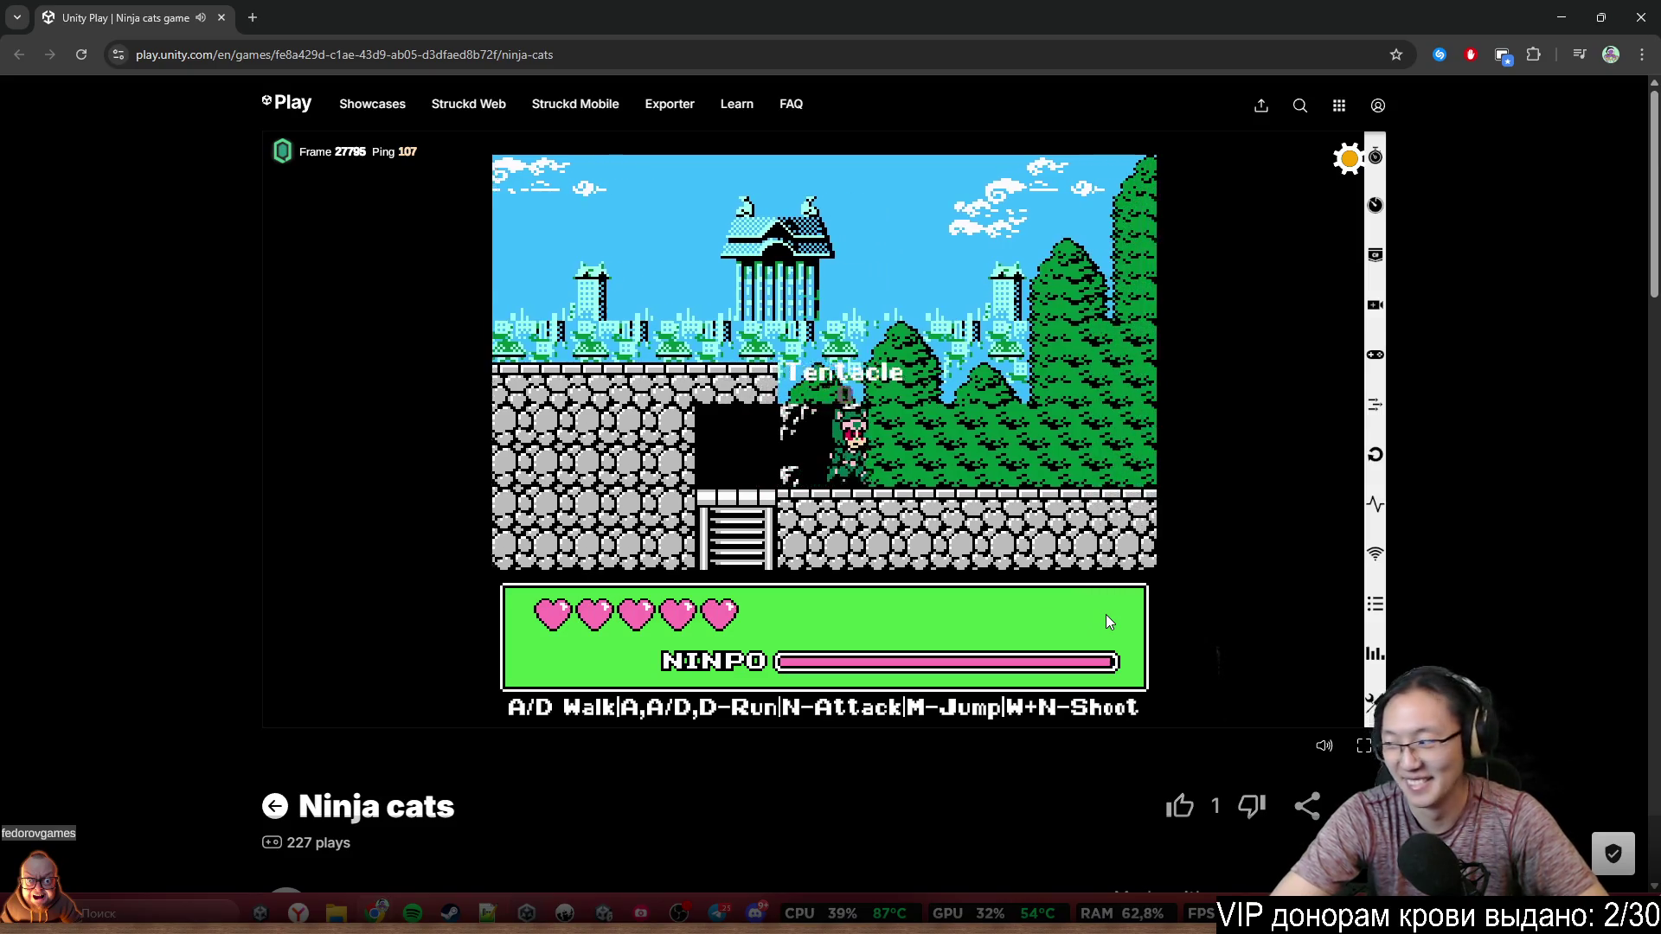
pyautogui.press('m')
pyautogui.press('a')
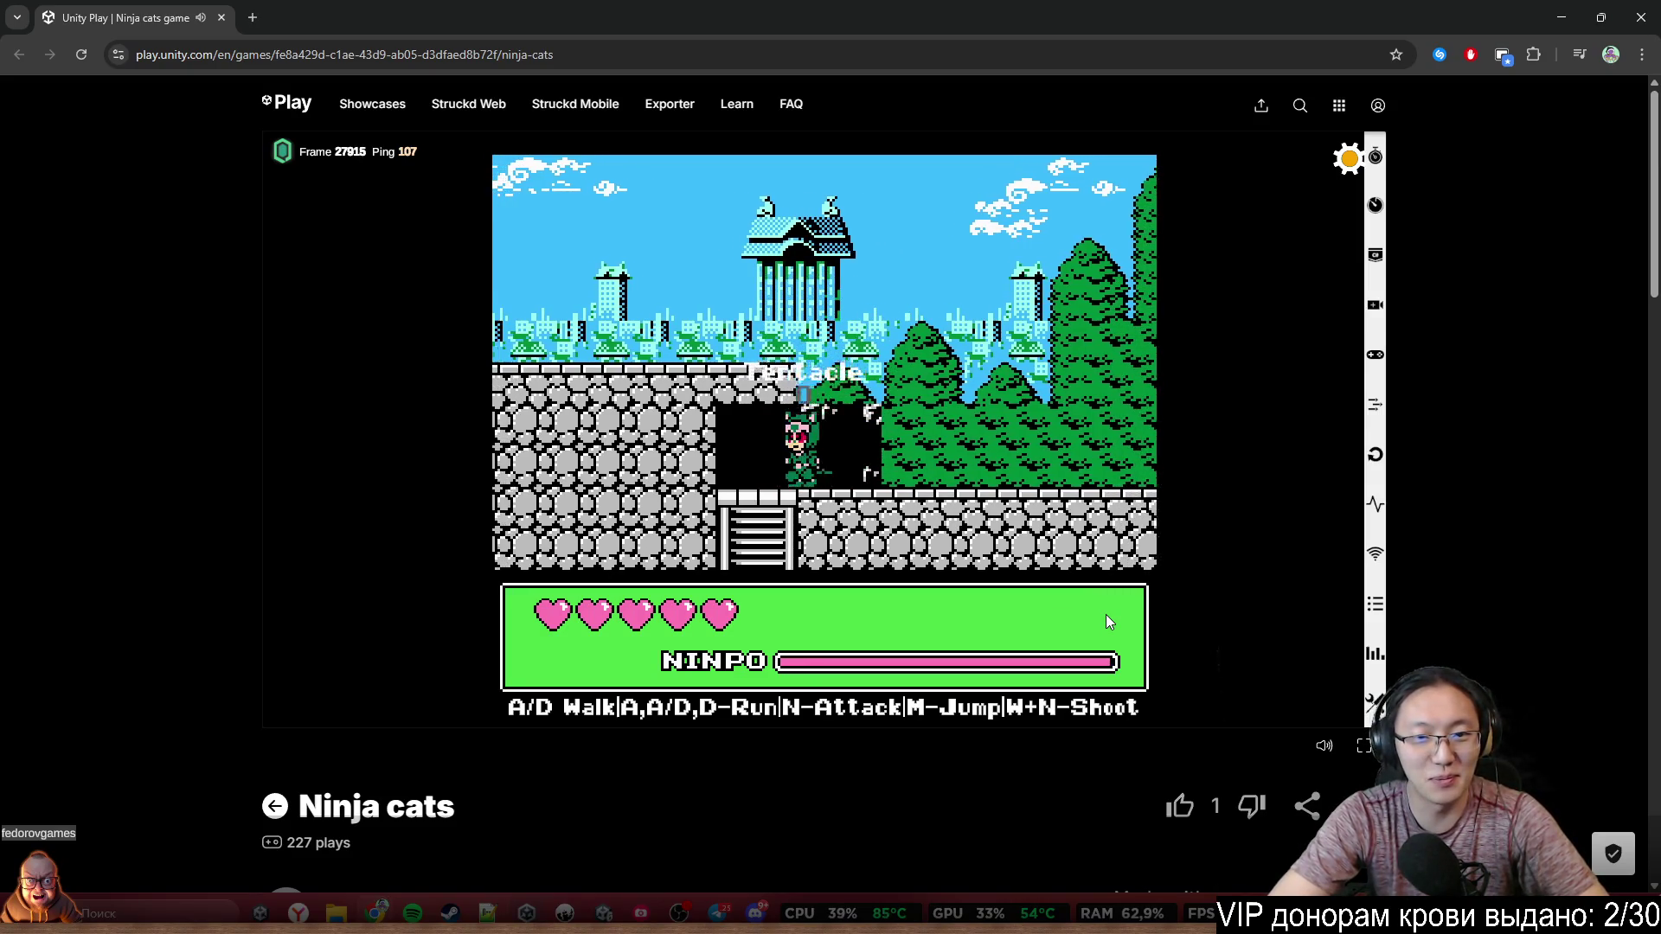
pyautogui.press('d')
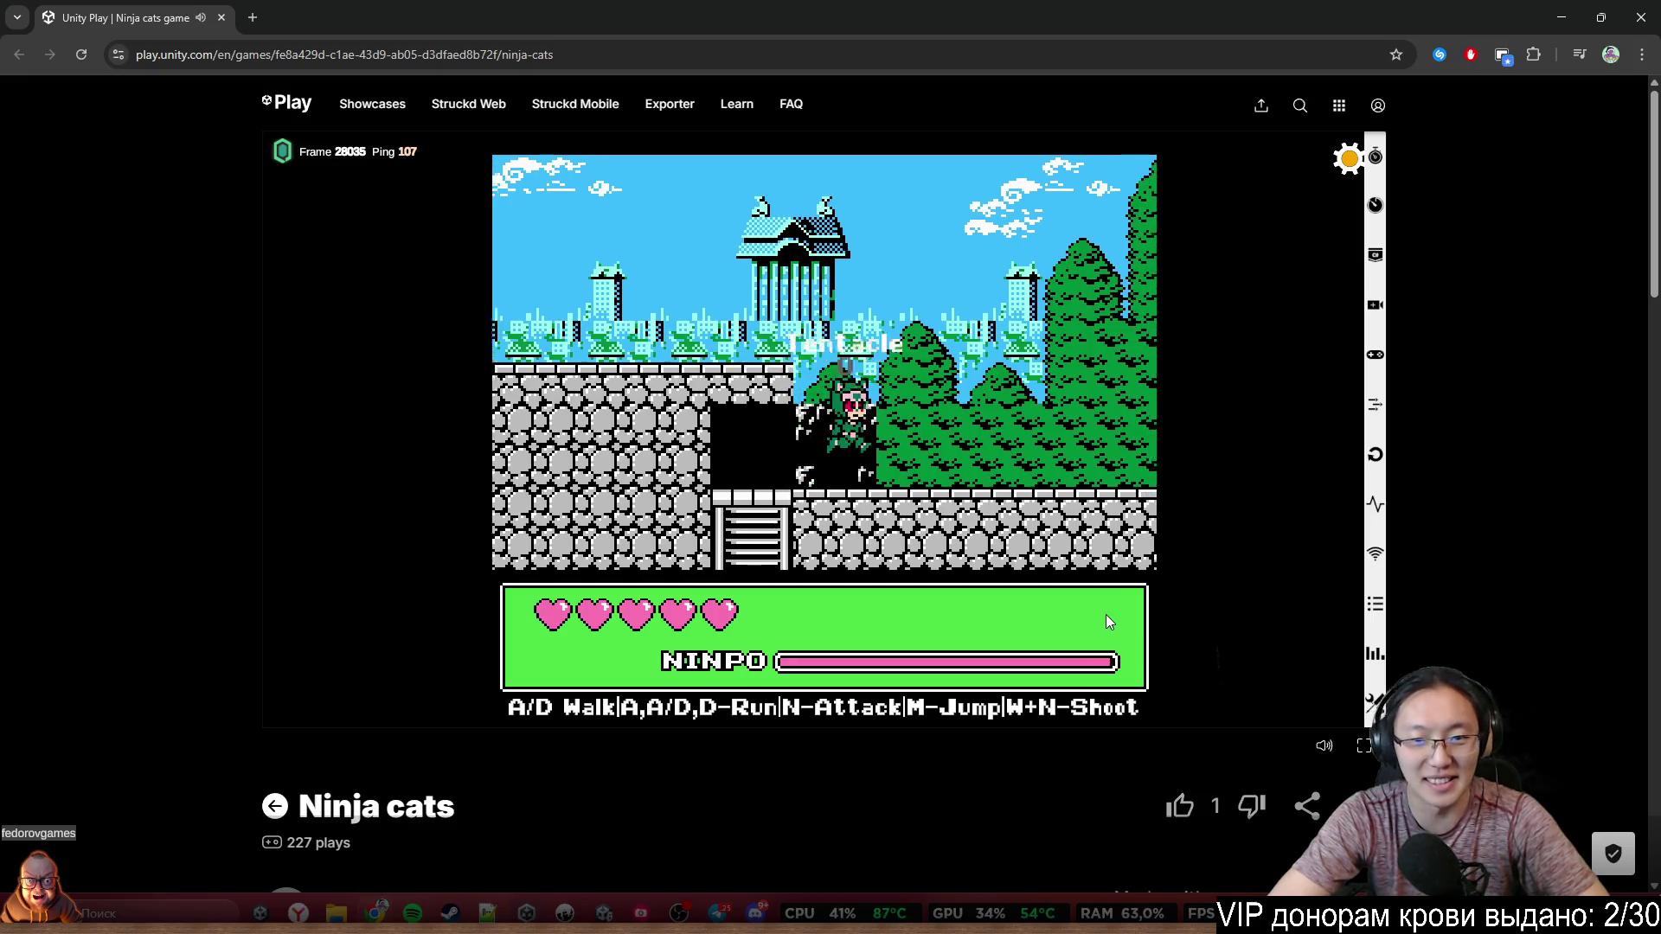
pyautogui.press('m')
pyautogui.press('d')
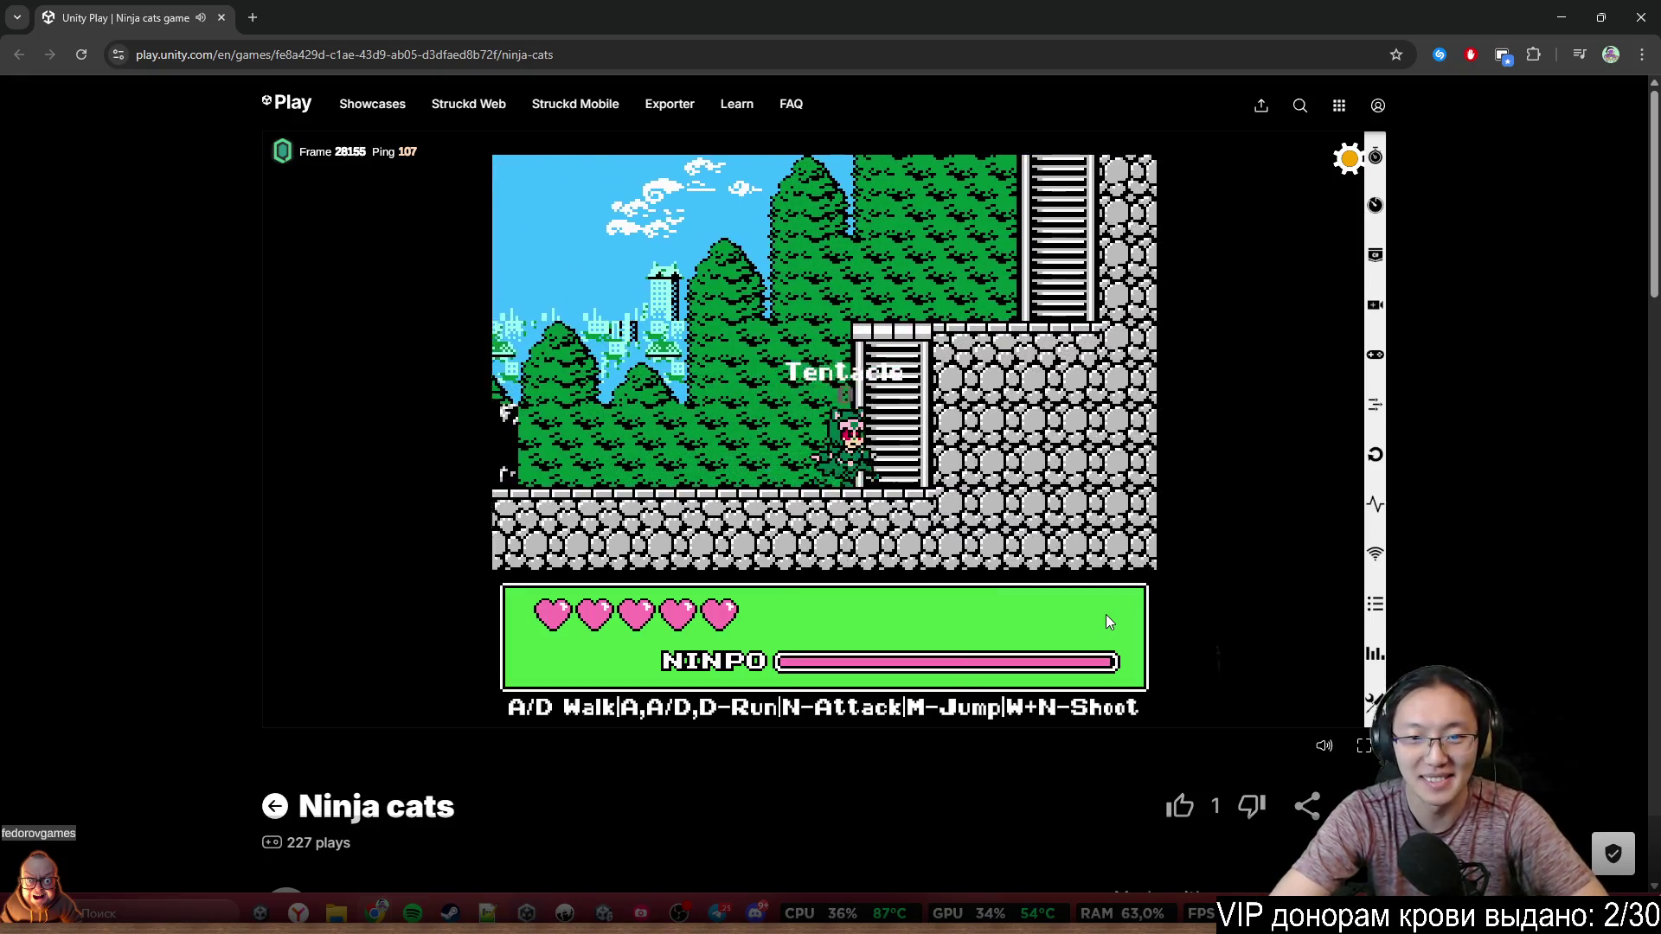
pyautogui.press('d')
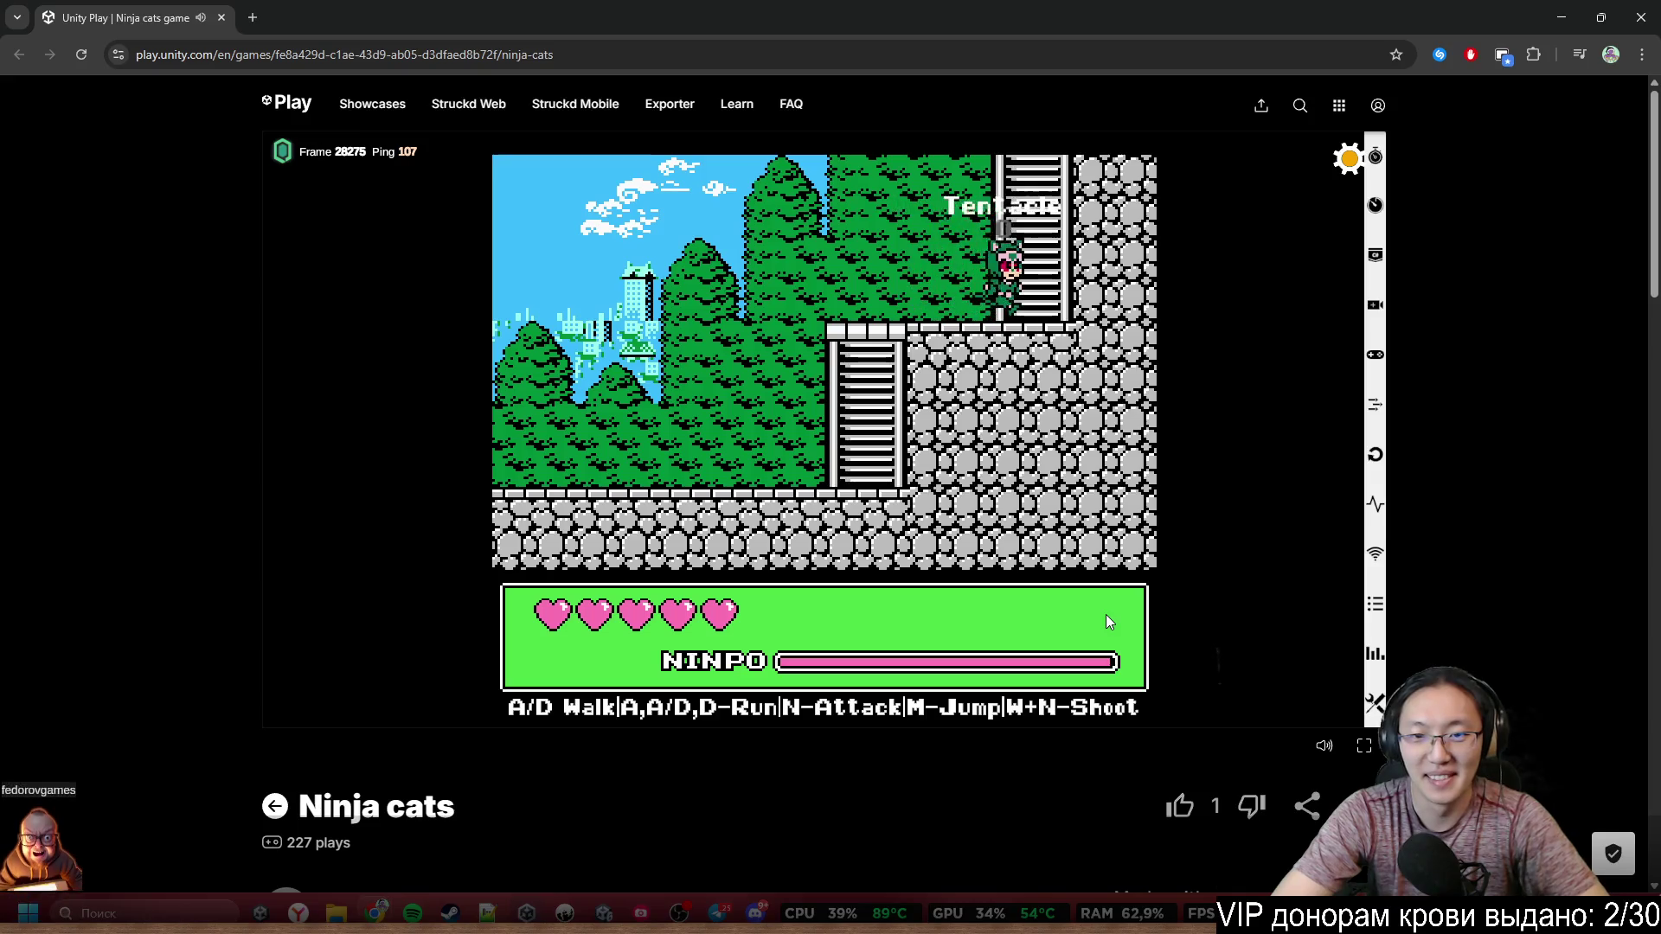
pyautogui.press('a')
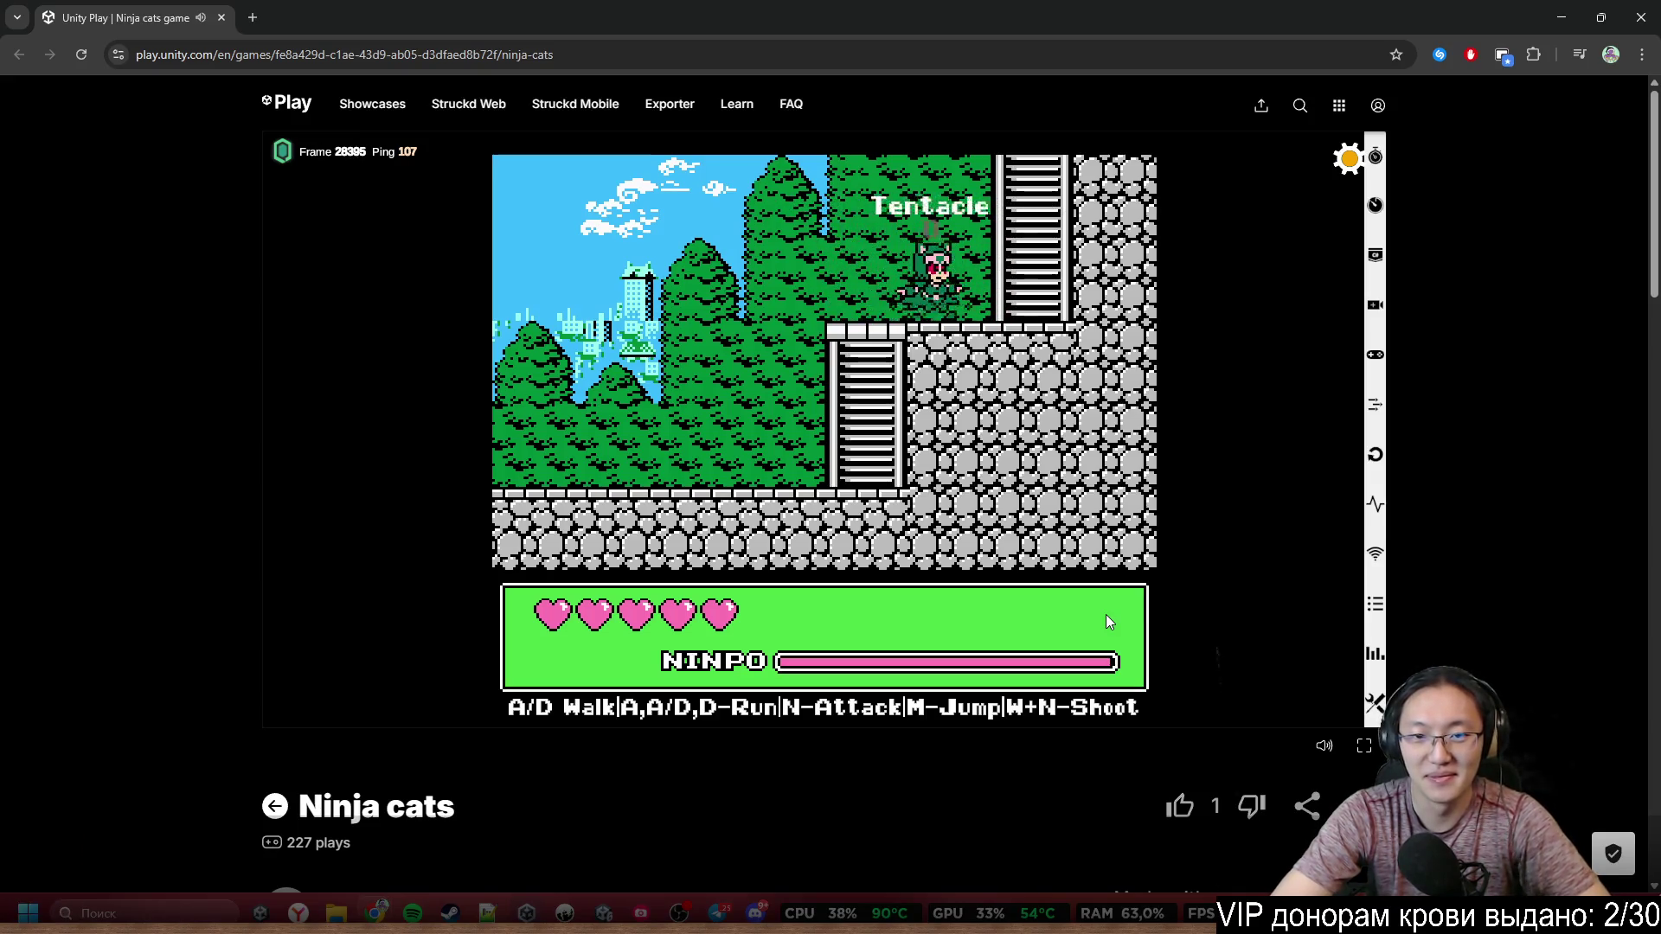
# Jump left, then return right and climb the ladder beside the stone wall to the next screen
pyautogui.press('a')
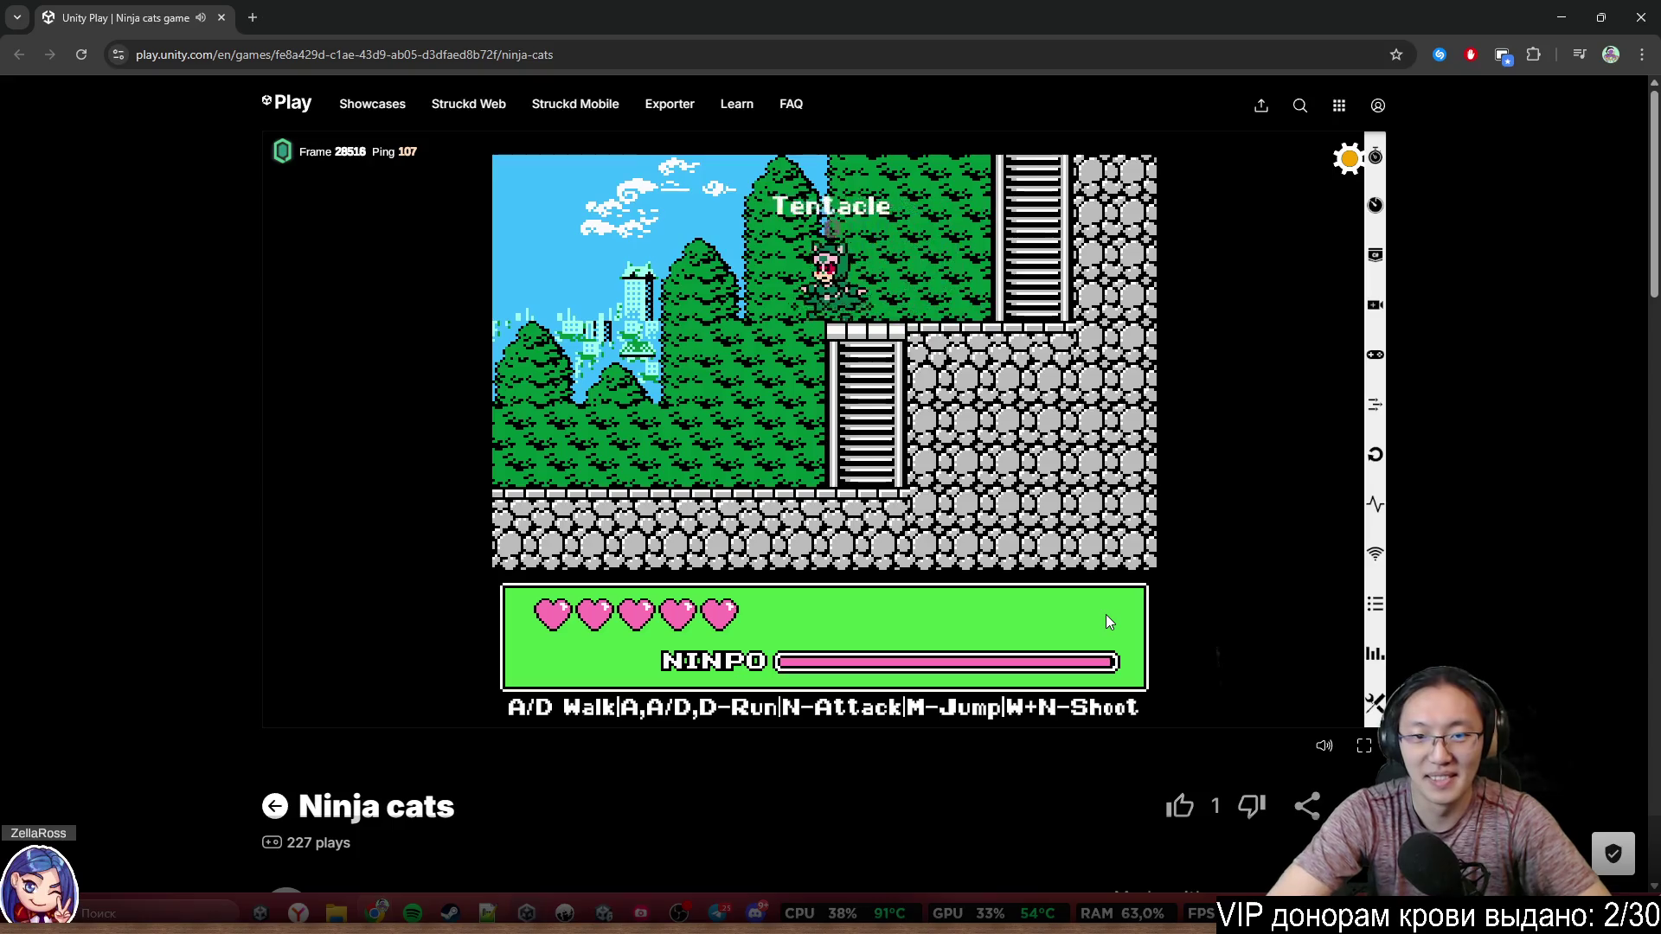
pyautogui.press('m')
pyautogui.press('a')
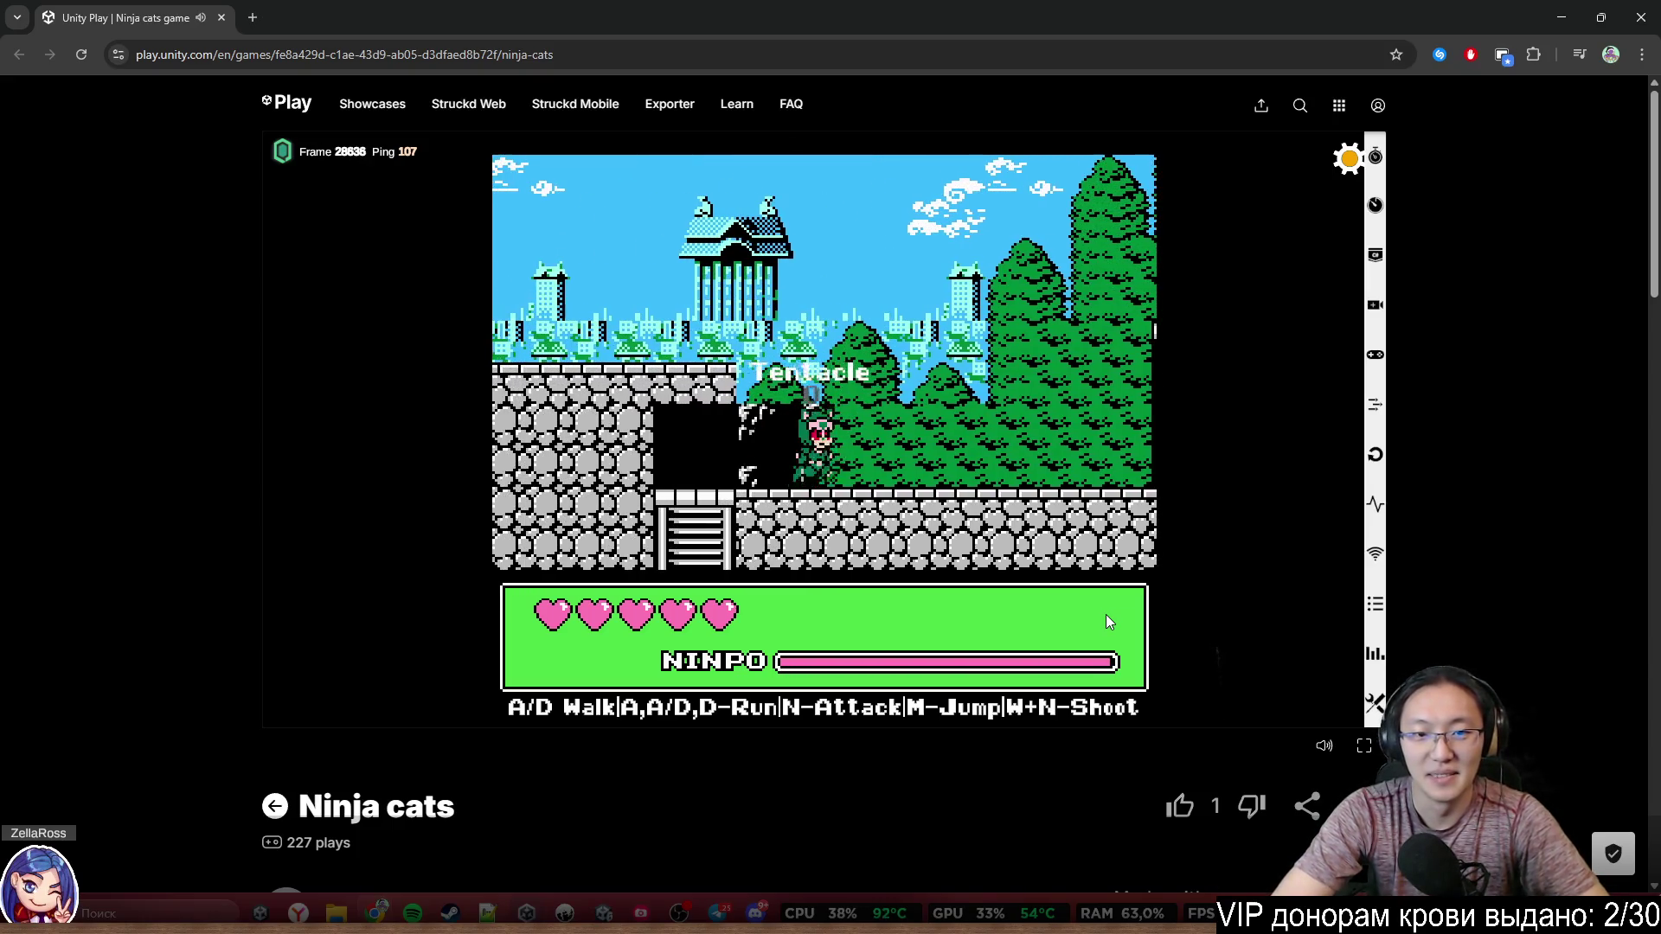
pyautogui.press('d')
pyautogui.press('w')
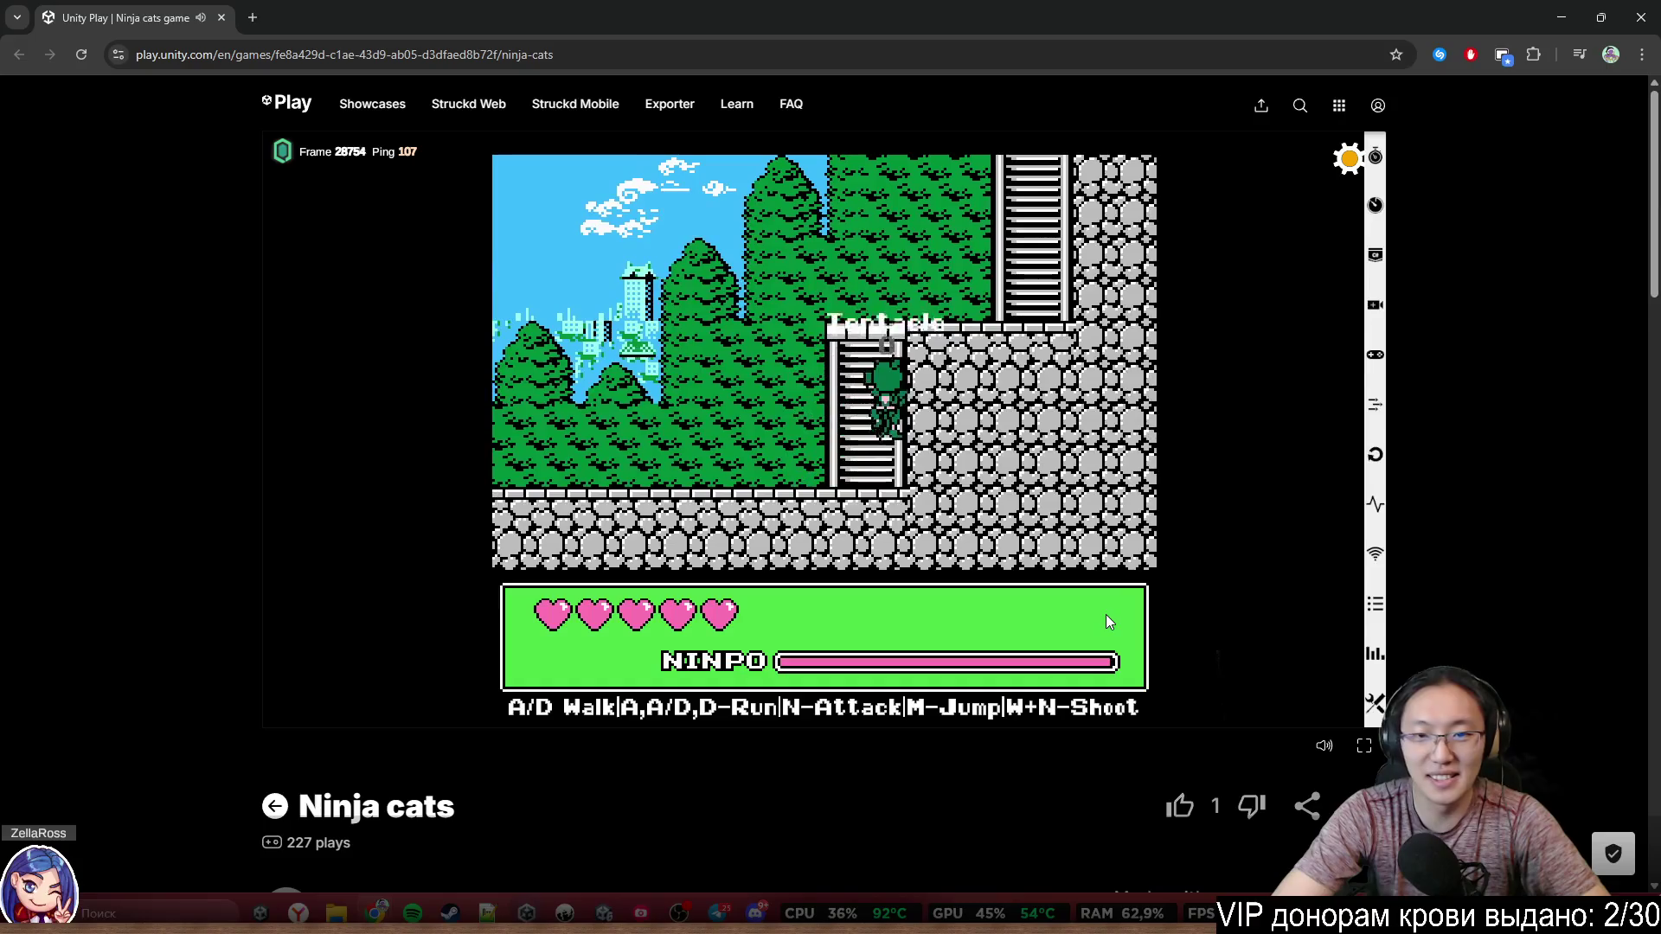
pyautogui.press('w')
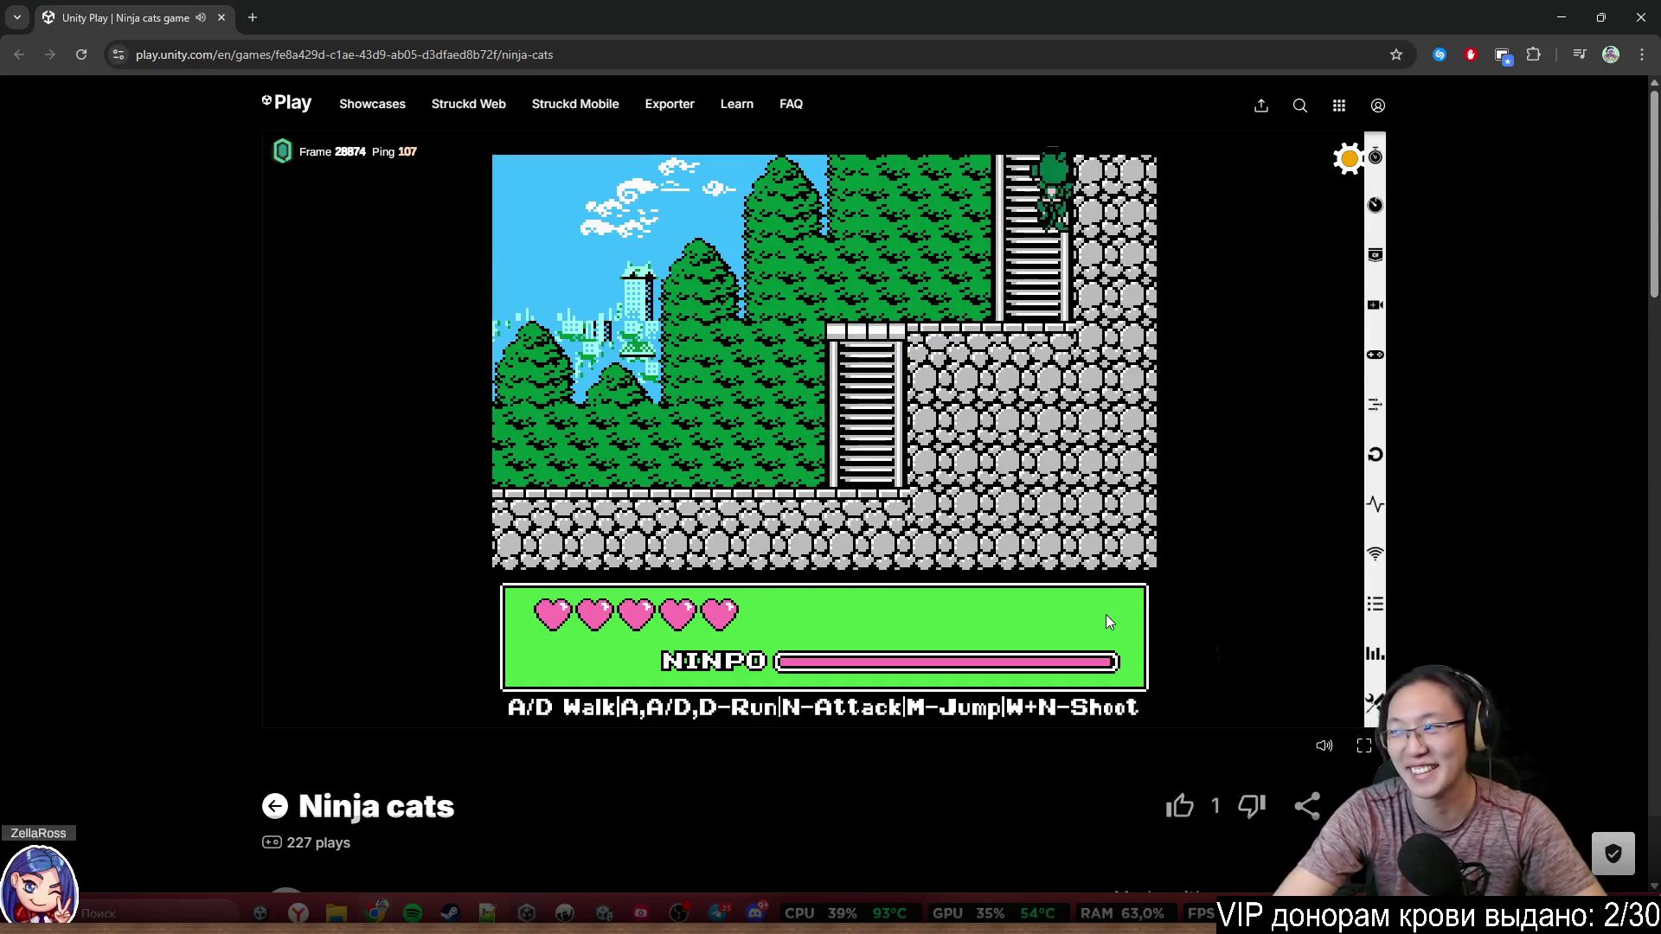
# Walk right past the houses to the red building and jump onto the bush by the ladder
pyautogui.press('d')
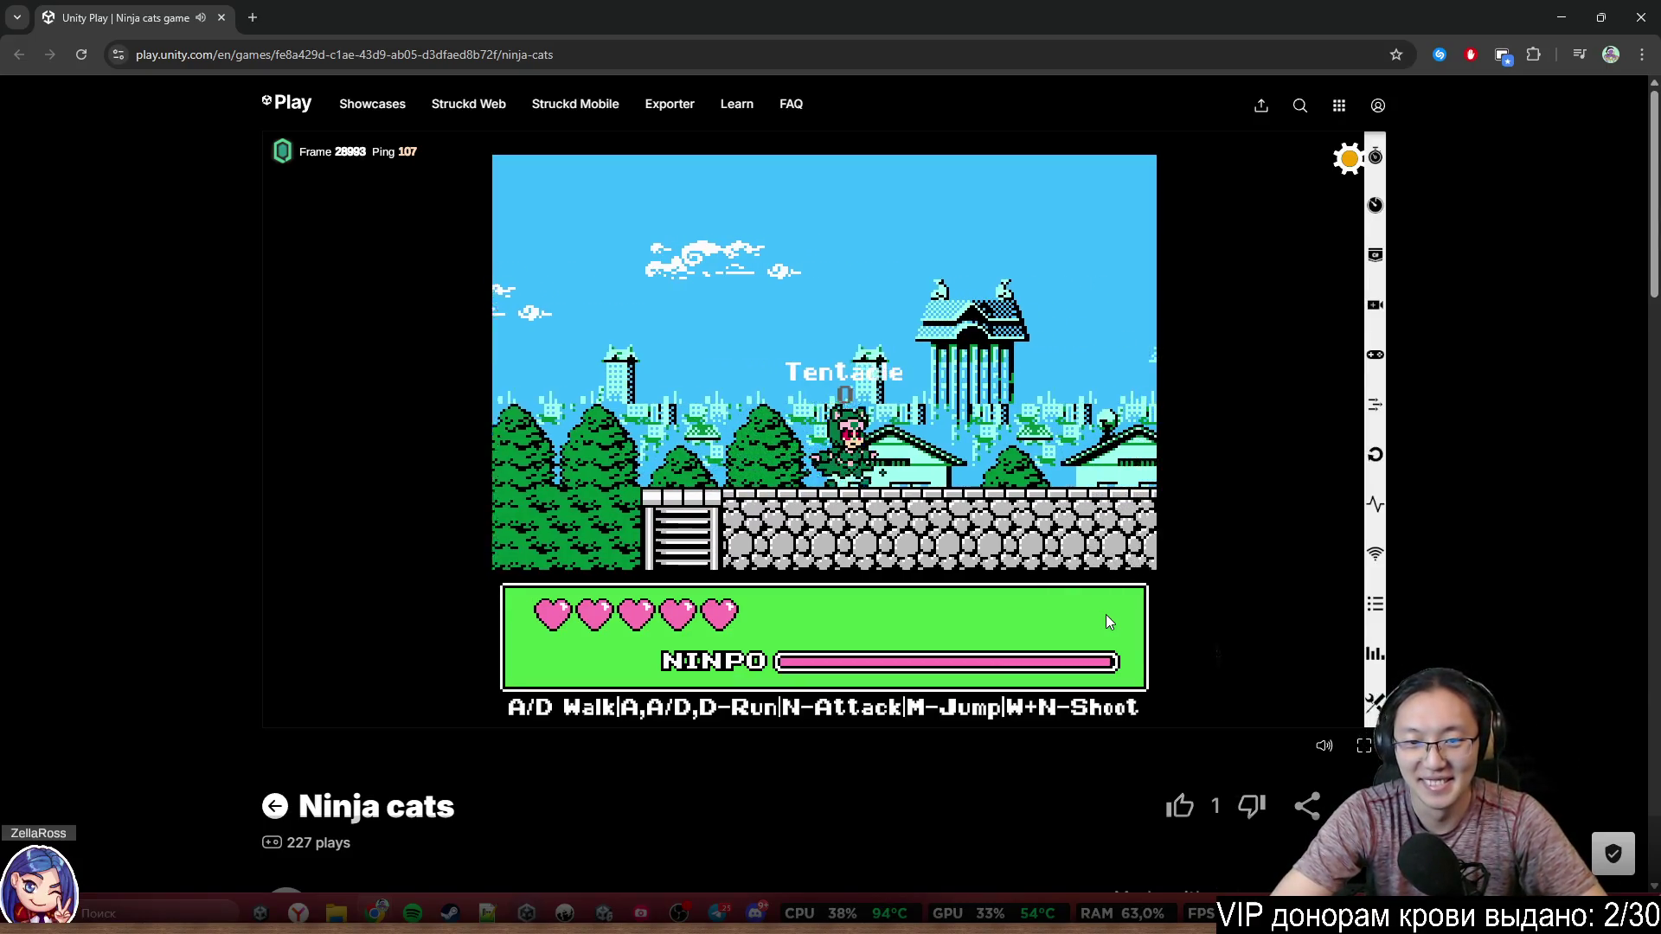
pyautogui.press('d')
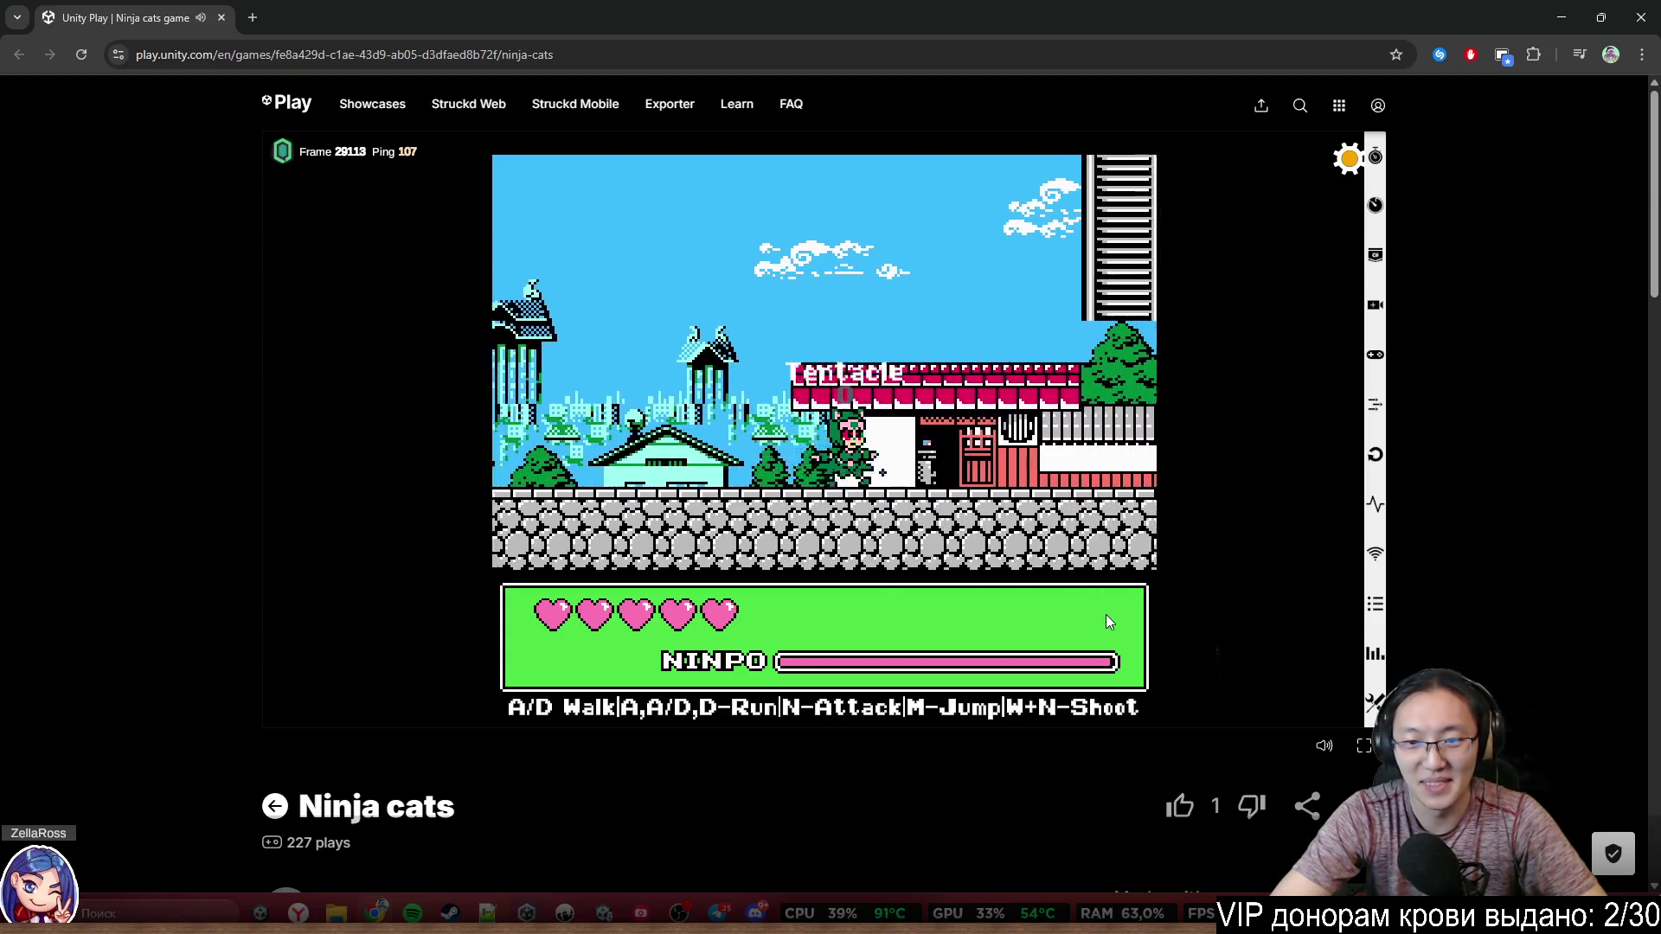
pyautogui.press('m')
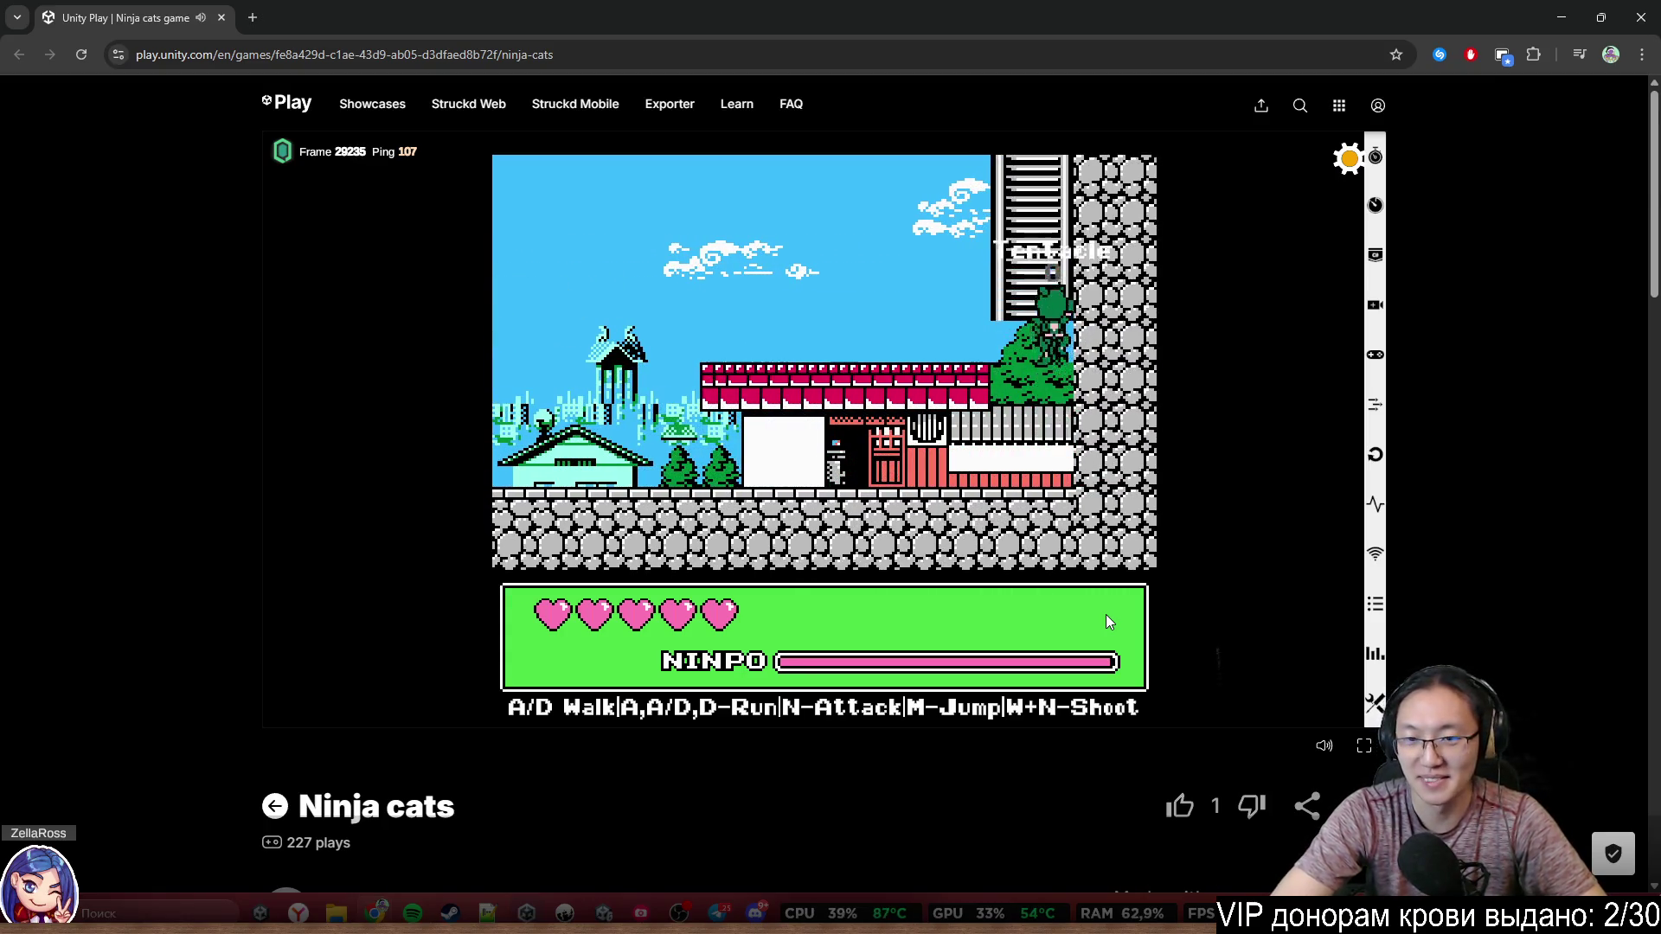
# Climb into the new area, pass the red building, descend into the green area and reach the temple ladder
pyautogui.press('w')
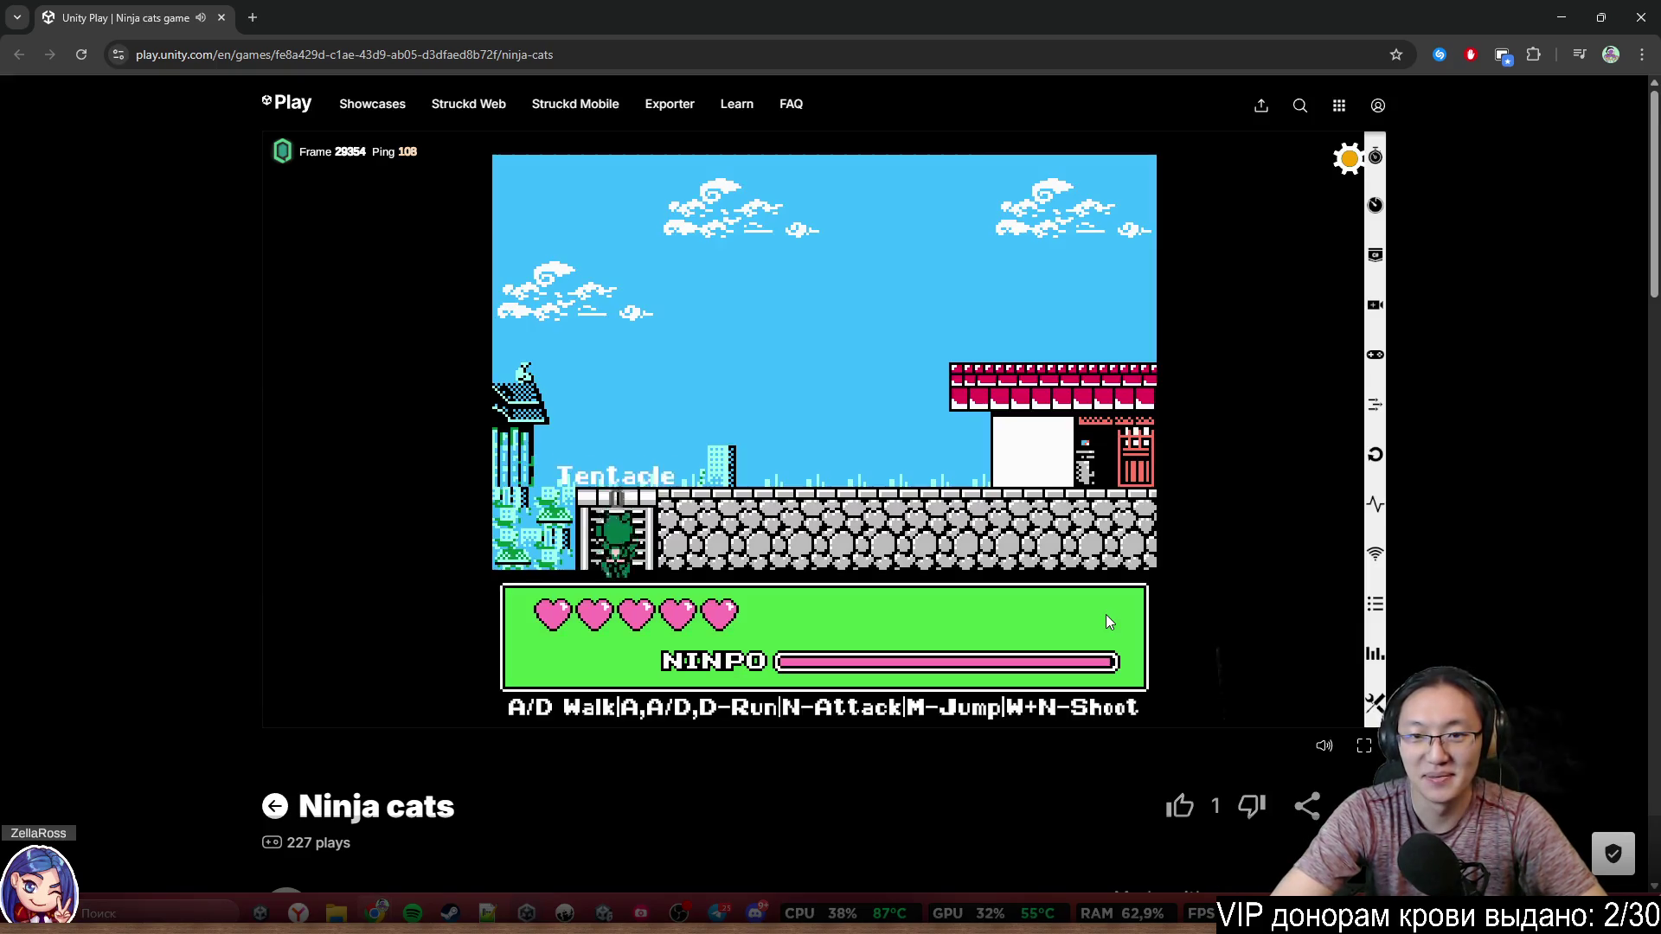
pyautogui.press('d')
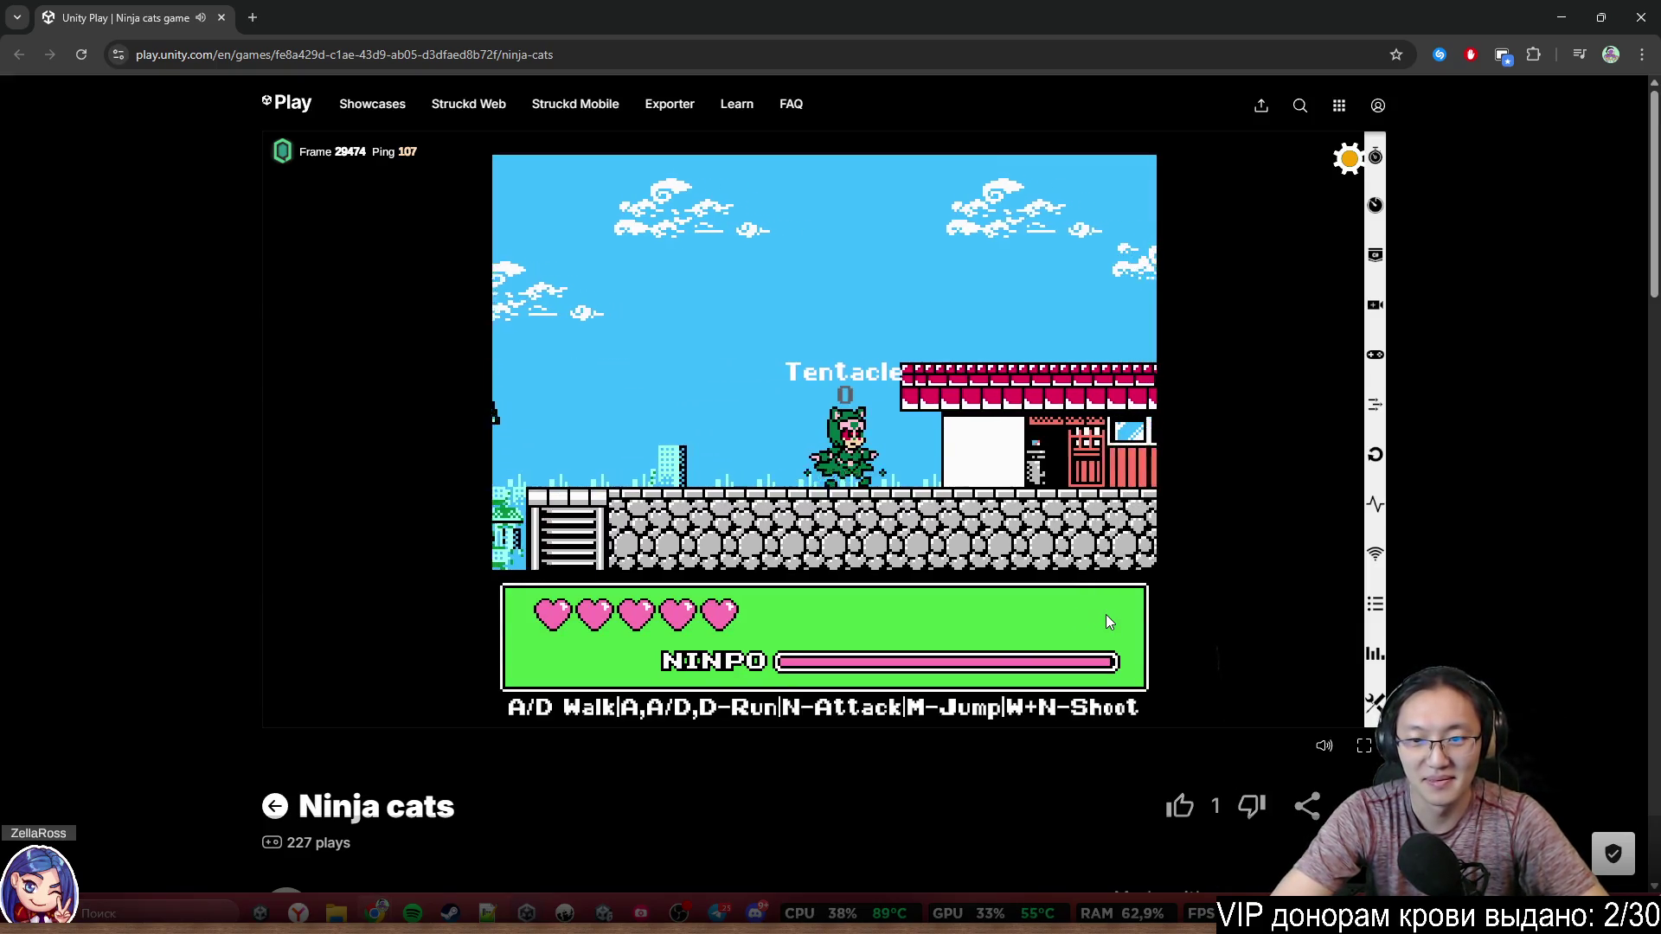
pyautogui.press('d')
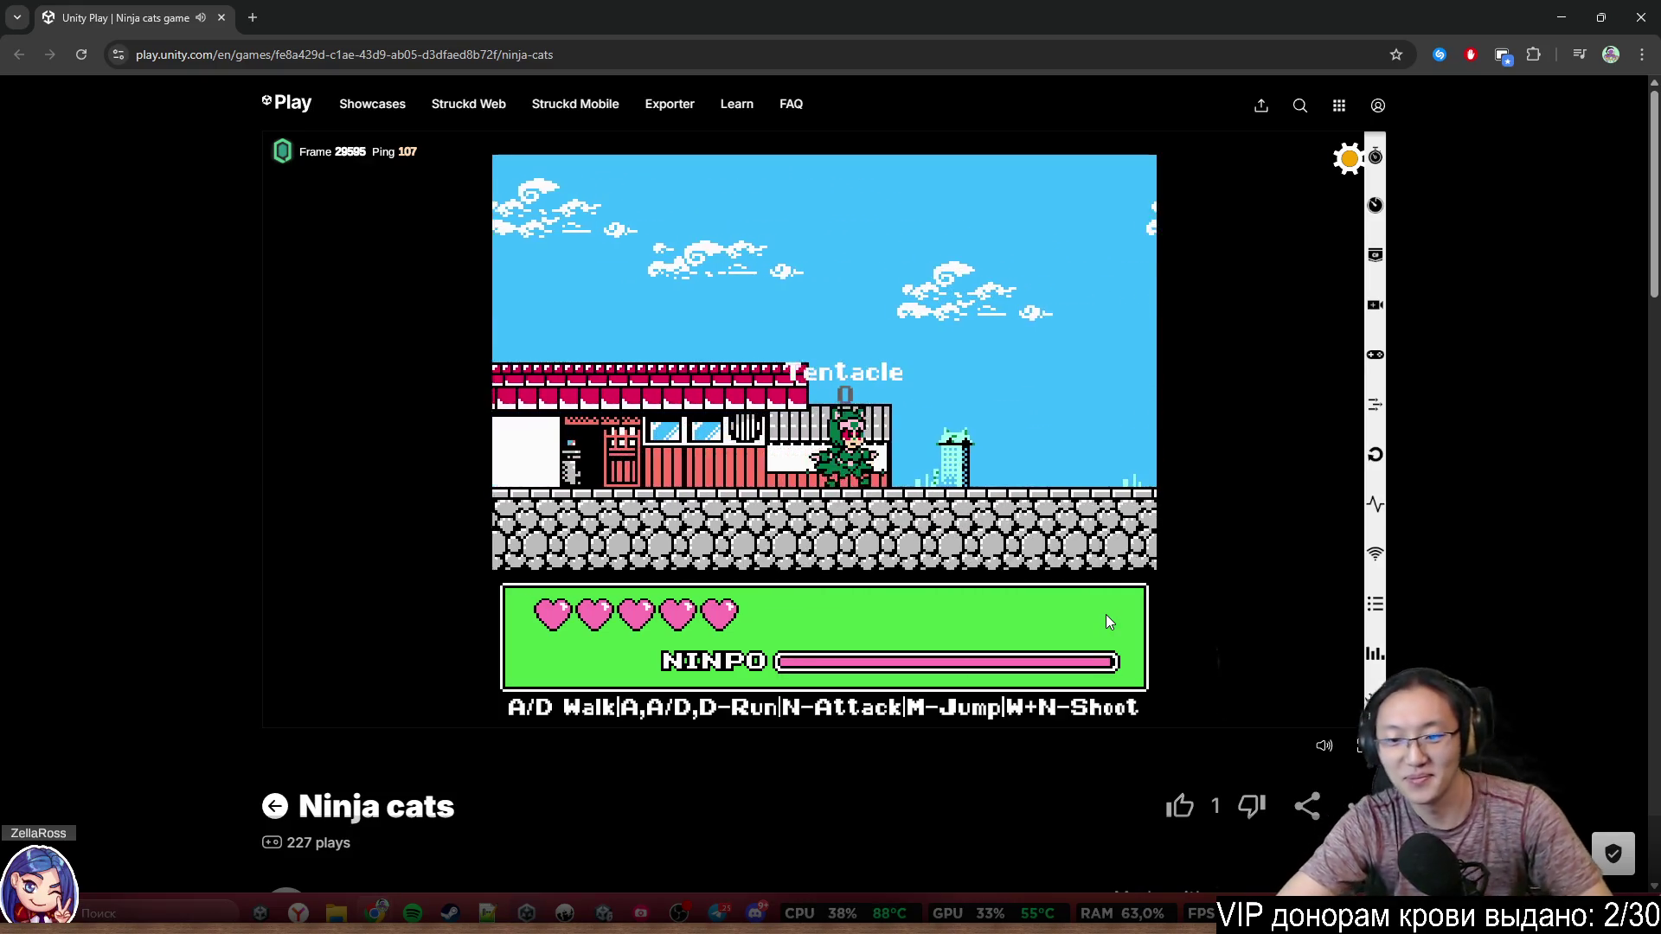
pyautogui.press('d')
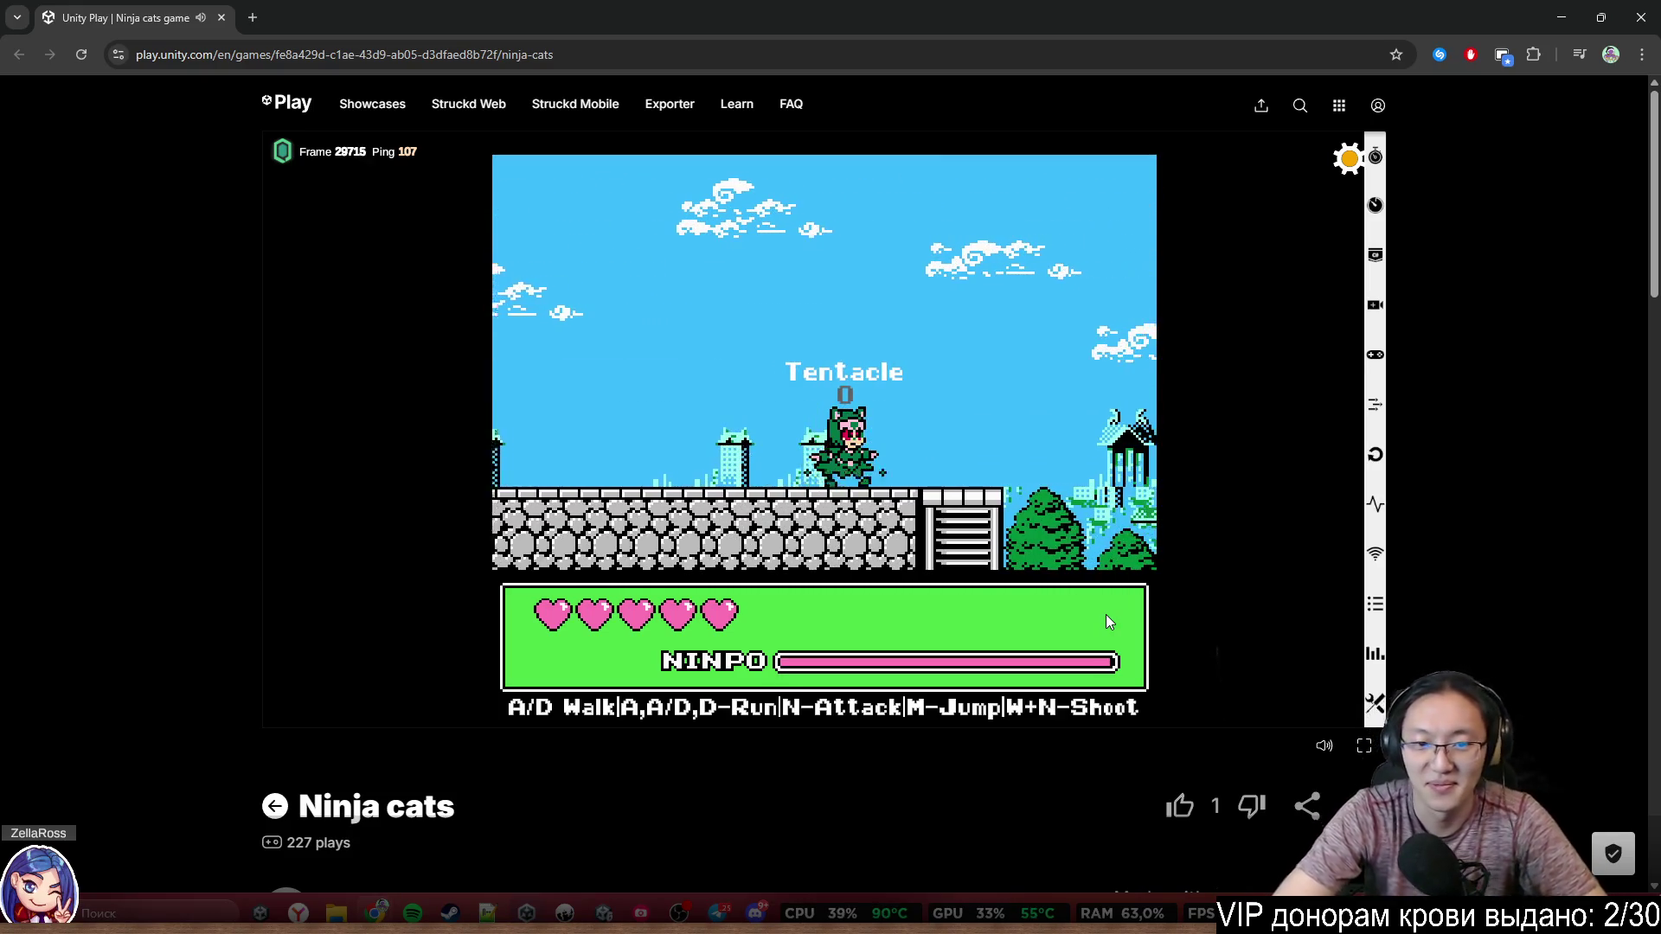
pyautogui.press('s')
pyautogui.press('s')
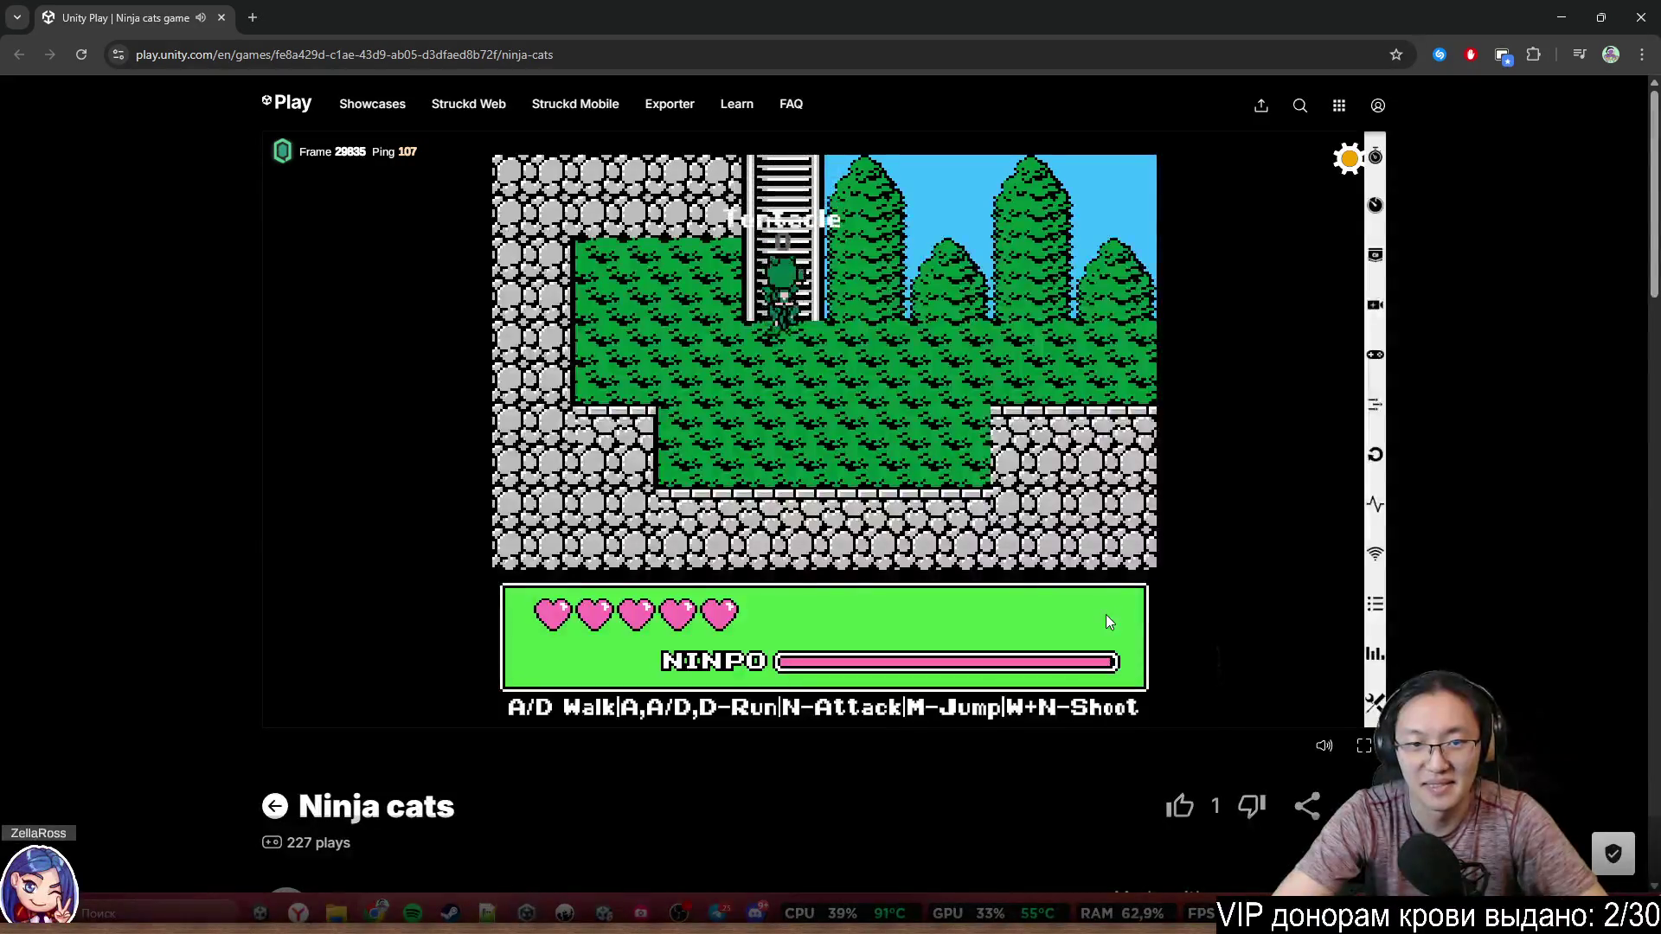
pyautogui.press('d')
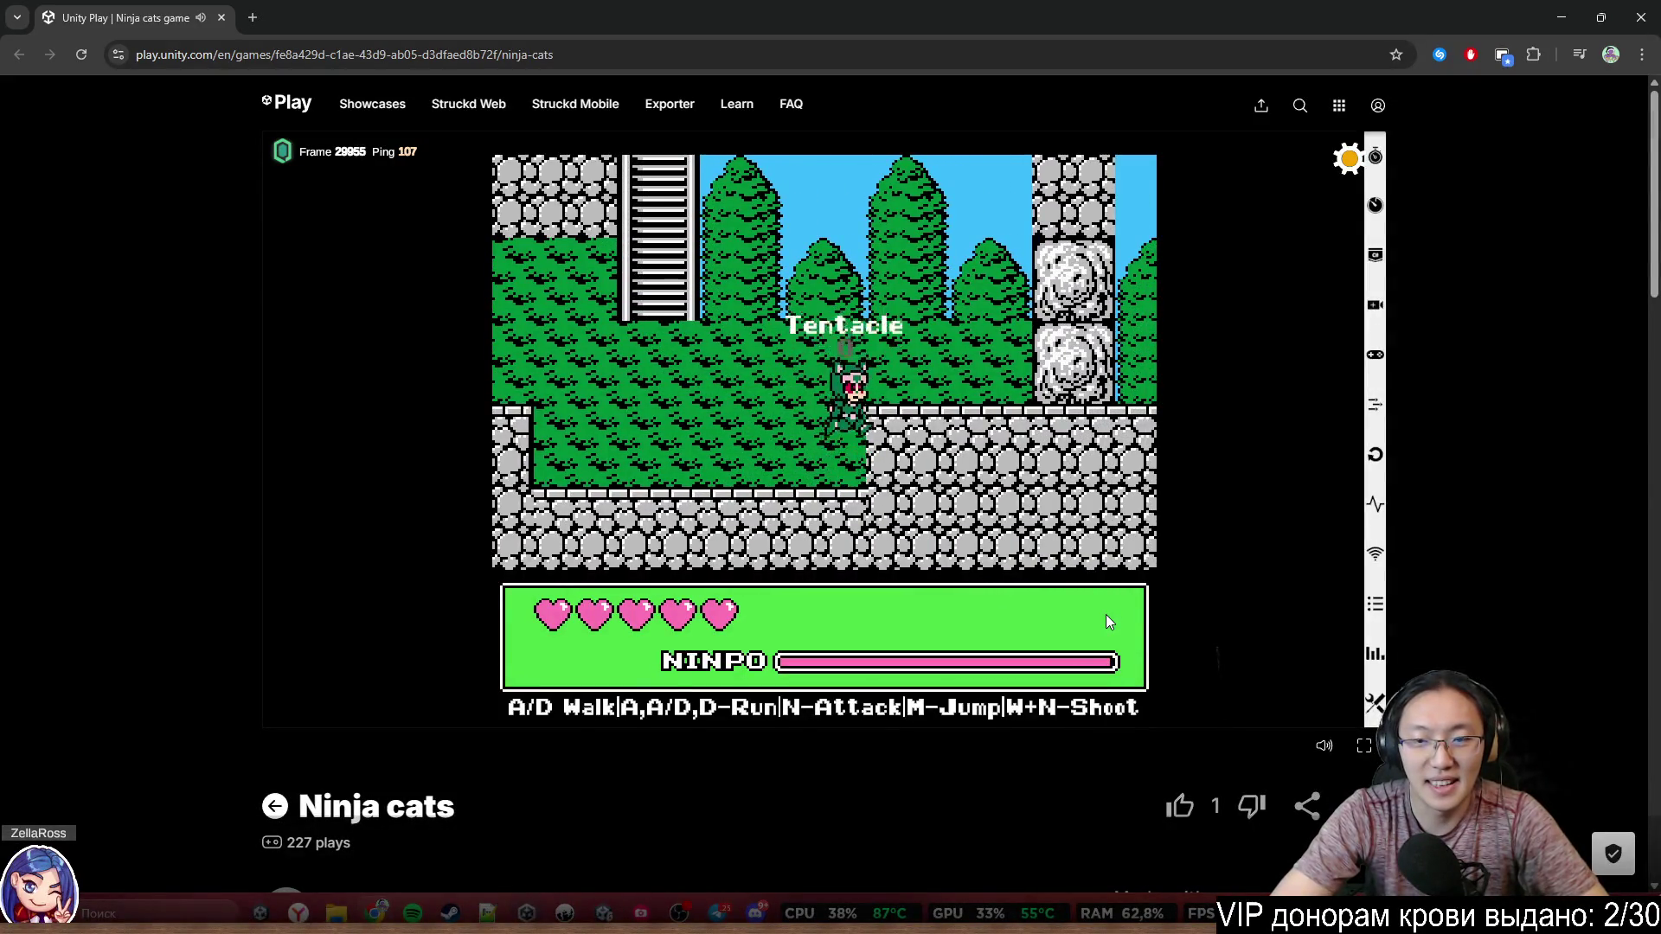
pyautogui.press('d')
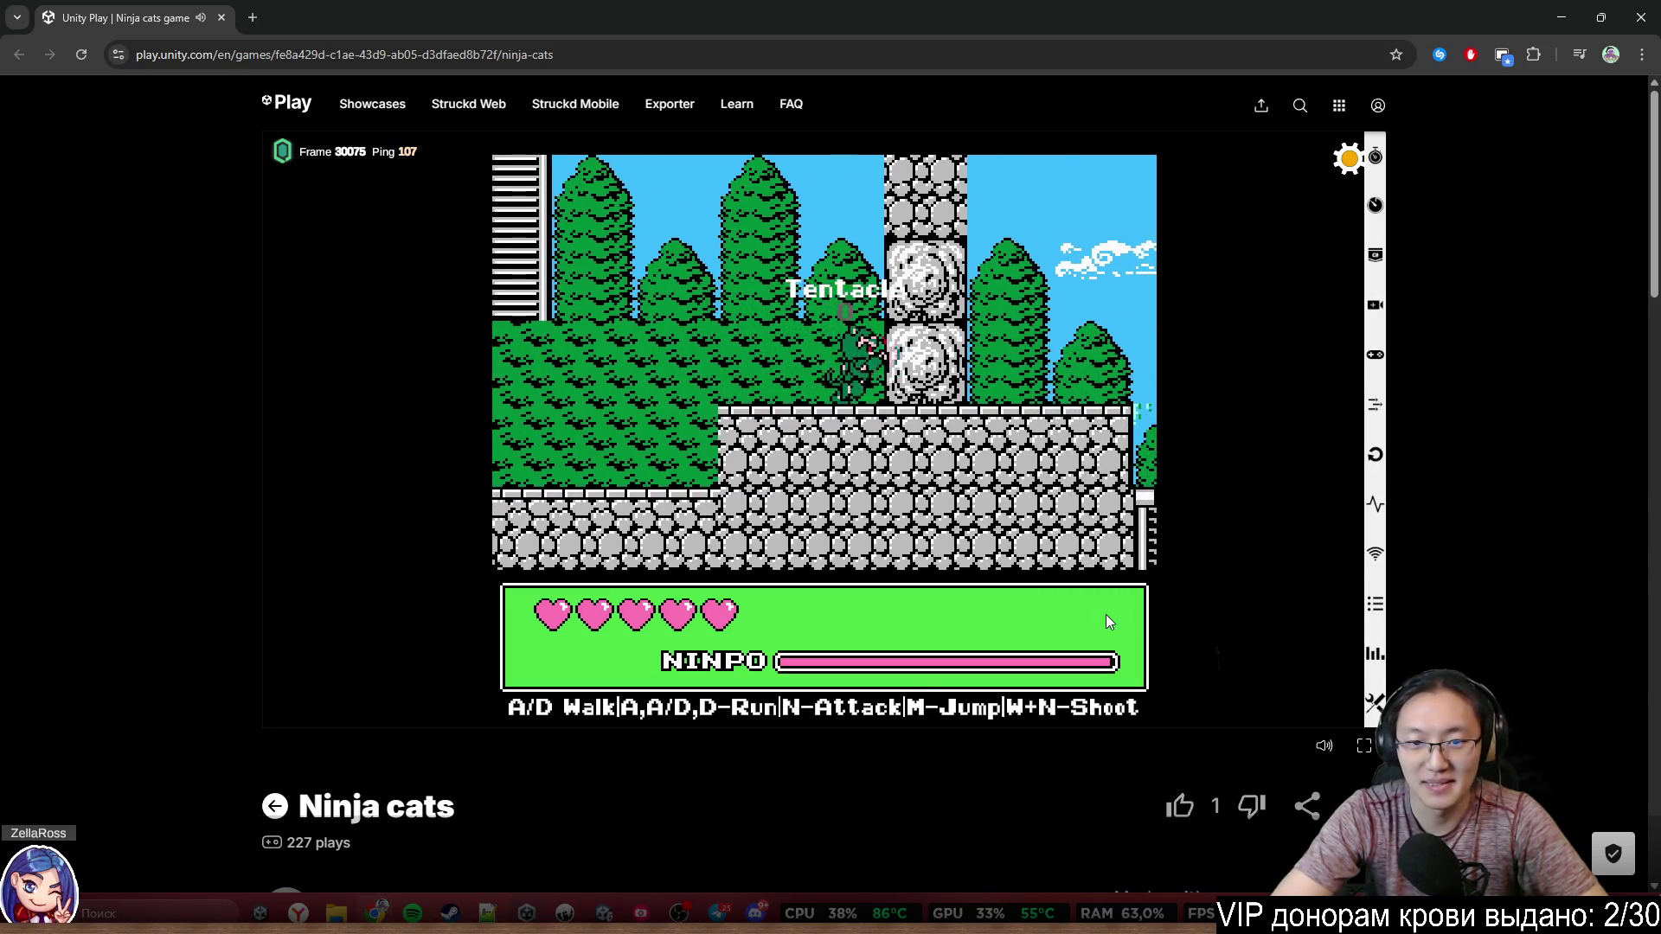
pyautogui.press('d')
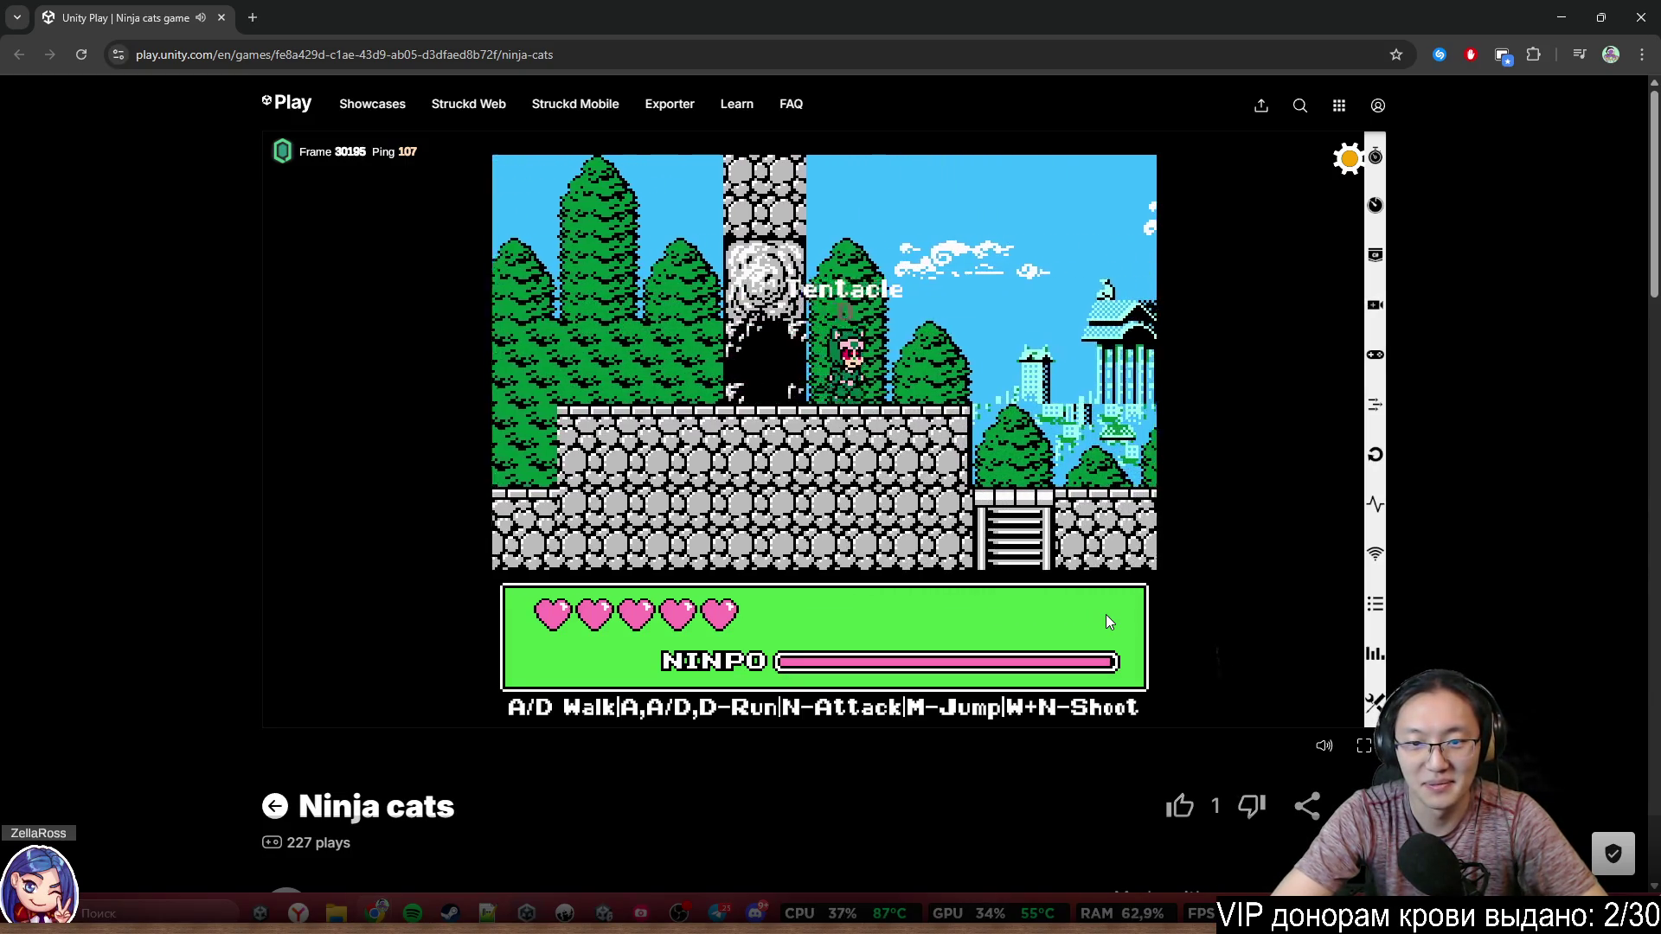
pyautogui.press('d')
# Descend into the underground water room, climb back out and walk right along the wall top
pyautogui.press('s')
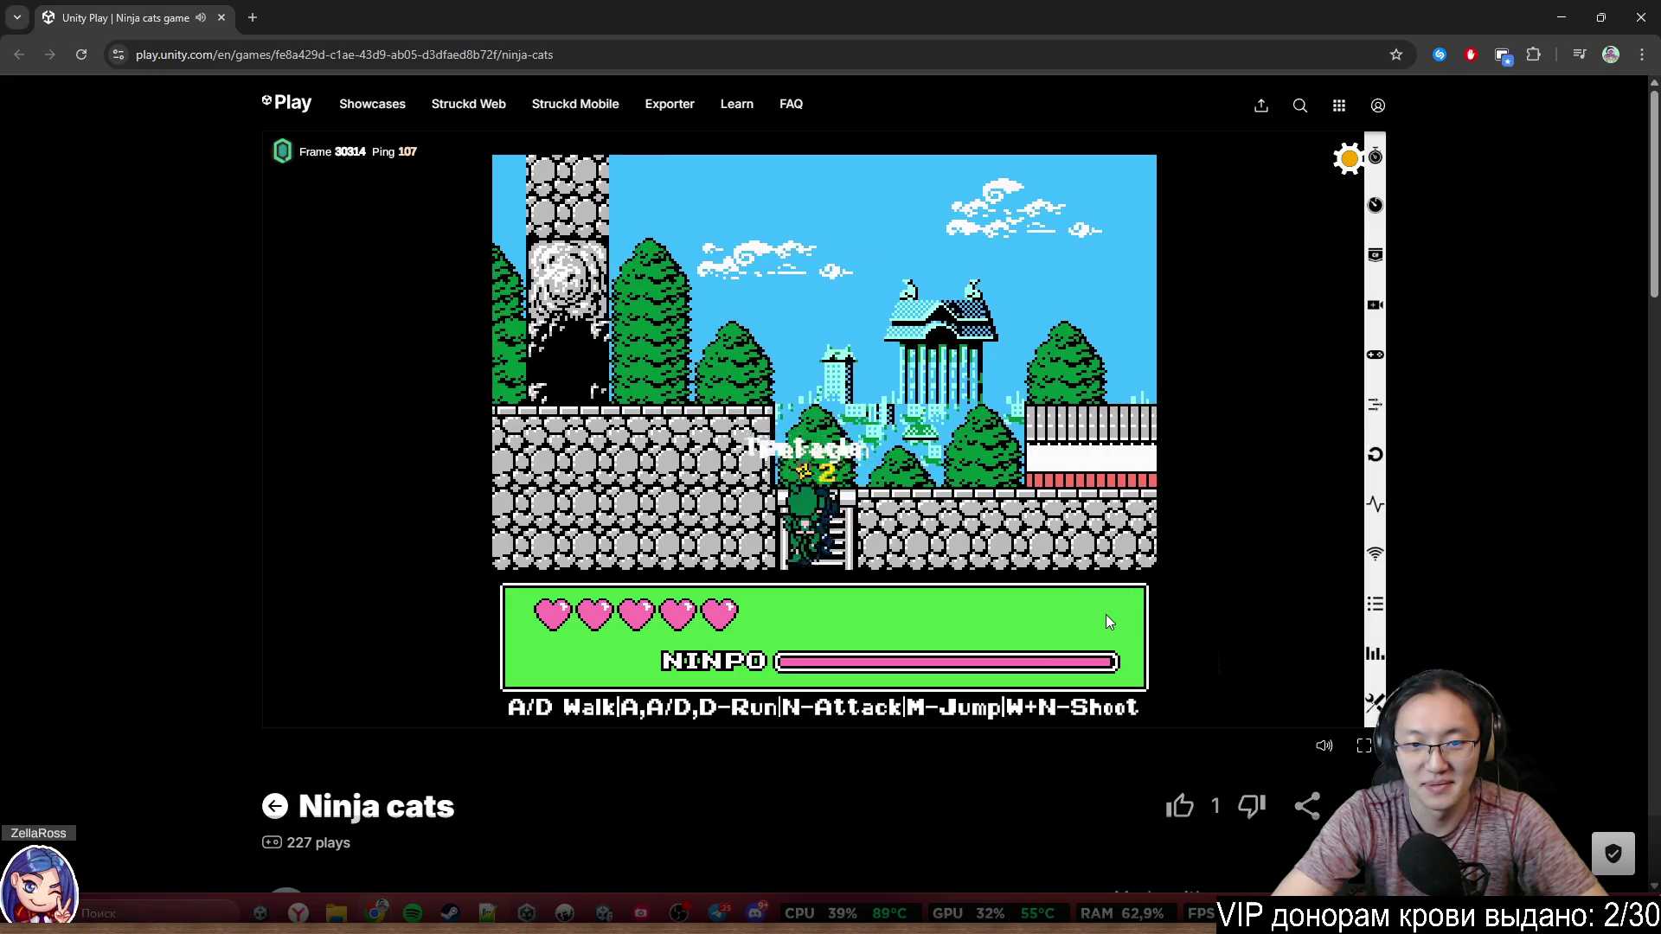
pyautogui.press('s')
pyautogui.press('a')
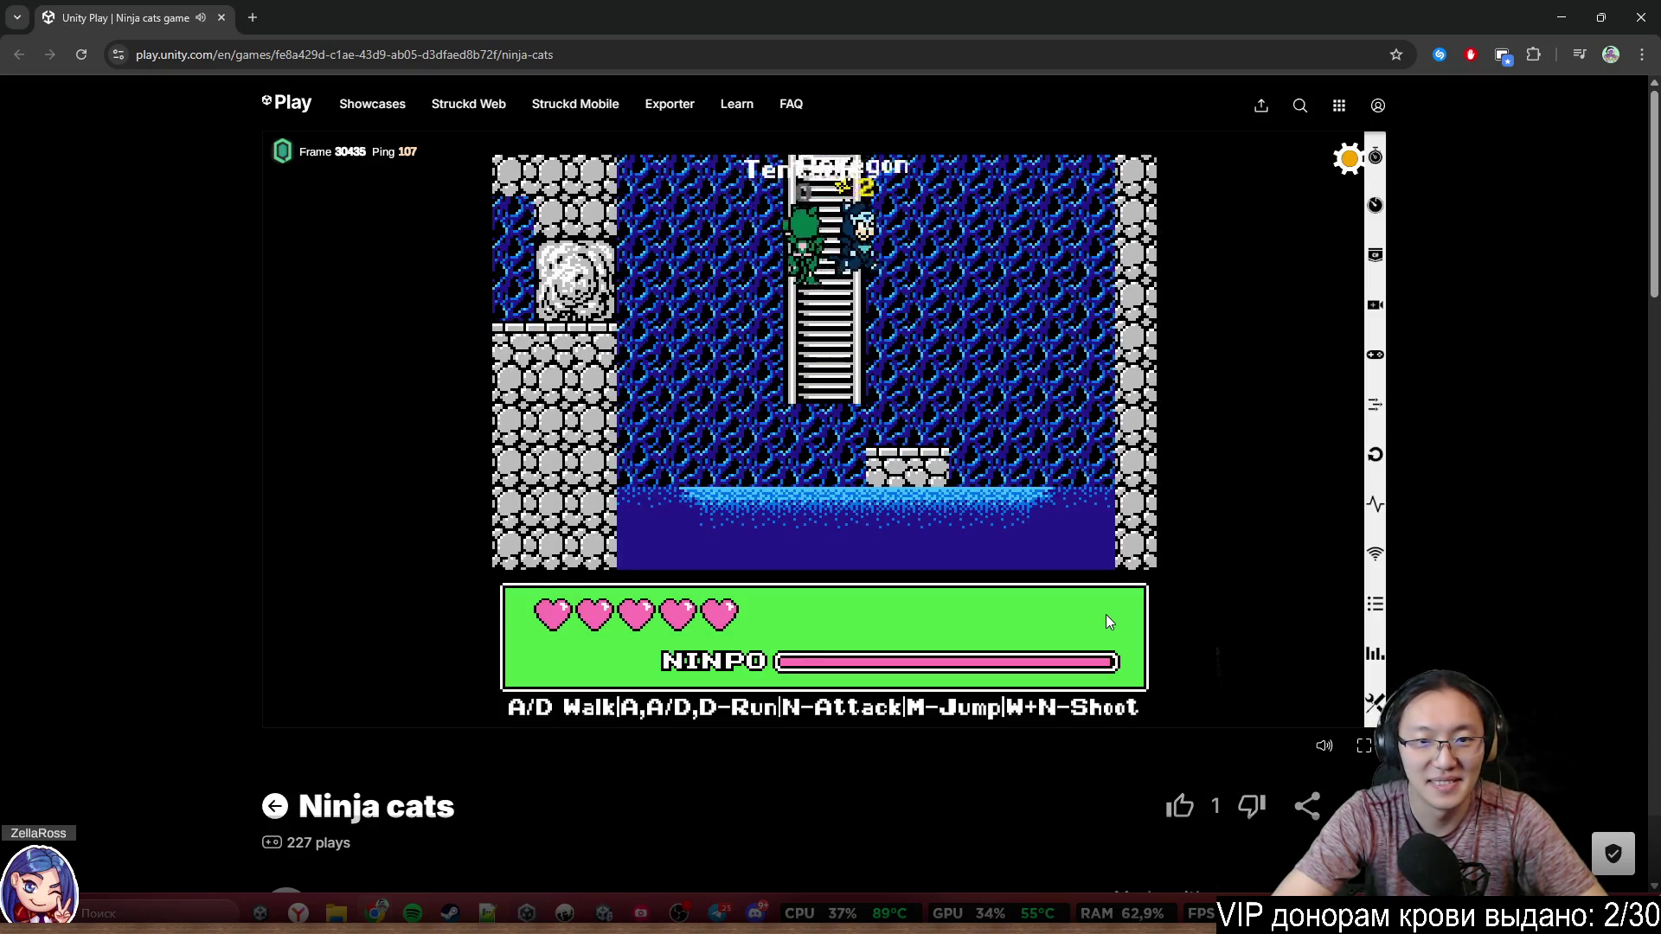
pyautogui.press('w')
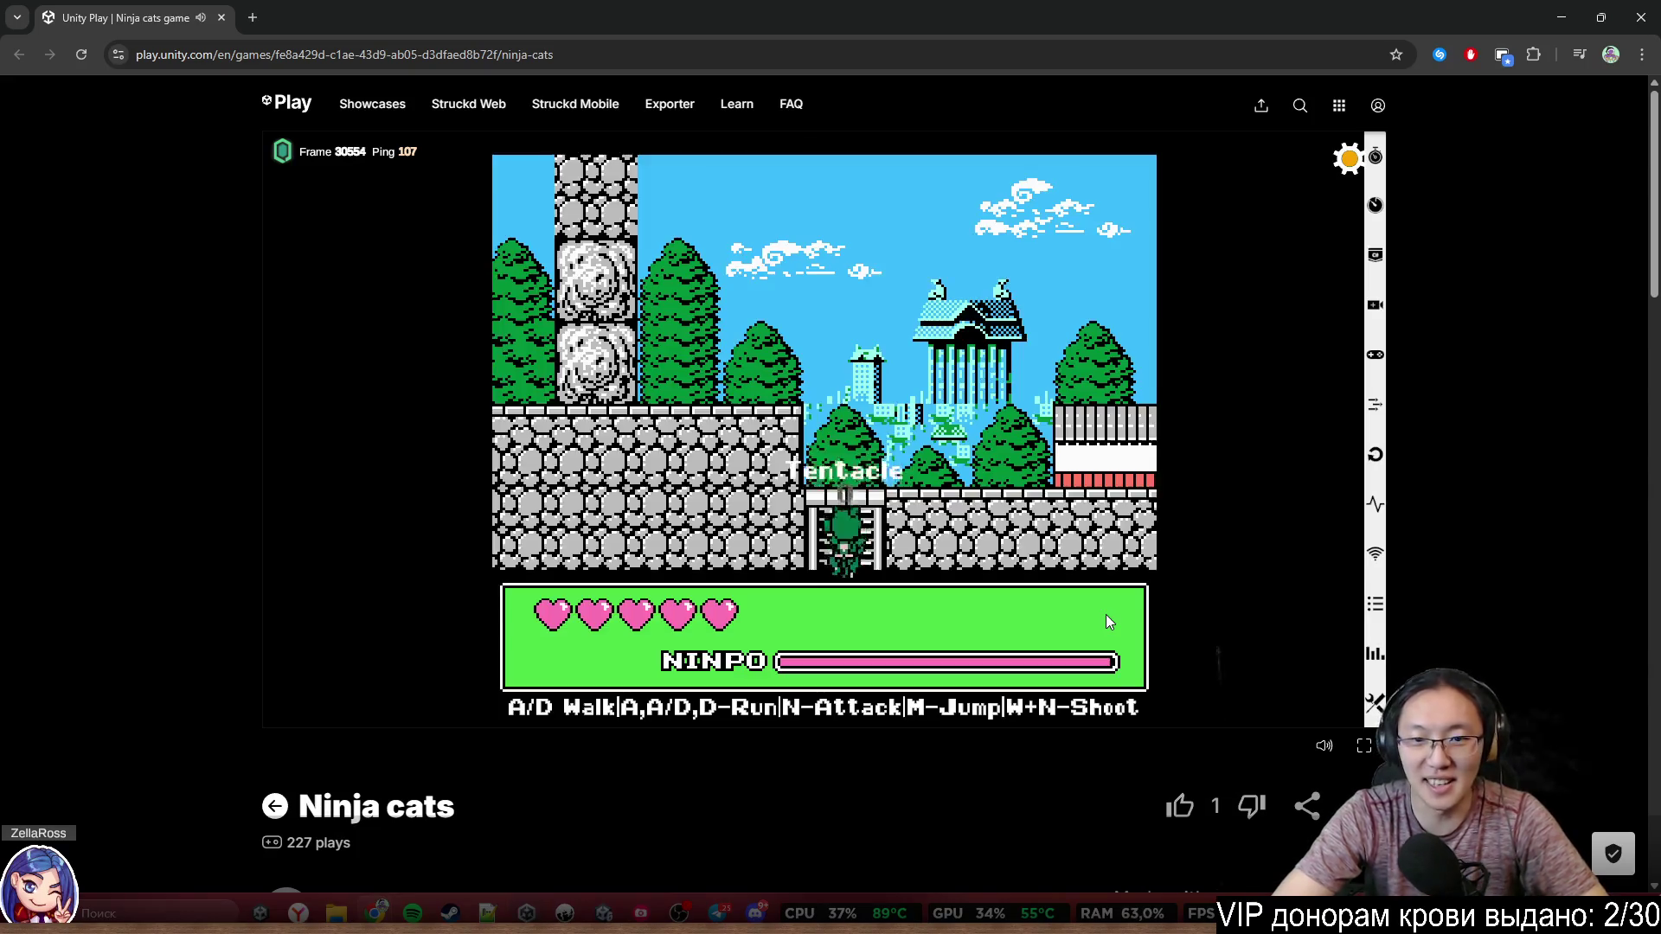
pyautogui.press('d')
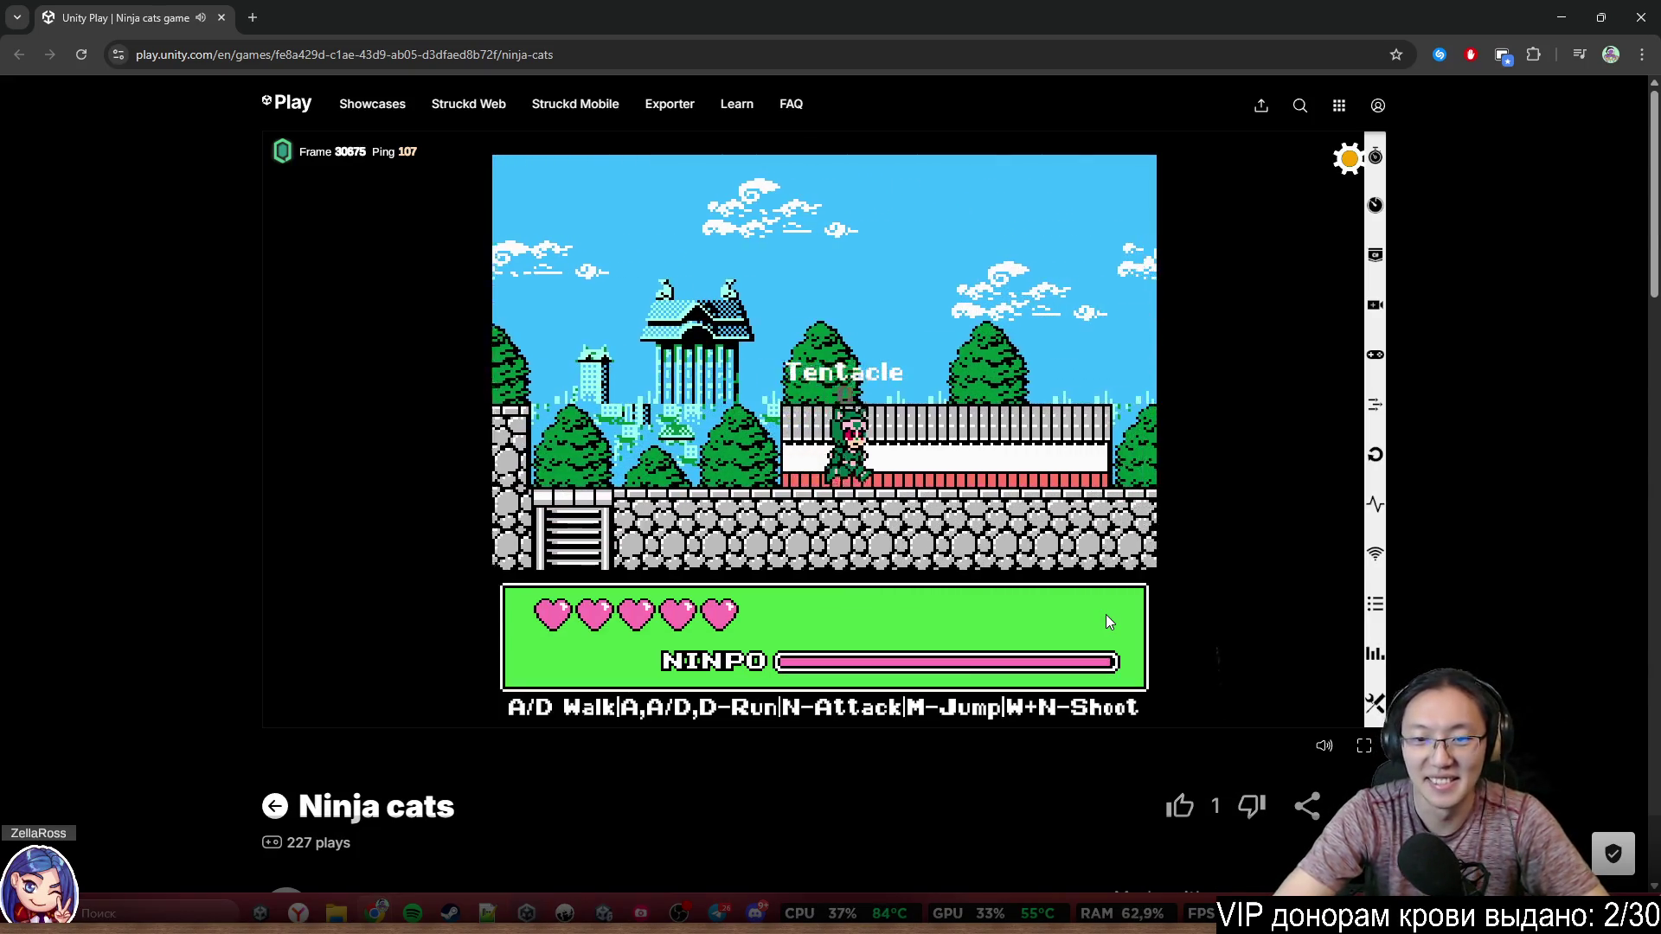
pyautogui.press('d')
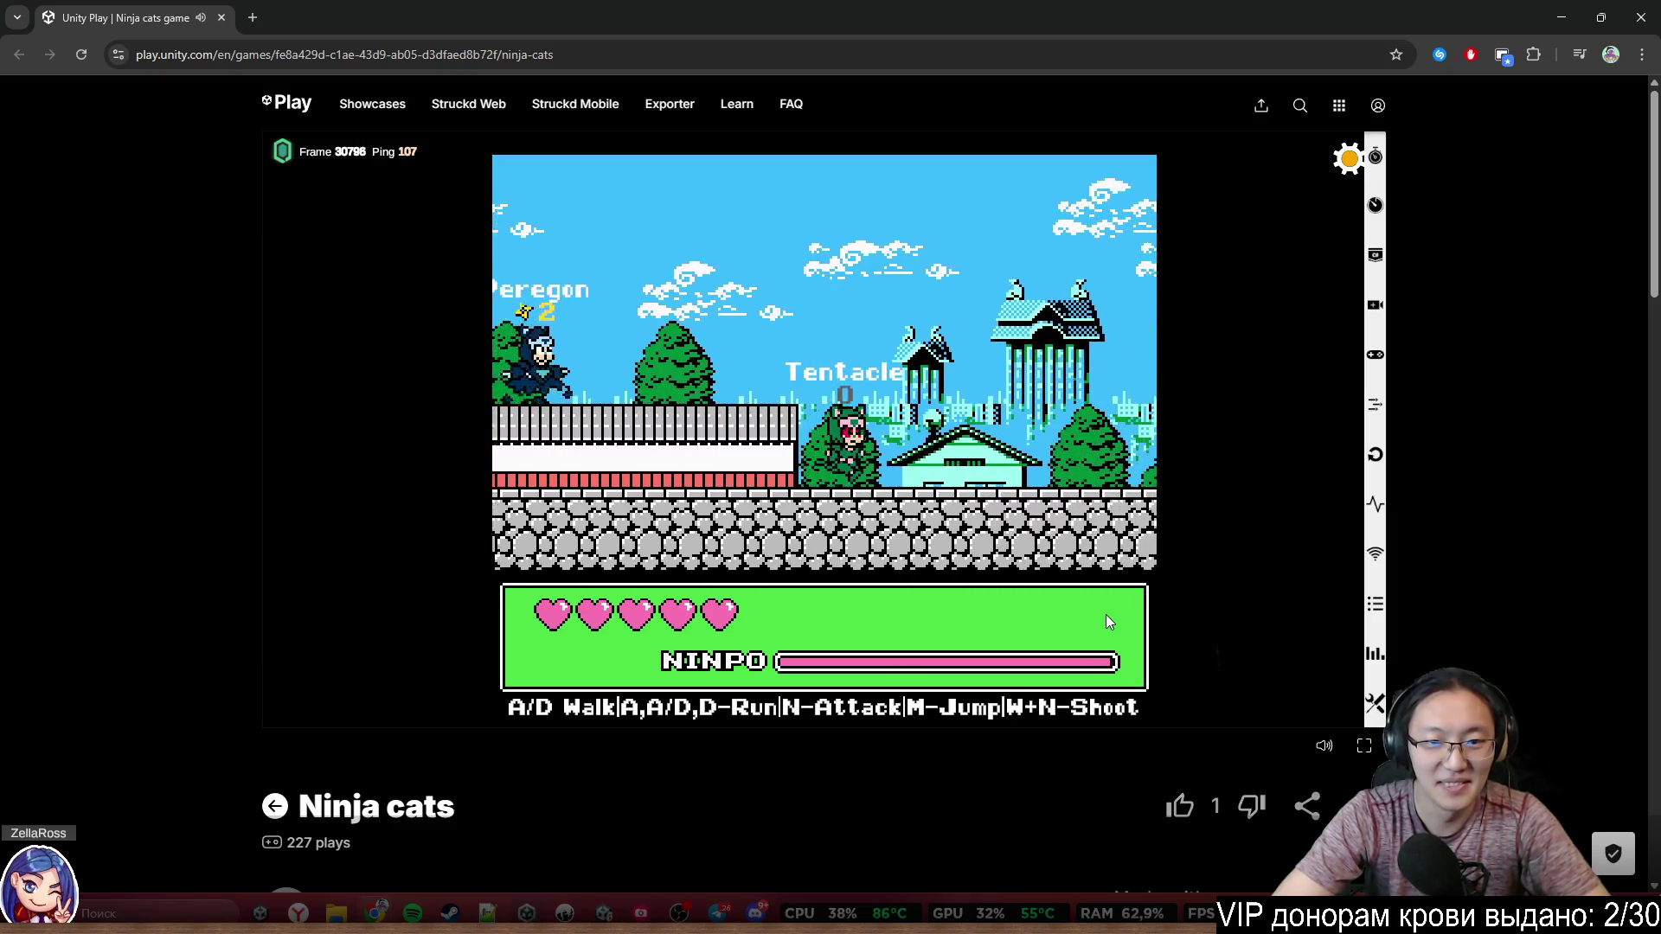
# Walk Tentacle right along the wall up beside Peregon, then back left
pyautogui.press('d')
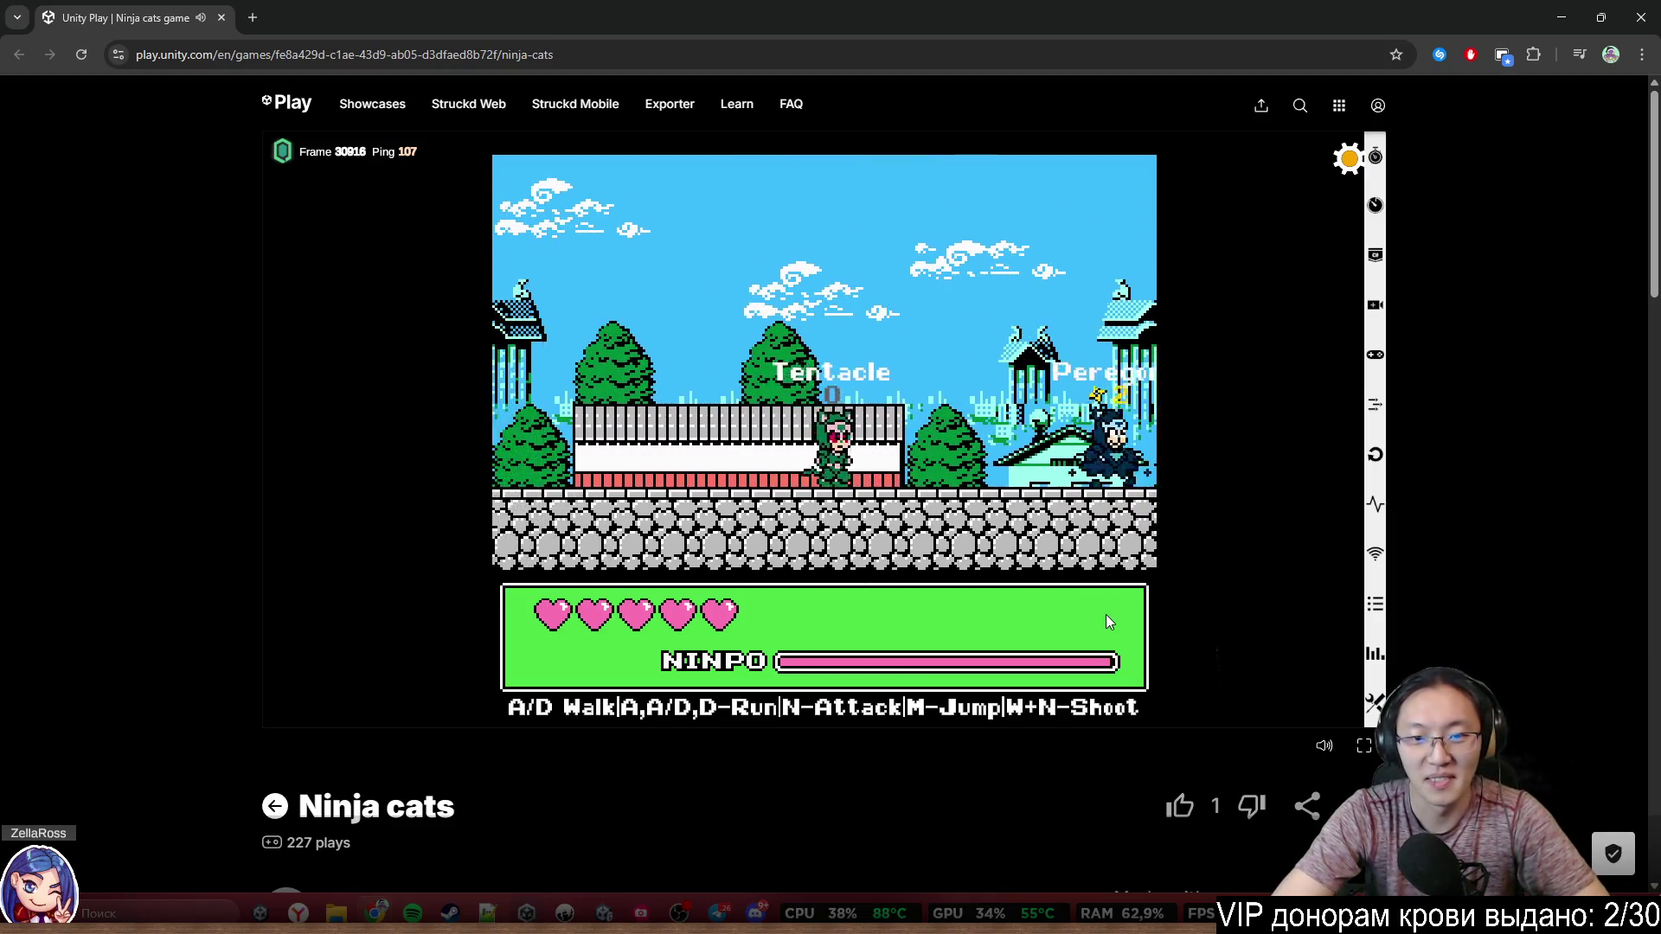
pyautogui.press('d')
pyautogui.press('d')
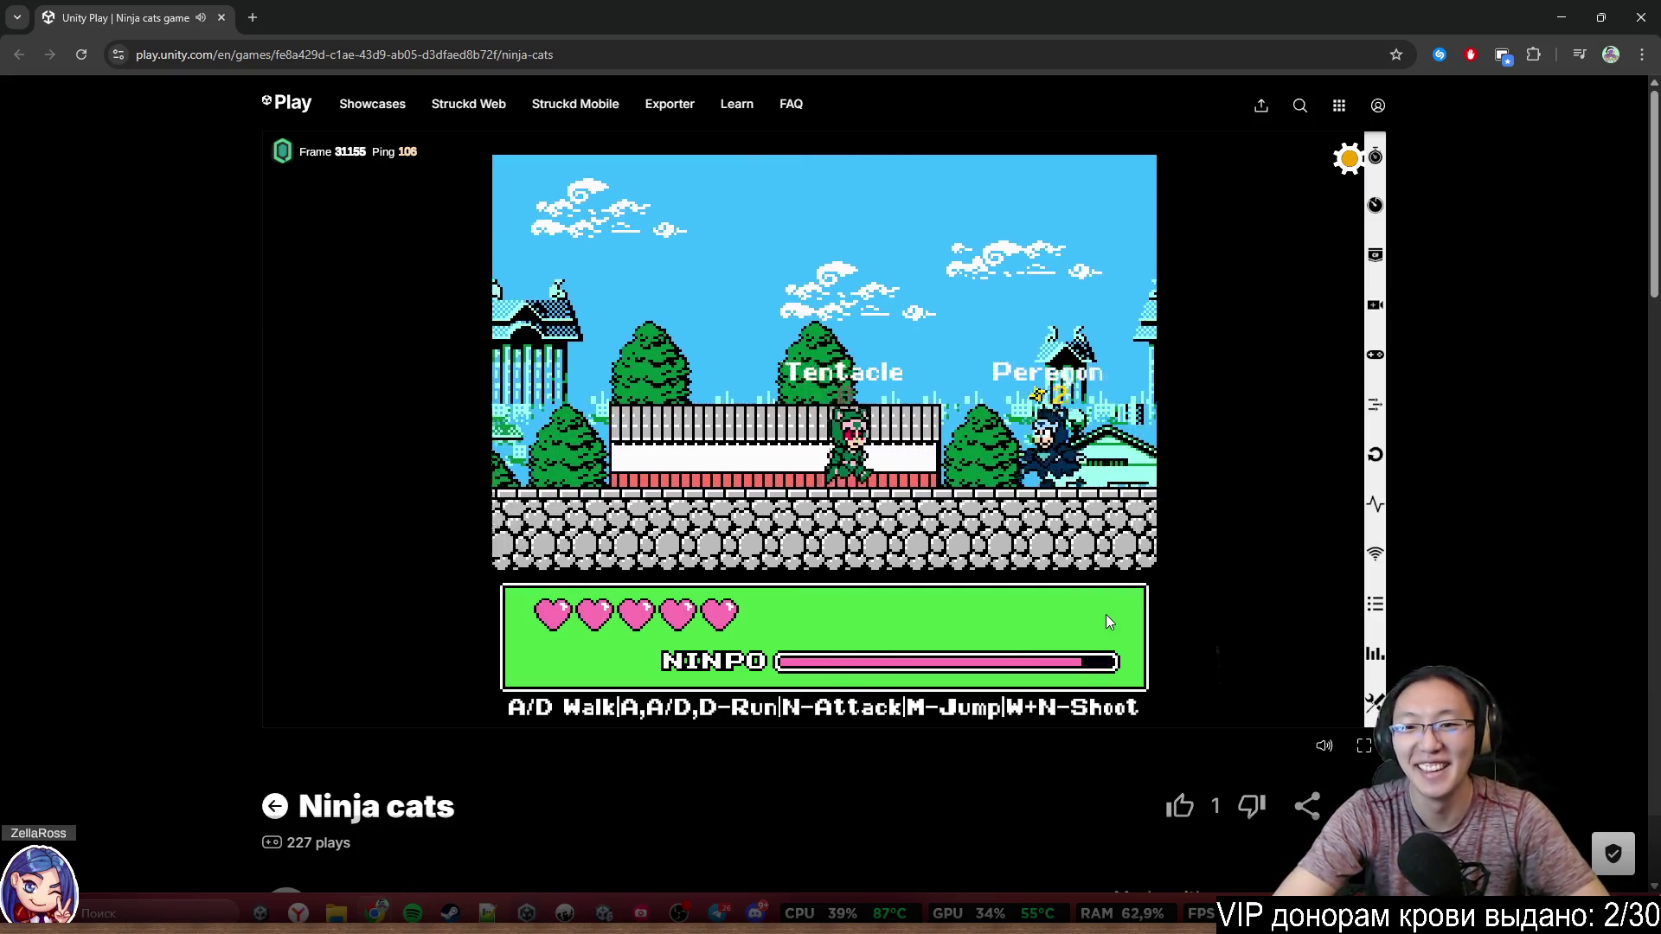
pyautogui.press('d')
pyautogui.press('d')
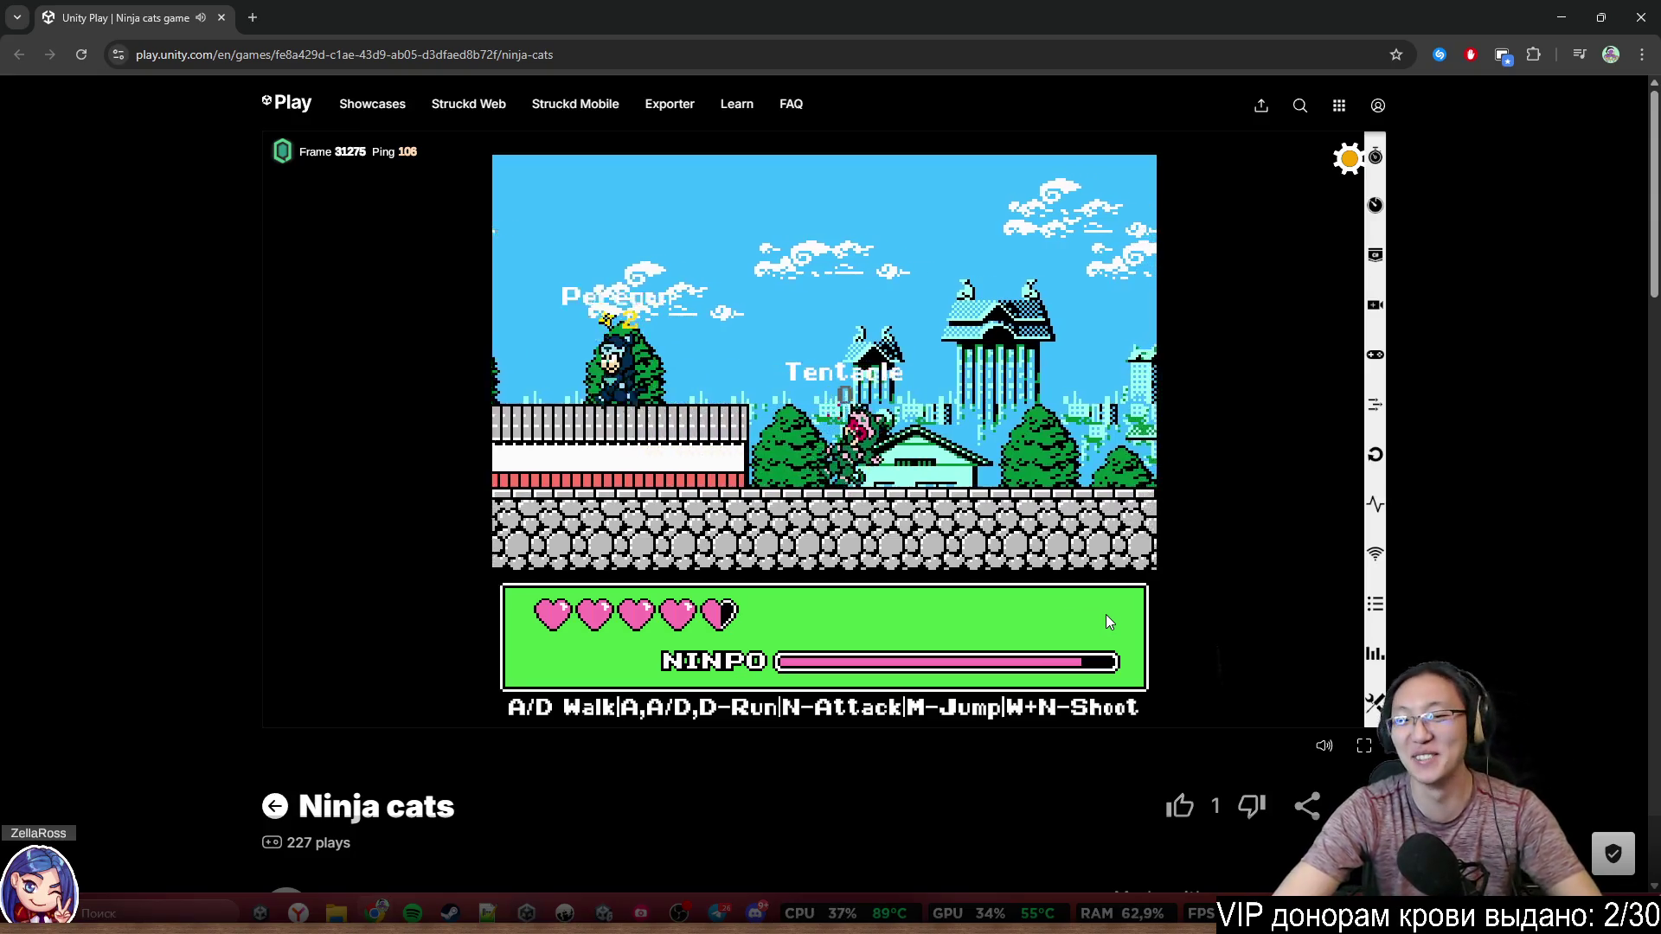
pyautogui.press('d')
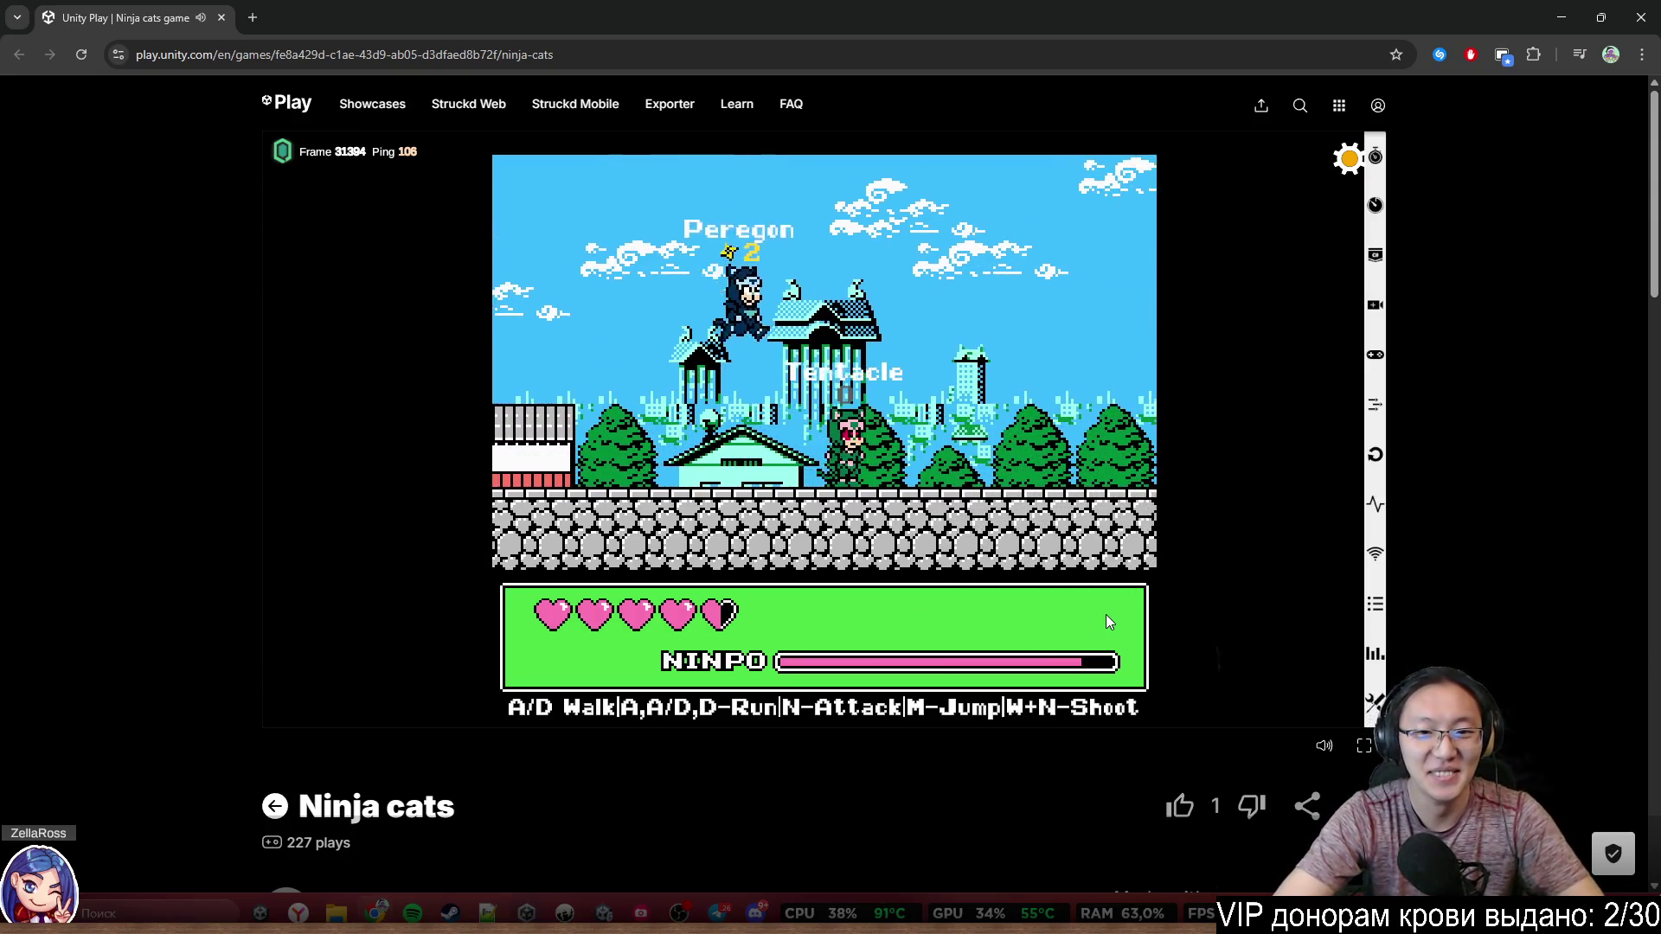
pyautogui.press('a')
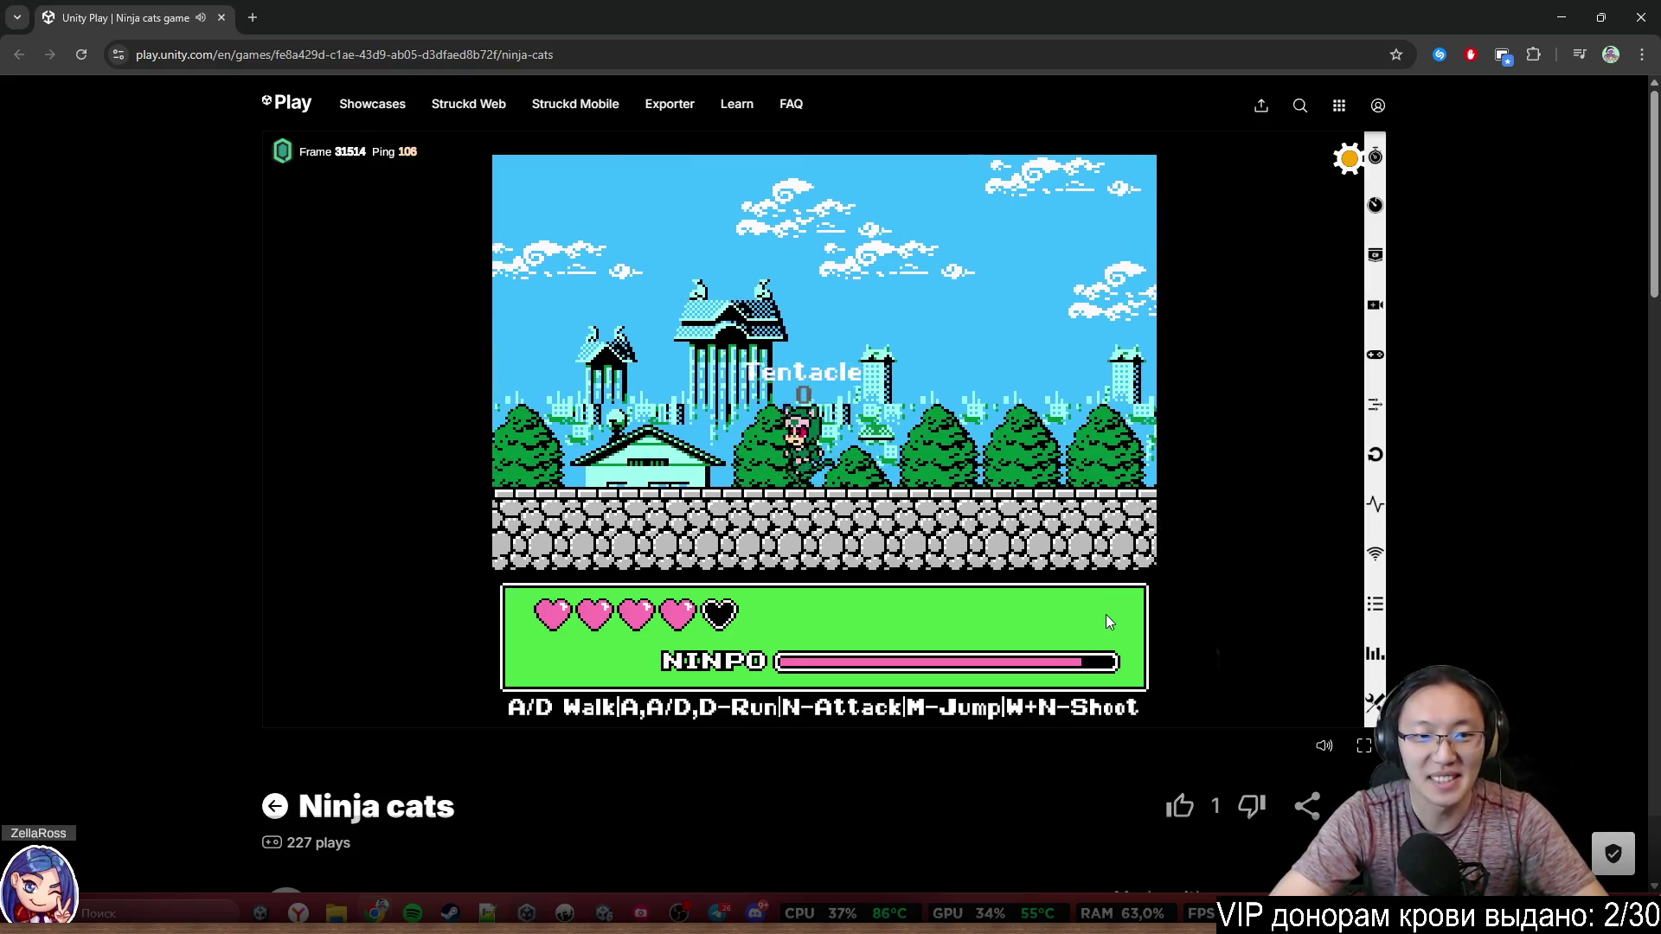
# Swing Tentacle's sword at Peregon and manoeuvre left and right around the rival
pyautogui.press('n')
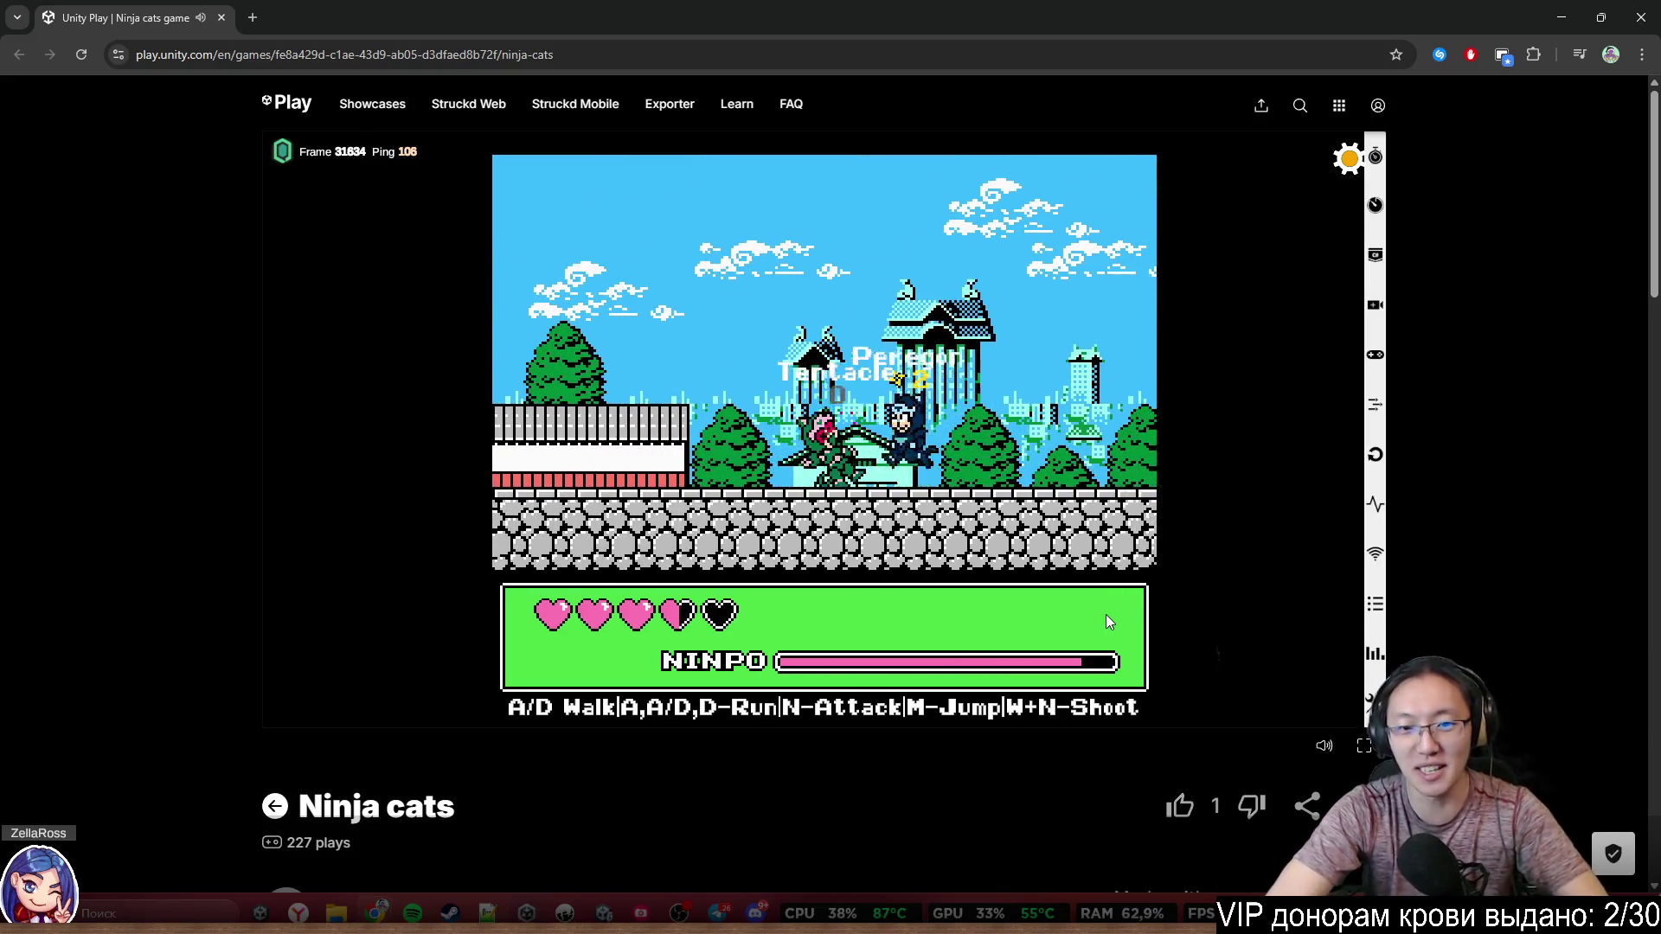
pyautogui.press('a')
pyautogui.press('d')
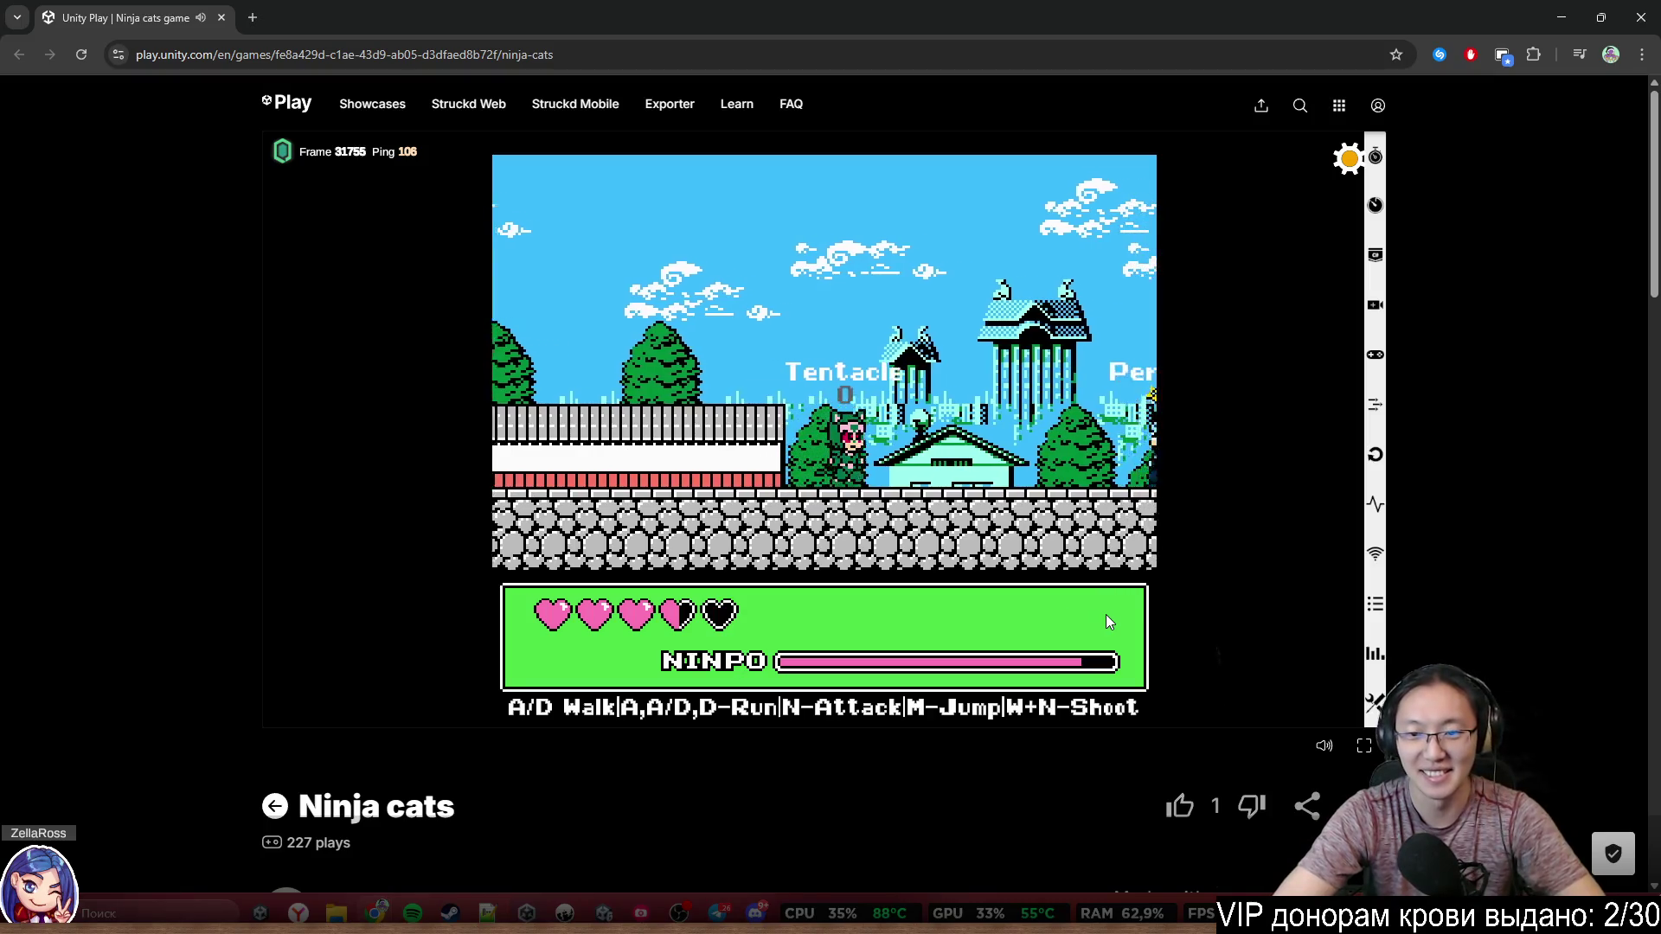
pyautogui.press('d')
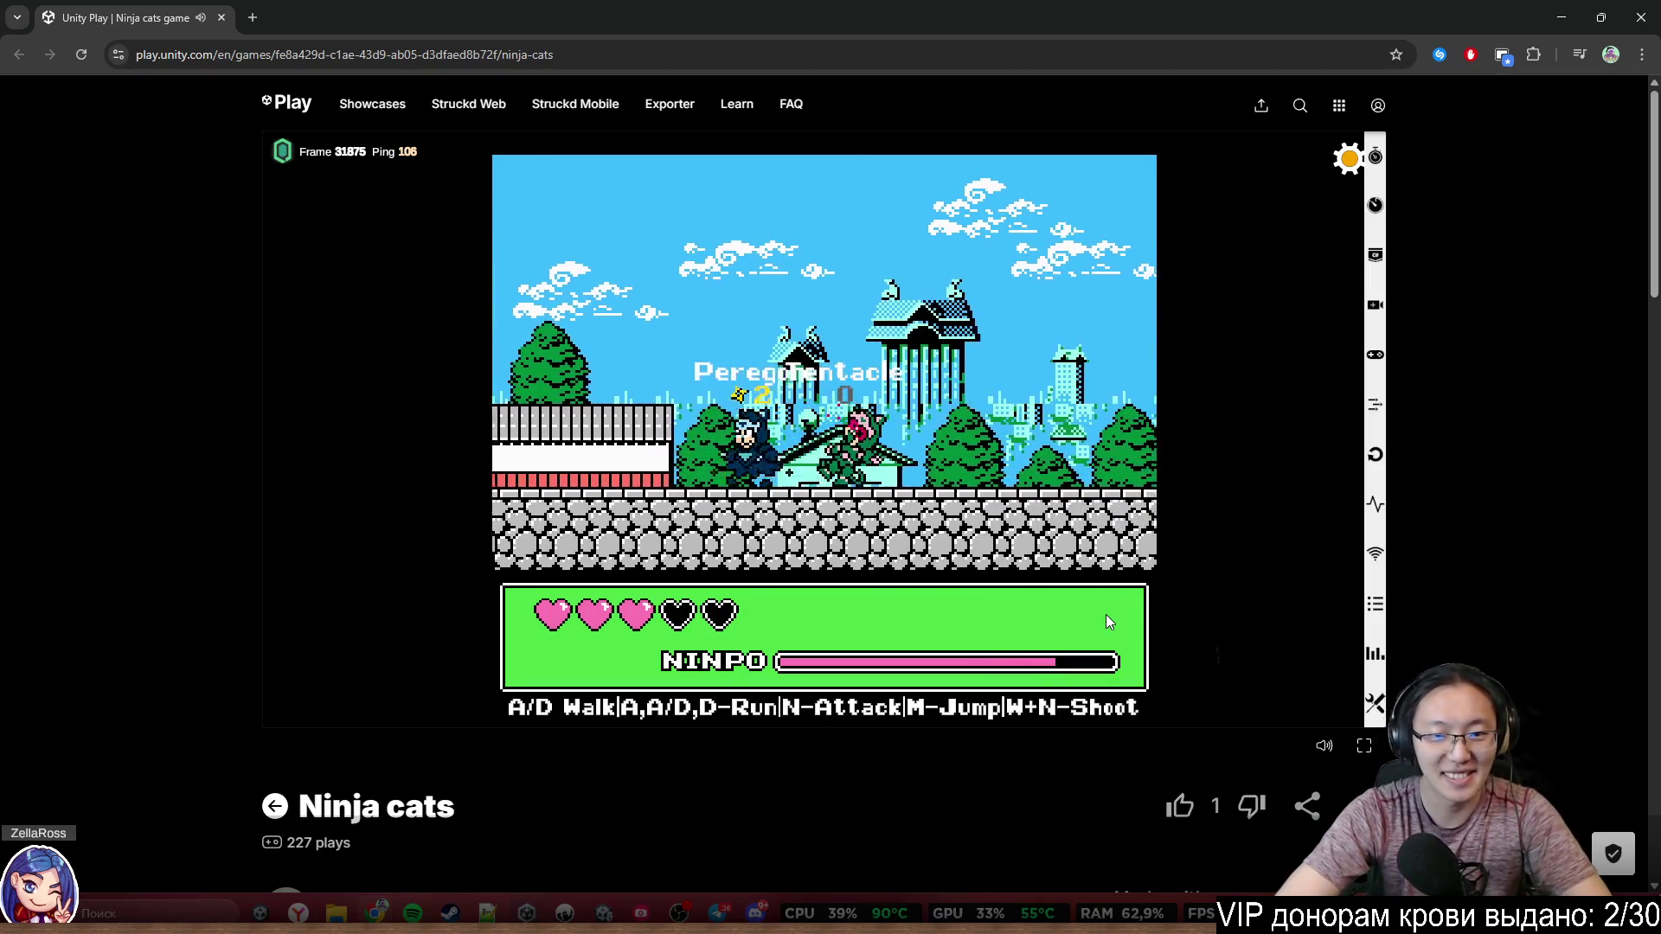
pyautogui.press('a')
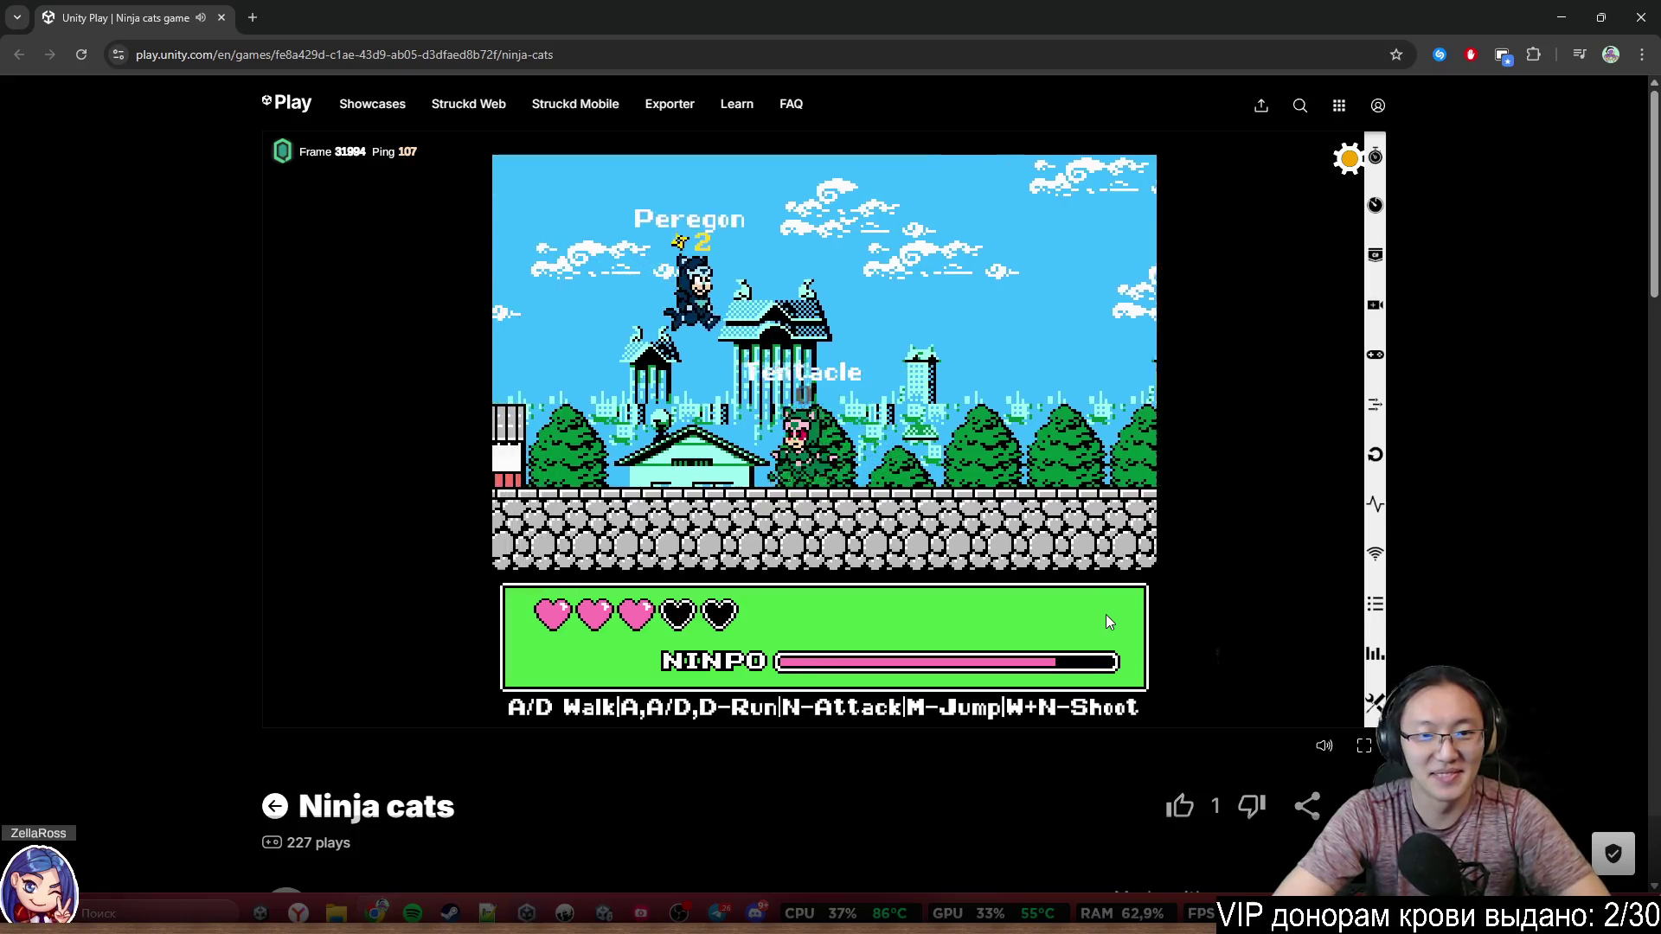
pyautogui.press('d')
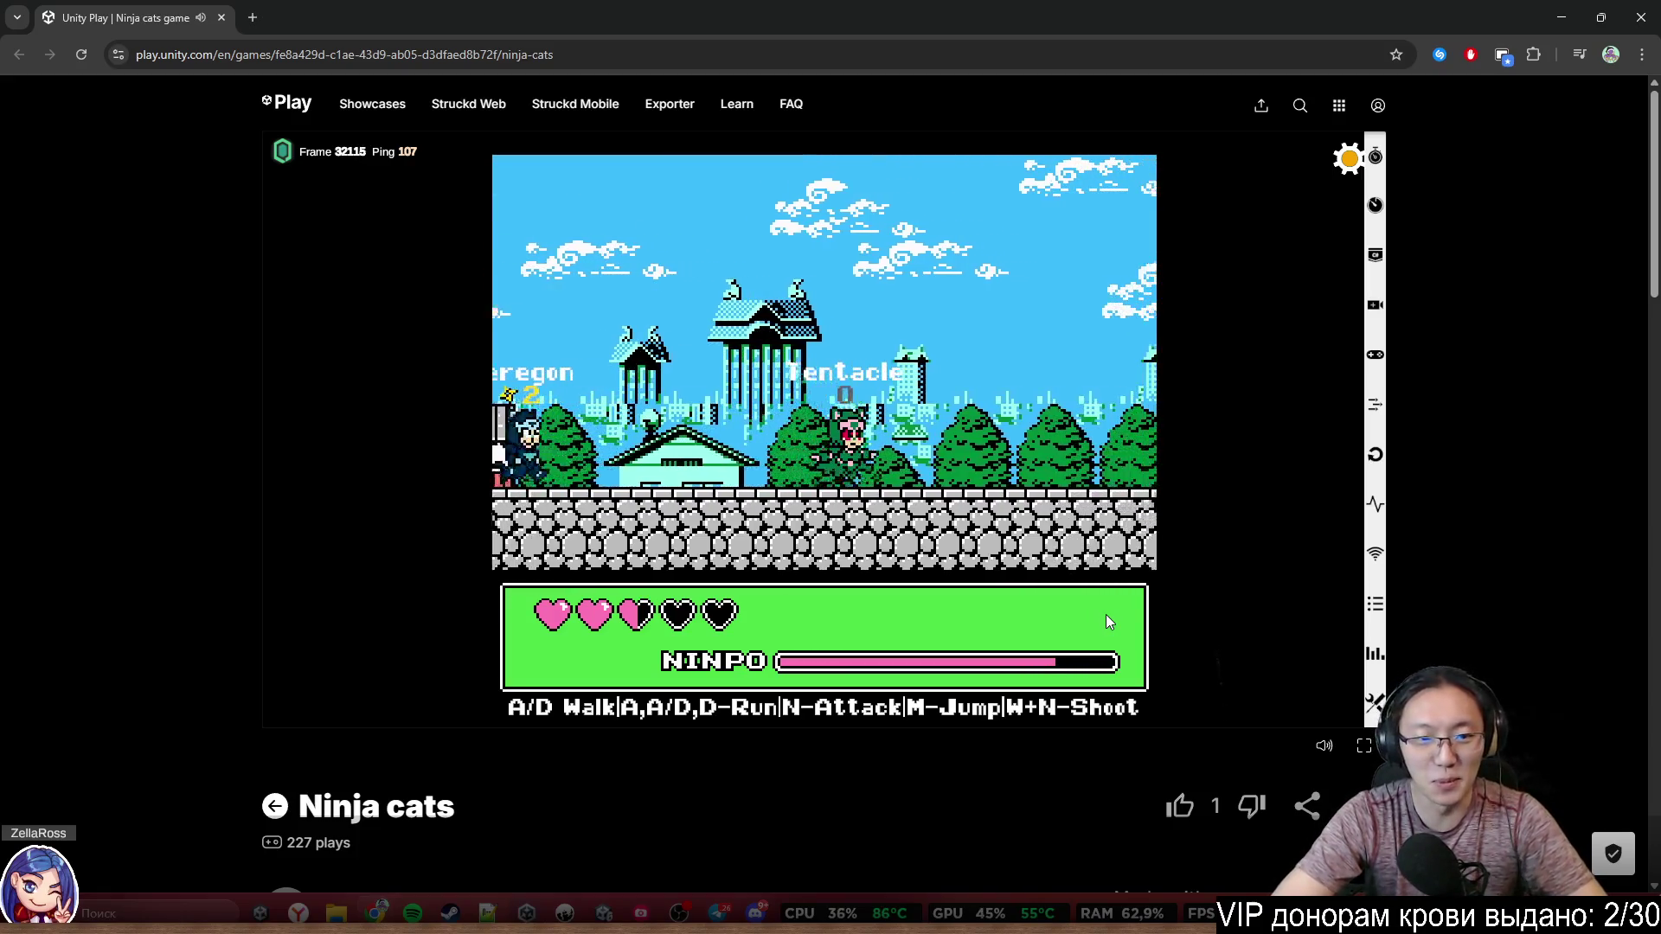
pyautogui.press('a')
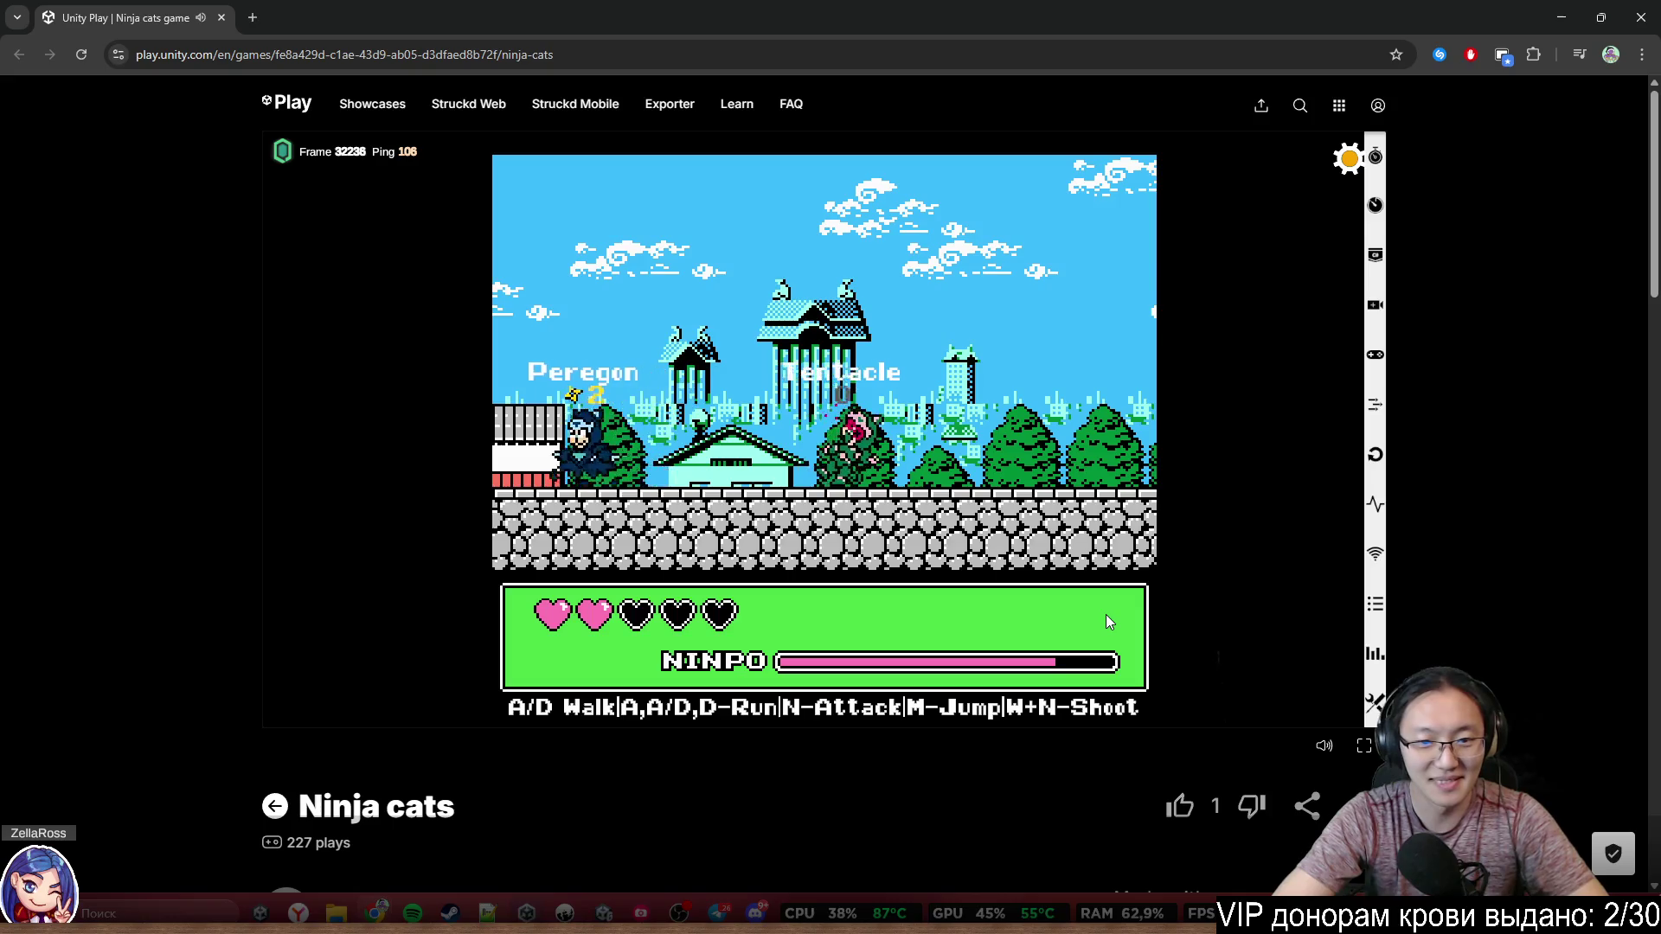
pyautogui.press('d')
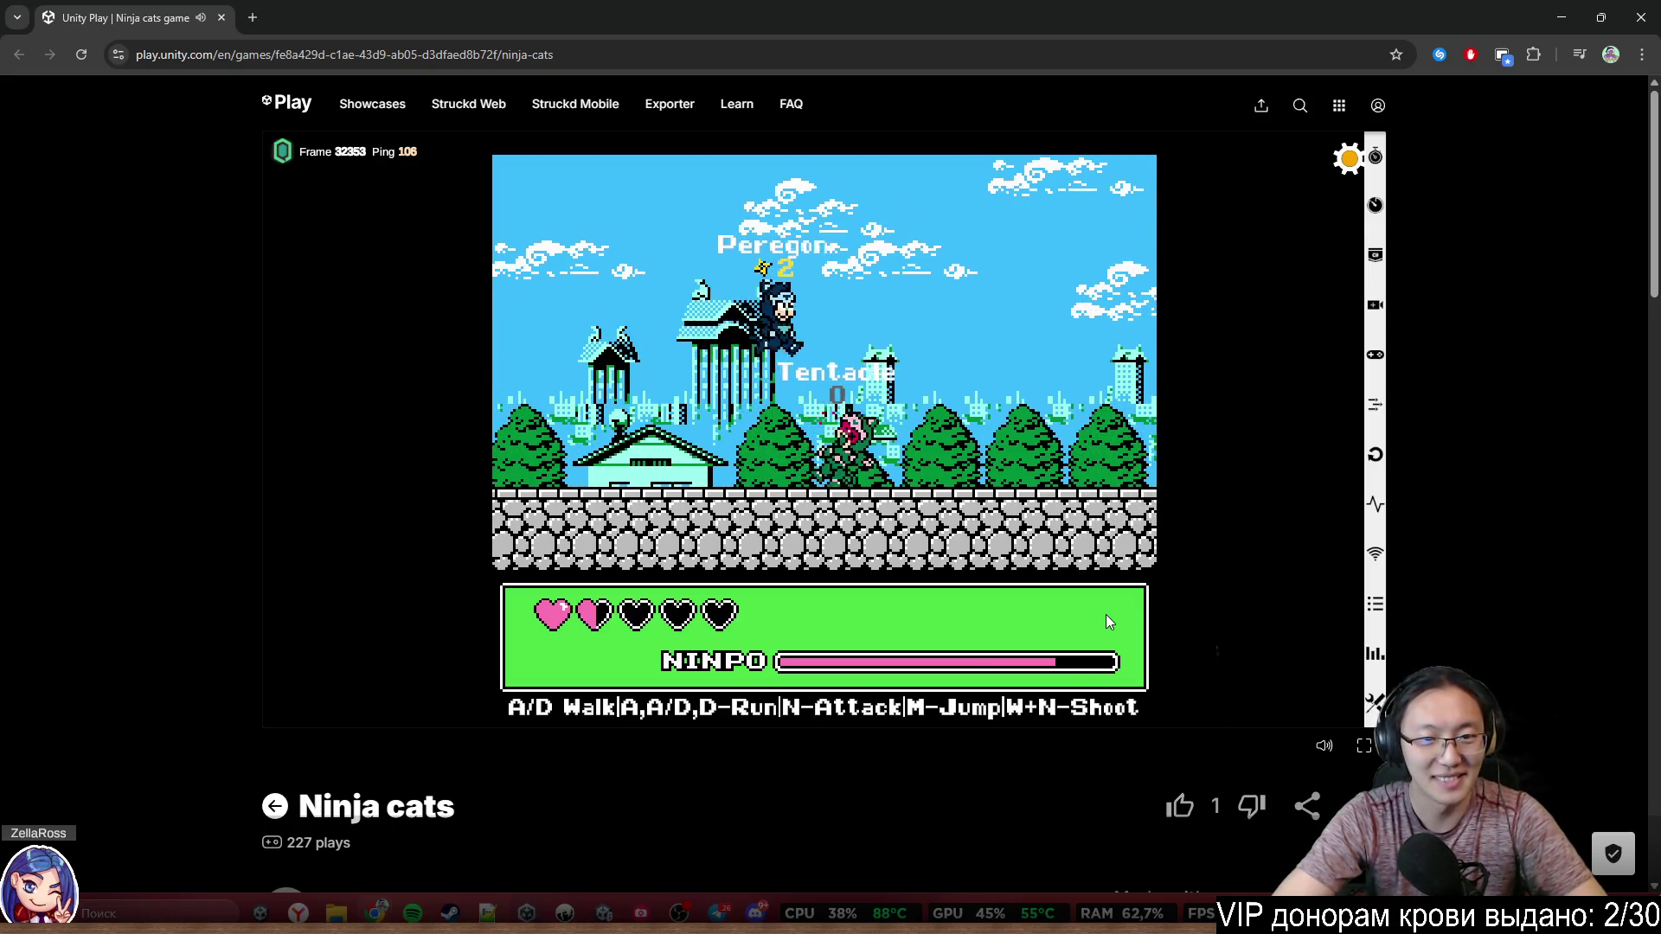
pyautogui.press('d')
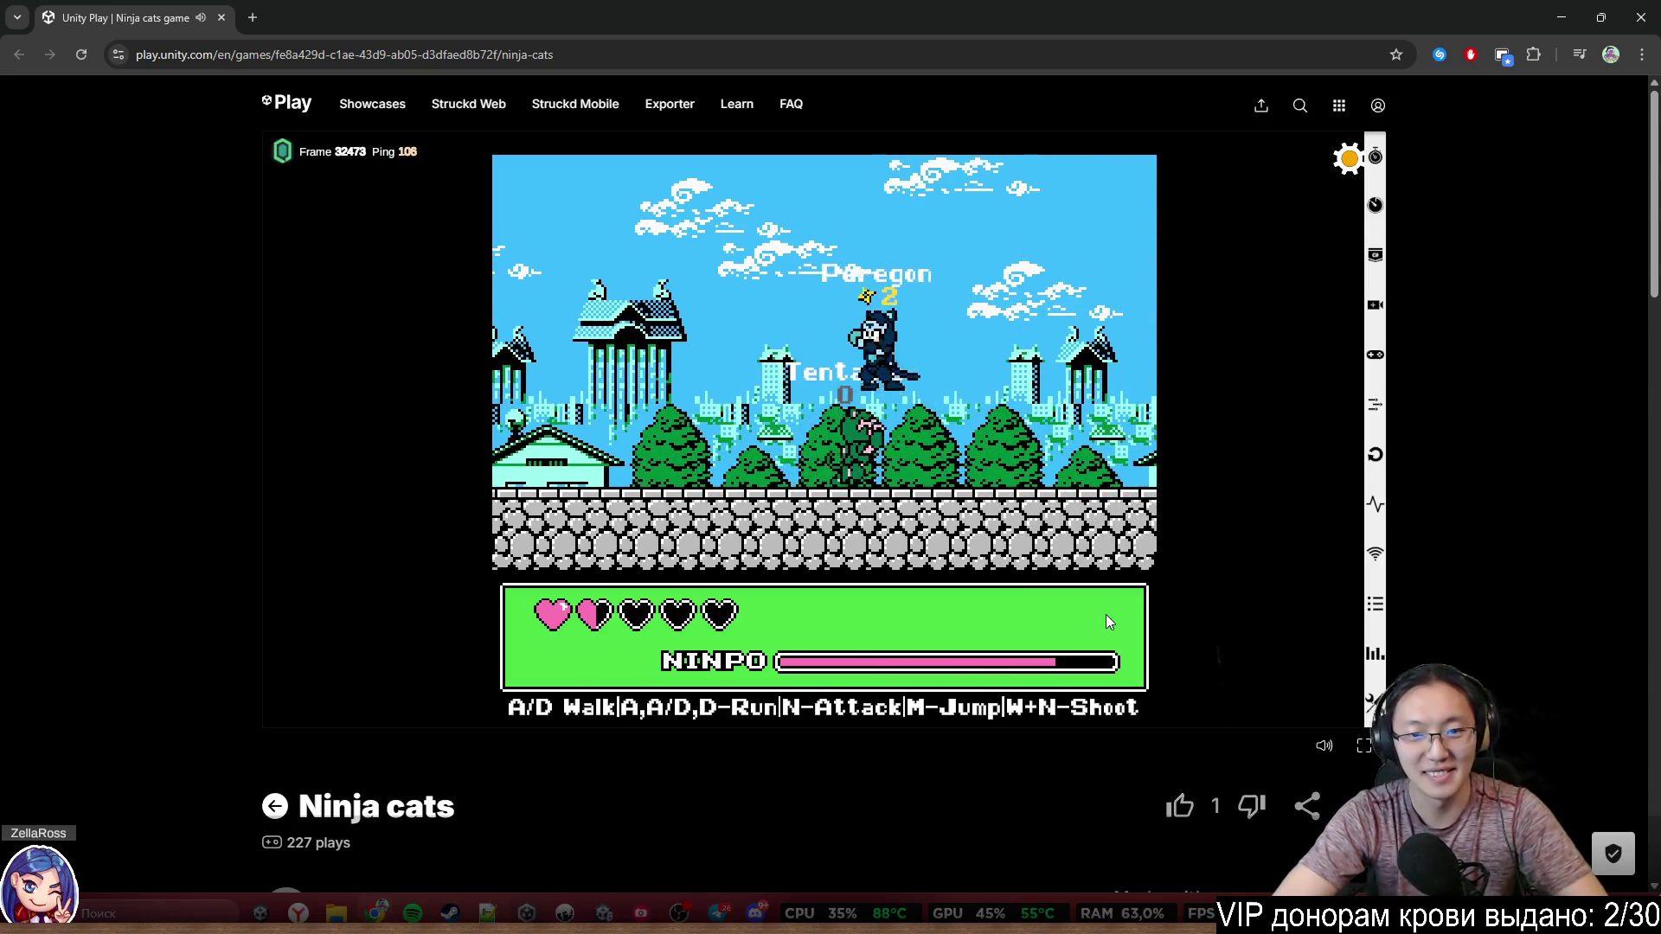
# Run and jump Tentacle right past the pagoda, then reposition near Peregon as it attacks
pyautogui.press('a')
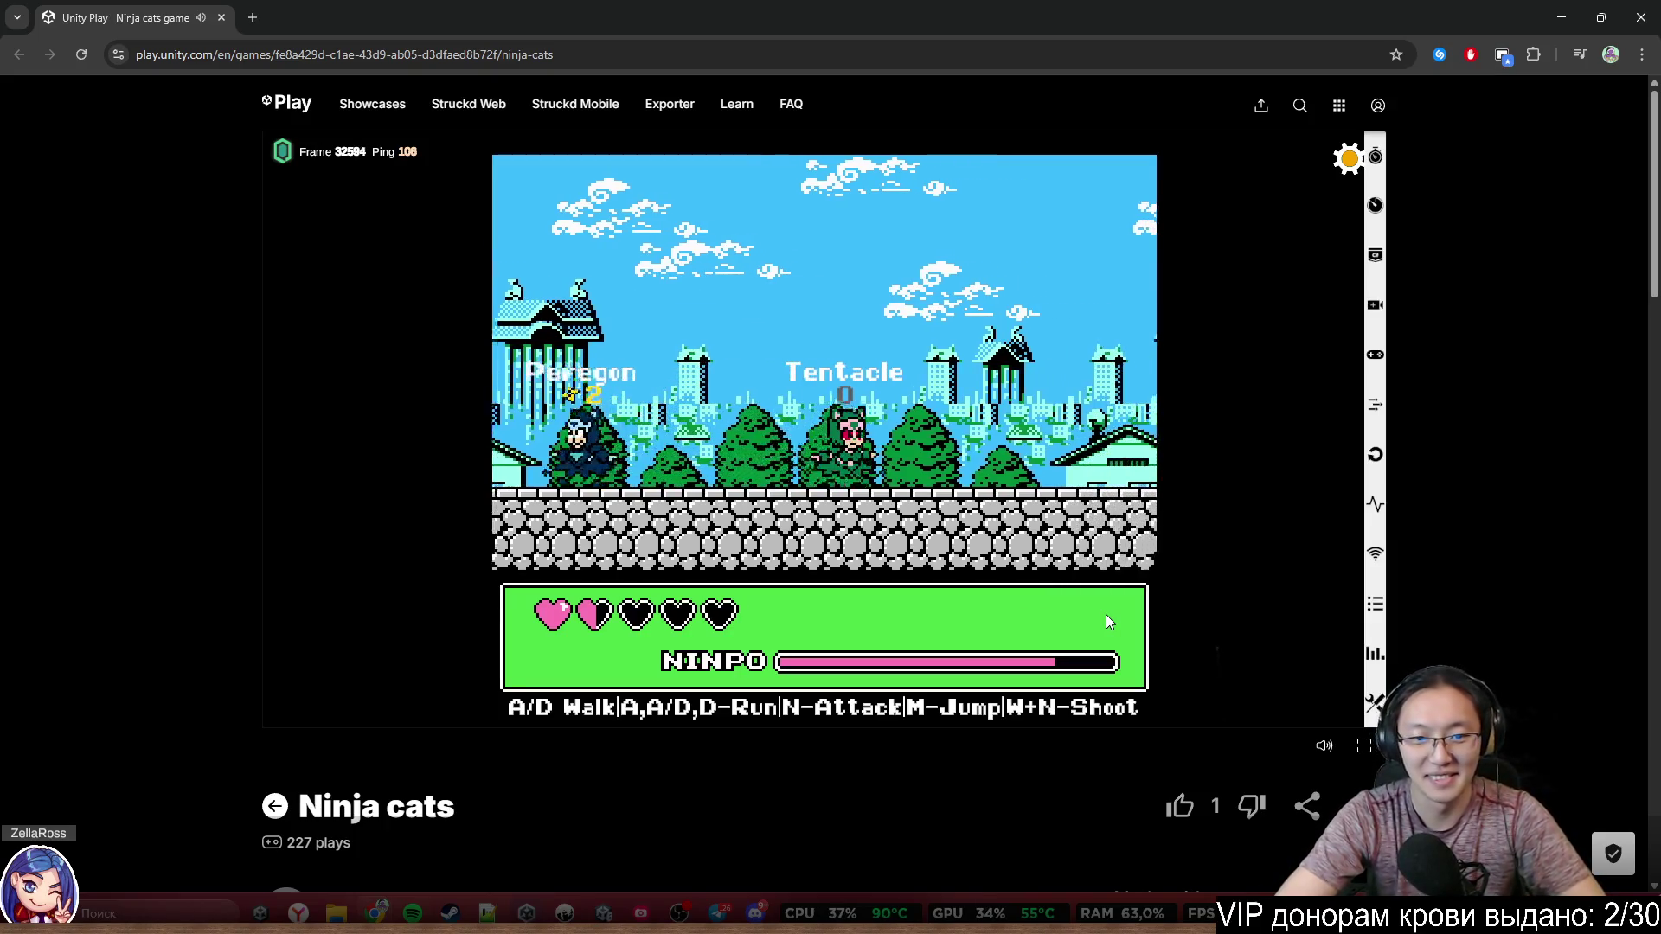
pyautogui.press('d')
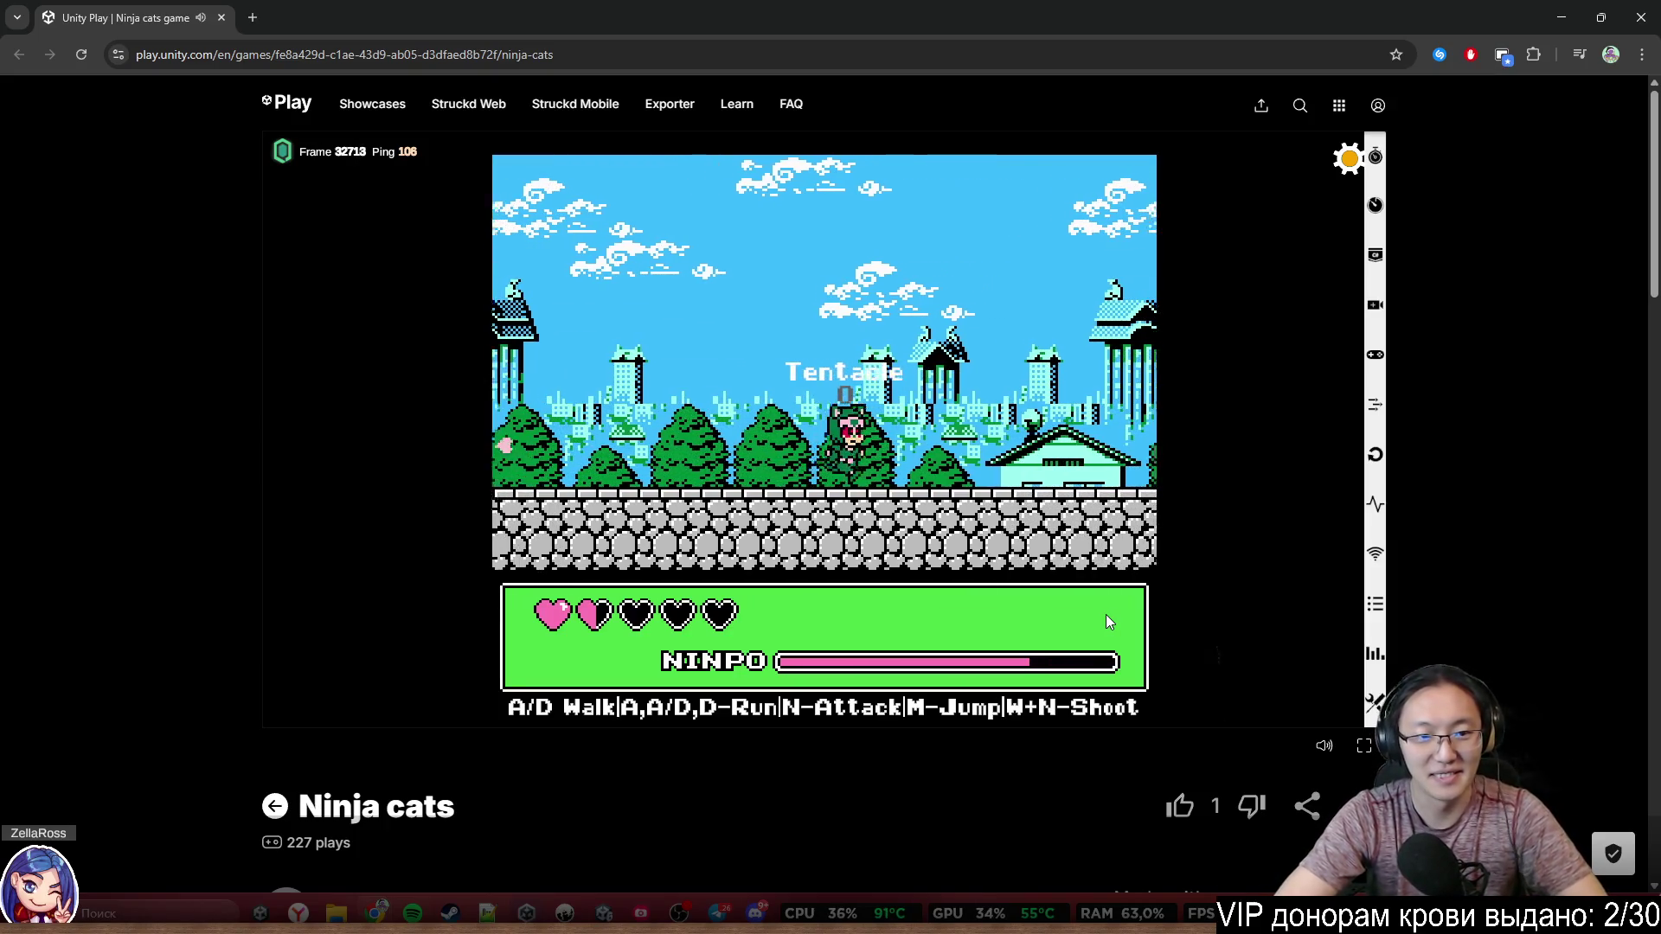
pyautogui.press('d')
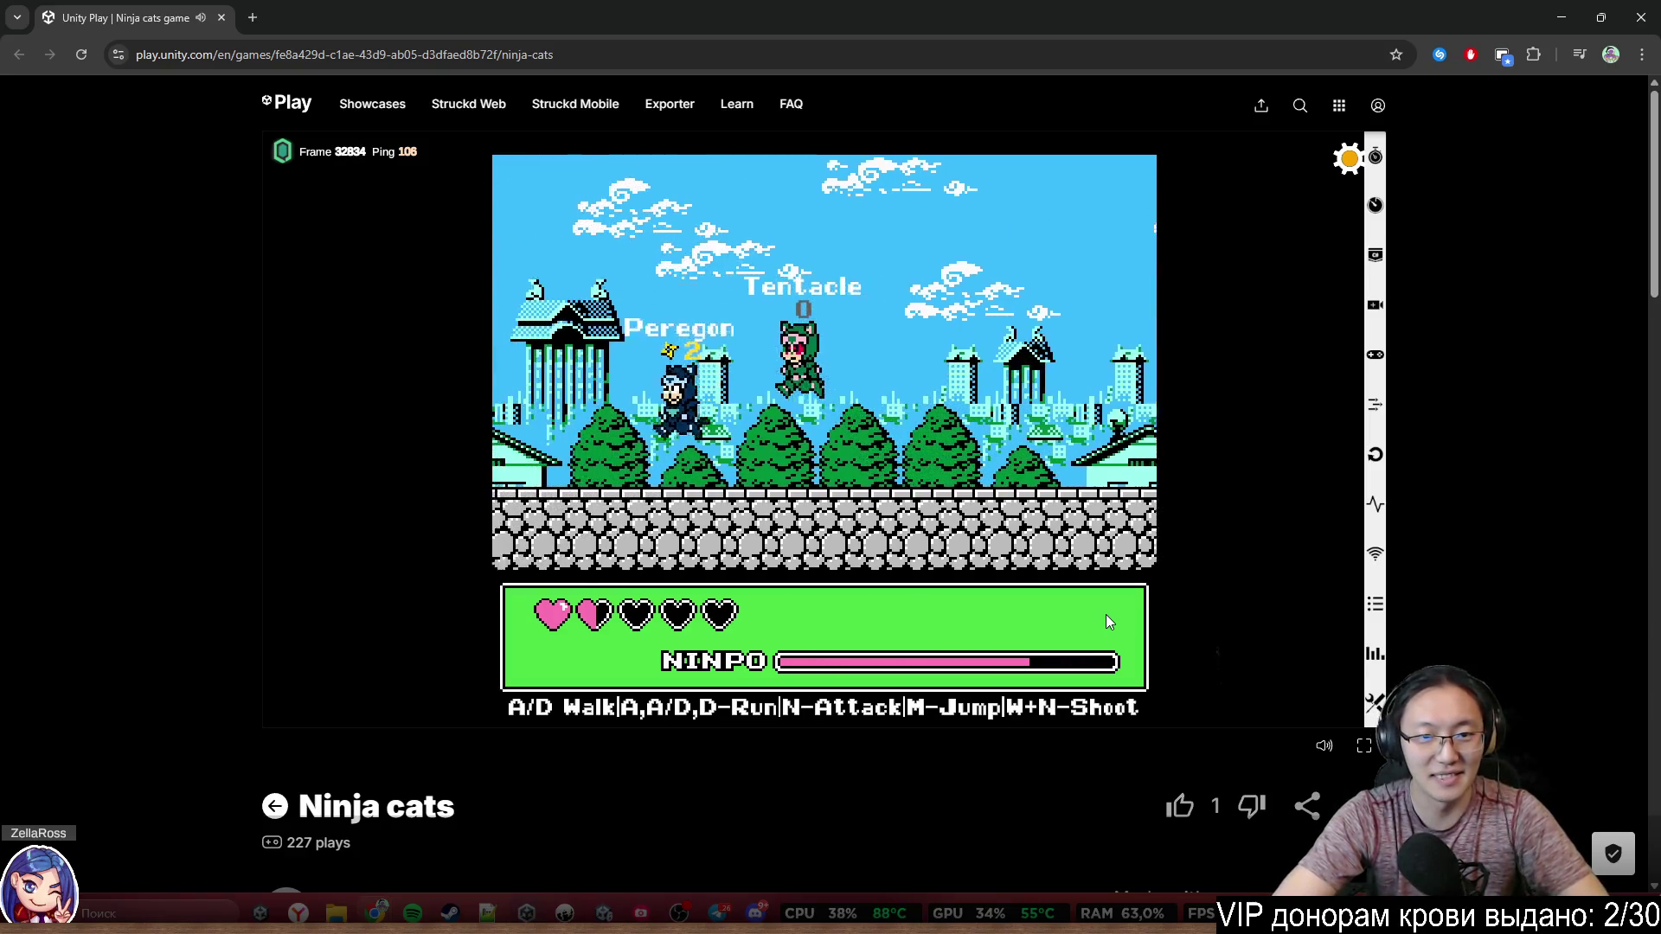
pyautogui.press('d')
pyautogui.press('m')
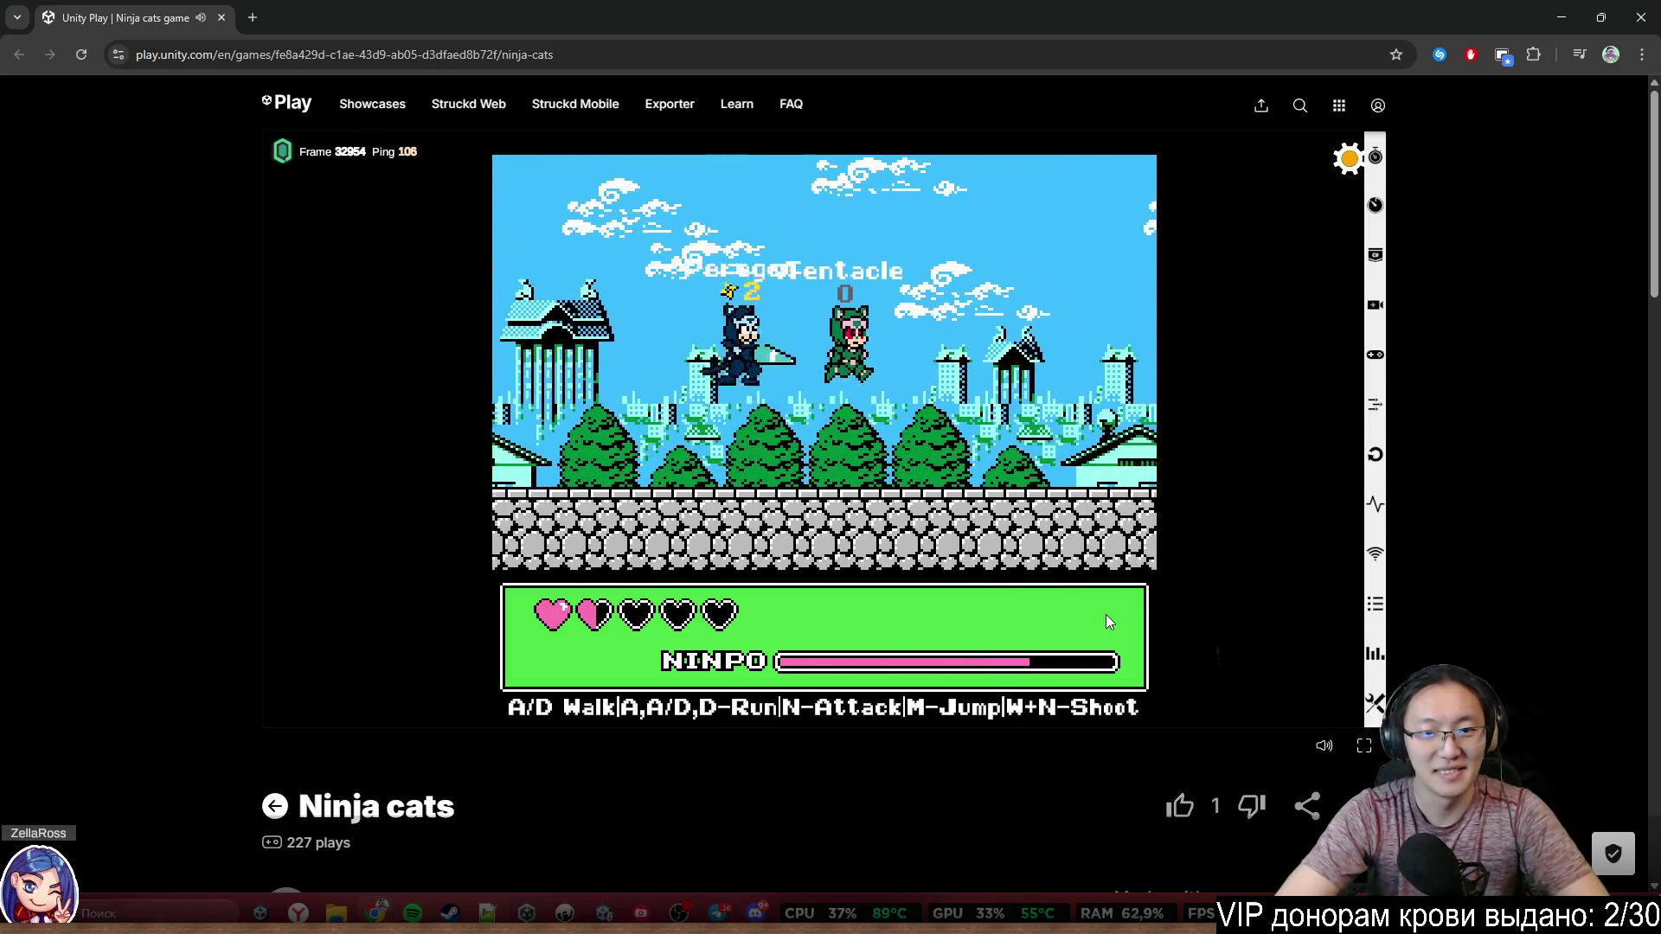
pyautogui.press('d')
pyautogui.press('m')
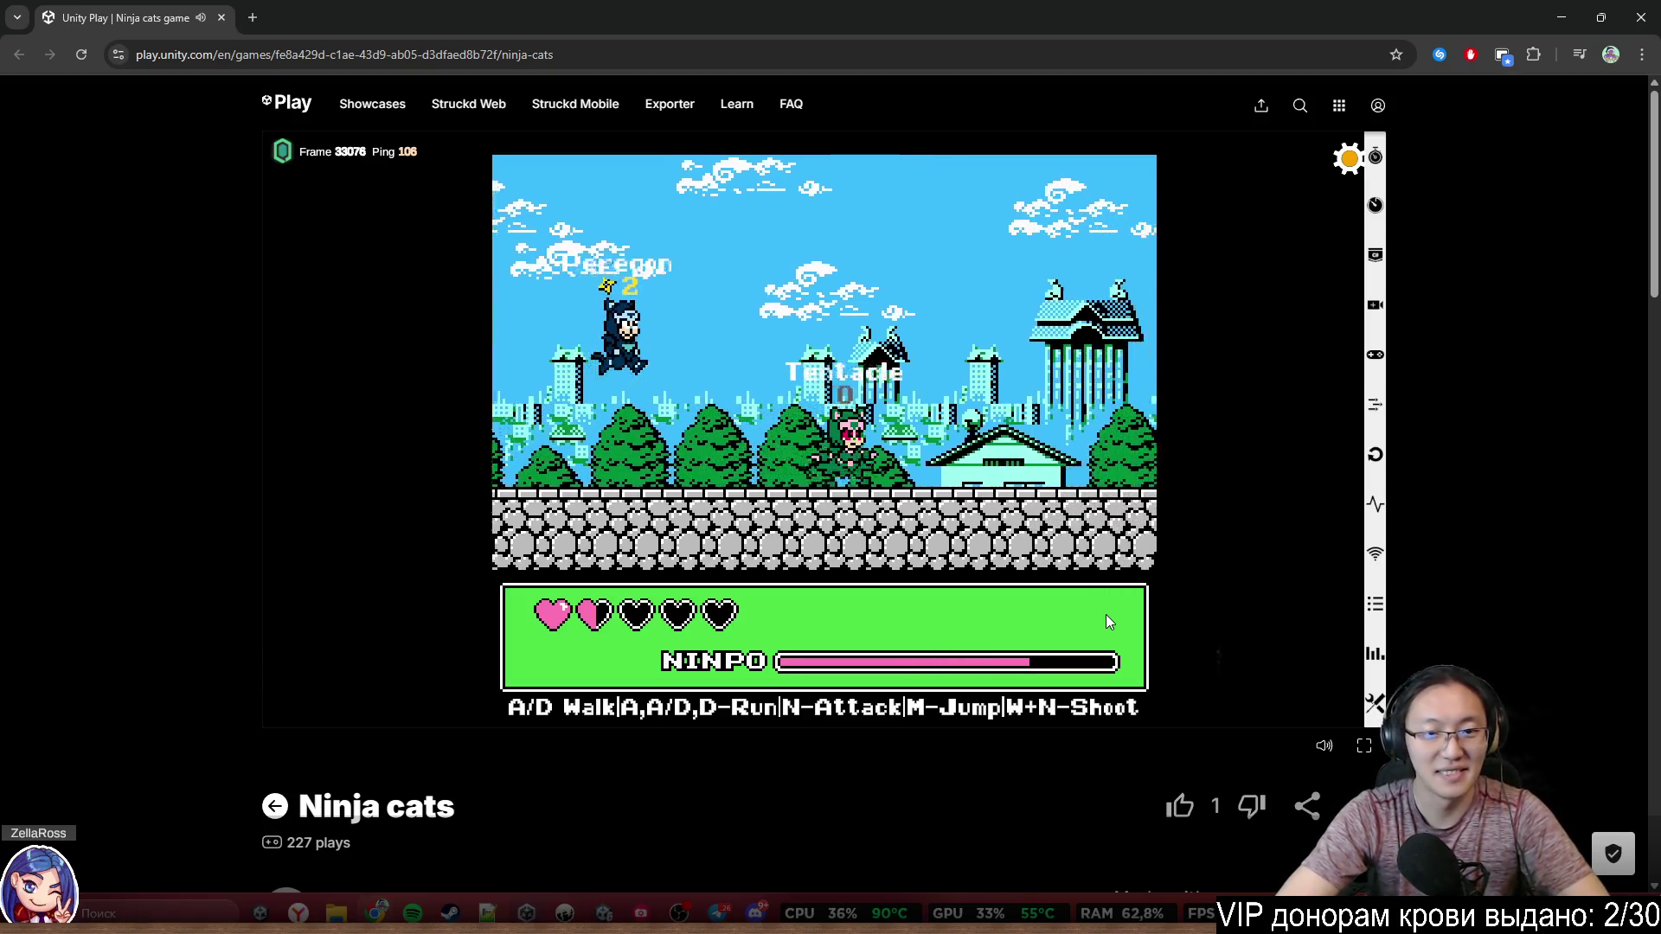
pyautogui.press('a')
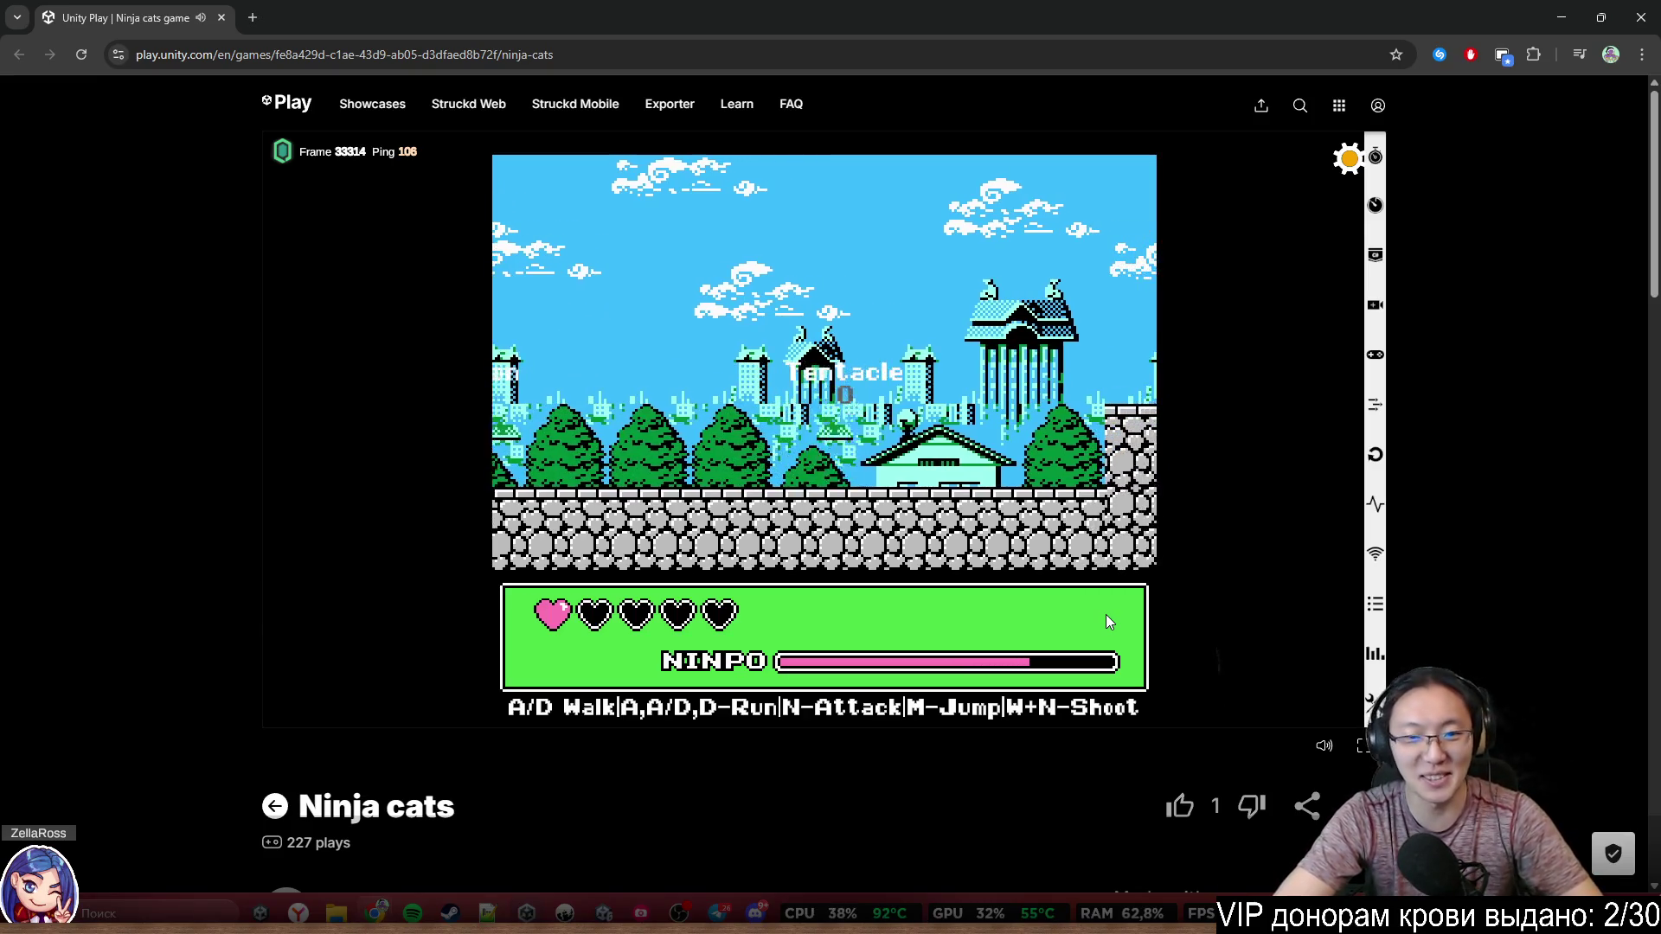
pyautogui.press('d')
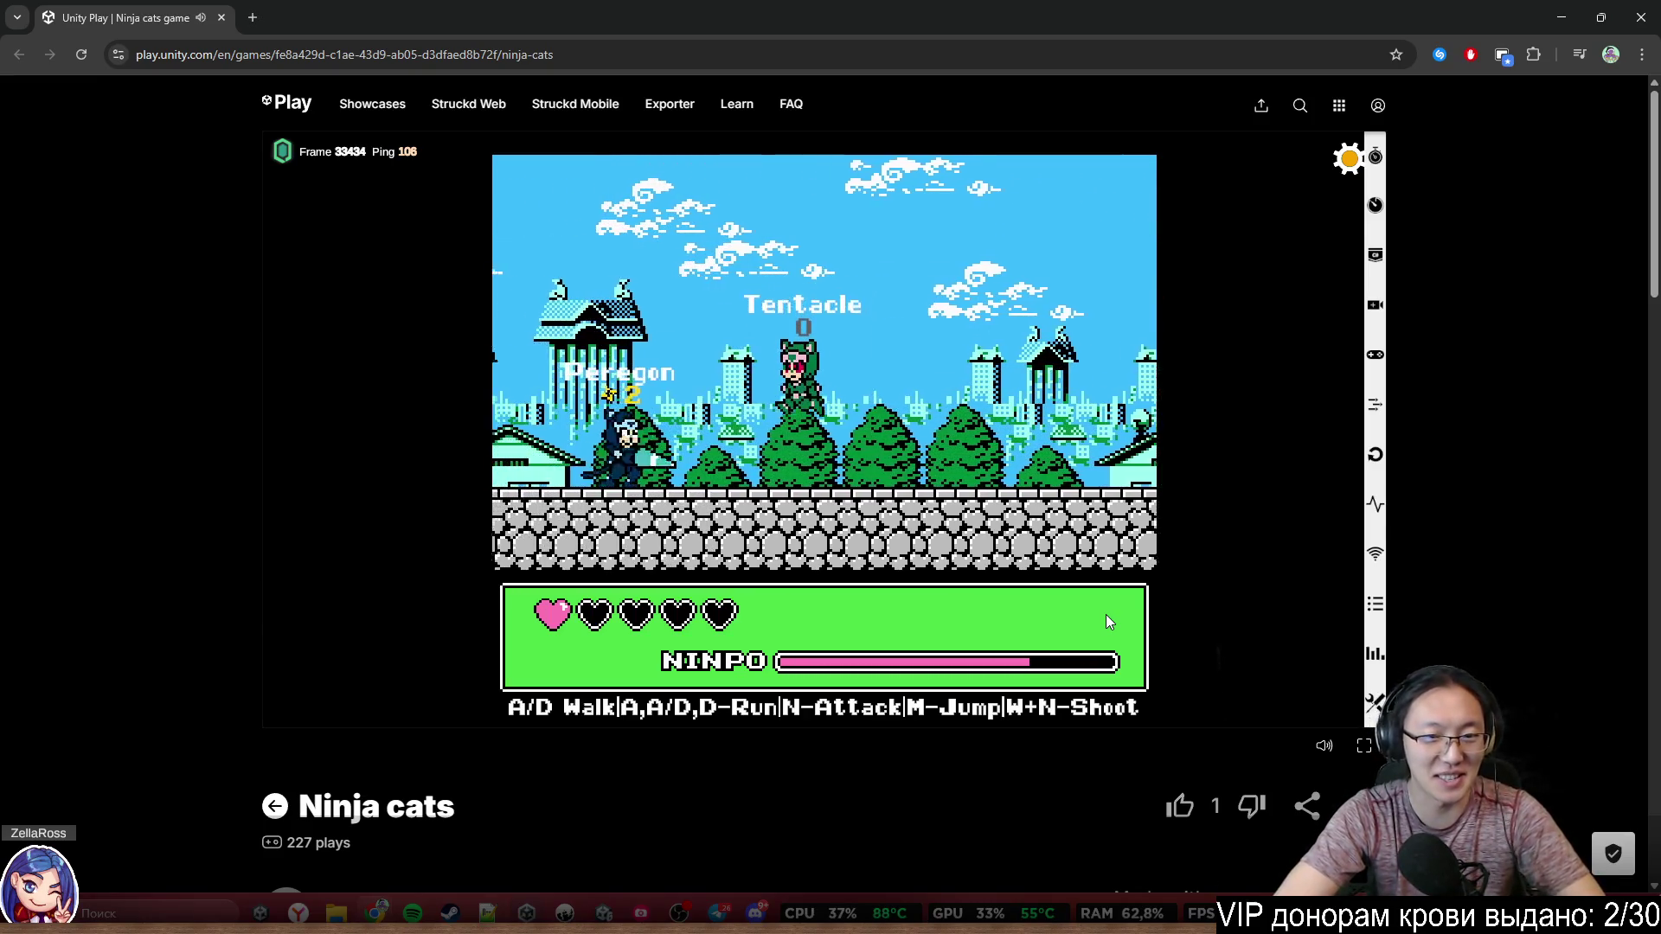
pyautogui.press('m')
# Walk left toward Peregon, jump right and fire NINPO shots at the rival
pyautogui.press('a')
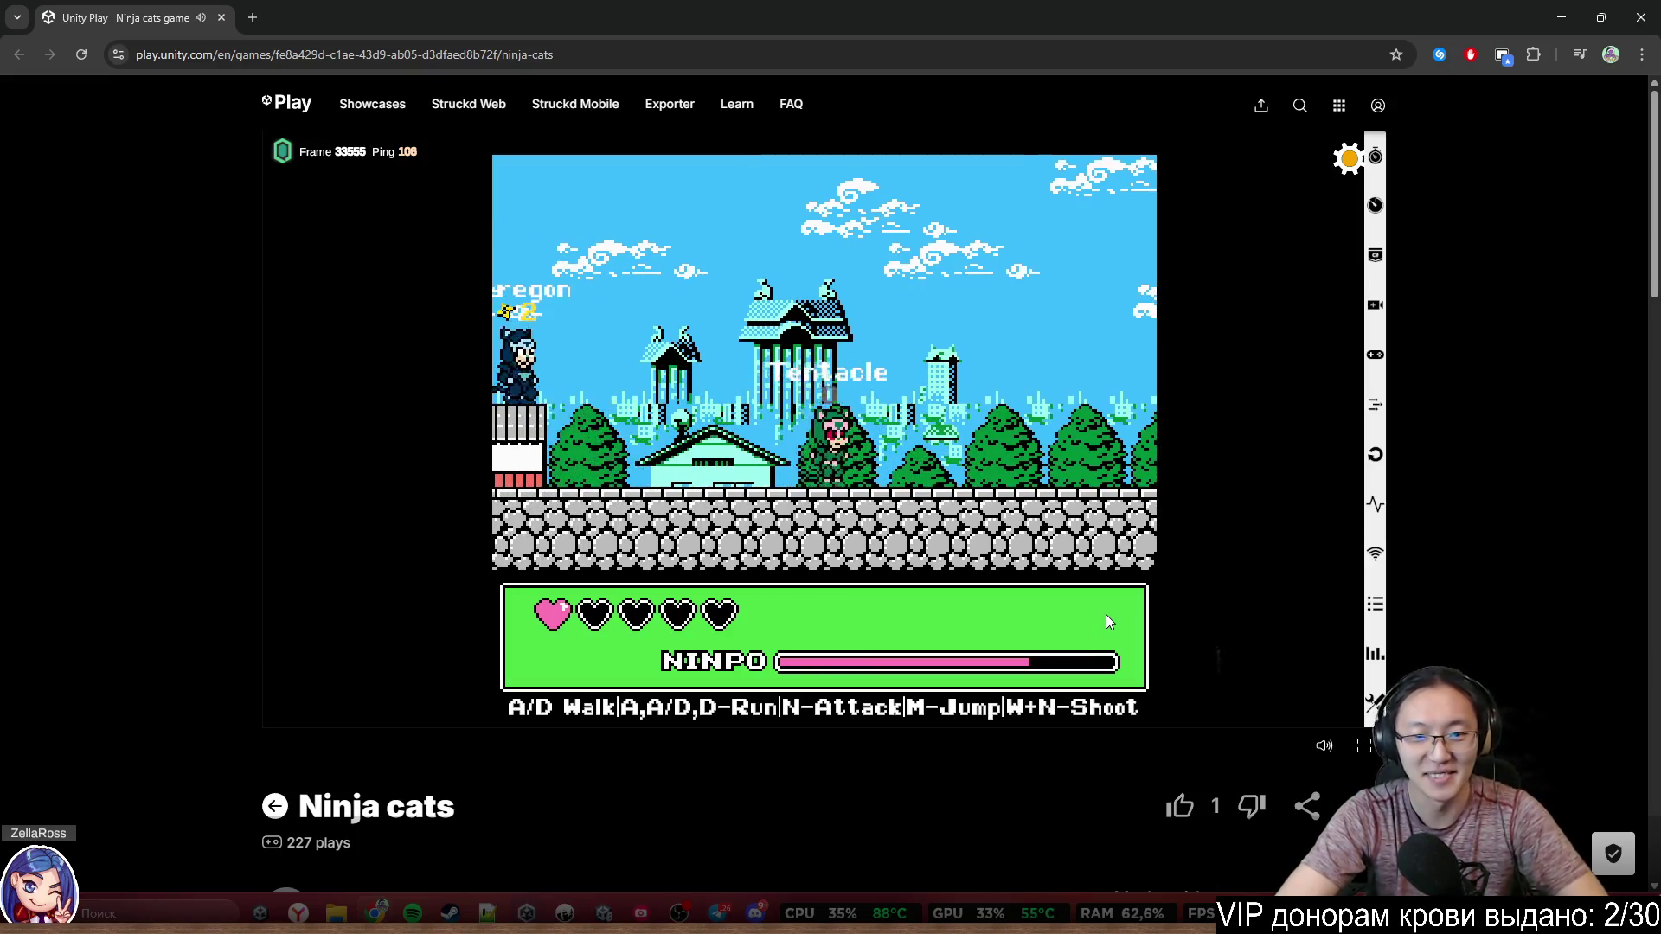
pyautogui.press('a')
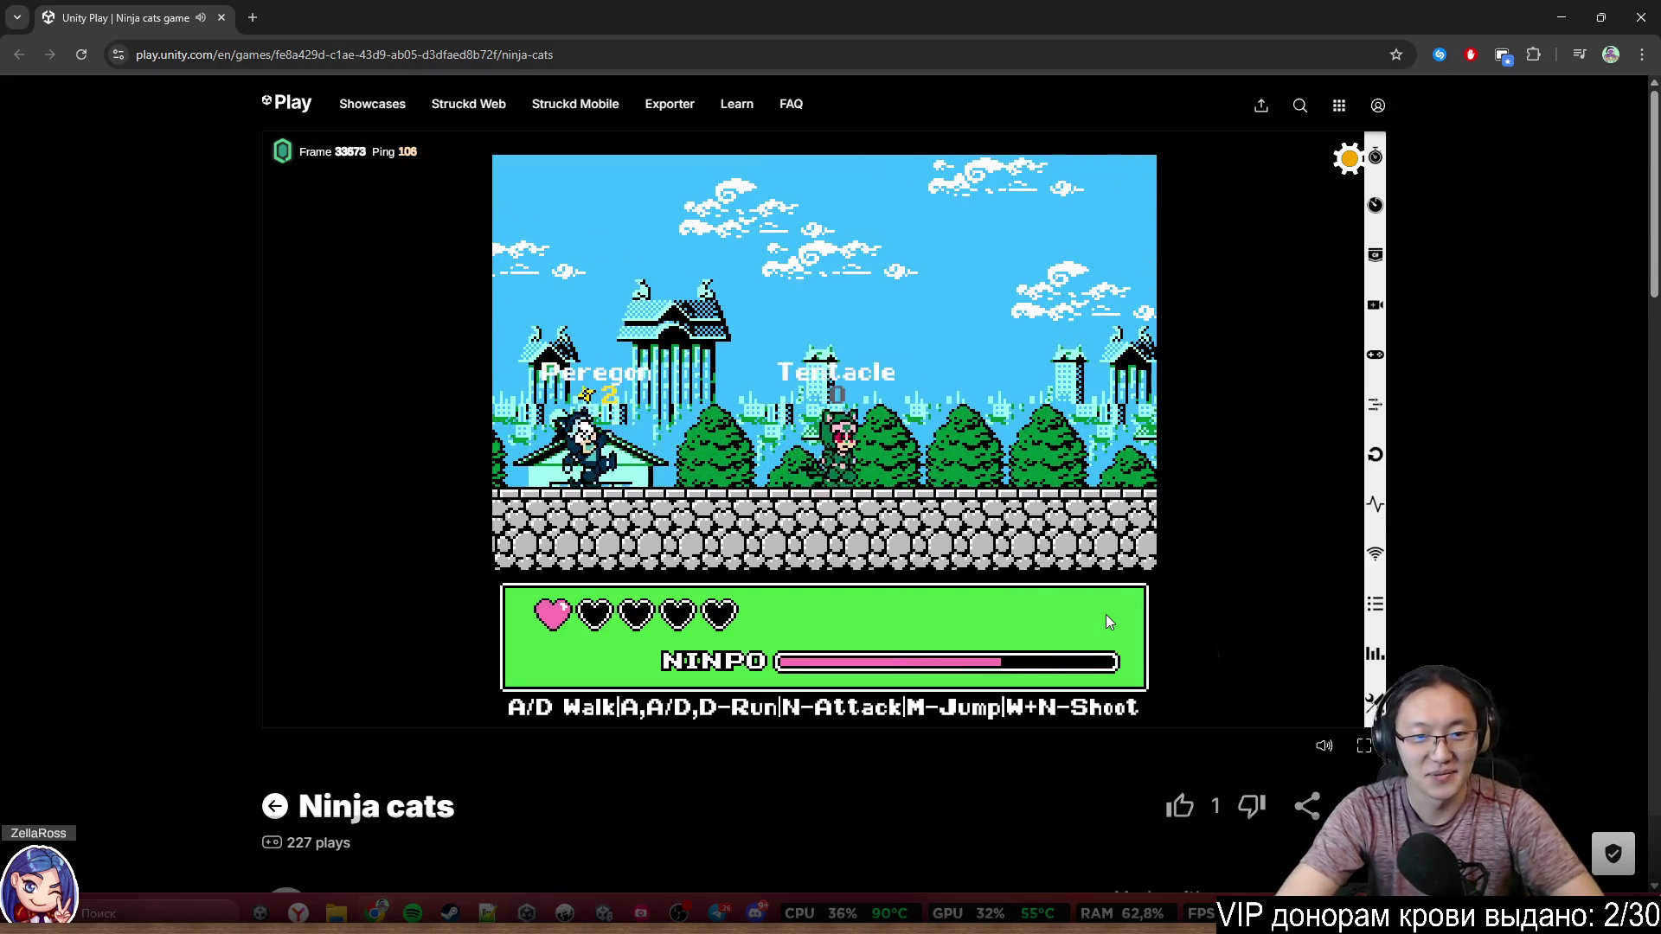
pyautogui.press('a')
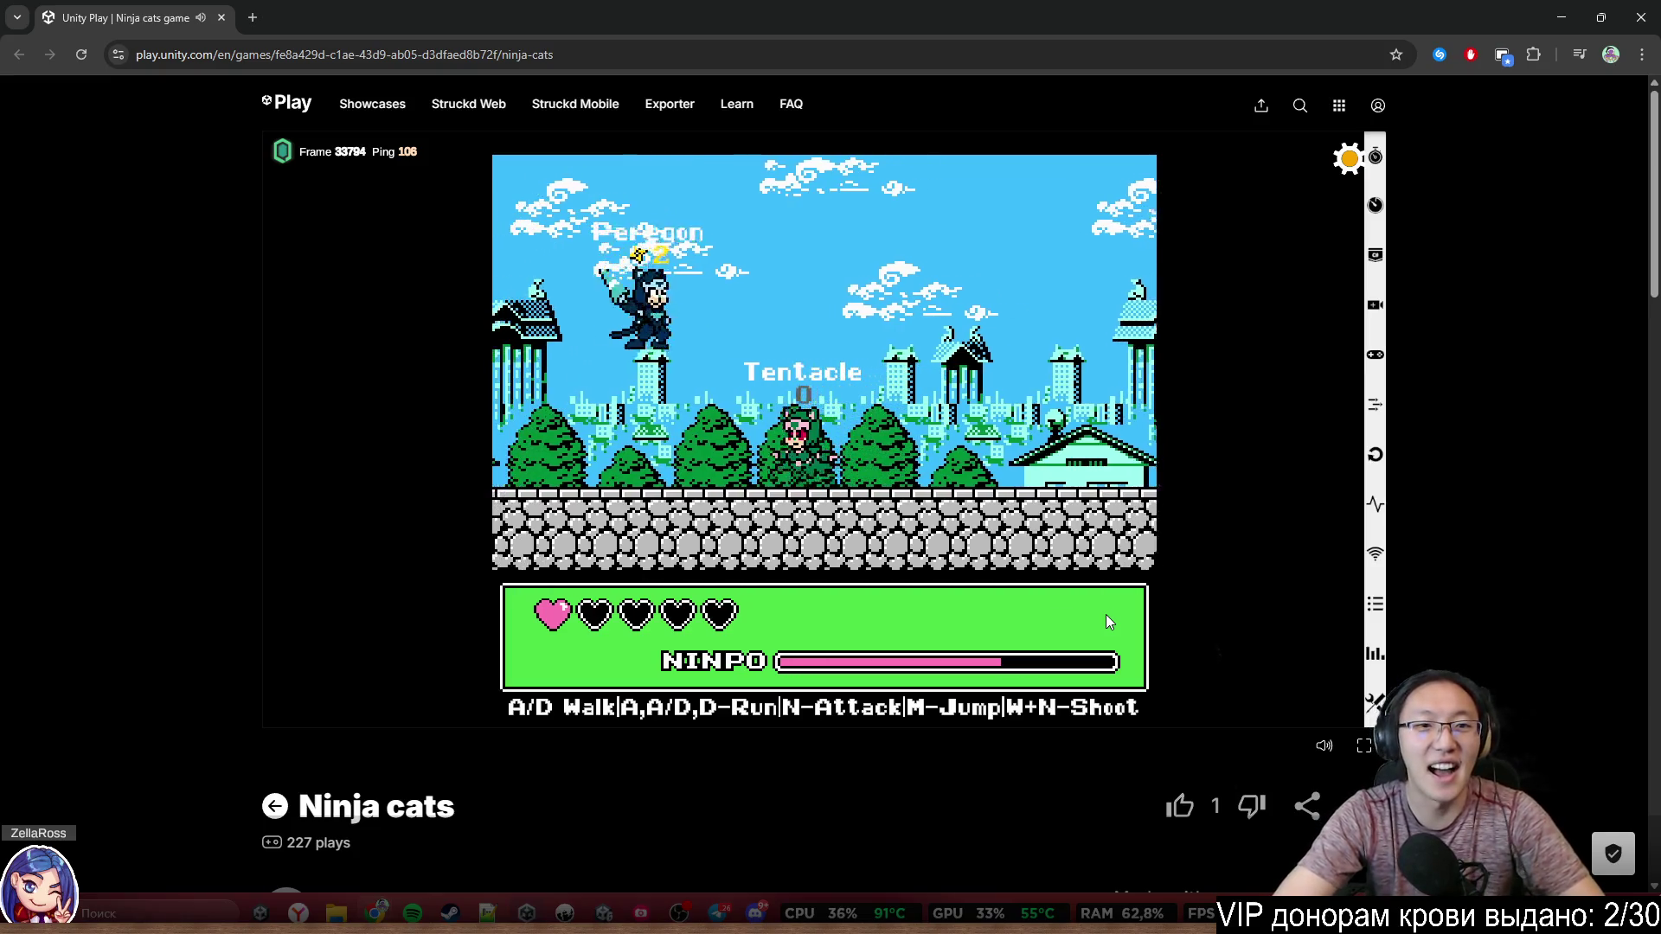
pyautogui.press('a')
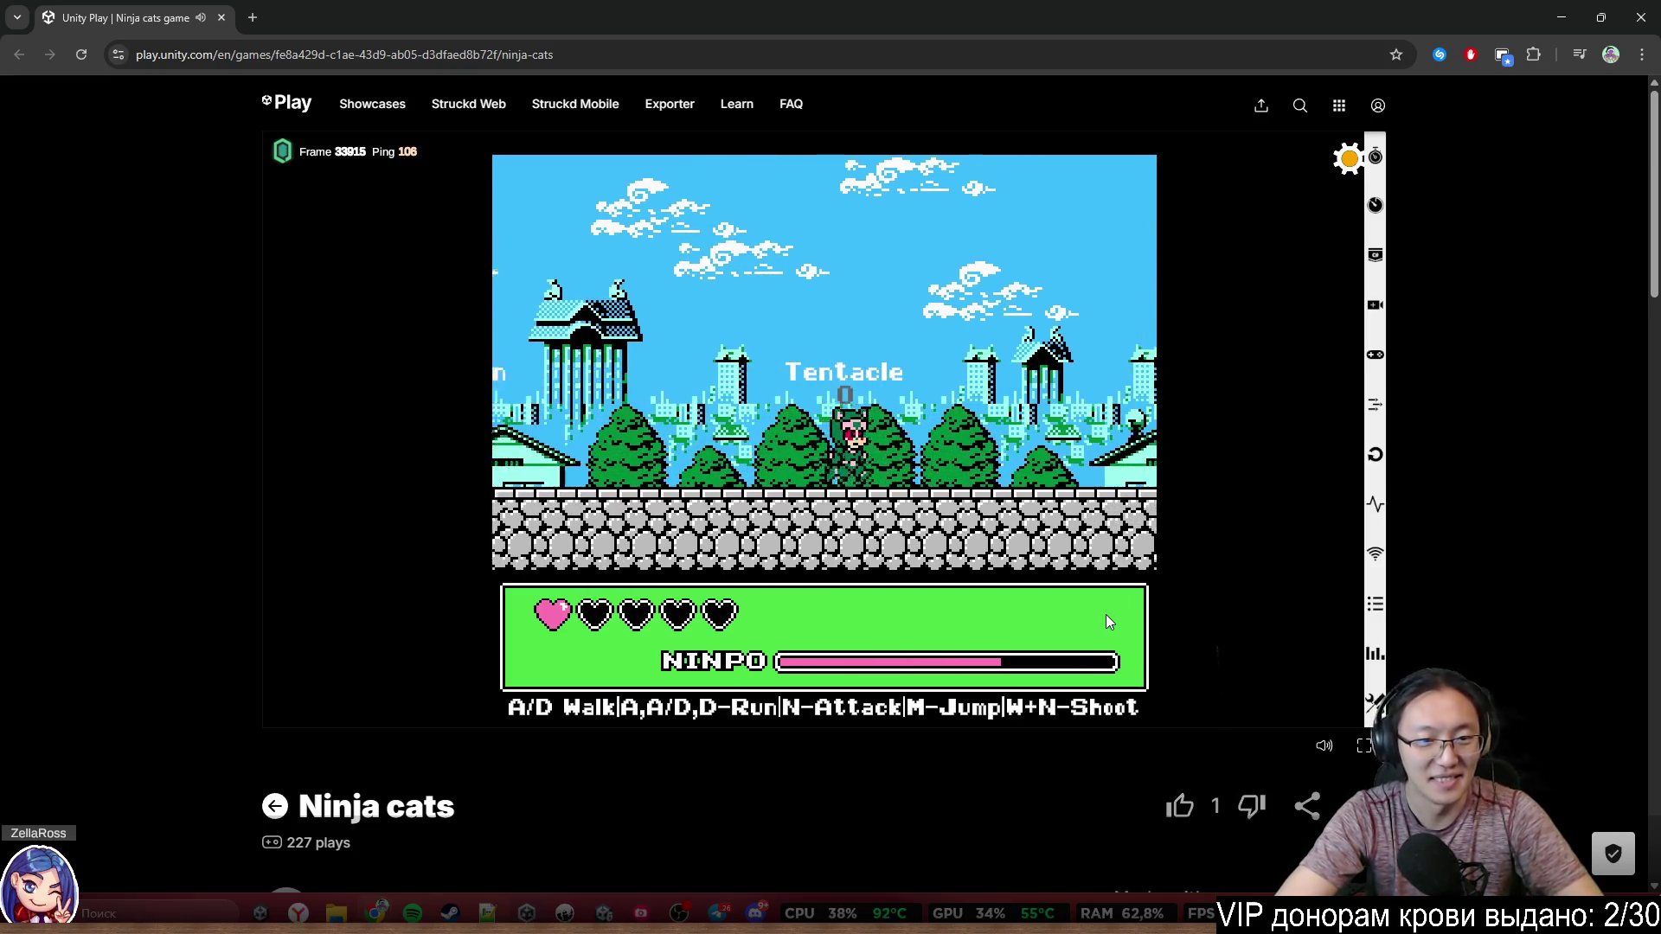
pyautogui.press('d')
pyautogui.press('m')
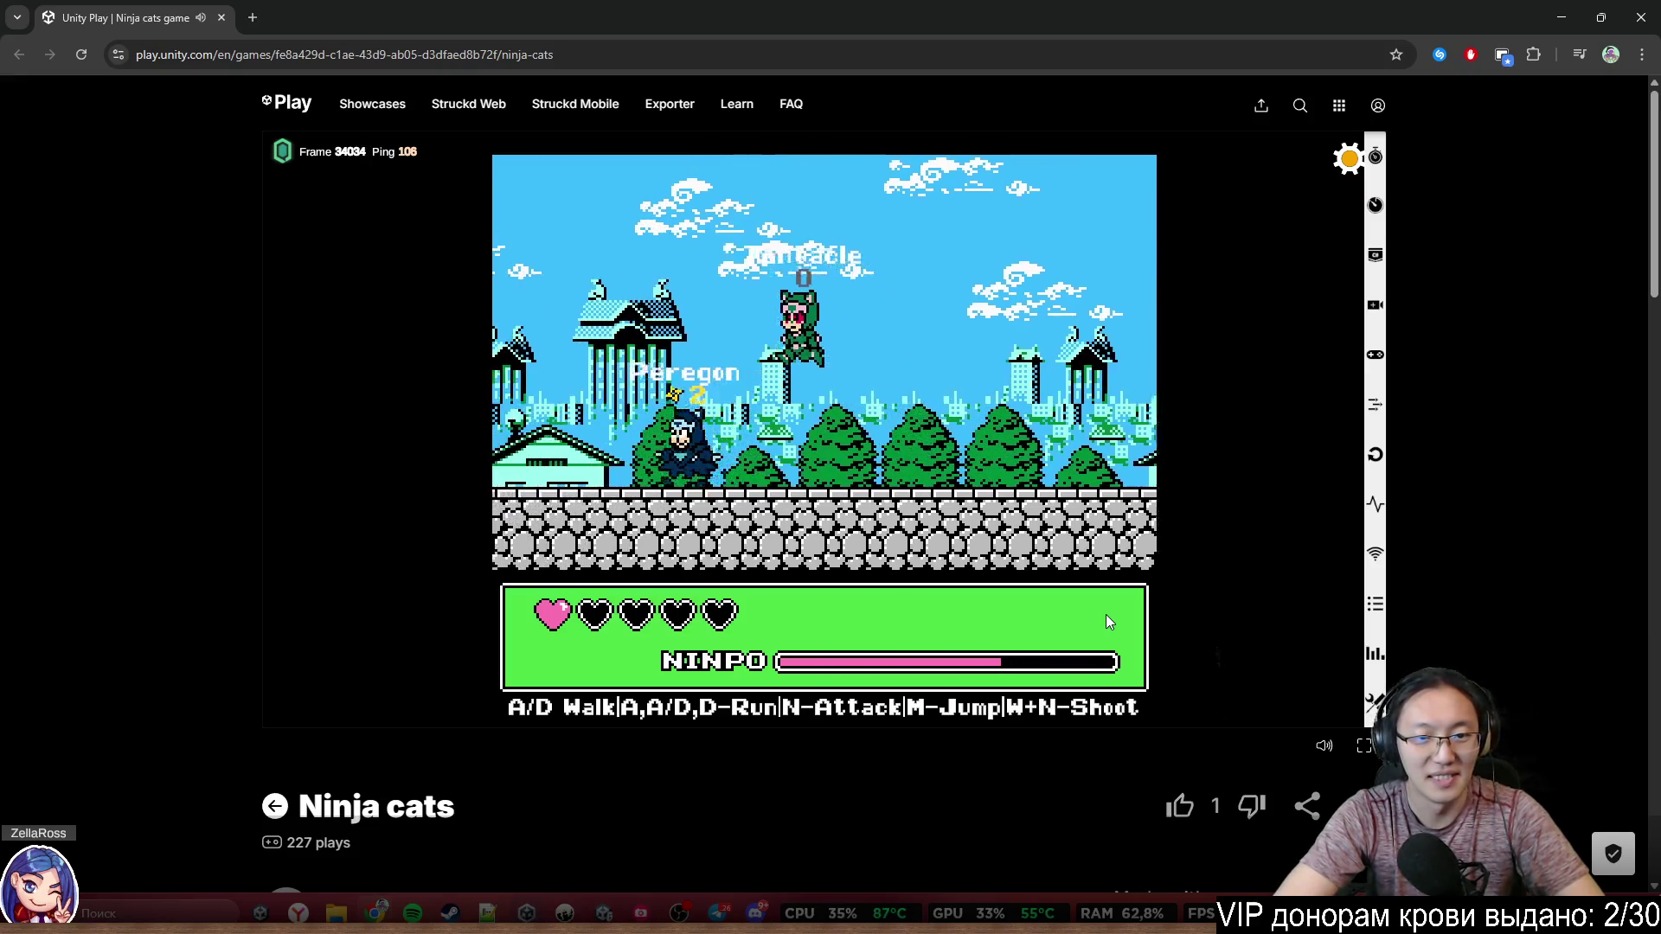
pyautogui.press('a')
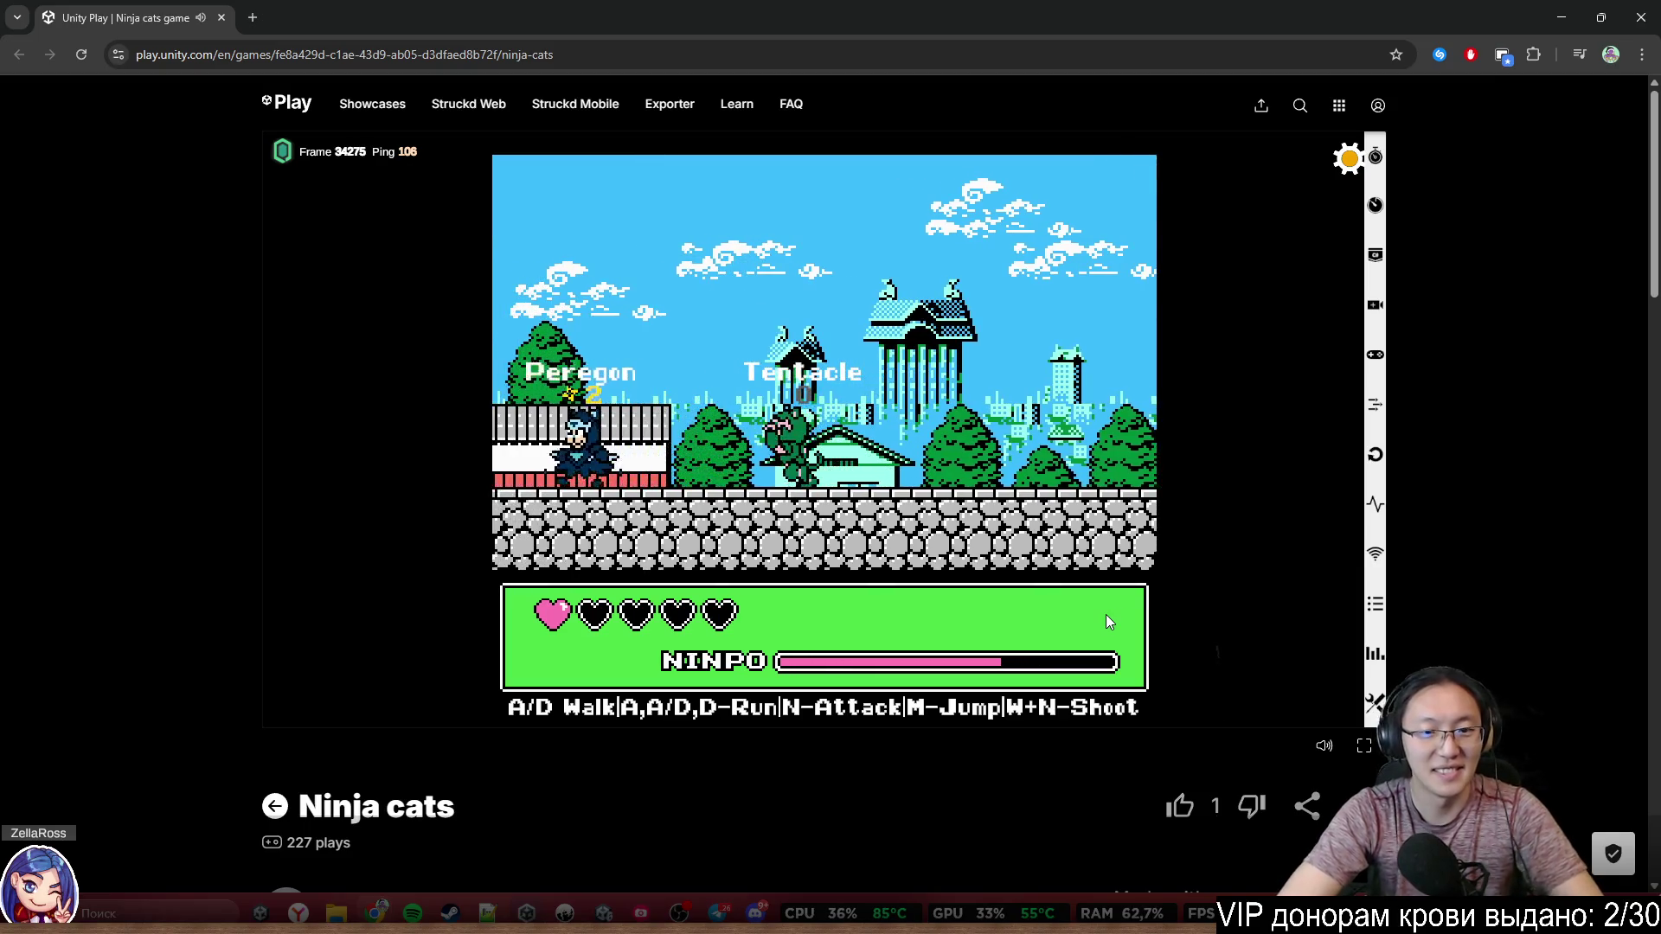
pyautogui.press('d')
pyautogui.press('d')
pyautogui.hotkey('w', 'n')
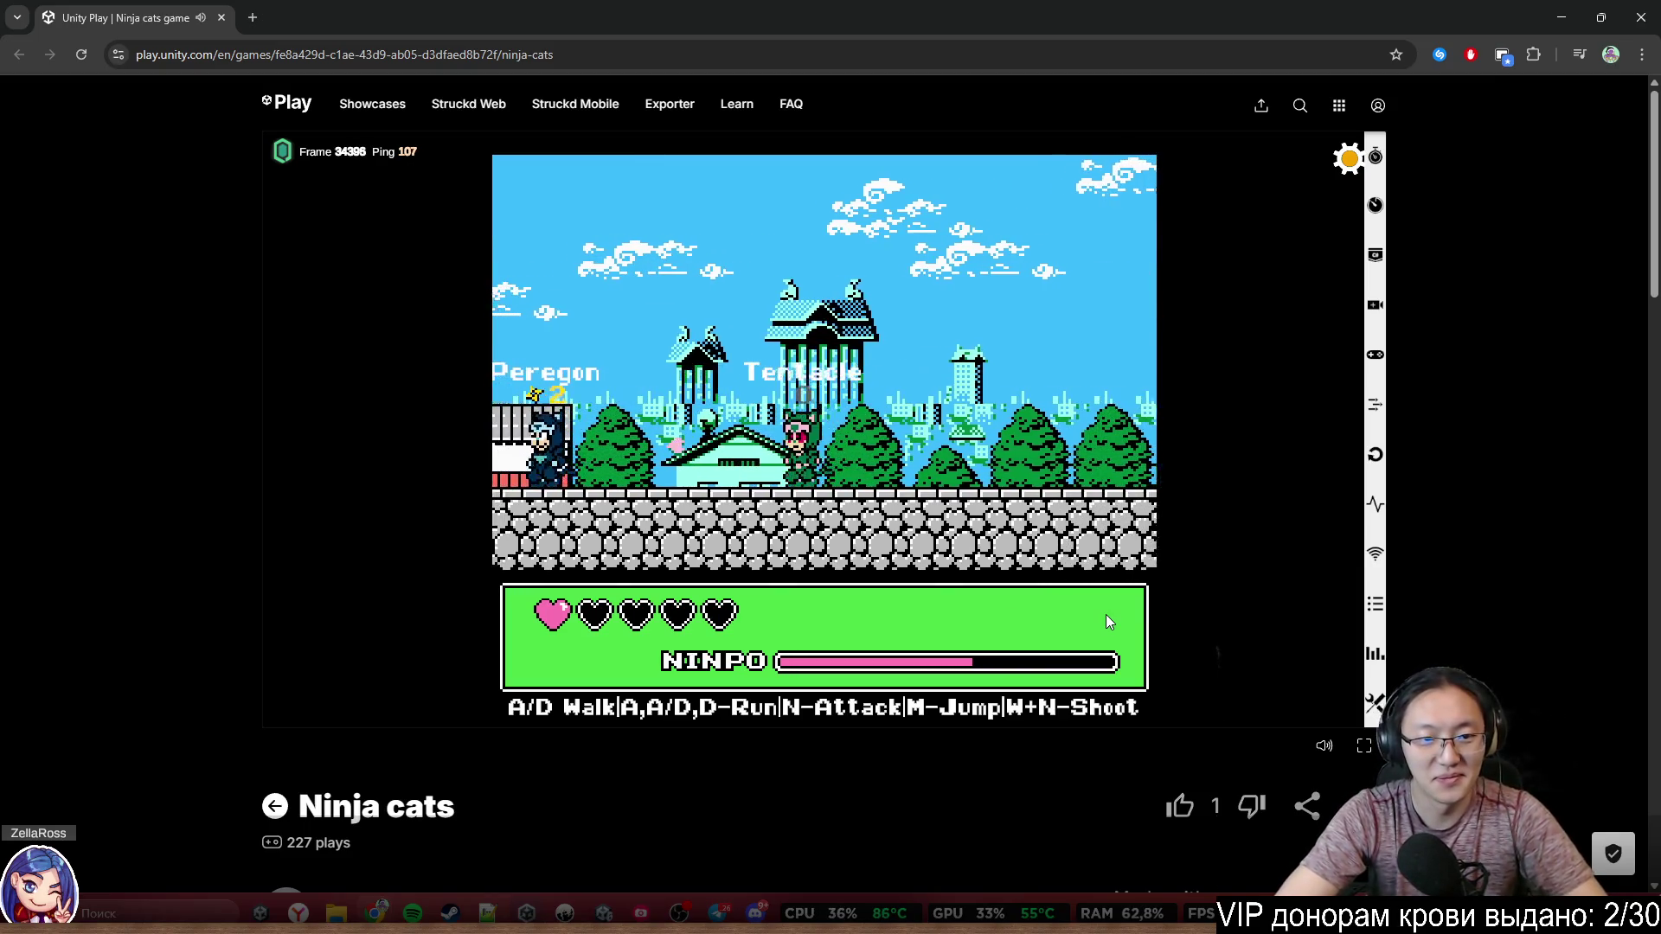
# Retreat left along the wall with a jump, then move the cat right as its last hearts run out
pyautogui.press('a')
pyautogui.press('a')
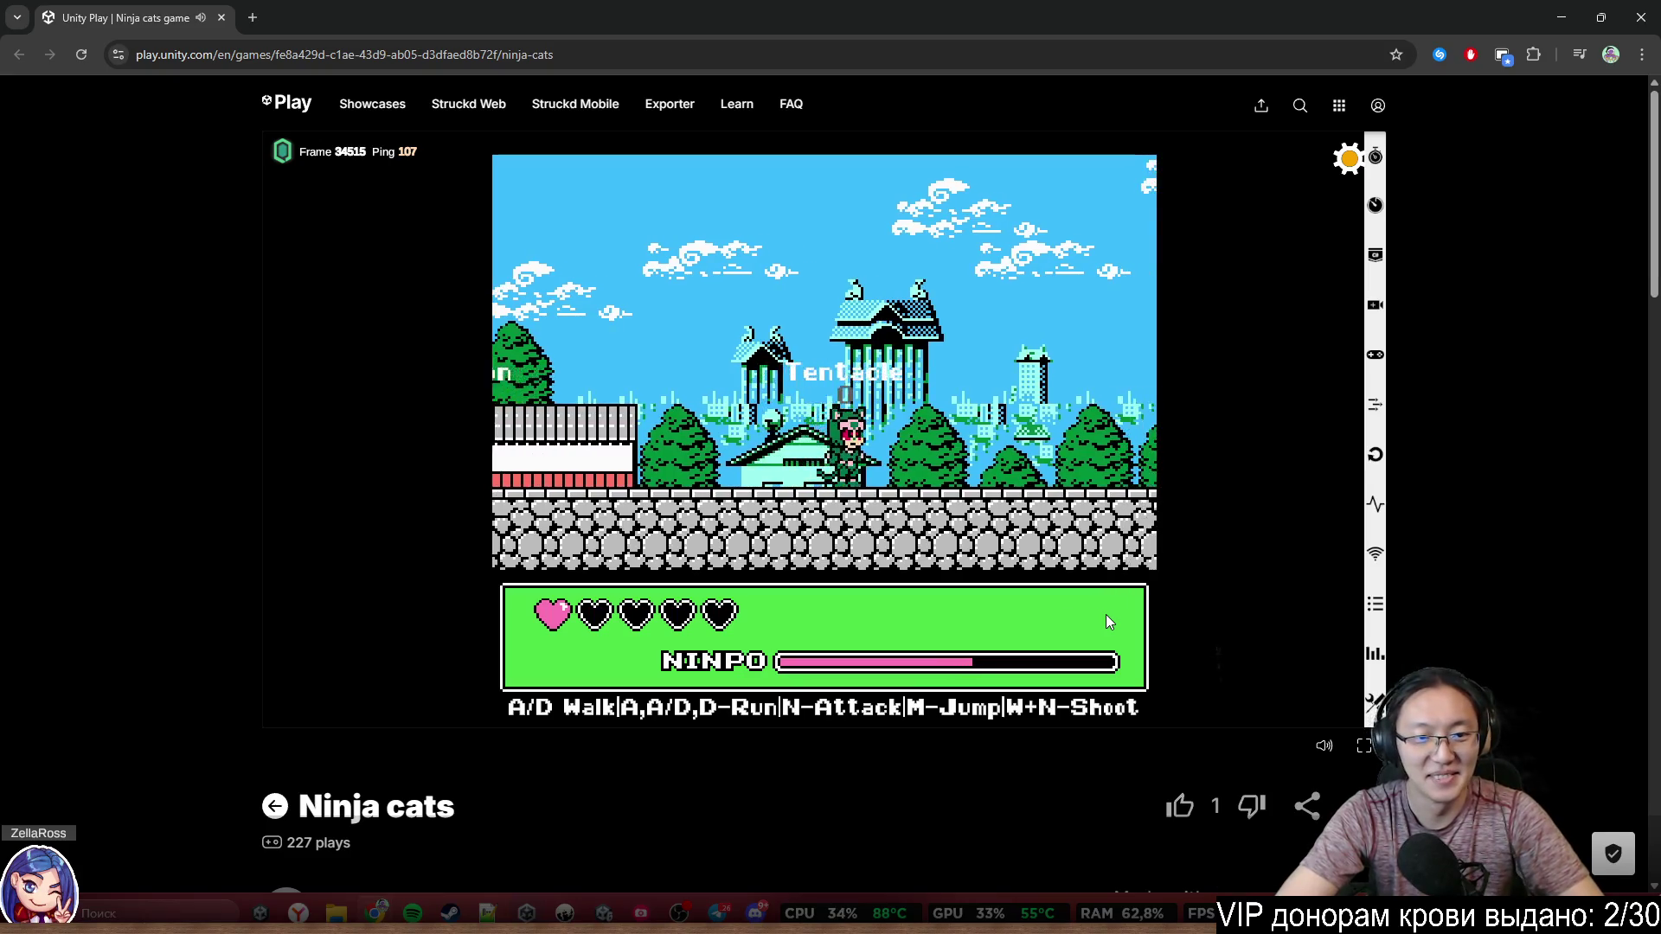
pyautogui.press('a')
pyautogui.press('m')
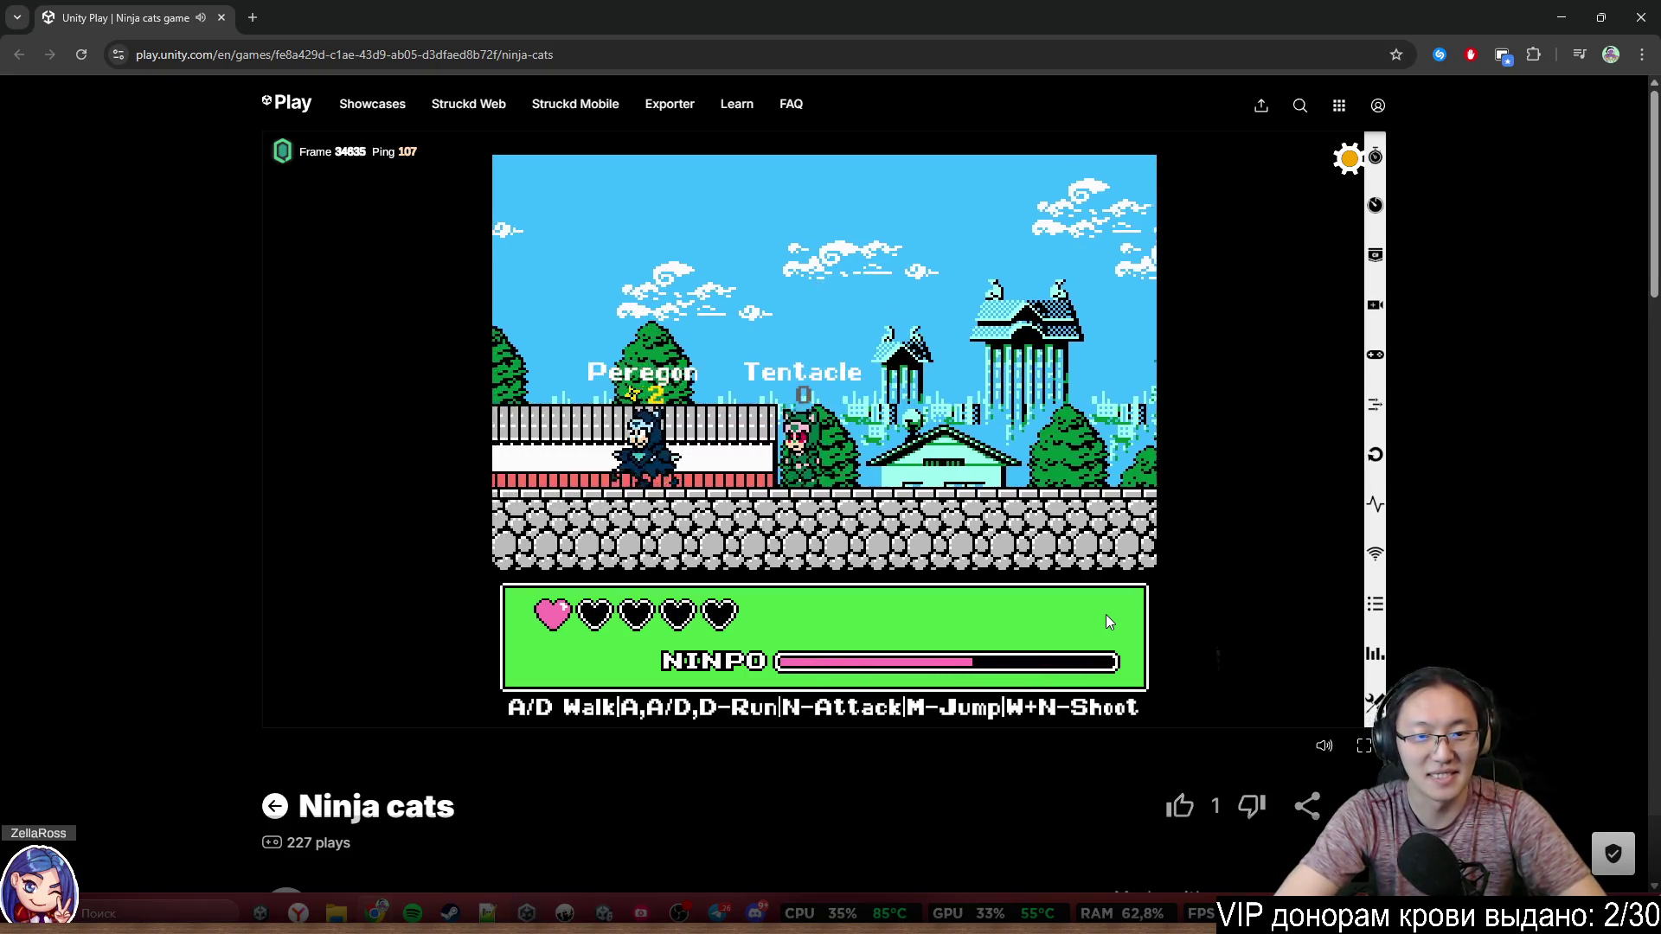
pyautogui.press('a')
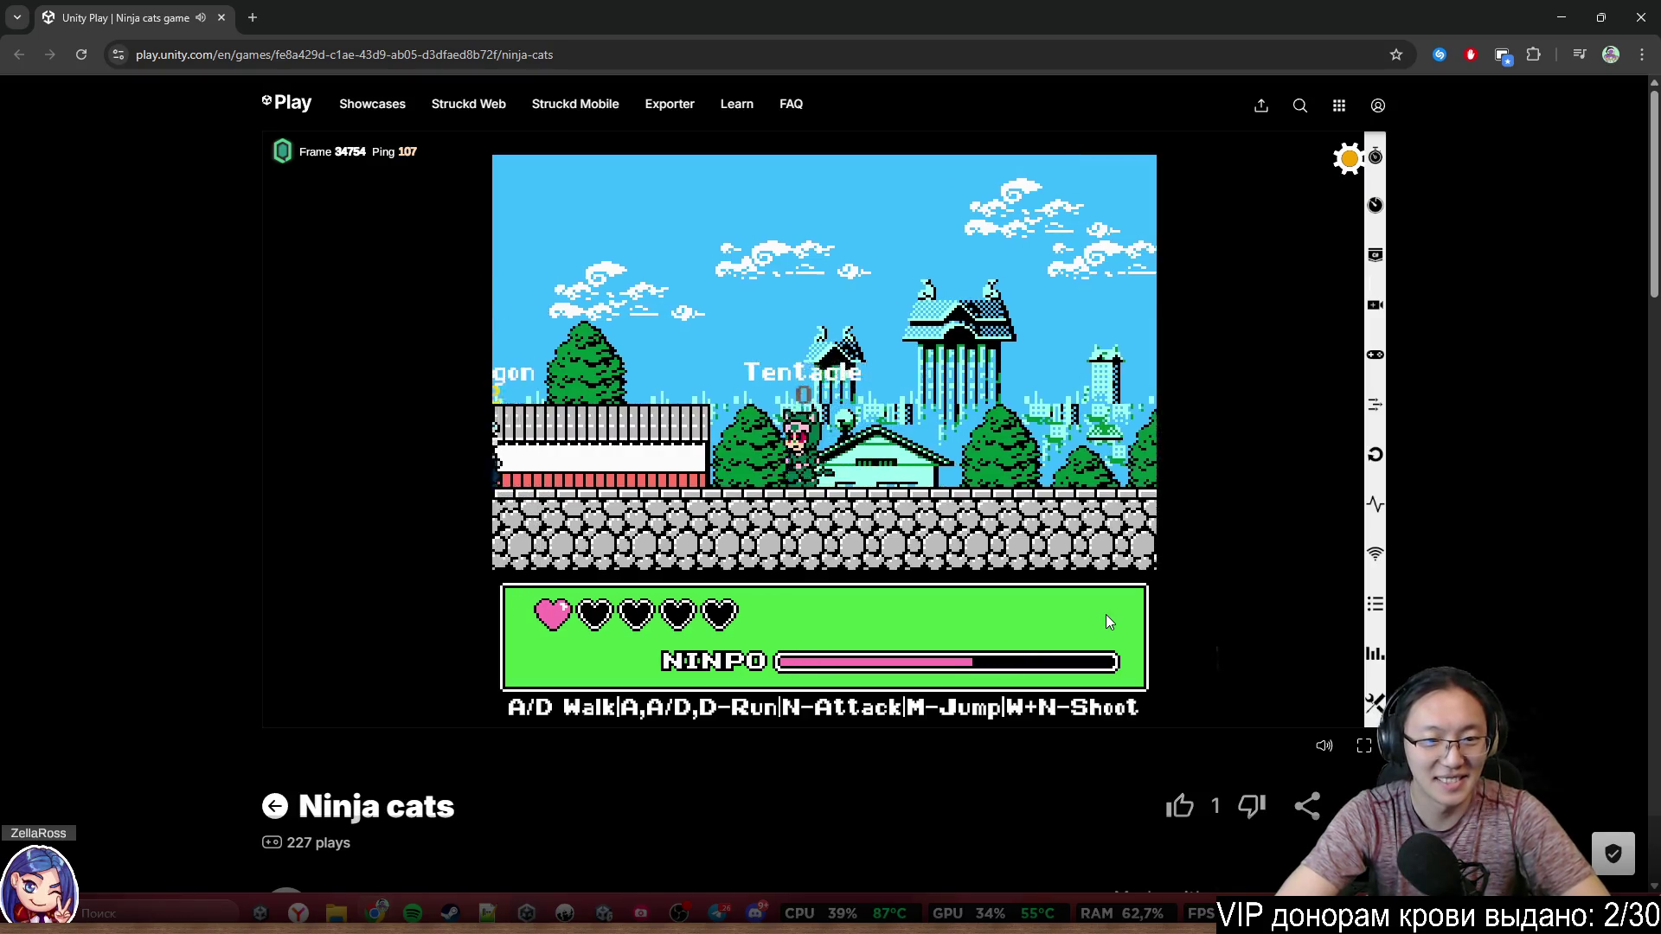
pyautogui.press('d')
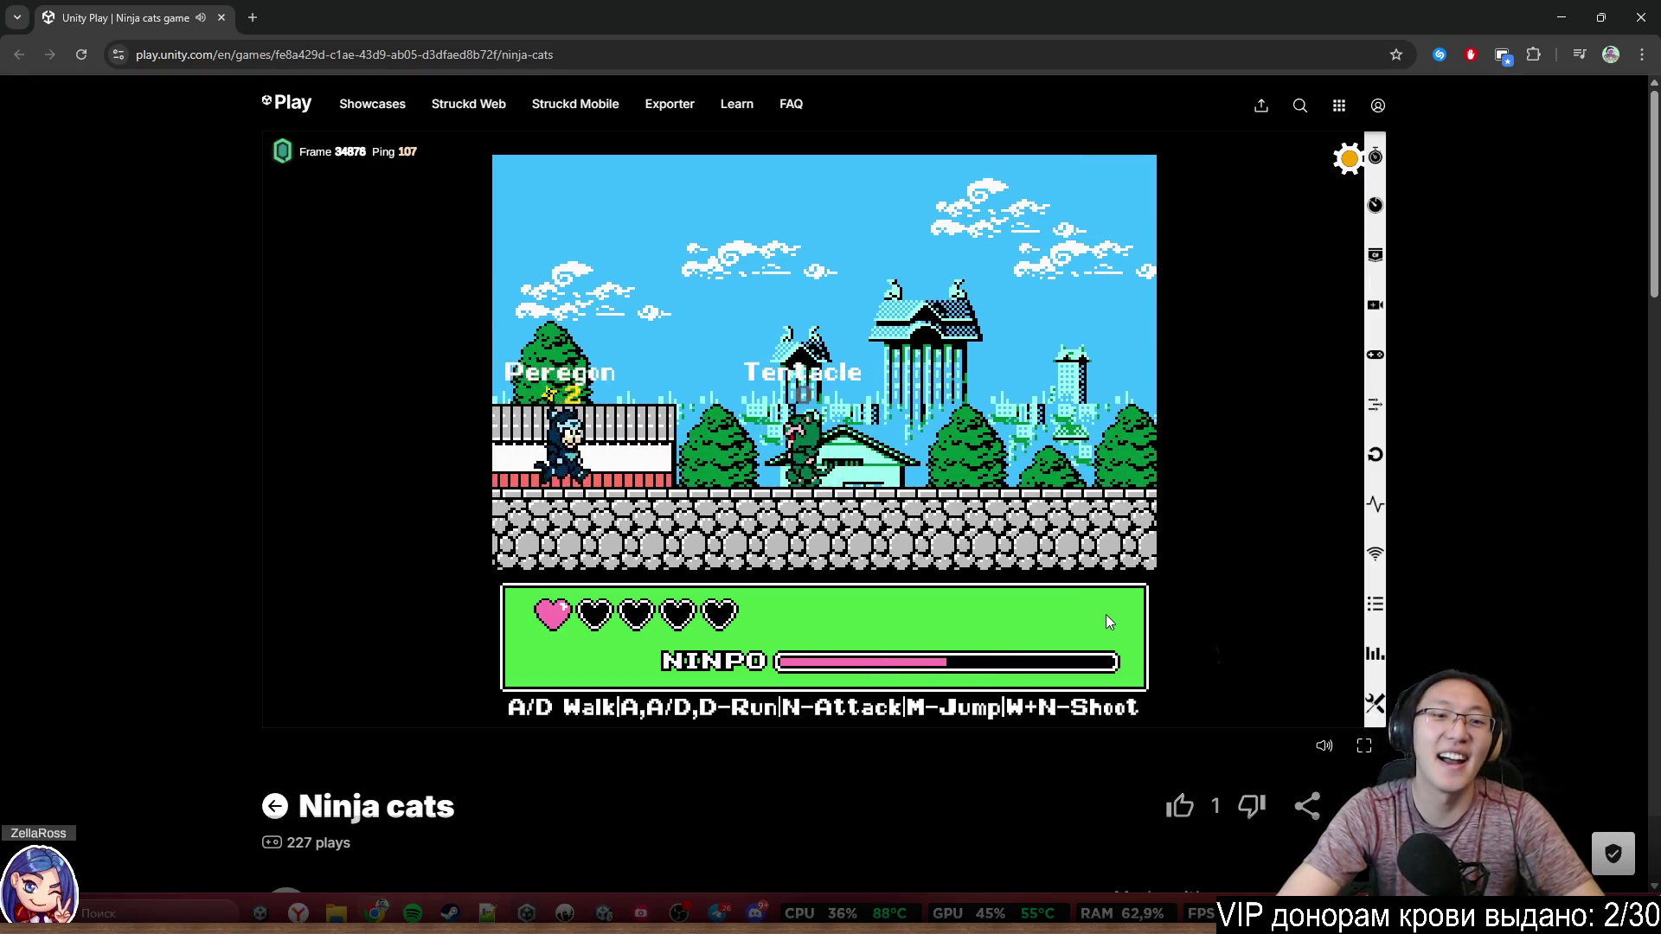
pyautogui.press('d')
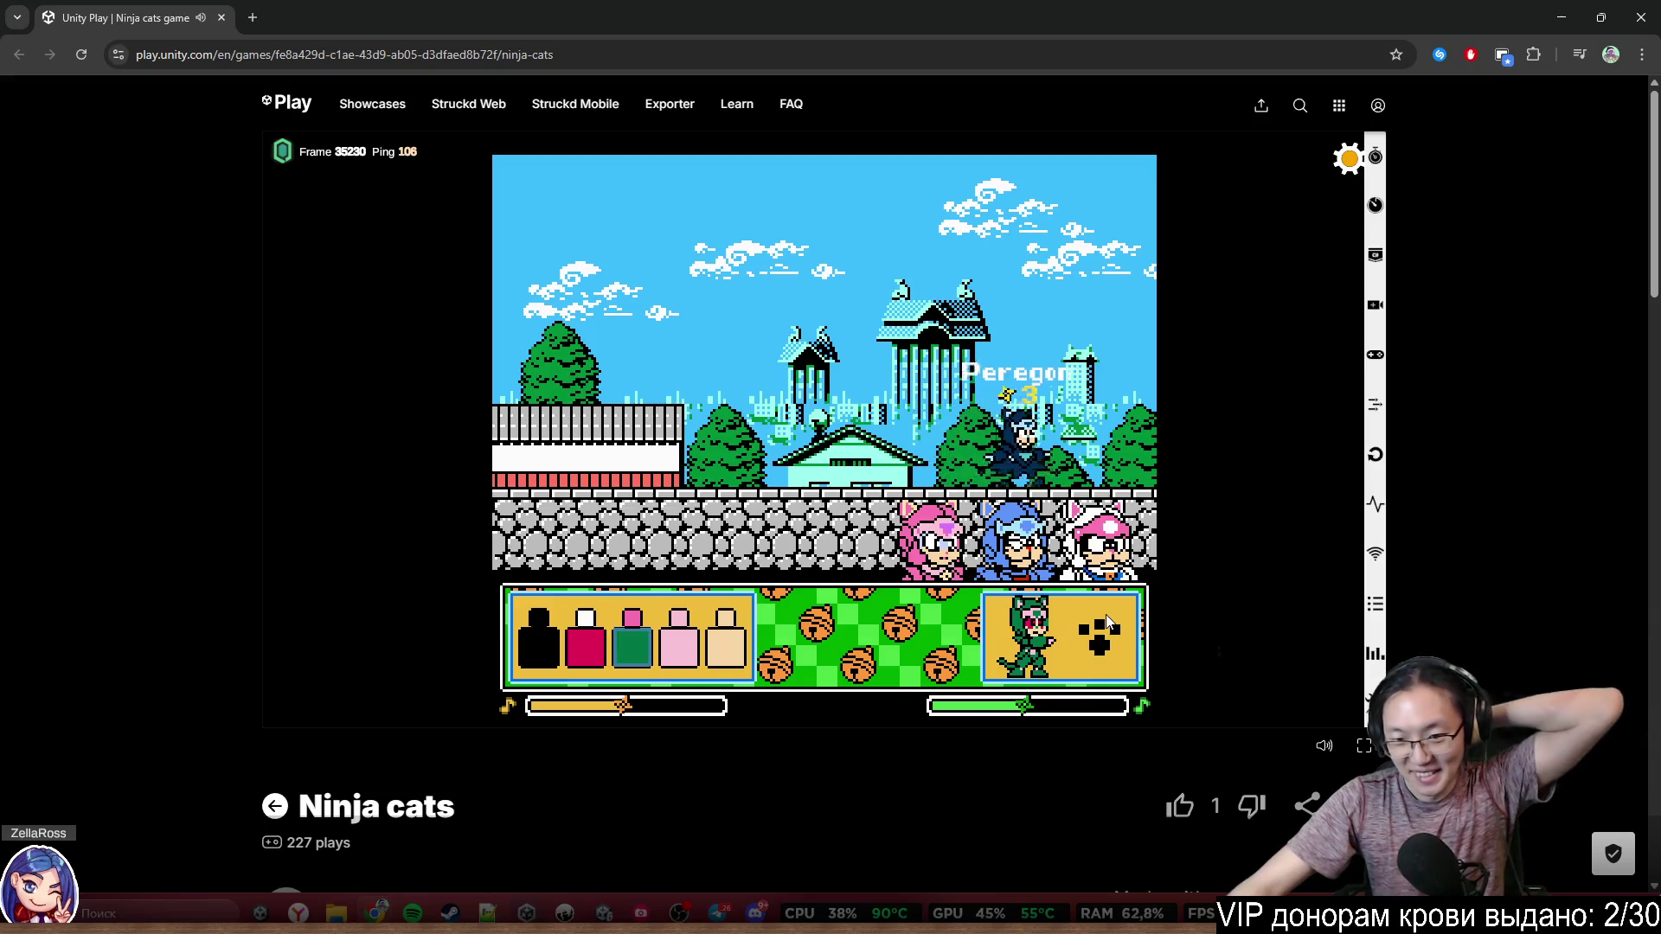
# Choose the white-pink cat, recolour its fourth swatch and respawn into the match
pyautogui.click(1014, 622)
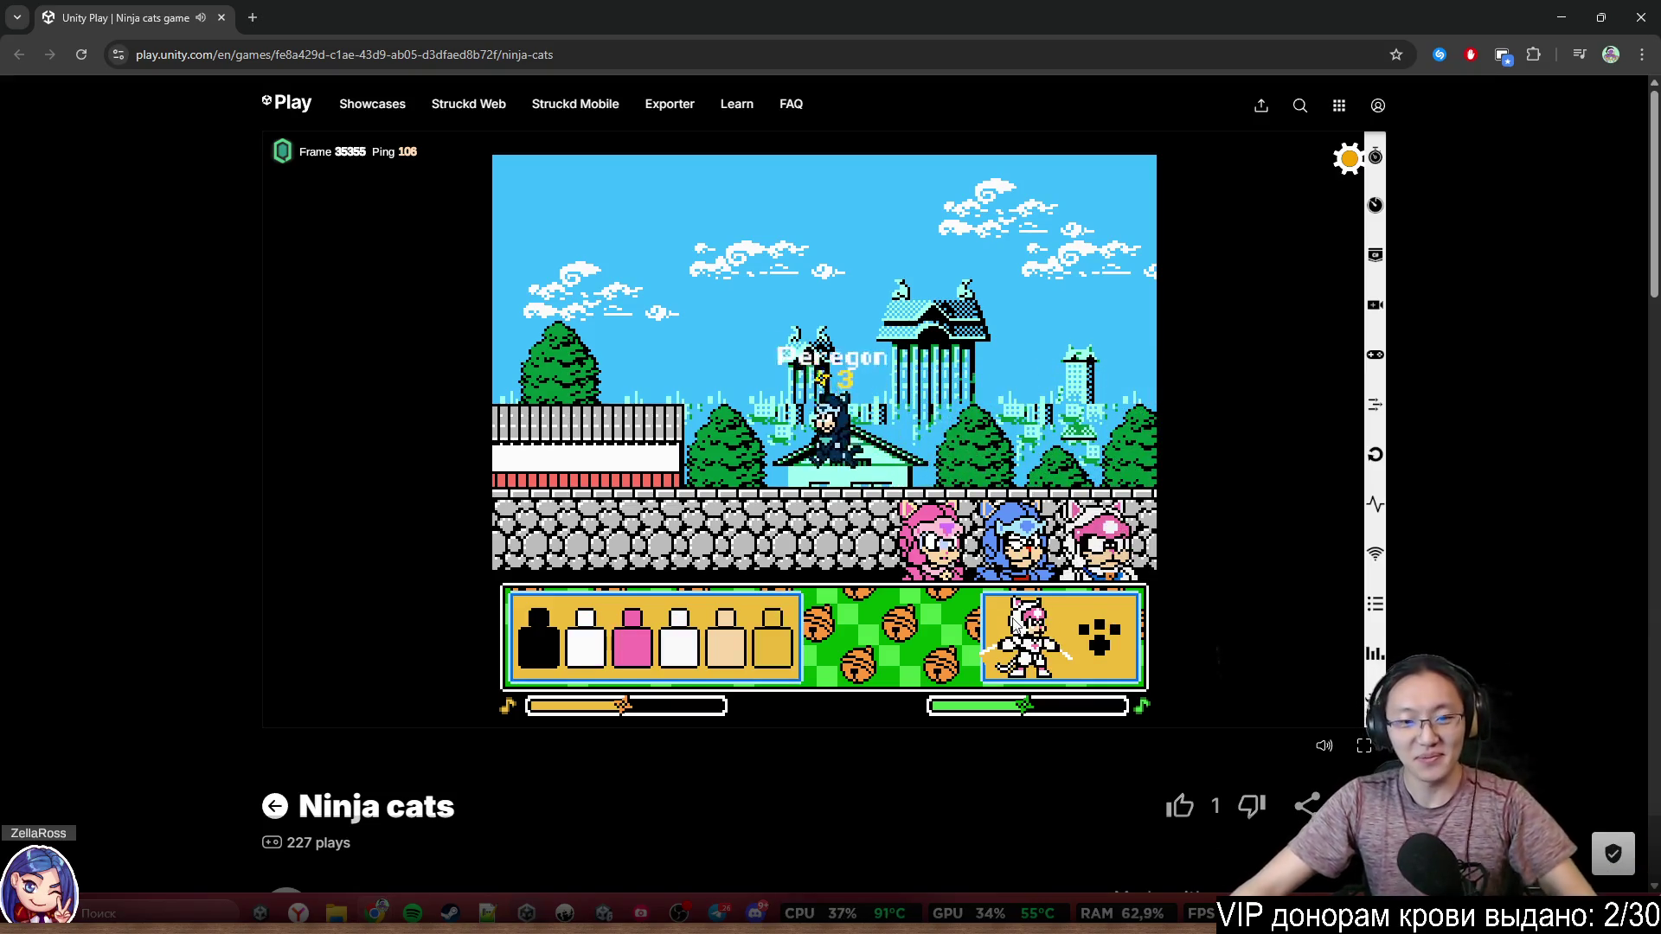
pyautogui.click(1014, 622)
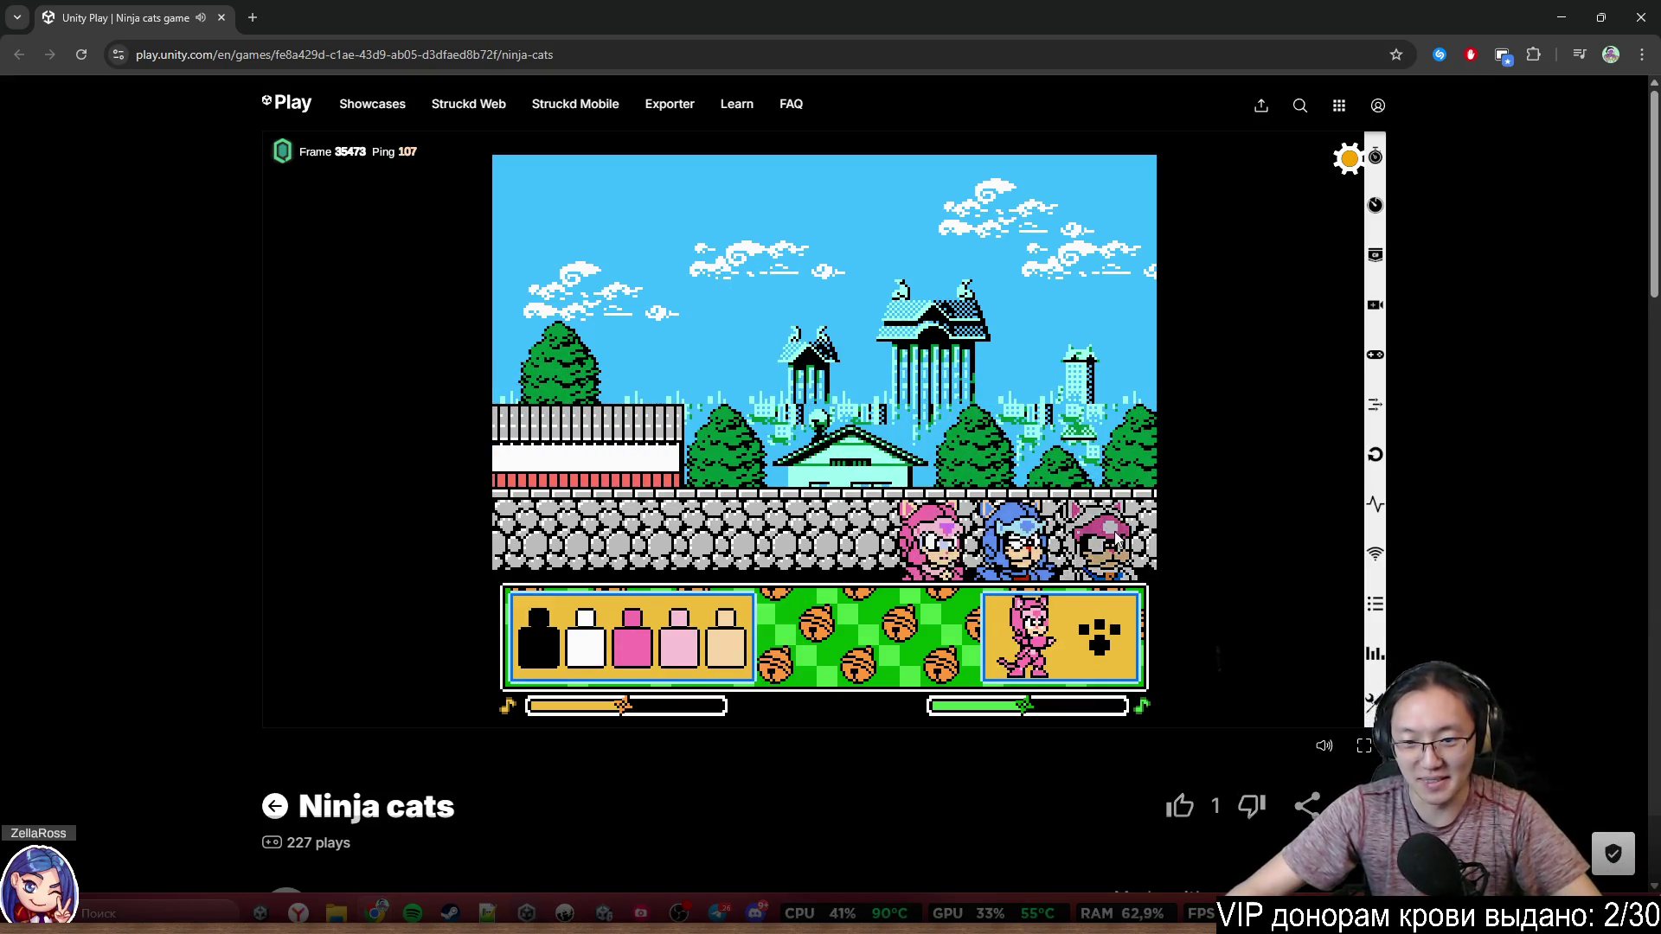
pyautogui.click(1071, 620)
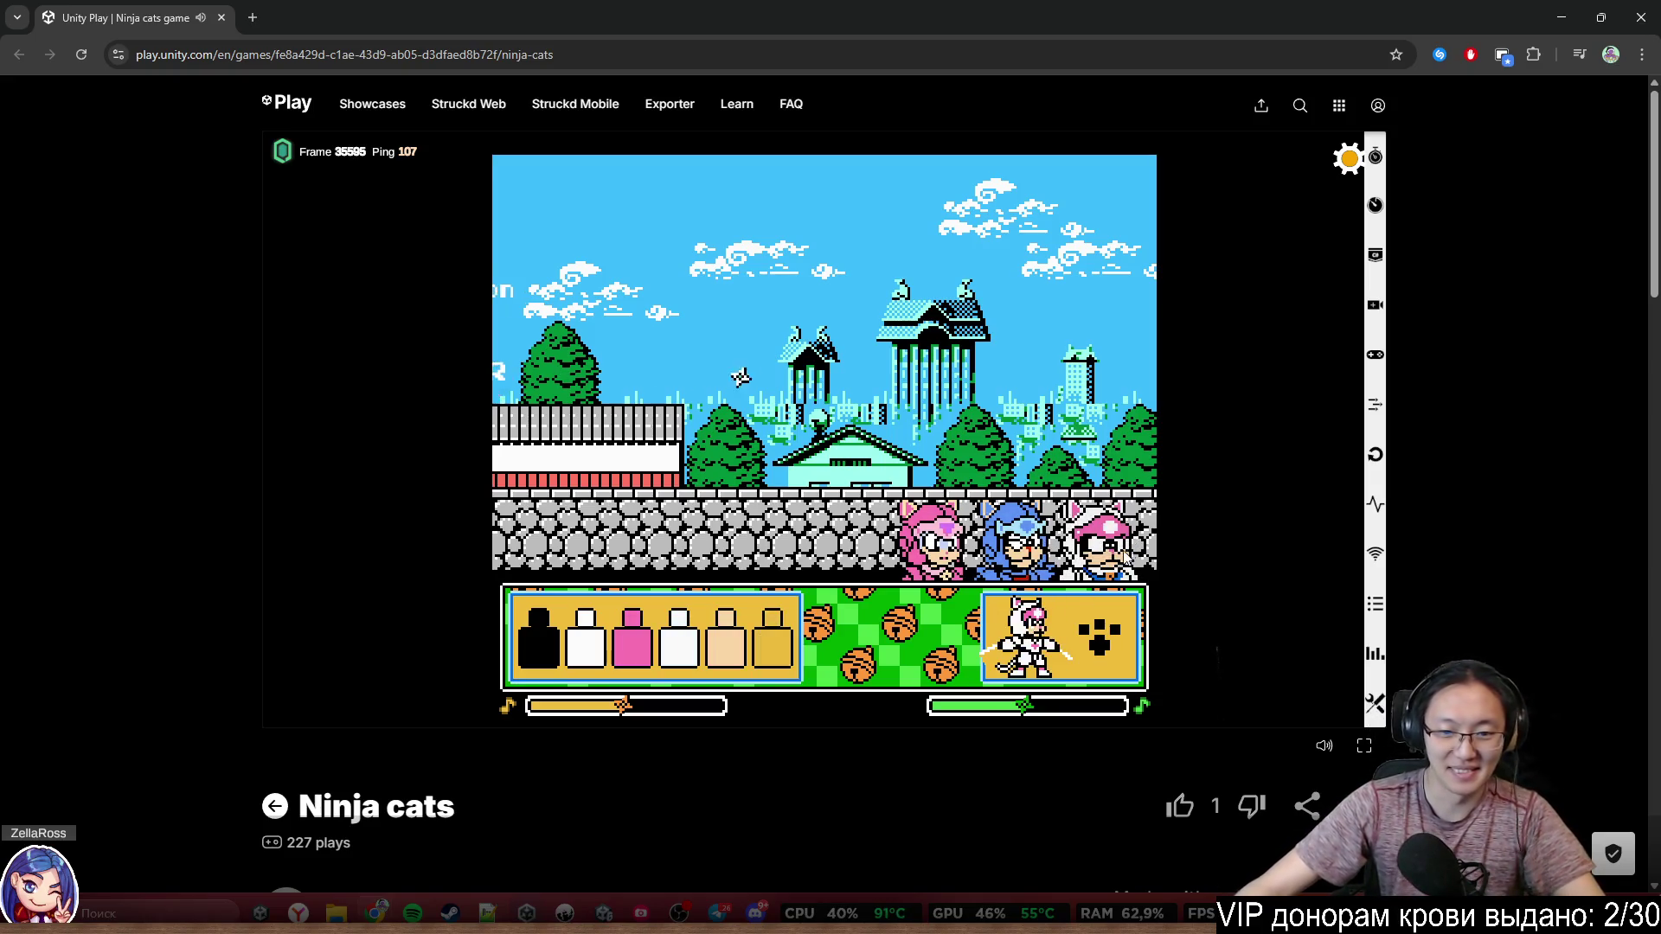
pyautogui.click(676, 647)
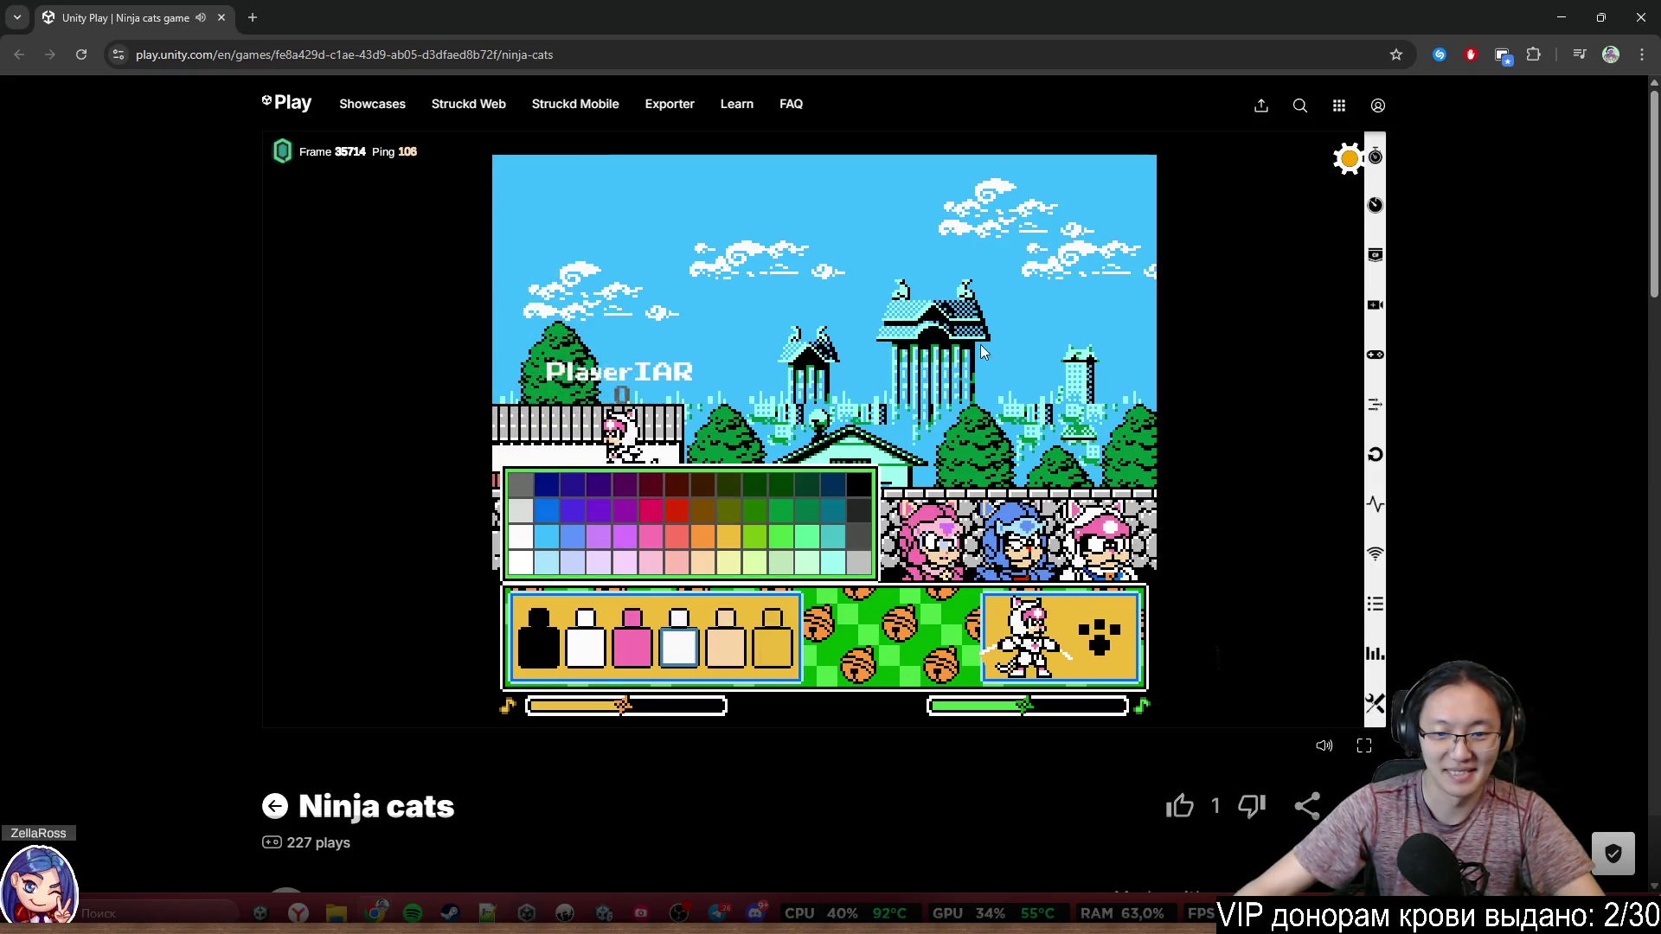
pyautogui.click(1114, 641)
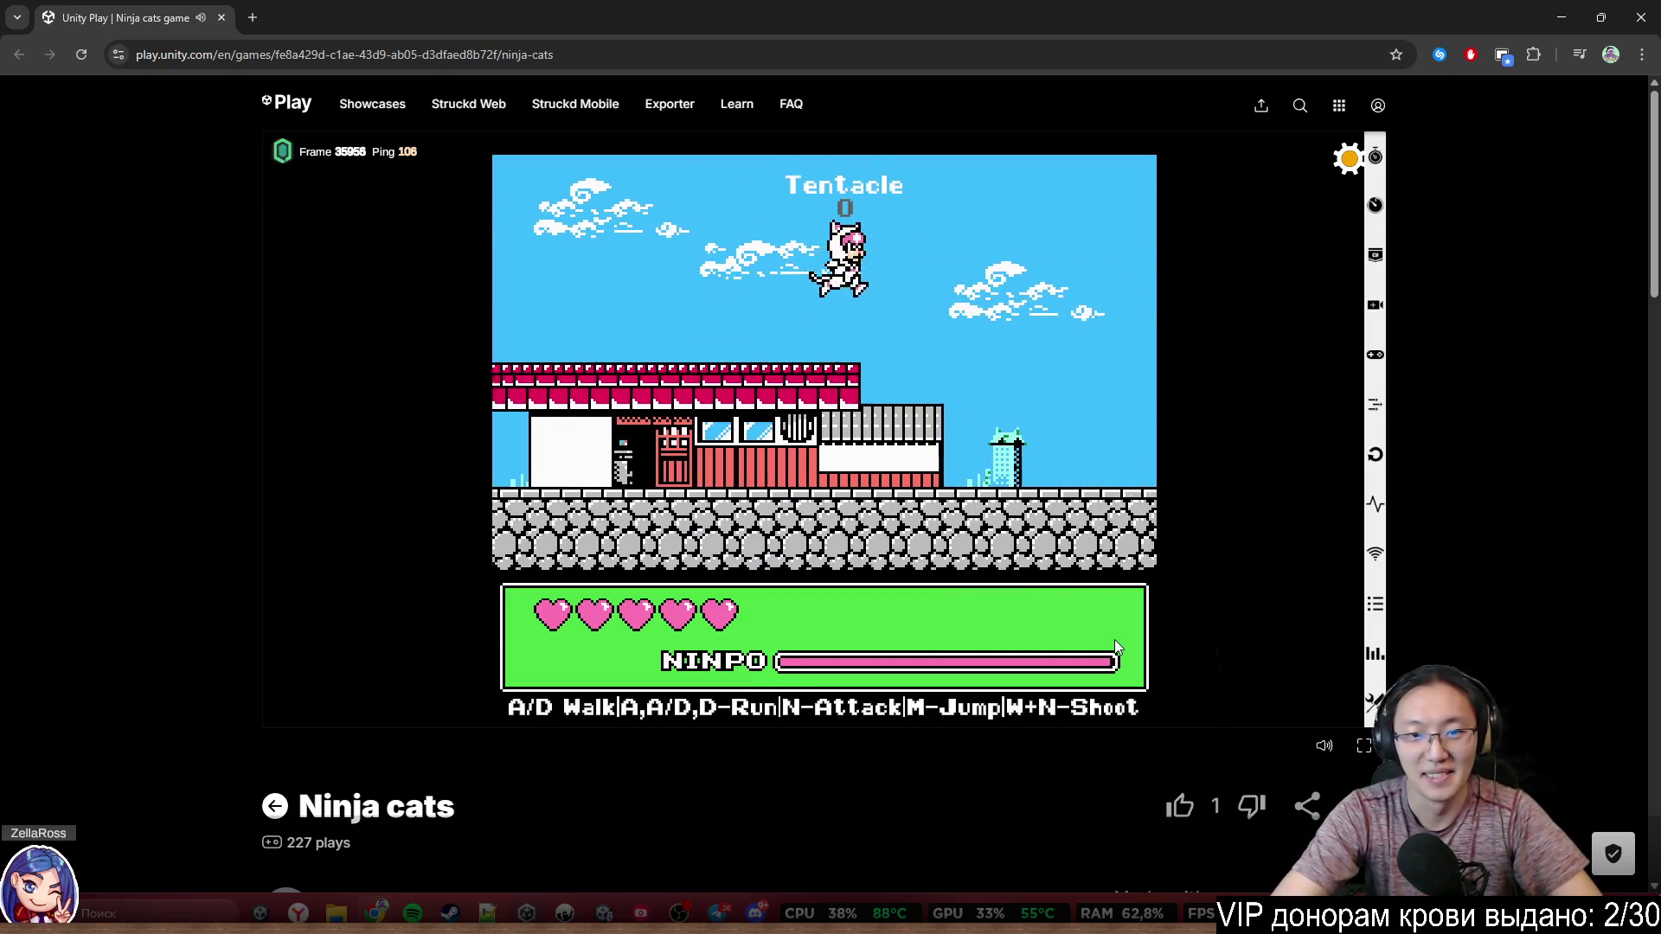
# Run the cat right through the forest past the stone pillar to the other player's cat
pyautogui.press('d')
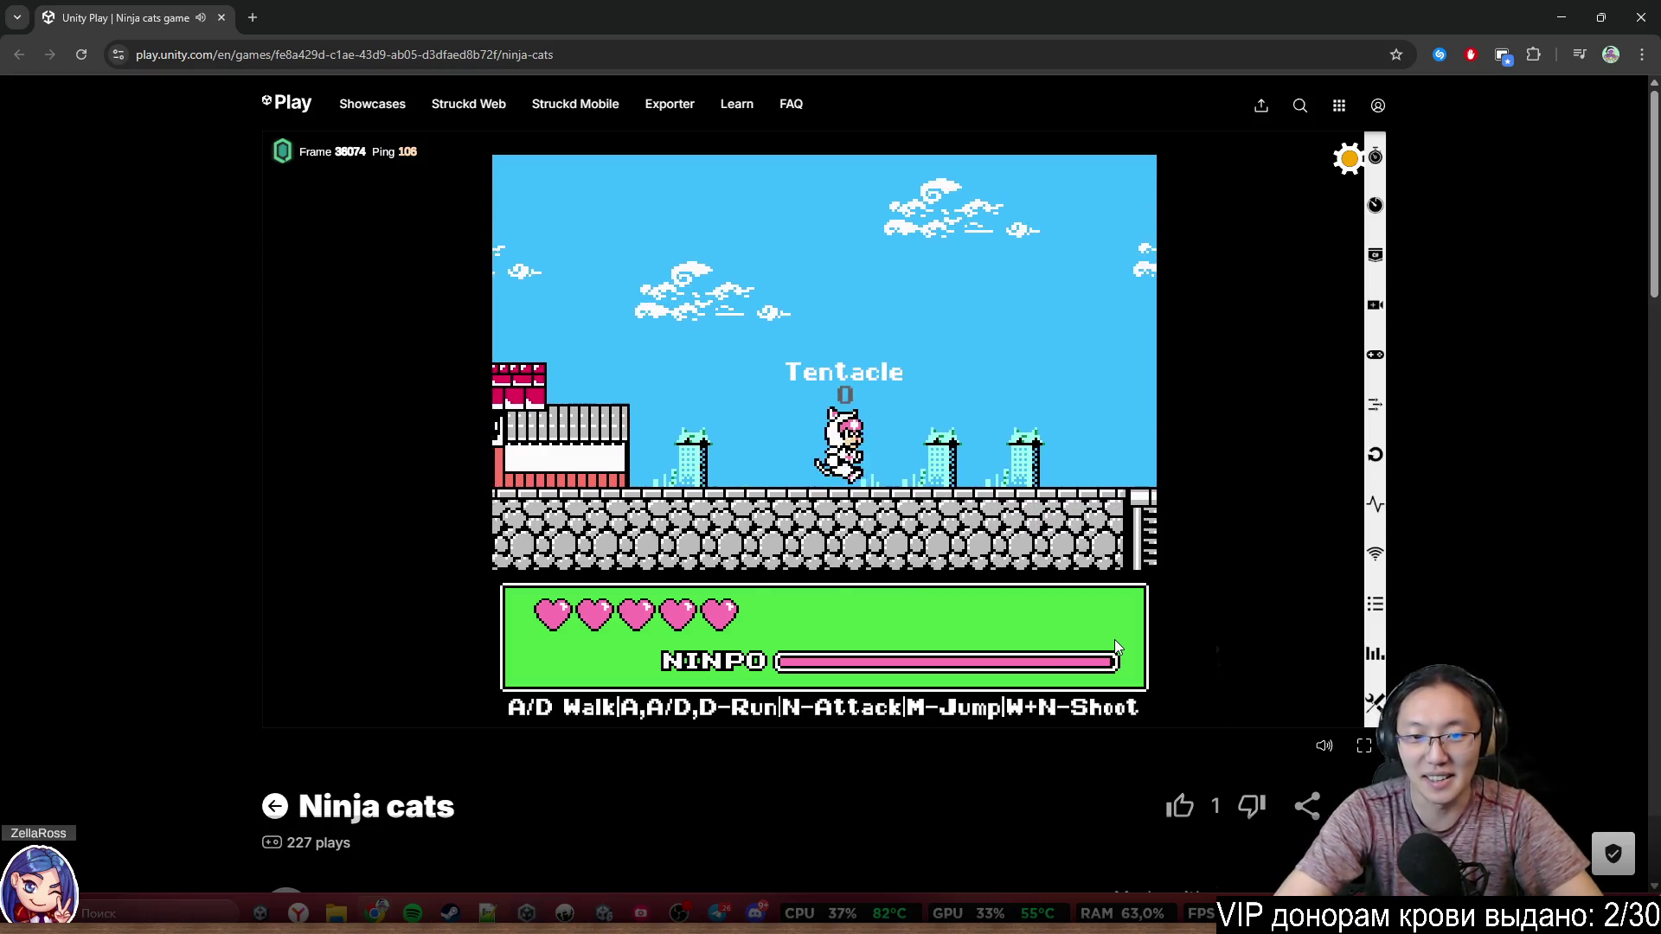
pyautogui.press('d')
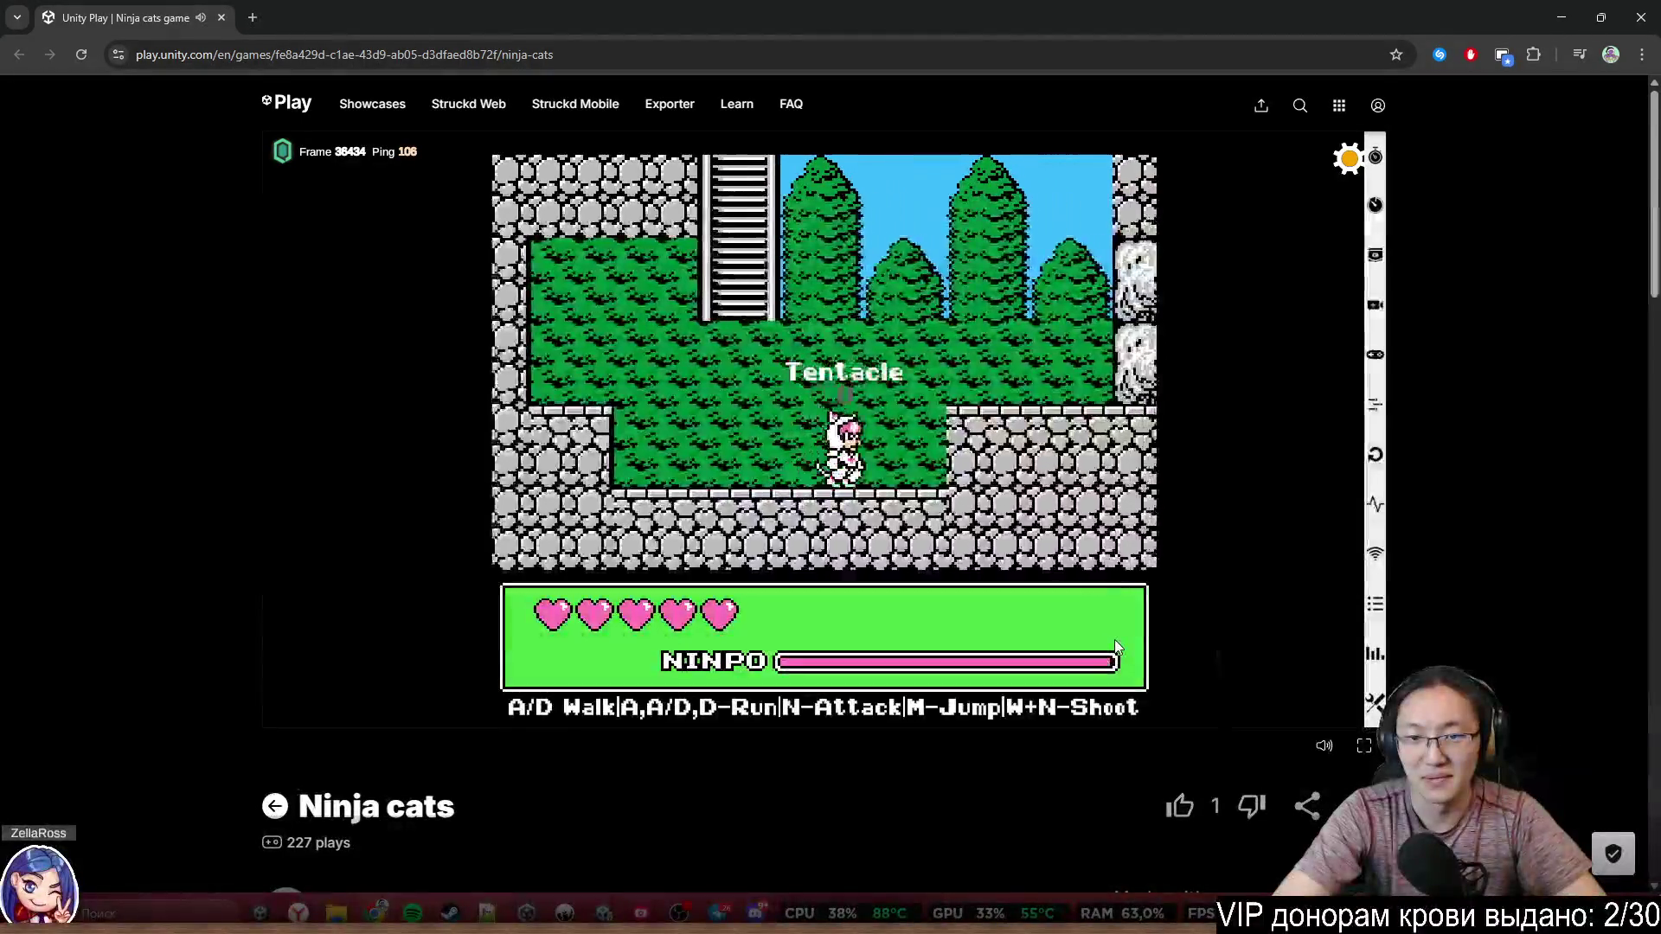
# Run the Tentacle cat right through the forest past the pagoda and jump onto the wall
pyautogui.press('d')
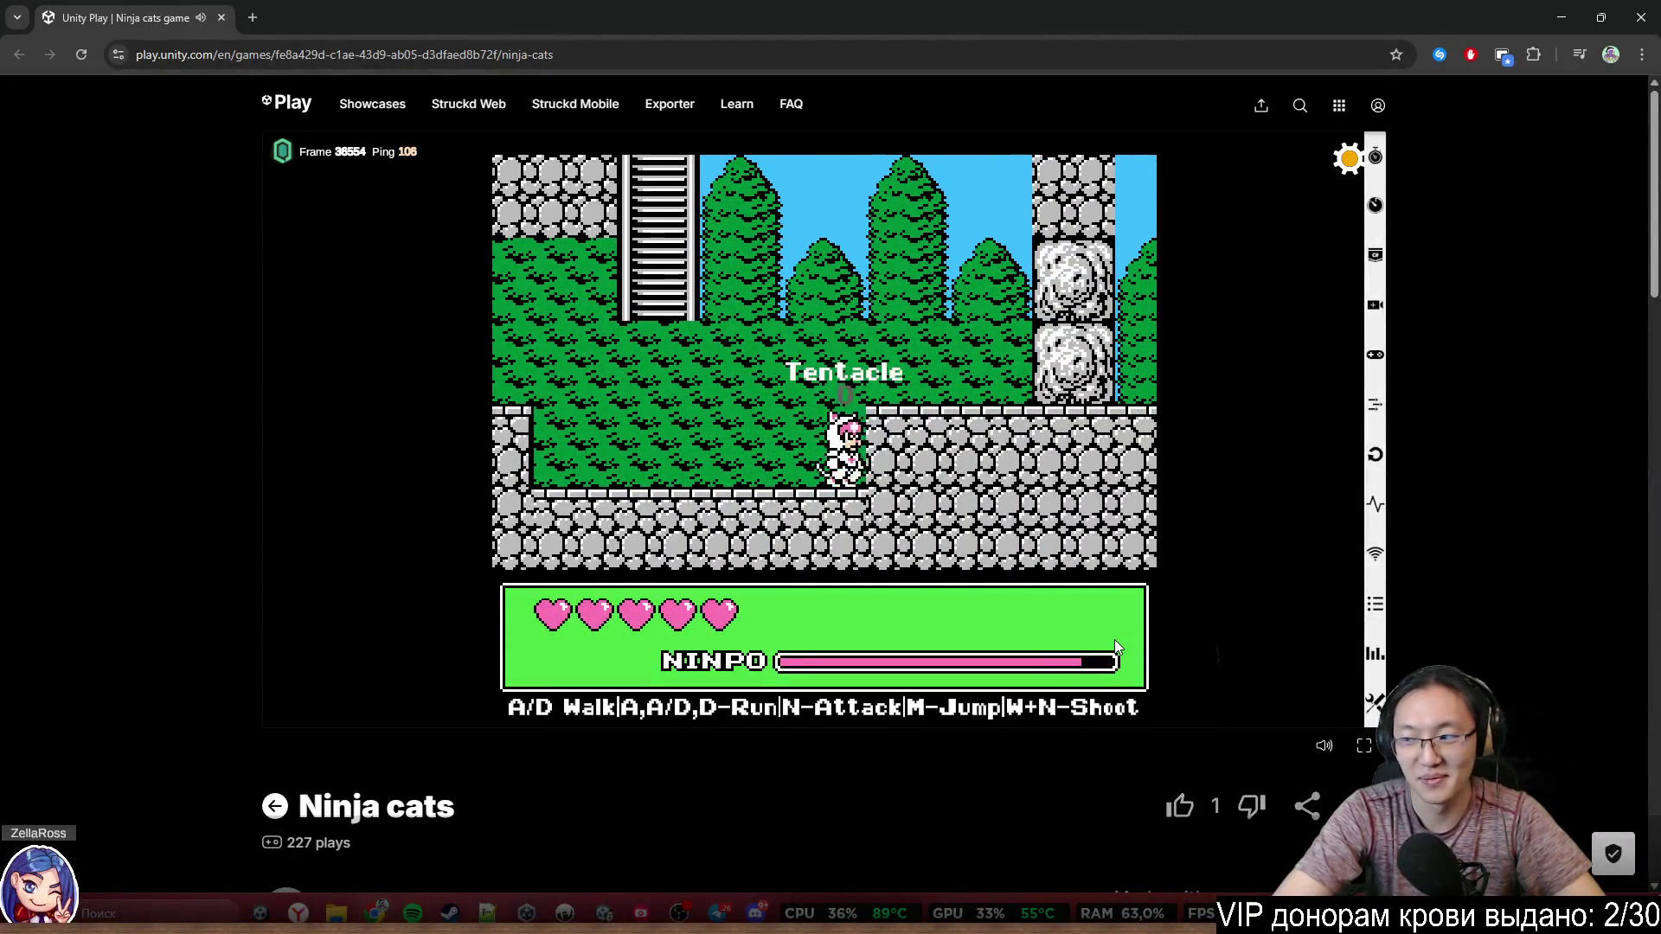
pyautogui.press('d')
pyautogui.press('m')
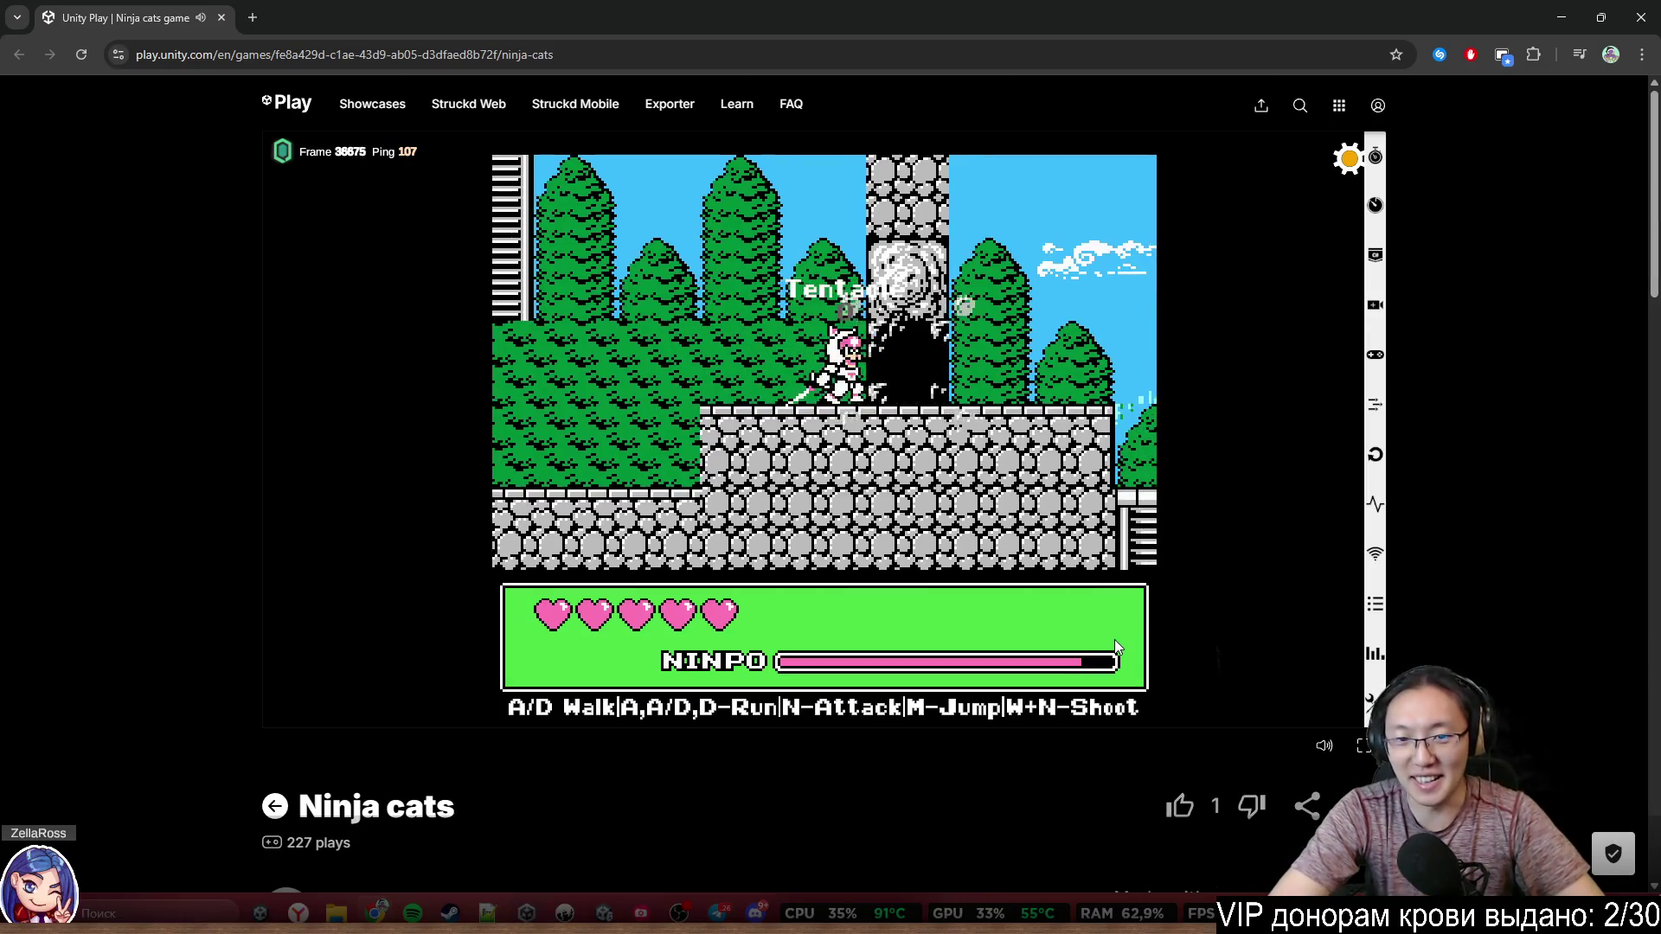
pyautogui.press('d')
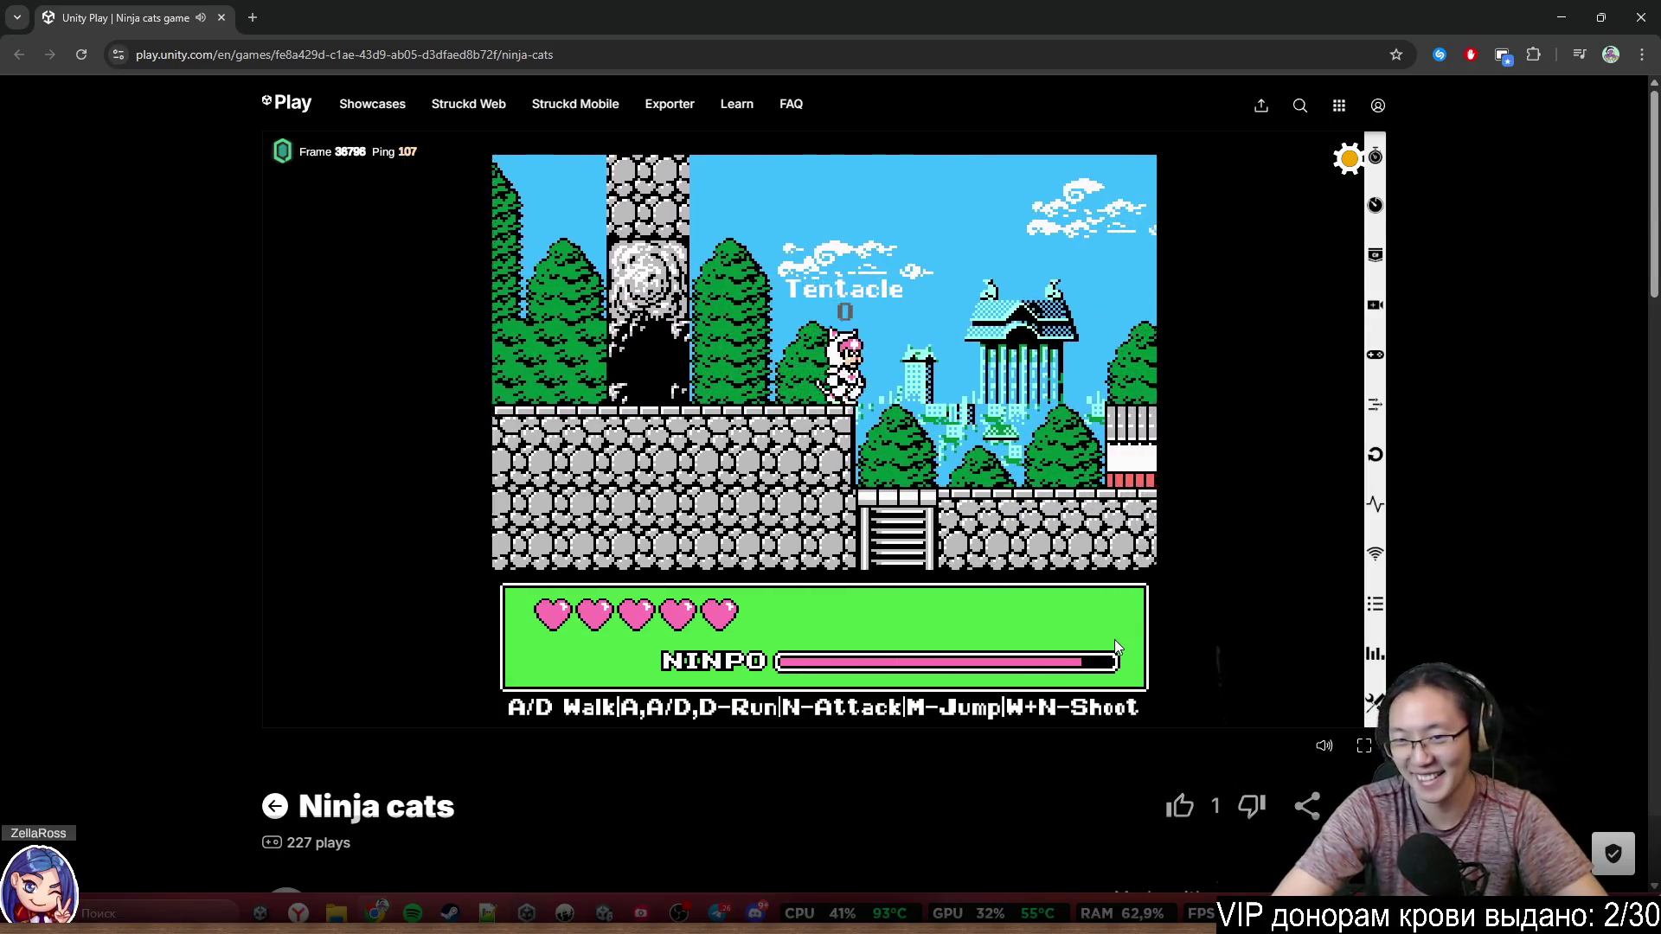
pyautogui.press('d')
pyautogui.press('m')
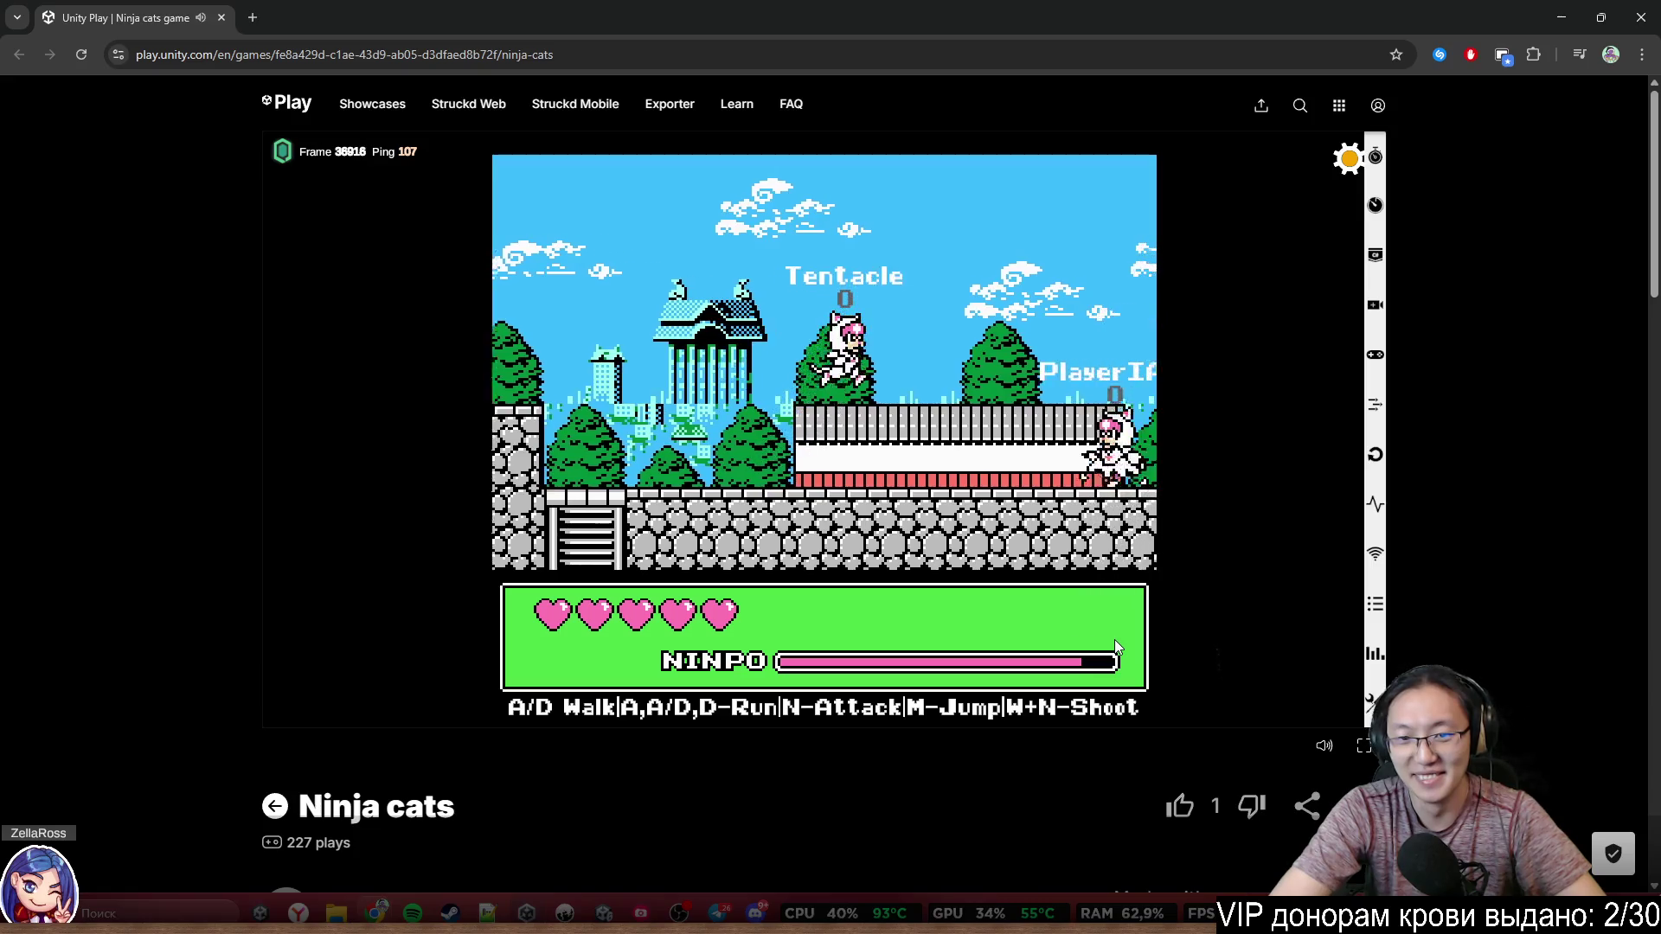
pyautogui.press('d')
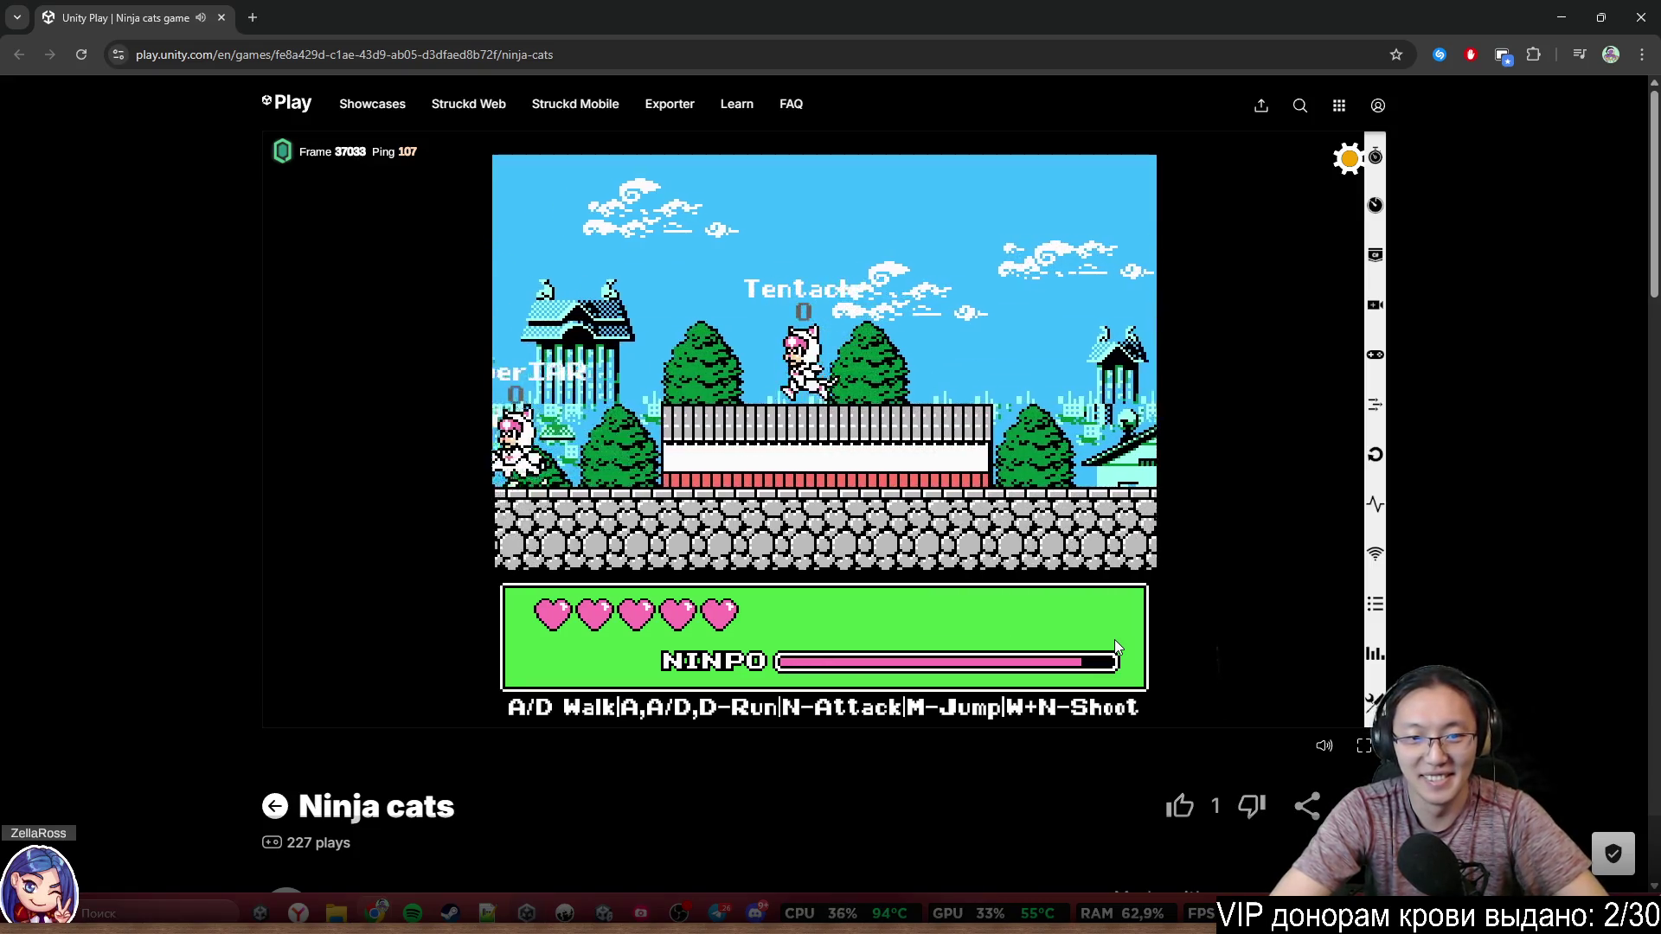
pyautogui.press('a')
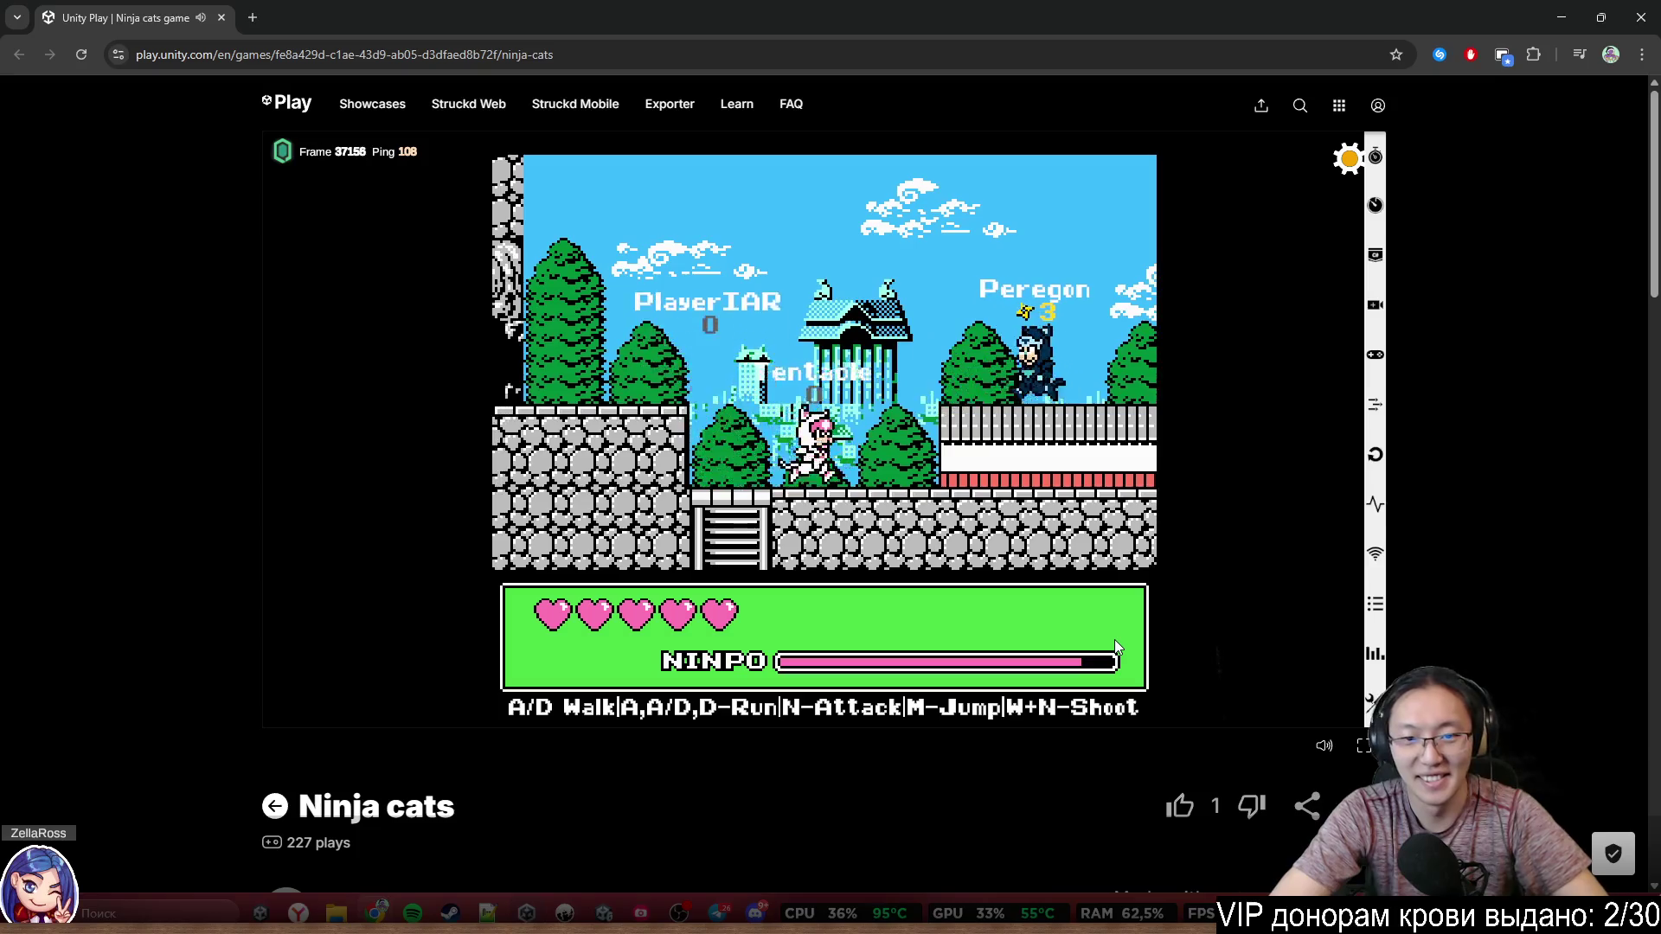
pyautogui.press('d')
pyautogui.press('m')
pyautogui.press('a')
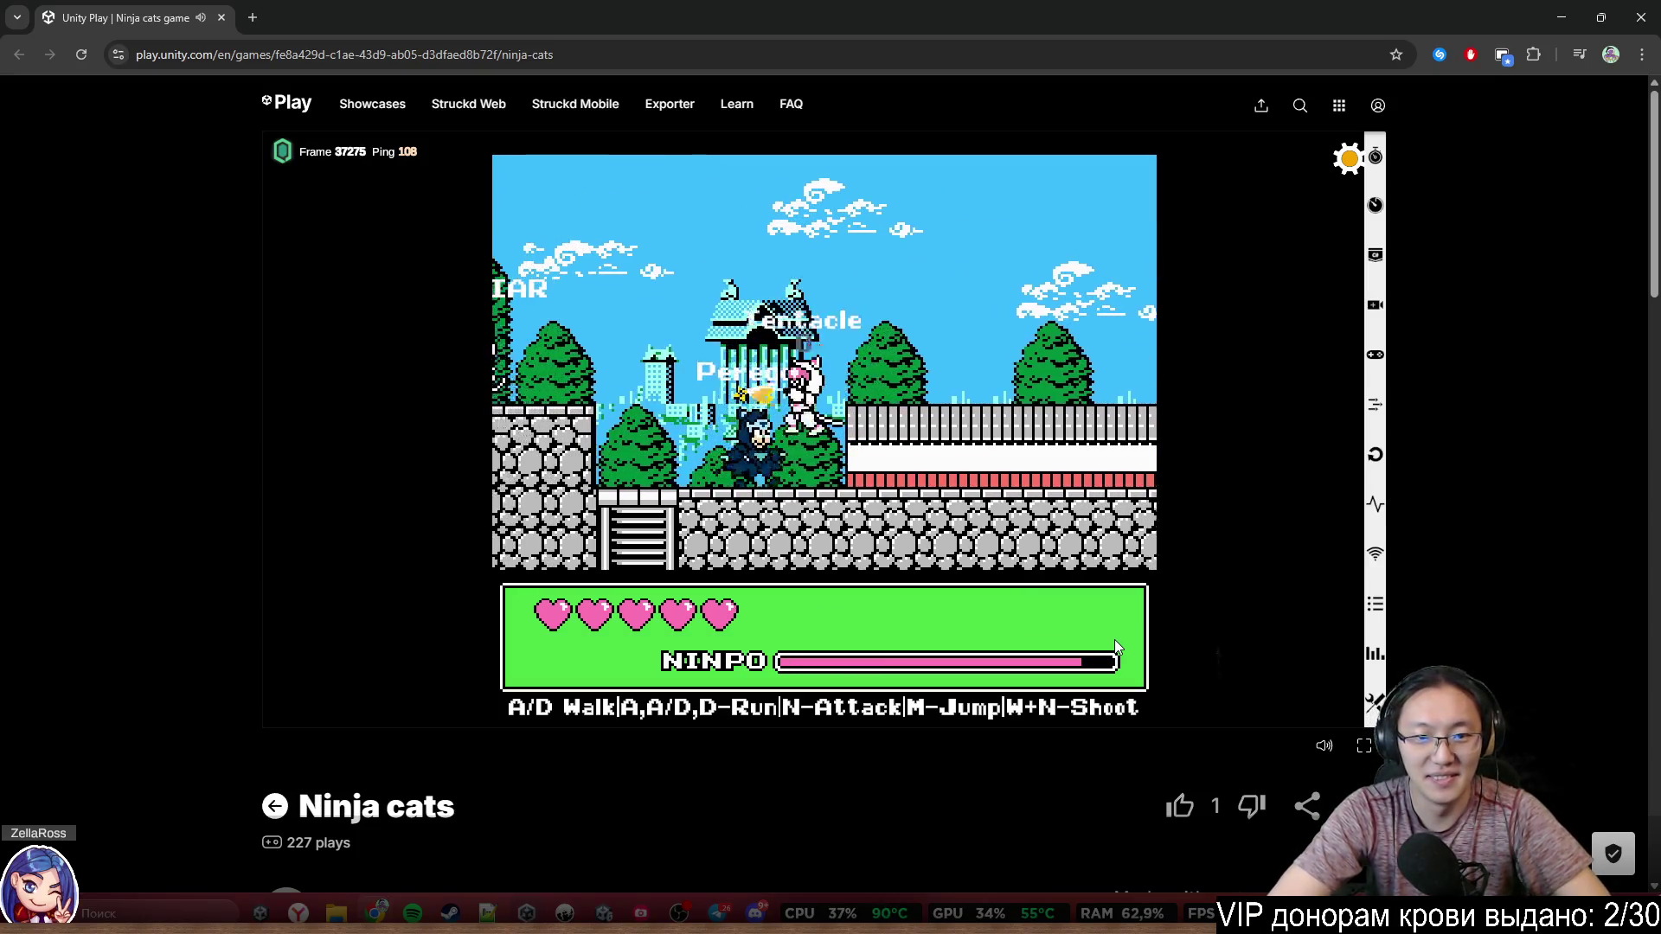
pyautogui.press('a')
pyautogui.press('d')
pyautogui.press('m')
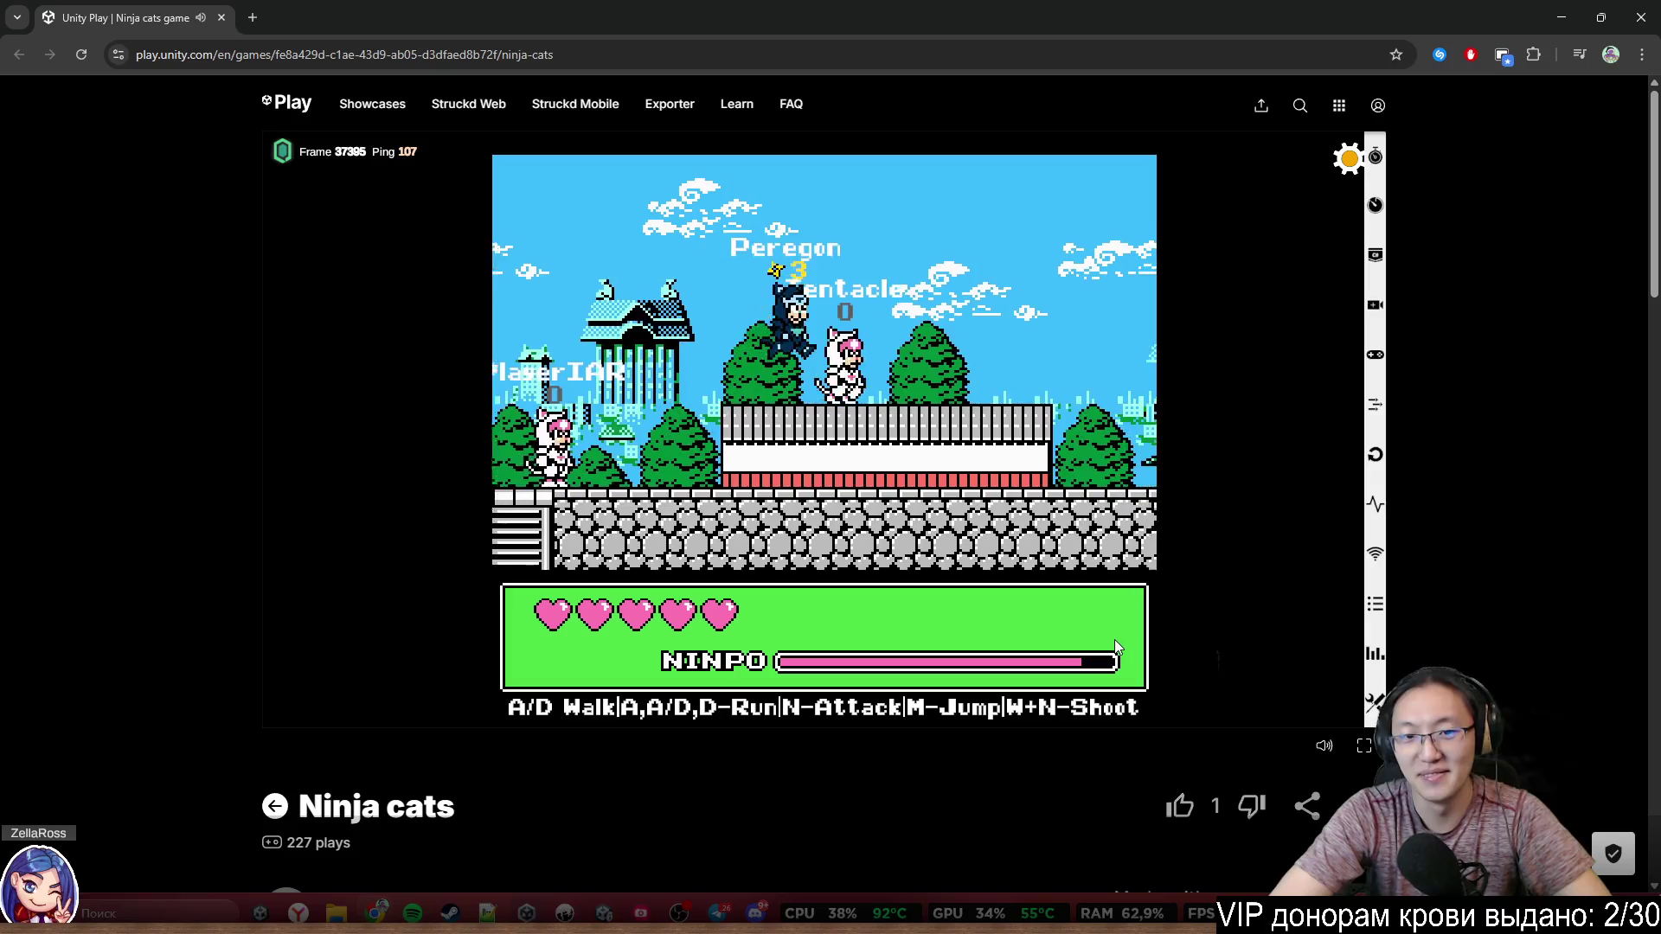
pyautogui.press('m')
pyautogui.press('d')
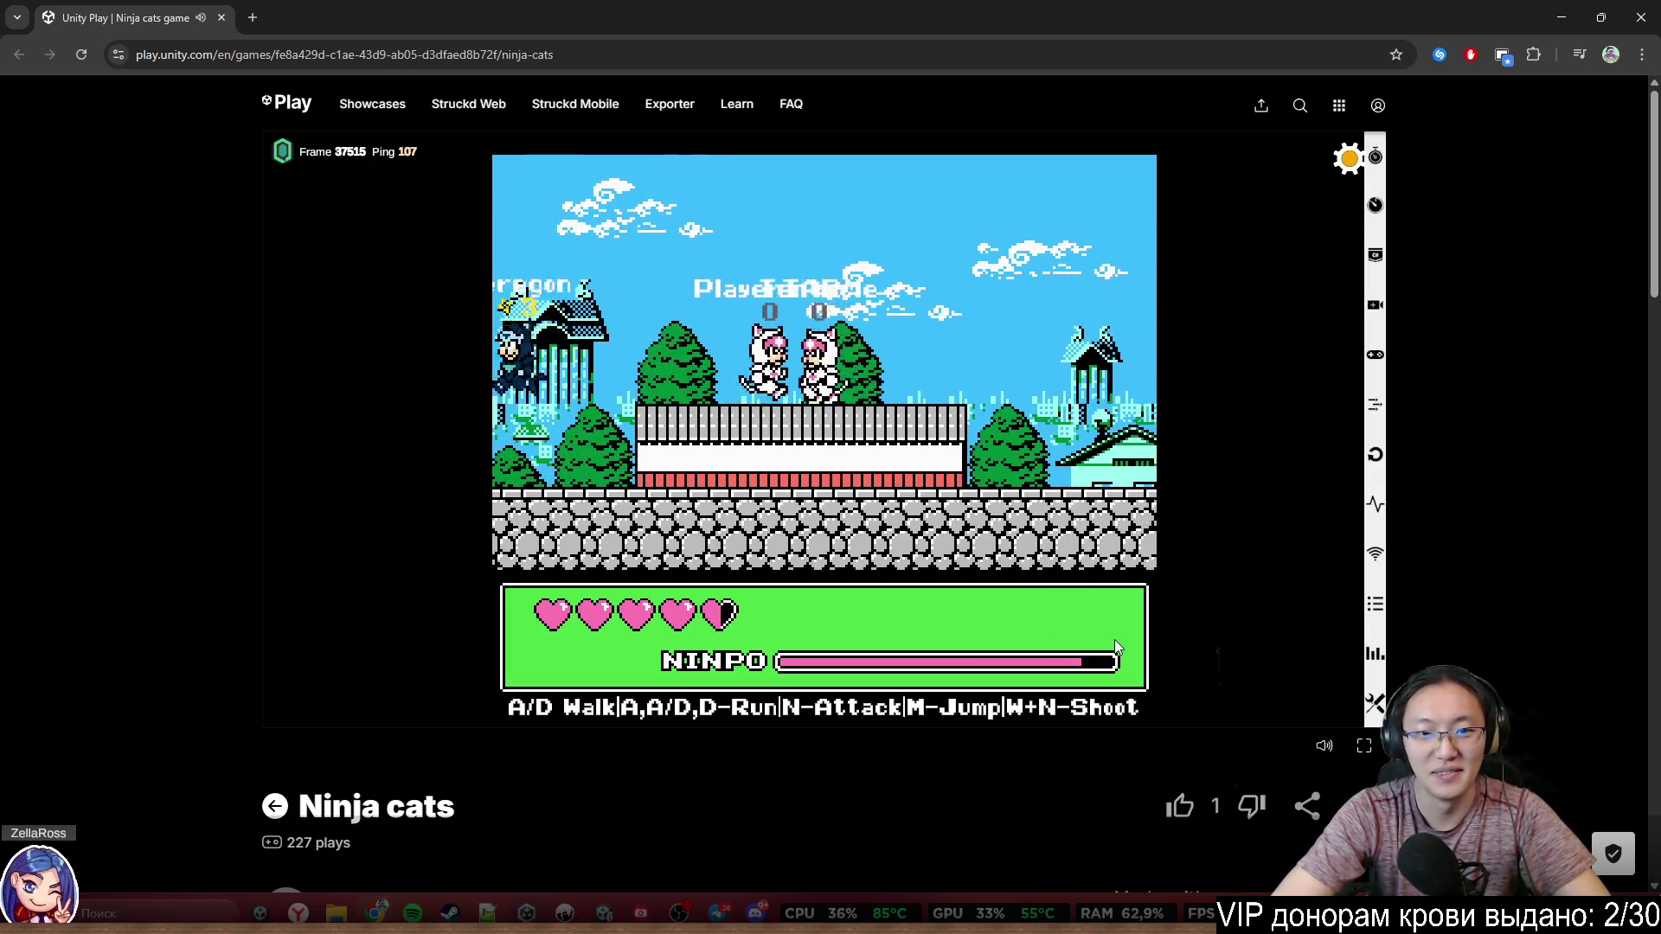
# Jump the cat right along the wall and land on the far side
pyautogui.press('d')
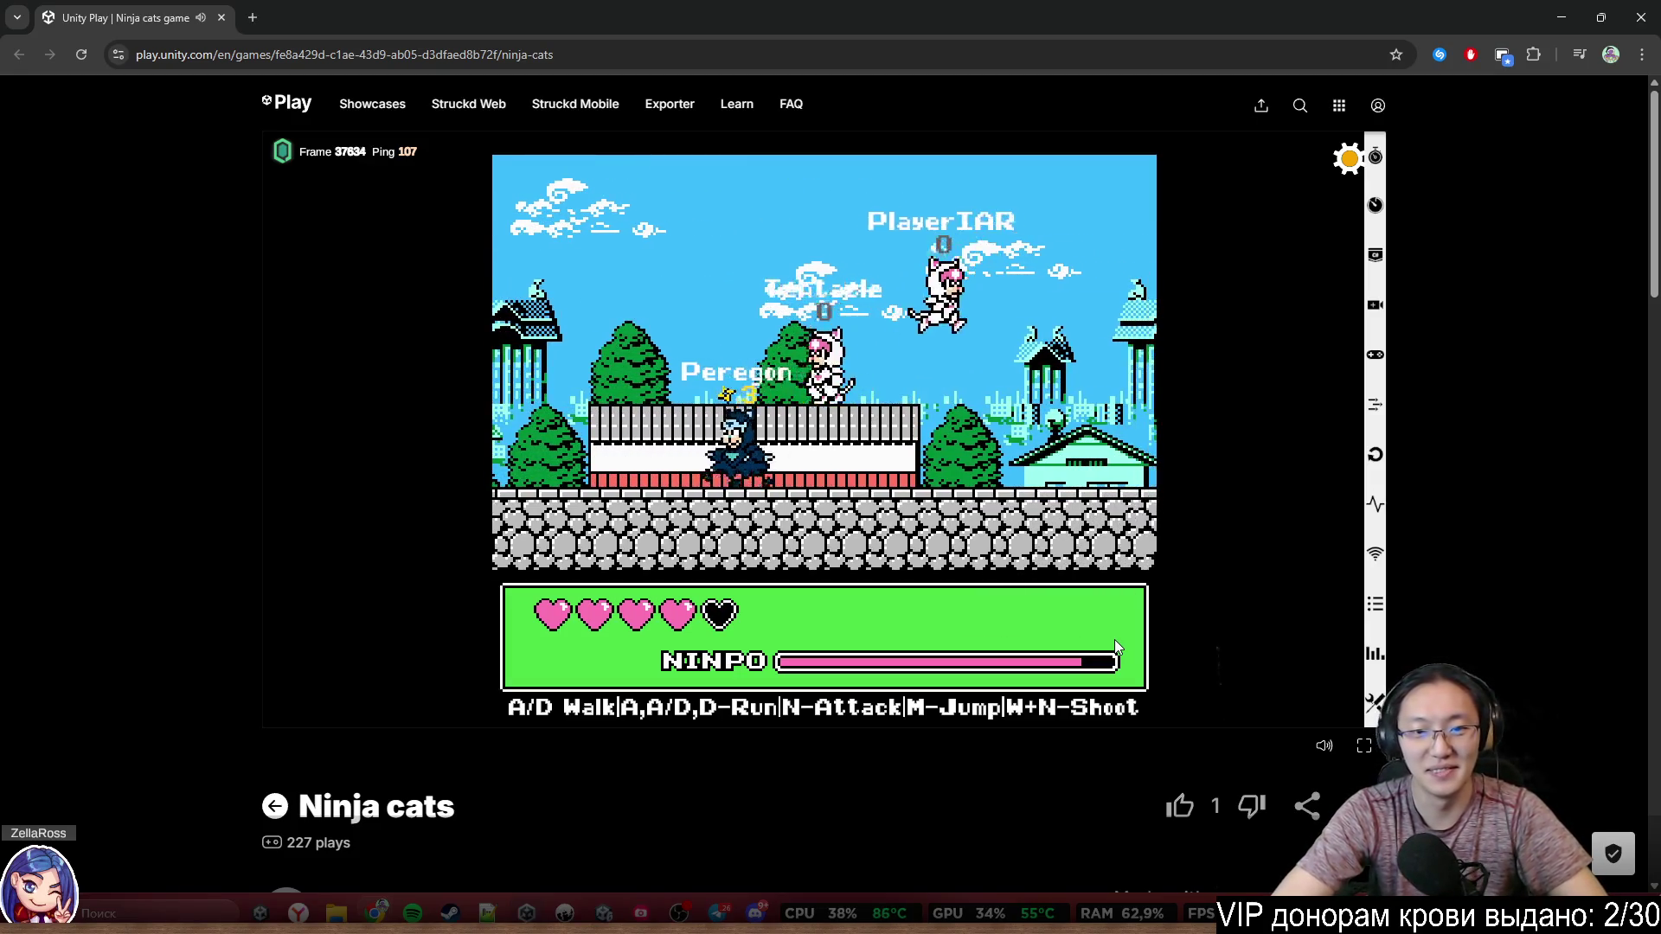
pyautogui.press('d')
pyautogui.press('m')
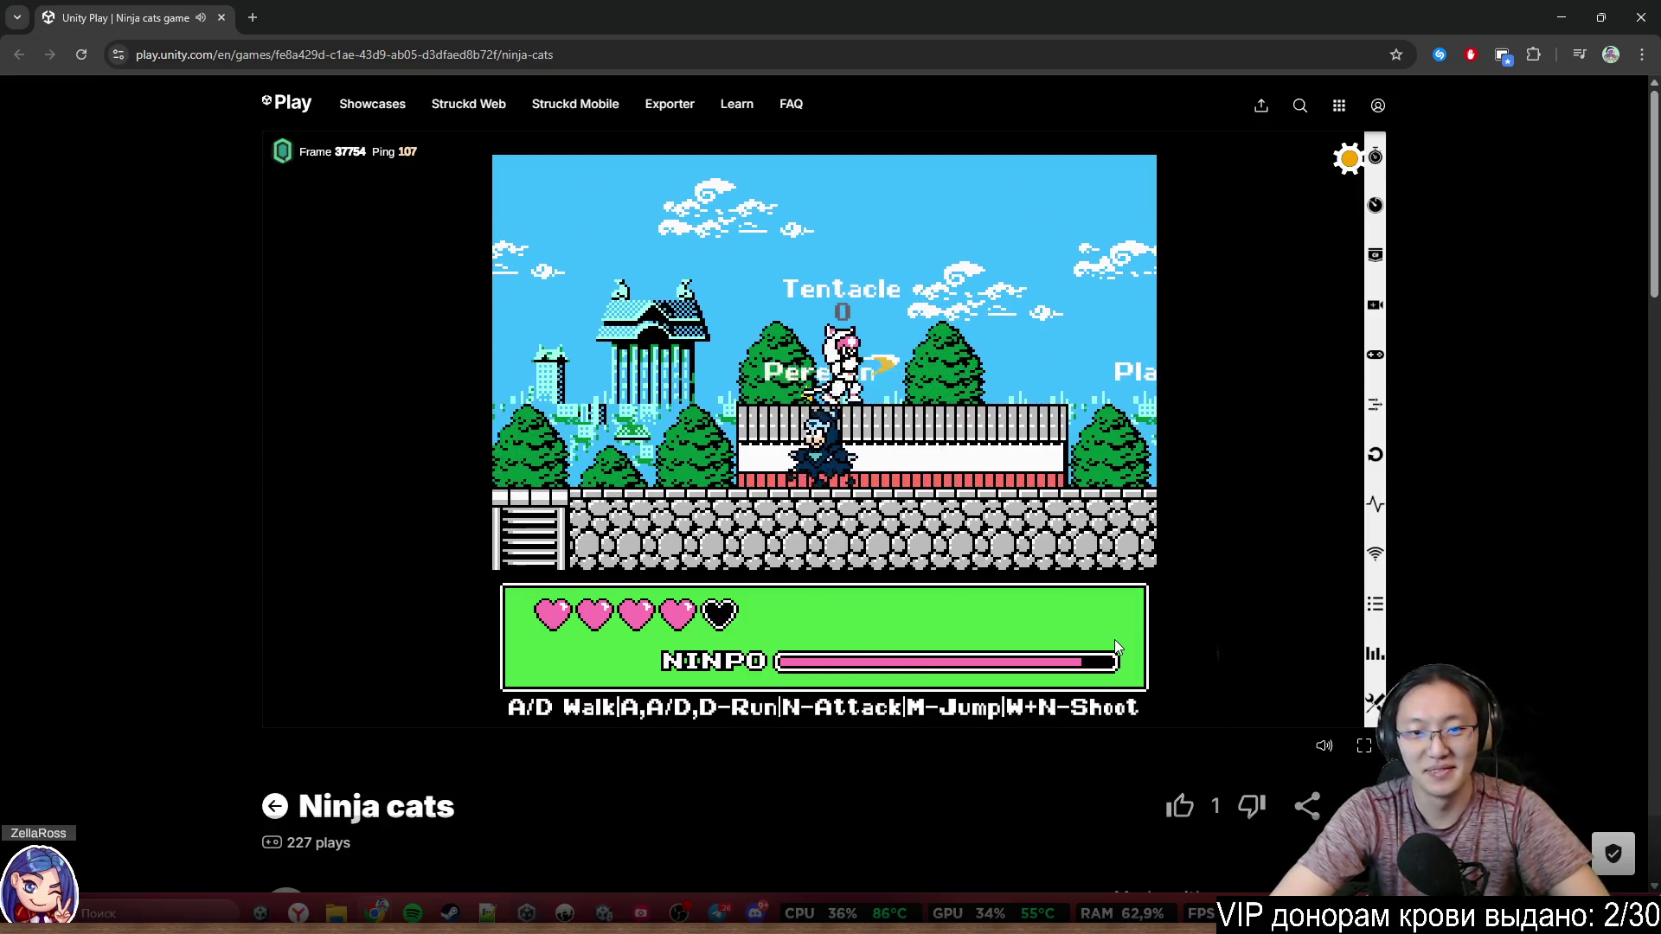
pyautogui.press('m')
pyautogui.press('m')
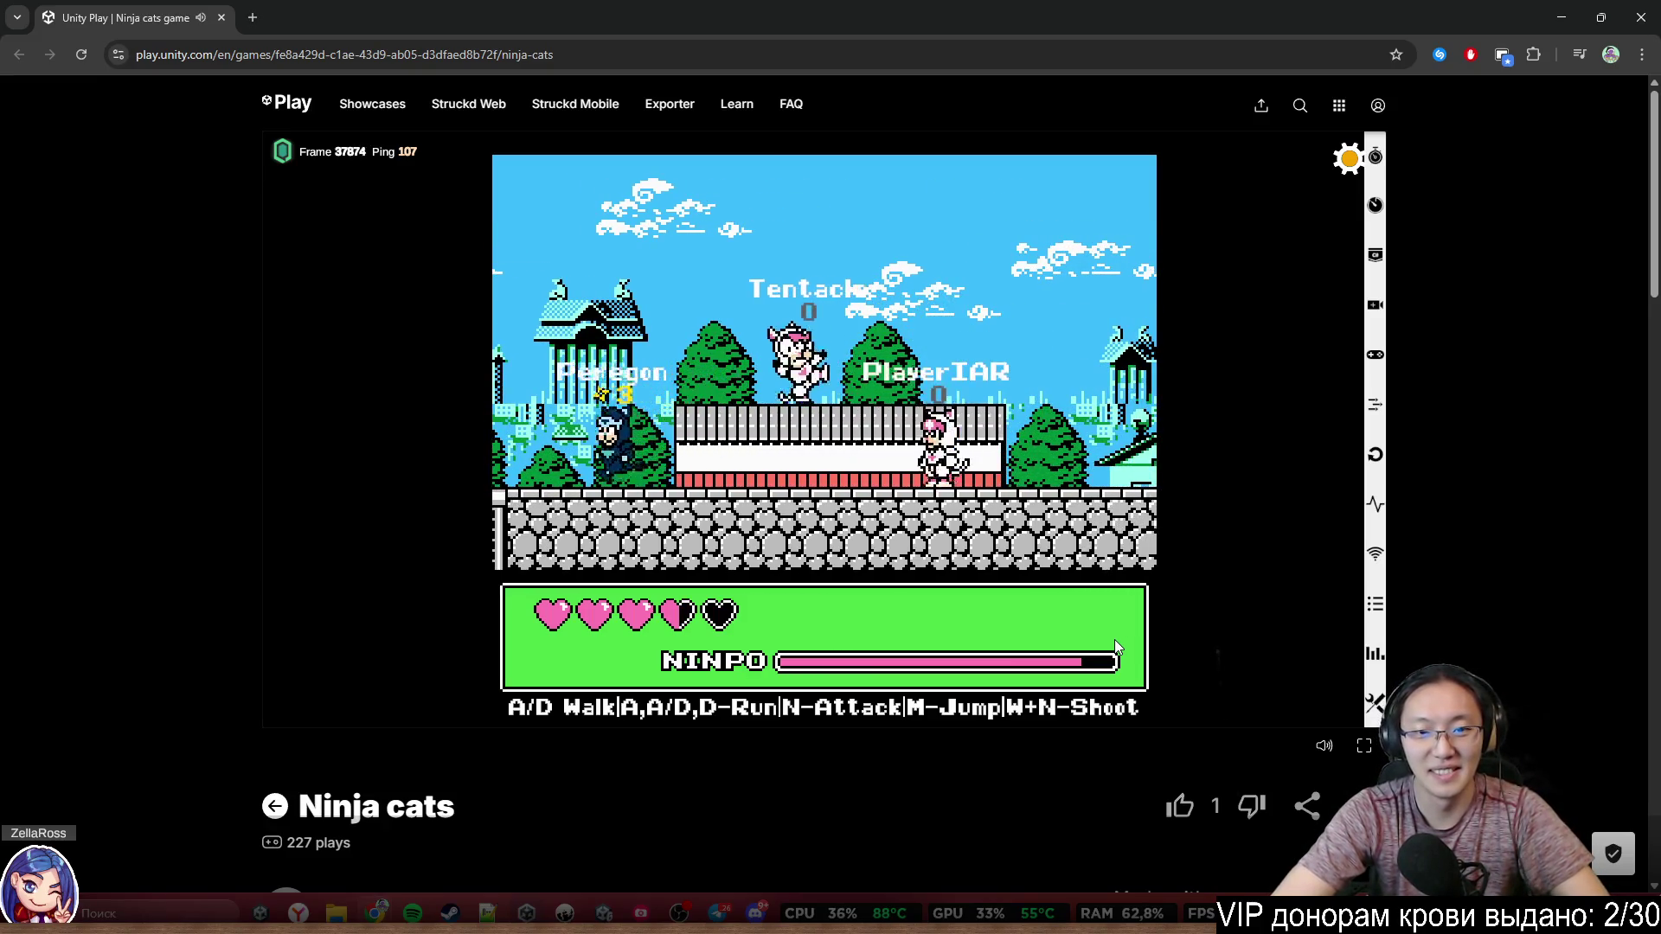
pyautogui.press('d')
pyautogui.press('m')
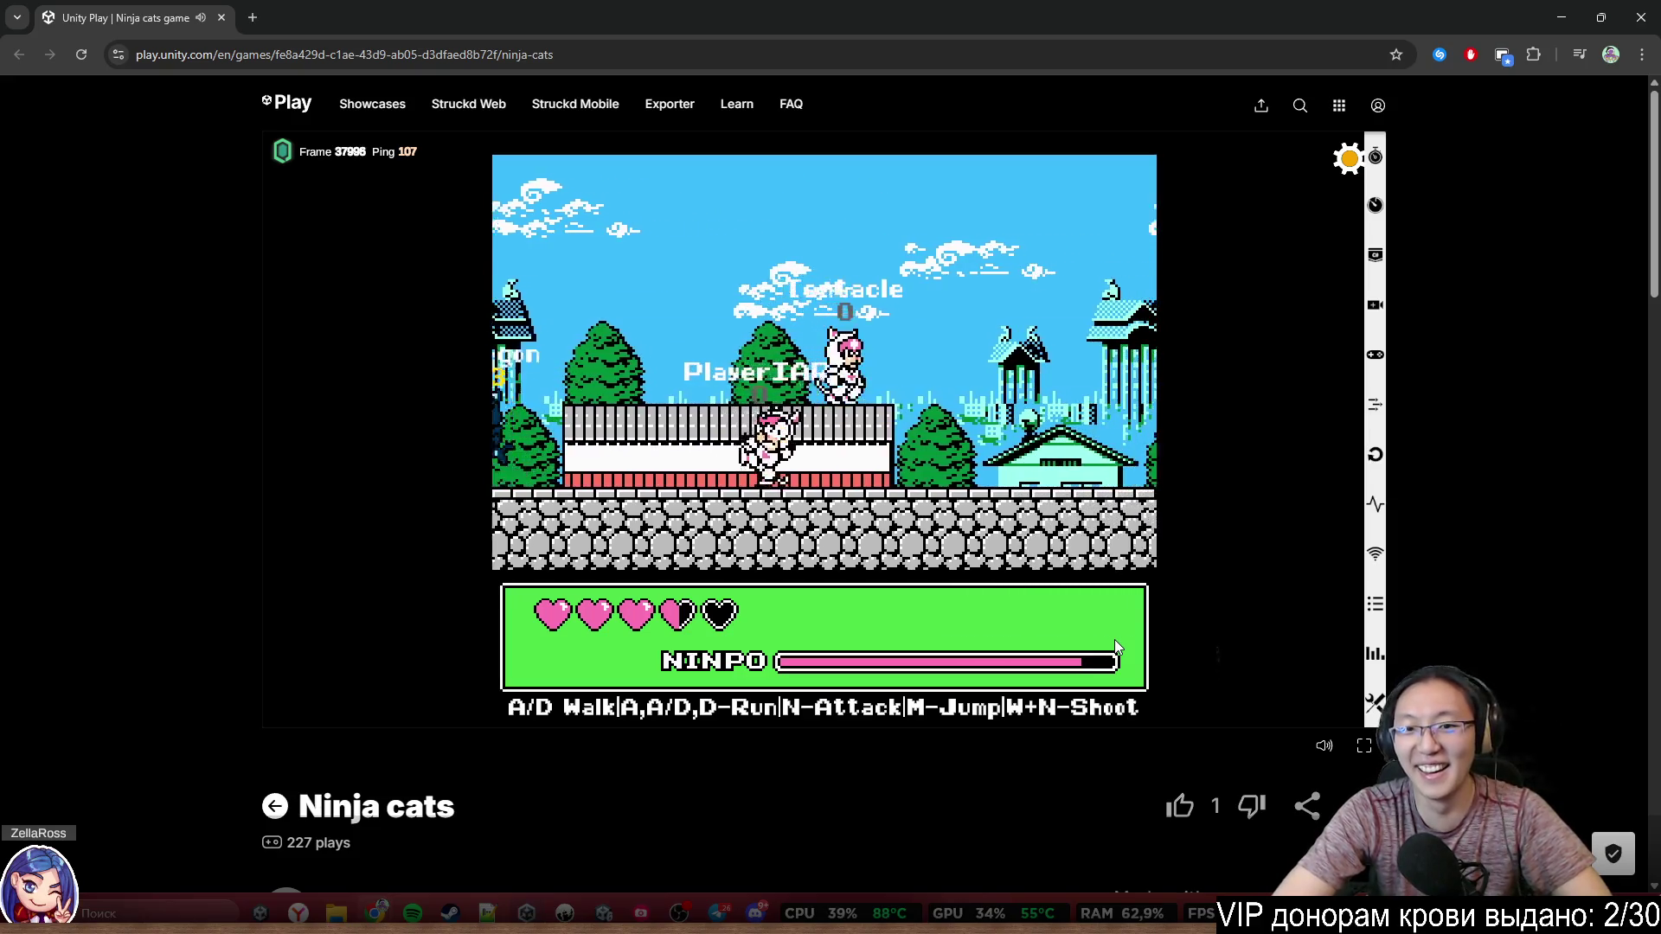
pyautogui.press('d')
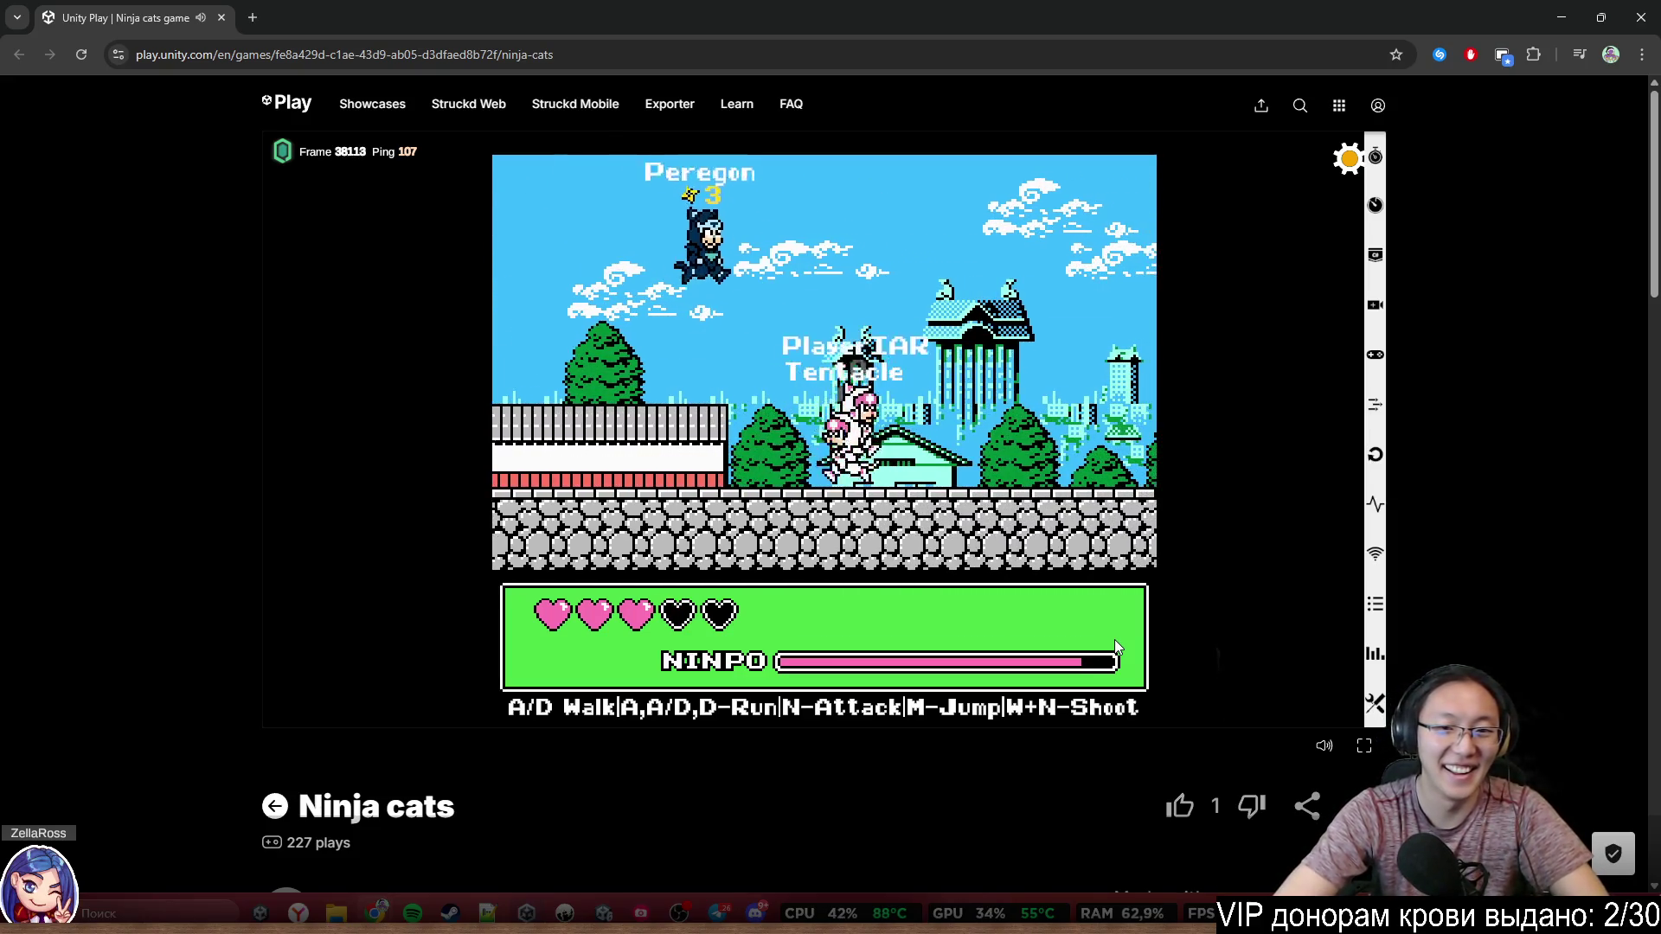
# Fight the other players with W+N attacks, then walk the cat back left
pyautogui.press('d')
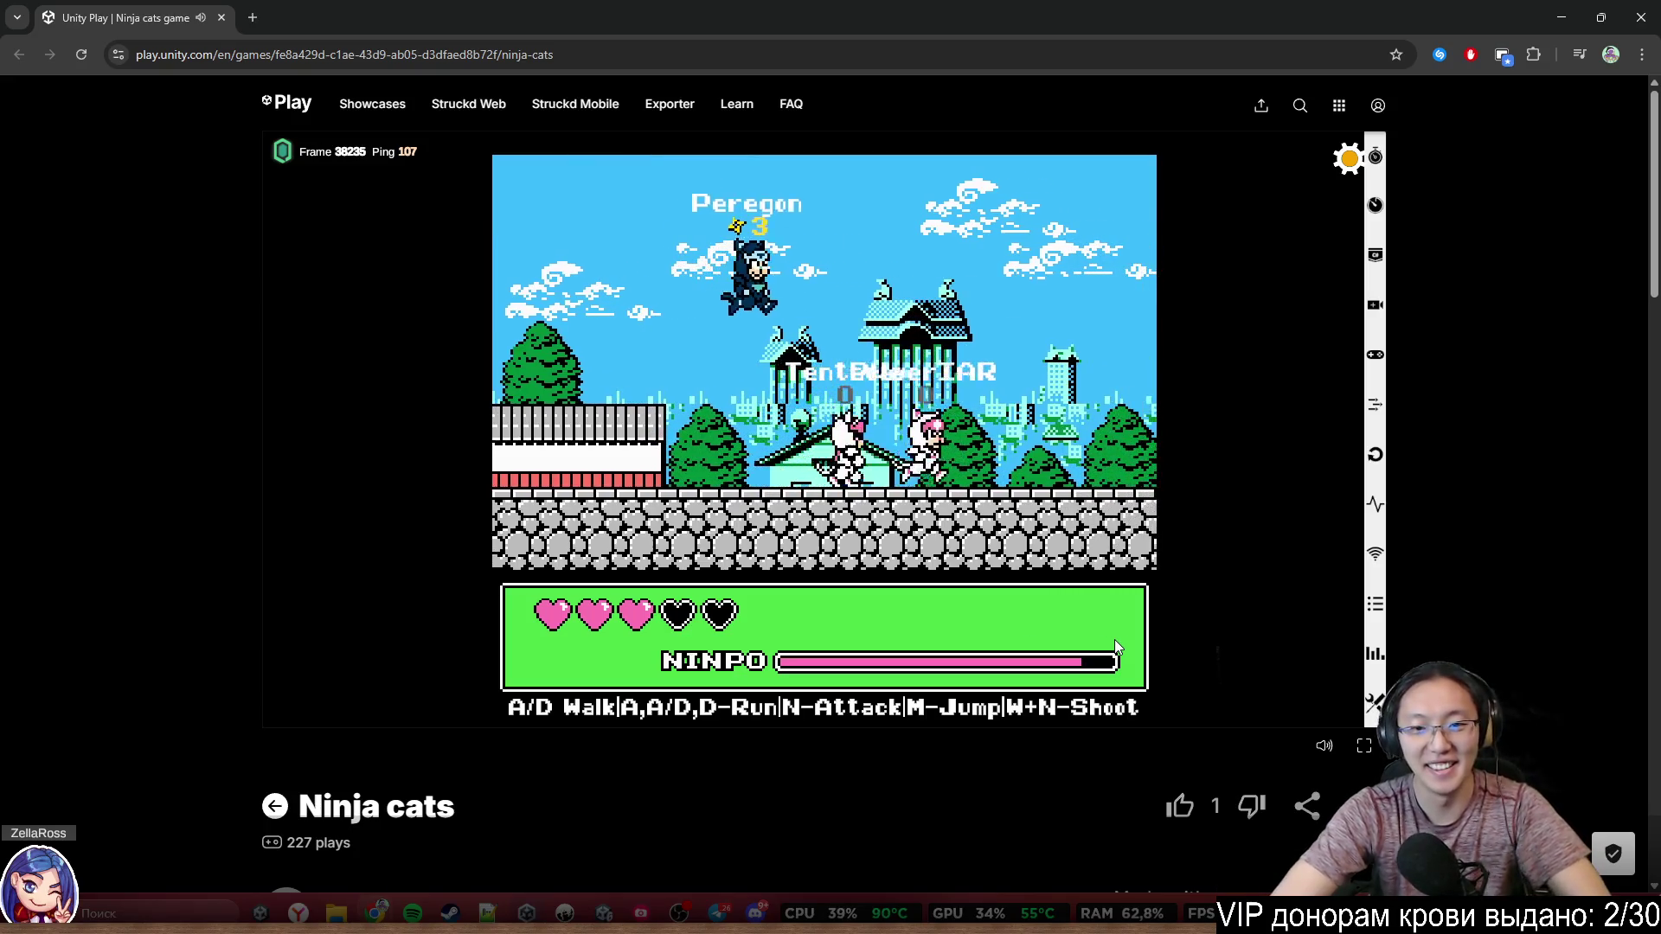
pyautogui.press('a')
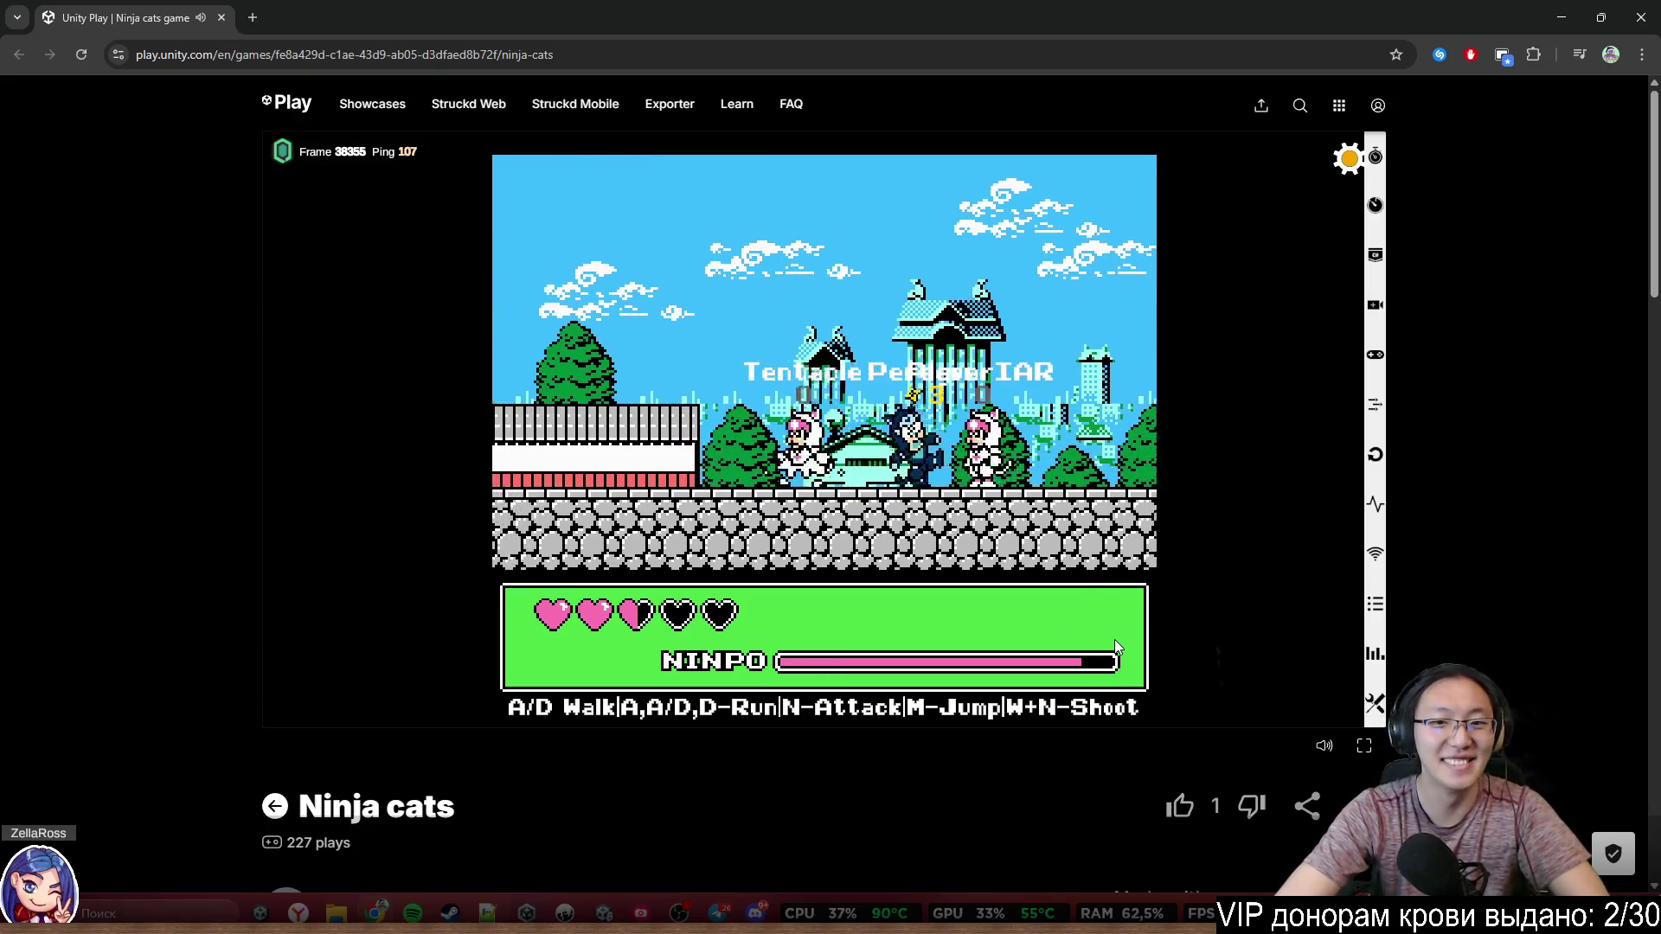
pyautogui.hotkey('w', 'n')
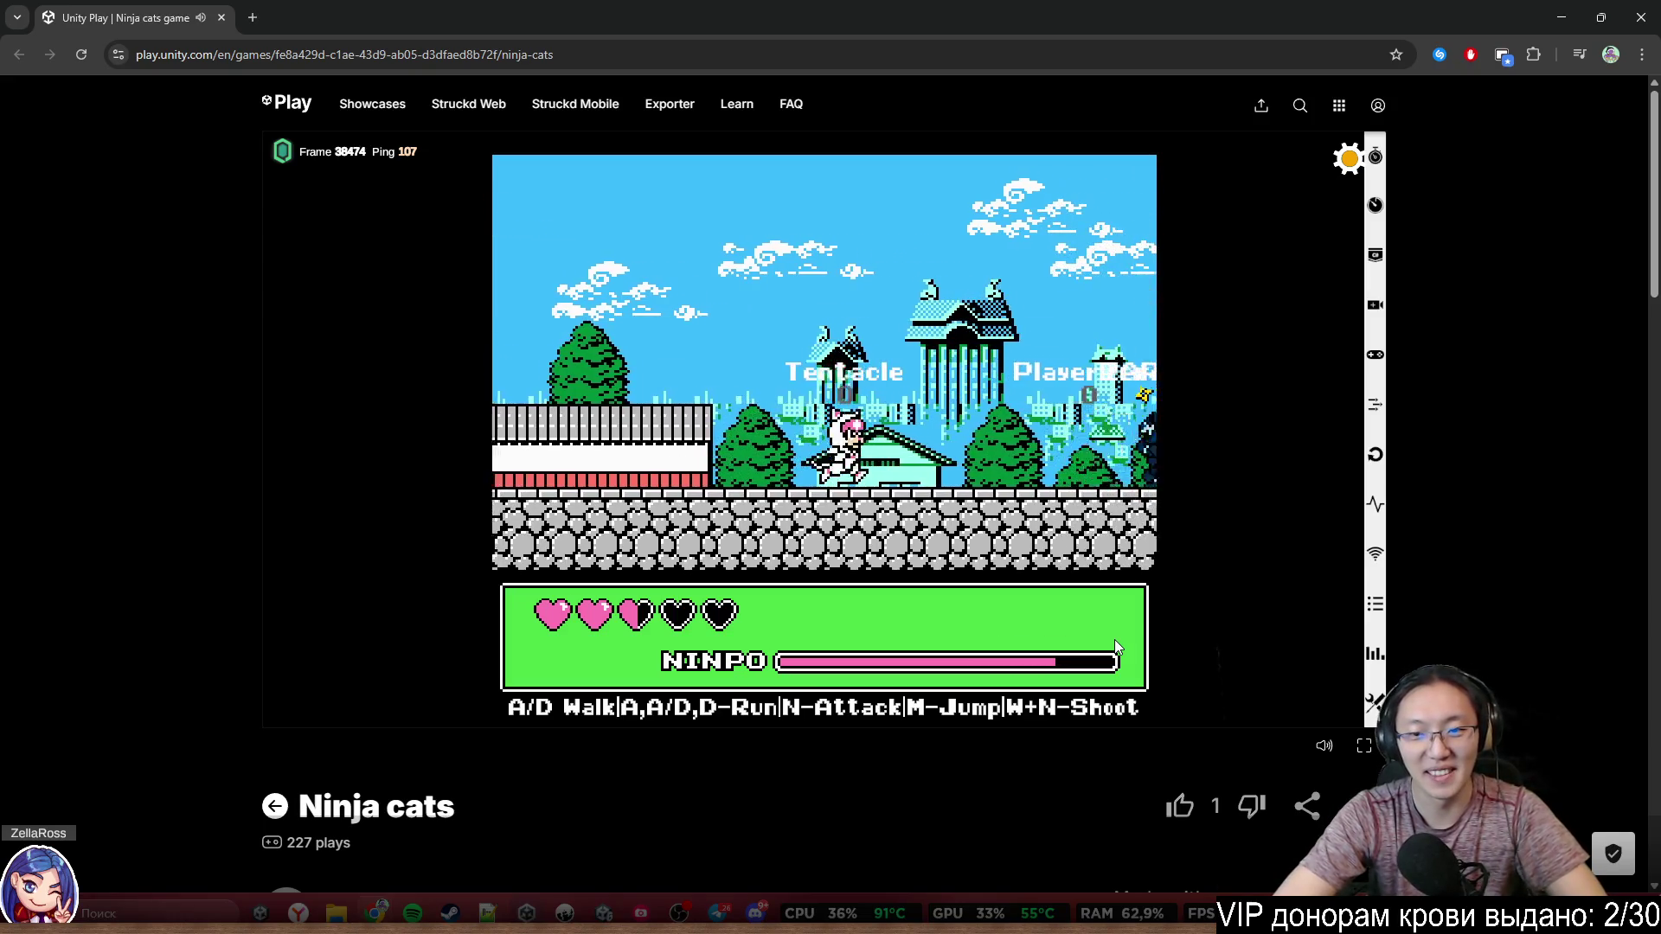
pyautogui.hotkey('w', 'n')
pyautogui.press('d')
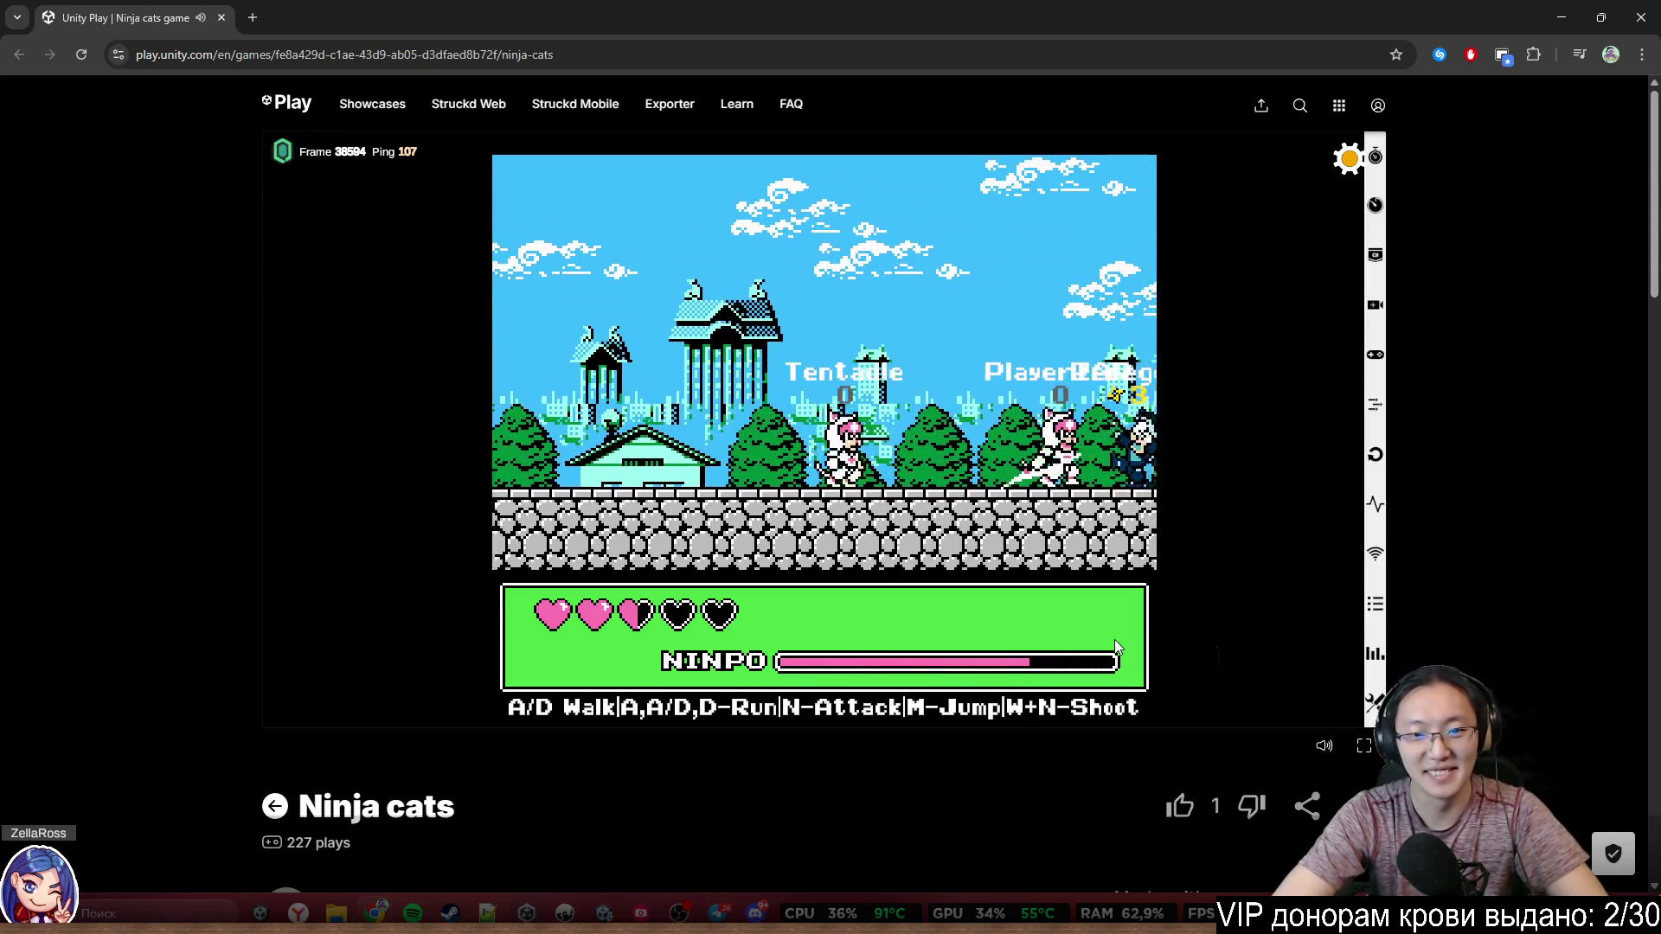
pyautogui.hotkey('w', 'n')
pyautogui.press('a')
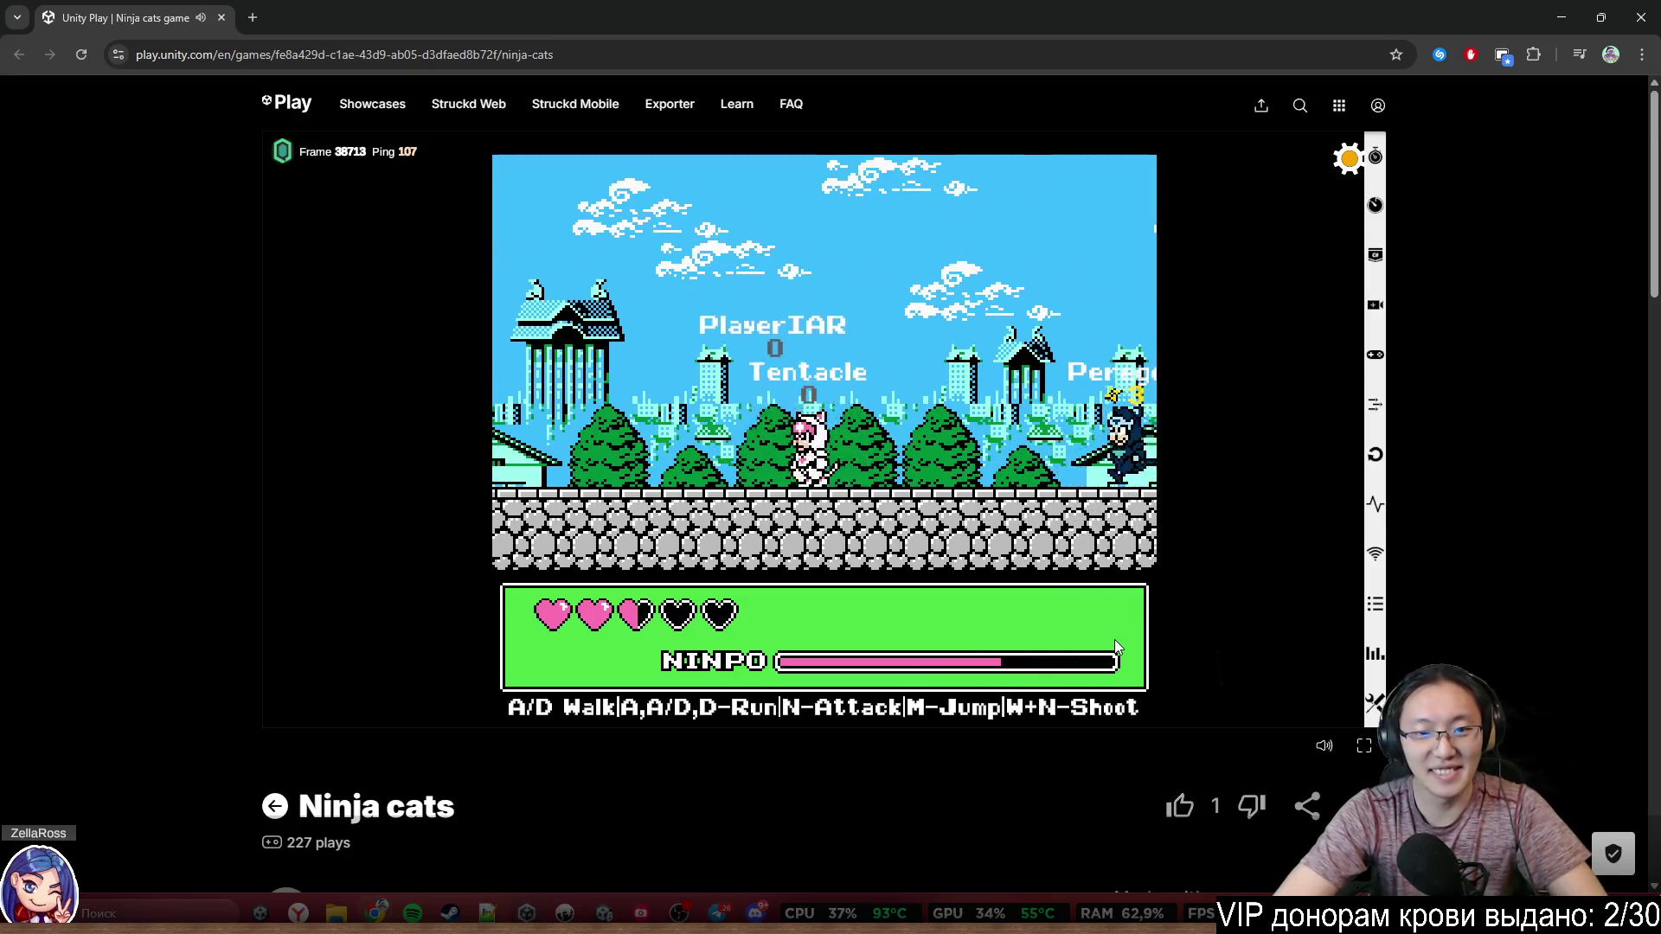
pyautogui.press('a')
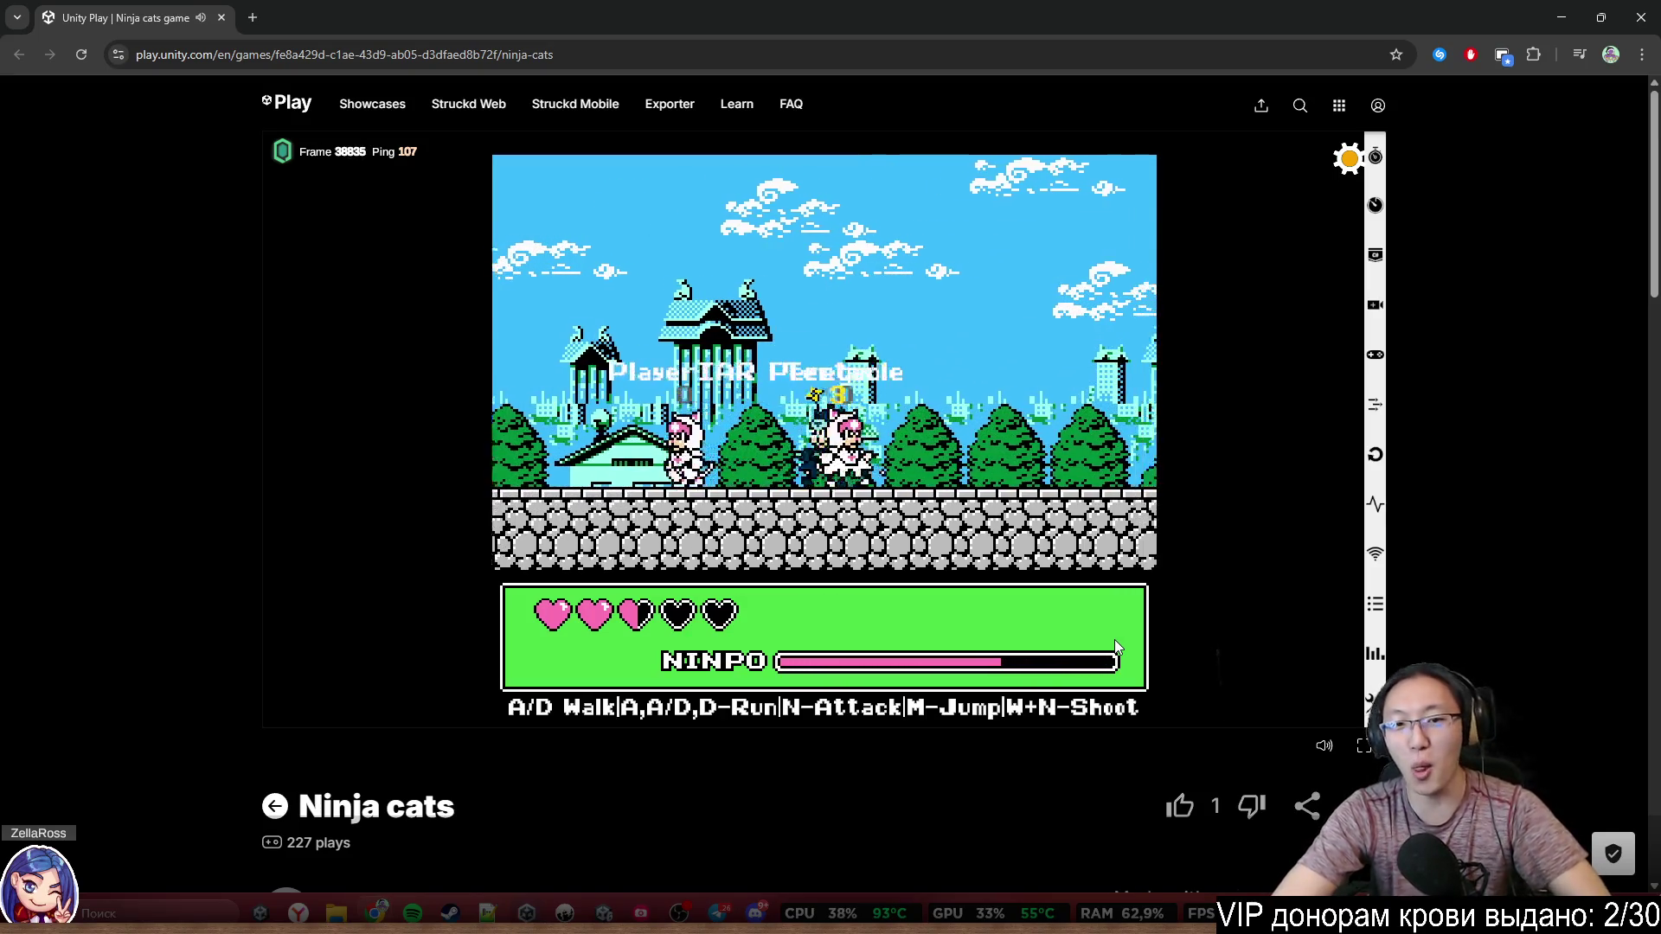
pyautogui.press('a')
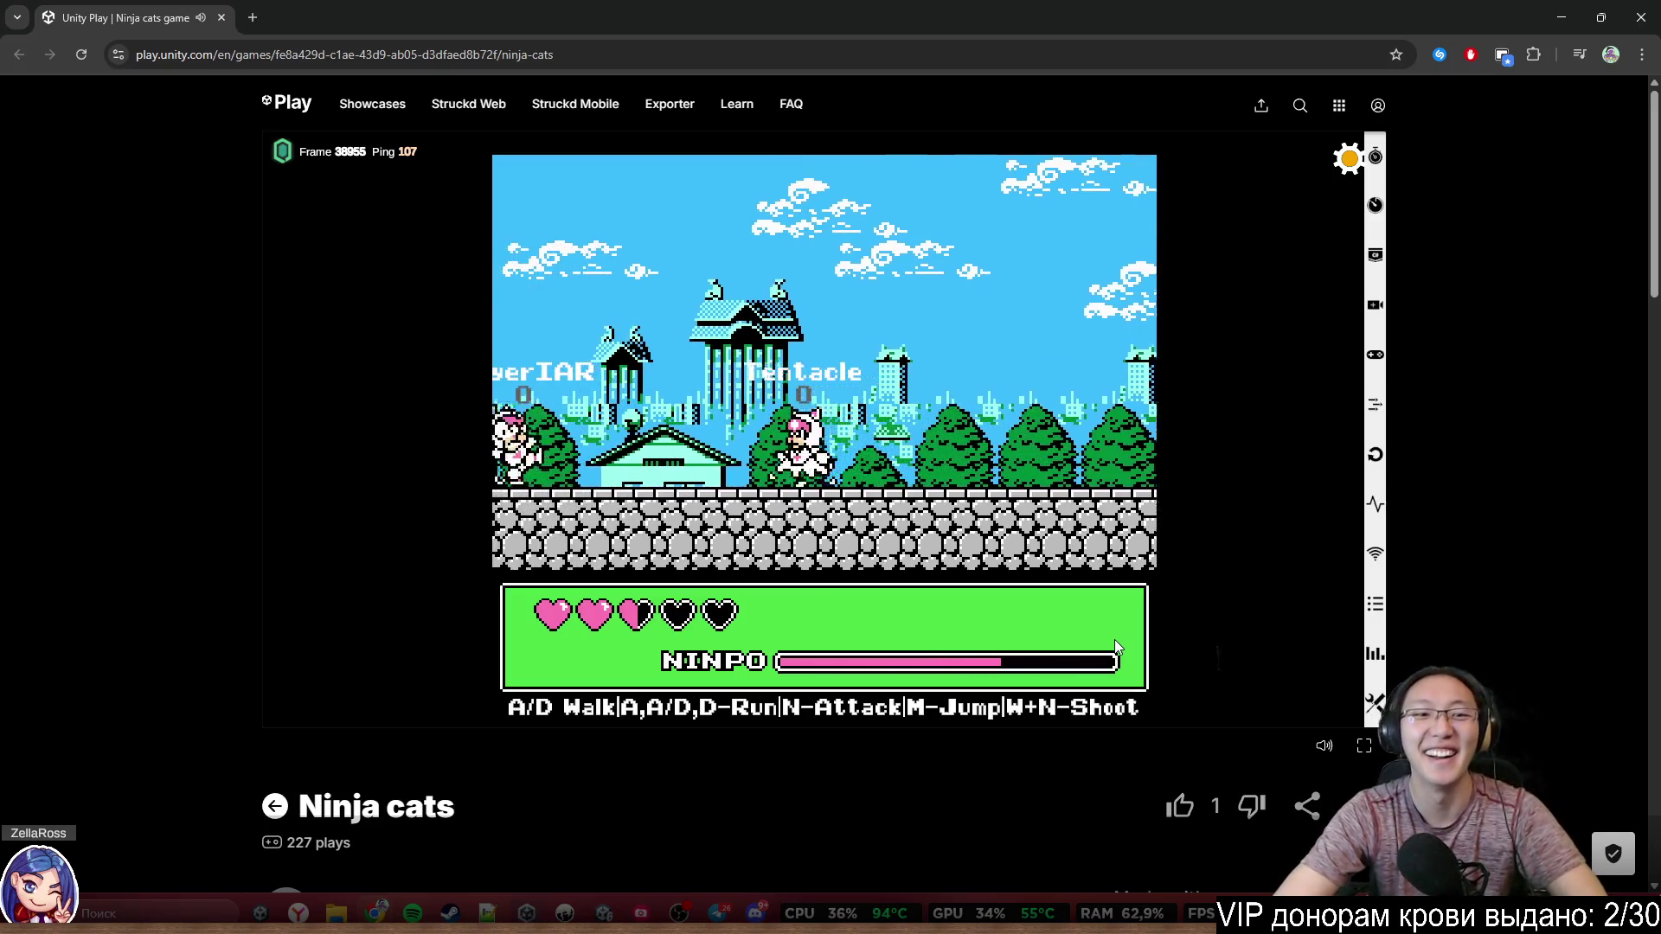
pyautogui.press('a')
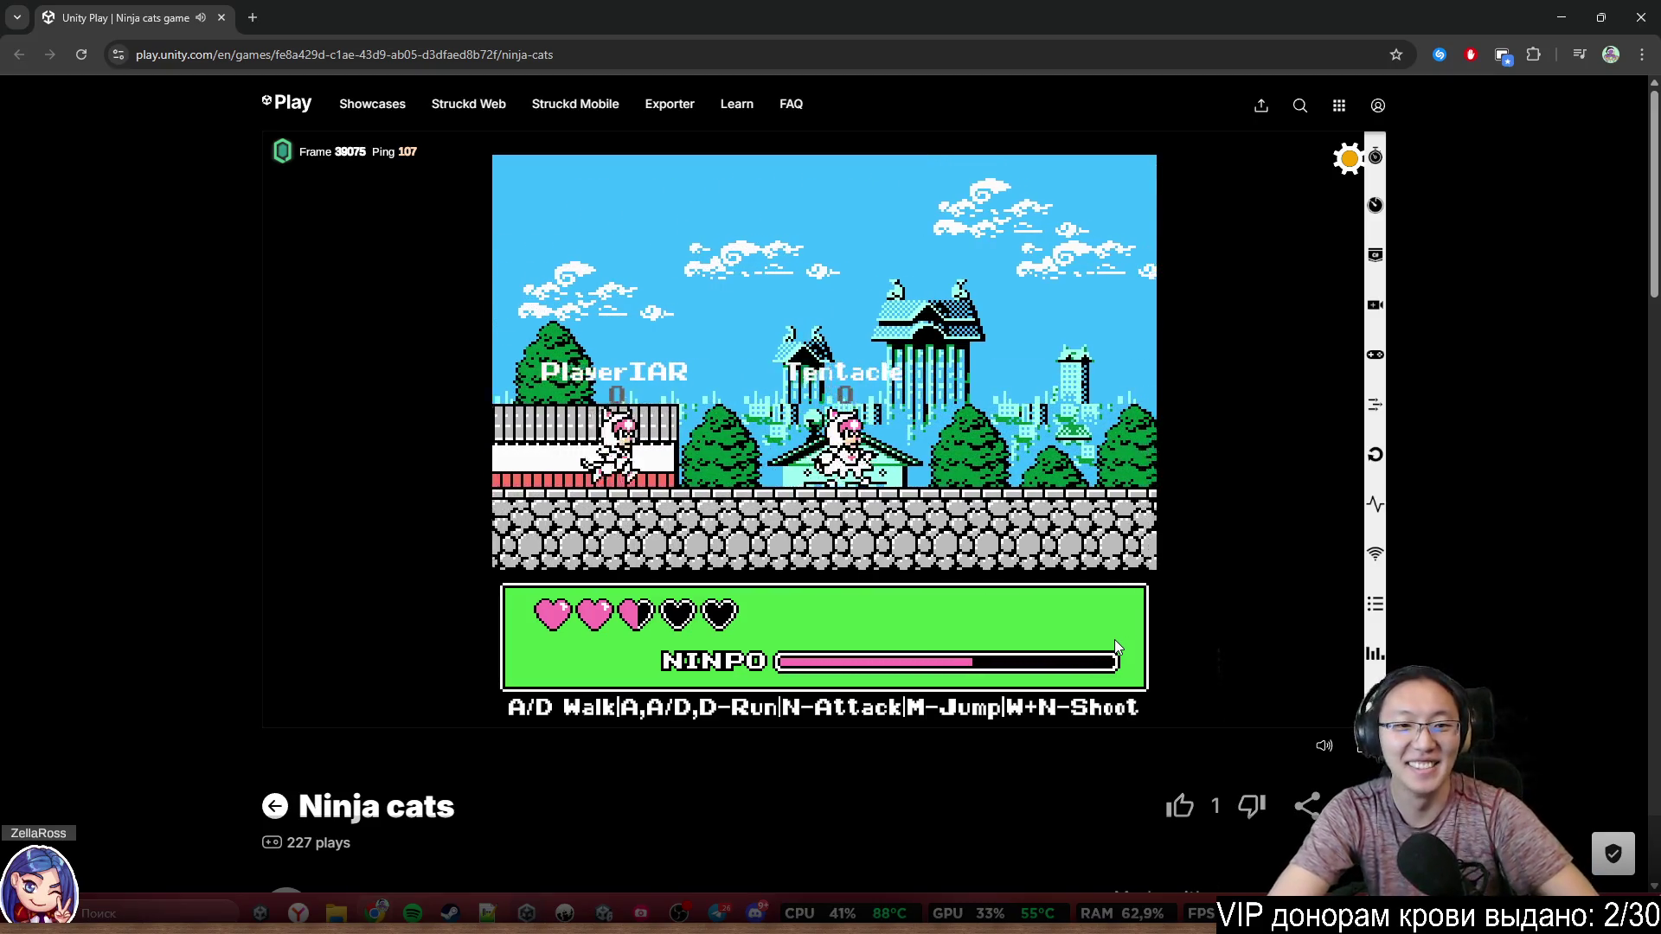
# Walk the Tentacle cat left across the level along the stone wall
pyautogui.press('d')
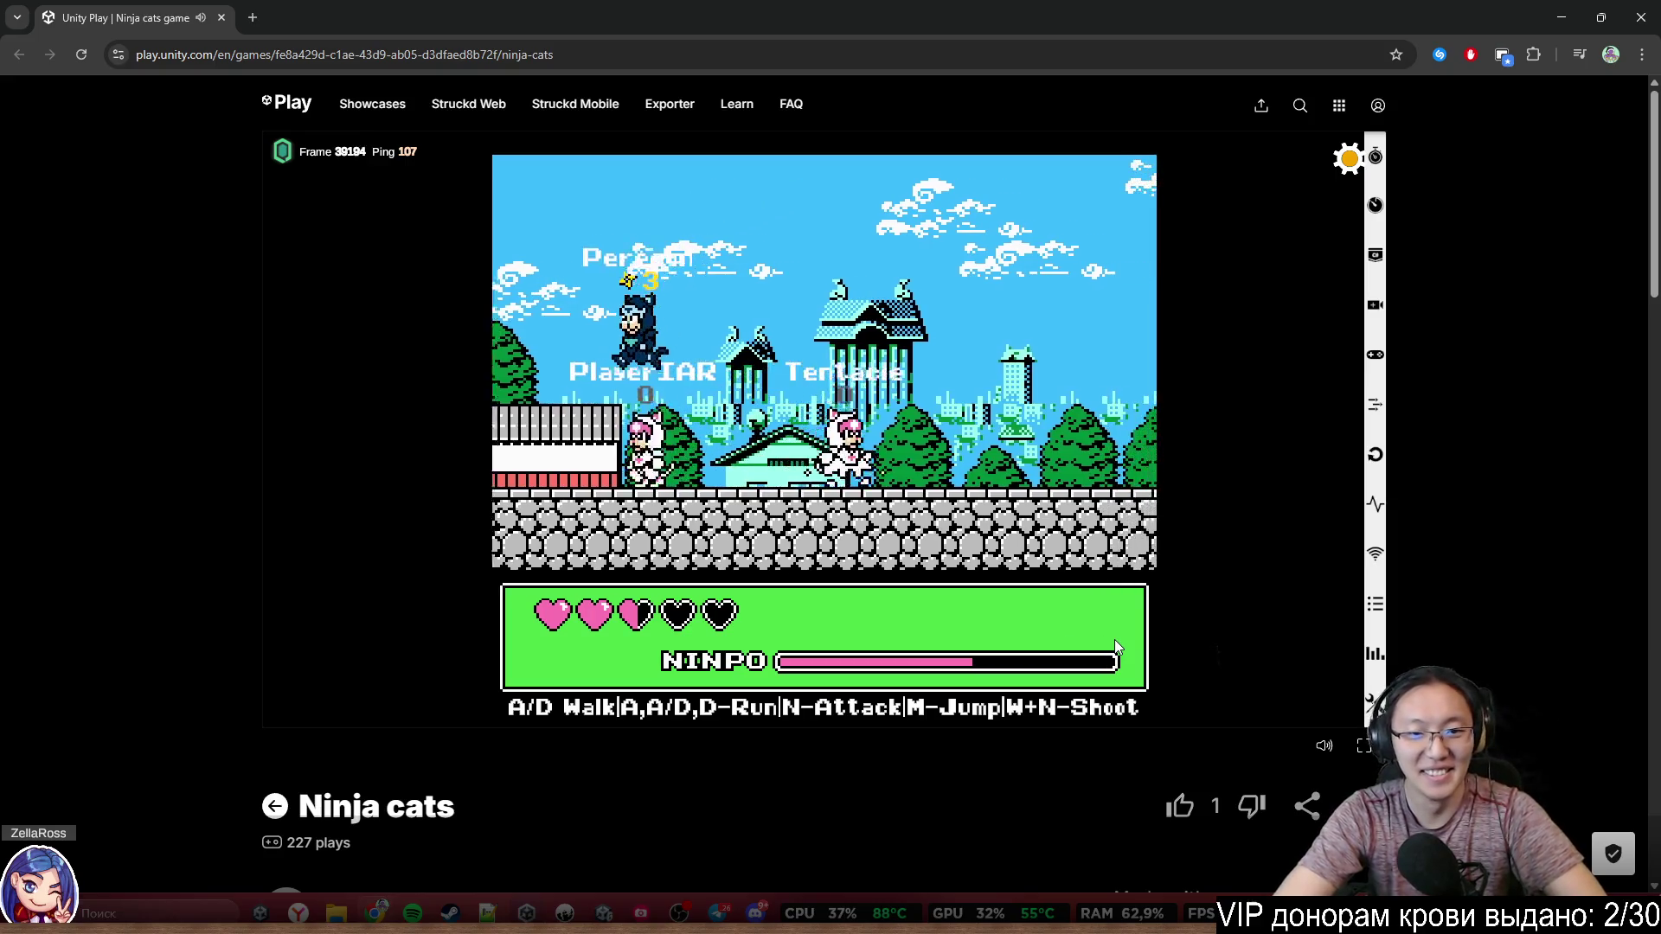
pyautogui.press('a')
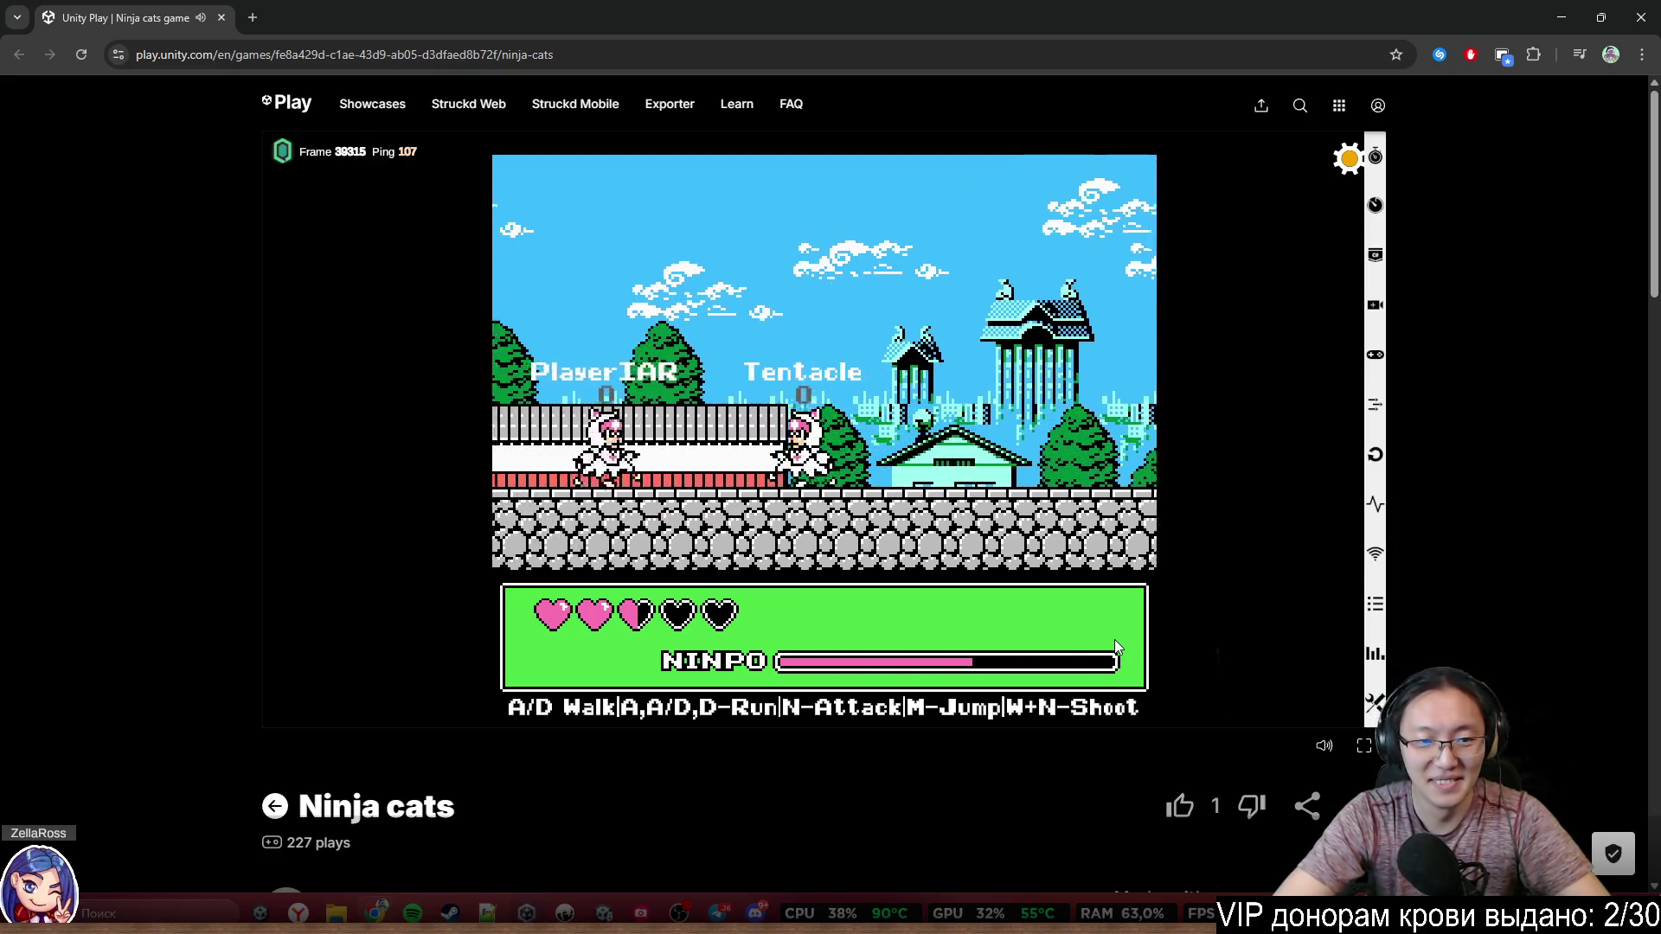
pyautogui.press('a')
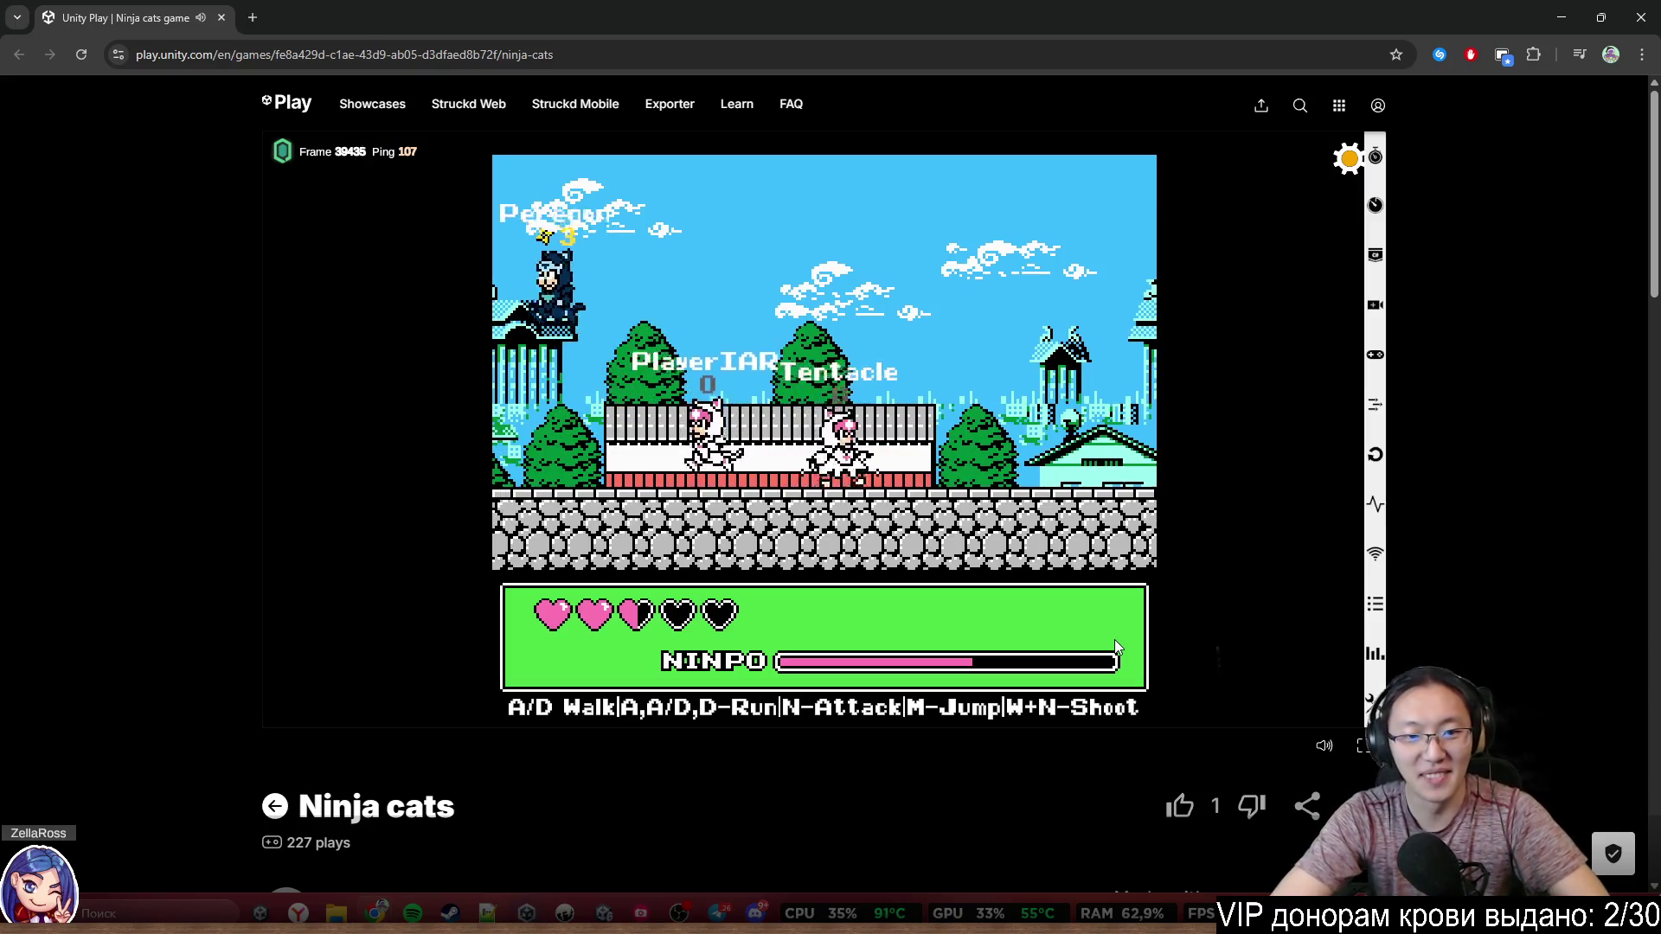
pyautogui.press('a')
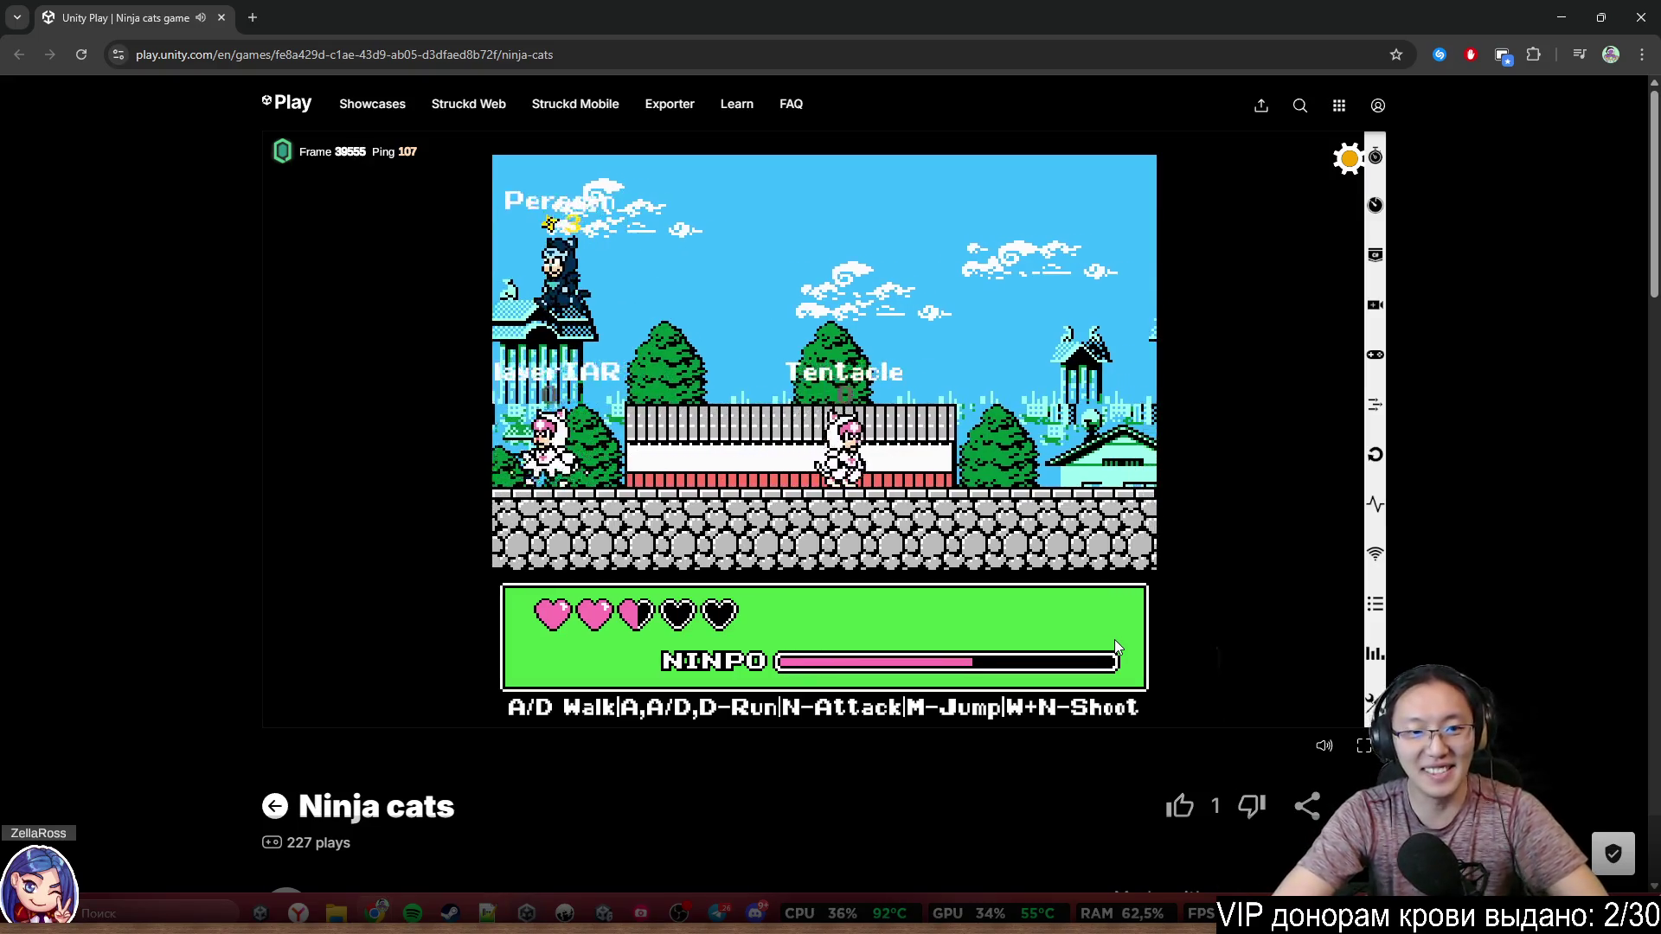
pyautogui.press('a')
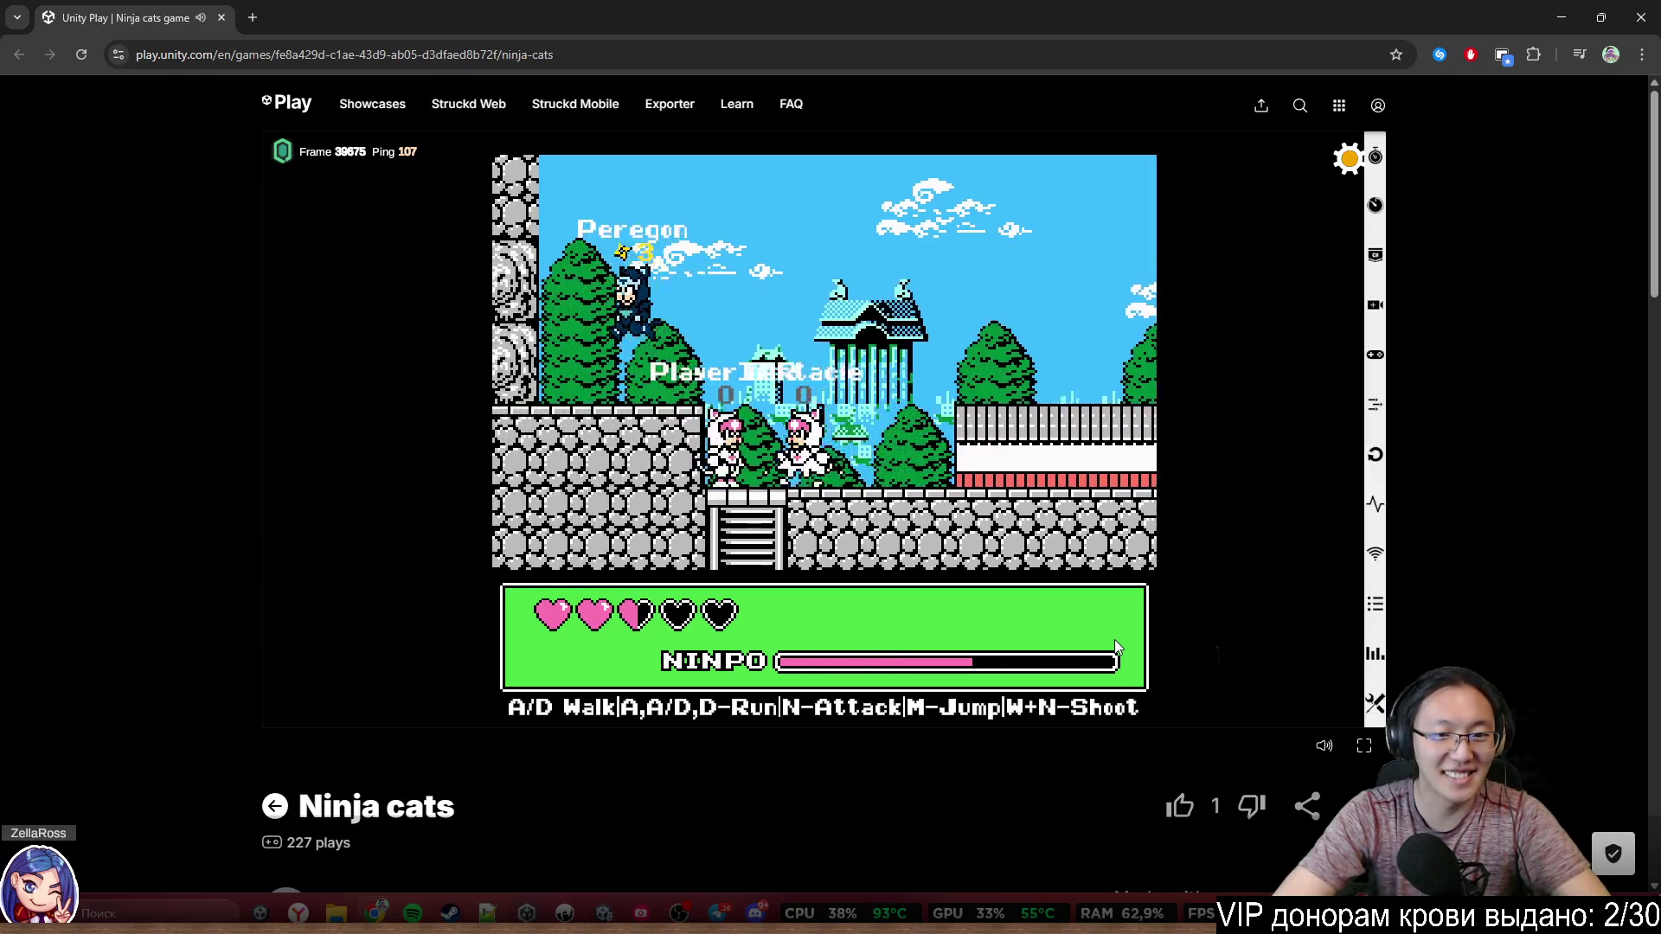
pyautogui.press('a')
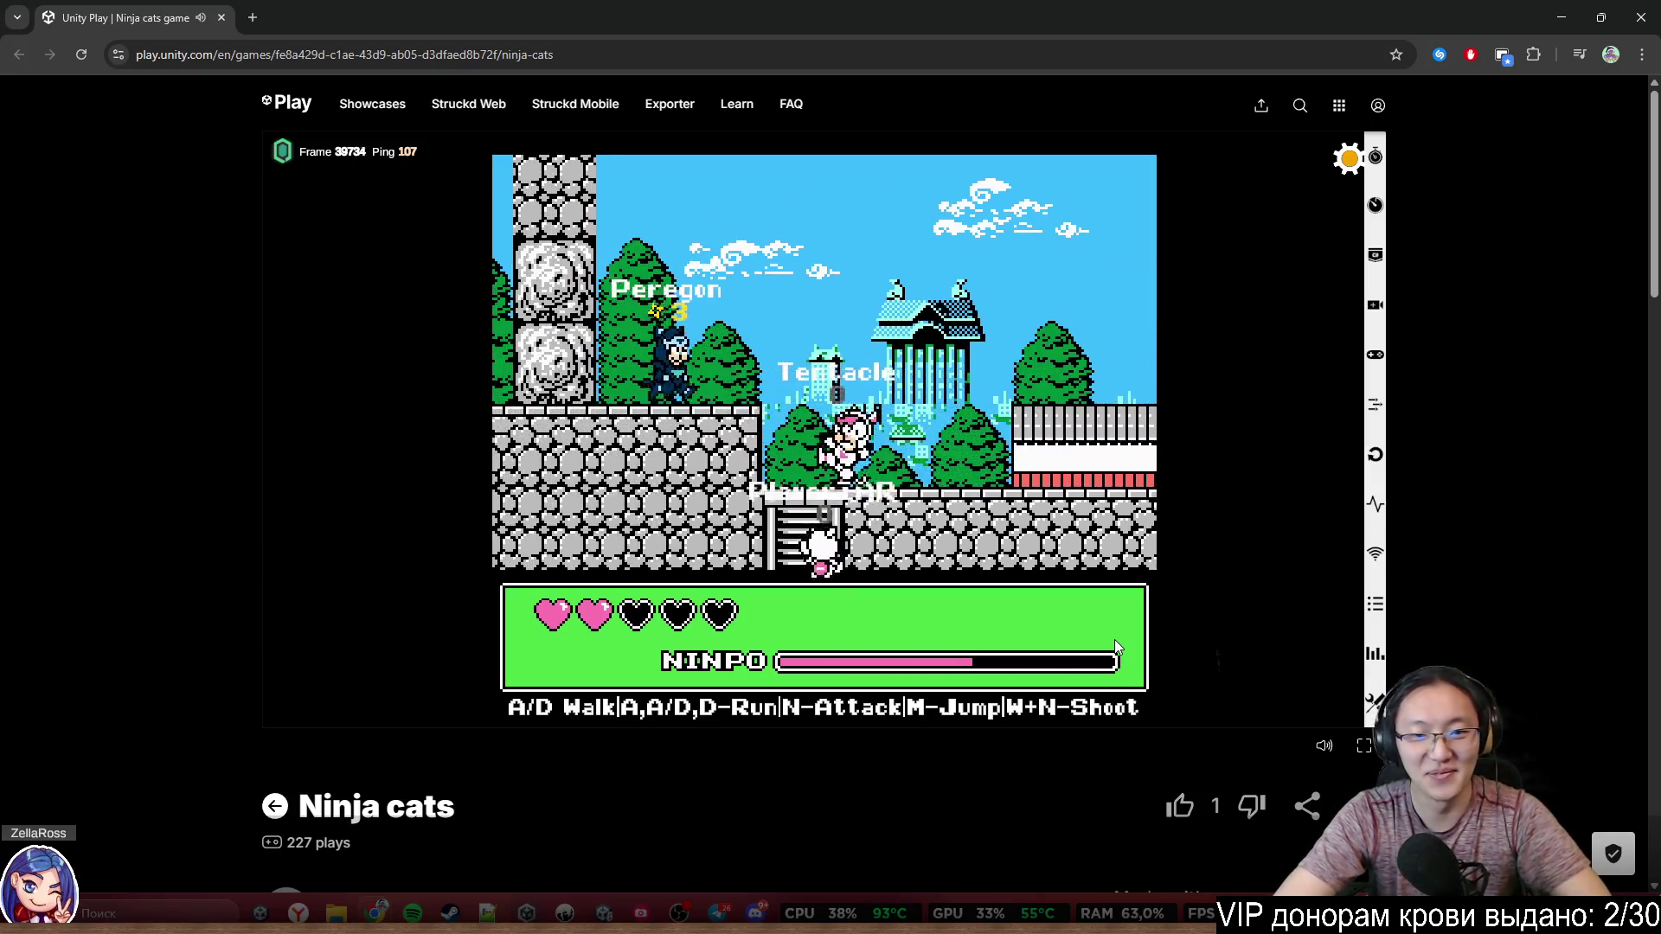
pyautogui.press('d')
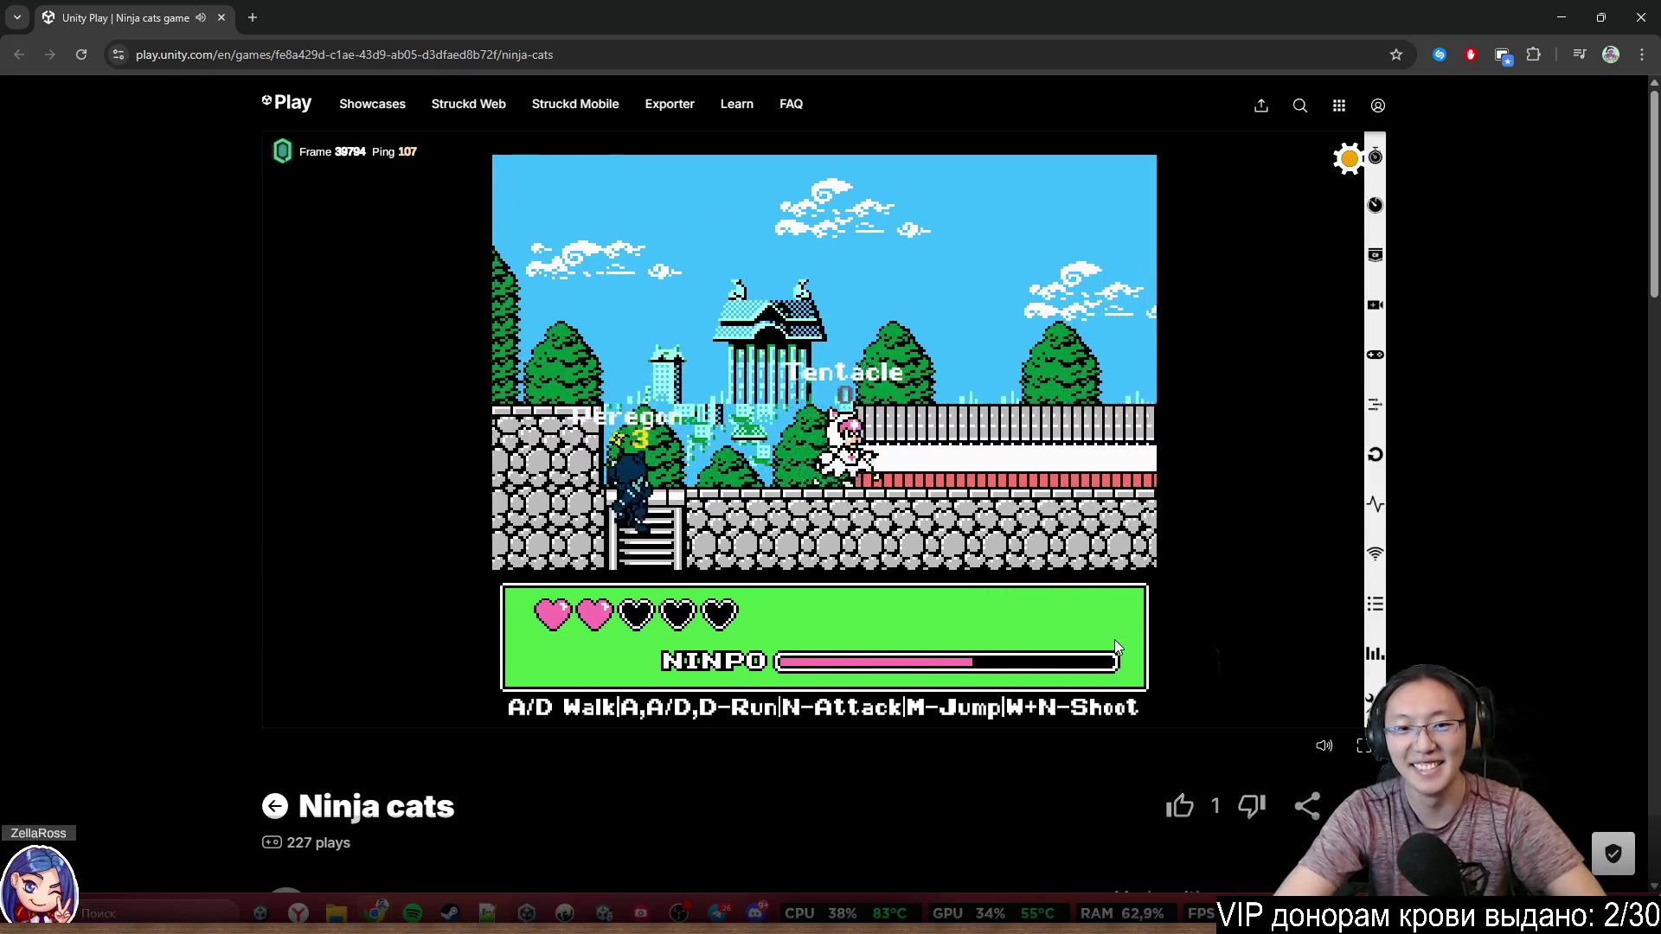
pyautogui.press('a')
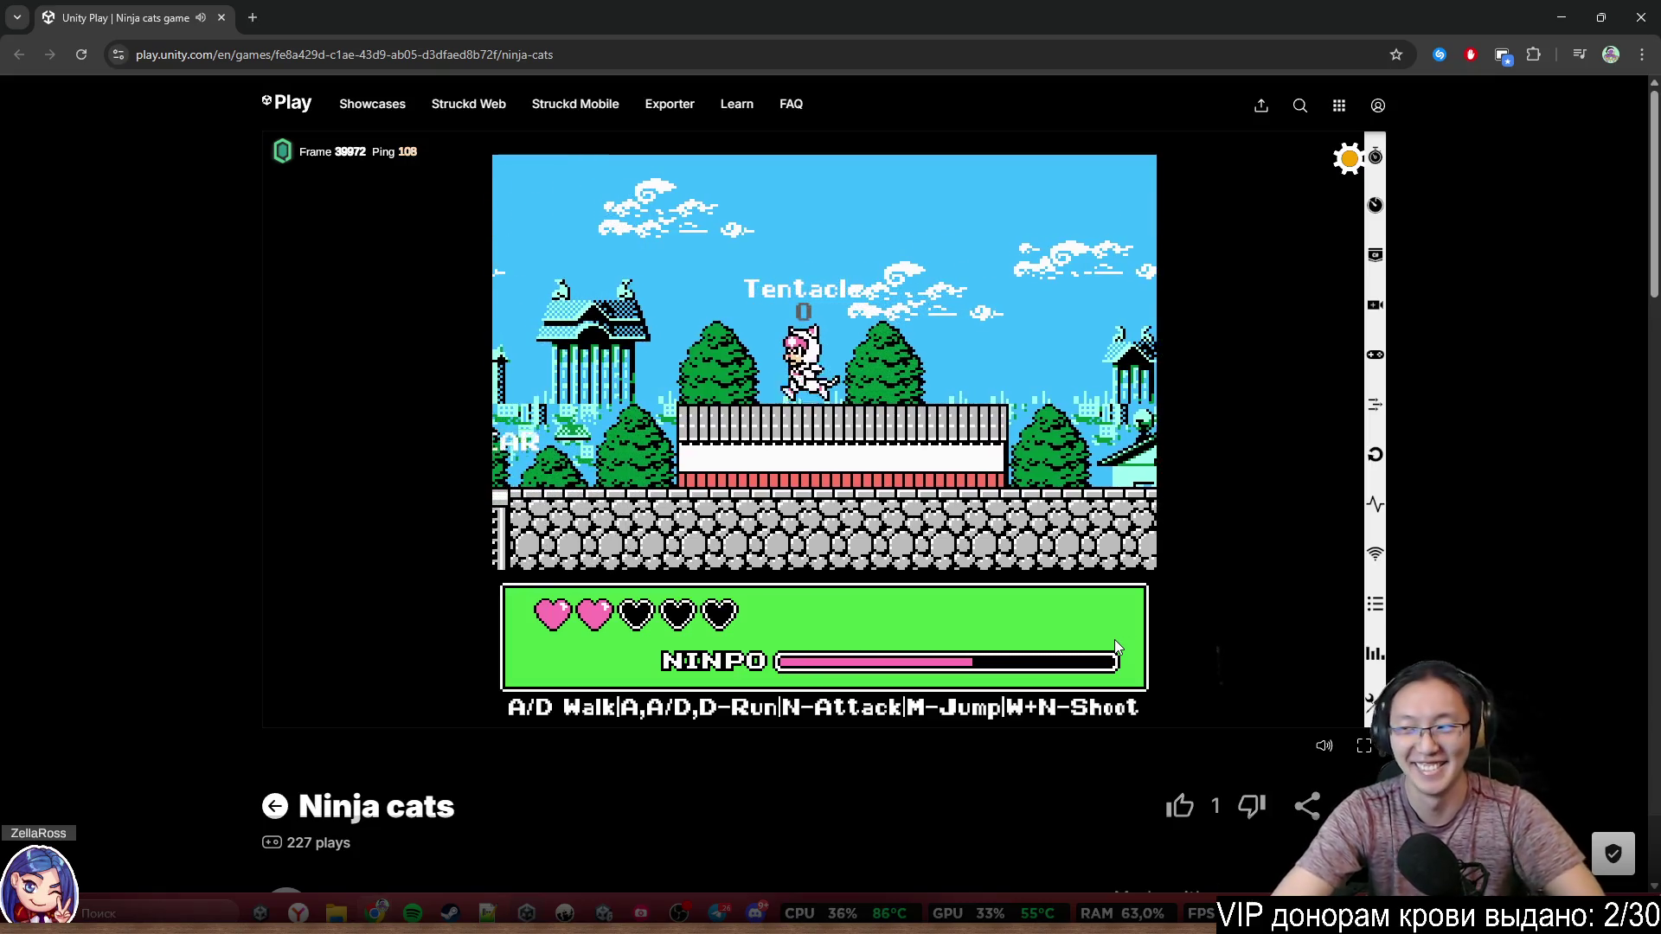
pyautogui.press('a')
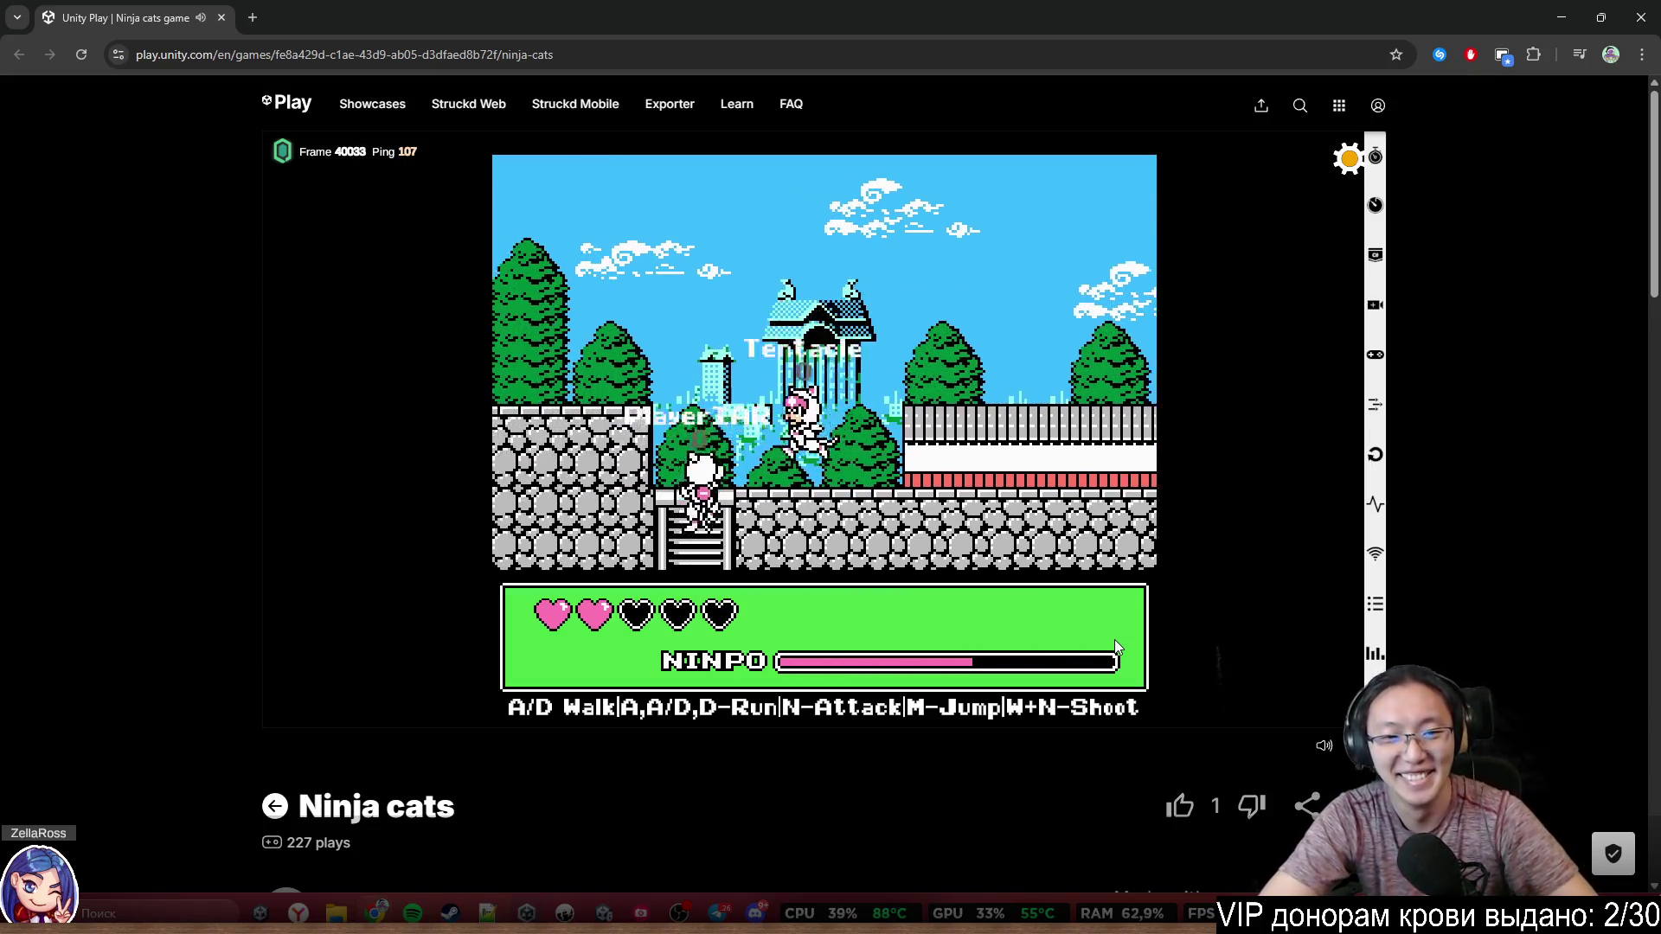
# Jump over the stone wall and run right past Peregon
pyautogui.press('d')
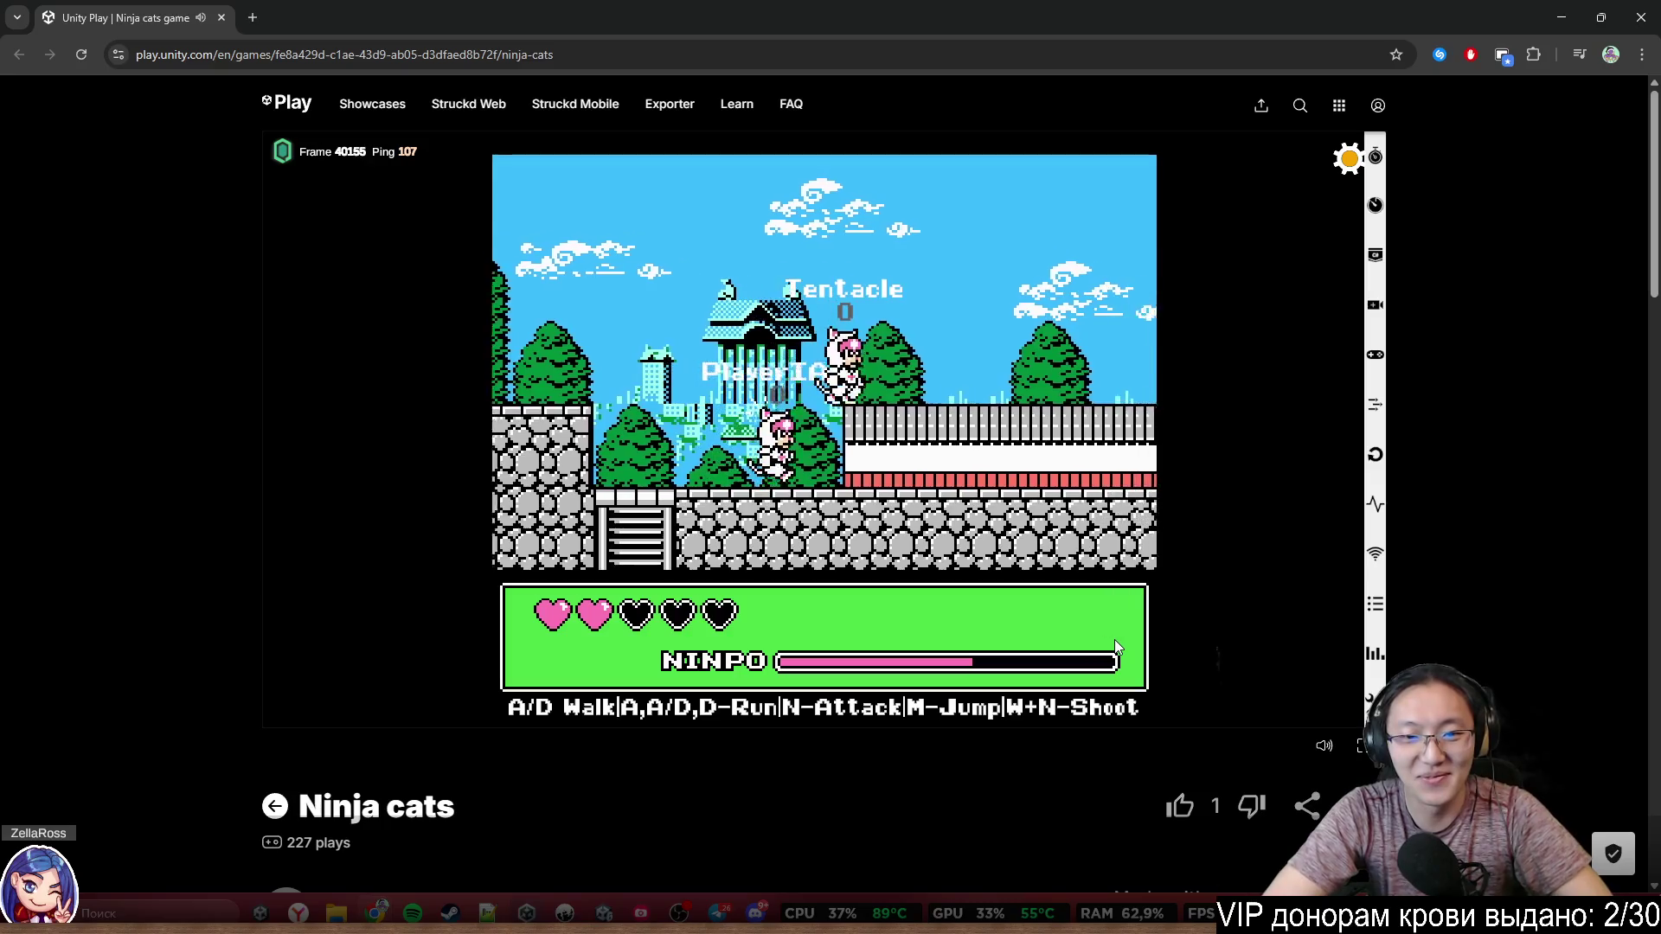
pyautogui.press('m')
pyautogui.press('a')
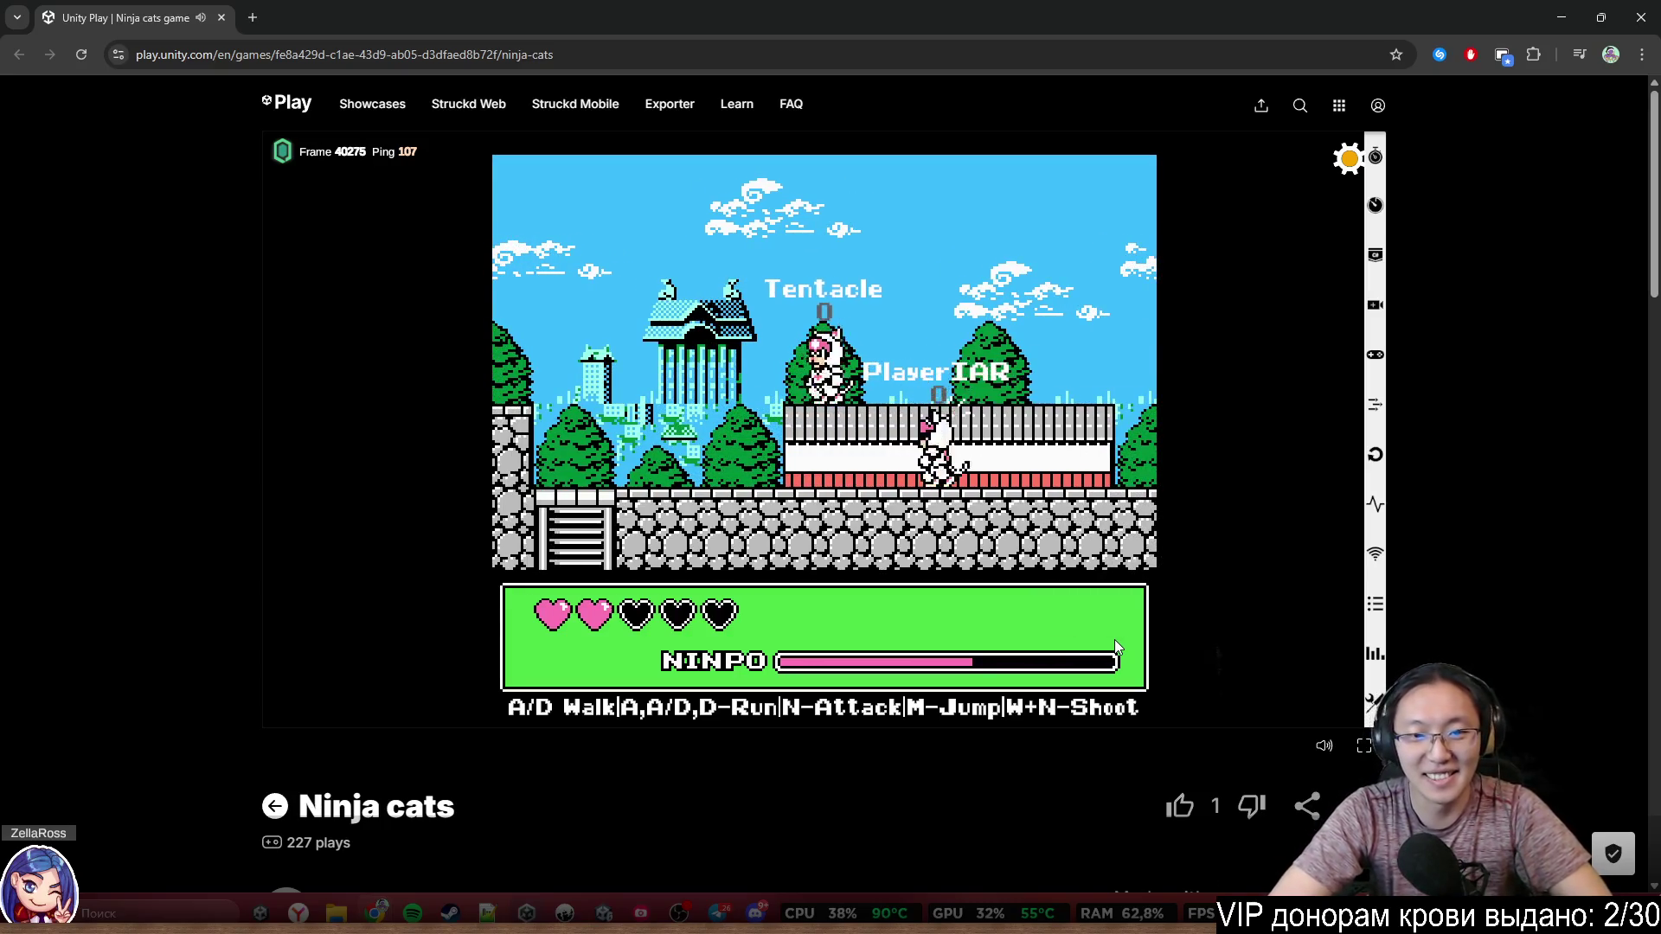
pyautogui.press('d')
pyautogui.press('m')
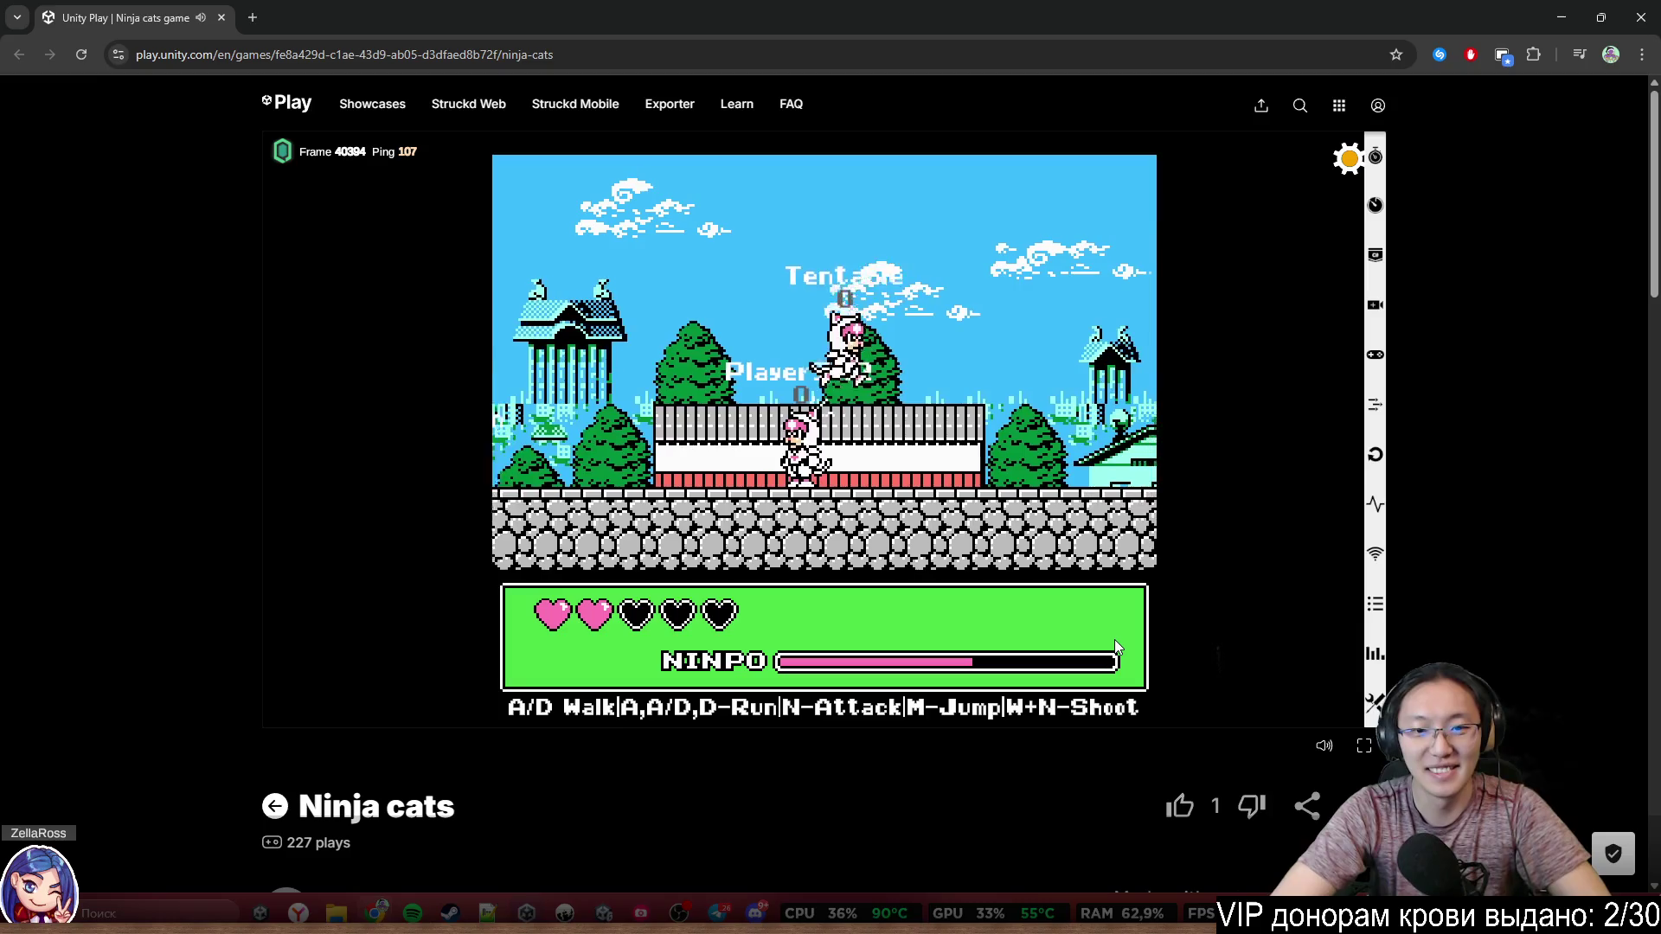
pyautogui.press('a')
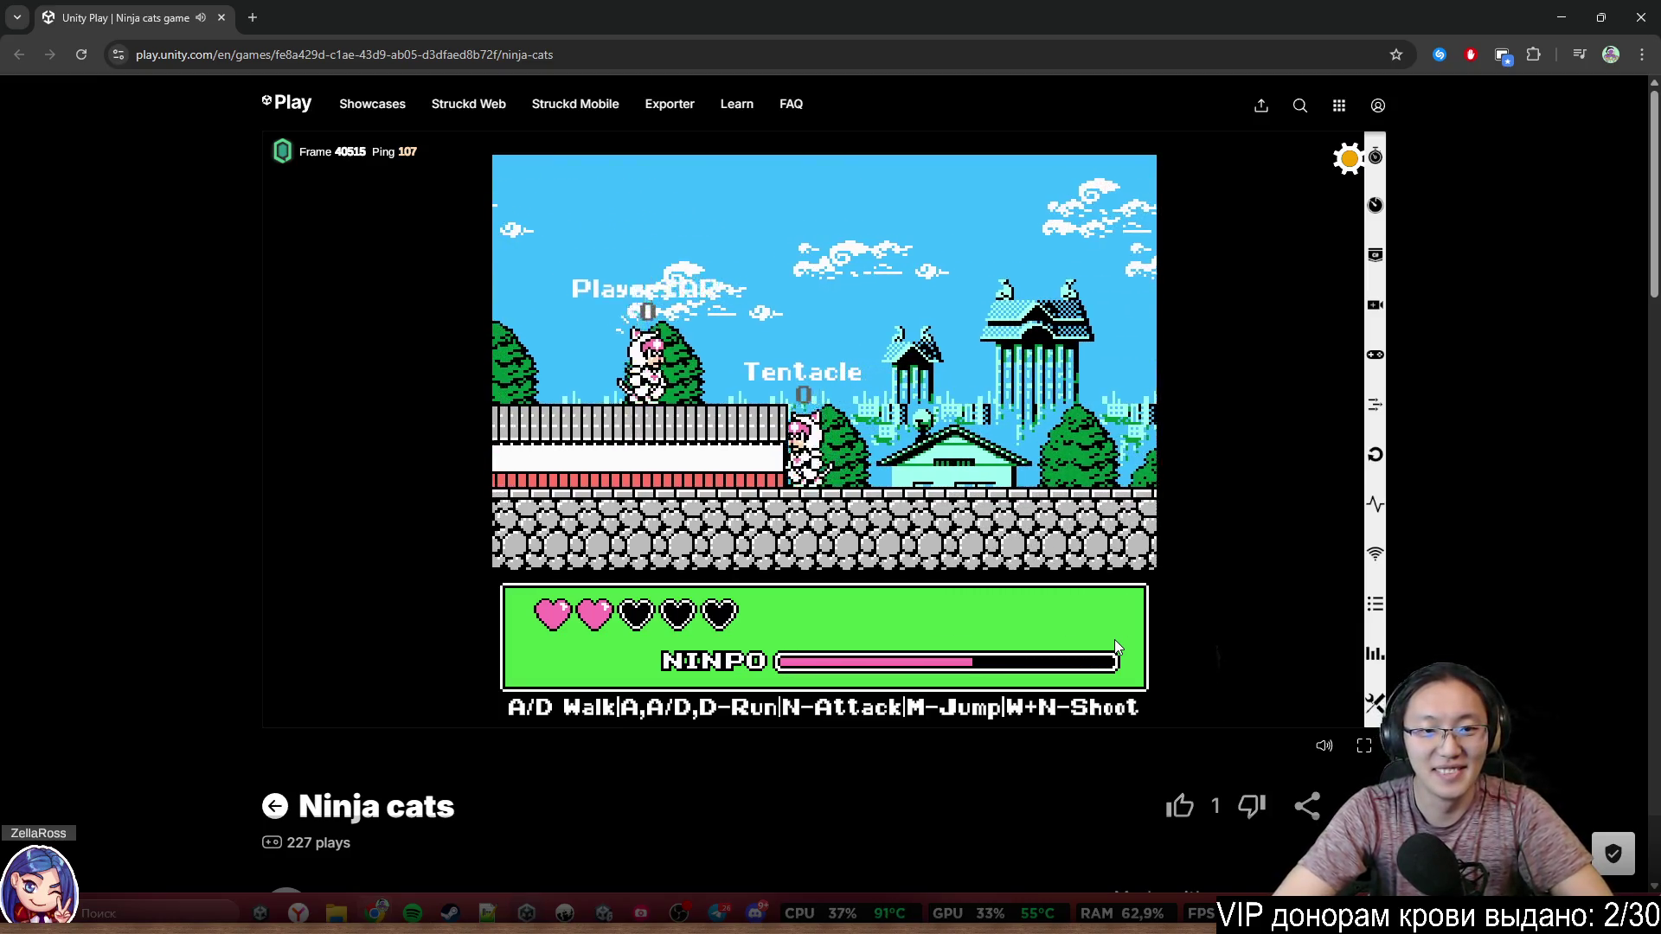
pyautogui.press('a')
pyautogui.press('m')
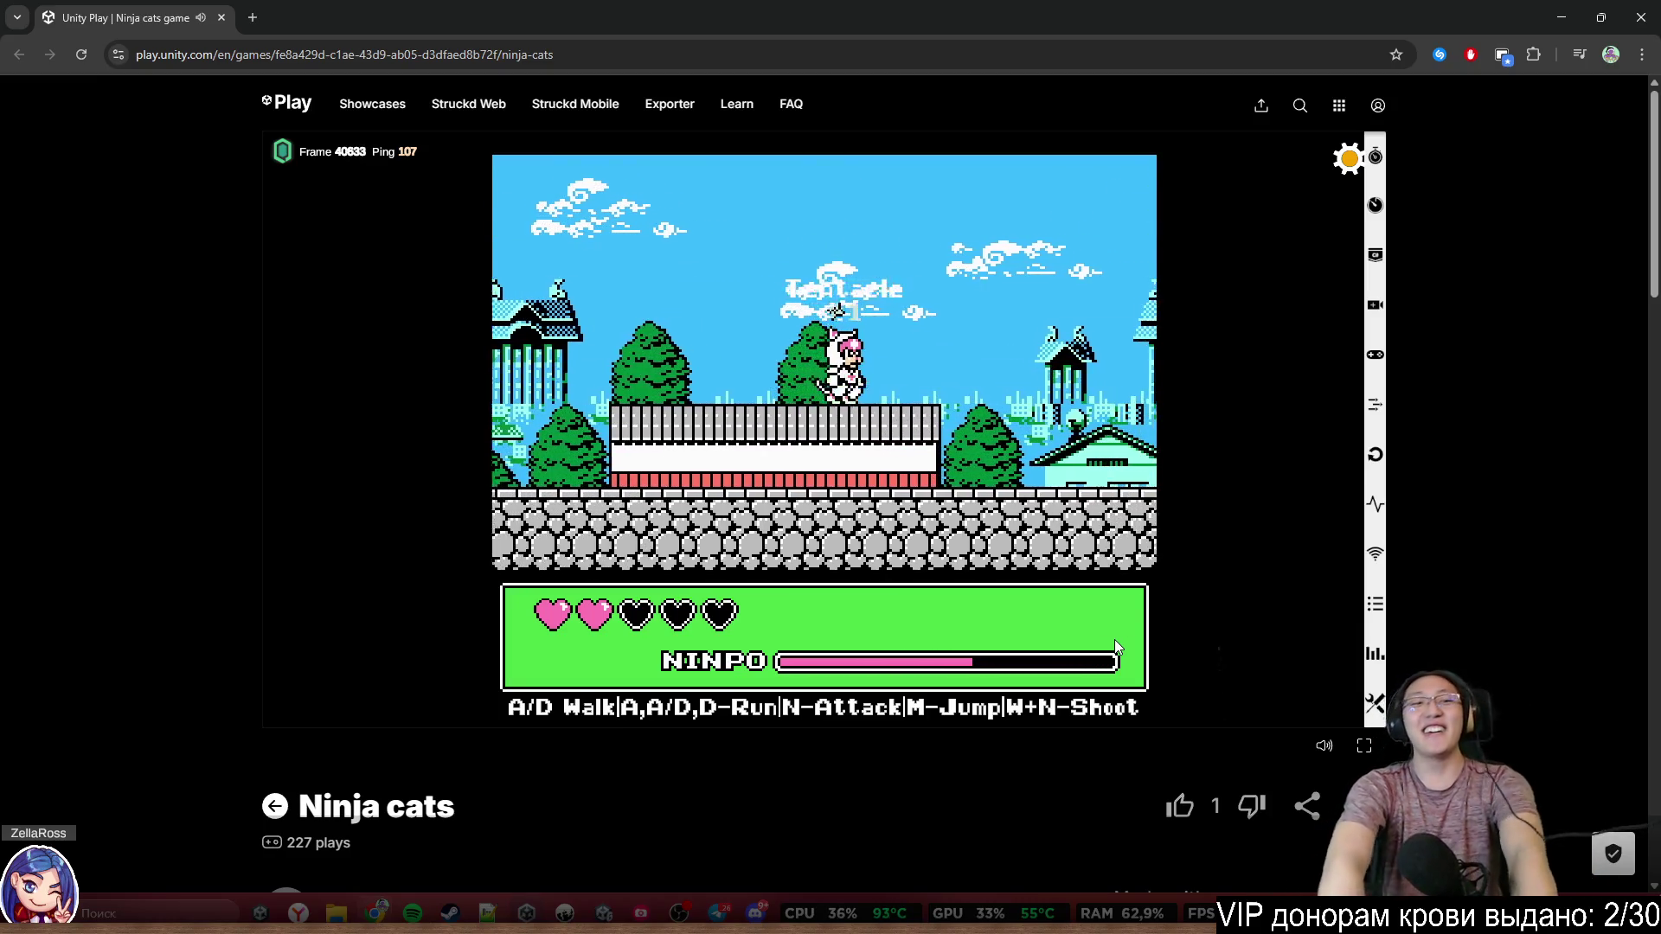
pyautogui.press('d')
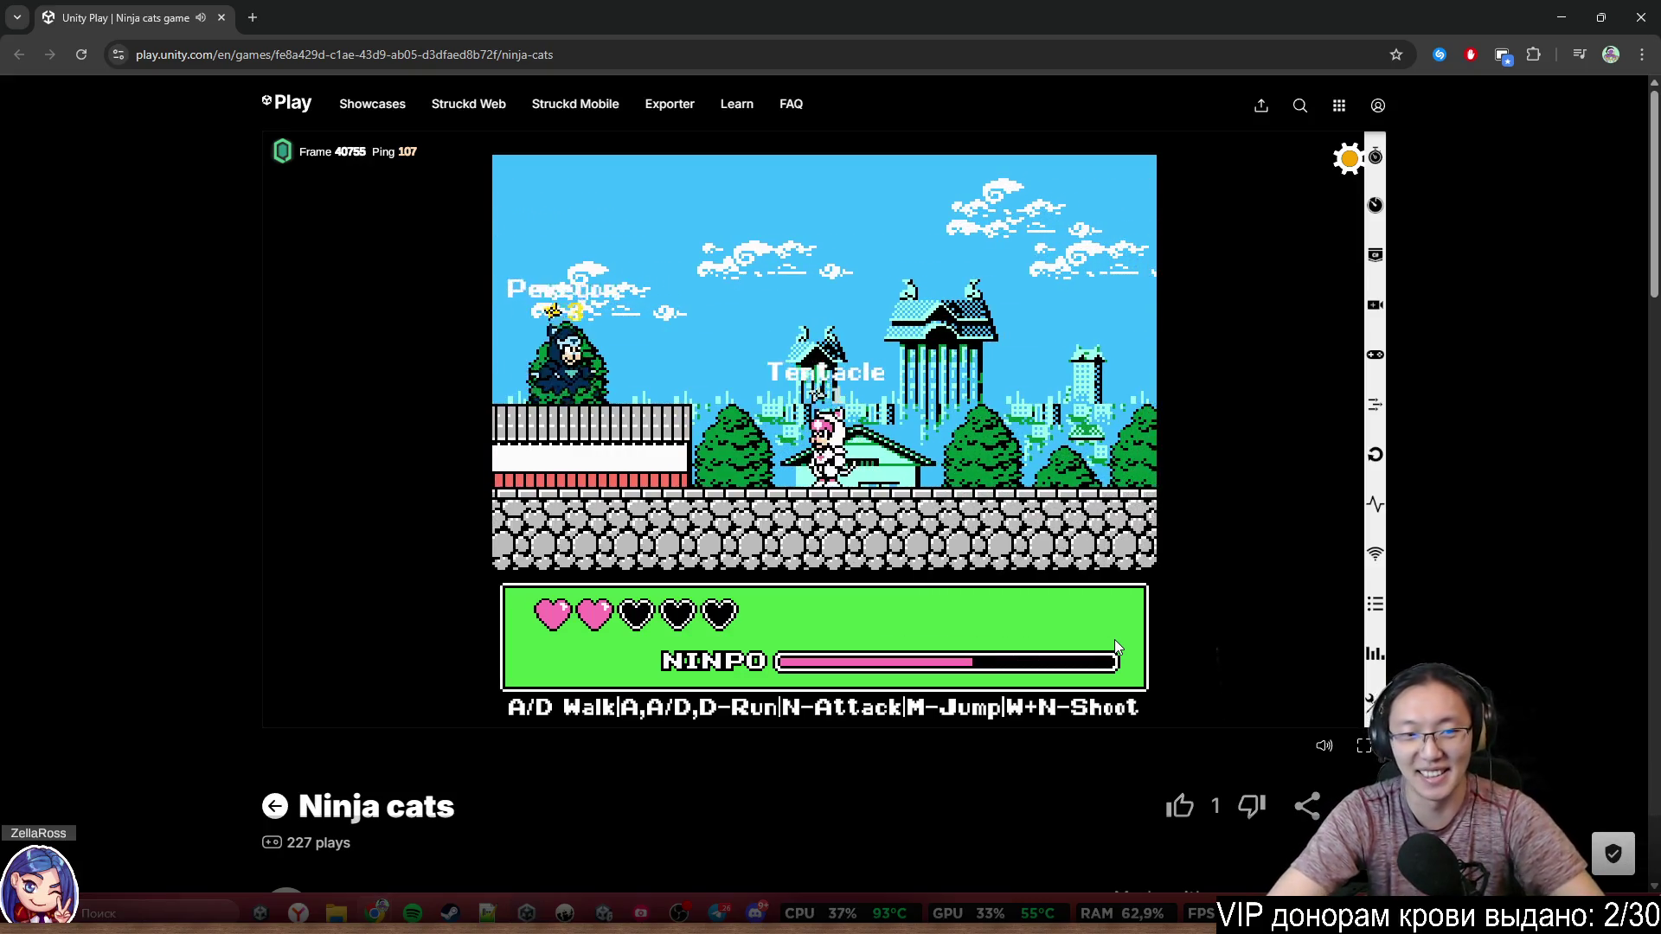
pyautogui.press('d')
pyautogui.press('m')
pyautogui.press('m')
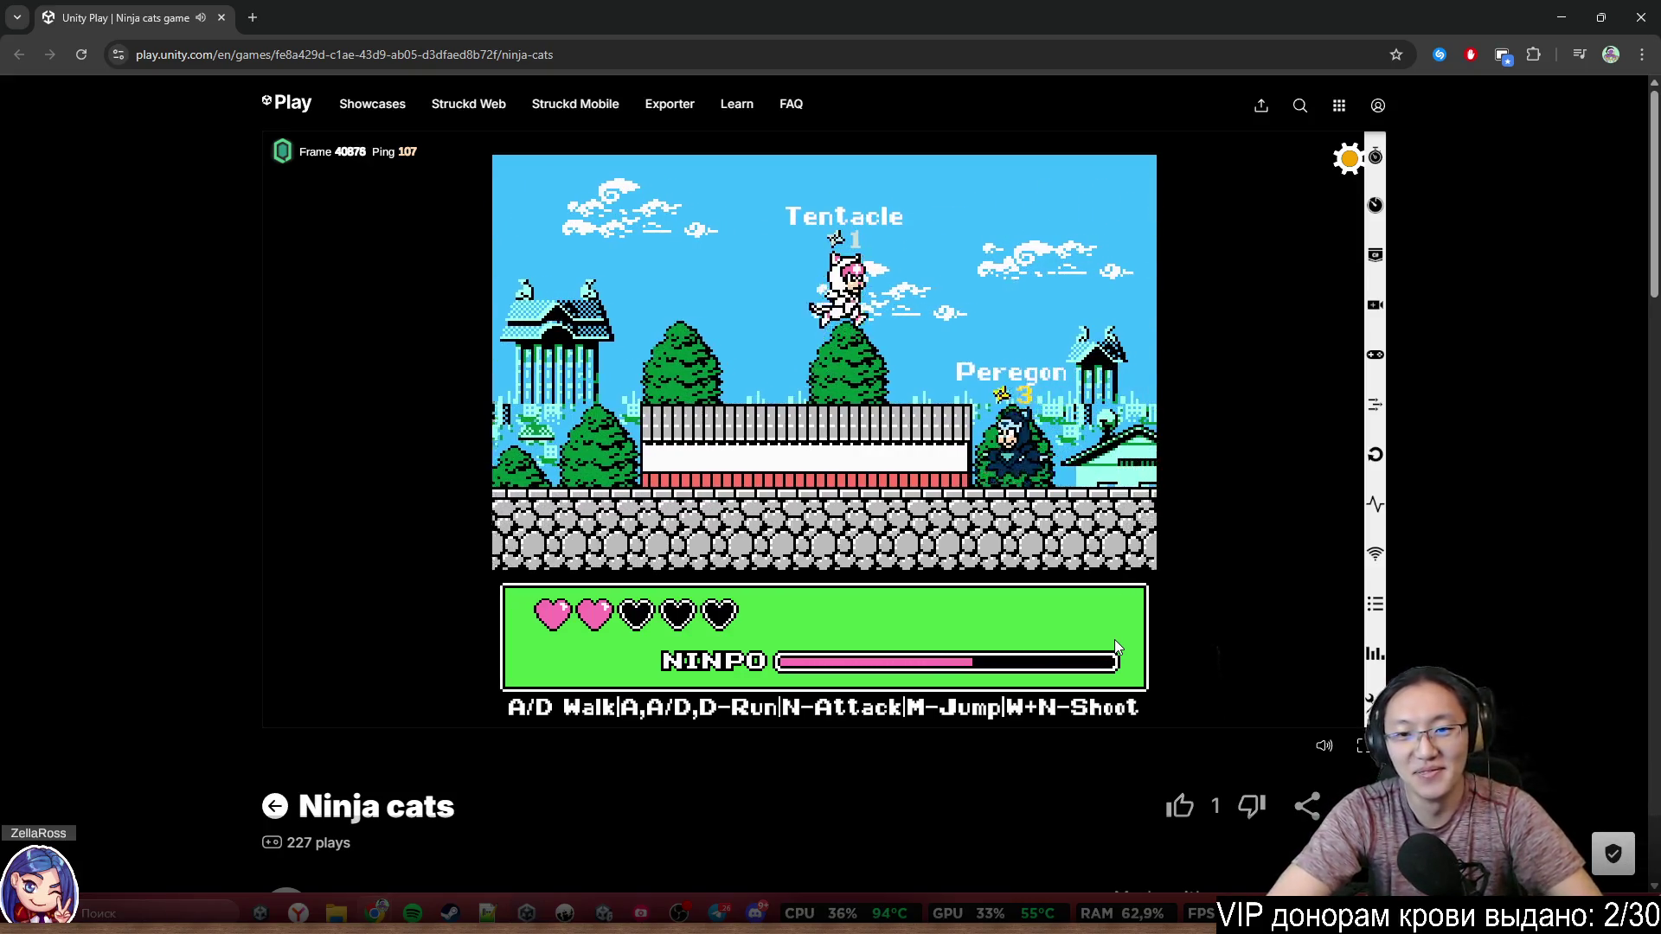
pyautogui.press('d')
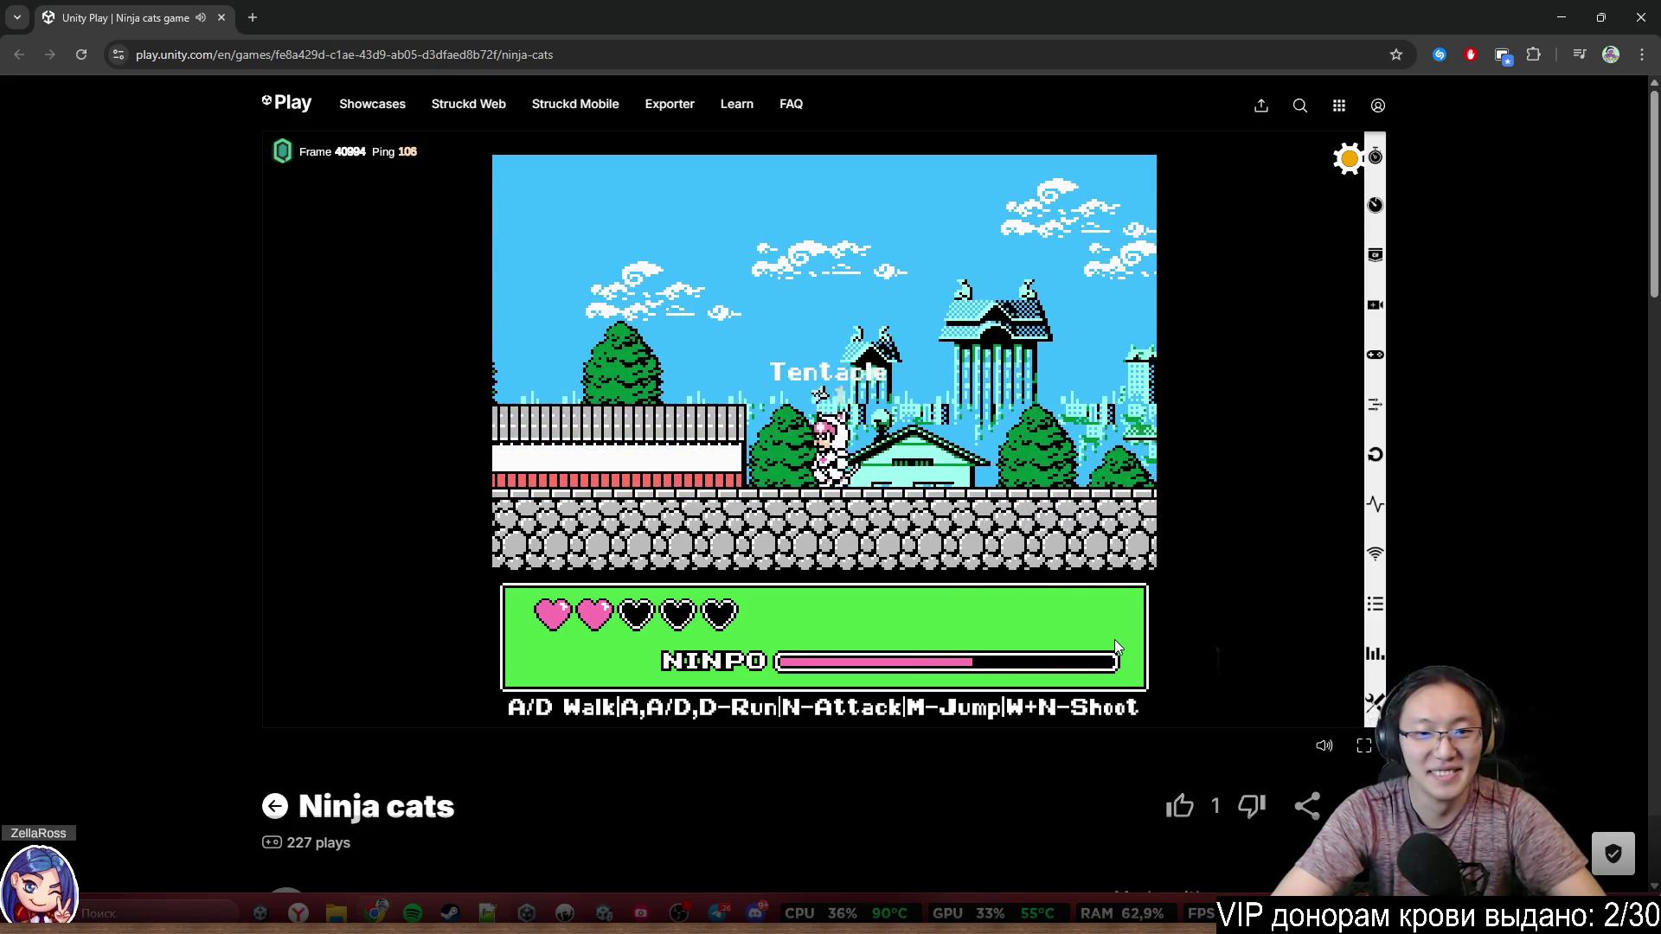
# Leap toward PlayerIAR and keep running right until the round ends
pyautogui.press('a')
pyautogui.press('m')
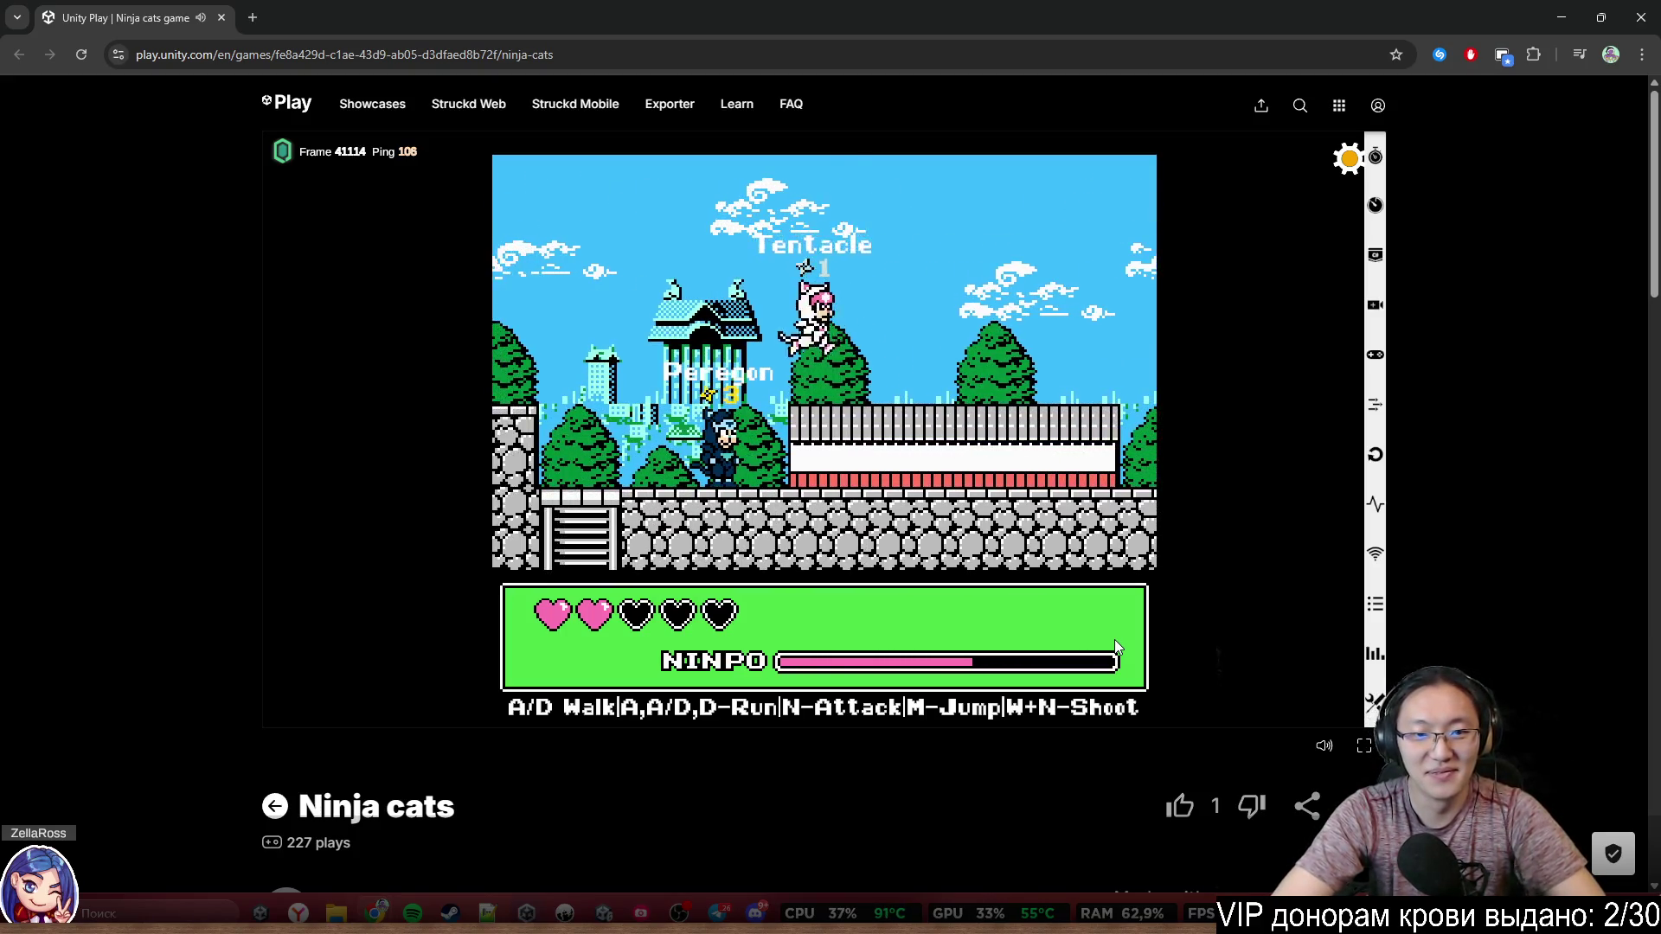
pyautogui.press('d')
pyautogui.press('m')
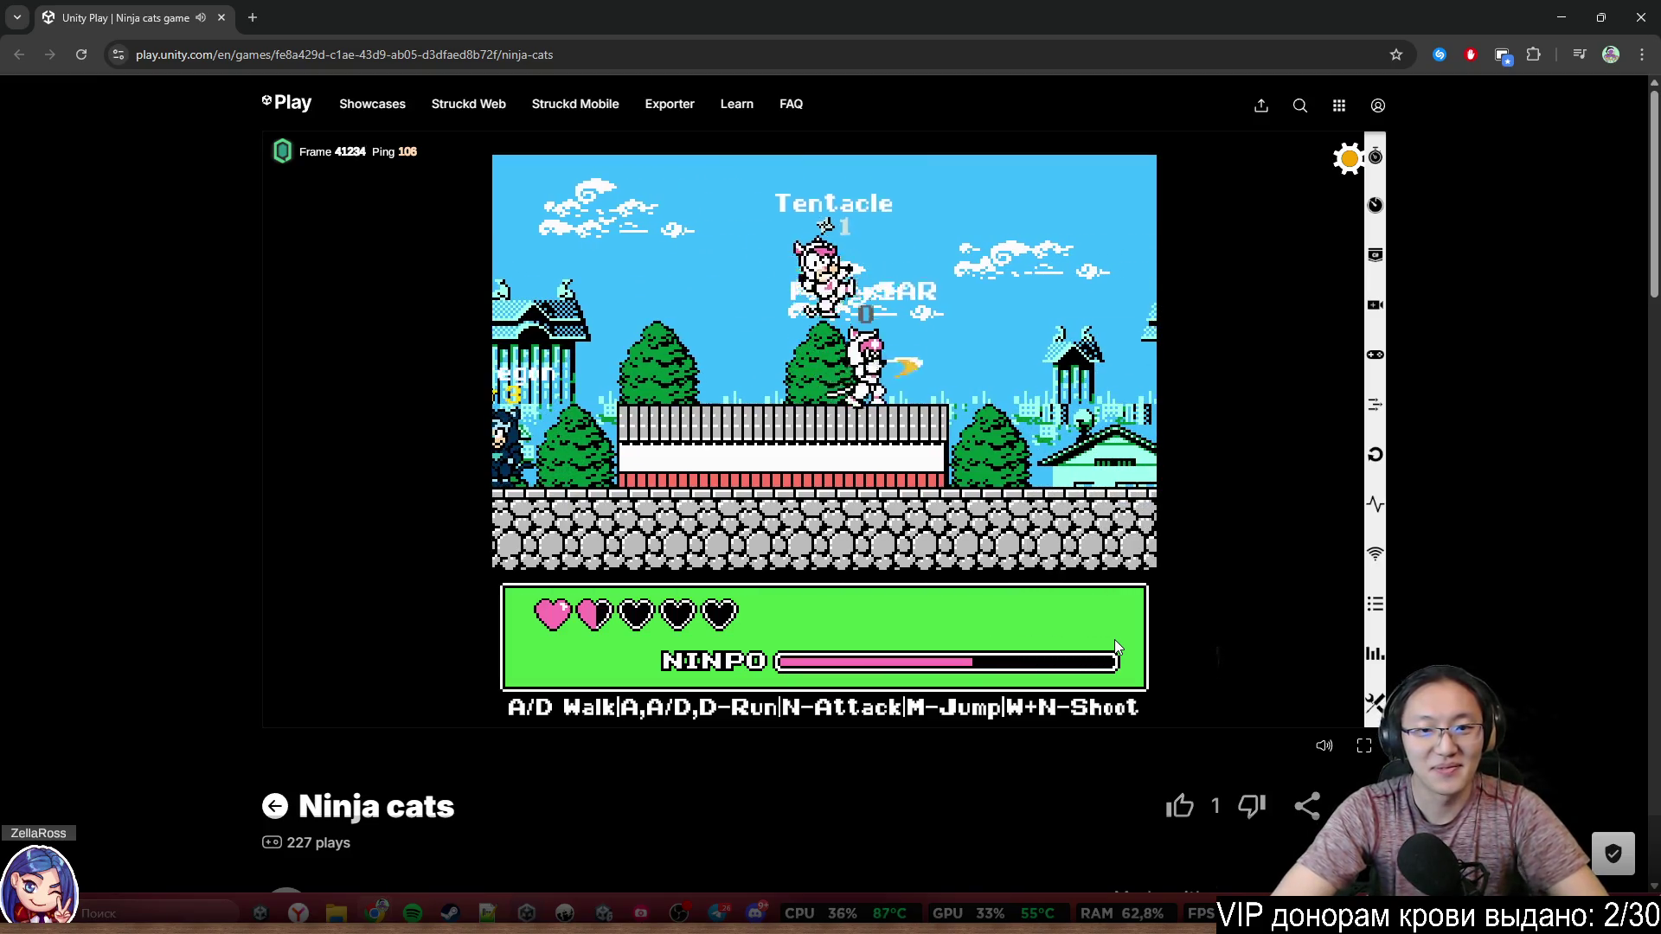
pyautogui.press('d')
pyautogui.press('m')
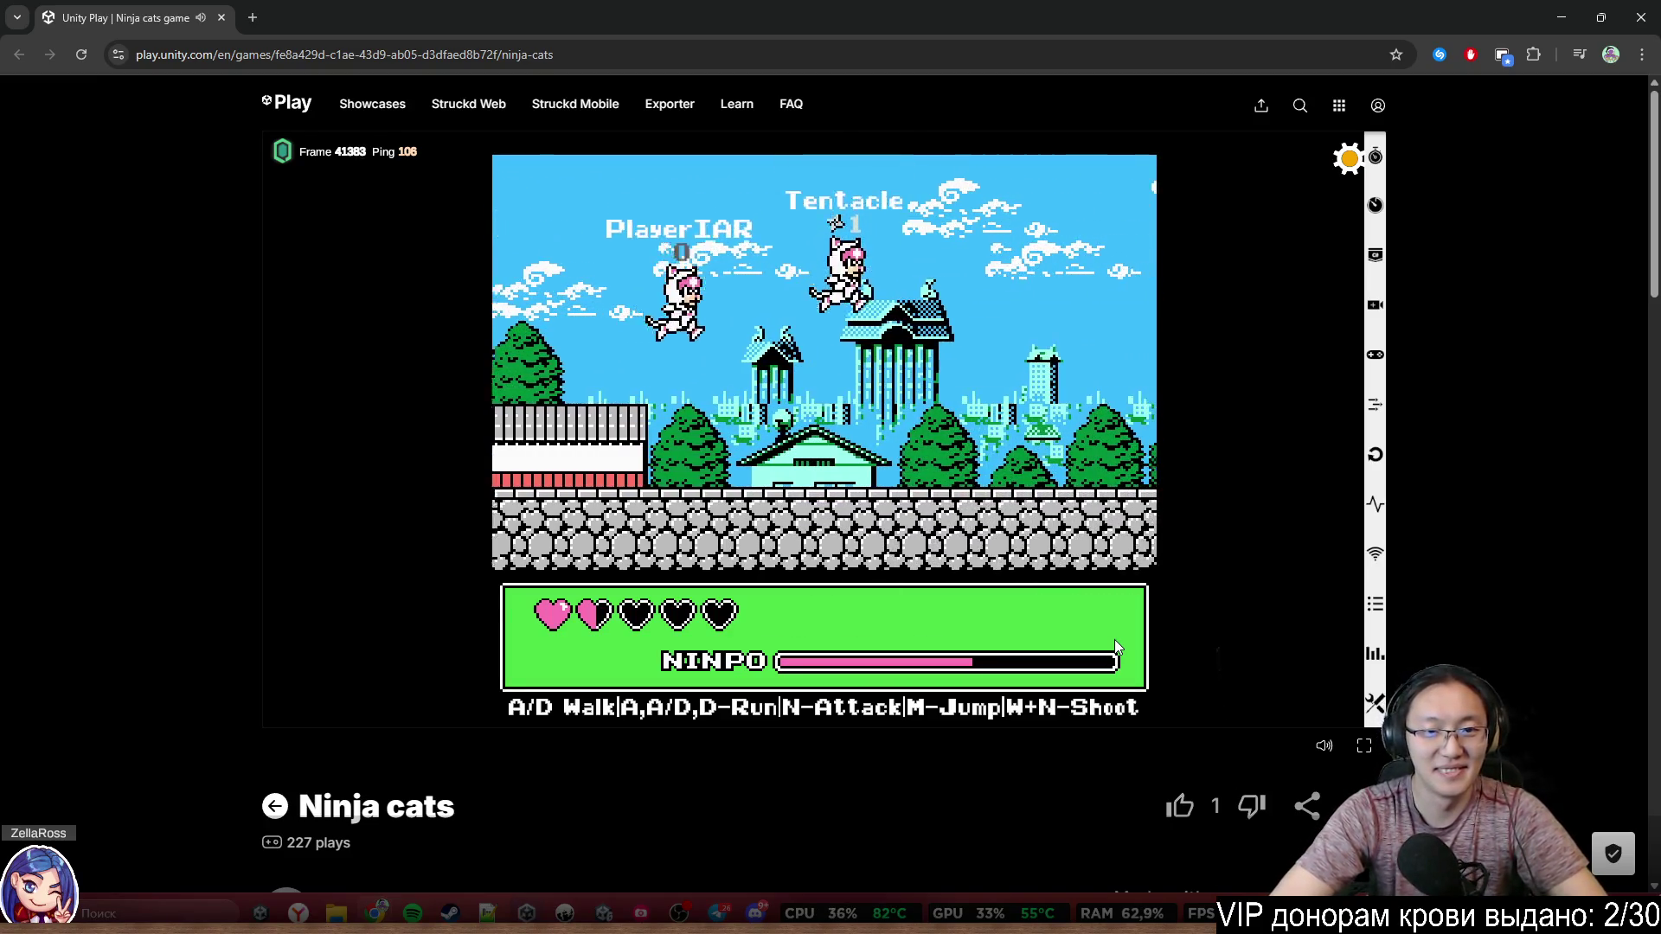
pyautogui.press('d')
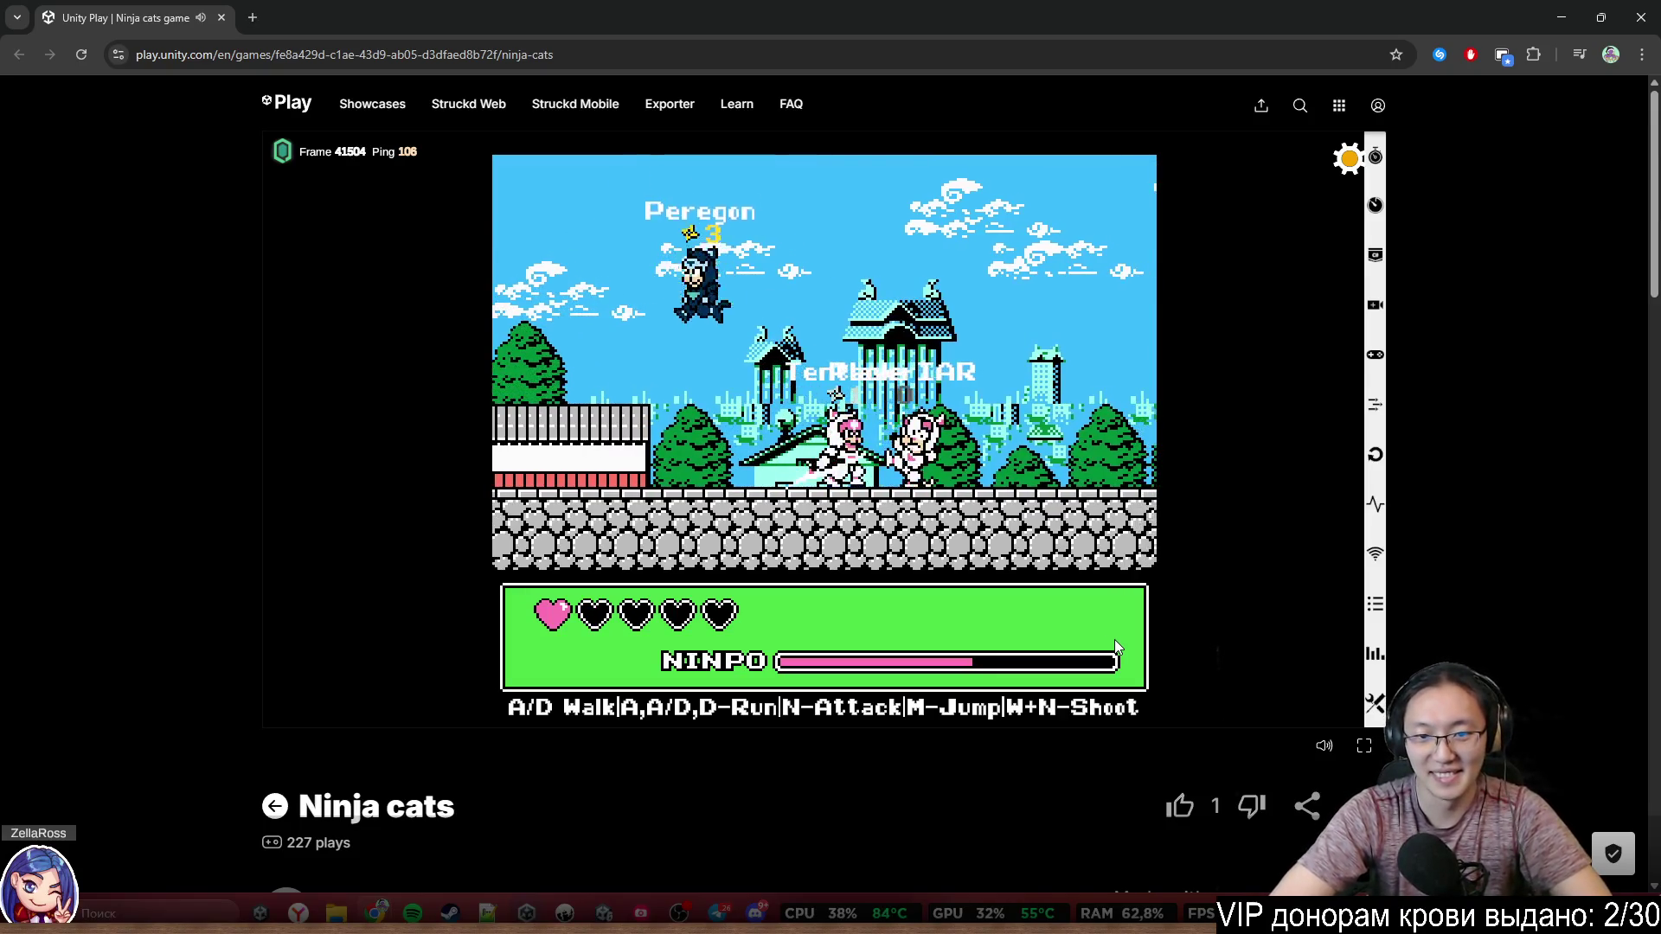
pyautogui.press('a')
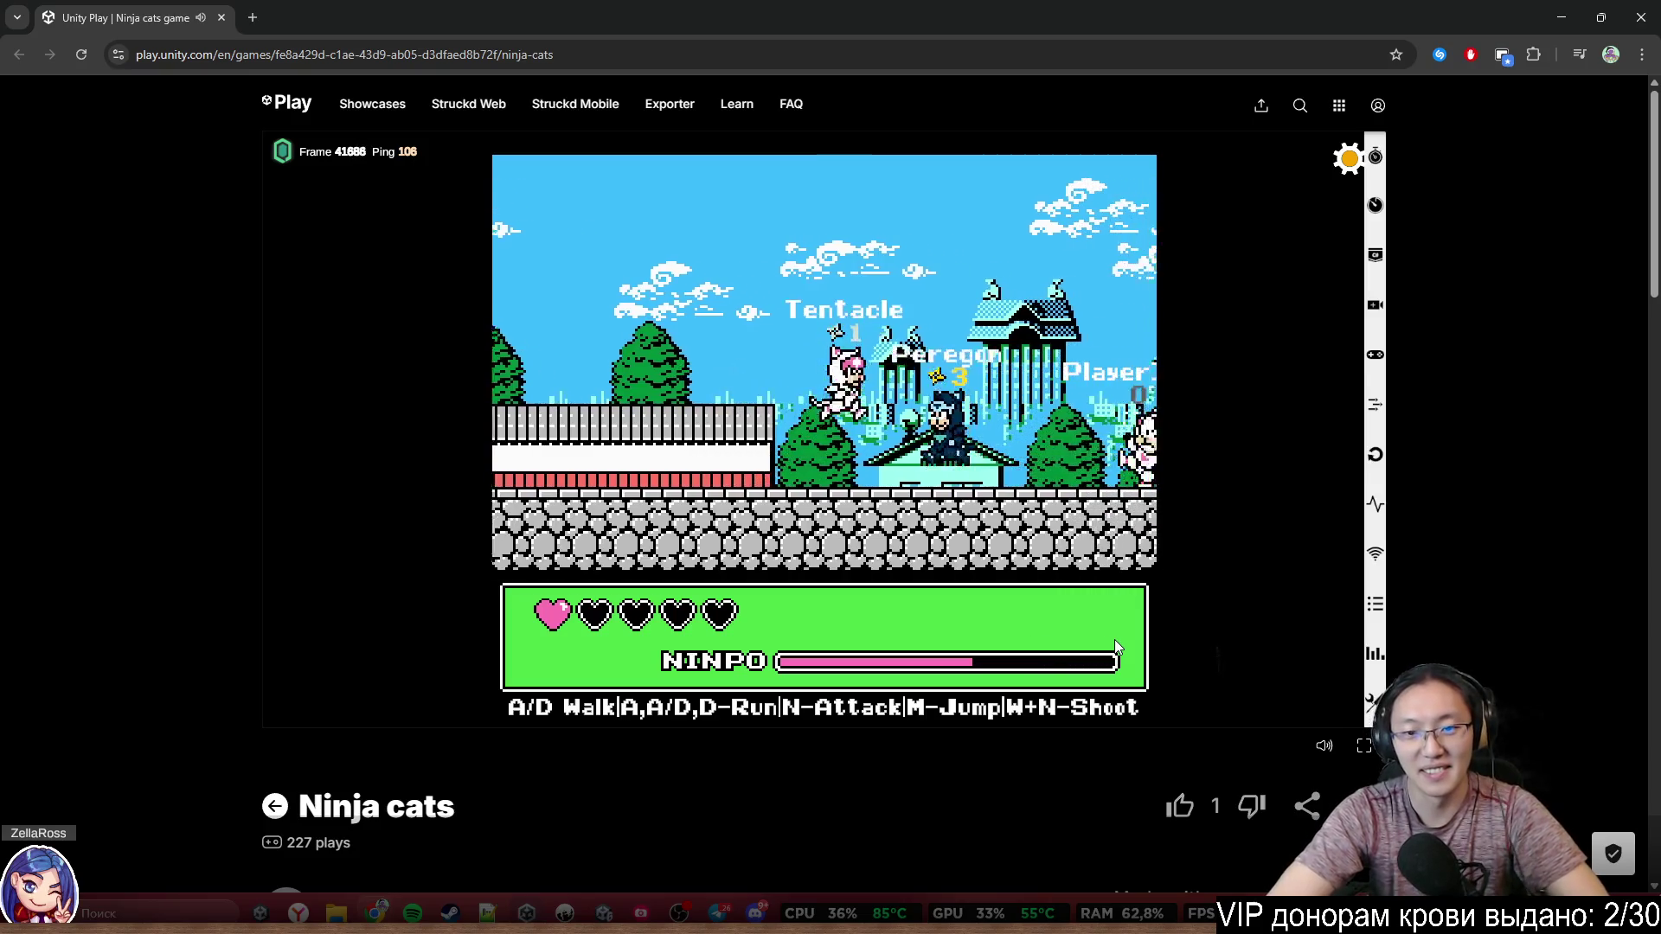
pyautogui.press('d')
pyautogui.press('m')
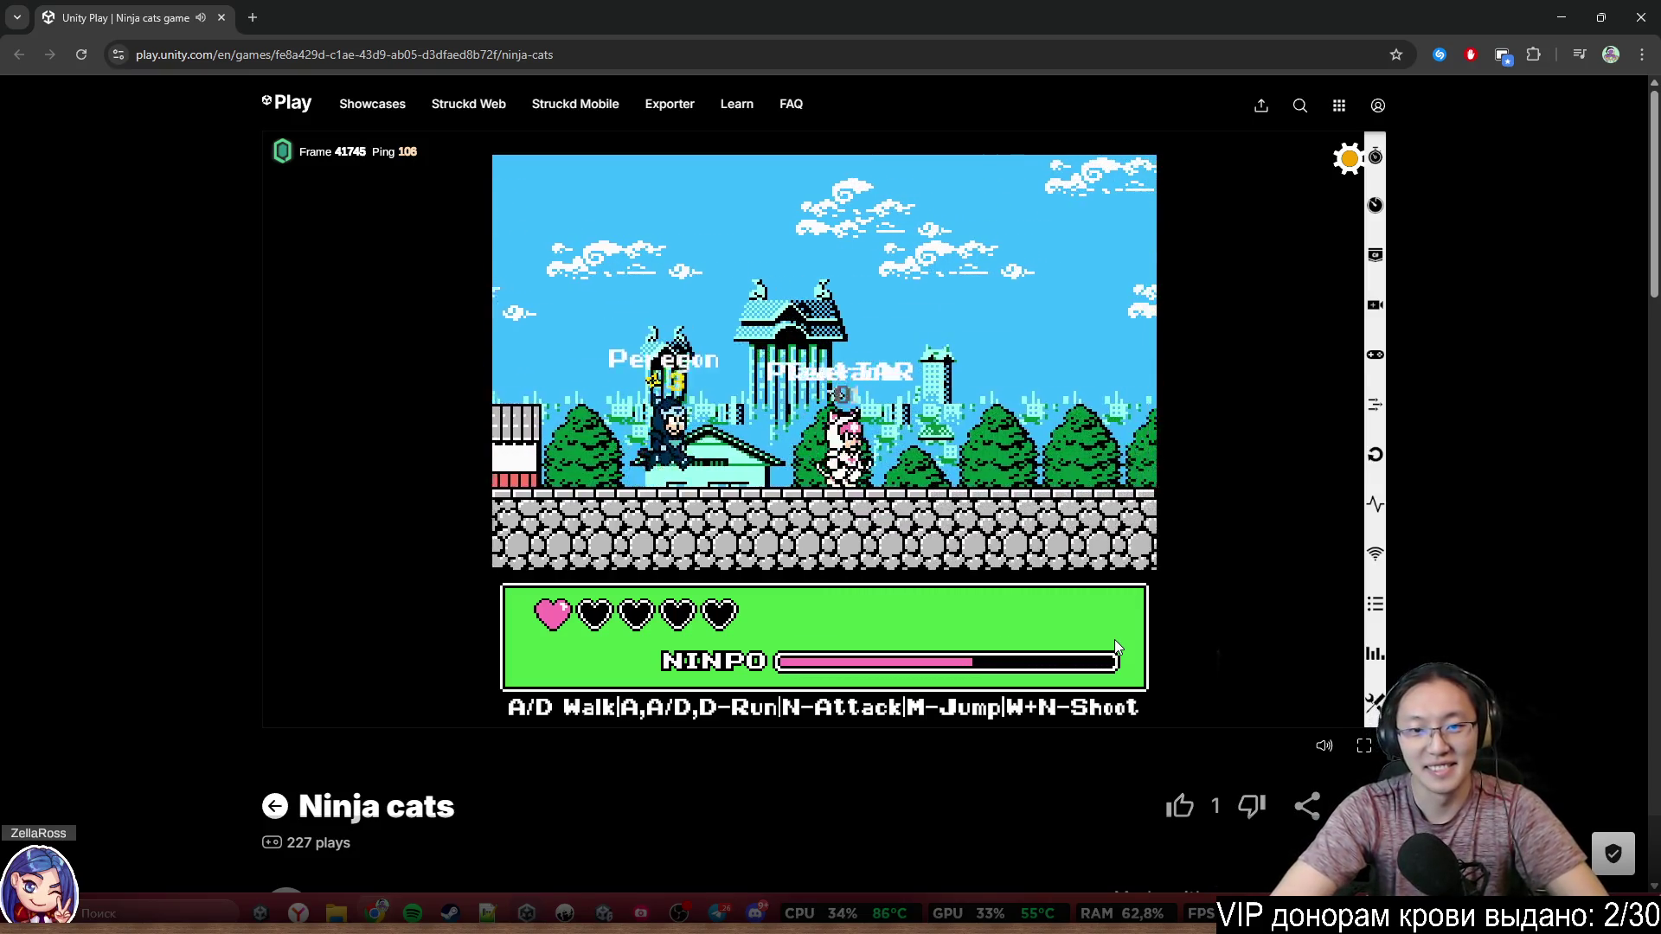
pyautogui.press('d')
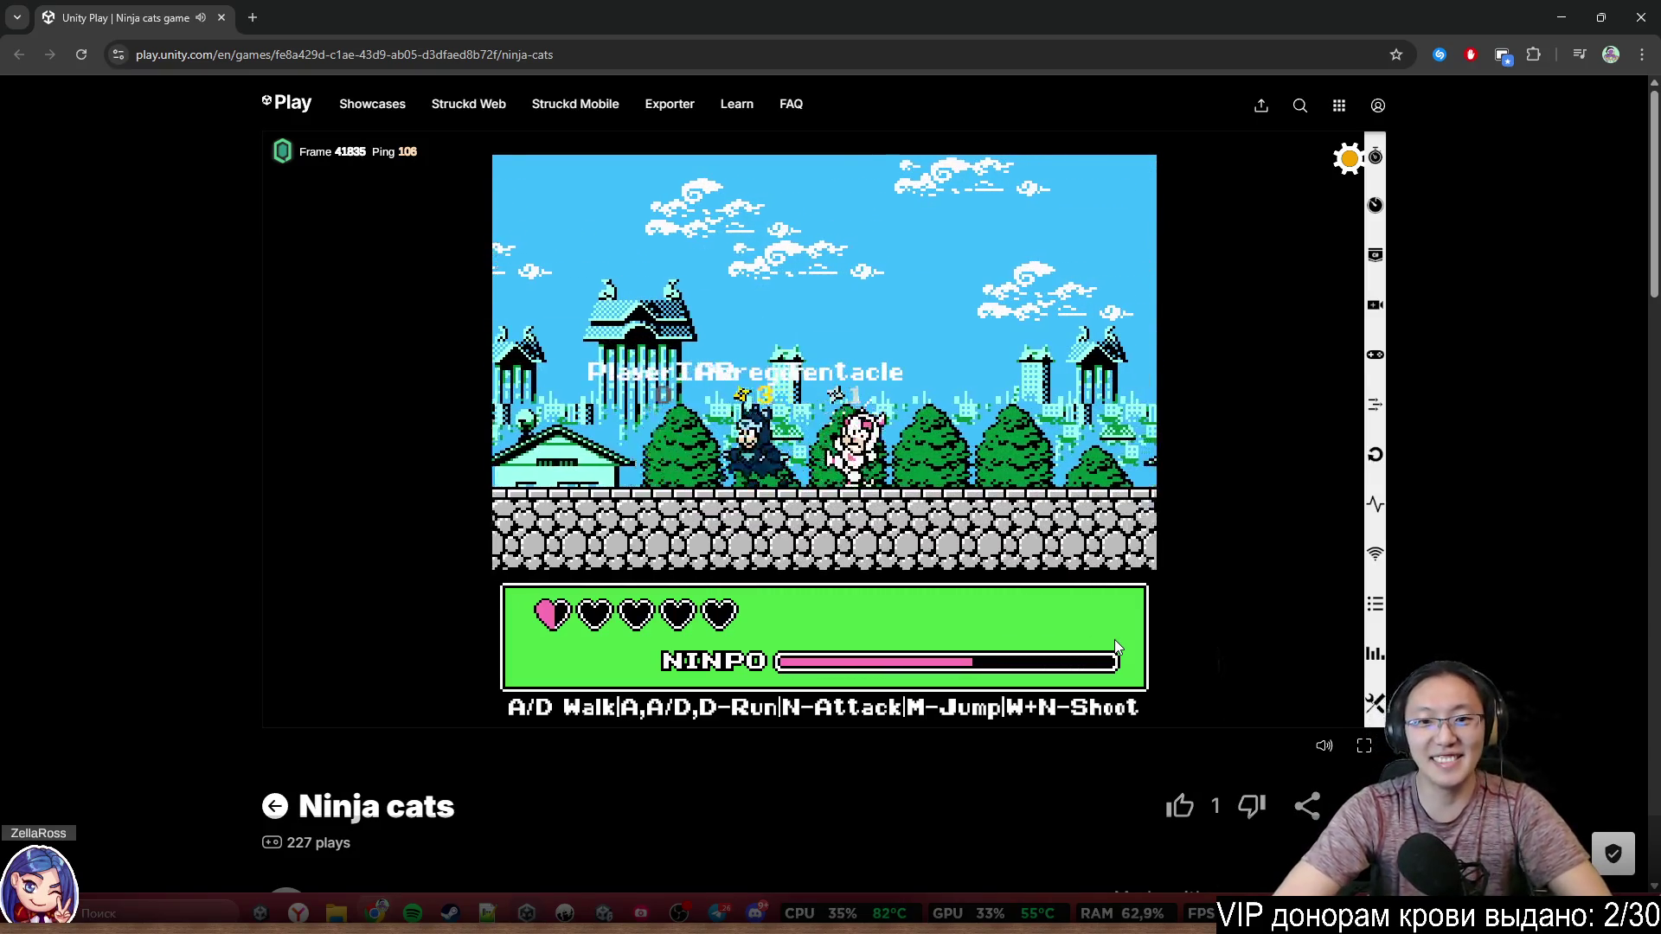
pyautogui.press('d')
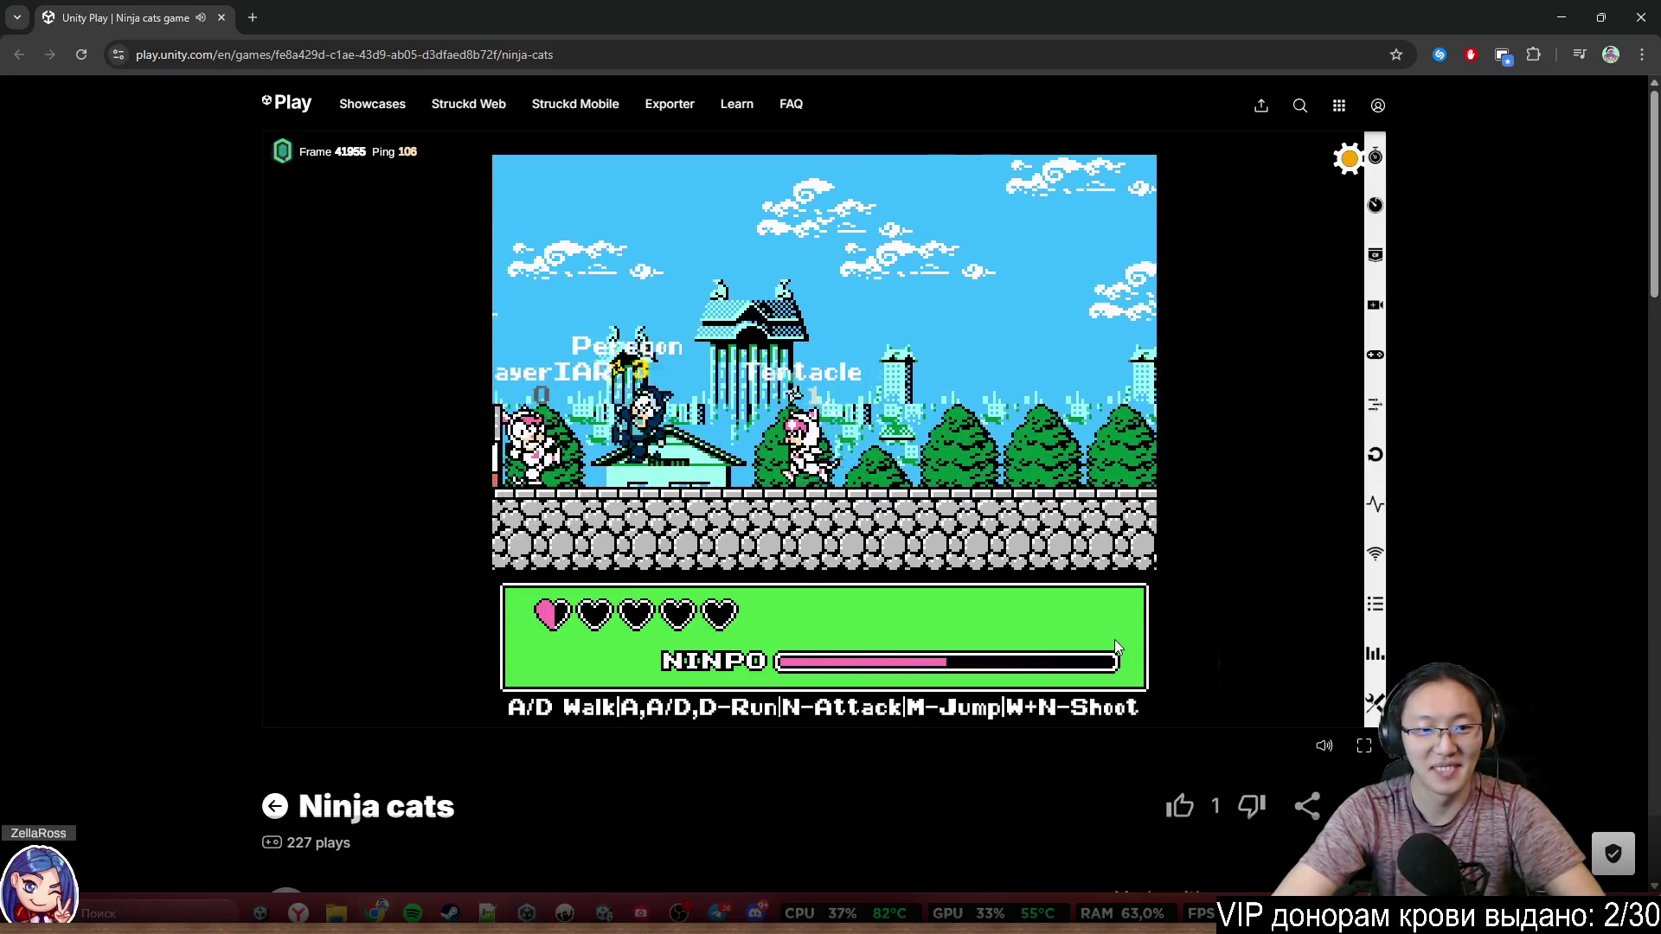
pyautogui.press('d')
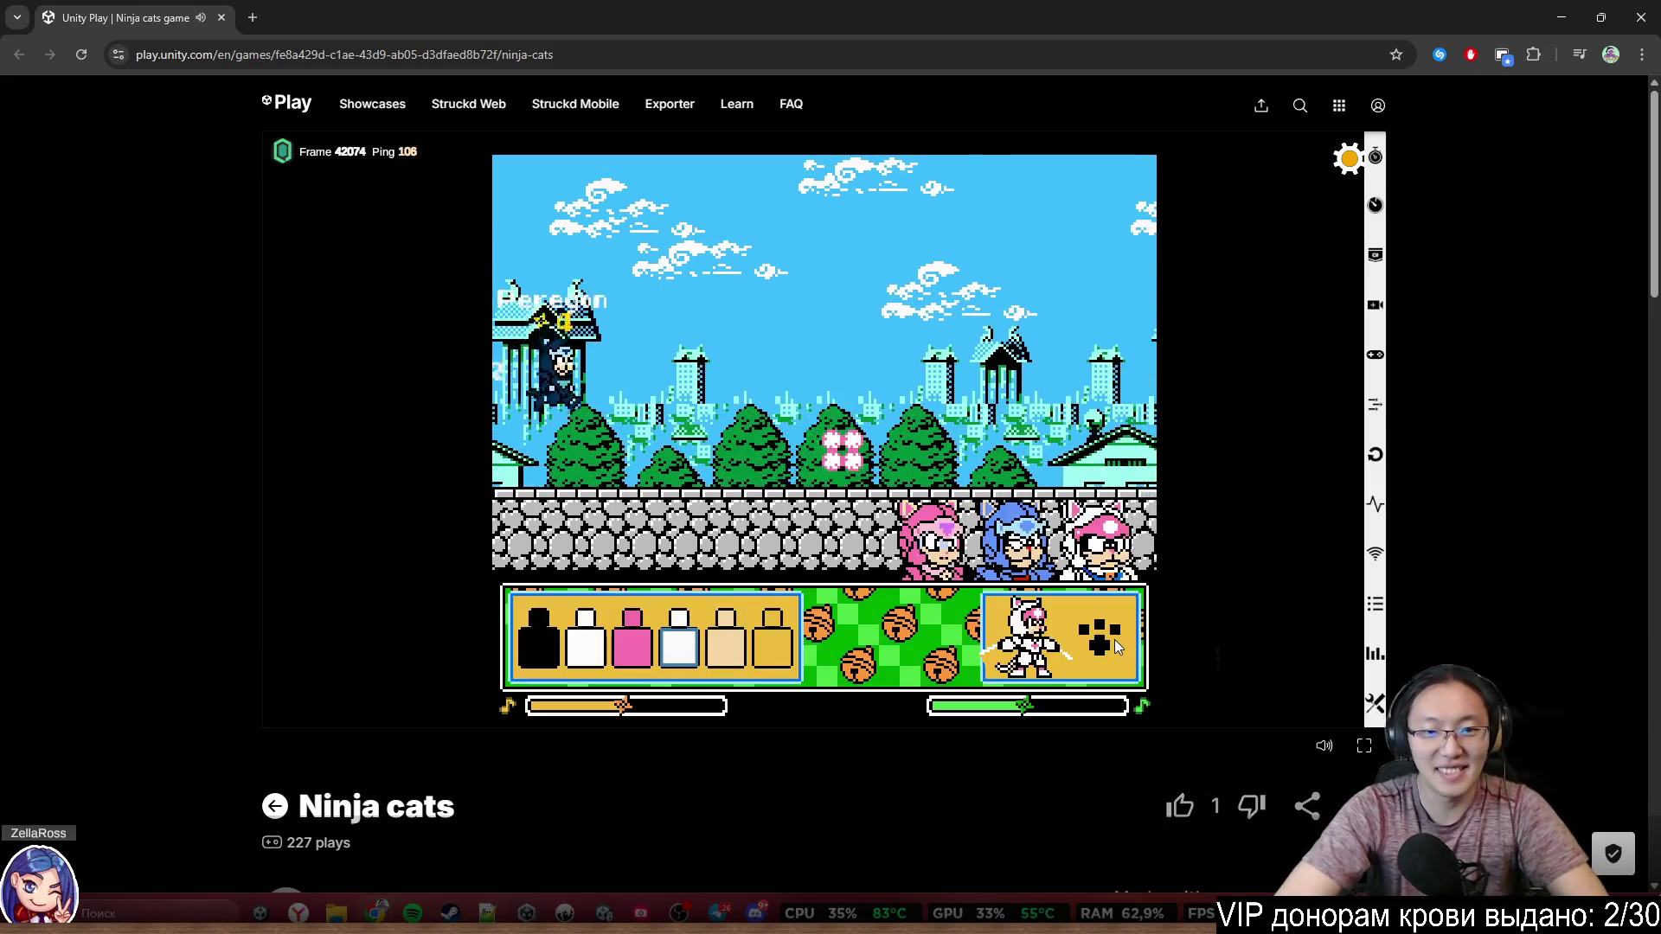
# Leave the portrait screen and climb the ladders via the red rooftop into the next area
pyautogui.press('d')
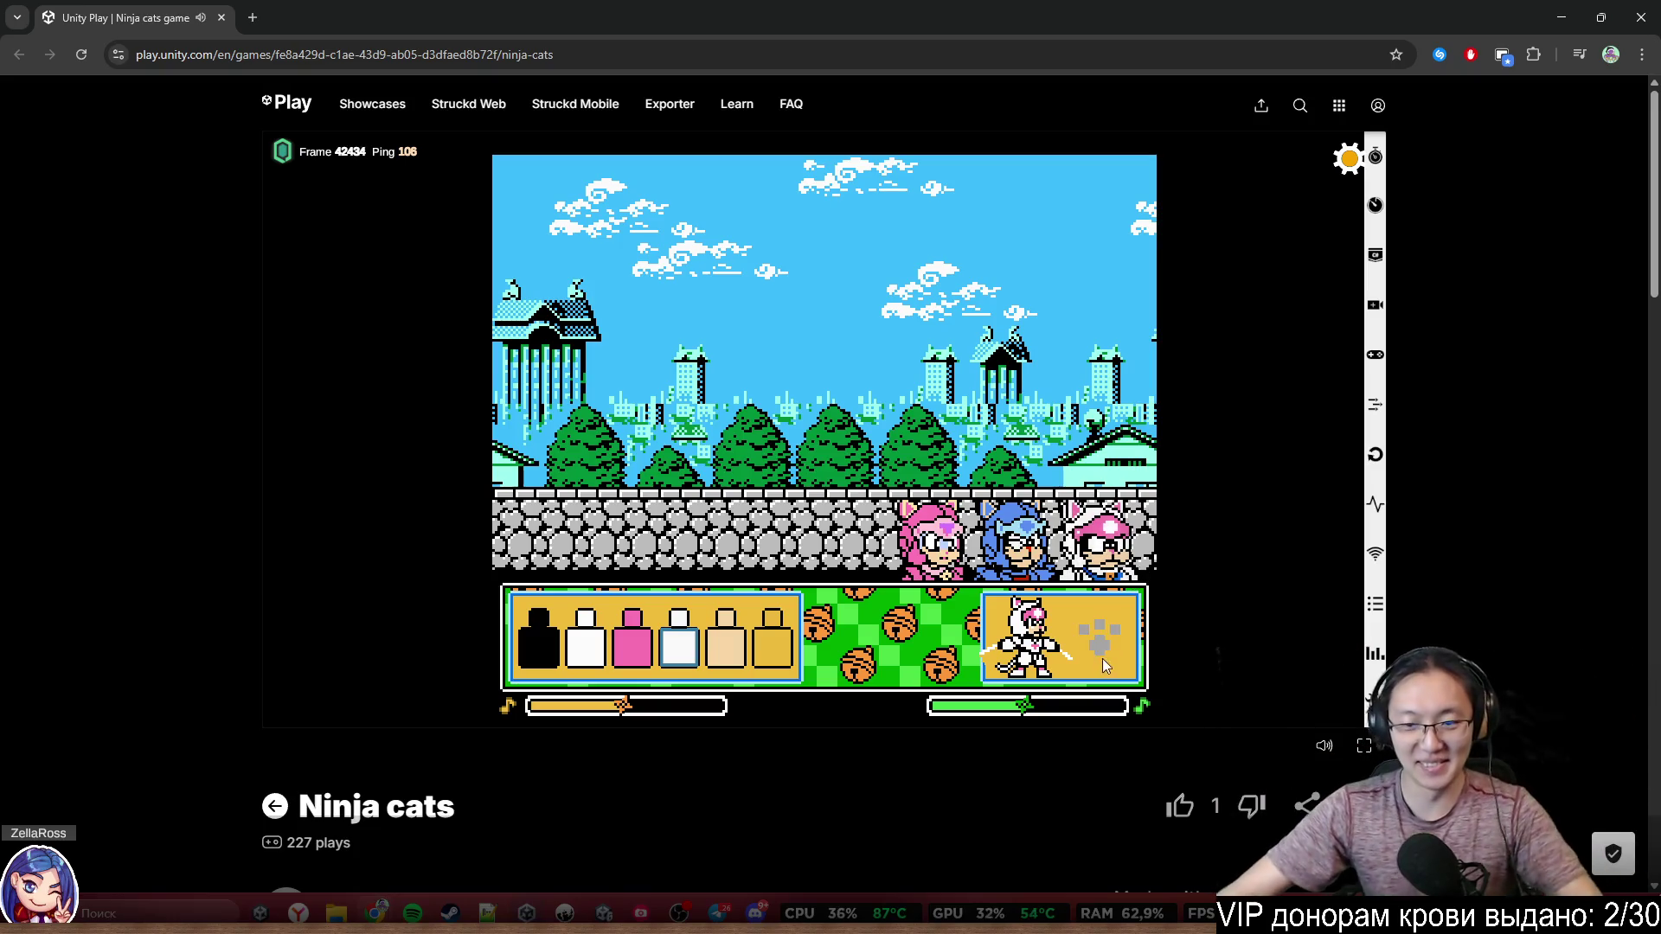
pyautogui.press('d')
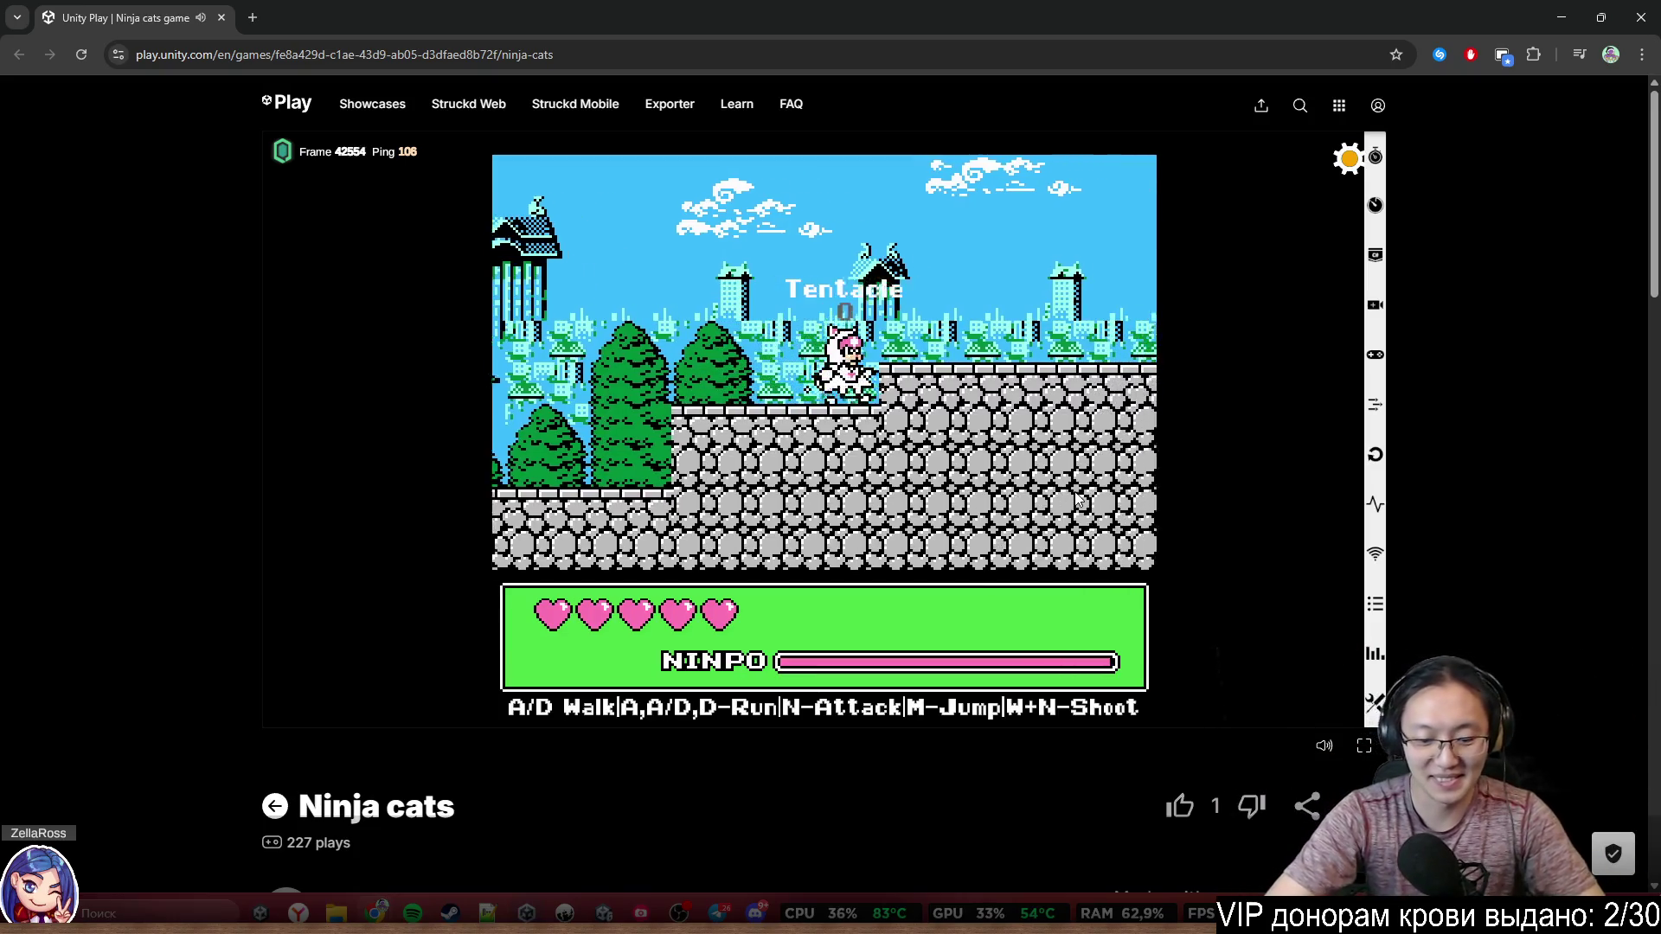
pyautogui.press('m')
pyautogui.press('m')
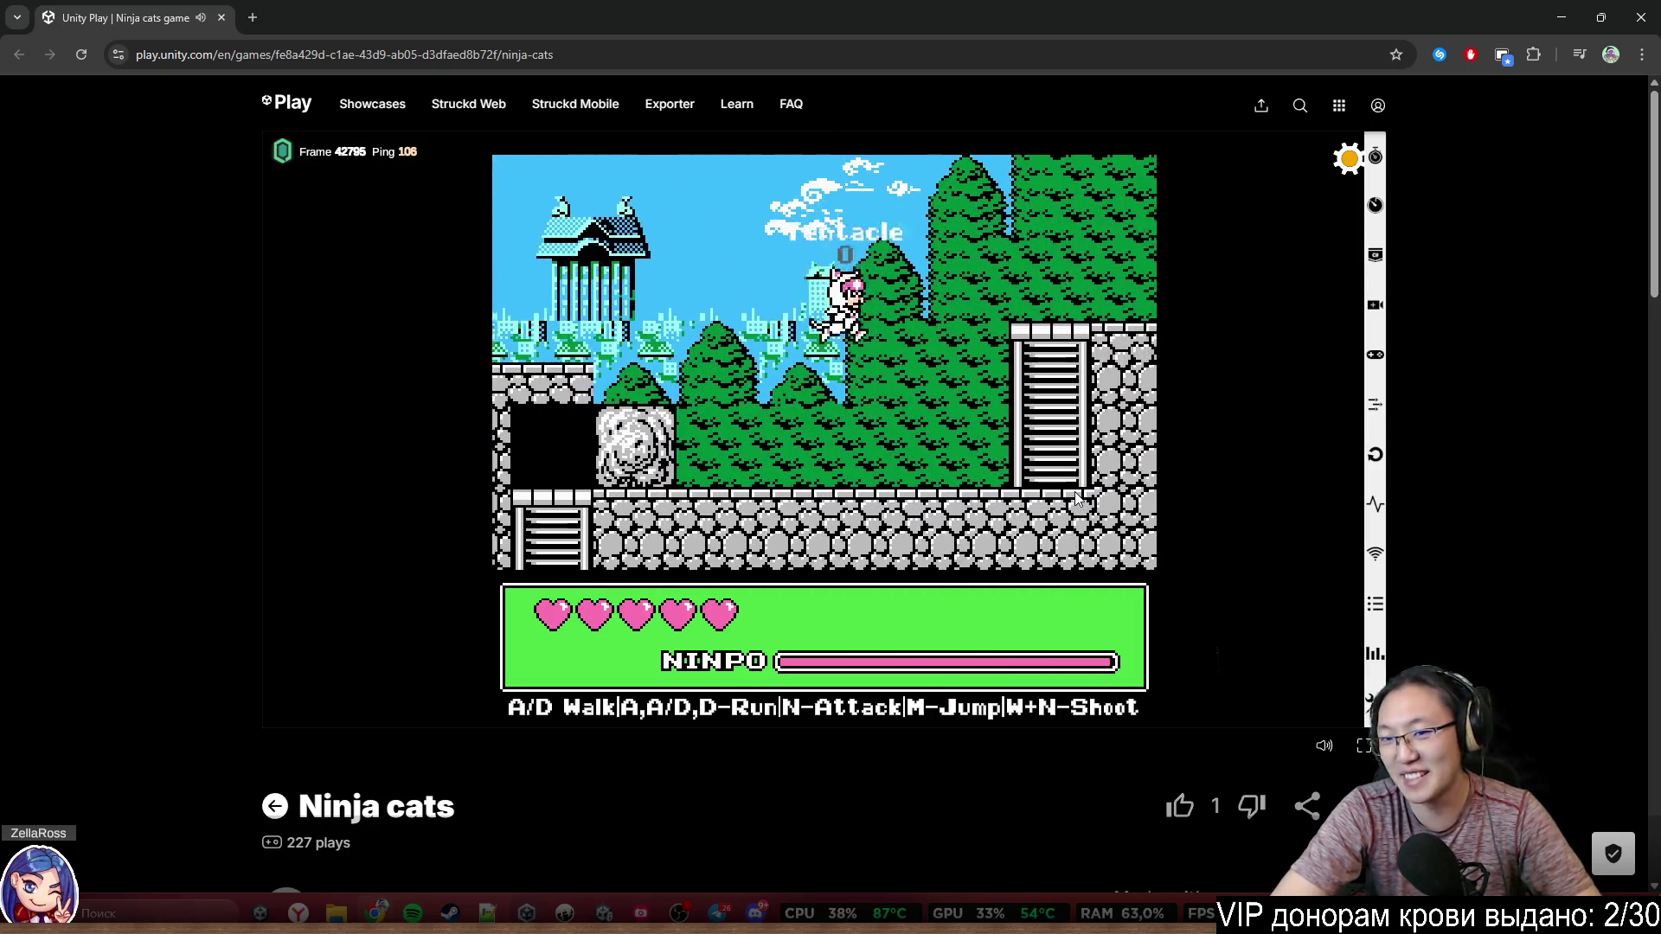
pyautogui.press('m')
pyautogui.press('w')
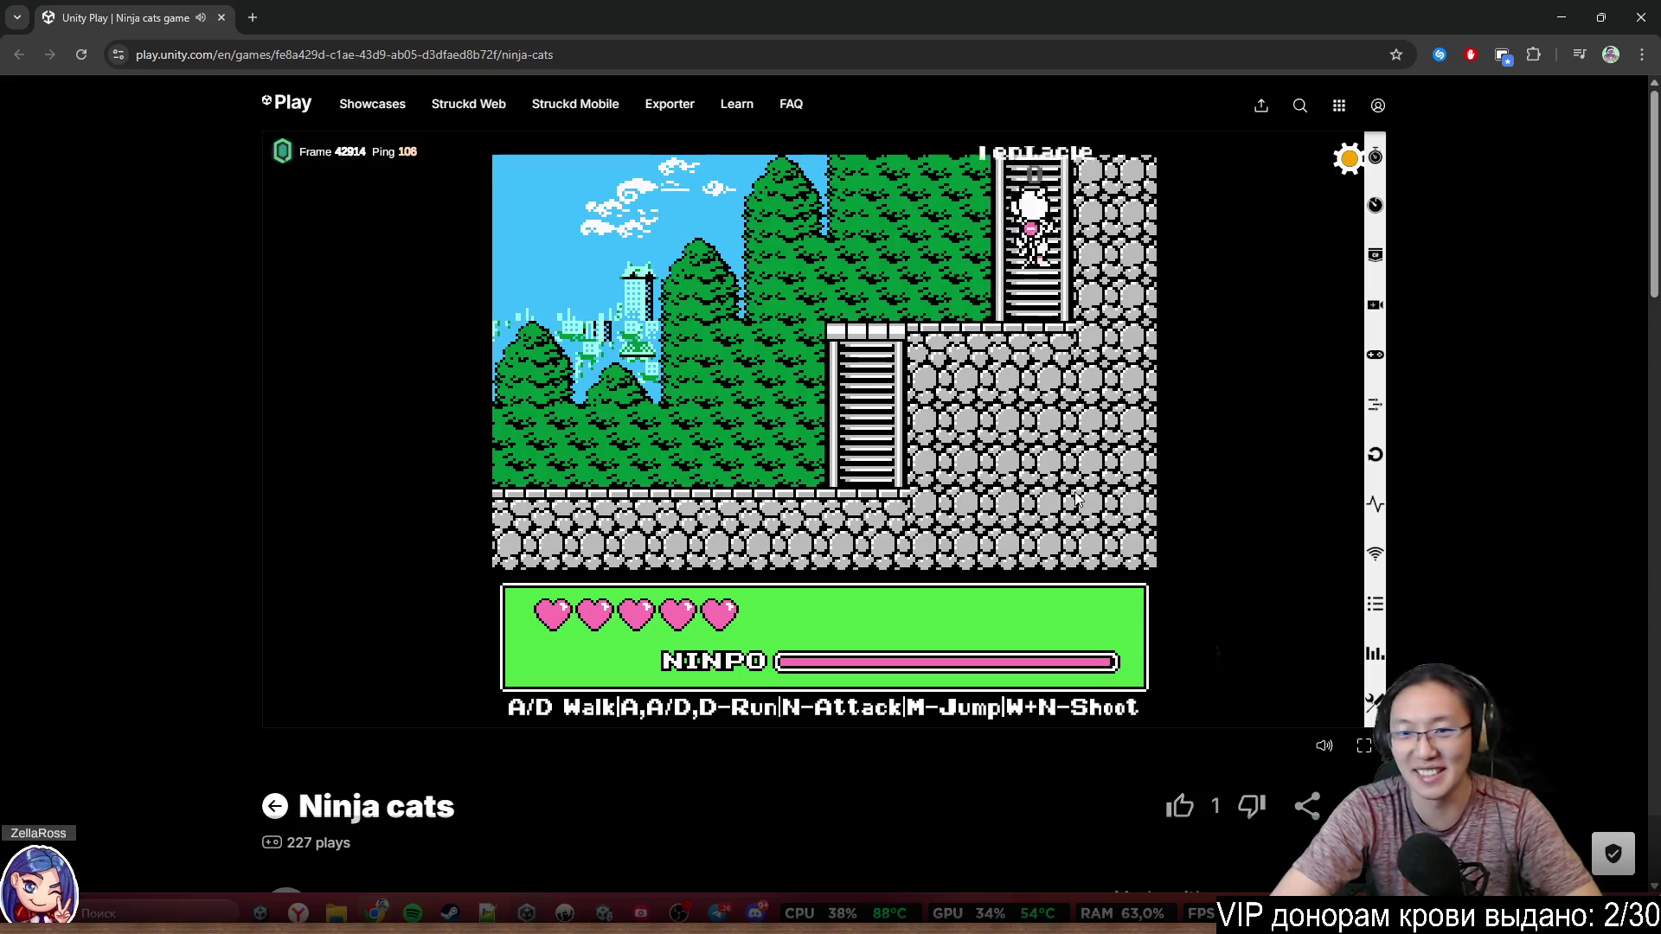
pyautogui.press('d')
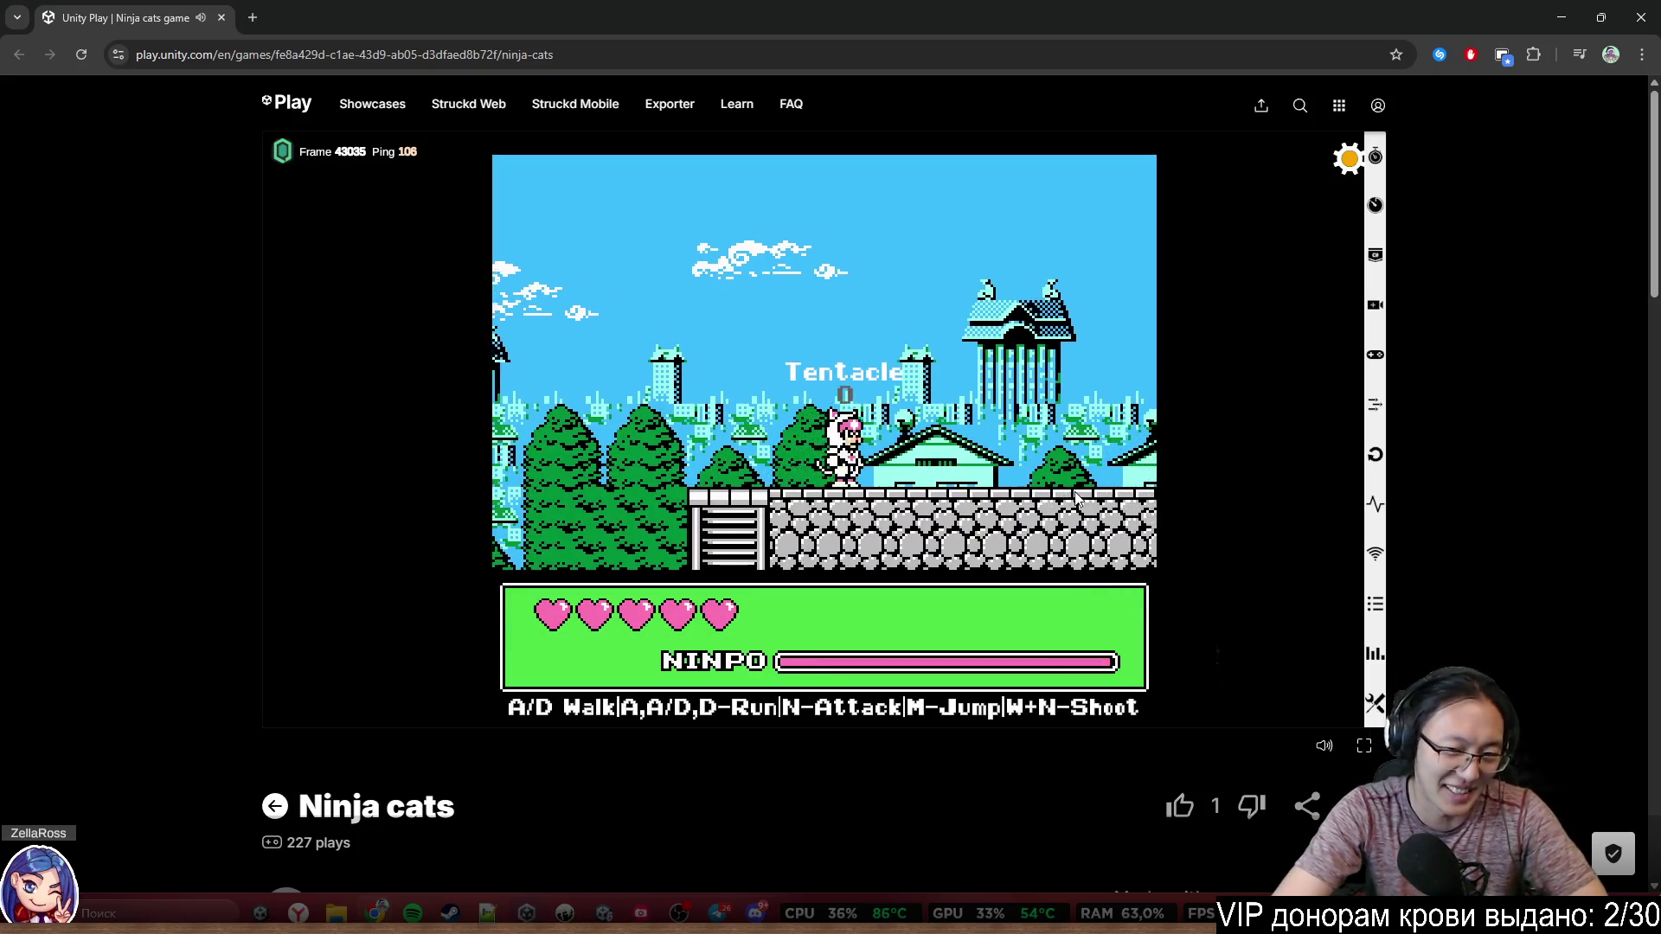
pyautogui.press('d')
pyautogui.press('m')
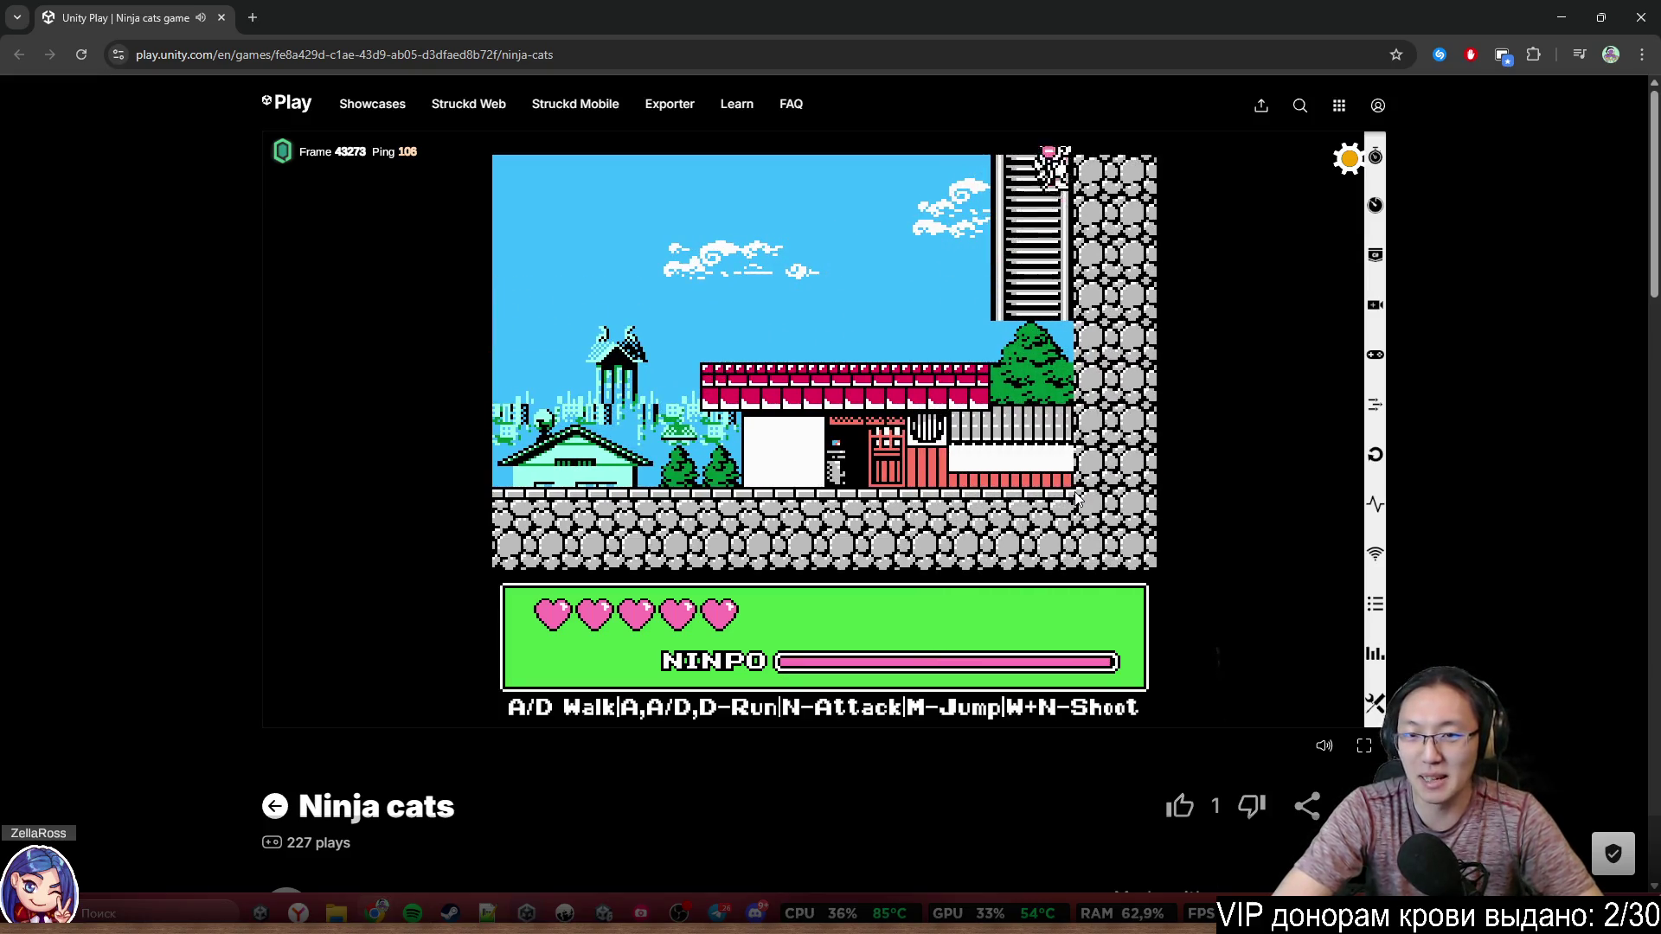
pyautogui.press('w')
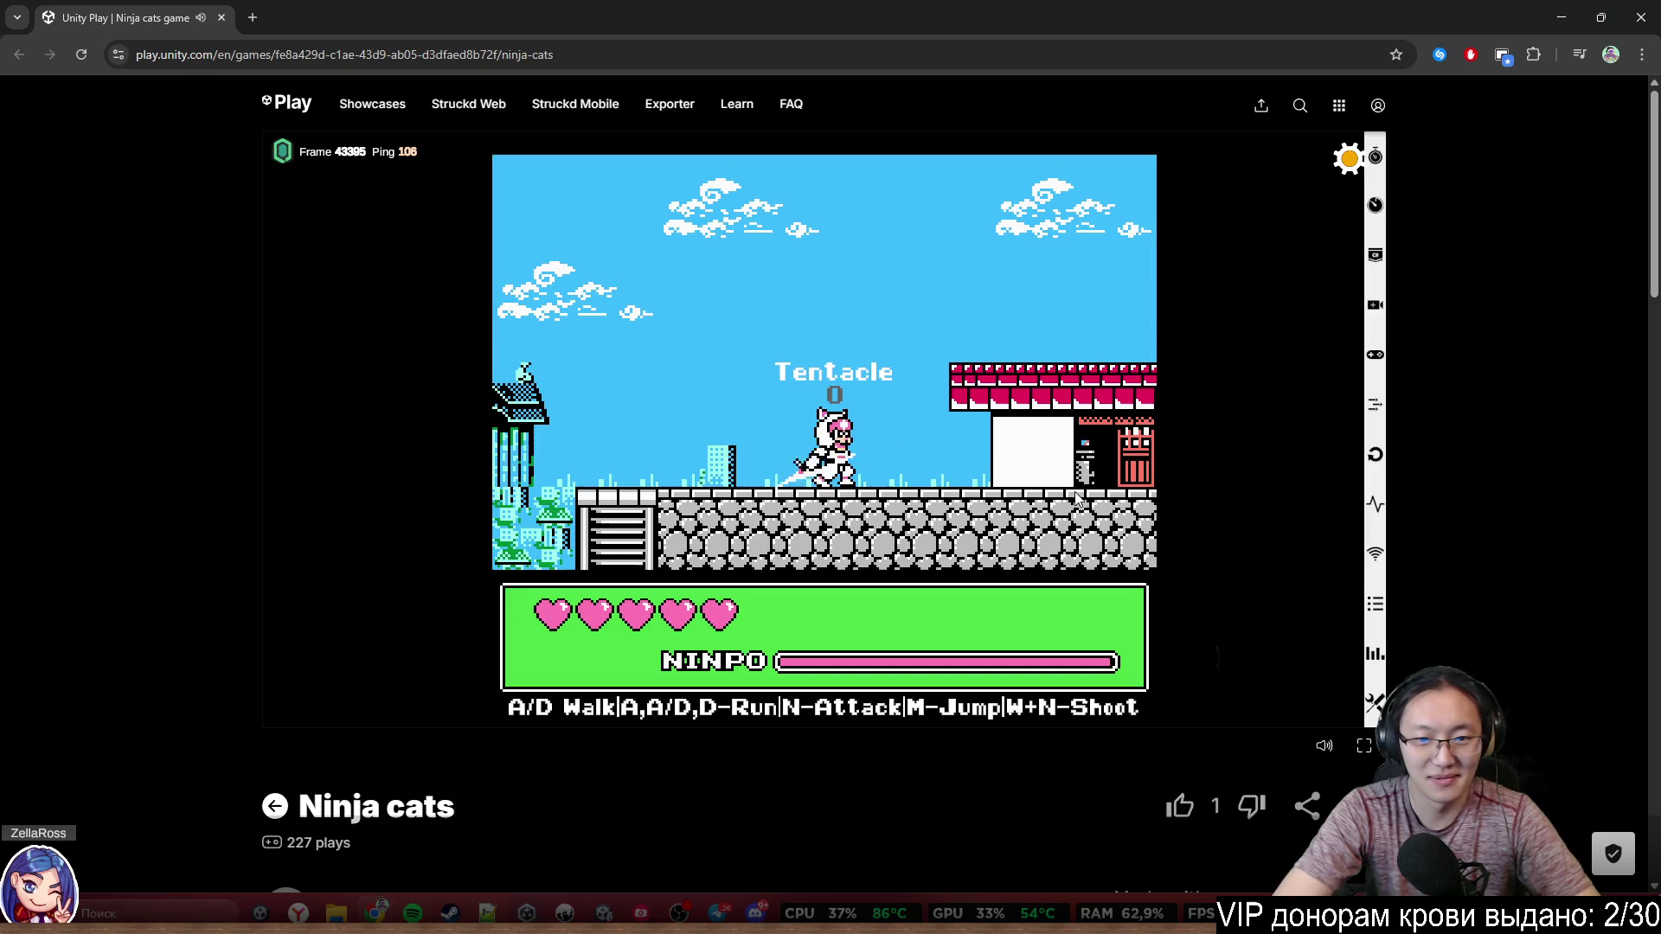
# Walk the cat right through town and forest, then drop into the underground cave
pyautogui.press('d')
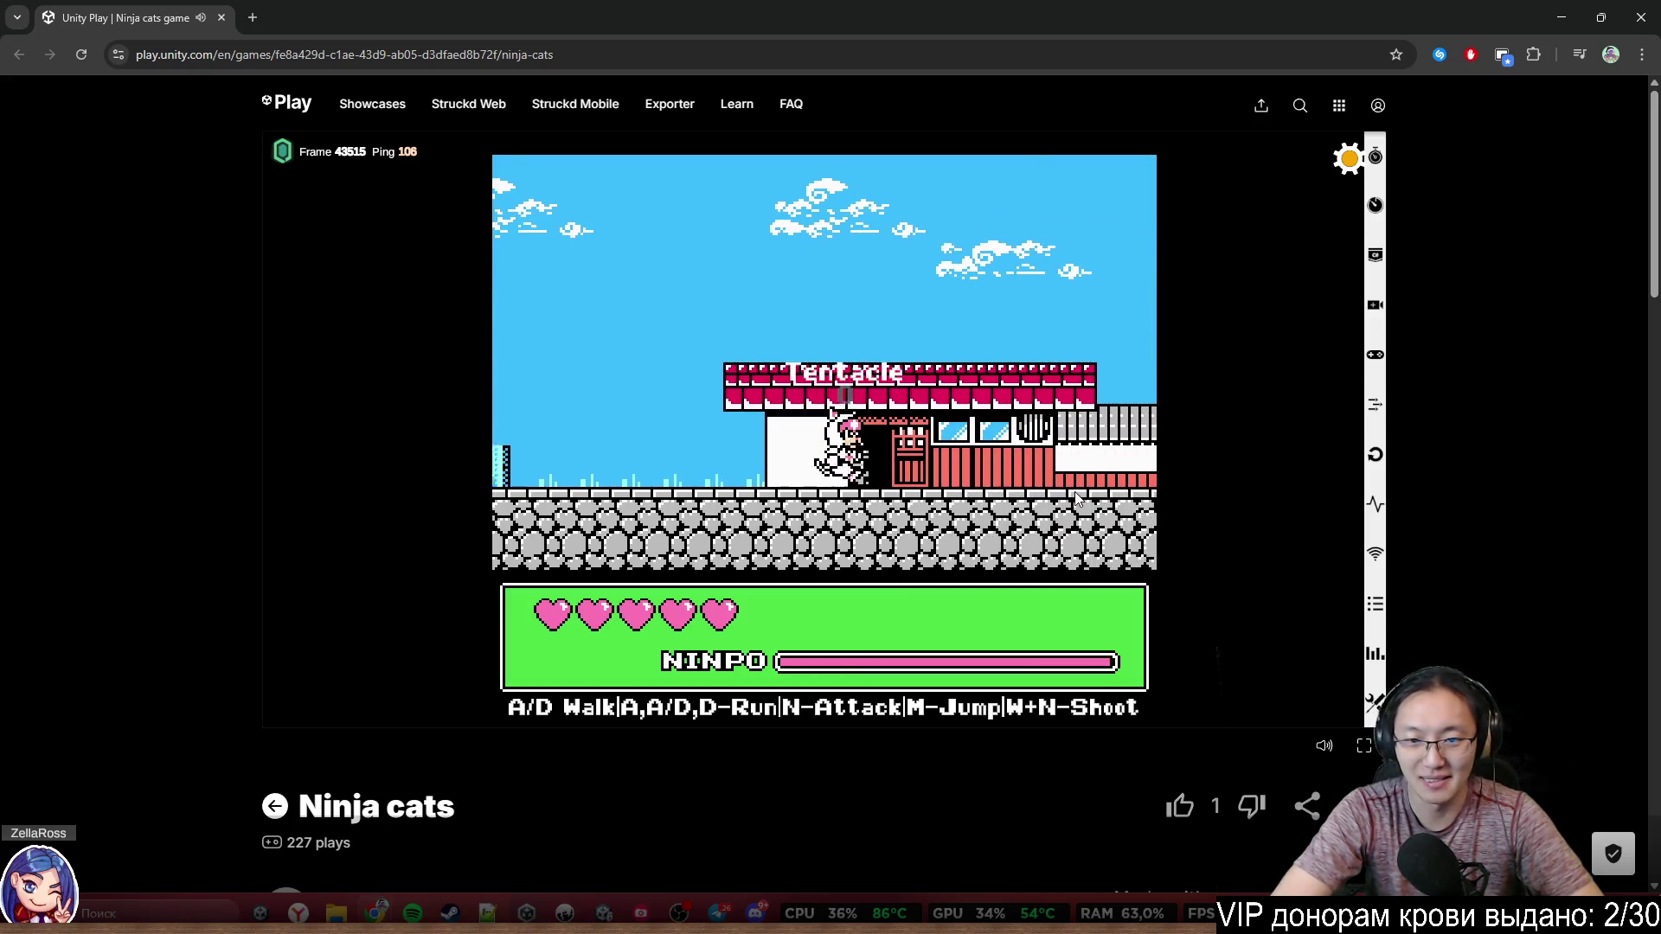
pyautogui.press('d')
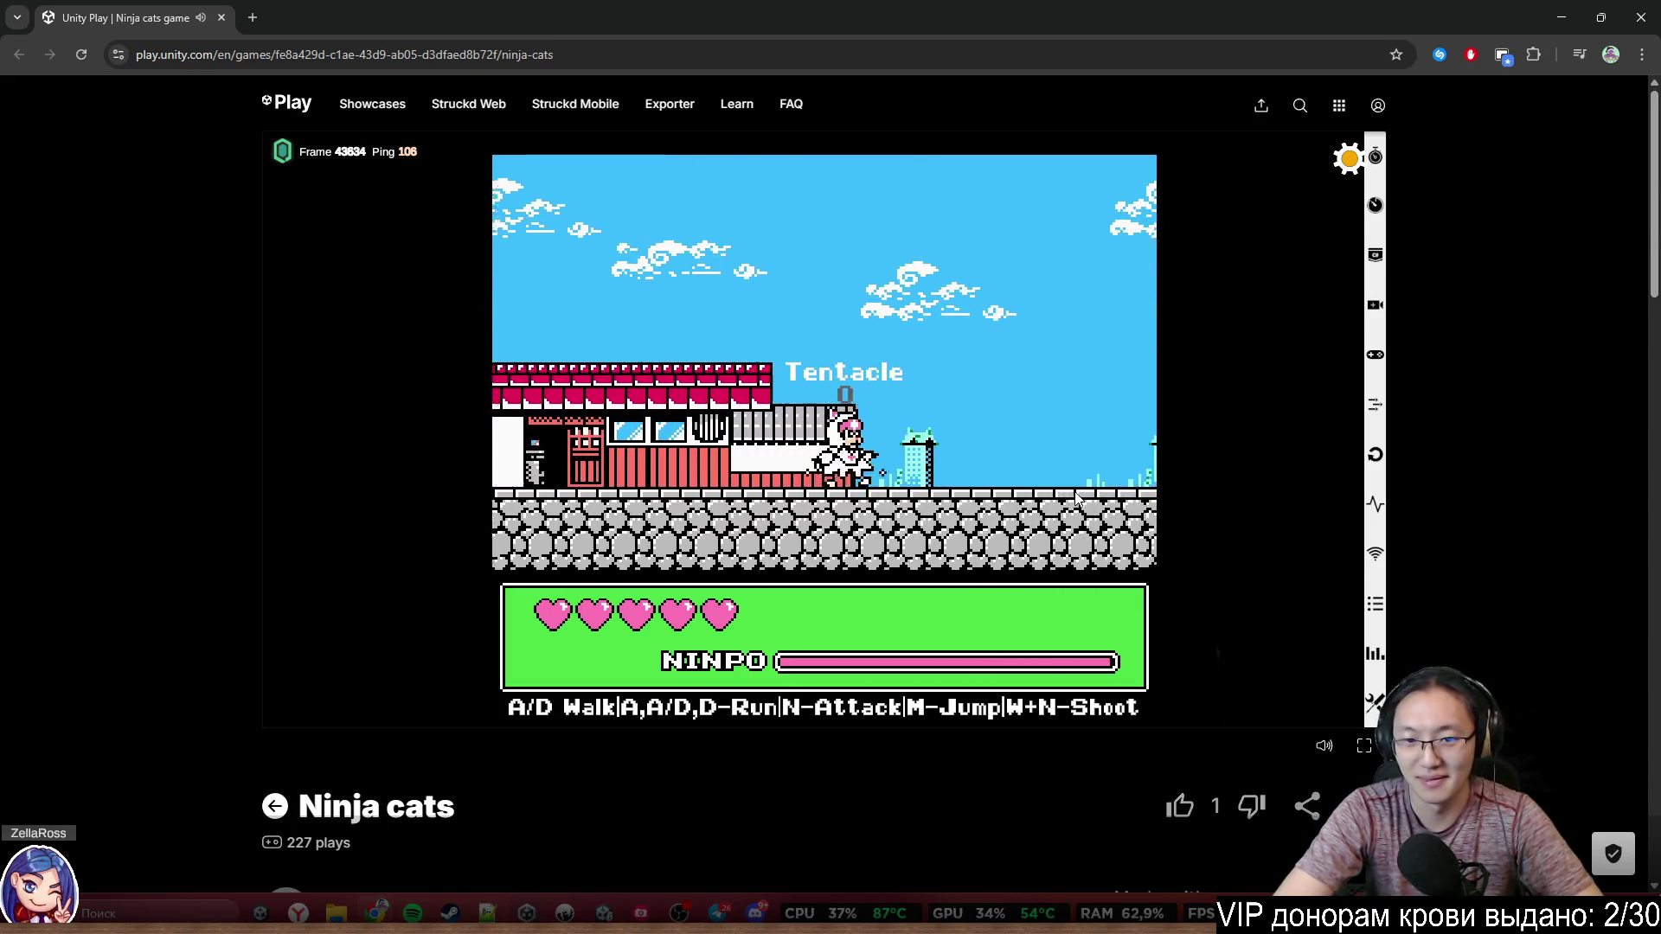
pyautogui.press('d')
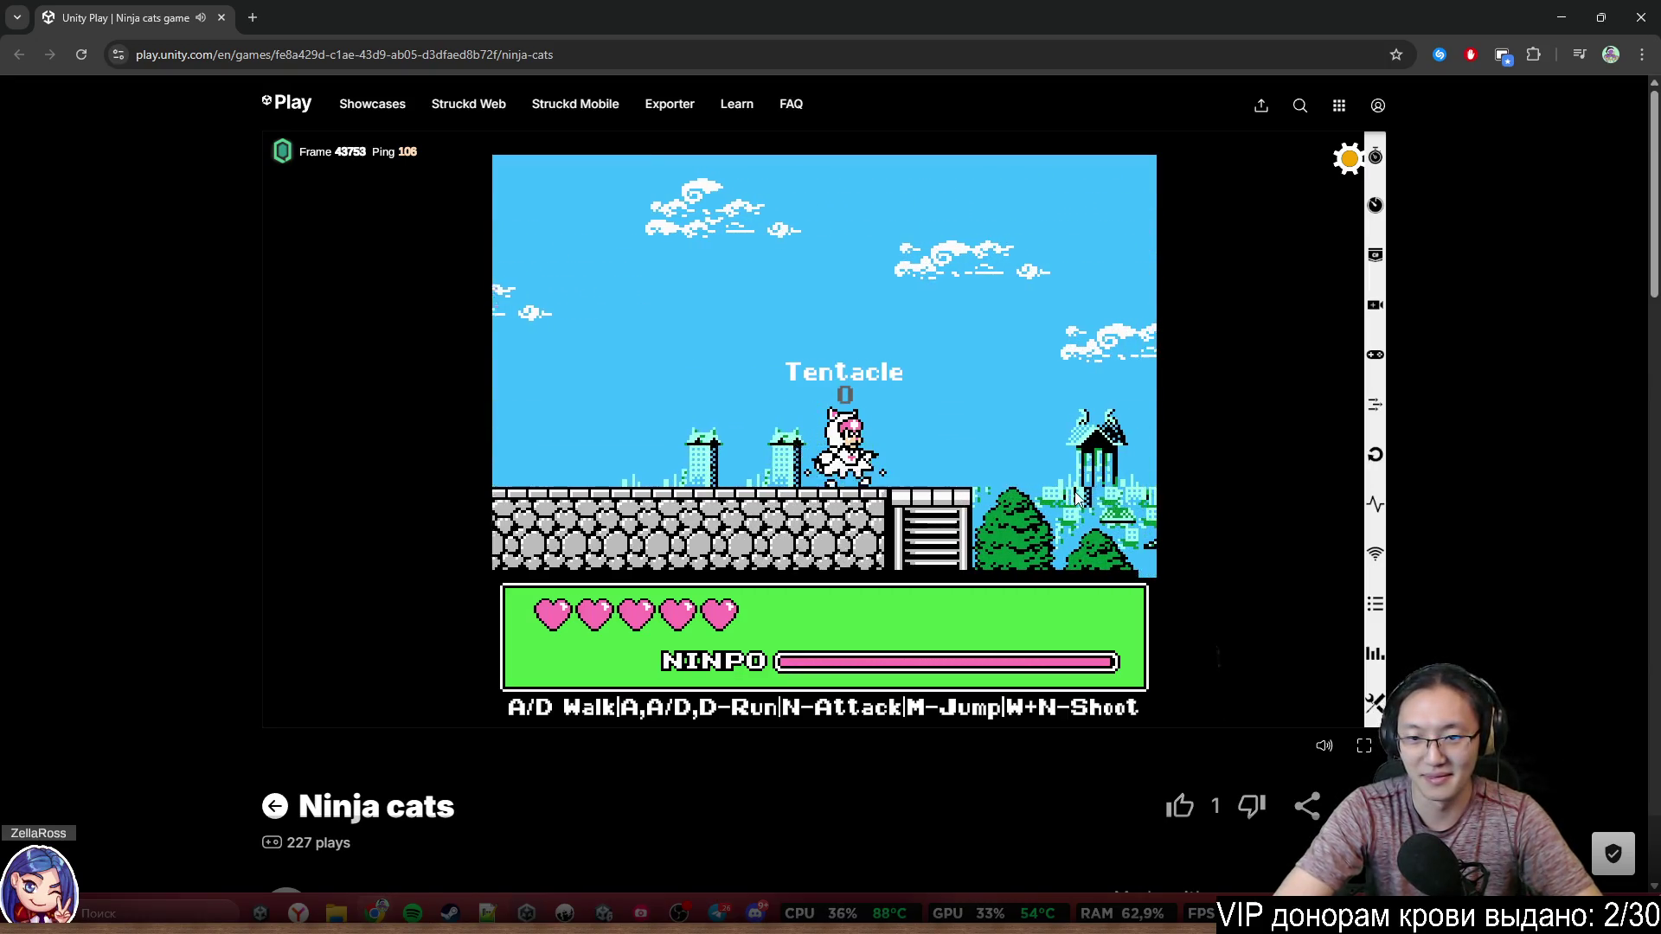
pyautogui.press('d')
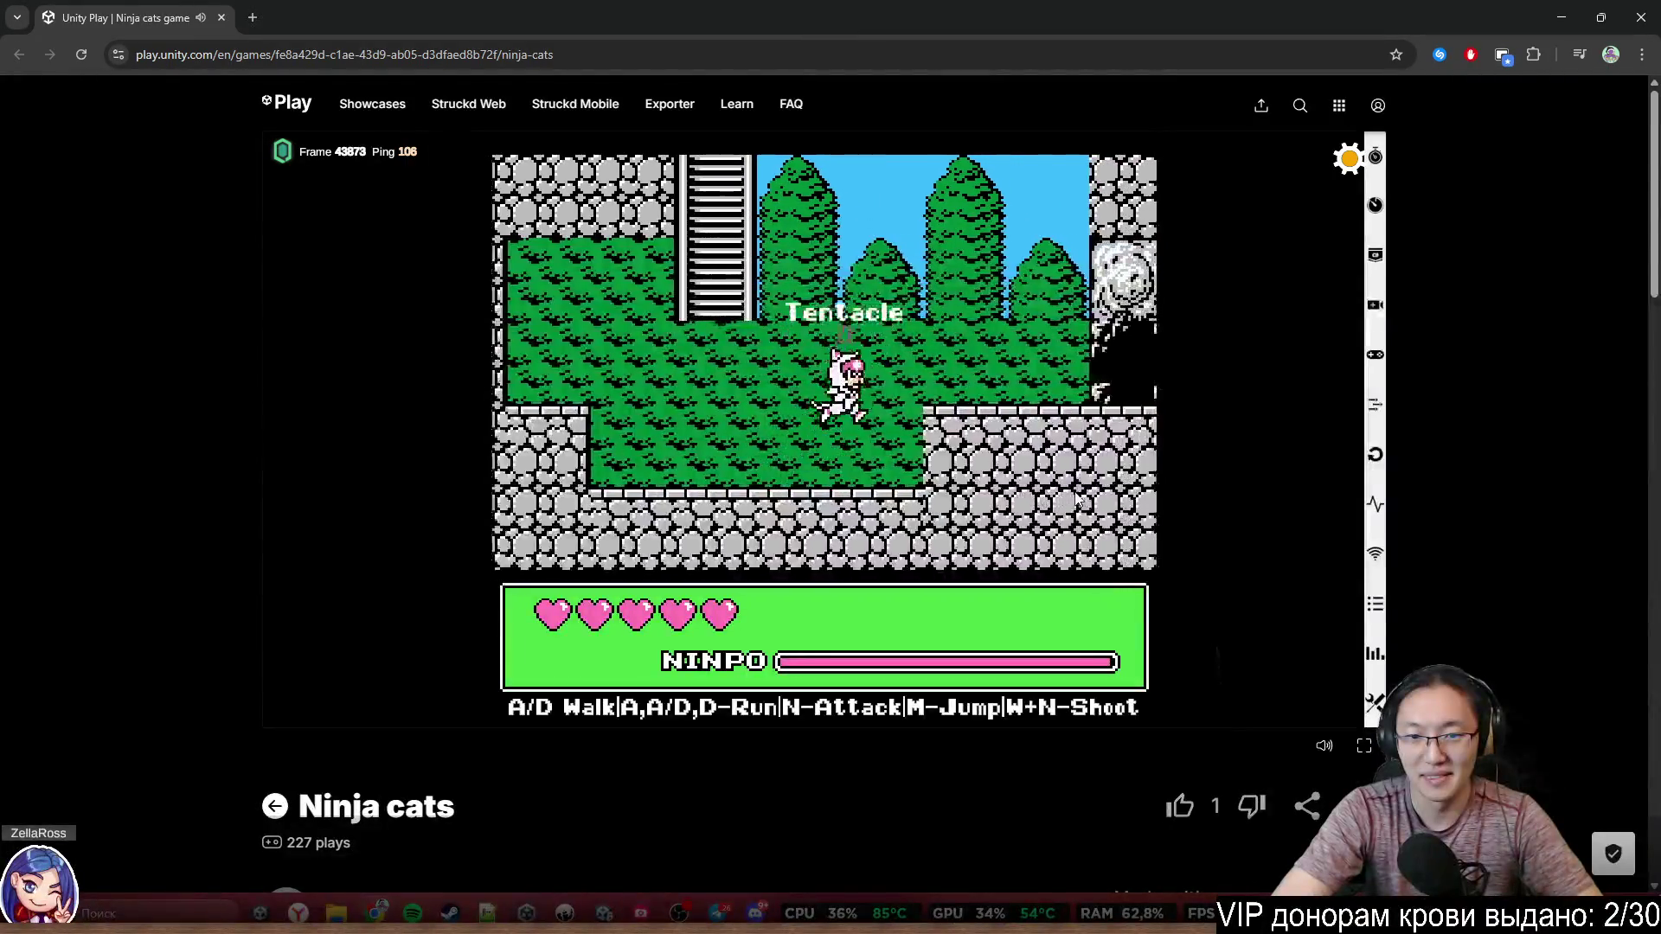
pyautogui.press('d')
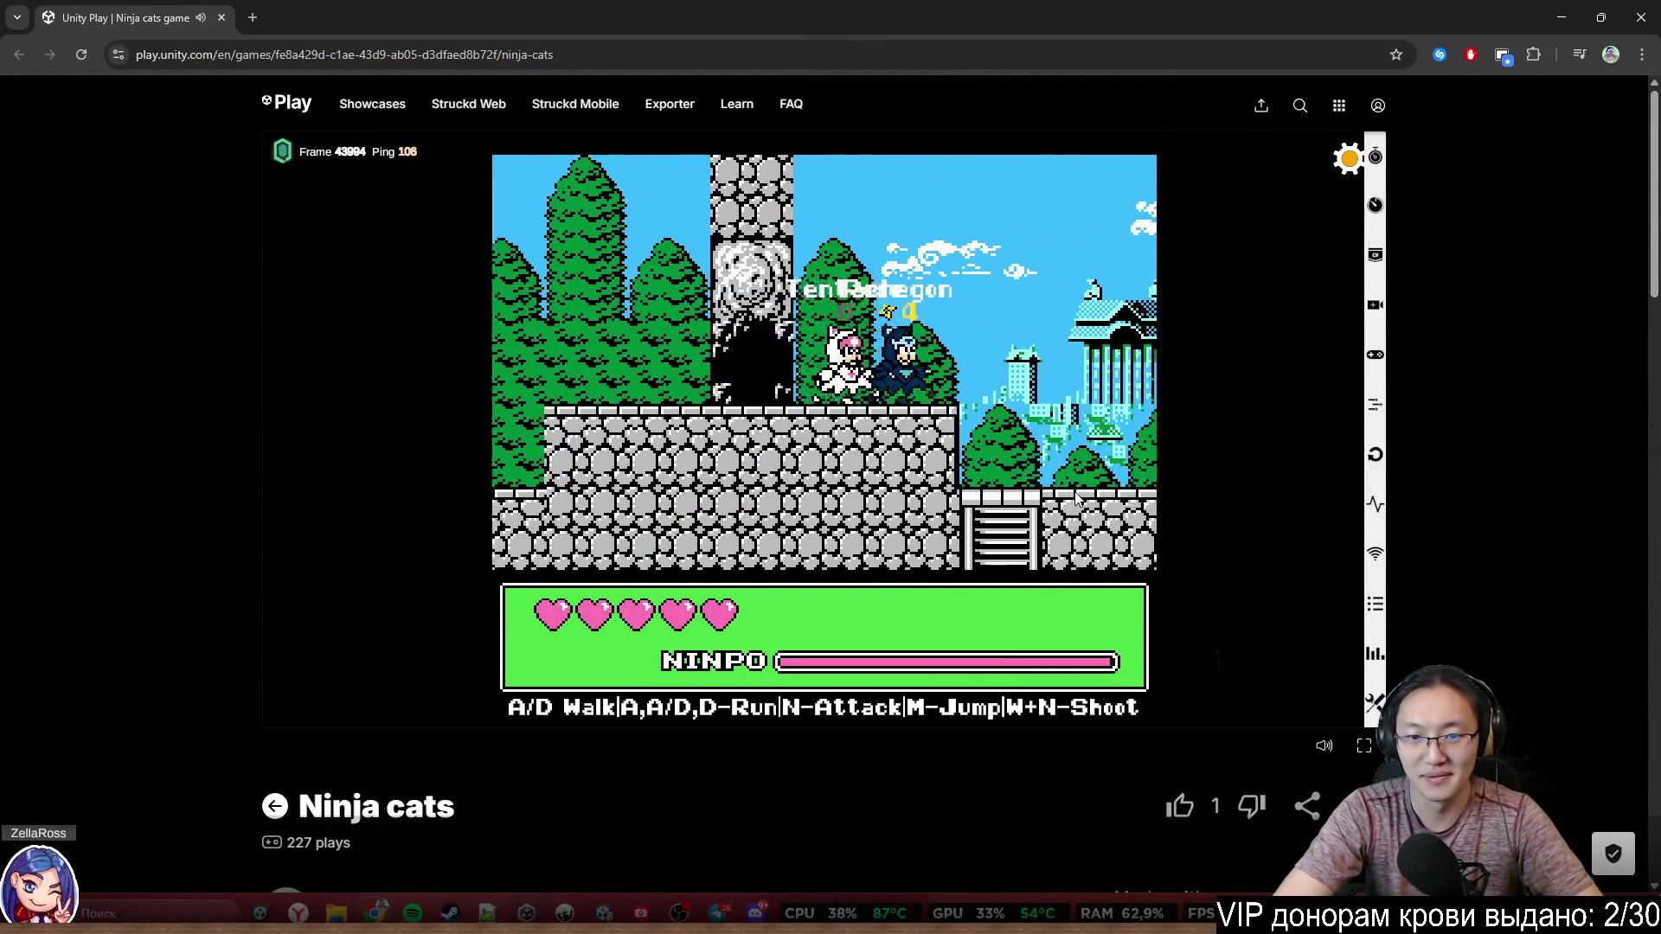
pyautogui.press('d')
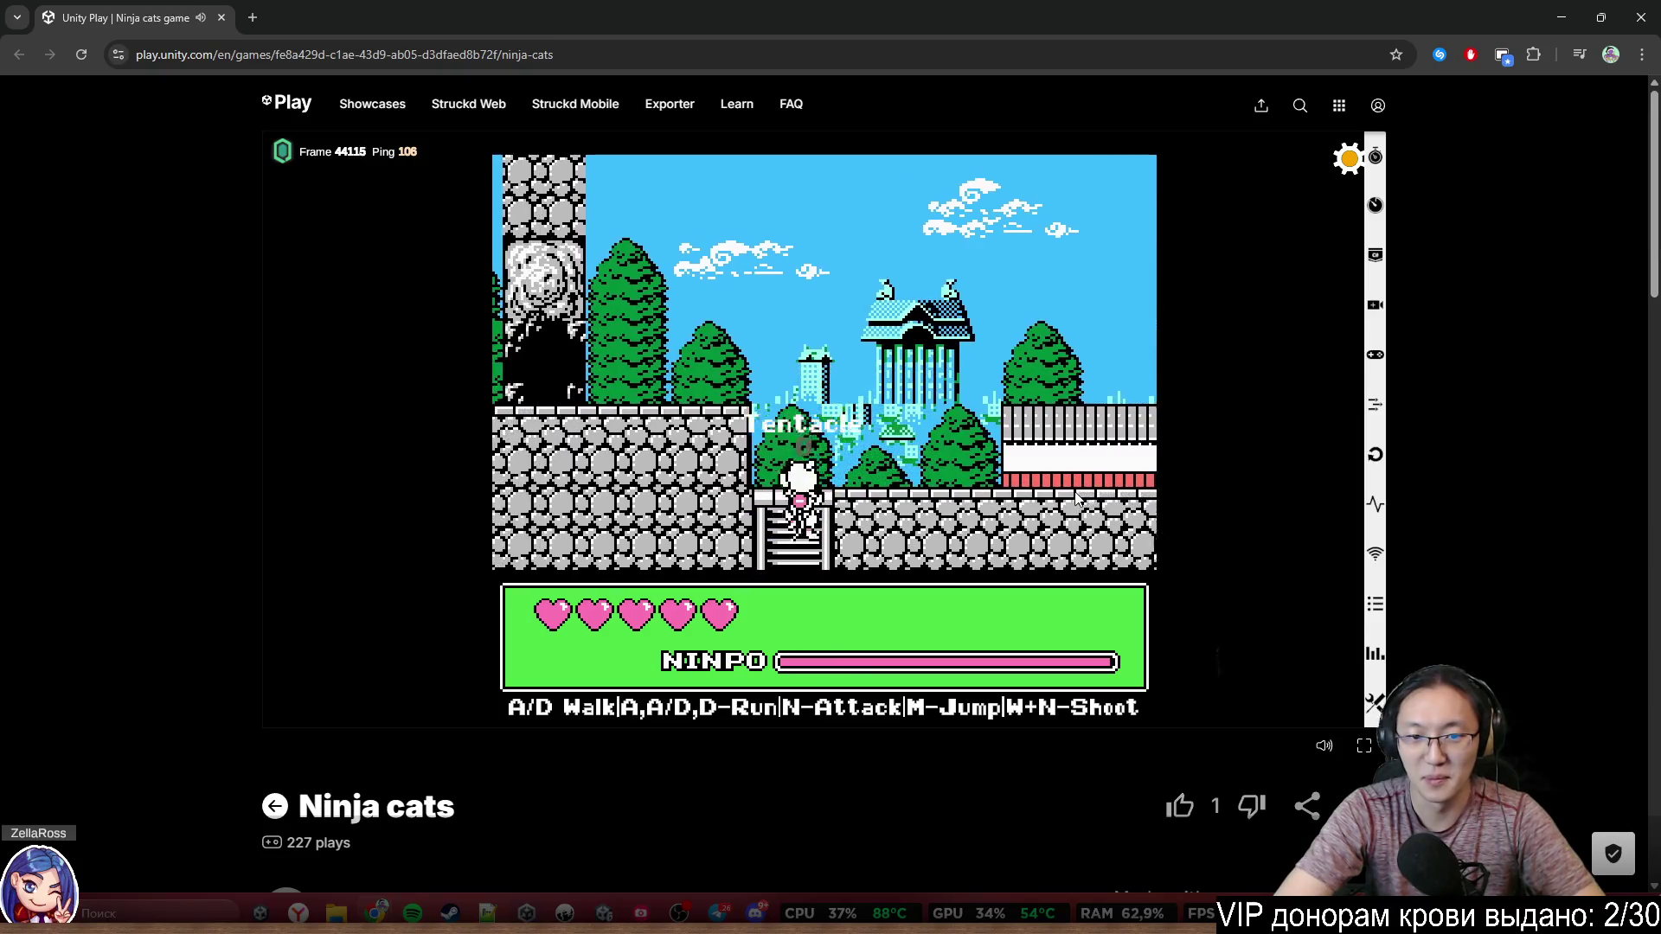
pyautogui.press('s')
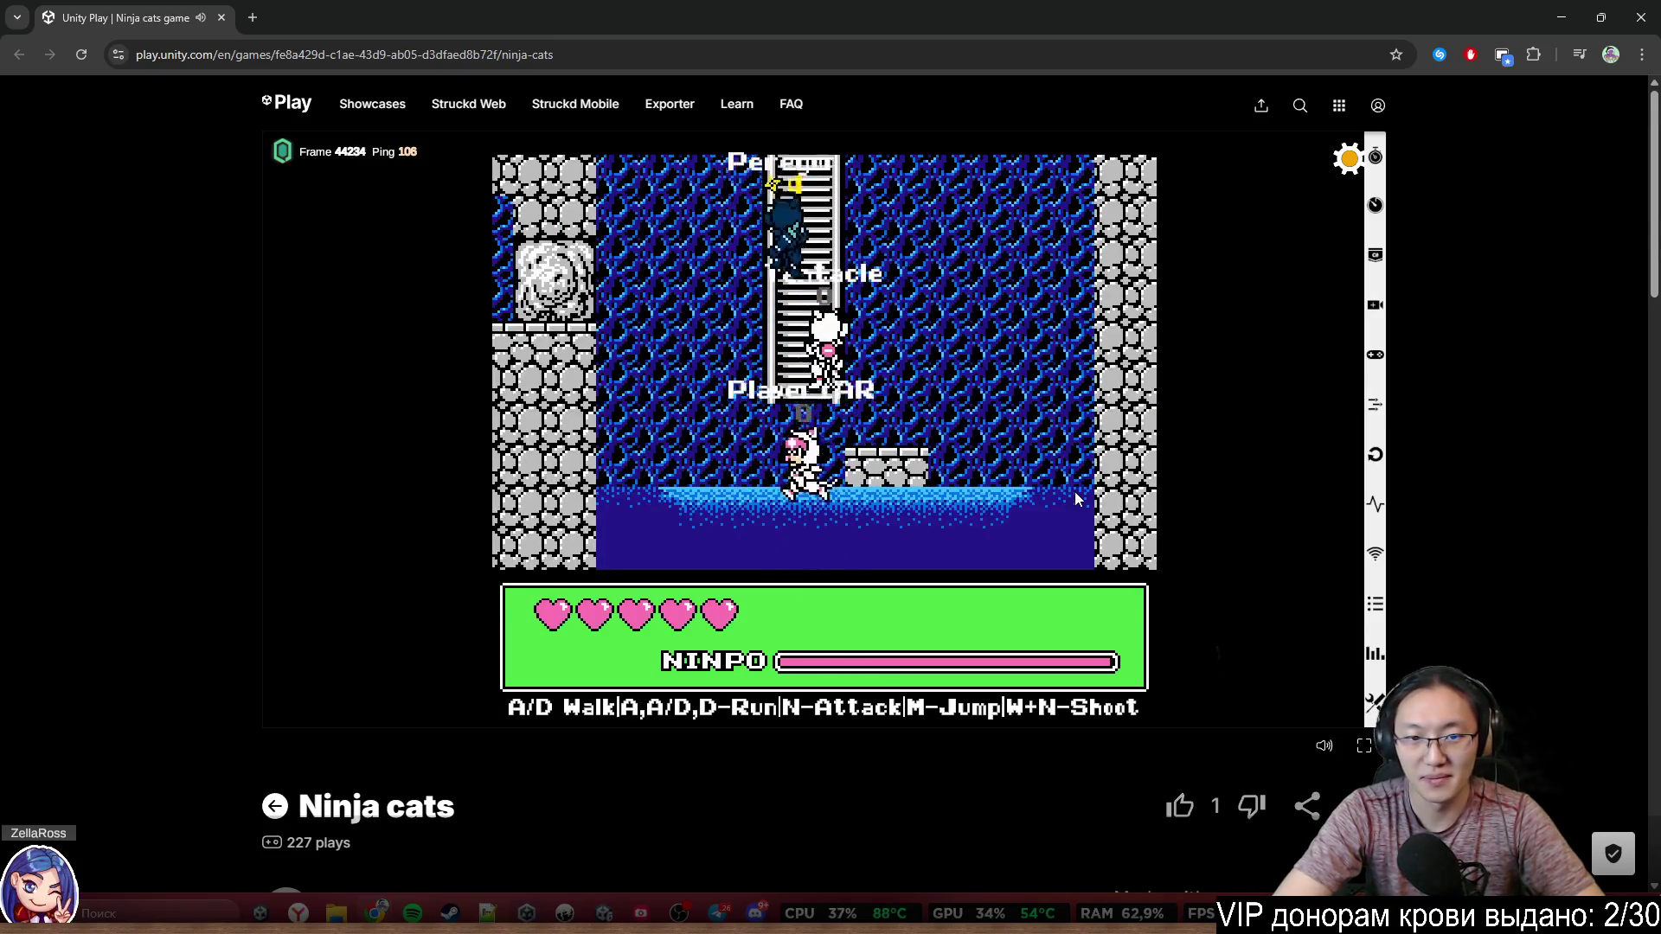
# Climb the cave ladder to the room above, drop back into the water and jump out
pyautogui.press('w')
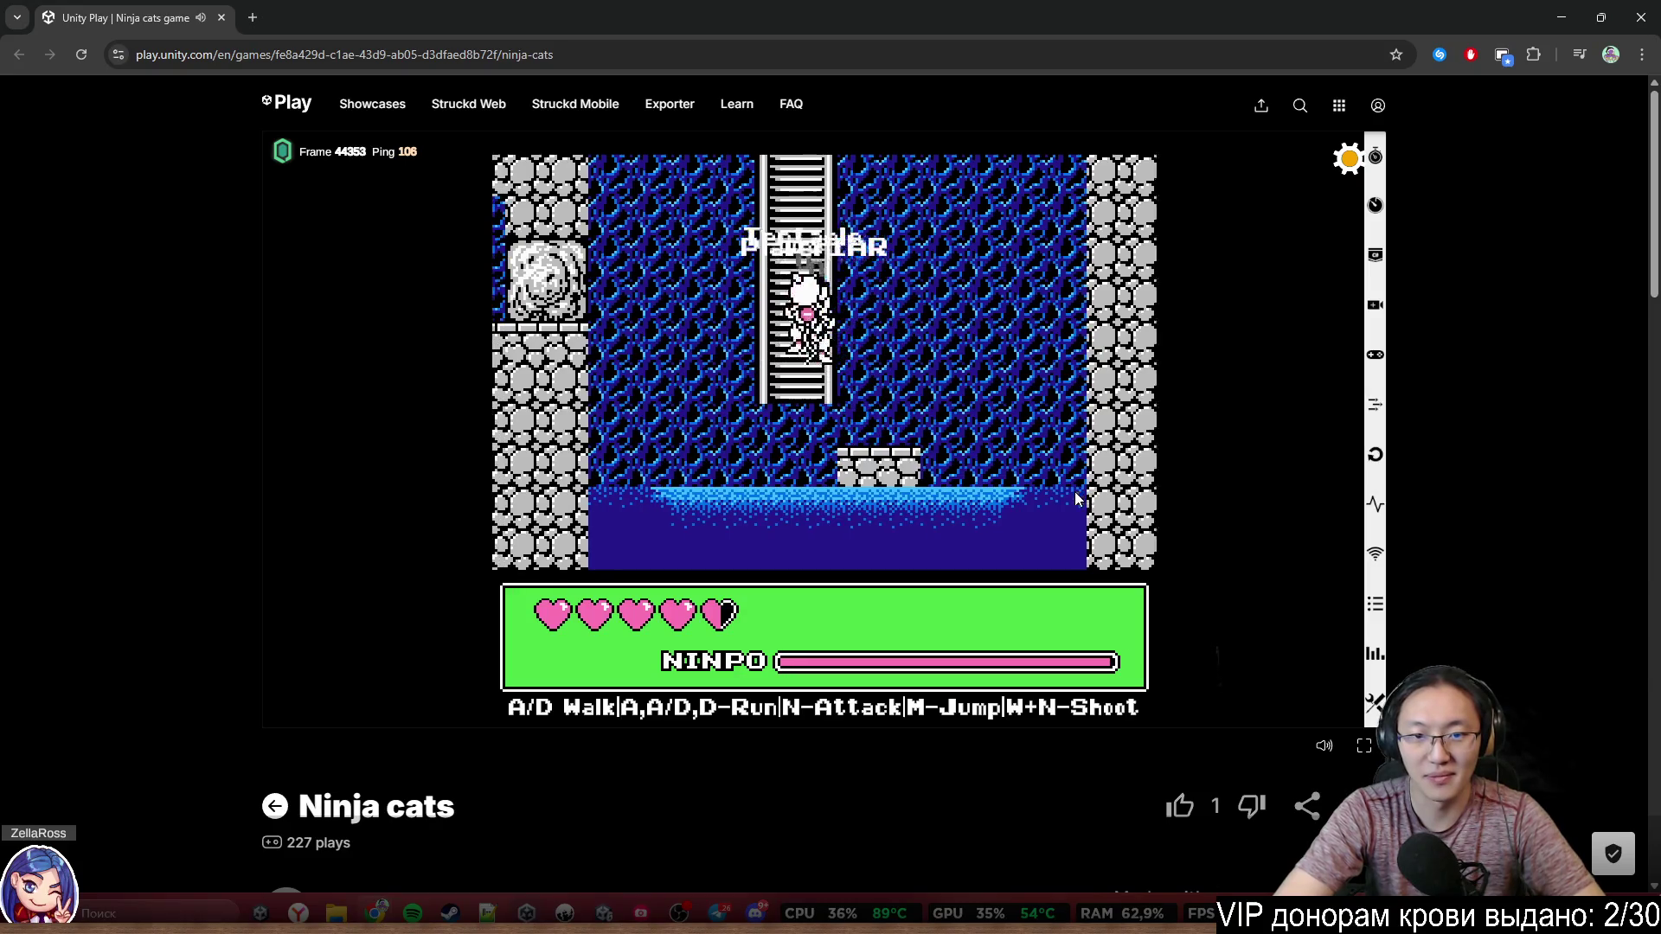
pyautogui.press('w')
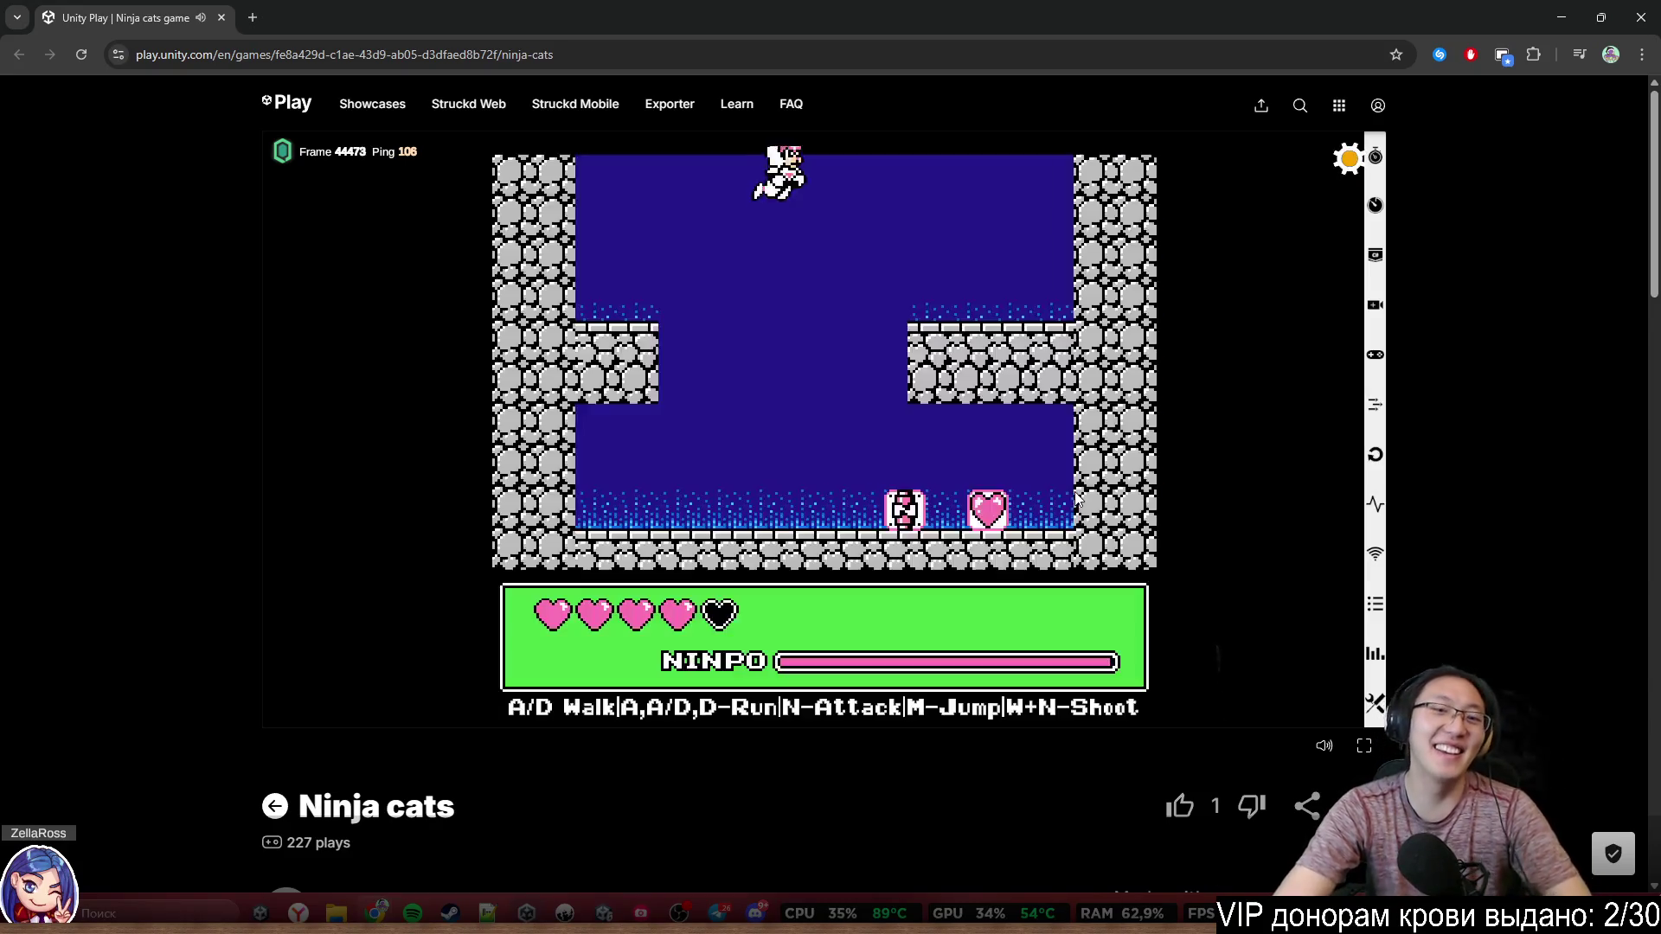
pyautogui.press('w')
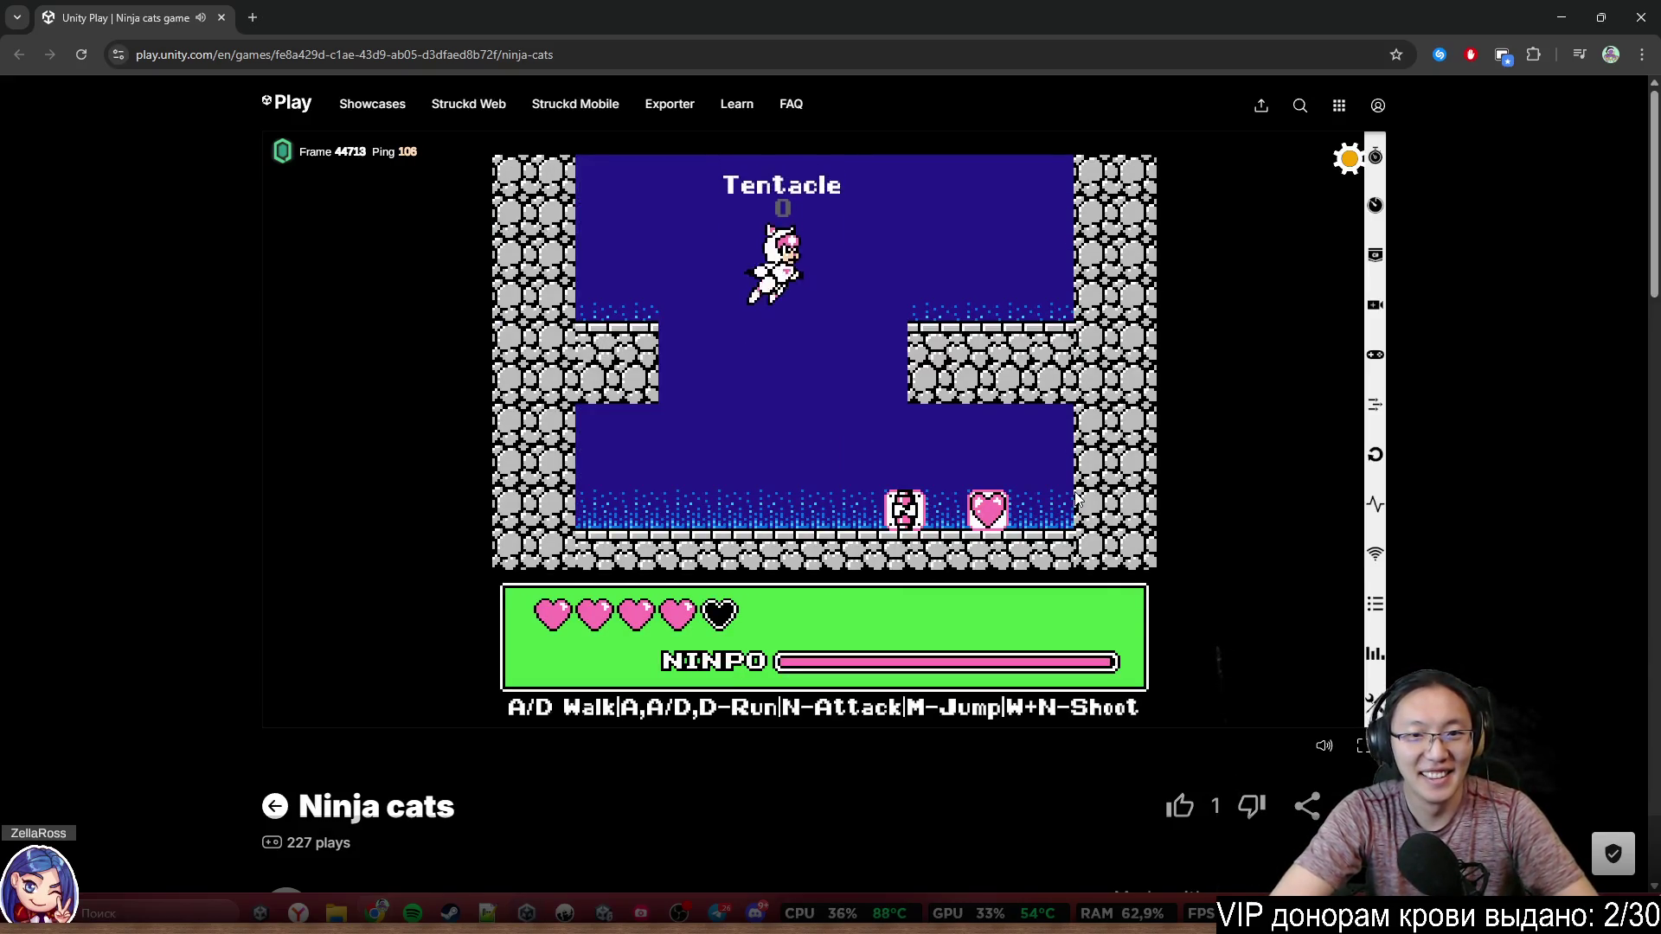
pyautogui.press('w')
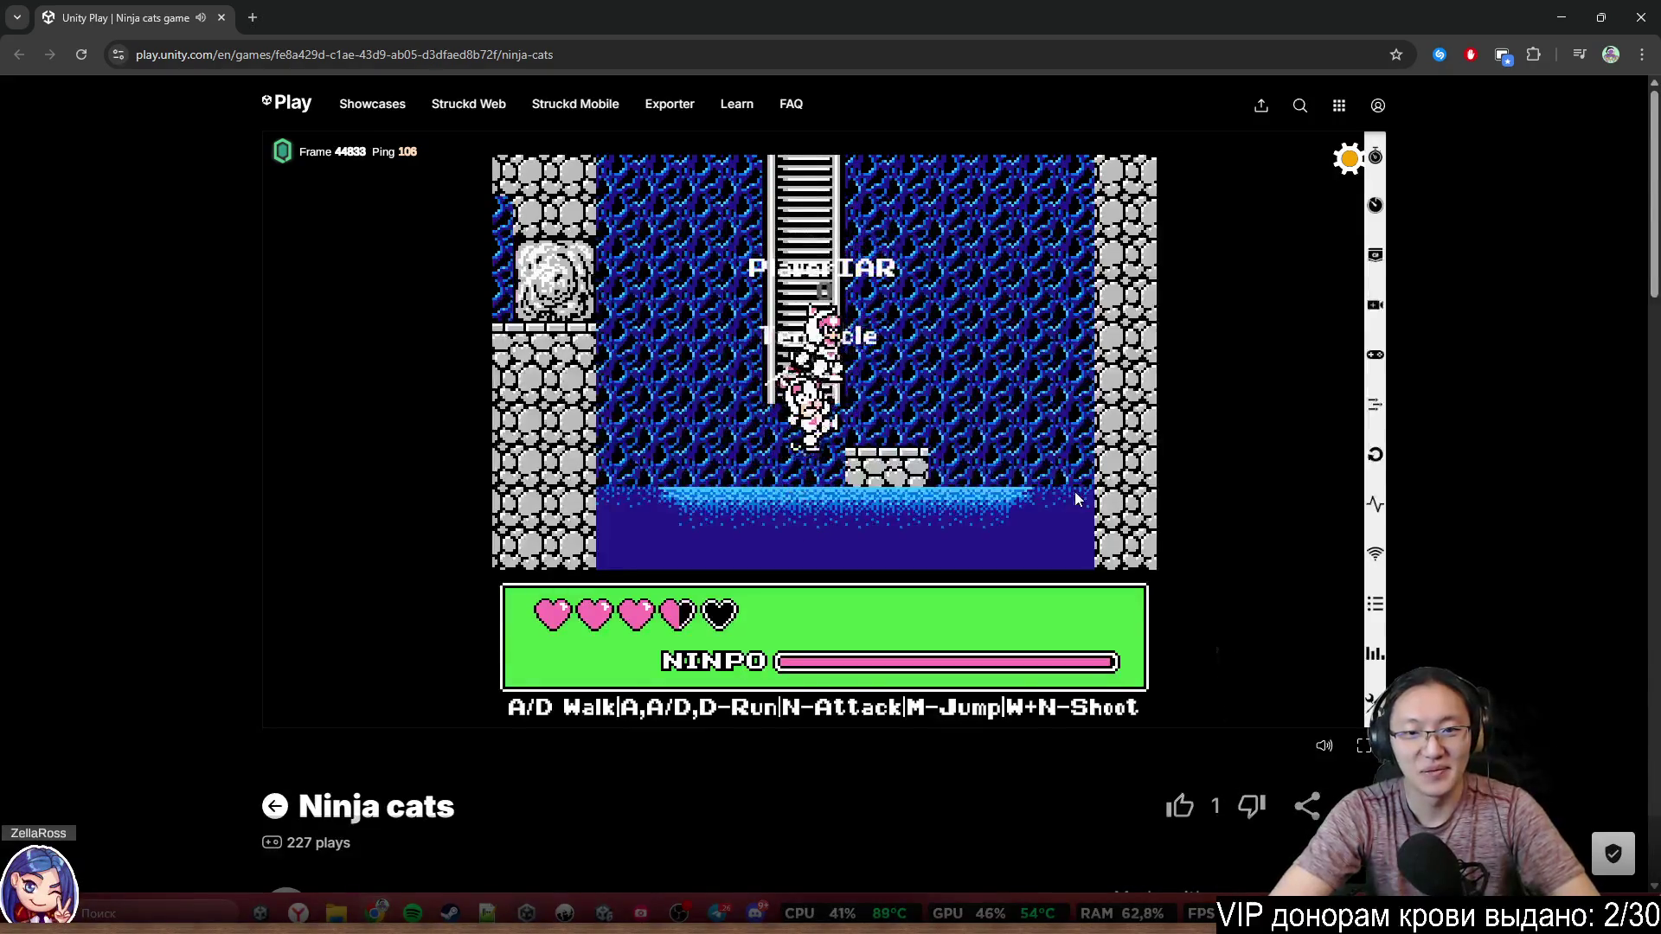
pyautogui.press('w')
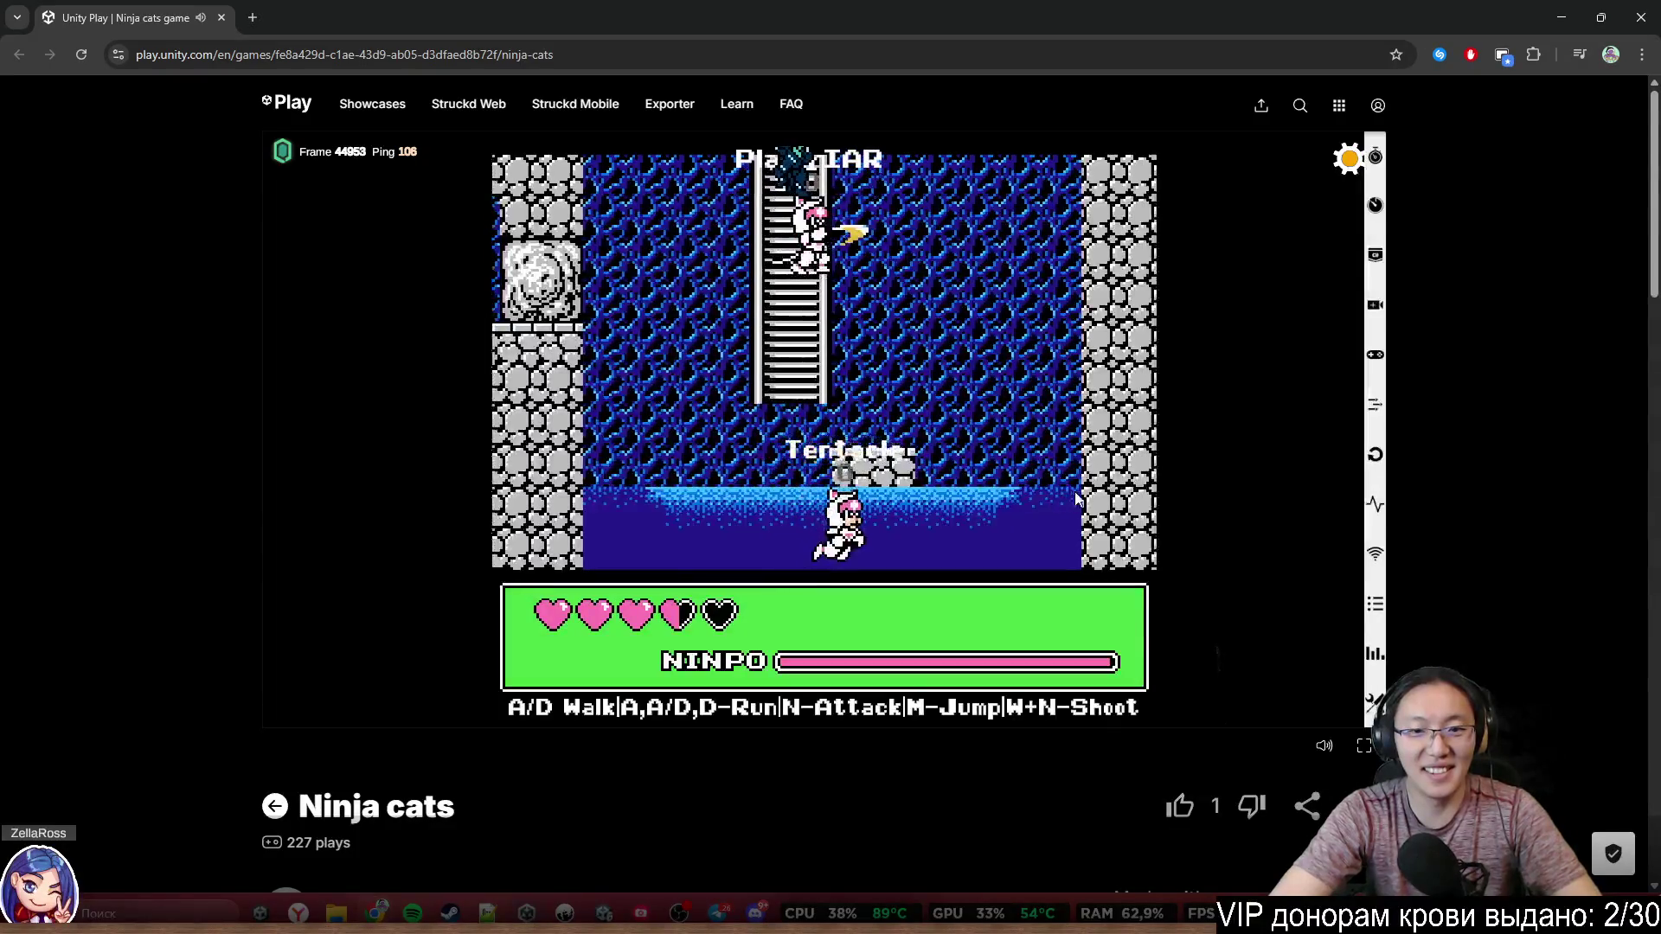
pyautogui.press('n')
pyautogui.press('s')
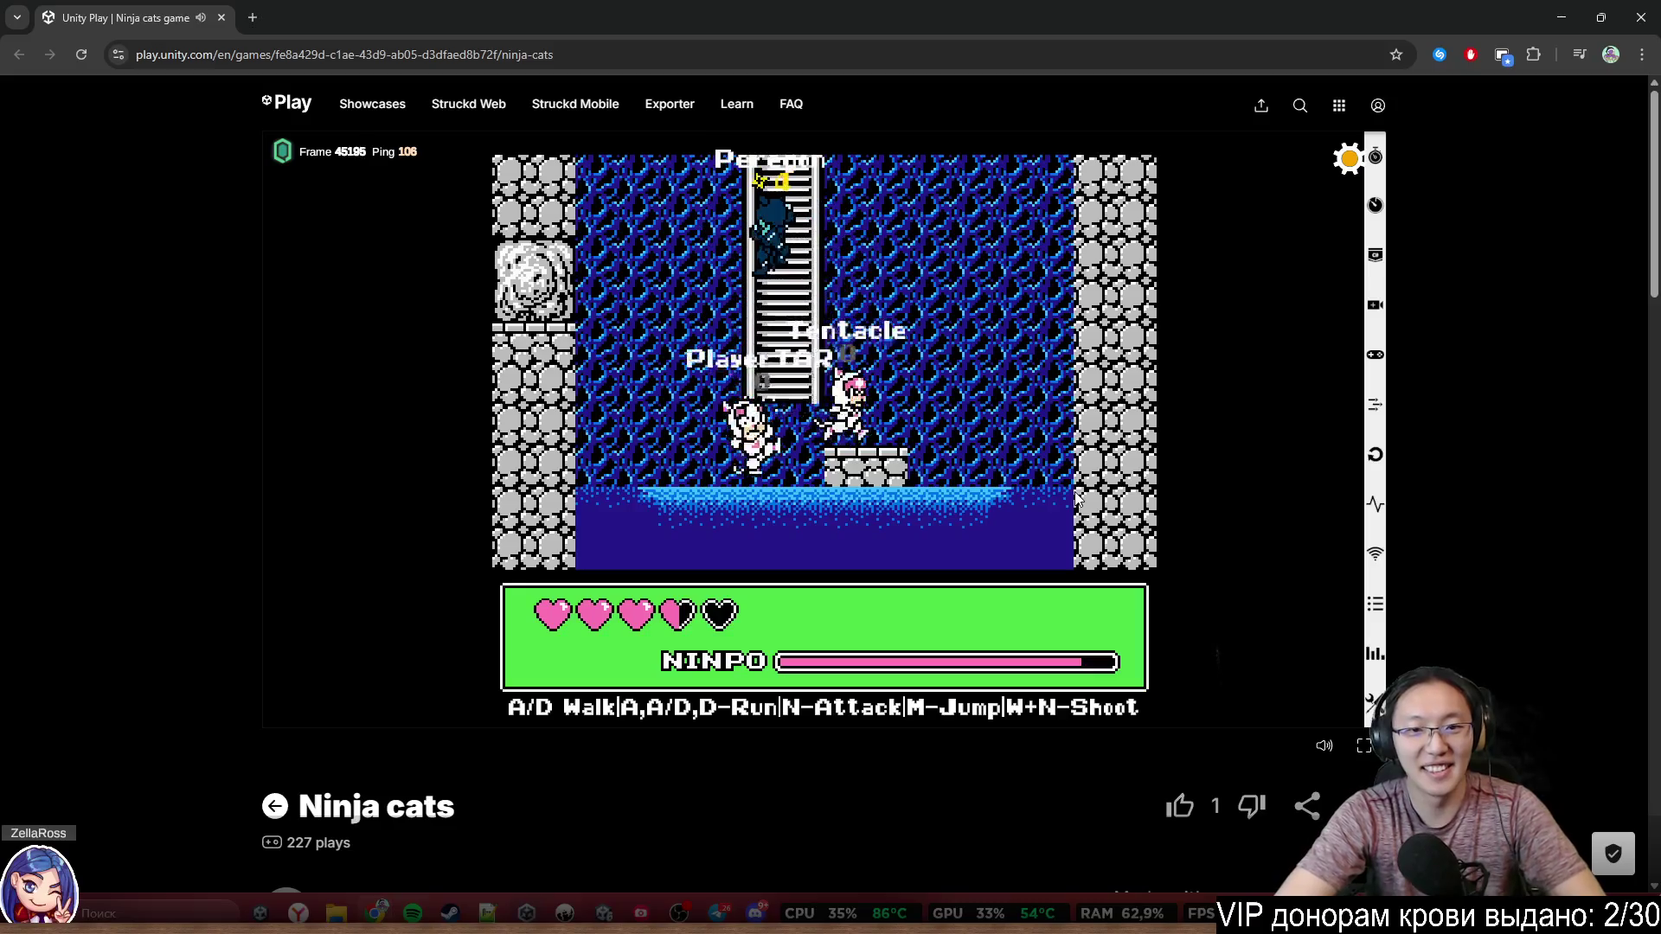
# Climb out, jump the cat left across the forest and climb the ladder above
pyautogui.press('w')
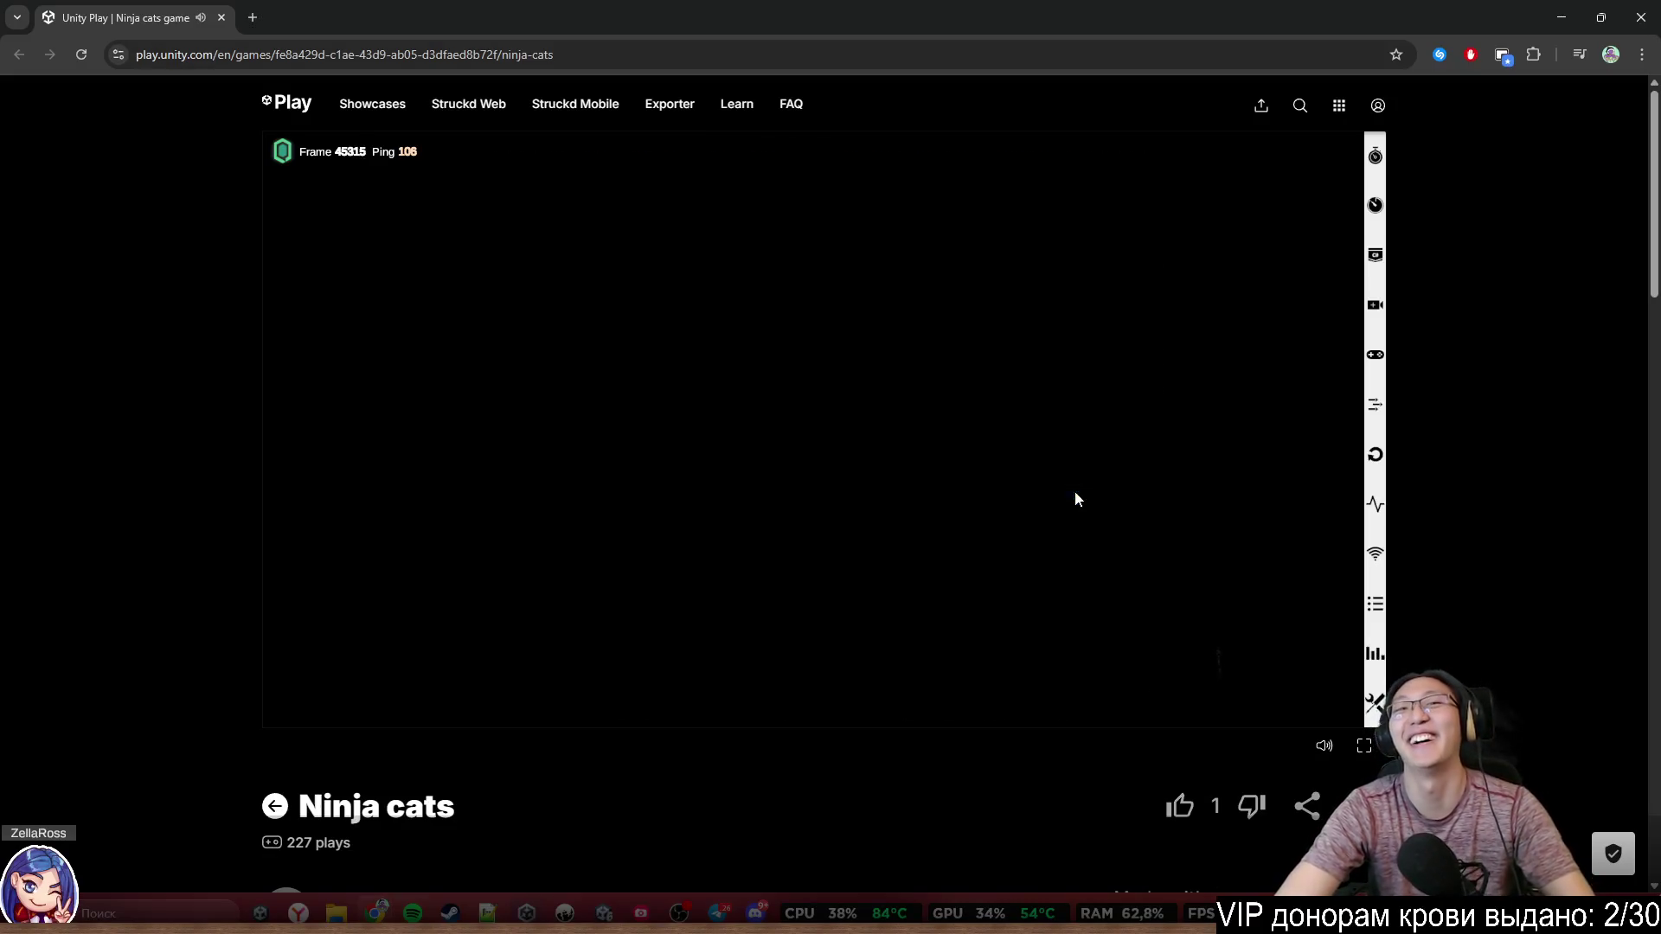
pyautogui.press('a')
pyautogui.press('m')
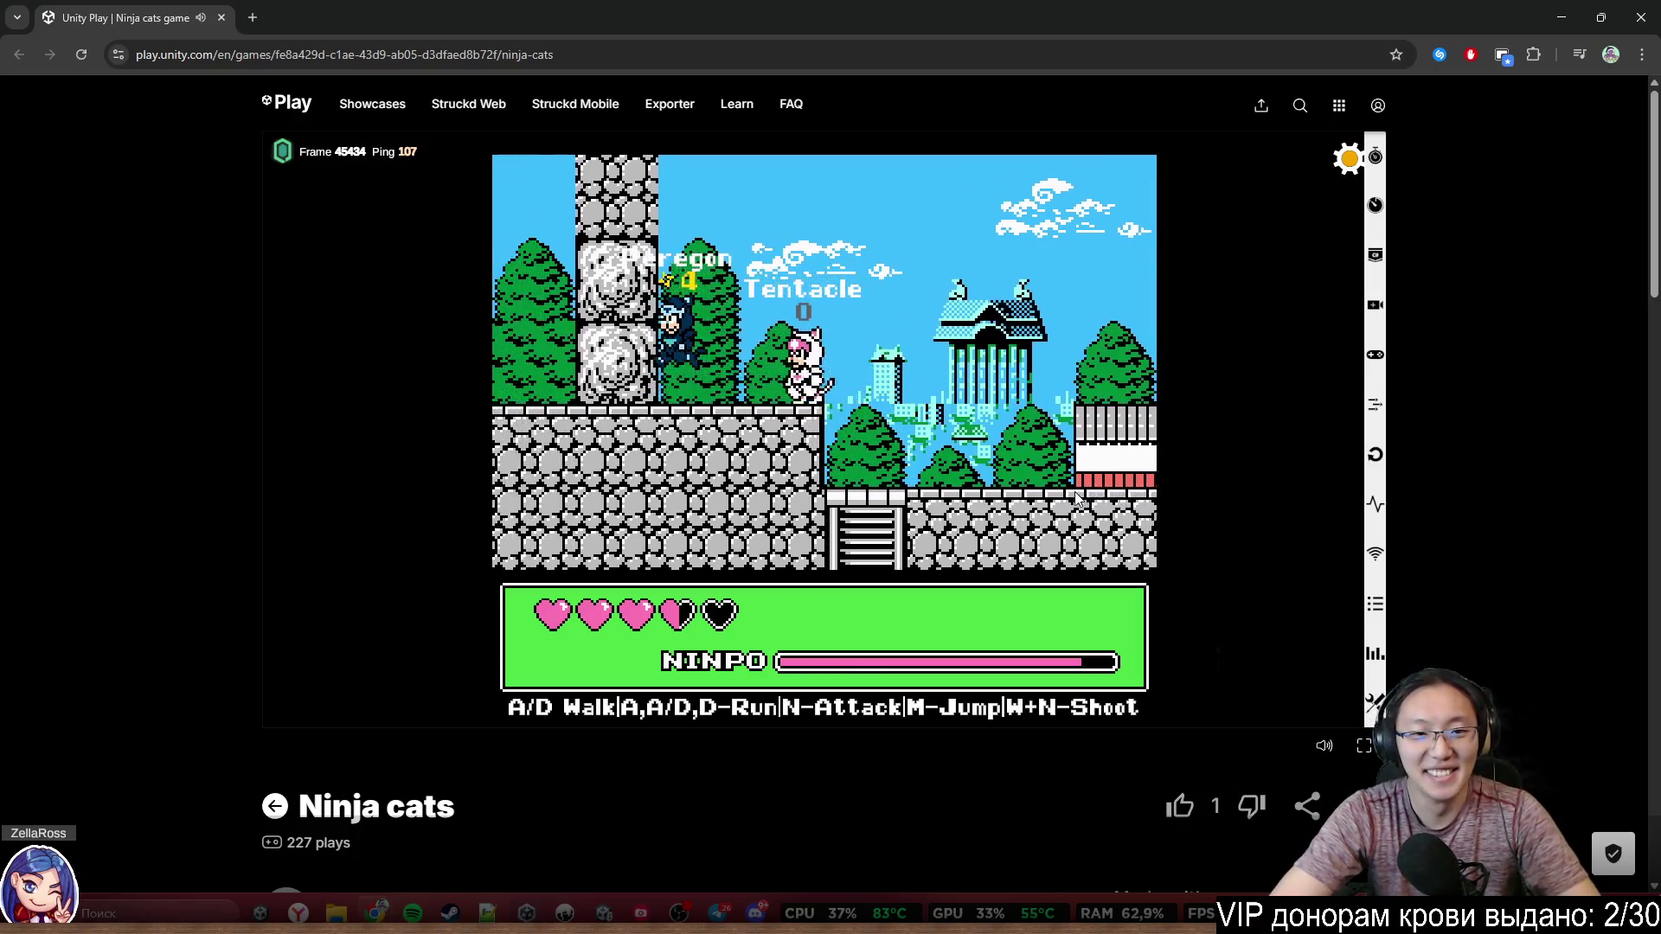
pyautogui.press('a')
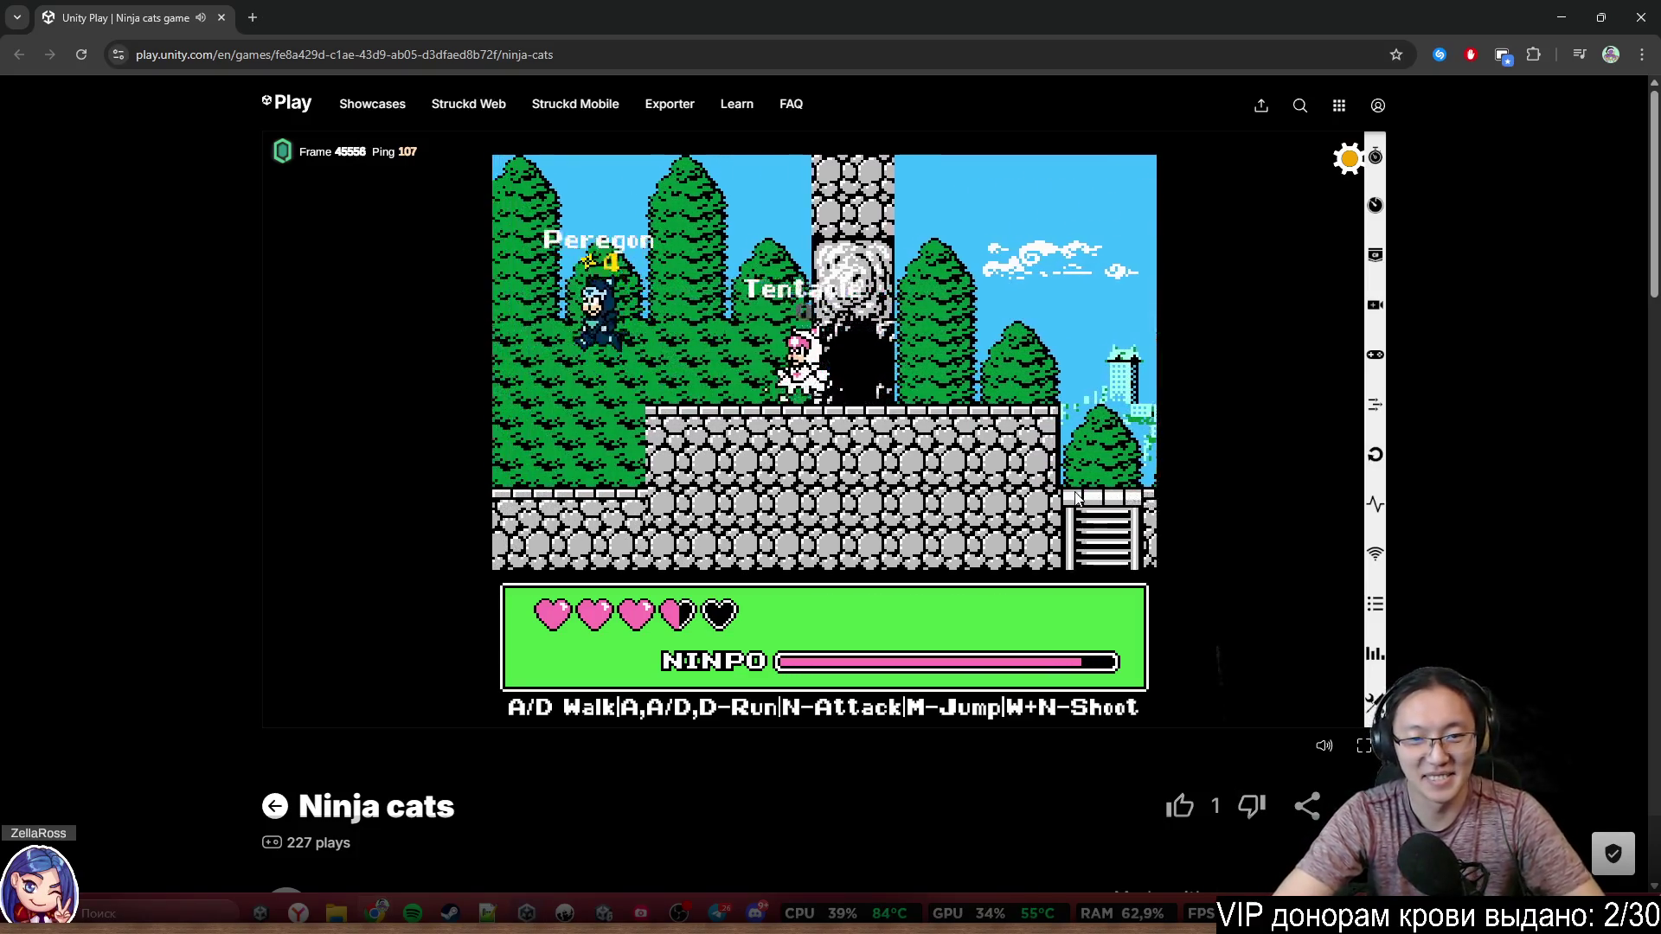
pyautogui.press('m')
pyautogui.press('a')
pyautogui.press('w')
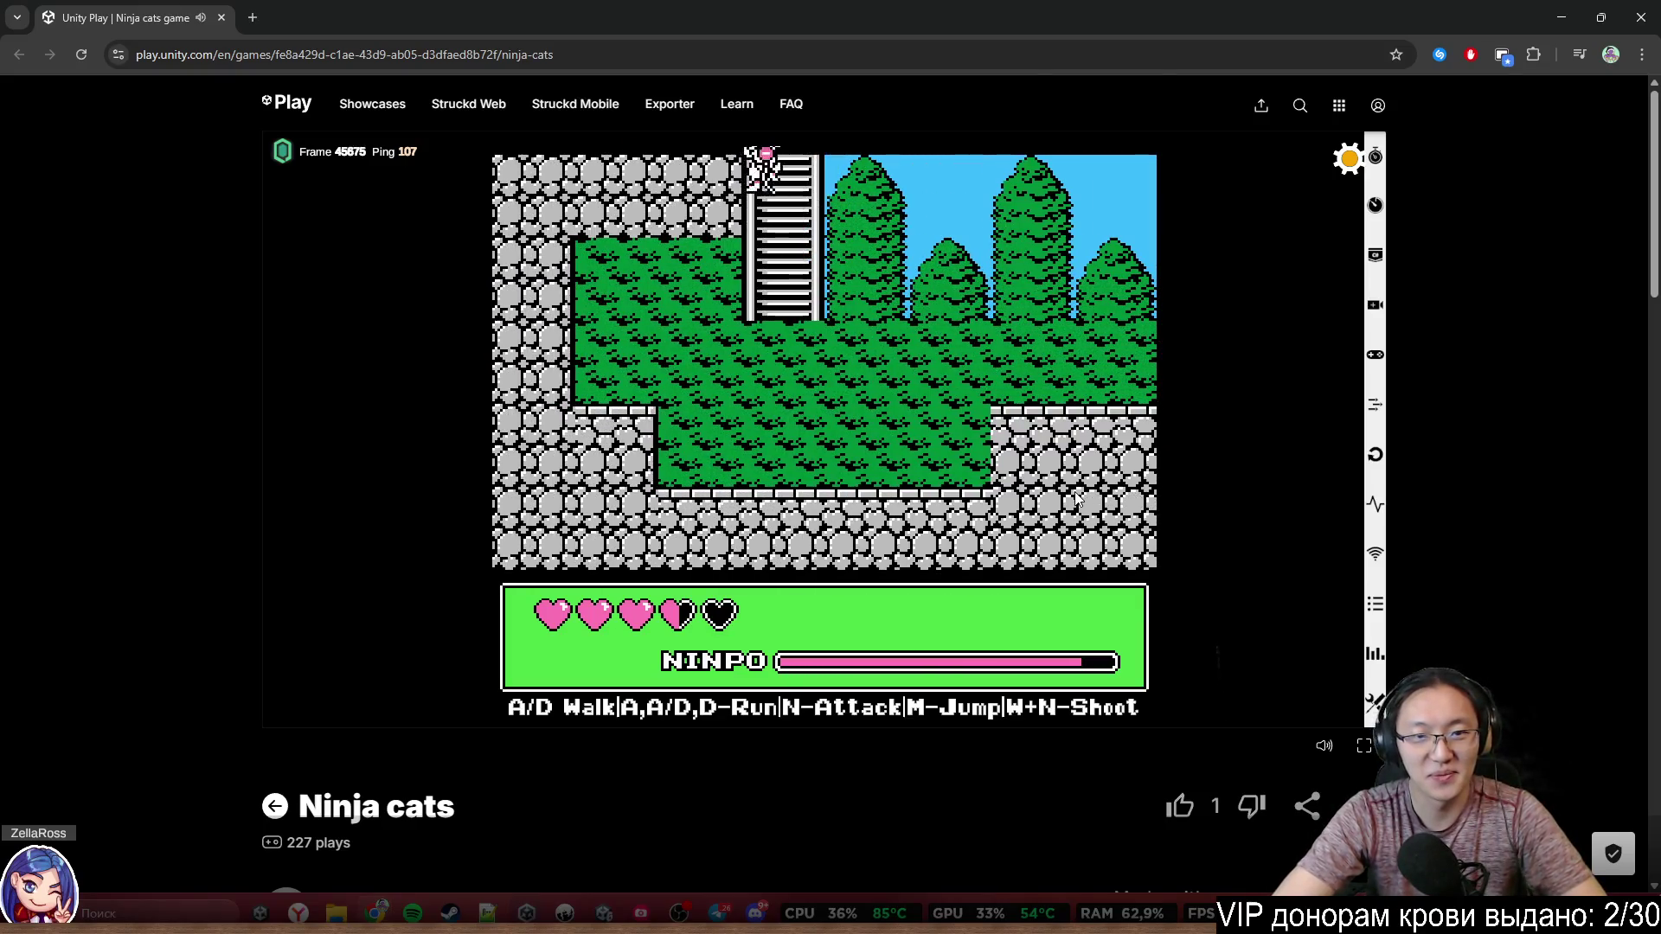
# Walk the cat left through town, drop to the street and jump onto the high ledge
pyautogui.press('d')
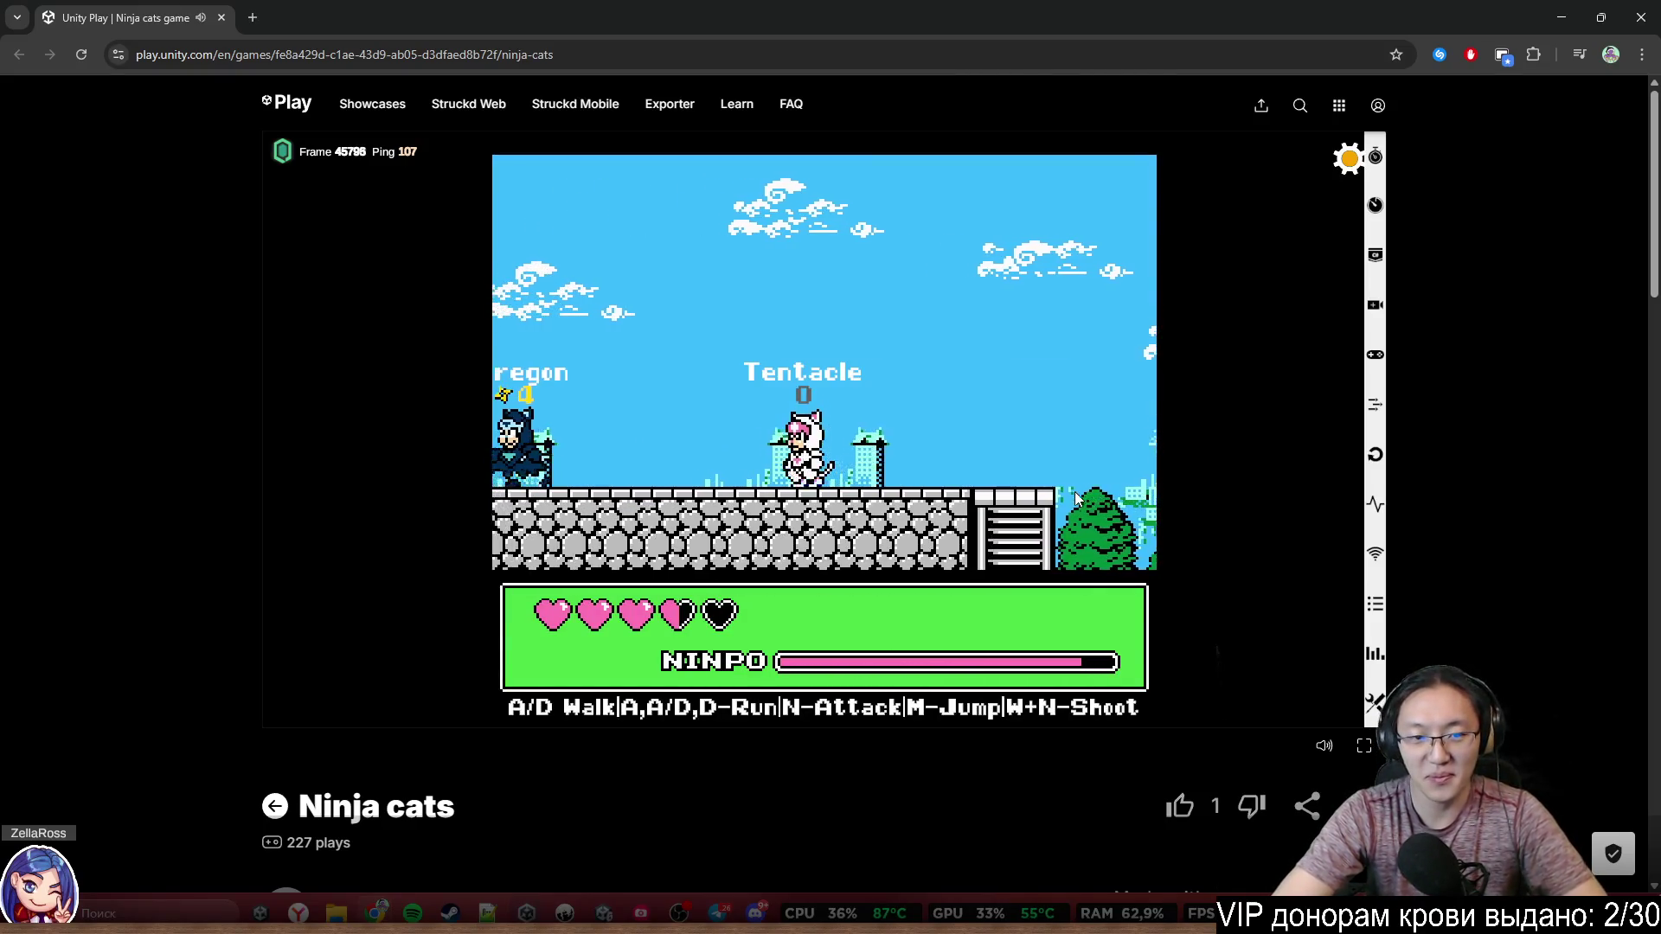
pyautogui.press('a')
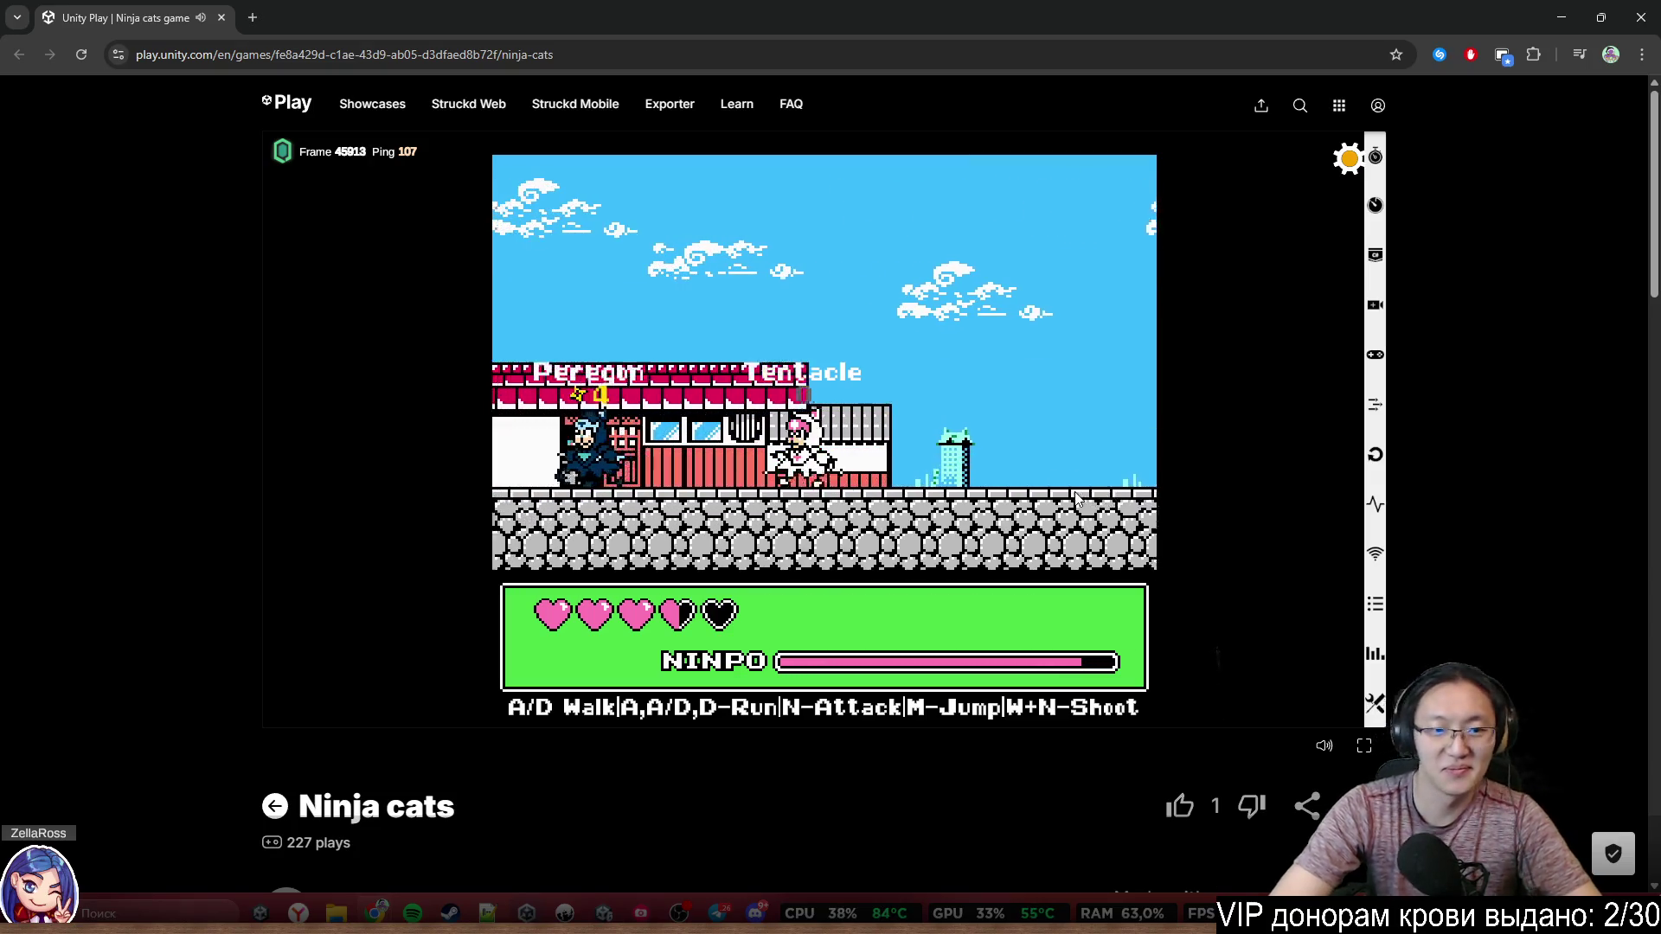
pyautogui.press('a')
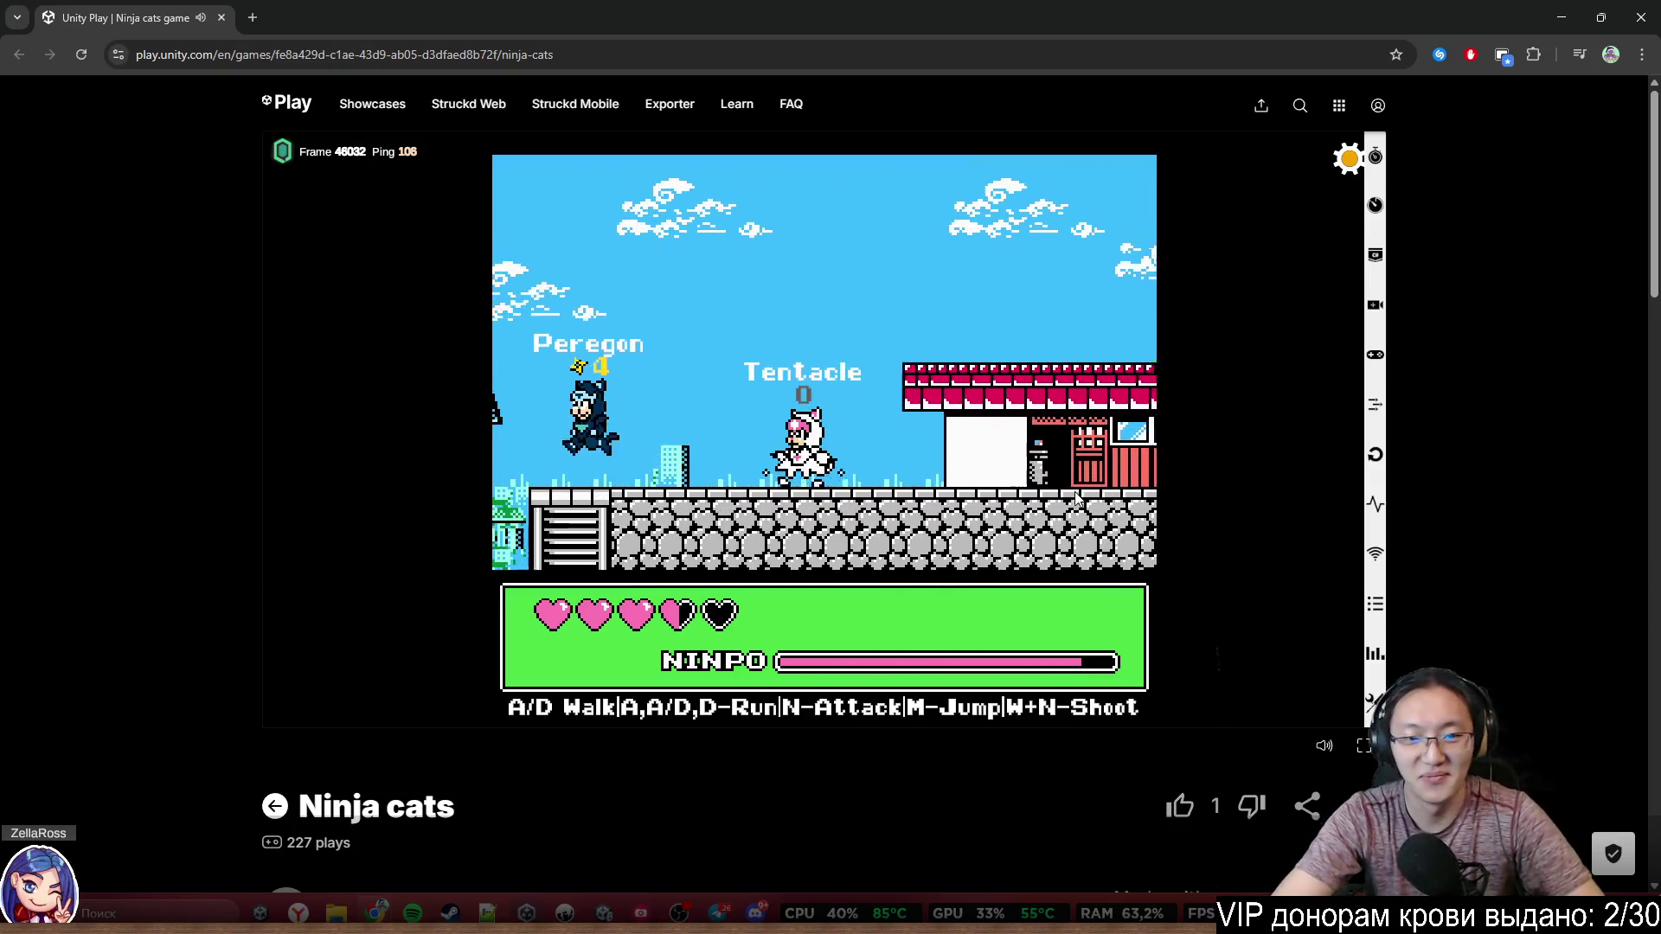
pyautogui.press('a')
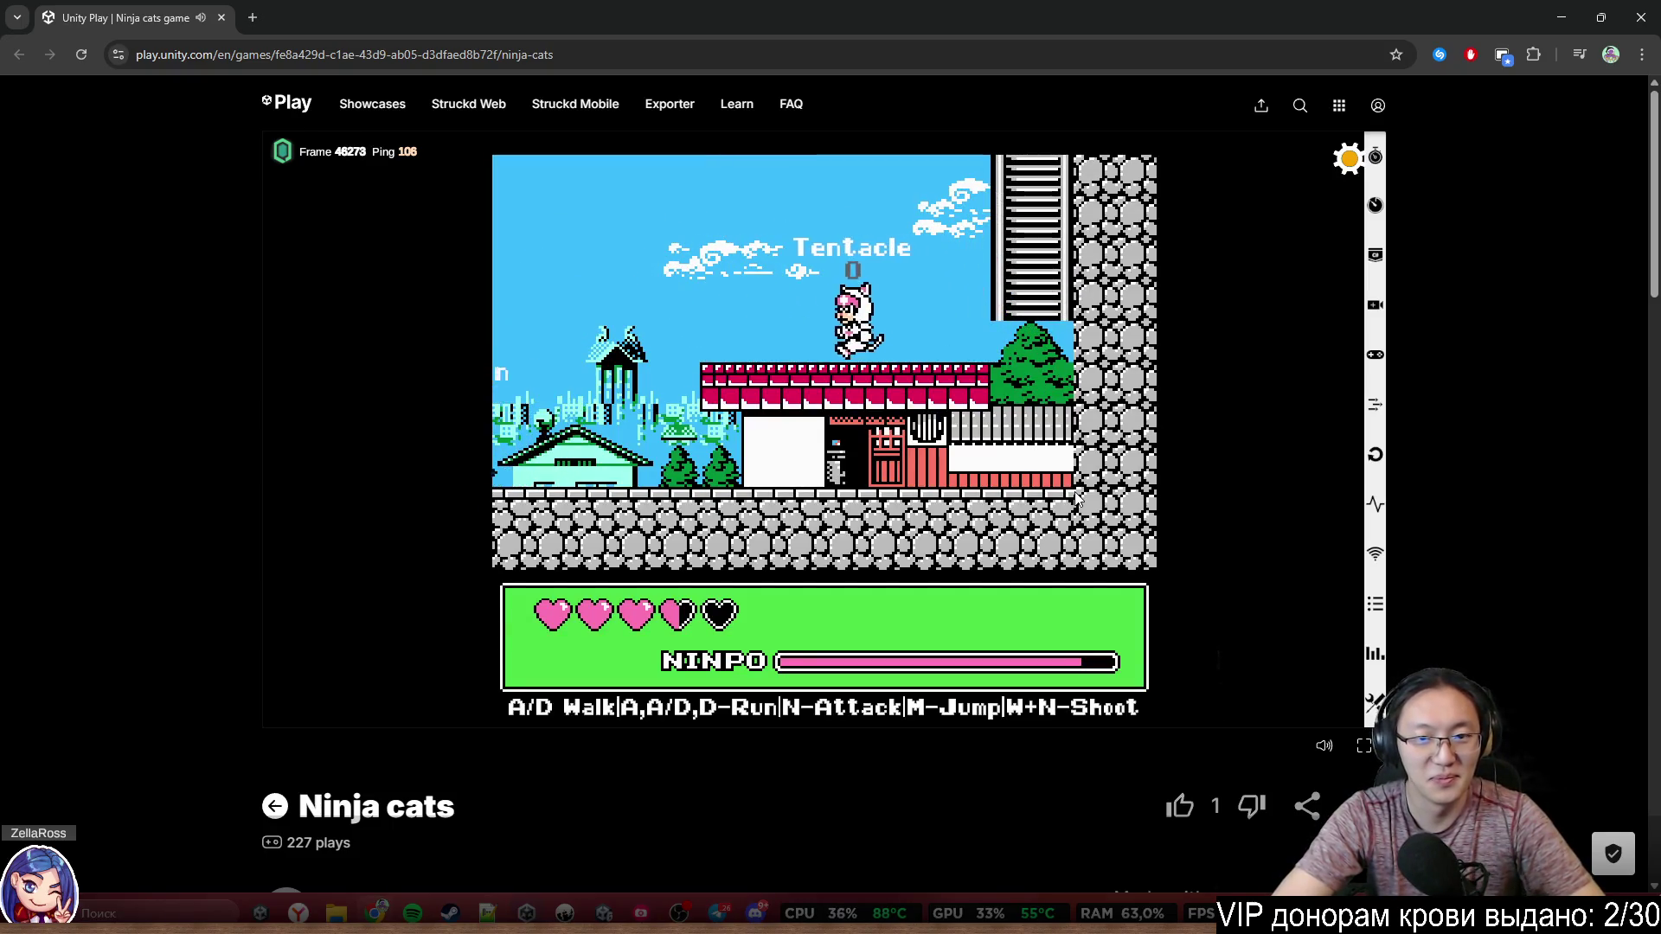
pyautogui.press('a')
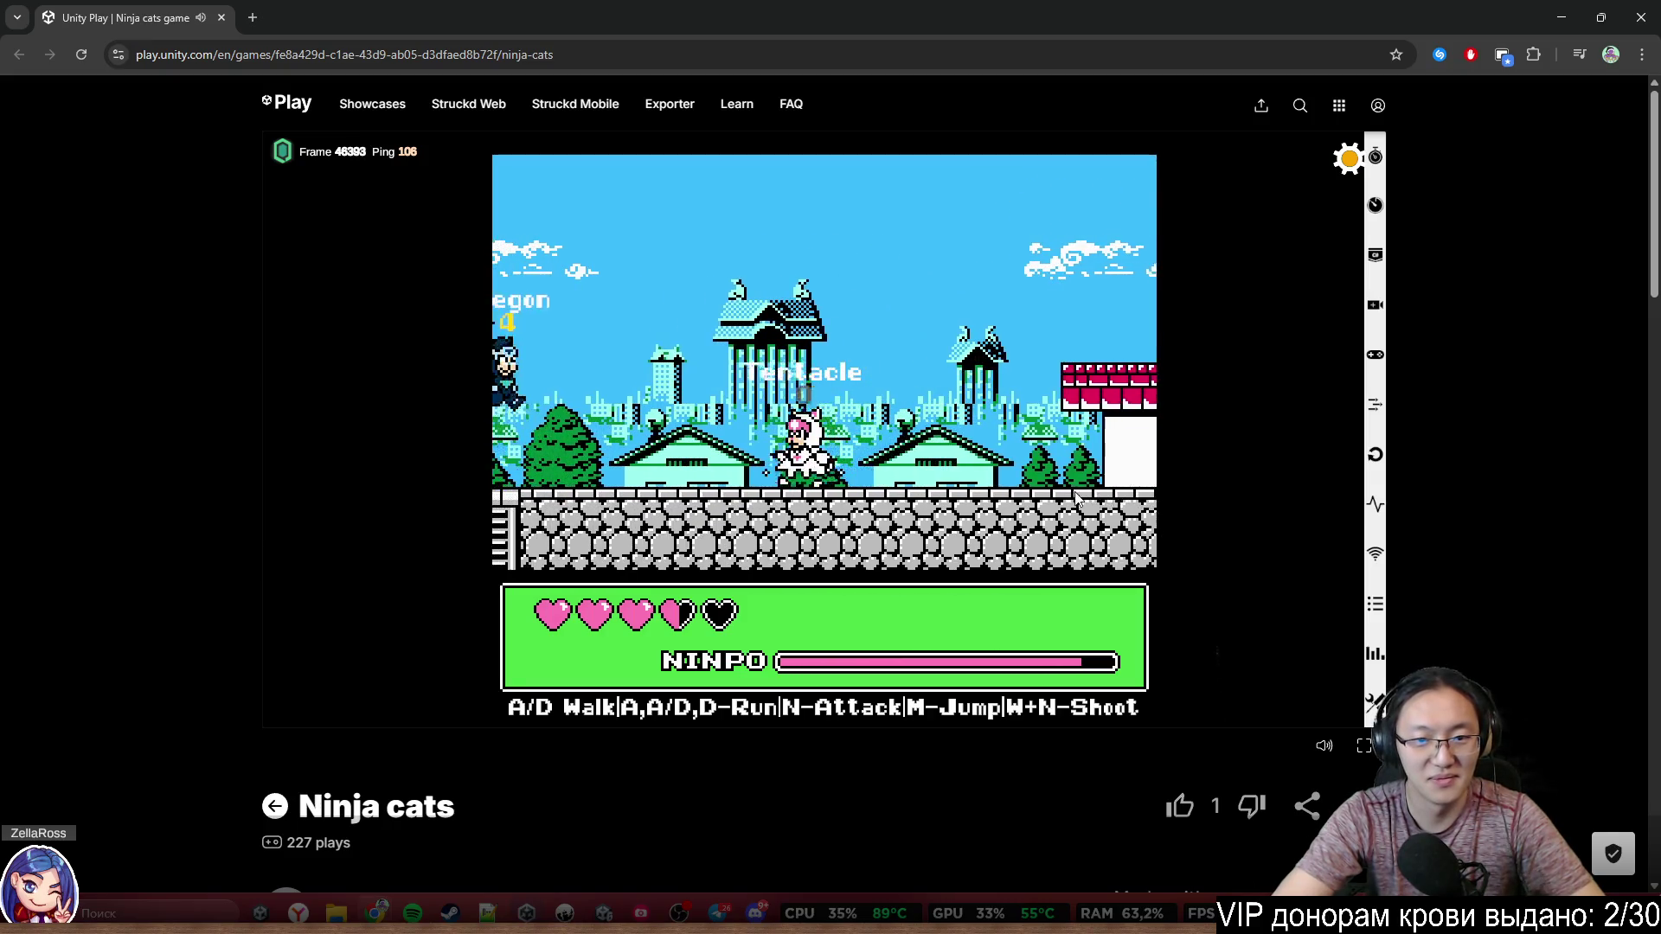
pyautogui.press('a')
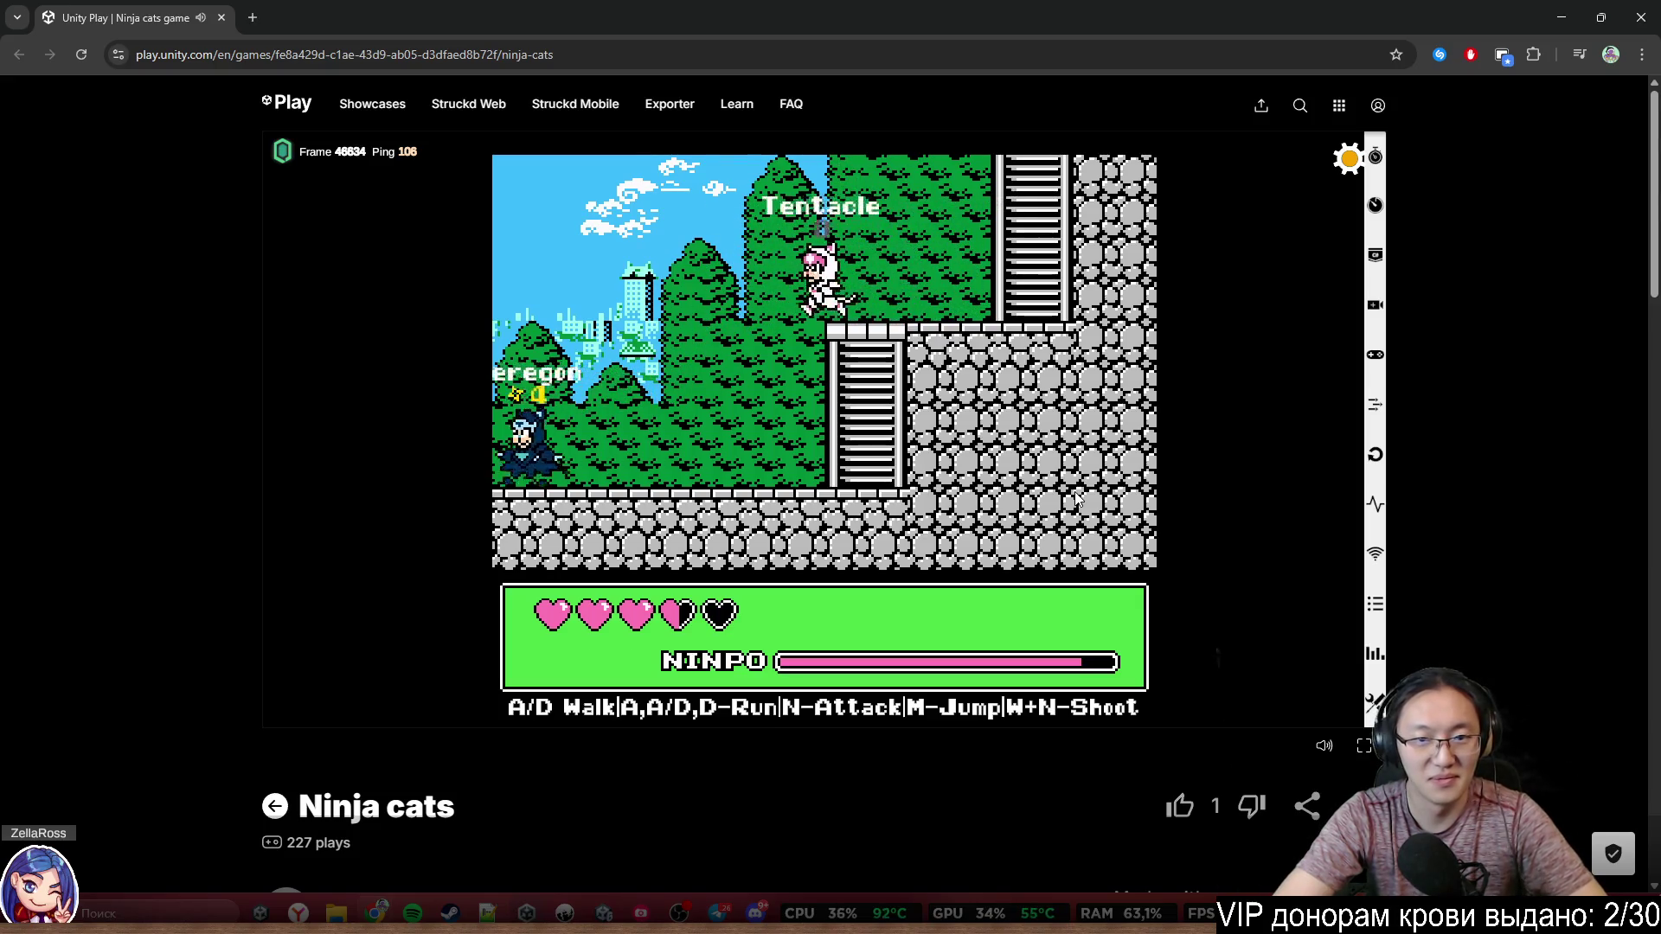
# Climb down into the blue cave, jump up the lava shaft and pick up the heart
pyautogui.press('a')
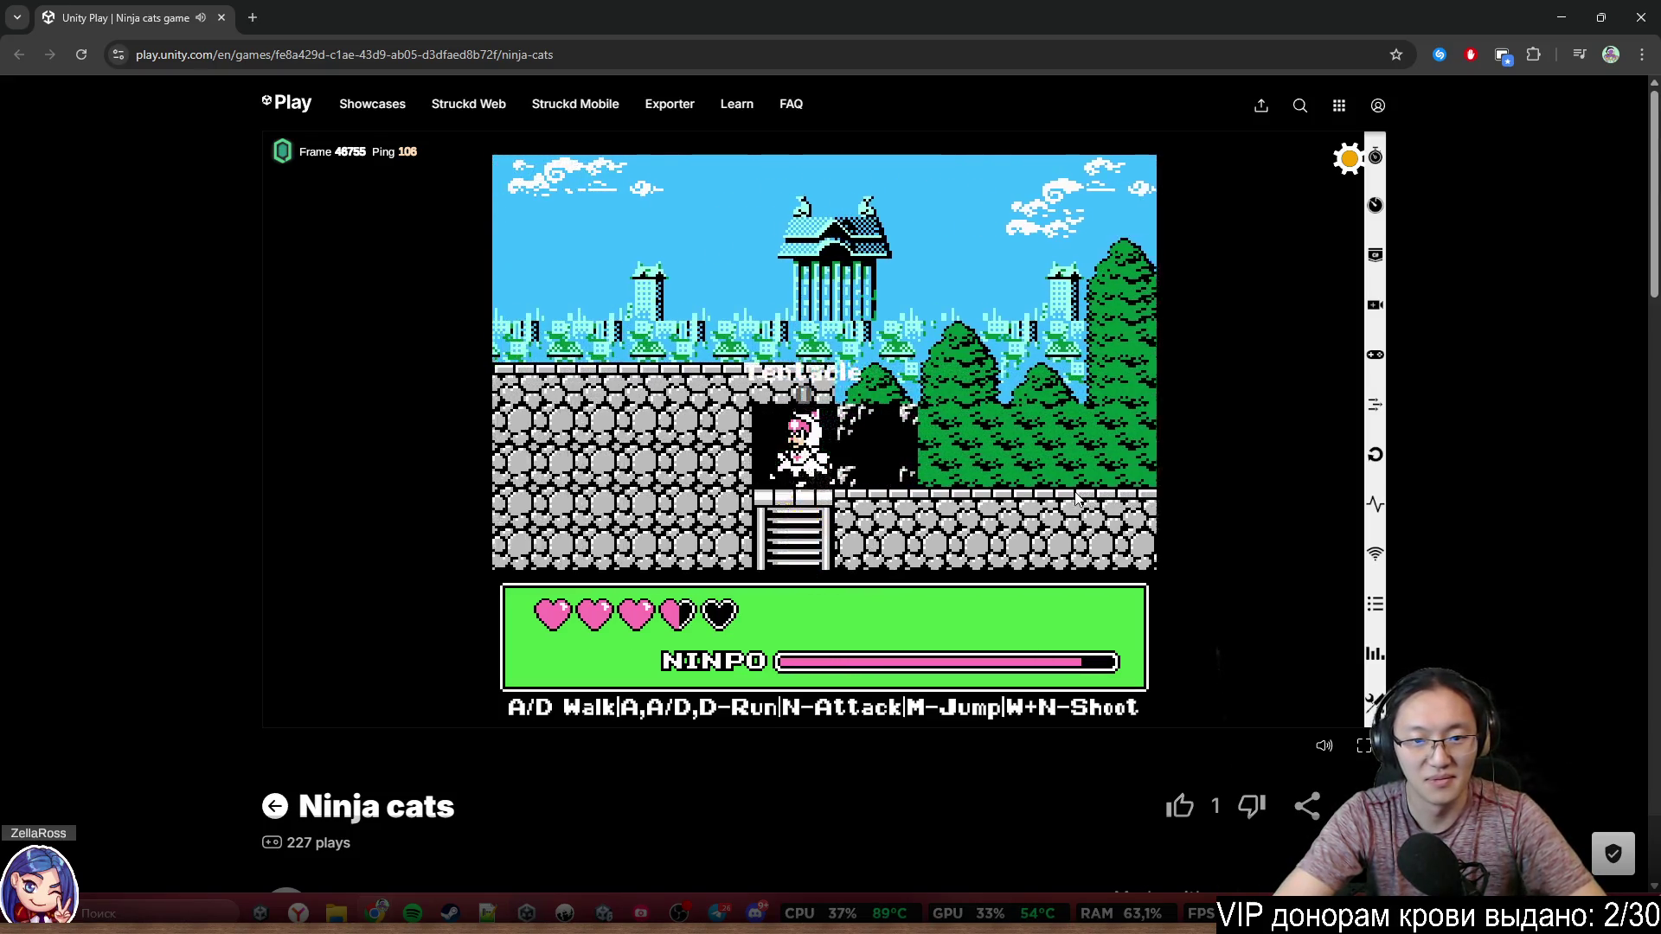
pyautogui.press('s')
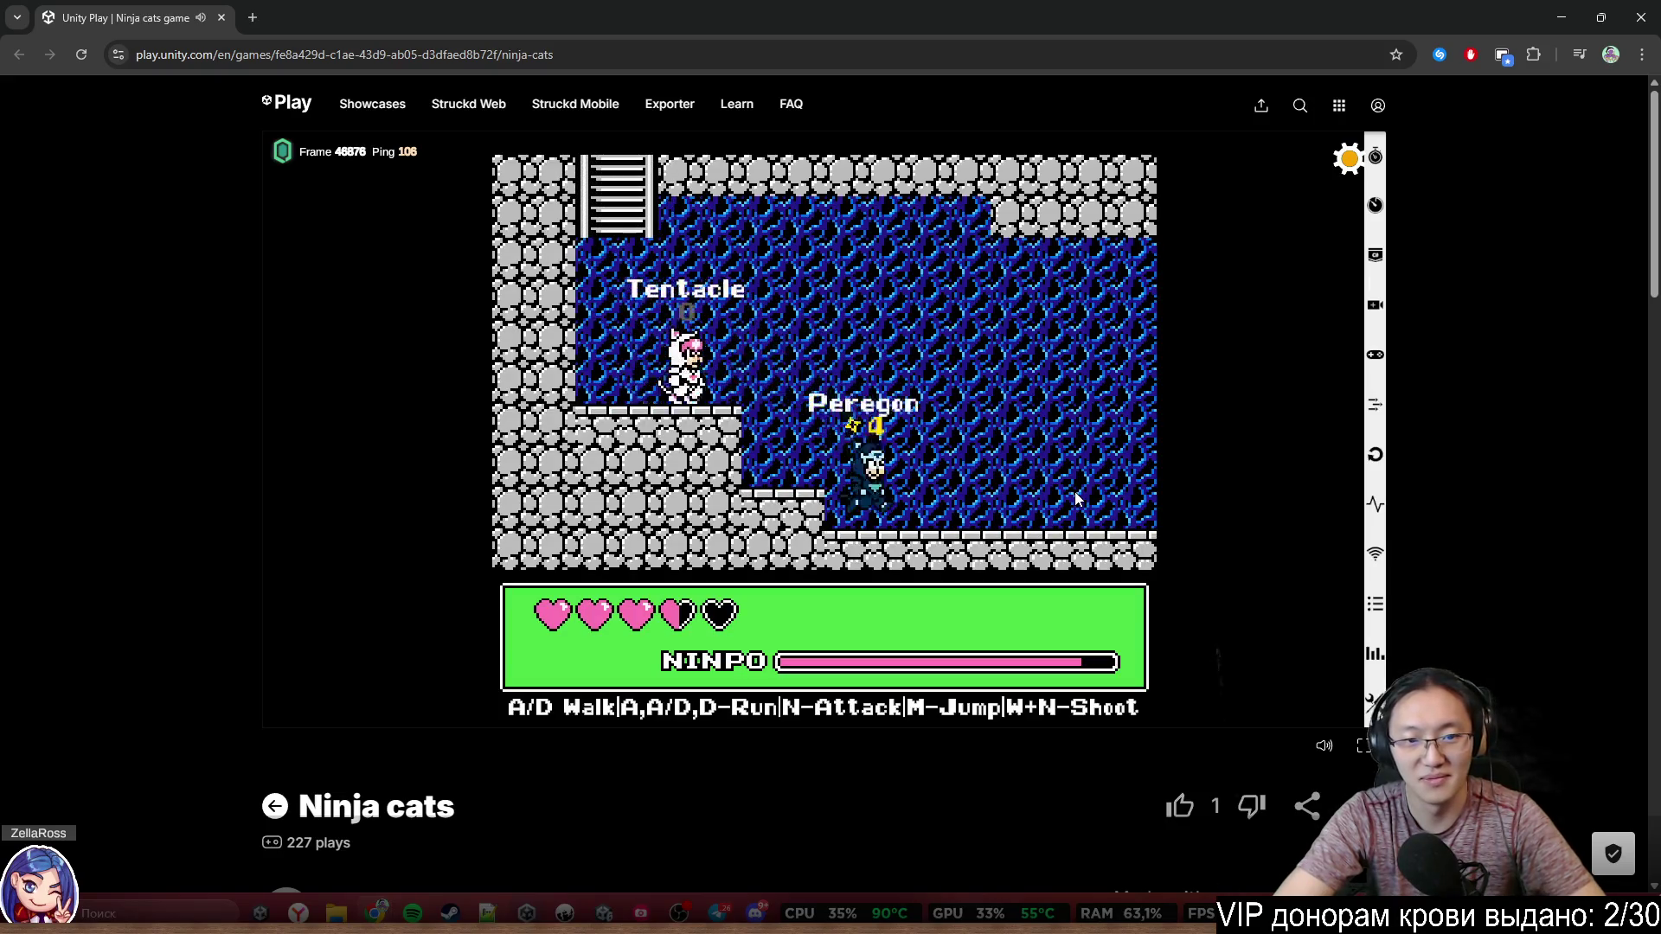
pyautogui.press('d')
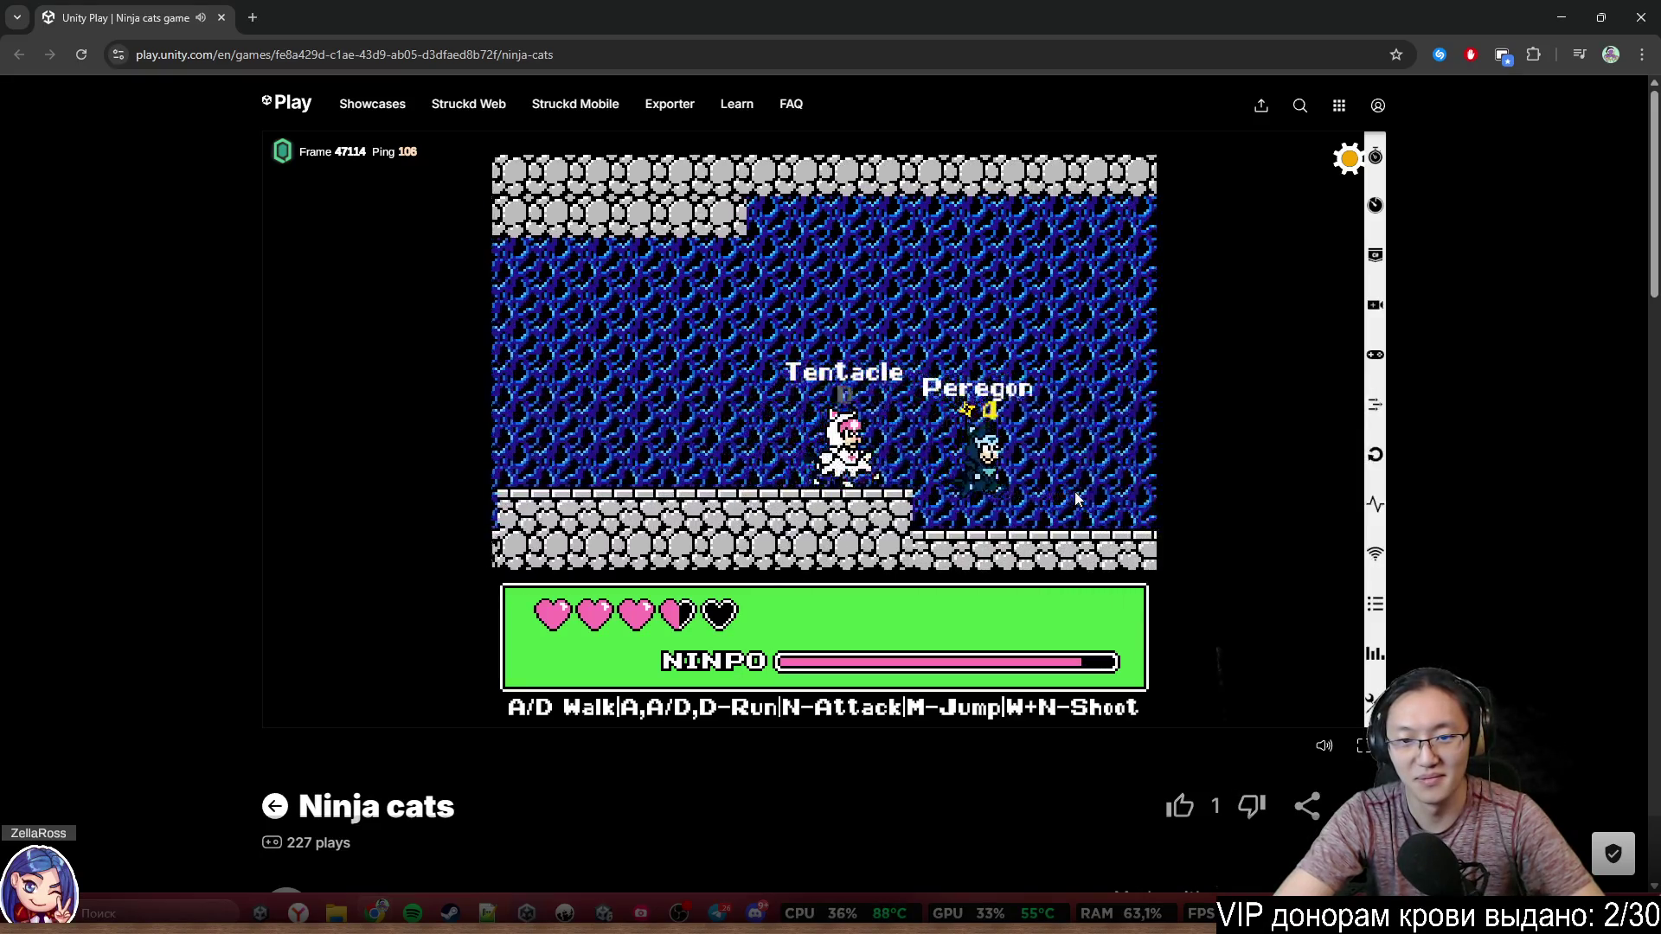
pyautogui.press('d')
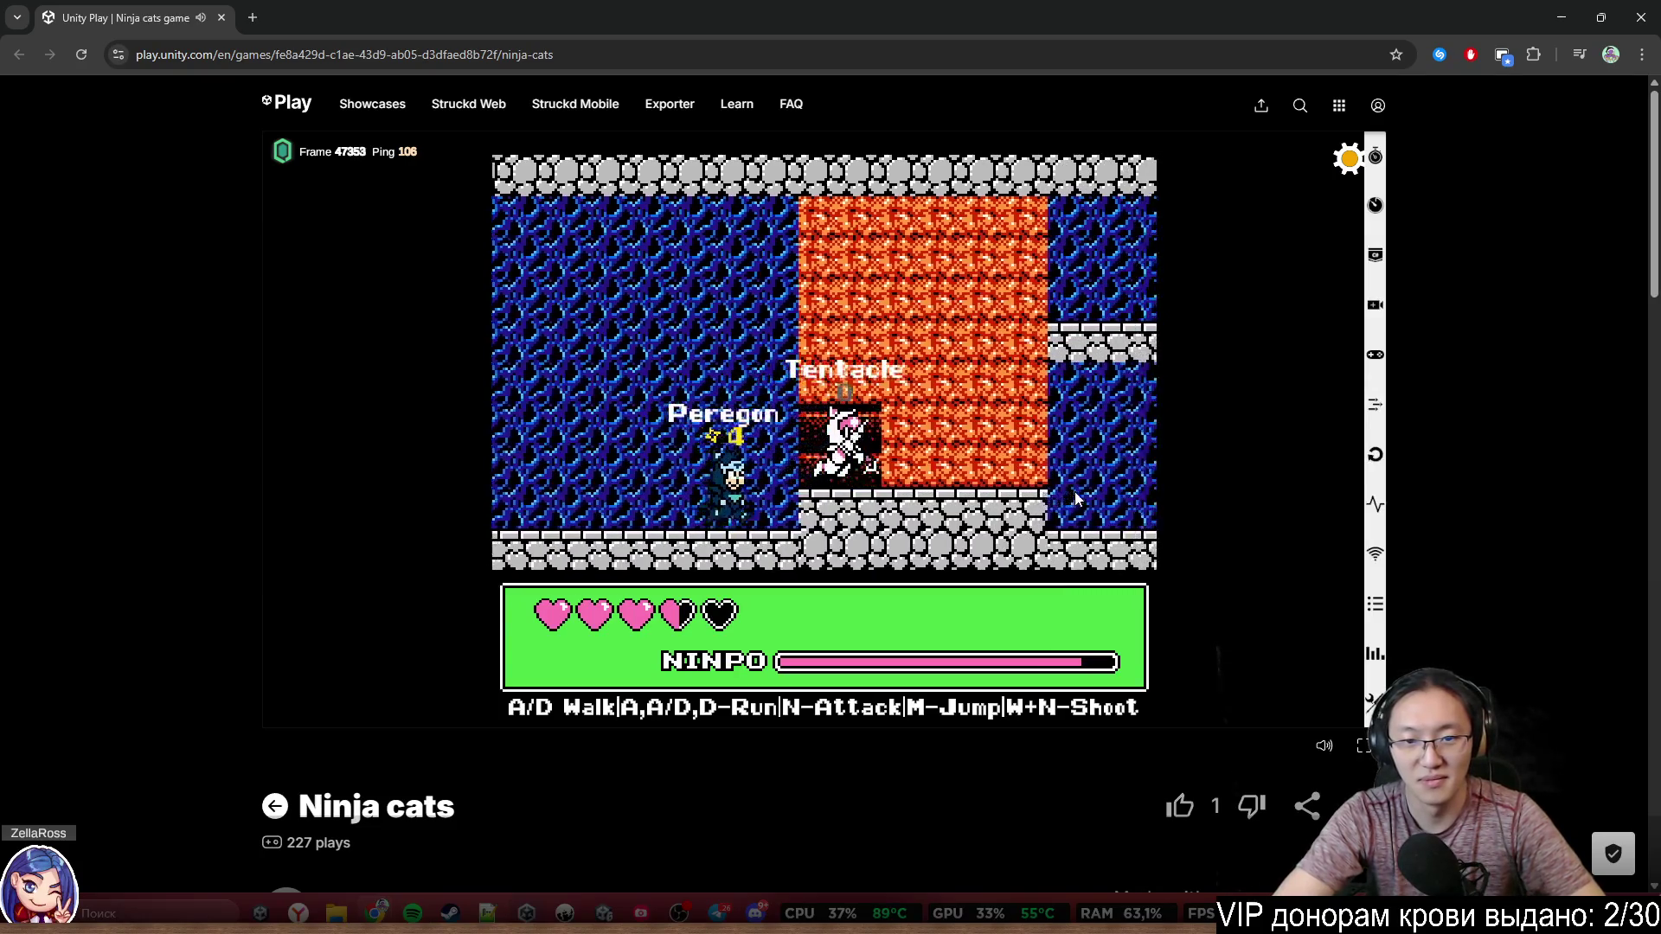
pyautogui.press('m')
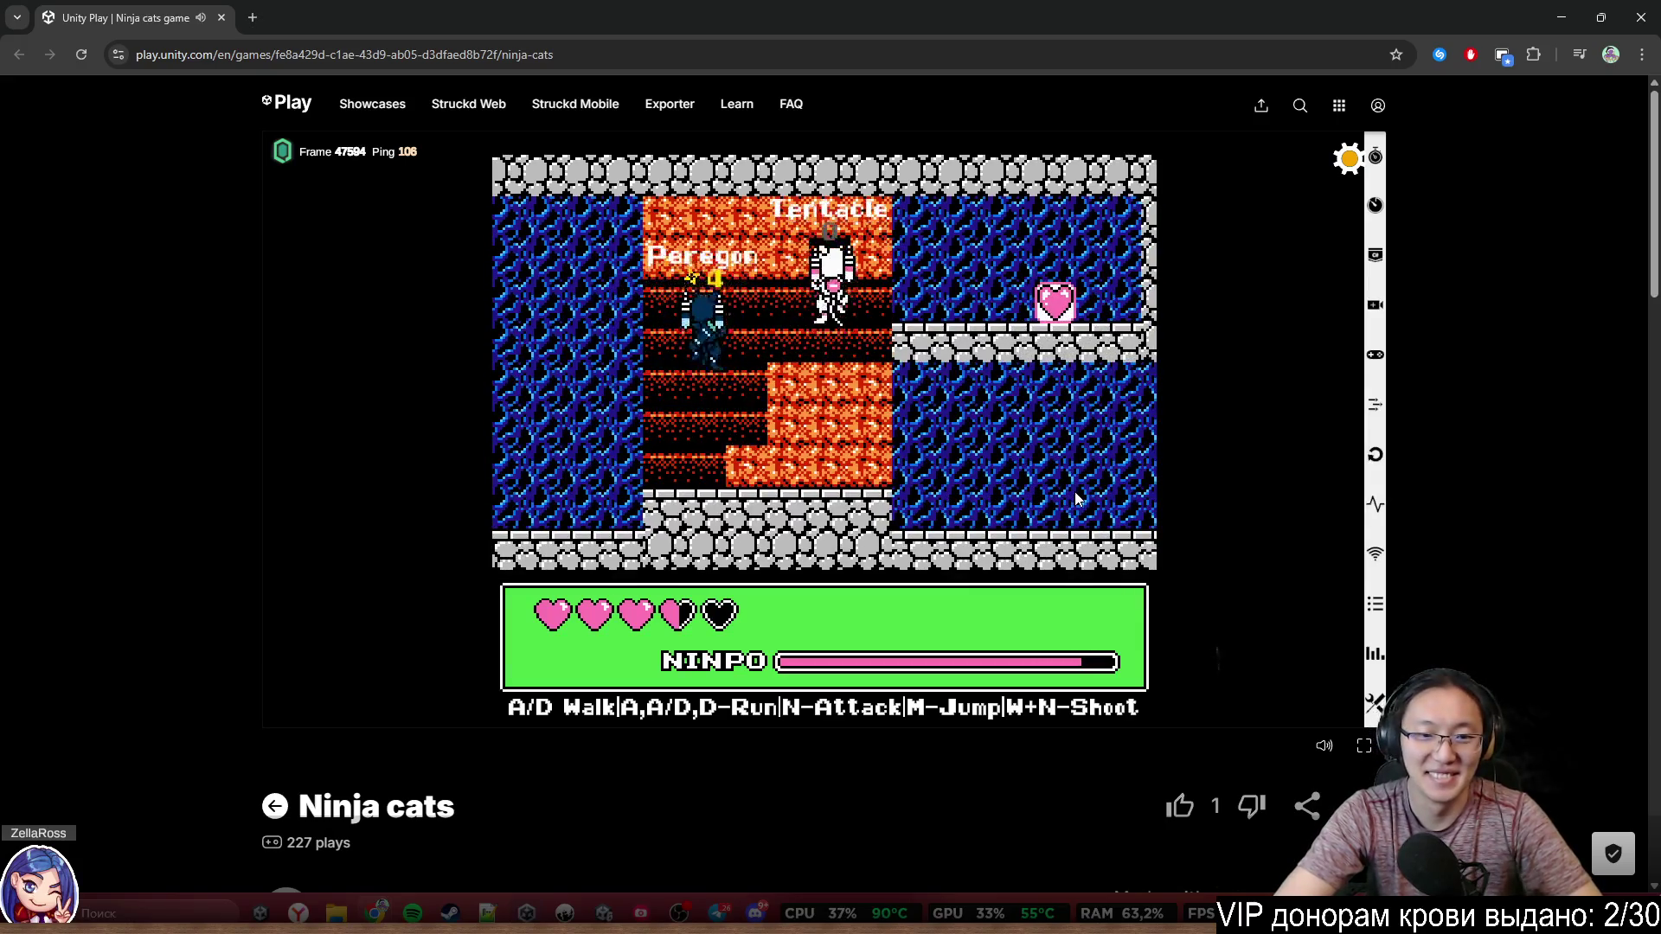
pyautogui.press('d')
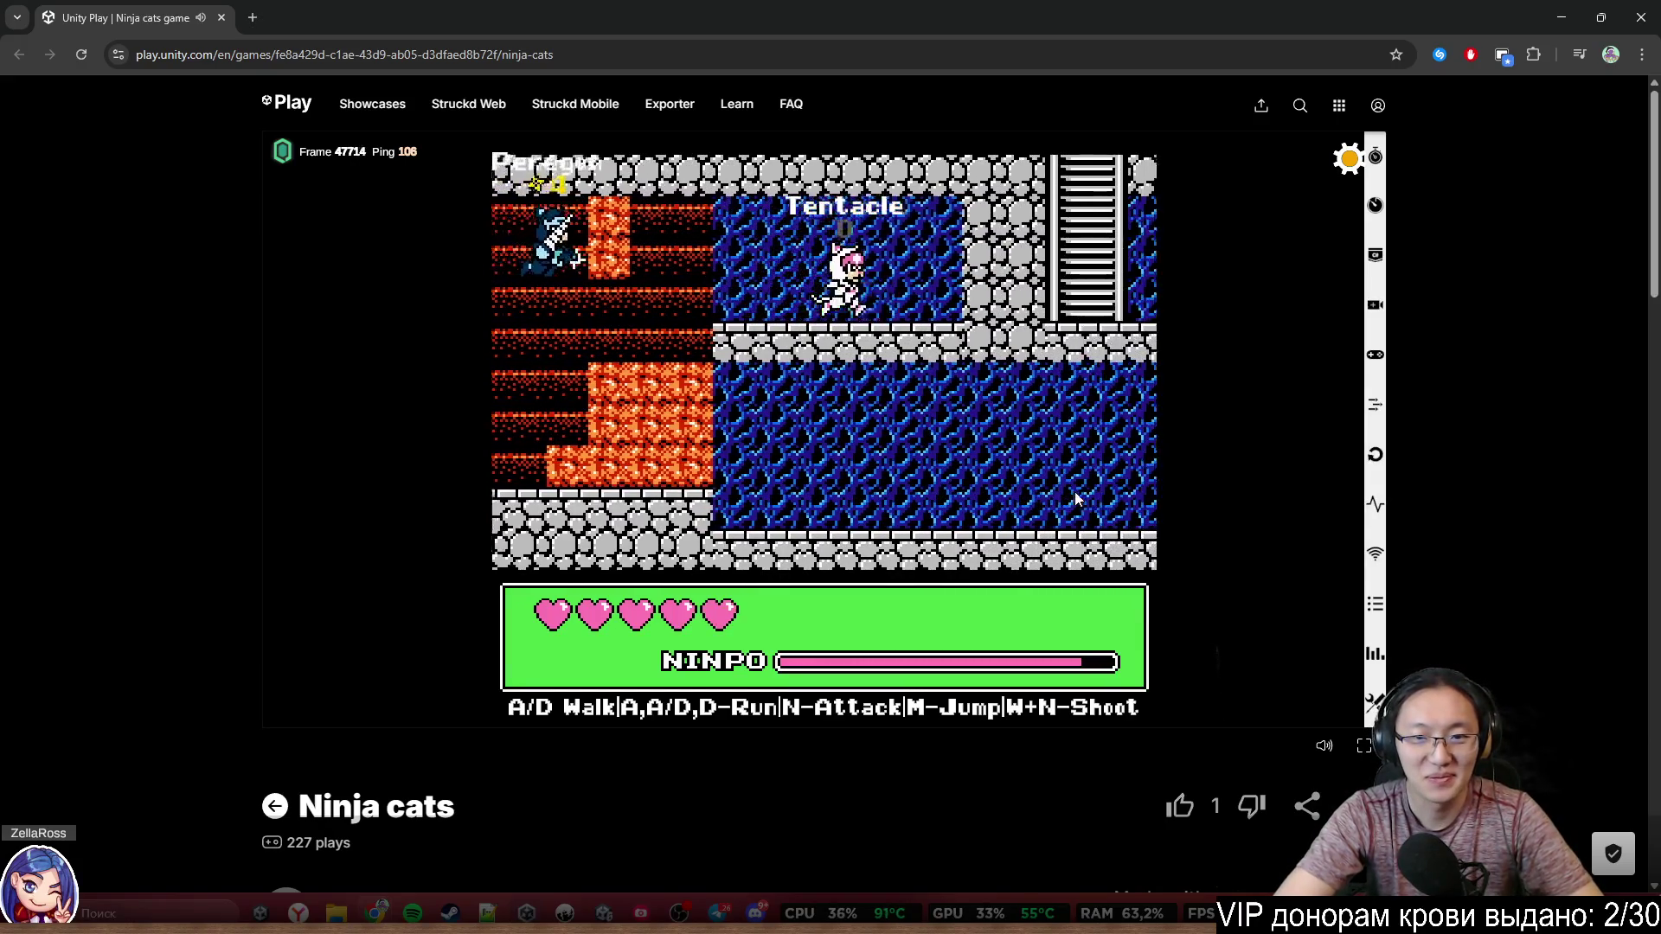
pyautogui.press('d')
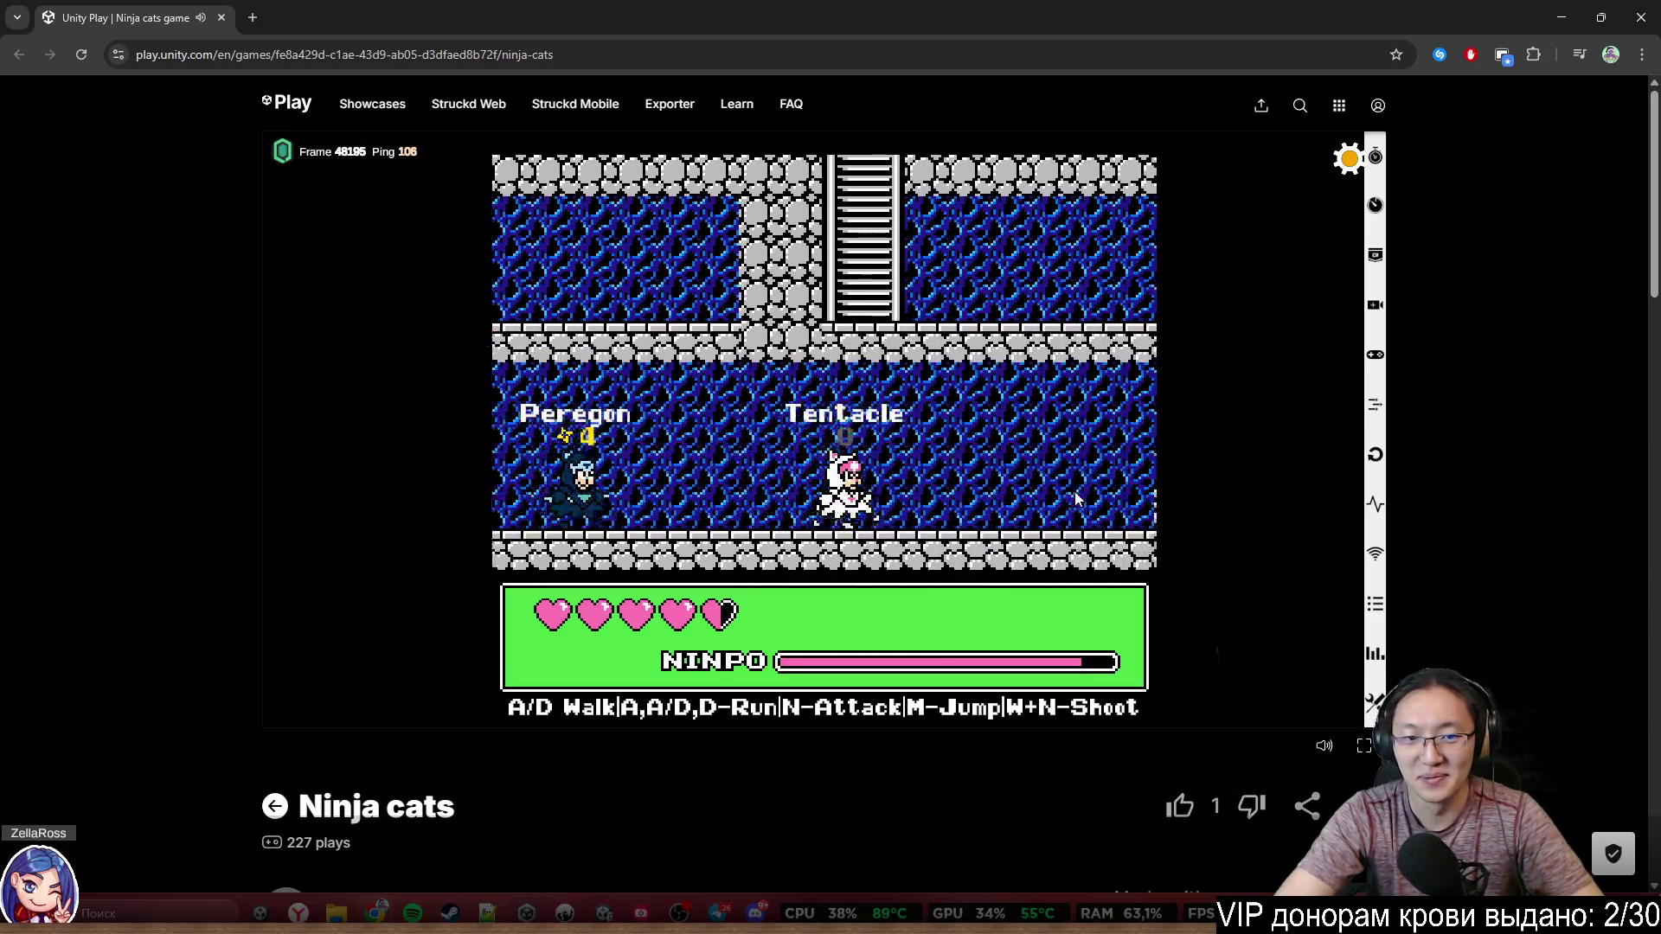
# Fight the rival ninja with a shuriken throw and sword slash
pyautogui.press('d')
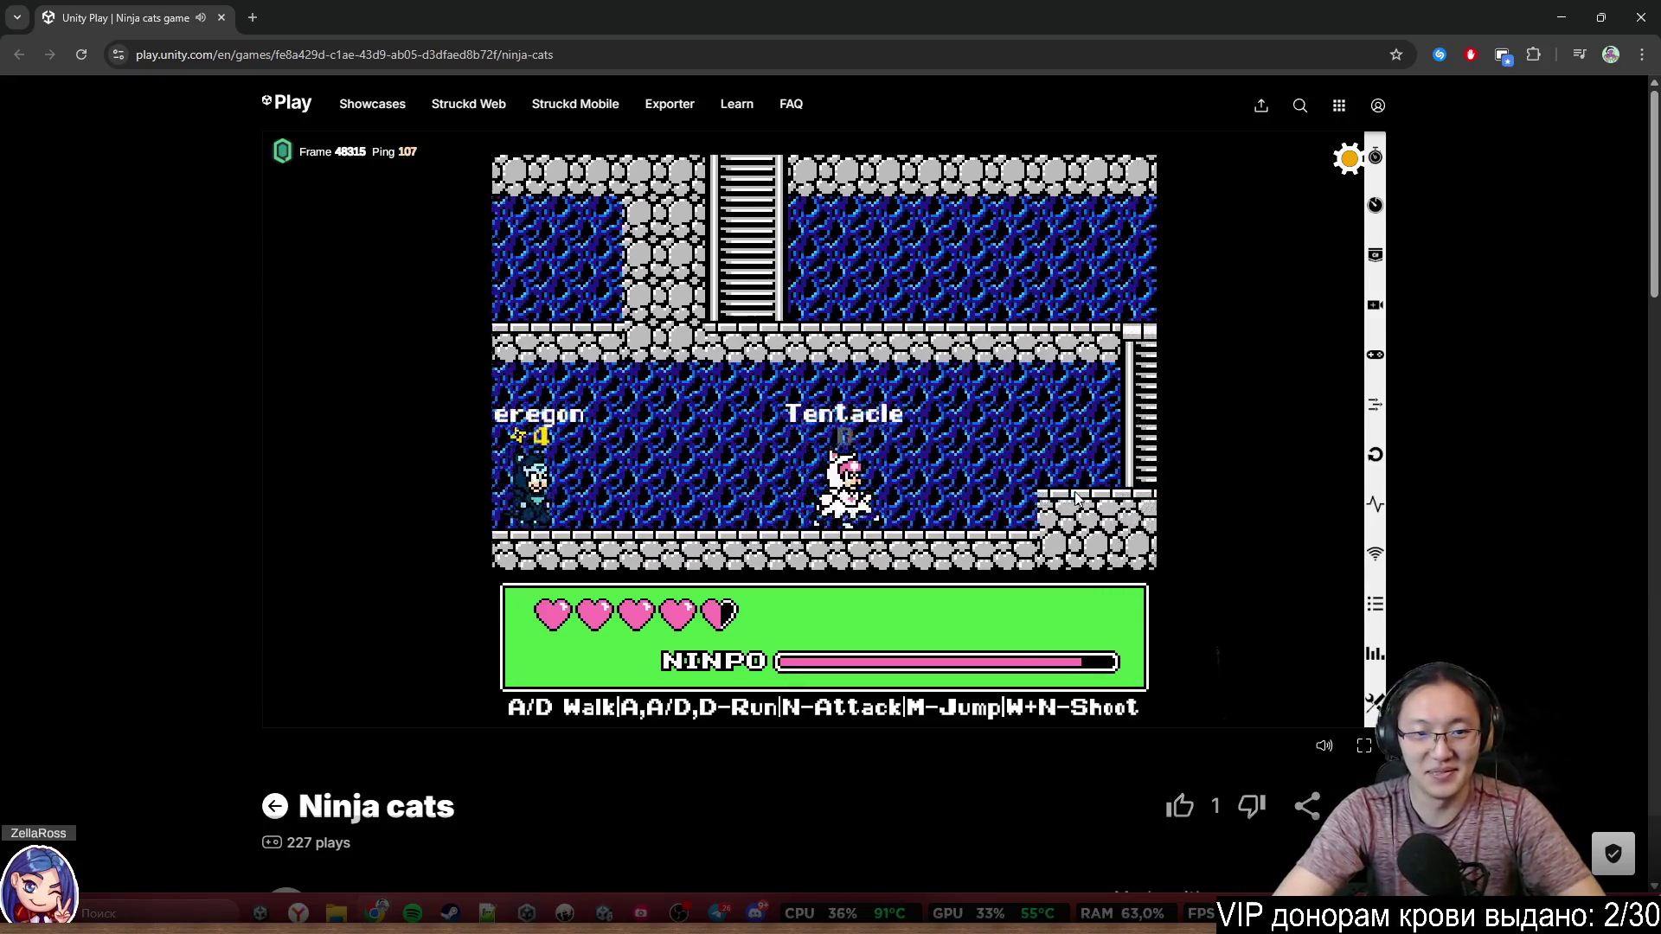
pyautogui.hotkey('w', 'n')
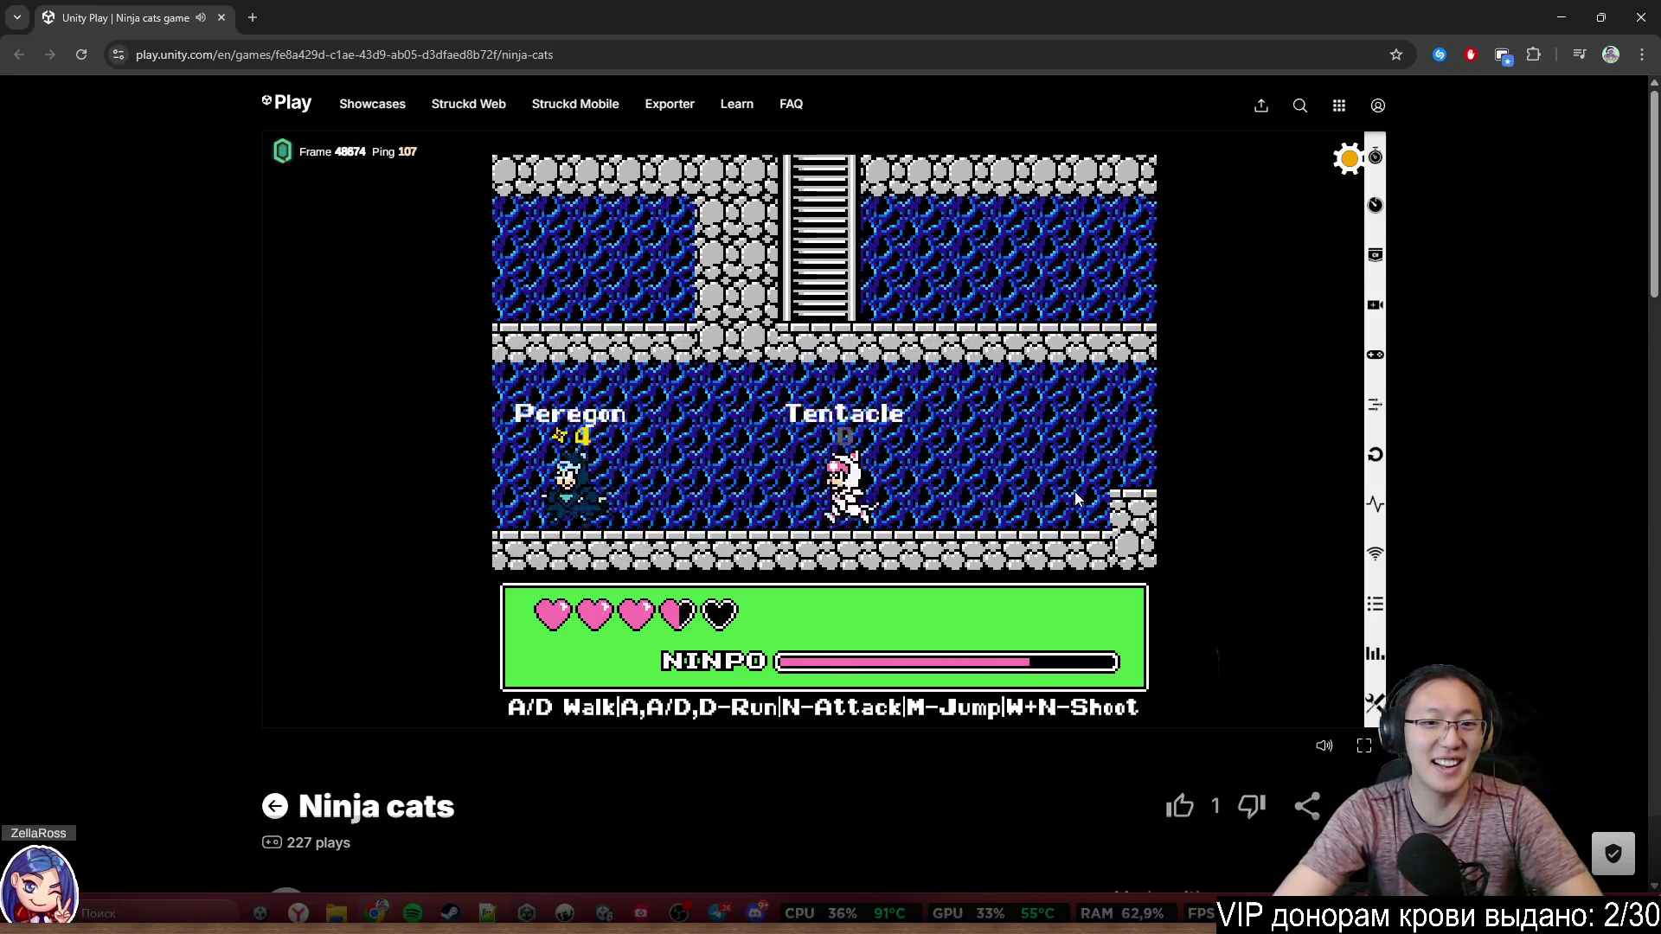
pyautogui.press('d')
pyautogui.press('a')
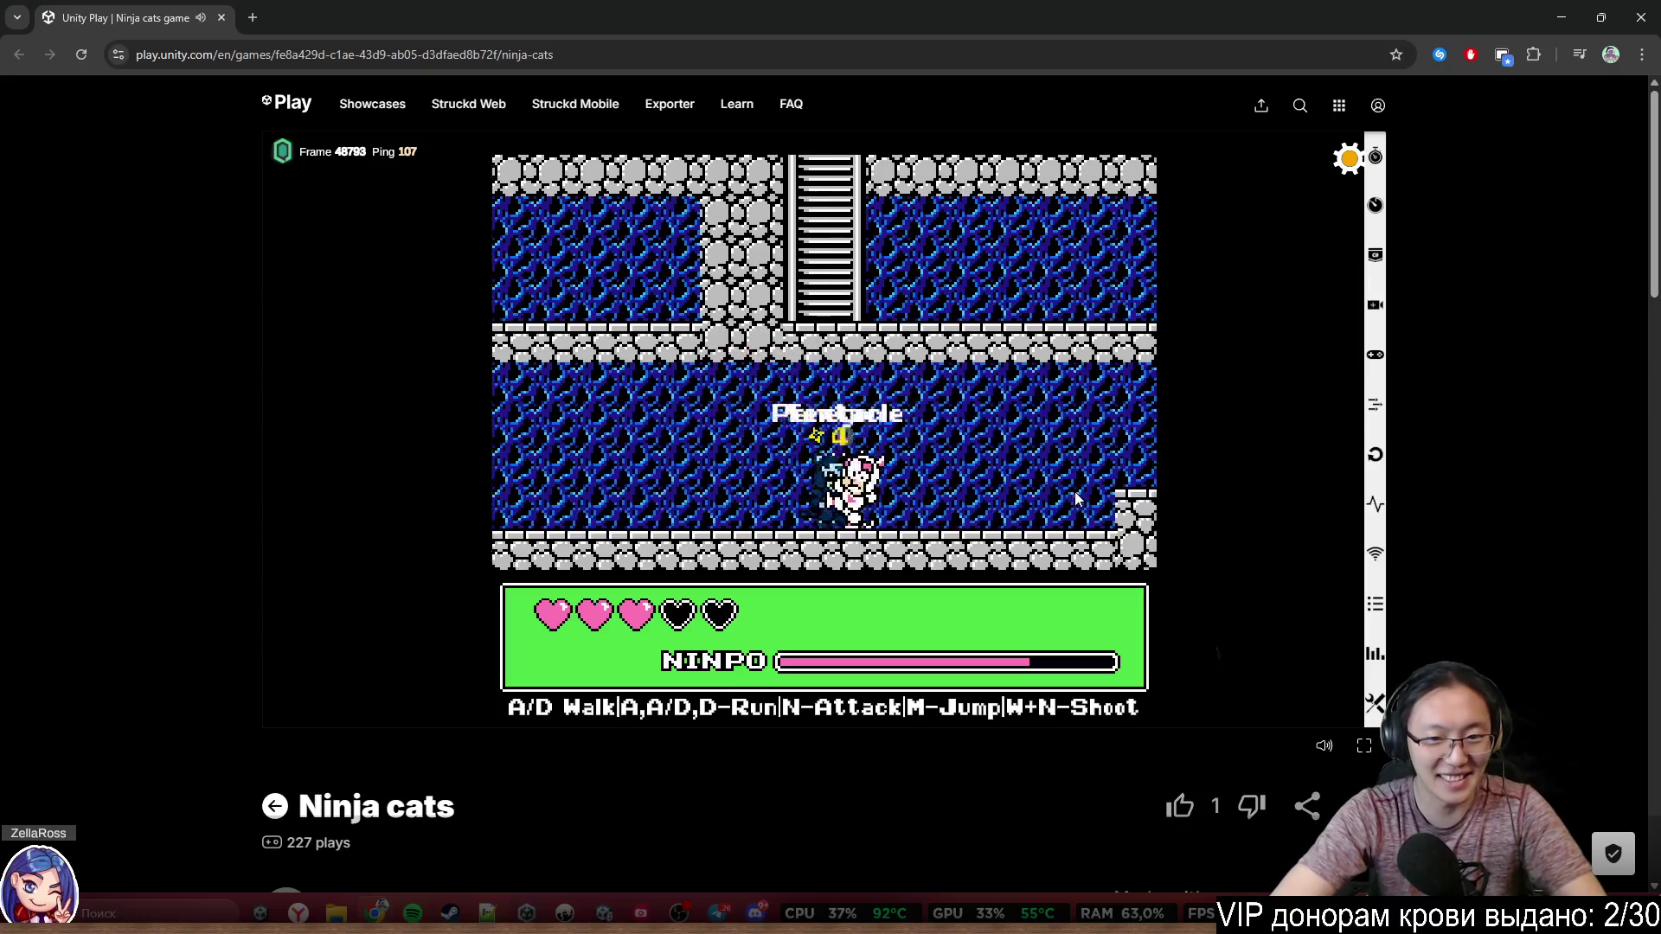
pyautogui.press('d')
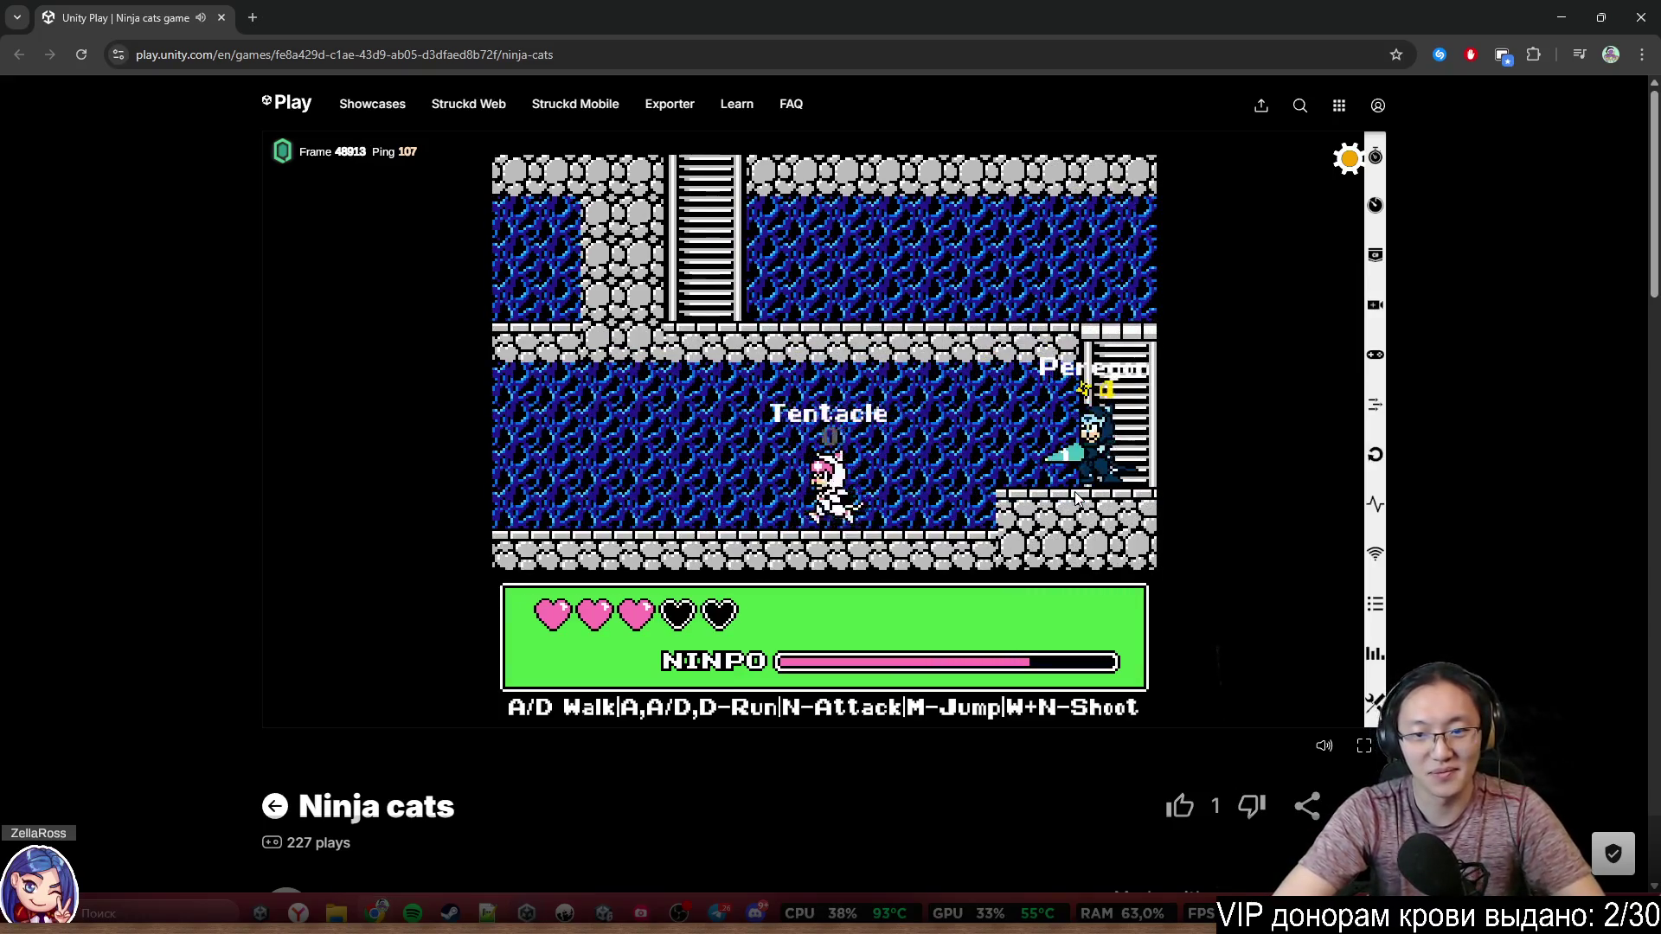
pyautogui.press('n')
pyautogui.press('d')
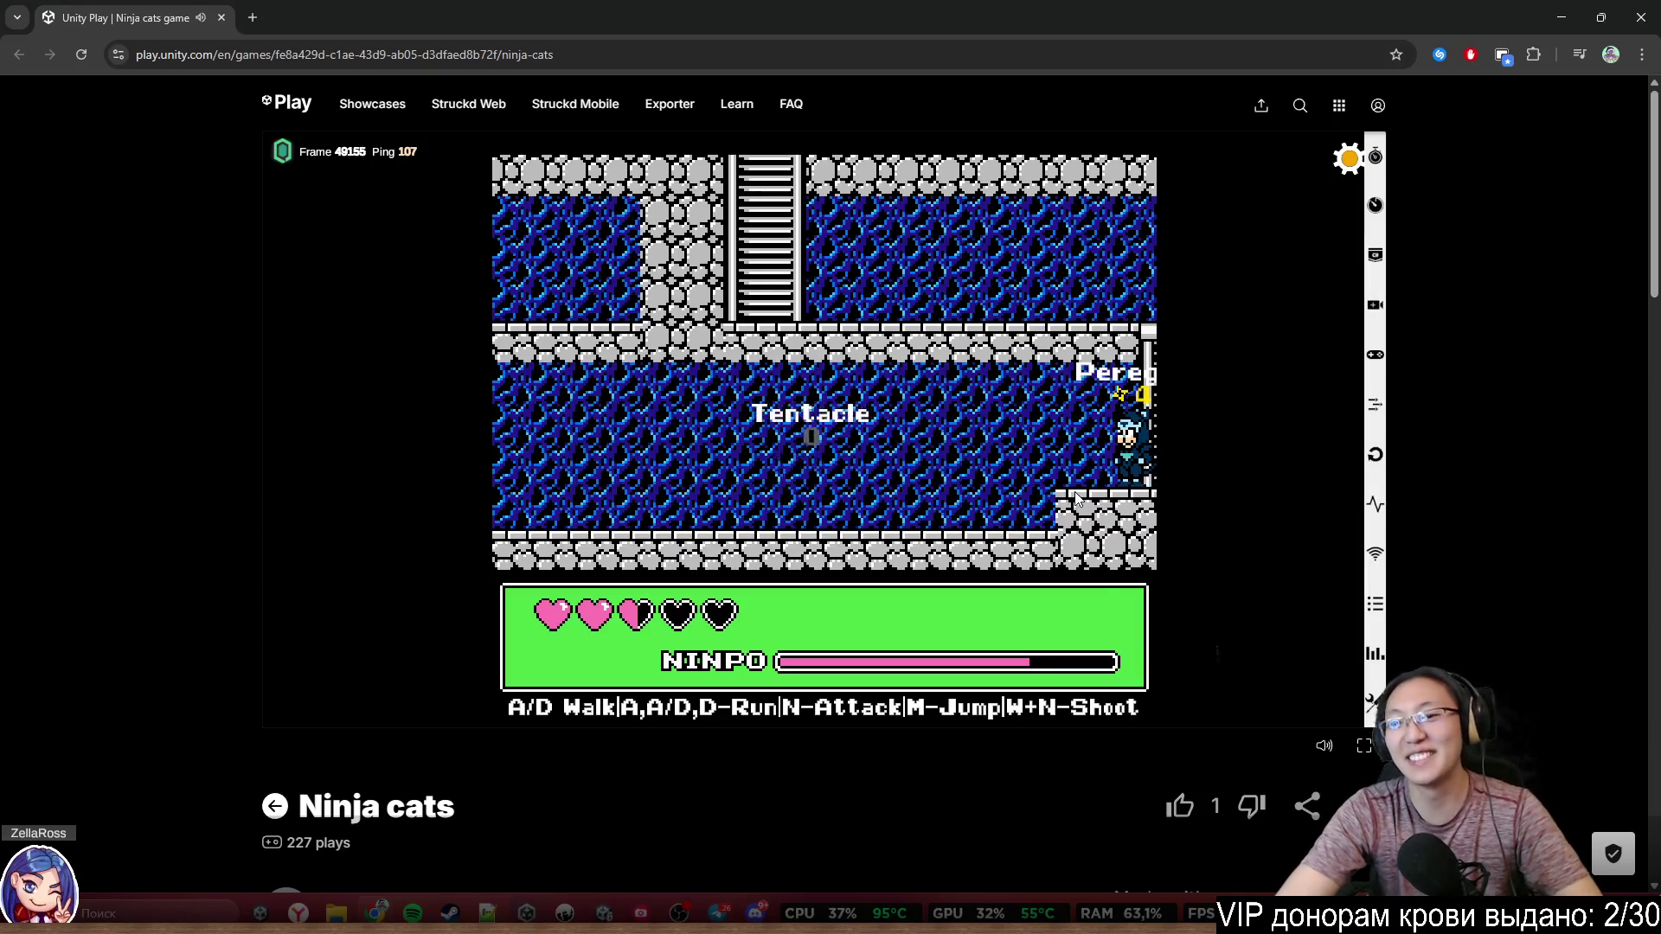
pyautogui.press('d')
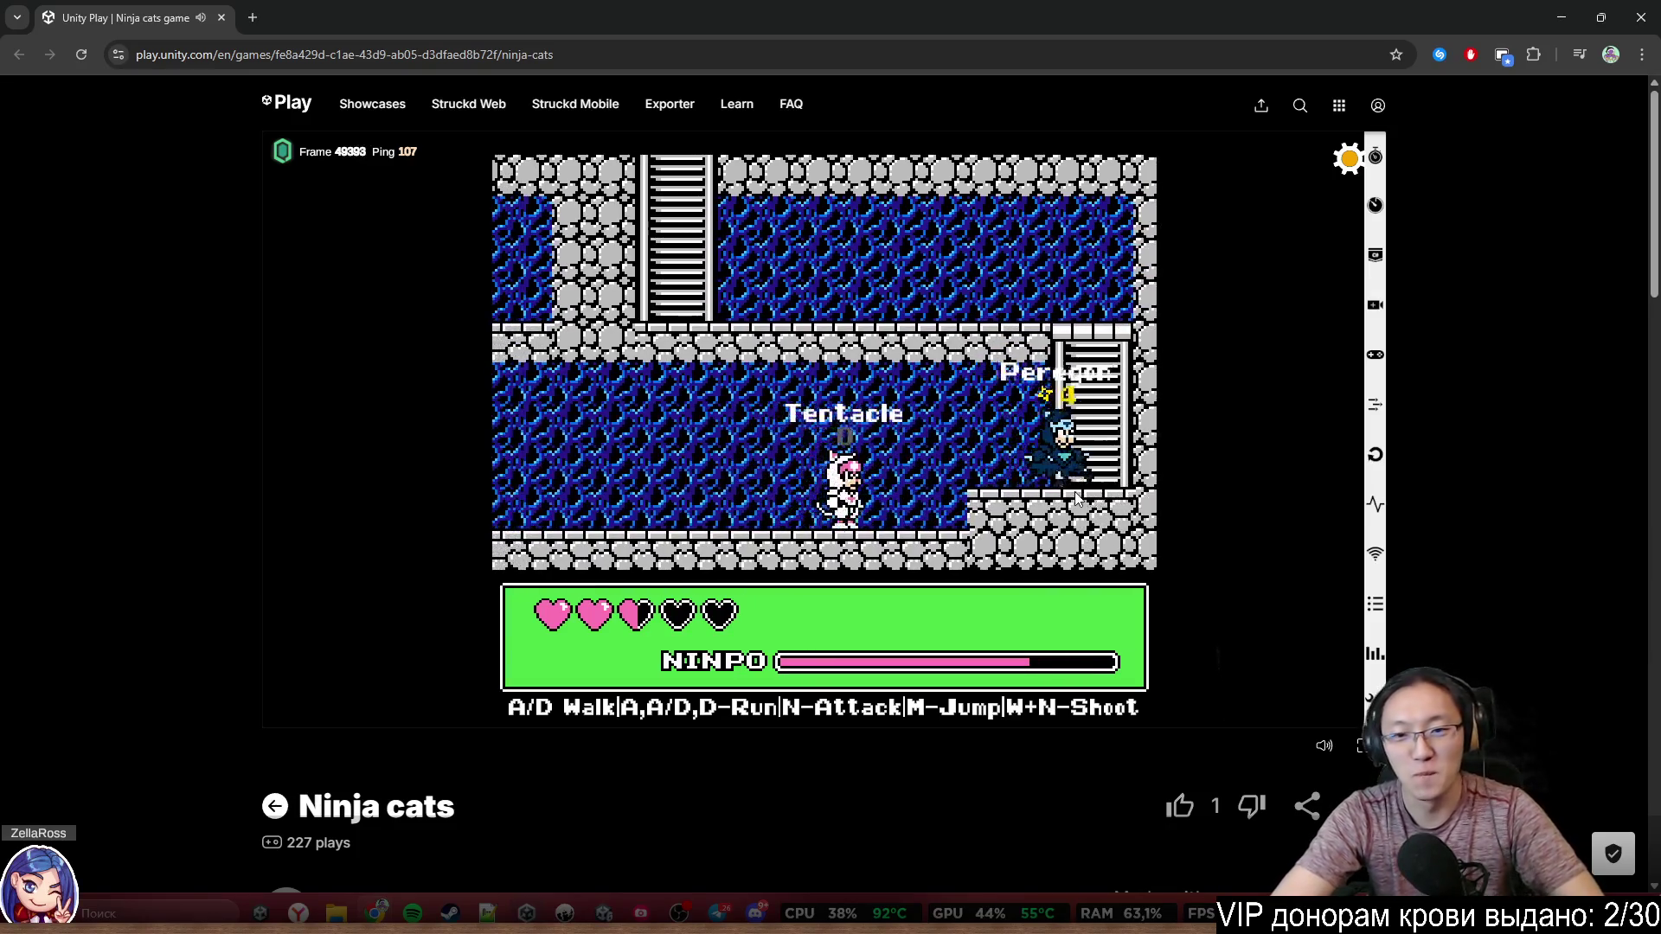
pyautogui.press('m')
# Climb the right ladder, walk left along the lower floor, then close the browser game
pyautogui.press('d')
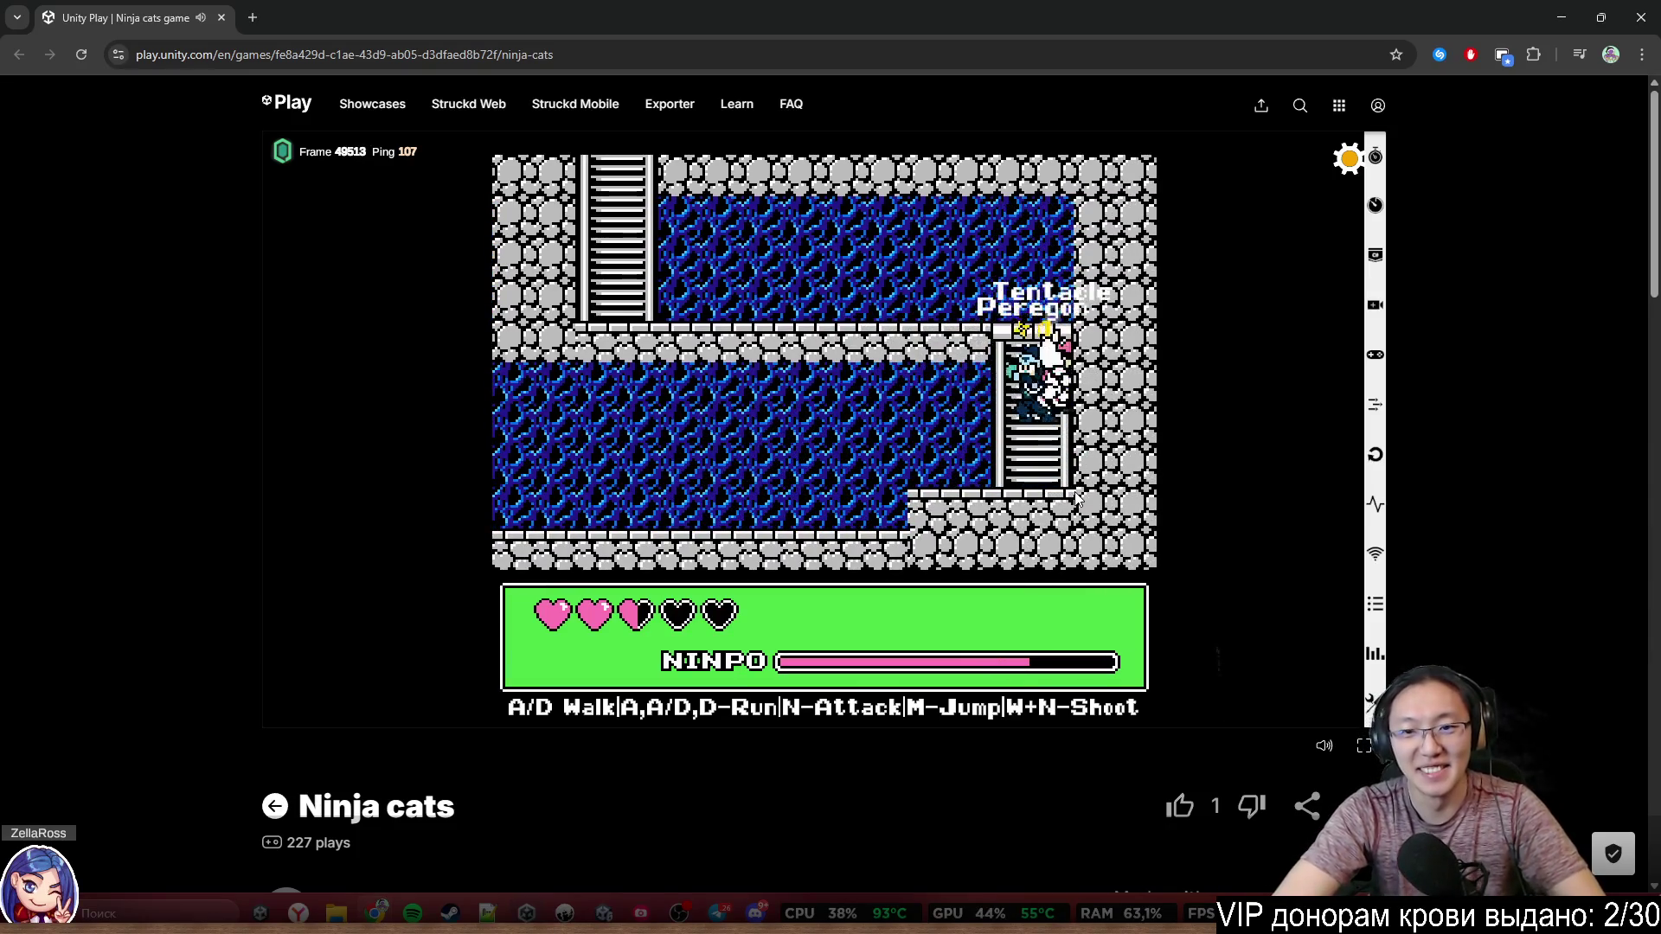
pyautogui.press('w')
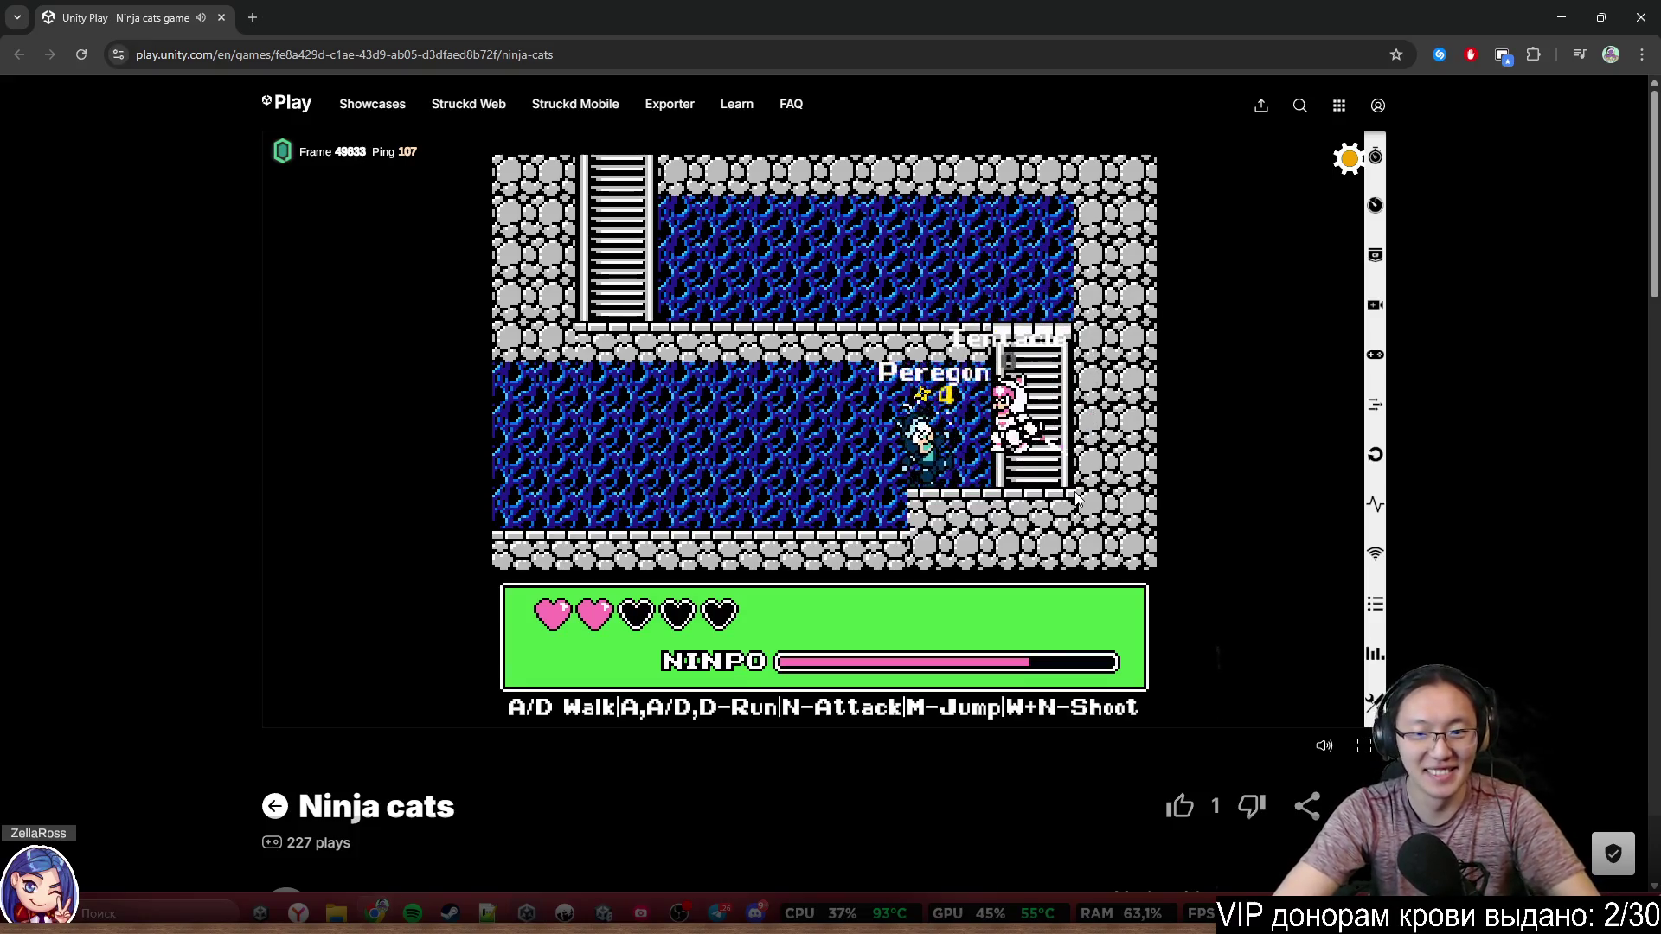
pyautogui.press('a')
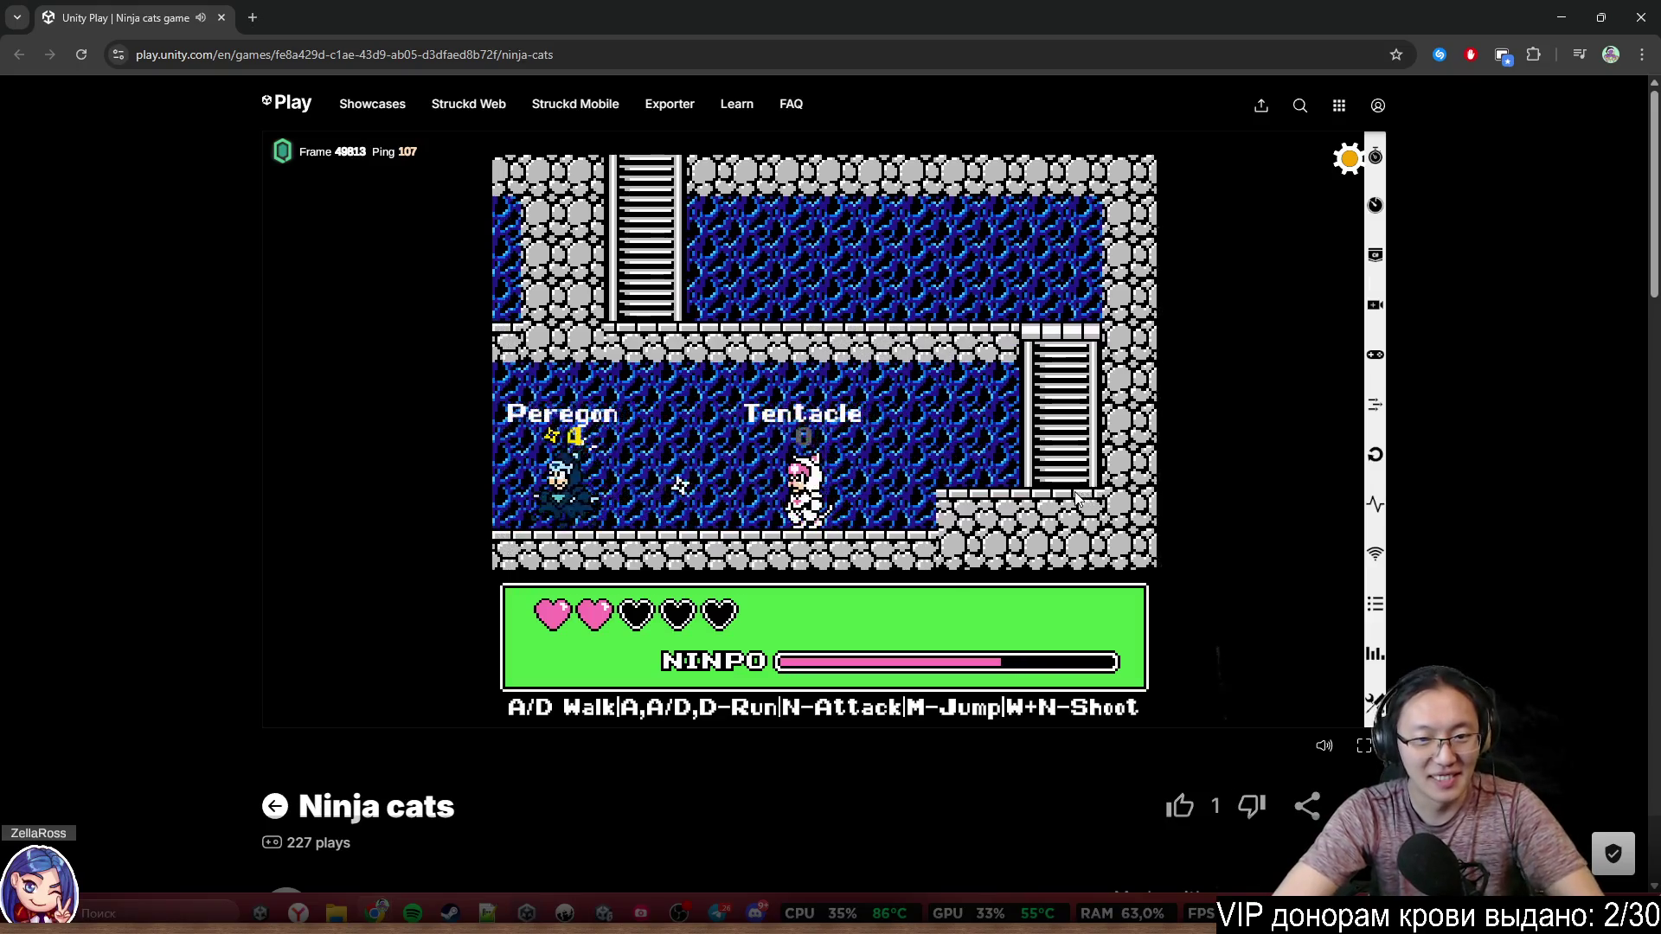
pyautogui.press('a')
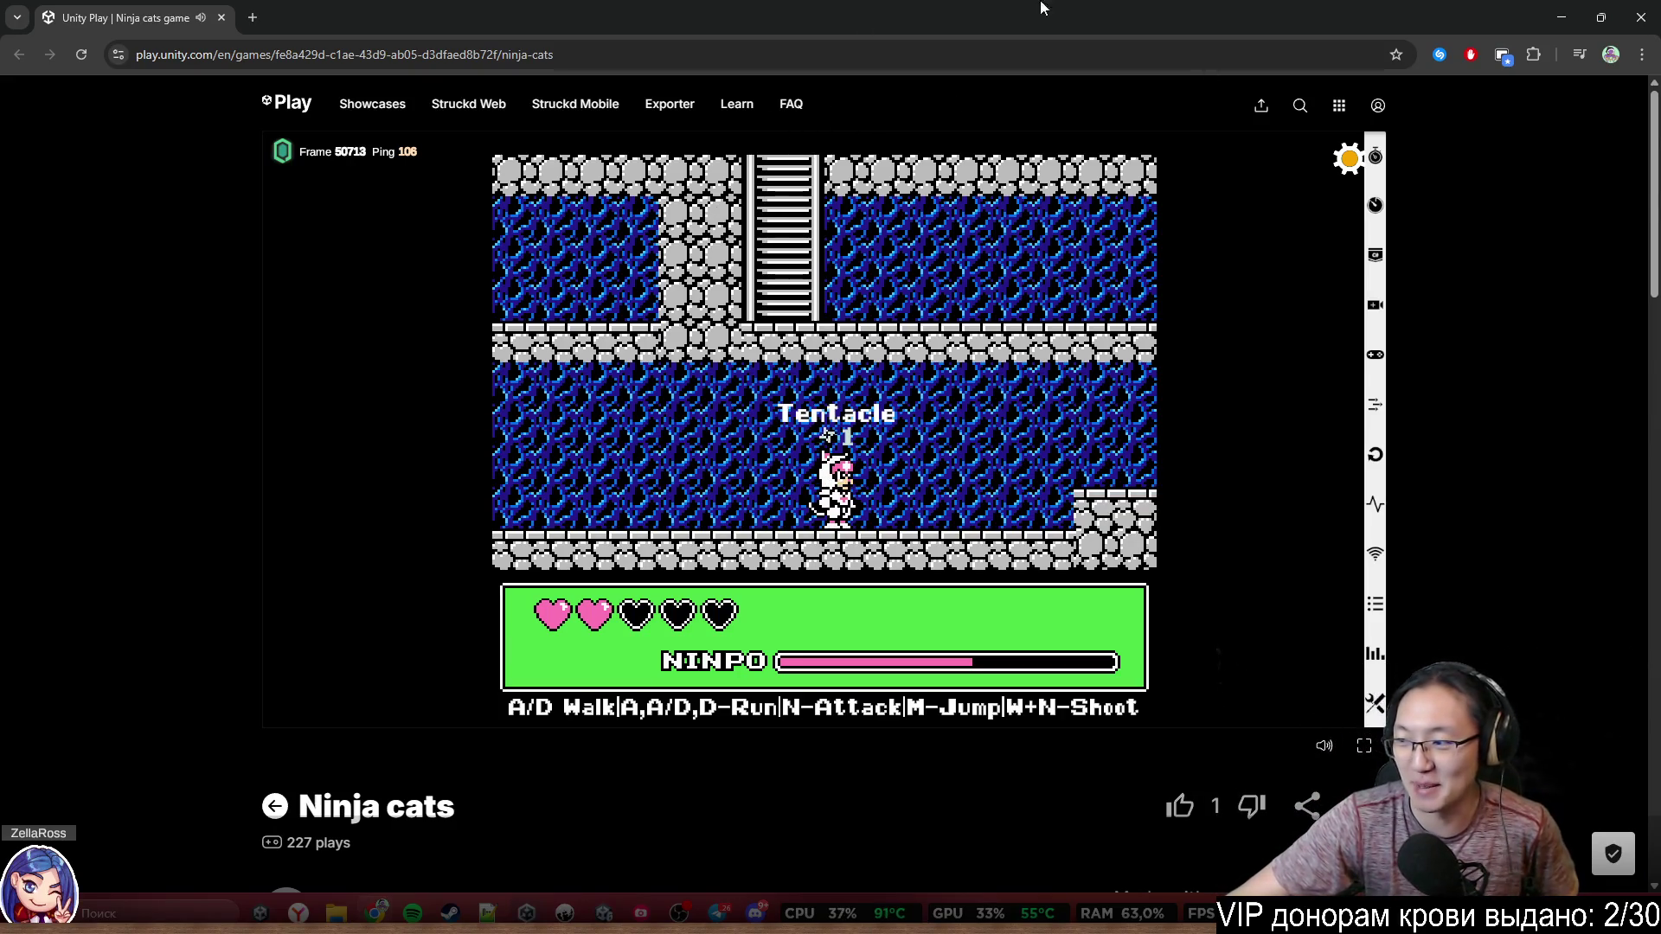
pyautogui.click(1641, 16)
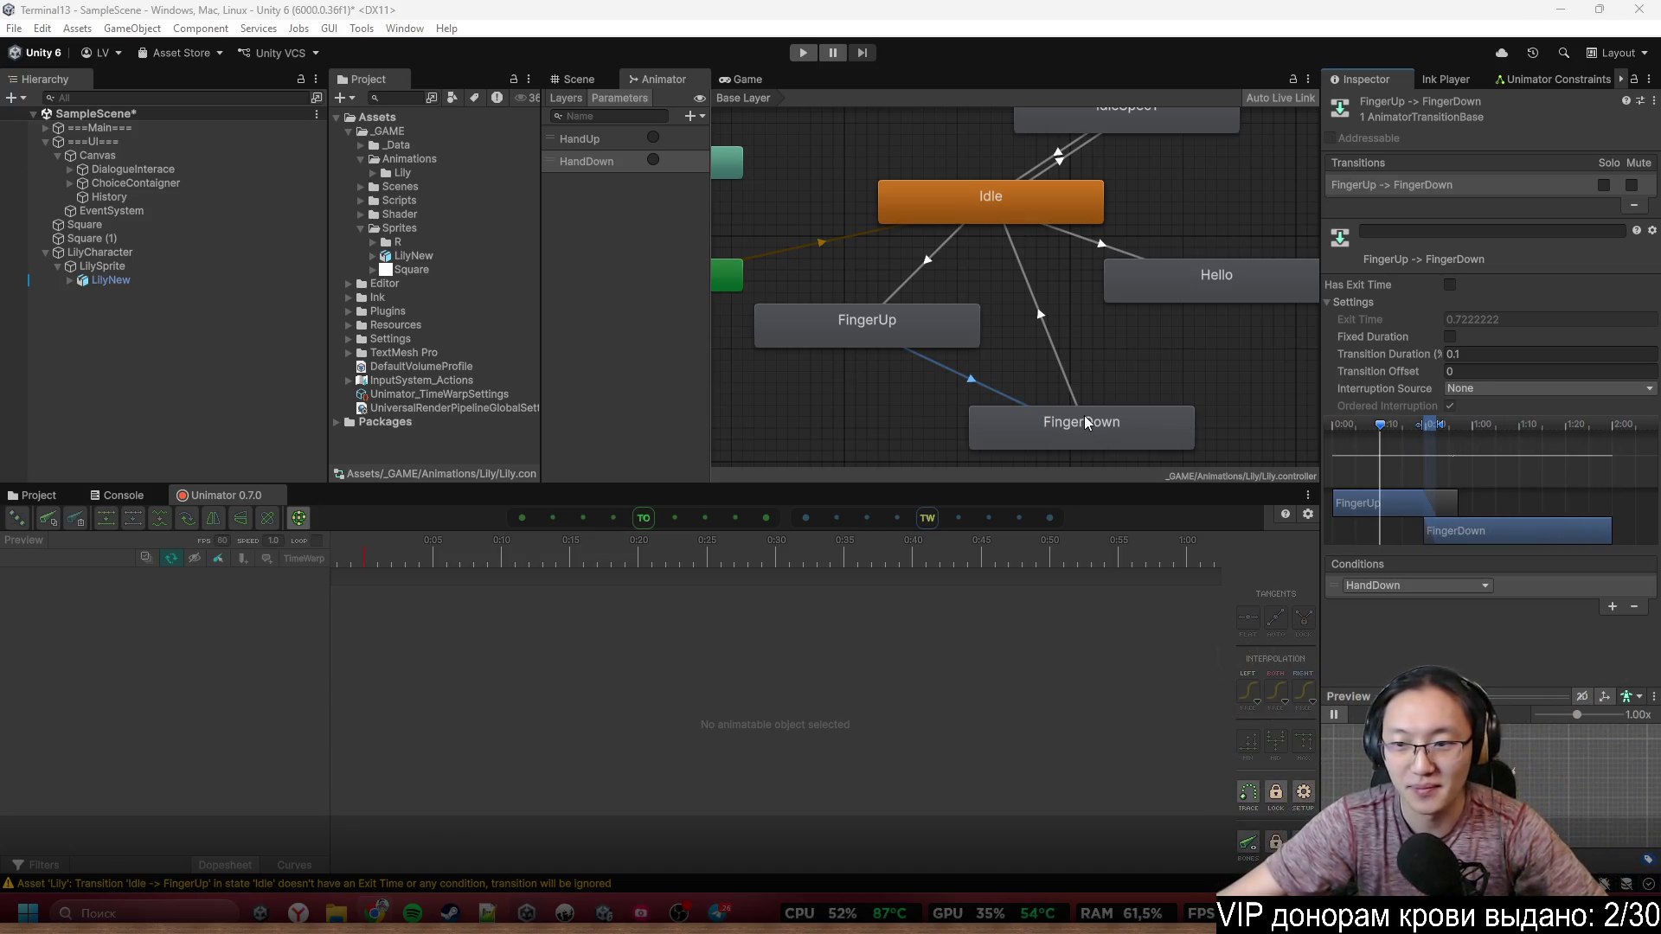
# Zoom the Animator graph out and back in, then select the FingerDown-to-Idle transition
pyautogui.scroll(-5, 915, 299)
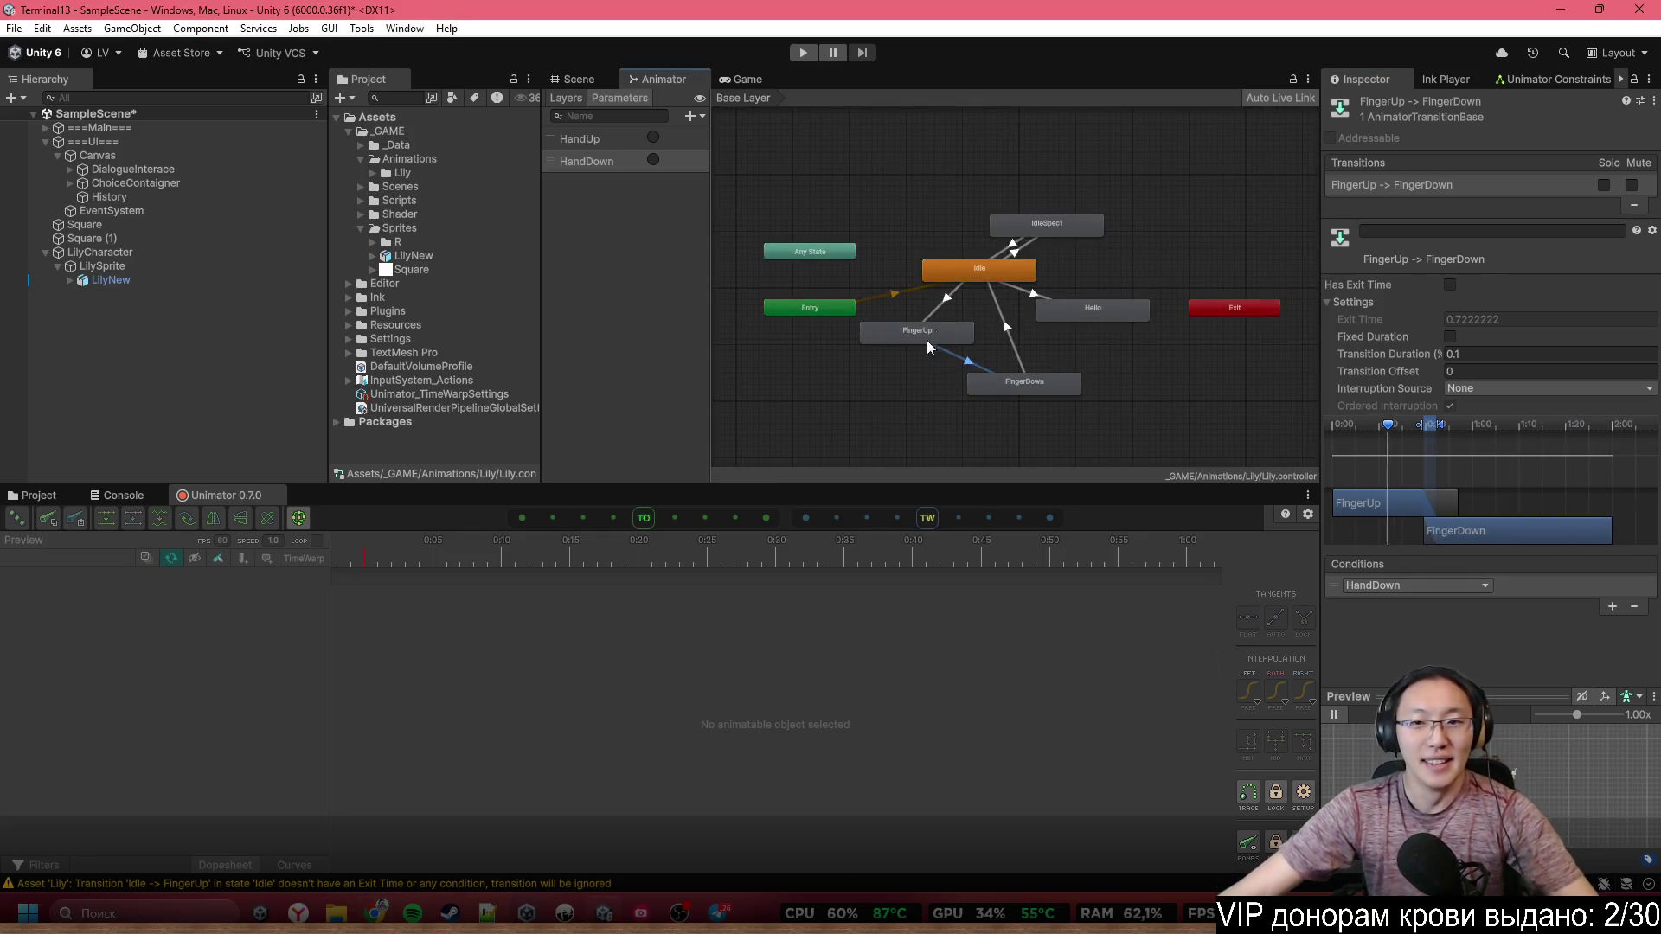
pyautogui.scroll(3, 951, 328)
pyautogui.click(1040, 335)
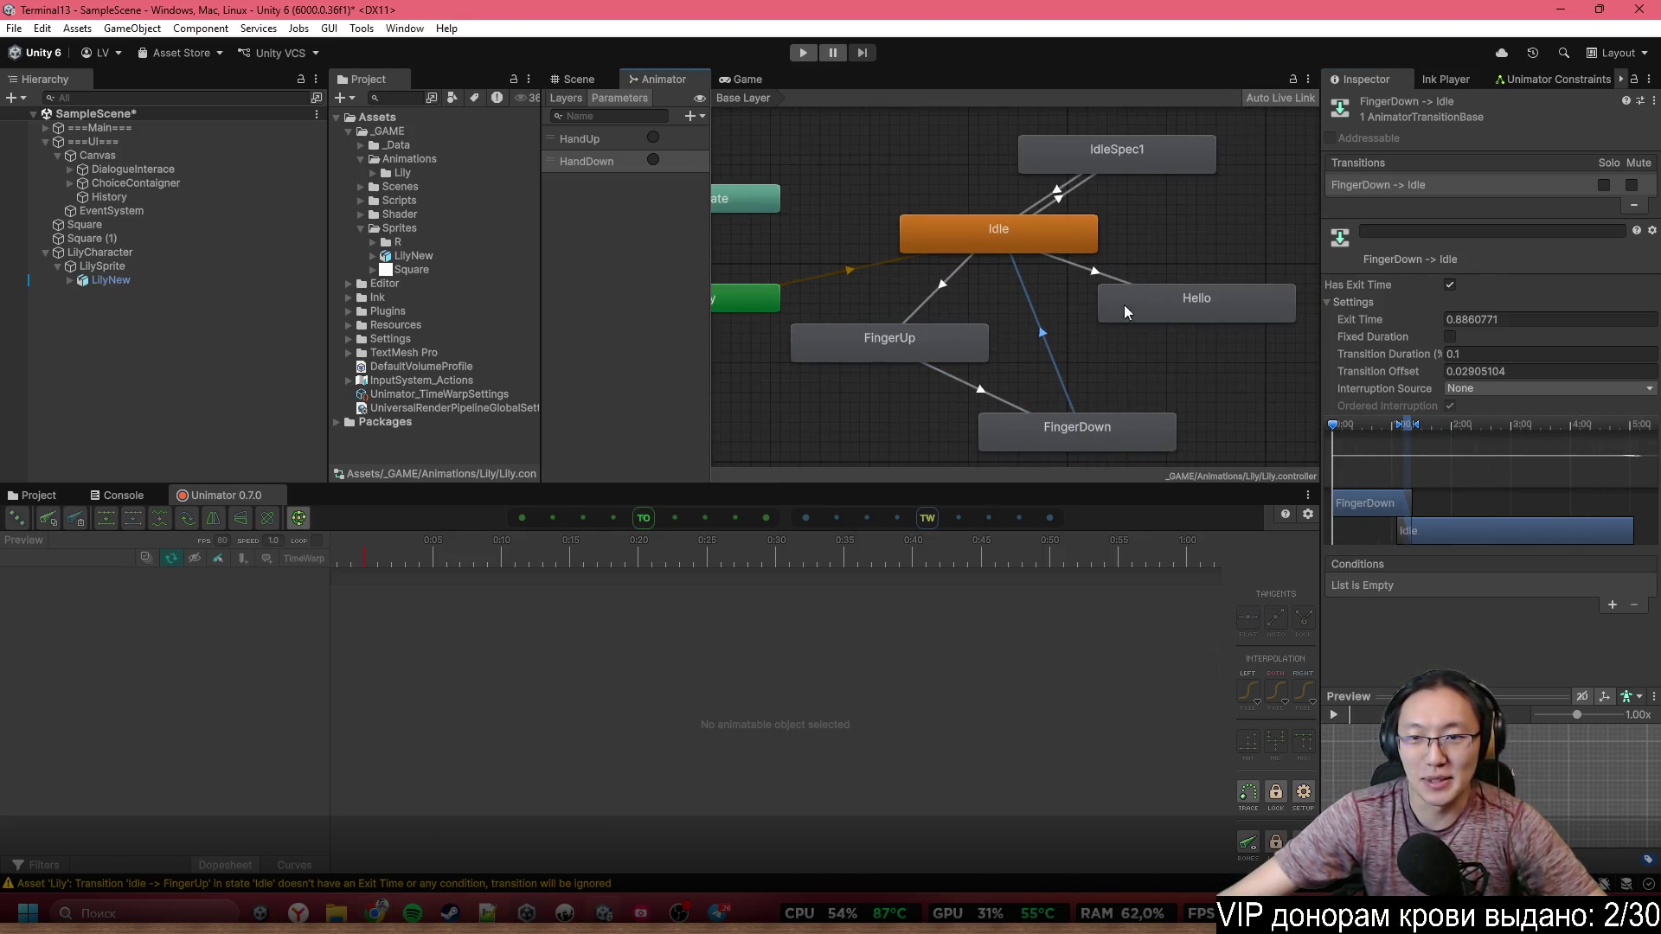
# Select the Idle-to-Hello transition, then add a trigger parameter named Hello
pyautogui.click(1097, 272)
pyautogui.click(692, 115)
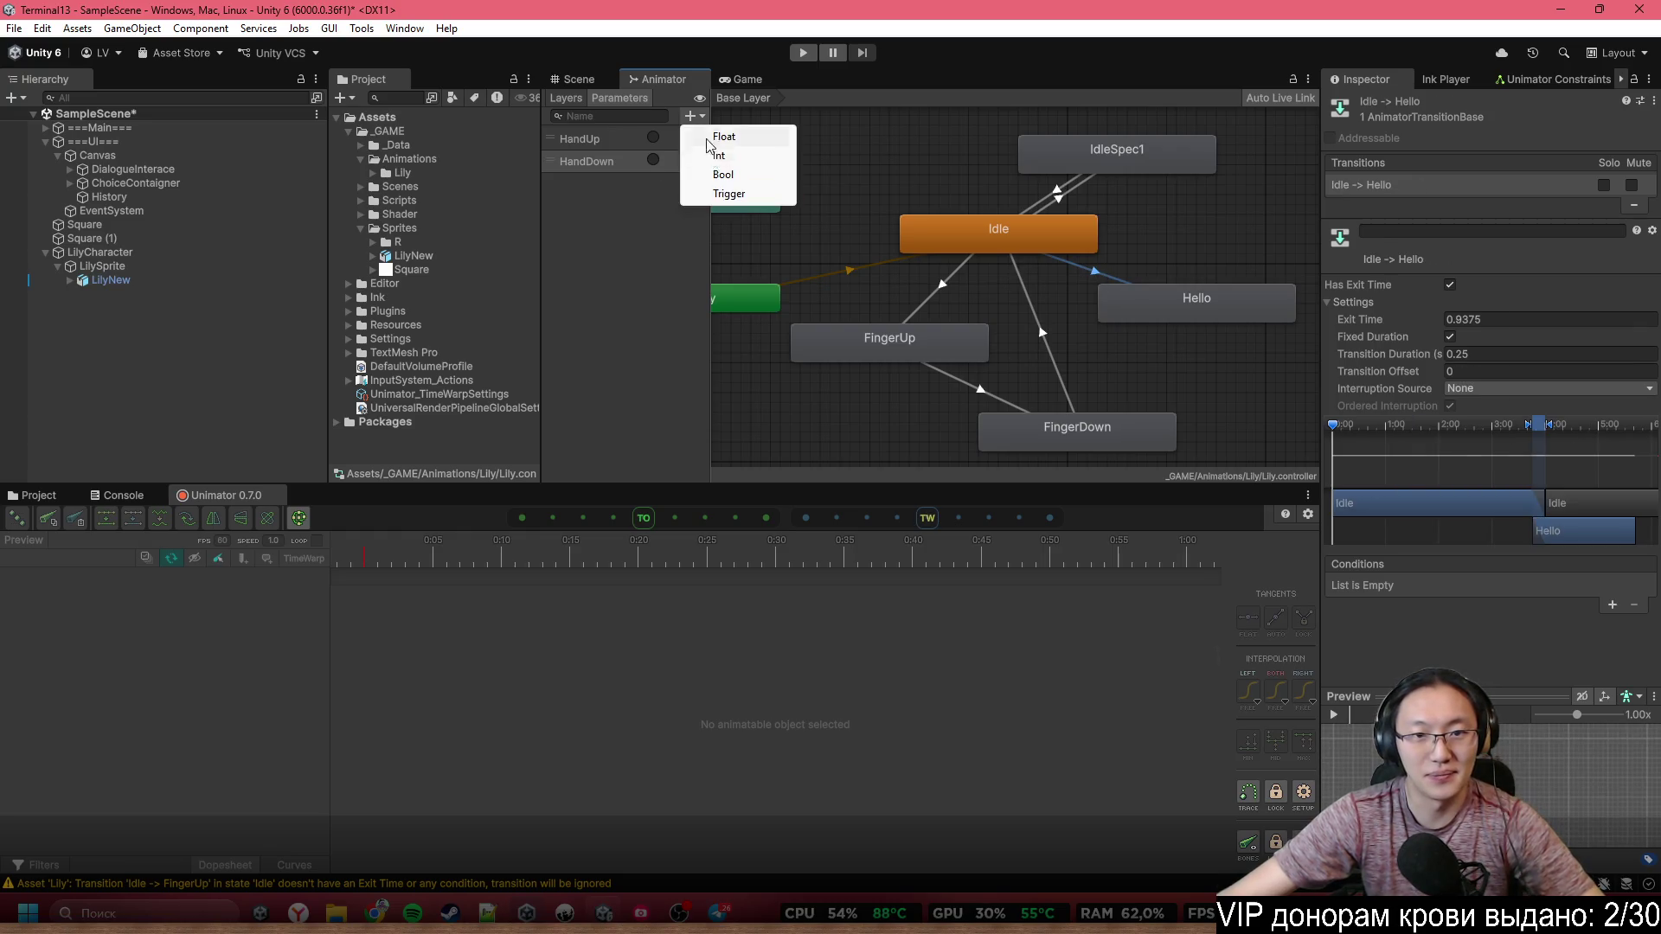
pyautogui.click(723, 193)
pyautogui.write('Рудд')
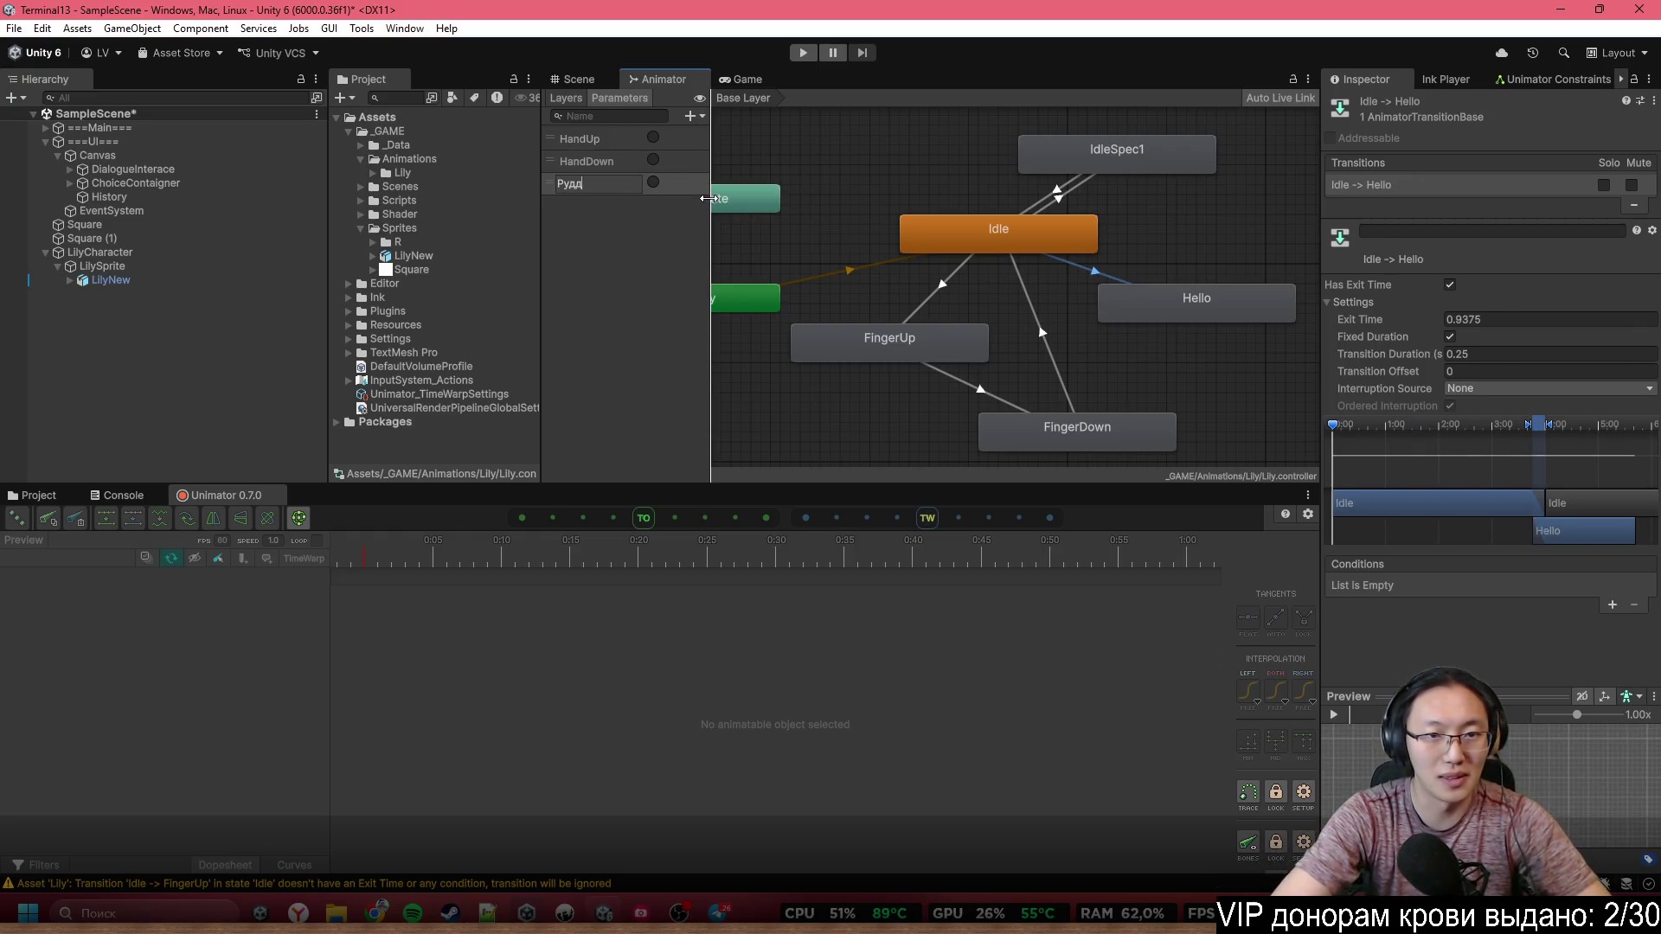
pyautogui.press('BackSpace')
pyautogui.press('BackSpace')
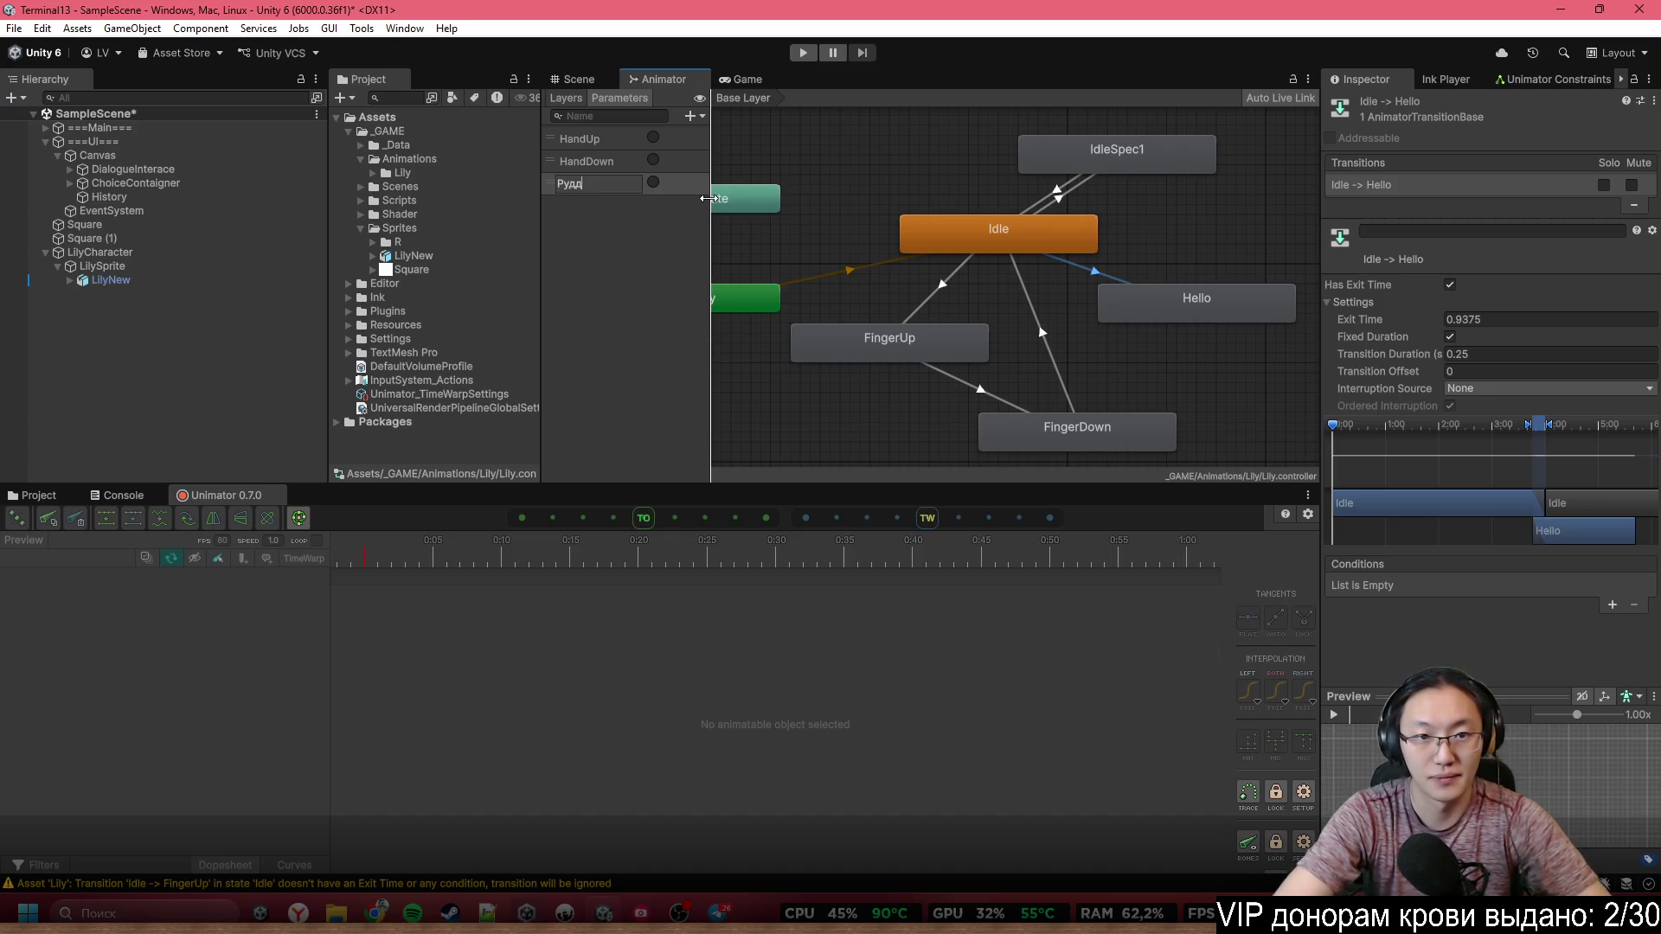
pyautogui.press('BackSpace')
pyautogui.press('BackSpace')
pyautogui.press('BackSpace')
pyautogui.write('Hell')
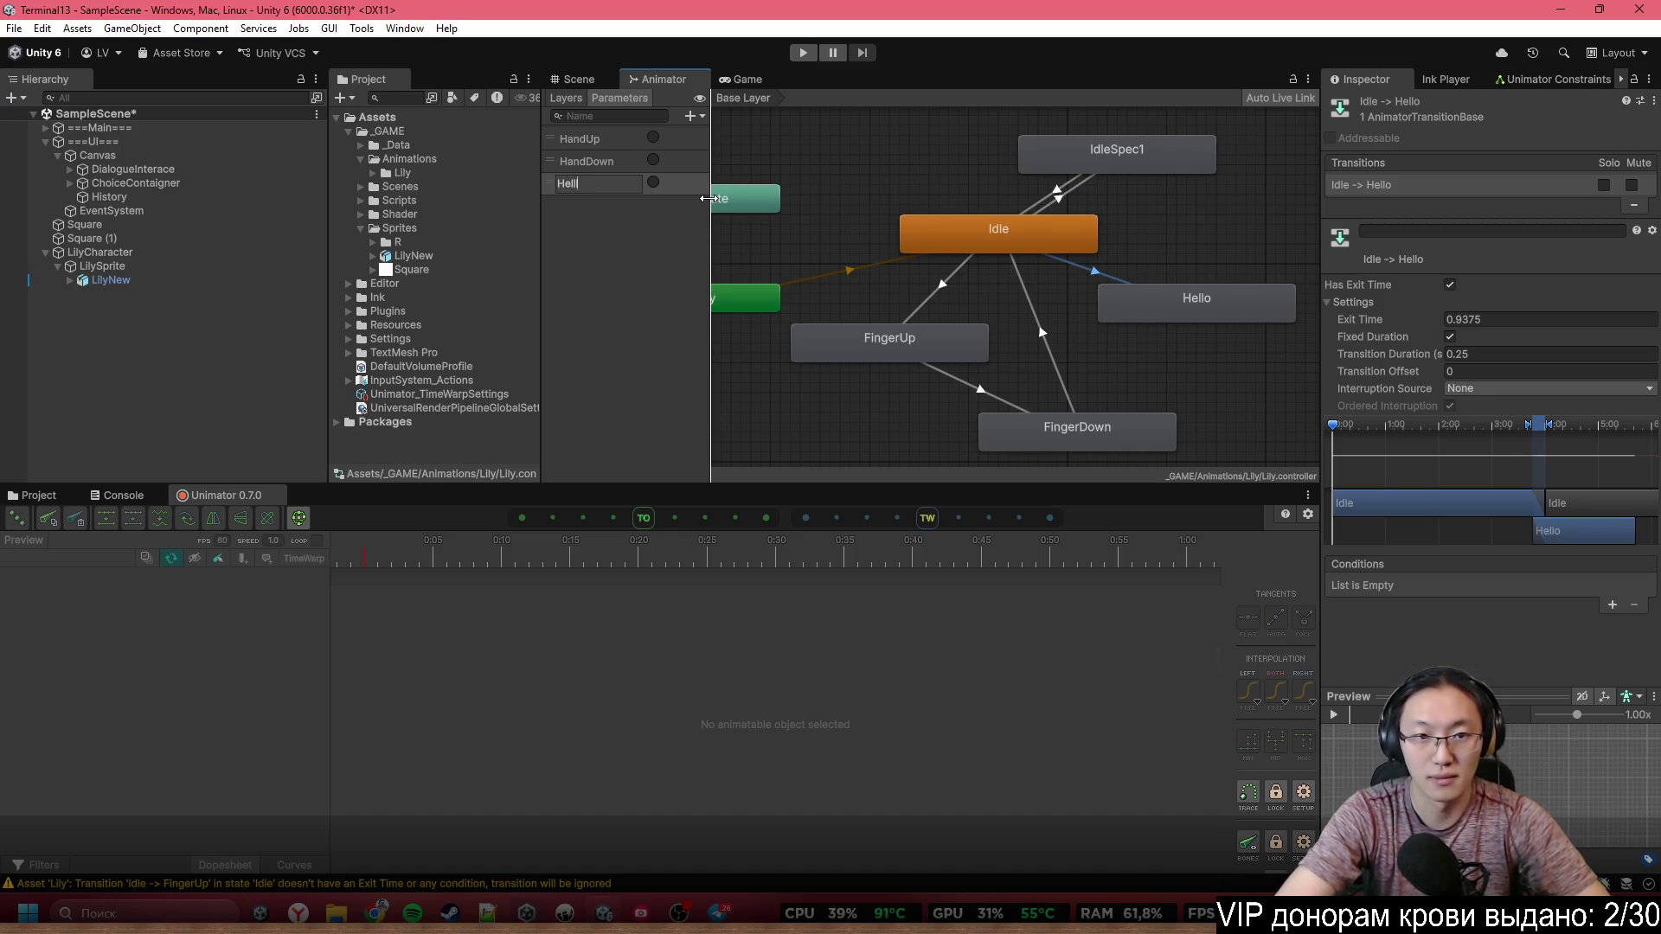
pyautogui.write('o')
pyautogui.press('Return')
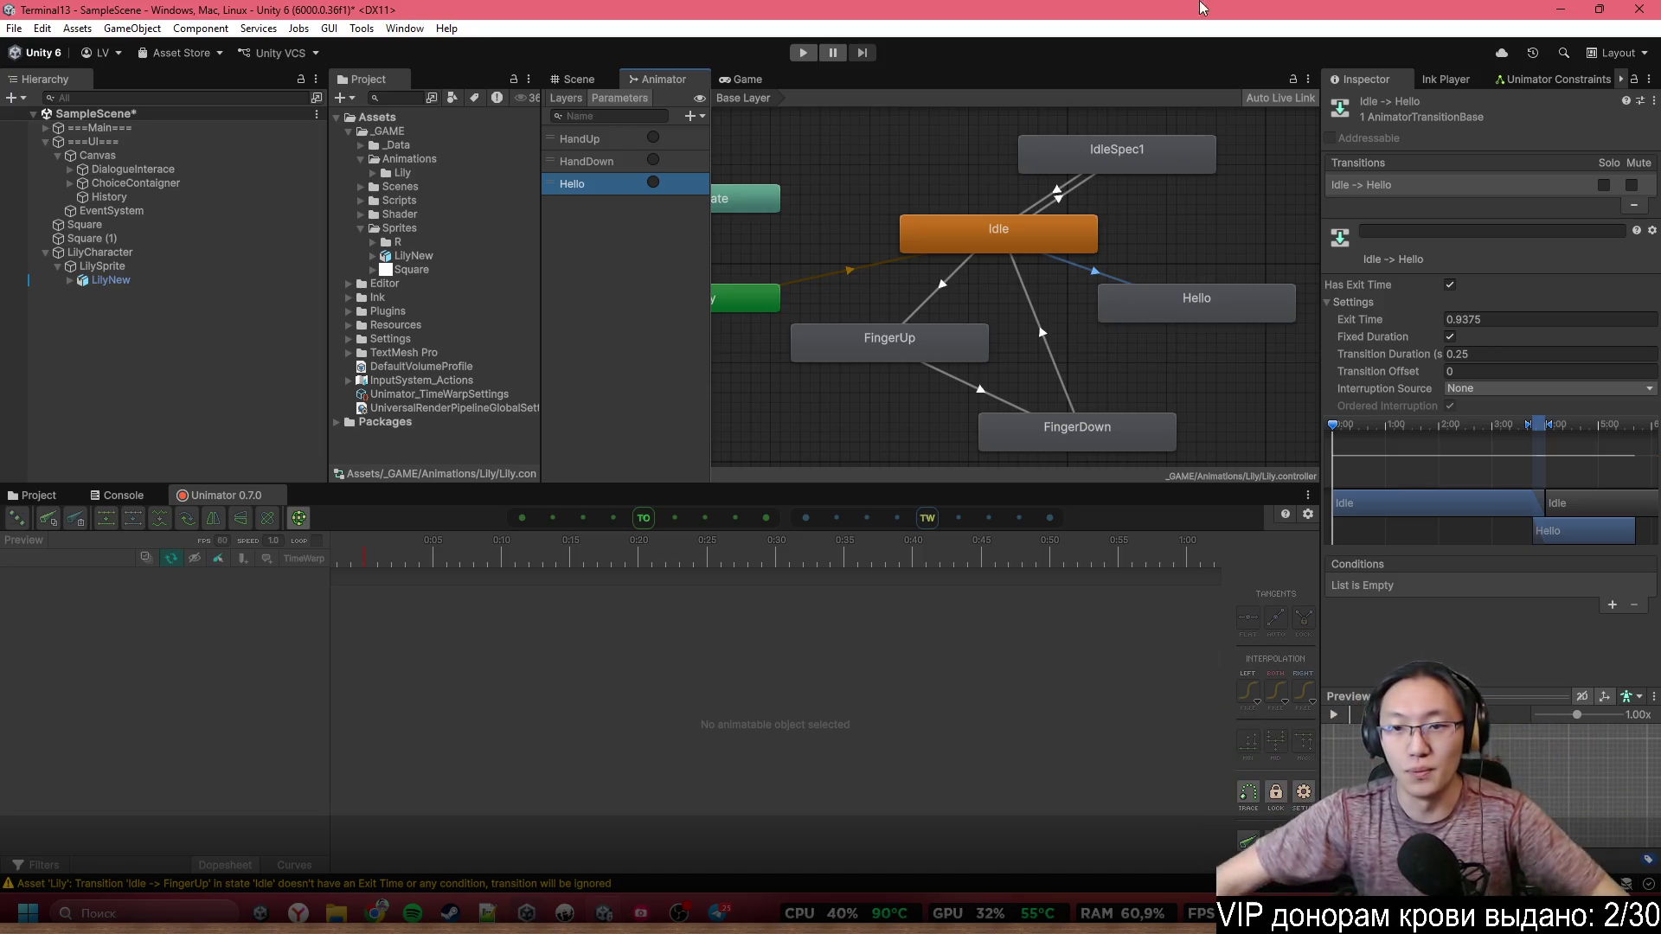
# Delete the Idle to Hello transition in the animator graph
pyautogui.scroll(1, 1096, 343)
pyautogui.rightClick(1066, 400)
pyautogui.click(1113, 407)
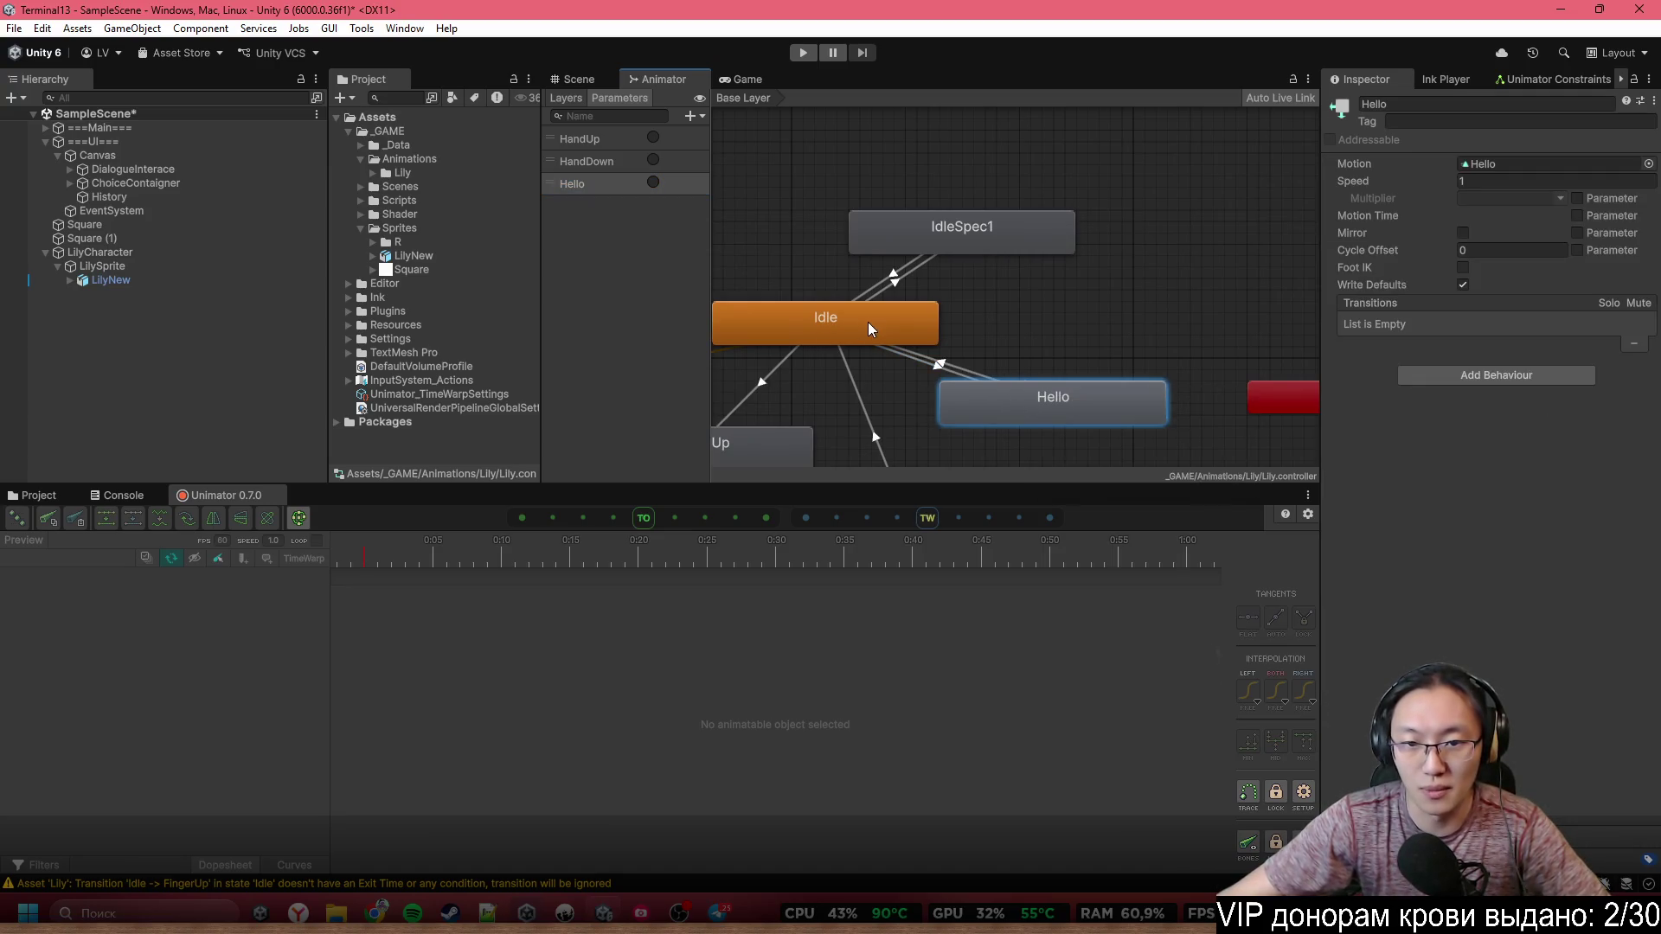
pyautogui.rightClick(923, 322)
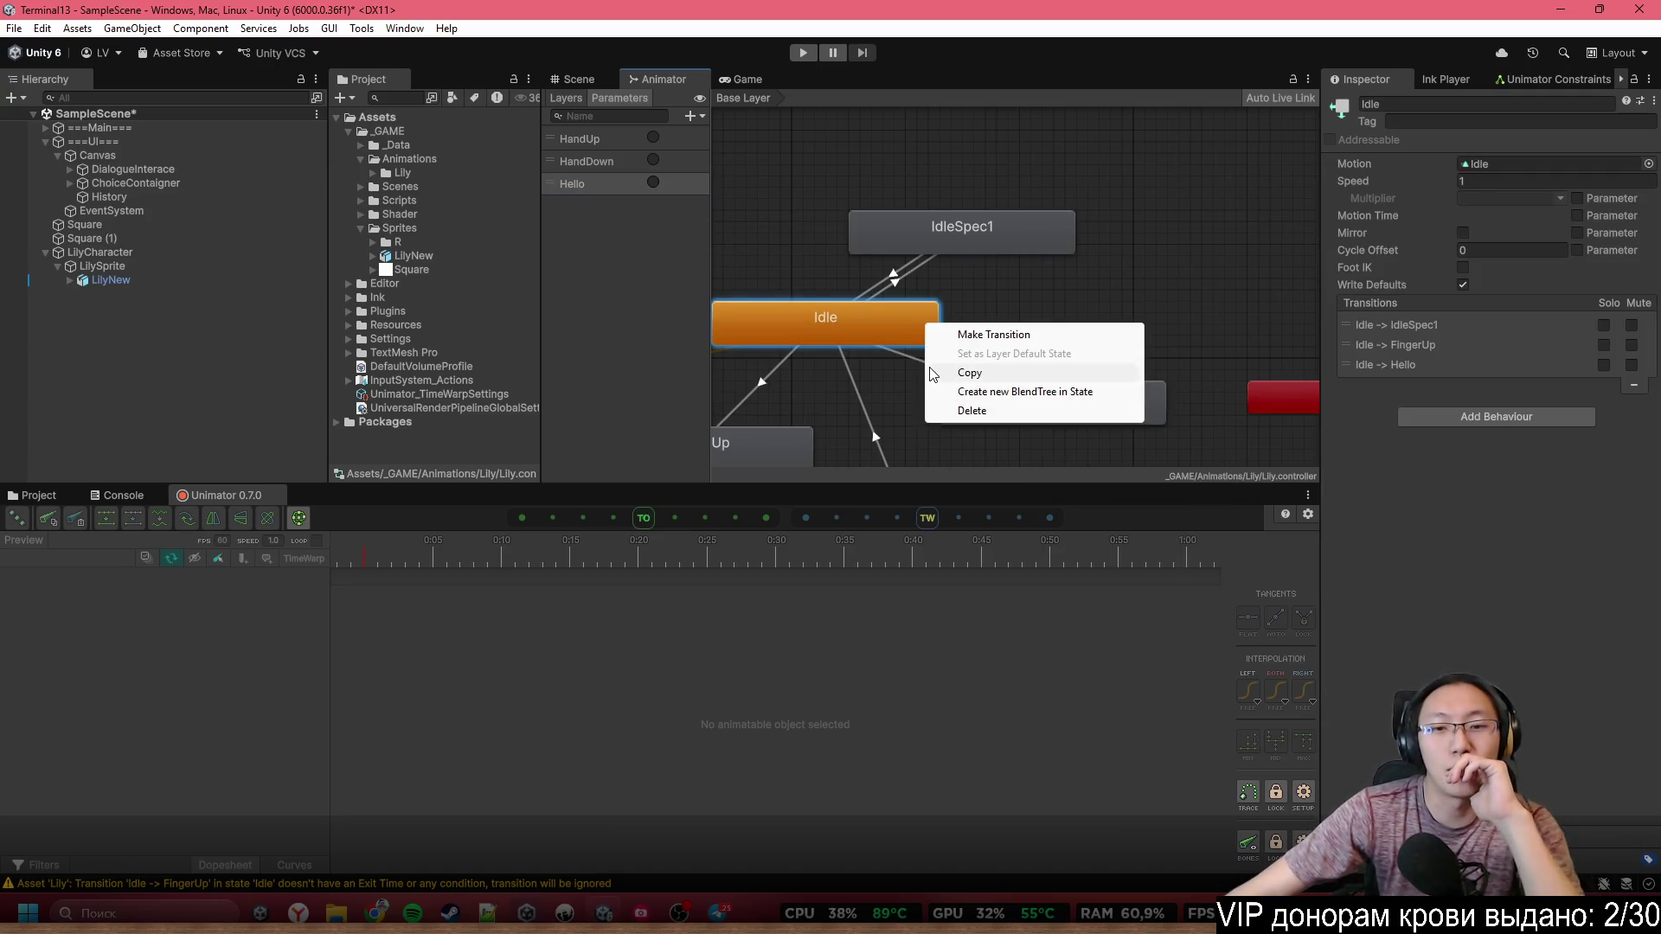
pyautogui.click(919, 367)
pyautogui.click(919, 367)
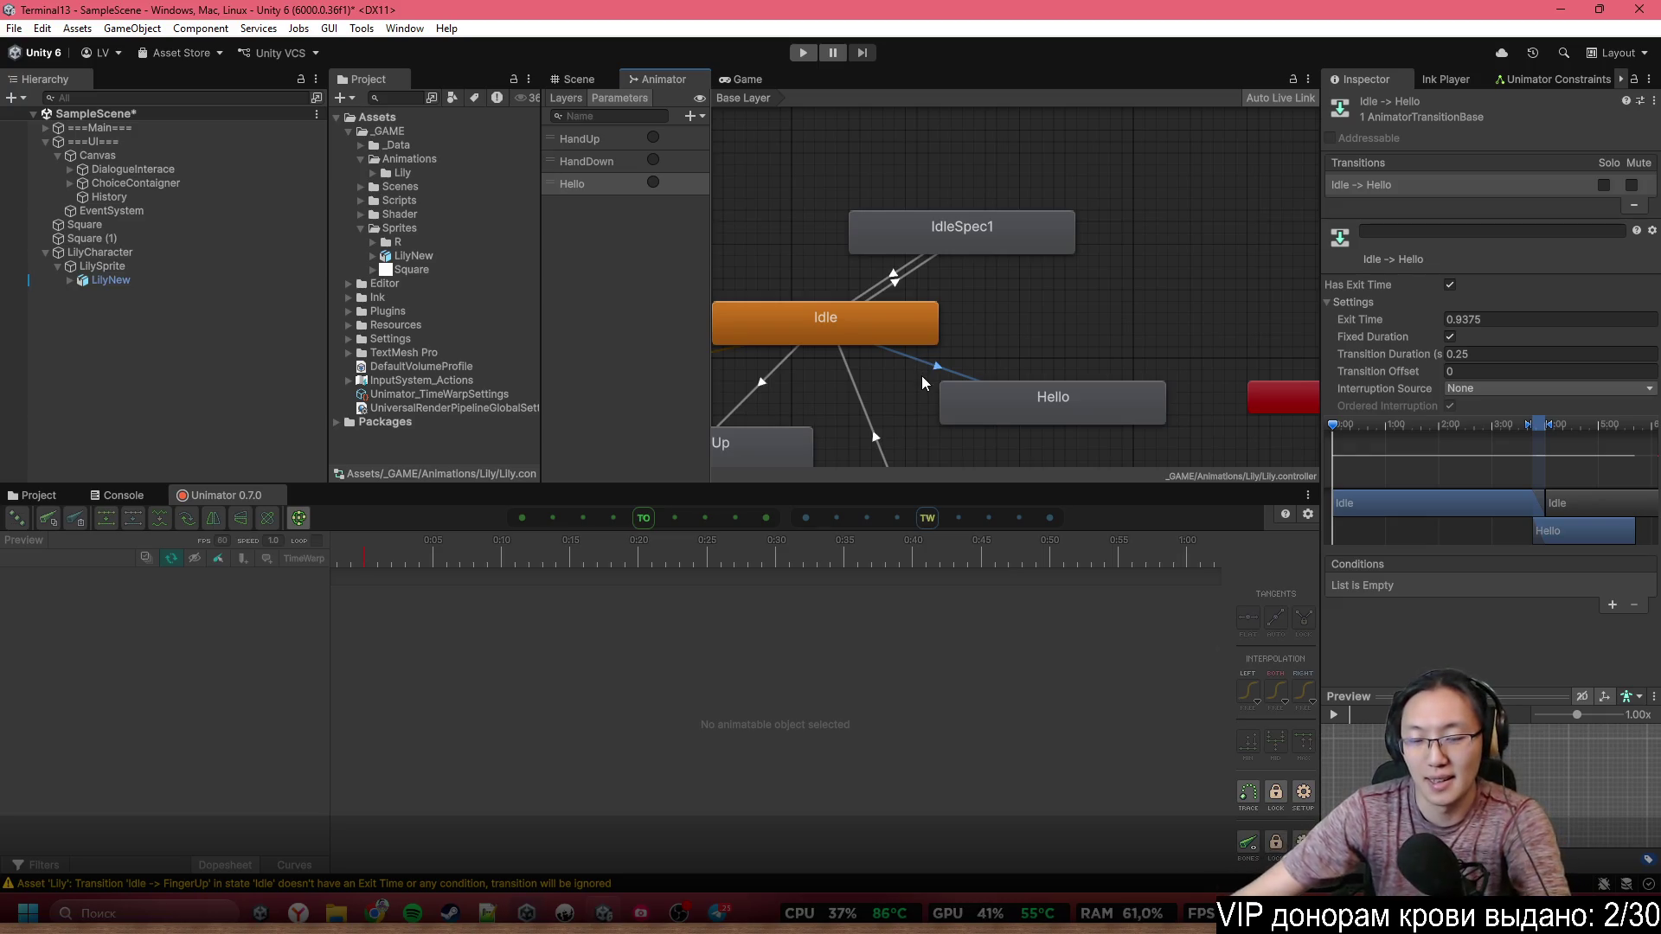
pyautogui.press('Delete')
# Delete the Idle–FingerUp/FingerDown and FingerUp to FingerDown transitions, leaving only Idle–IdleSpec1 links
pyautogui.moveTo(922, 381); pyautogui.dragTo(1011, 276)
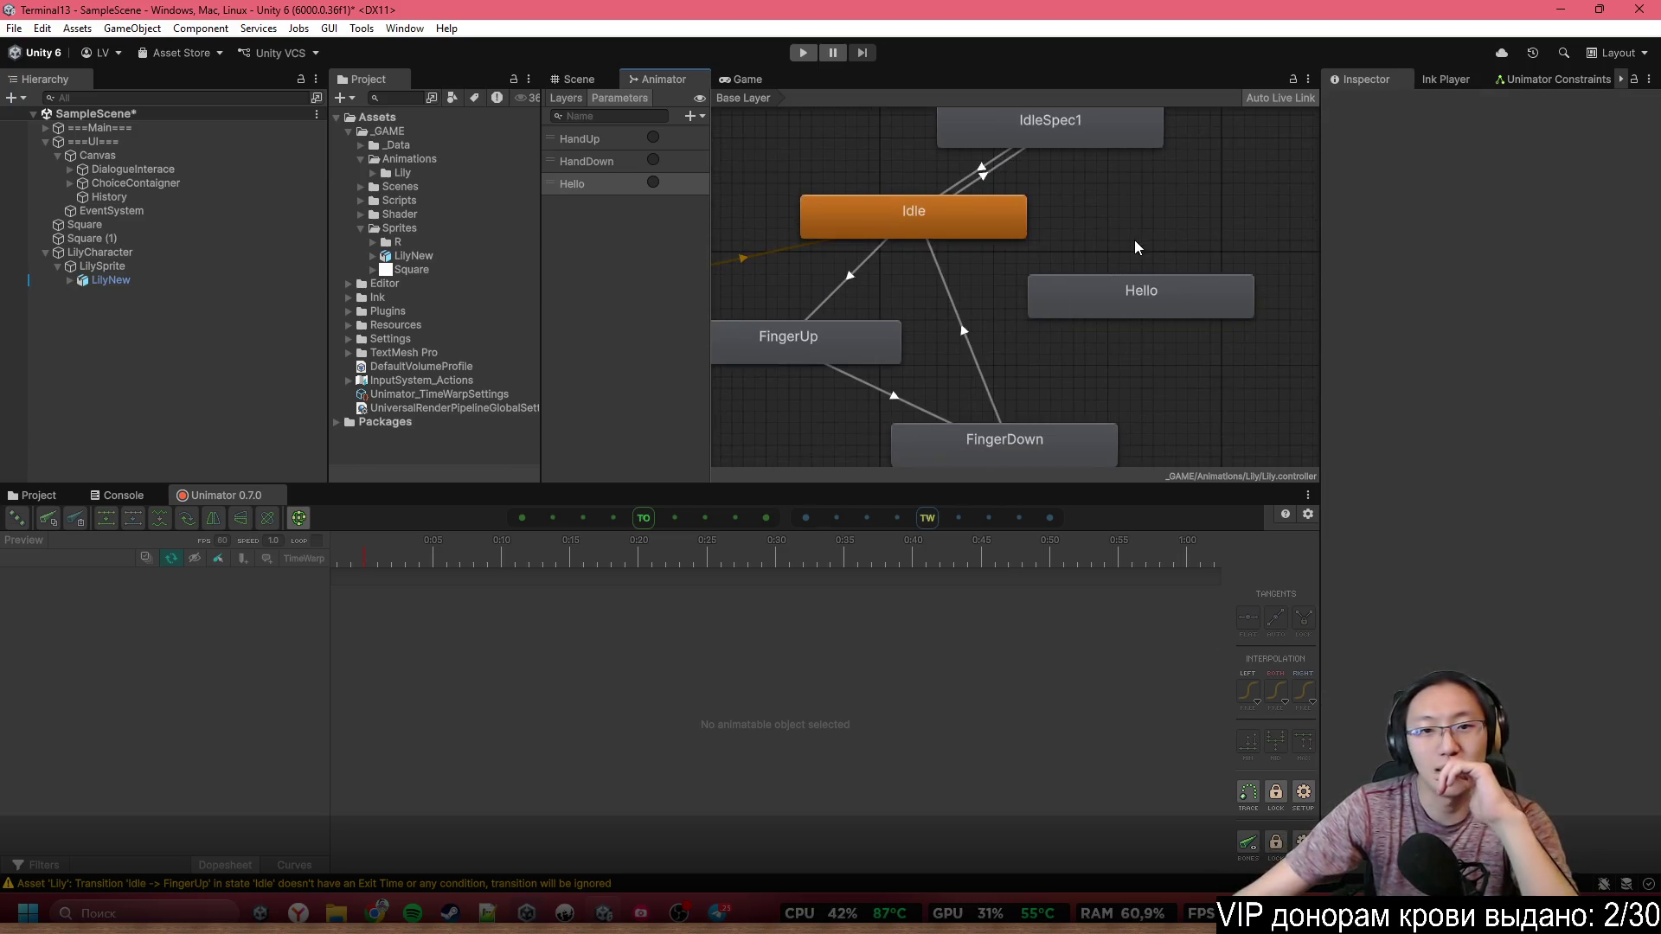
pyautogui.click(843, 281)
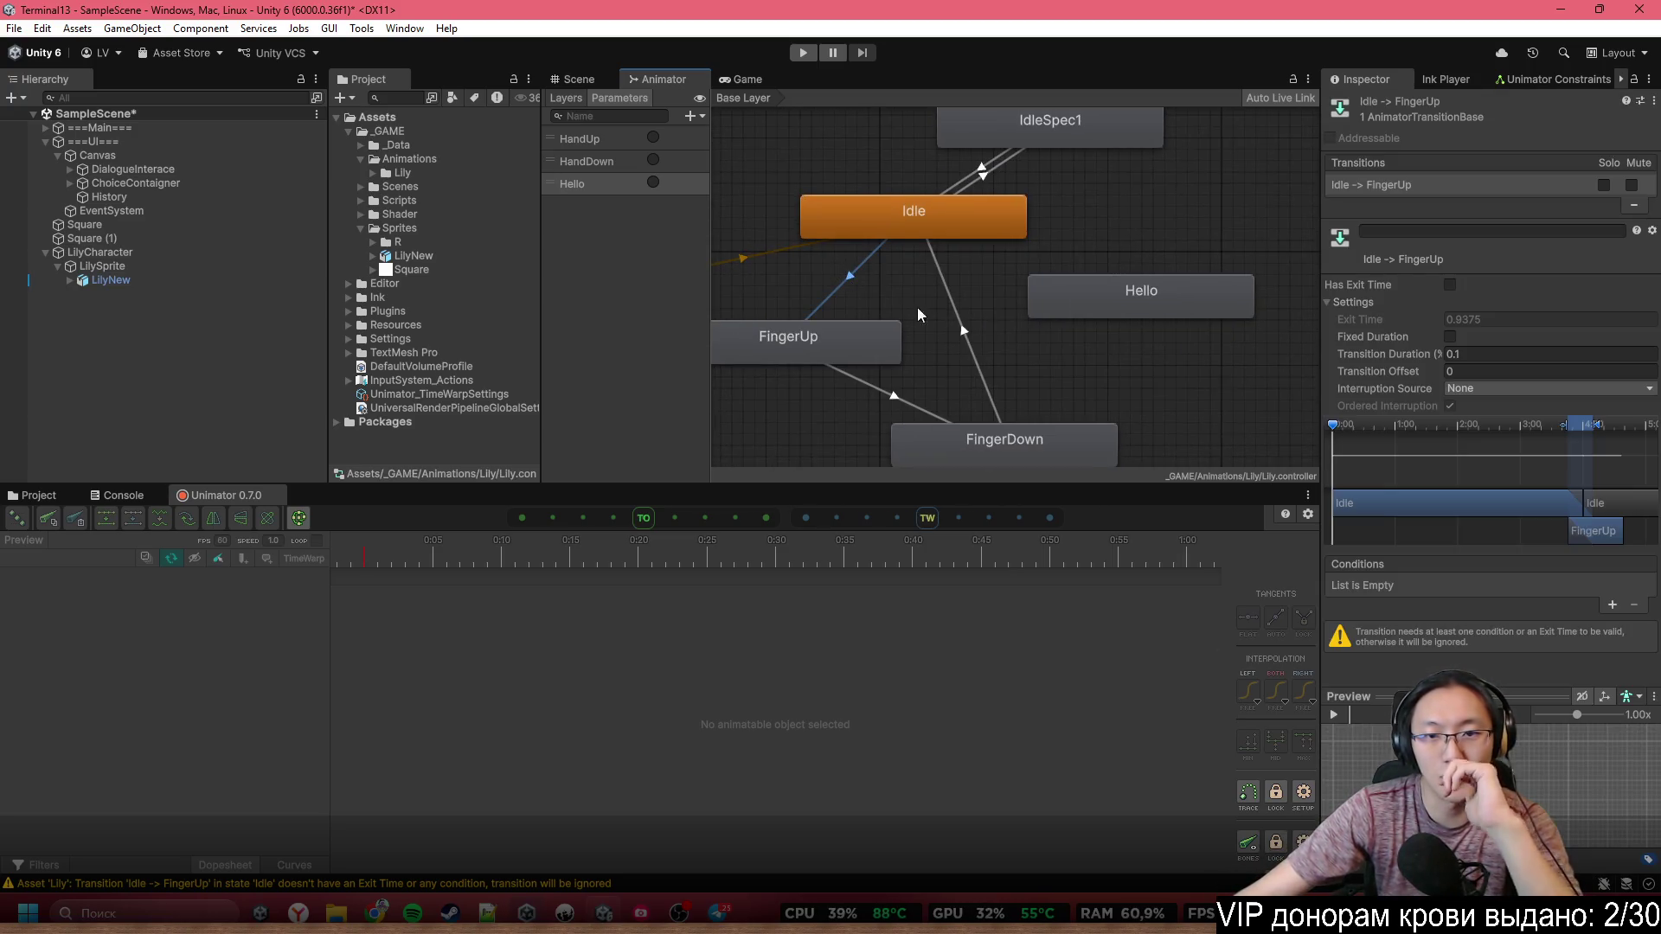
pyautogui.click(970, 336)
pyautogui.press('Delete')
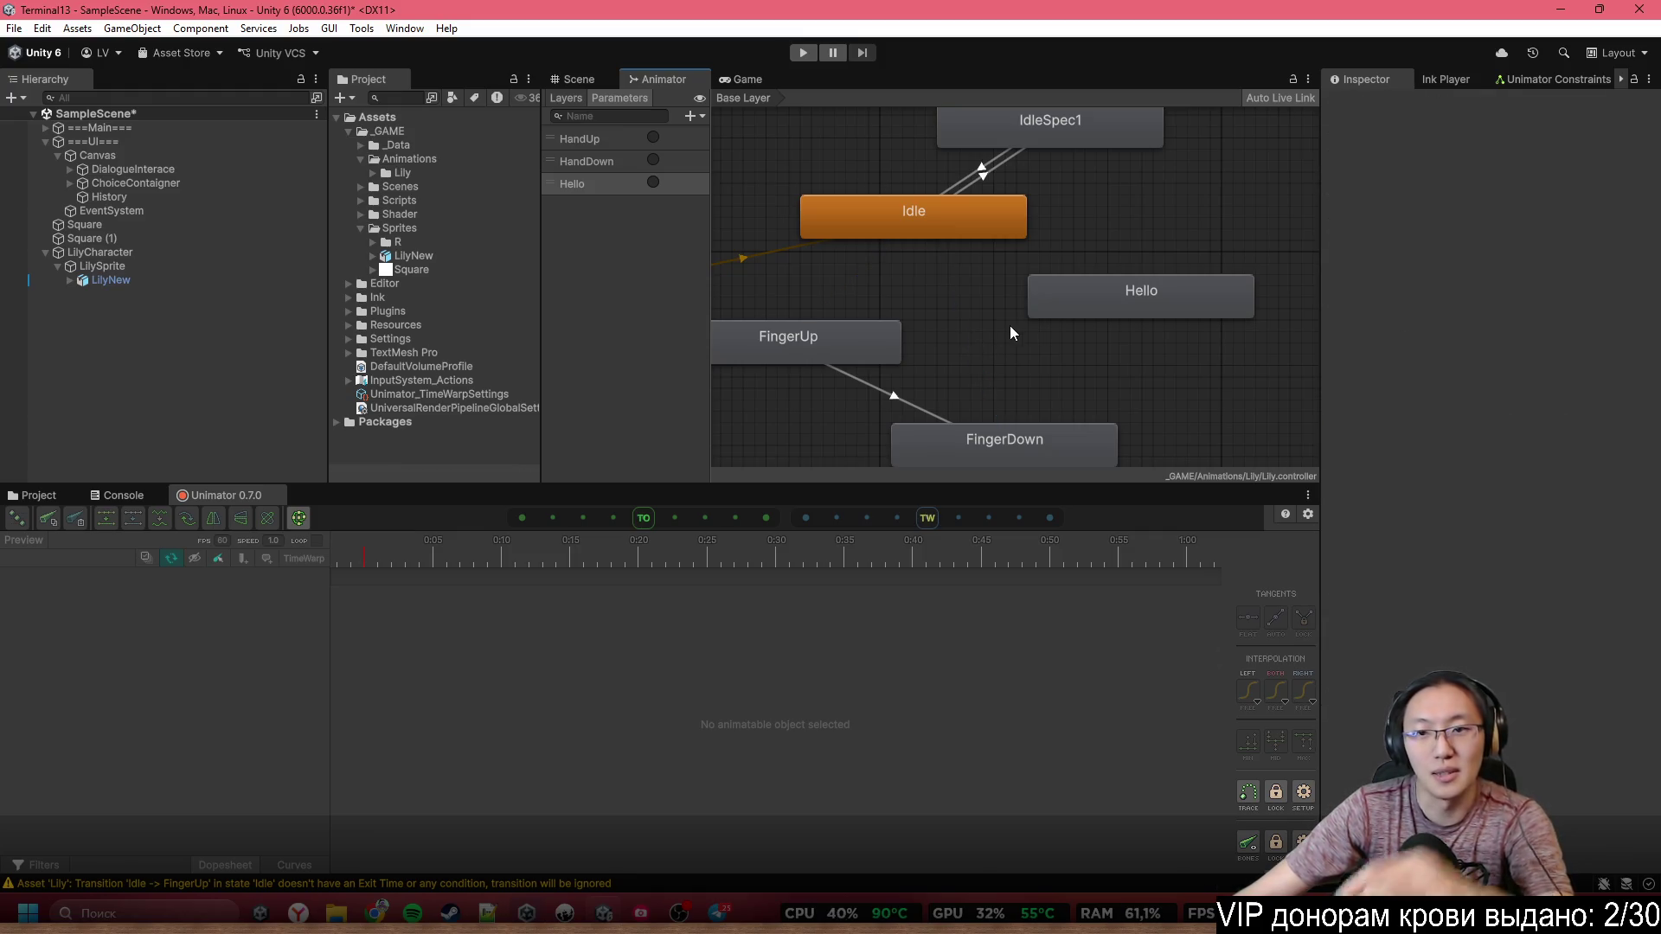
pyautogui.click(912, 393)
pyautogui.press('Delete')
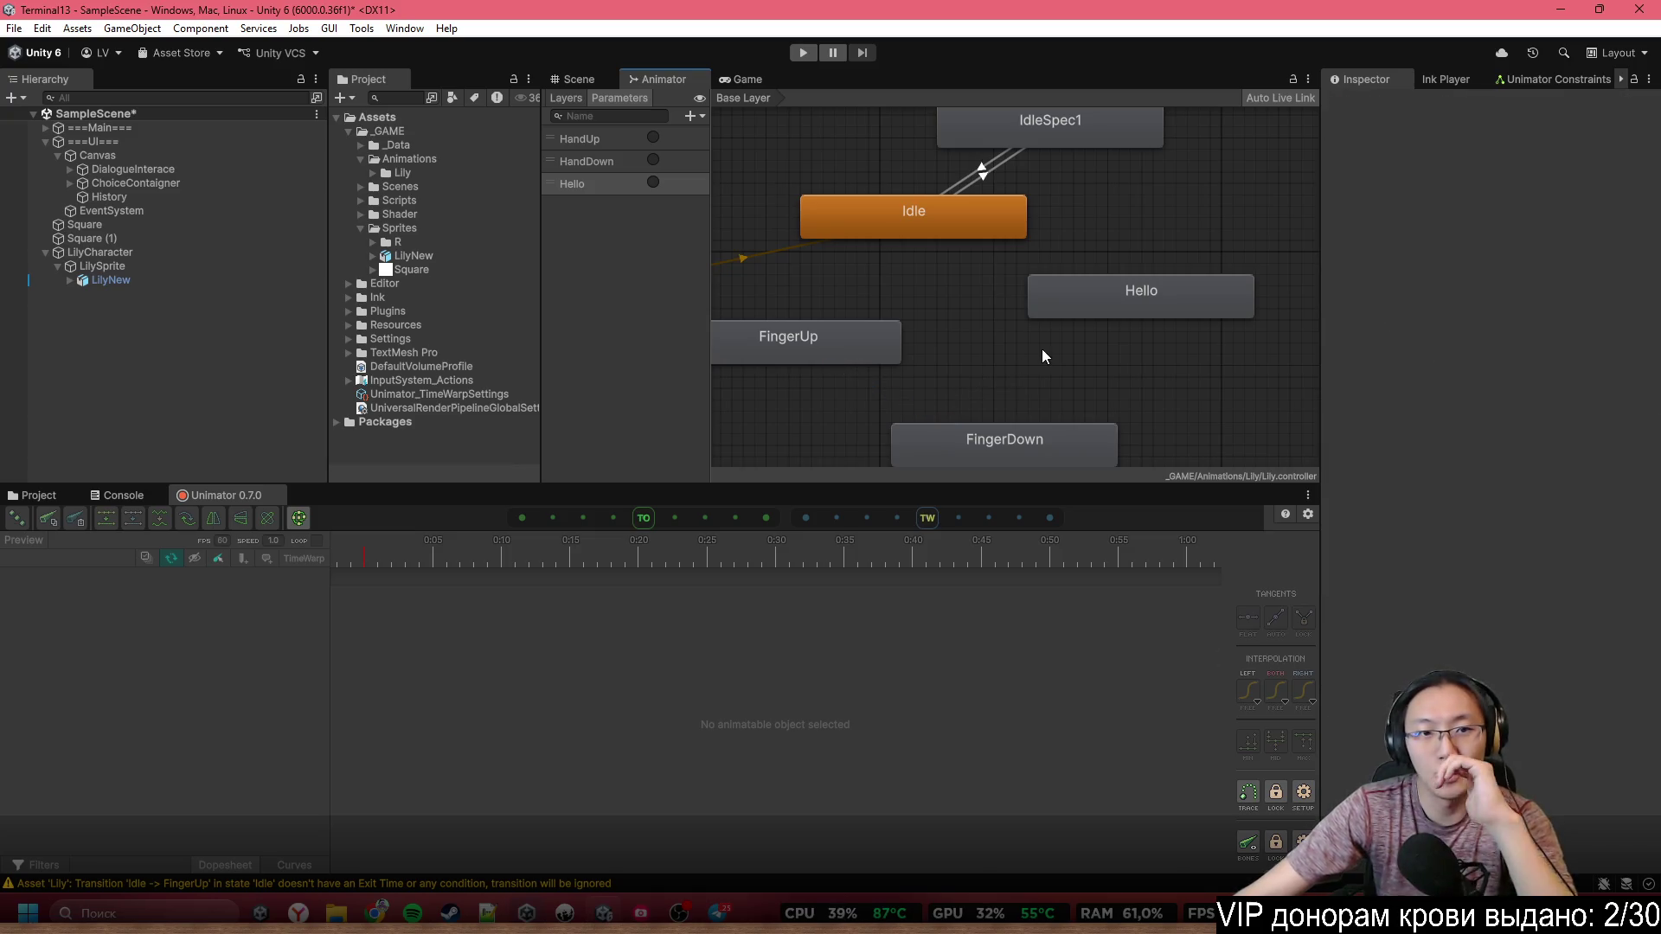
pyautogui.moveTo(900, 306); pyautogui.dragTo(913, 377)
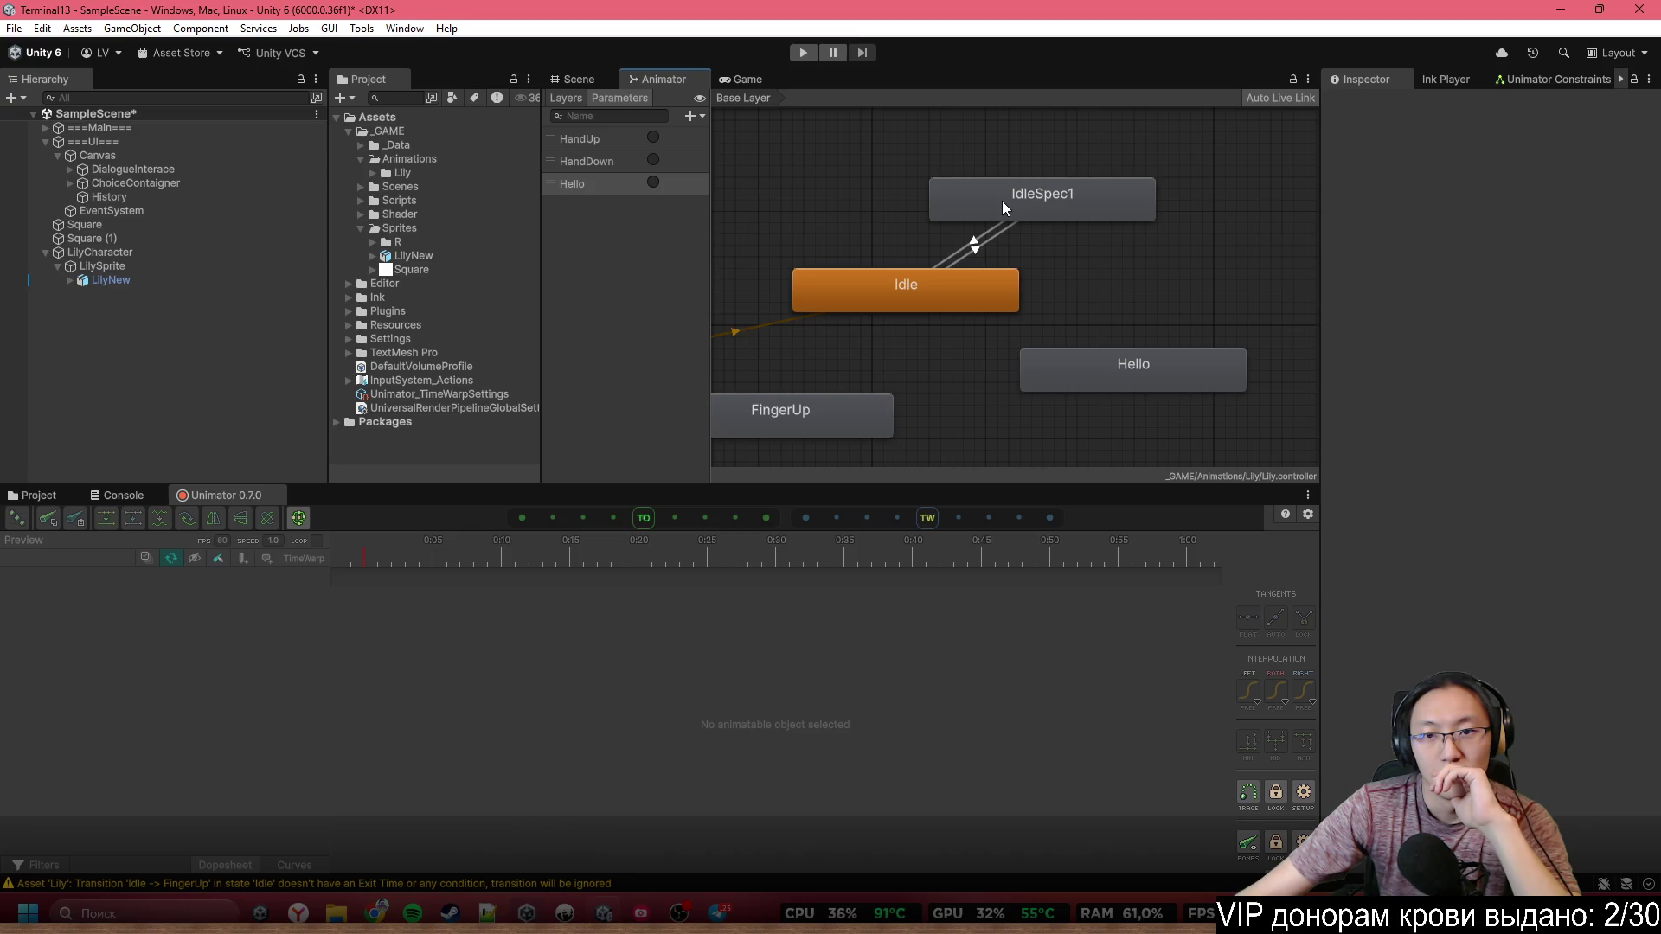
# Change the Idle to IdleSpec1 transition's Exit Time from 1 to 10
pyautogui.click(977, 242)
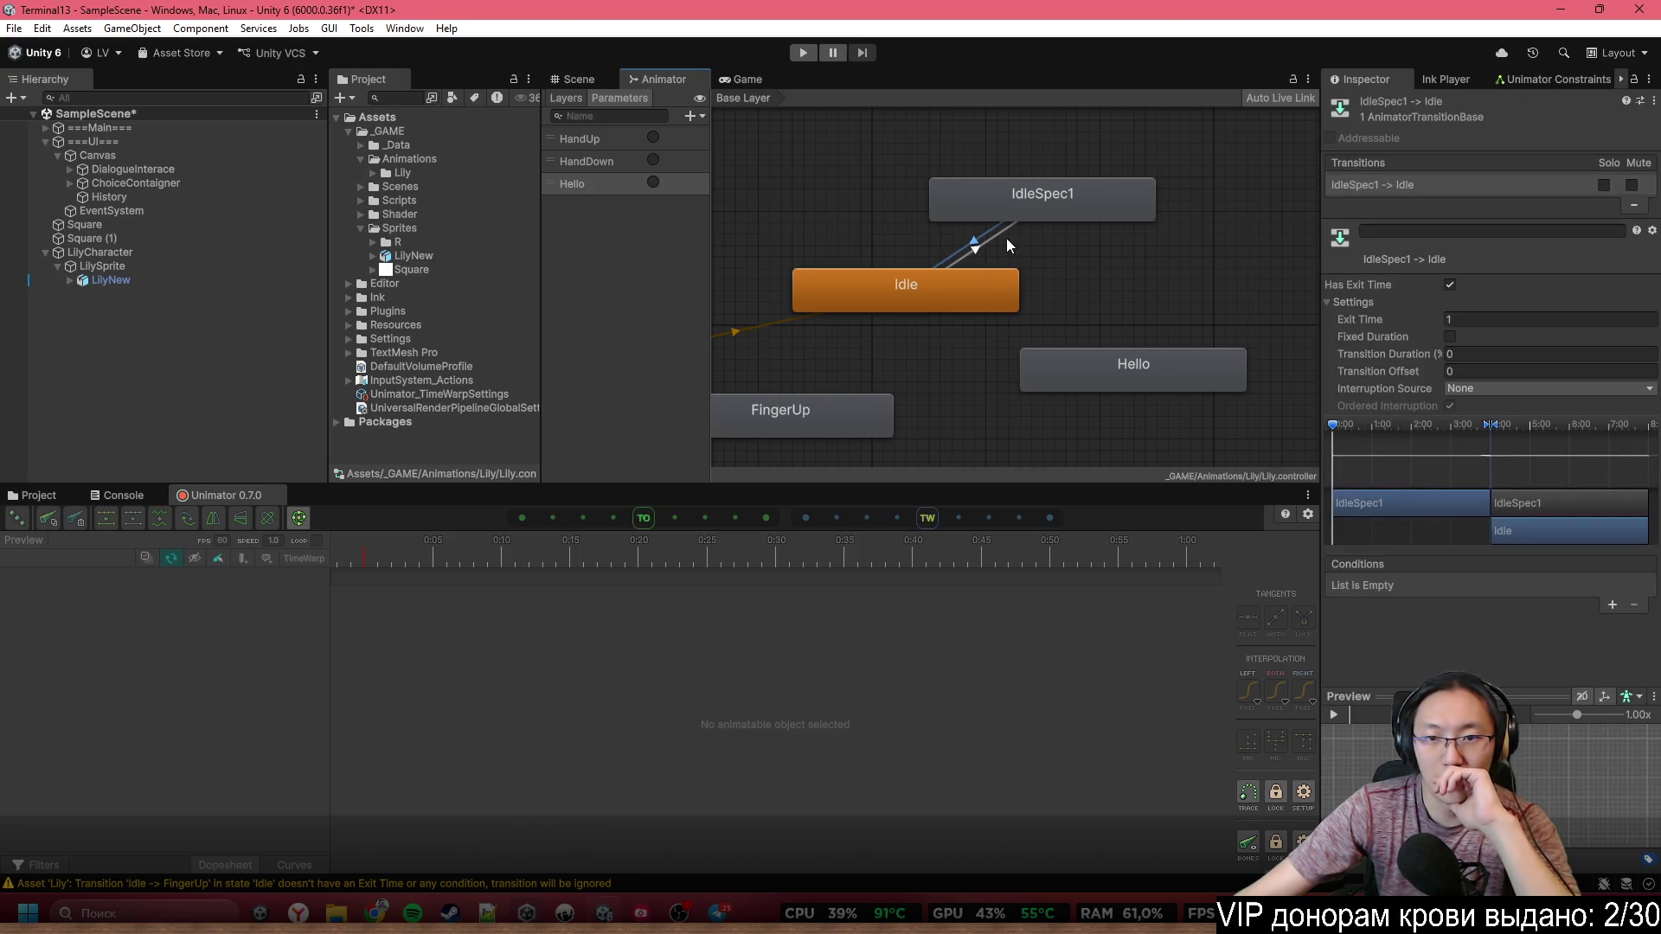
pyautogui.click(1002, 240)
pyautogui.click(1462, 320)
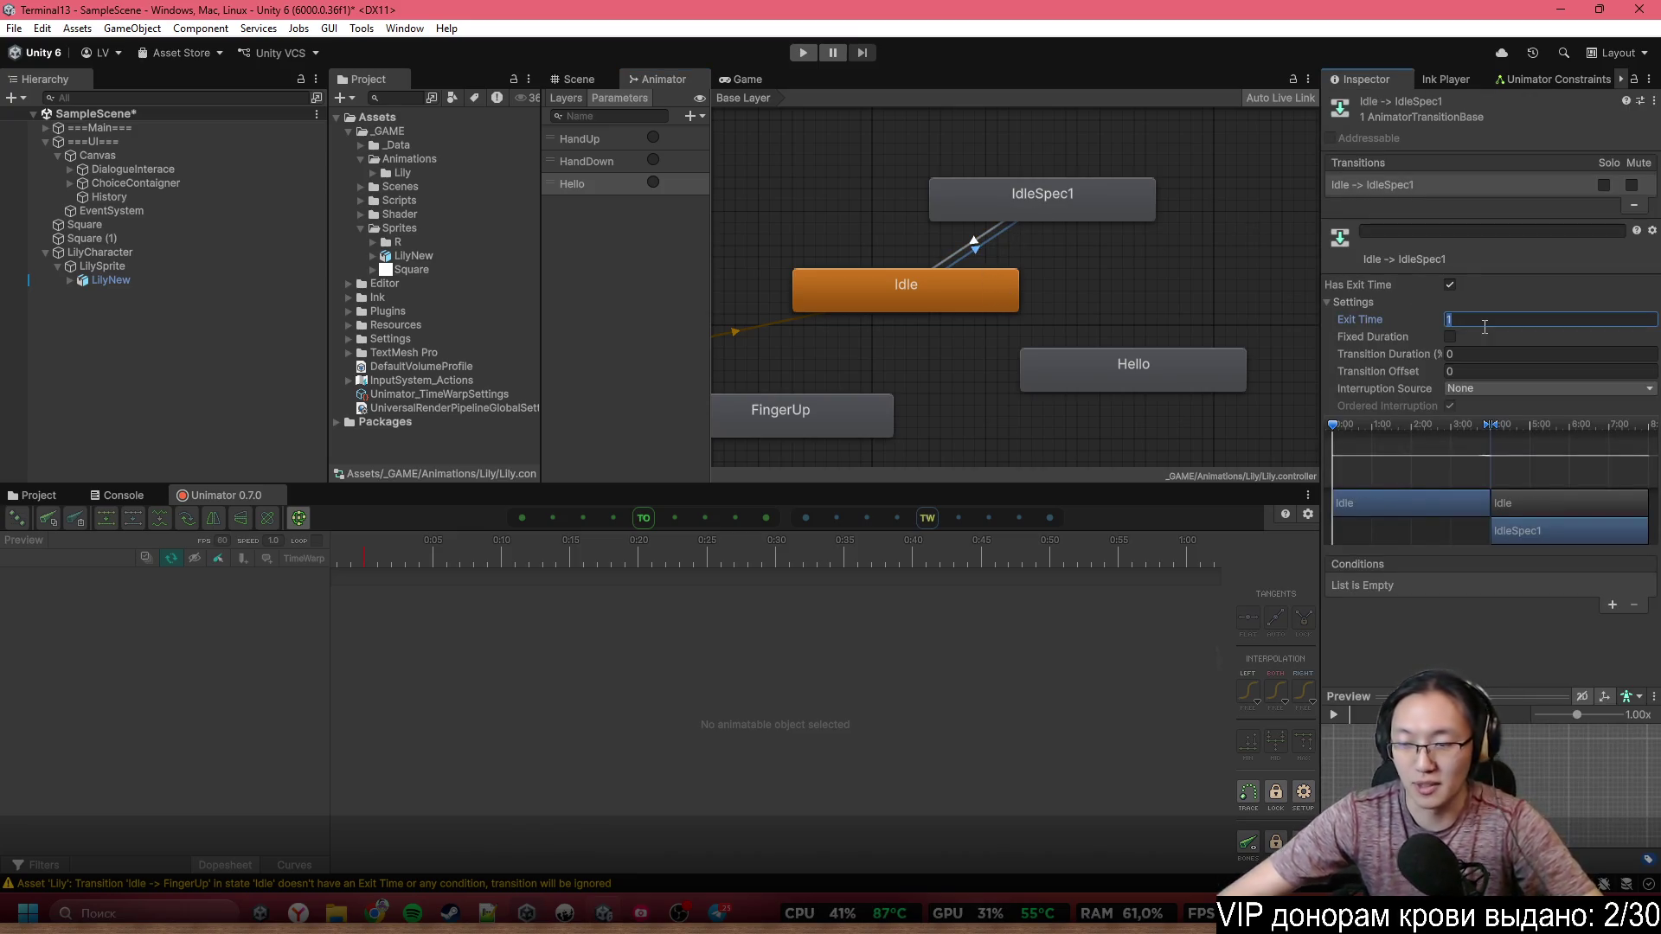
pyautogui.write('0')
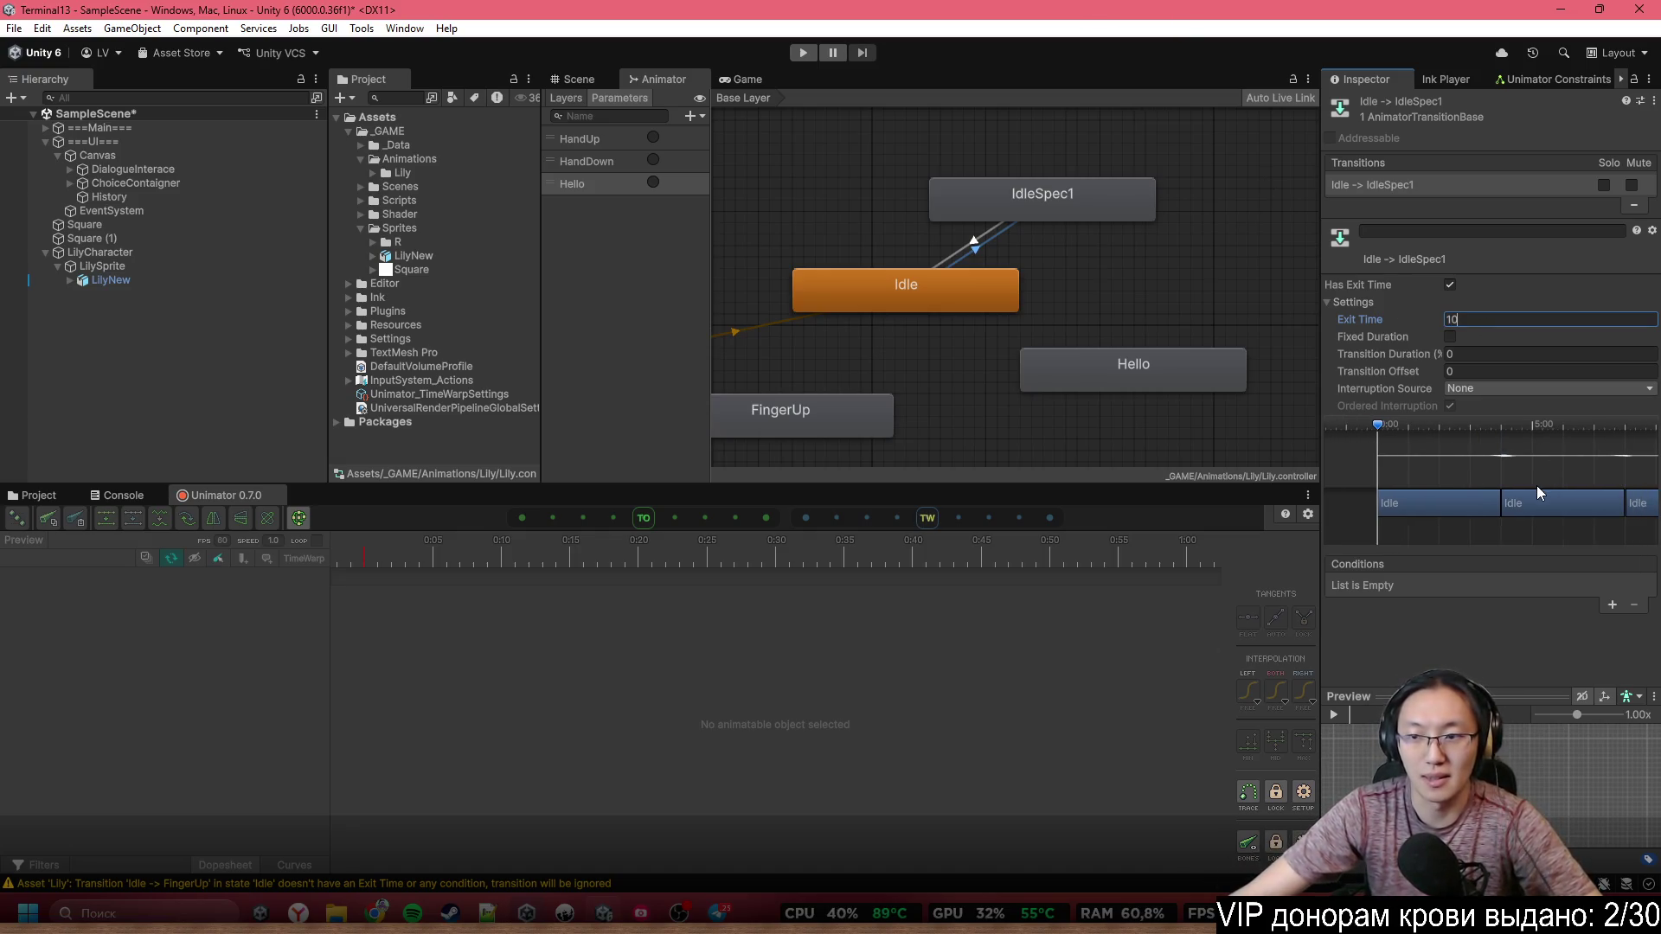
pyautogui.click(1087, 211)
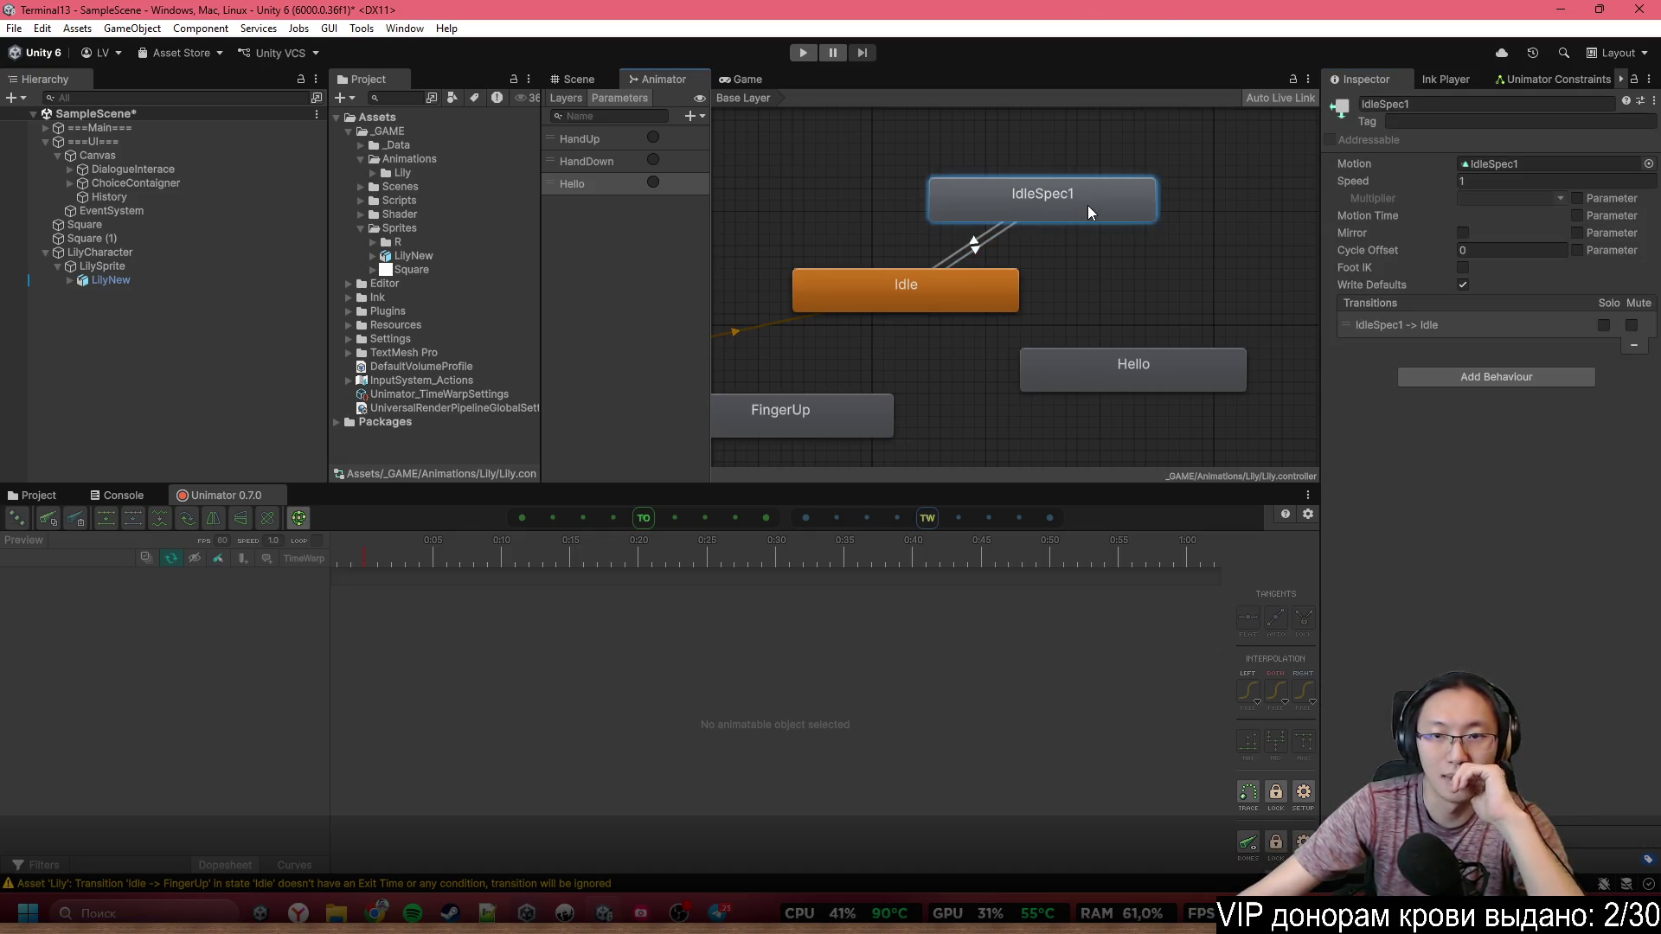
# Show the Scene view and load LilyNew's bone tracks into the Unimator timeline
pyautogui.click(52, 494)
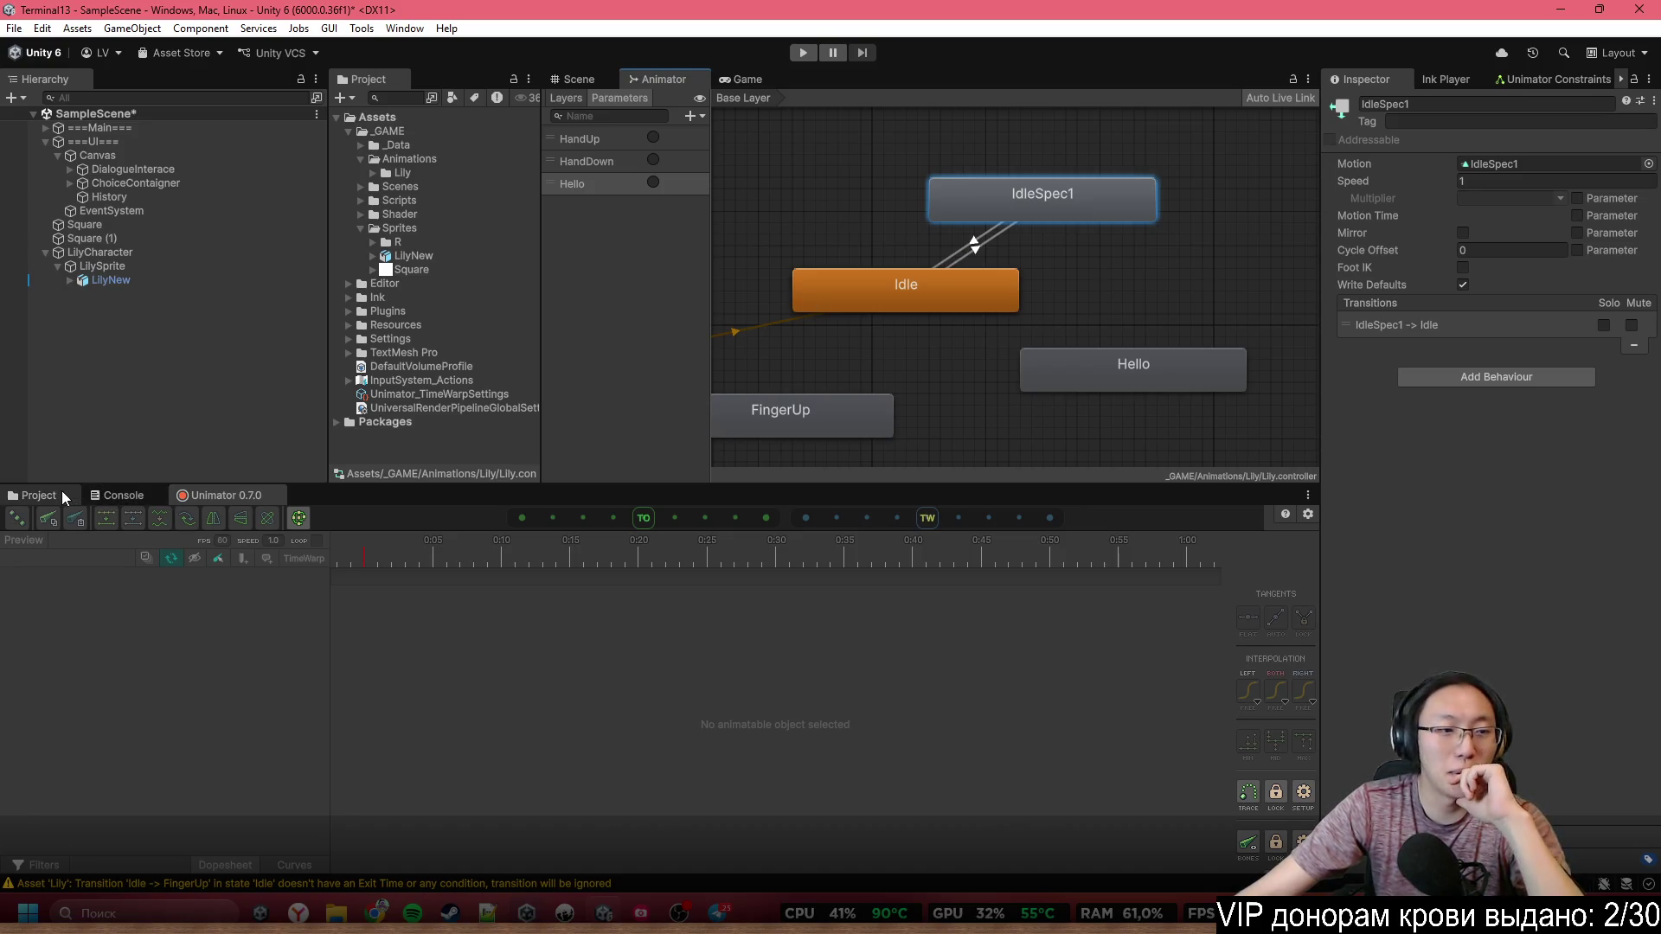
pyautogui.click(218, 500)
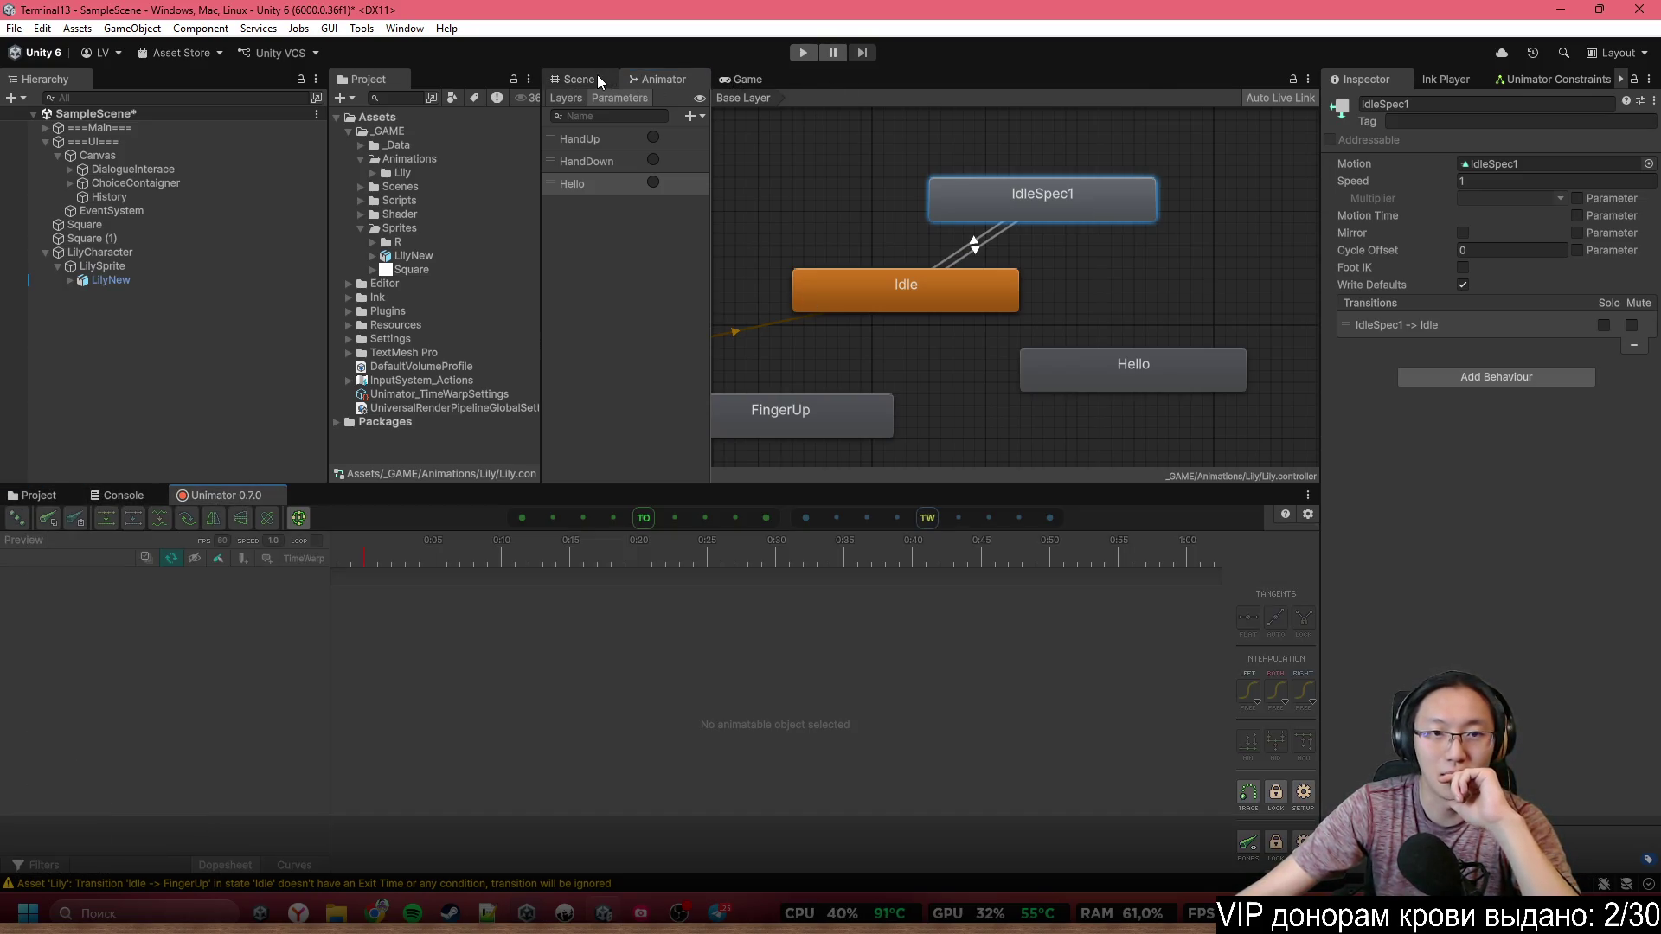
pyautogui.click(579, 79)
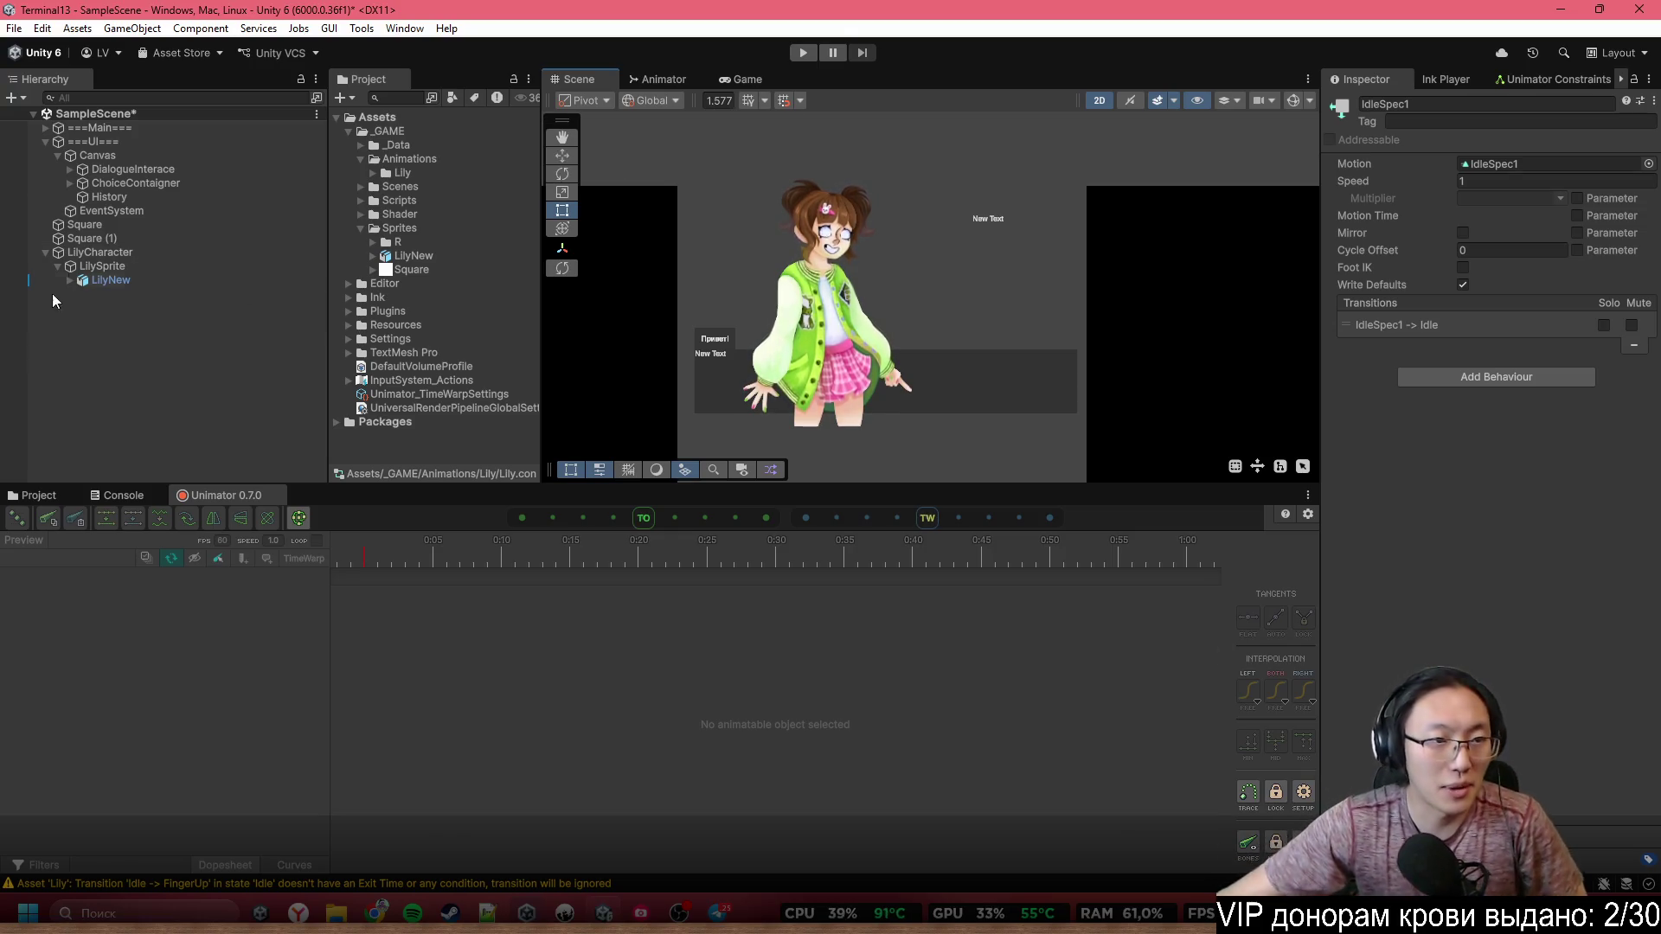
pyautogui.click(126, 277)
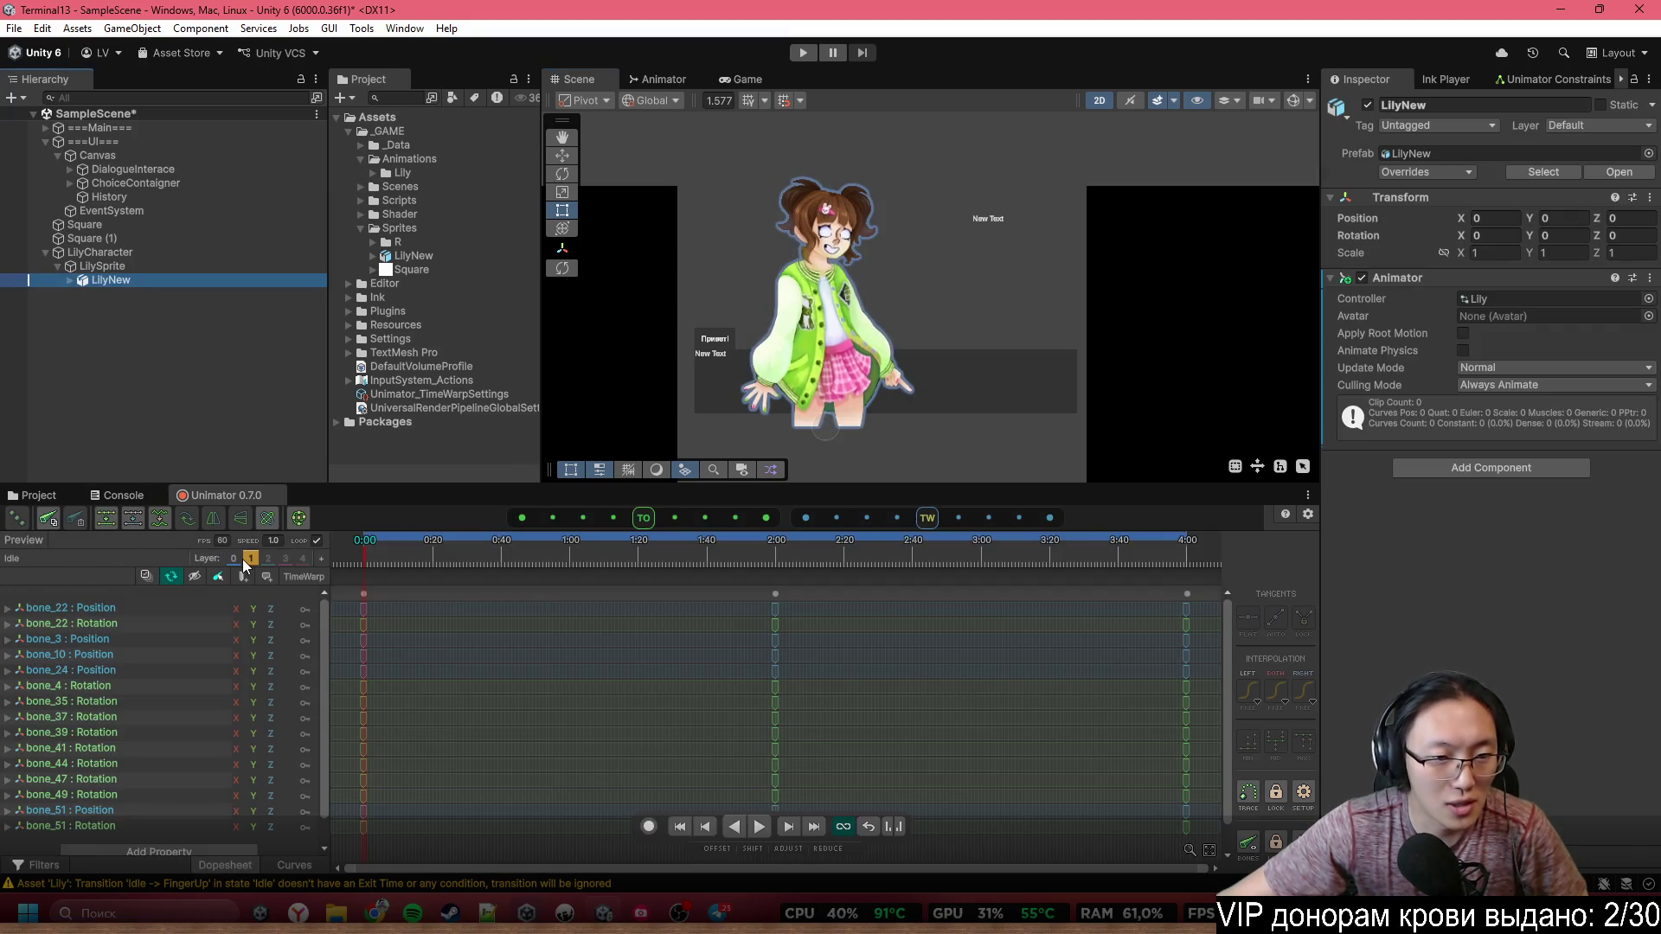
# Load the IdleSpec1 clip from the Animation layers list and play its preview
pyautogui.click(85, 569)
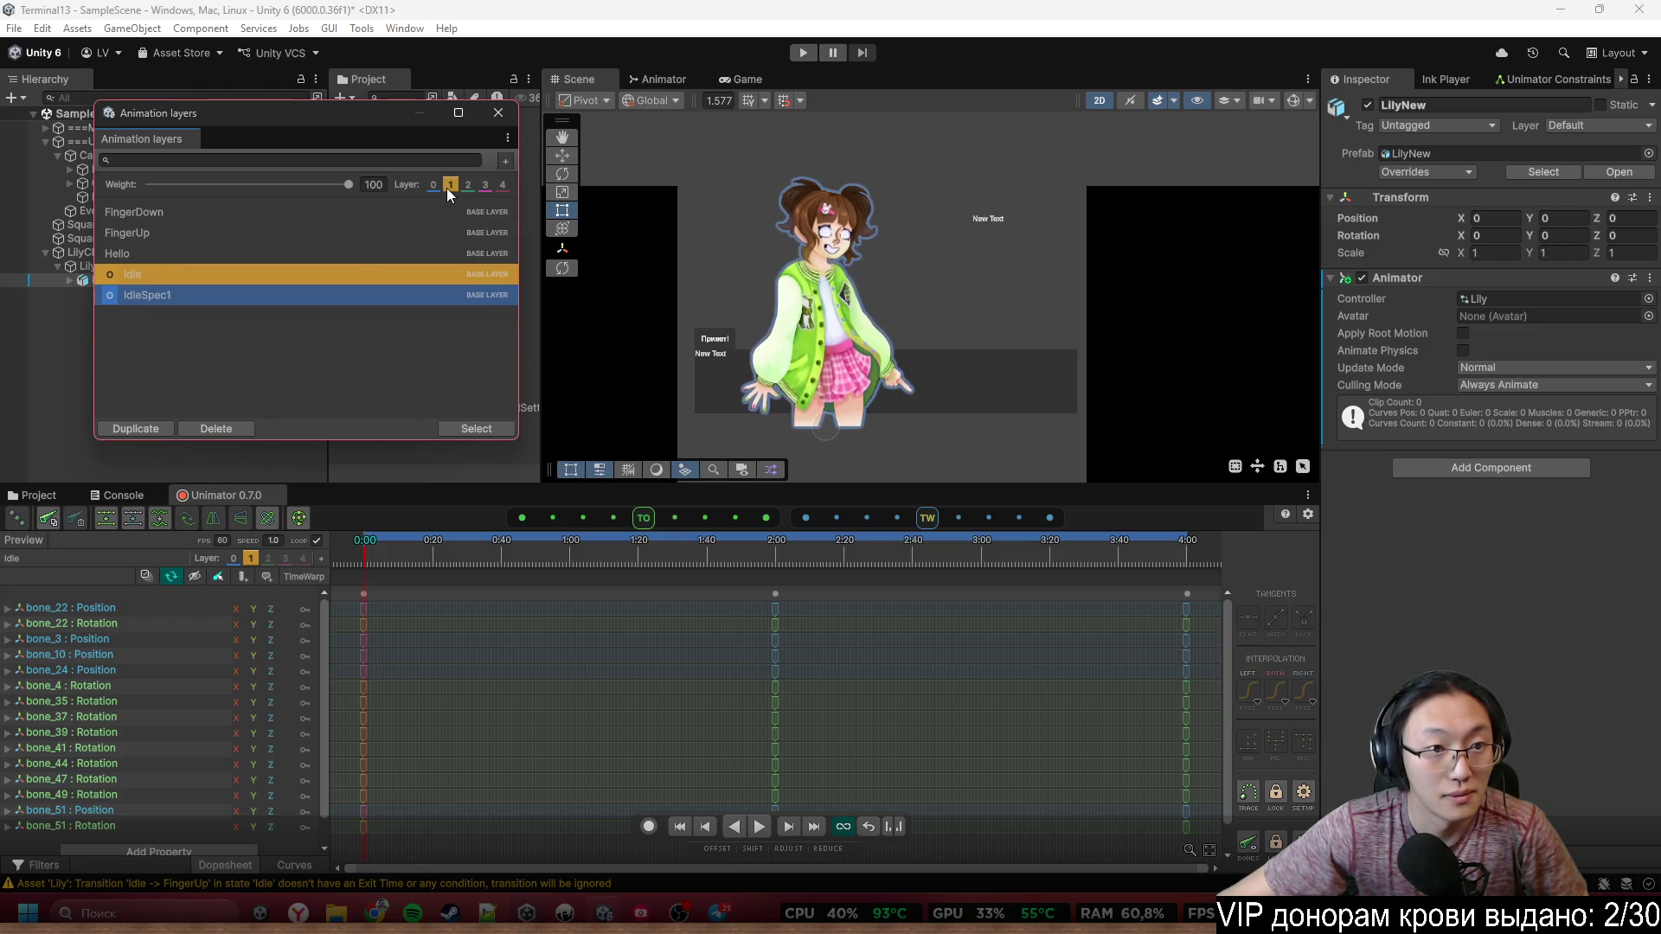
pyautogui.click(330, 272)
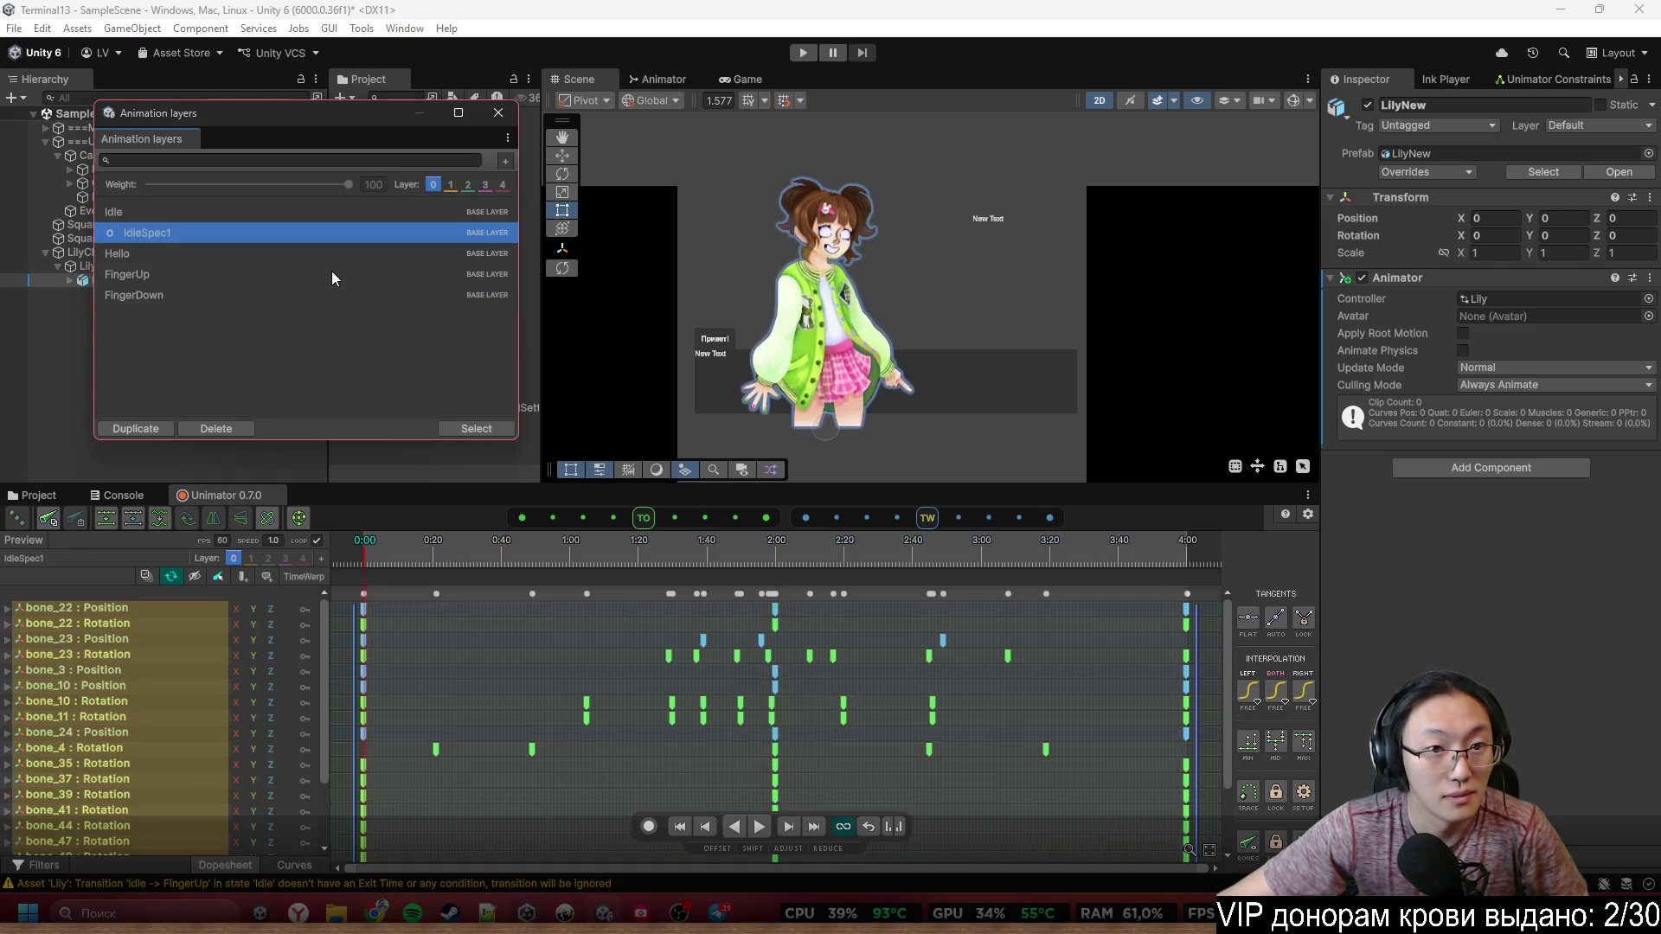
pyautogui.click(450, 185)
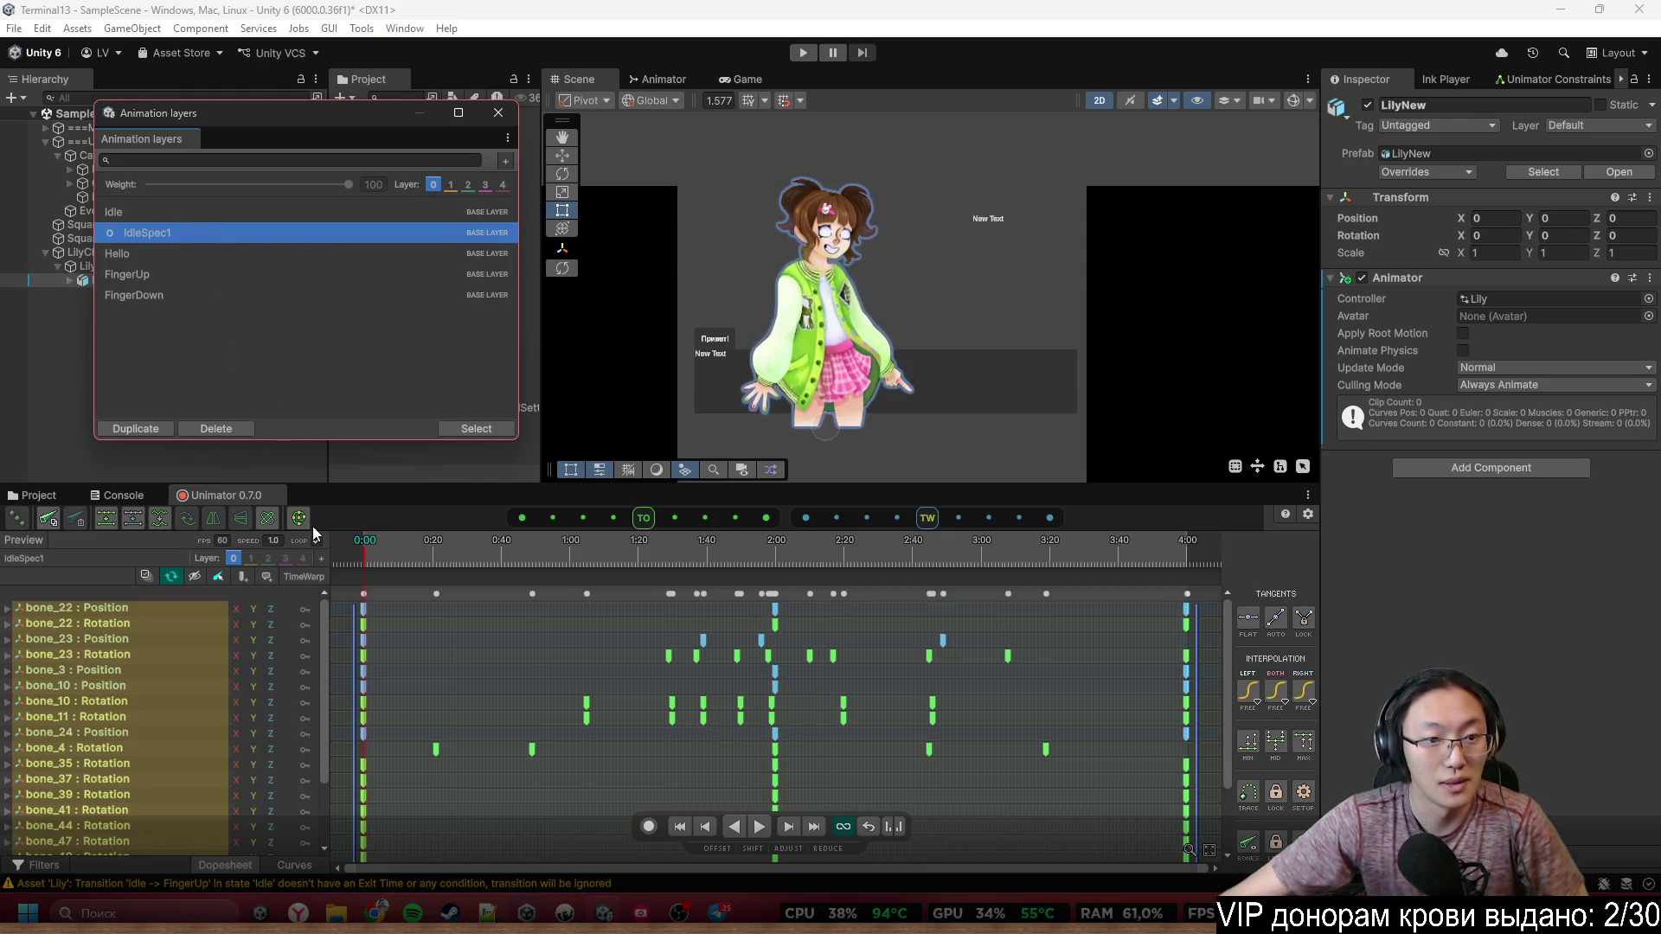
pyautogui.click(759, 827)
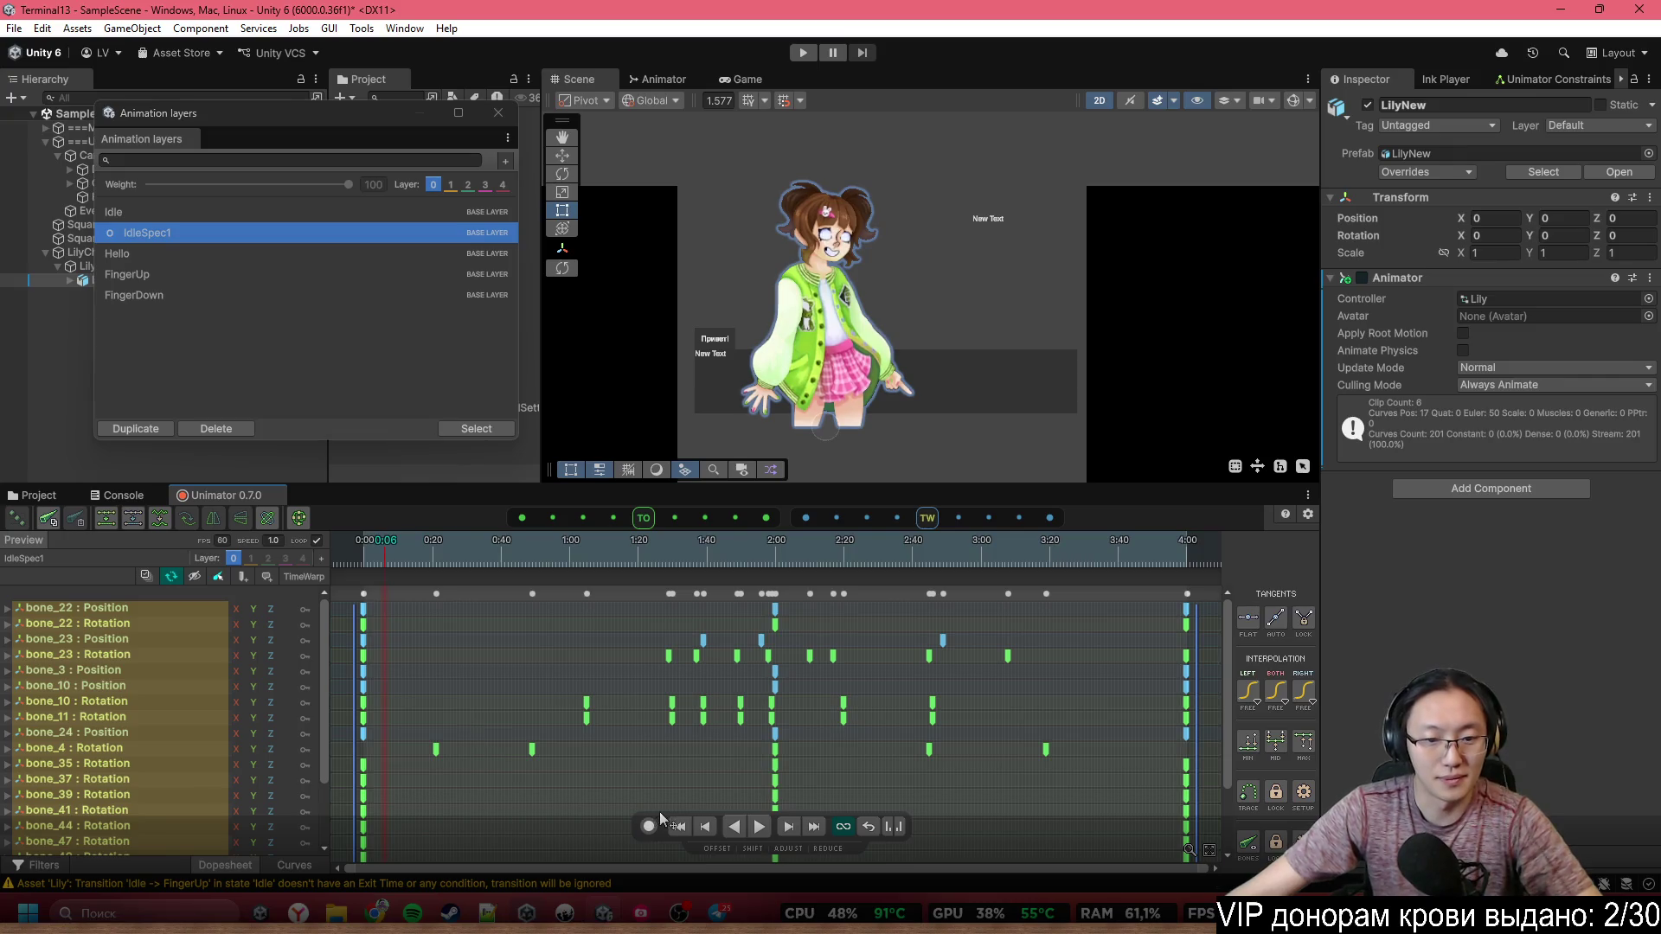
# Zoom the Unimator timeline out, clear the keyframe selection and play the IdleSpec1 preview
pyautogui.scroll(-3, 396, 711)
pyautogui.click(1005, 736)
pyautogui.scroll(-2, 1005, 735)
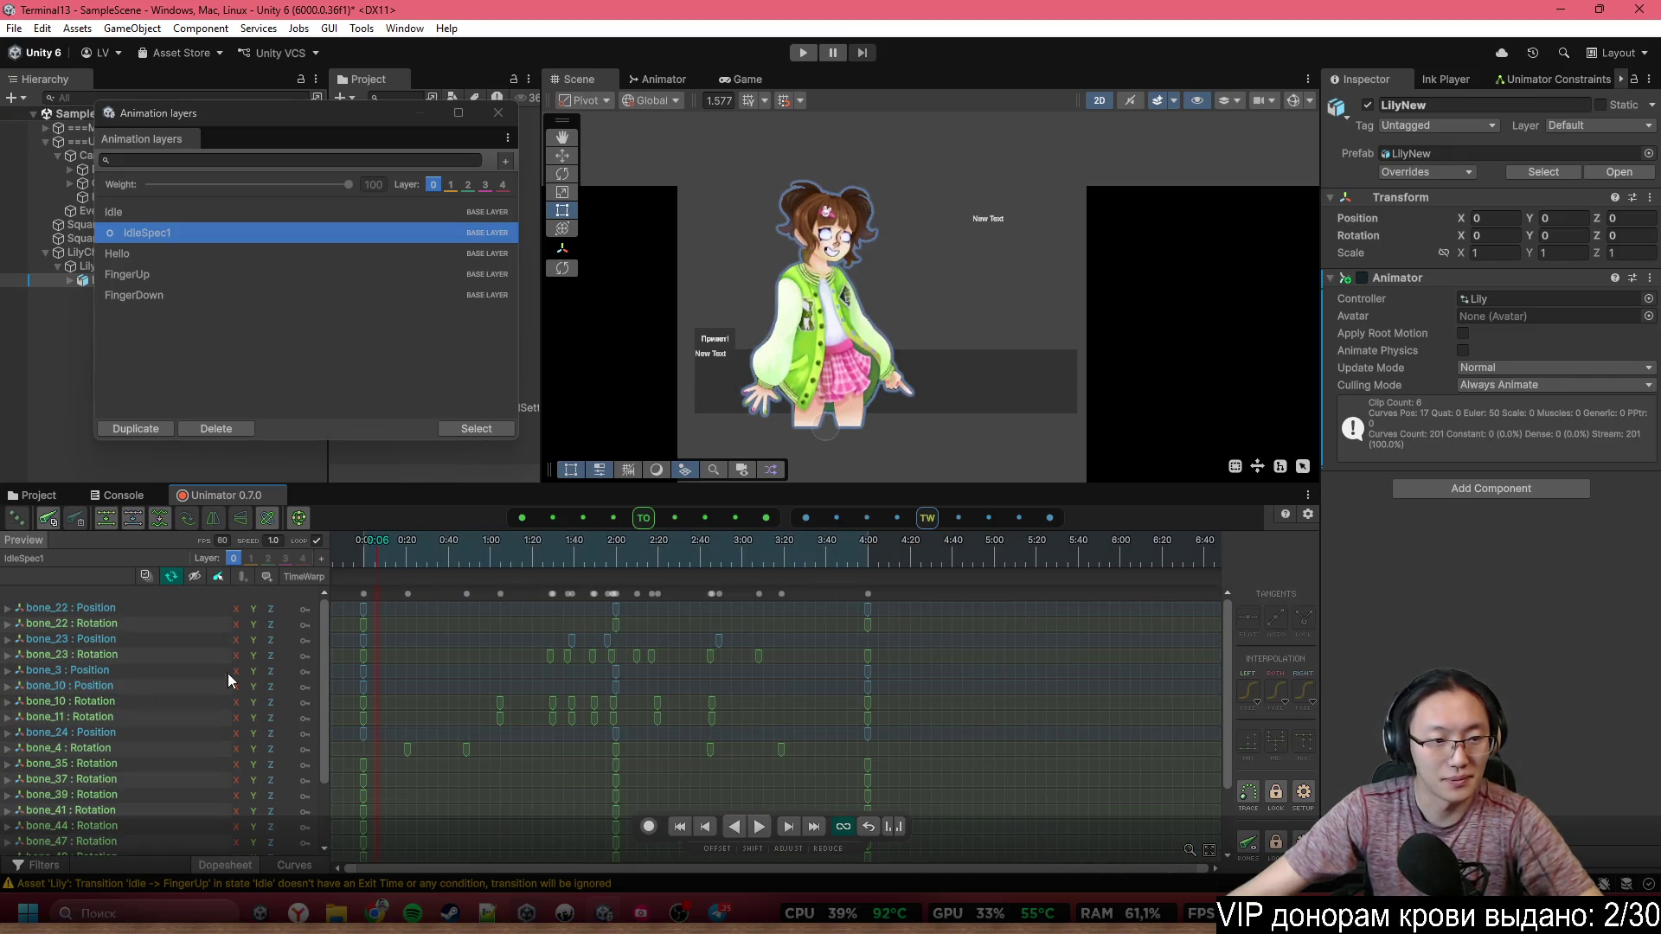
pyautogui.moveTo(320, 626); pyautogui.dragTo(335, 703)
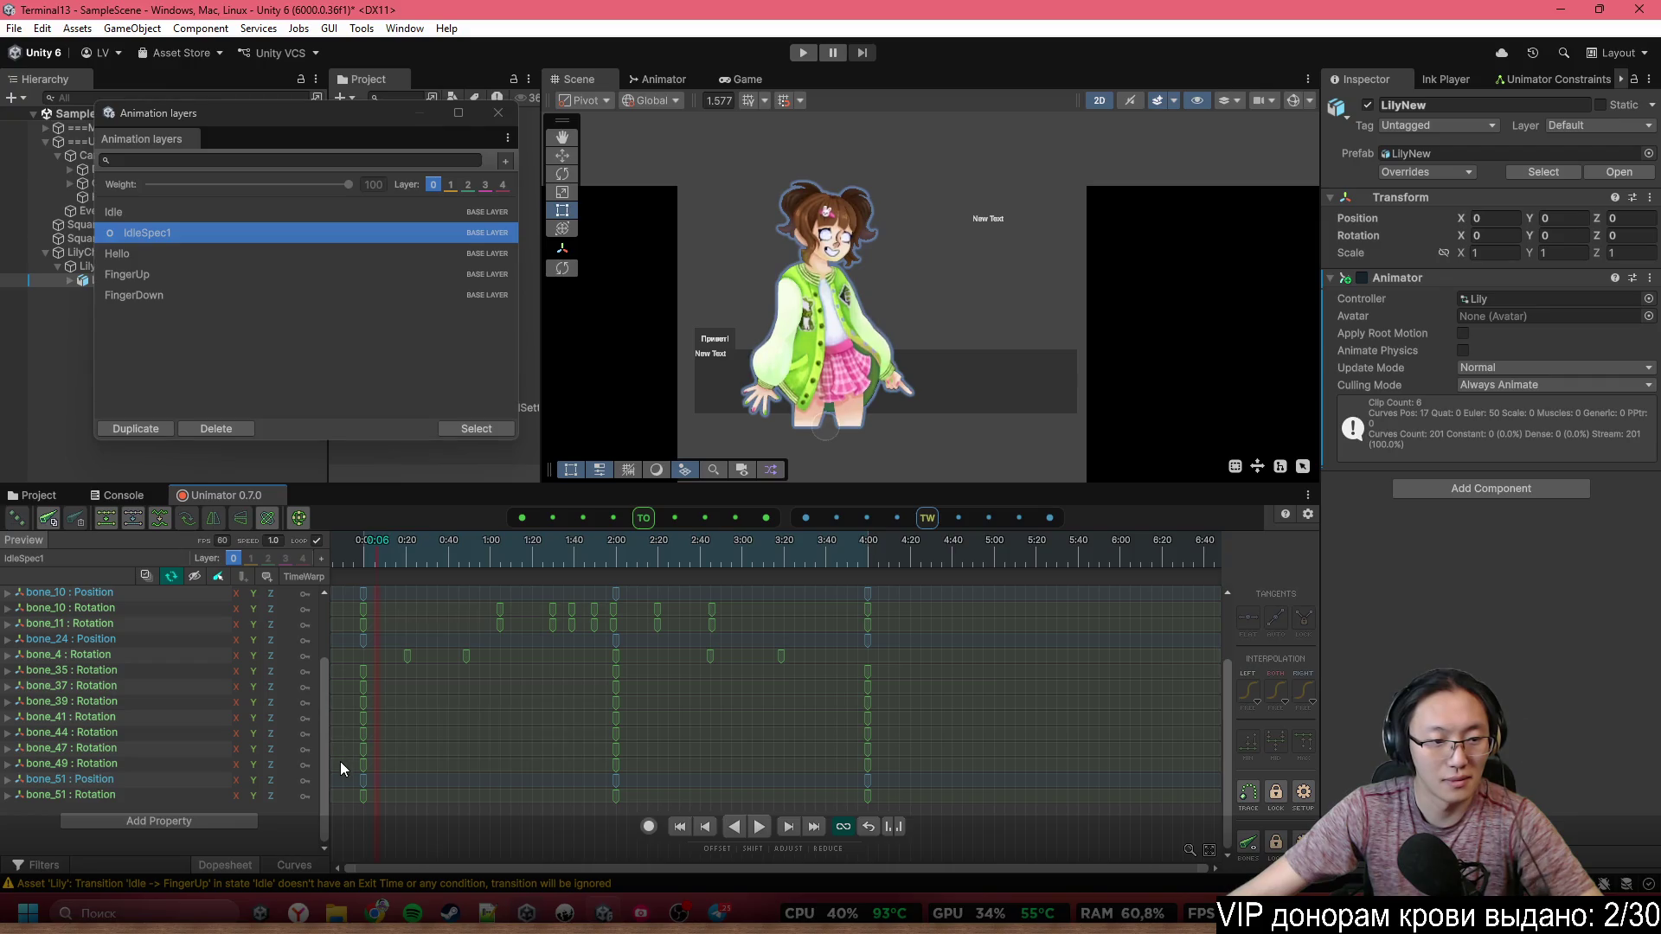
pyautogui.scroll(3, 350, 710)
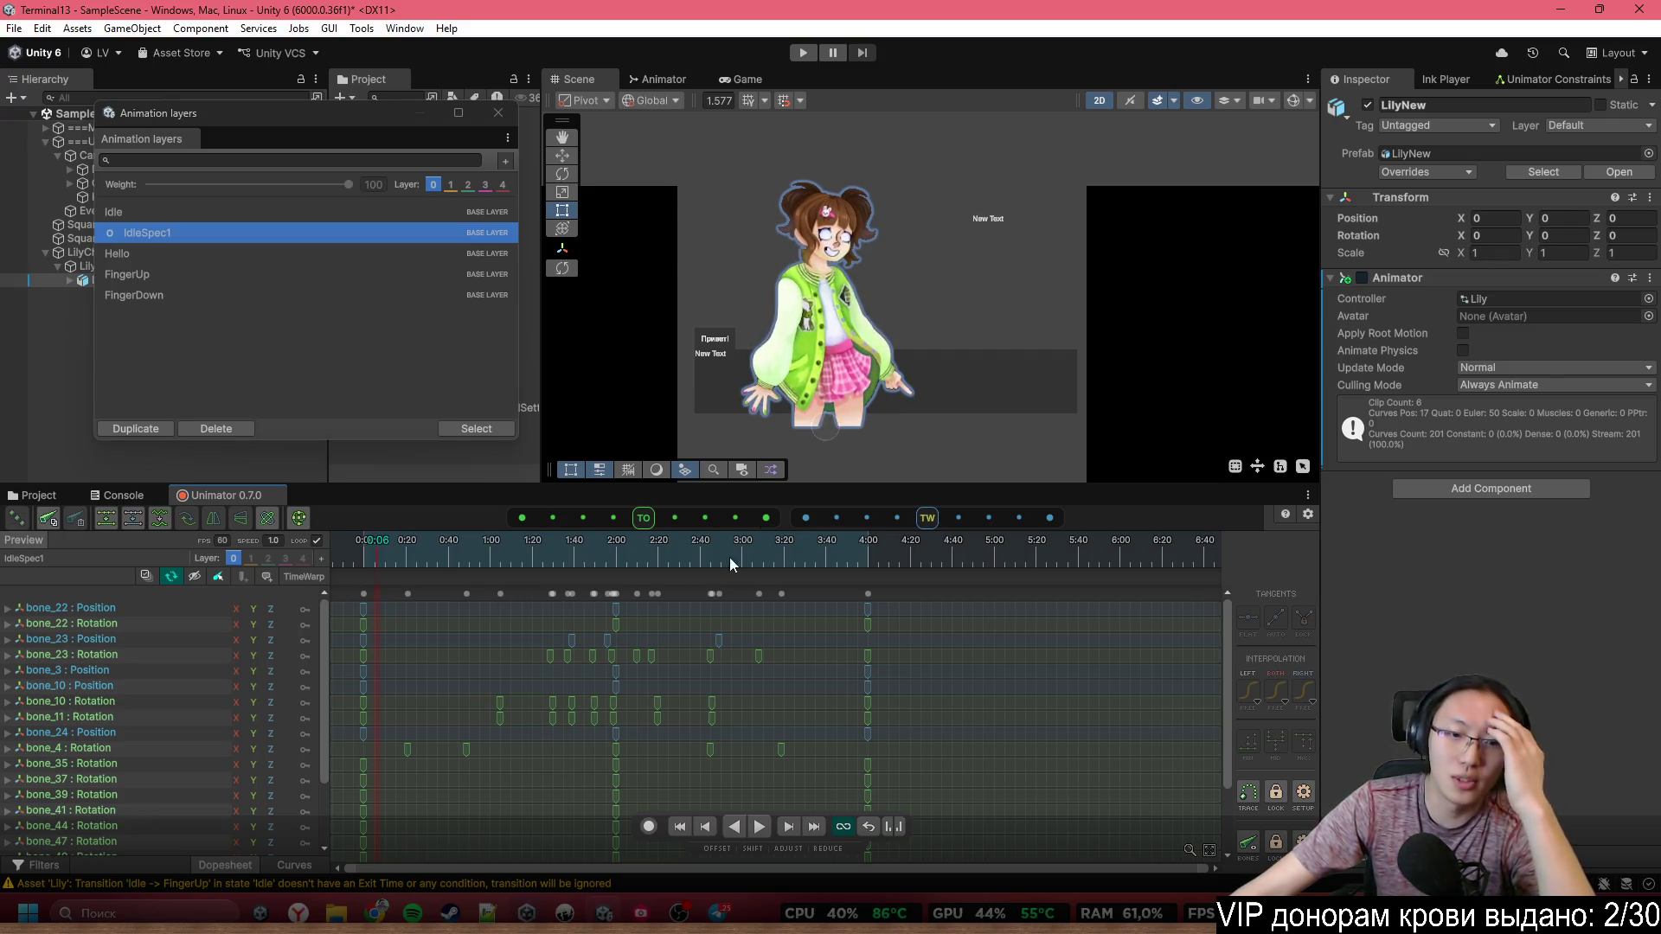
pyautogui.press('space')
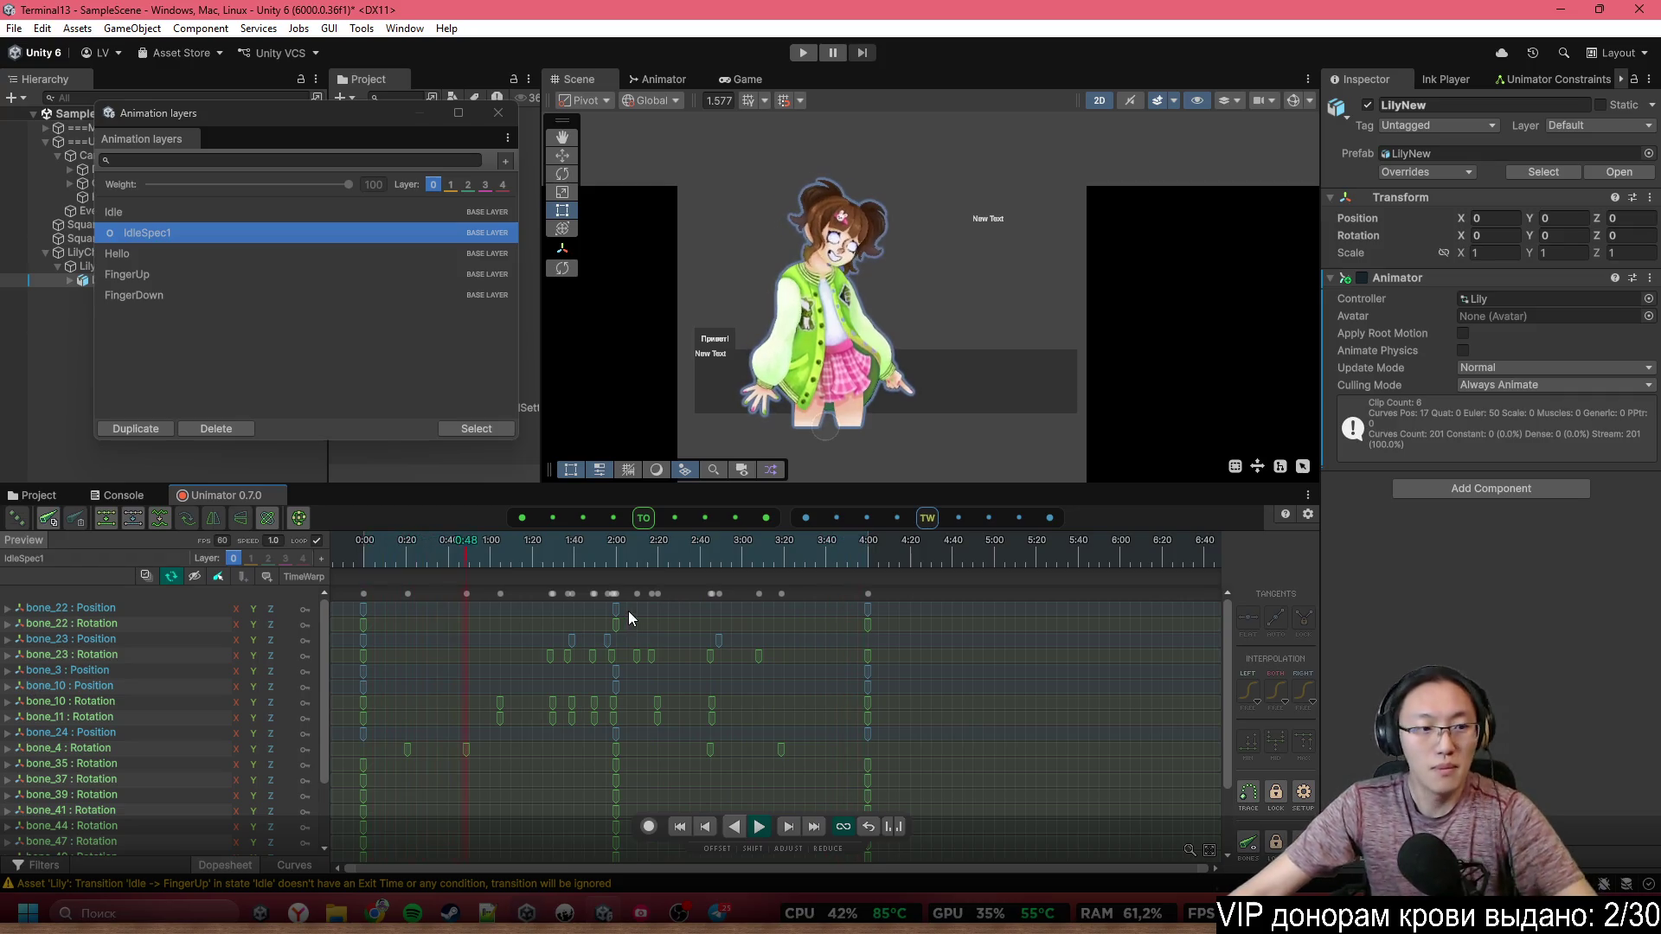
pyautogui.moveTo(1227, 635); pyautogui.dragTo(1230, 656)
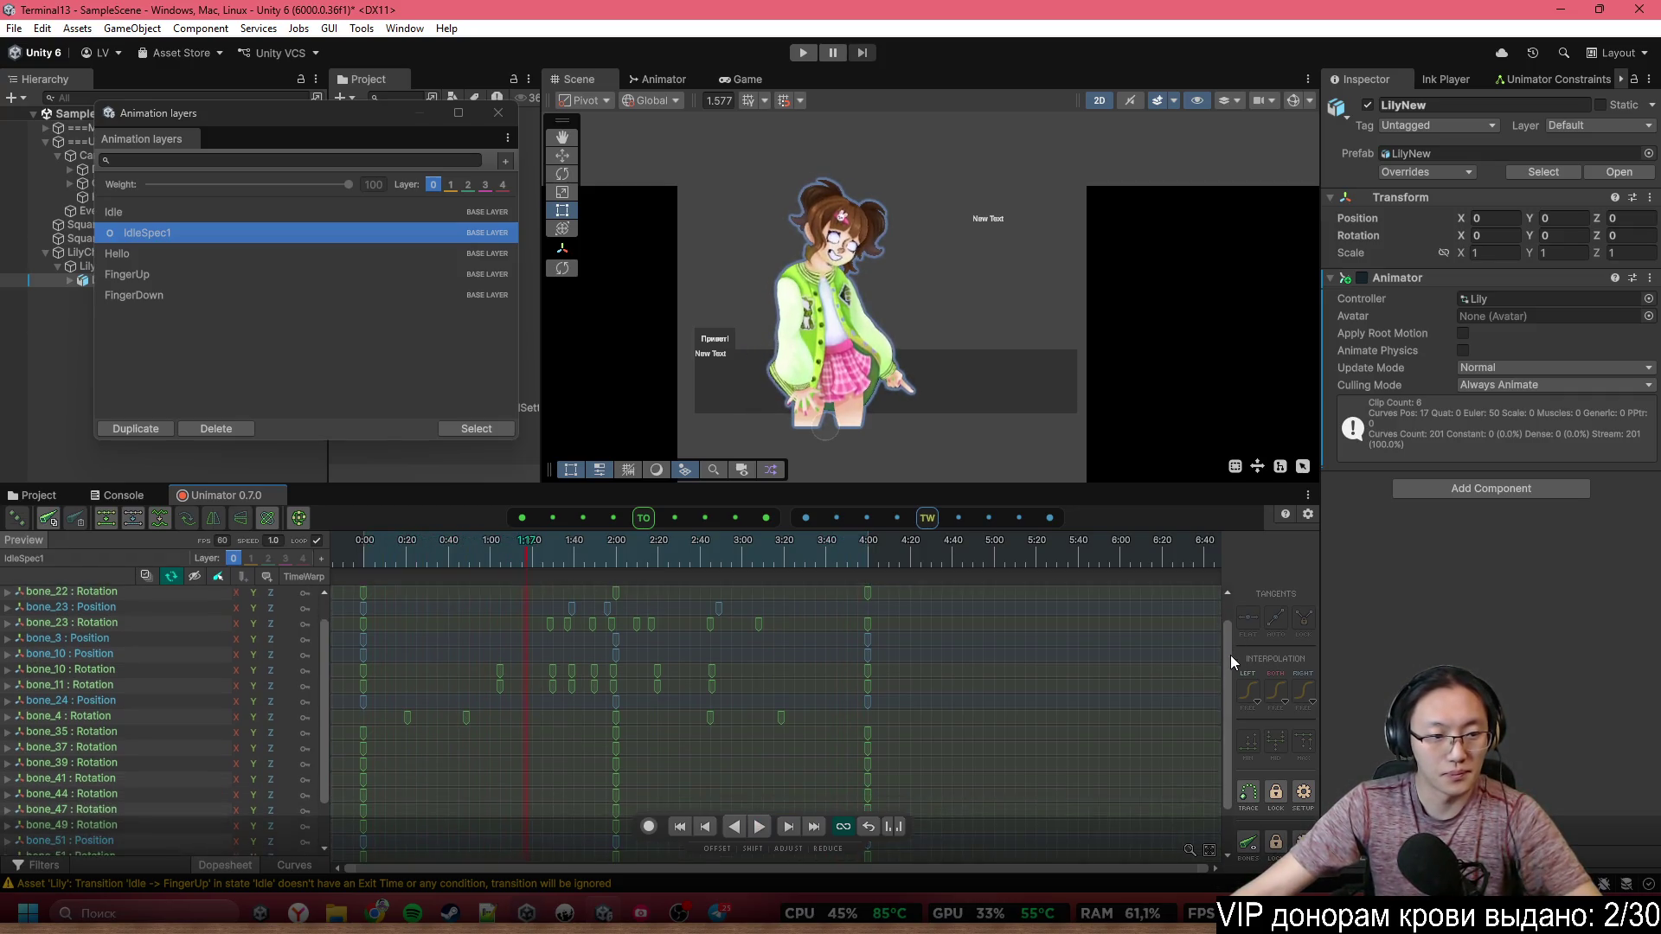
# Close the Animation layers window, scrub to about 1:29 and turn on Scene view Gizmos
pyautogui.moveTo(429, 130); pyautogui.dragTo(481, 149)
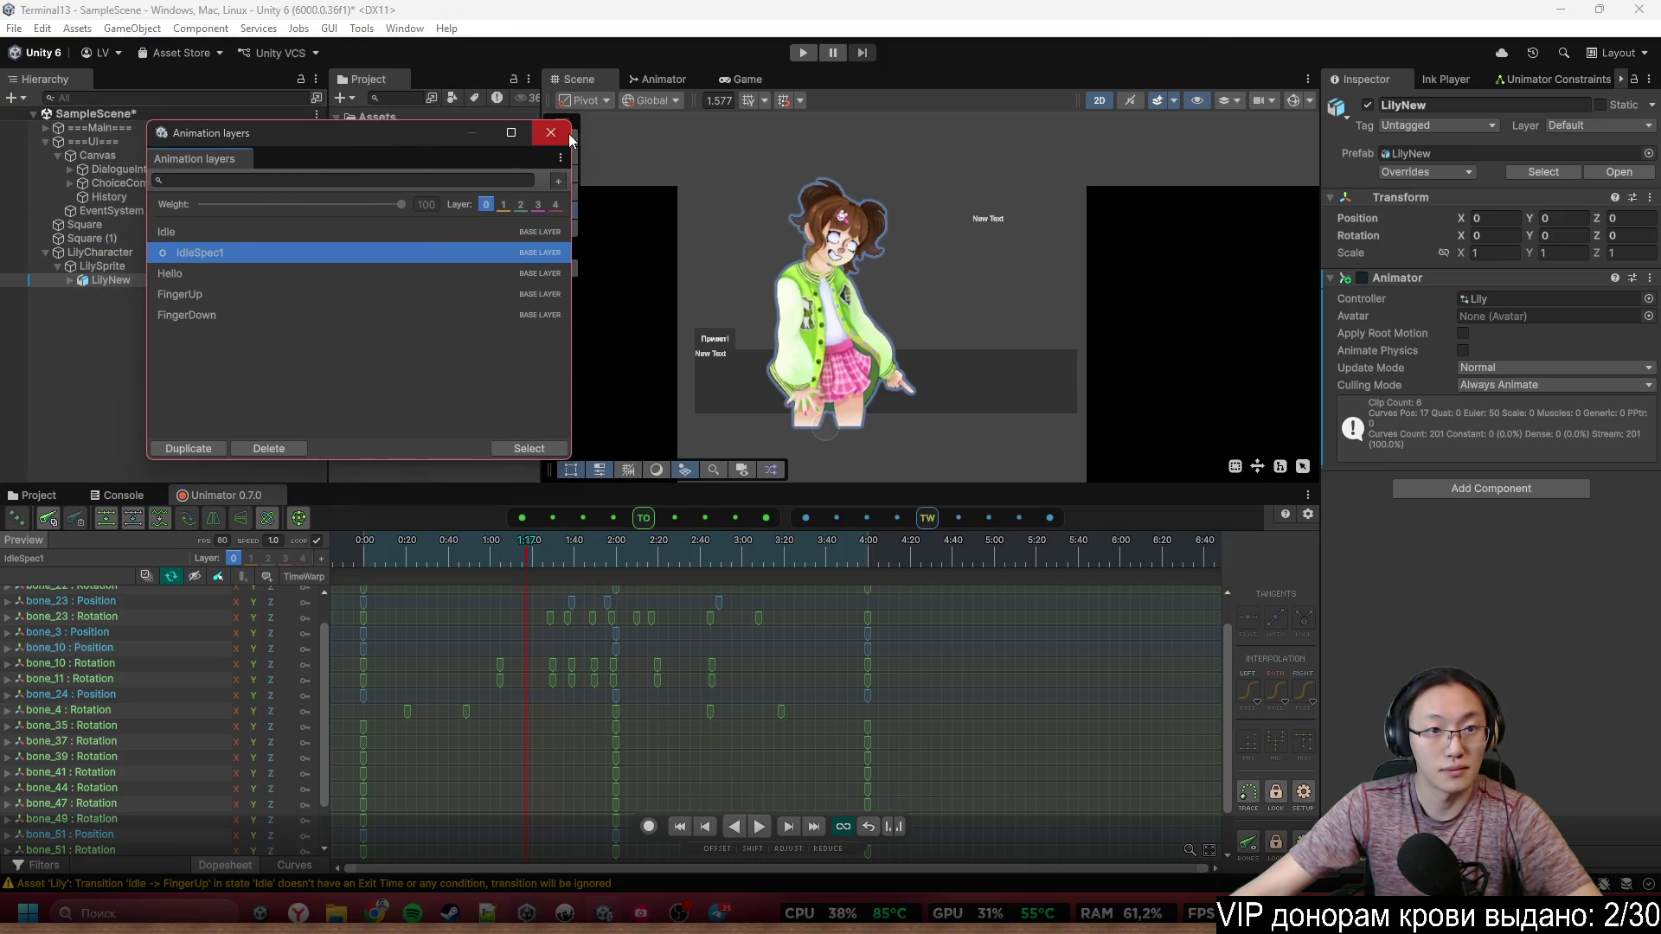
pyautogui.click(552, 132)
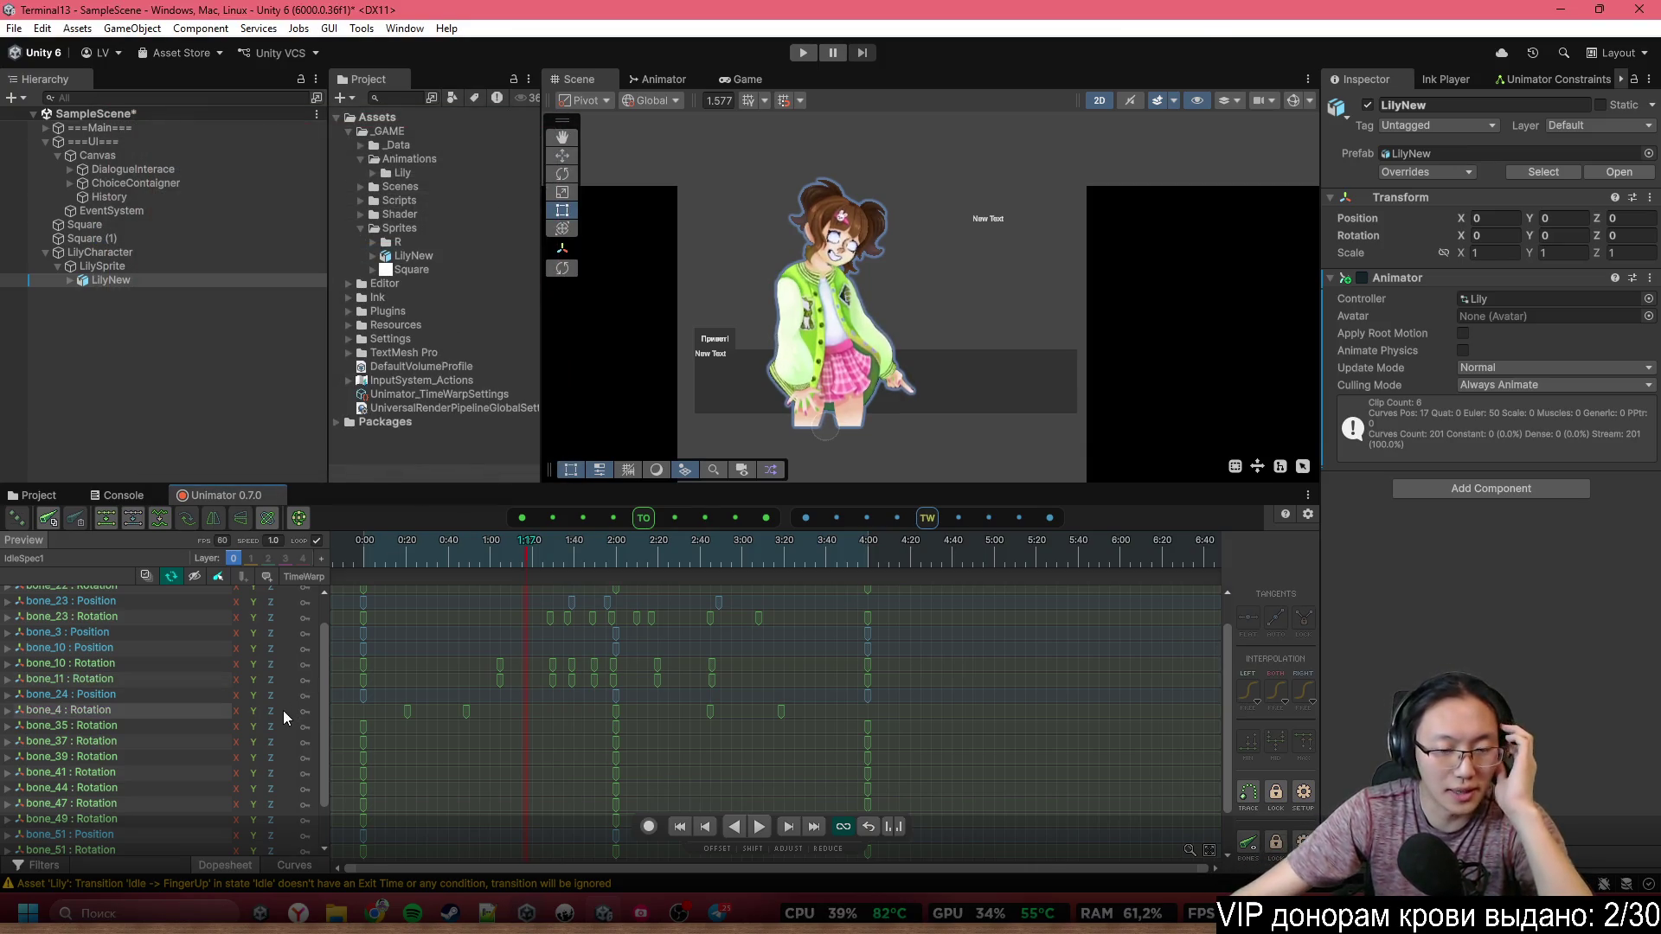
pyautogui.scroll(2, 161, 710)
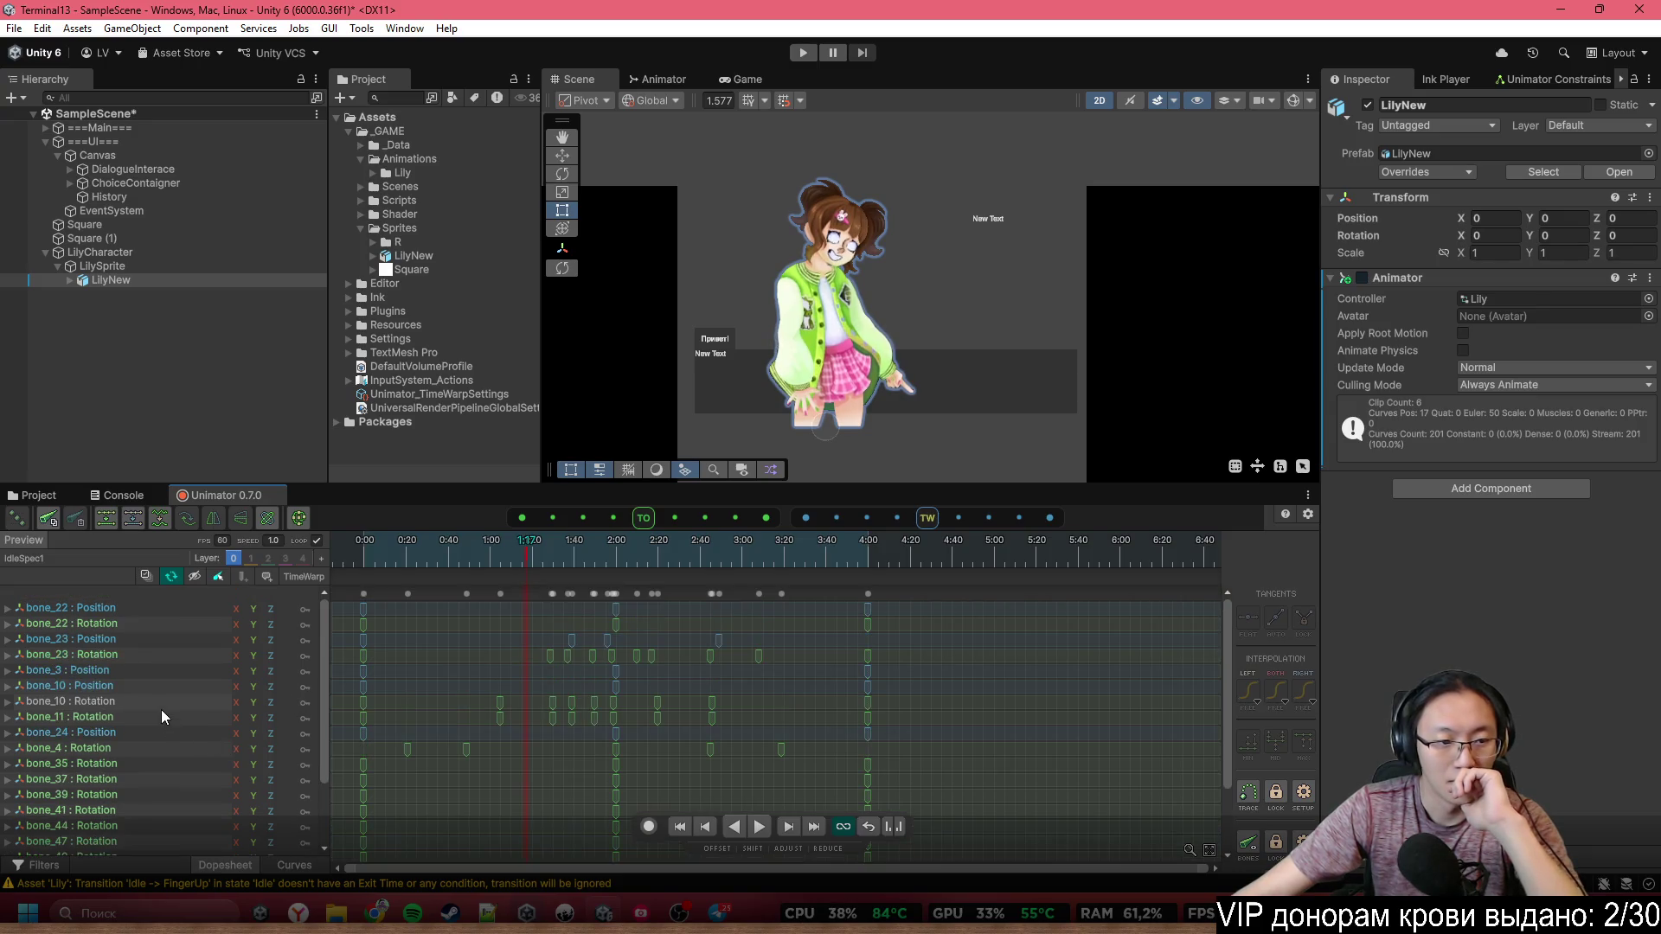
pyautogui.moveTo(1228, 688)
pyautogui.mouseDown()
pyautogui.moveTo(1223, 746)
pyautogui.moveTo(1225, 696)
pyautogui.moveTo(1253, 797)
pyautogui.moveTo(1244, 721)
pyautogui.moveTo(1244, 744)
pyautogui.mouseUp()
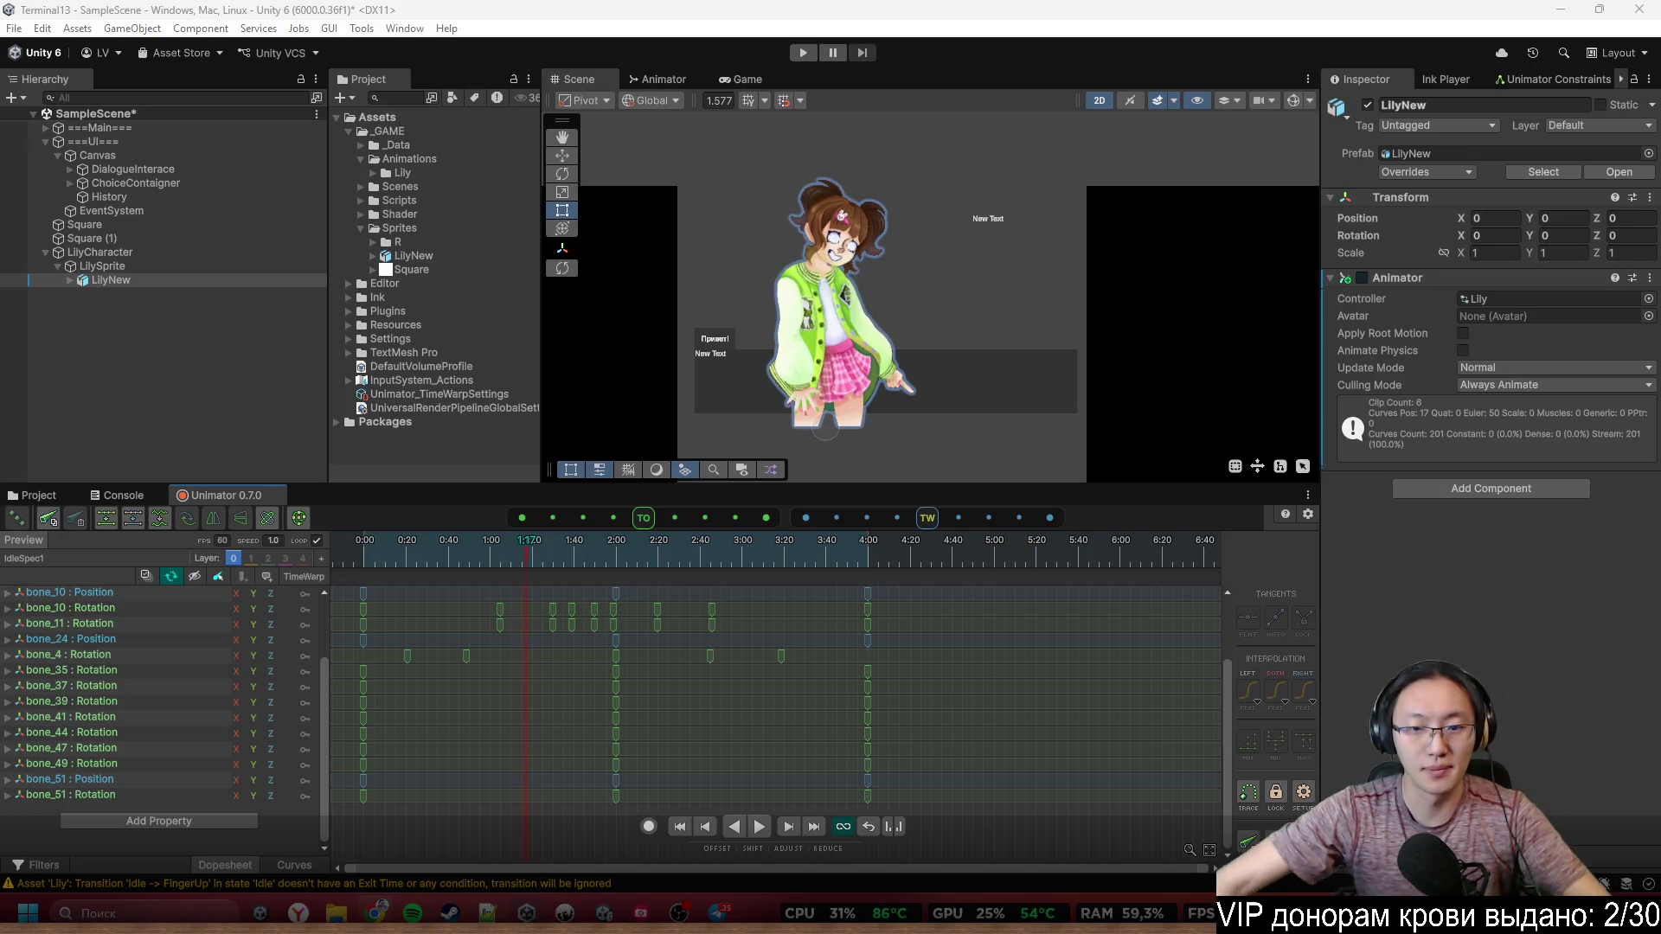
pyautogui.moveTo(536, 570)
pyautogui.mouseDown()
pyautogui.moveTo(413, 563)
pyautogui.moveTo(551, 564)
pyautogui.moveTo(459, 589)
pyautogui.moveTo(644, 581)
pyautogui.mouseUp()
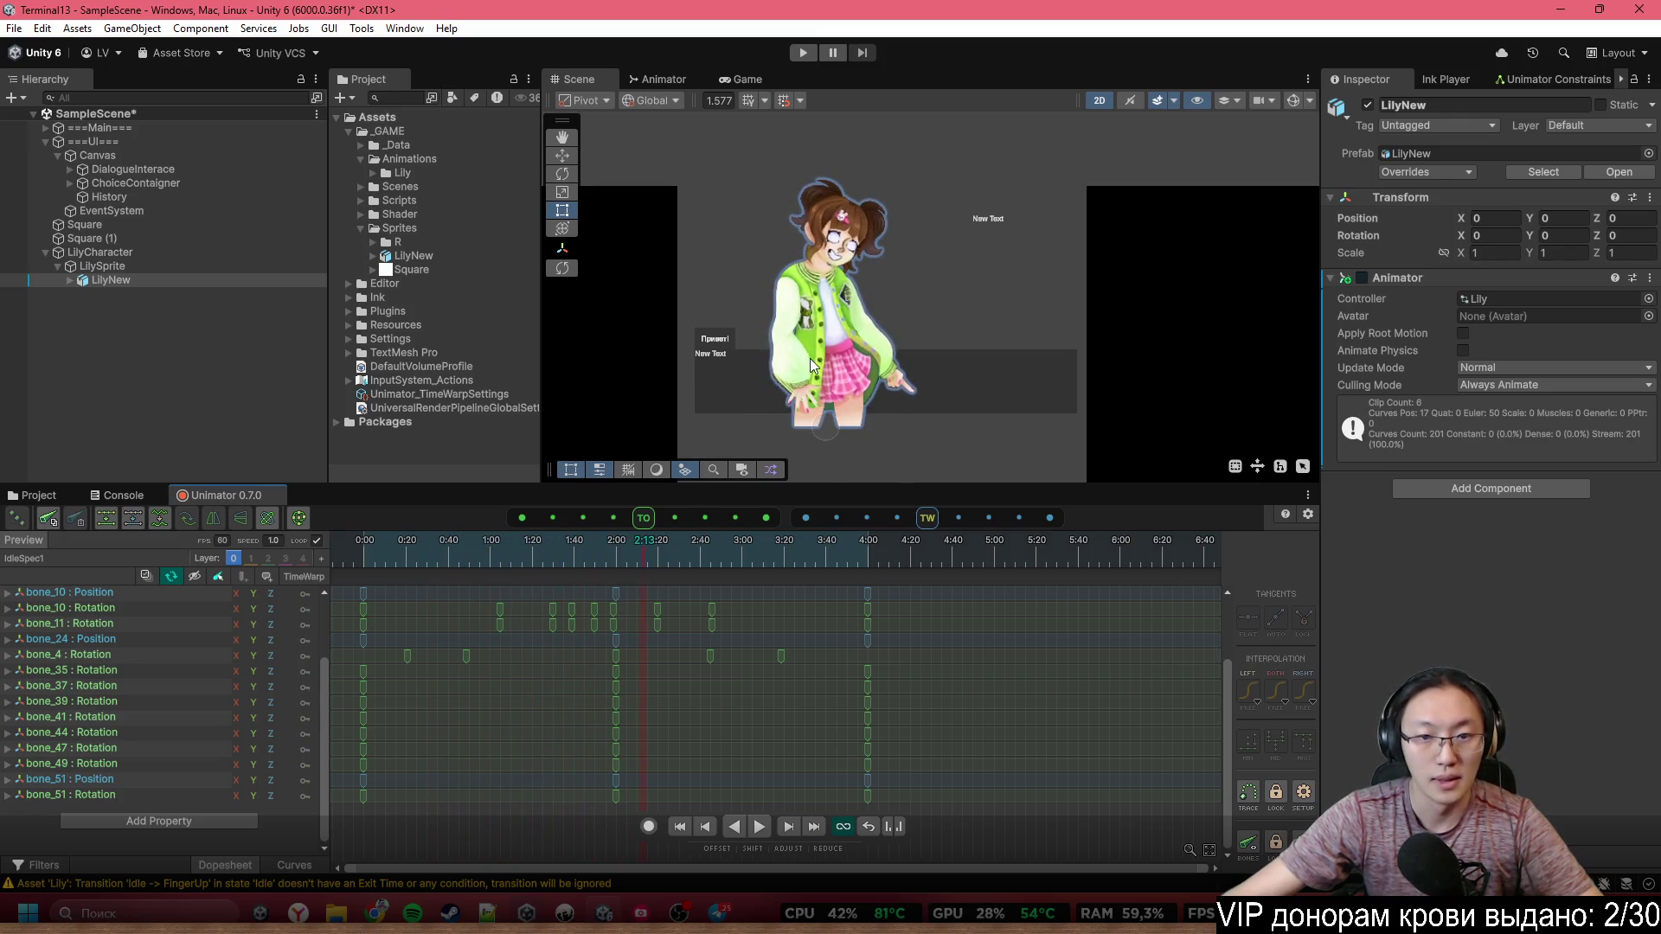
pyautogui.scroll(2, 810, 358)
pyautogui.click(1294, 101)
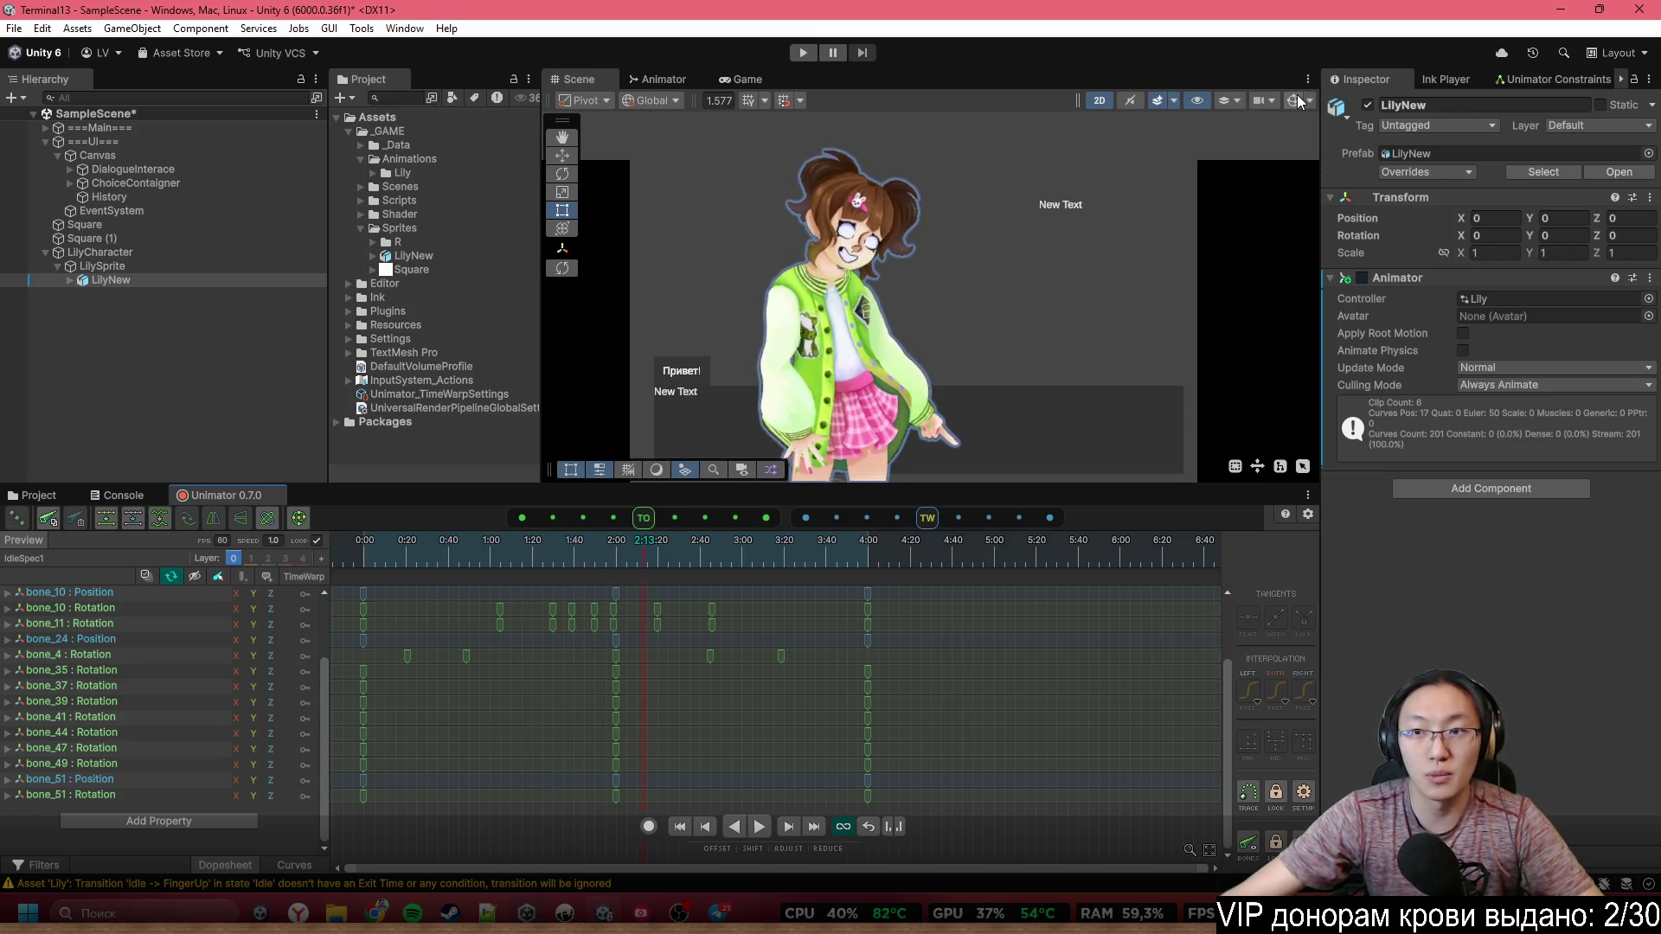
# Reopen the Animation layers list and load the Idle clip into the timeline
pyautogui.click(26, 558)
pyautogui.click(186, 292)
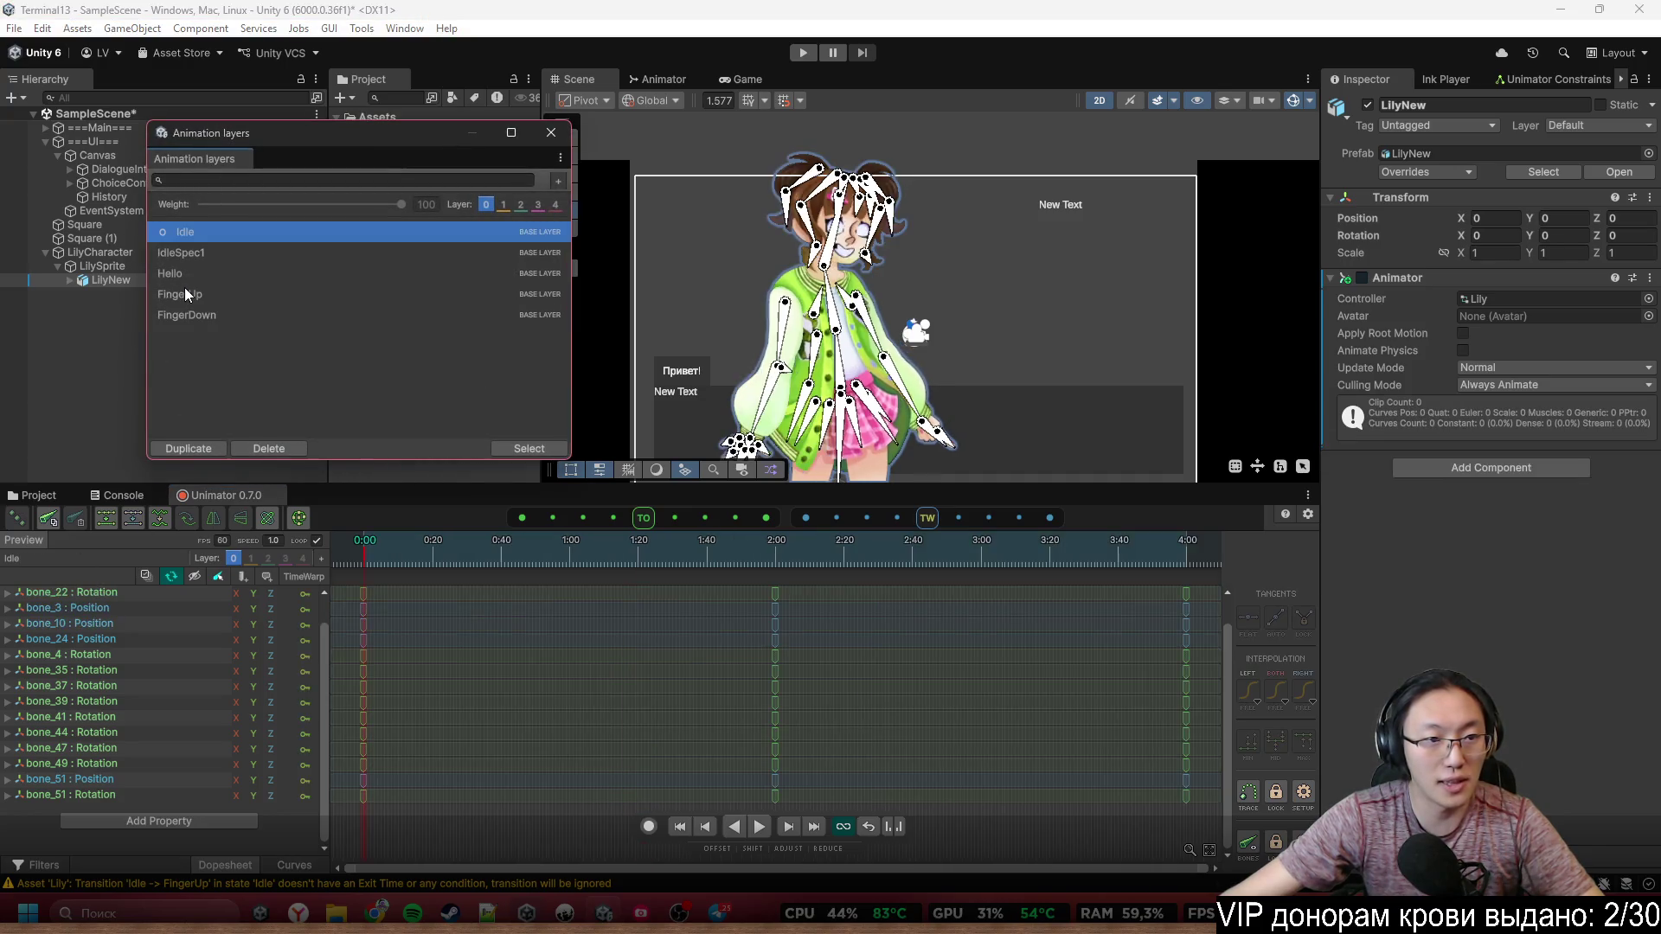
pyautogui.scroll(1, 87, 614)
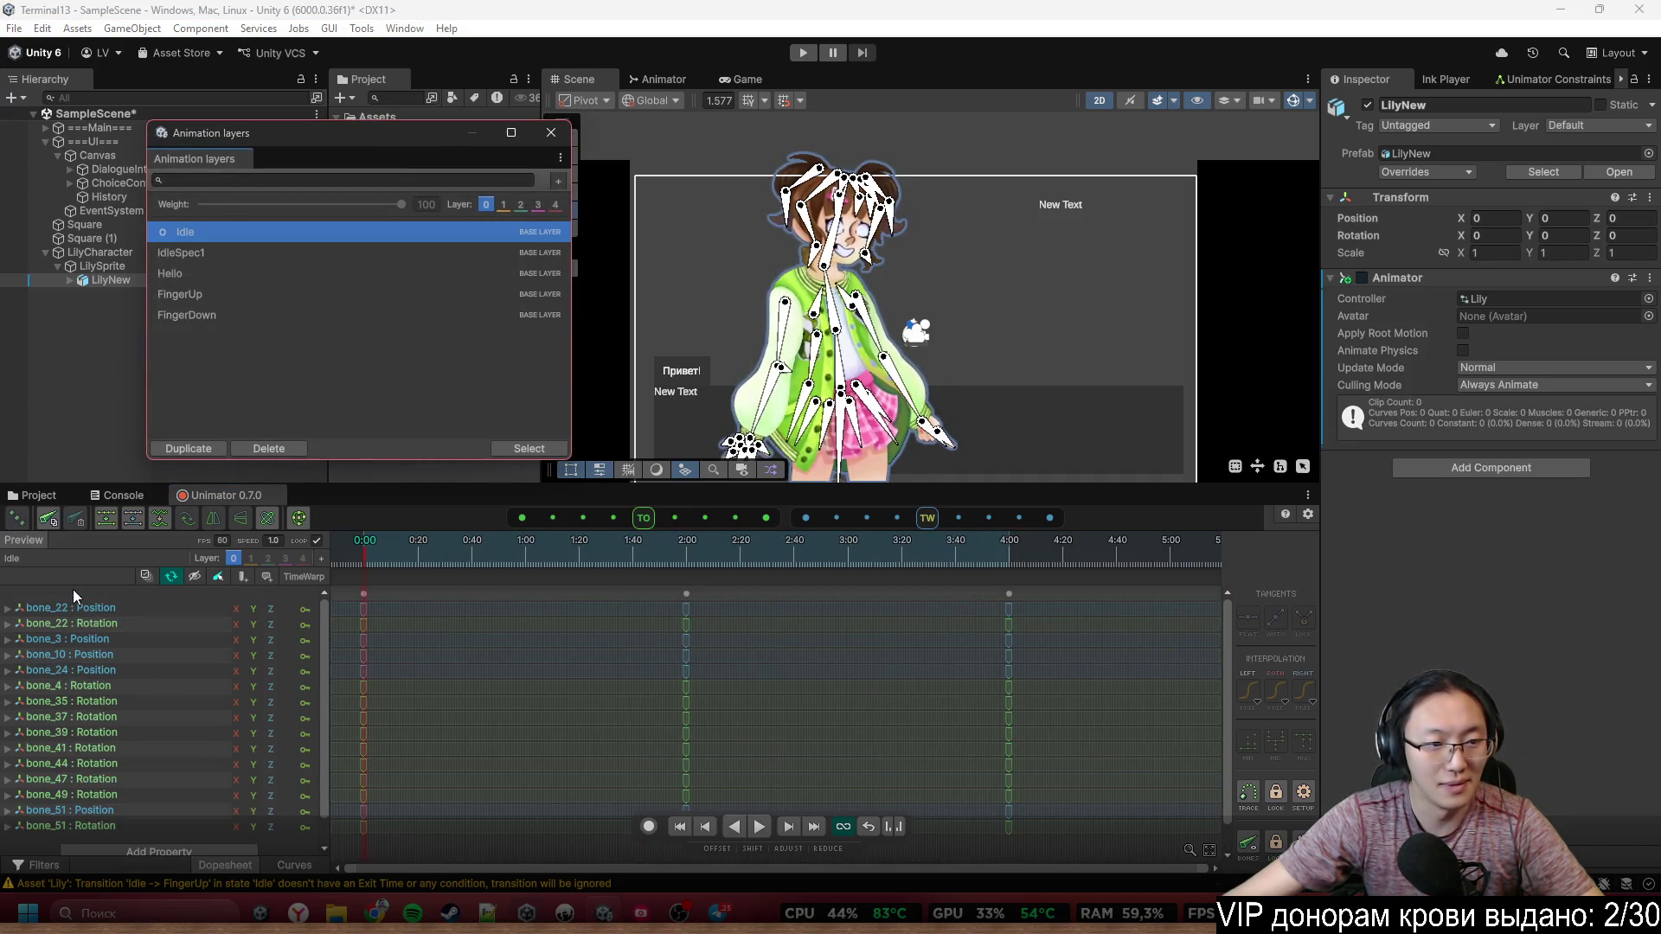
# Inspect the bone_22, bone_4, bone_37, bone_41, bone_44 and bone_51 tracks, then box-select every Idle keyframe
pyautogui.click(91, 606)
pyautogui.click(86, 685)
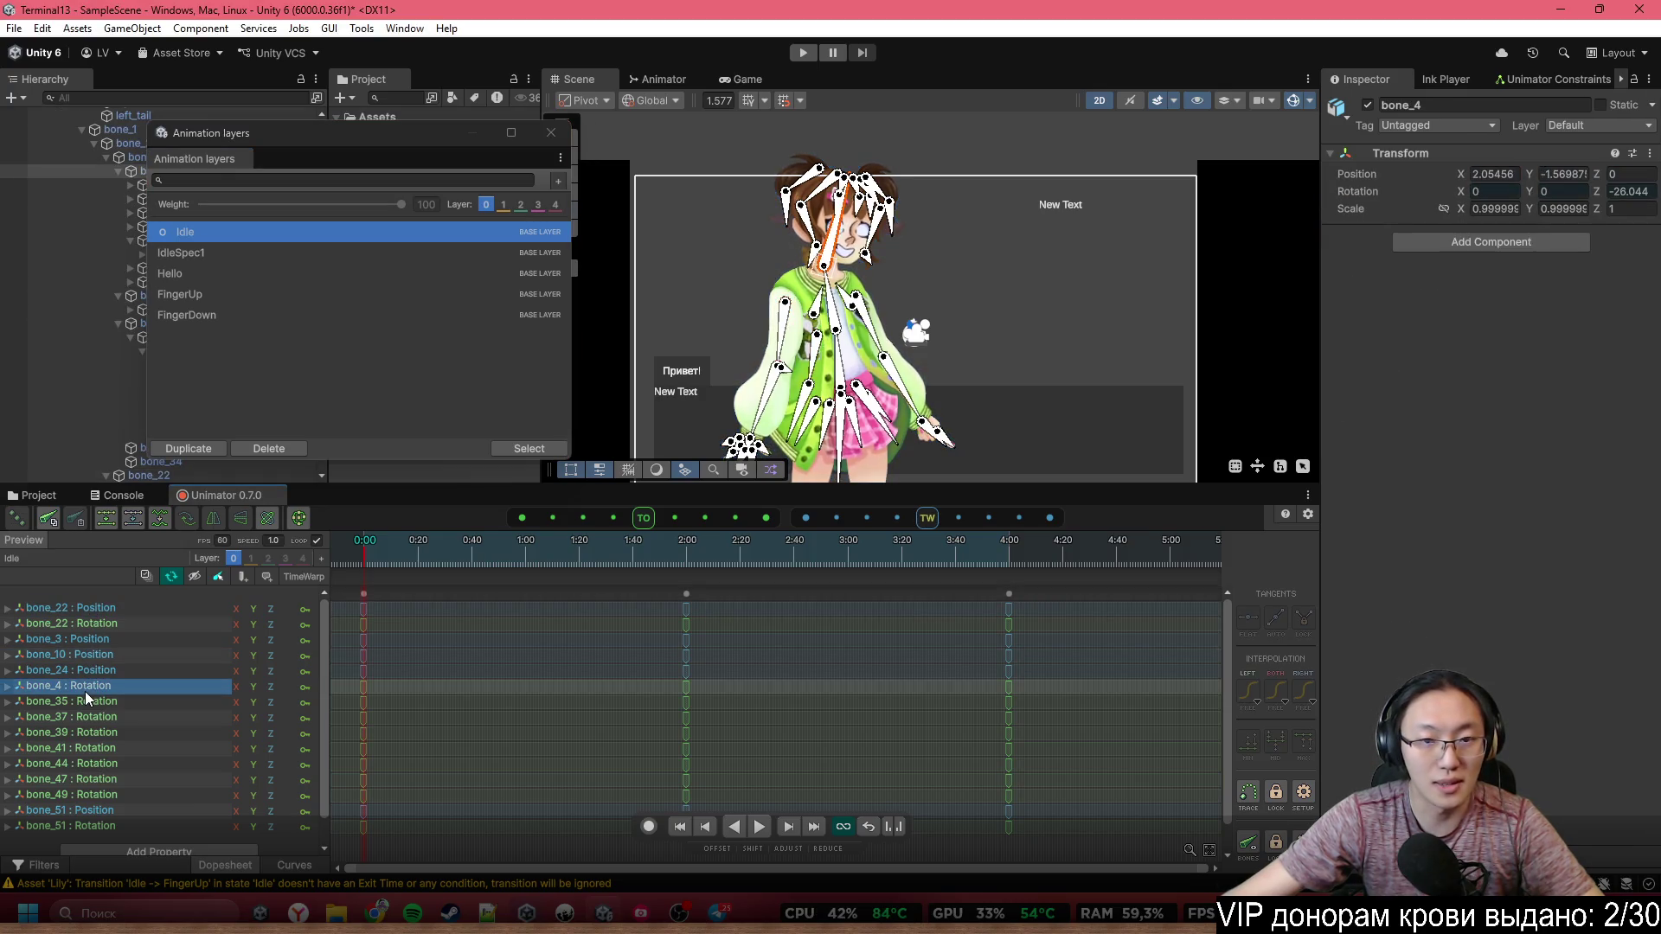
pyautogui.click(104, 623)
pyautogui.click(95, 685)
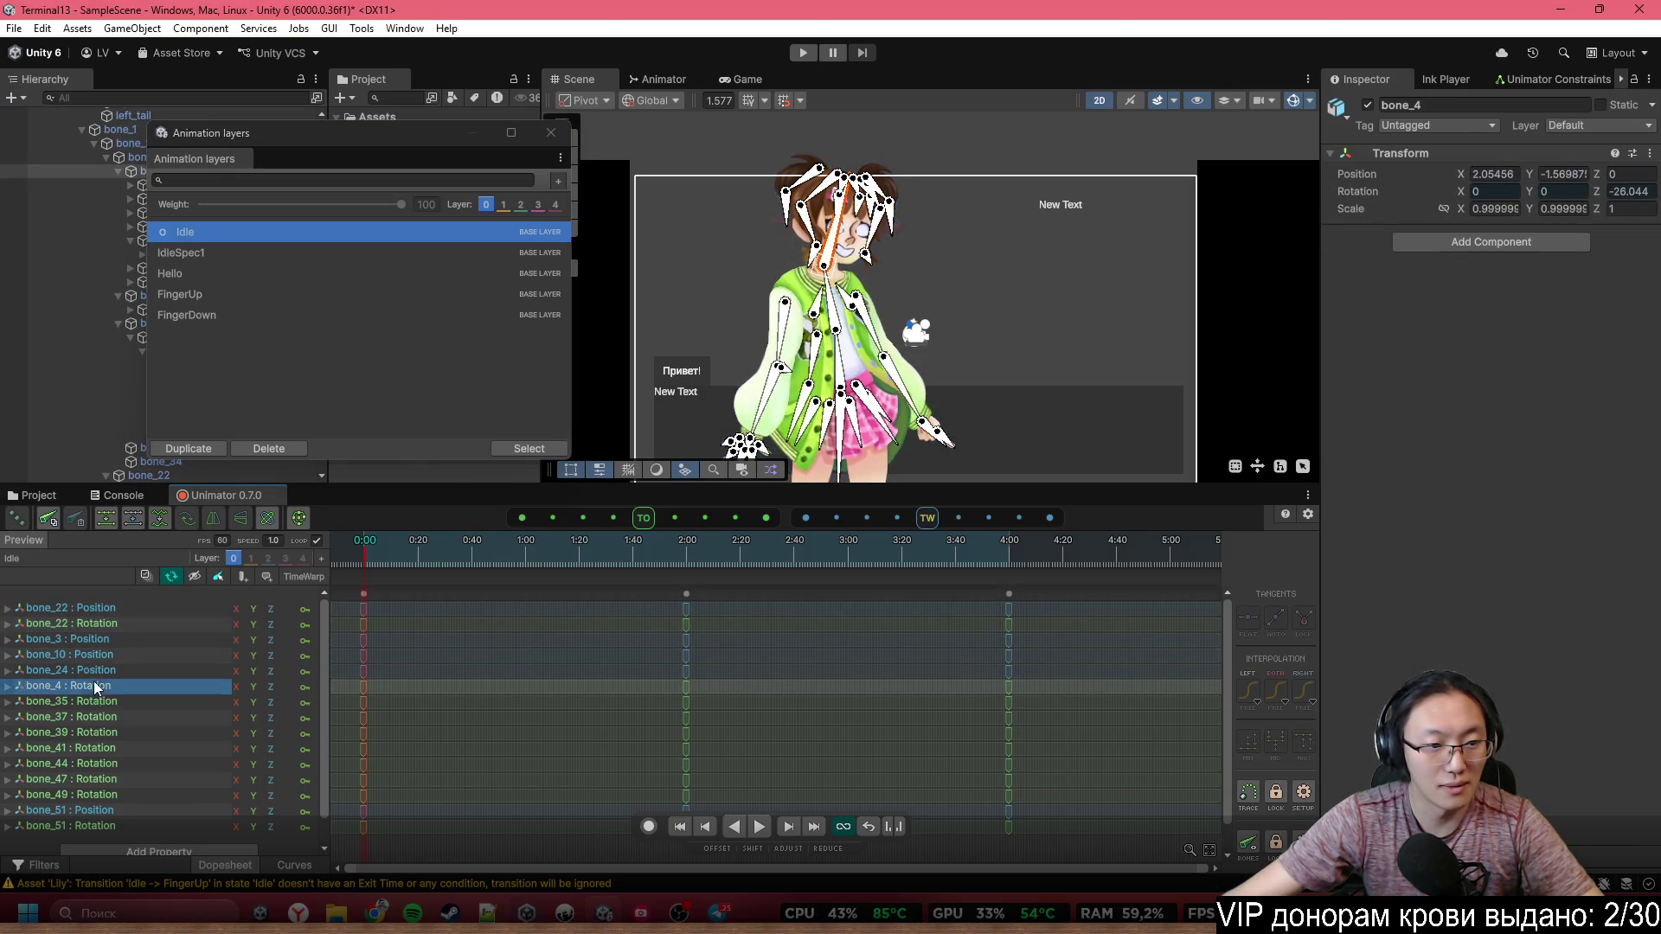
pyautogui.click(95, 716)
pyautogui.click(100, 748)
pyautogui.click(107, 766)
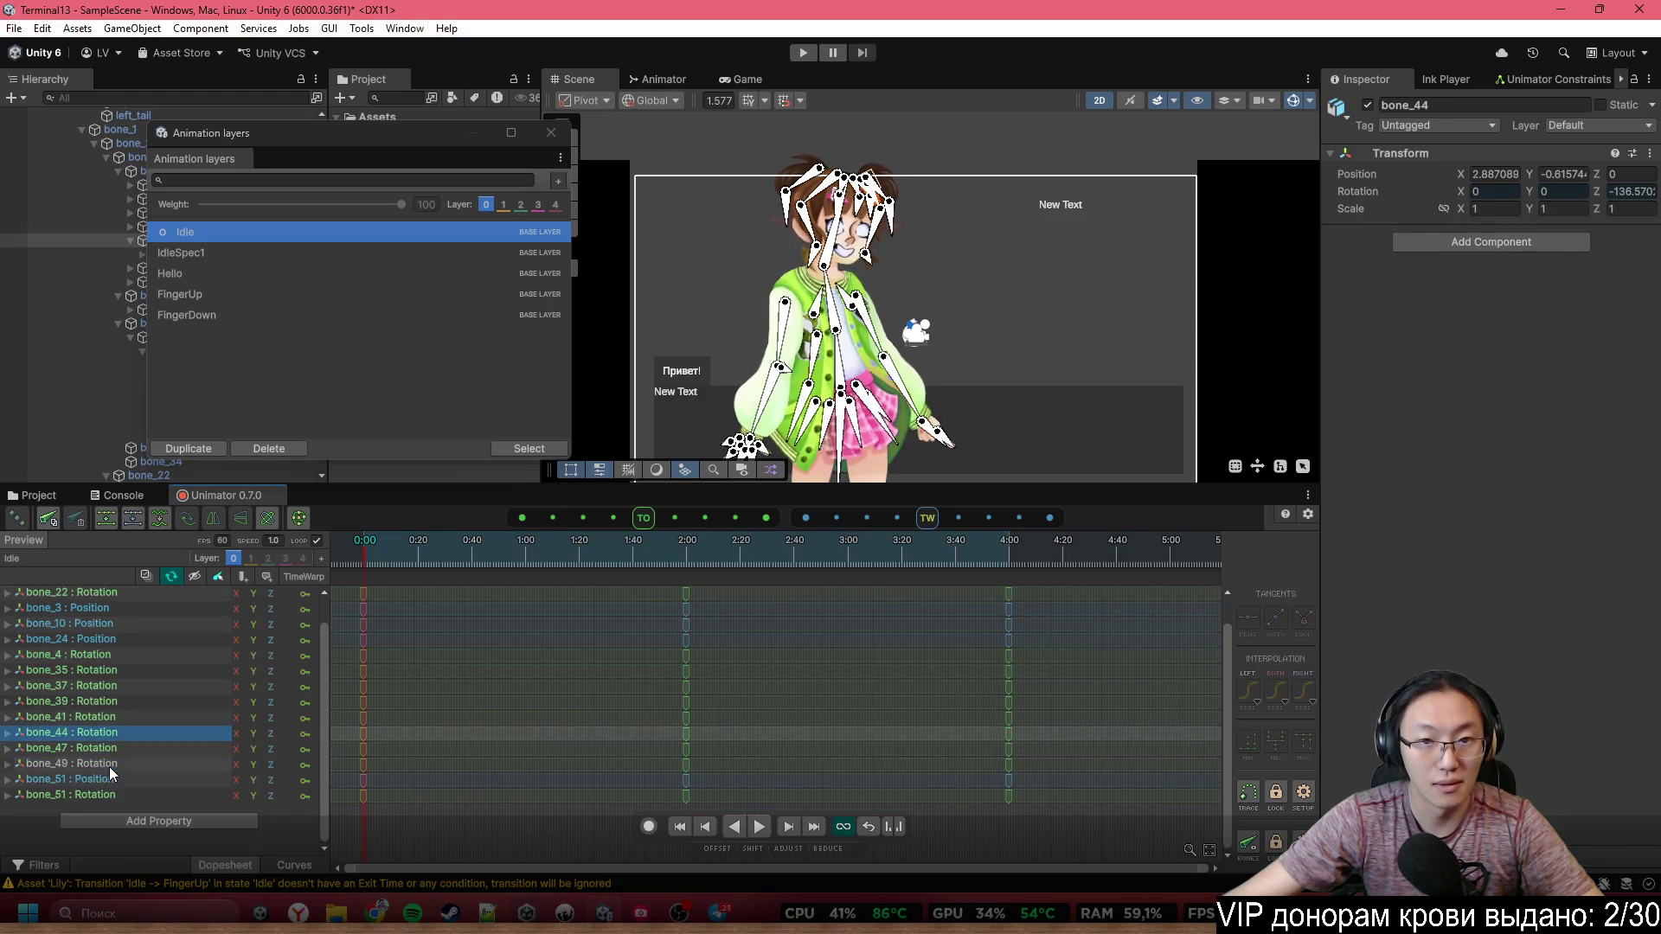
pyautogui.scroll(-1, 110, 766)
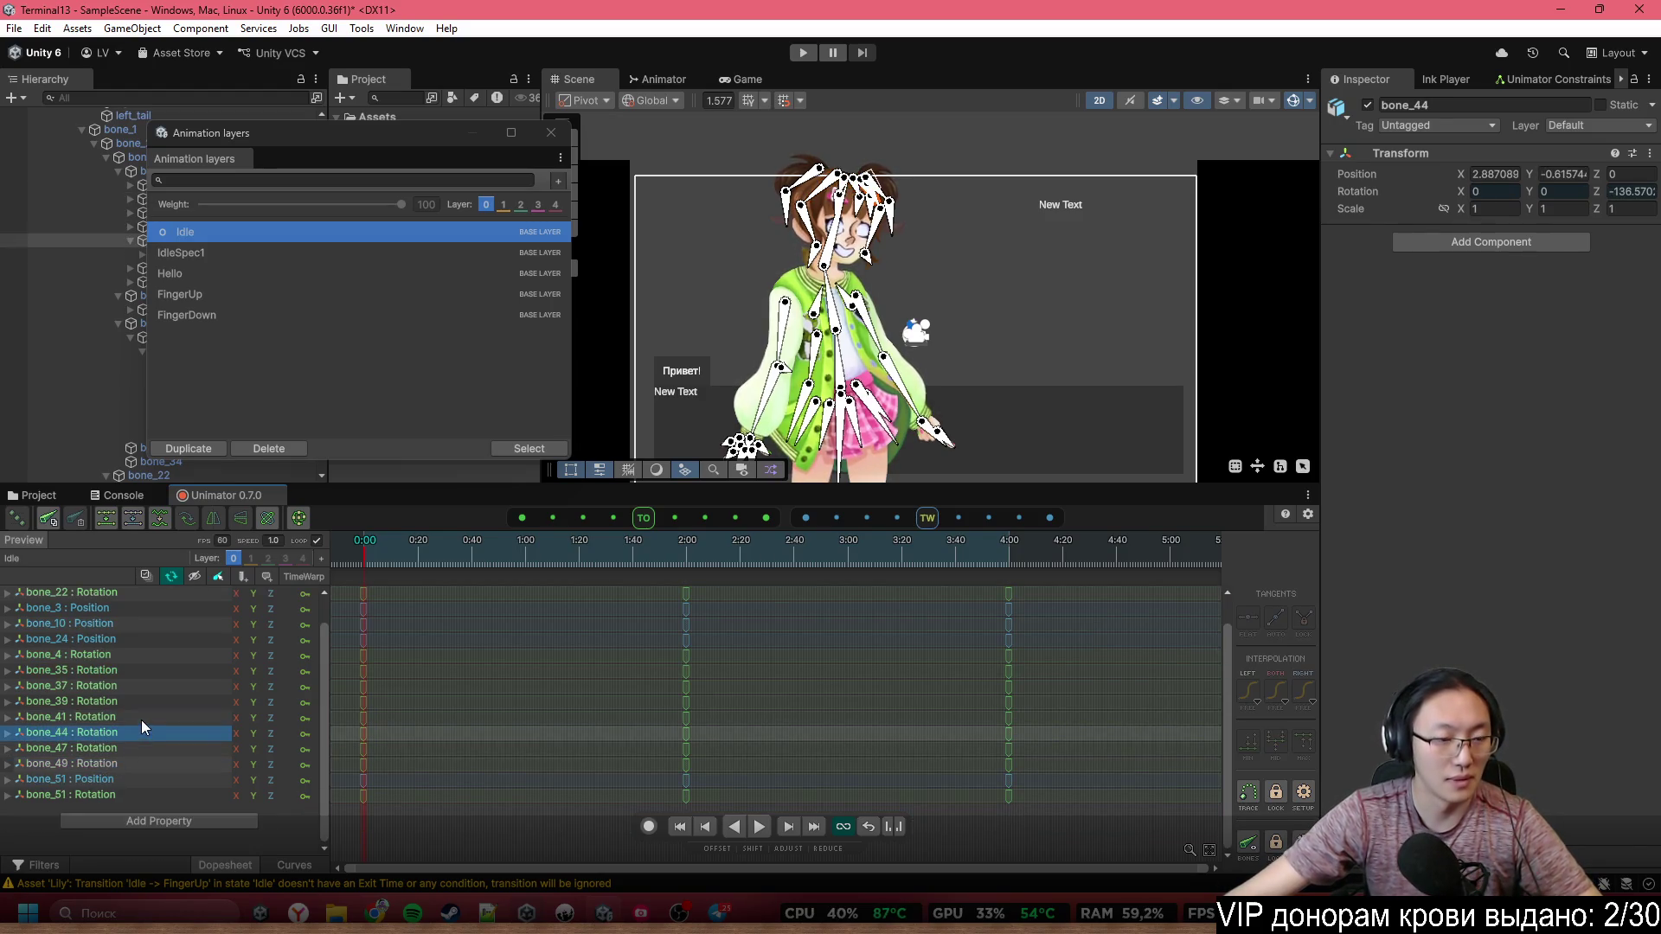
pyautogui.click(161, 801)
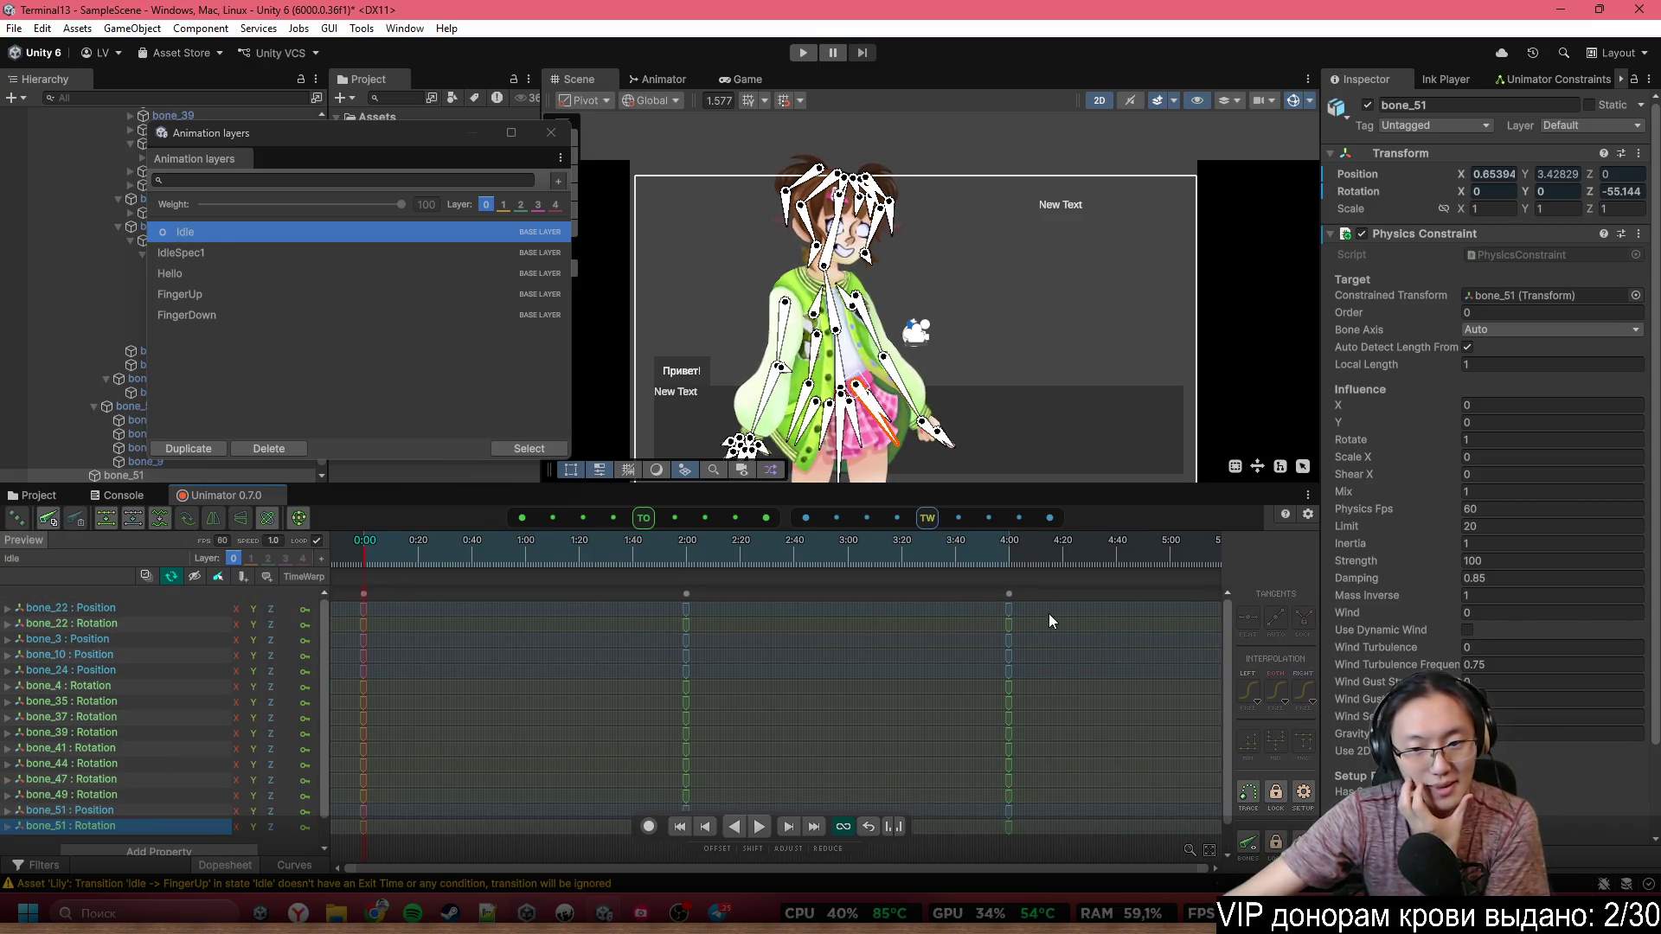
pyautogui.moveTo(1049, 621)
pyautogui.mouseDown()
pyautogui.moveTo(787, 745)
pyautogui.moveTo(350, 852)
pyautogui.mouseUp()
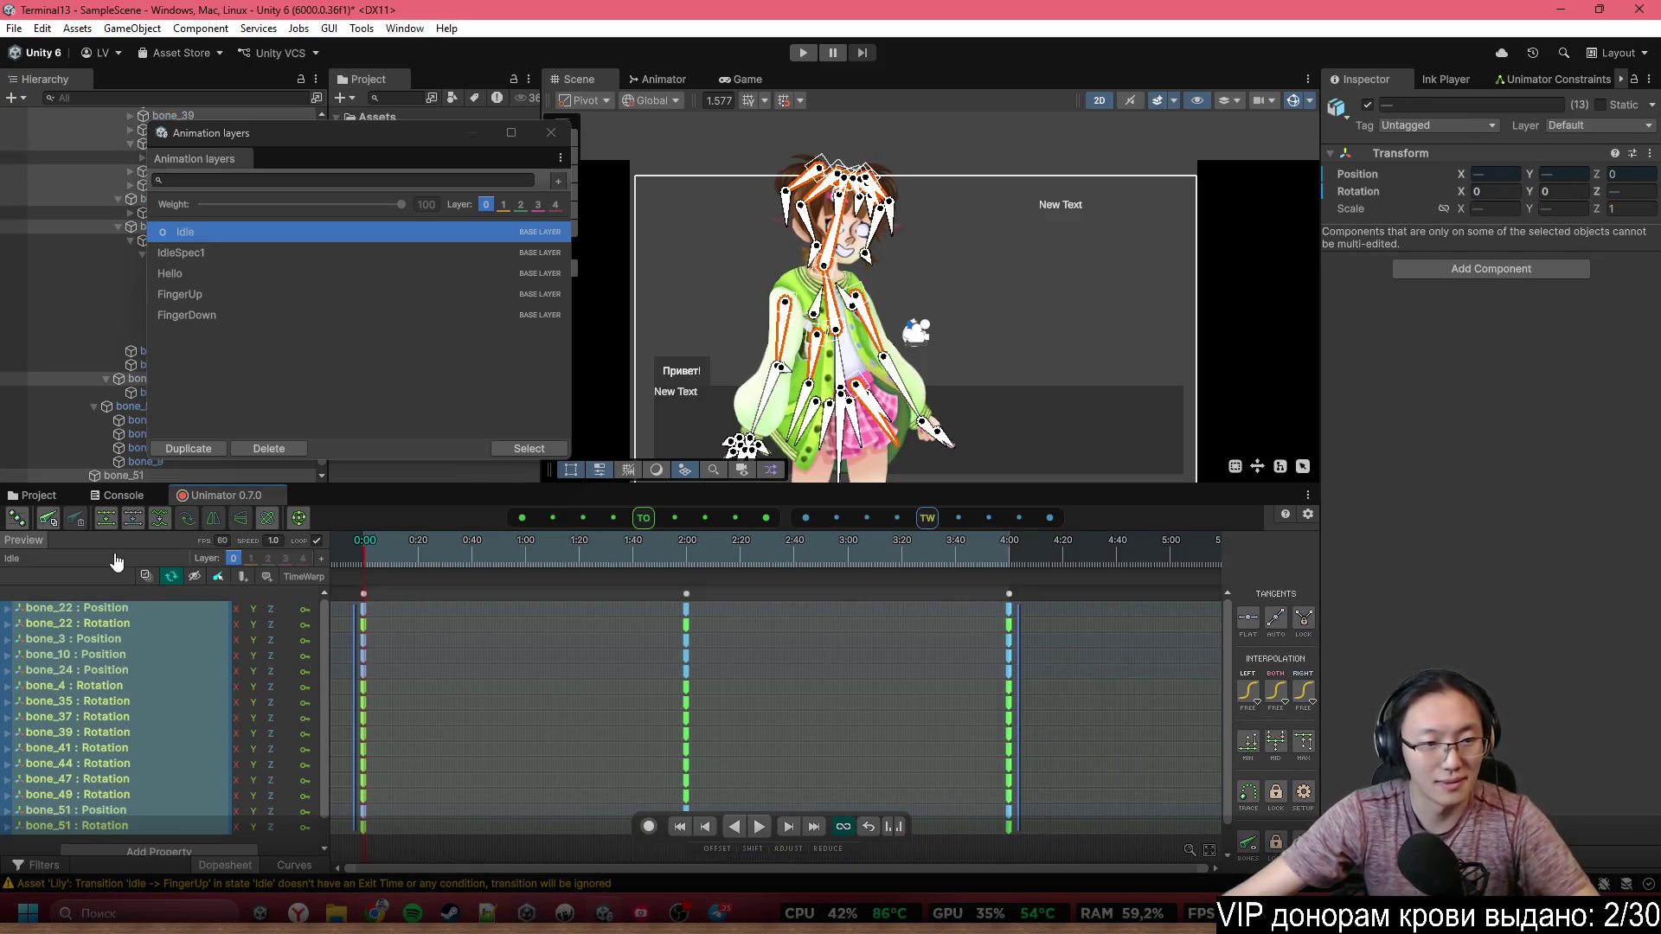
# Copy the Idle keyframes, paste them into IdleSpec1, then undo the paste
pyautogui.hotkey('ctrl', 'c')
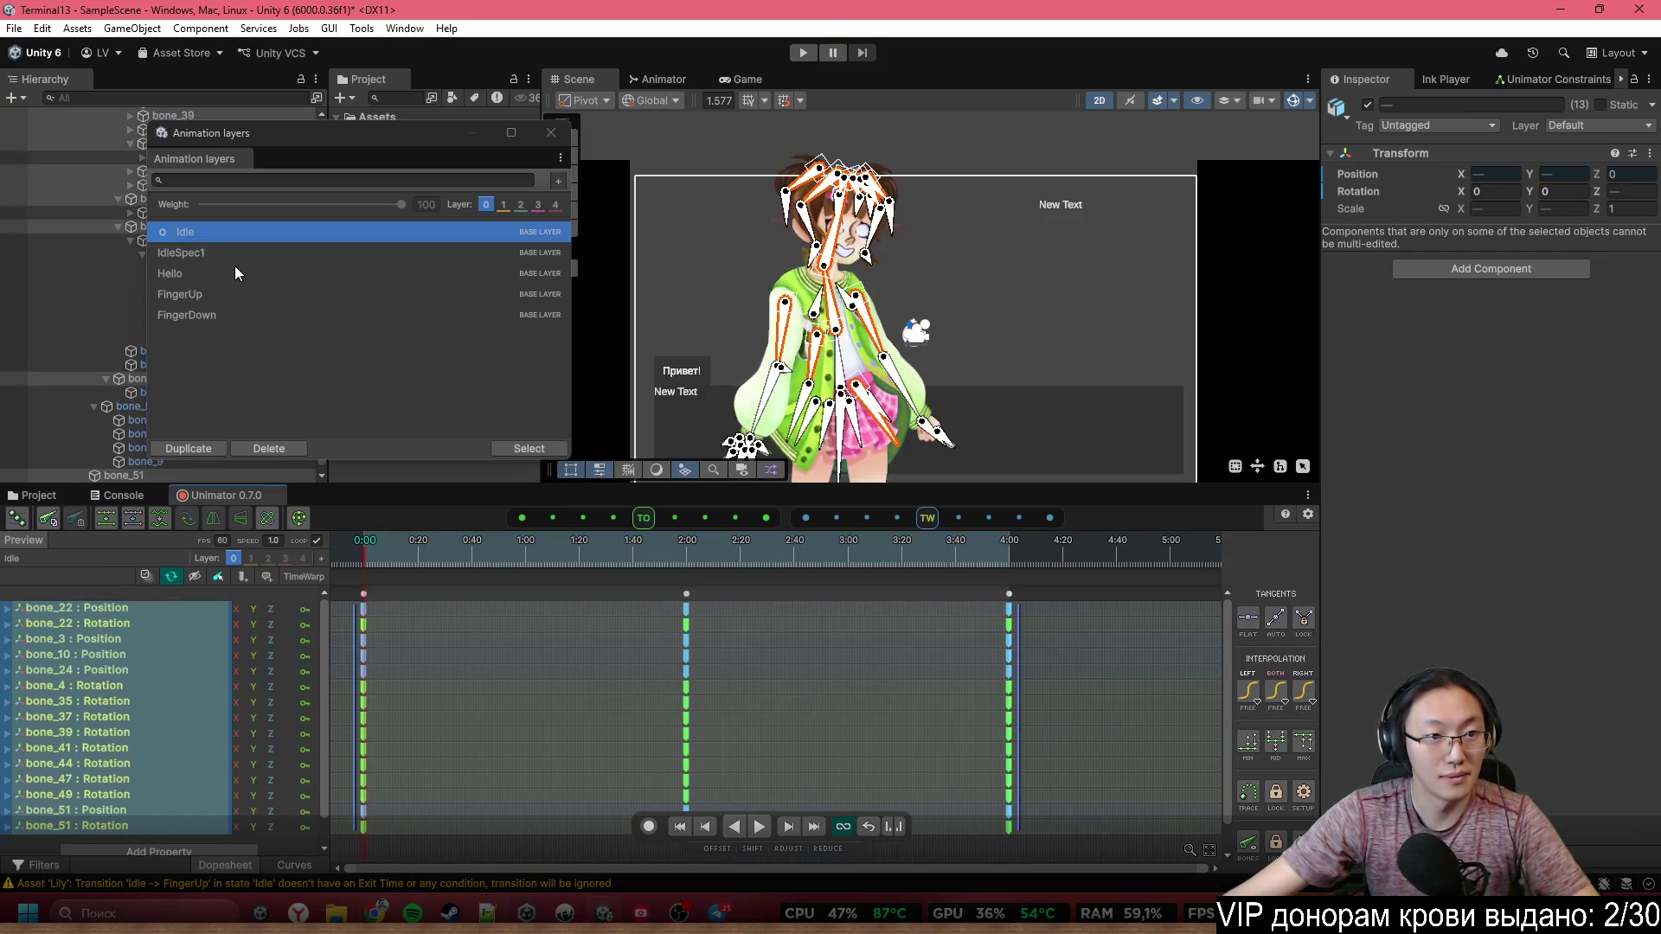
pyautogui.click(227, 252)
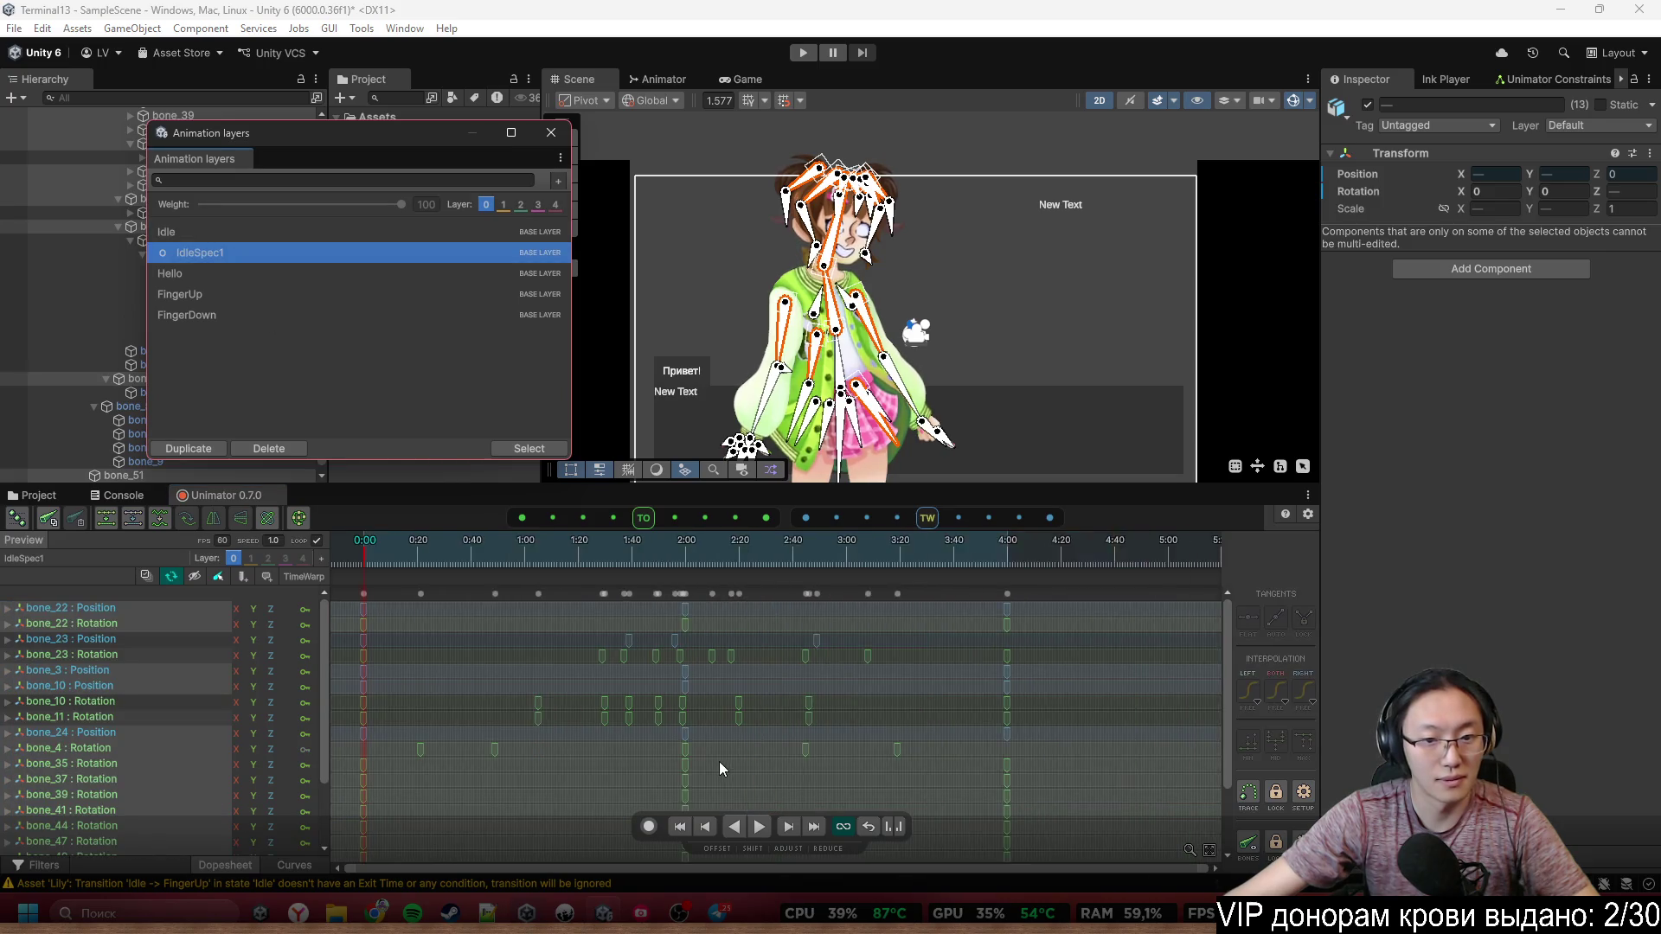
pyautogui.hotkey('ctrl', 'v')
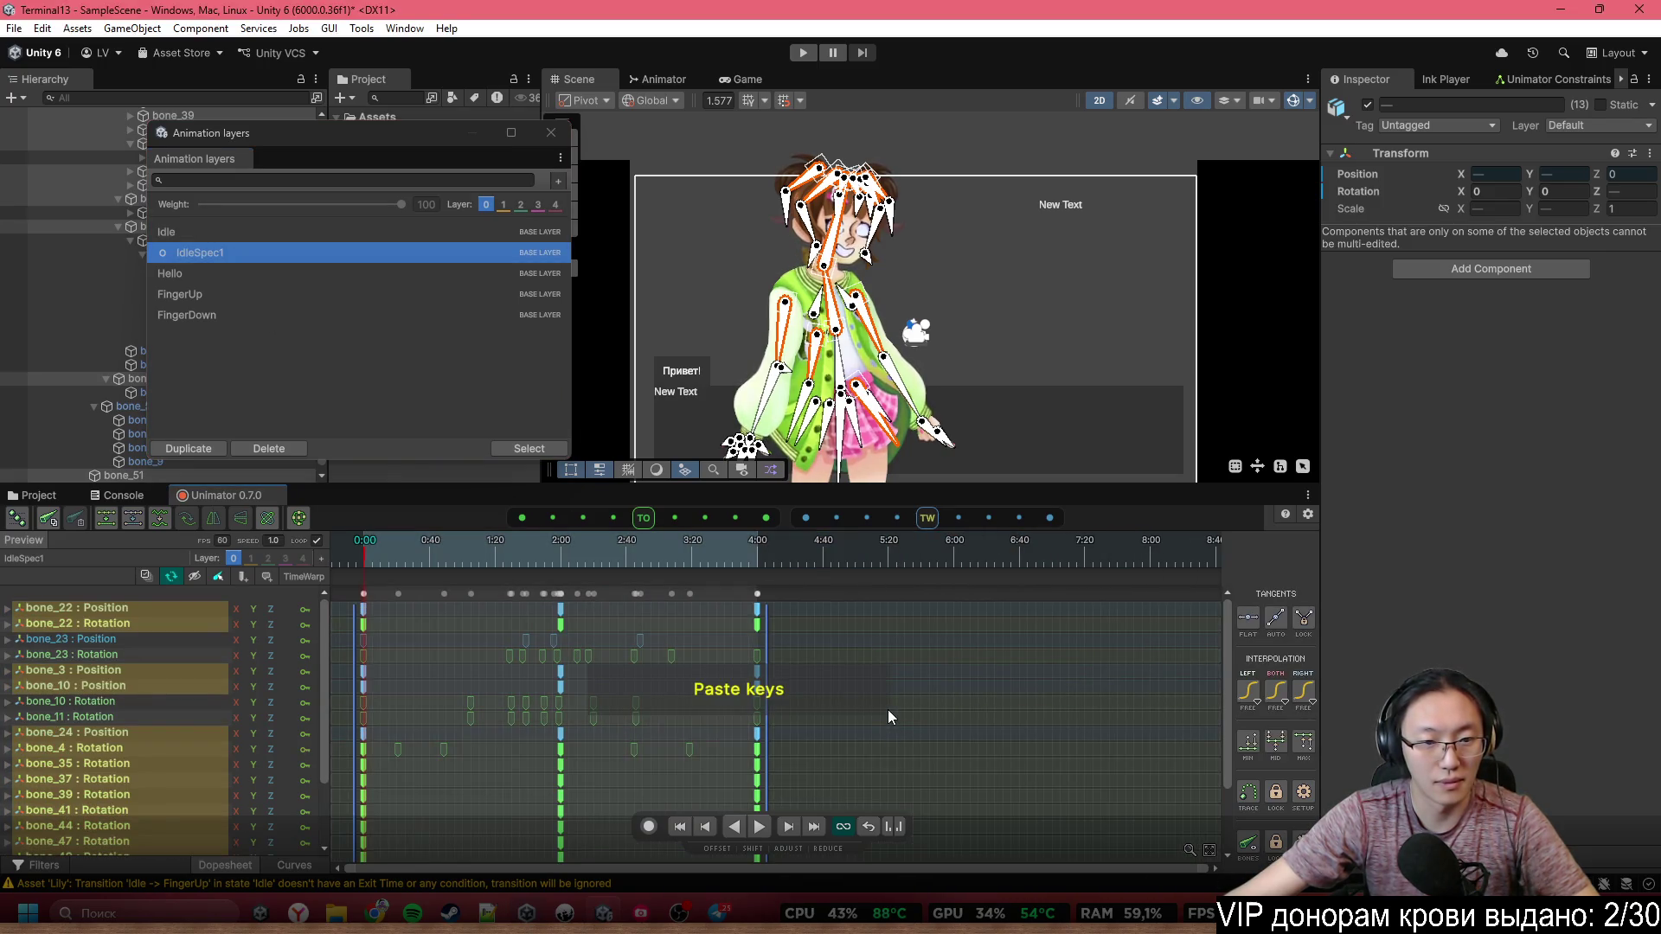
pyautogui.hotkey('ctrl', 'z')
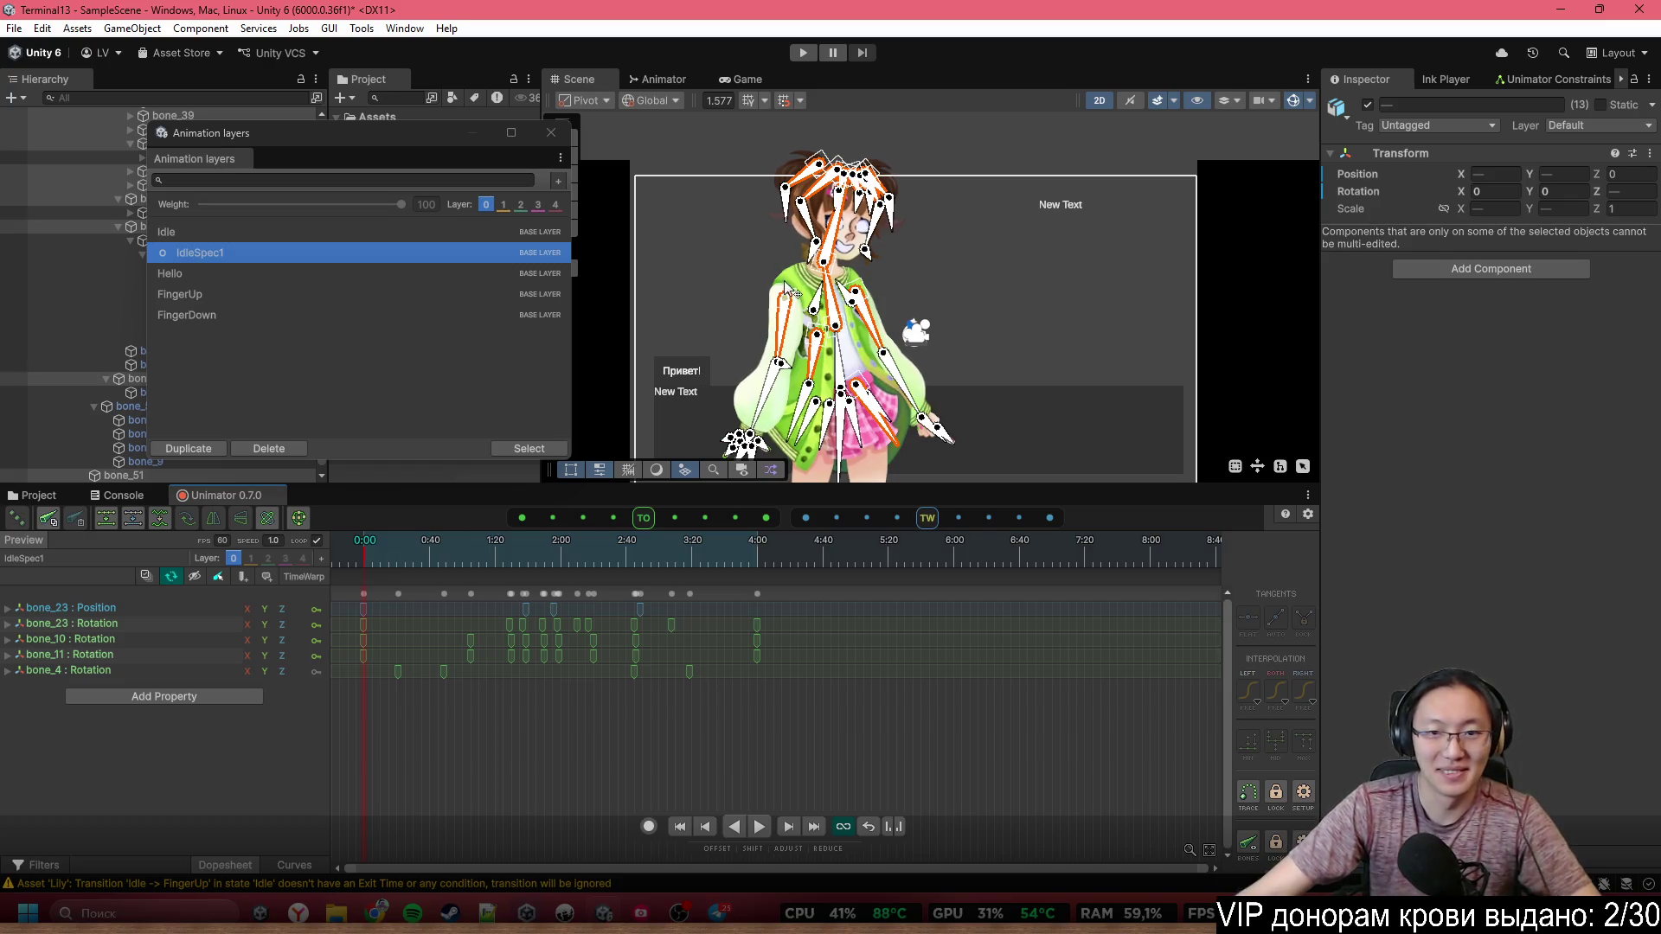
# Preview the IdleSpec1 animation and close the Animation layers window
pyautogui.press('space')
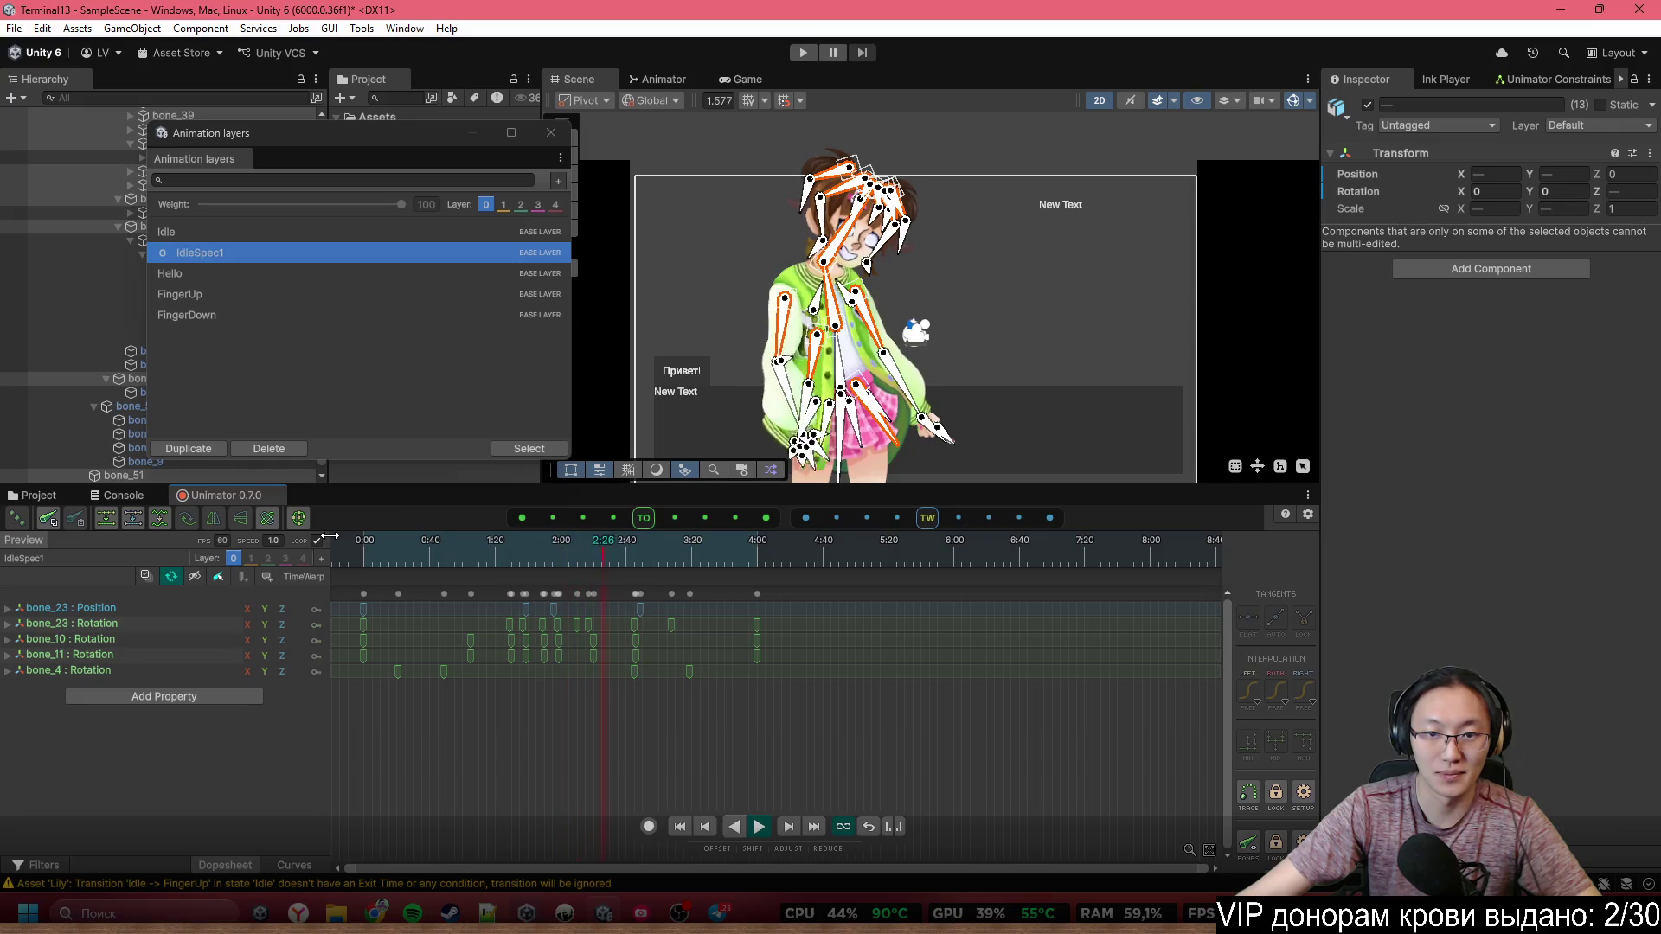
pyautogui.scroll(-1, 615, 375)
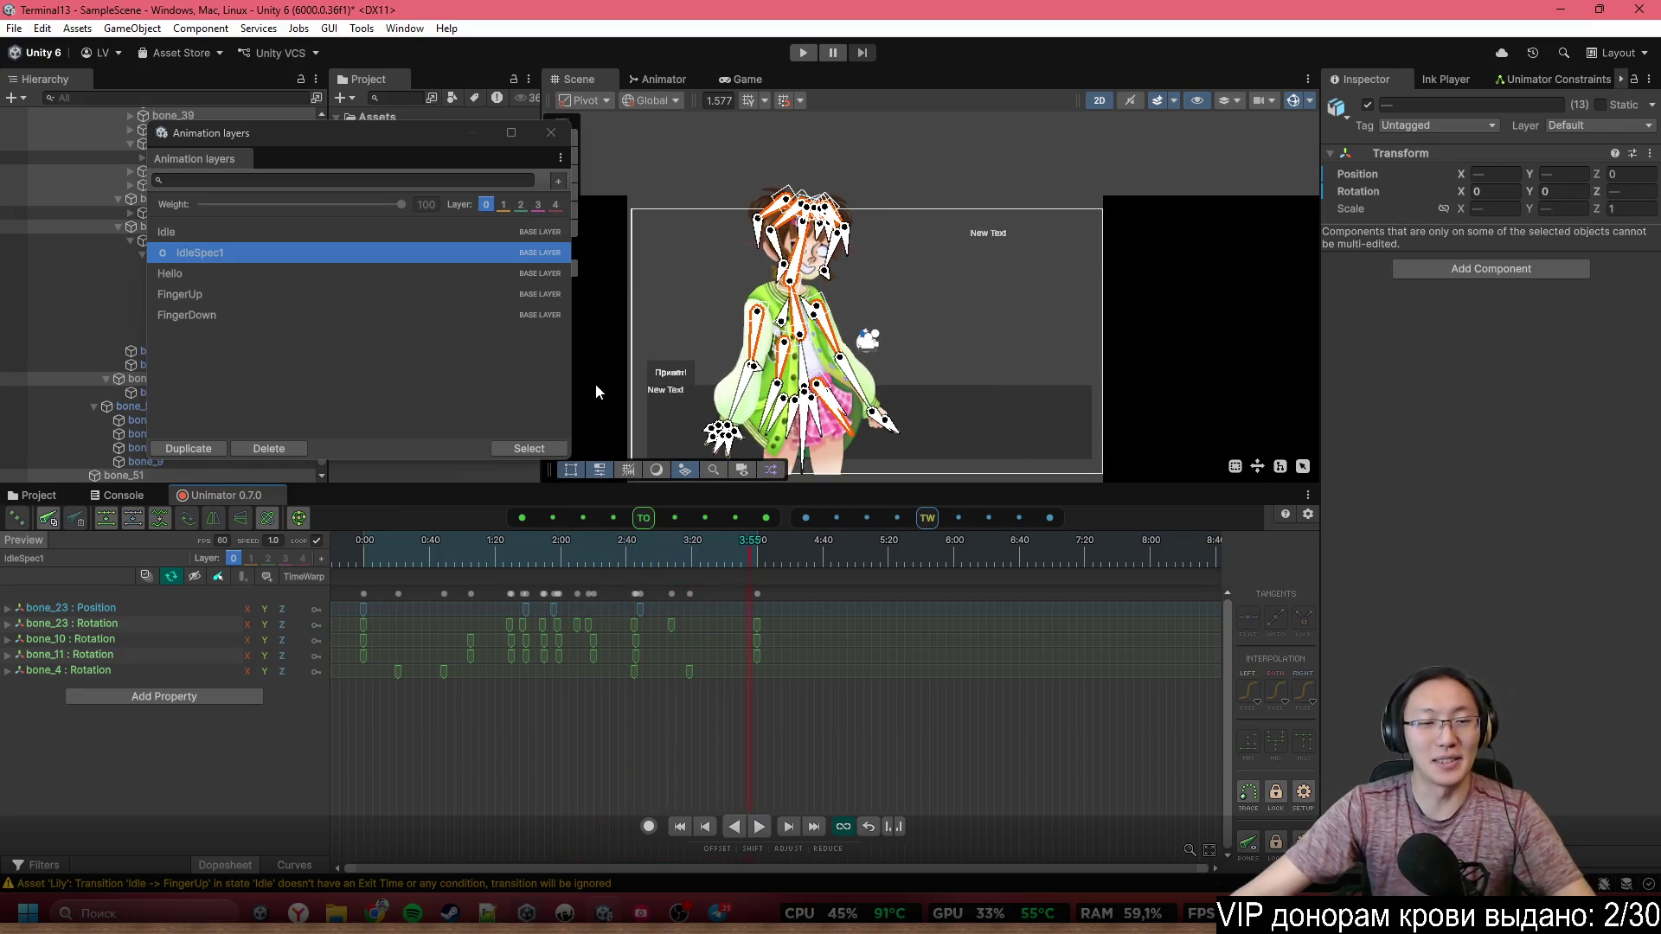
pyautogui.click(551, 133)
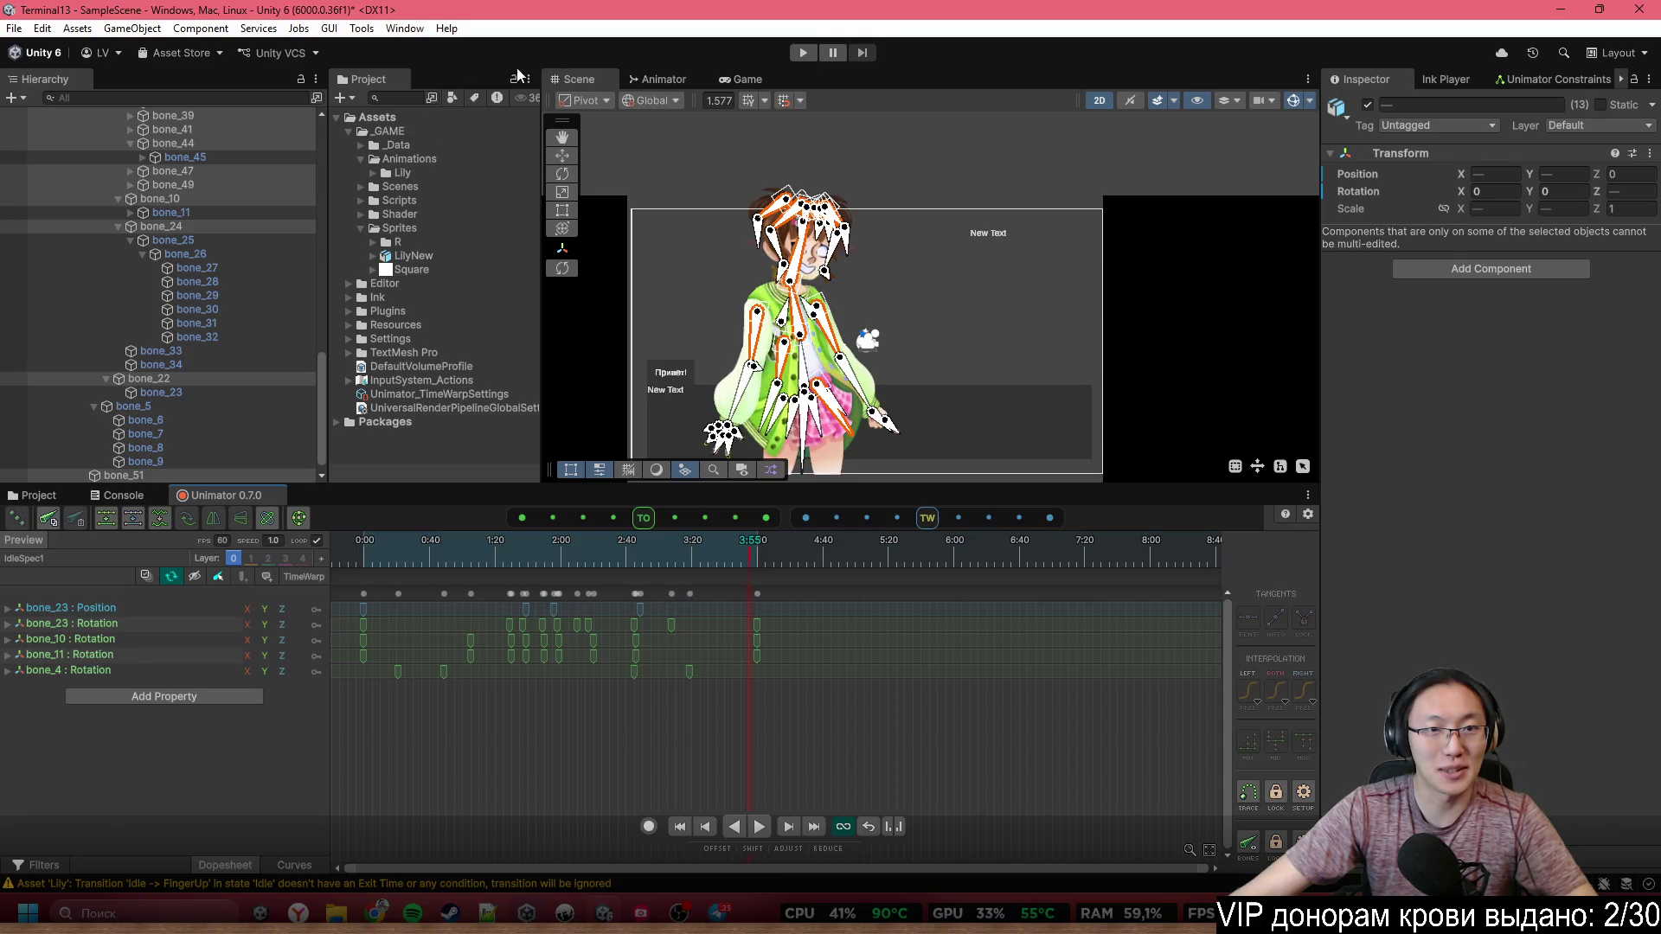
# Add a layer named AdditionalLayer to Lily's controller and check its settings (weight 1, Override)
pyautogui.click(664, 79)
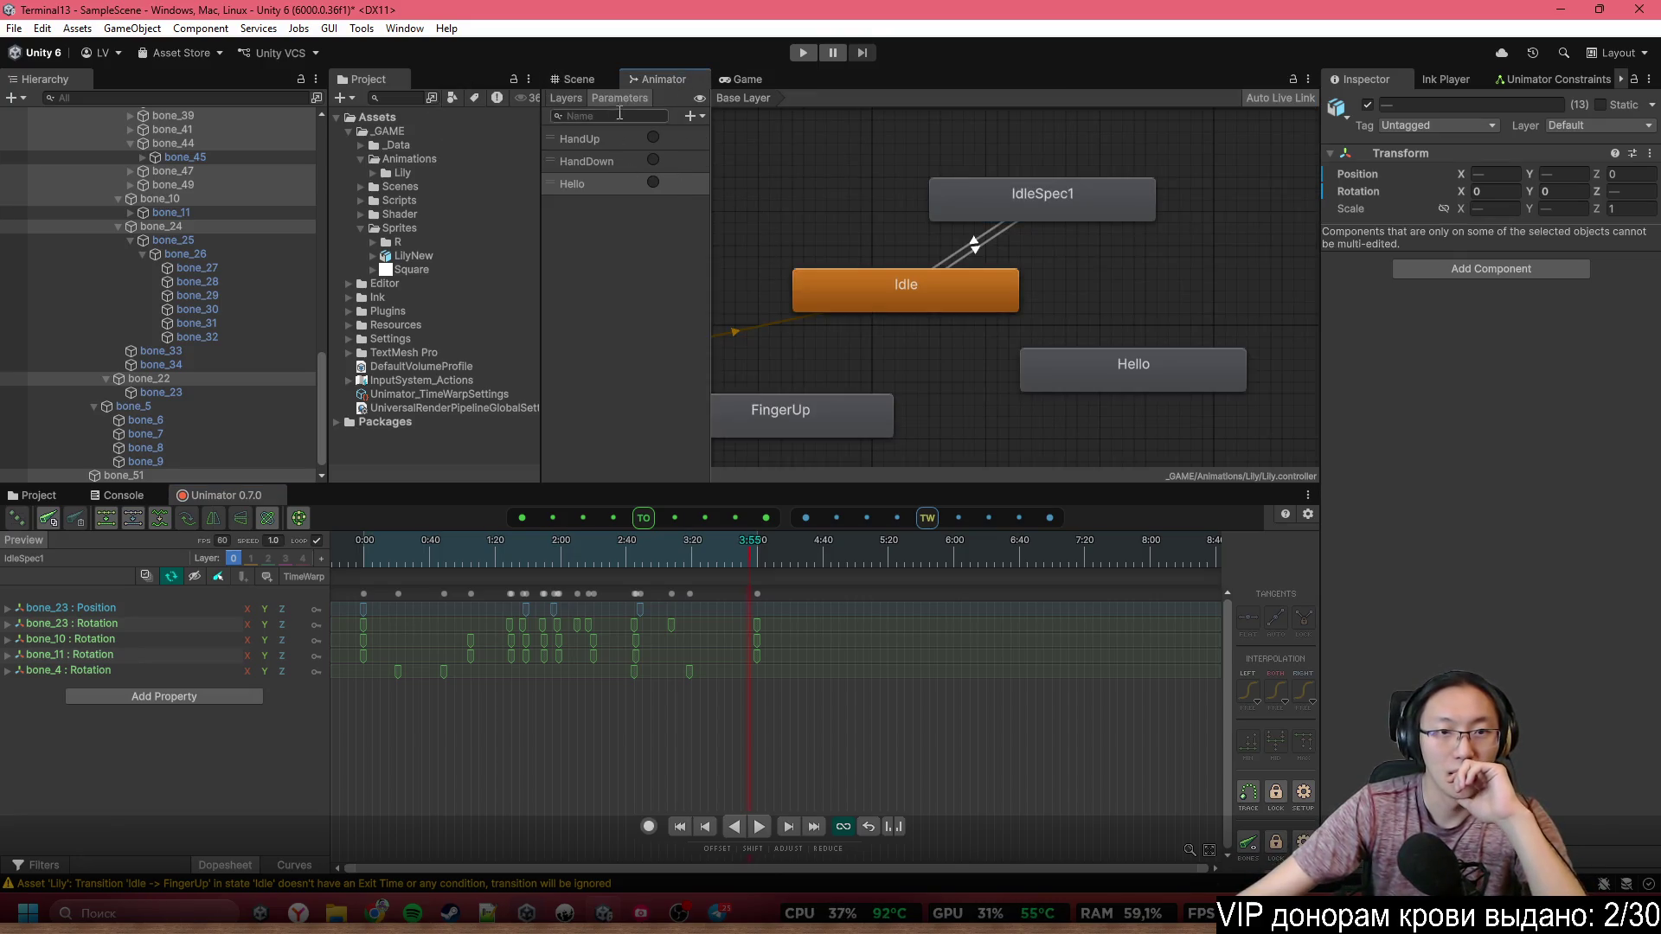
pyautogui.click(567, 98)
pyautogui.click(695, 116)
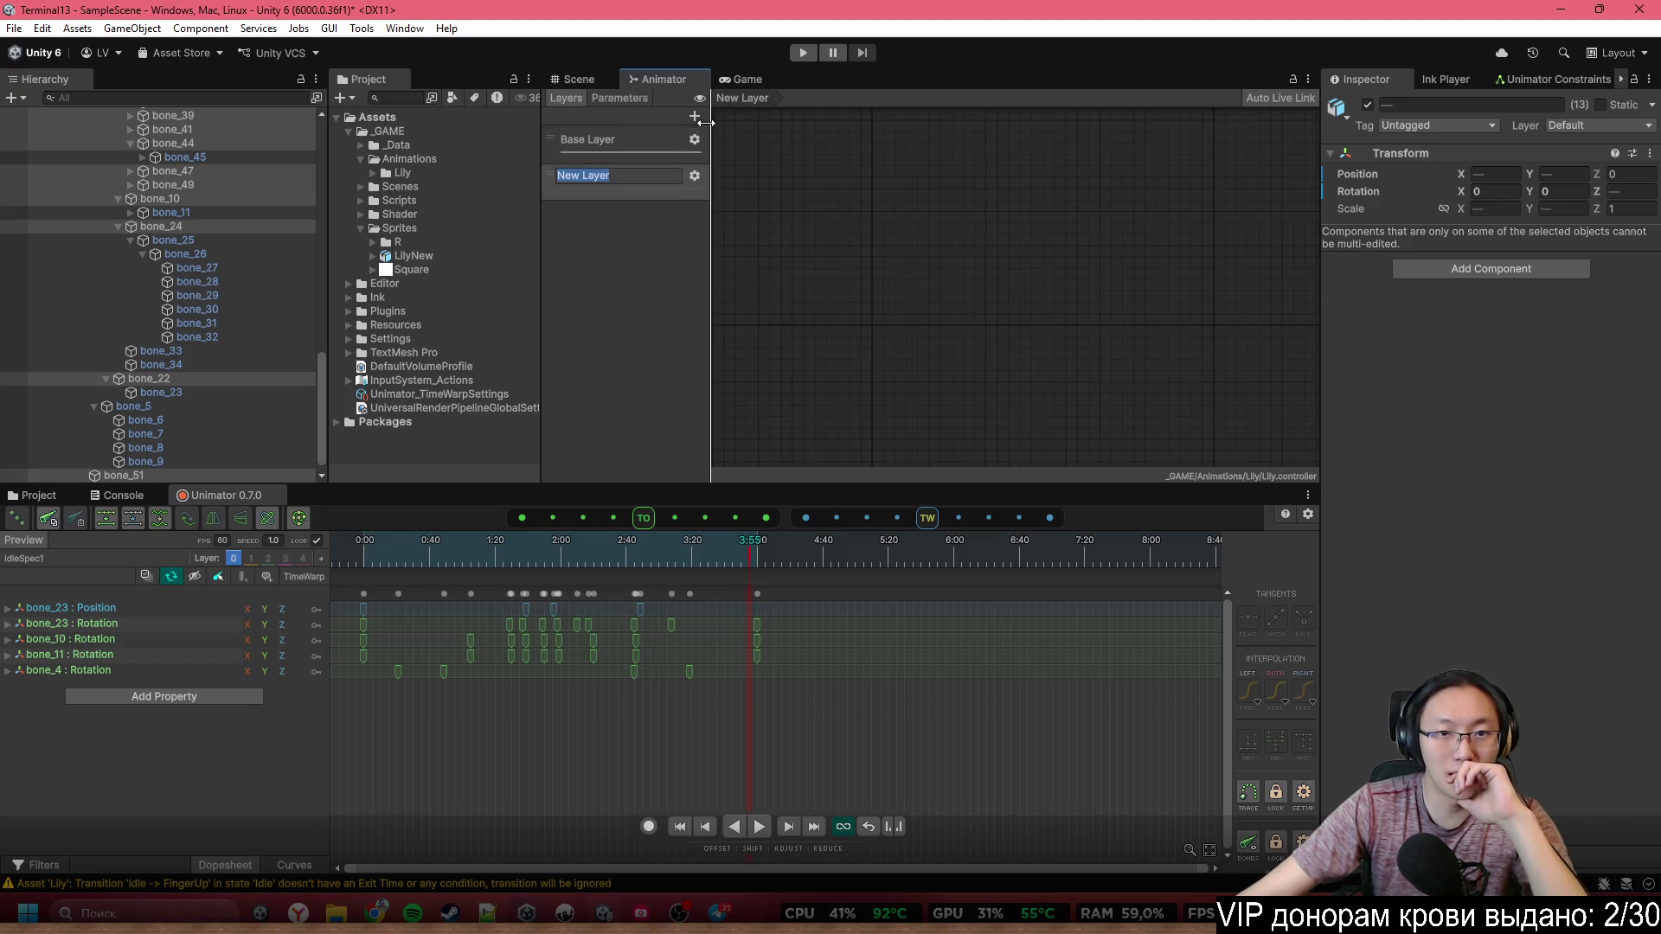
pyautogui.write('AdditionalLa')
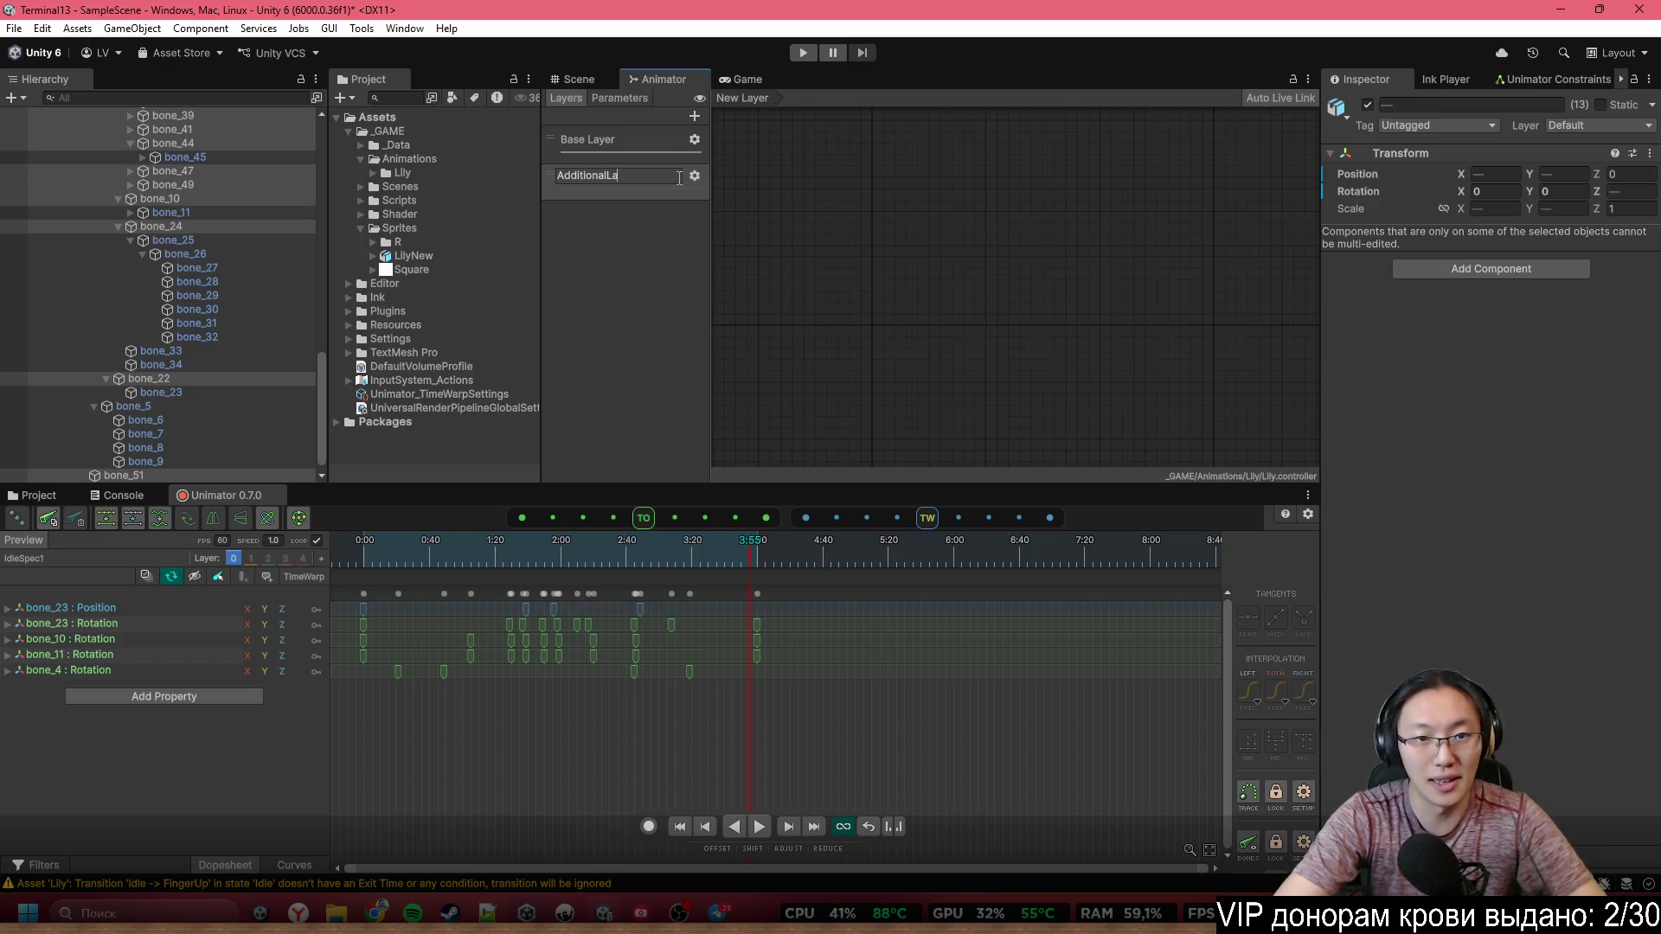
pyautogui.write('yer')
pyautogui.press('Return')
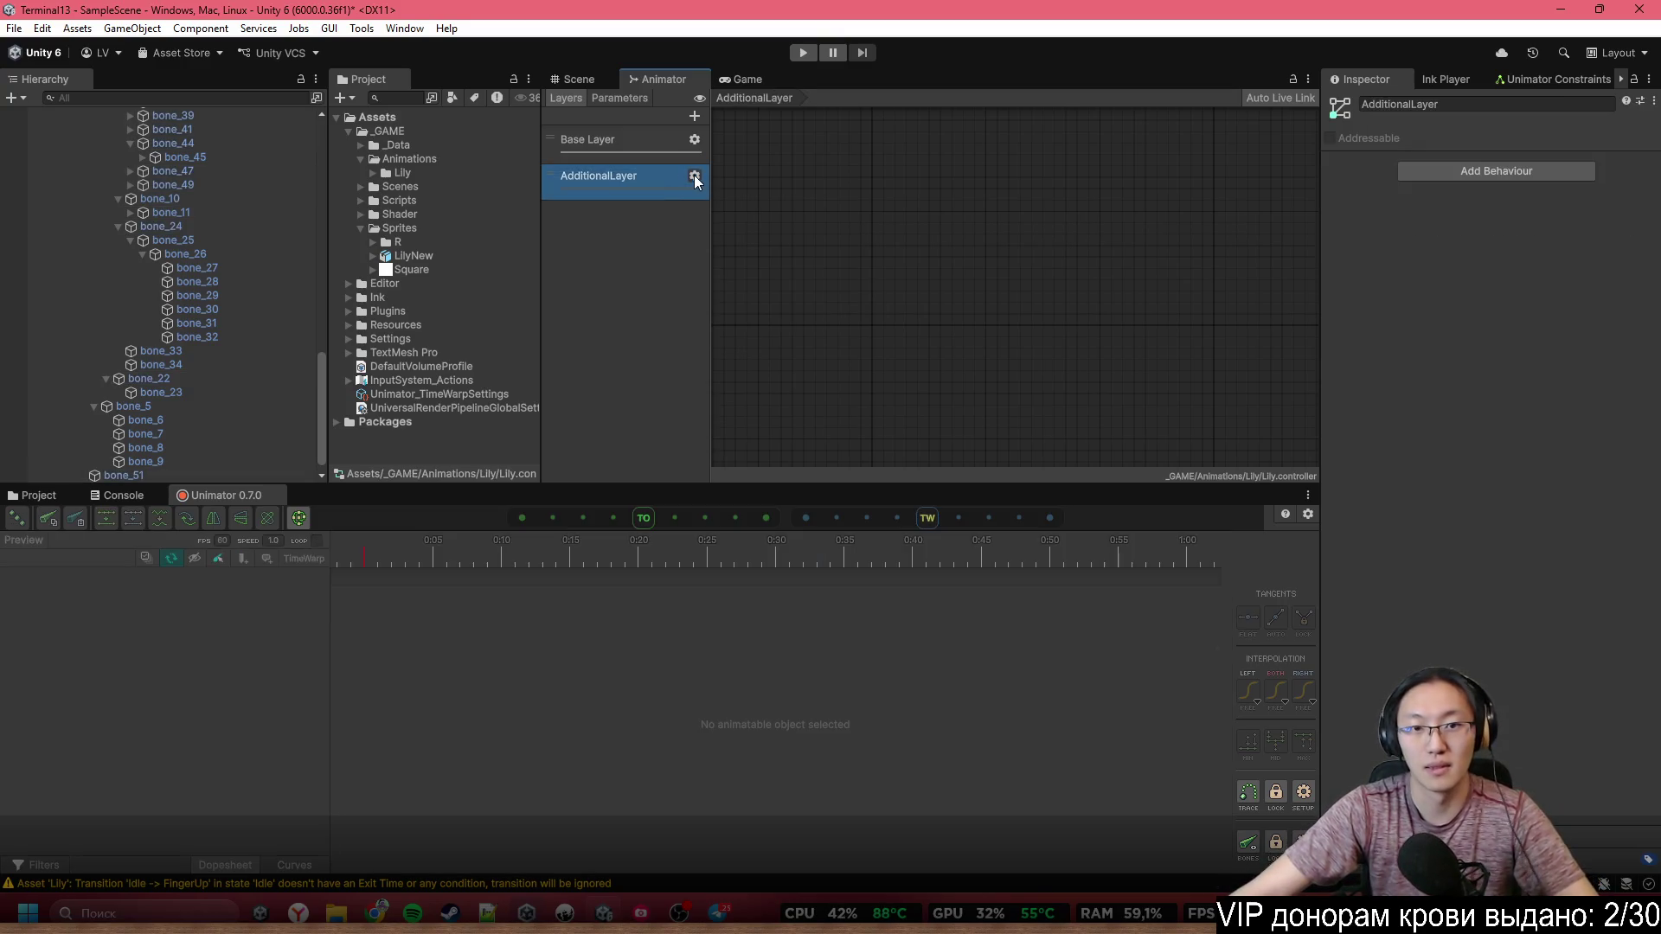
pyautogui.click(694, 176)
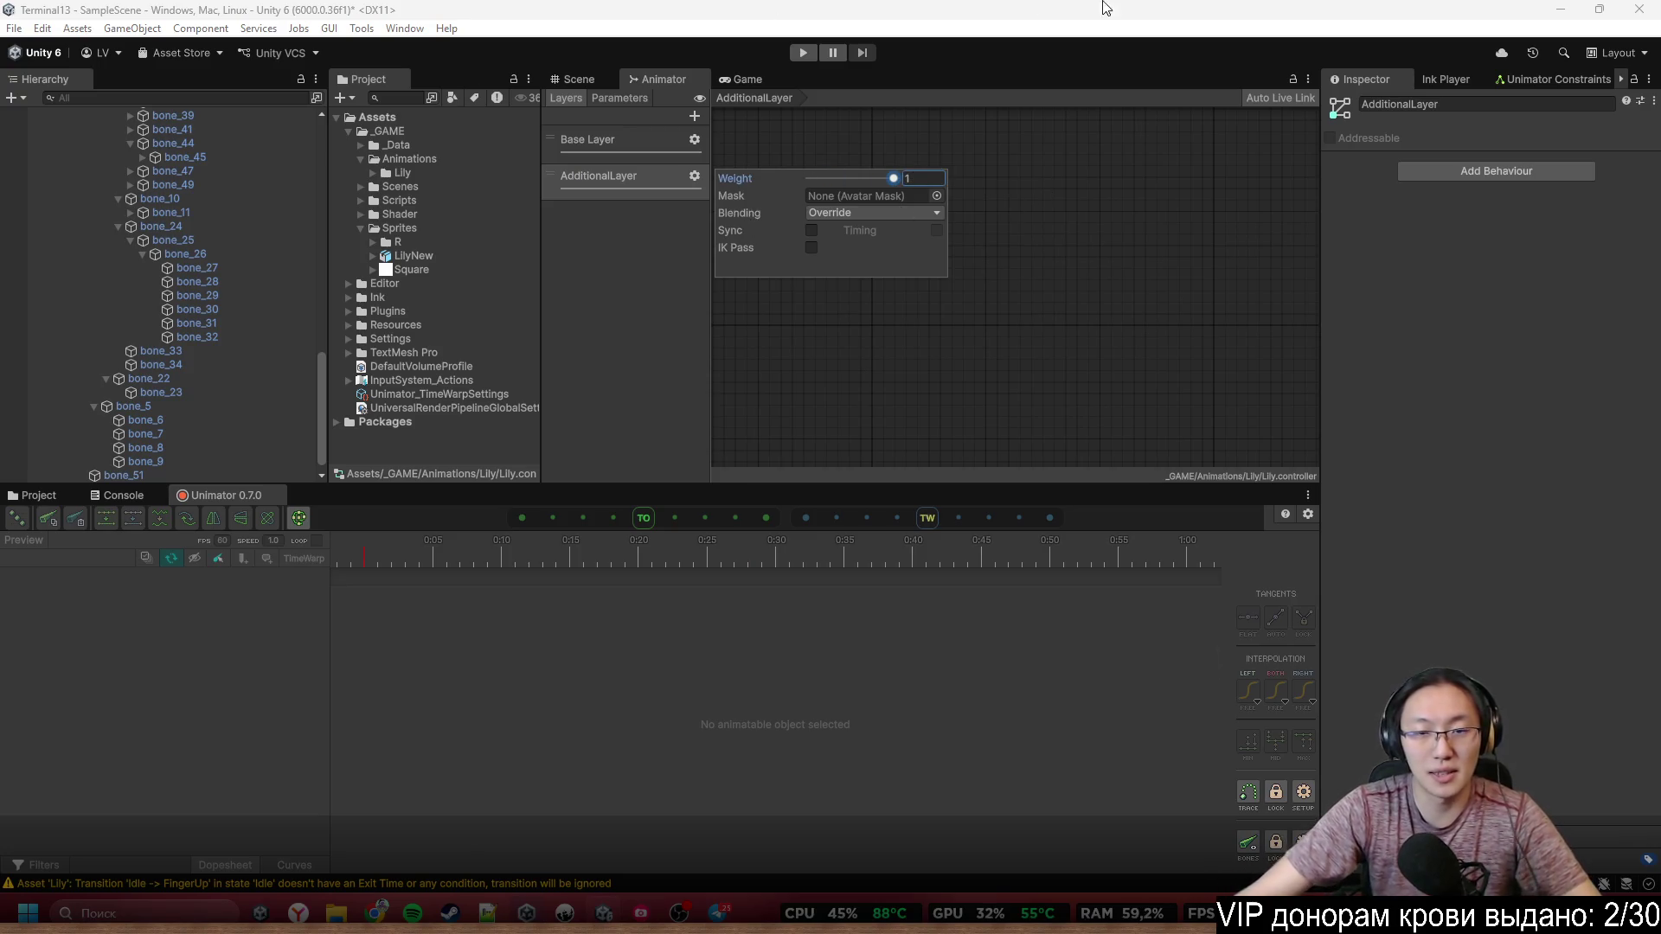
pyautogui.click(628, 275)
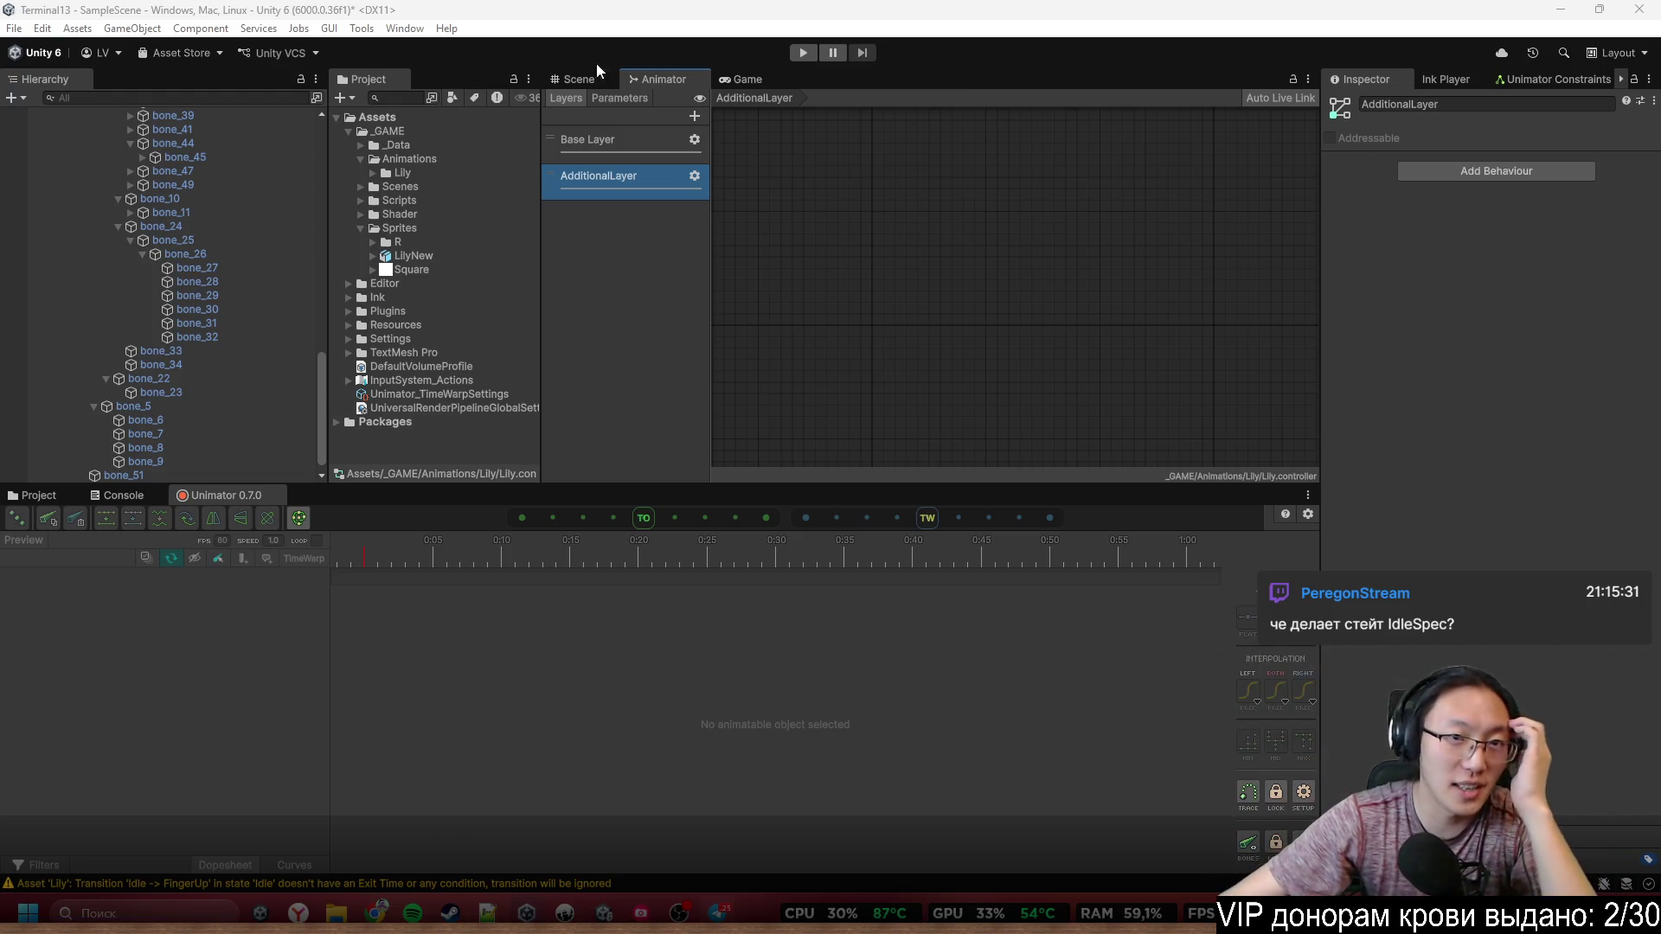
pyautogui.click(571, 79)
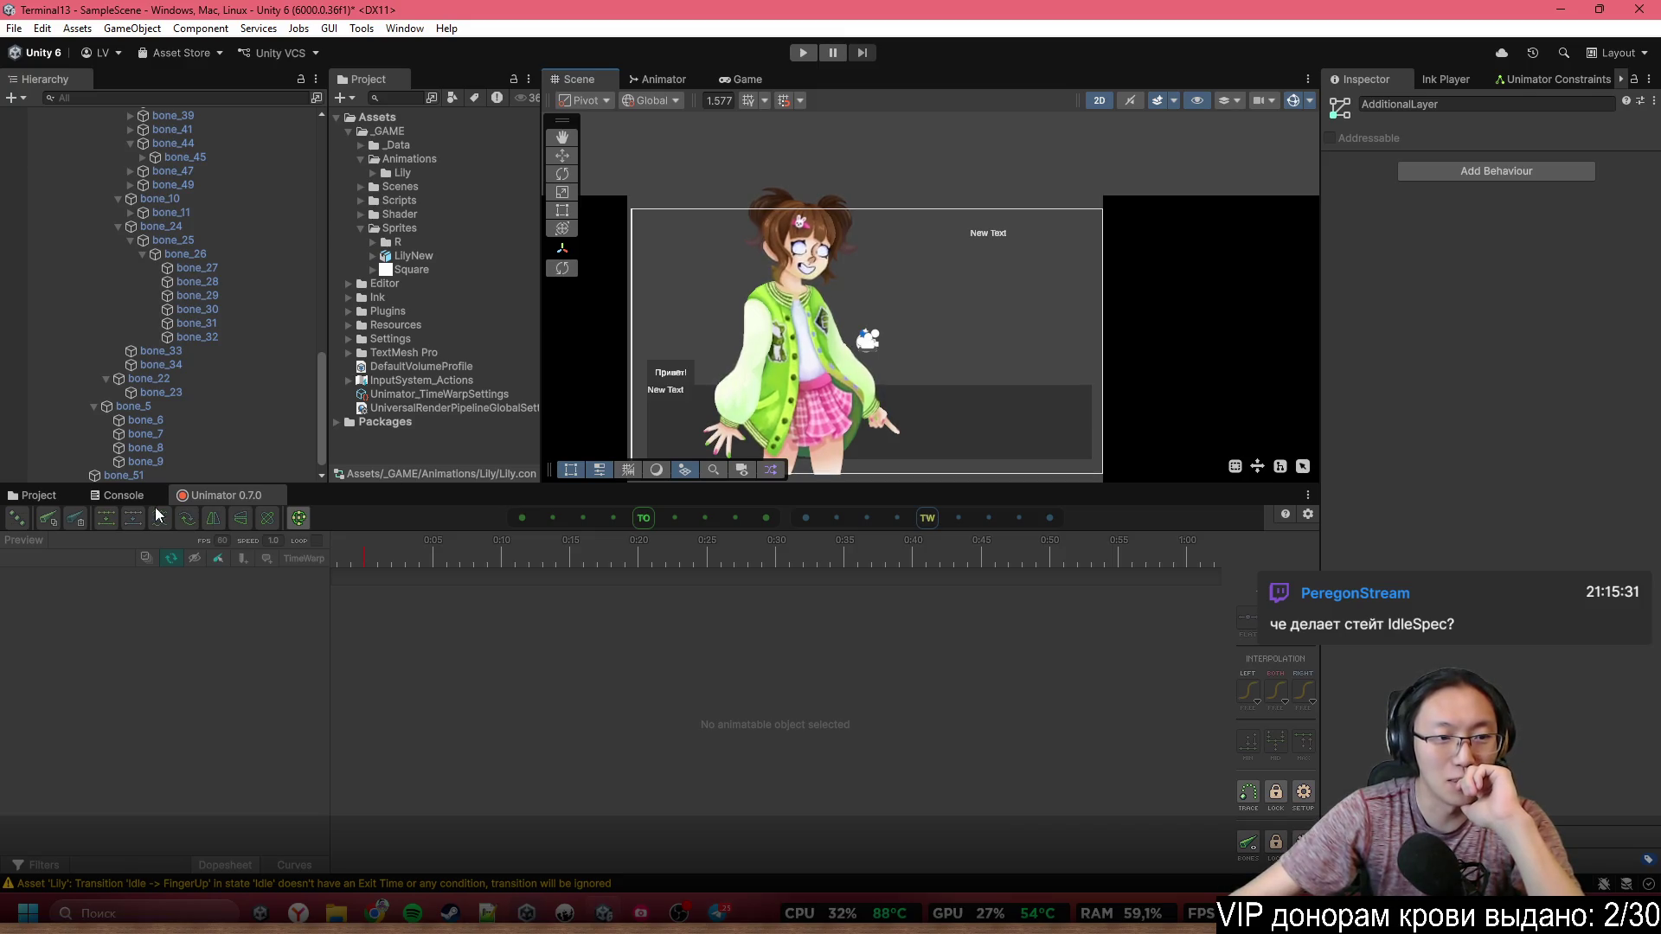
# Frame the canvas, select LilyNew, load the layer 0 Idle clip and hide bone gizmos
pyautogui.press('f')
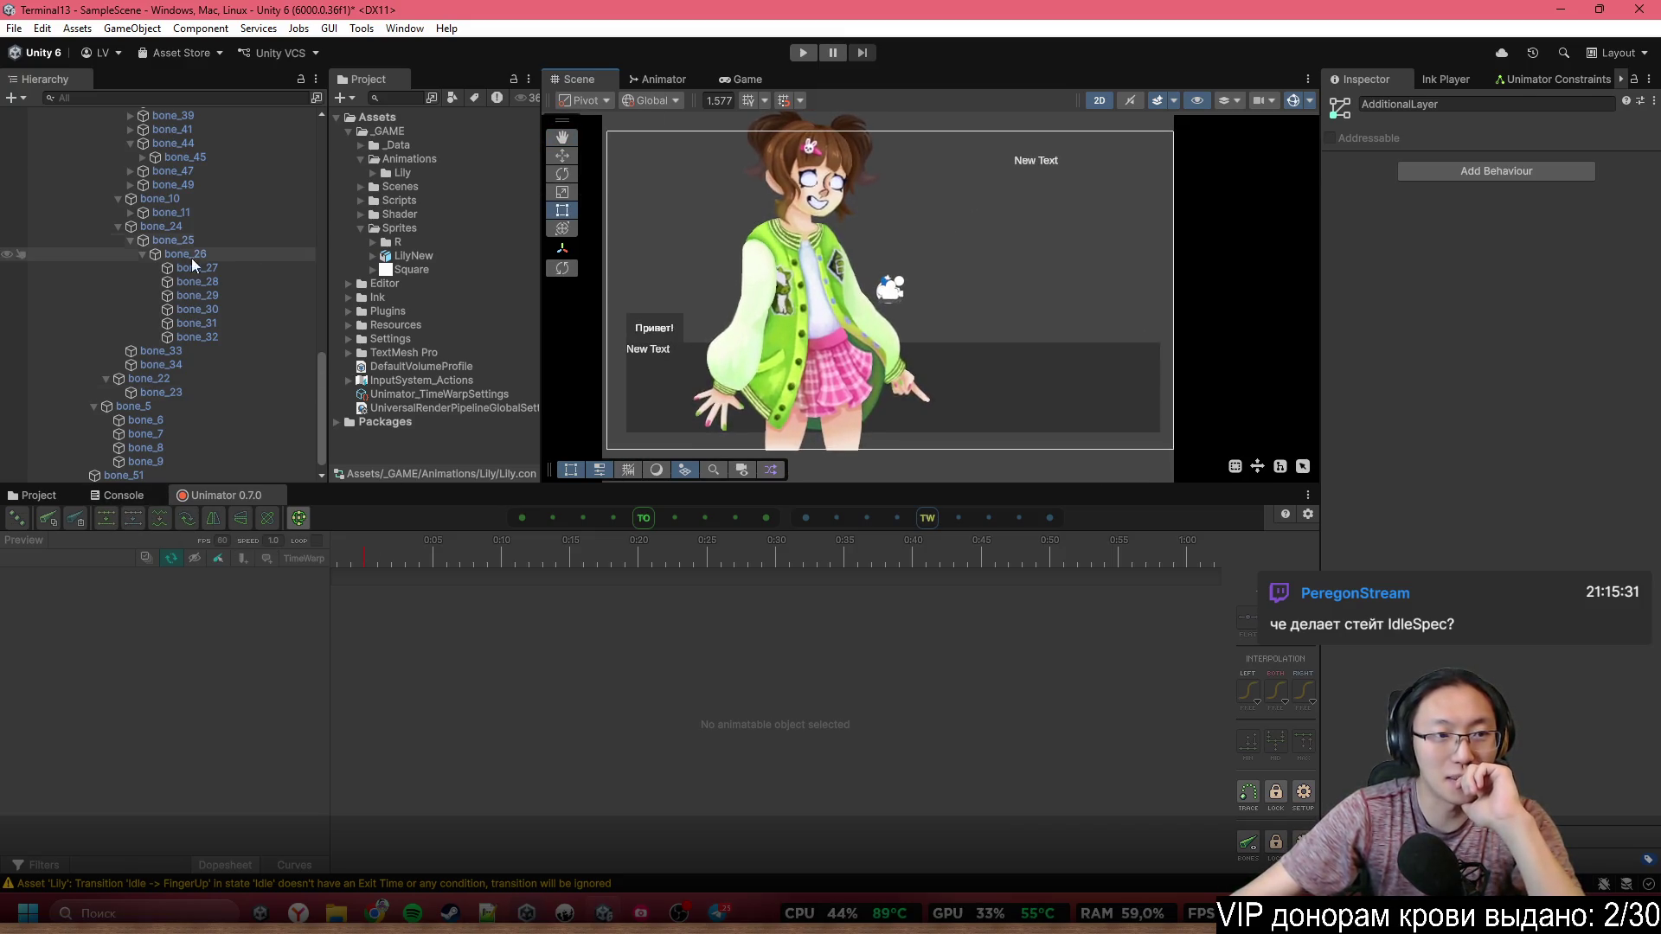
pyautogui.scroll(10, 191, 260)
pyautogui.click(179, 277)
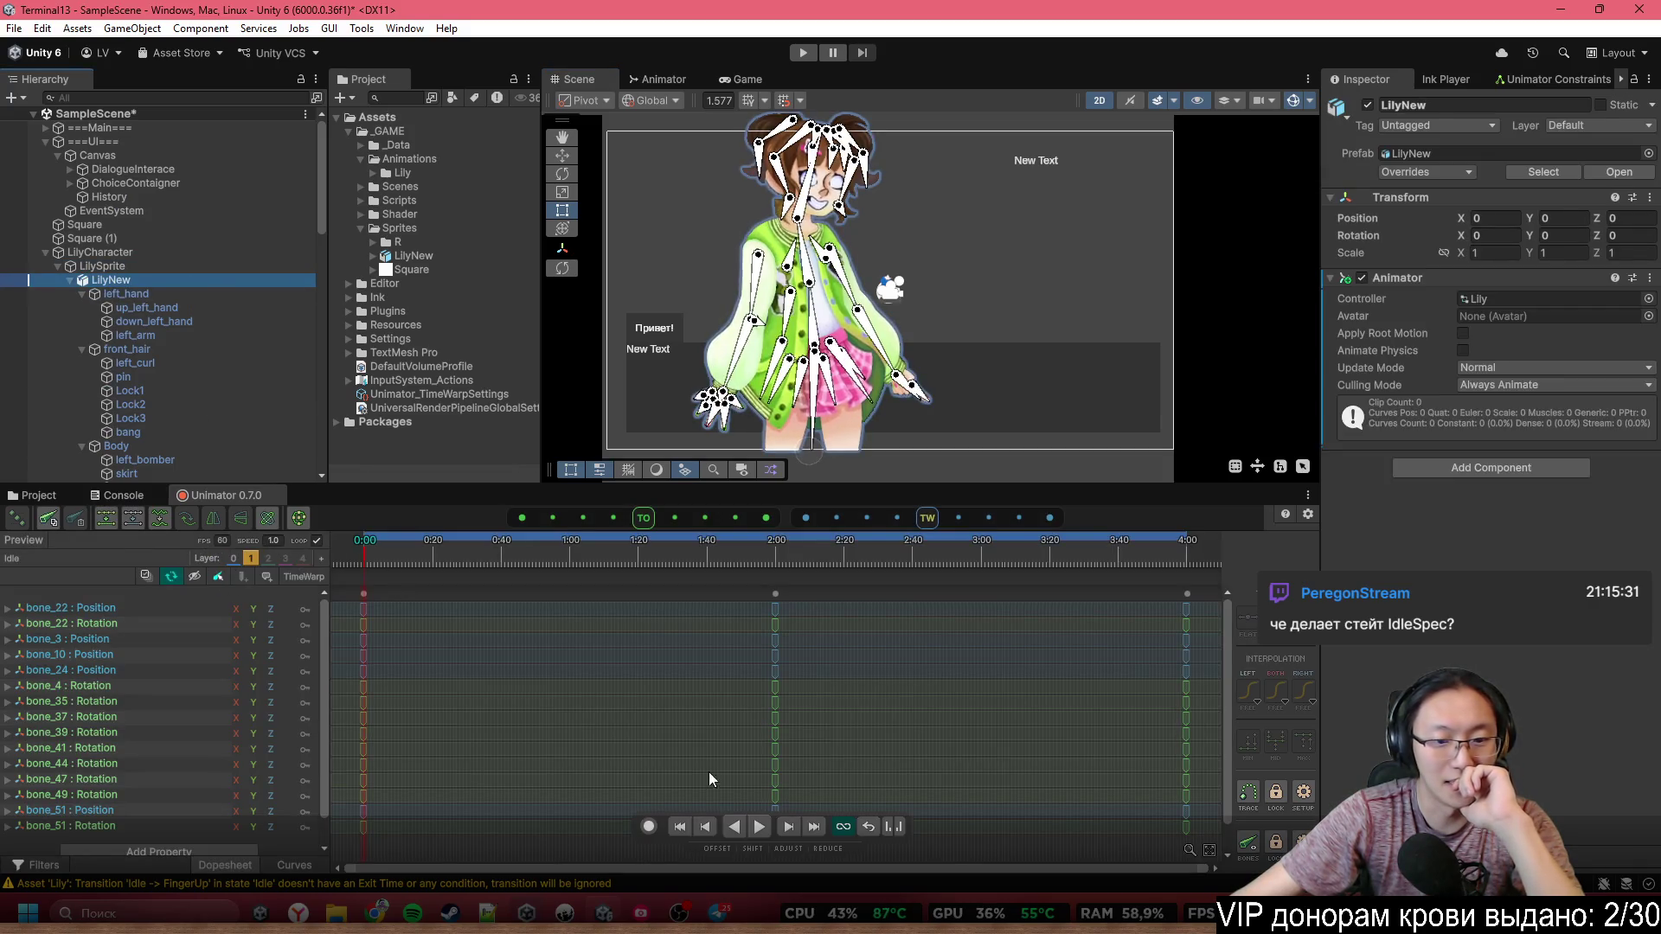
pyautogui.click(759, 828)
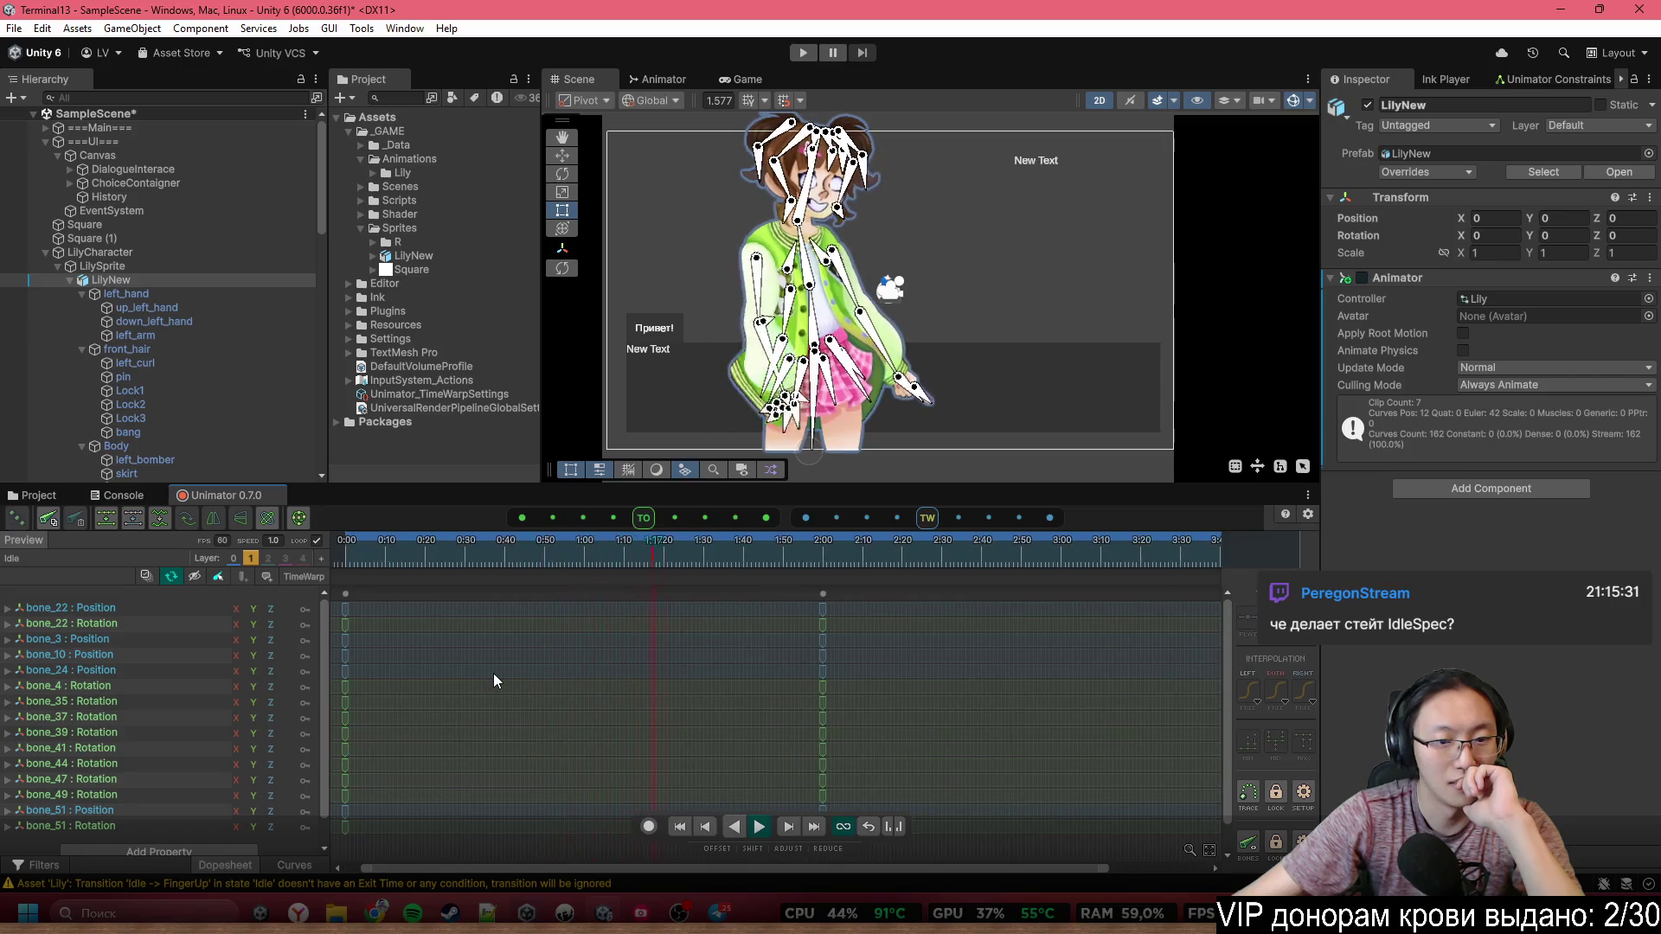
pyautogui.click(232, 562)
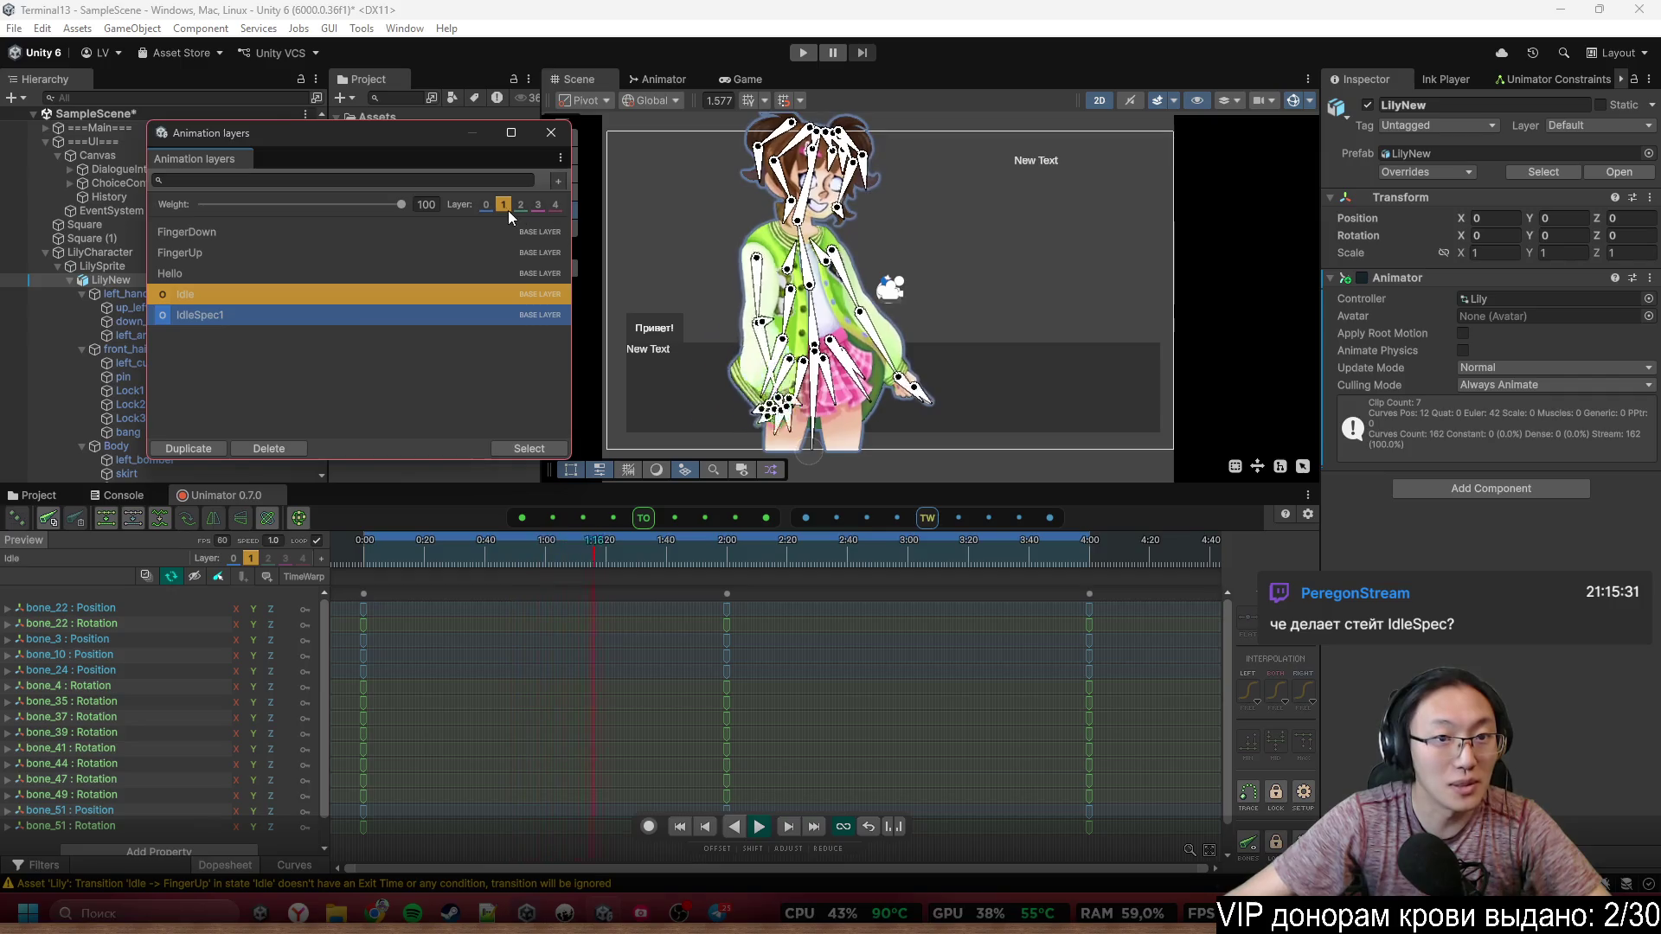
pyautogui.click(318, 303)
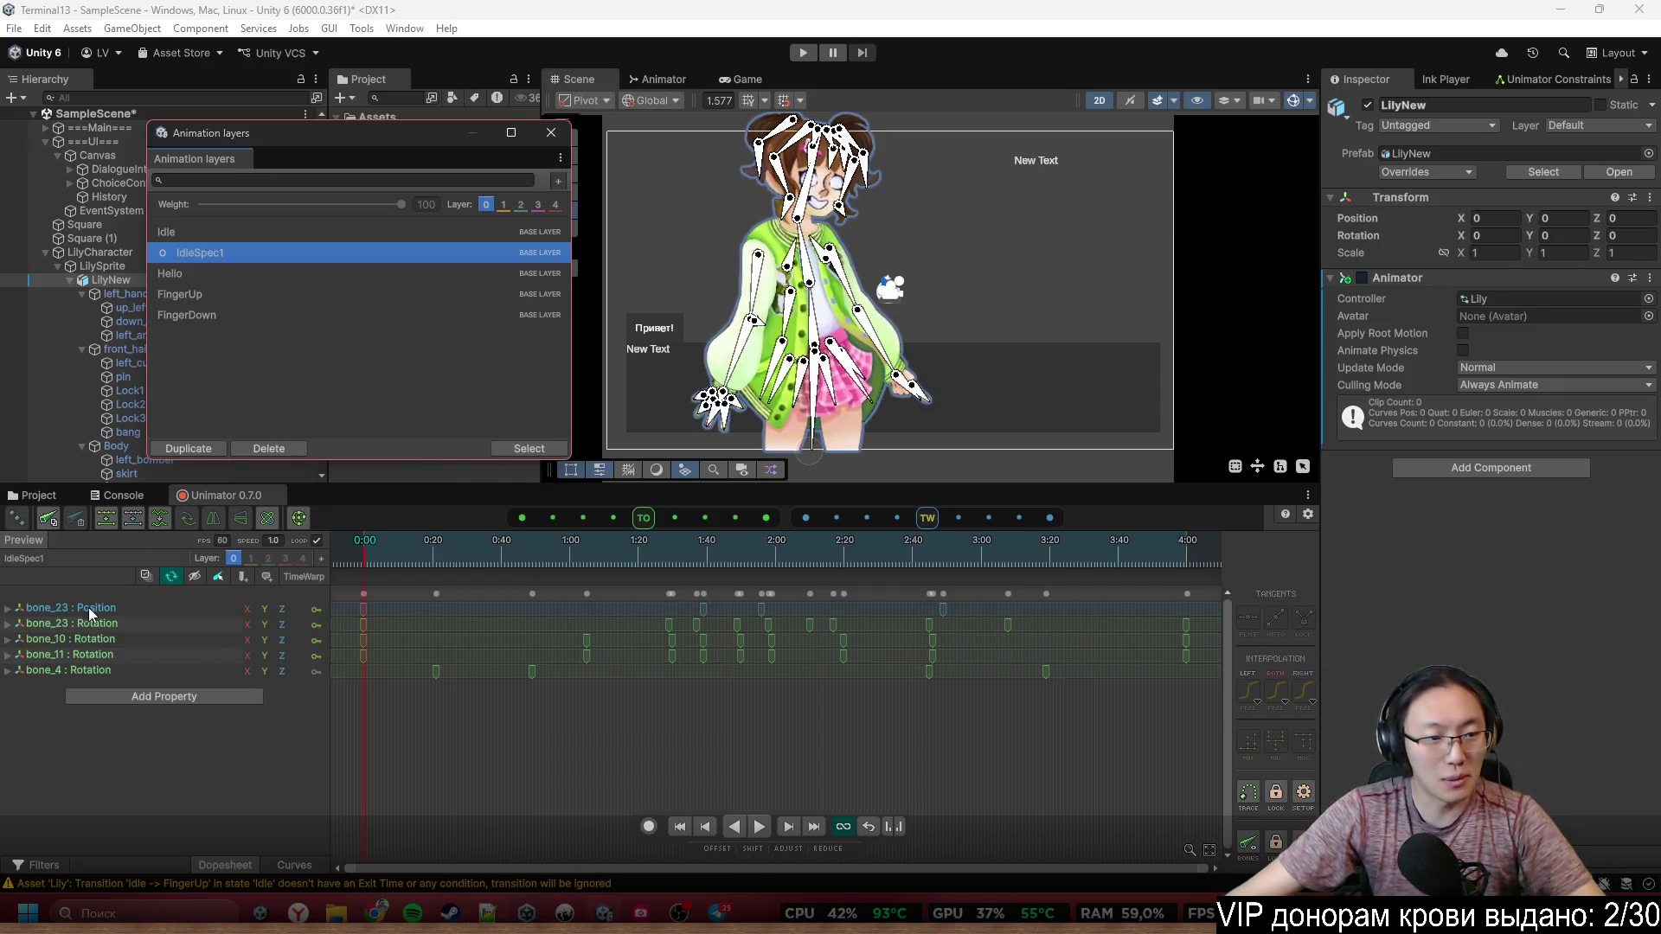
pyautogui.click(203, 234)
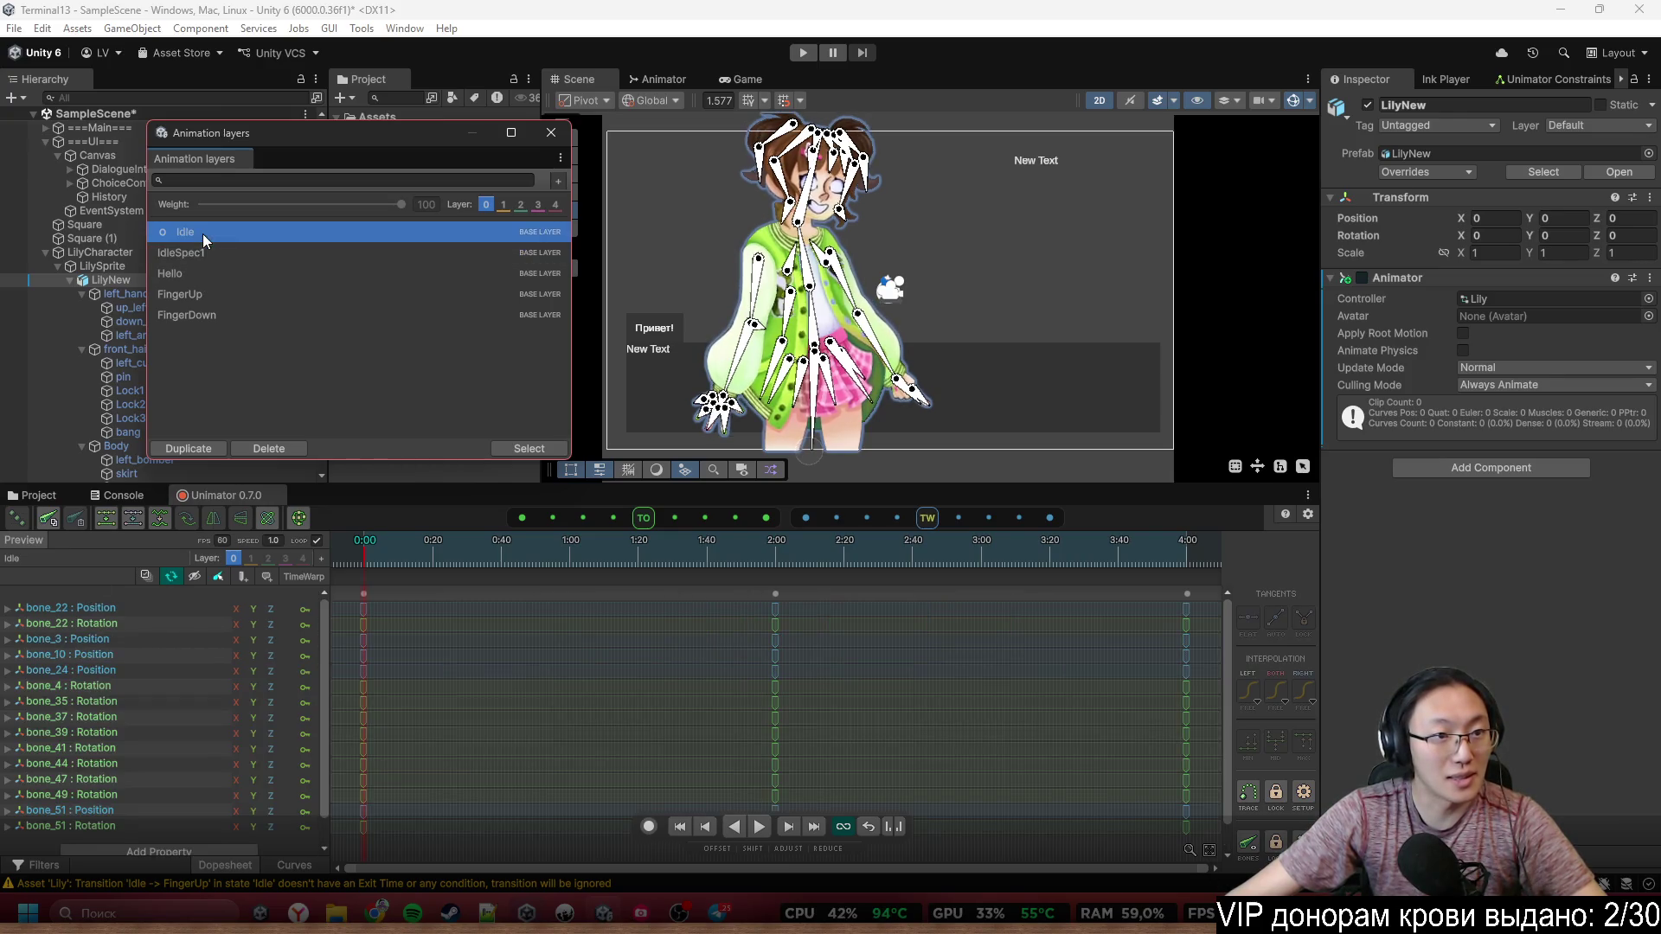
pyautogui.scroll(1, 880, 196)
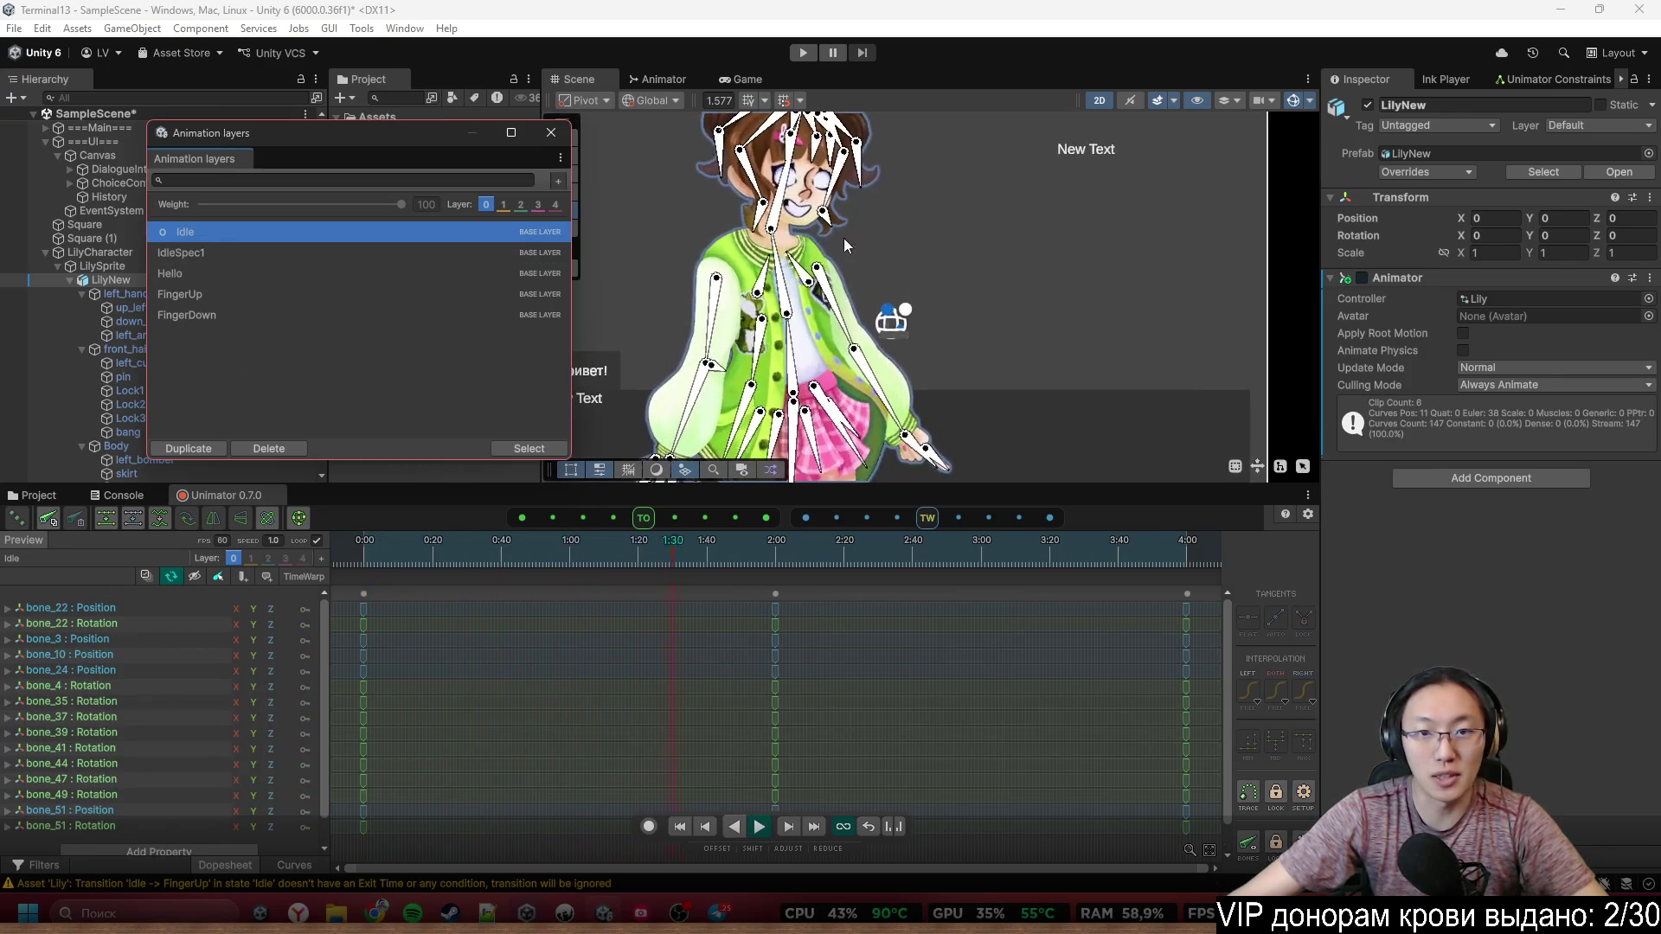
pyautogui.click(1294, 101)
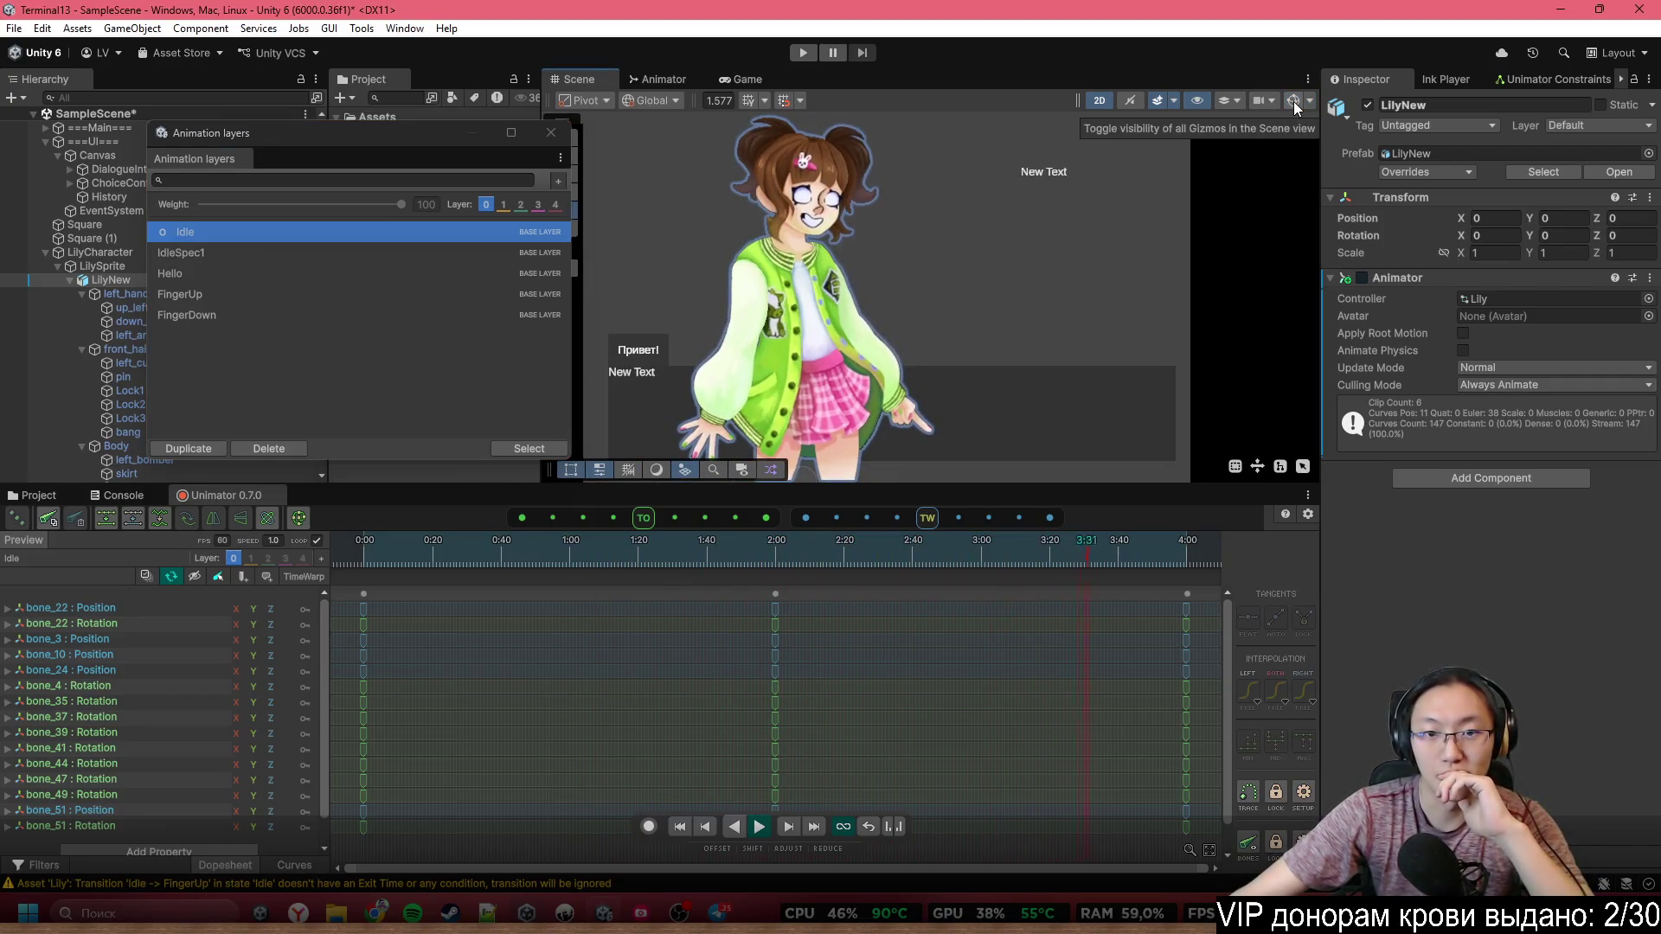
# Load IdleSpec1, then preview the Hello clip, jumping to about 1:03 and replaying it
pyautogui.click(246, 252)
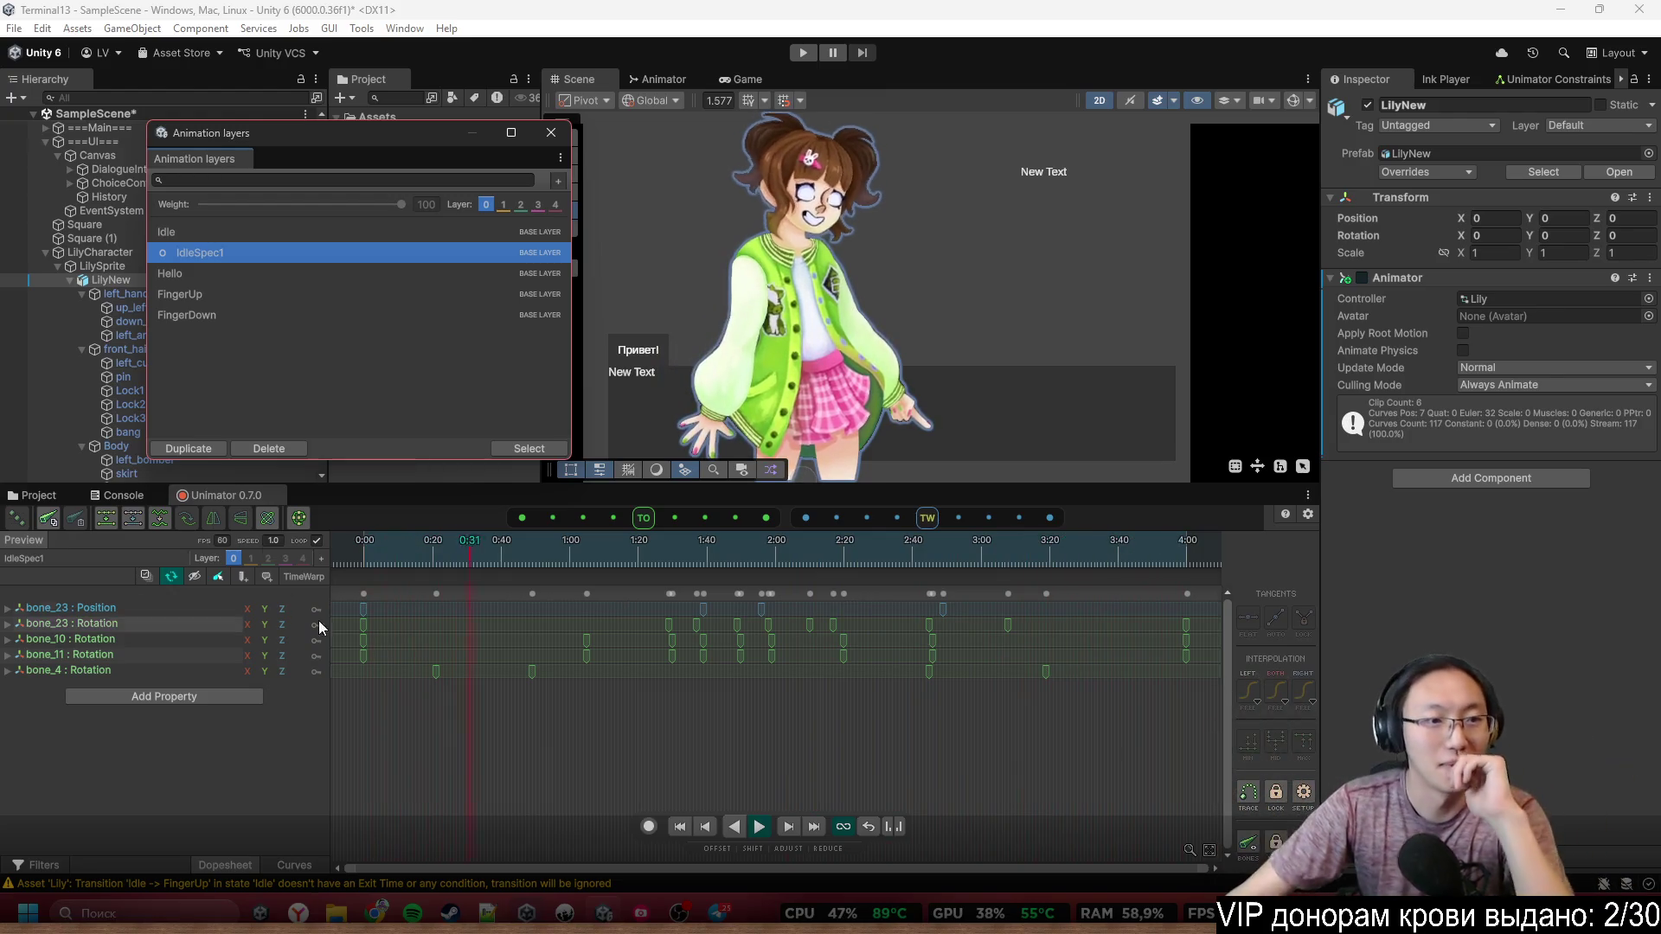
pyautogui.click(459, 275)
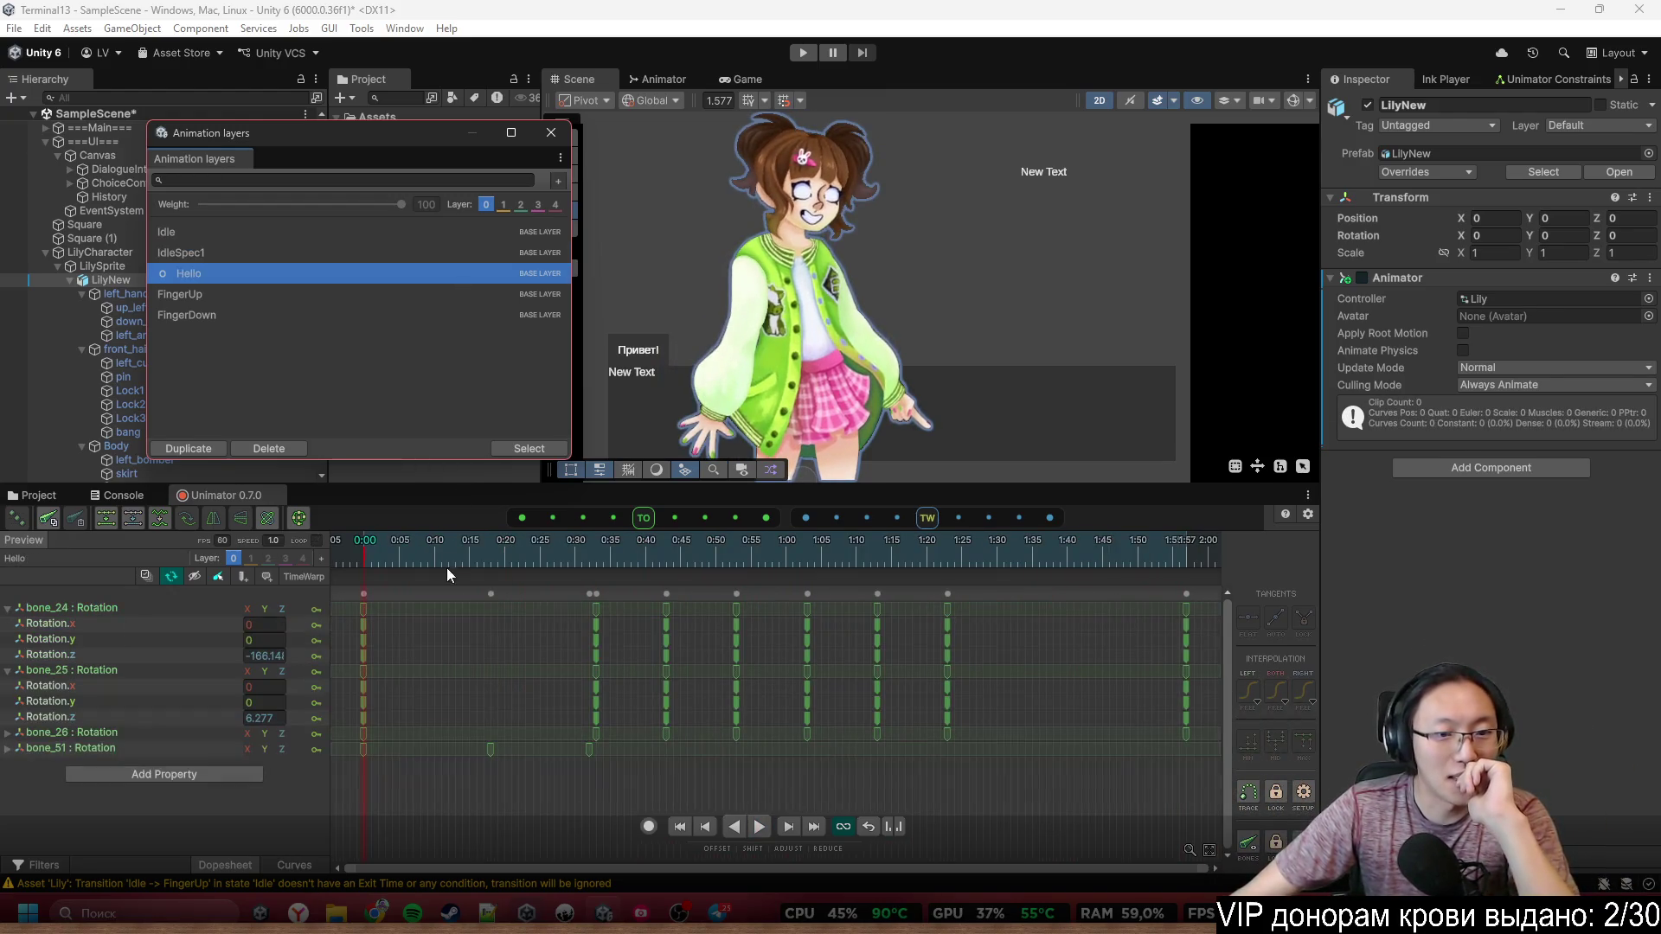
pyautogui.click(758, 831)
pyautogui.click(759, 828)
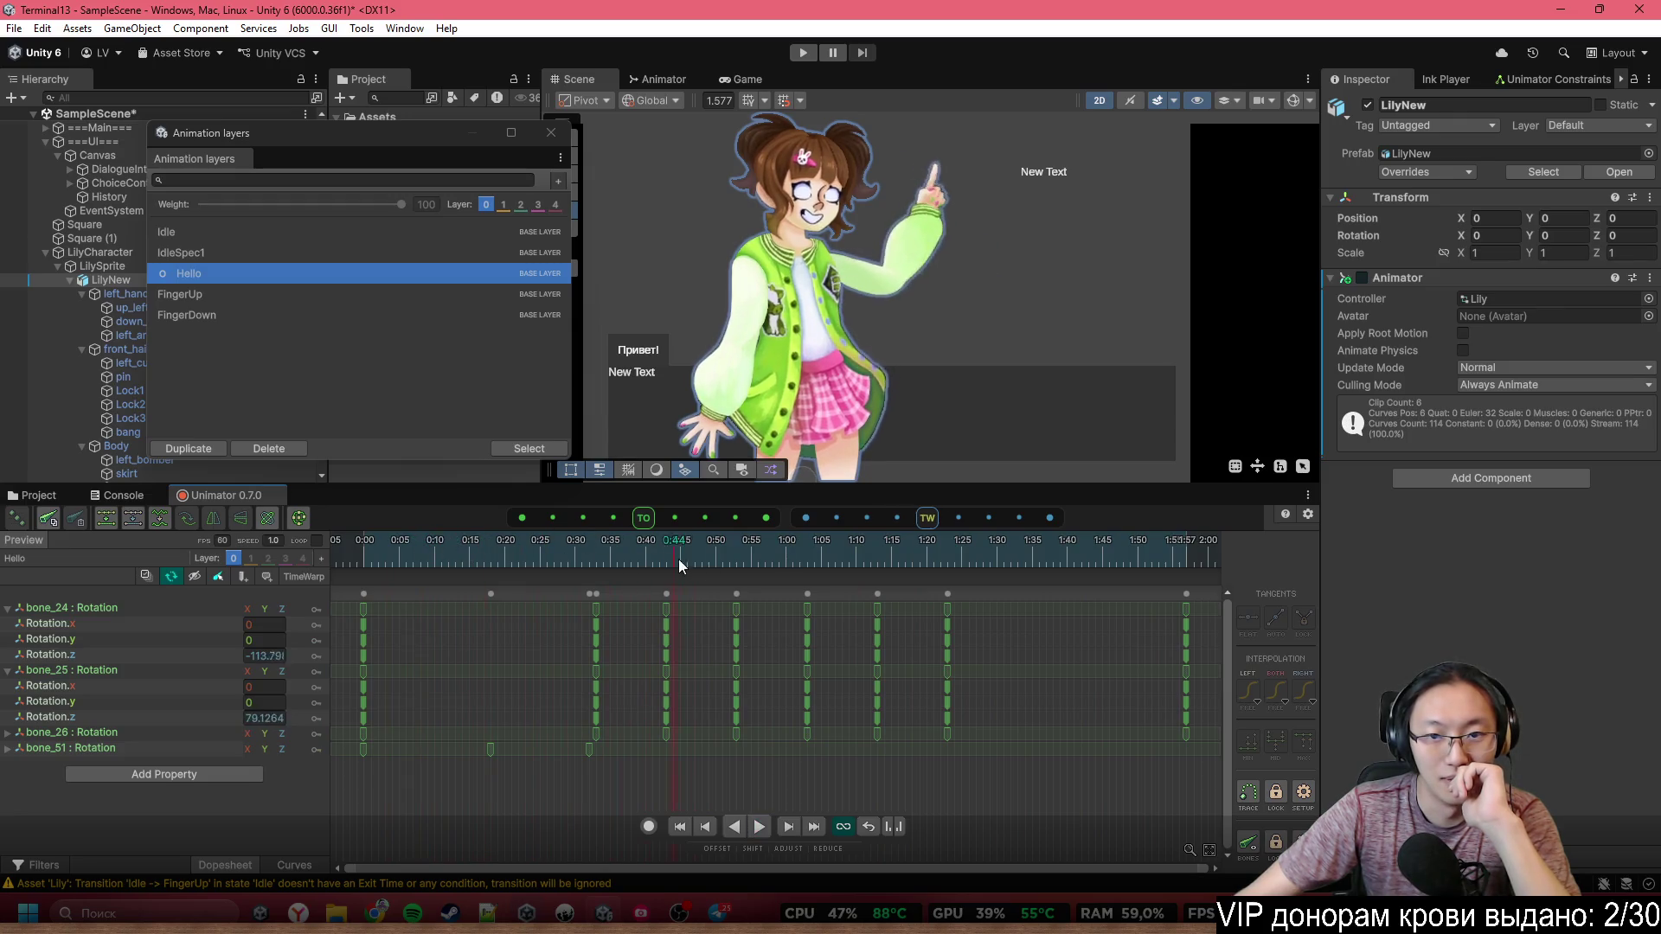
pyautogui.click(808, 564)
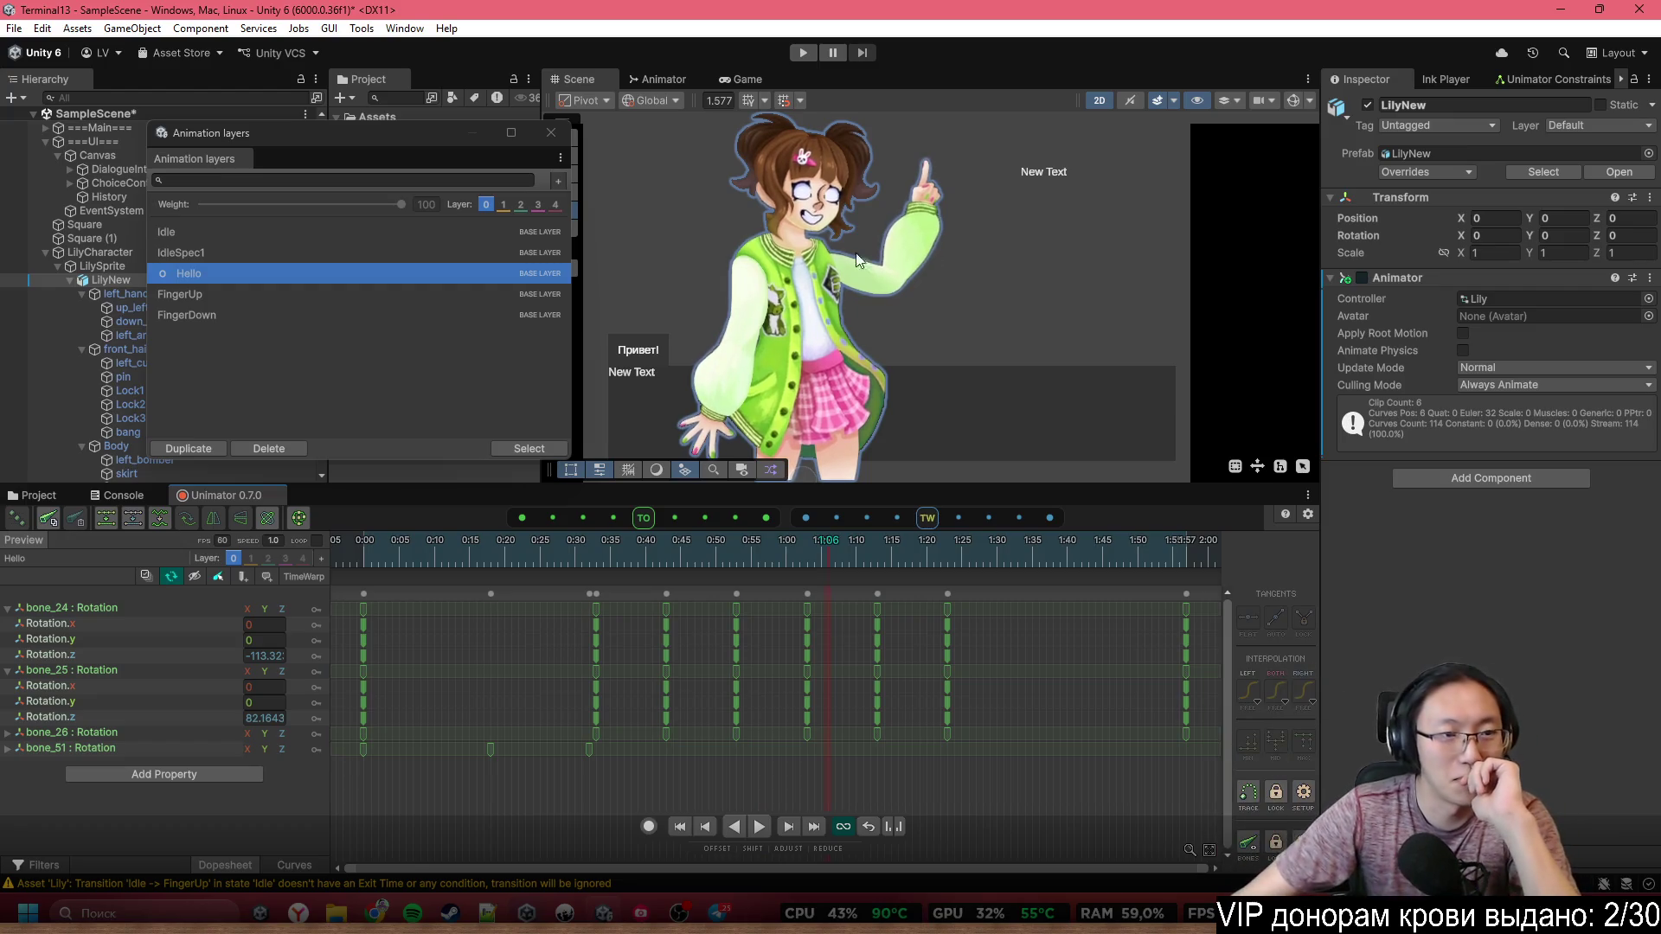
pyautogui.click(758, 826)
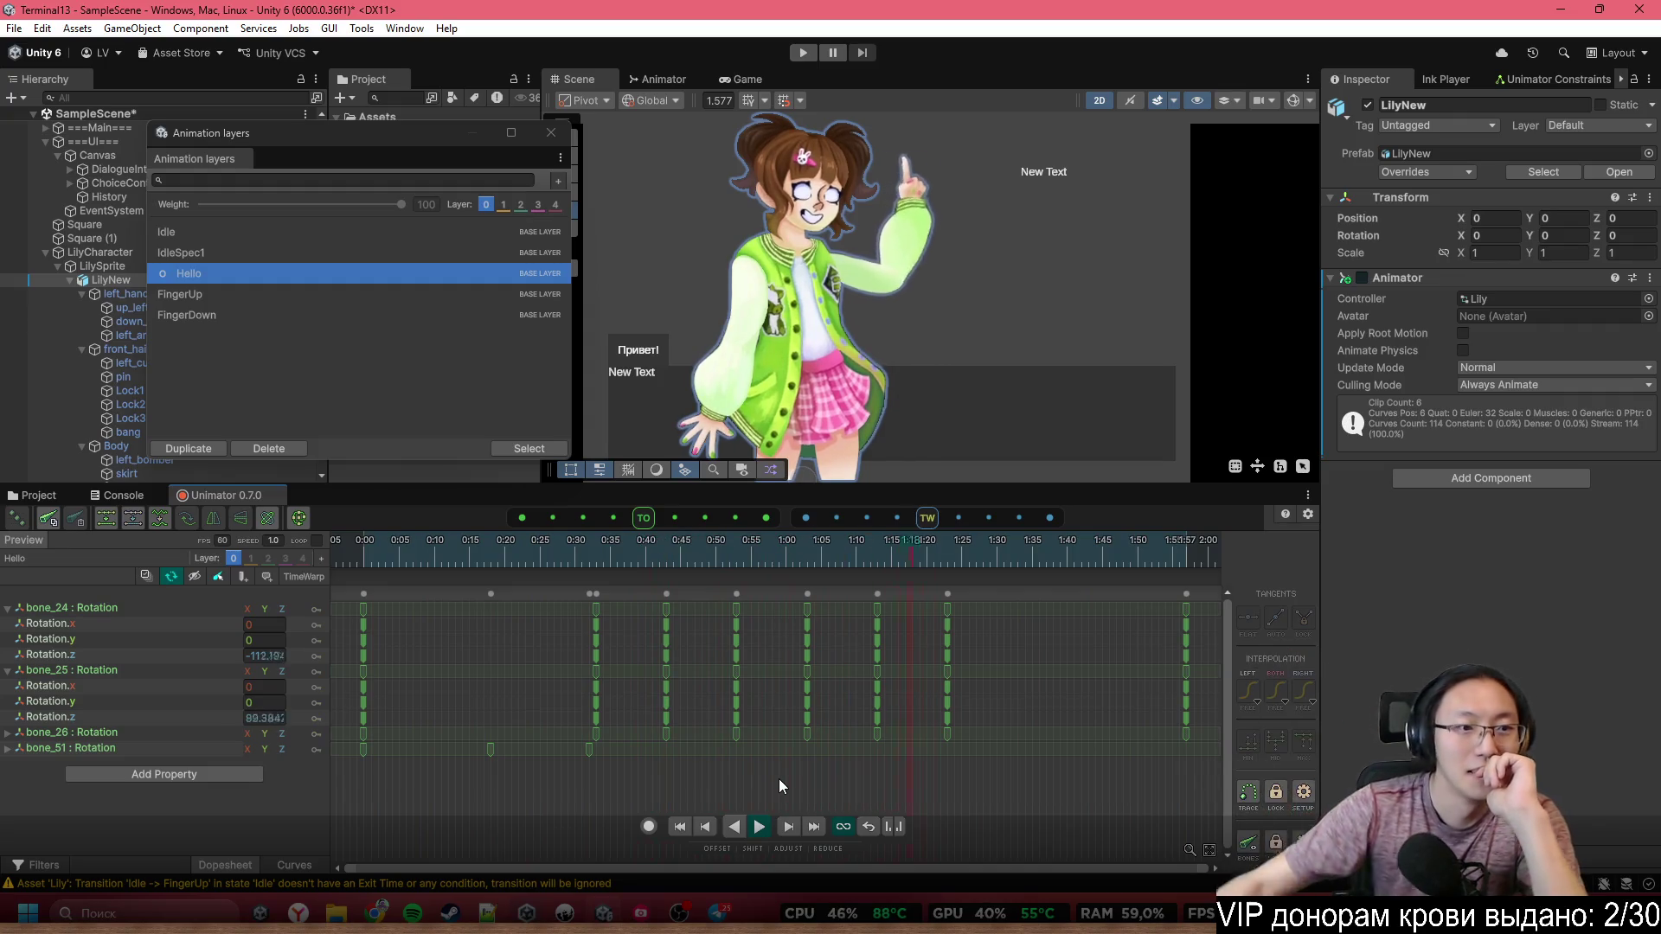
# Preview the FingerUp and FingerDown clips, then stop playback and close the clips window
pyautogui.click(384, 283)
pyautogui.click(387, 290)
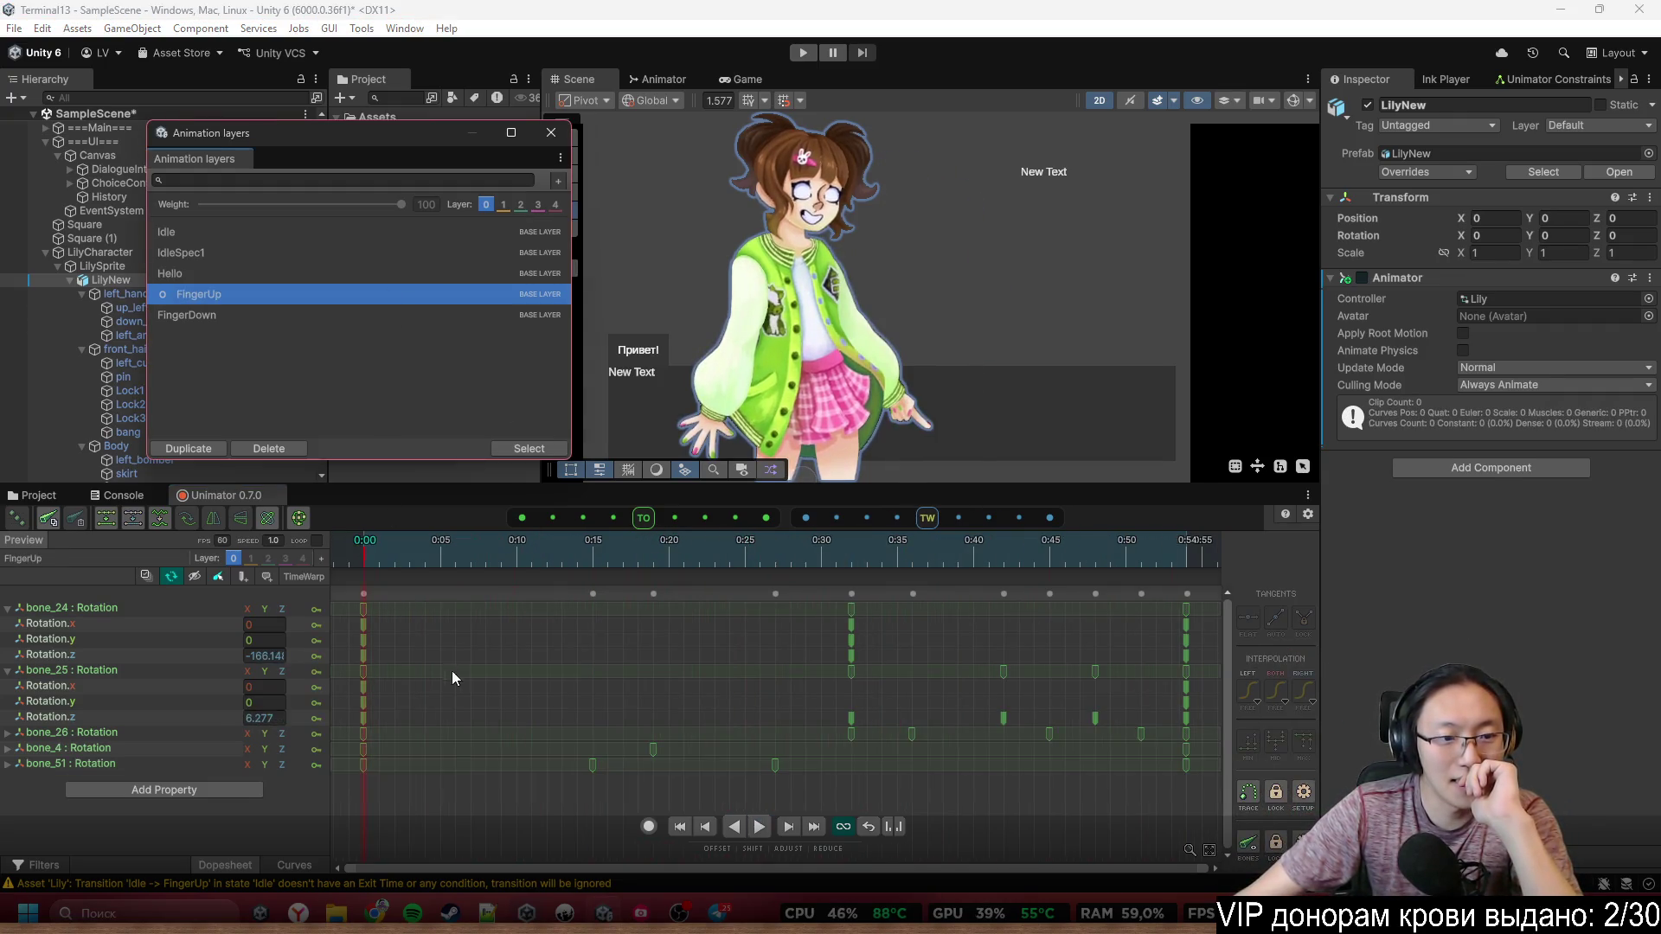
pyautogui.click(757, 836)
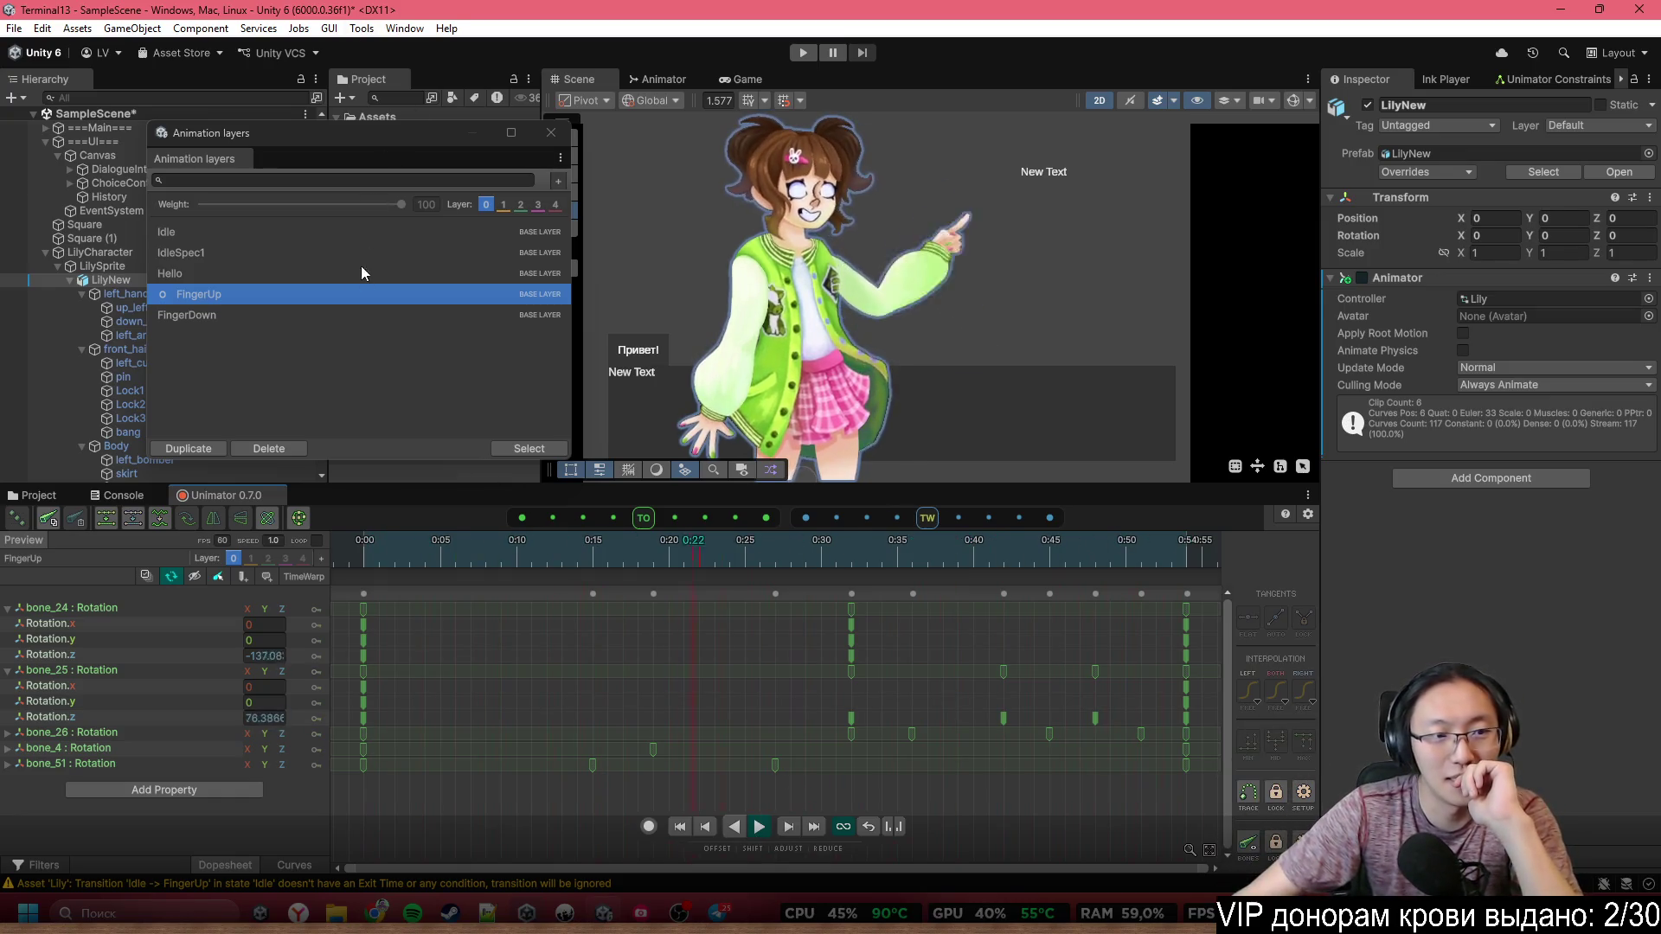
pyautogui.click(341, 314)
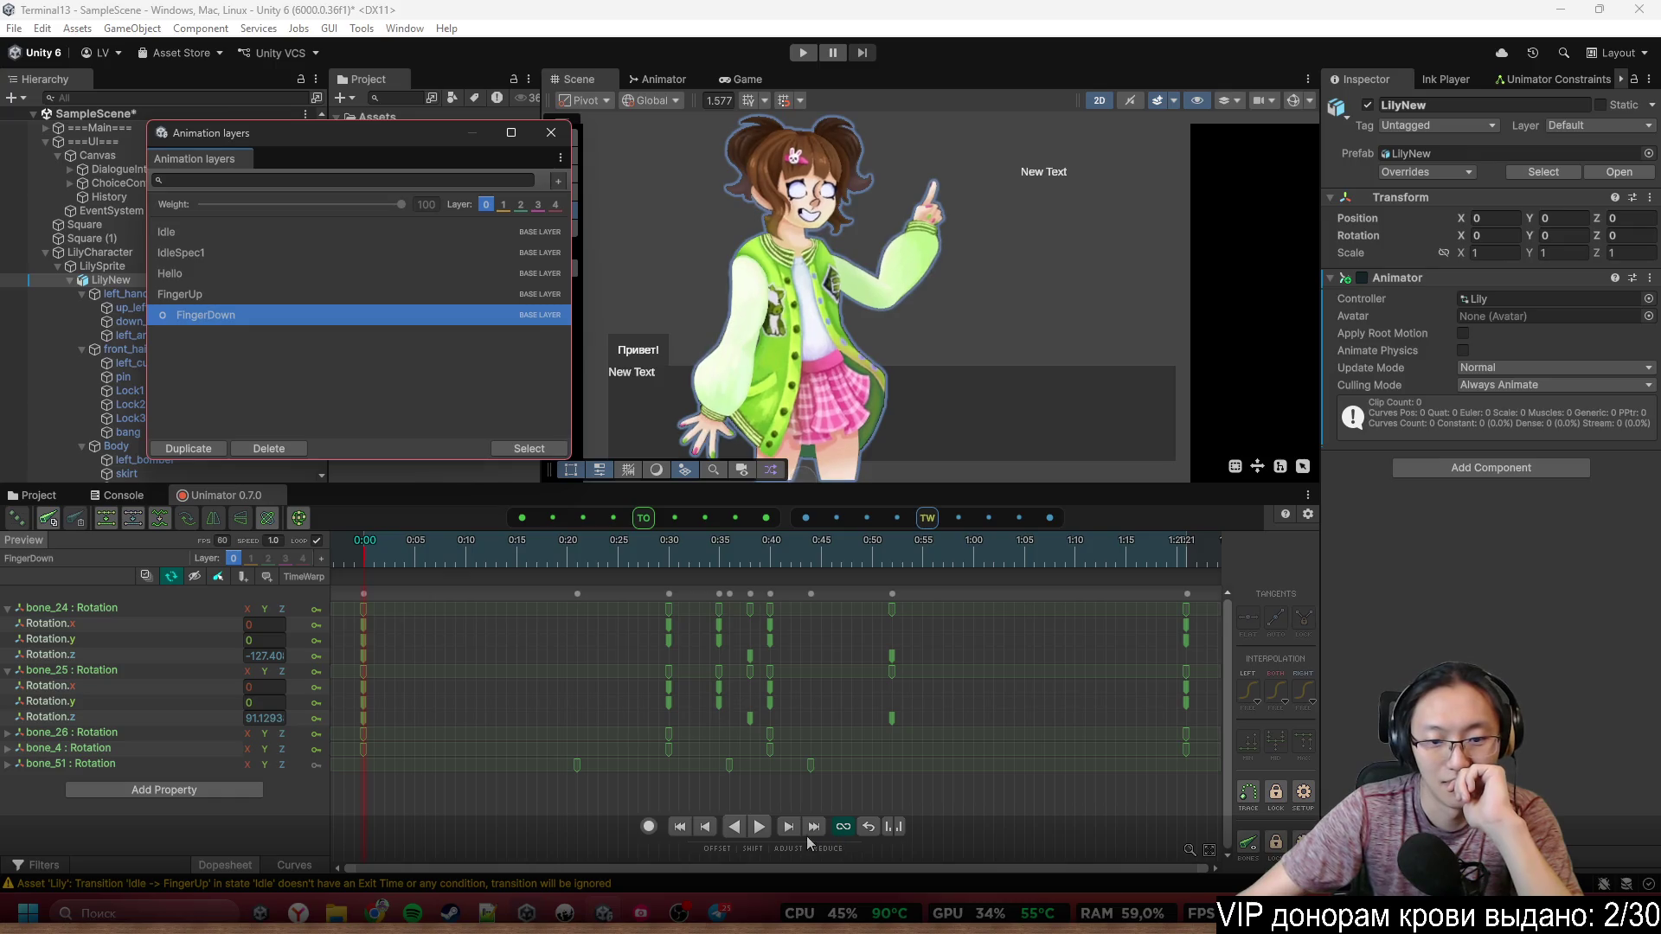
pyautogui.click(760, 828)
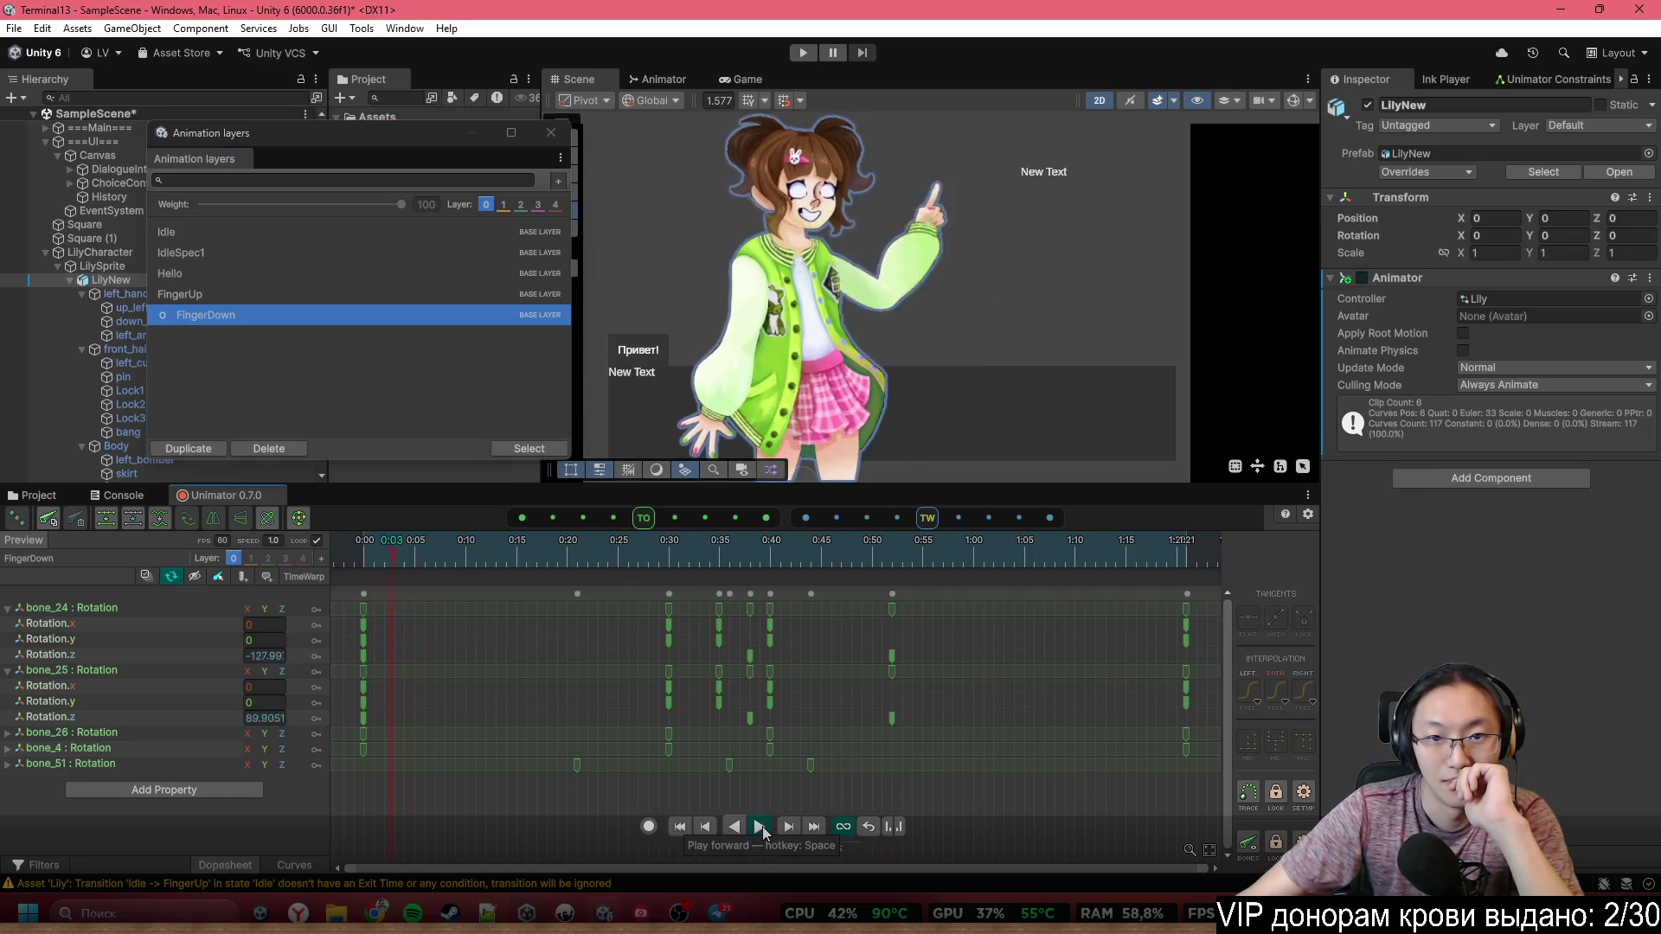
pyautogui.click(760, 827)
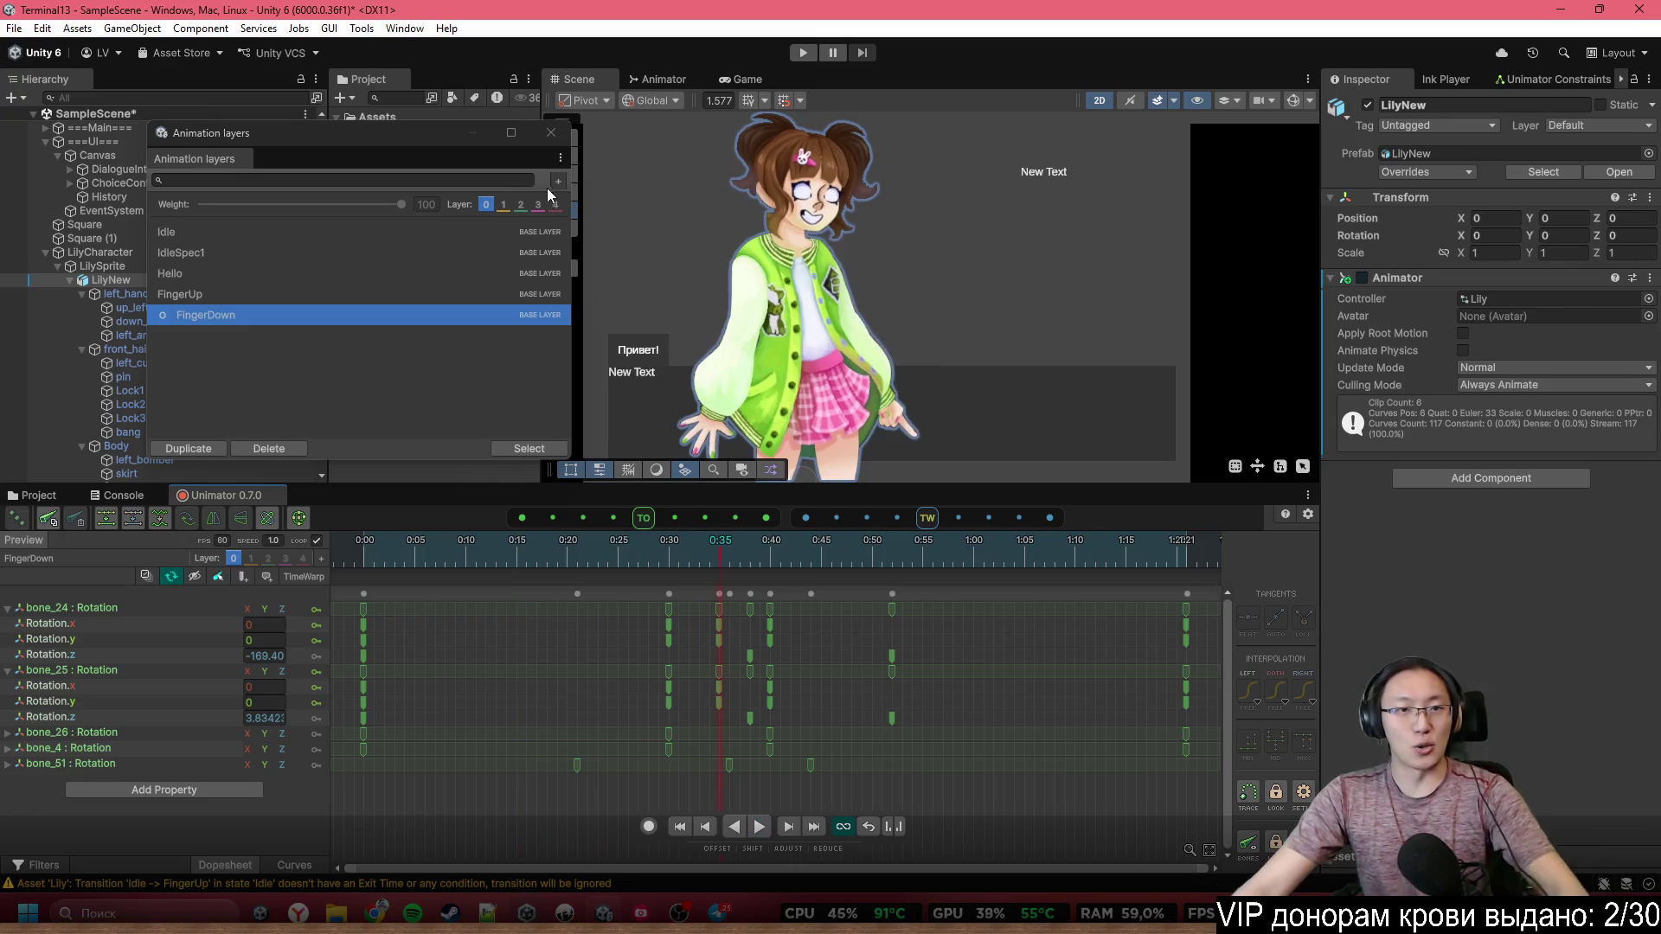
pyautogui.click(551, 132)
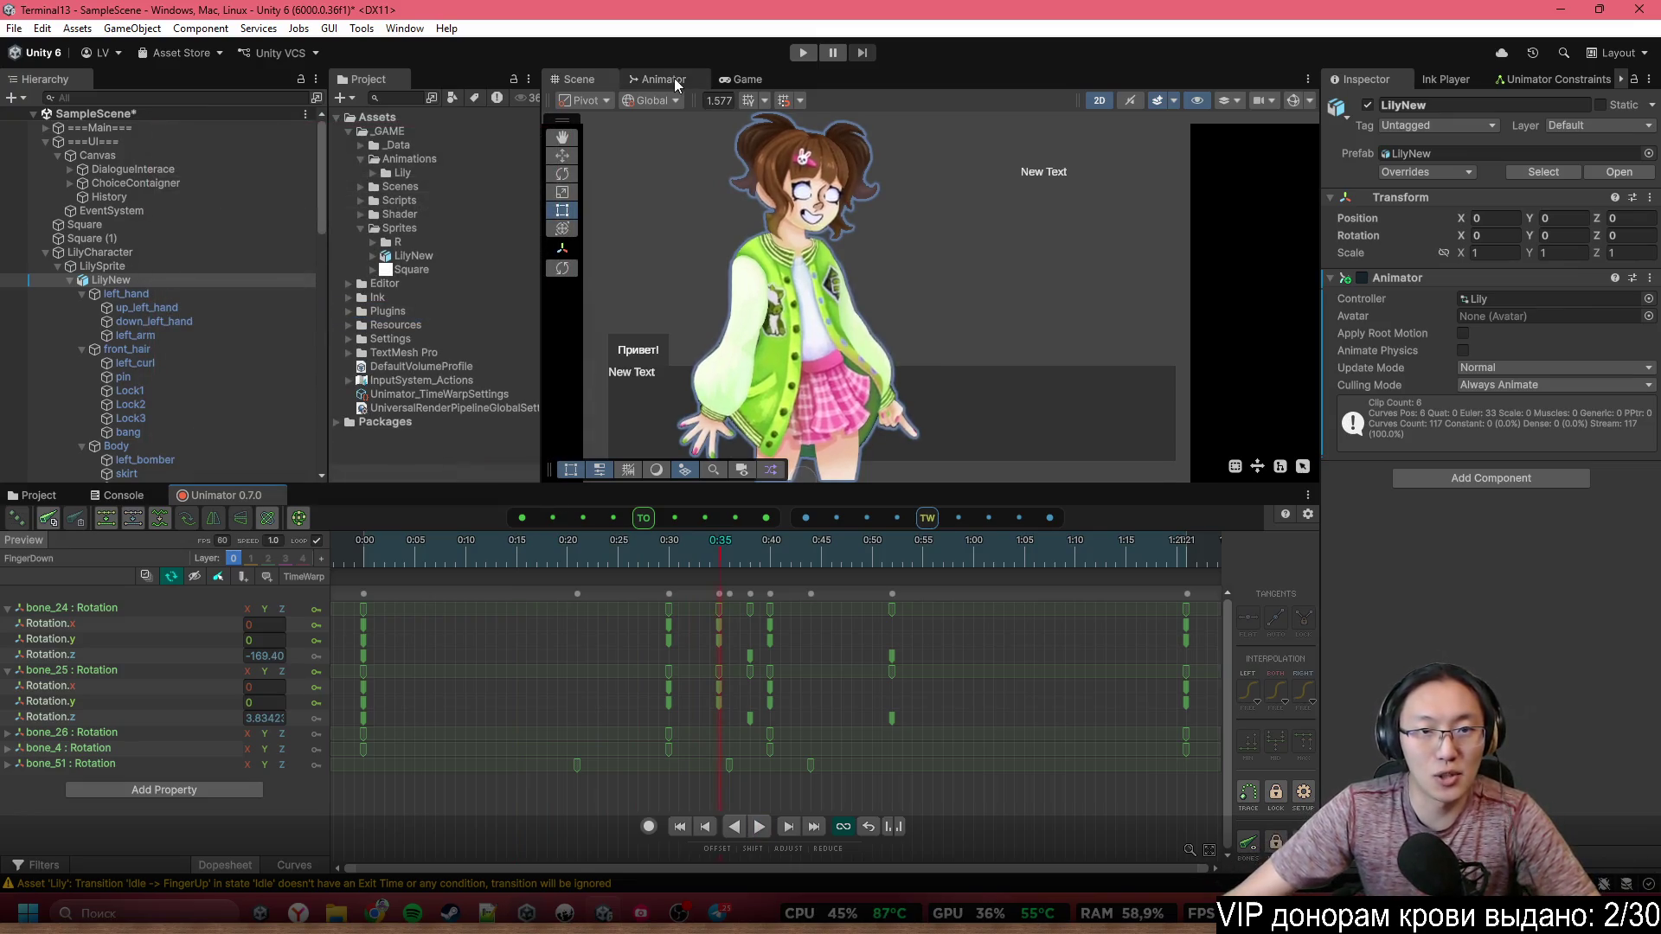
# Return to the Animator graph and open the _GAME/Animations/Lily folder in the Project panel
pyautogui.click(666, 78)
pyautogui.click(624, 149)
pyautogui.scroll(-4, 1046, 261)
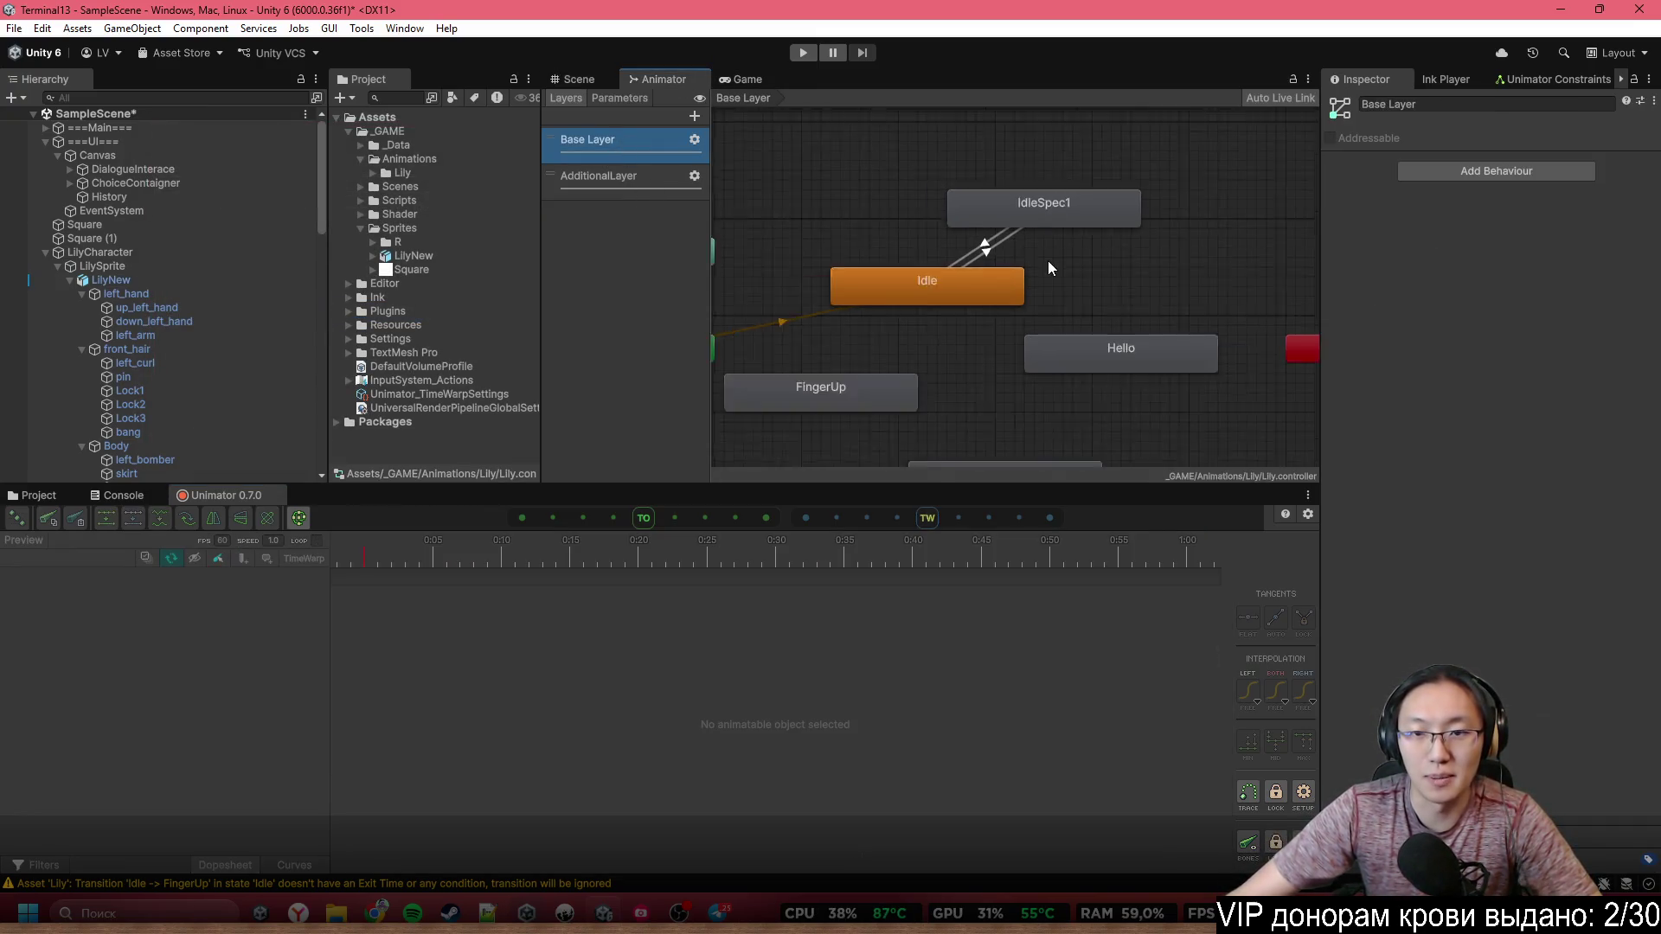
pyautogui.click(994, 244)
pyautogui.click(984, 239)
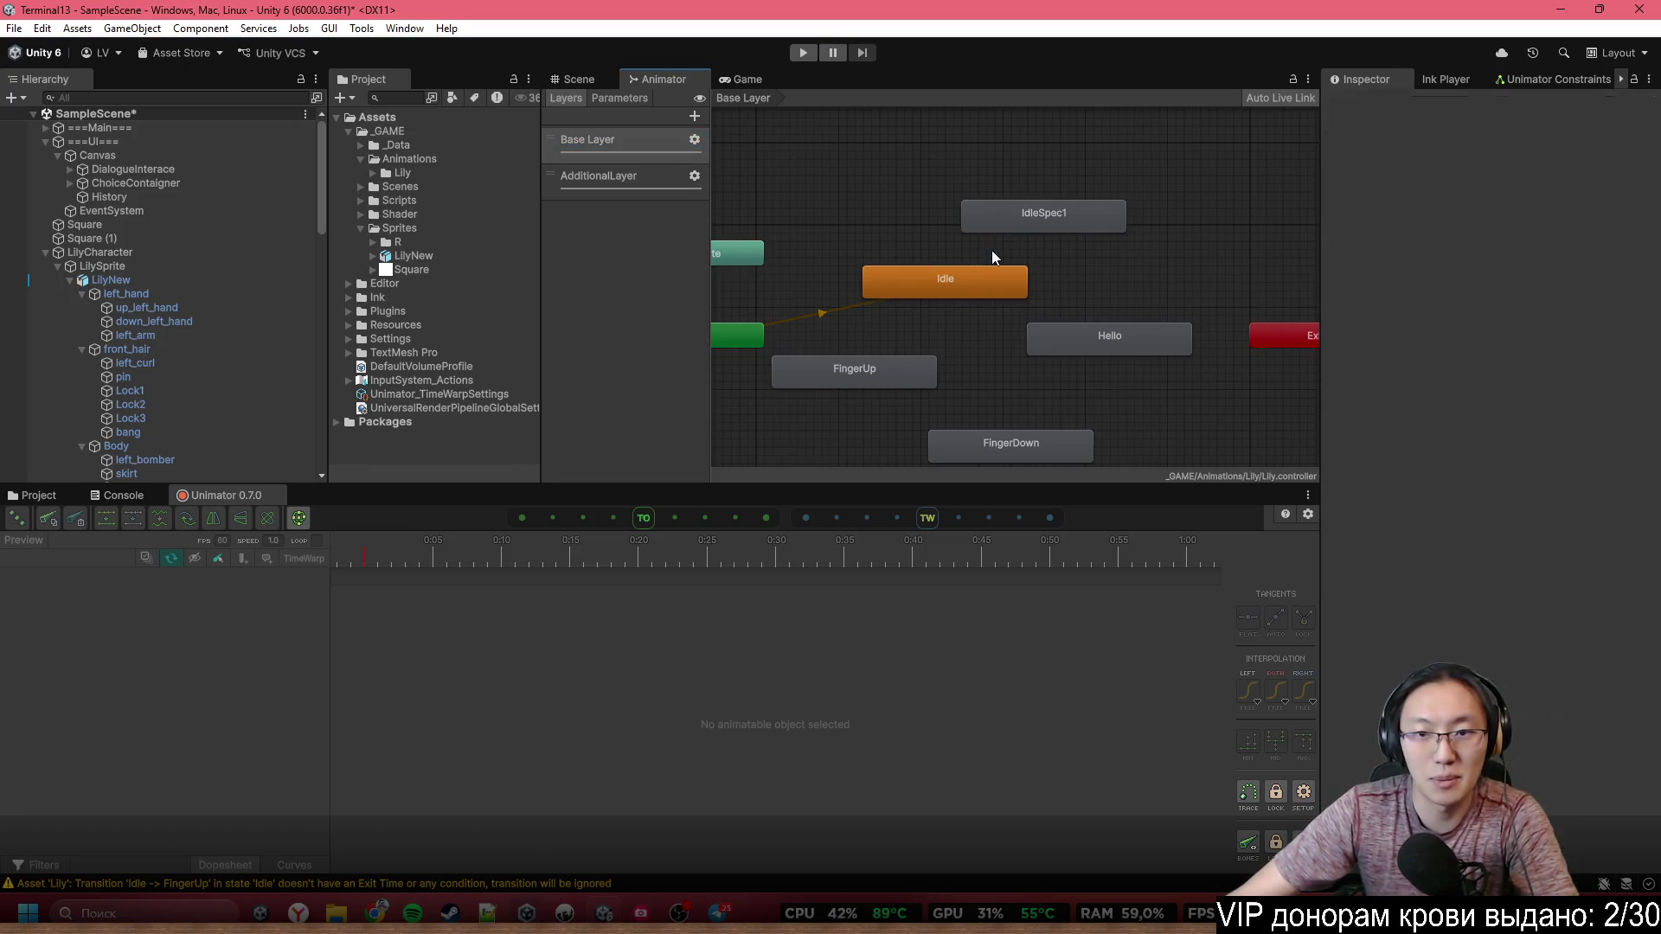
pyautogui.click(39, 495)
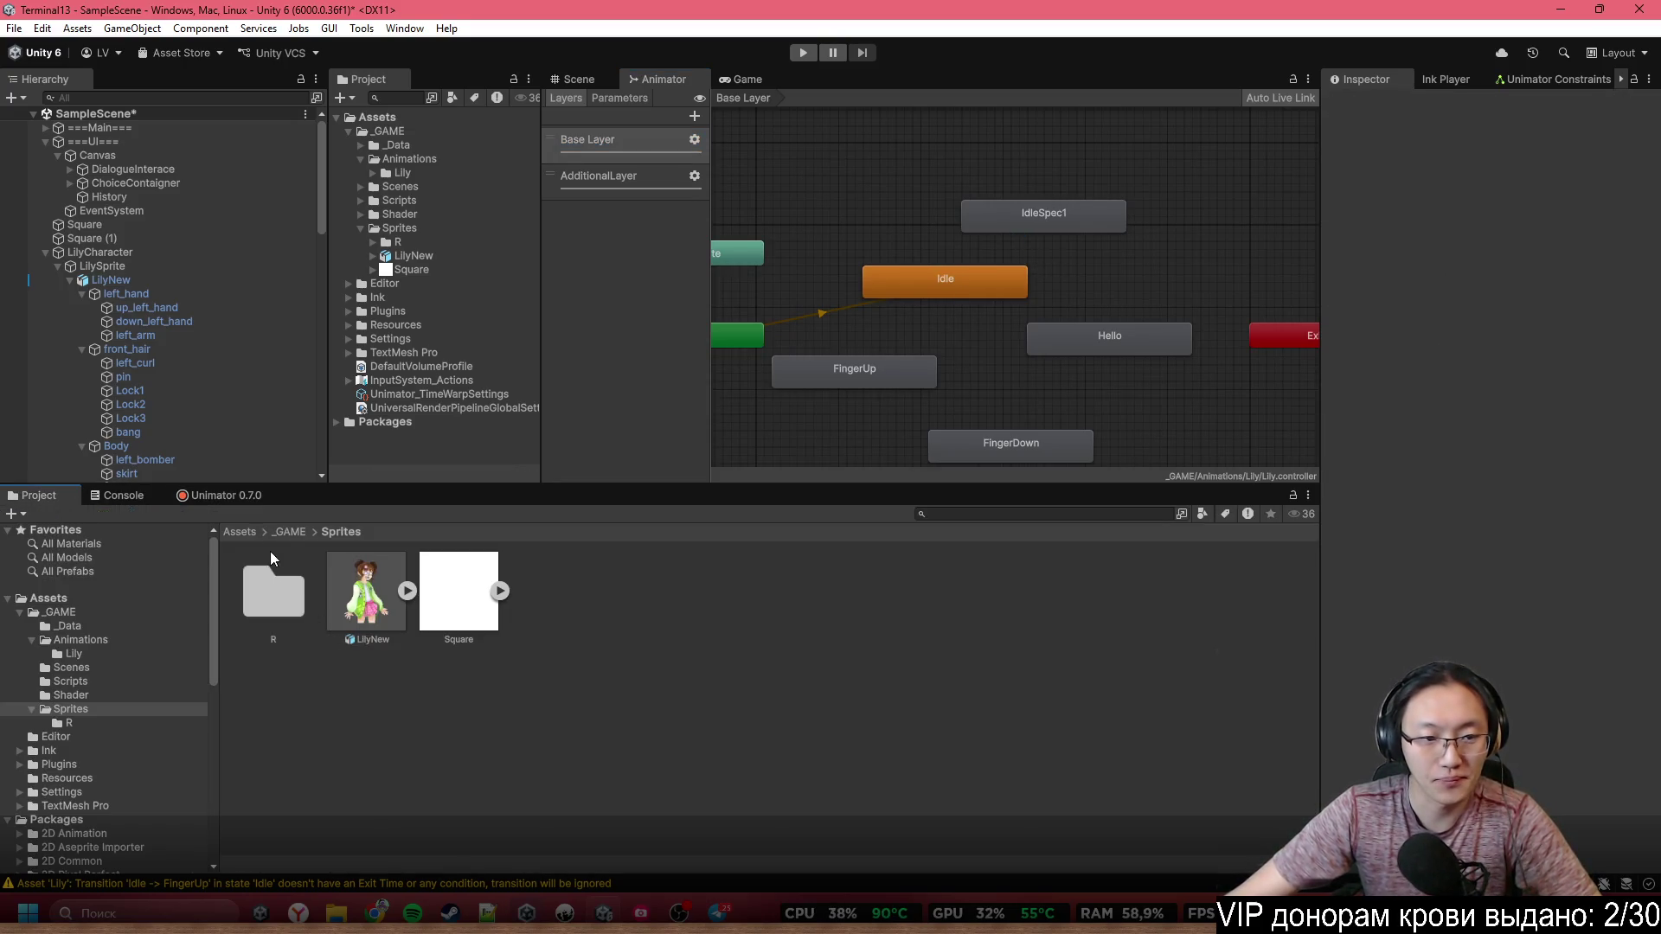
pyautogui.click(285, 531)
pyautogui.click(288, 605)
pyautogui.doubleClick(361, 606)
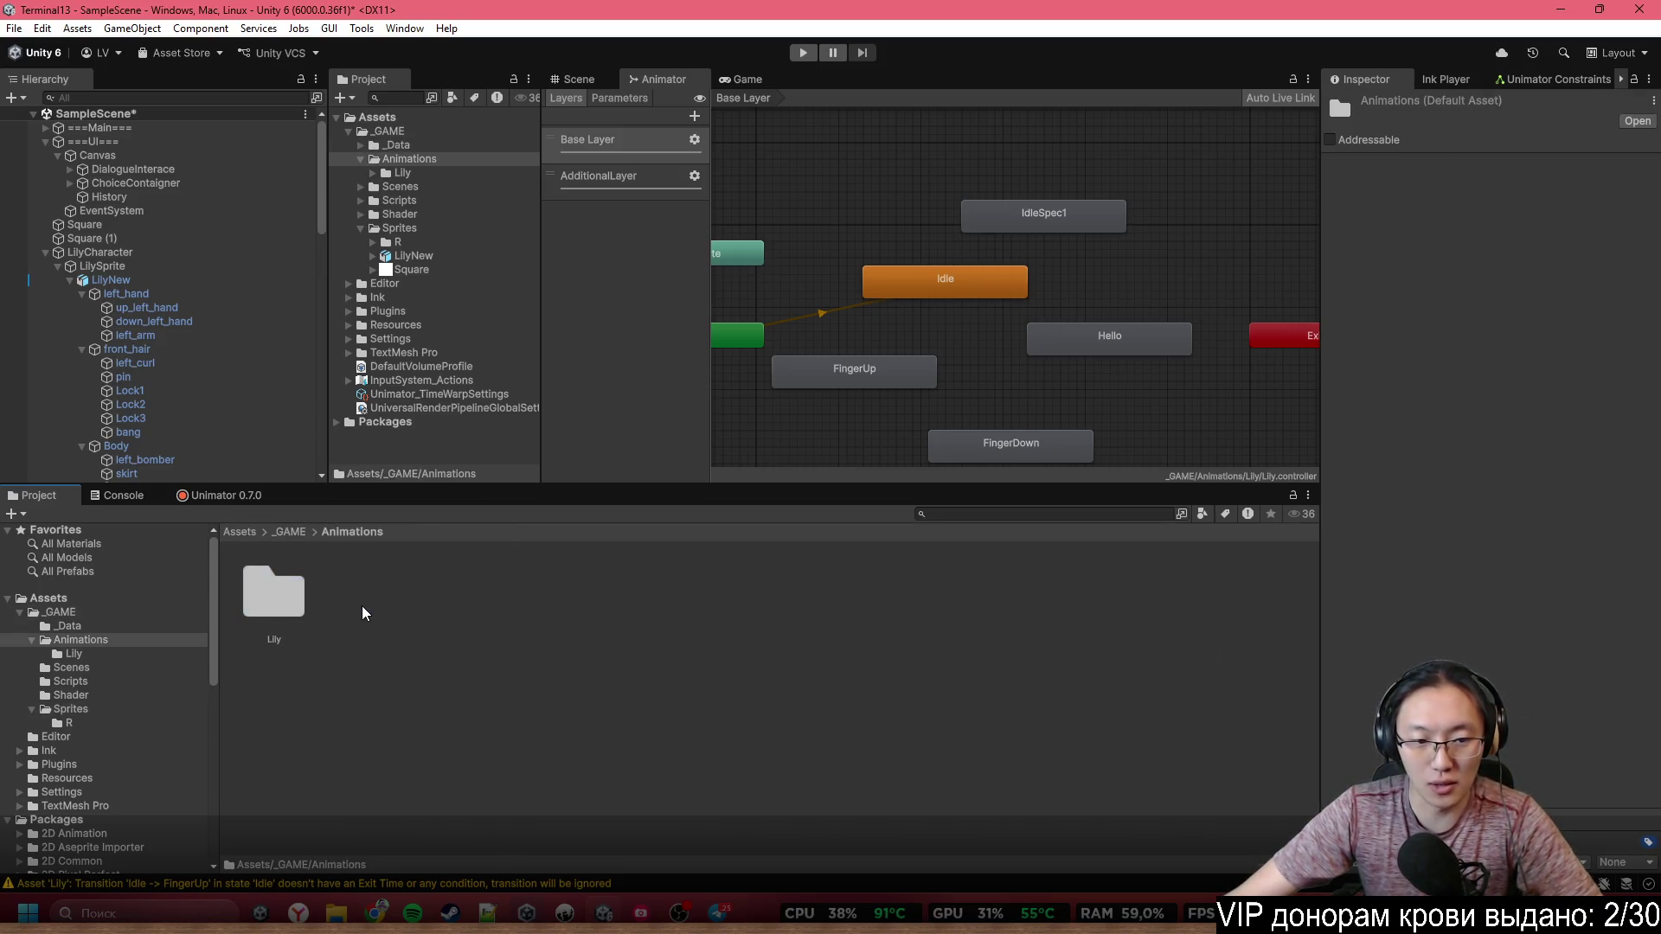
pyautogui.doubleClick(262, 597)
# In AdditionalLayer, create an empty New State and add IdleSpec1, Hello, FingerUp and FingerDown states from clips
pyautogui.click(623, 175)
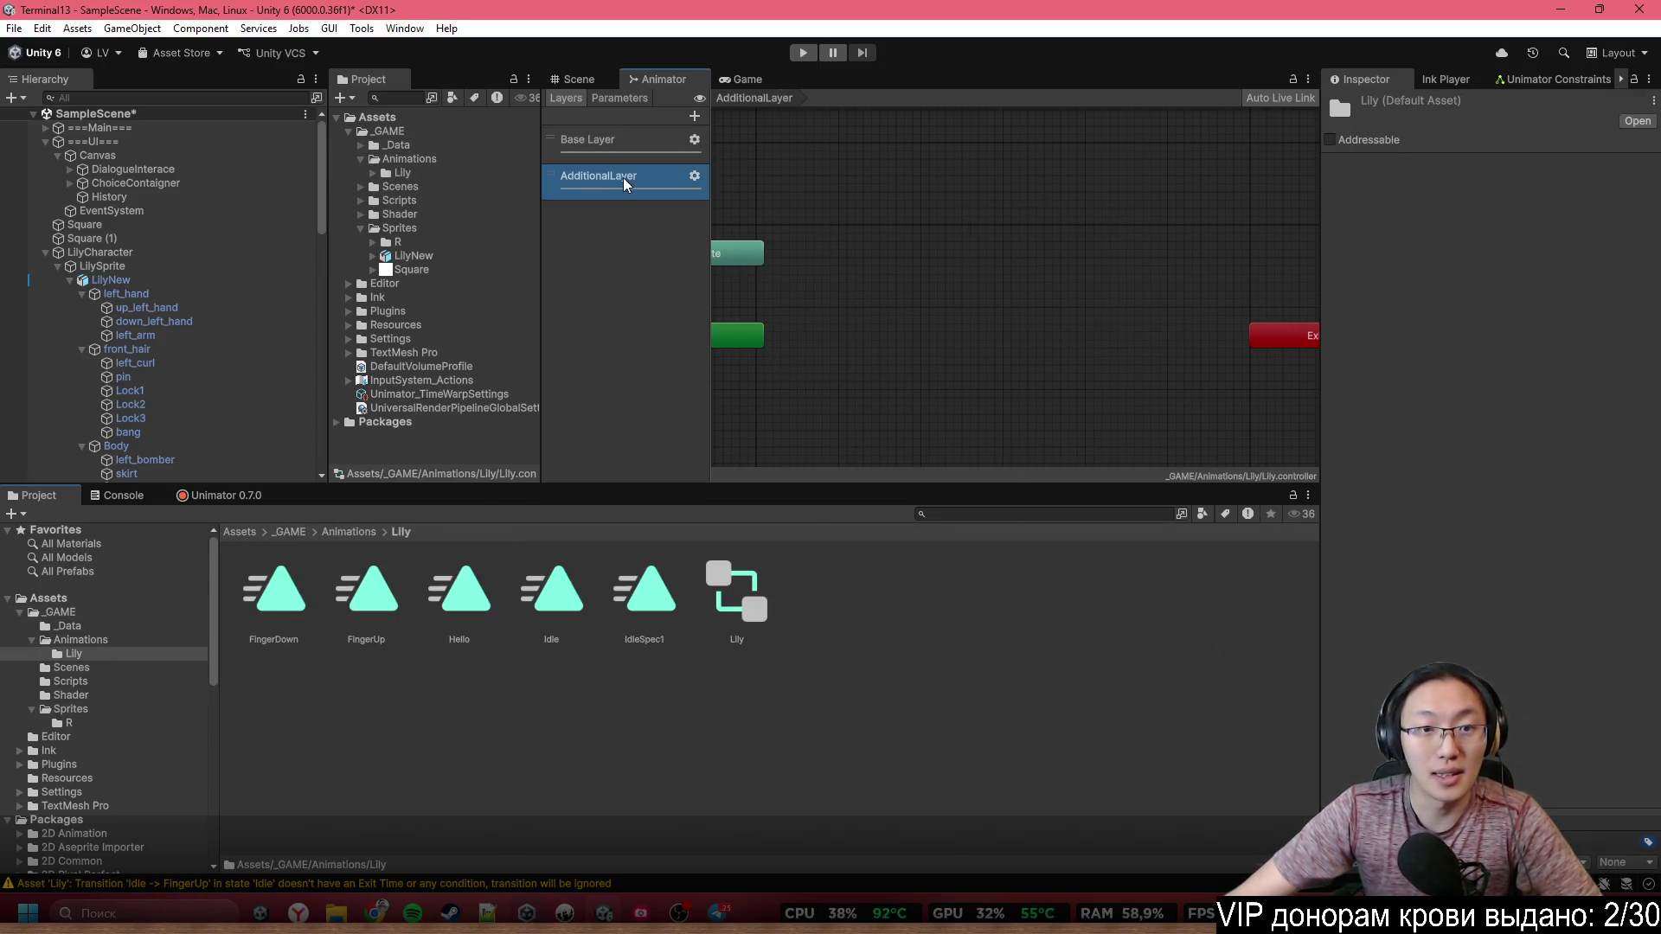
pyautogui.rightClick(926, 334)
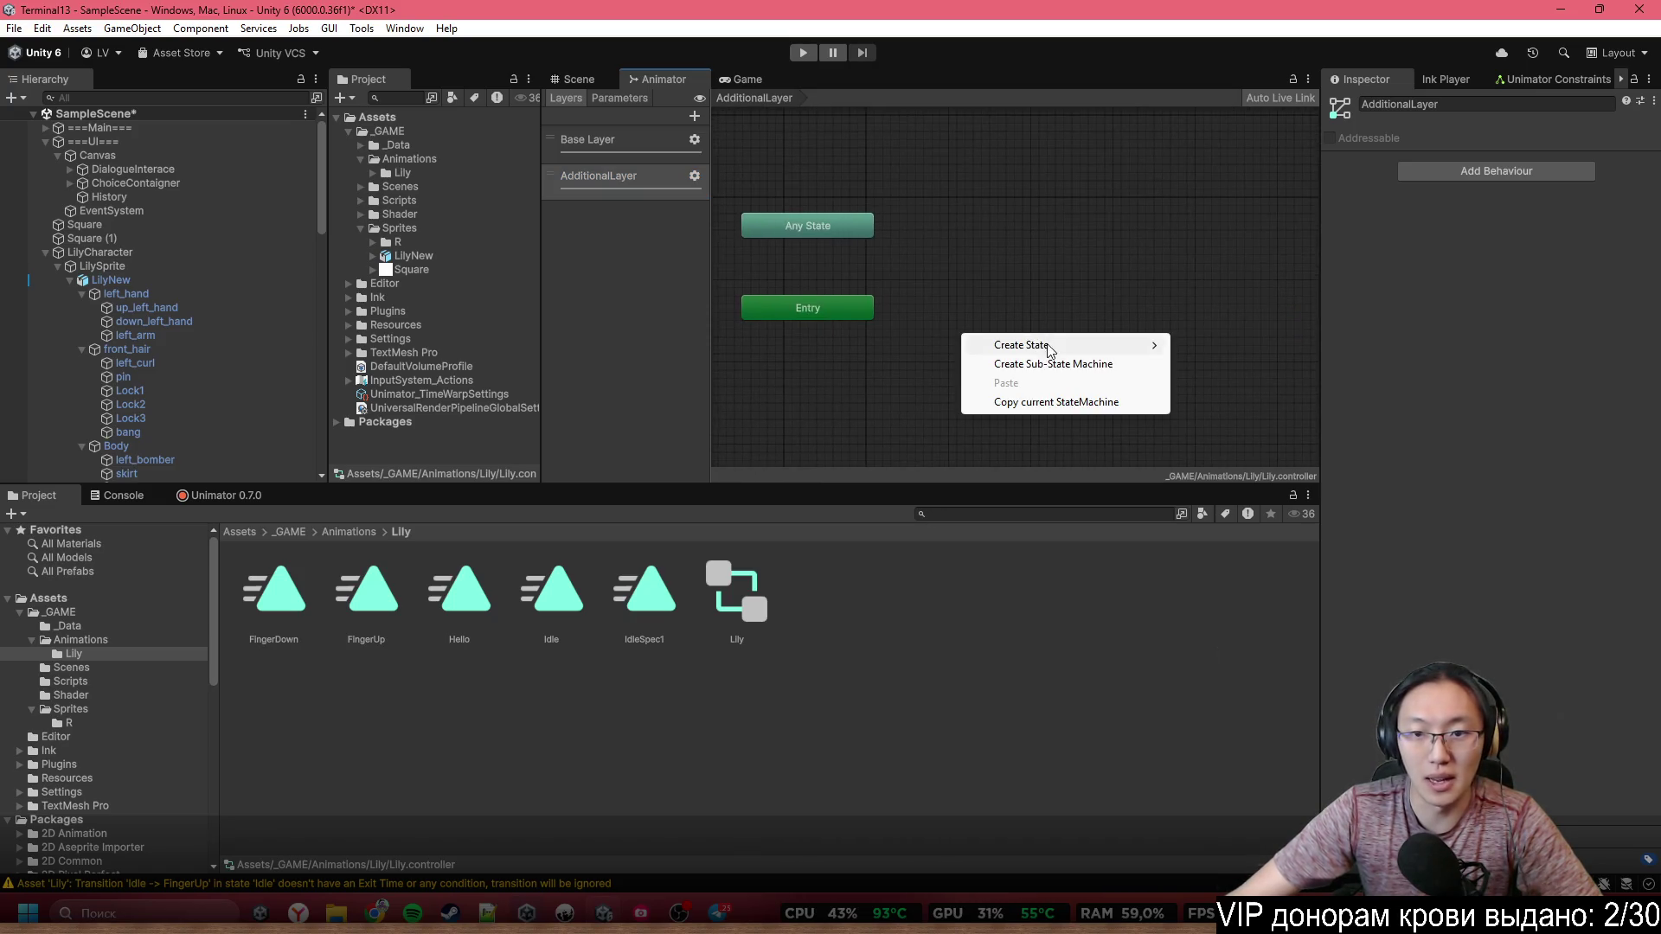
pyautogui.click(1206, 341)
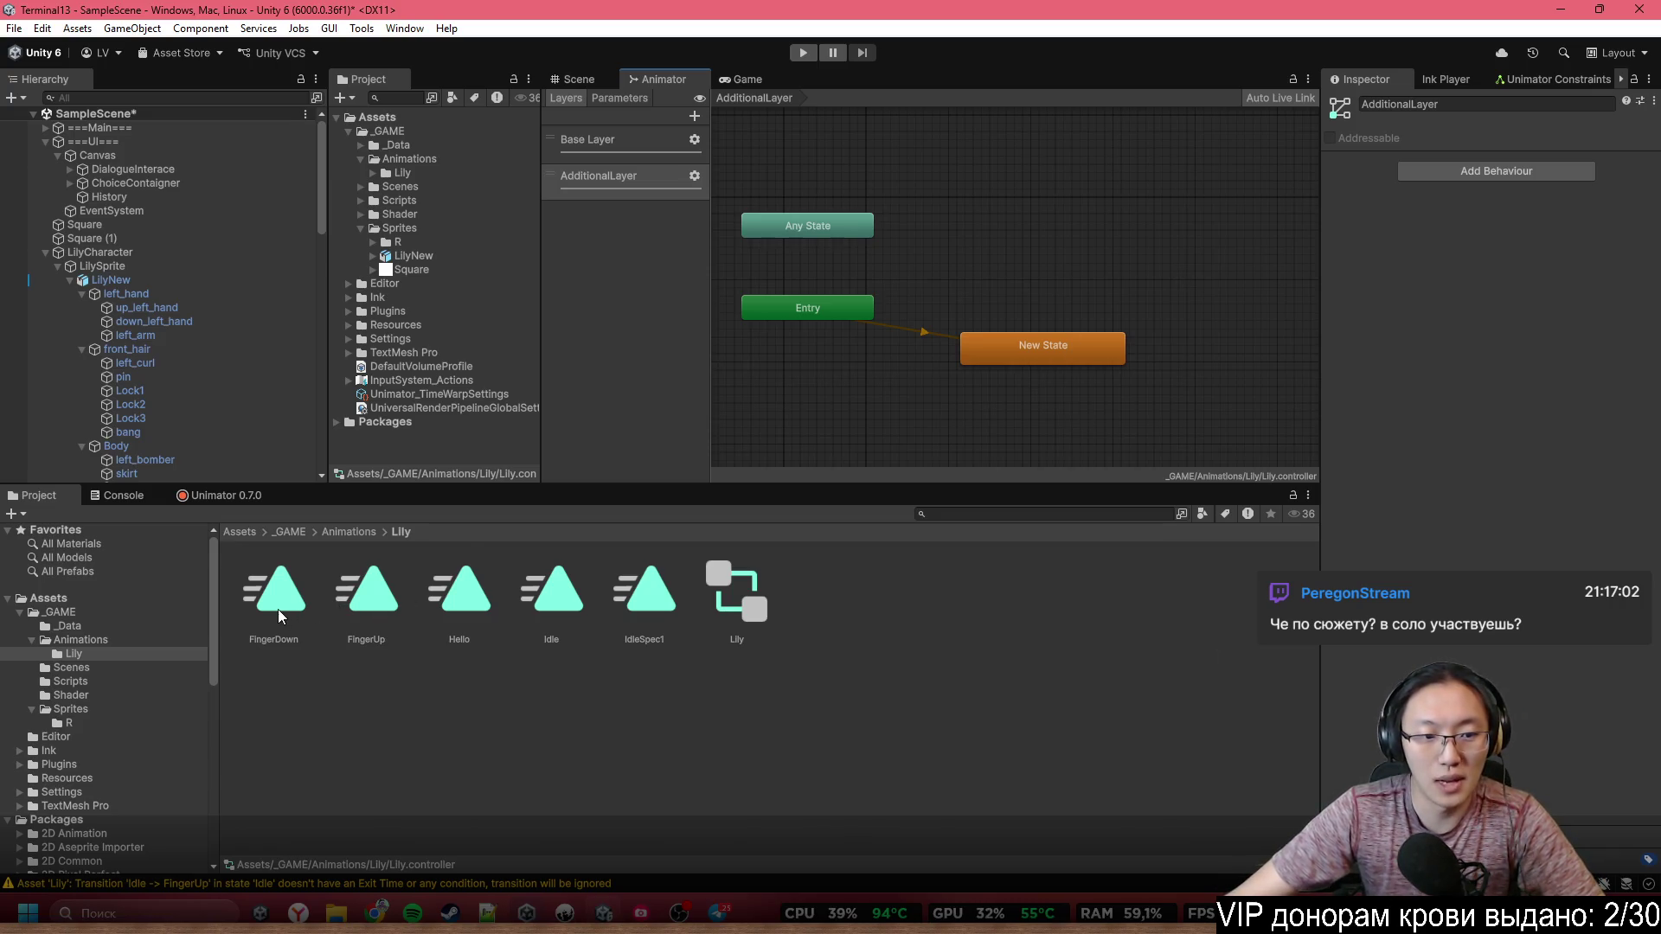
pyautogui.moveTo(647, 623); pyautogui.dragTo(1028, 219)
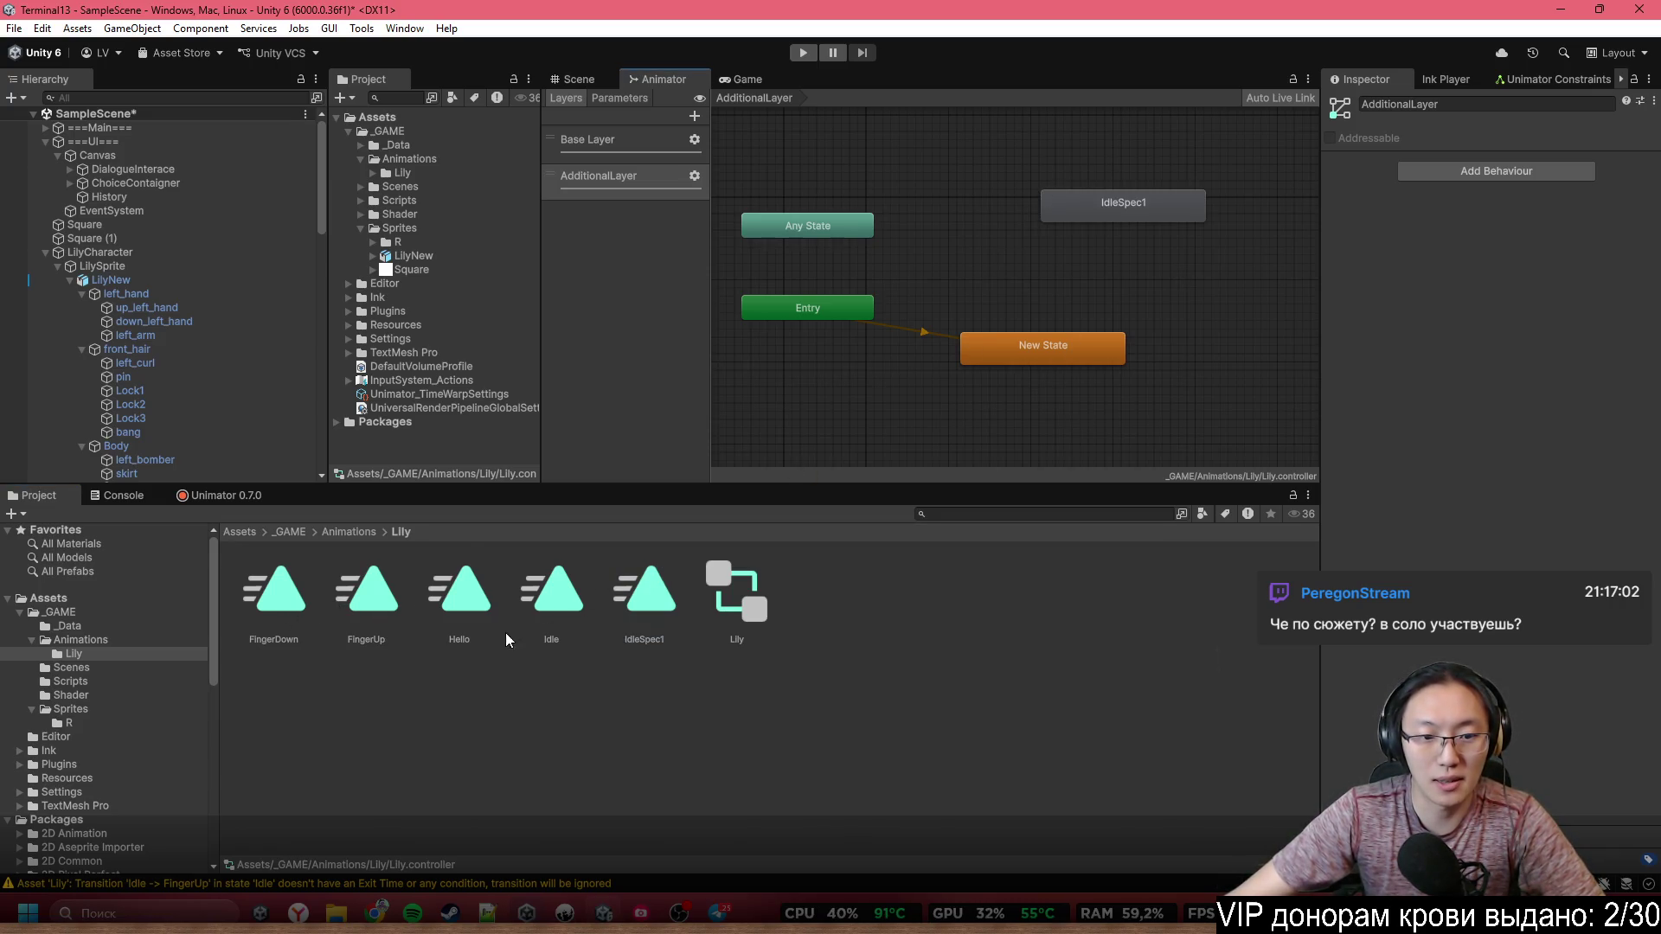
pyautogui.moveTo(1186, 337); pyautogui.dragTo(1203, 318)
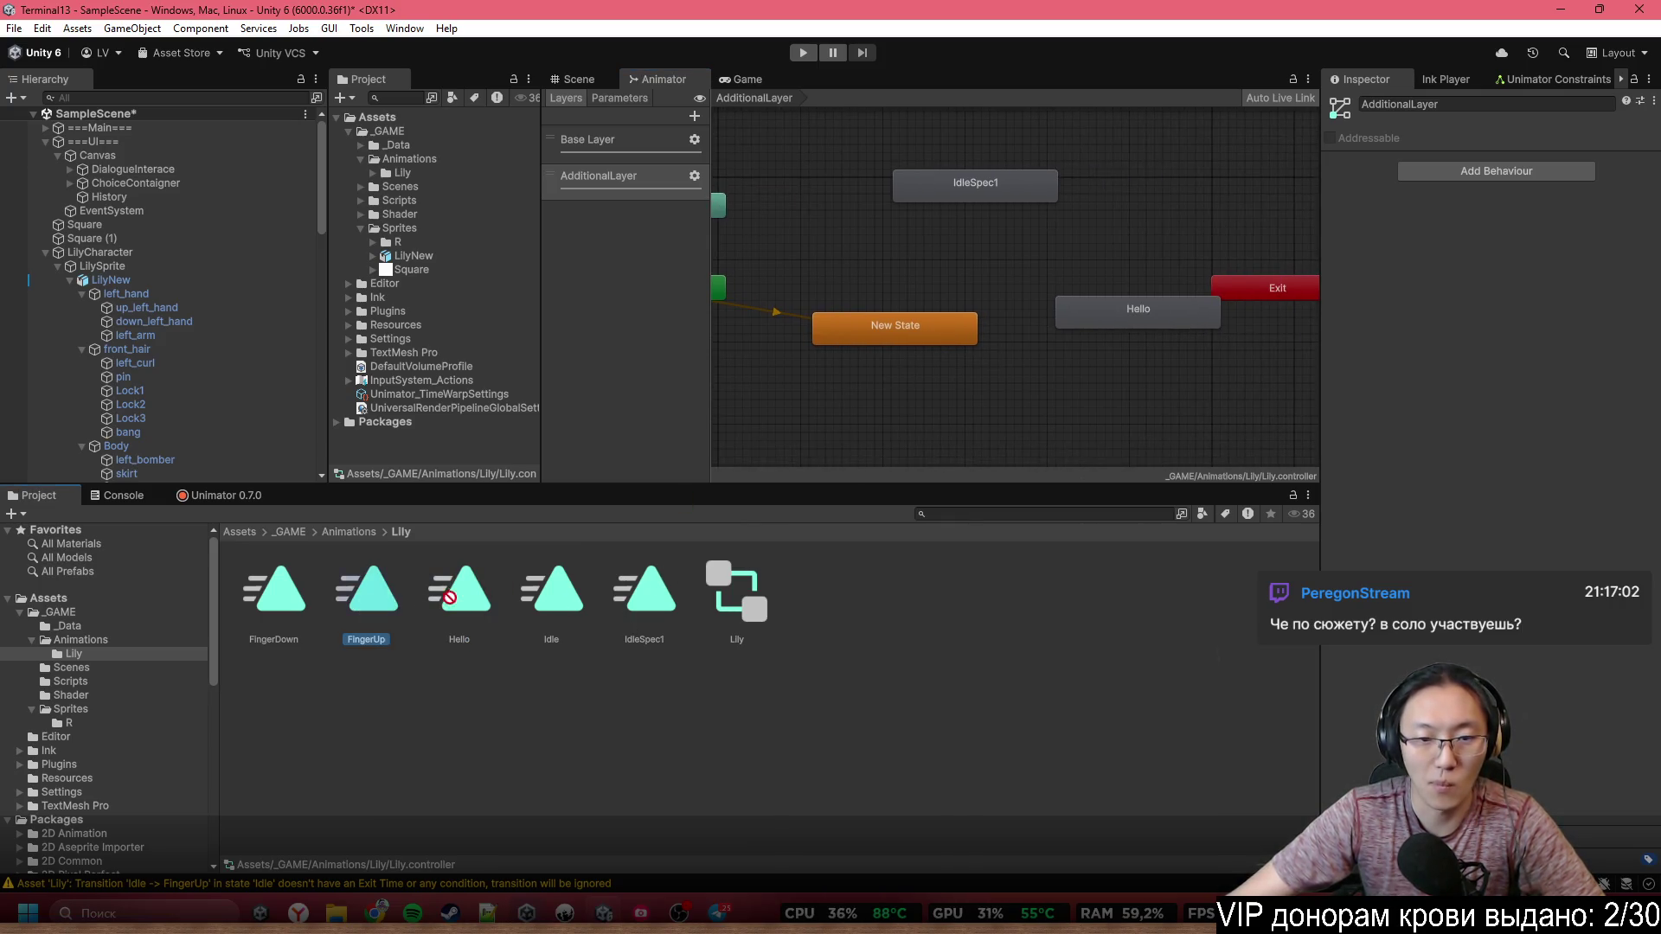
pyautogui.moveTo(366, 597); pyautogui.dragTo(1108, 424)
pyautogui.moveTo(276, 597); pyautogui.dragTo(932, 438)
pyautogui.moveTo(1090, 415)
pyautogui.mouseDown()
pyautogui.moveTo(1137, 365)
pyautogui.moveTo(1123, 309)
pyautogui.mouseUp()
pyautogui.moveTo(1024, 196); pyautogui.dragTo(948, 211)
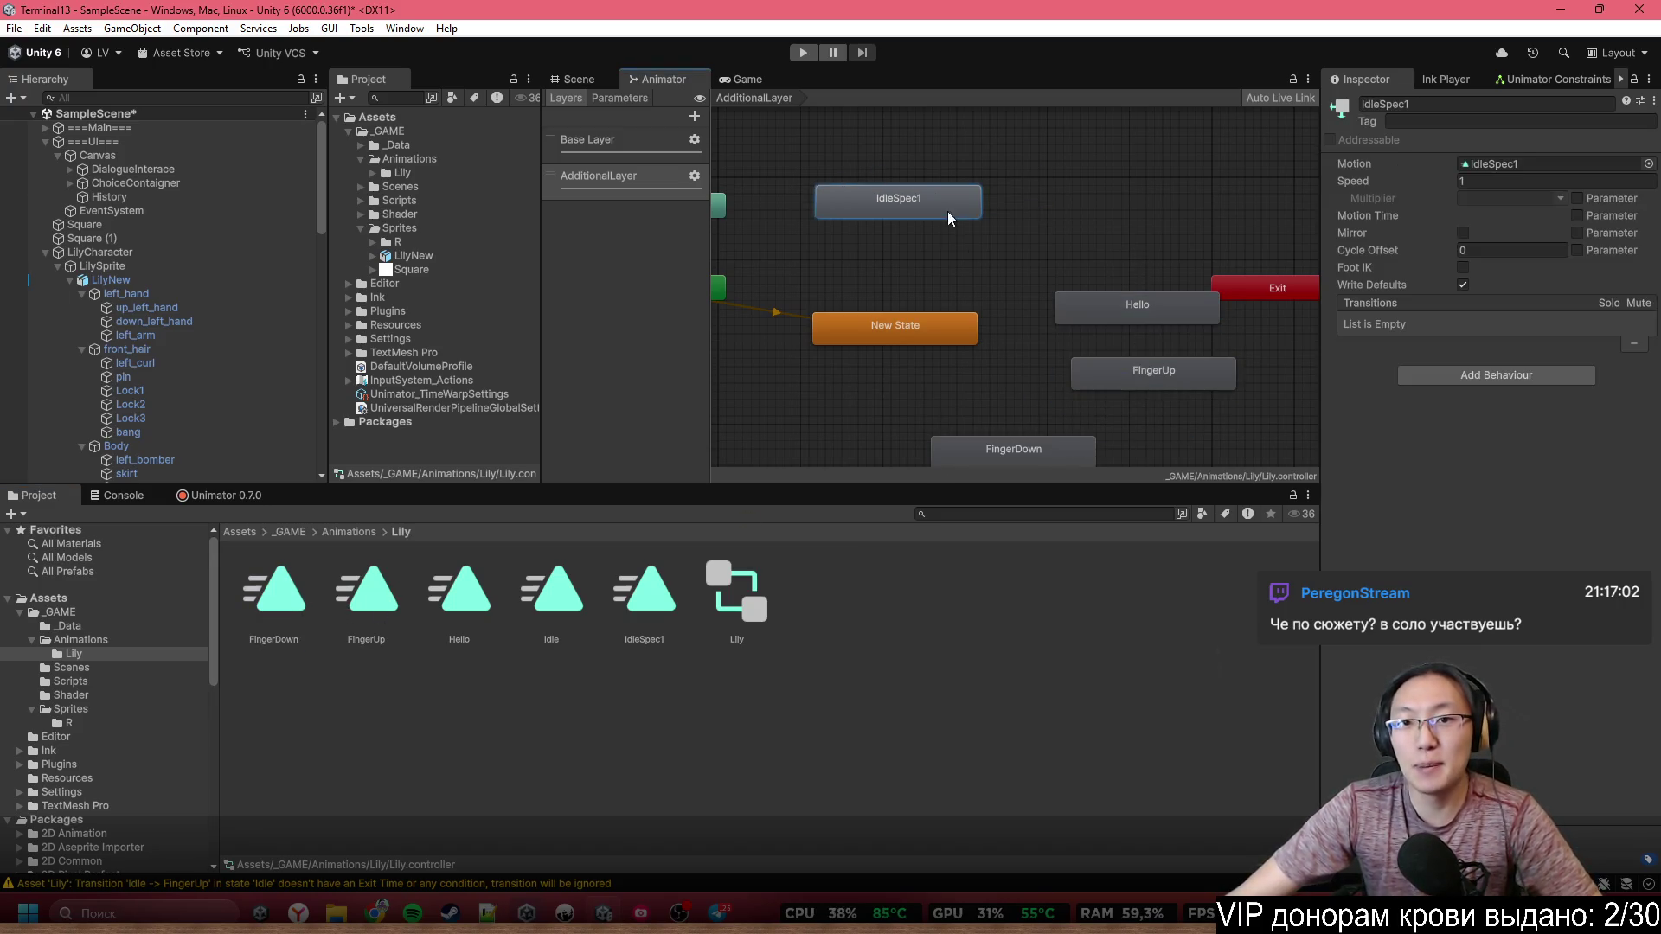
pyautogui.moveTo(1160, 299); pyautogui.dragTo(1102, 234)
# Link New State to Hello and Hello back to New State
pyautogui.rightClick(897, 330)
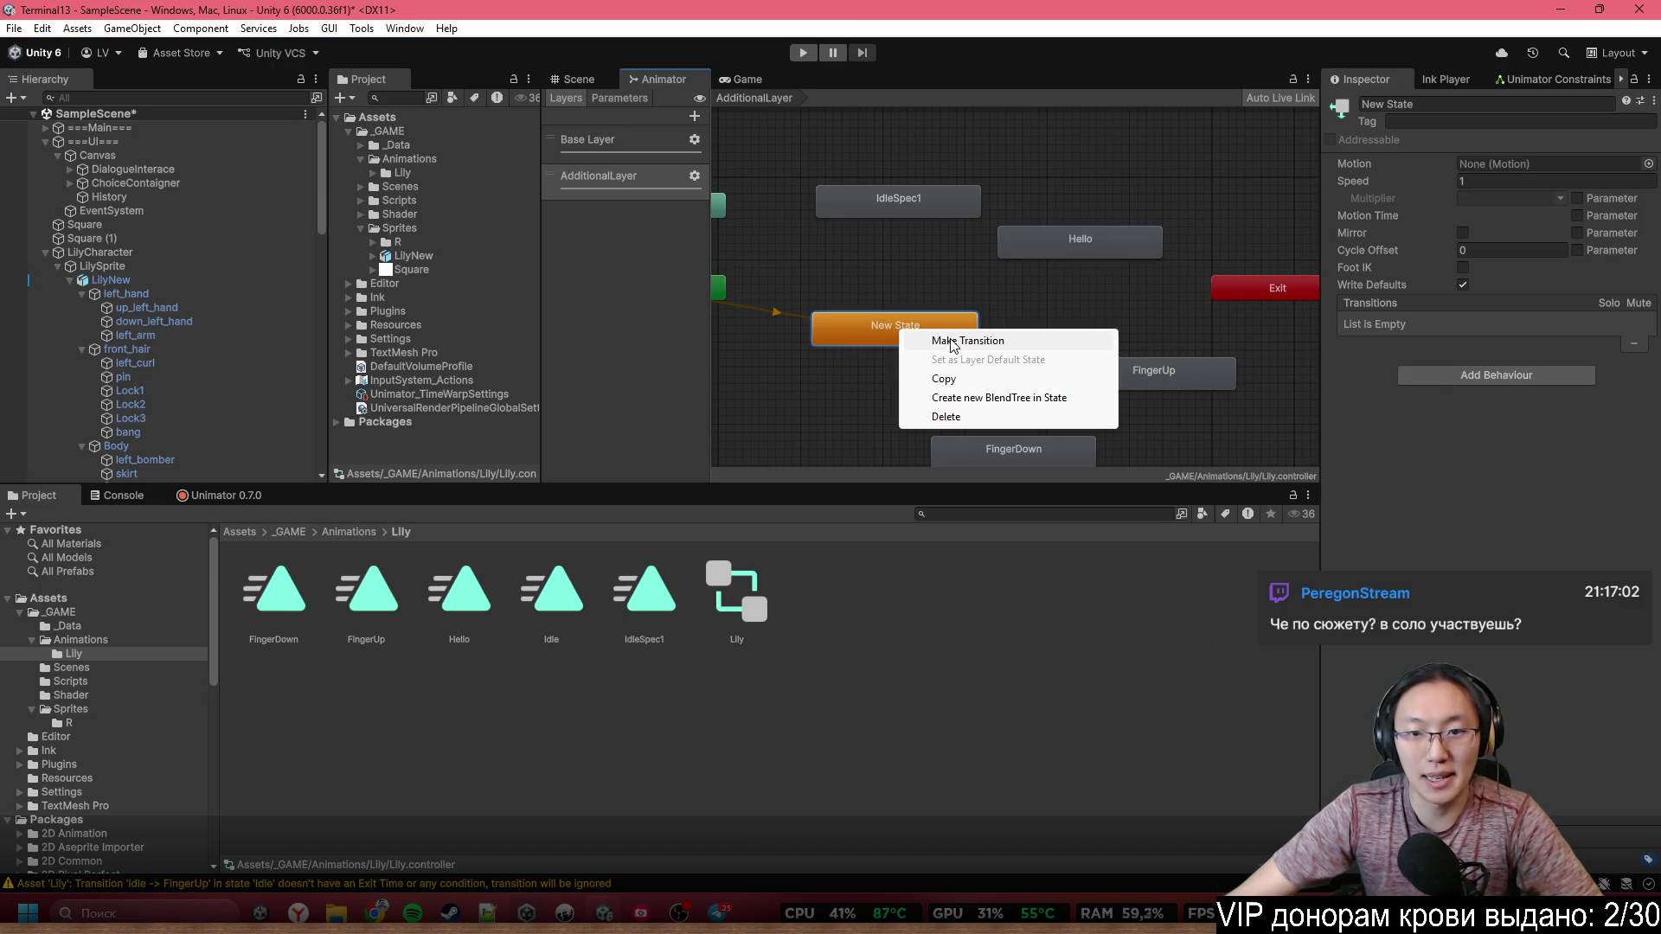
pyautogui.click(952, 341)
pyautogui.click(1049, 247)
pyautogui.rightClick(1049, 247)
pyautogui.click(1081, 260)
pyautogui.click(916, 327)
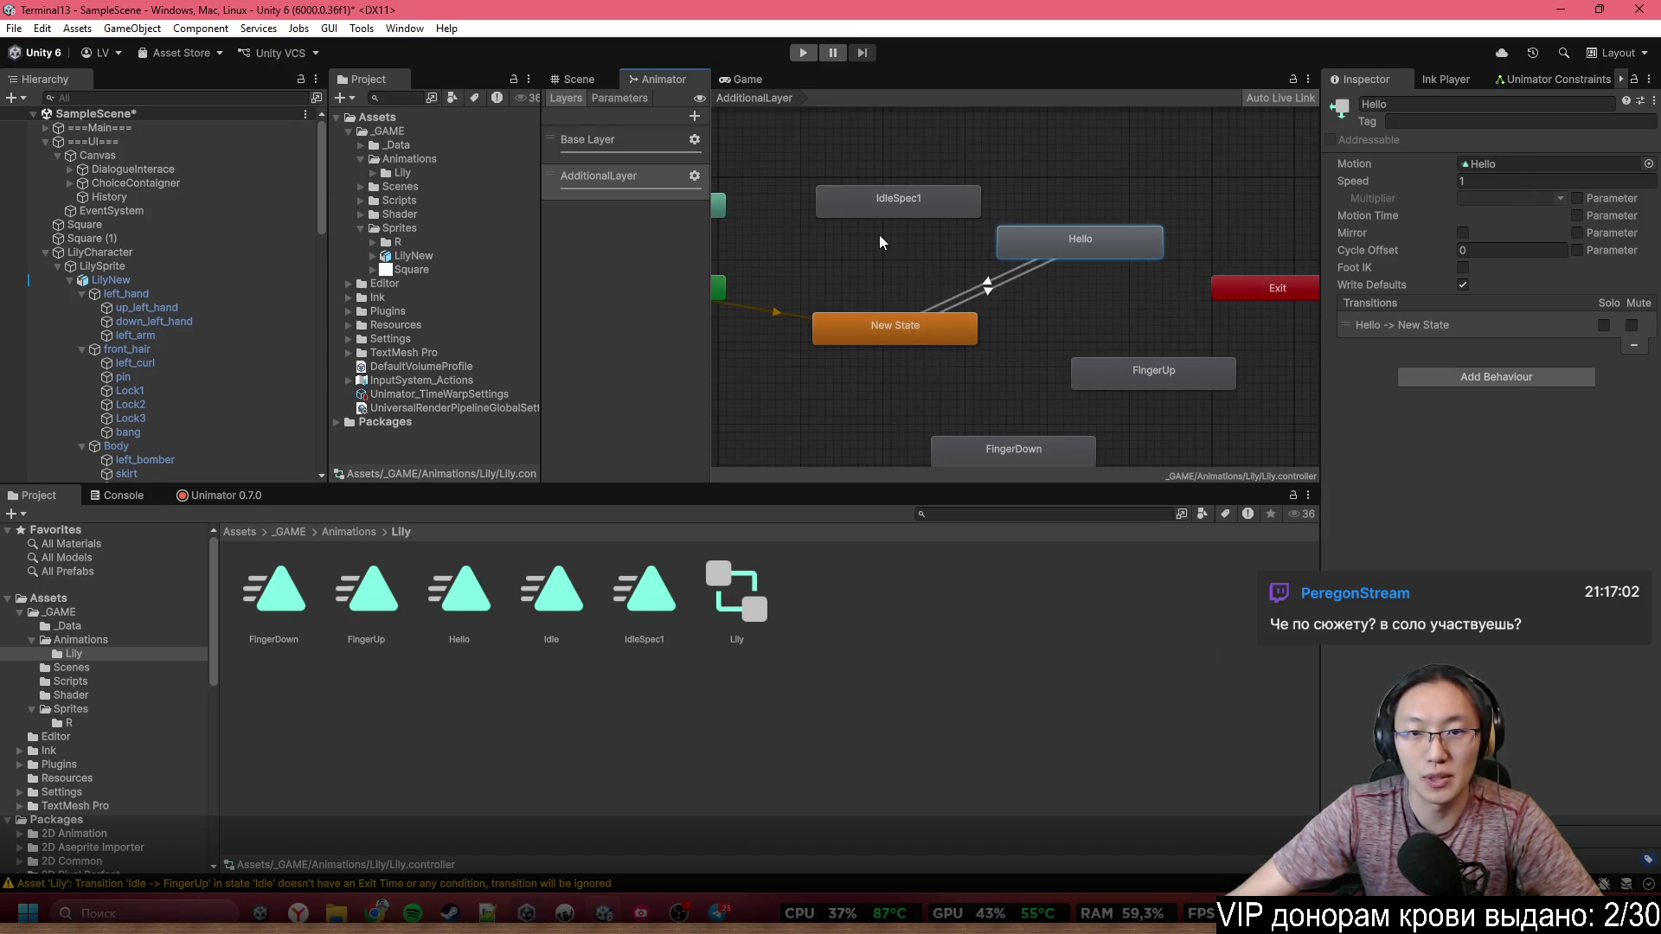
pyautogui.moveTo(864, 199); pyautogui.dragTo(832, 216)
pyautogui.click(865, 277)
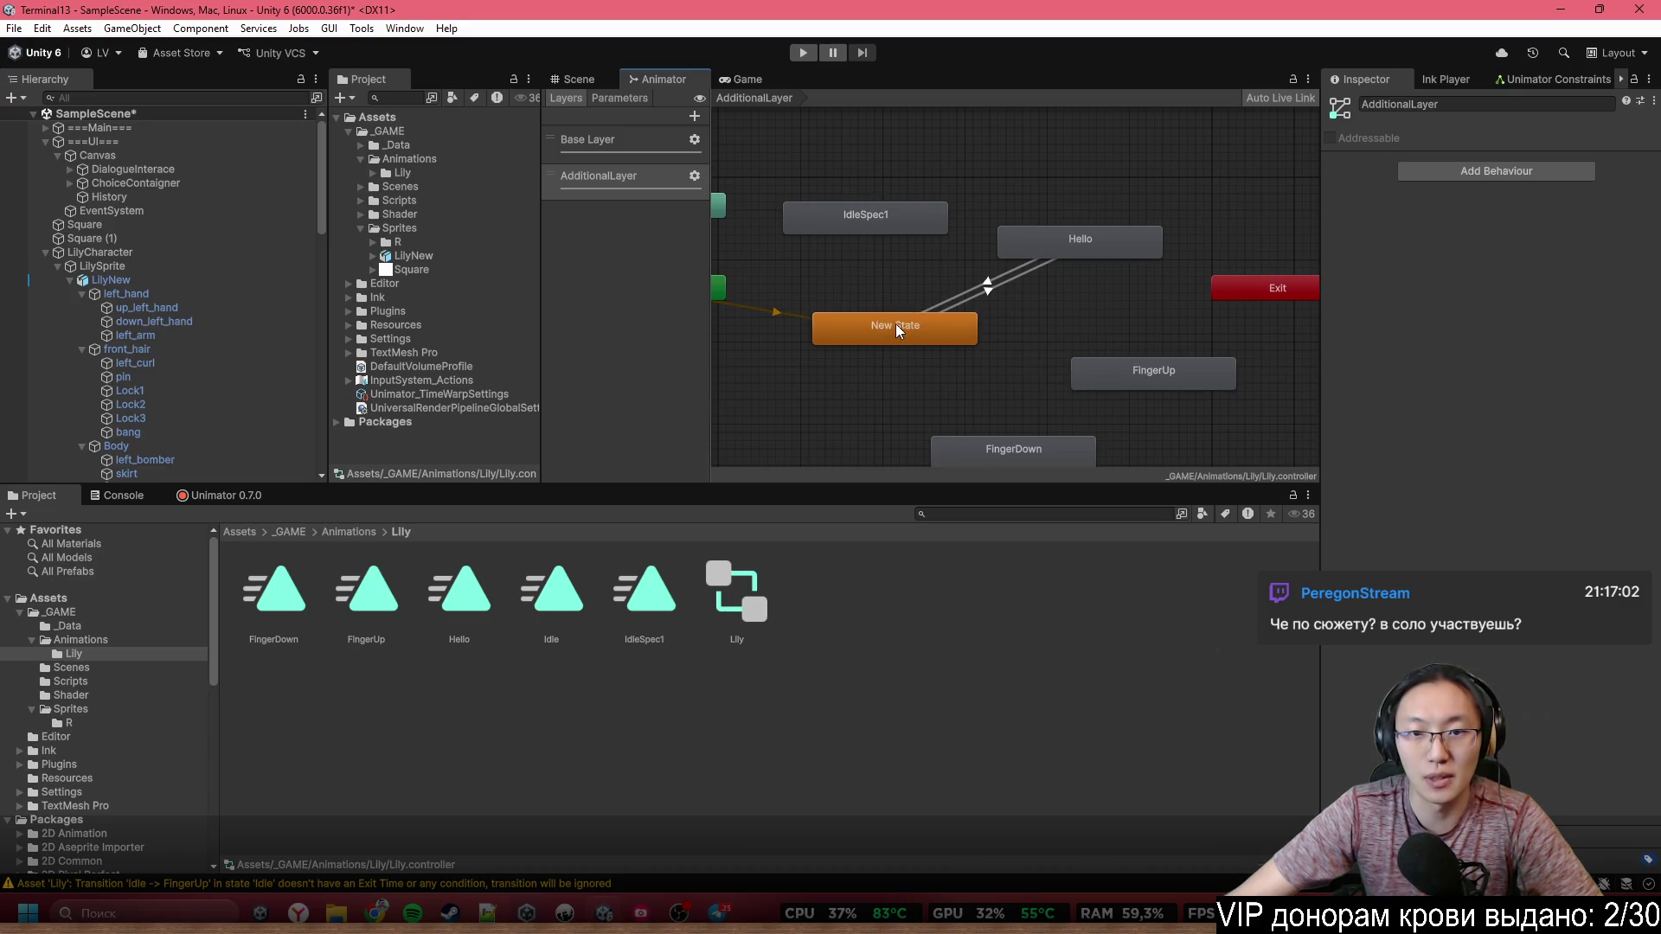
# Link New State to IdleSpec1 and IdleSpec1 back to New State
pyautogui.rightClick(896, 325)
pyautogui.click(943, 333)
pyautogui.click(874, 207)
pyautogui.rightClick(893, 219)
pyautogui.click(952, 229)
pyautogui.click(941, 319)
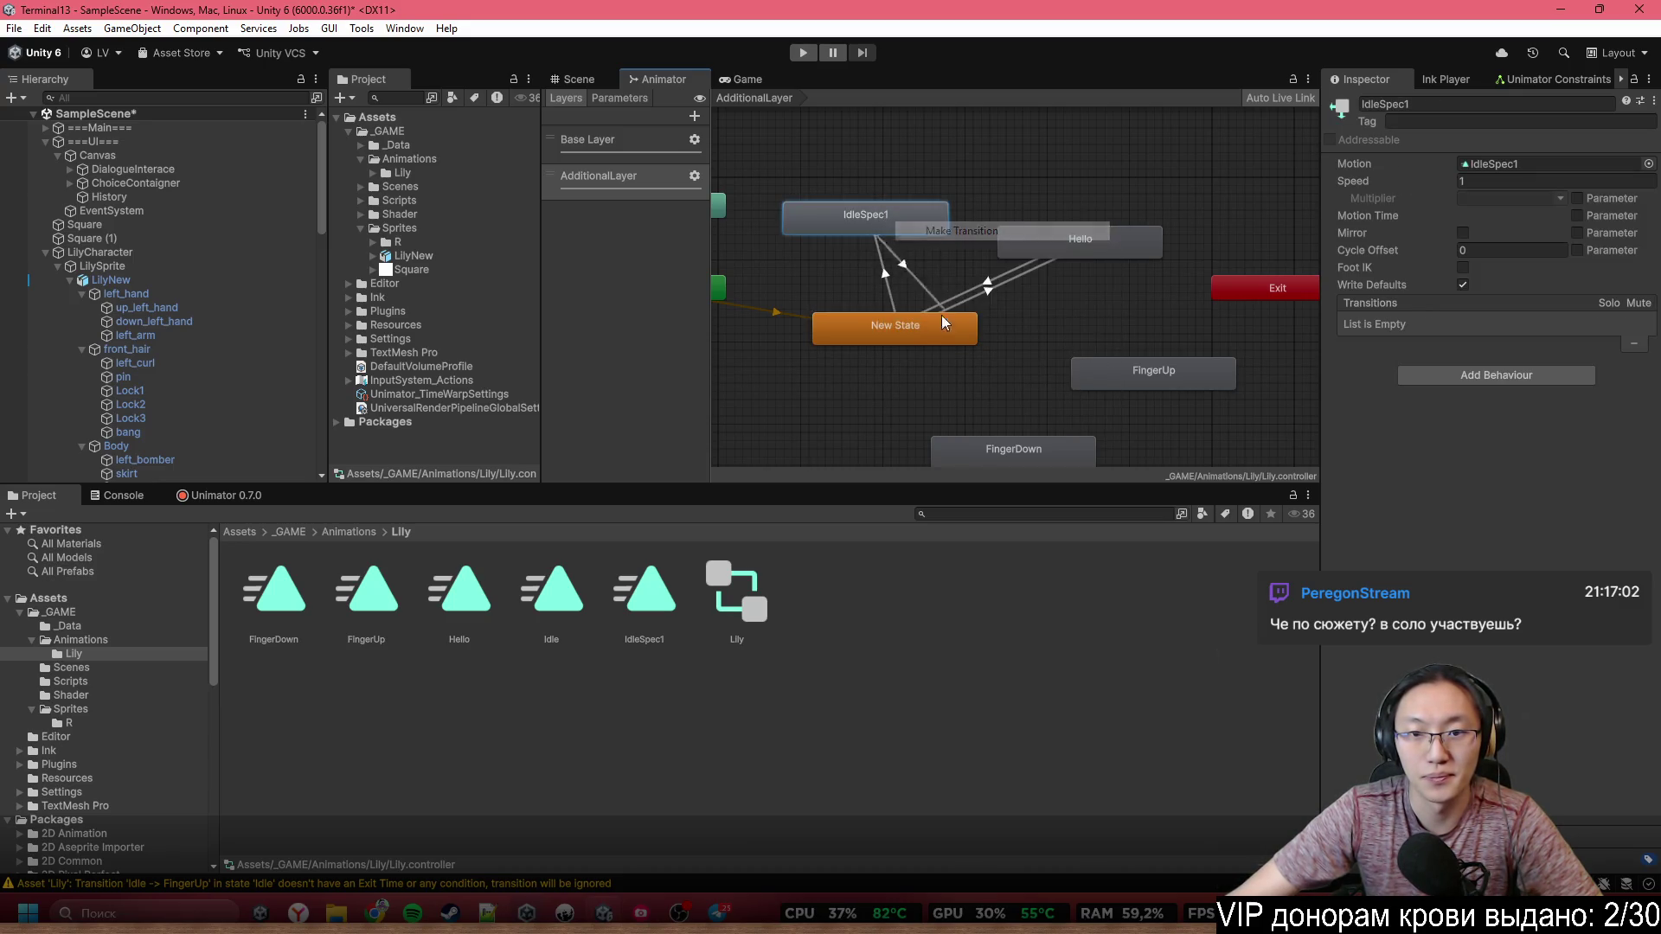
# Build the loop New State → FingerUp → FingerDown → New State and tidy the state positions
pyautogui.moveTo(1015, 455); pyautogui.dragTo(927, 426)
pyautogui.rightClick(975, 342)
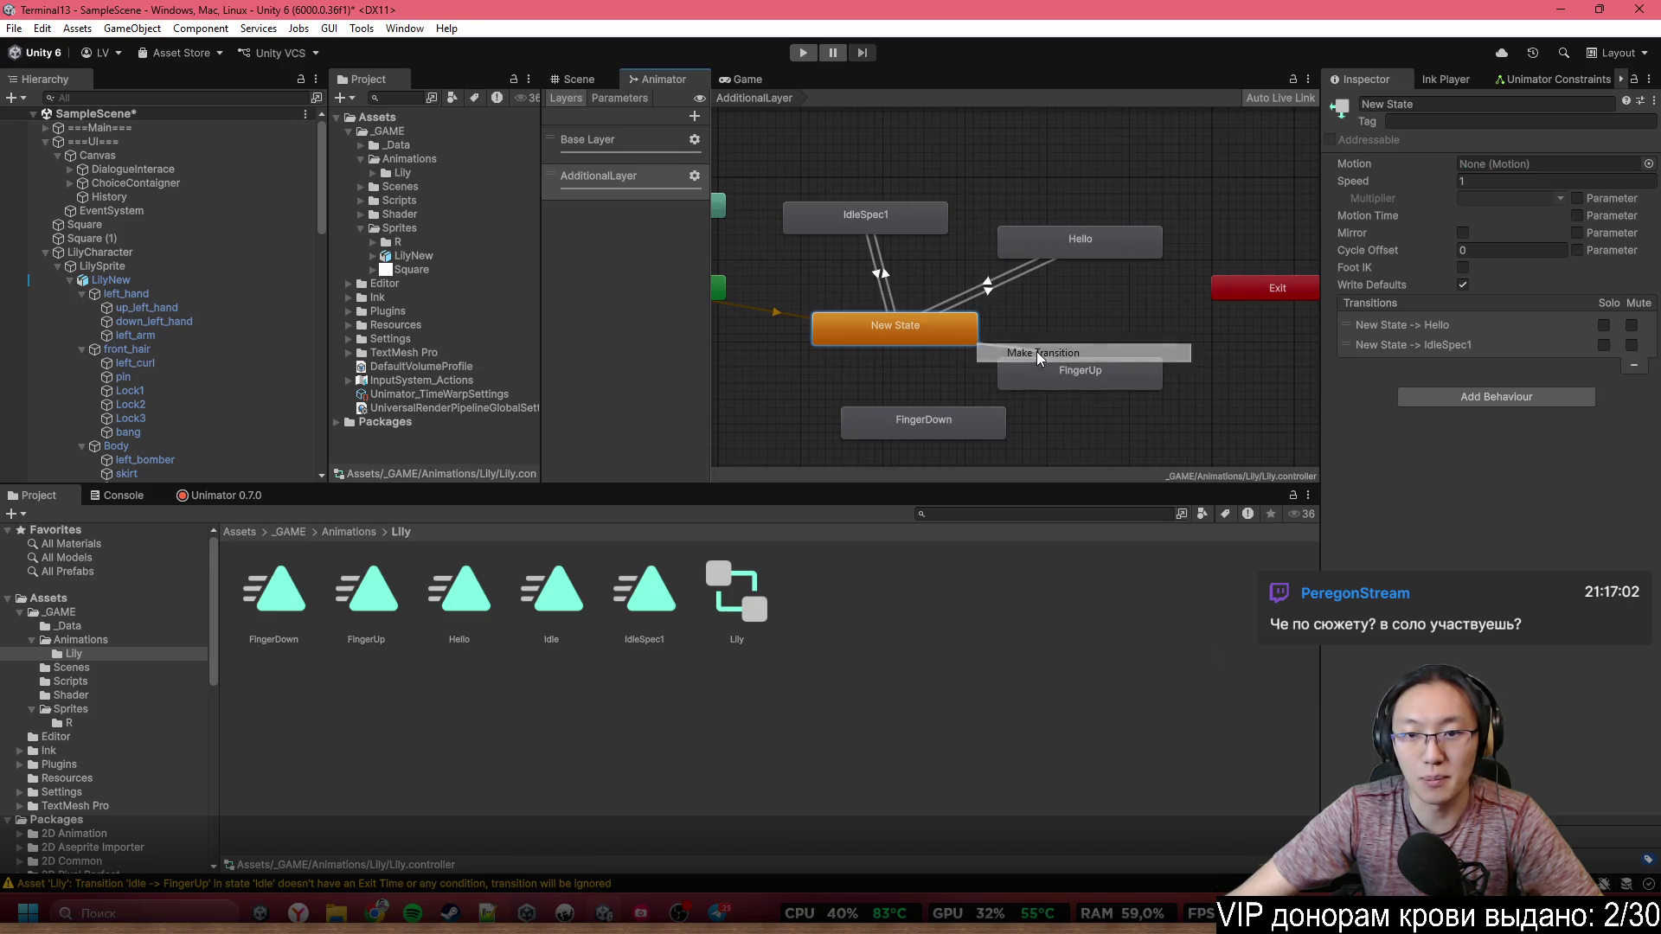
pyautogui.click(1074, 363)
pyautogui.rightClick(1074, 359)
pyautogui.click(1116, 386)
pyautogui.click(900, 424)
pyautogui.rightClick(898, 429)
pyautogui.click(917, 439)
pyautogui.click(908, 333)
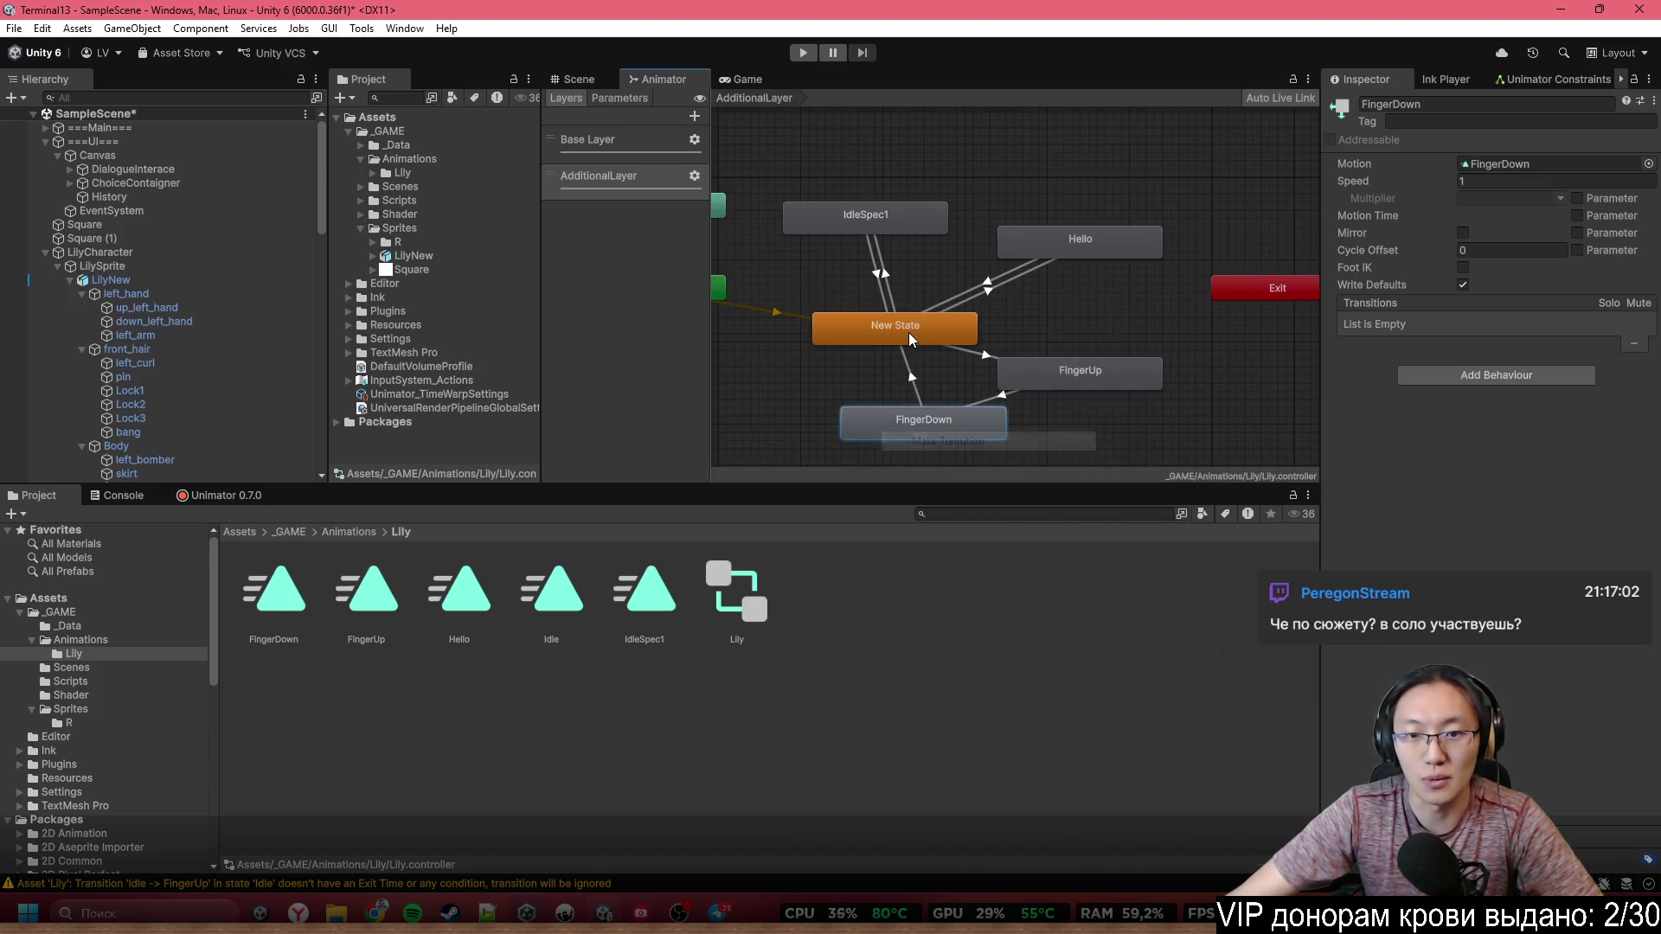
pyautogui.moveTo(942, 422); pyautogui.dragTo(844, 415)
pyautogui.moveTo(1081, 371); pyautogui.dragTo(1049, 379)
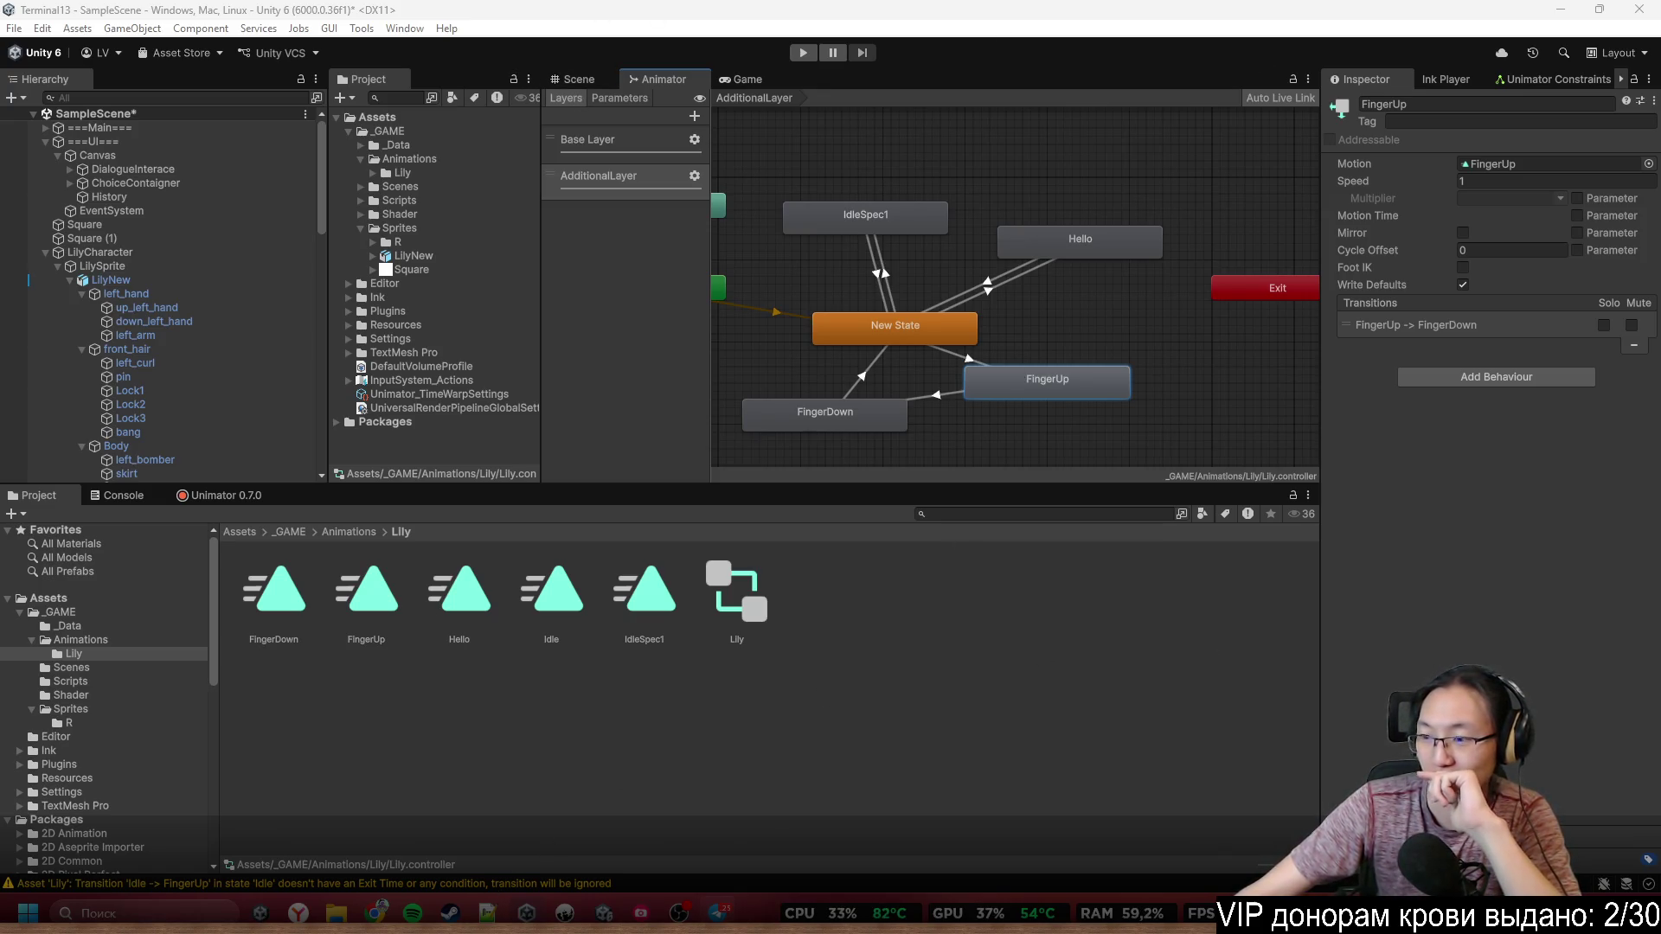
pyautogui.click(603, 79)
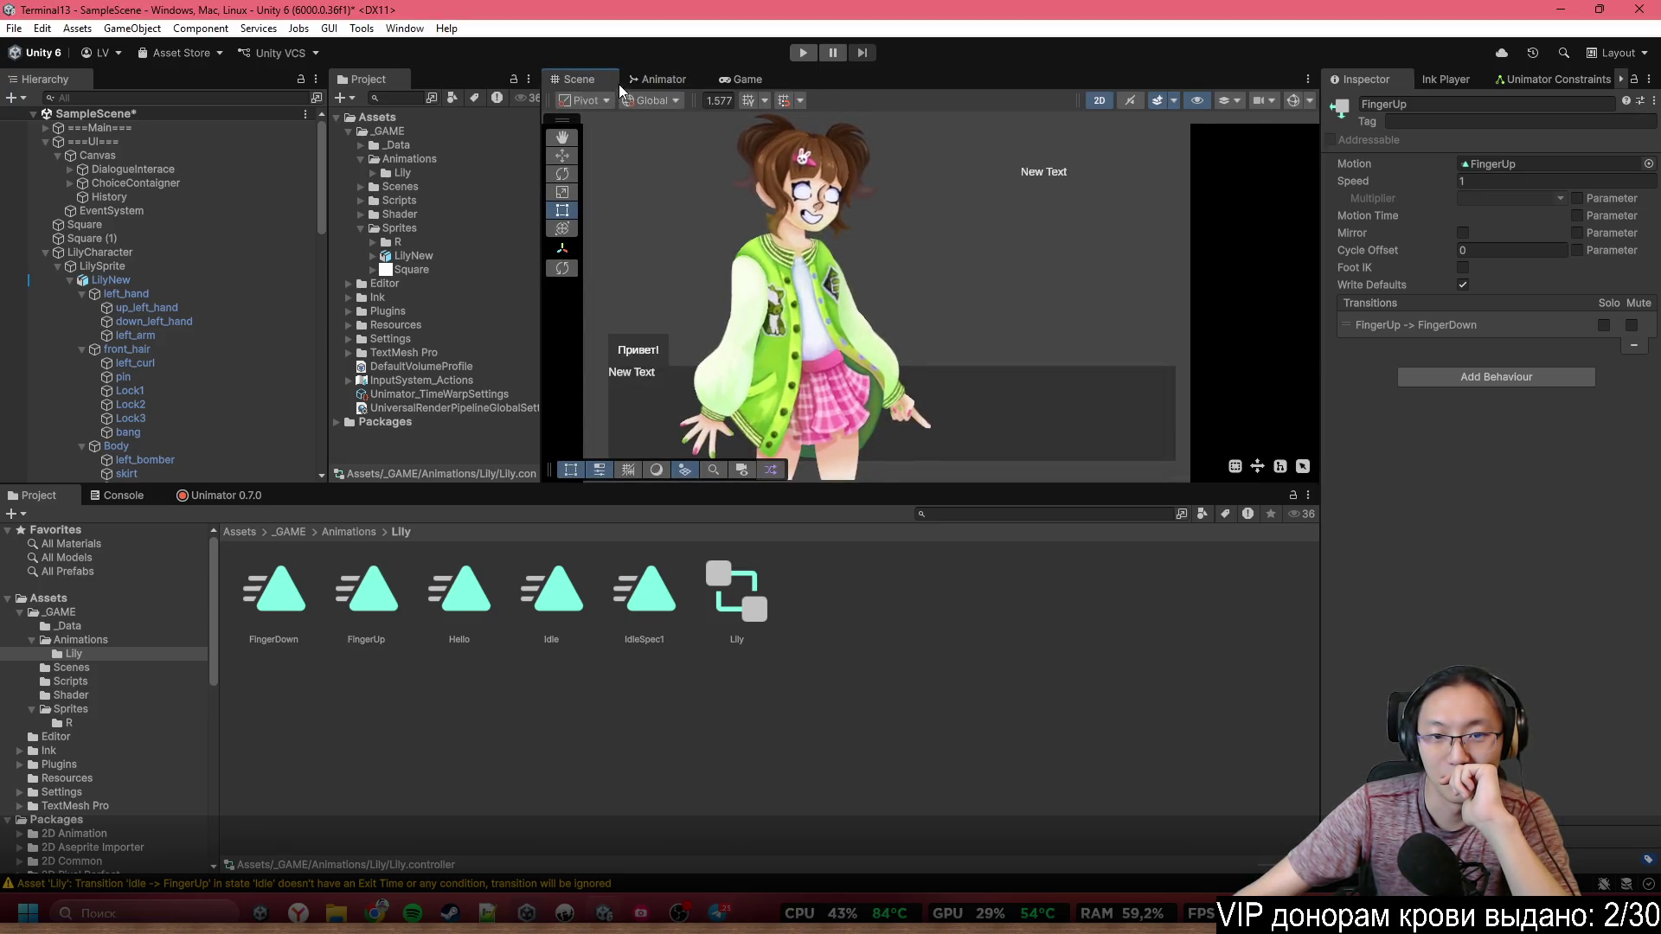
# Preview the Game view, then arrange FingerUp and FingerDown side by side below New State
pyautogui.click(754, 77)
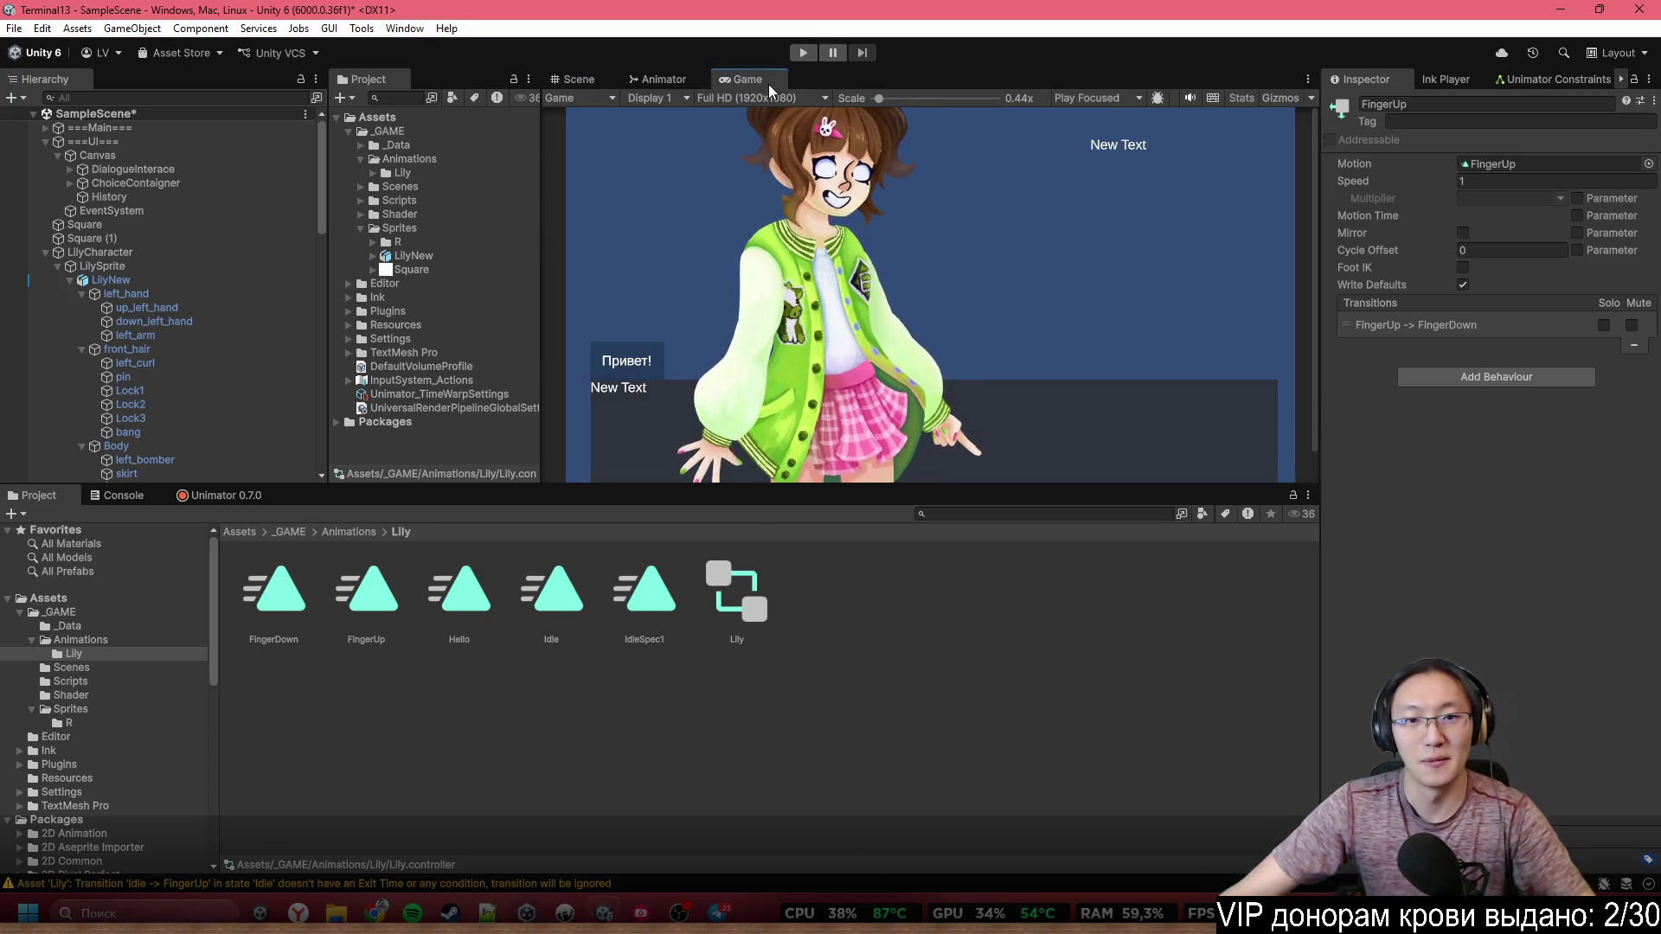
pyautogui.click(642, 78)
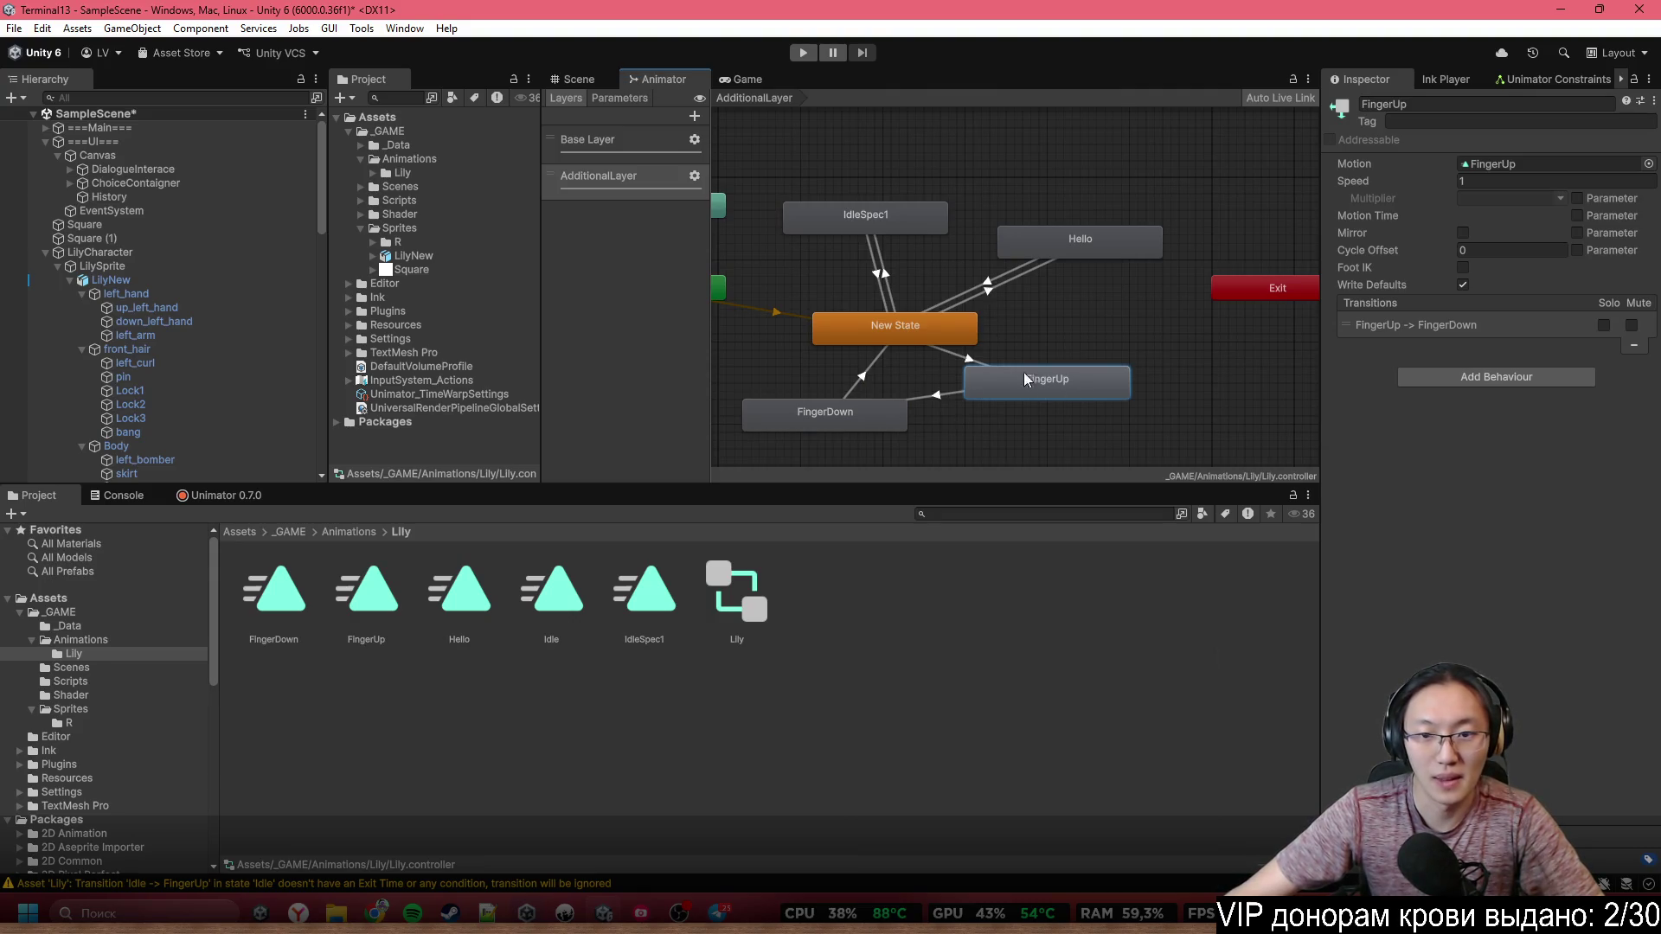
pyautogui.moveTo(1024, 378); pyautogui.dragTo(1012, 403)
pyautogui.moveTo(830, 415); pyautogui.dragTo(792, 414)
pyautogui.moveTo(1033, 412); pyautogui.dragTo(1021, 424)
# Select FingerDown, zoom in, and list the parameters HandUp, HandDown and Hello
pyautogui.click(834, 417)
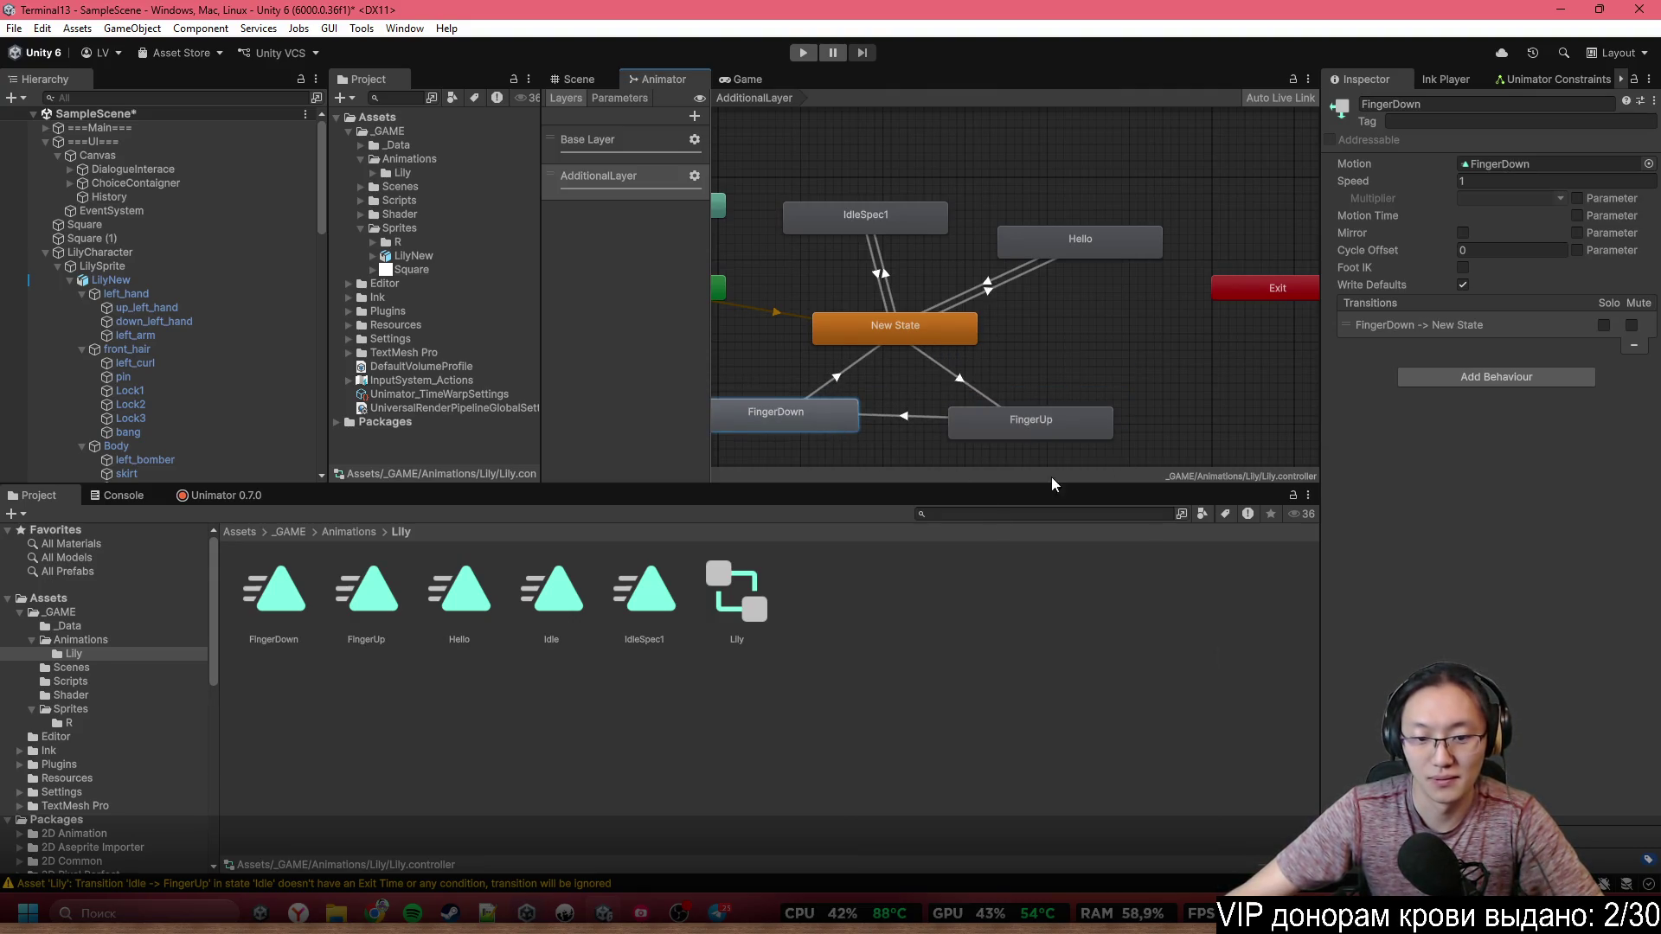
pyautogui.scroll(3, 957, 257)
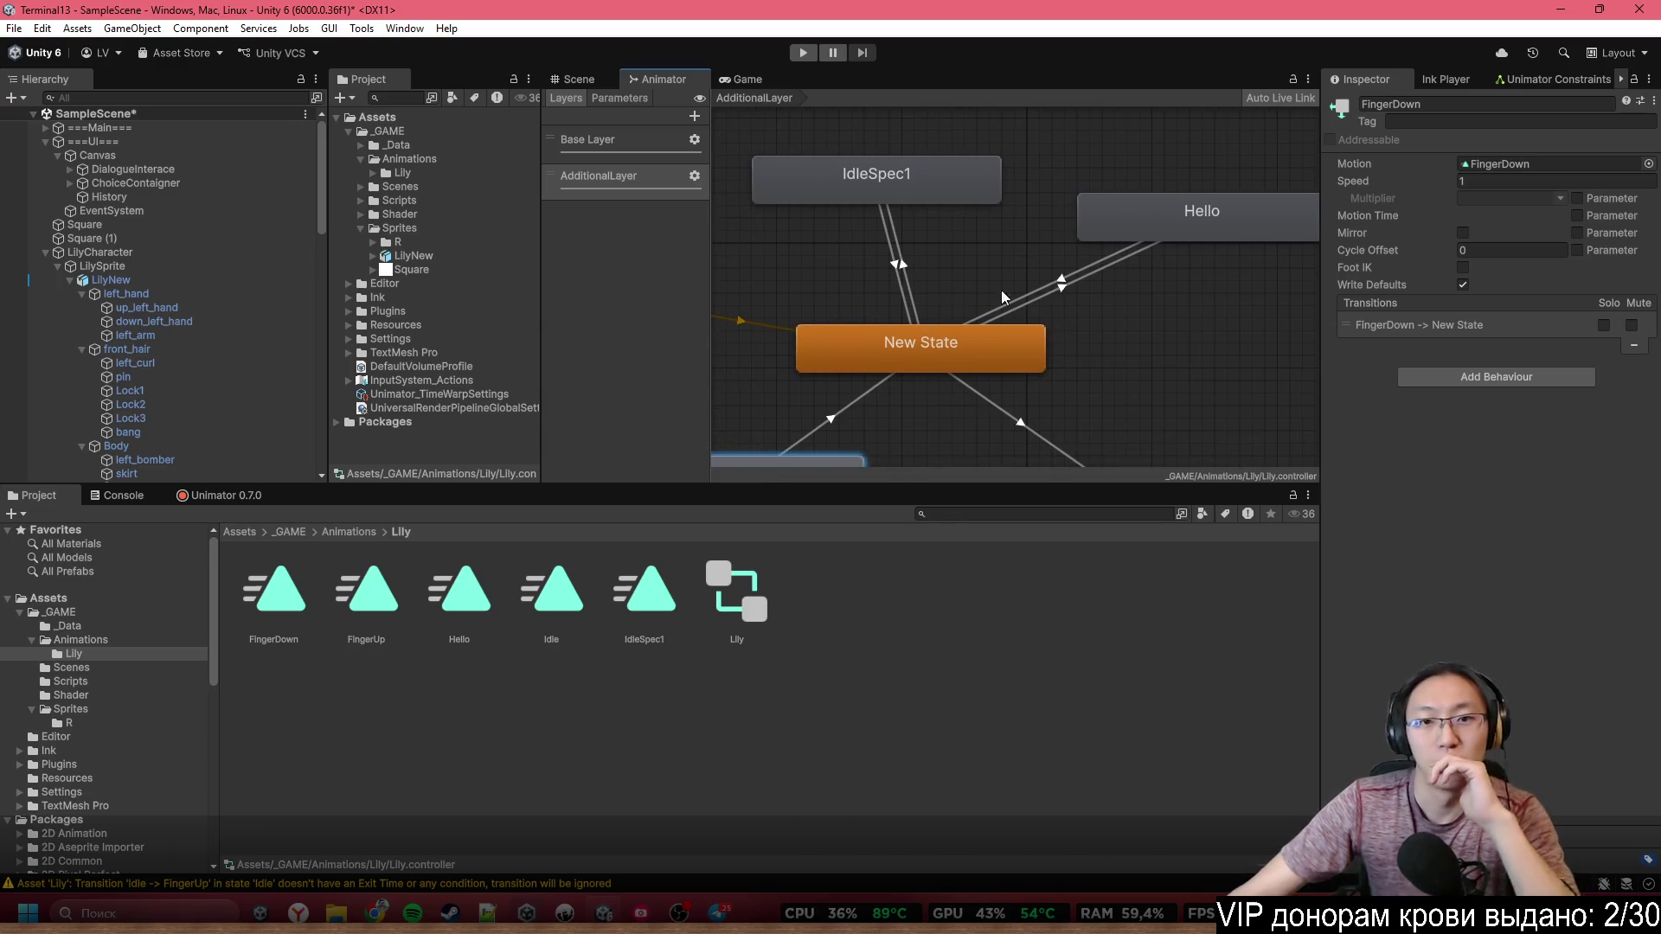
pyautogui.click(624, 97)
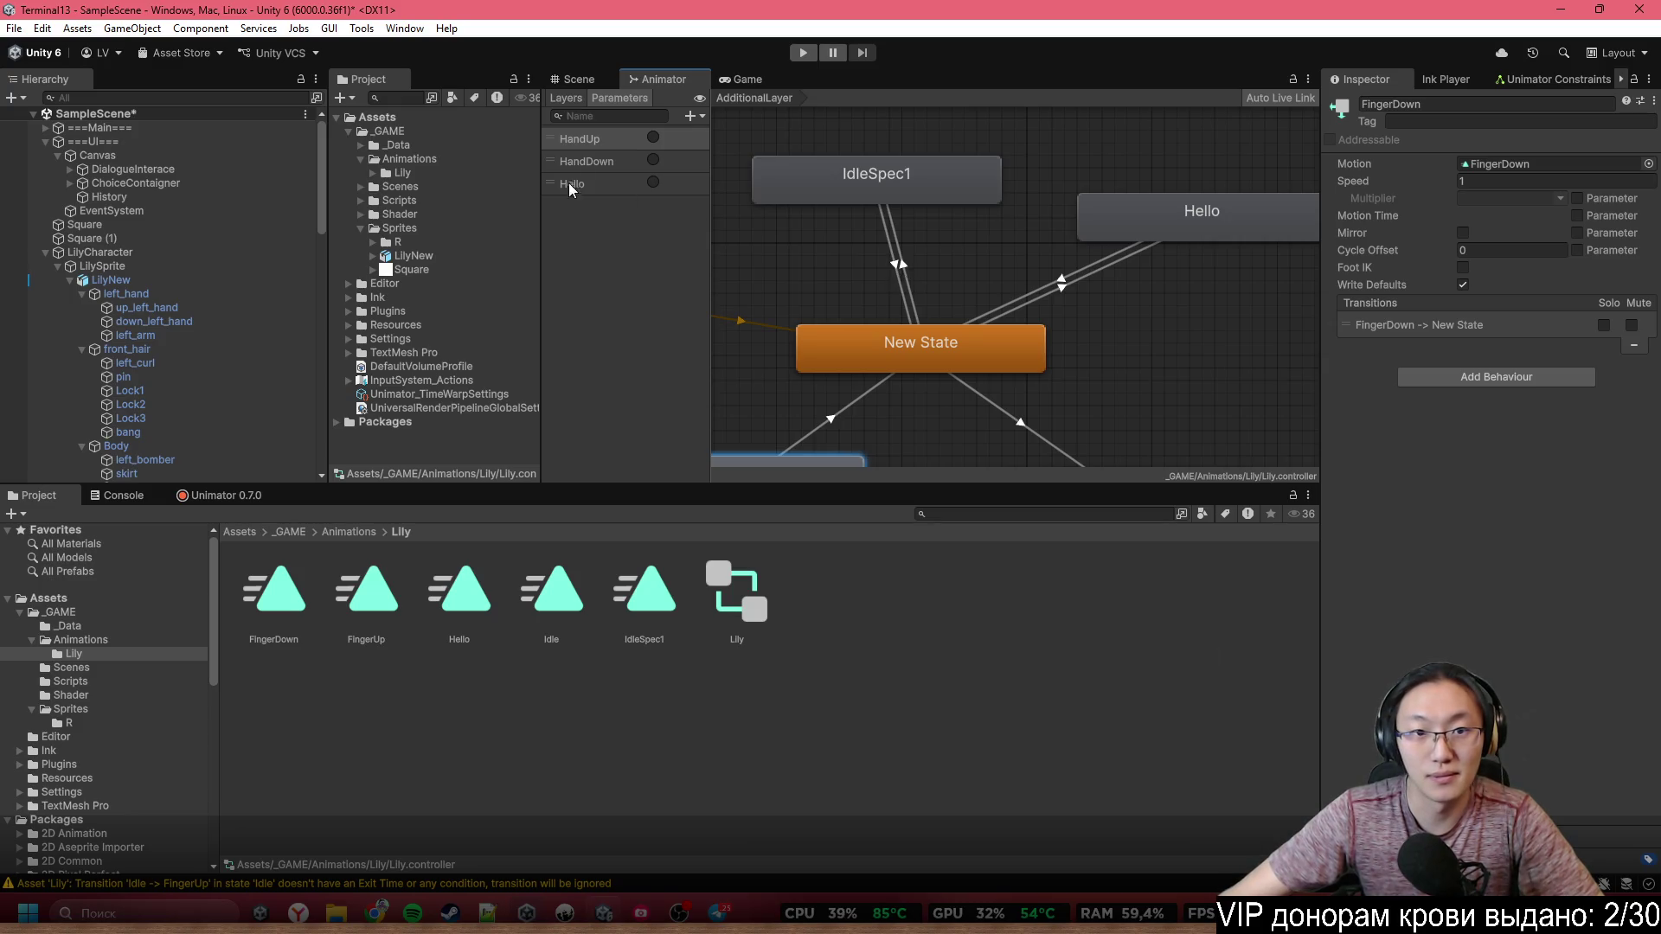
# Add a trigger parameter named ClearJacket, correcting the 'ClearJackert' typo
pyautogui.click(693, 115)
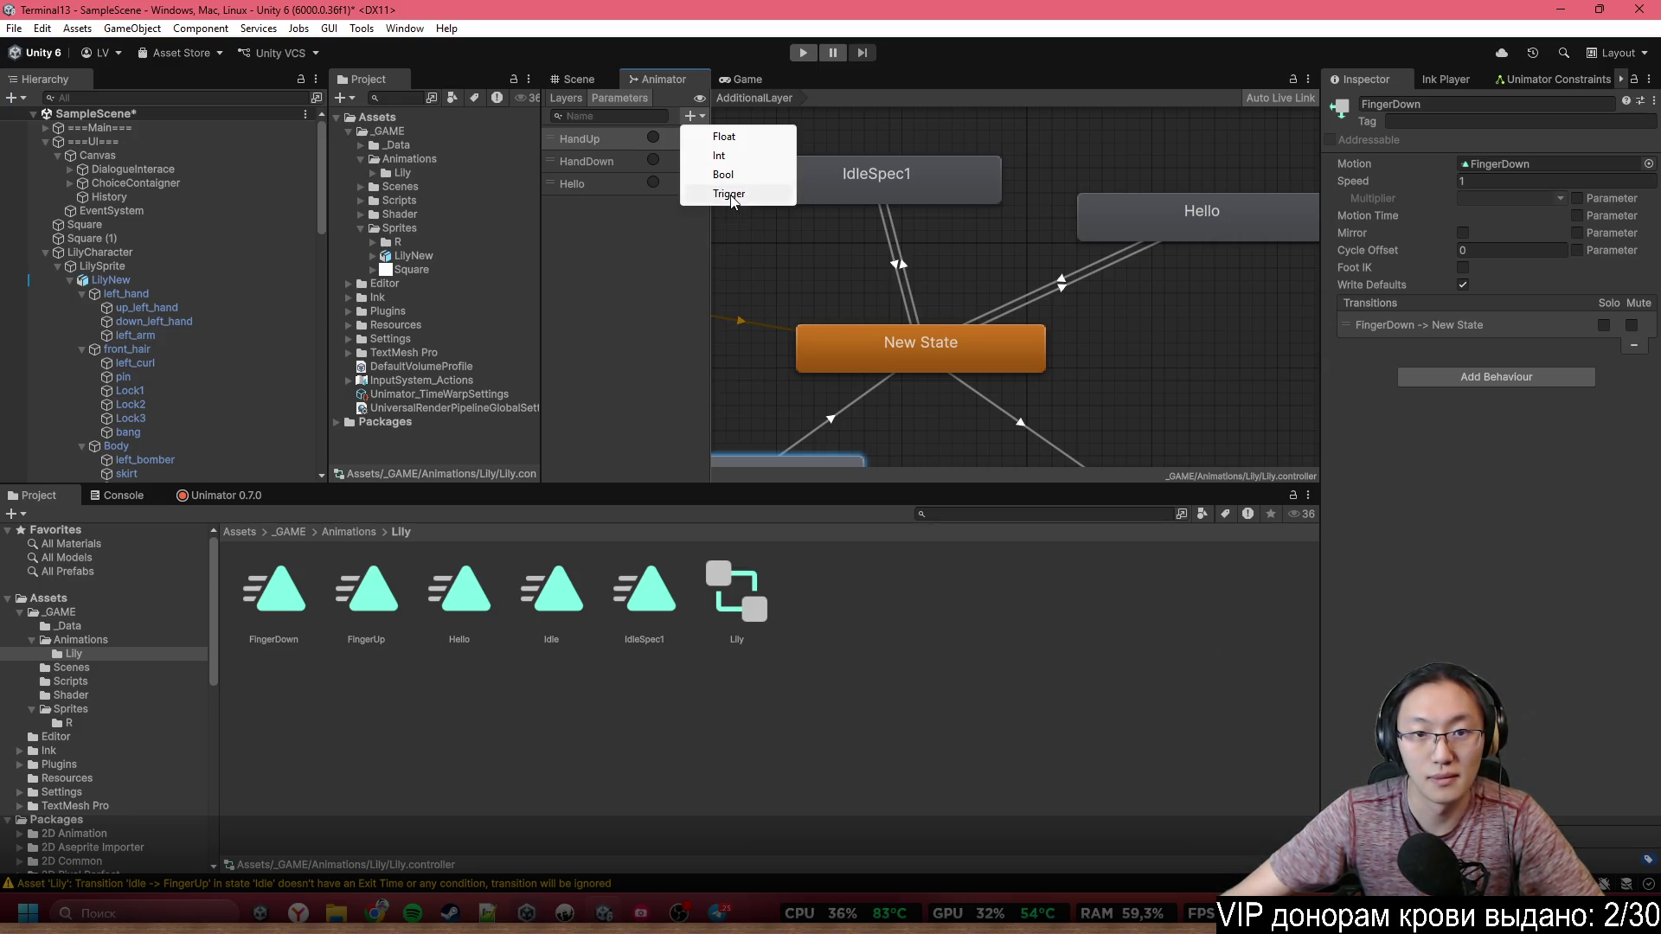
pyautogui.click(729, 194)
pyautogui.write('Ck')
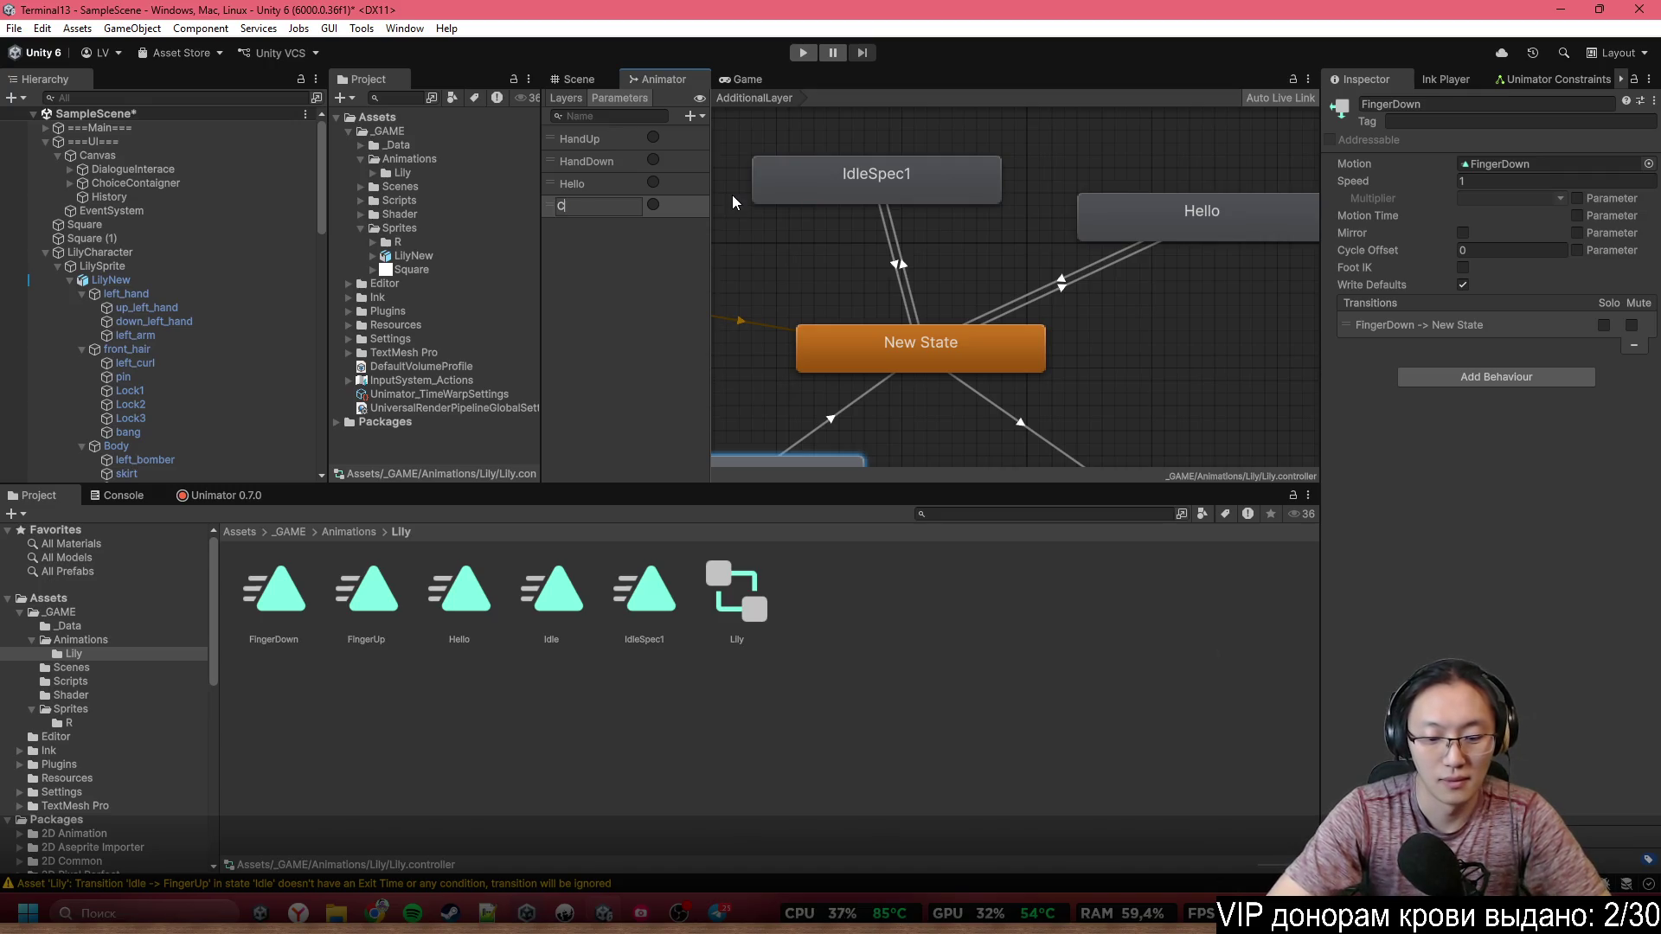
pyautogui.press('BackSpace')
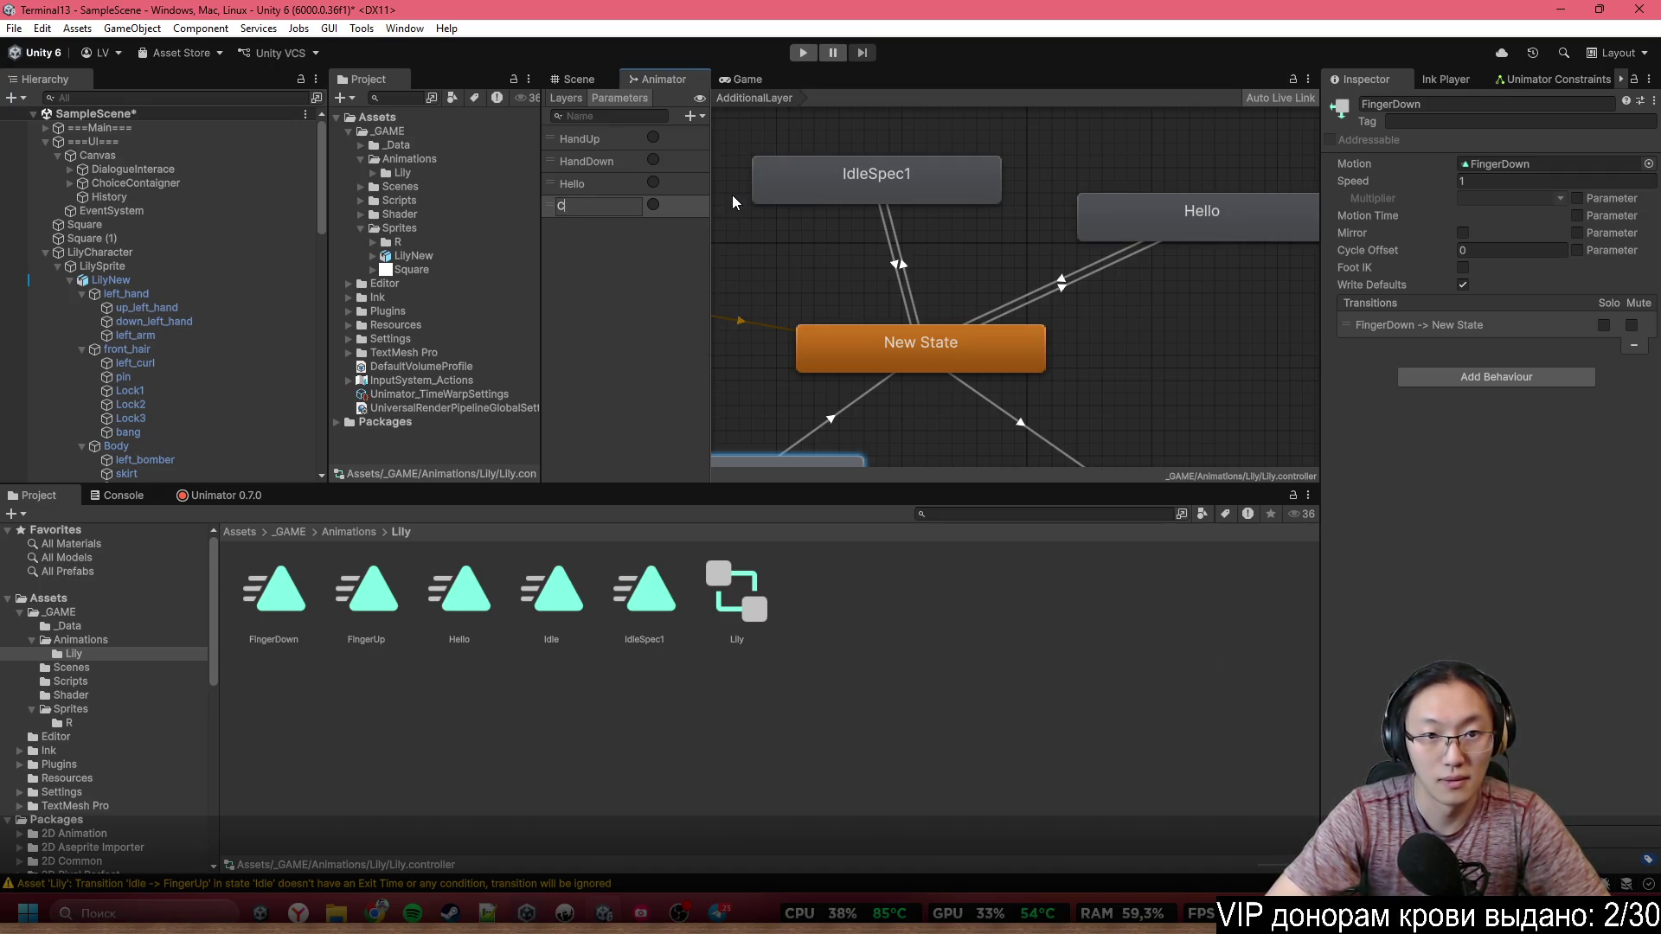
pyautogui.write('learJackert')
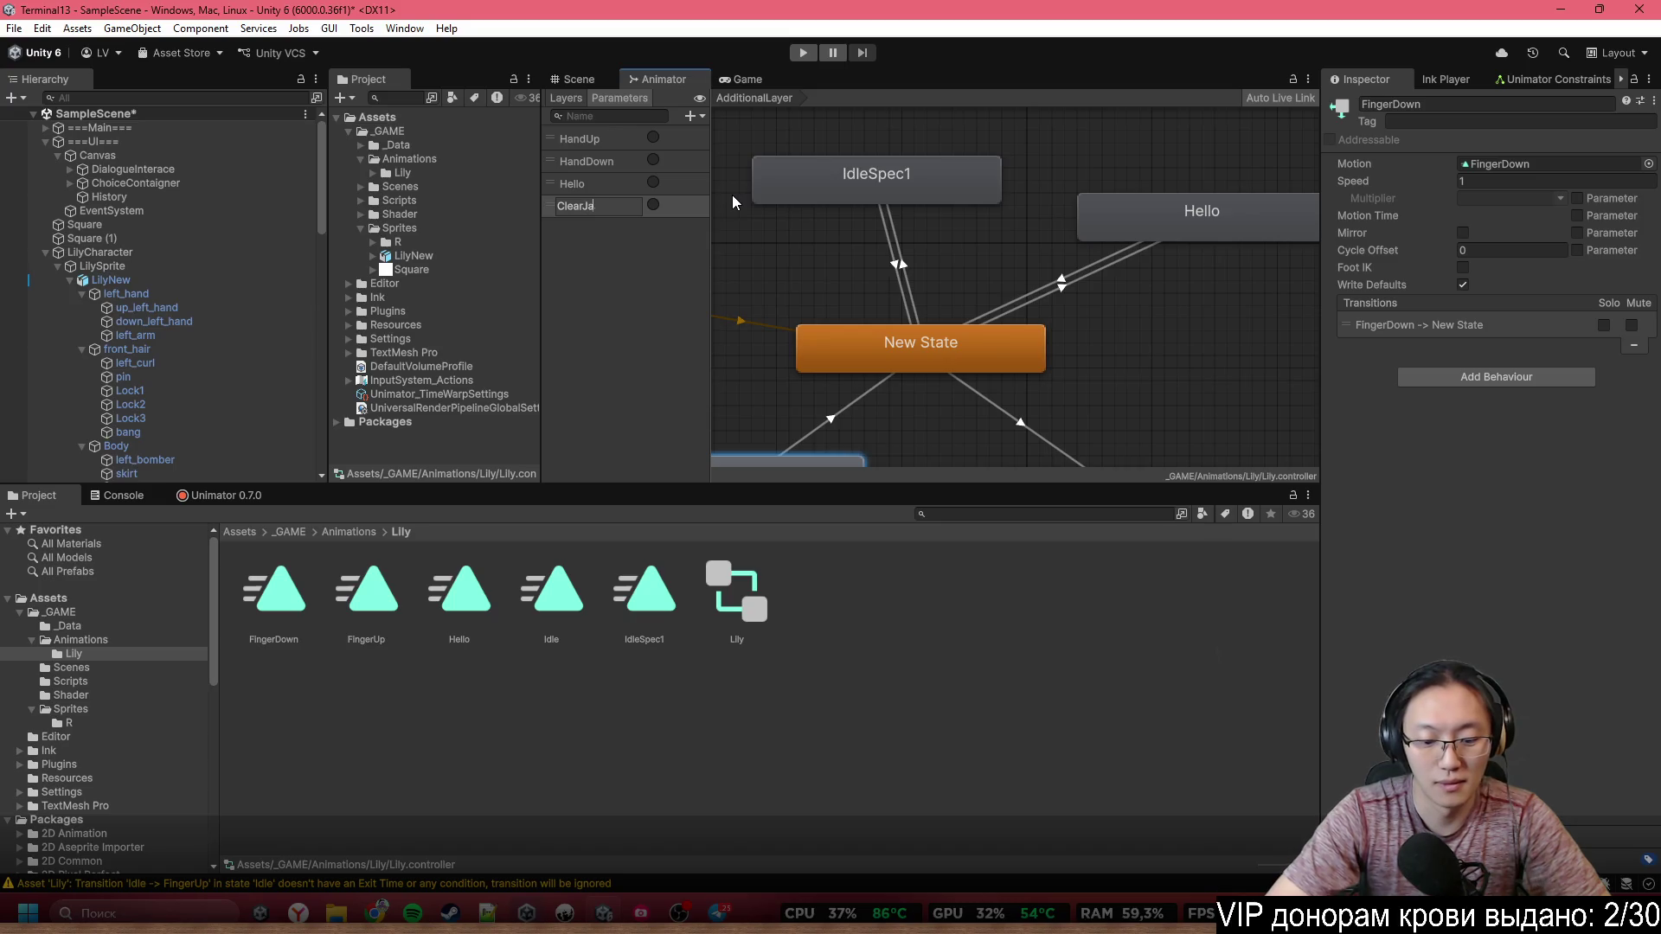
pyautogui.press('Return')
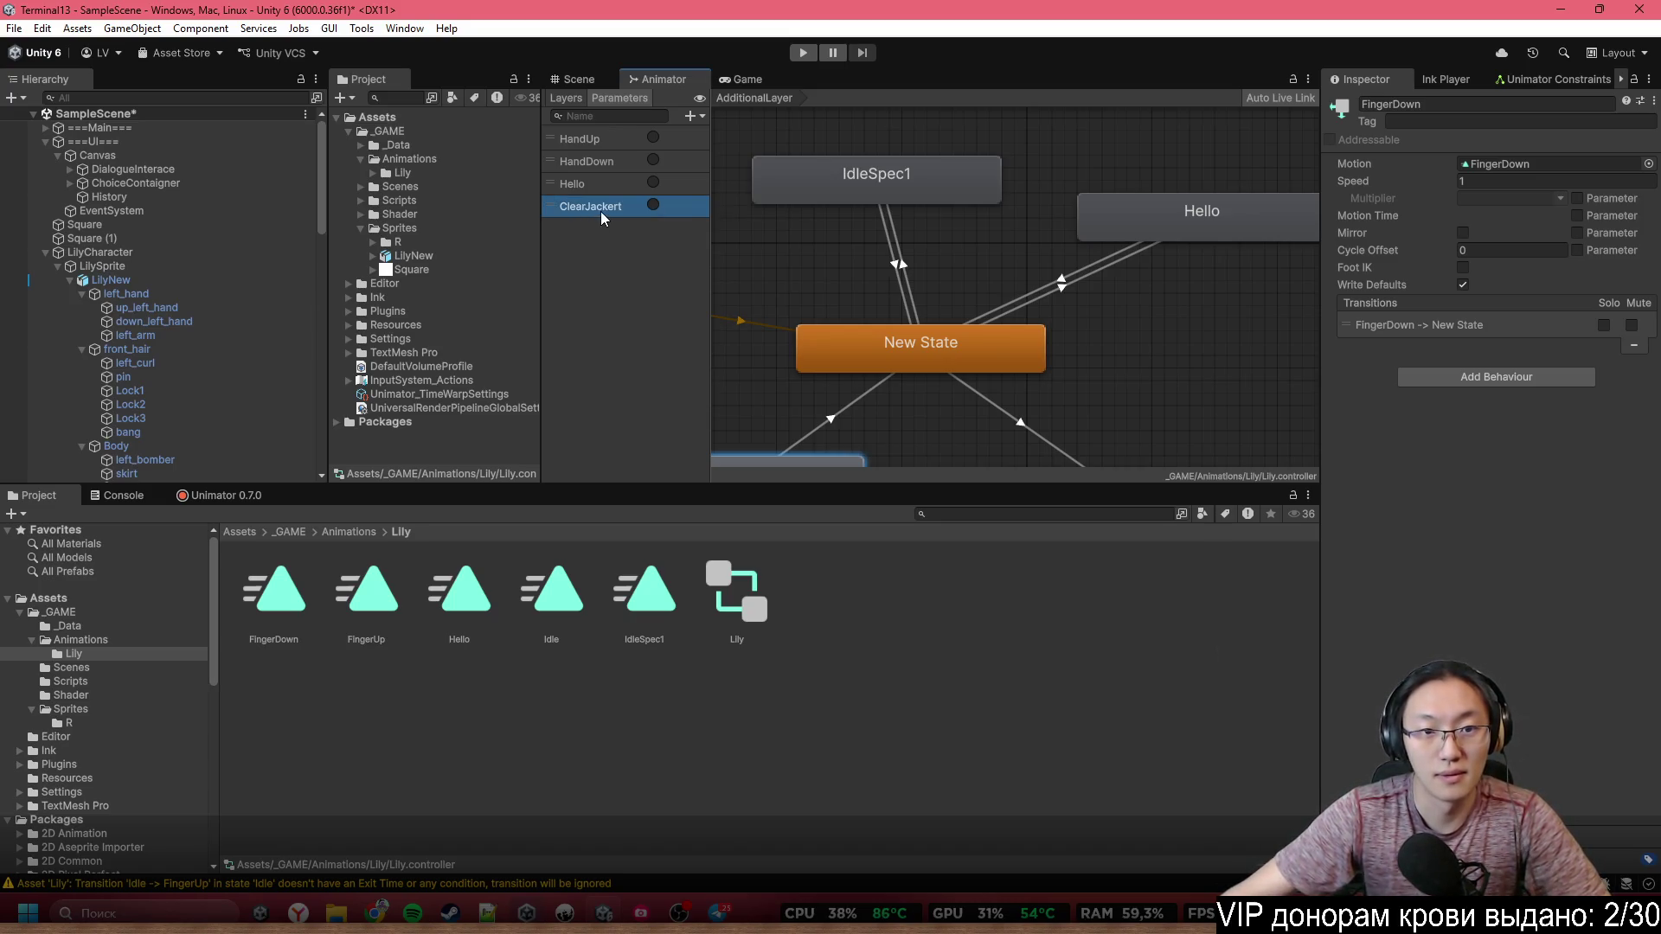
pyautogui.click(600, 211)
pyautogui.press('BackSpace')
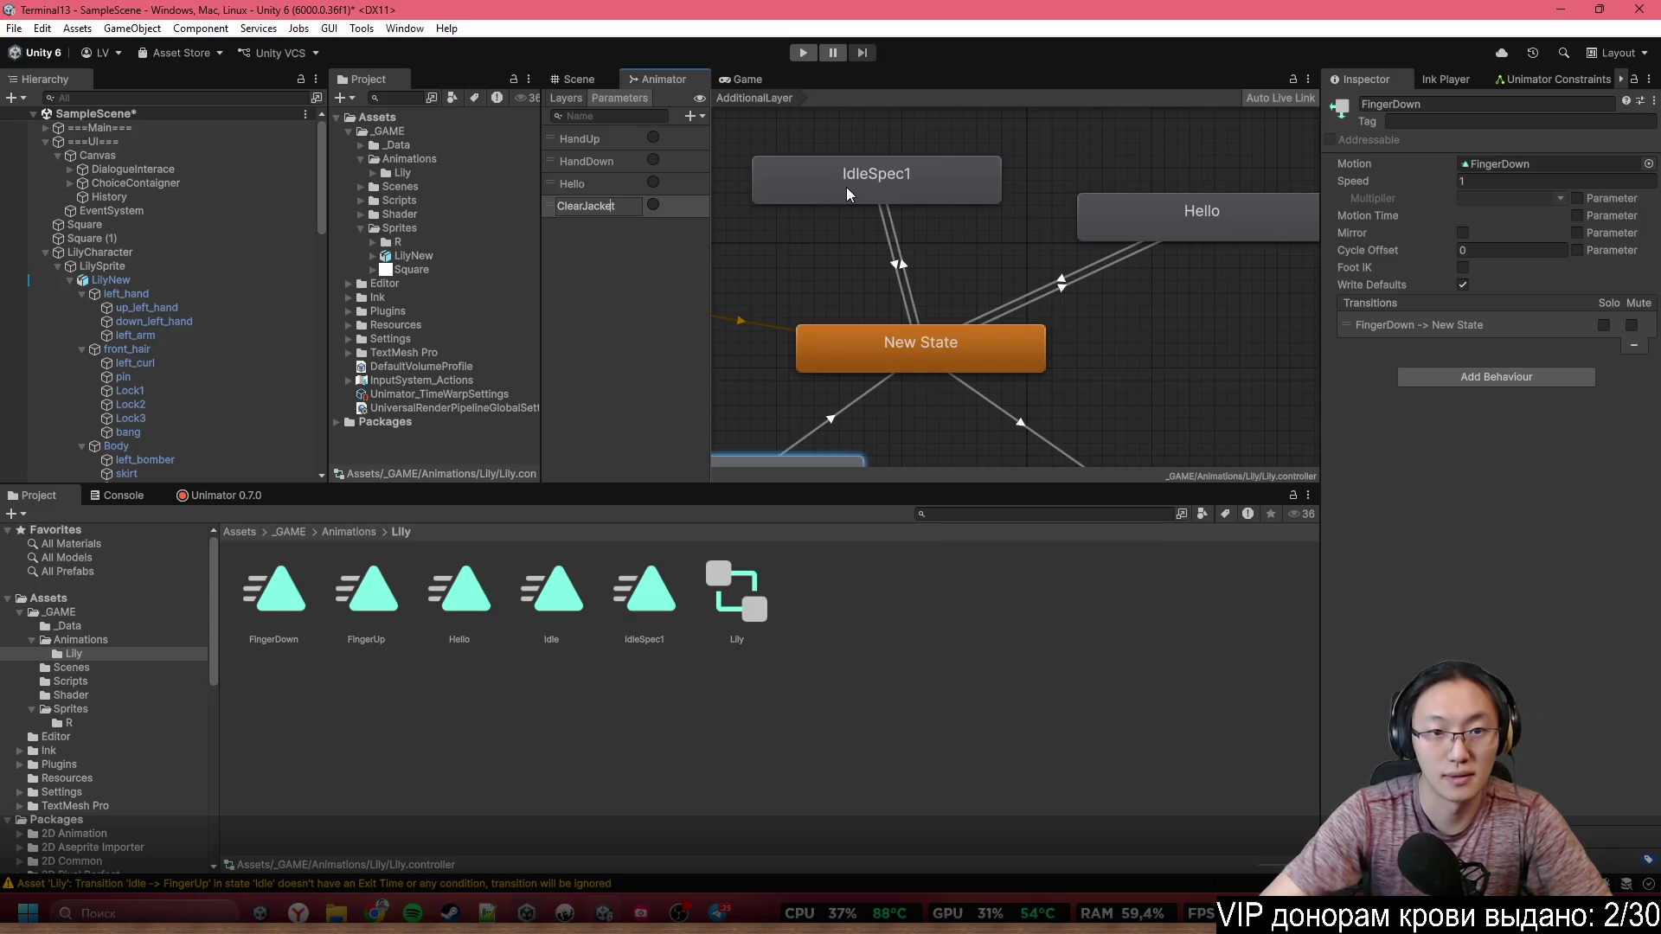
pyautogui.press('Return')
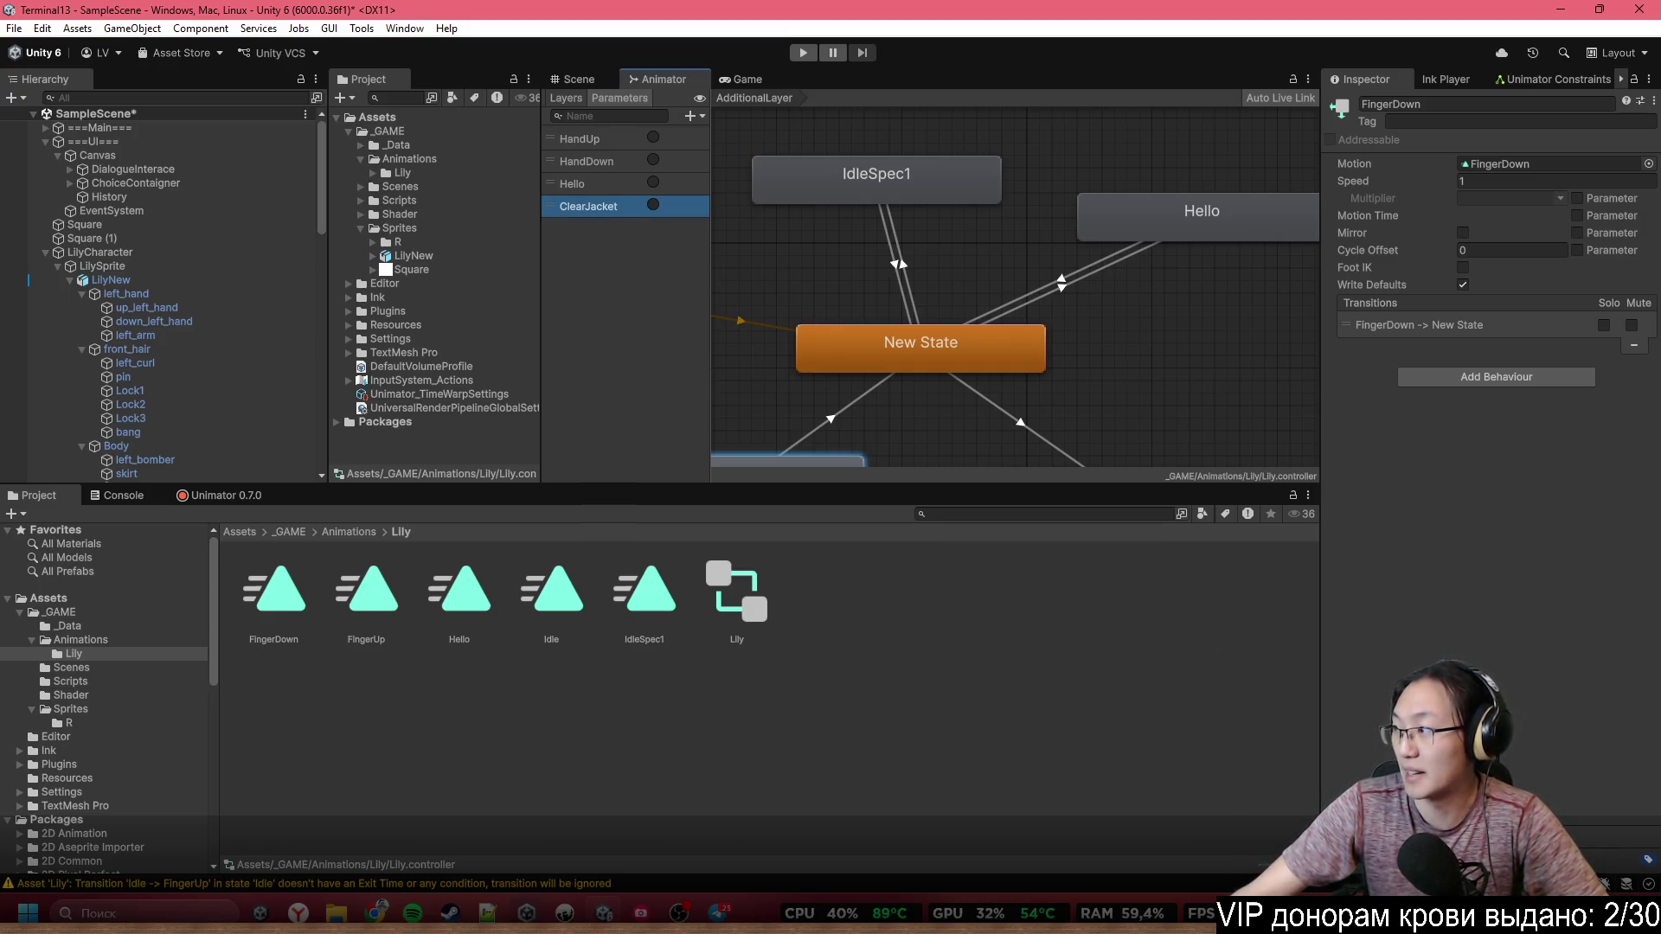
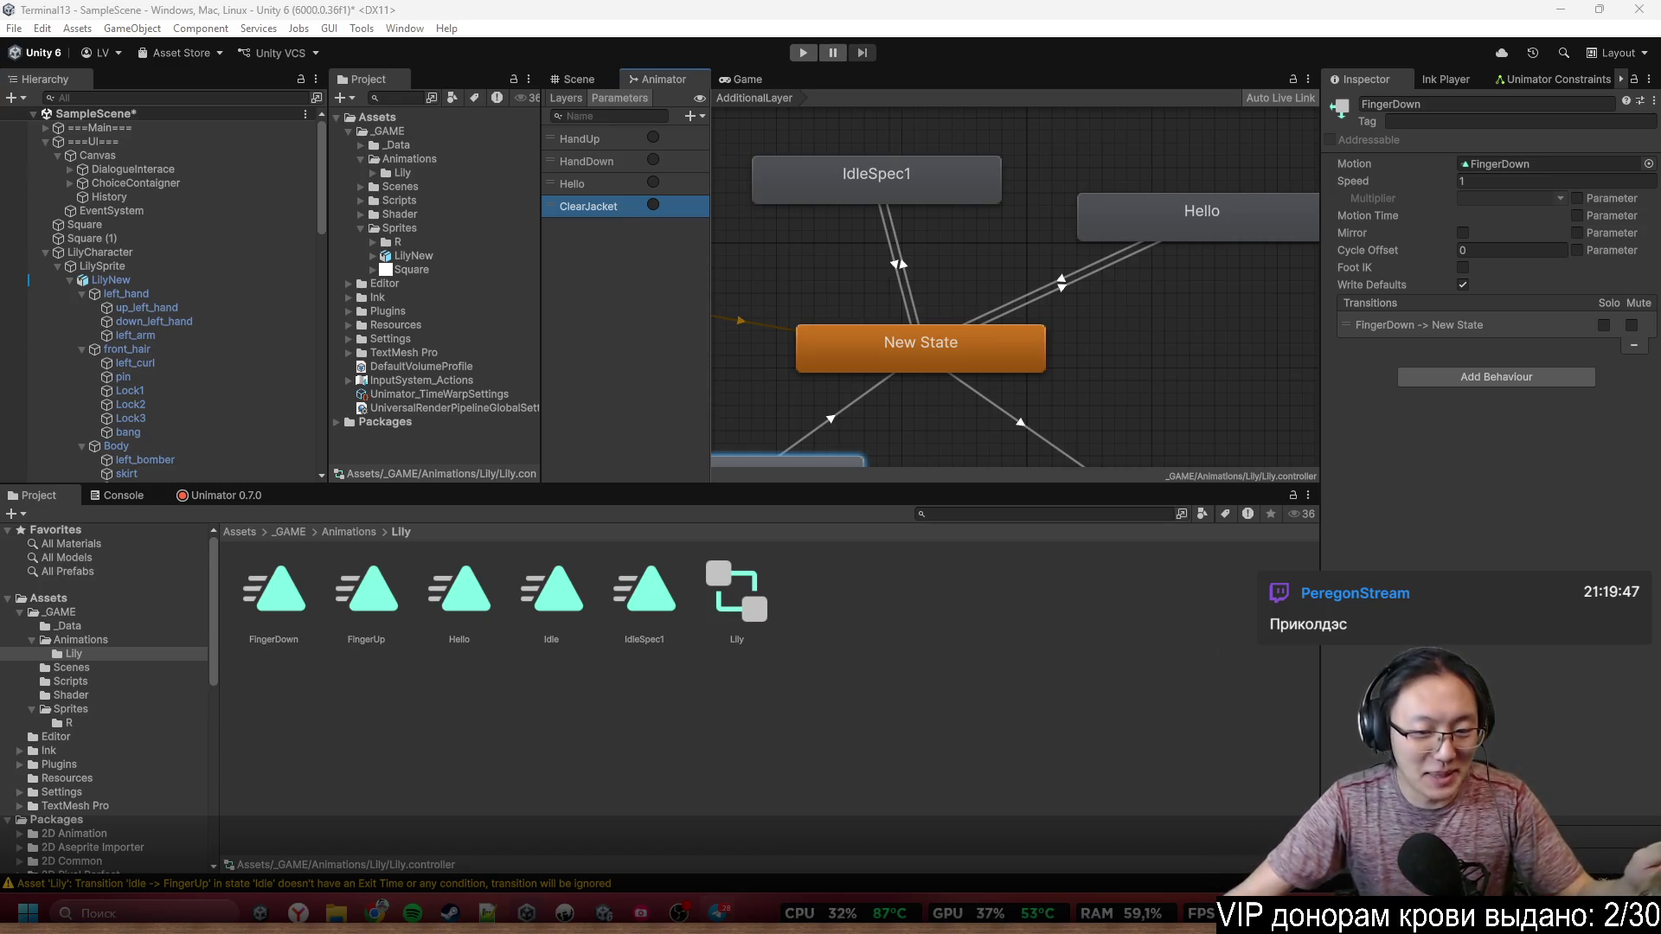
# Bring the Terminal13.ink script in Inky to the front from the taskbar
pyautogui.moveTo(604, 912)
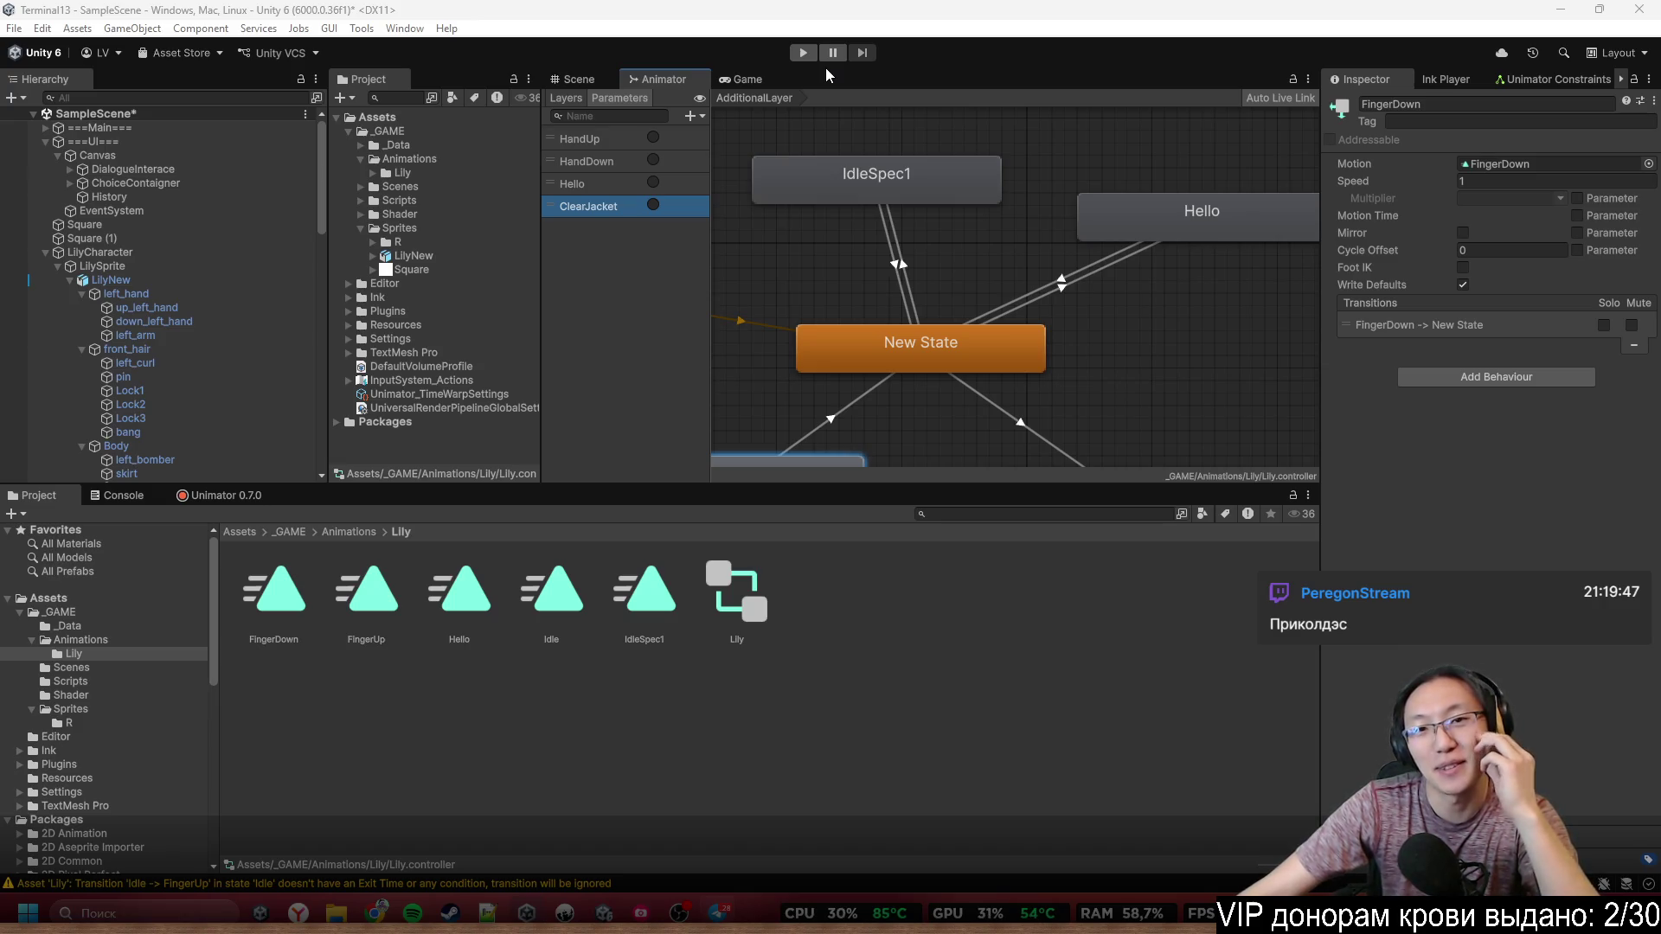
pyautogui.scroll(-5, 921, 261)
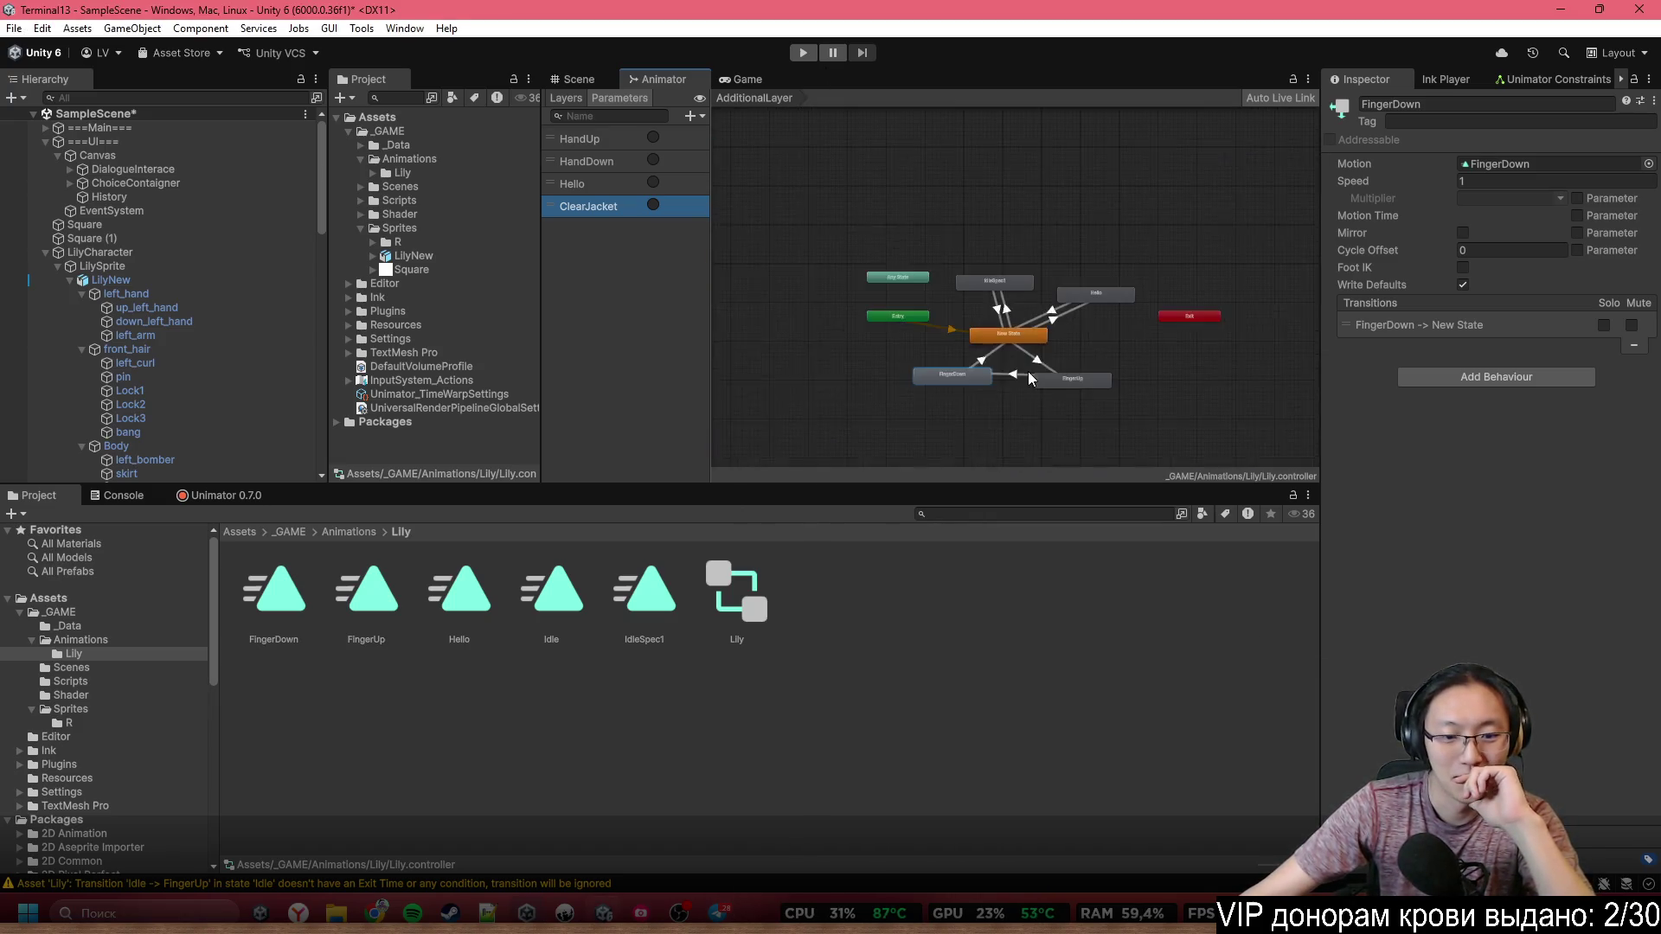
pyautogui.click(565, 913)
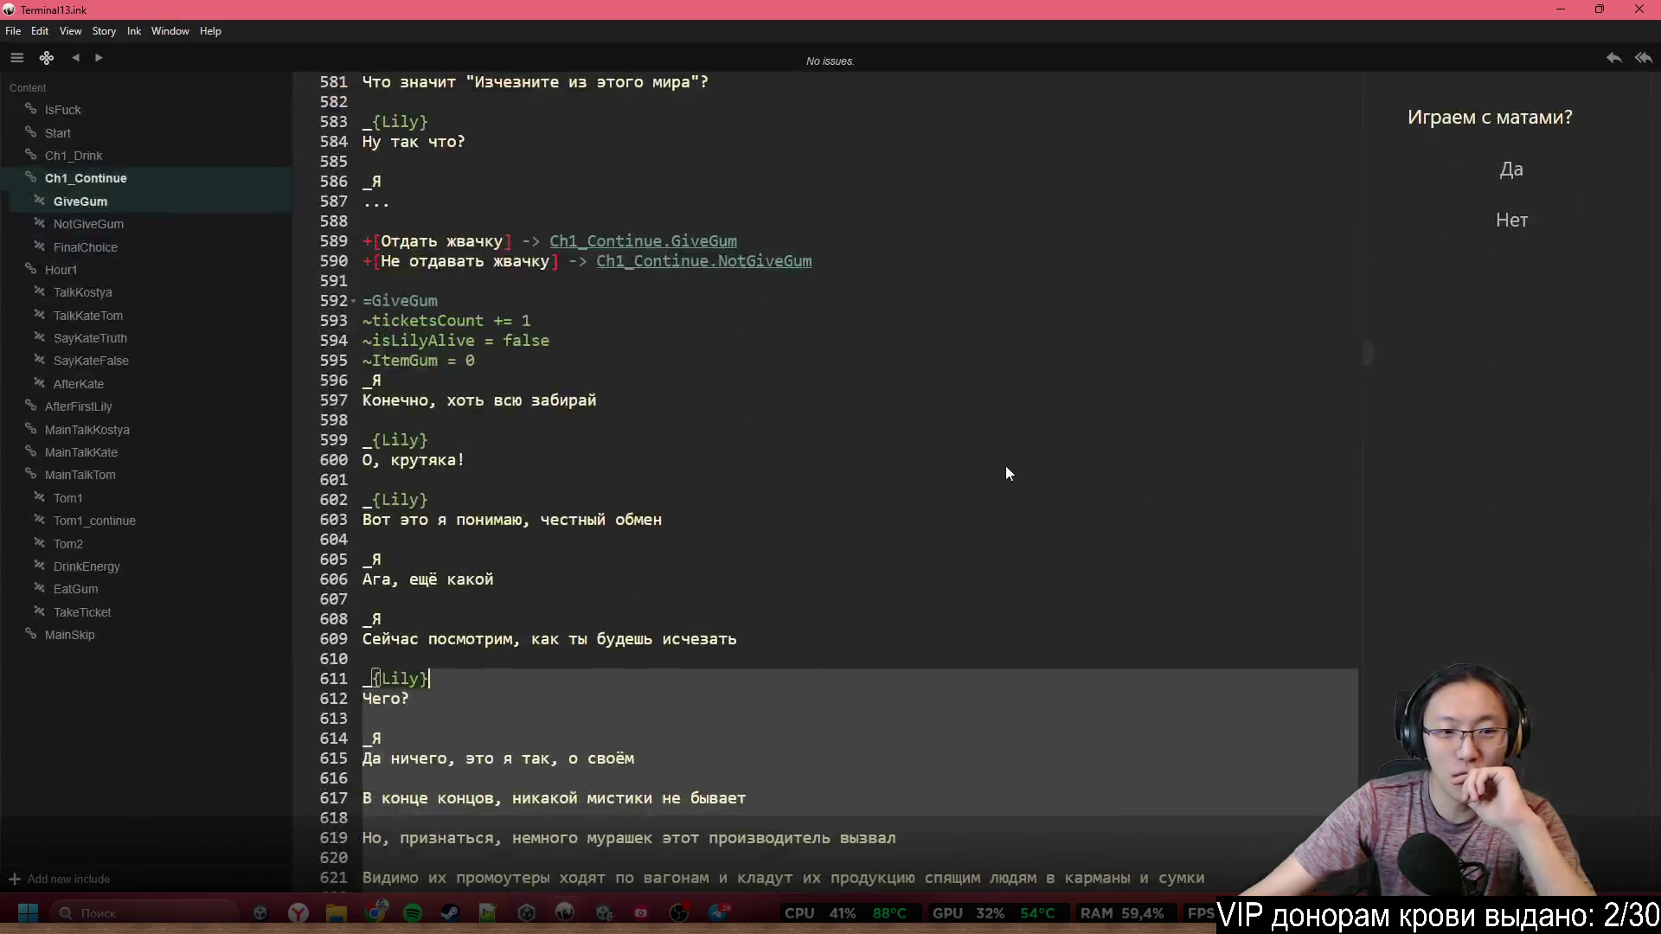
# Search the Terminal13.ink script for the word 'поезд'
pyautogui.scroll(2, 1005, 465)
pyautogui.moveTo(1365, 364)
pyautogui.mouseDown()
pyautogui.moveTo(1371, 136)
pyautogui.moveTo(1371, 878)
pyautogui.moveTo(1384, 324)
pyautogui.moveTo(1399, 441)
pyautogui.moveTo(1424, 75)
pyautogui.moveTo(1409, 121)
pyautogui.mouseUp()
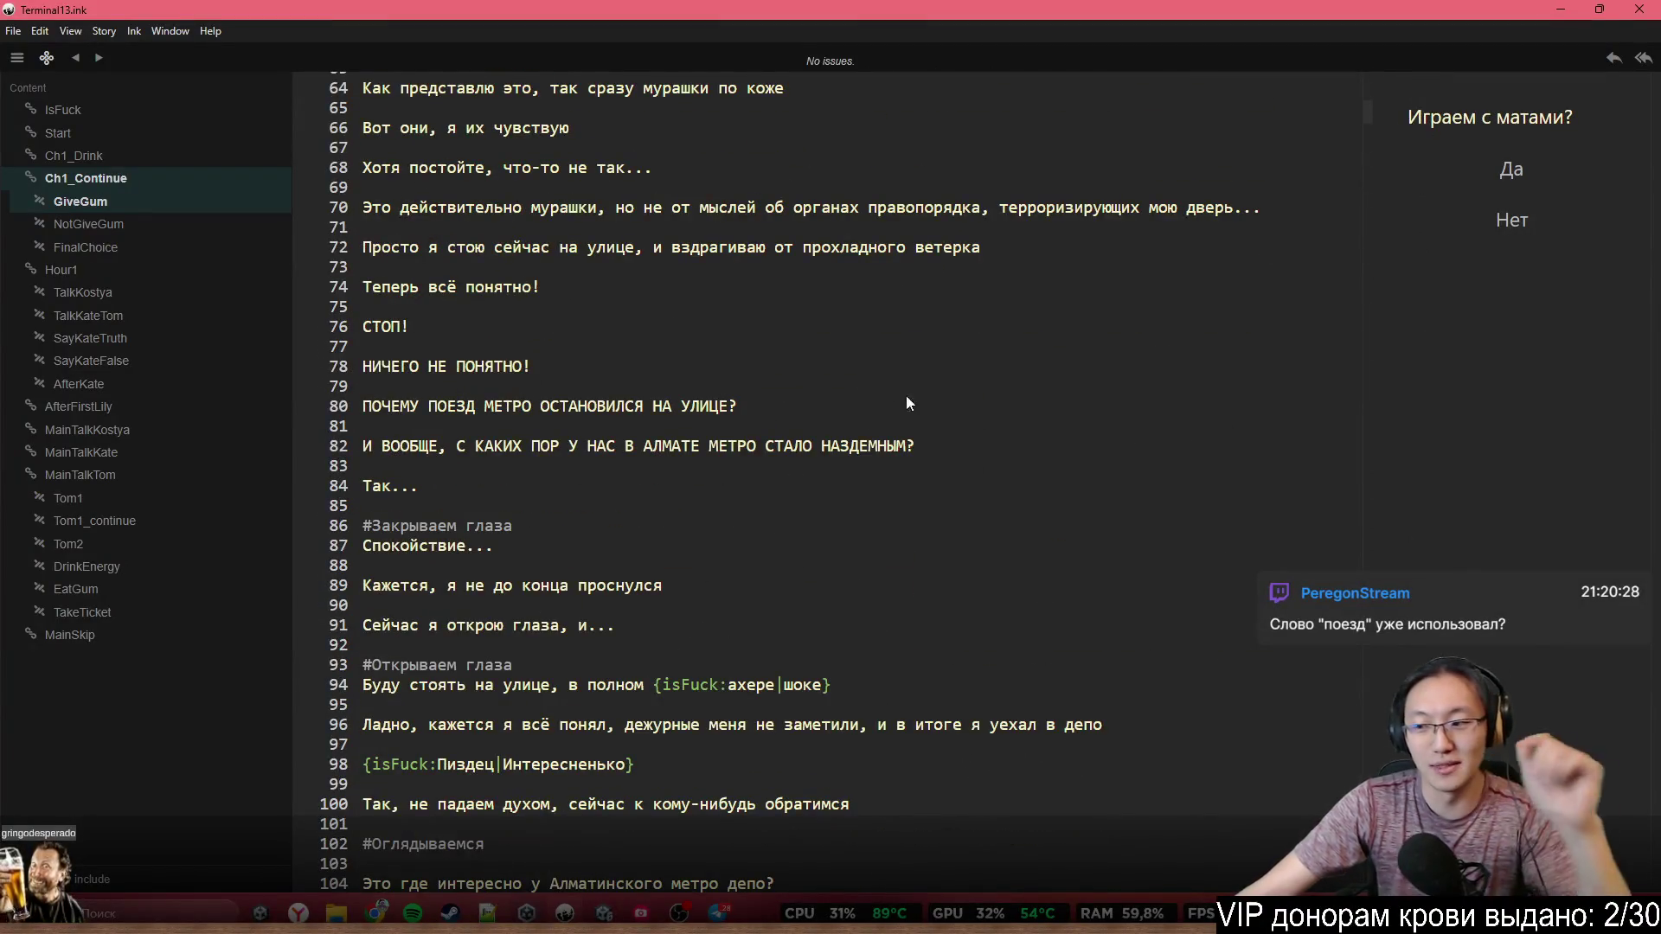
pyautogui.click(766, 403)
pyautogui.hotkey('ctrl', 'f')
pyautogui.write('gj')
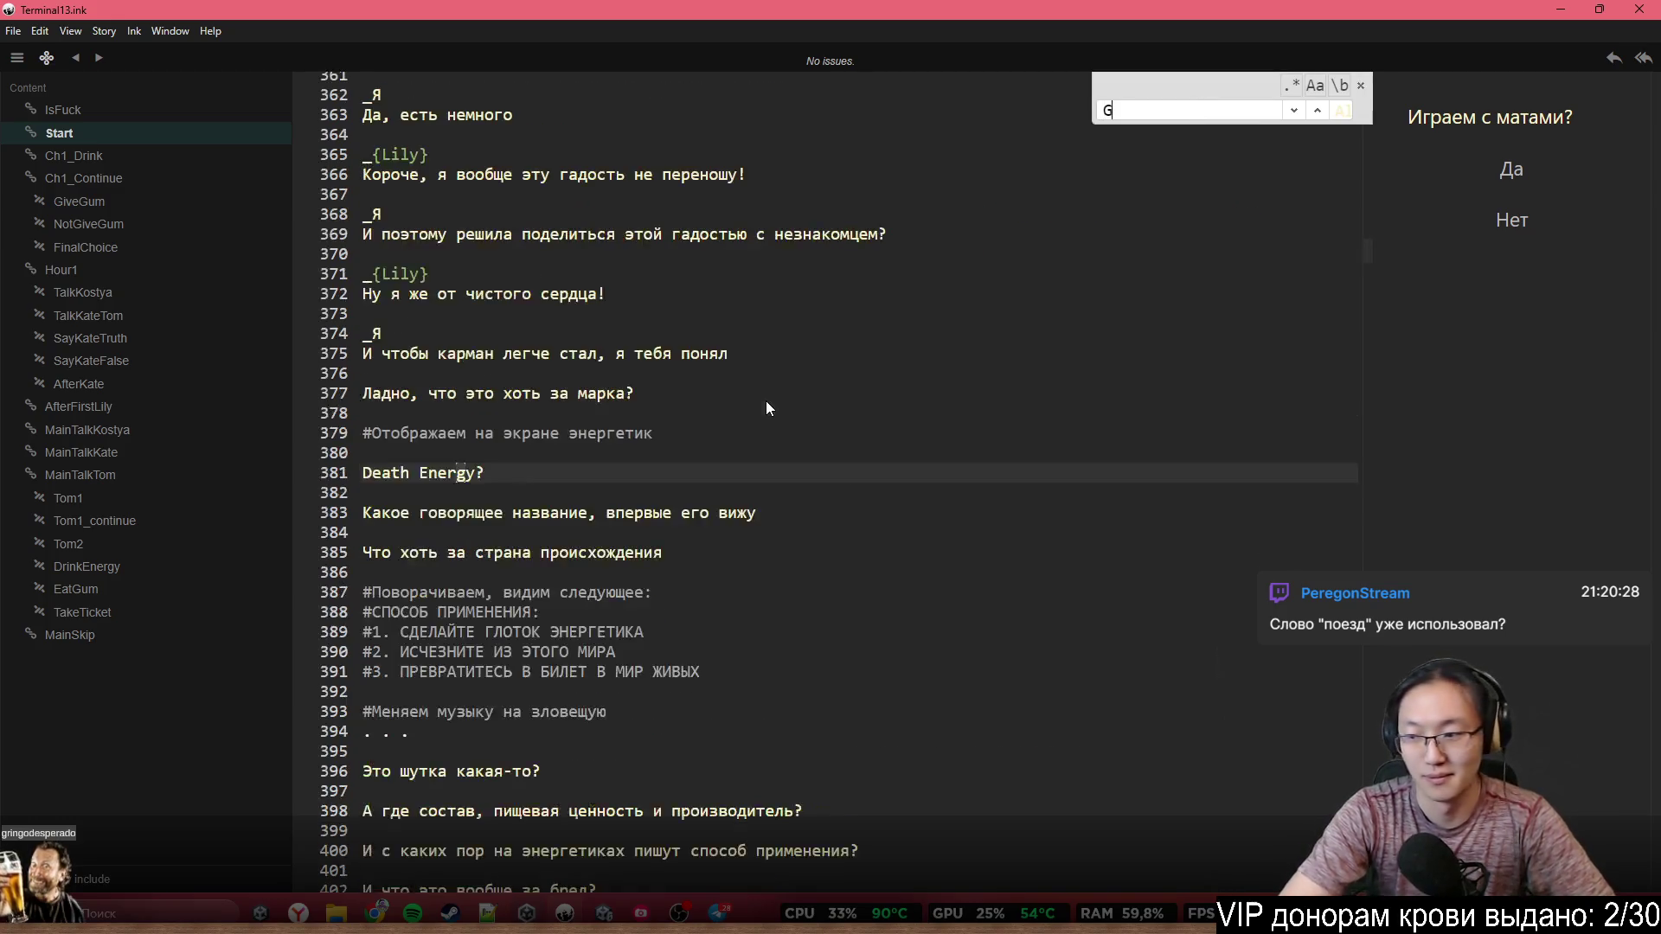
pyautogui.press('BackSpace')
pyautogui.press('BackSpace')
pyautogui.write('поезд')
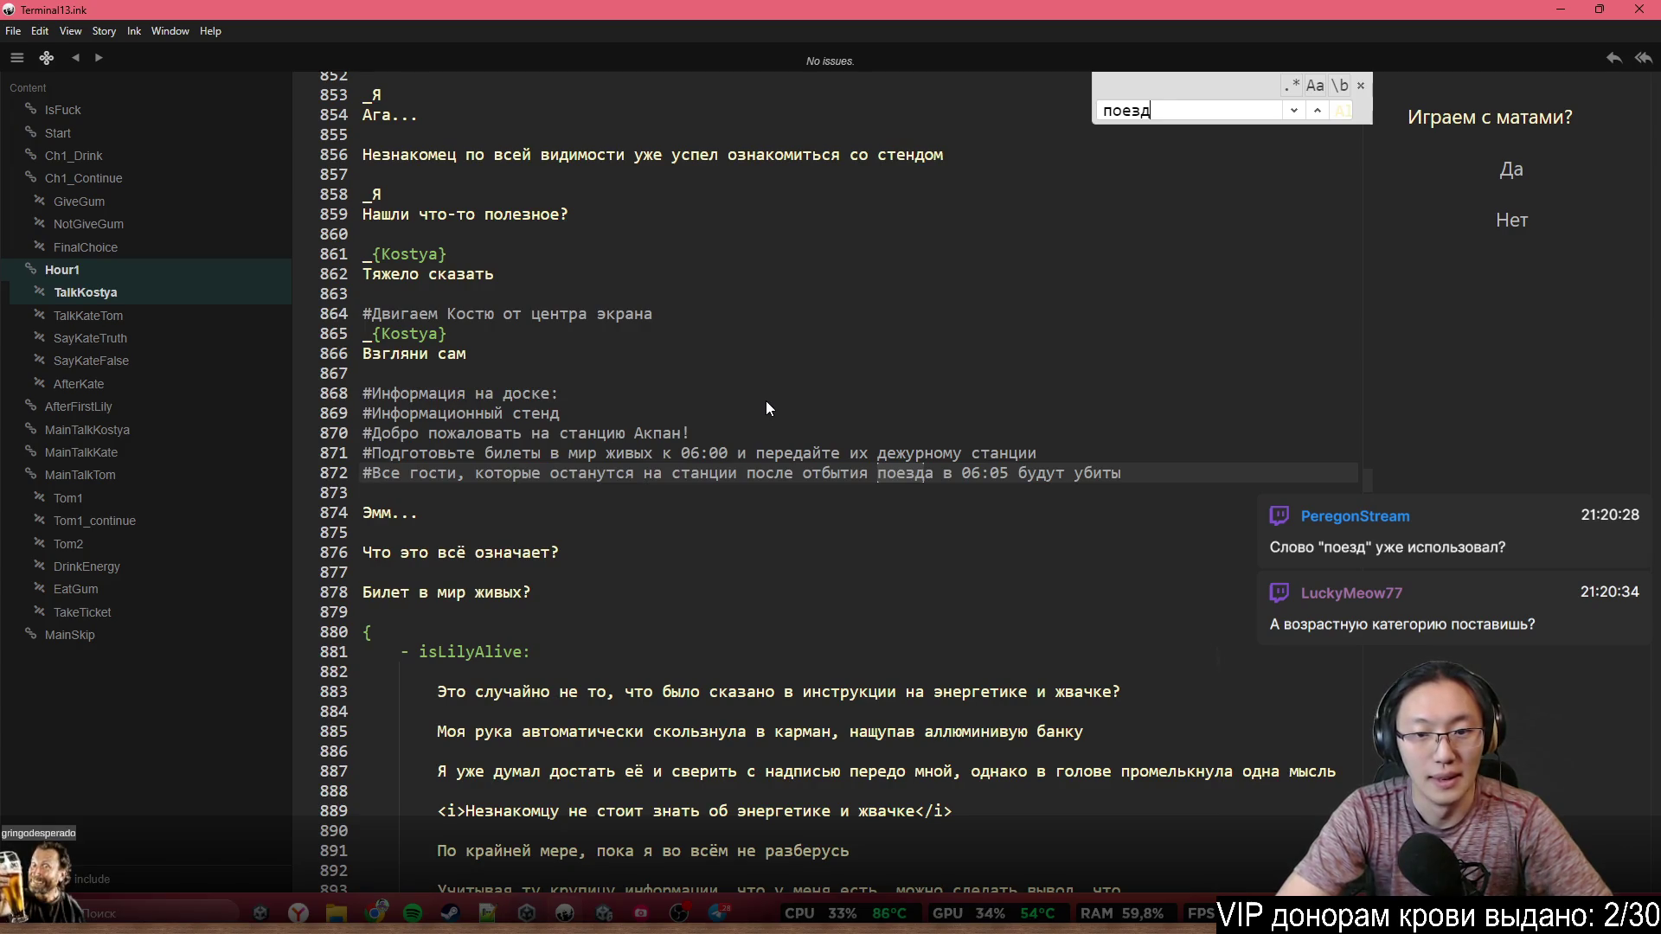
# Step through the поезд matches to Kostya's notice-board lines near line 872
pyautogui.press('Return')
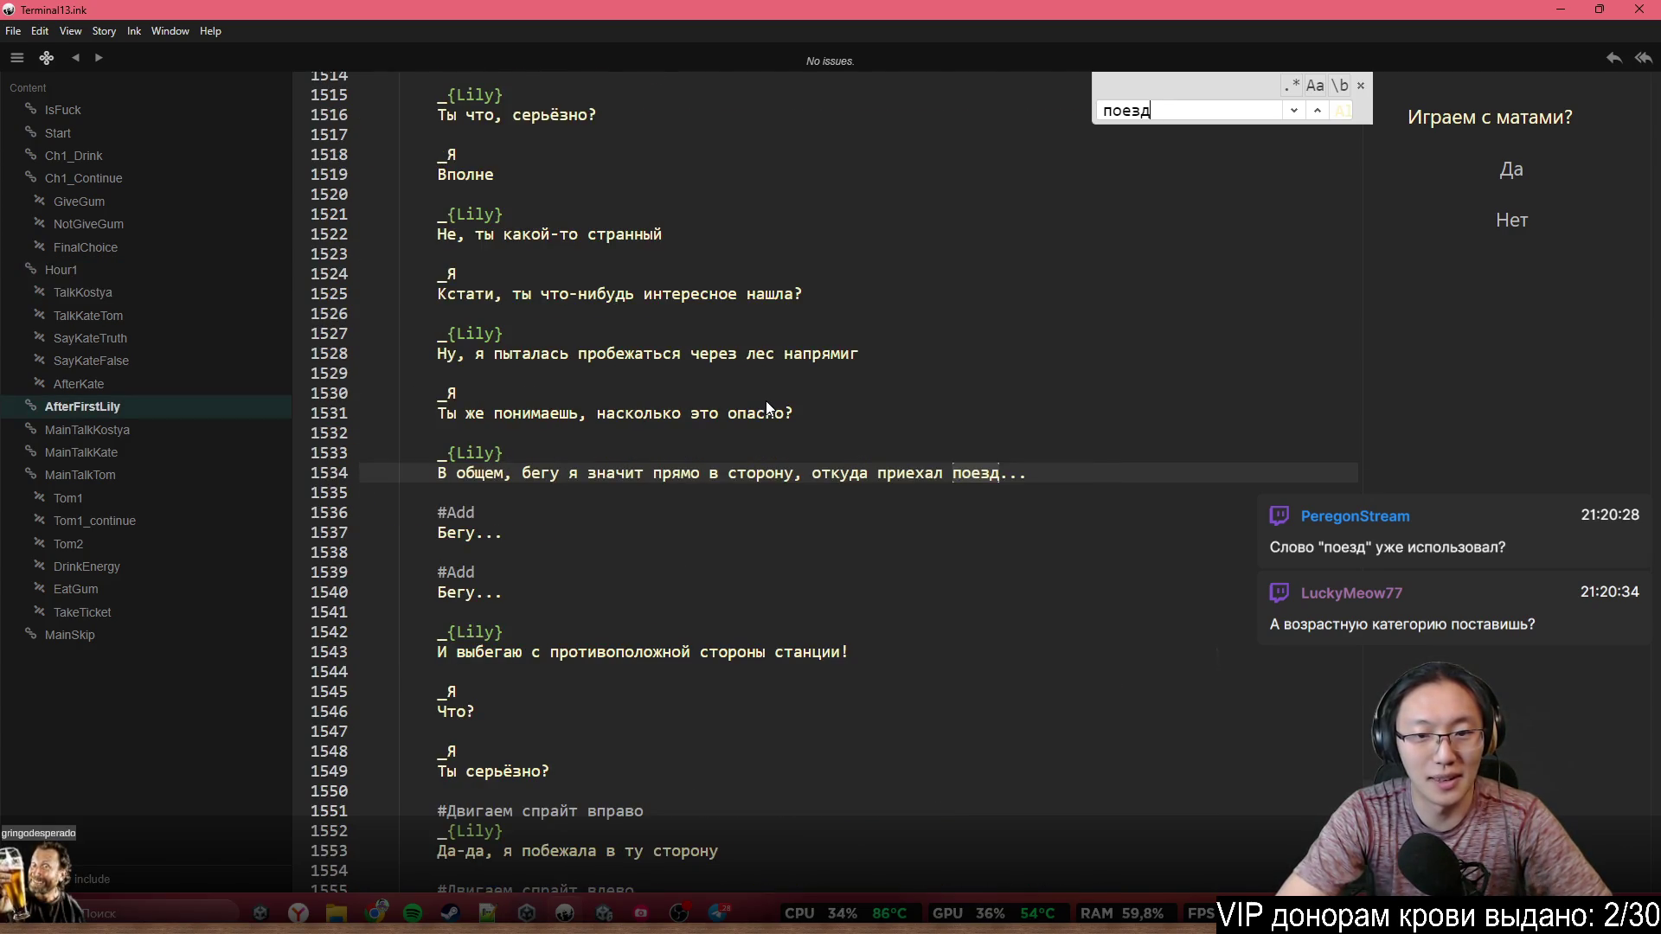
pyautogui.press('Return')
pyautogui.press('Return')
pyautogui.press('Return')
pyautogui.press('Return')
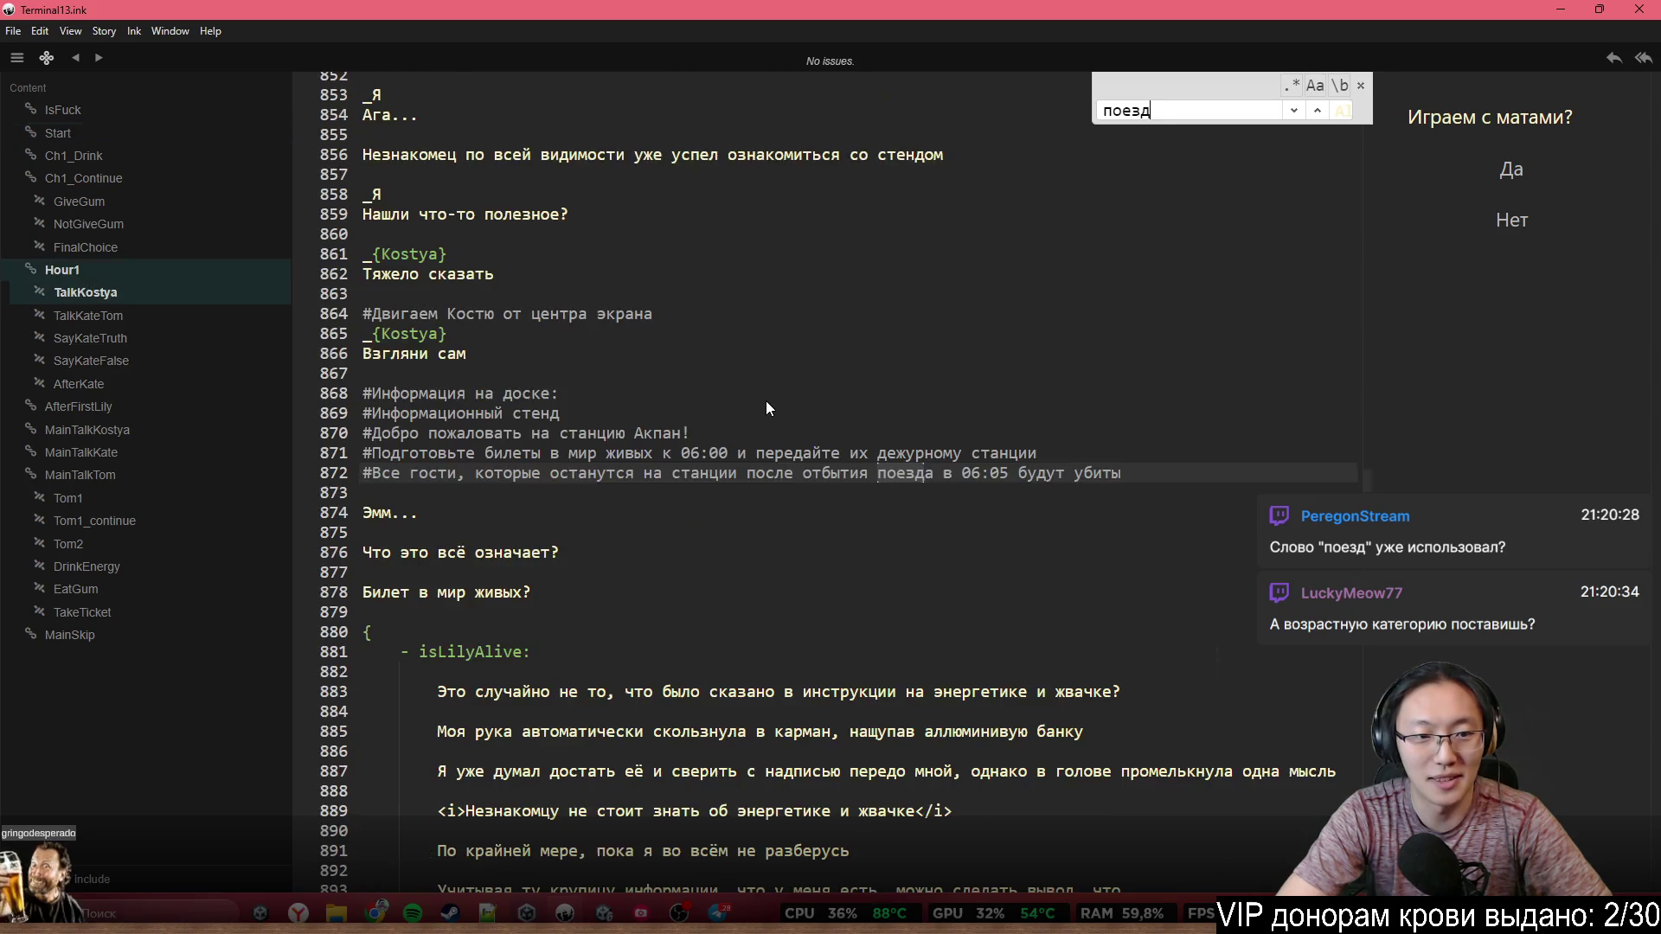
pyautogui.press('Return')
pyautogui.press('Return')
pyautogui.press('Return')
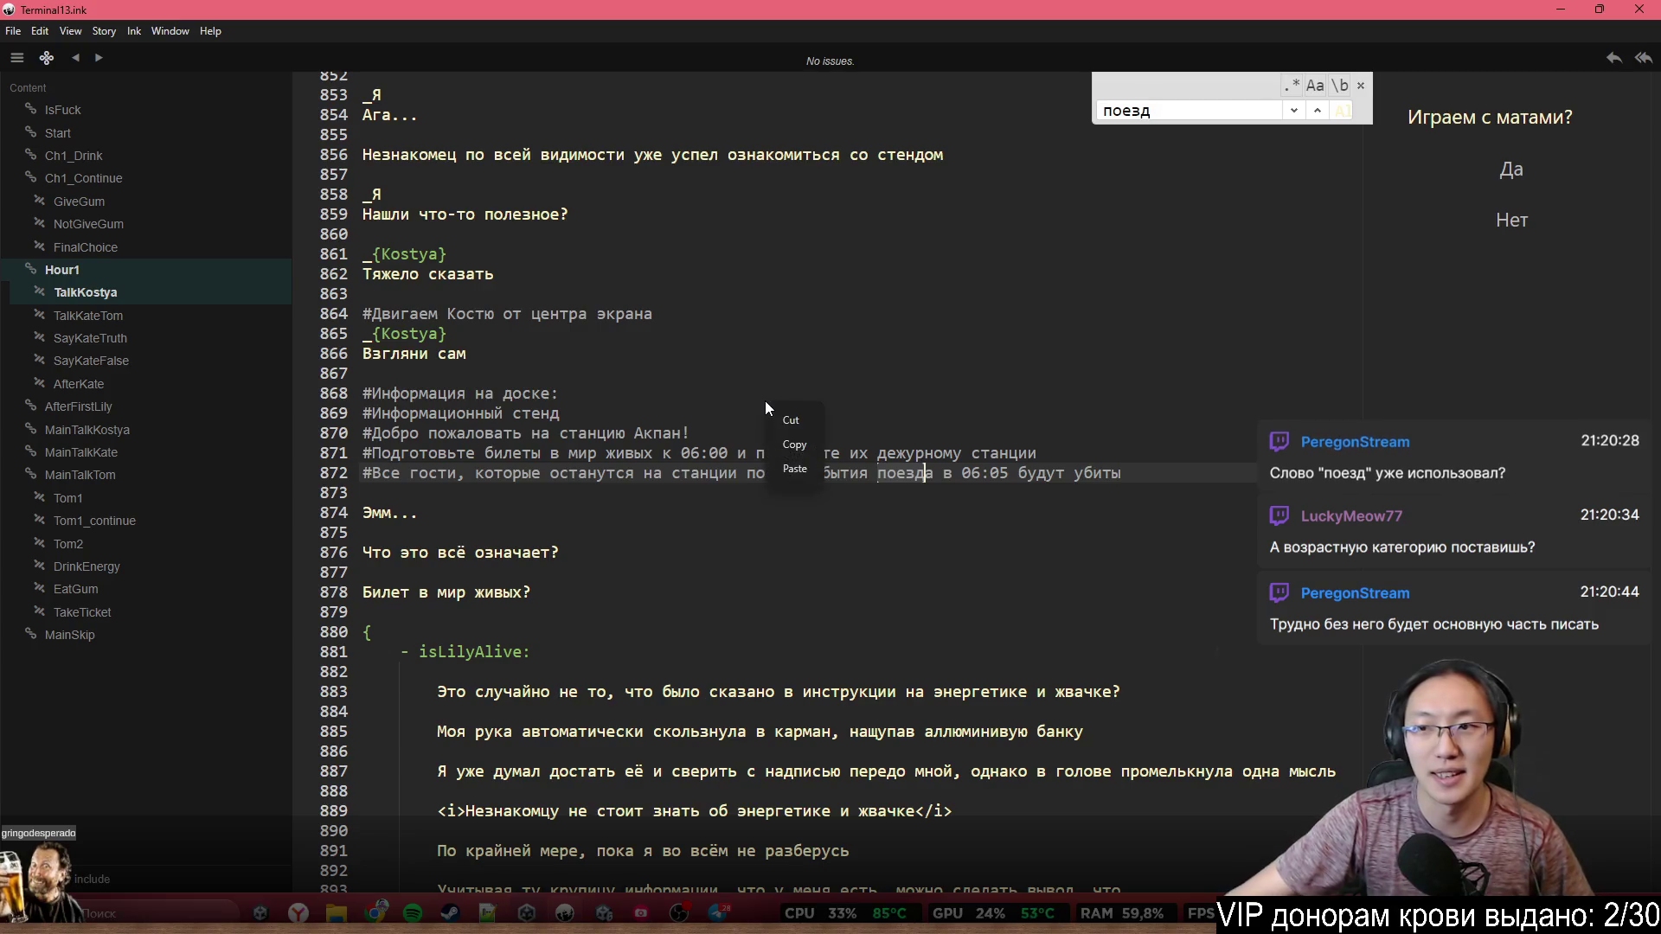
pyautogui.click(820, 294)
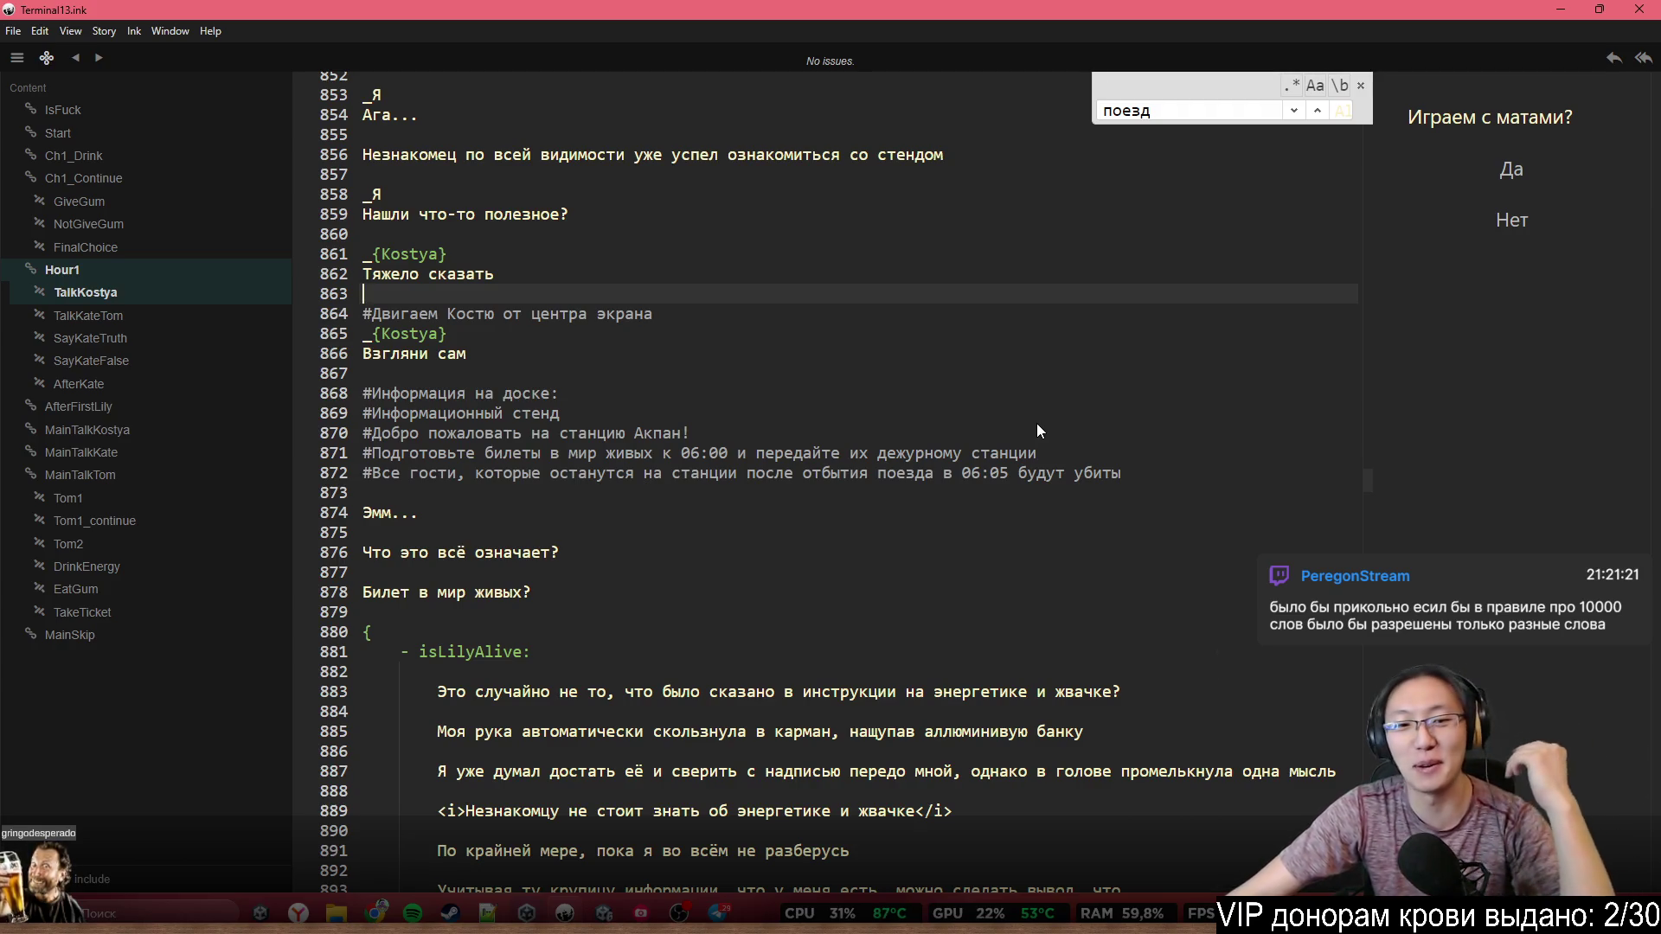
pyautogui.scroll(4, 1014, 470)
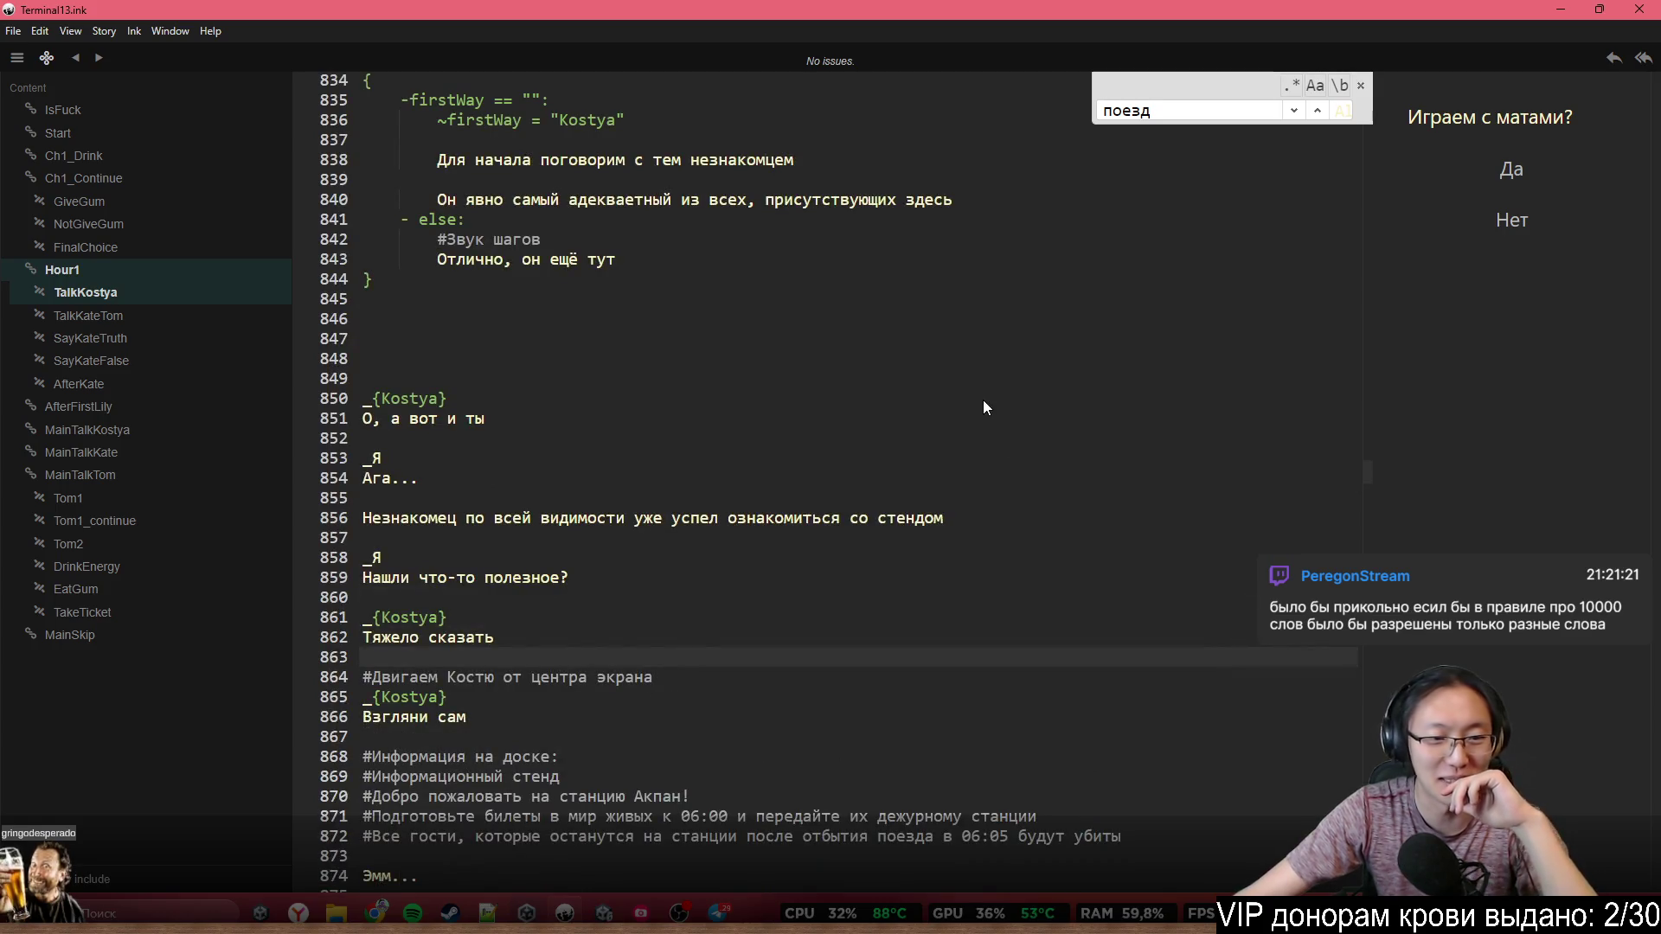
# Scroll through the script, selecting and then clearing a few choice lines
pyautogui.scroll(-4, 983, 399)
pyautogui.moveTo(1365, 483)
pyautogui.mouseDown()
pyautogui.moveTo(1388, 184)
pyautogui.moveTo(1375, 102)
pyautogui.moveTo(1300, 801)
pyautogui.moveTo(1339, 269)
pyautogui.moveTo(1325, 88)
pyautogui.mouseUp()
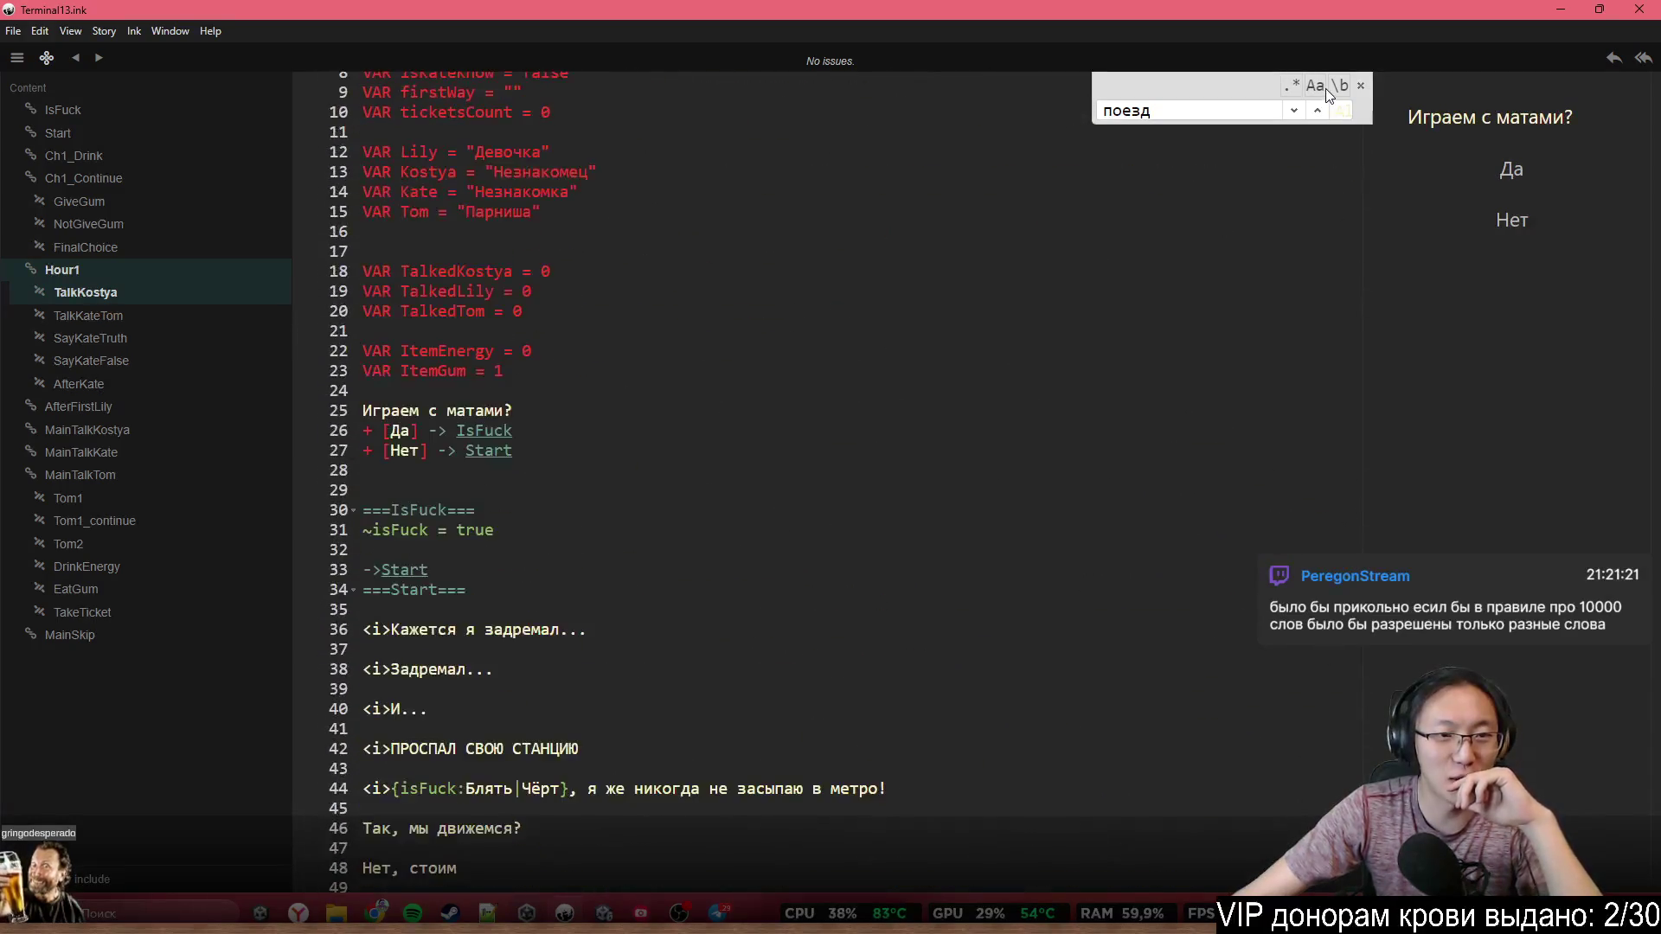
pyautogui.moveTo(415, 410)
pyautogui.mouseDown()
pyautogui.moveTo(484, 423)
pyautogui.moveTo(475, 479)
pyautogui.mouseUp()
pyautogui.click(558, 480)
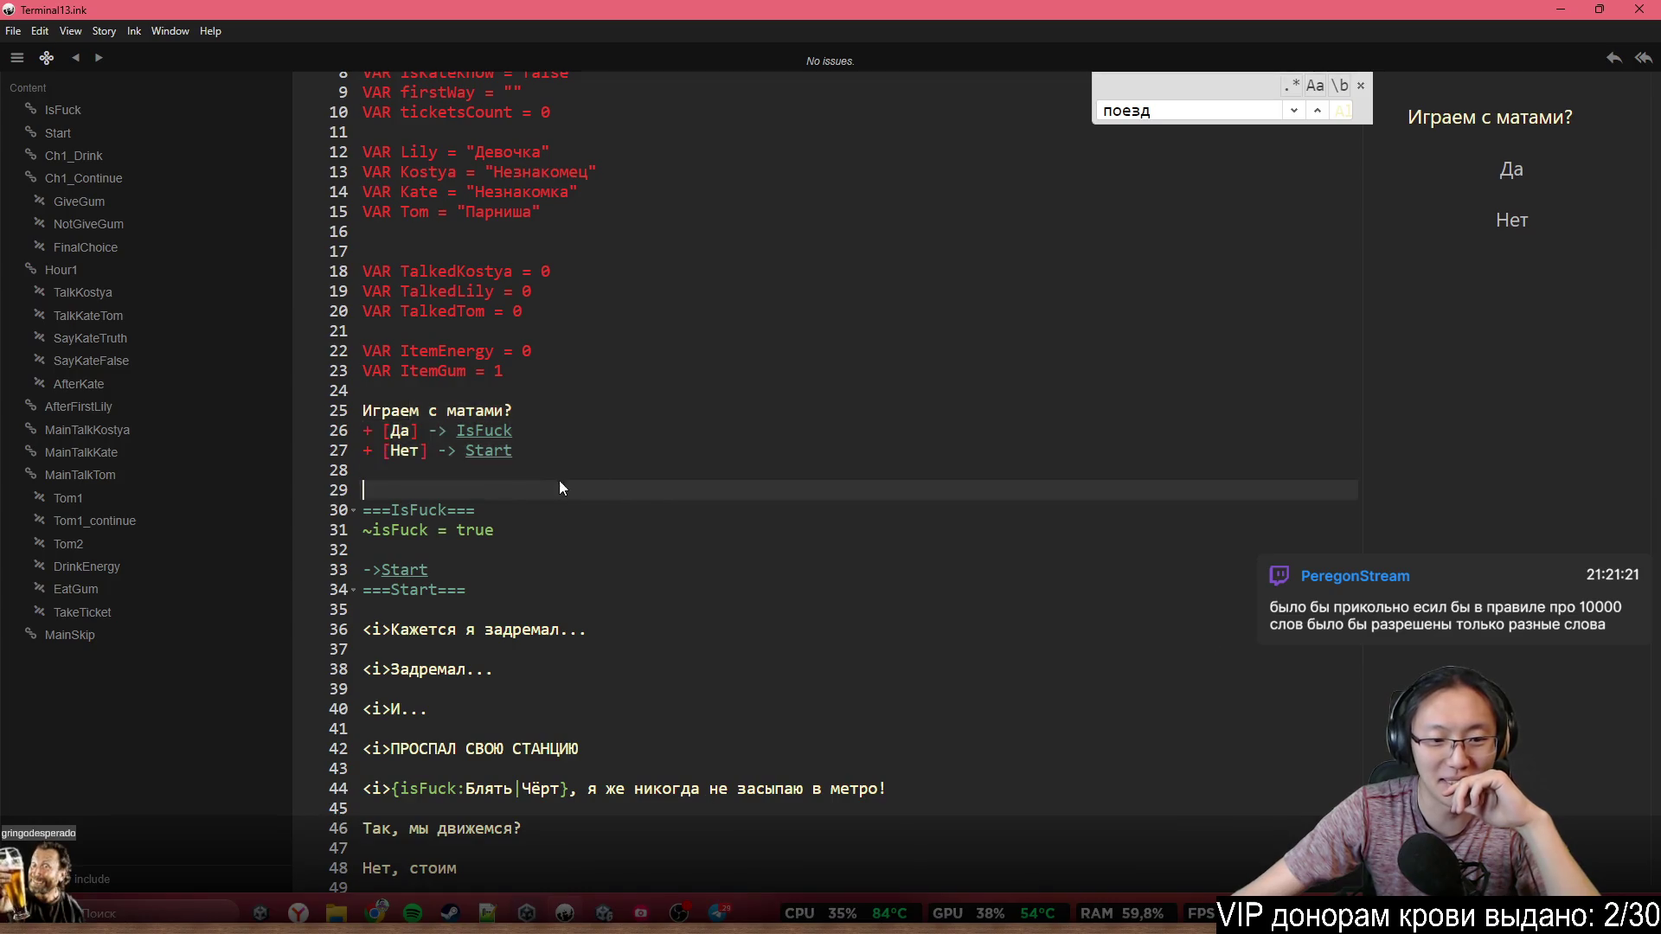
pyautogui.scroll(-2, 575, 491)
pyautogui.moveTo(756, 654); pyautogui.dragTo(676, 698)
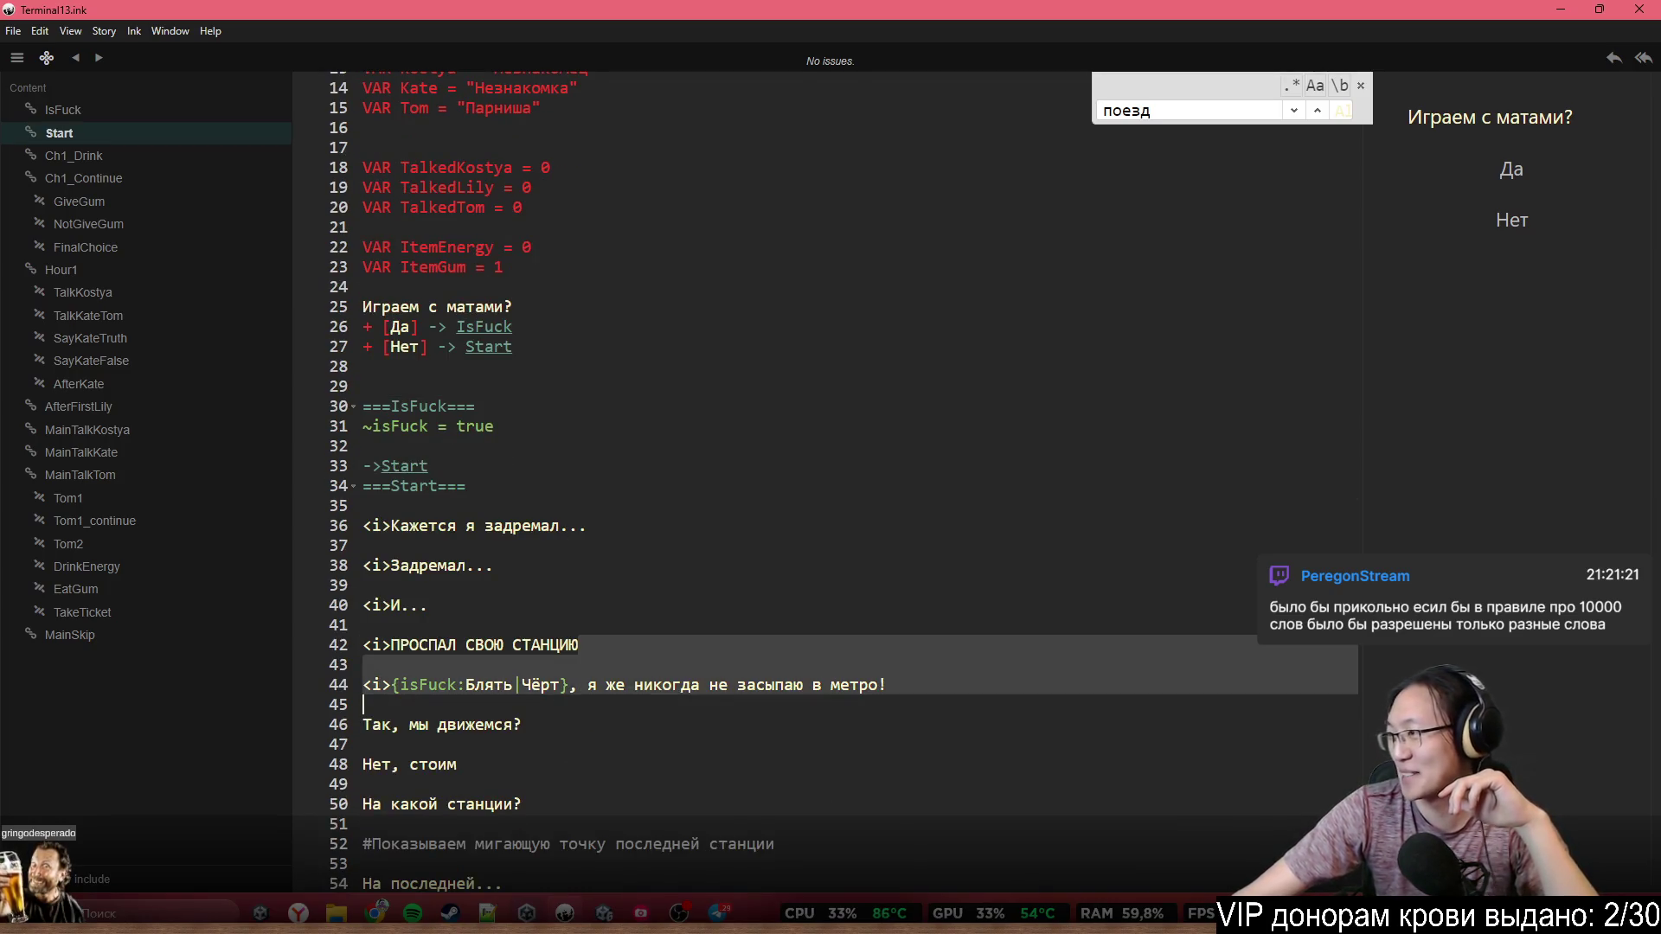
pyautogui.hotkey('alt', 'Tab')
pyautogui.hotkey('alt', 'Tab')
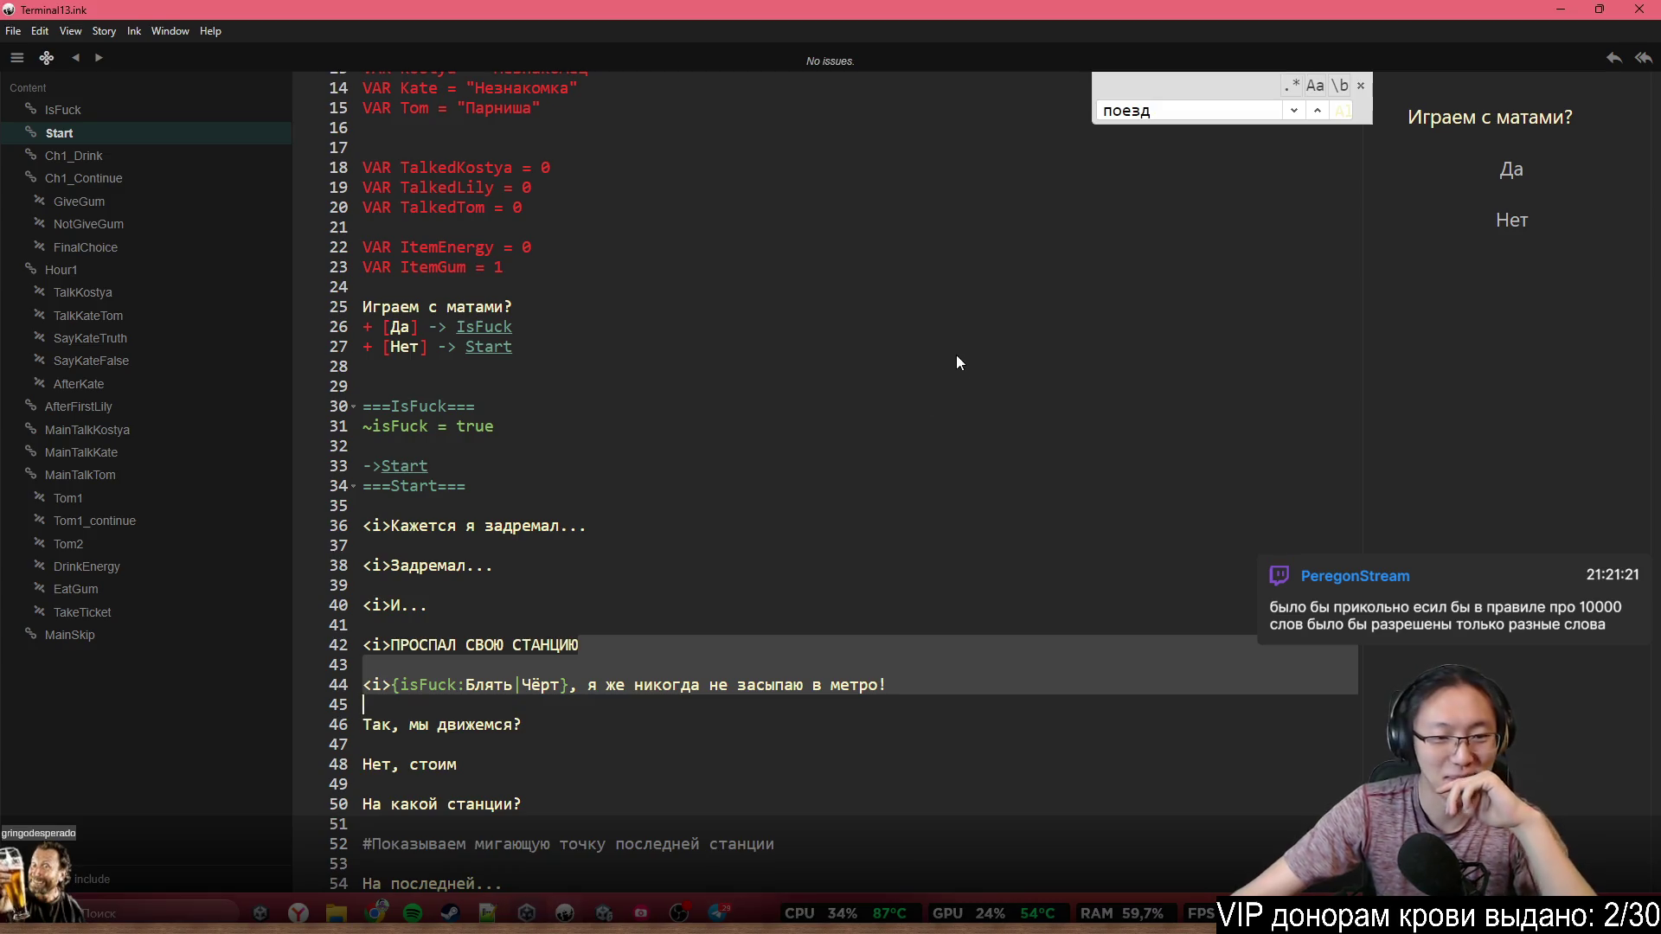
pyautogui.click(778, 567)
pyautogui.scroll(-5, 778, 621)
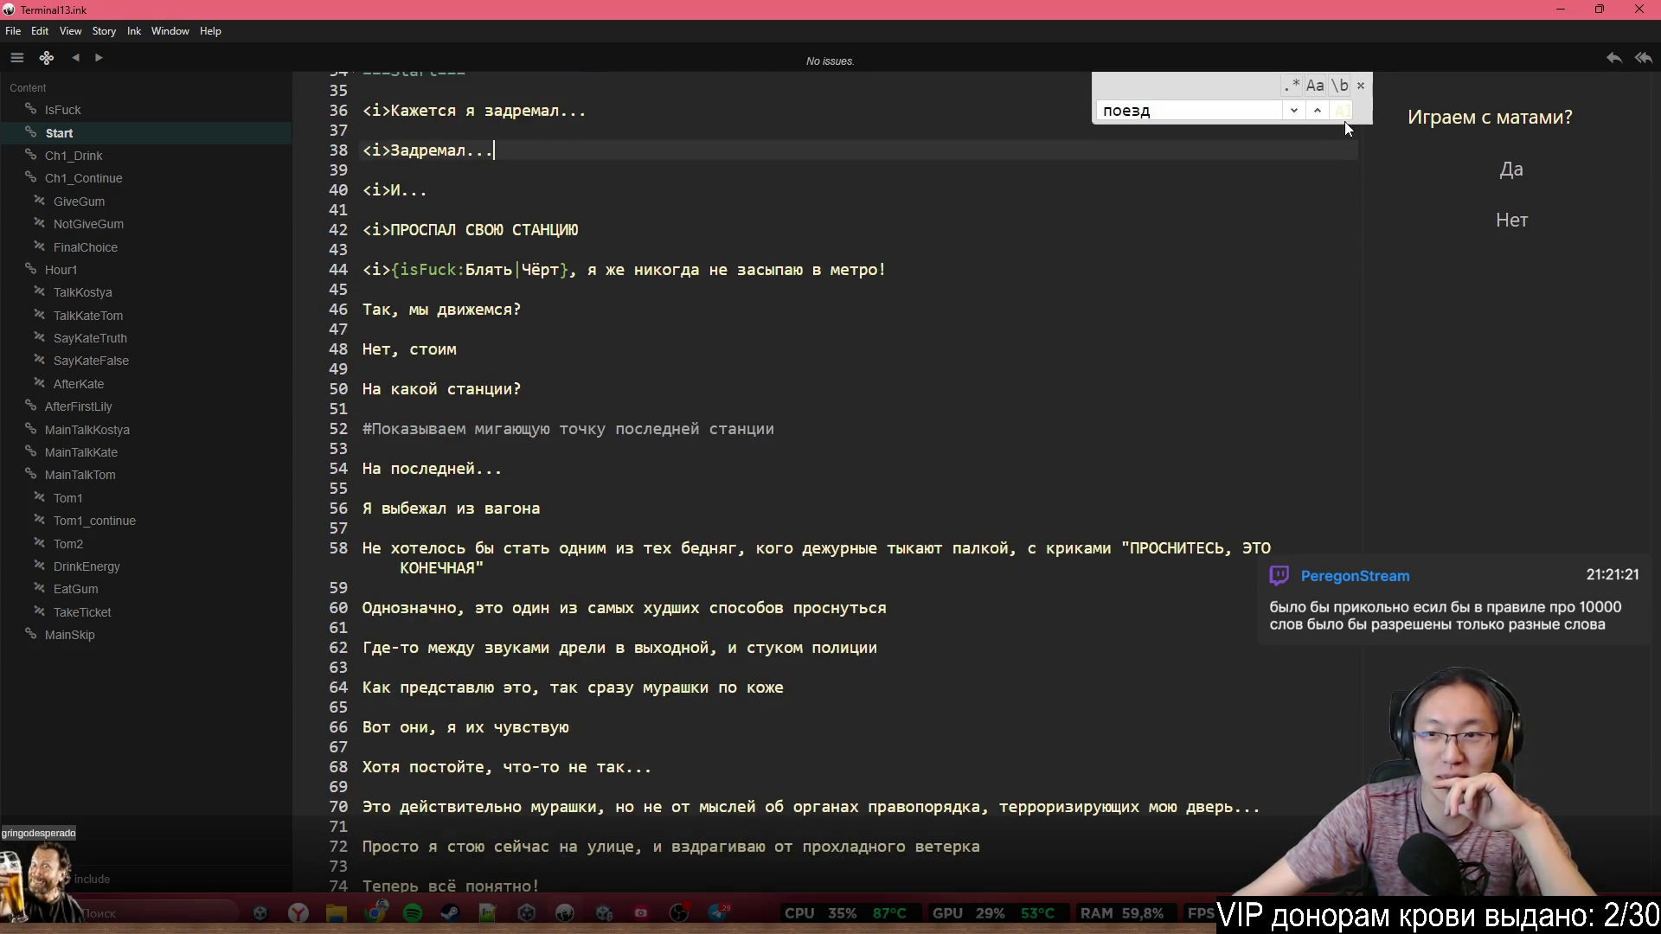
# Close the find bar, scroll to the closing MainSkip knot, and return to Unity
pyautogui.click(1360, 91)
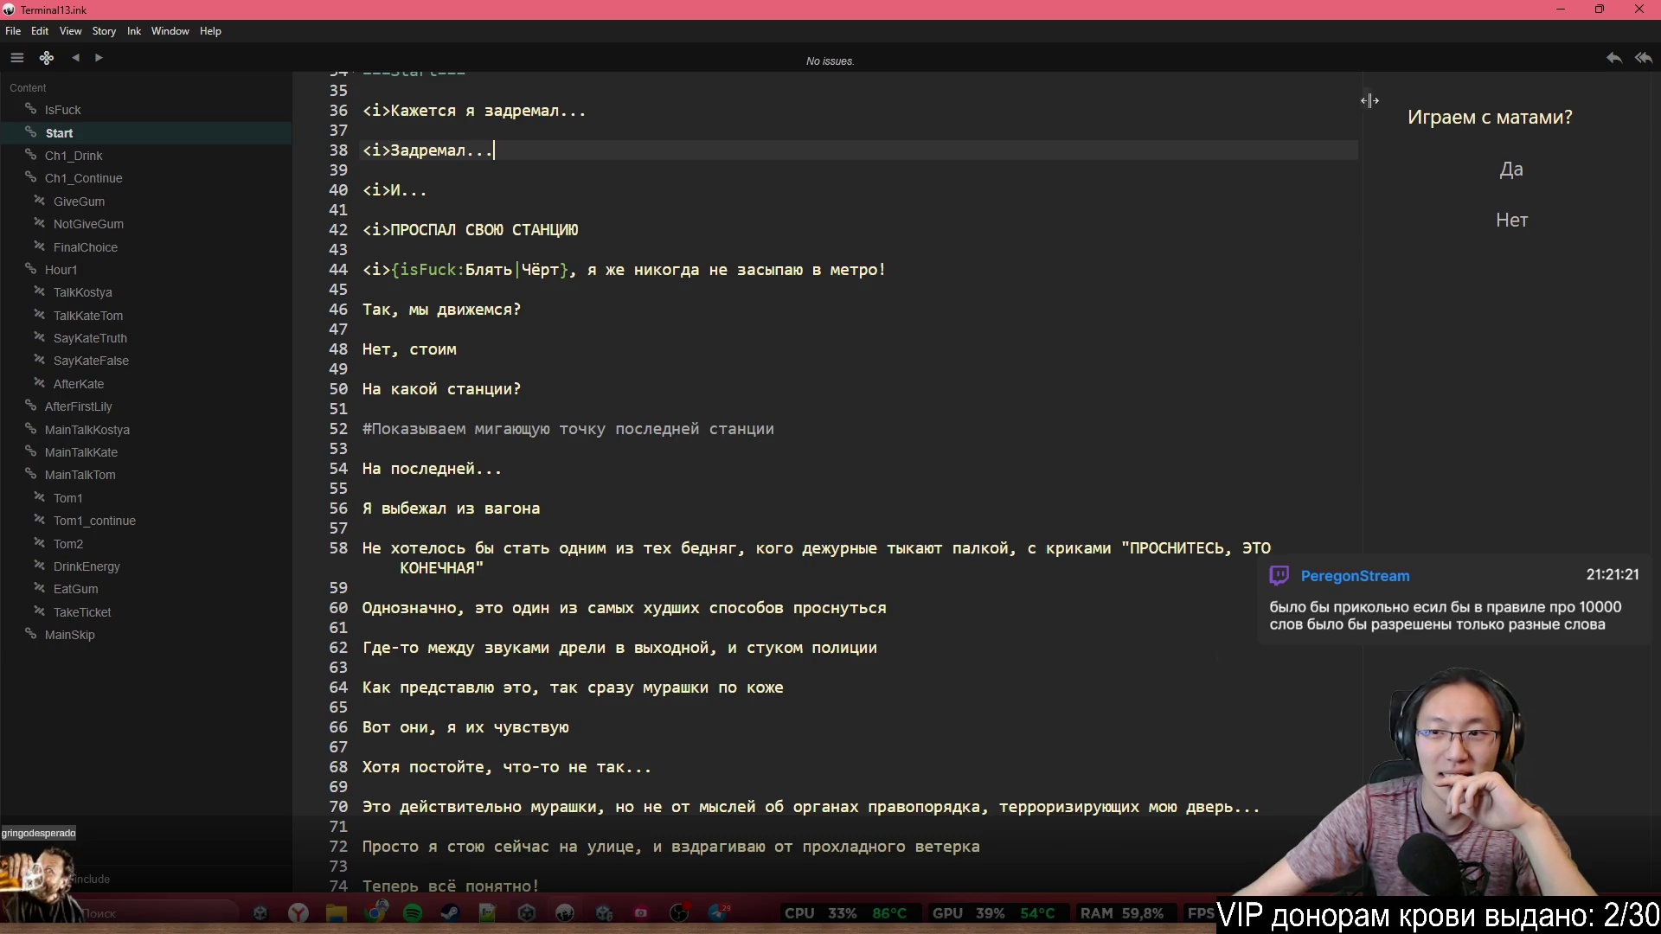
pyautogui.scroll(-15, 1365, 234)
pyautogui.moveTo(1365, 228)
pyautogui.mouseDown()
pyautogui.moveTo(1365, 490)
pyautogui.moveTo(1372, 454)
pyautogui.moveTo(1384, 543)
pyautogui.moveTo(1385, 355)
pyautogui.moveTo(1399, 522)
pyautogui.moveTo(1401, 874)
pyautogui.mouseUp()
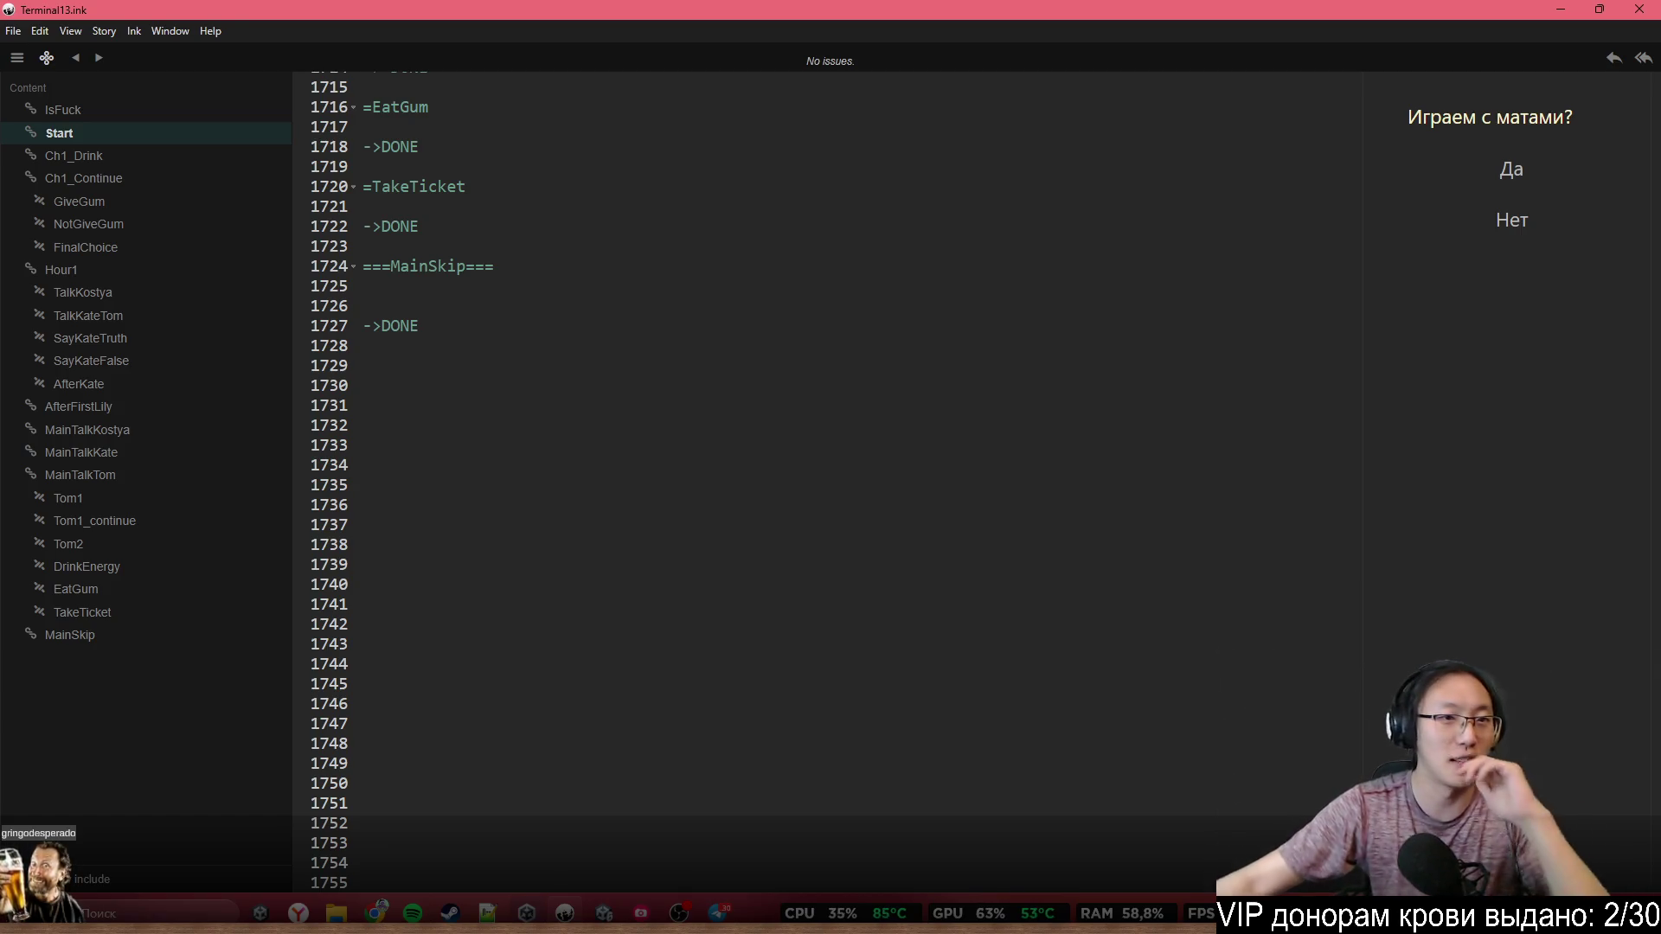
pyautogui.hotkey('alt', 'Tab')
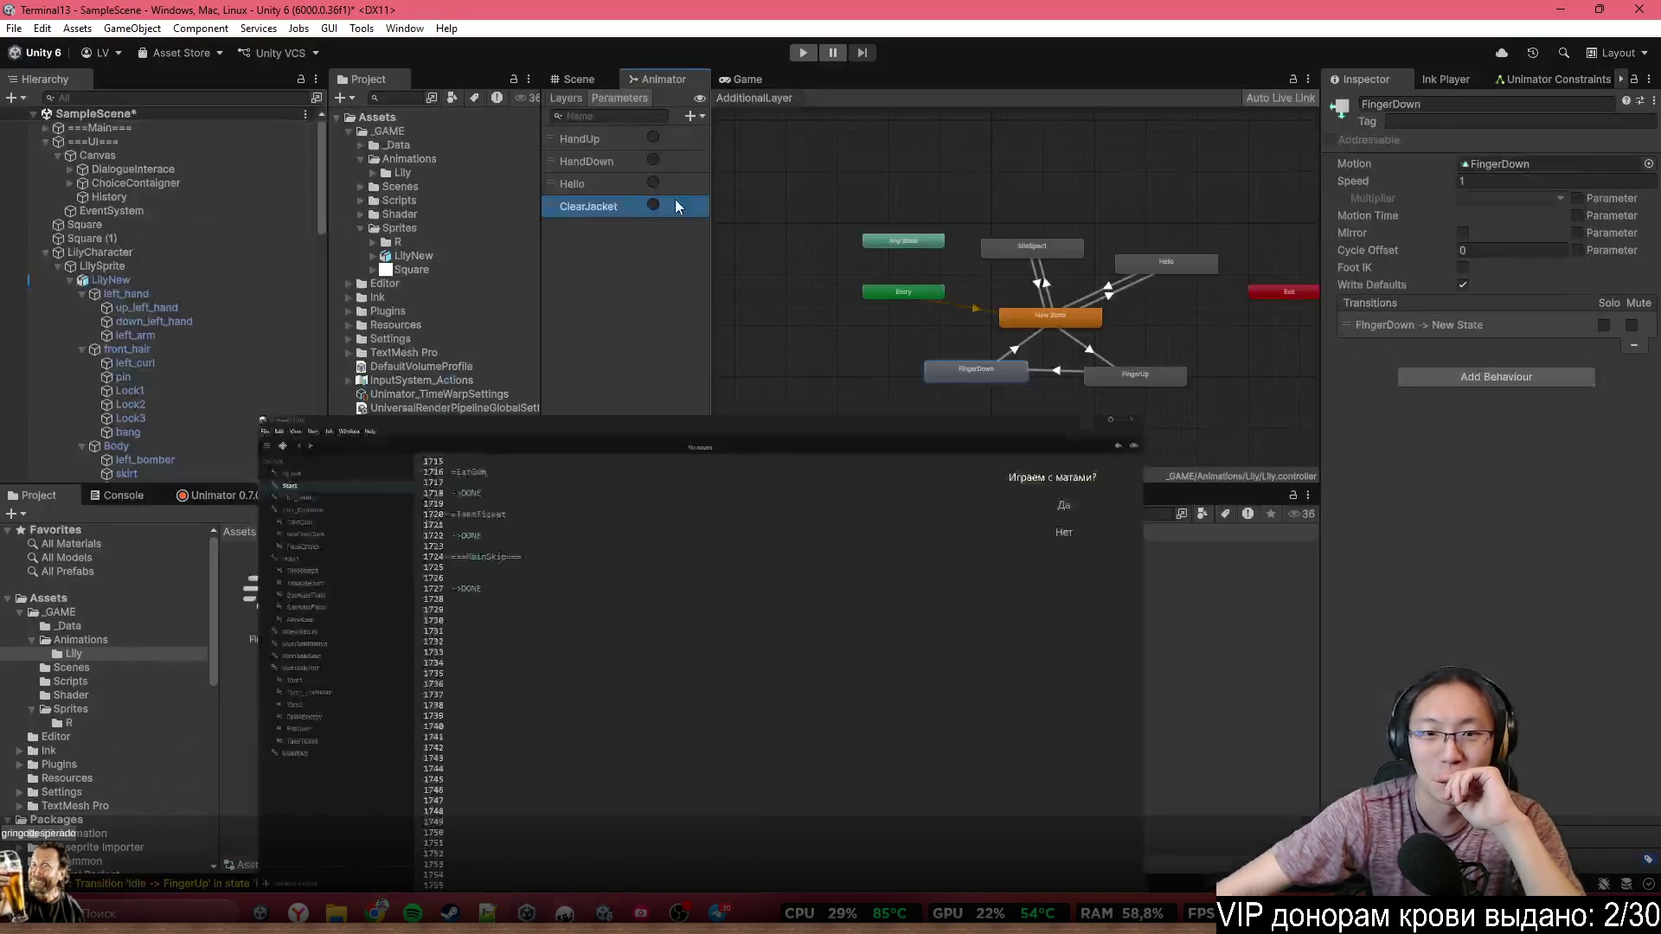
pyautogui.scroll(5, 1011, 282)
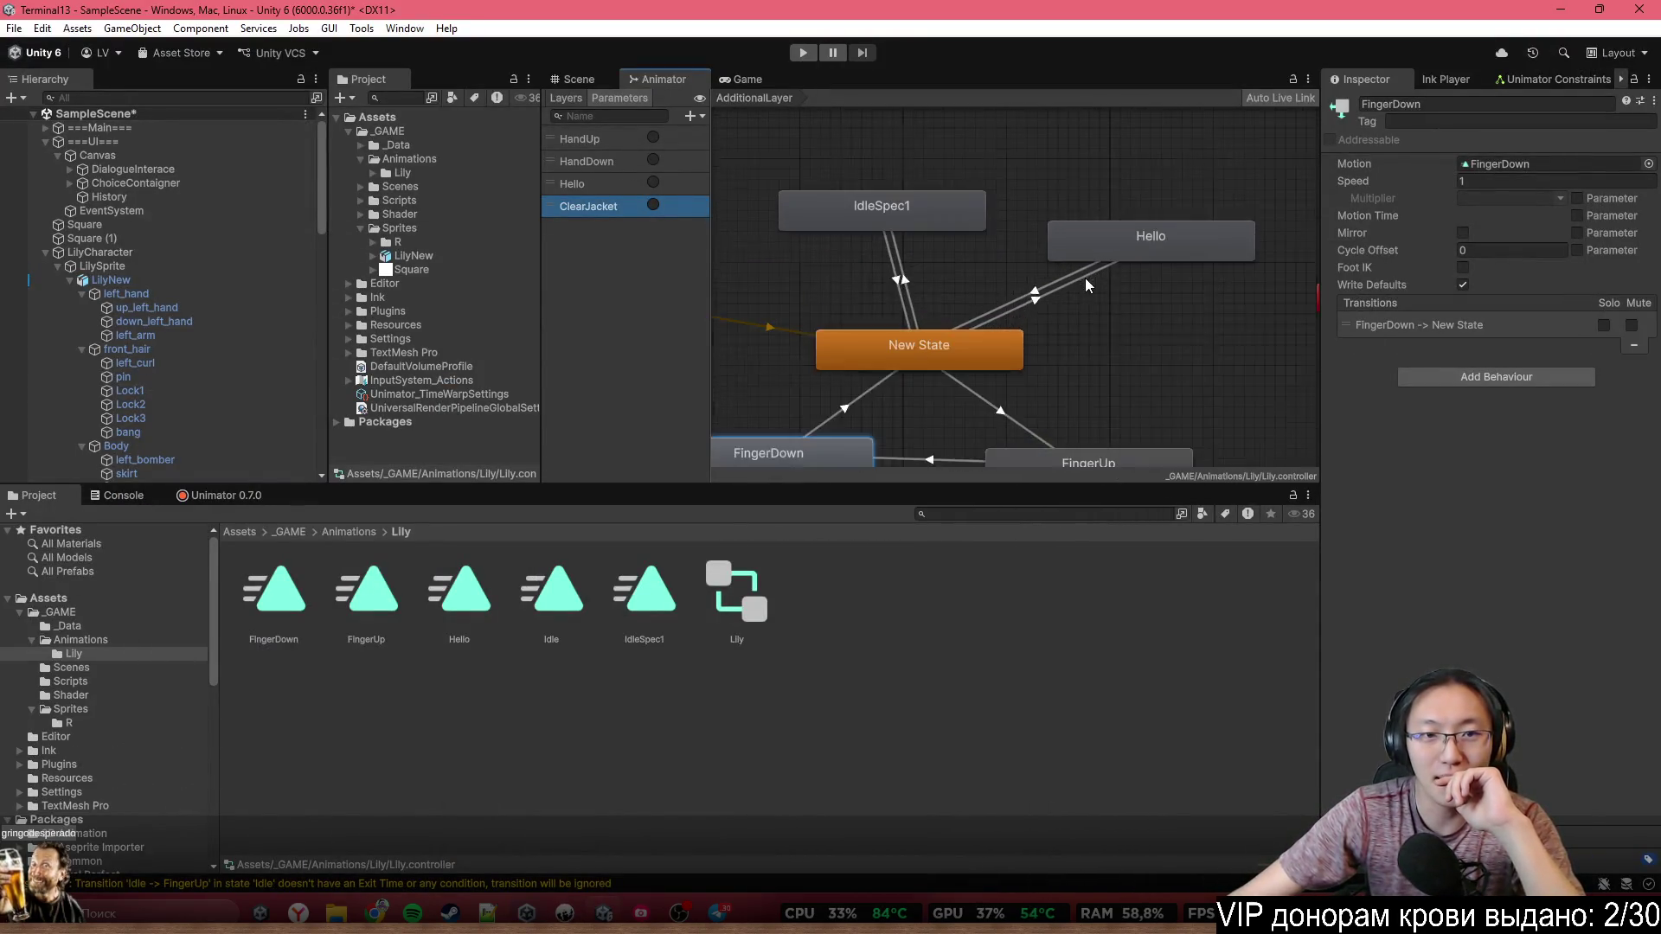
pyautogui.scroll(-6, 1030, 260)
pyautogui.scroll(2, 1005, 378)
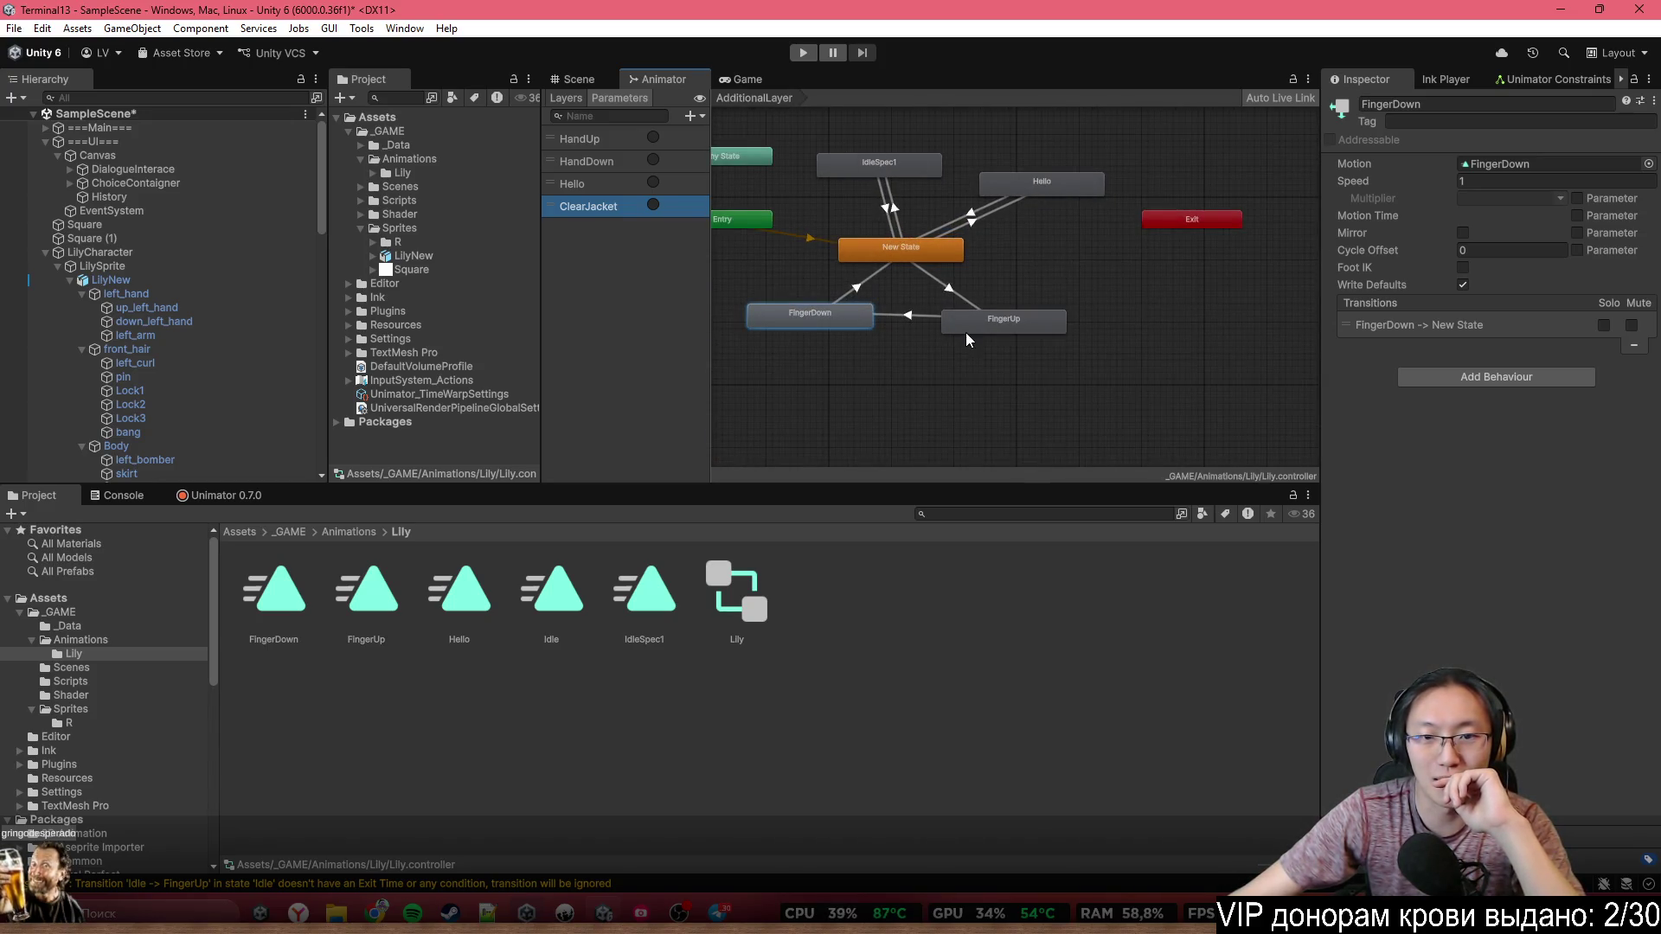
pyautogui.scroll(3, 953, 298)
pyautogui.scroll(-3, 976, 374)
pyautogui.scroll(2, 969, 281)
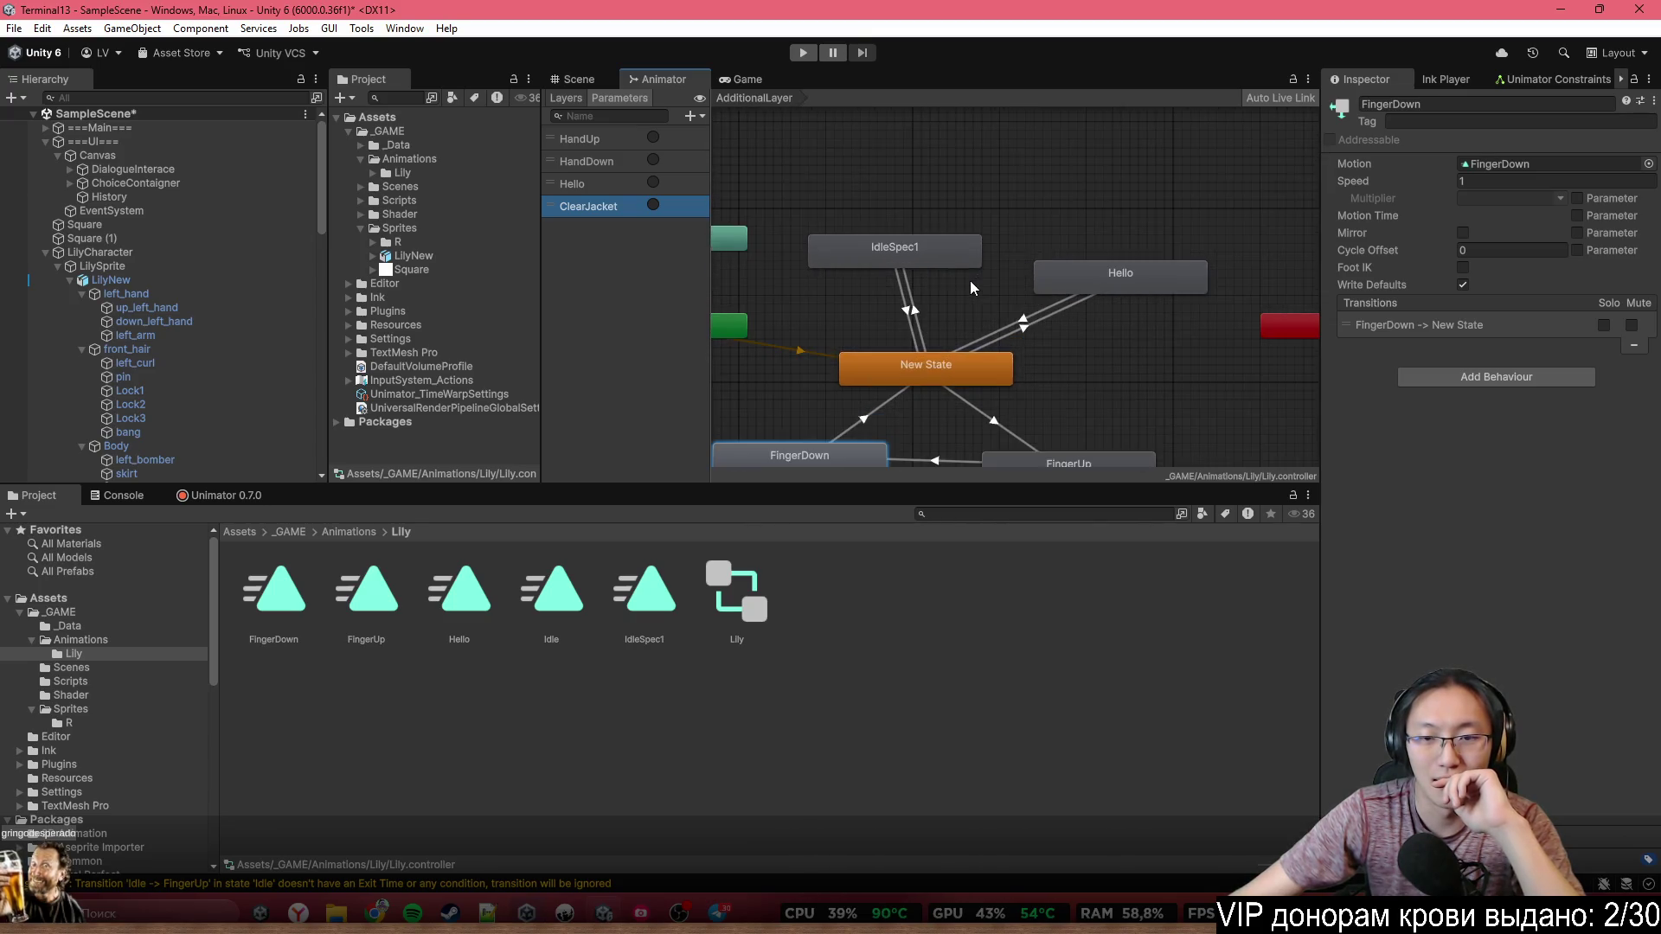
pyautogui.moveTo(981, 307); pyautogui.dragTo(991, 257)
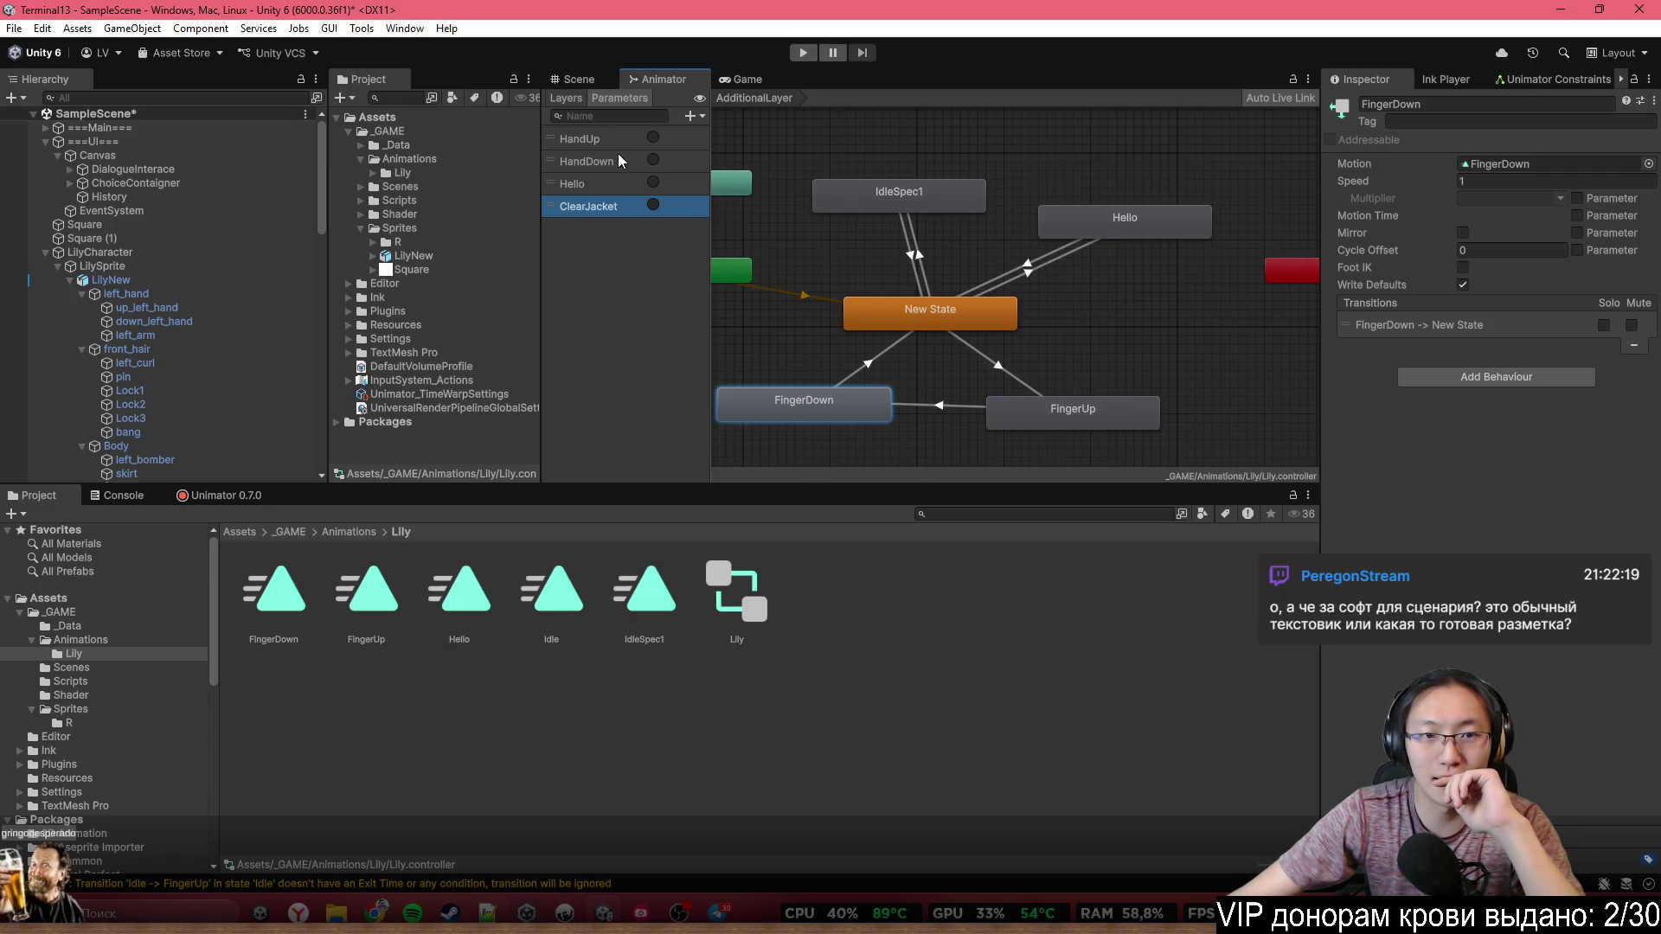
pyautogui.click(566, 98)
# In AdditionalLayer, give the New State to IdleSpec1 transition a ClearJacket condition
pyautogui.click(640, 146)
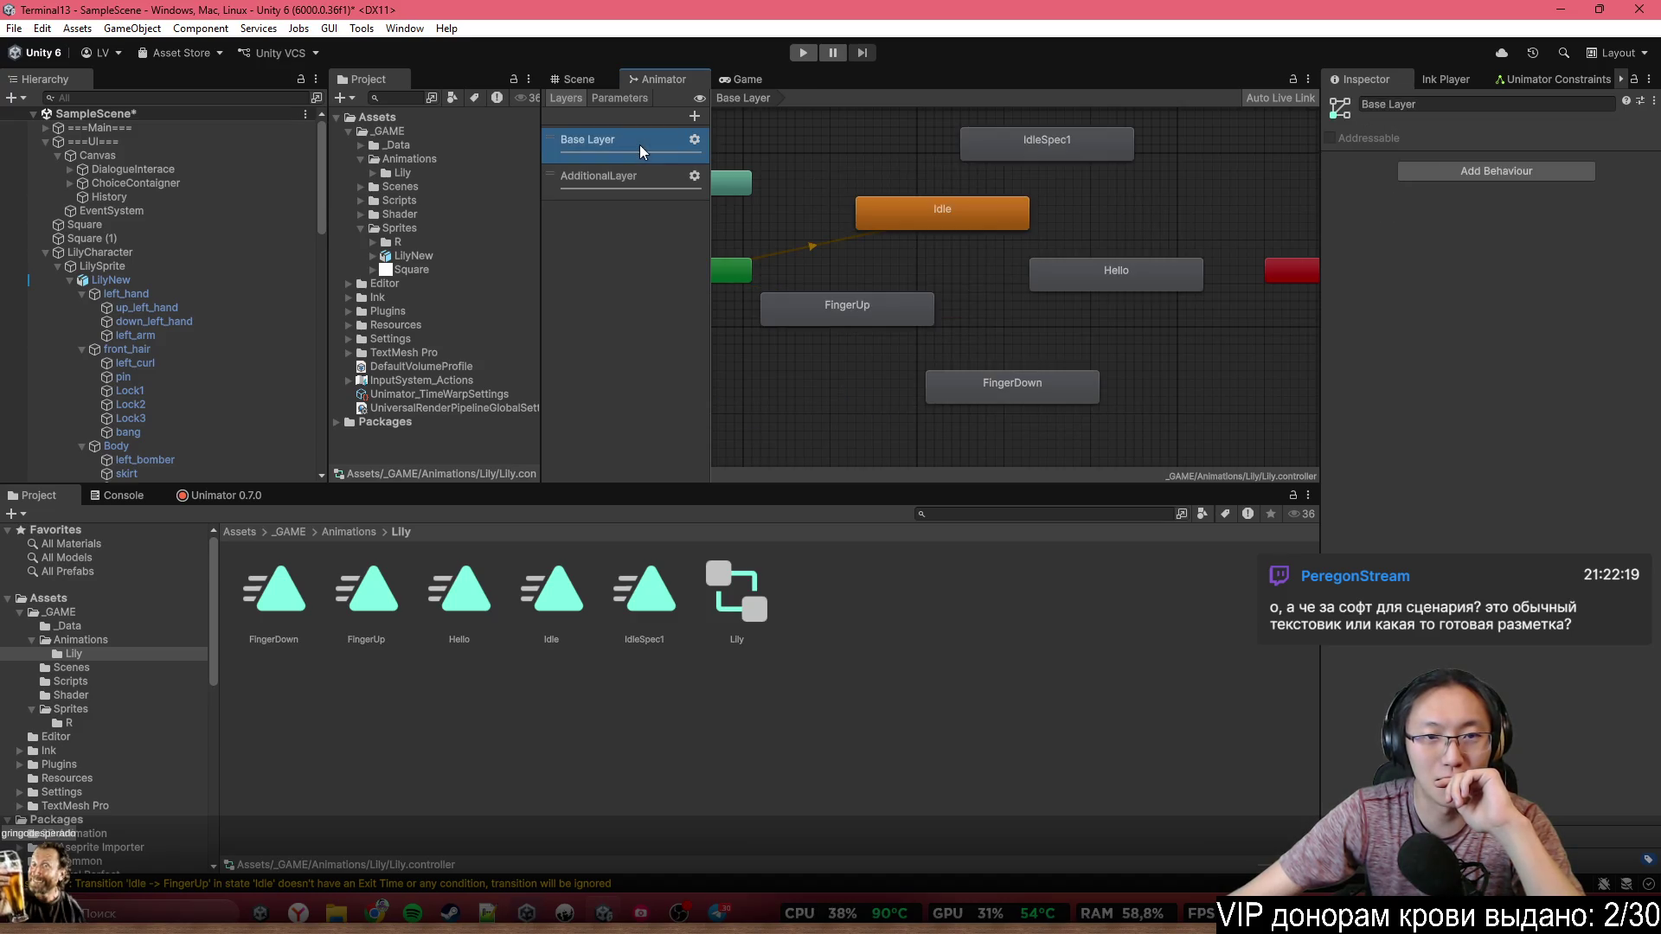
pyautogui.click(659, 178)
pyautogui.click(651, 149)
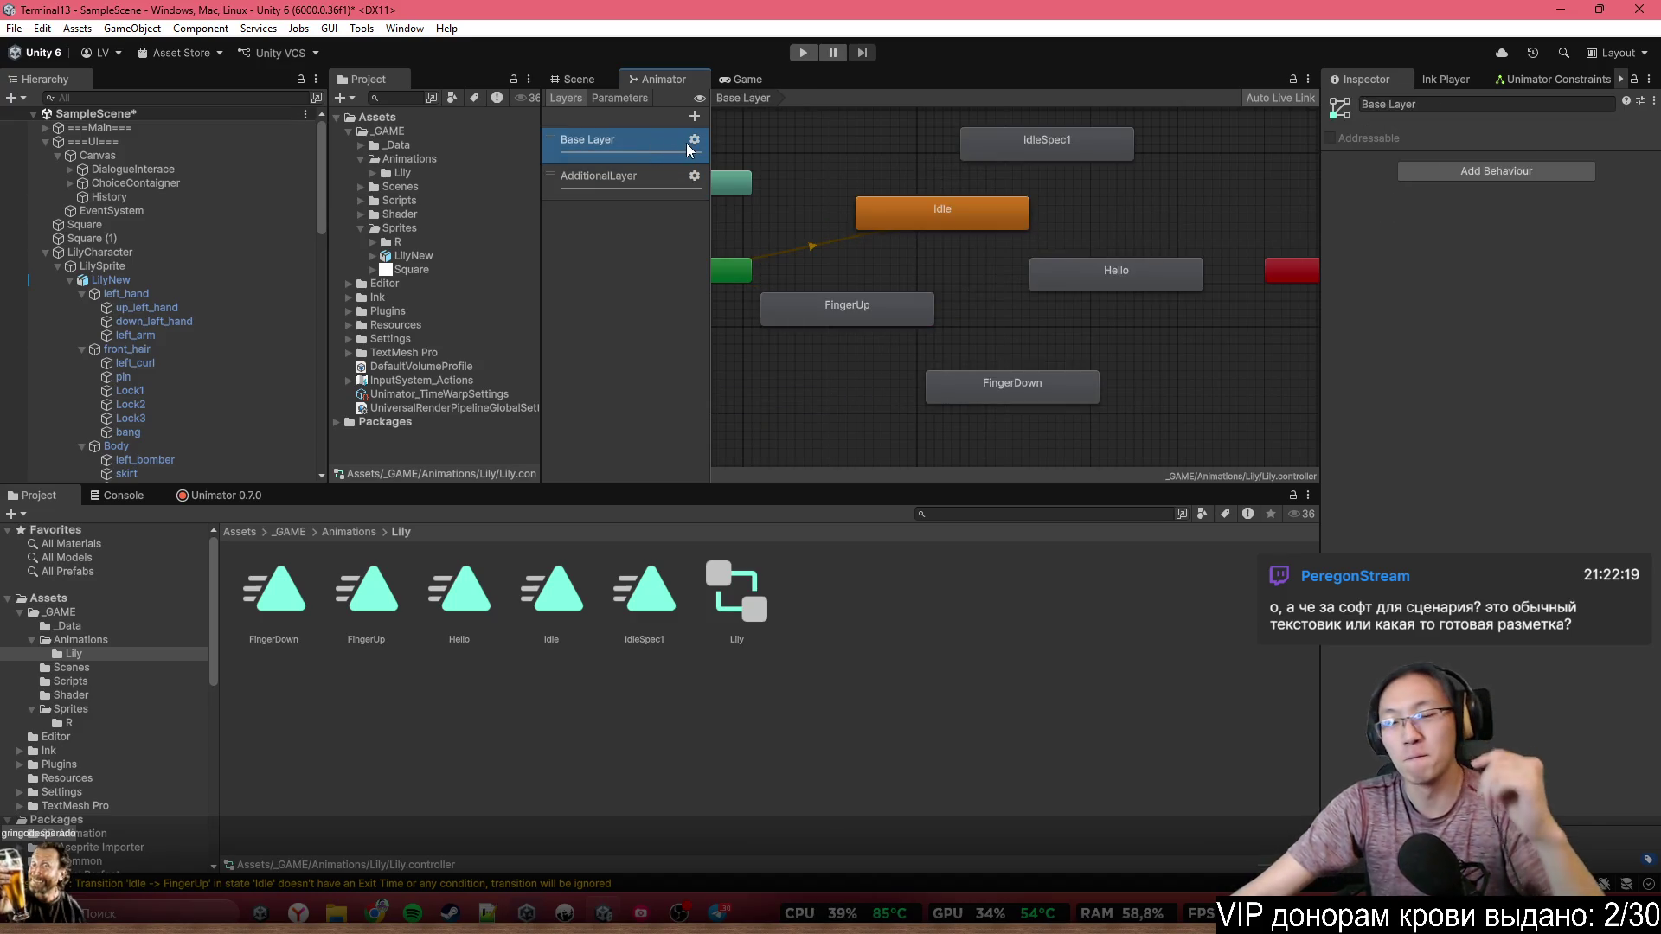
pyautogui.click(662, 178)
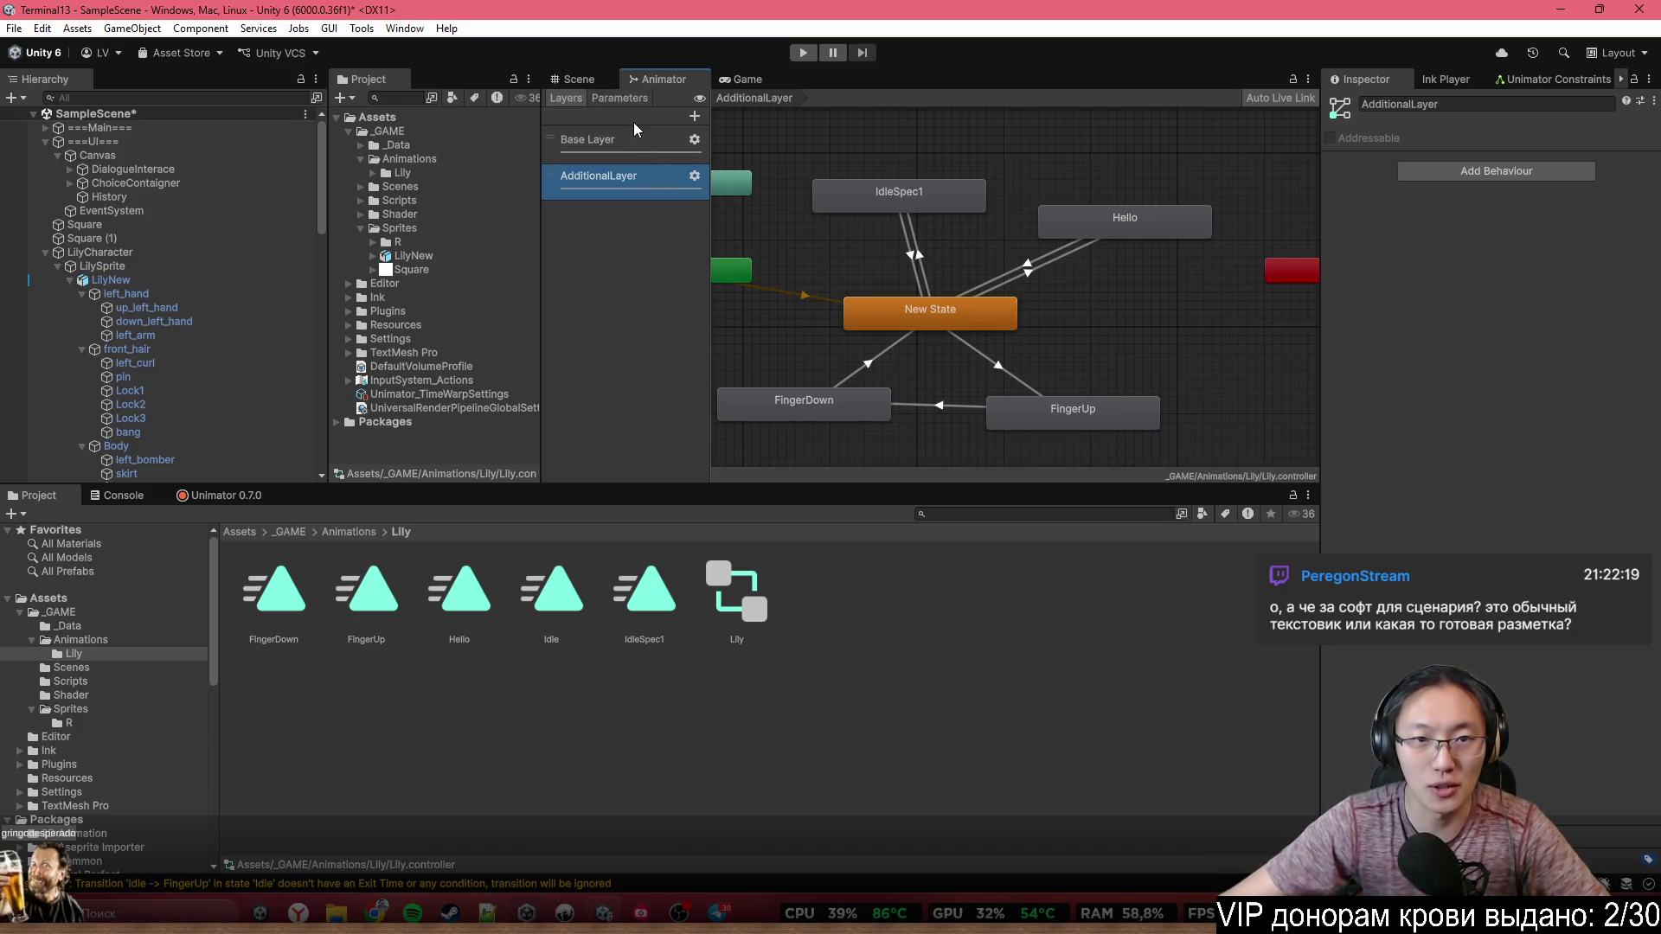
pyautogui.scroll(3, 871, 352)
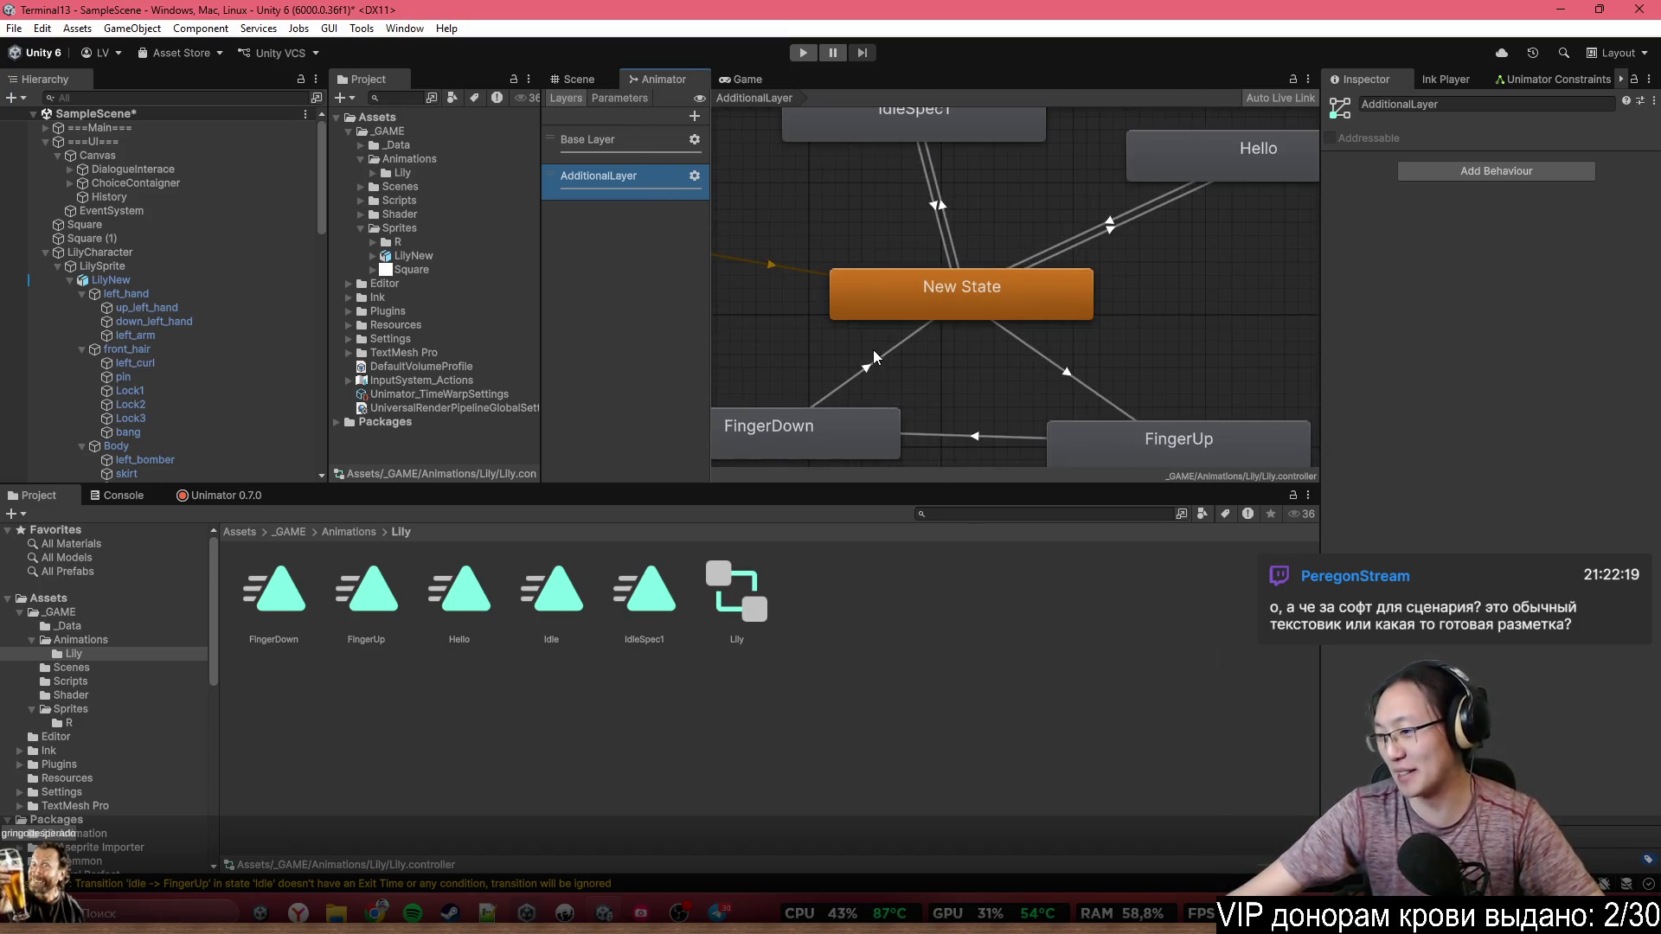
pyautogui.scroll(1, 898, 365)
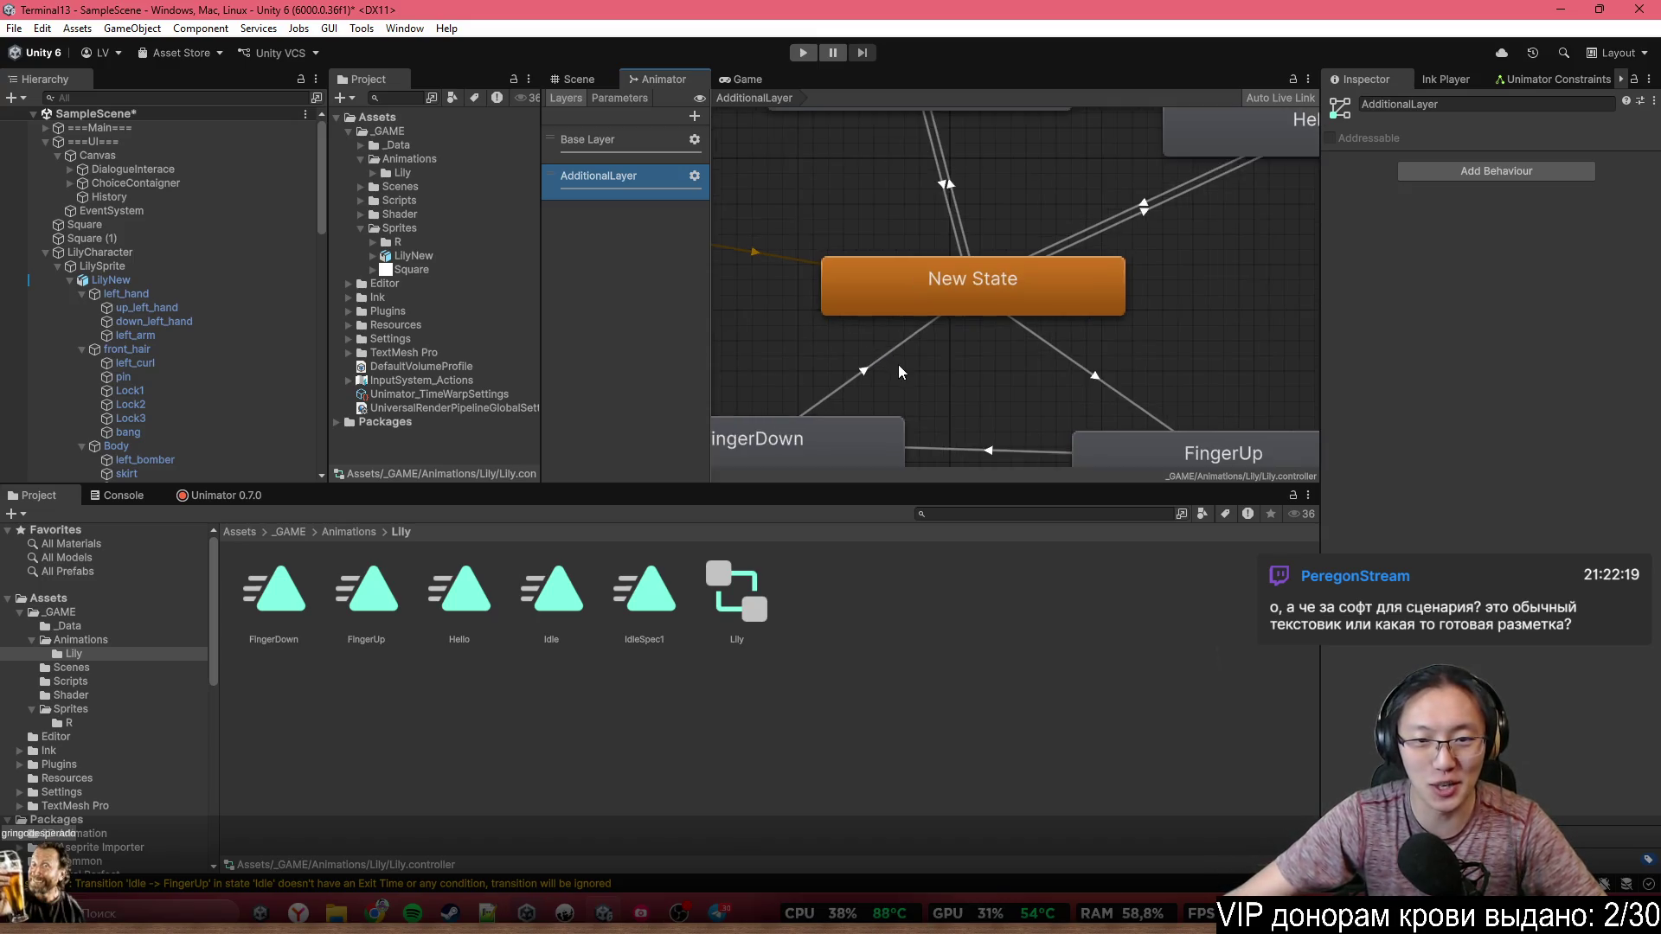
pyautogui.scroll(-5, 898, 338)
pyautogui.scroll(3, 919, 273)
pyautogui.click(928, 273)
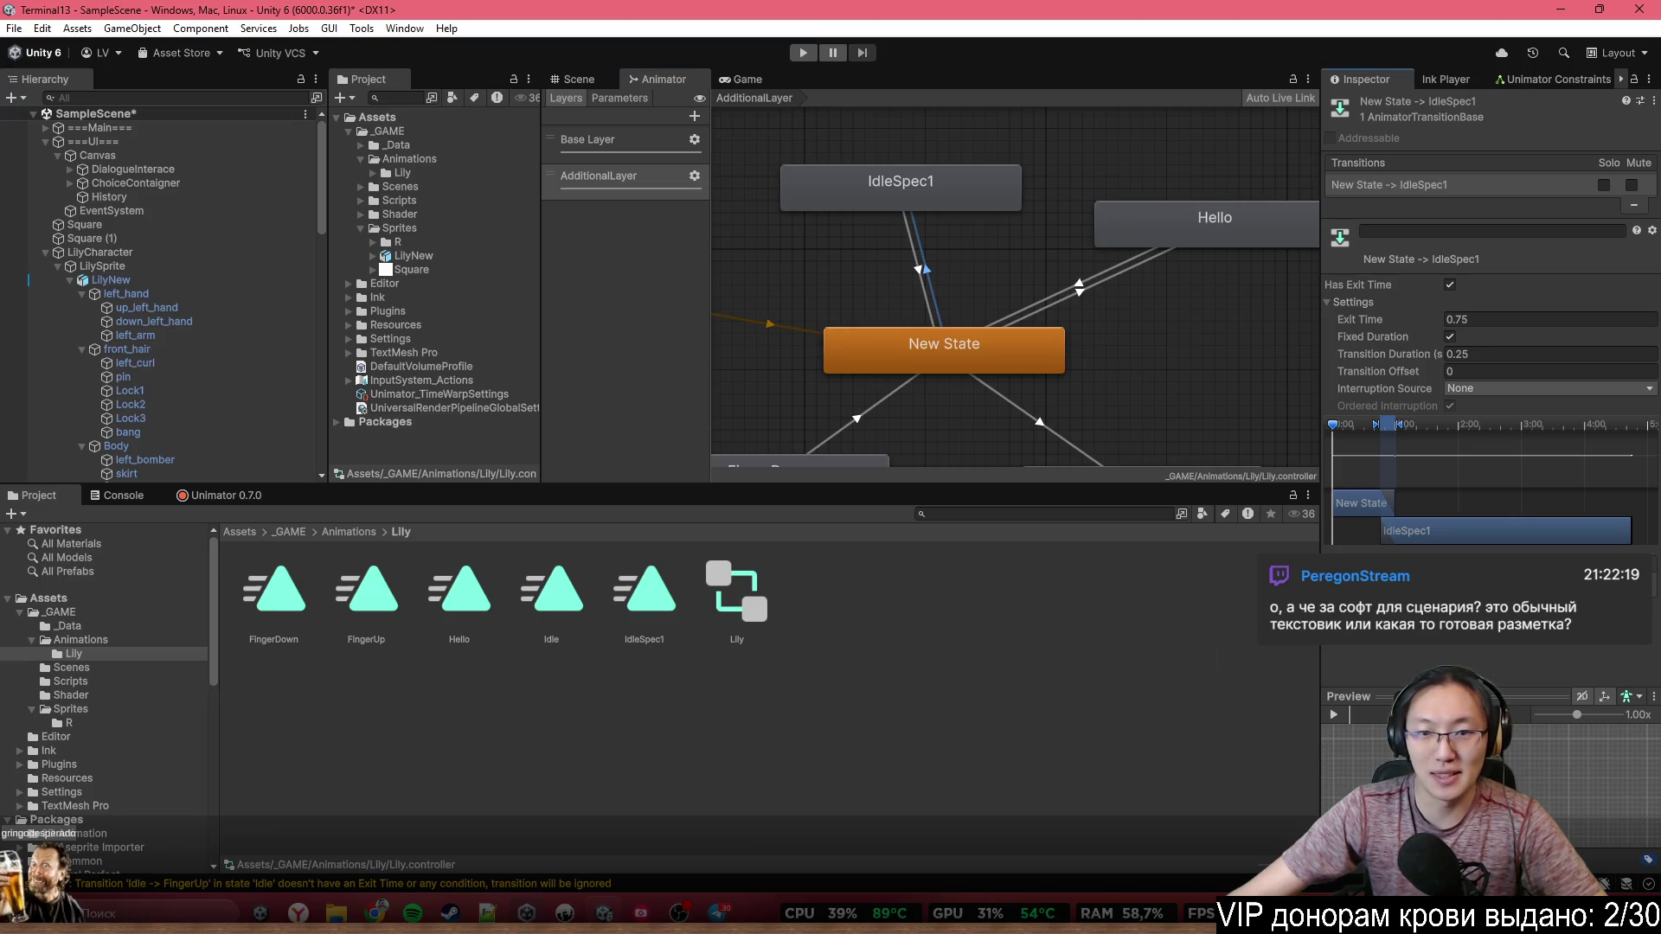
pyautogui.click(1428, 645)
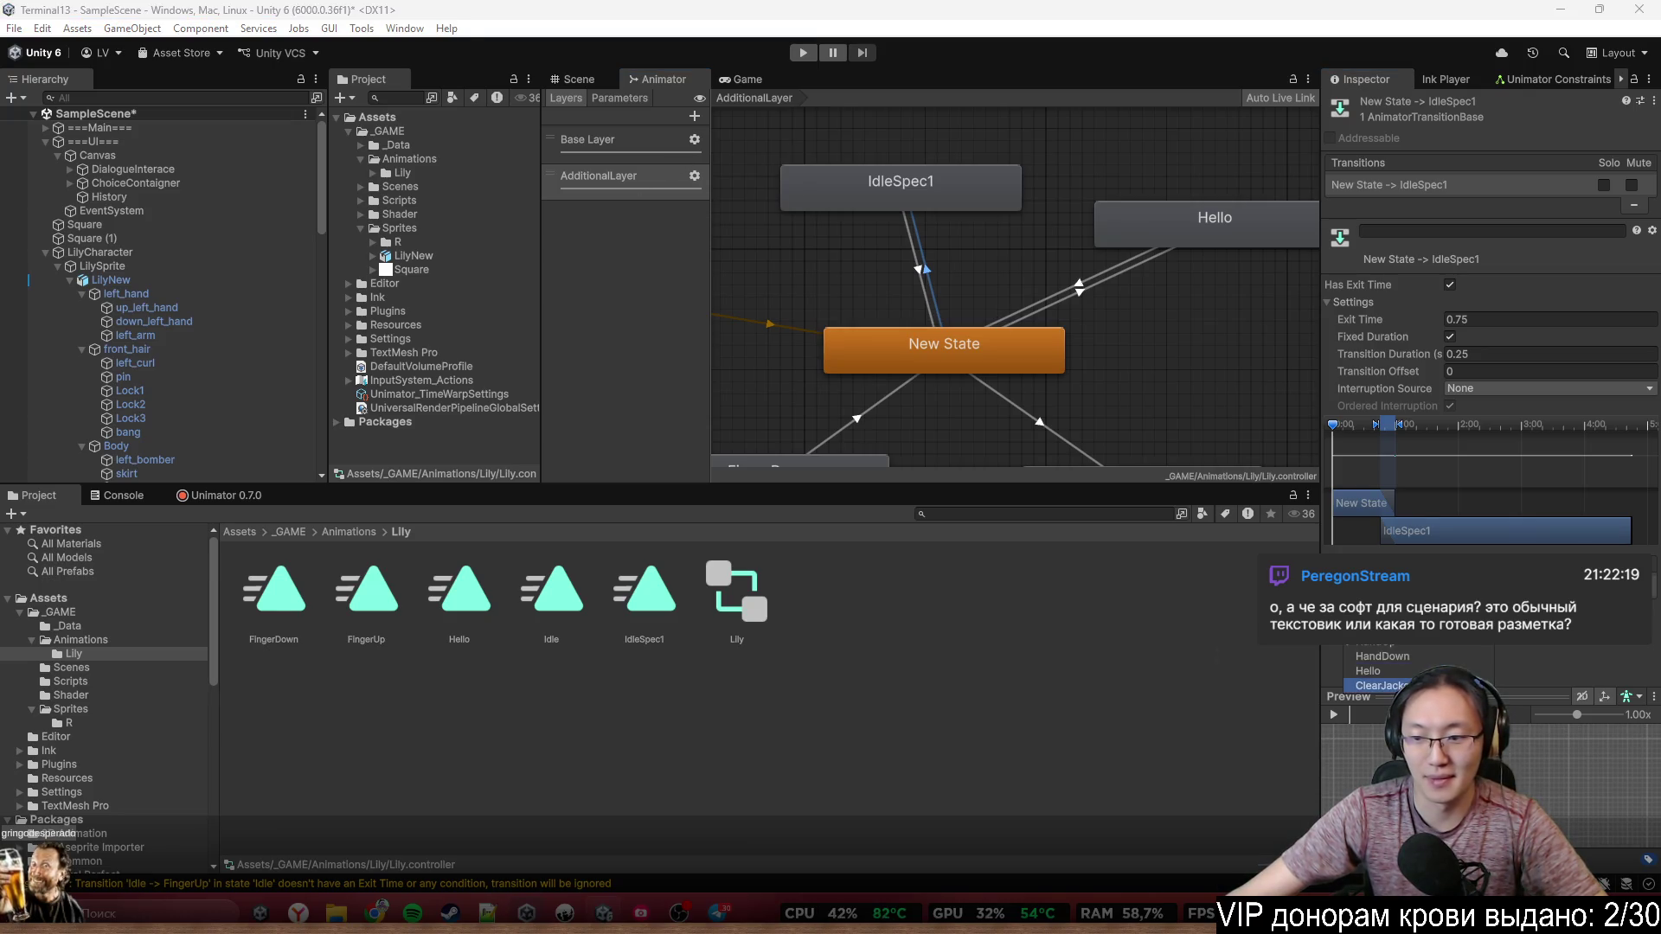
pyautogui.click(1380, 686)
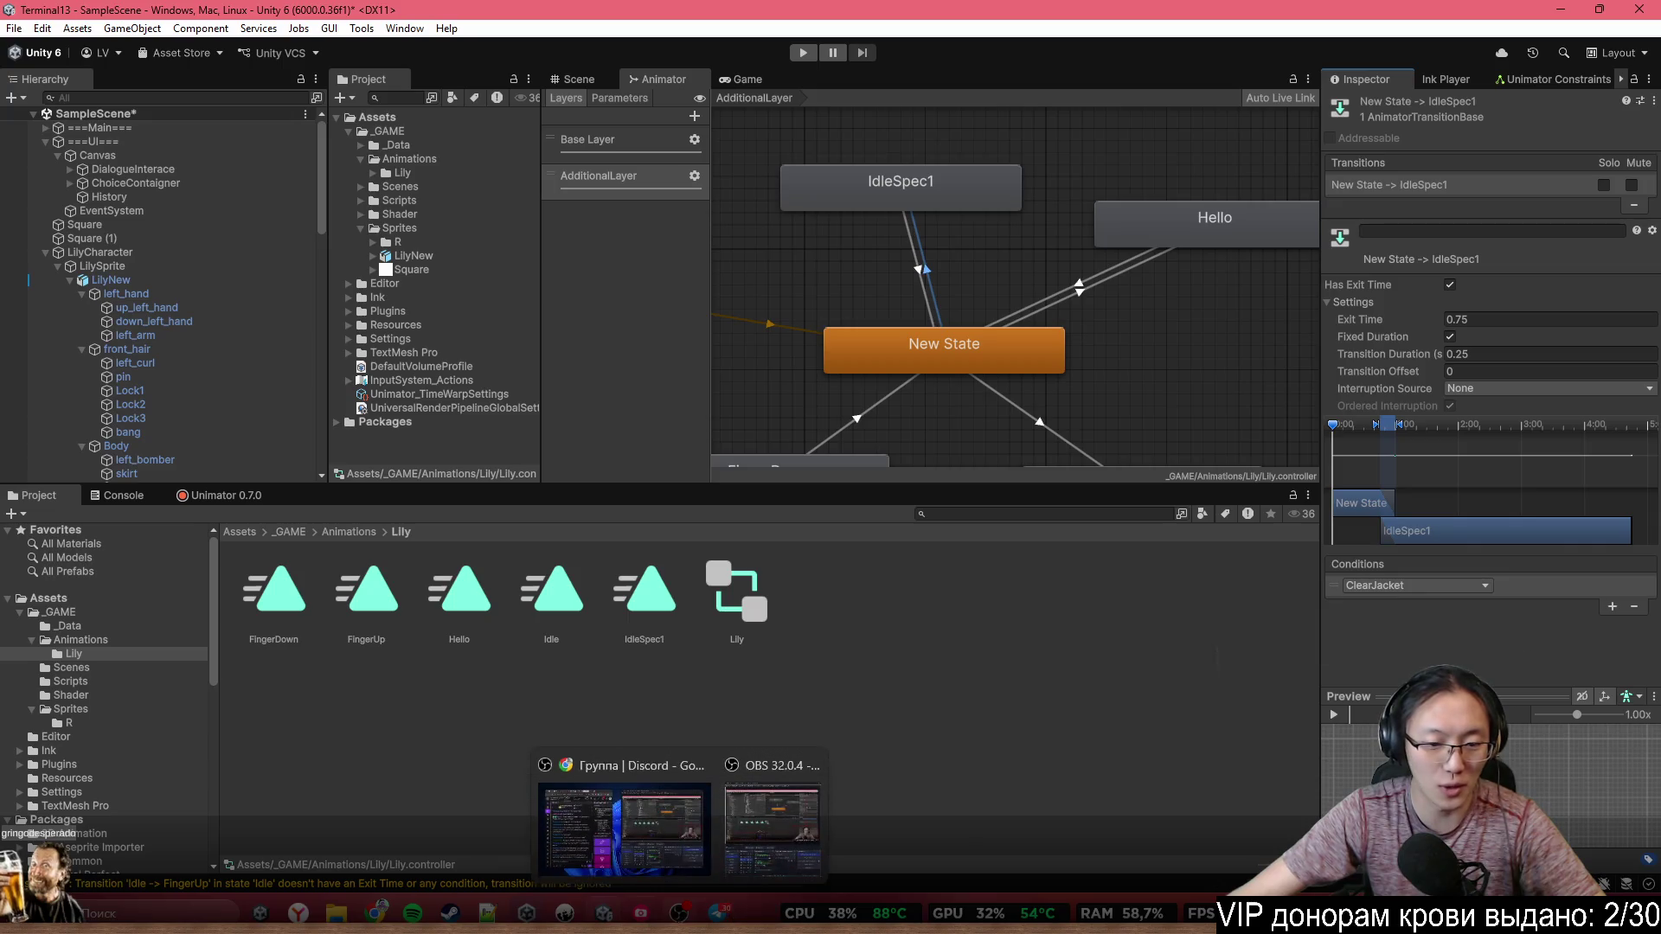
# Bring the Inky script editor back to the front
pyautogui.moveTo(719, 913)
pyautogui.moveTo(565, 913)
pyautogui.click(616, 776)
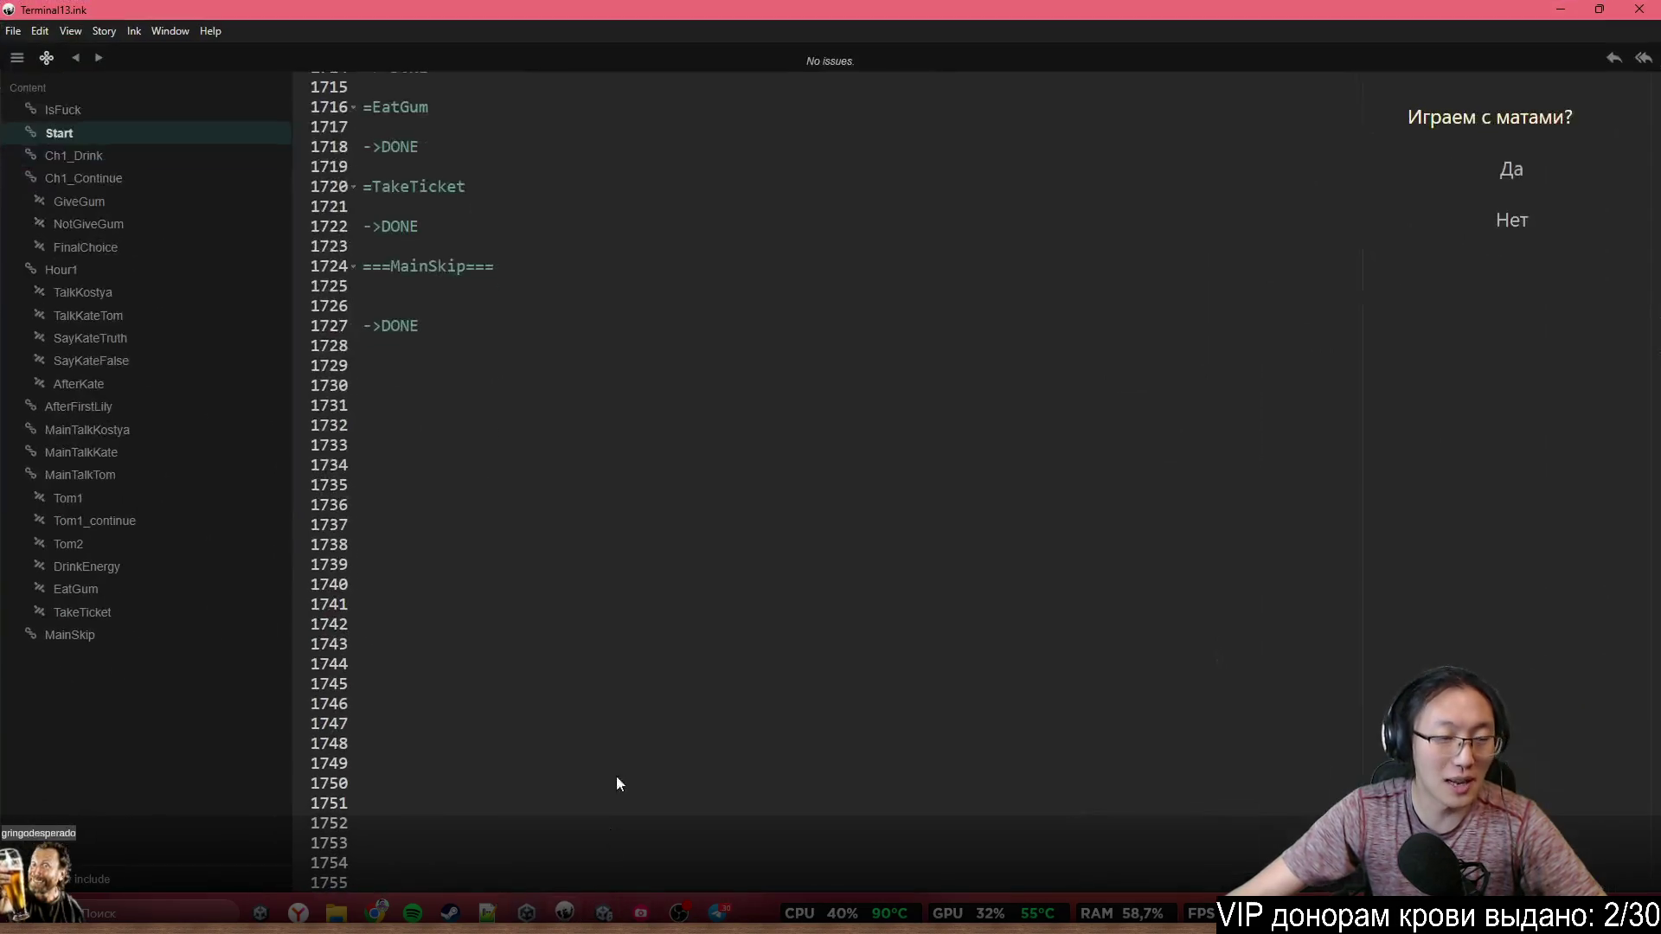
# Read through the Terminal13.ink script from the top
pyautogui.scroll(3, 1278, 681)
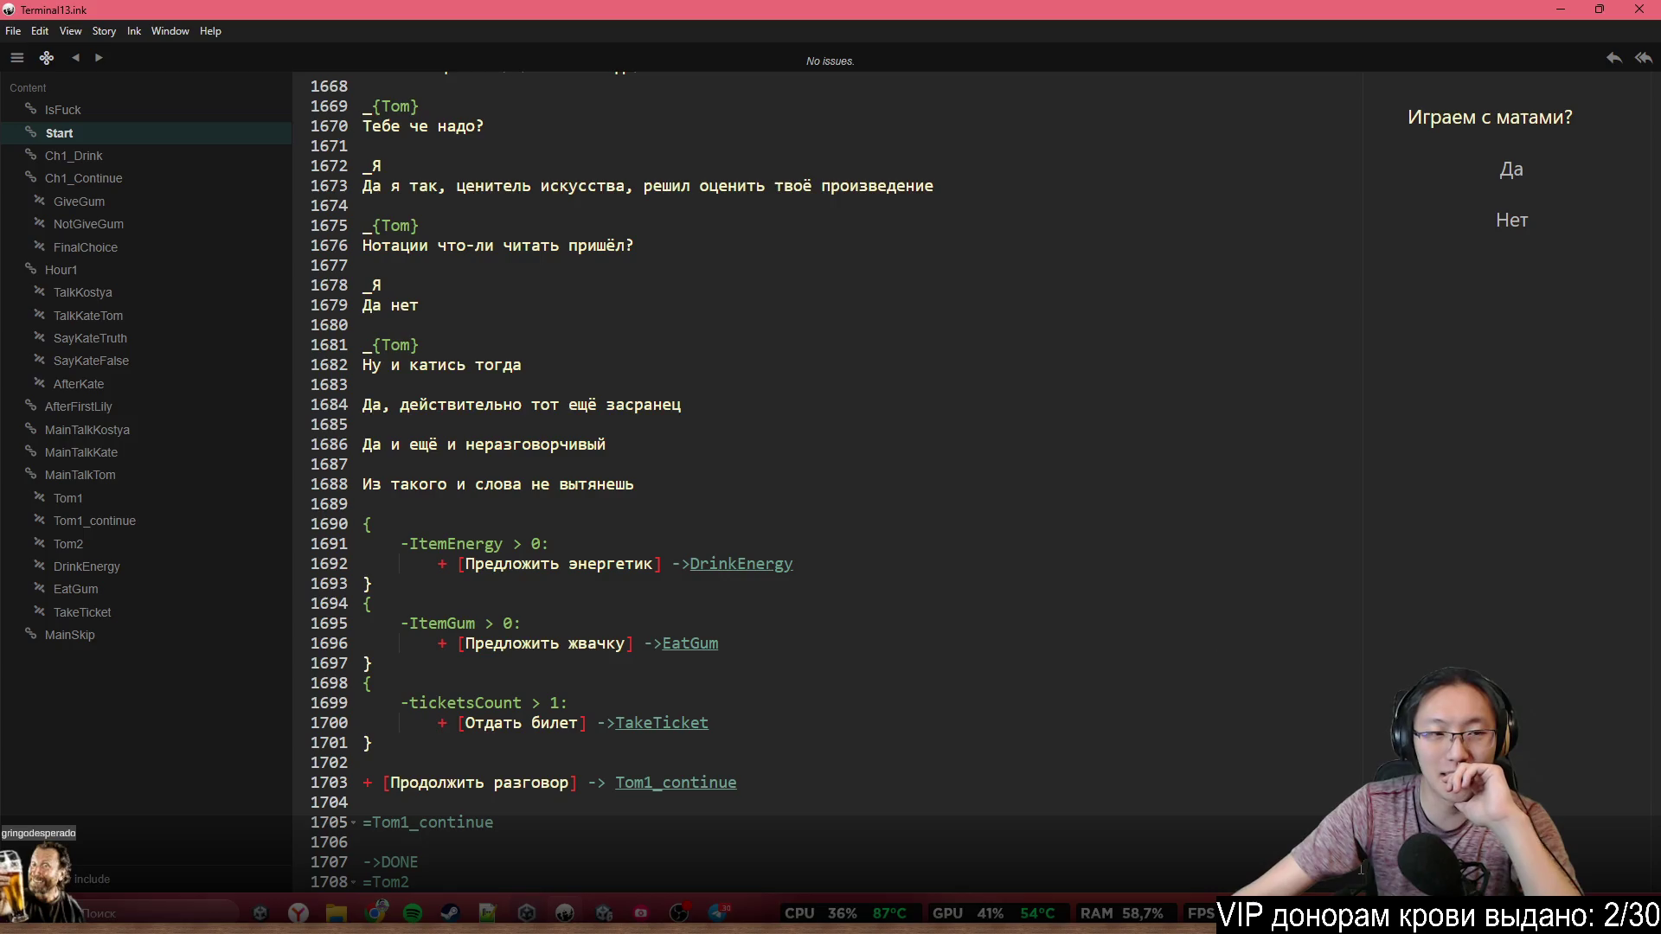
pyautogui.moveTo(1341, 683)
pyautogui.mouseDown()
pyautogui.moveTo(1348, 66)
pyautogui.moveTo(1385, 102)
pyautogui.mouseUp()
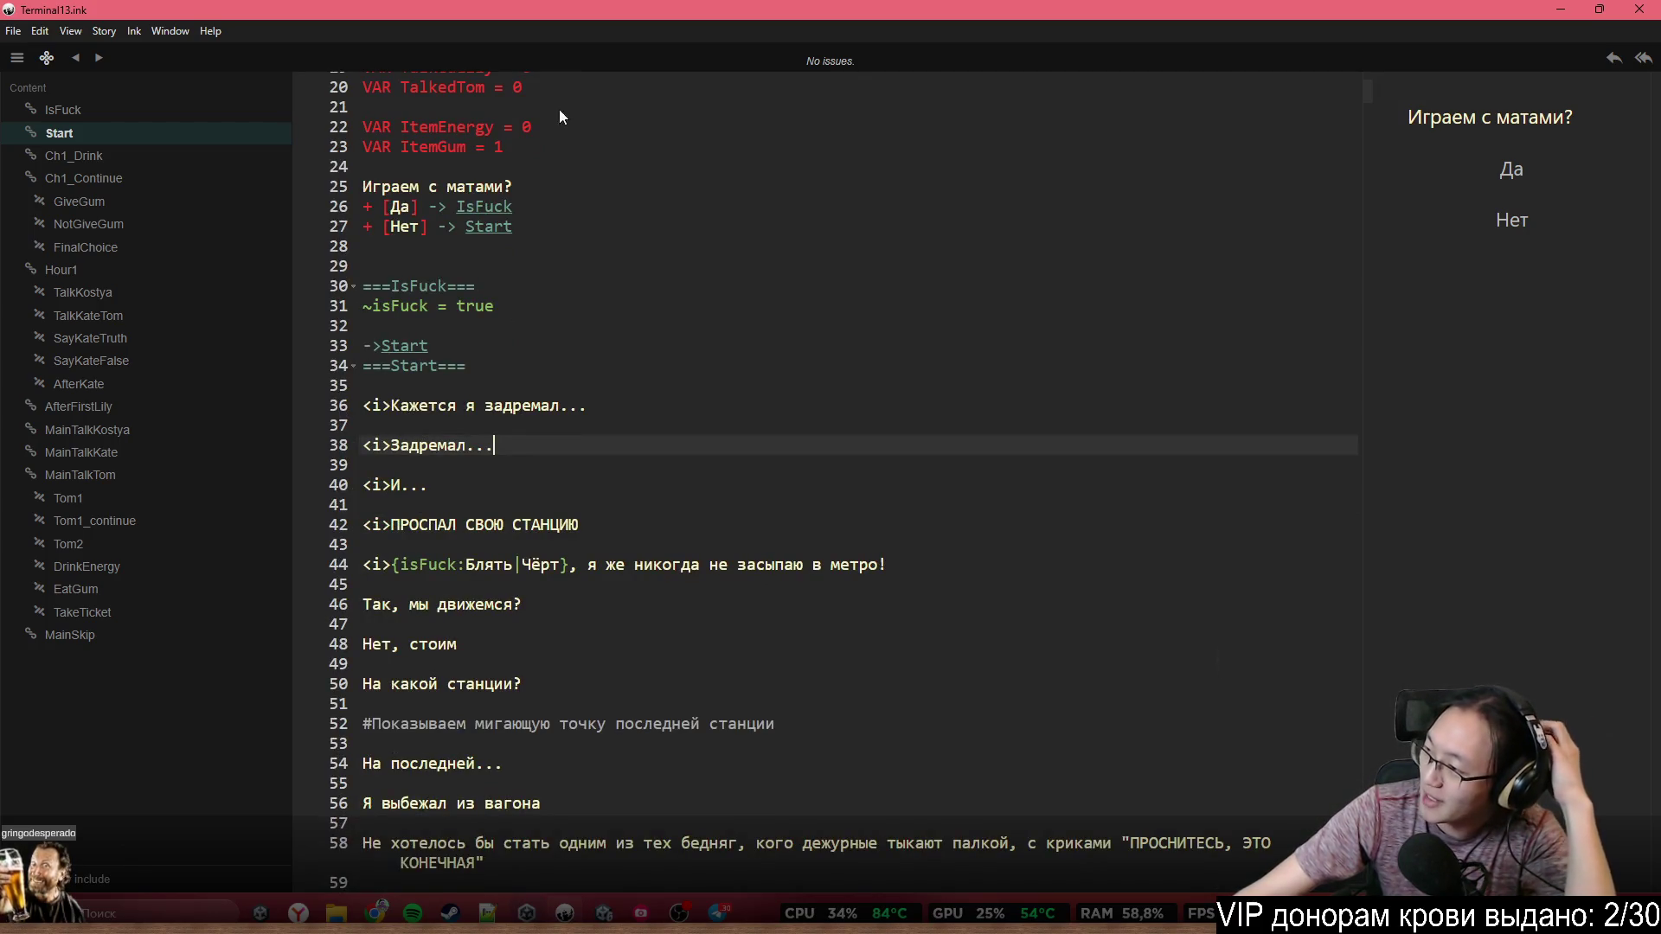
pyautogui.scroll(-10, 537, 330)
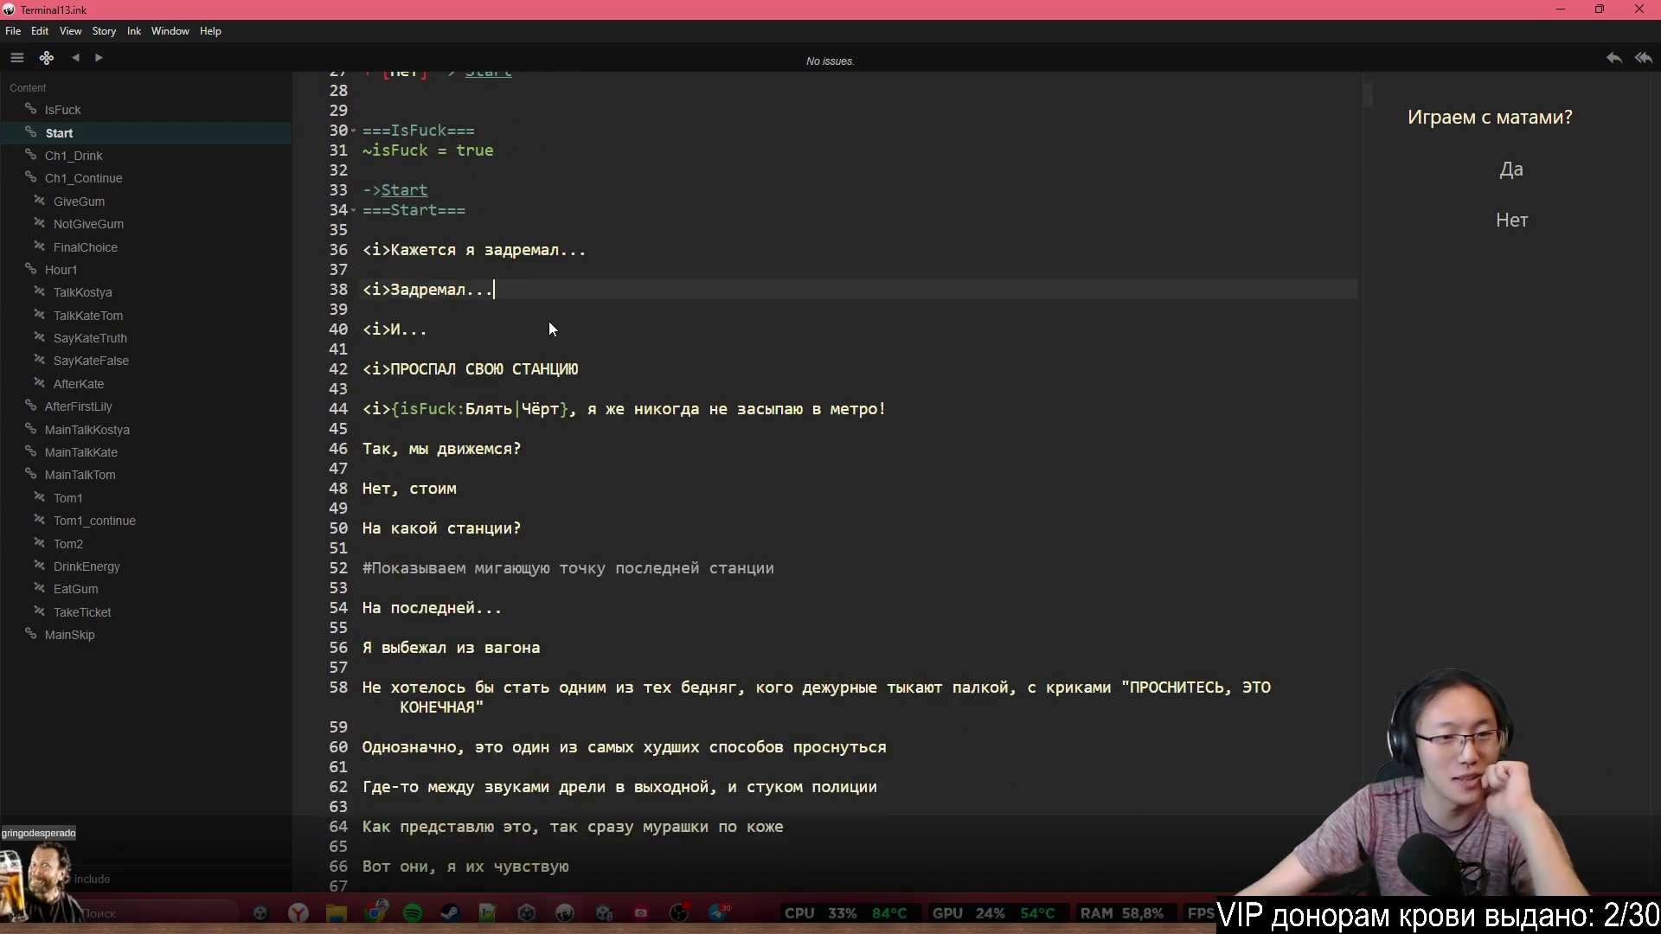
pyautogui.scroll(-20, 554, 337)
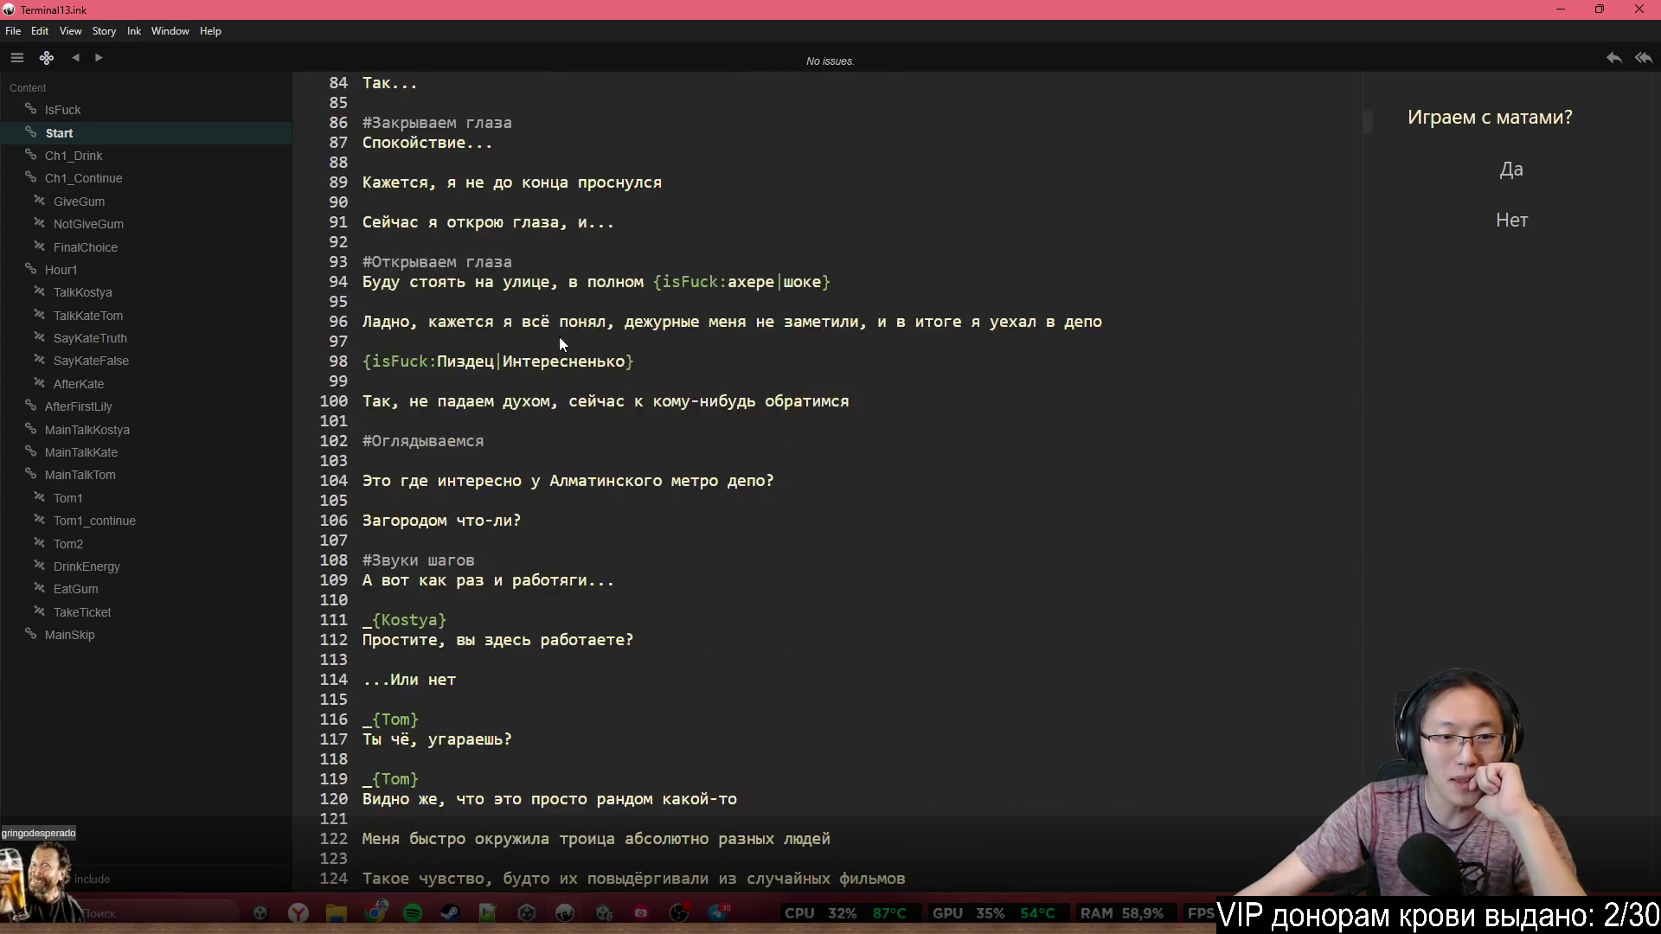
pyautogui.scroll(-6, 562, 342)
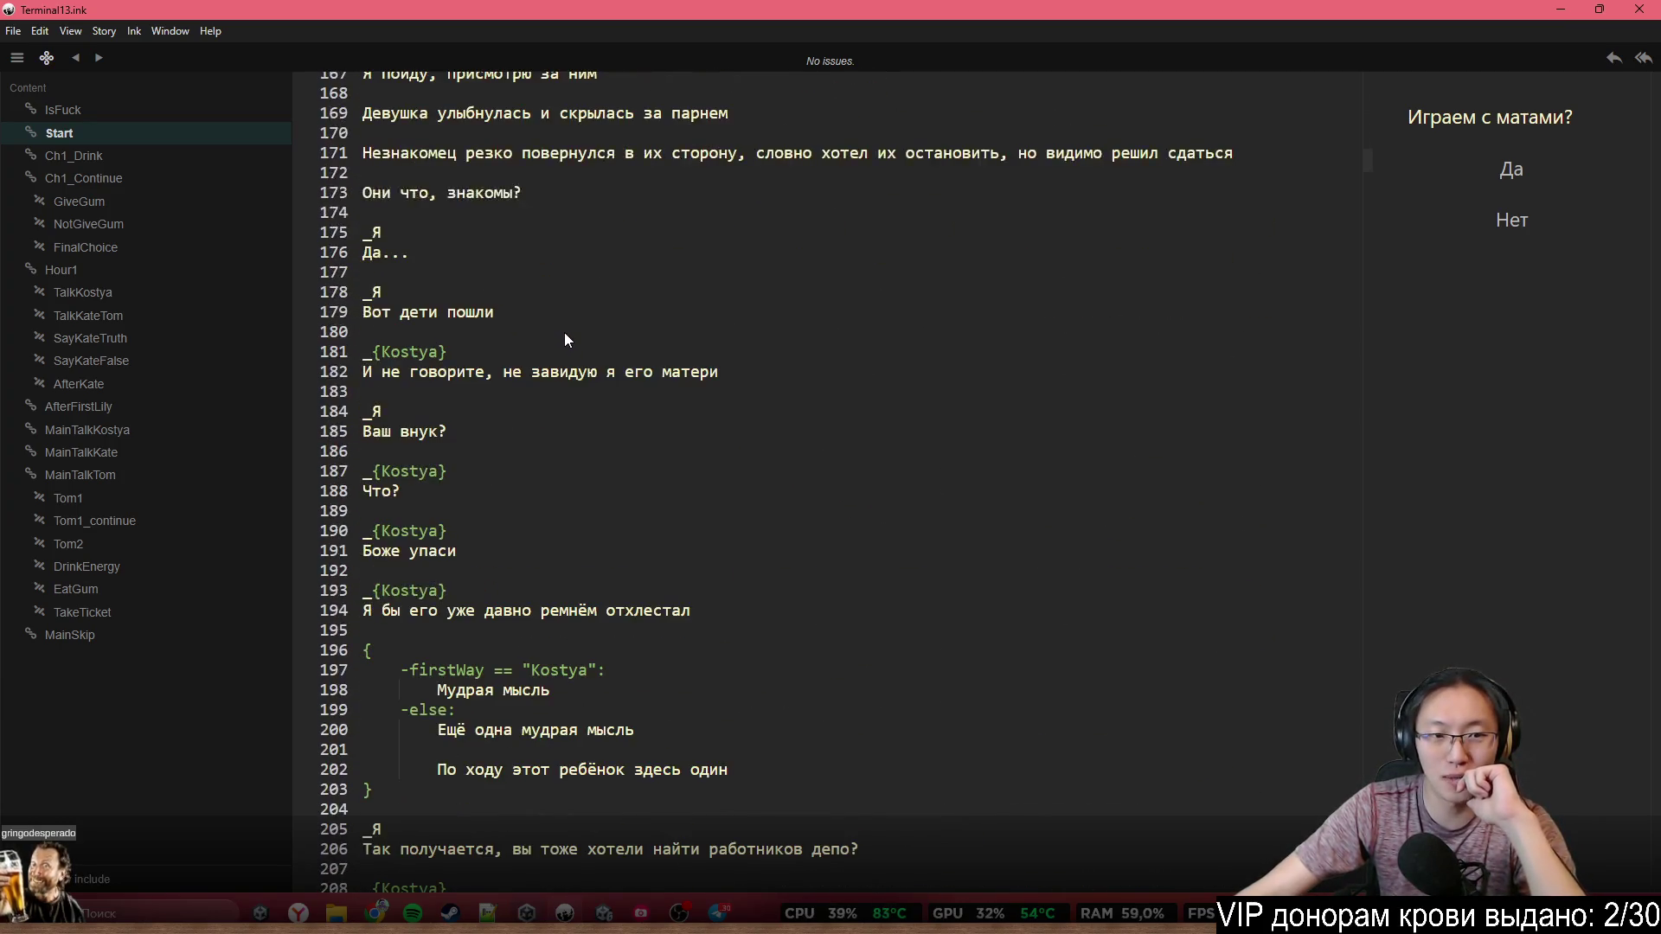
pyautogui.scroll(-6, 569, 328)
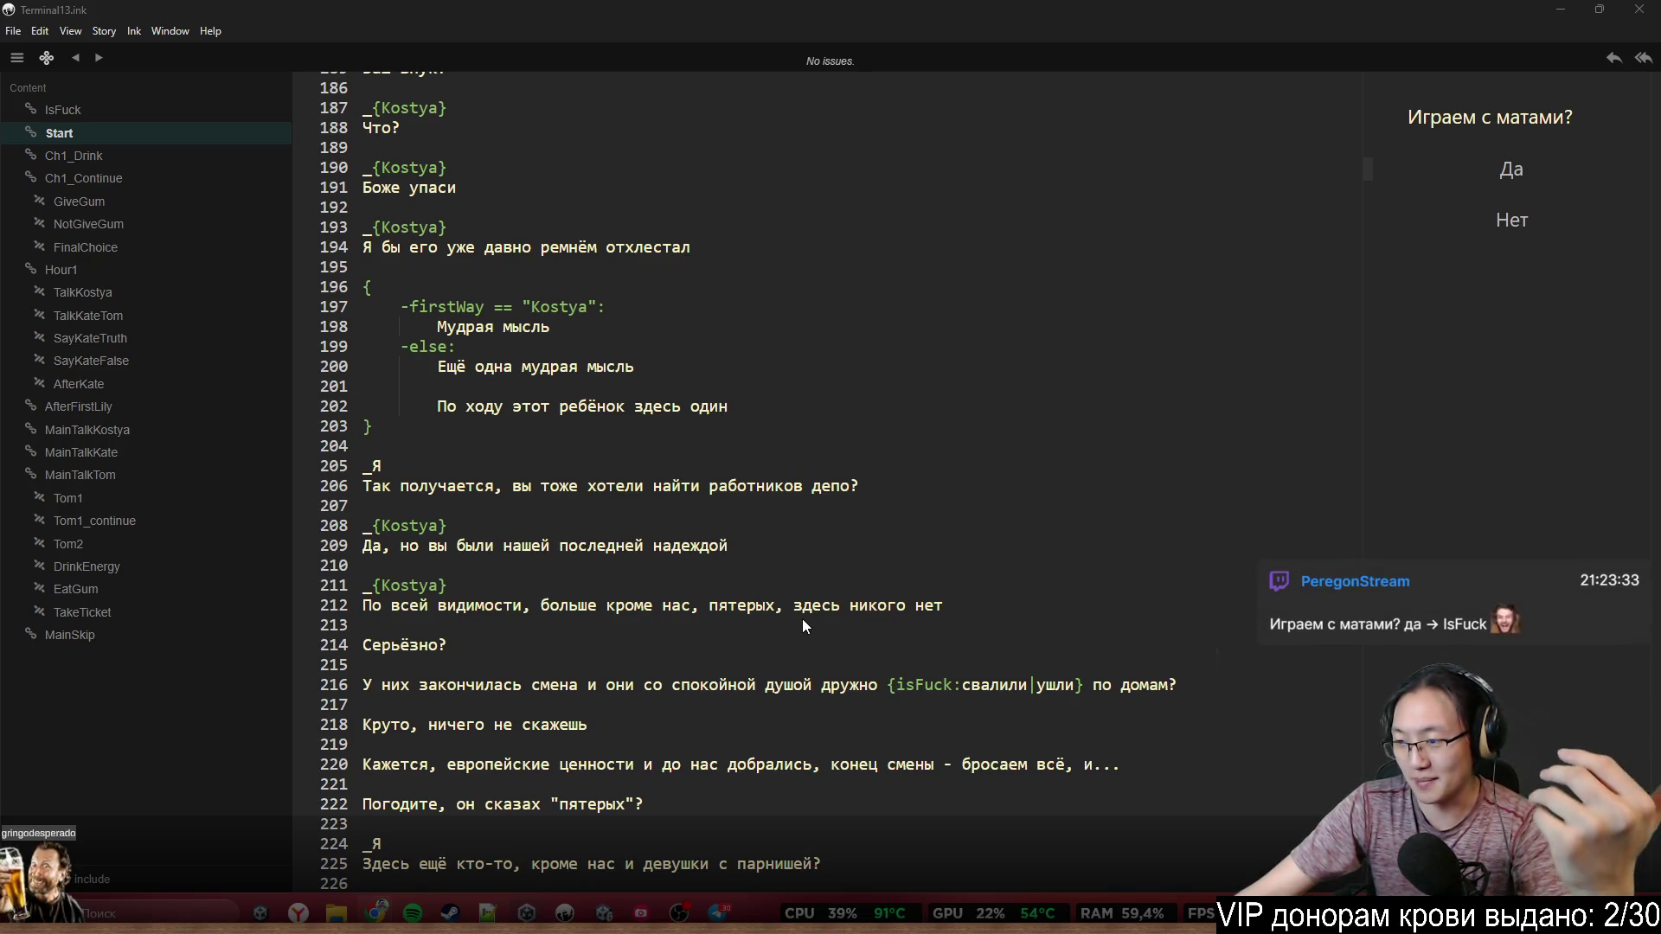
pyautogui.scroll(5, 802, 615)
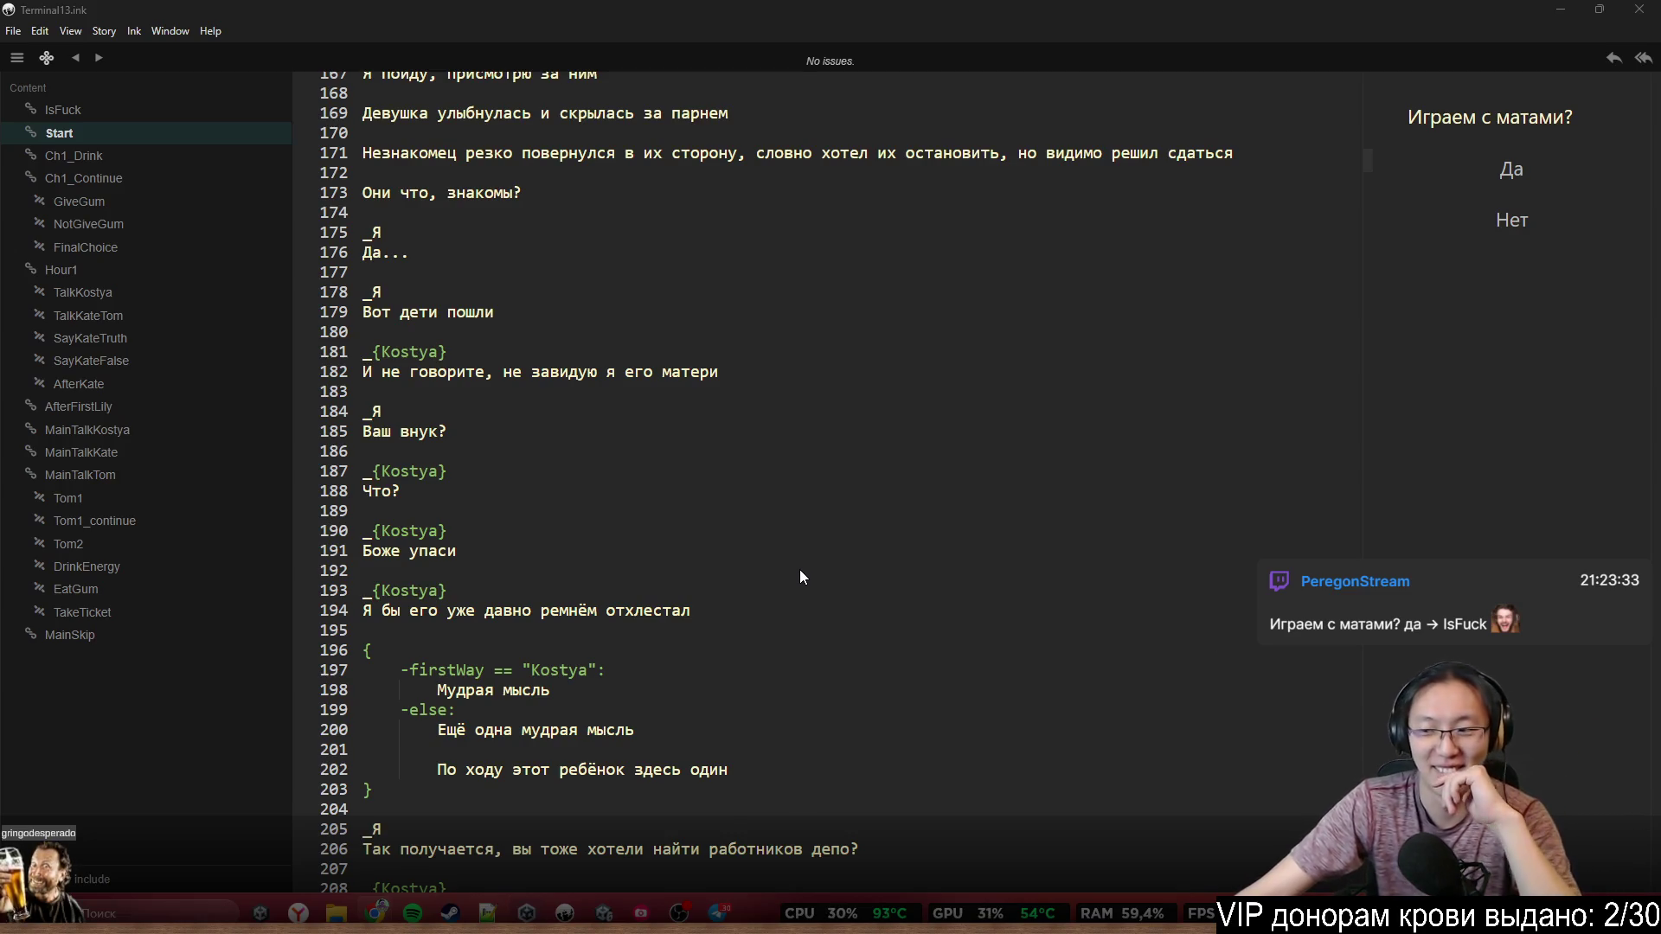
pyautogui.scroll(-6, 796, 564)
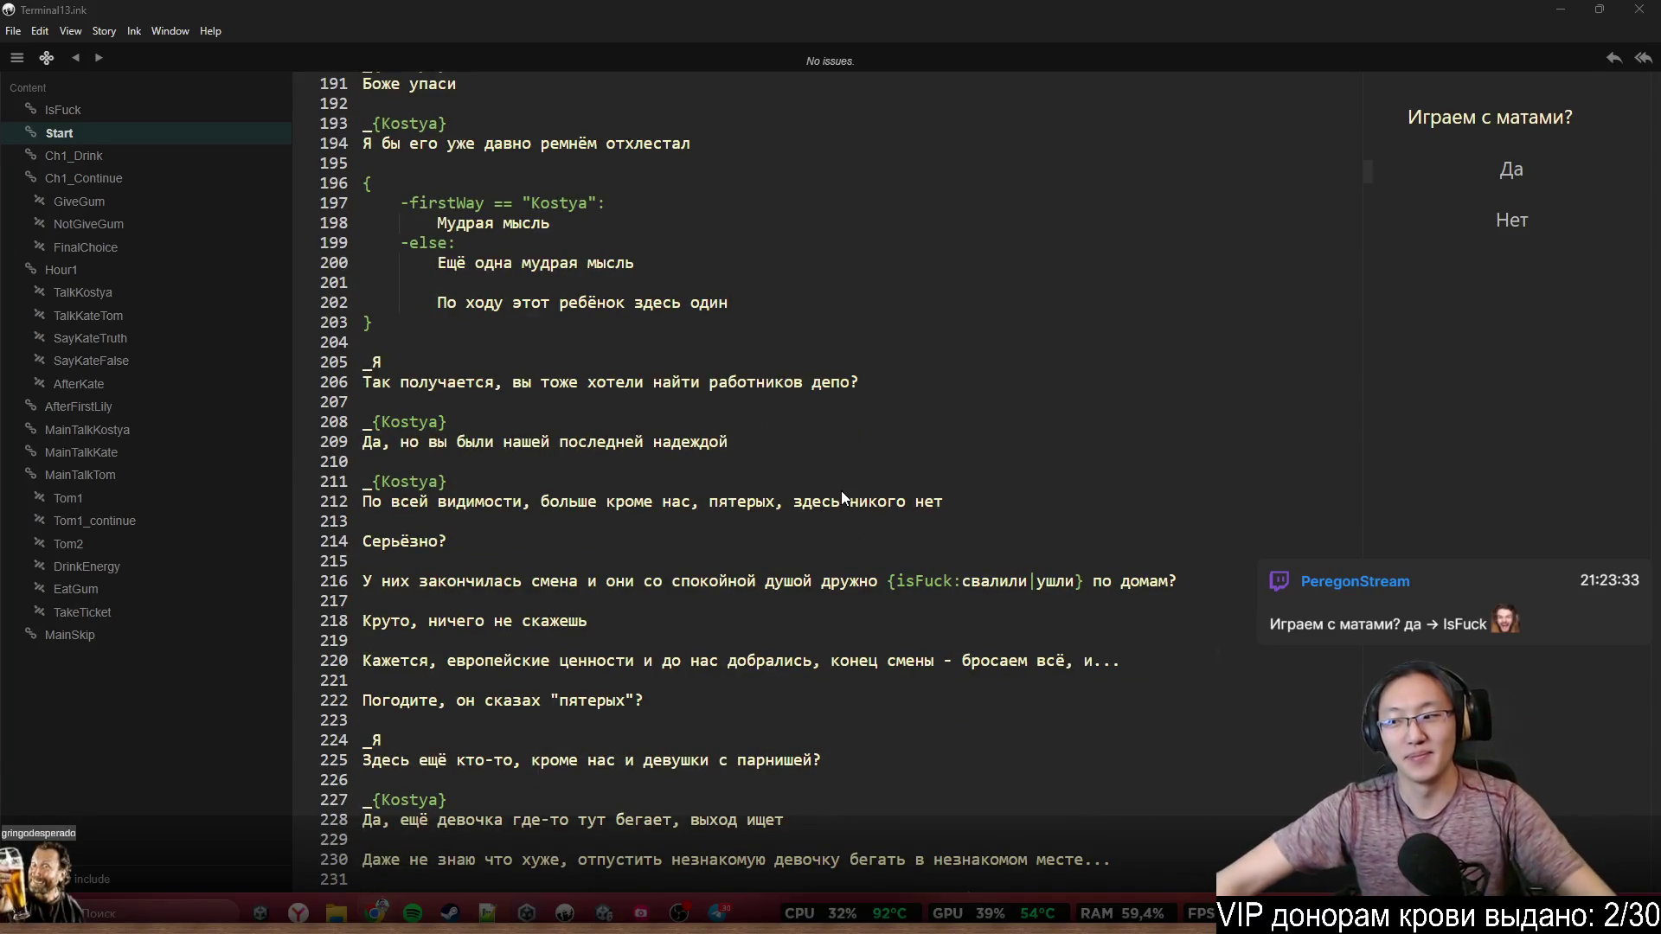
pyautogui.scroll(-5, 858, 517)
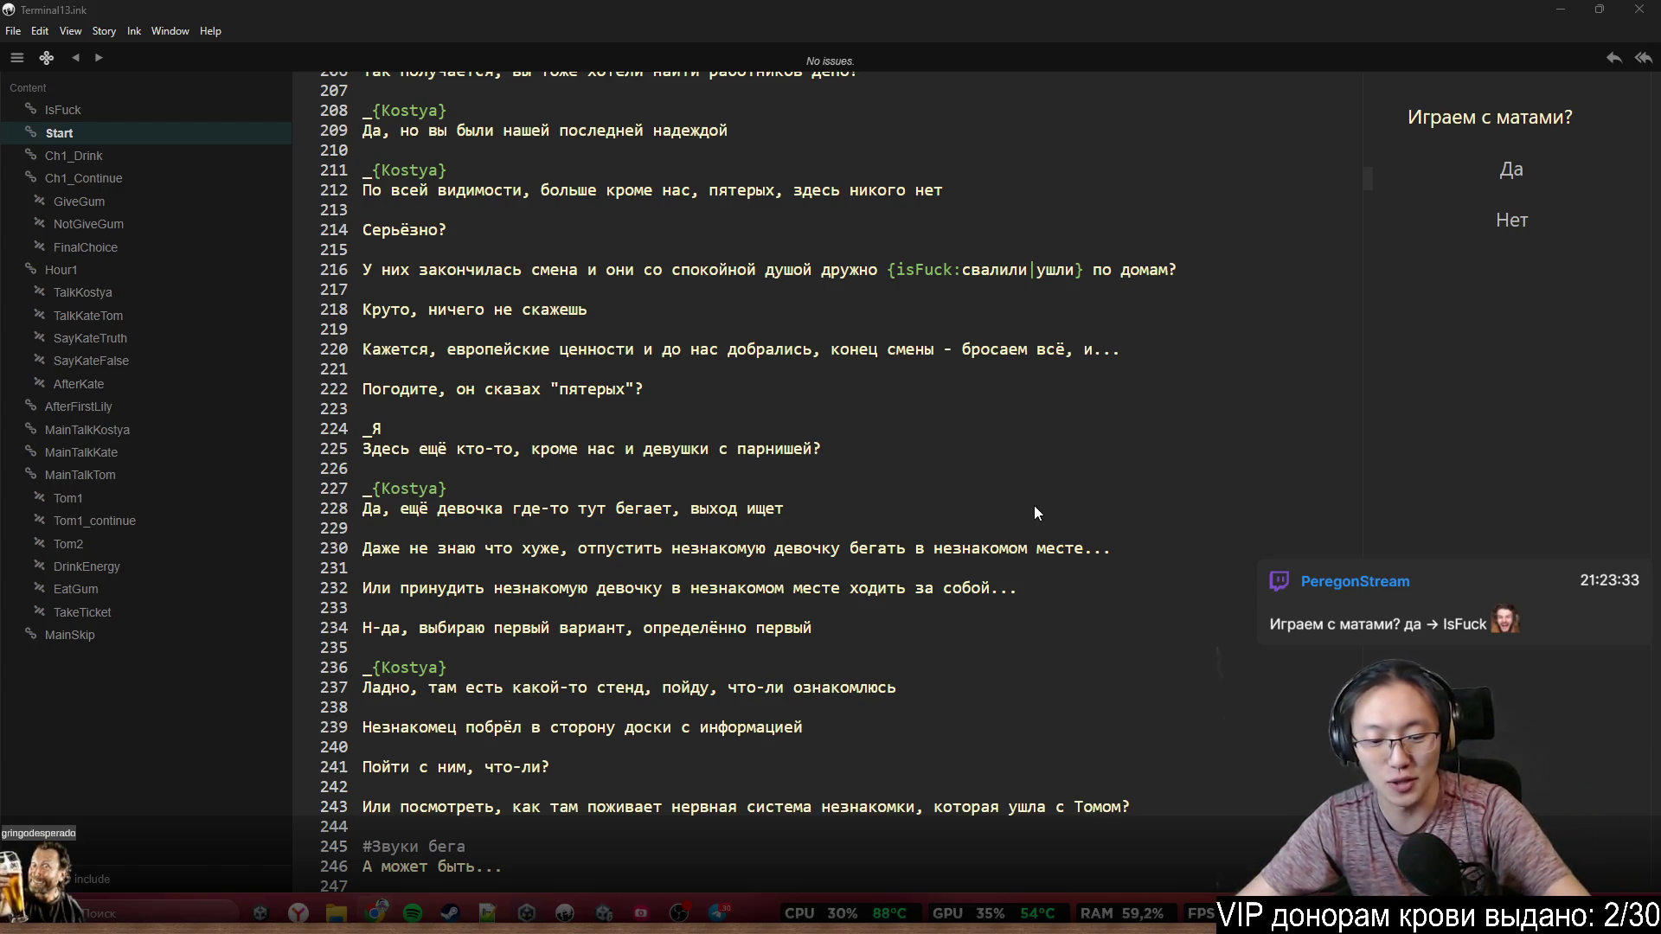
# Place the cursor at line 218, read further down, and minimize Inky
pyautogui.click(1119, 310)
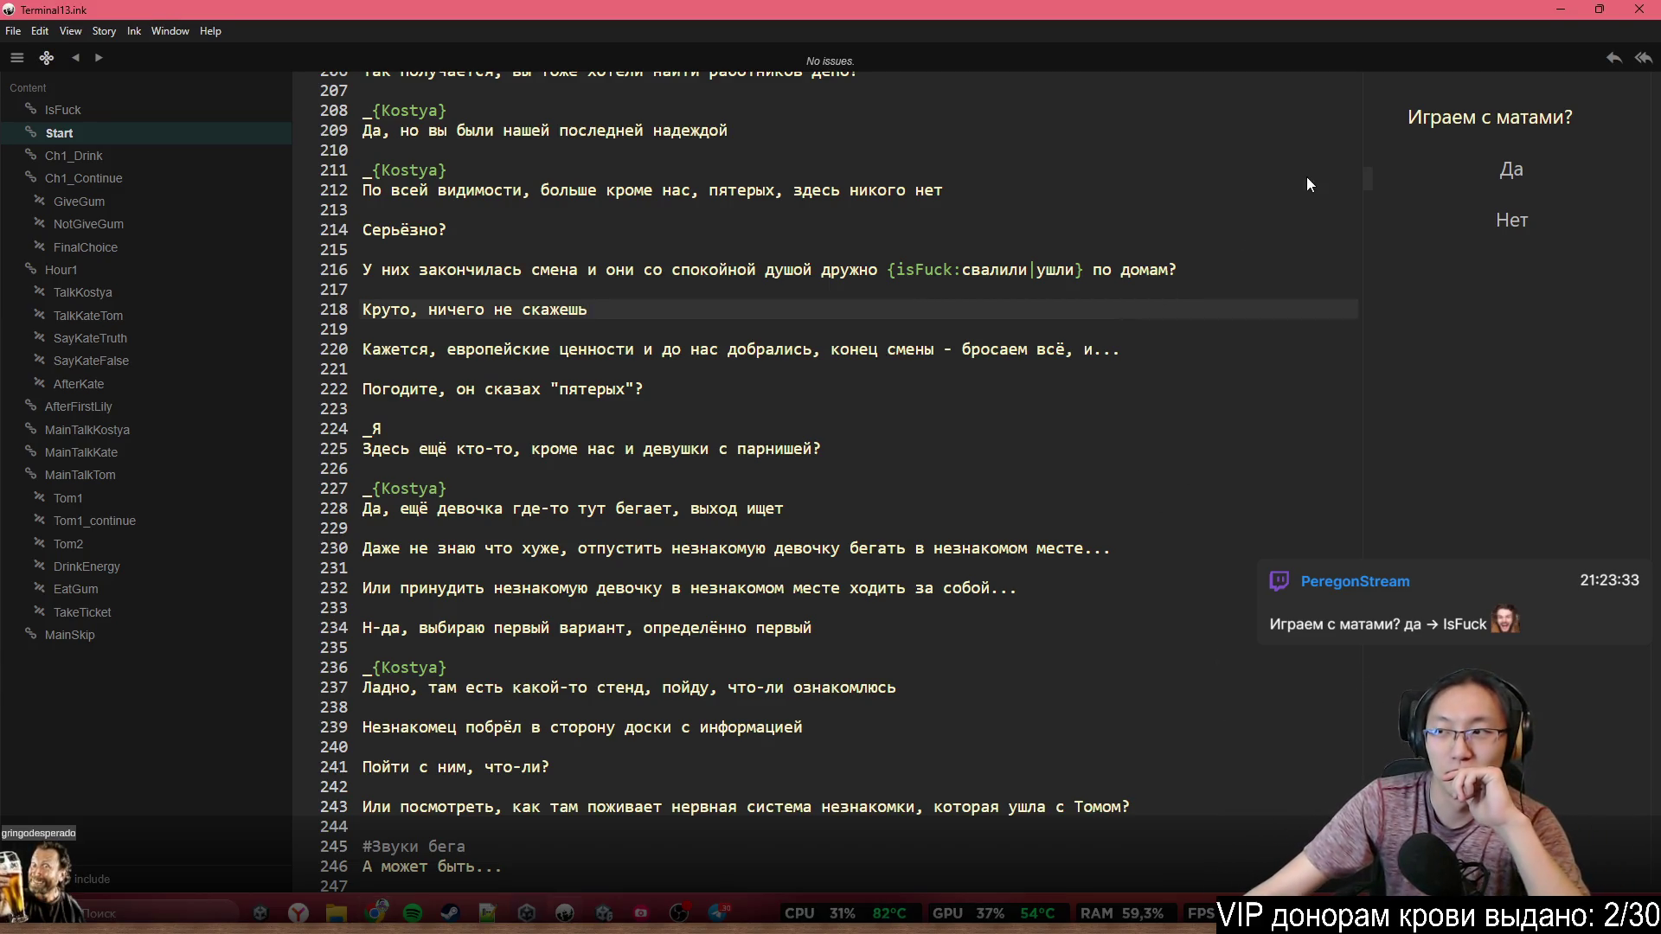
pyautogui.scroll(-8, 1306, 177)
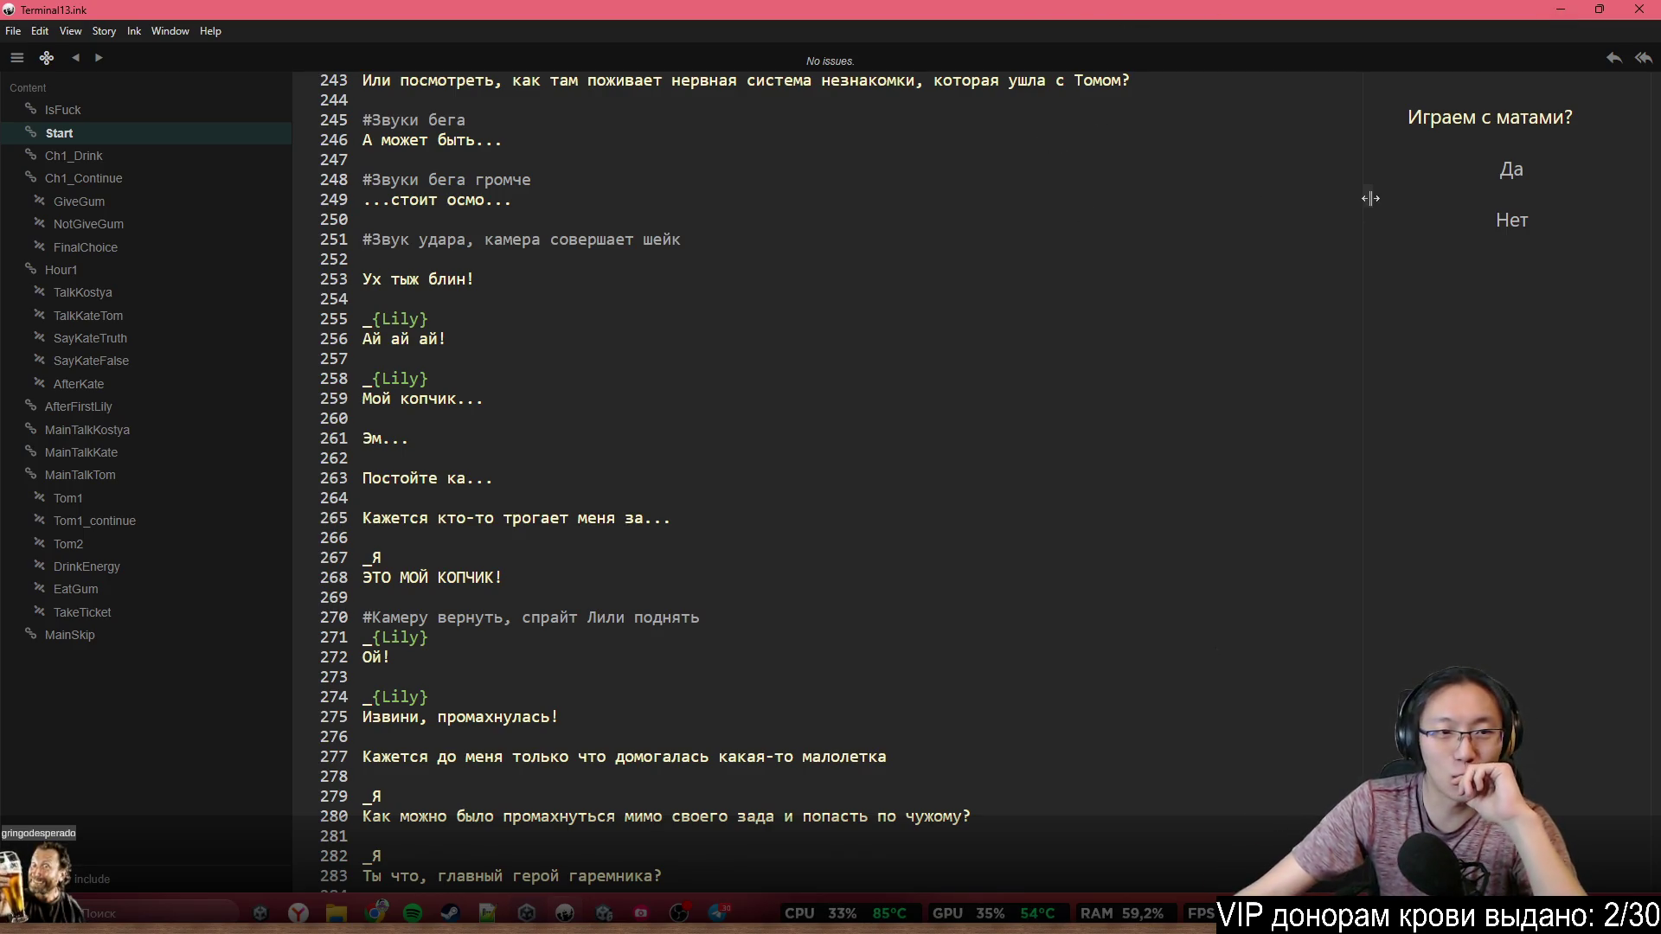
pyautogui.scroll(-15, 1126, 523)
pyautogui.scroll(-5, 1133, 537)
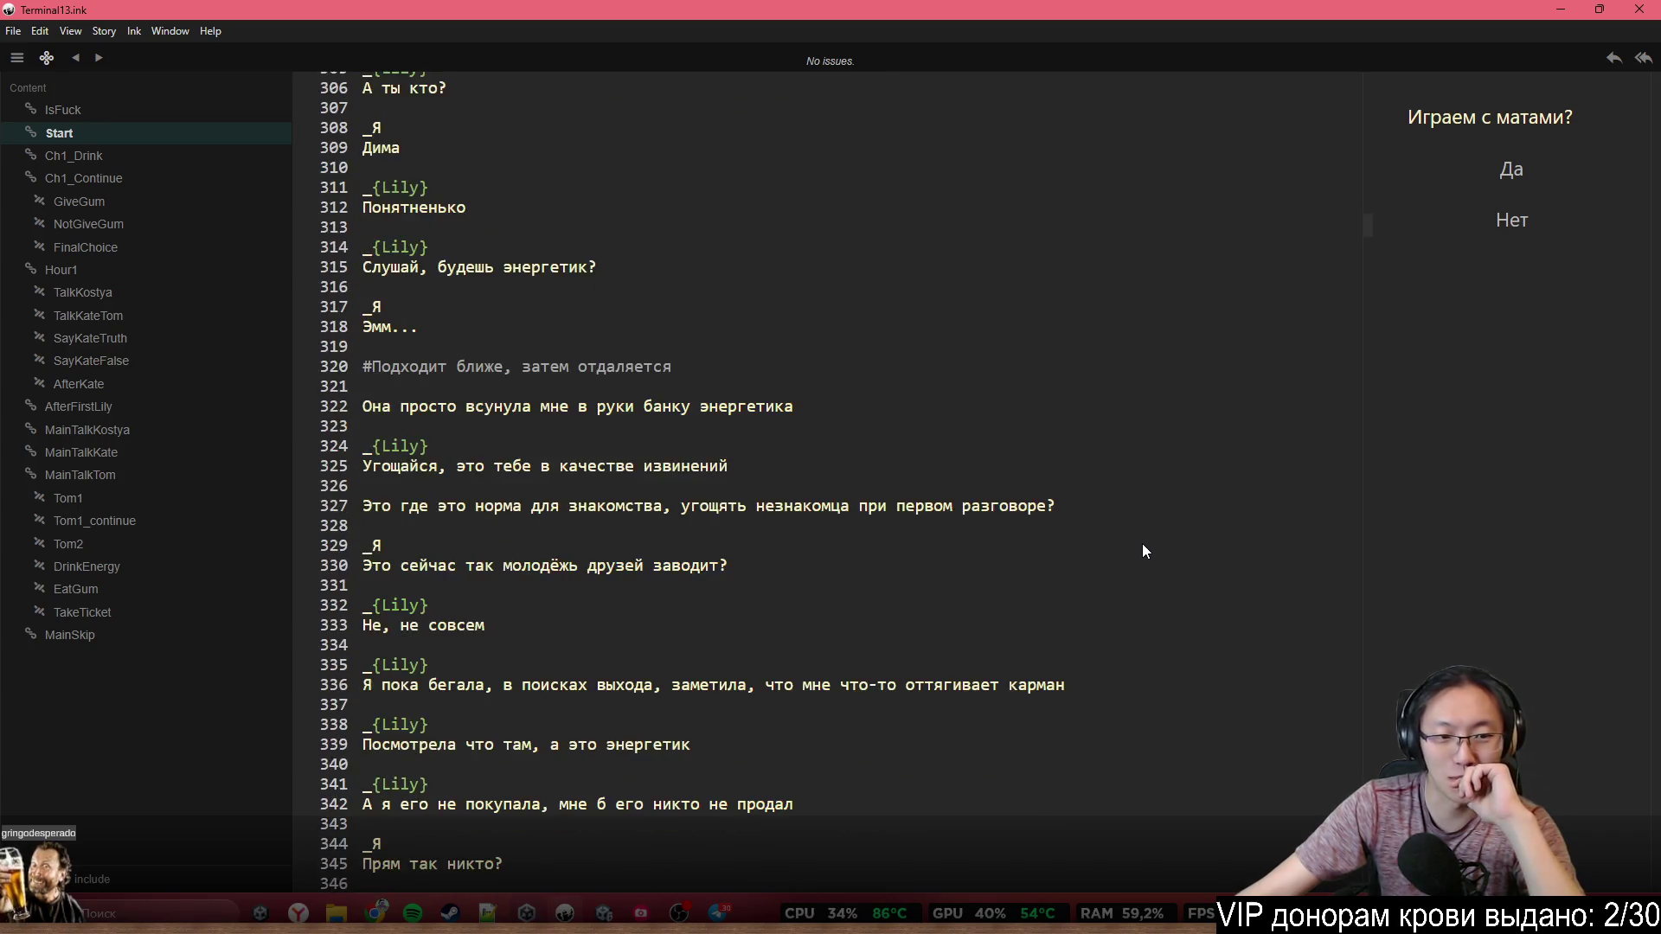
pyautogui.click(1575, 11)
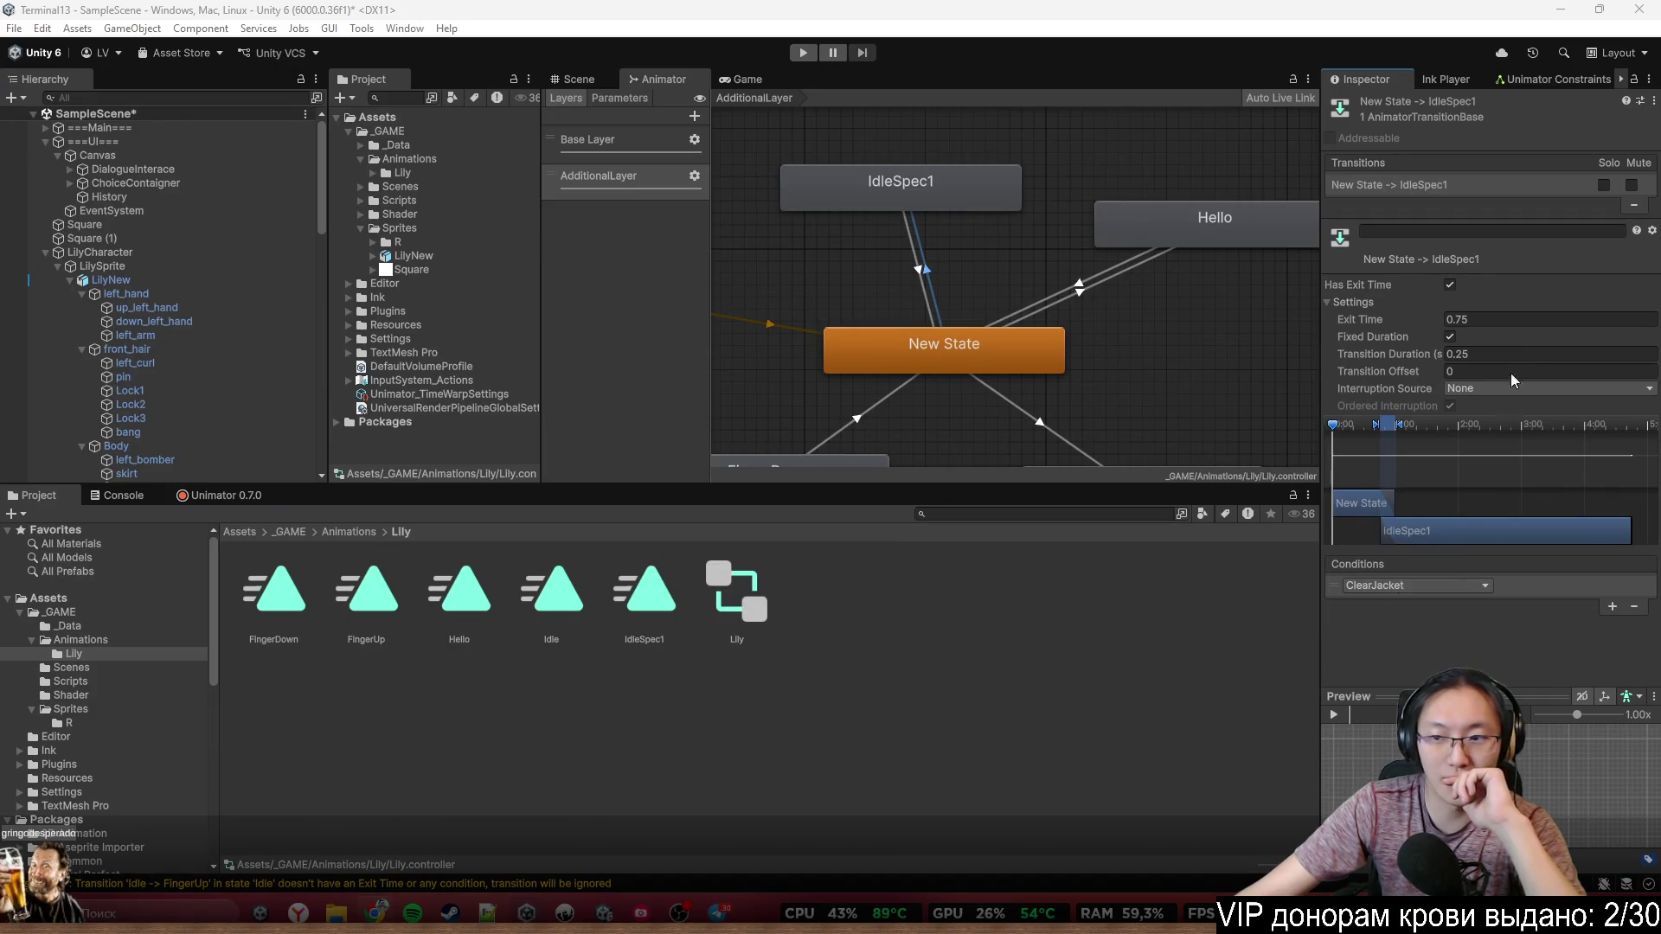
# Retune New State↔IdleSpec1: no exit time with 0.1 duration; exit time 1, relative duration 1
pyautogui.click(1450, 285)
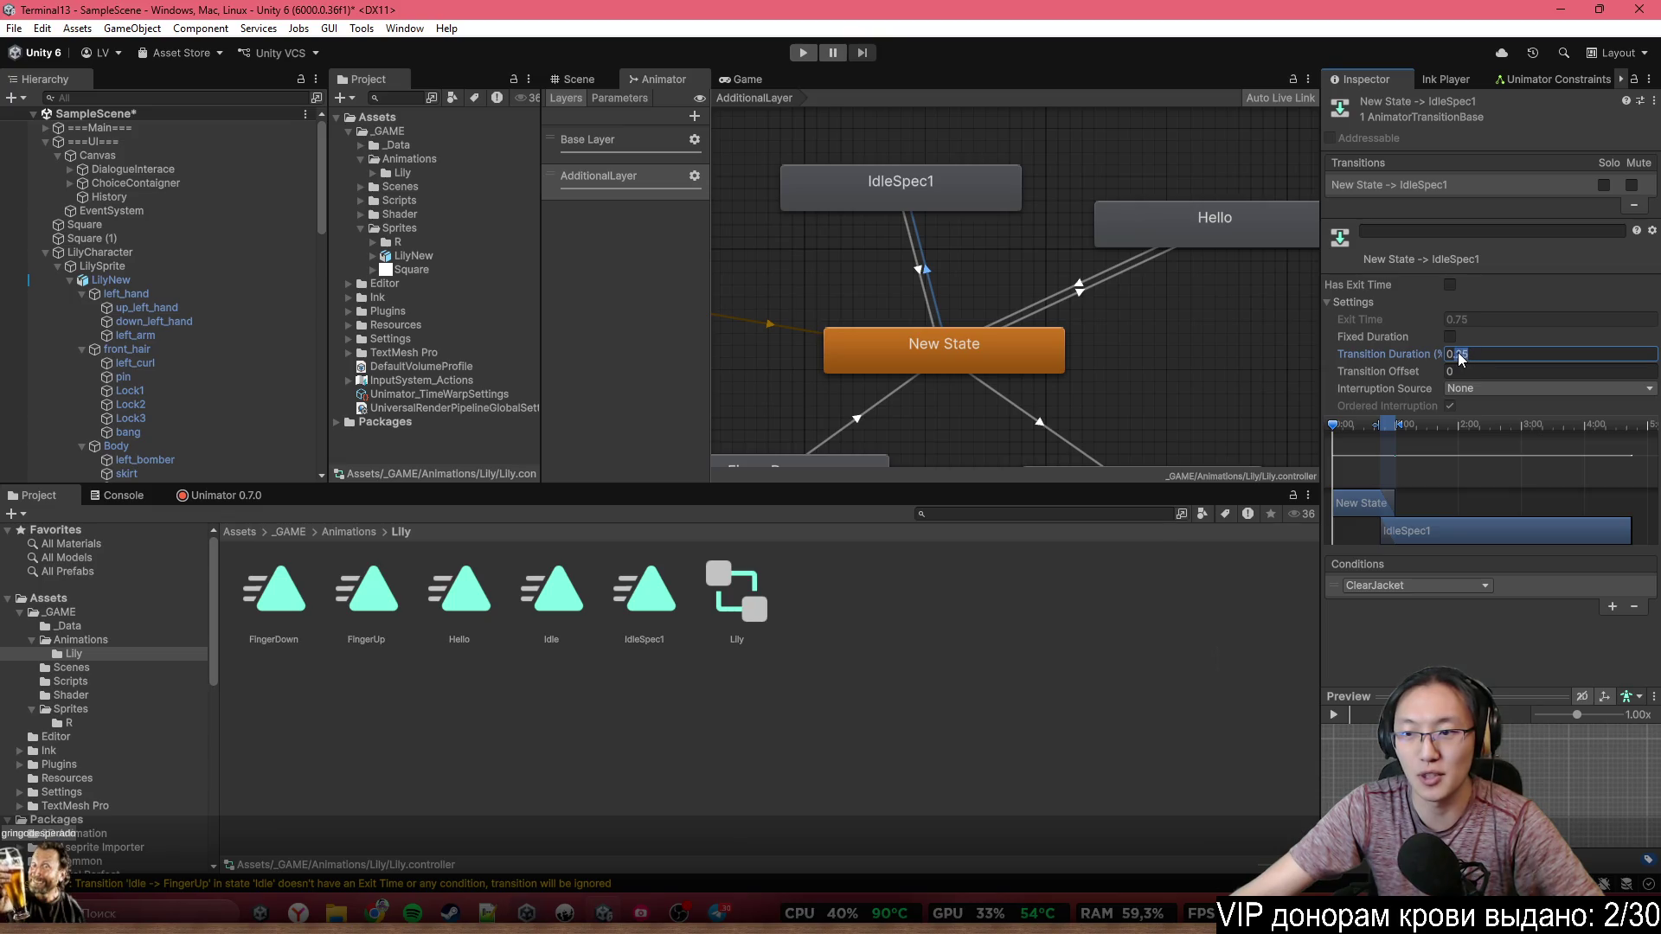
pyautogui.write('0.1')
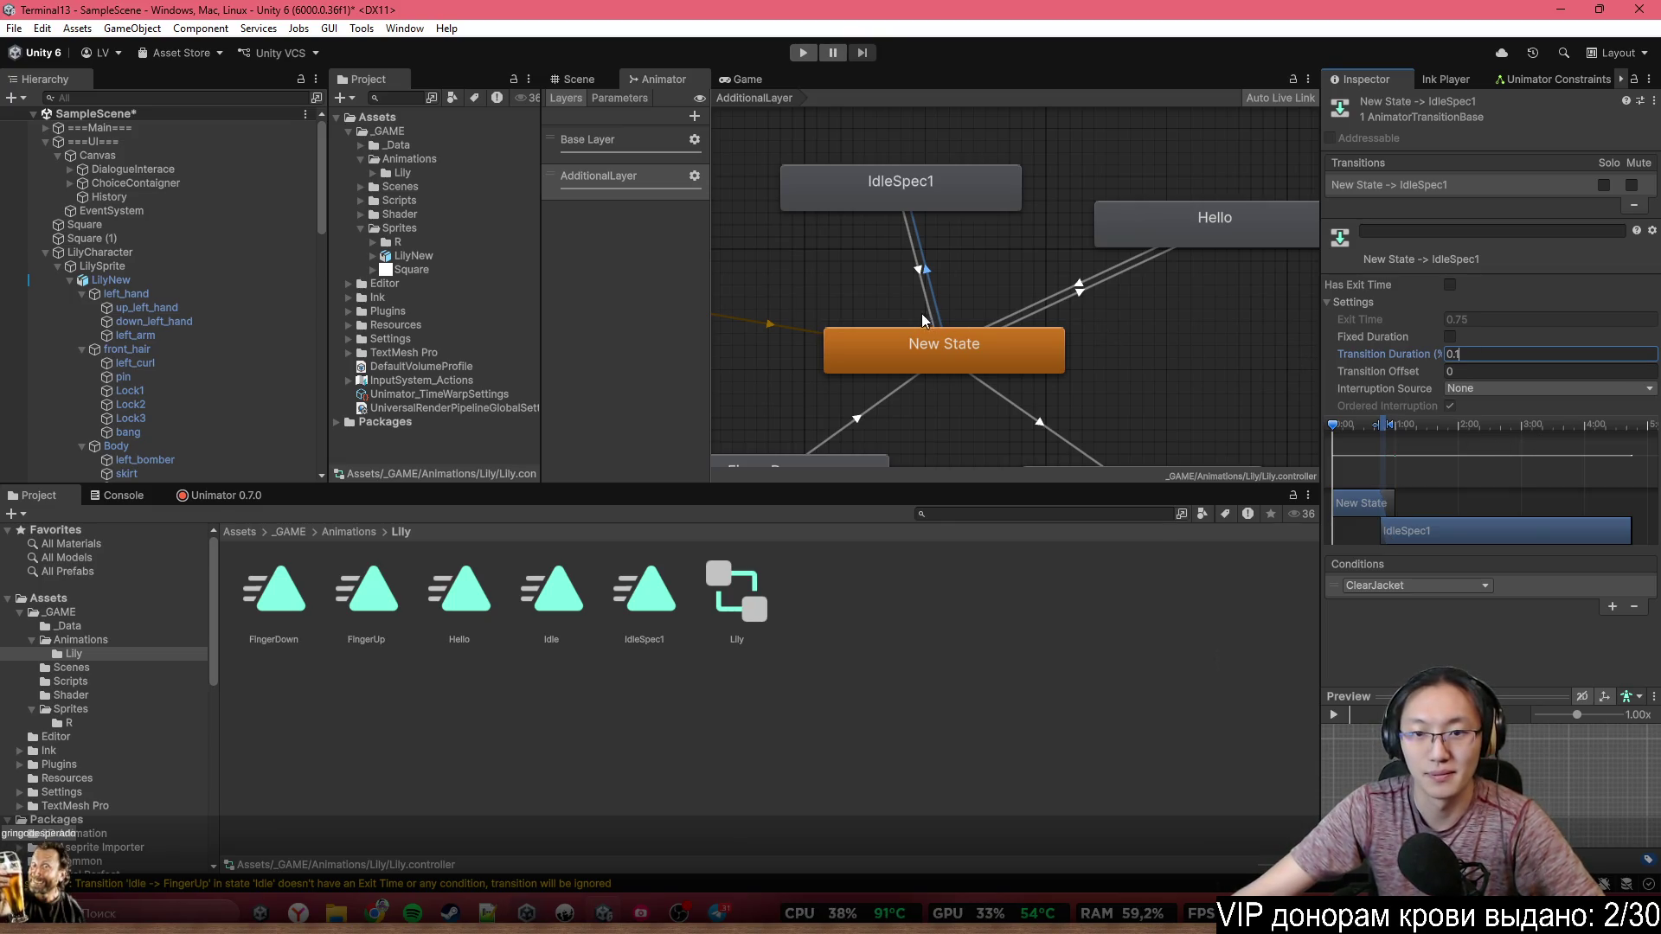
pyautogui.click(929, 301)
pyautogui.click(1451, 285)
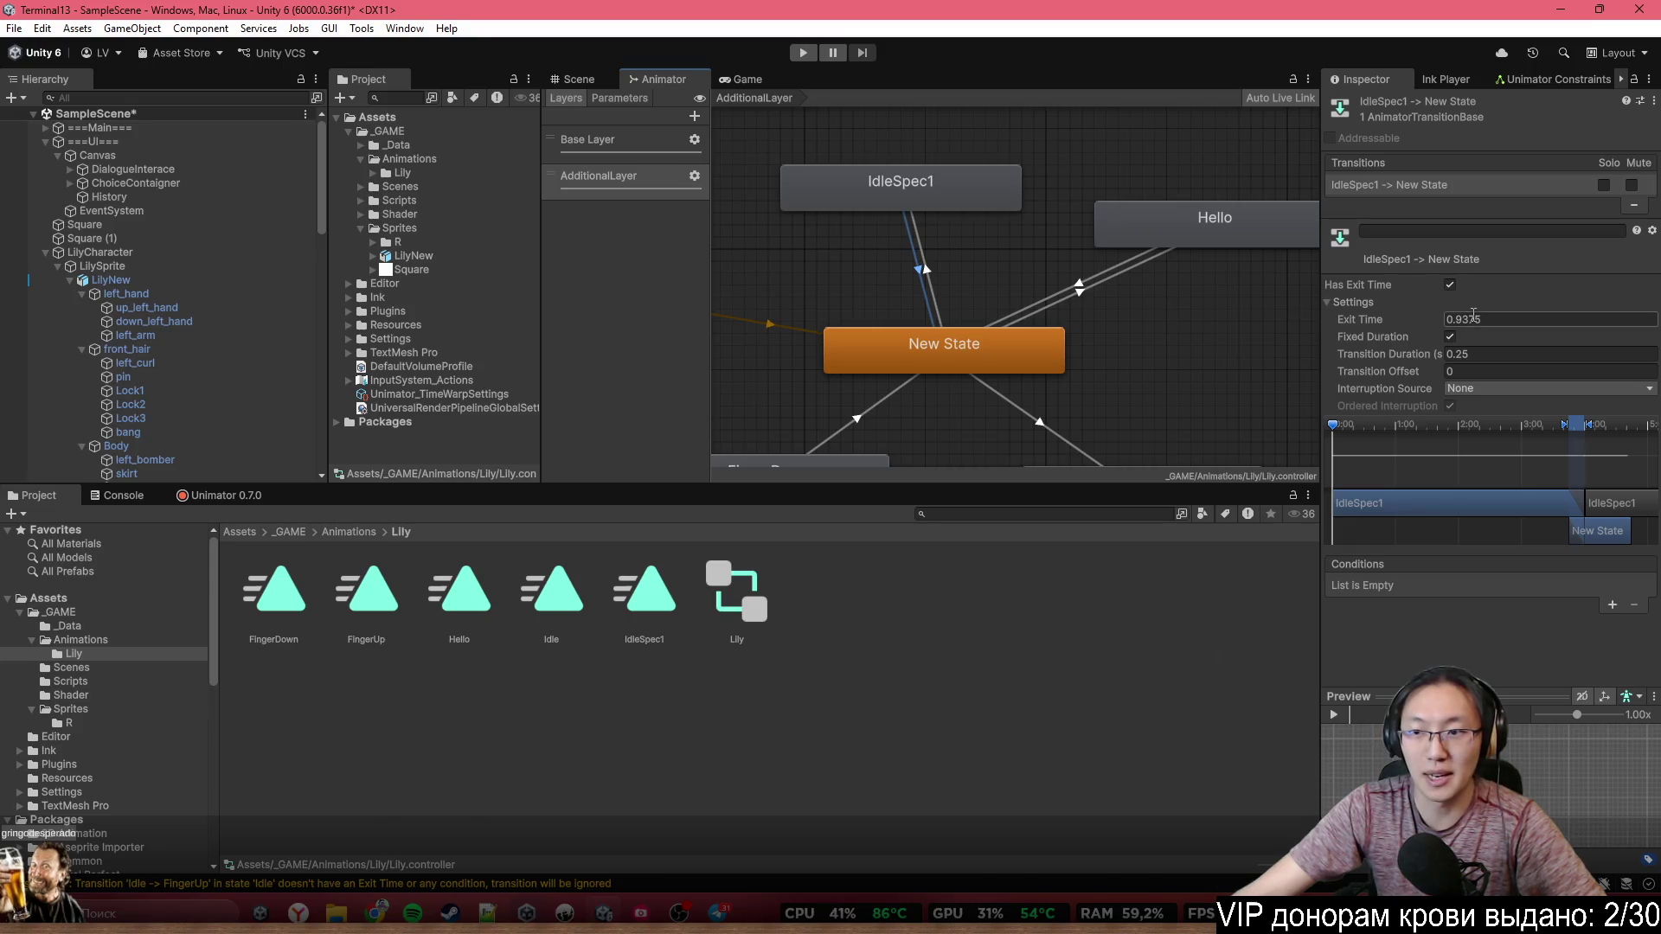
pyautogui.click(1454, 319)
pyautogui.write('1')
pyautogui.click(1450, 336)
pyautogui.click(1471, 355)
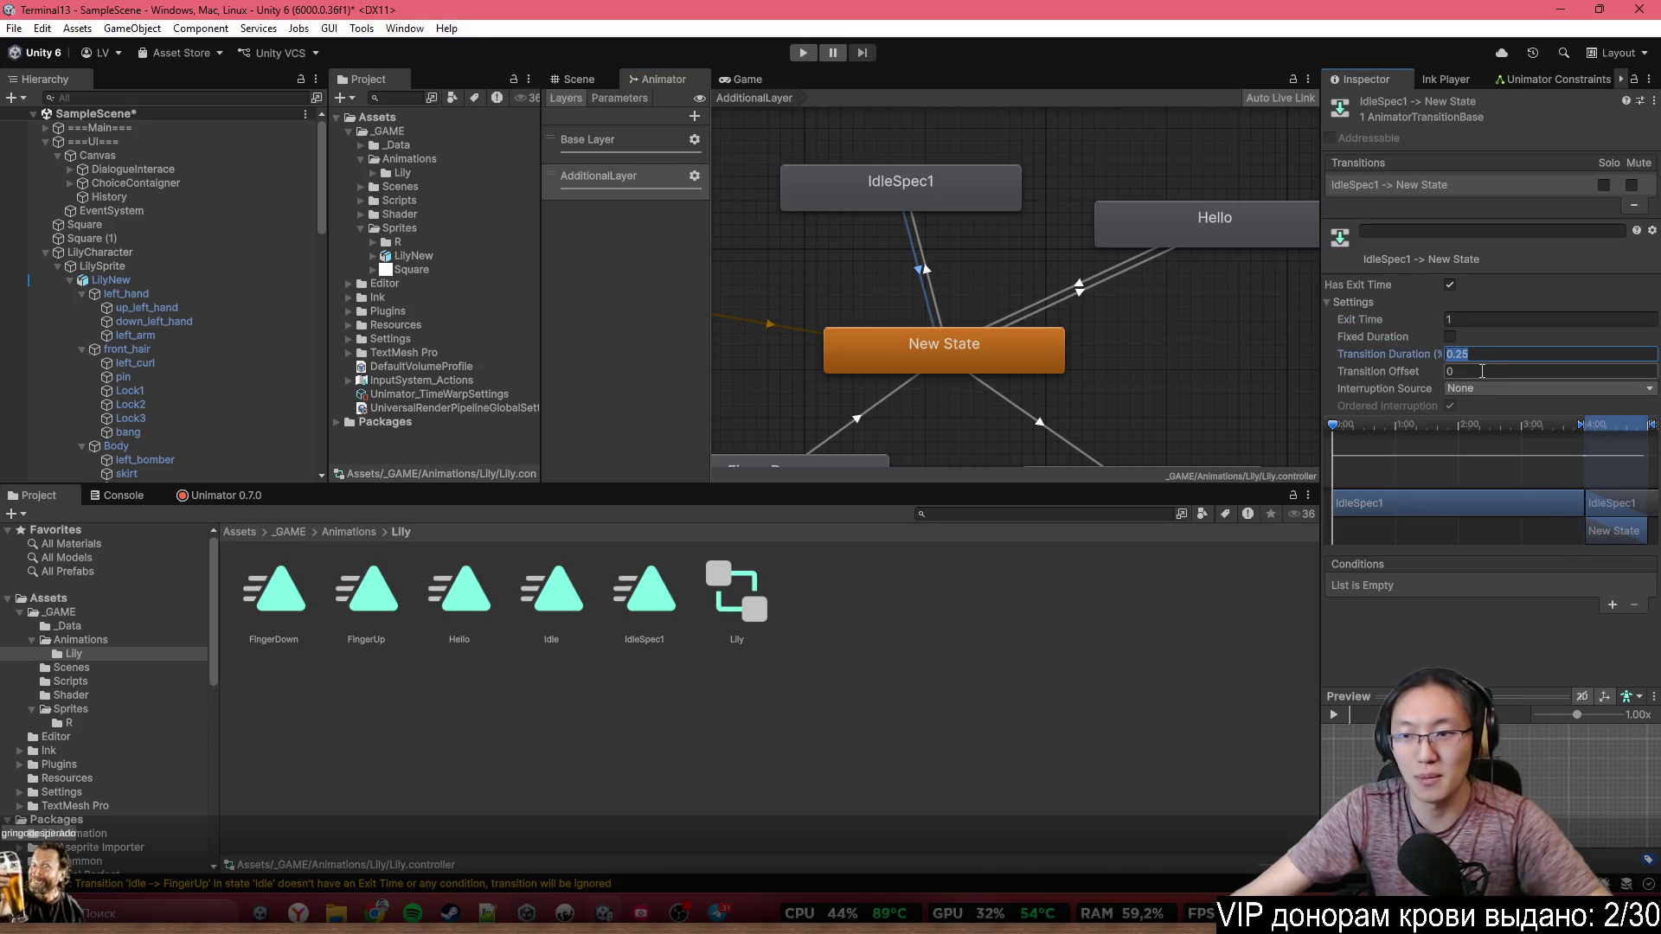
pyautogui.write('1')
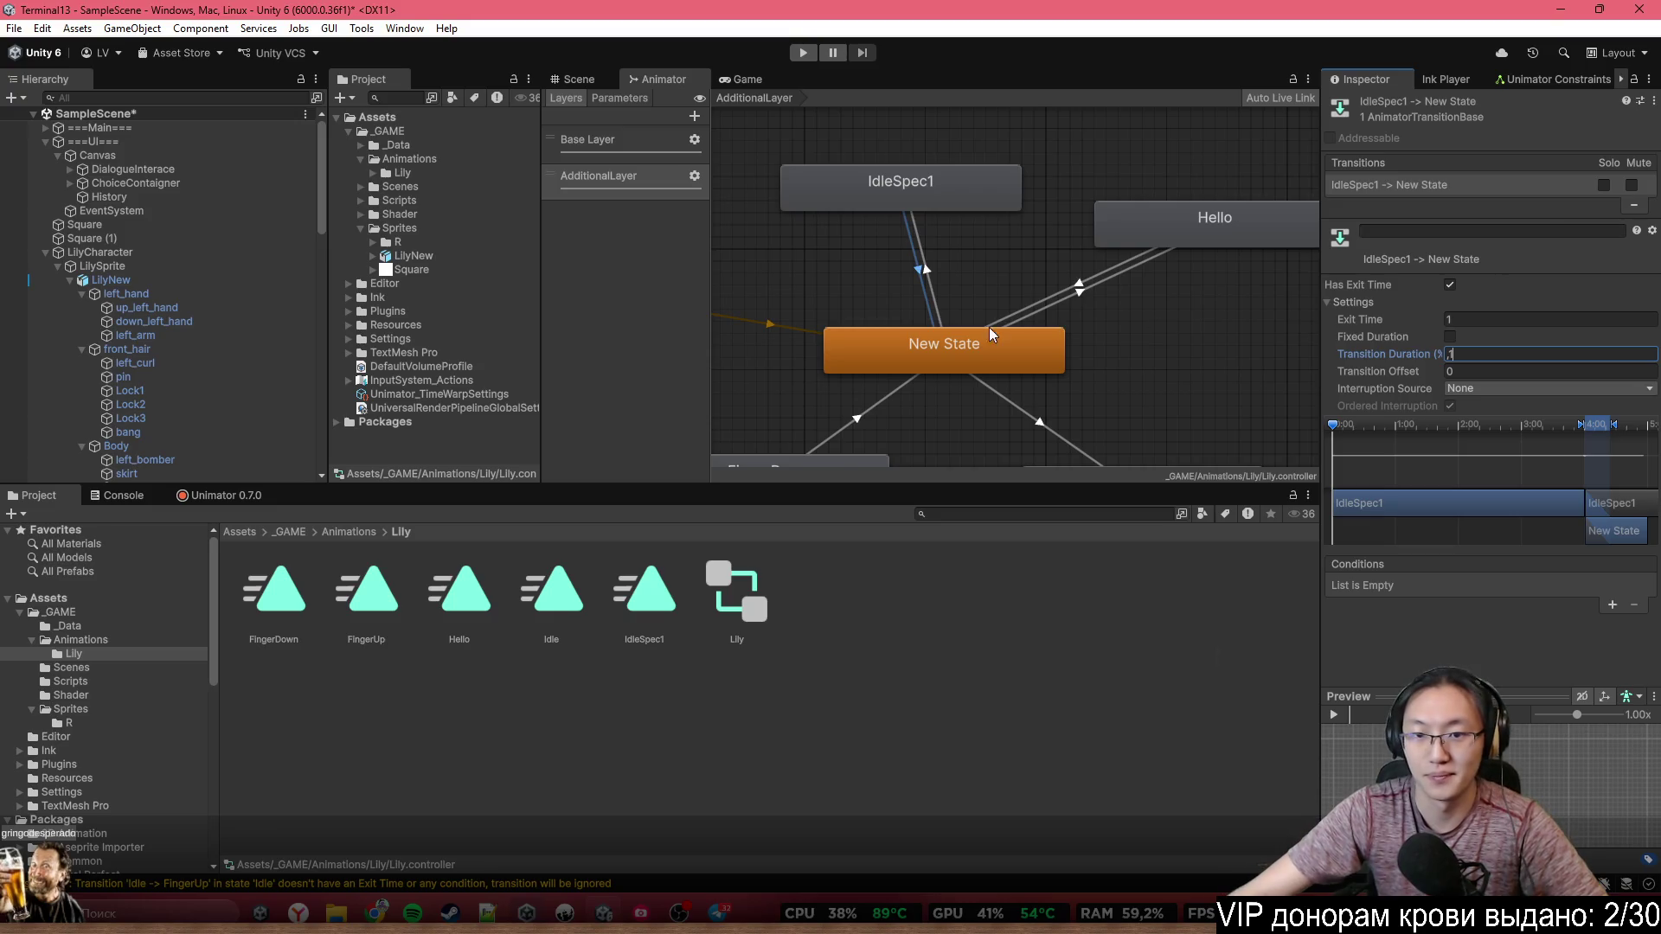
# Give New State to Hello a Hello condition, no exit time and relative duration ,1
pyautogui.click(1036, 306)
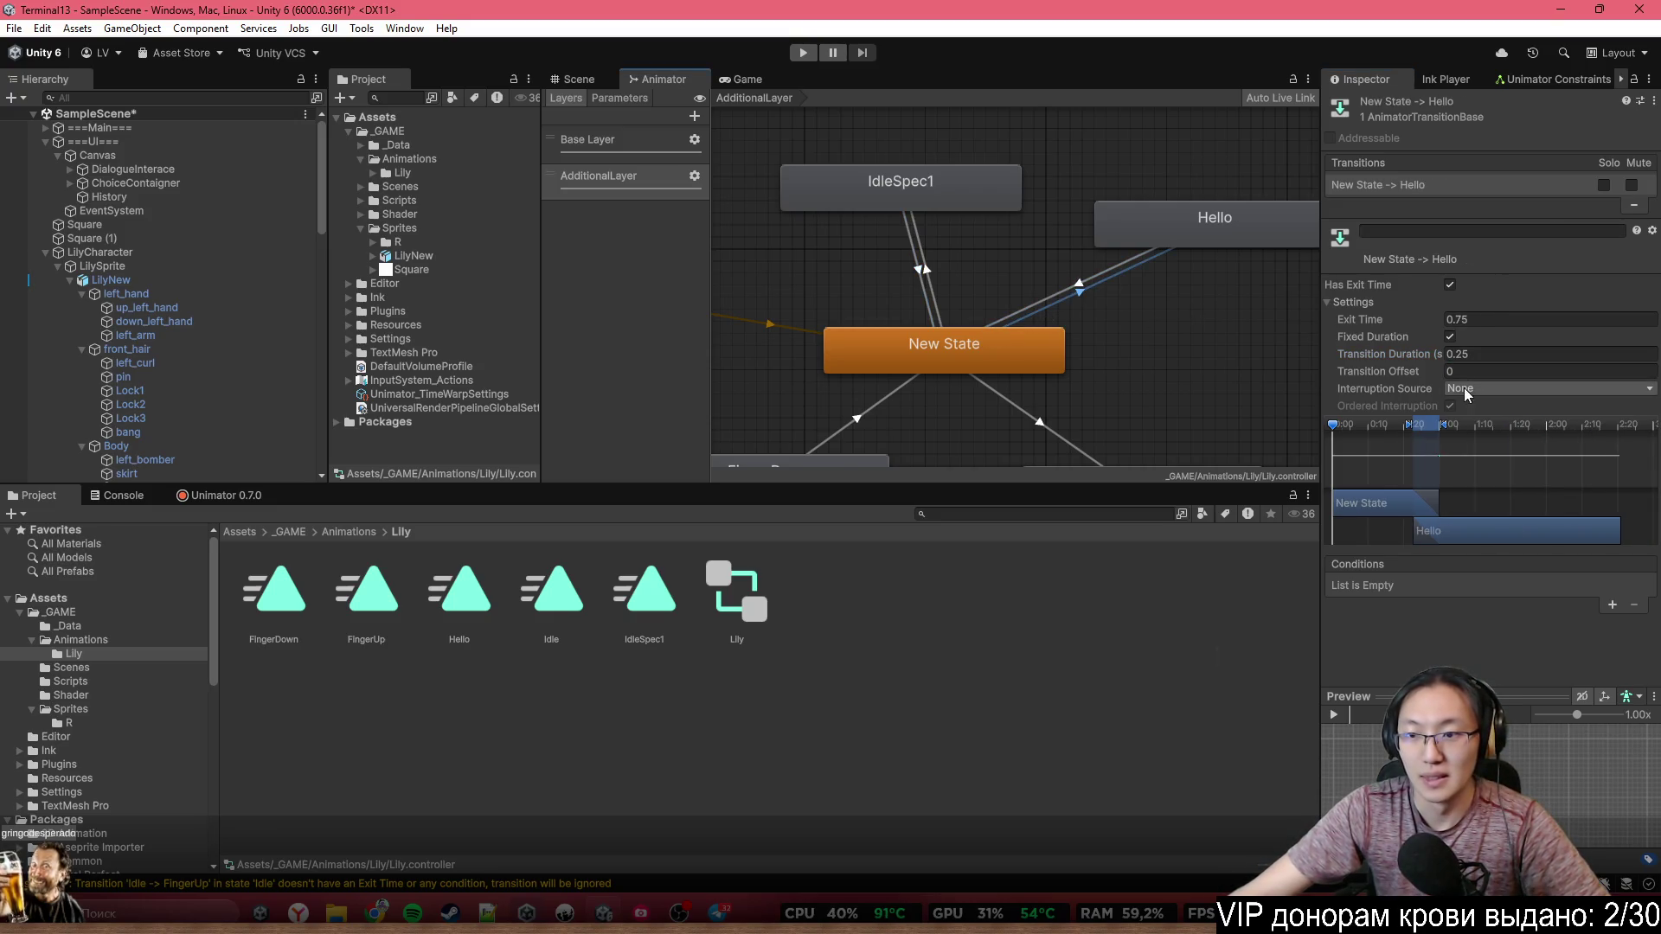
pyautogui.click(1612, 605)
pyautogui.click(1410, 586)
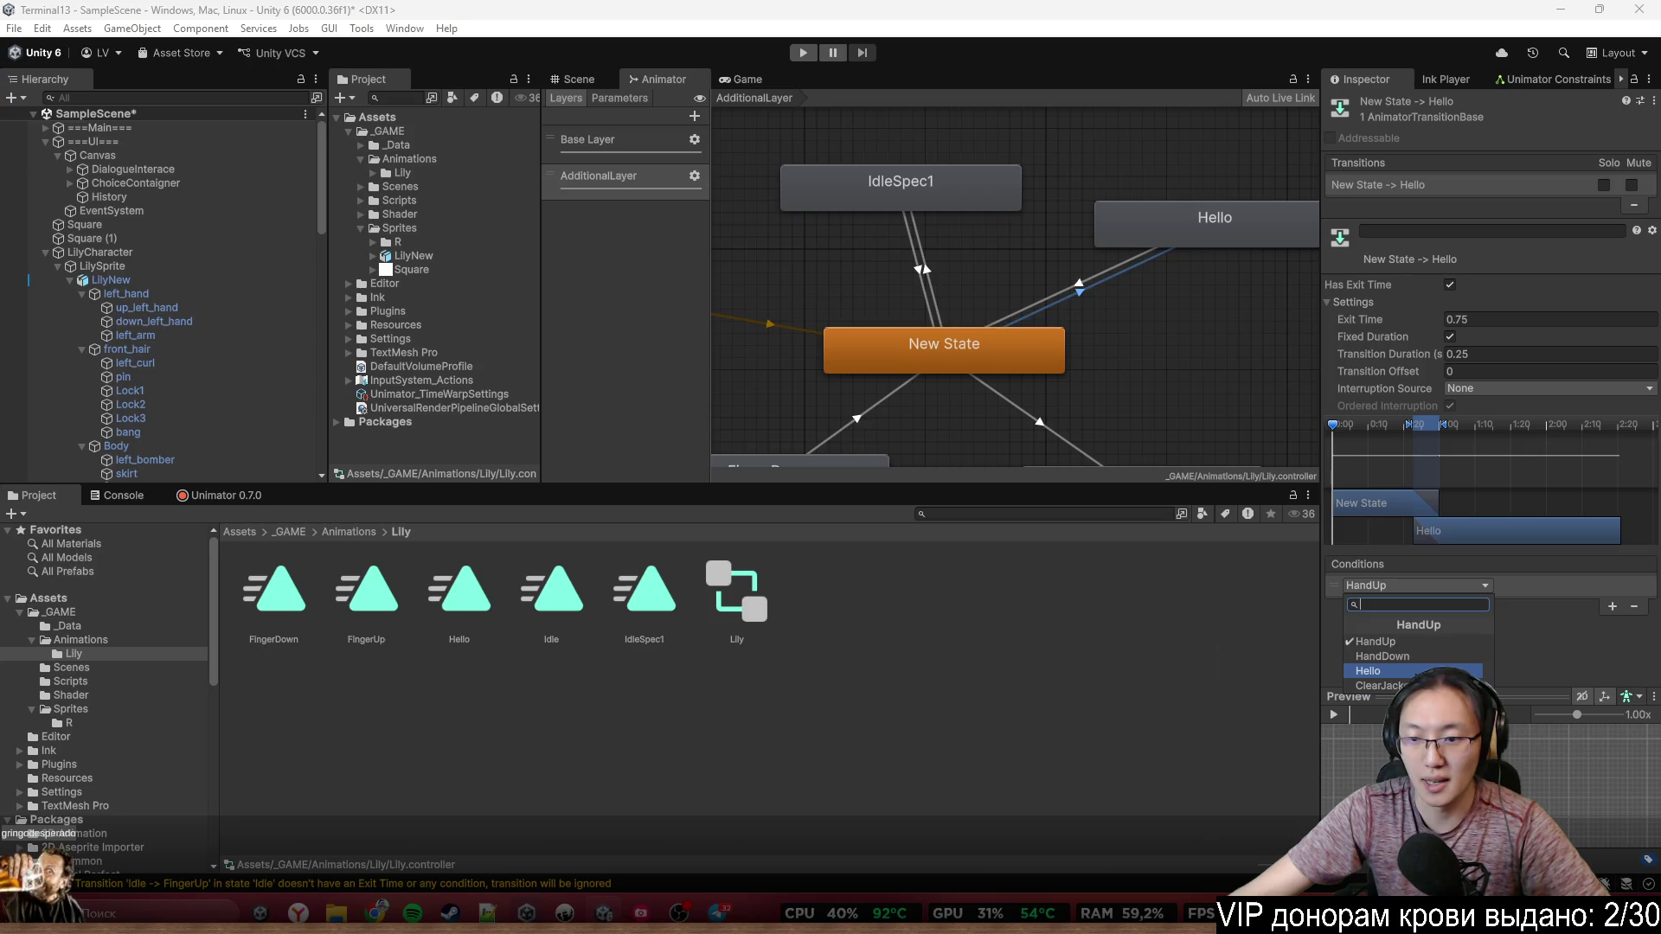
pyautogui.click(1384, 671)
pyautogui.click(1450, 285)
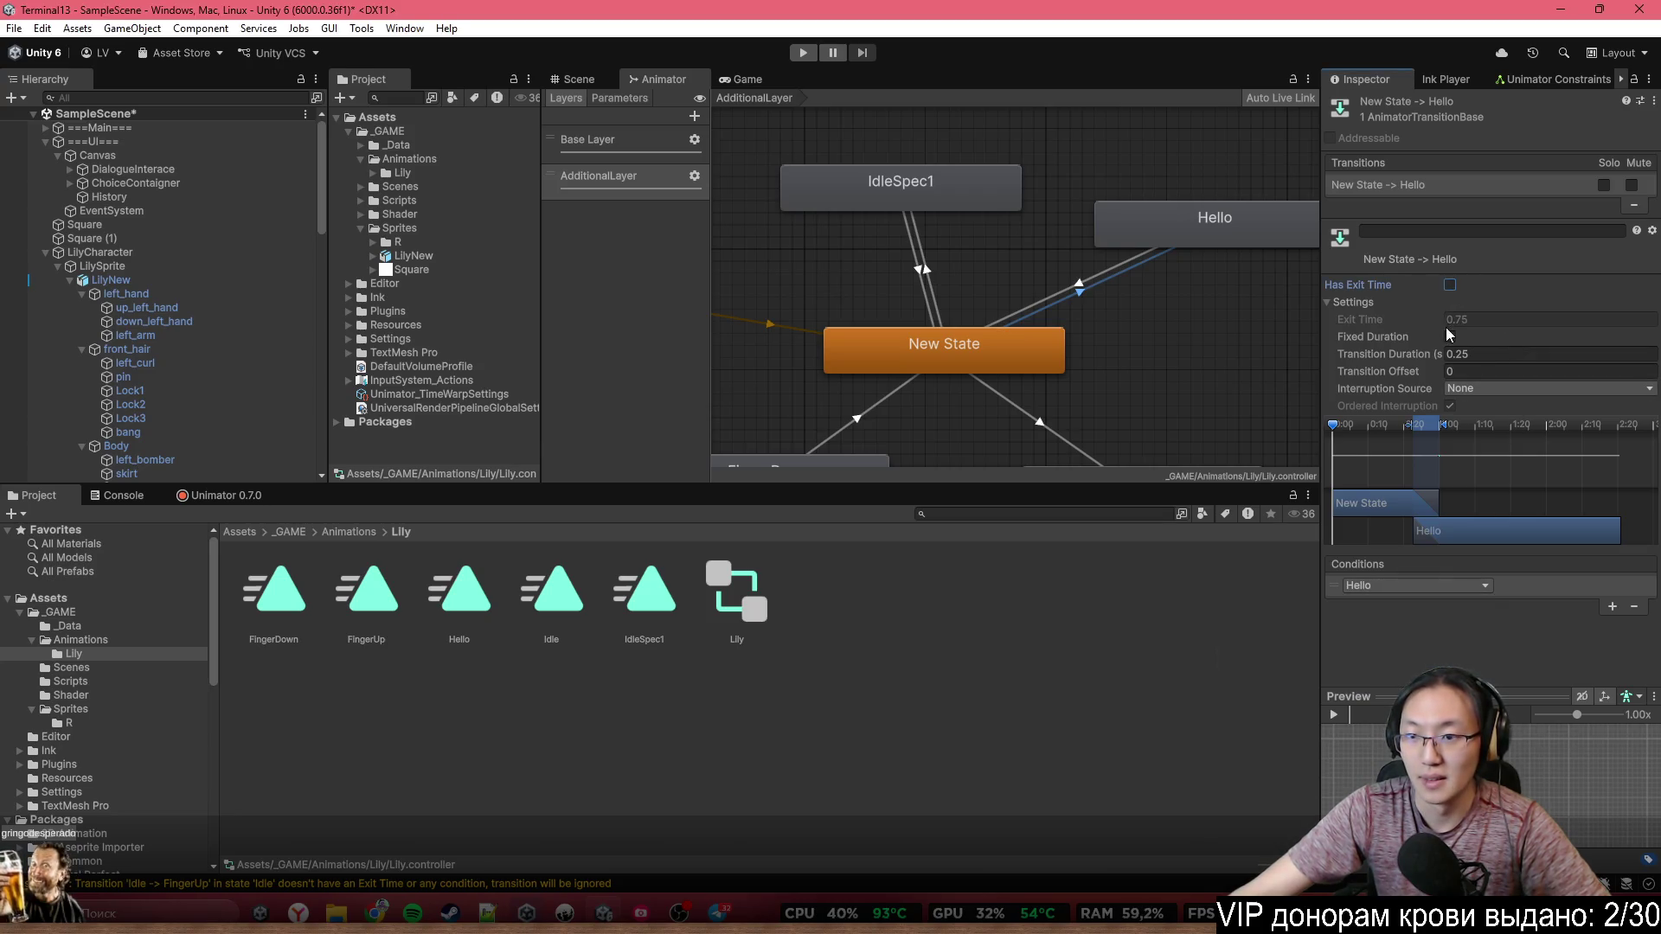
pyautogui.click(1451, 338)
pyautogui.click(1440, 353)
pyautogui.write(',1')
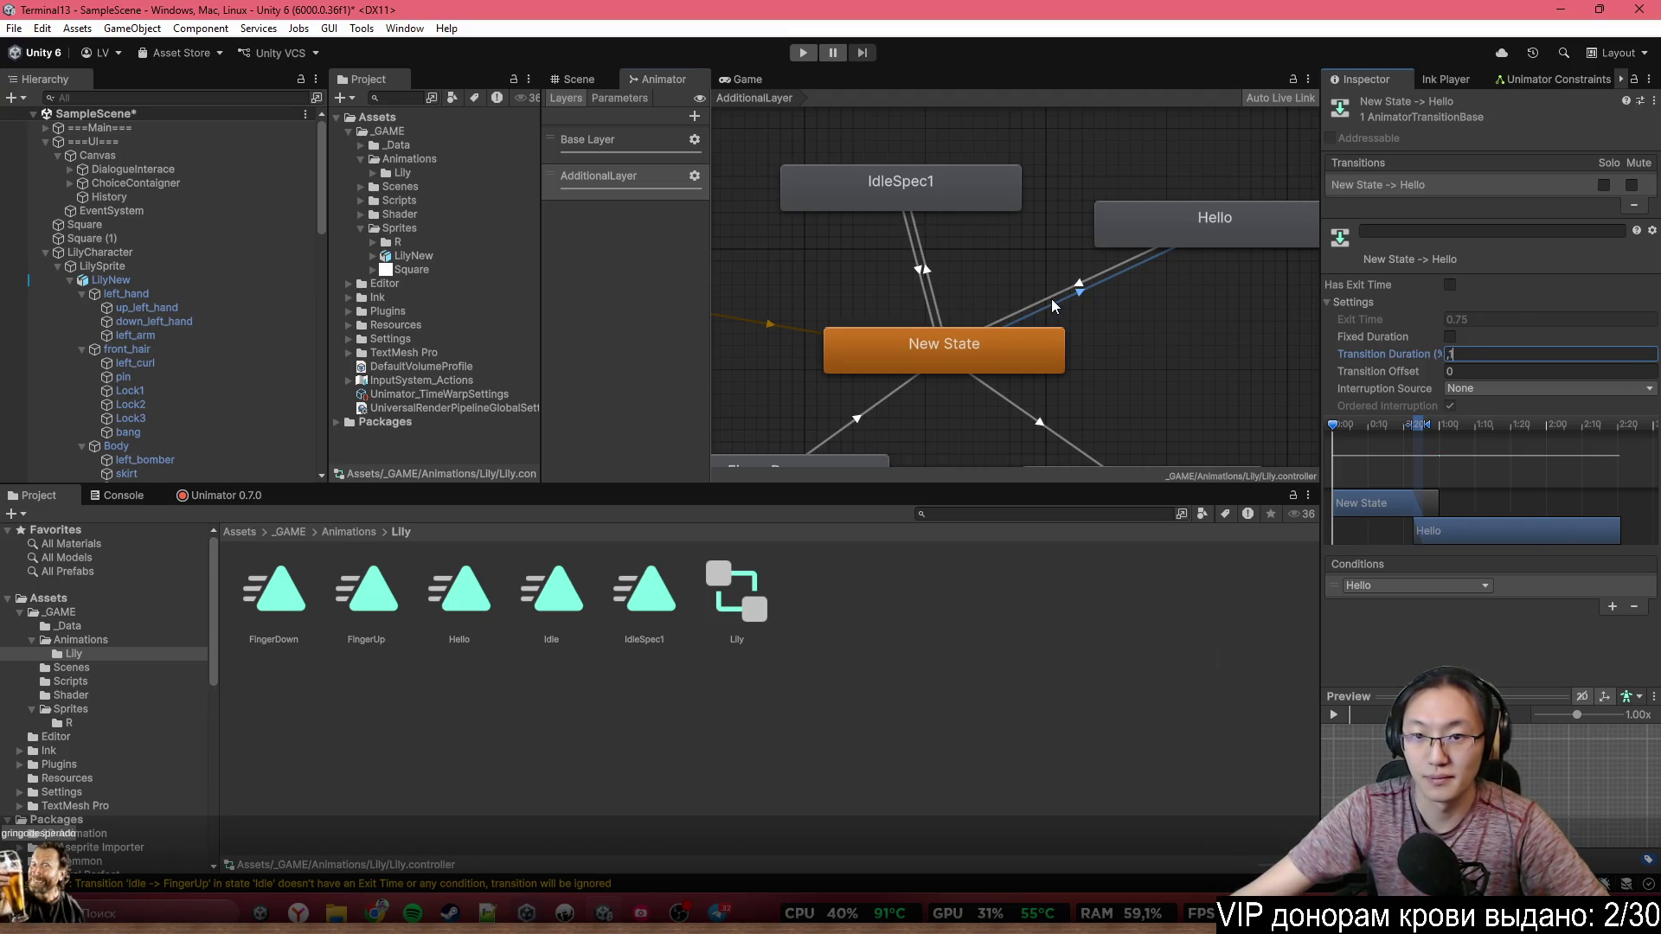
# Set the Hello to New State transition duration to ,1
pyautogui.click(1048, 296)
pyautogui.click(1473, 354)
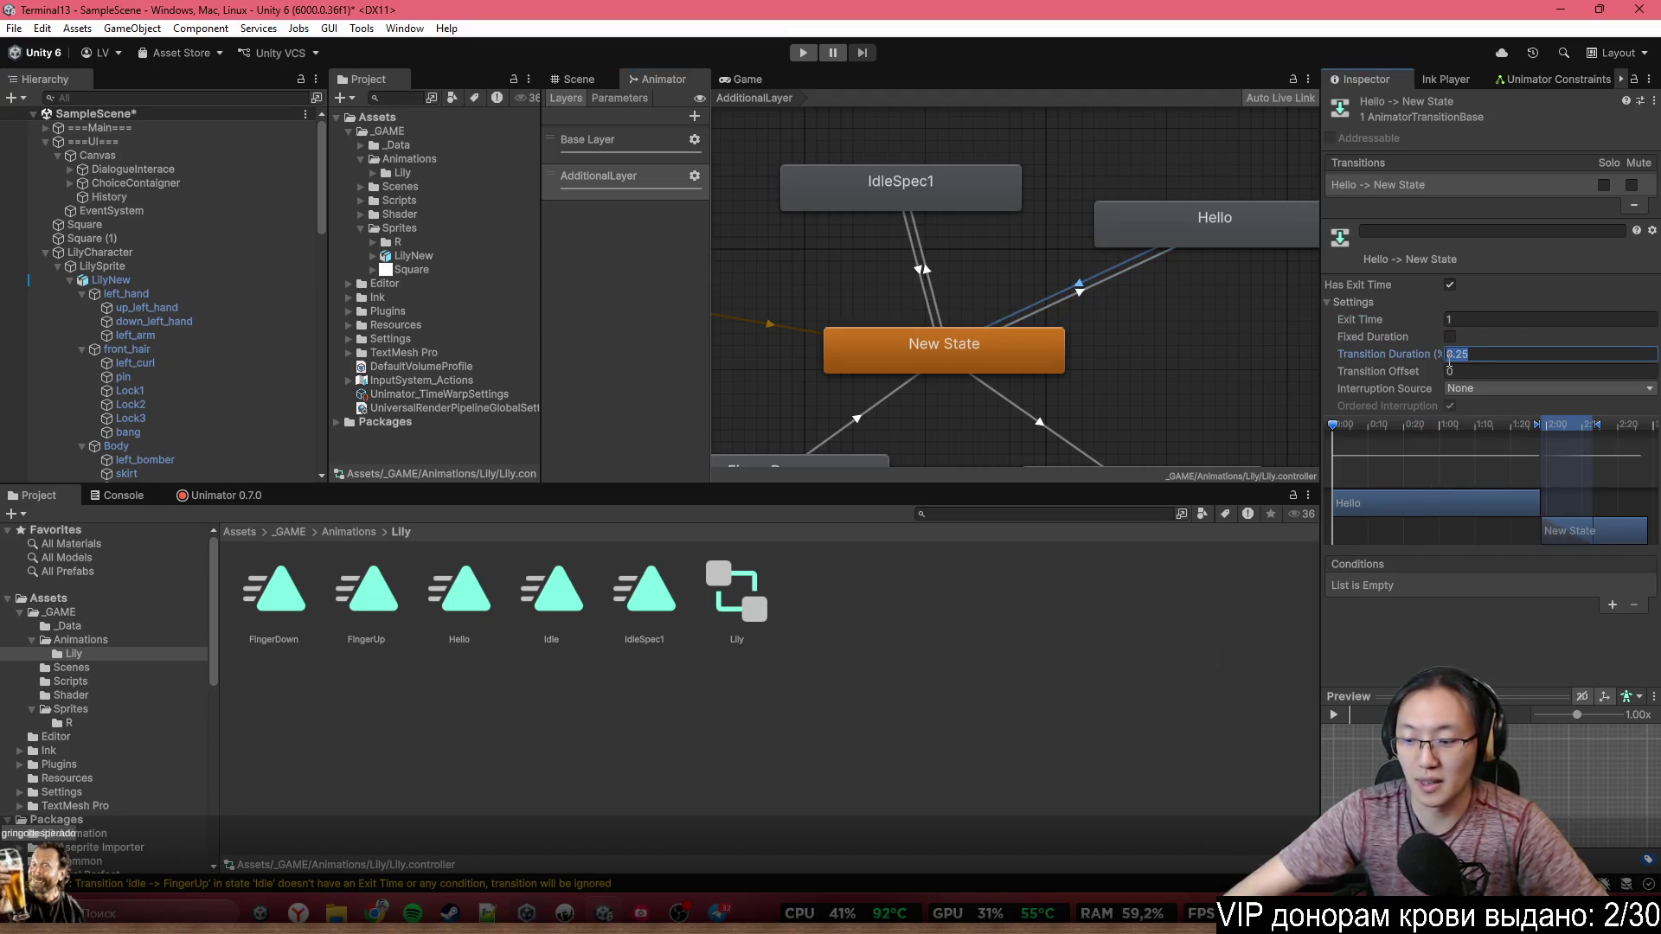
pyautogui.write(',1')
# Add a parameter condition to the New State to FingerUp transition
pyautogui.moveTo(1062, 381); pyautogui.dragTo(969, 309)
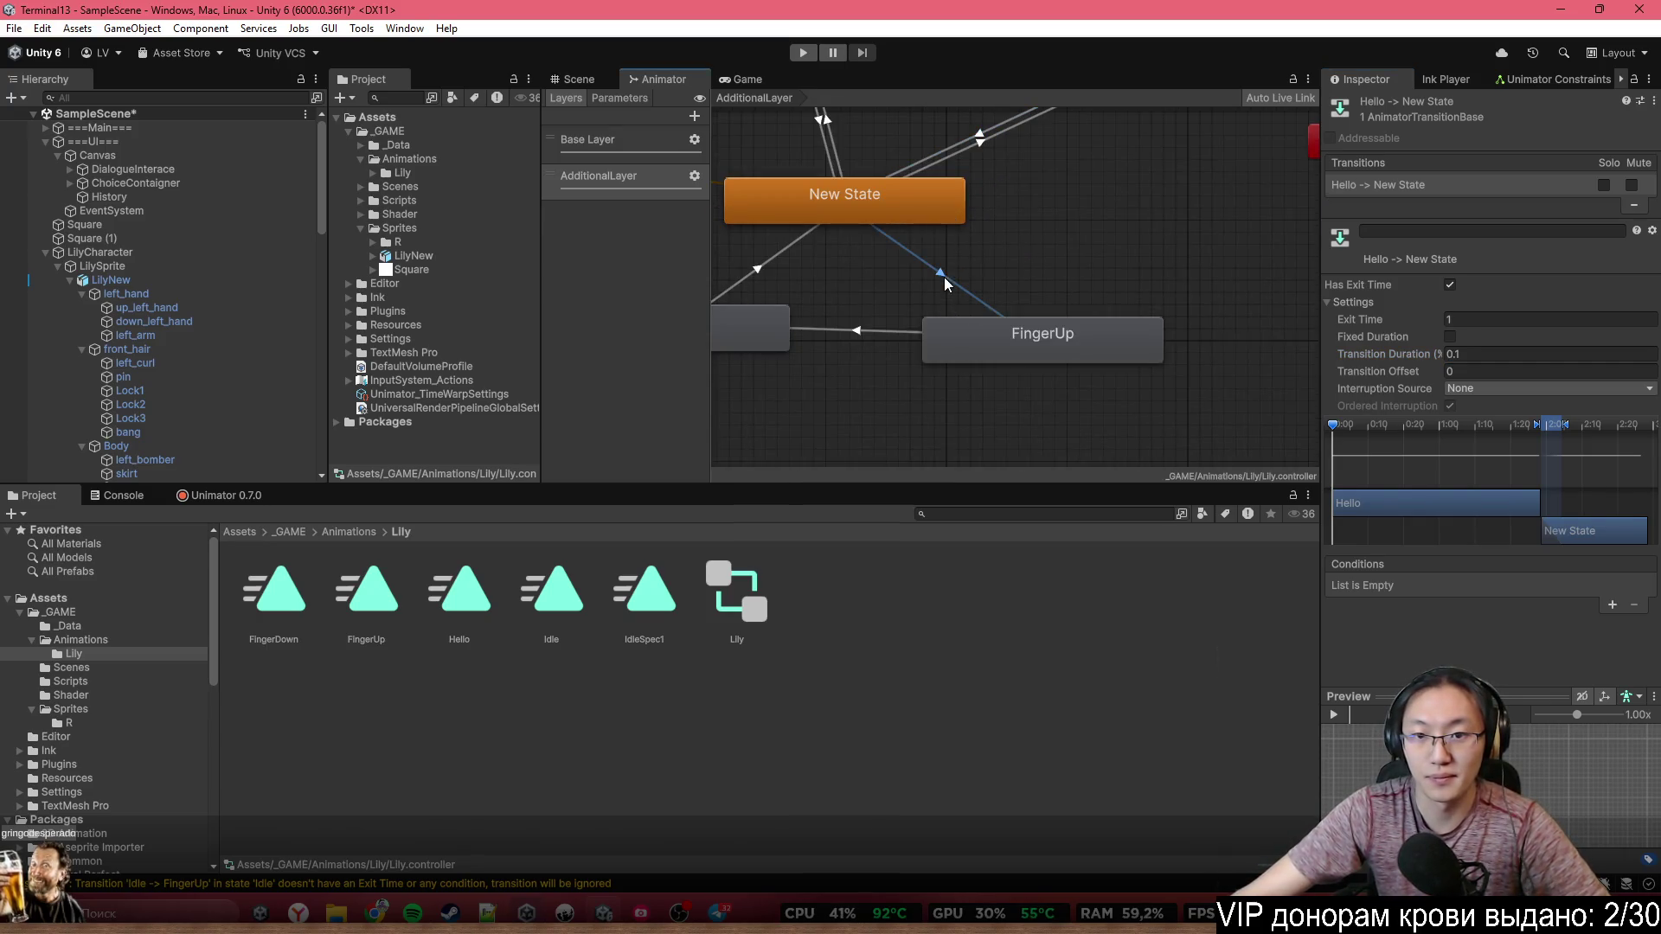
pyautogui.click(944, 278)
pyautogui.click(1612, 605)
pyautogui.click(1414, 586)
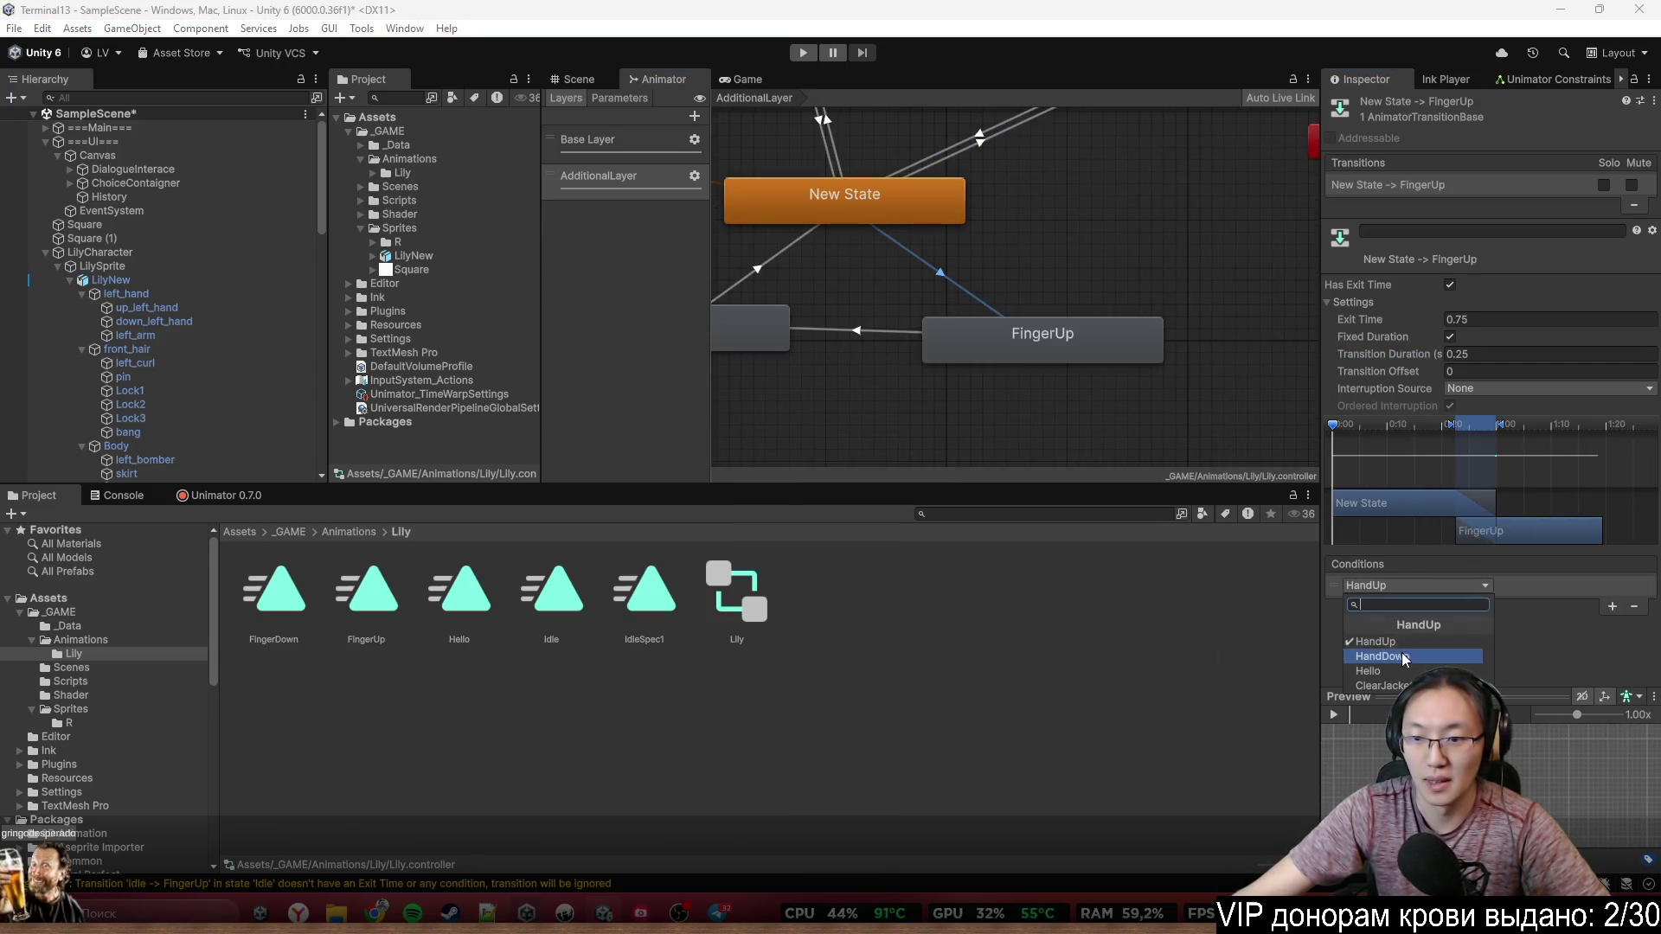
pyautogui.click(1436, 642)
pyautogui.moveTo(1168, 276); pyautogui.dragTo(1287, 363)
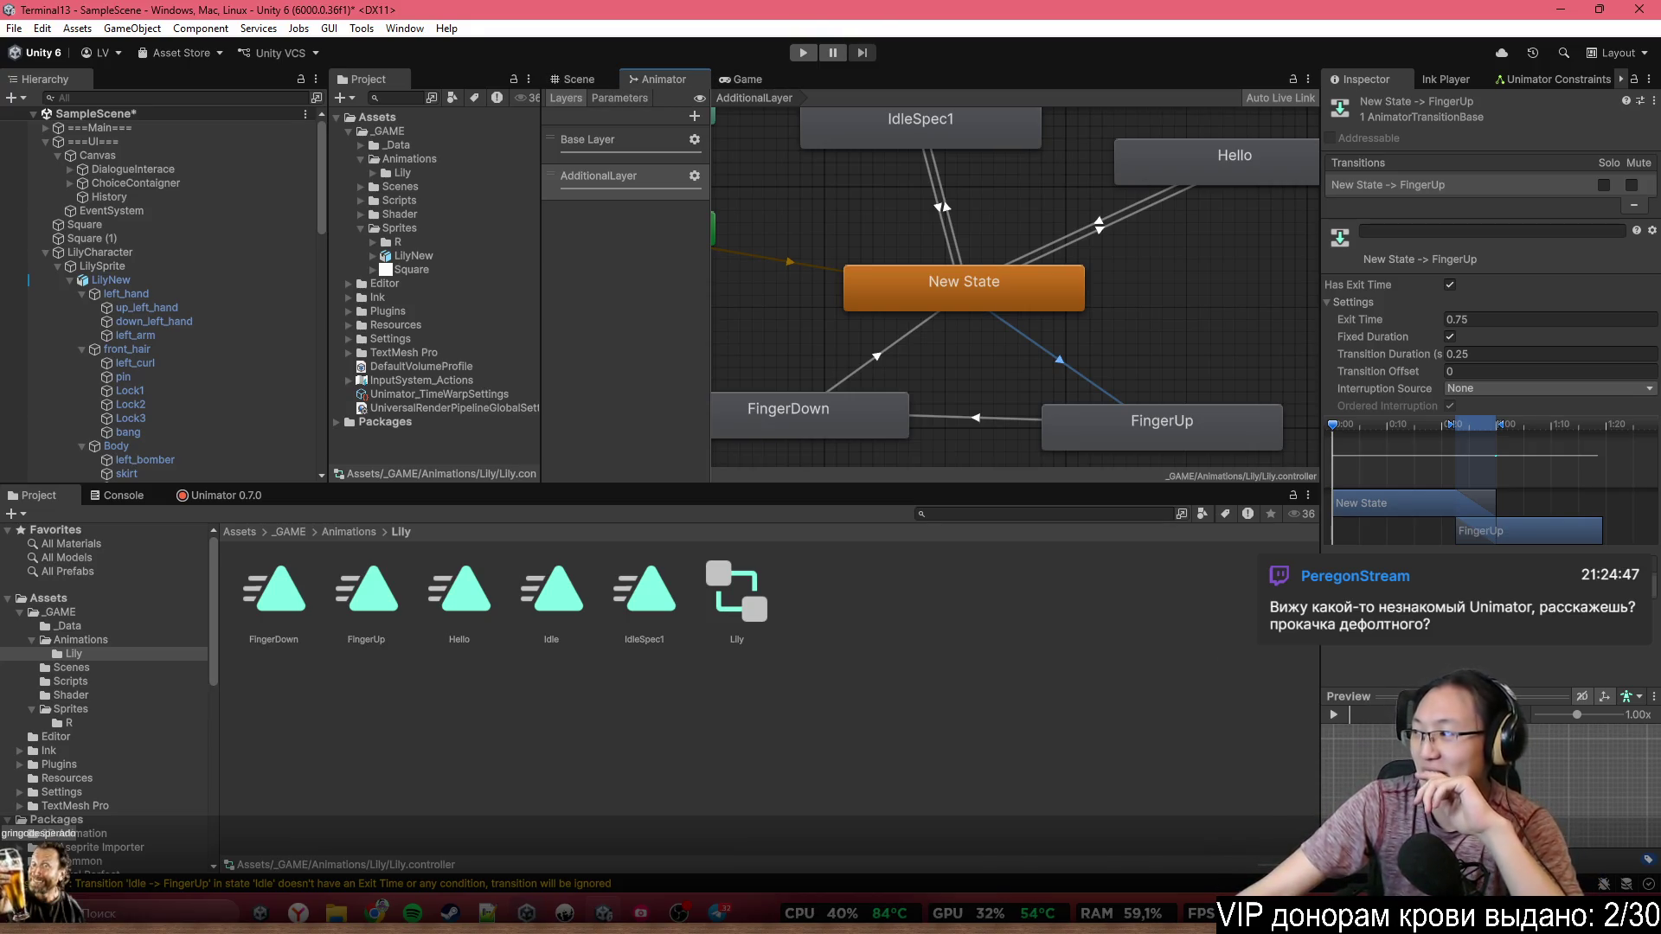
pyautogui.click(586, 85)
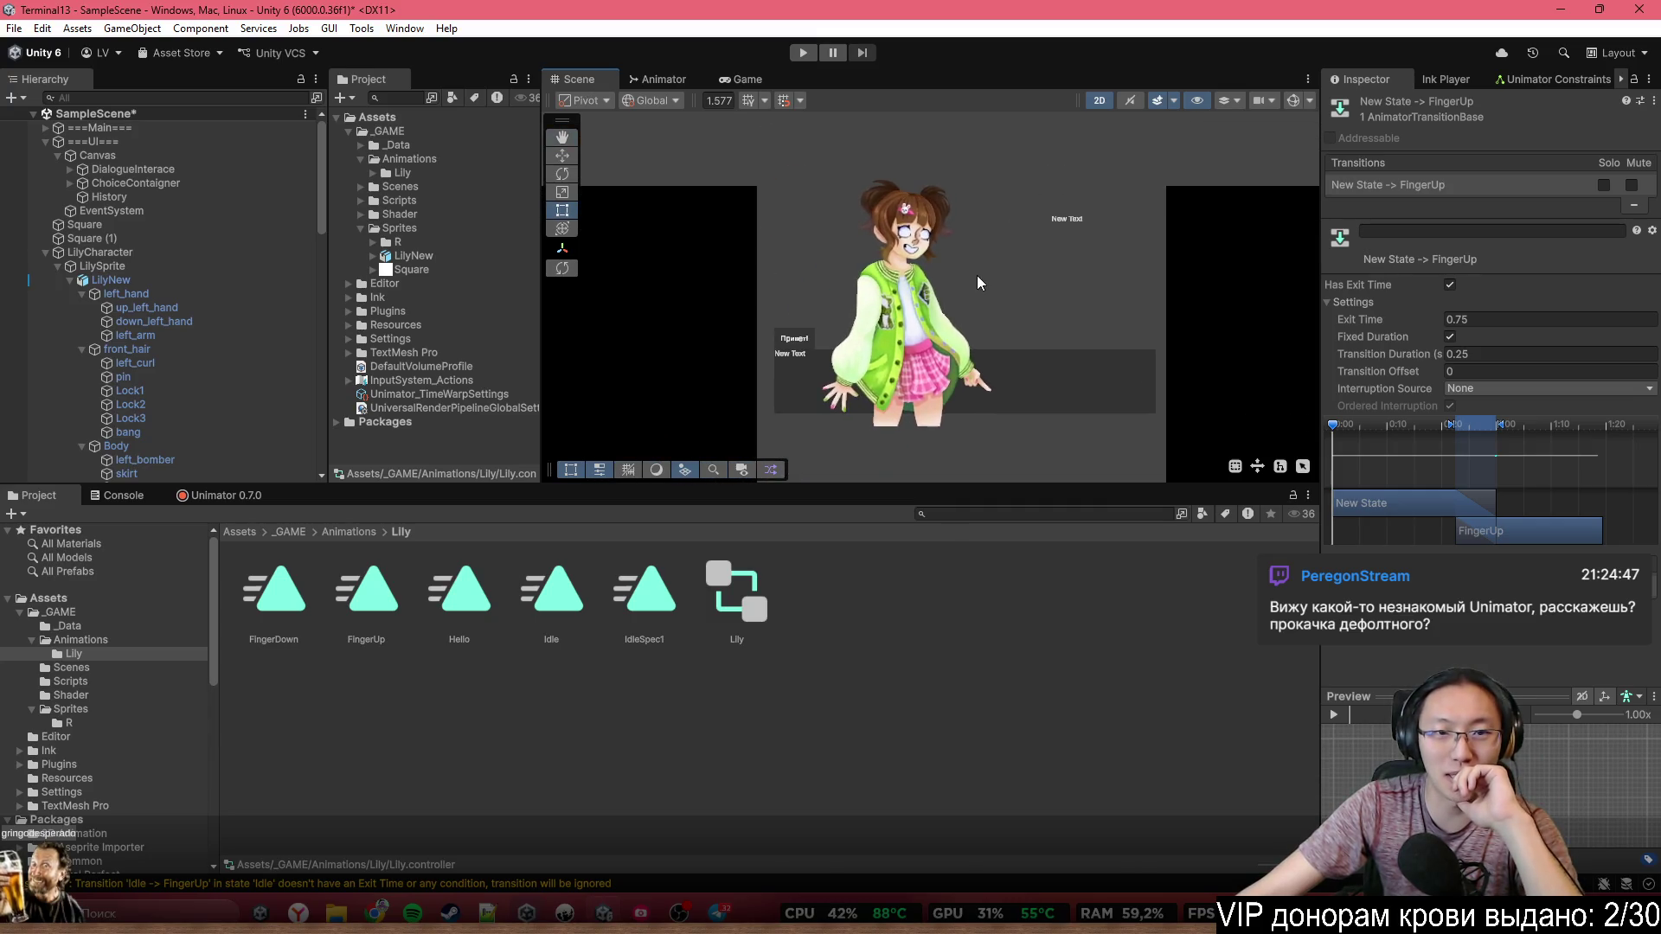
# Turn on scene gizmos, open the Unimator timeline, and select the left_bomber sprite
pyautogui.scroll(2, 886, 281)
pyautogui.click(1291, 100)
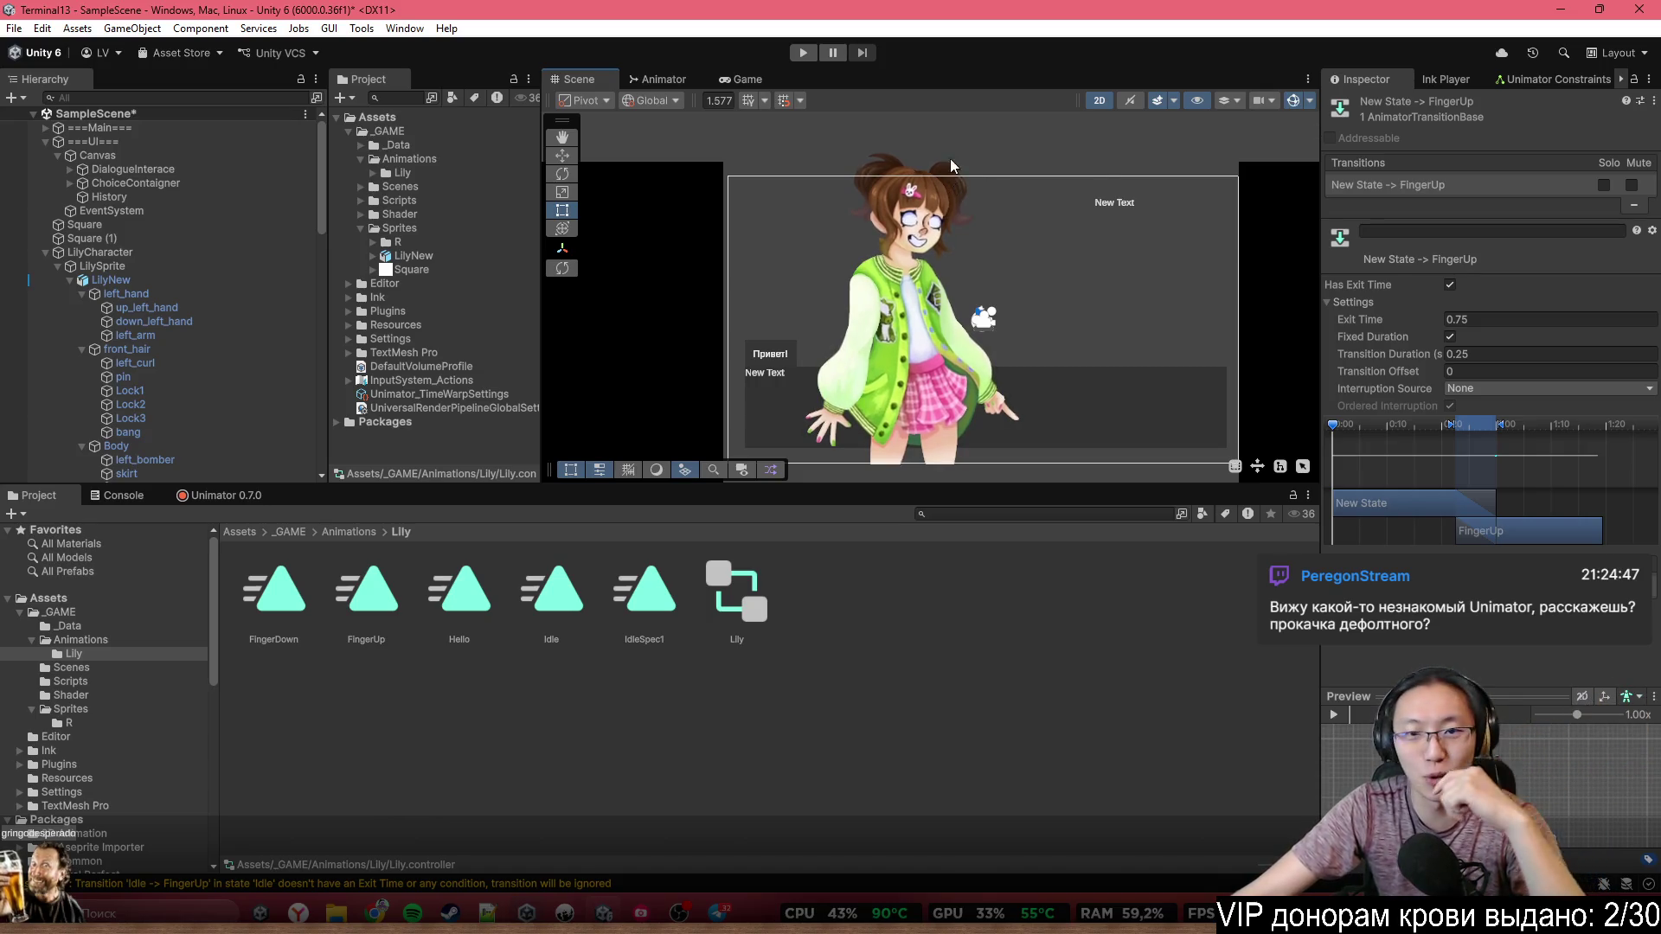
pyautogui.scroll(1, 979, 310)
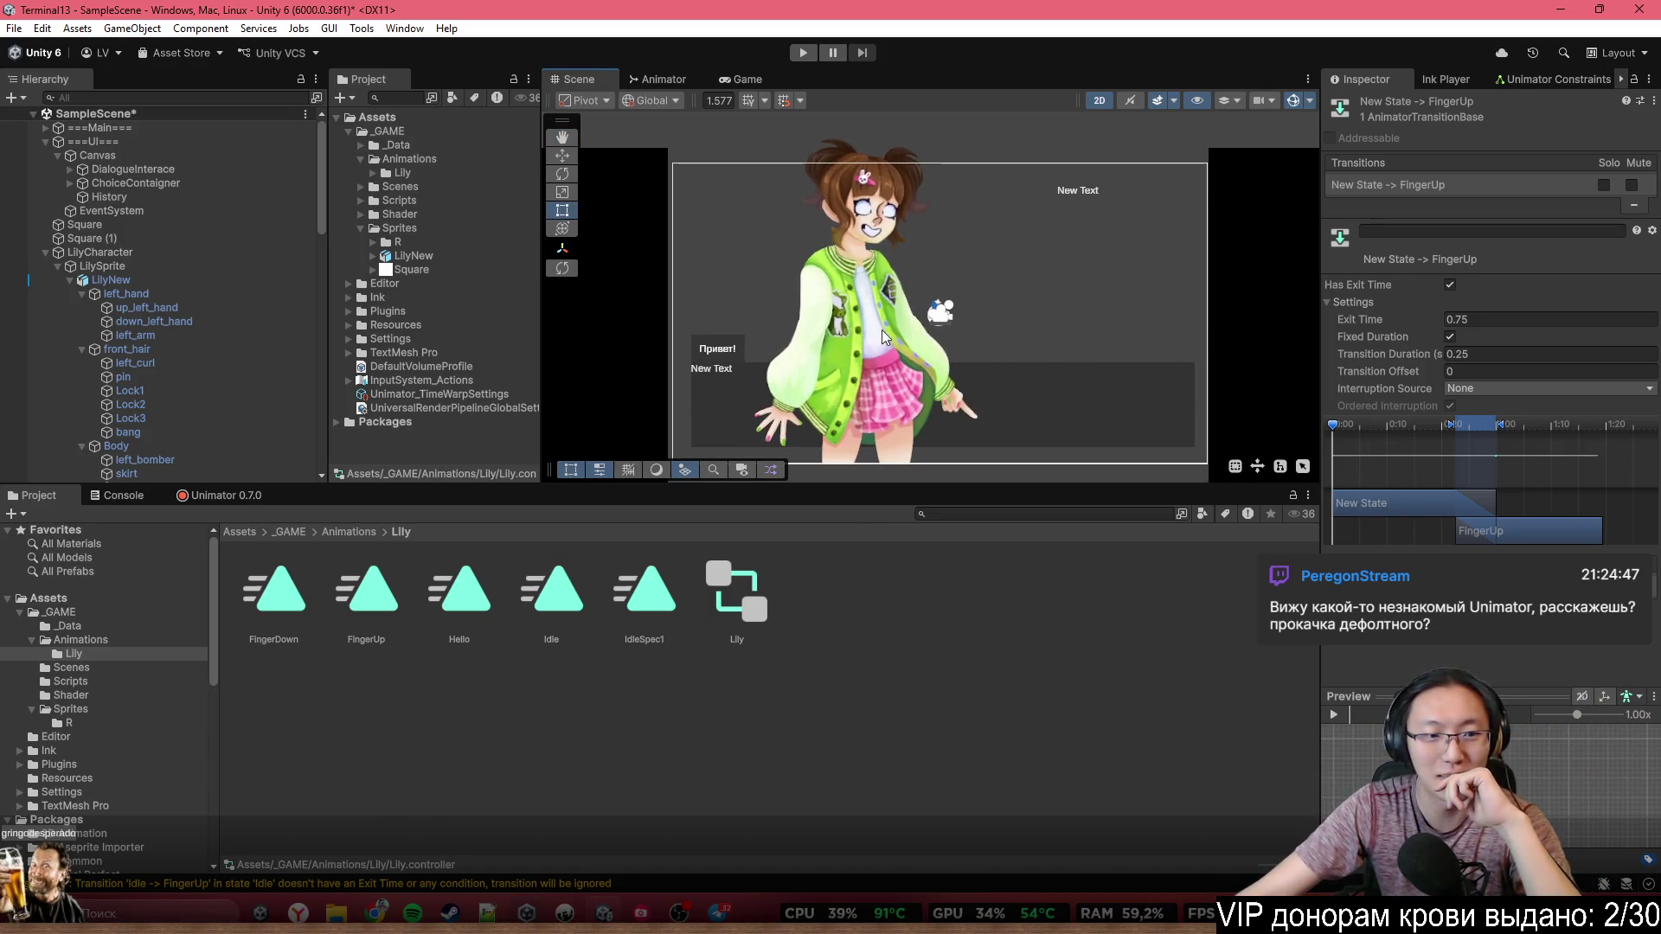
pyautogui.click(226, 496)
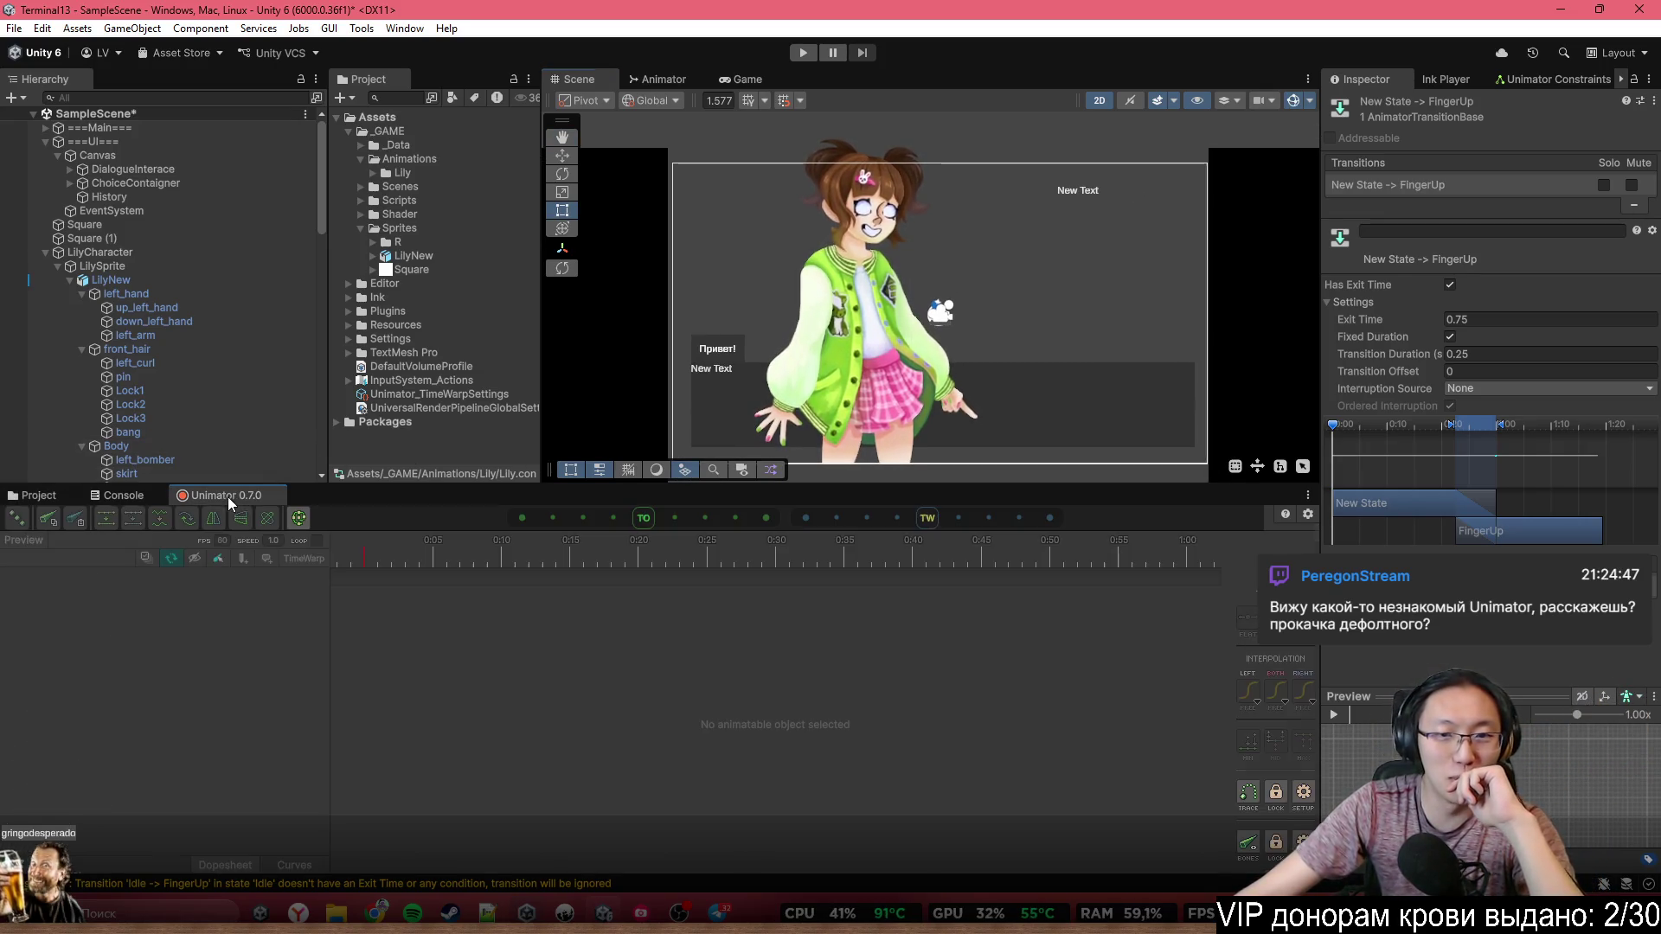
pyautogui.click(838, 330)
pyautogui.click(860, 361)
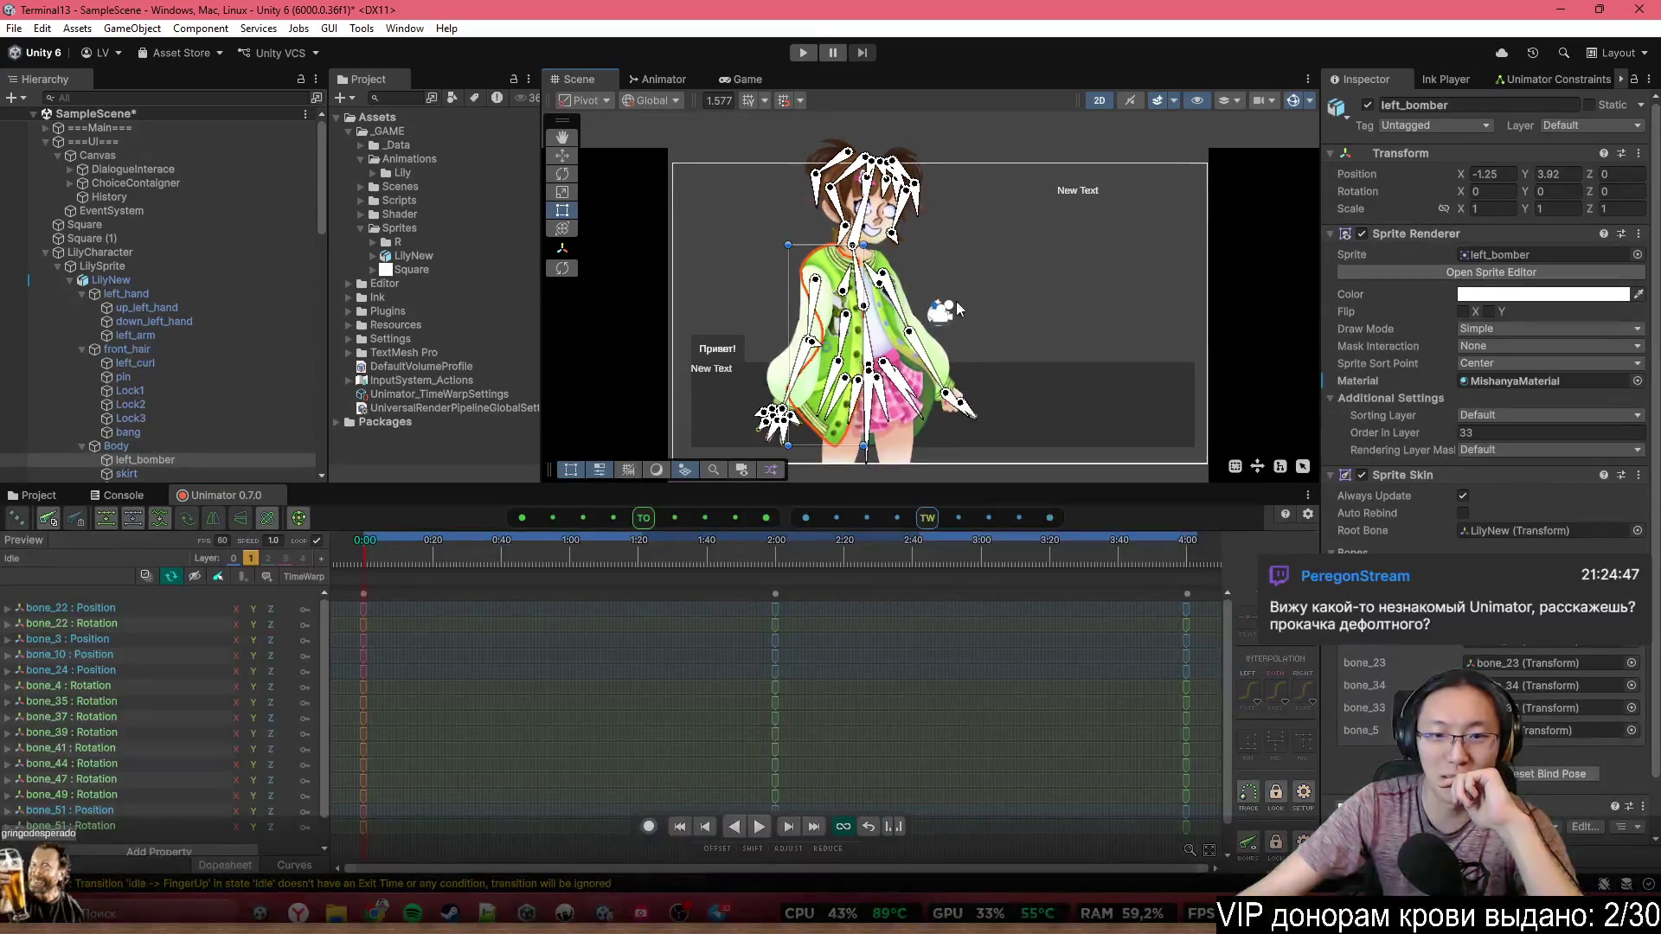
pyautogui.scroll(2, 895, 281)
pyautogui.scroll(2, 898, 286)
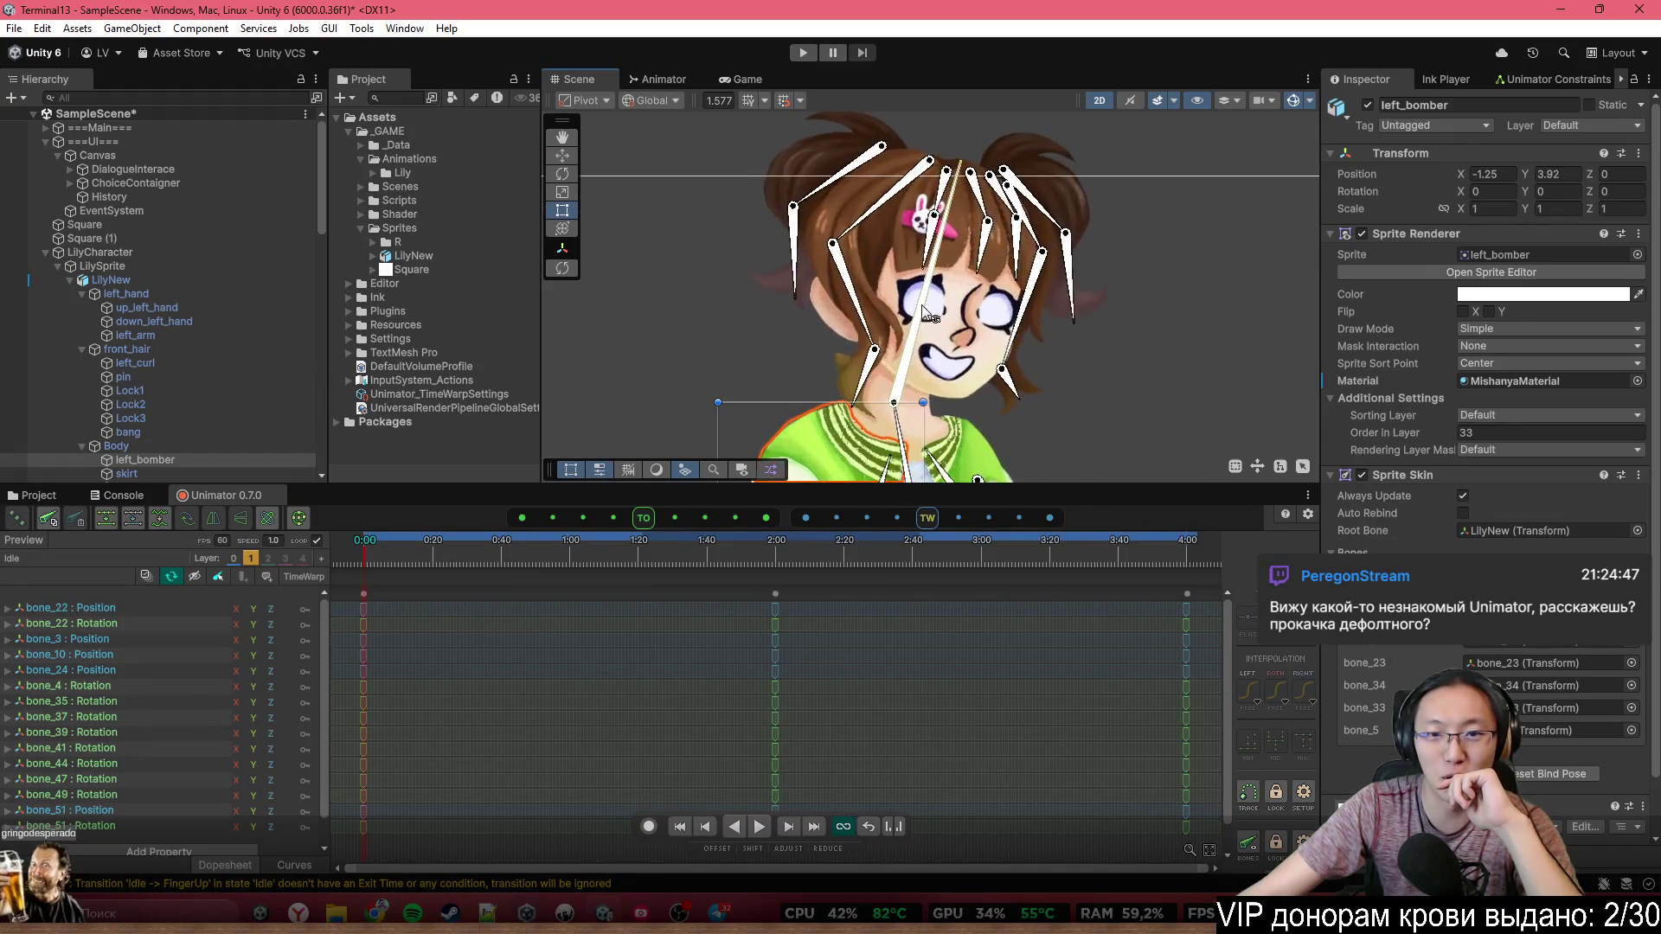
# Rotate the head bone bone_4 to tilt Lily's head
pyautogui.click(891, 285)
pyautogui.scroll(3, 882, 285)
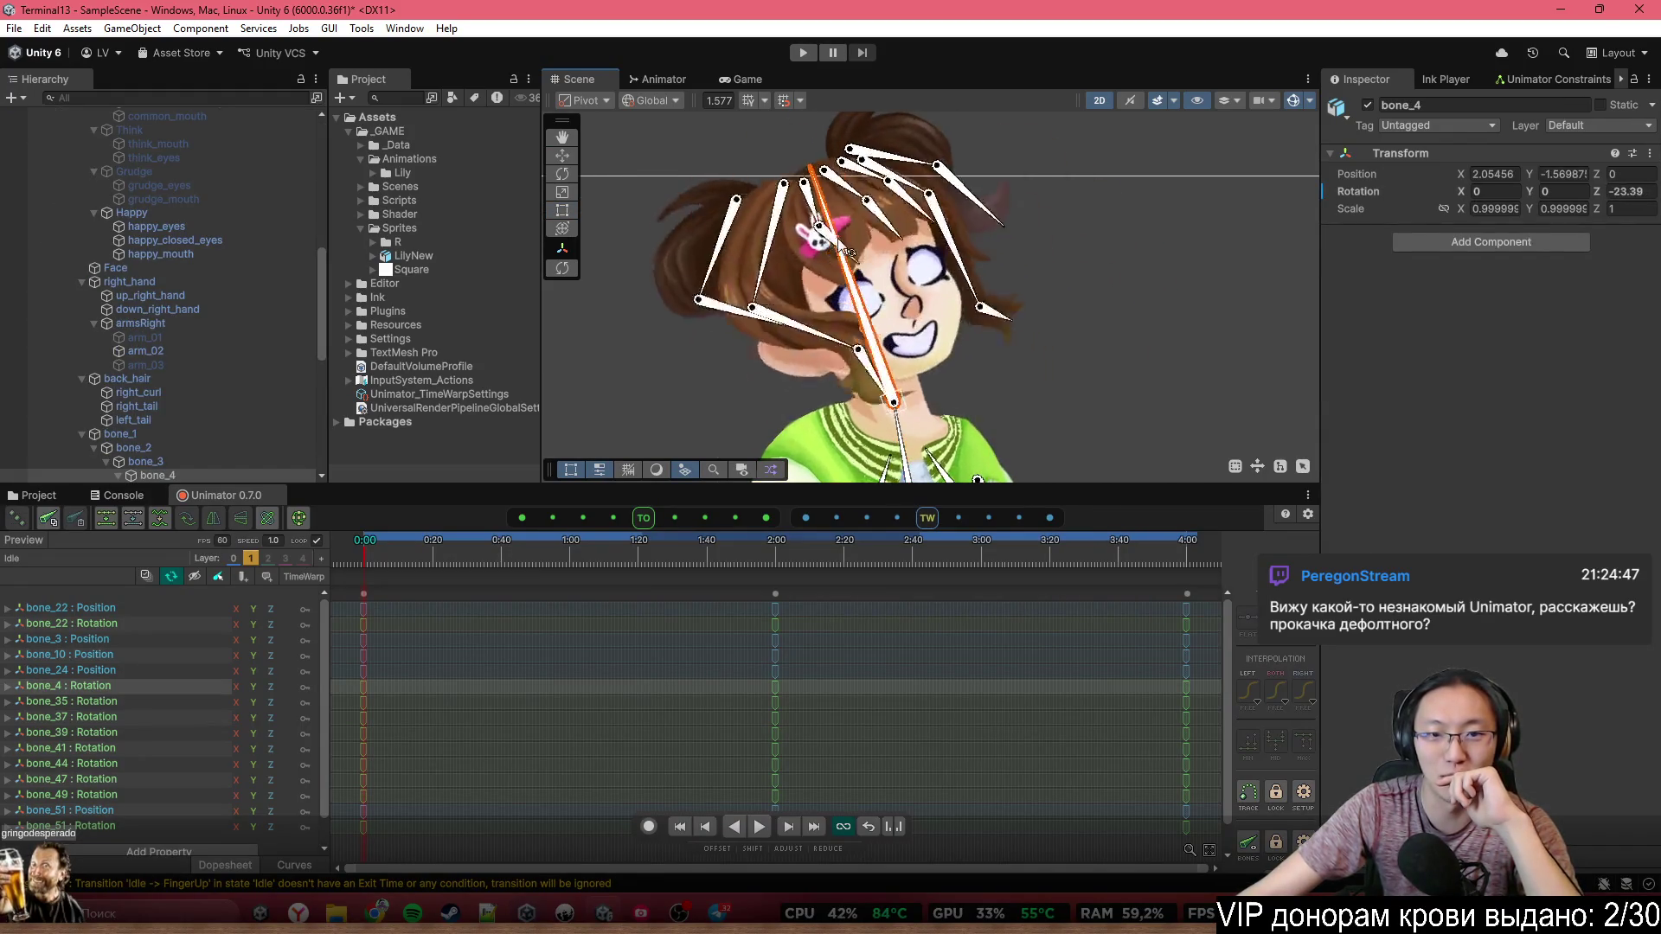
pyautogui.moveTo(872, 232); pyautogui.dragTo(983, 378)
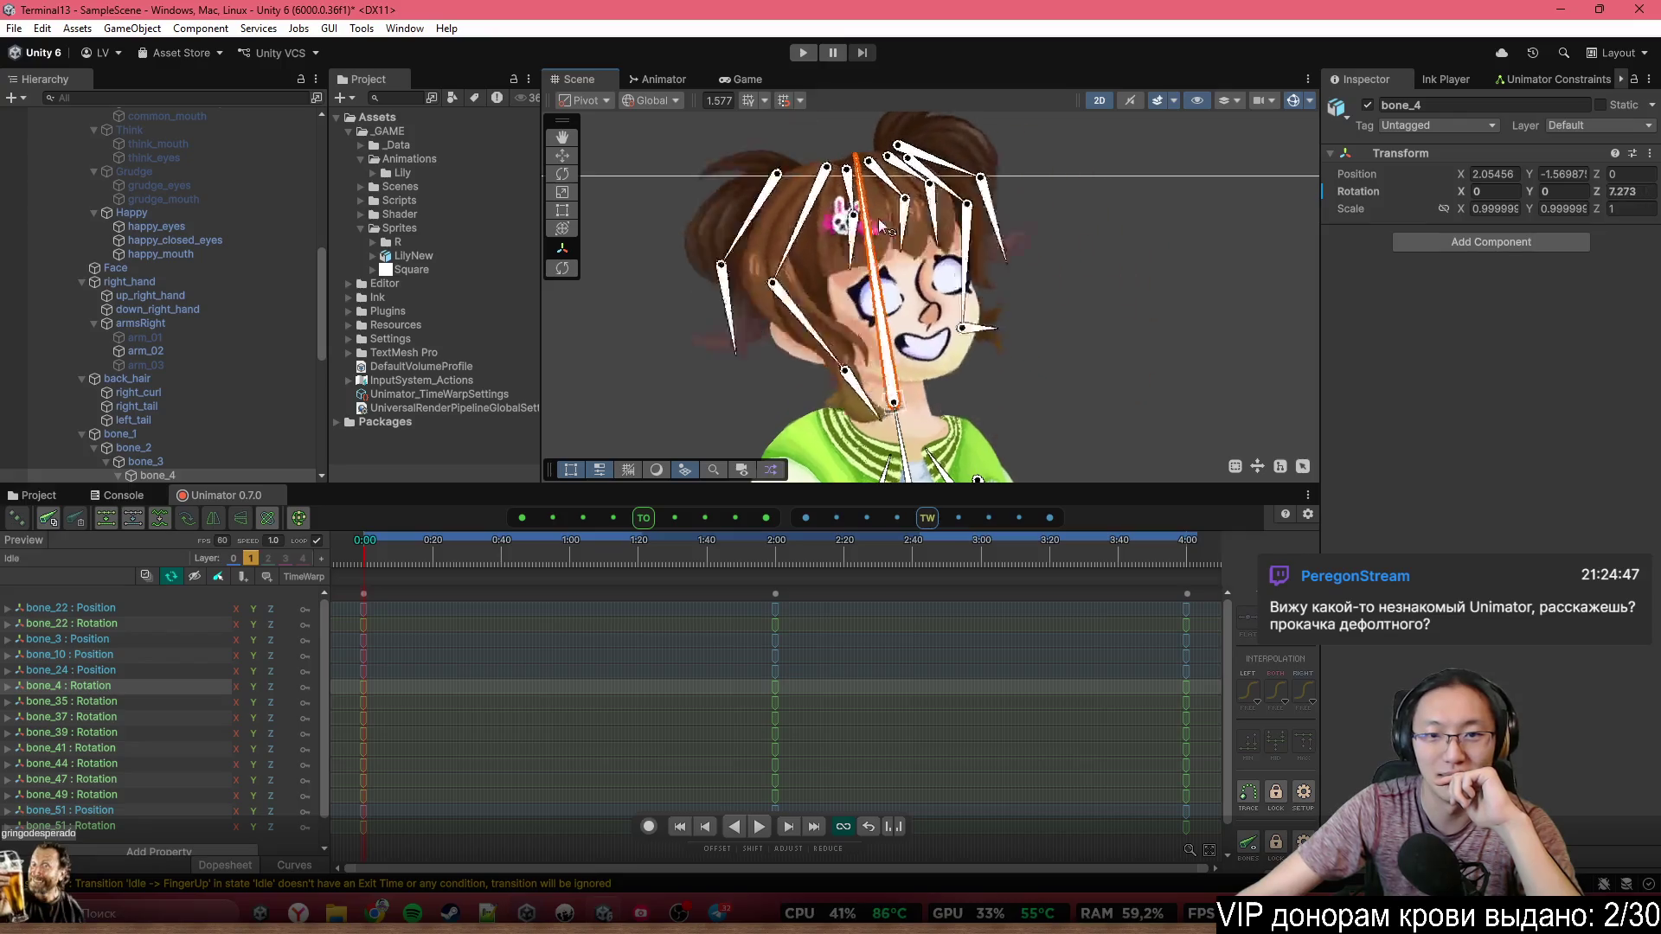
pyautogui.click(983, 378)
pyautogui.scroll(-5, 983, 378)
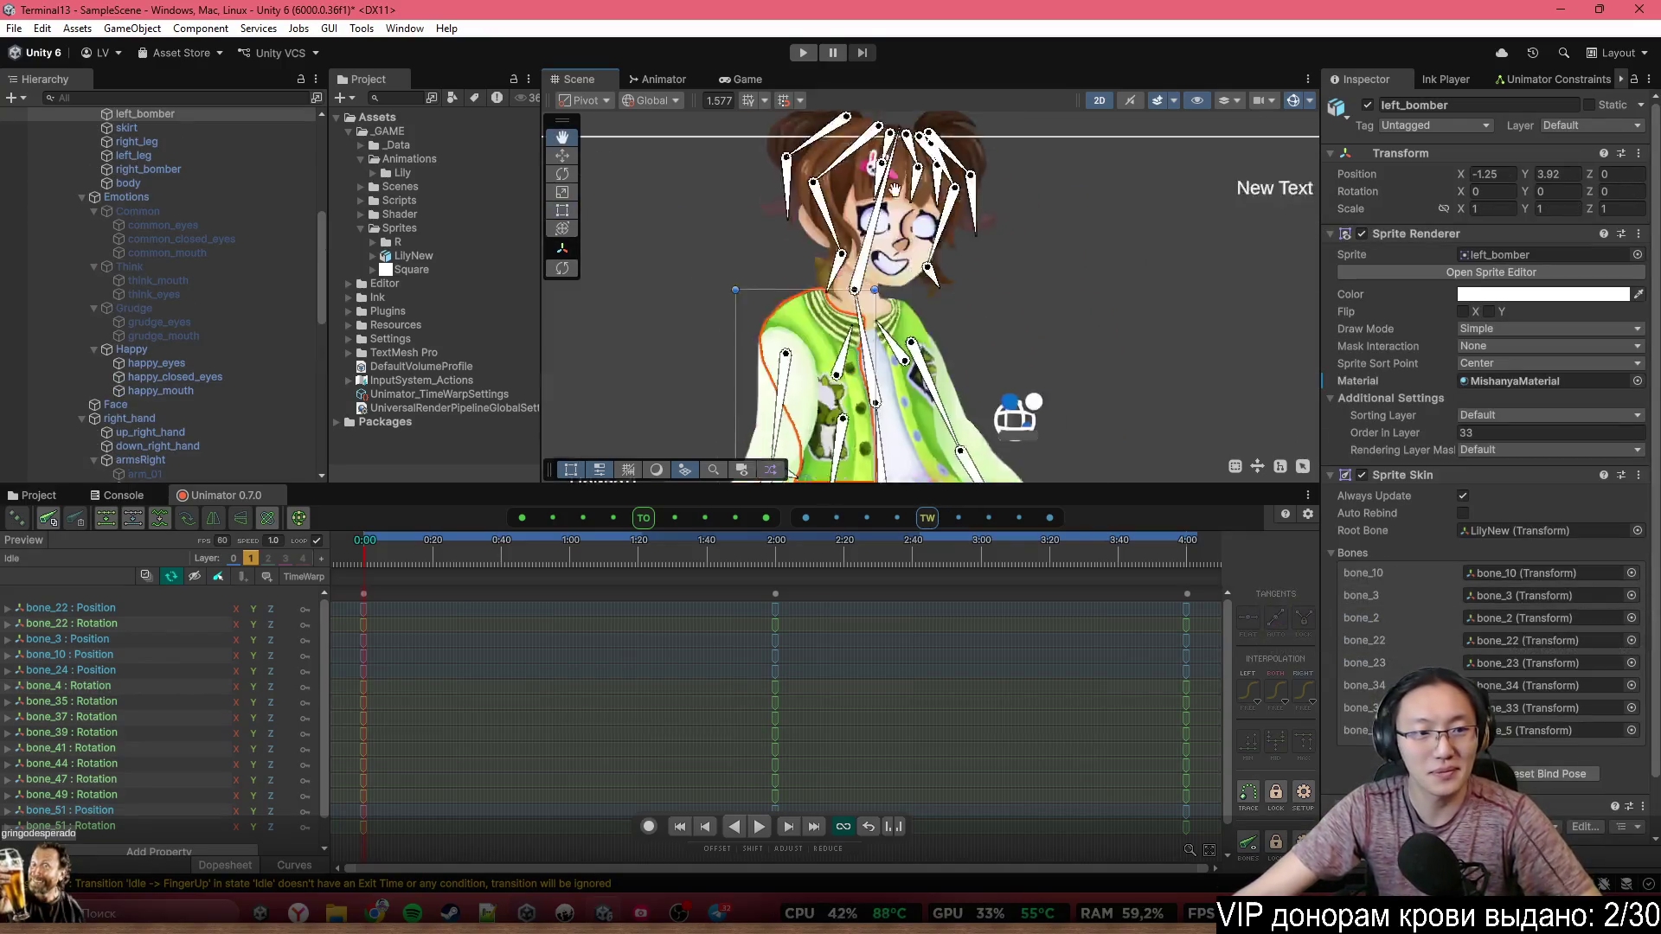
pyautogui.scroll(3, 247, 239)
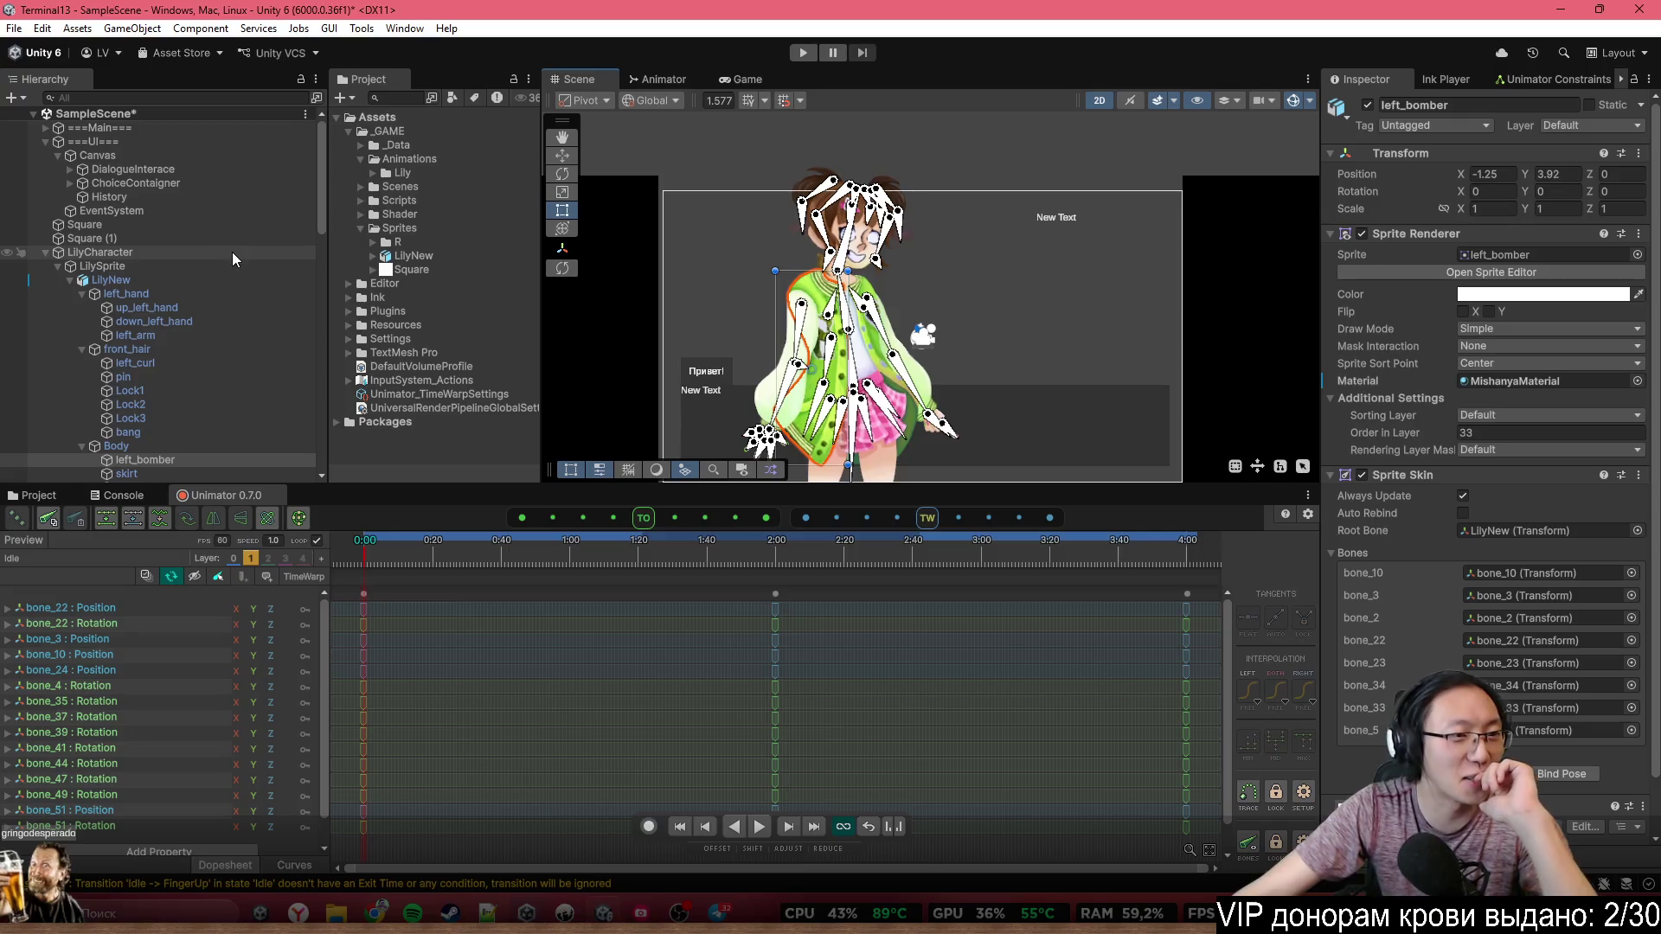
# Move LilyCharacter slightly right along X, then select LilyNew to load its Idle tracks
pyautogui.click(232, 252)
pyautogui.press('f')
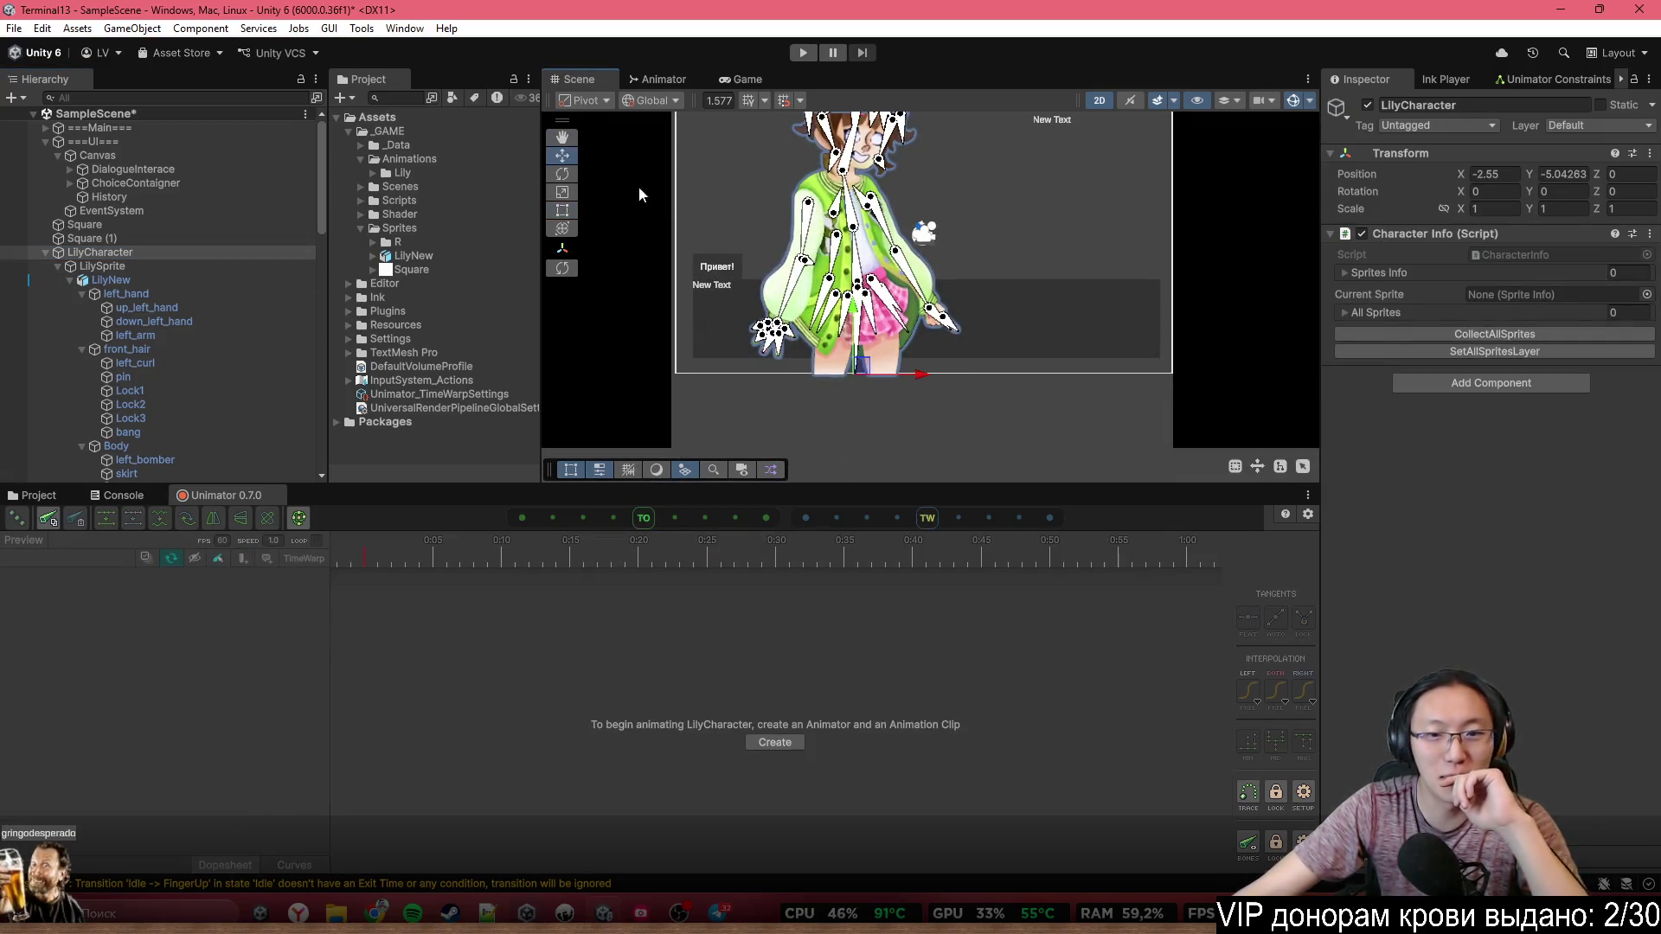
pyautogui.moveTo(941, 414)
pyautogui.mouseDown()
pyautogui.moveTo(1031, 412)
pyautogui.moveTo(876, 415)
pyautogui.moveTo(972, 422)
pyautogui.moveTo(967, 410)
pyautogui.mouseUp()
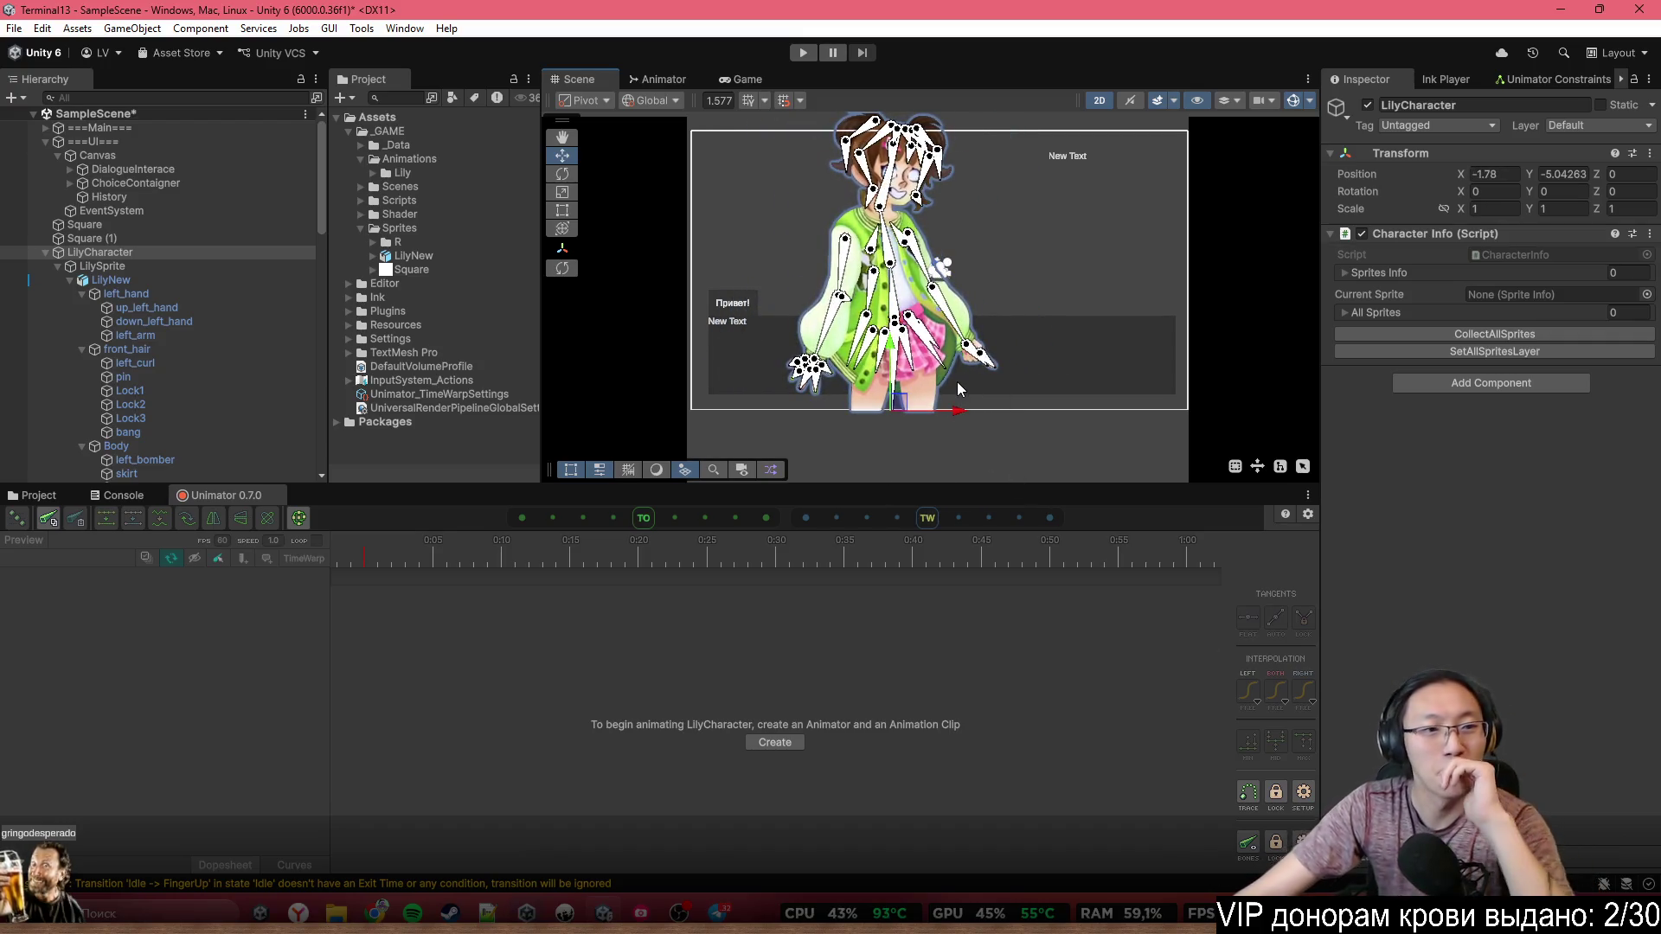
pyautogui.scroll(3, 958, 389)
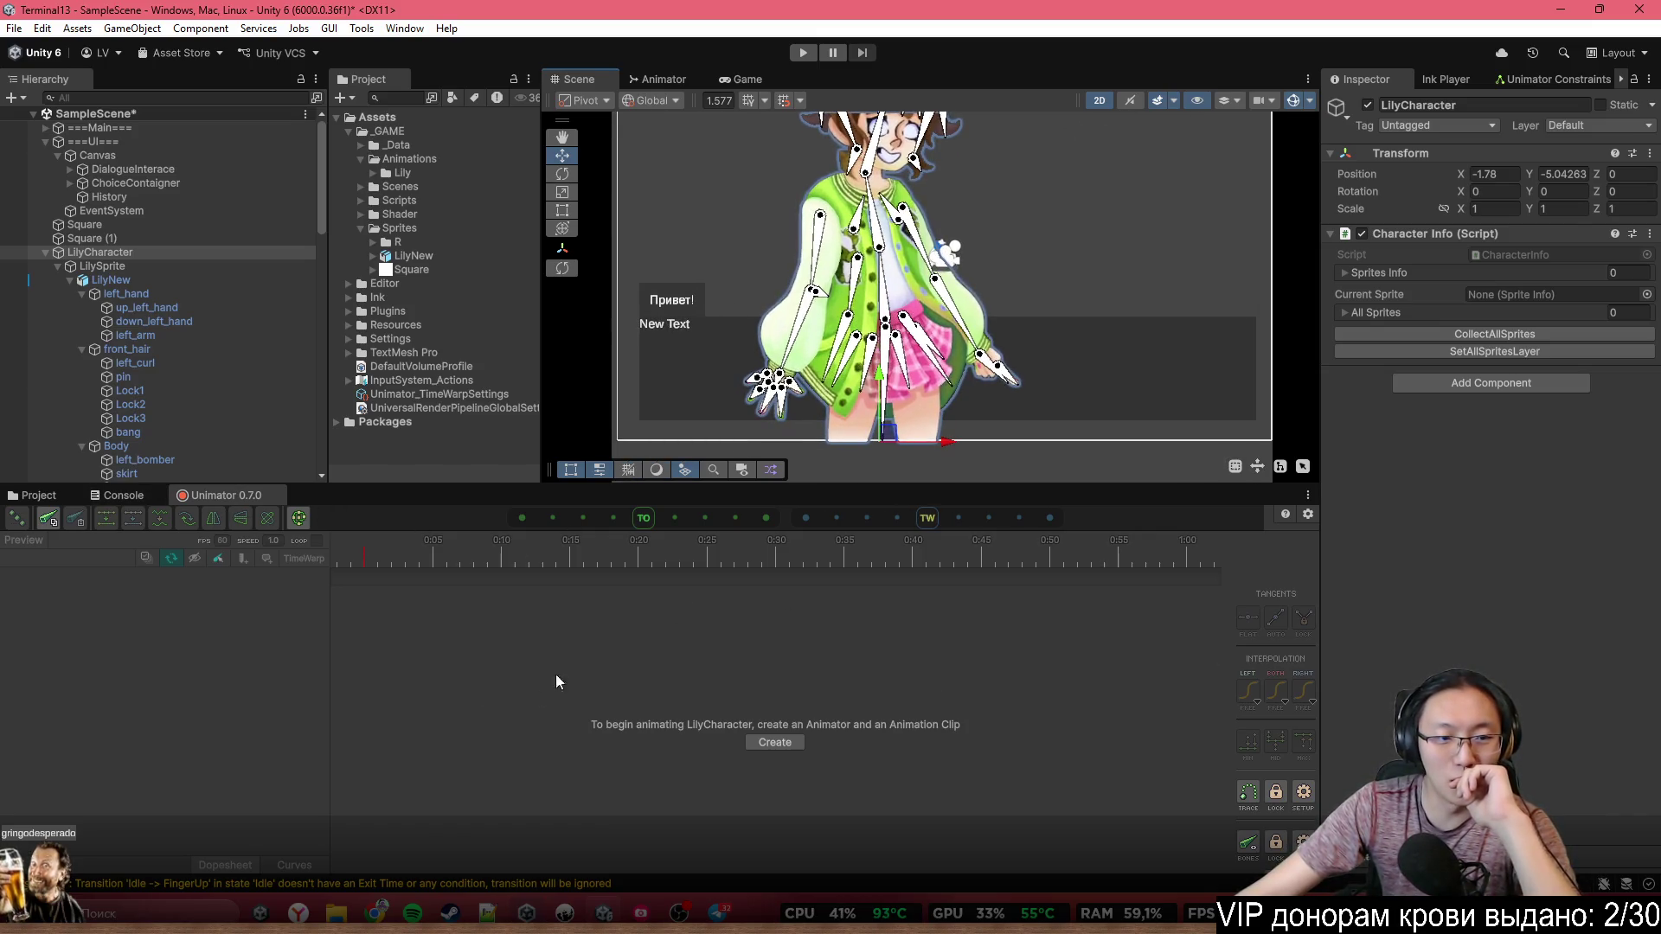
pyautogui.click(196, 280)
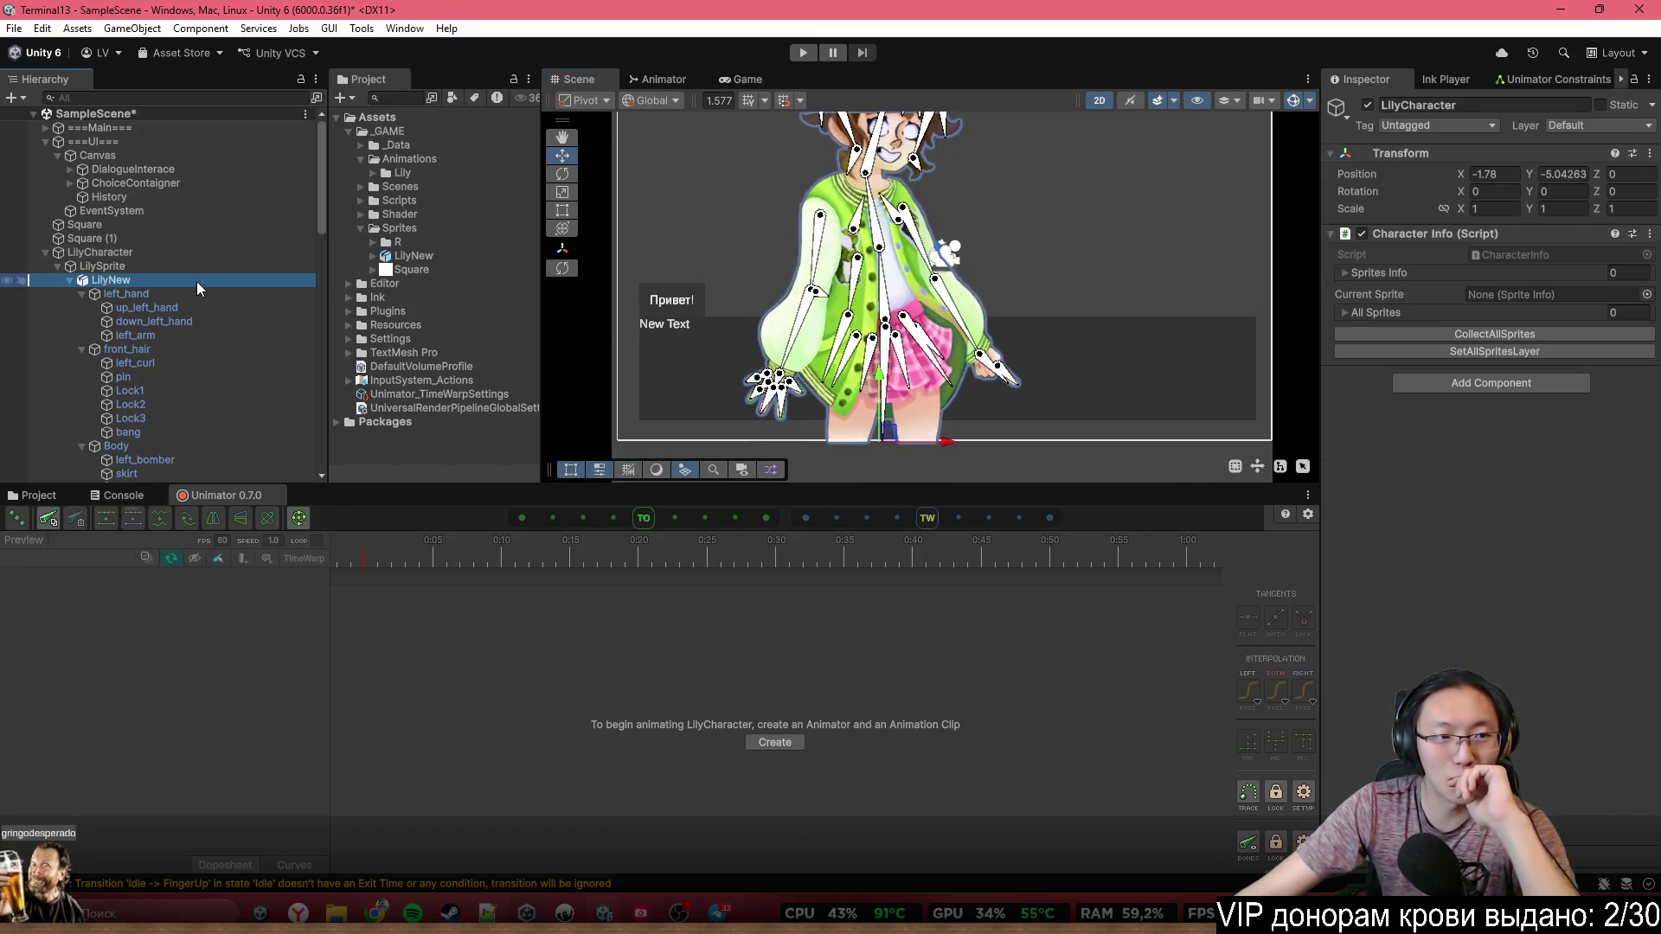
pyautogui.scroll(-3, 937, 620)
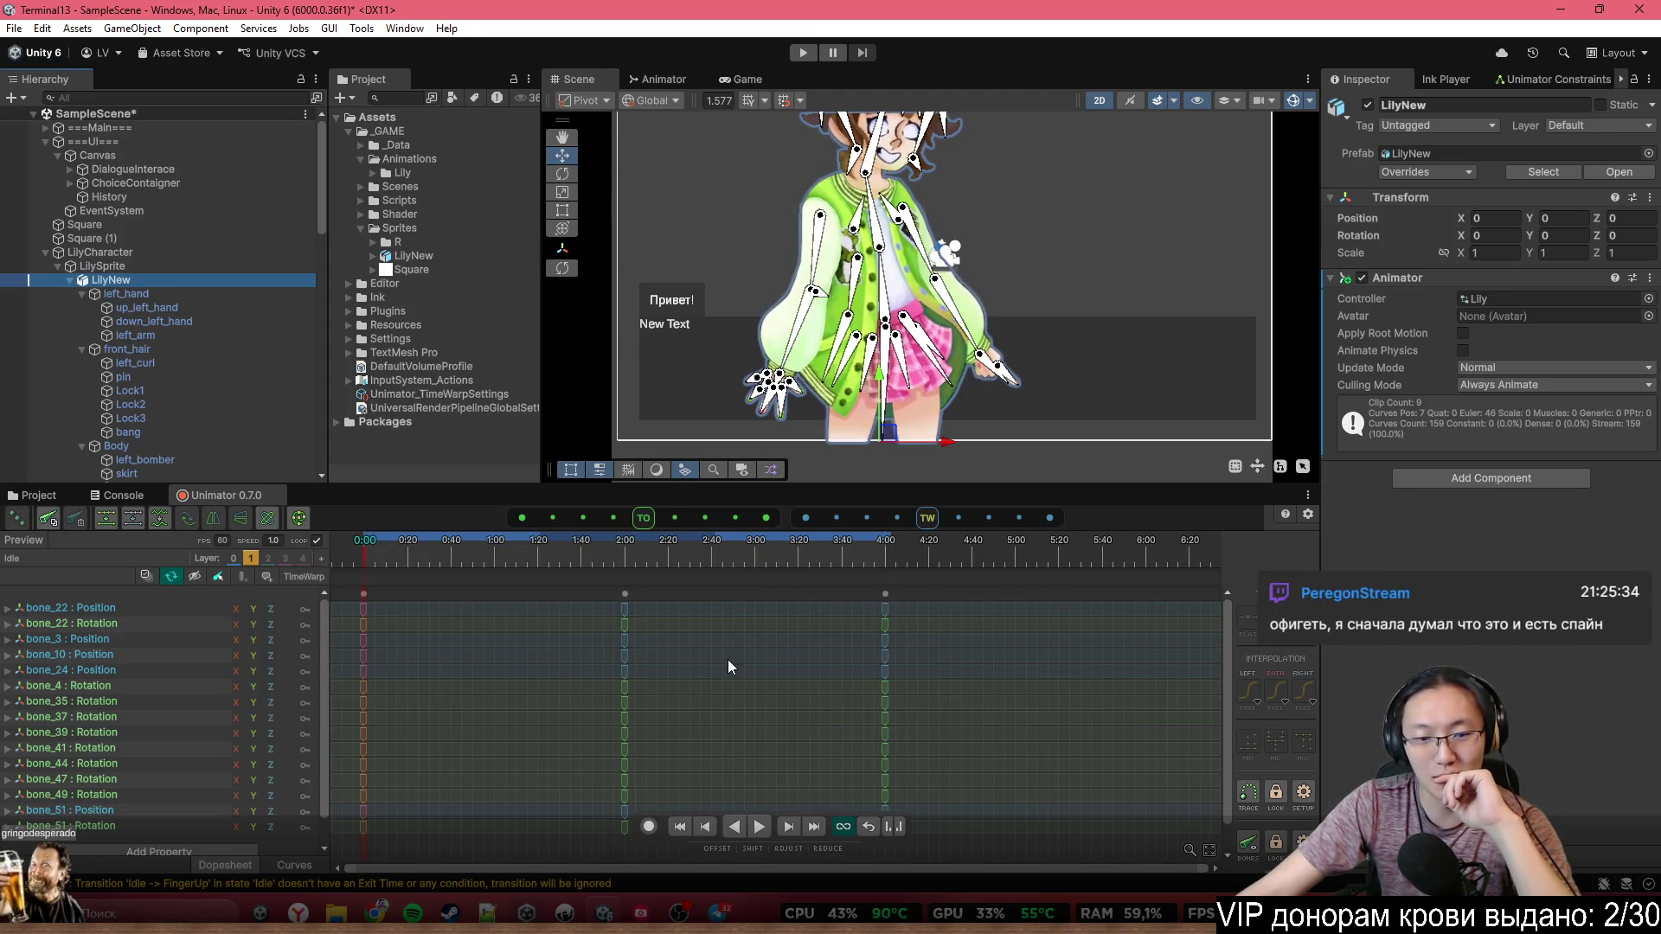
# Inspect bone_39's rotation track as curves and as the keyframe overview
pyautogui.click(692, 616)
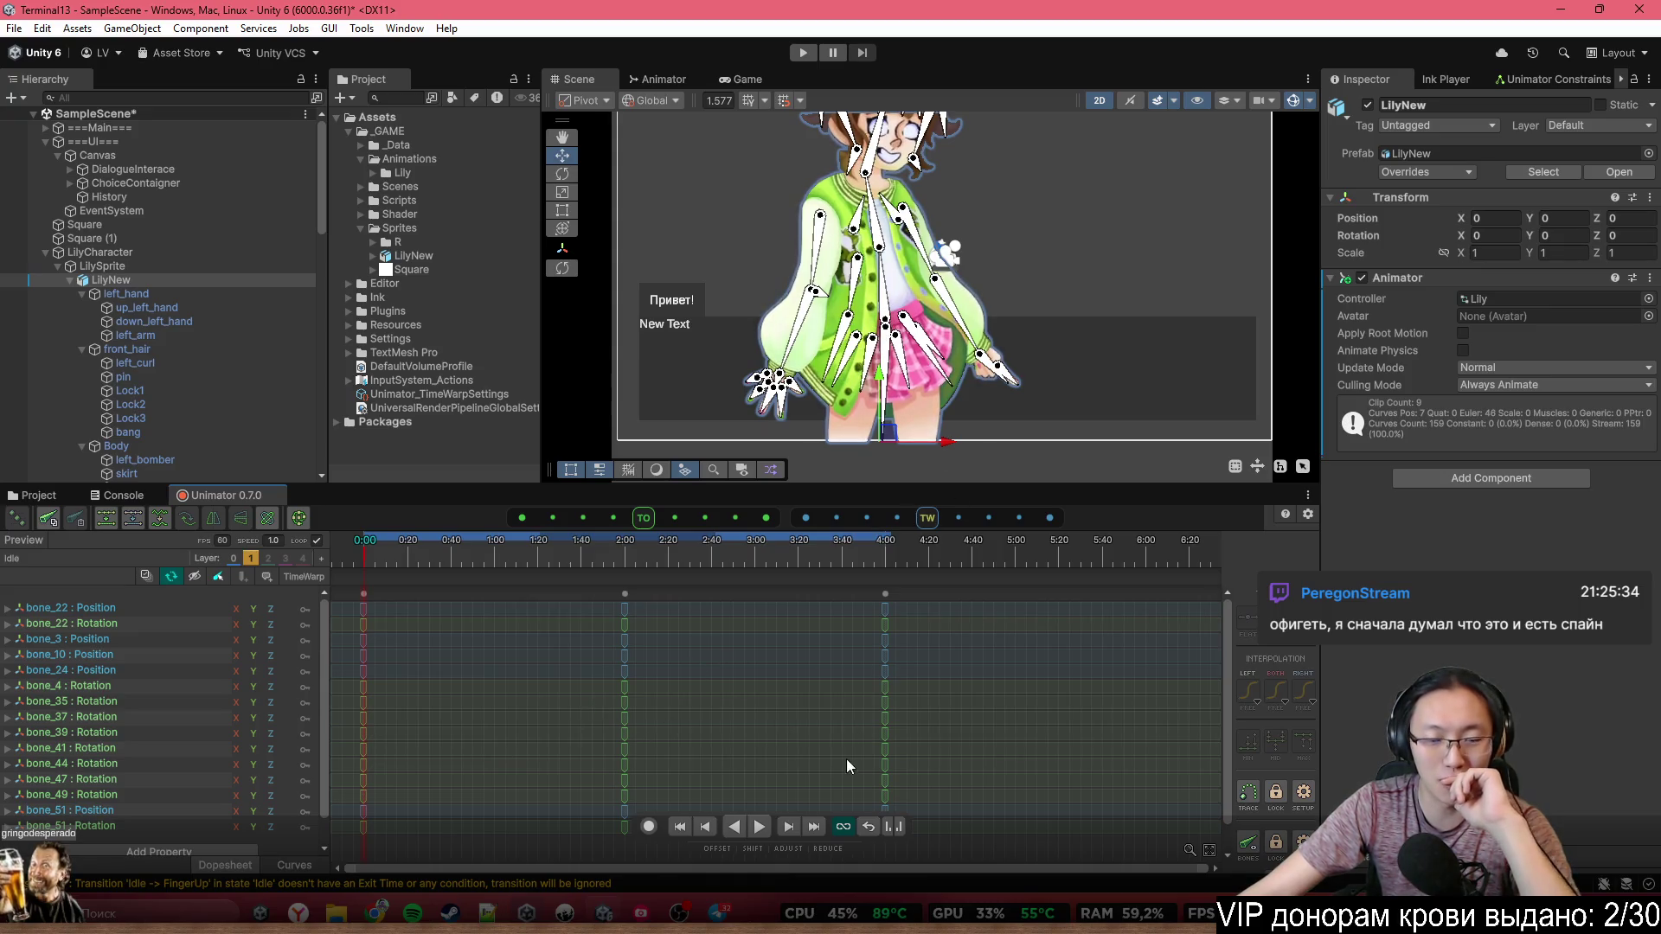
pyautogui.scroll(-2, 517, 704)
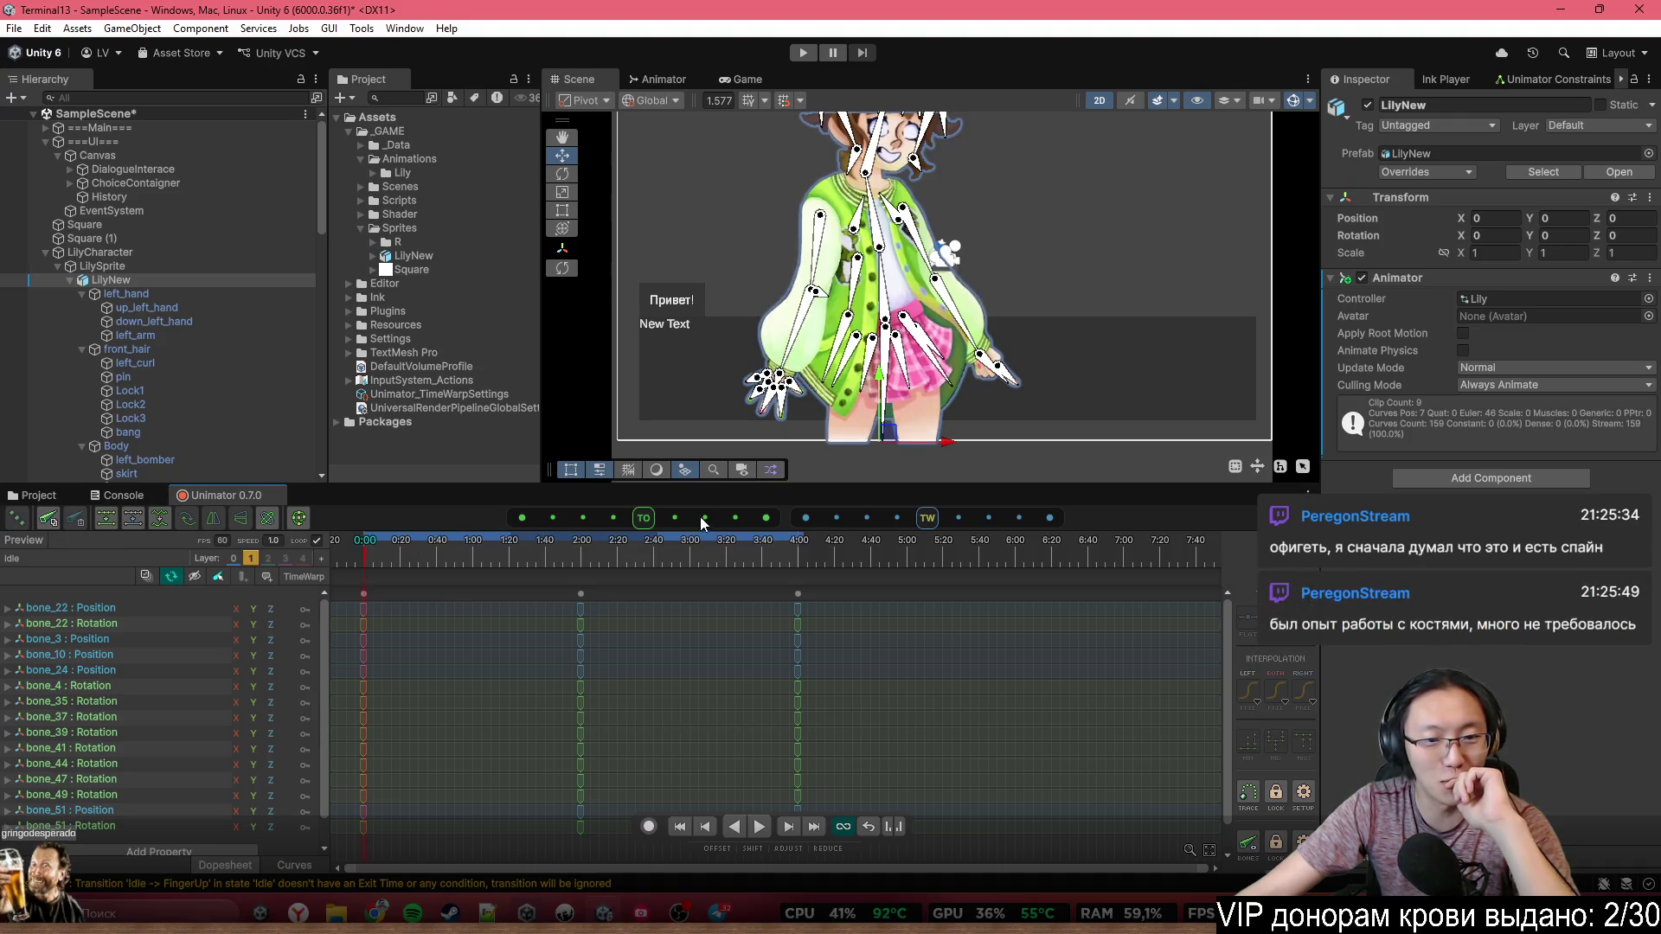
pyautogui.click(616, 517)
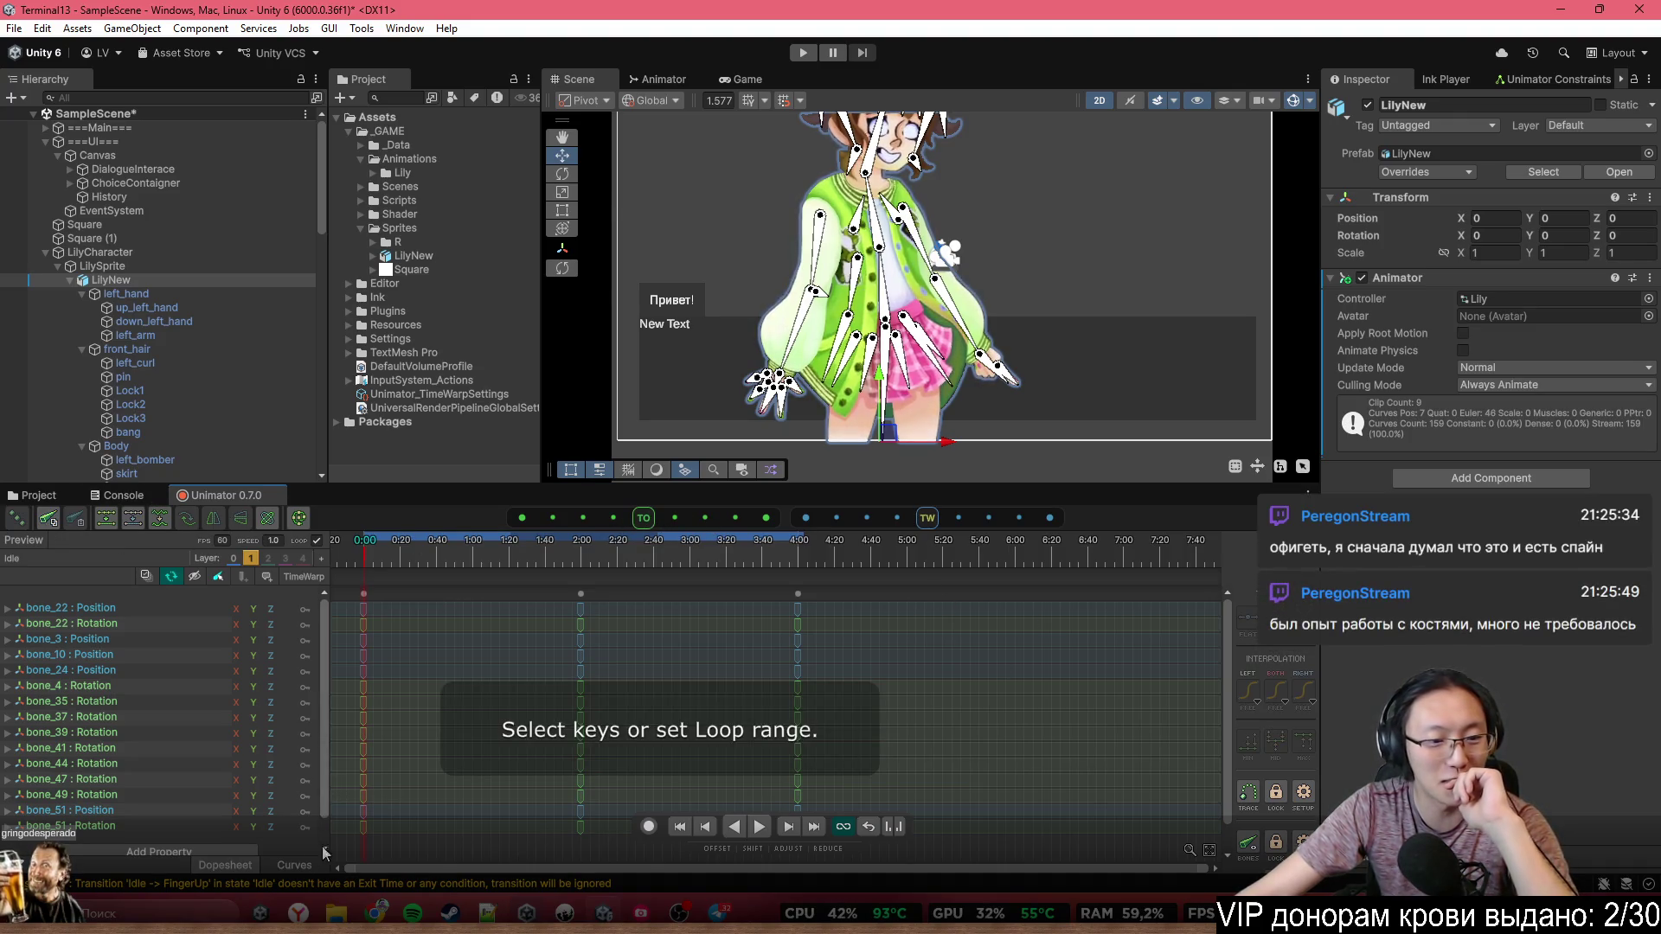
pyautogui.click(141, 735)
pyautogui.click(289, 867)
pyautogui.scroll(-2, 502, 670)
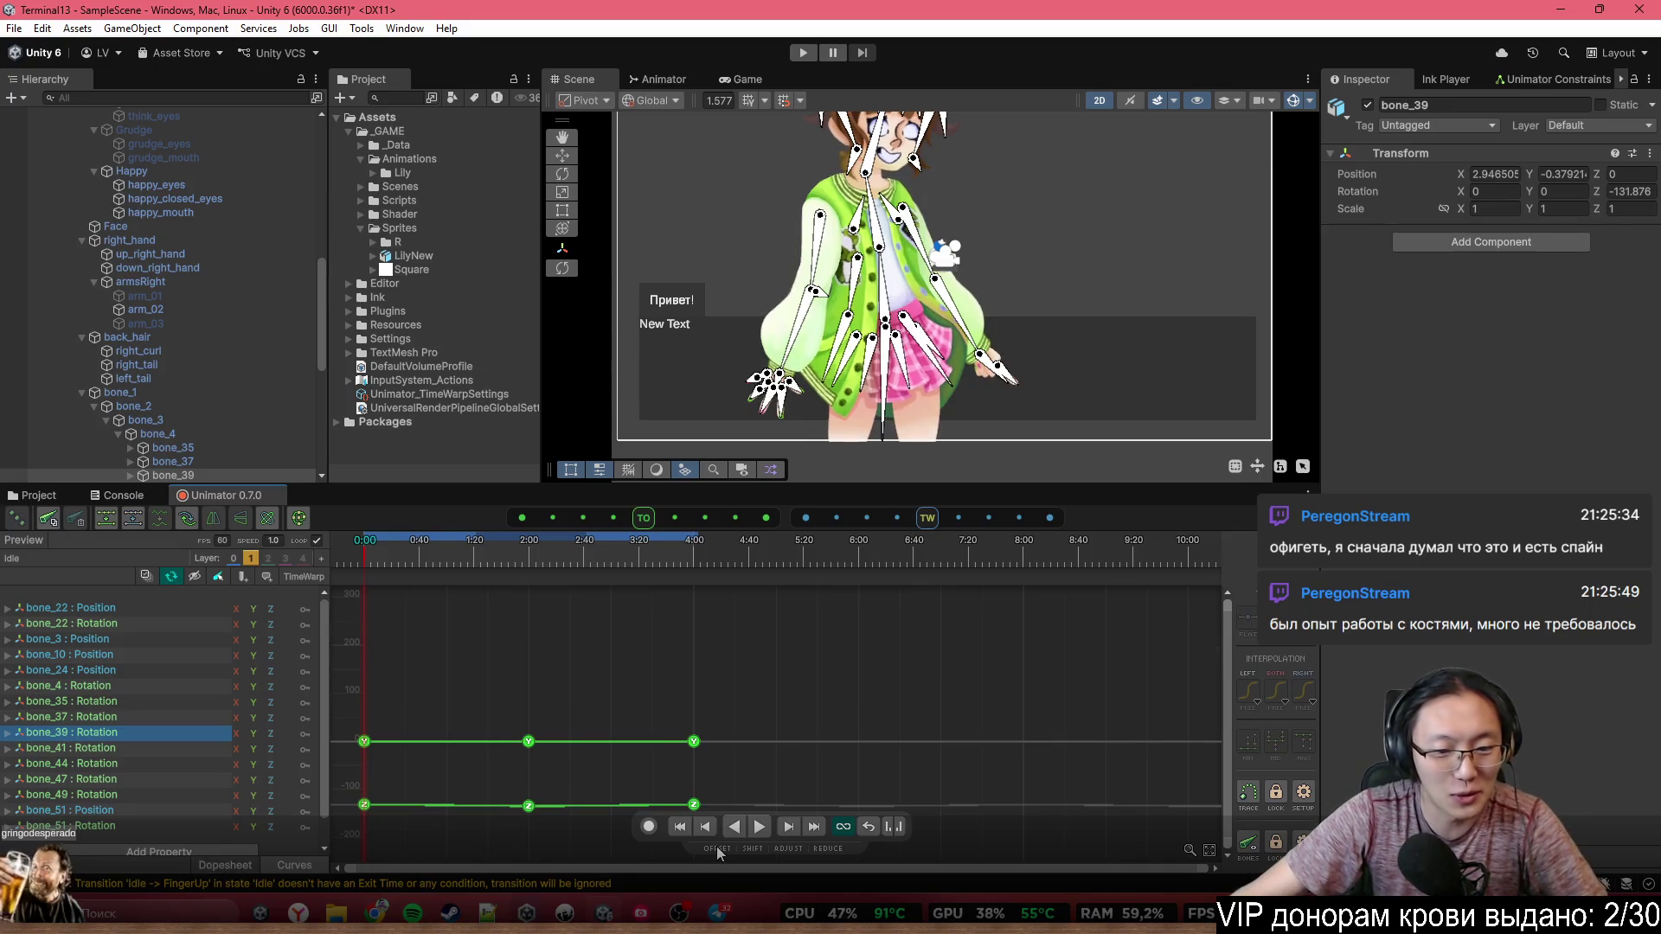
pyautogui.click(251, 864)
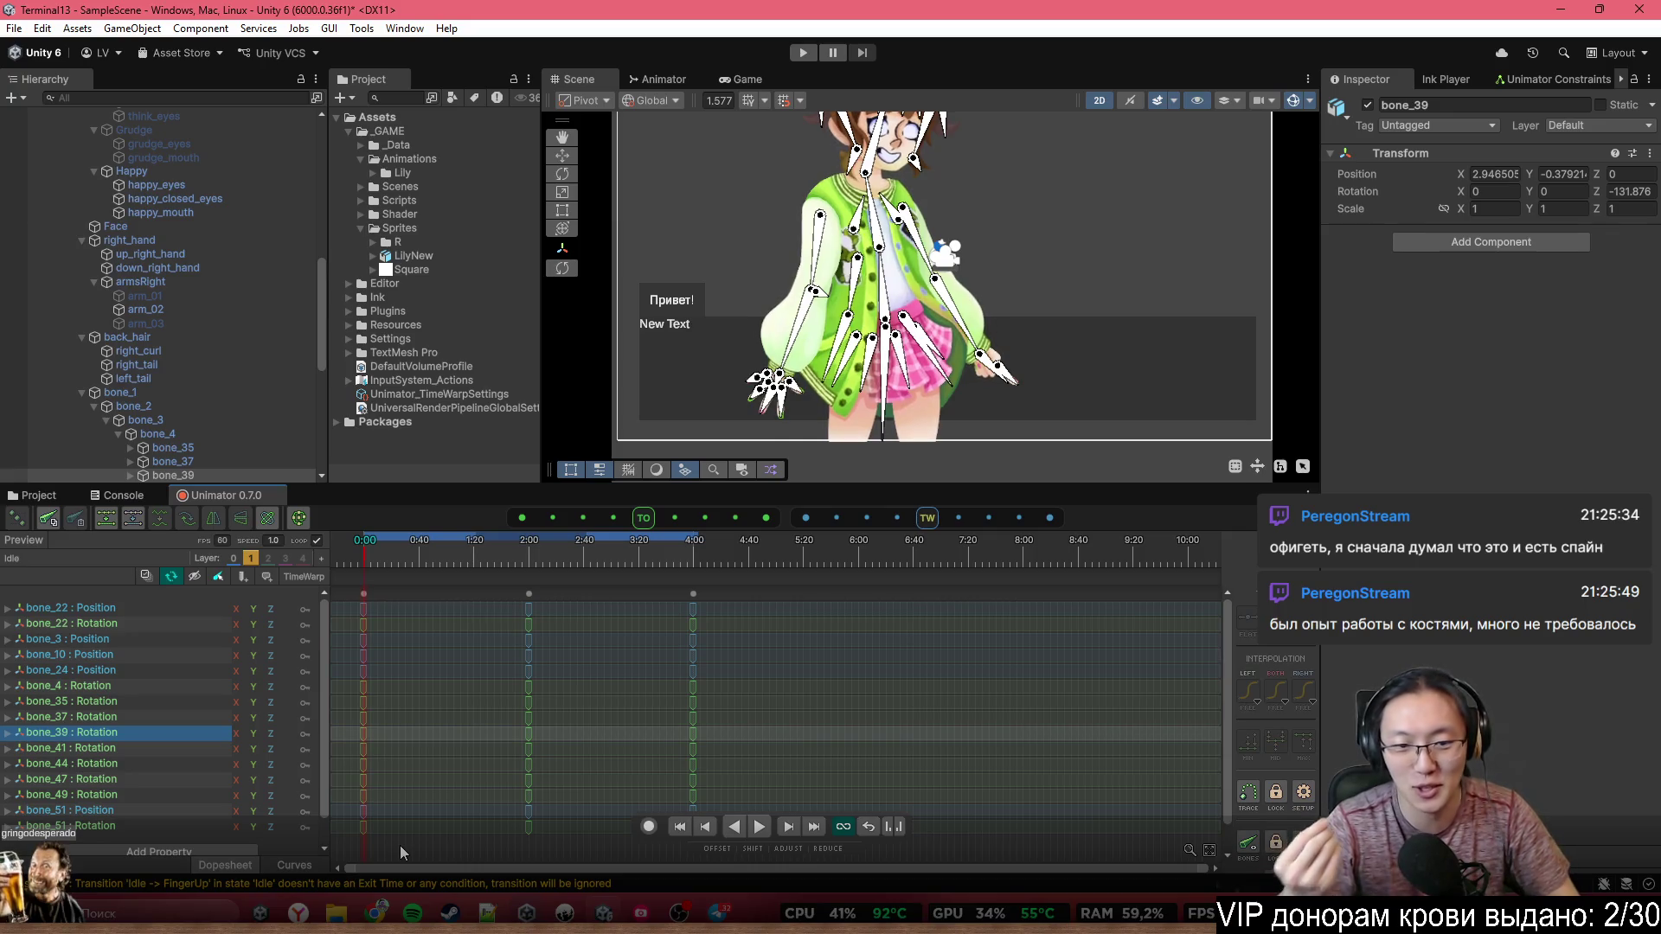
pyautogui.click(294, 865)
# Shift all three bone_47 Rotation.z keys 64 frames earlier
pyautogui.click(87, 781)
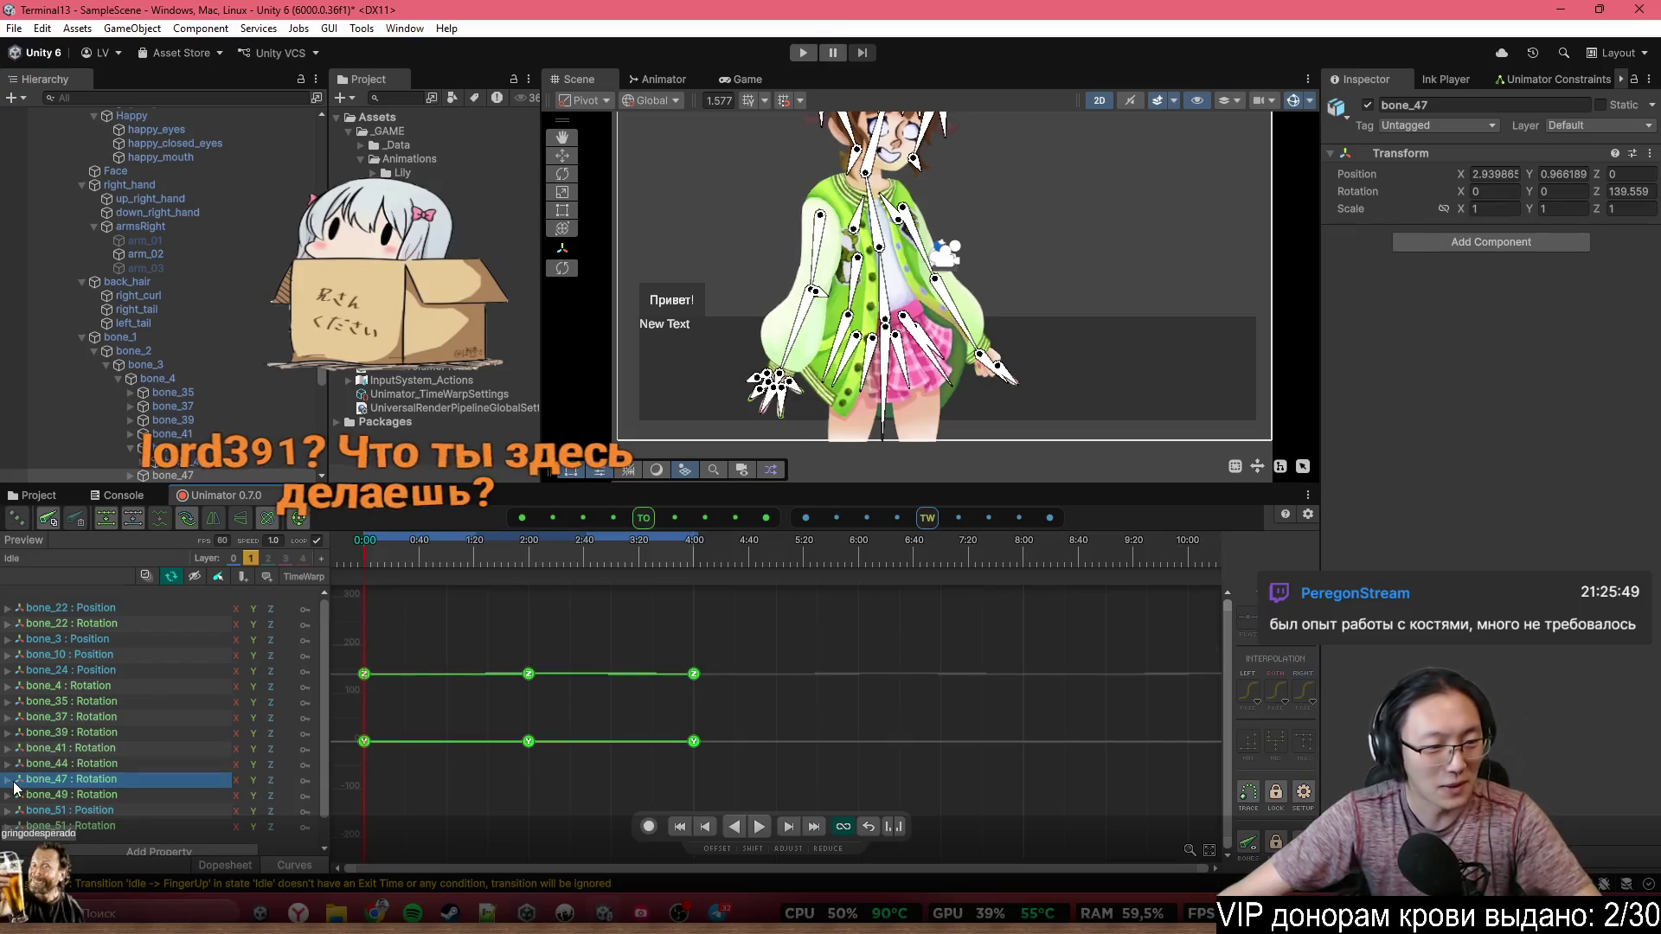
pyautogui.click(102, 826)
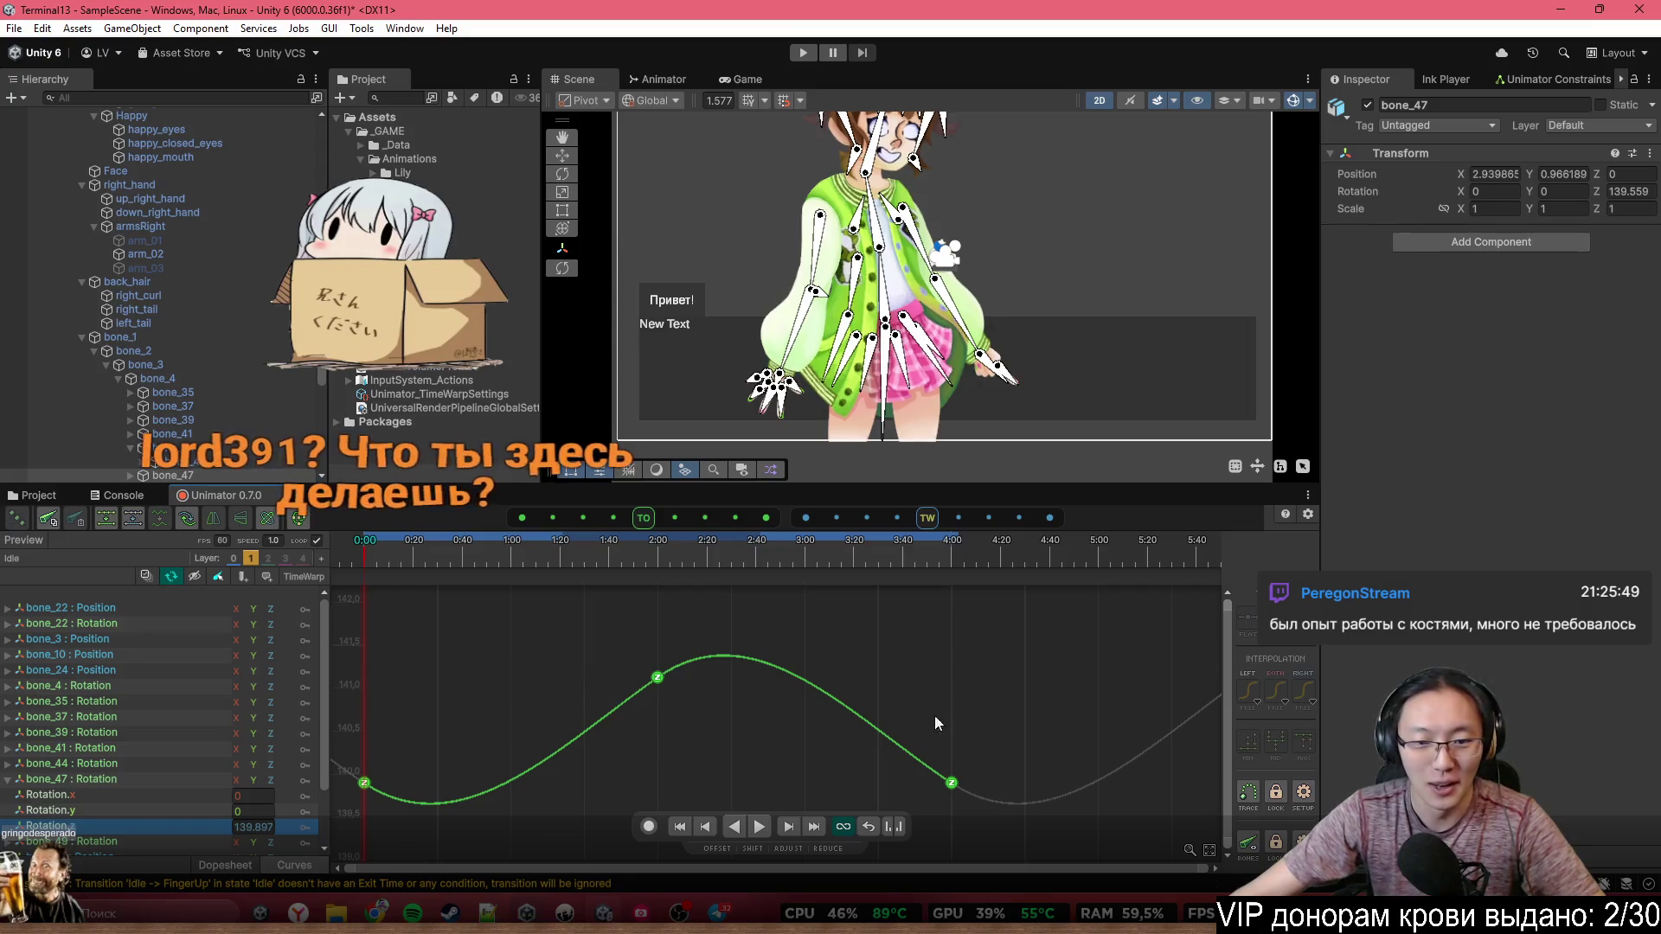
pyautogui.moveTo(993, 668); pyautogui.dragTo(300, 823)
pyautogui.click(1018, 690)
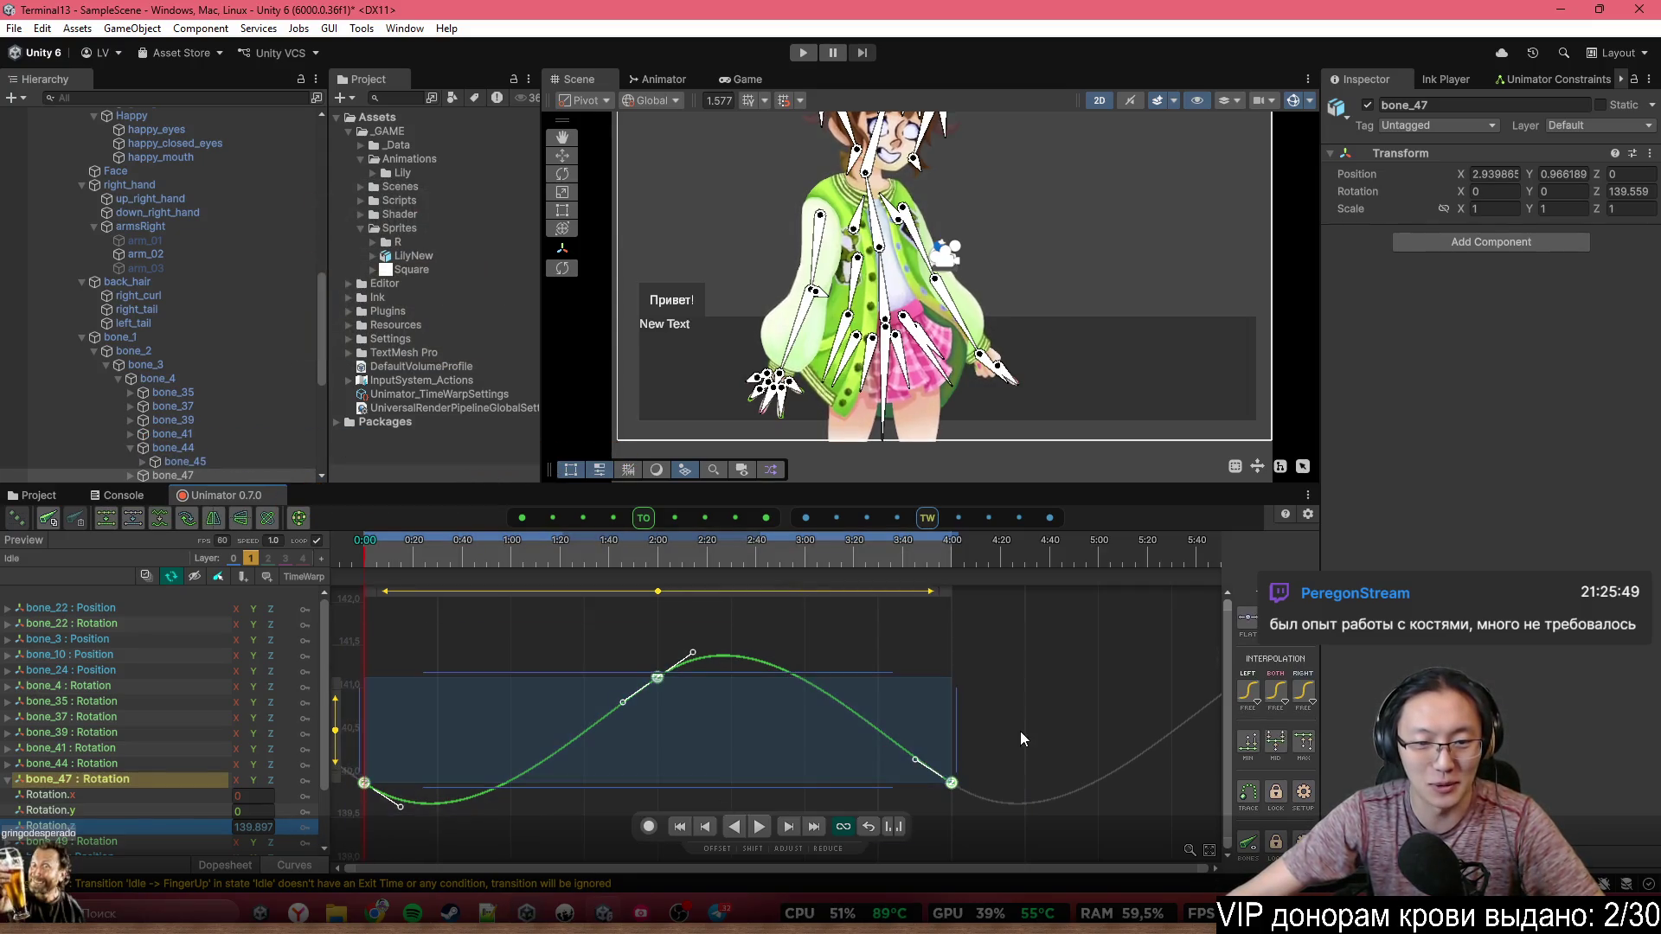
pyautogui.moveTo(1023, 640); pyautogui.dragTo(334, 820)
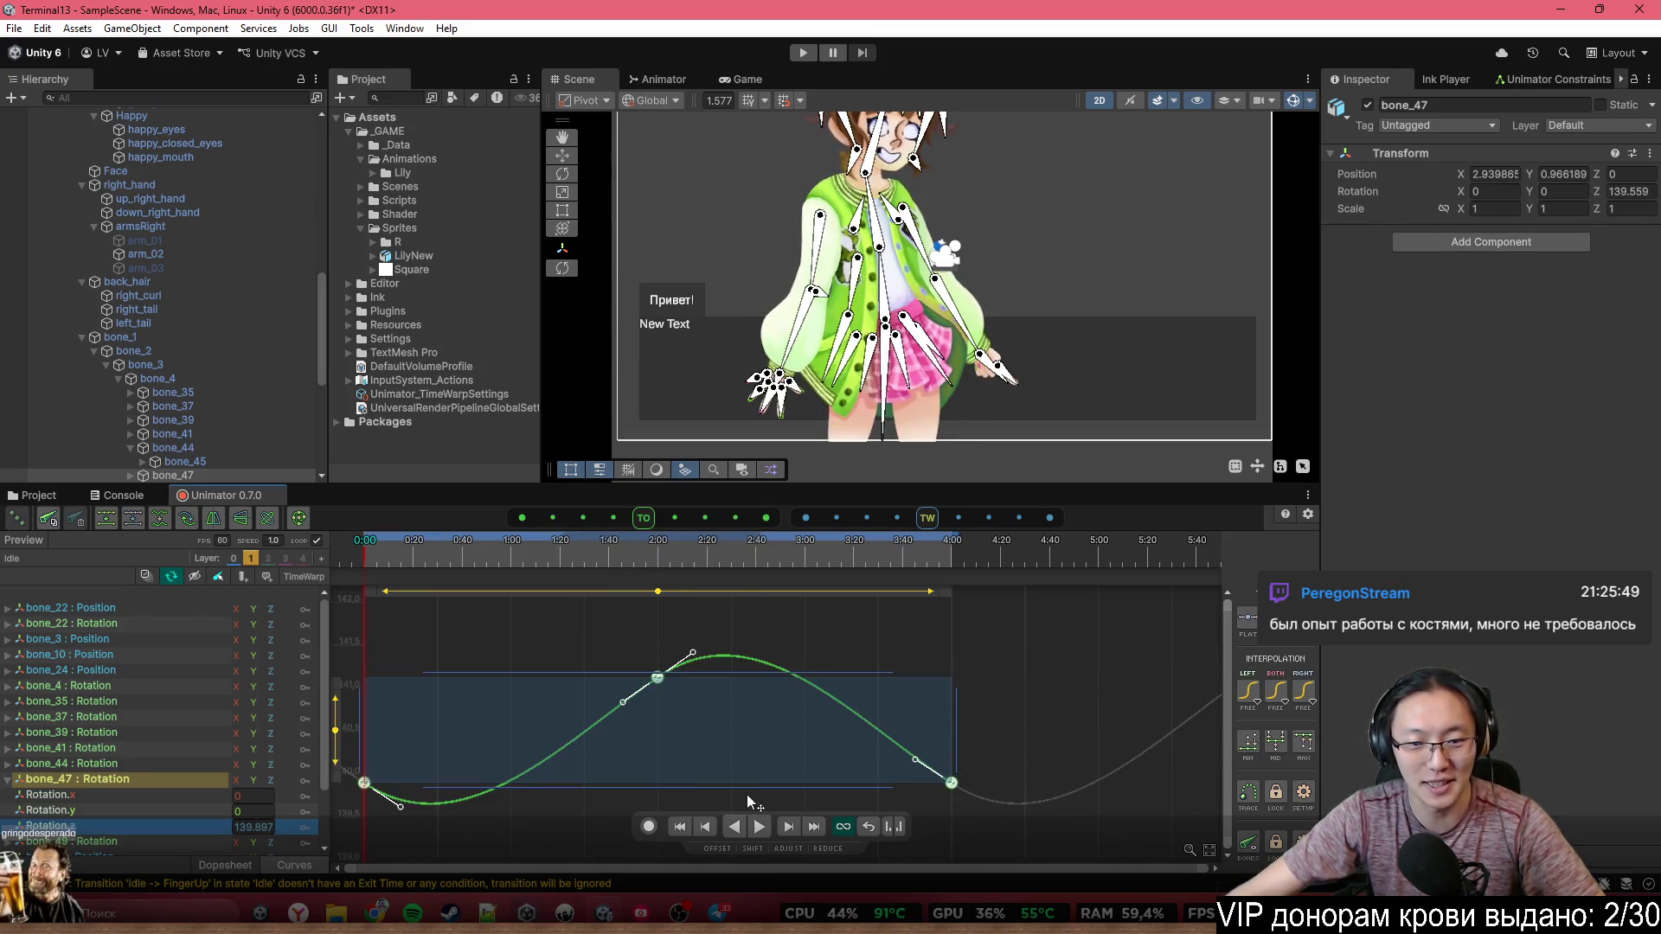
pyautogui.moveTo(748, 718)
pyautogui.mouseDown()
pyautogui.moveTo(774, 705)
pyautogui.moveTo(930, 729)
pyautogui.mouseUp()
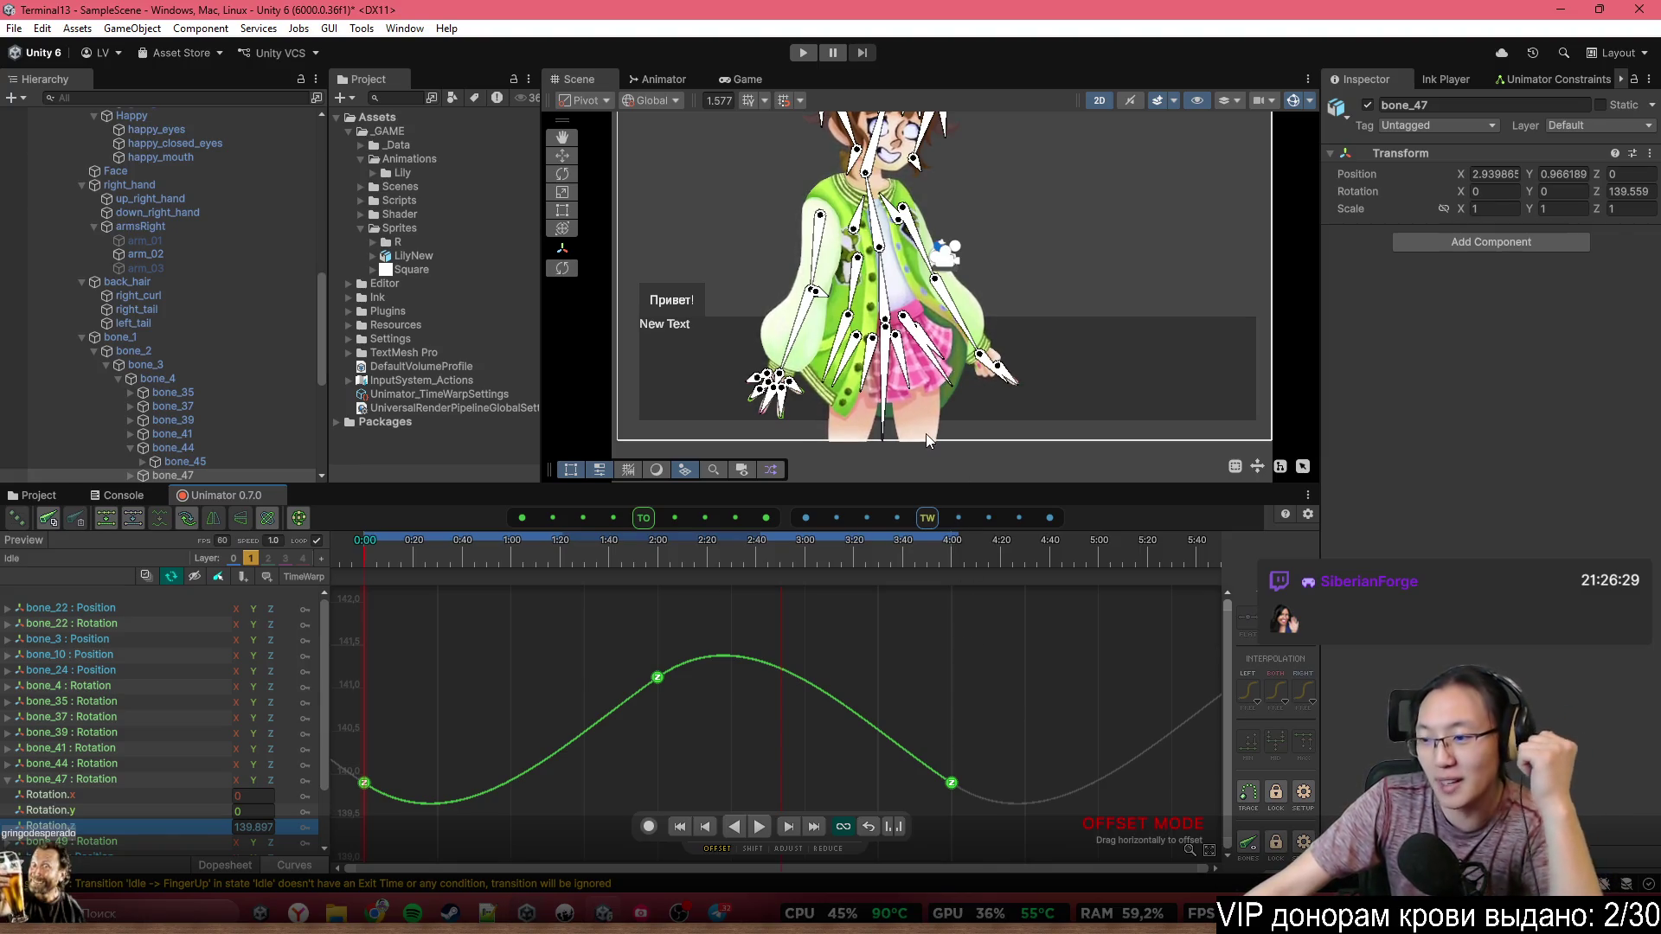
# Zoom the scene onto the character's body and toggle the timeline between FingerDown and Idle
pyautogui.moveTo(891, 369)
pyautogui.mouseDown()
pyautogui.moveTo(897, 476)
pyautogui.moveTo(846, 430)
pyautogui.mouseUp()
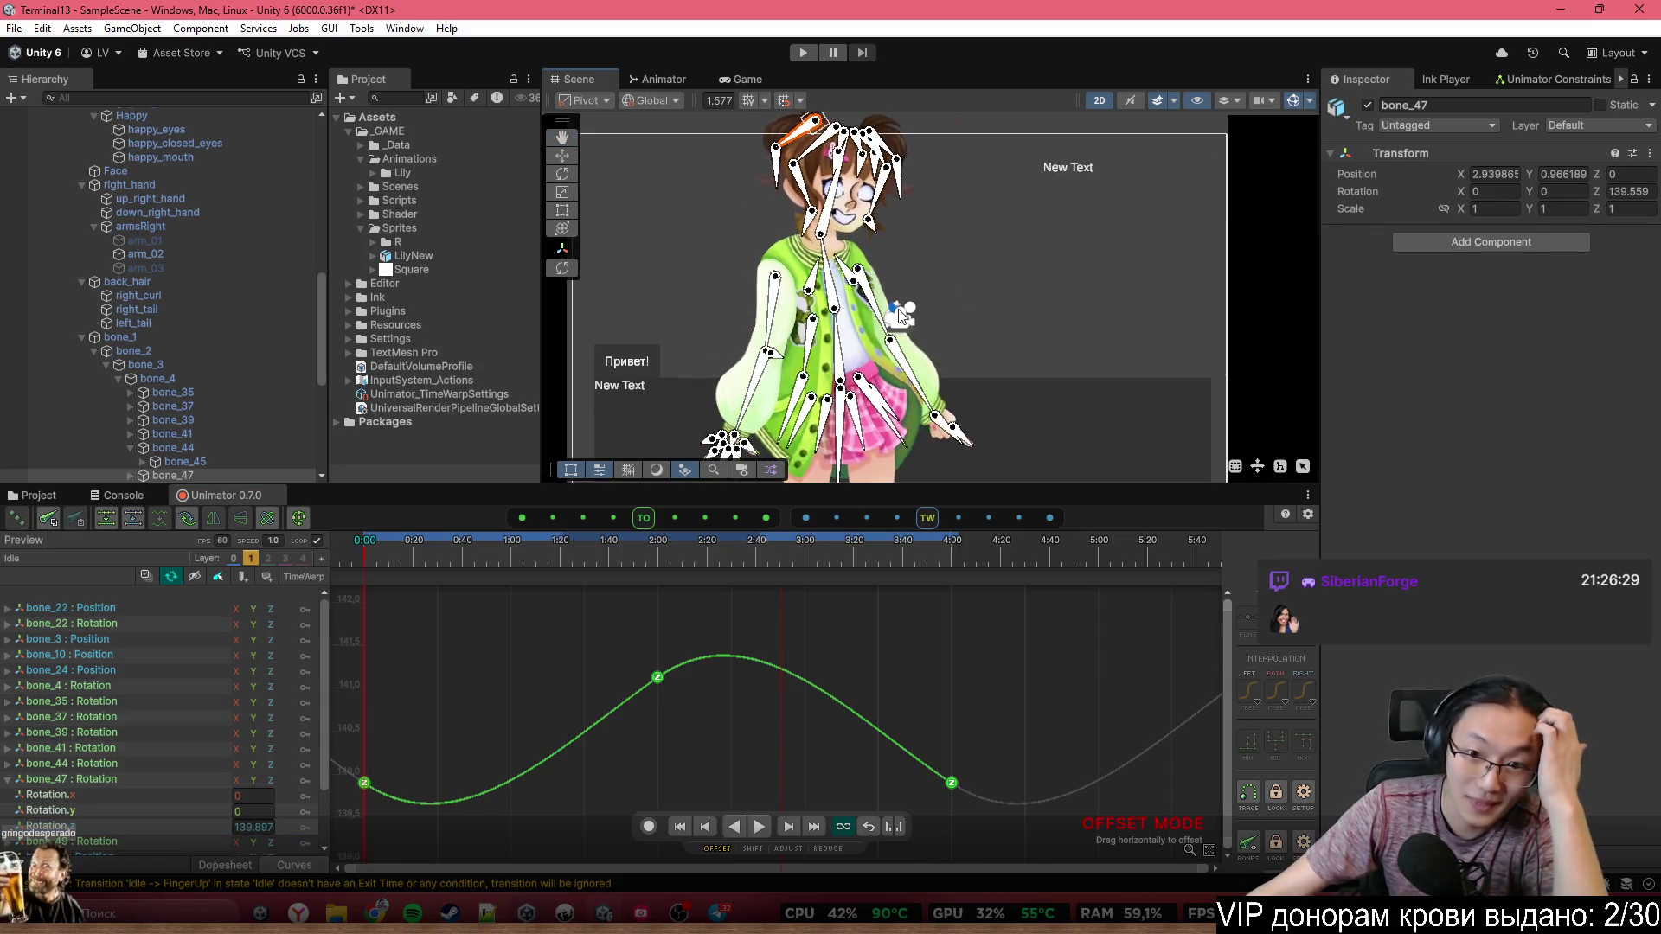
pyautogui.moveTo(843, 331); pyautogui.dragTo(852, 210)
pyautogui.scroll(1, 853, 211)
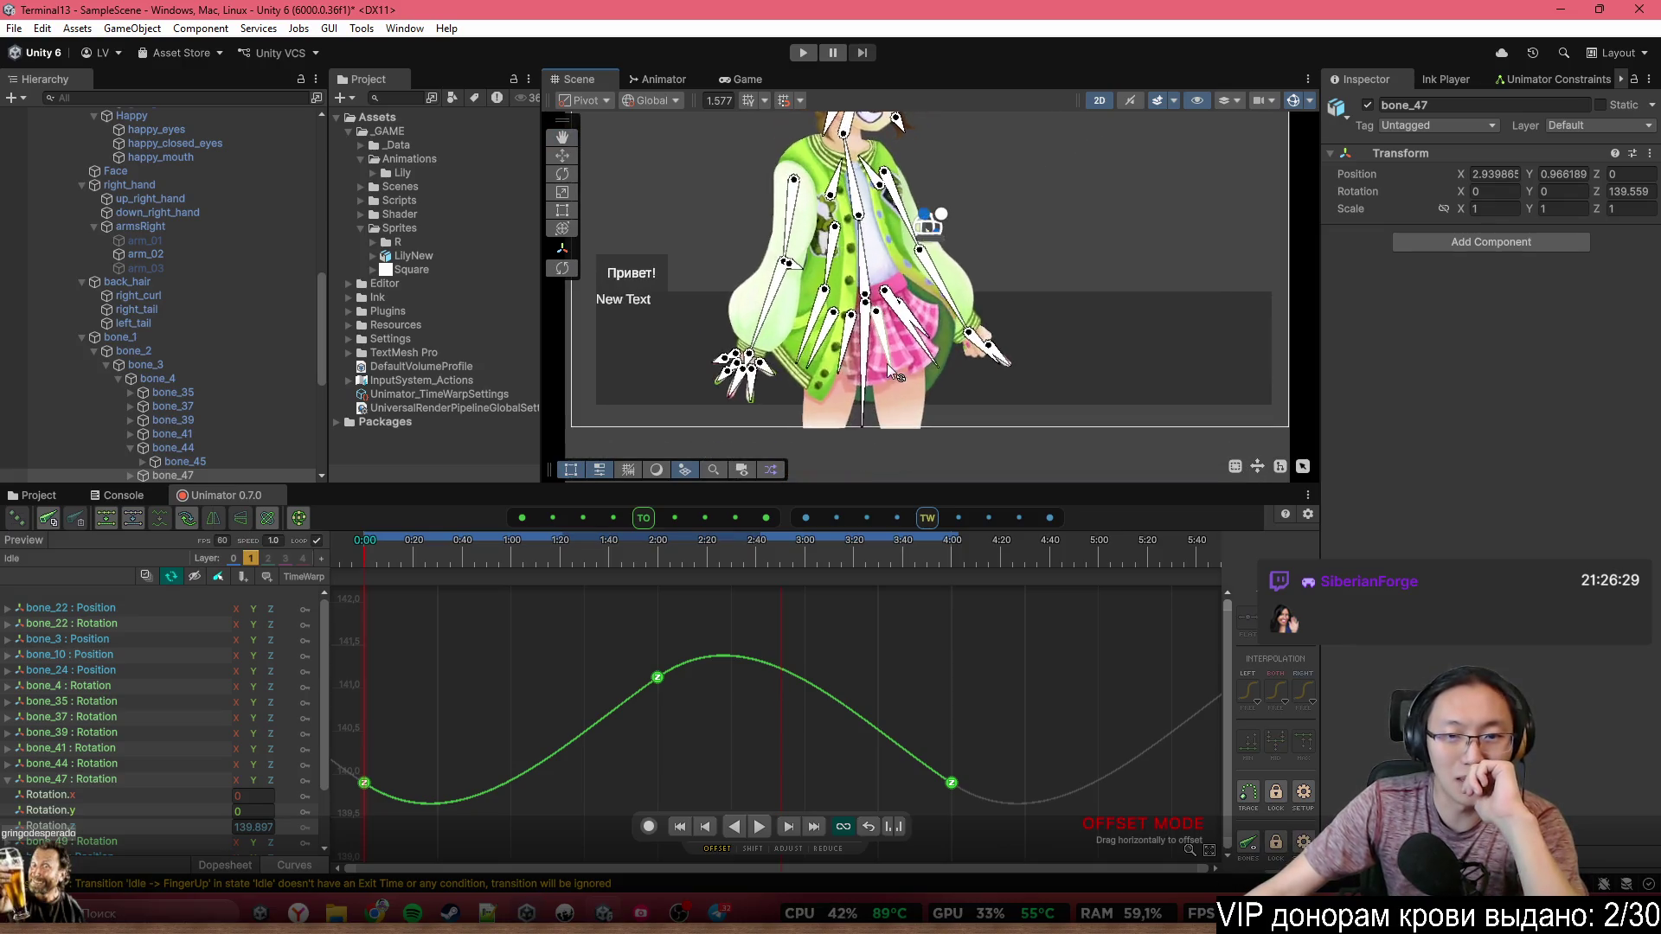
pyautogui.click(235, 558)
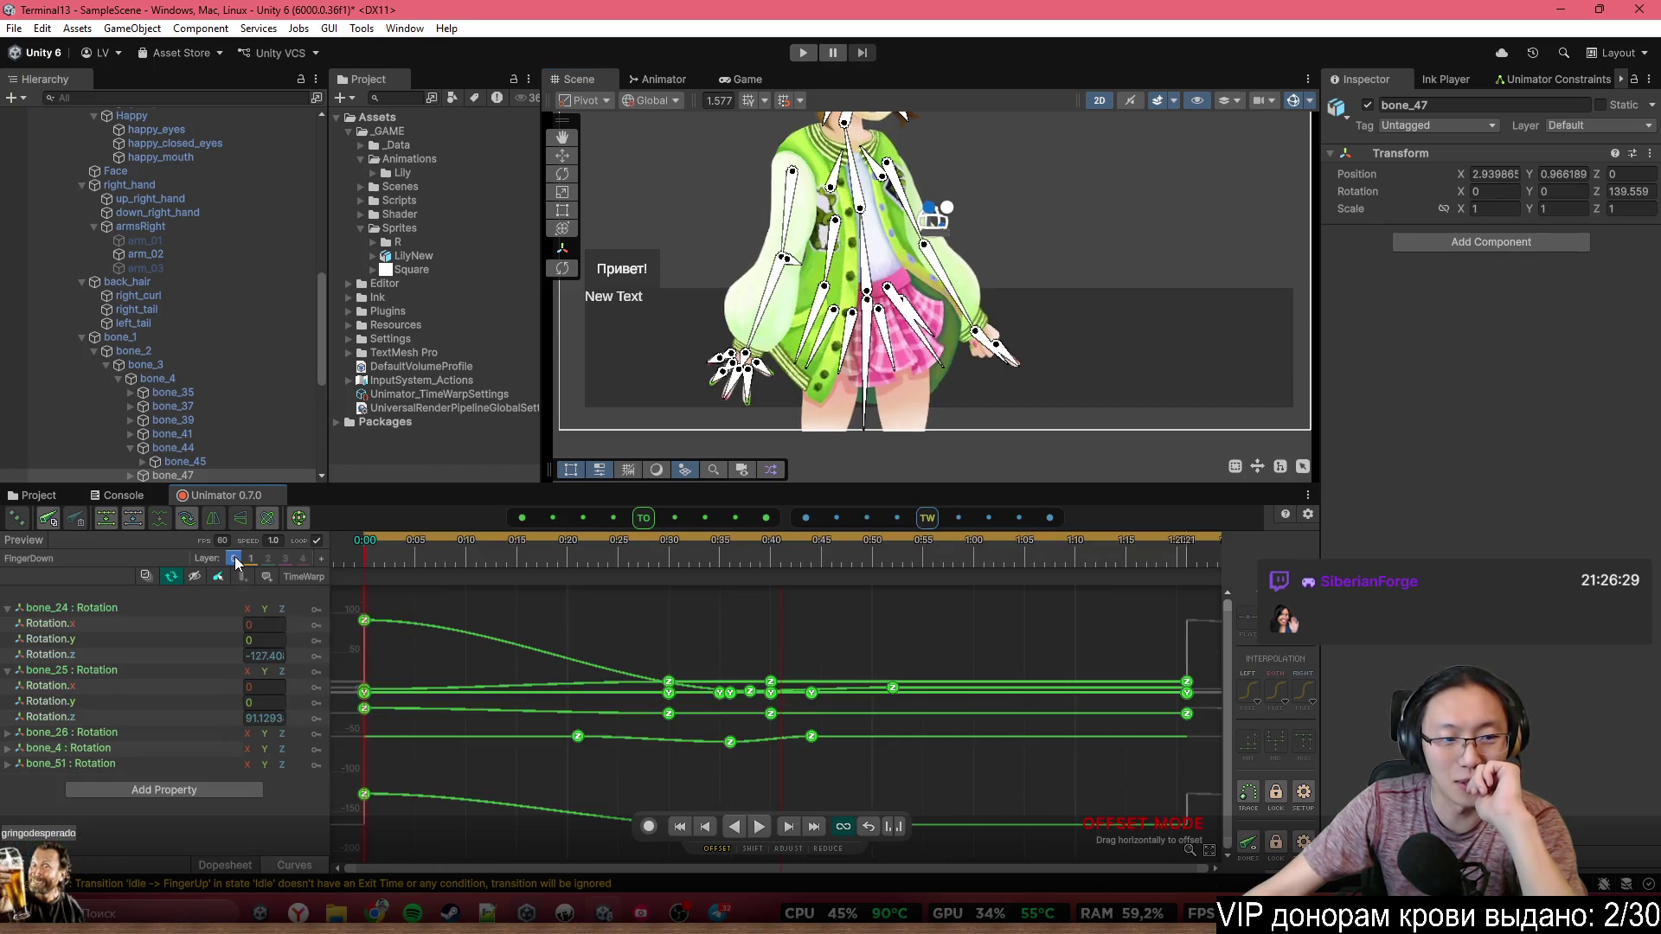
pyautogui.click(251, 558)
# Set FingerDown as the layer 0 clip and preview the IdleSpec1 pose at 0:37
pyautogui.click(145, 575)
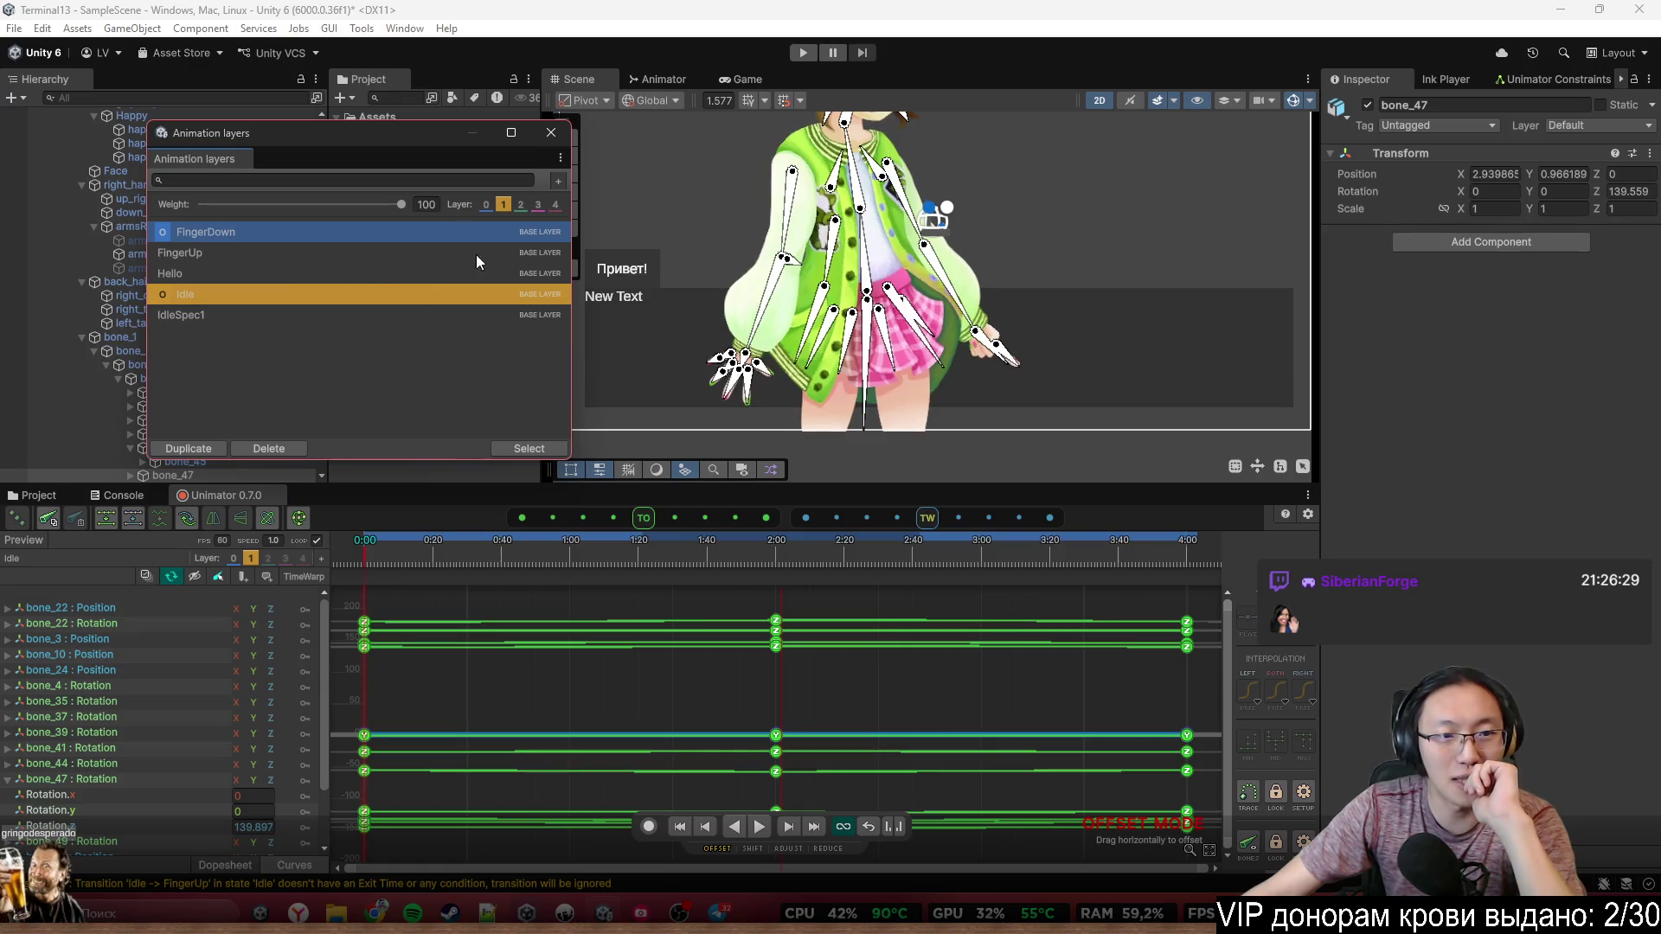
pyautogui.click(487, 205)
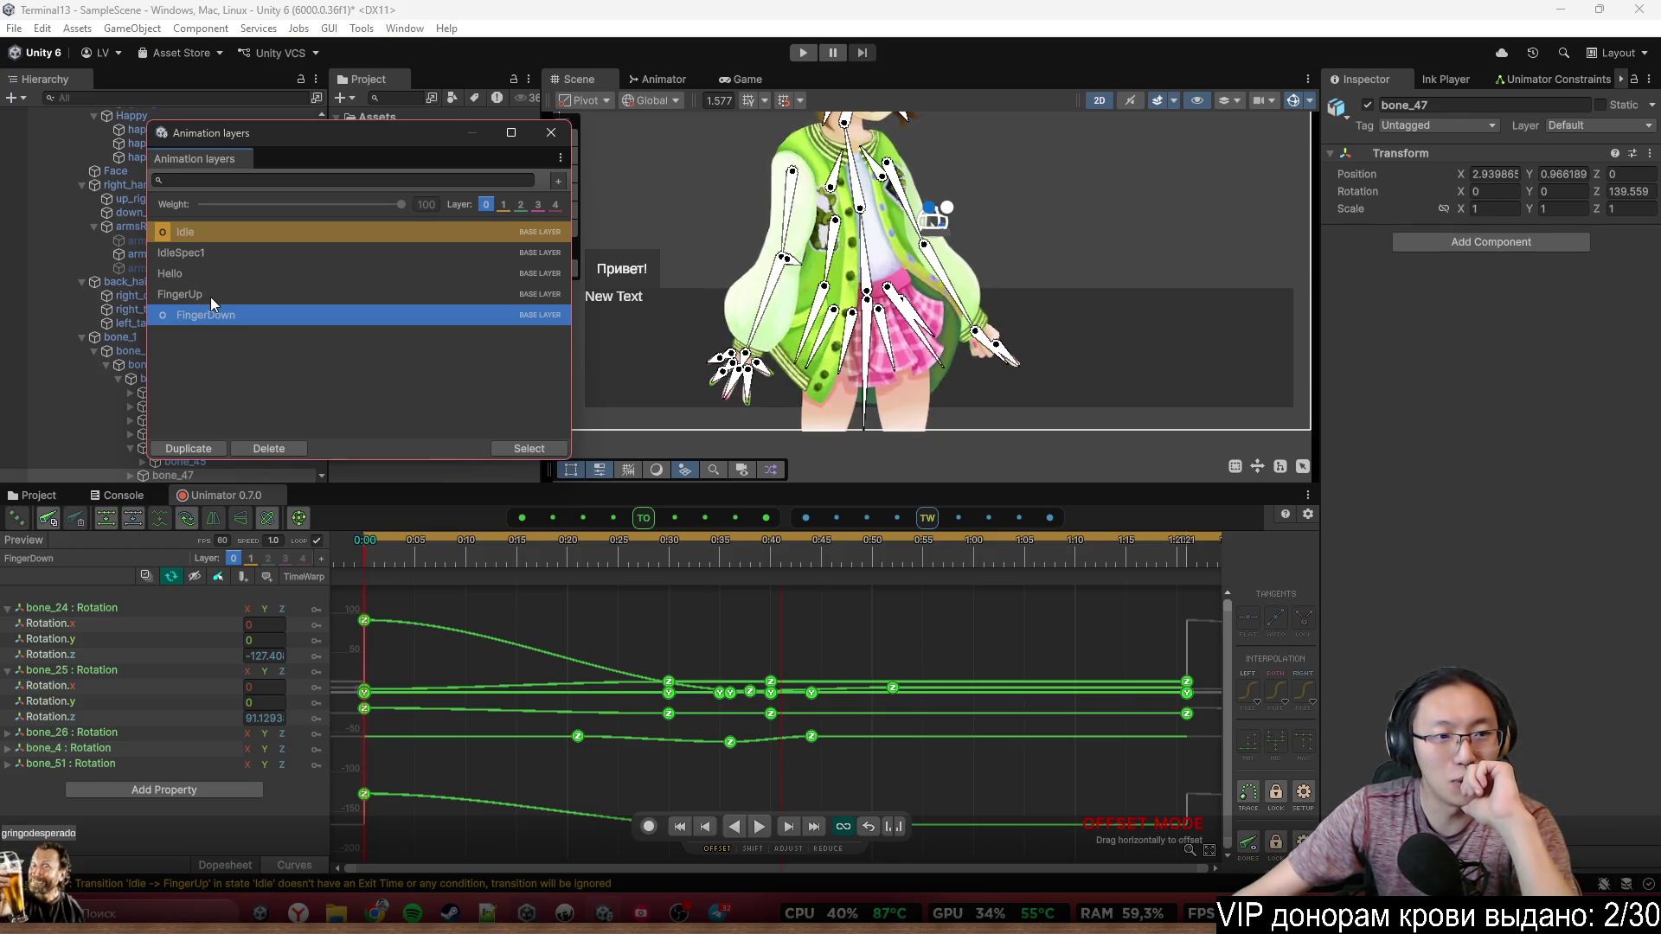
pyautogui.click(221, 256)
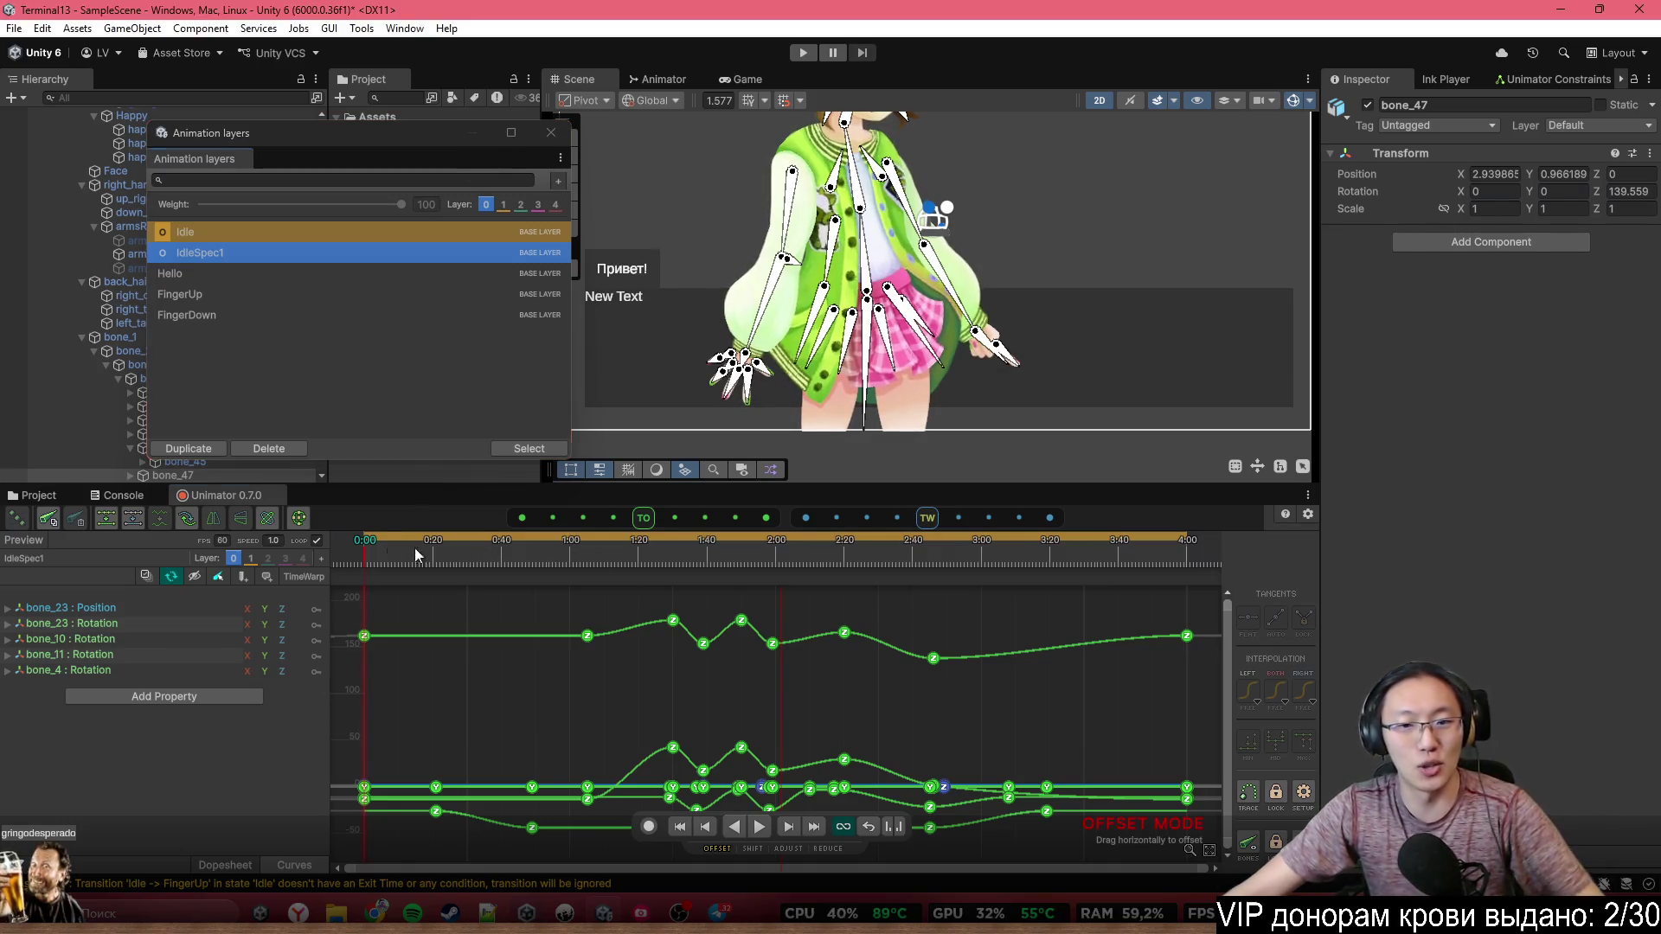
pyautogui.moveTo(414, 548)
pyautogui.mouseDown()
pyautogui.moveTo(690, 581)
pyautogui.moveTo(370, 569)
pyautogui.mouseUp()
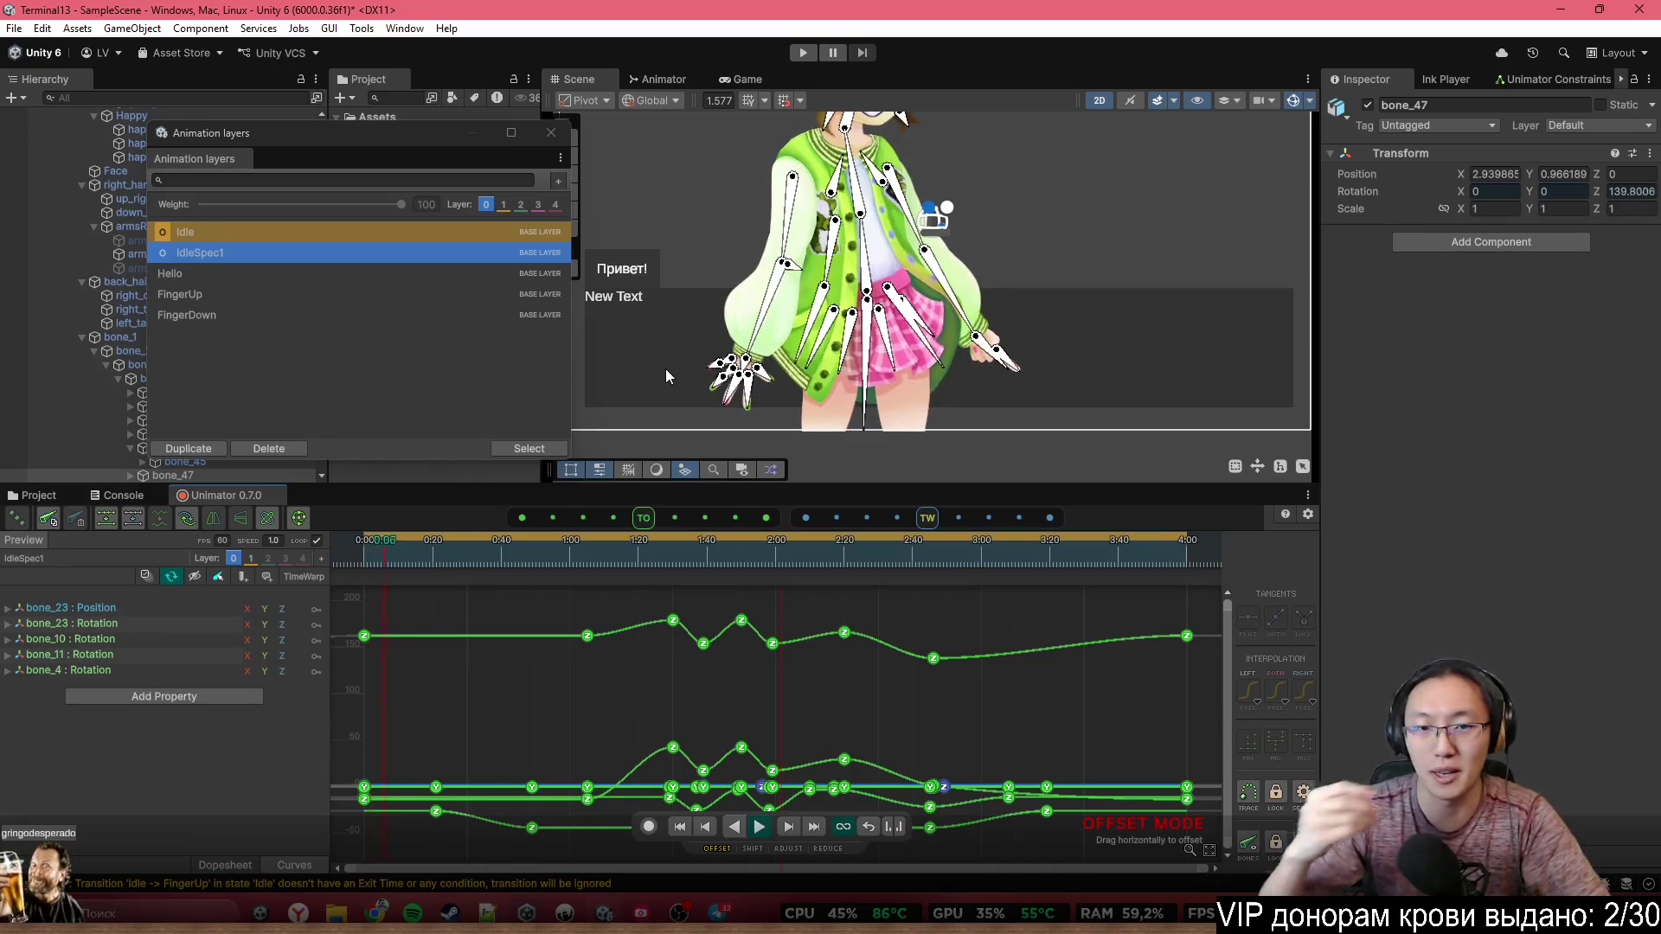
pyautogui.scroll(-2, 1112, 282)
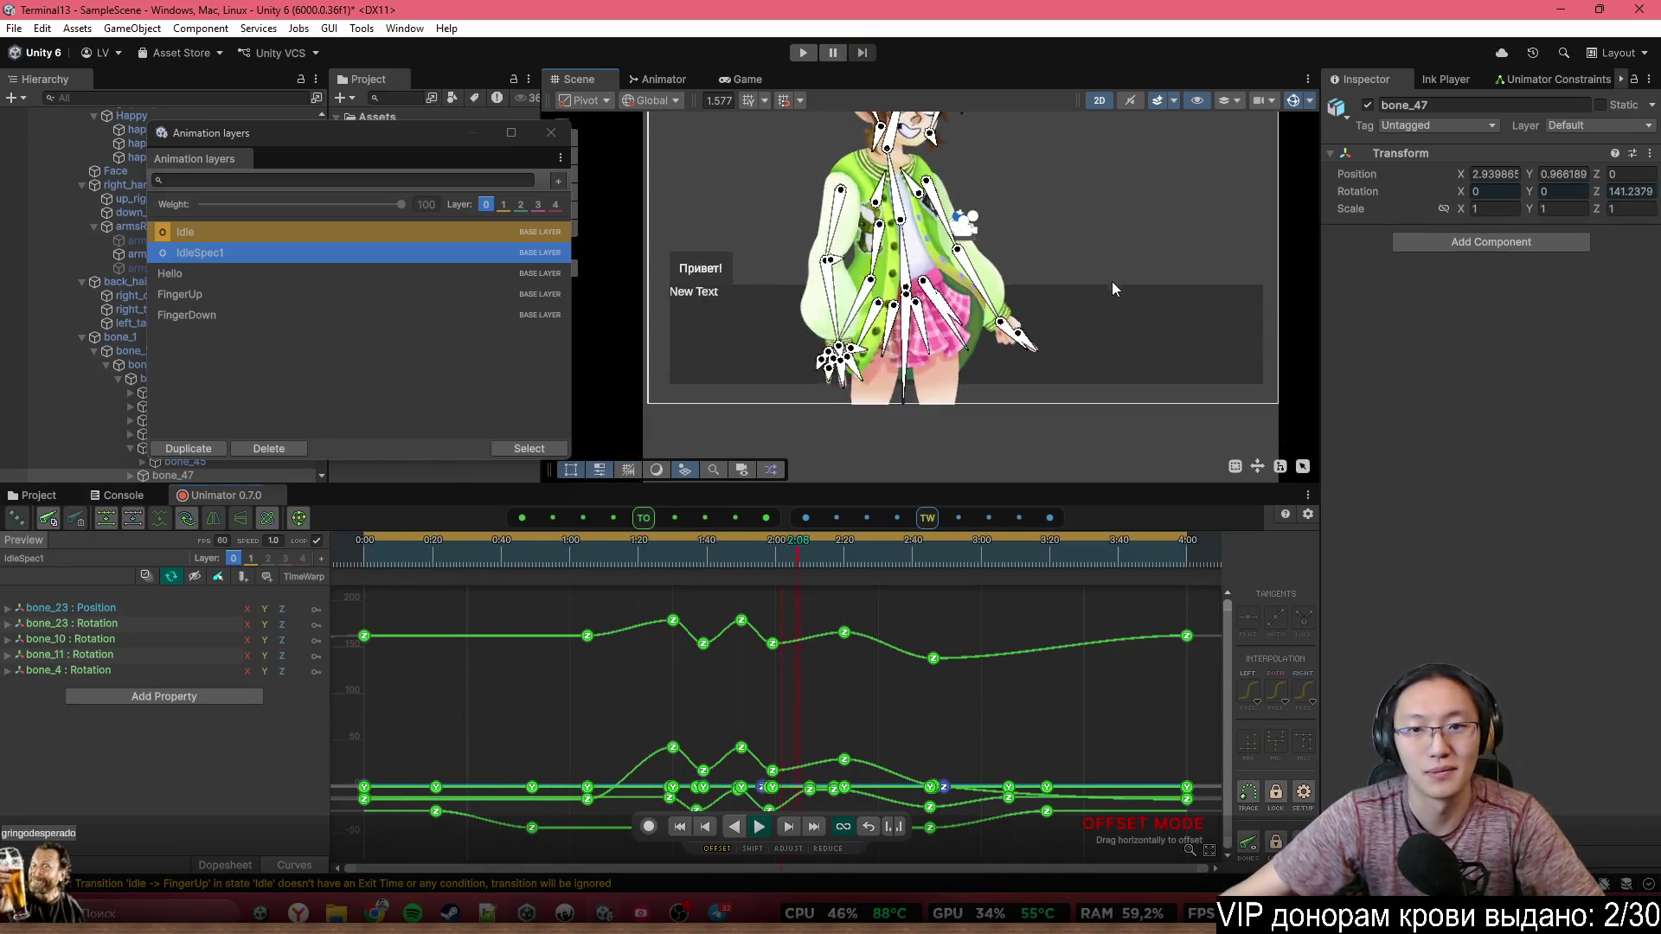
pyautogui.scroll(2, 1021, 254)
pyautogui.scroll(1, 1021, 262)
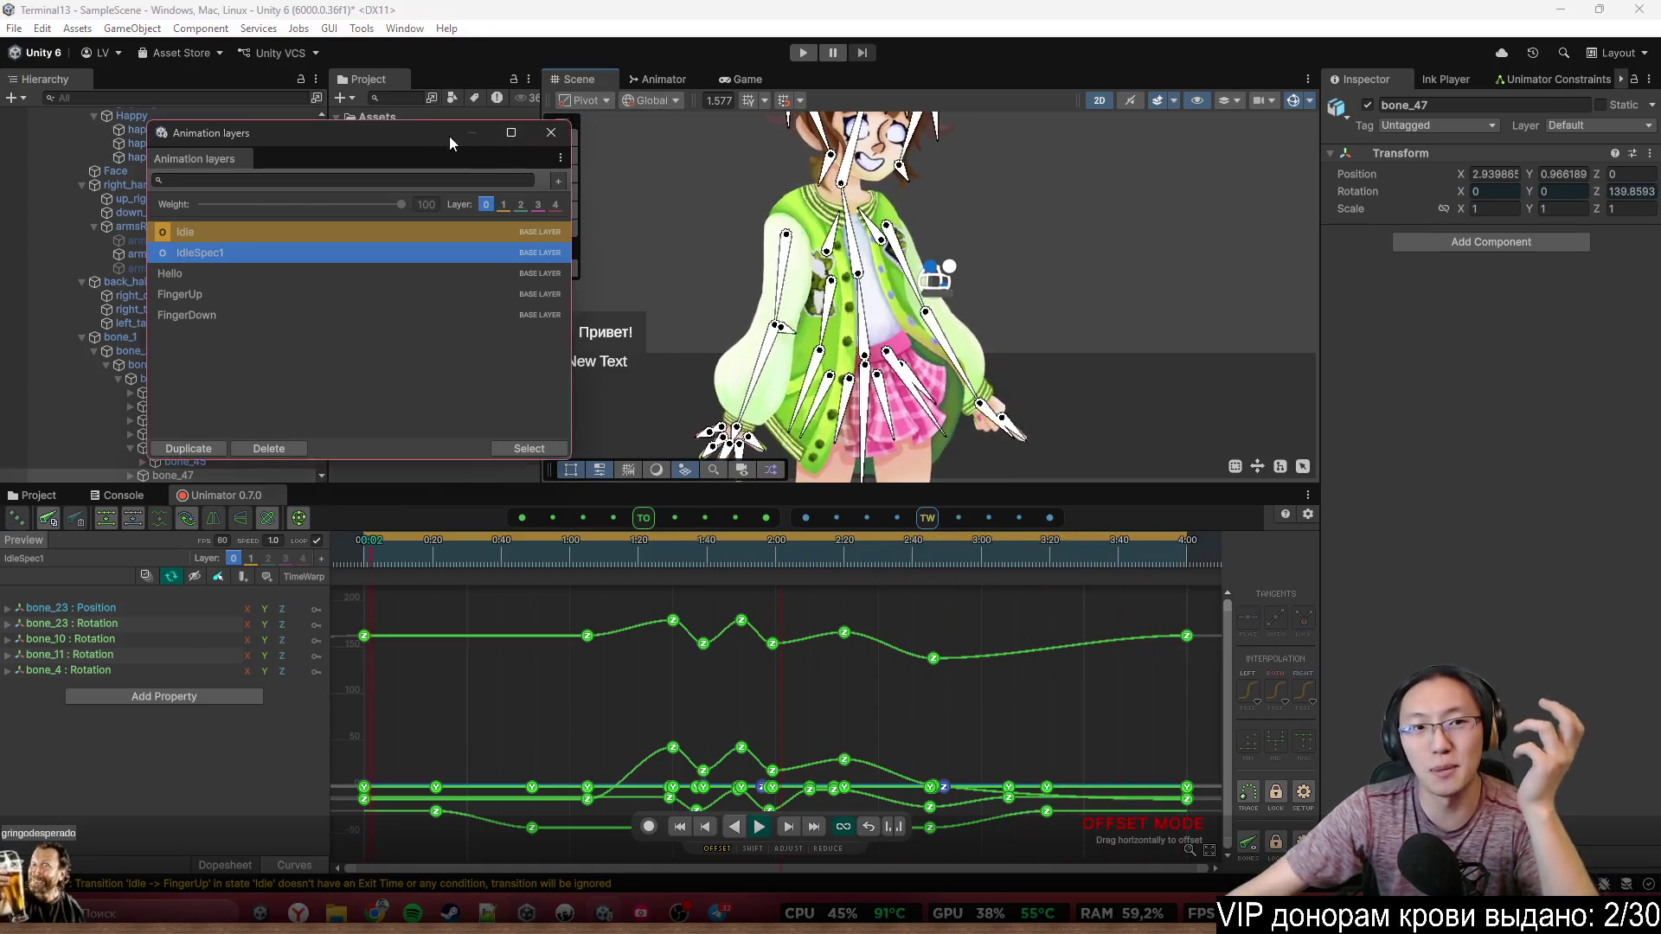
# Move the clips window aside and start a new animation clip from the Animator
pyautogui.moveTo(449, 137); pyautogui.dragTo(368, 171)
pyautogui.click(659, 73)
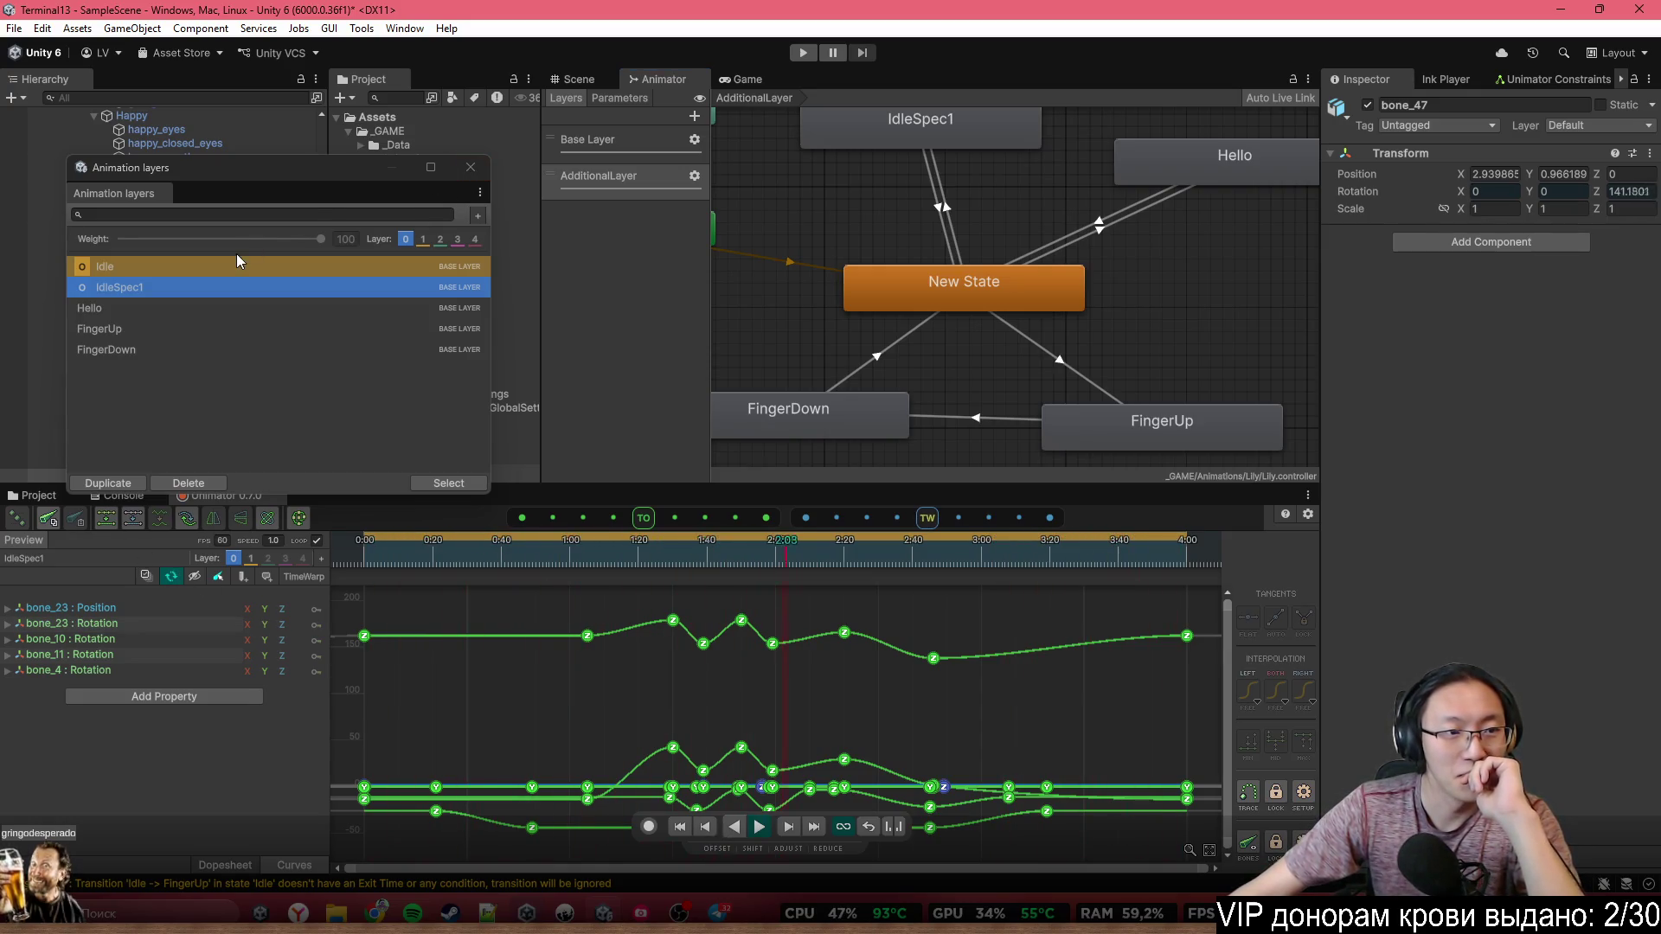
pyautogui.moveTo(289, 169)
pyautogui.mouseDown()
pyautogui.moveTo(295, 134)
pyautogui.moveTo(265, 149)
pyautogui.mouseUp()
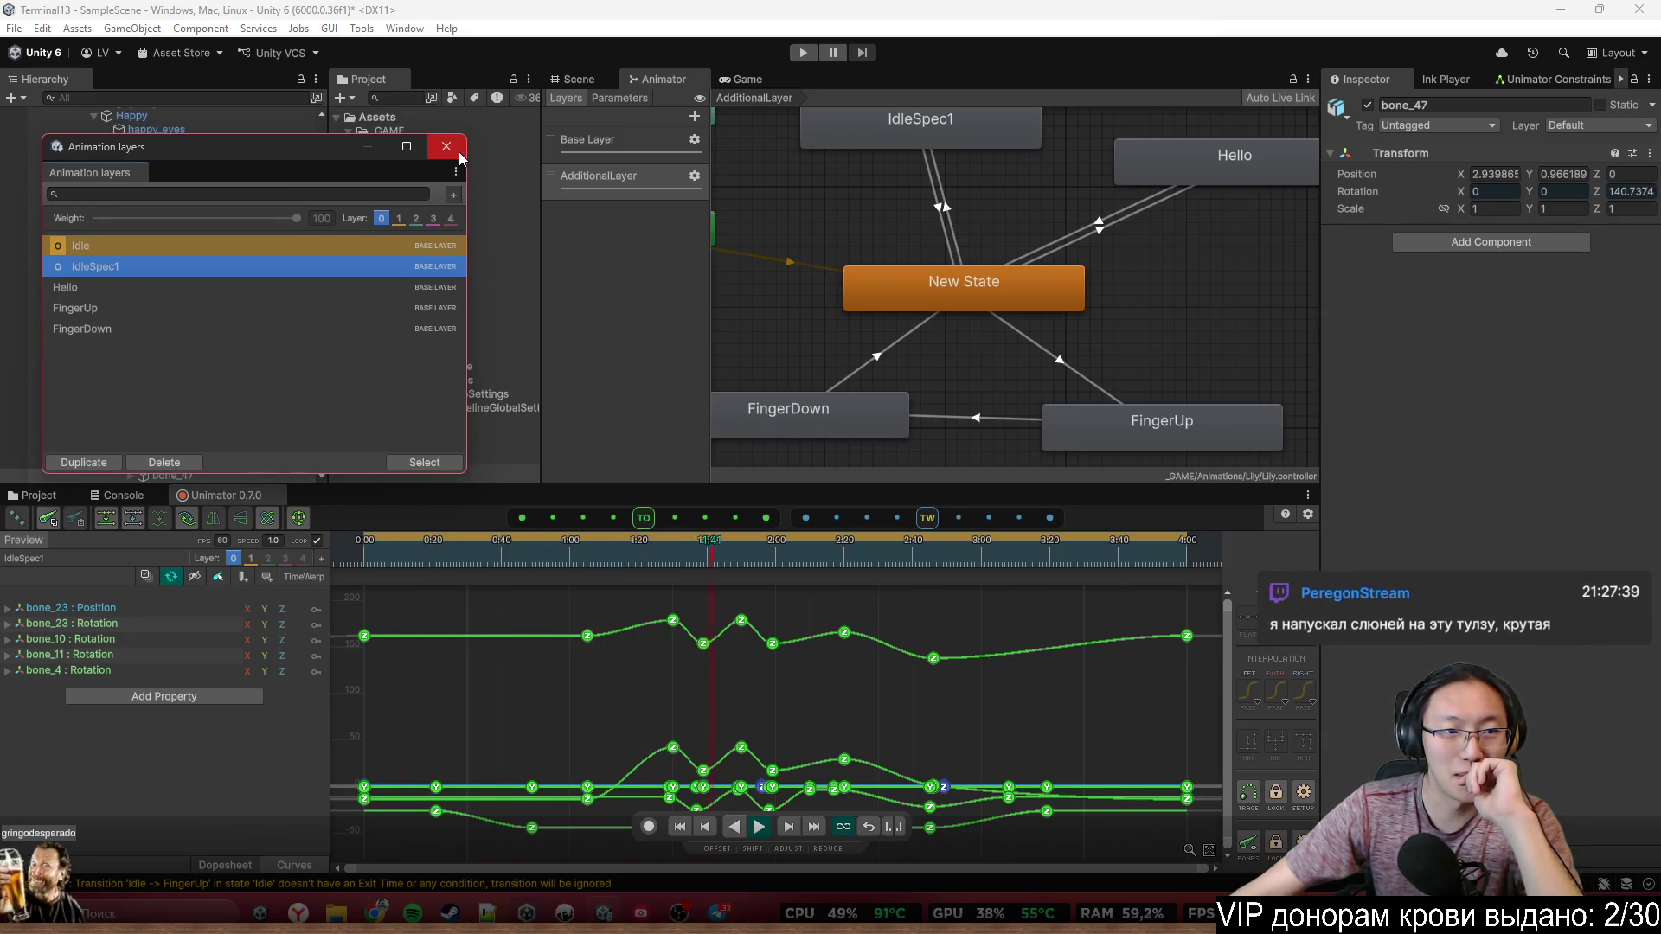
pyautogui.click(454, 195)
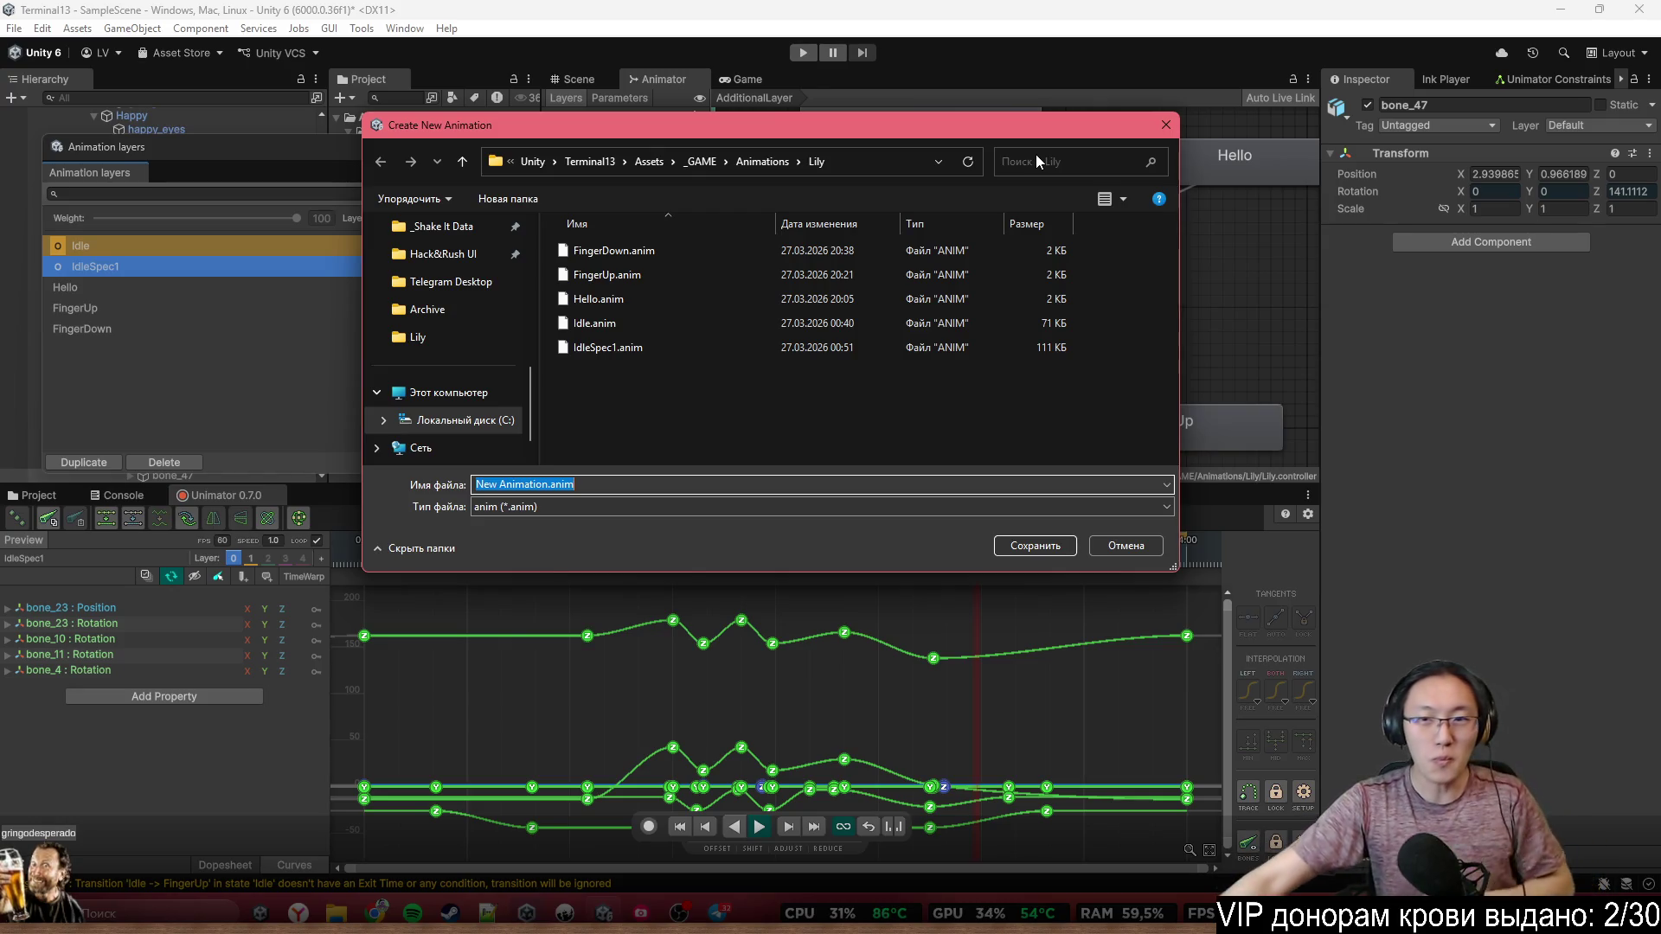
# Cancel the new-animation save dialog, then try tilting the head via bone_4 in the Scene view and undo it
pyautogui.click(1126, 546)
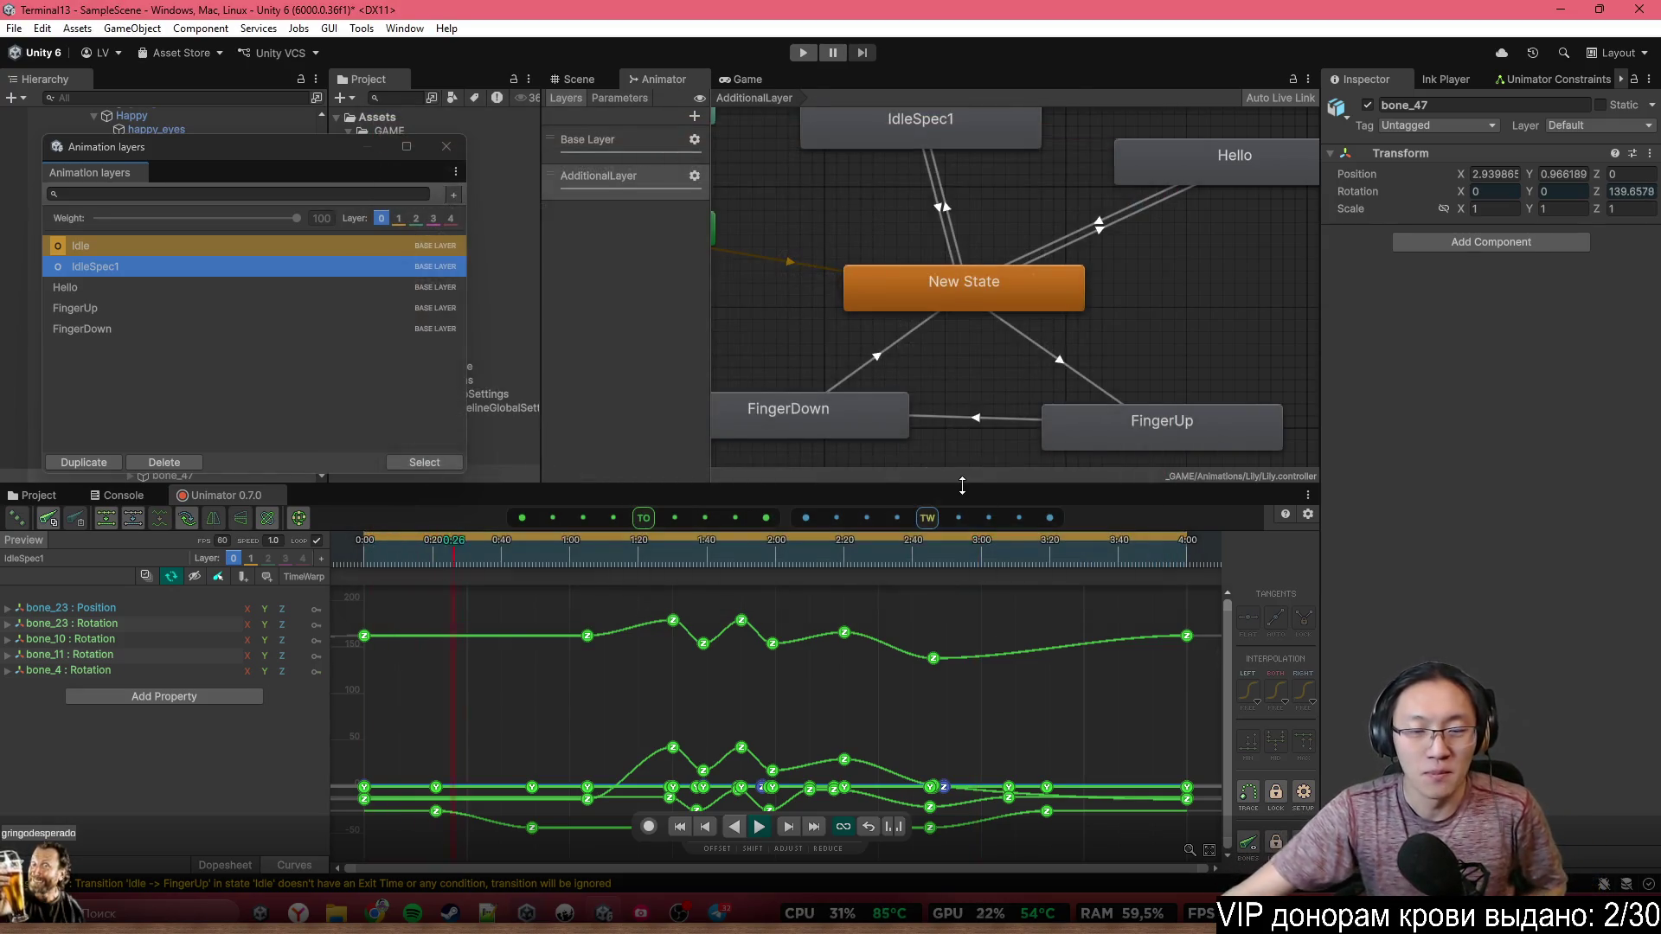
pyautogui.click(579, 78)
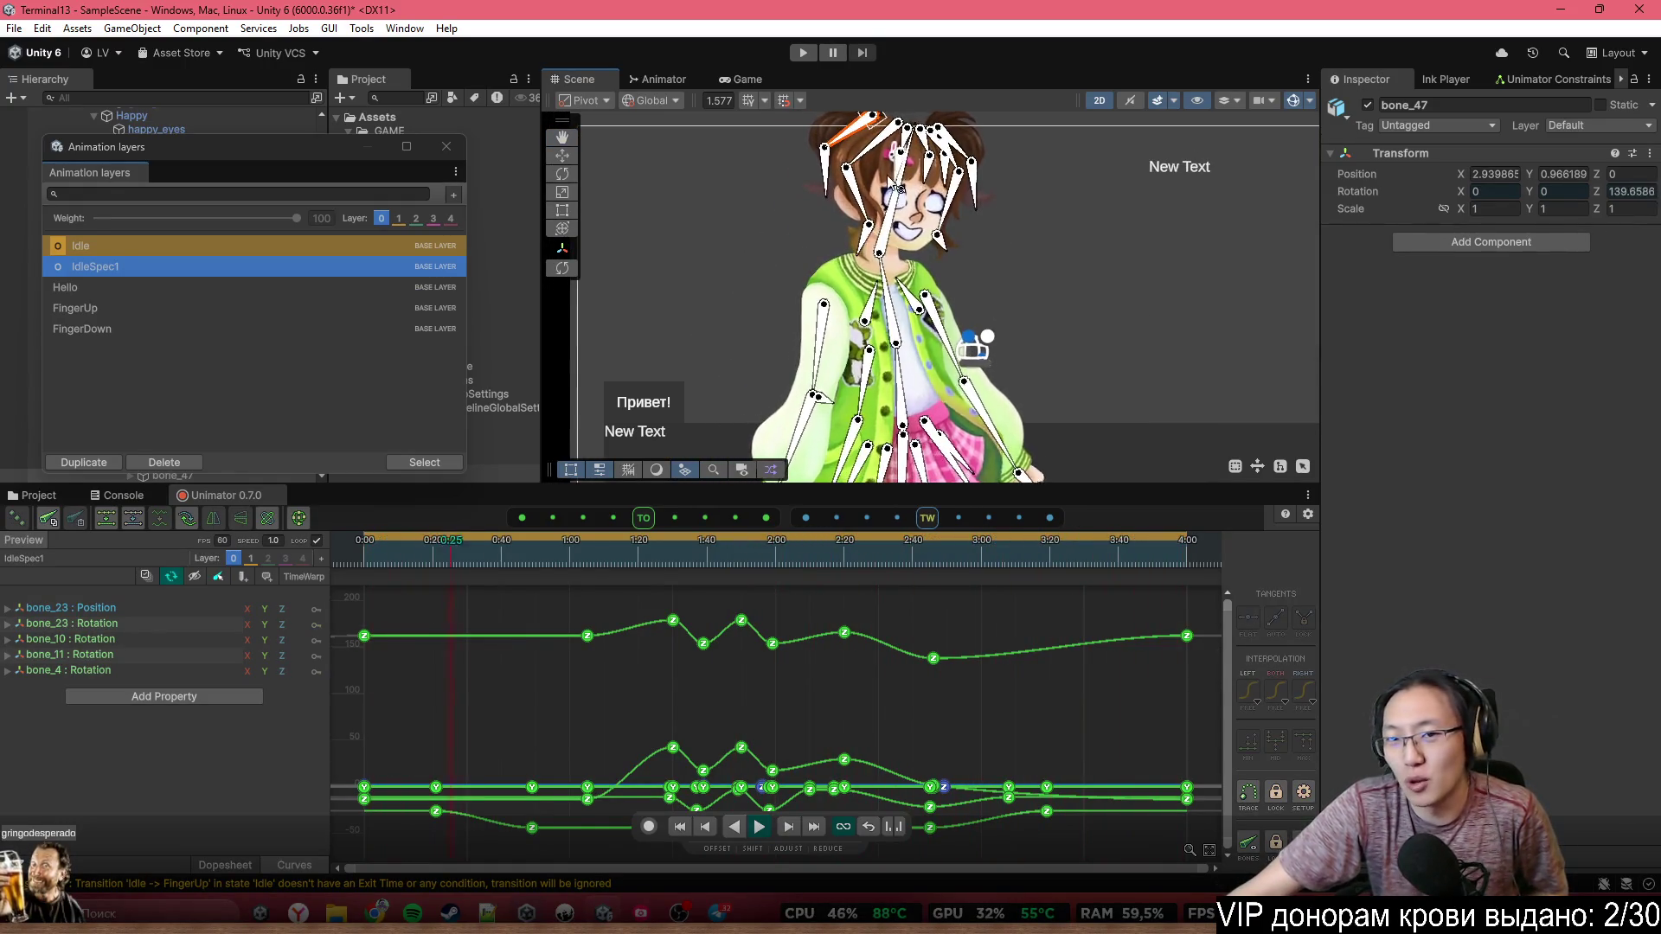
pyautogui.scroll(2, 952, 227)
pyautogui.moveTo(898, 243); pyautogui.dragTo(916, 320)
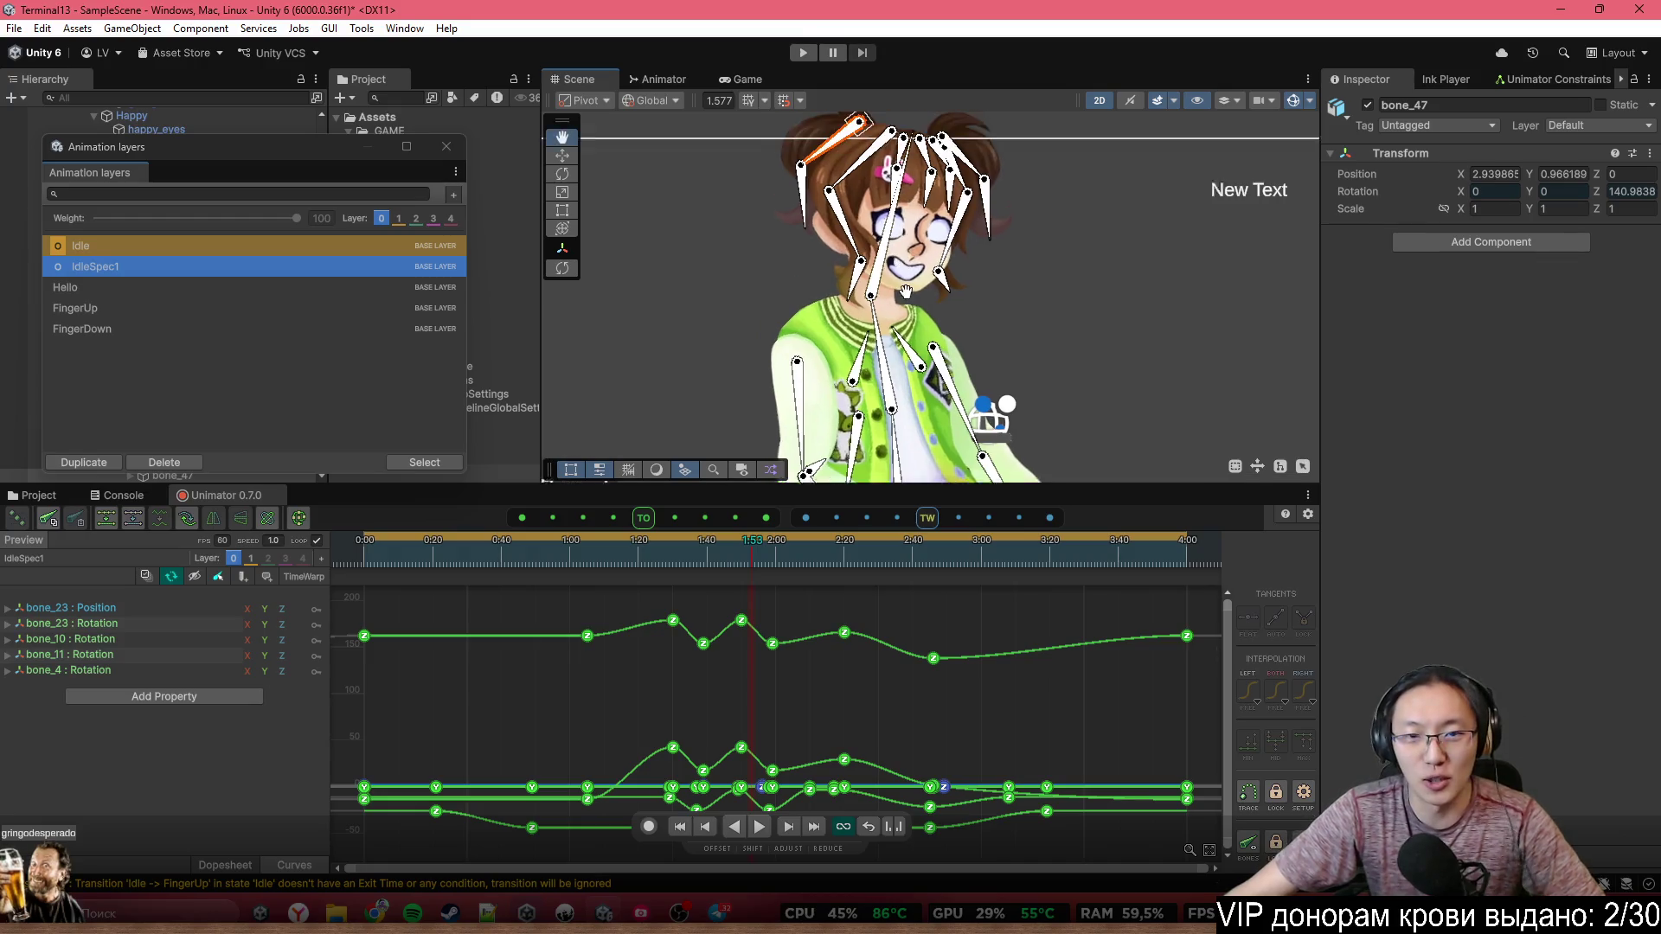
pyautogui.moveTo(900, 177); pyautogui.dragTo(981, 218)
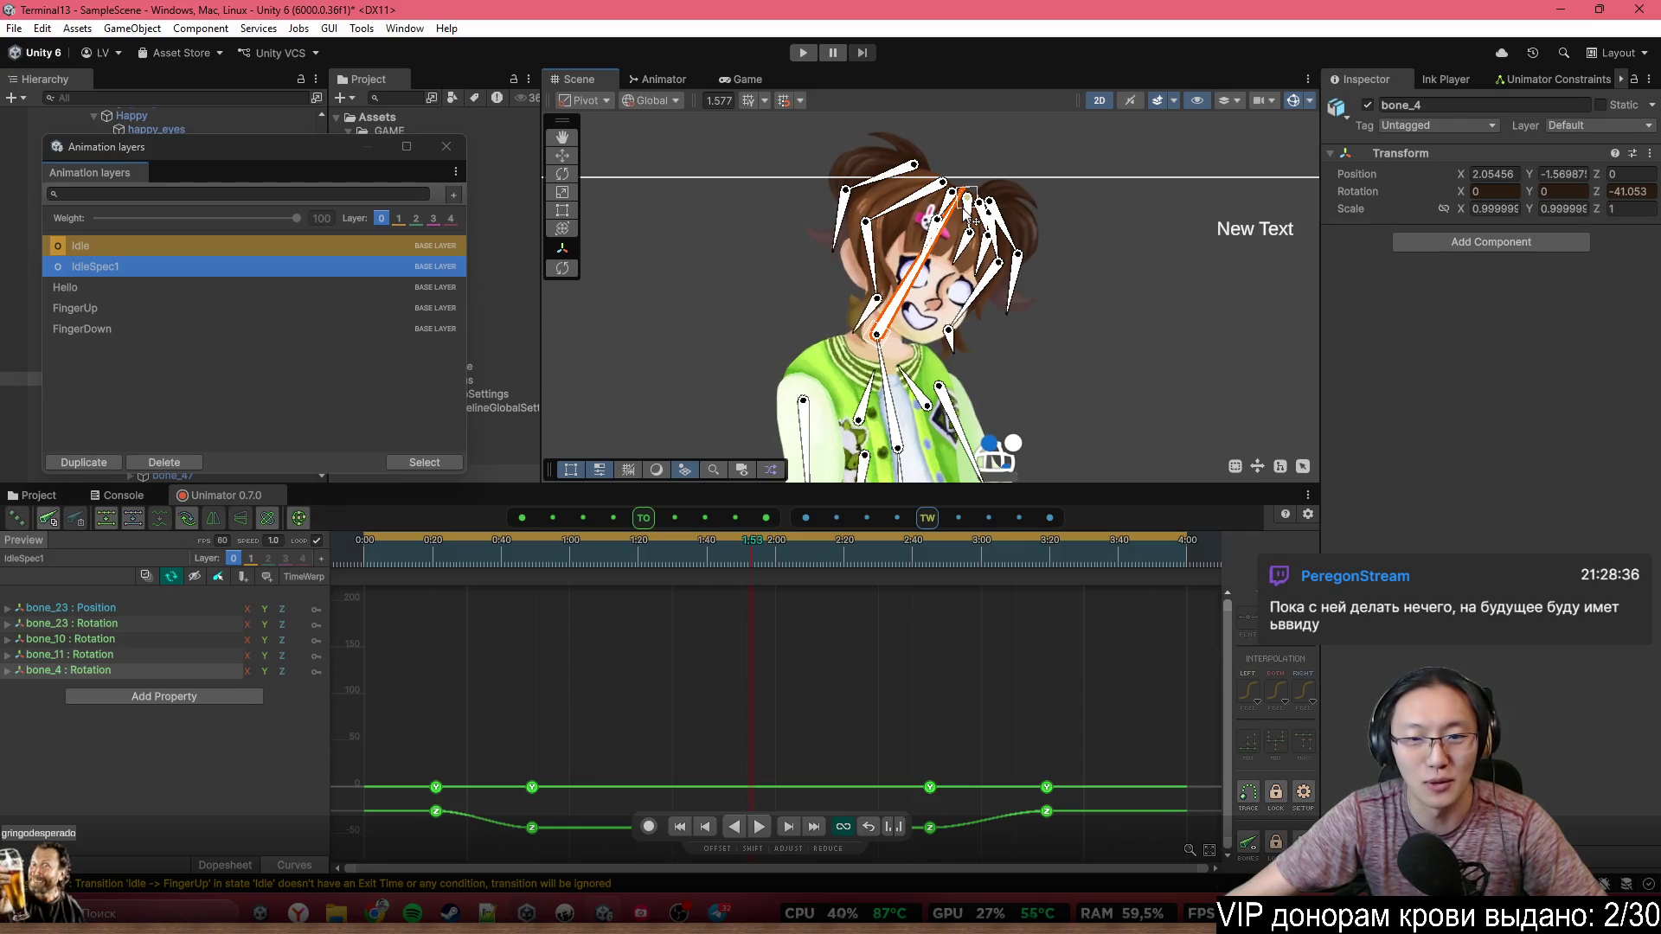
pyautogui.hotkey('ctrl', 'z')
# Close the Animation layers window and return to Lily's Animator state graph
pyautogui.click(445, 149)
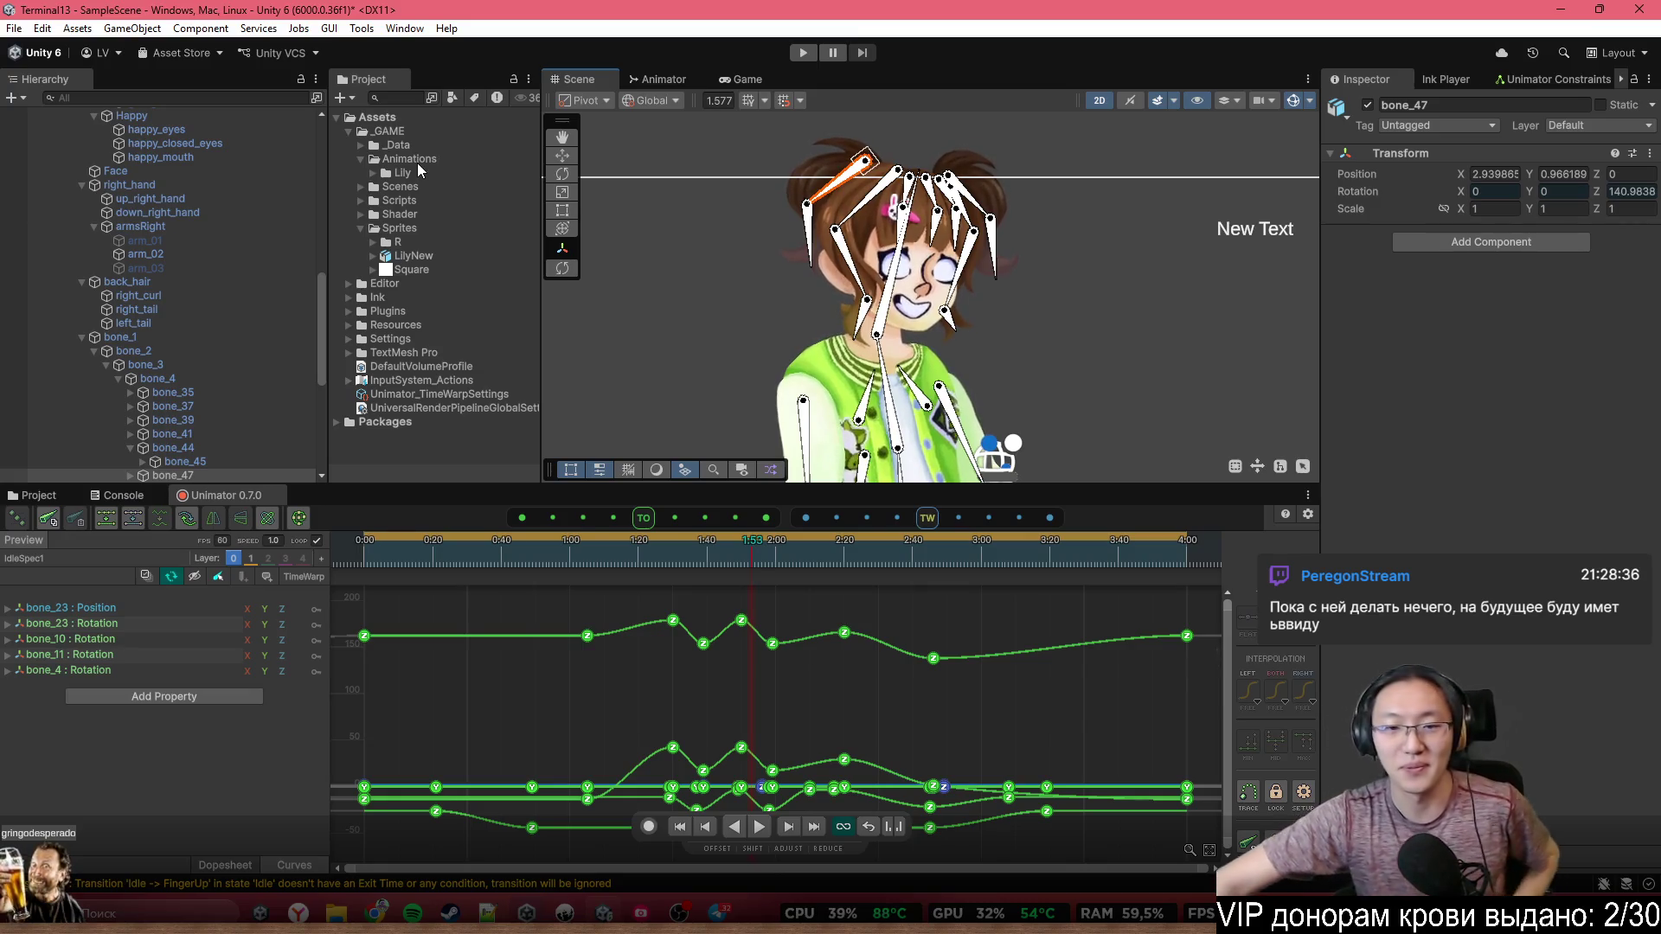
pyautogui.scroll(-3, 966, 329)
pyautogui.scroll(-2, 966, 329)
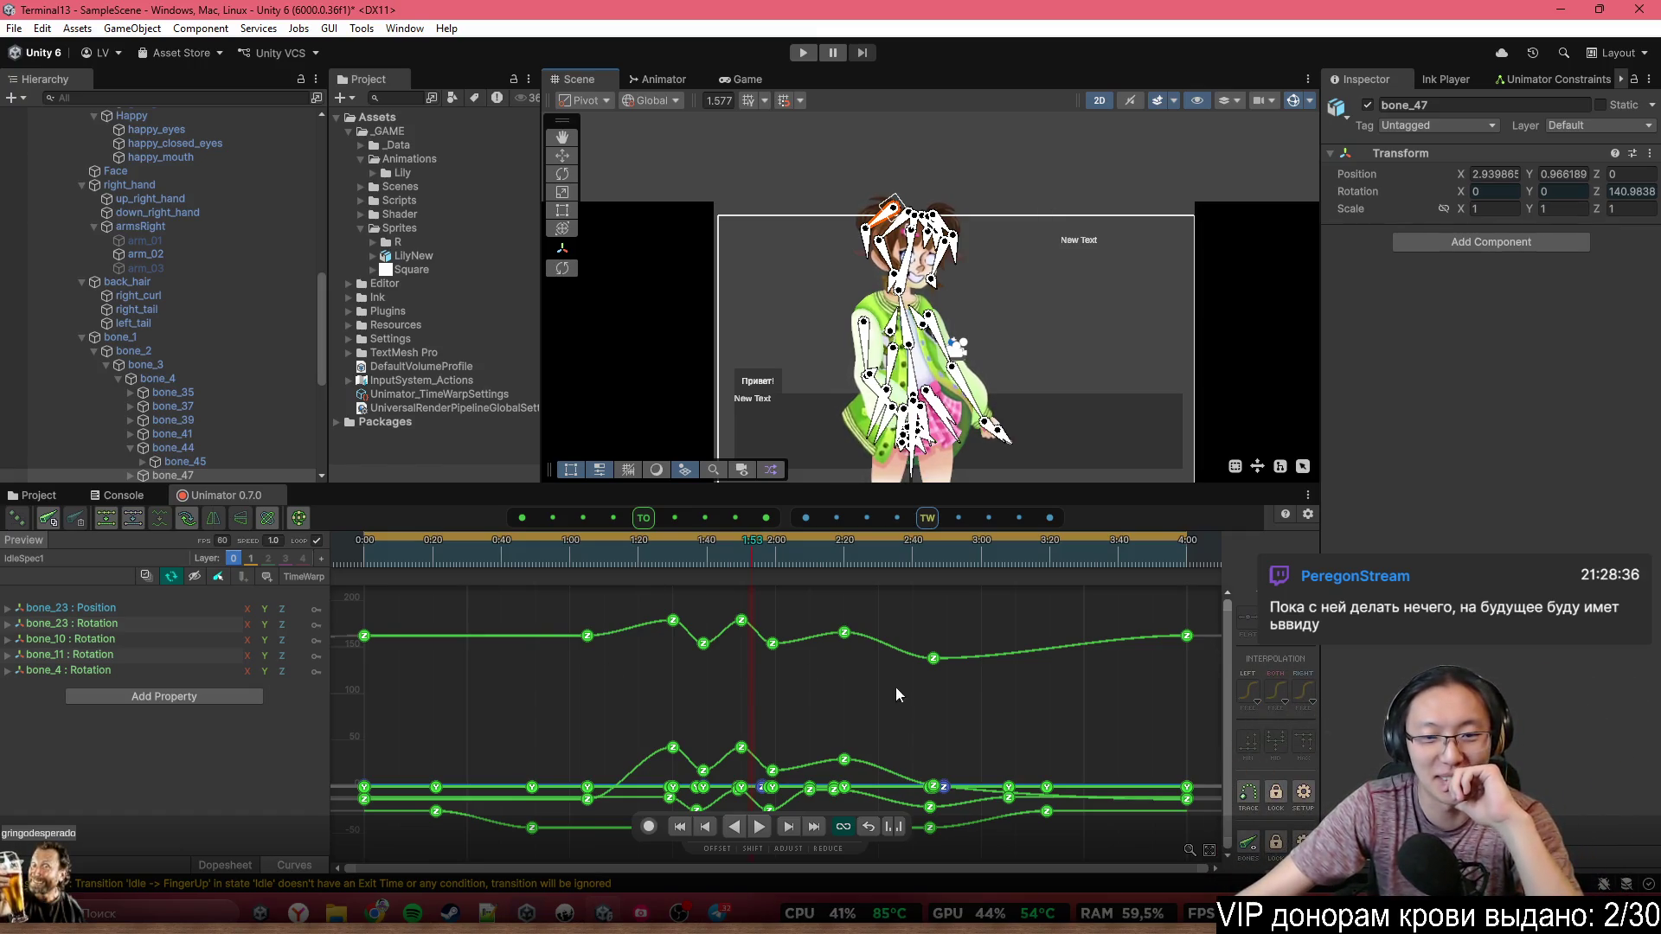
pyautogui.scroll(5, 959, 422)
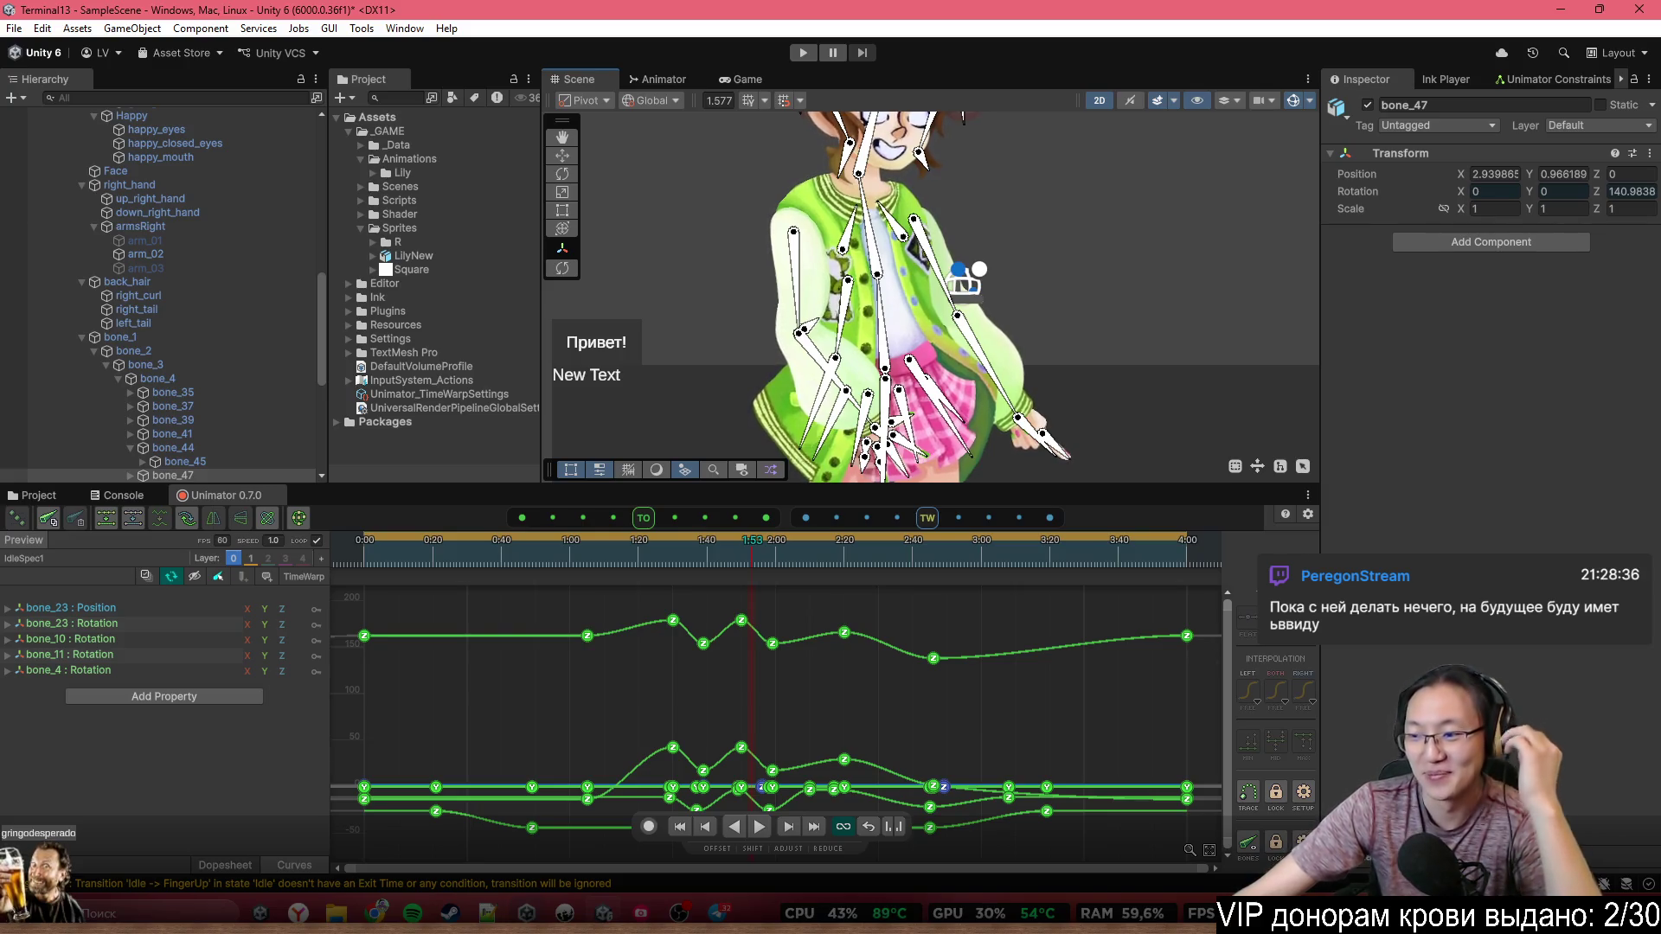
pyautogui.scroll(-3, 962, 335)
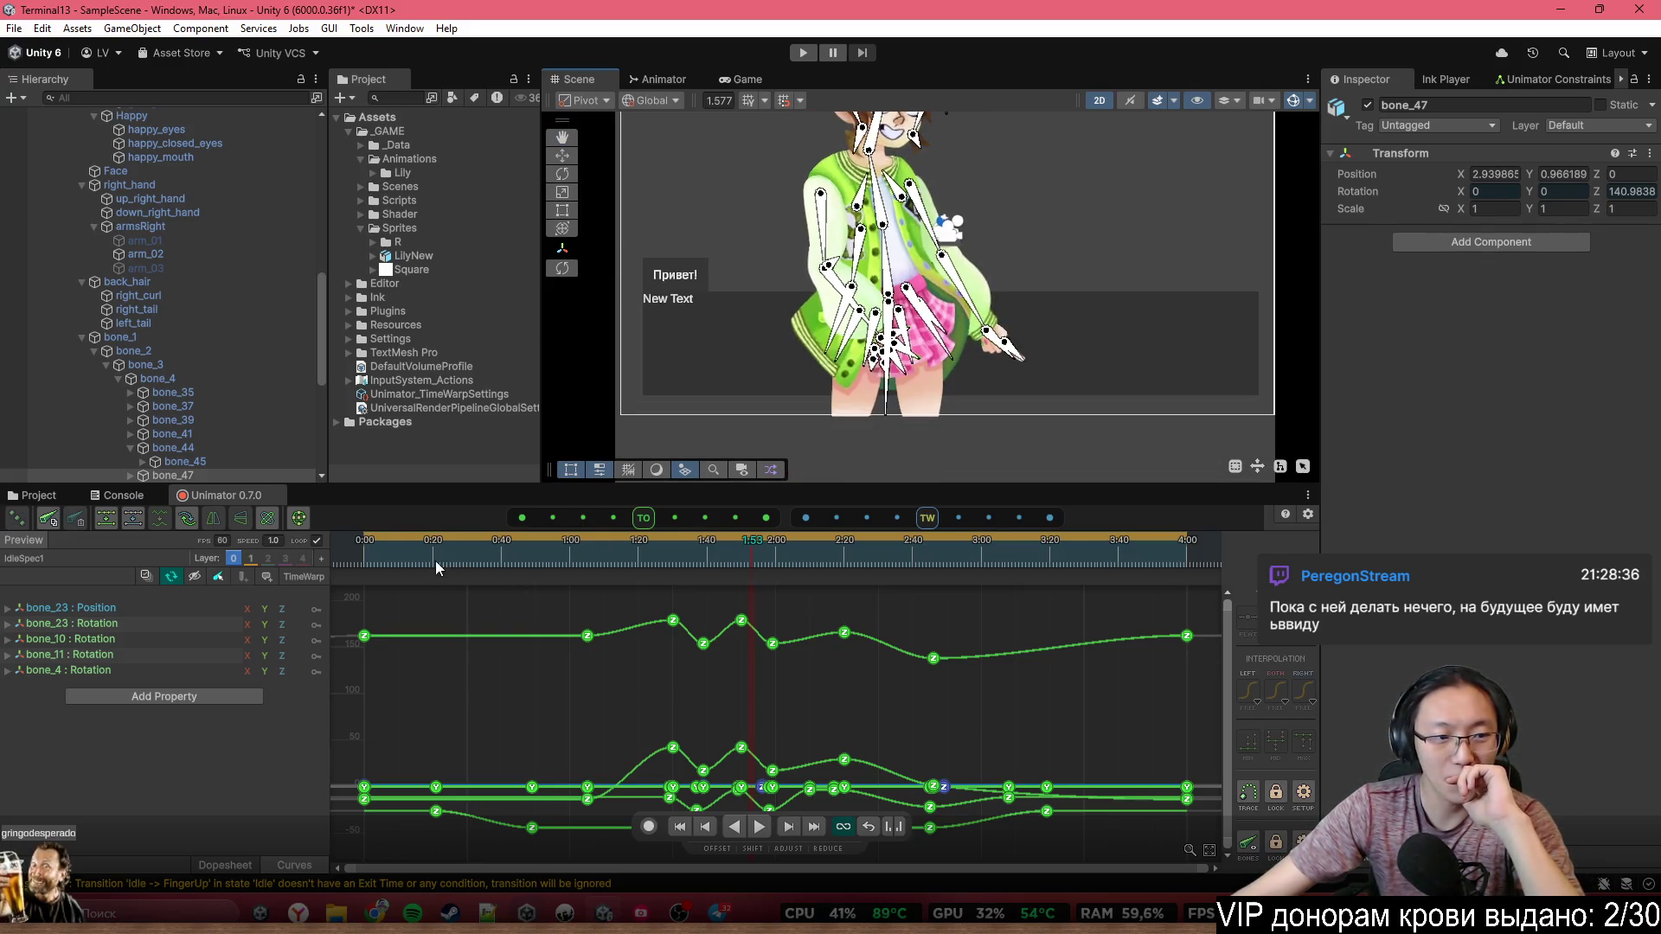
pyautogui.scroll(-2, 1067, 333)
pyautogui.scroll(2, 985, 417)
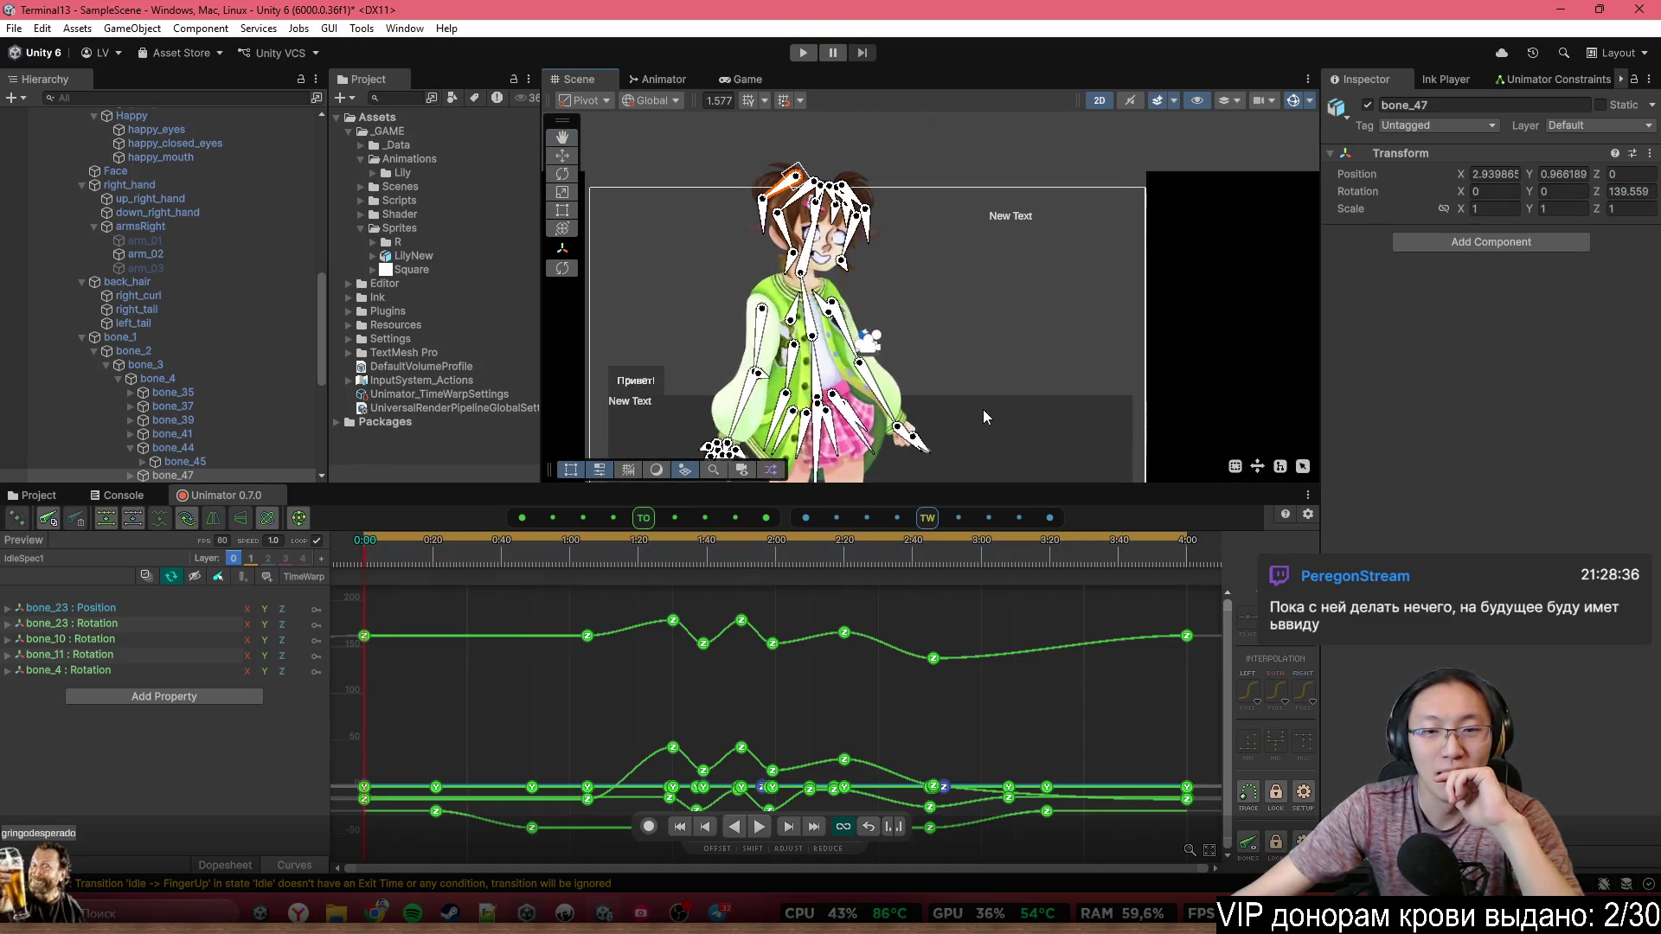
pyautogui.click(659, 78)
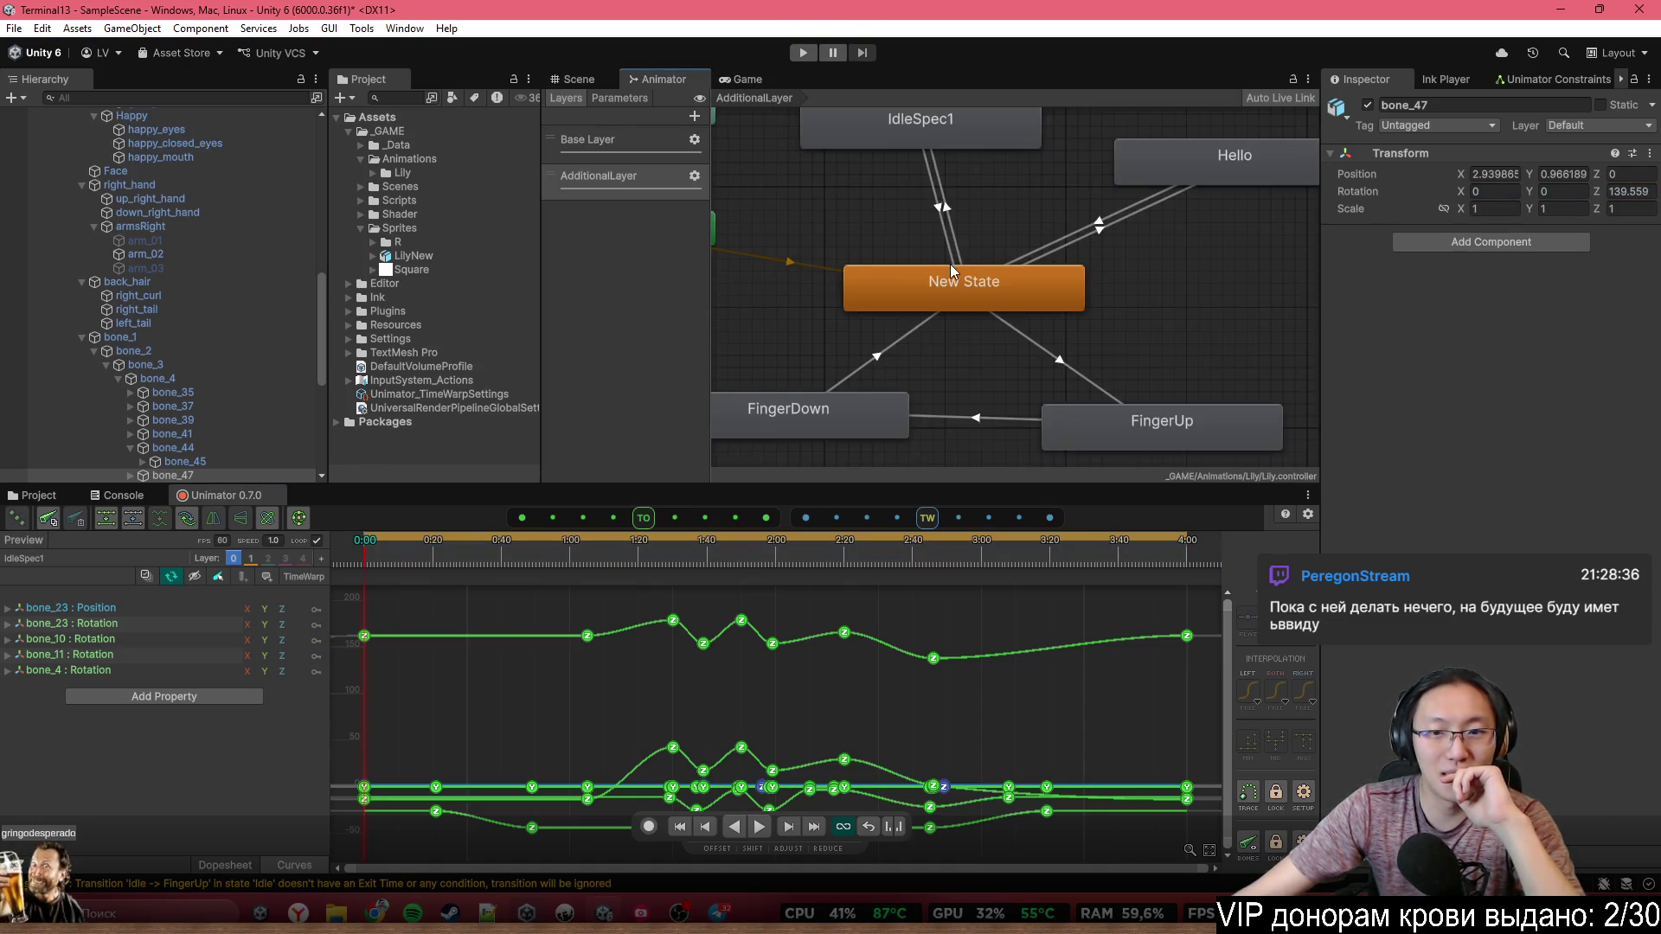
# Turn off Fixed Duration on the FingerUp→FingerDown transition, then review the Hello and IdleSpec1 transitions into New State
pyautogui.click(880, 334)
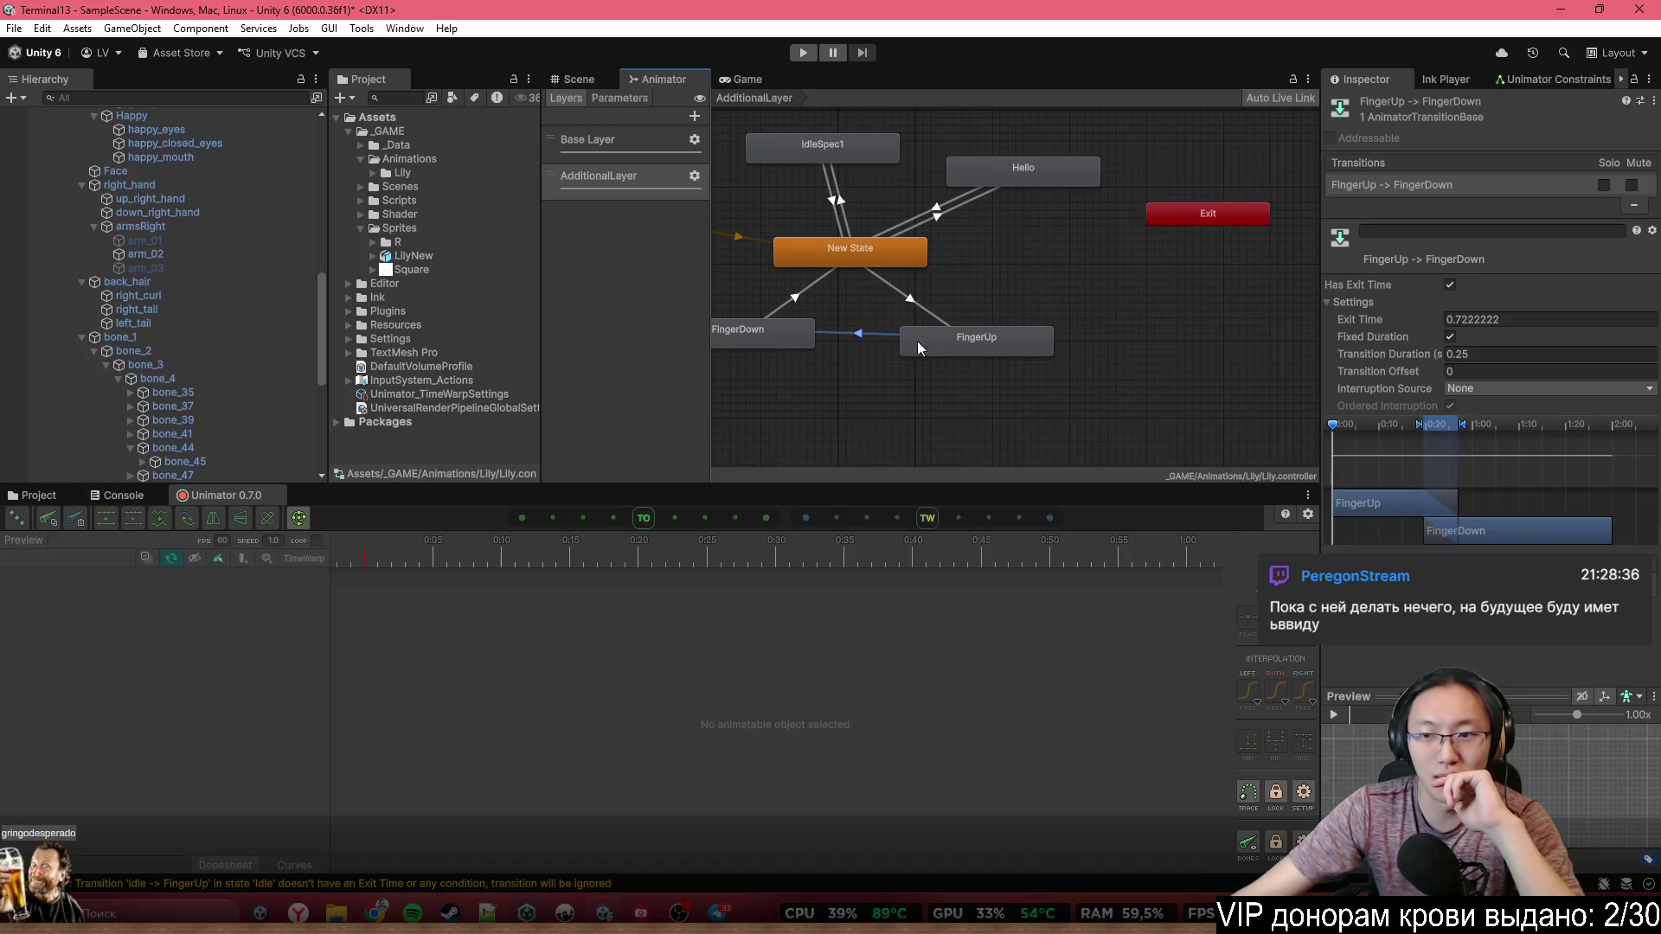
pyautogui.click(1451, 337)
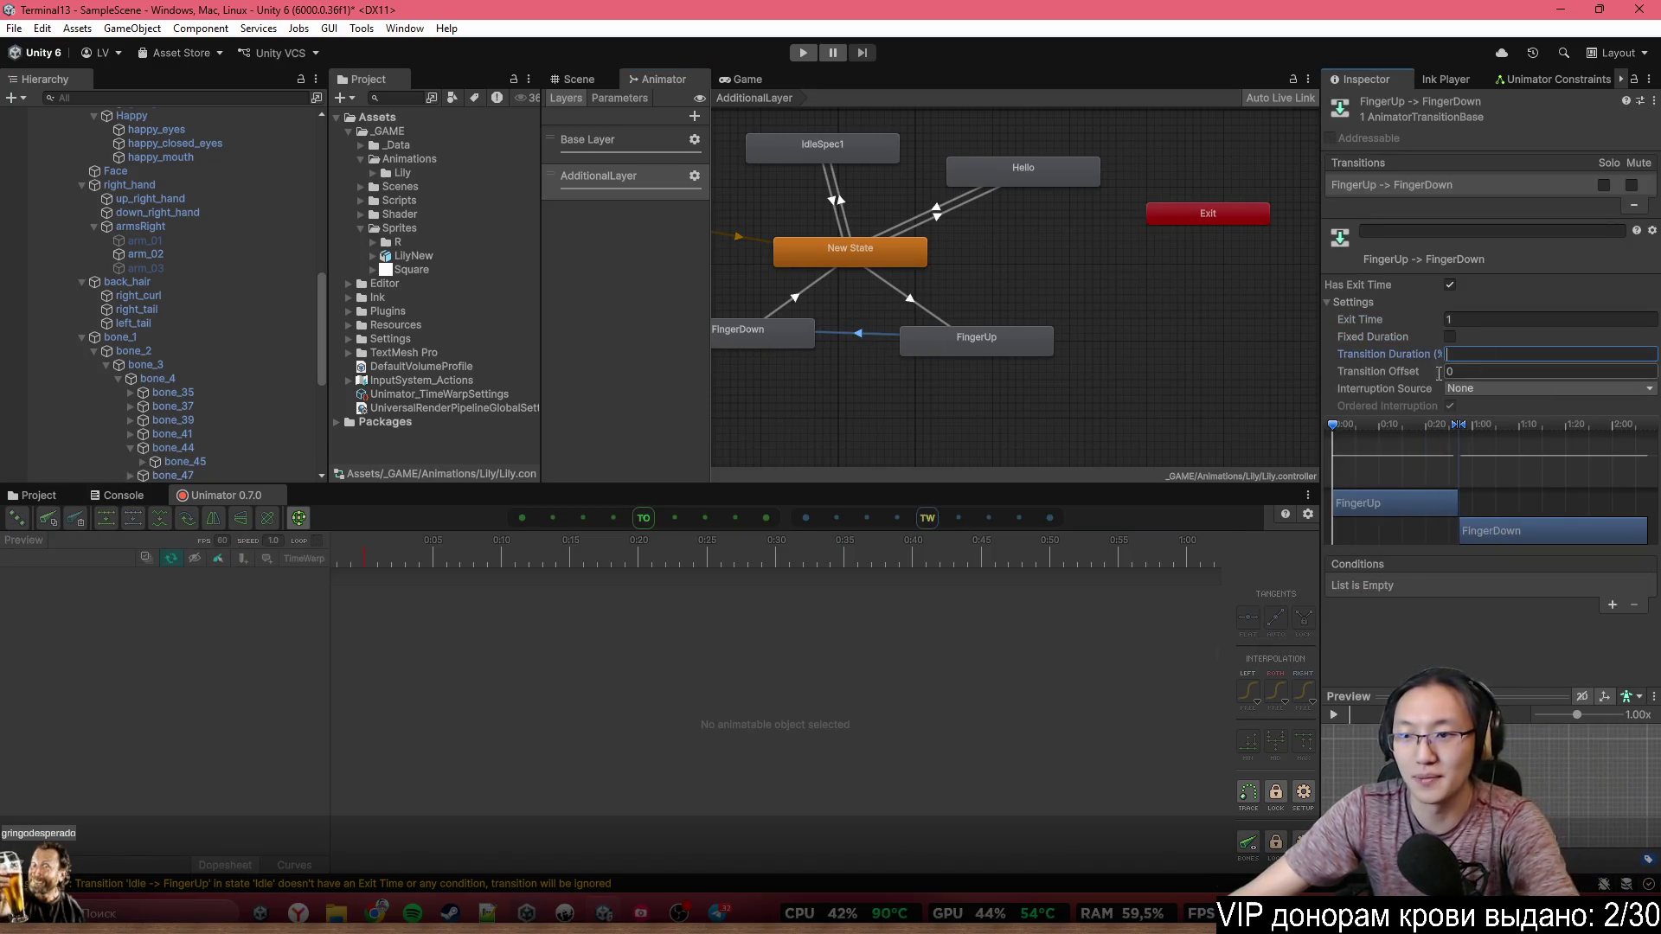
pyautogui.moveTo(900, 300); pyautogui.dragTo(1101, 427)
pyautogui.click(1151, 344)
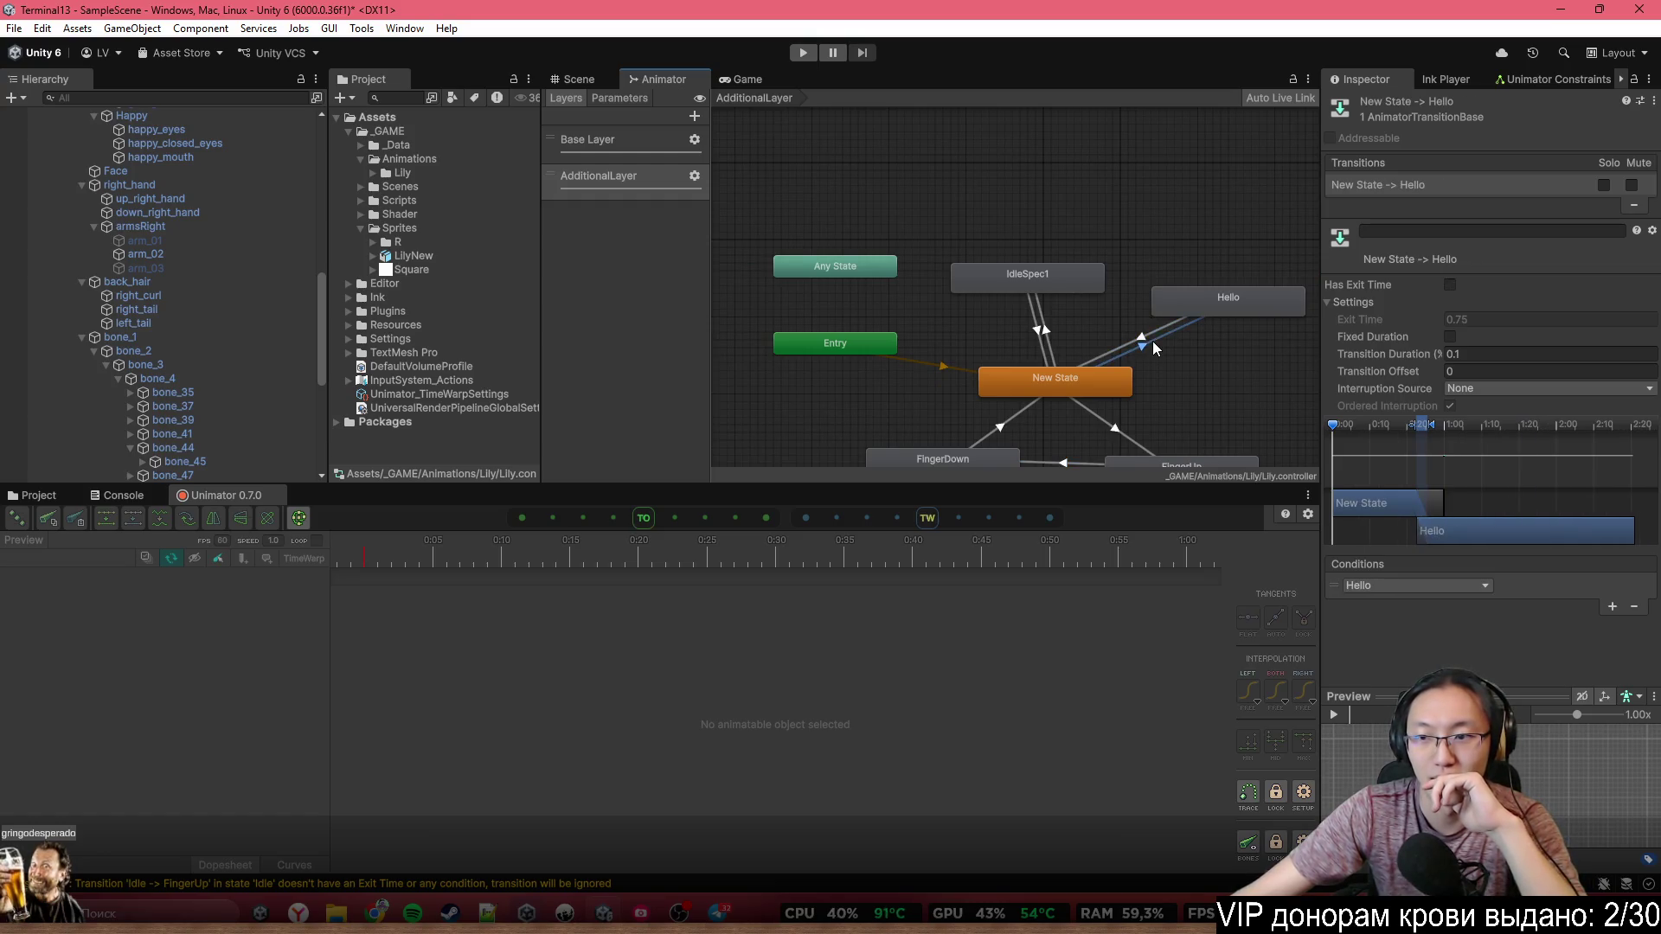
pyautogui.click(1047, 334)
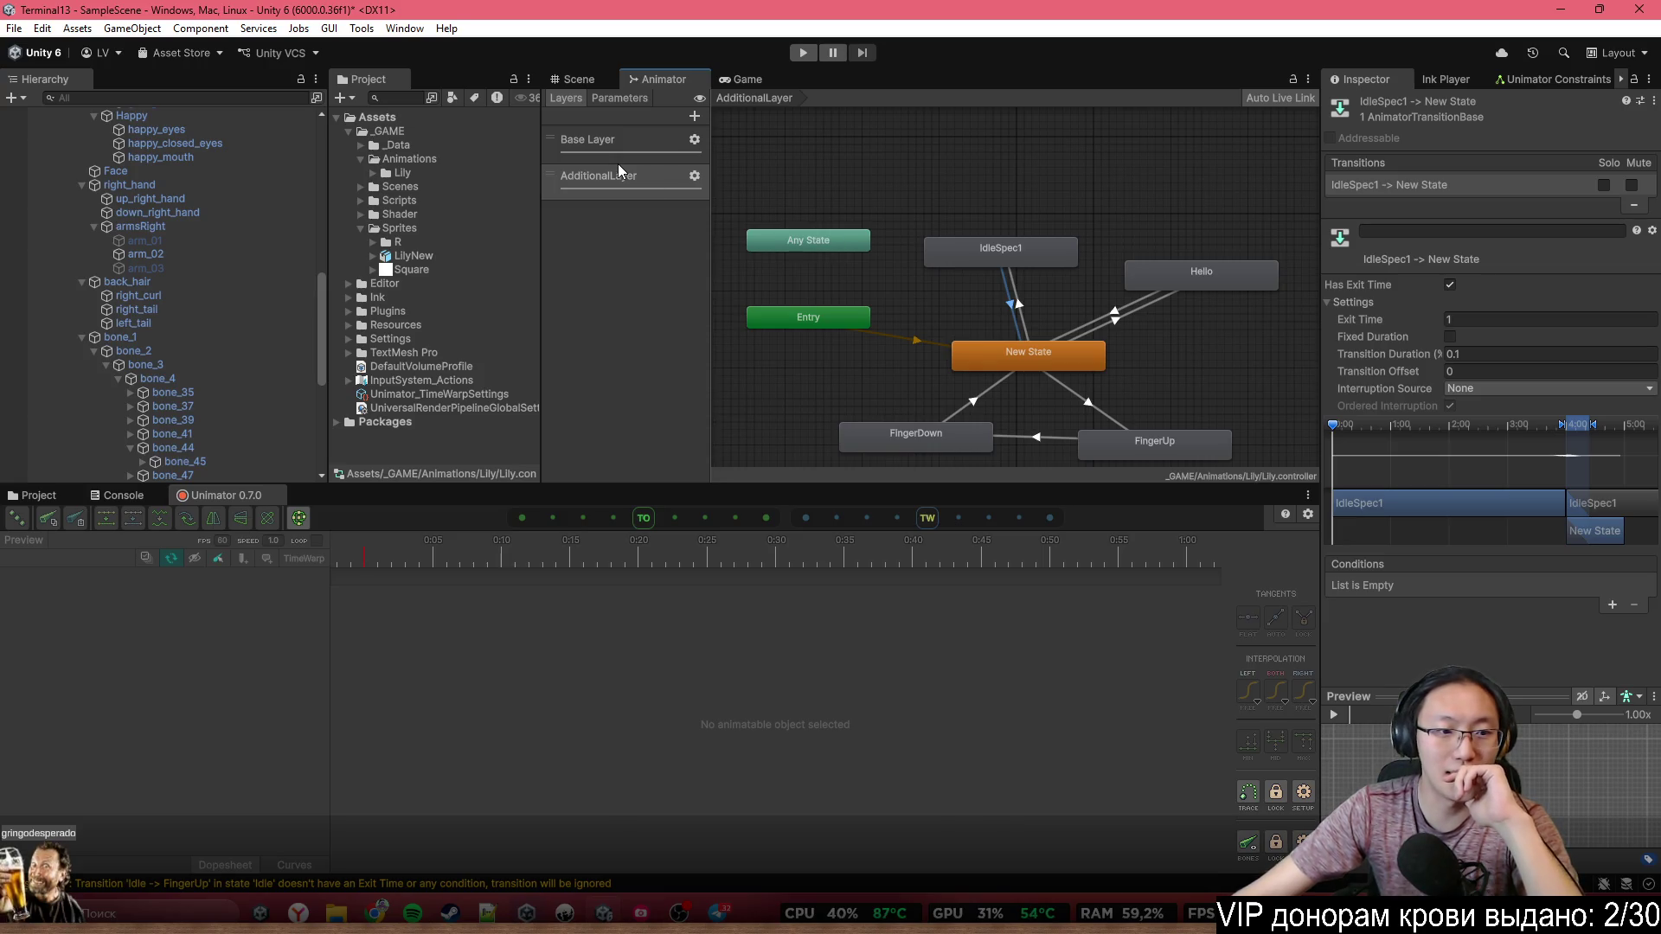
pyautogui.scroll(5, 119, 230)
pyautogui.click(136, 271)
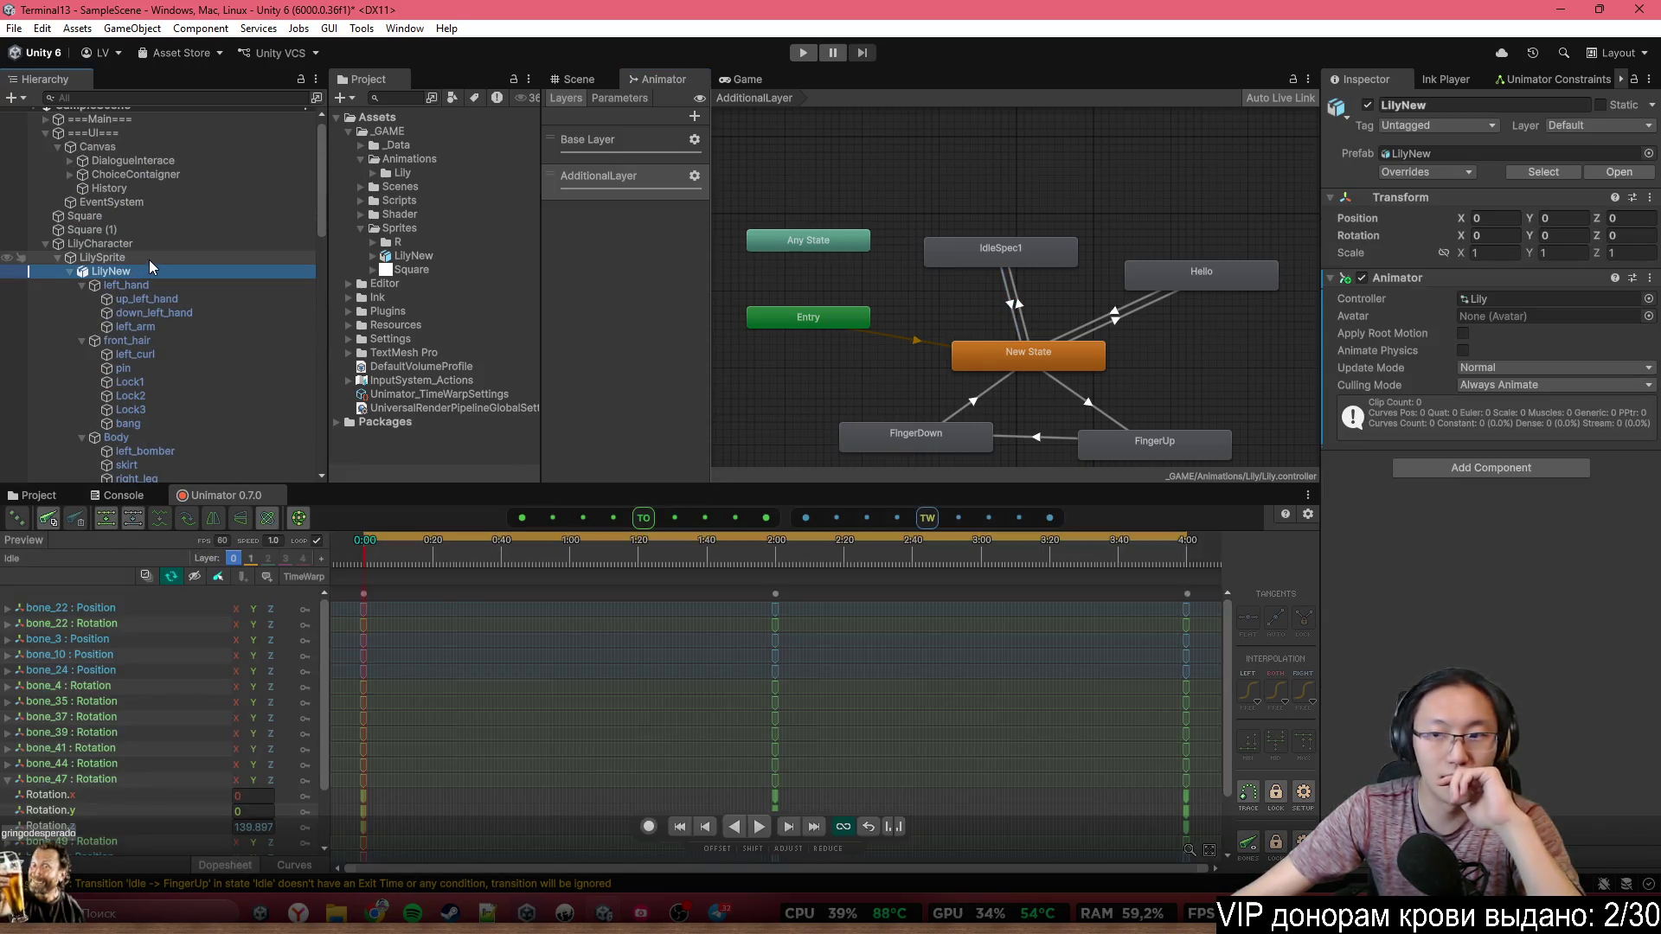
# Add a Sprite Info component to LilySprite
pyautogui.click(149, 259)
pyautogui.click(1462, 242)
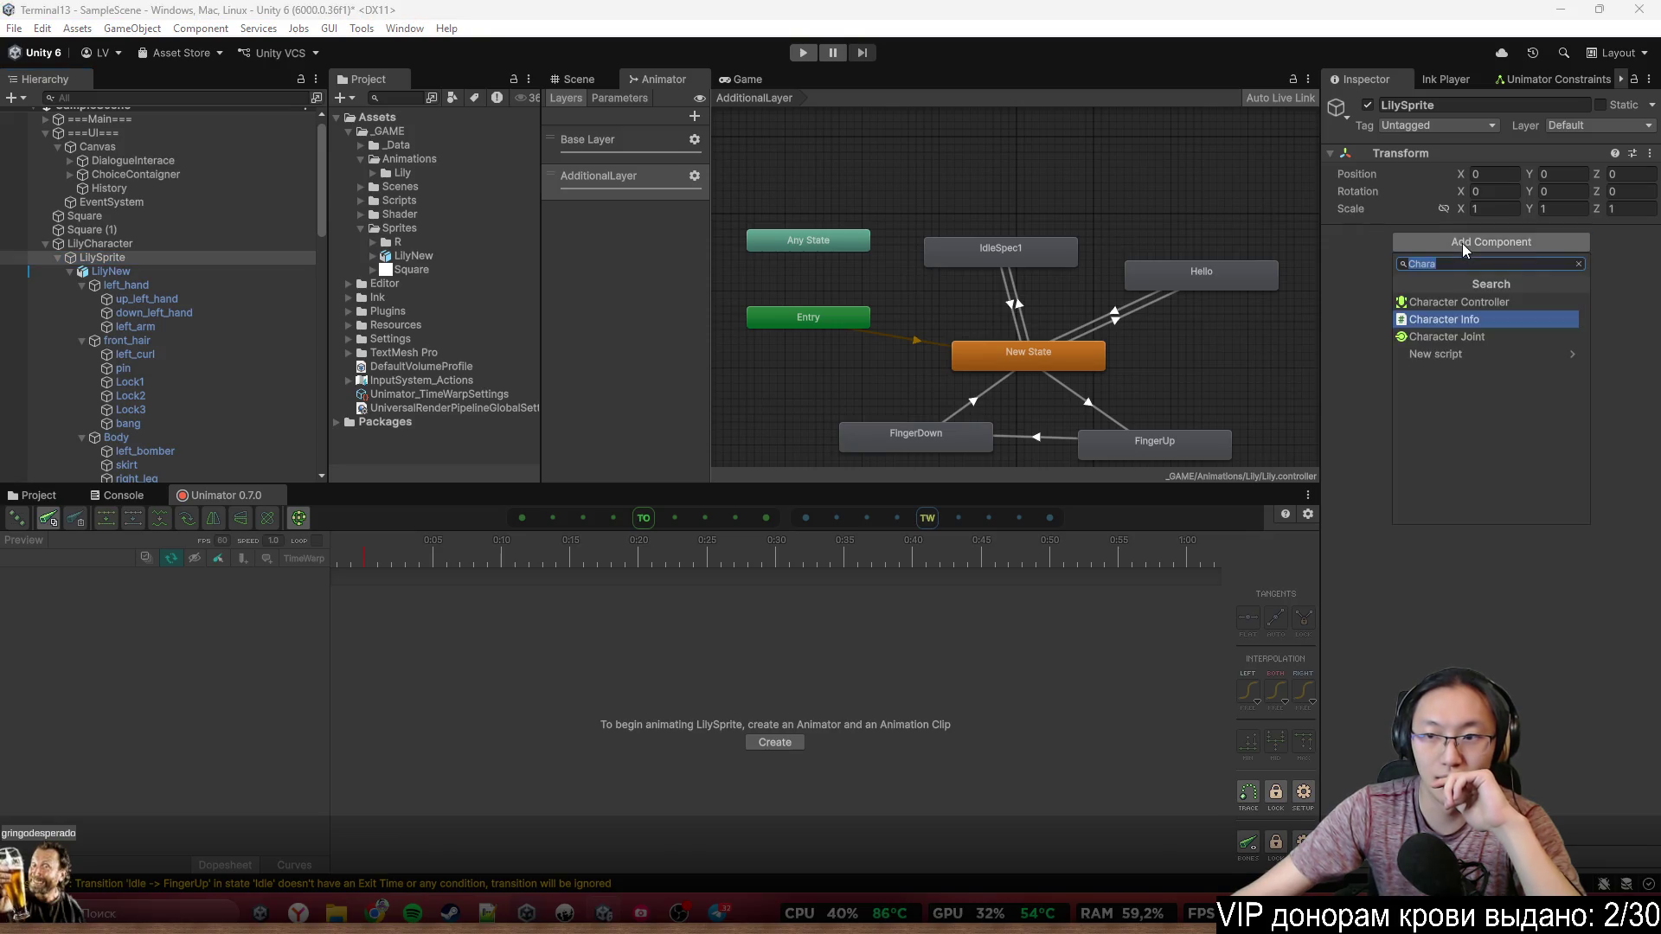
pyautogui.press('BackSpace')
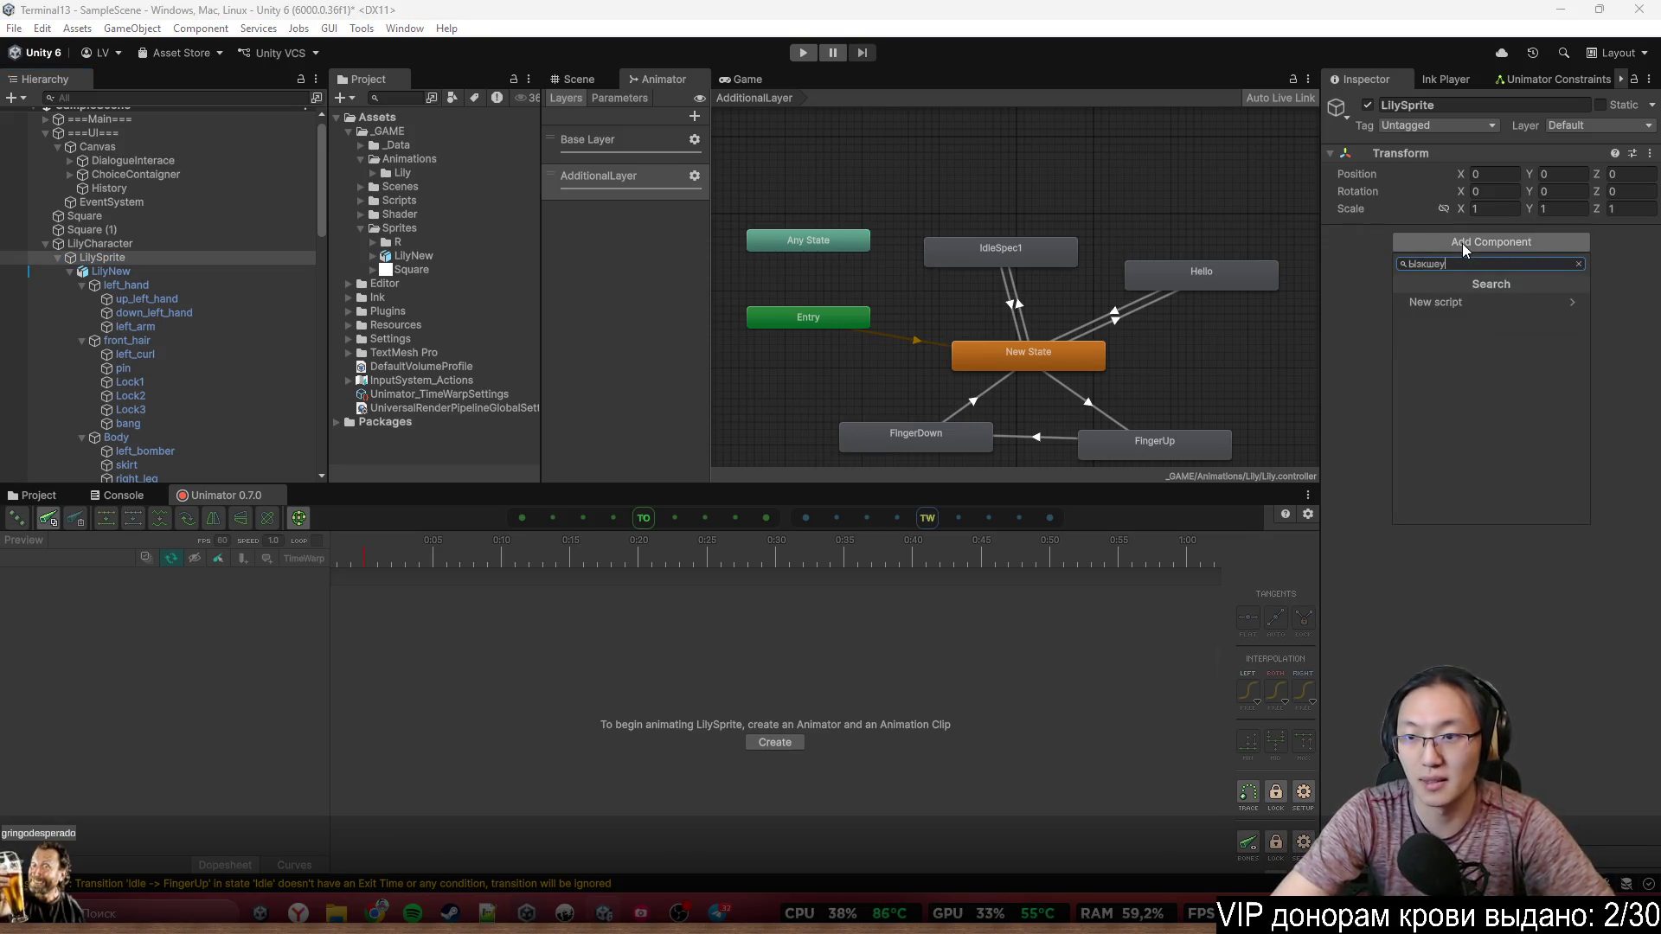
pyautogui.write('SpriteIn')
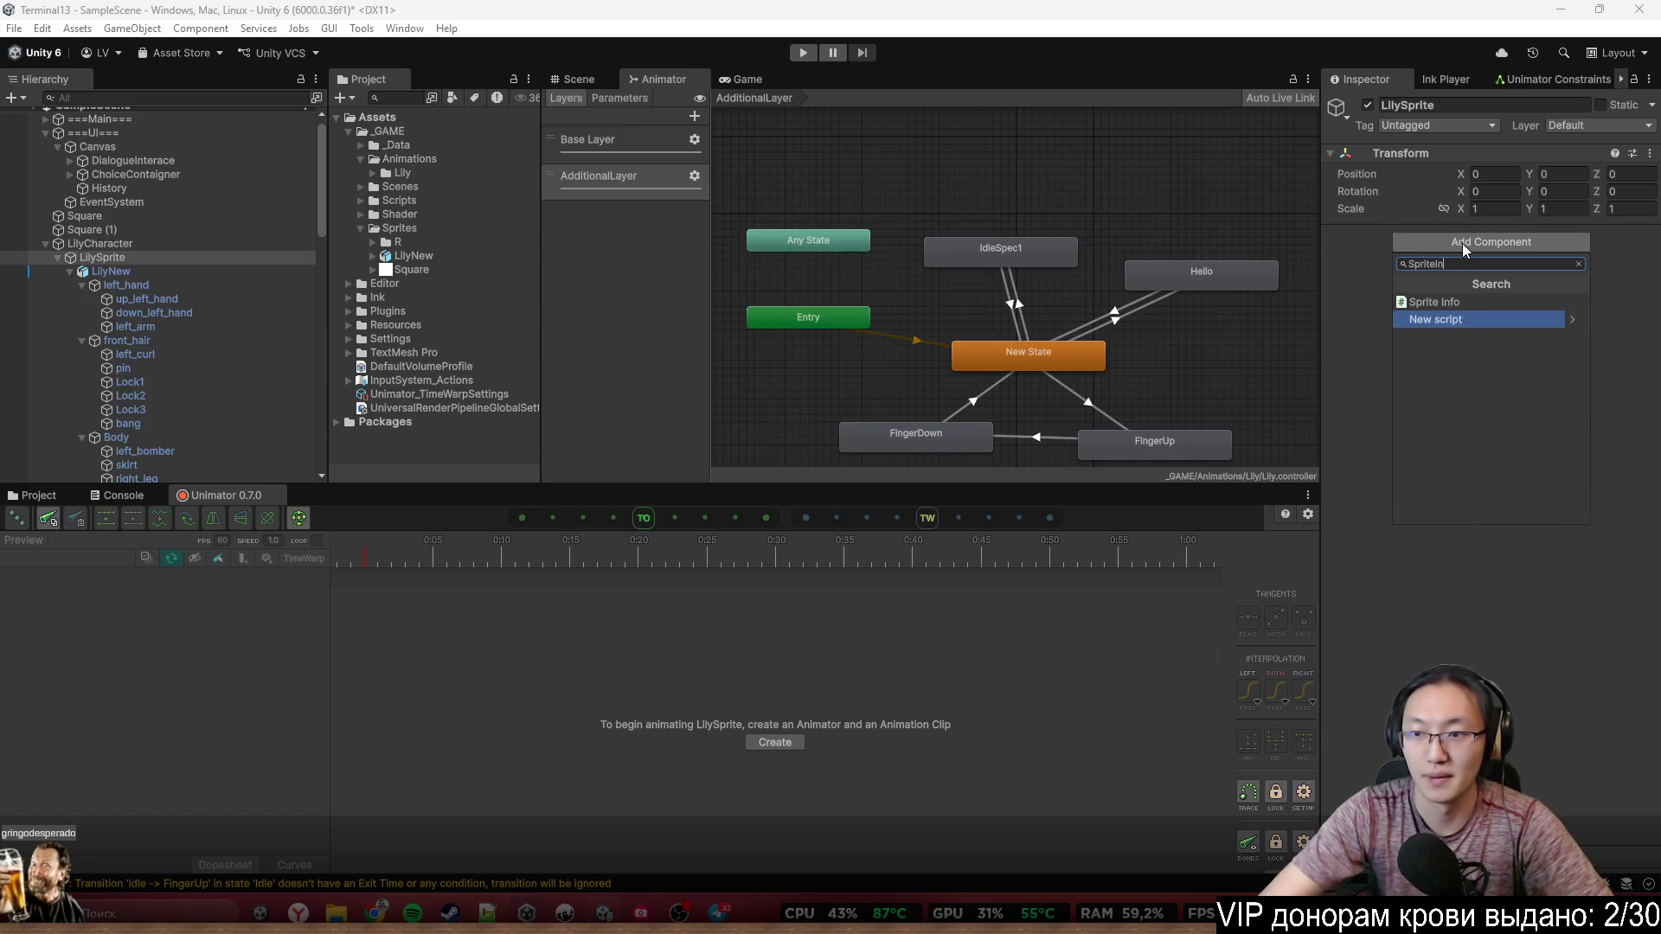
pyautogui.press('Return')
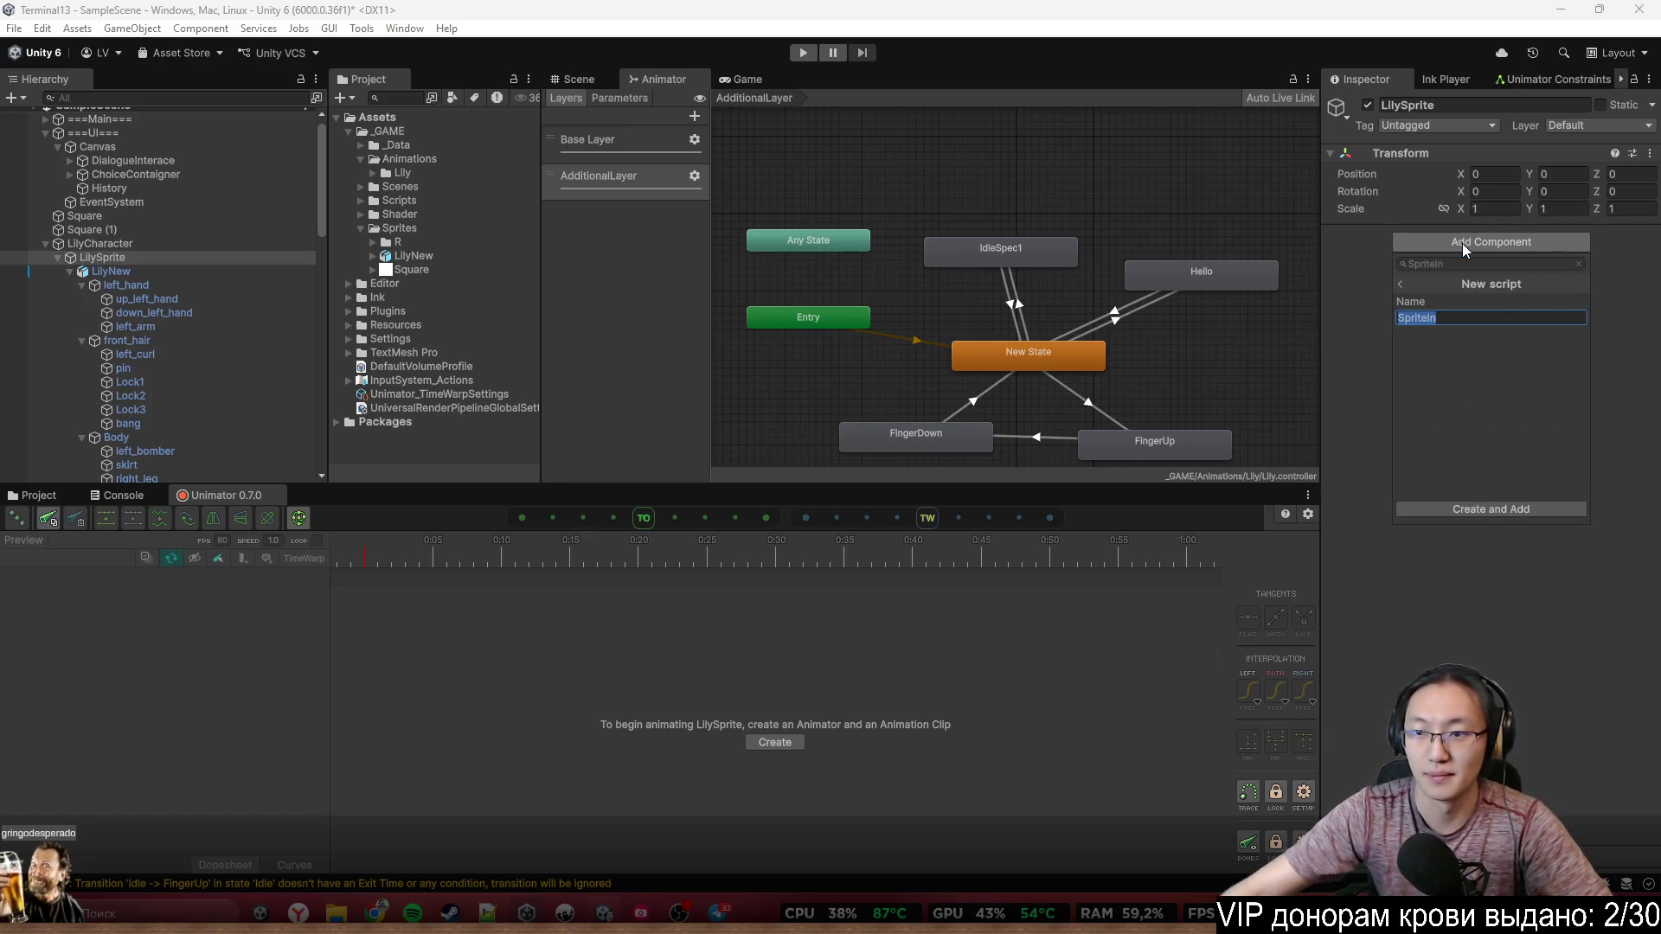
pyautogui.click(1399, 286)
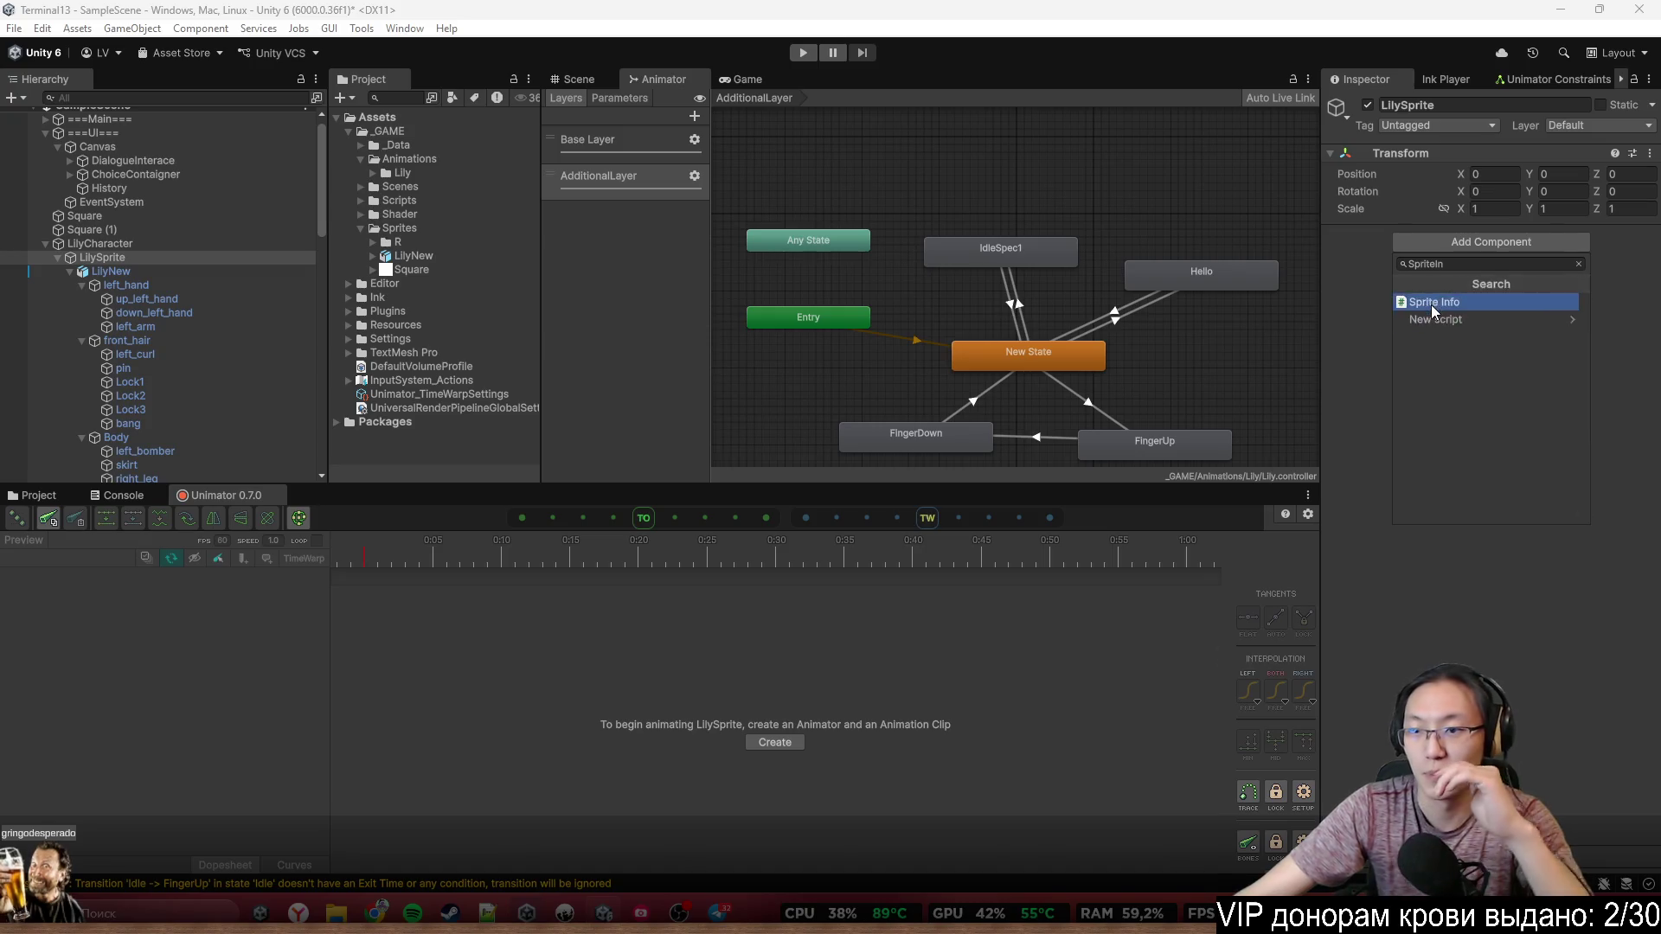
pyautogui.click(1431, 305)
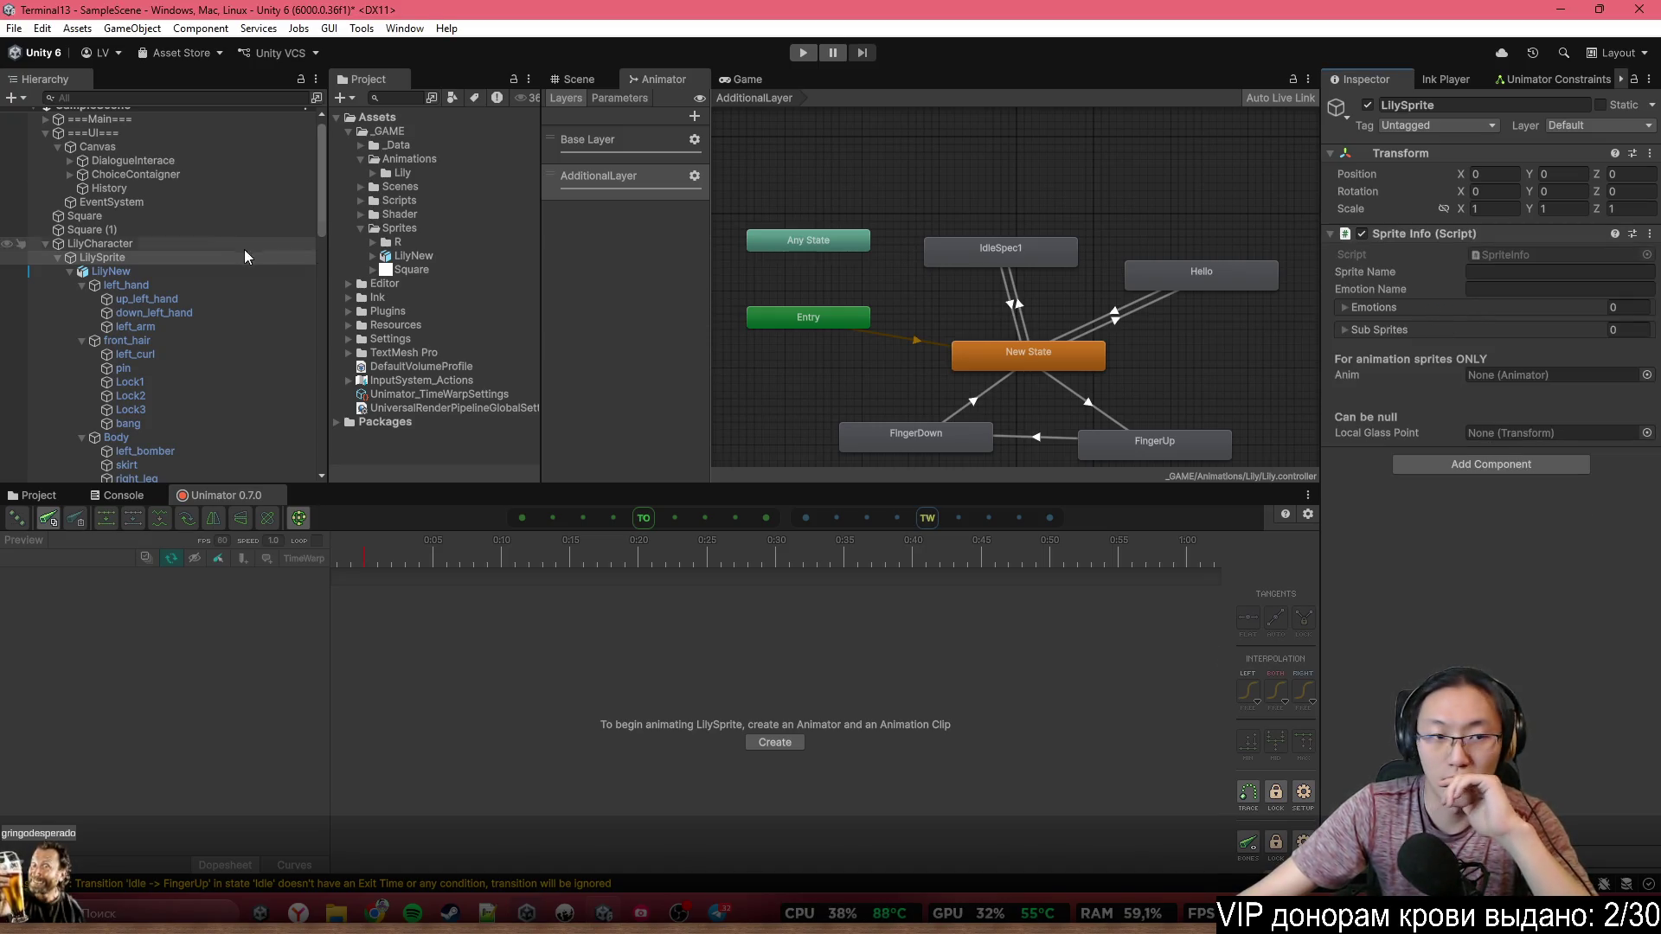
# Add the Common, Think and Grudge emotion groups to the Sprite Info Emotions list
pyautogui.click(1384, 308)
pyautogui.scroll(-5, 249, 325)
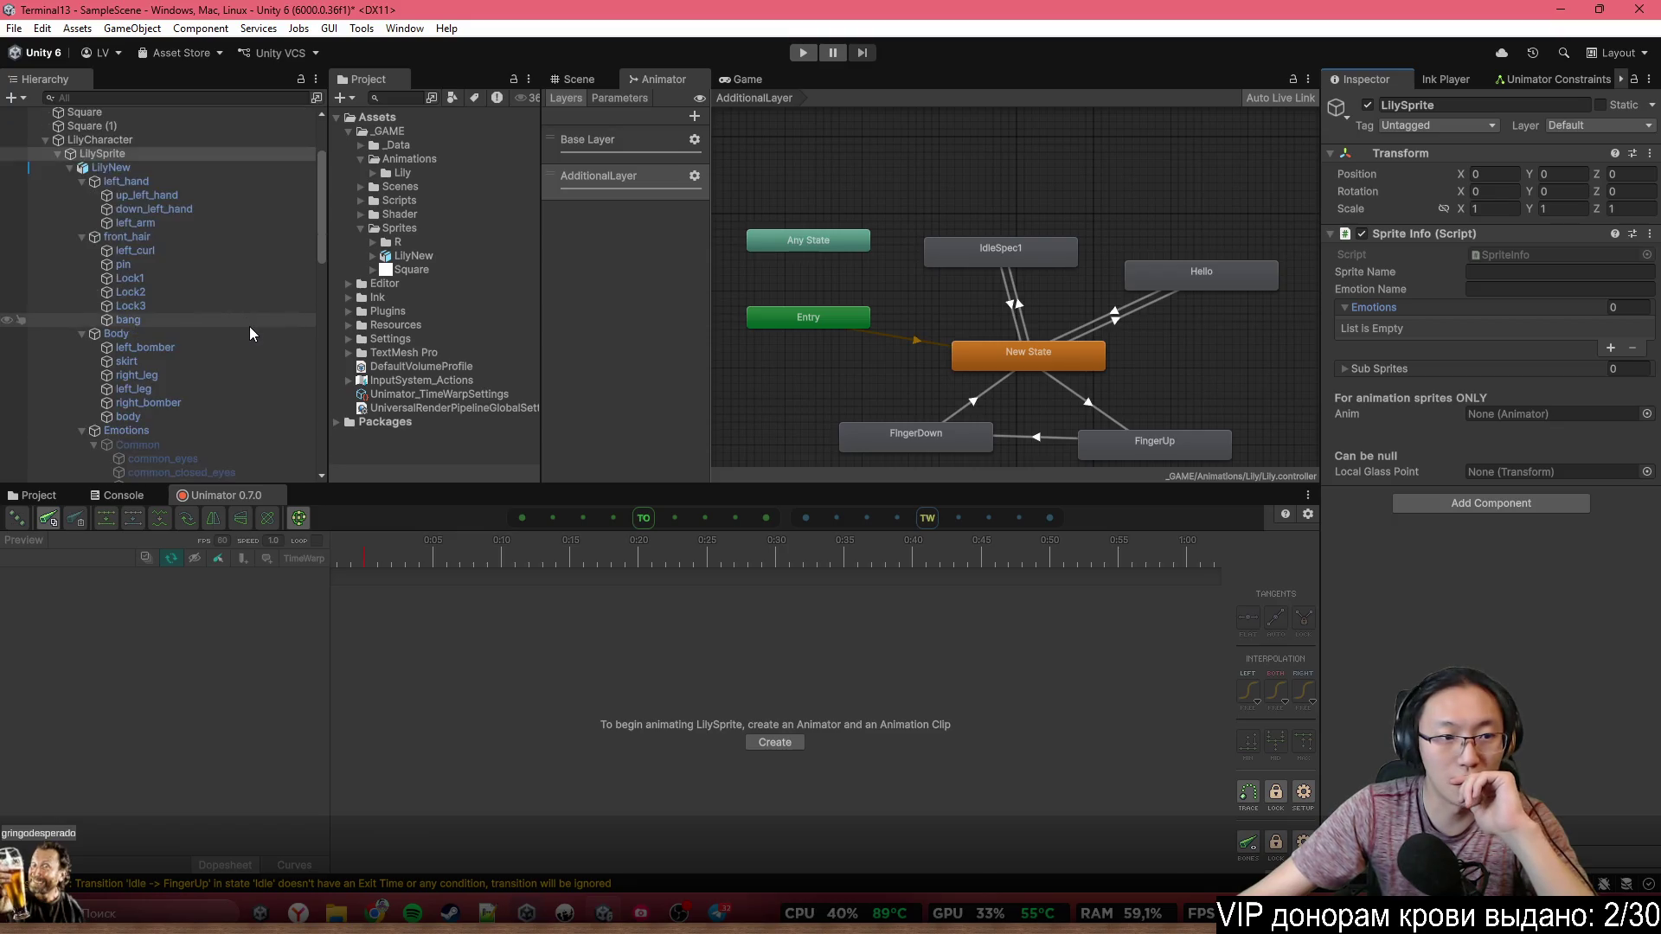
pyautogui.moveTo(161, 294); pyautogui.dragTo(1454, 309)
pyautogui.moveTo(164, 330); pyautogui.dragTo(584, 342)
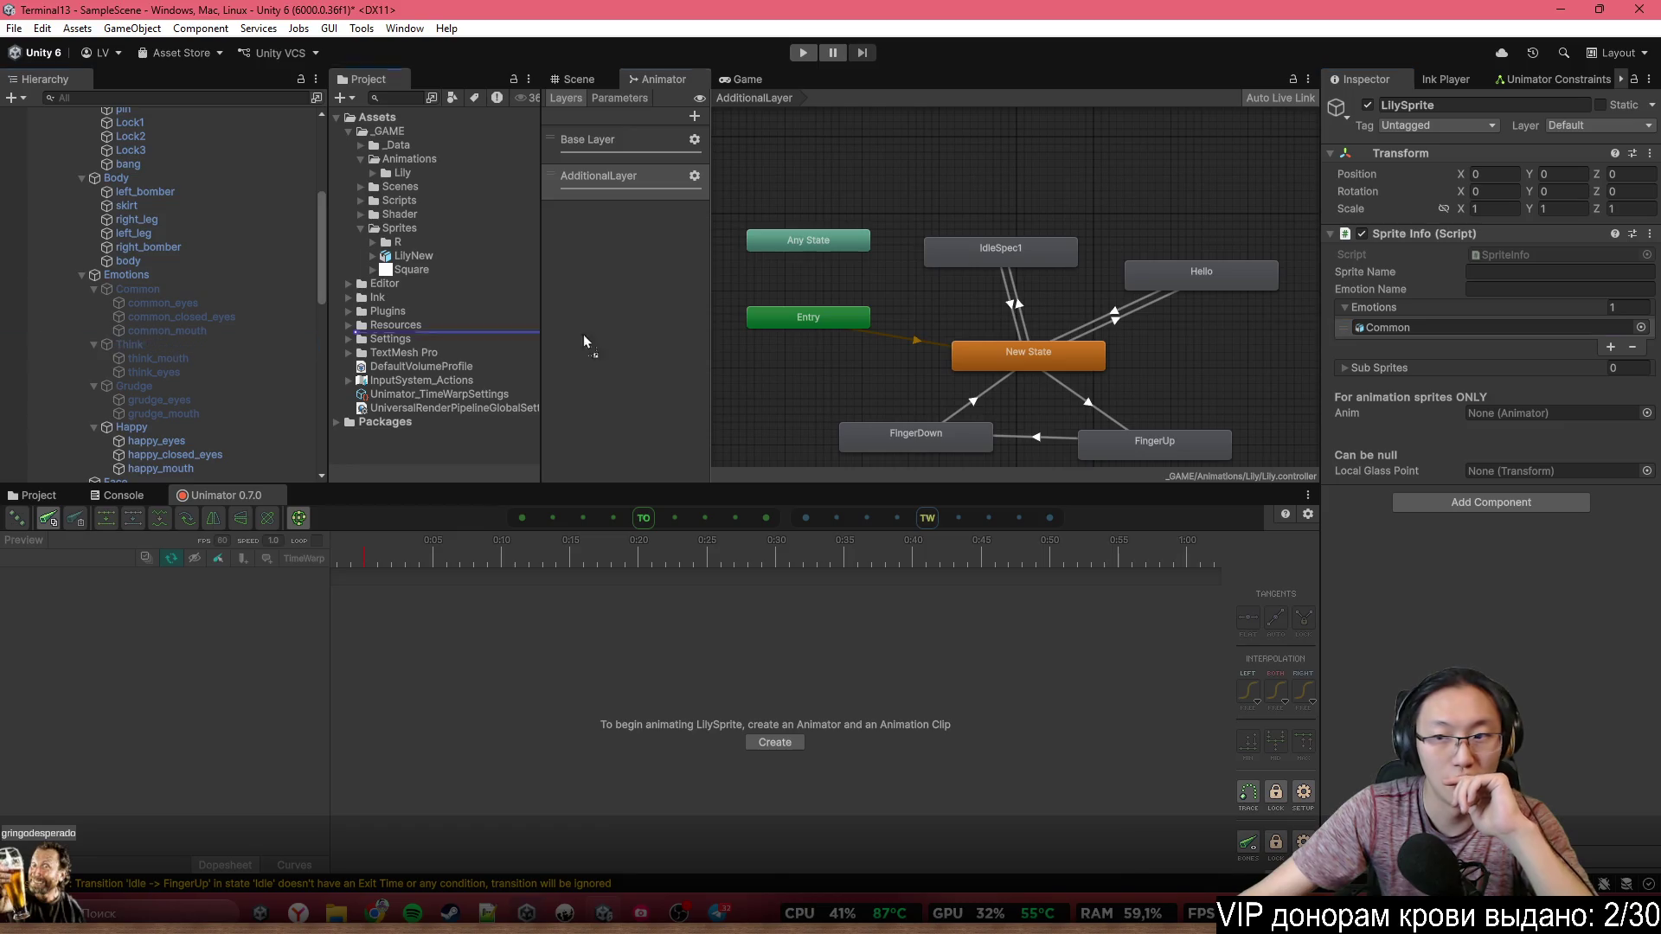
pyautogui.moveTo(1383, 312); pyautogui.dragTo(1383, 313)
pyautogui.moveTo(160, 387); pyautogui.dragTo(770, 366)
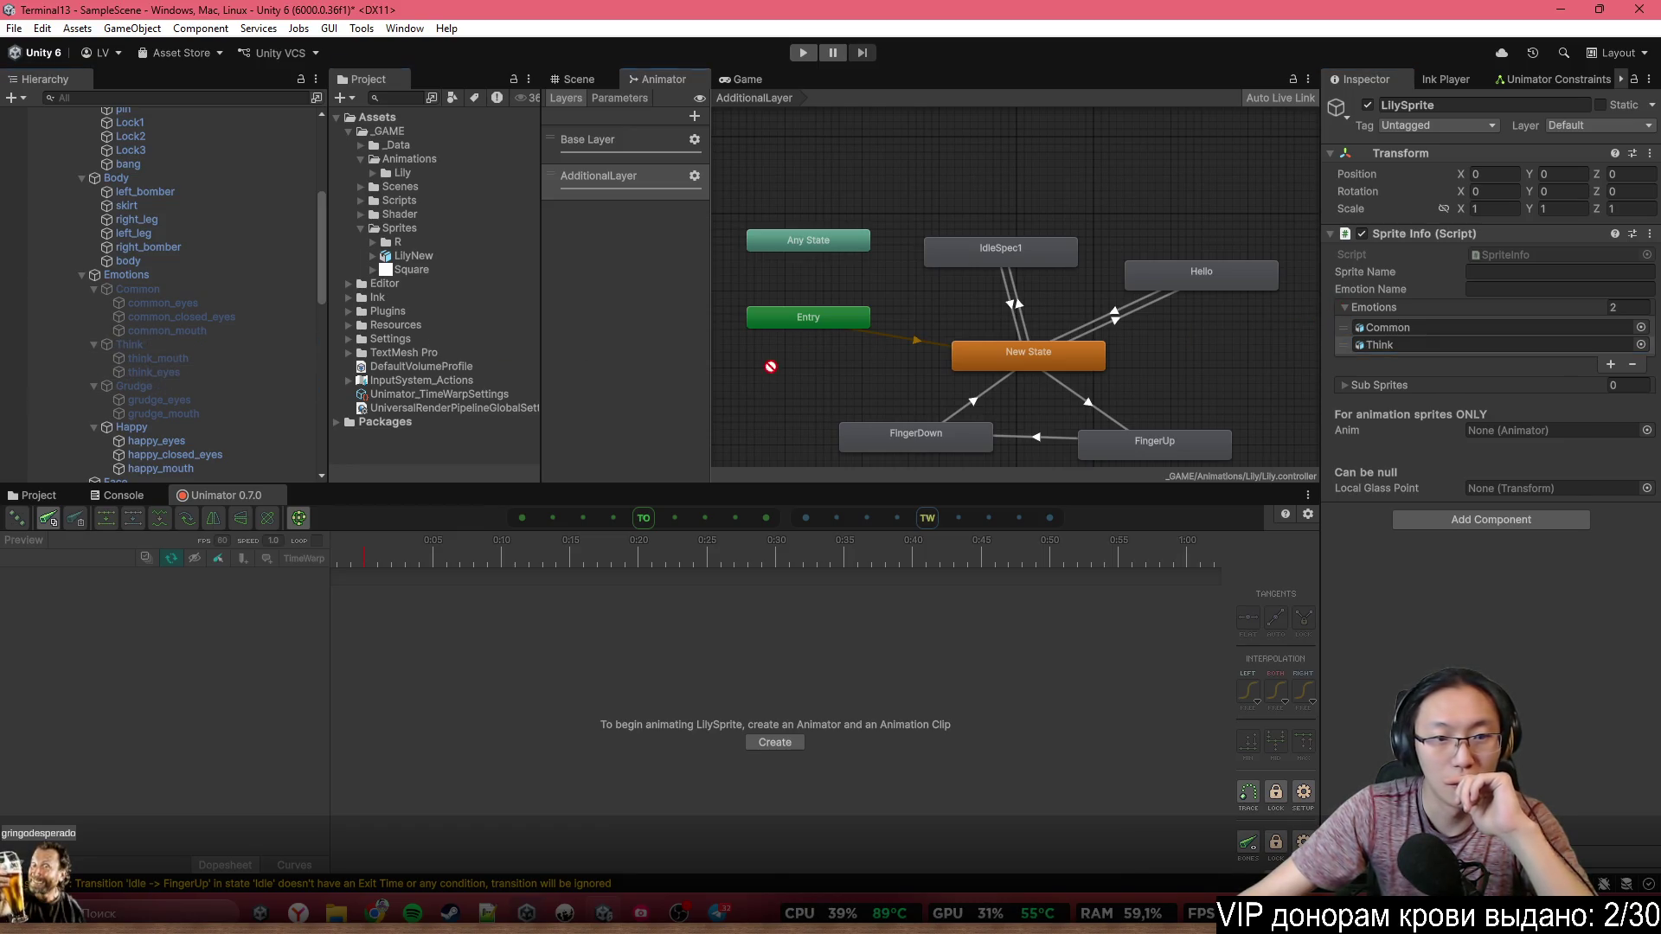
pyautogui.moveTo(1418, 309); pyautogui.dragTo(1424, 315)
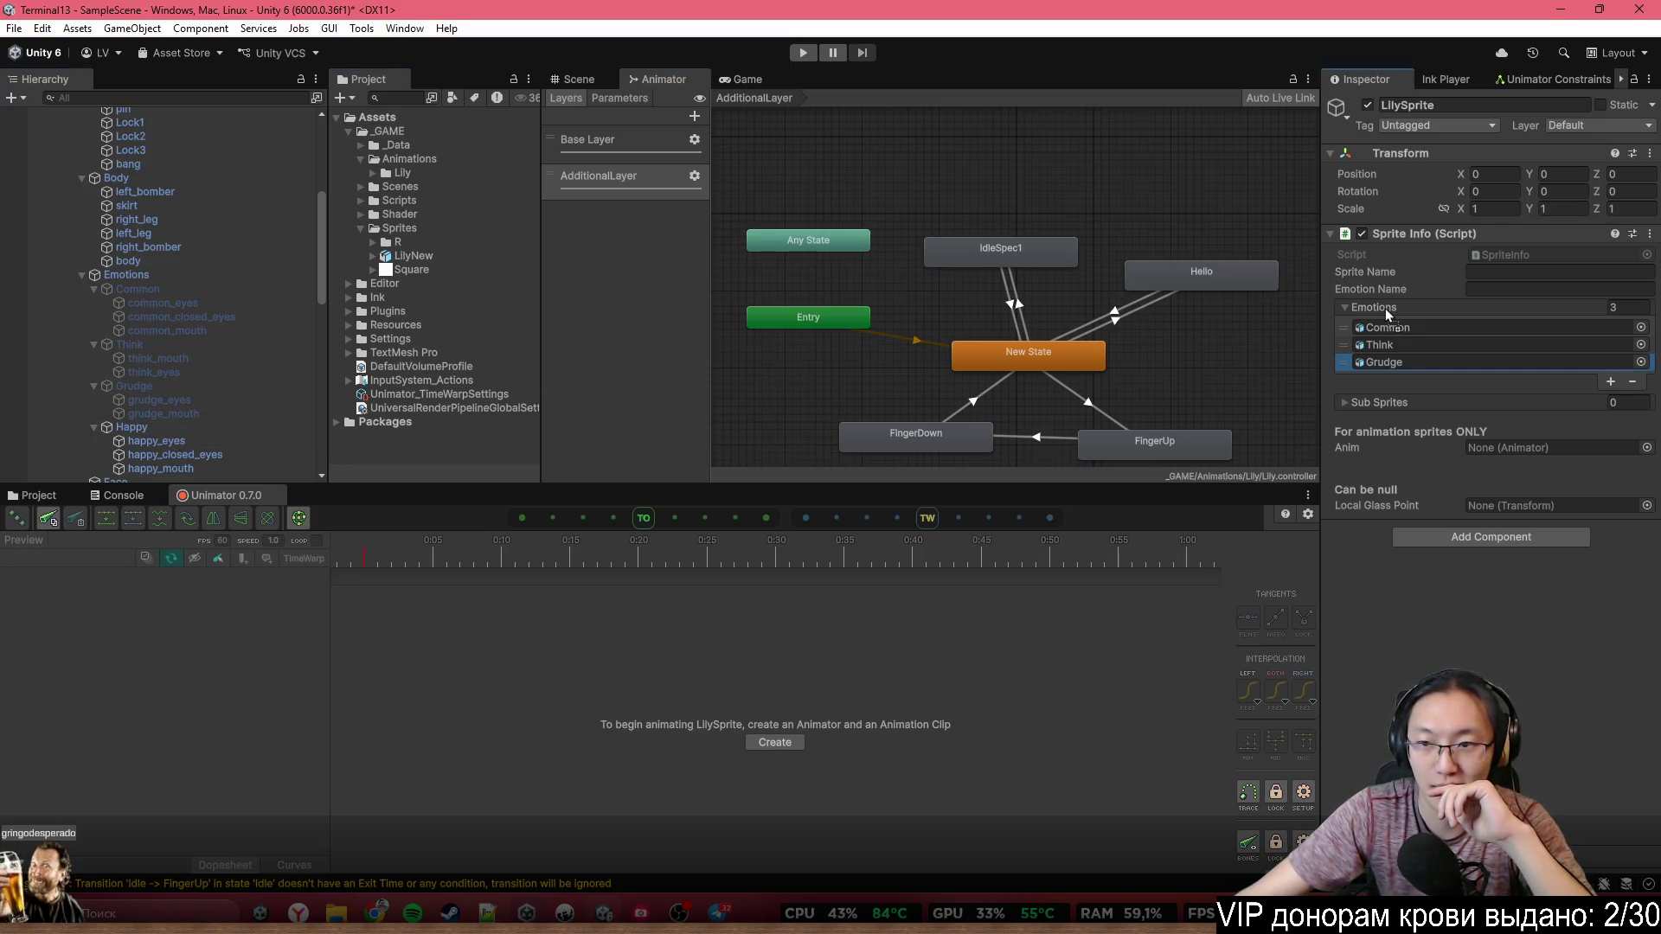
# Rename the Common and Think groups to lowercase common and think
pyautogui.click(198, 429)
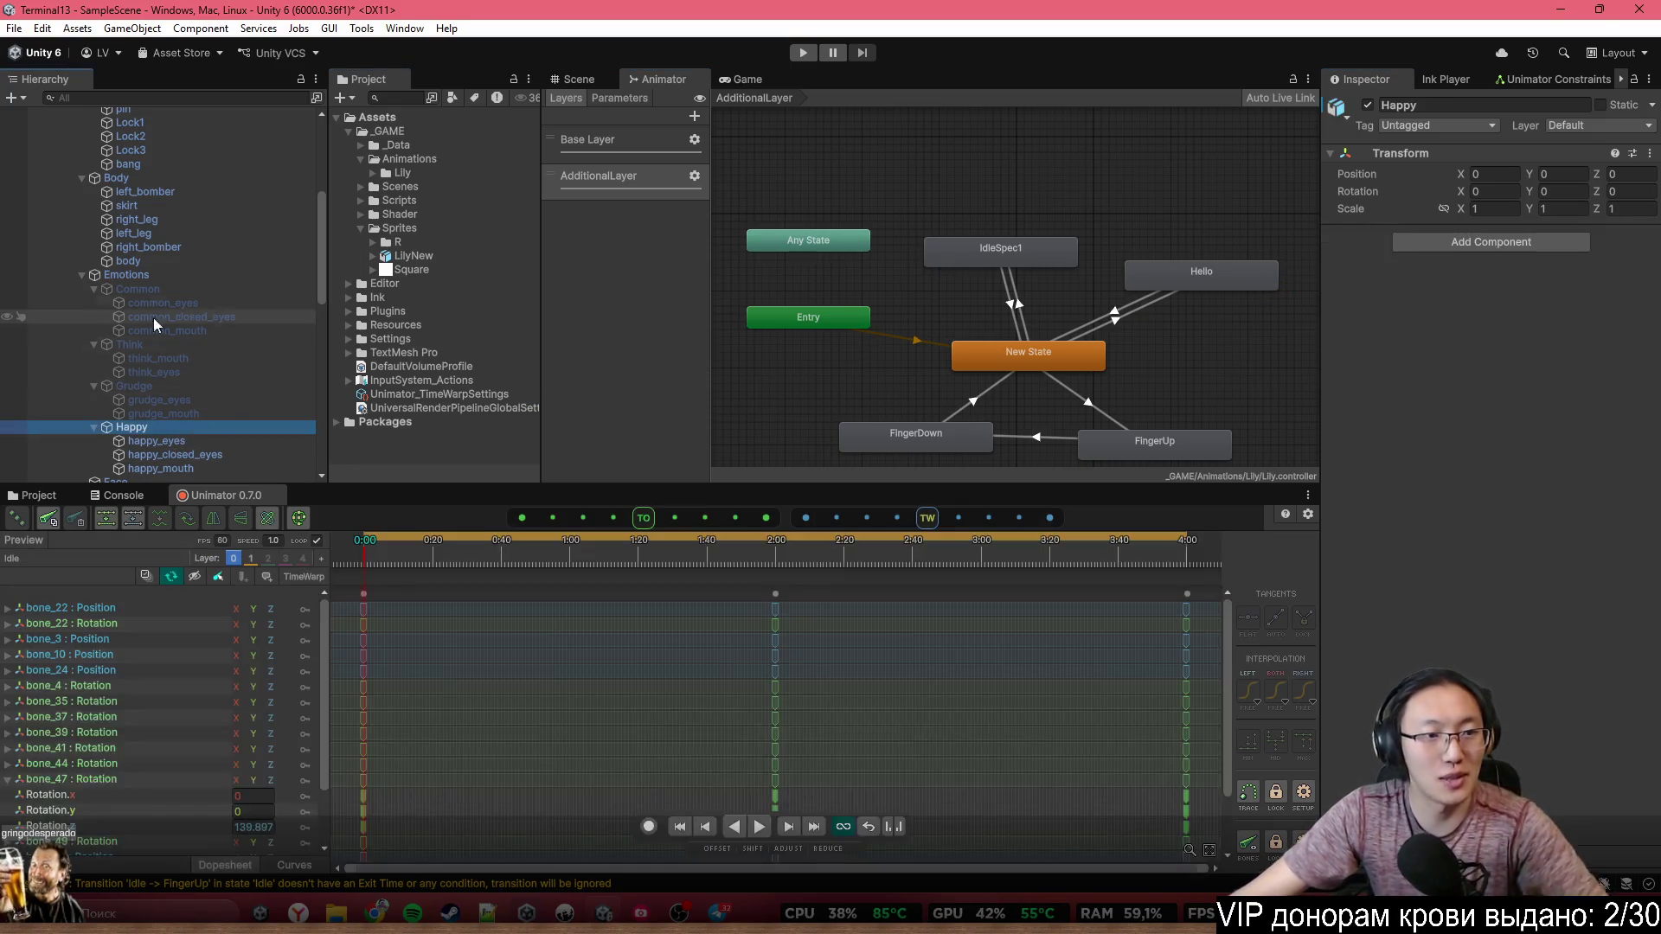
pyautogui.click(140, 300)
pyautogui.click(139, 291)
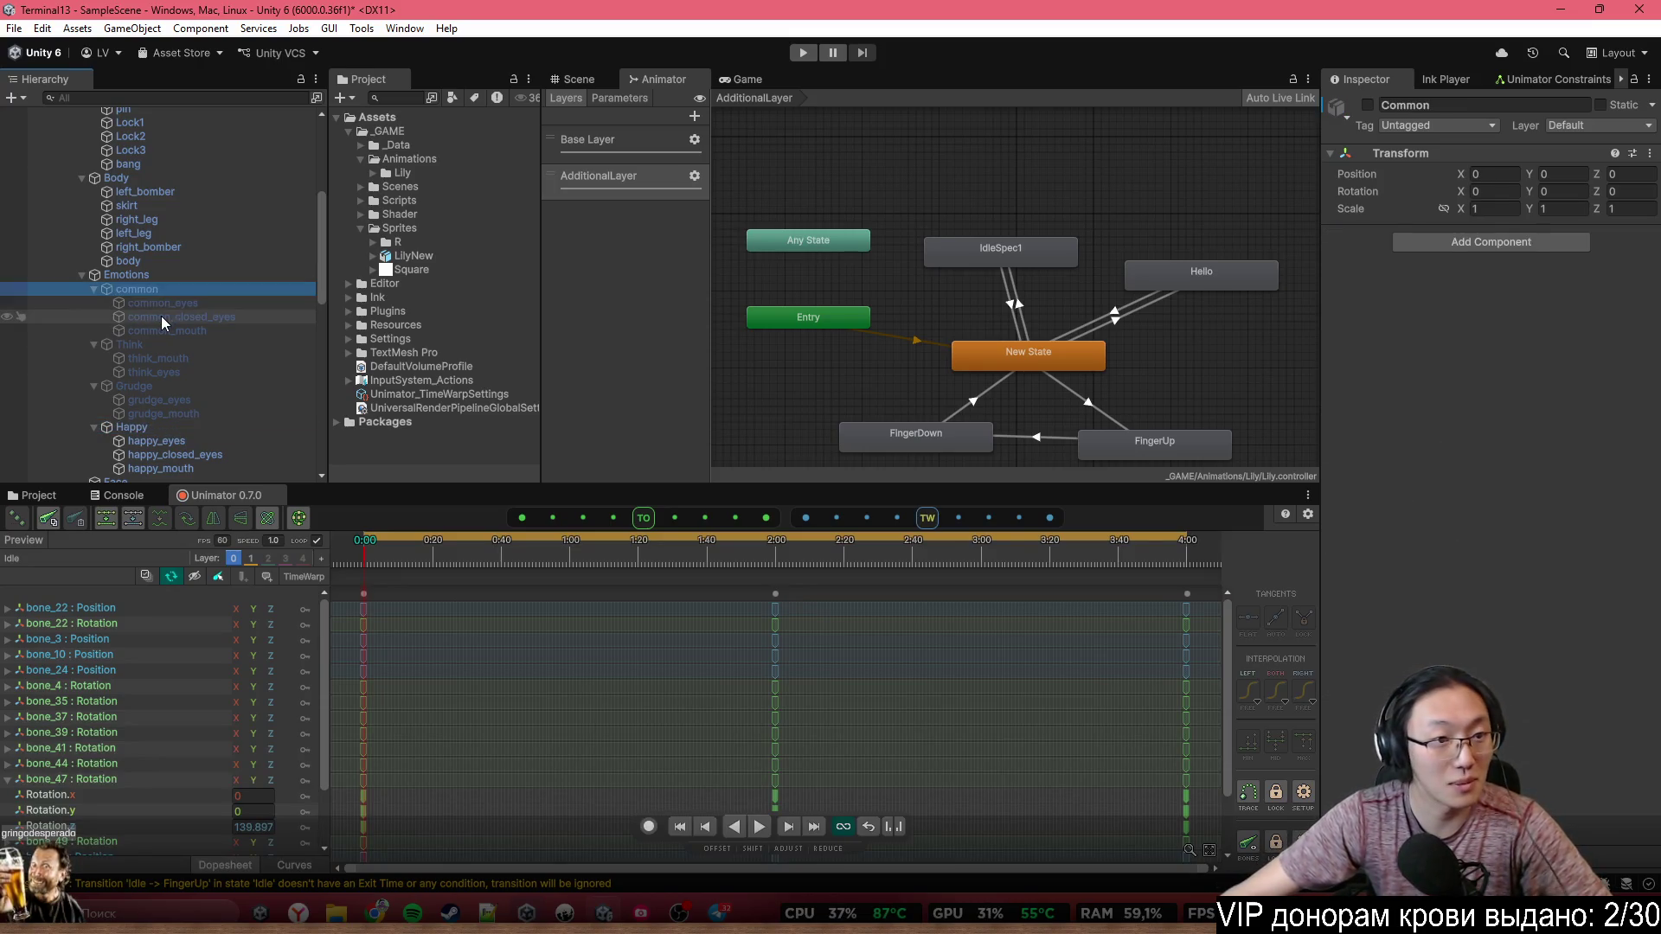
pyautogui.click(160, 343)
pyautogui.click(160, 345)
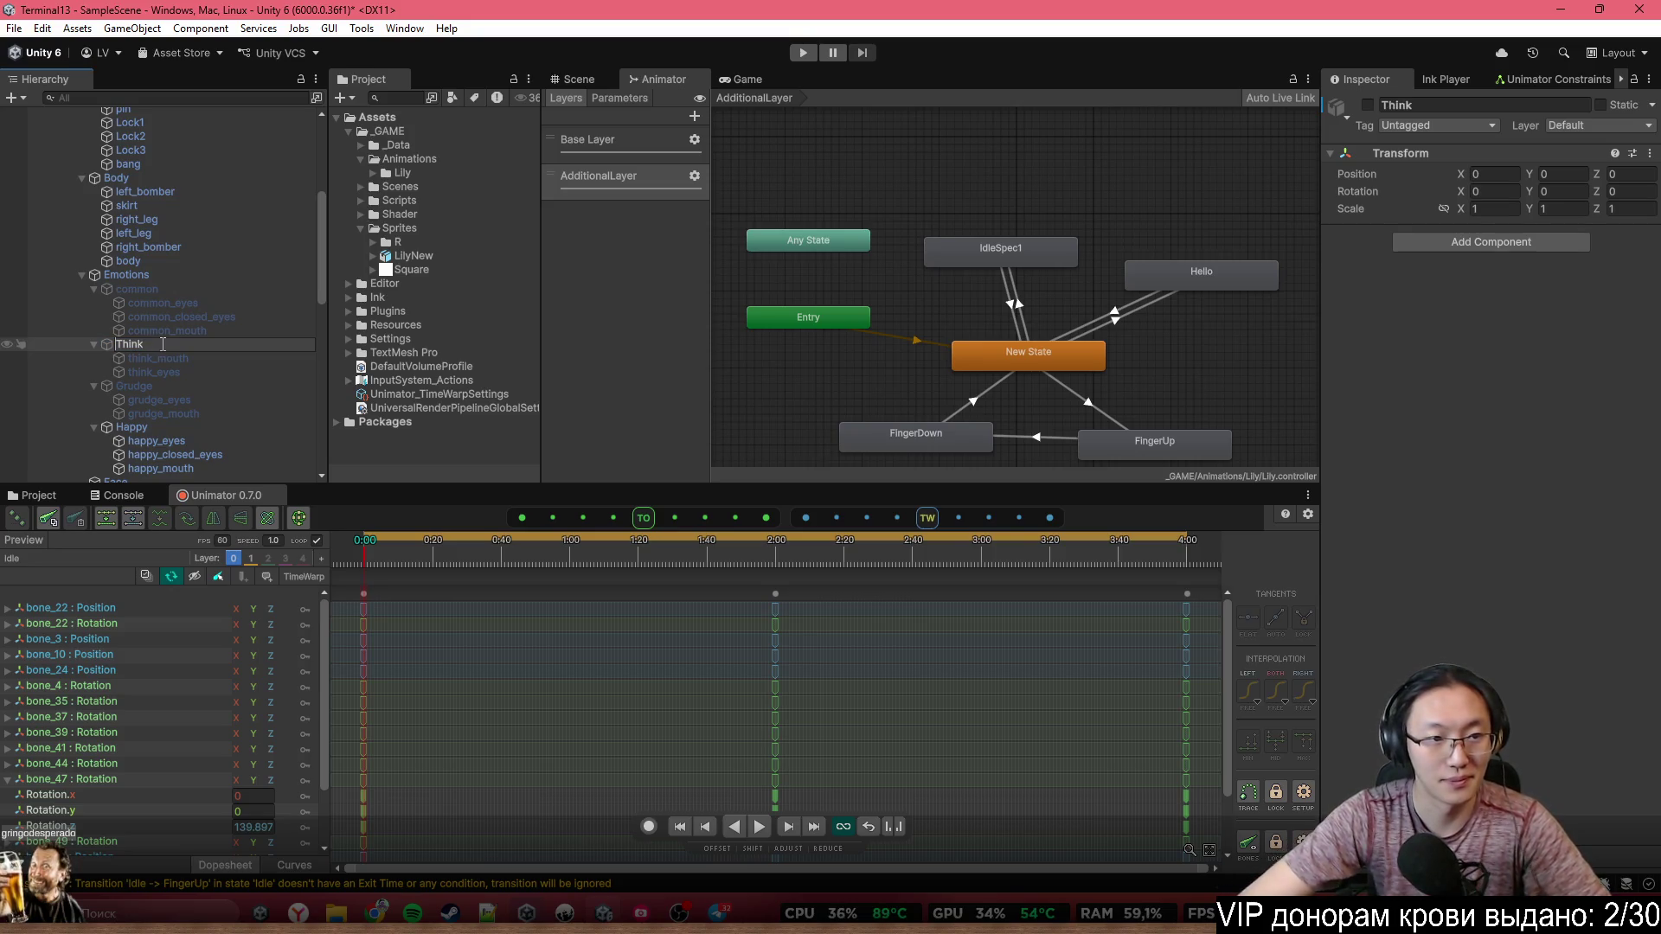
# Rename the Grudge and Happy groups to lowercase grudge and happy
pyautogui.click(249, 379)
pyautogui.click(249, 379)
pyautogui.write('g')
pyautogui.press('Return')
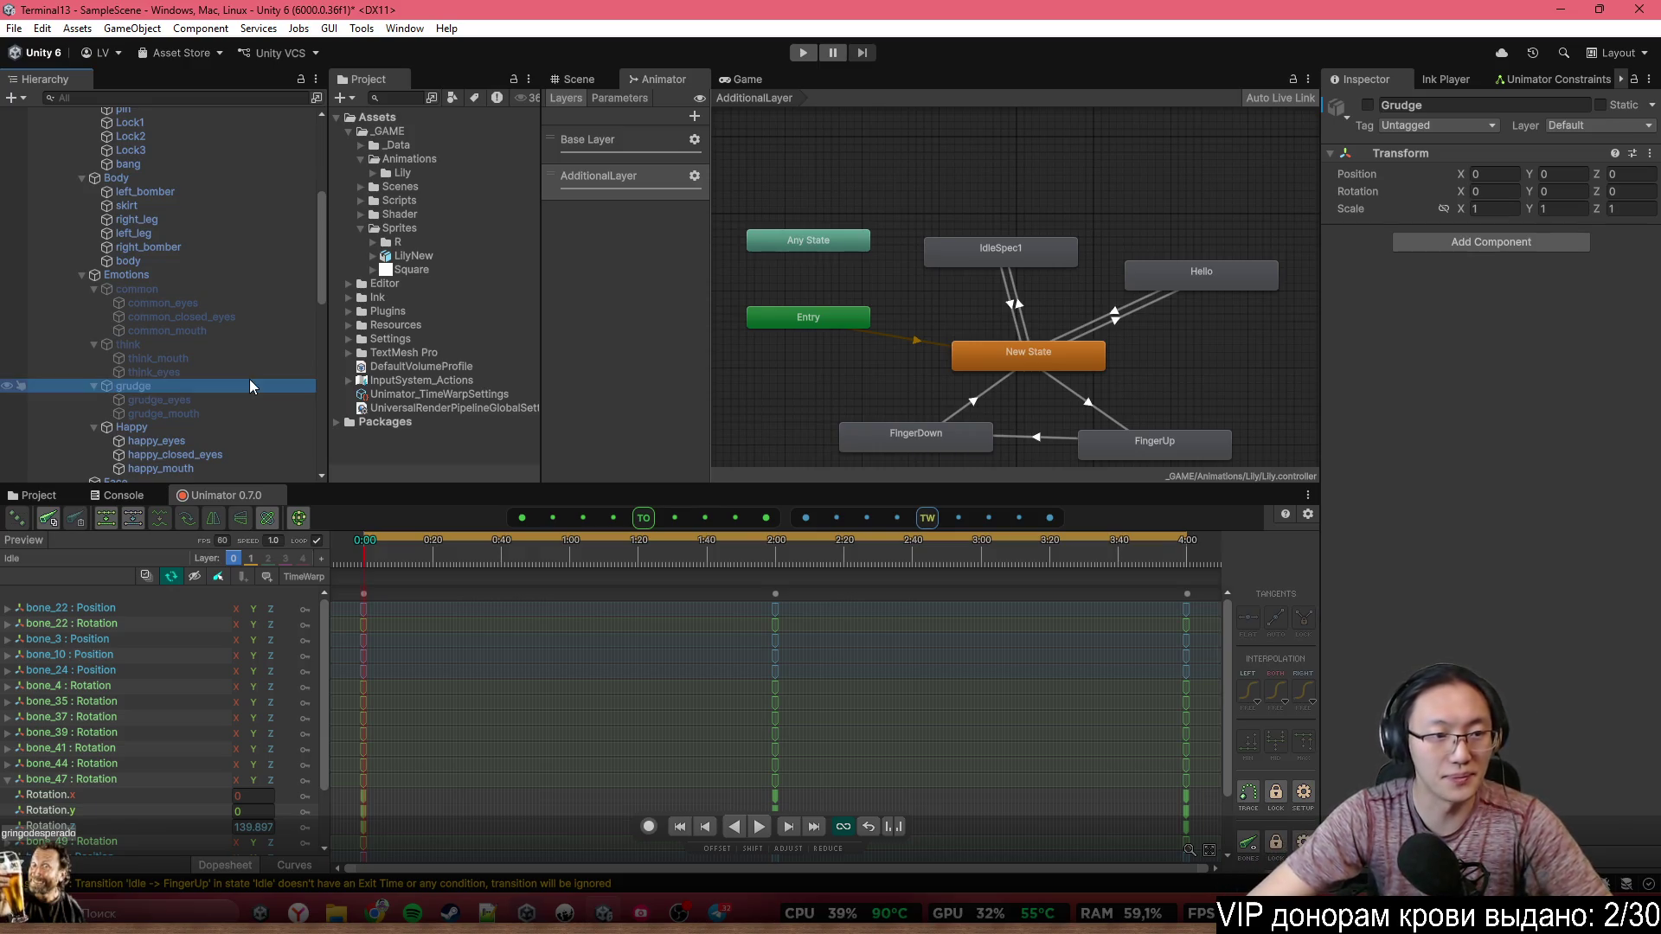
pyautogui.click(252, 427)
pyautogui.click(253, 421)
pyautogui.write('h')
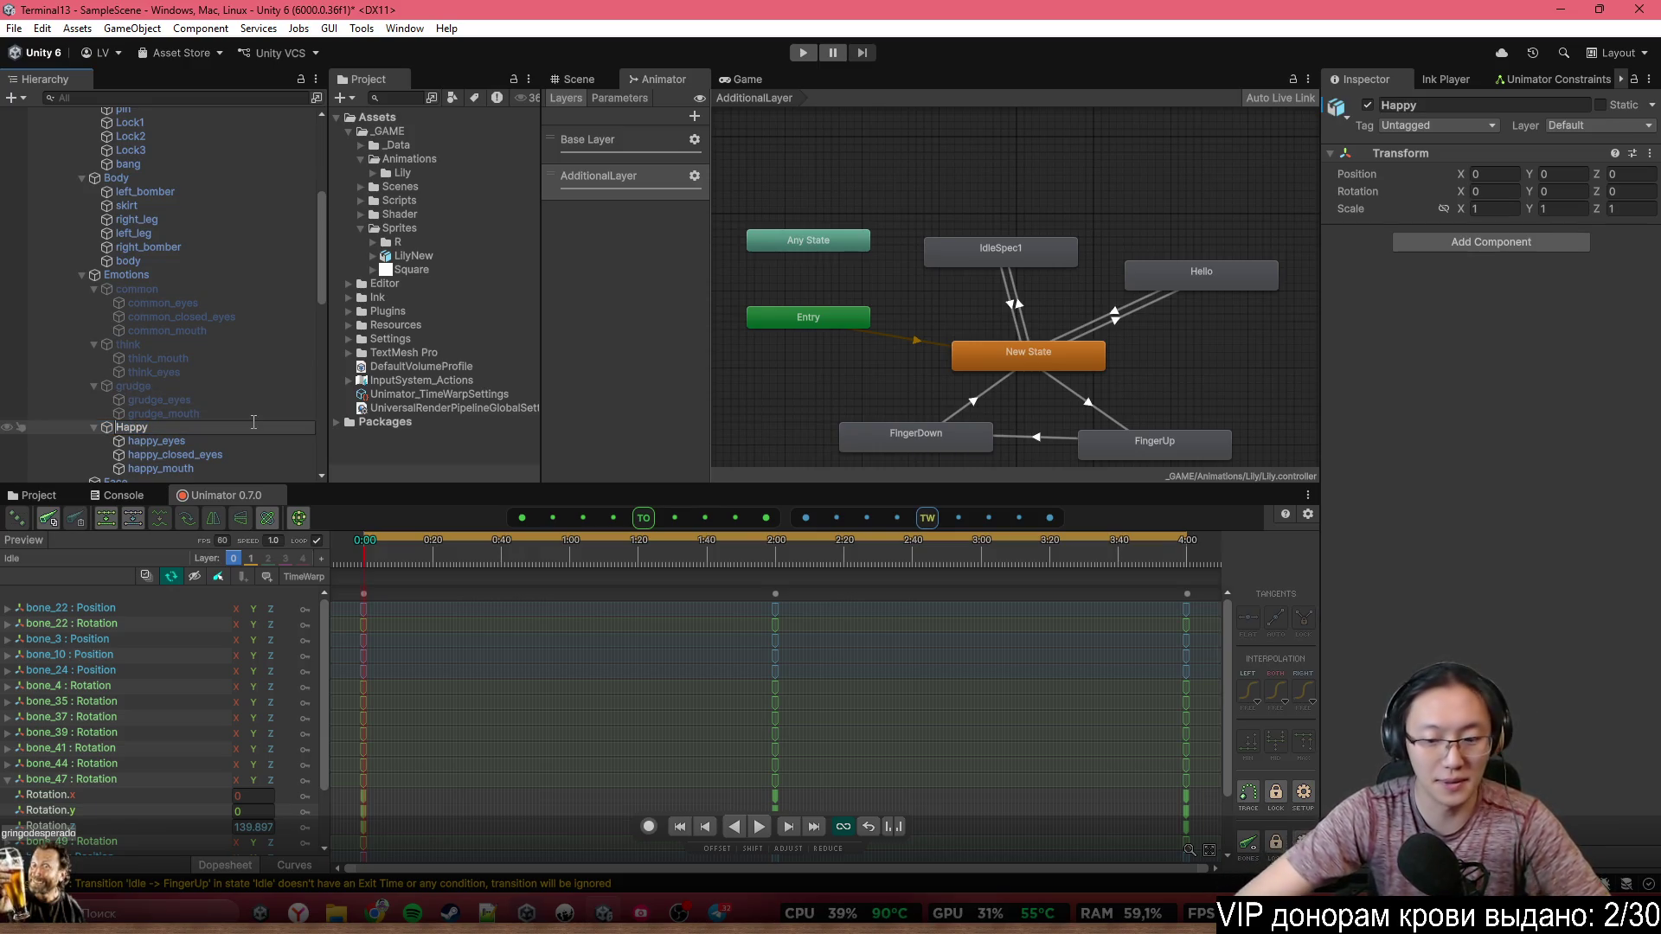
pyautogui.press('Return')
pyautogui.click(234, 358)
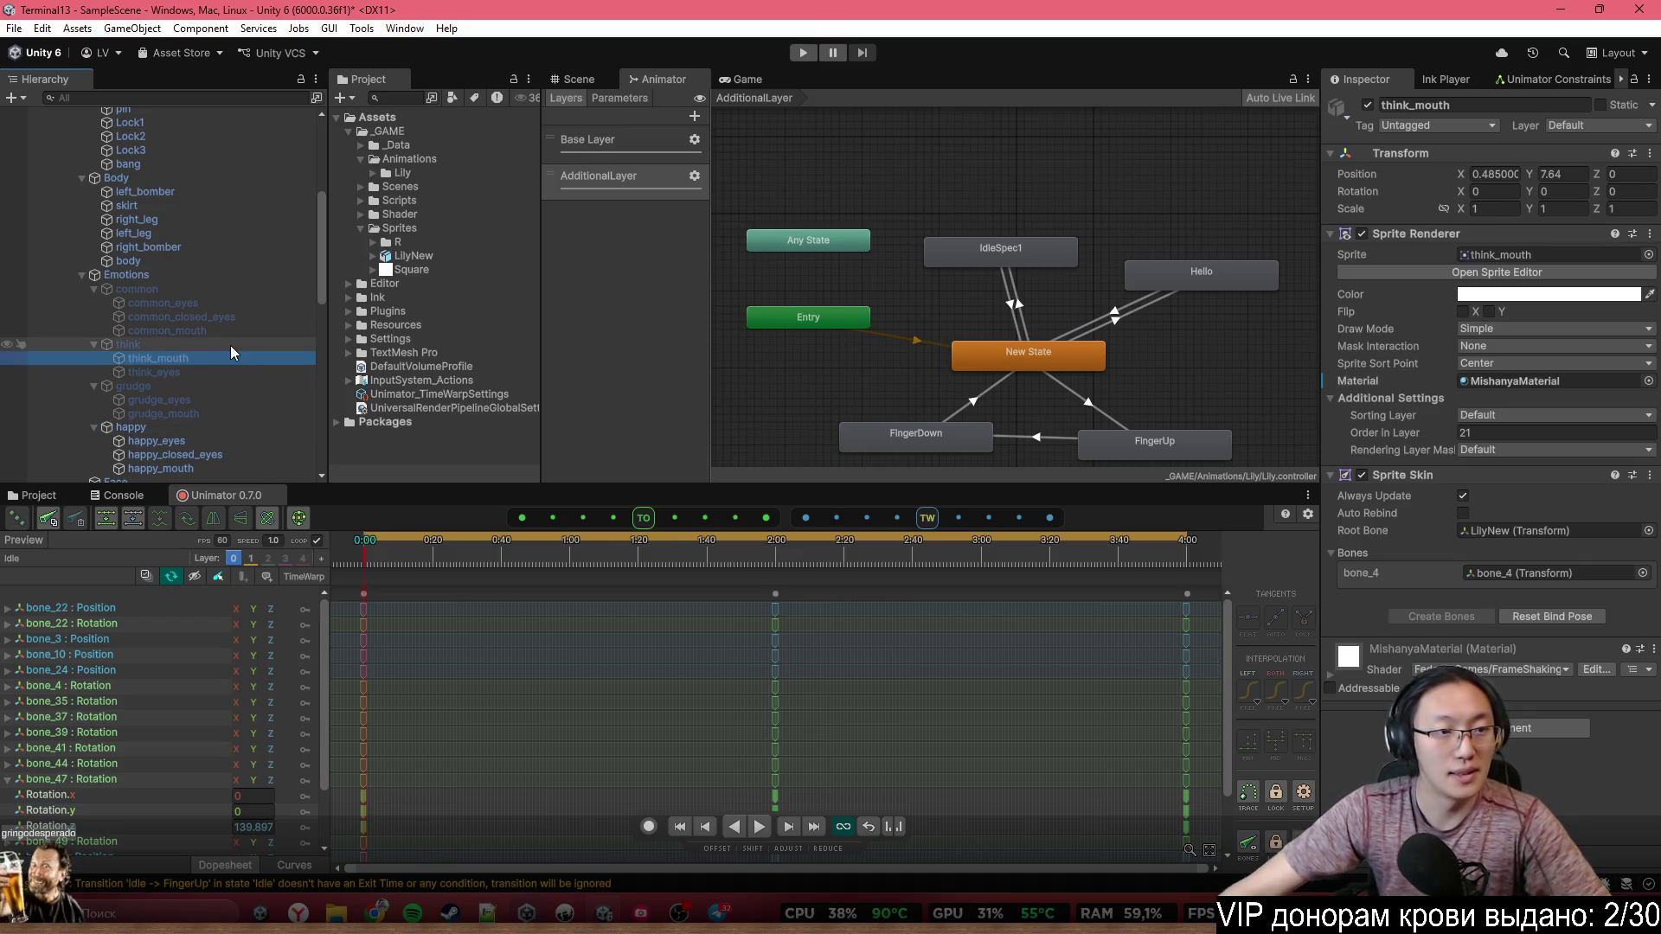
# Add one sub sprite with two sub sprite parts to LilySprite's Sprite Info
pyautogui.scroll(5, 239, 282)
pyautogui.click(221, 257)
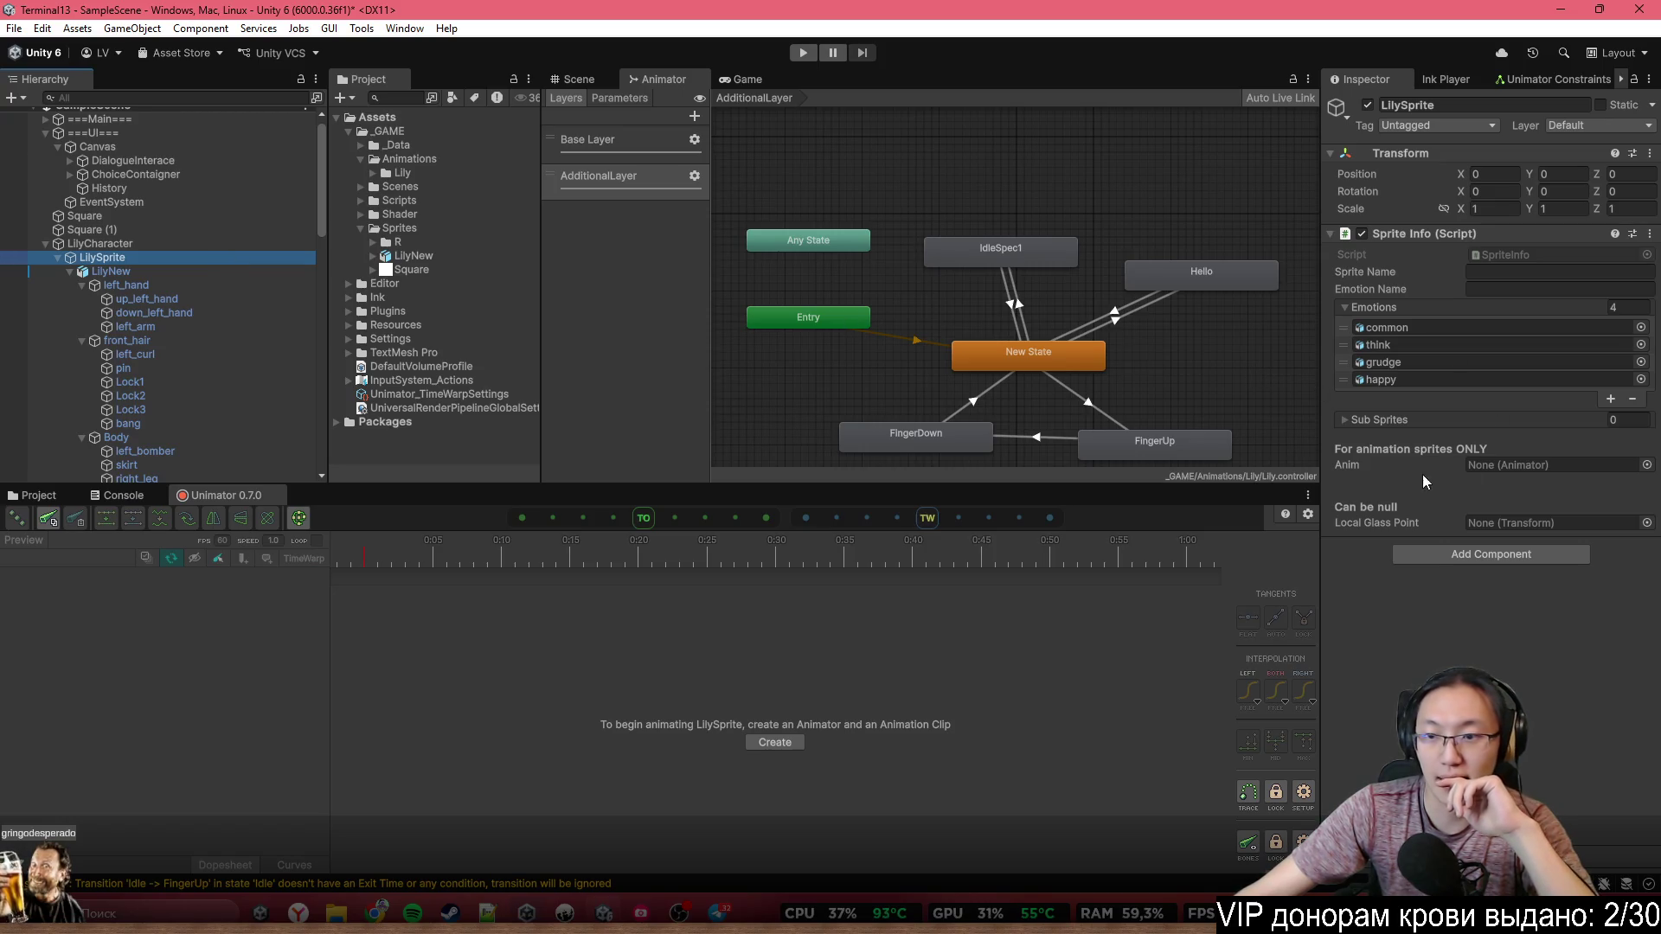
pyautogui.click(1379, 420)
pyautogui.scroll(-8, 204, 389)
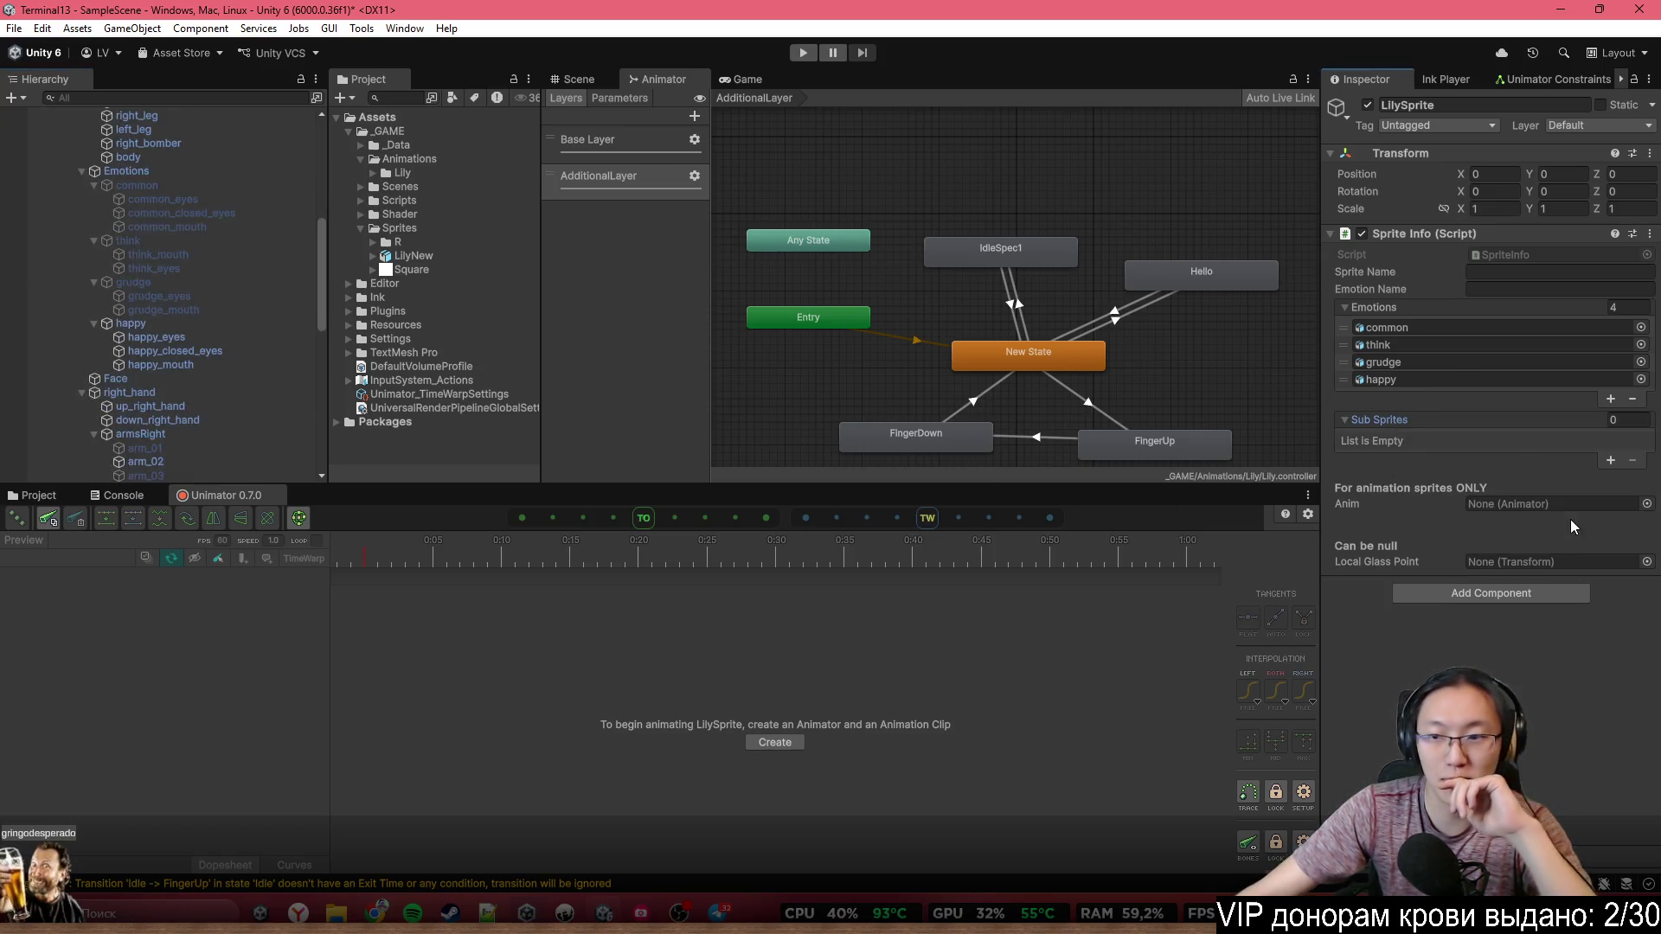
pyautogui.click(1609, 460)
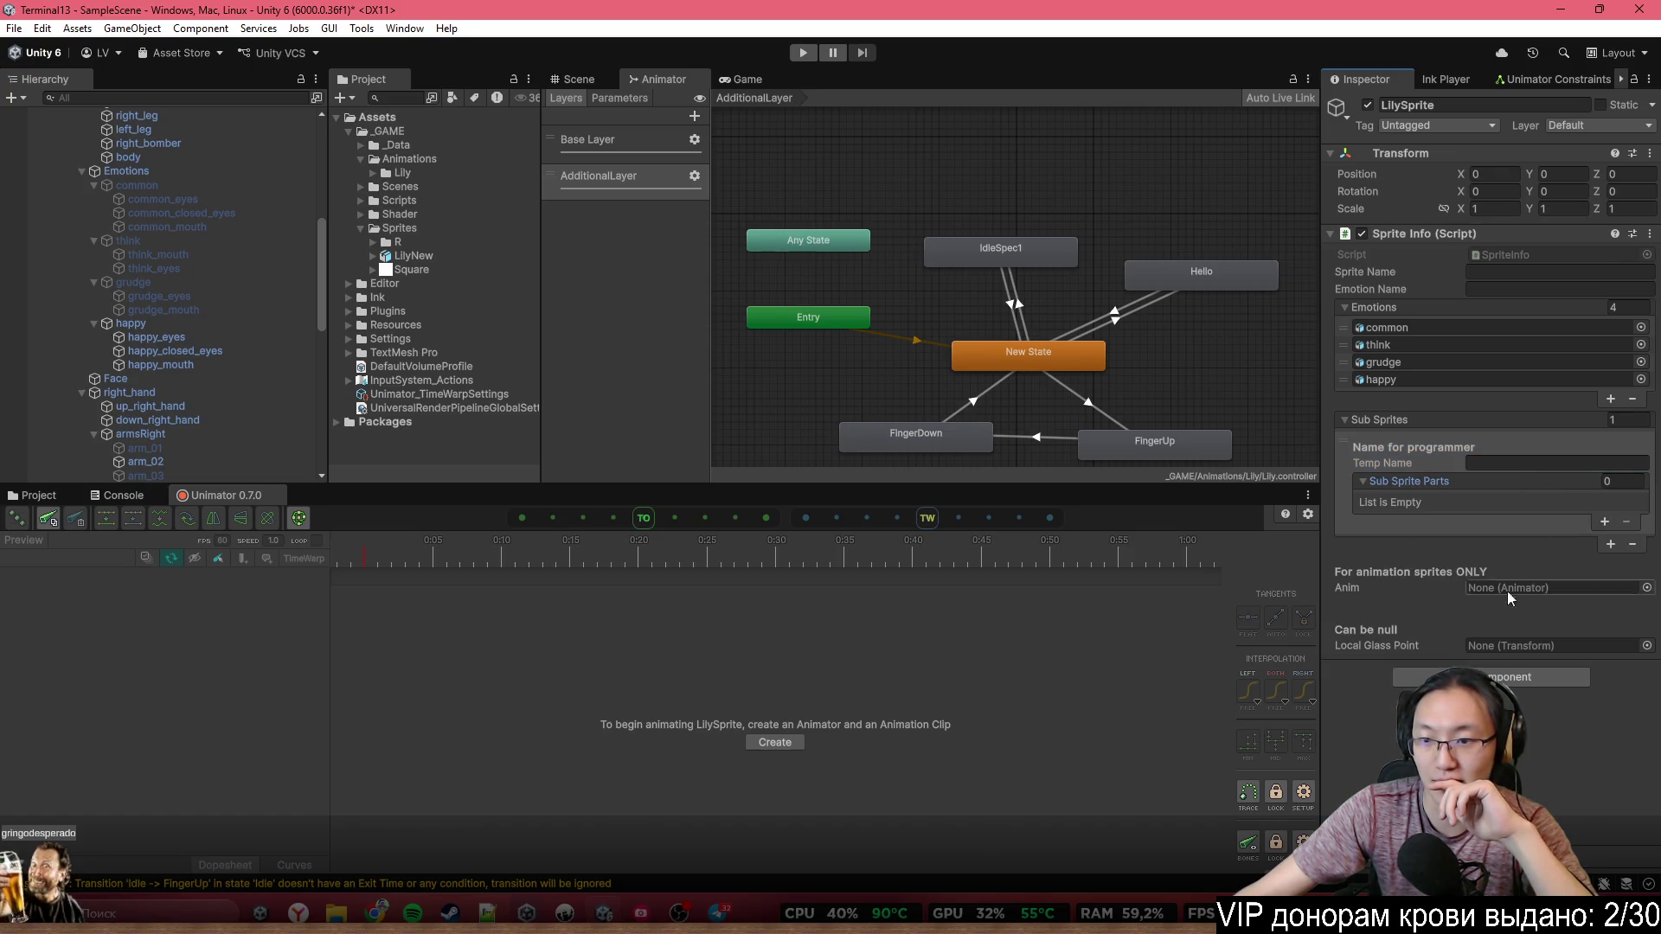
pyautogui.click(1604, 522)
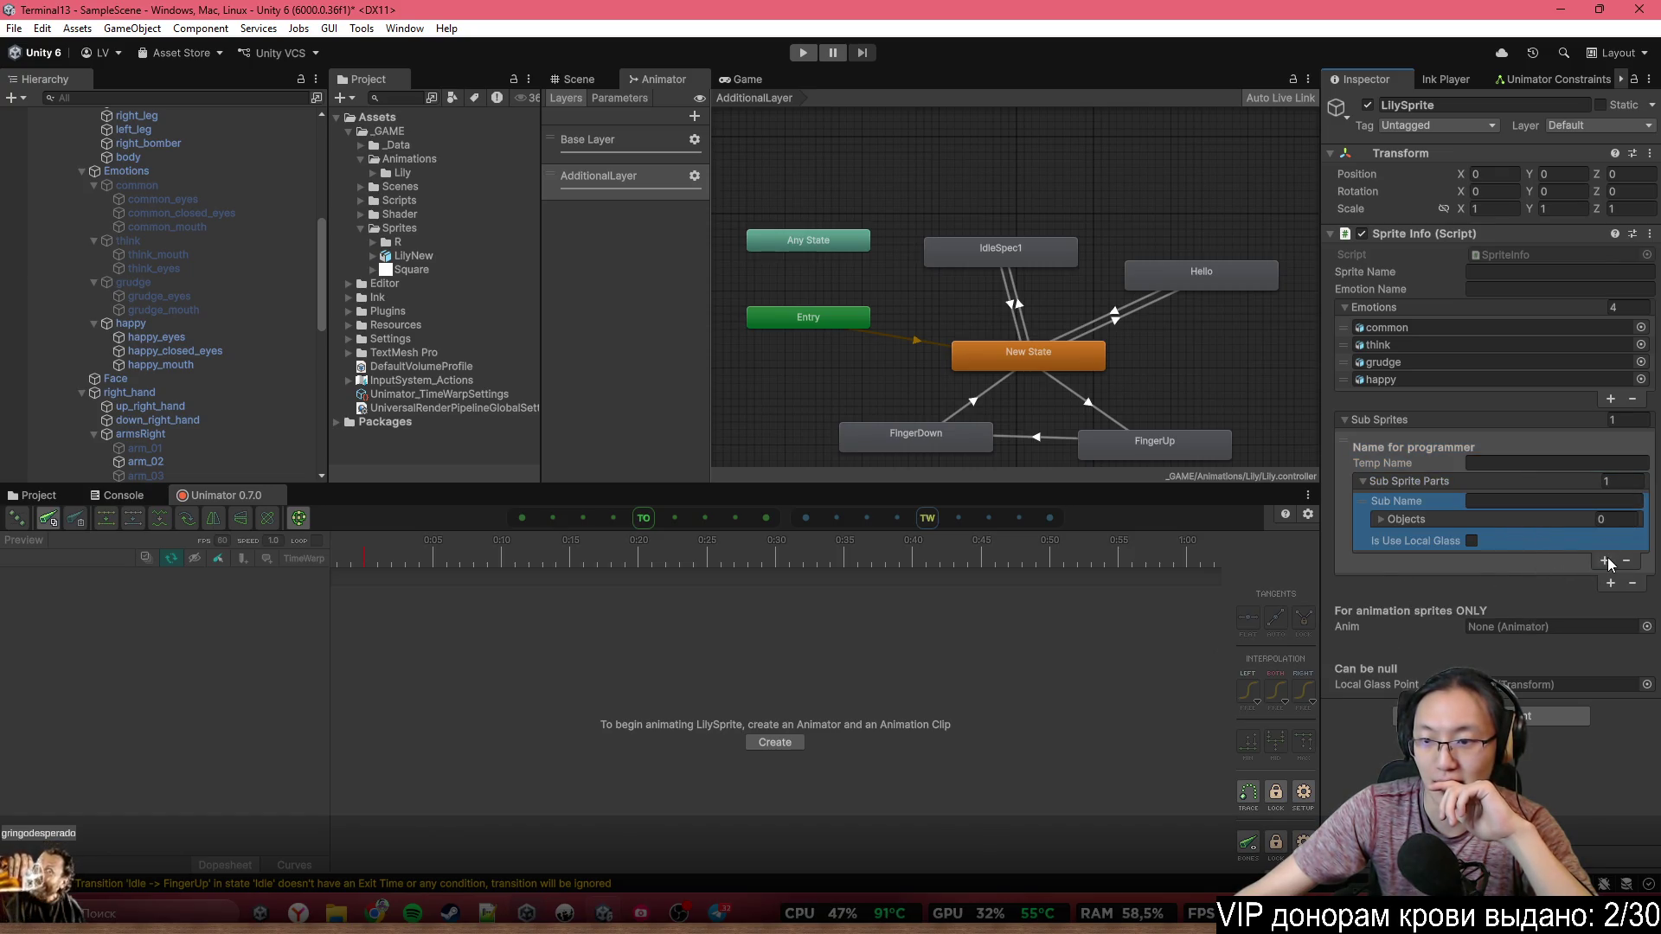
pyautogui.click(1606, 560)
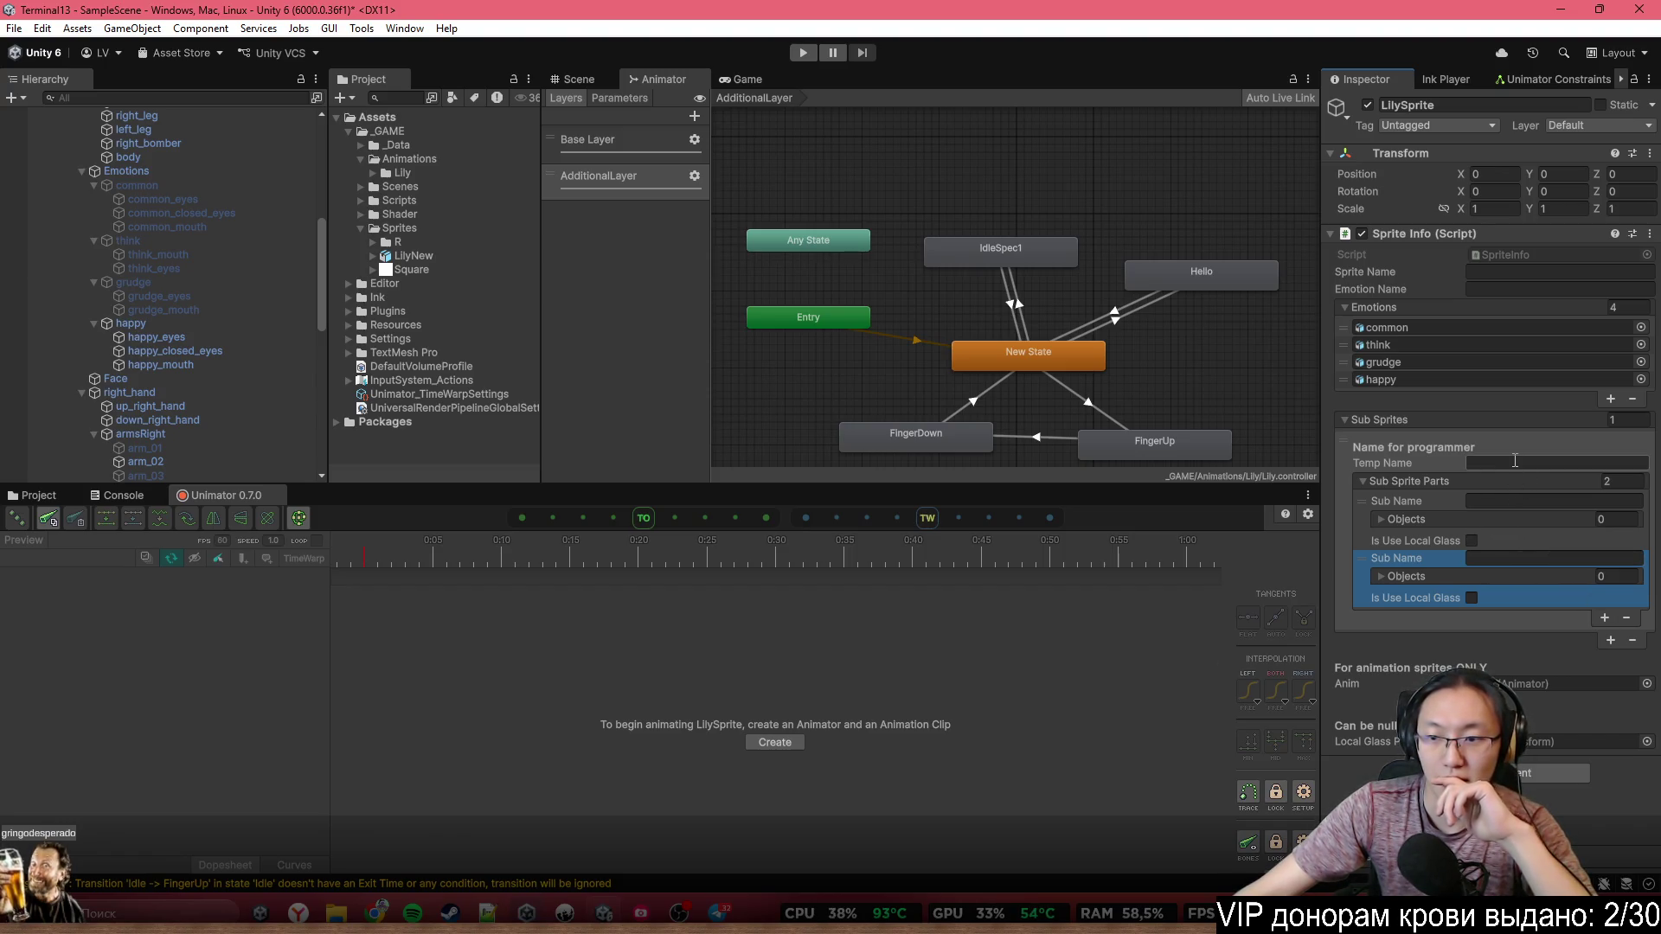
# Name the first sub sprite part LeftArm
pyautogui.click(1514, 507)
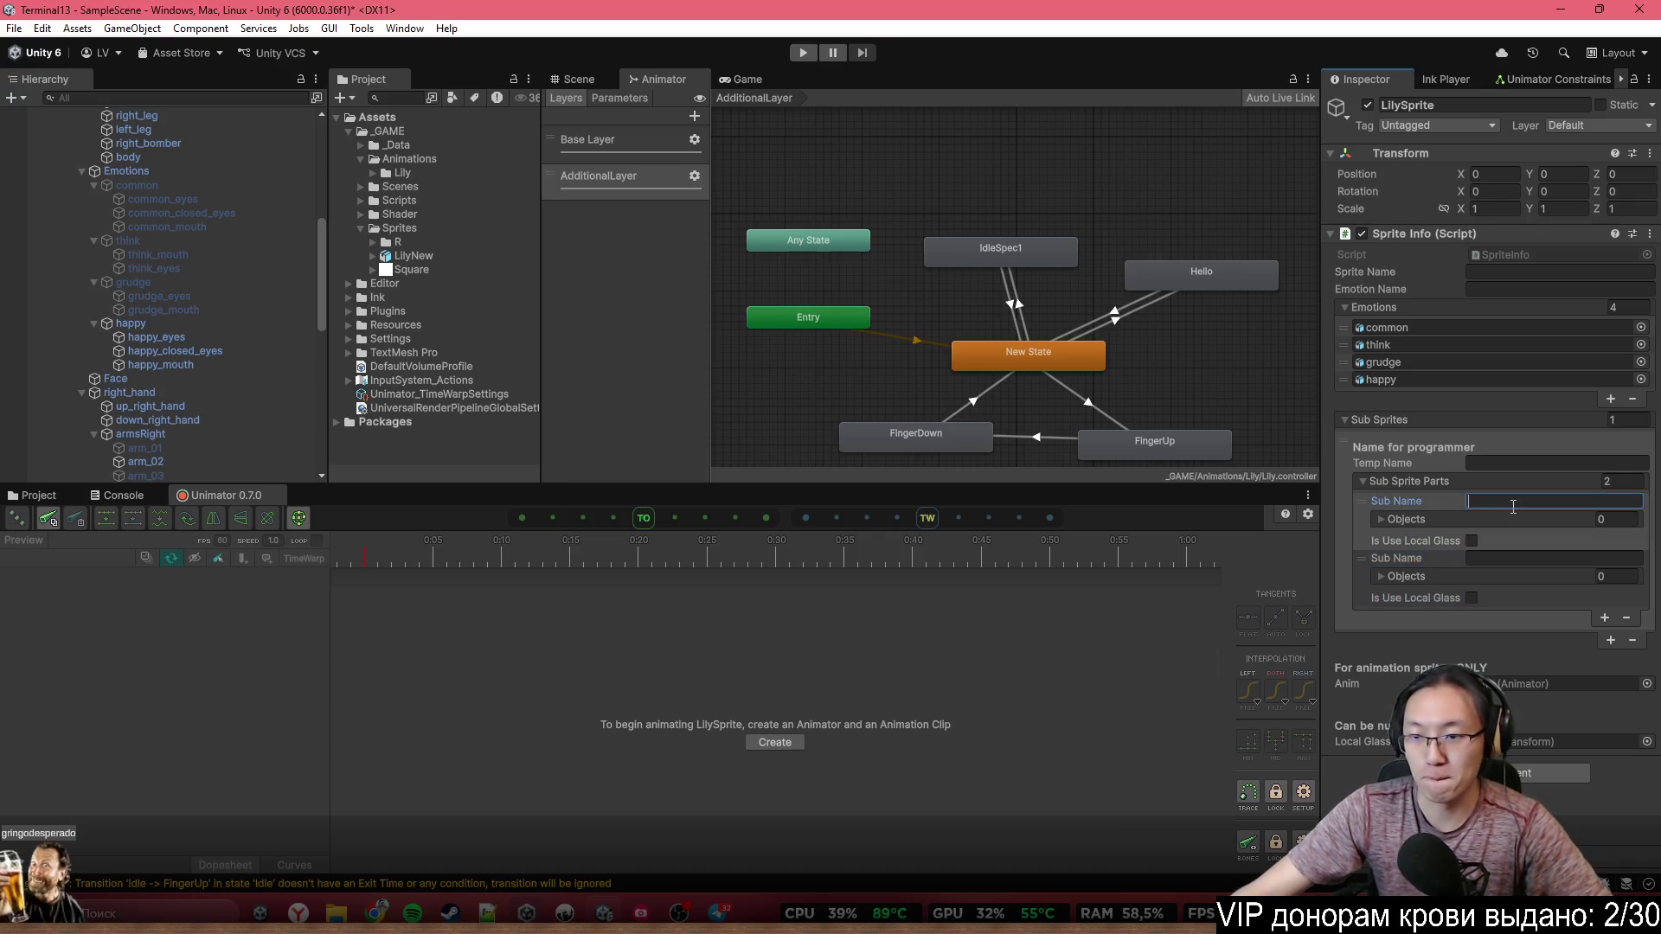
pyautogui.scroll(8, 220, 330)
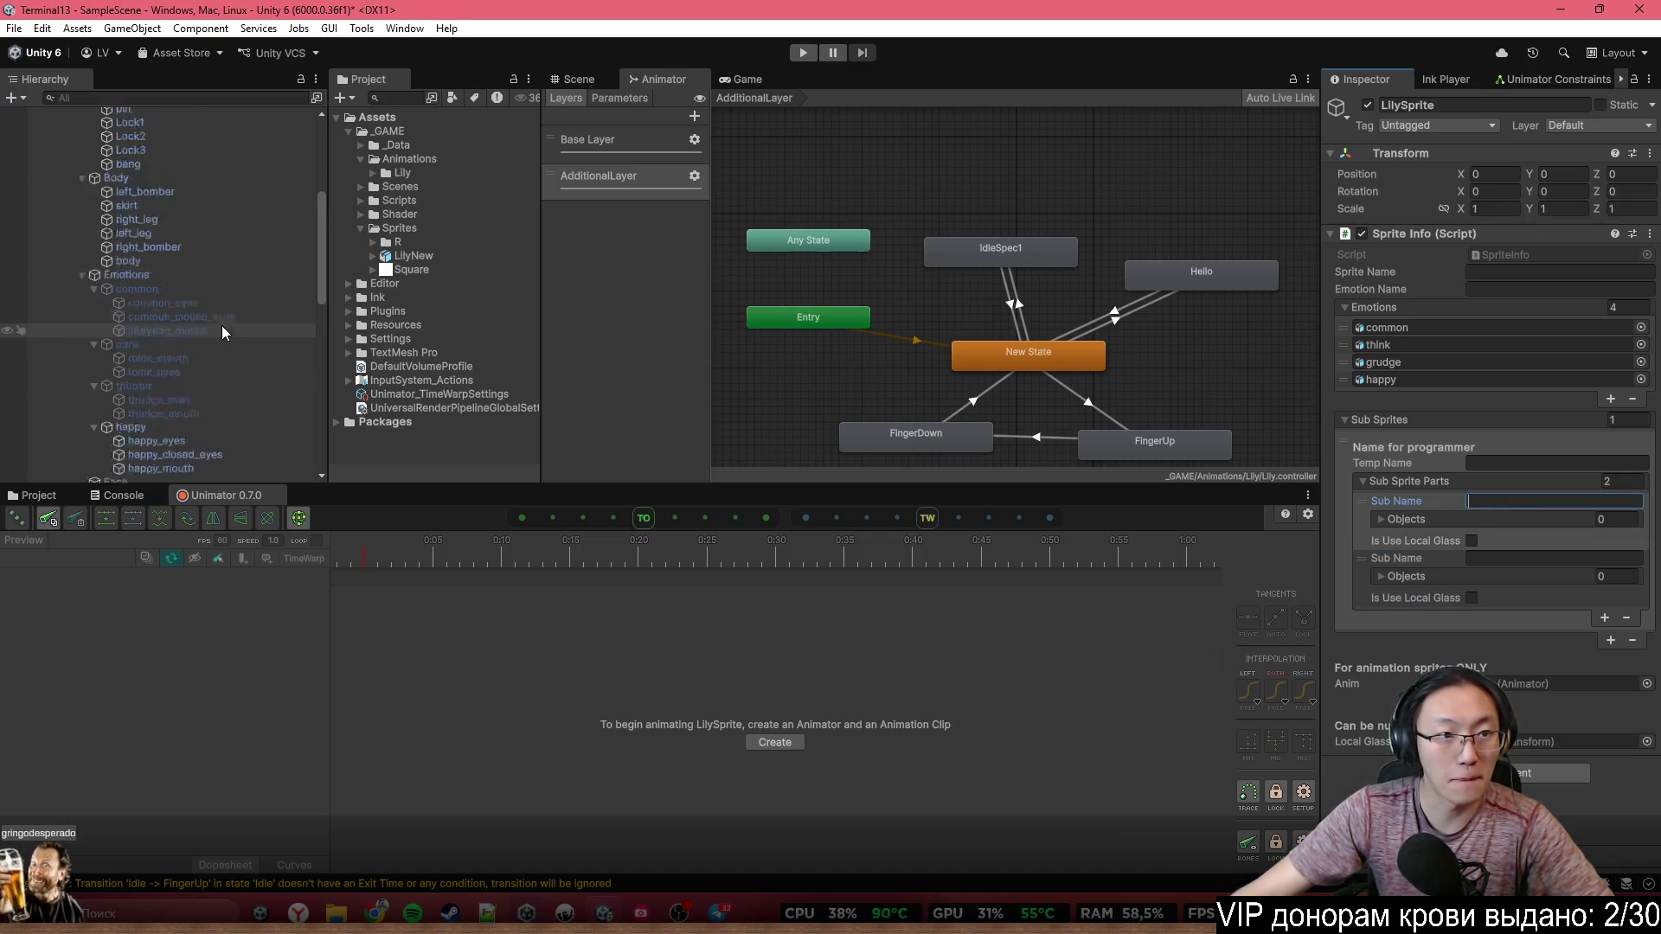
pyautogui.scroll(-8, 221, 325)
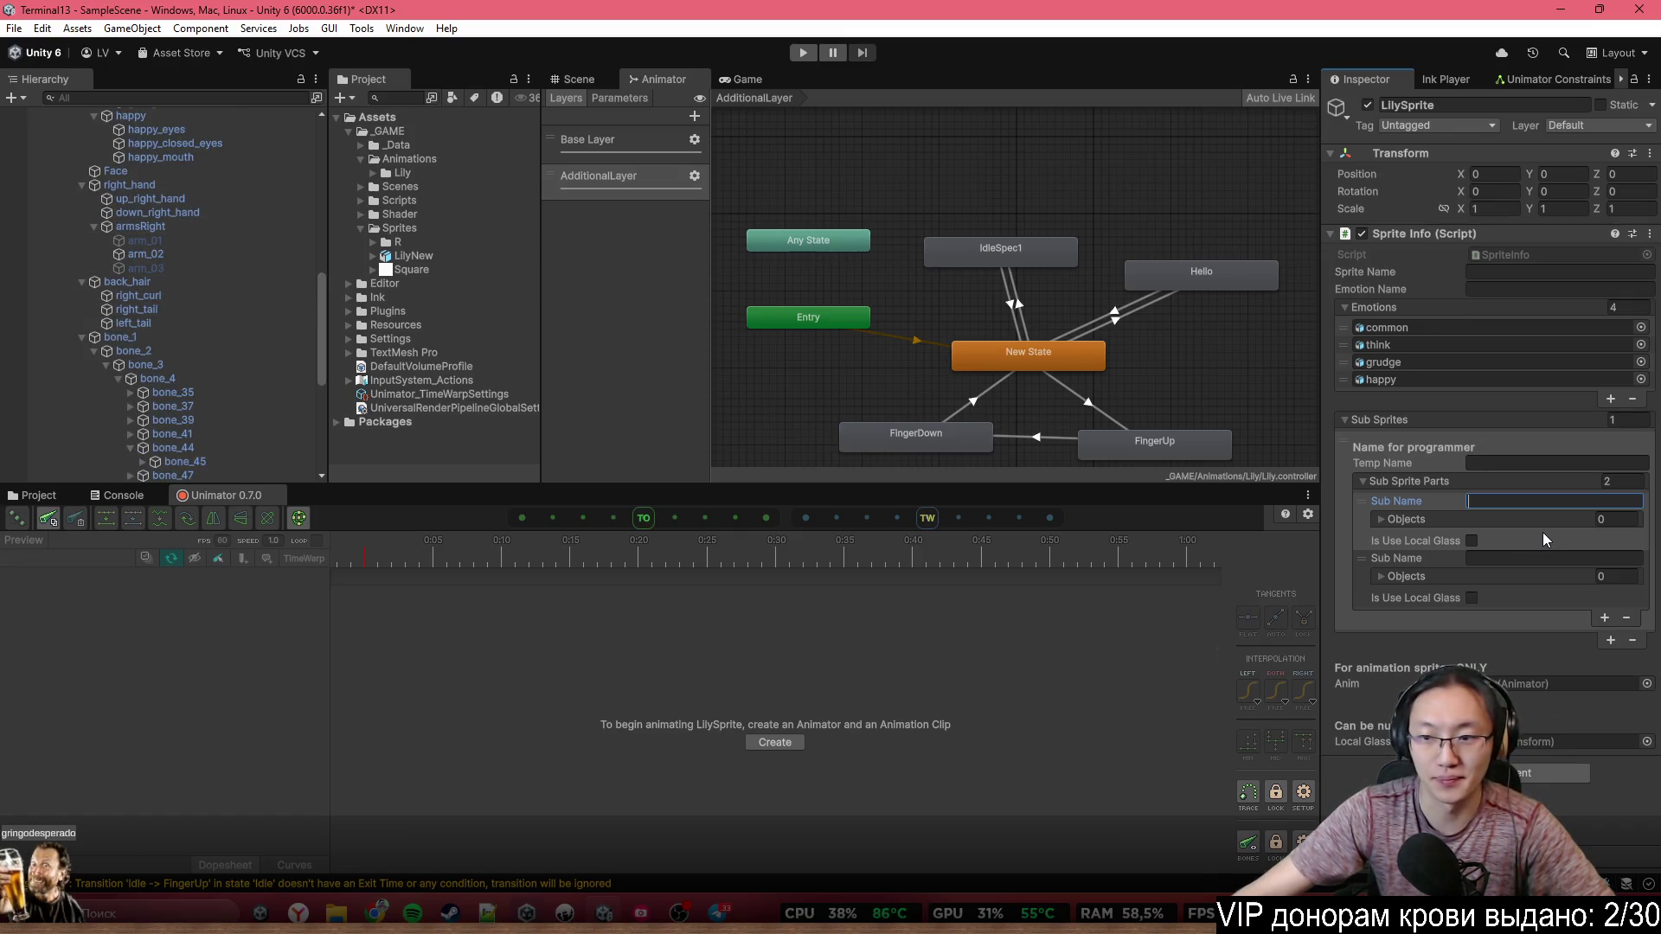
pyautogui.write('A')
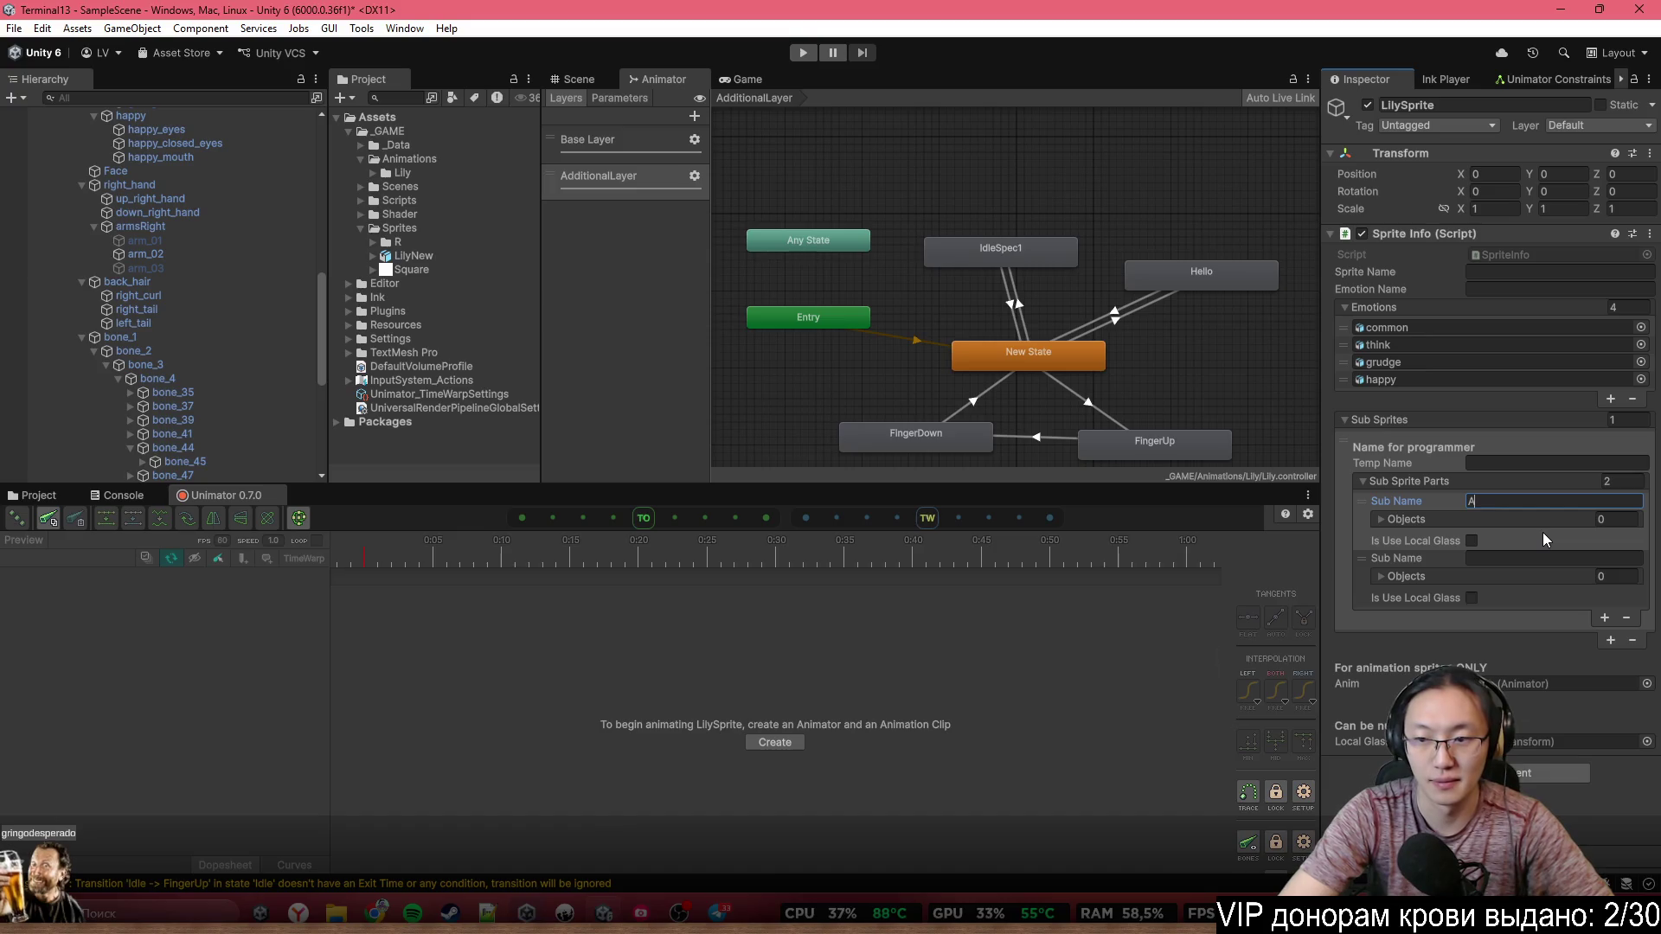
pyautogui.press('BackSpace')
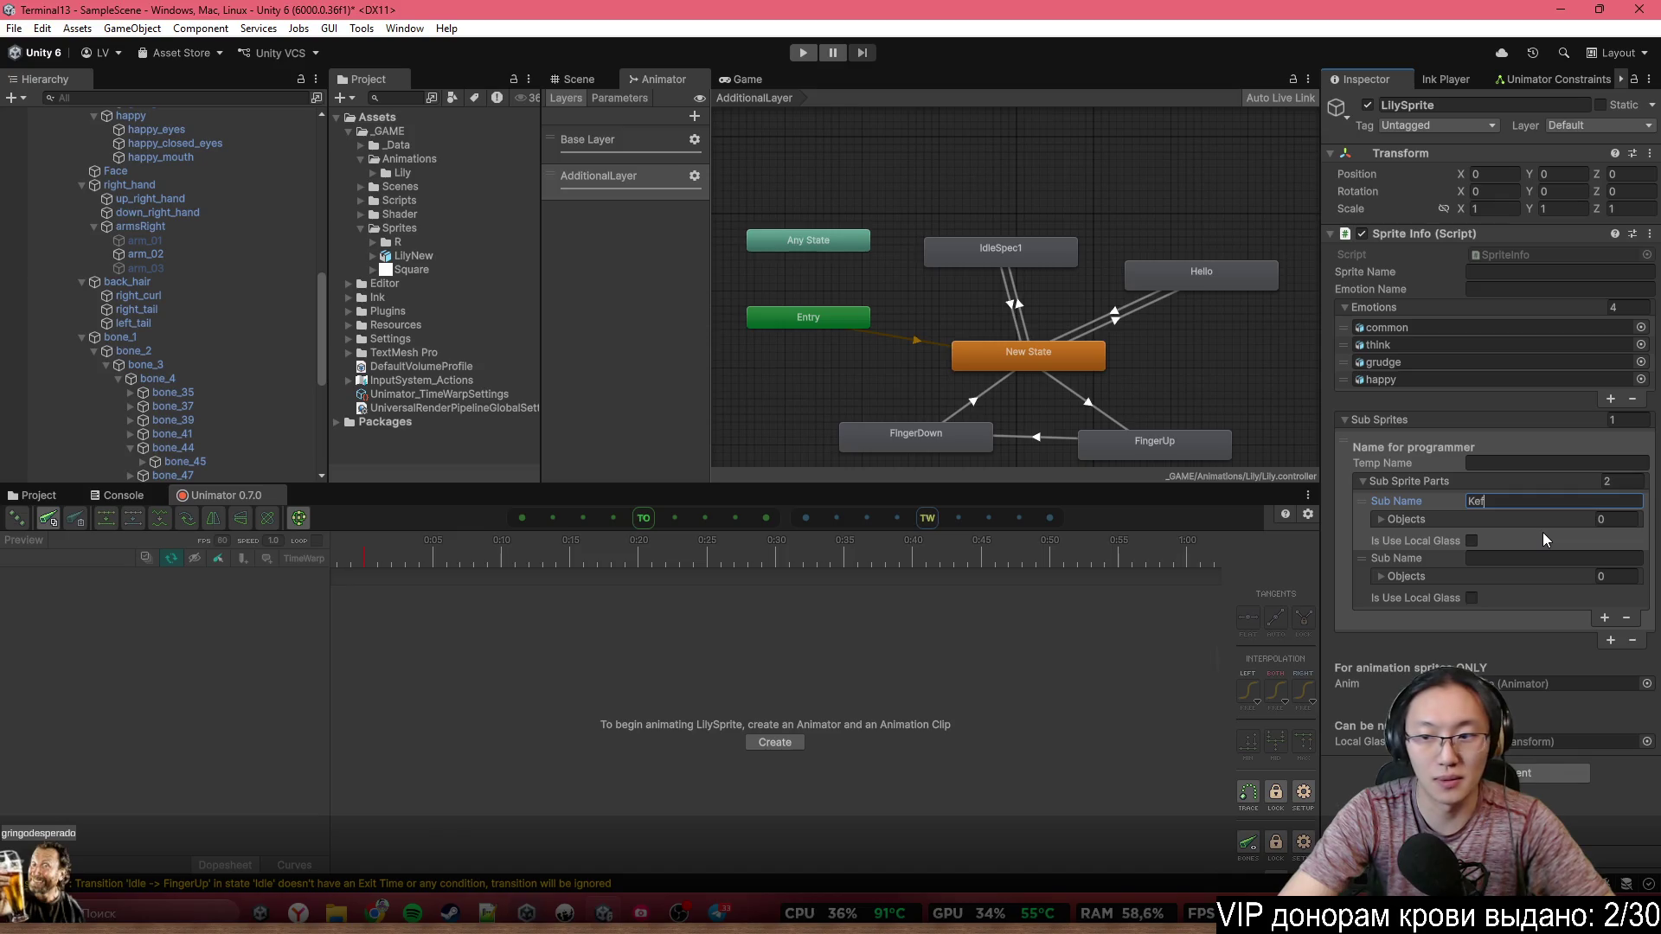
pyautogui.write('LeftArm')
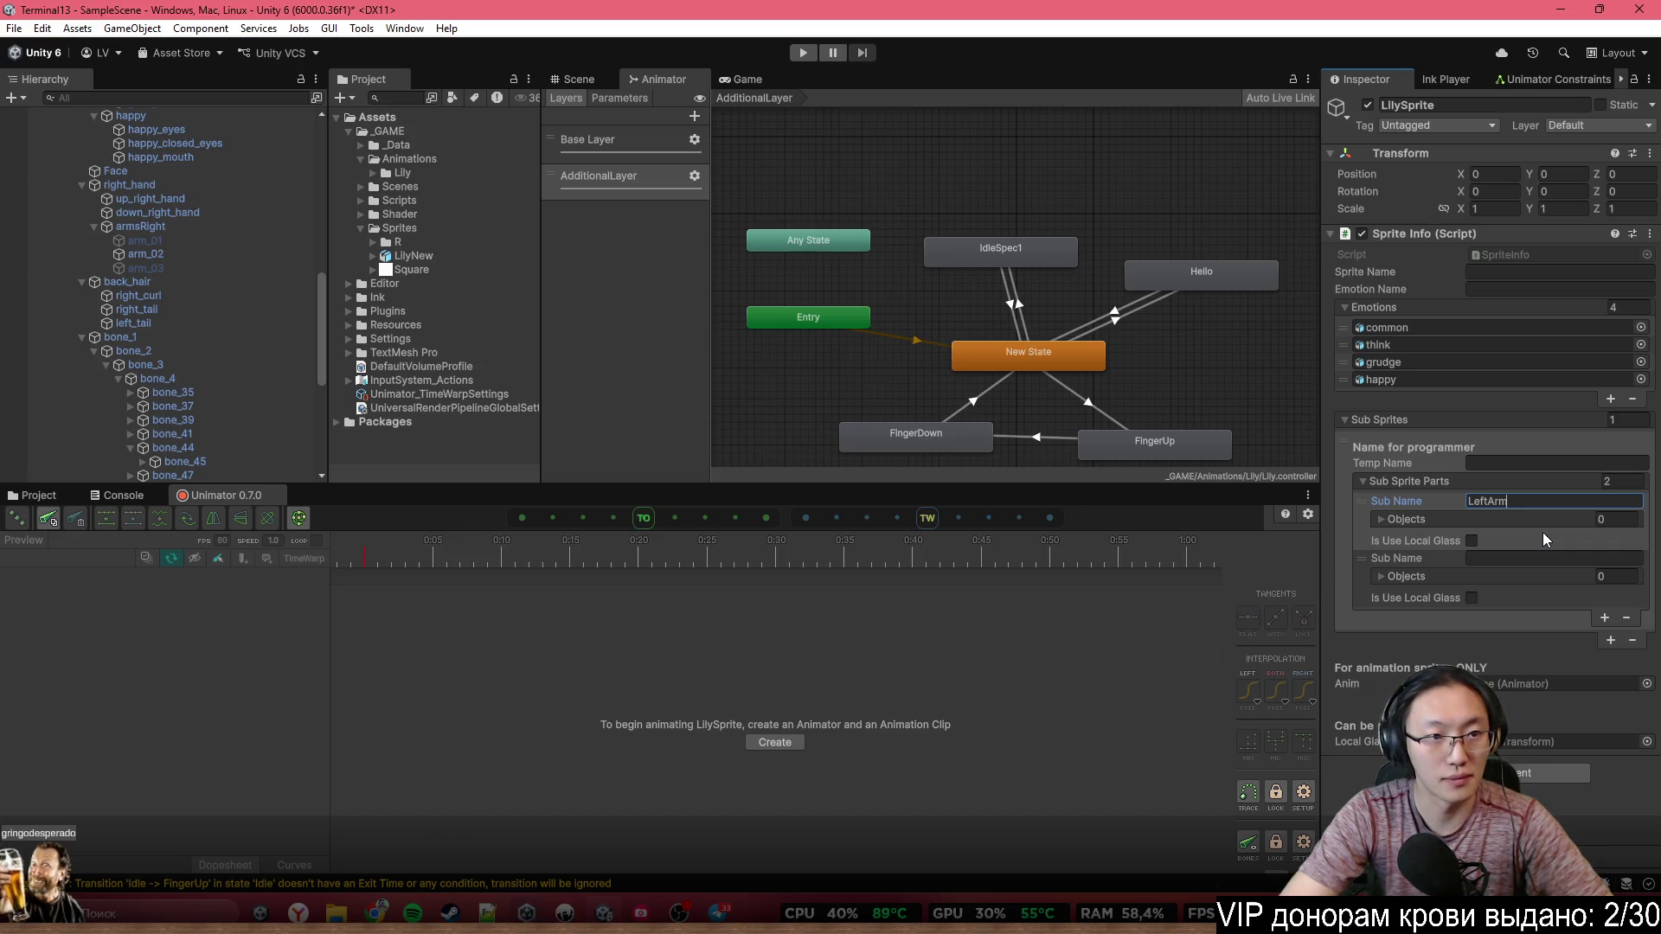
pyautogui.click(161, 244)
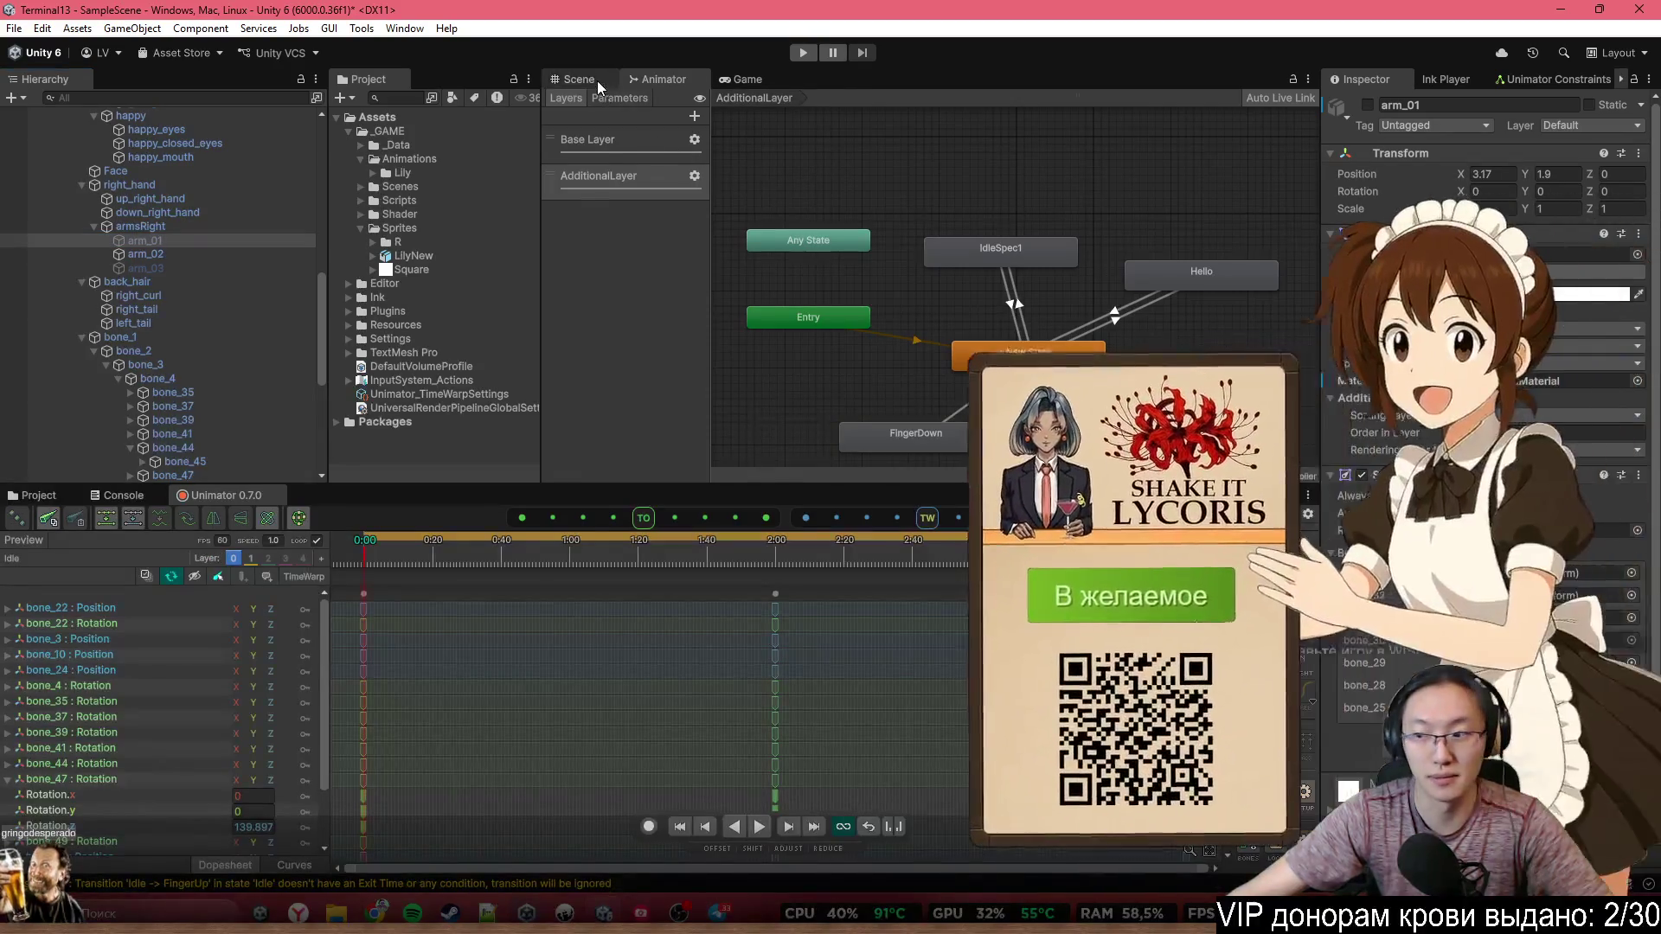
# Switch to the Scene view and inspect the arm_02 and right_hand objects
pyautogui.click(595, 80)
pyautogui.scroll(-5, 857, 450)
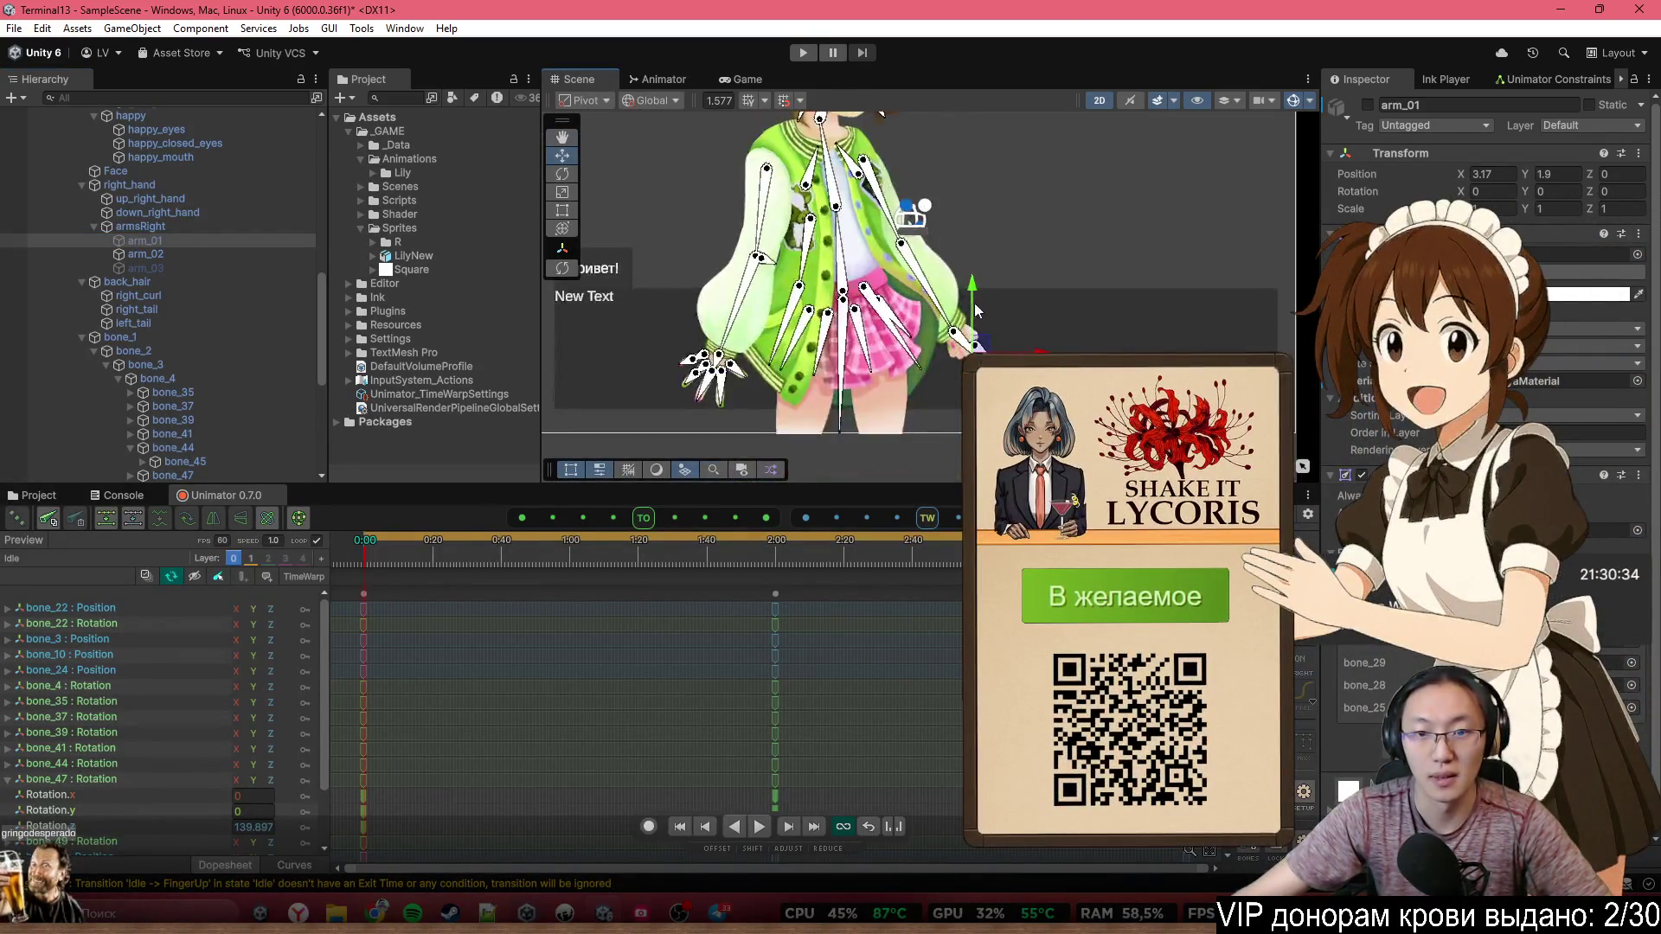
pyautogui.click(205, 251)
pyautogui.scroll(3, 190, 300)
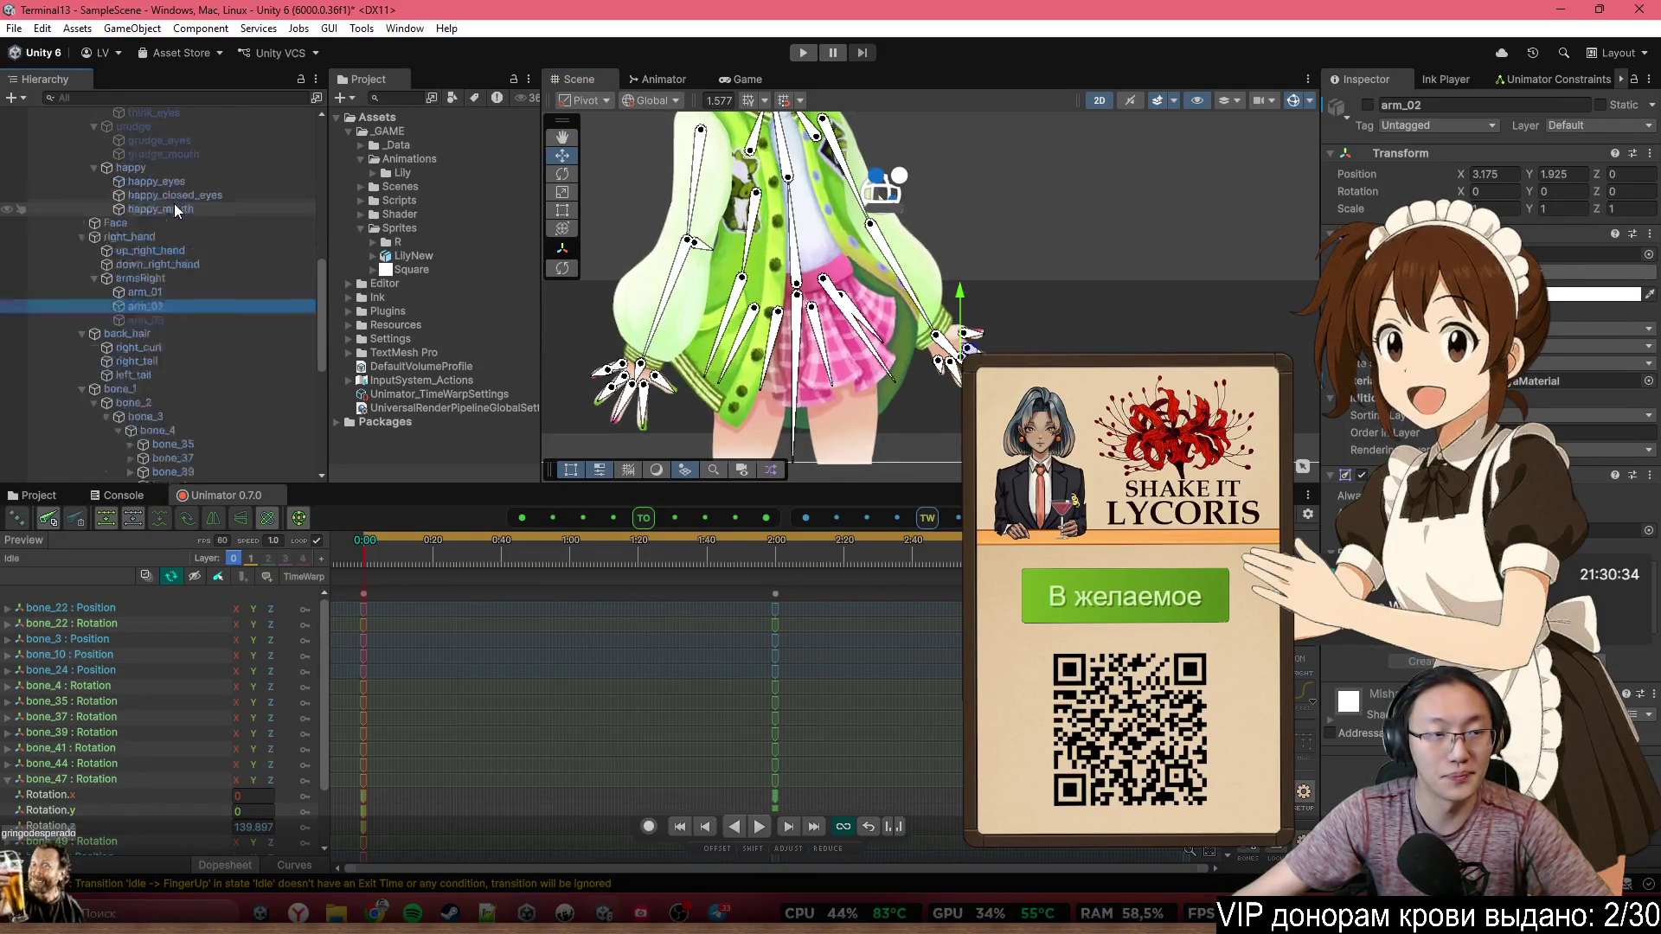
pyautogui.click(199, 288)
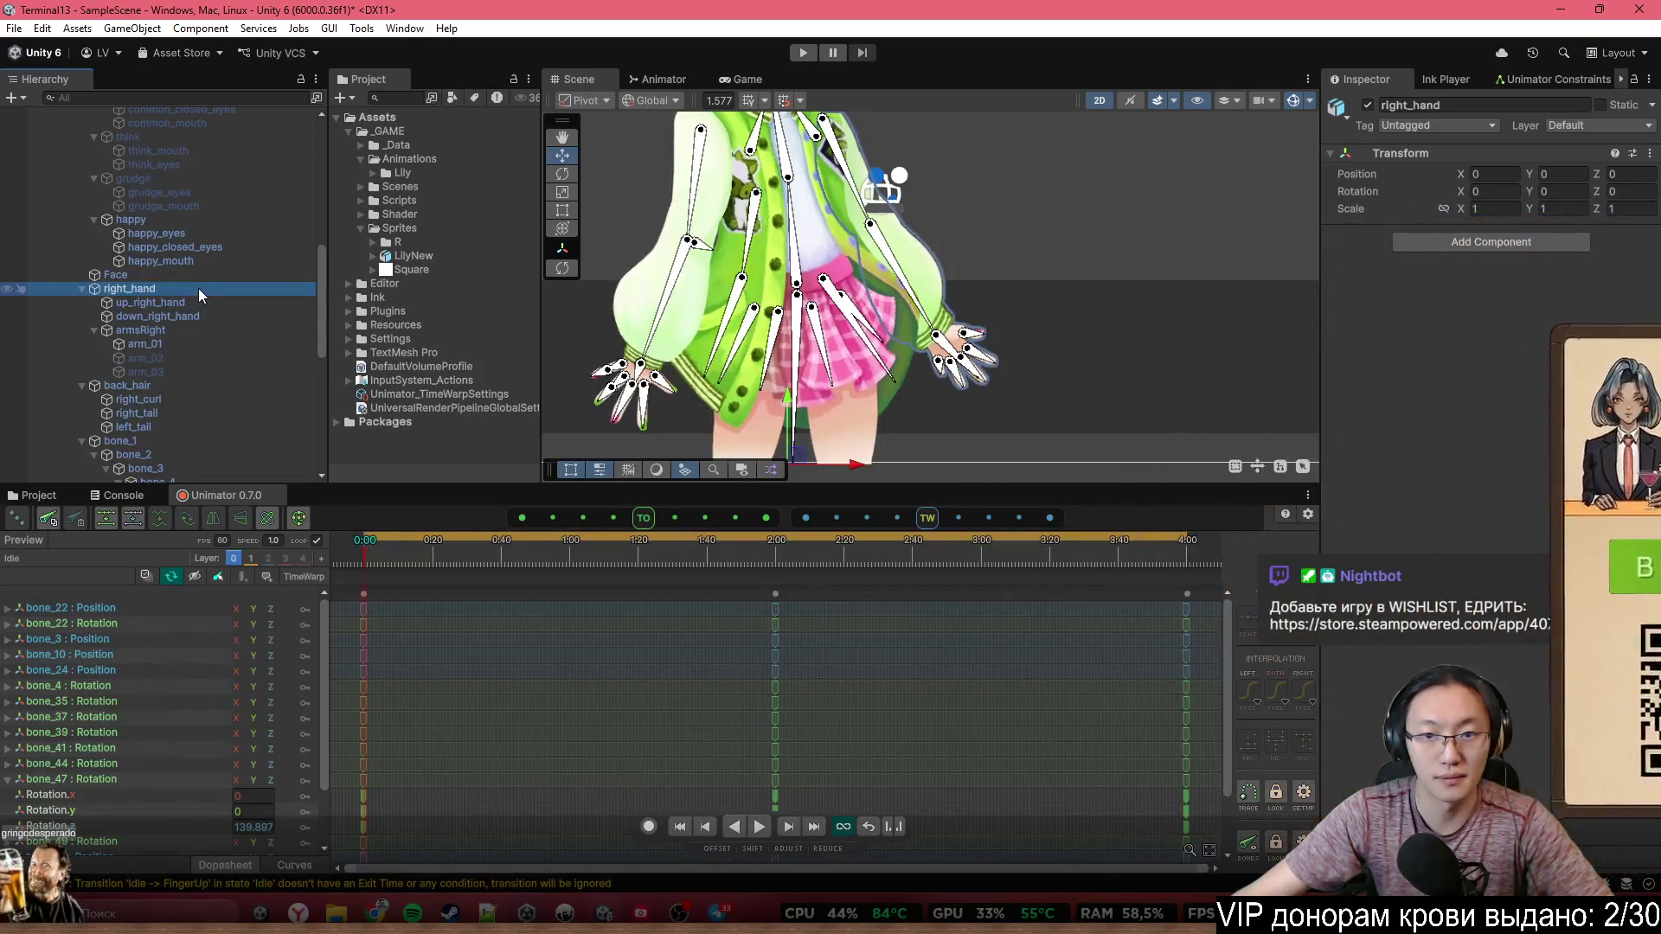
pyautogui.scroll(3, 237, 273)
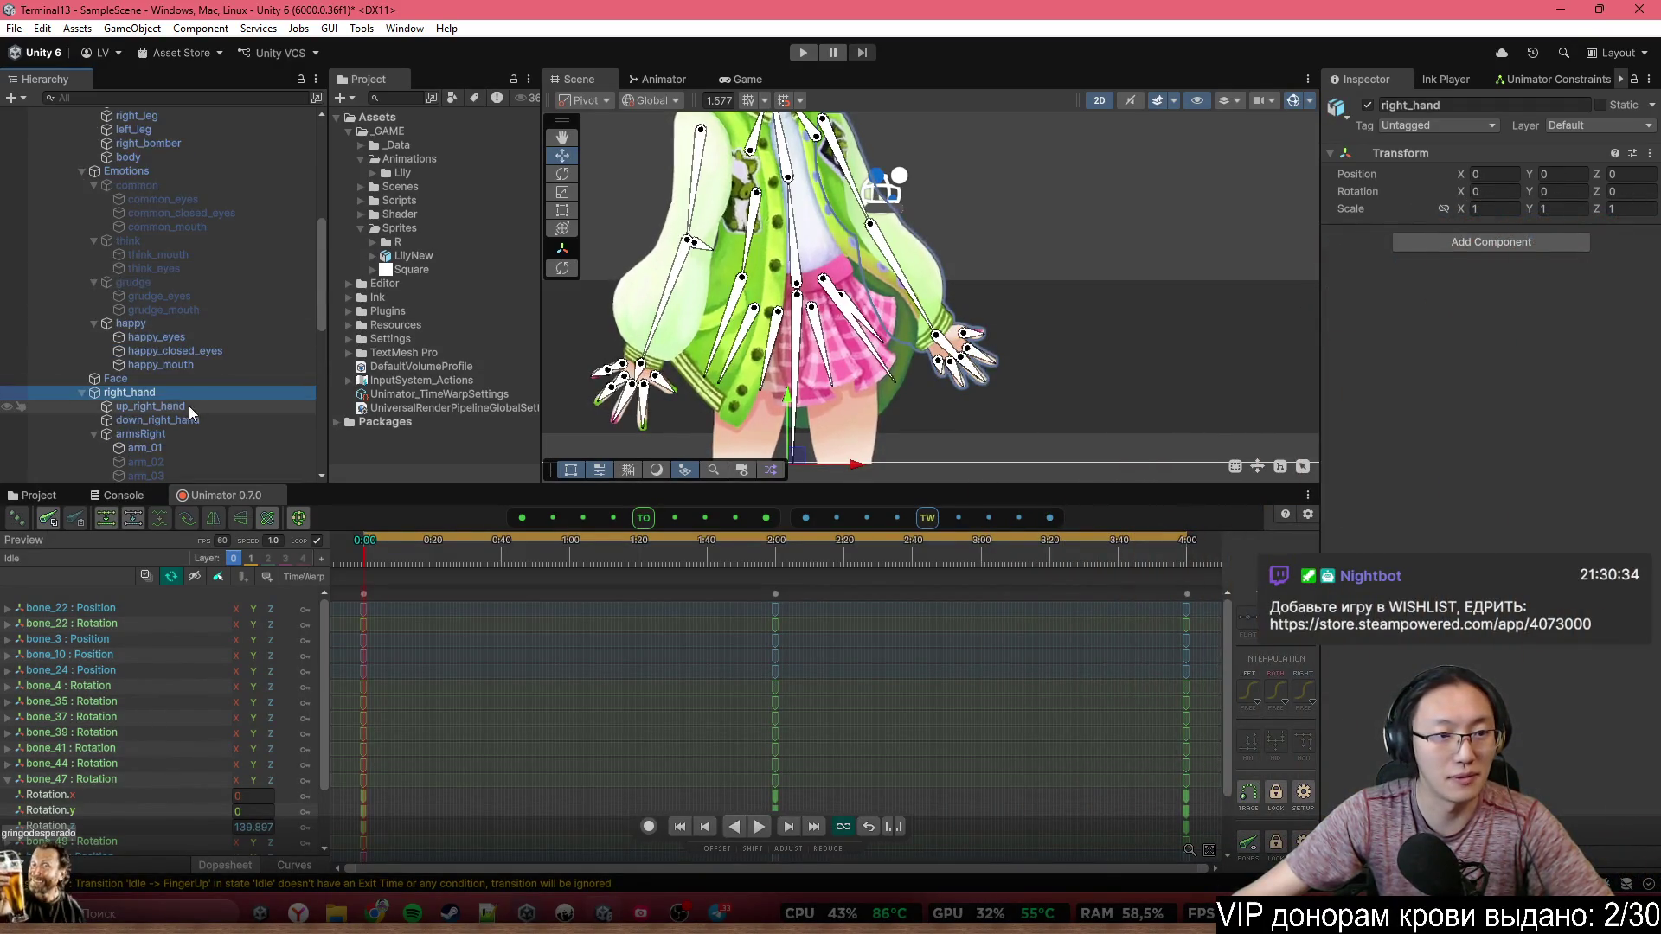
pyautogui.scroll(5, 164, 403)
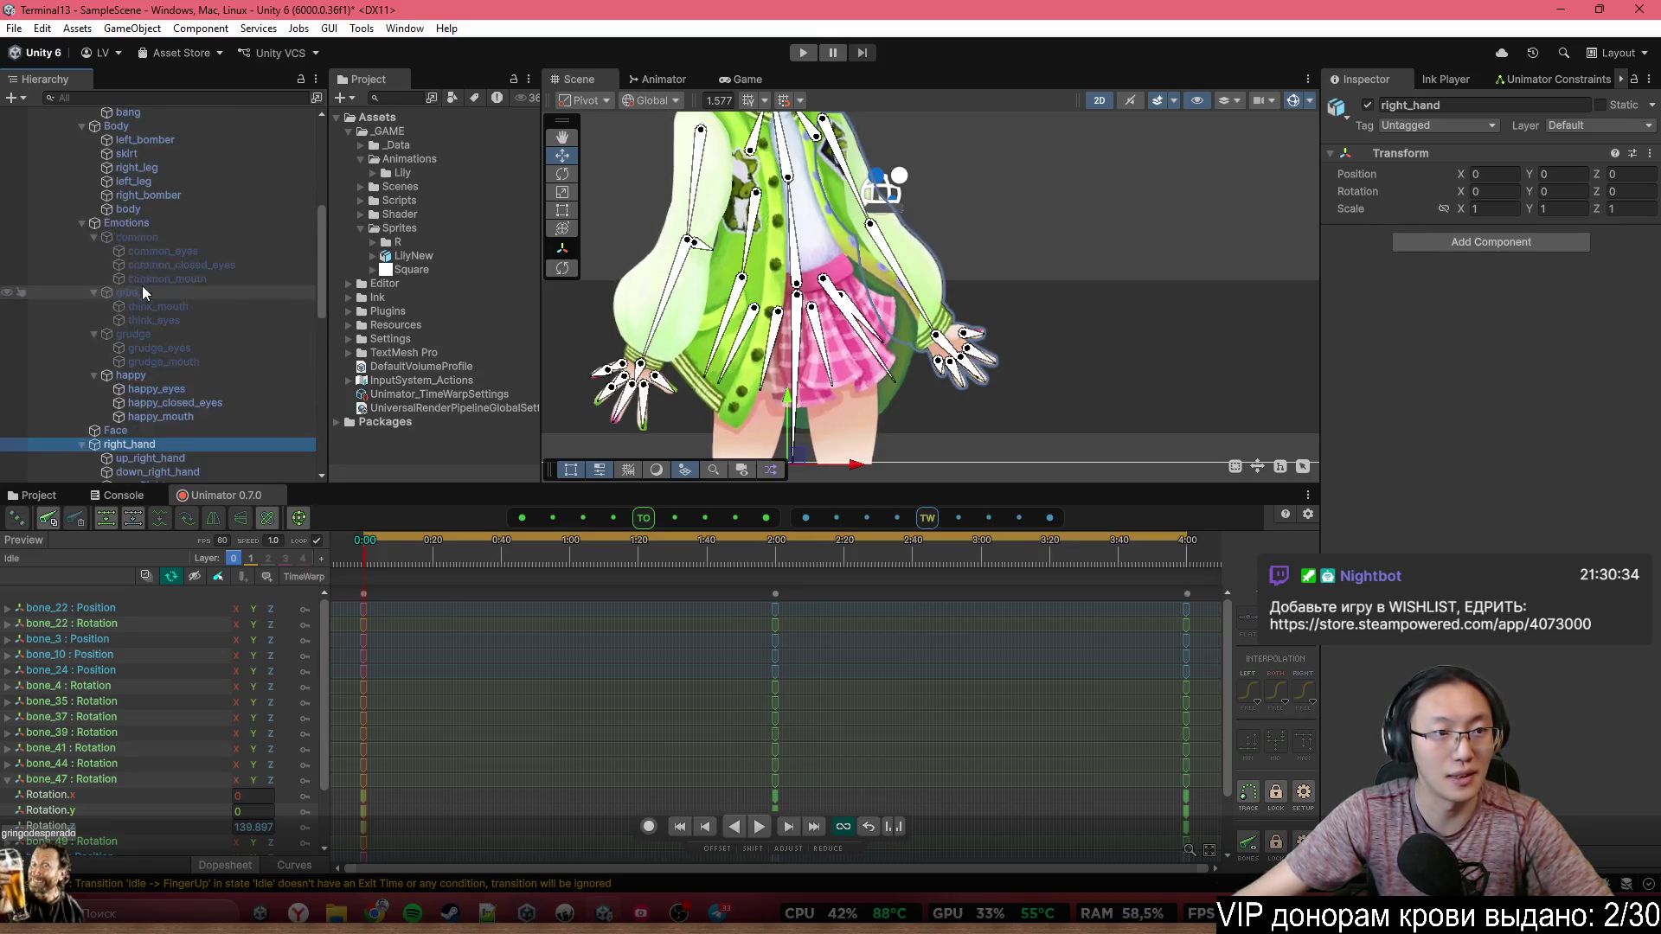
pyautogui.scroll(5, 132, 200)
# Rename LilySprite's first sub sprite part to LeftArmFive, then check arm_02
pyautogui.click(133, 205)
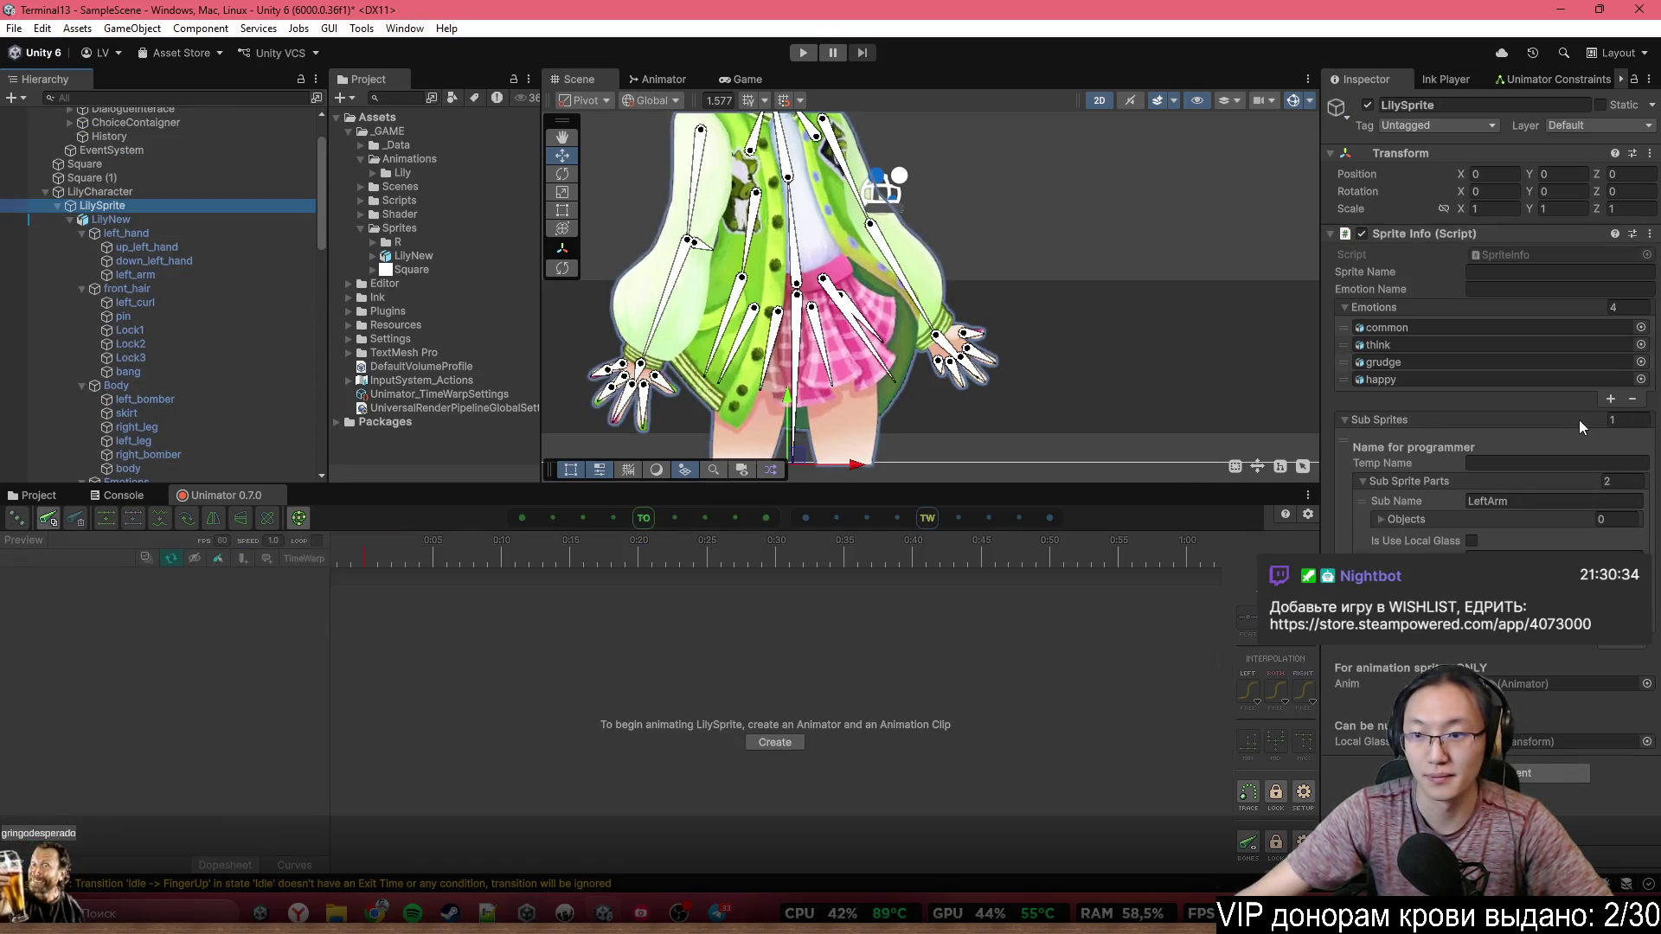
pyautogui.click(1525, 500)
pyautogui.write('F')
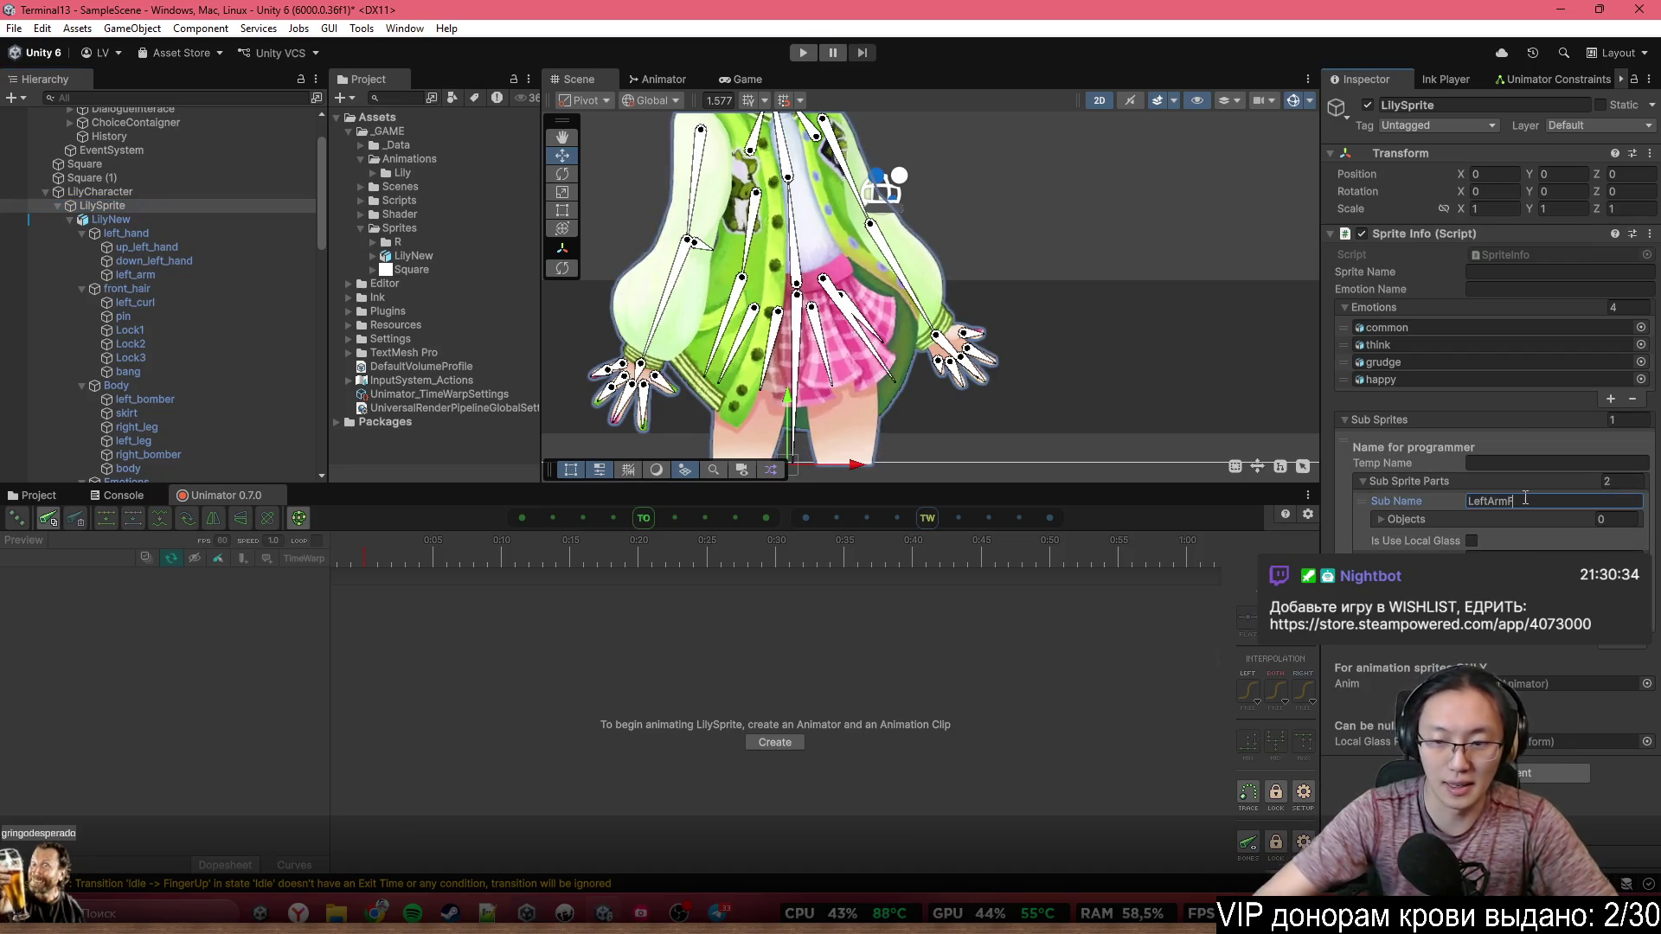
pyautogui.write('ive')
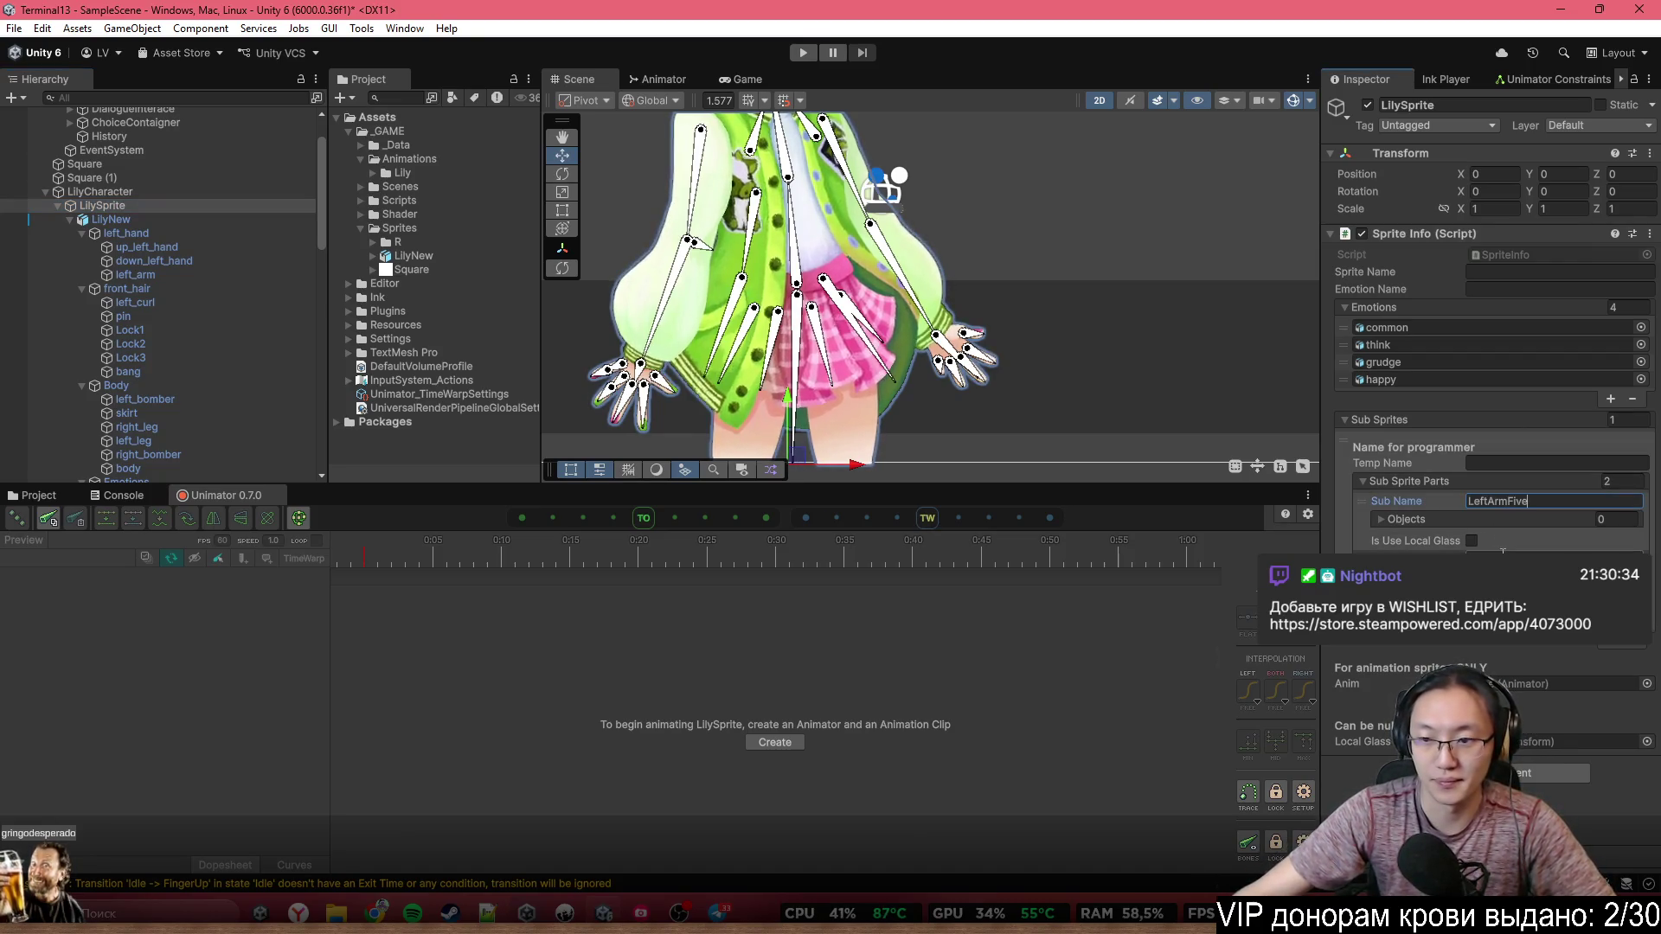
pyautogui.click(1503, 551)
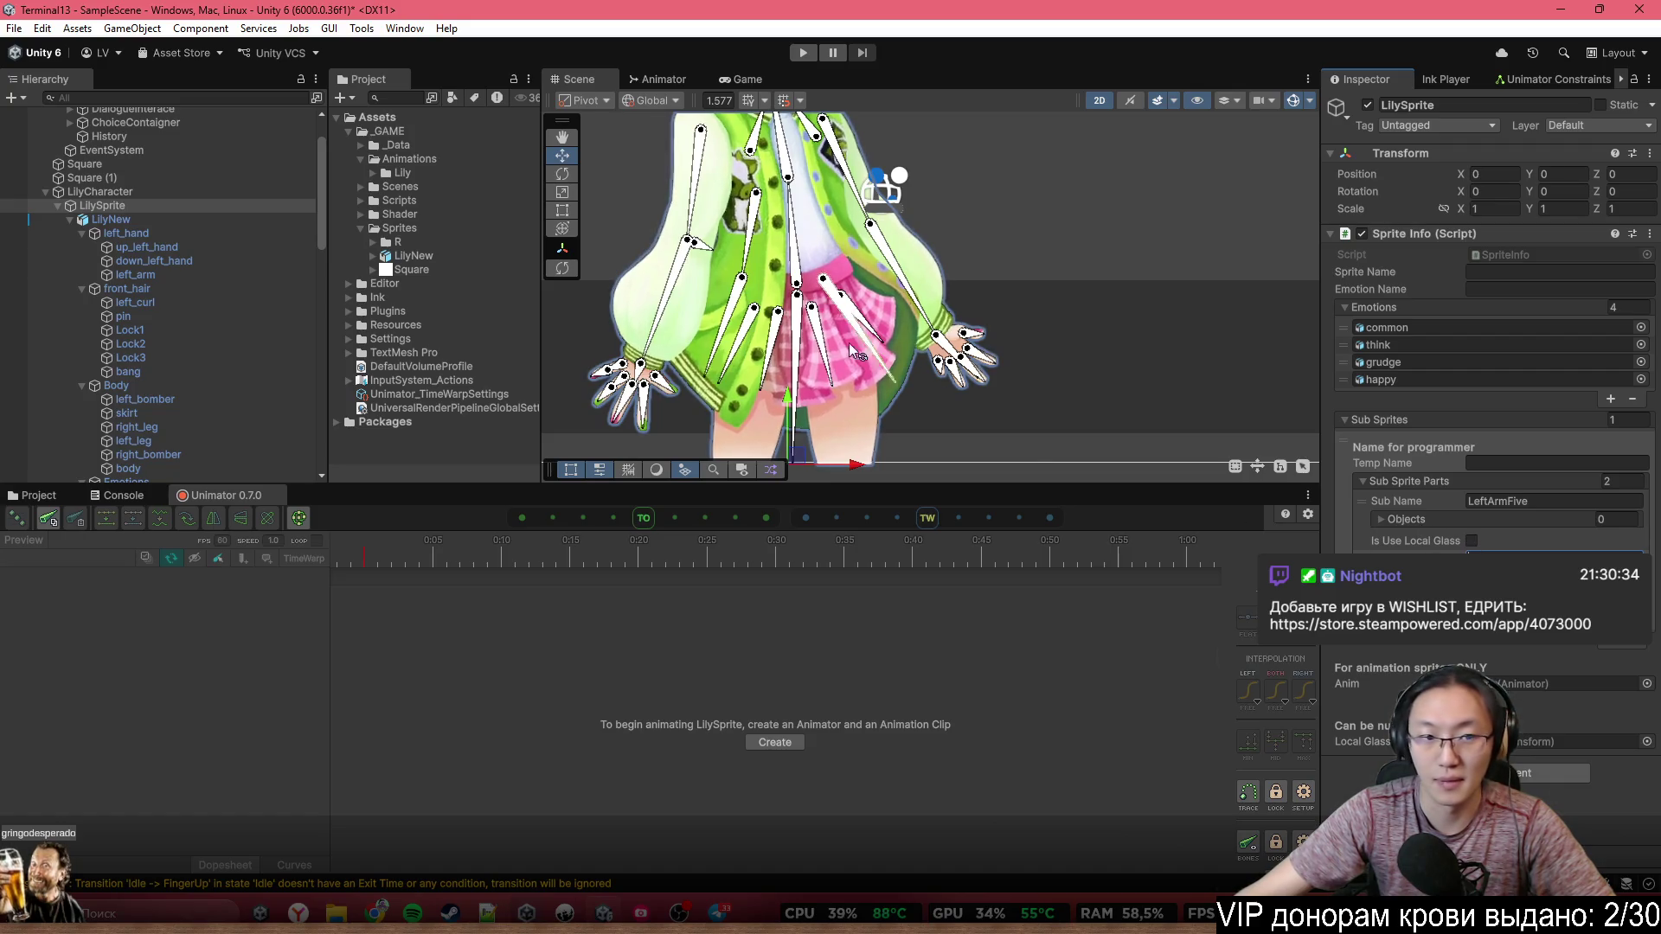
pyautogui.scroll(-8, 244, 329)
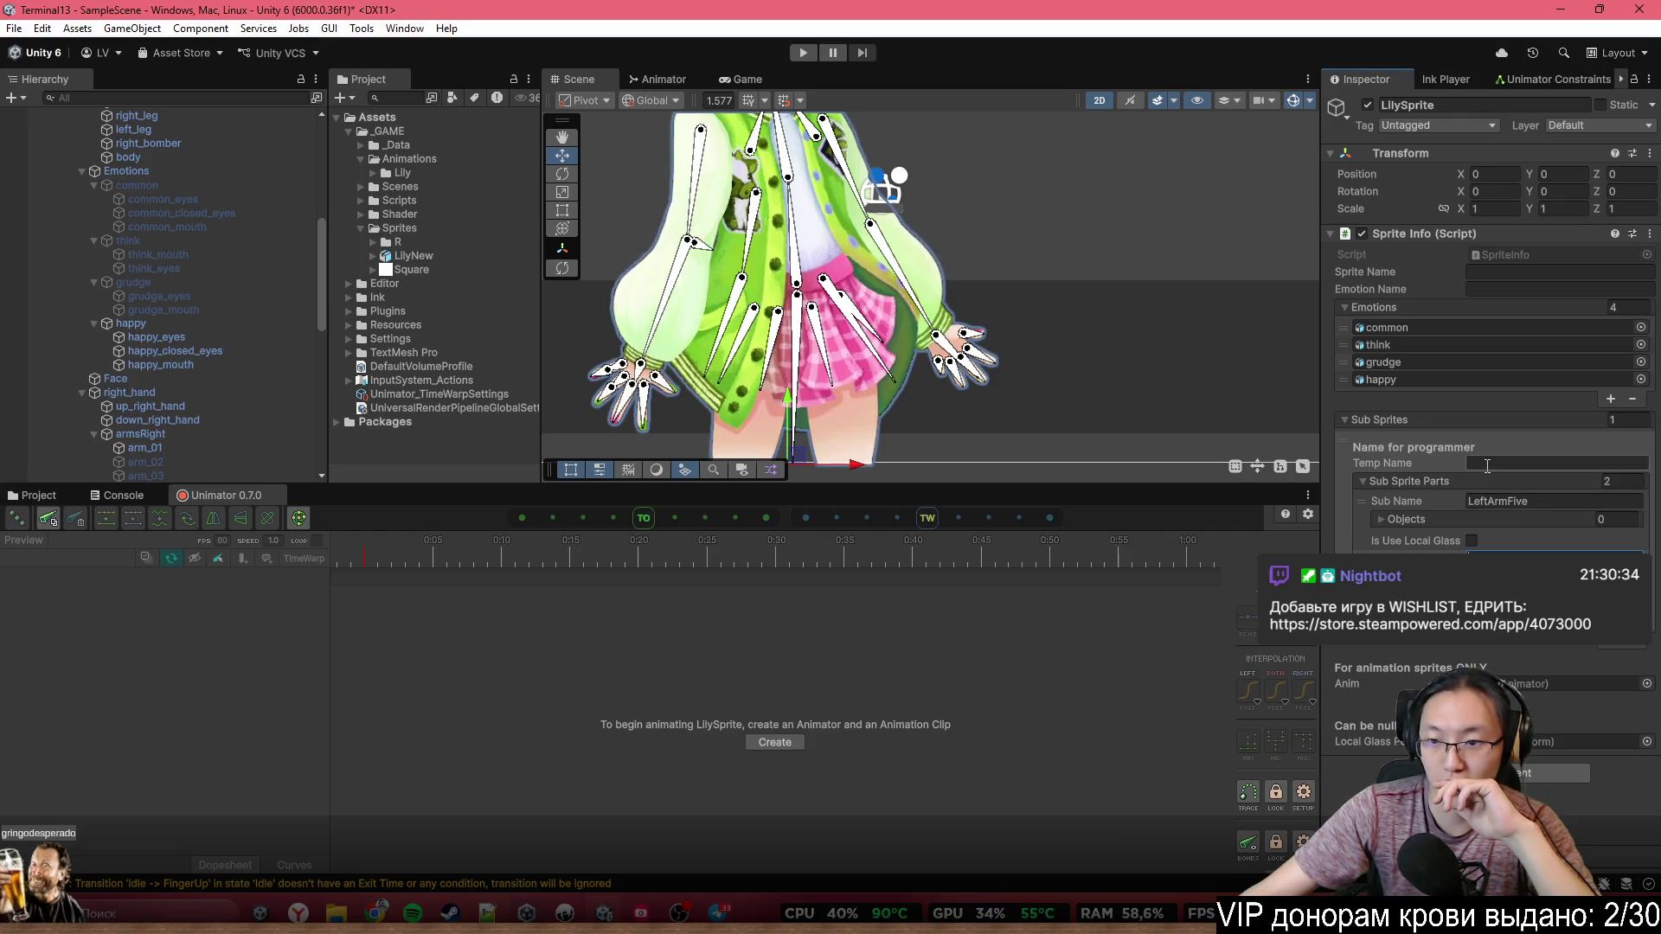
pyautogui.scroll(-3, 173, 389)
pyautogui.click(146, 357)
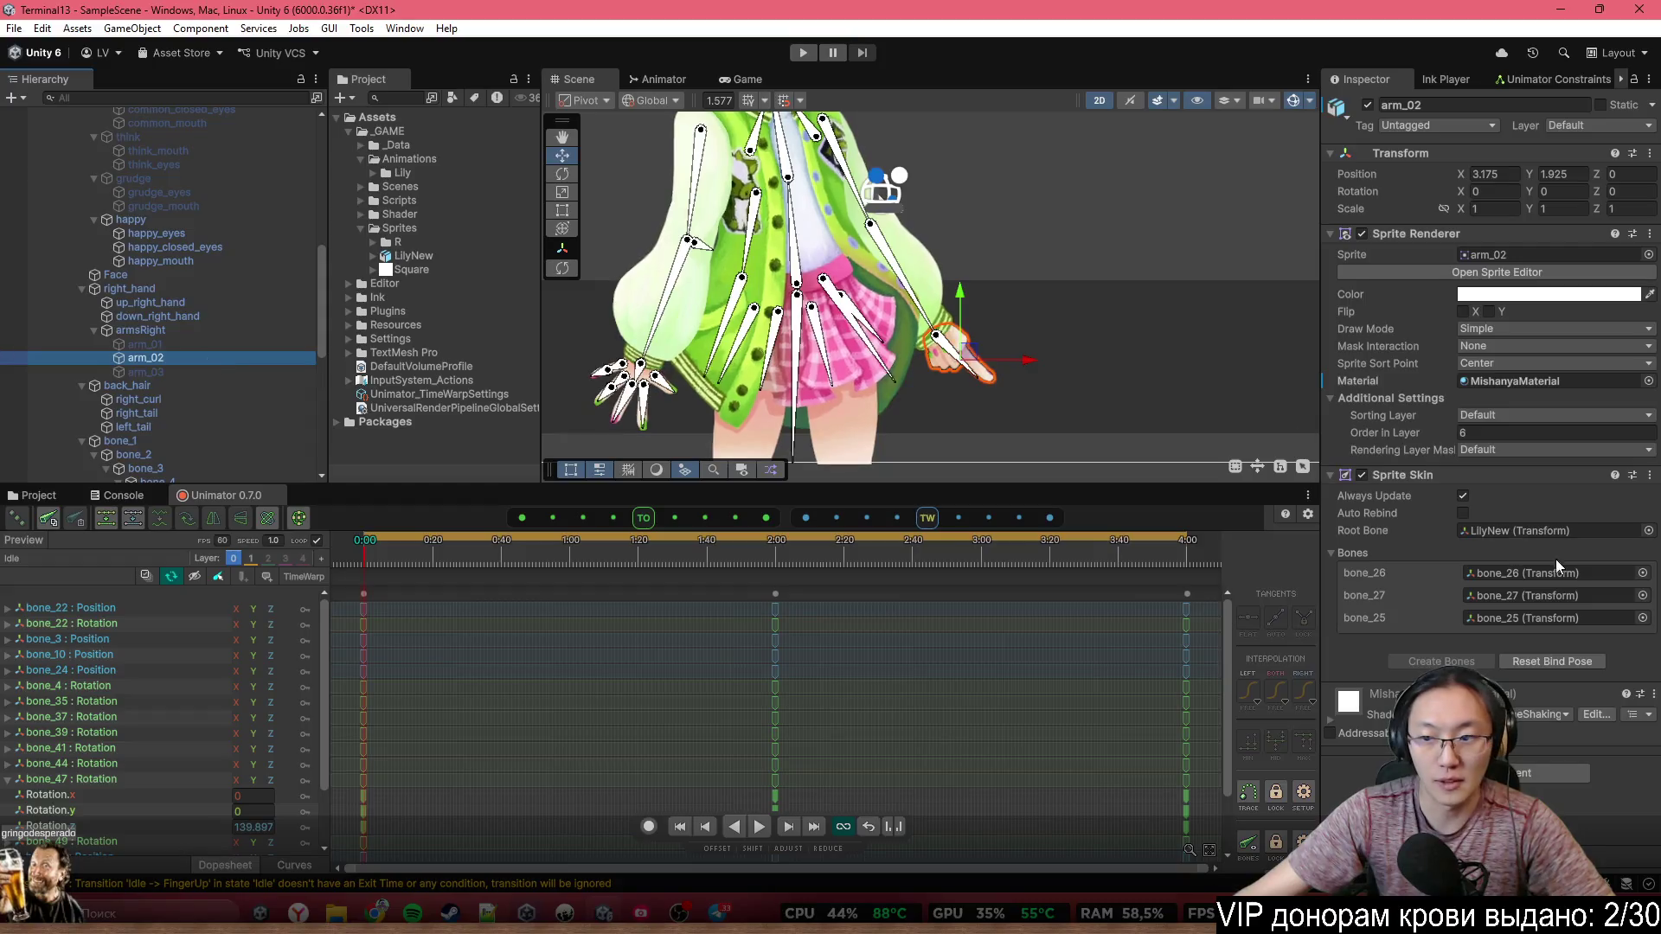
pyautogui.scroll(10, 185, 419)
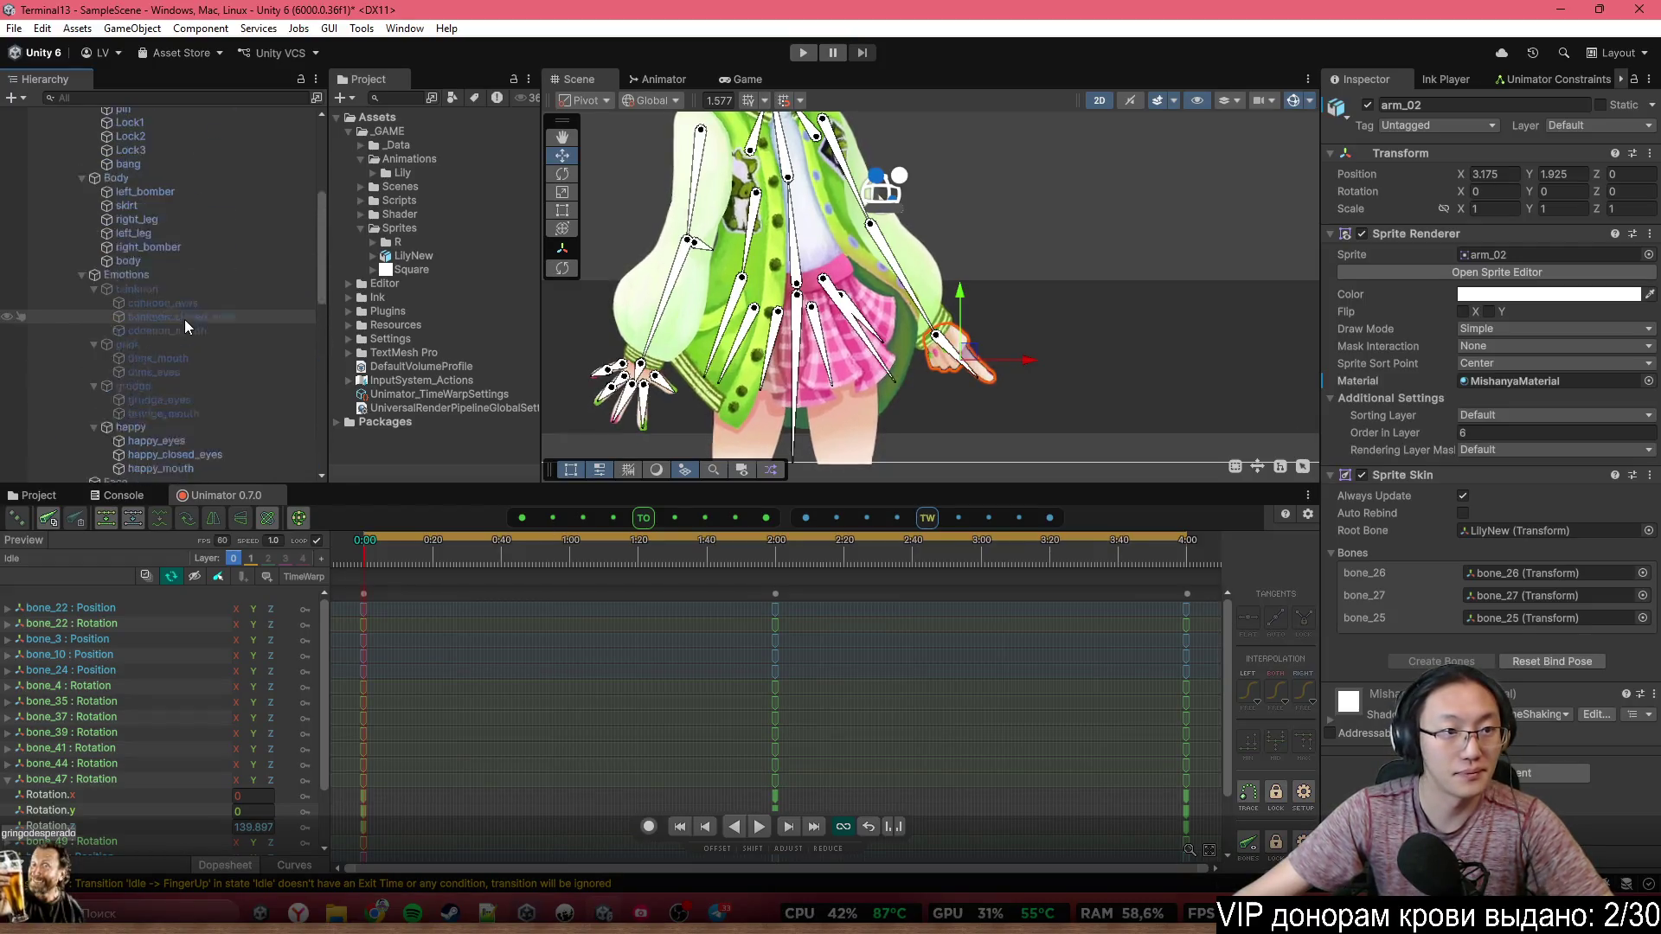
pyautogui.click(173, 258)
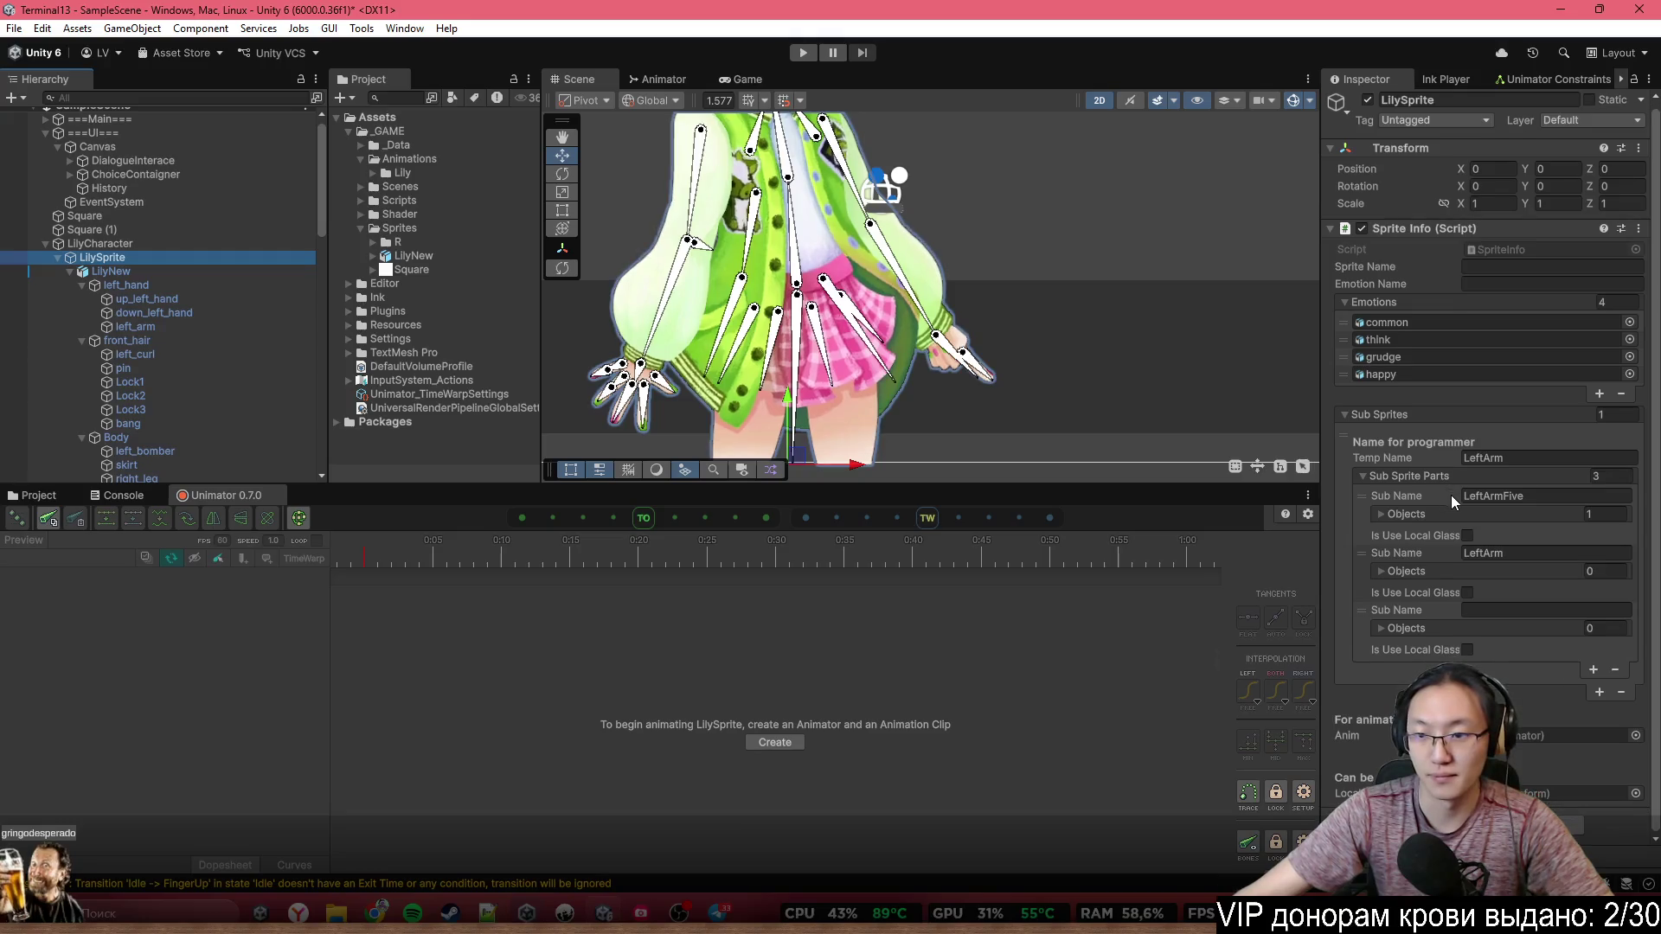
# Rename the second part to LeftArmFinger and drag arm_02 into it
pyautogui.click(1547, 571)
pyautogui.click(1547, 555)
pyautogui.write('F')
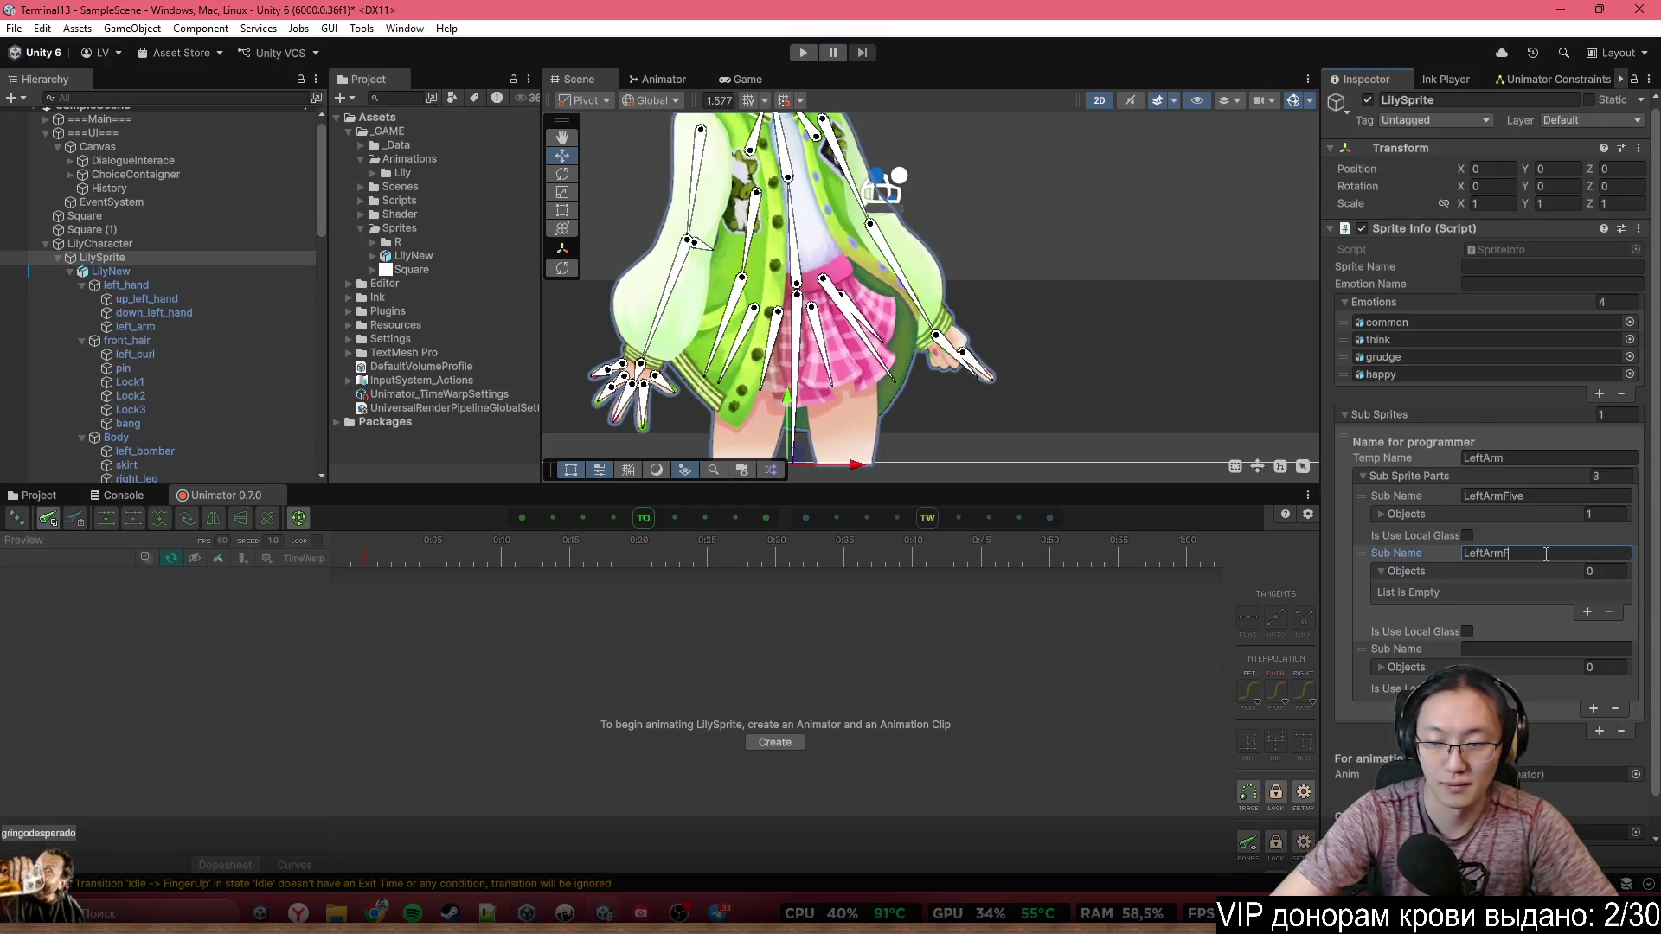
pyautogui.write('inger')
pyautogui.scroll(-10, 190, 334)
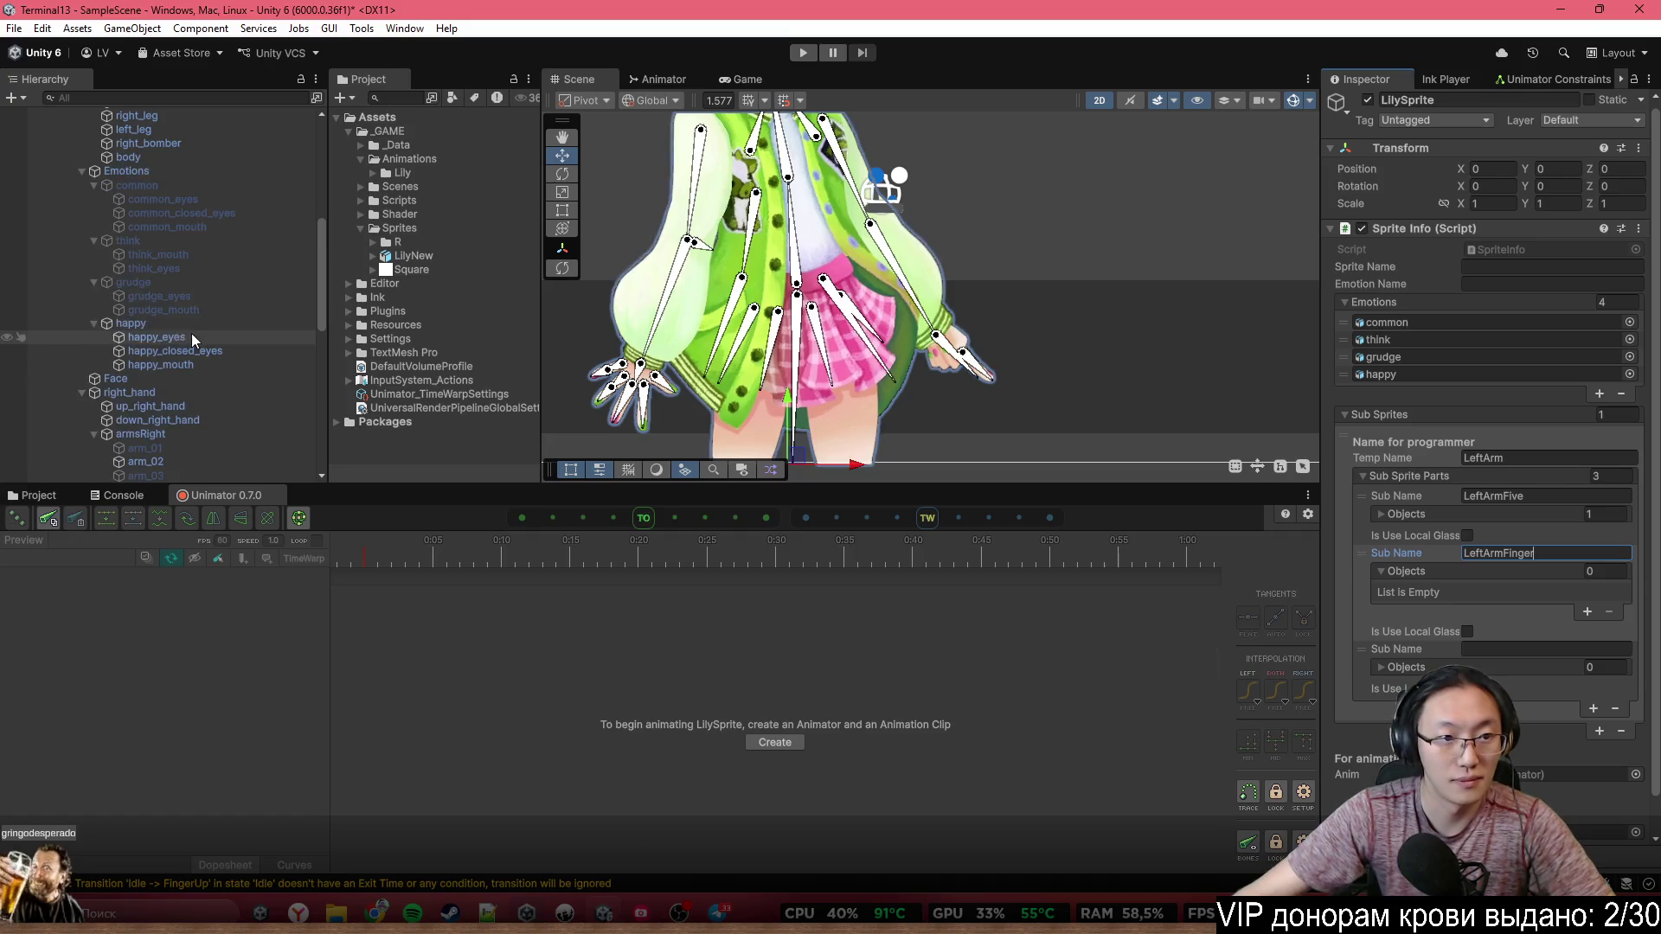
pyautogui.scroll(-5, 190, 330)
pyautogui.moveTo(171, 304)
pyautogui.mouseDown()
pyautogui.moveTo(779, 389)
pyautogui.moveTo(1495, 584)
pyautogui.mouseUp()
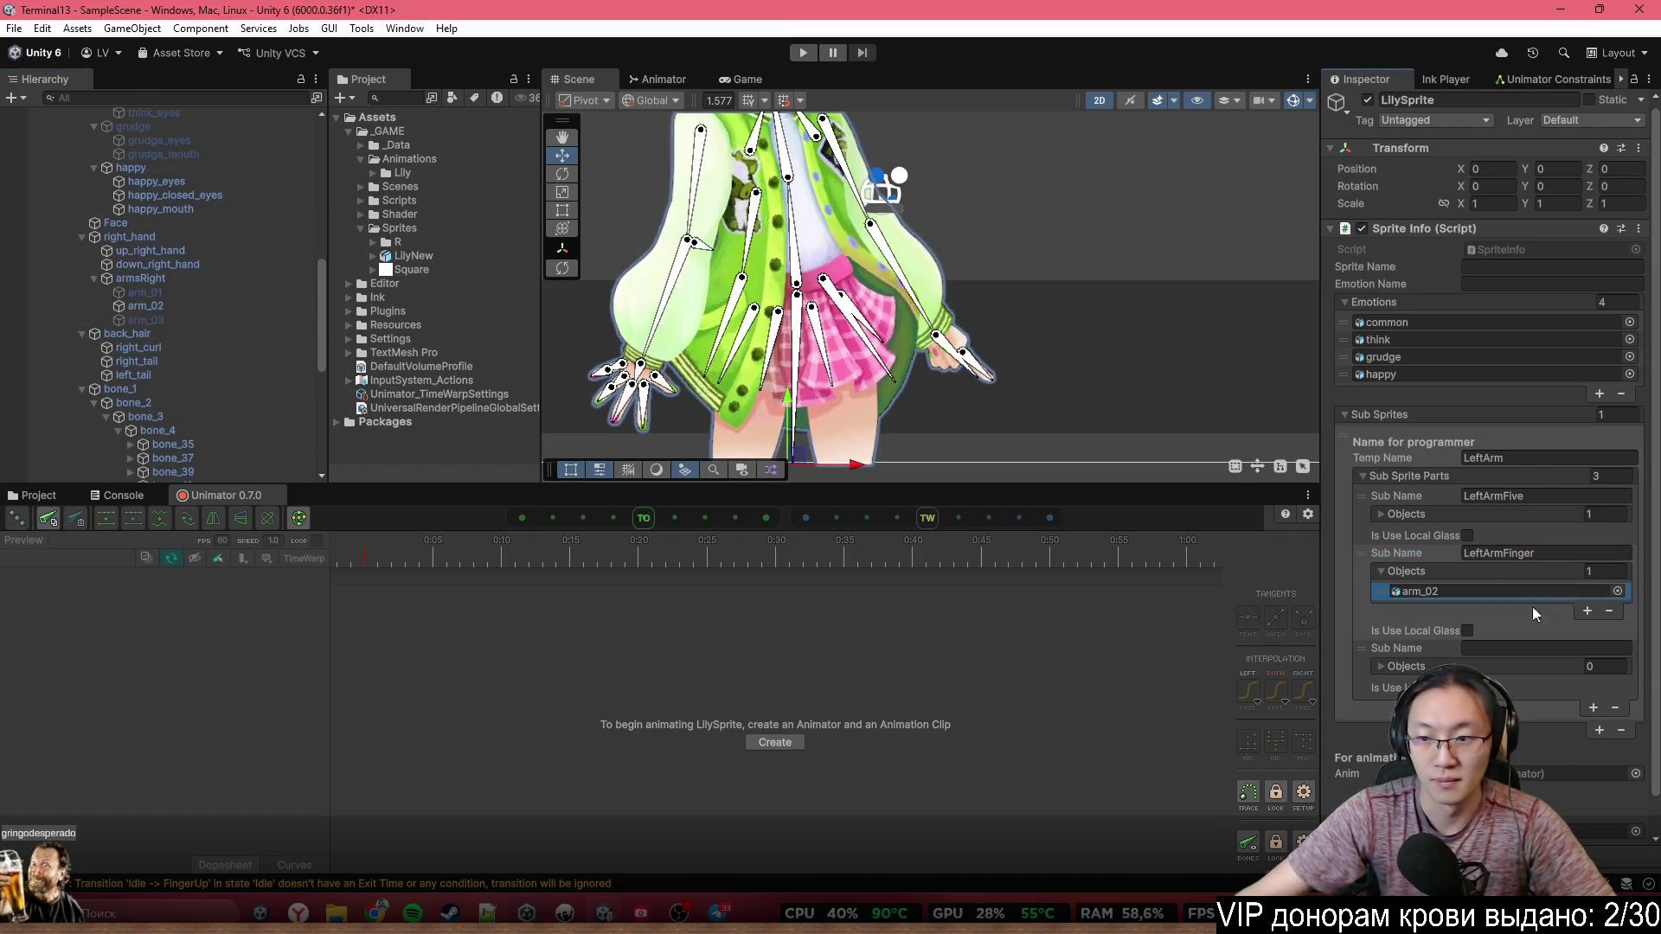
# Name the third part LeftArmCommon, move it to the top, and frame the character's body
pyautogui.click(1498, 651)
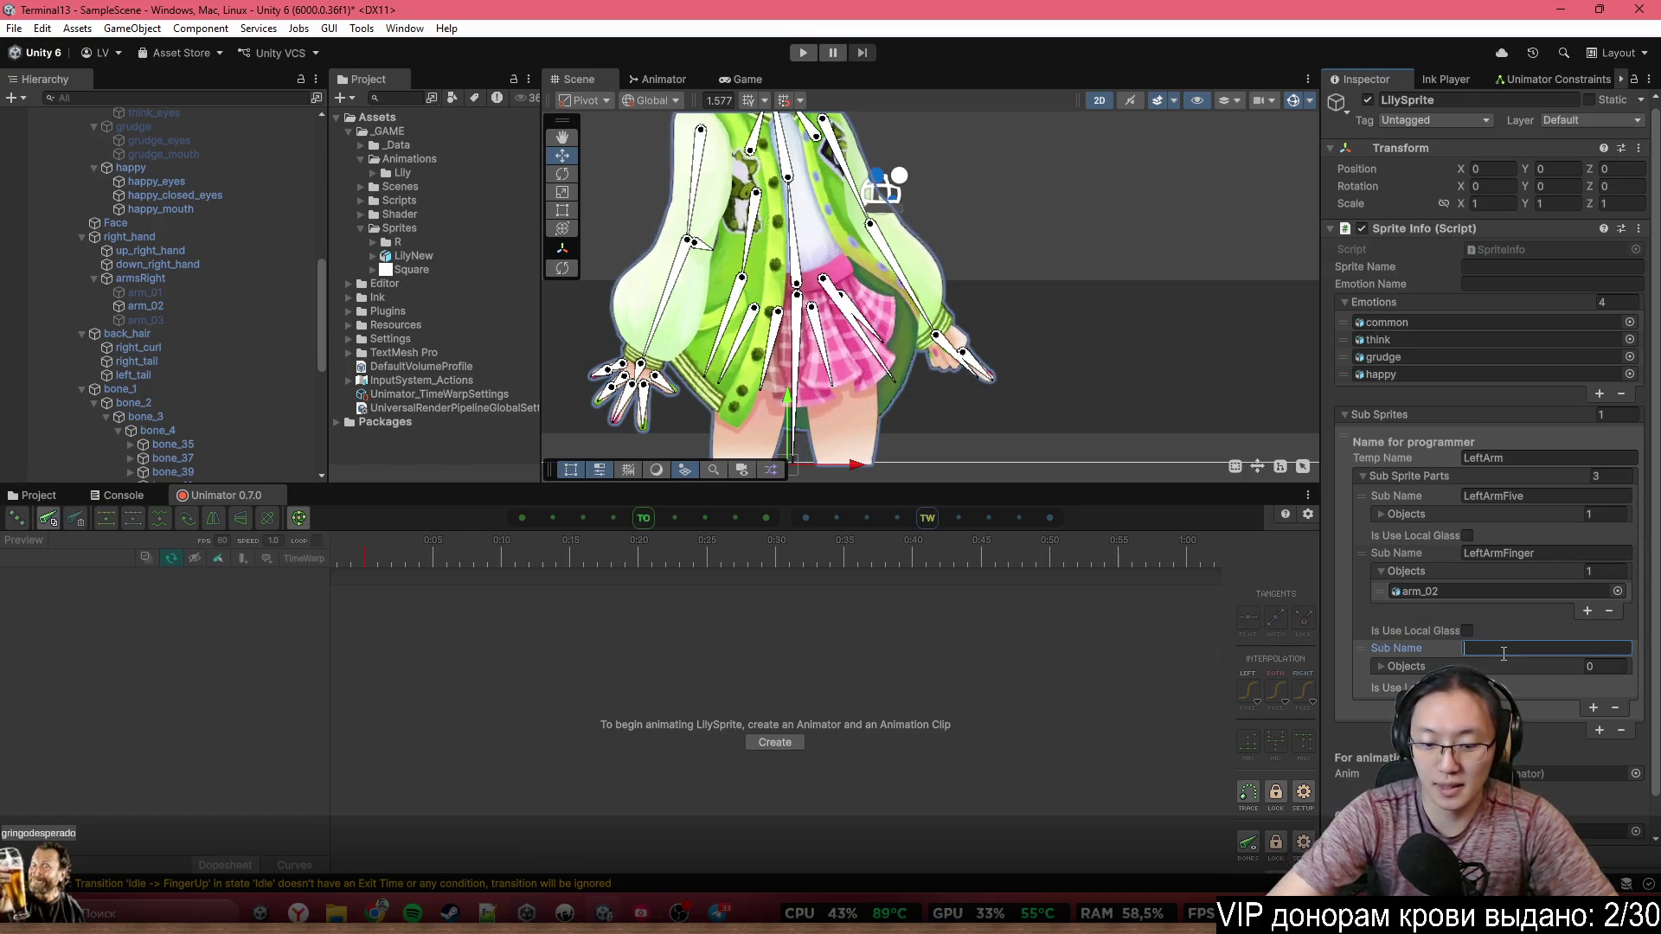
pyautogui.write('e')
pyautogui.press('BackSpace')
pyautogui.write('L')
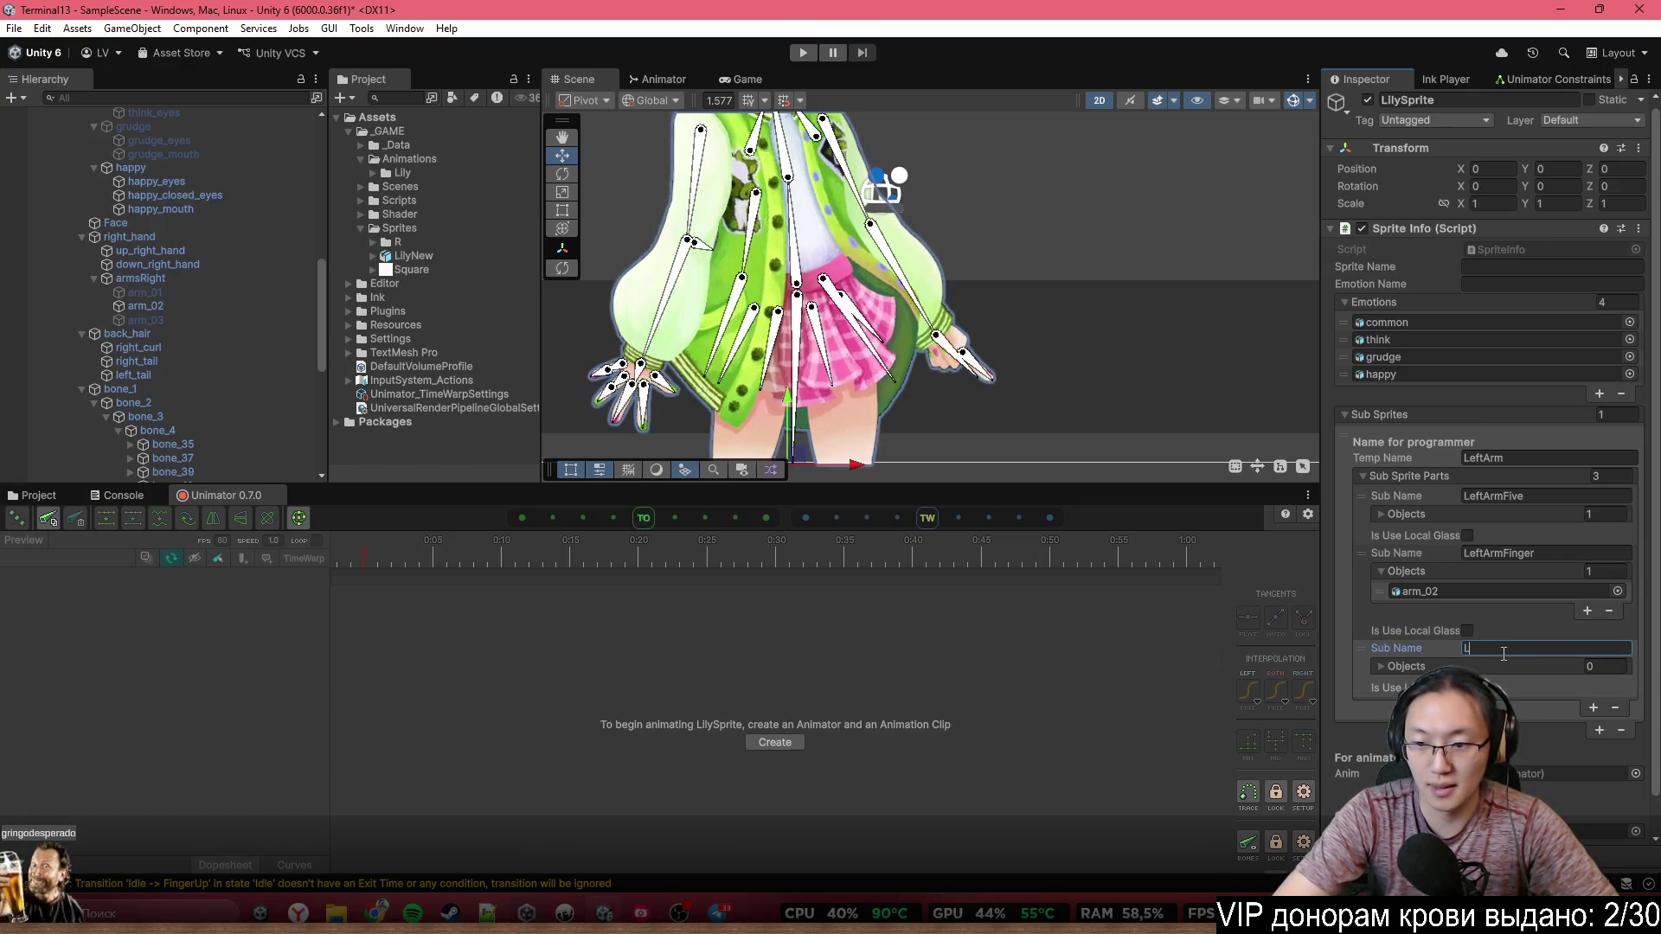
pyautogui.write('eftArmC')
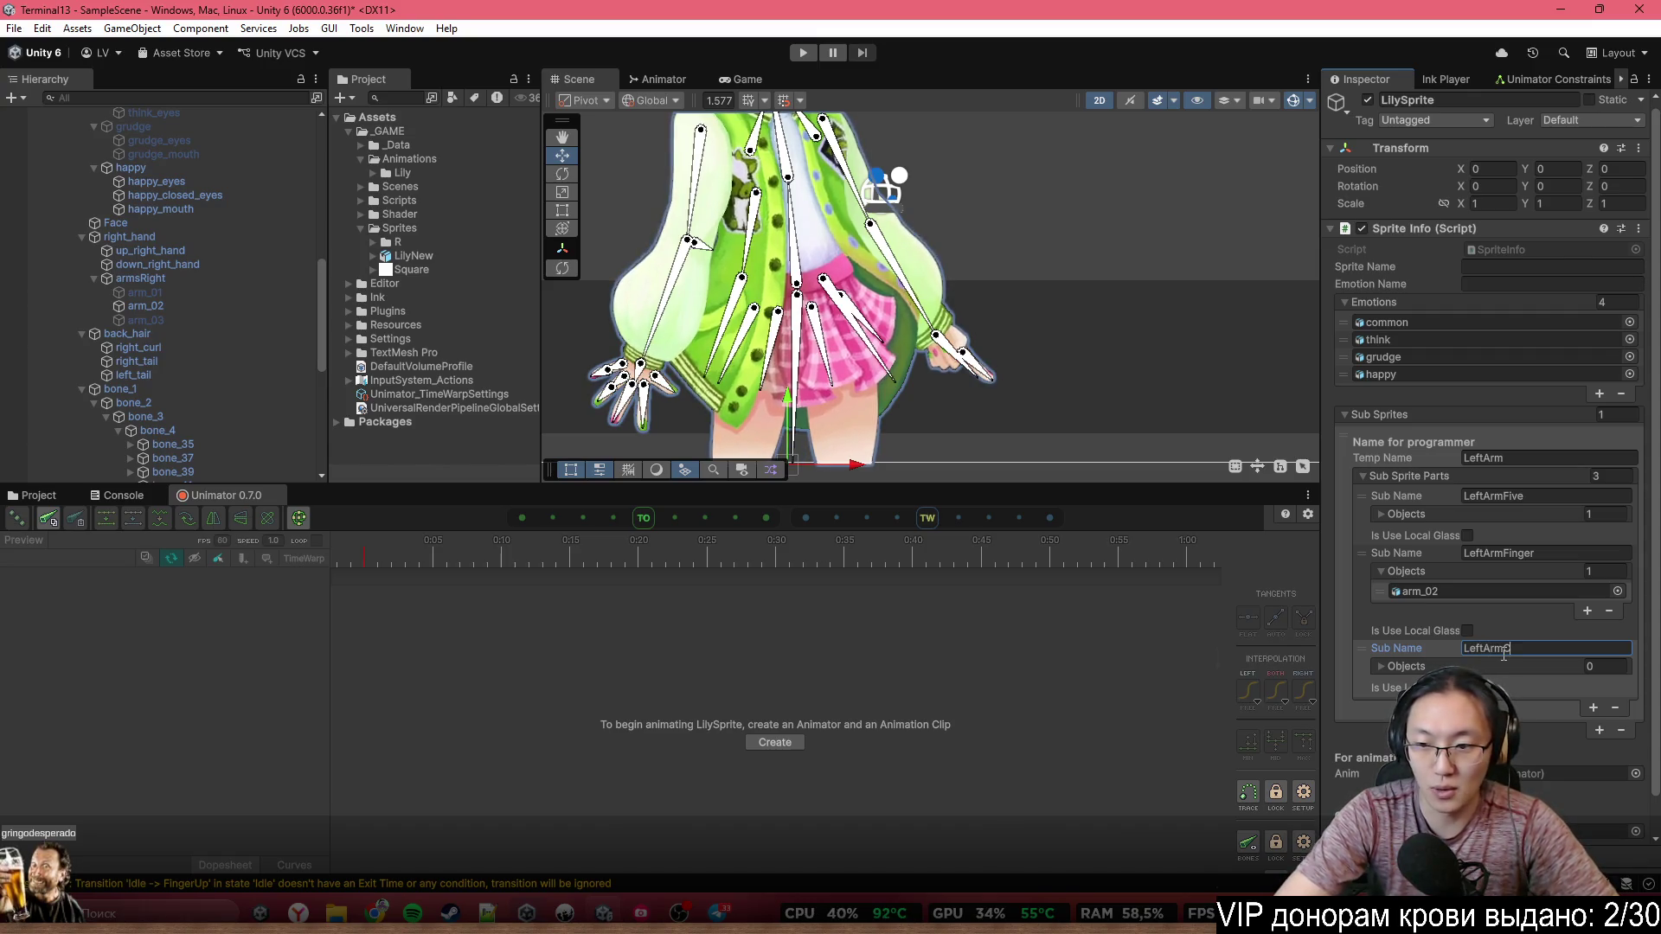
pyautogui.write('ommon')
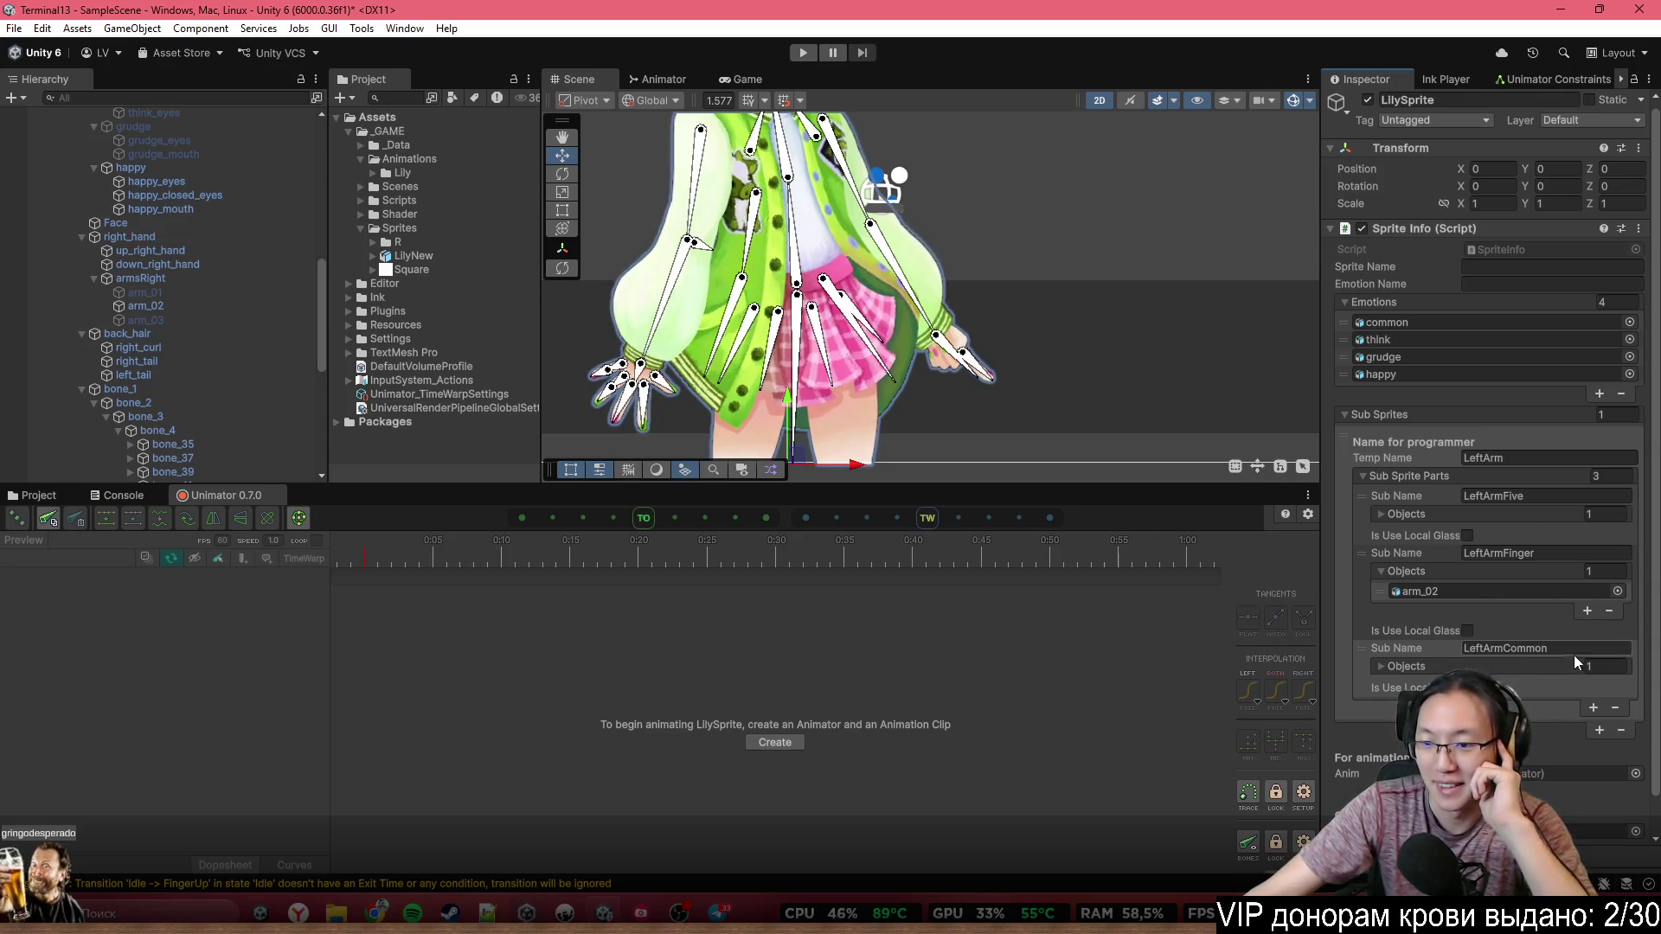
pyautogui.moveTo(1350, 663); pyautogui.dragTo(1360, 495)
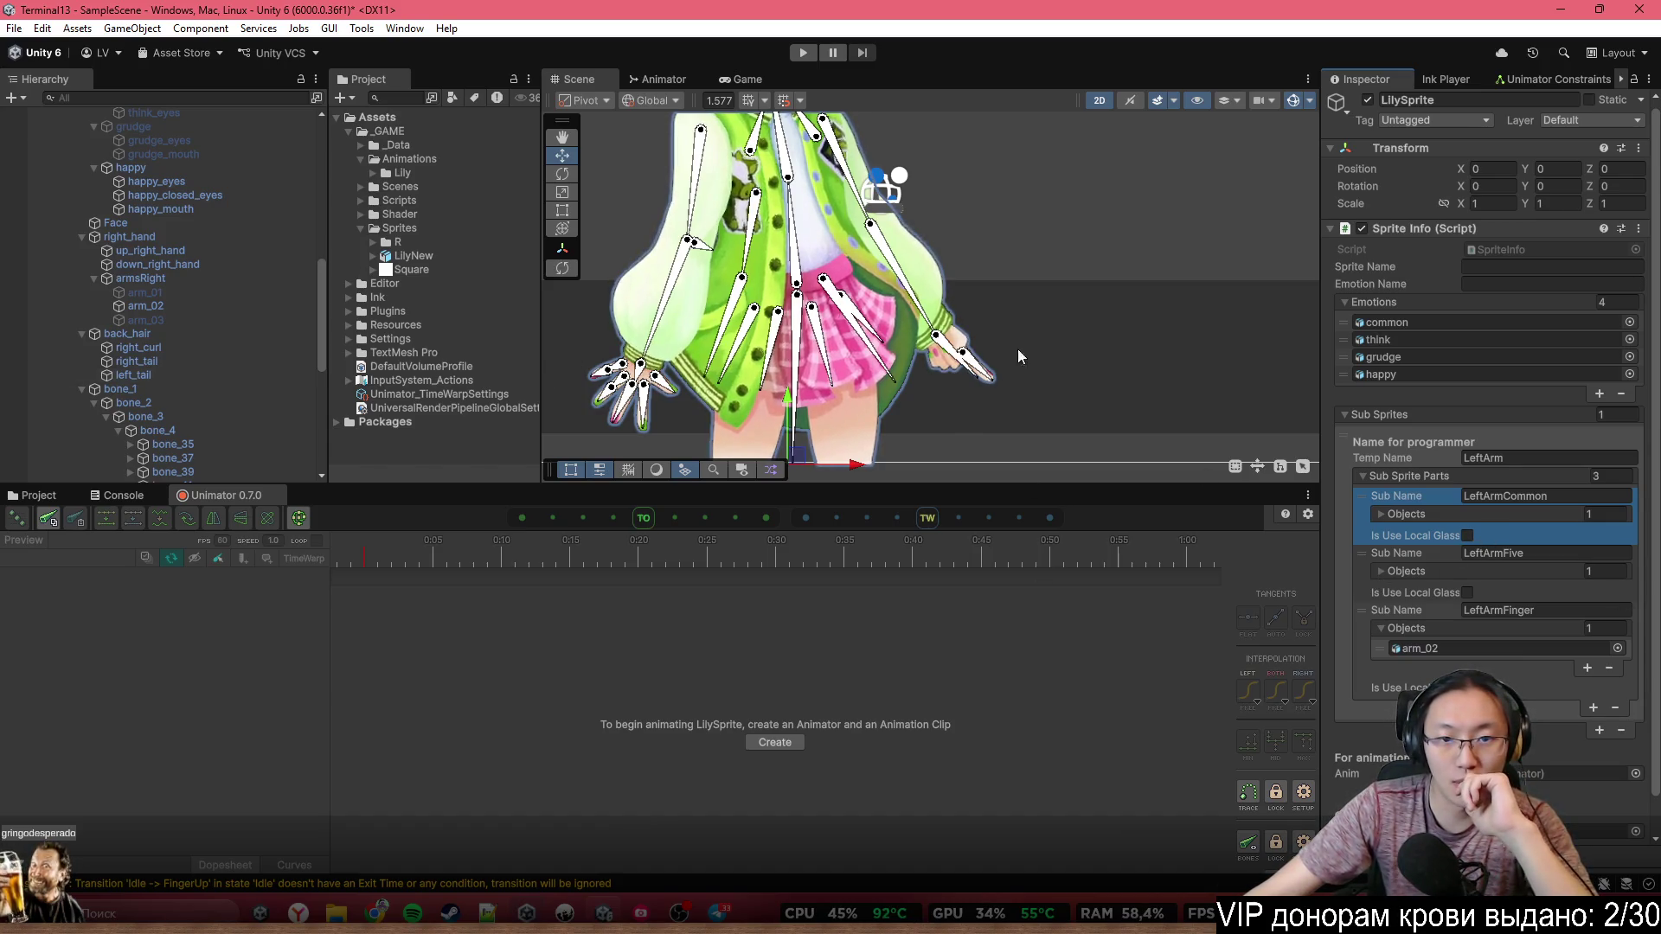
pyautogui.scroll(-3, 1004, 311)
pyautogui.scroll(3, 957, 398)
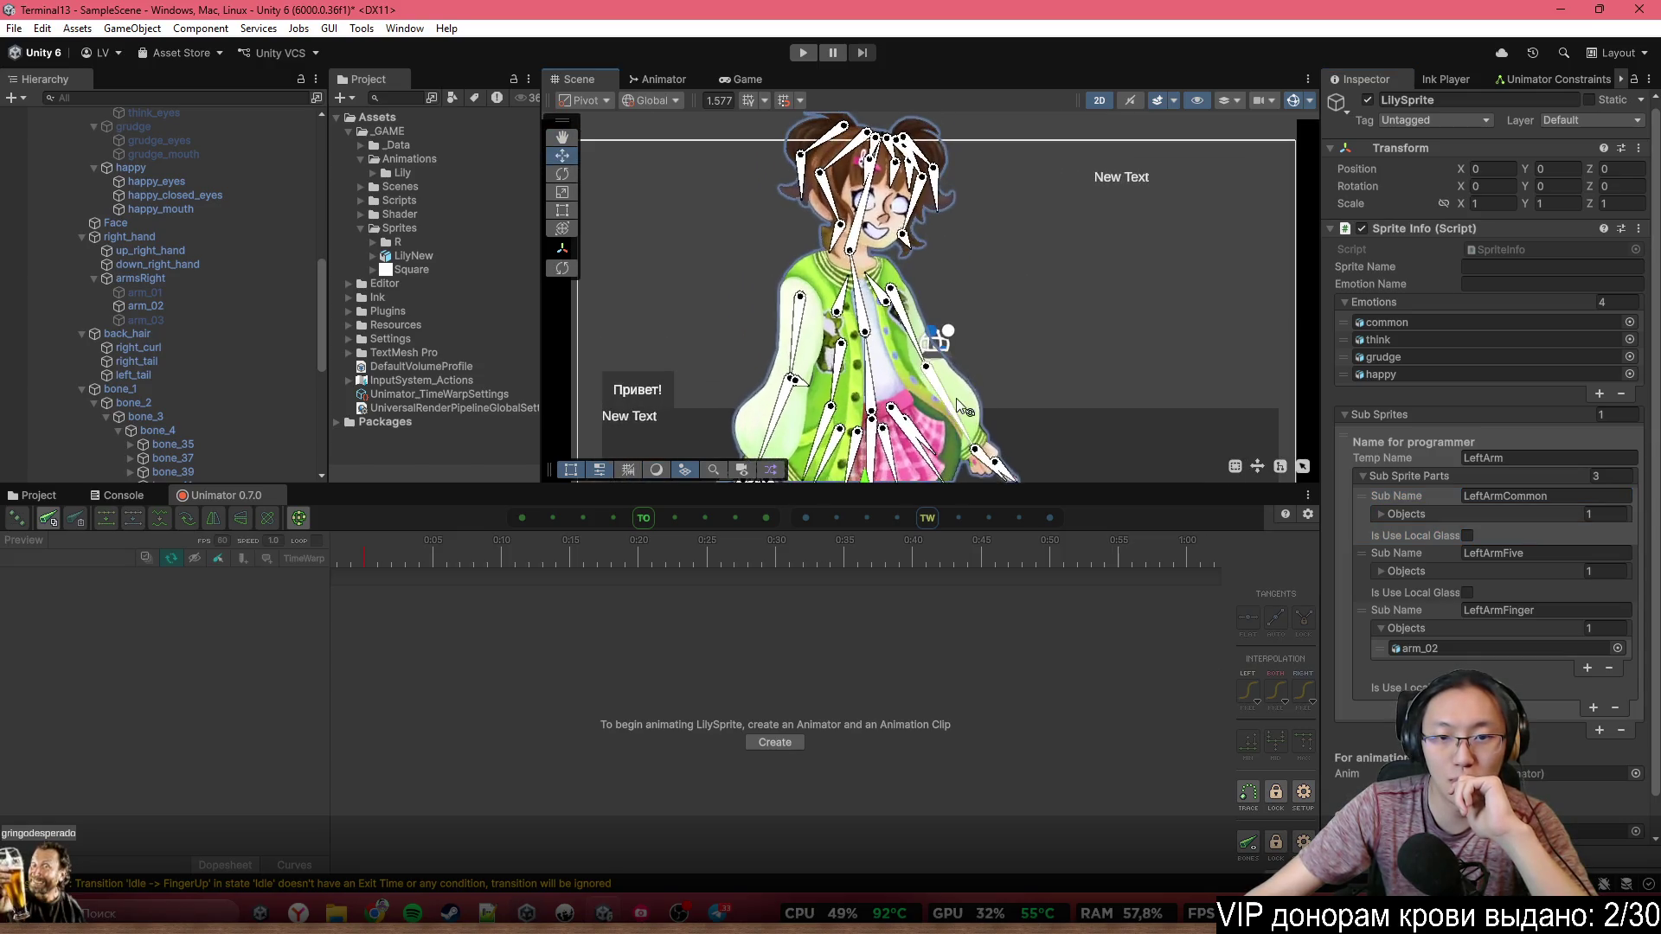
pyautogui.moveTo(963, 237)
pyautogui.mouseDown()
pyautogui.moveTo(993, 307)
pyautogui.moveTo(987, 257)
pyautogui.mouseUp()
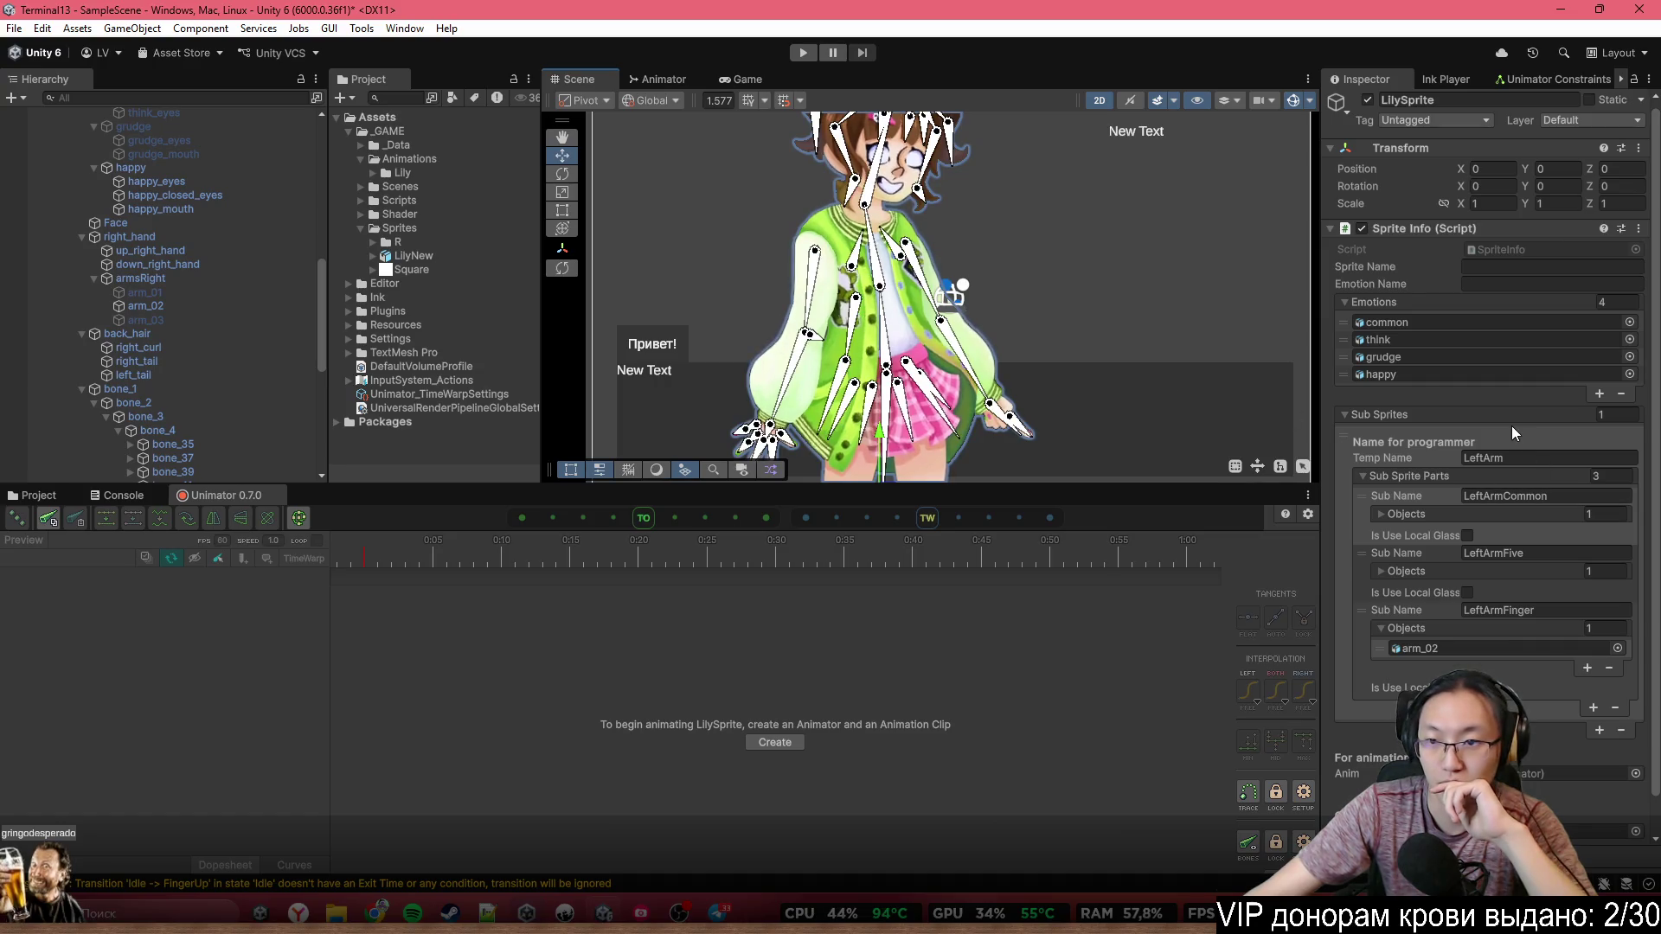
pyautogui.scroll(-1, 1576, 704)
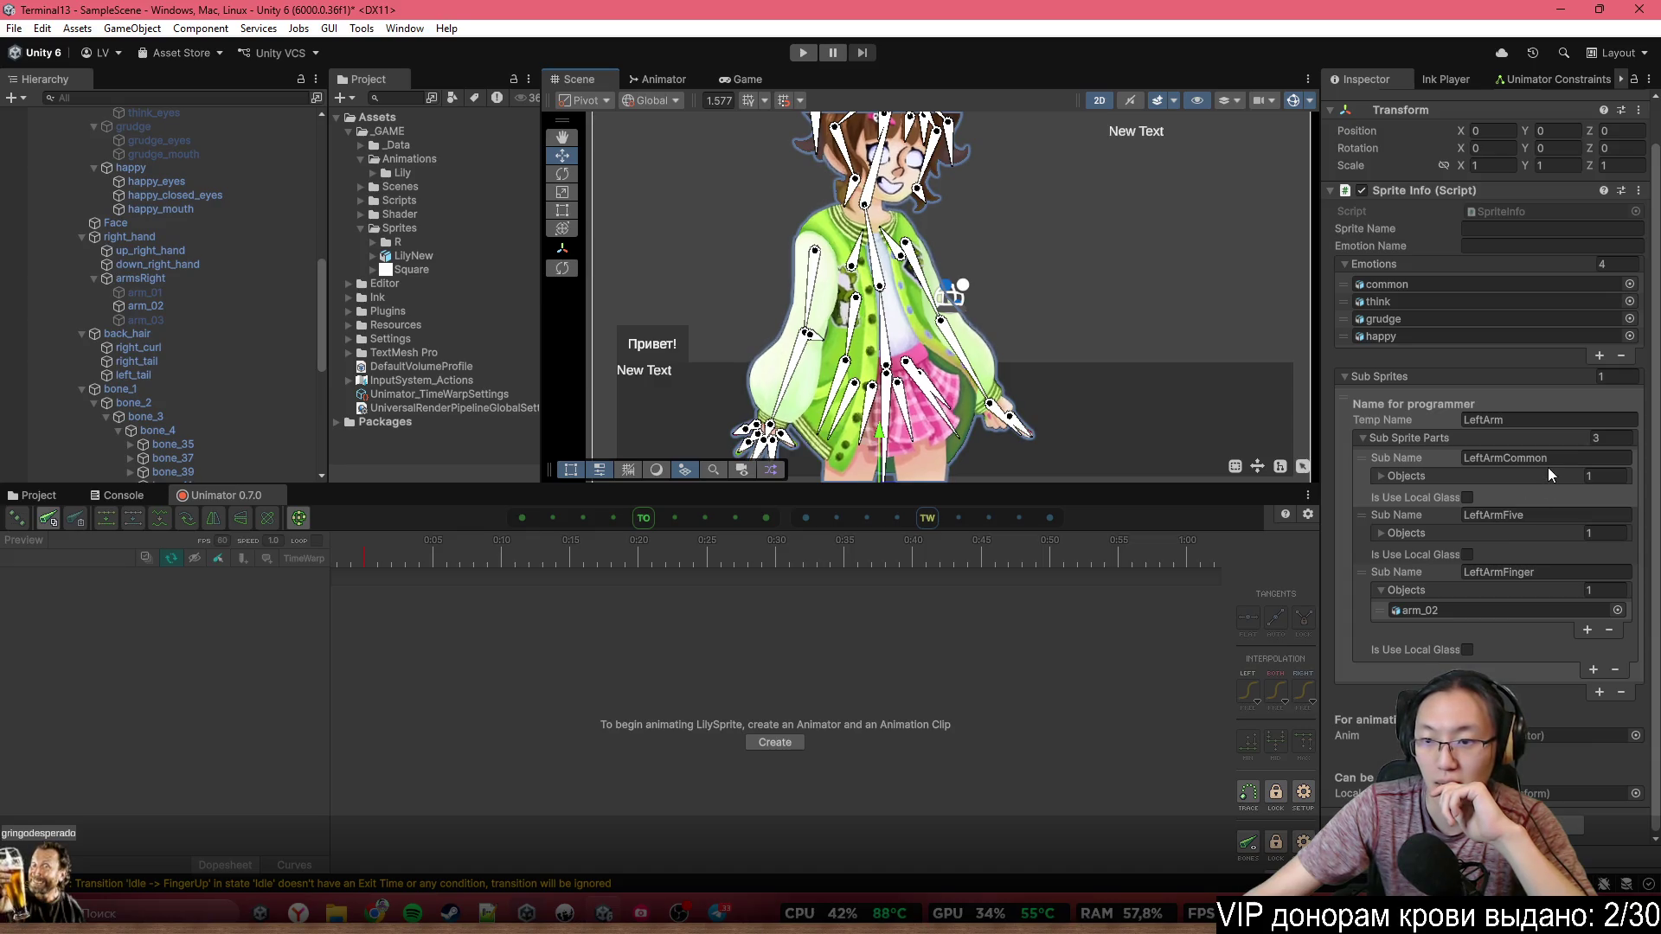
# Enter common as both the Sprite Name and Emotion Name in LilySprite's Sprite Info
pyautogui.click(1516, 228)
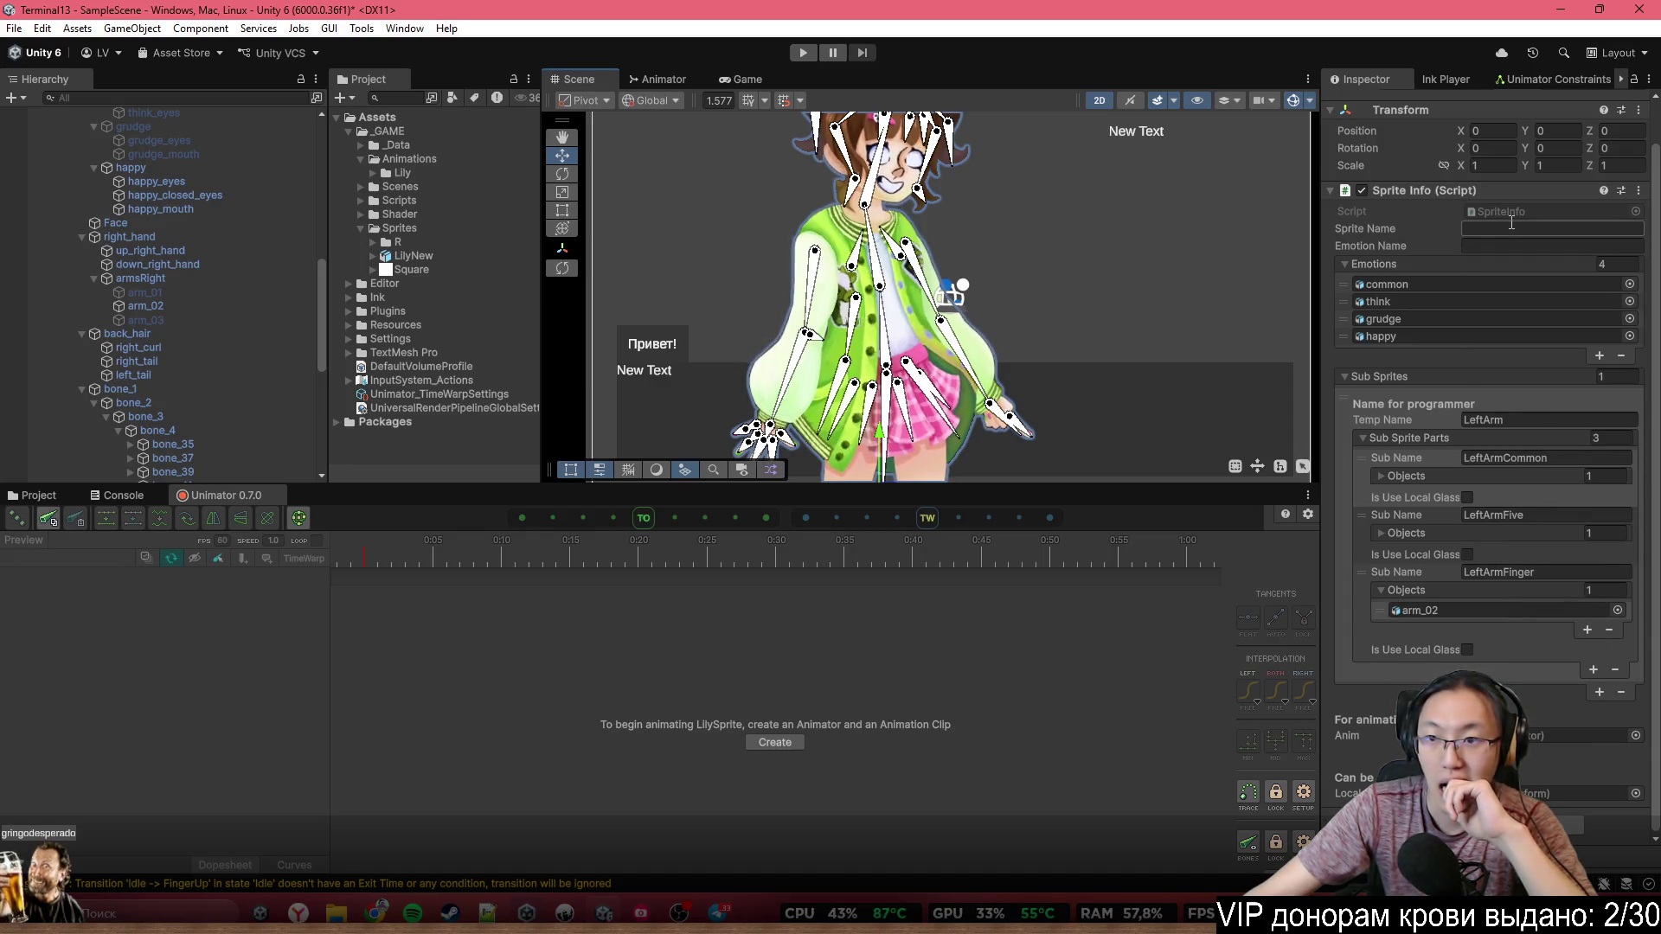
pyautogui.write('common')
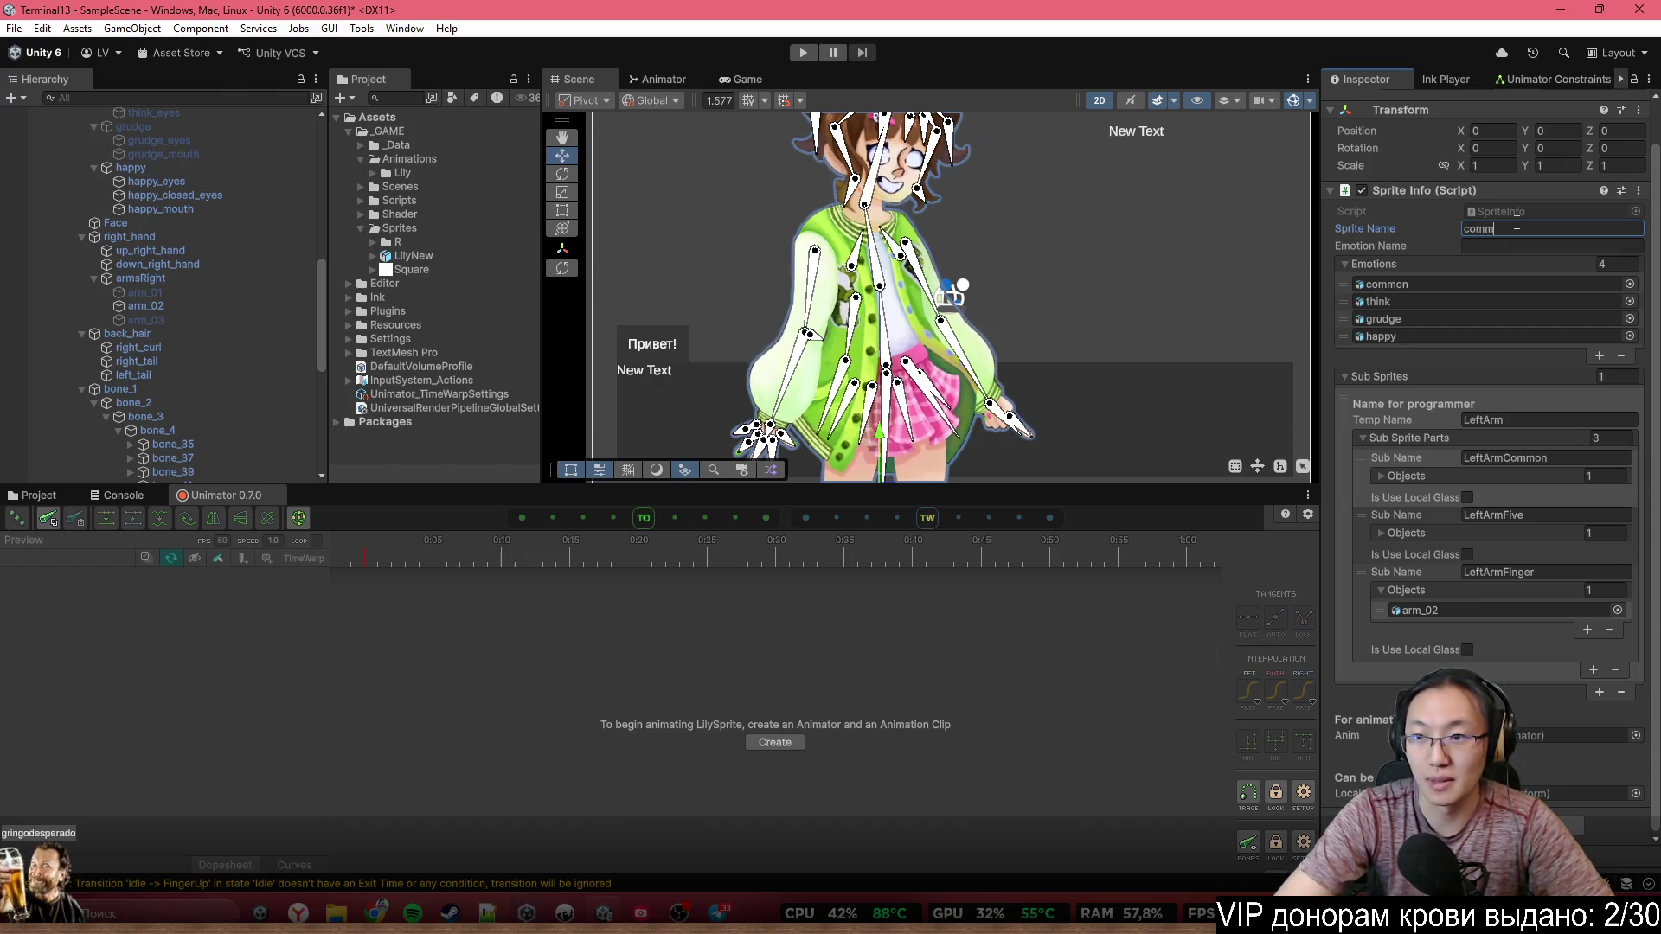
pyautogui.click(1518, 249)
pyautogui.write('common')
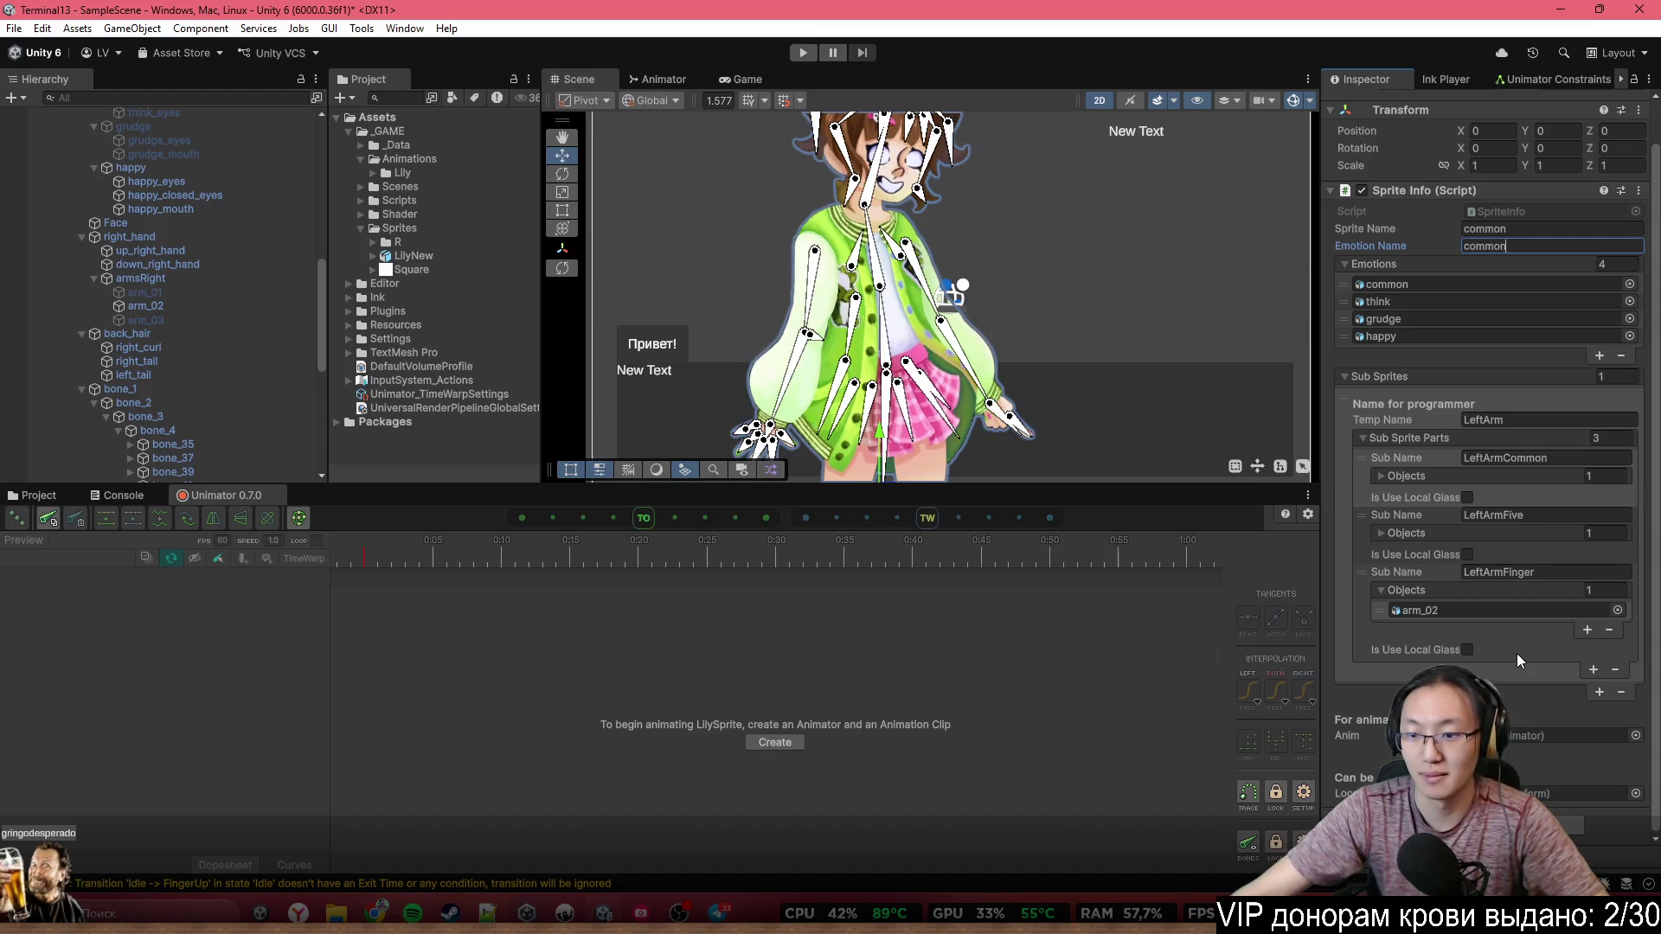
pyautogui.scroll(5, 213, 345)
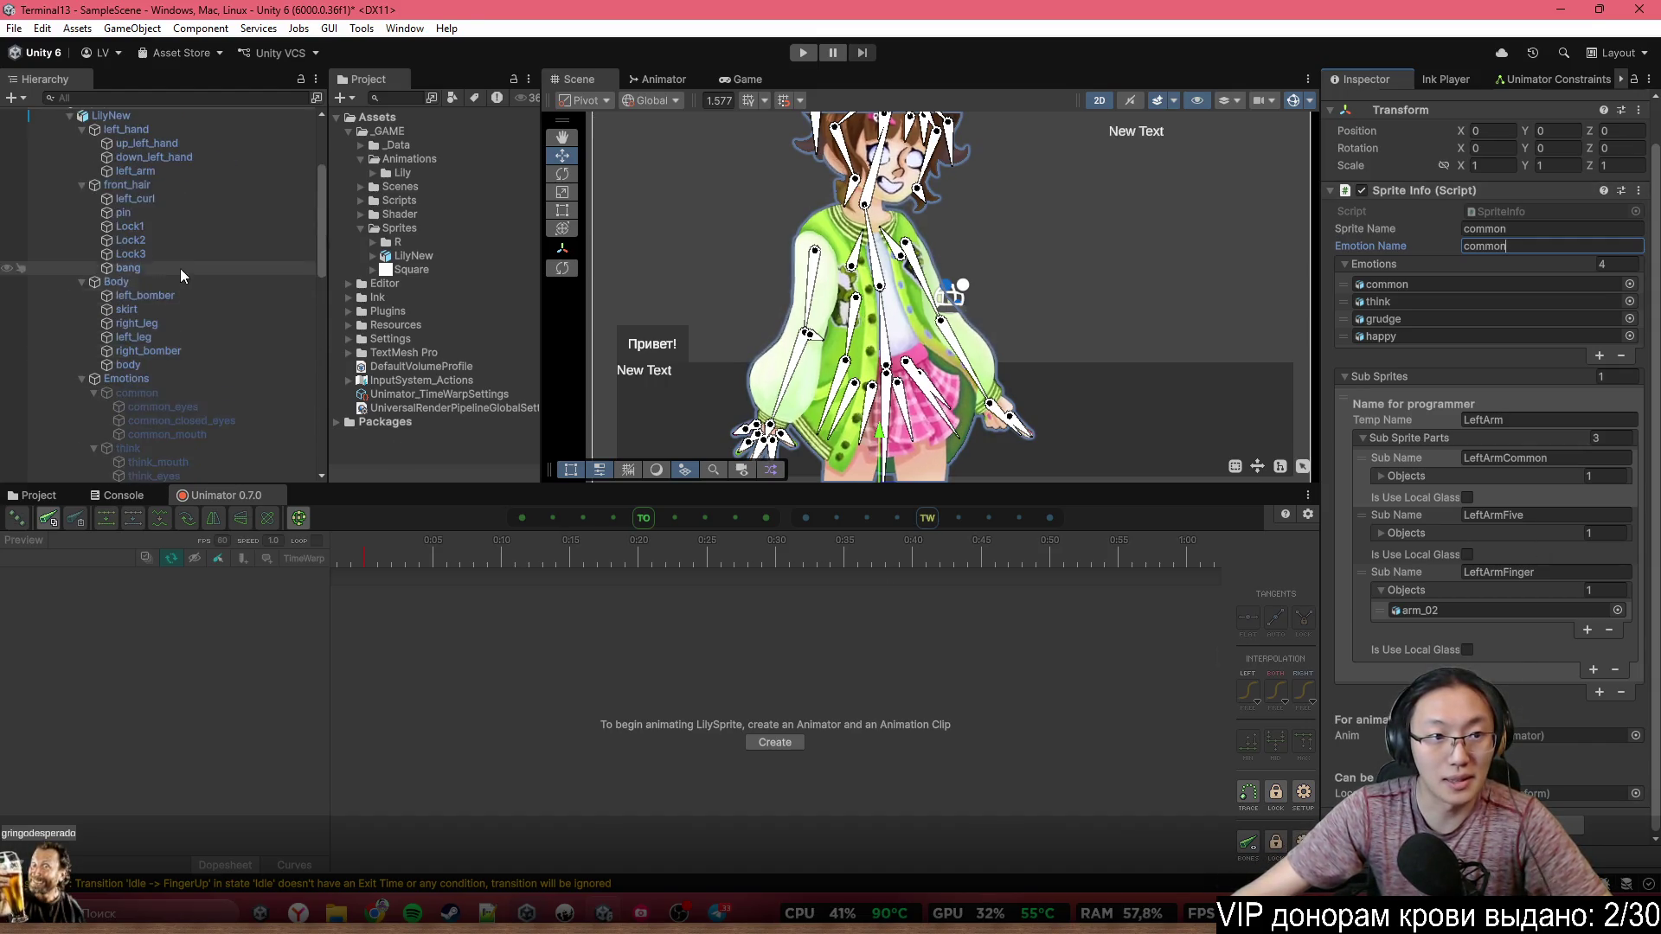
pyautogui.moveTo(122, 271); pyautogui.dragTo(1534, 746)
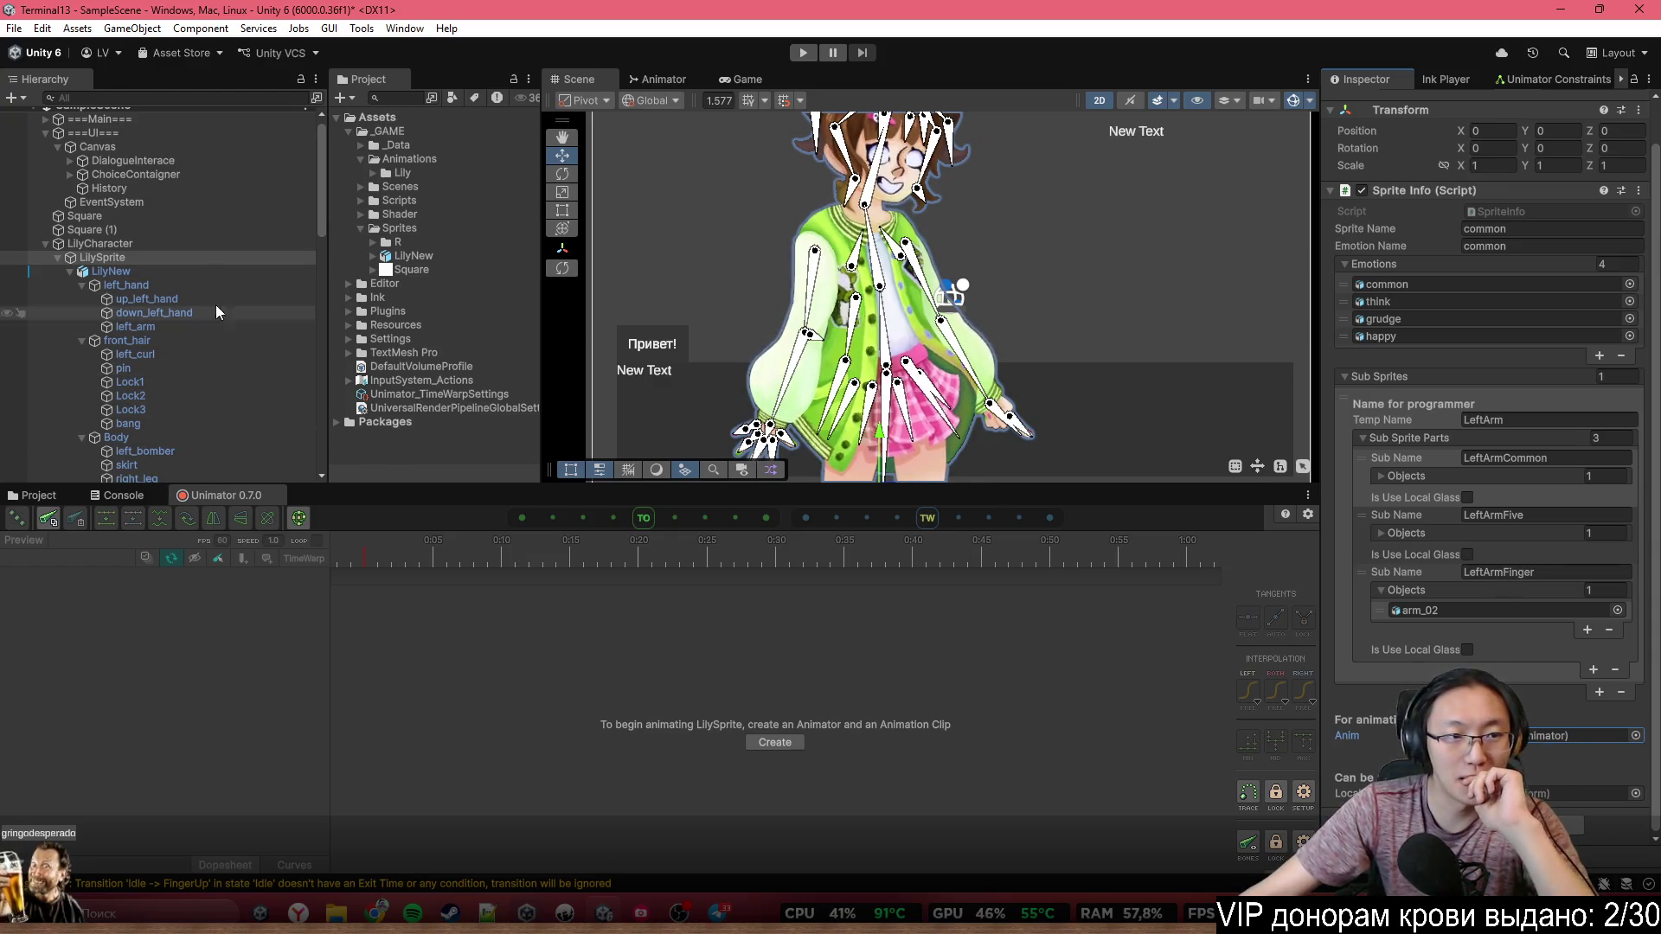
# Select LilyCharacter by stepping up from LilyNew through LilySprite in the Hierarchy
pyautogui.click(204, 272)
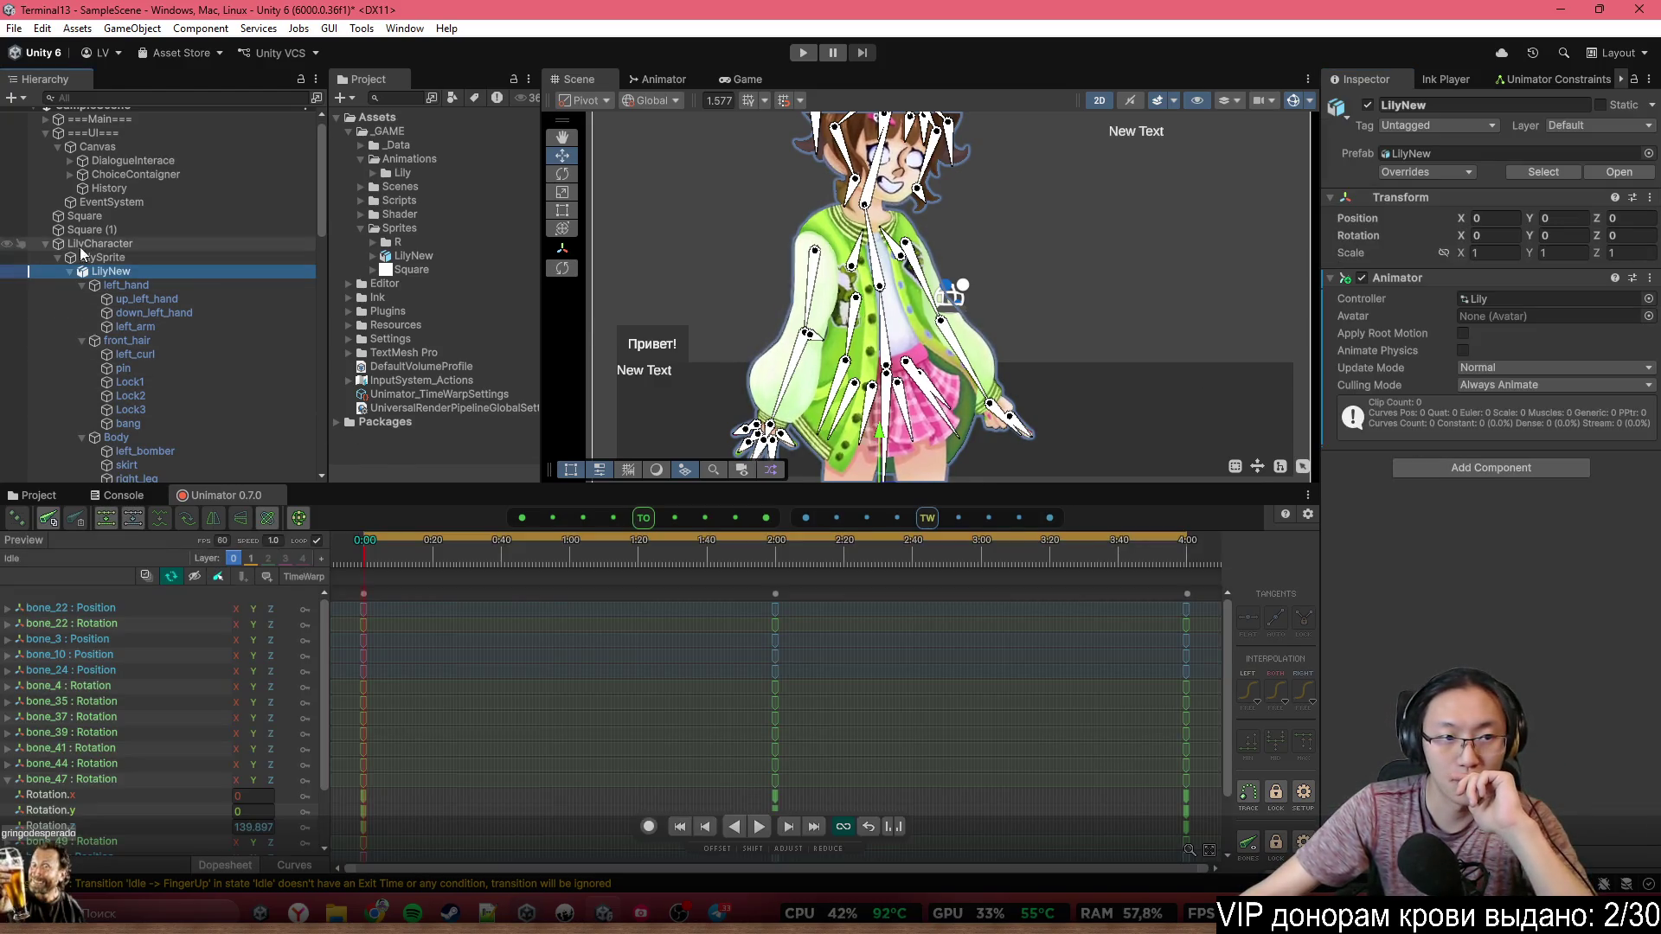
pyautogui.press('Up')
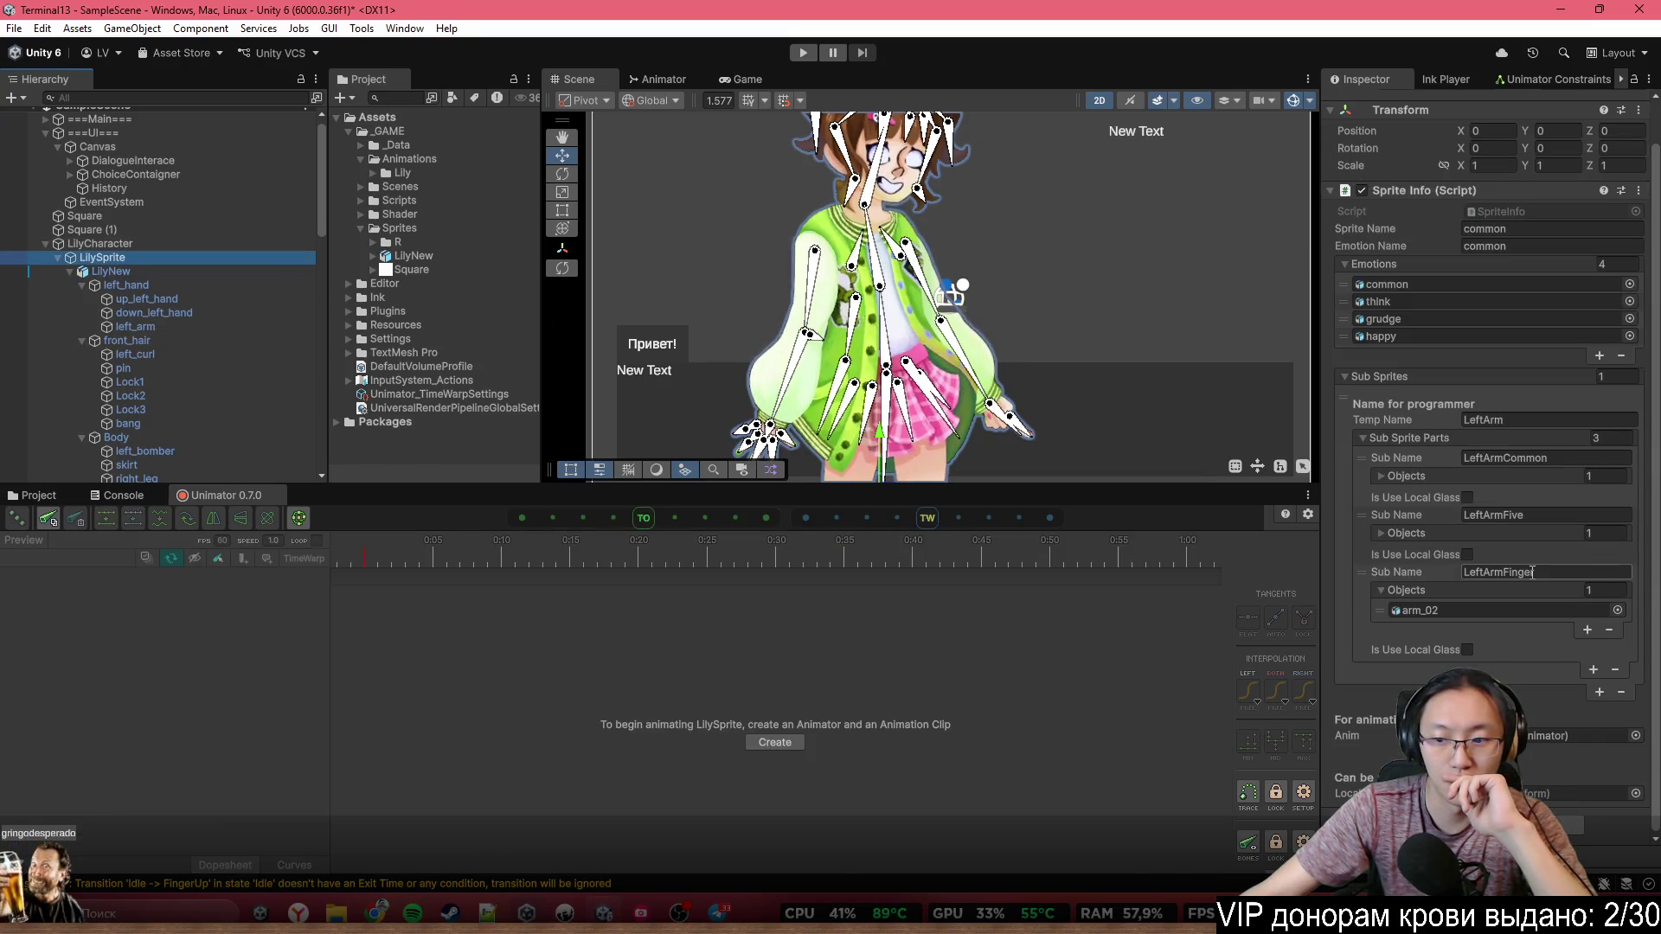
pyautogui.press('Up')
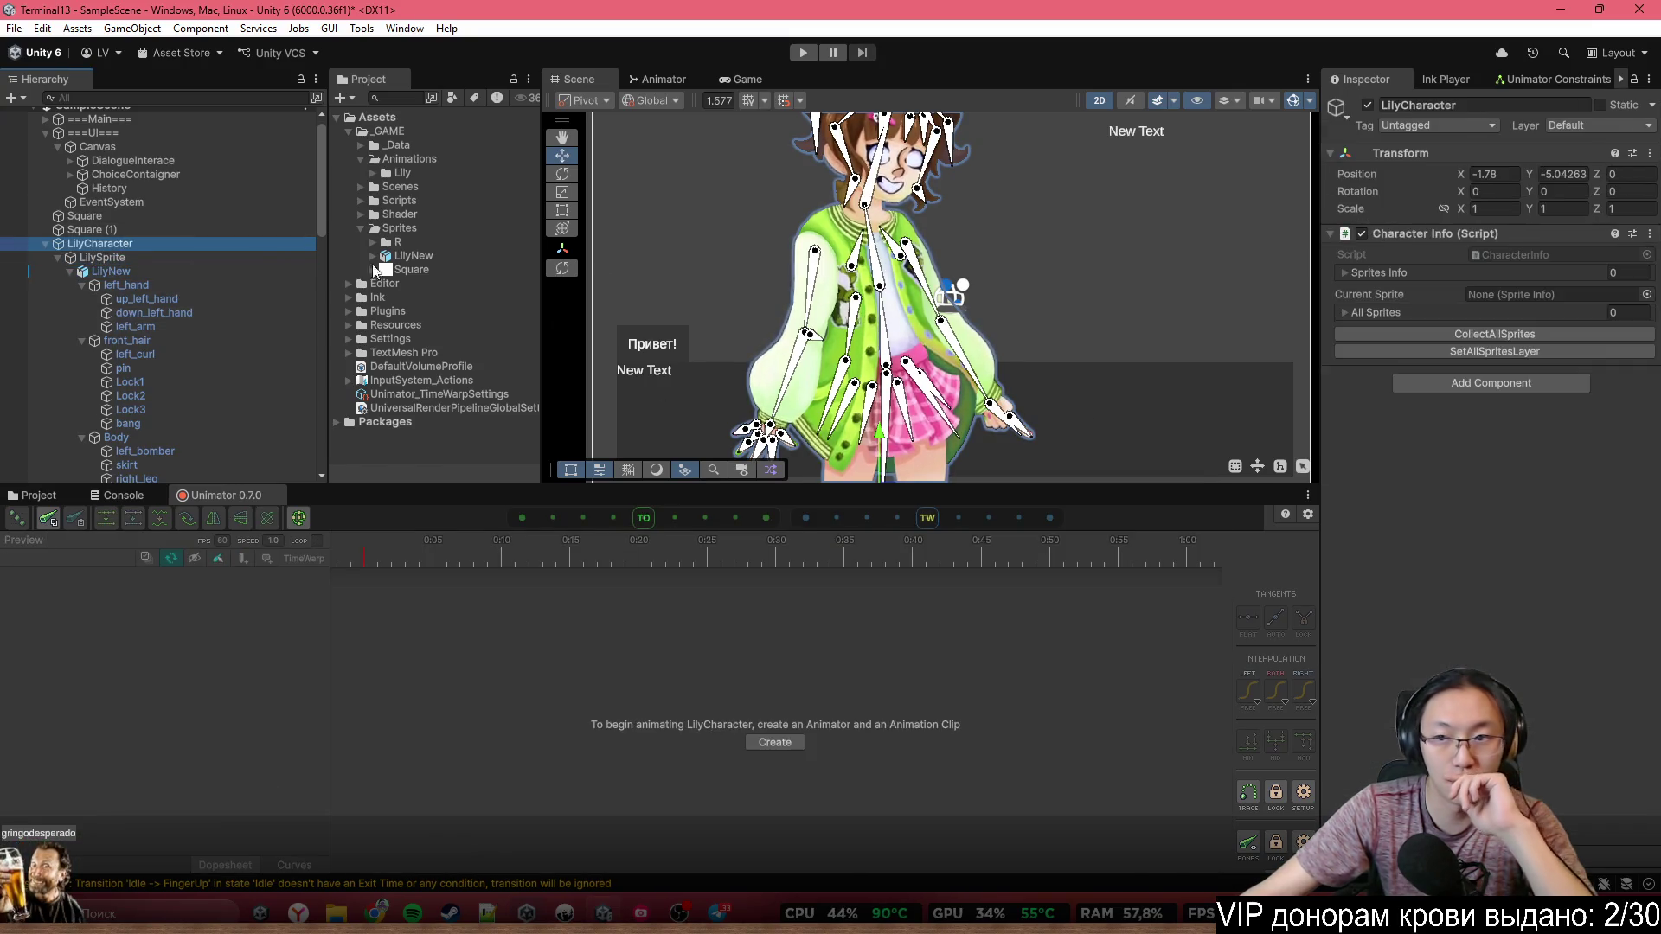
# Run CollectAllSprites on LilyCharacter and check the 34 collected sprites
pyautogui.click(1550, 334)
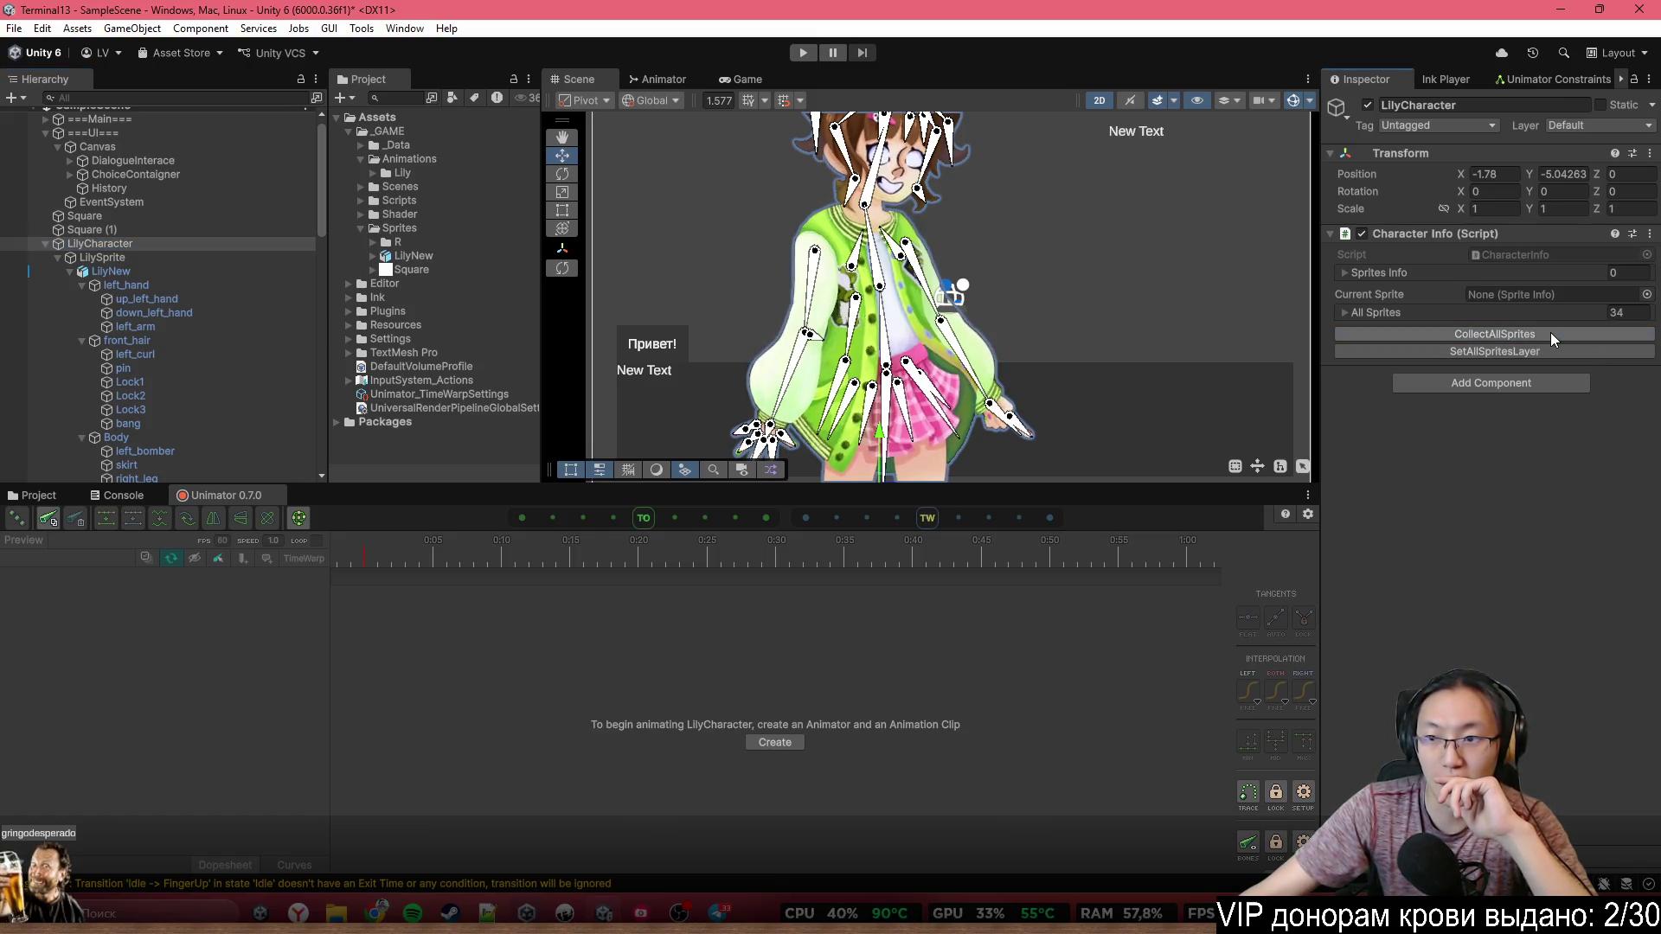
pyautogui.click(1431, 310)
pyautogui.click(1431, 310)
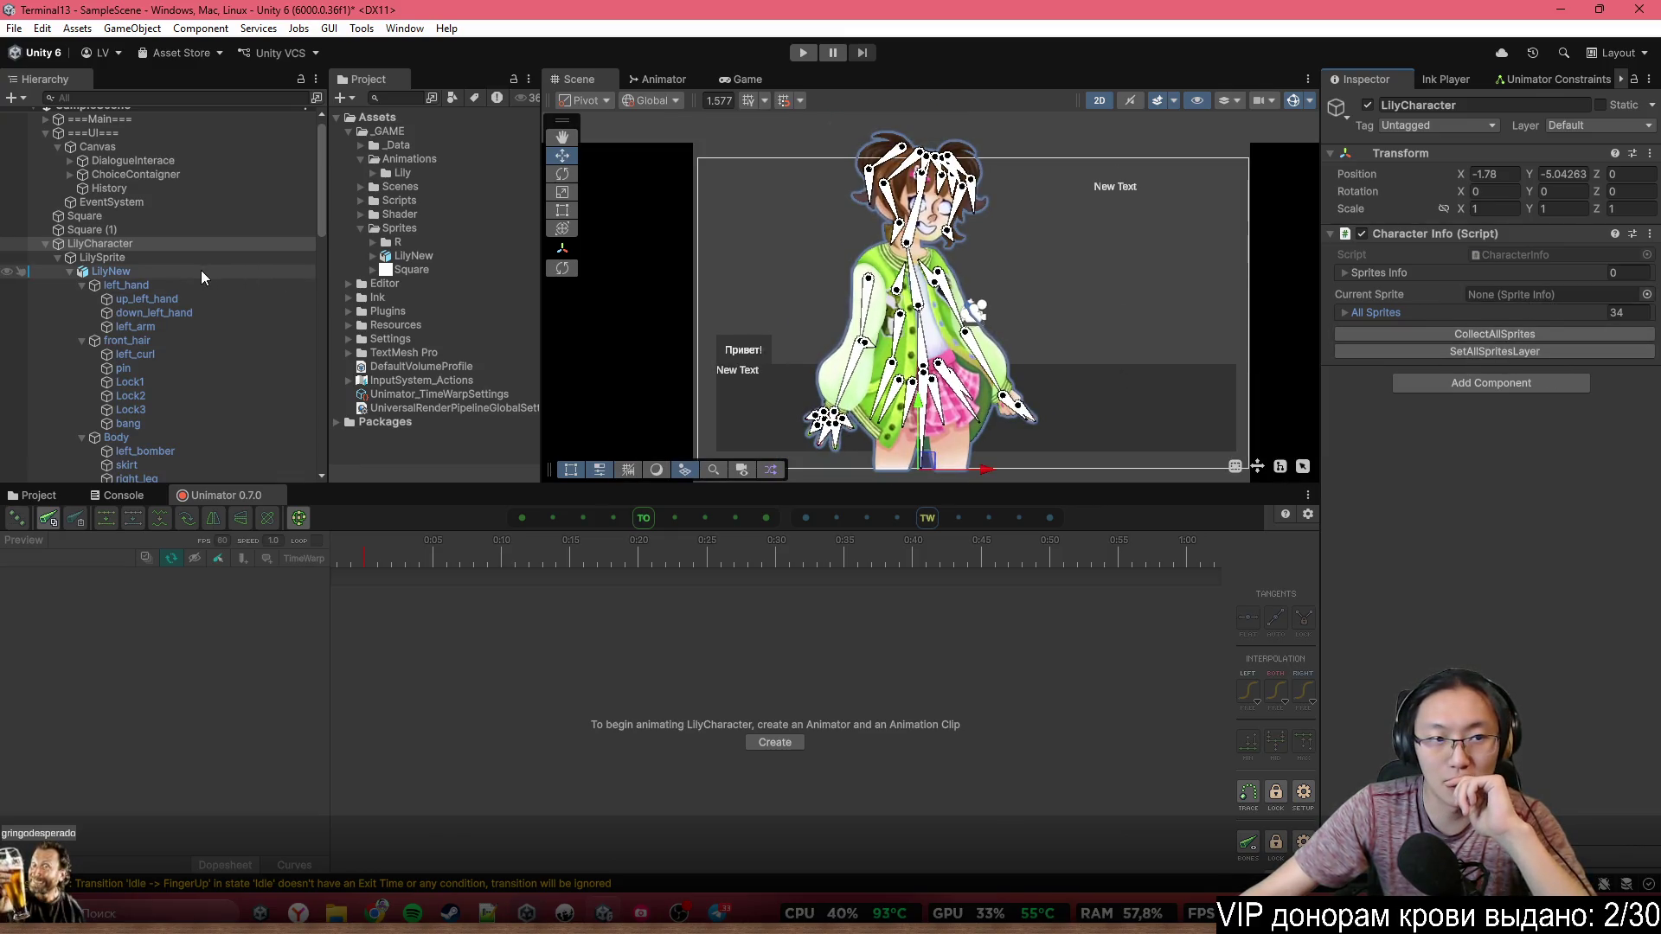
# Assign LilySprite as Current Sprite and add it to the Sprites Info list
pyautogui.moveTo(99, 257); pyautogui.dragTo(1538, 294)
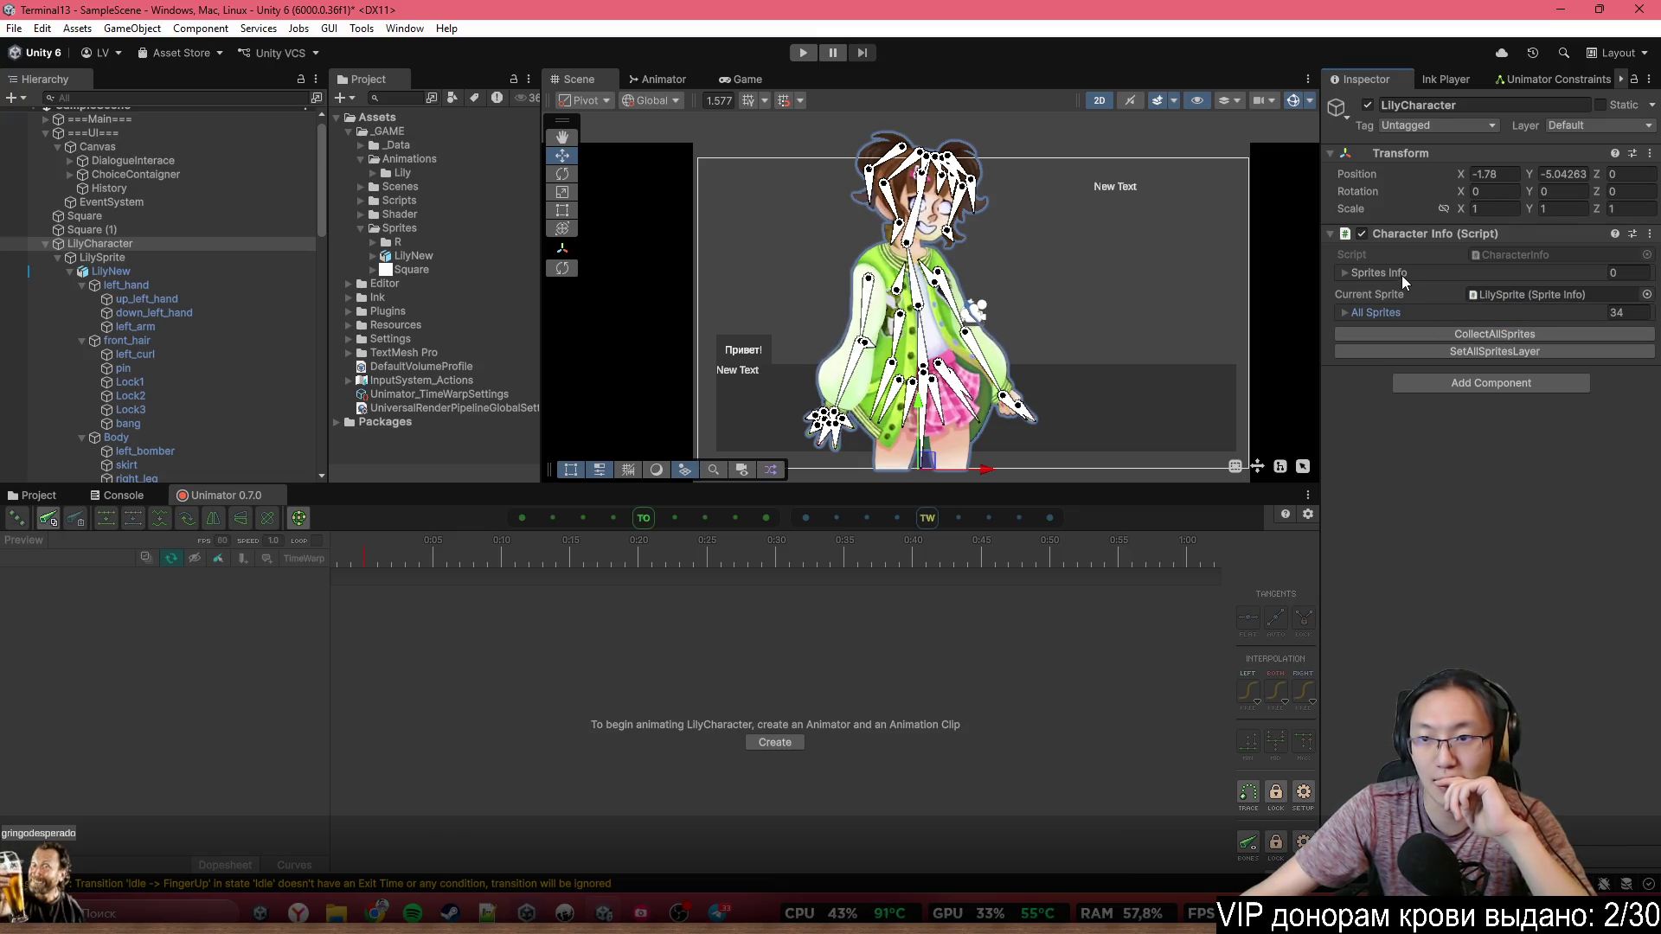
pyautogui.click(1367, 272)
pyautogui.moveTo(97, 259)
pyautogui.mouseDown()
pyautogui.moveTo(1452, 257)
pyautogui.moveTo(1455, 285)
pyautogui.mouseUp()
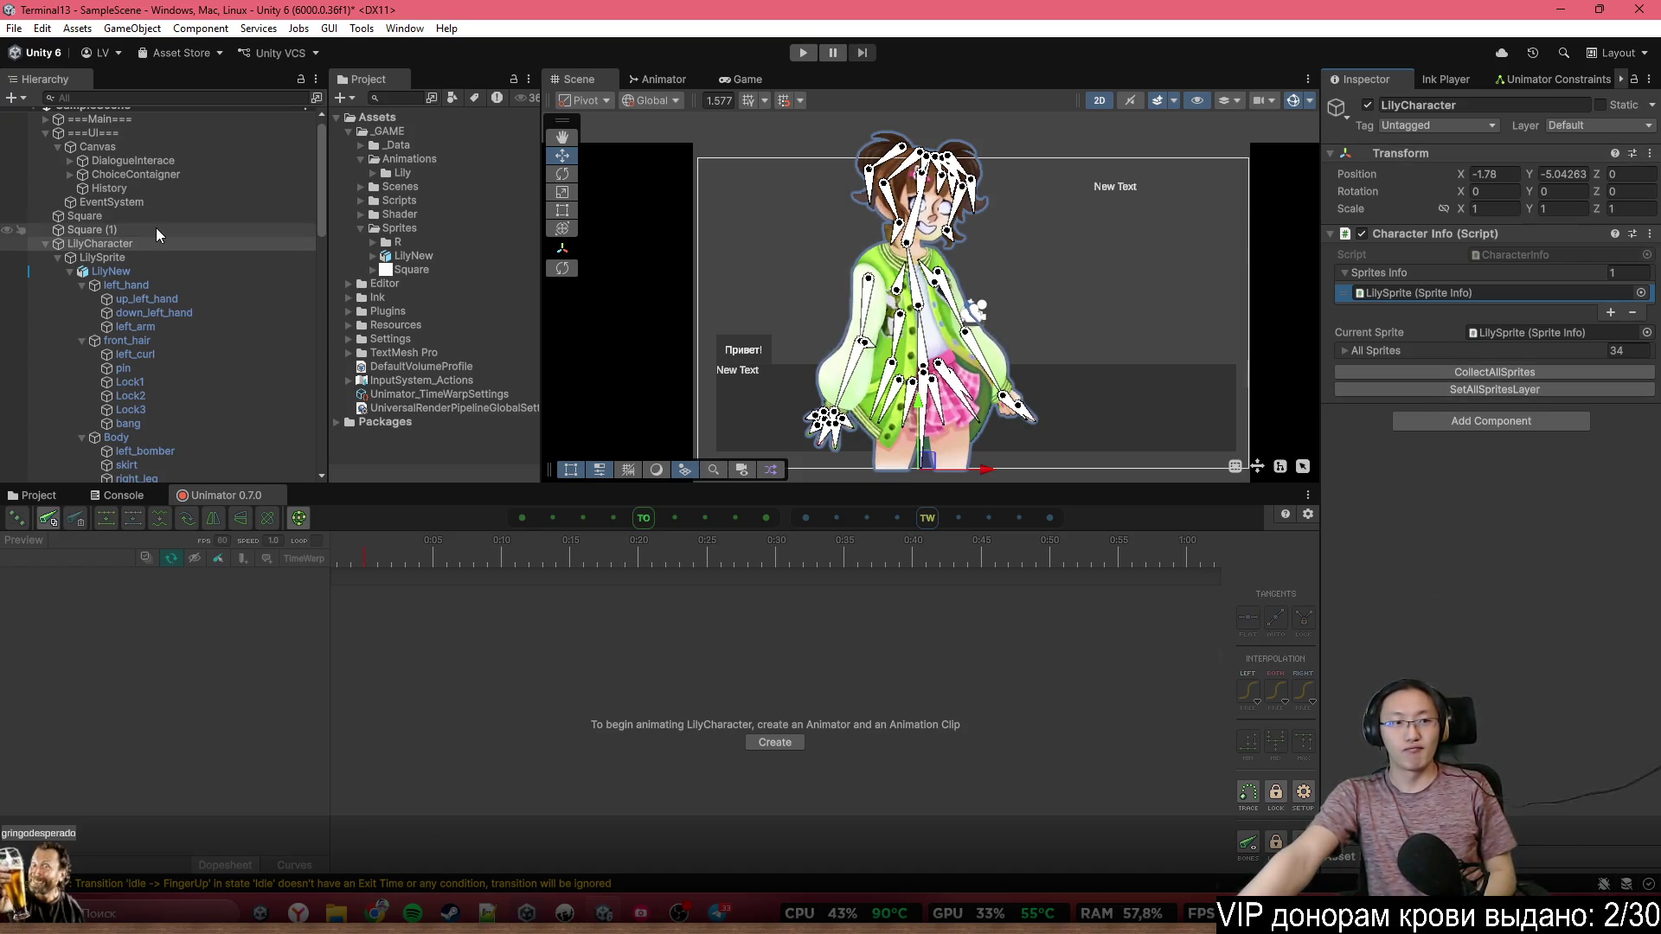
pyautogui.scroll(1, 151, 217)
pyautogui.click(132, 138)
pyautogui.click(137, 130)
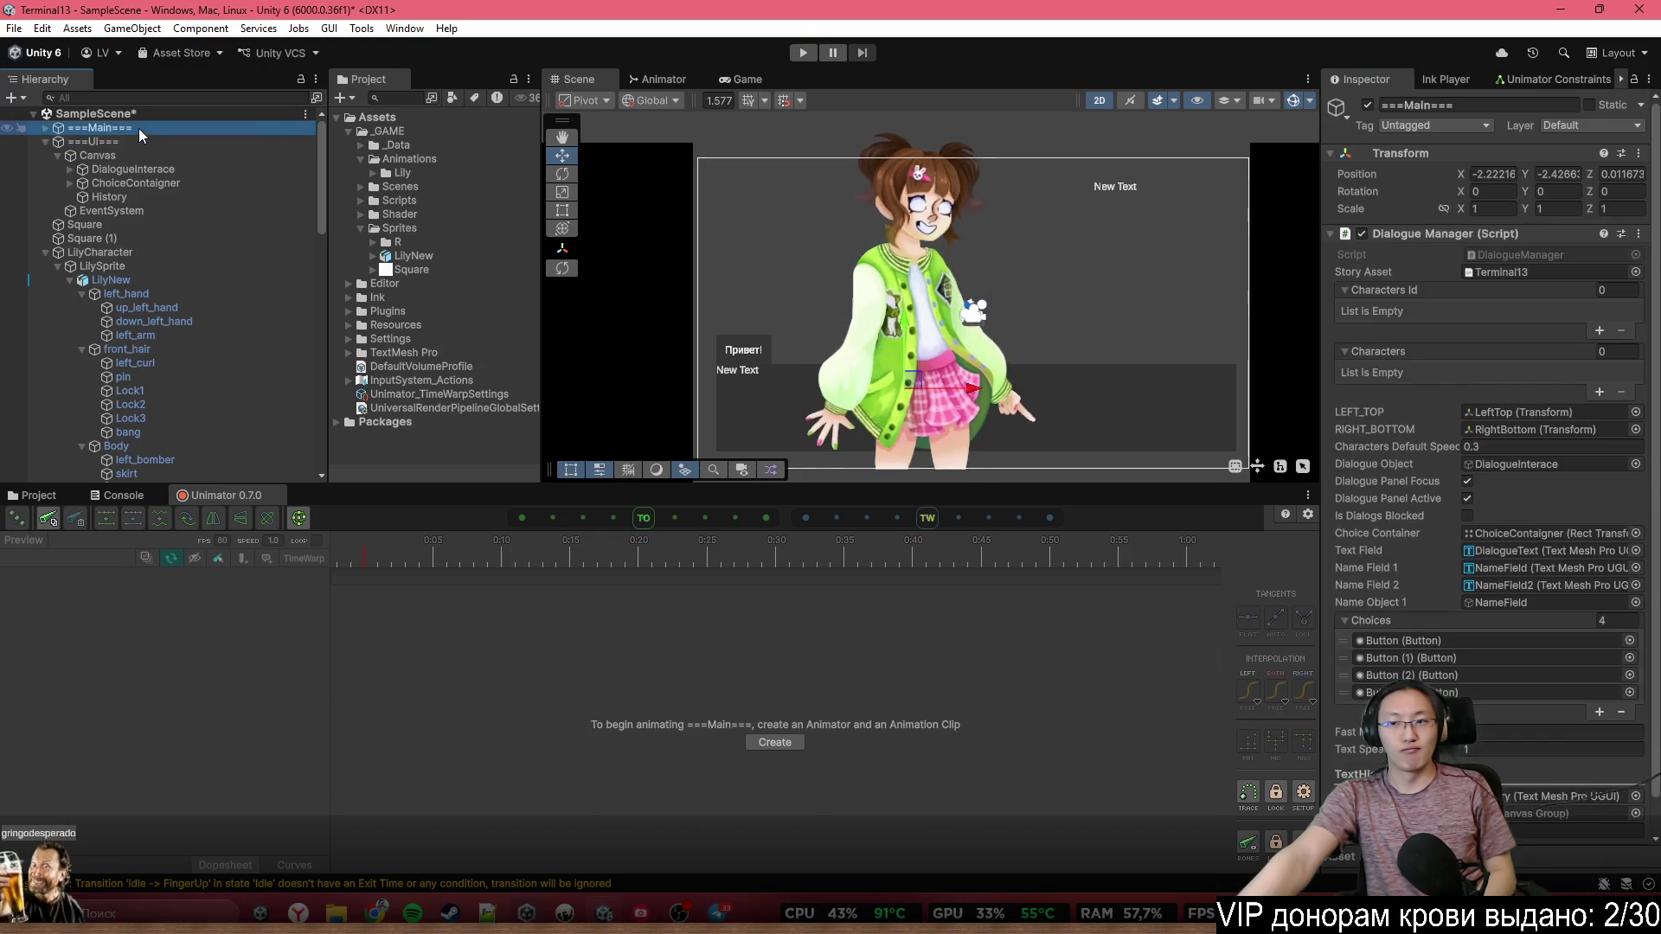
# Add character id Lily and assign LilyCharacter to the Dialogue Manager's Characters list
pyautogui.click(1523, 353)
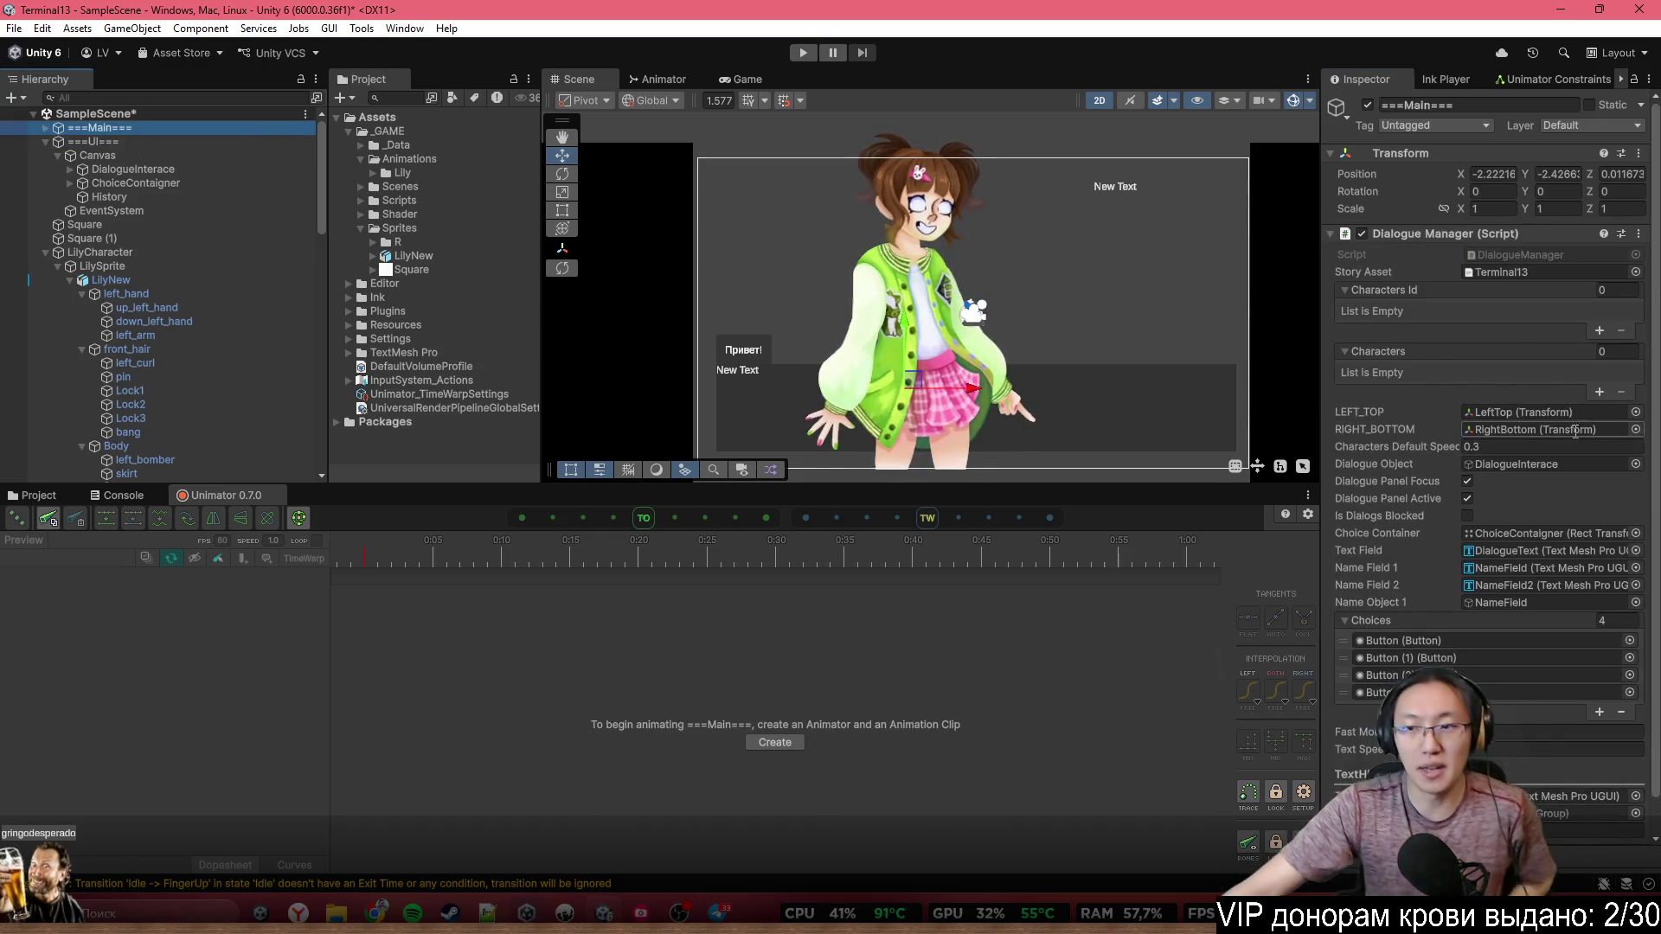
pyautogui.click(1597, 332)
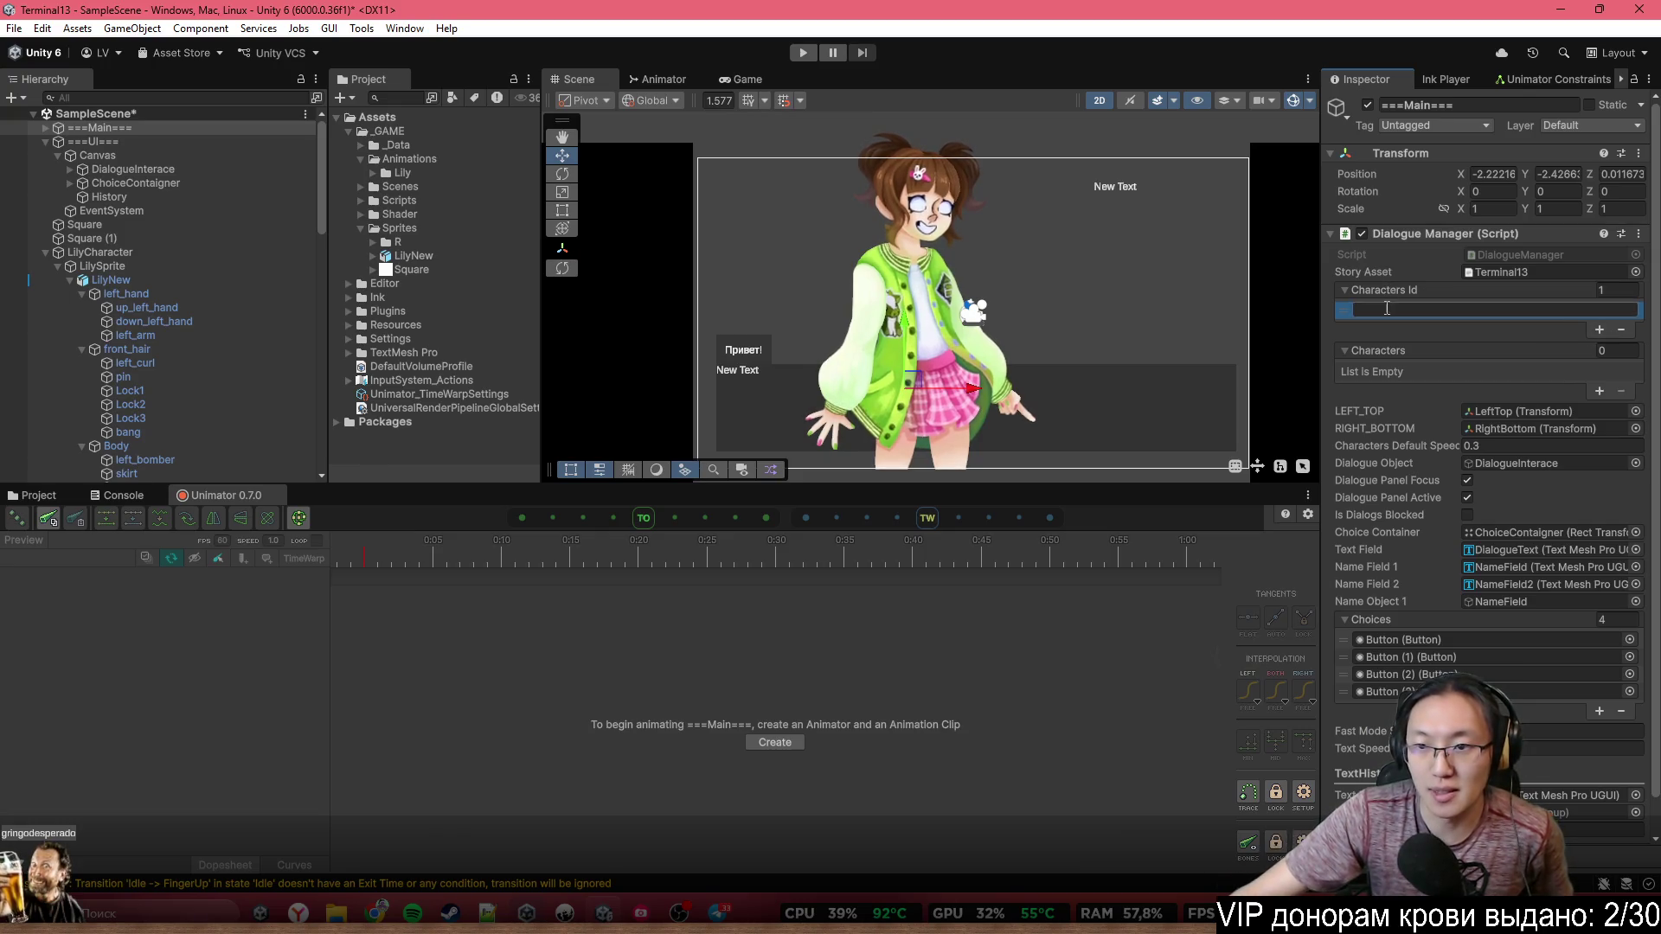
pyautogui.write('Lily')
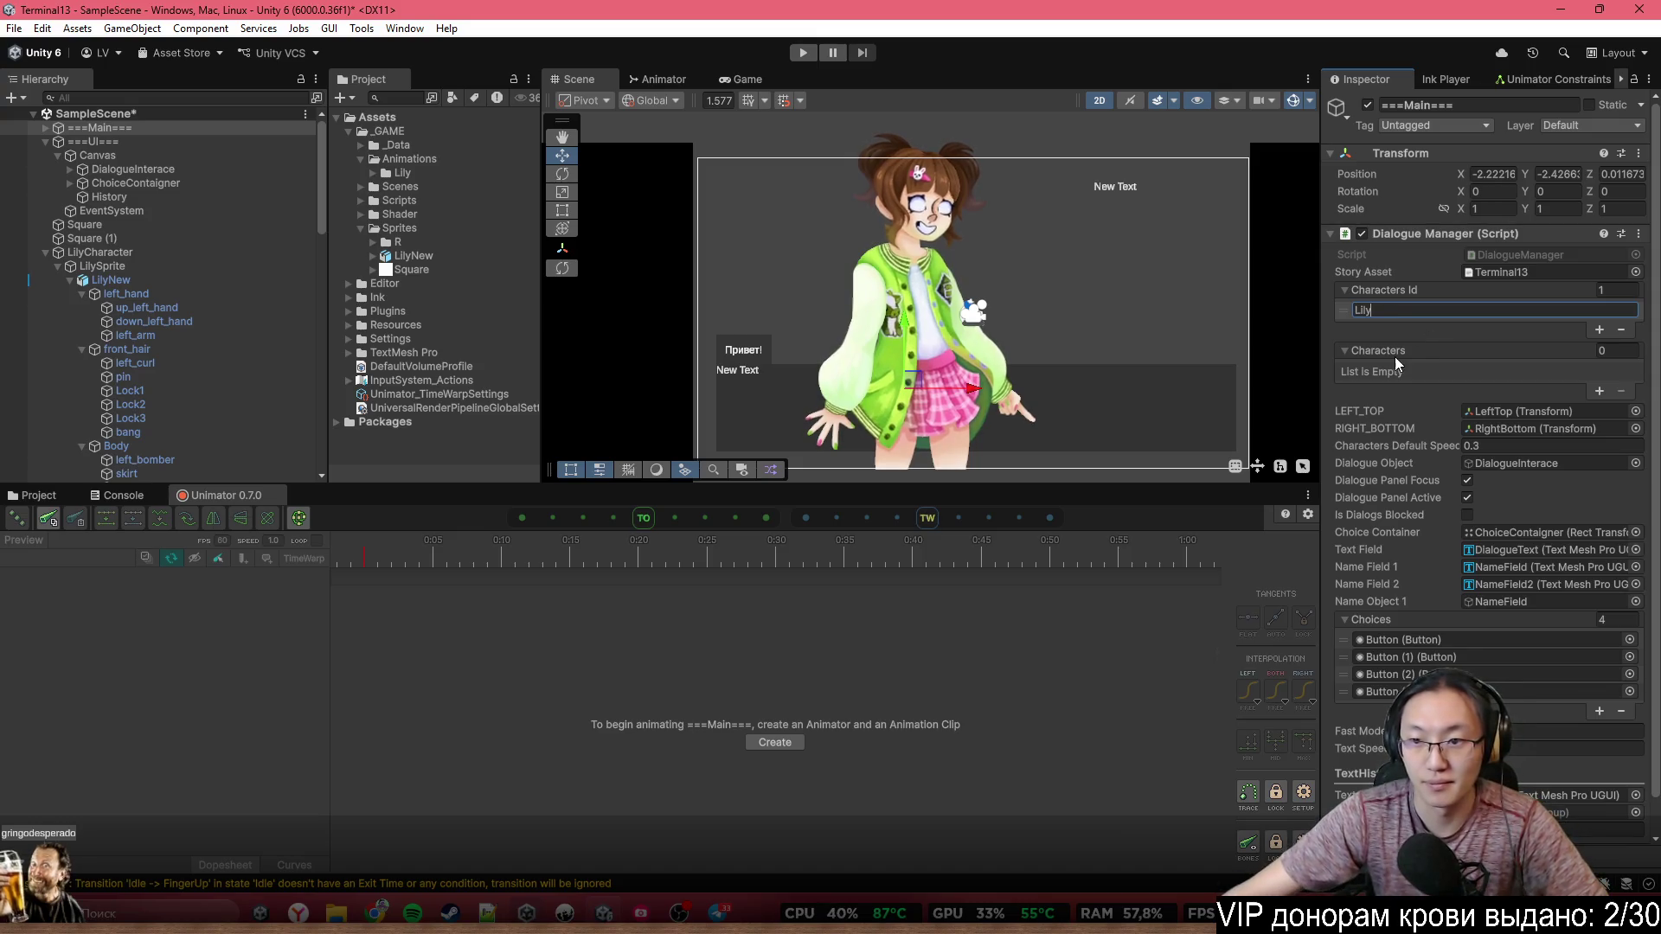
pyautogui.click(1598, 391)
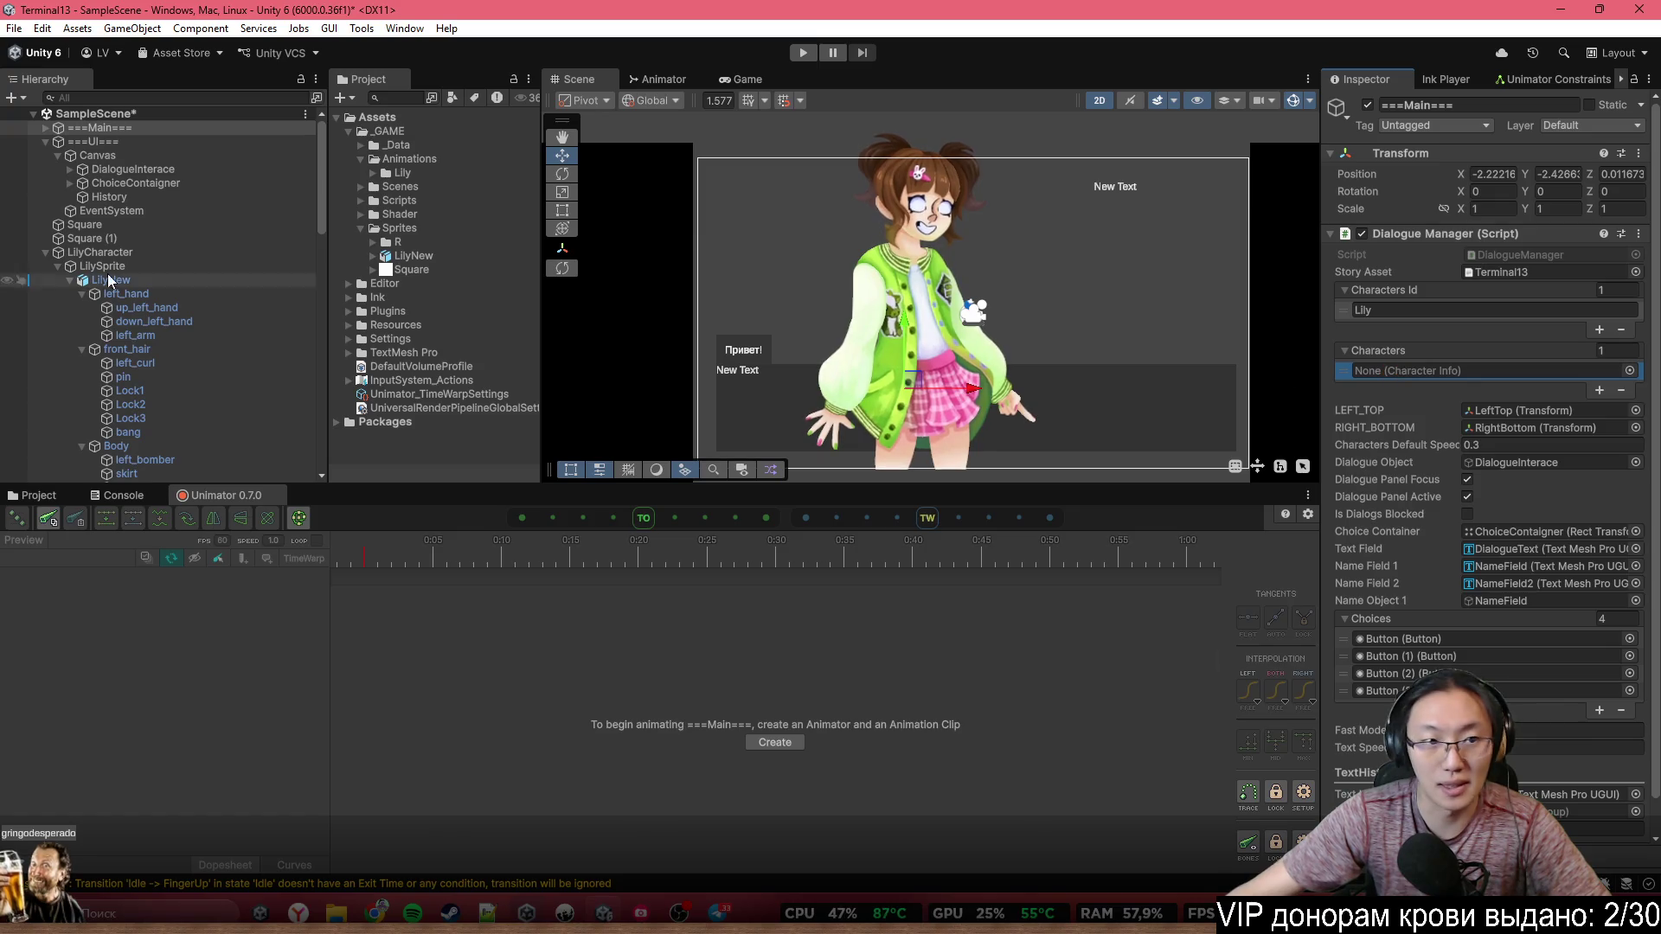
pyautogui.click(82, 253)
pyautogui.moveTo(83, 253); pyautogui.dragTo(1486, 376)
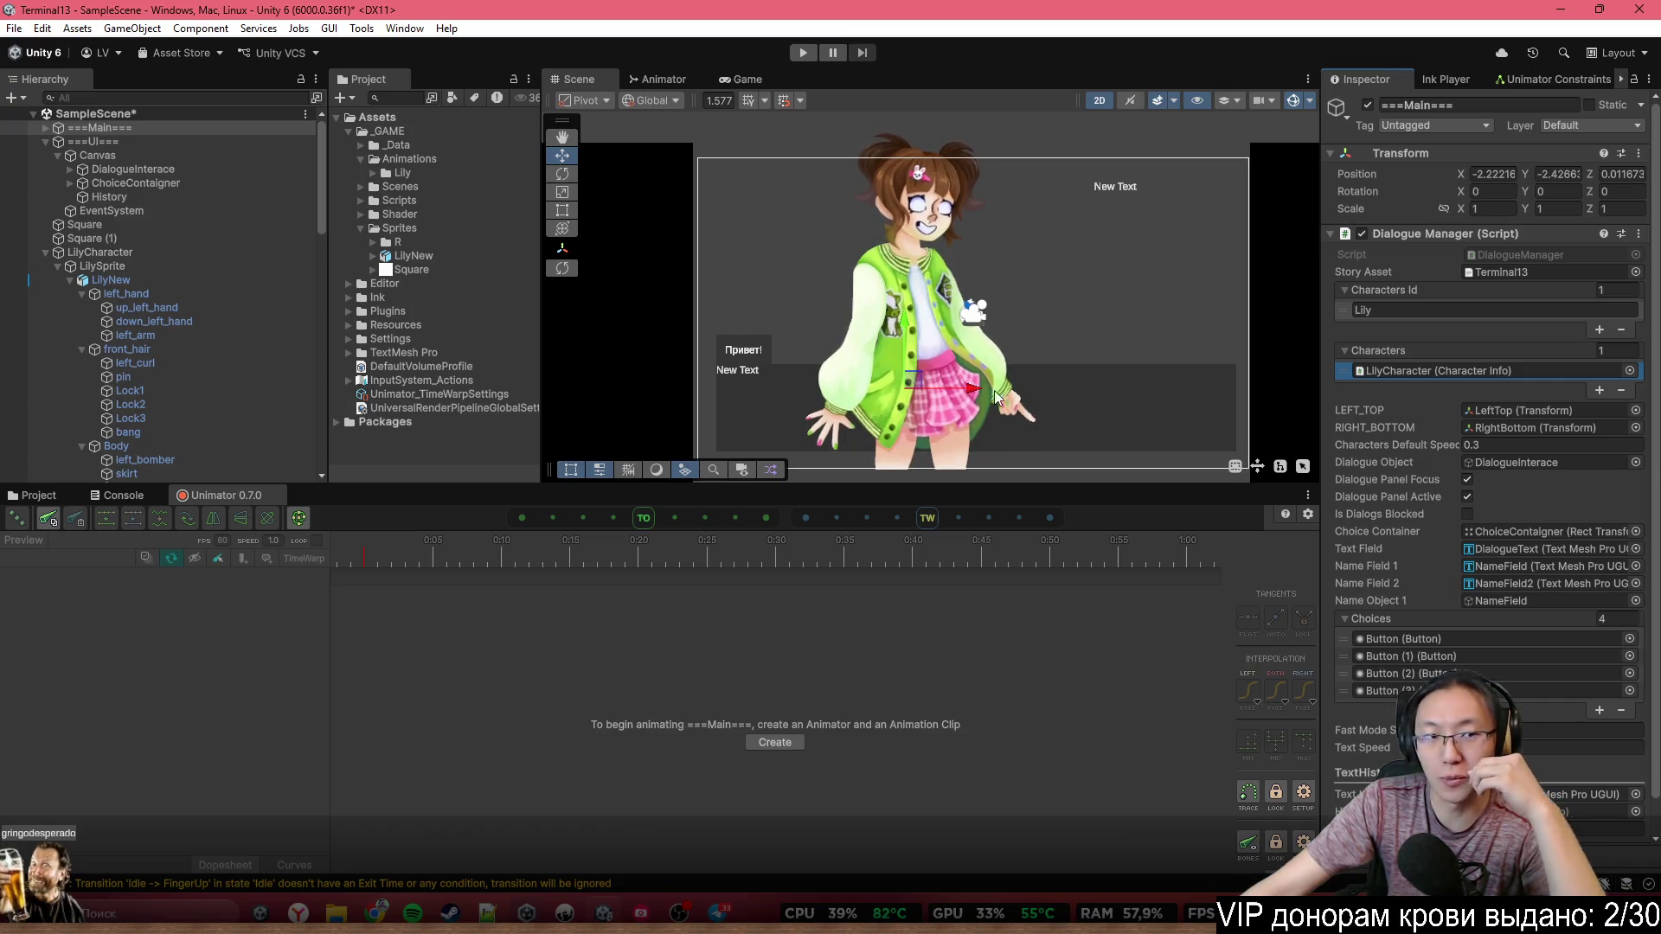
# Select the common and happy emotion groups, then open File Explorer
pyautogui.scroll(-8, 166, 334)
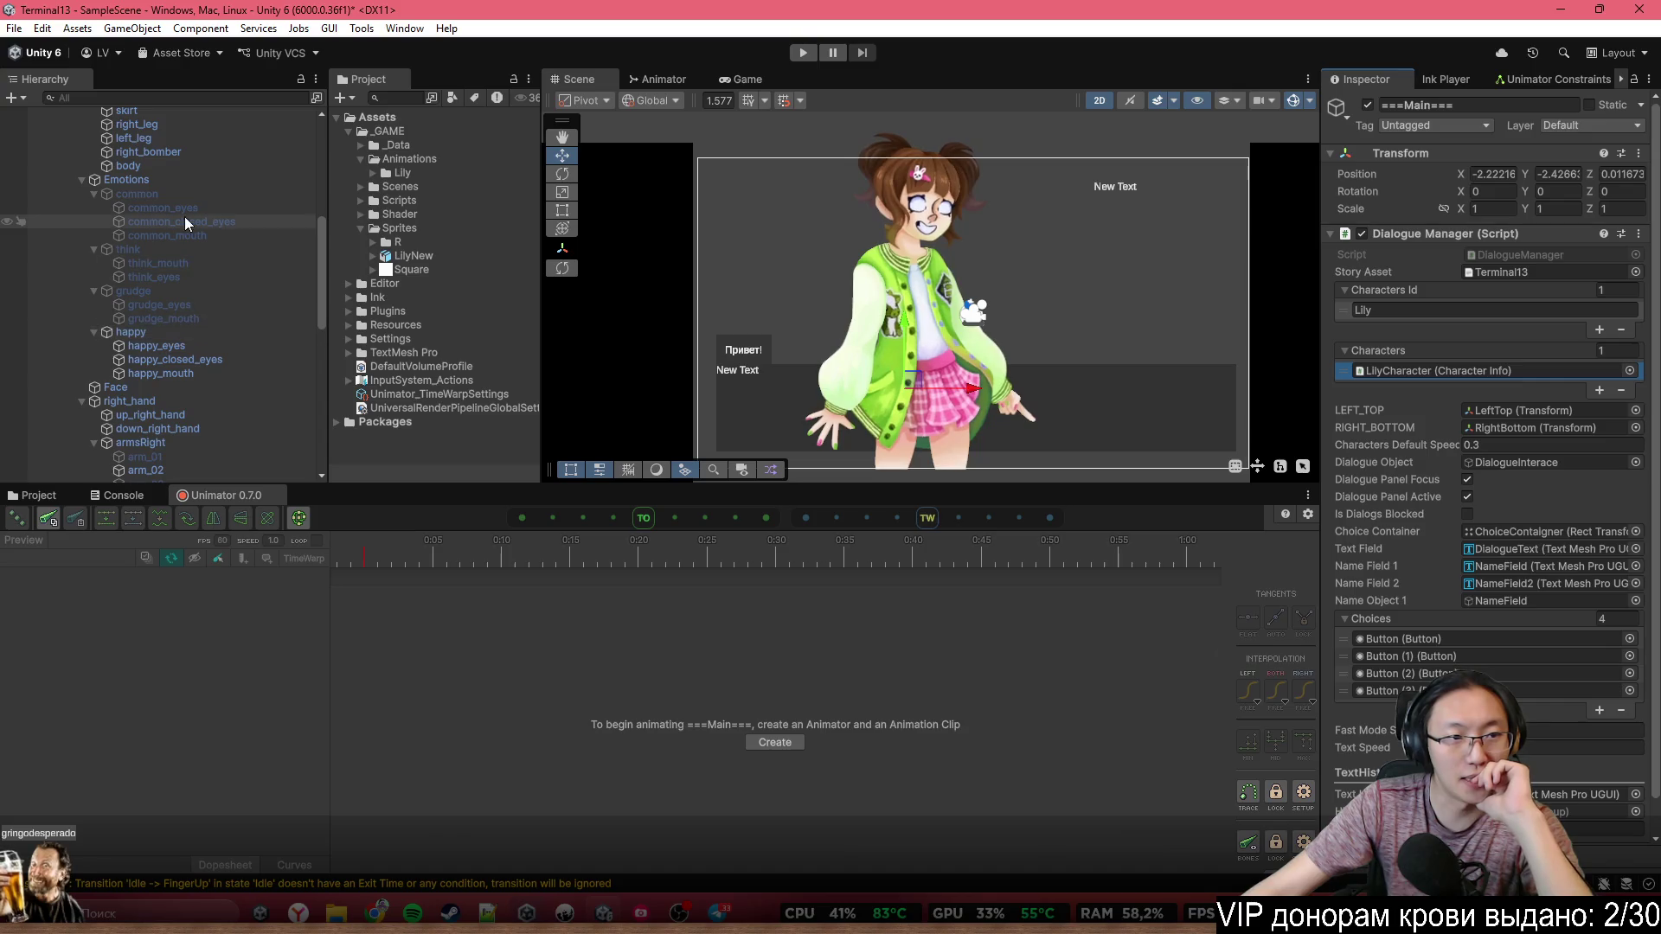
pyautogui.click(199, 195)
pyautogui.click(188, 333)
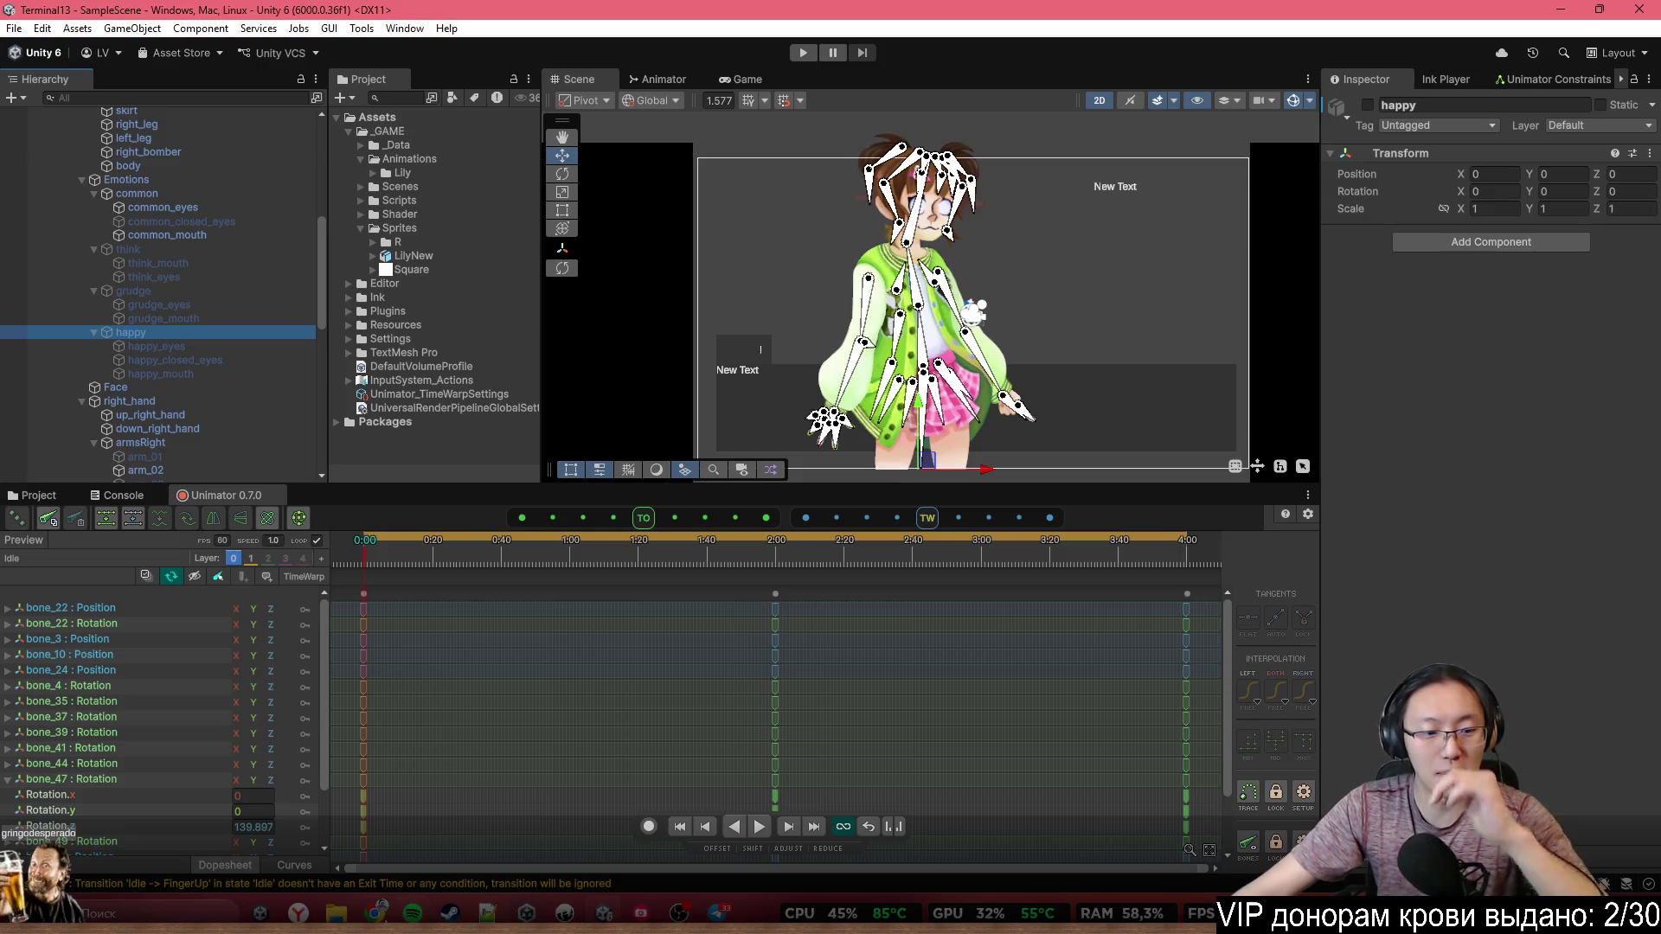
pyautogui.press('super+e')
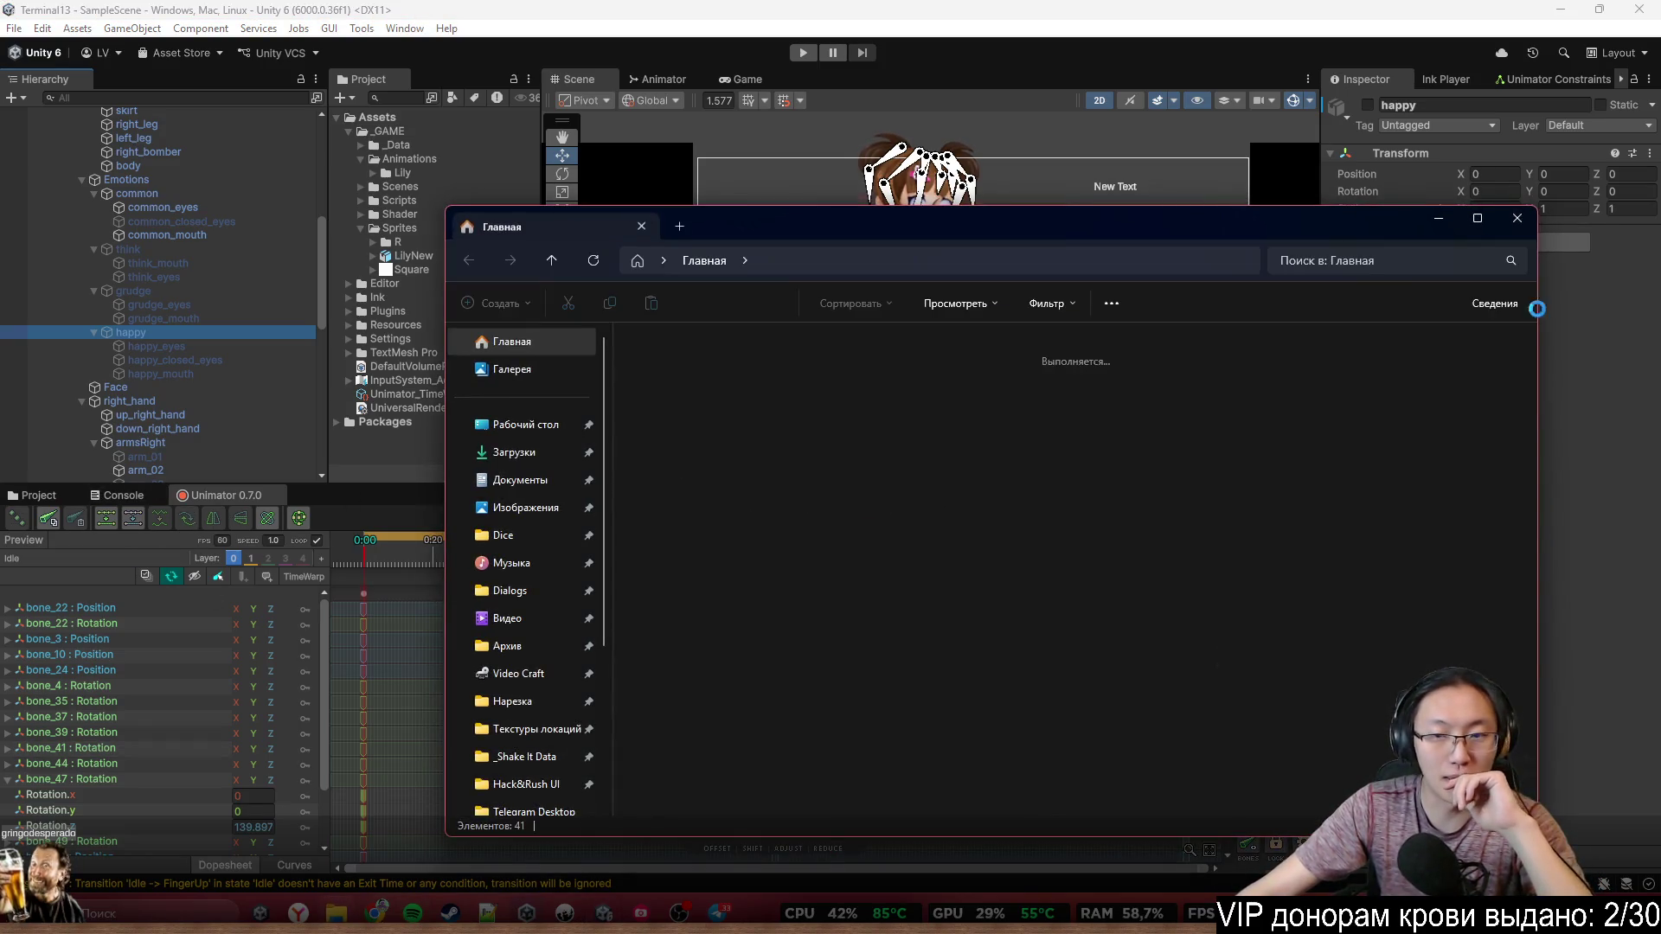
# Browse to the Desktop folder in File Explorer, then bring the Telegram chat to the front
pyautogui.click(529, 426)
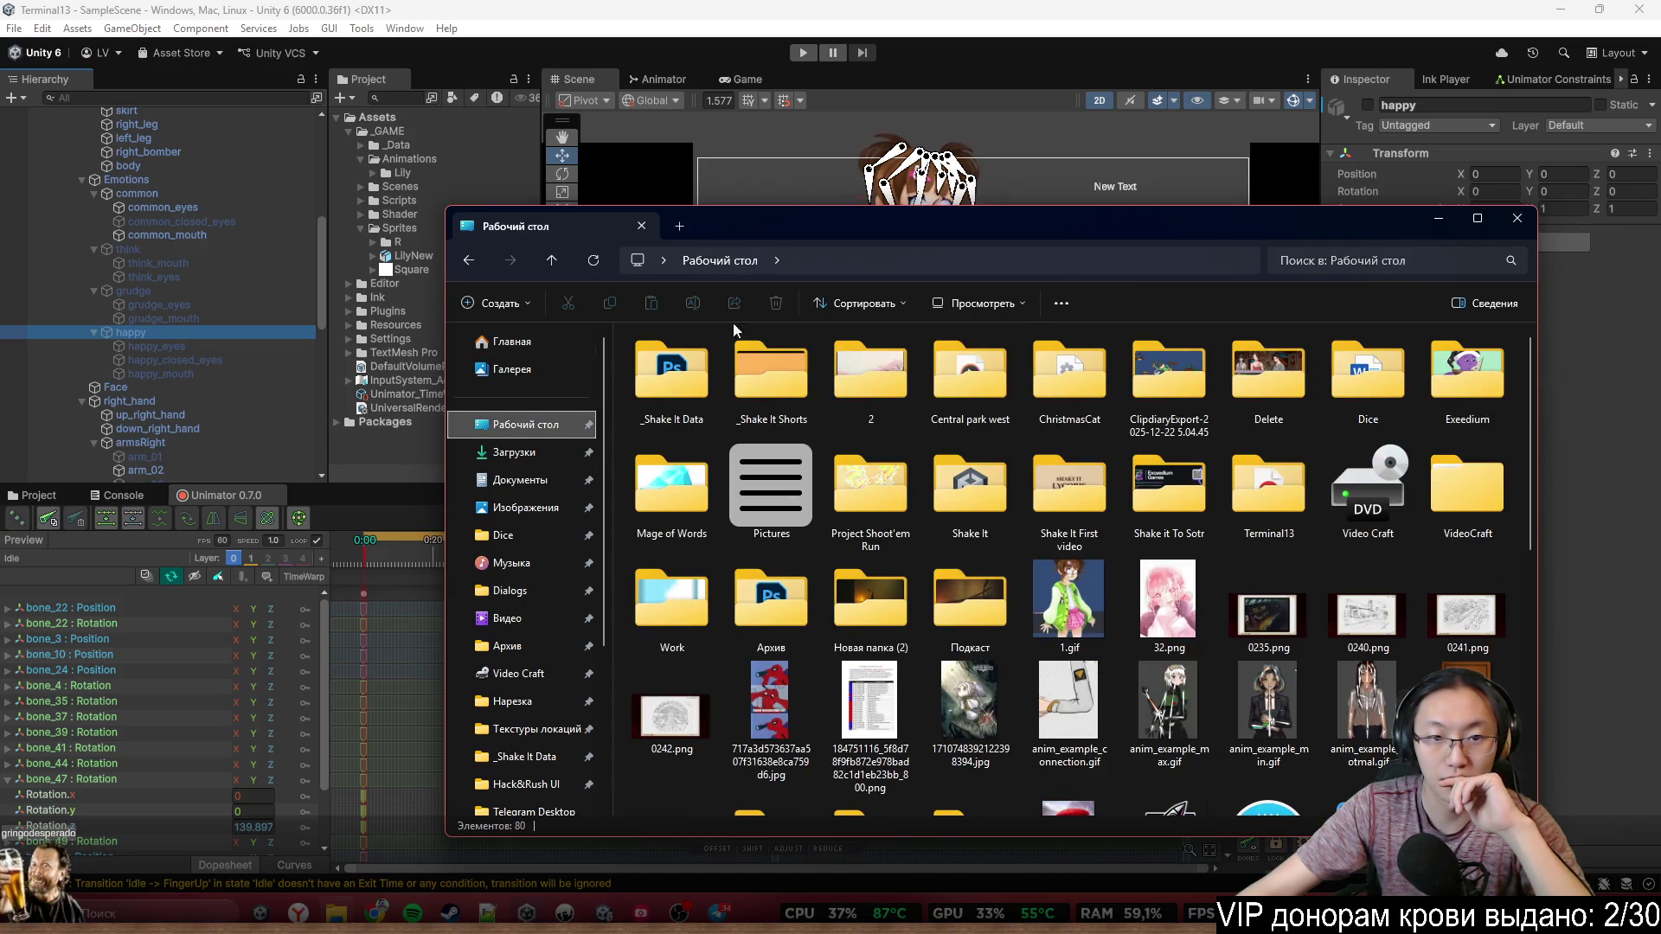
pyautogui.click(818, 251)
pyautogui.scroll(-3, 480, 629)
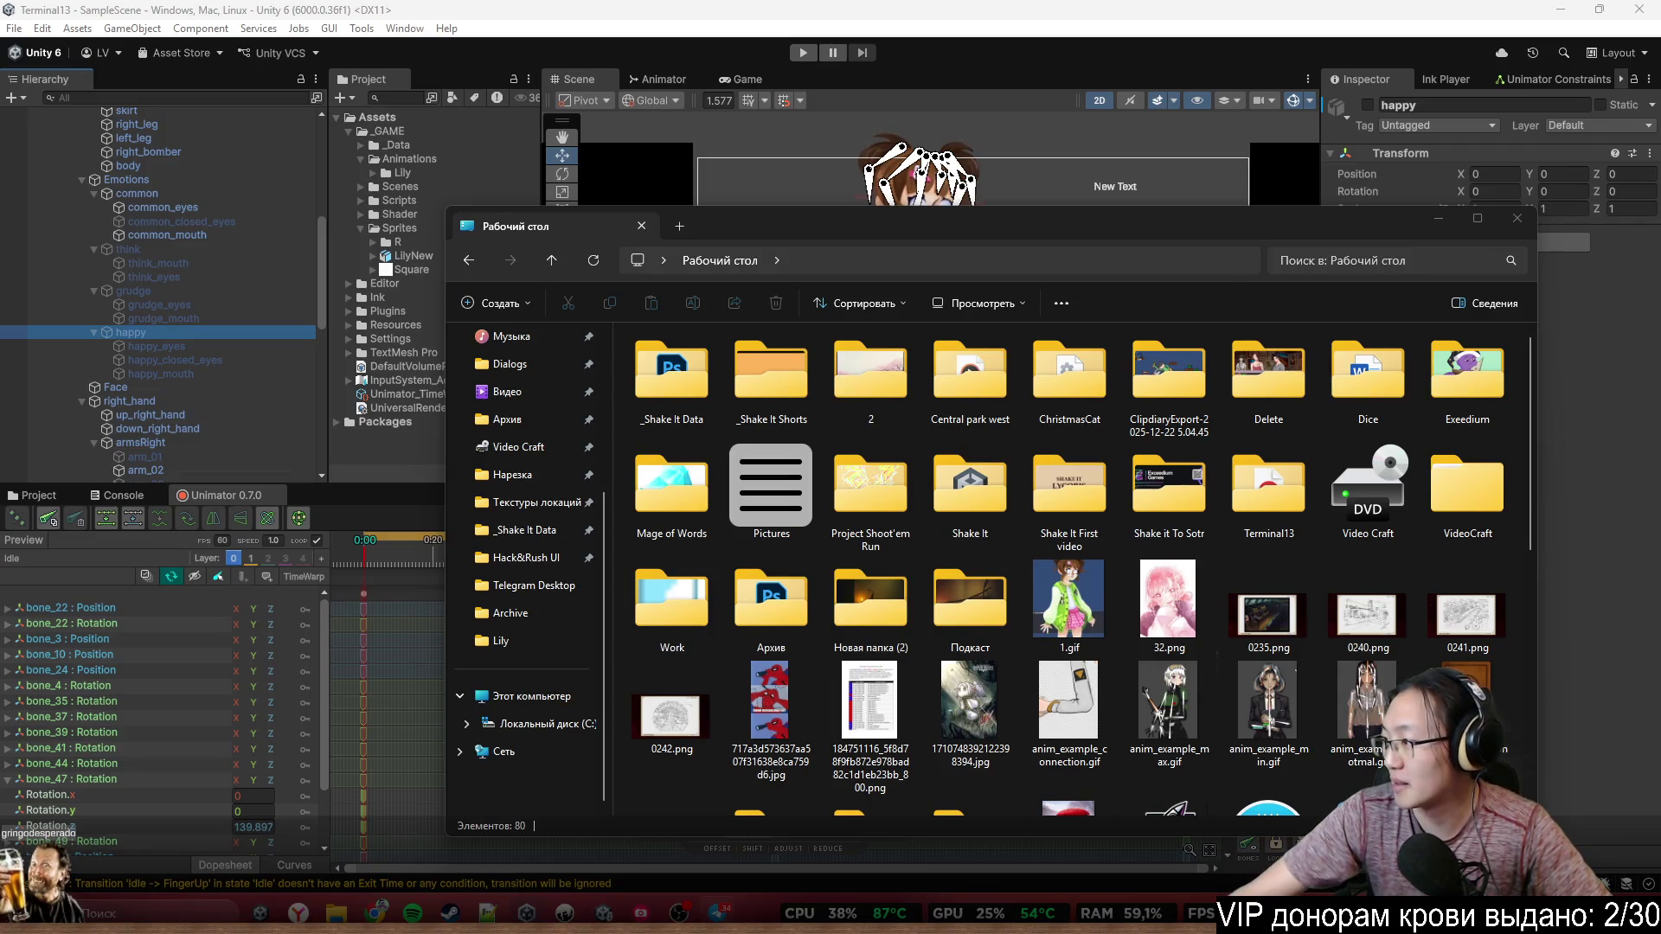
pyautogui.hotkey('alt', 'Tab')
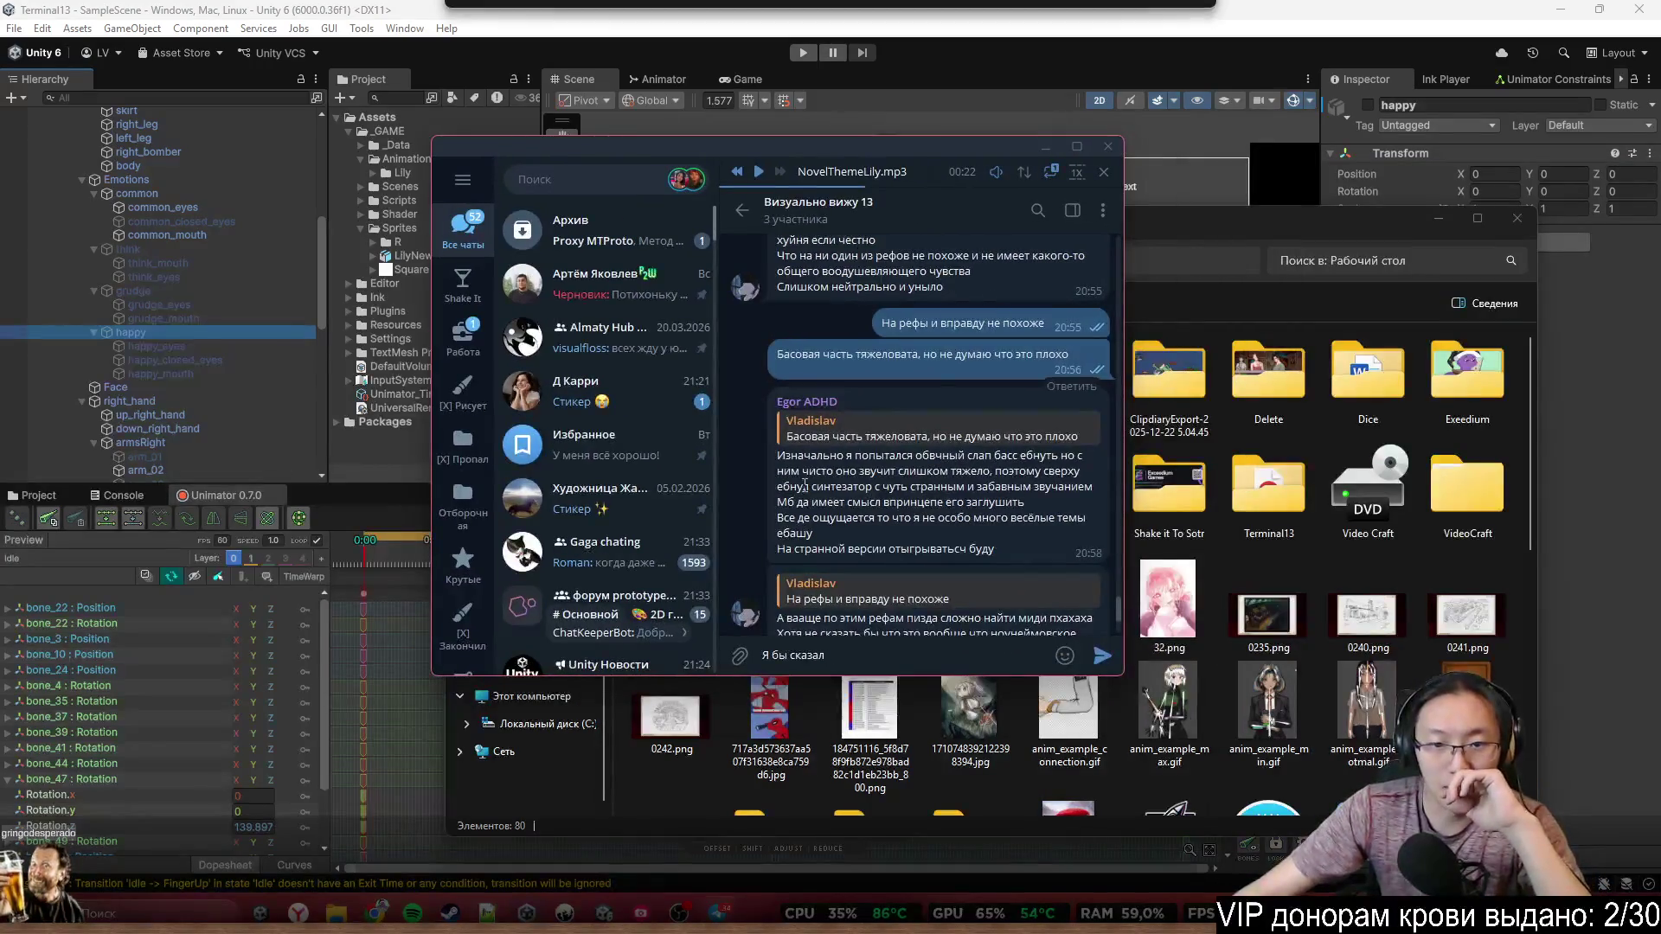
# Highlight and clear successive lines of the long group-chat message while reading it
pyautogui.moveTo(810, 456); pyautogui.dragTo(921, 474)
pyautogui.click(1006, 465)
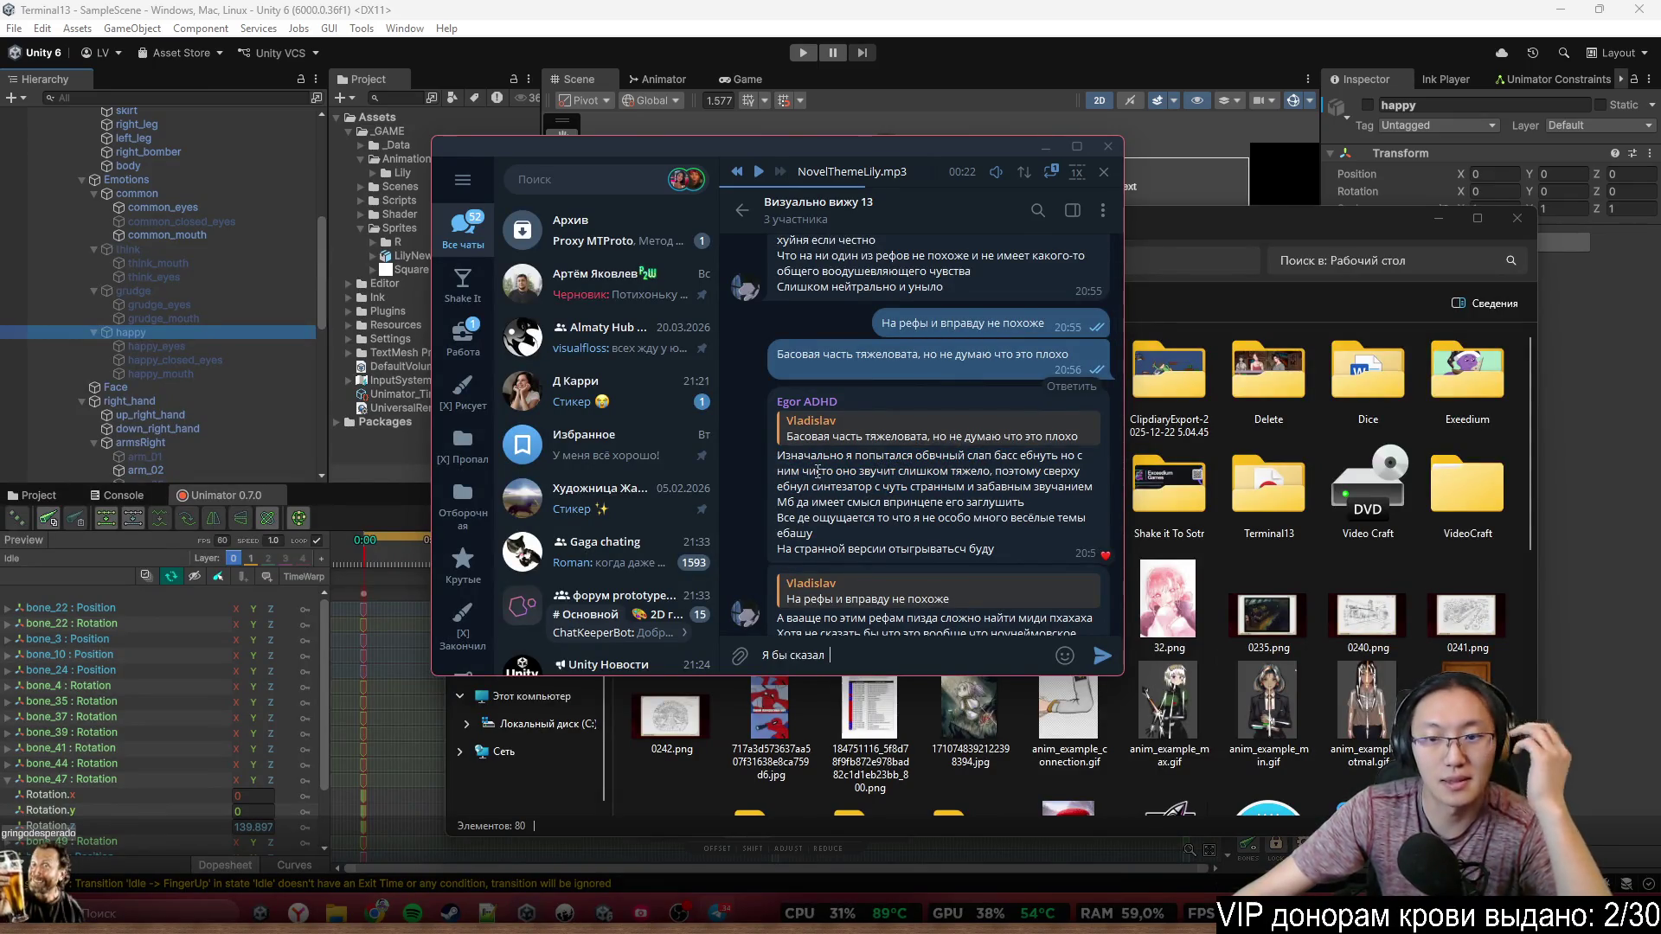
pyautogui.moveTo(789, 465)
pyautogui.mouseDown()
pyautogui.moveTo(943, 487)
pyautogui.moveTo(1010, 467)
pyautogui.moveTo(874, 489)
pyautogui.mouseUp()
pyautogui.click(868, 488)
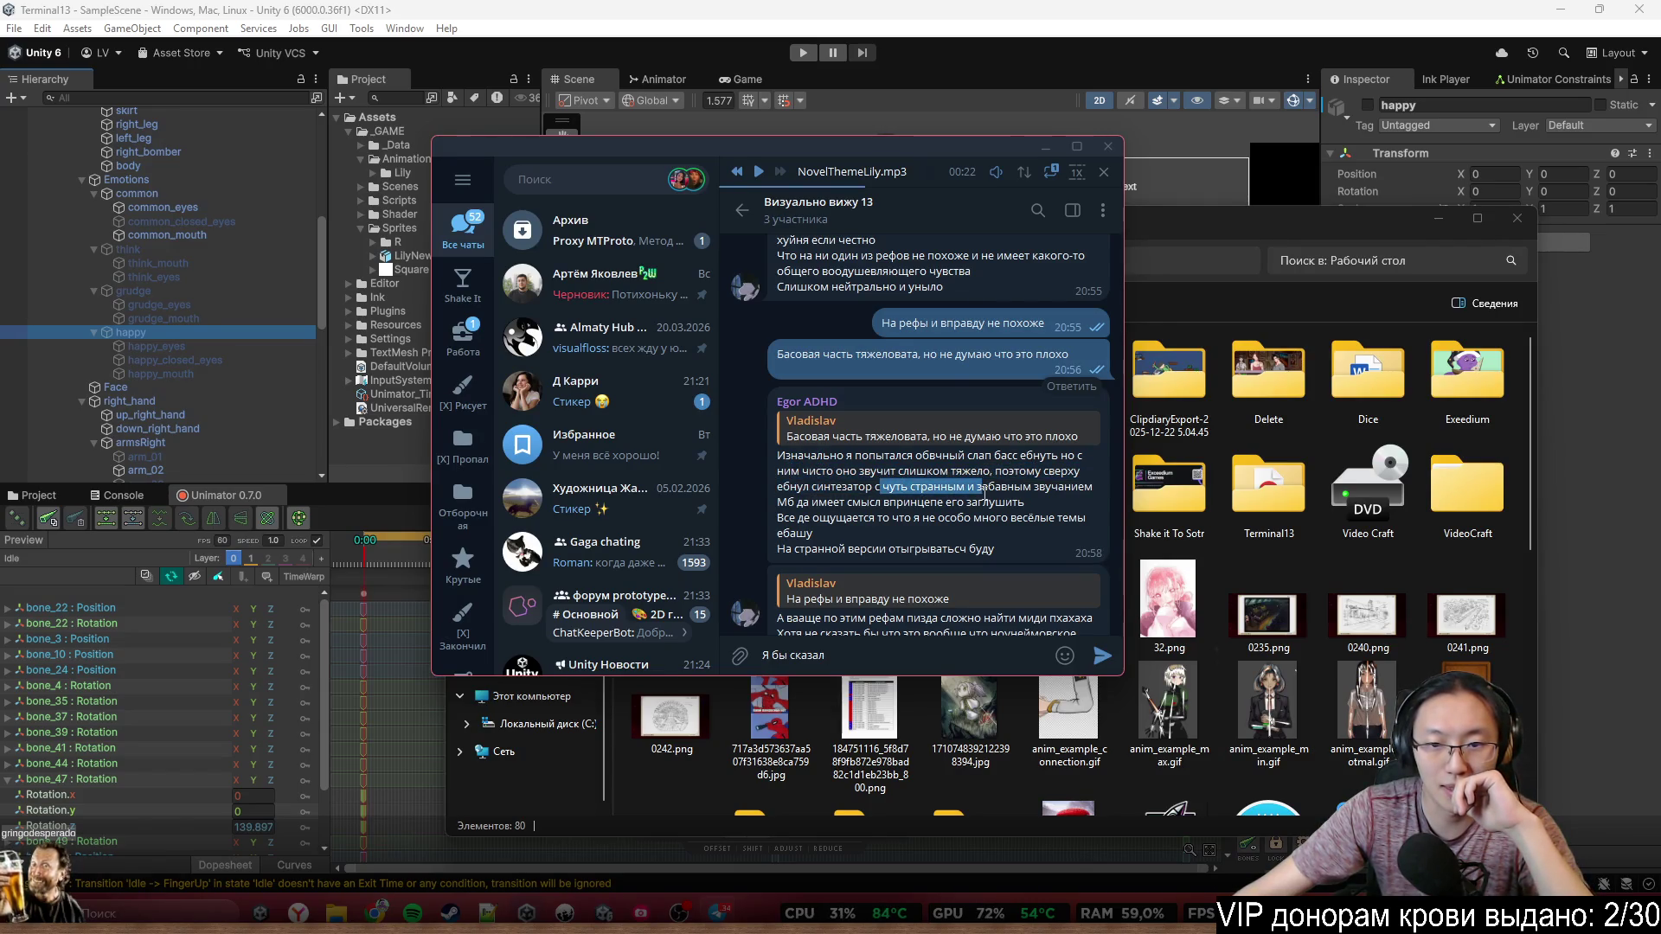
pyautogui.moveTo(984, 495); pyautogui.dragTo(992, 512)
pyautogui.moveTo(891, 503); pyautogui.dragTo(910, 521)
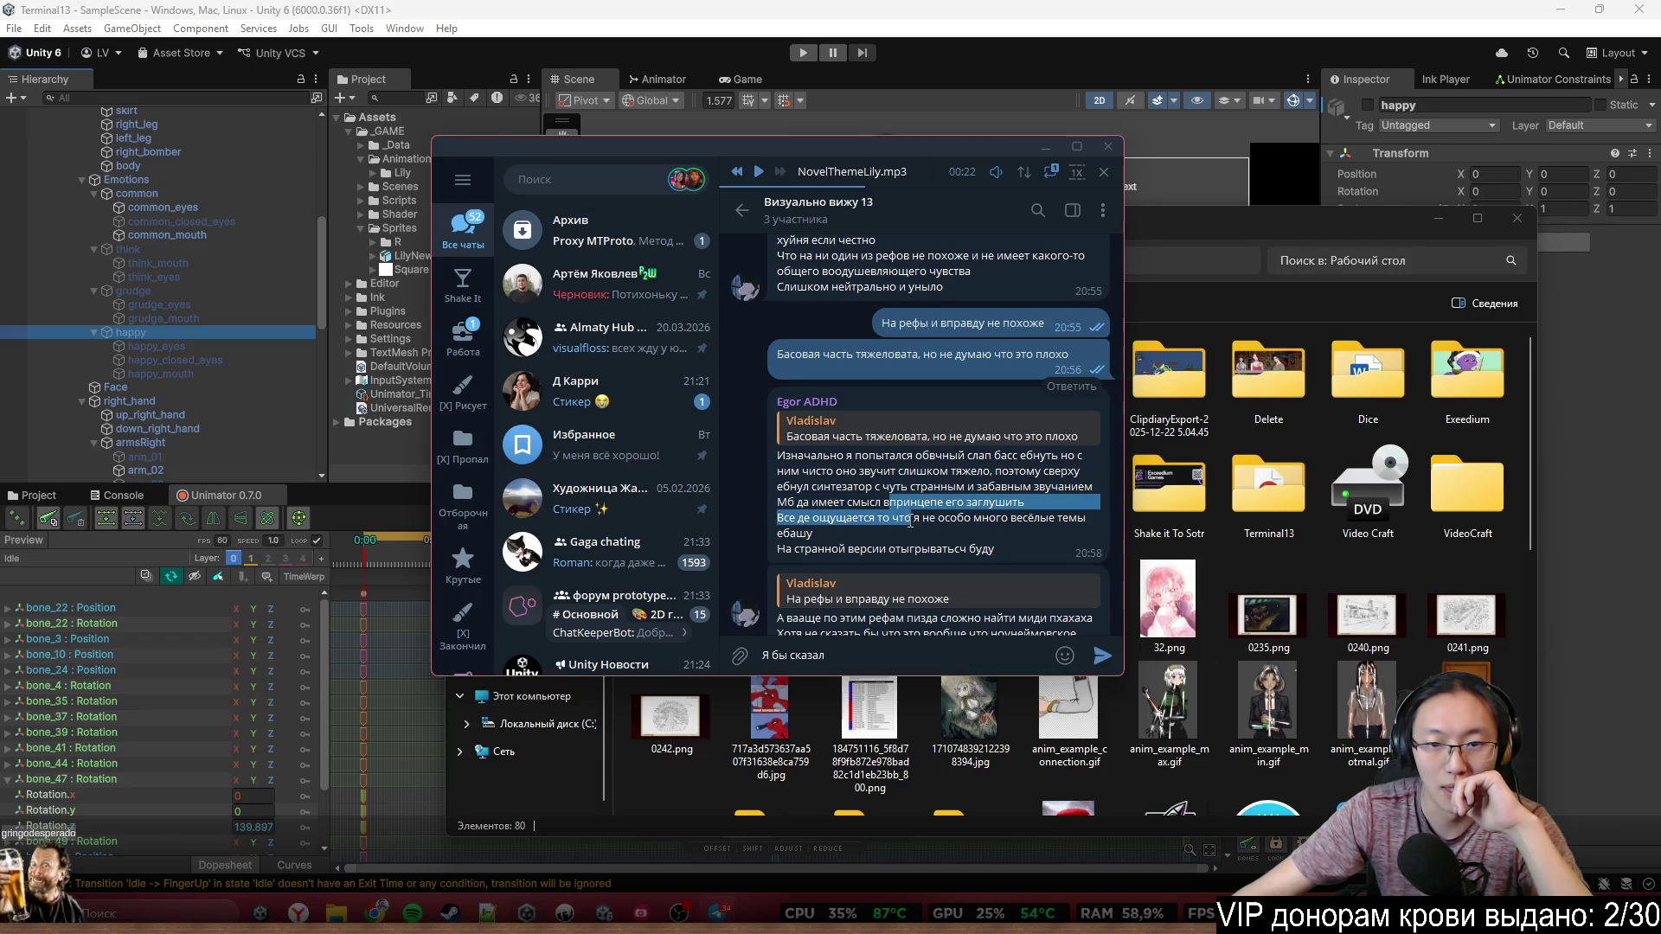
pyautogui.click(926, 534)
# Read on through the following chat messages, then close the Telegram window
pyautogui.moveTo(801, 518); pyautogui.dragTo(852, 526)
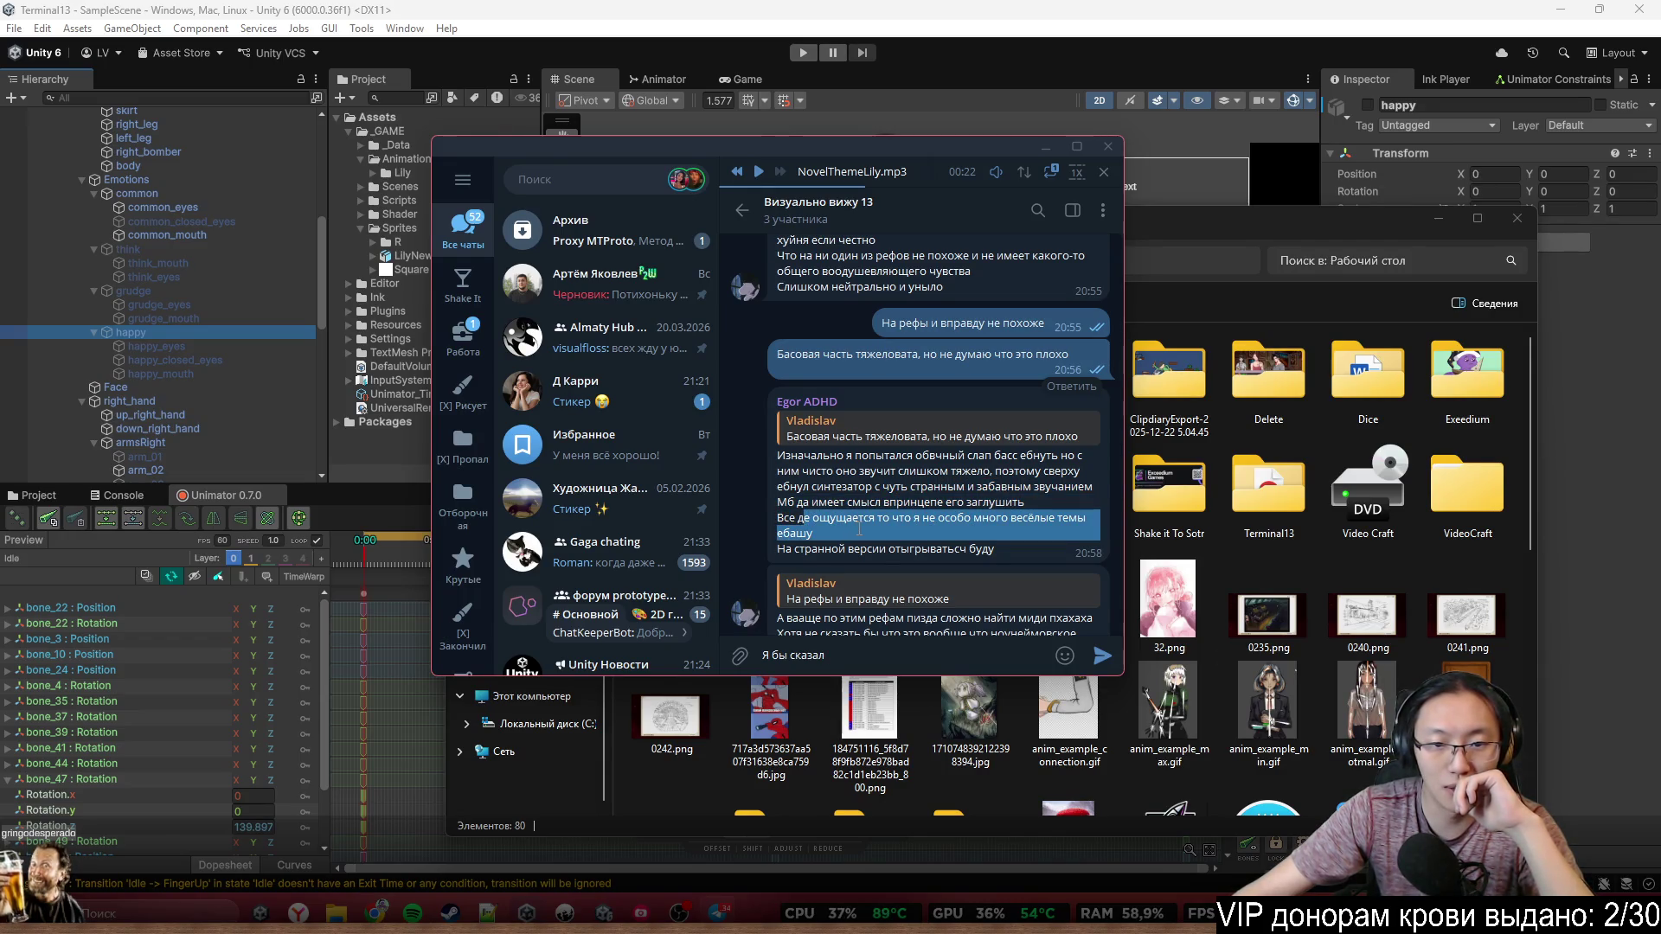
pyautogui.click(957, 543)
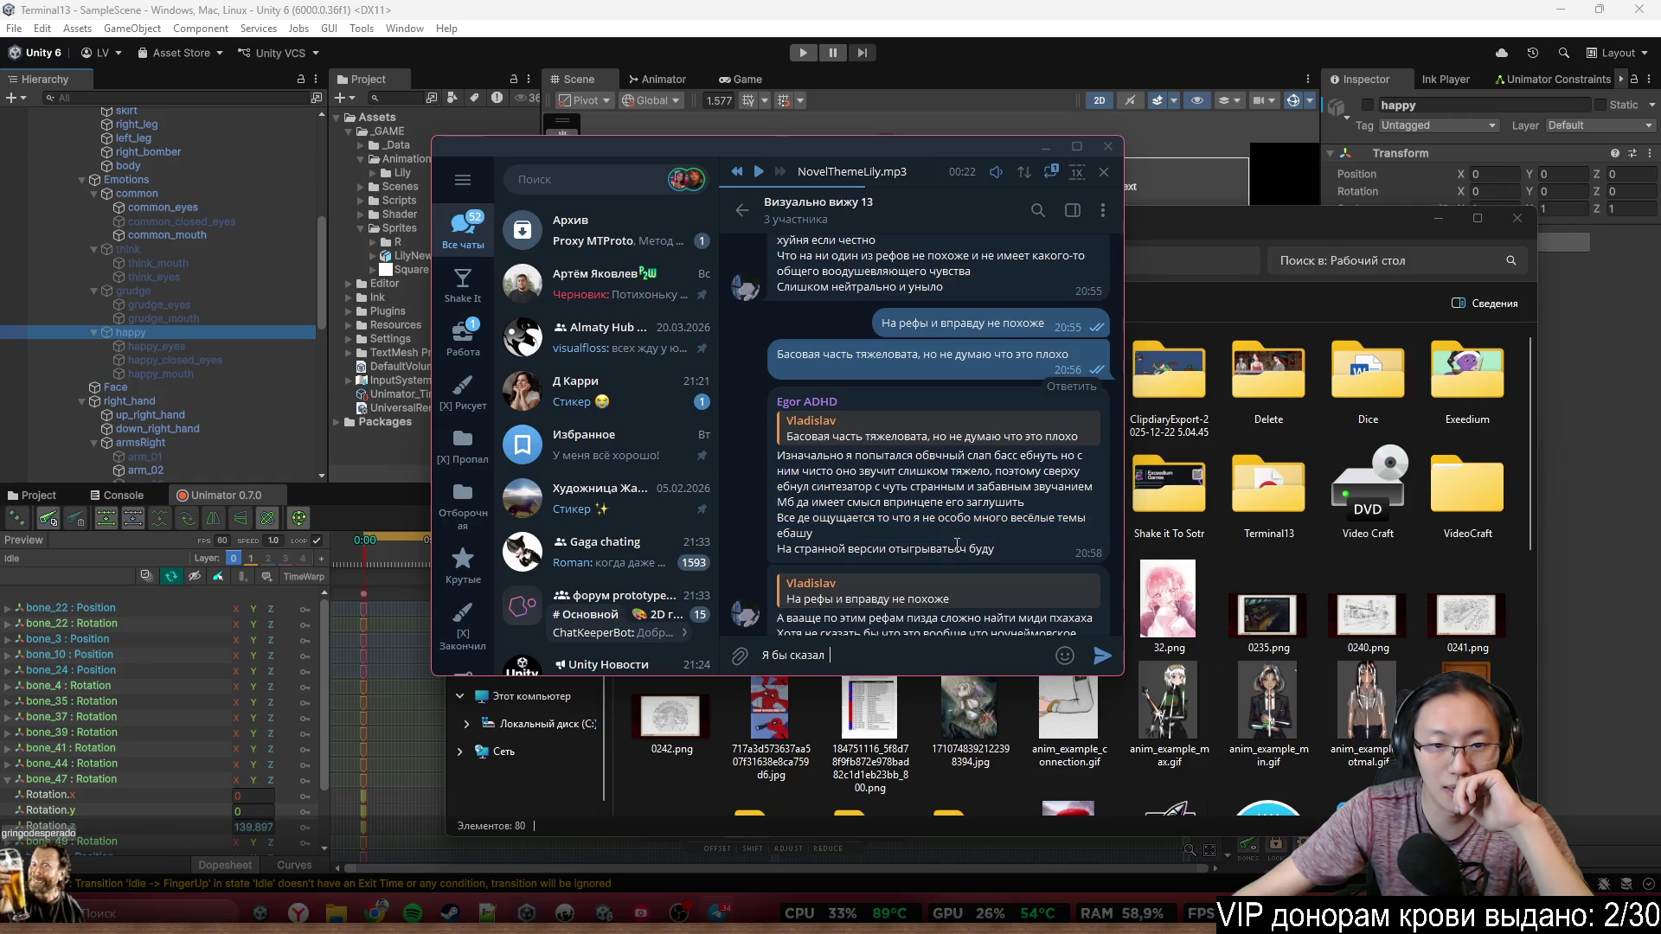
pyautogui.moveTo(860, 555); pyautogui.dragTo(891, 567)
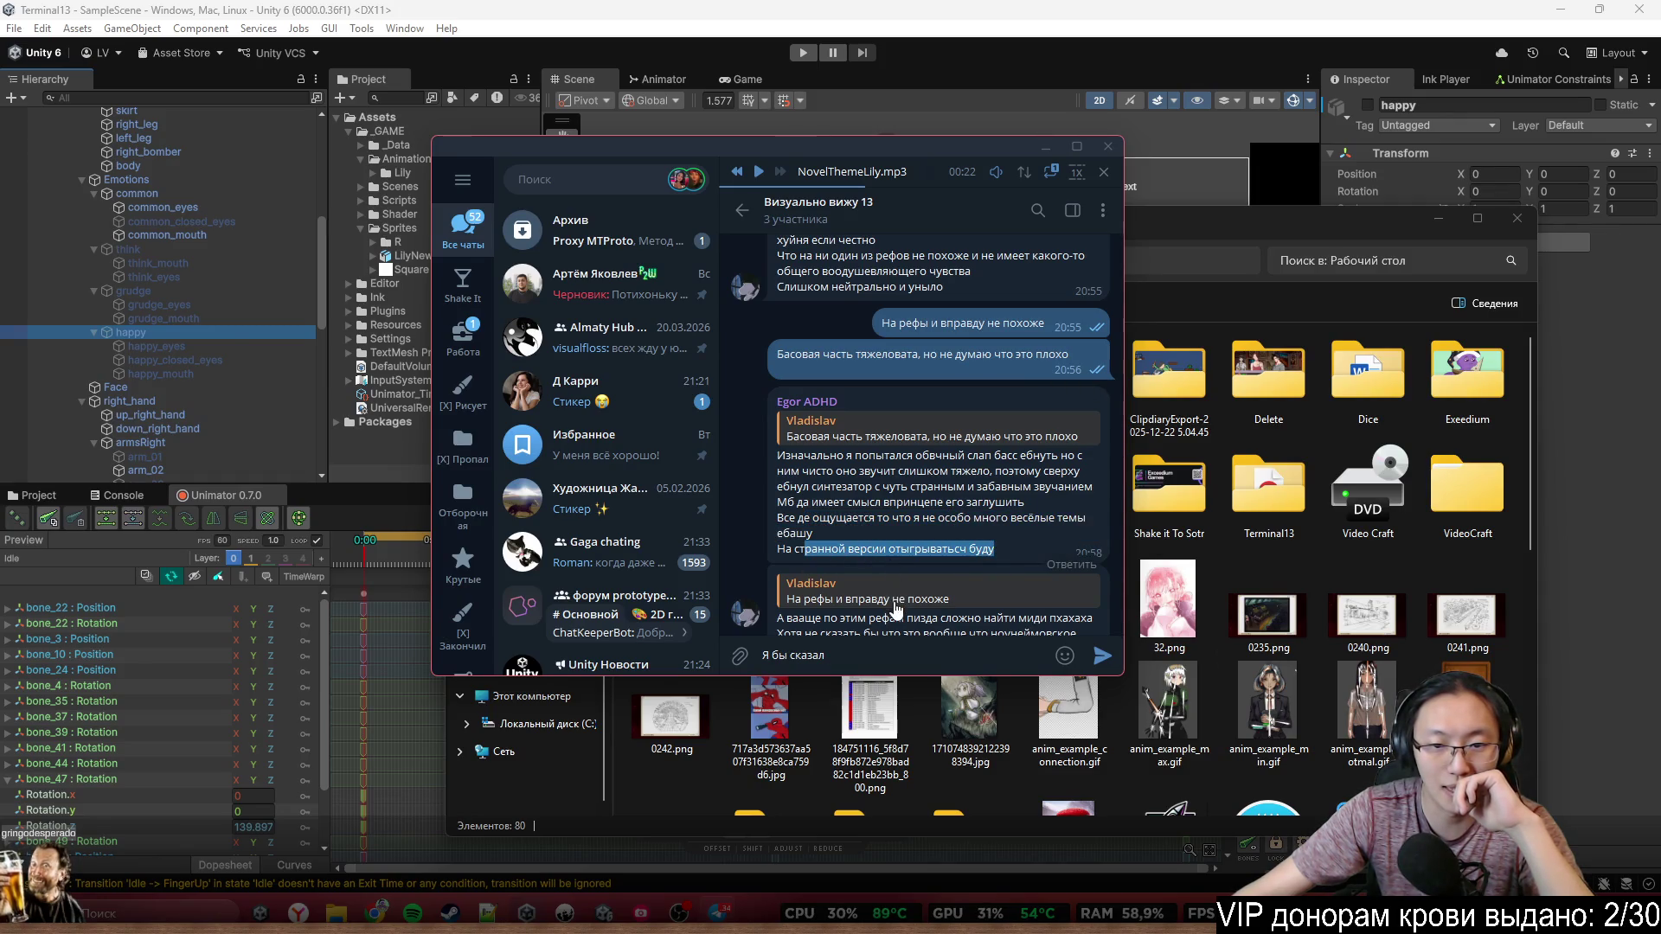
pyautogui.scroll(-2, 892, 622)
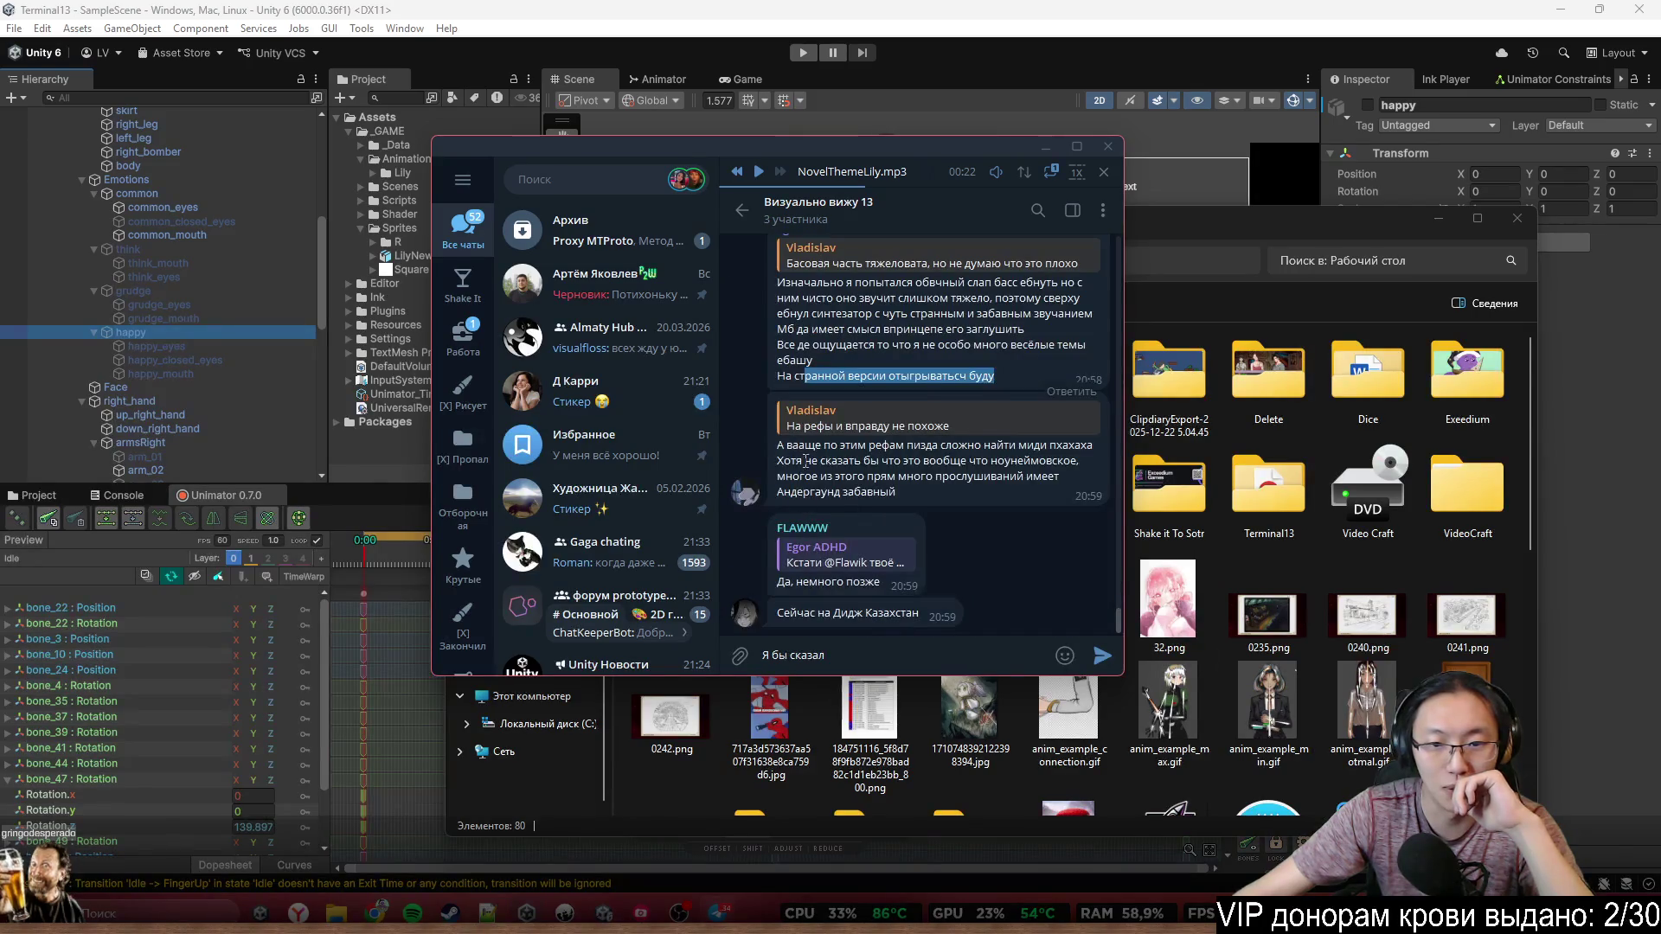
pyautogui.moveTo(805, 446)
pyautogui.mouseDown()
pyautogui.moveTo(841, 462)
pyautogui.moveTo(963, 447)
pyautogui.moveTo(1097, 462)
pyautogui.moveTo(895, 476)
pyautogui.moveTo(929, 463)
pyautogui.moveTo(969, 476)
pyautogui.moveTo(971, 495)
pyautogui.mouseUp()
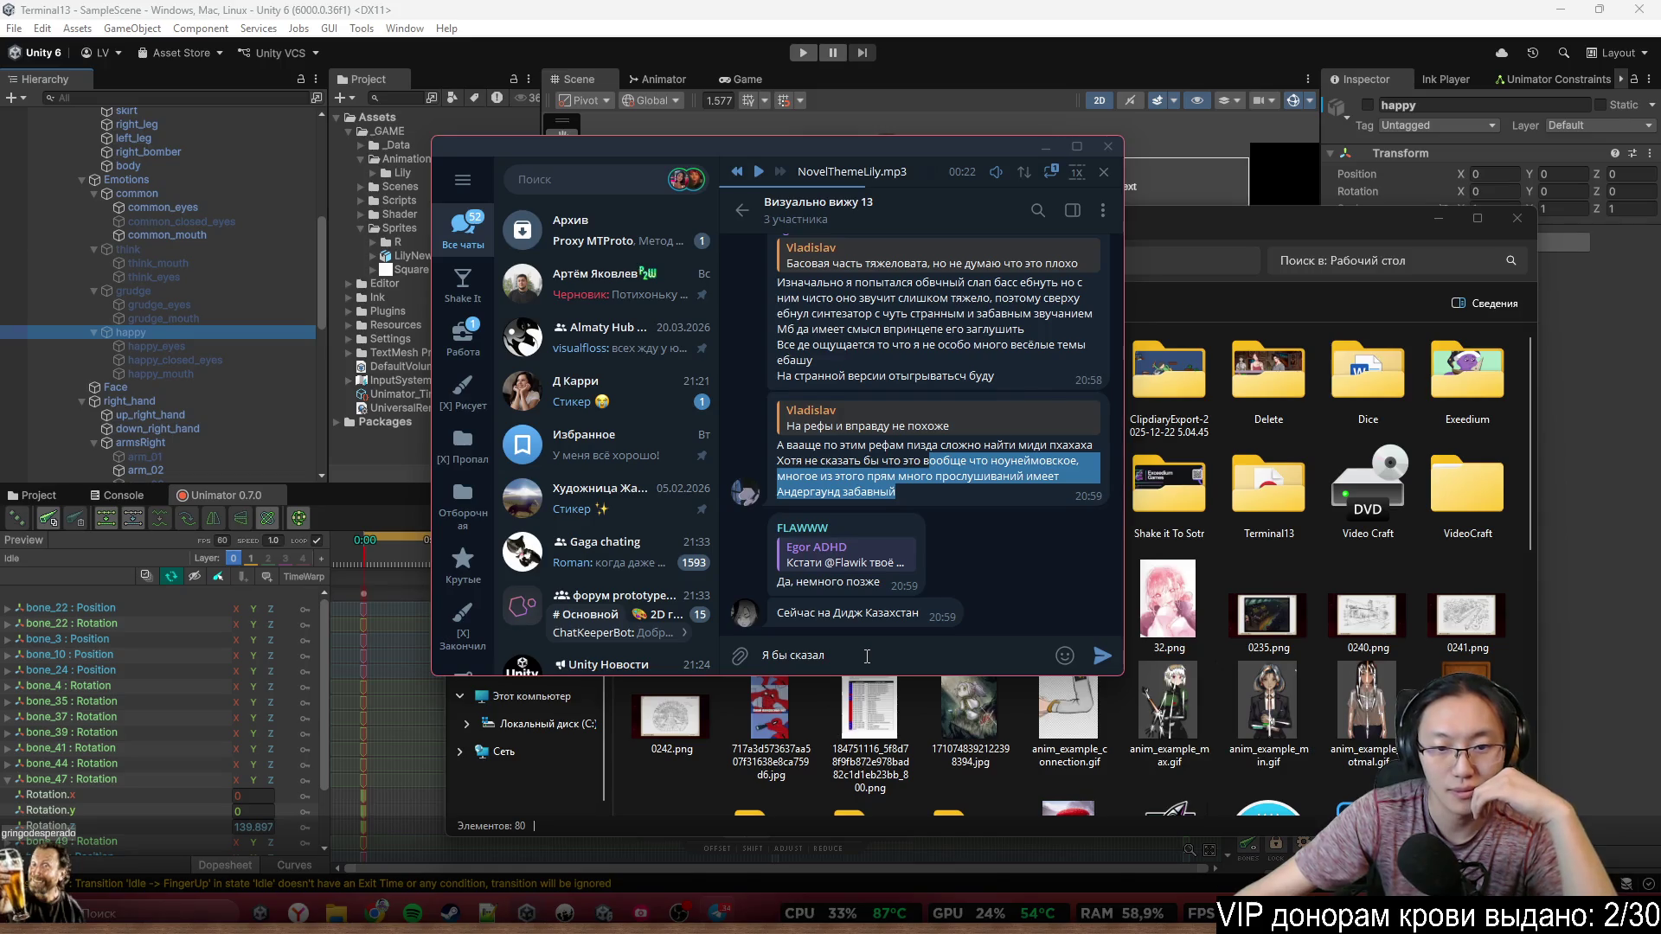
pyautogui.click(867, 657)
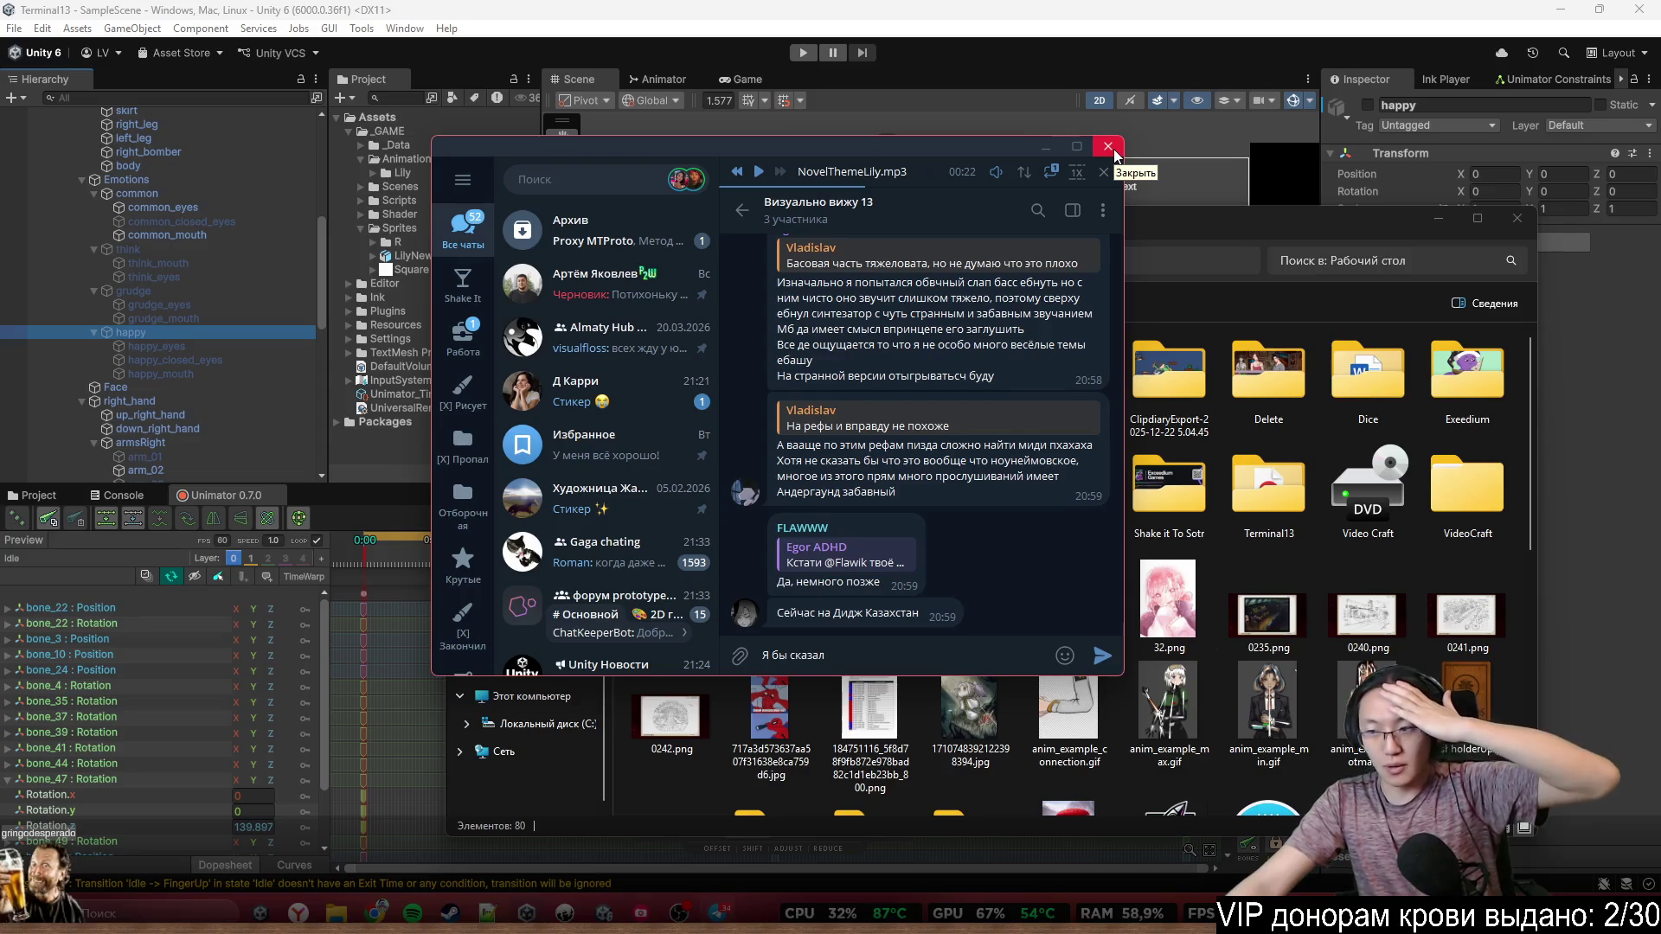
pyautogui.click(1109, 147)
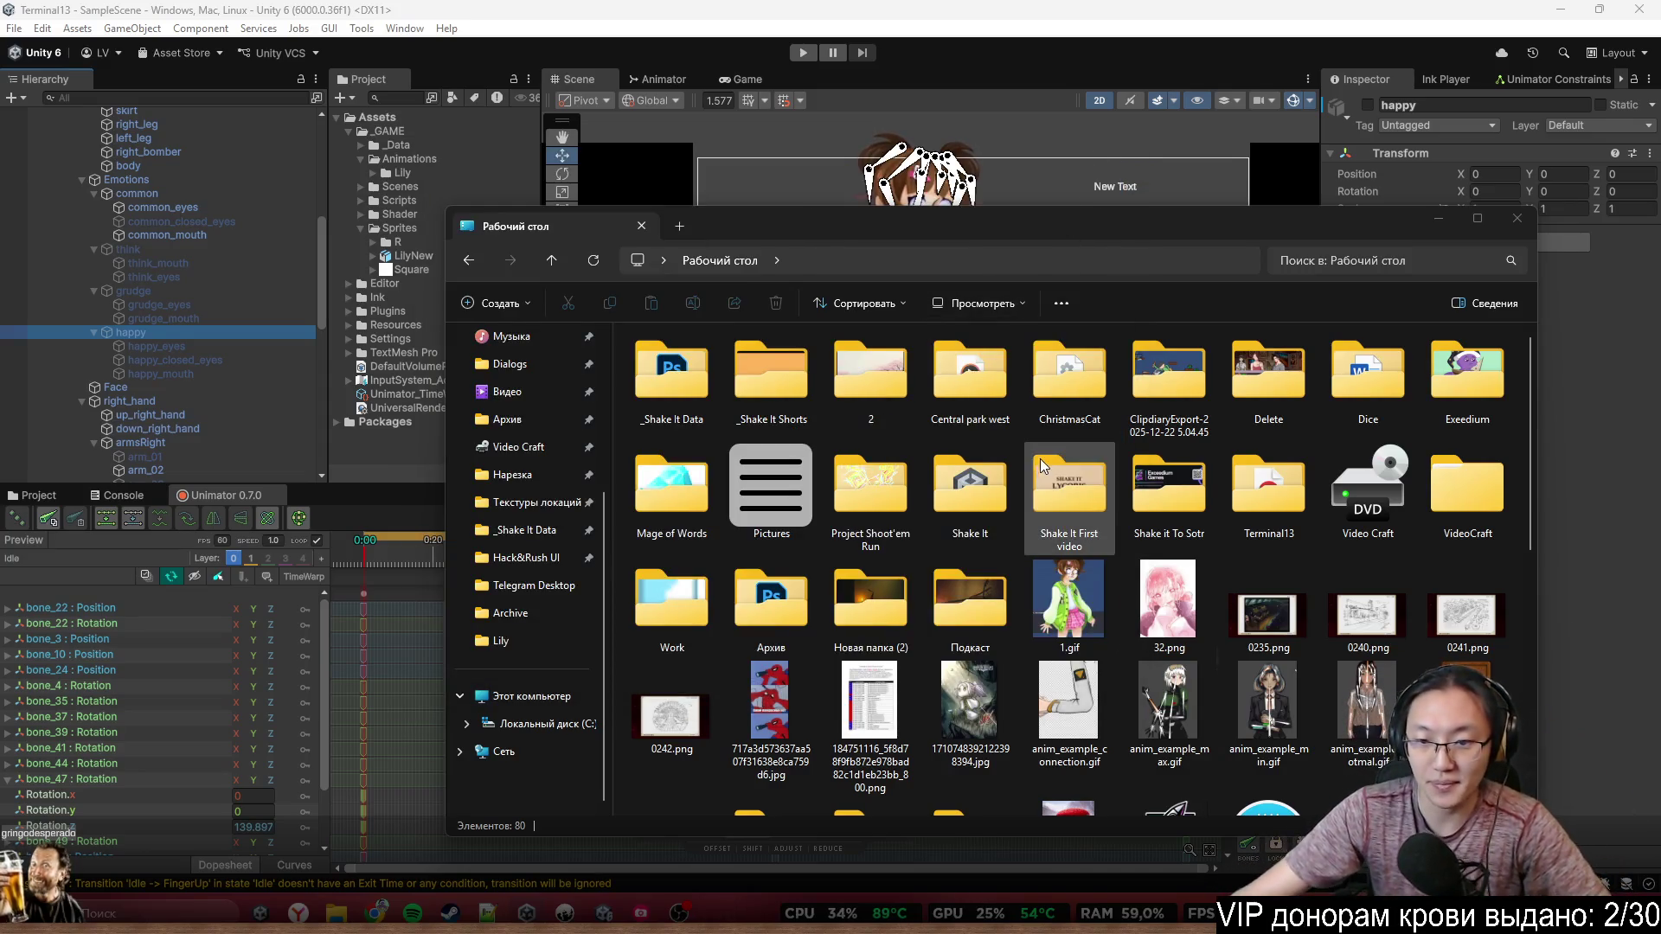
# Browse in File Explorer to C:\Unity\Shake It - Lycoris\Assets\Scripts
pyautogui.scroll(-3, 1070, 502)
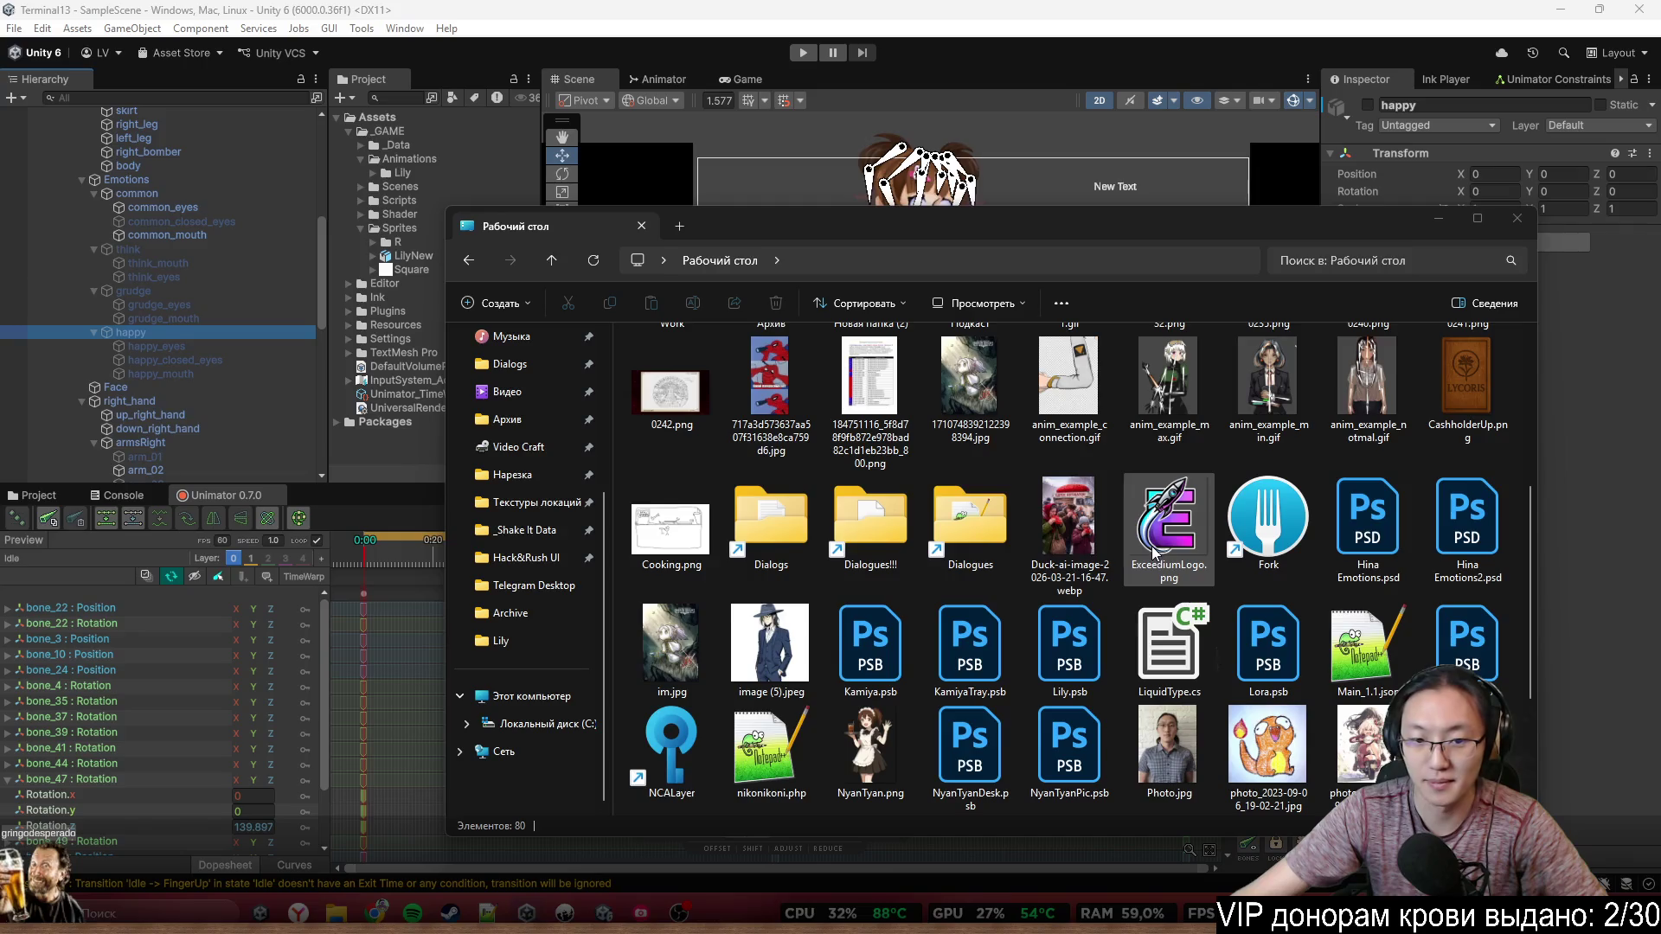
pyautogui.moveTo(1327, 232)
pyautogui.mouseDown()
pyautogui.moveTo(1318, 441)
pyautogui.moveTo(1308, 275)
pyautogui.moveTo(1196, 140)
pyautogui.mouseUp()
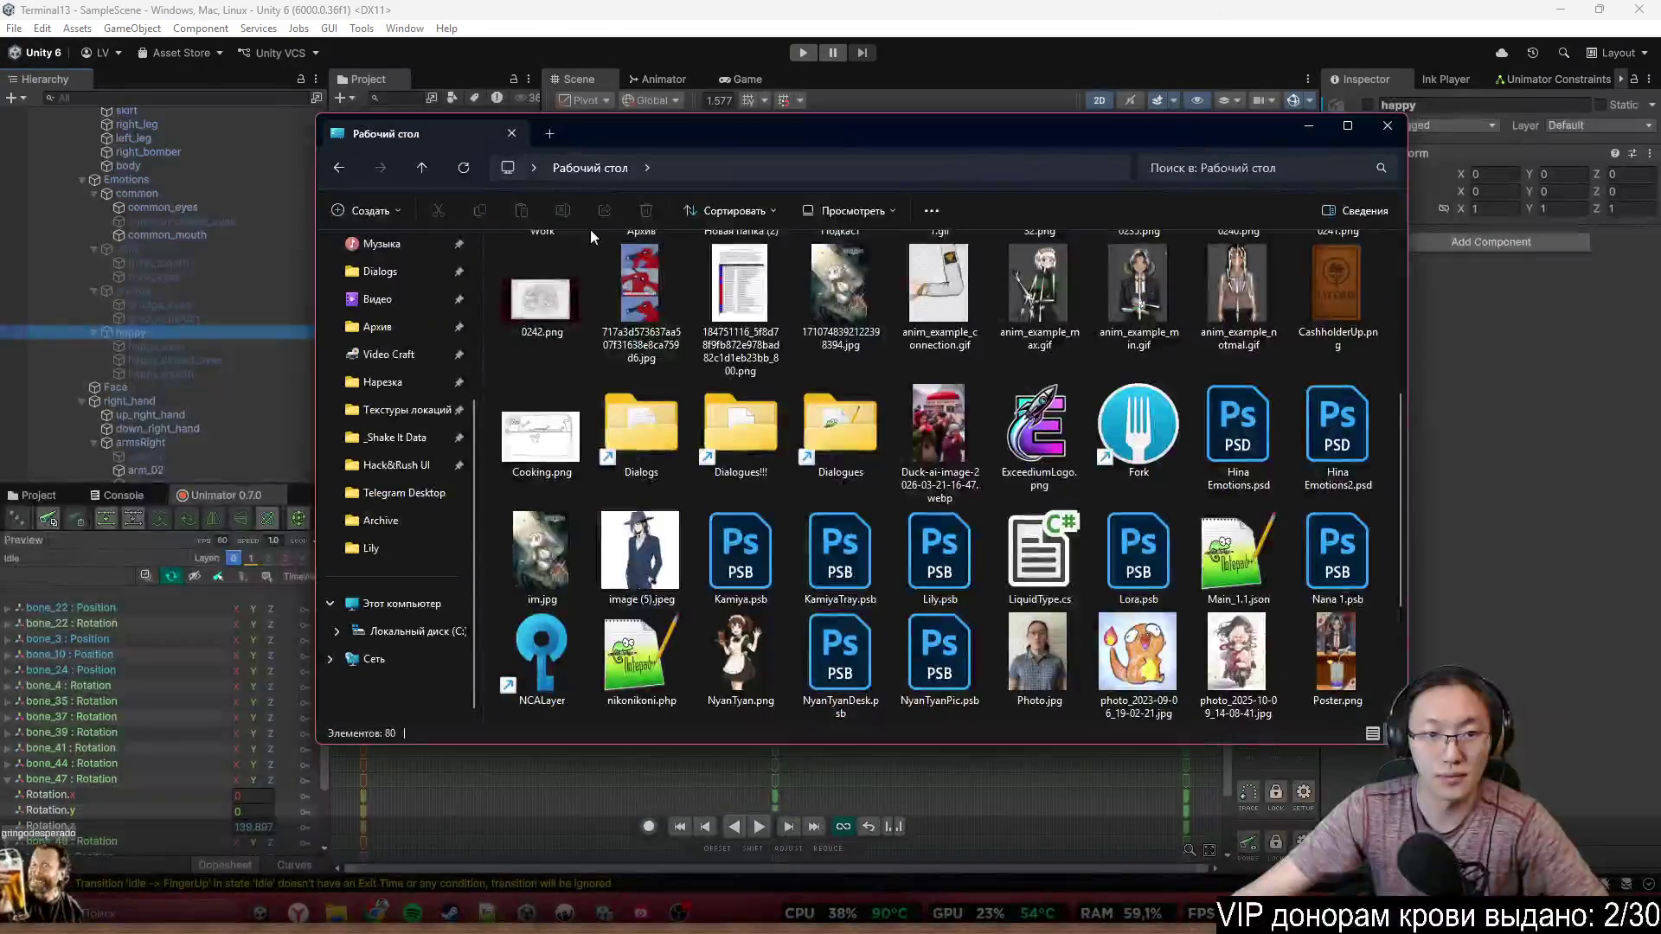
pyautogui.click(408, 630)
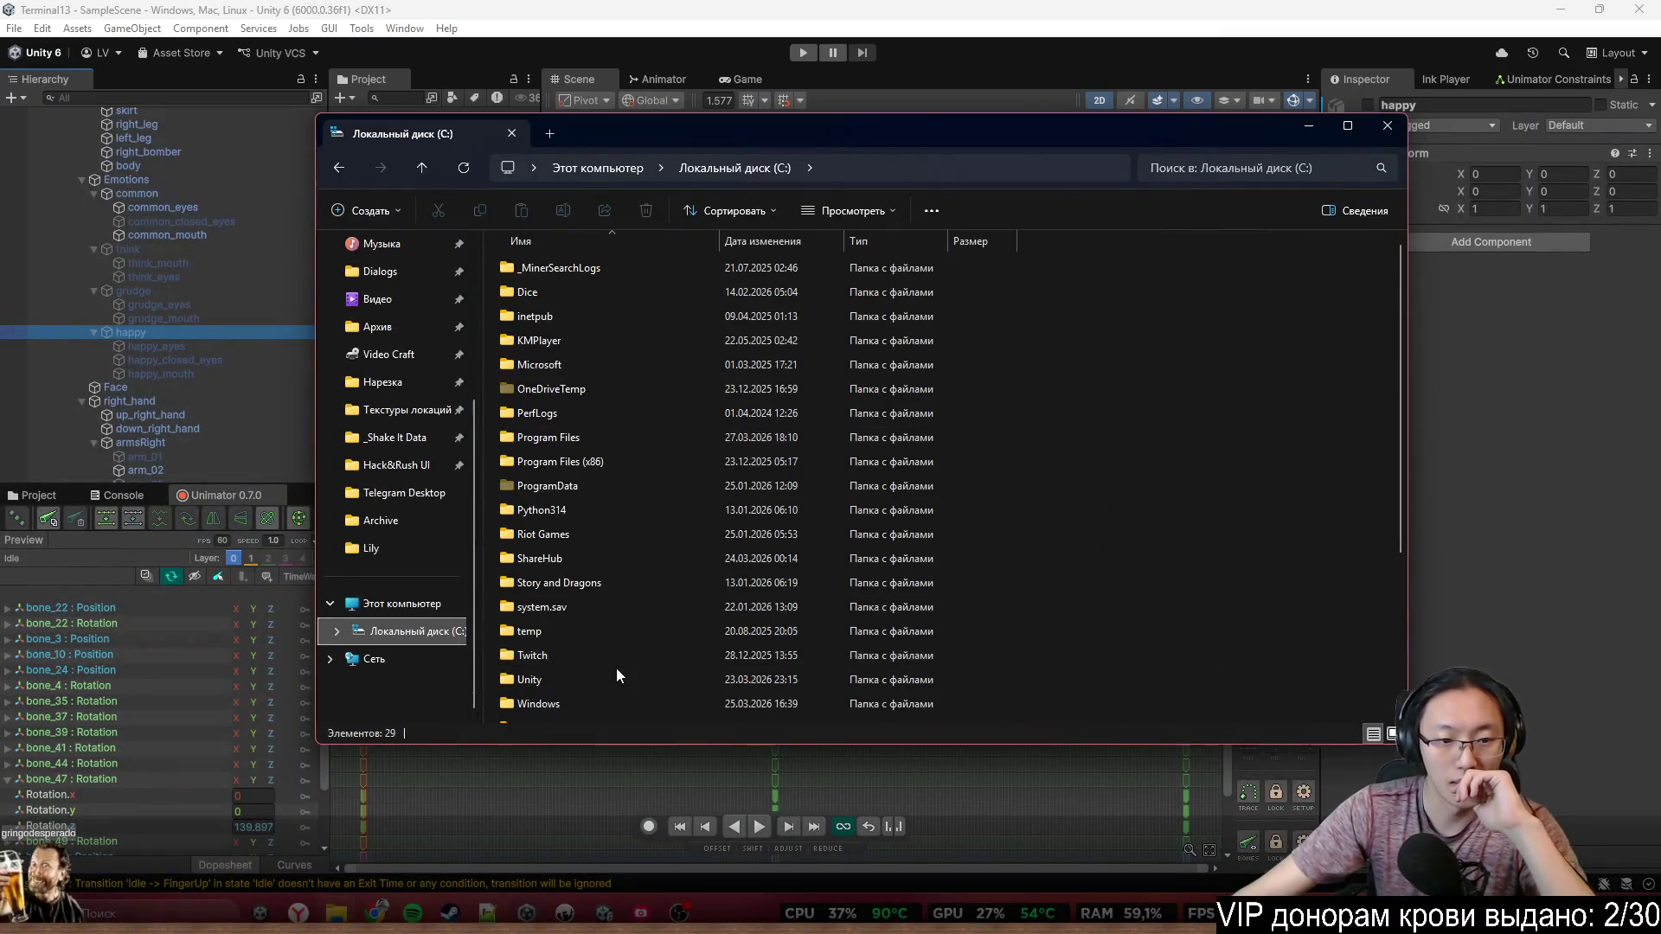
pyautogui.scroll(-3, 615, 668)
pyautogui.doubleClick(589, 448)
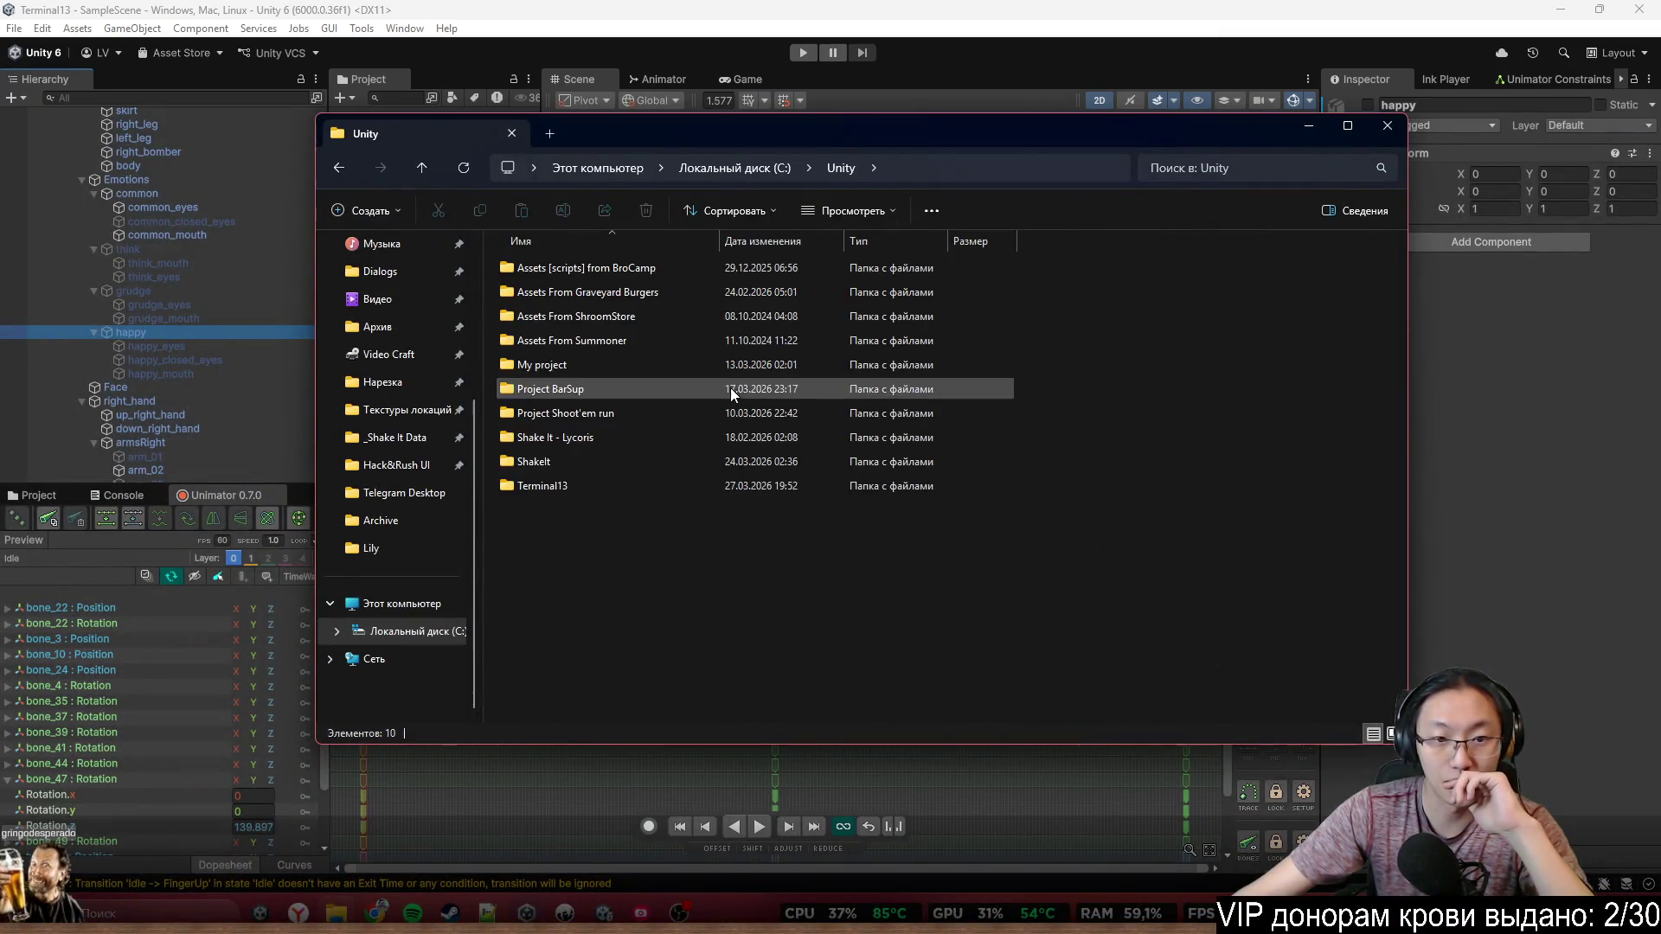
pyautogui.doubleClick(594, 444)
pyautogui.doubleClick(682, 284)
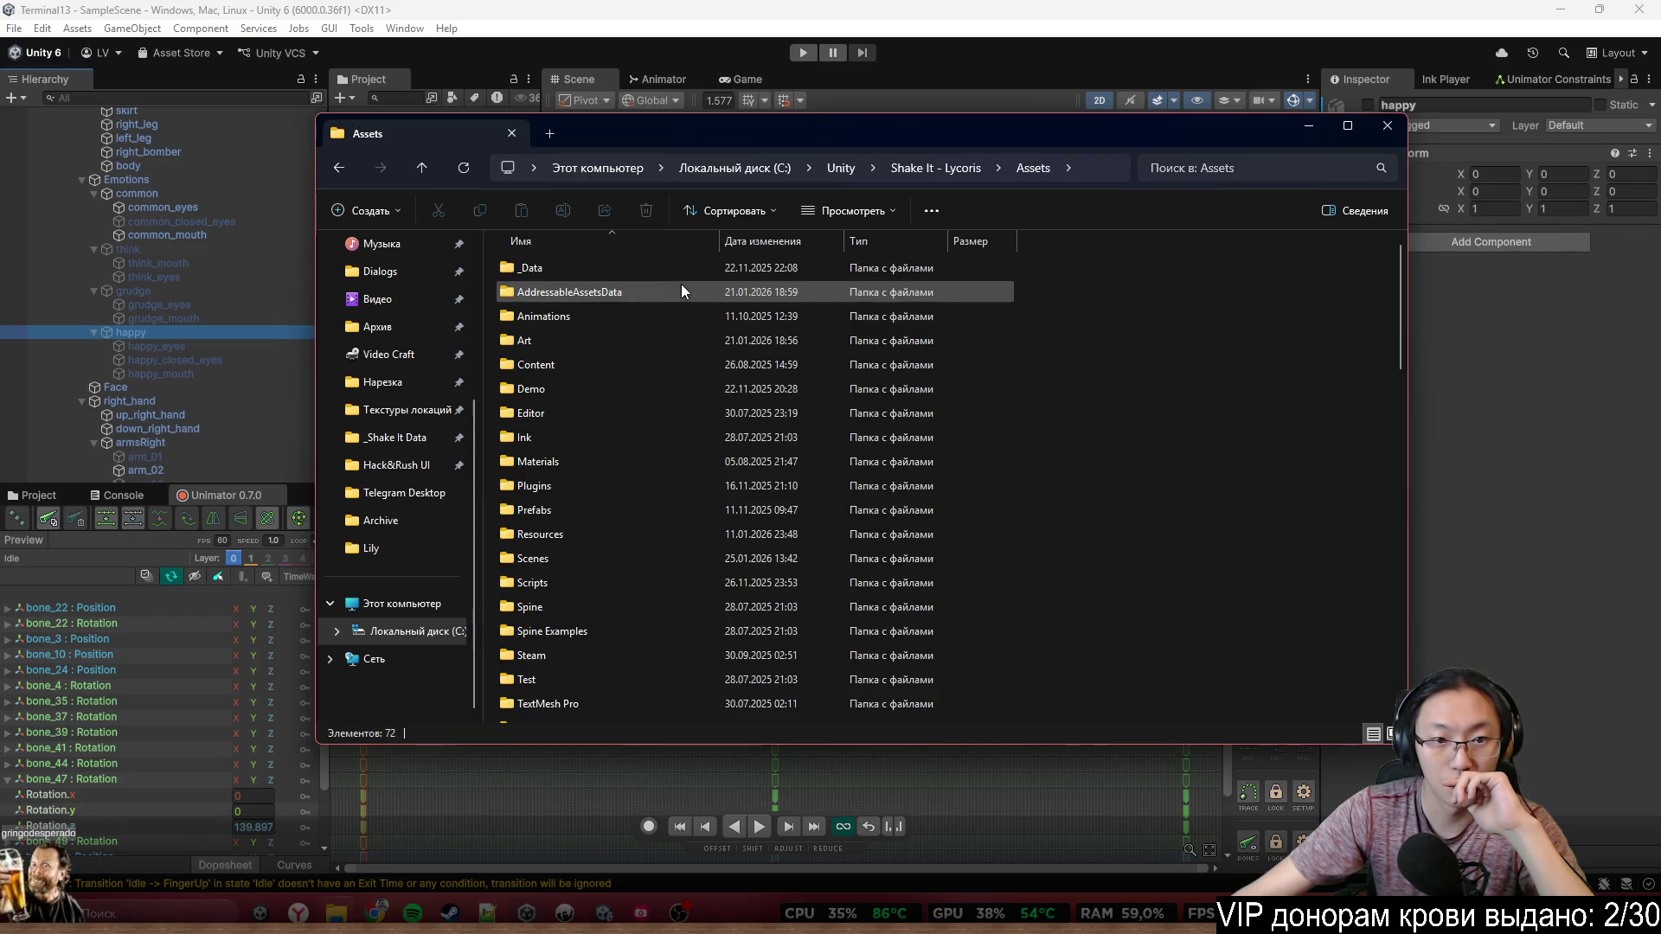
pyautogui.scroll(-5, 743, 381)
pyautogui.scroll(5, 788, 417)
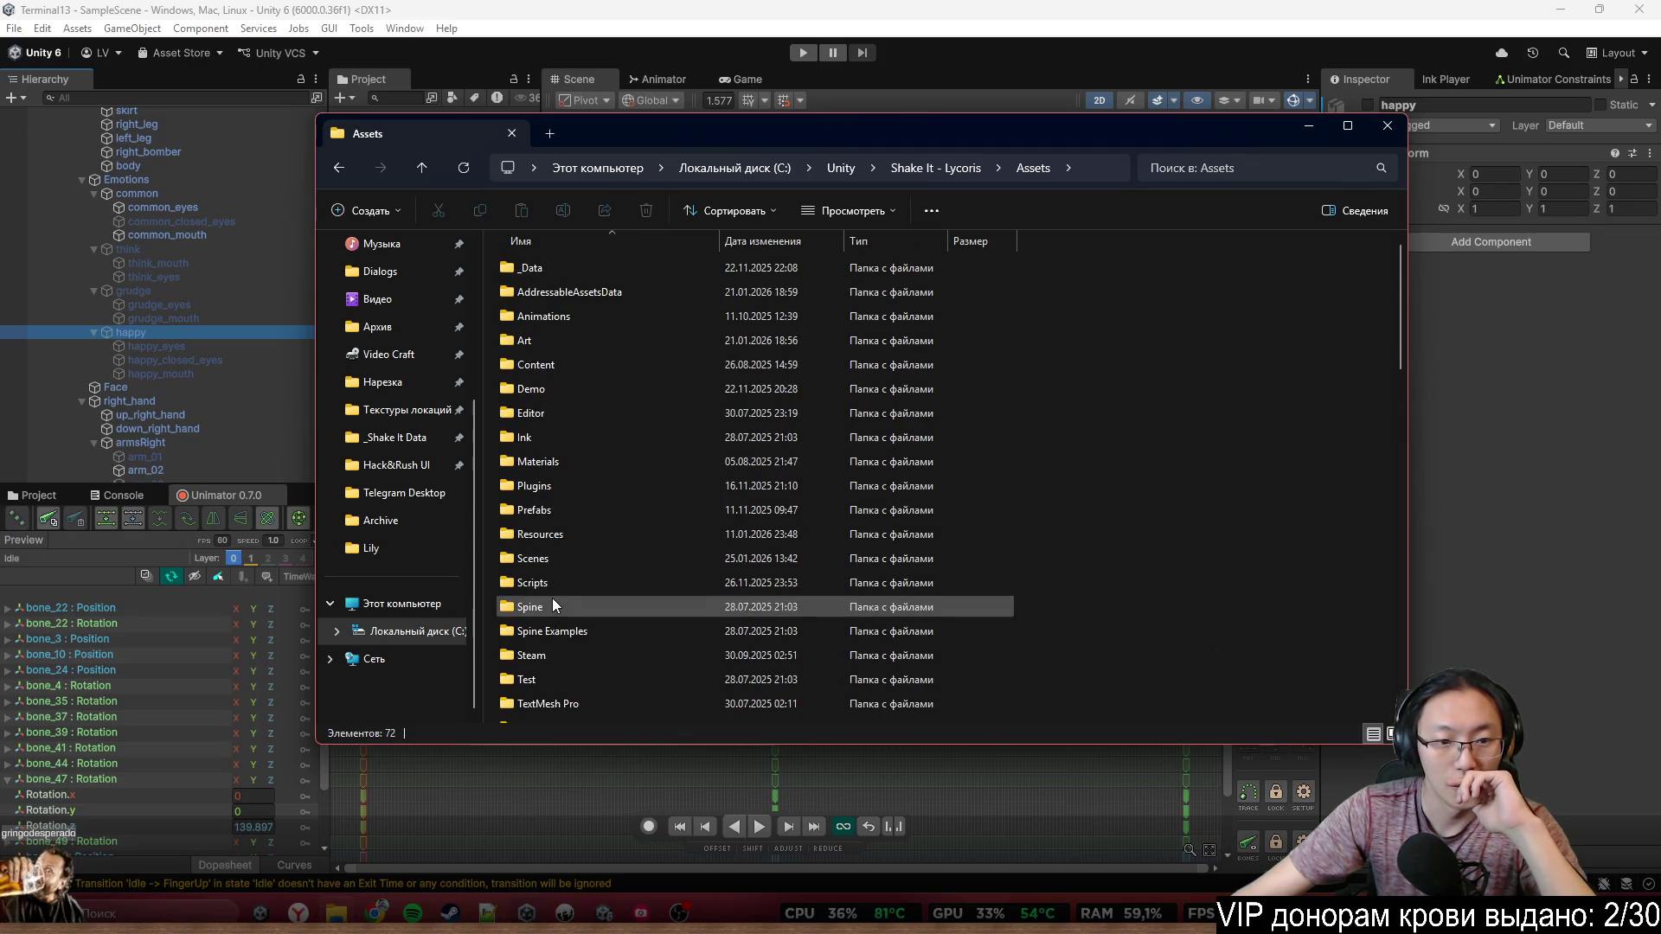
pyautogui.click(559, 584)
pyautogui.doubleClick(559, 583)
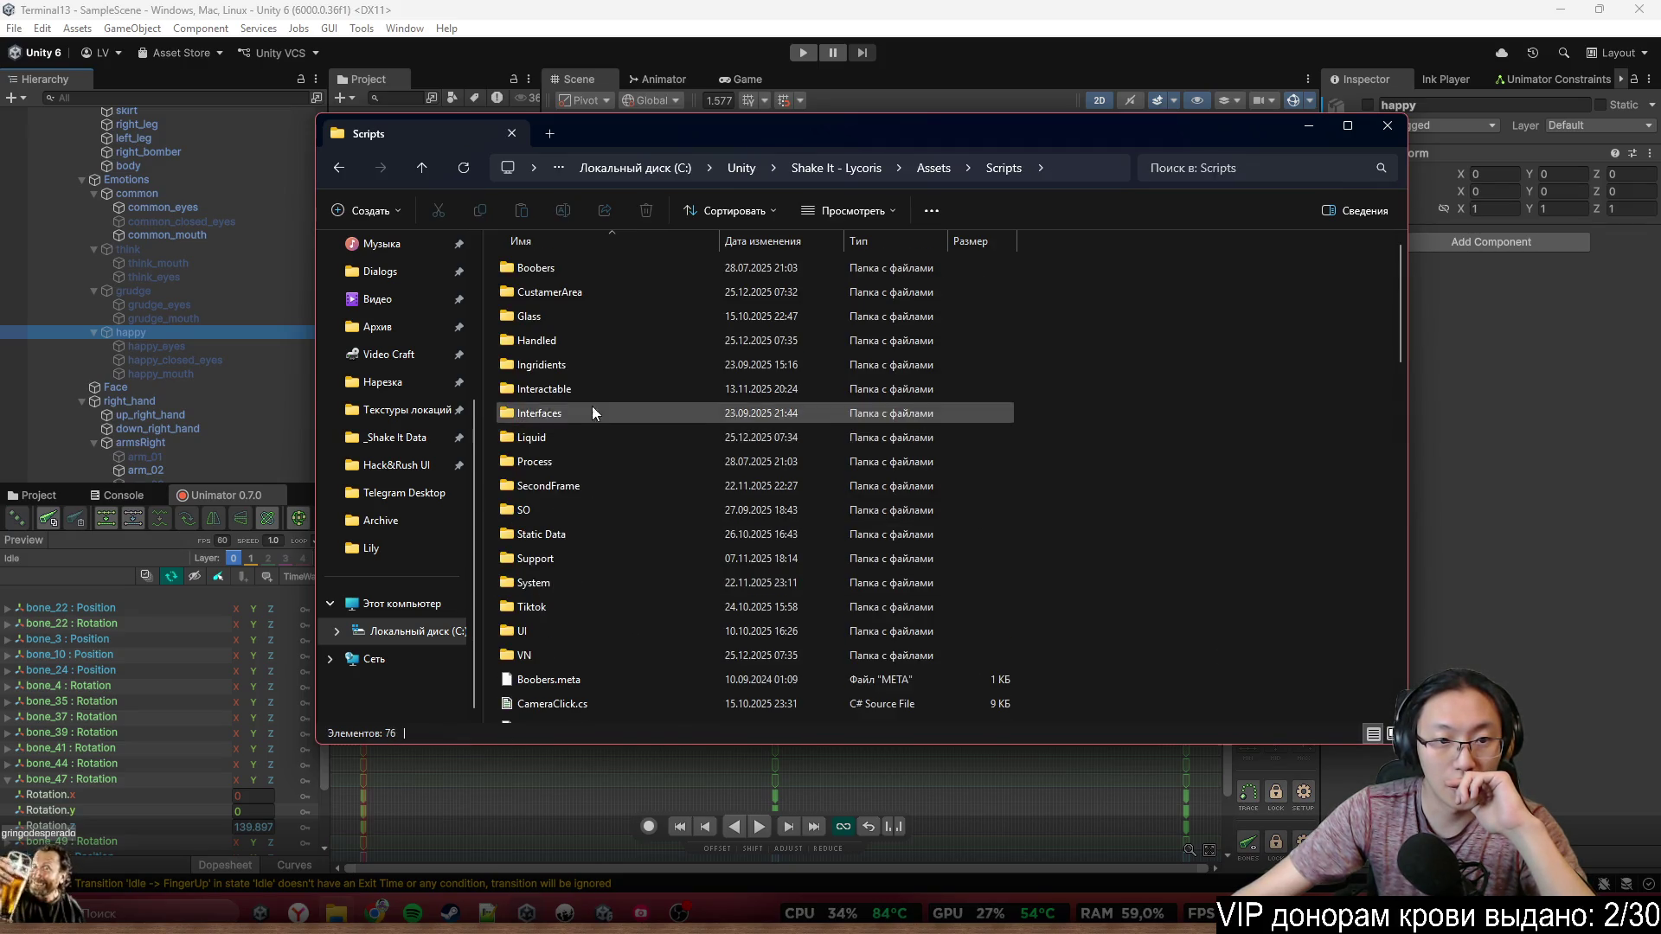
# Search the Scripts folder for 'eye' and select EyeController.cs
pyautogui.scroll(-7, 601, 441)
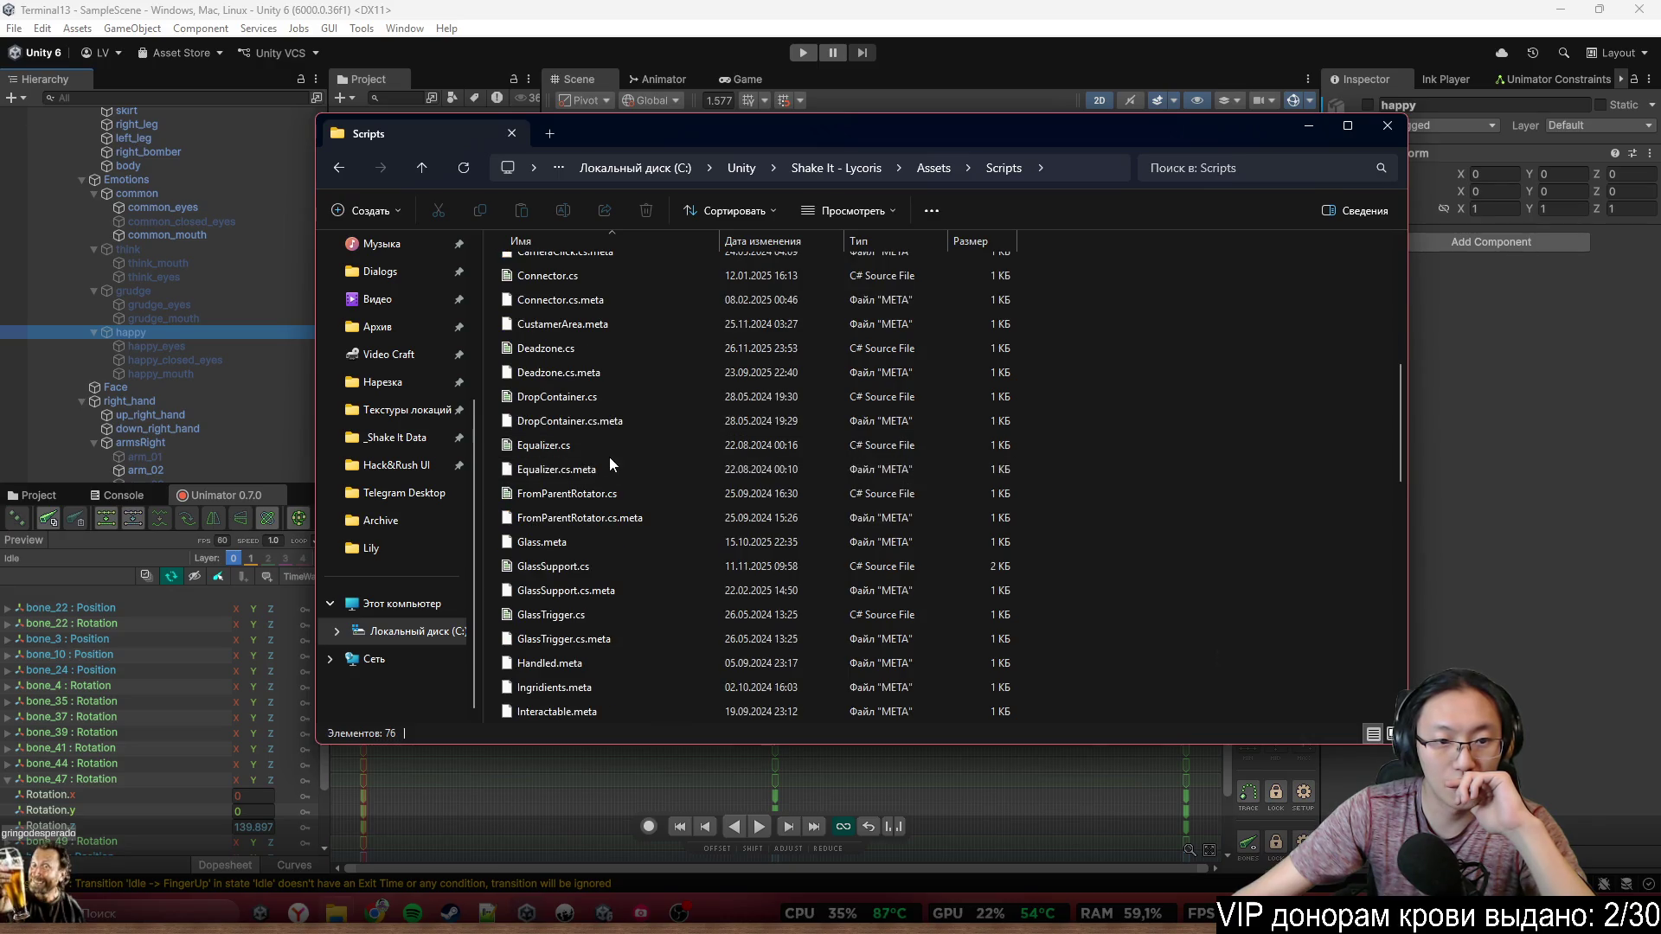
pyautogui.scroll(7, 609, 450)
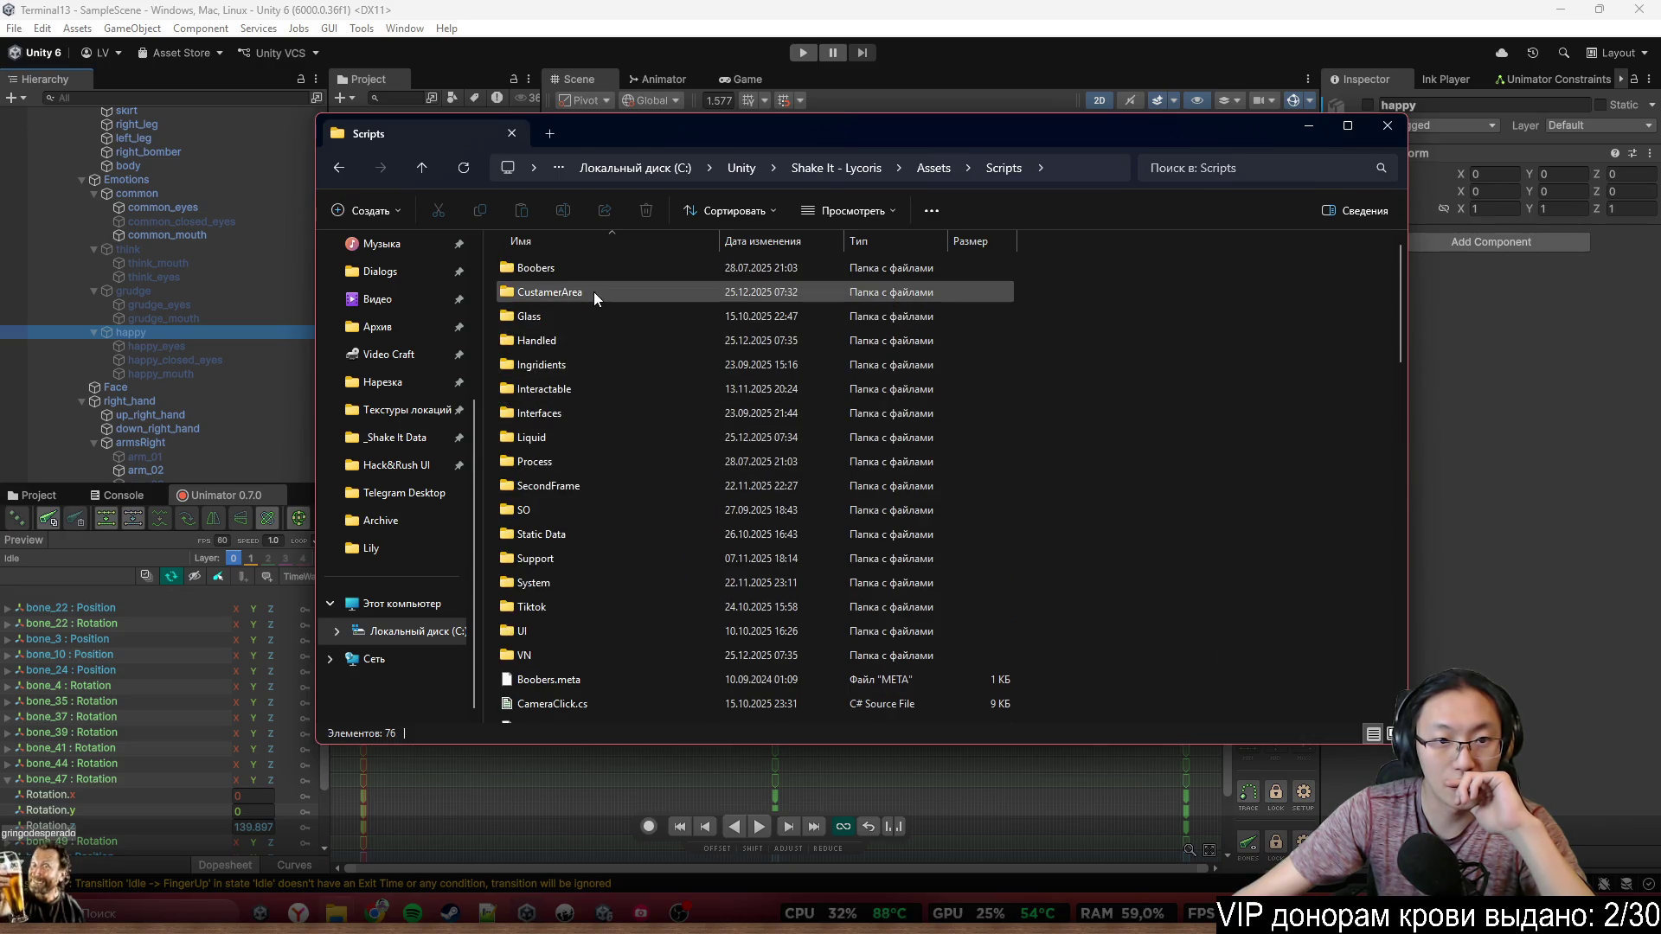
pyautogui.click(1290, 175)
pyautogui.write('eye')
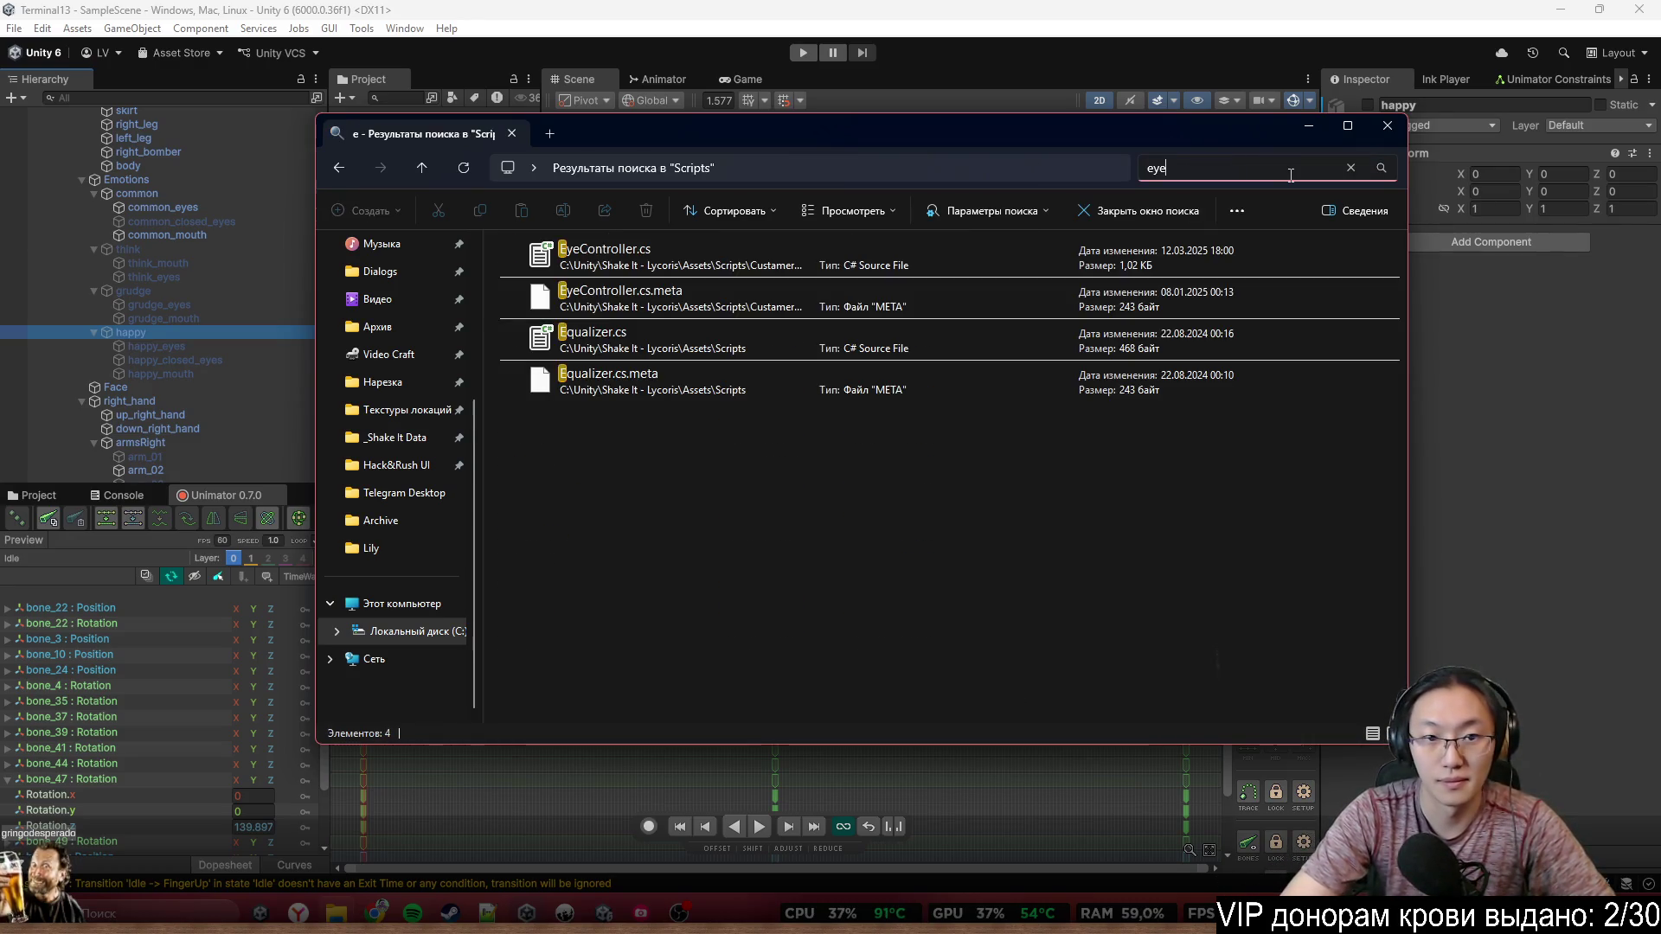
pyautogui.click(915, 248)
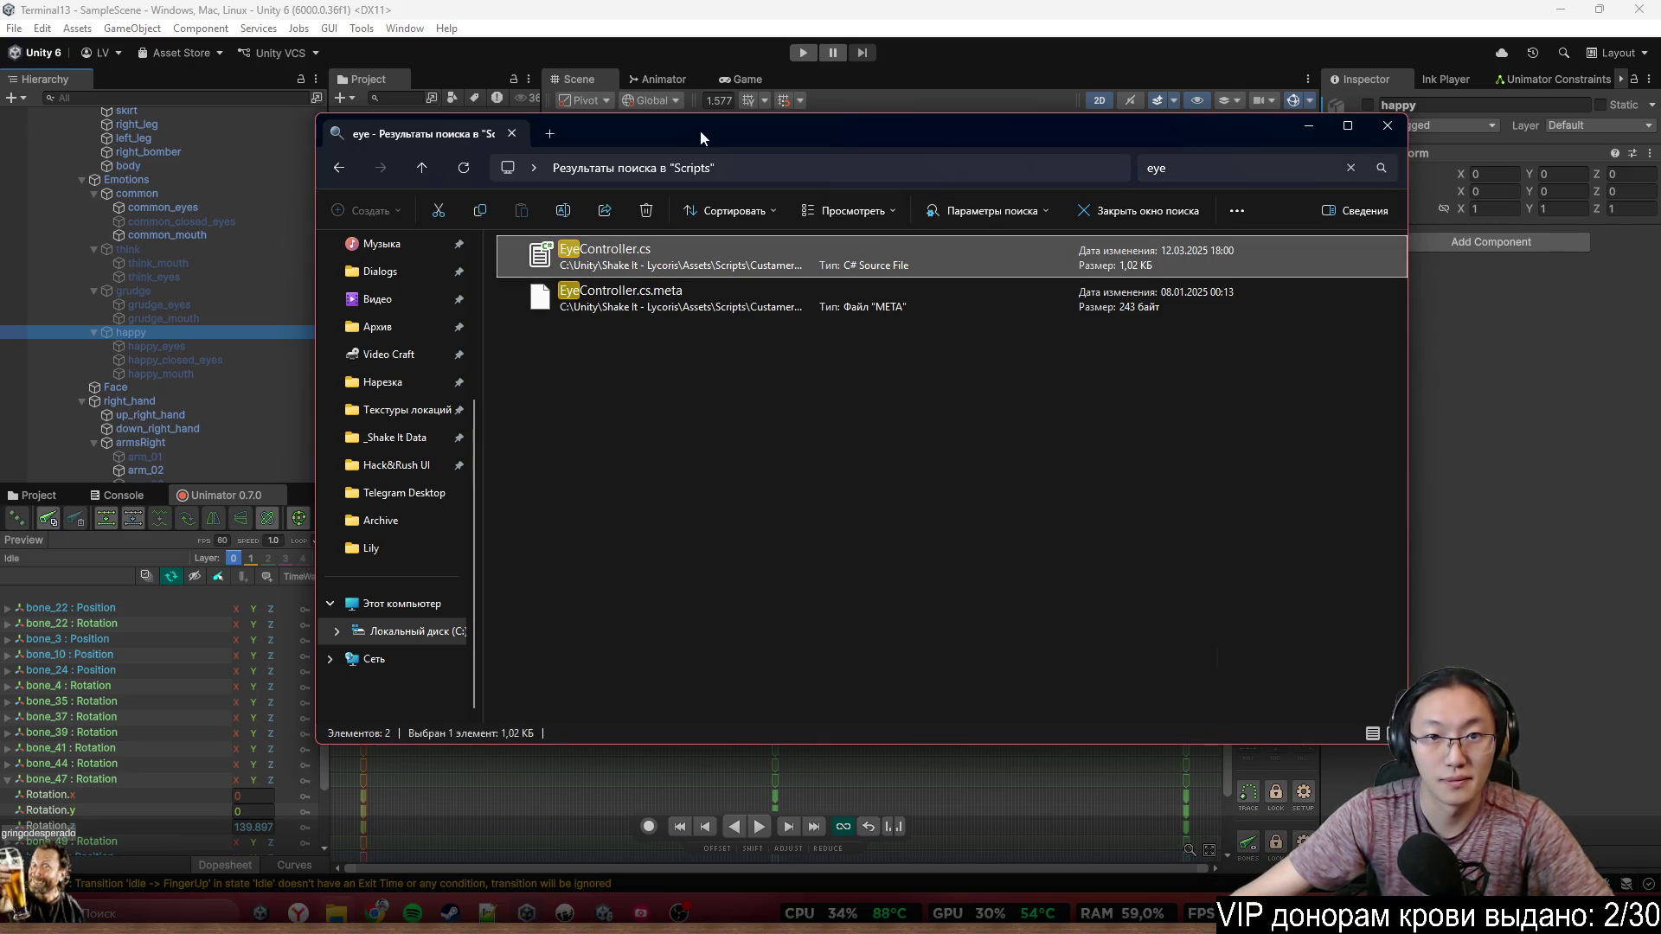
pyautogui.moveTo(700, 134); pyautogui.dragTo(884, 140)
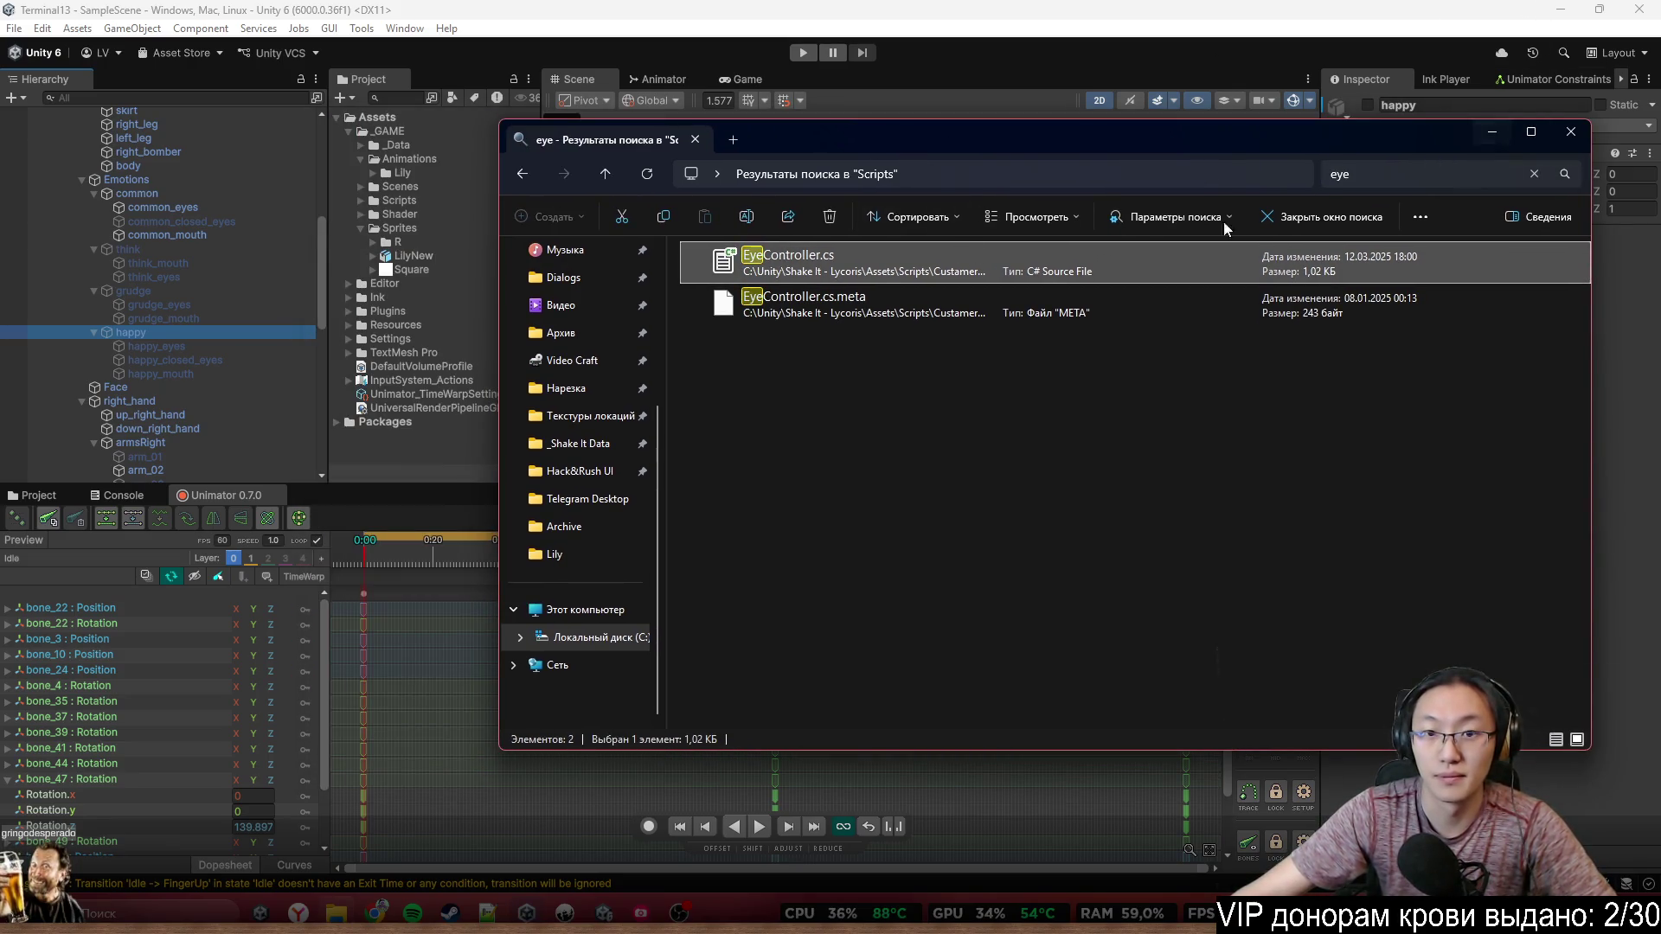
pyautogui.rightClick(919, 269)
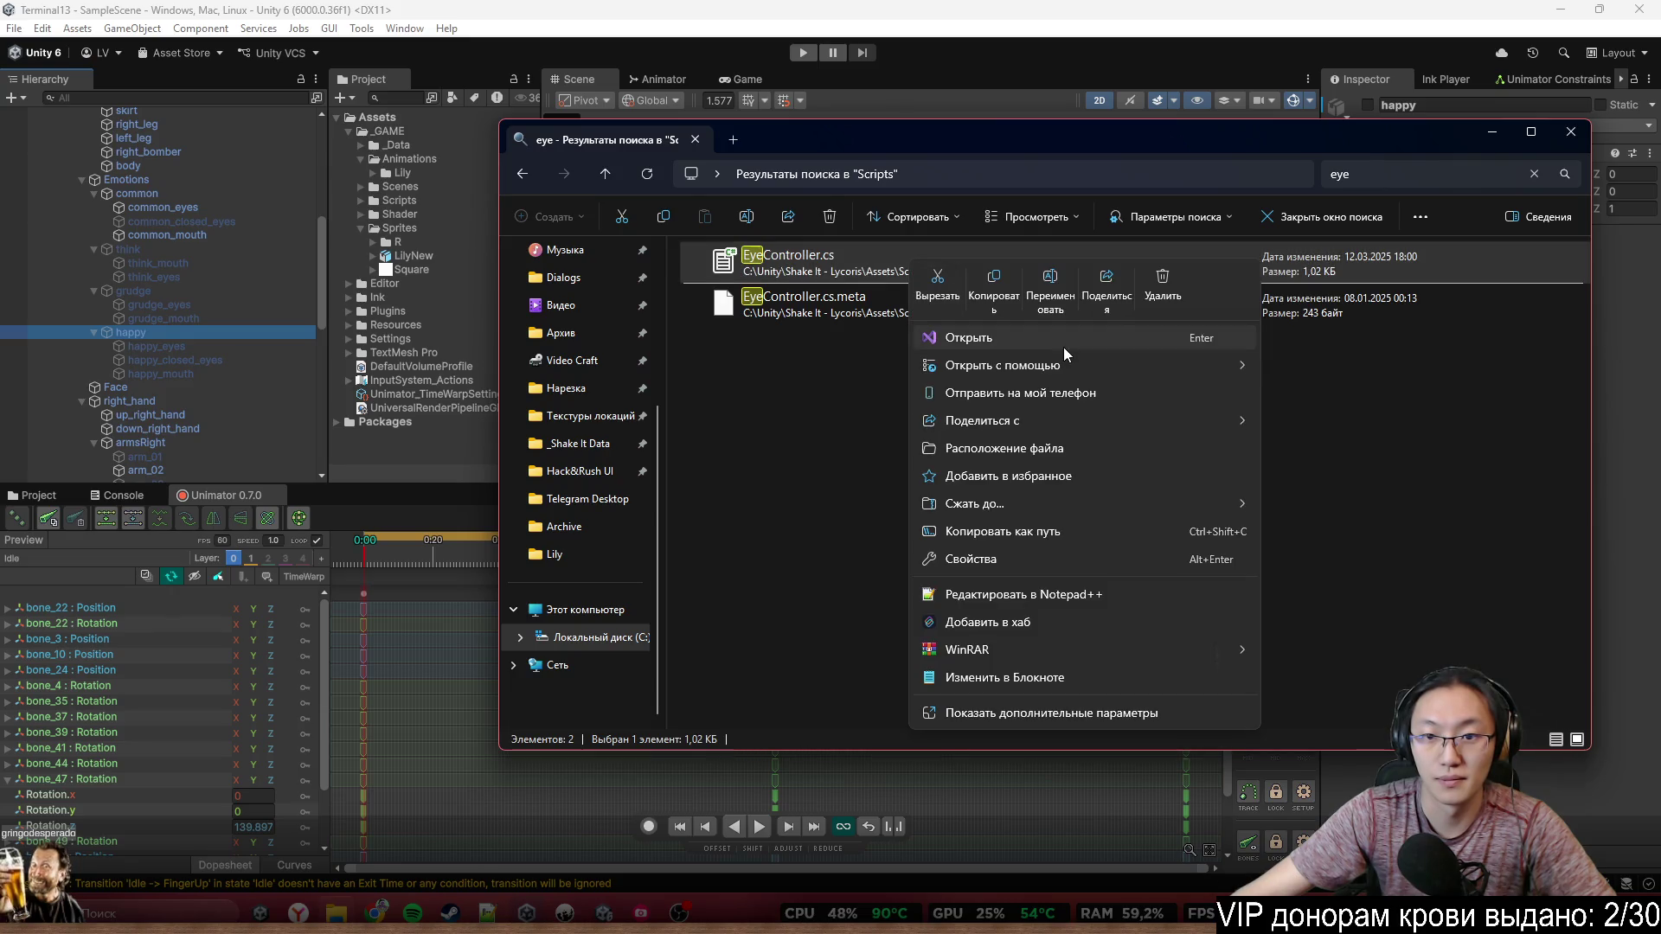
pyautogui.click(877, 266)
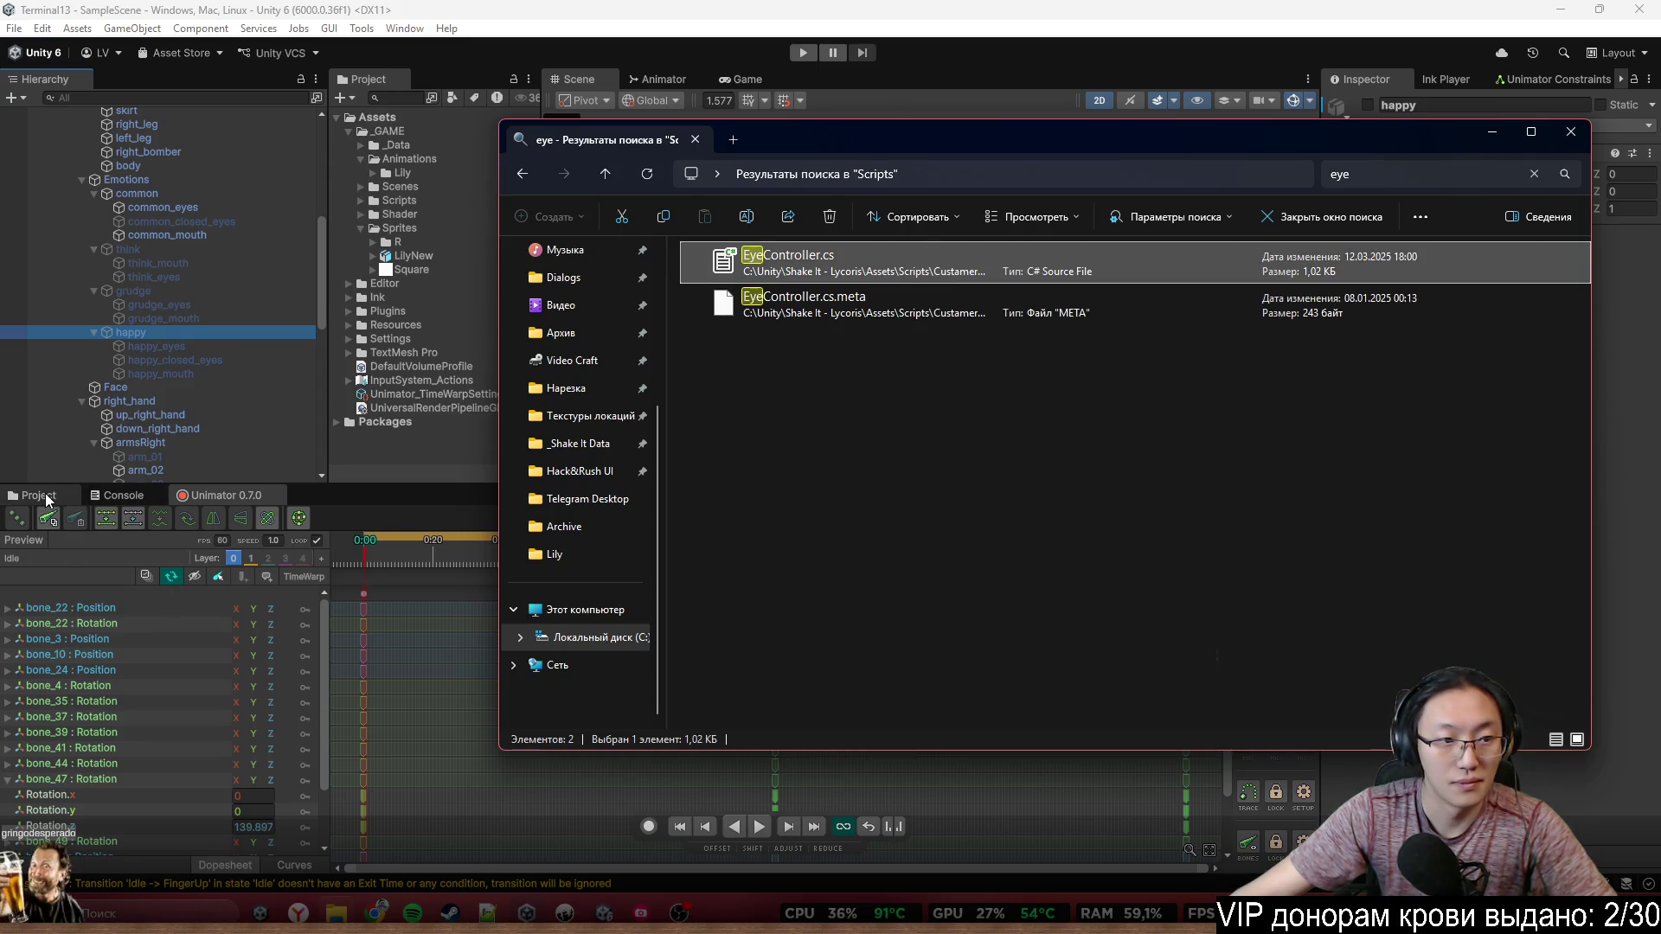
# Show the Assets/_GAME/Scripts folder in Unity's Project window
pyautogui.click(45, 495)
pyautogui.click(331, 535)
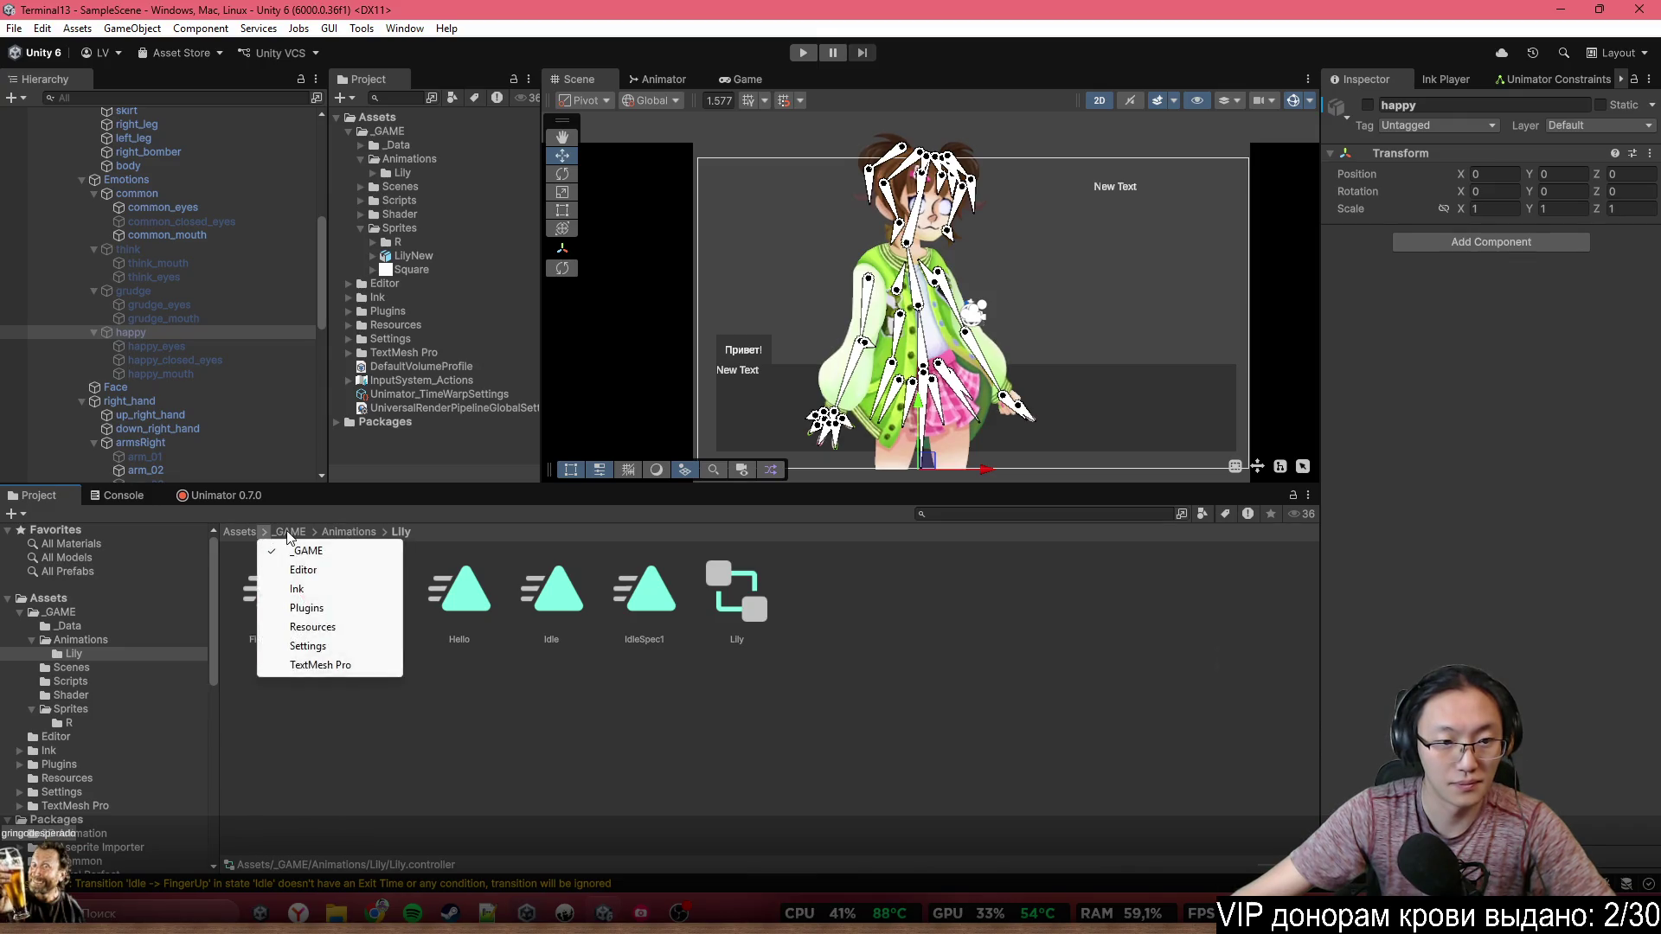
pyautogui.click(289, 531)
pyautogui.doubleClick(529, 604)
# Copy EyeController.cs into _GAME/Scripts, close Explorer, and select the common group
pyautogui.hotkey('alt', 'Tab')
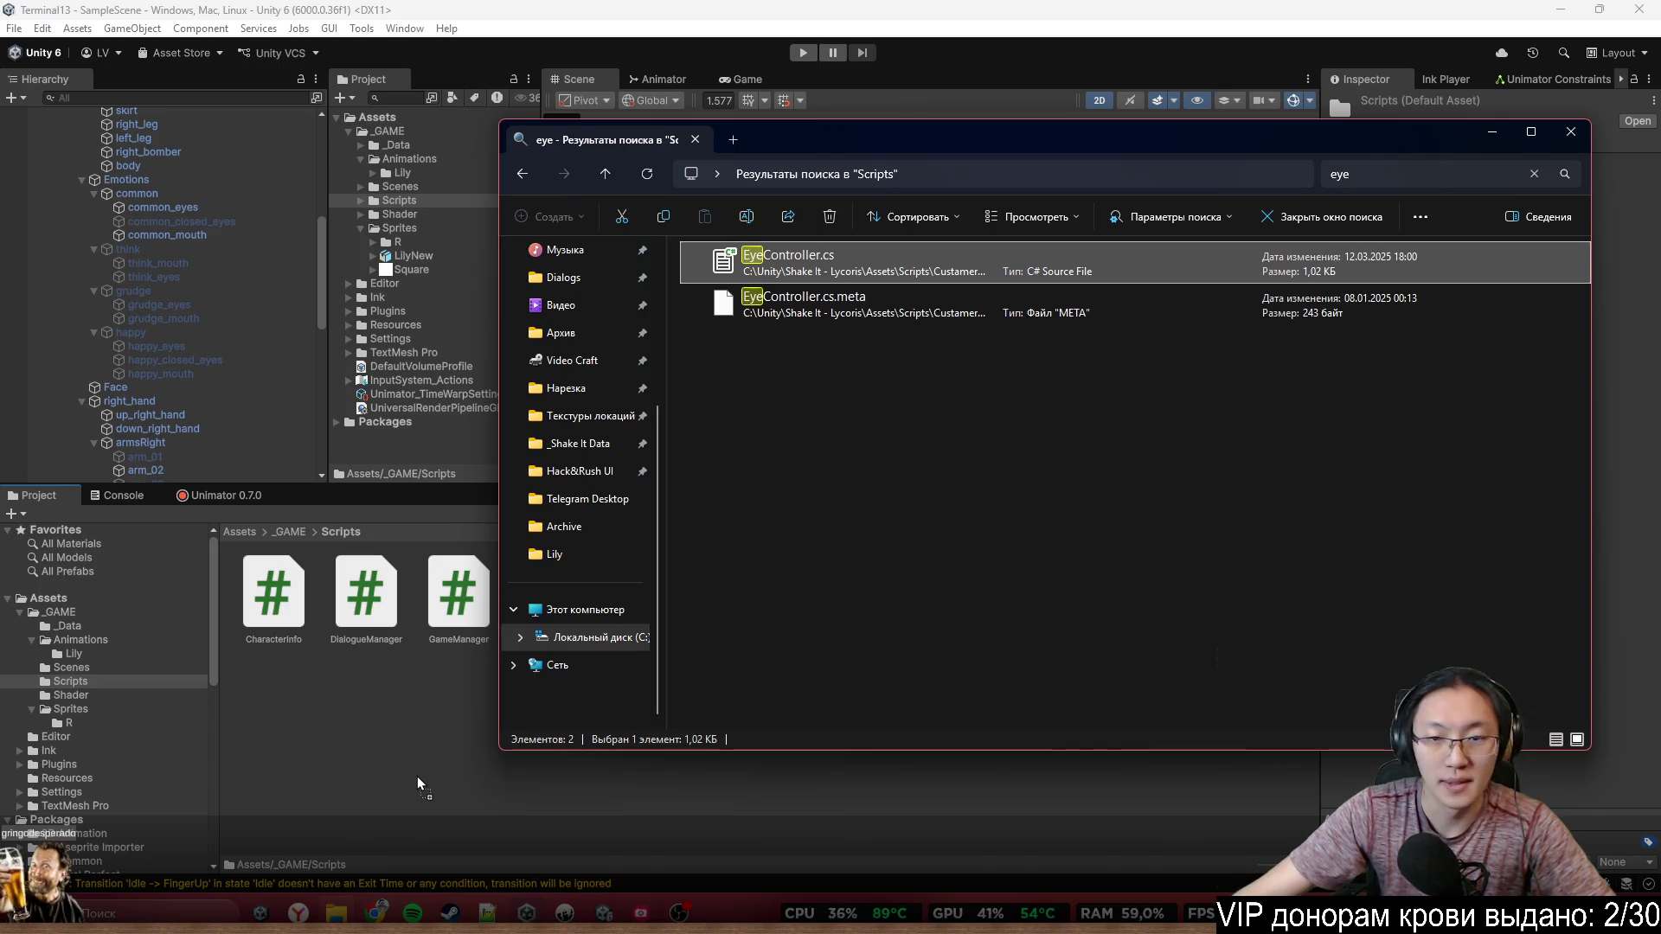
pyautogui.moveTo(417, 776); pyautogui.dragTo(418, 775)
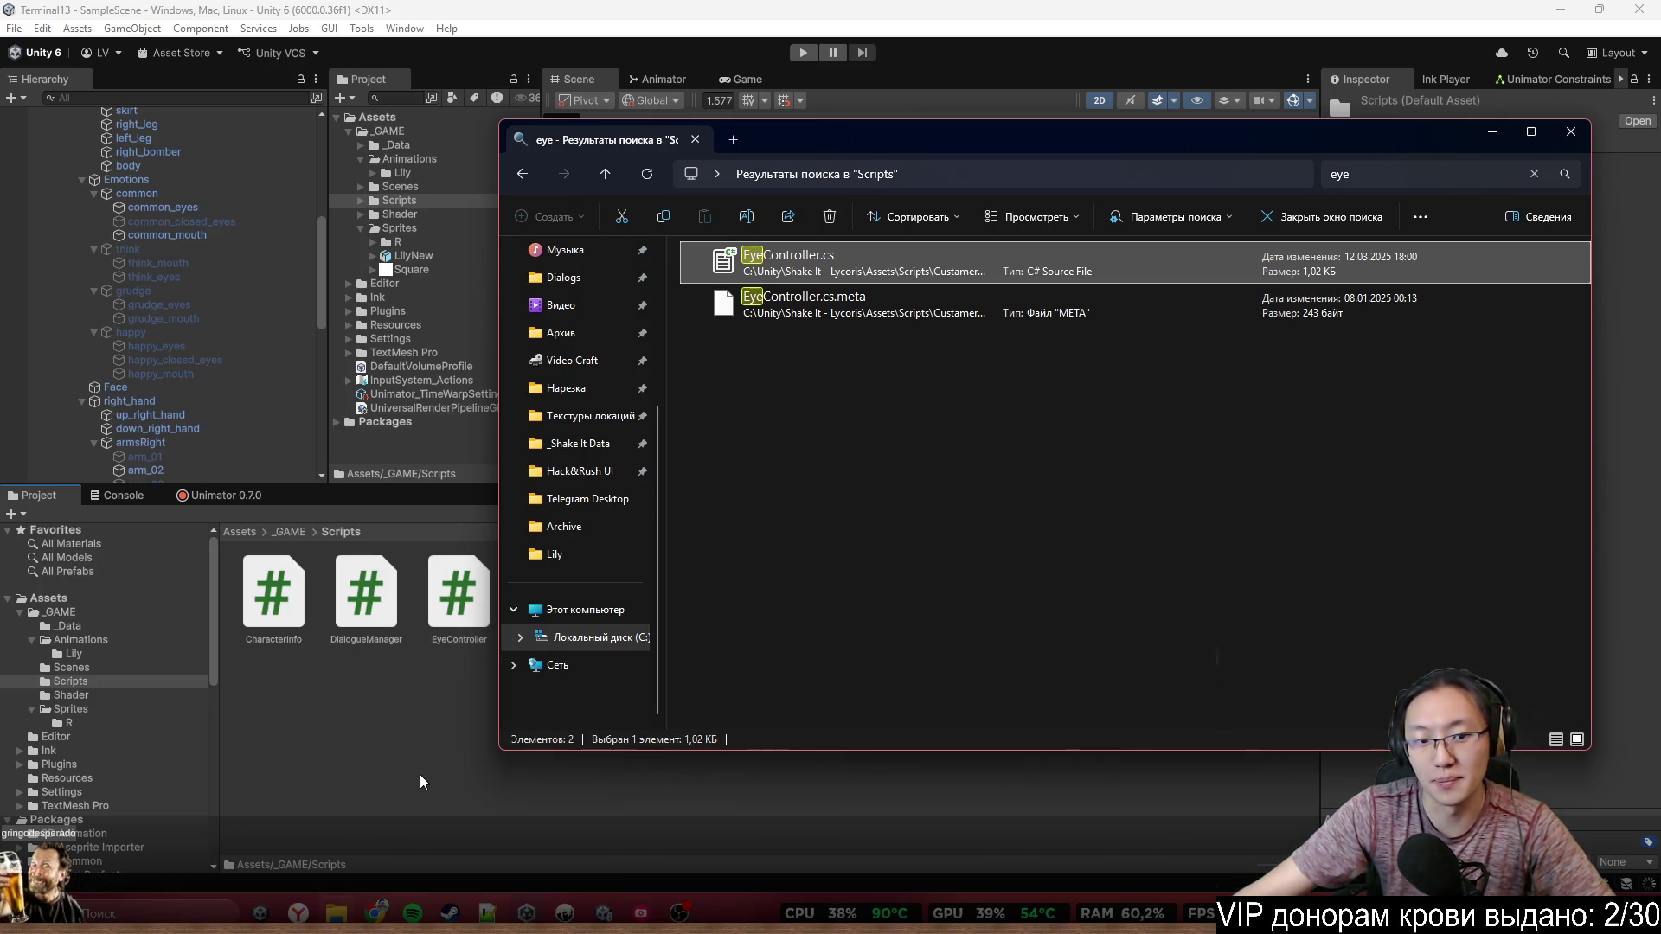
pyautogui.click(1567, 134)
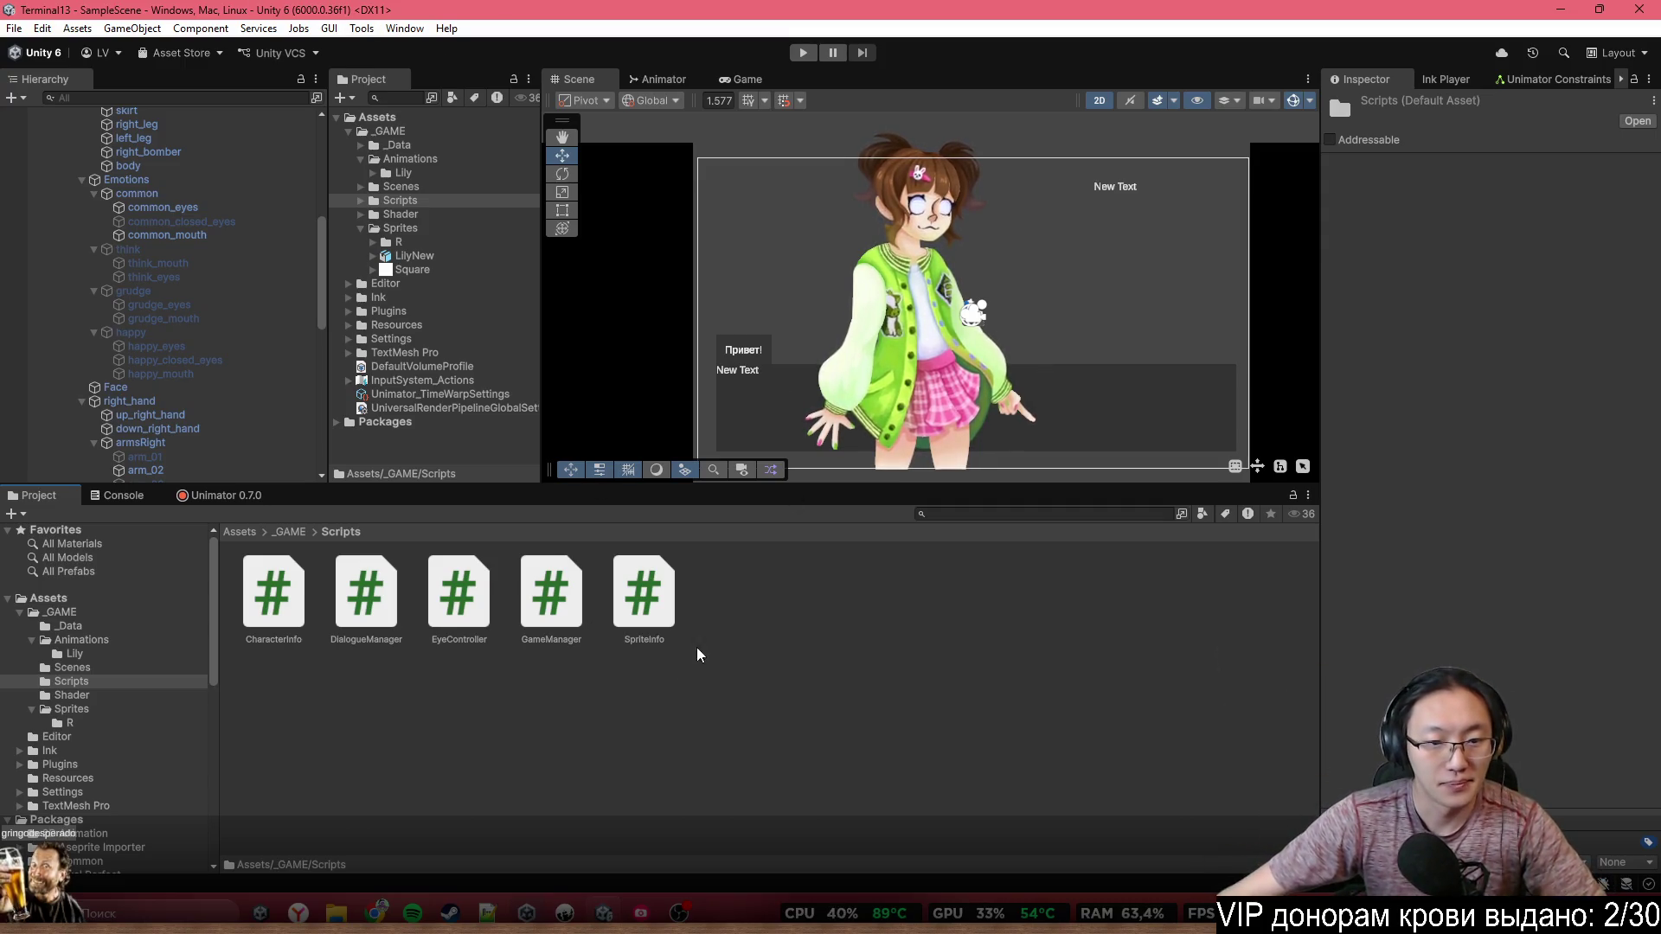
pyautogui.click(215, 192)
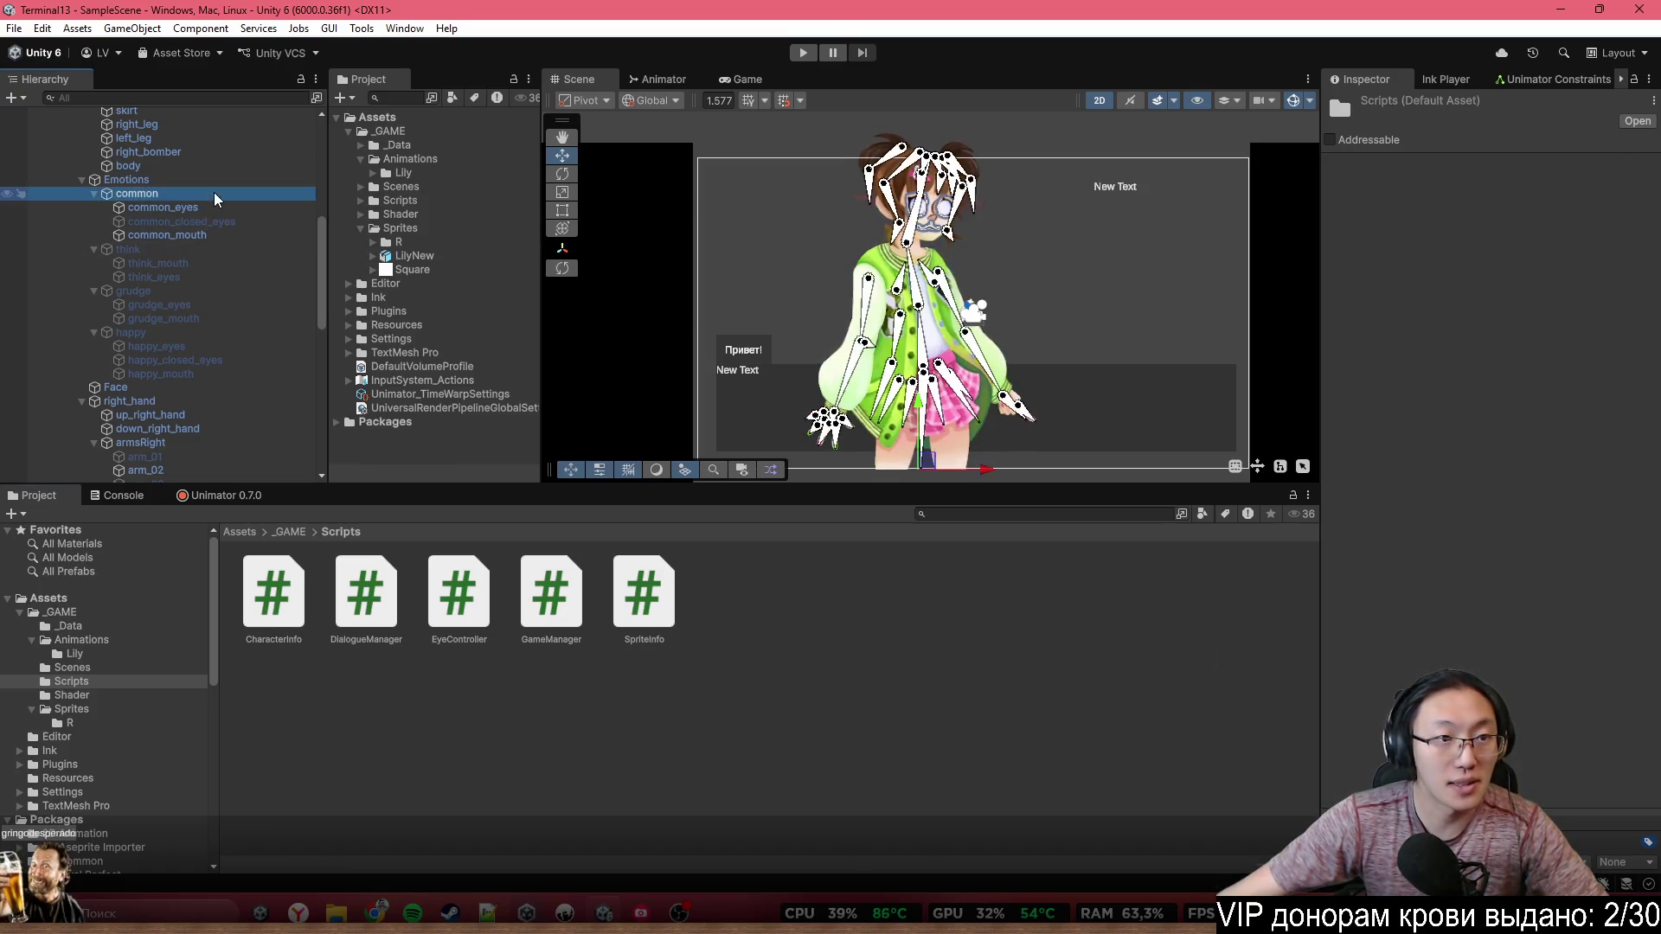
# Add an Eye Controller to common with common_eyes open and common_closed_eyes closed
pyautogui.click(1452, 238)
pyautogui.write('Eye')
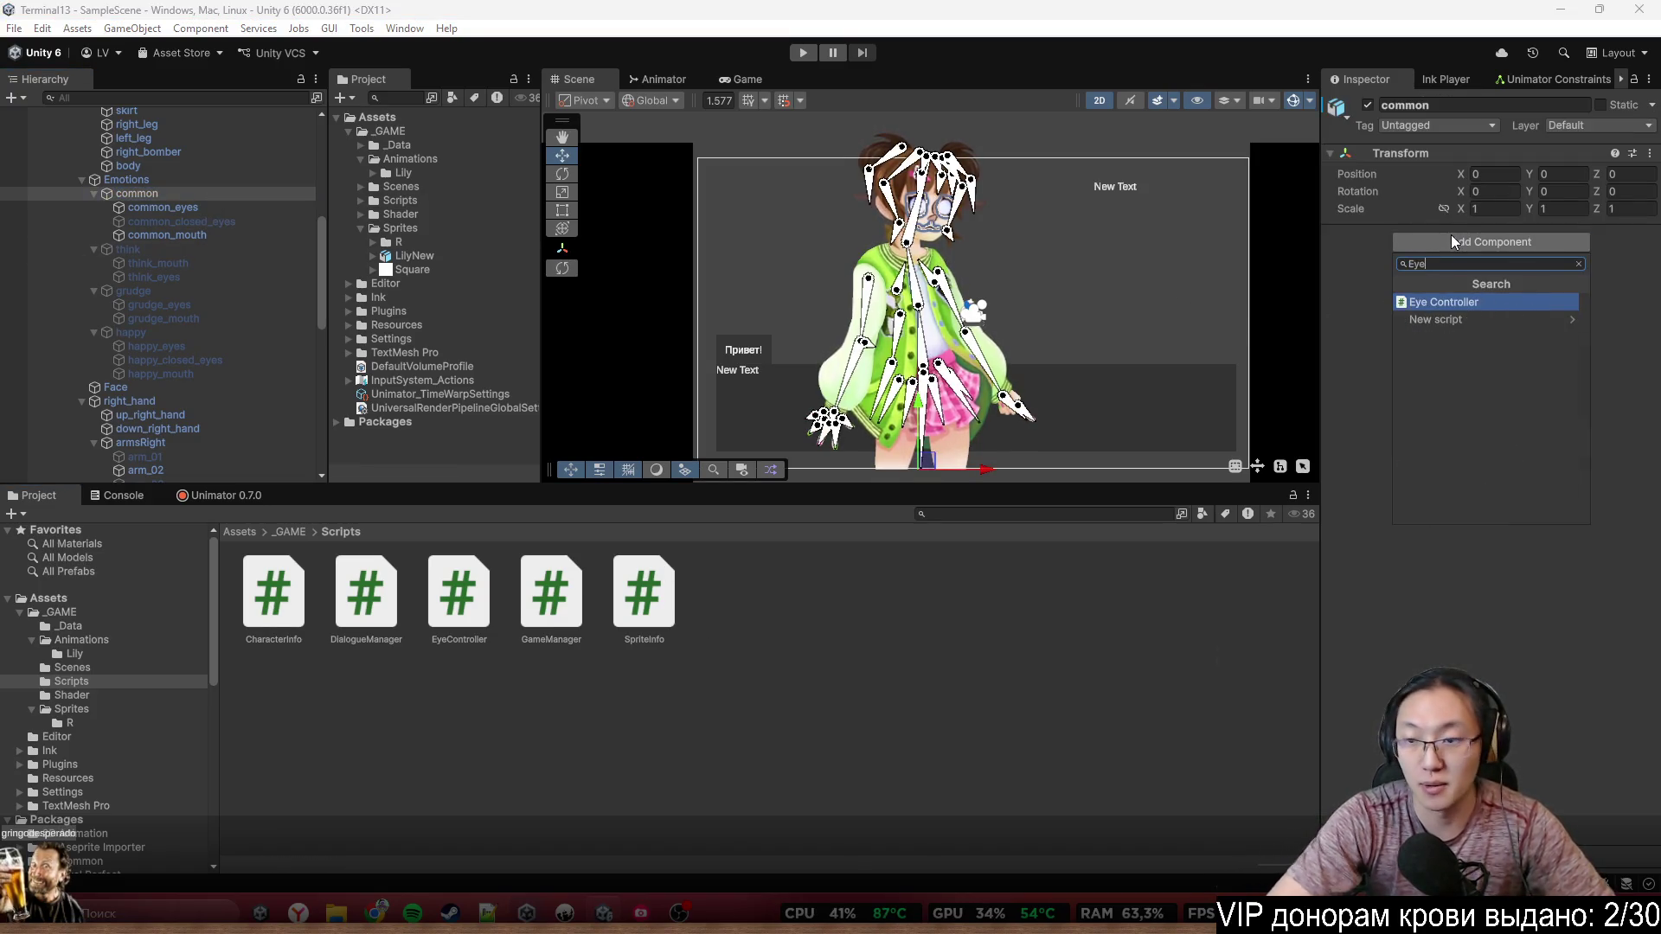
pyautogui.press('Return')
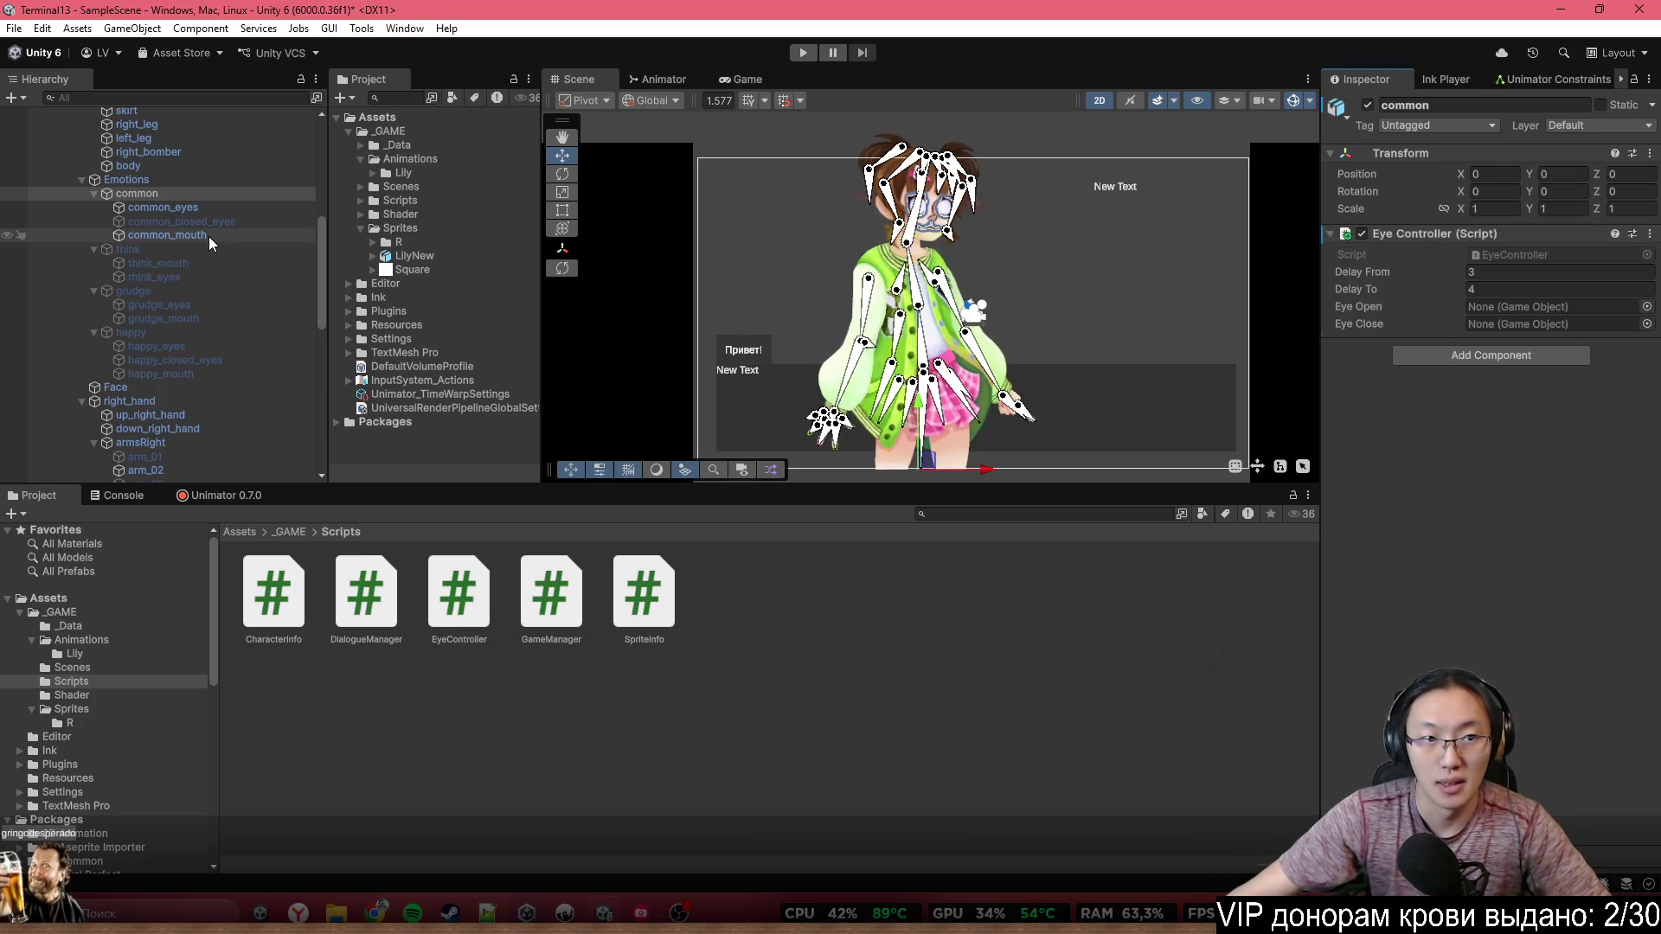
pyautogui.moveTo(208, 207); pyautogui.dragTo(1523, 306)
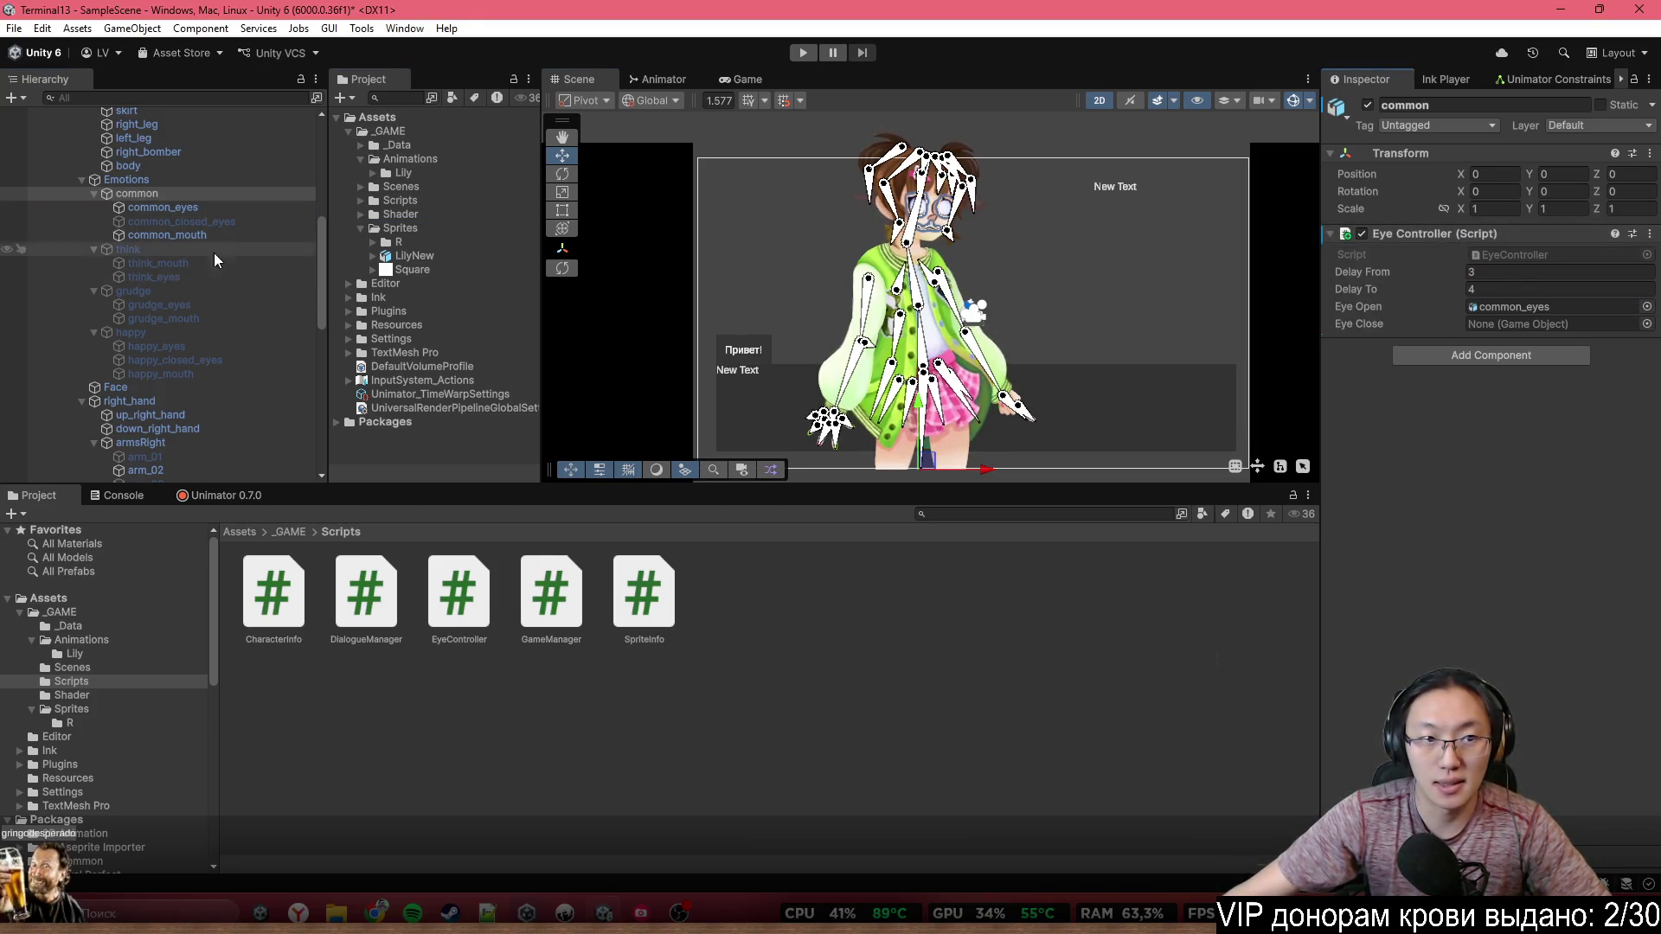
pyautogui.moveTo(191, 222); pyautogui.dragTo(537, 227)
pyautogui.moveTo(1601, 277); pyautogui.dragTo(1523, 324)
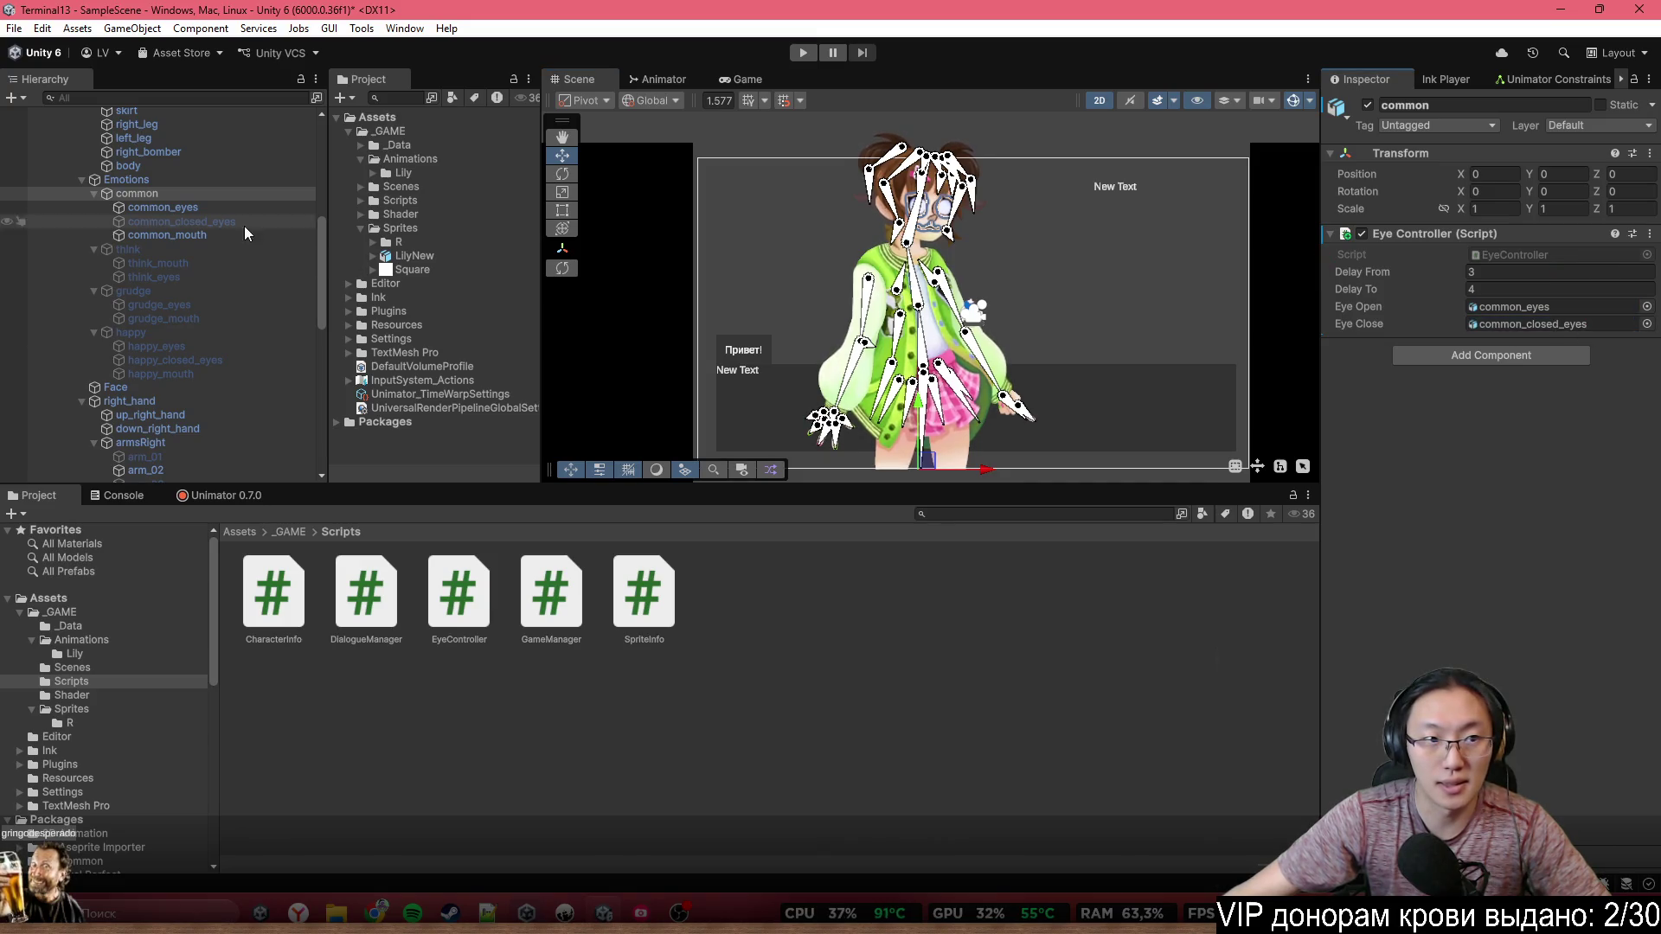
# Add an Eye Controller to the think group, then remove it again
pyautogui.click(128, 249)
pyautogui.click(1445, 242)
pyautogui.click(1471, 296)
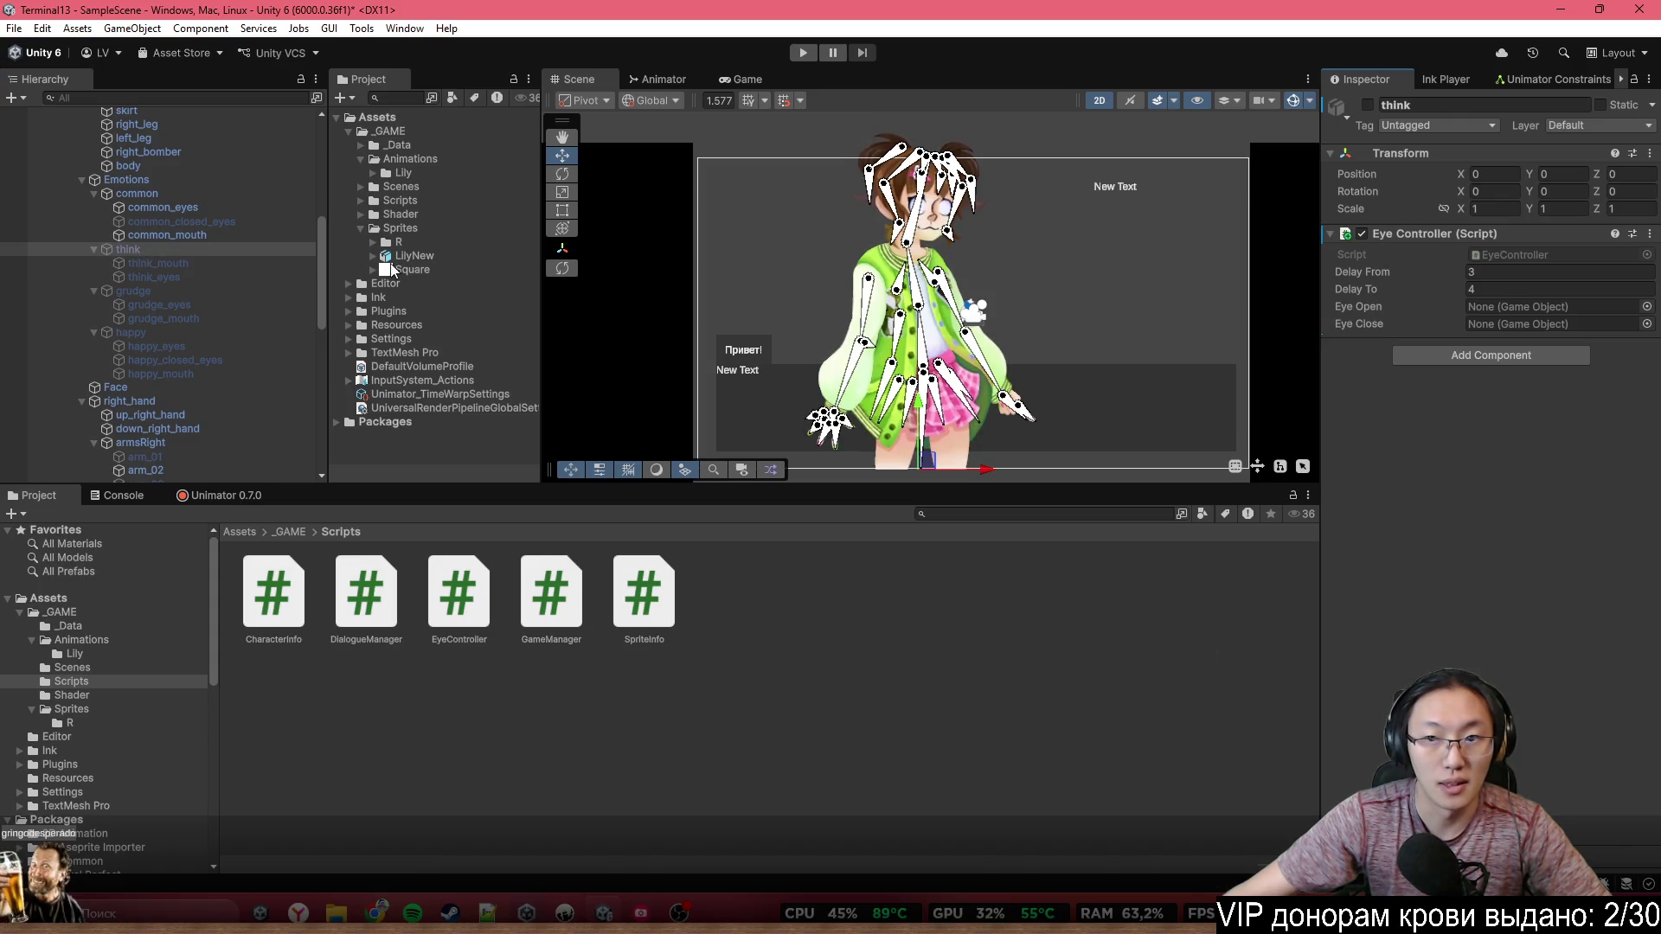
pyautogui.click(1650, 235)
pyautogui.click(1509, 297)
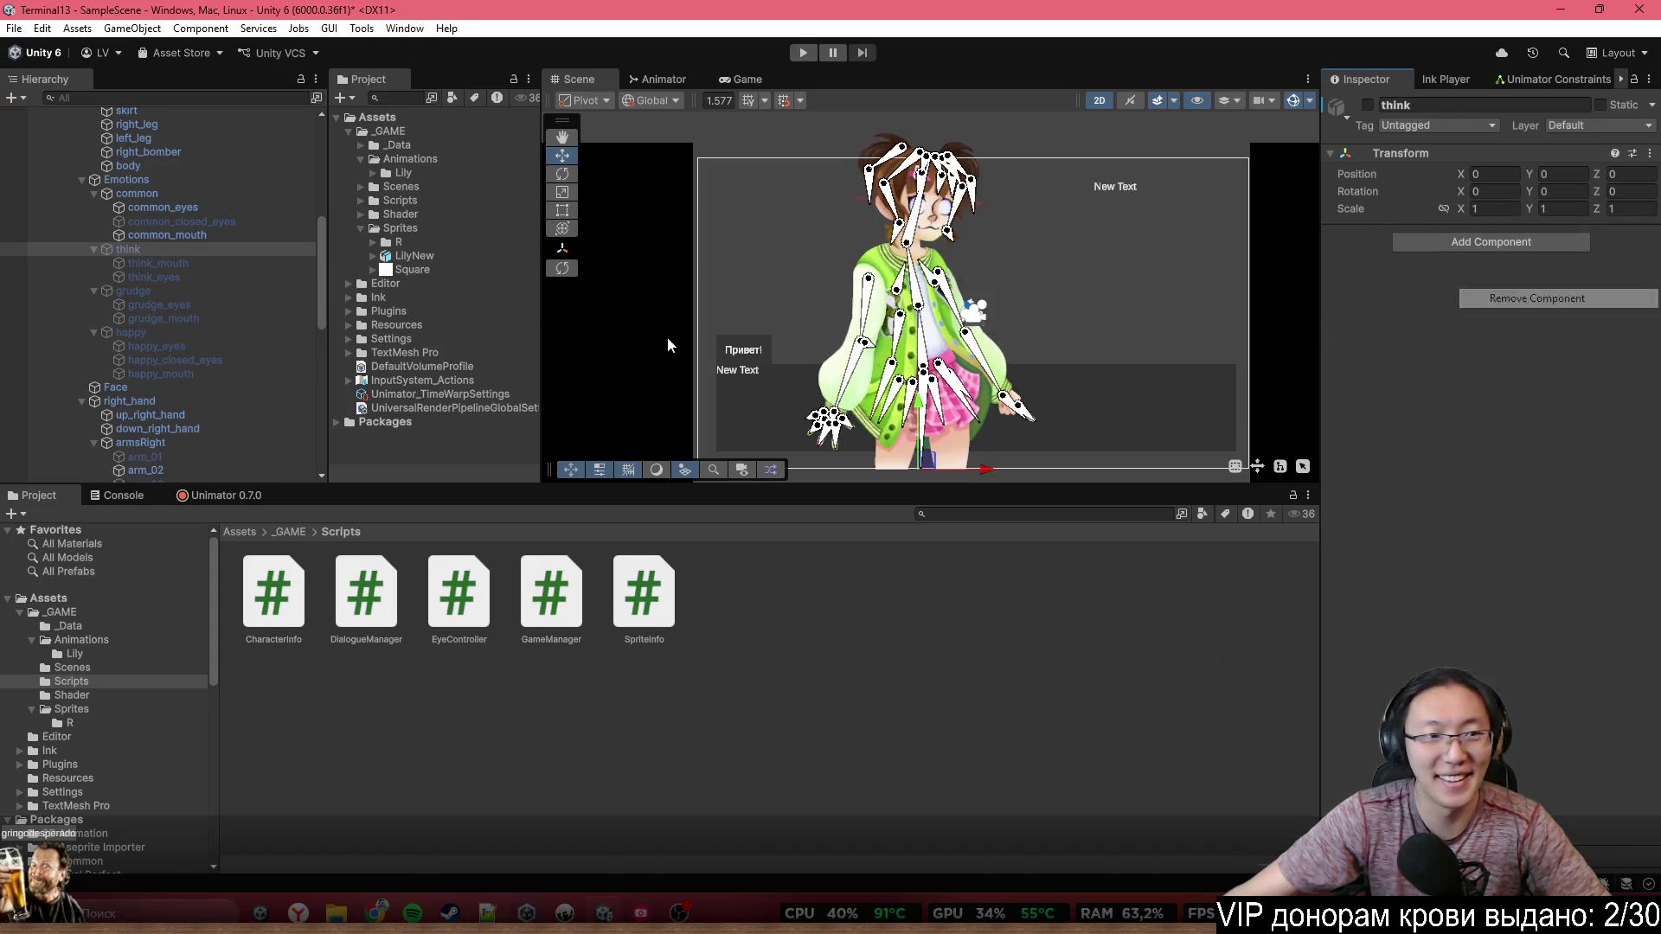
# Add an Eye Controller to the happy group and assign happy_eyes as open eyes
pyautogui.click(222, 294)
pyautogui.click(129, 333)
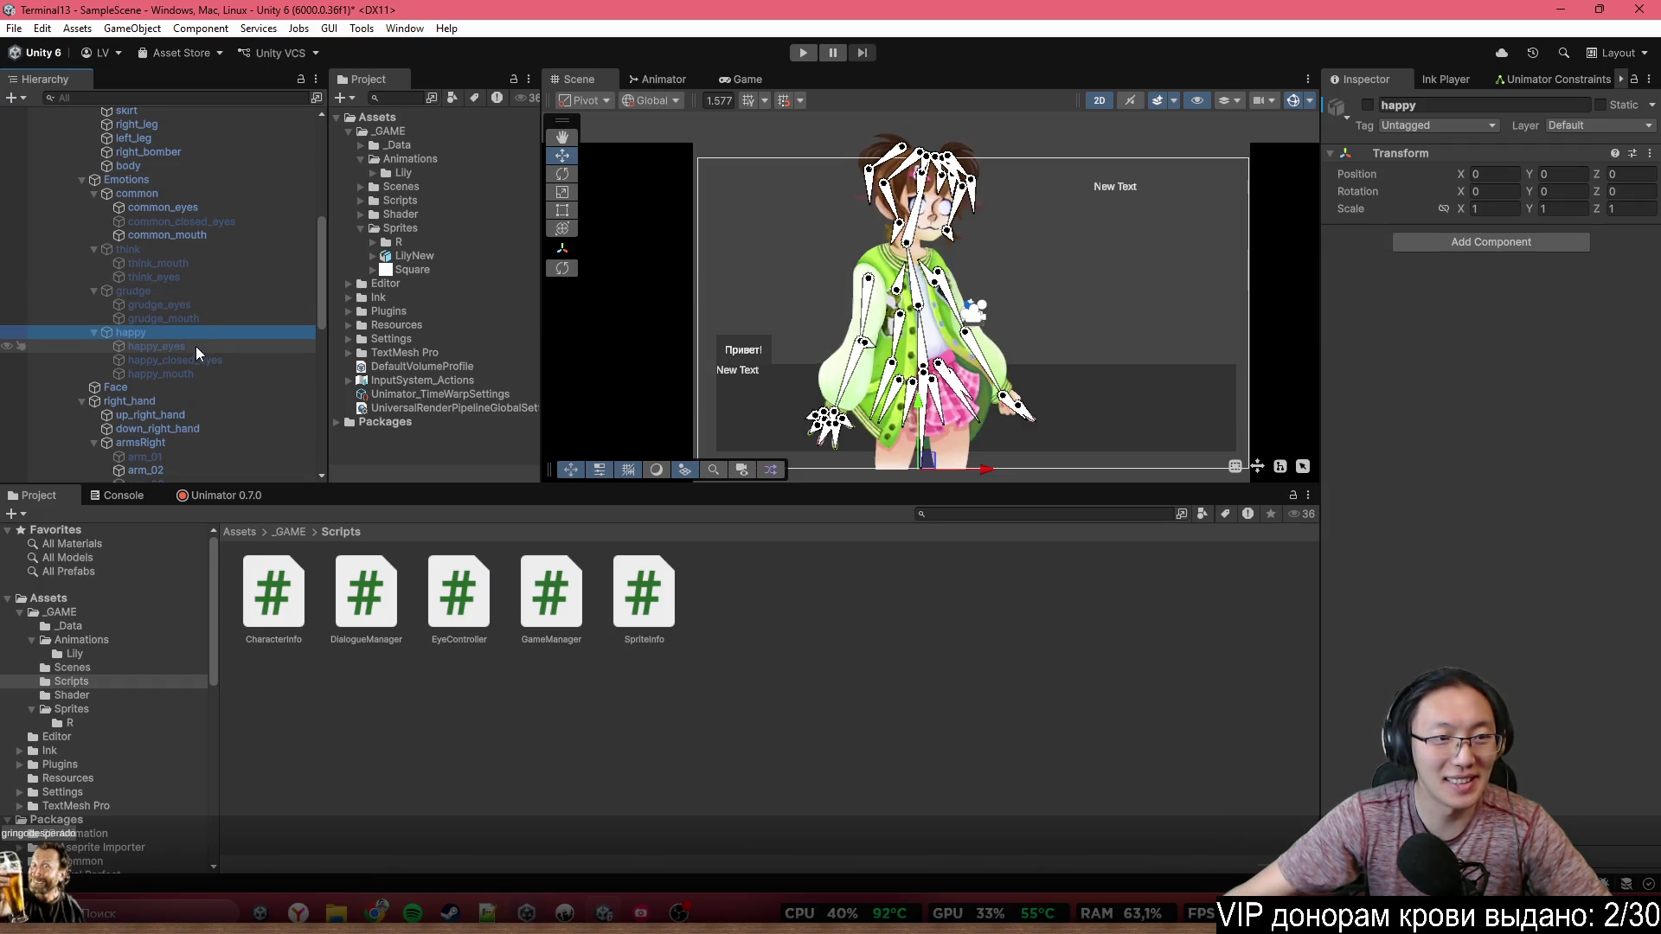
pyautogui.click(1490, 241)
pyautogui.write('Eye')
pyautogui.click(1443, 302)
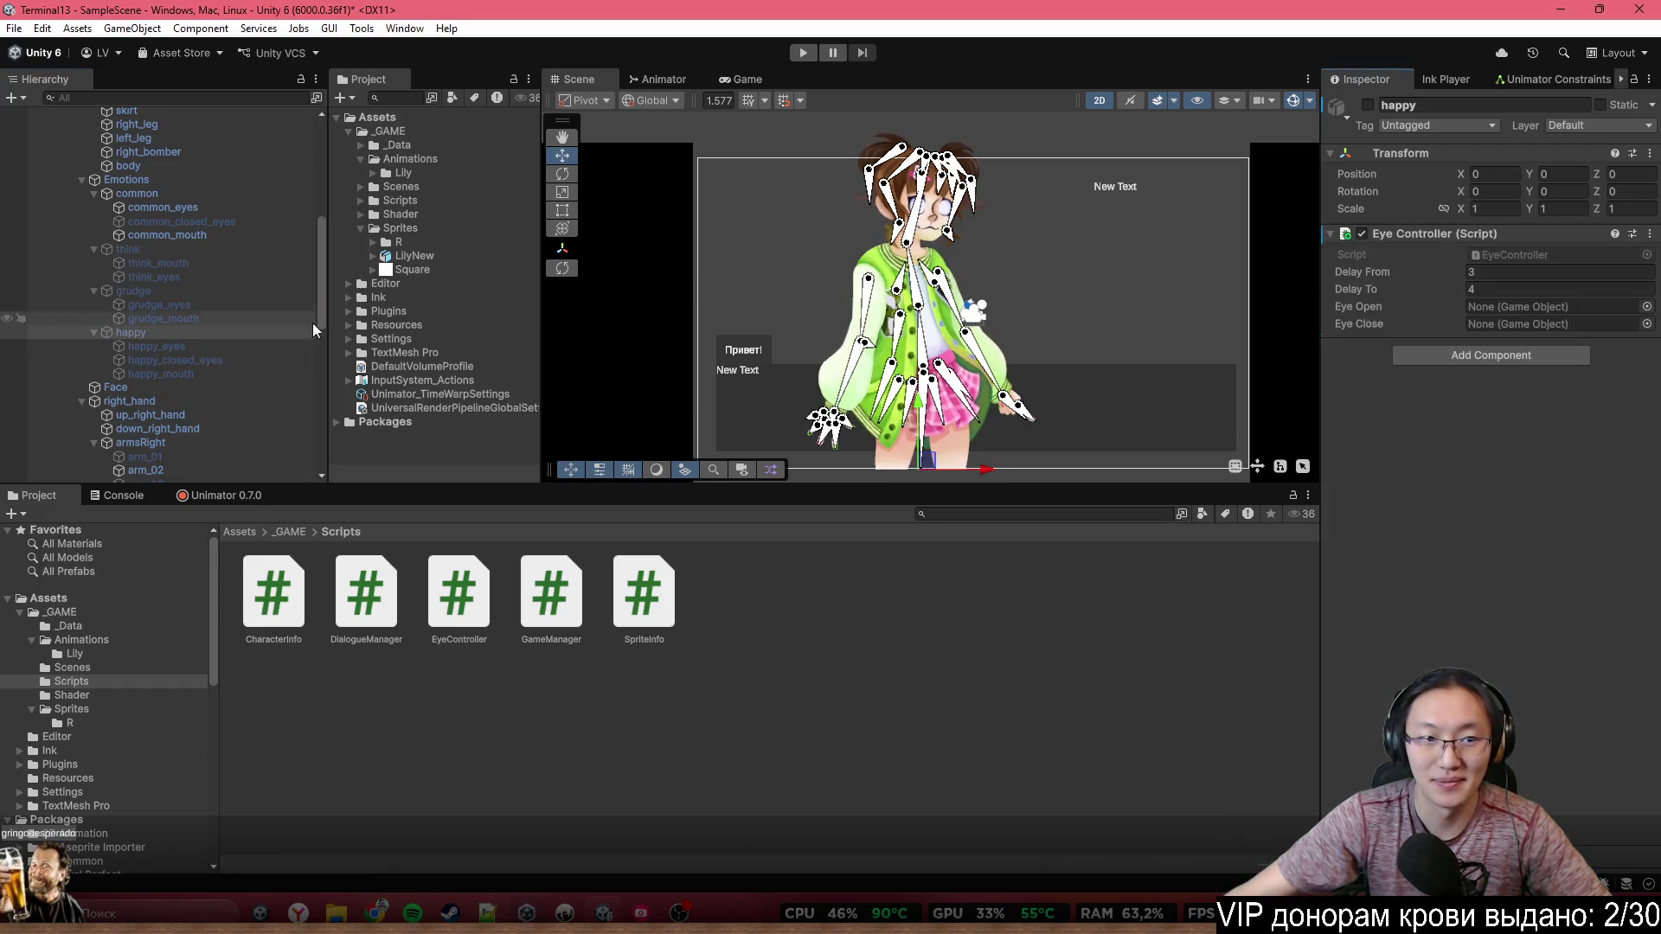
pyautogui.moveTo(190, 346)
pyautogui.mouseDown()
pyautogui.moveTo(1534, 312)
pyautogui.moveTo(199, 360)
pyautogui.moveTo(1474, 329)
pyautogui.mouseUp()
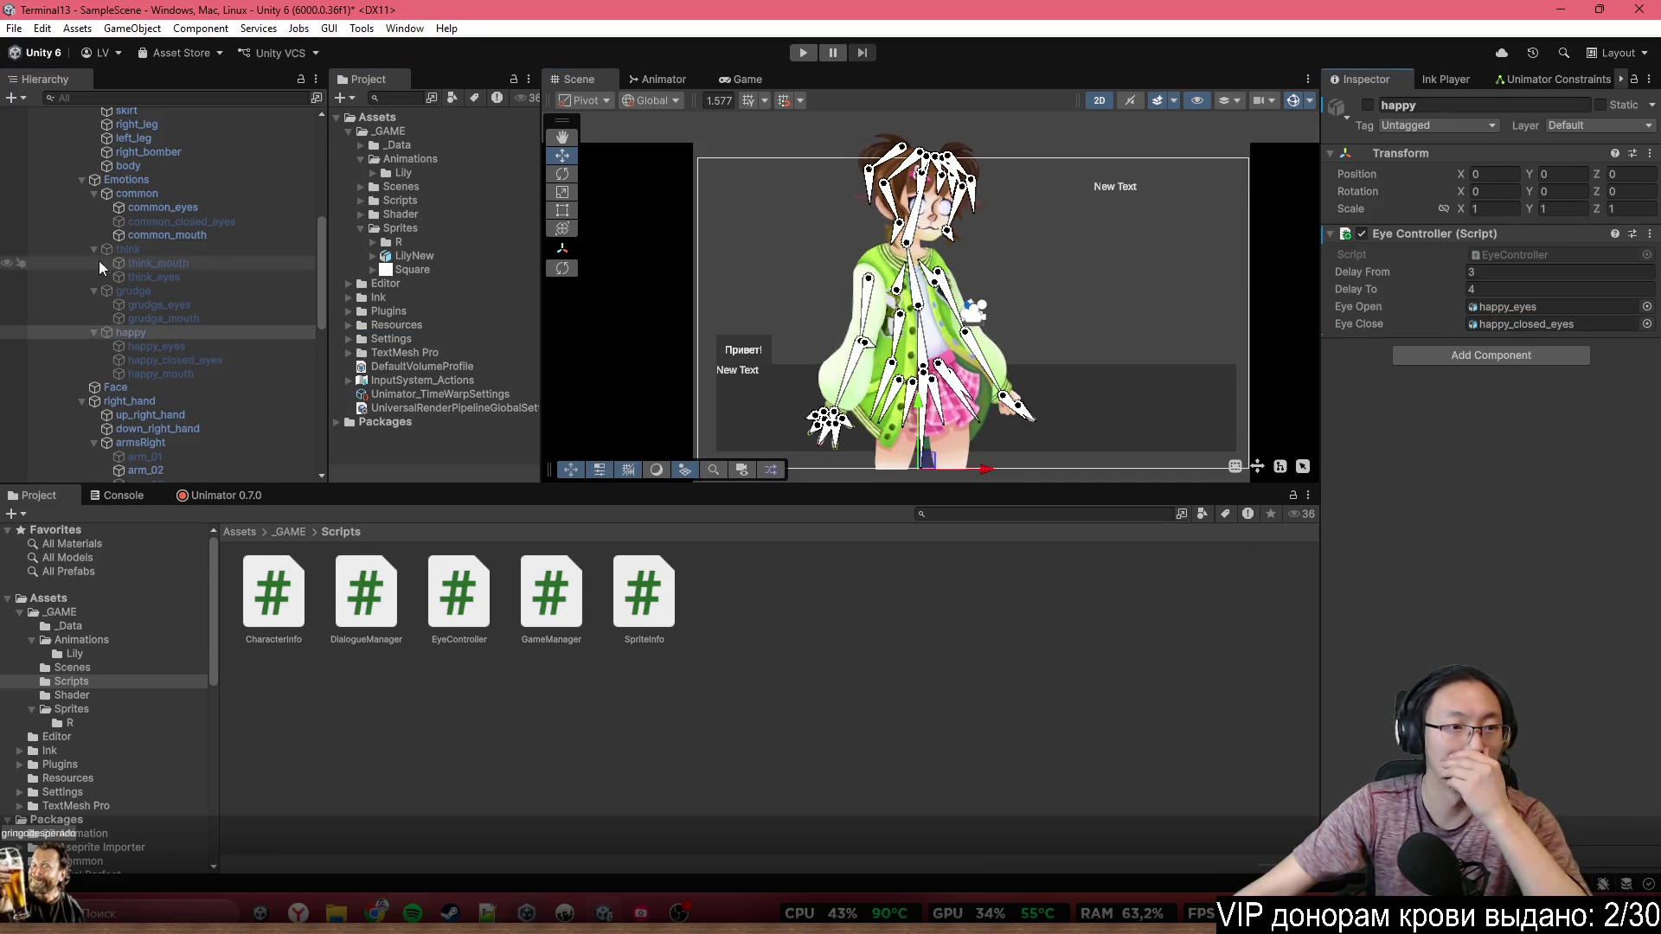
pyautogui.scroll(4, 102, 321)
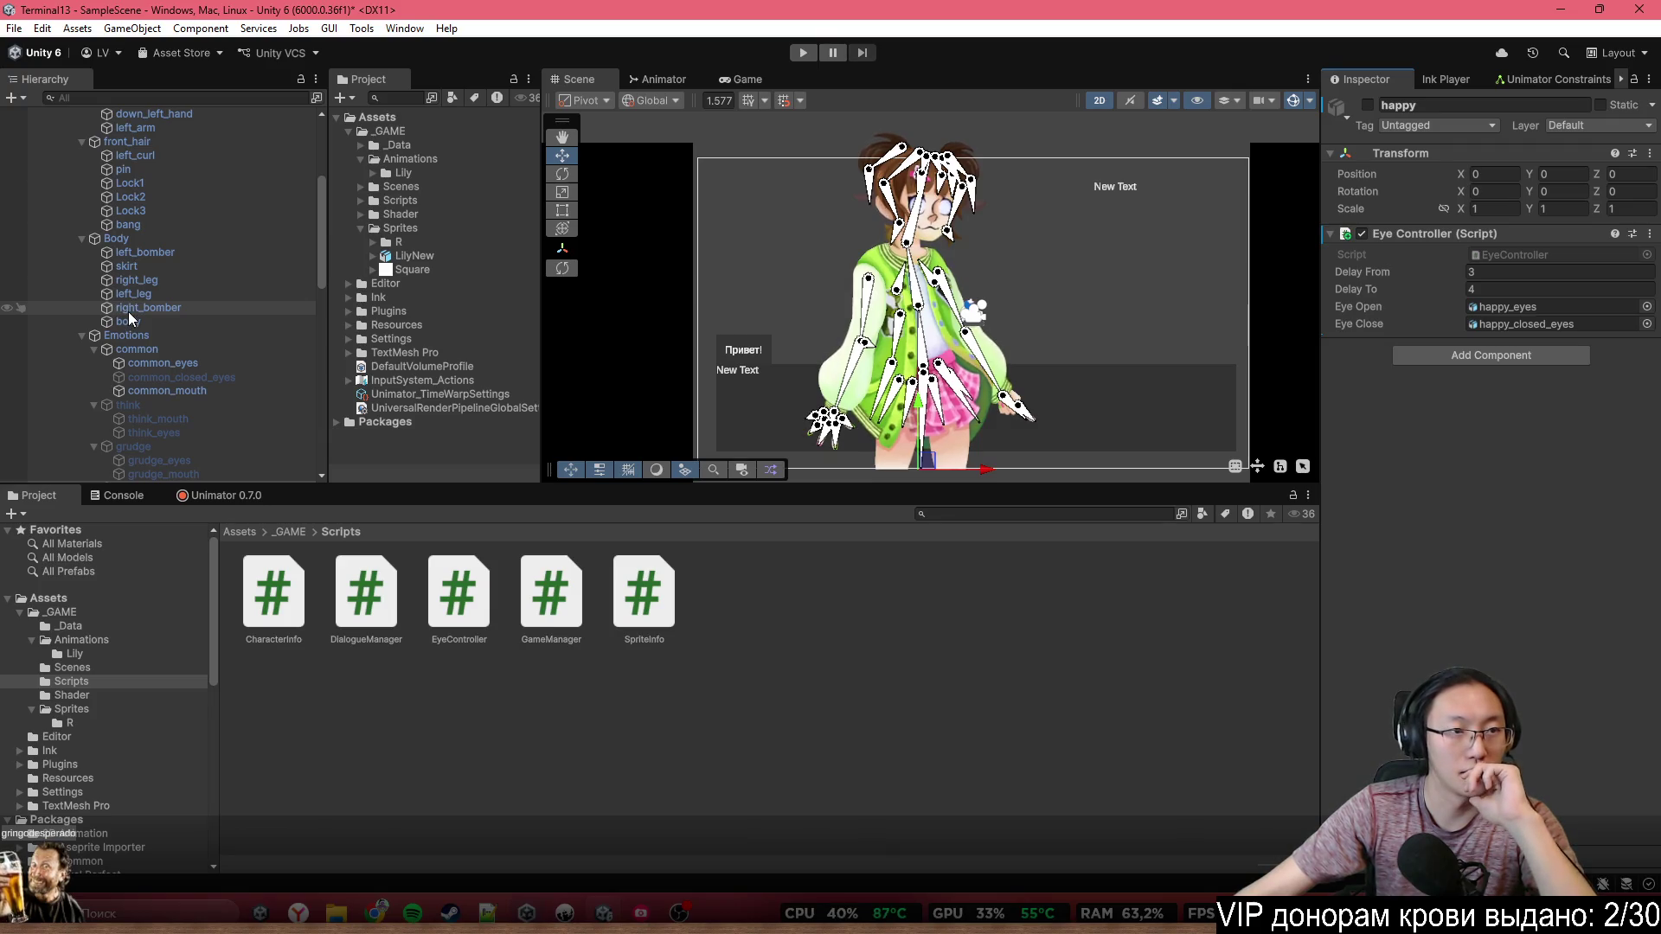
pyautogui.scroll(-6, 130, 312)
pyautogui.scroll(-3, 132, 309)
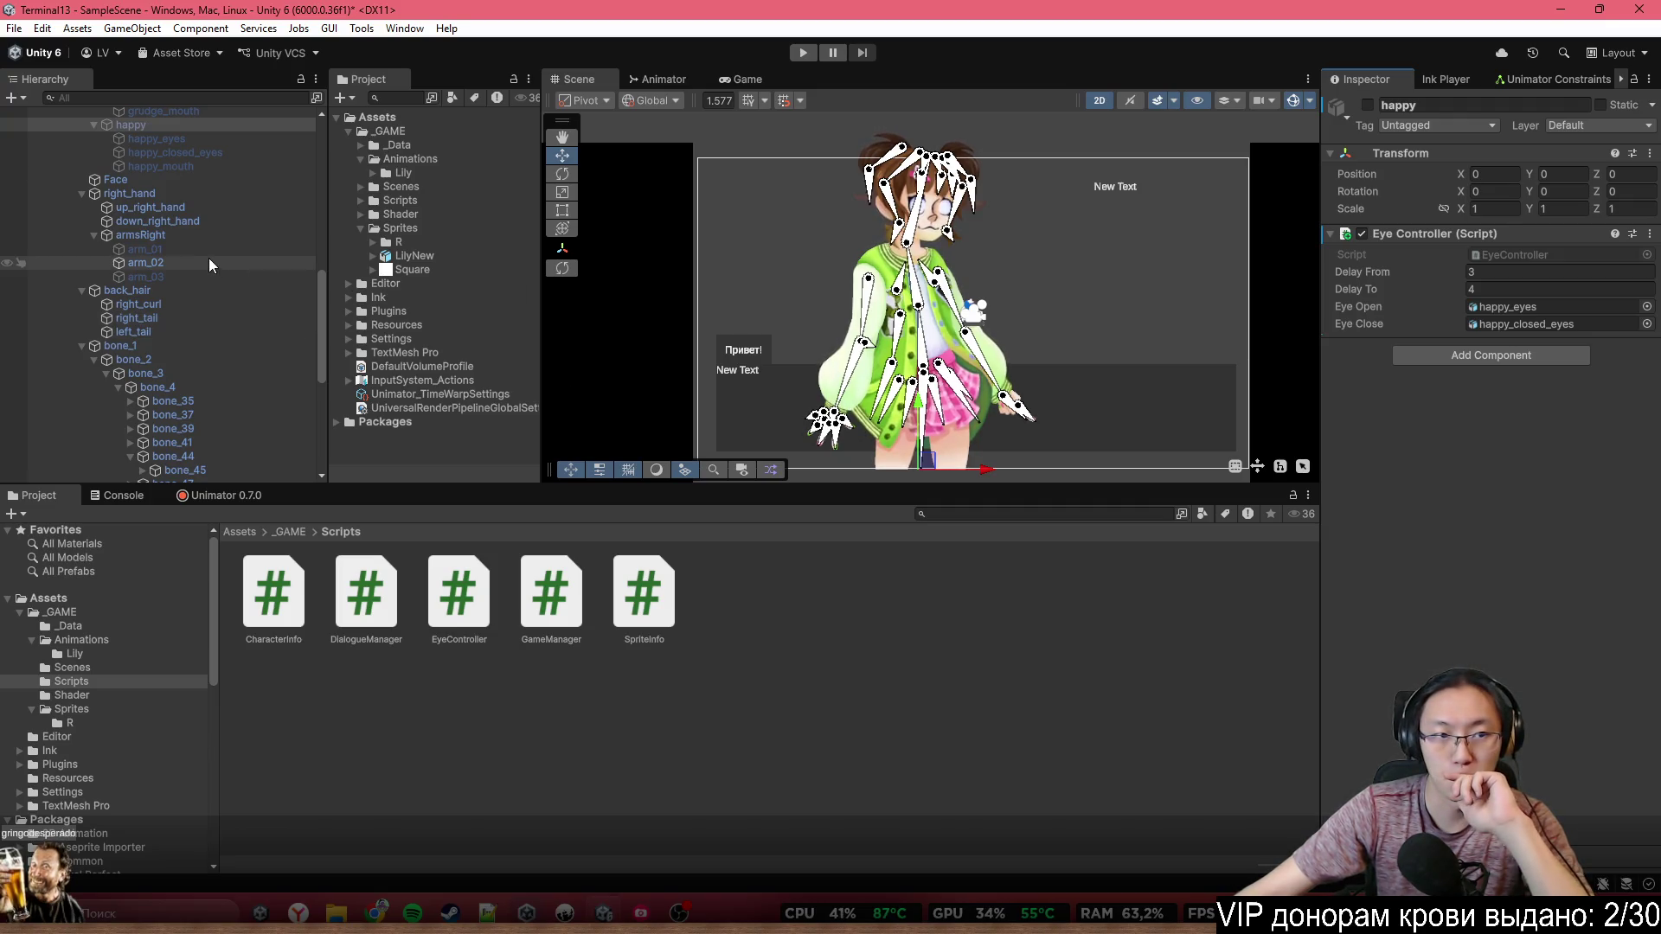
pyautogui.click(238, 268)
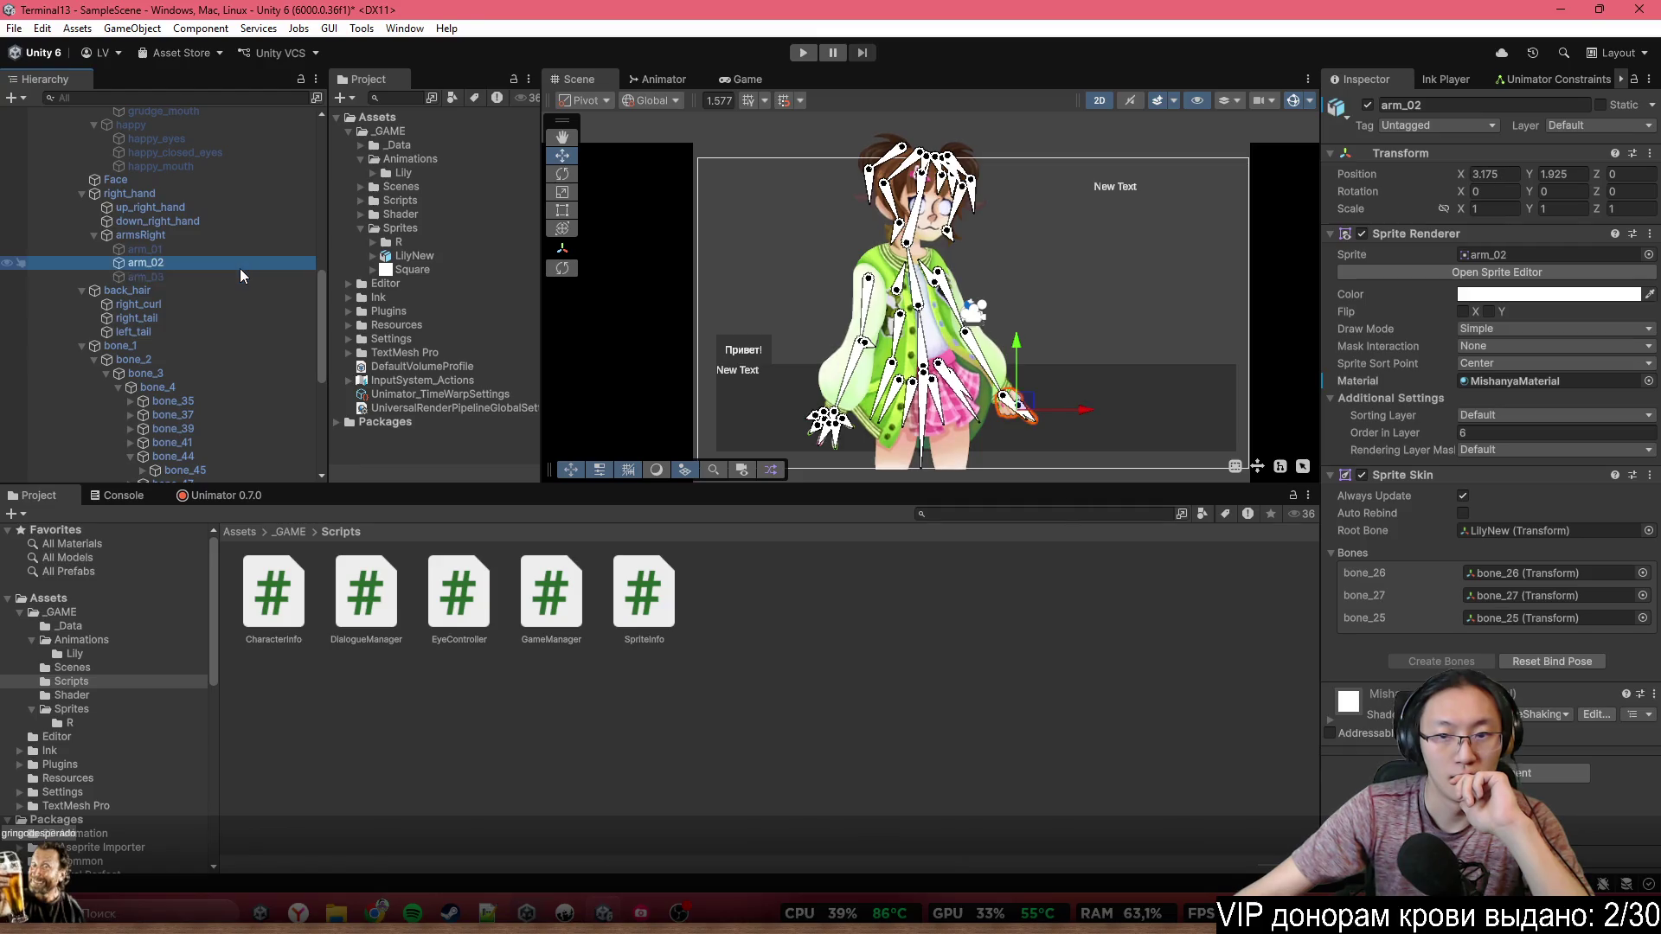
pyautogui.click(232, 277)
pyautogui.scroll(2, 1032, 360)
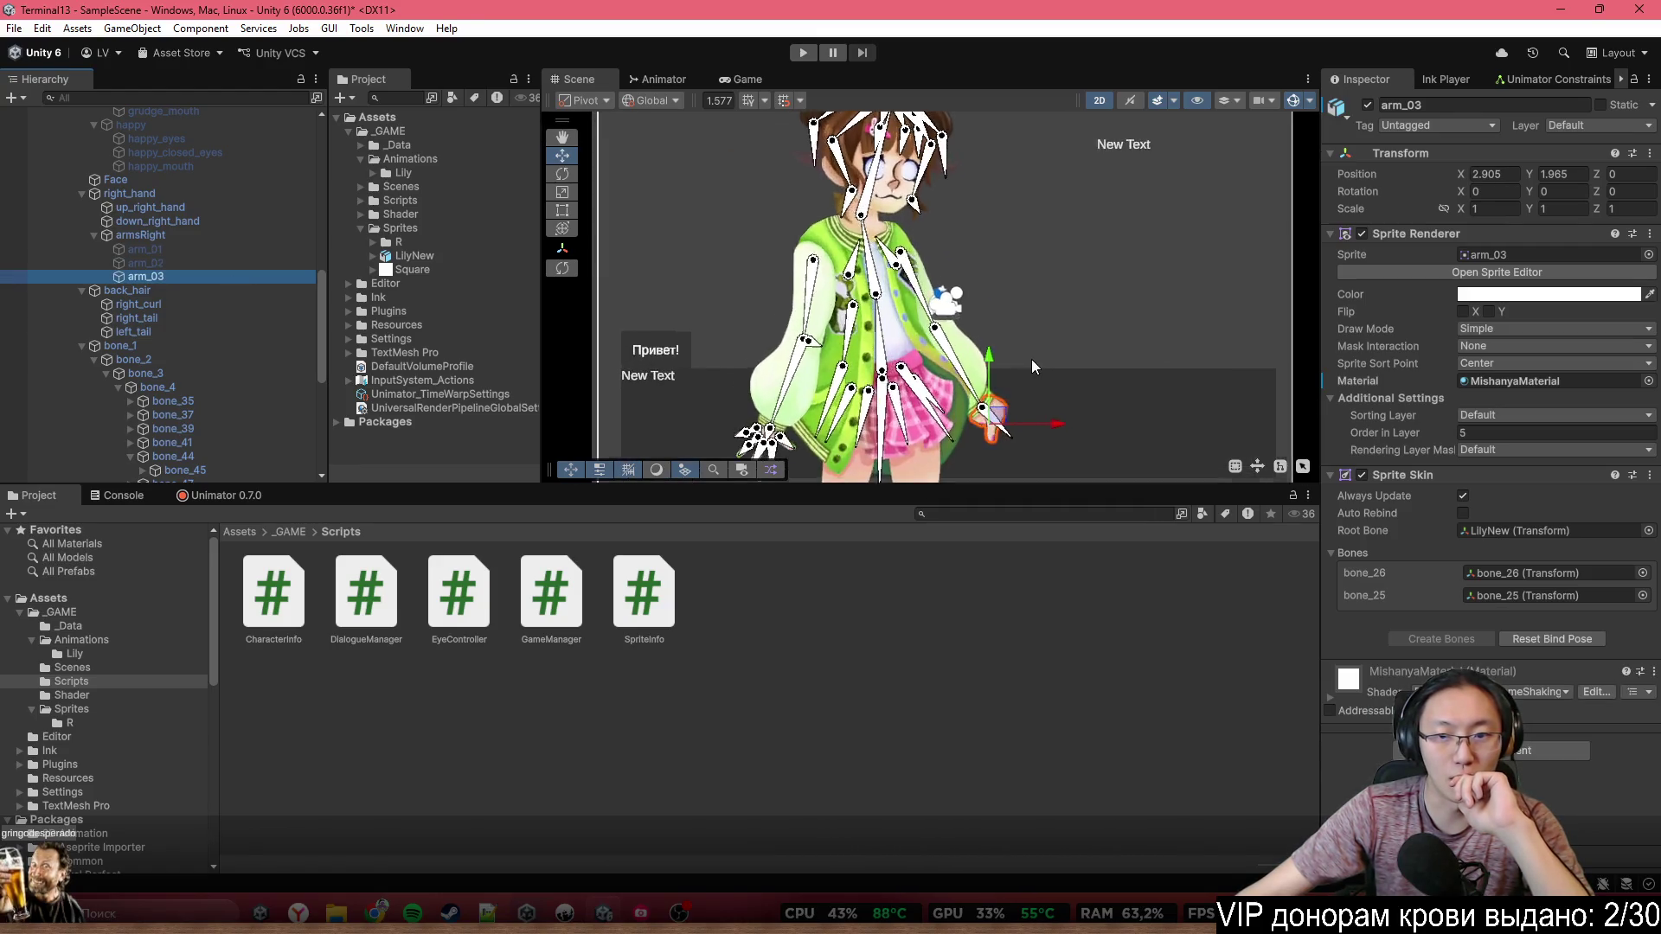
pyautogui.scroll(-2, 1031, 350)
pyautogui.click(1019, 414)
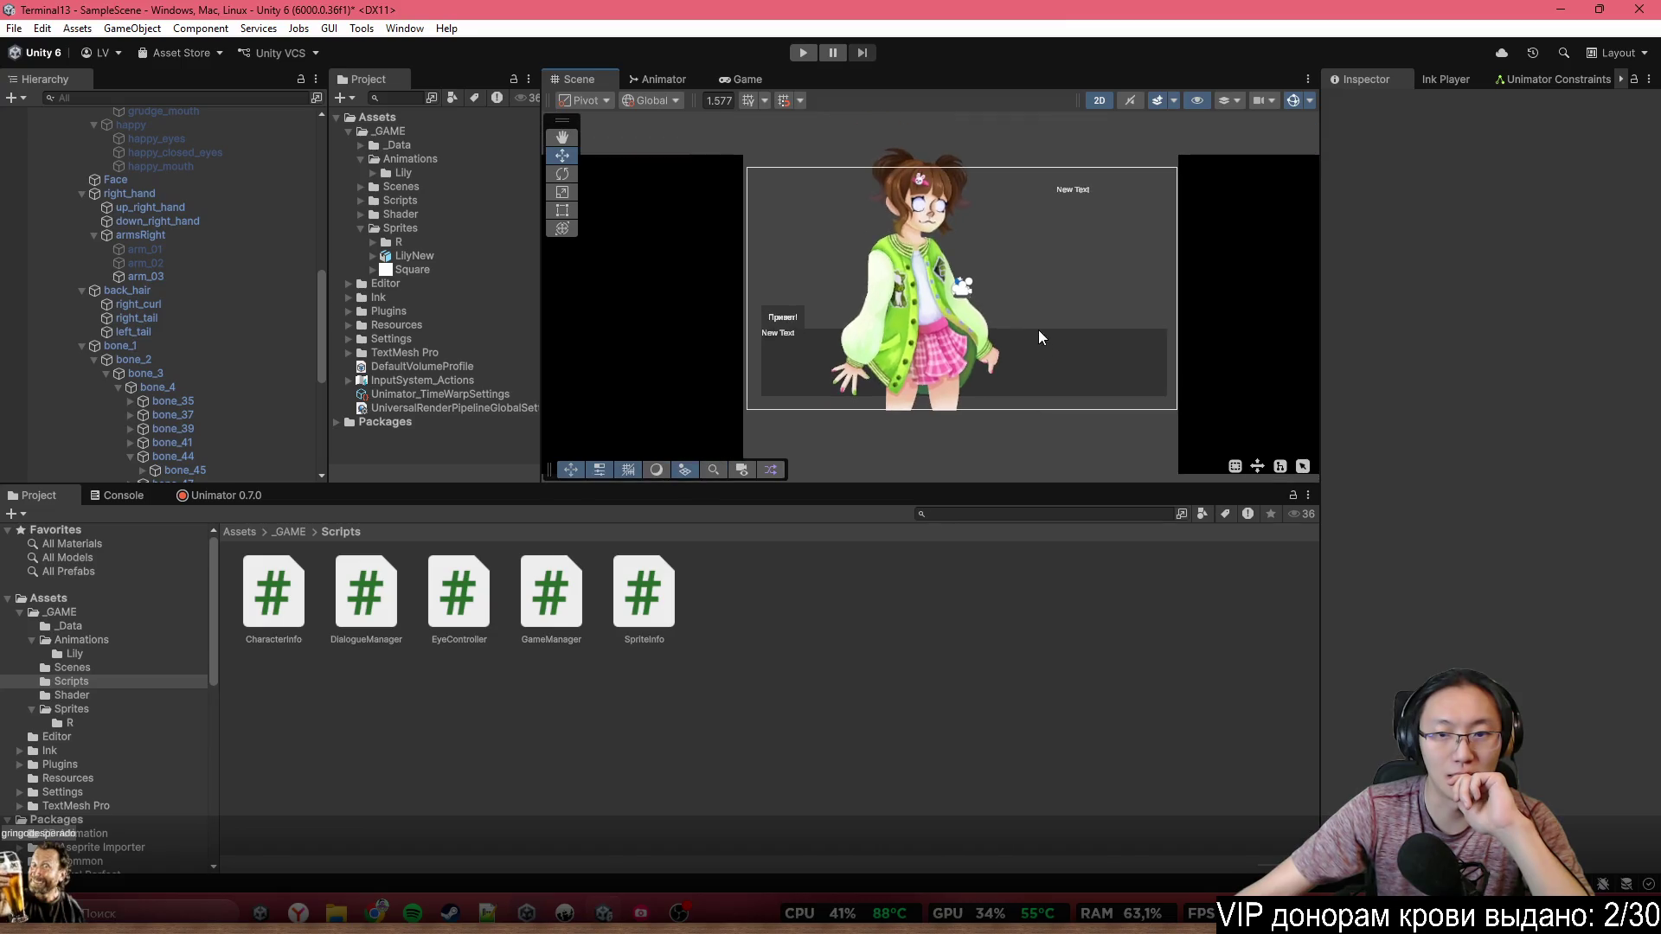
pyautogui.scroll(-2, 1038, 330)
pyautogui.scroll(4, 994, 381)
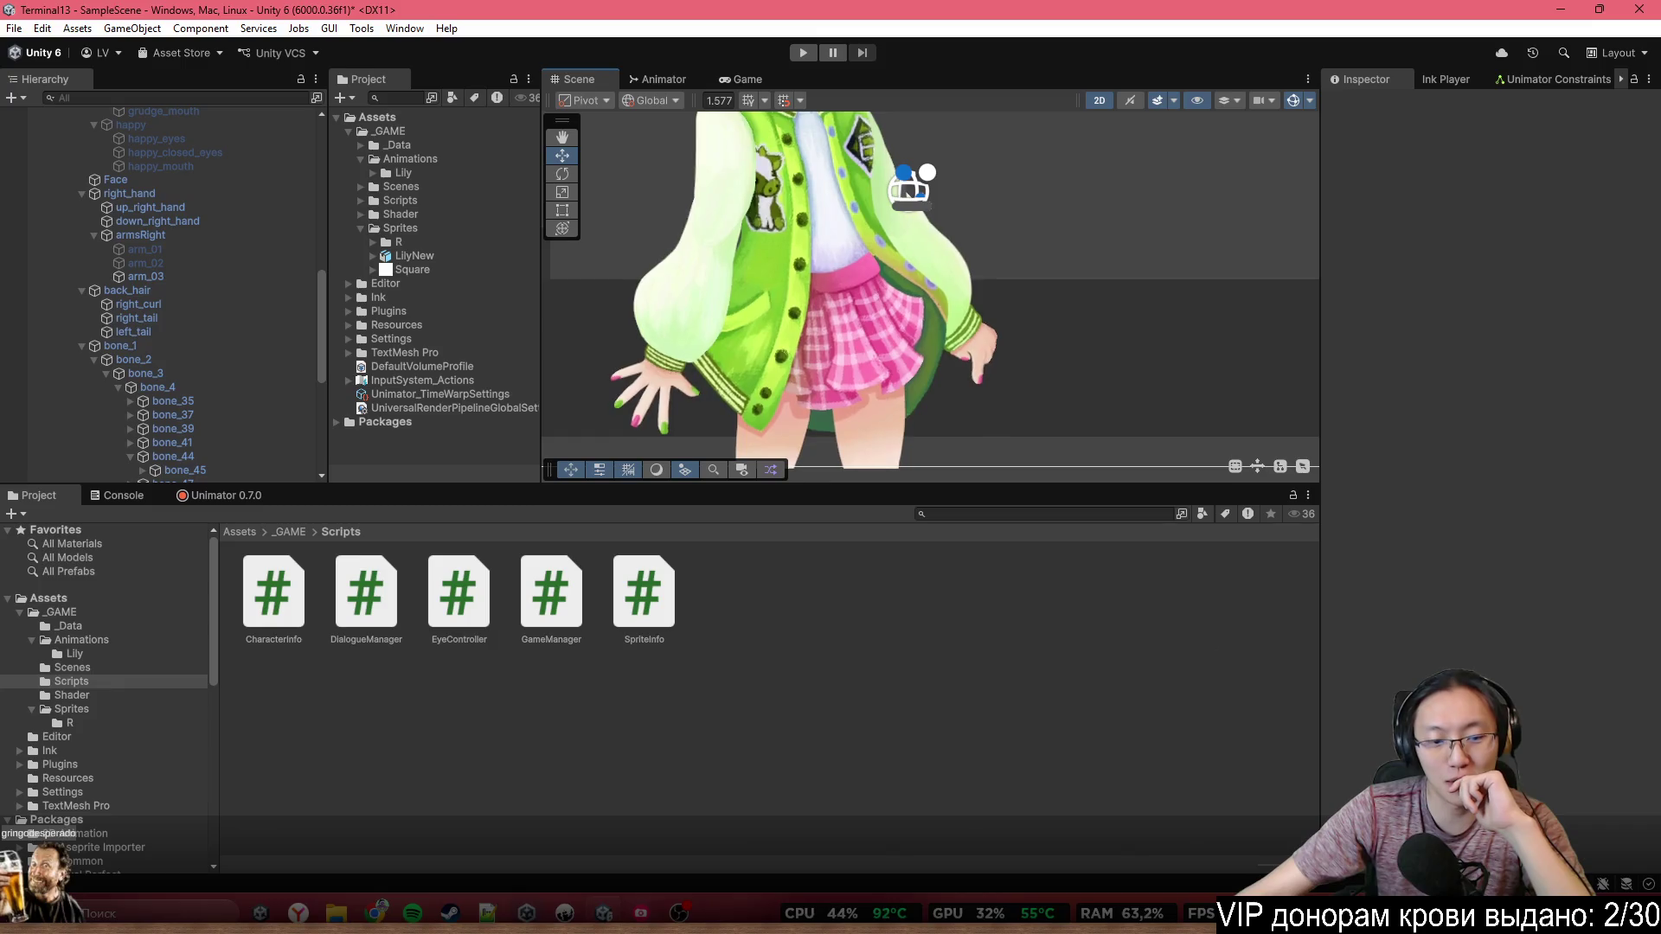
pyautogui.click(1603, 883)
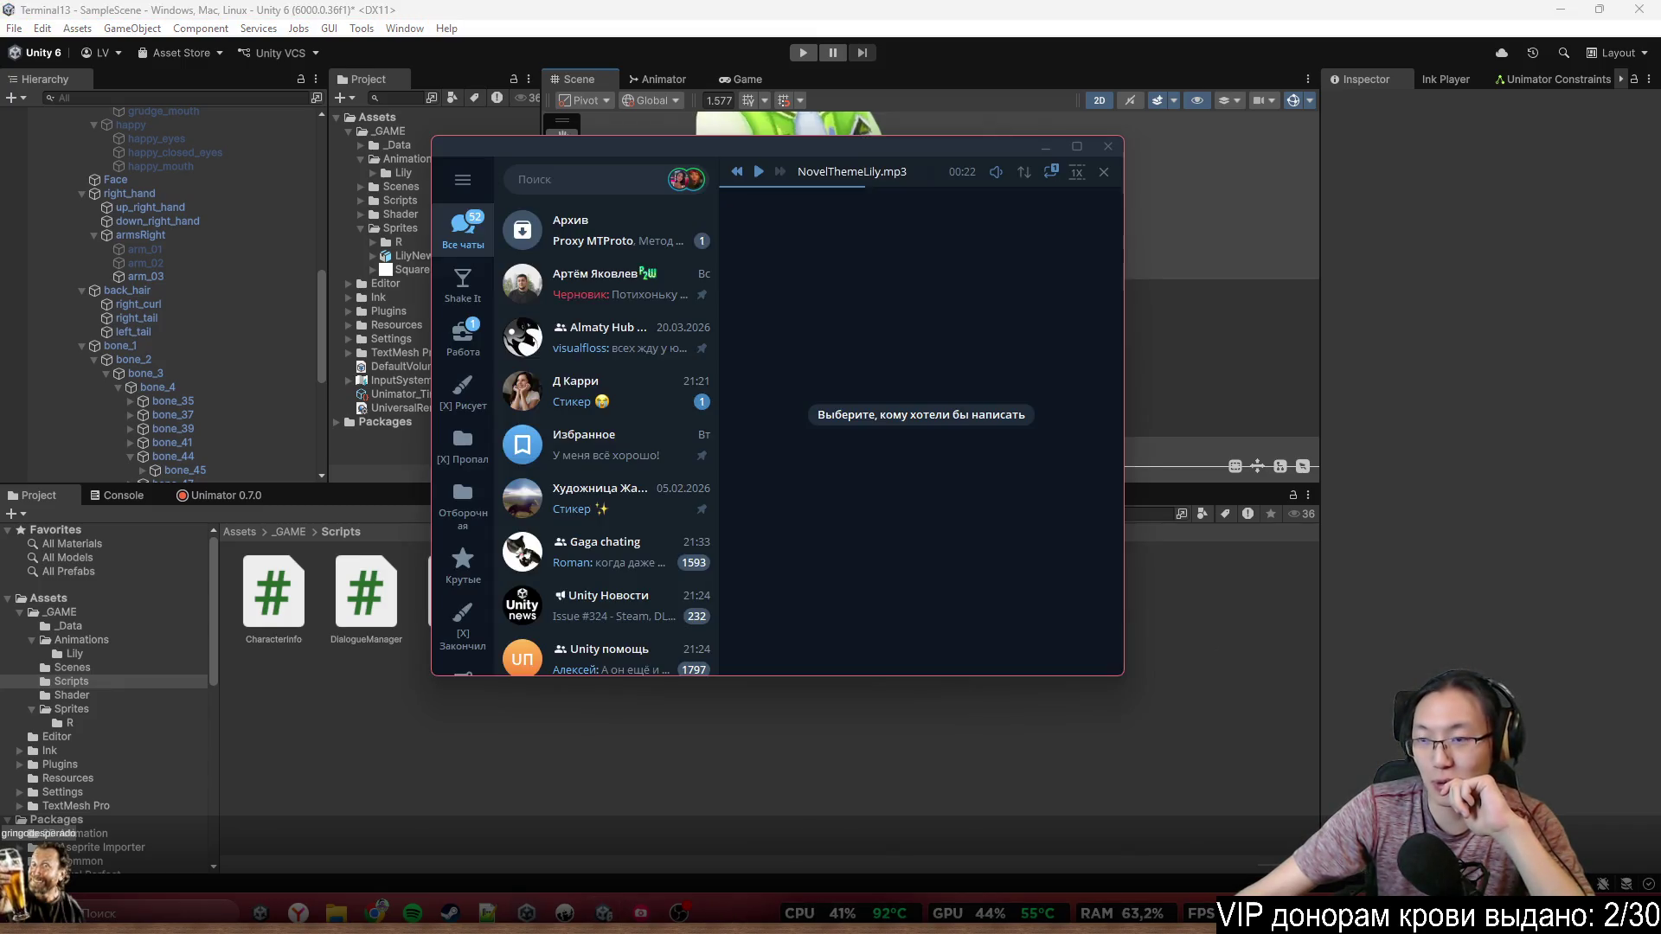
# Open the artist's chat in the Работа folder and search 'палец' to find the finger message
pyautogui.click(463, 338)
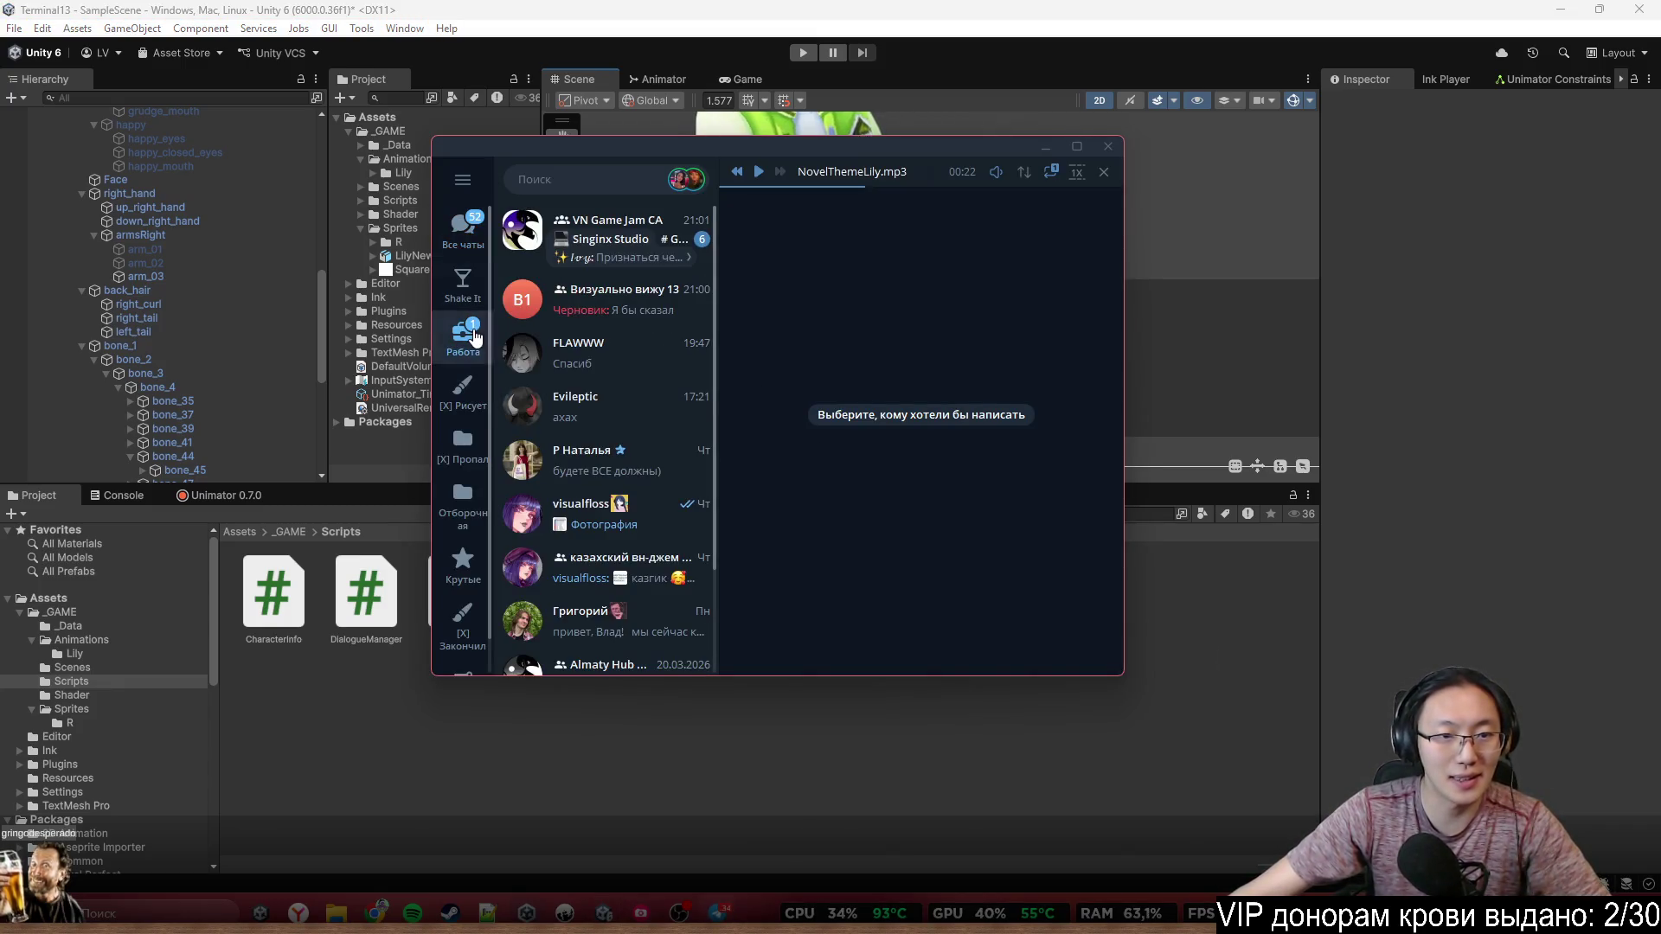
pyautogui.click(582, 353)
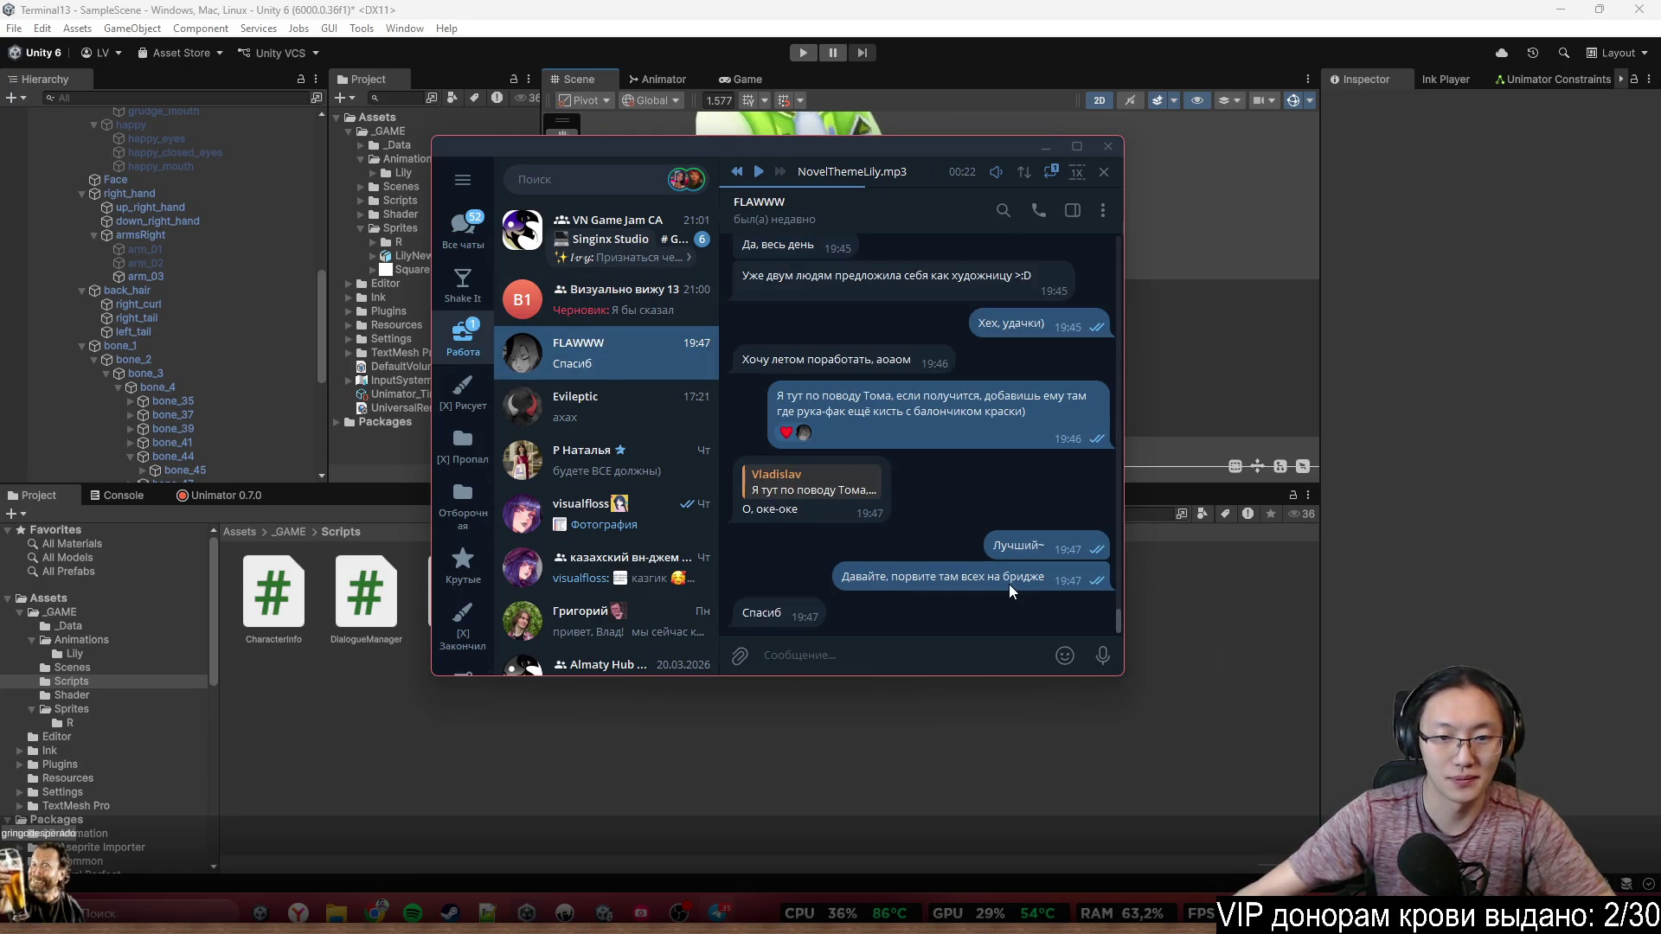
pyautogui.hotkey('ctrl', 'f')
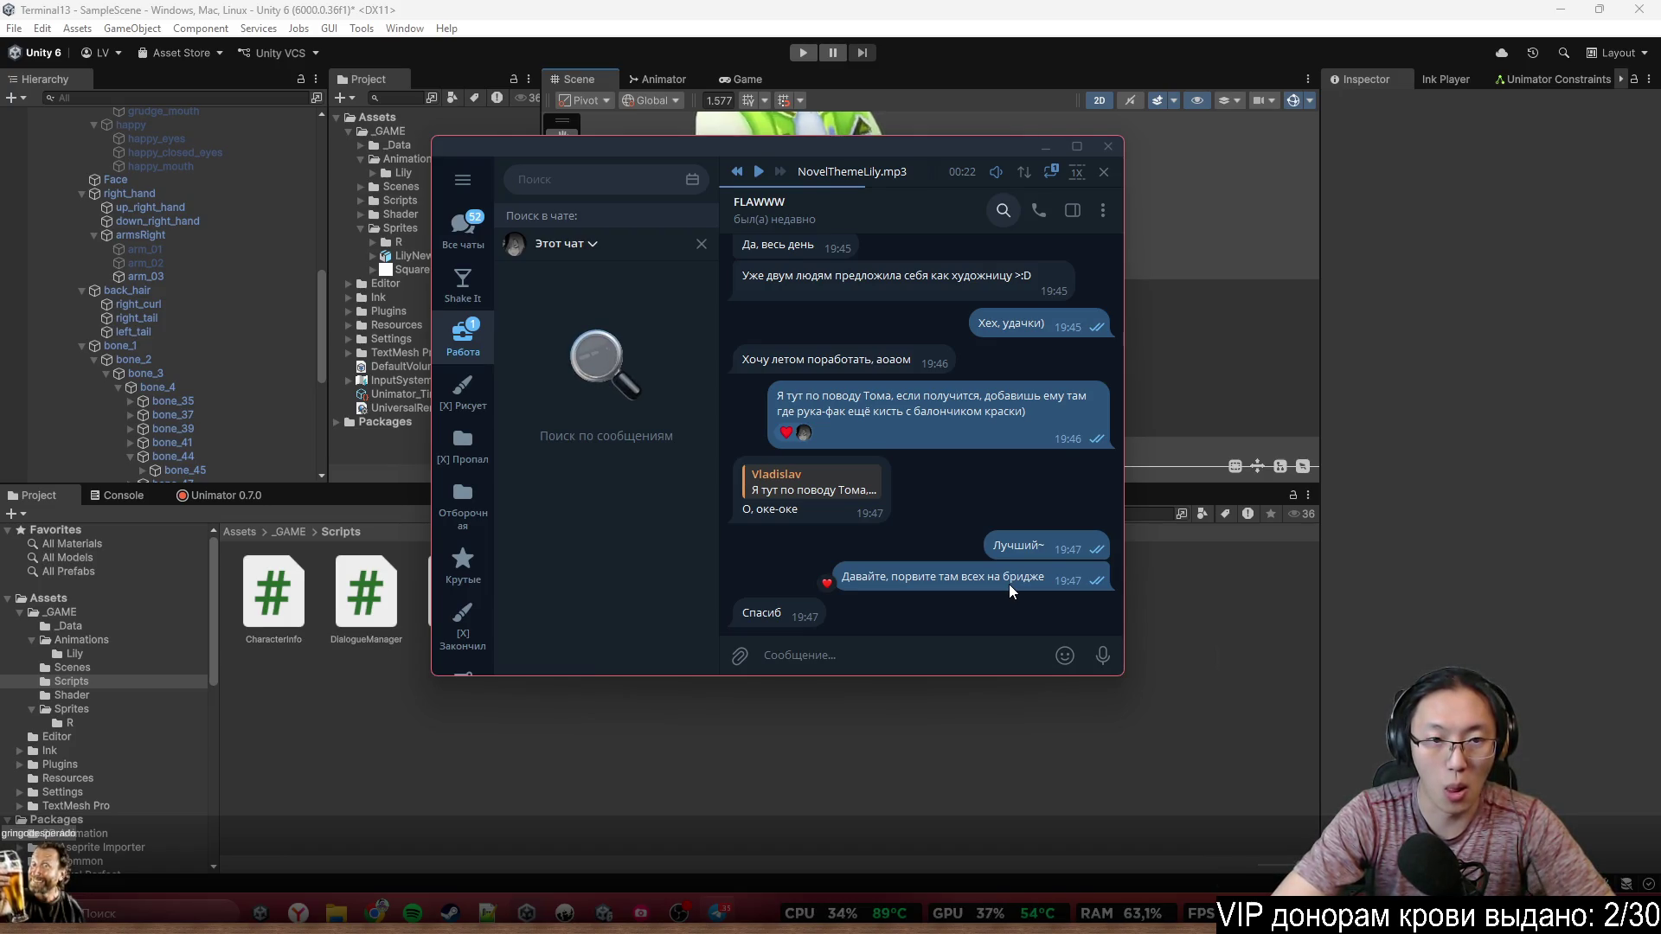
pyautogui.write('палец')
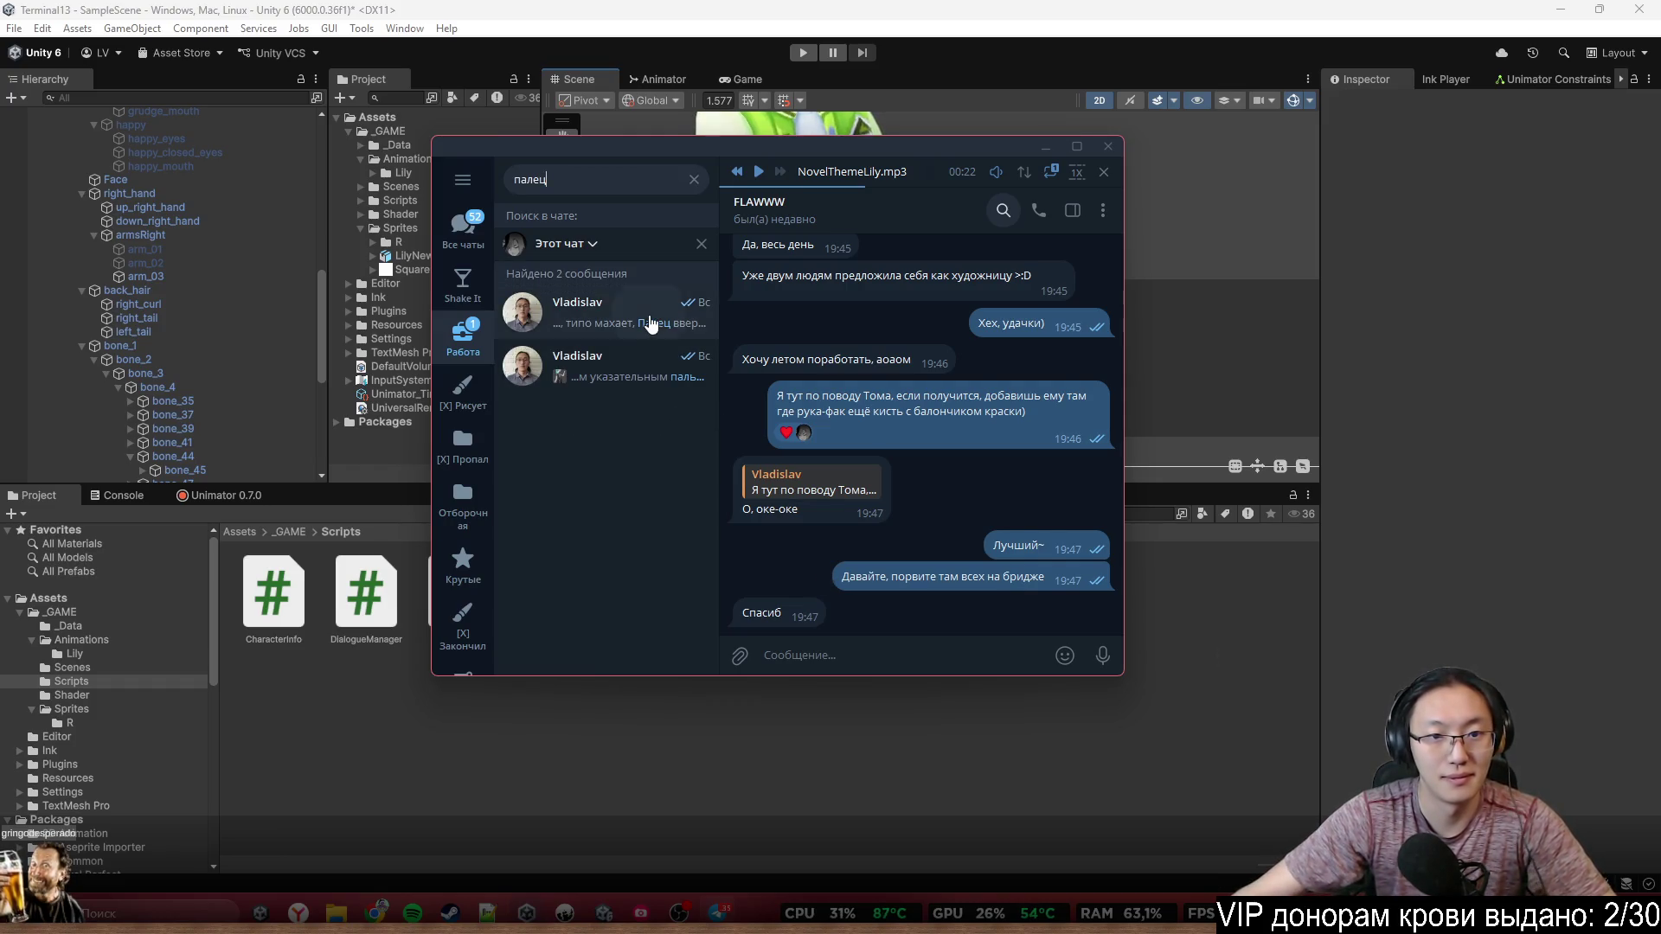
pyautogui.click(686, 334)
# Read the lines about the extra animation and finger against cheek, then return to Unity
pyautogui.moveTo(852, 402)
pyautogui.mouseDown()
pyautogui.moveTo(955, 417)
pyautogui.moveTo(1026, 398)
pyautogui.moveTo(843, 419)
pyautogui.mouseUp()
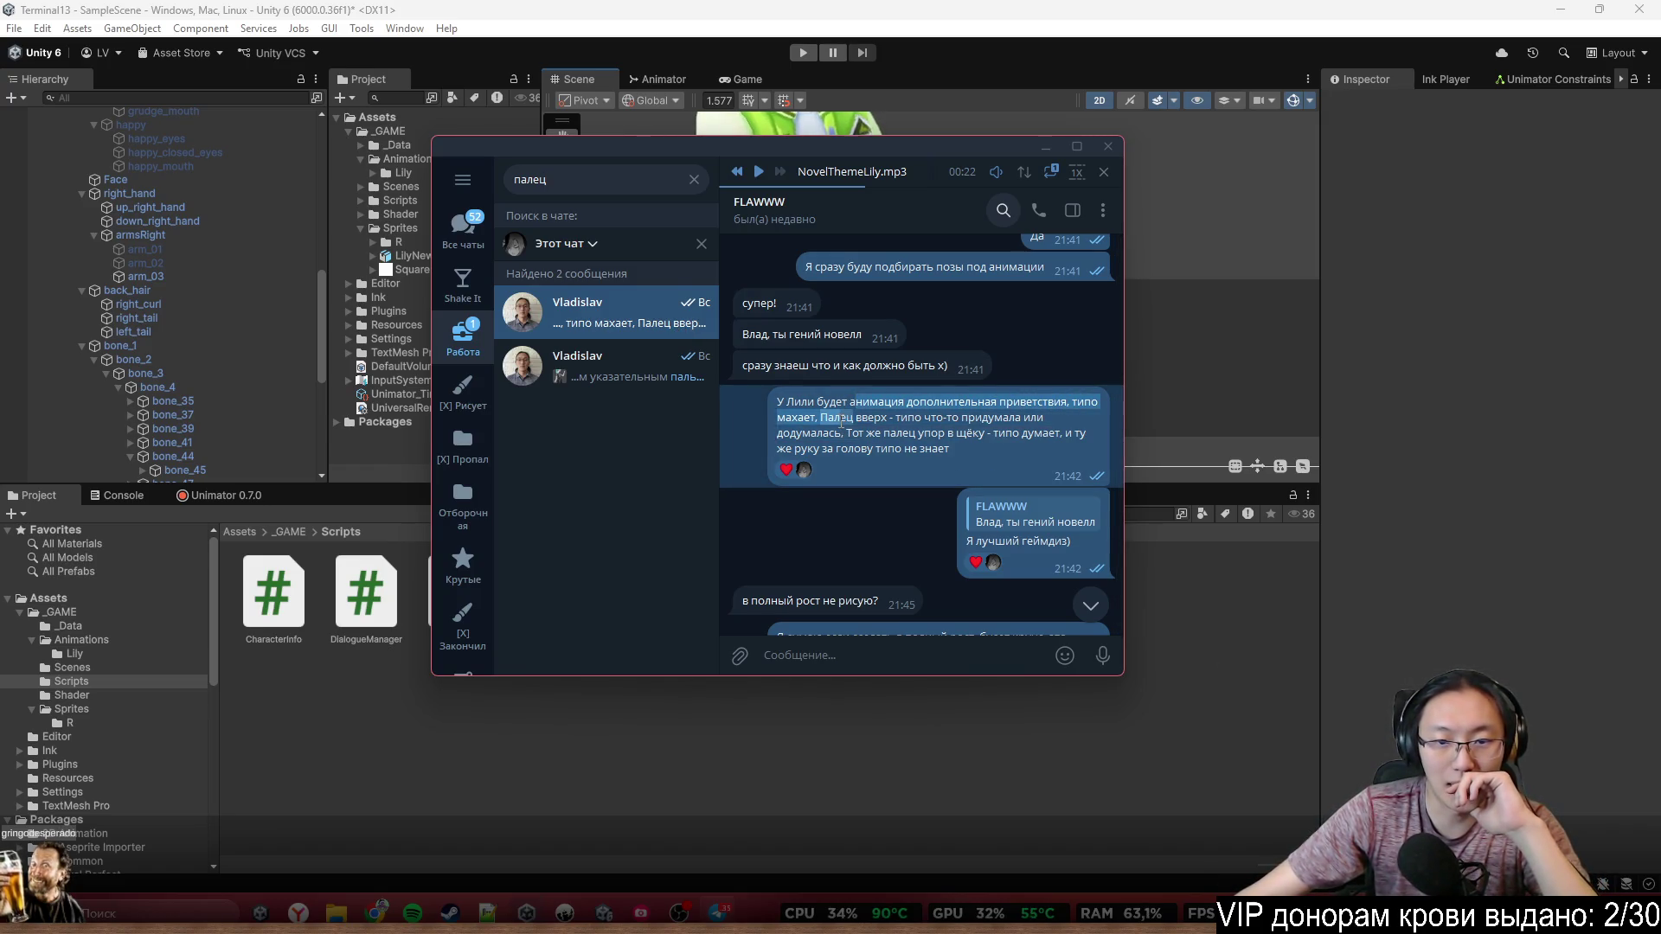
pyautogui.click(869, 420)
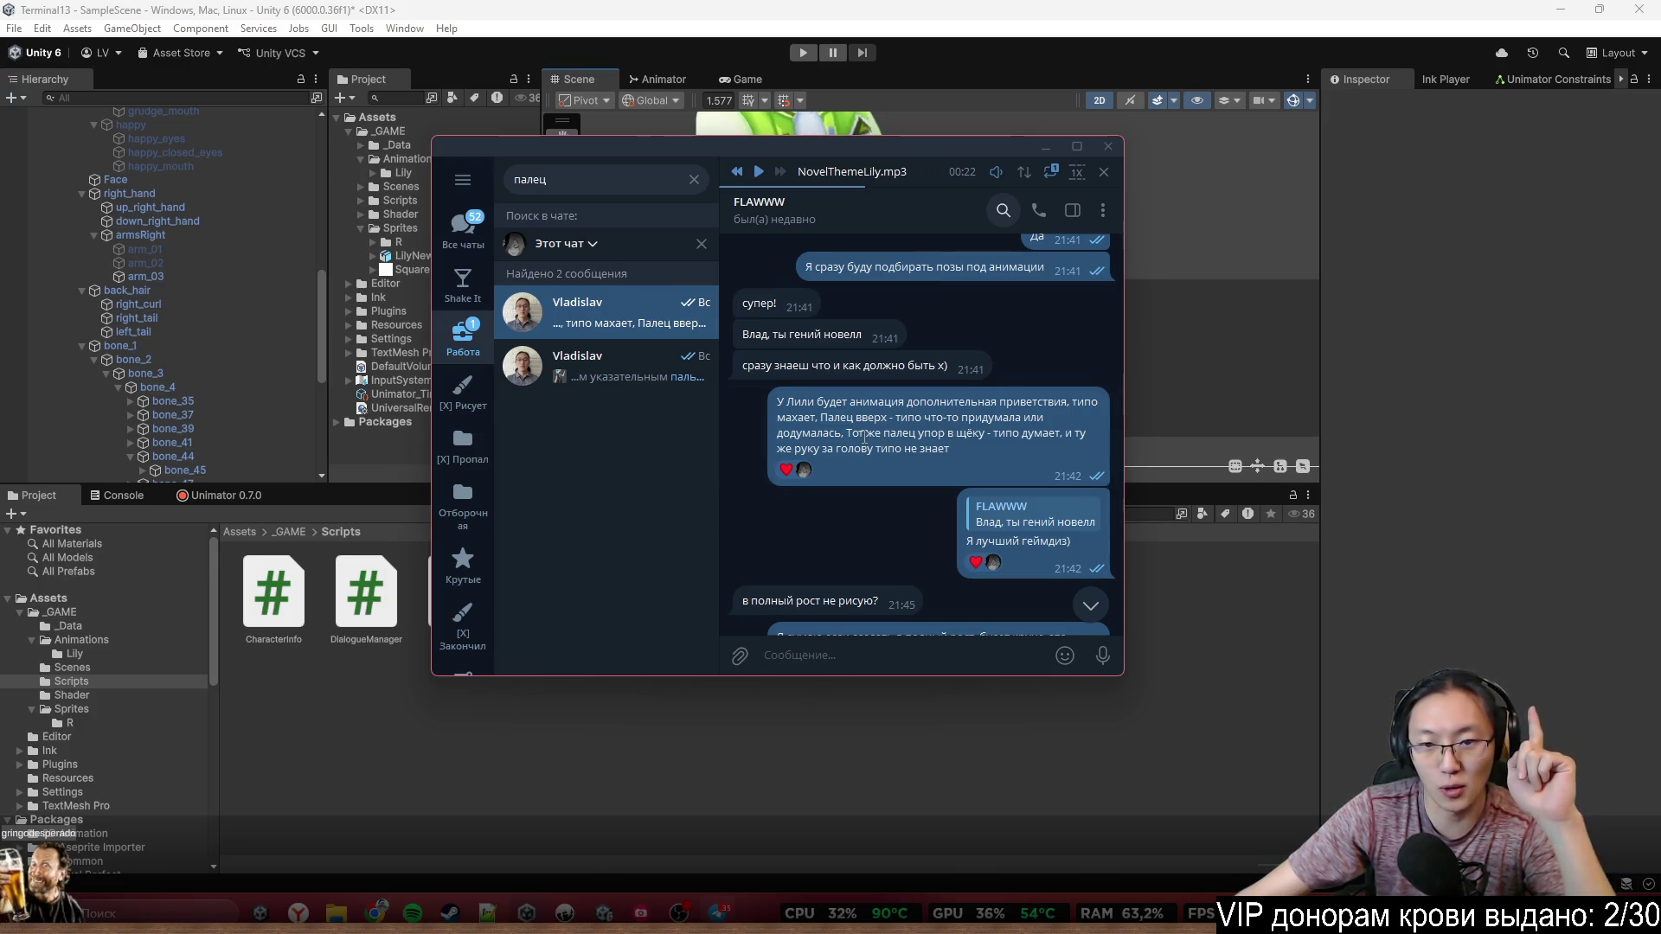
pyautogui.moveTo(968, 437); pyautogui.dragTo(993, 448)
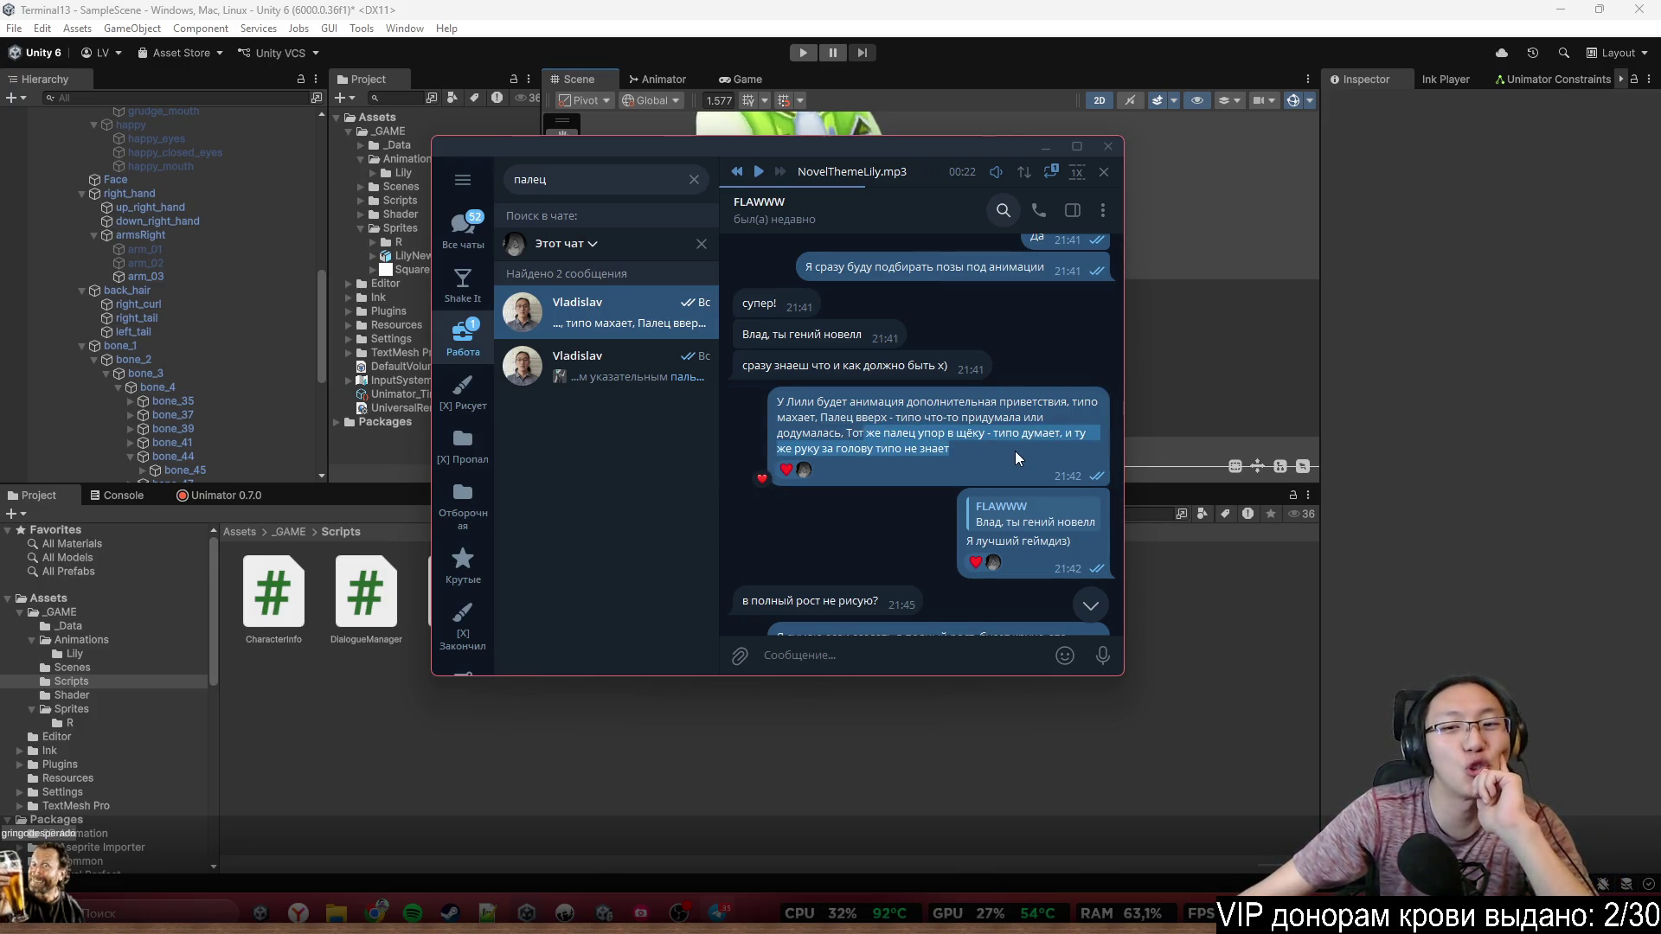
pyautogui.click(1015, 449)
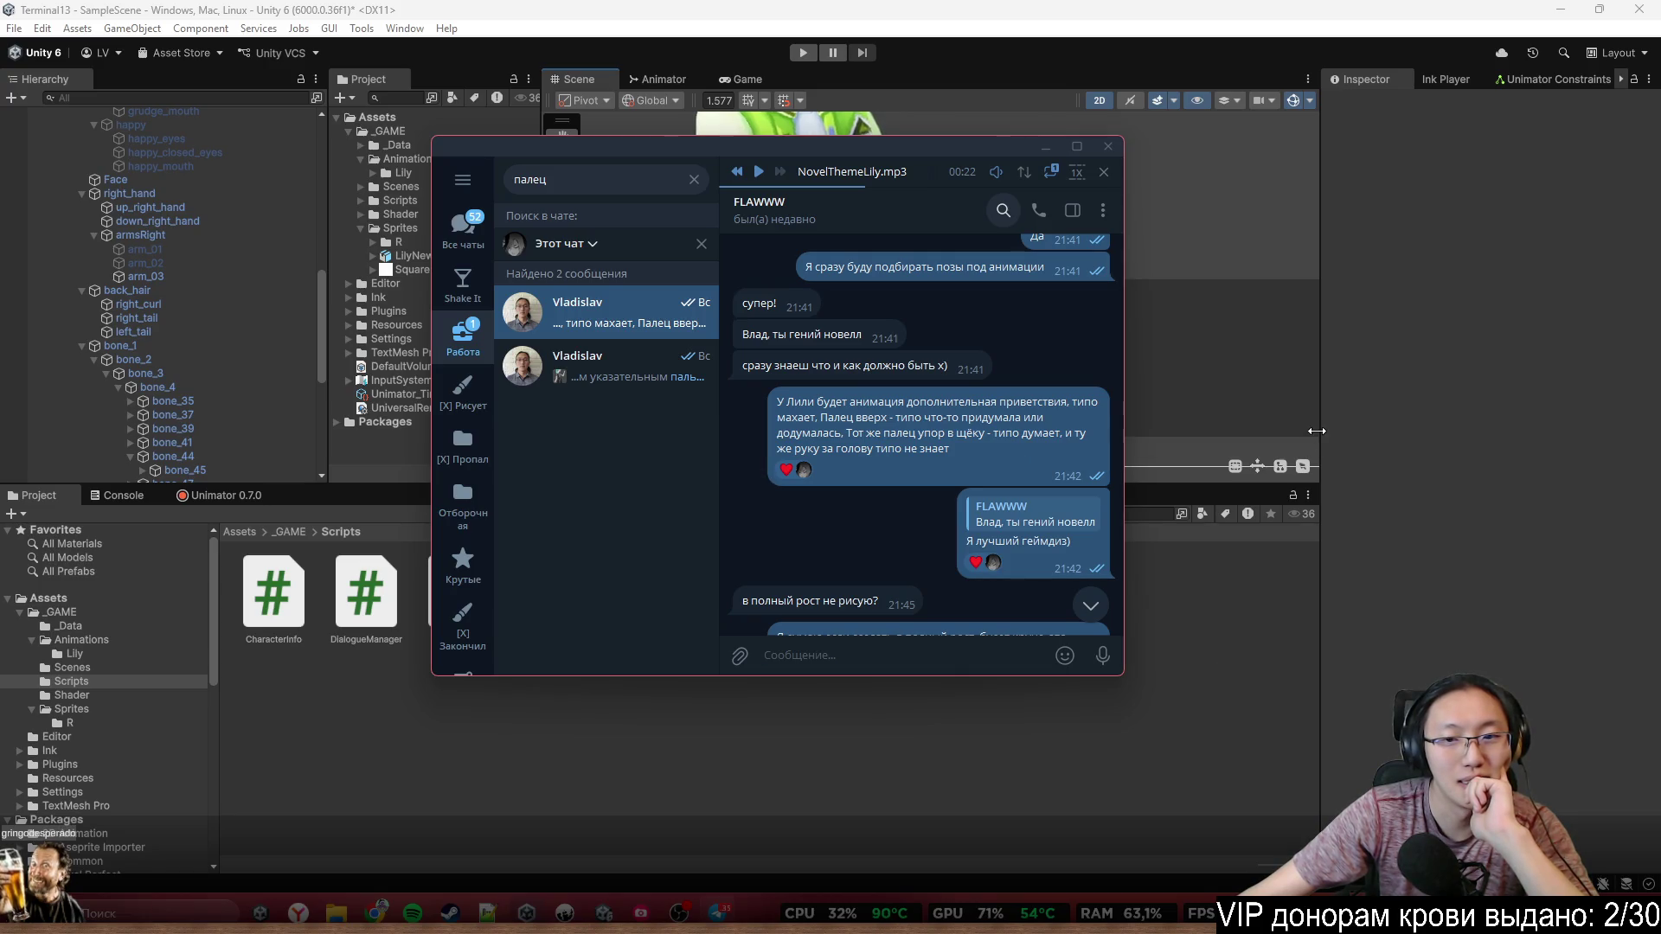
pyautogui.click(1404, 410)
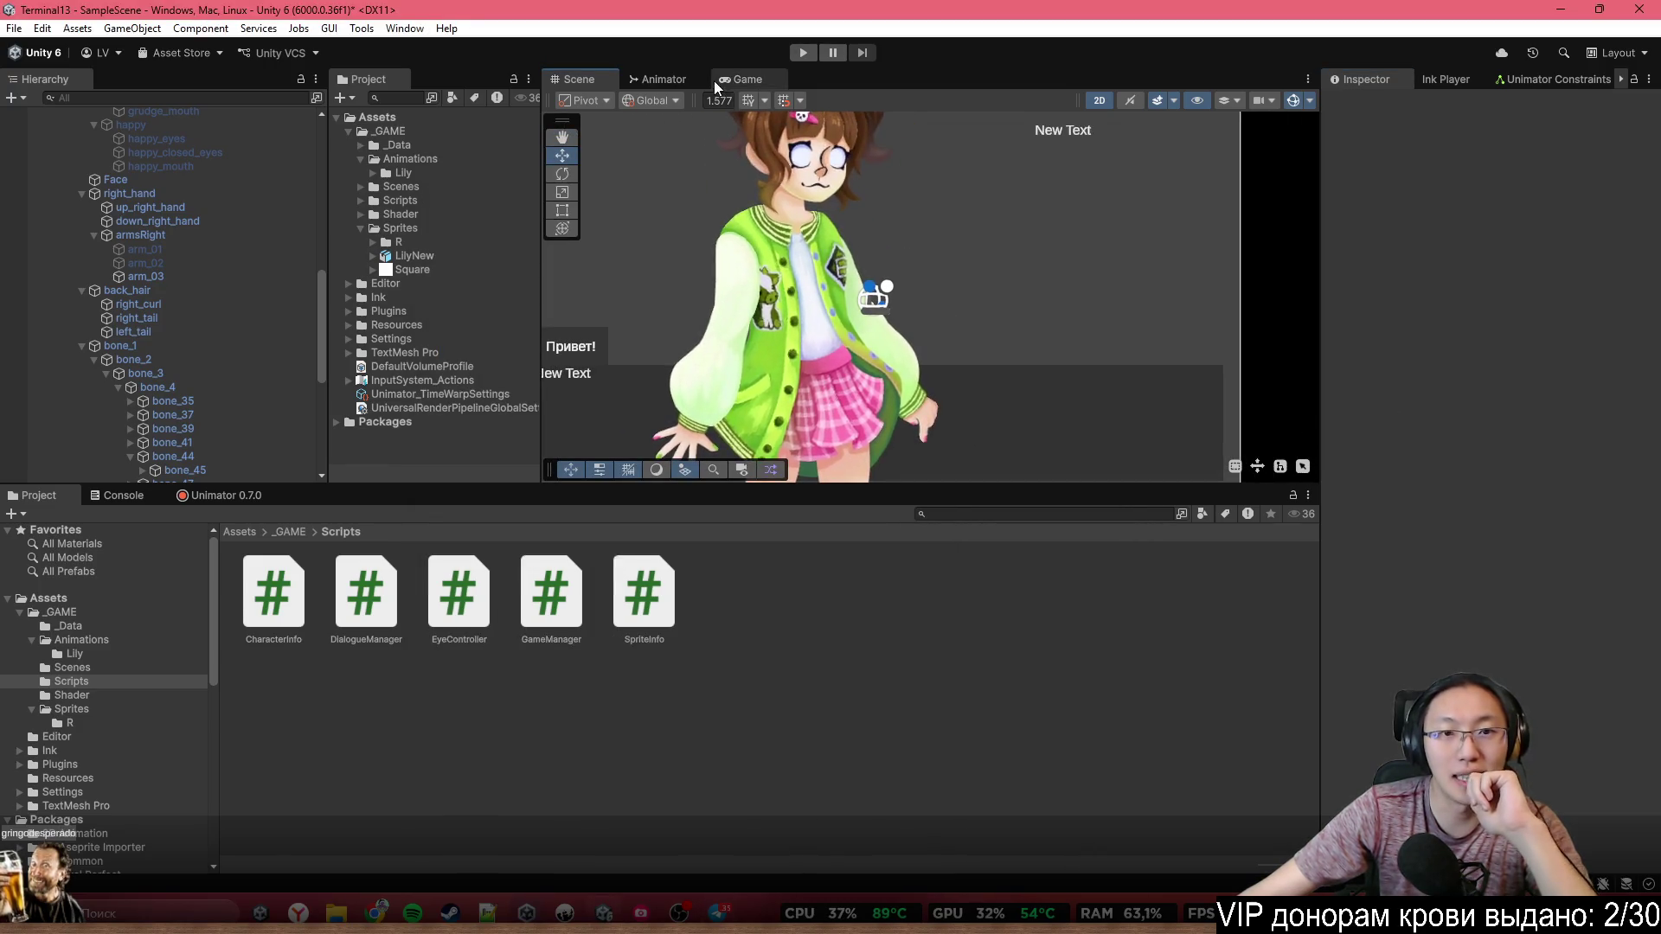
# Reveal Lily's bones and try rotating the right arm's bone_25, then undo it
pyautogui.click(798, 294)
pyautogui.click(796, 334)
pyautogui.click(871, 318)
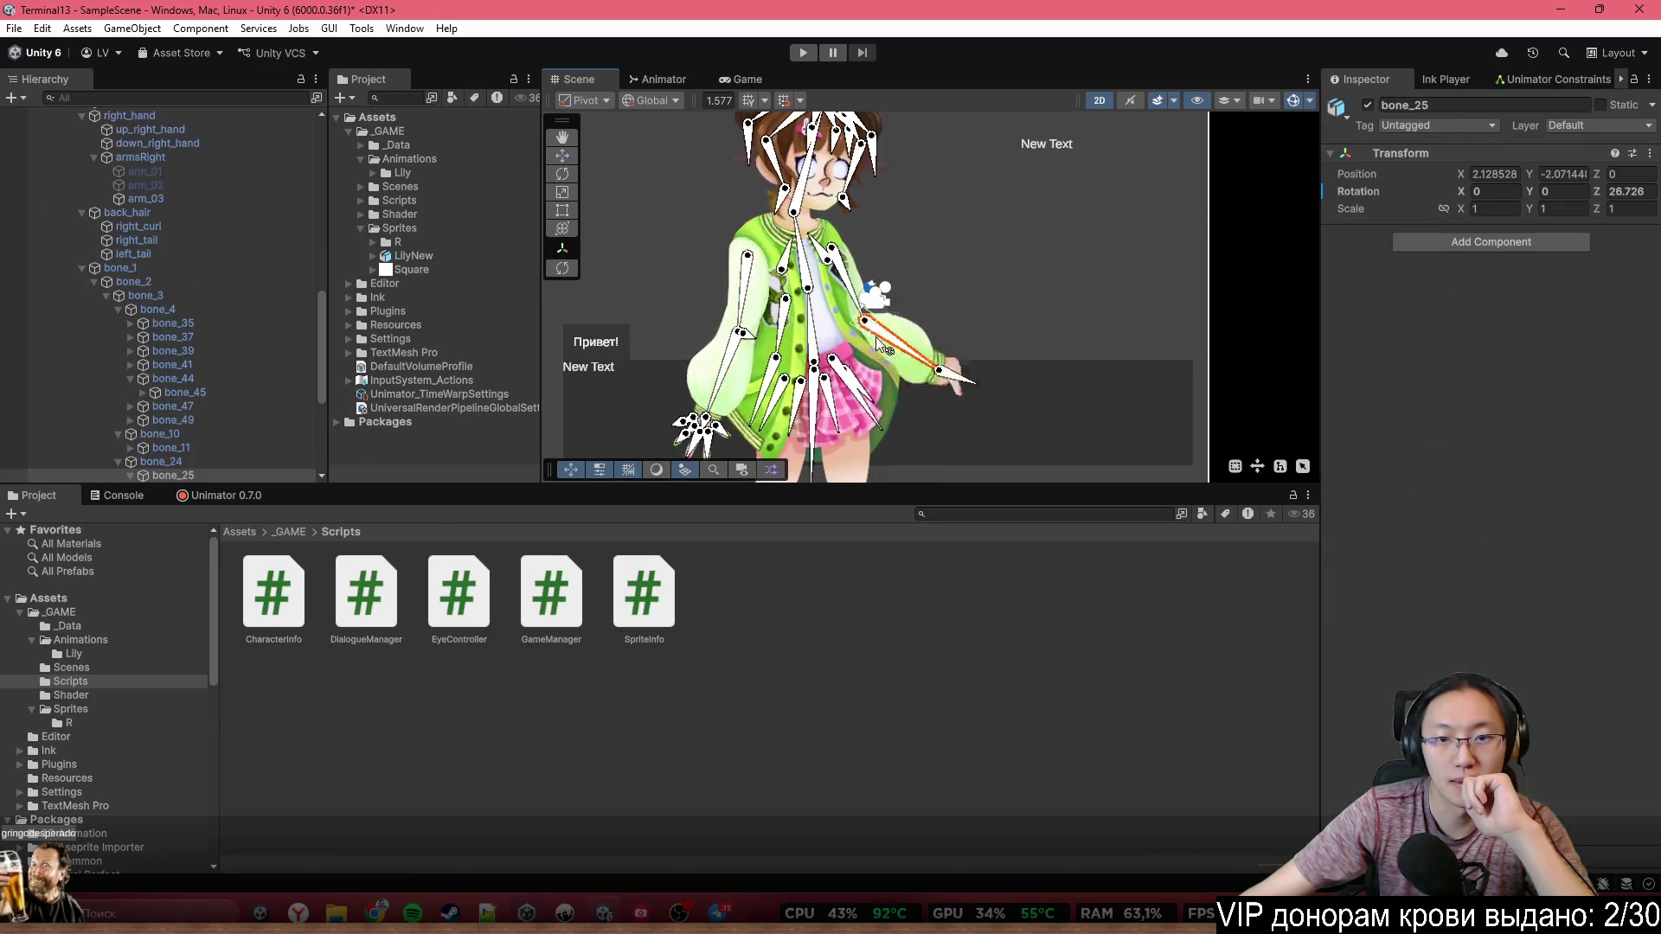
pyautogui.moveTo(869, 304)
pyautogui.mouseDown()
pyautogui.moveTo(917, 255)
pyautogui.moveTo(948, 279)
pyautogui.moveTo(931, 329)
pyautogui.mouseUp()
pyautogui.hotkey('ctrl', 'z')
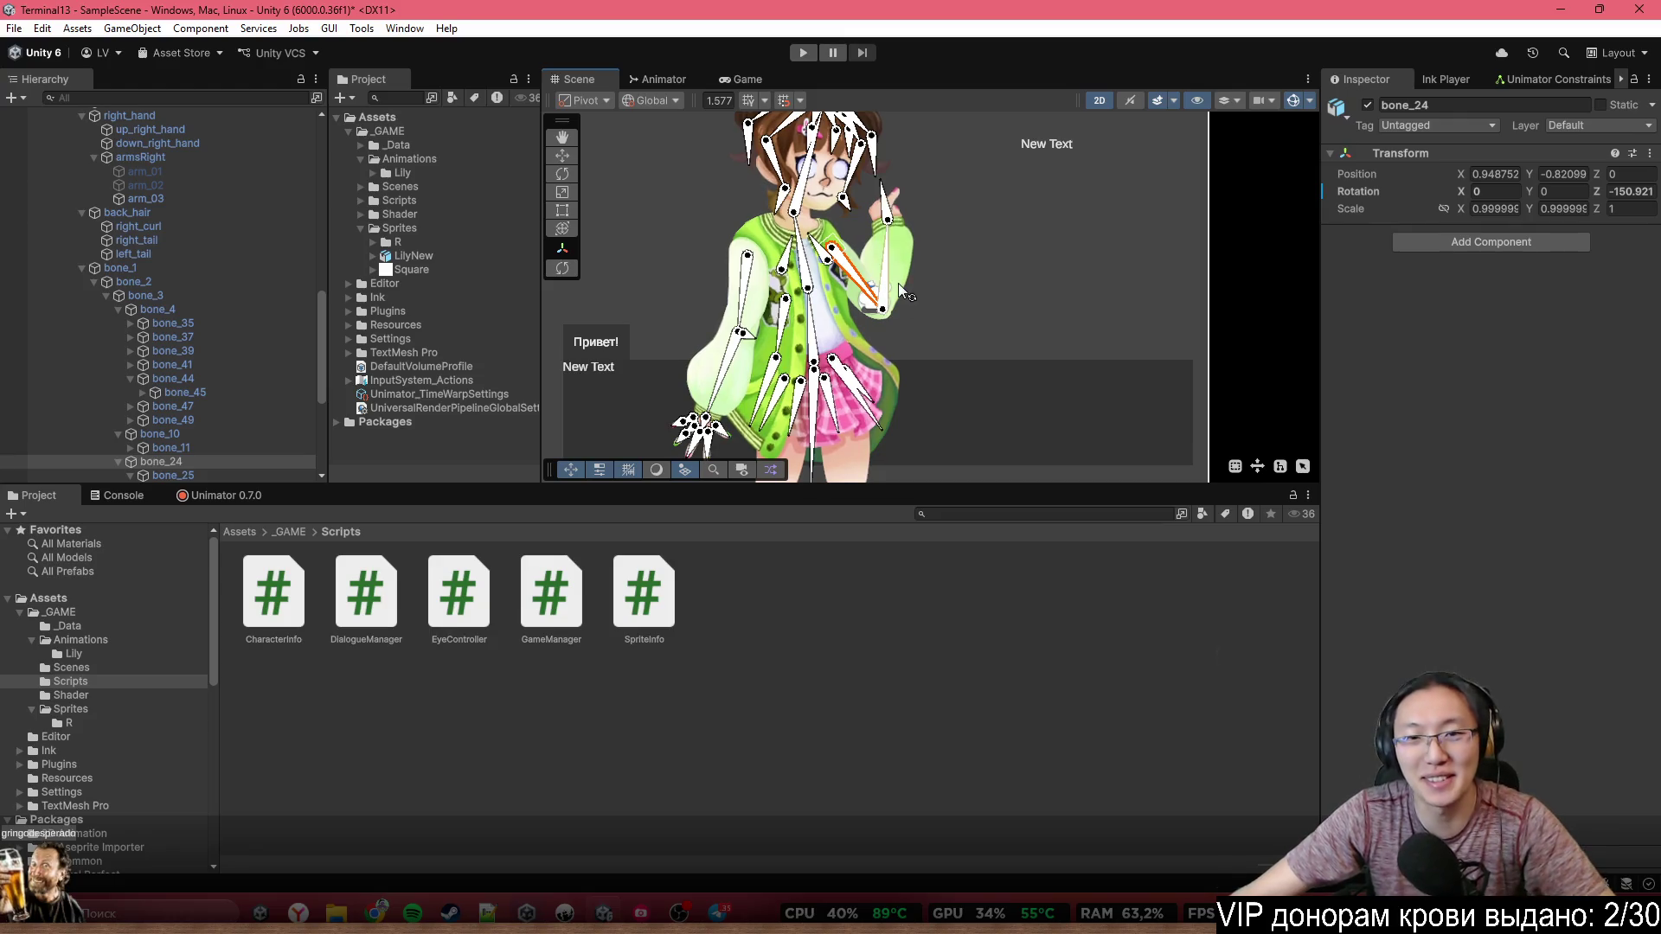
pyautogui.hotkey('ctrl', 'z')
# Rotate the forearm bone_25 upward and the hand bone_26 up-right
pyautogui.click(912, 318)
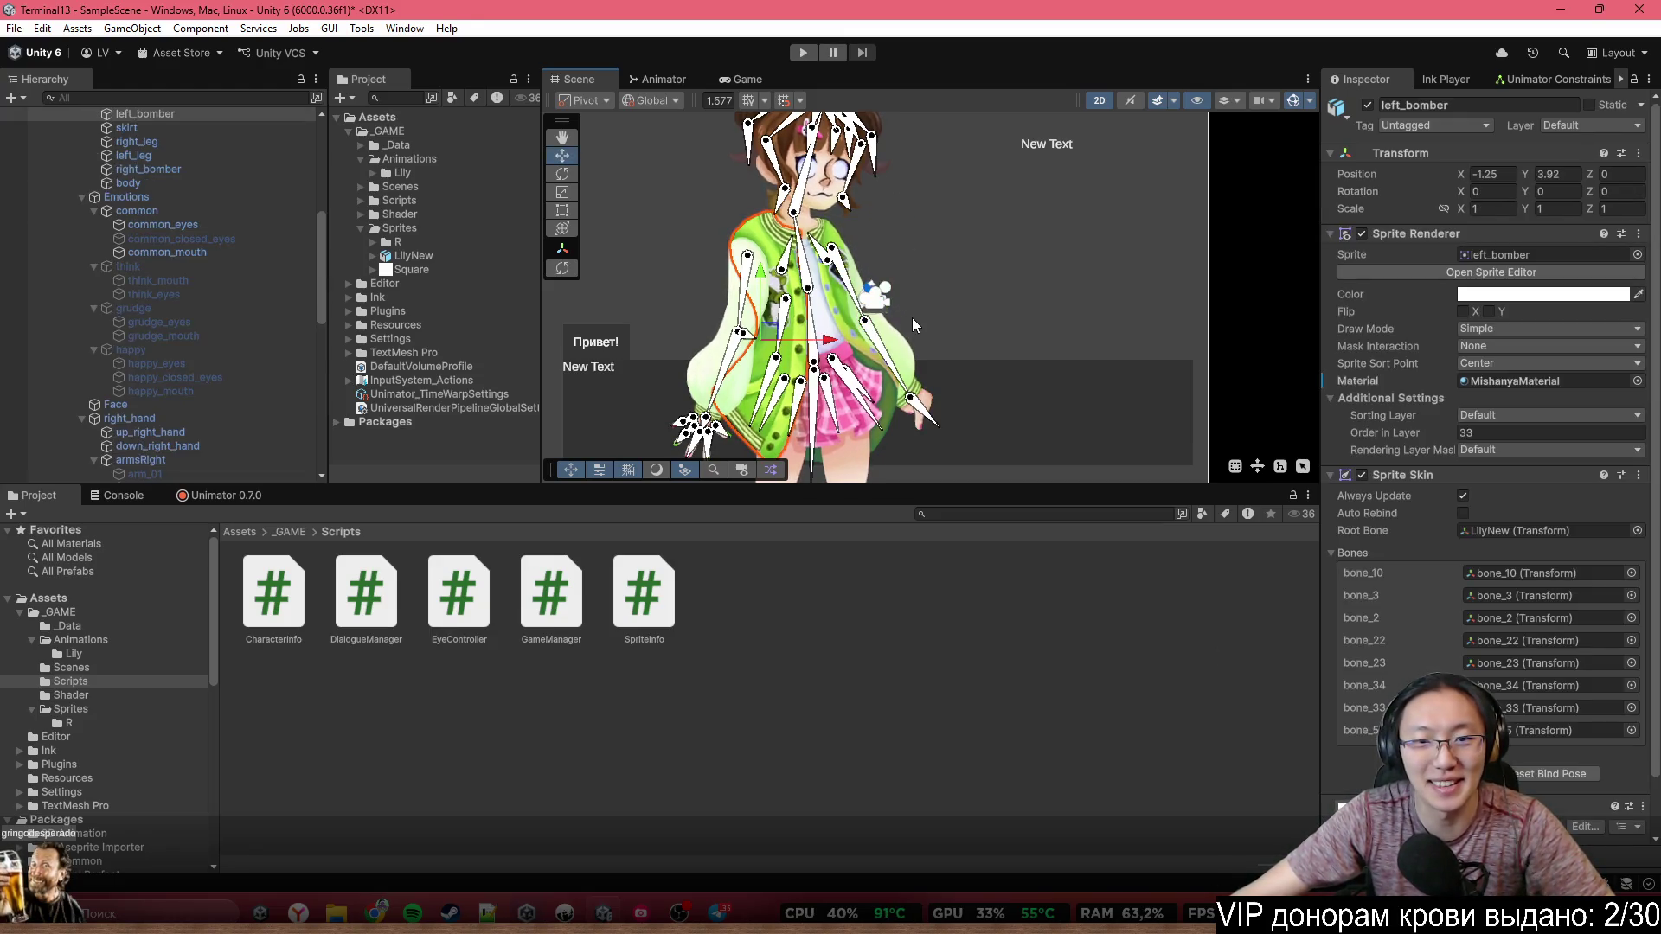
pyautogui.scroll(3, 912, 417)
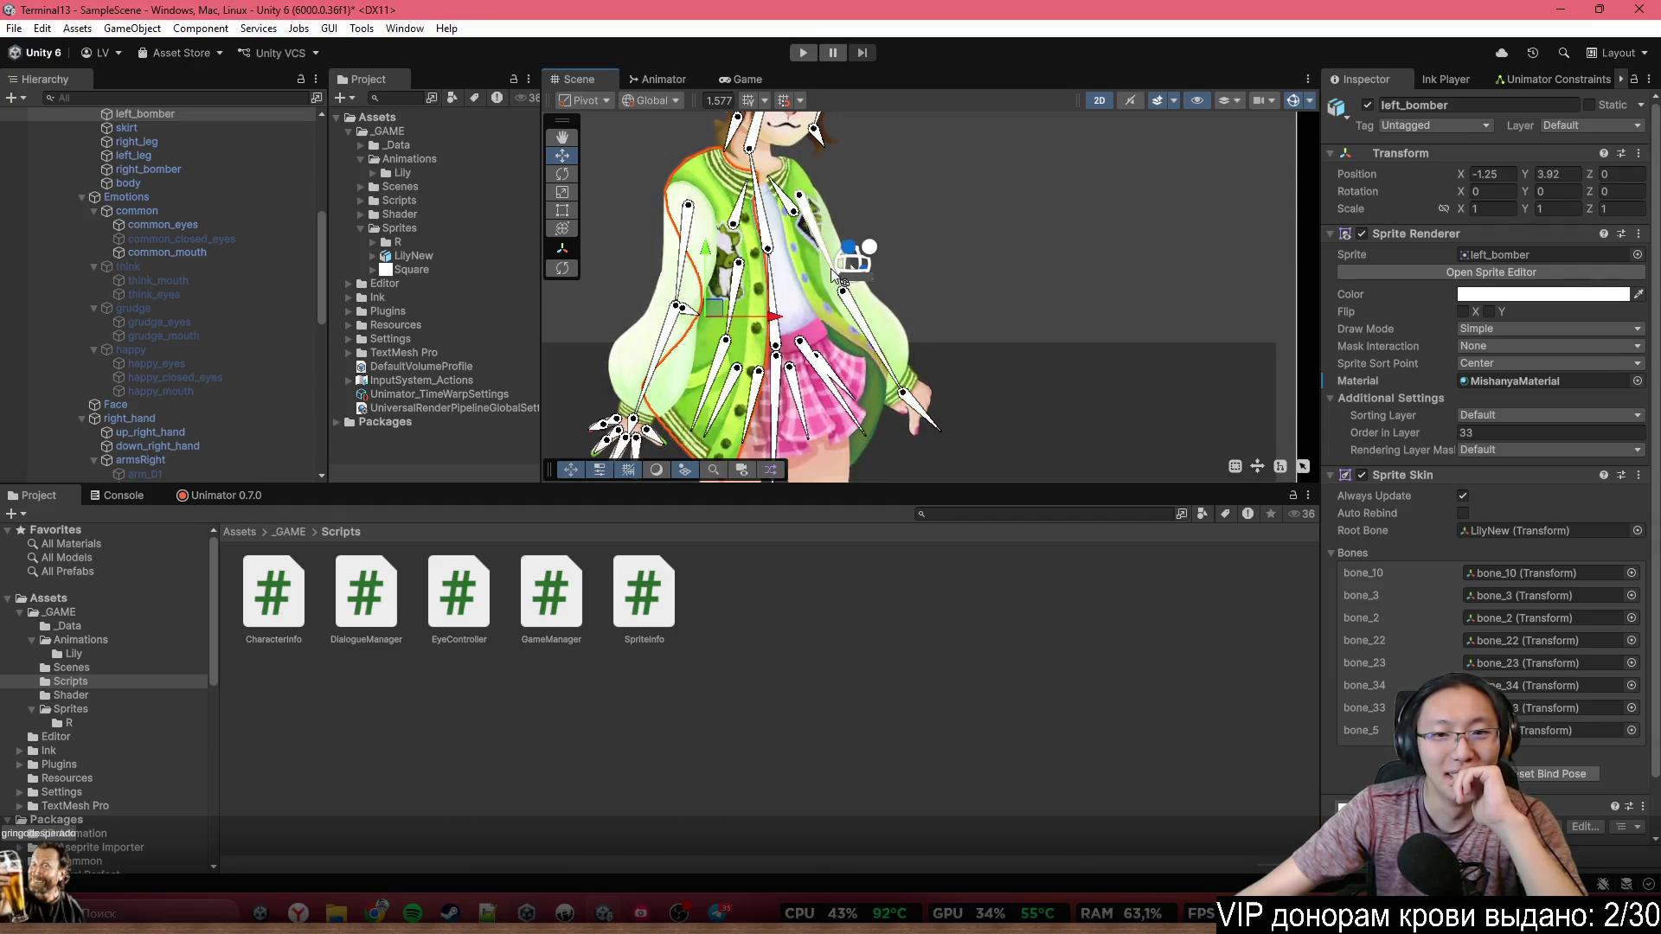
pyautogui.moveTo(820, 238)
pyautogui.mouseDown()
pyautogui.moveTo(926, 311)
pyautogui.moveTo(952, 243)
pyautogui.moveTo(884, 295)
pyautogui.mouseUp()
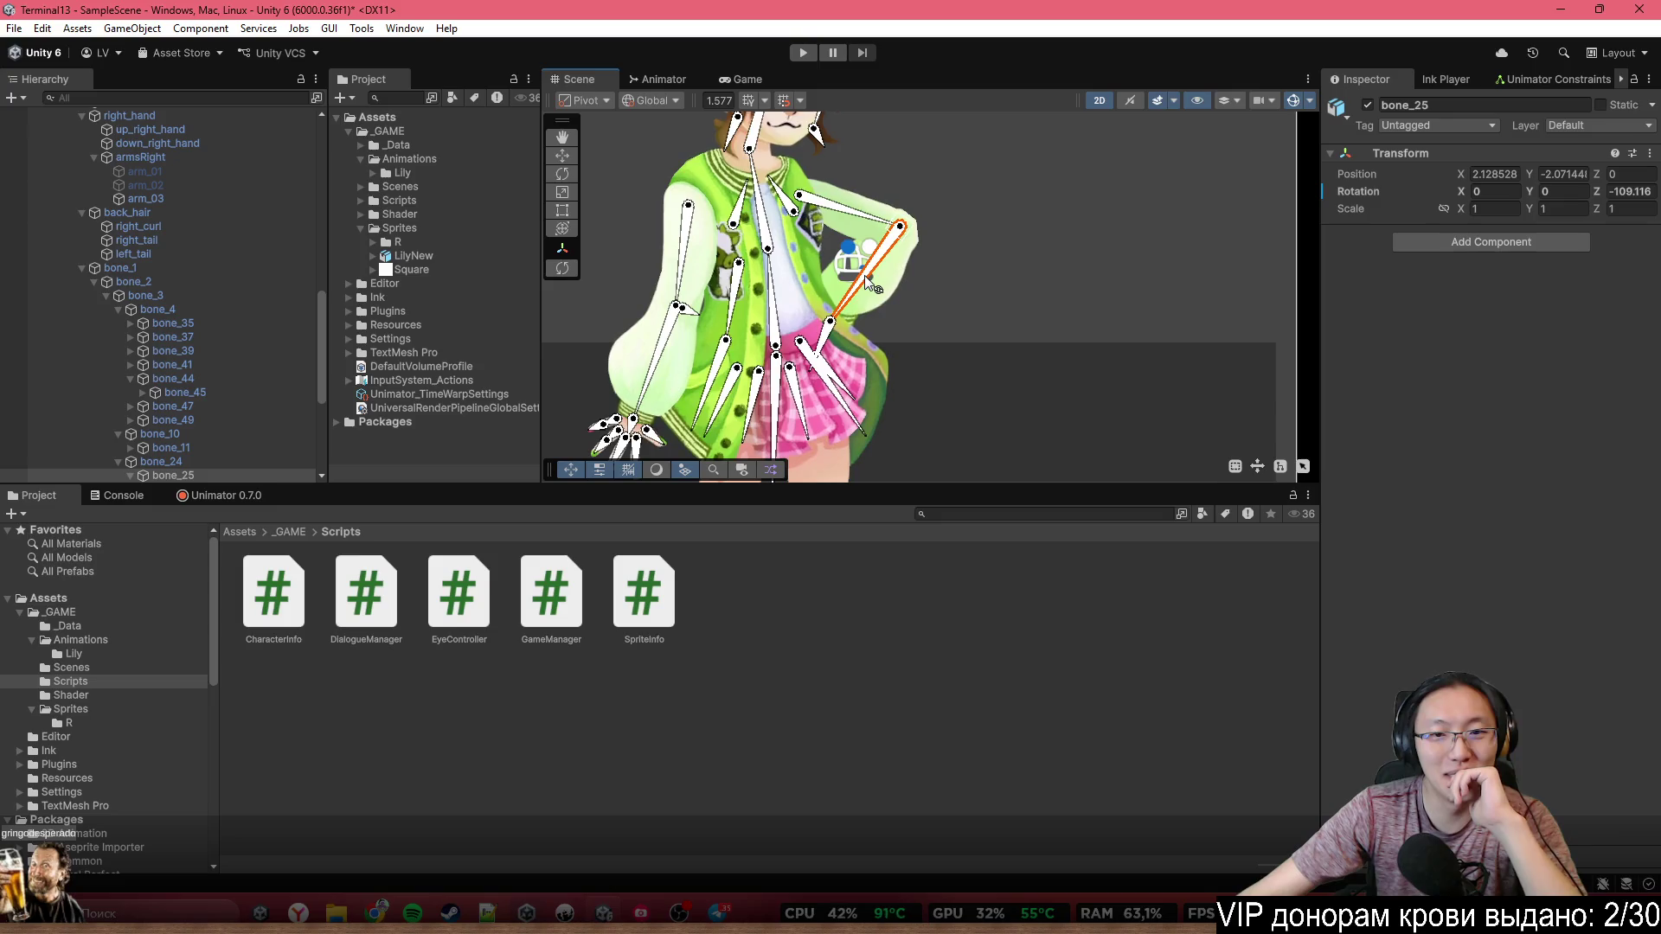
pyautogui.hotkey('ctrl', 'z')
pyautogui.hotkey('ctrl', 'z')
pyautogui.hotkey('ctrl', 'z')
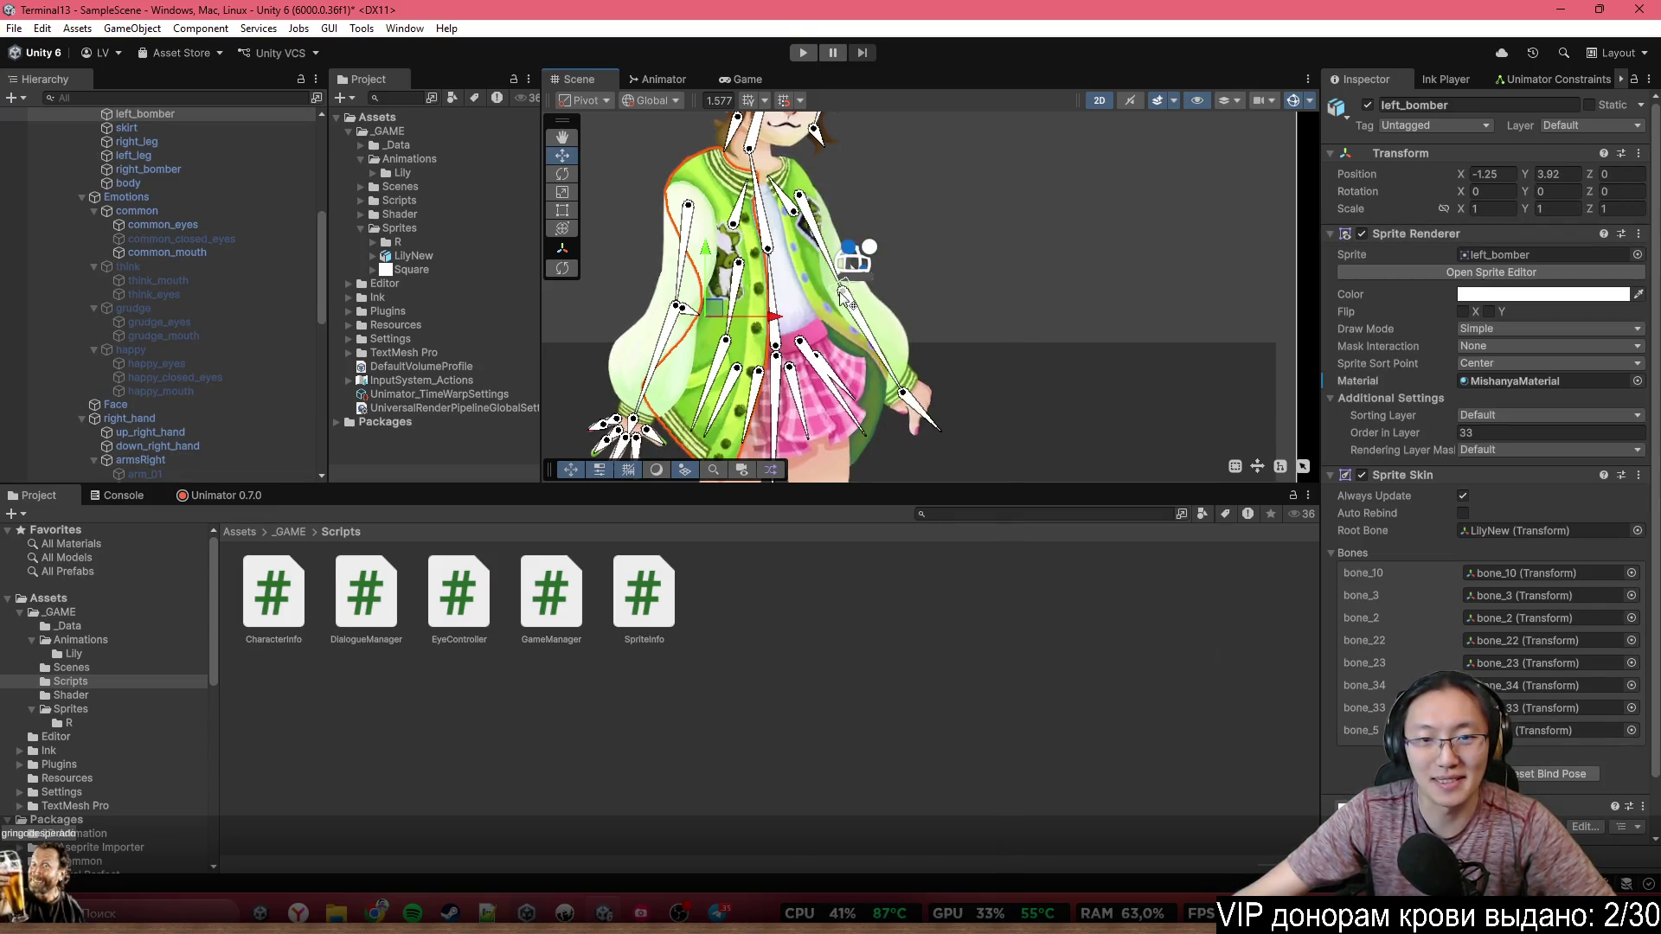
pyautogui.moveTo(843, 299)
pyautogui.mouseDown()
pyautogui.moveTo(890, 267)
pyautogui.moveTo(885, 252)
pyautogui.moveTo(932, 290)
pyautogui.moveTo(935, 448)
pyautogui.moveTo(885, 462)
pyautogui.mouseUp()
pyautogui.click(912, 399)
# Raise upper arm bone_24 toward the face and tilt bone_26 so the finger touches the cheek
pyautogui.click(1072, 373)
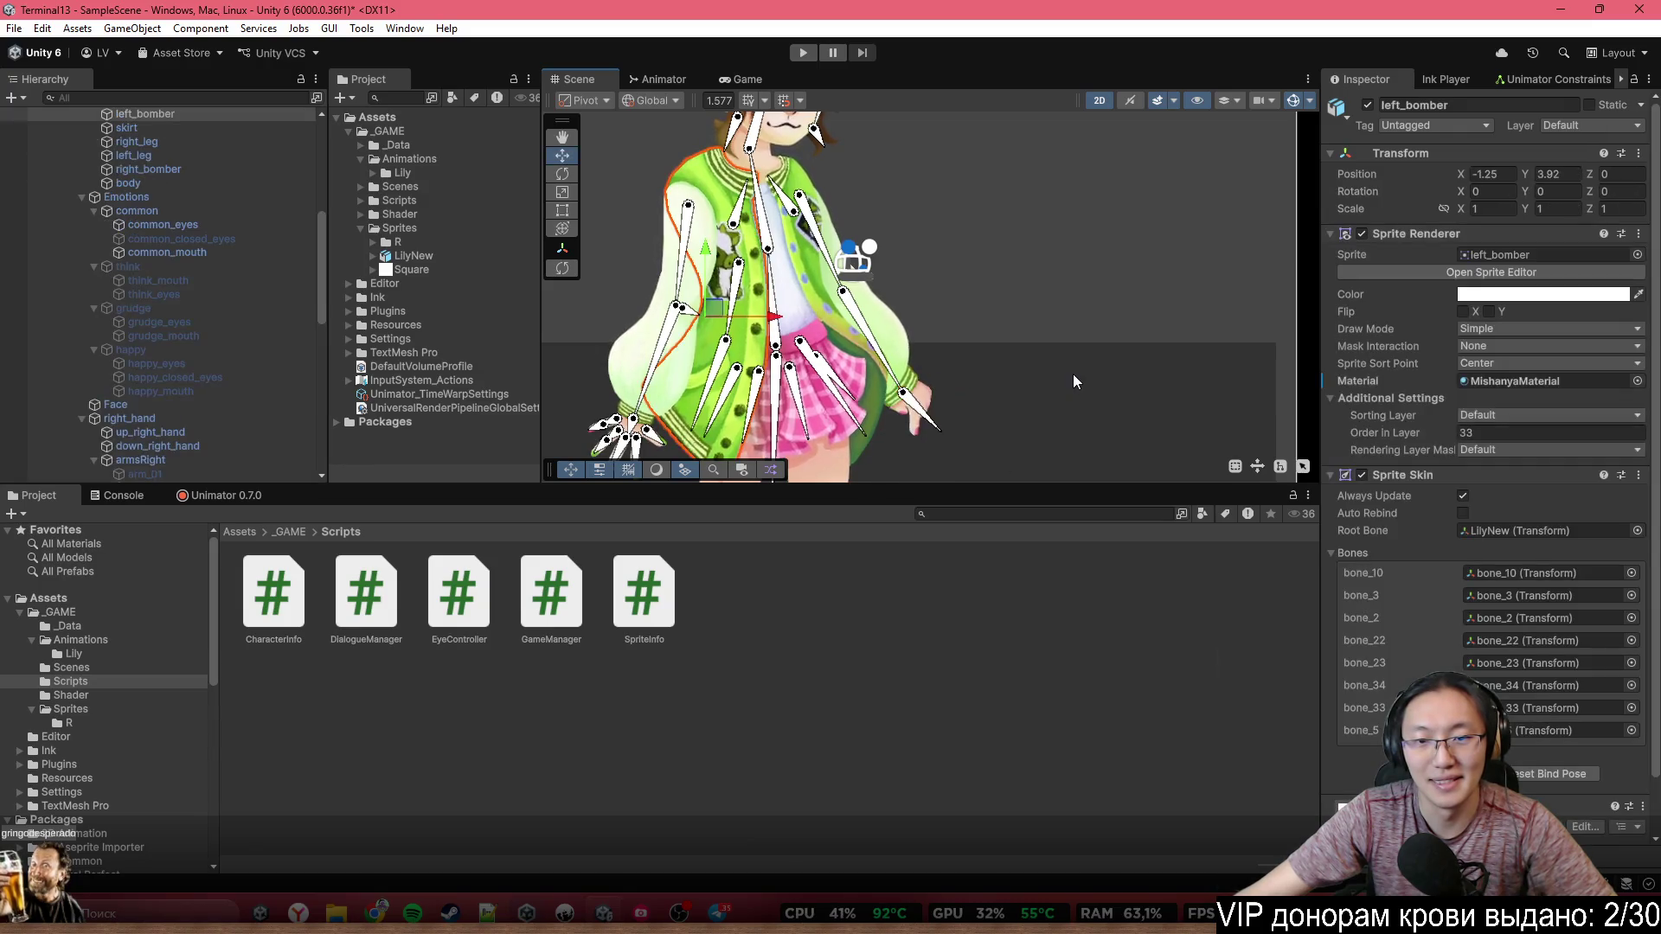
pyautogui.scroll(-3, 1032, 393)
pyautogui.scroll(3, 1026, 393)
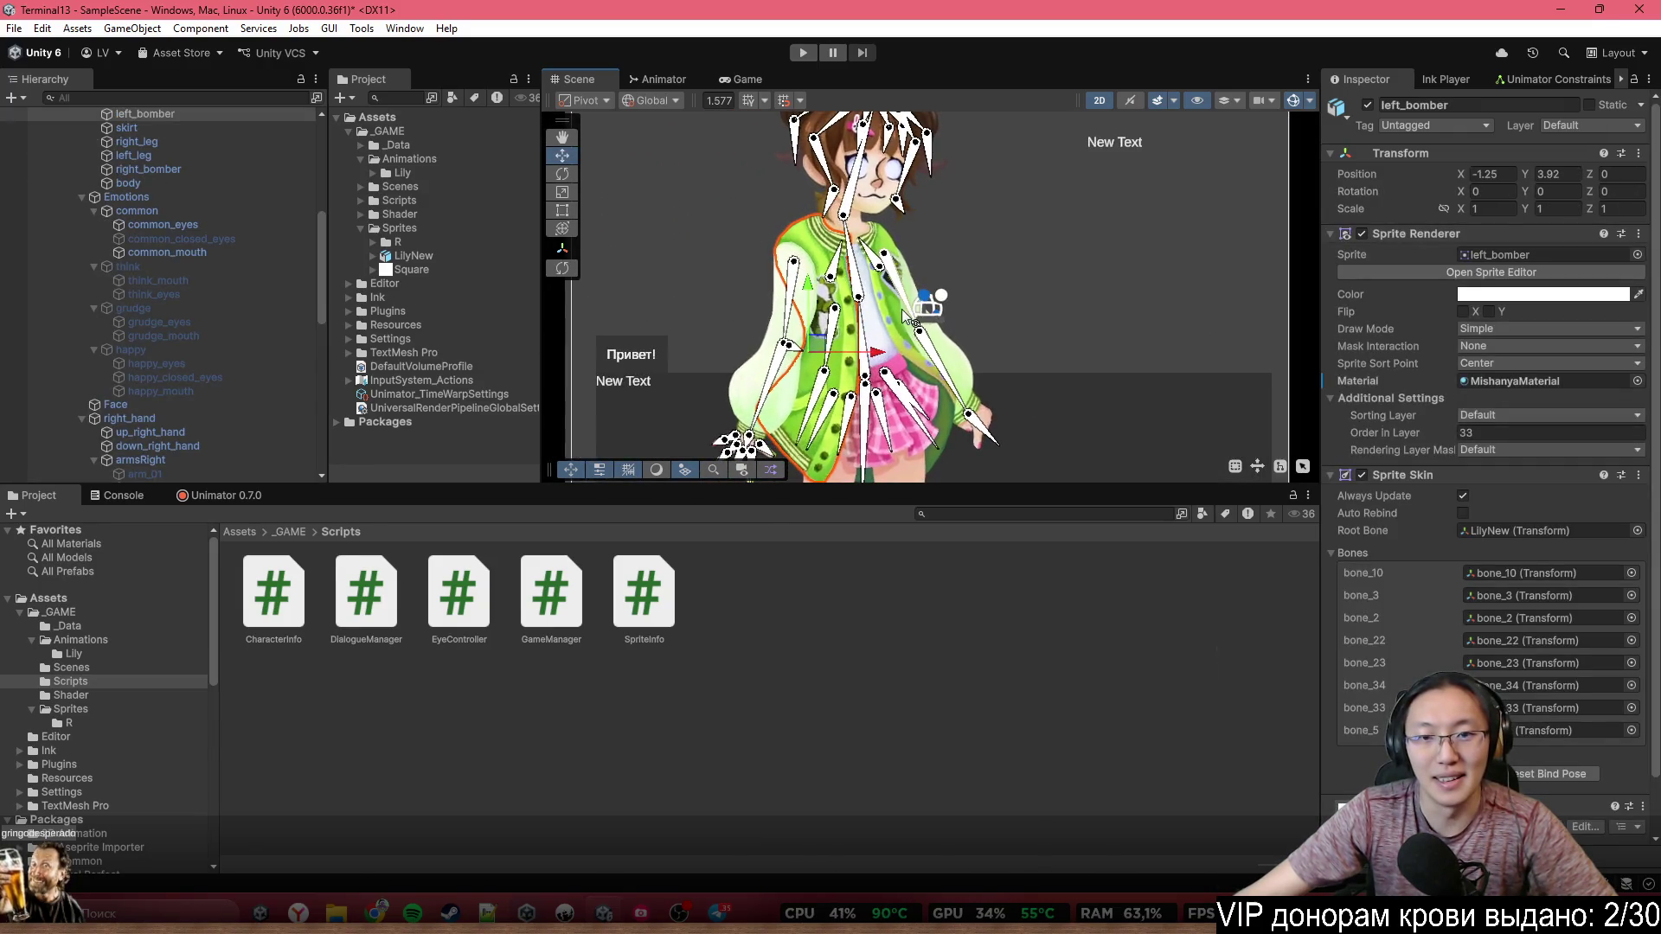
pyautogui.moveTo(902, 309)
pyautogui.mouseDown()
pyautogui.moveTo(974, 342)
pyautogui.moveTo(999, 232)
pyautogui.moveTo(977, 177)
pyautogui.moveTo(947, 199)
pyautogui.moveTo(952, 303)
pyautogui.mouseUp()
pyautogui.click(910, 192)
pyautogui.scroll(5, 911, 167)
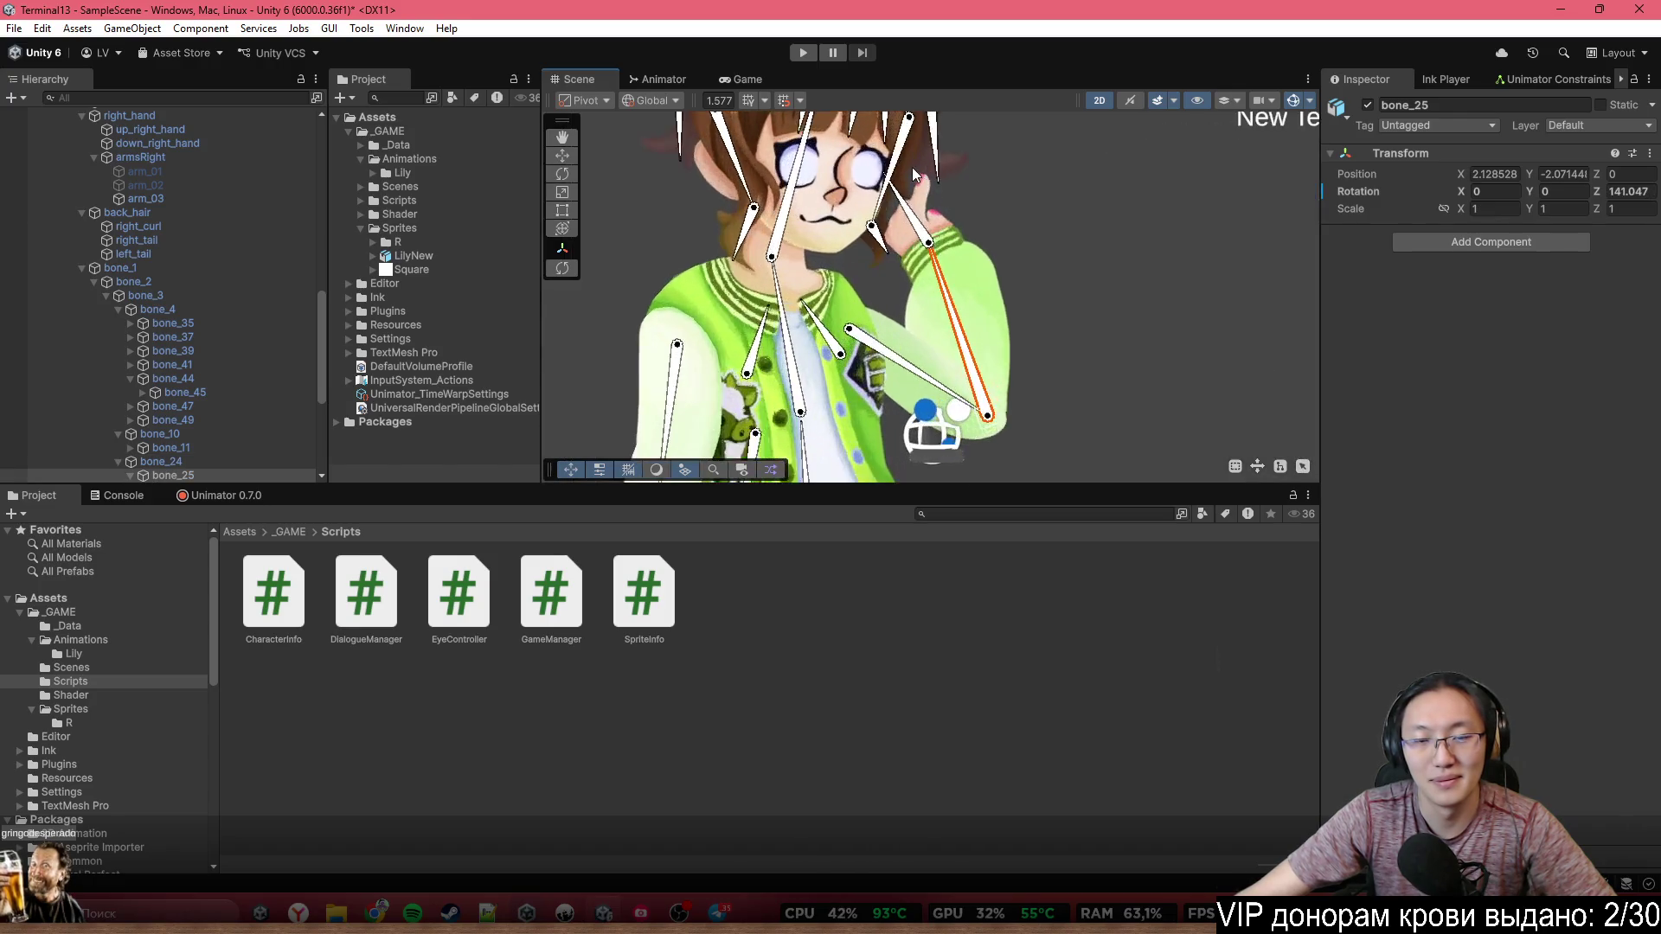
pyautogui.moveTo(868, 238)
pyautogui.mouseDown()
pyautogui.moveTo(946, 194)
pyautogui.moveTo(940, 219)
pyautogui.mouseUp()
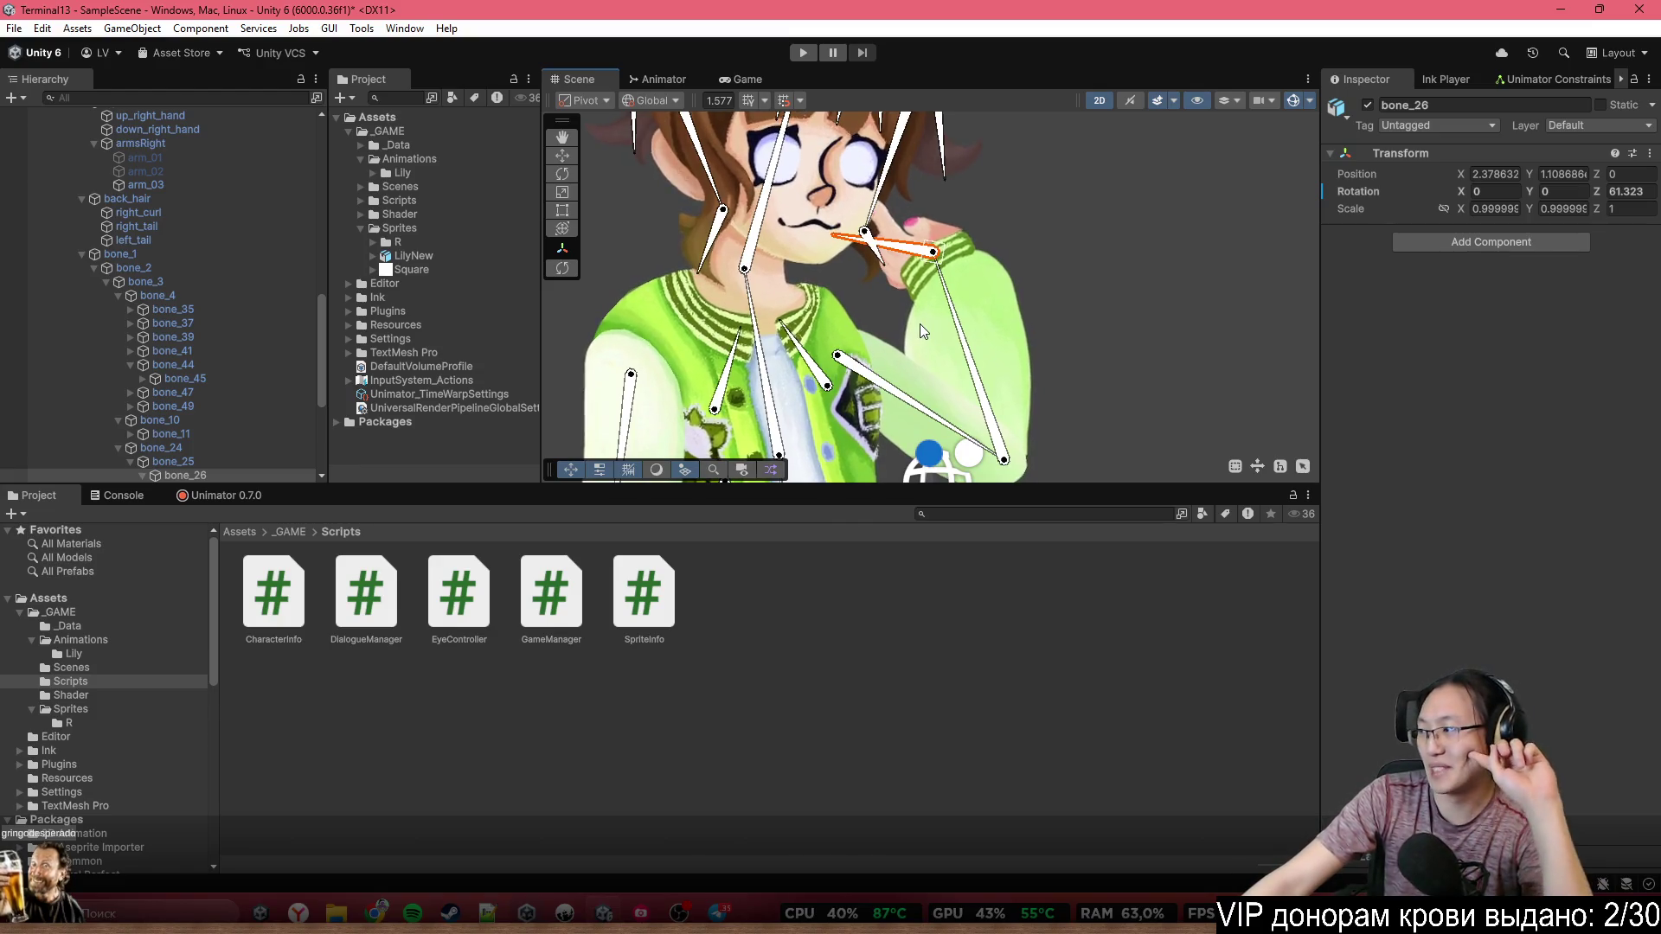
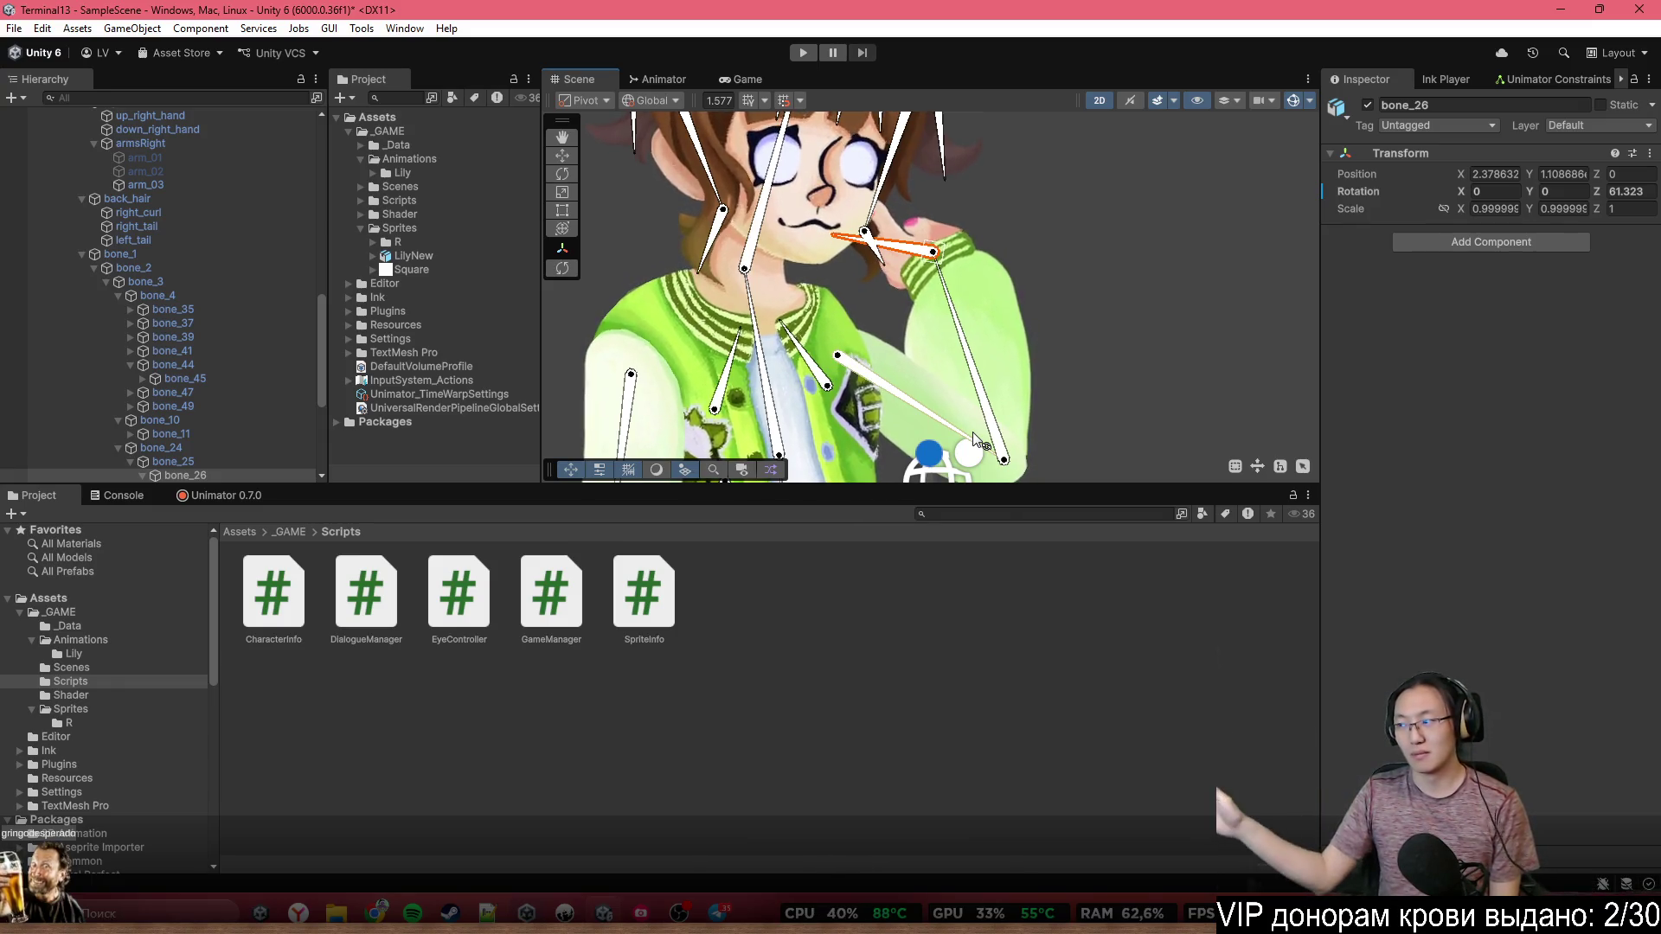
# Rotate Lily's bone_24 arm bone outward to the right (Z about -132.7) and select left_bomber
pyautogui.scroll(-3, 1040, 122)
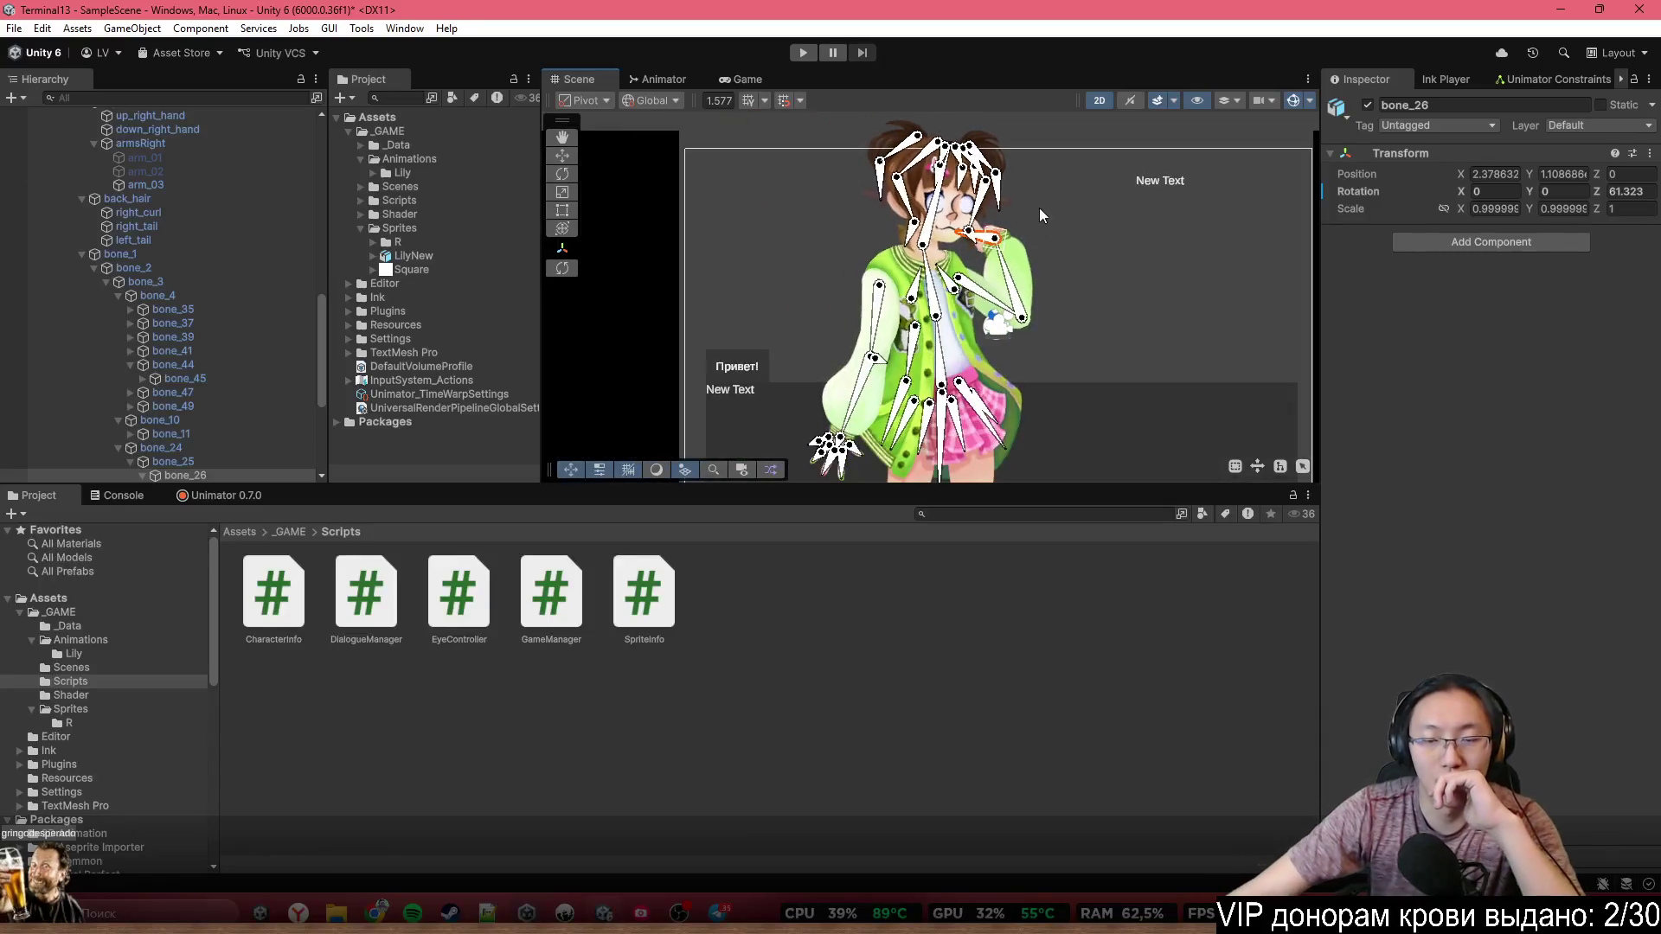
pyautogui.scroll(3, 1066, 187)
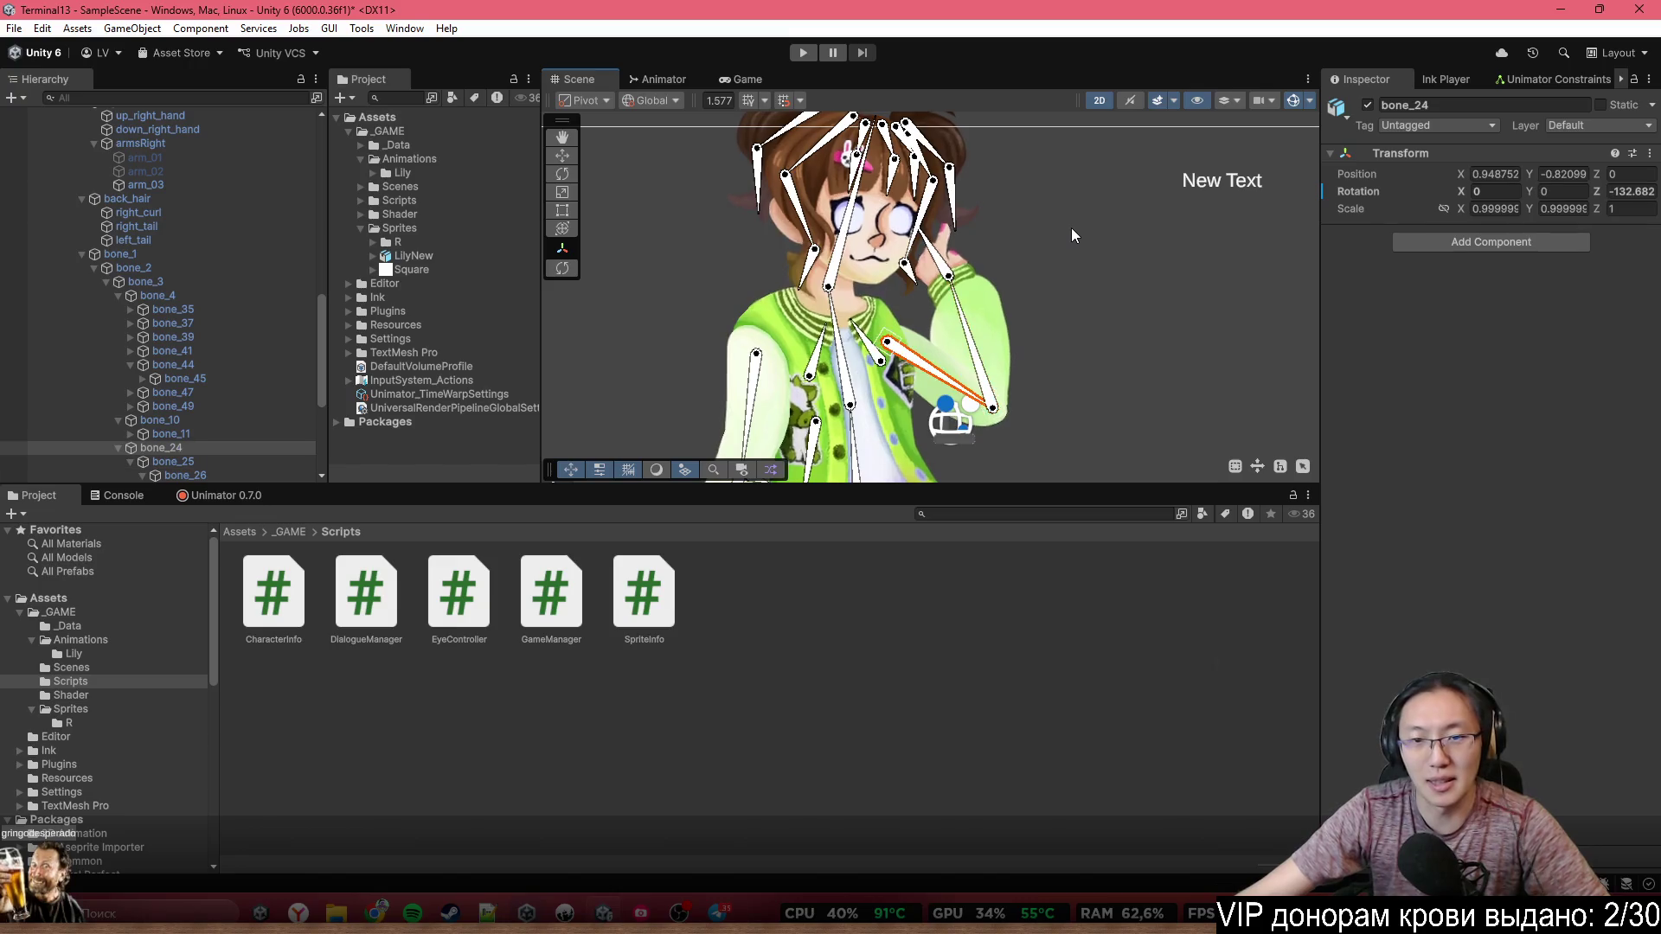
pyautogui.moveTo(952, 380)
pyautogui.mouseDown()
pyautogui.moveTo(1073, 230)
pyautogui.moveTo(1066, 298)
pyautogui.mouseUp()
pyautogui.click(1066, 297)
pyautogui.scroll(-3, 1073, 377)
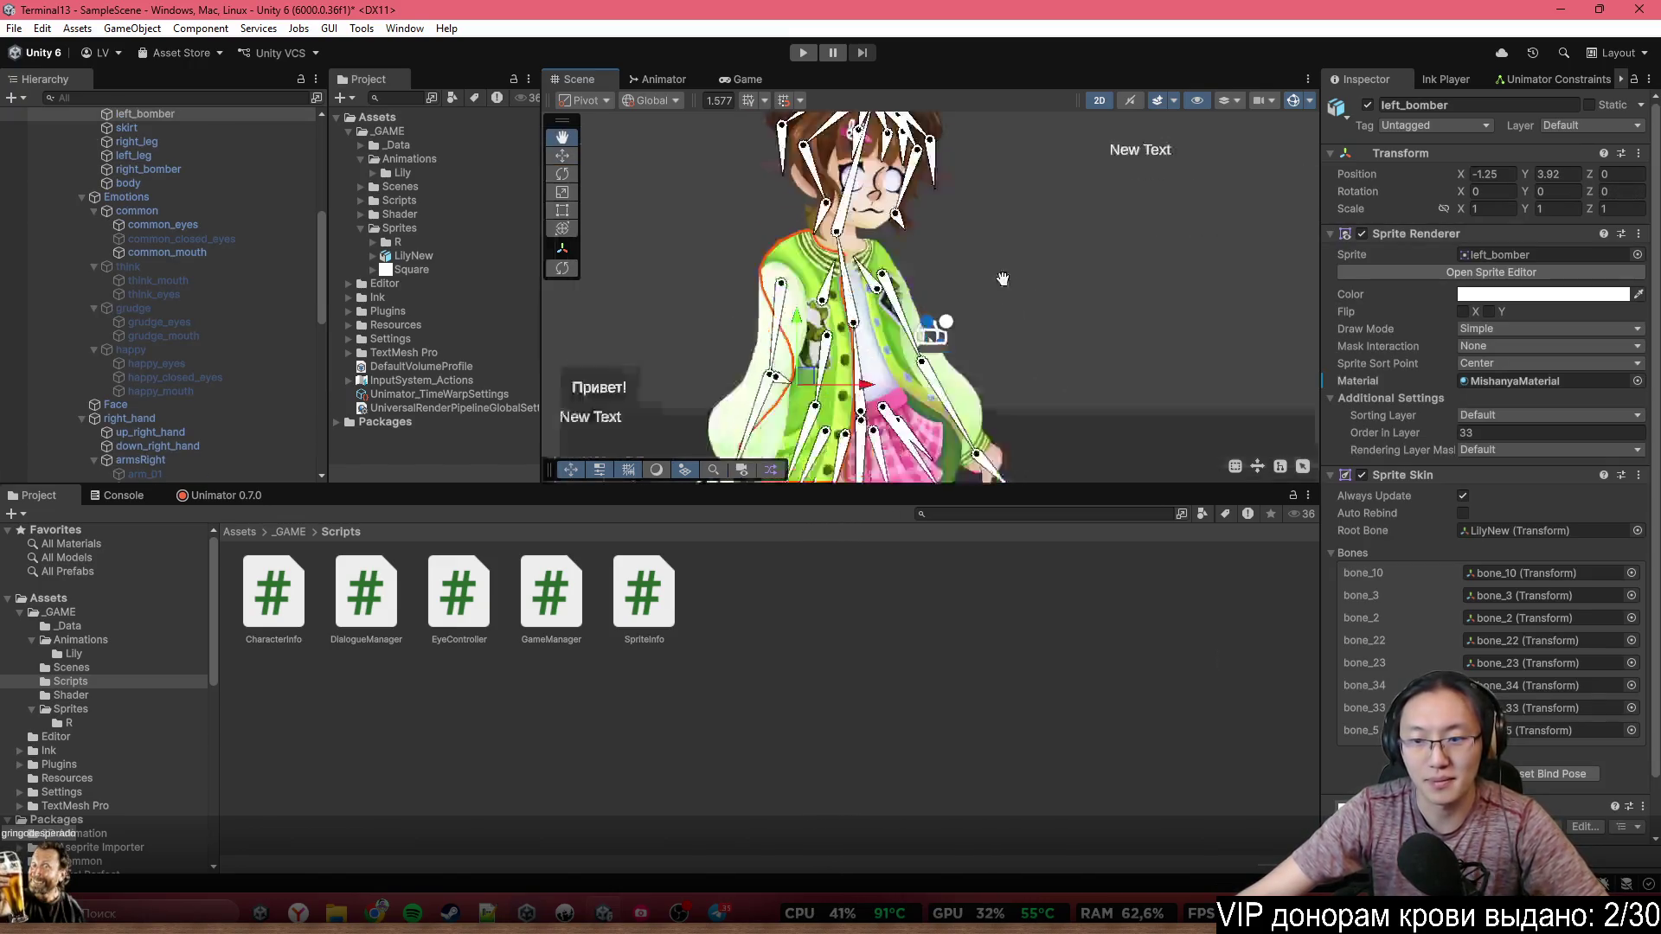
# Adjust the Scene view, then bring the Terminal13.ink script in Inky to the front
pyautogui.moveTo(775, 270); pyautogui.dragTo(754, 338)
pyautogui.scroll(6, 180, 314)
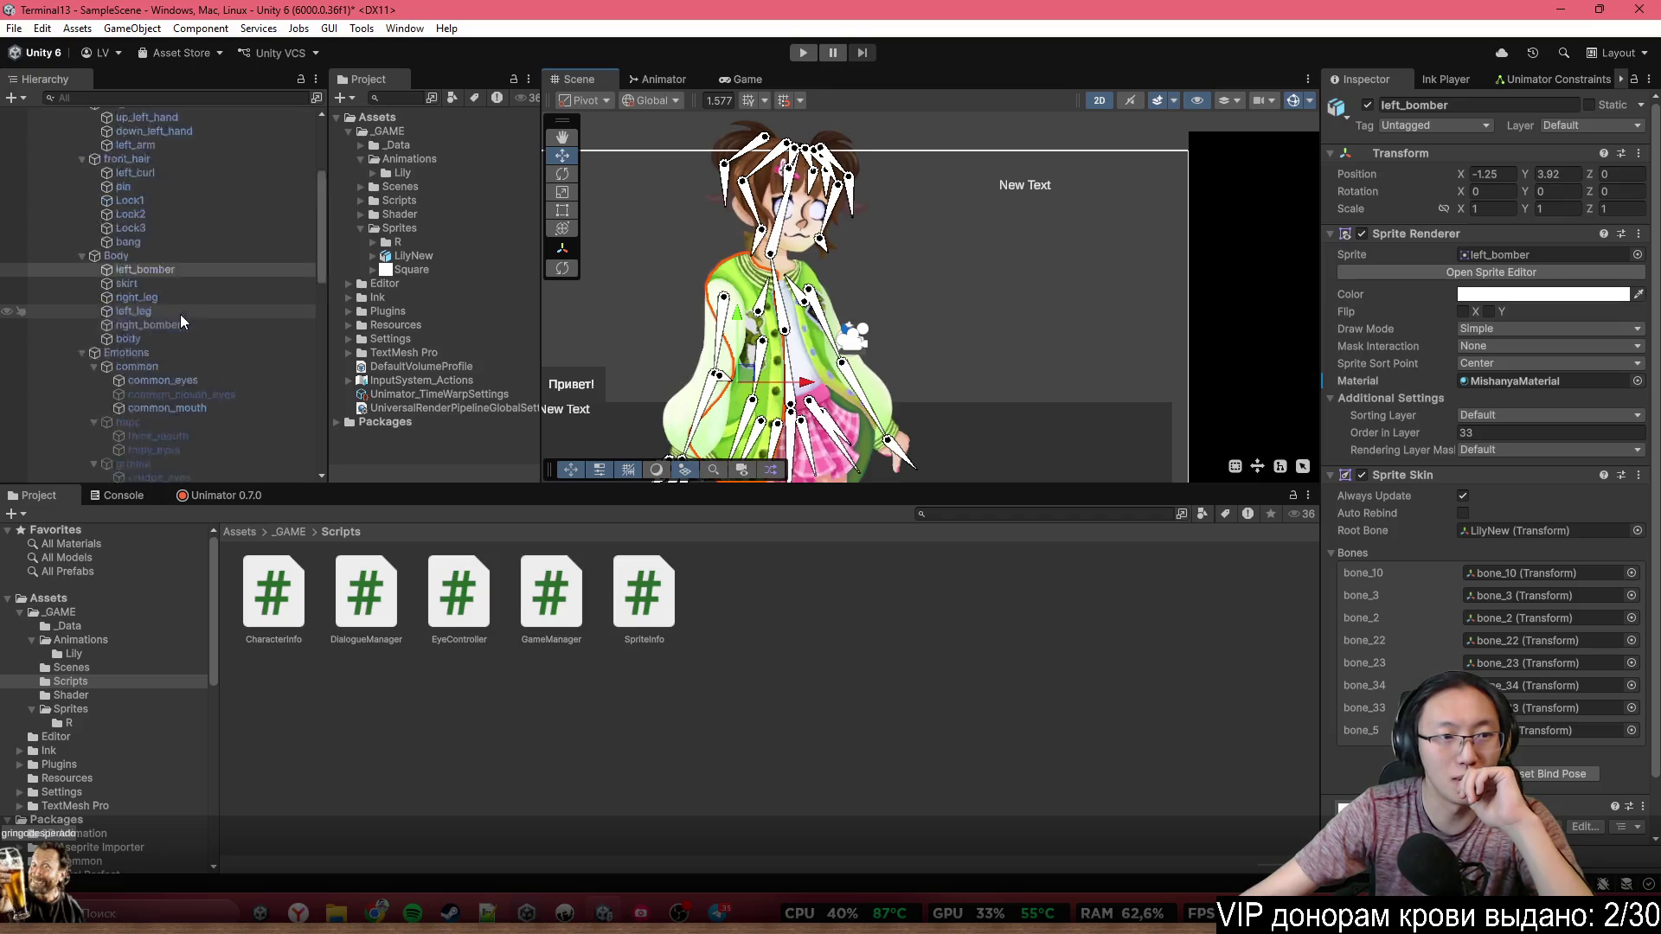
pyautogui.scroll(-3, 745, 362)
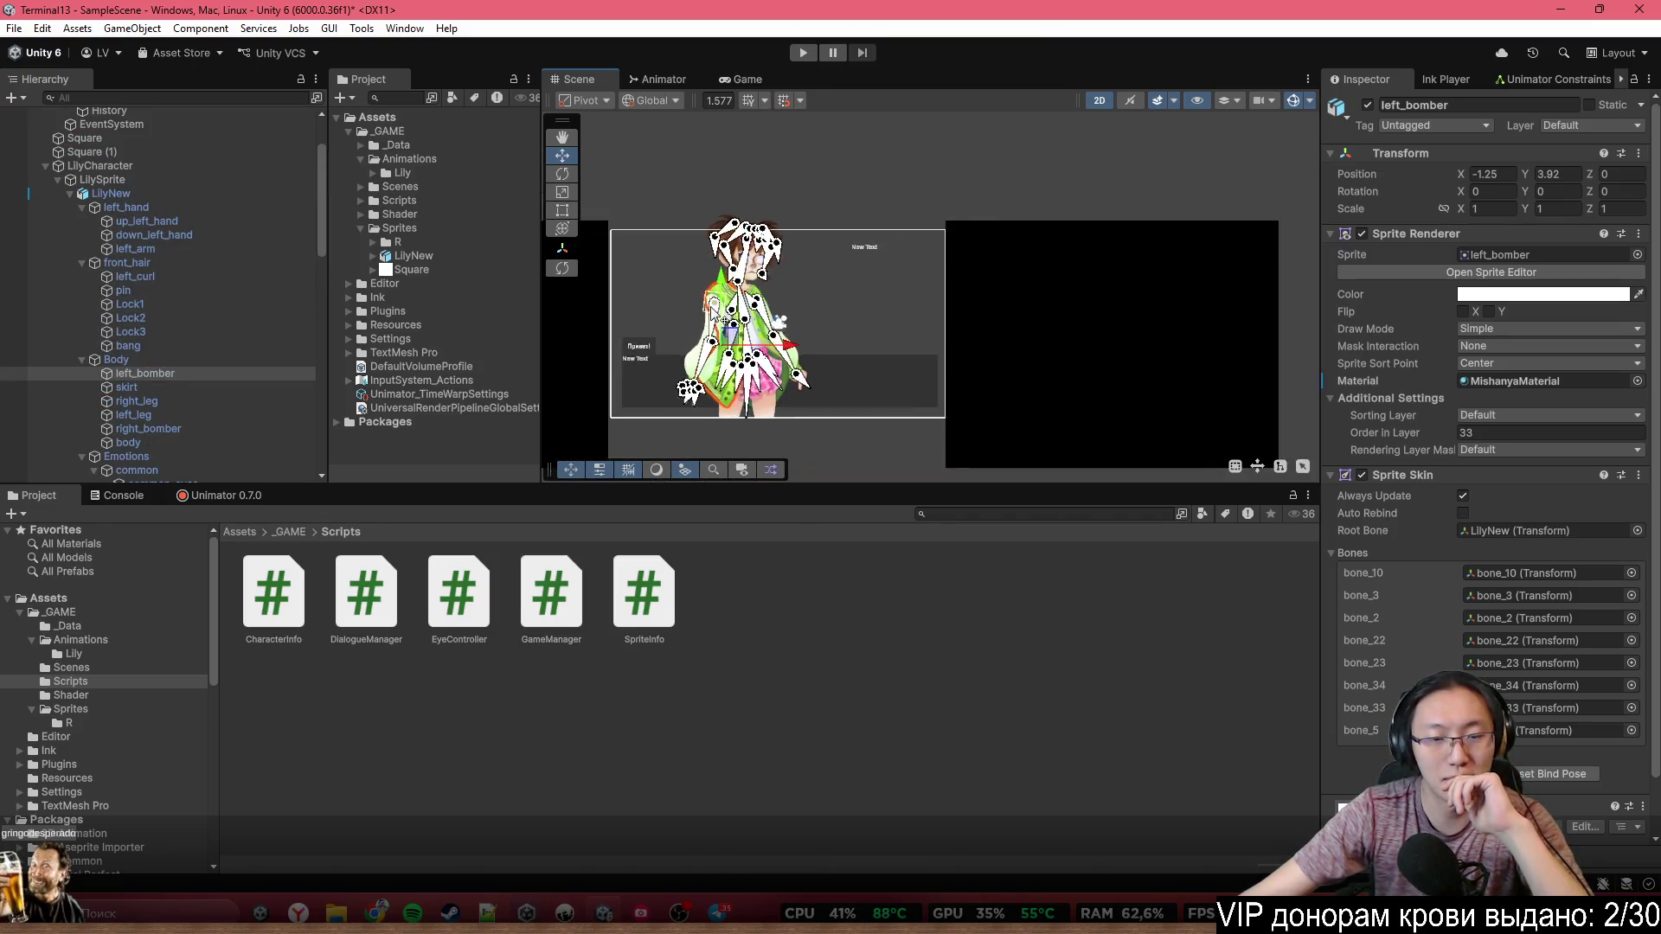
pyautogui.scroll(4, 746, 362)
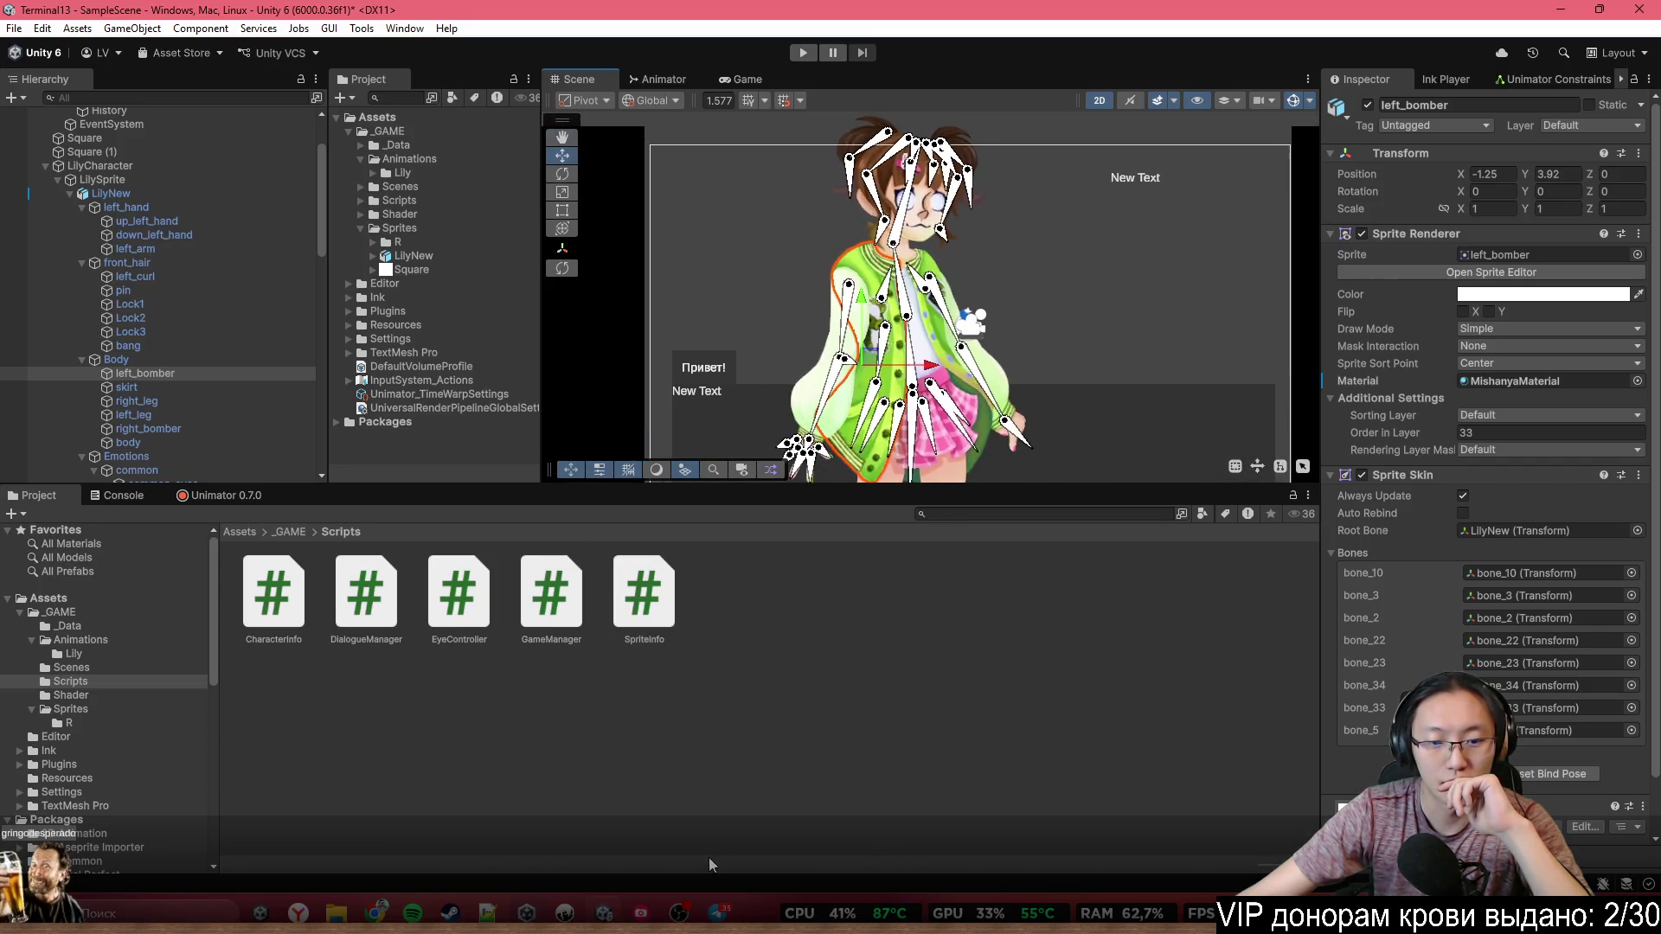
pyautogui.moveTo(639, 913)
pyautogui.click(614, 866)
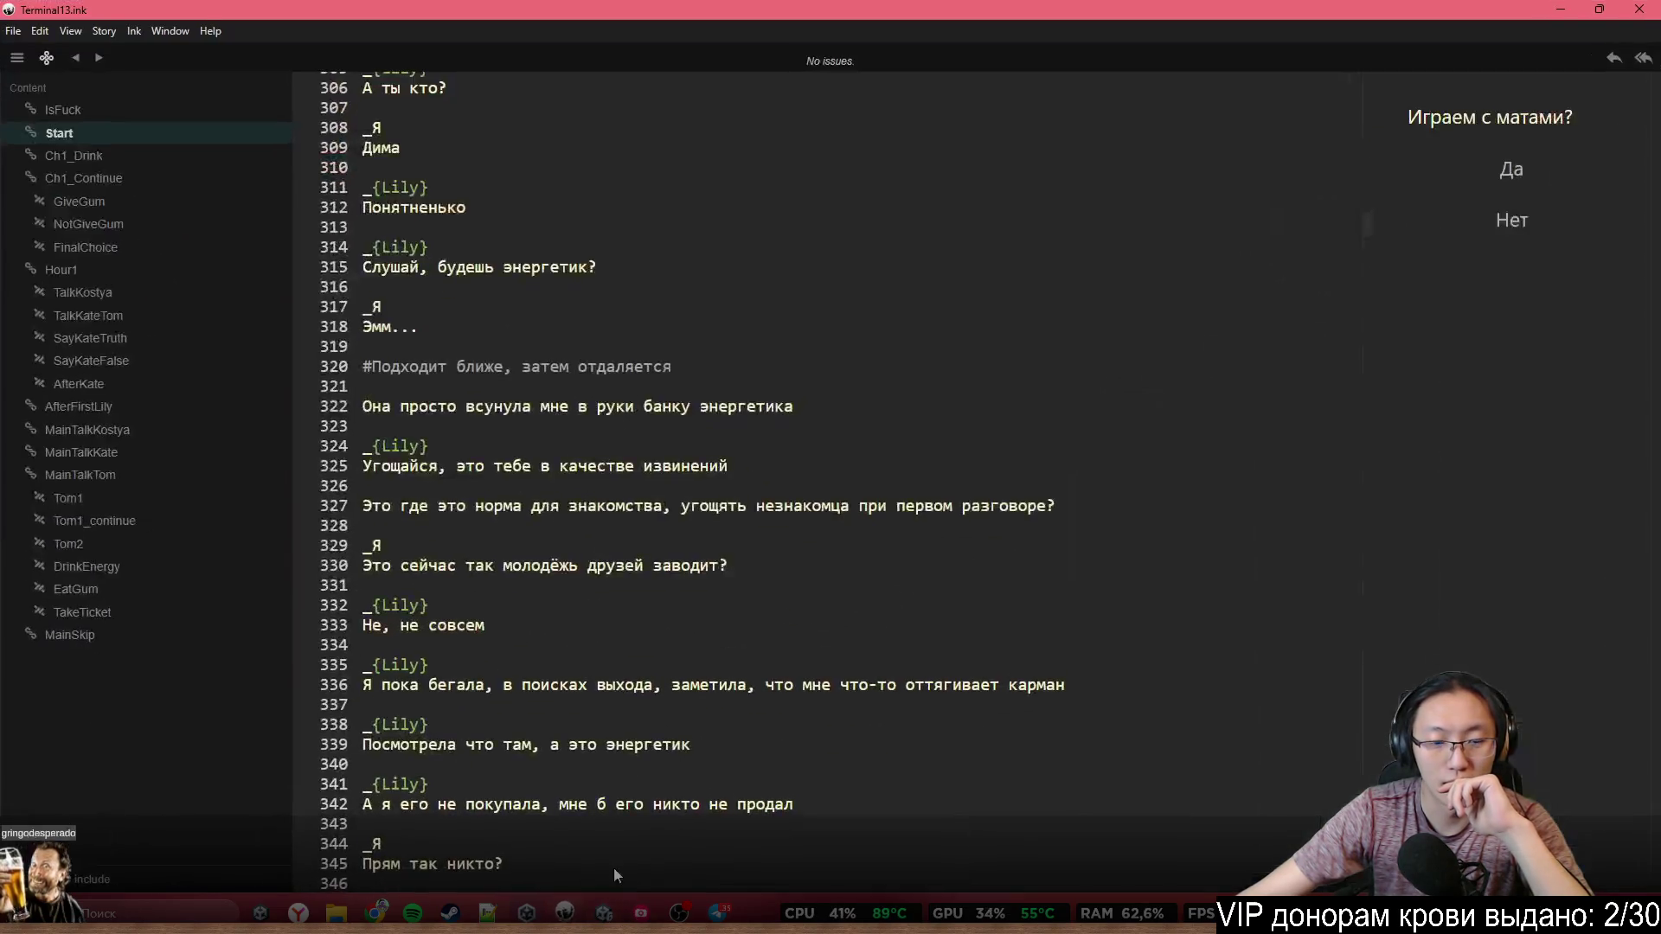
# Read back up through the Lily and Kostya lines in Terminal13.ink, then return to Unity
pyautogui.scroll(10, 789, 547)
pyautogui.click(772, 361)
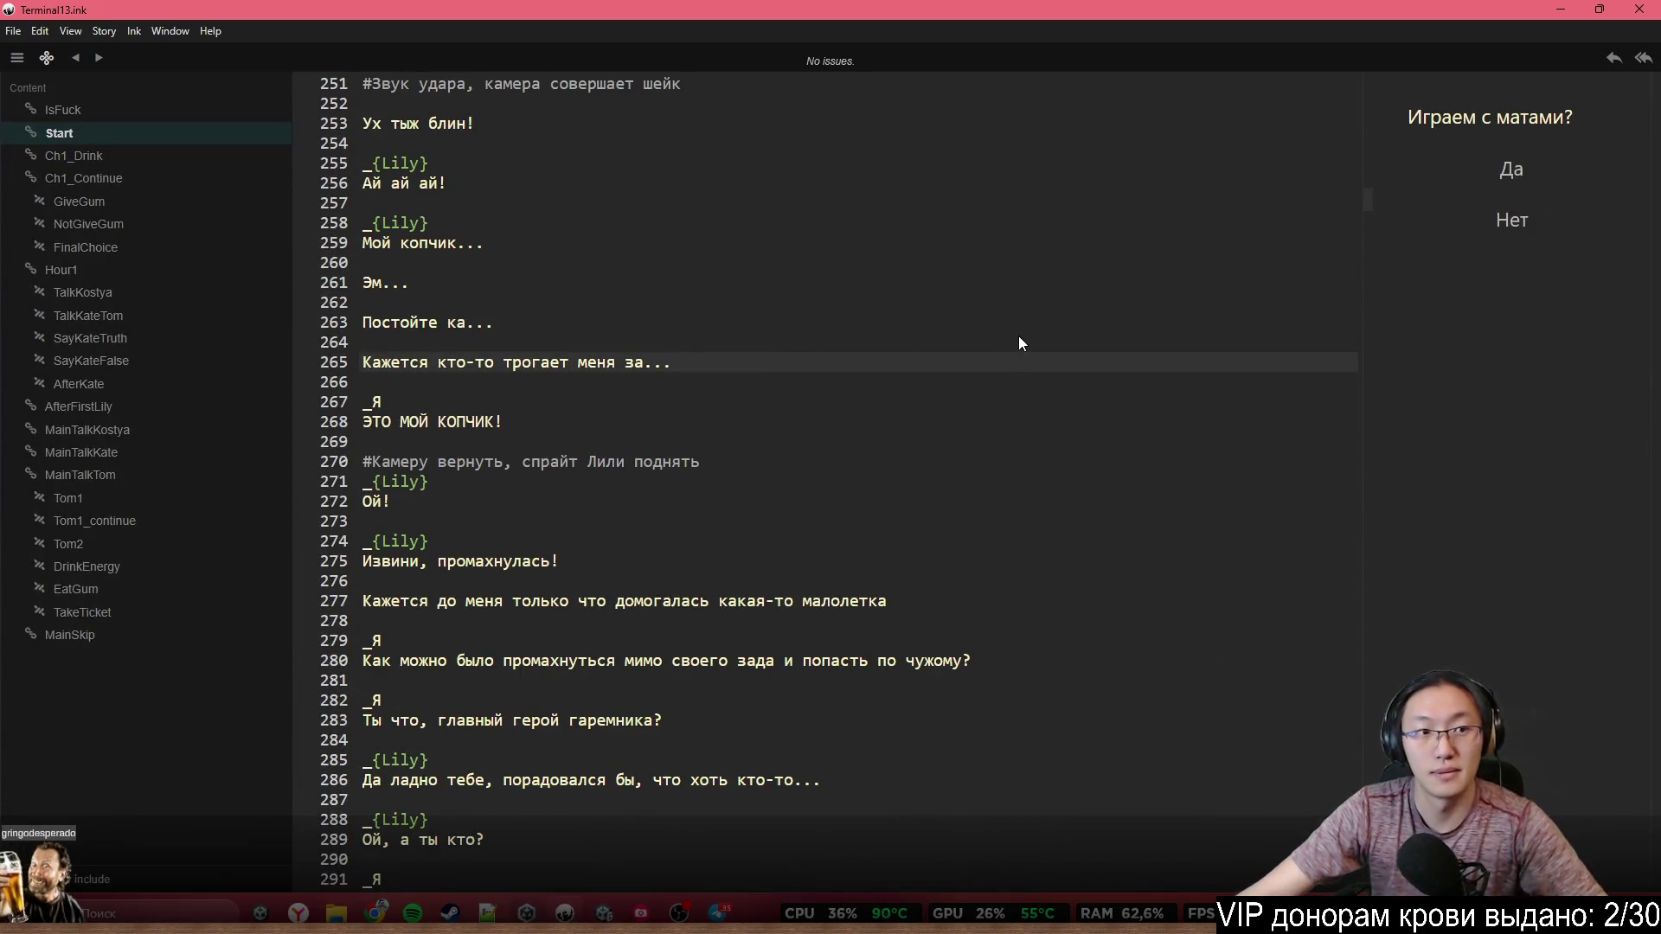
pyautogui.scroll(20, 1073, 294)
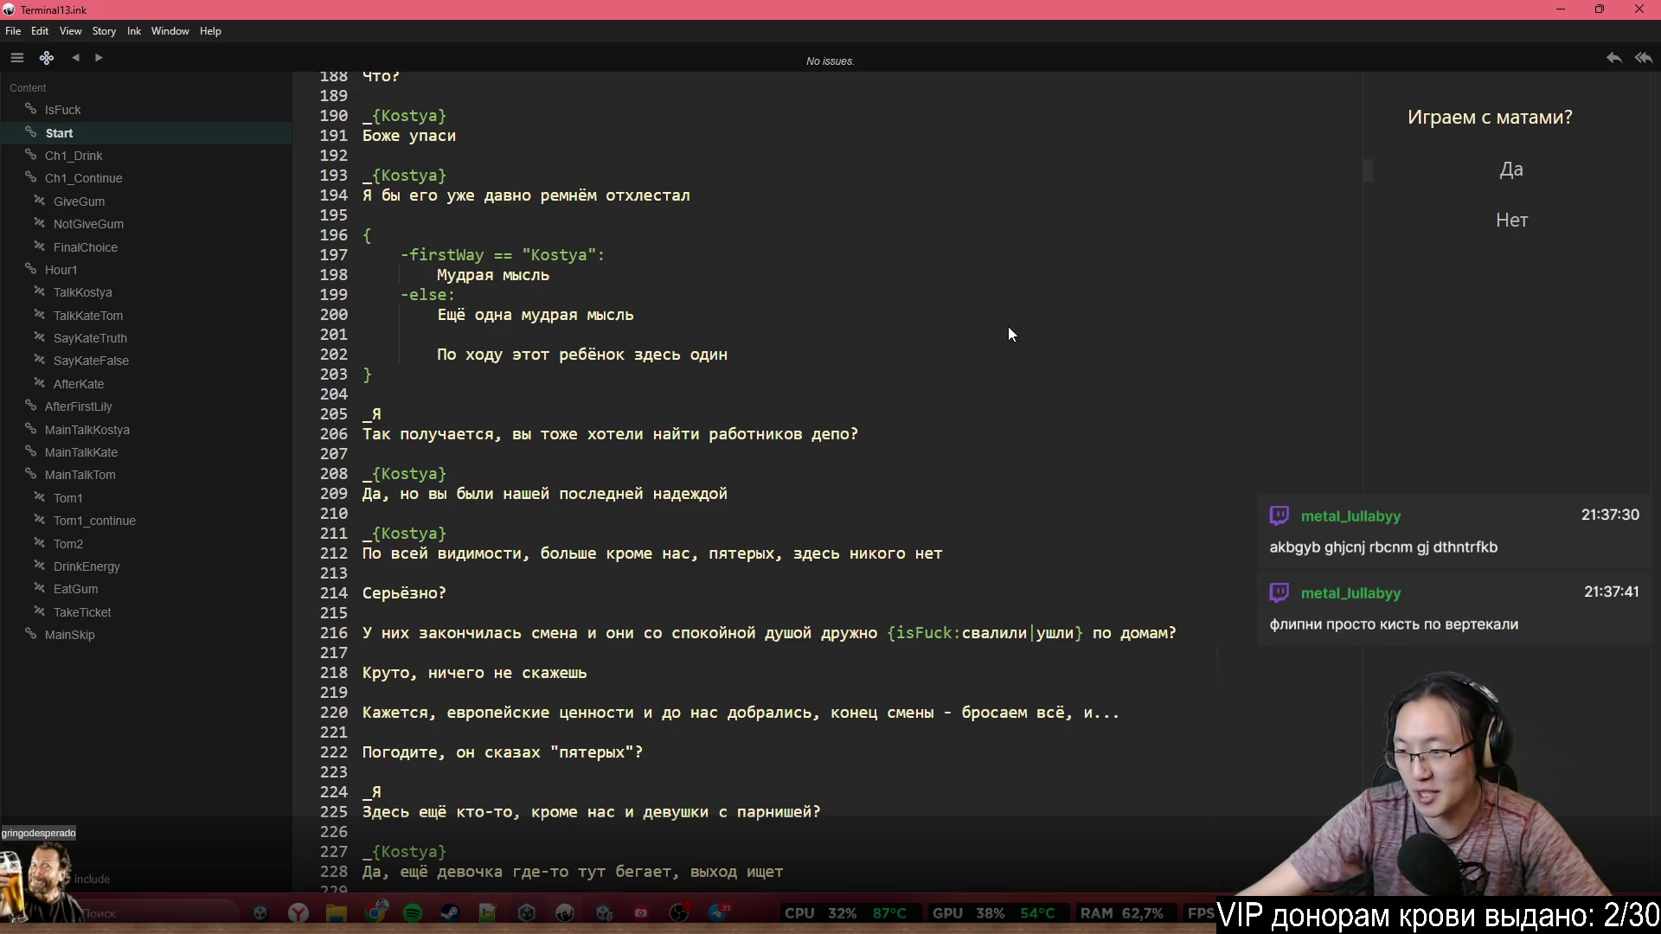
pyautogui.hotkey('alt', 'Tab')
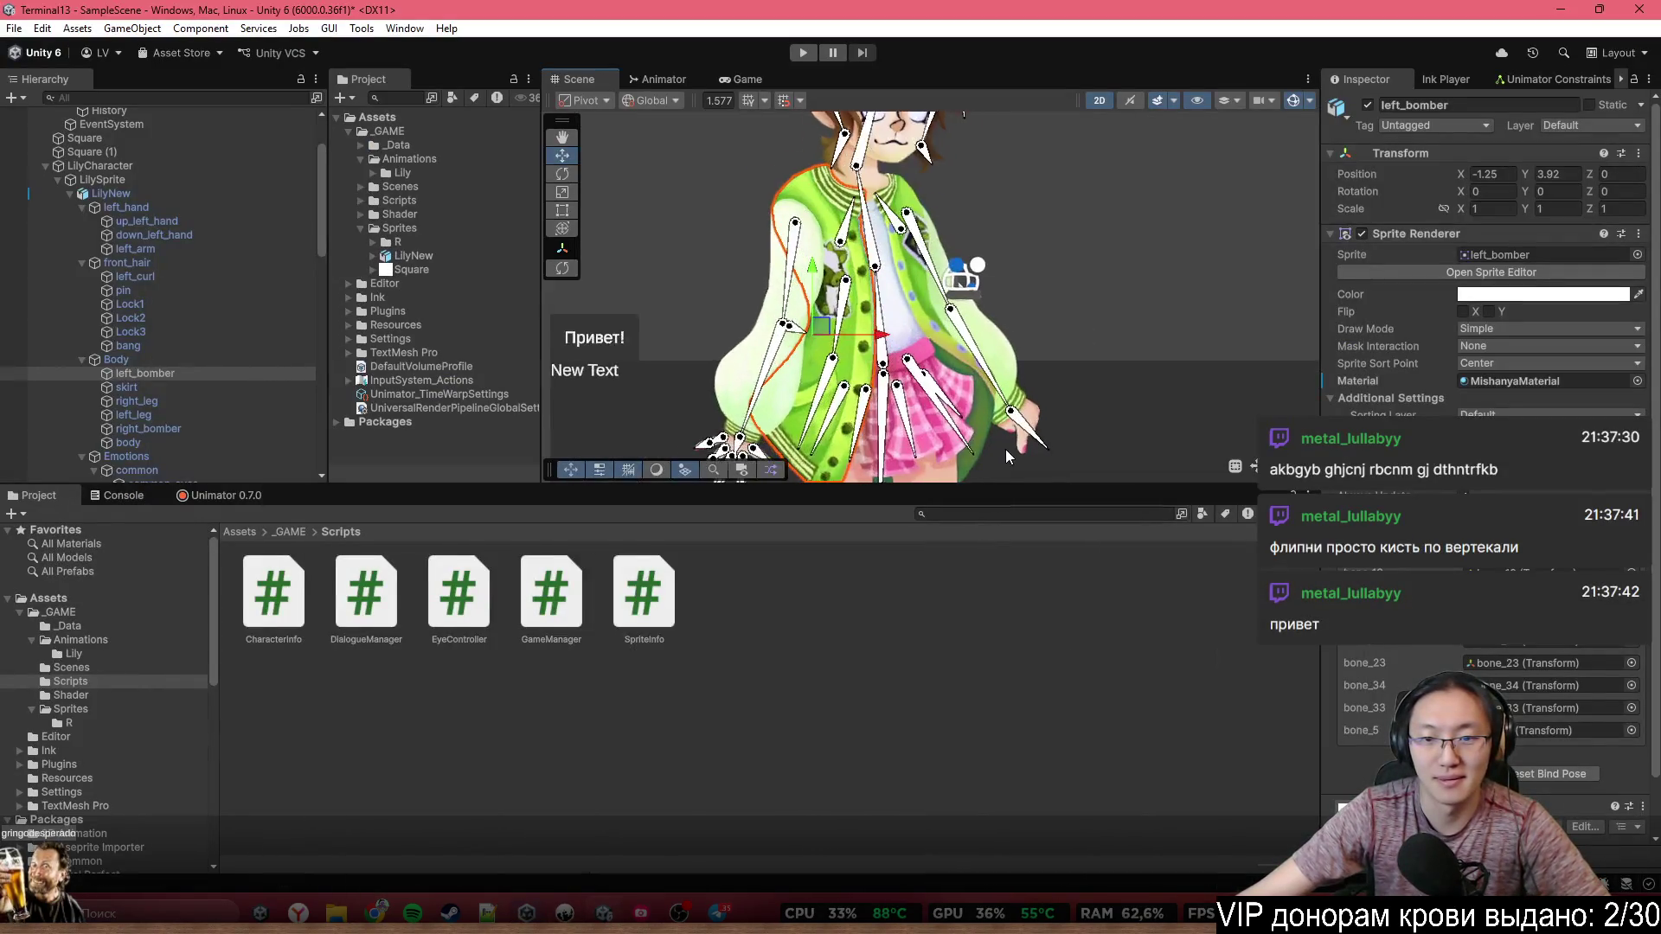
# Try a horizontal scale of 1 on Lily's hand sprite arm_03
pyautogui.scroll(2, 1005, 449)
pyautogui.click(1027, 402)
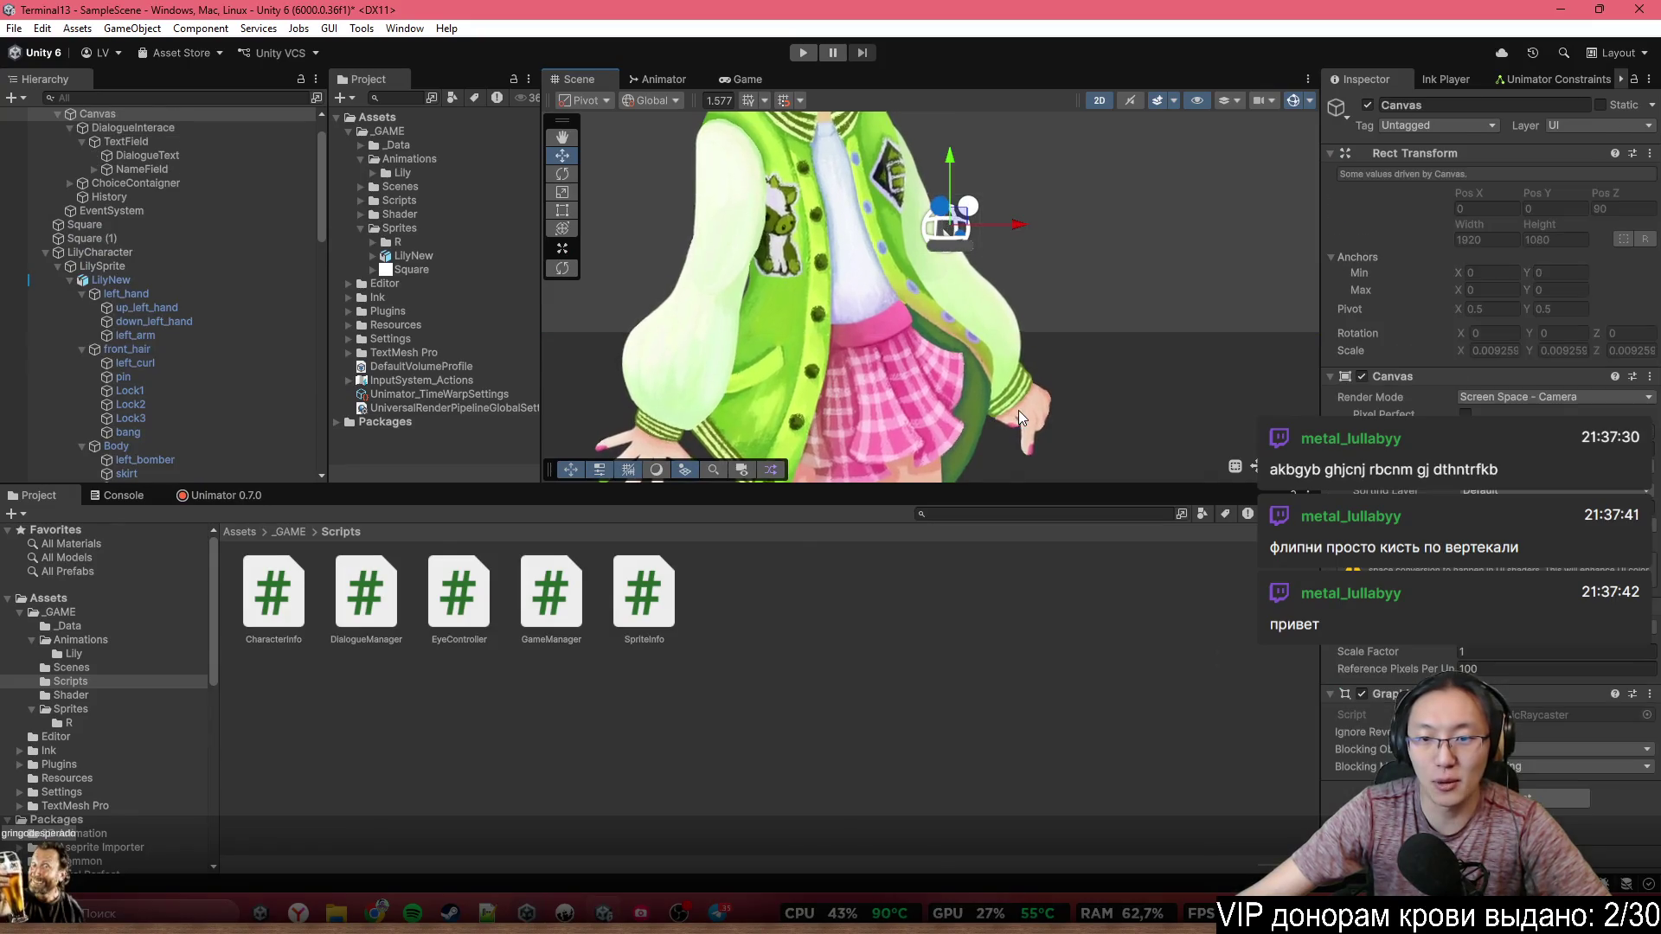
pyautogui.click(1021, 410)
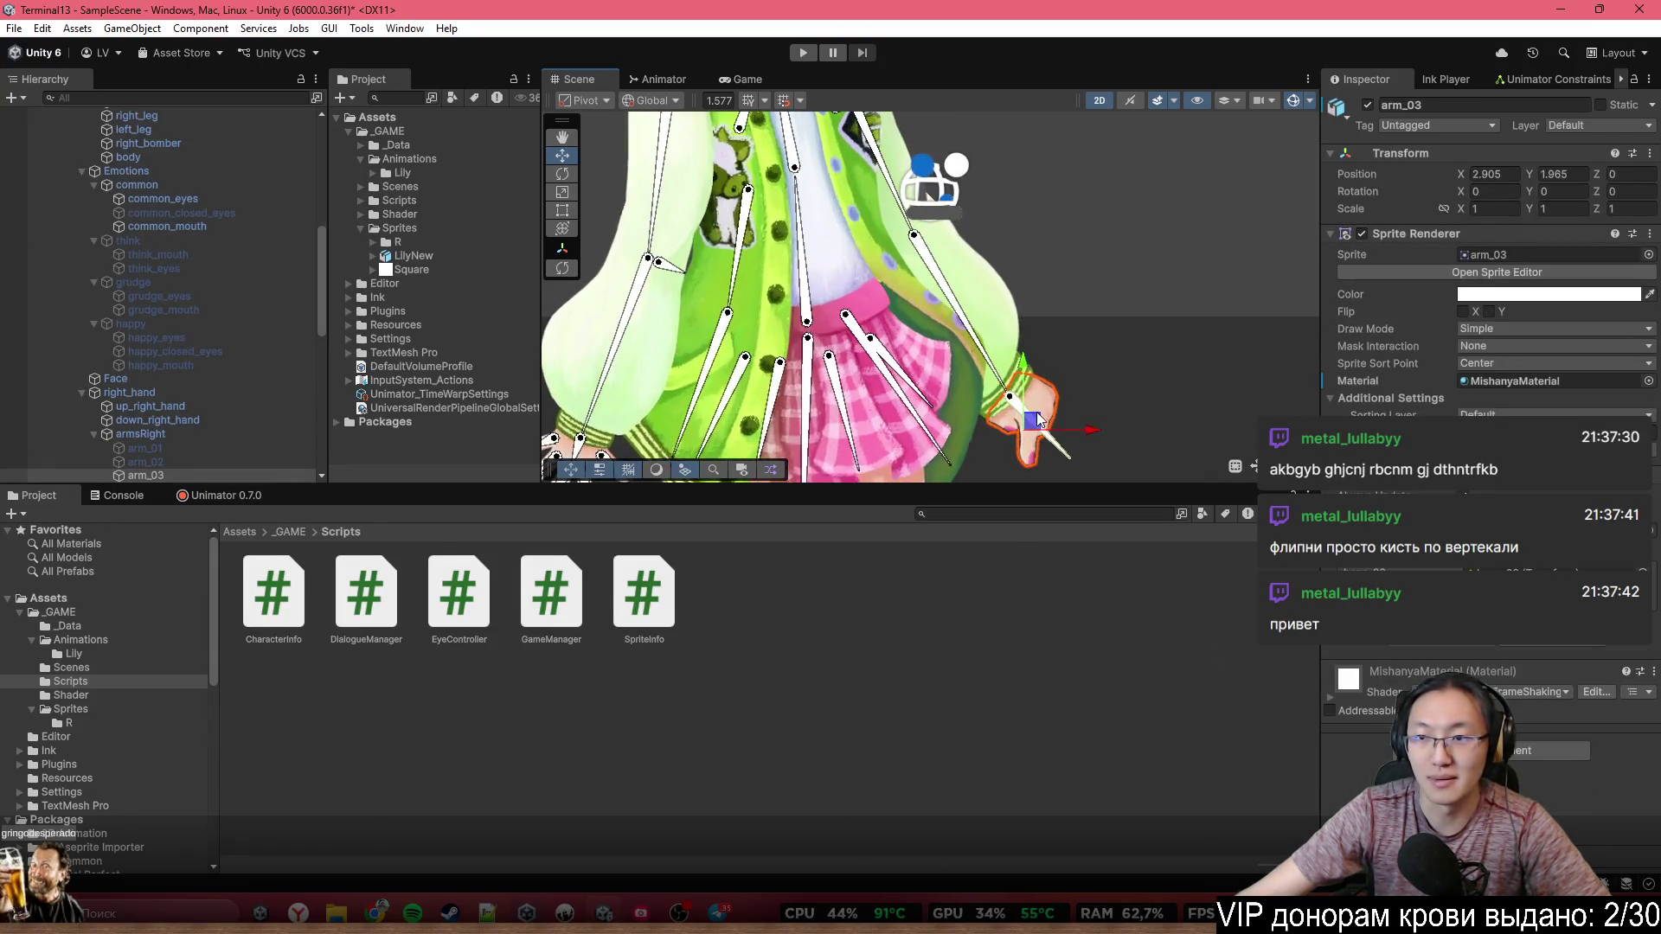
pyautogui.moveTo(1461, 208); pyautogui.dragTo(1450, 212)
pyautogui.write('1')
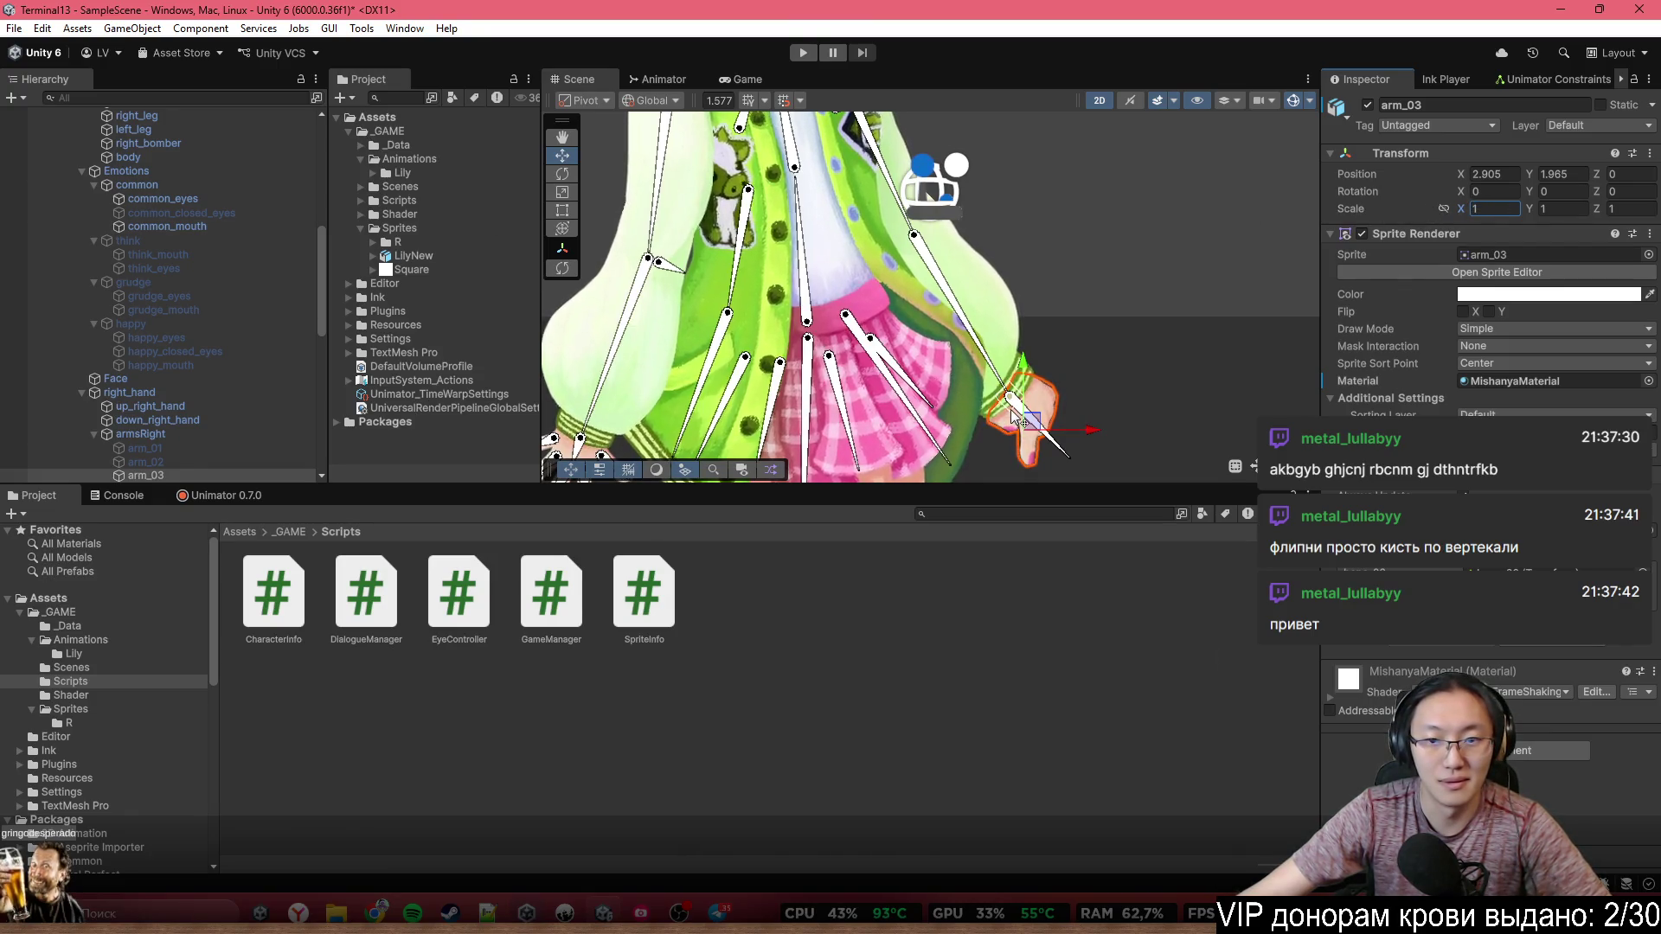
# Flip hand bone bone_26 vertically with Scale Y -0.8, undoing a negative X-scale attempt
pyautogui.click(1038, 428)
pyautogui.moveTo(1462, 206); pyautogui.dragTo(1424, 211)
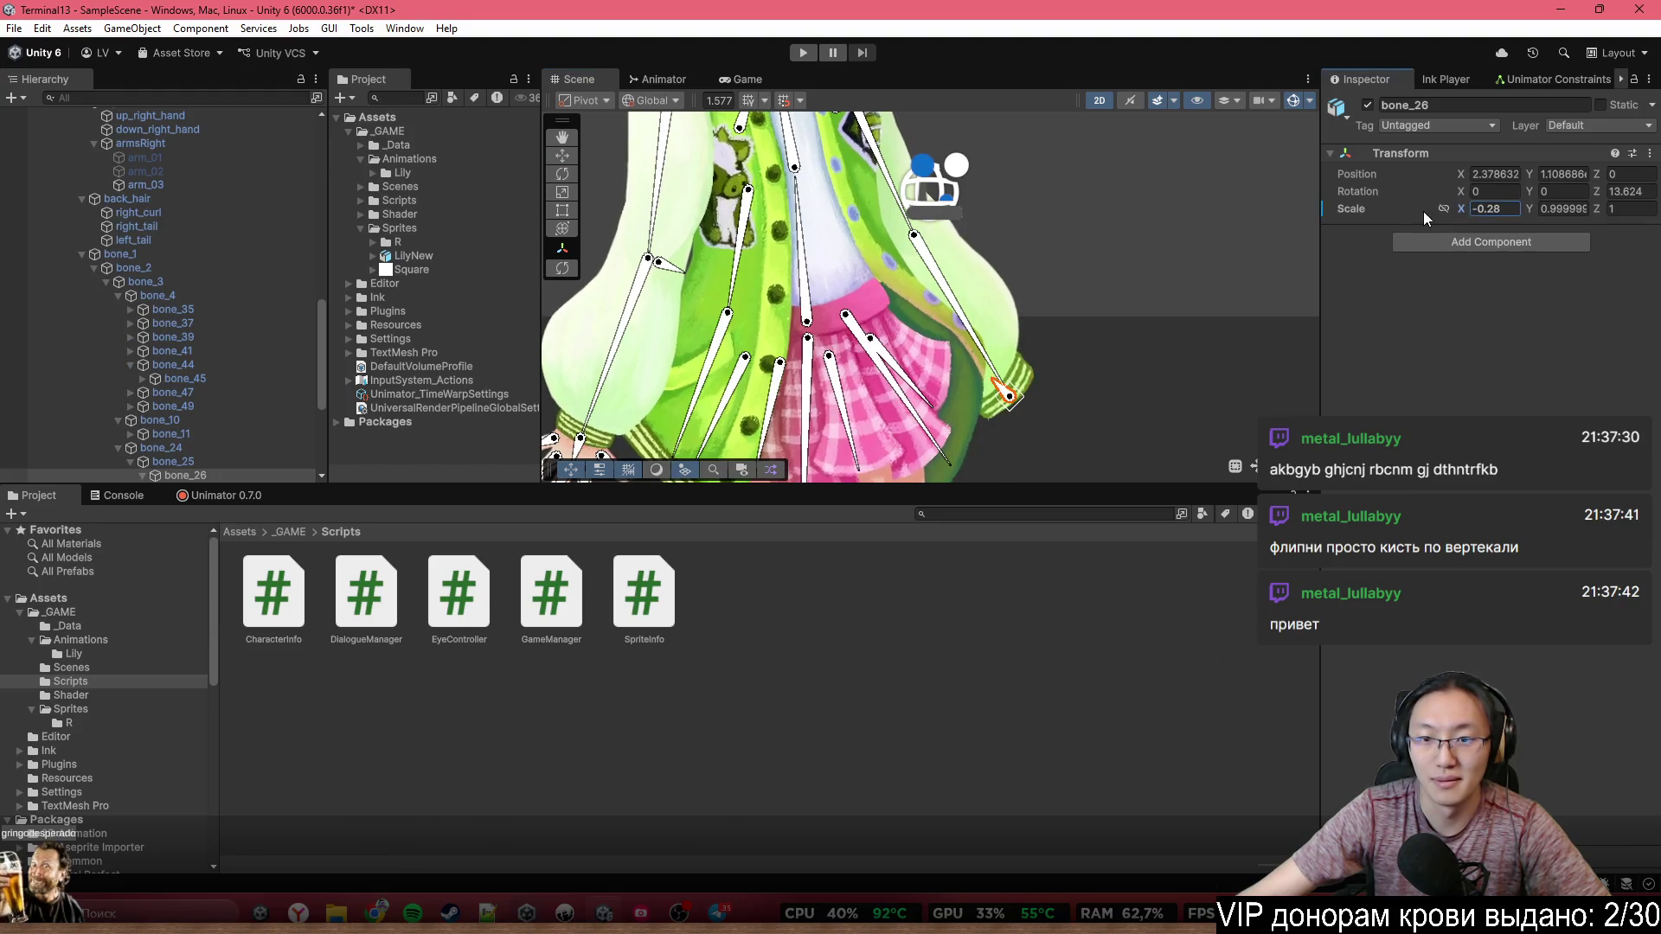
pyautogui.hotkey('ctrl', 'z')
pyautogui.moveTo(1524, 213)
pyautogui.mouseDown()
pyautogui.moveTo(1453, 213)
pyautogui.moveTo(1471, 216)
pyautogui.mouseUp()
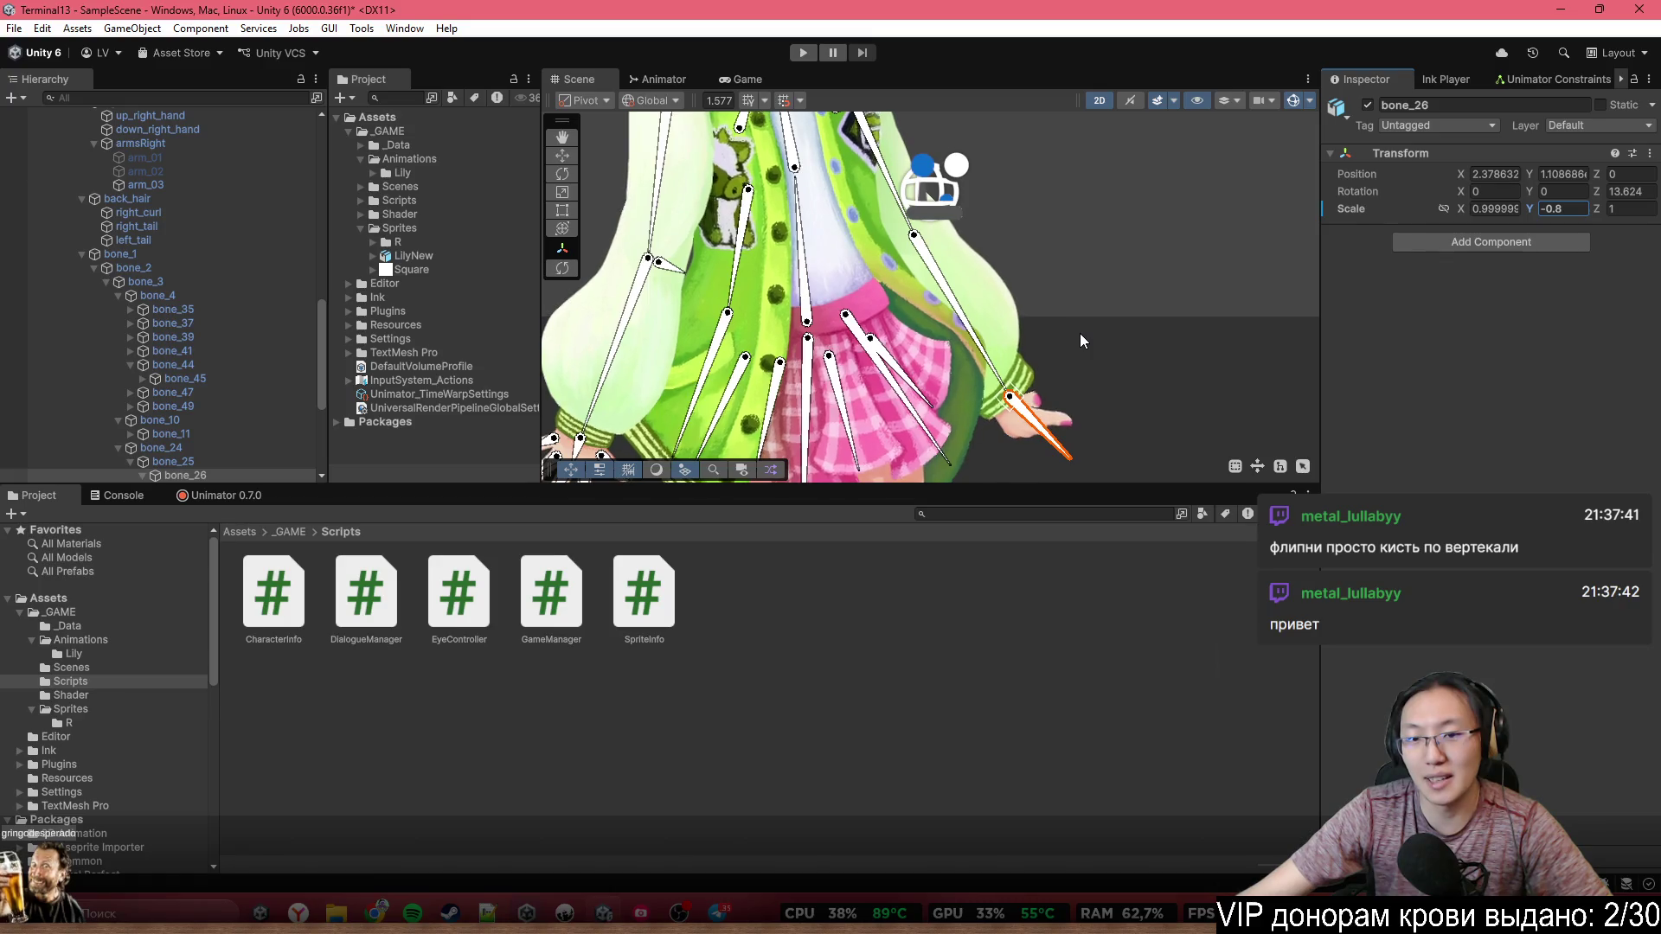
pyautogui.scroll(8, 1086, 429)
pyautogui.scroll(2, 1009, 441)
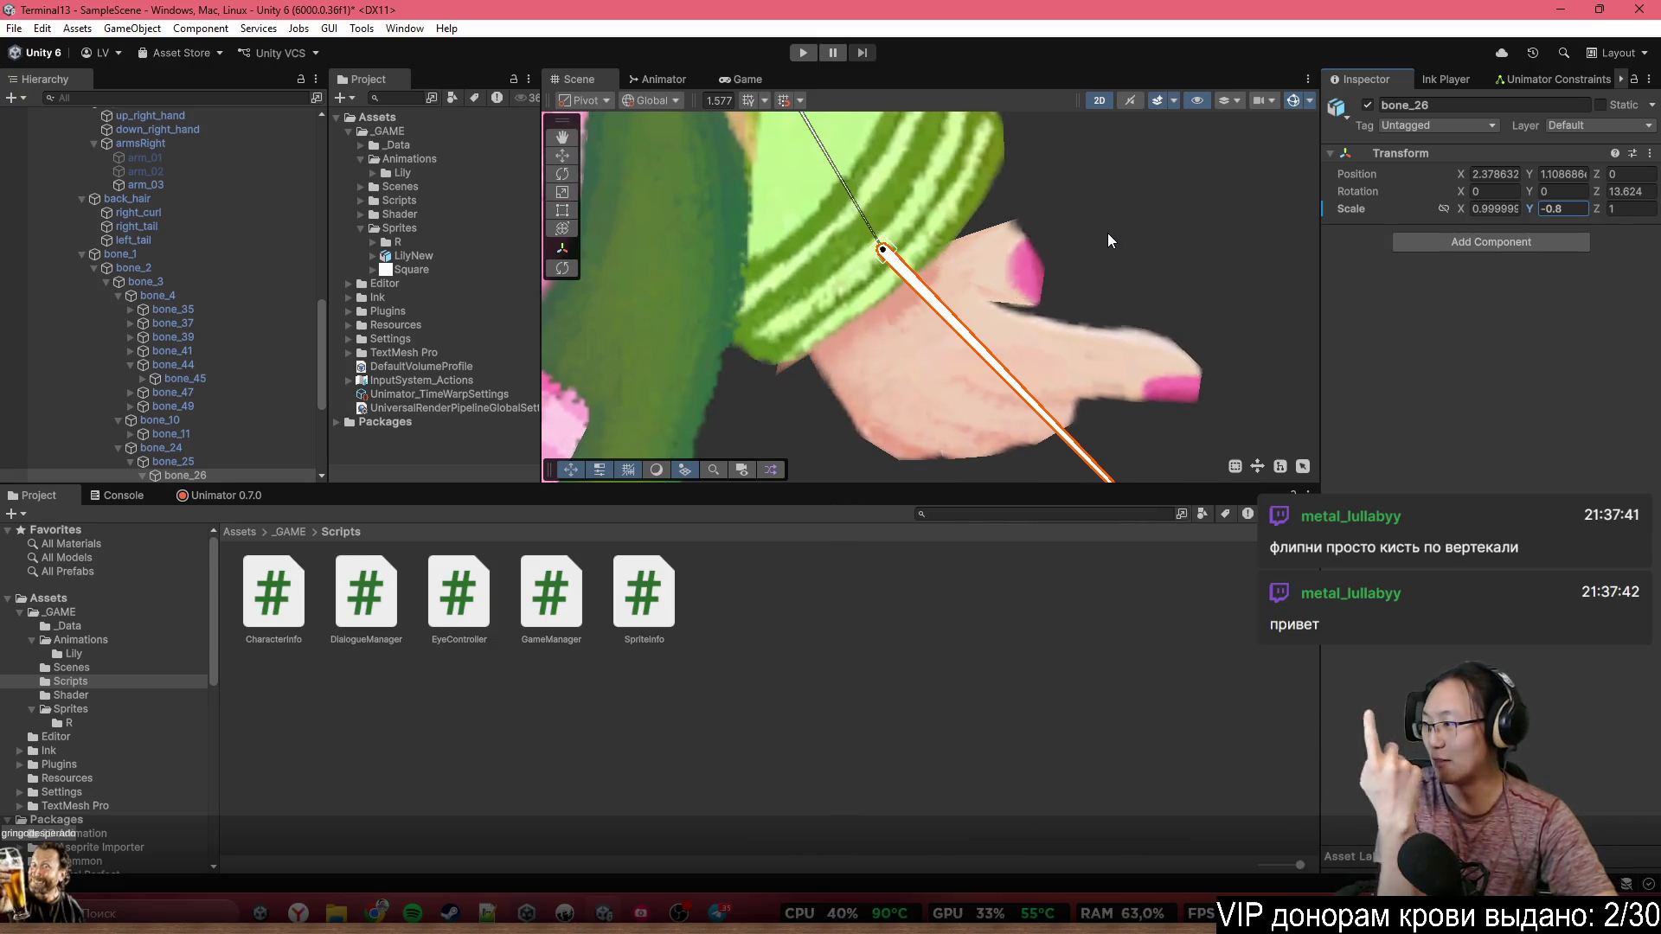
pyautogui.press('Return')
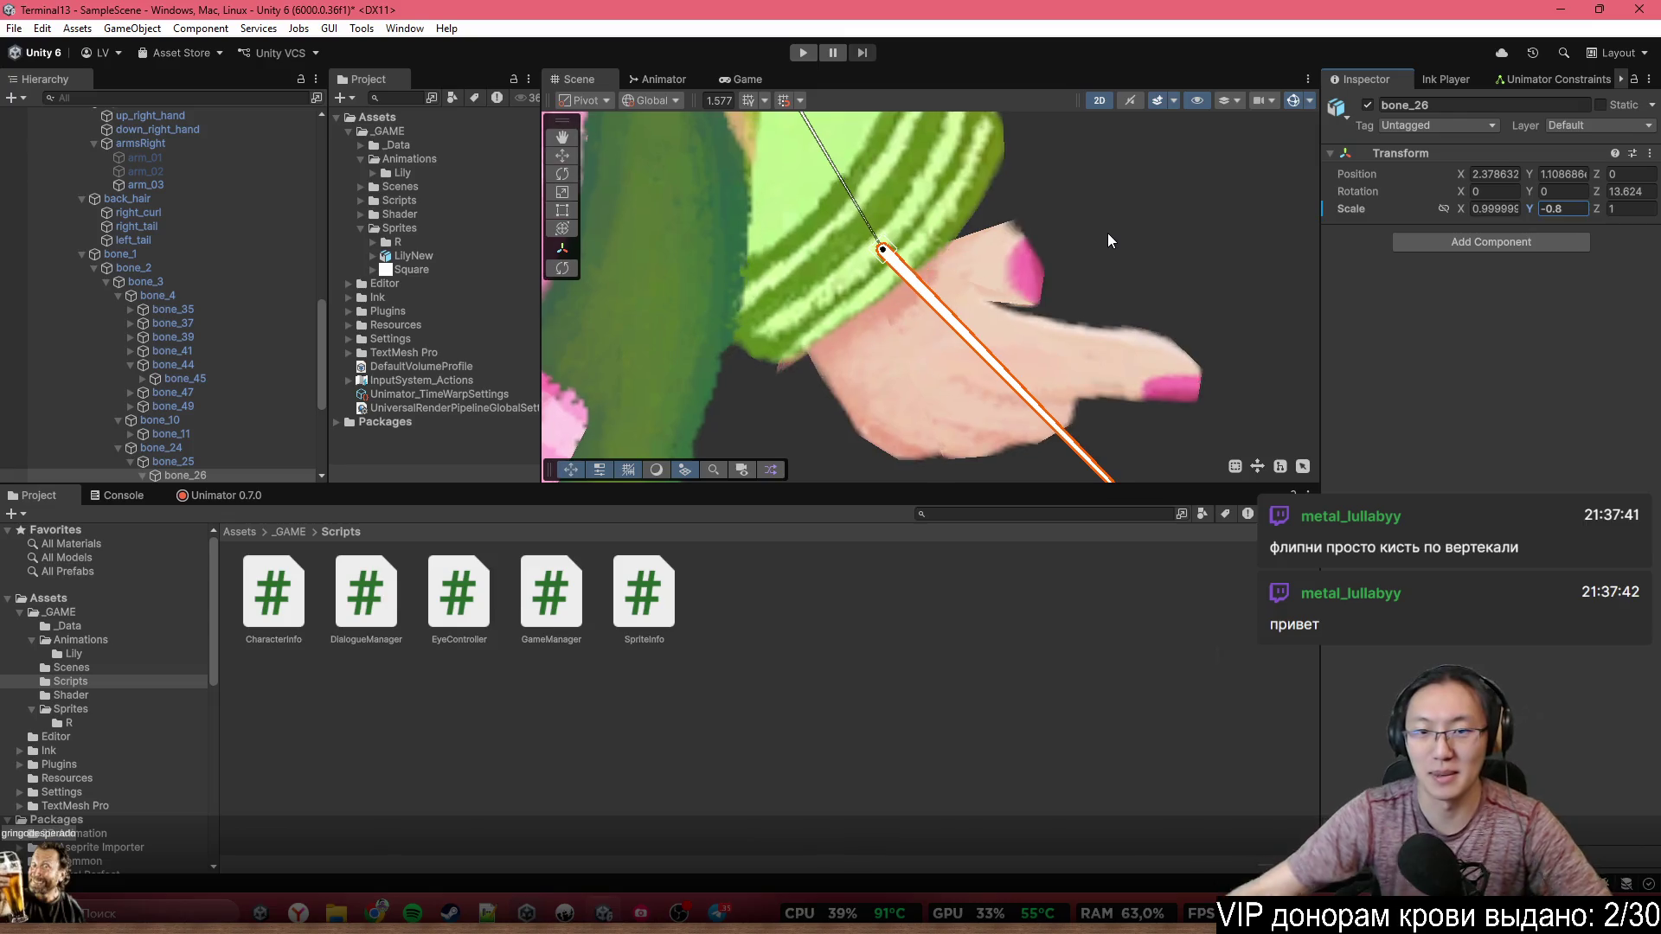
# Reselect arm_03 and reframe the Scene view on the character's head and canvas
pyautogui.click(1107, 232)
pyautogui.scroll(-10, 1123, 429)
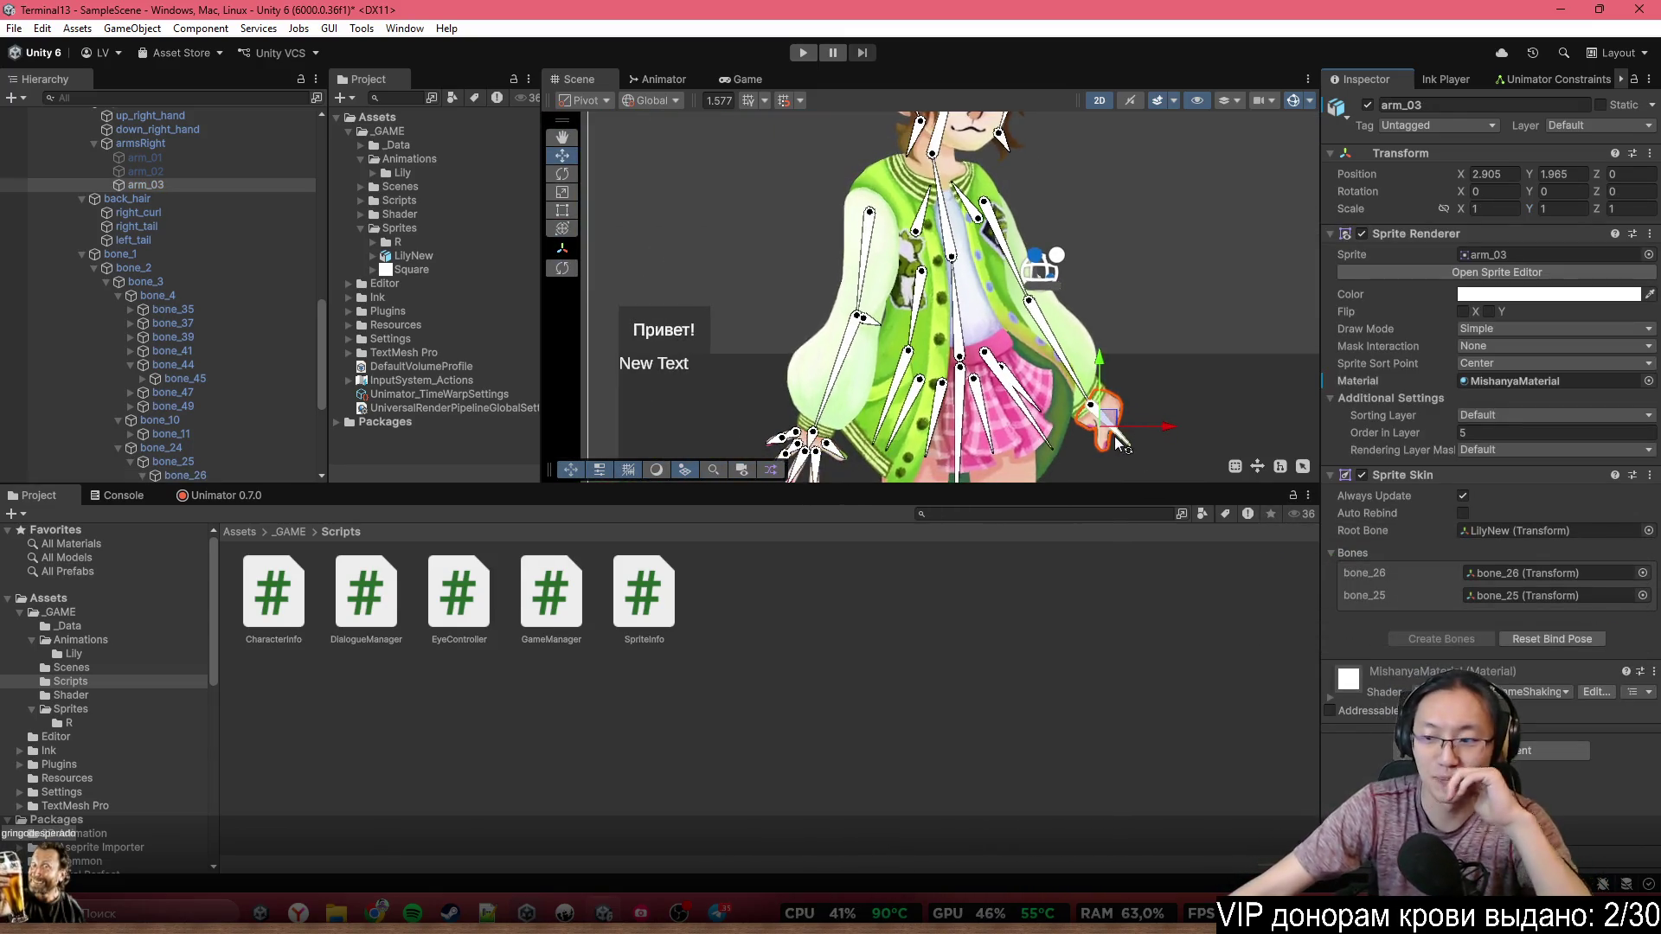
pyautogui.moveTo(1073, 324); pyautogui.dragTo(840, 322)
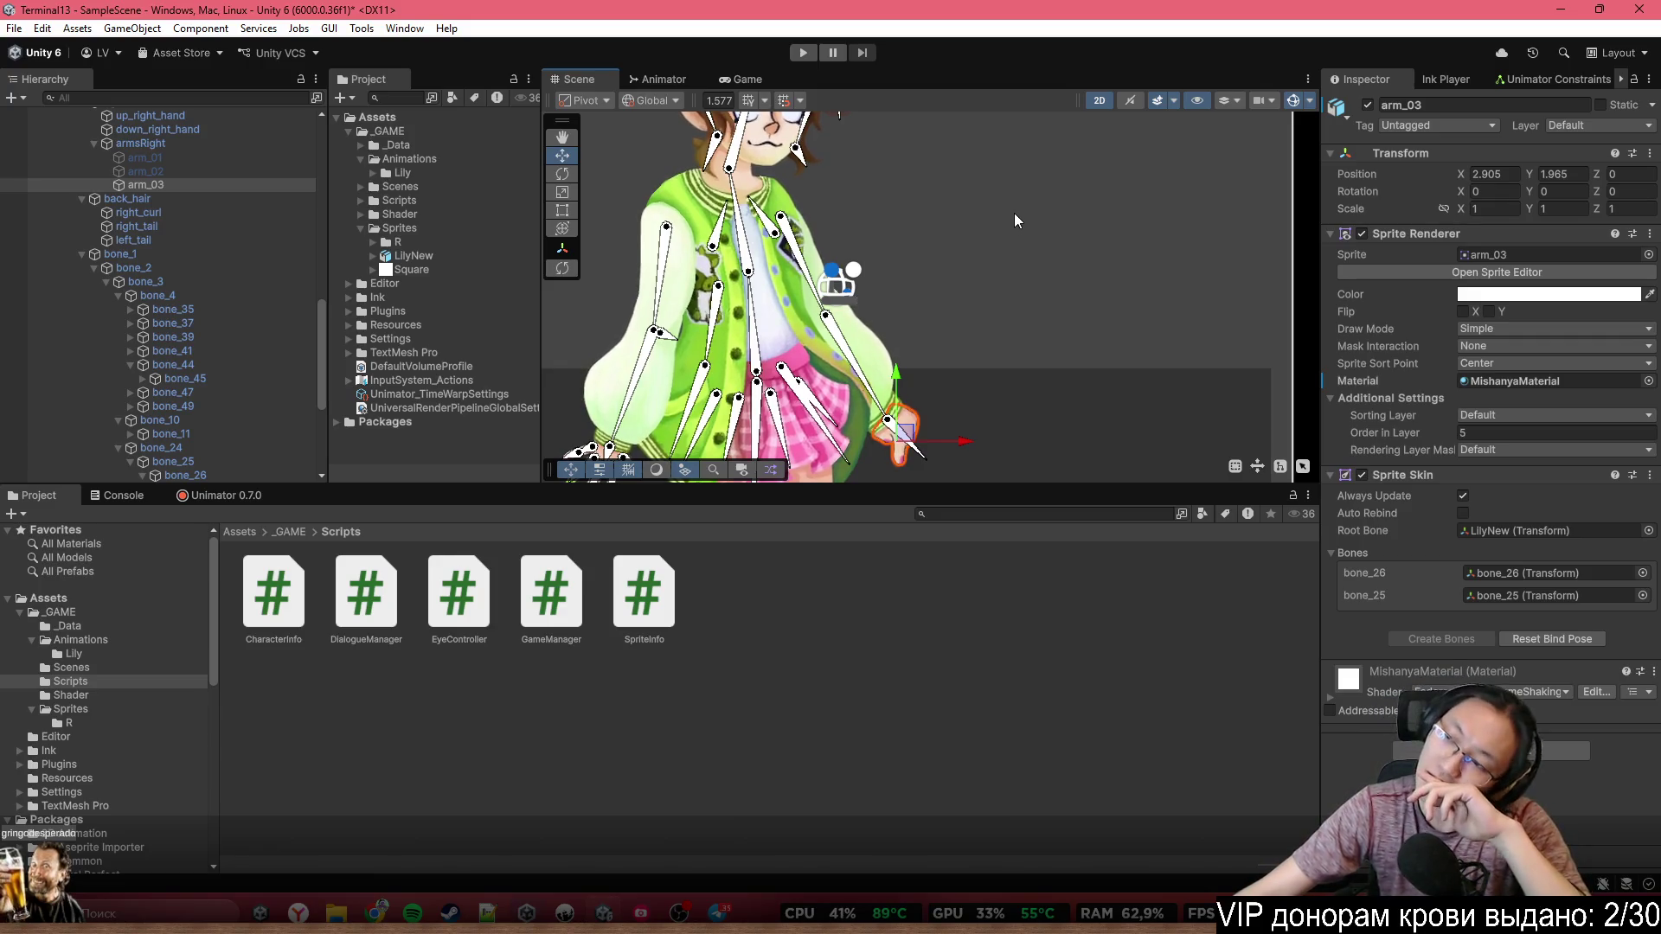
pyautogui.scroll(-4, 999, 433)
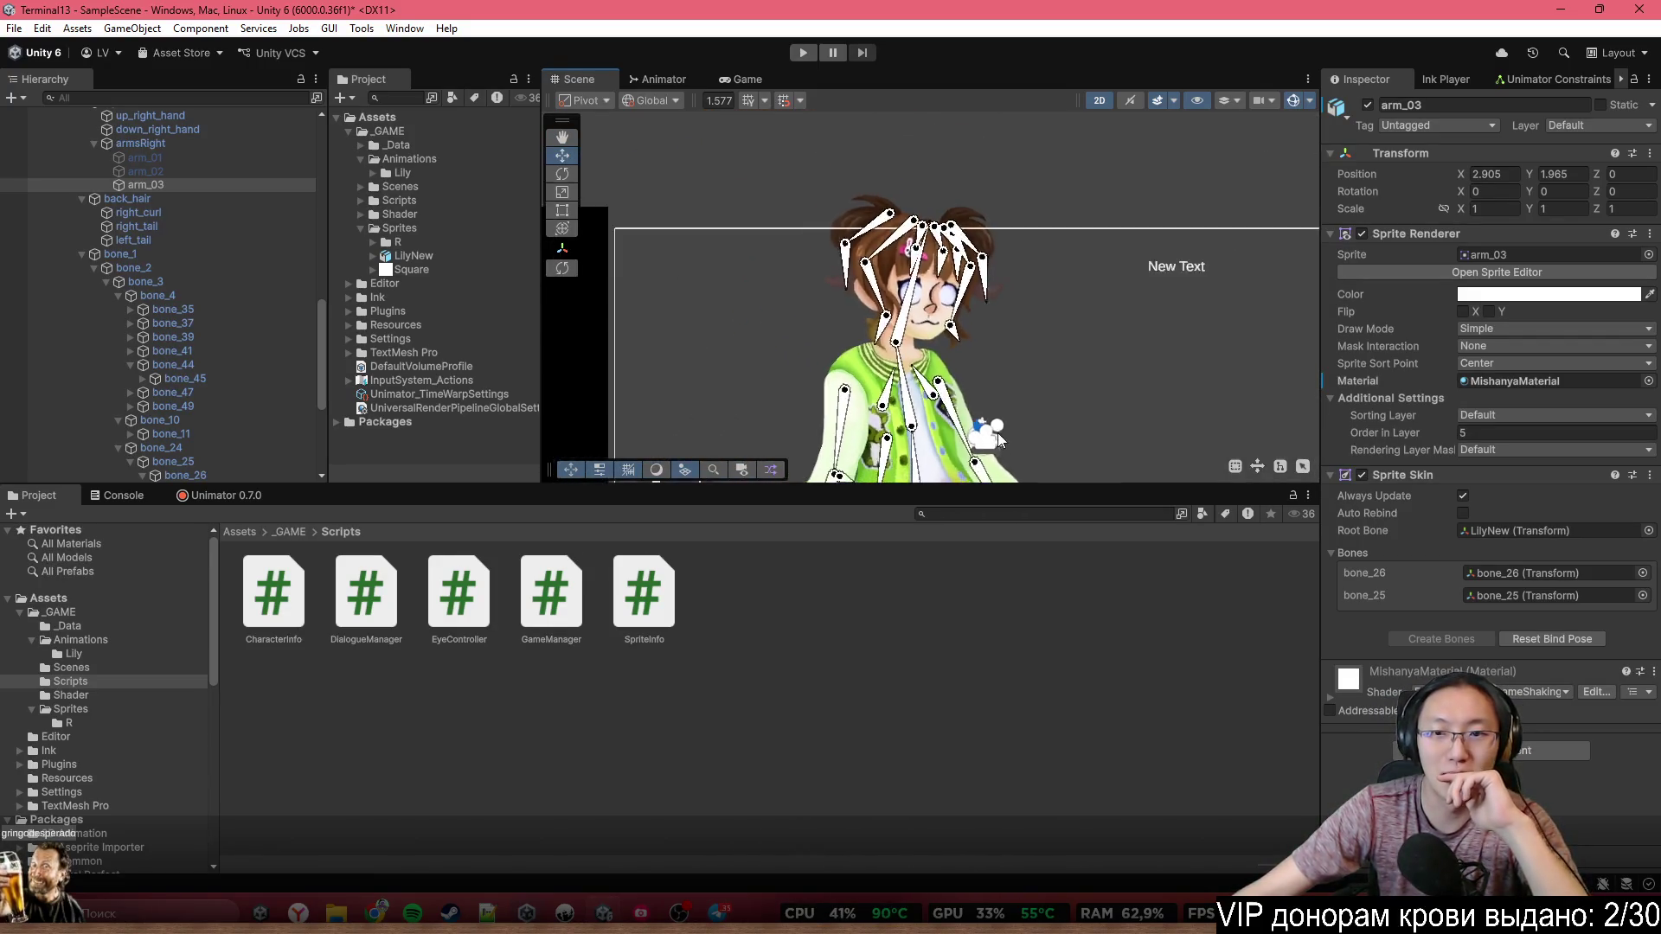
pyautogui.moveTo(974, 403); pyautogui.dragTo(847, 340)
# Check the Telegram chat, then bring the Terminal13.ink script in Inky forward
pyautogui.click(719, 913)
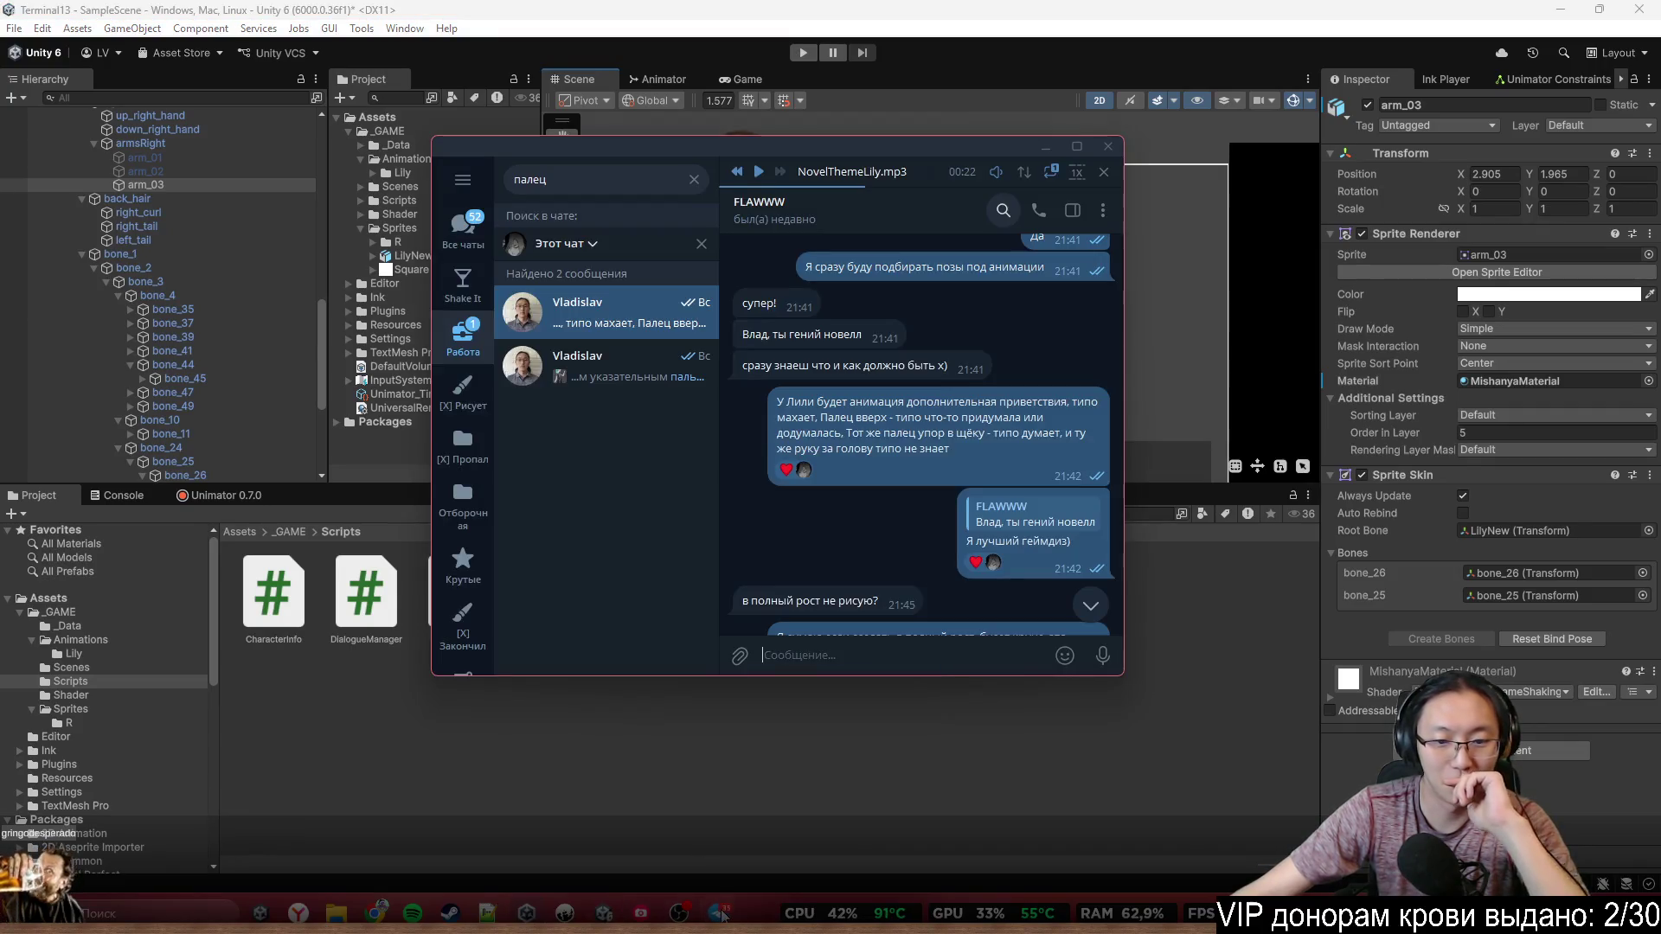
pyautogui.click(1108, 147)
pyautogui.scroll(3, 972, 303)
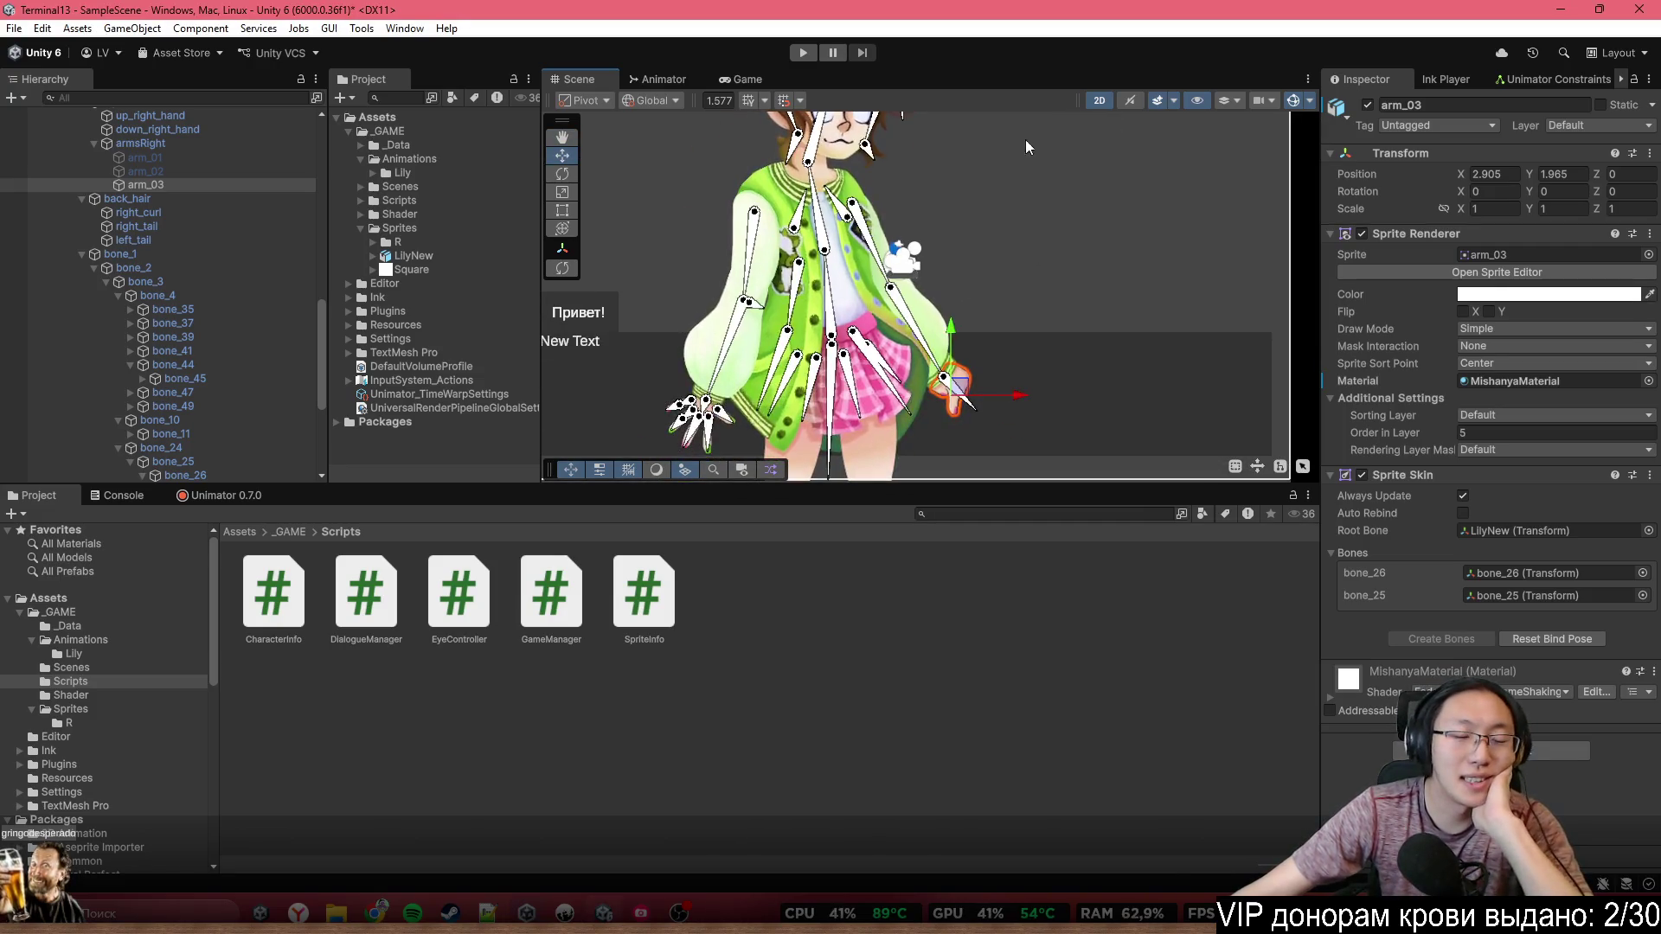
pyautogui.click(565, 914)
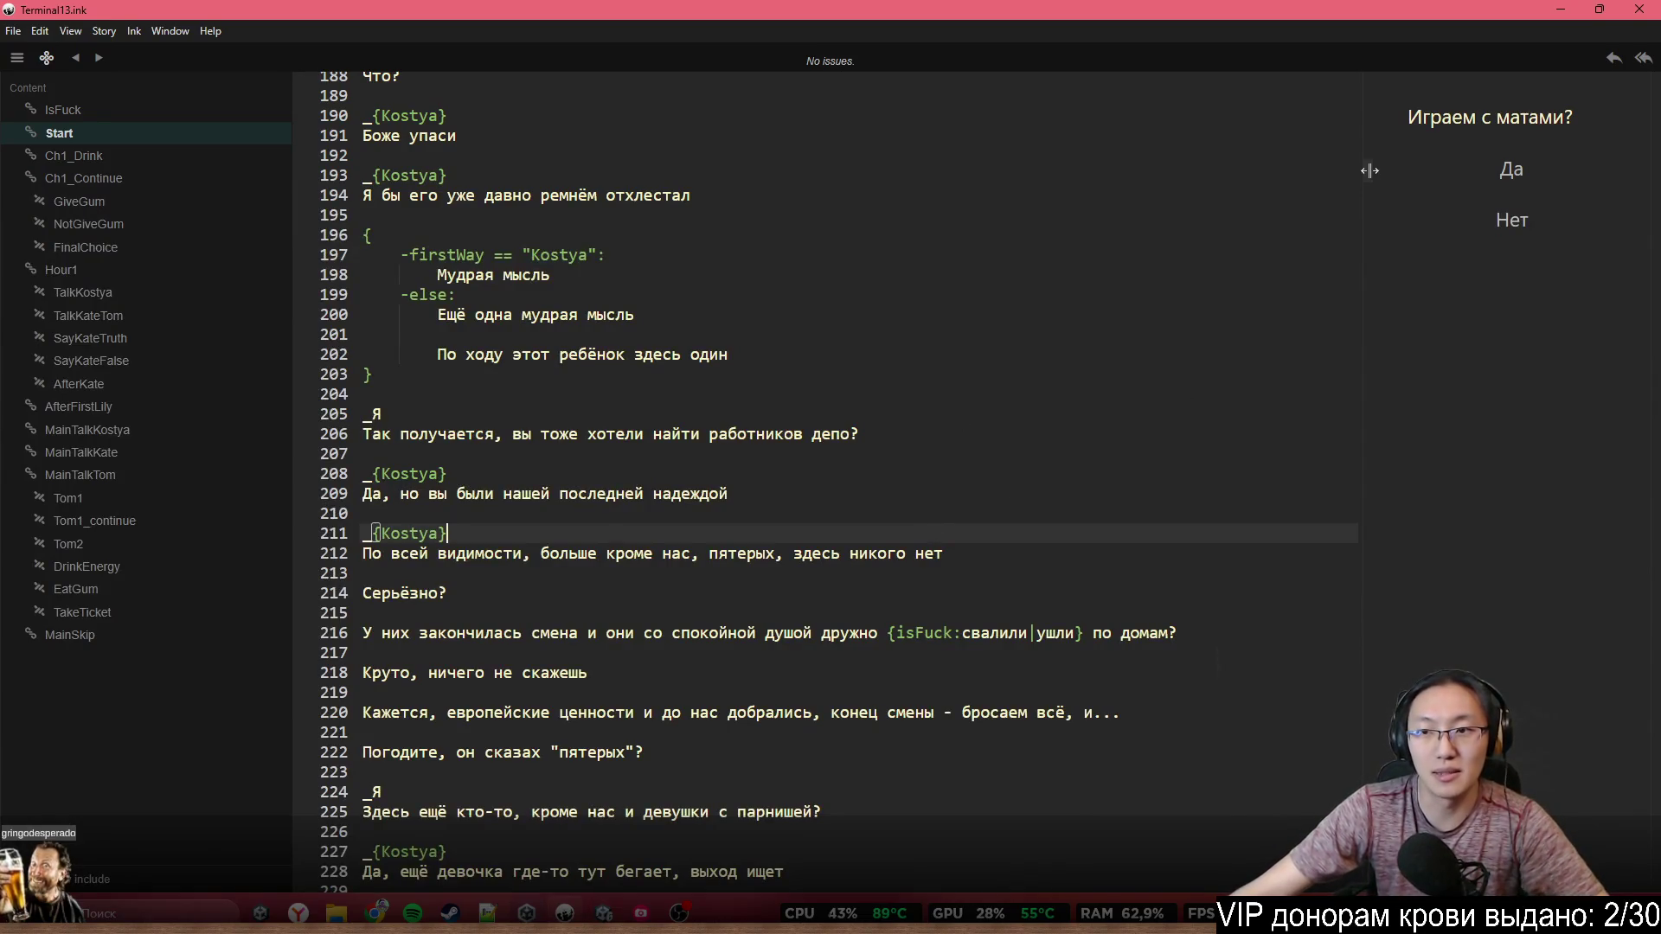
# Insert blank lines below the variable declarations in Terminal13.ink
pyautogui.moveTo(1369, 170); pyautogui.dragTo(1382, 78)
pyautogui.scroll(-8, 1012, 403)
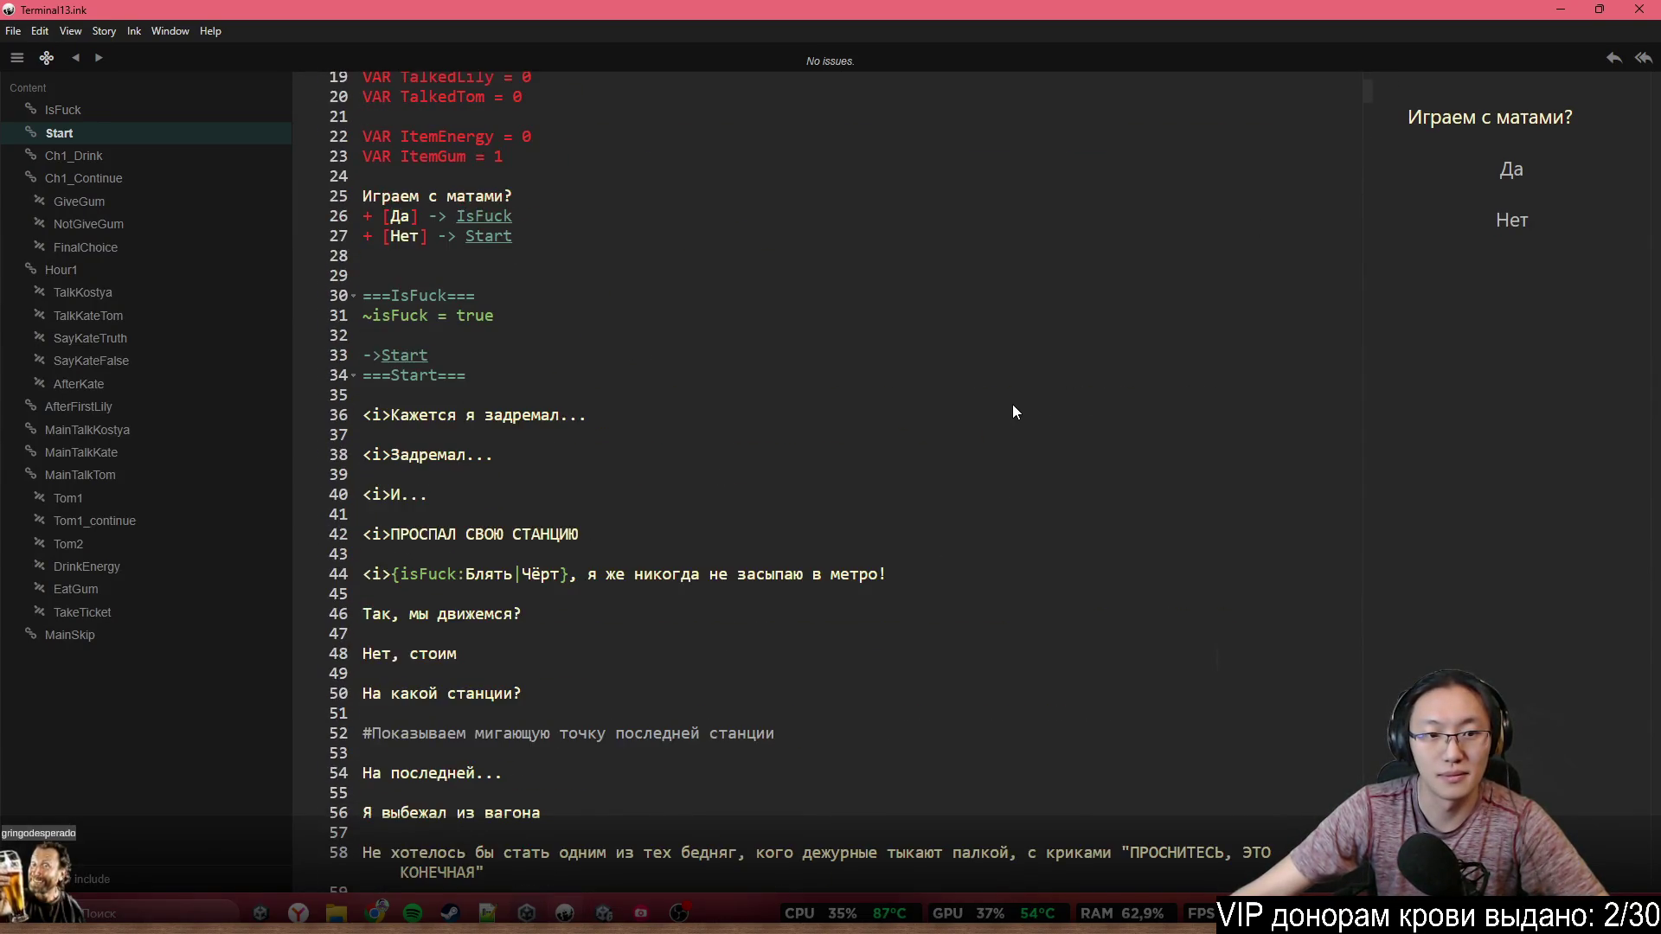
pyautogui.scroll(6, 614, 352)
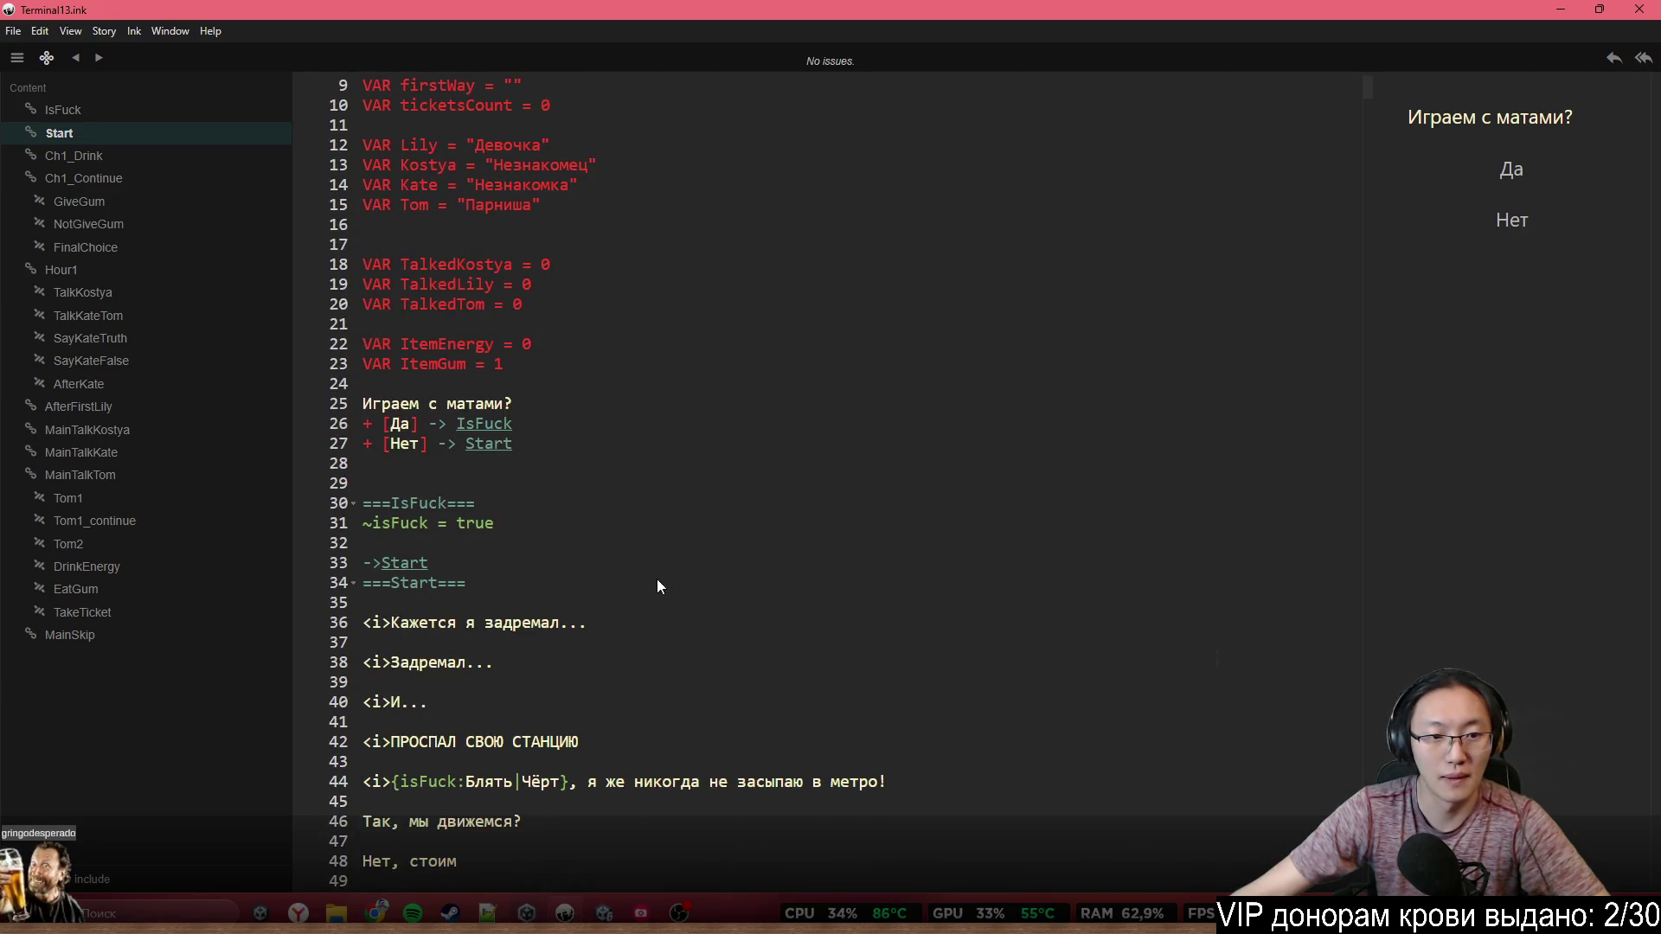
pyautogui.click(590, 526)
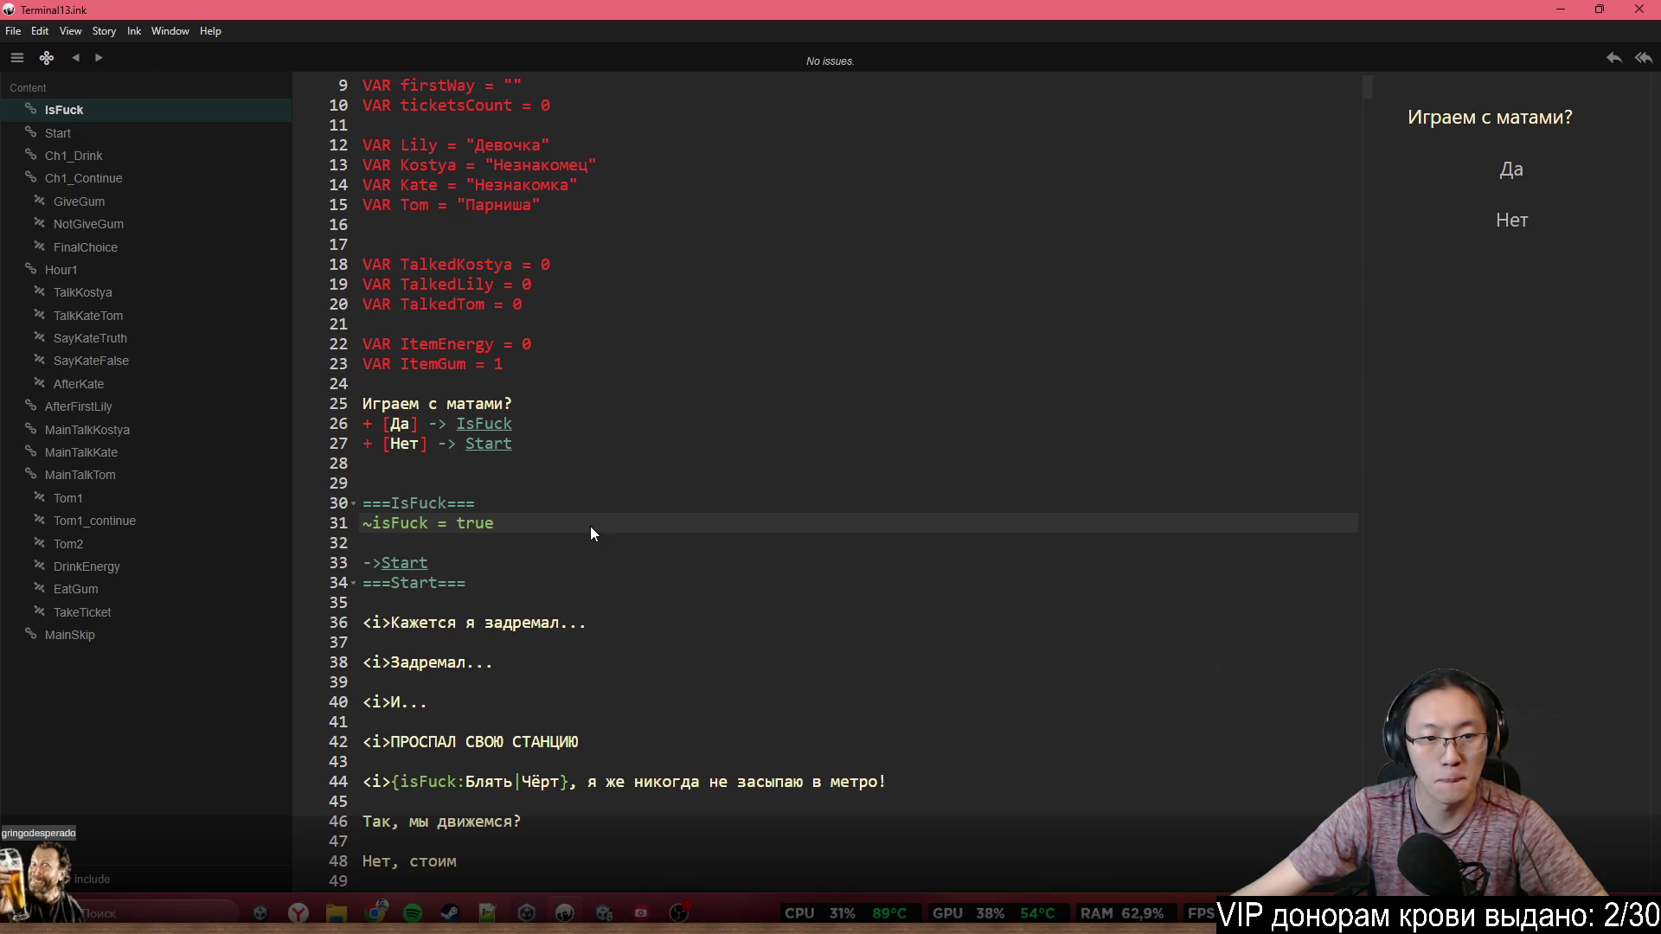
pyautogui.press('Down')
pyautogui.press('Down')
pyautogui.click(548, 474)
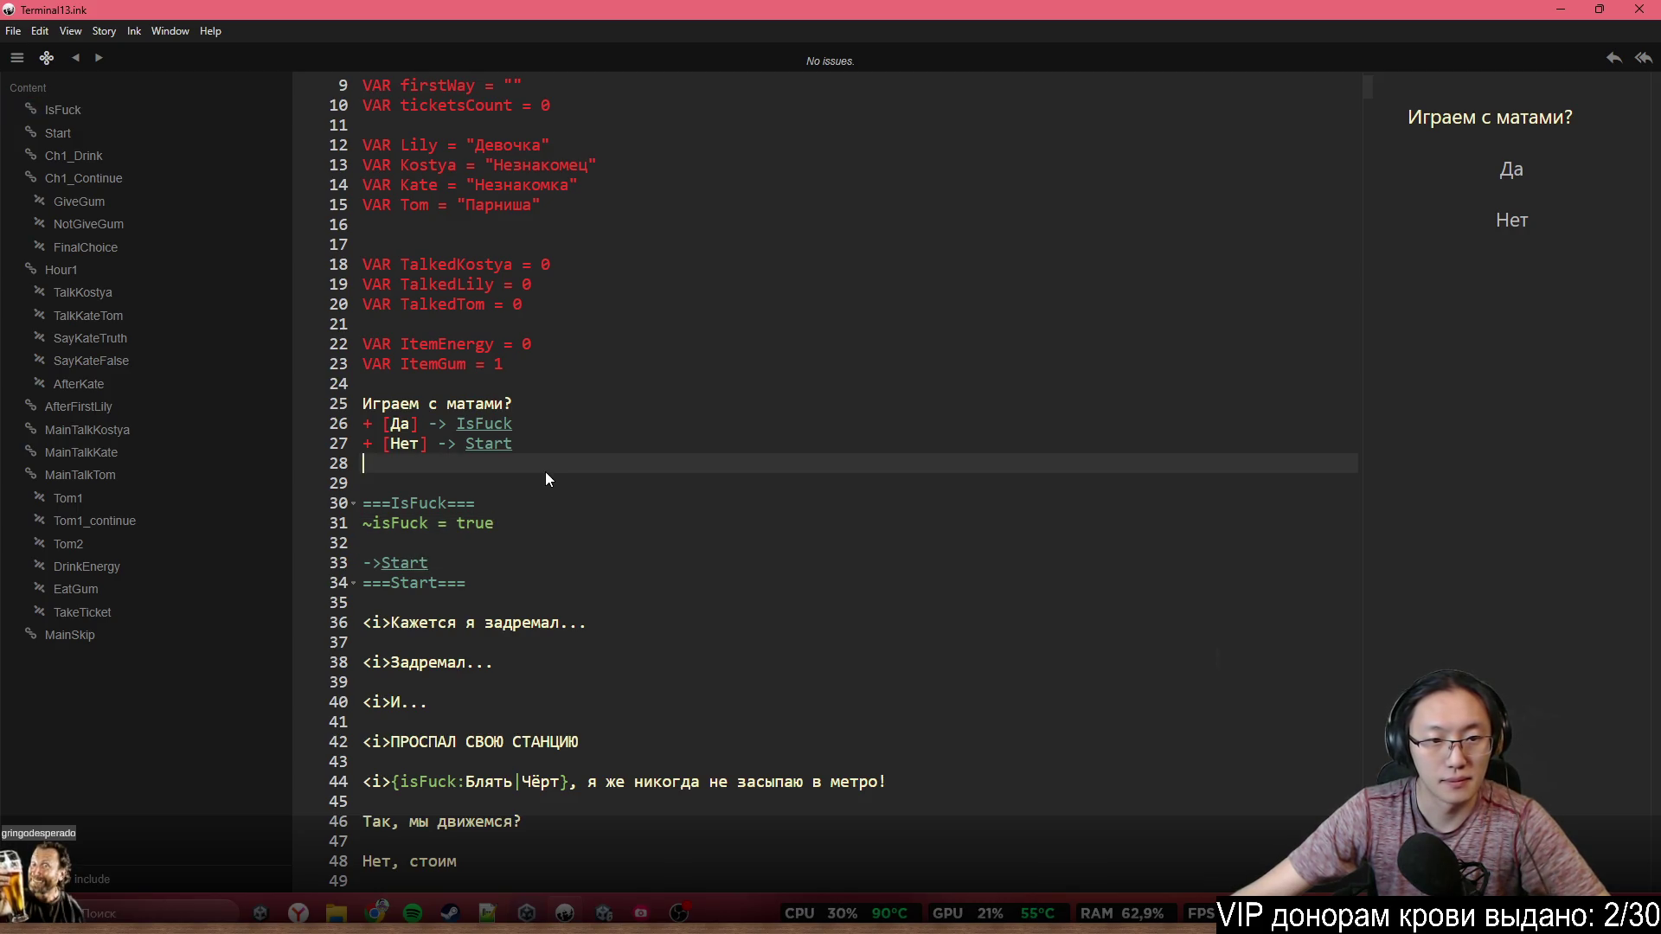
pyautogui.click(504, 390)
pyautogui.press('Return')
pyautogui.press('Return')
pyautogui.press('Return')
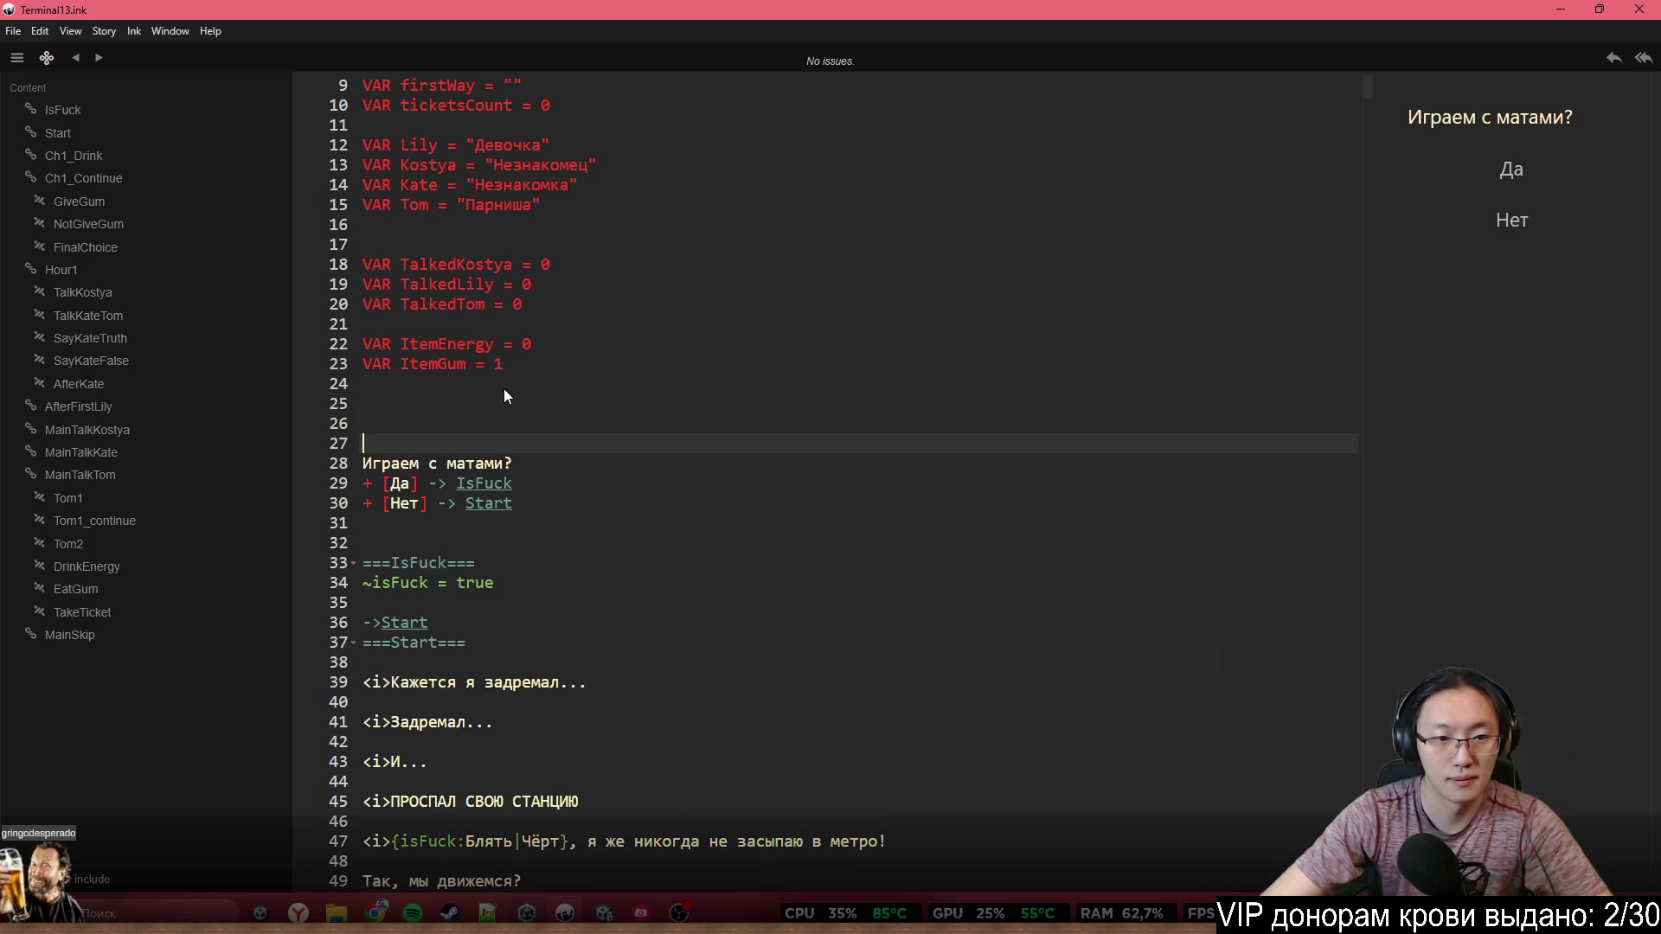
pyautogui.press('Up')
pyautogui.press('Up')
# Write the 'Тест Лили' test line and add blank lines above it
pyautogui.write('Тест')
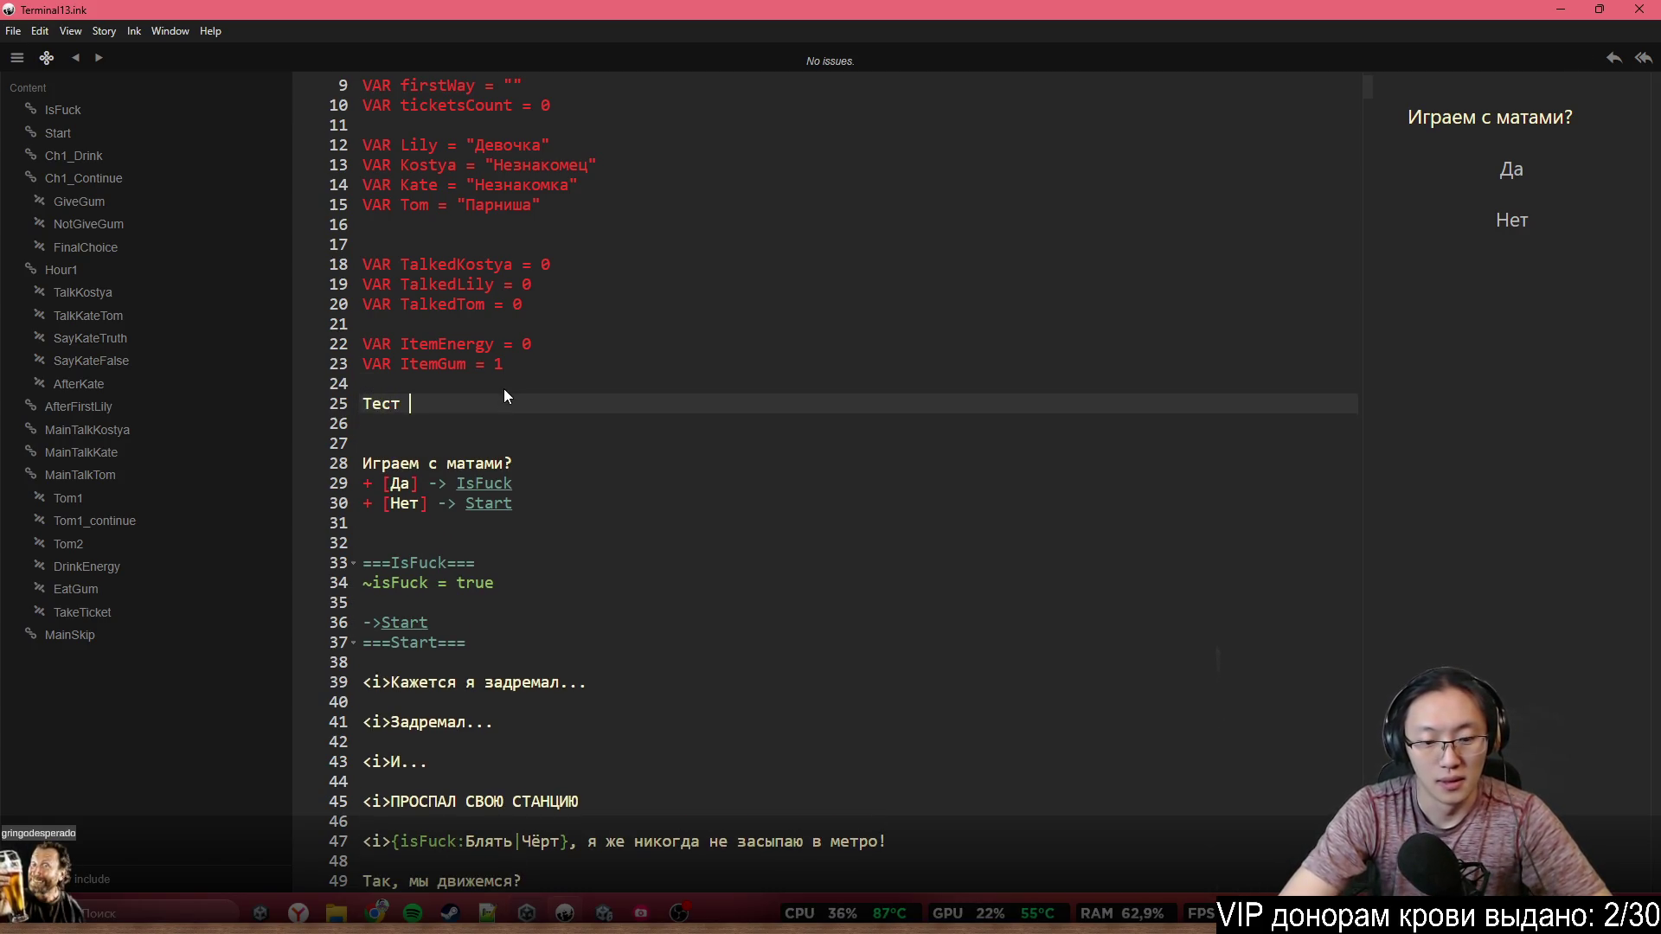
pyautogui.write(' Лили')
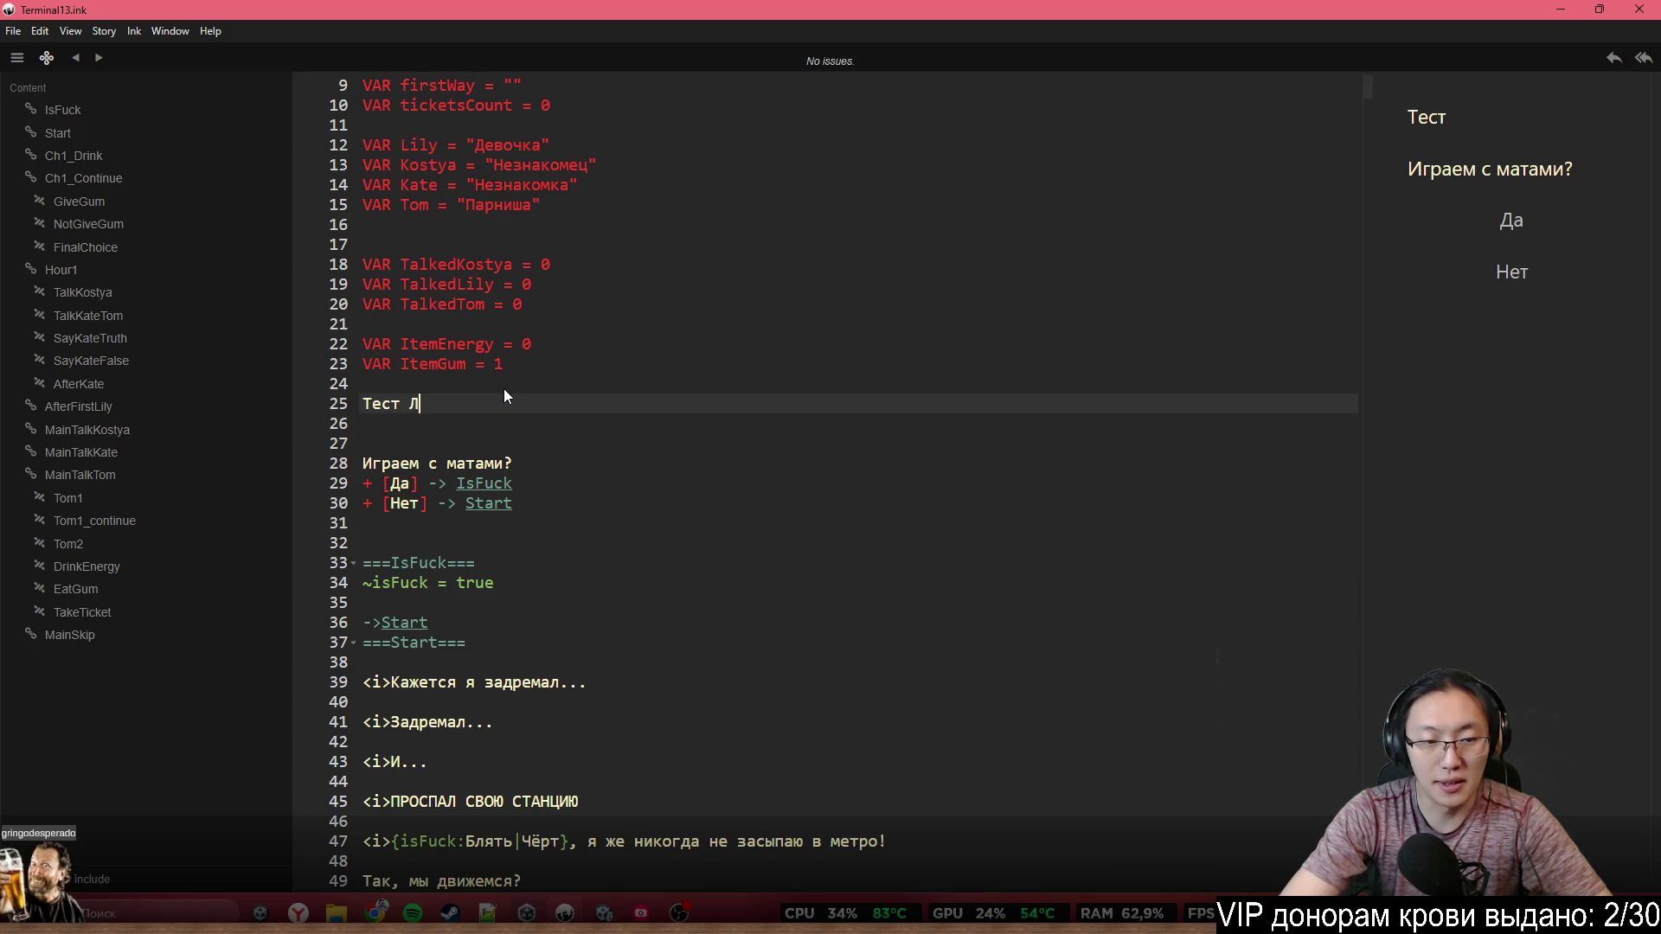
pyautogui.press('Return')
pyautogui.press('Return')
pyautogui.press('Up')
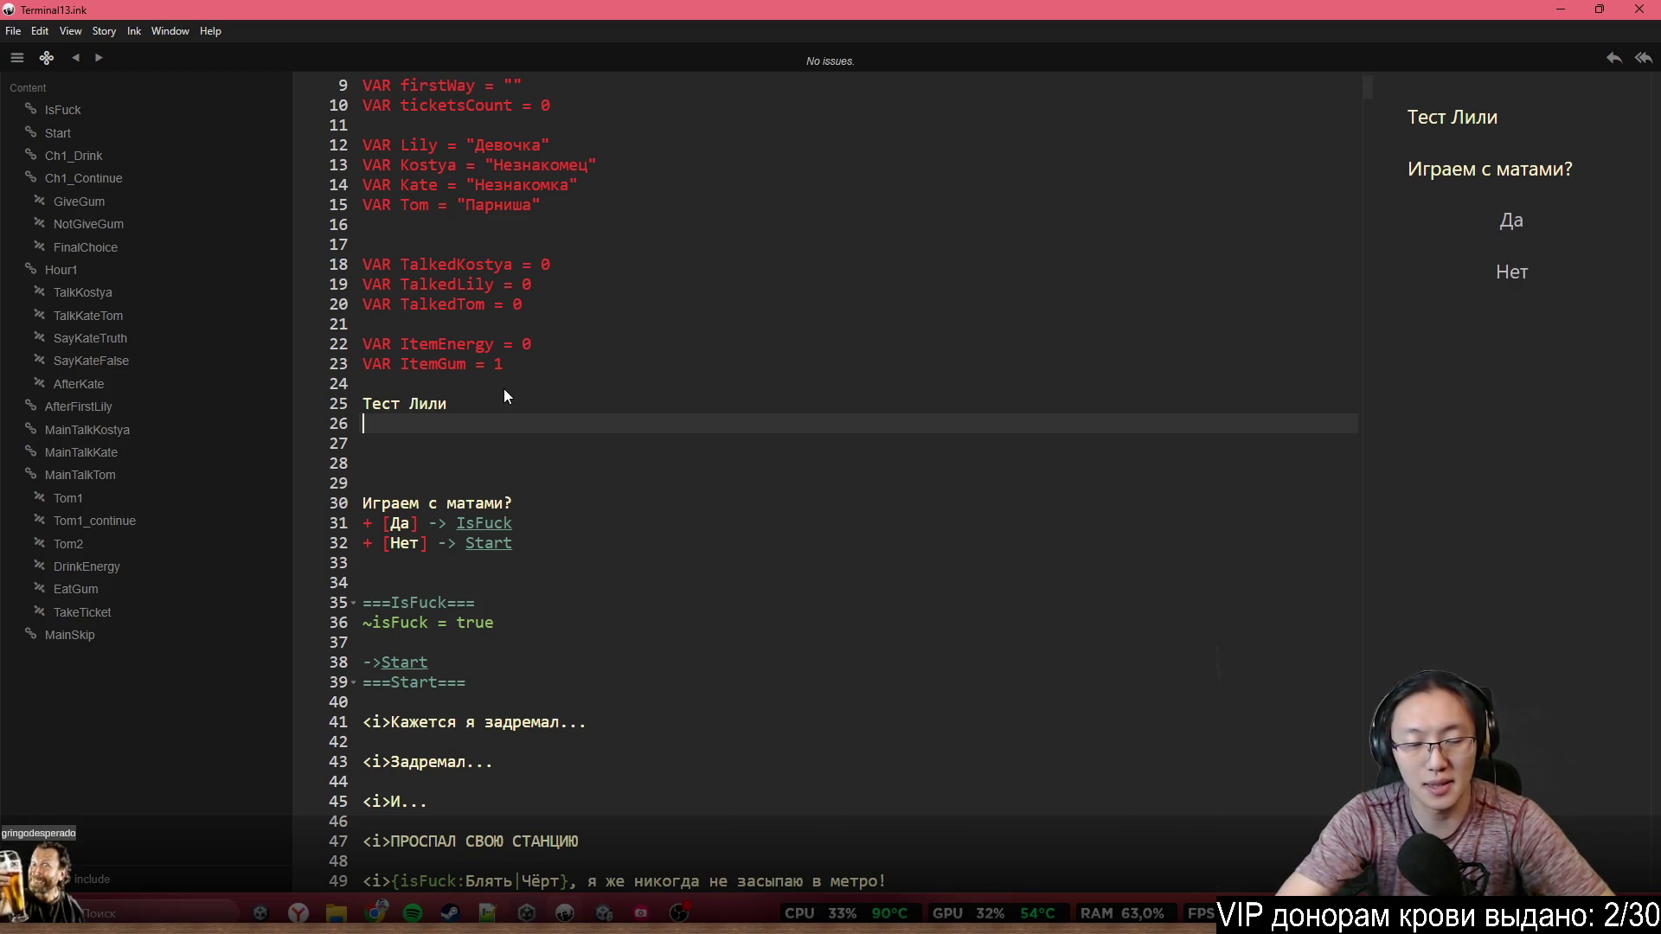
pyautogui.press('Up')
pyautogui.press('Return')
pyautogui.press('Up')
pyautogui.press('Return')
pyautogui.press('Up')
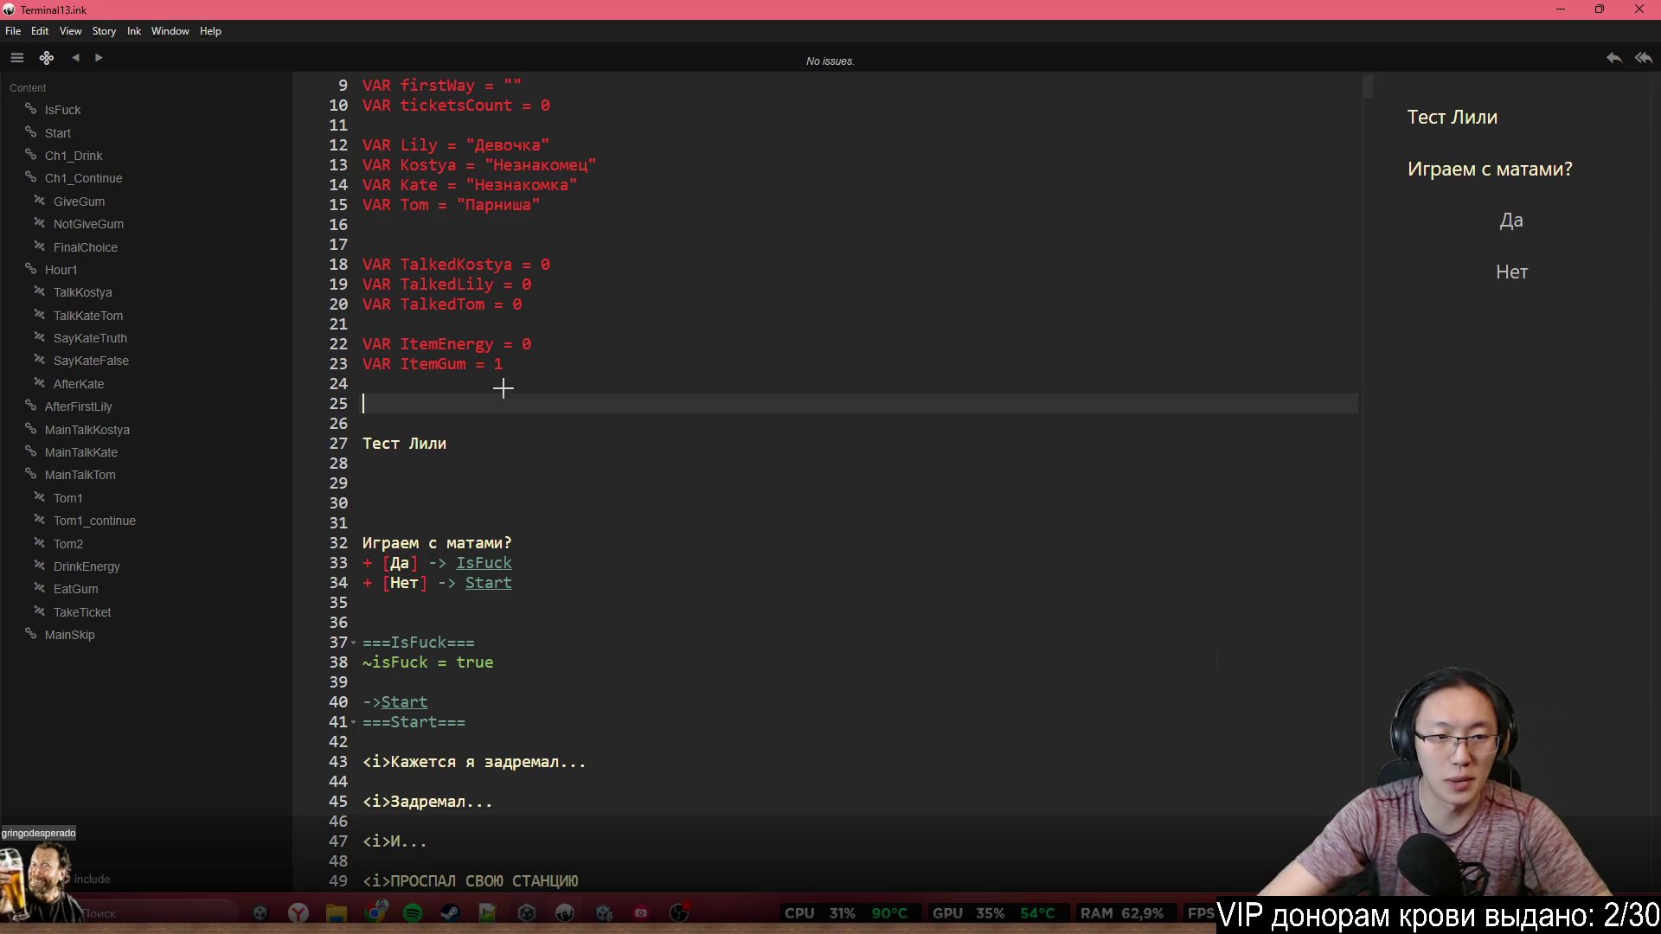
# Write the commented sprite tag //#Sprite:common>LeftArmFinger and duplicate it below
pyautogui.write('//#')
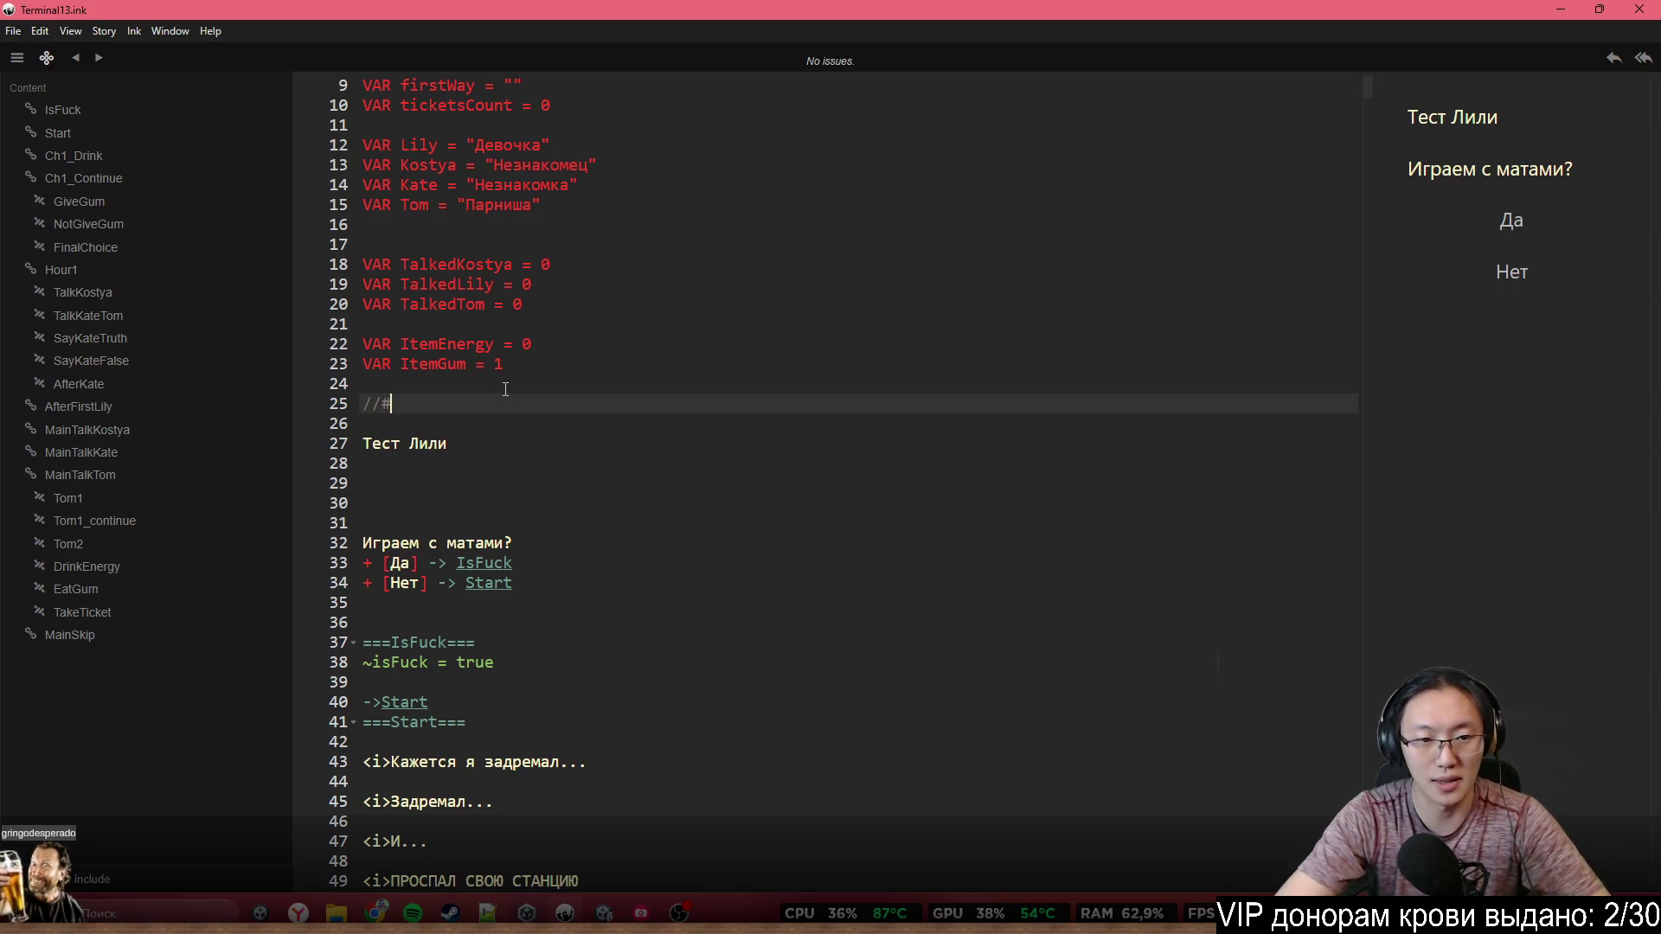
pyautogui.write('Sp')
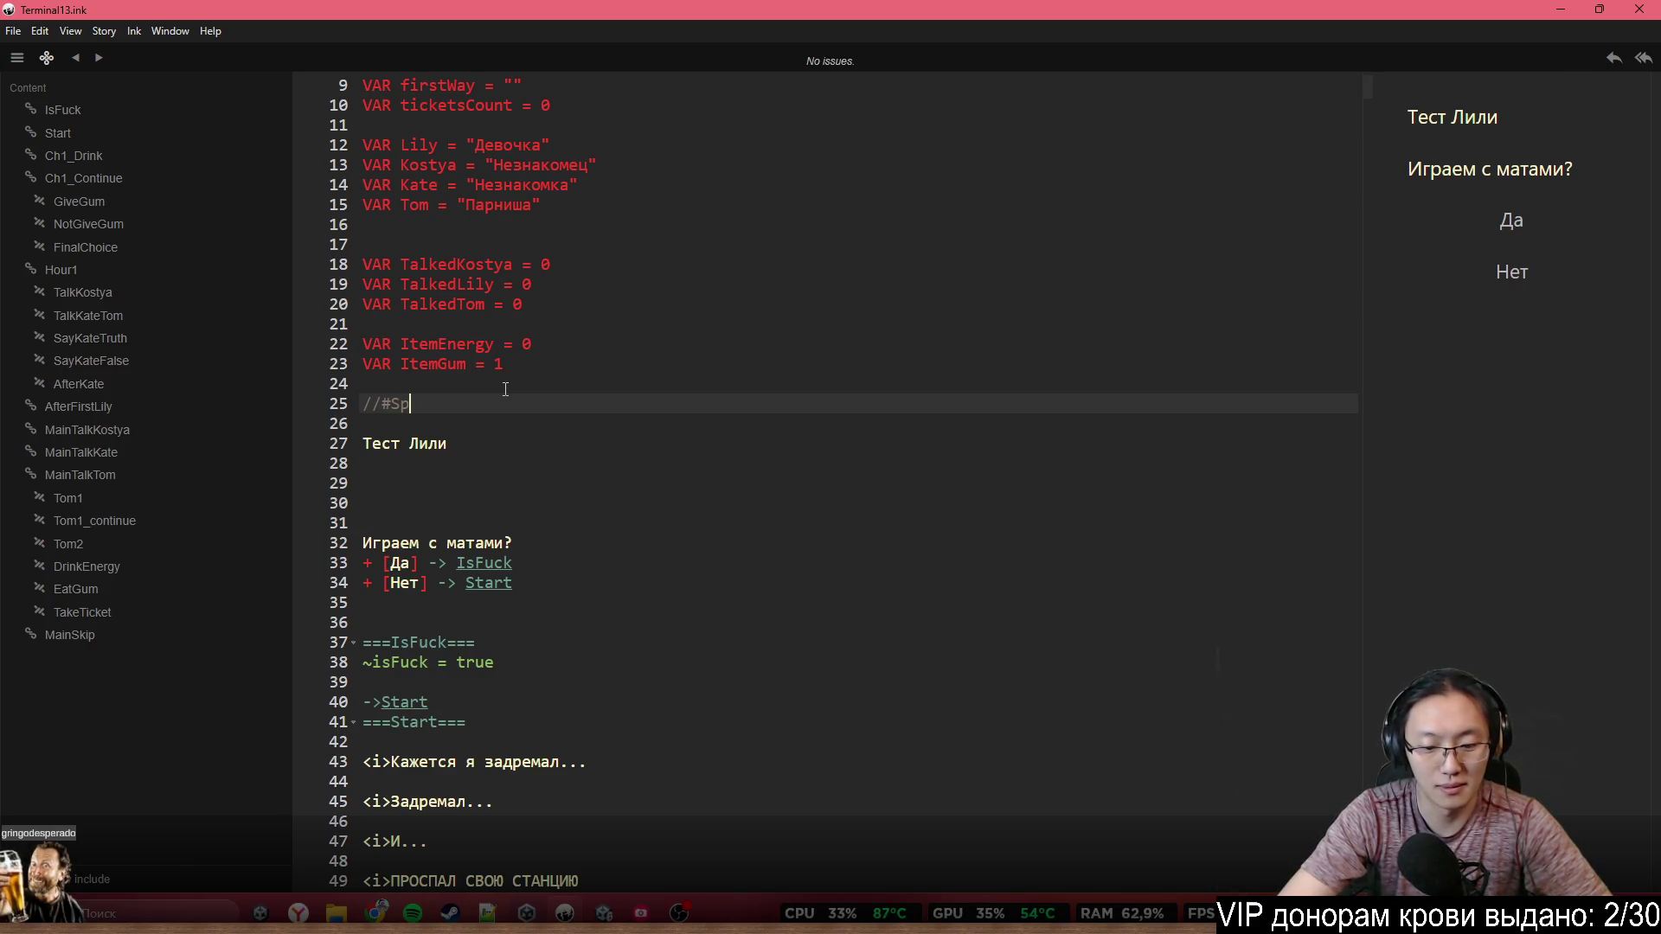
pyautogui.write('rite')
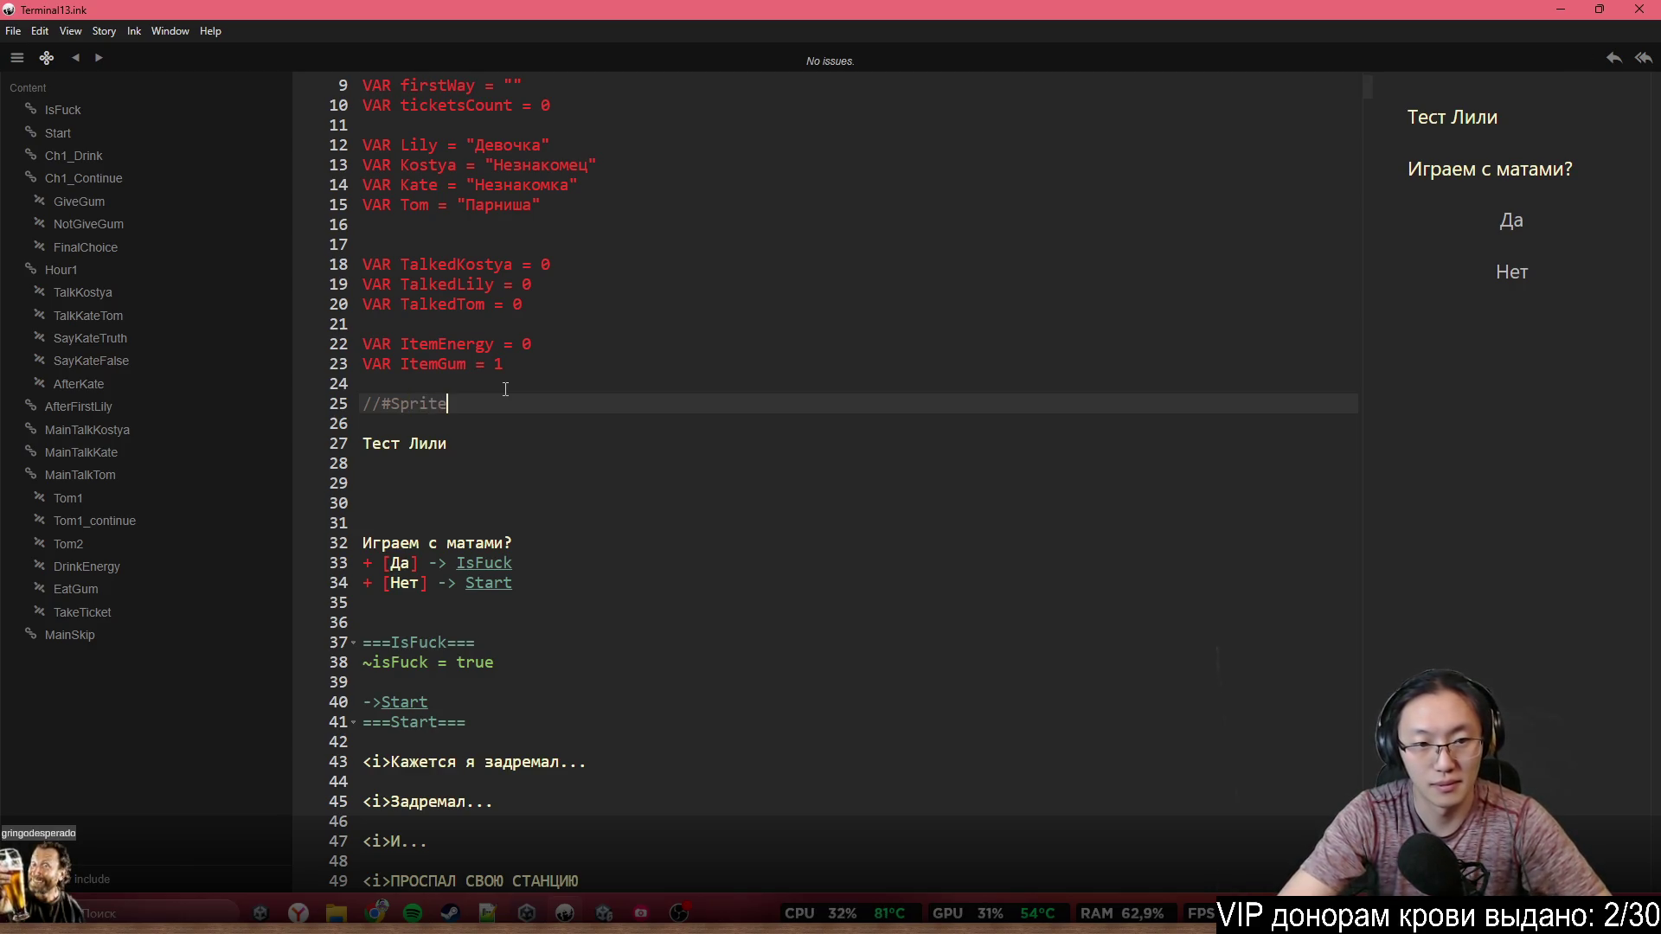
pyautogui.write(':common:')
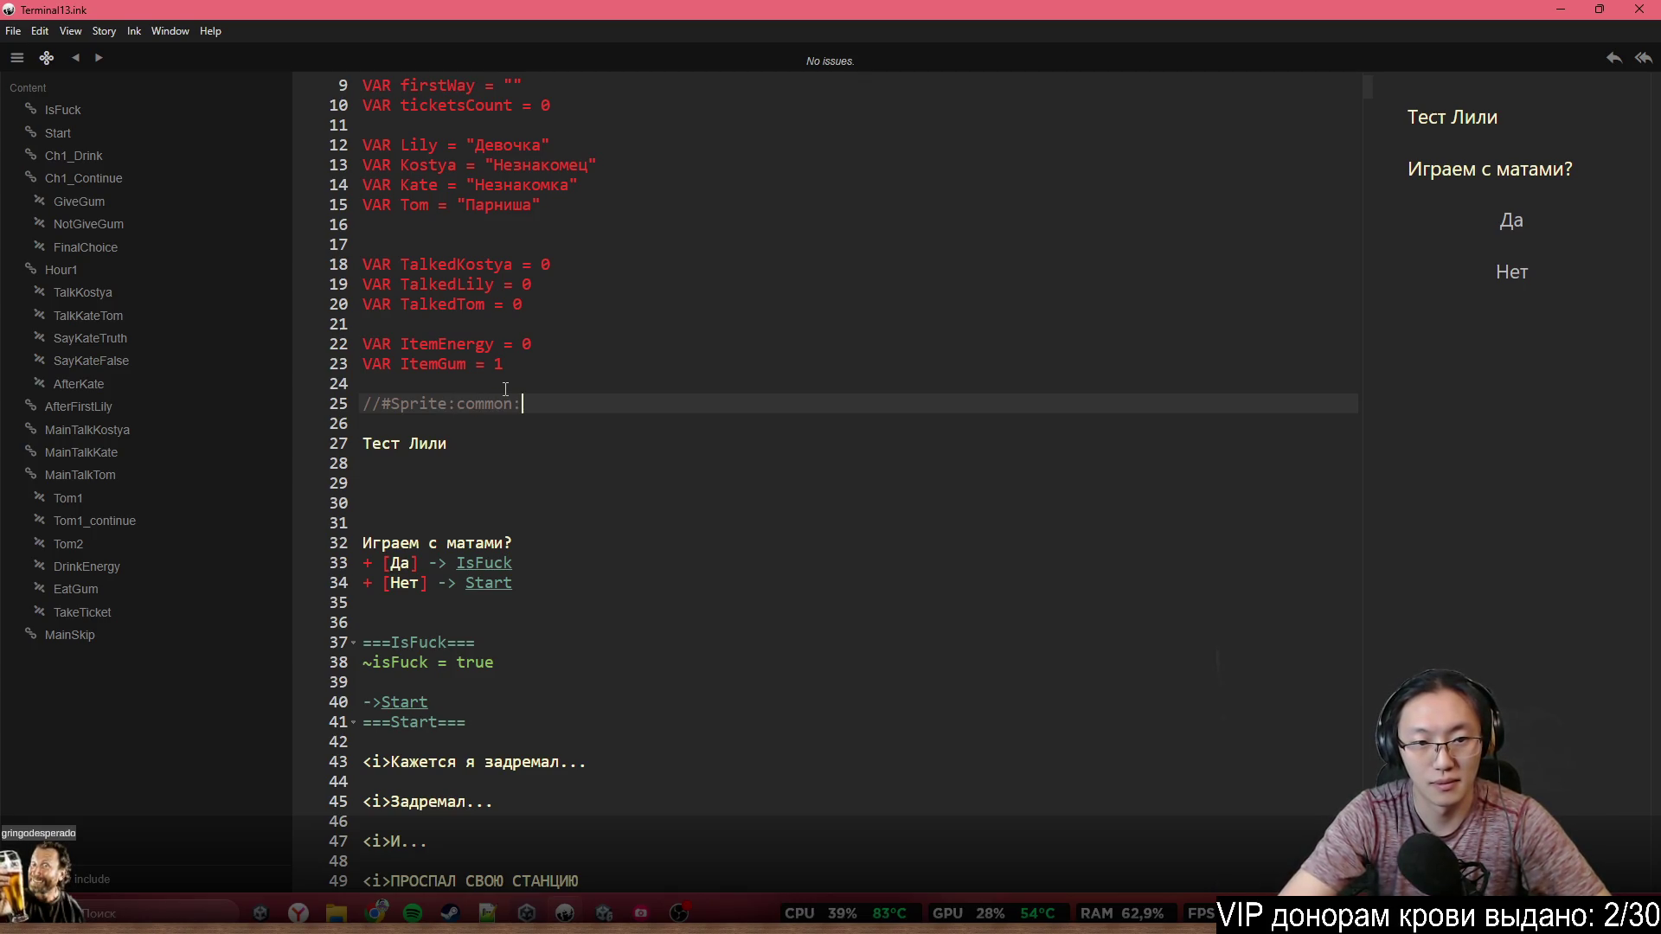
pyautogui.press('BackSpace')
pyautogui.write('>')
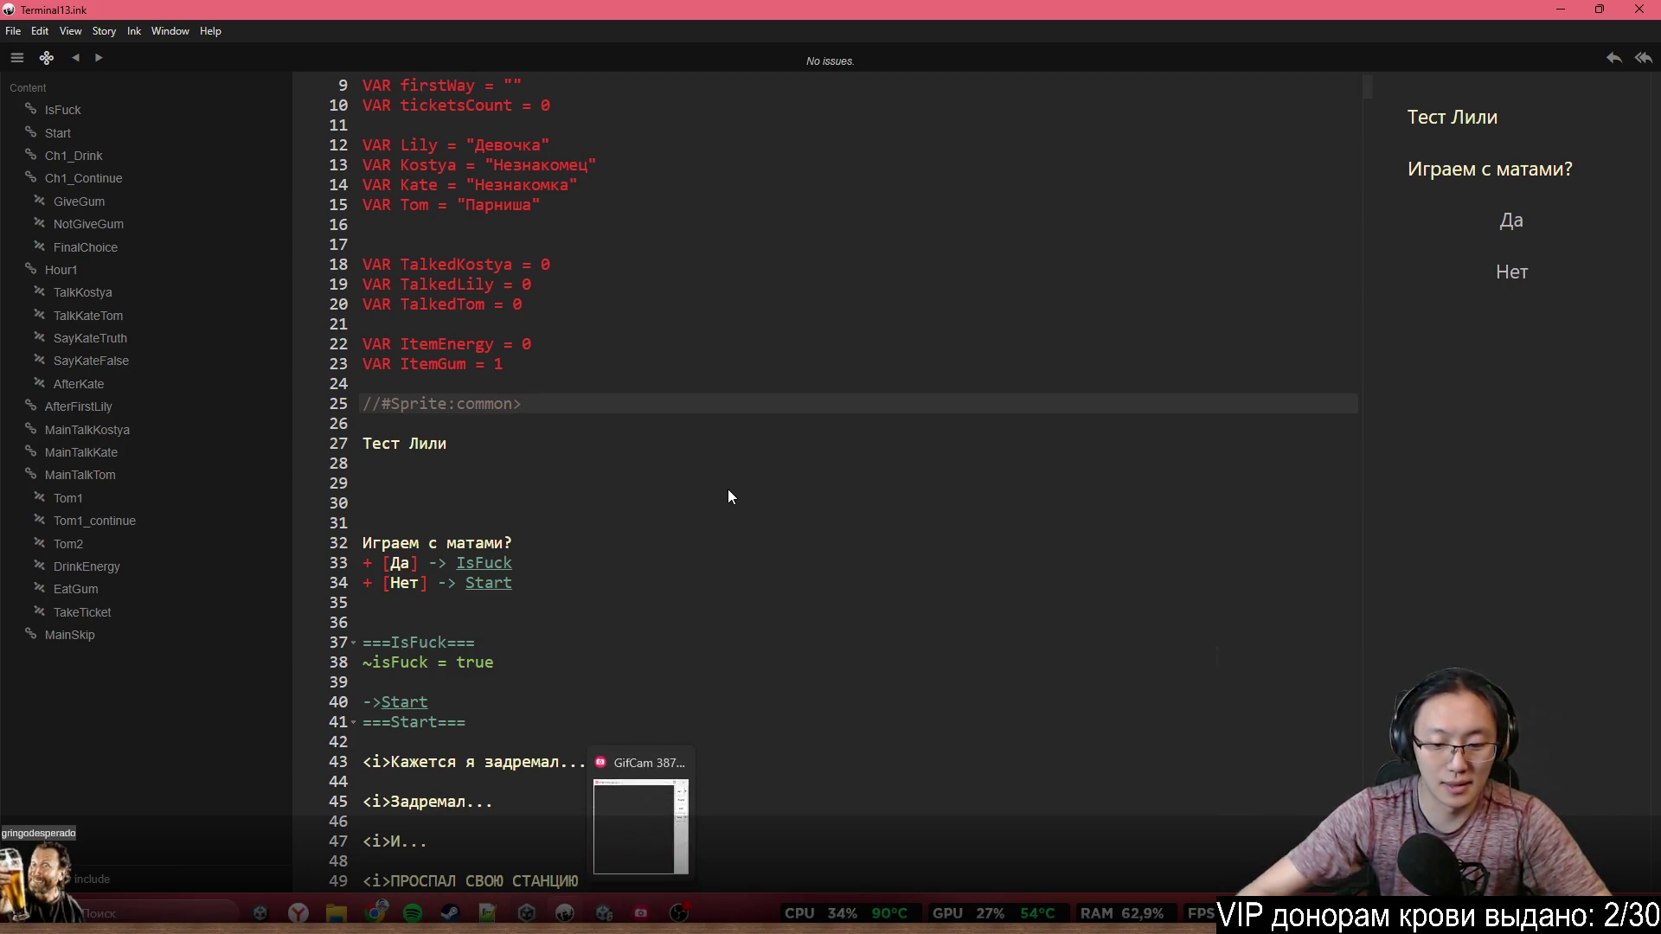
pyautogui.write('LeftA')
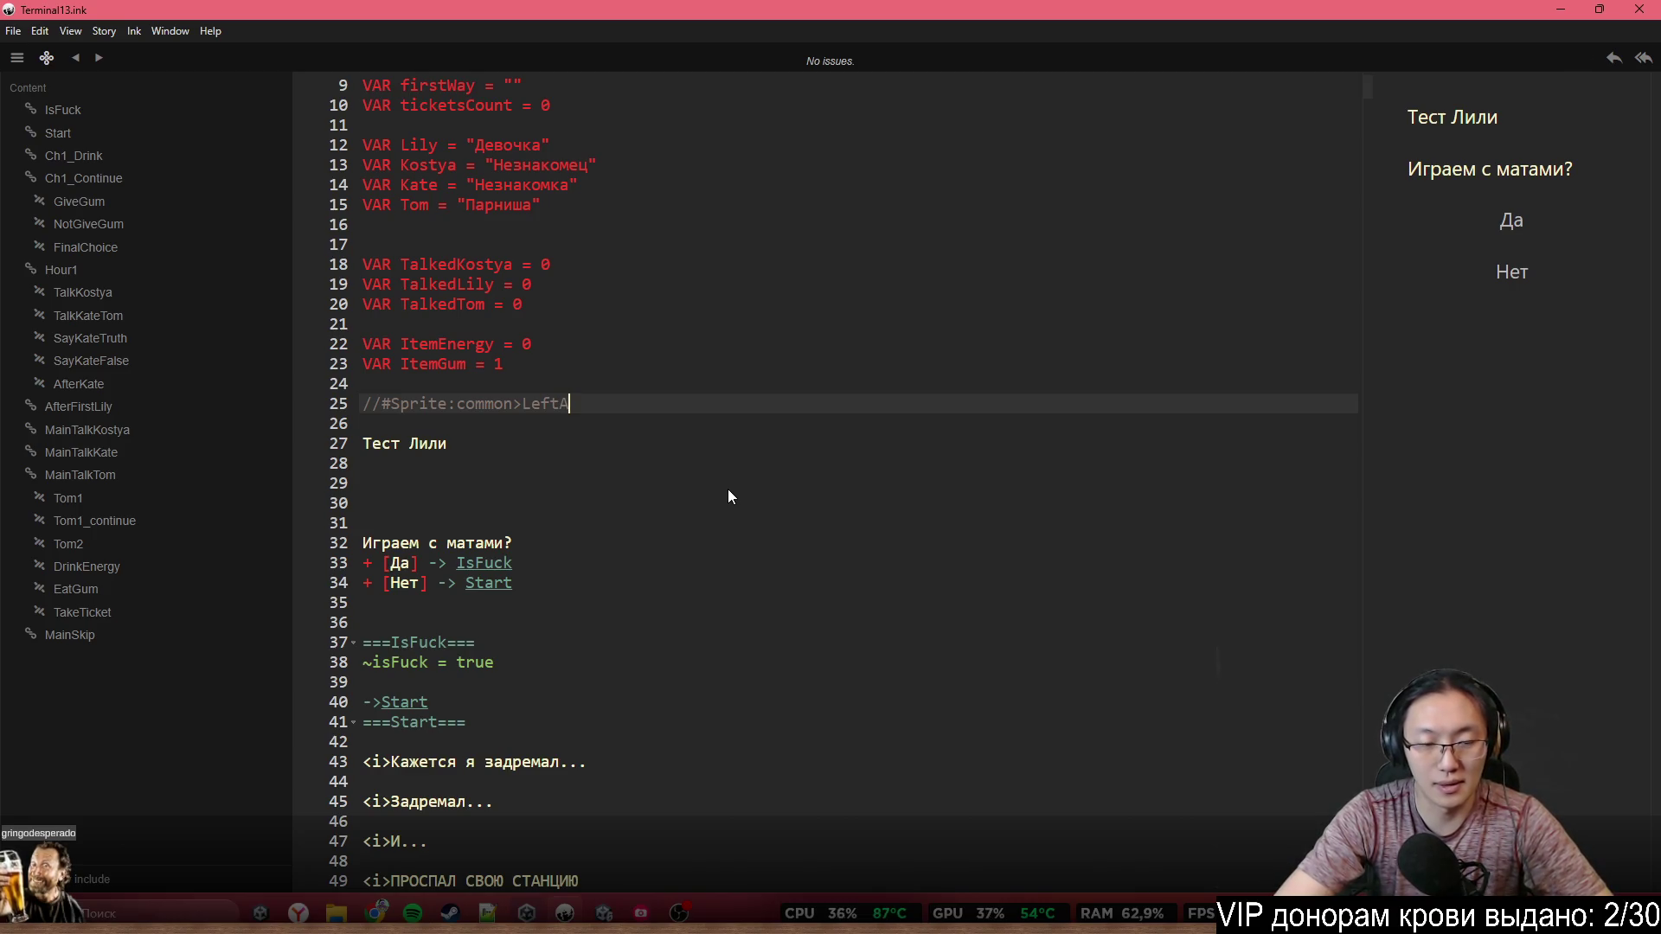
pyautogui.write('rmFinger')
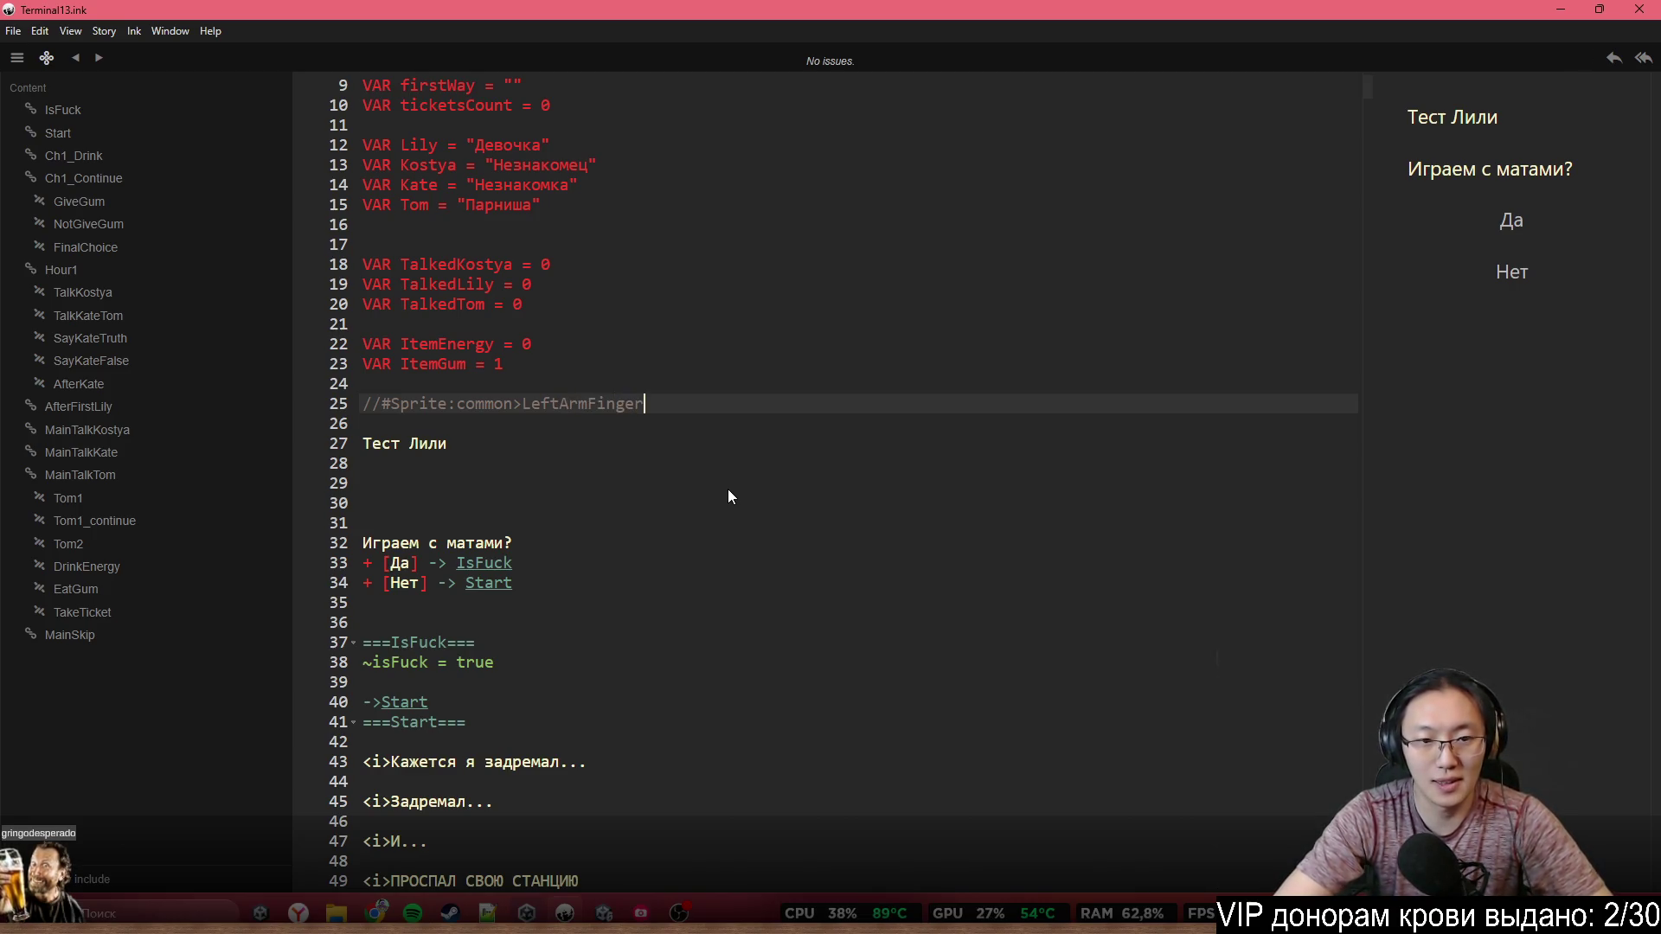
pyautogui.tripleClick(681, 404)
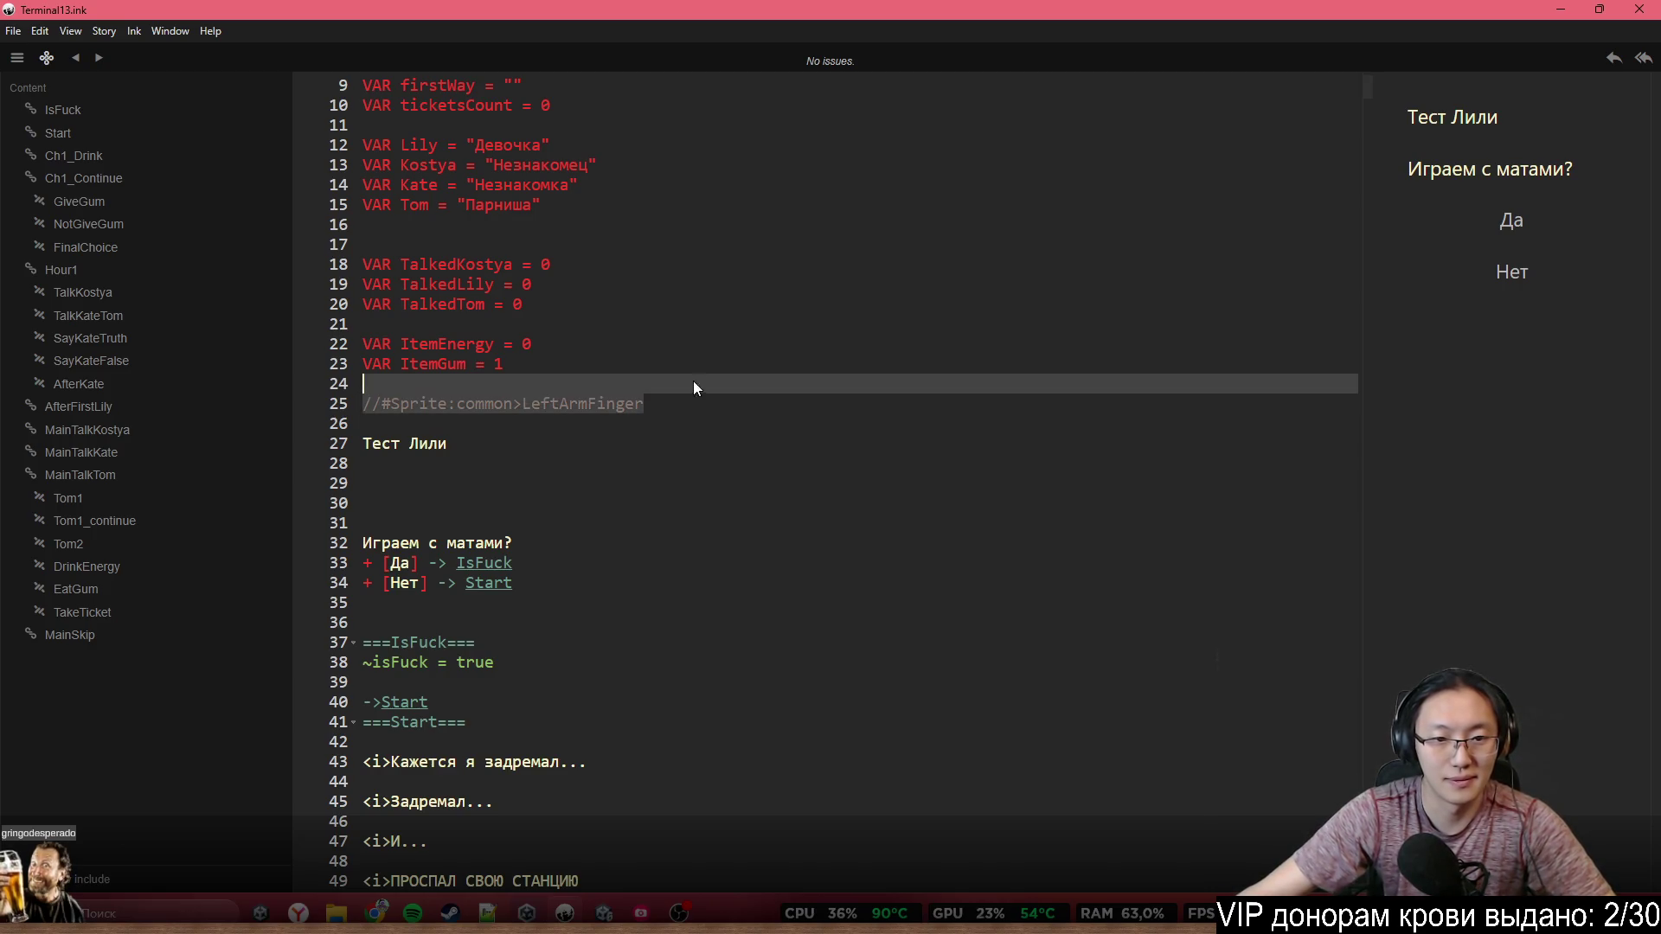
pyautogui.hotkey('ctrl', 'c')
pyautogui.click(688, 412)
pyautogui.hotkey('ctrl', 'v')
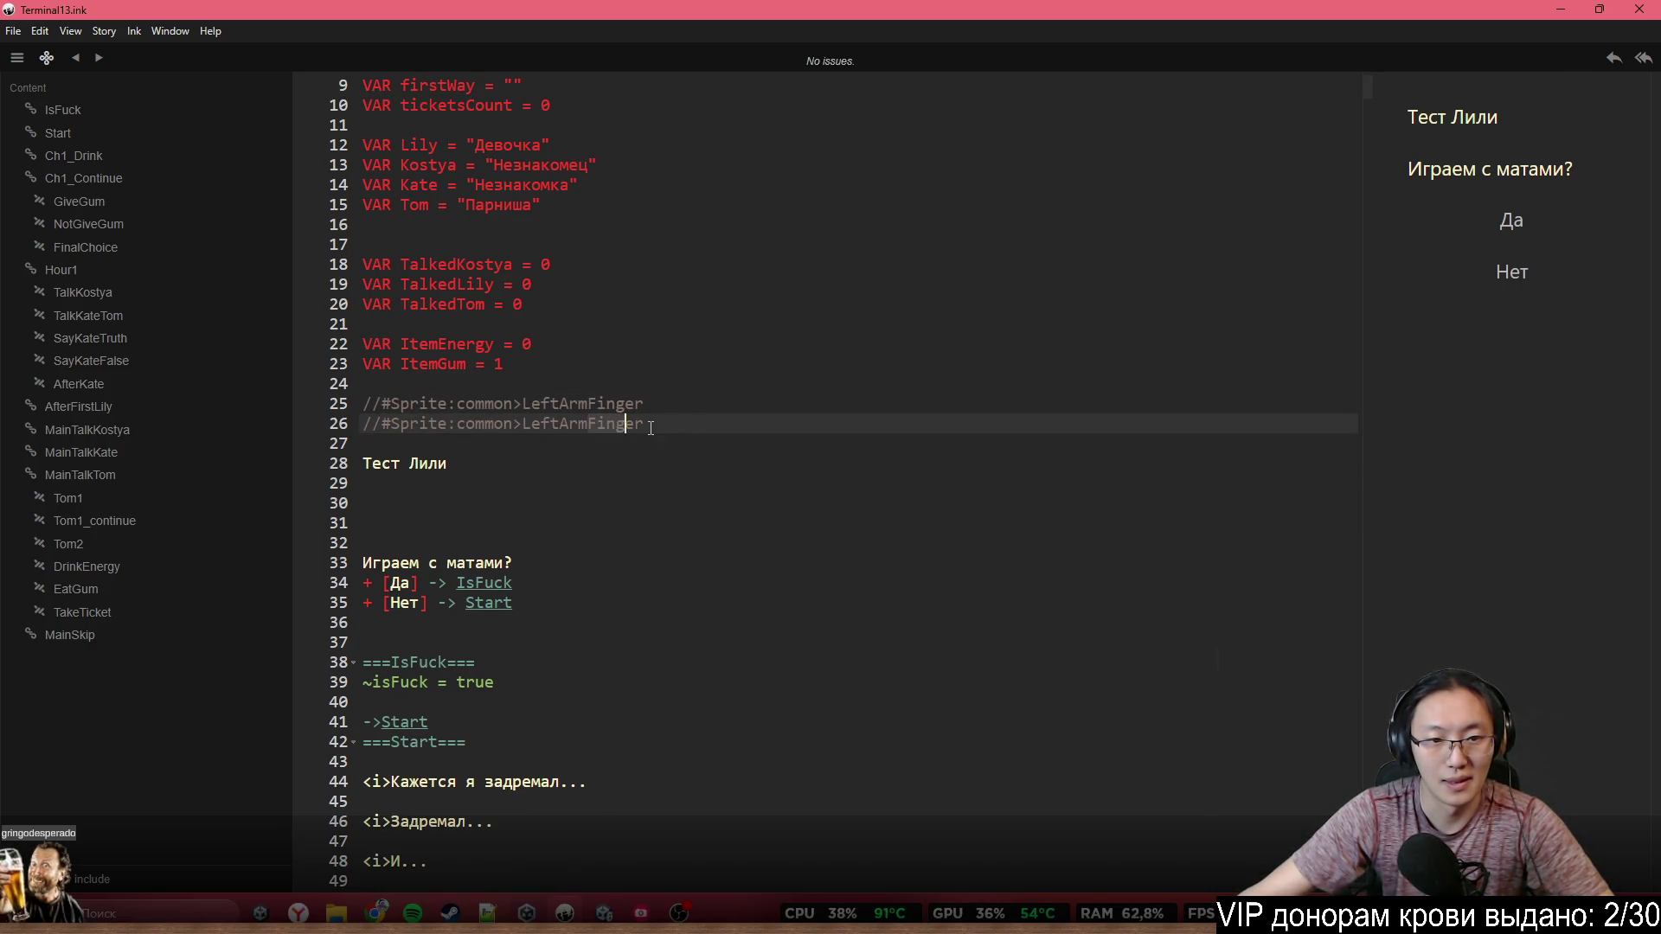
# Rename the copy to LeftArmCommon, checking LilySprite's part names in Unity
pyautogui.moveTo(650, 428); pyautogui.dragTo(656, 428)
pyautogui.write('Commo')
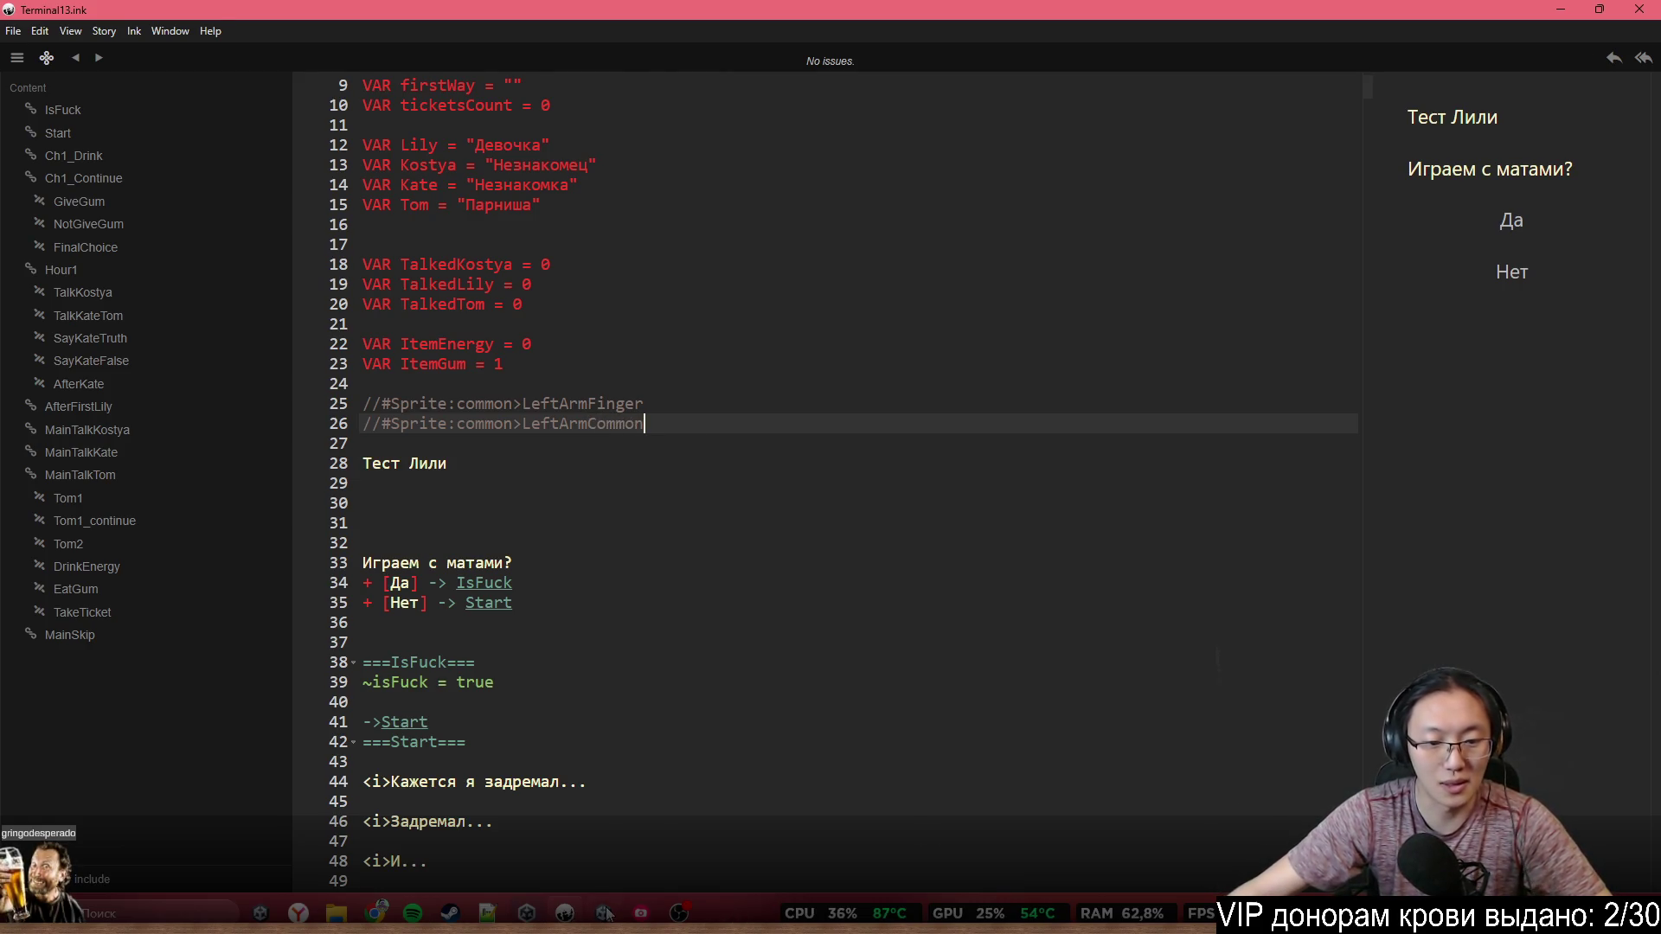
pyautogui.hotkey('alt', 'Tab')
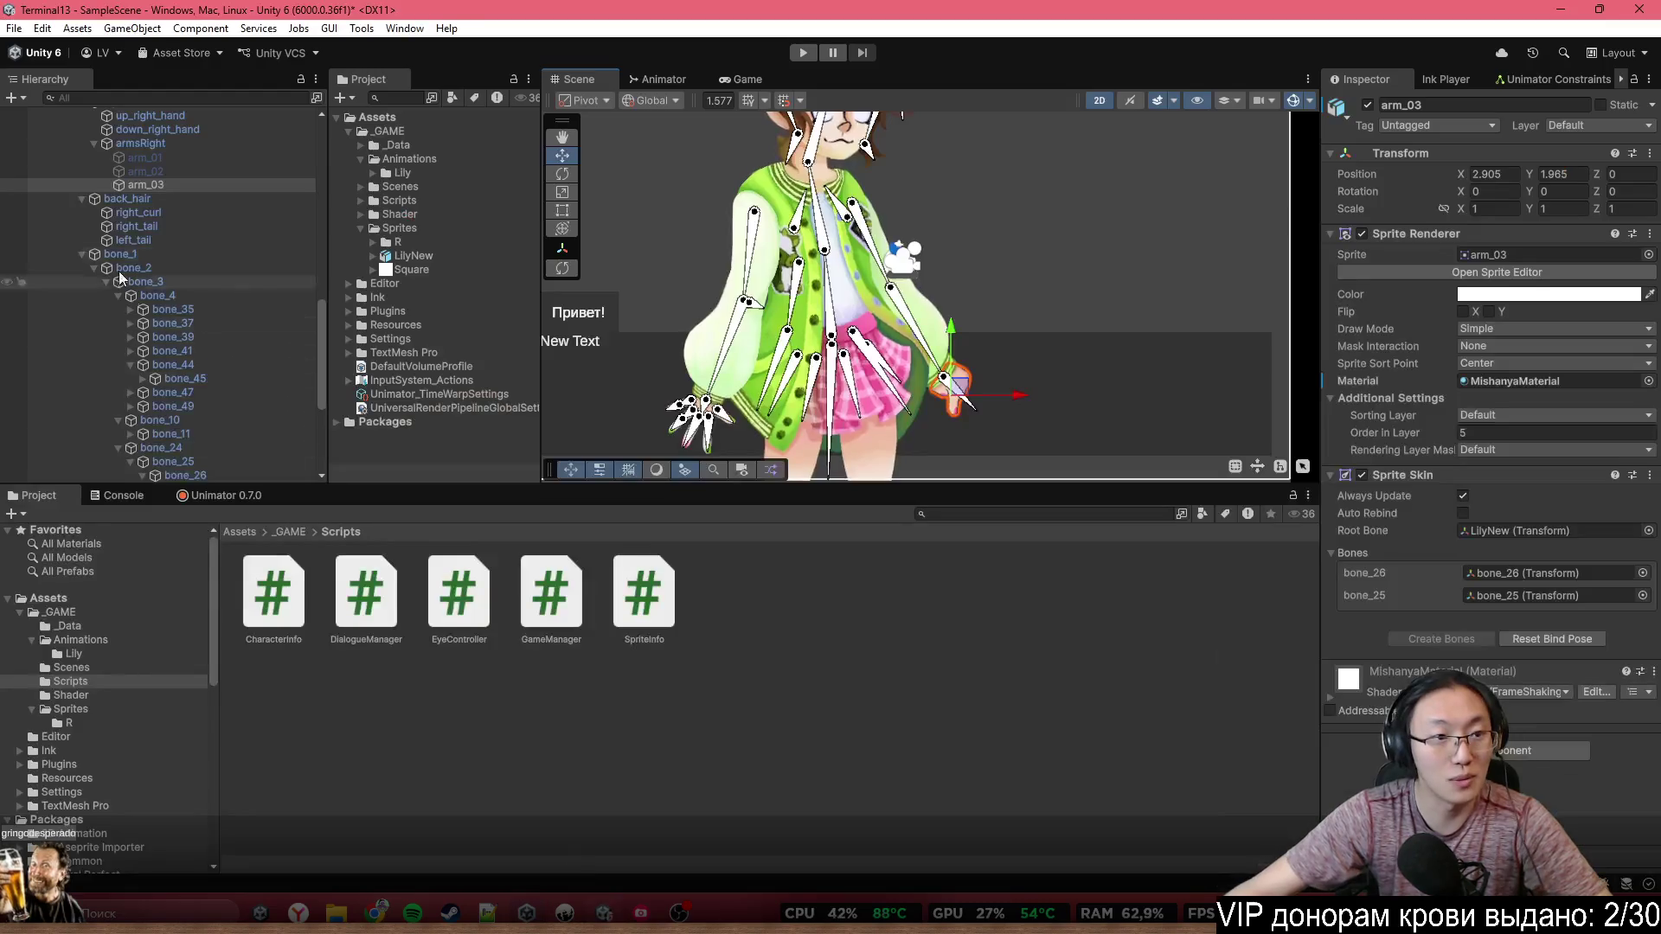
pyautogui.scroll(10, 138, 215)
pyautogui.click(104, 309)
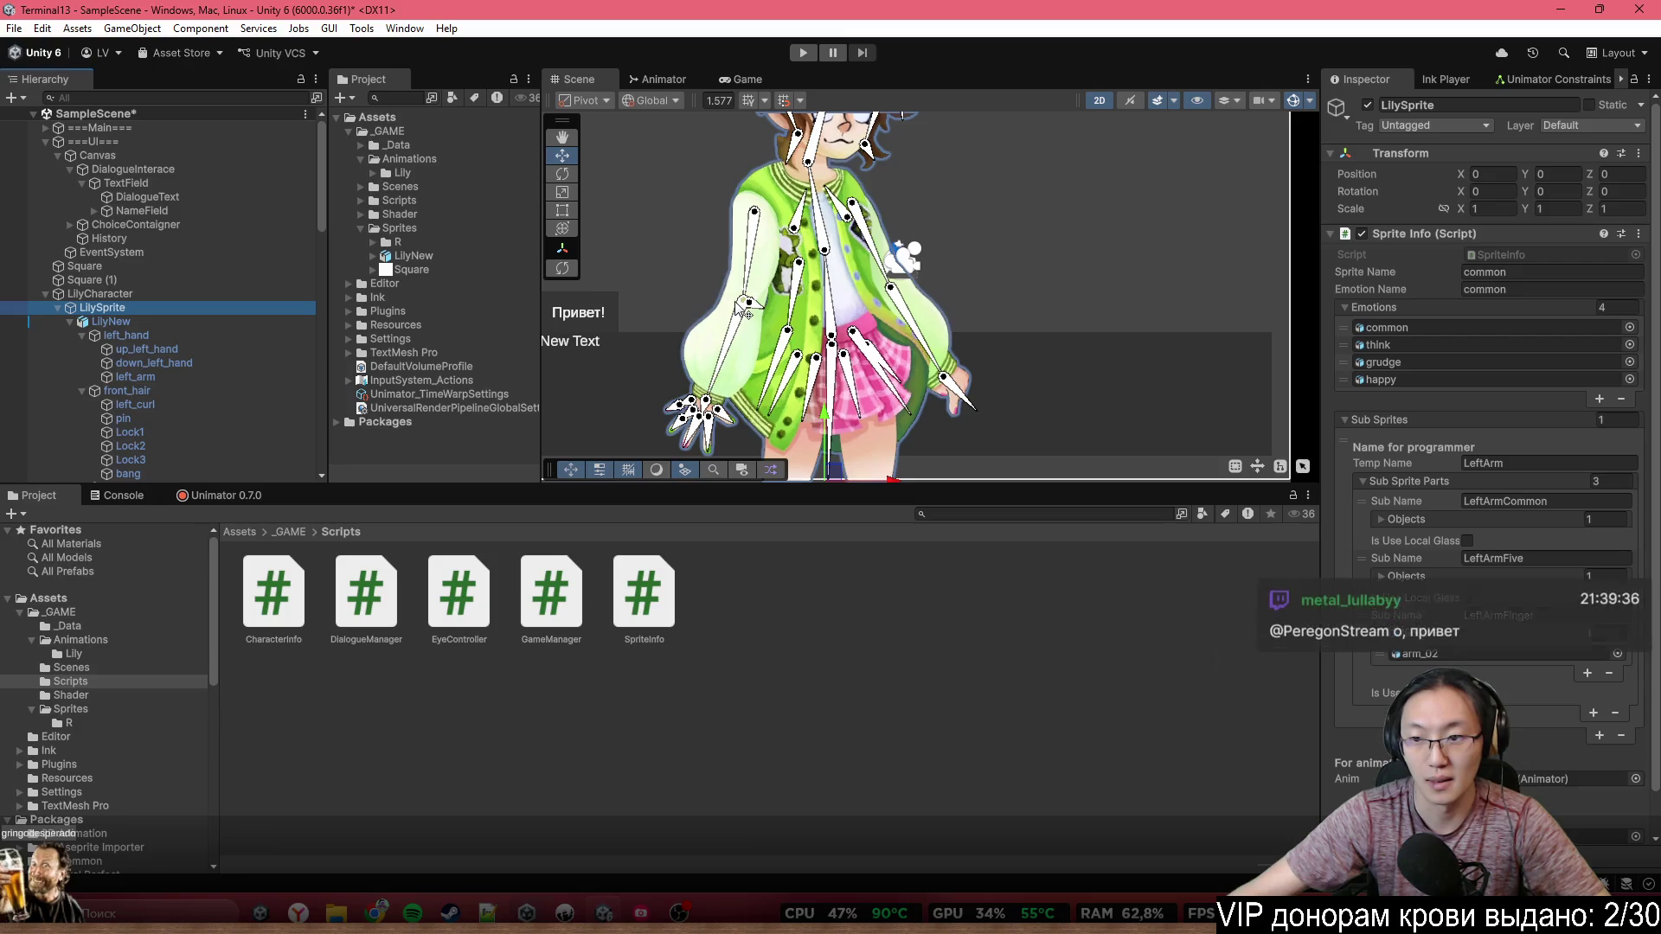
pyautogui.hotkey('alt', 'Tab')
# Add a third commented sprite tag for LeftArmFive below LeftArmCommon
pyautogui.click(742, 429)
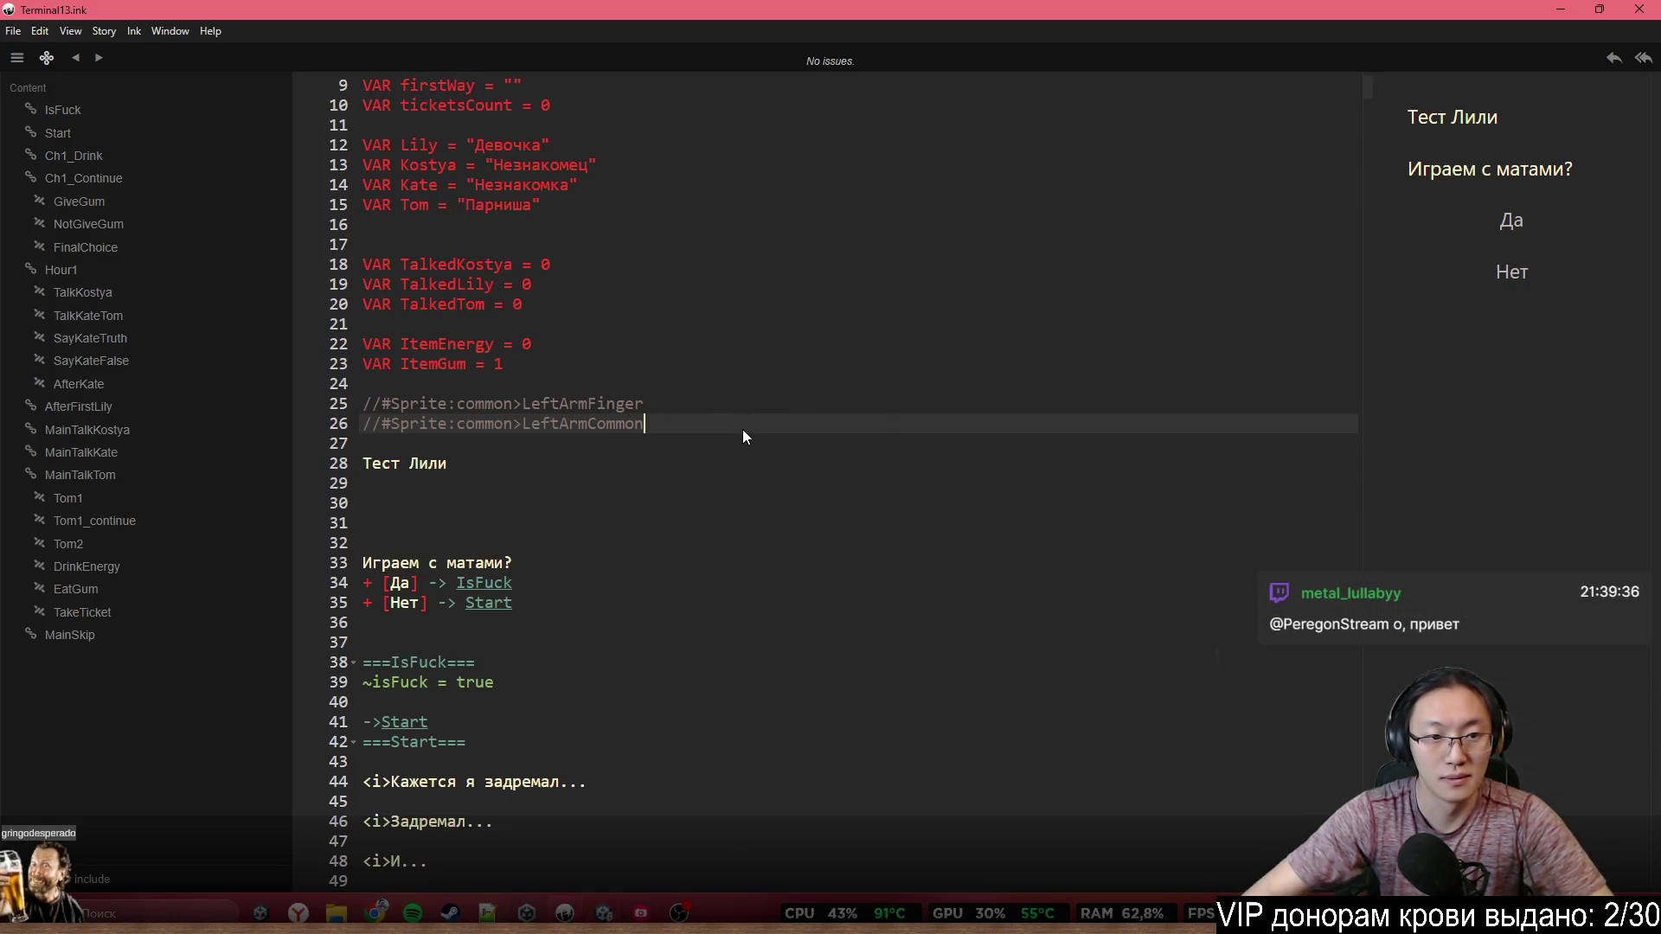
pyautogui.press('Return')
pyautogui.write('//#Left')
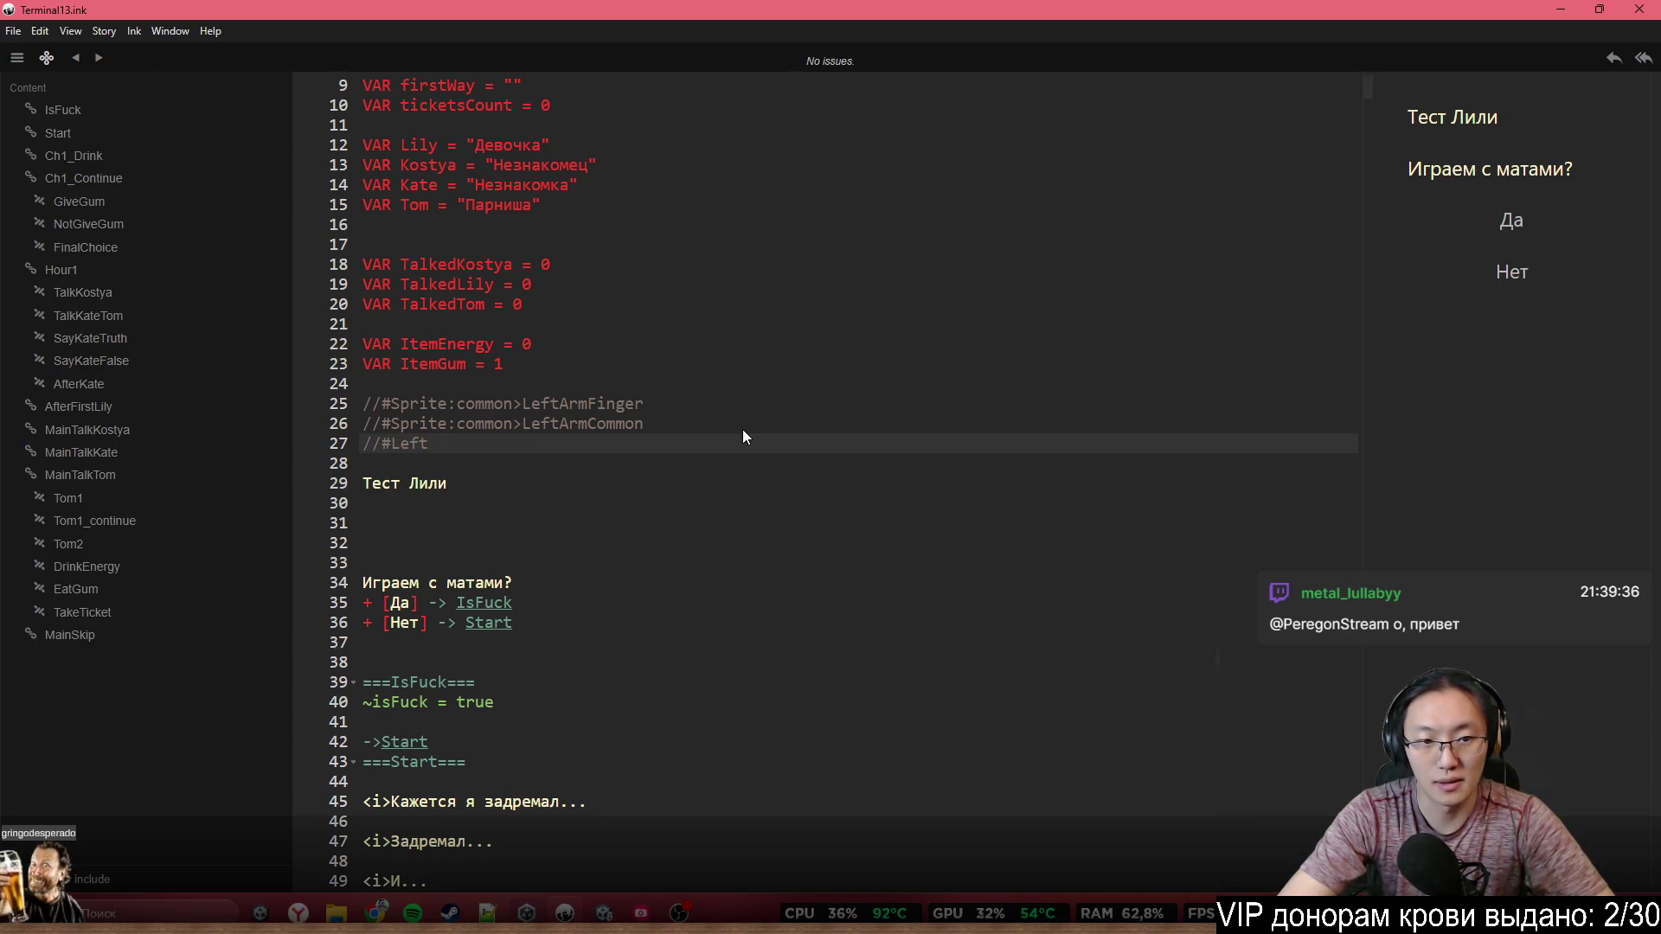
pyautogui.press('BackSpace')
pyautogui.press('BackSpace')
pyautogui.press('BackSpace')
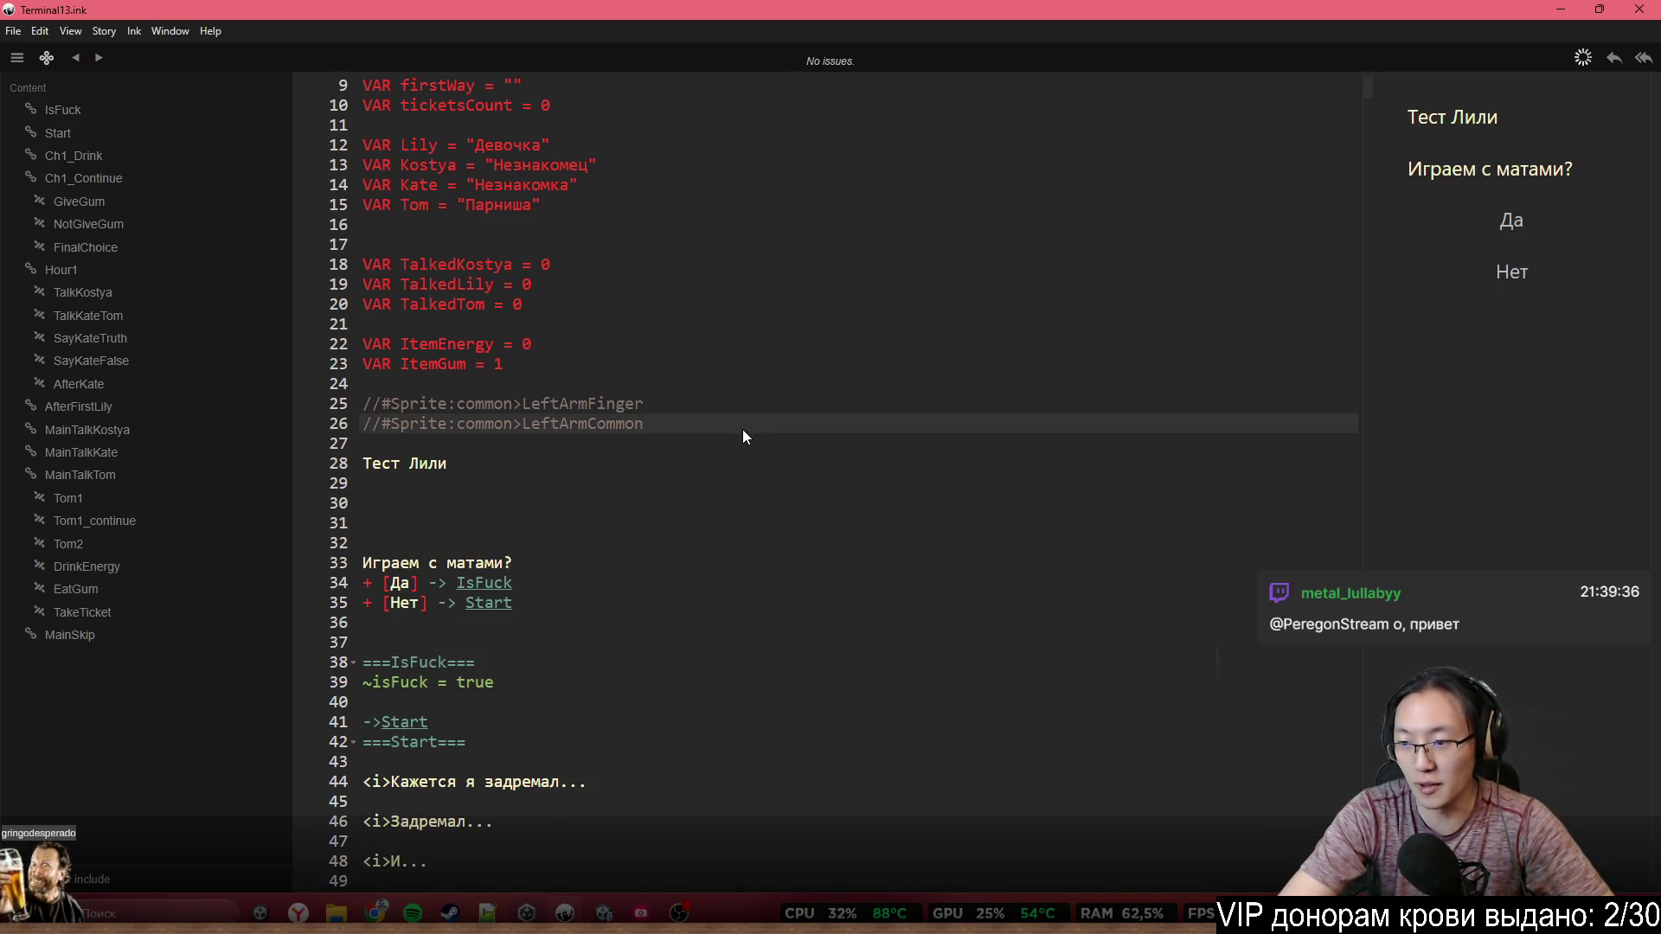
pyautogui.press('Return')
pyautogui.write('//#Sprite:common>LeftArmFinger')
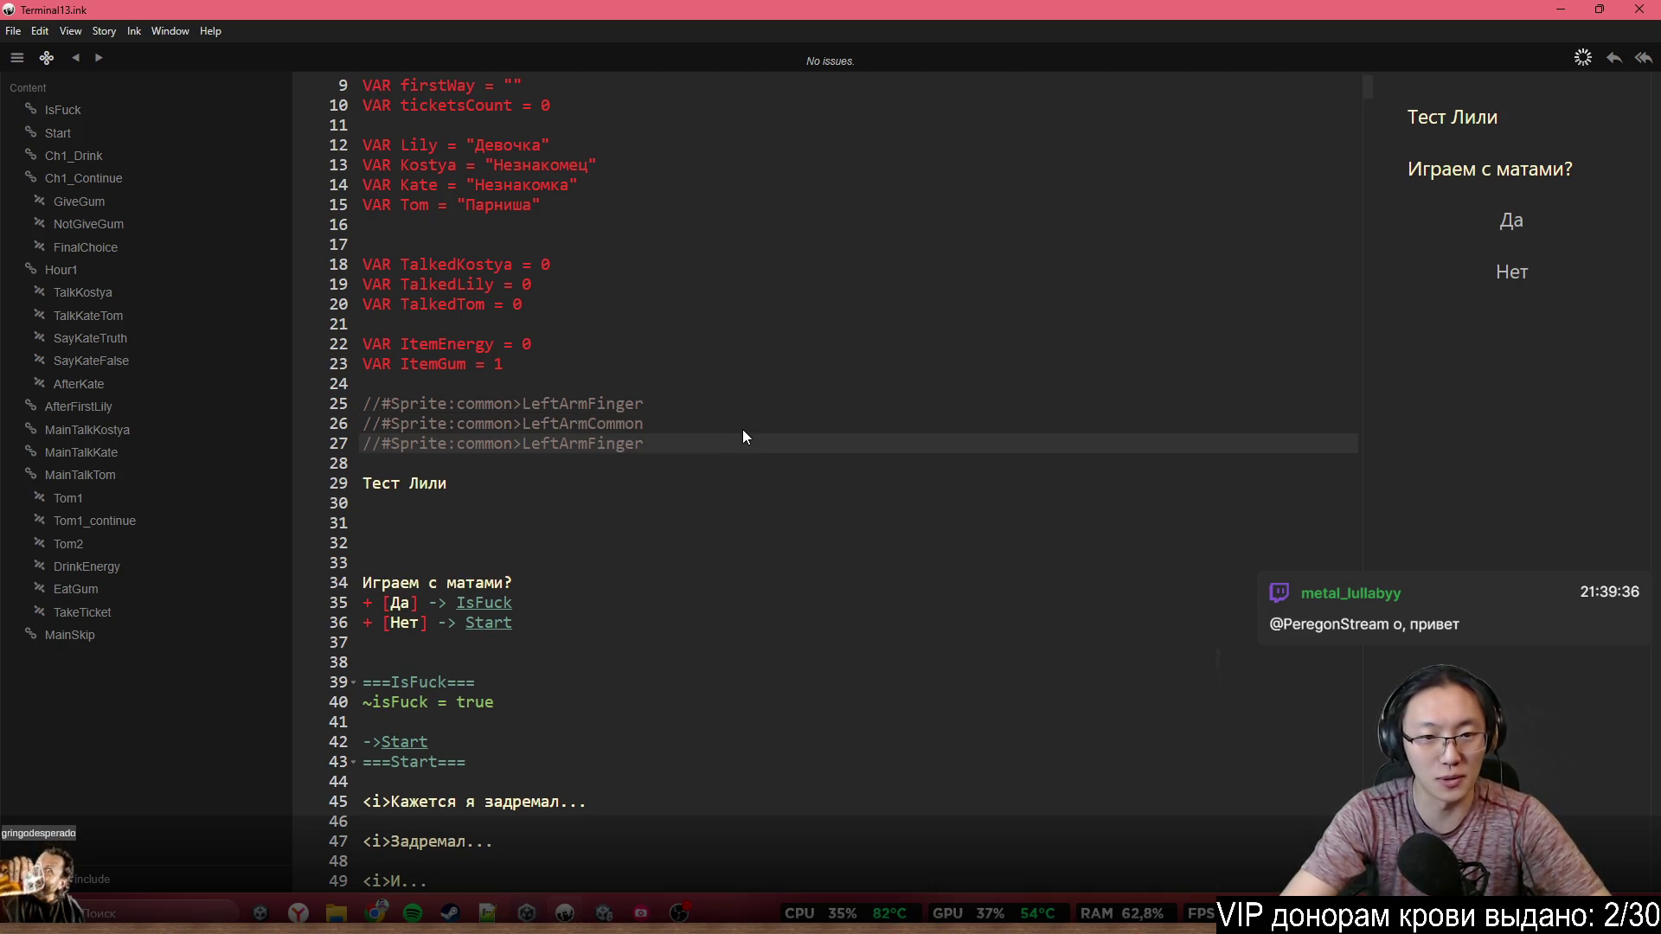
pyautogui.press('BackSpace')
pyautogui.press('BackSpace')
pyautogui.press('BackSpace')
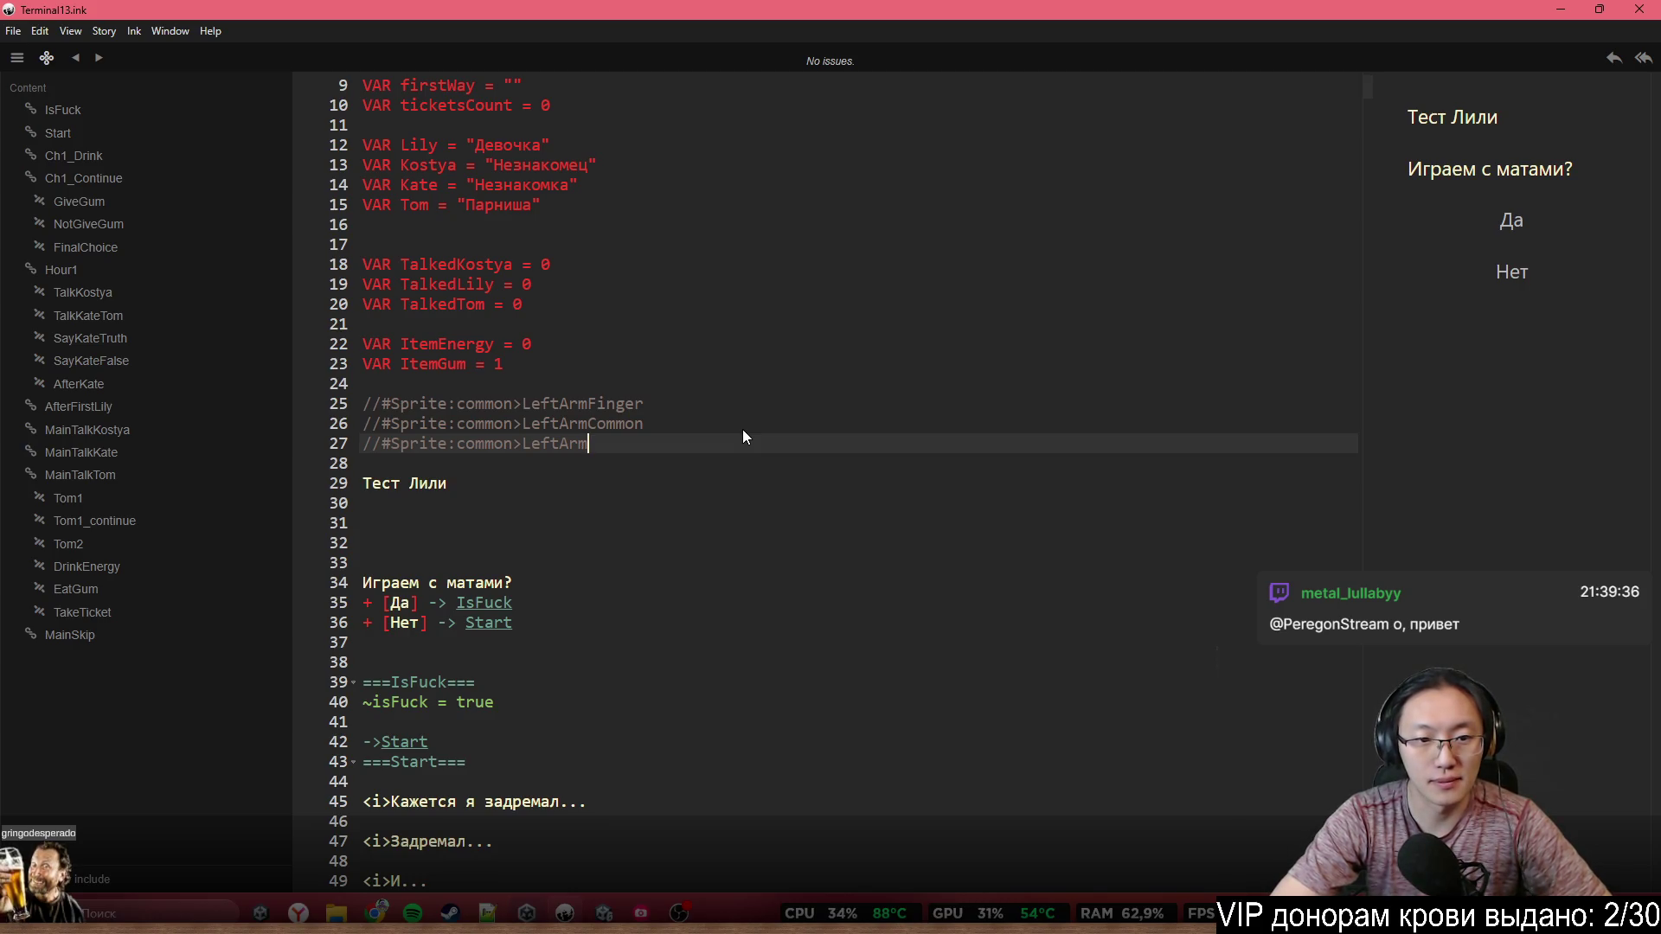
pyautogui.write('Five')
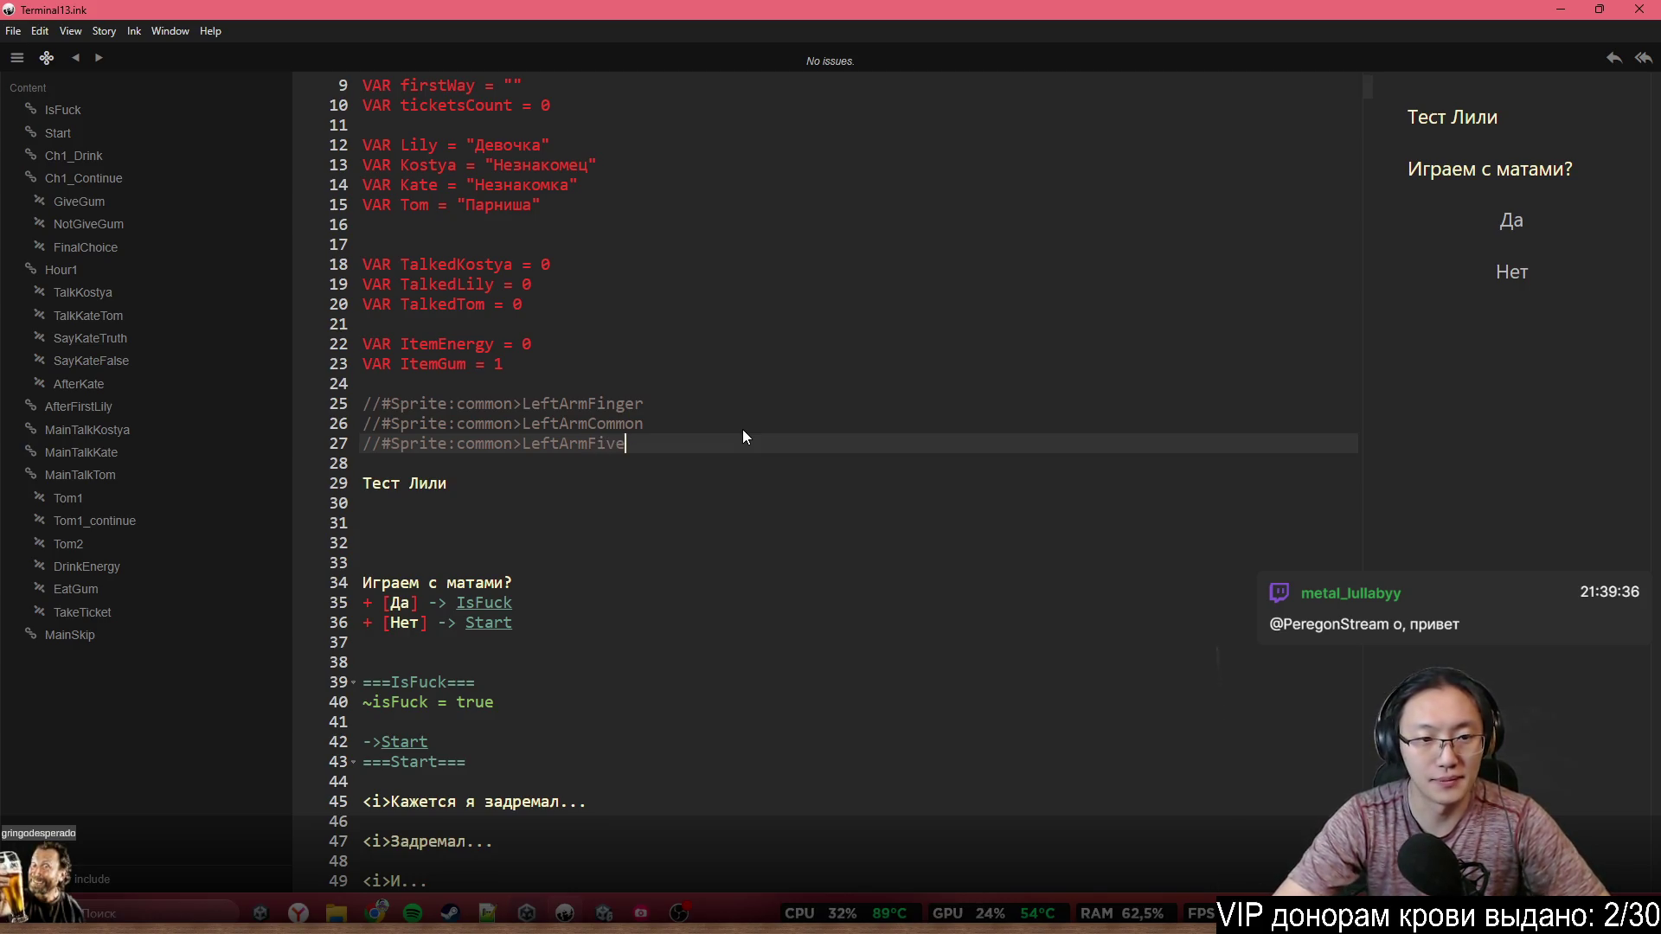
pyautogui.press('Return')
pyautogui.press('Return')
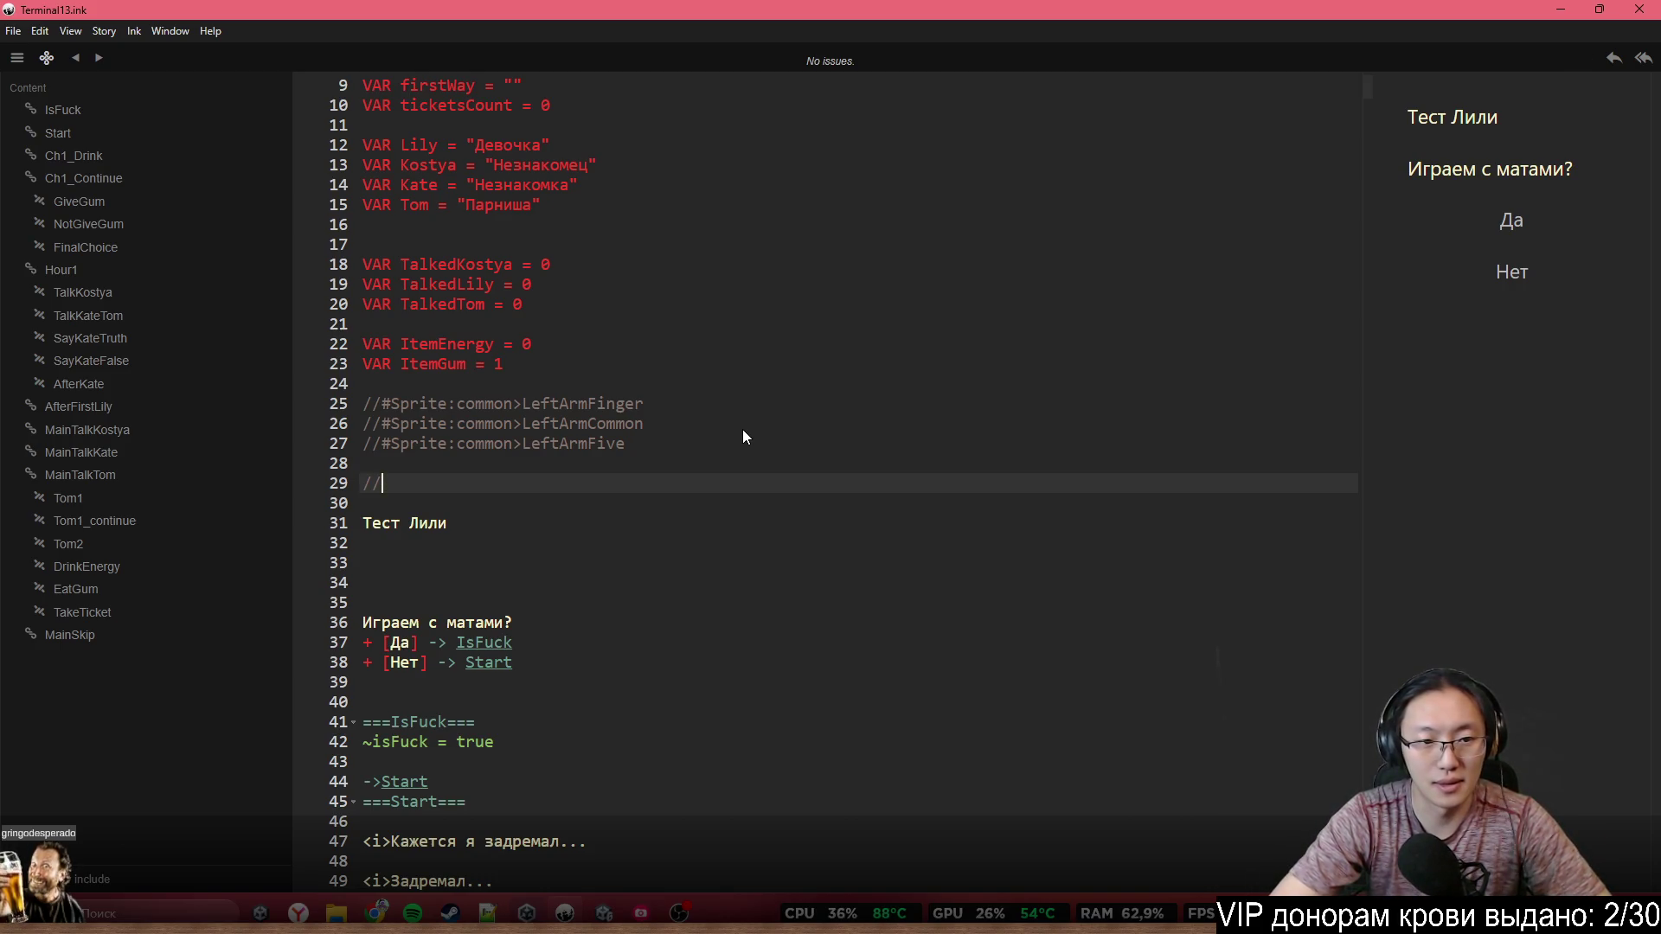
# Add a commented //#Sprite:common<Hello tag line
pyautogui.press('Return')
pyautogui.write('//#Sprite:common>LeftArmFinger')
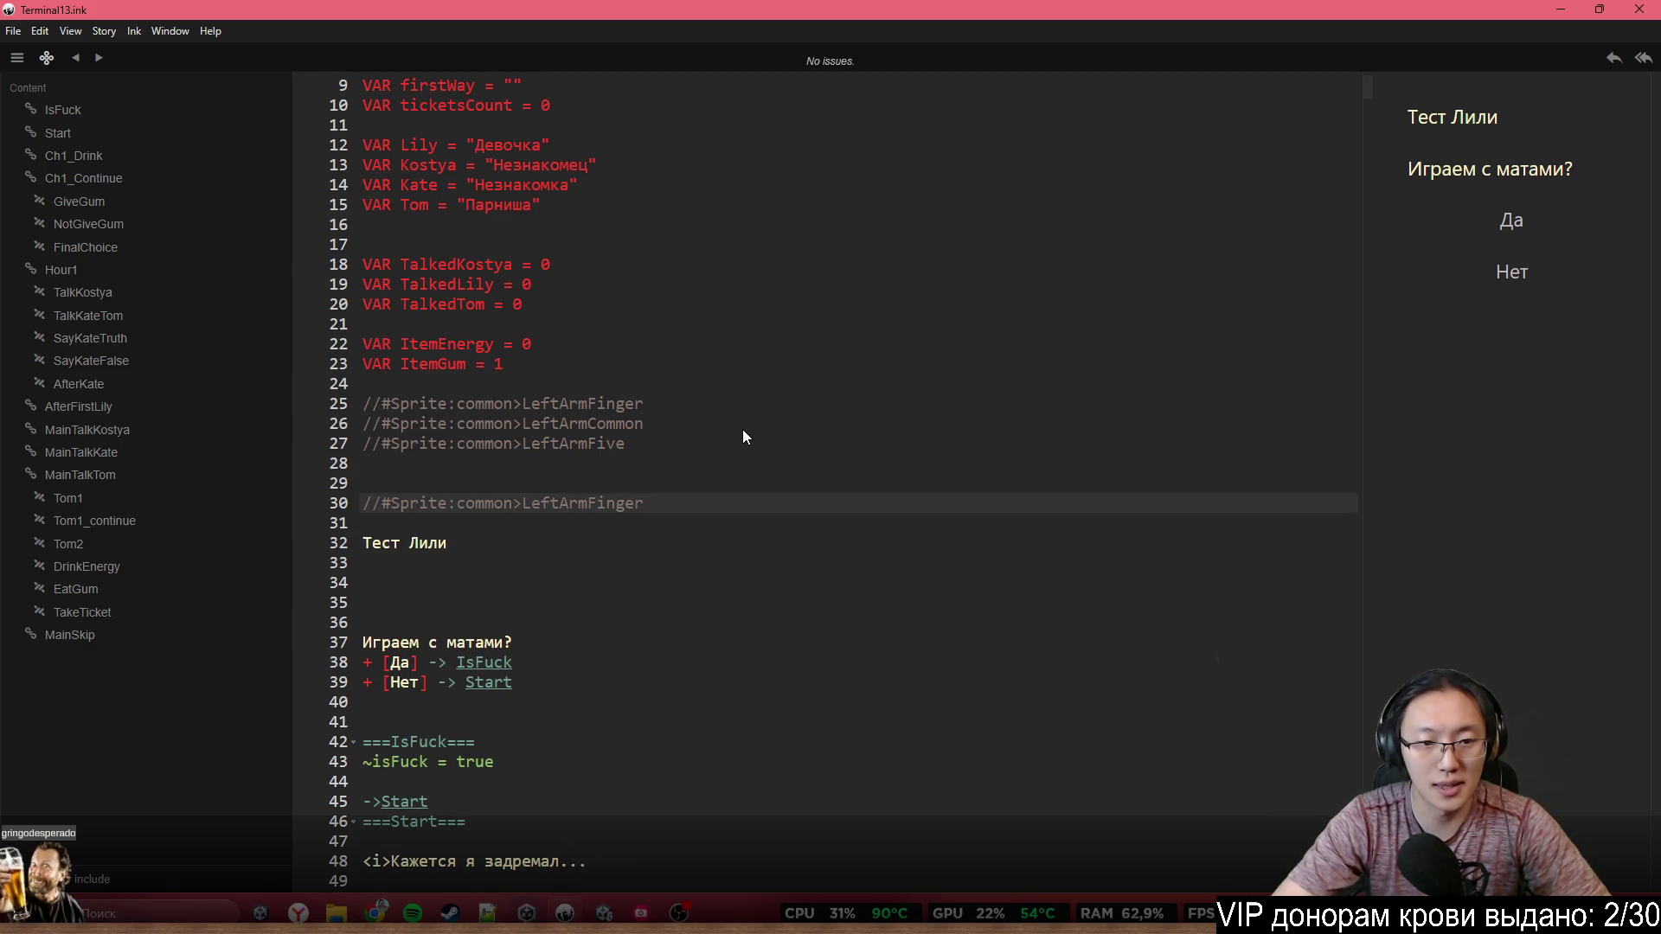
pyautogui.press('Left')
pyautogui.press('Left')
pyautogui.press('Left')
pyautogui.press('BackSpace')
pyautogui.write('<')
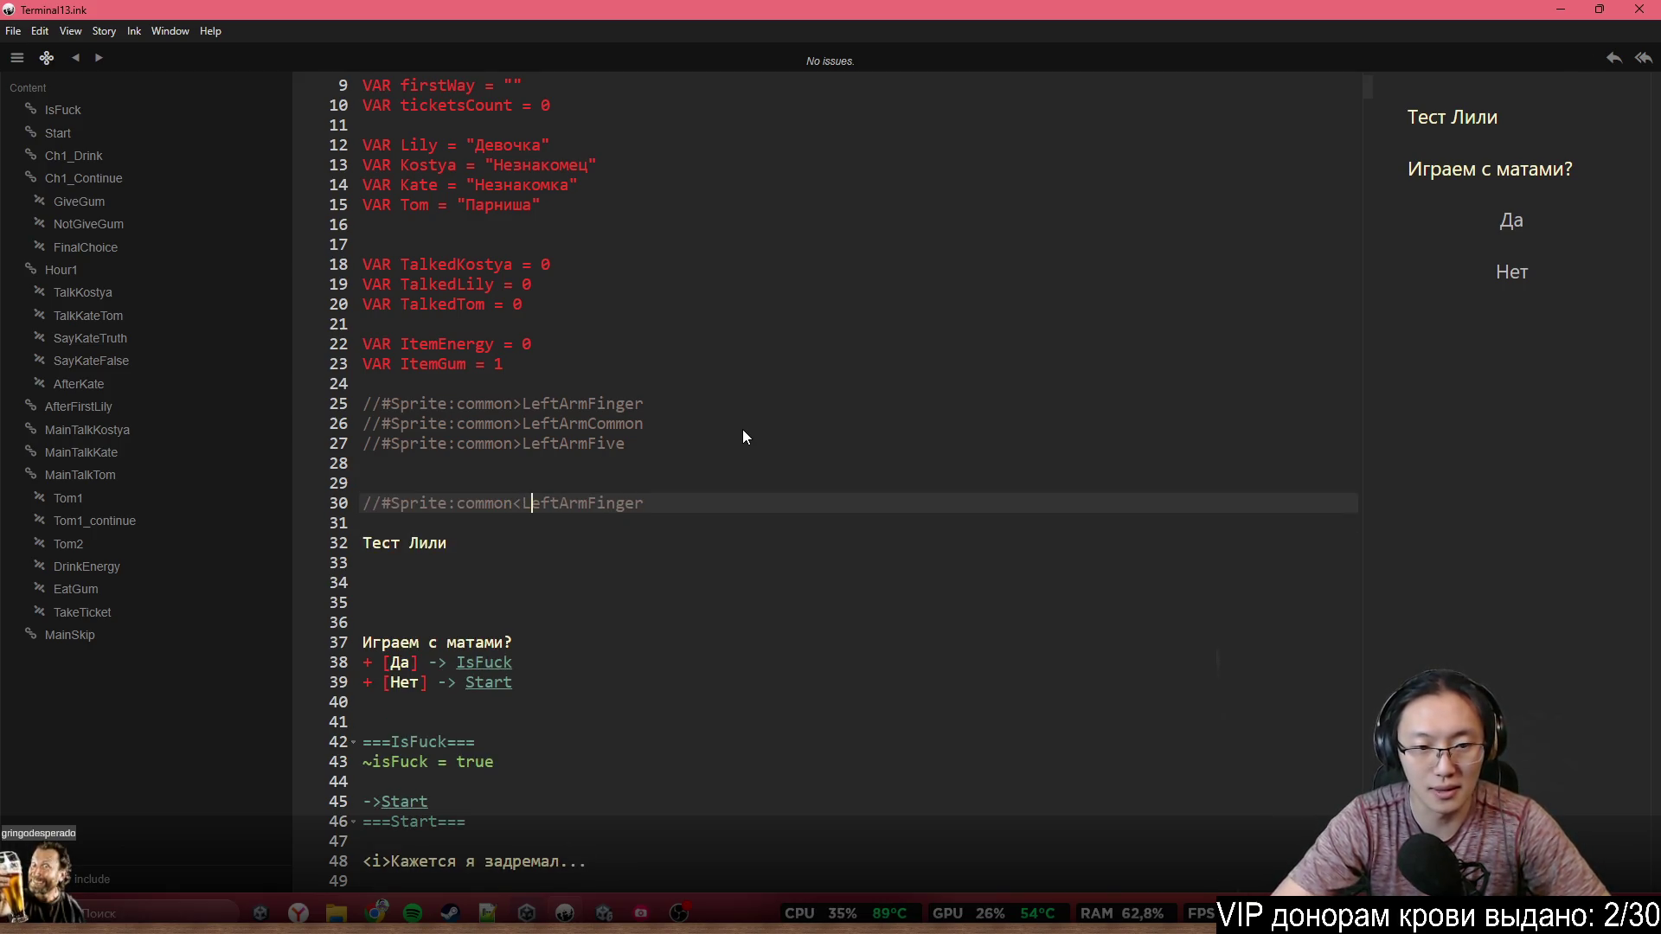
pyautogui.hotkey('ctrl', 'Delete')
pyautogui.write('He;;')
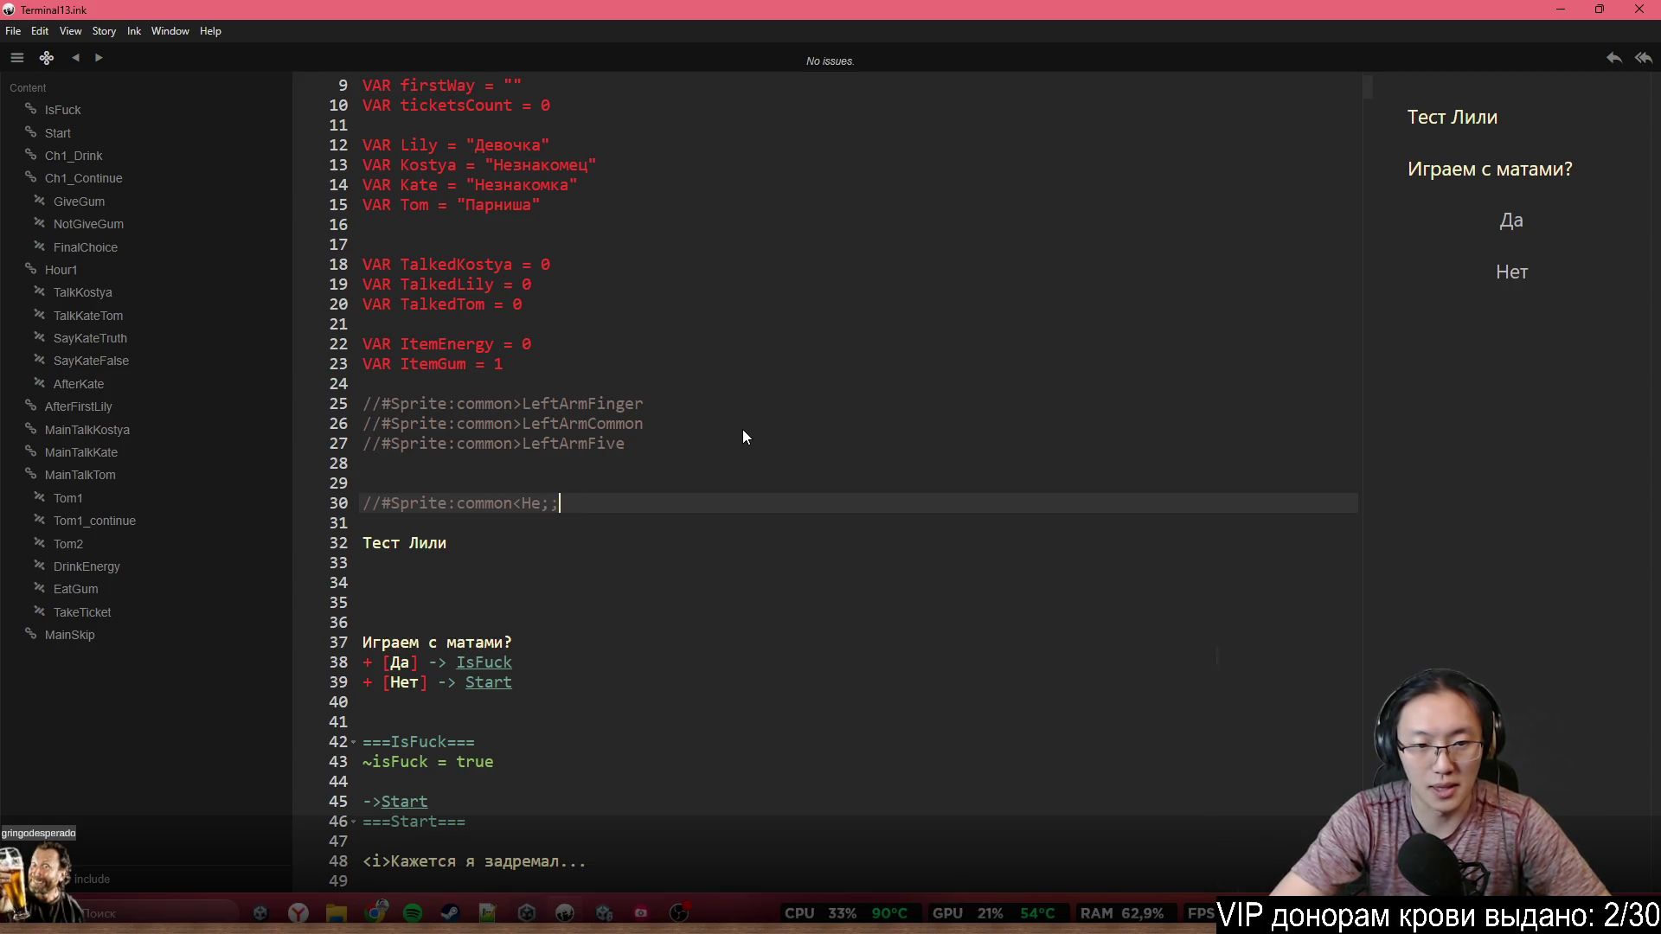
pyautogui.press('BackSpace')
pyautogui.press('BackSpace')
pyautogui.write('llo')
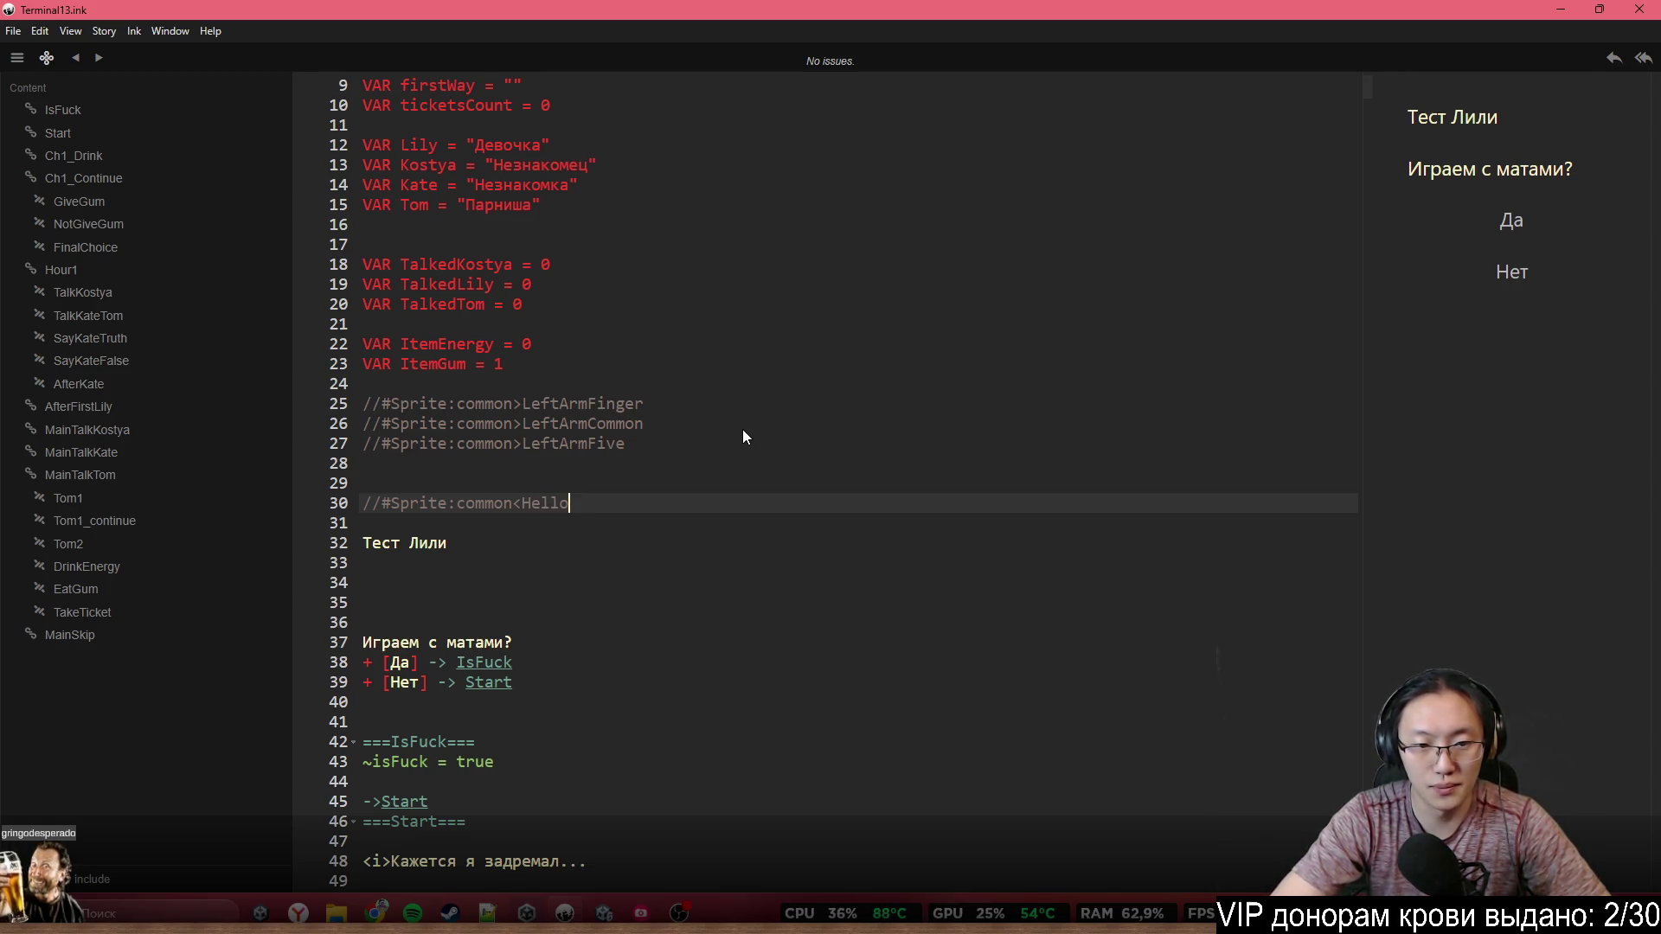
pyautogui.press('Return')
pyautogui.press('Return')
# Add a commented HandUp sprite tag directly below the Hello tag
pyautogui.write('//#Sprite:common>LeftArmFinger')
pyautogui.press('BackSpace')
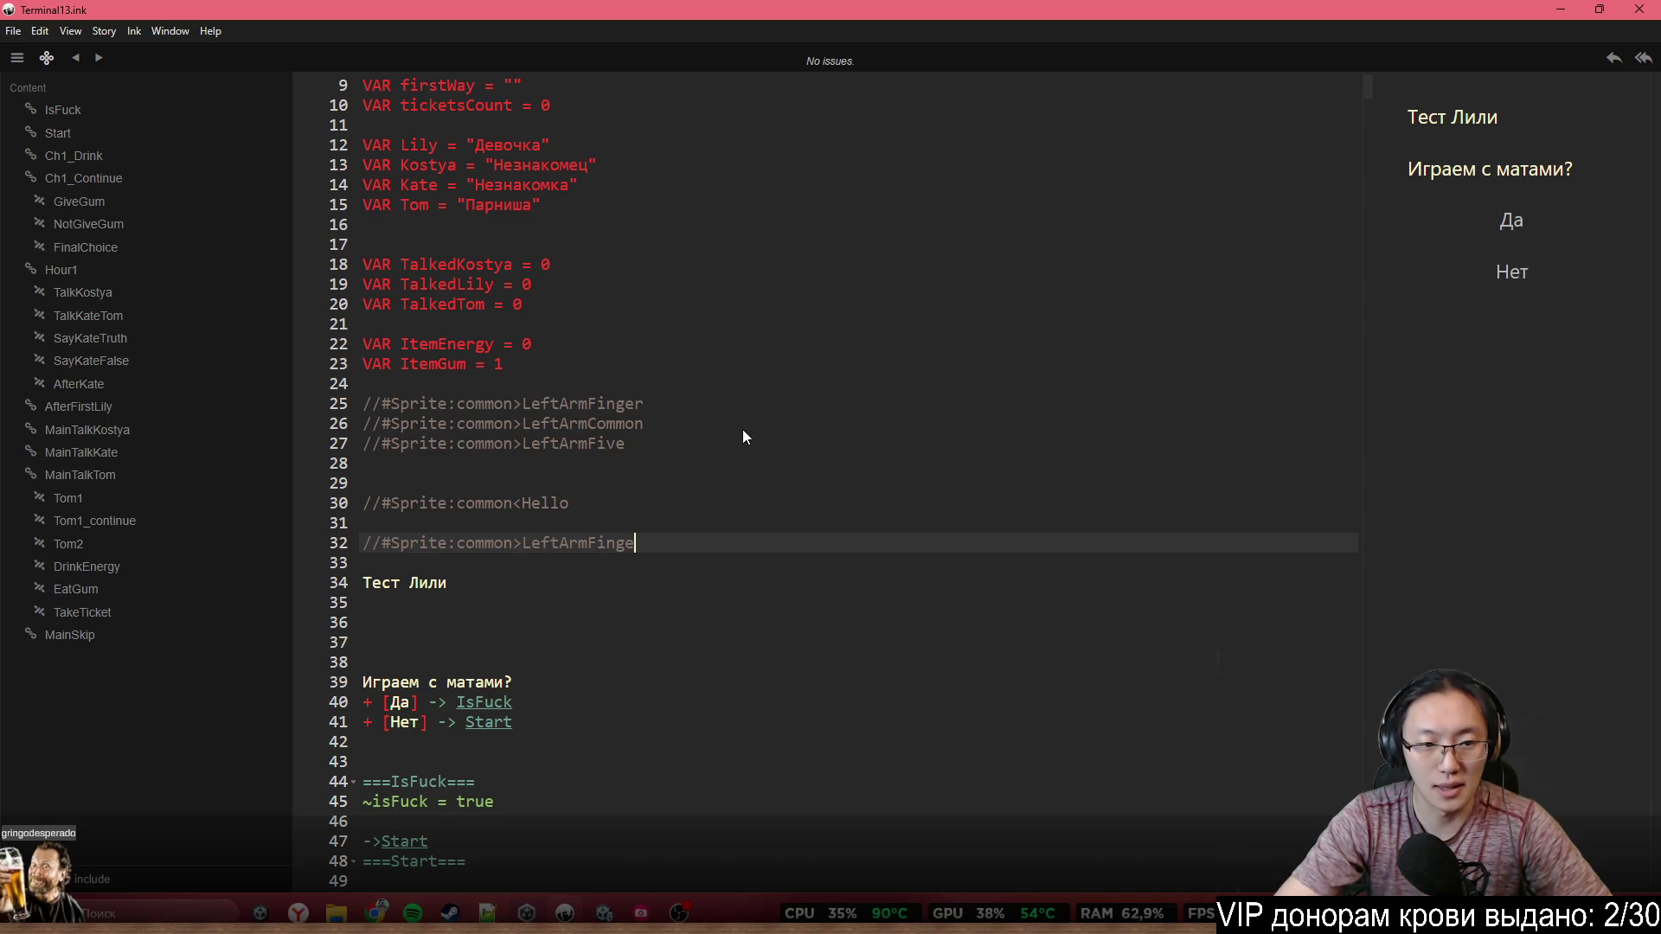
pyautogui.write('r')
pyautogui.hotkey('alt', 'Up')
pyautogui.press('Left')
pyautogui.press('Left')
pyautogui.press('Left')
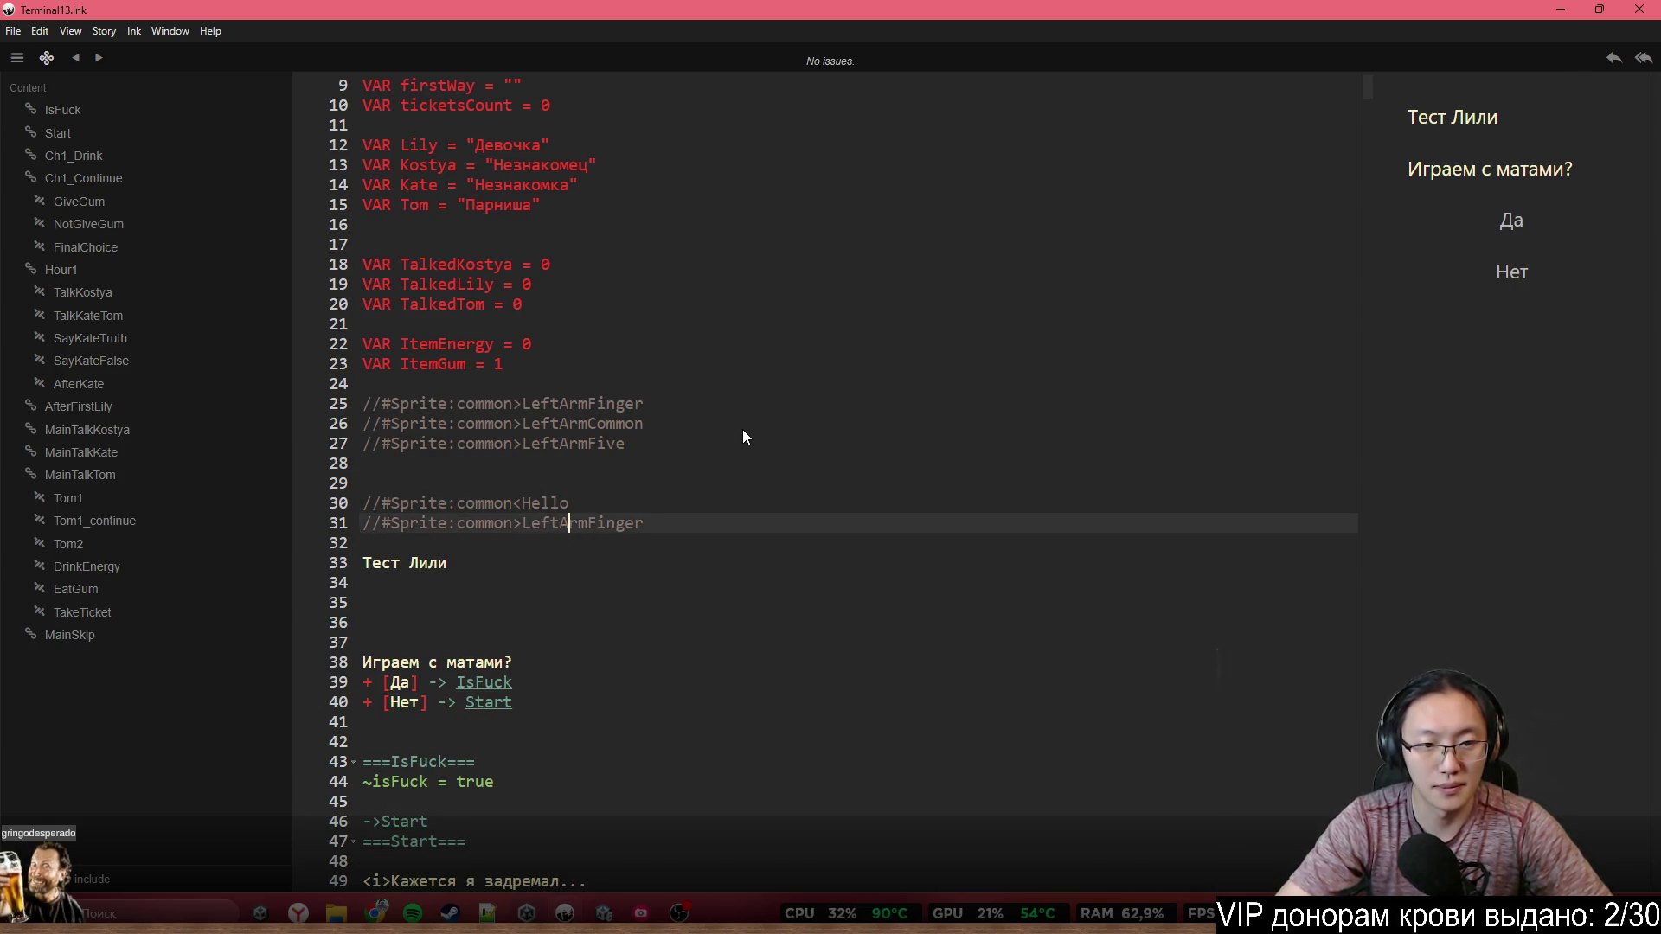
pyautogui.moveTo(665, 518); pyautogui.dragTo(514, 525)
pyautogui.press('BackSpace')
pyautogui.write('<')
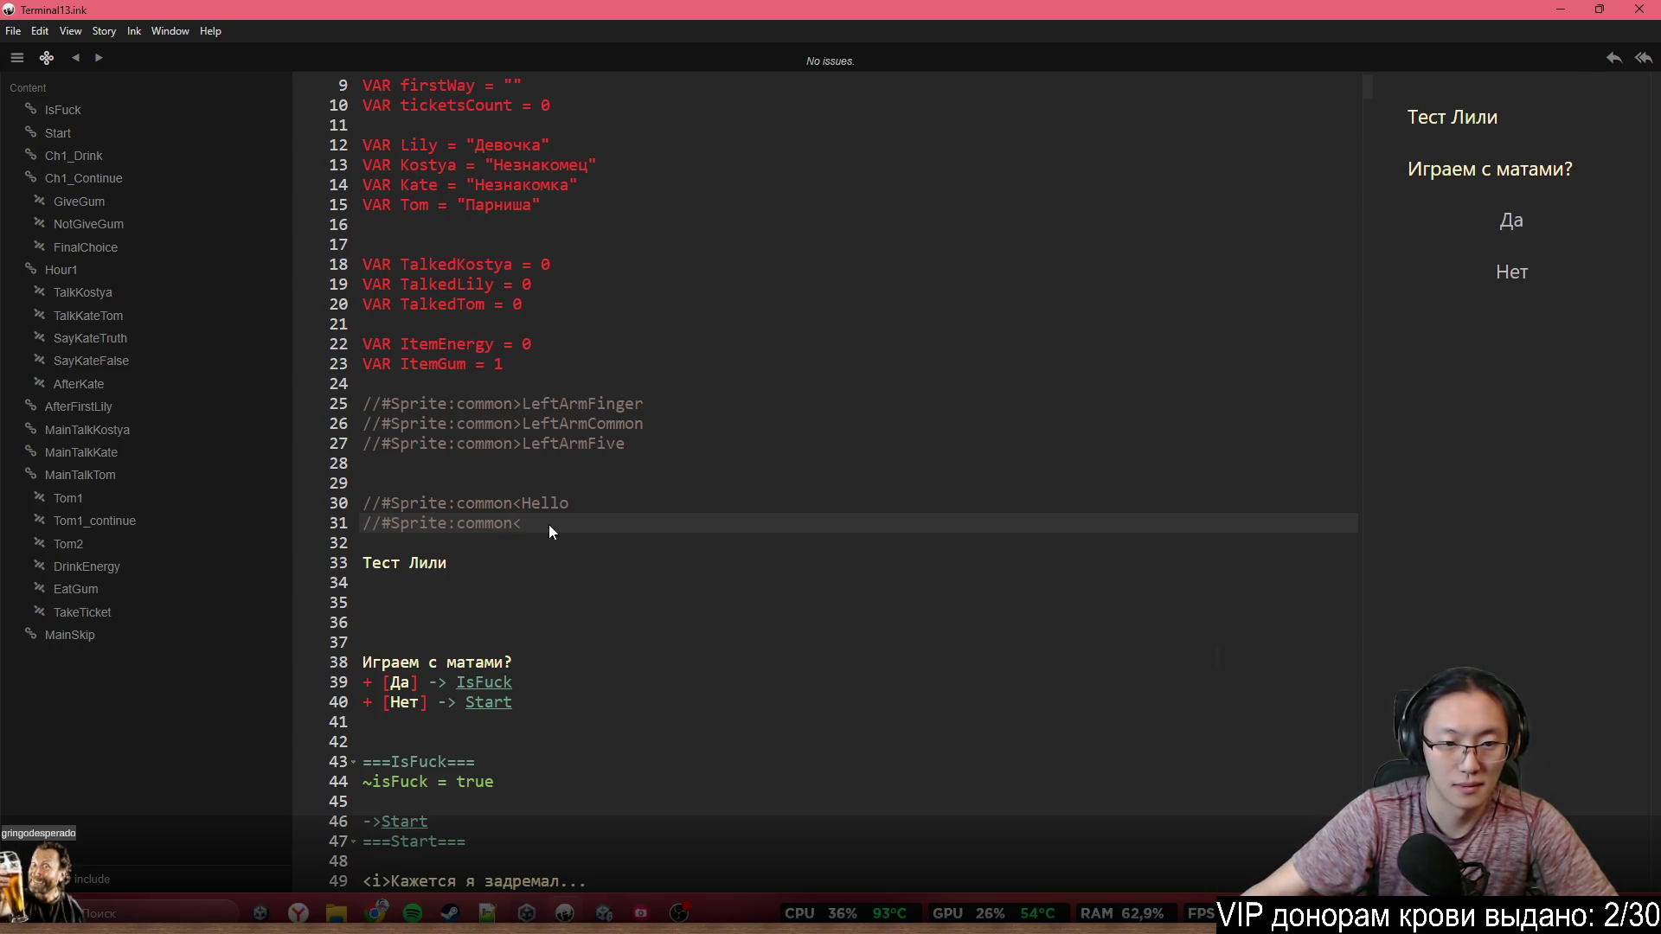
pyautogui.write('HandUp')
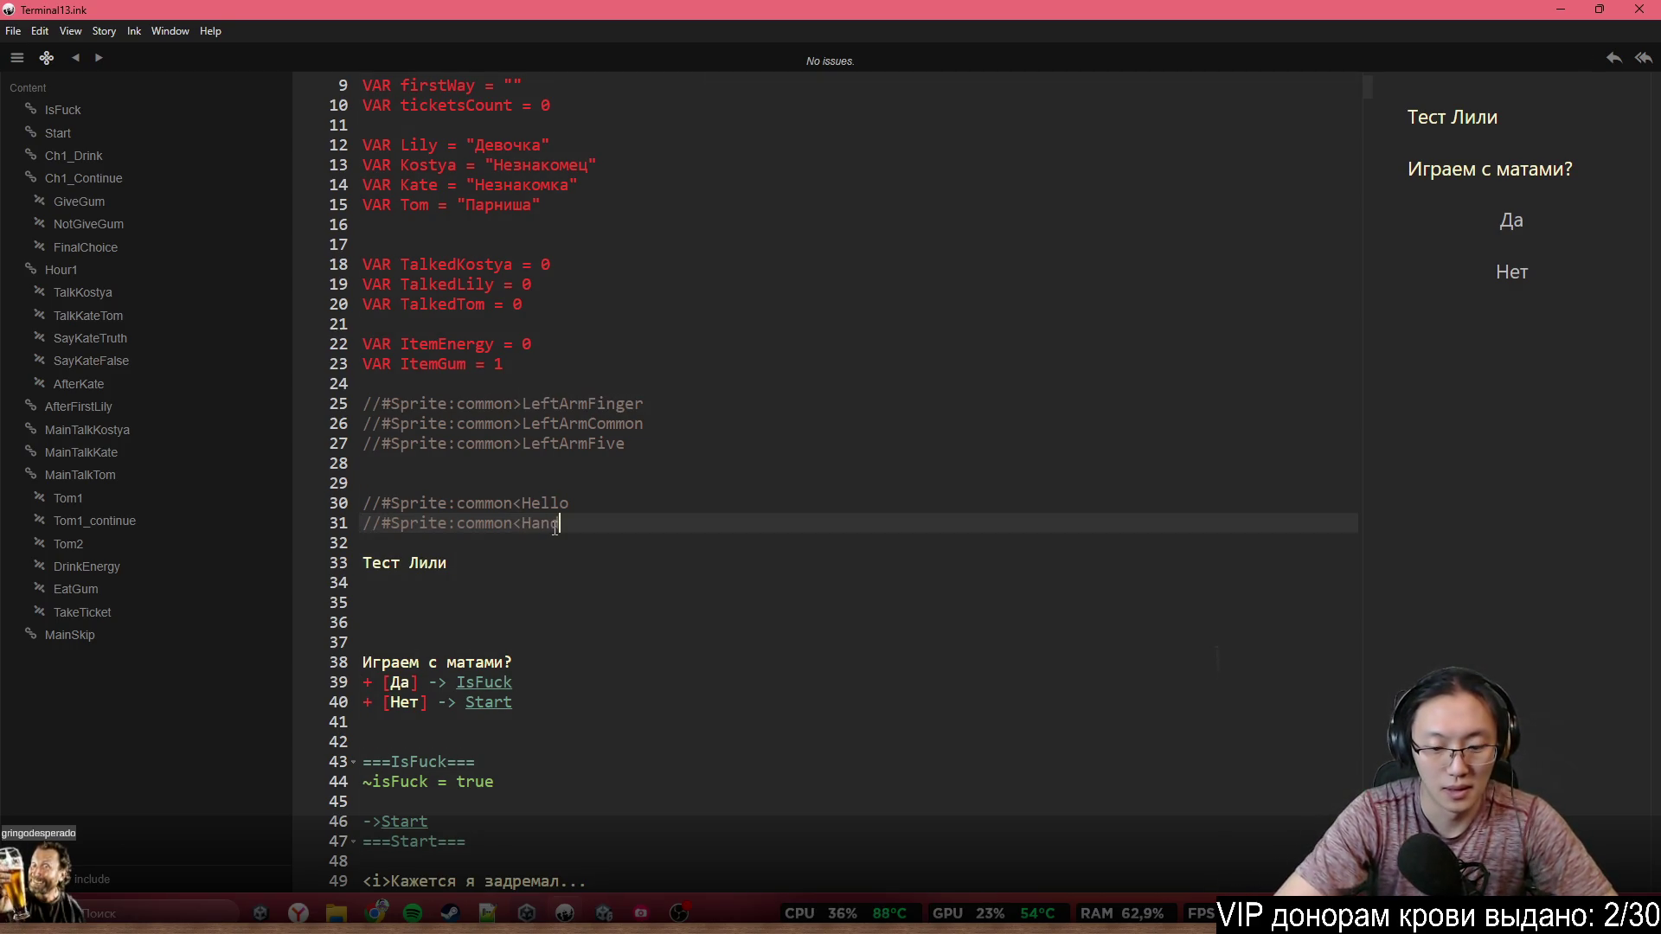
# Add a commented HandDown sprite tag below HandUp
pyautogui.press('Return')
pyautogui.press('Return')
pyautogui.write('//#Sprite:common<')
pyautogui.press('Home')
pyautogui.press('BackSpace')
pyautogui.press('End')
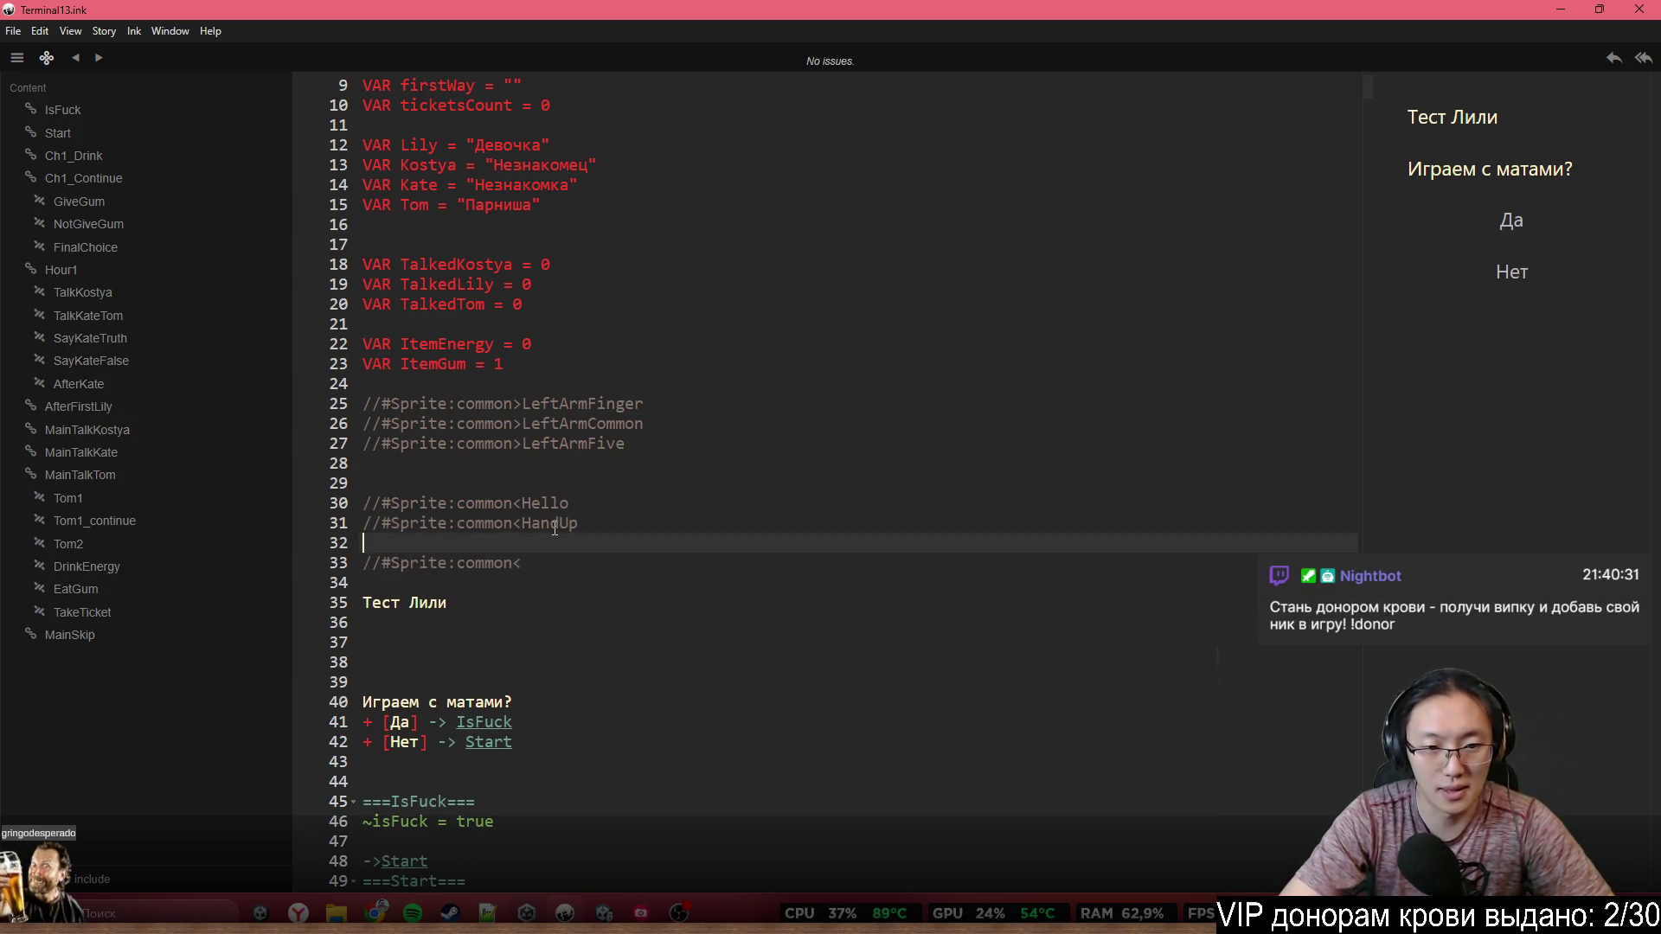
pyautogui.write('HandDown')
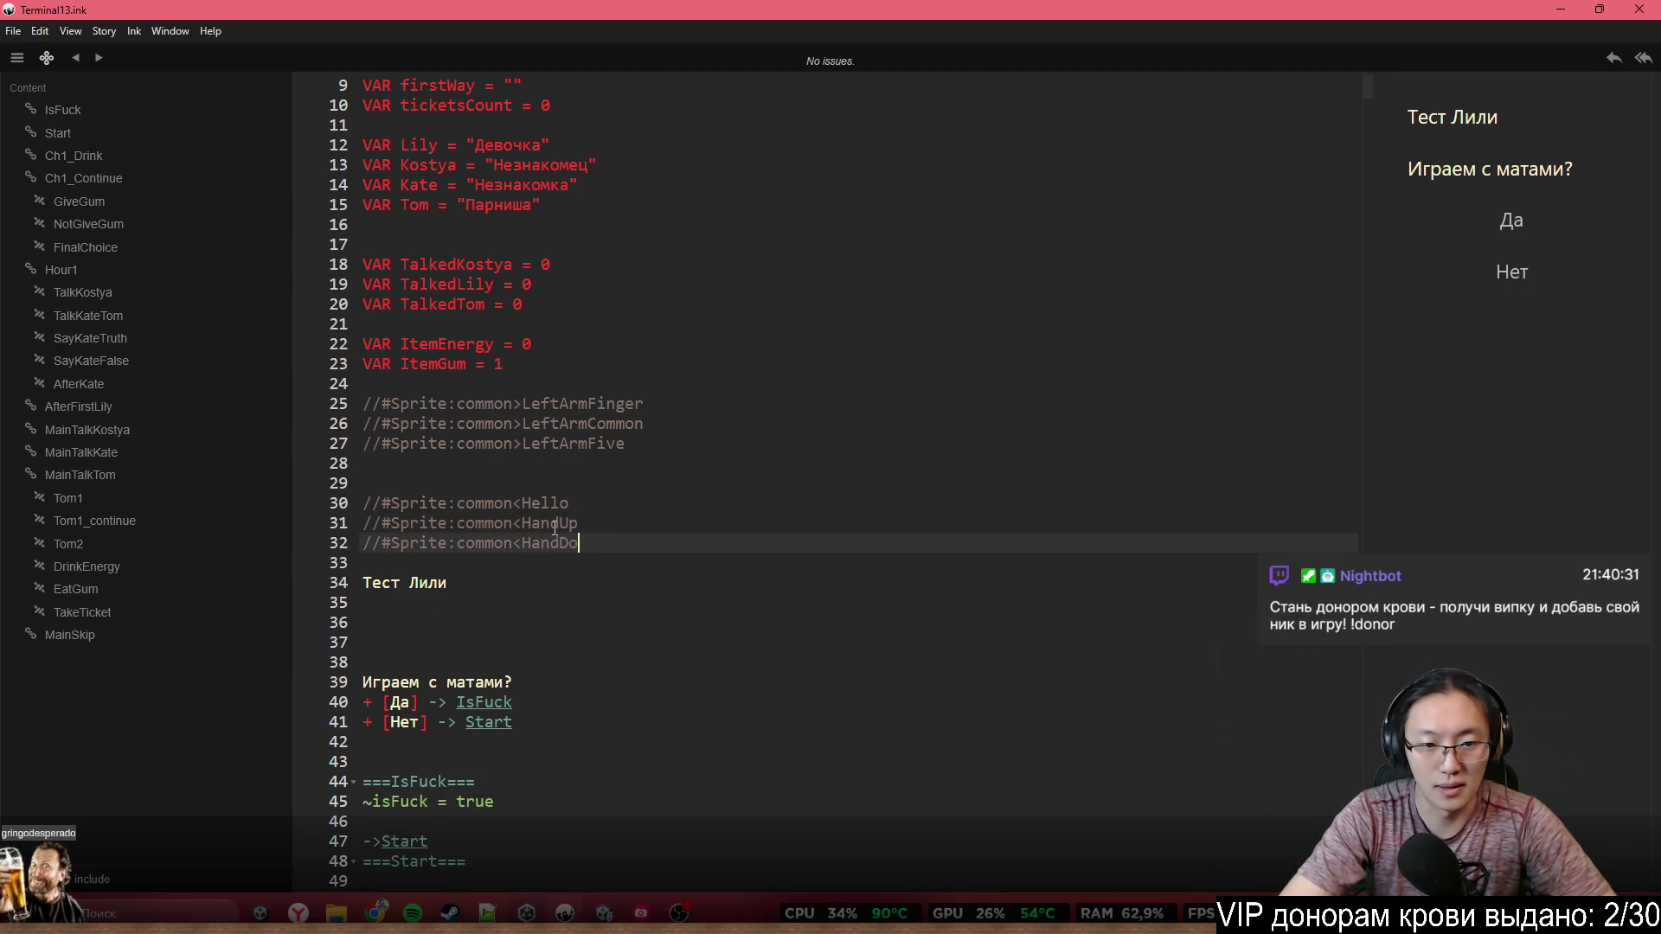
# Check the Animator parameters in Unity, then add a commented ClearJacket sprite tag
pyautogui.click(605, 913)
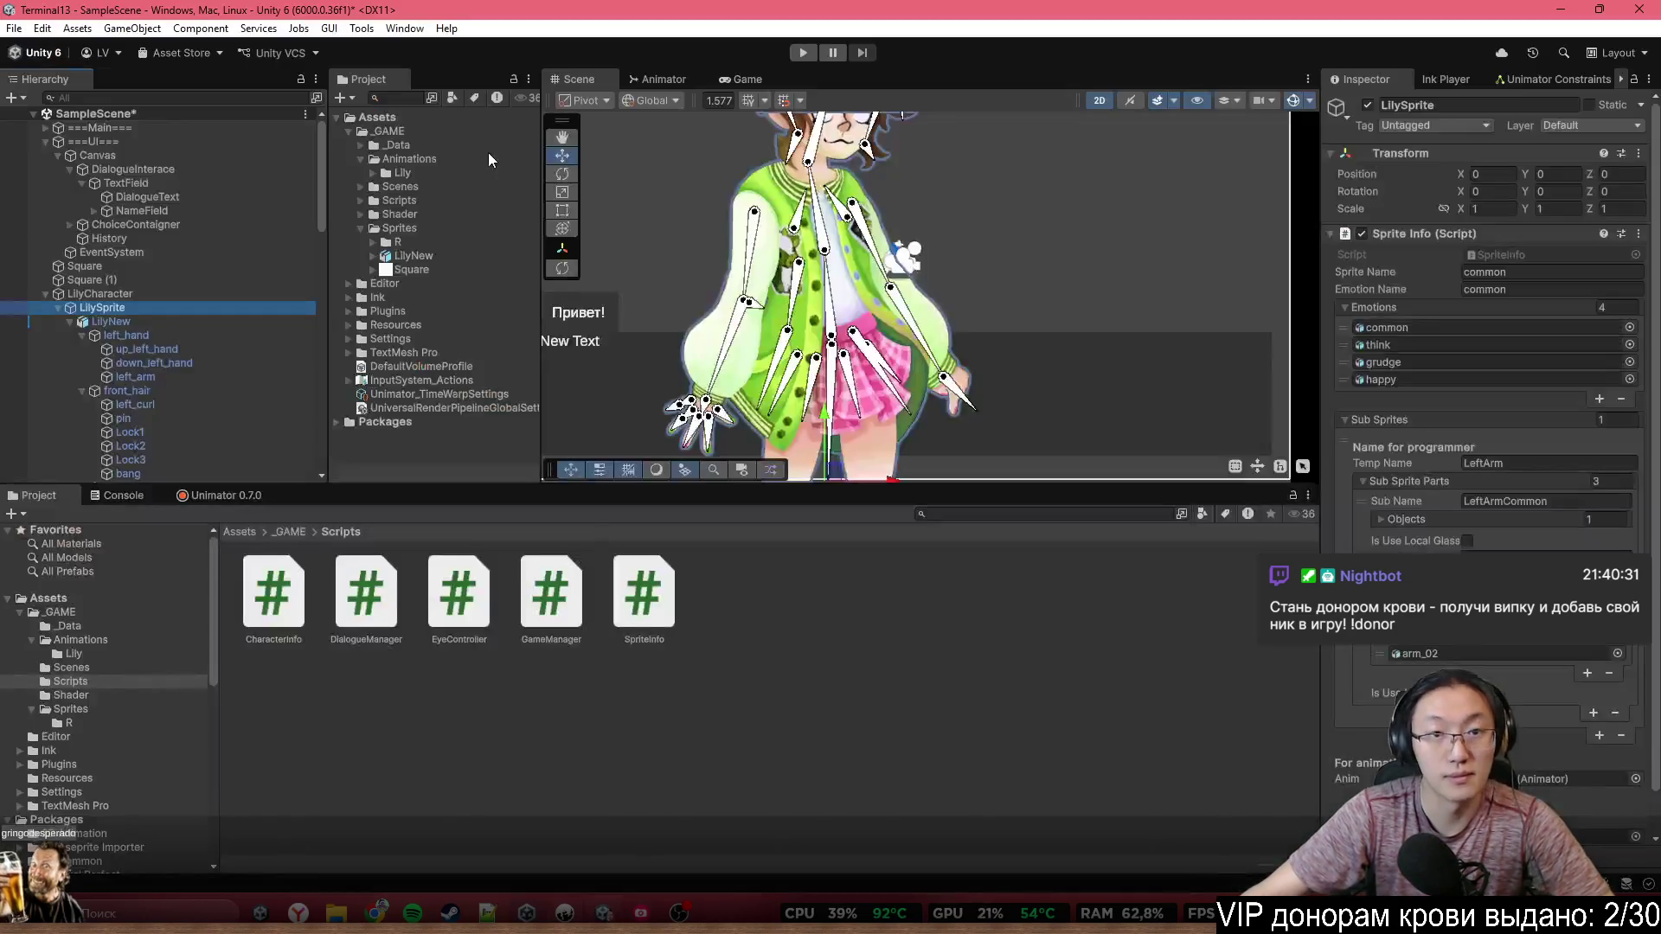
pyautogui.click(616, 100)
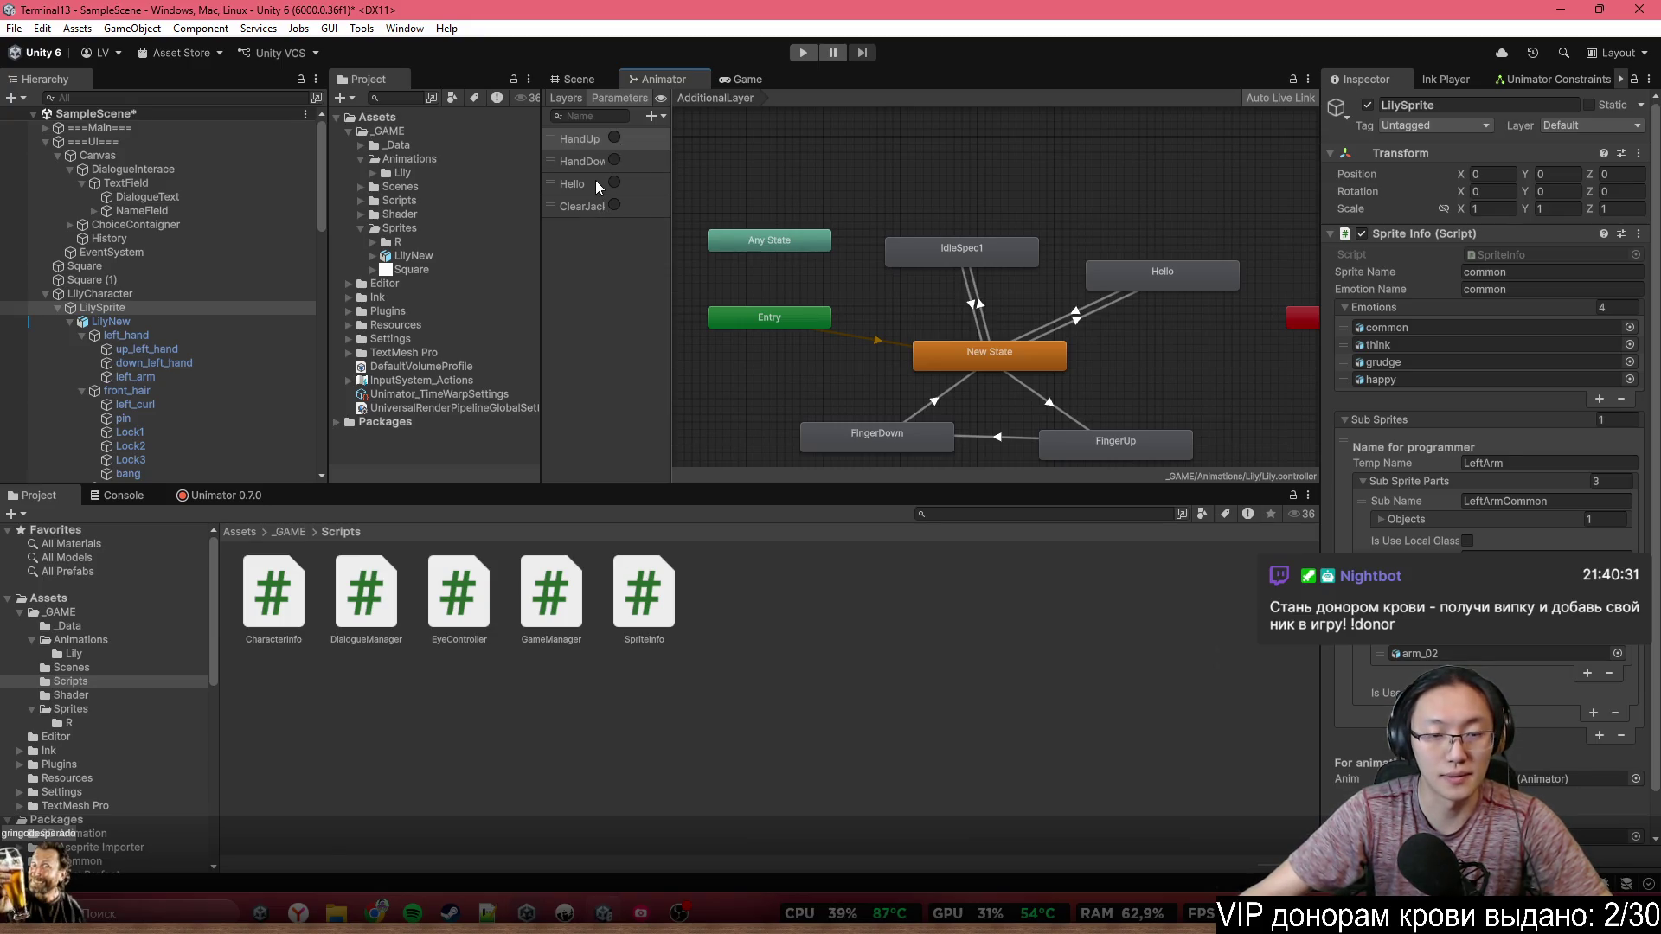
pyautogui.hotkey('alt', 'Tab')
pyautogui.press('Return')
pyautogui.write('//#Sprite:common<')
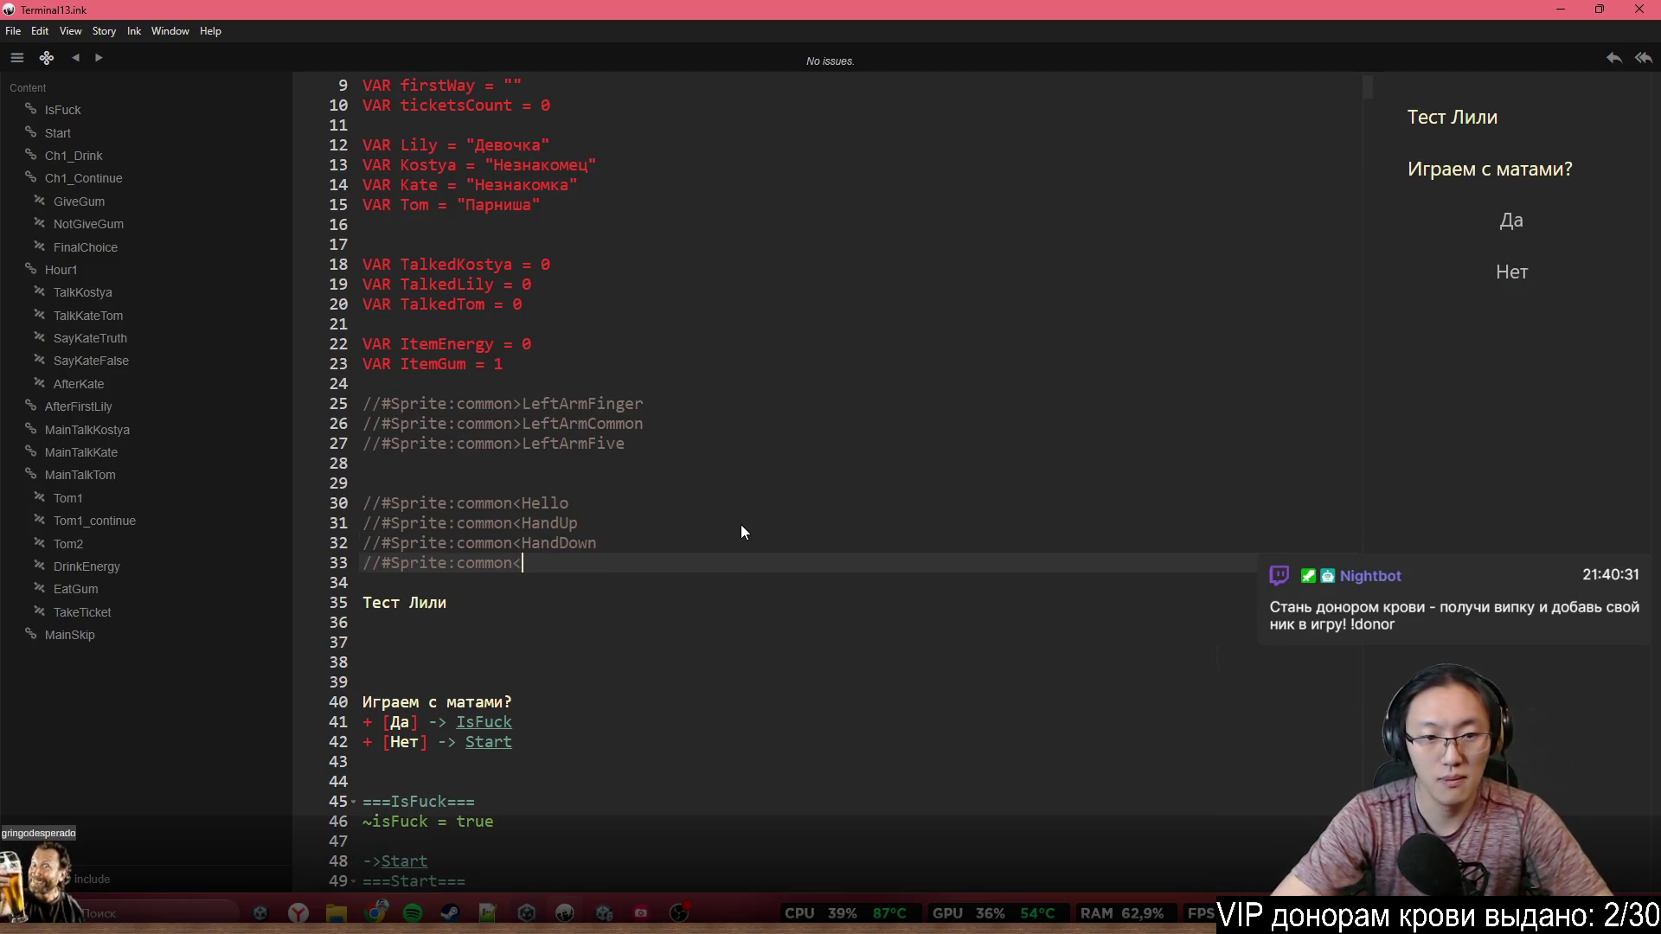
pyautogui.write('Clear')
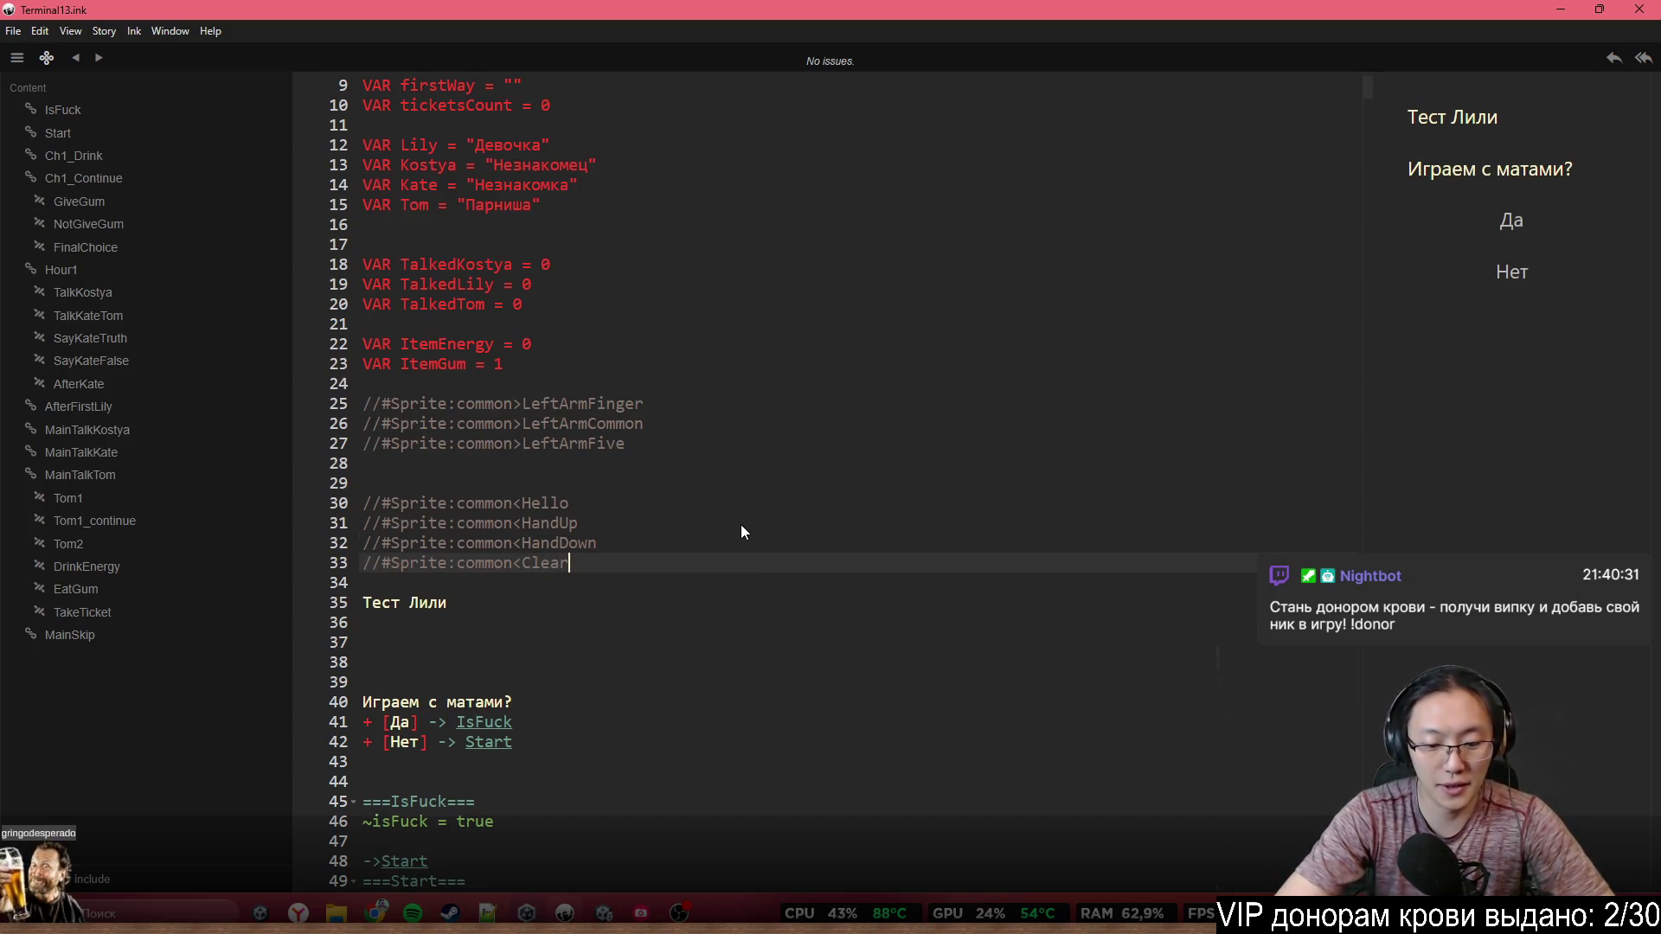
pyautogui.write('Jacket')
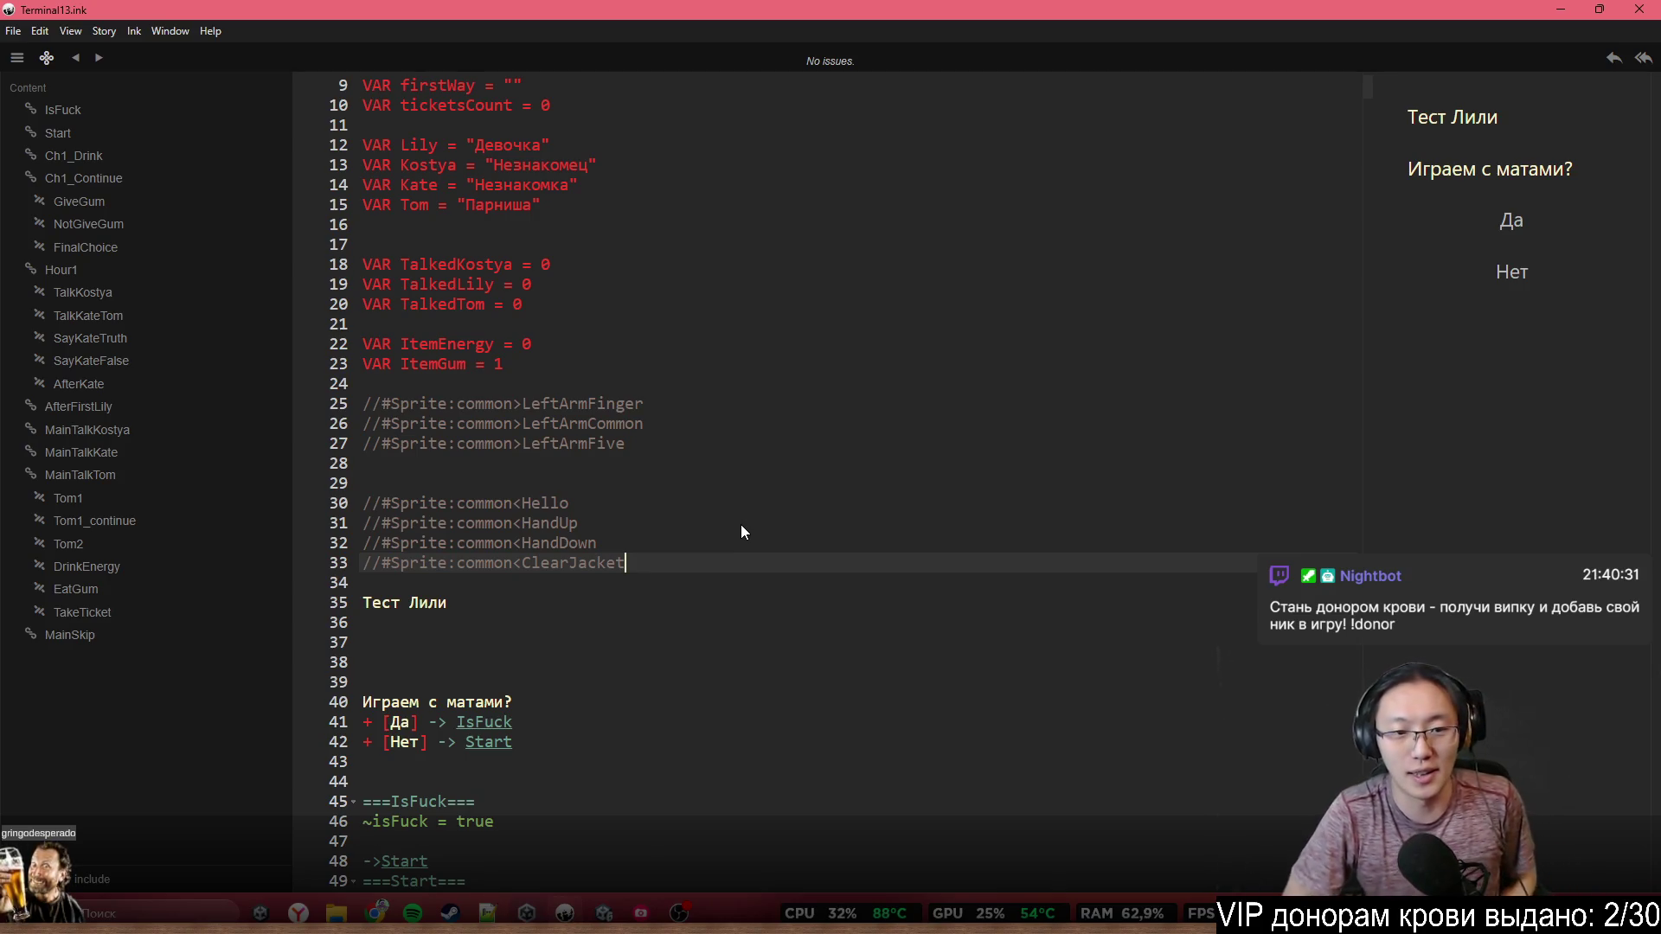
pyautogui.press('Return')
pyautogui.press('Return')
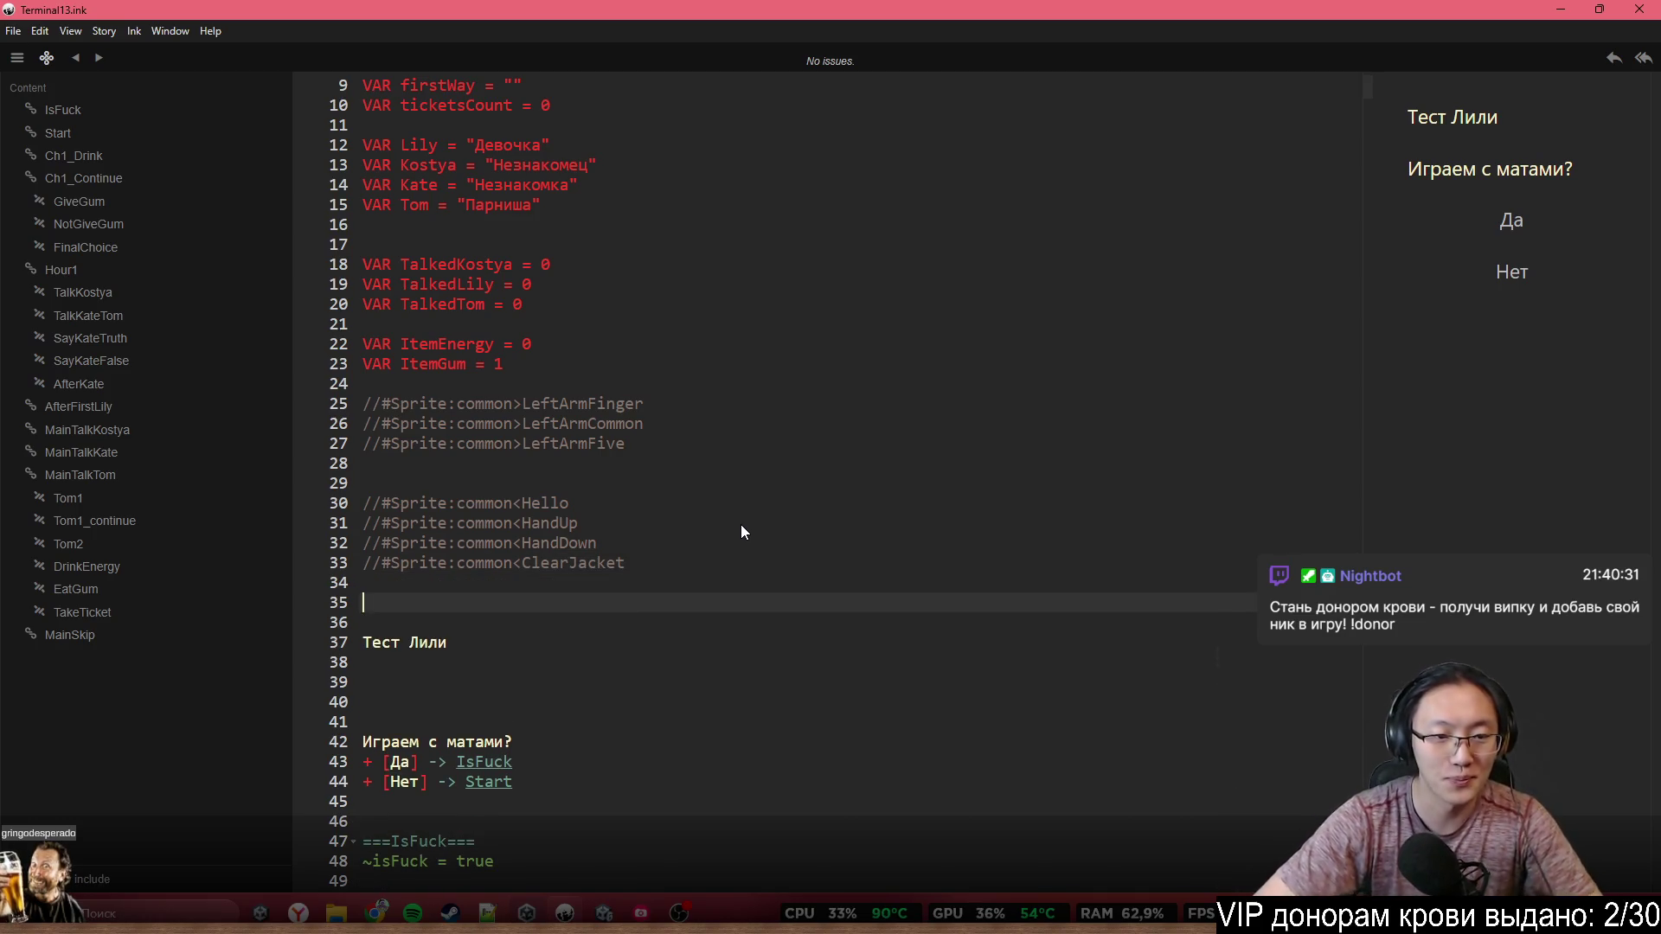
# Add commented Emotion tags for common and happy below the sprite tags
pyautogui.write('//#Eto')
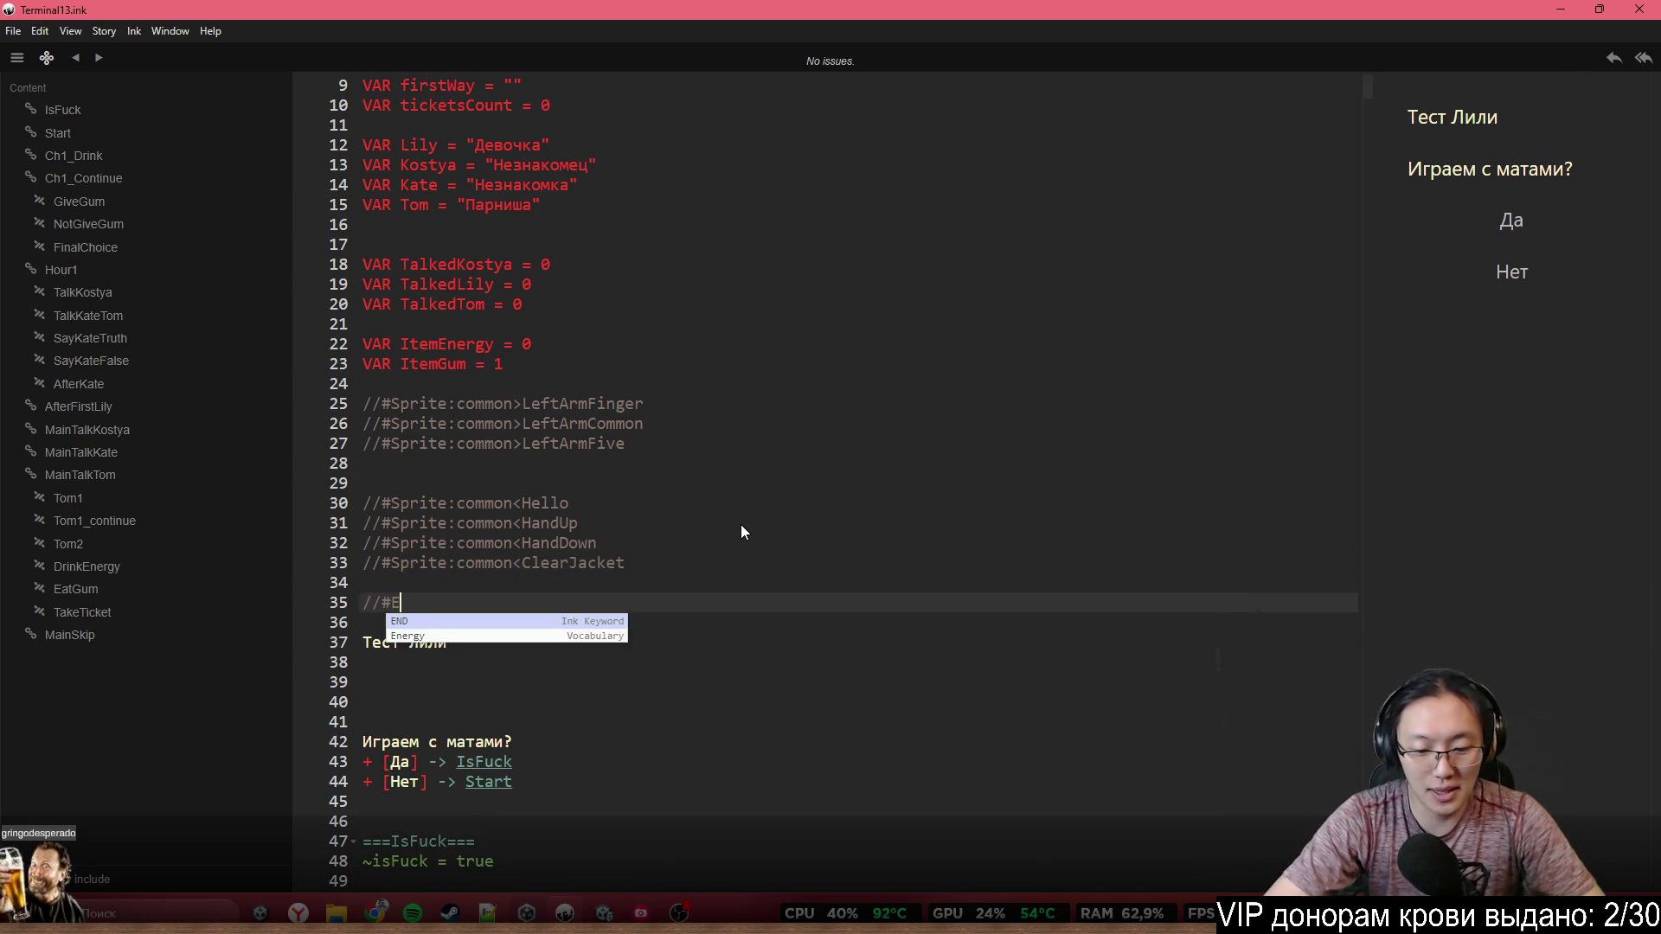
pyautogui.press('BackSpace')
pyautogui.press('BackSpace')
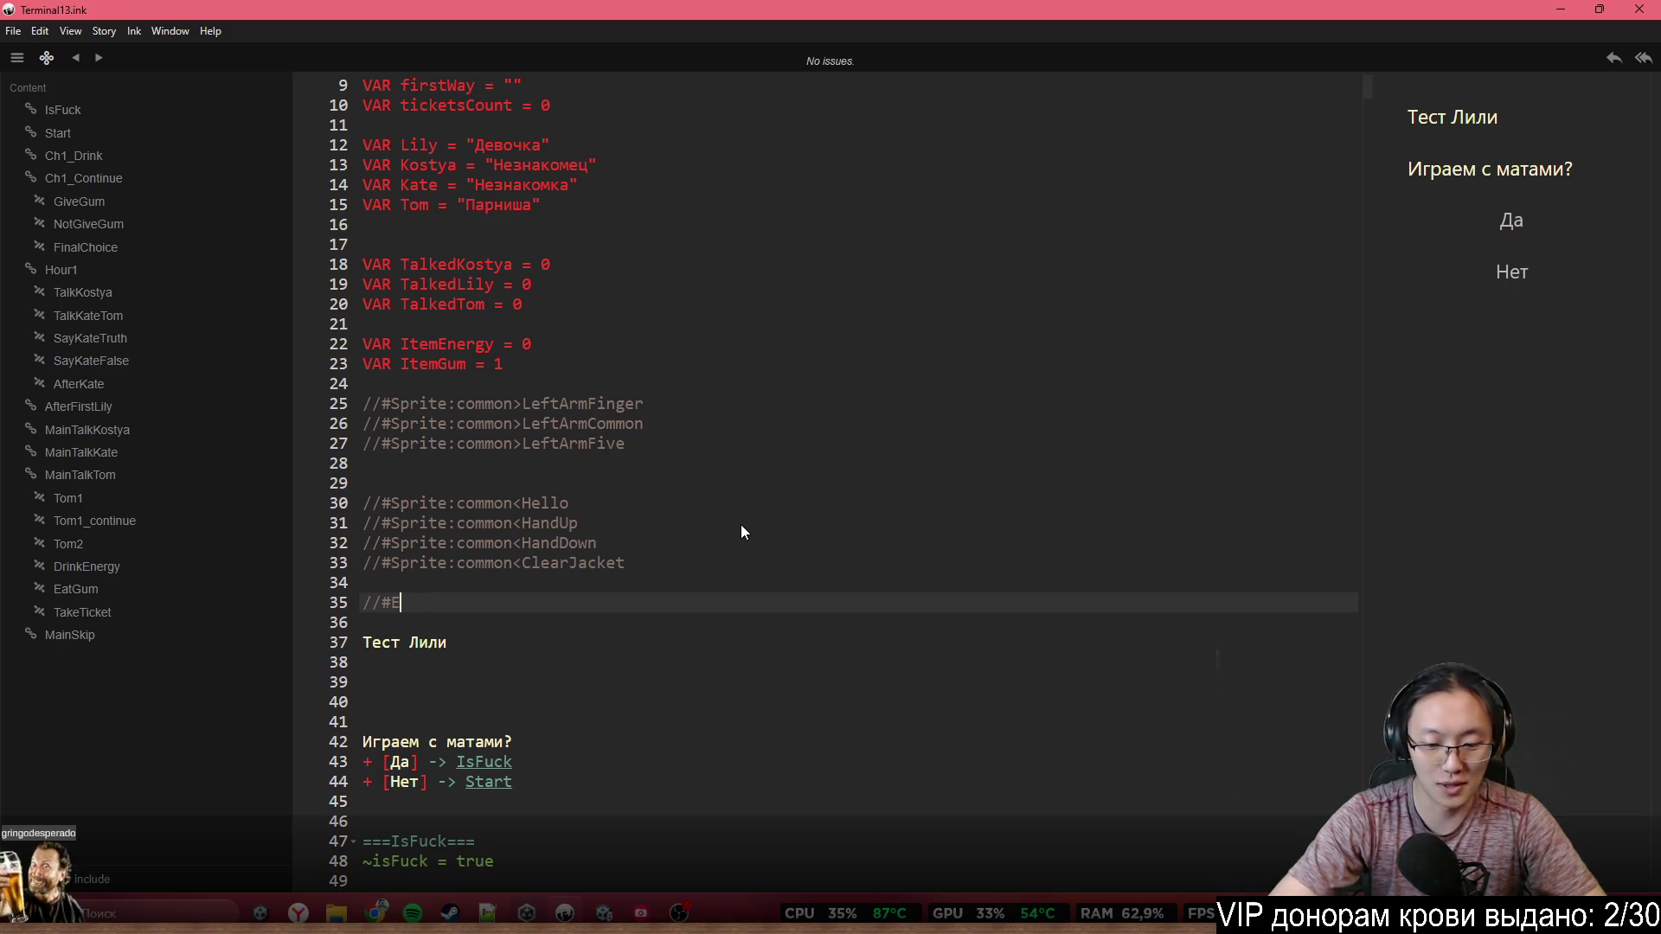
pyautogui.write('motion:')
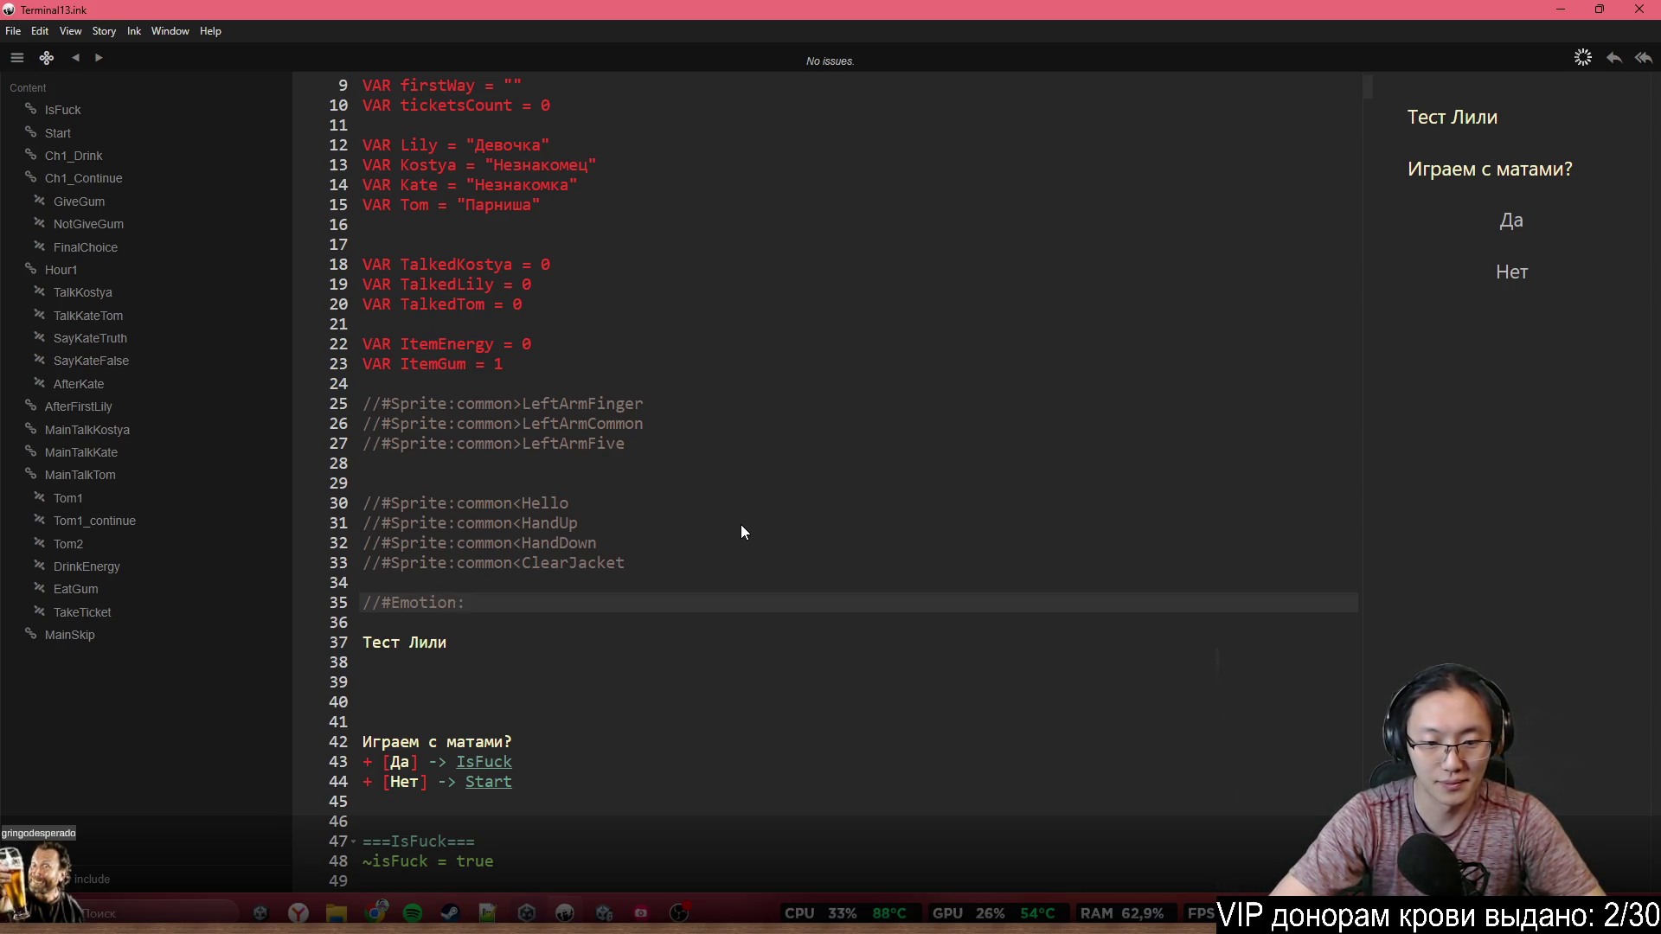
pyautogui.write('common')
pyautogui.press('Return')
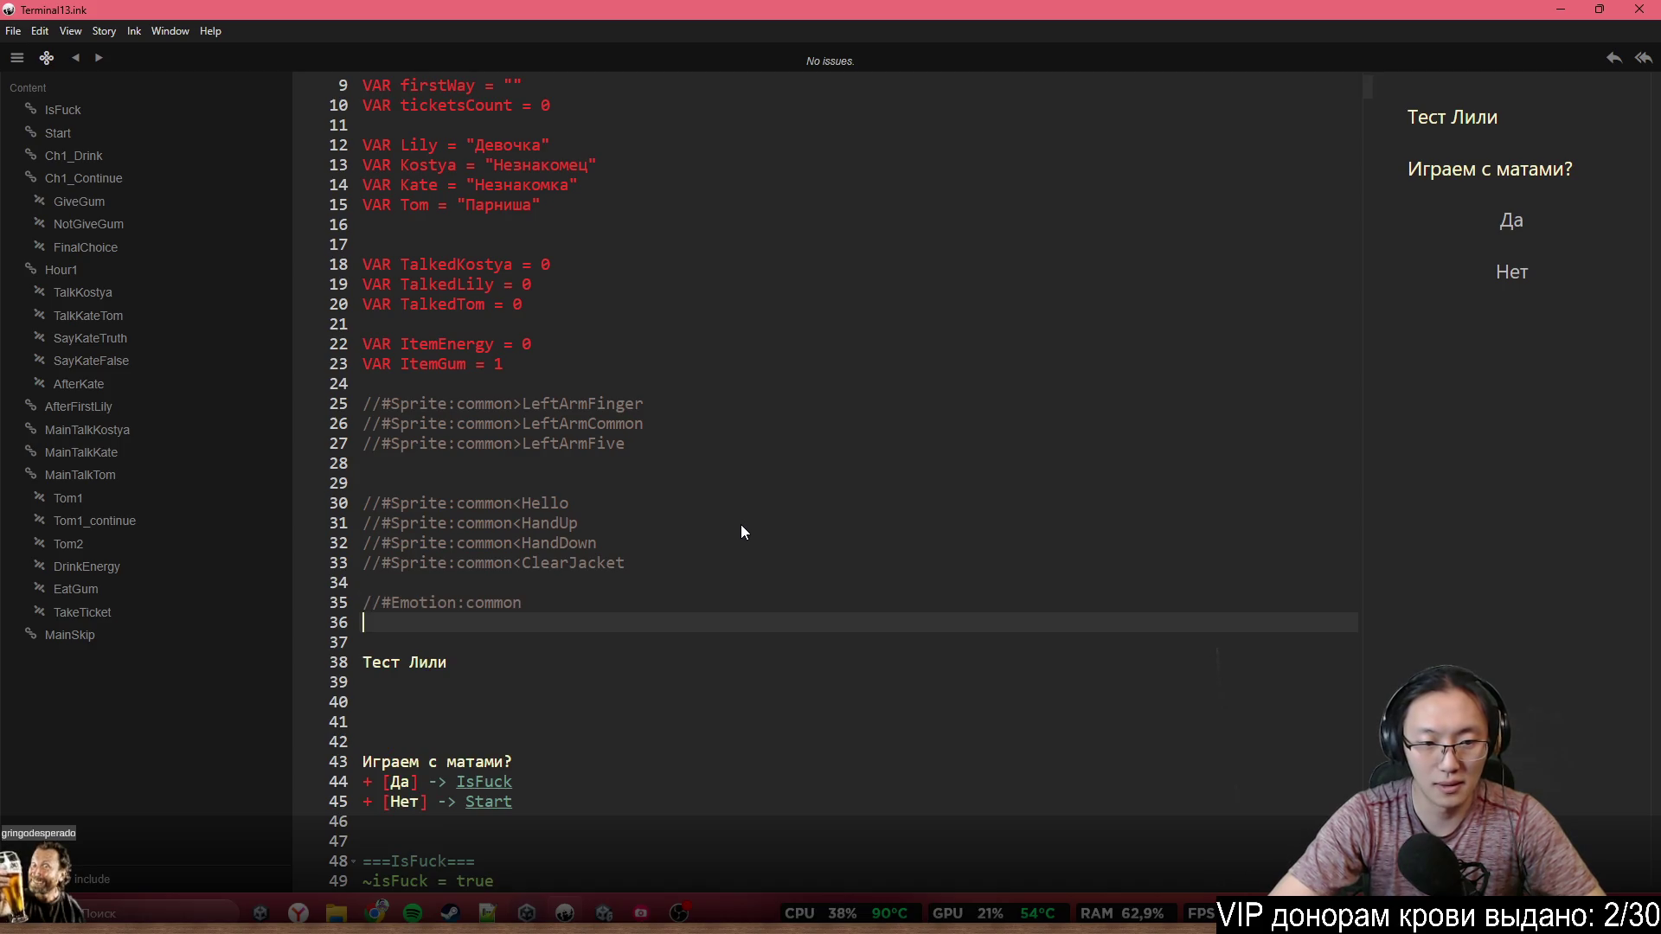
pyautogui.write('//#Emotion:')
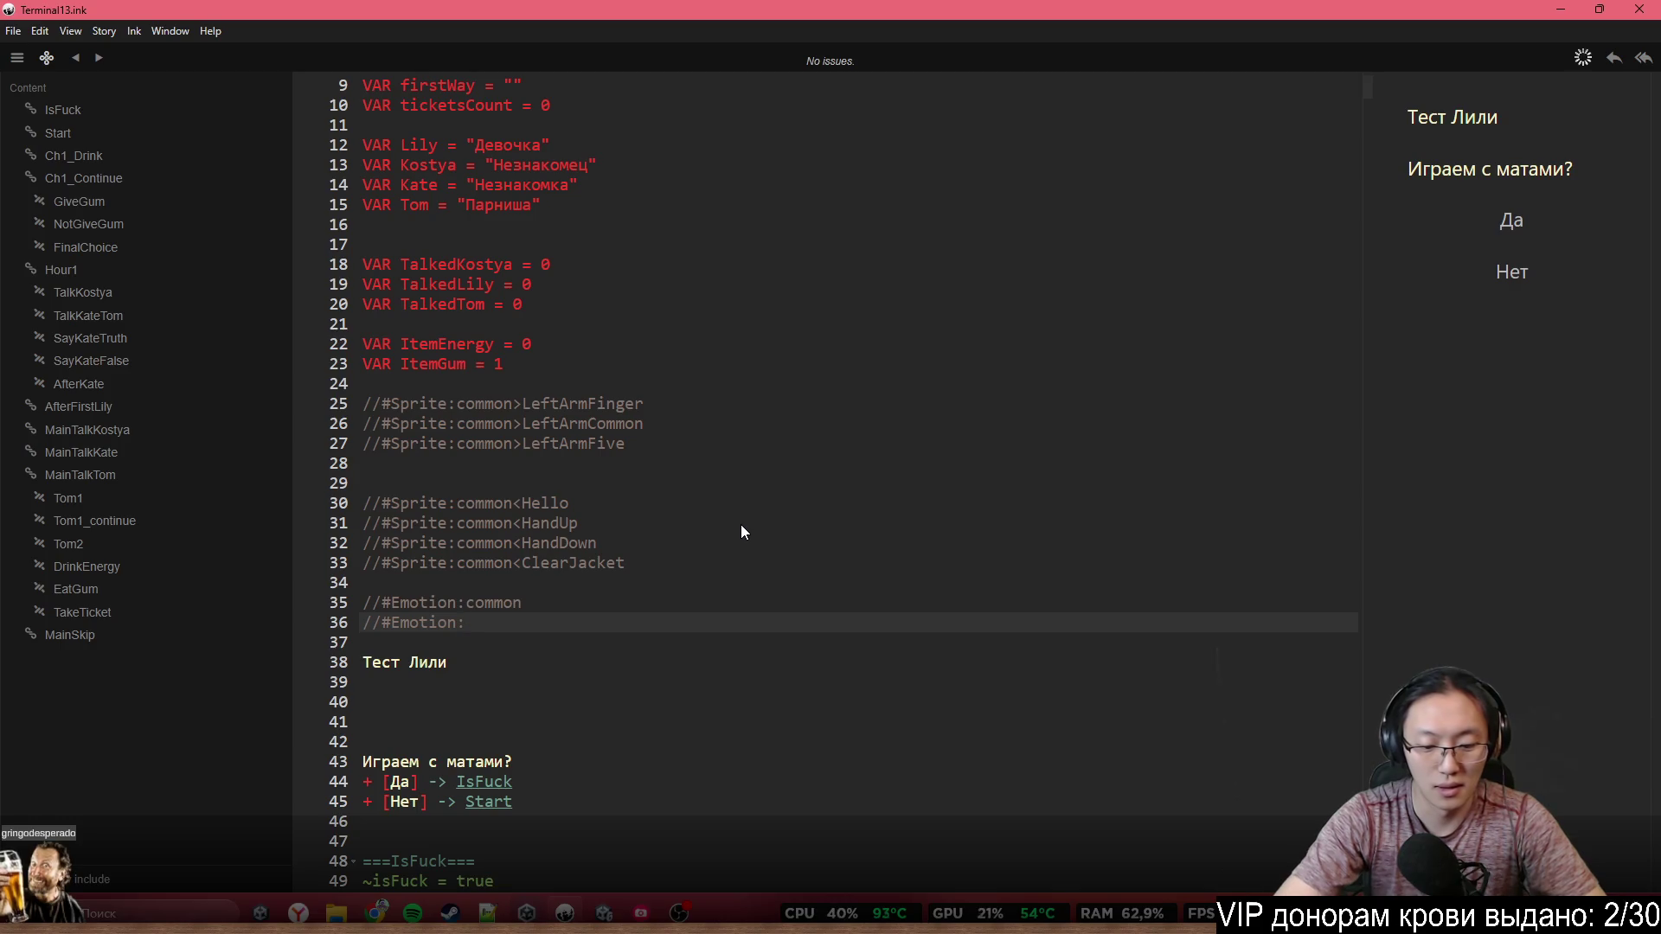
pyautogui.write('Happy')
pyautogui.press('BackSpace')
pyautogui.press('BackSpace')
pyautogui.press('BackSpace')
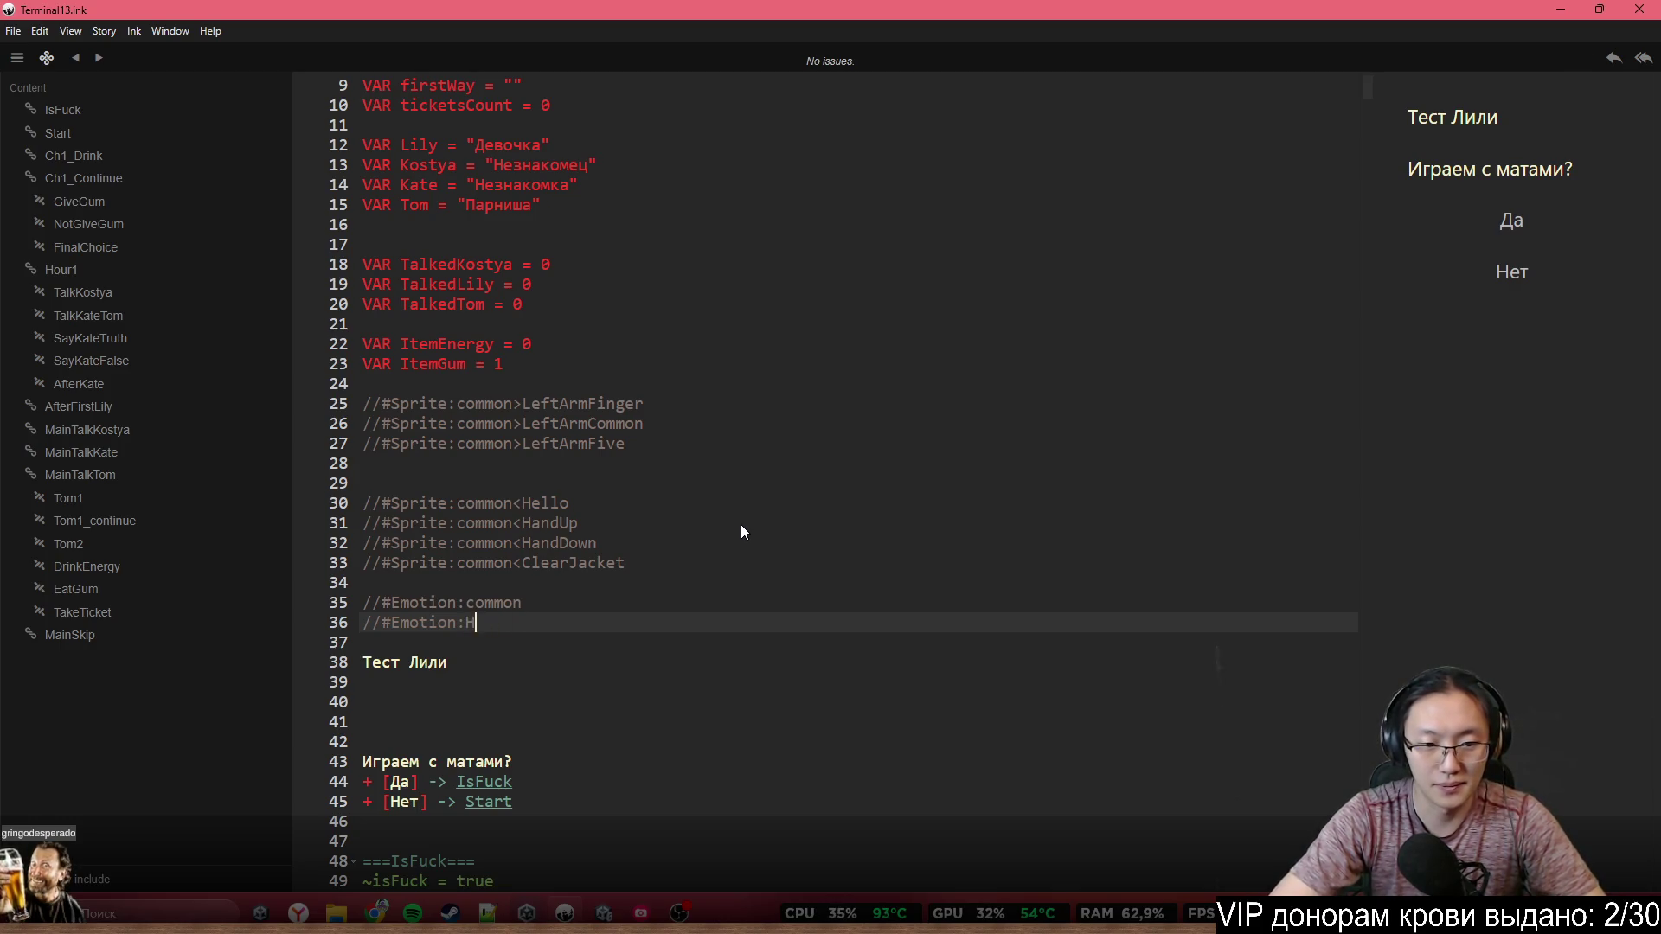
pyautogui.write('happy')
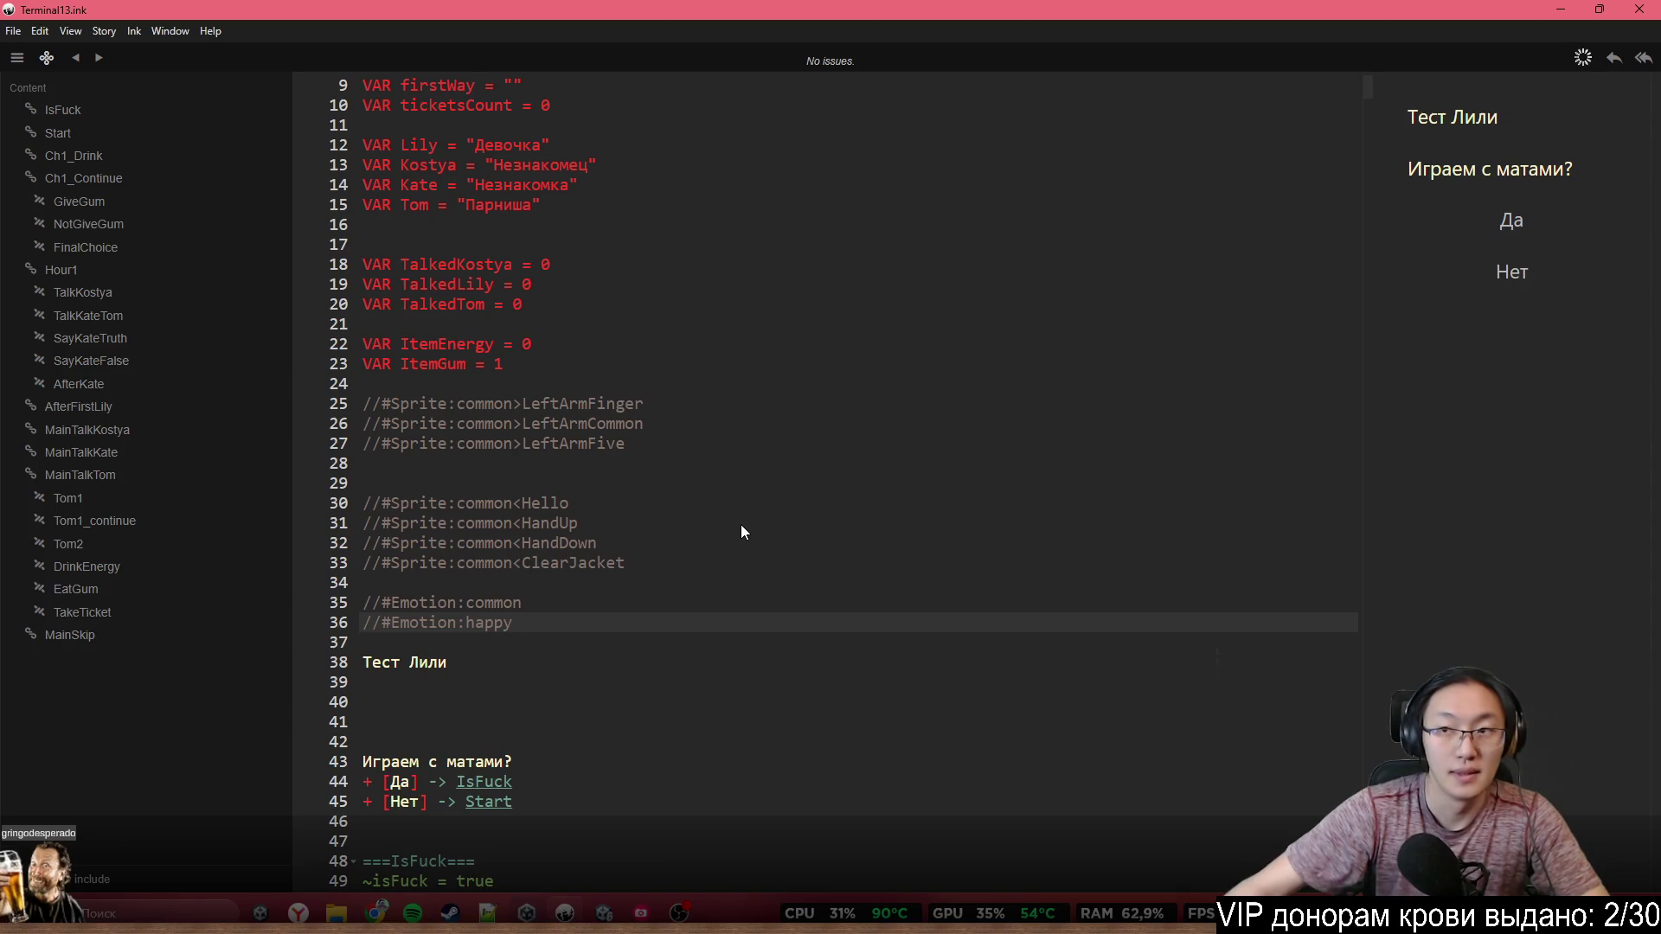
# Check LilySprite's emotion list in Unity, then add grudge and thinking Emotion tags
pyautogui.click(571, 910)
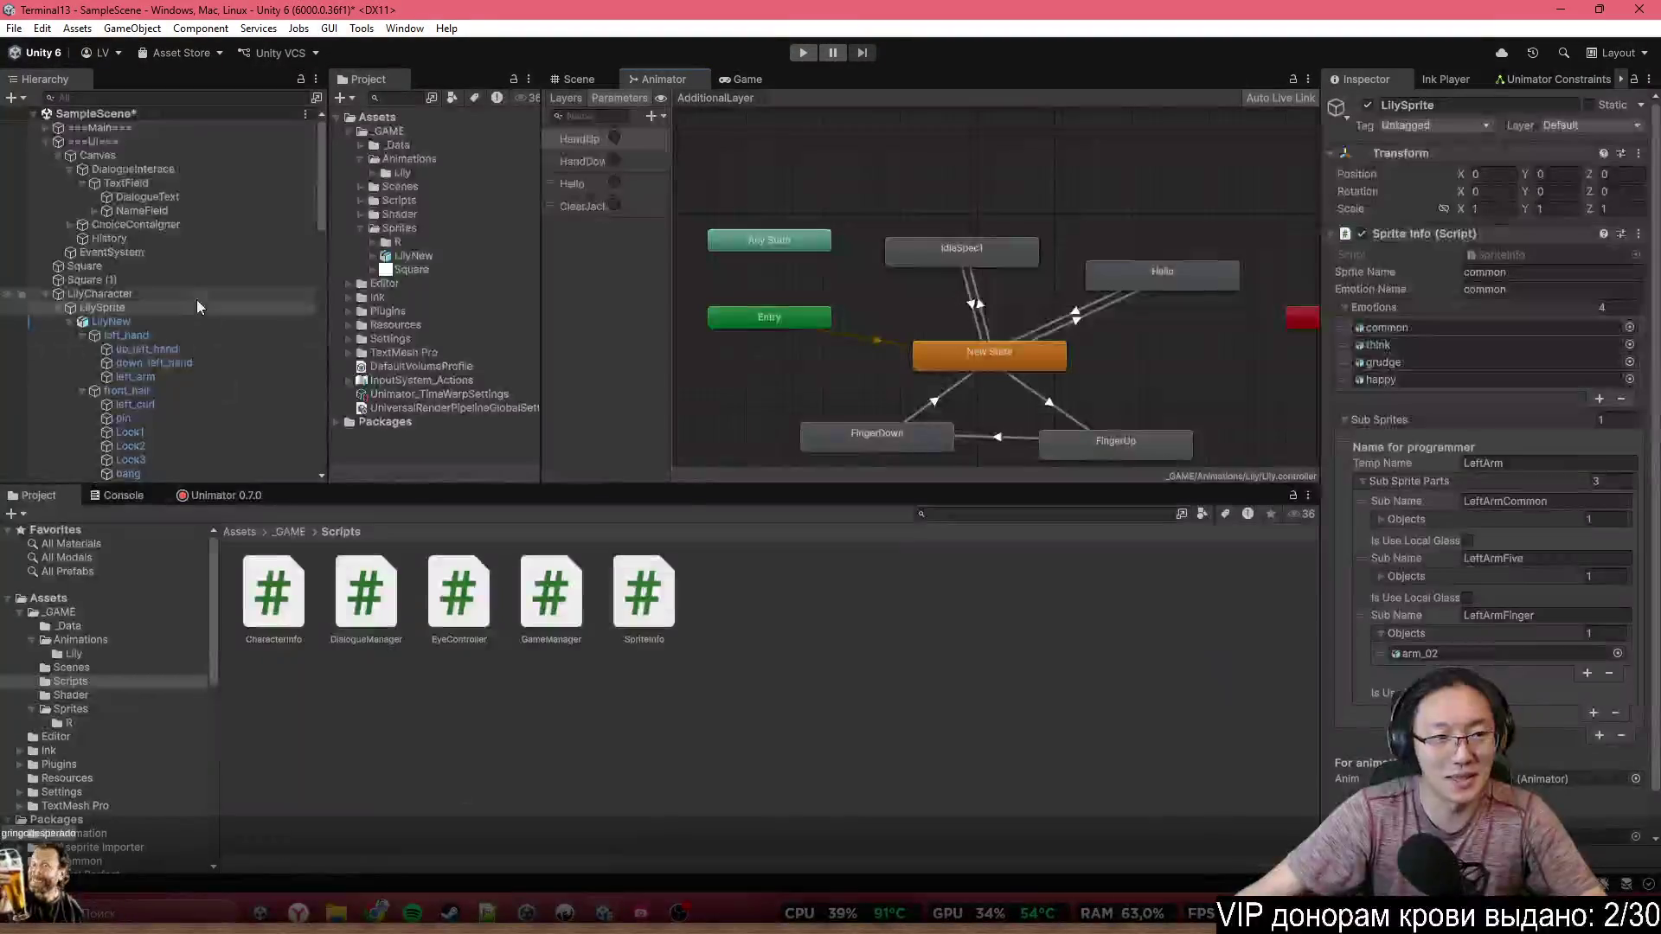
pyautogui.click(211, 325)
pyautogui.click(226, 309)
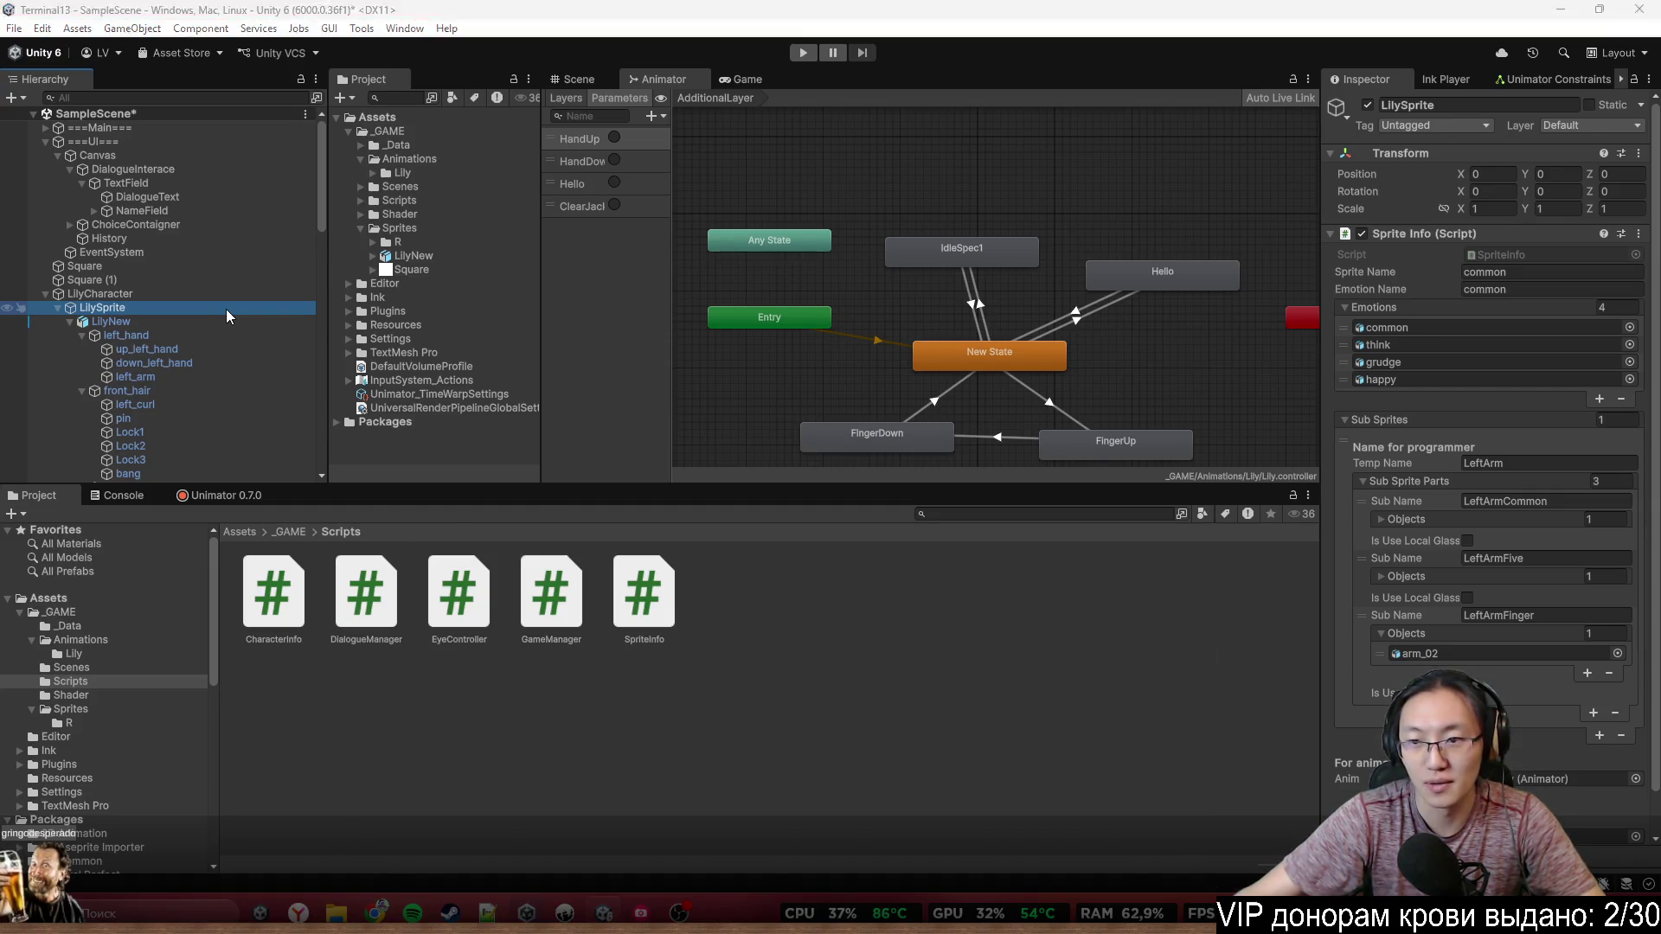
pyautogui.hotkey('alt', 'Tab')
pyautogui.press('Return')
pyautogui.write('//#Emotion:happy')
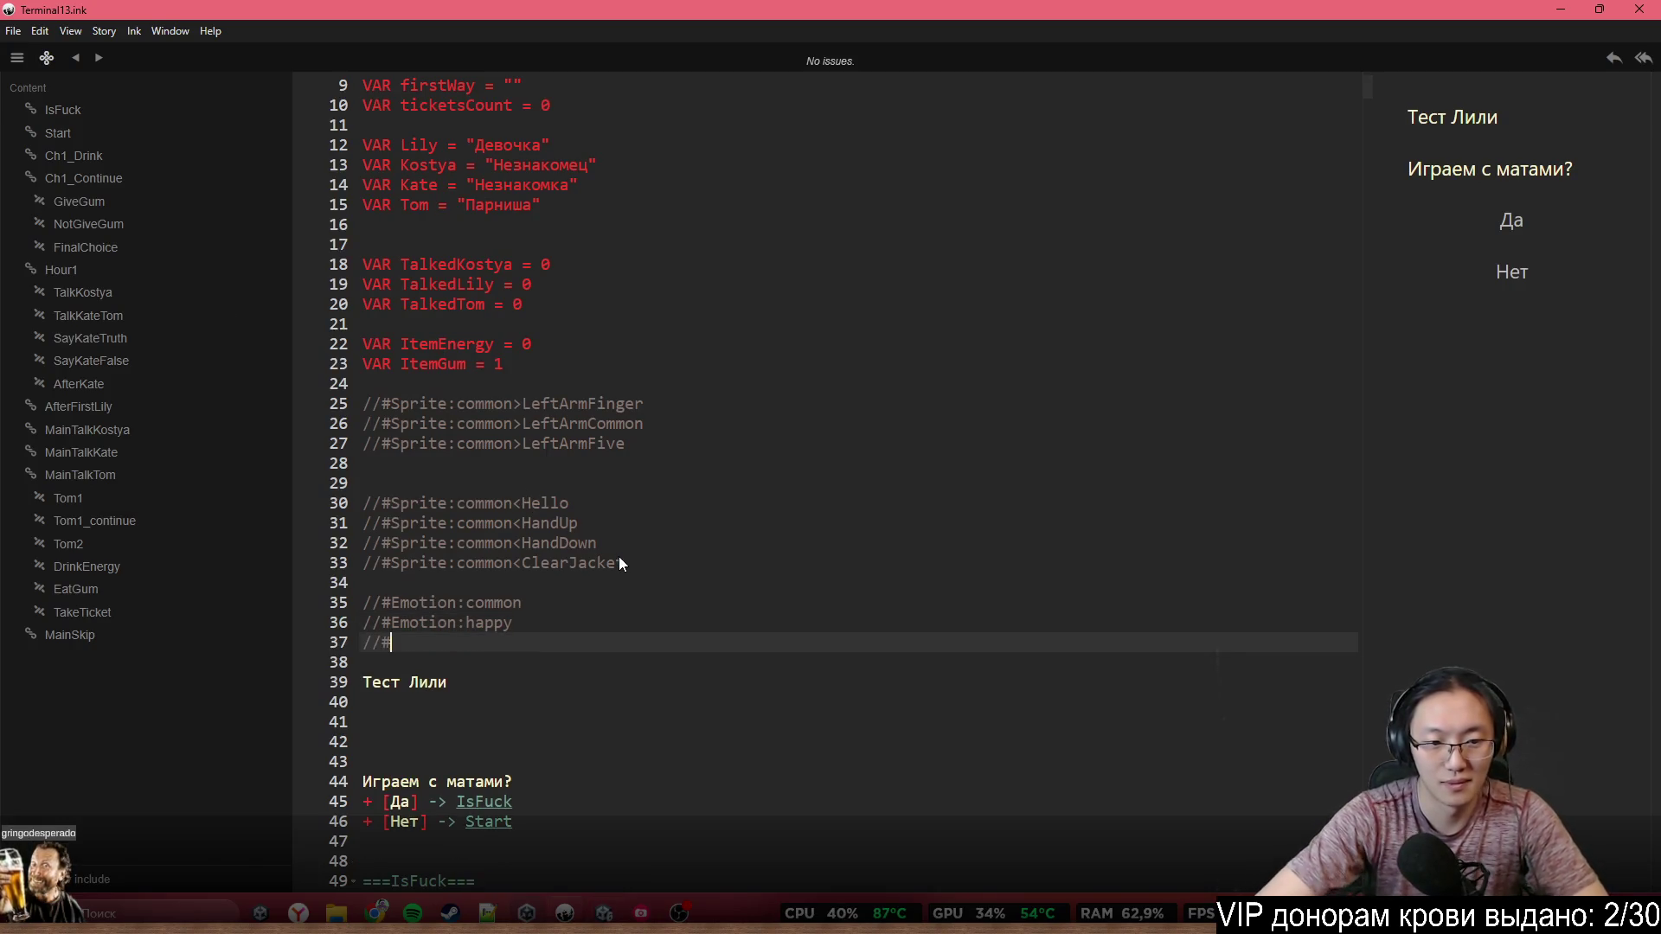
pyautogui.write(':Grudge')
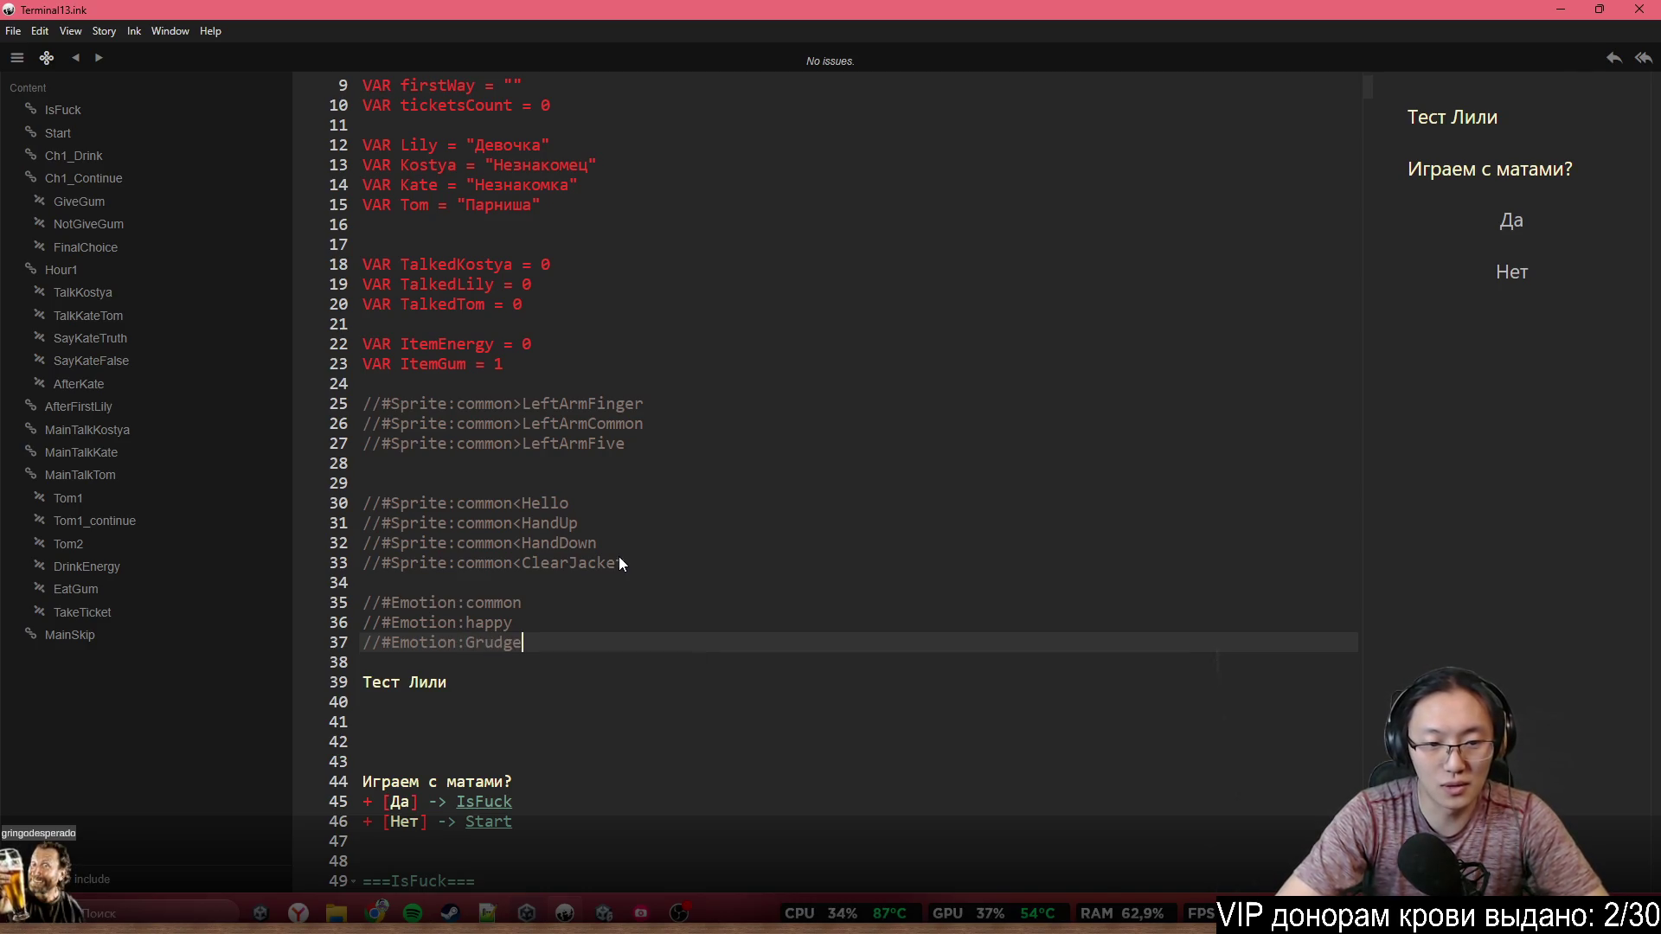
pyautogui.press('BackSpace')
pyautogui.press('BackSpace')
pyautogui.press('BackSpace')
pyautogui.write('grudge')
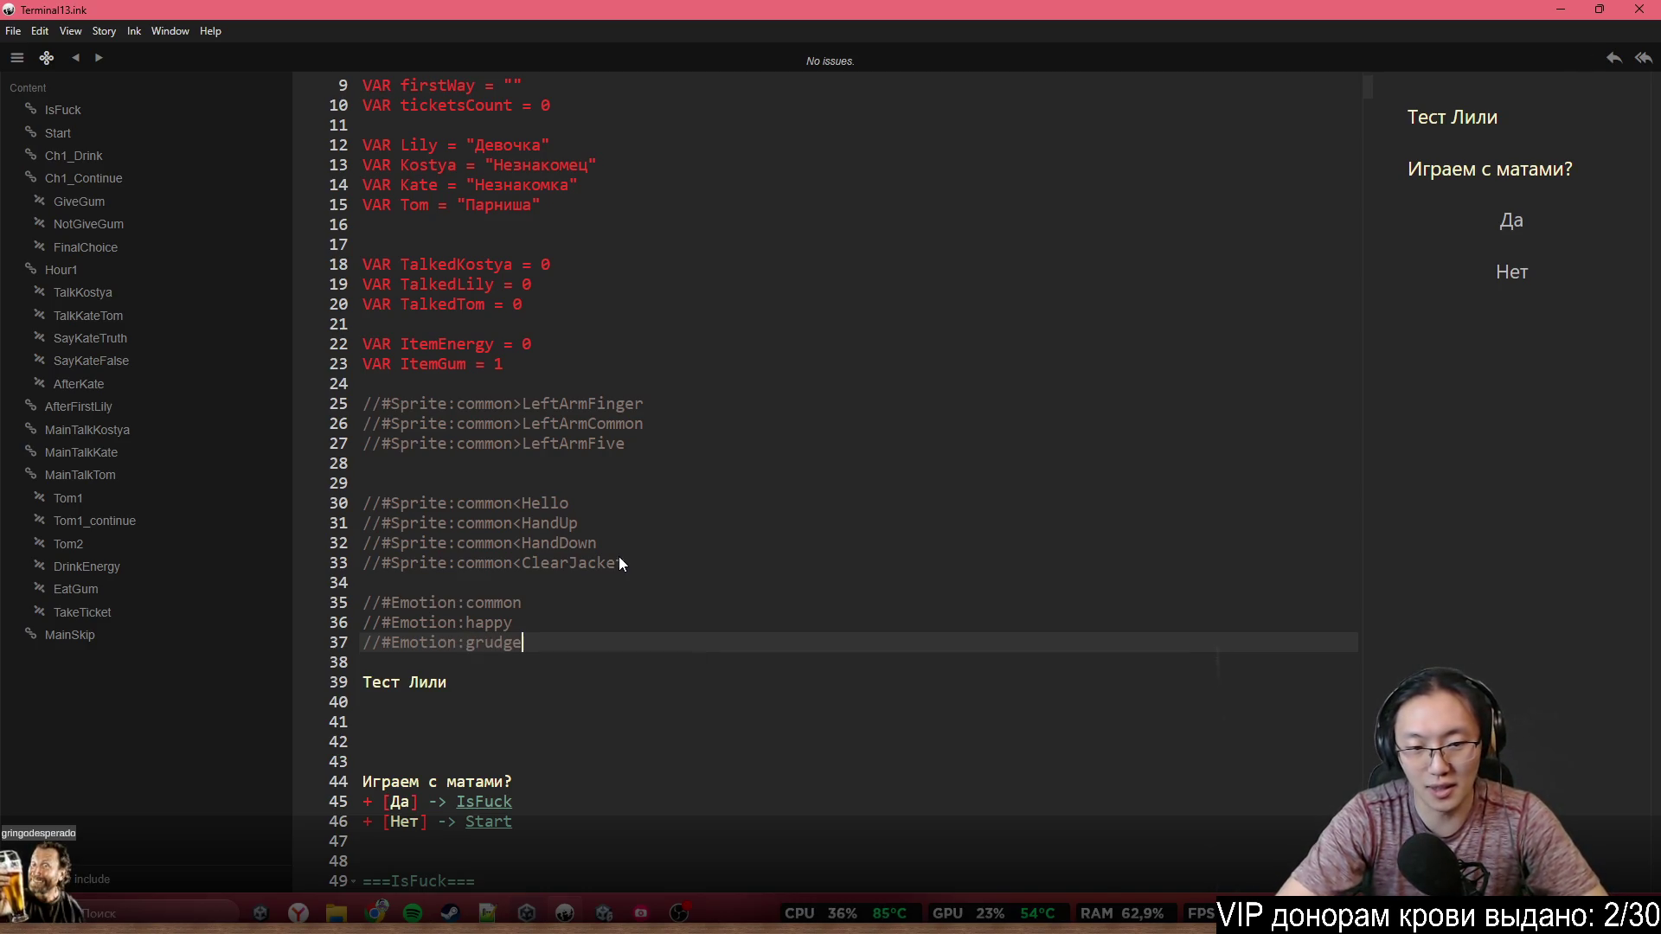
pyautogui.press('Return')
pyautogui.write('//')
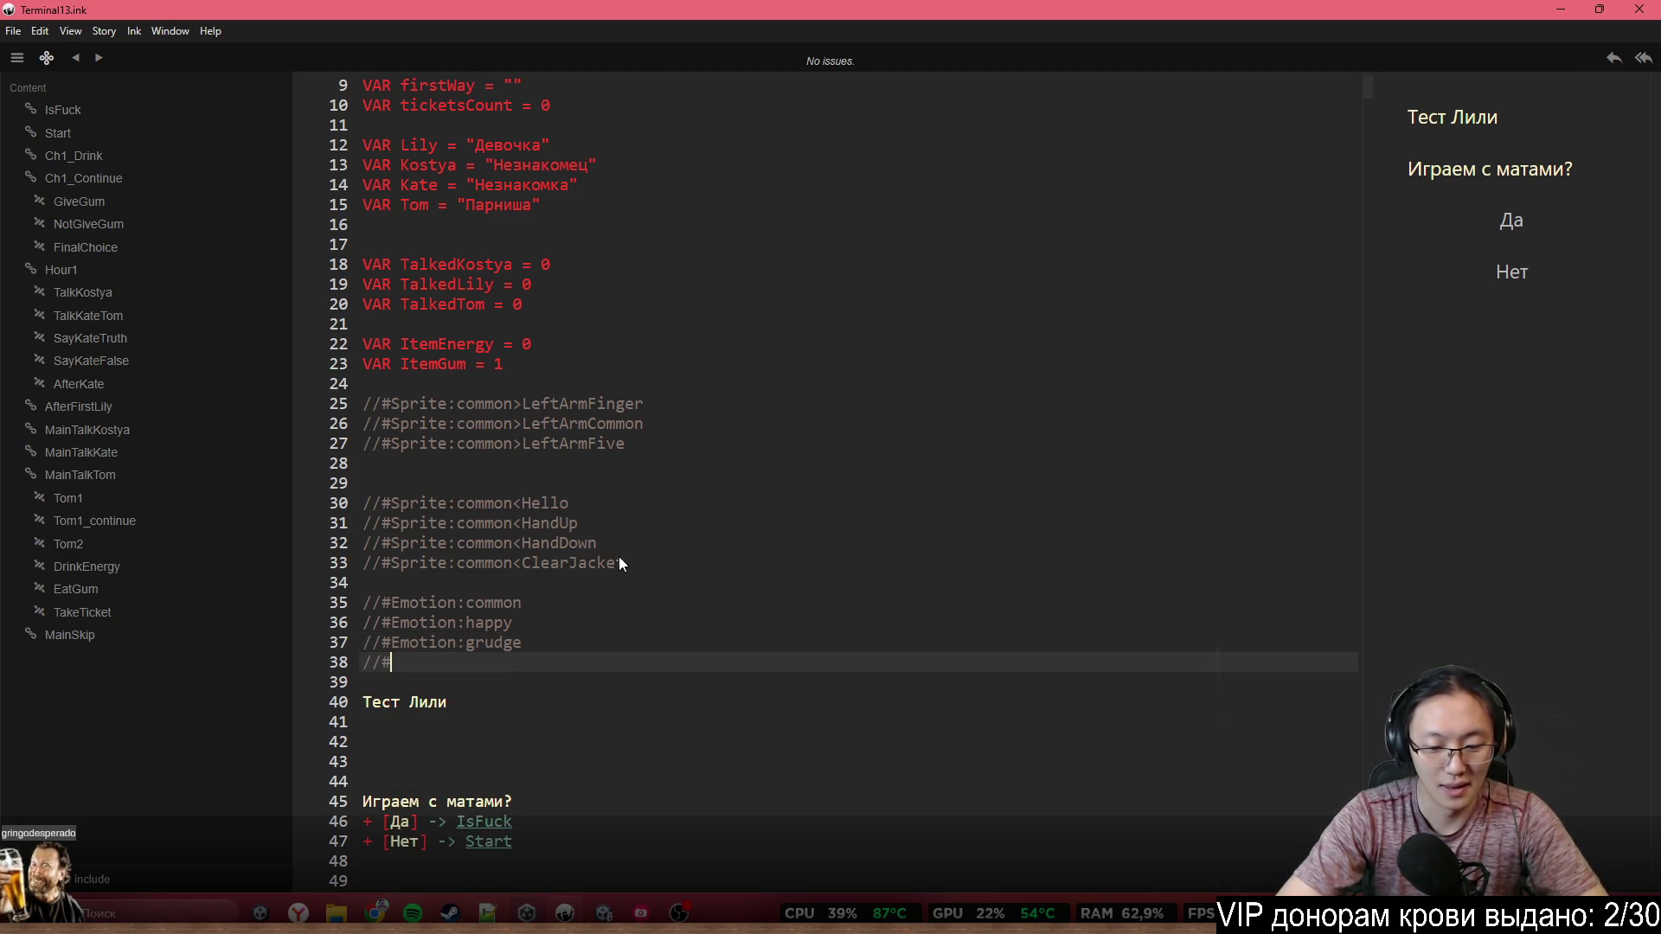
pyautogui.write('#Emotion:thi')
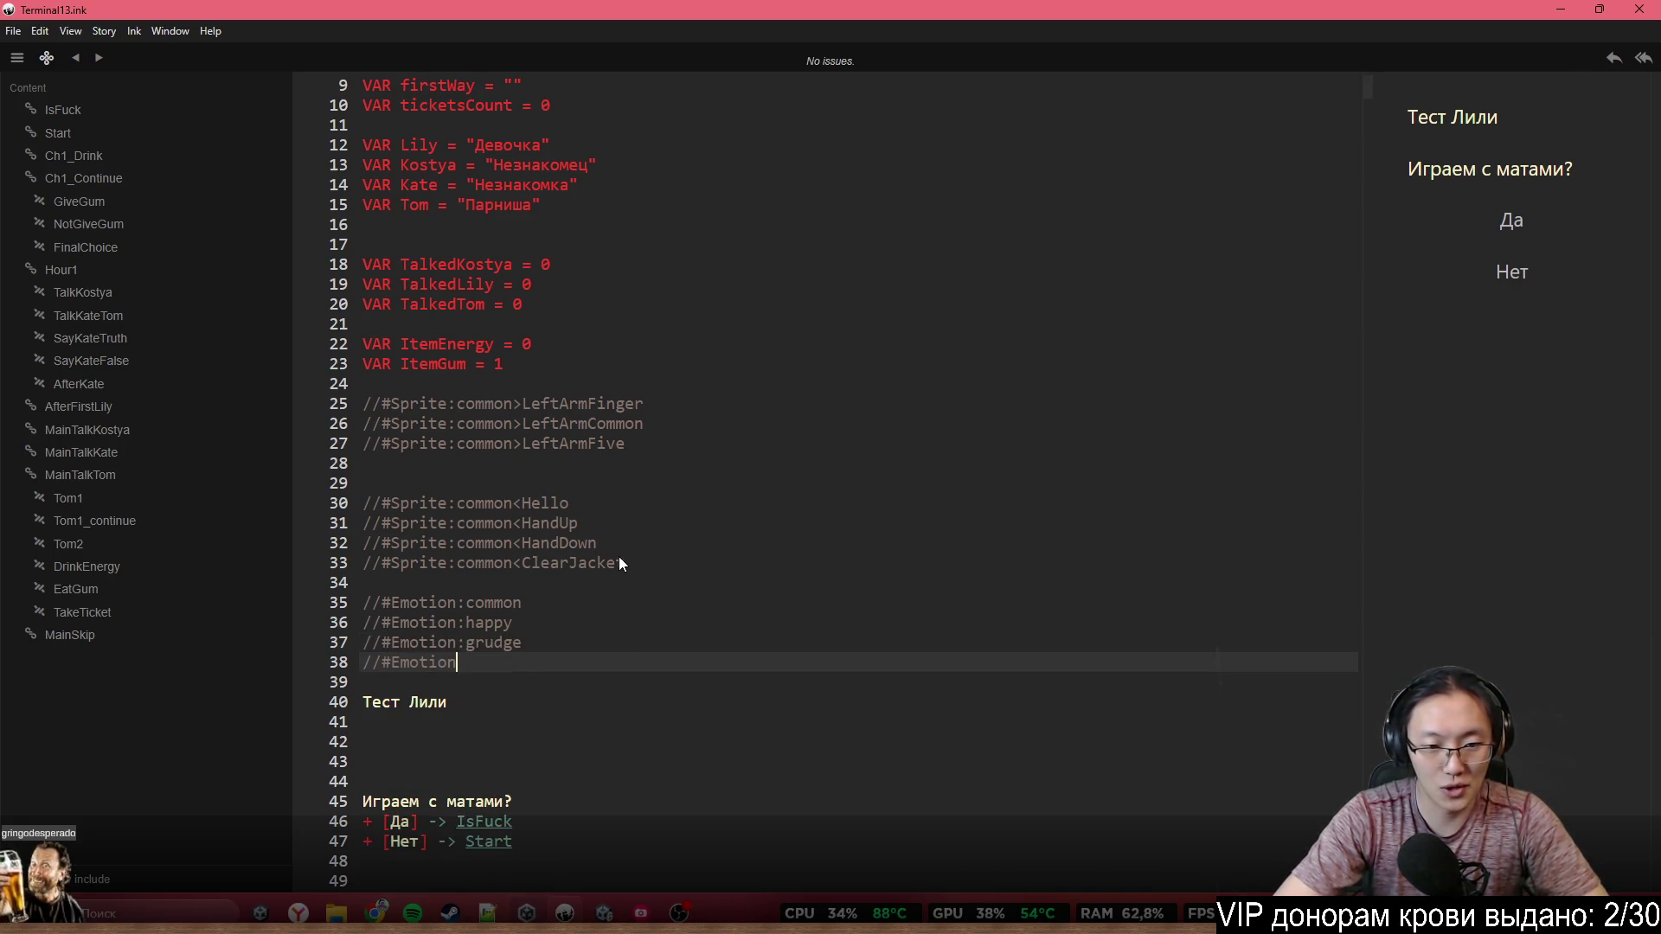
pyautogui.write('nking')
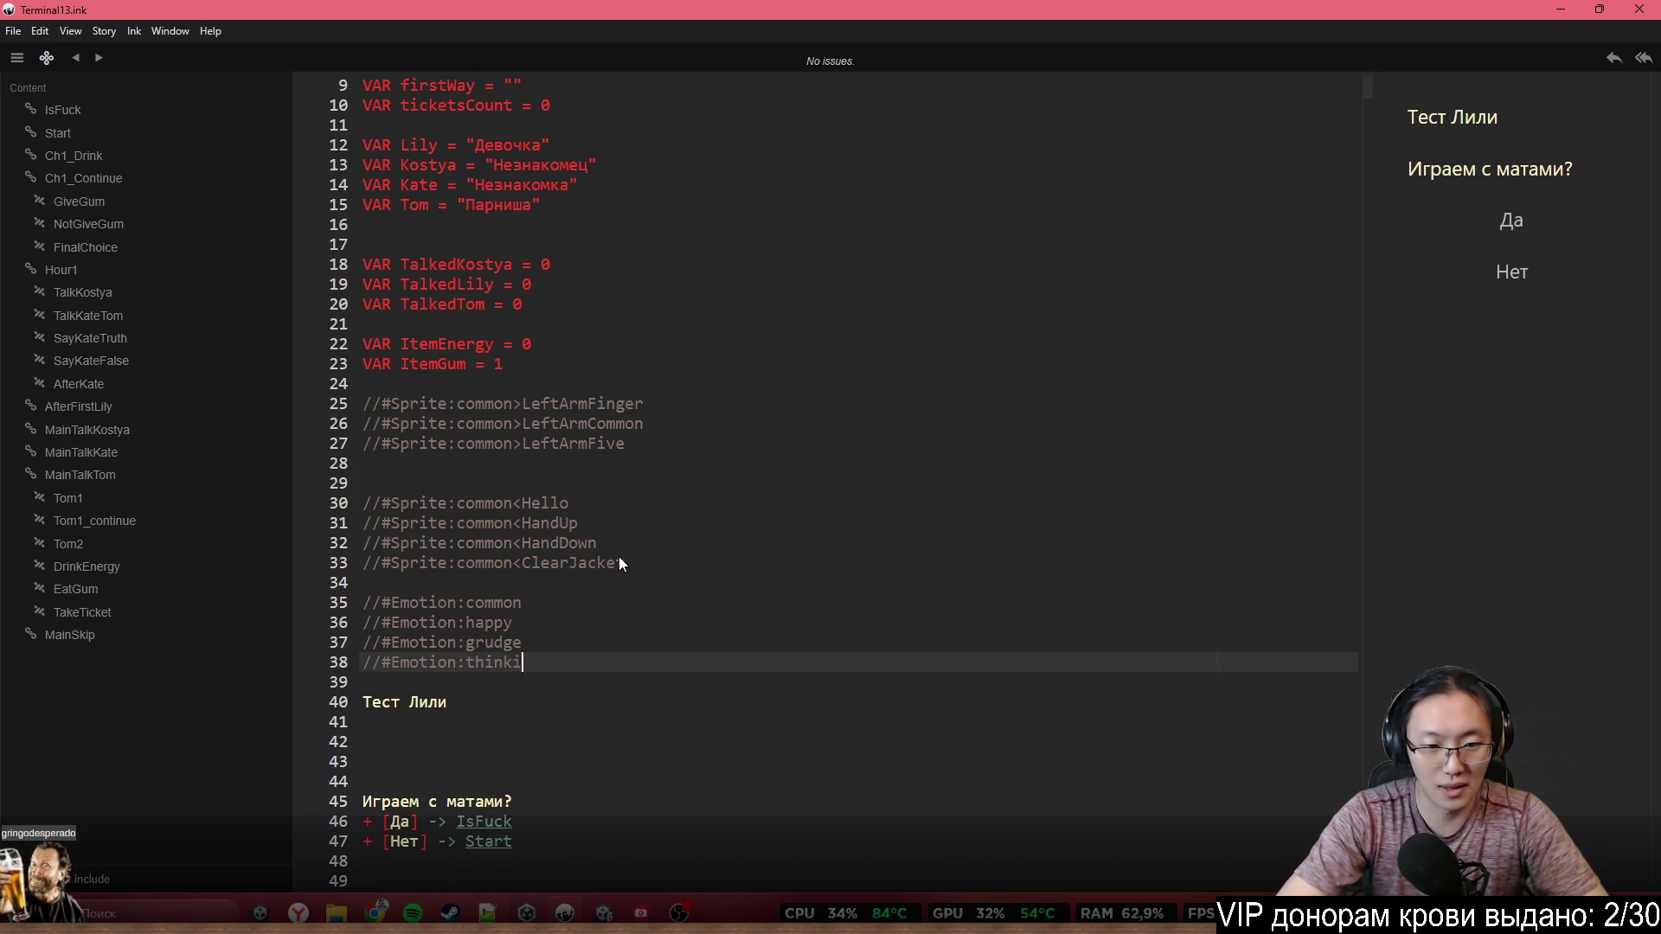
# Delete the blank line after the LeftArmFive sprite tag
pyautogui.click(737, 459)
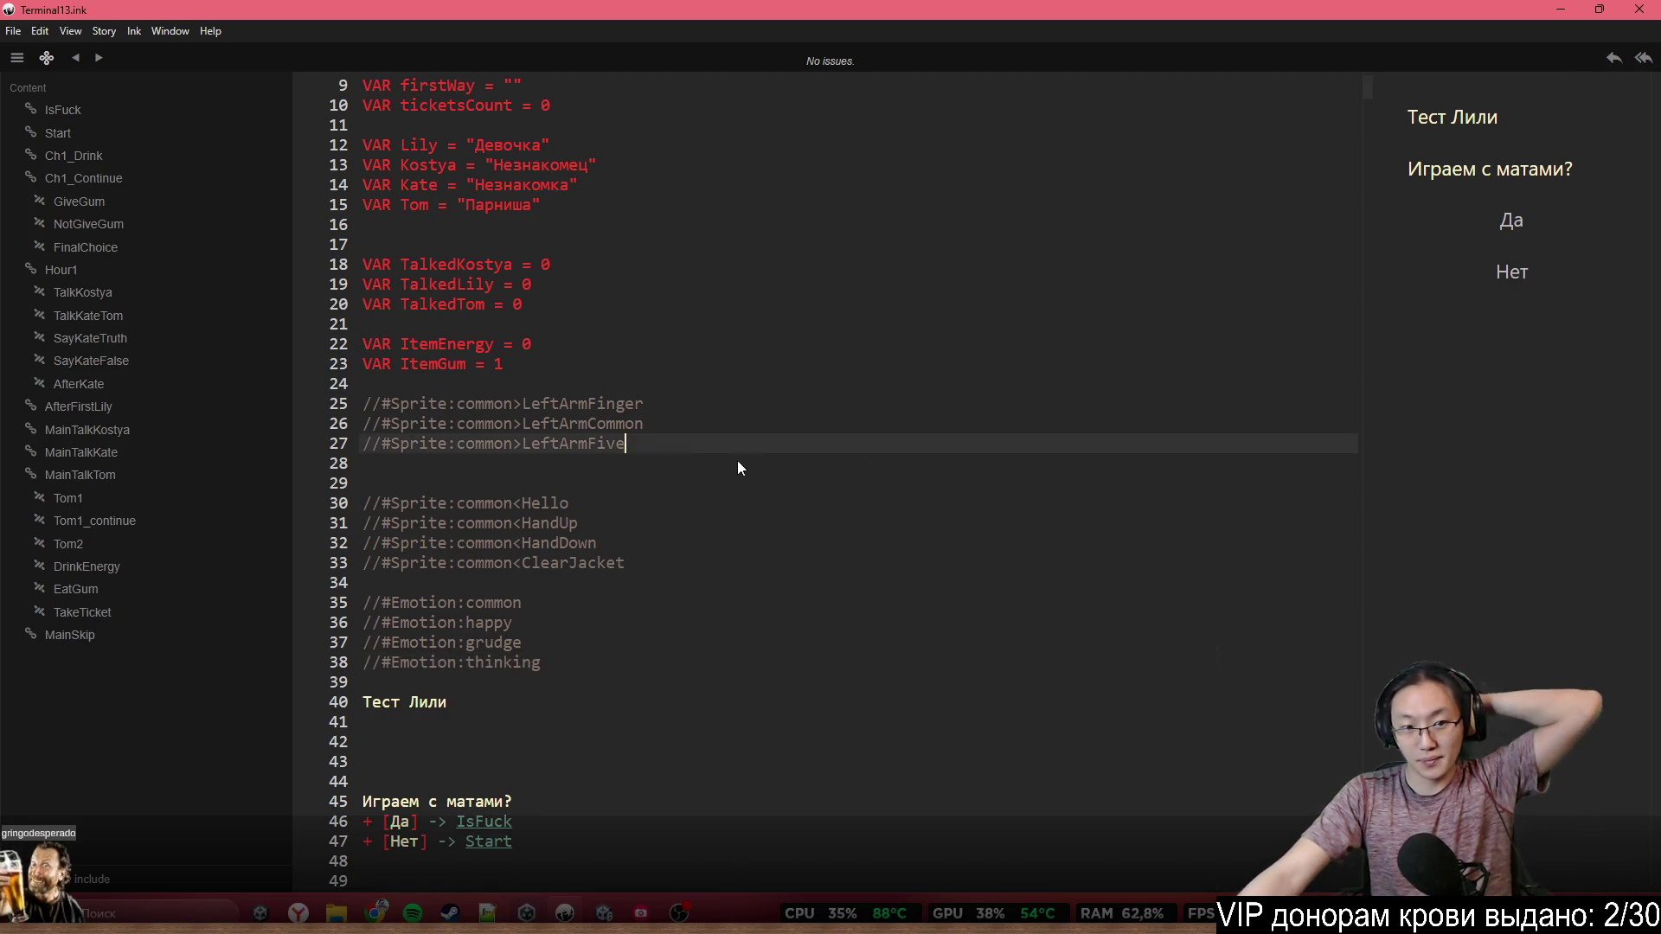
pyautogui.click(730, 465)
pyautogui.press('BackSpace')
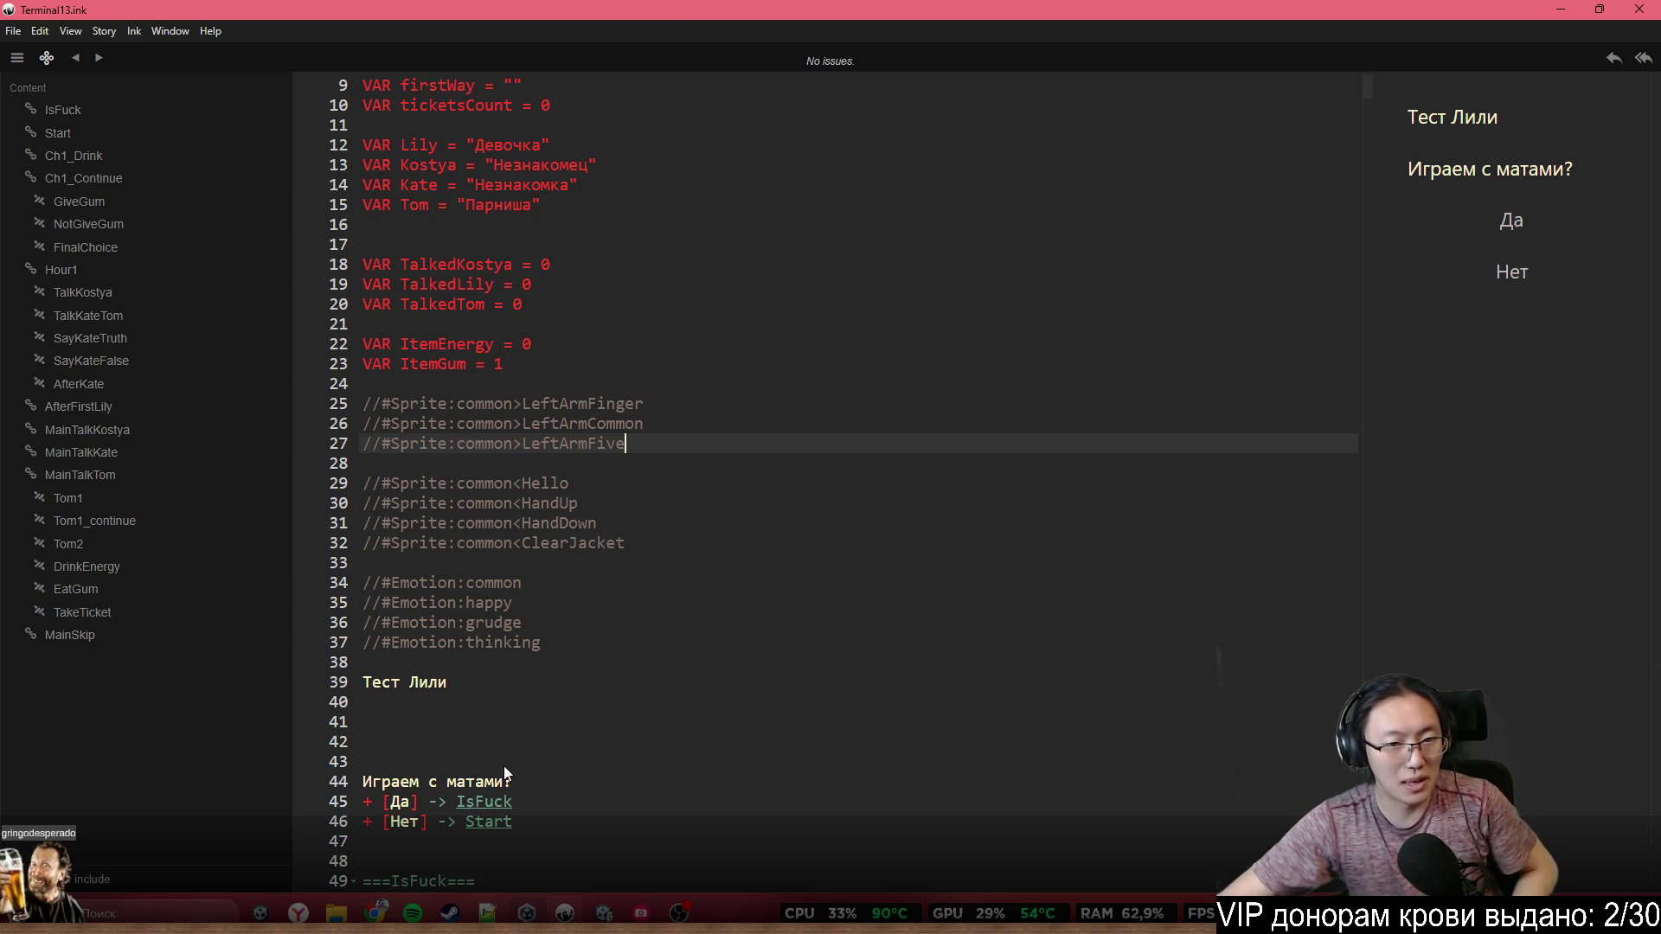
pyautogui.scroll(-2, 530, 640)
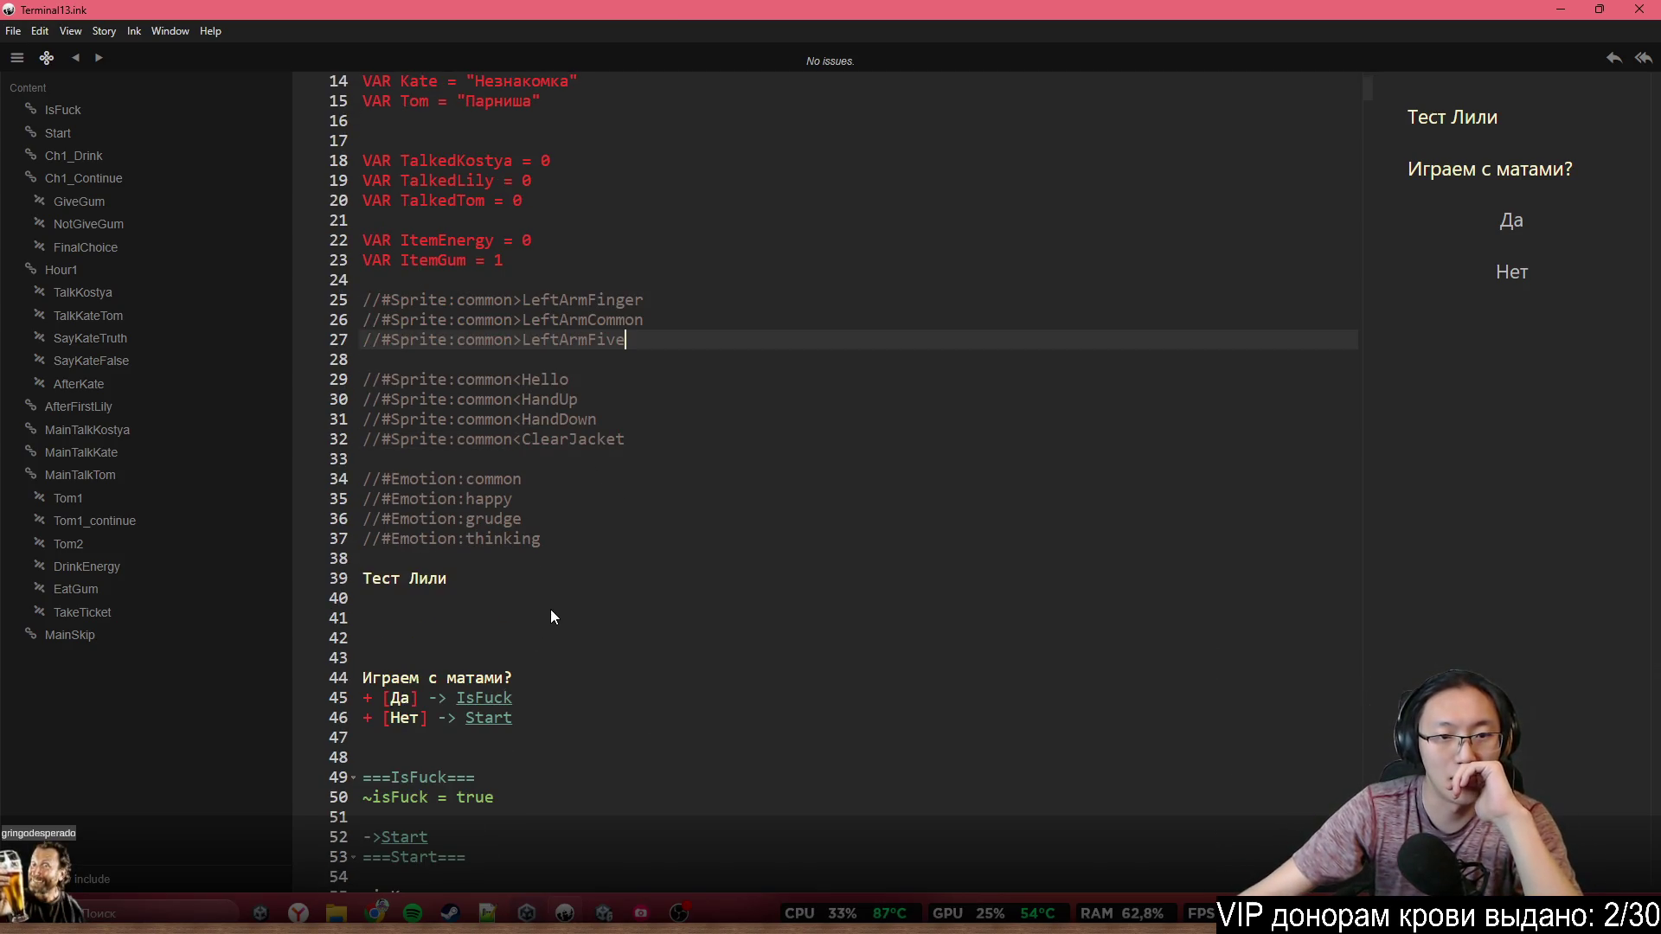
# Add an active #Emotion:think tag on a new line under 'Тест Лили'
pyautogui.click(550, 607)
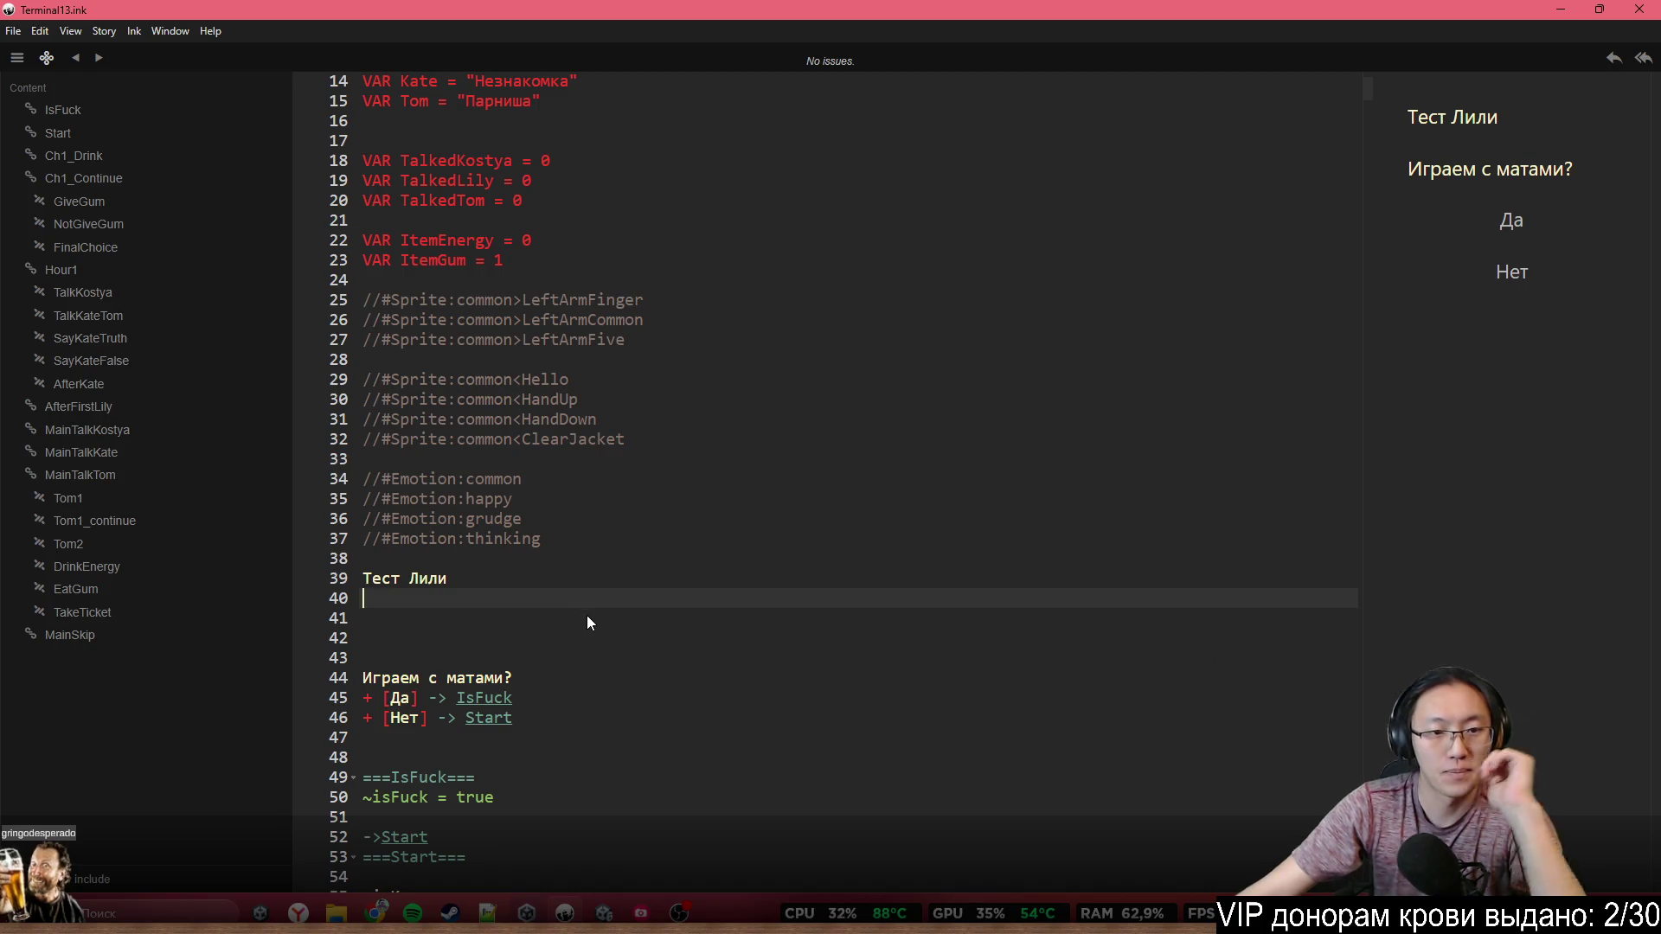
pyautogui.press('Return')
pyautogui.write('#')
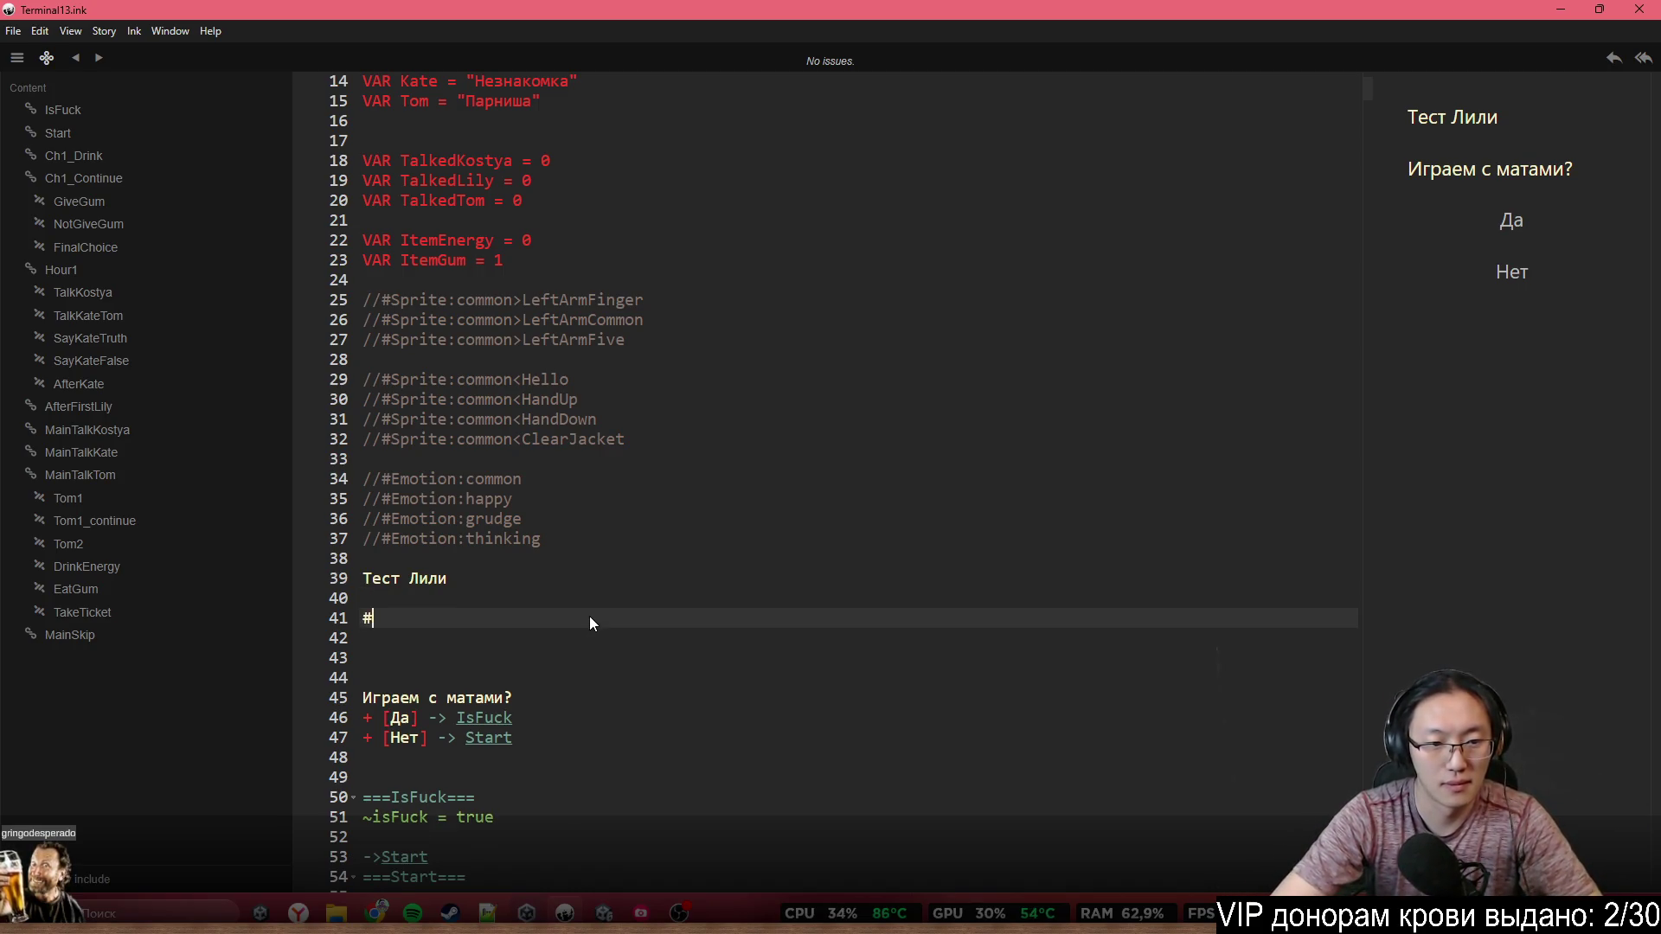
pyautogui.write('Emoti')
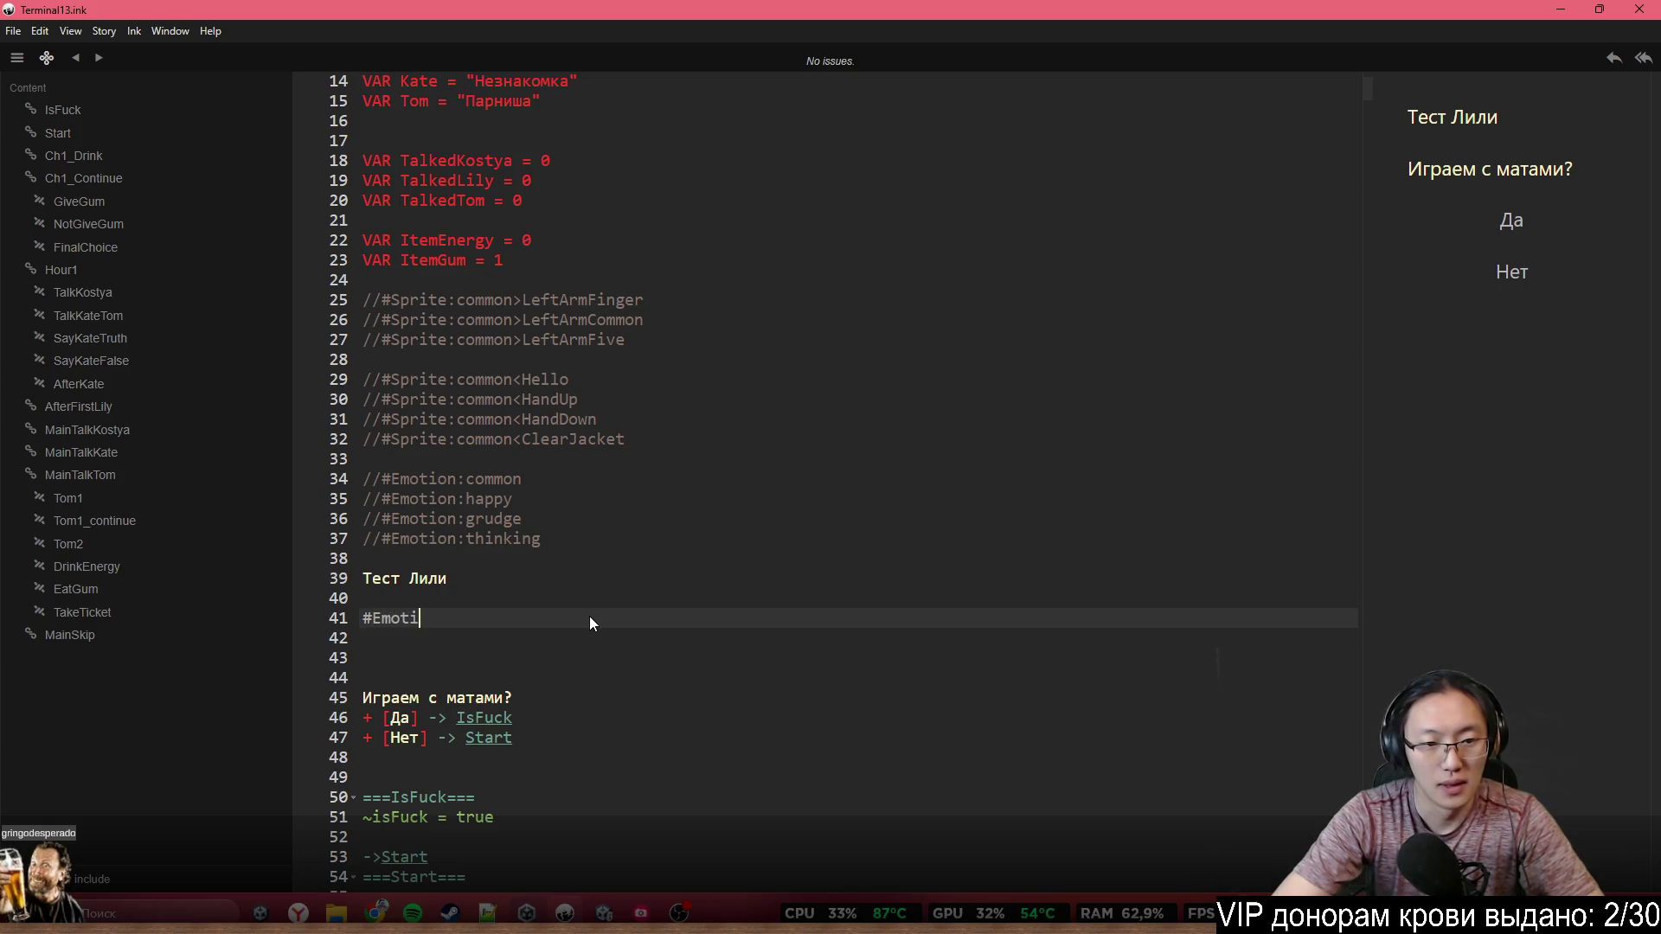
pyautogui.write('on:')
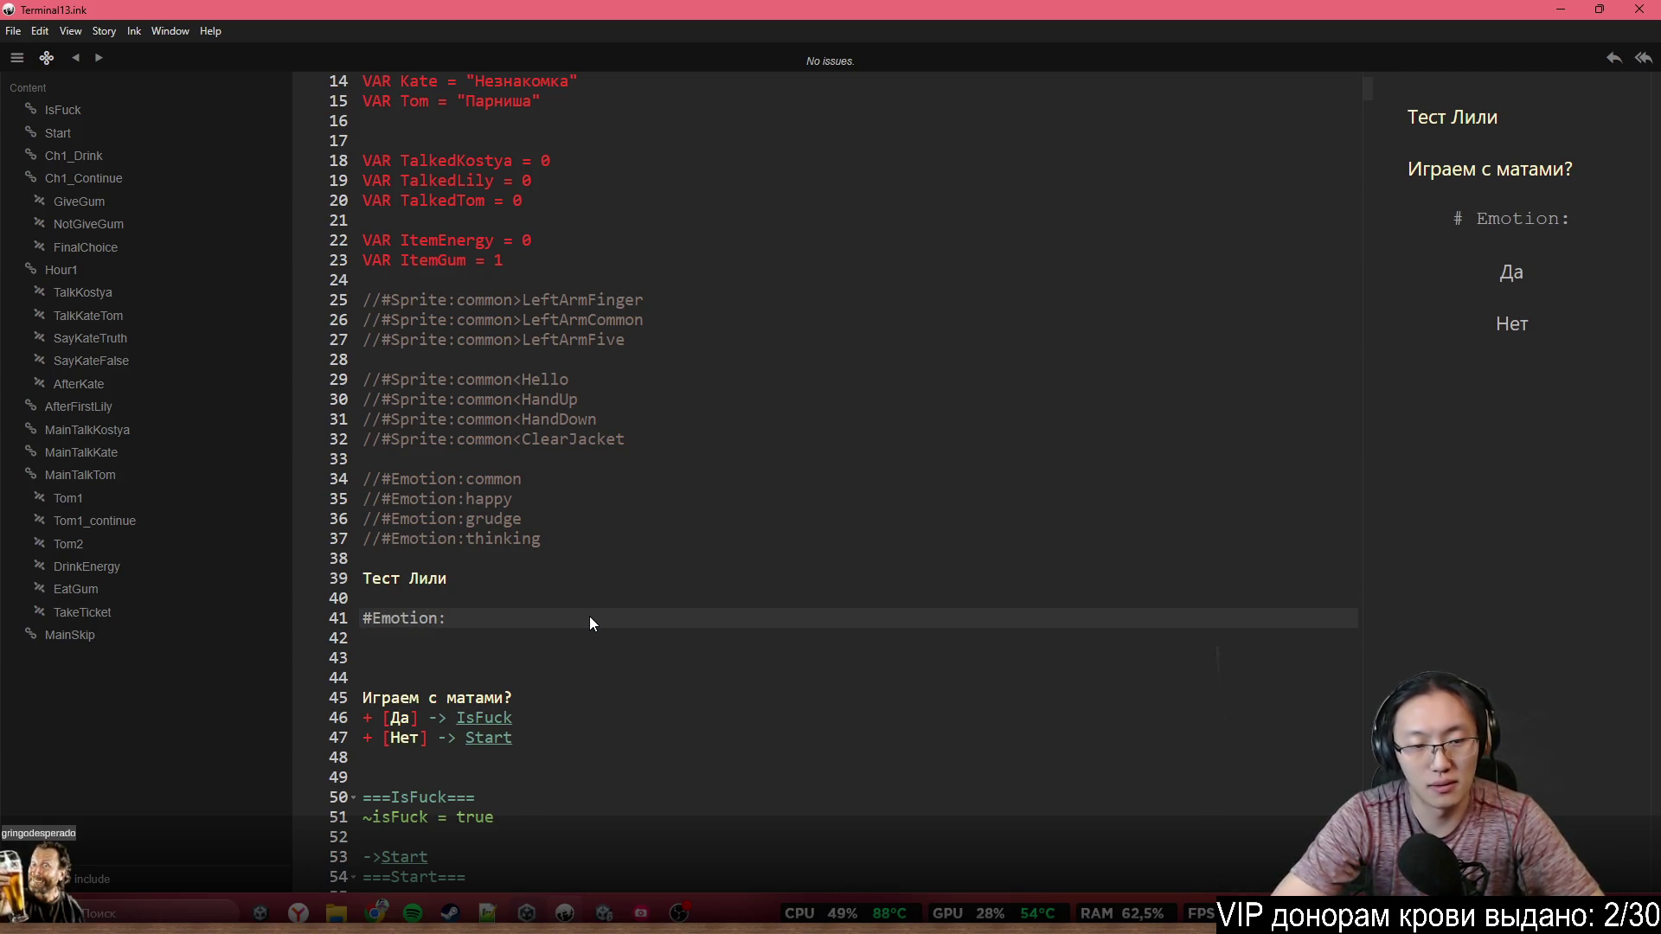
pyautogui.write('happy')
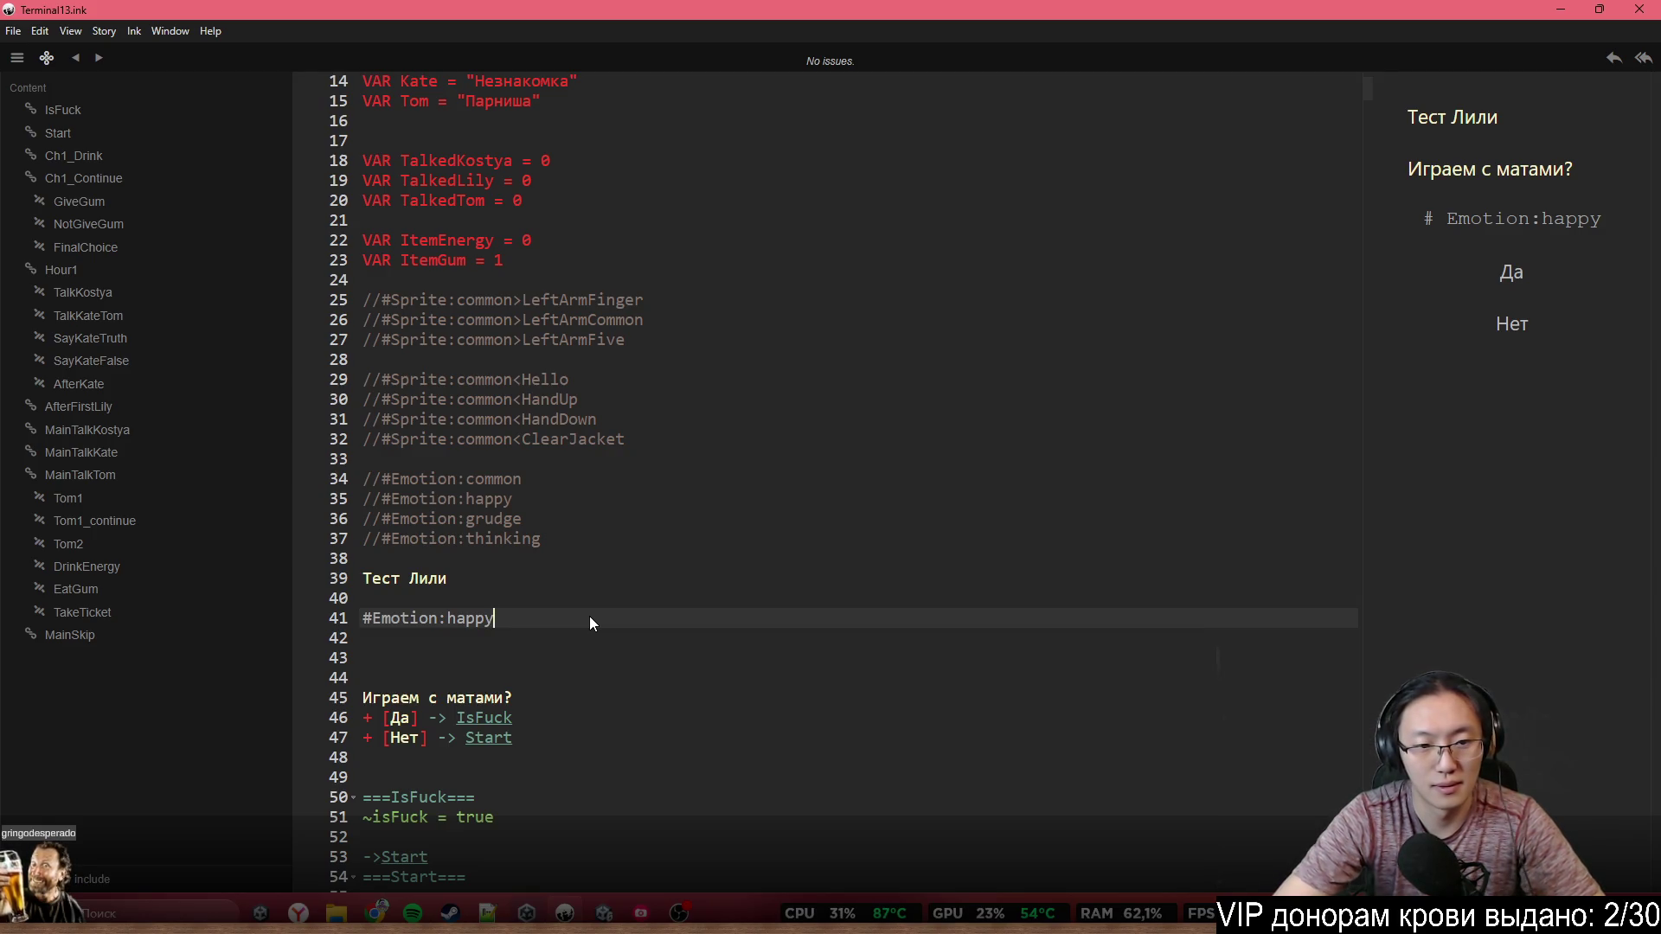
pyautogui.hotkey('ctrl', 'BackSpace')
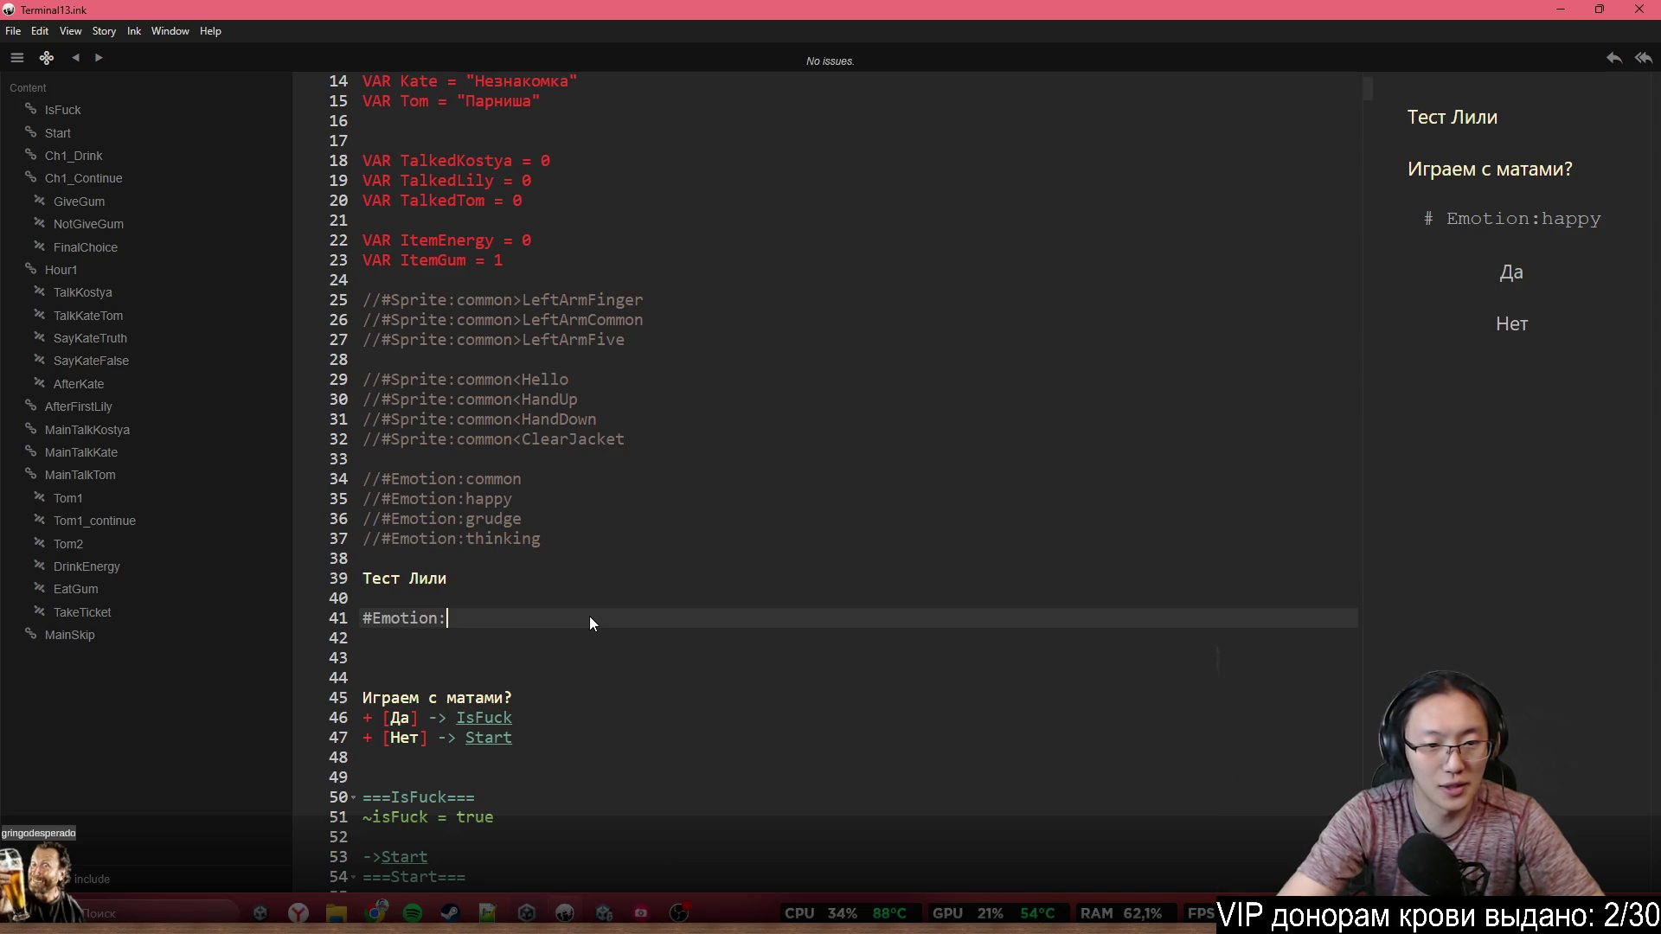
pyautogui.write('thinking')
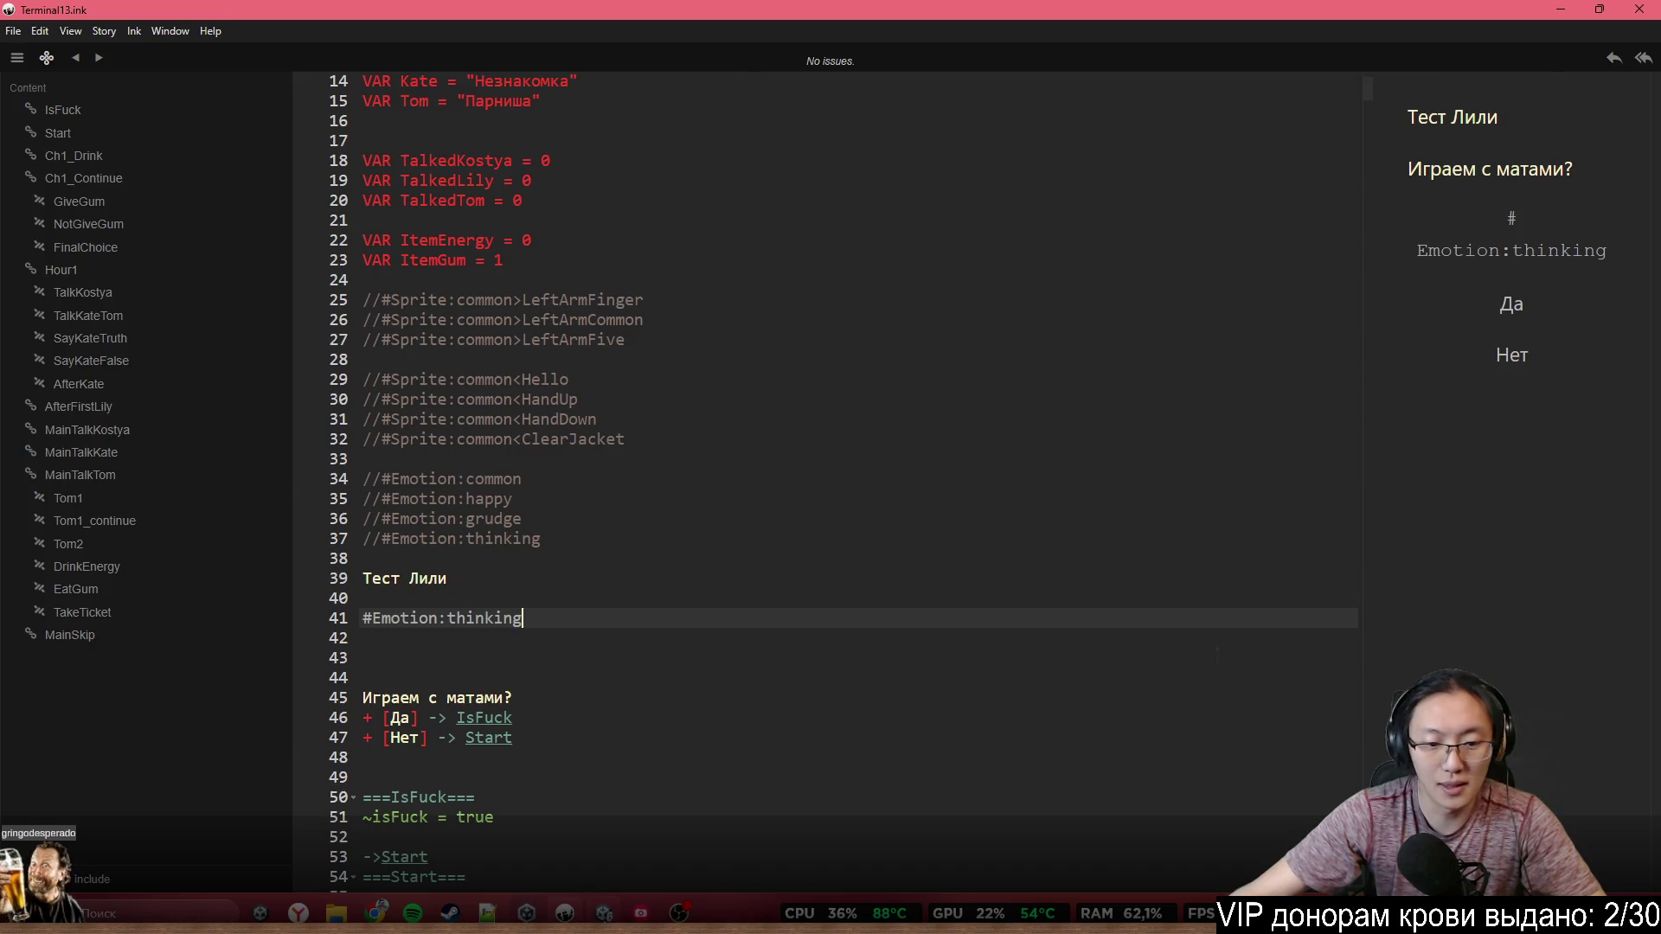
pyautogui.hotkey('alt', 'Tab')
pyautogui.hotkey('alt', 'Tab')
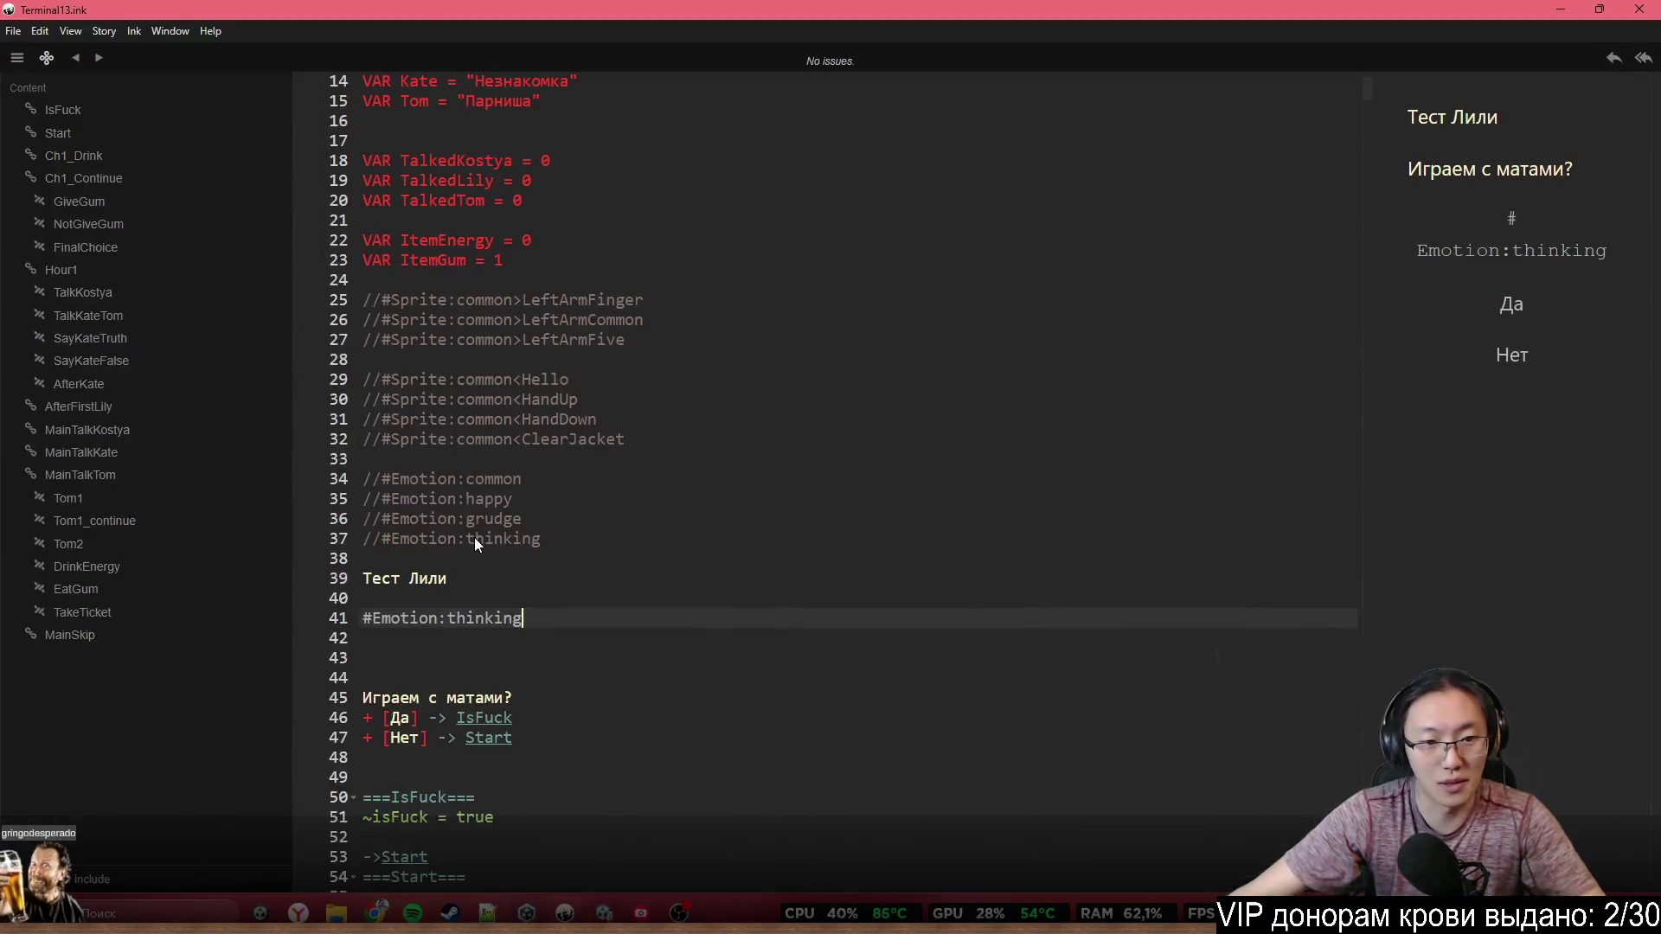
pyautogui.press('BackSpace')
pyautogui.press('BackSpace')
pyautogui.press('BackSpace')
# Shorten the commented thinking emotion to think and open a line after the think tag
pyautogui.click(584, 540)
pyautogui.press('BackSpace')
pyautogui.press('BackSpace')
pyautogui.press('BackSpace')
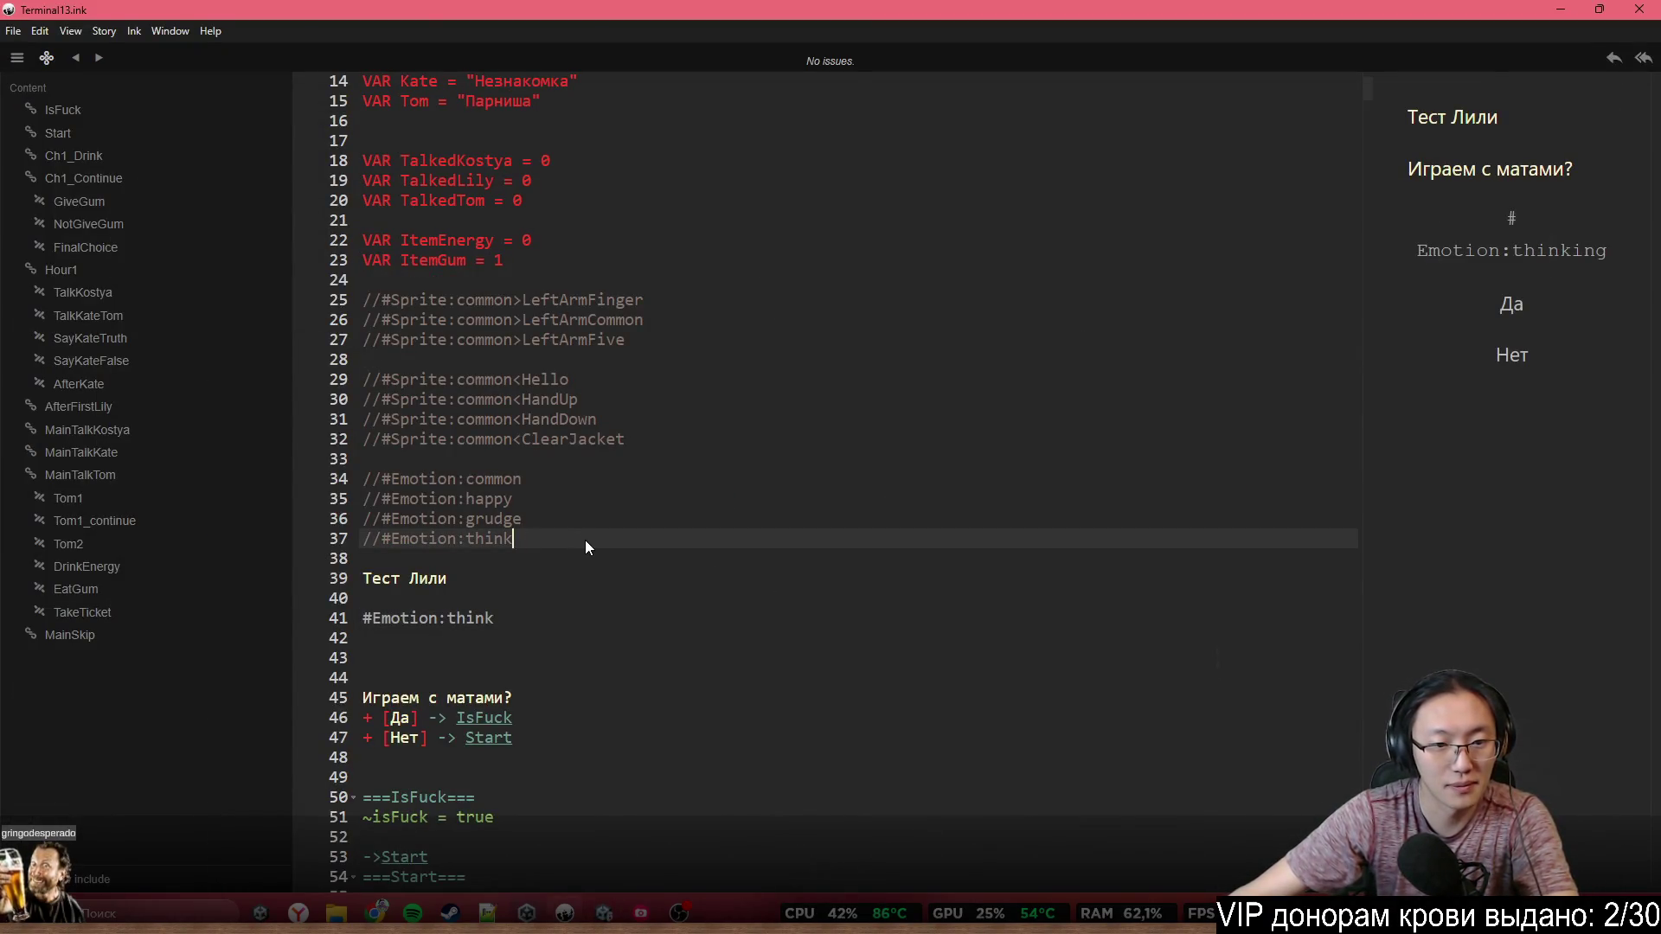
pyautogui.click(613, 657)
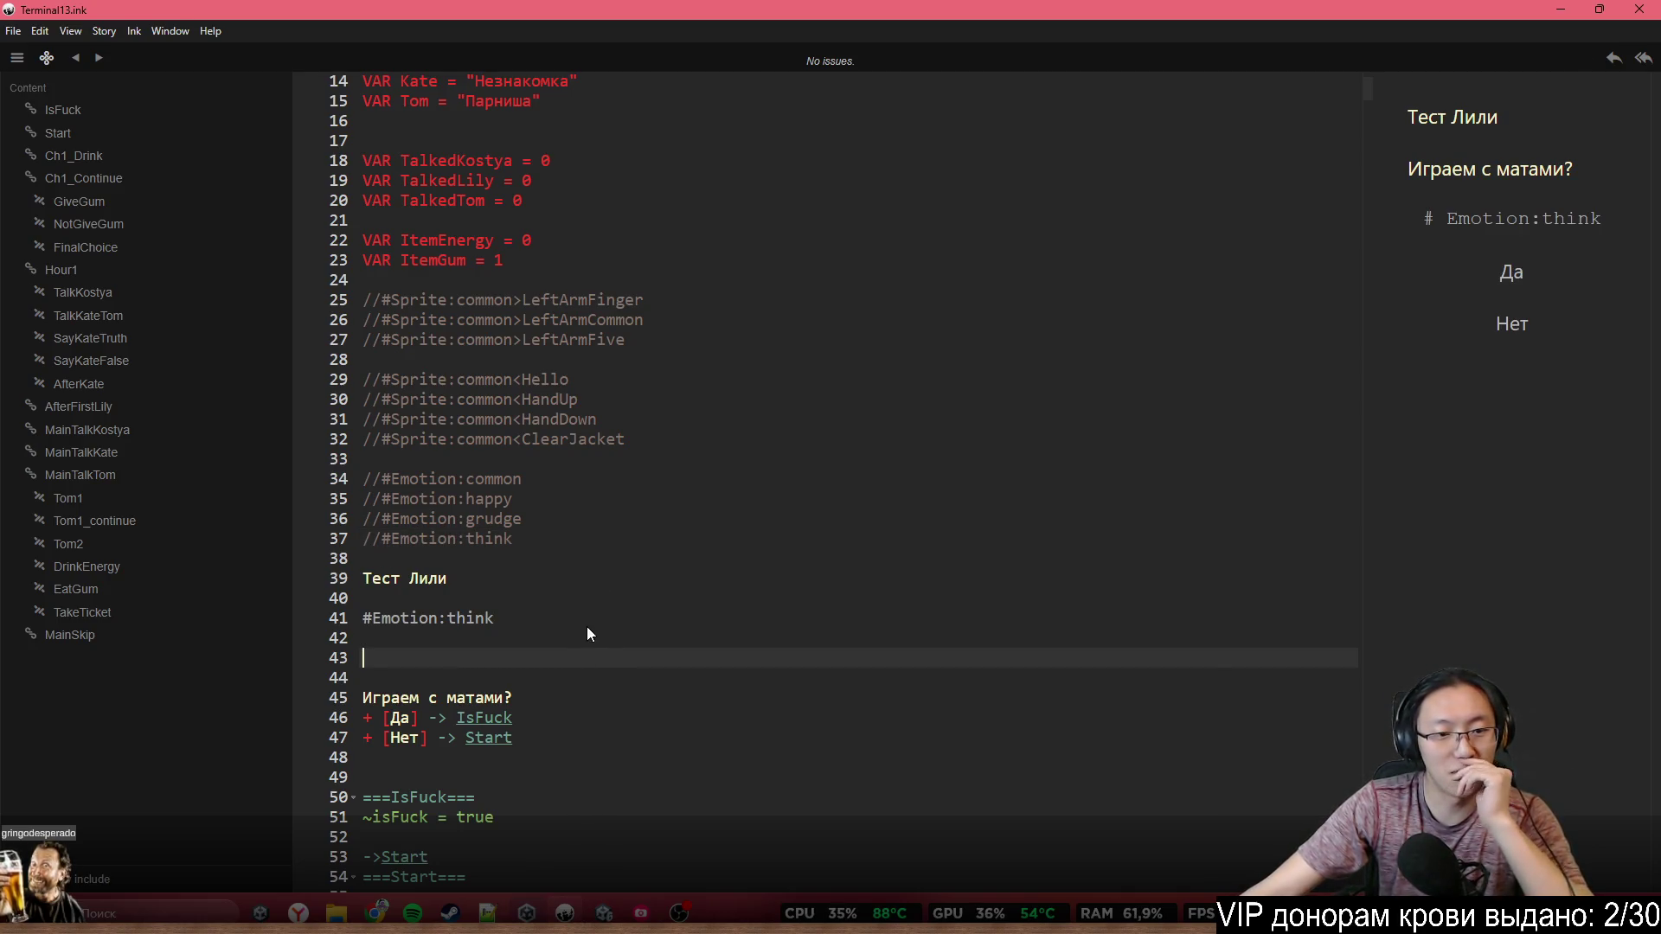
pyautogui.click(587, 626)
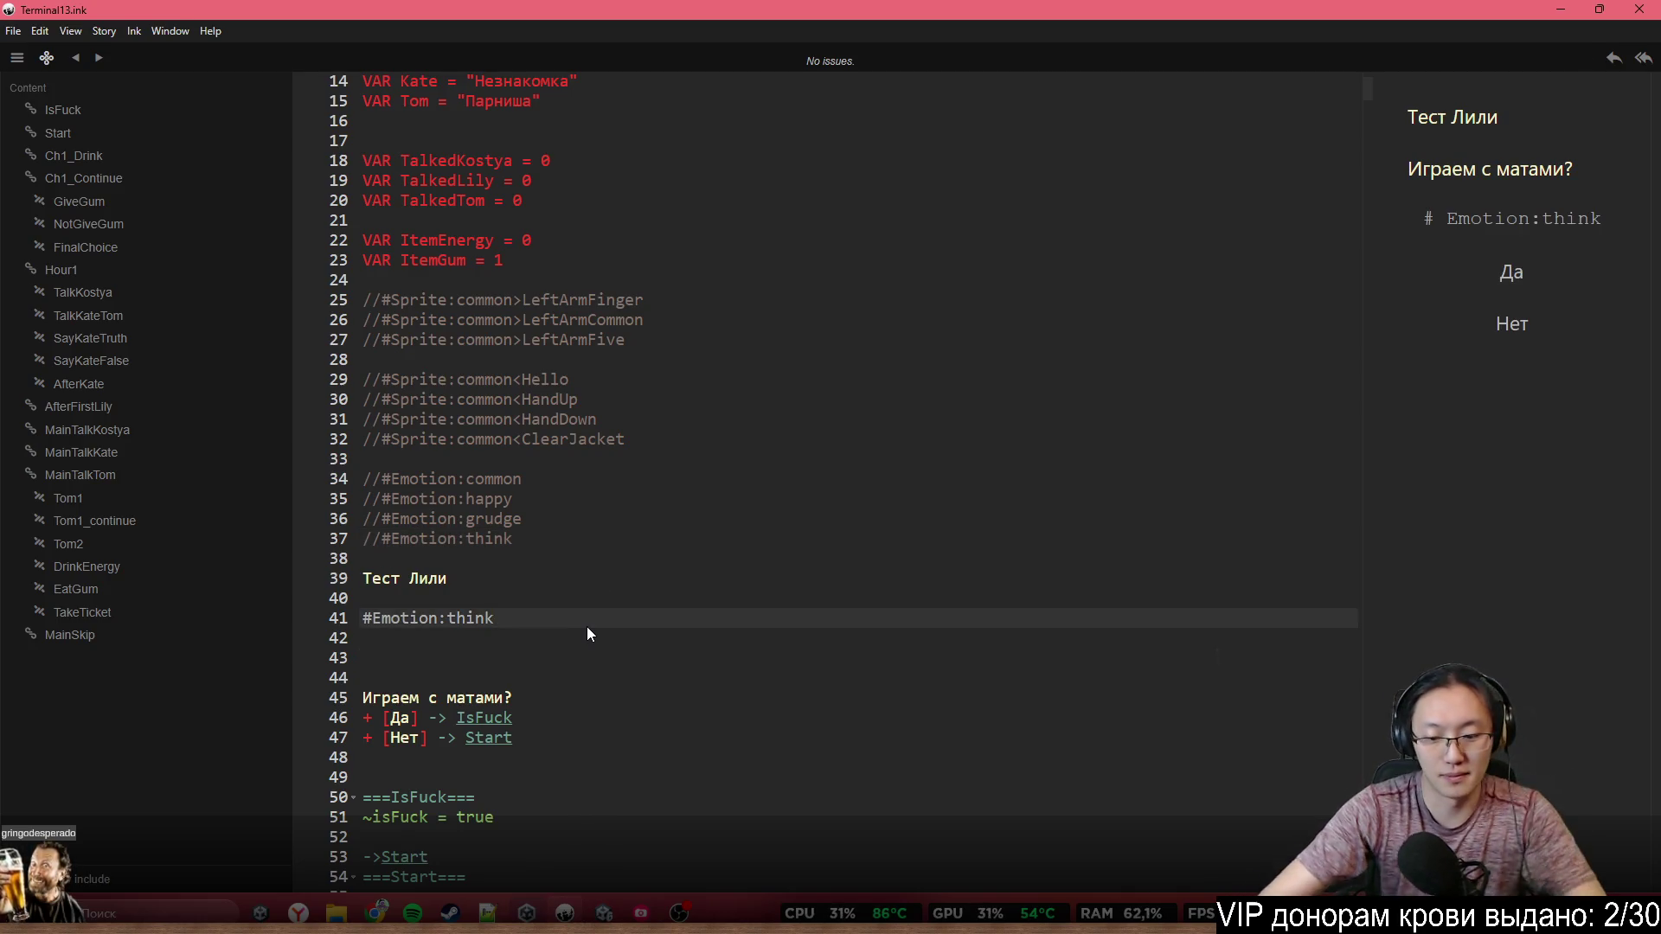
pyautogui.press('Return')
# Finish the 'Думает' line and add an #Emotion:happy tag on line 44 below it
pyautogui.write('Думает')
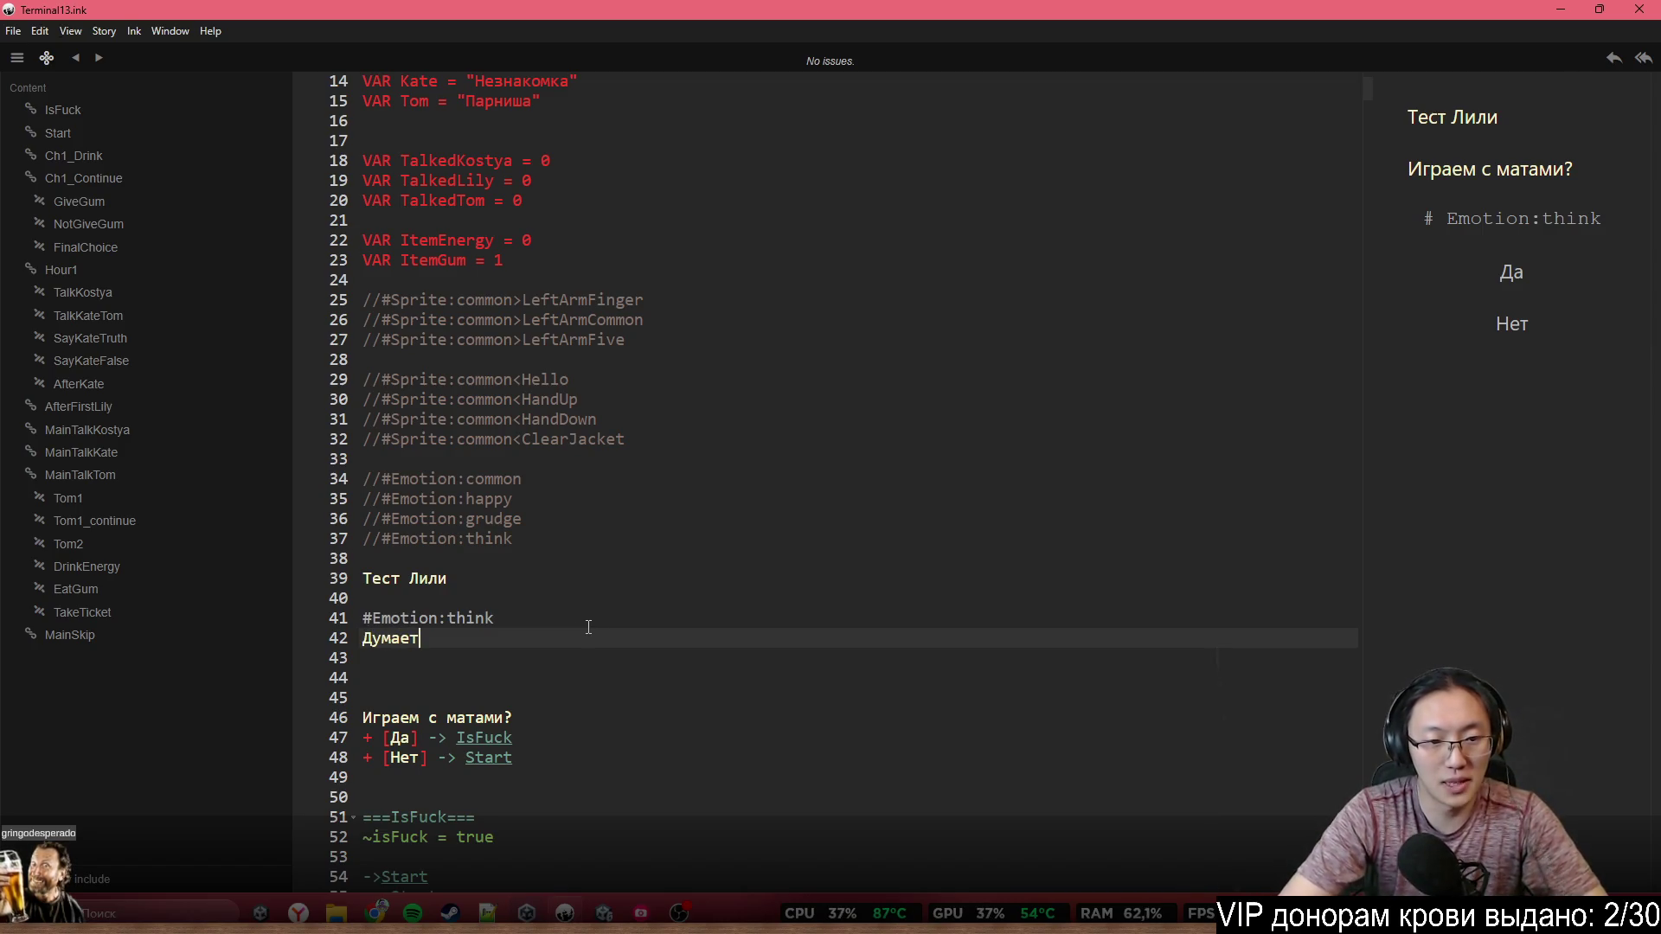
pyautogui.press('Return')
pyautogui.press('Return')
pyautogui.write('#')
pyautogui.press('BackSpace')
pyautogui.write('Emotion')
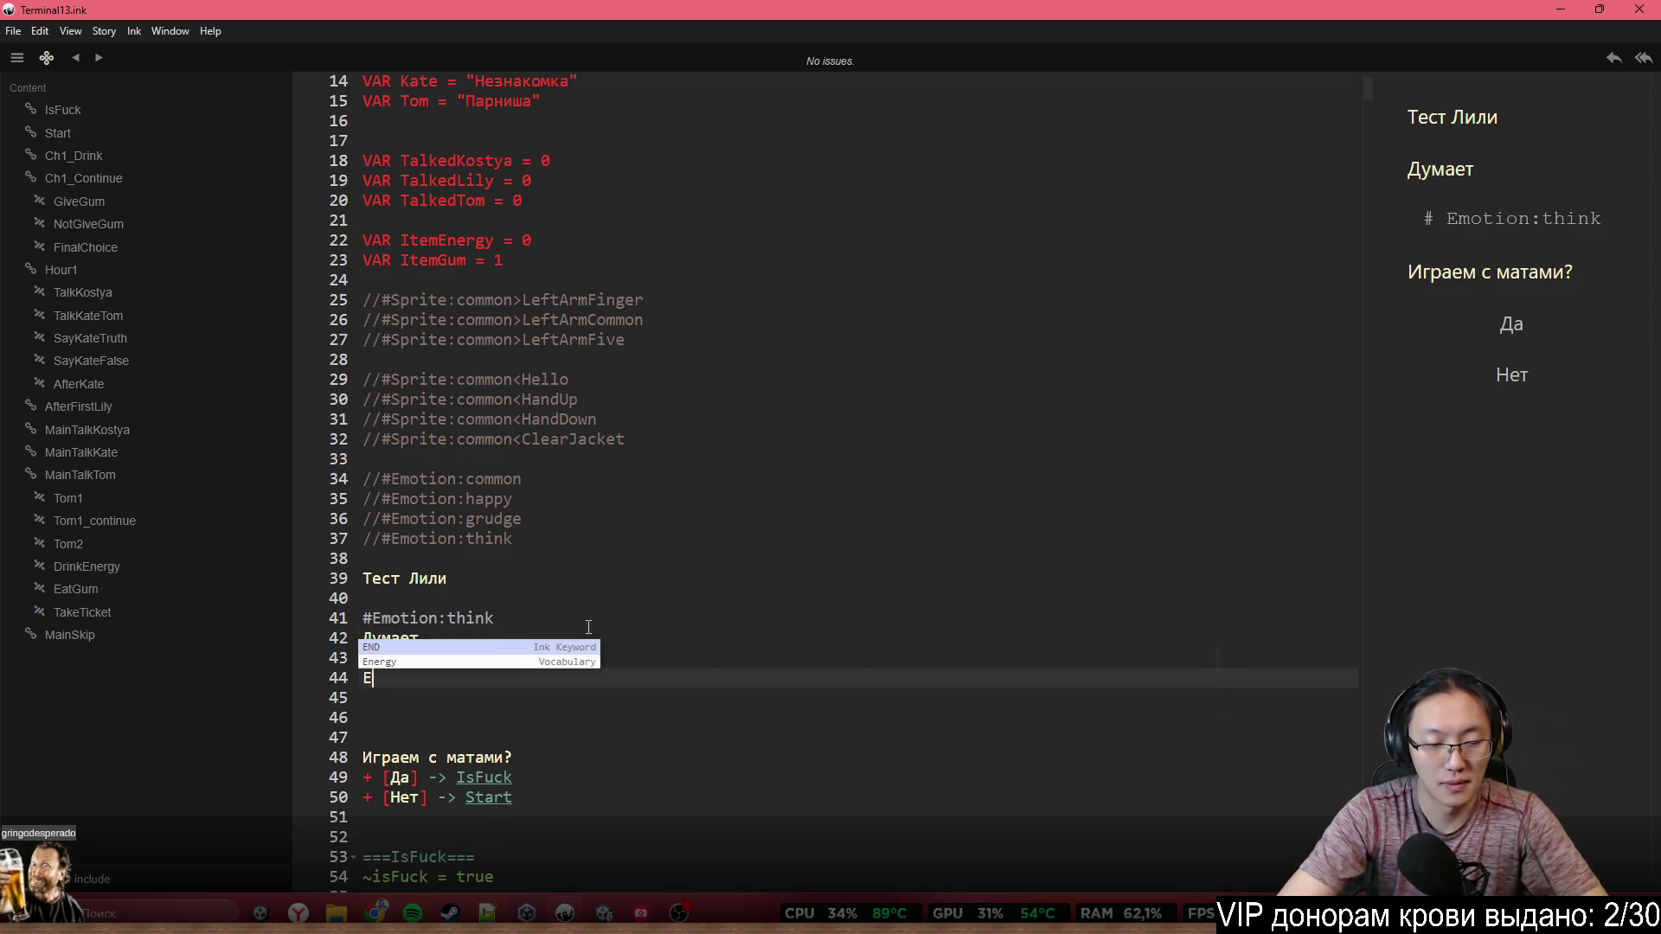
pyautogui.hotkey('ctrl', 'BackSpace')
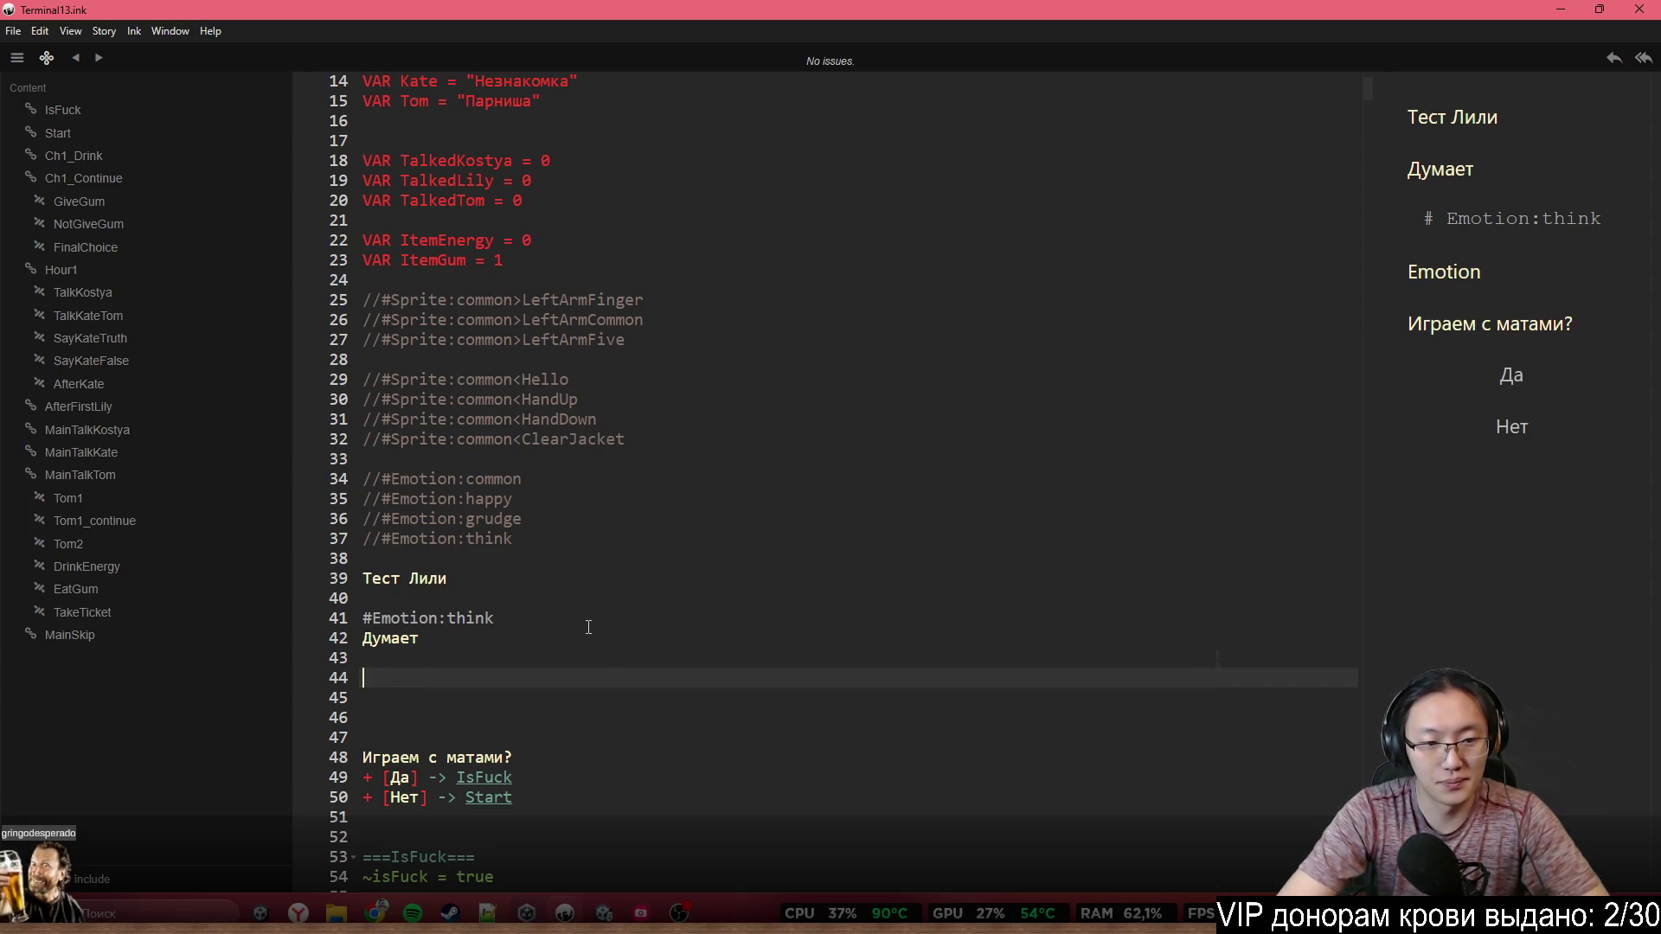
pyautogui.write('EM')
pyautogui.press('BackSpace')
pyautogui.press('BackSpace')
pyautogui.write('#')
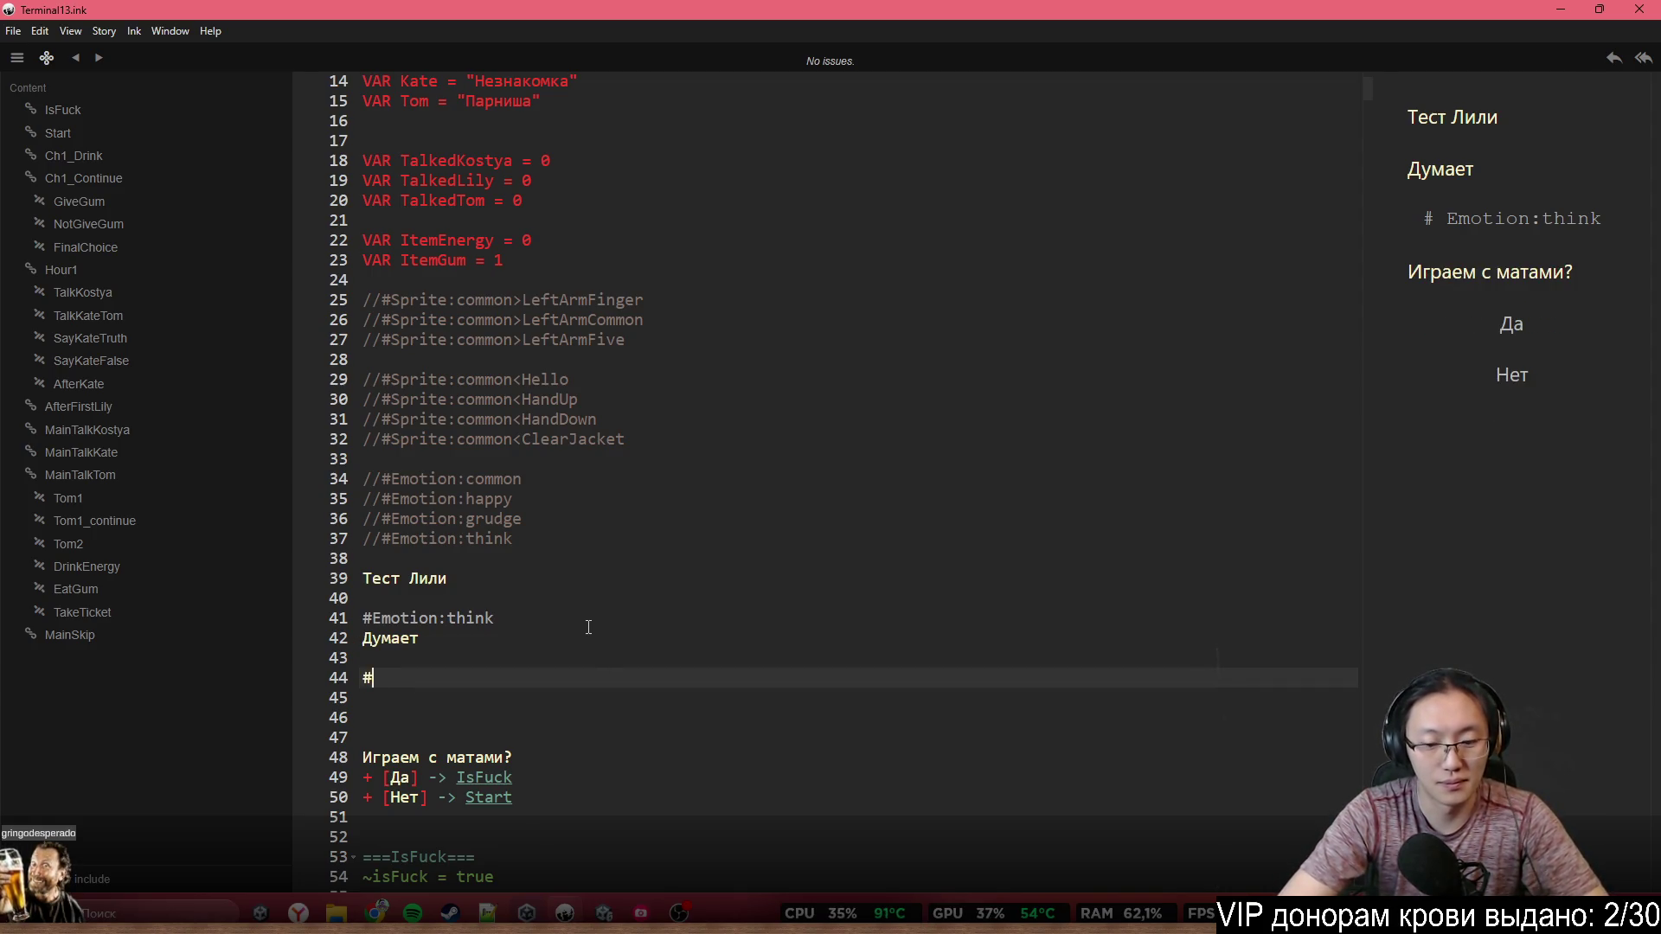
pyautogui.write('Emotion:')
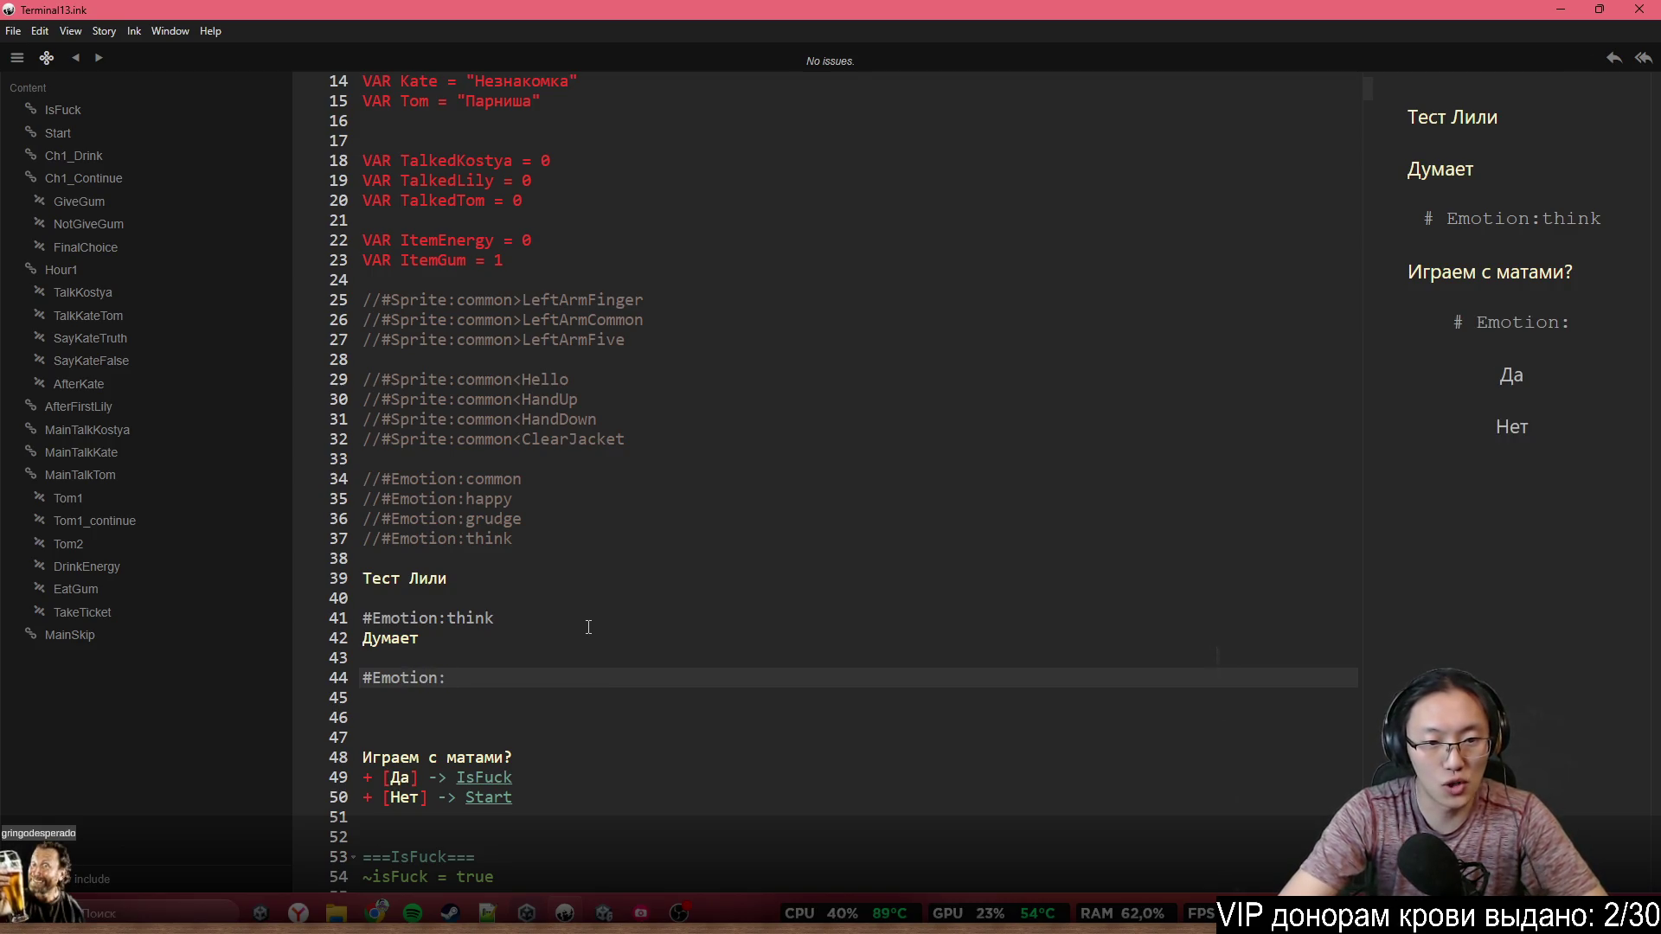
pyautogui.write('happy')
pyautogui.press('Return')
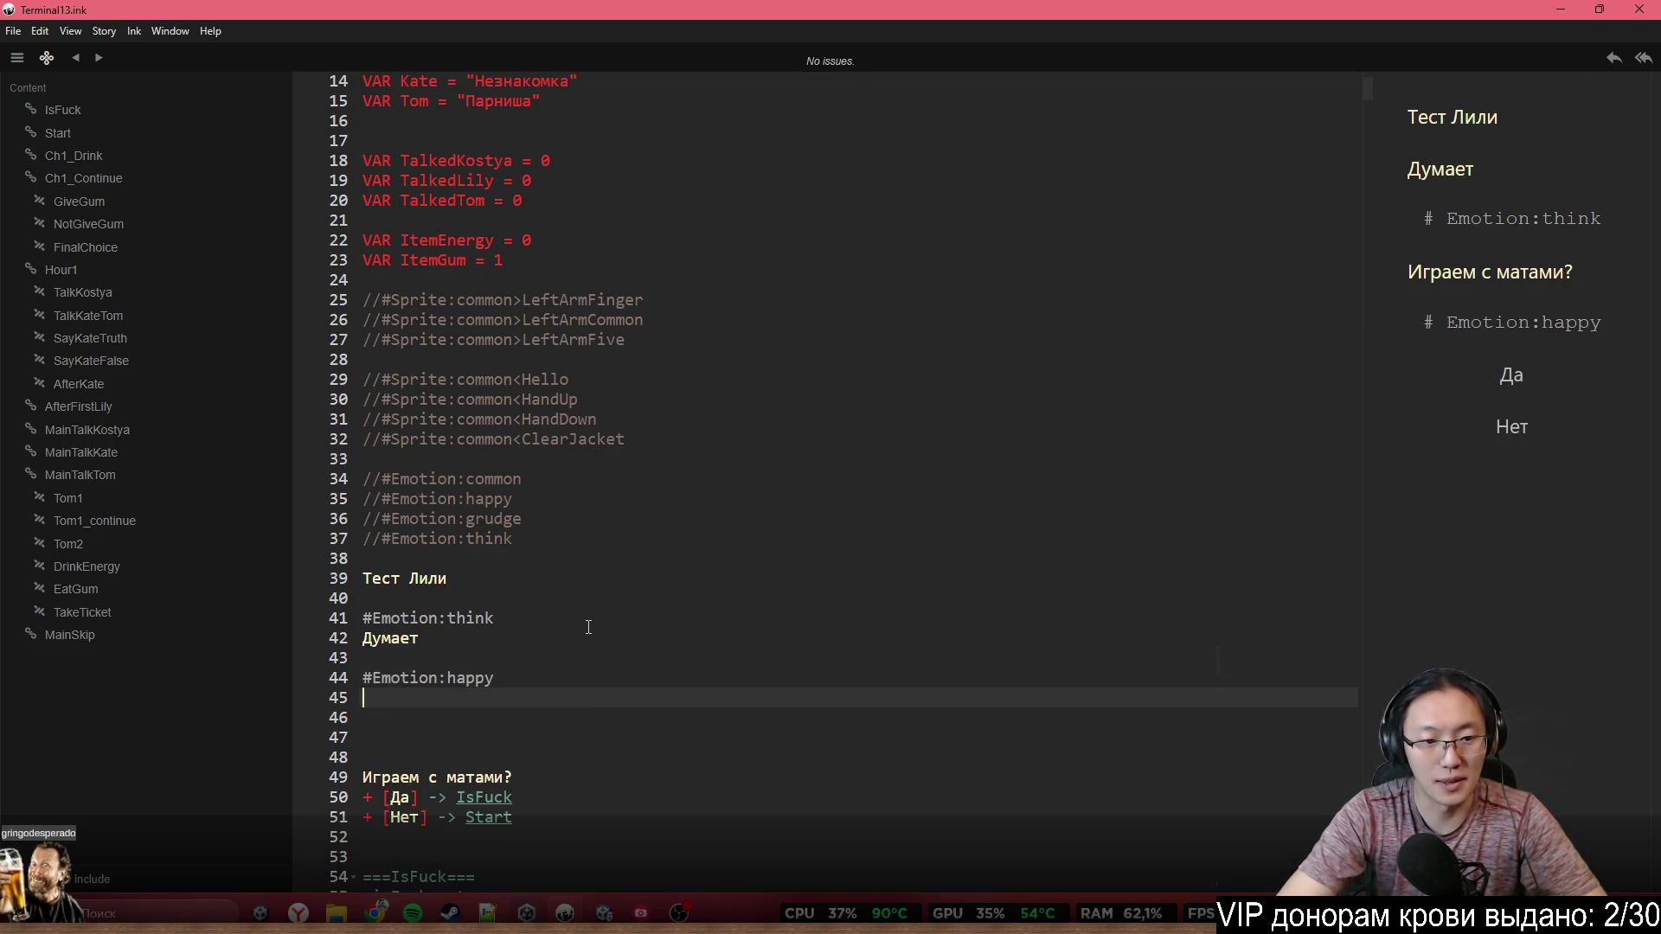
# Start a #Sprite tag on line 45, then delete it and glance at the LeftArmFinger sprite comment
pyautogui.write('#')
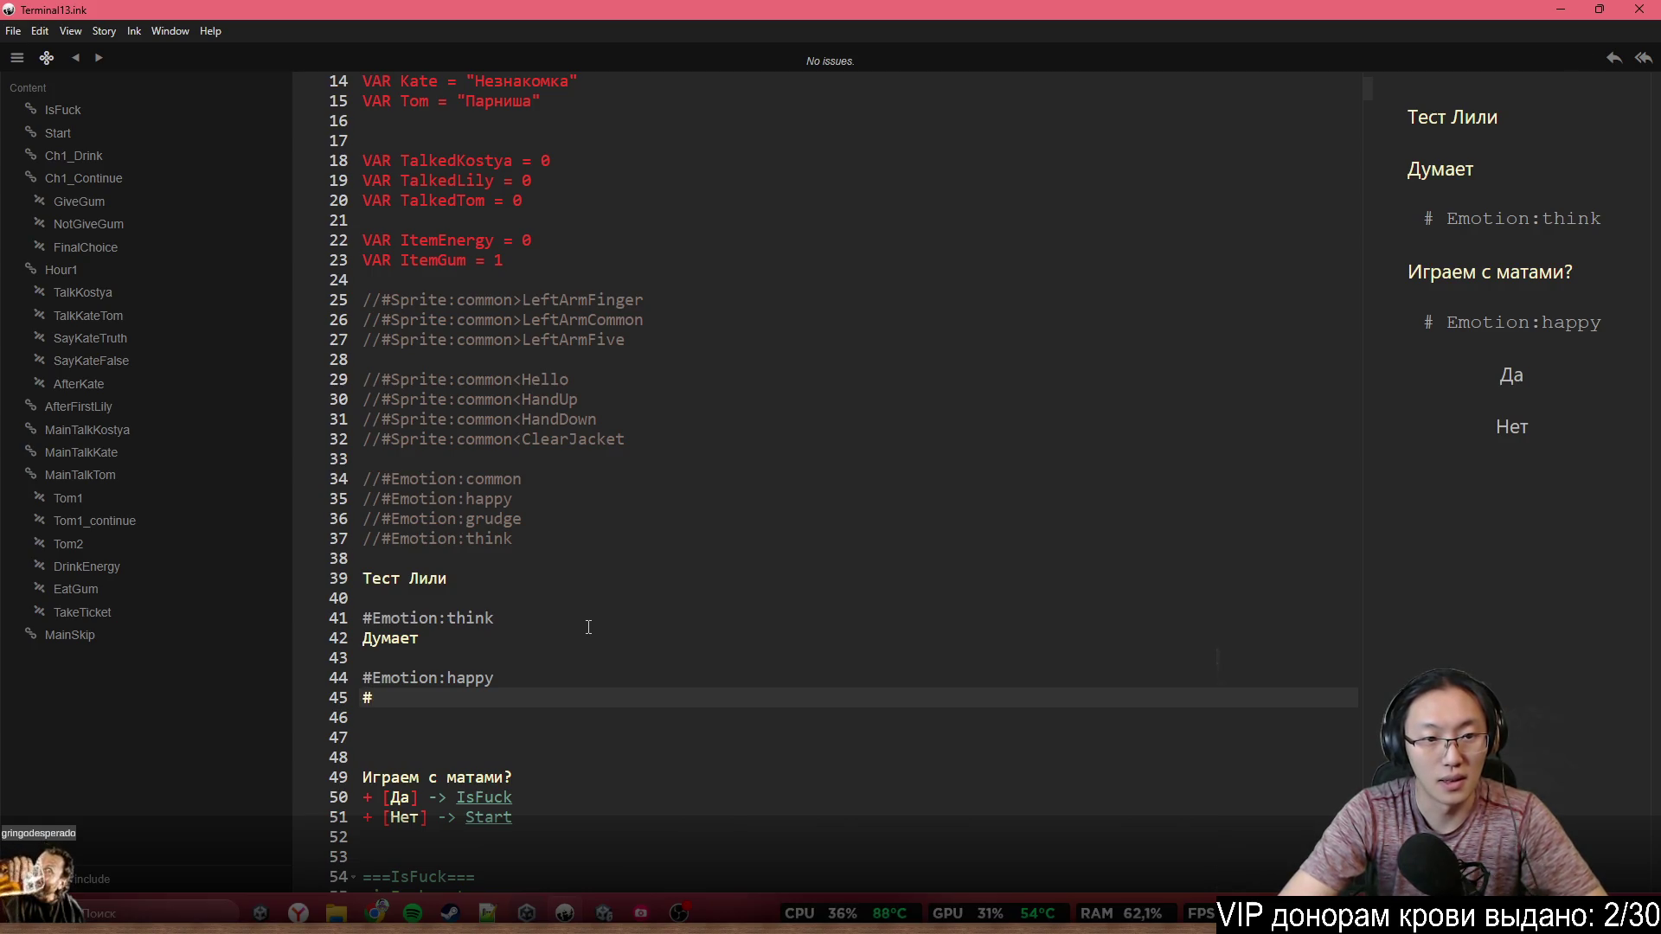
pyautogui.write('Sprite')
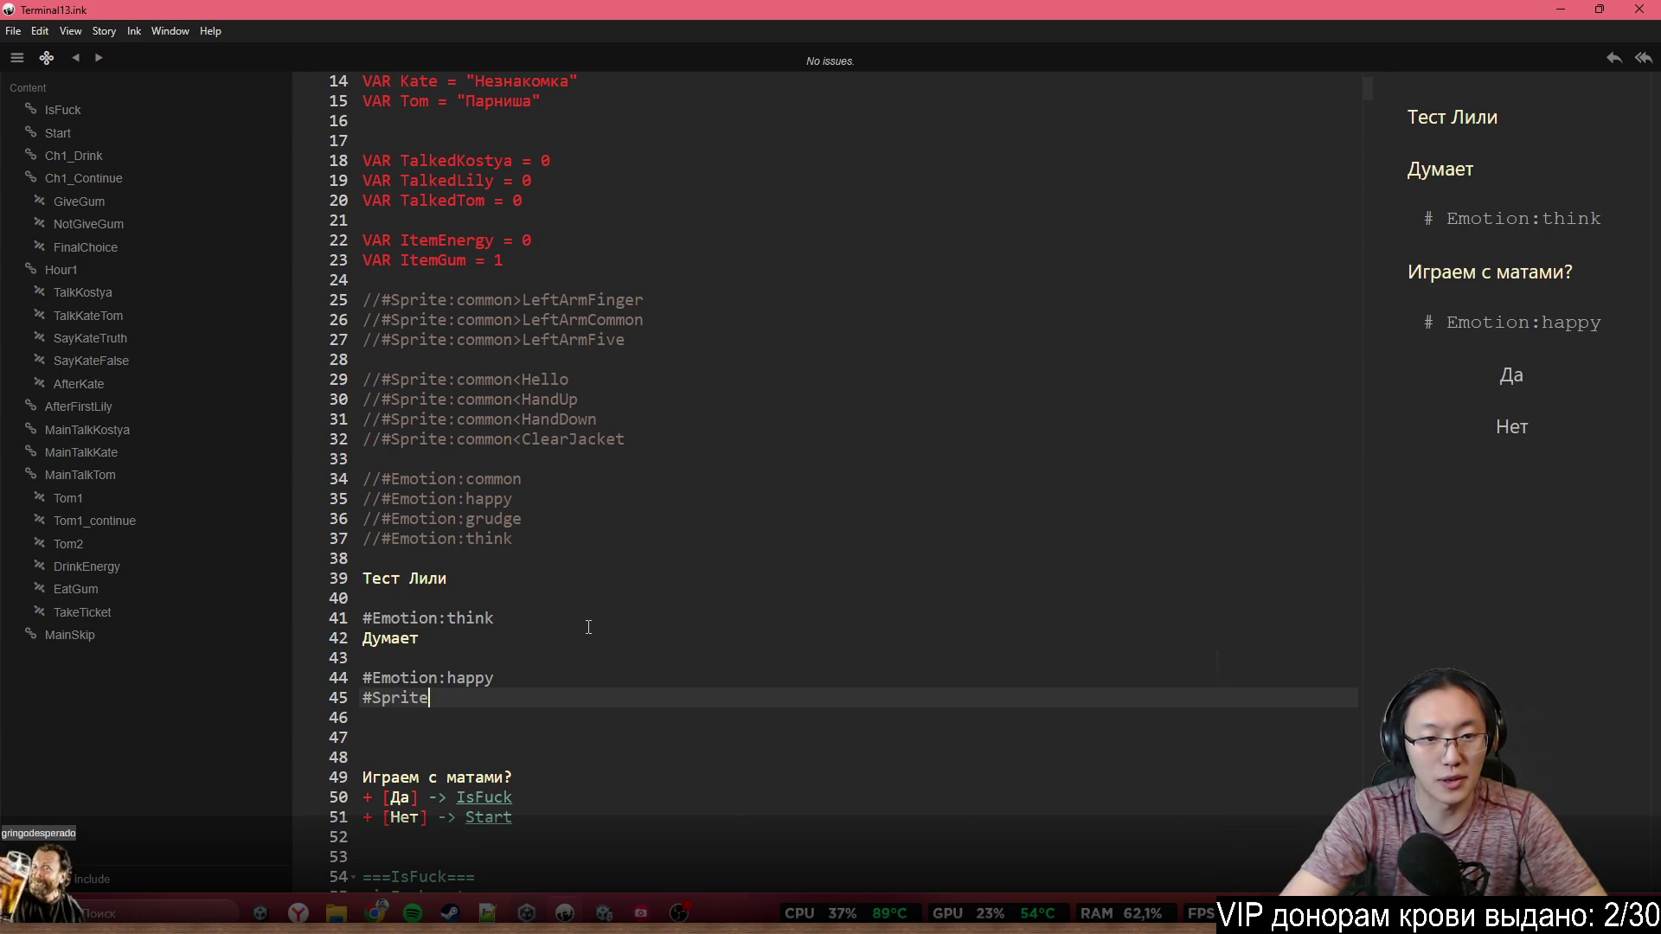
pyautogui.hotkey('ctrl', 'BackSpace')
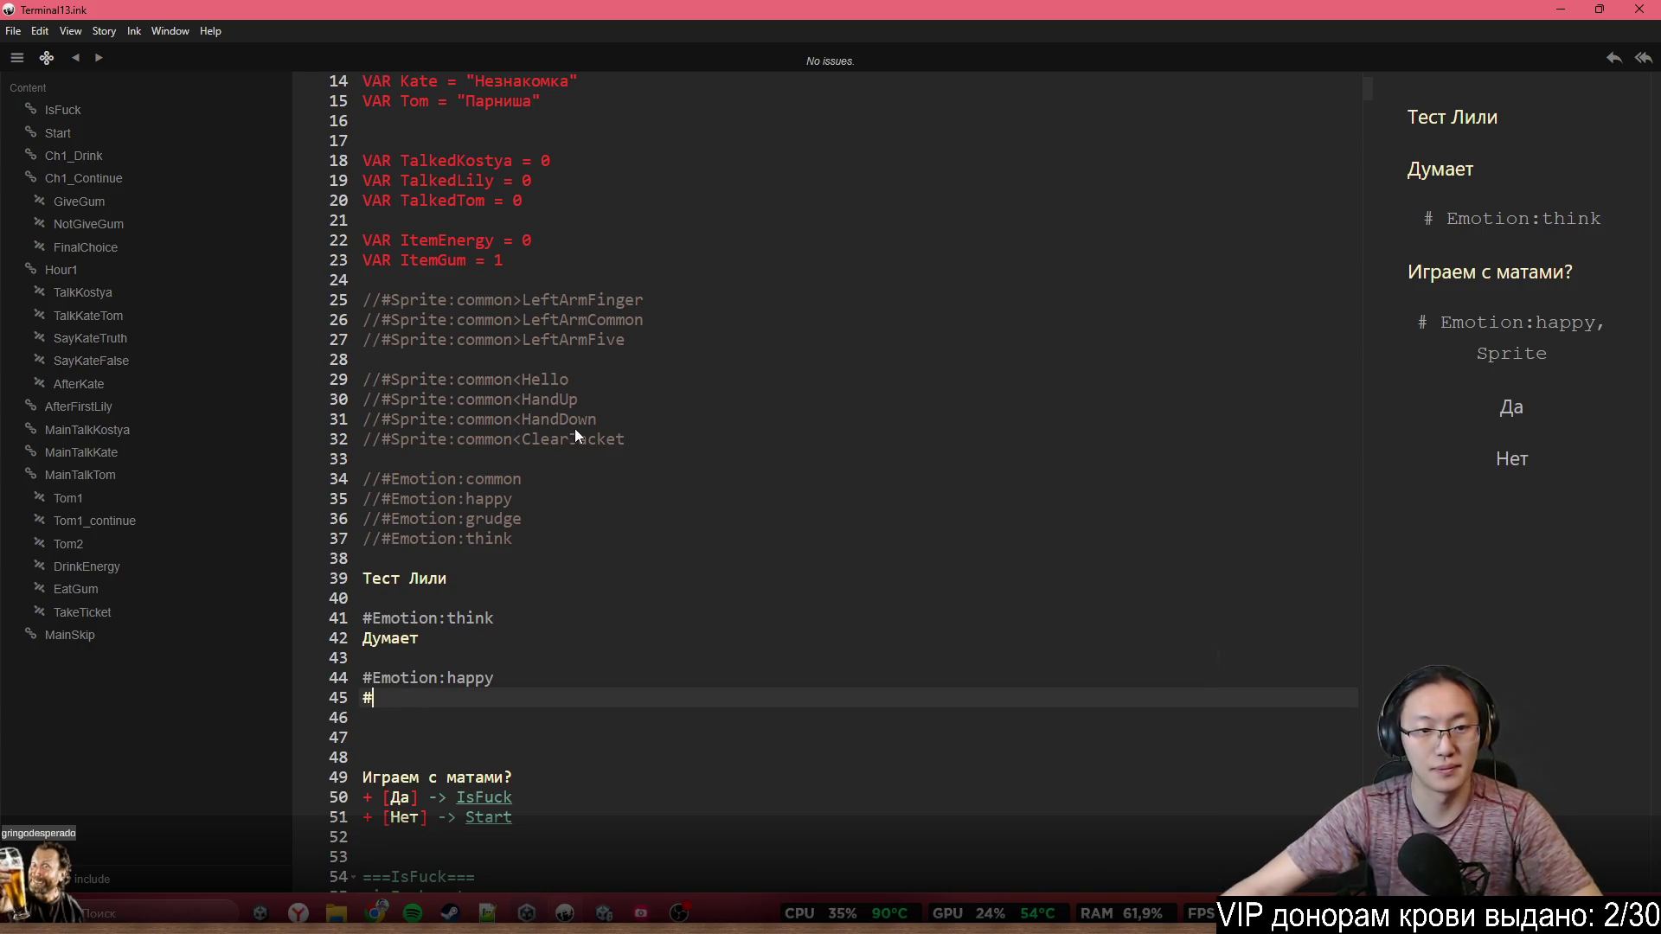
pyautogui.press('BackSpace')
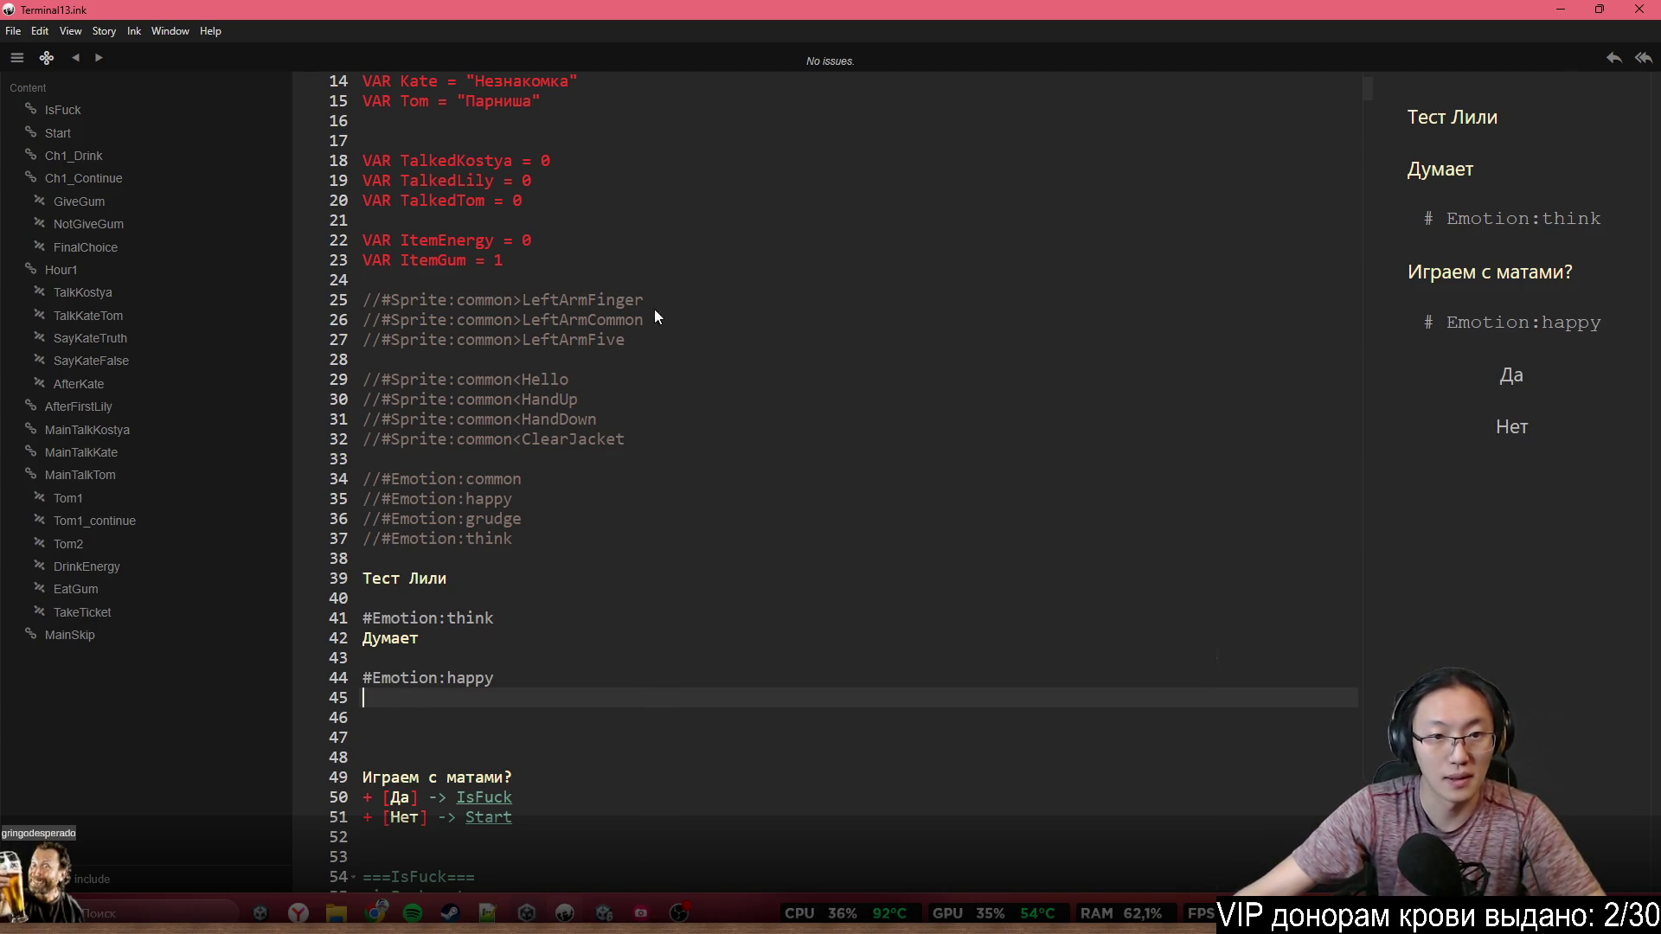
pyautogui.moveTo(654, 303); pyautogui.dragTo(461, 279)
pyautogui.click(376, 298)
# Browse the commented sprite lines and select the whole HandUp sprite comment line
pyautogui.click(679, 398)
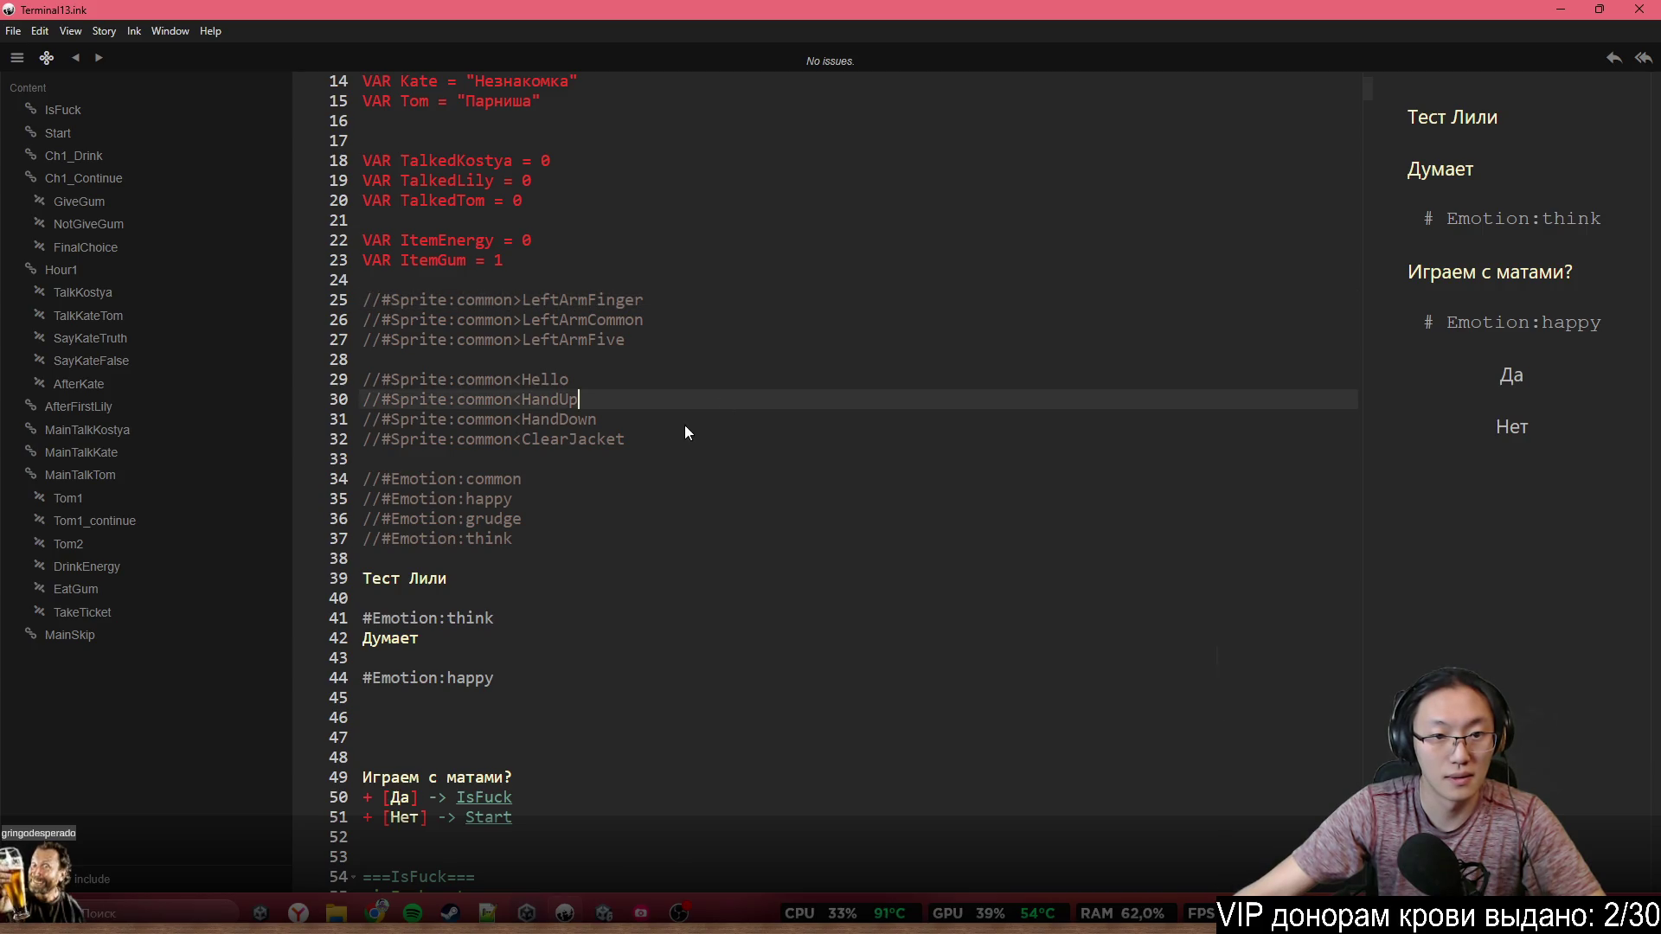
pyautogui.click(688, 420)
pyautogui.click(653, 380)
pyautogui.click(663, 402)
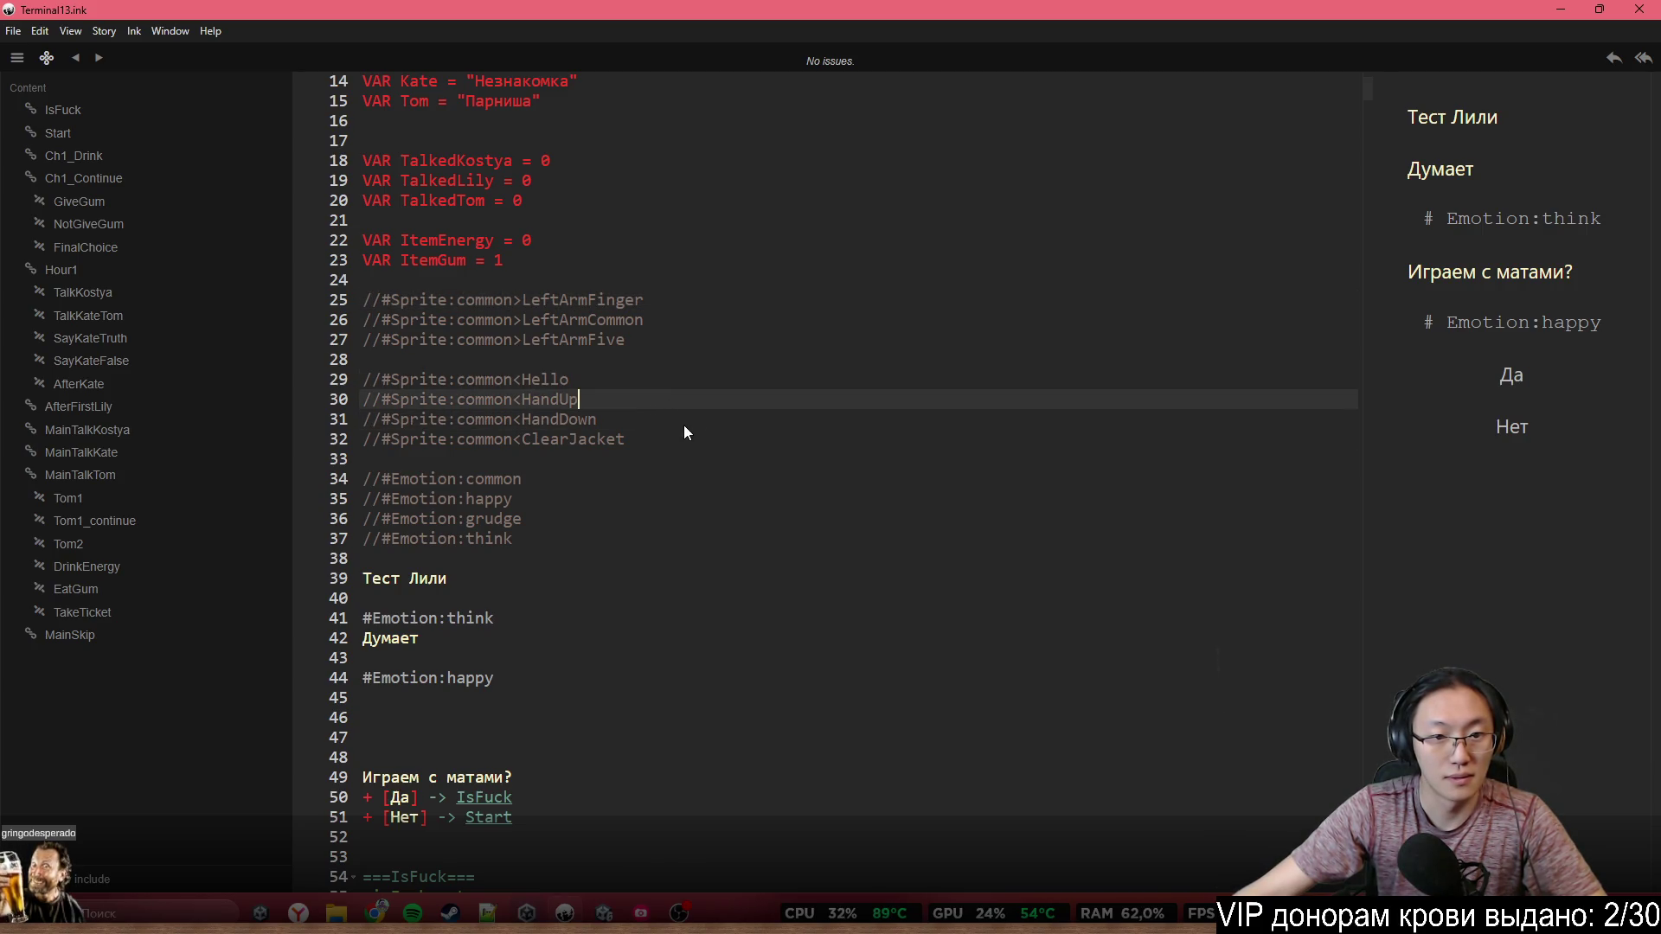
pyautogui.click(684, 424)
pyautogui.click(689, 430)
pyautogui.click(671, 418)
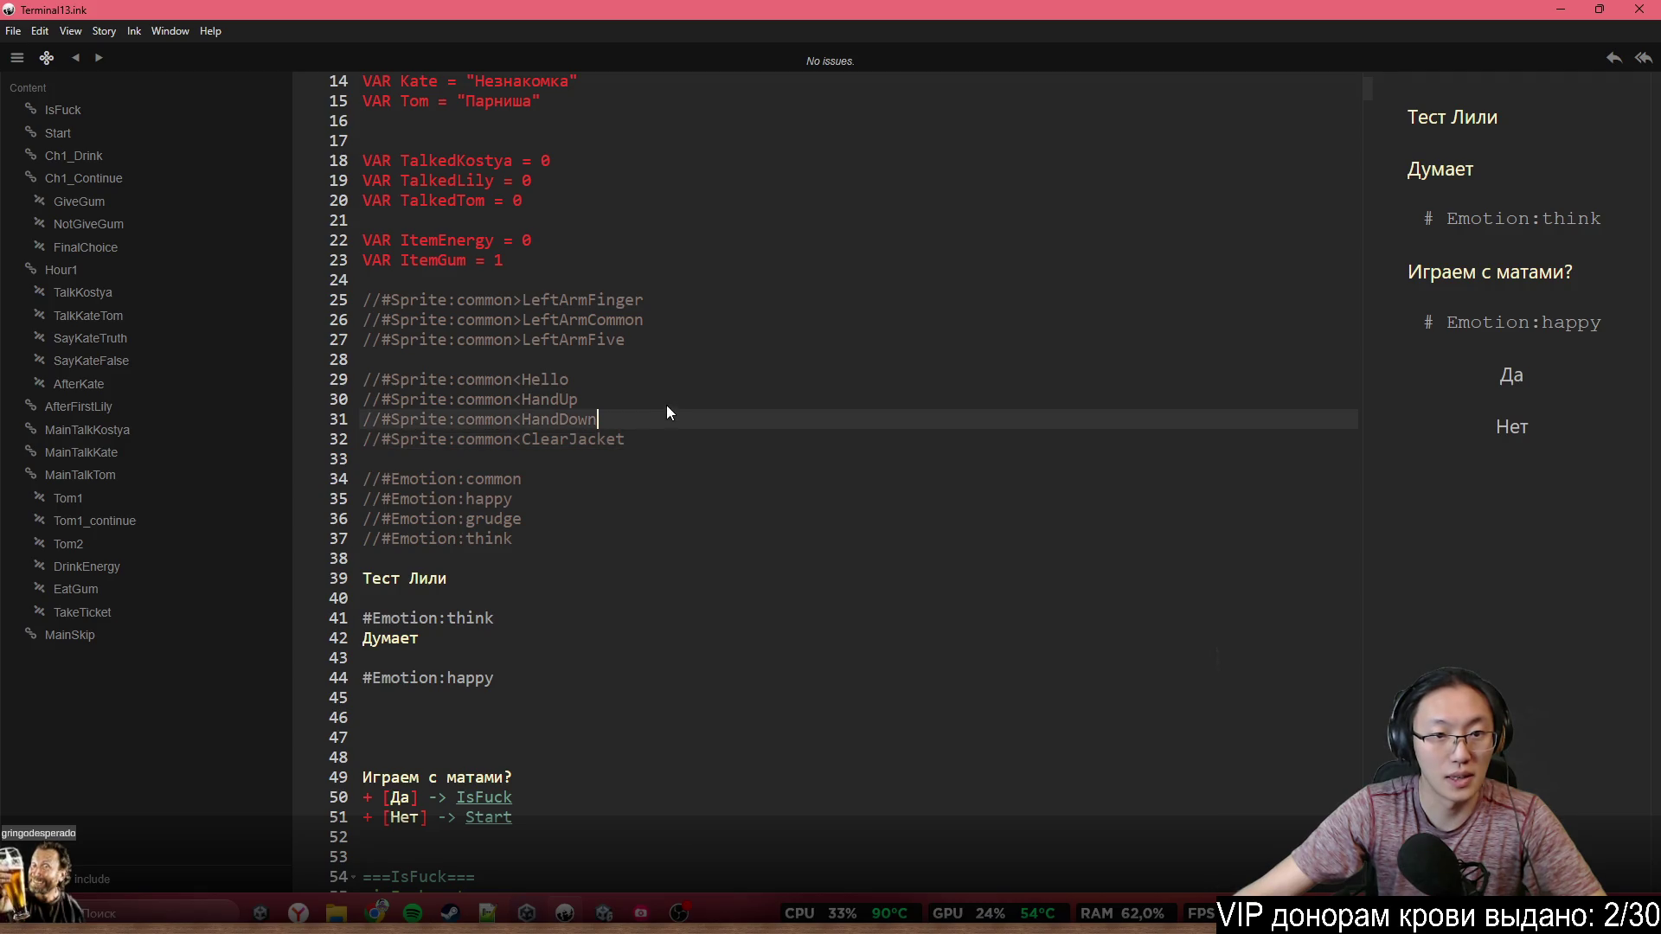
pyautogui.click(664, 400)
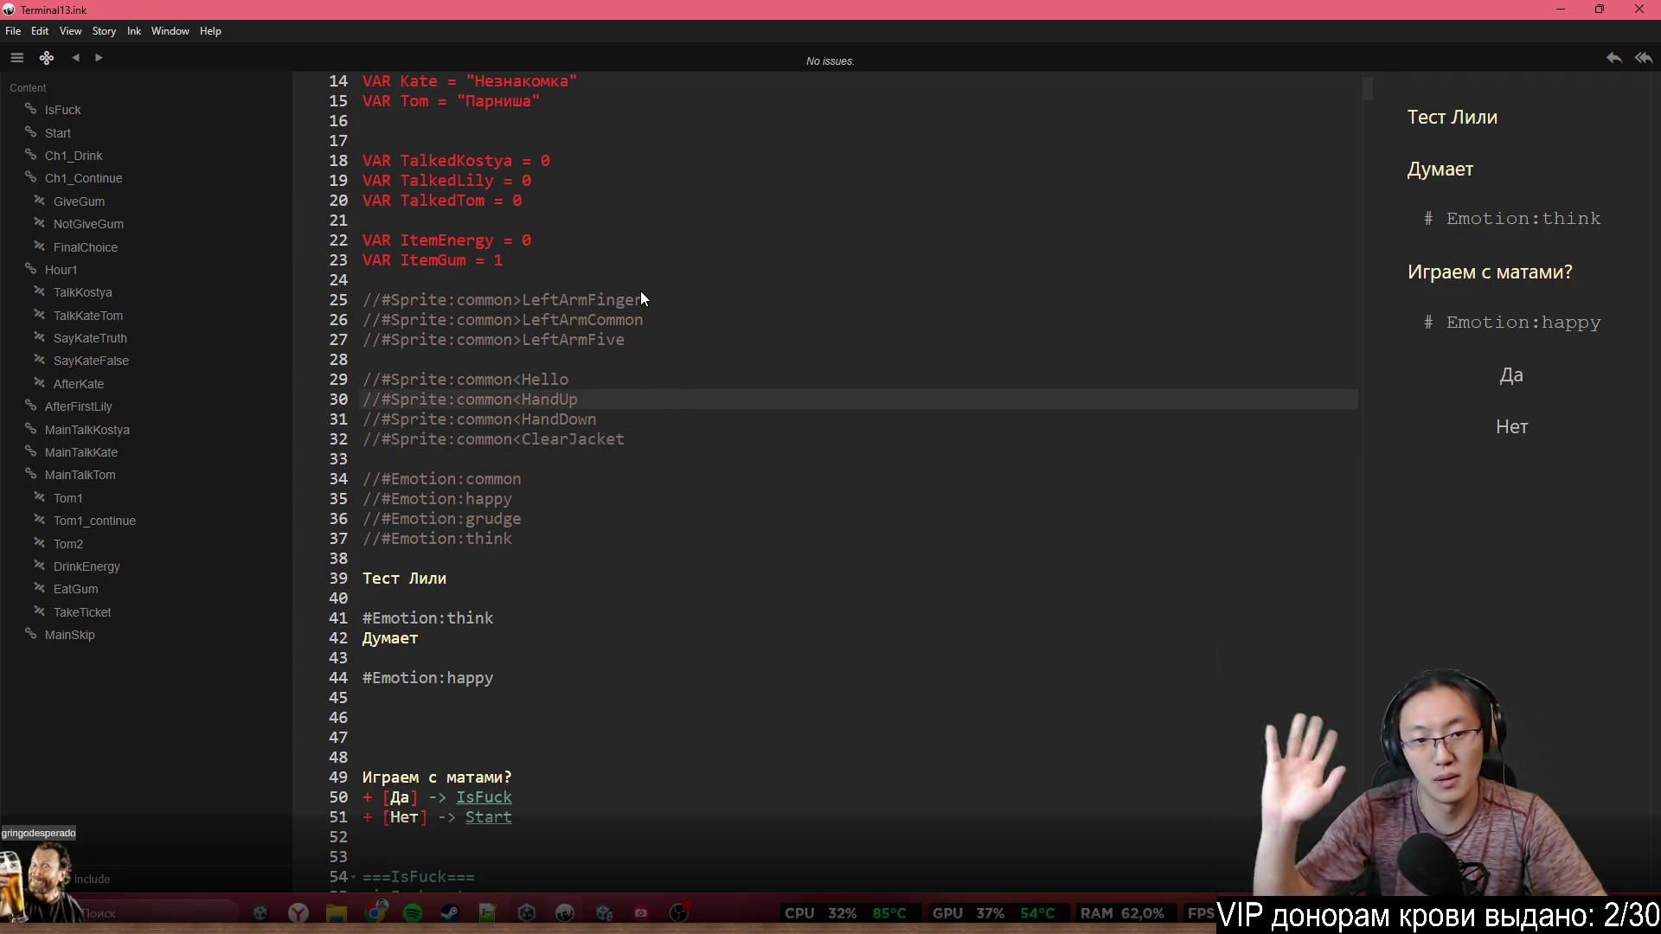
pyautogui.moveTo(578, 400); pyautogui.dragTo(327, 398)
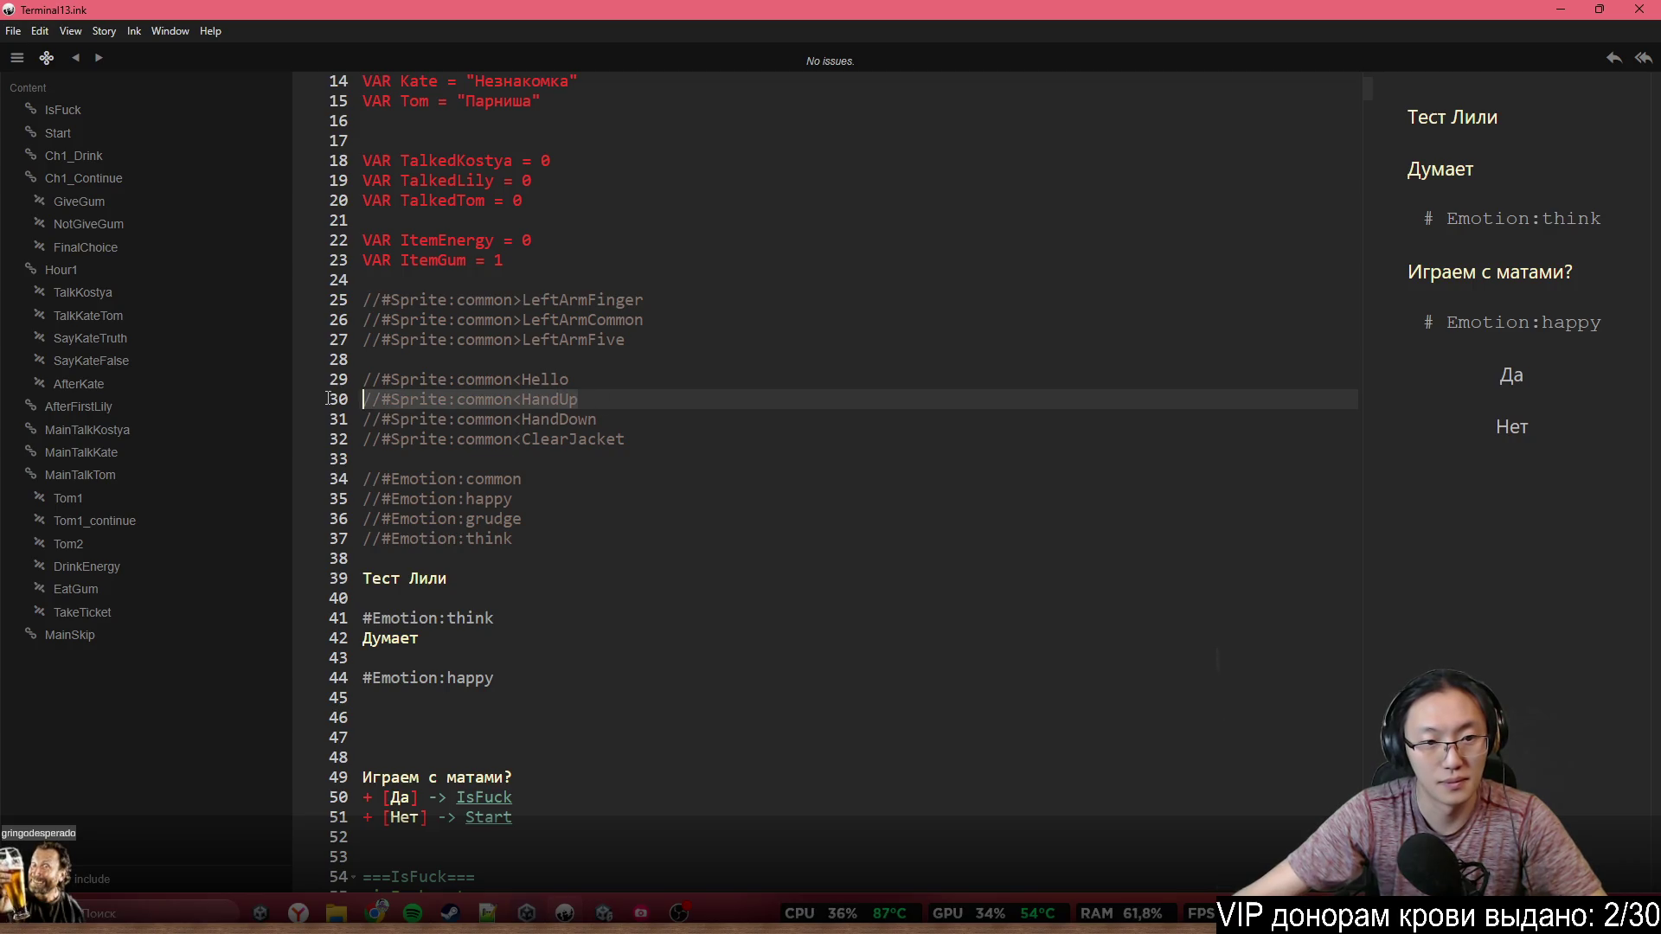
# Paste the HandUp sprite tag uncommented on line 45, followed by 'Счастлива, поднимает руку'
pyautogui.click(537, 698)
pyautogui.write('//#Sprite:common<HandUp')
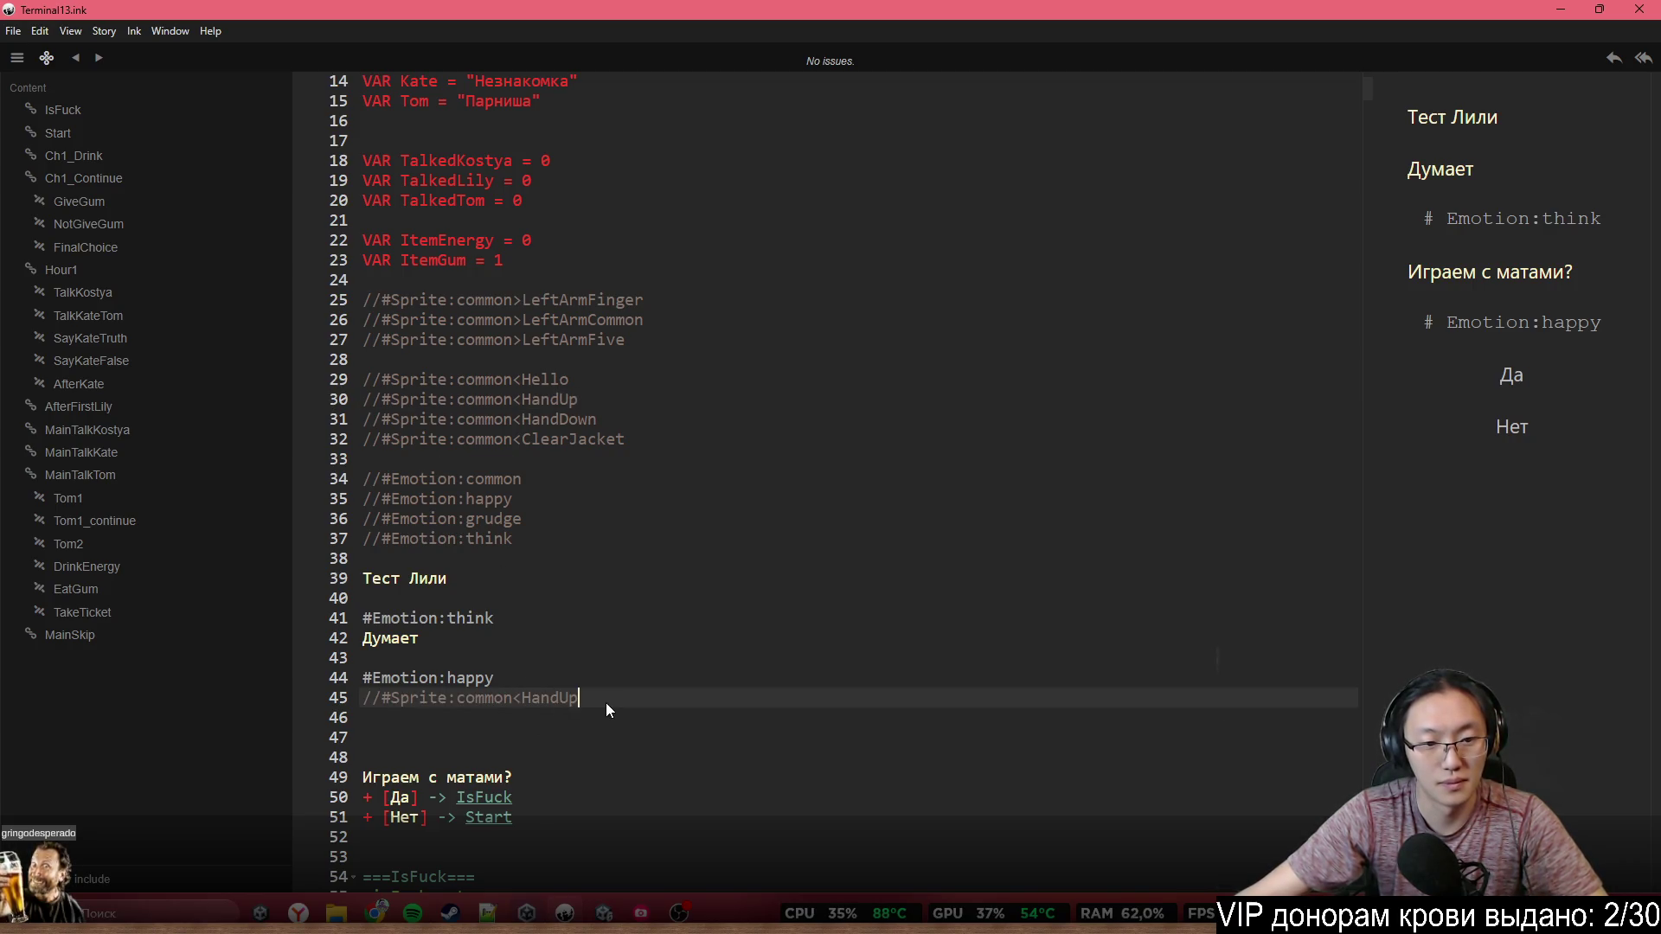
pyautogui.click(382, 697)
pyautogui.press('BackSpace')
pyautogui.press('BackSpace')
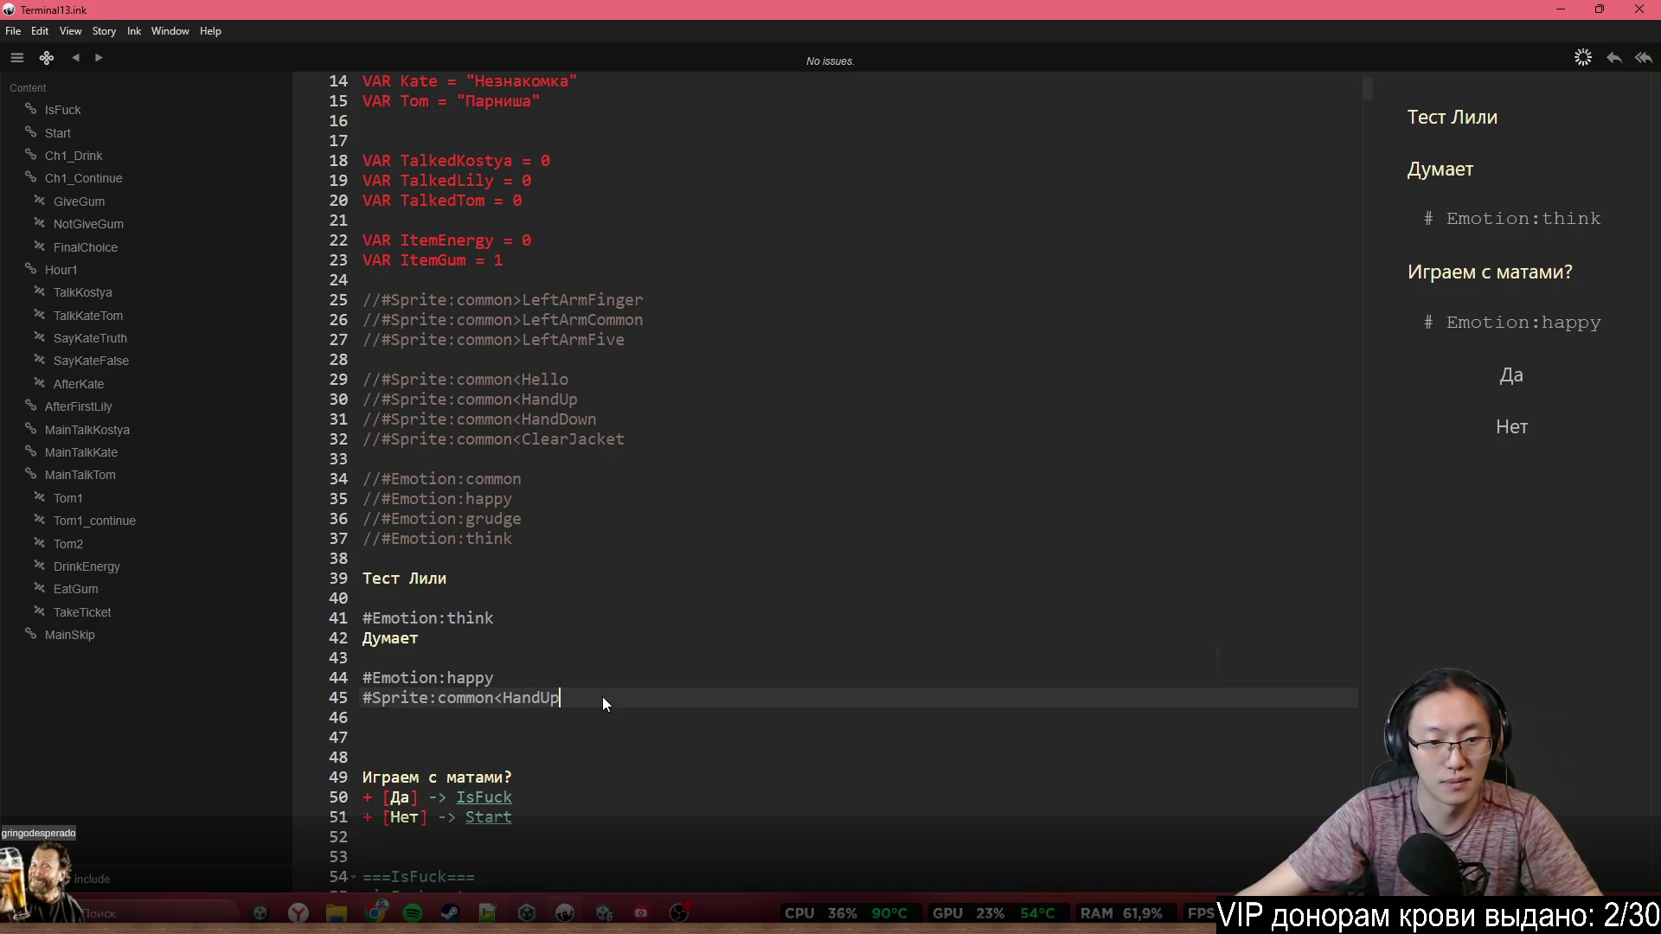
pyautogui.click(603, 706)
pyautogui.press('Return')
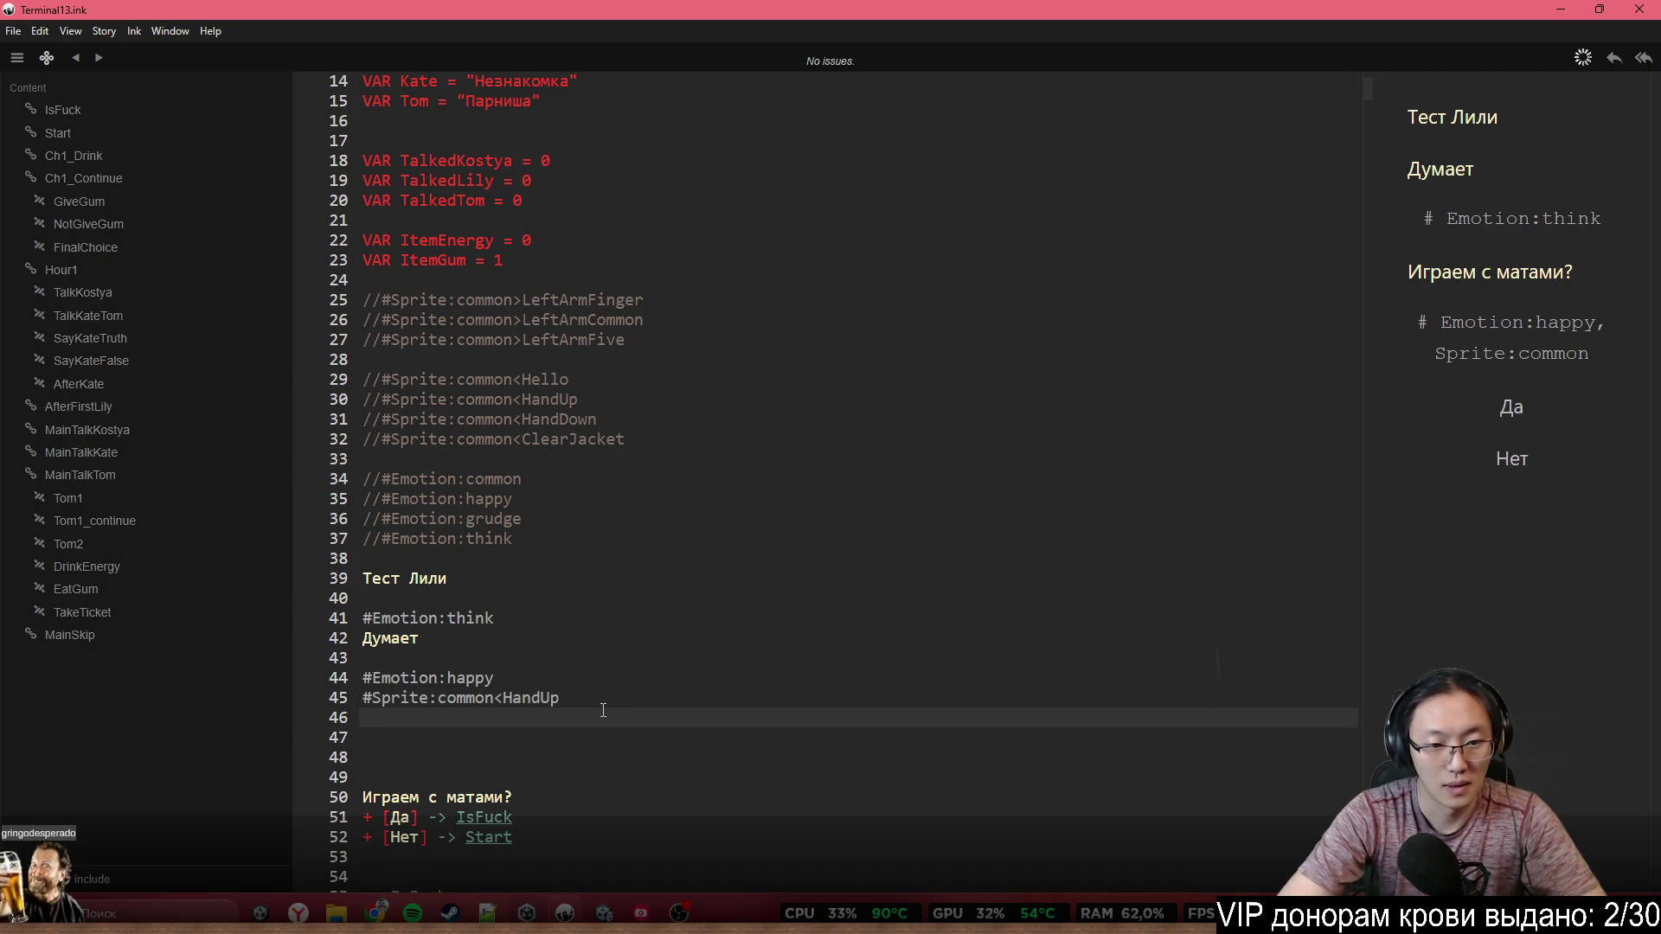
pyautogui.write('С')
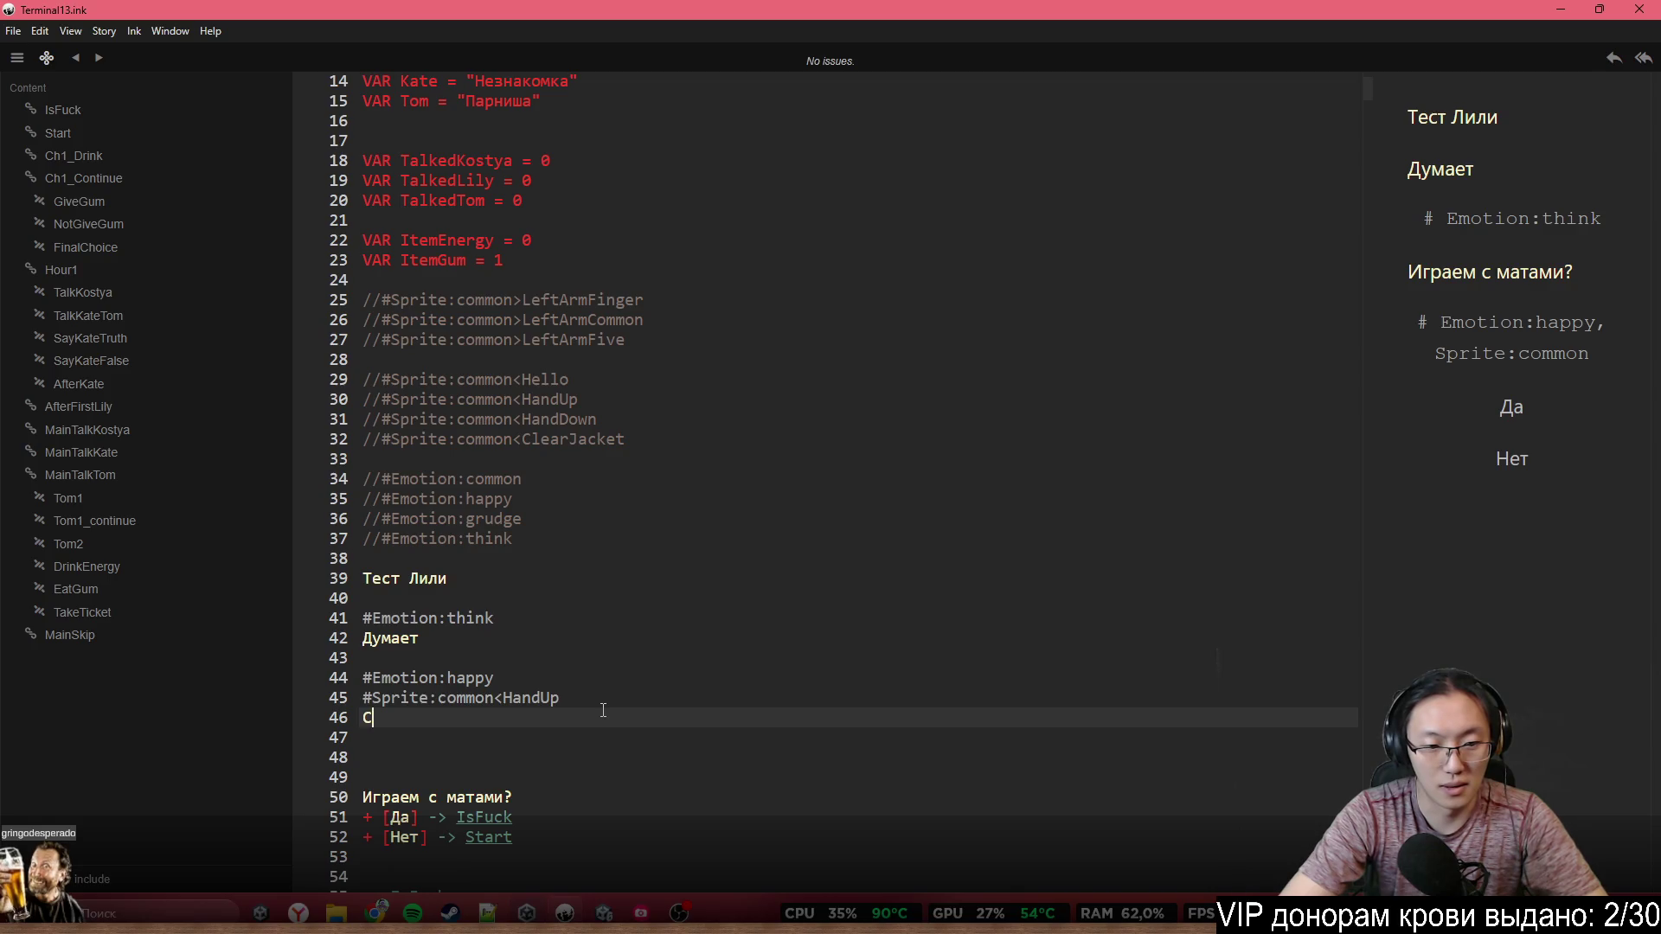
pyautogui.write('частлива, ')
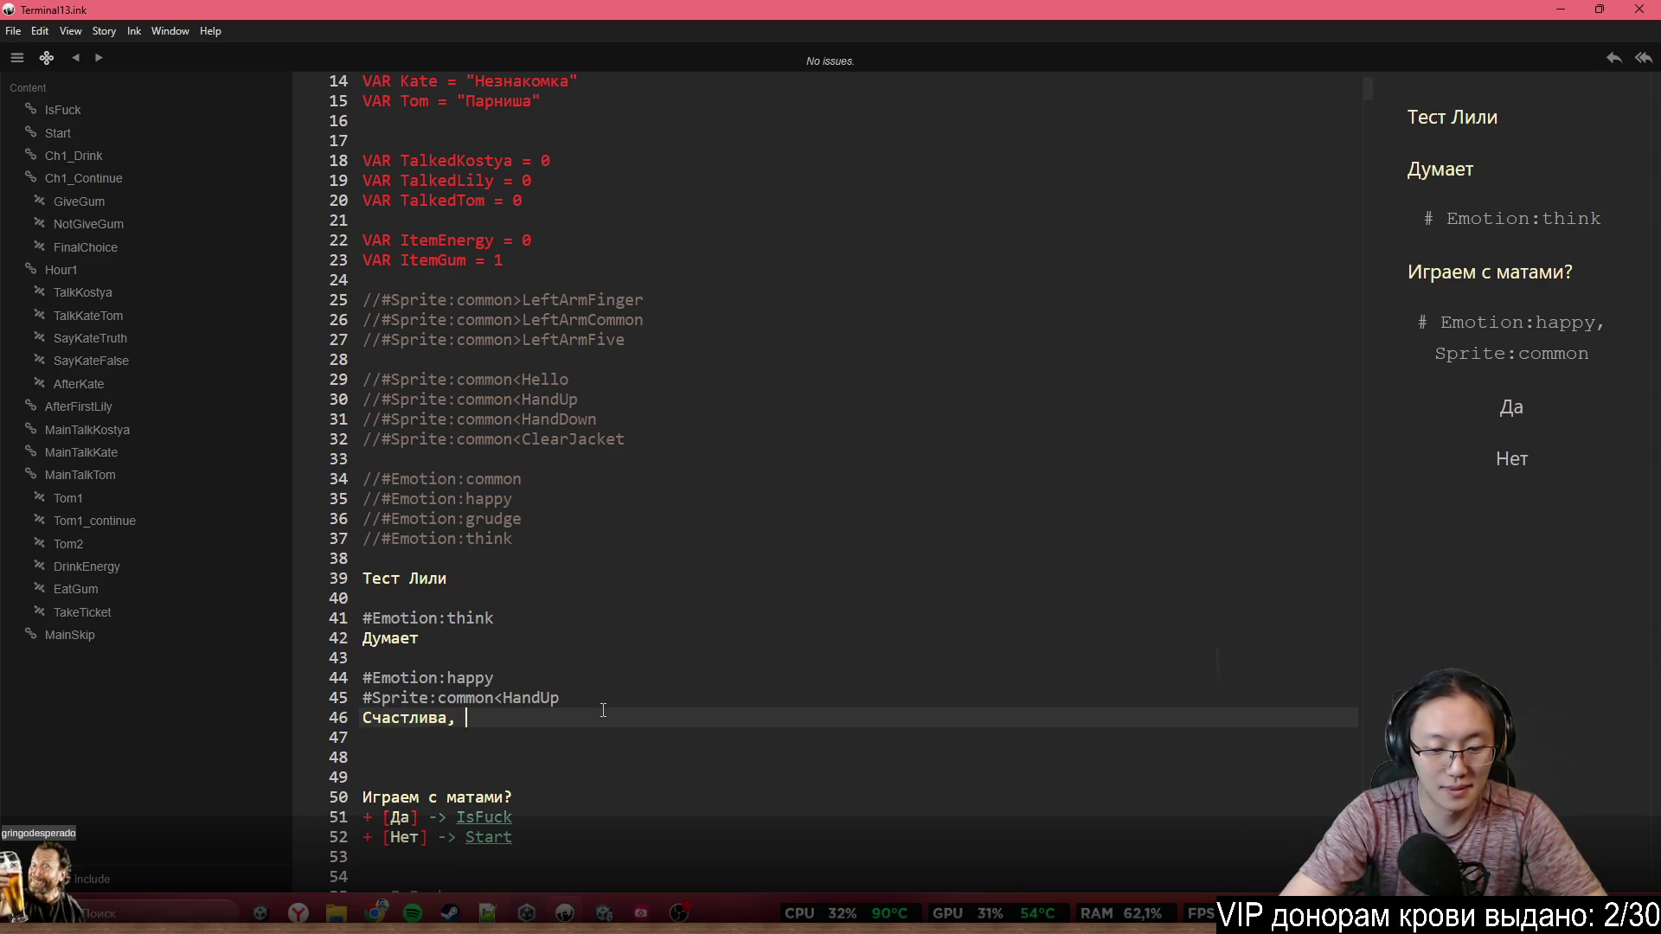
pyautogui.write('поднимает руку')
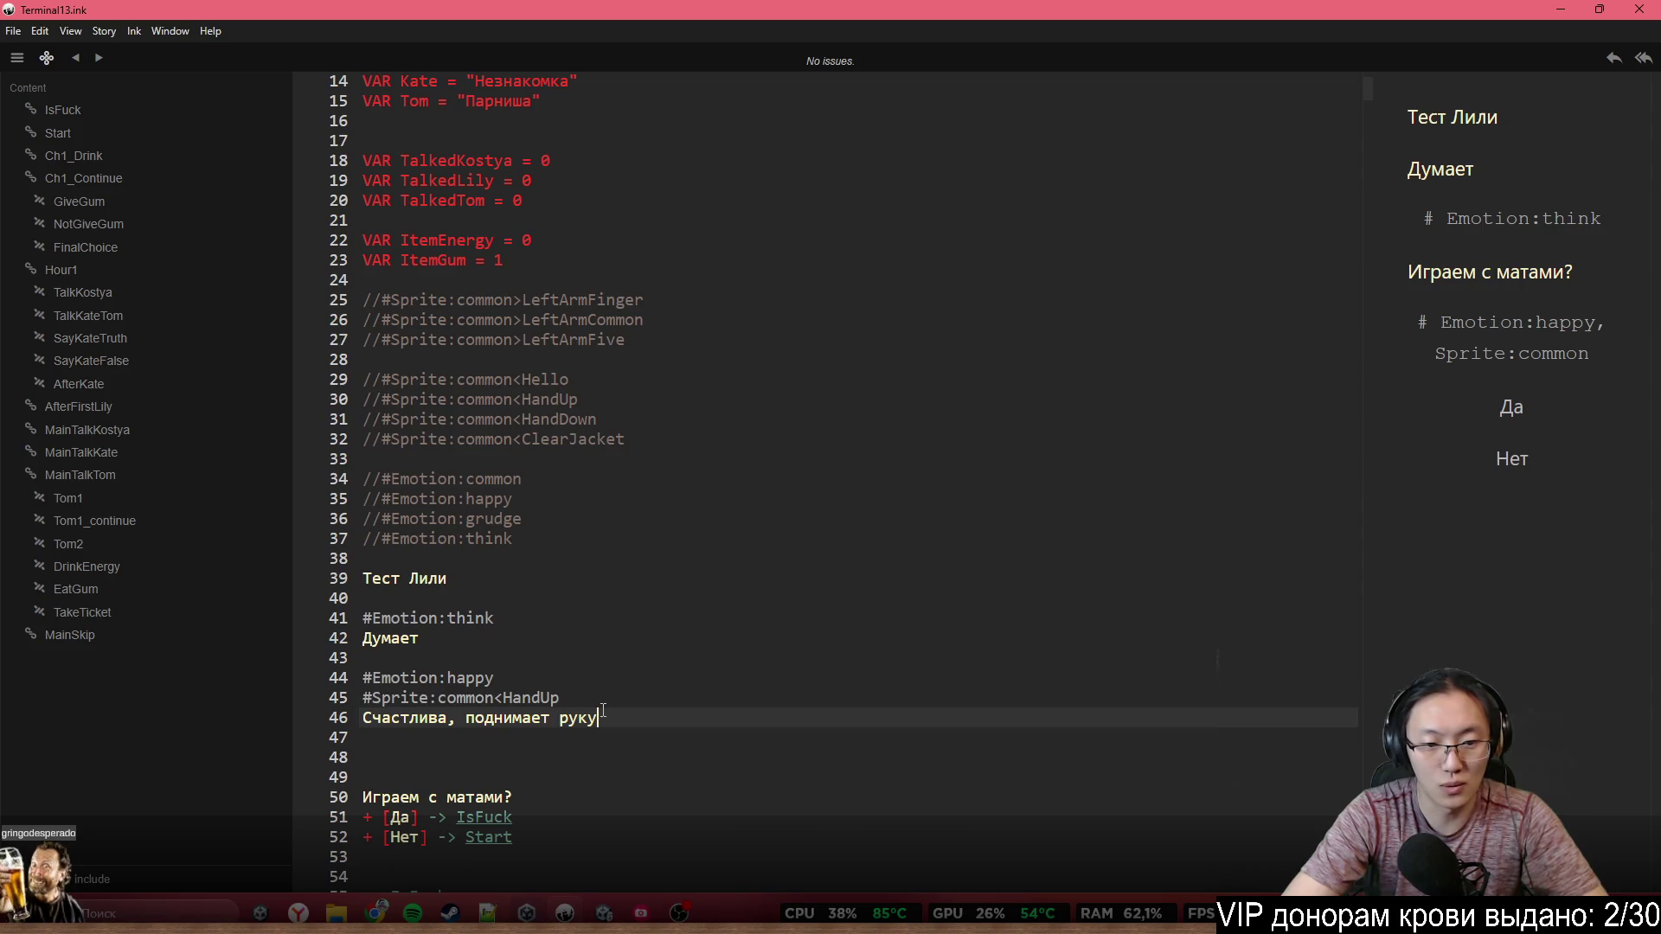
# Start a new block with the #Sprite:common<HandDown tag, uncommented, on line 48
pyautogui.press('Return')
pyautogui.press('Return')
pyautogui.scroll(-2, 580, 520)
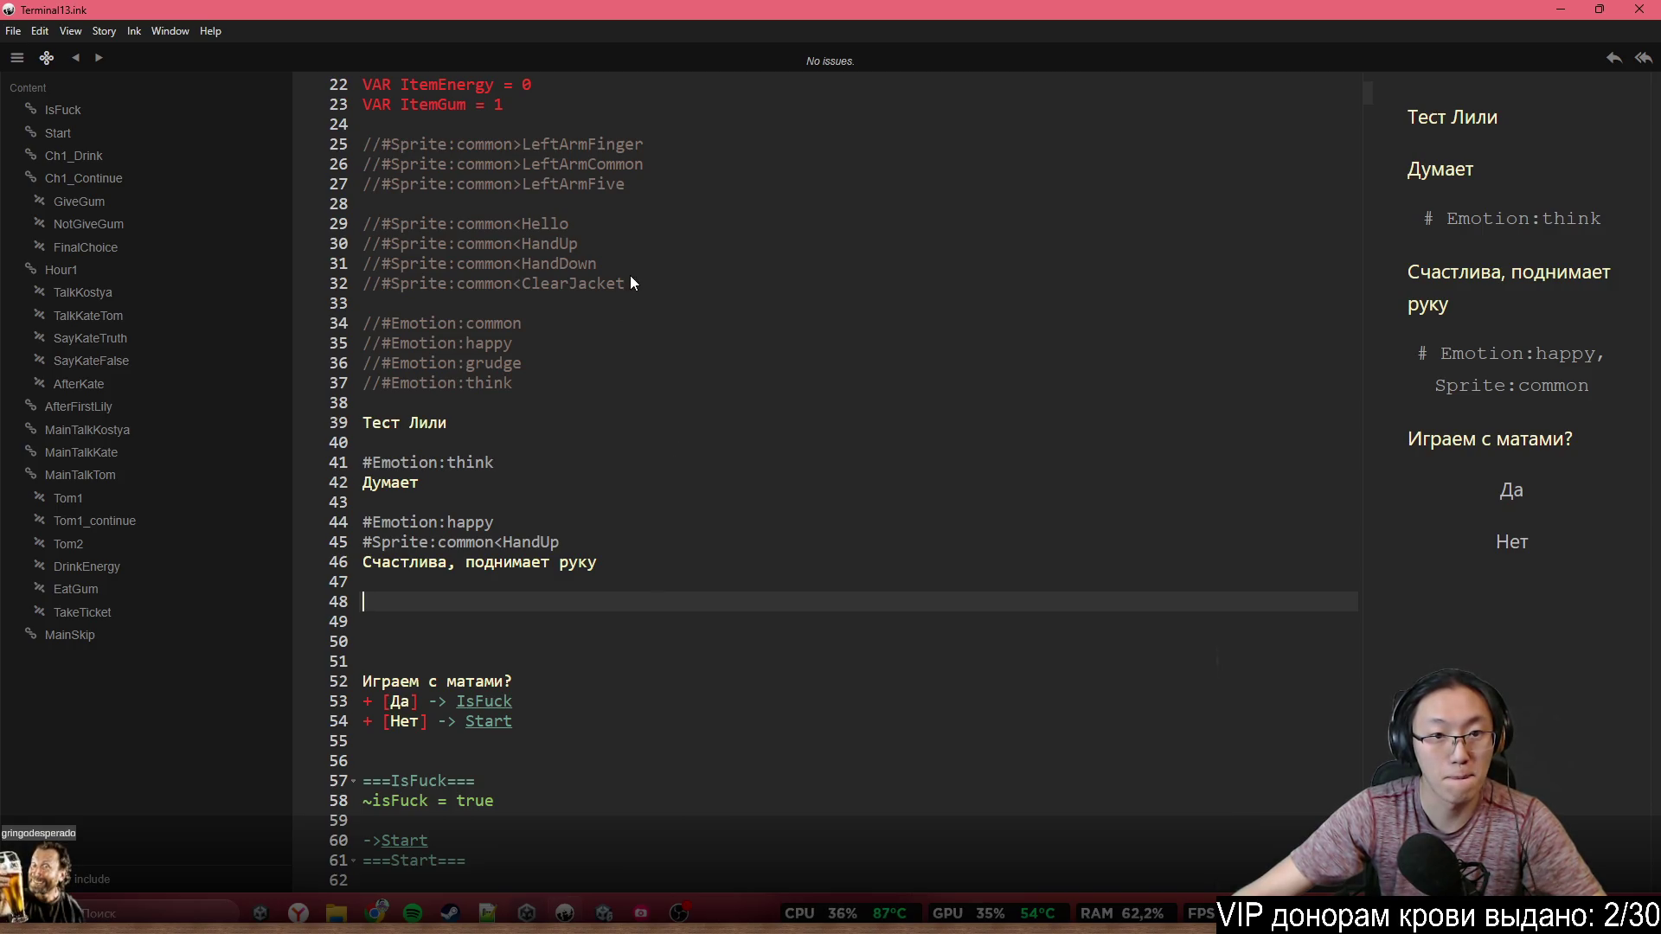
pyautogui.moveTo(623, 265); pyautogui.dragTo(326, 270)
pyautogui.hotkey('ctrl', 'c')
pyautogui.click(498, 600)
pyautogui.hotkey('ctrl', 'v')
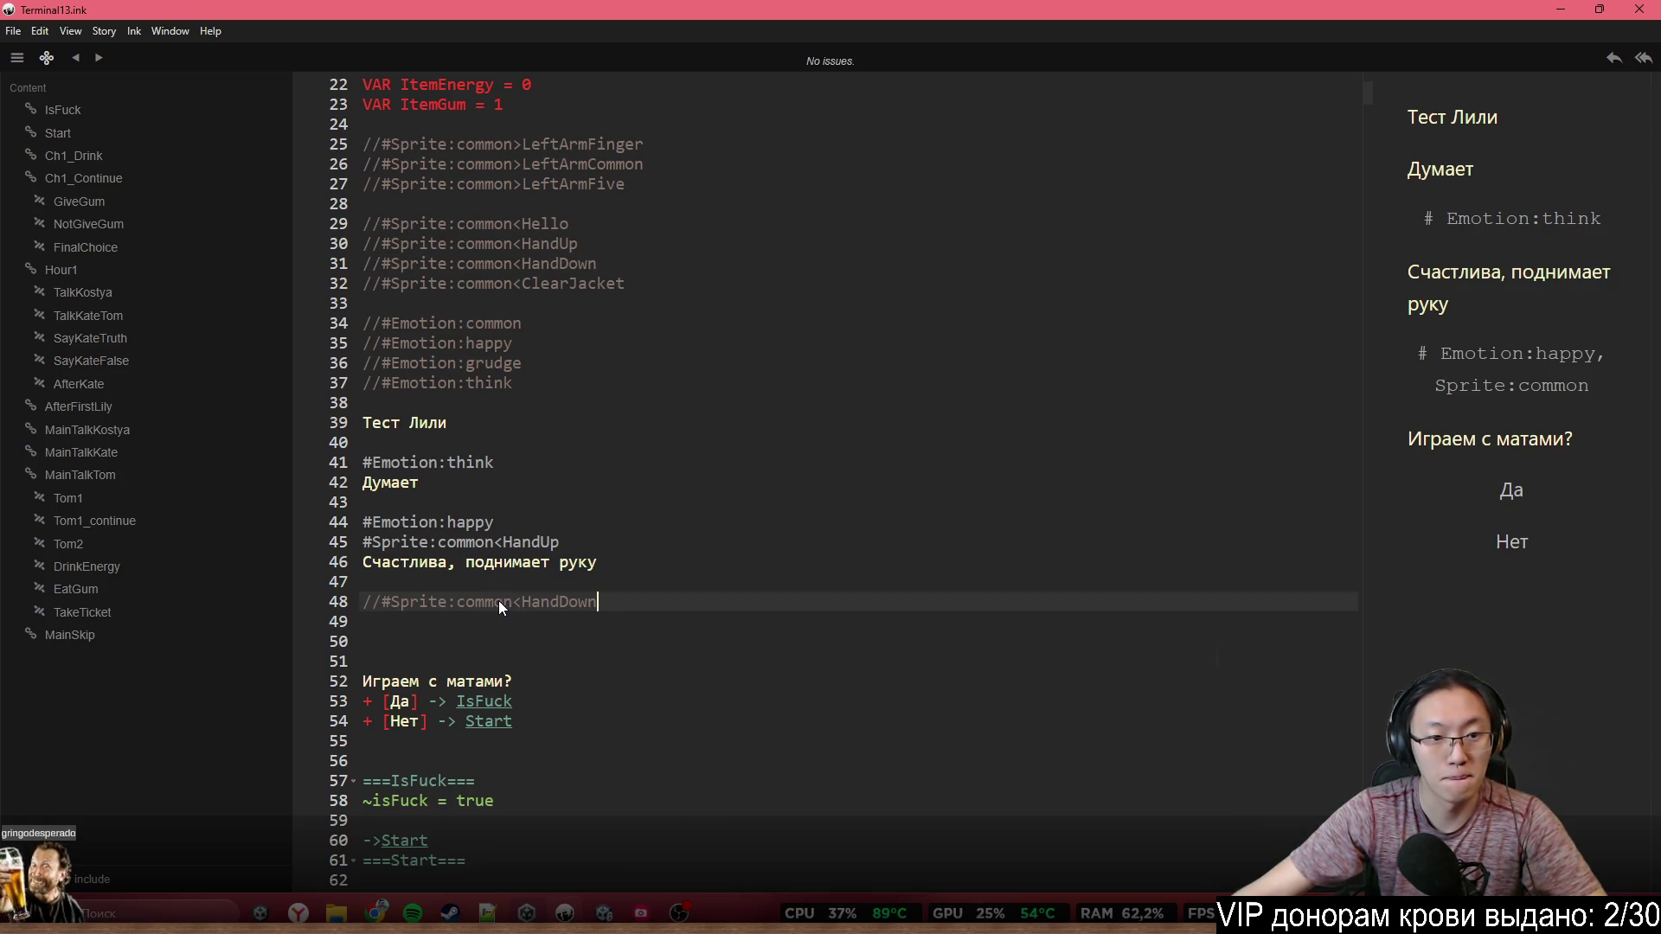
pyautogui.click(383, 603)
pyautogui.press('BackSpace')
pyautogui.press('BackSpace')
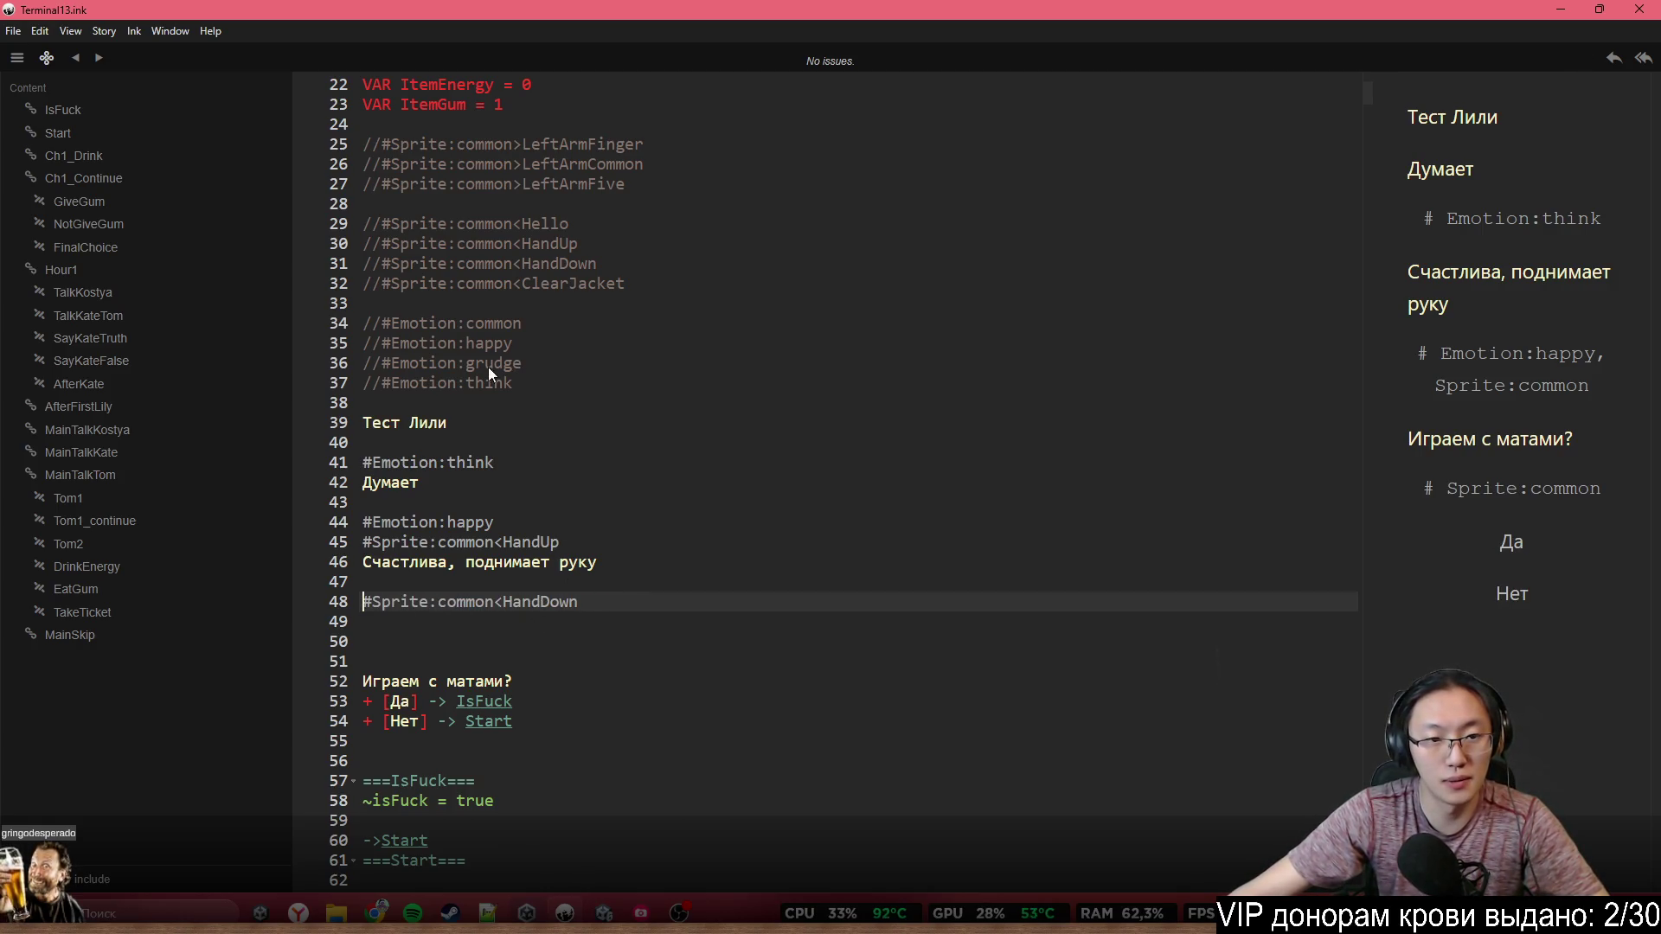
# Copy the #Emotion:grudge tag below the HandDown tag, then switch to Unity
pyautogui.moveTo(525, 365); pyautogui.dragTo(384, 371)
pyautogui.hotkey('ctrl', 'c')
pyautogui.click(515, 583)
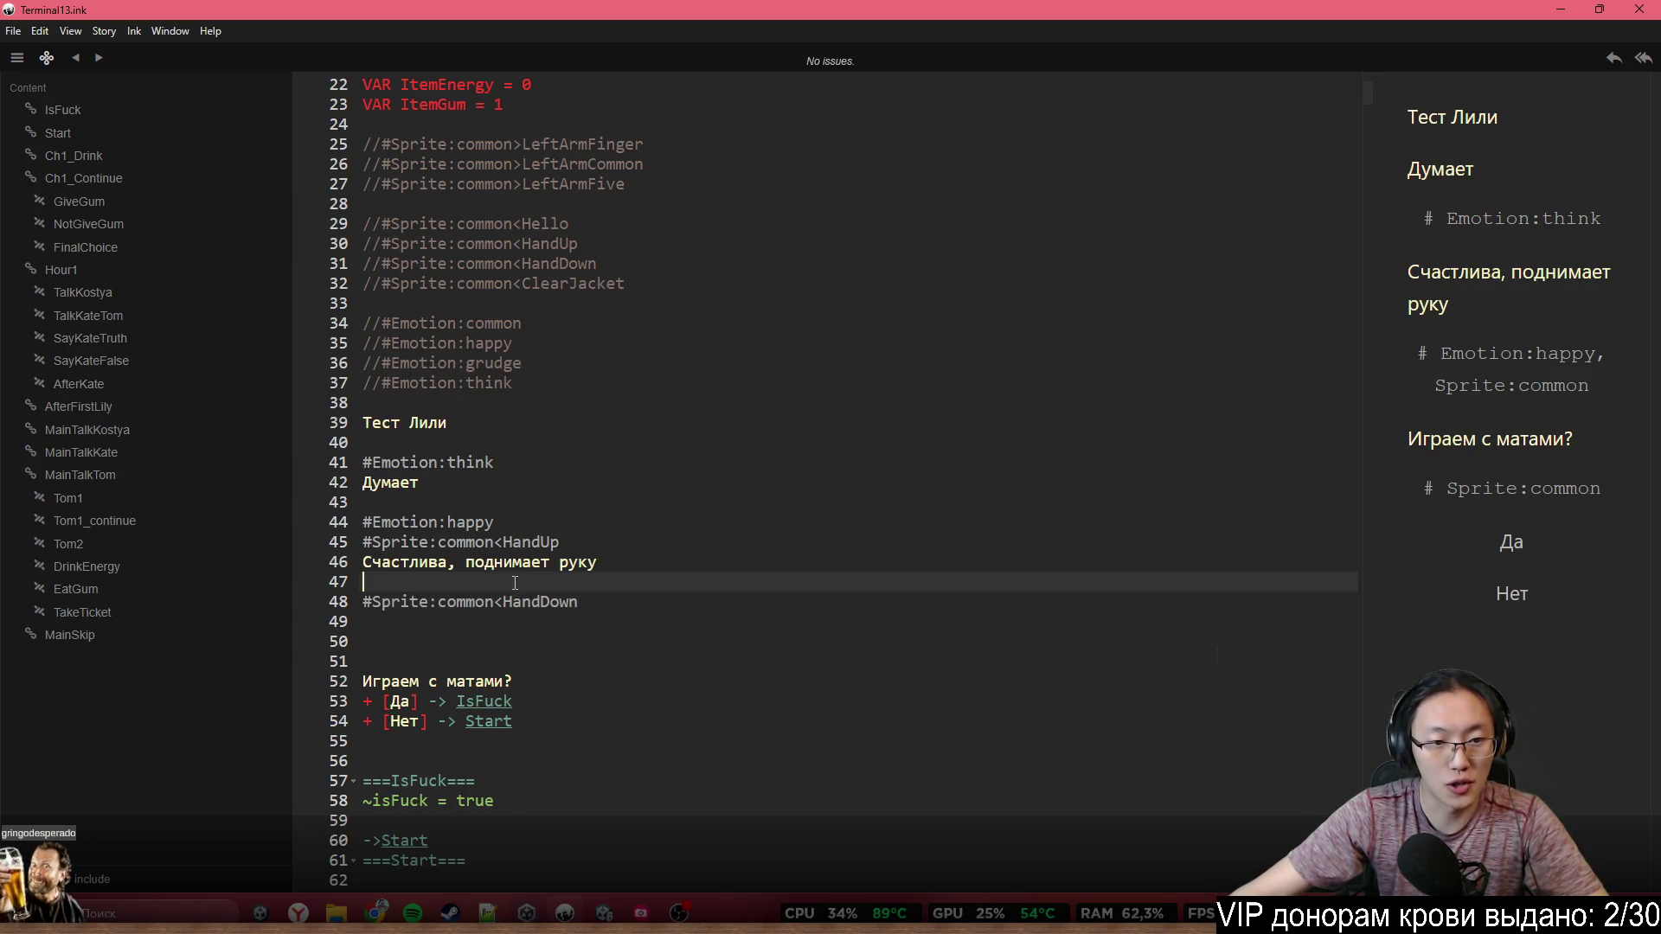
pyautogui.click(512, 621)
pyautogui.hotkey('ctrl', 'v')
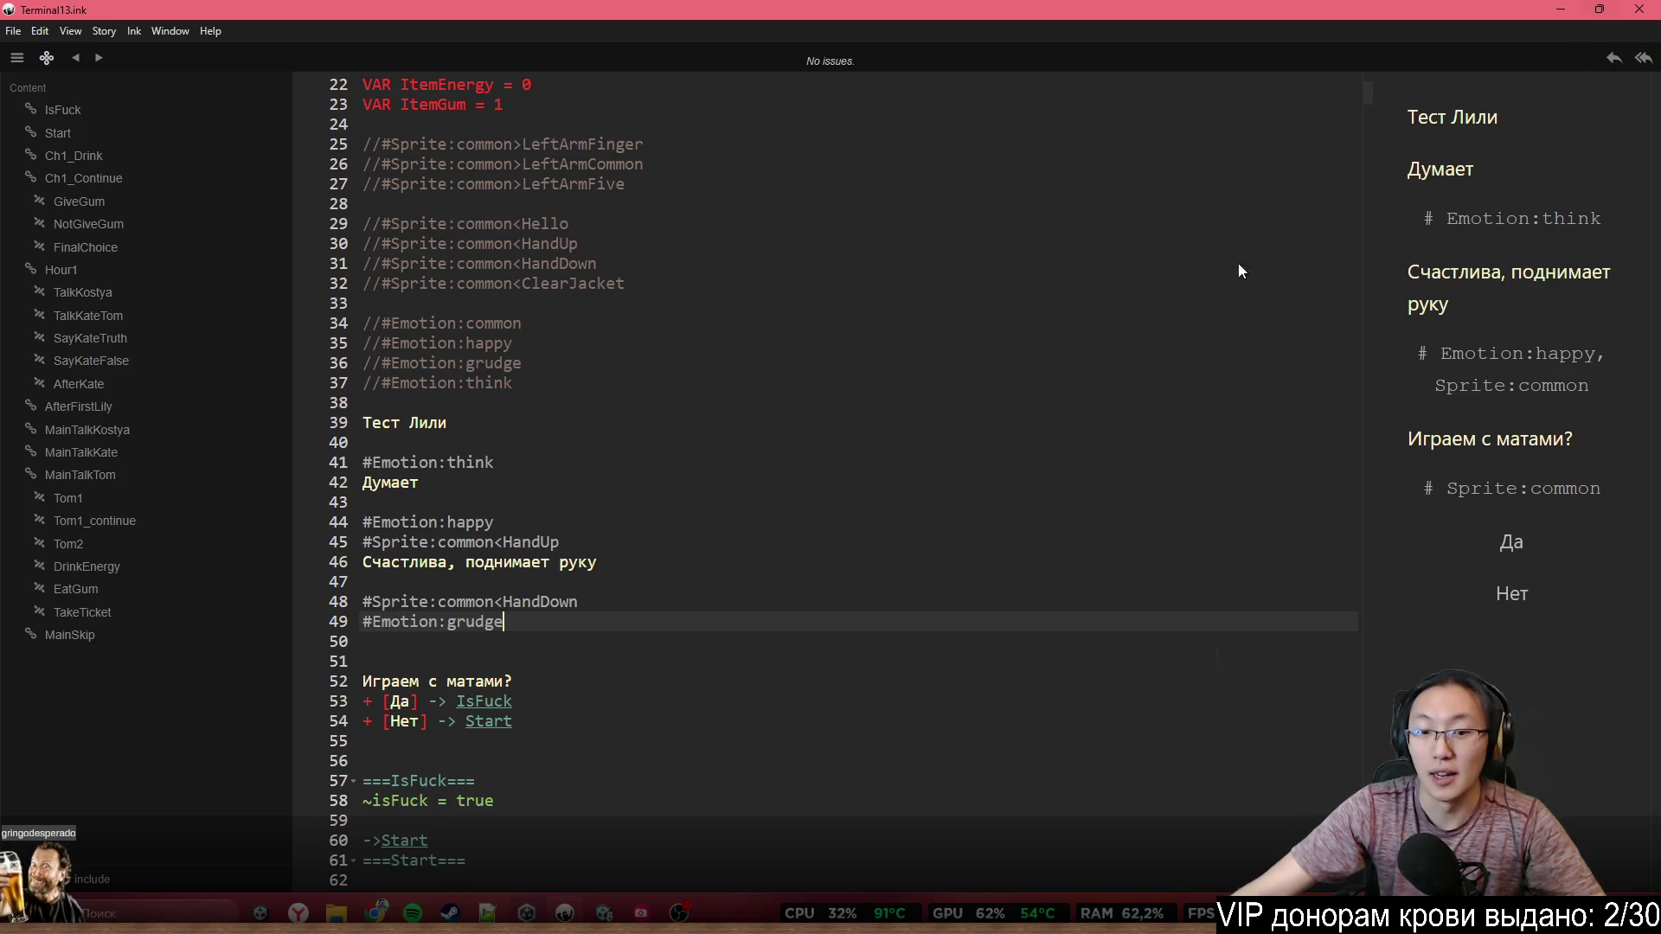
pyautogui.click(641, 912)
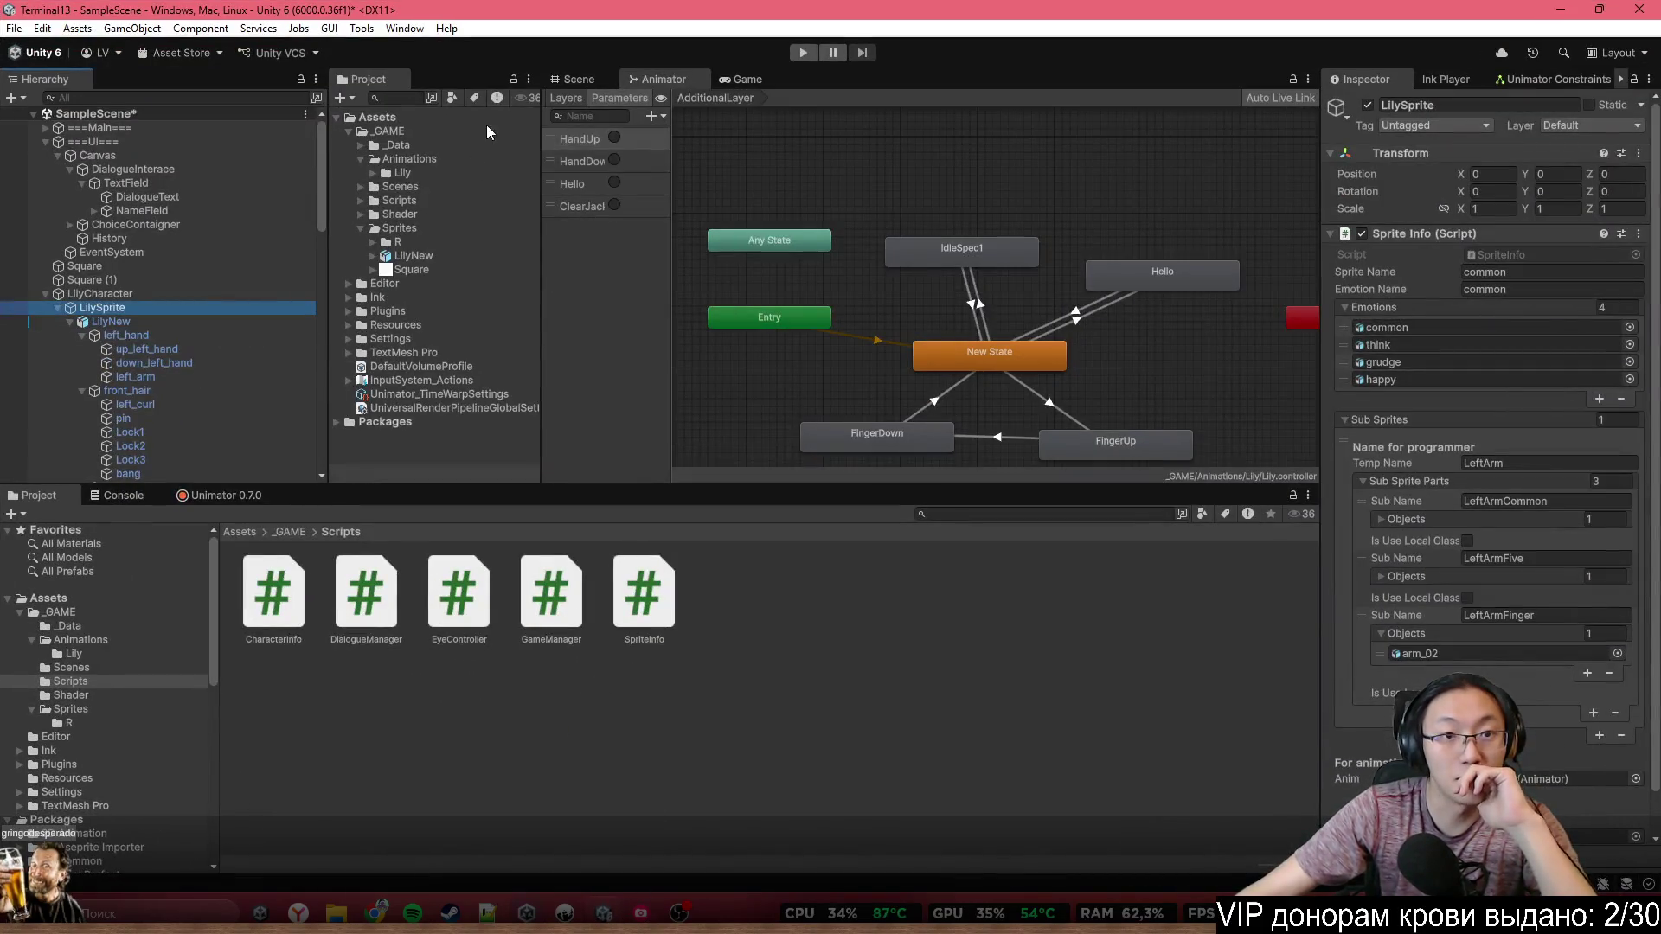
# In Unity's Scene view, enable the grudge object under Emotions, then return to Inky
pyautogui.click(577, 79)
pyautogui.scroll(-10, 182, 303)
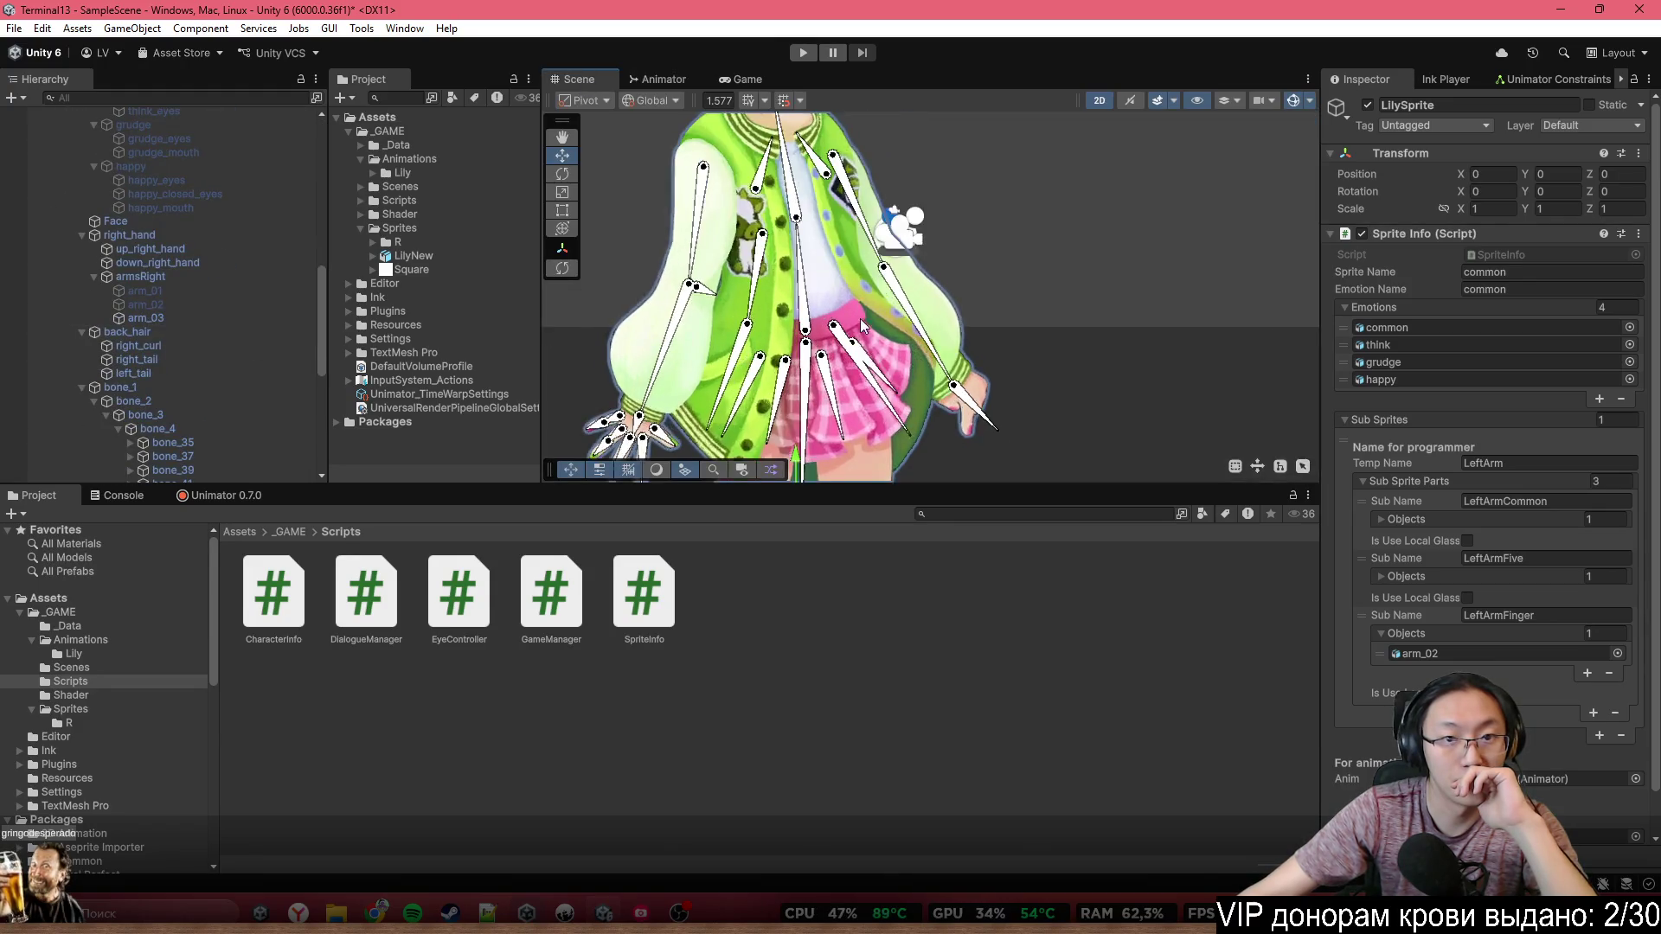
pyautogui.scroll(5, 847, 286)
pyautogui.scroll(-2, 157, 419)
pyautogui.scroll(3, 157, 415)
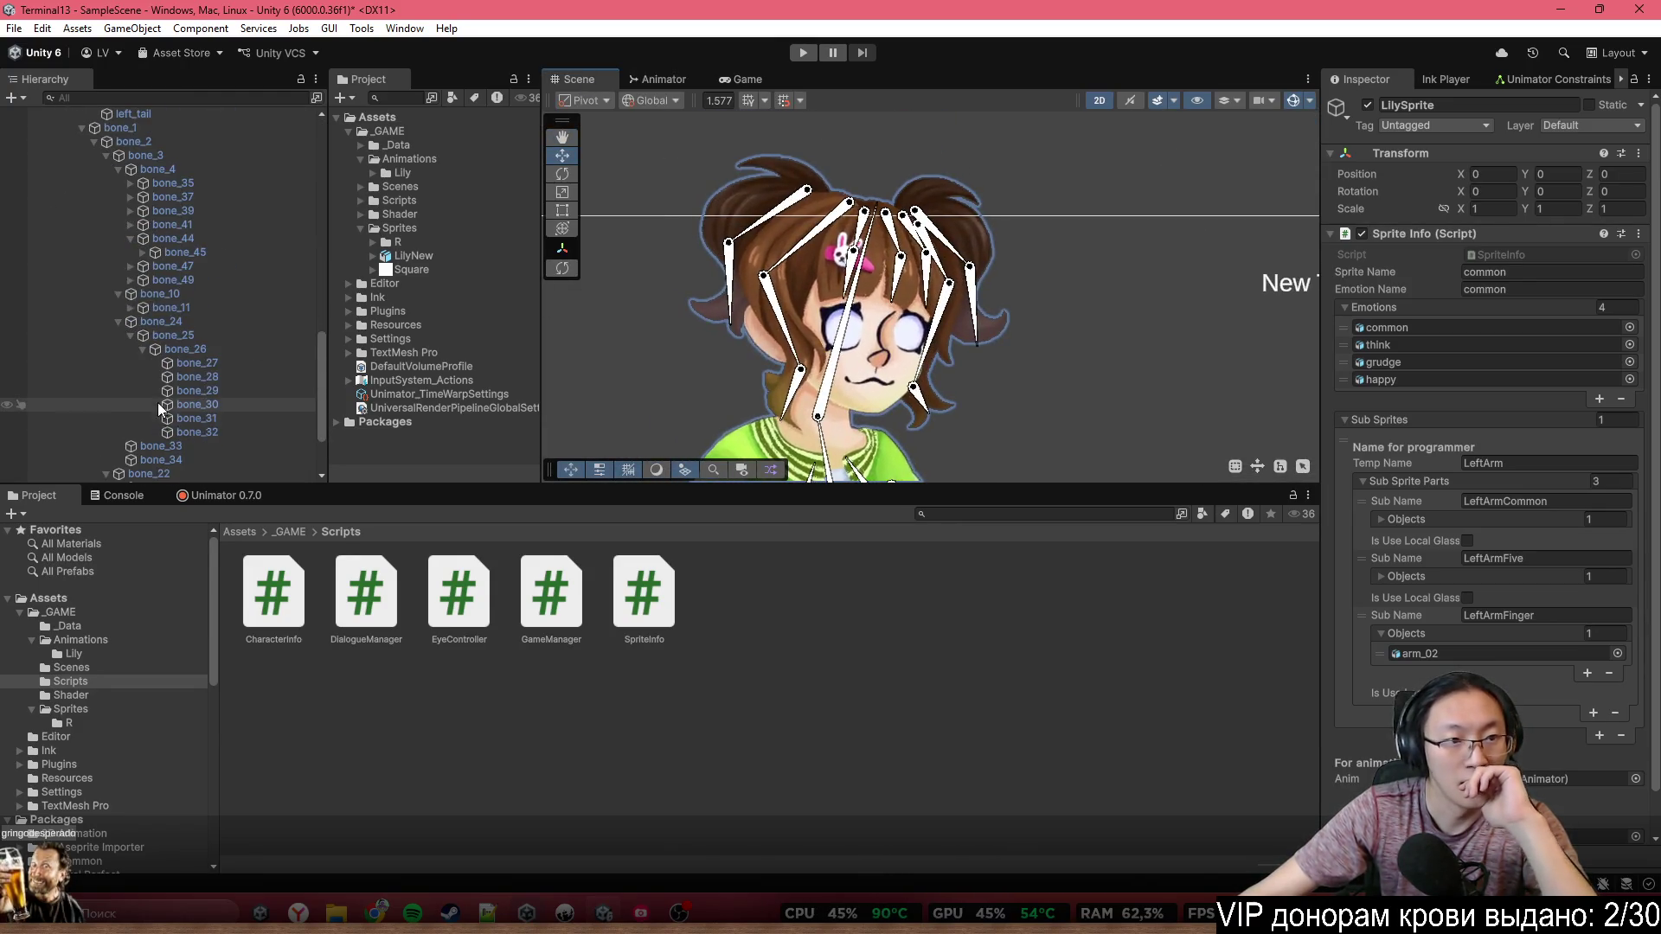
pyautogui.scroll(4, 170, 303)
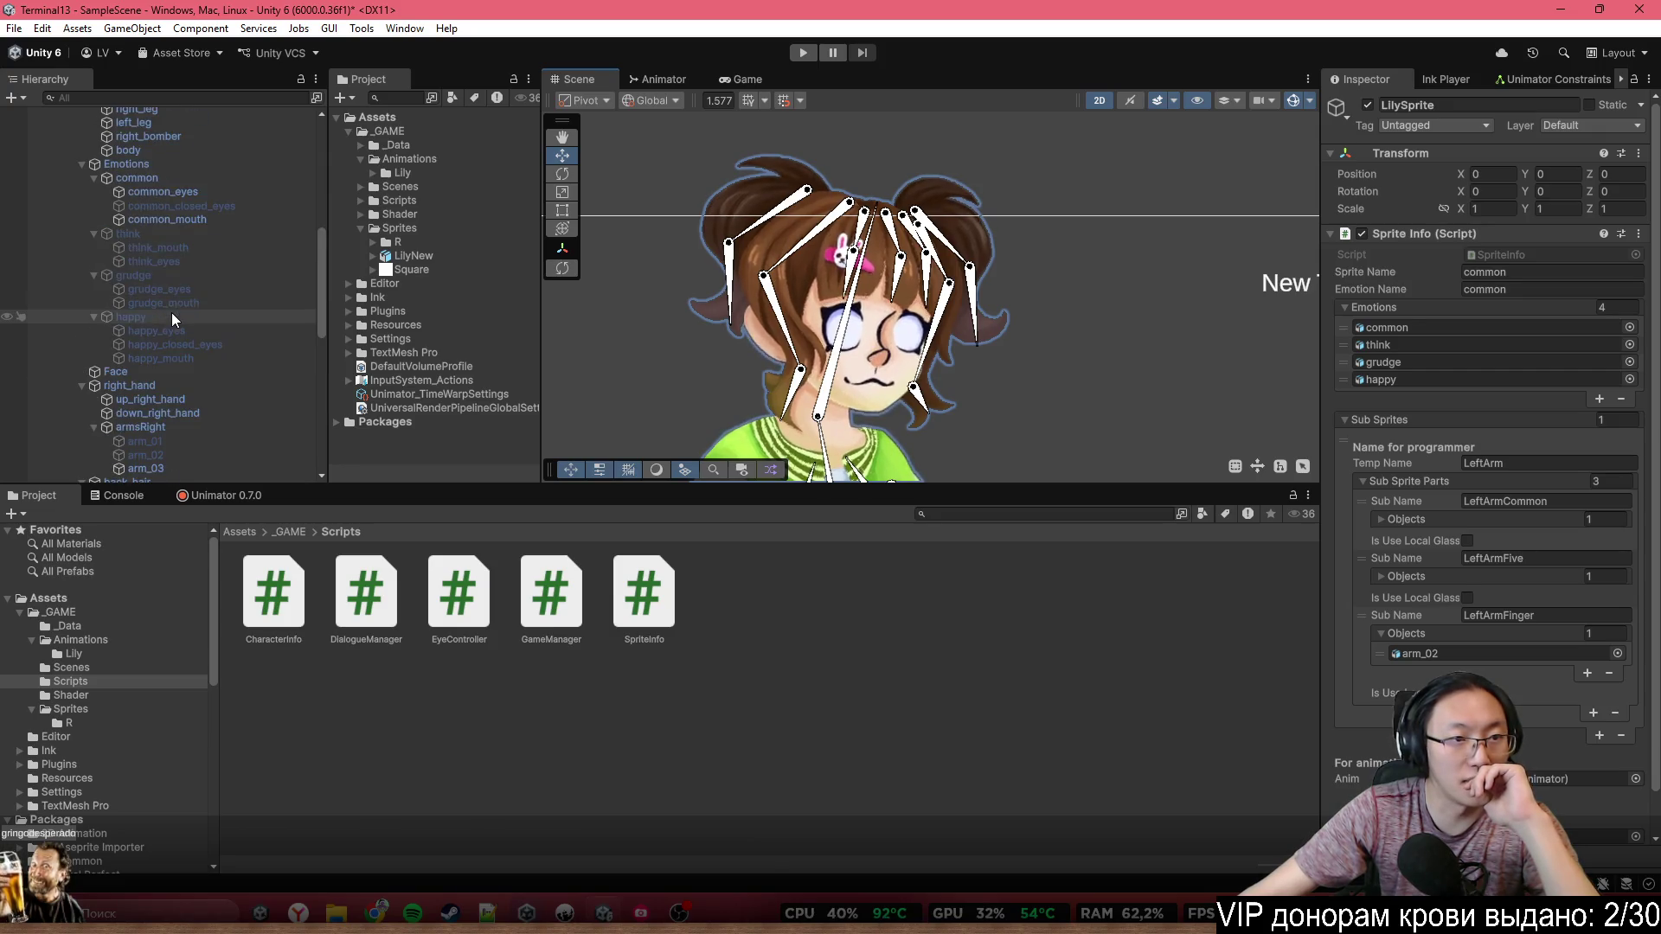
pyautogui.click(205, 278)
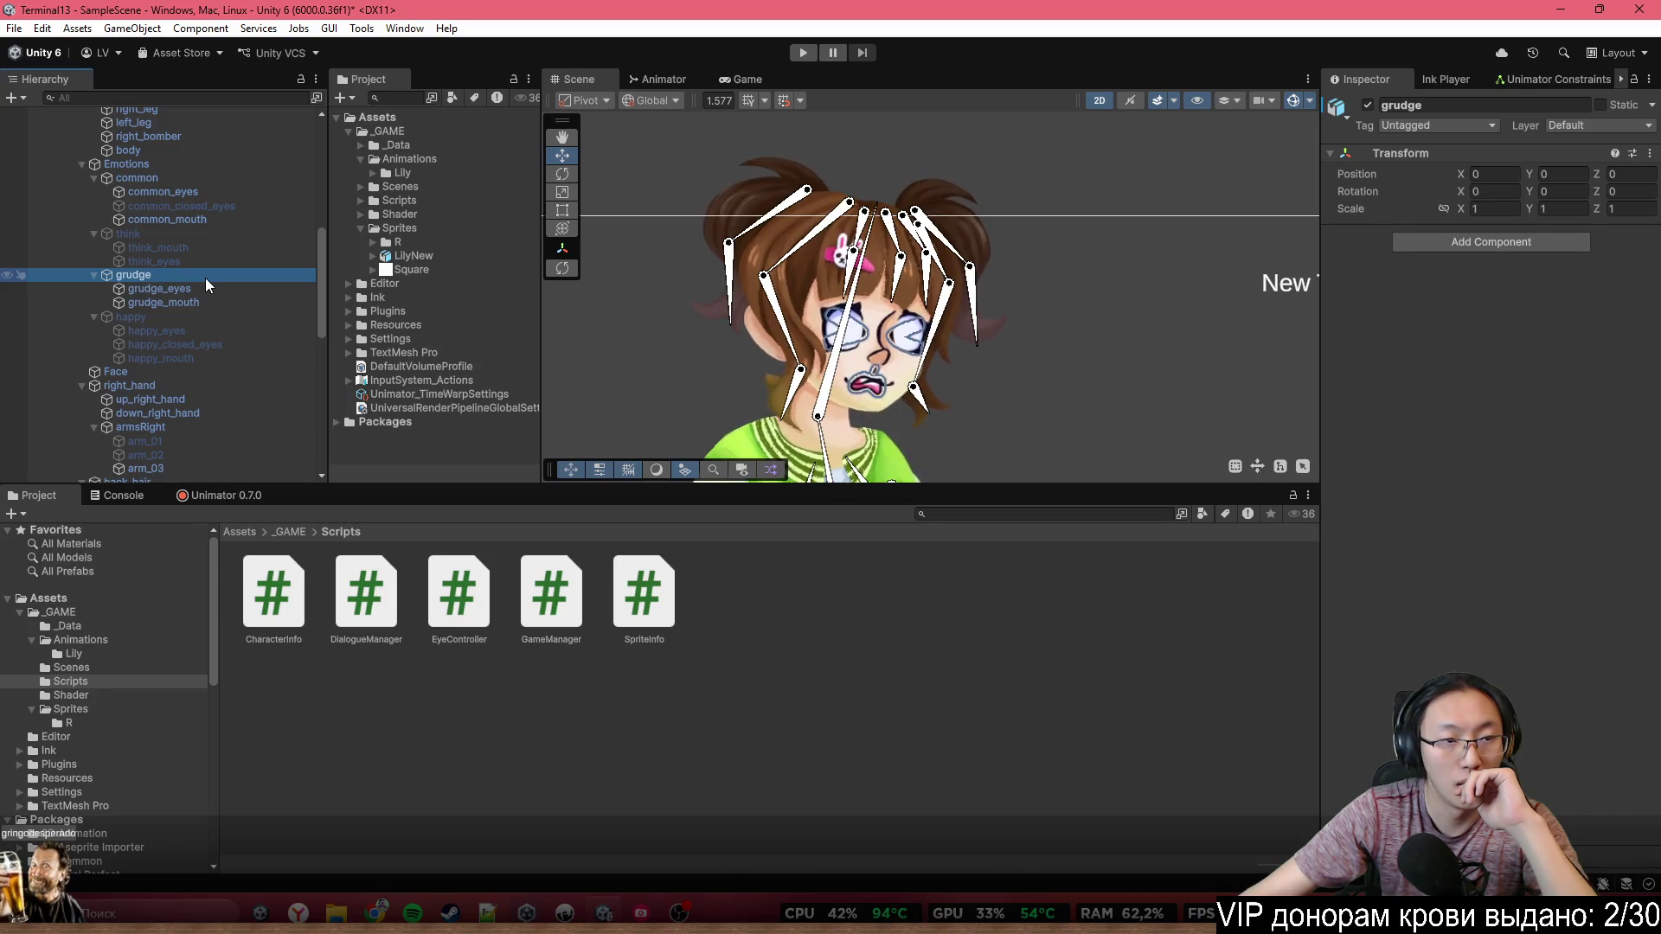
pyautogui.hotkey('alt', 'Tab')
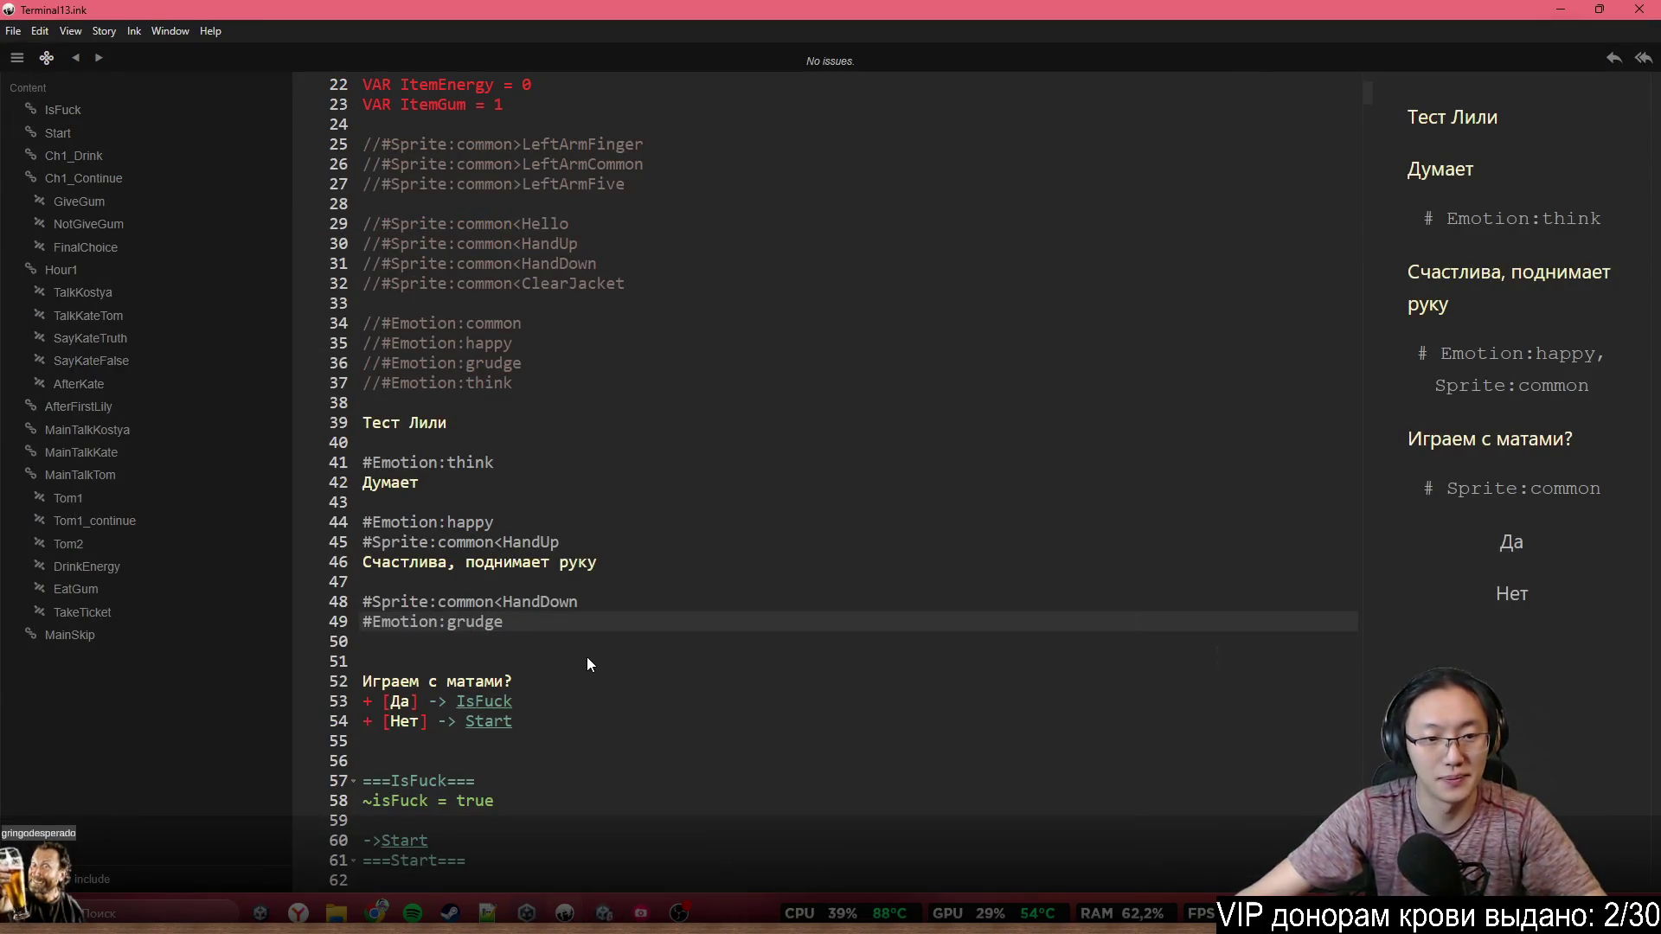
# Type 'Недовольна, убрала руку' under the grudge tag, followed by a blank line
pyautogui.press('Return')
pyautogui.write('Недовольна')
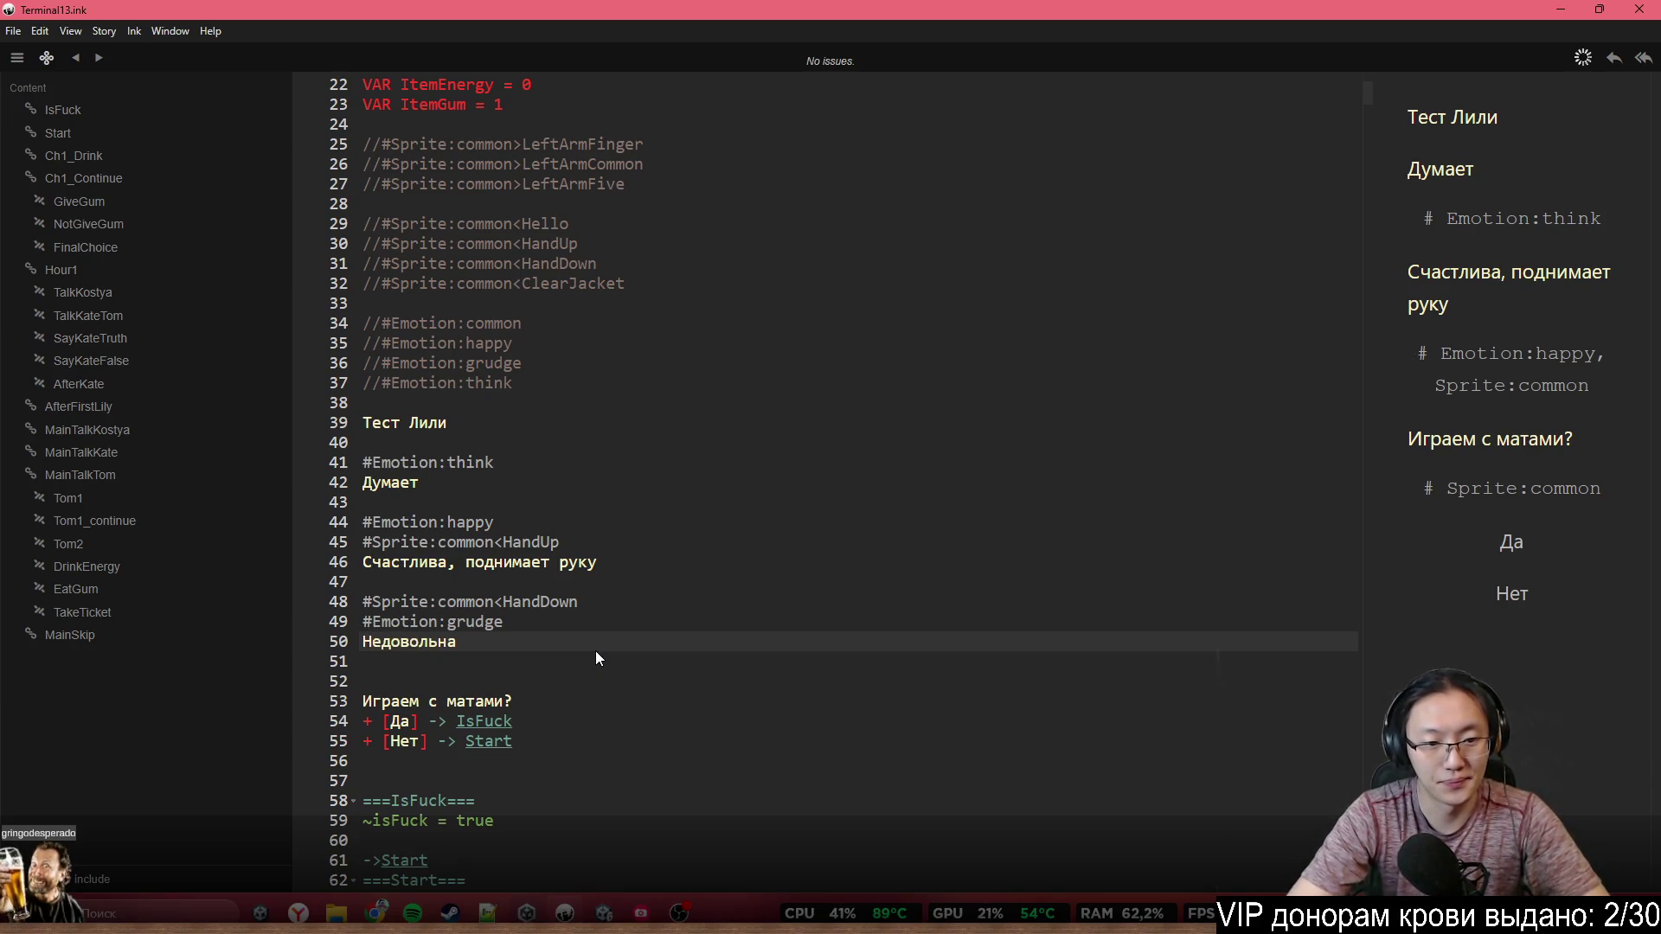
pyautogui.write(',')
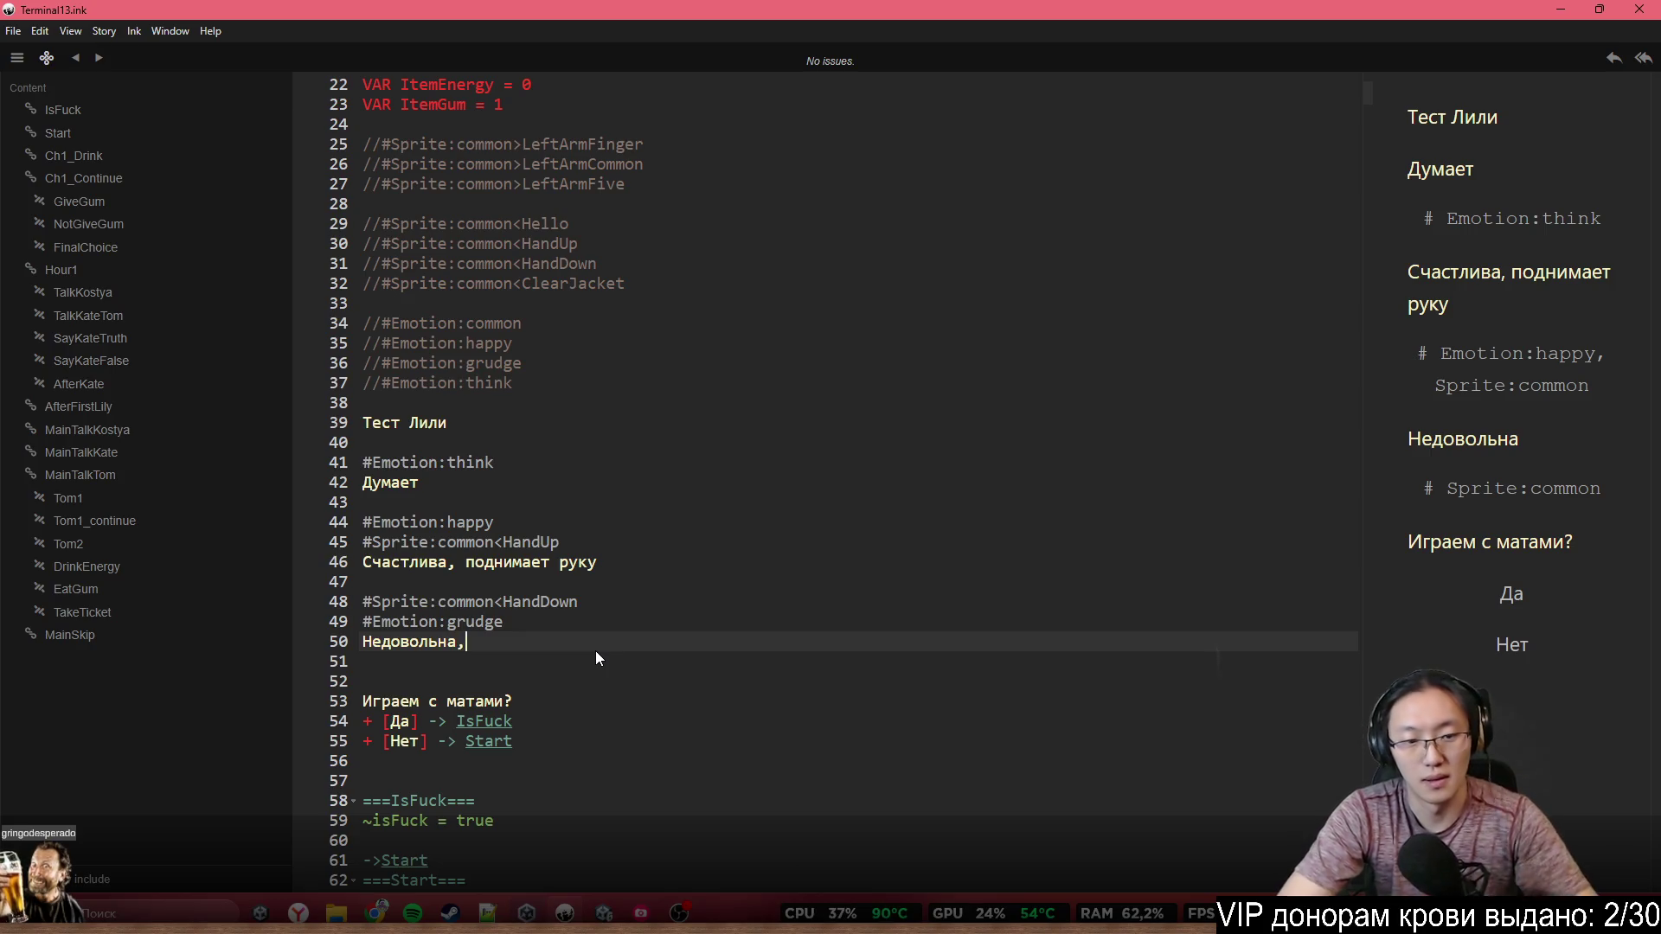
pyautogui.write(' убрала руку')
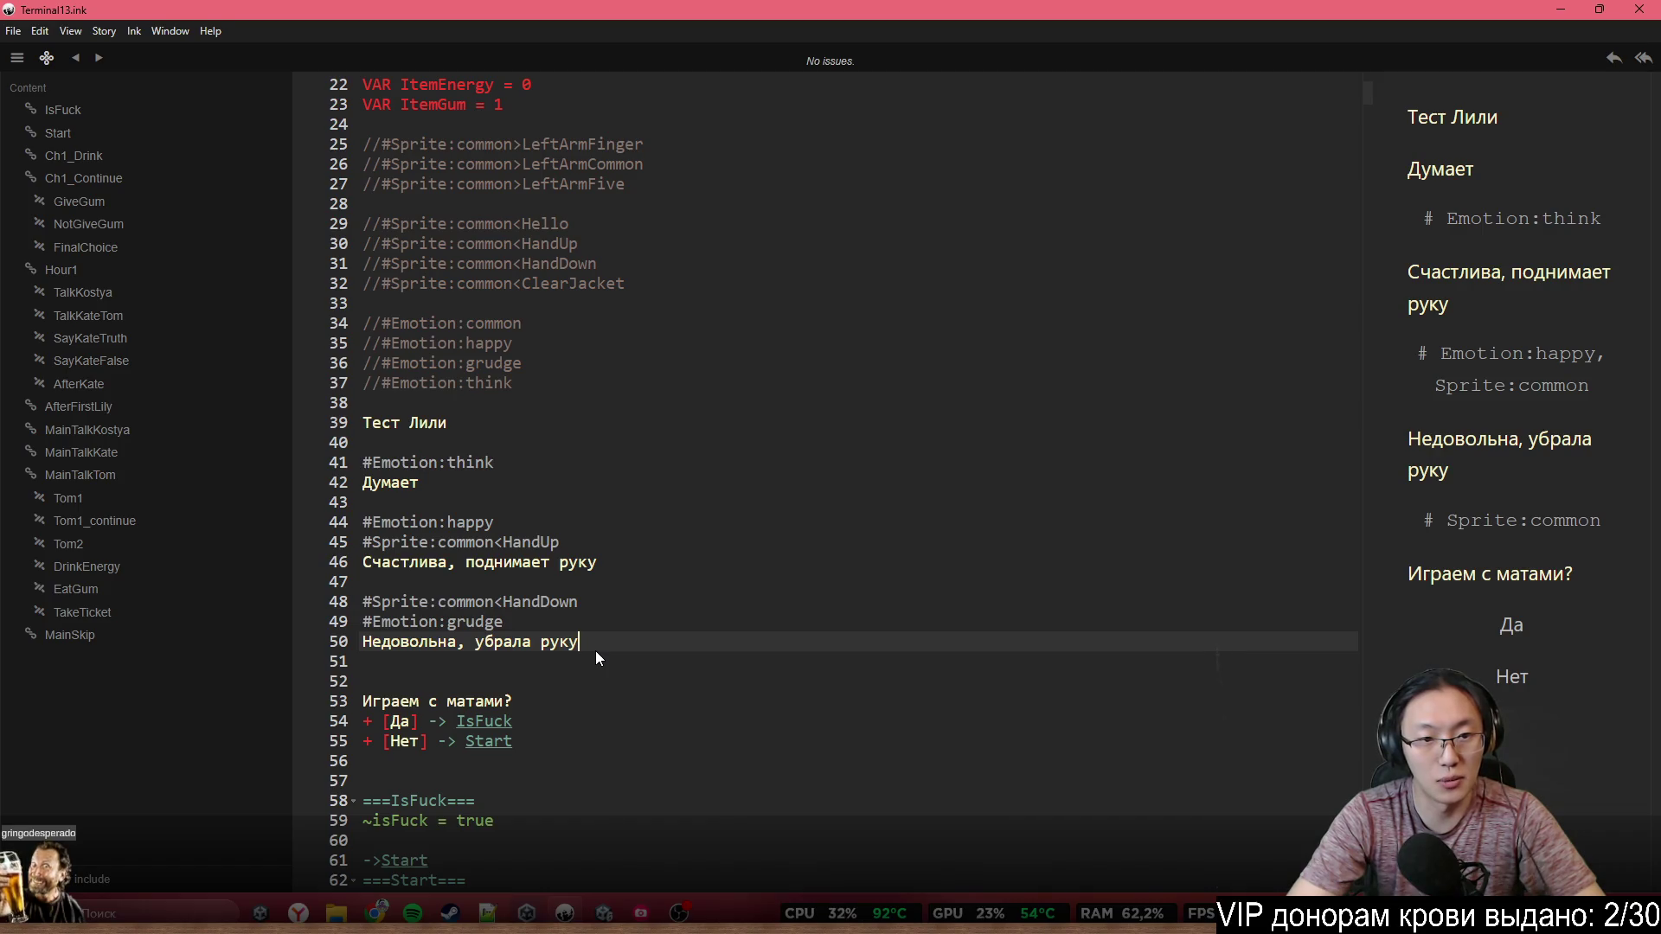
pyautogui.press('Return')
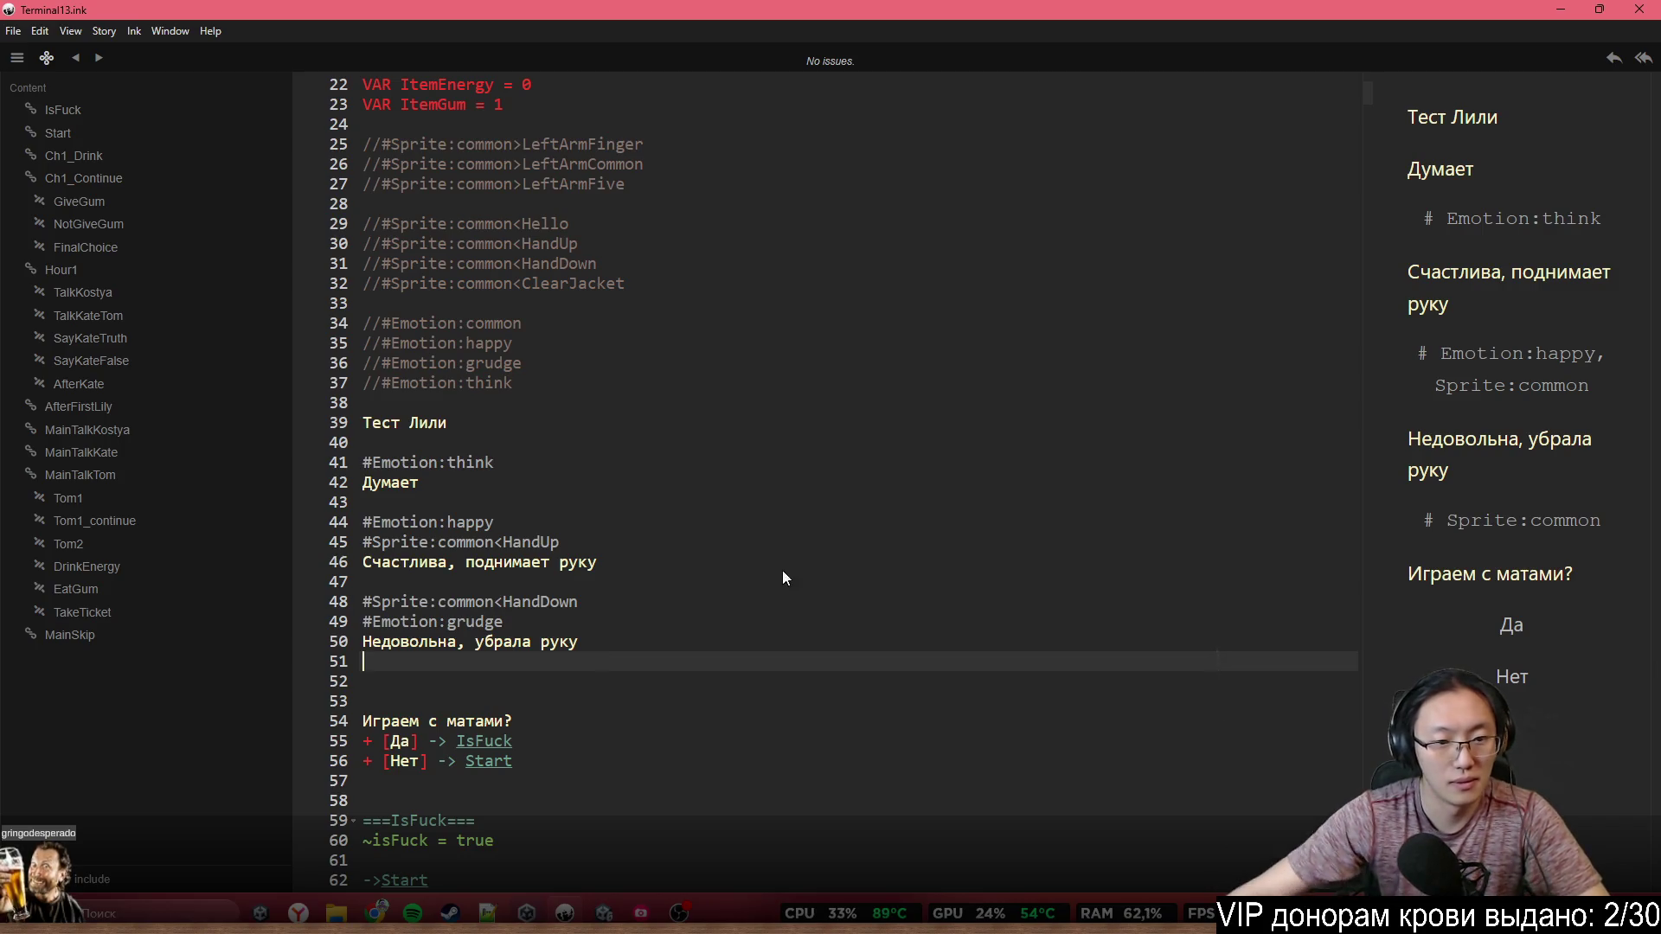
# Add a block with a copied #Emotion:common tag and the line 'Обычная эмоция'
pyautogui.moveTo(521, 323); pyautogui.dragTo(382, 323)
pyautogui.hotkey('ctrl', 'c')
pyautogui.click(588, 661)
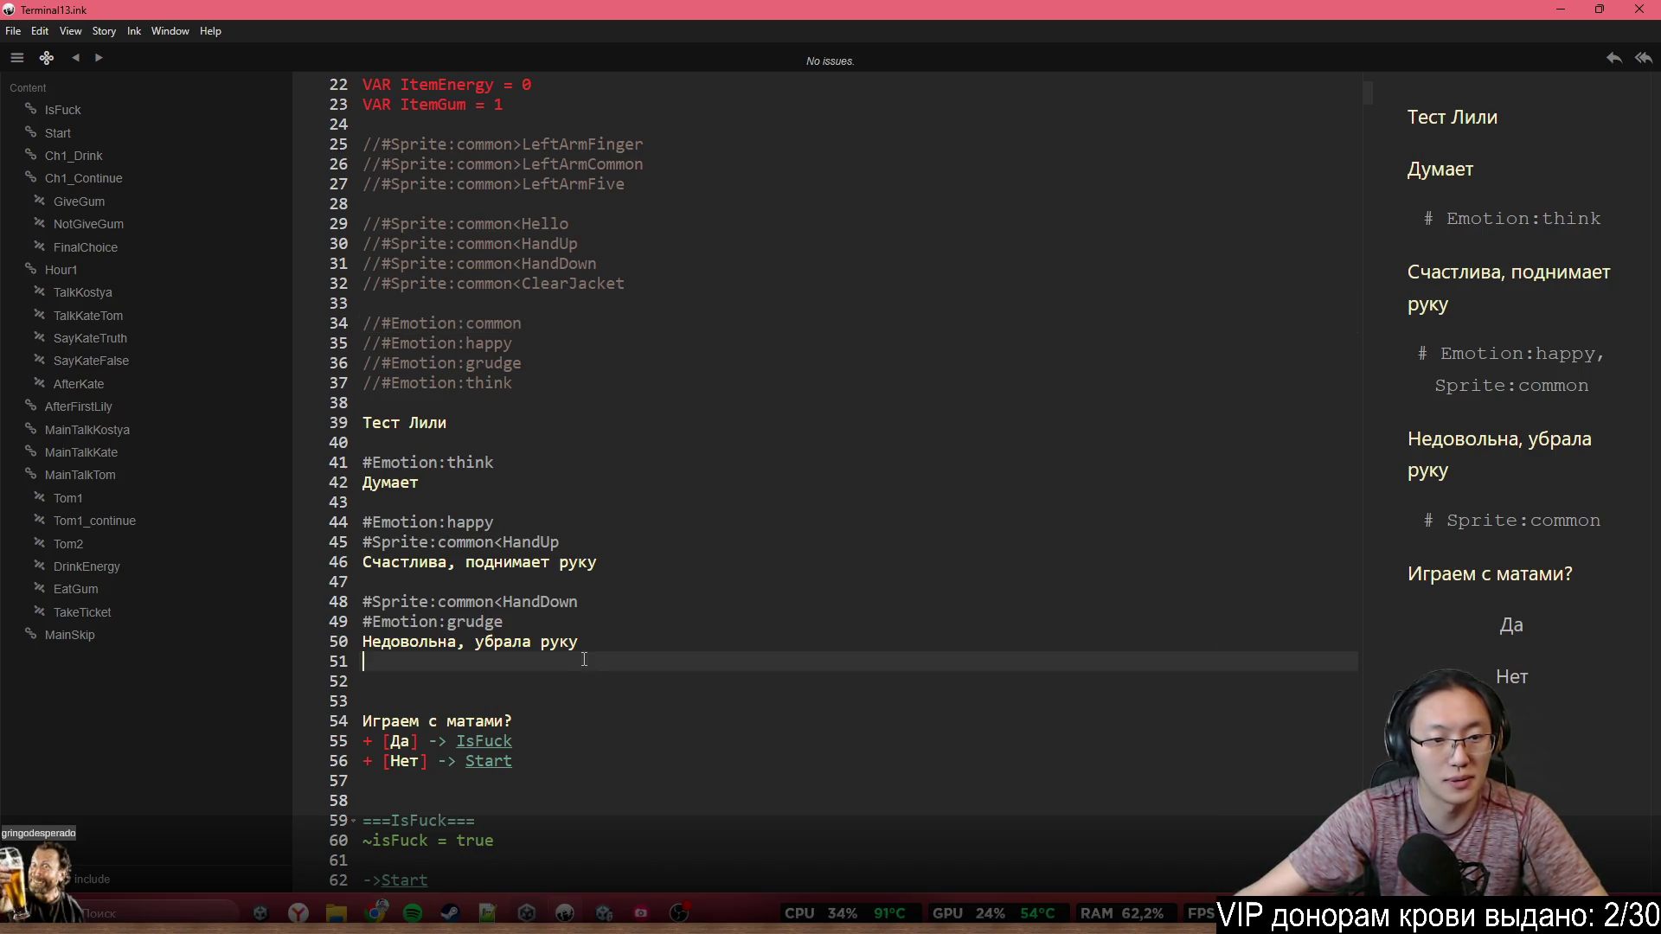
pyautogui.press('Return')
pyautogui.hotkey('ctrl', 'v')
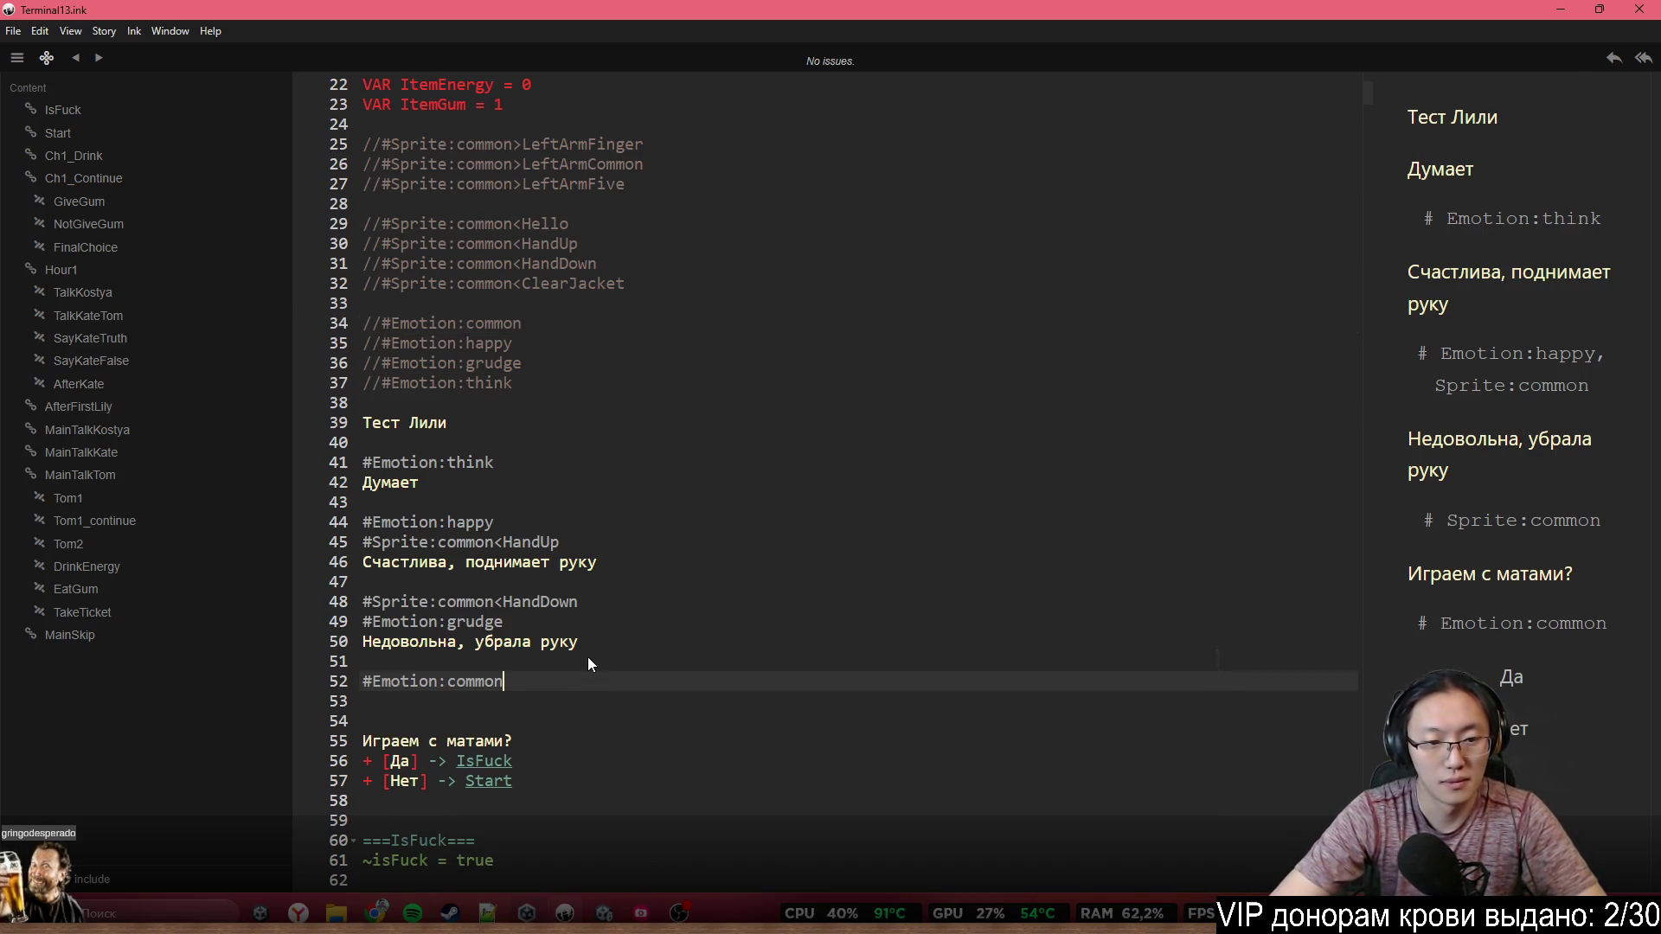
pyautogui.press('Down')
pyautogui.write('Обы')
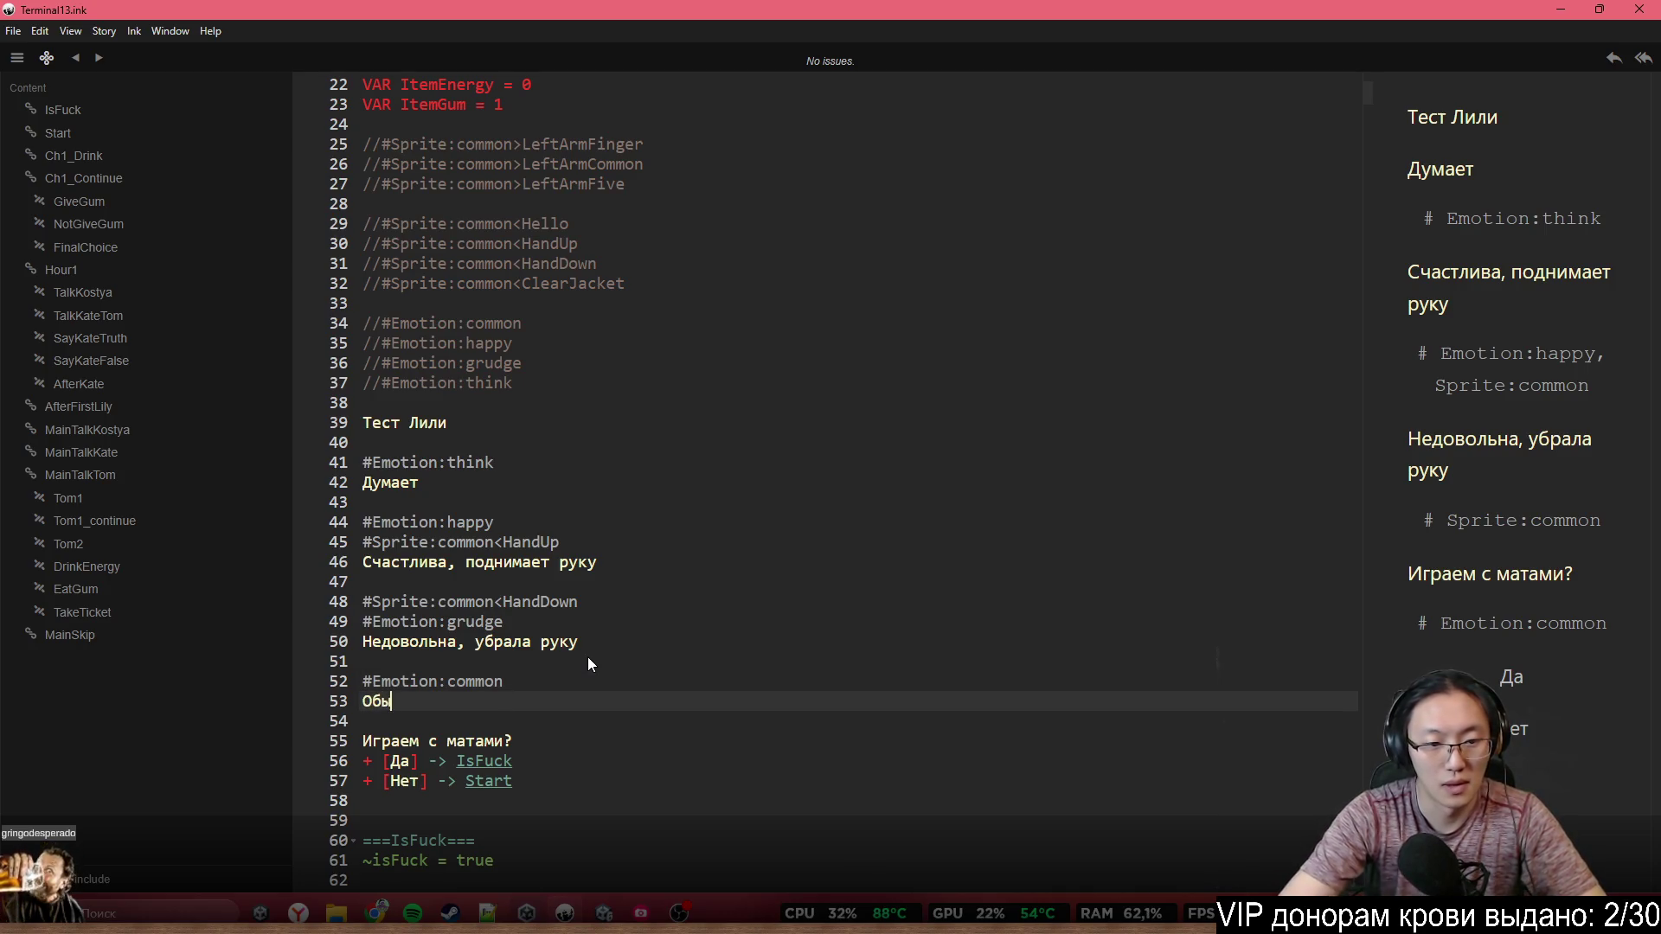
pyautogui.write('чная эмоция')
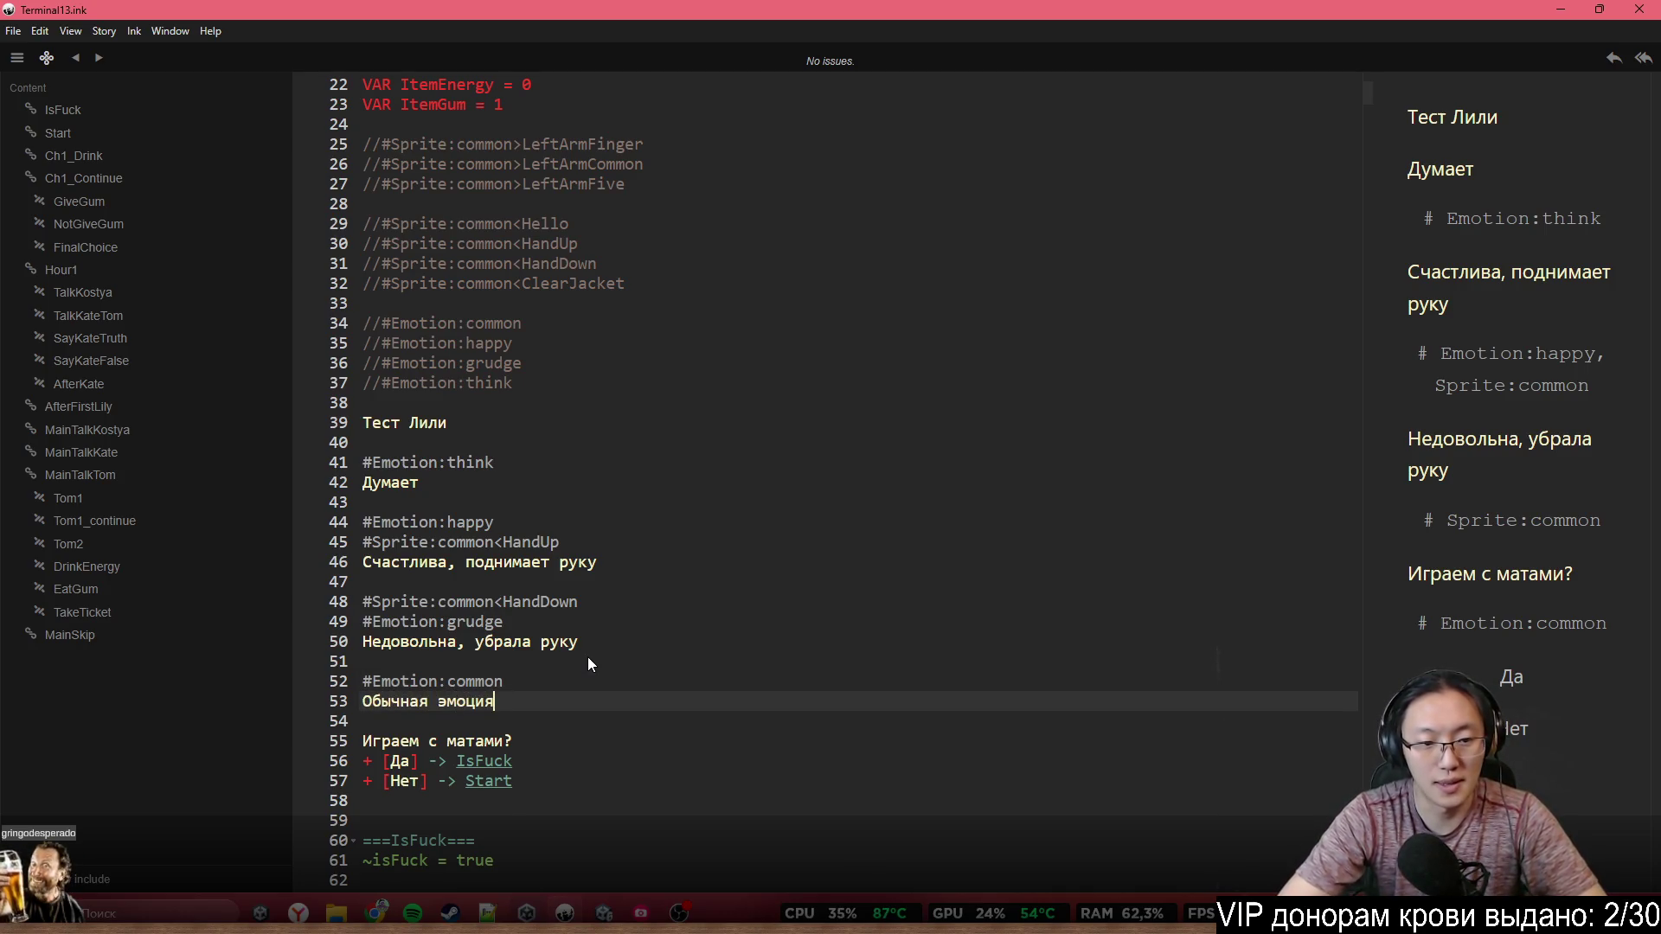
pyautogui.press('Return')
# Copy the #Emotion:happy tag from line 44 onto empty line 55
pyautogui.scroll(-3, 539, 565)
pyautogui.press('Return')
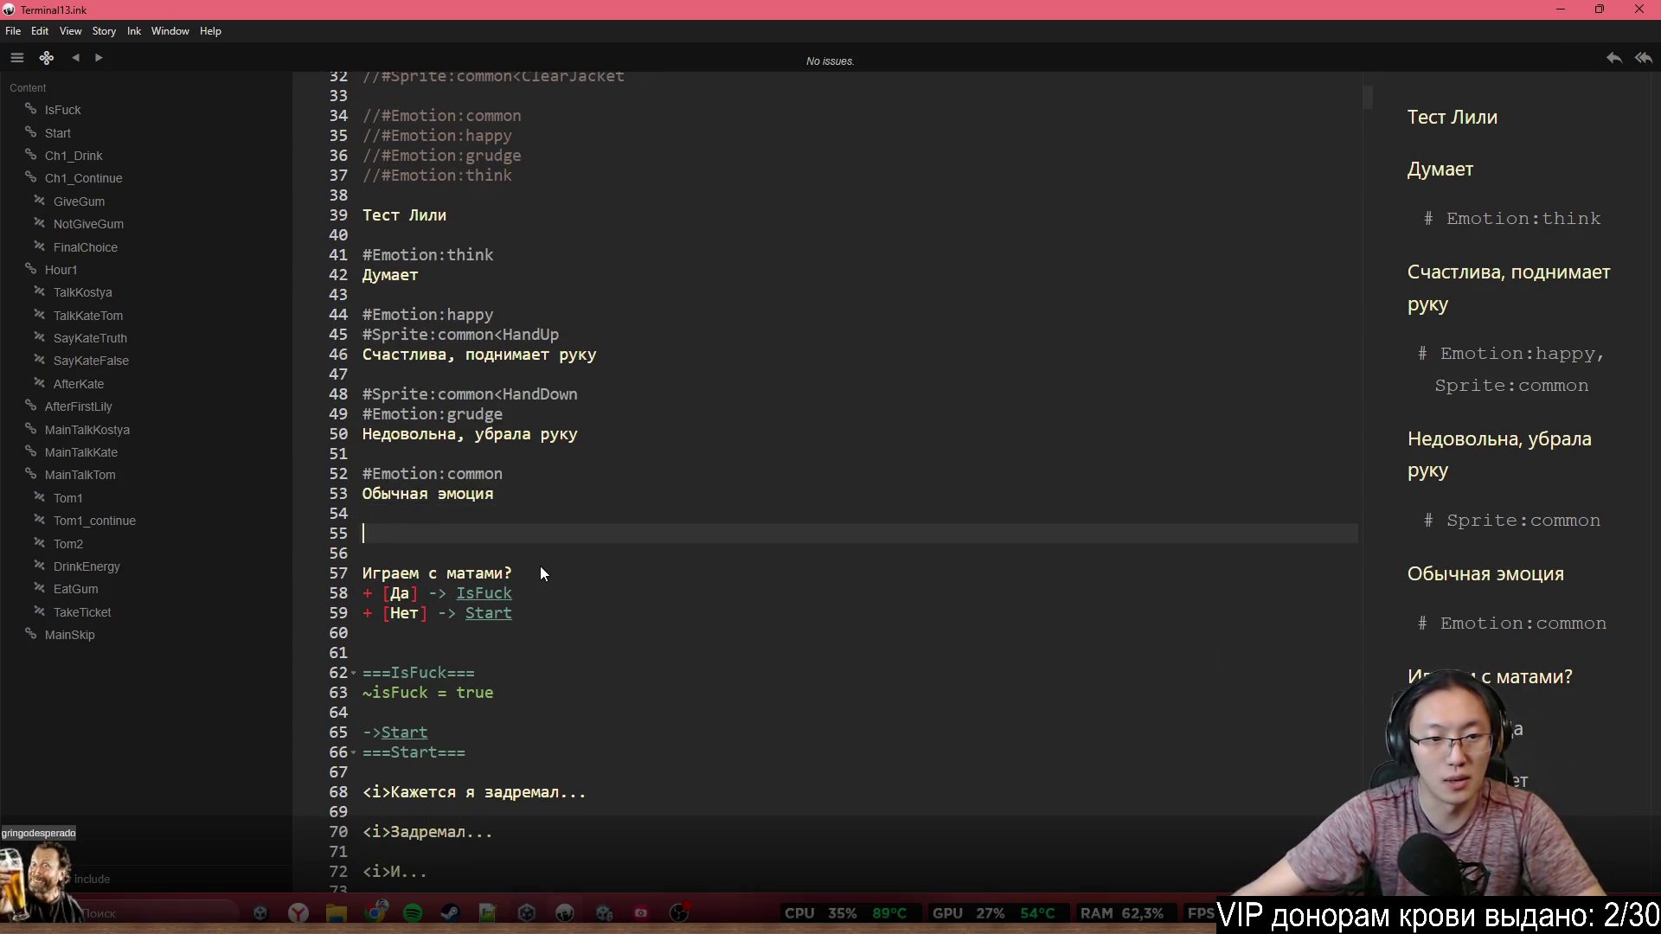
pyautogui.moveTo(497, 314); pyautogui.dragTo(361, 314)
pyautogui.hotkey('ctrl', 'c')
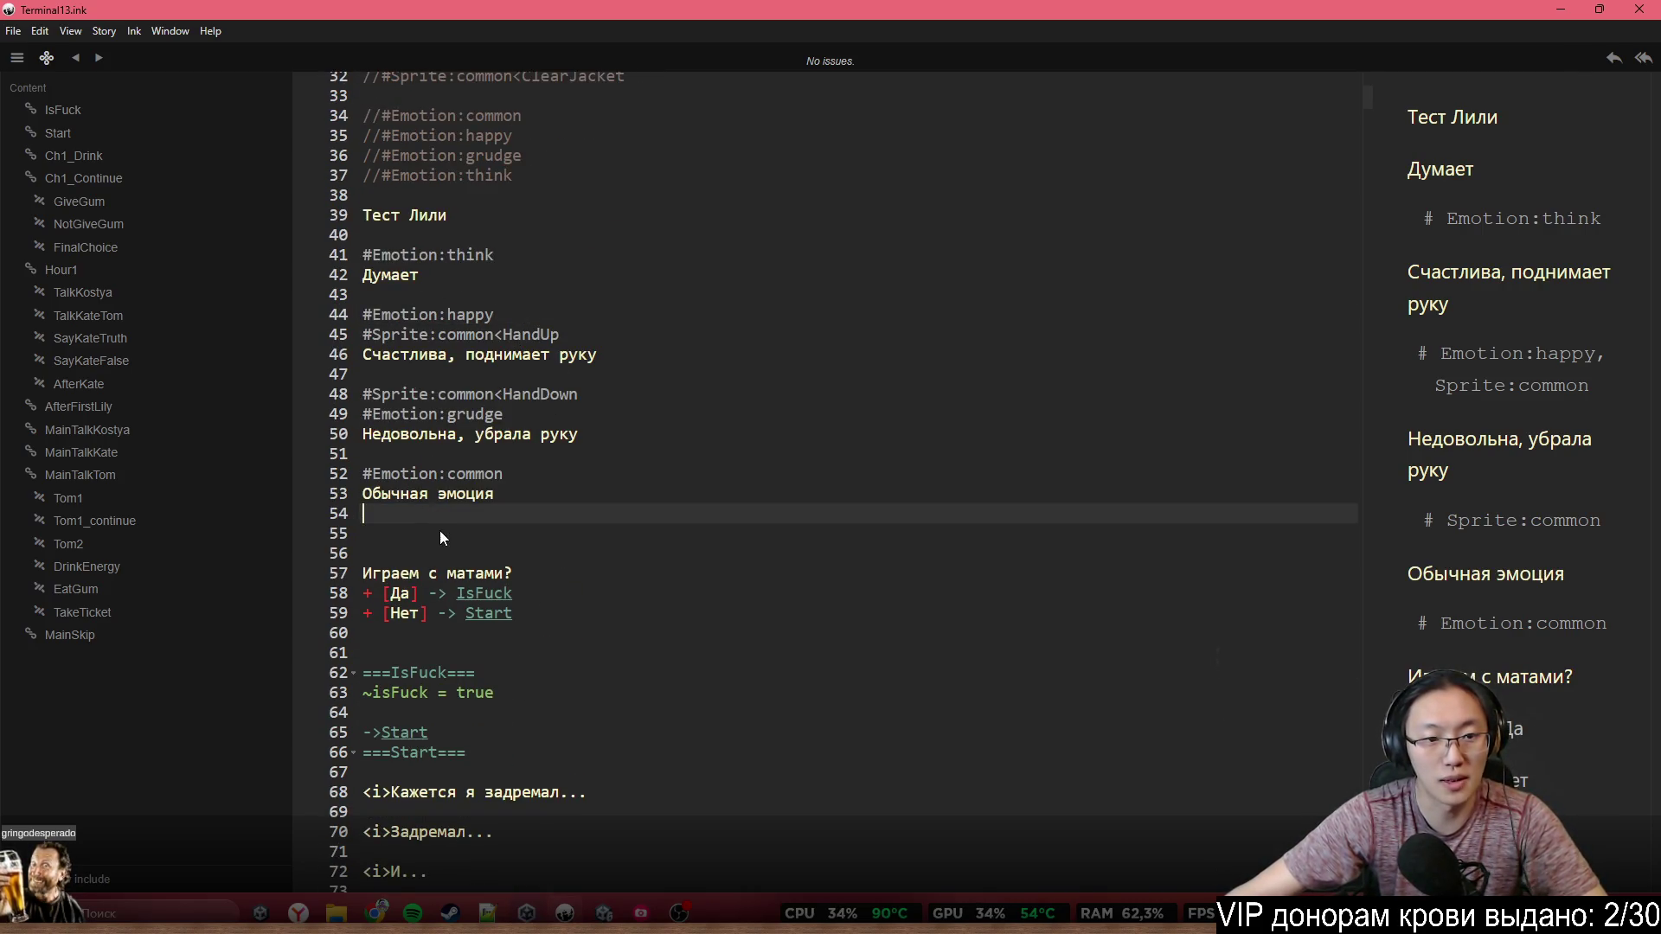
pyautogui.click(443, 531)
pyautogui.hotkey('ctrl', 'v')
pyautogui.scroll(3, 605, 260)
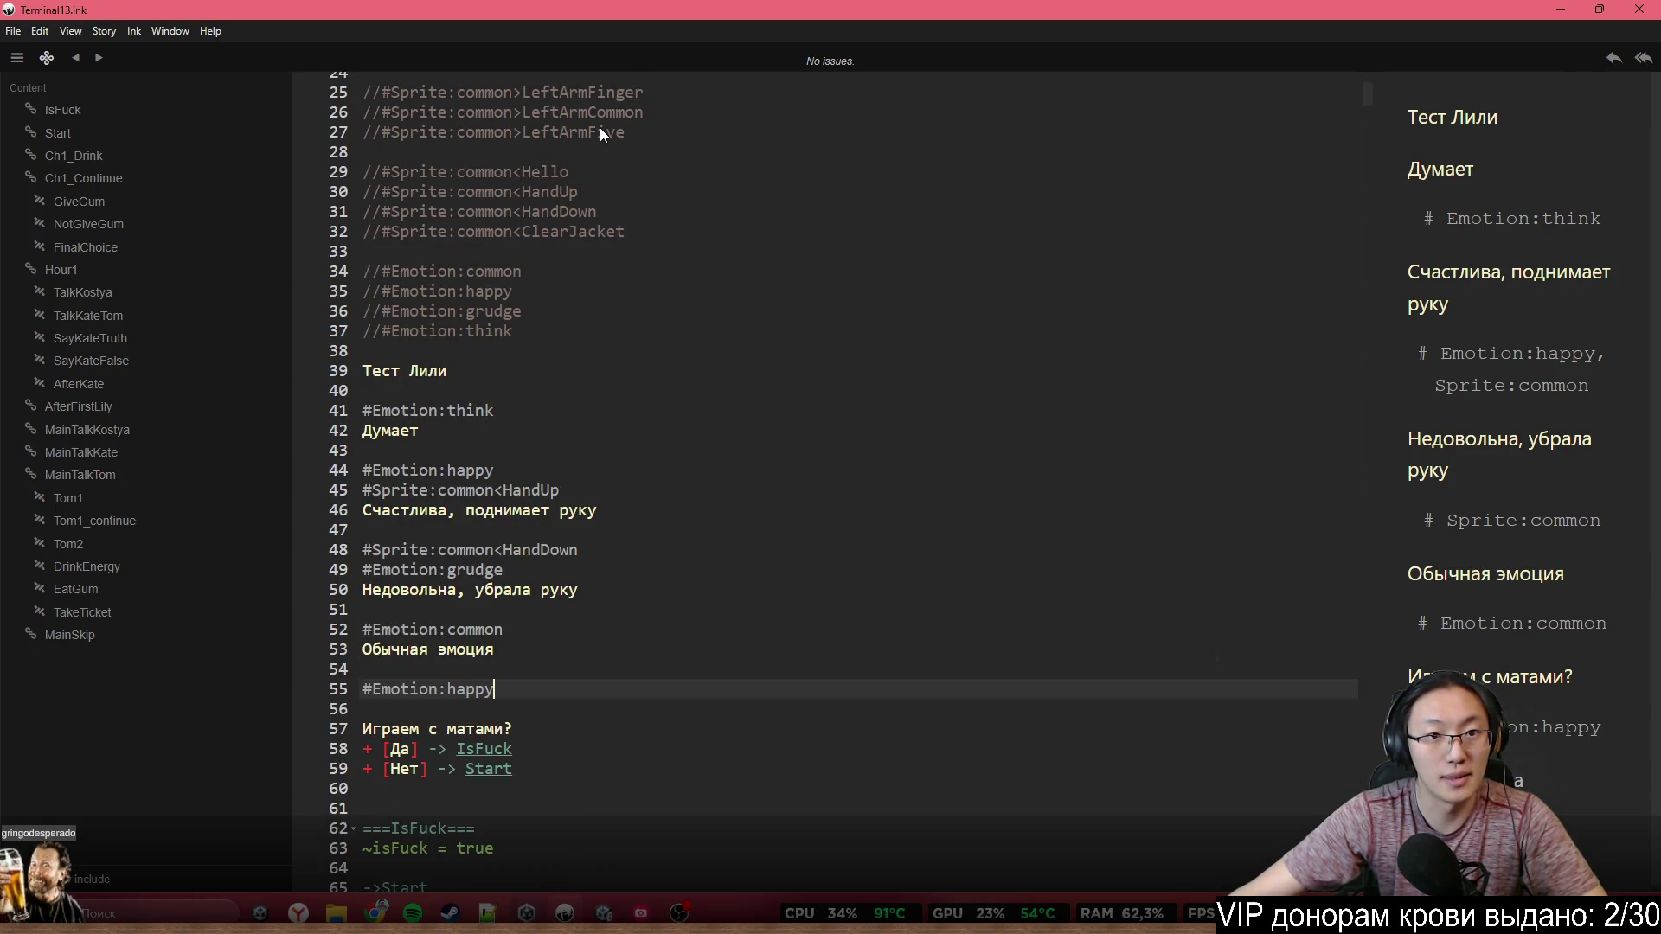
# Add the LeftArmFive sprite tag on a new line below the last happy tag
pyautogui.click(384, 132)
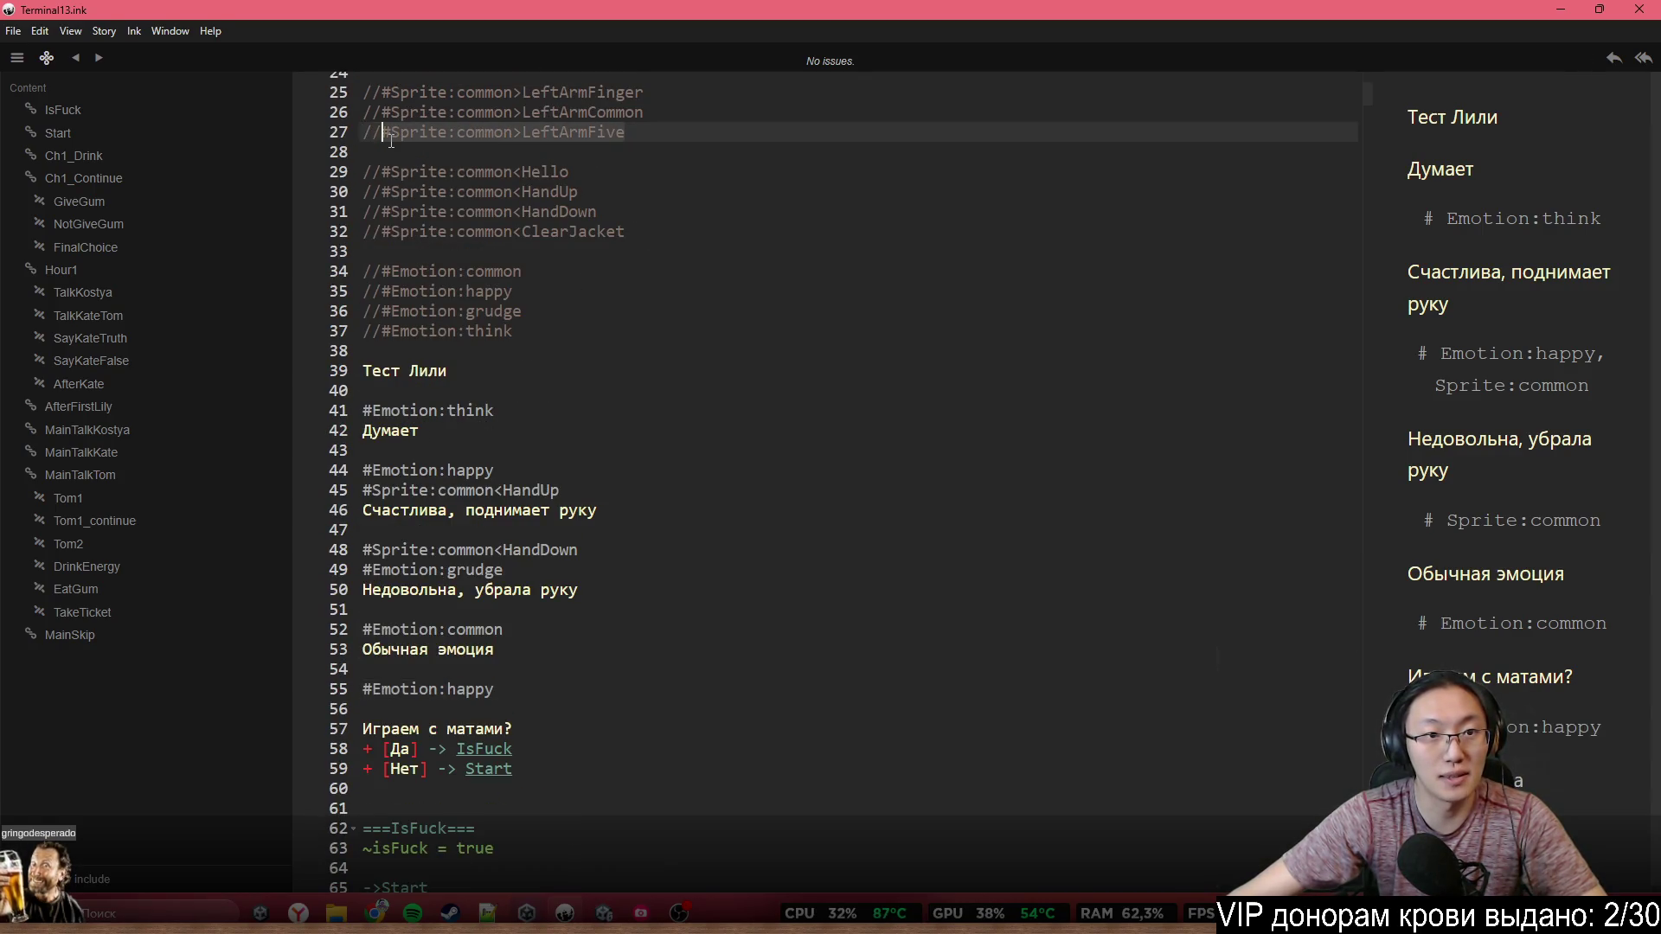
pyautogui.click(511, 688)
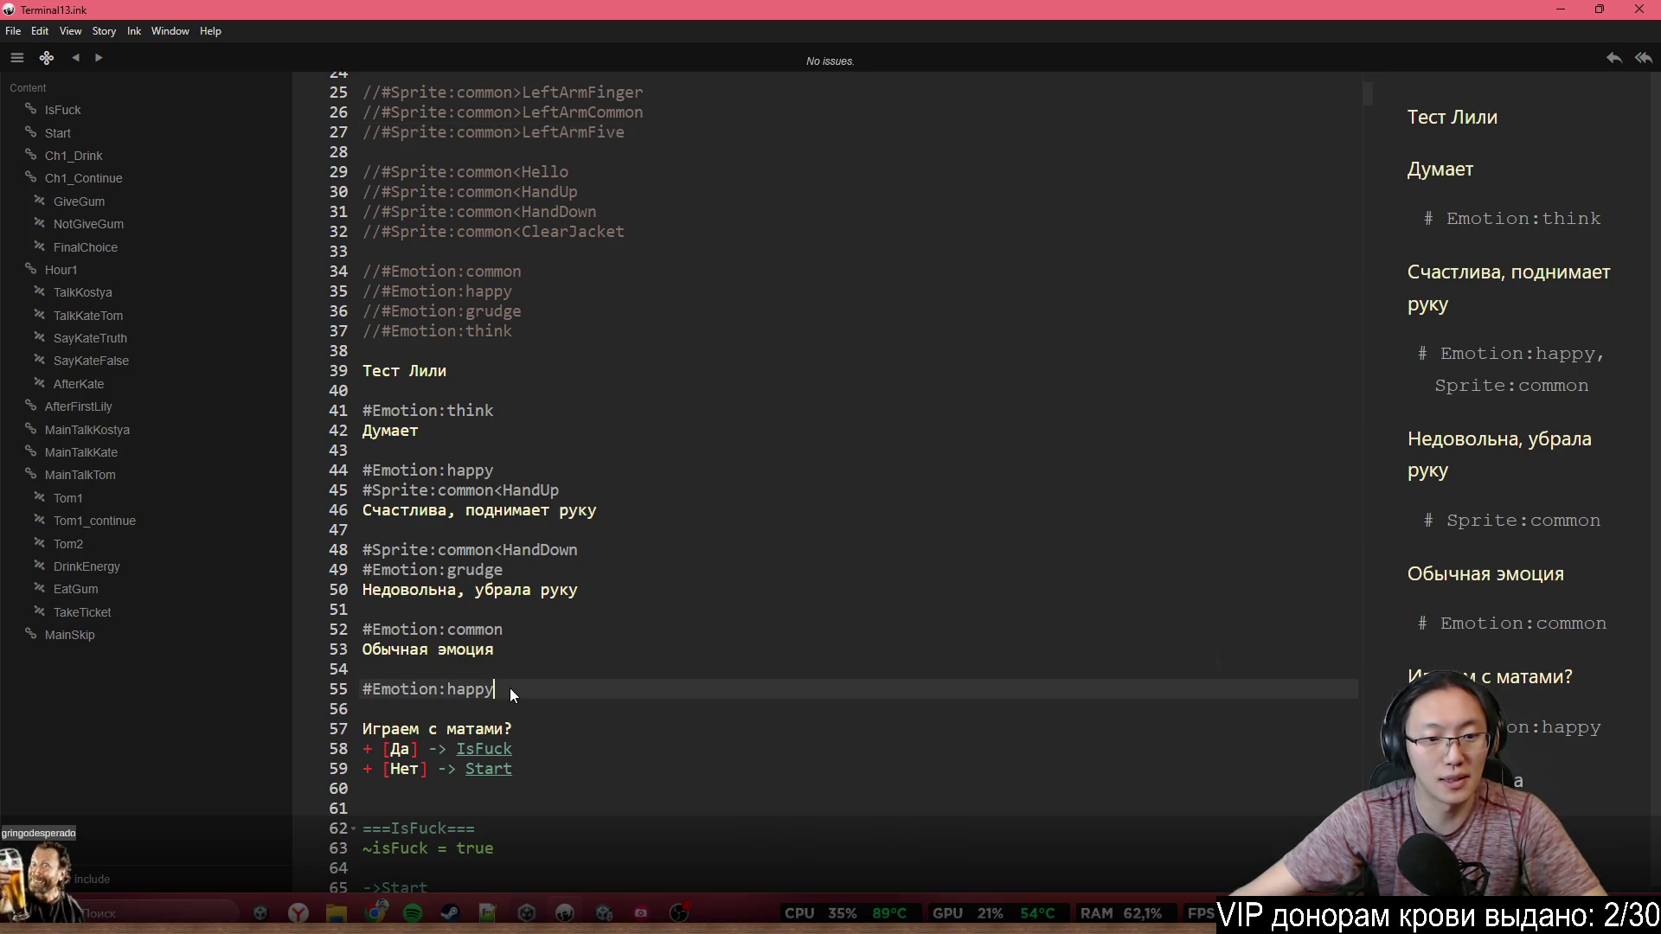
pyautogui.press('Return')
pyautogui.hotkey('ctrl', 'v')
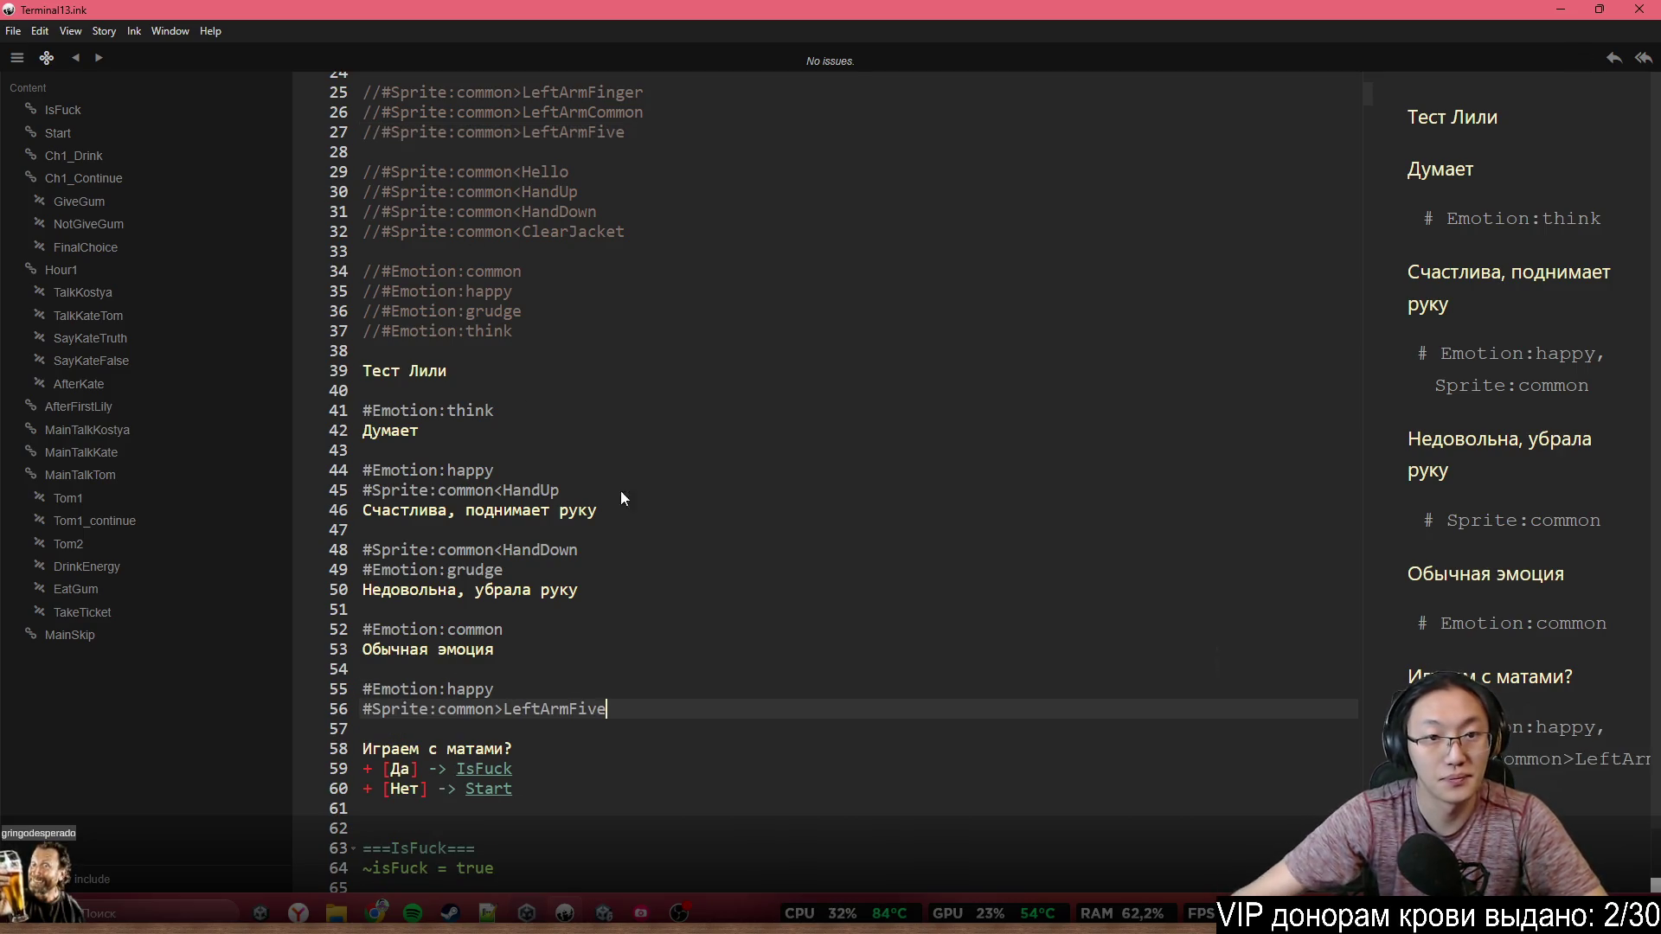
# Paste the #Sprite:common>LeftArmFinger tag right below the HandUp tag on line 45
pyautogui.click(381, 92)
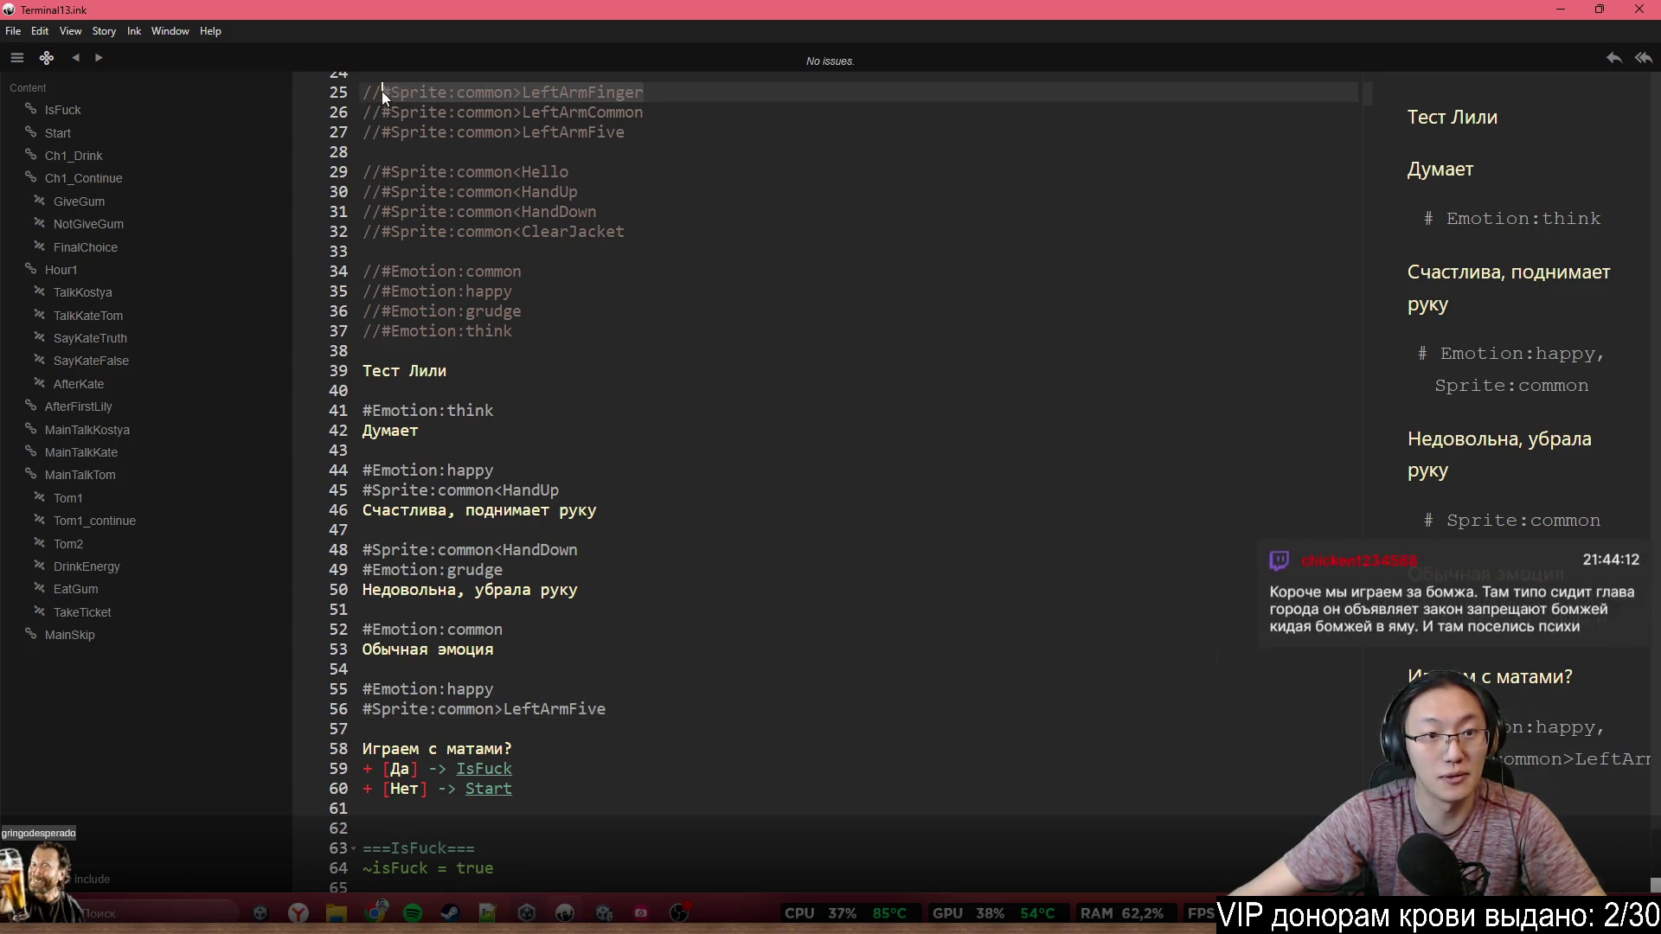
pyautogui.click(458, 529)
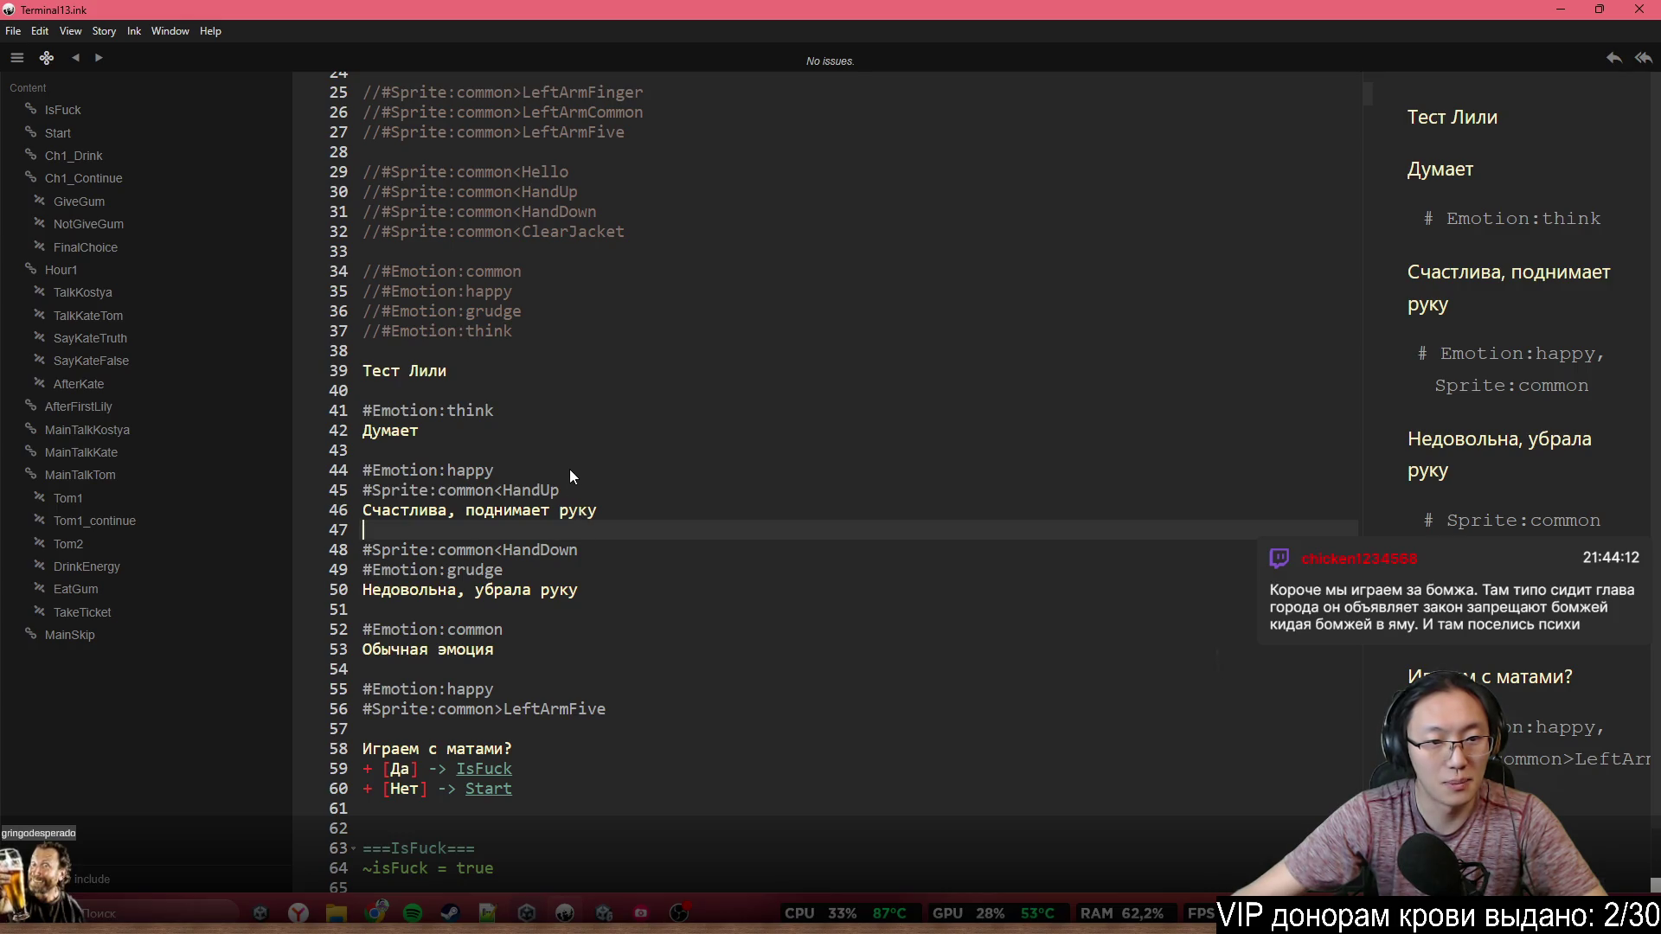
pyautogui.click(584, 494)
pyautogui.press('Return')
pyautogui.write('#Sprite:common>LeftArmFinger')
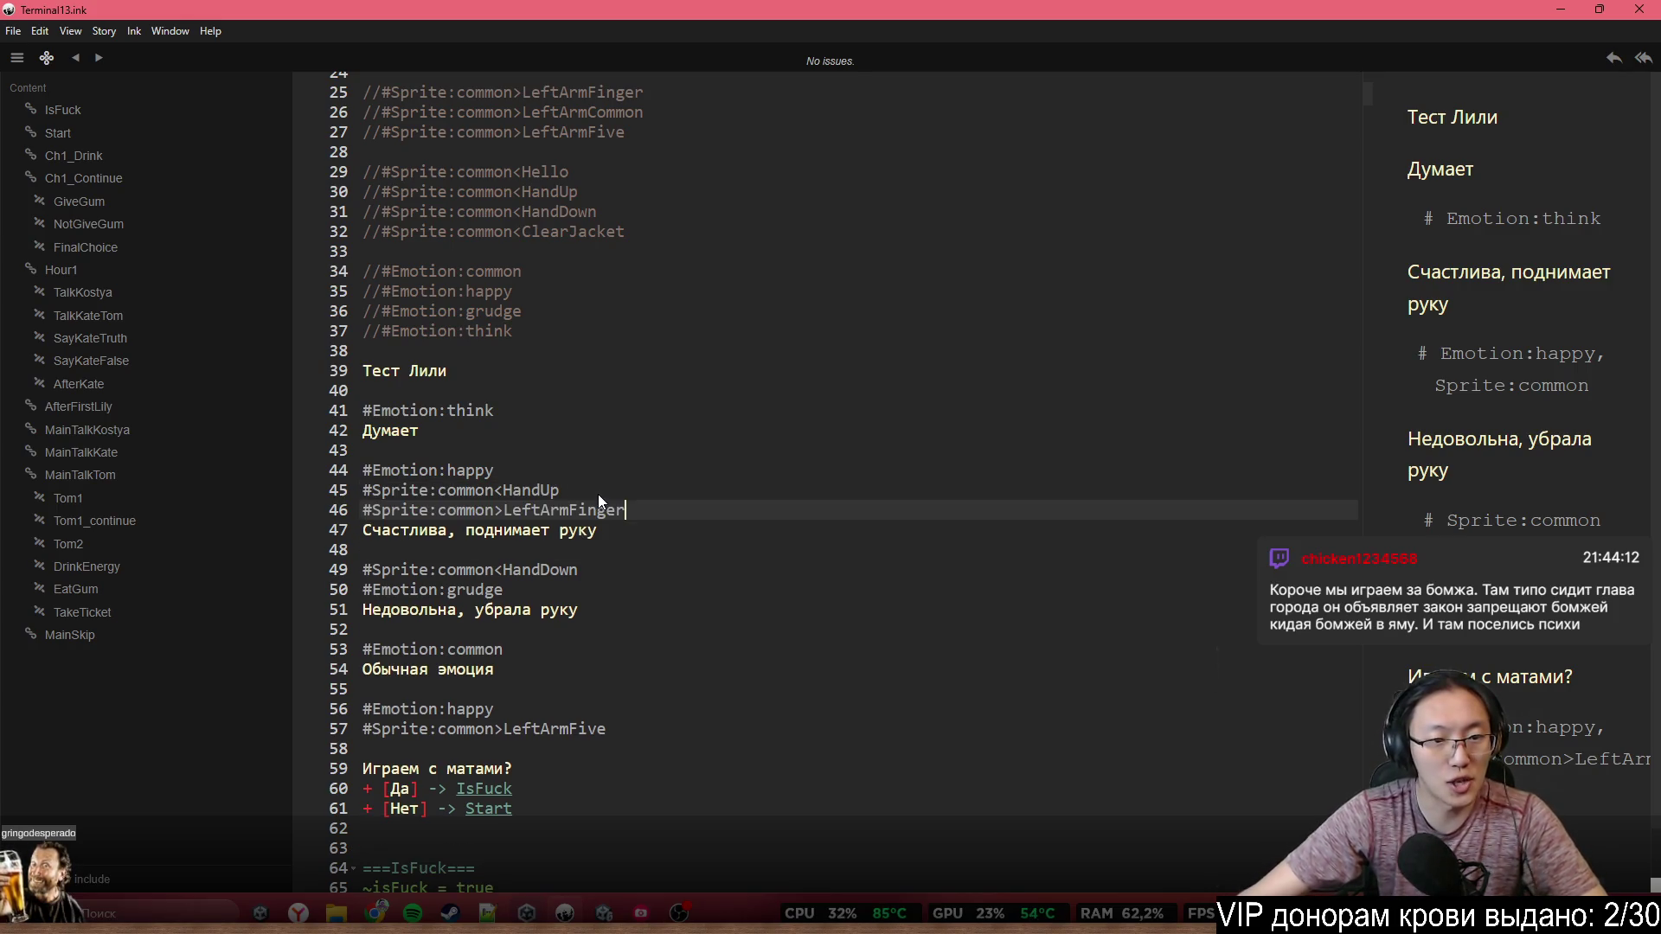
pyautogui.click(523, 529)
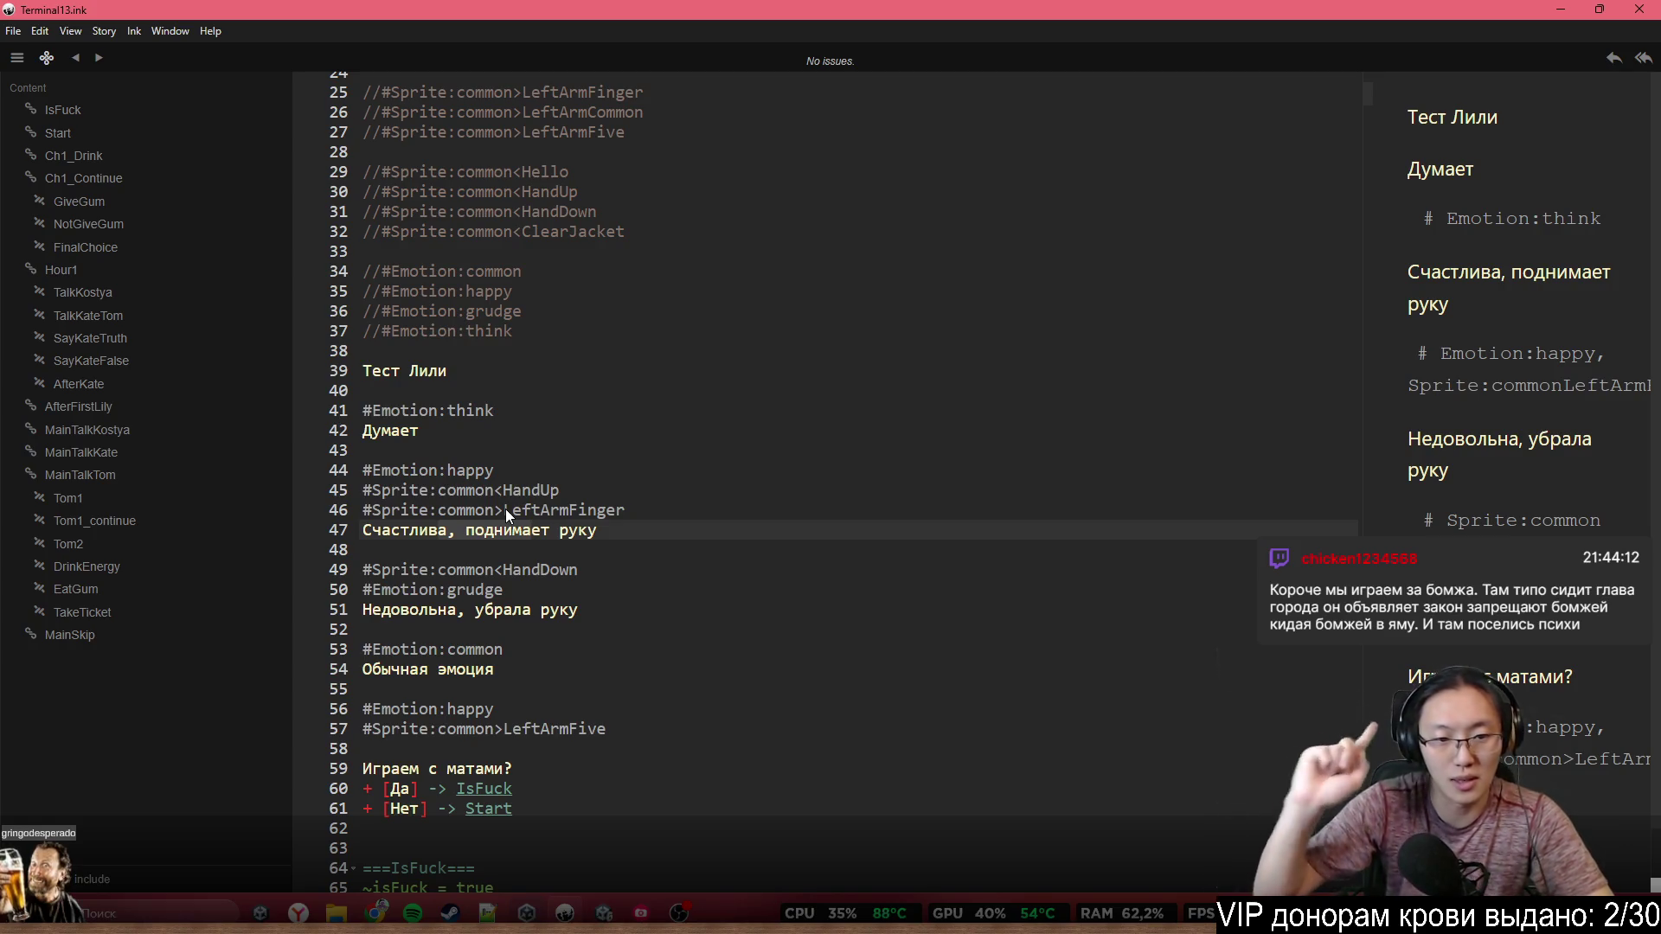
pyautogui.scroll(2, 667, 258)
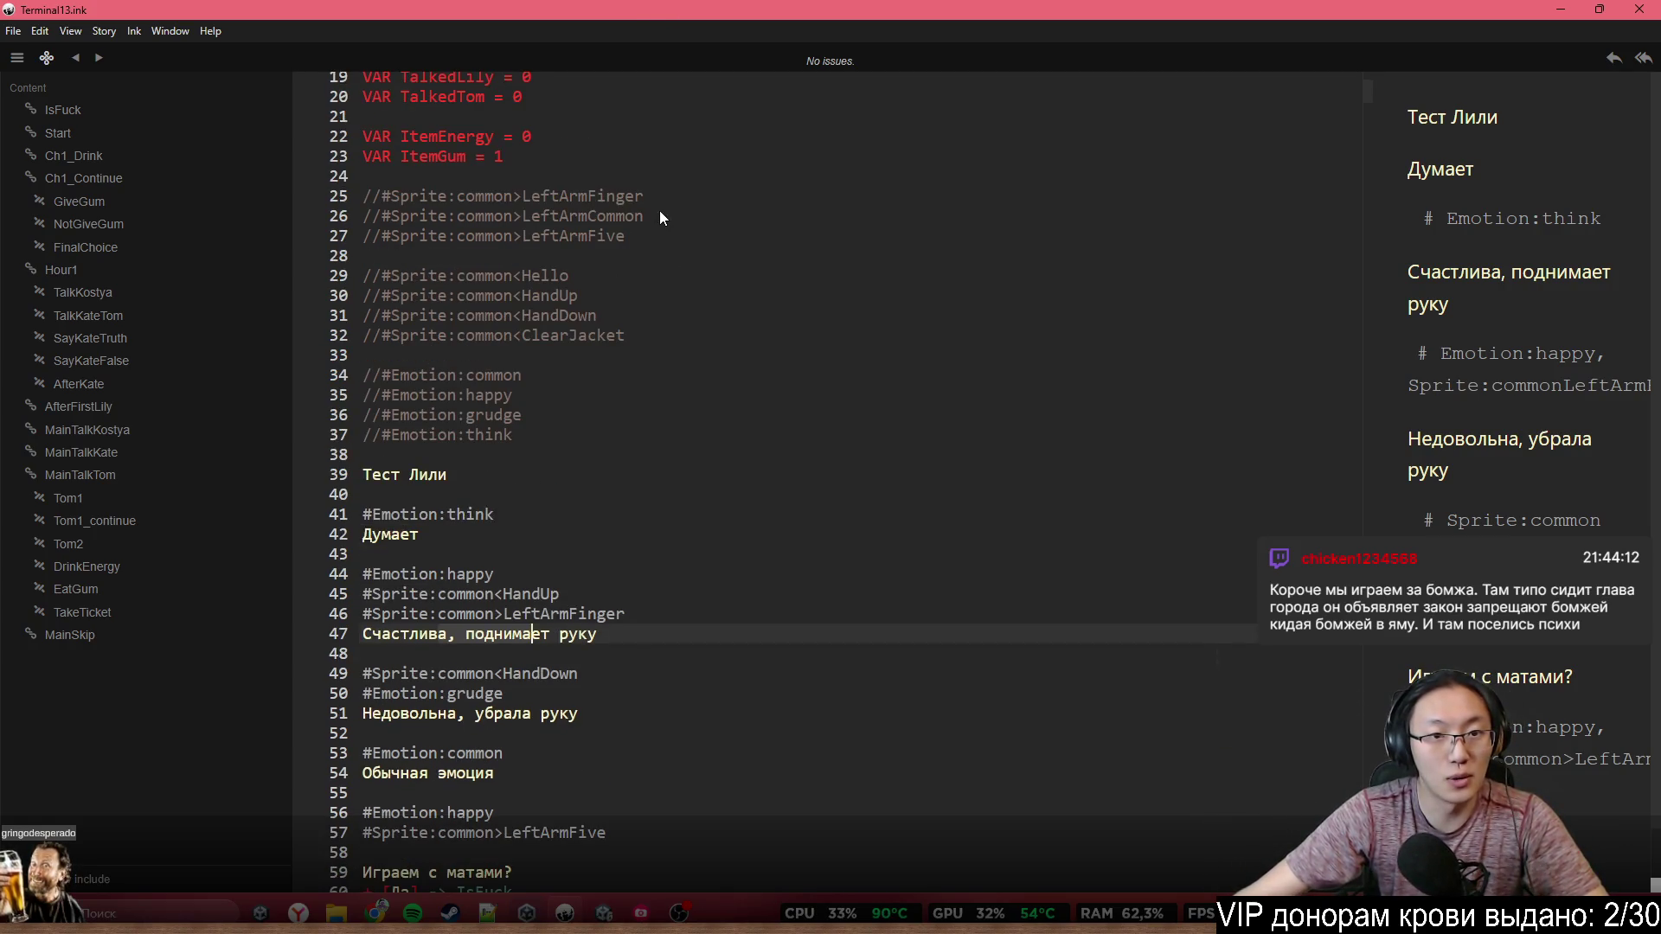
pyautogui.click(384, 216)
pyautogui.click(663, 618)
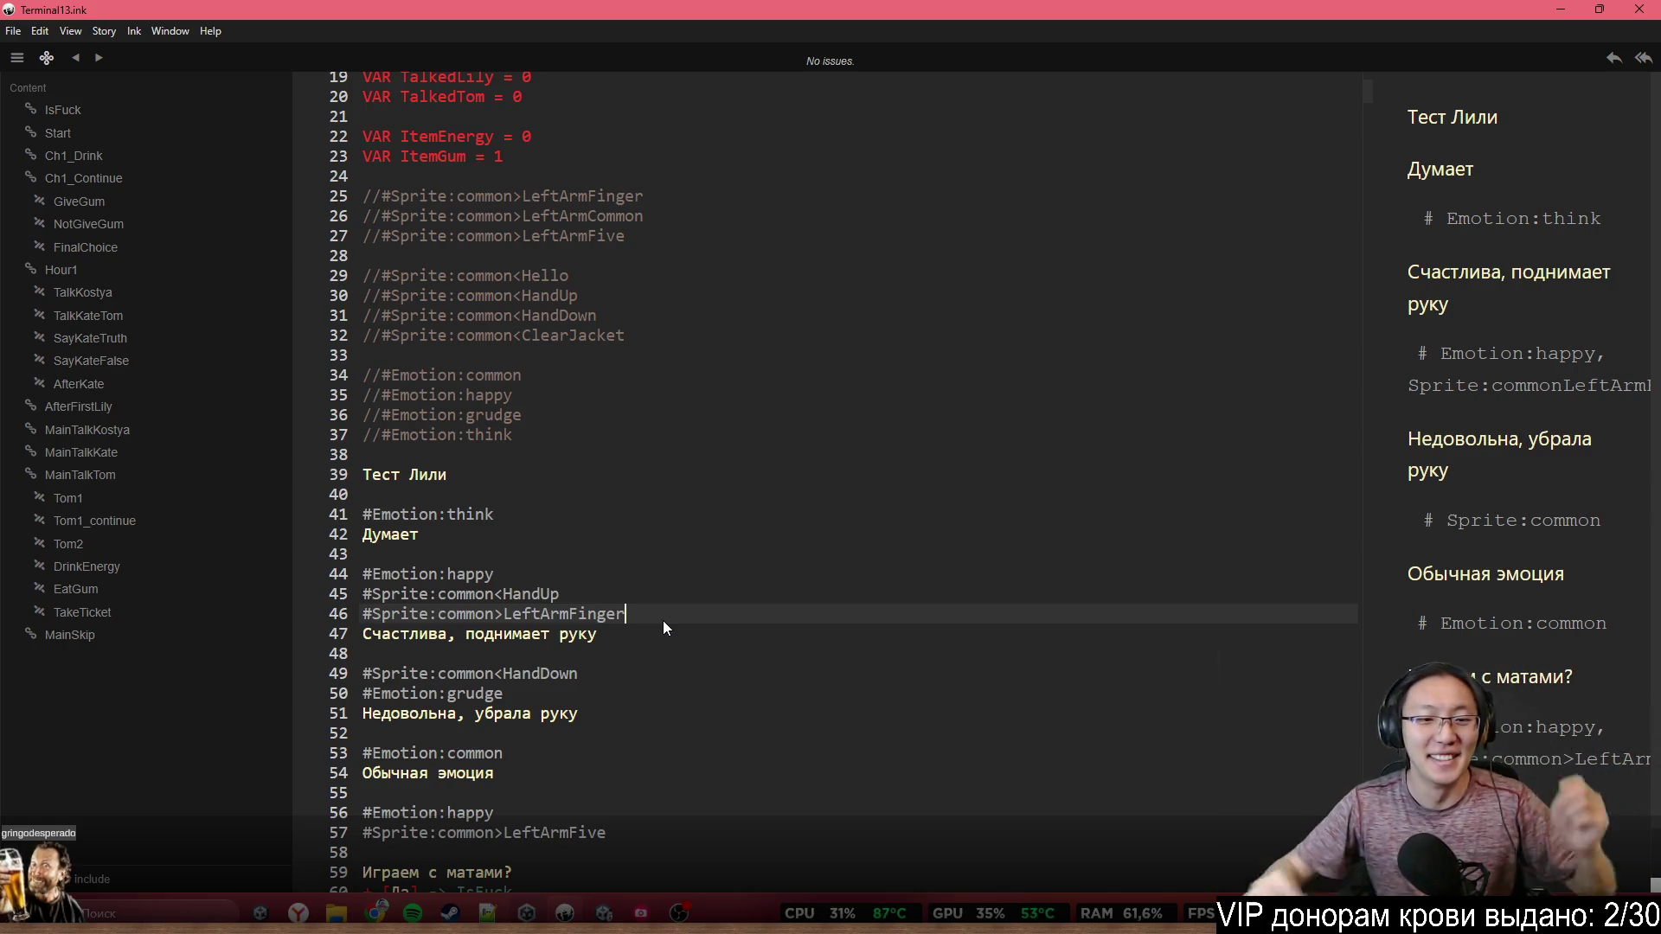
pyautogui.scroll(-3, 663, 620)
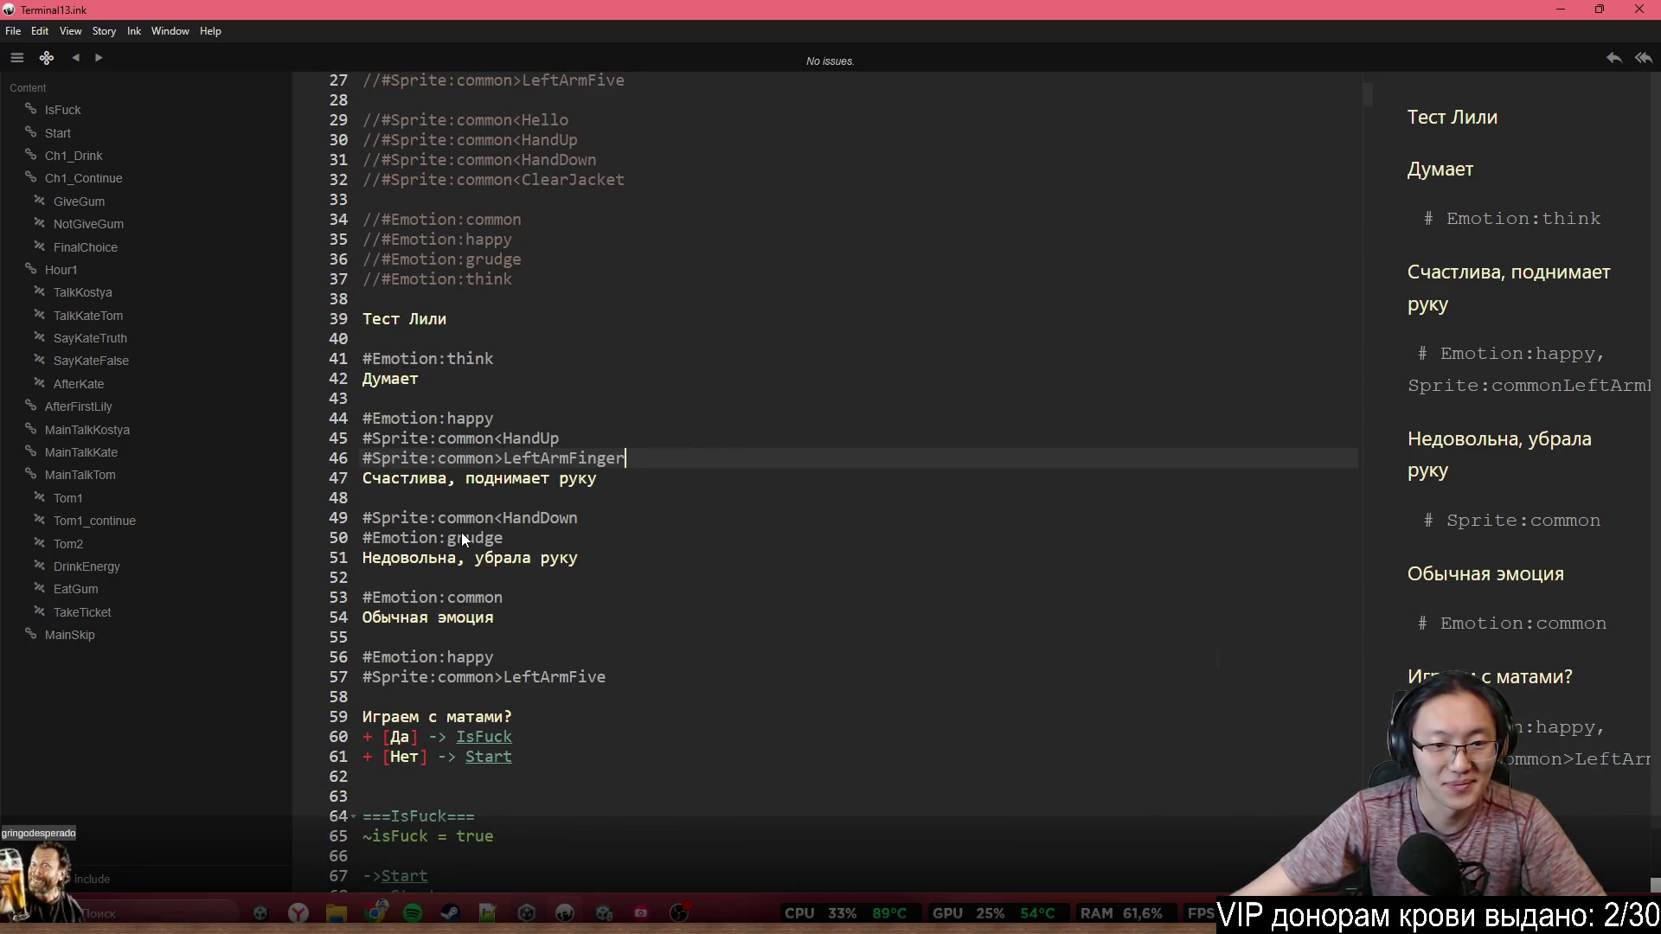
# Copy #Sprite:common>LeftArmCommon from line 26 onto a new line after the grudge emotion tag
pyautogui.moveTo(642, 457); pyautogui.dragTo(356, 458)
pyautogui.scroll(3, 625, 322)
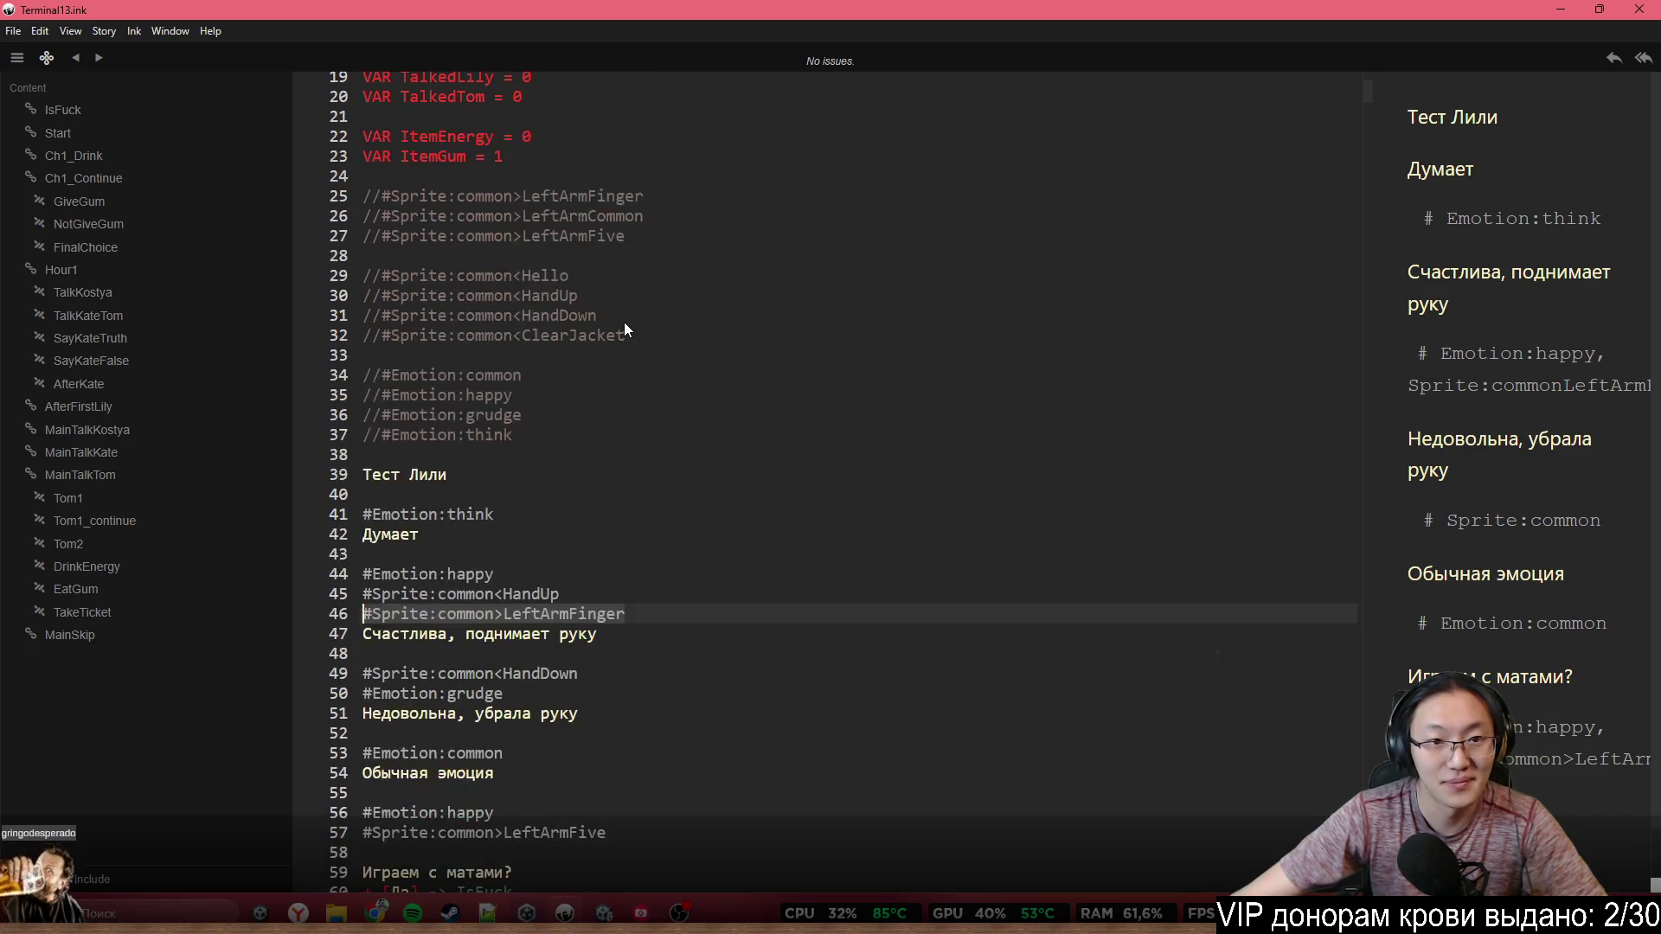
pyautogui.moveTo(644, 216); pyautogui.dragTo(343, 214)
pyautogui.click(465, 223)
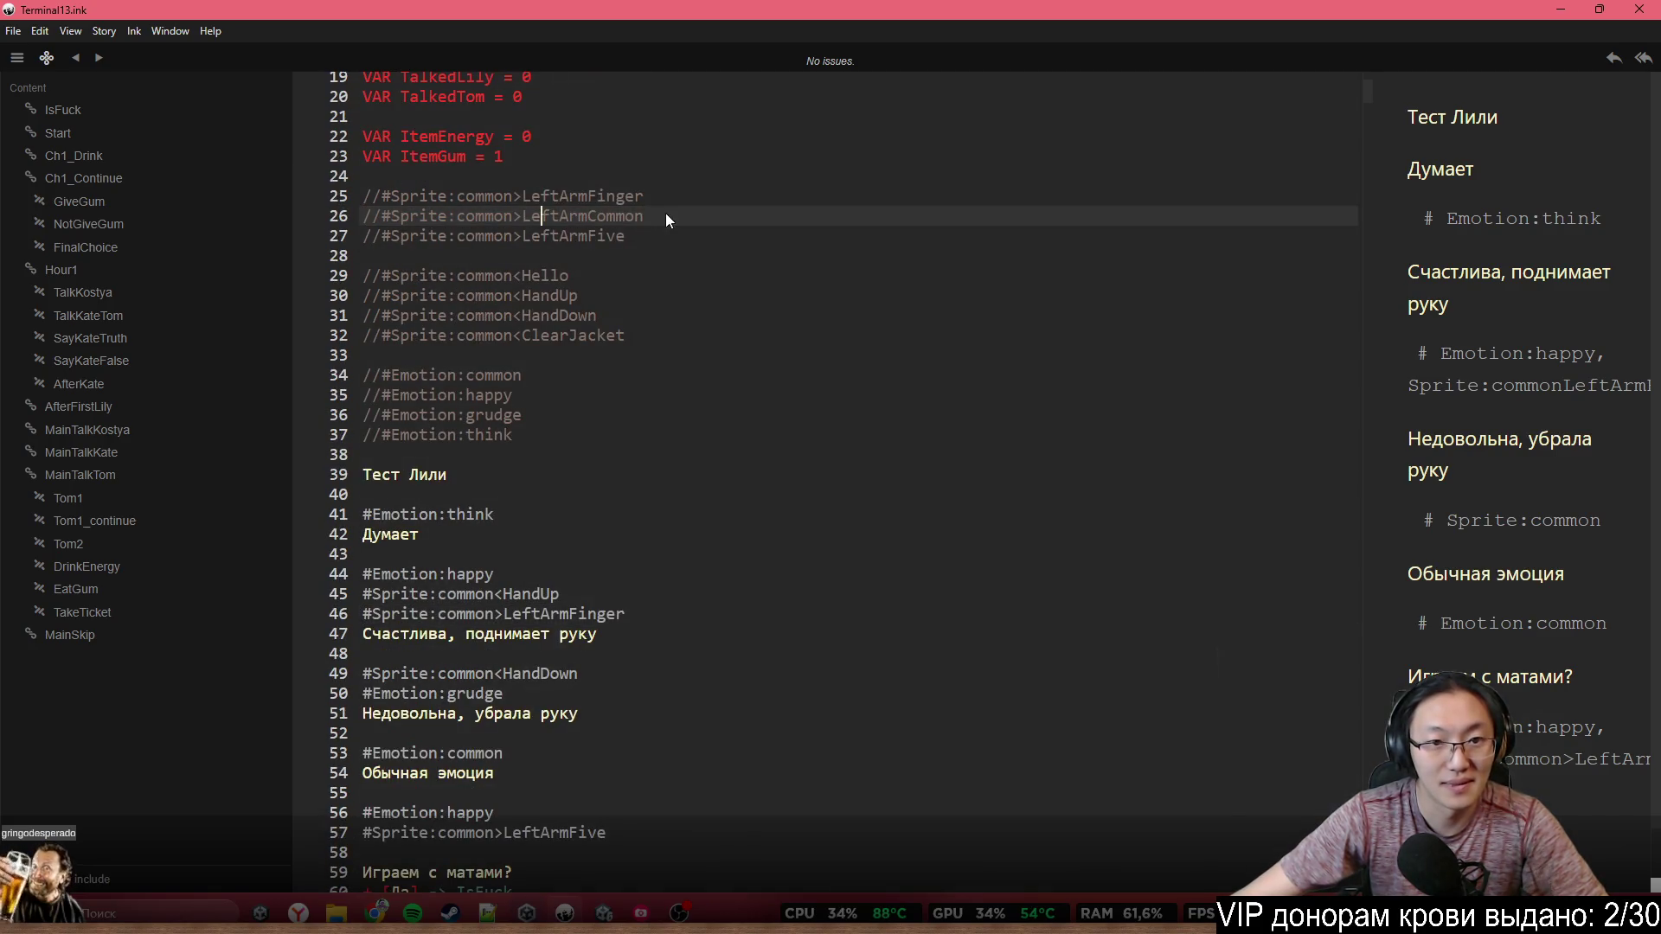
pyautogui.moveTo(666, 213); pyautogui.dragTo(383, 216)
pyautogui.hotkey('ctrl', 'c')
pyautogui.scroll(-1, 623, 692)
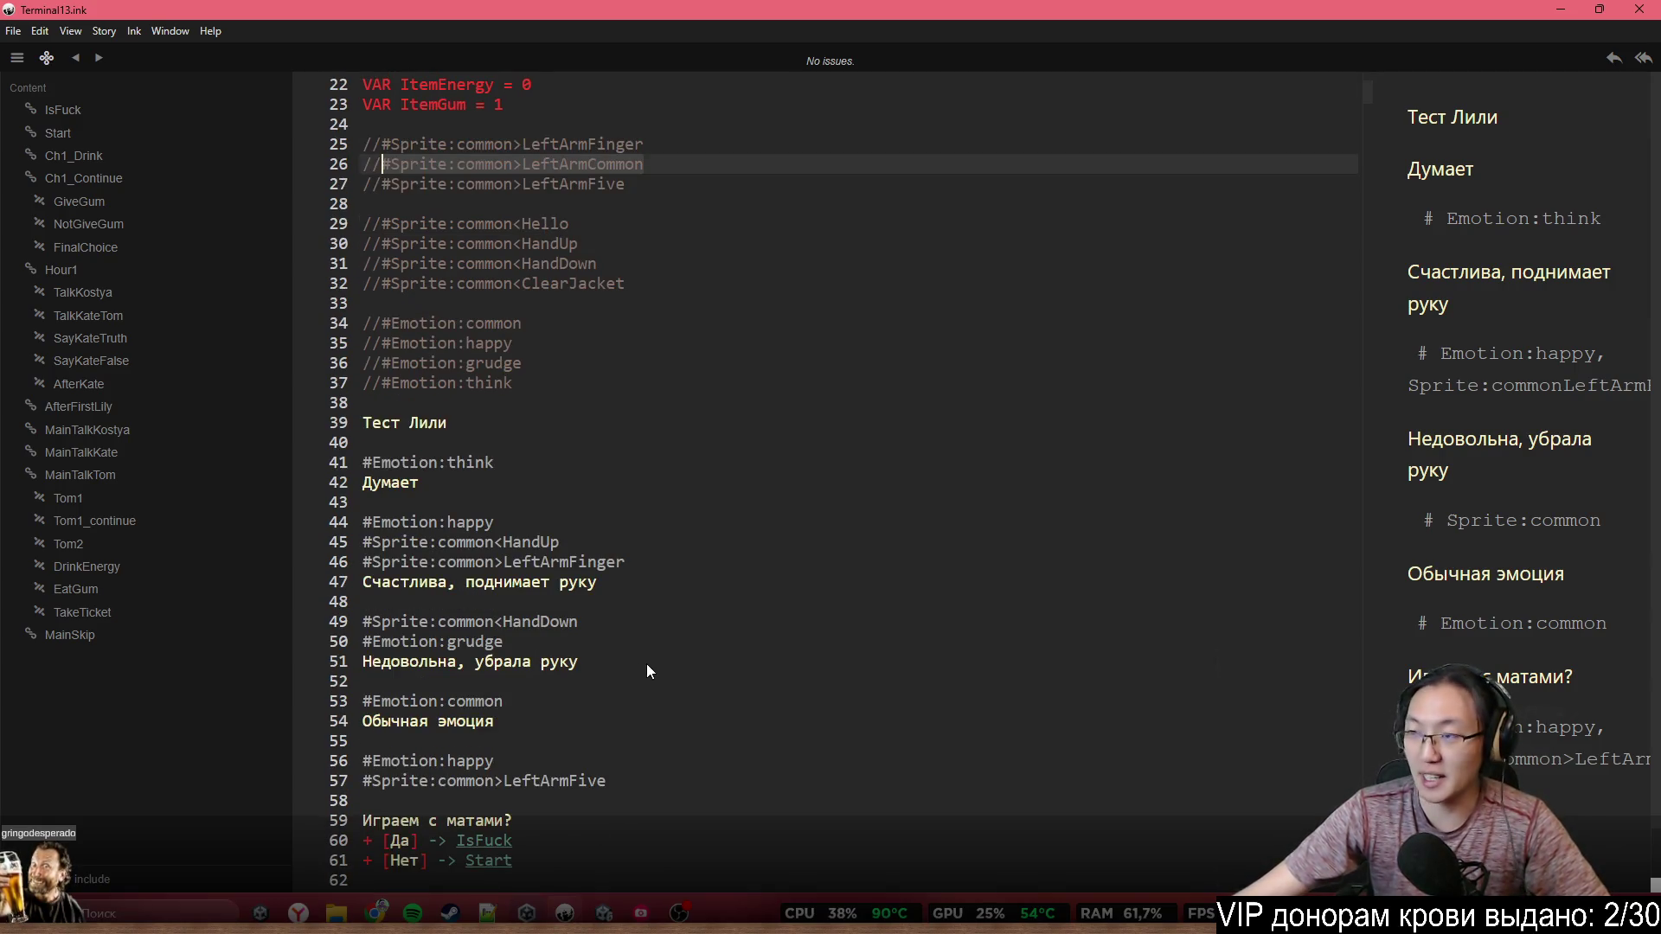
pyautogui.click(636, 629)
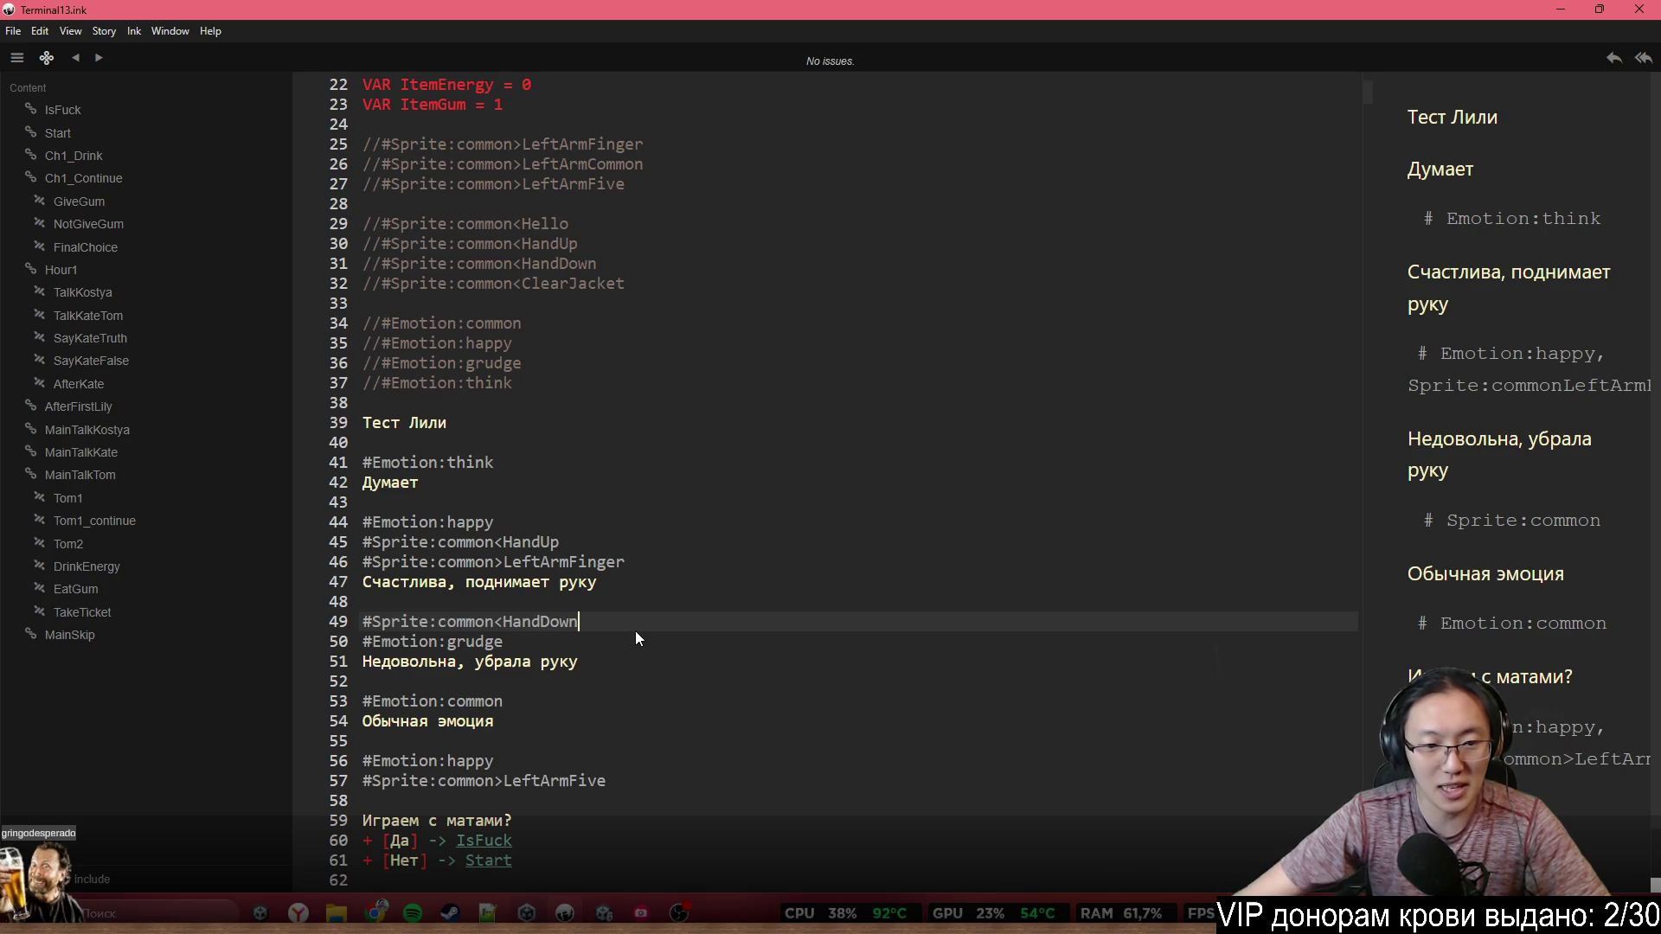
pyautogui.click(605, 646)
pyautogui.press('Return')
pyautogui.hotkey('ctrl', 'v')
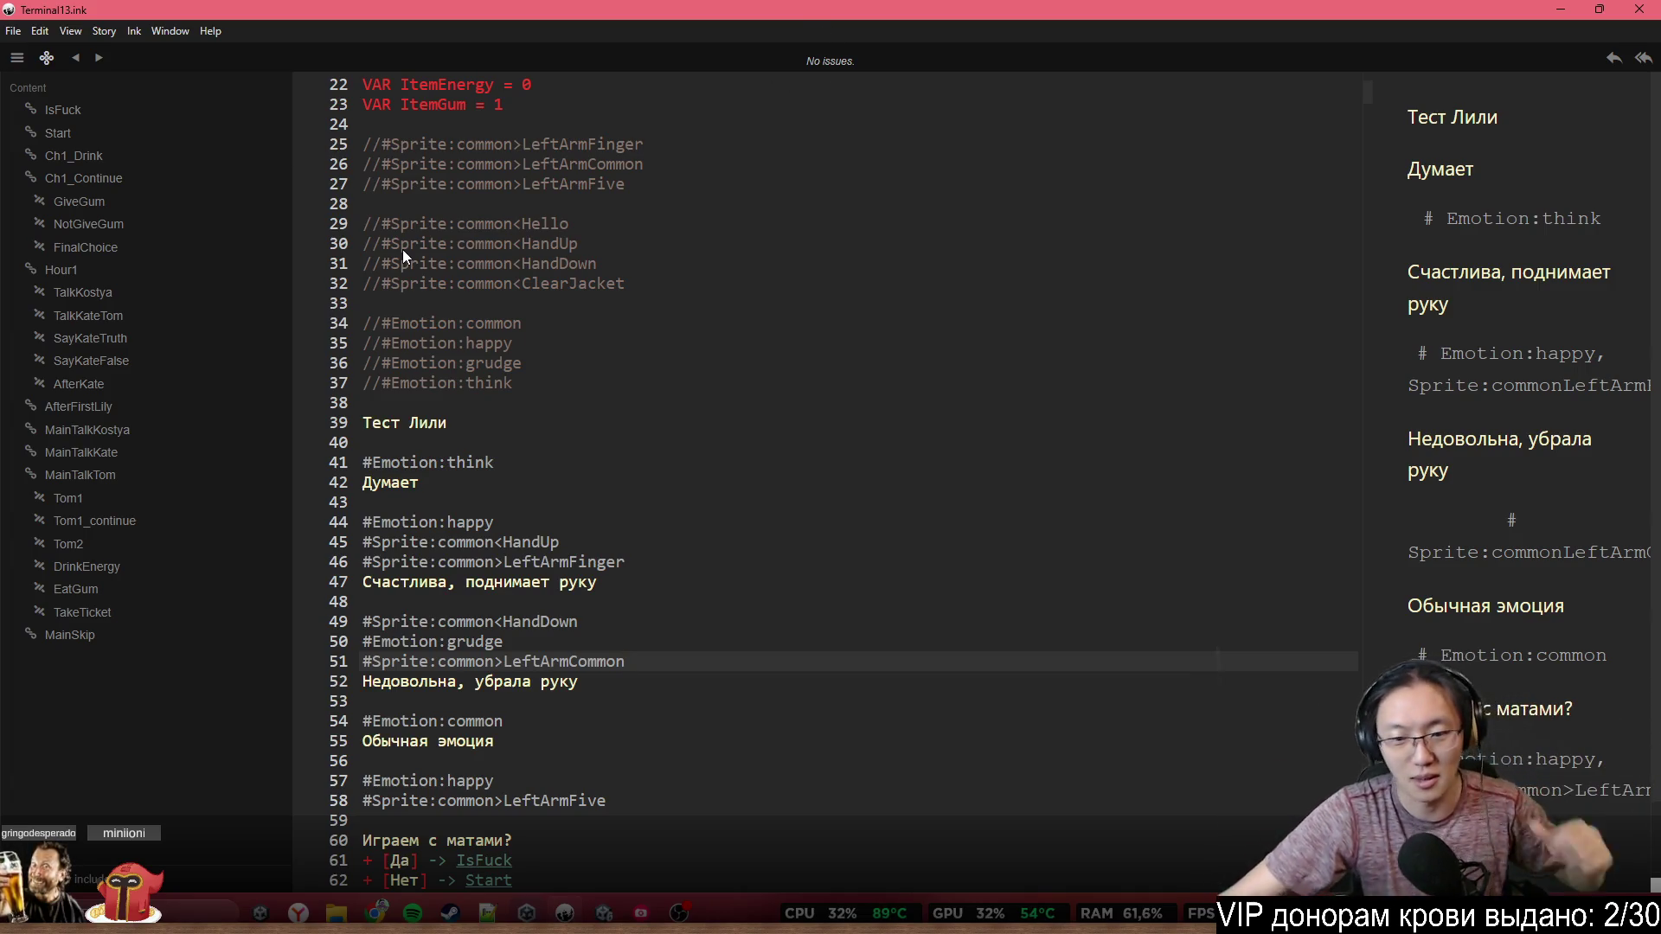
pyautogui.scroll(-5, 513, 455)
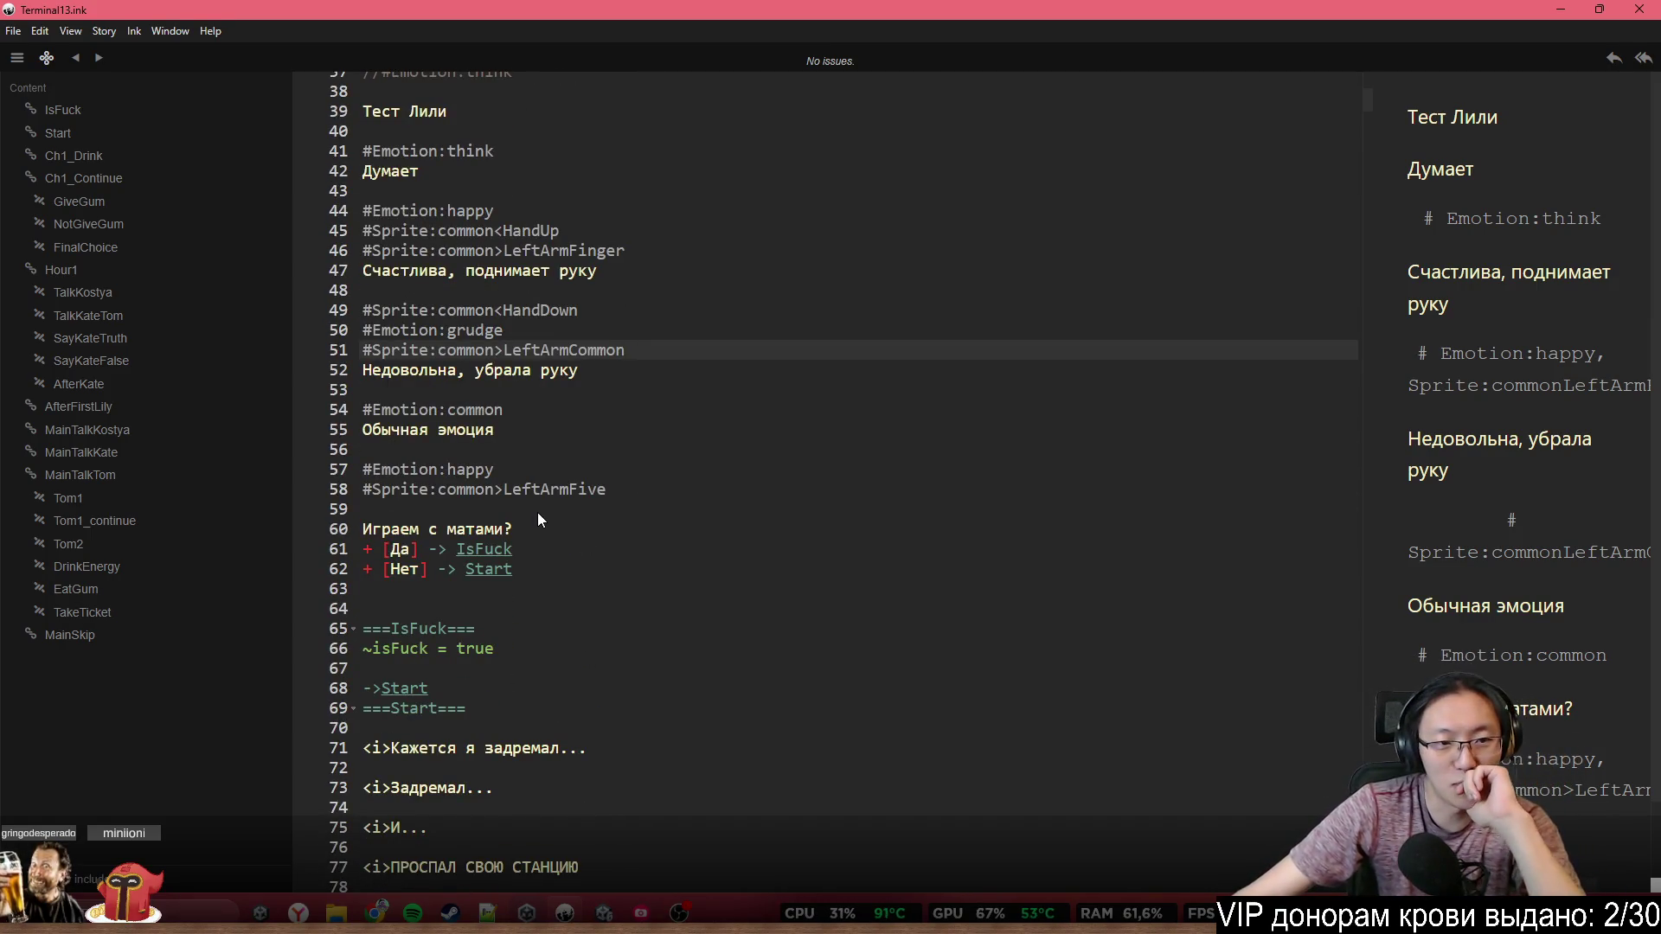
# Insert a blank line between the LeftArmFive sprite tag and 'Играем с матами?'
pyautogui.click(550, 489)
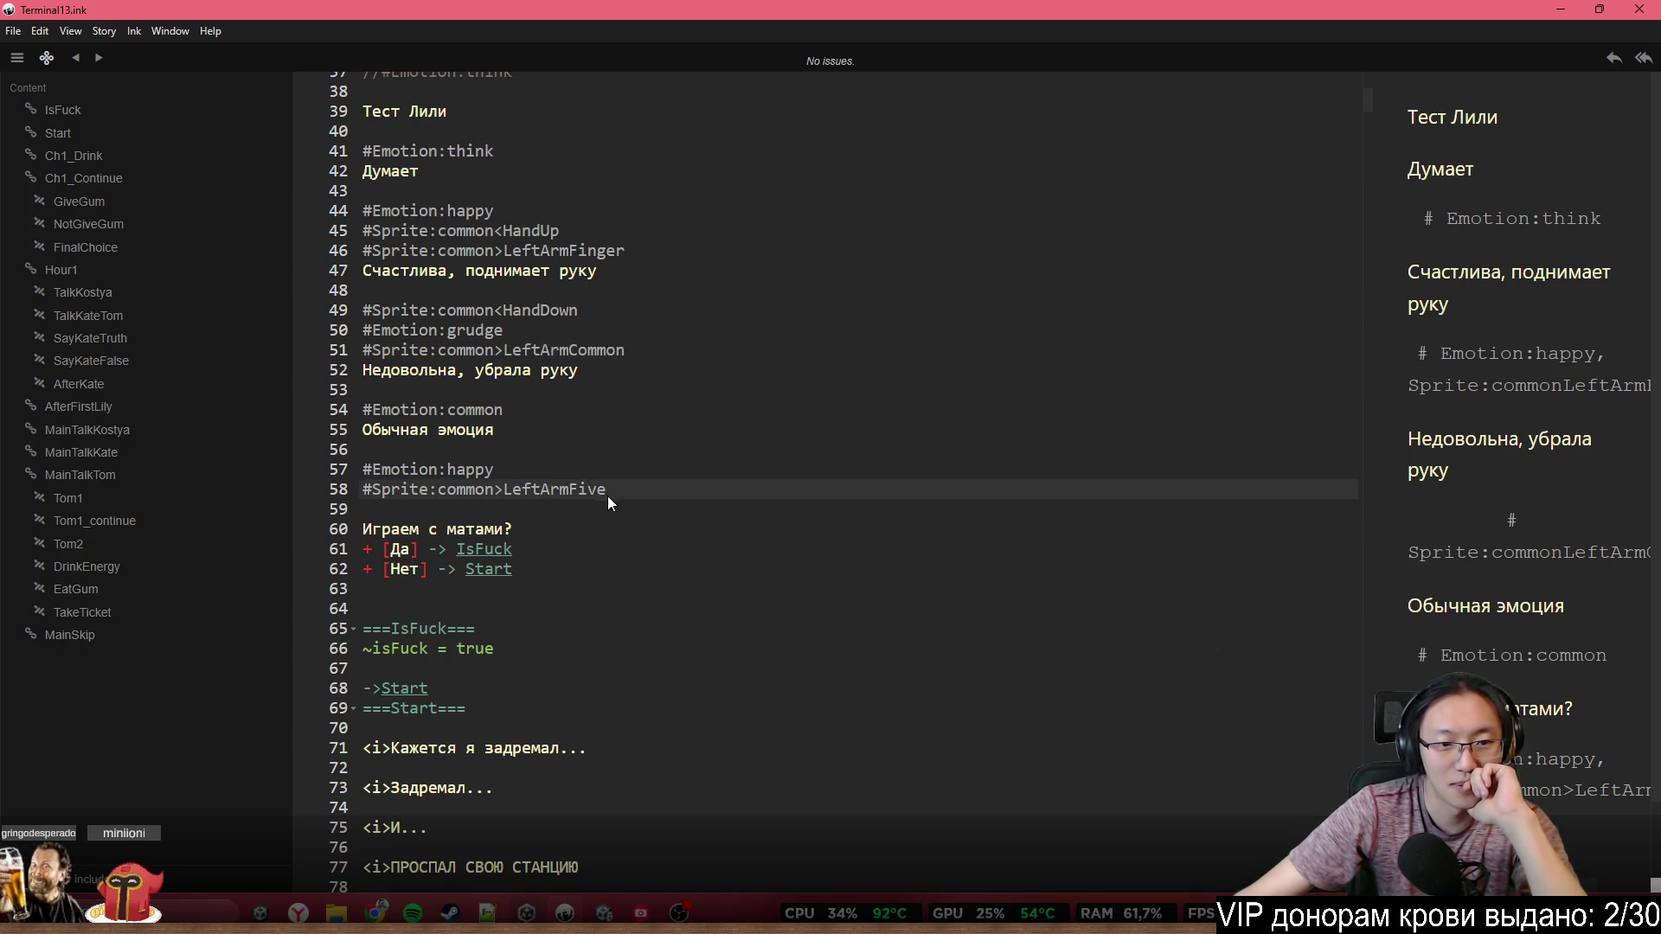
pyautogui.click(611, 497)
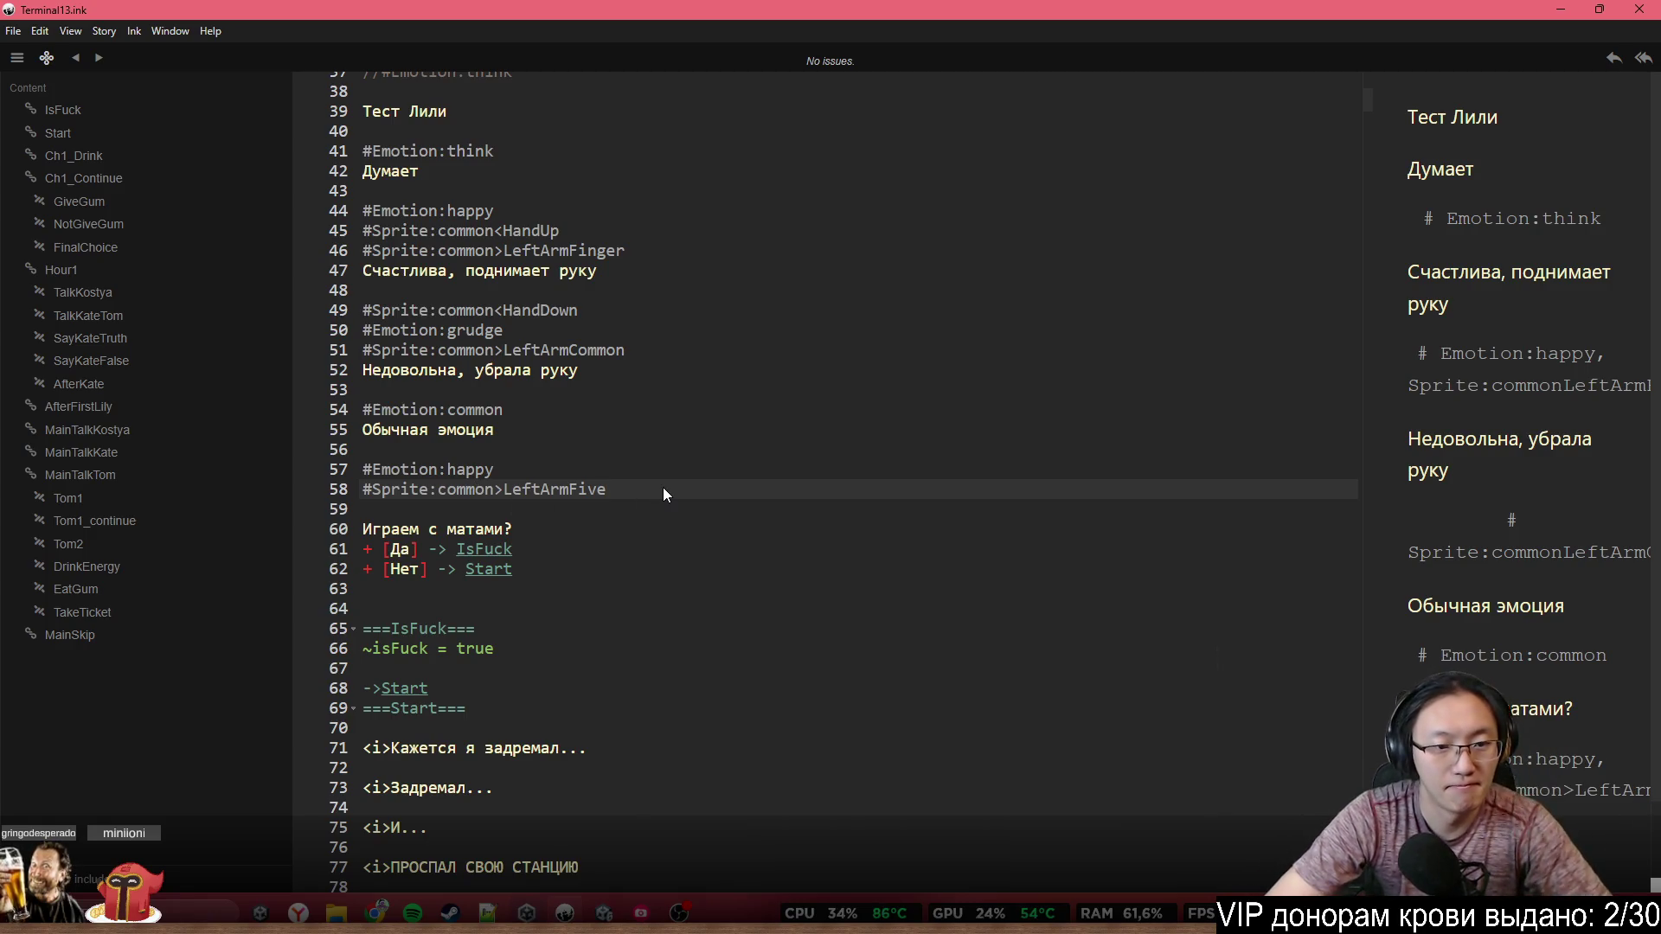
pyautogui.press('Return')
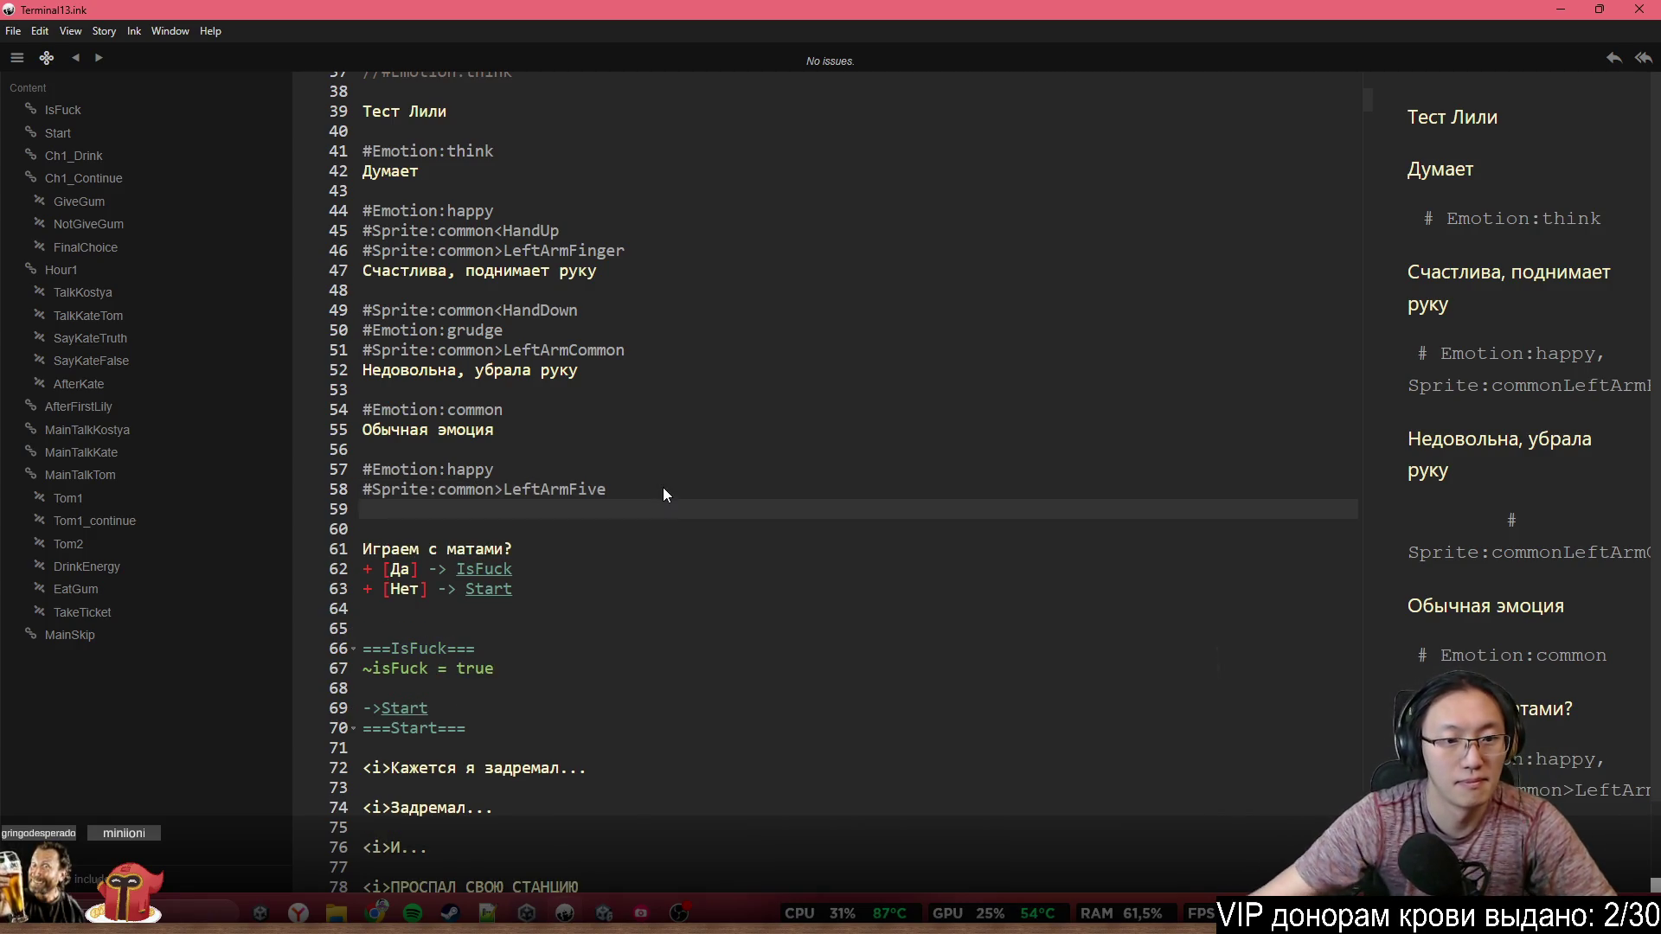
pyautogui.scroll(3, 687, 449)
pyautogui.scroll(2, 685, 299)
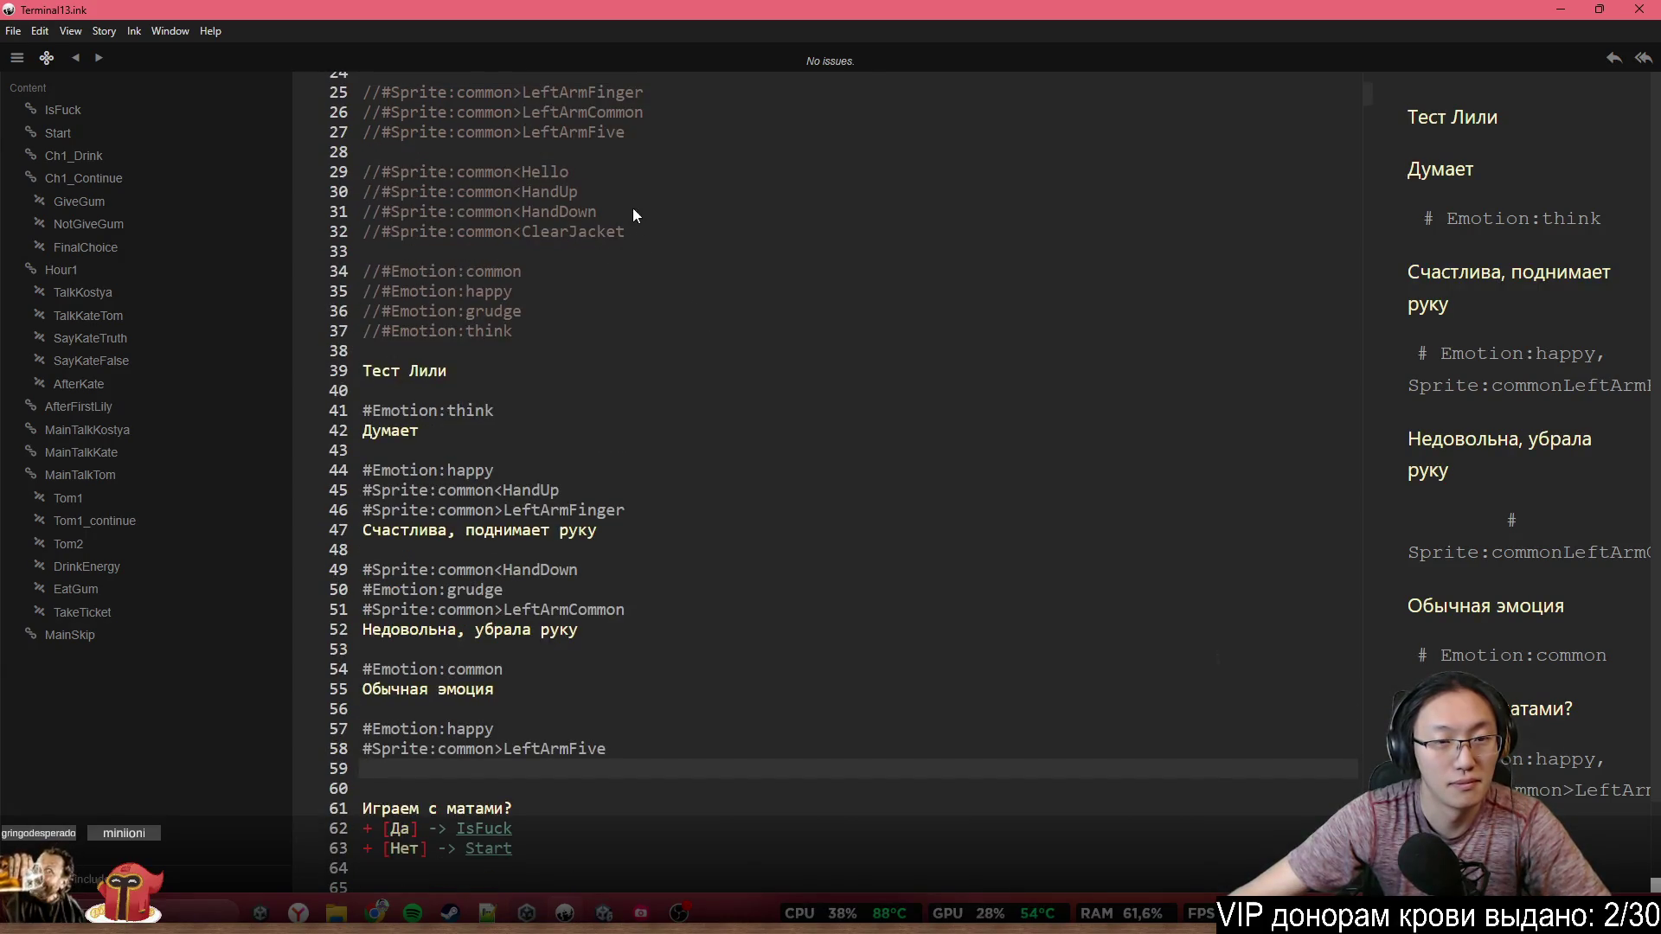
pyautogui.click(625, 131)
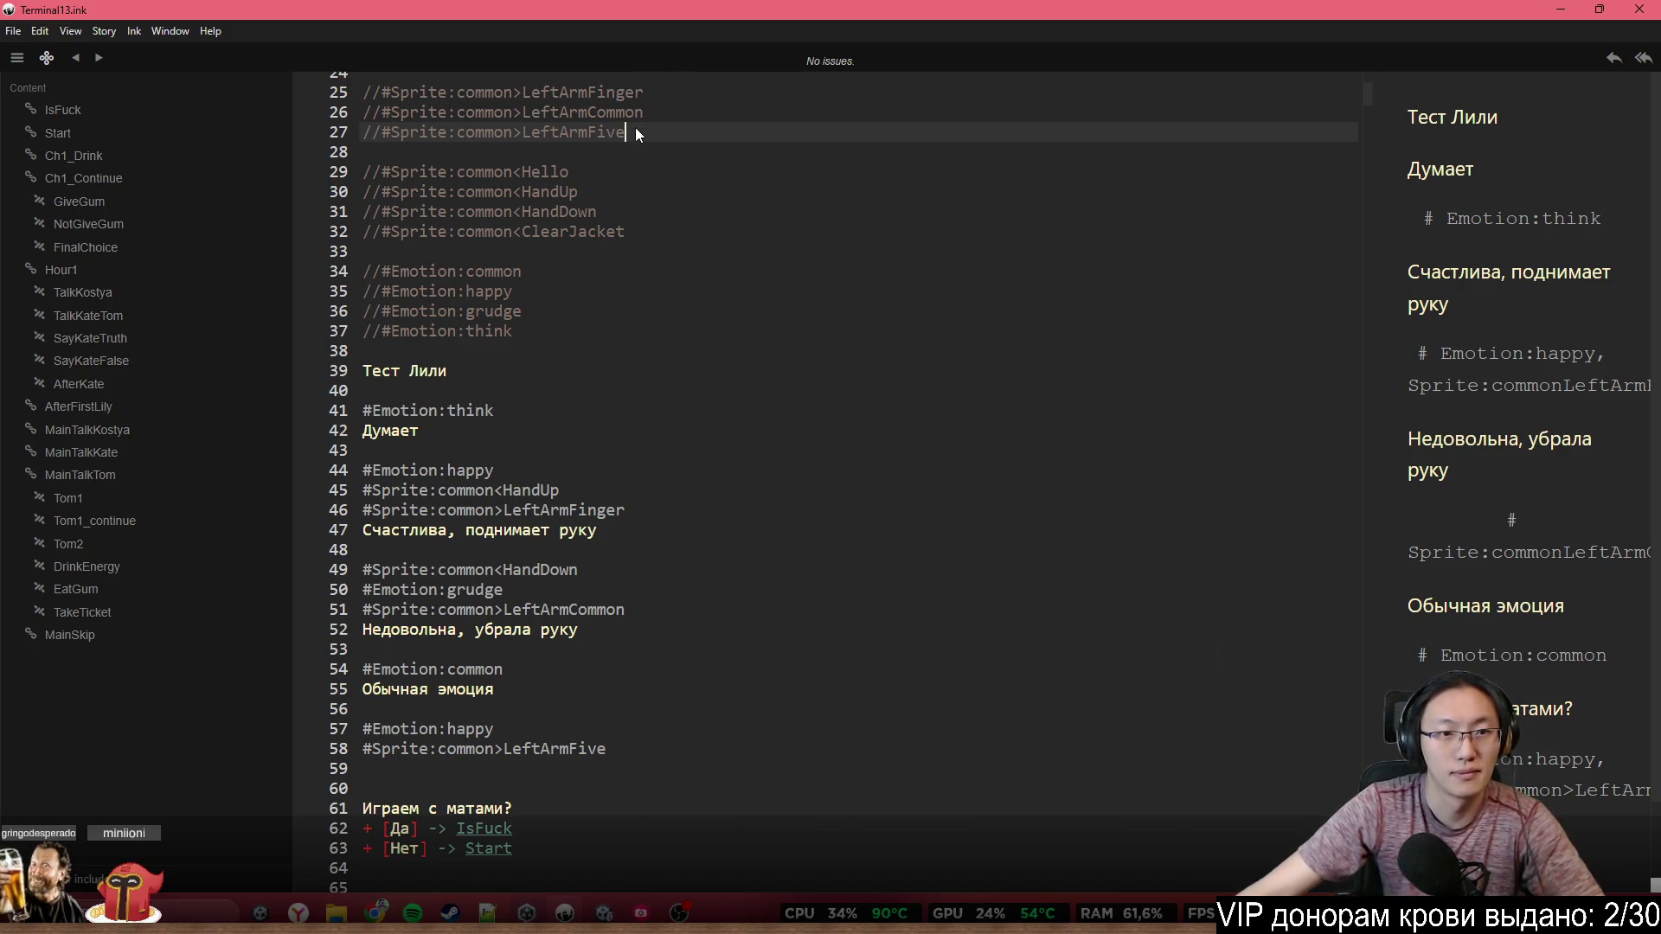
# Copy Sprite:common<Hello from line 29 and paste it as #Sprite:common<Hello under LeftArmFive
pyautogui.moveTo(635, 127); pyautogui.dragTo(389, 135)
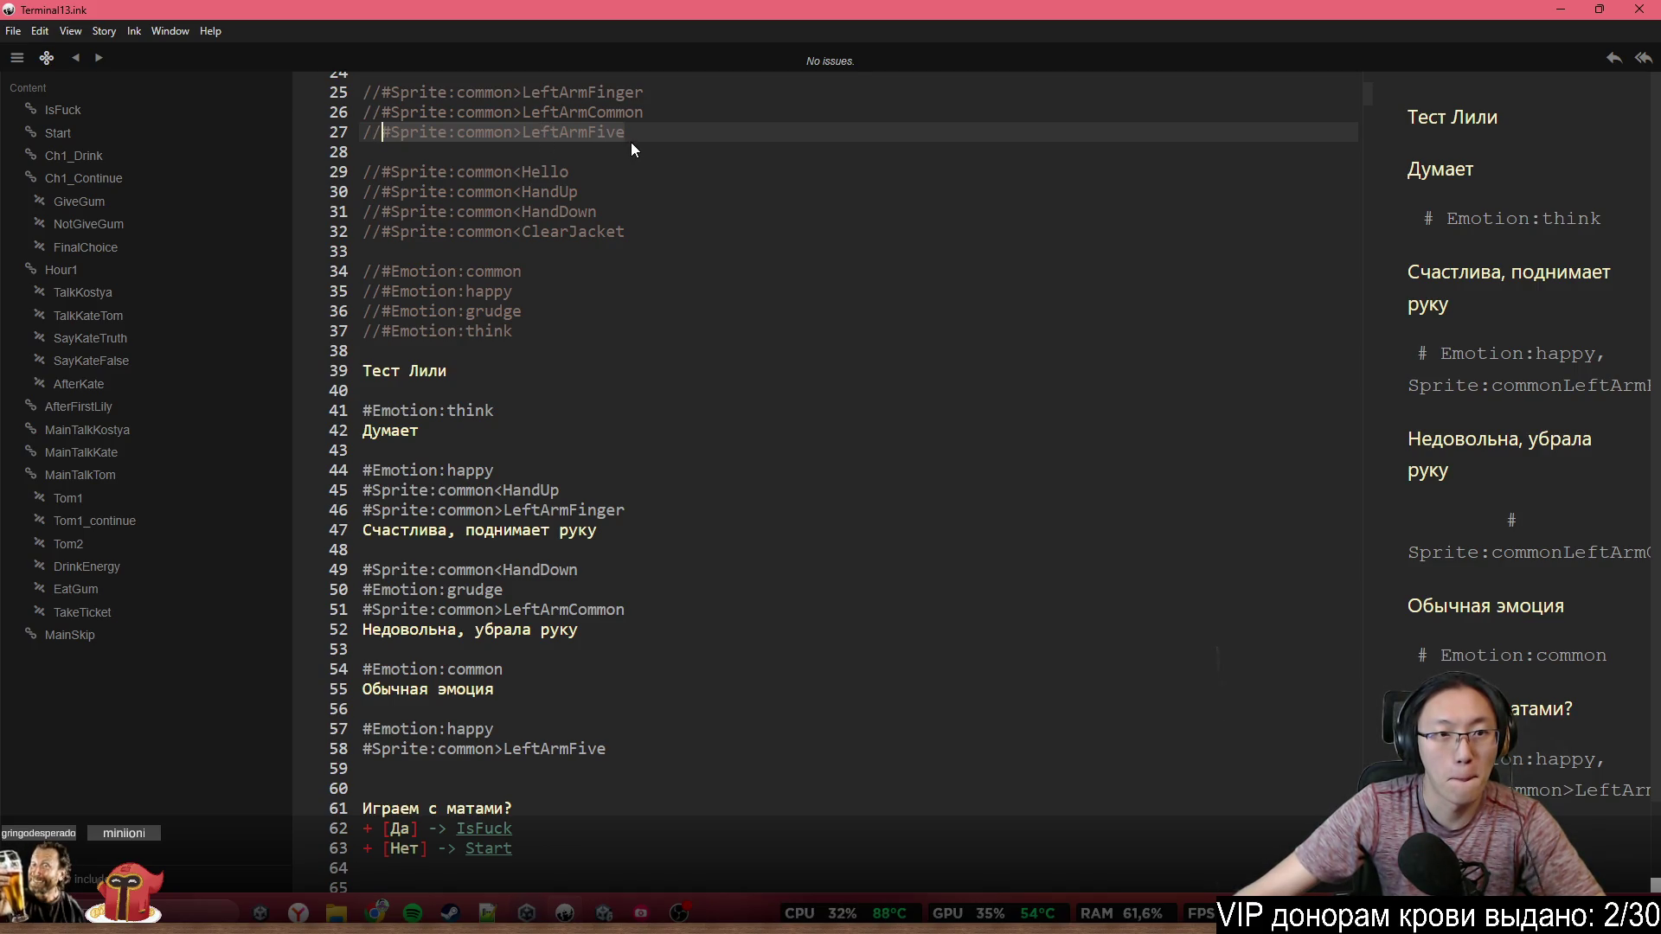
pyautogui.moveTo(643, 127); pyautogui.dragTo(395, 138)
pyautogui.click(562, 171)
pyautogui.click(622, 204)
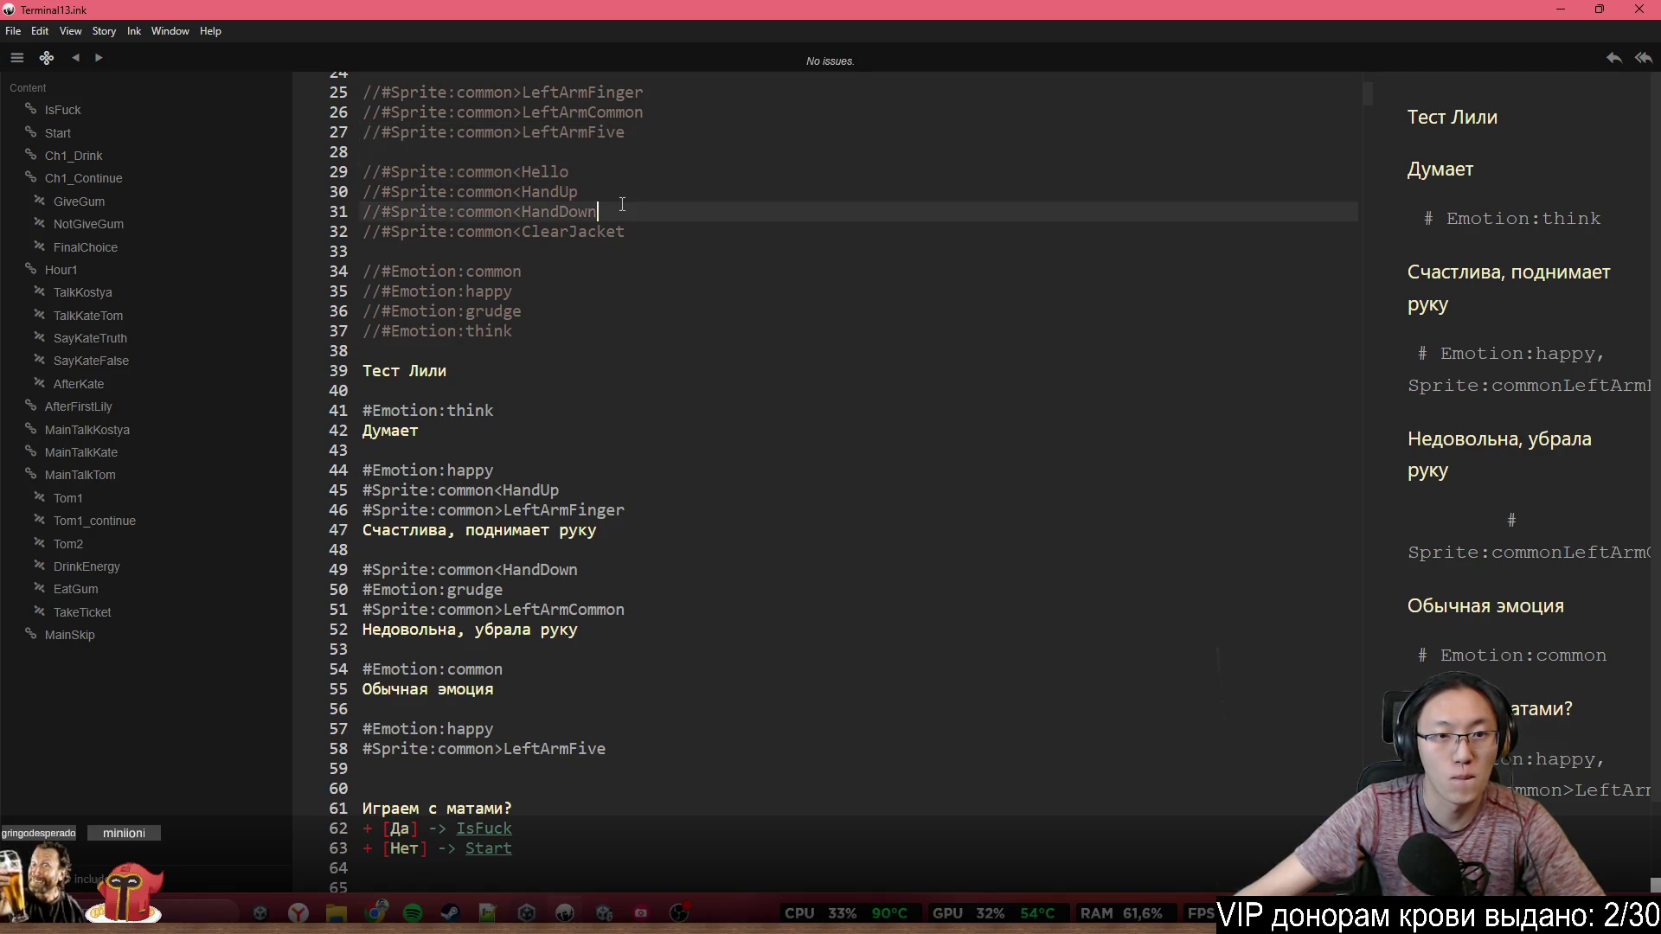
pyautogui.moveTo(571, 171); pyautogui.dragTo(390, 171)
pyautogui.hotkey('ctrl', 'c')
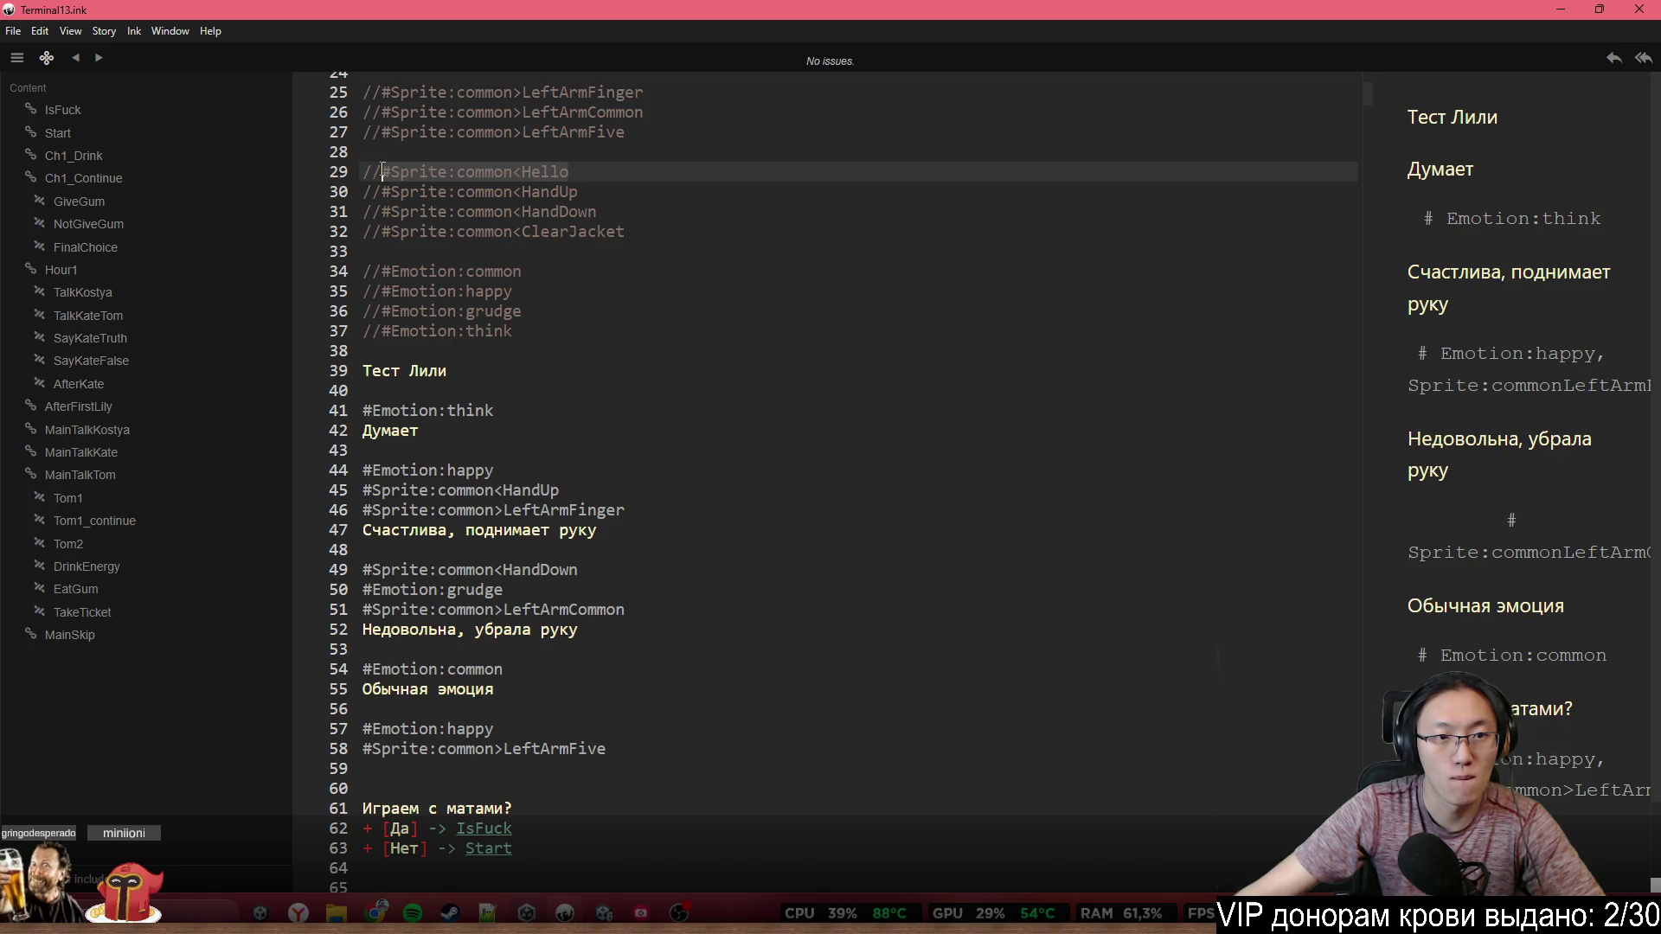
pyautogui.scroll(-3, 646, 422)
pyautogui.click(657, 489)
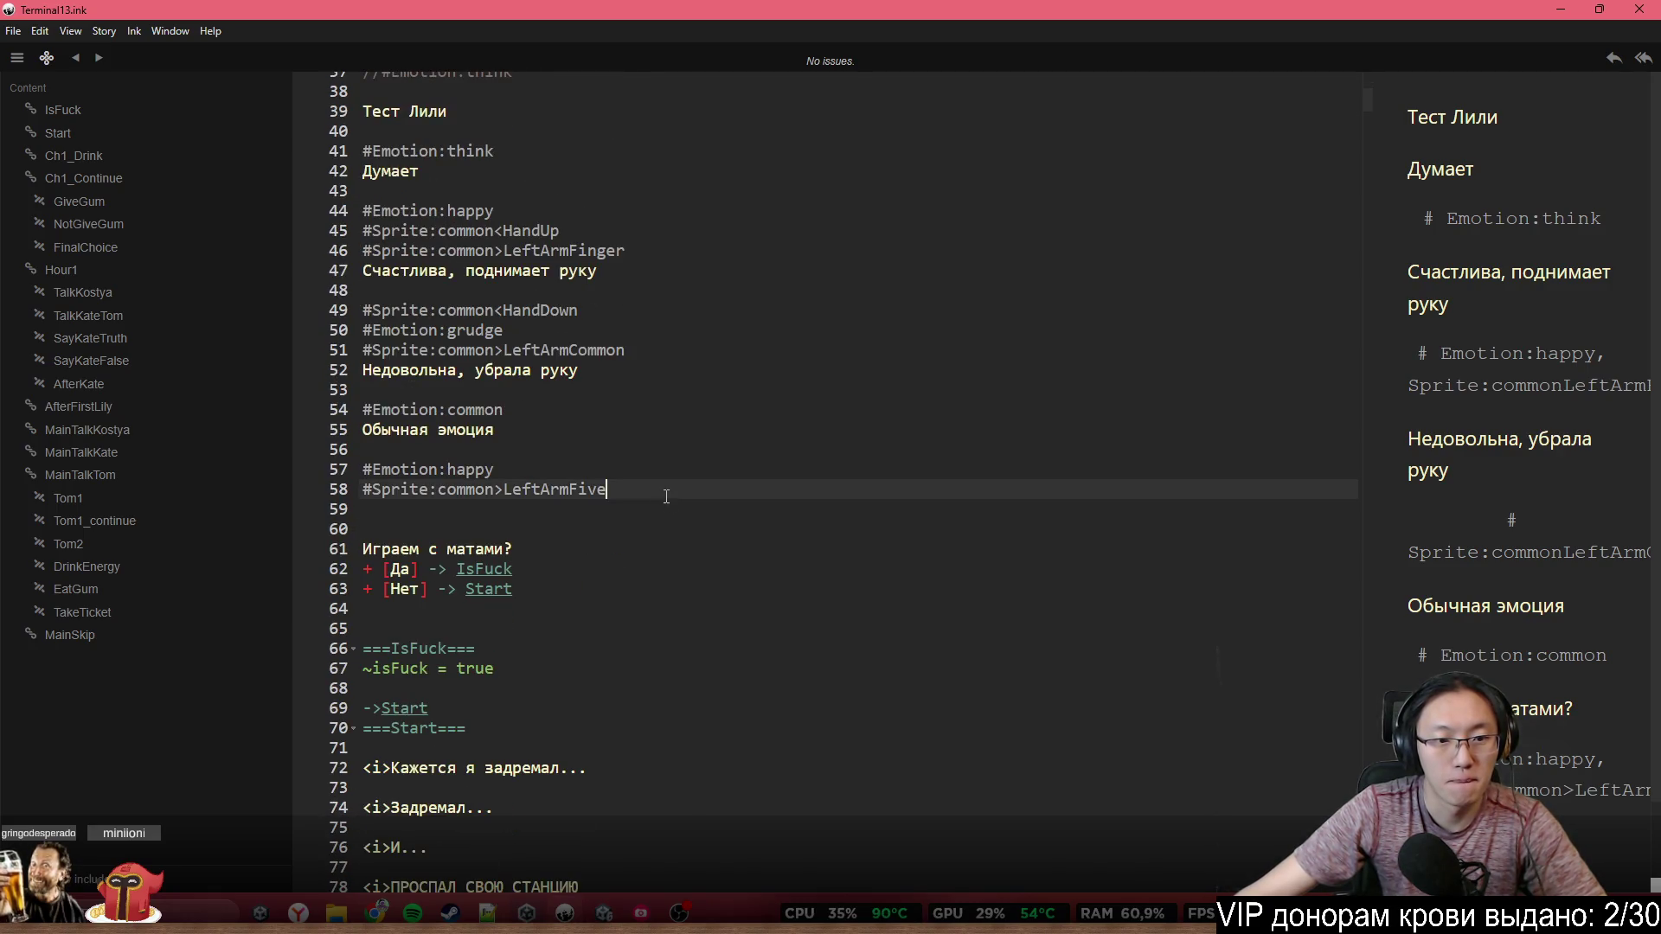
pyautogui.write('#Sprite:common<Hello')
pyautogui.hotkey('ctrl', 'z')
pyautogui.click(671, 509)
pyautogui.write('#')
pyautogui.hotkey('ctrl', 'v')
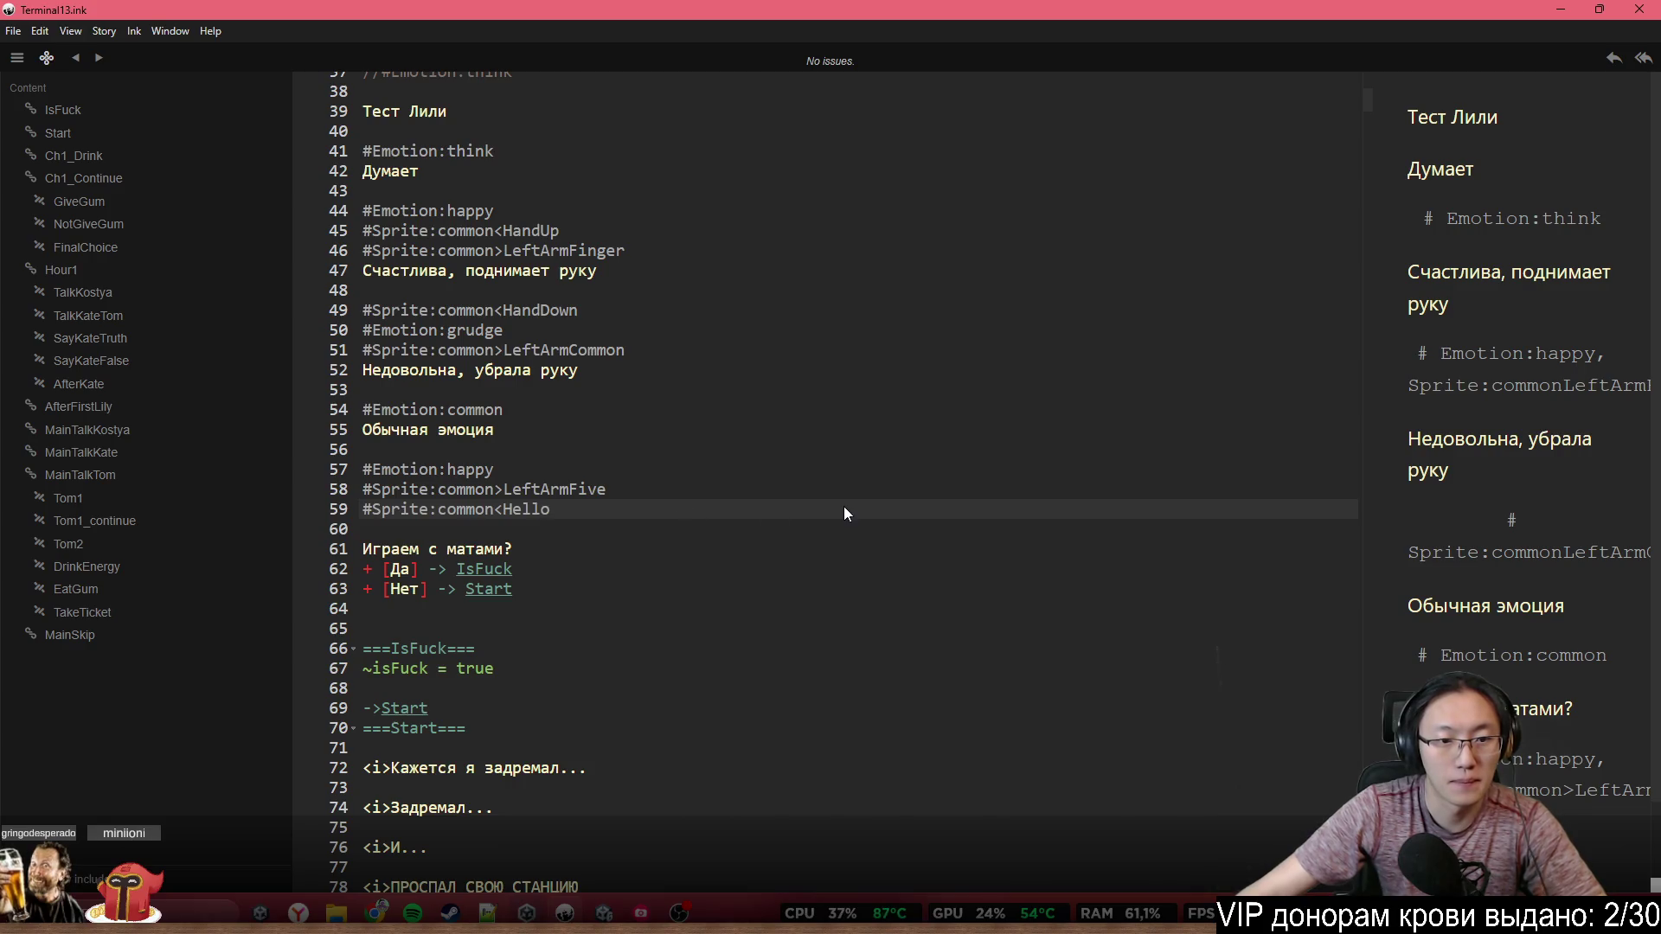
# Add the dialogue line 'Приветствует' below the Hello tag
pyautogui.press('Return')
pyautogui.press('Return')
pyautogui.press('BackSpace')
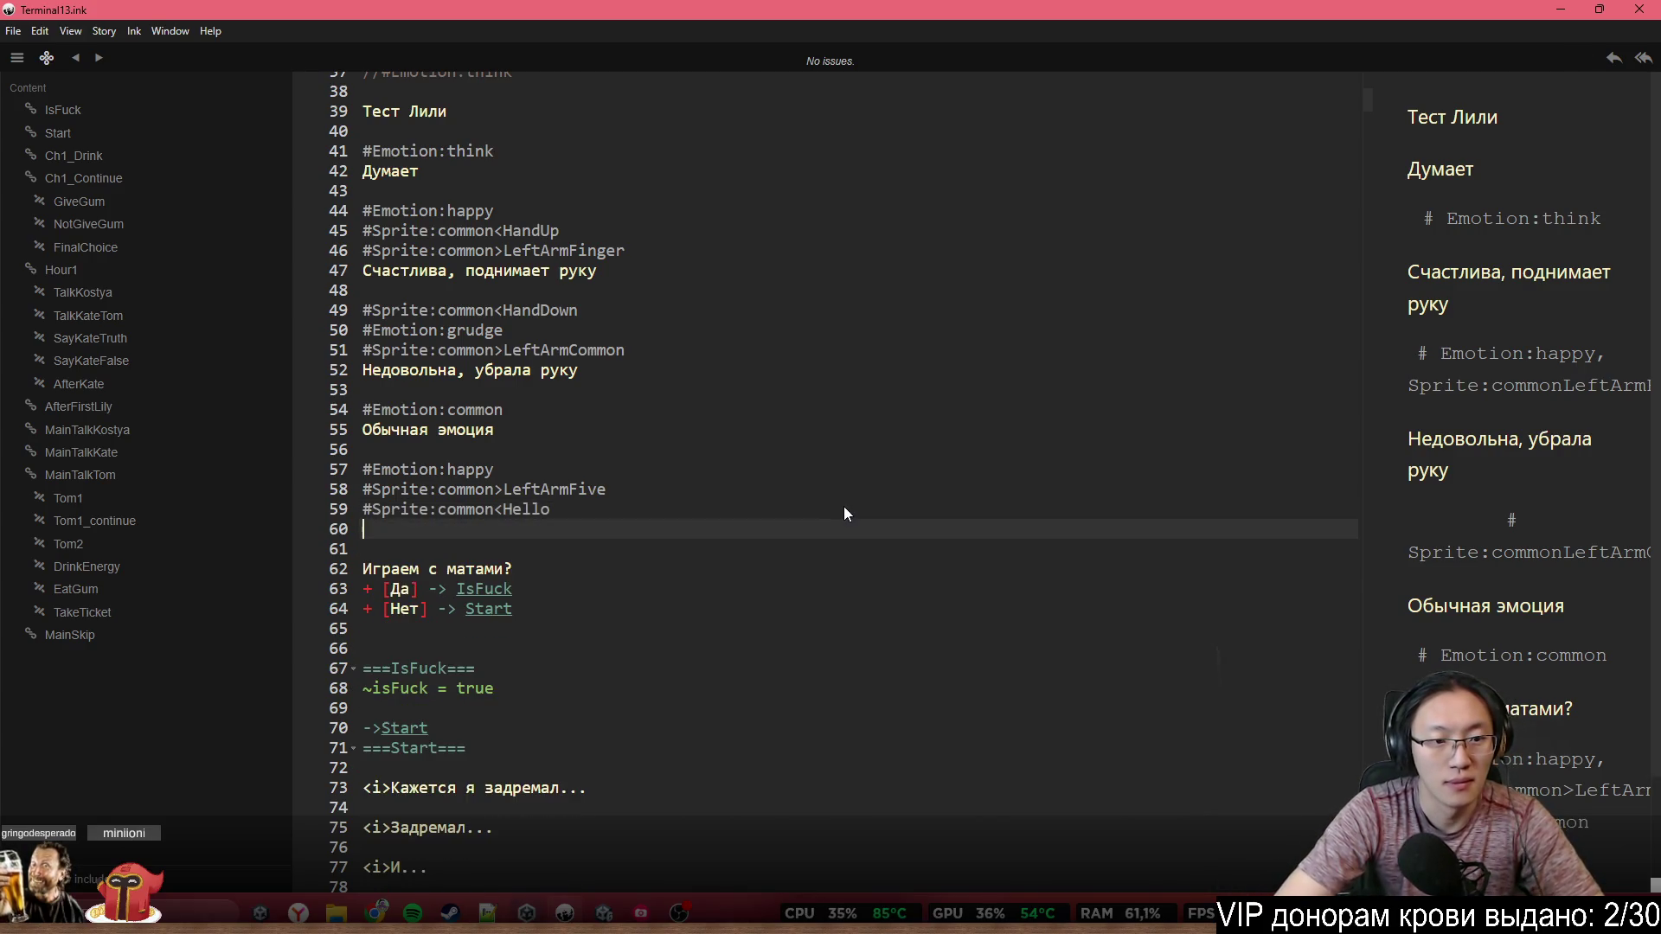
pyautogui.write('V')
pyautogui.press('BackSpace')
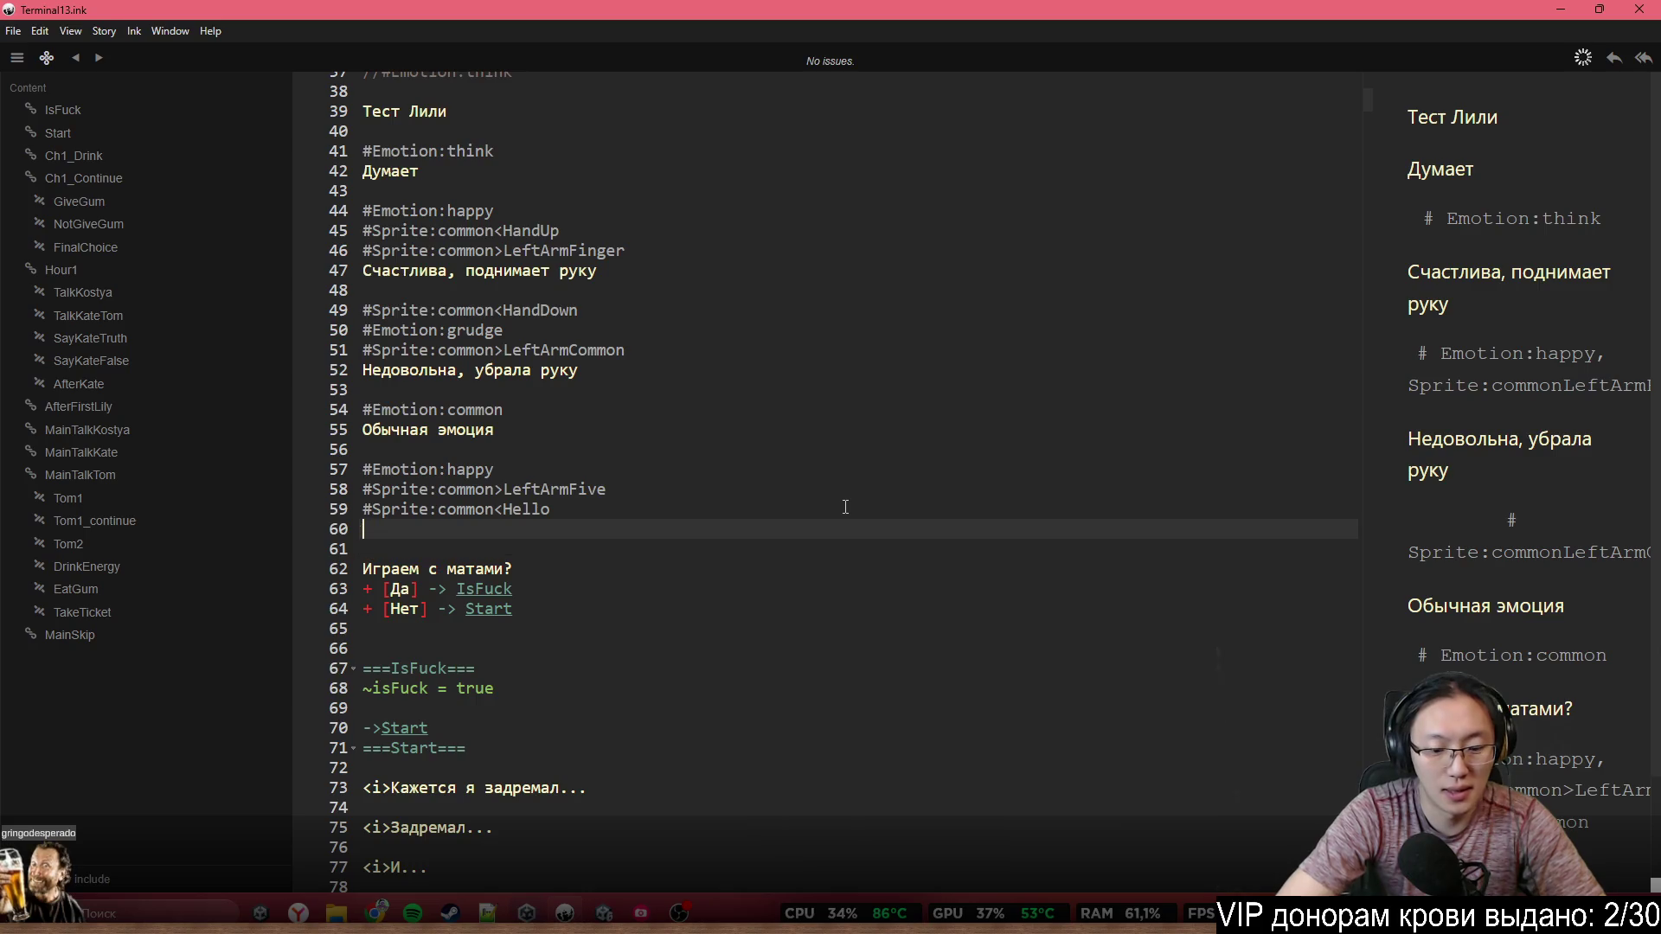
pyautogui.write('Приветствует')
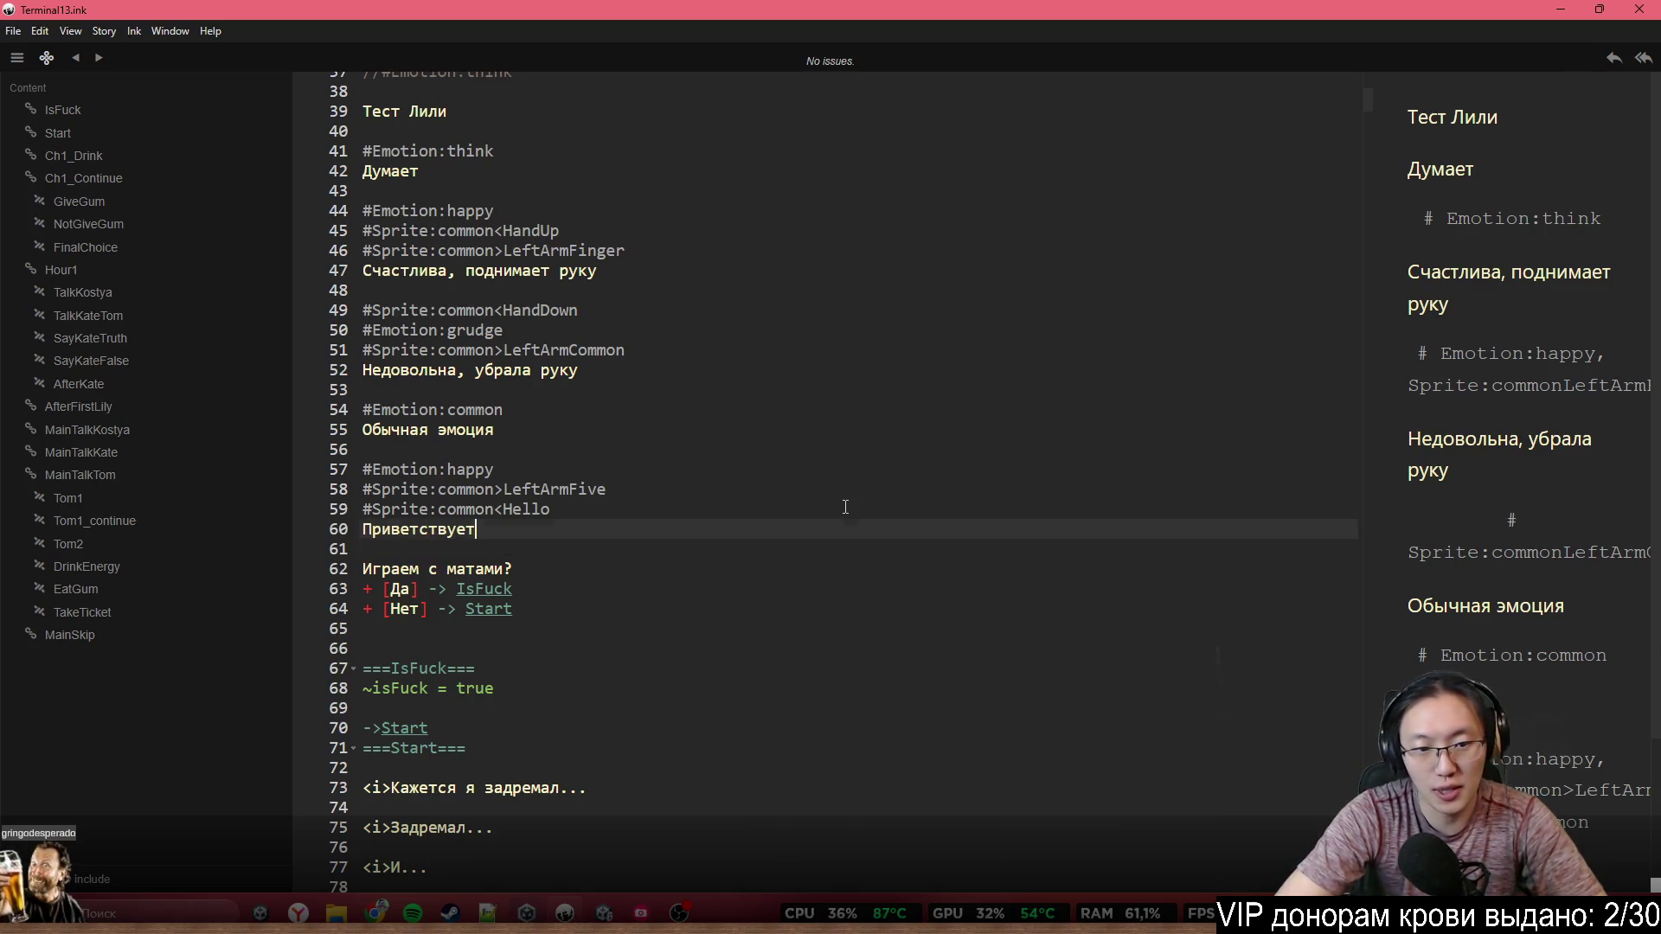
pyautogui.press('Return')
# Copy the #Sprite:common<ClearJacket tag below 'Приветствует' with an empty line above it
pyautogui.scroll(4, 753, 350)
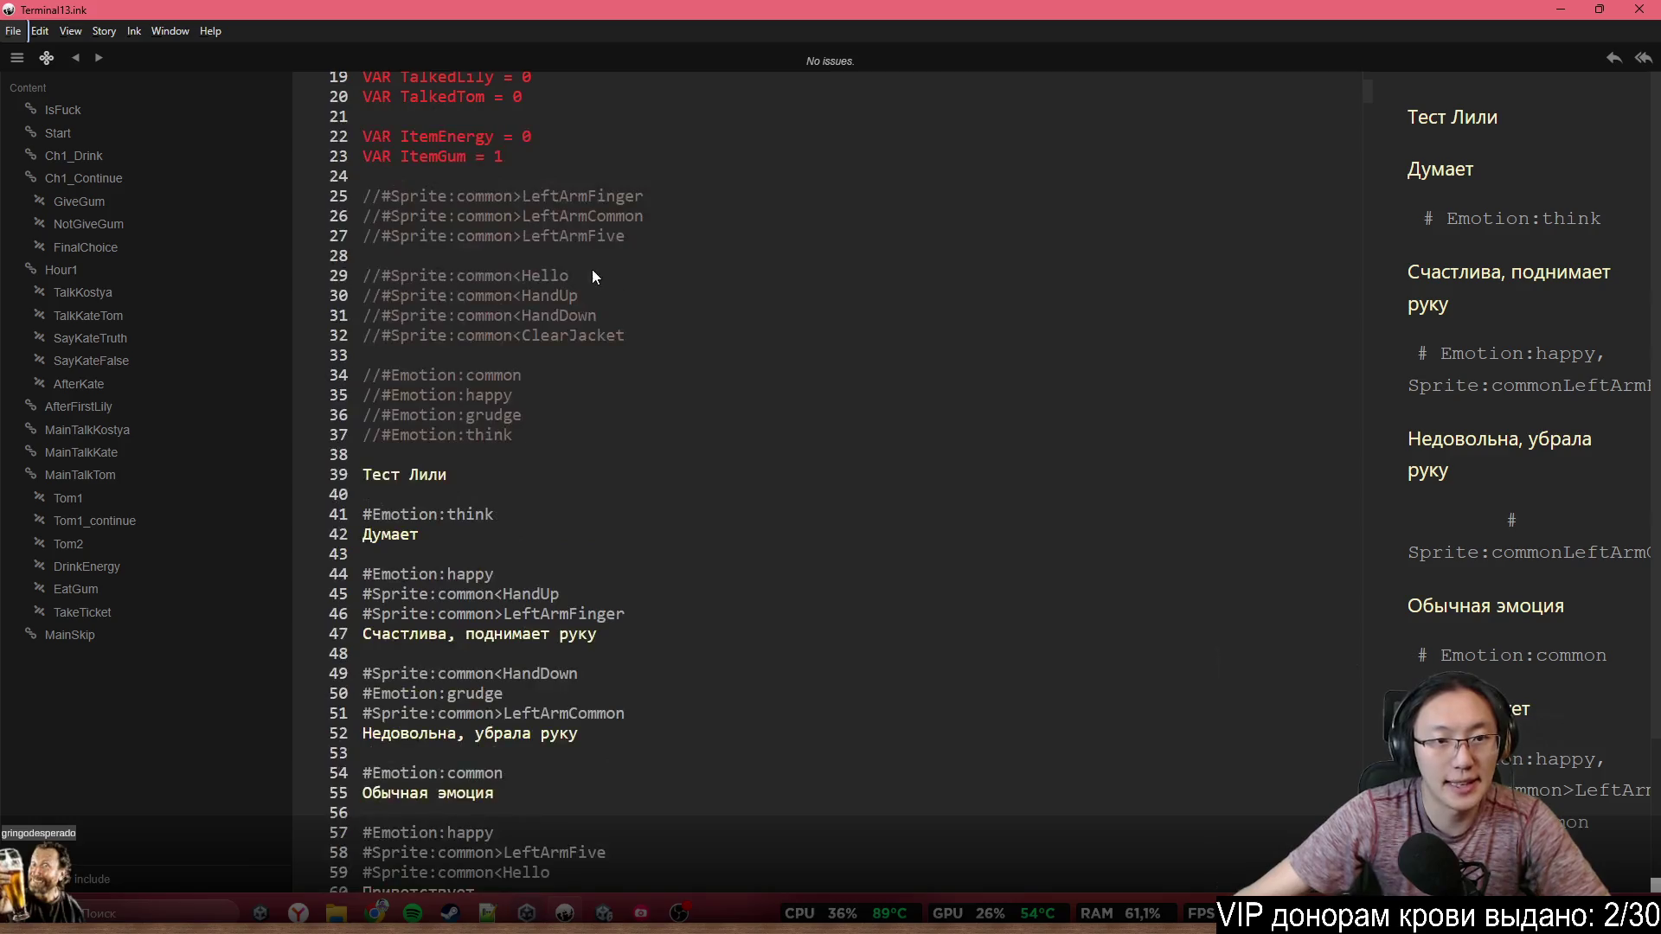
pyautogui.moveTo(630, 335)
pyautogui.mouseDown()
pyautogui.moveTo(387, 333)
pyautogui.moveTo(648, 337)
pyautogui.mouseUp()
pyautogui.click(378, 337)
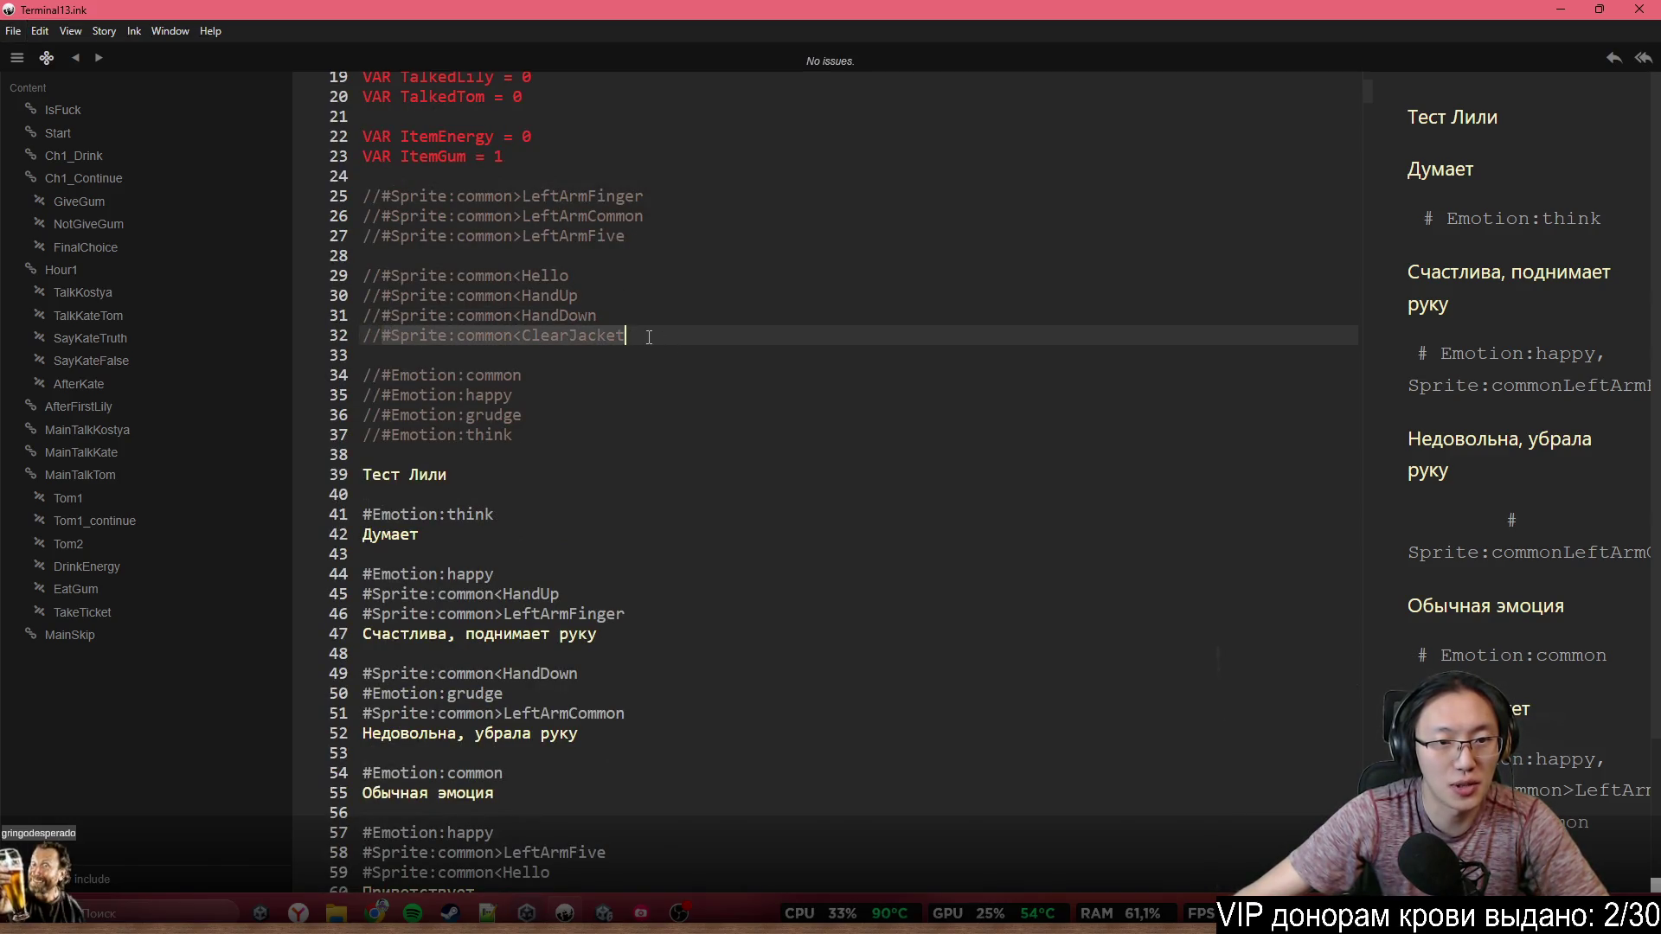
pyautogui.hotkey('ctrl', 'c')
pyautogui.scroll(-5, 640, 538)
pyautogui.click(480, 562)
pyautogui.hotkey('ctrl', 'v')
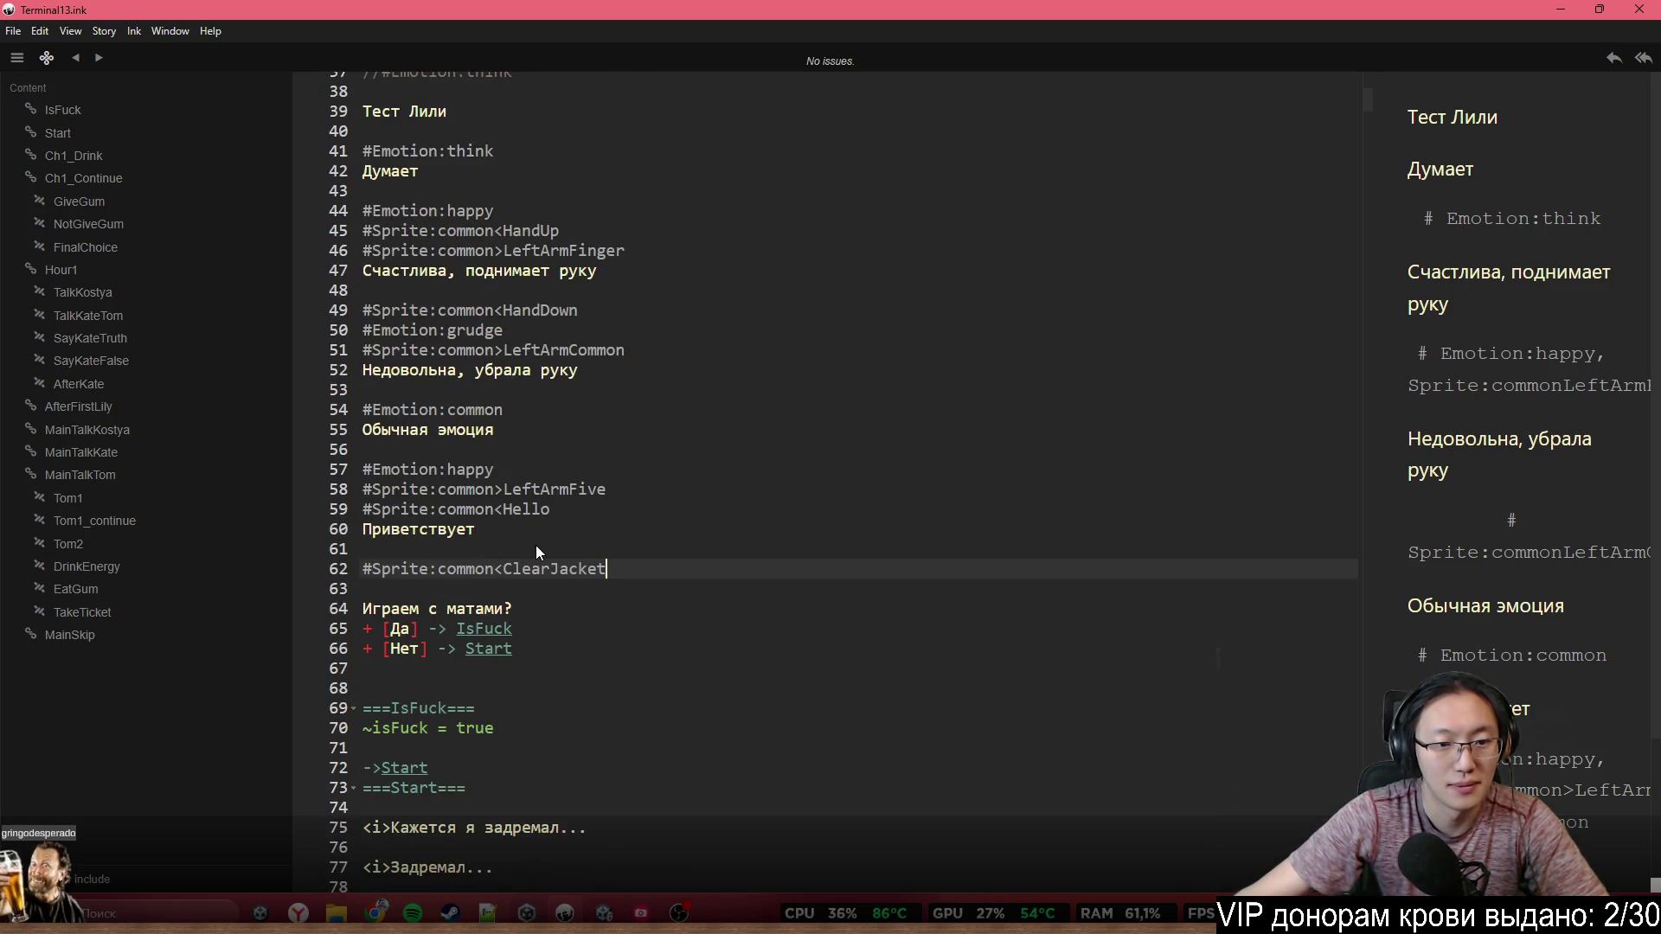
pyautogui.click(537, 547)
pyautogui.press('Return')
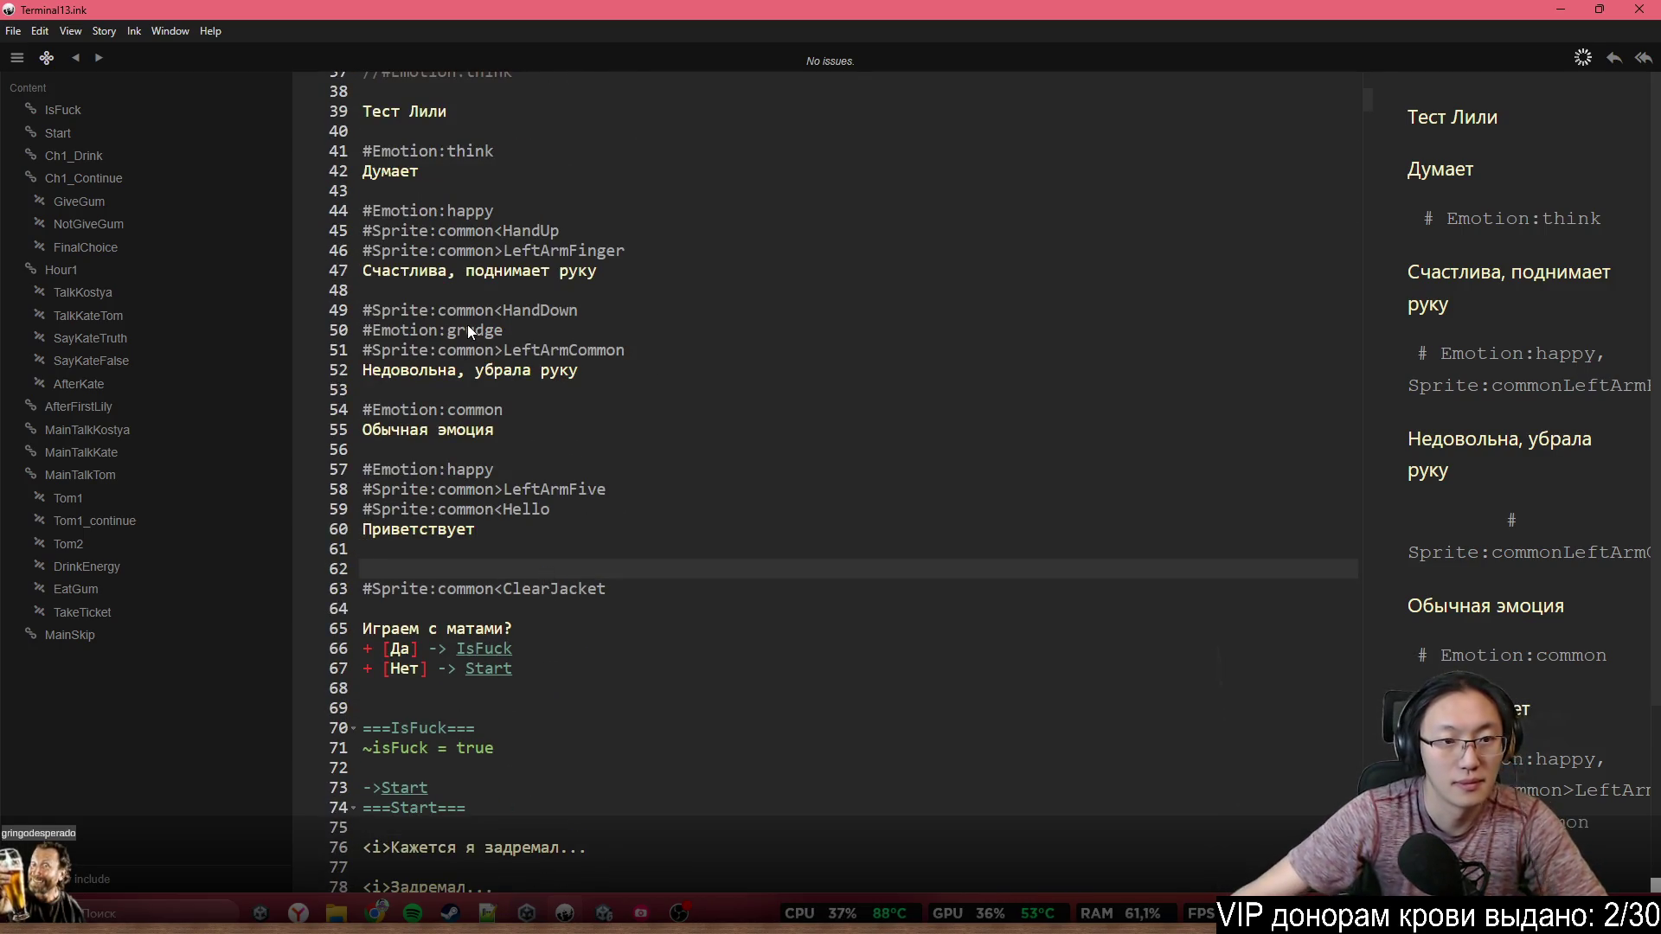
# Paste the #Emotion:common tag on line 62, just above the ClearJacket tag
pyautogui.click(362, 410)
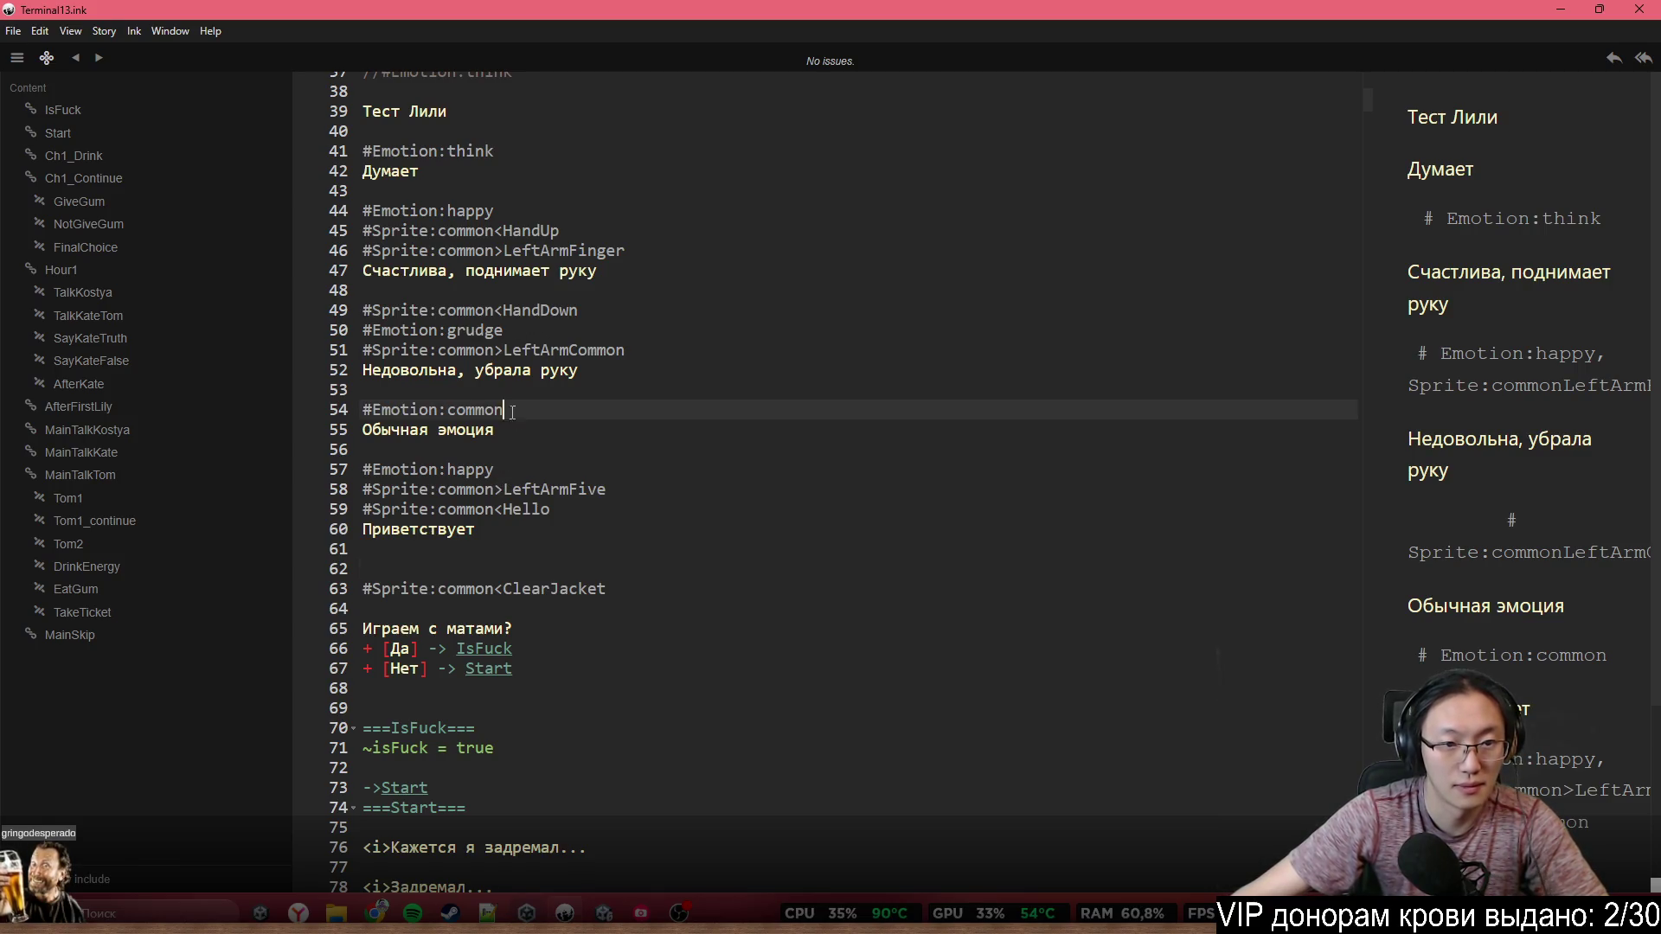
pyautogui.hotkey('ctrl', 'c')
pyautogui.click(490, 583)
pyautogui.click(537, 573)
pyautogui.hotkey('ctrl', 'v')
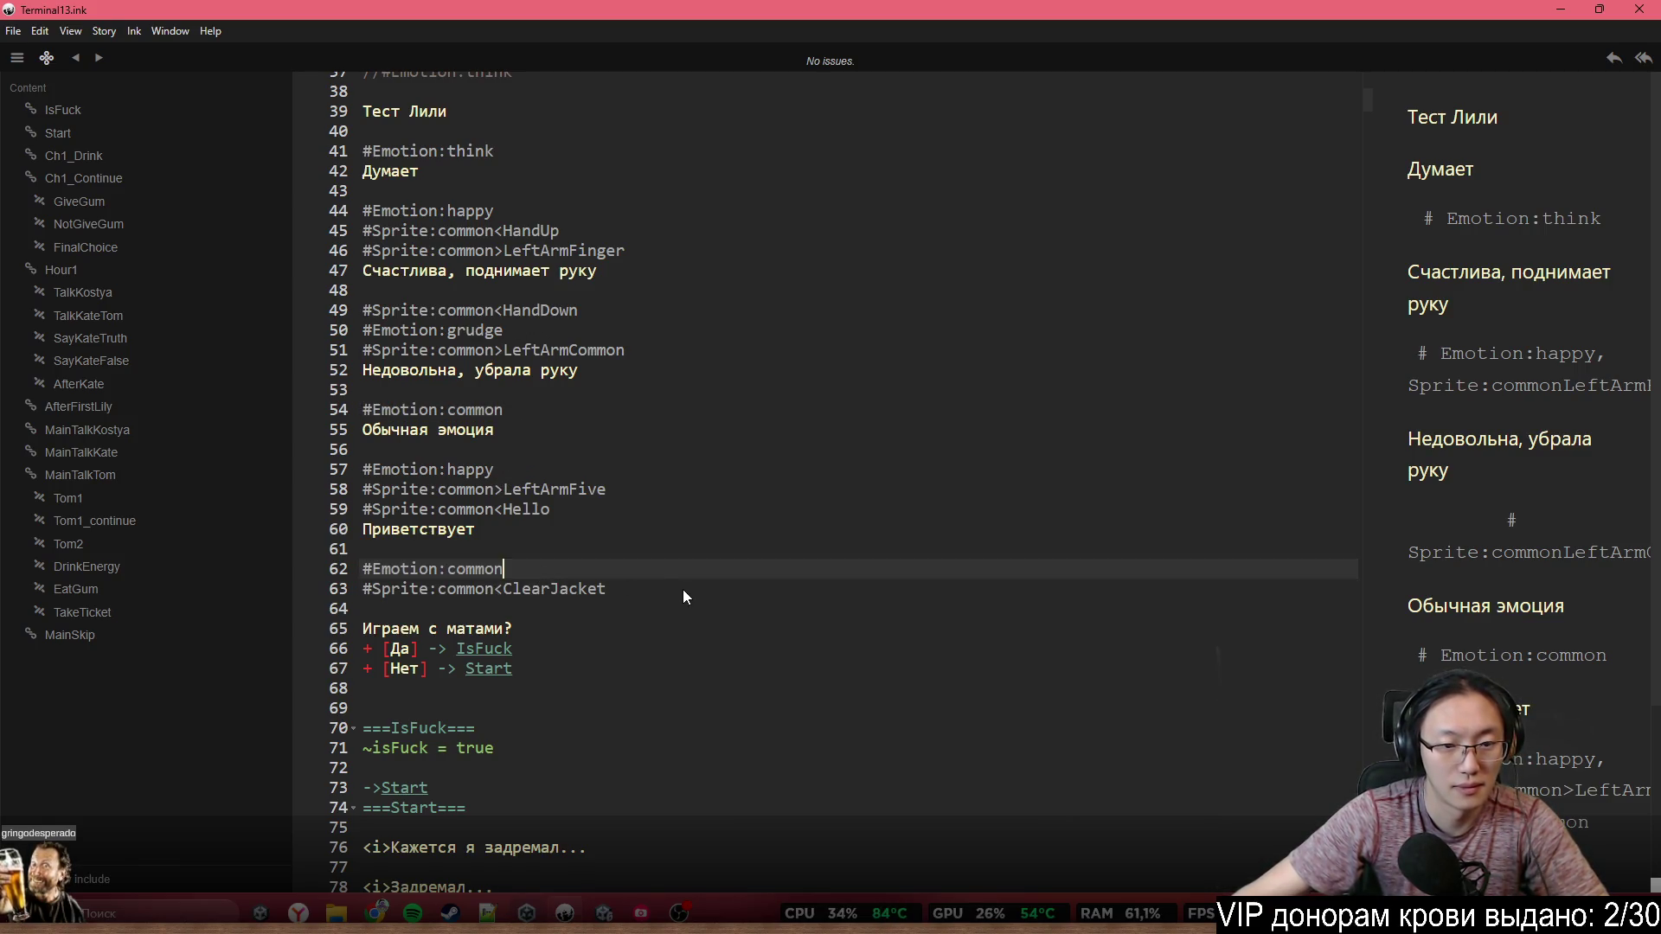
# Type the dialogue line 'Протирает кофту' after the ClearJacket tag
pyautogui.click(682, 589)
pyautogui.press('Return')
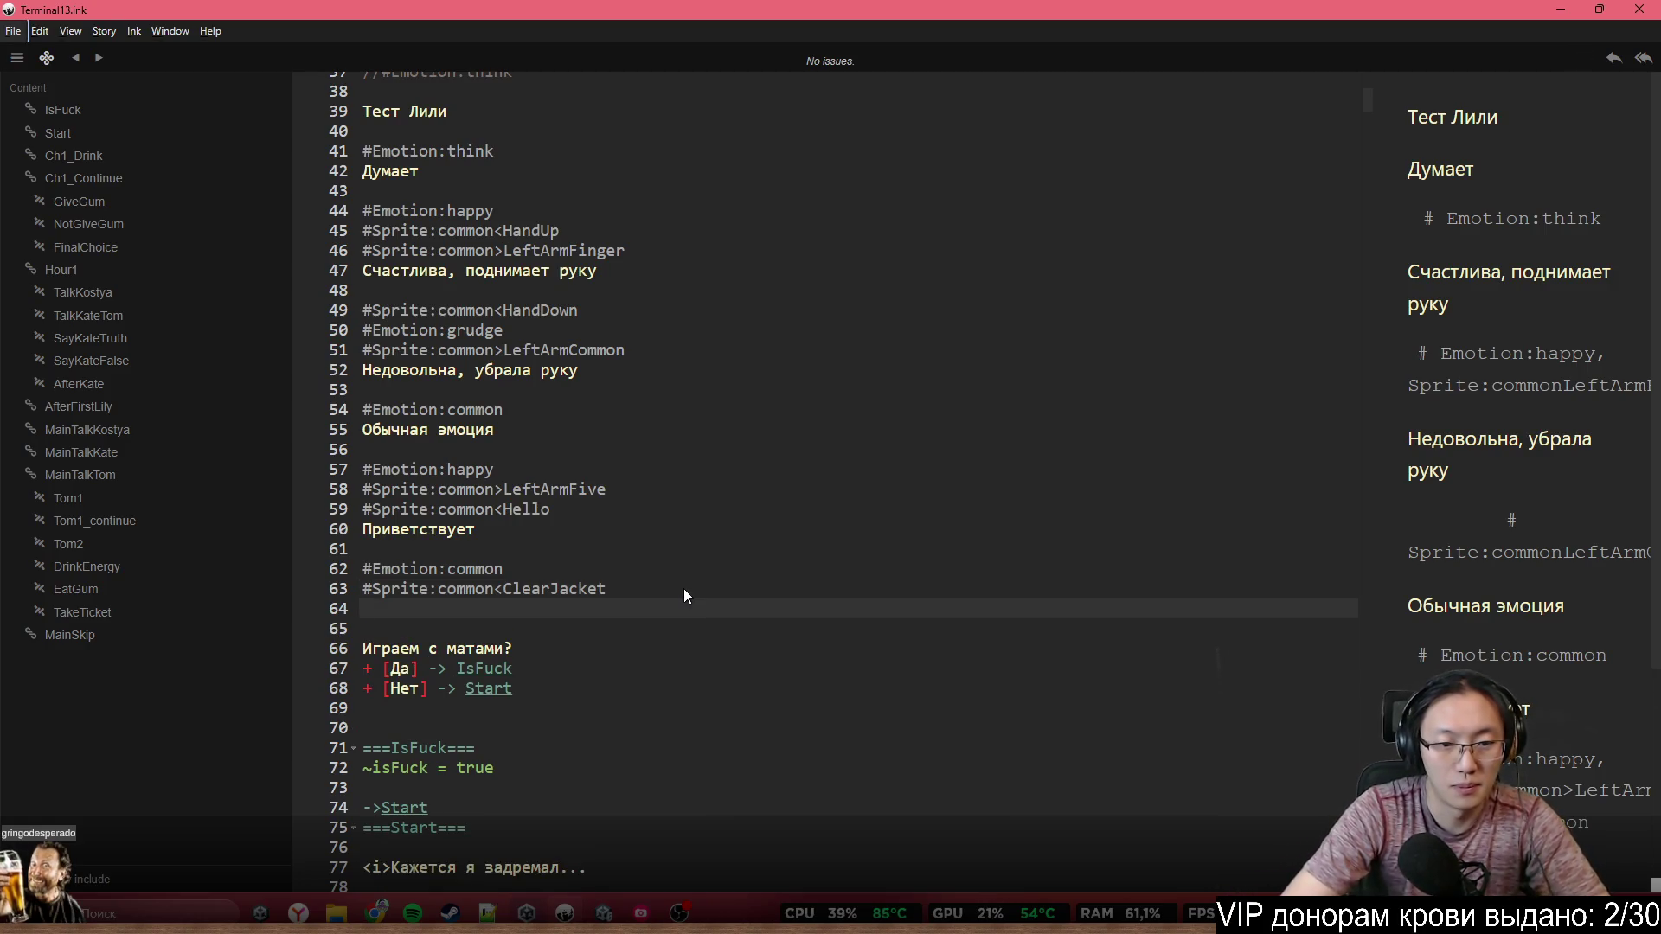
pyautogui.write('Протирает ')
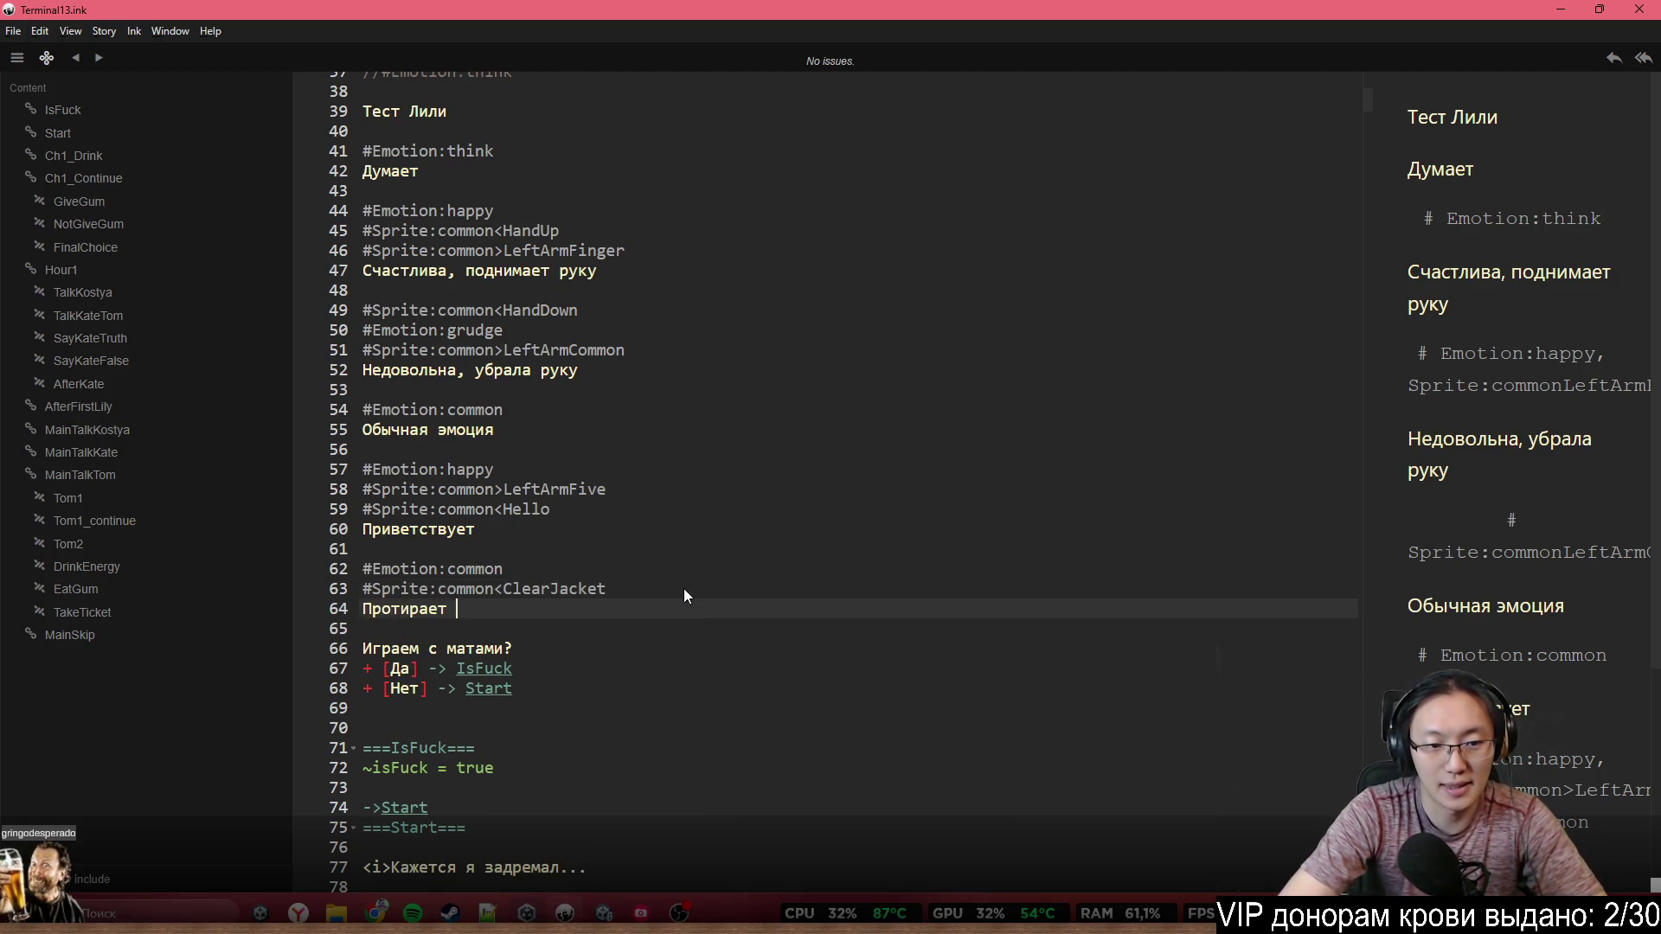
pyautogui.write('ко')
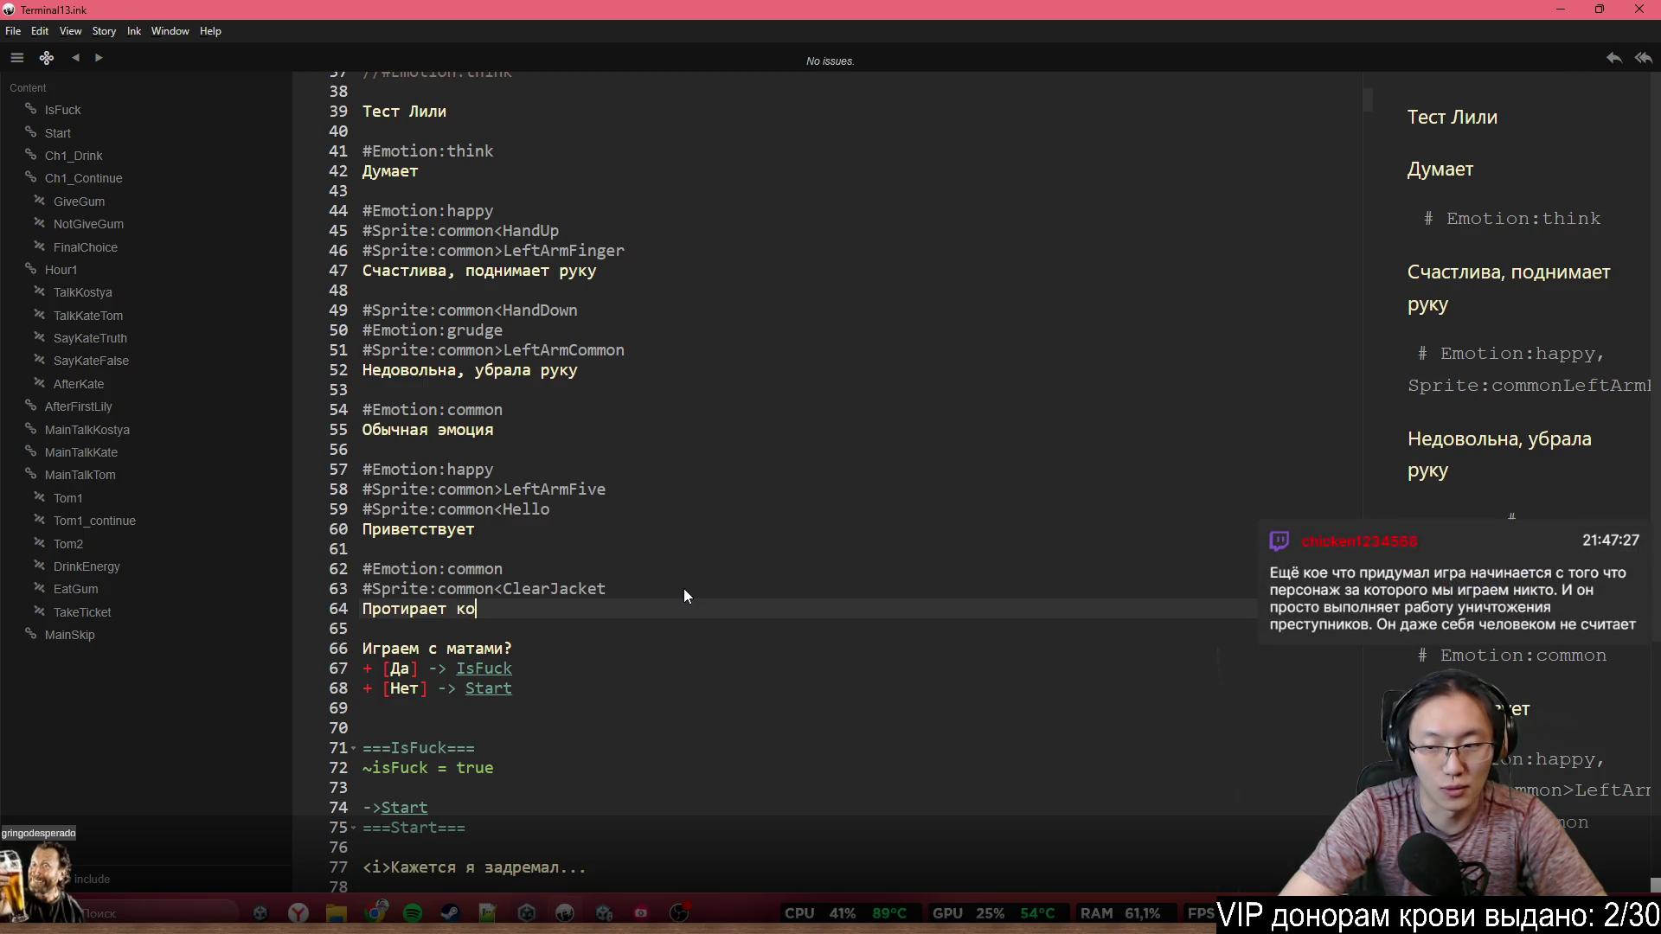
pyautogui.write('фту')
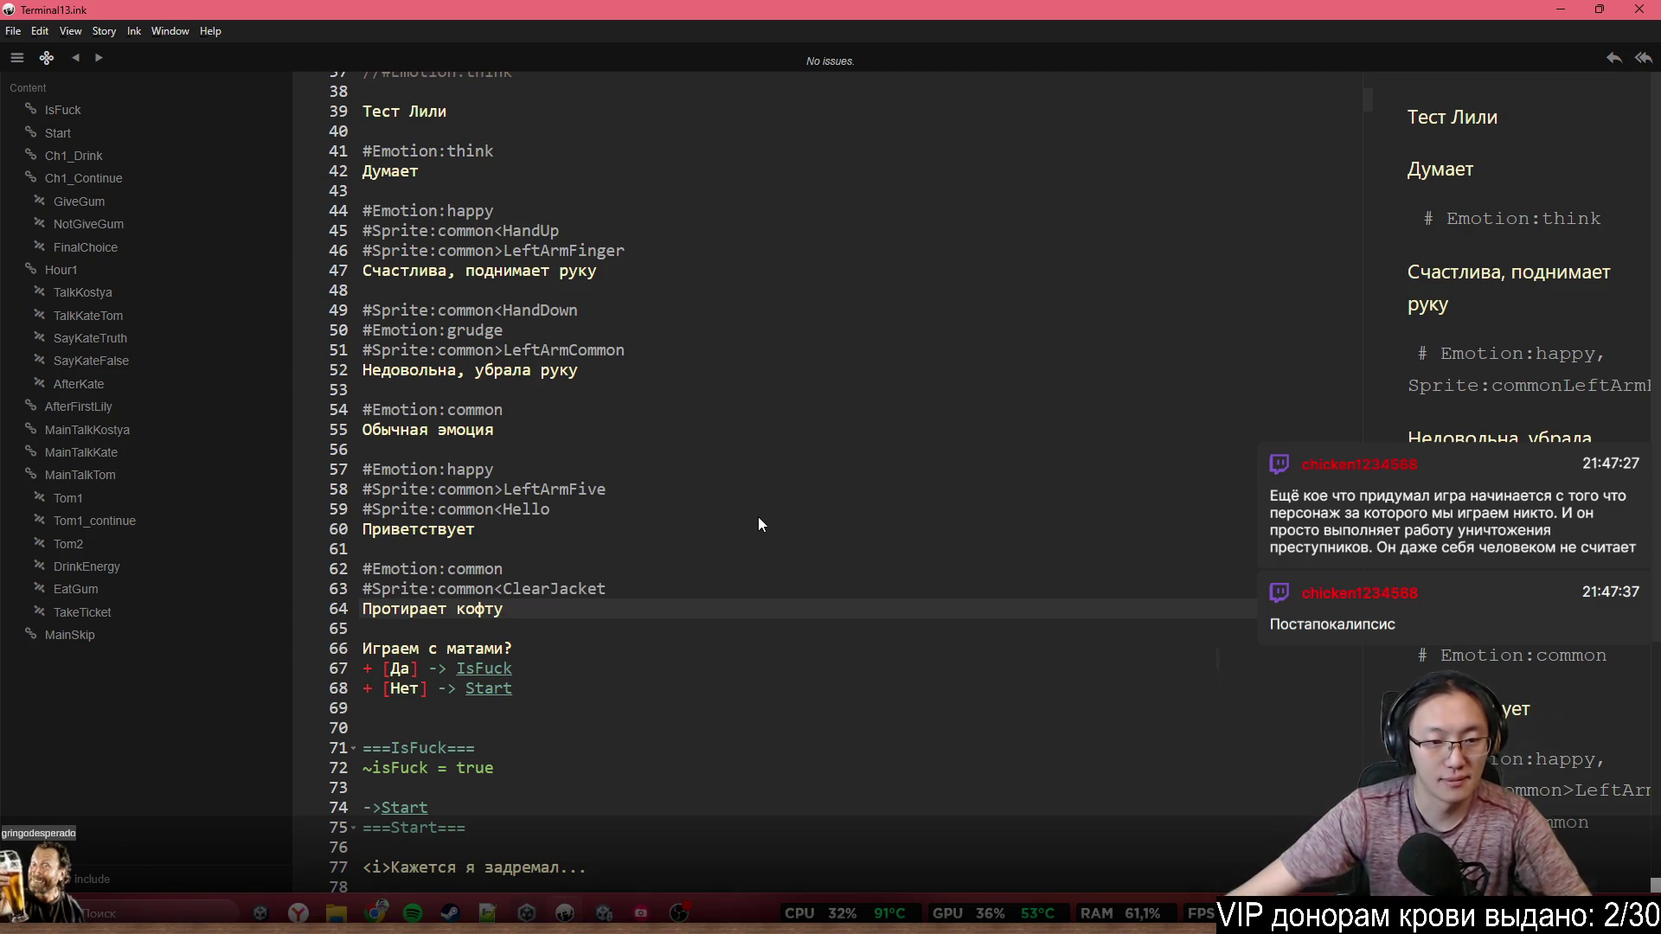
pyautogui.scroll(1, 765, 498)
pyautogui.scroll(8, 765, 498)
pyautogui.scroll(-1, 765, 493)
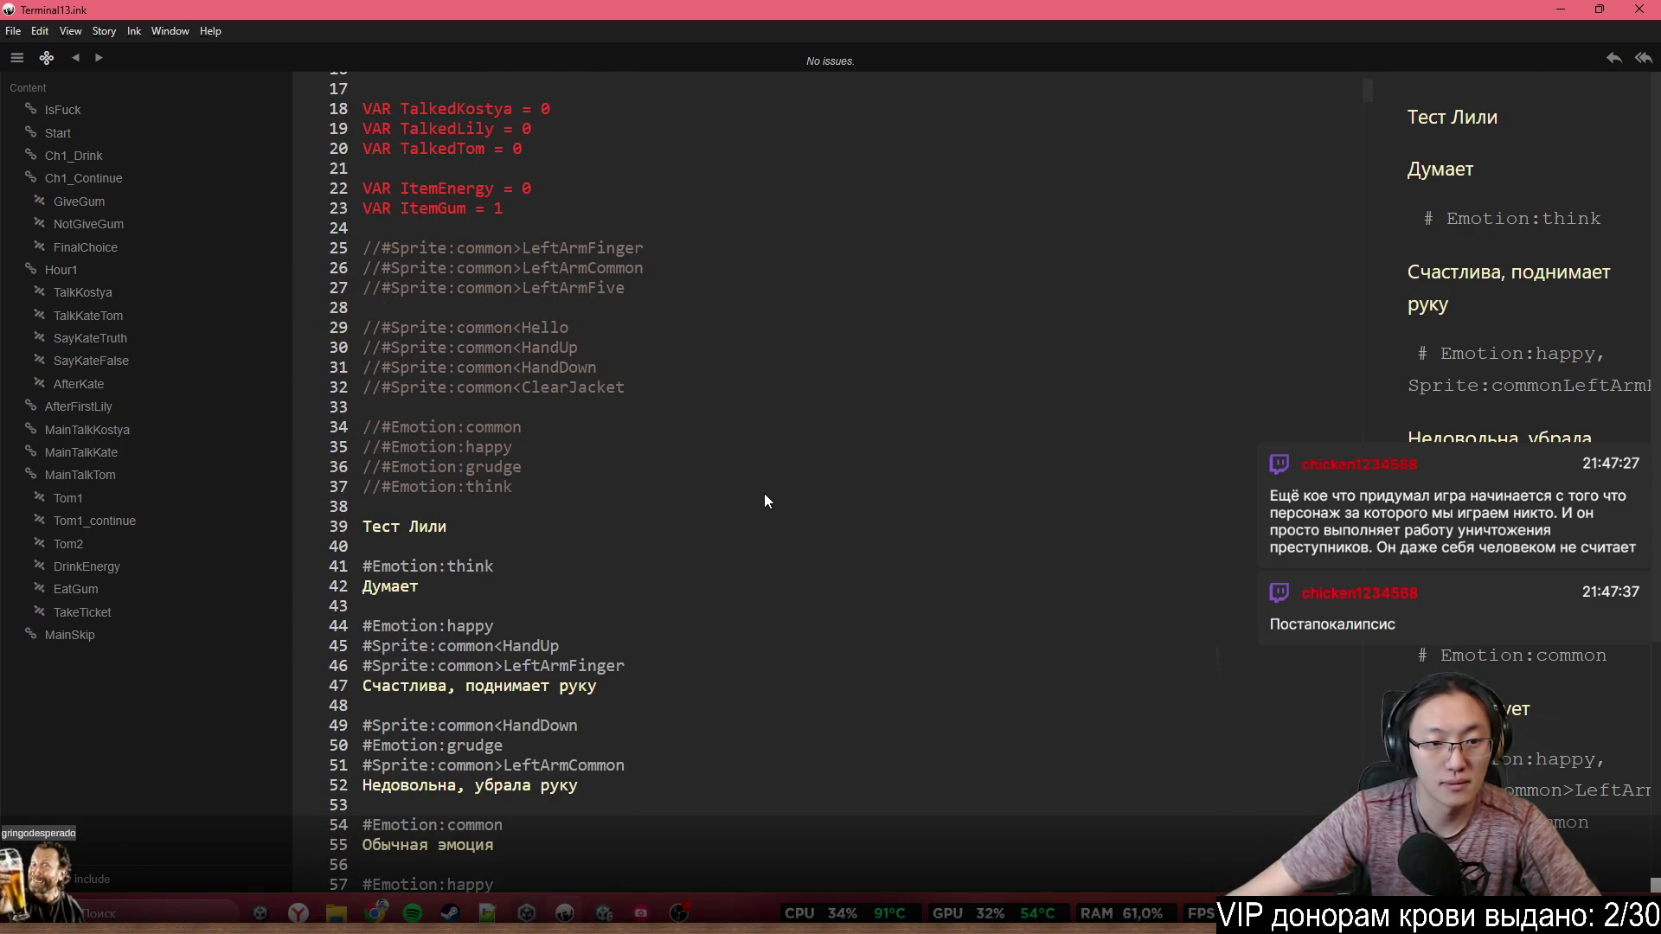
pyautogui.scroll(-3, 731, 480)
pyautogui.click(433, 412)
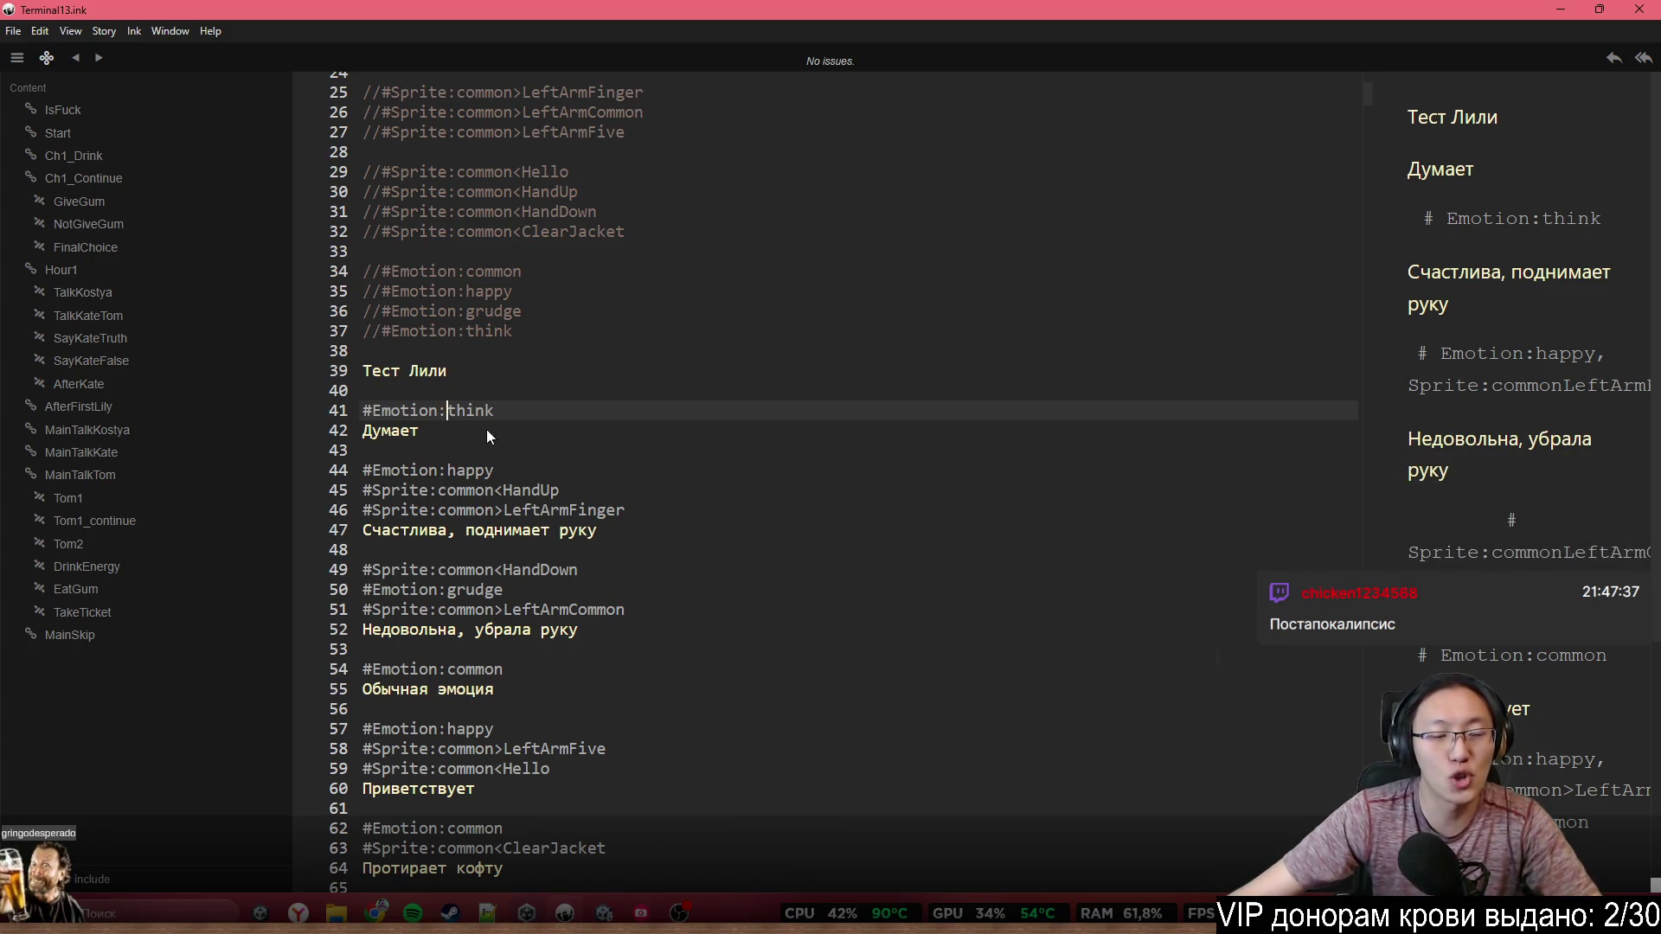
# Open DialogueManager.cs from Unity's Scripts folder in Visual Studio 2022
pyautogui.click(611, 915)
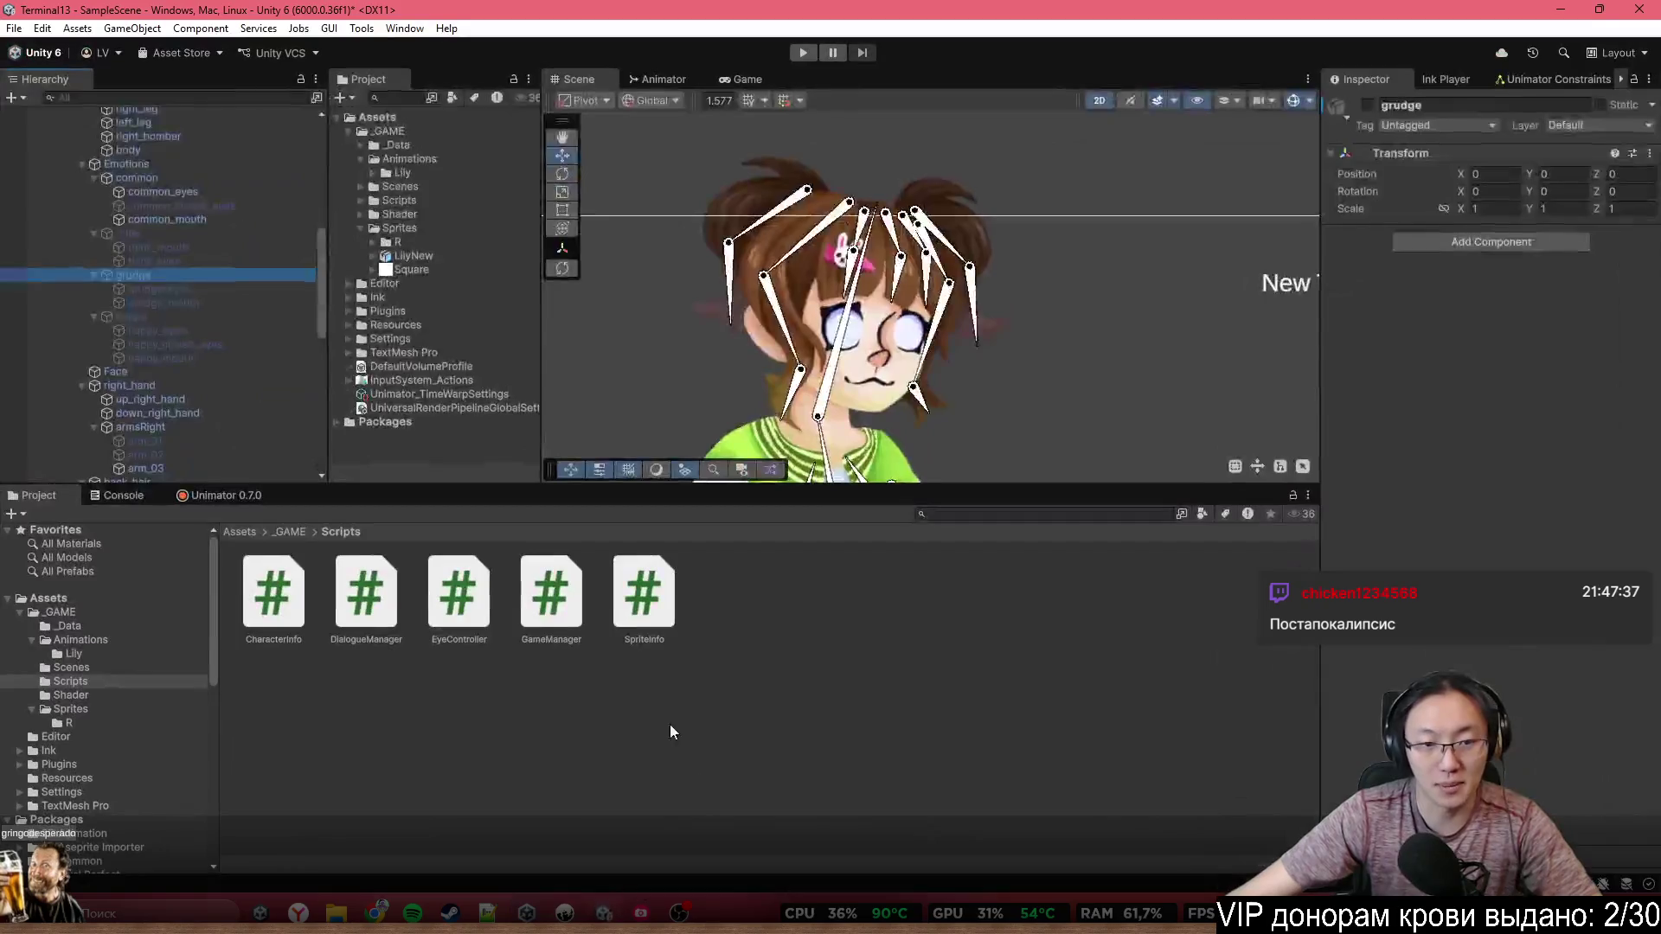
pyautogui.doubleClick(381, 597)
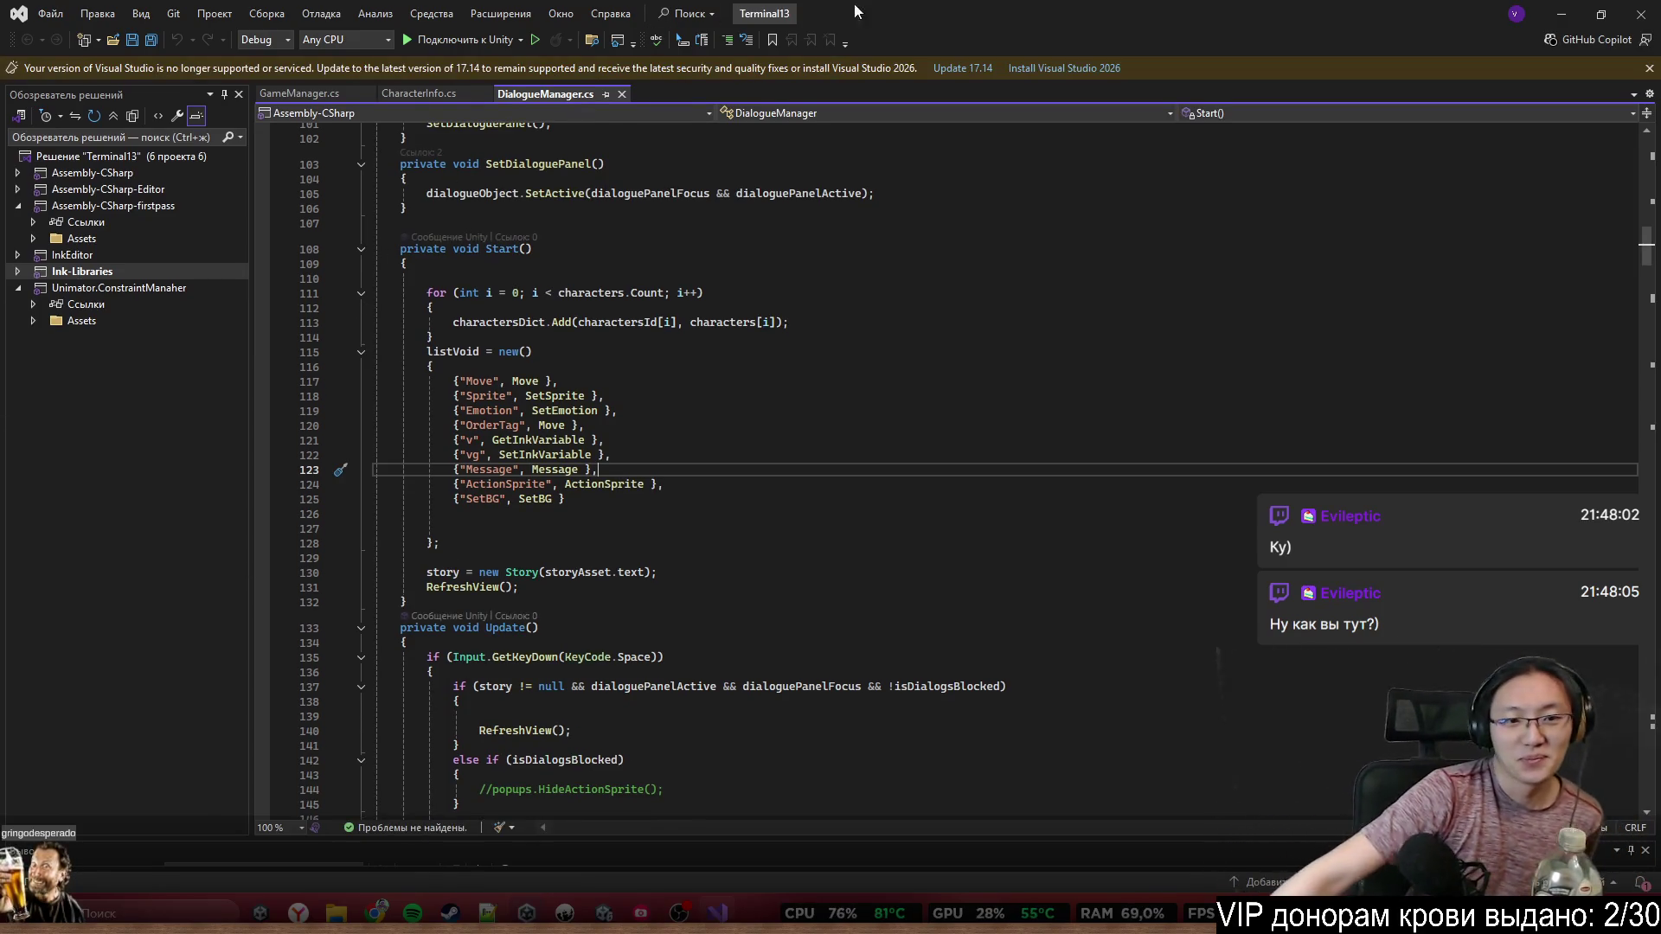
# Read the SetEmotion method in DialogueManager.cs, tracing where tempNextSprite is used, then return to Unity
pyautogui.scroll(-9, 954, 392)
pyautogui.scroll(-6, 943, 381)
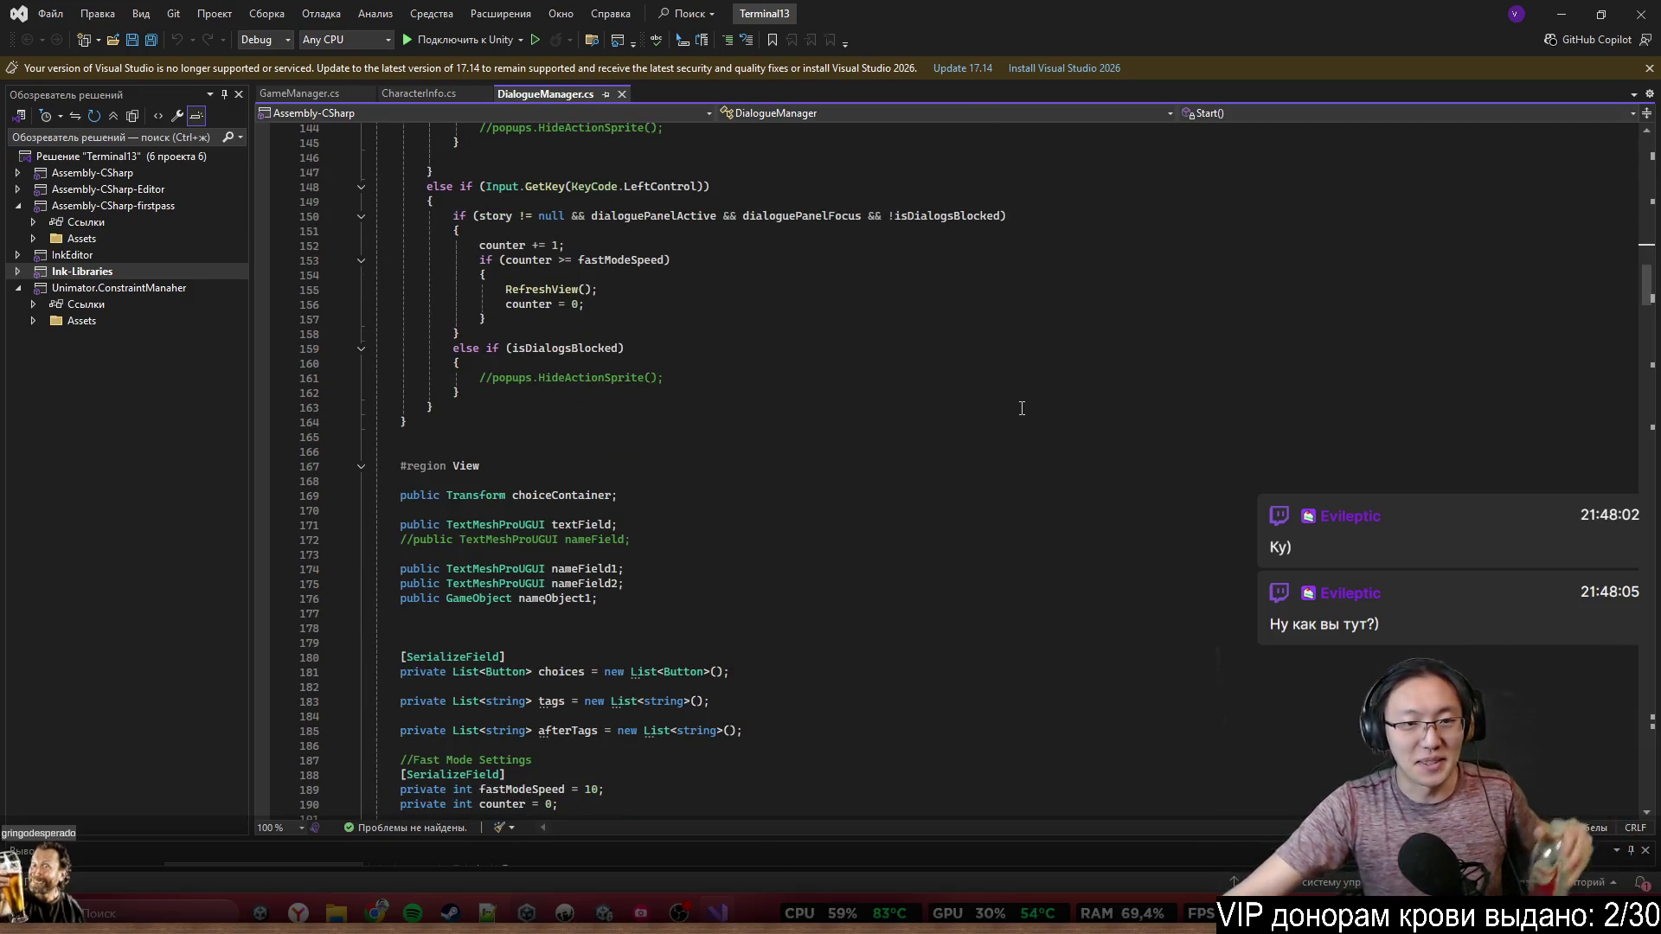
pyautogui.scroll(20, 1025, 423)
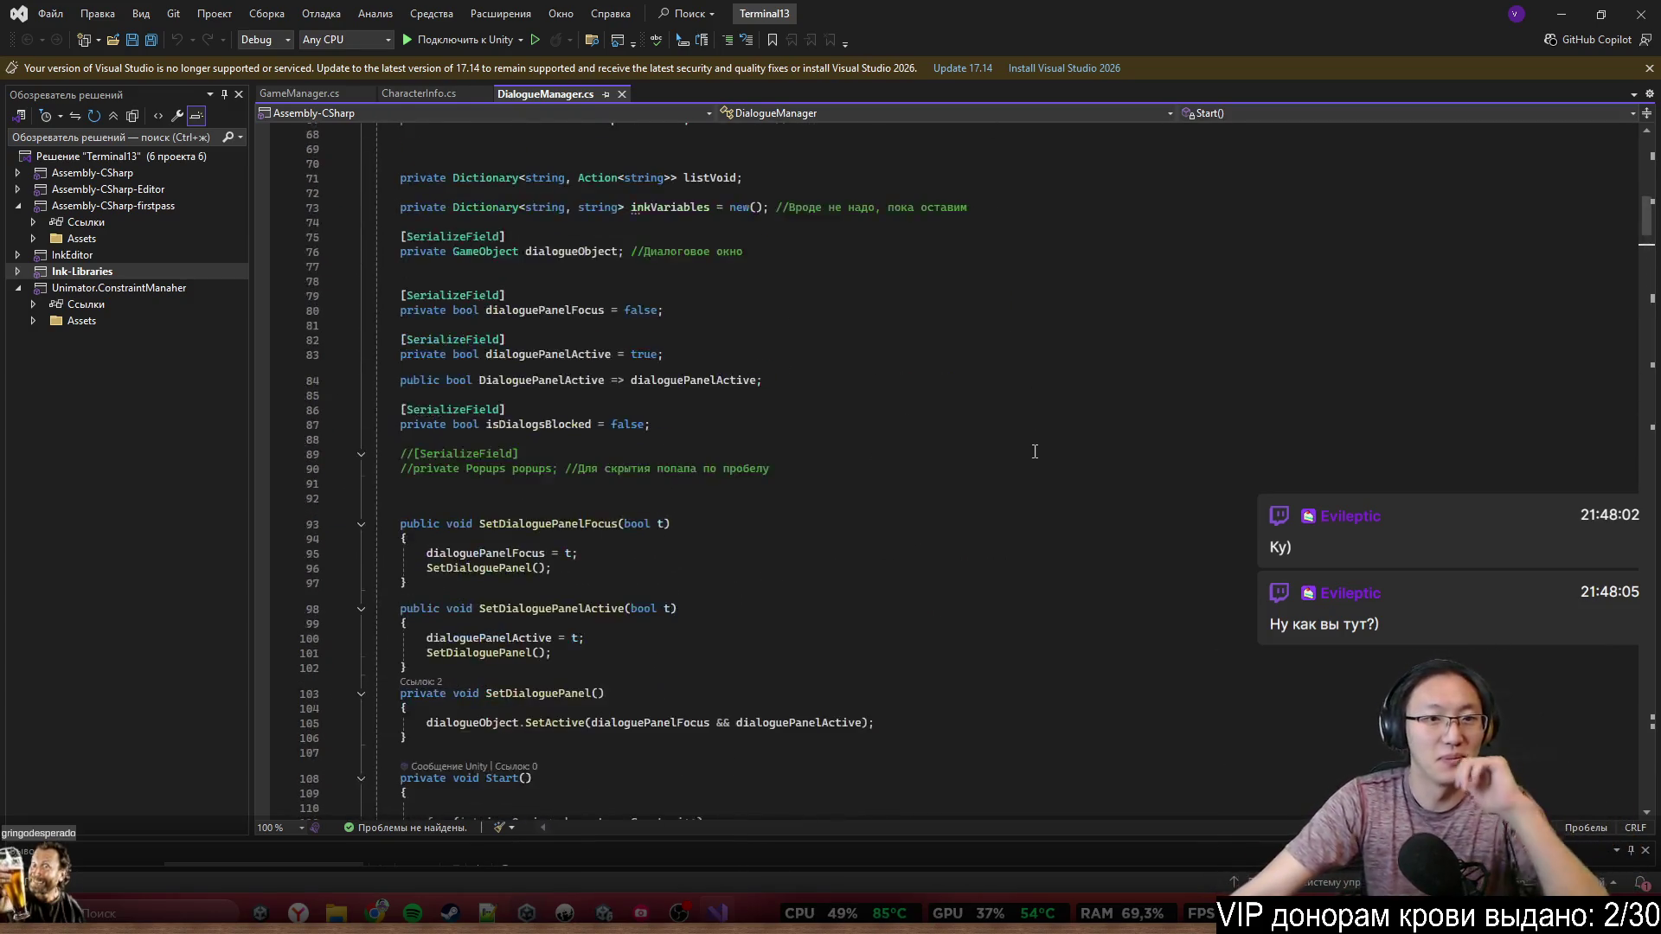
pyautogui.scroll(-20, 1034, 451)
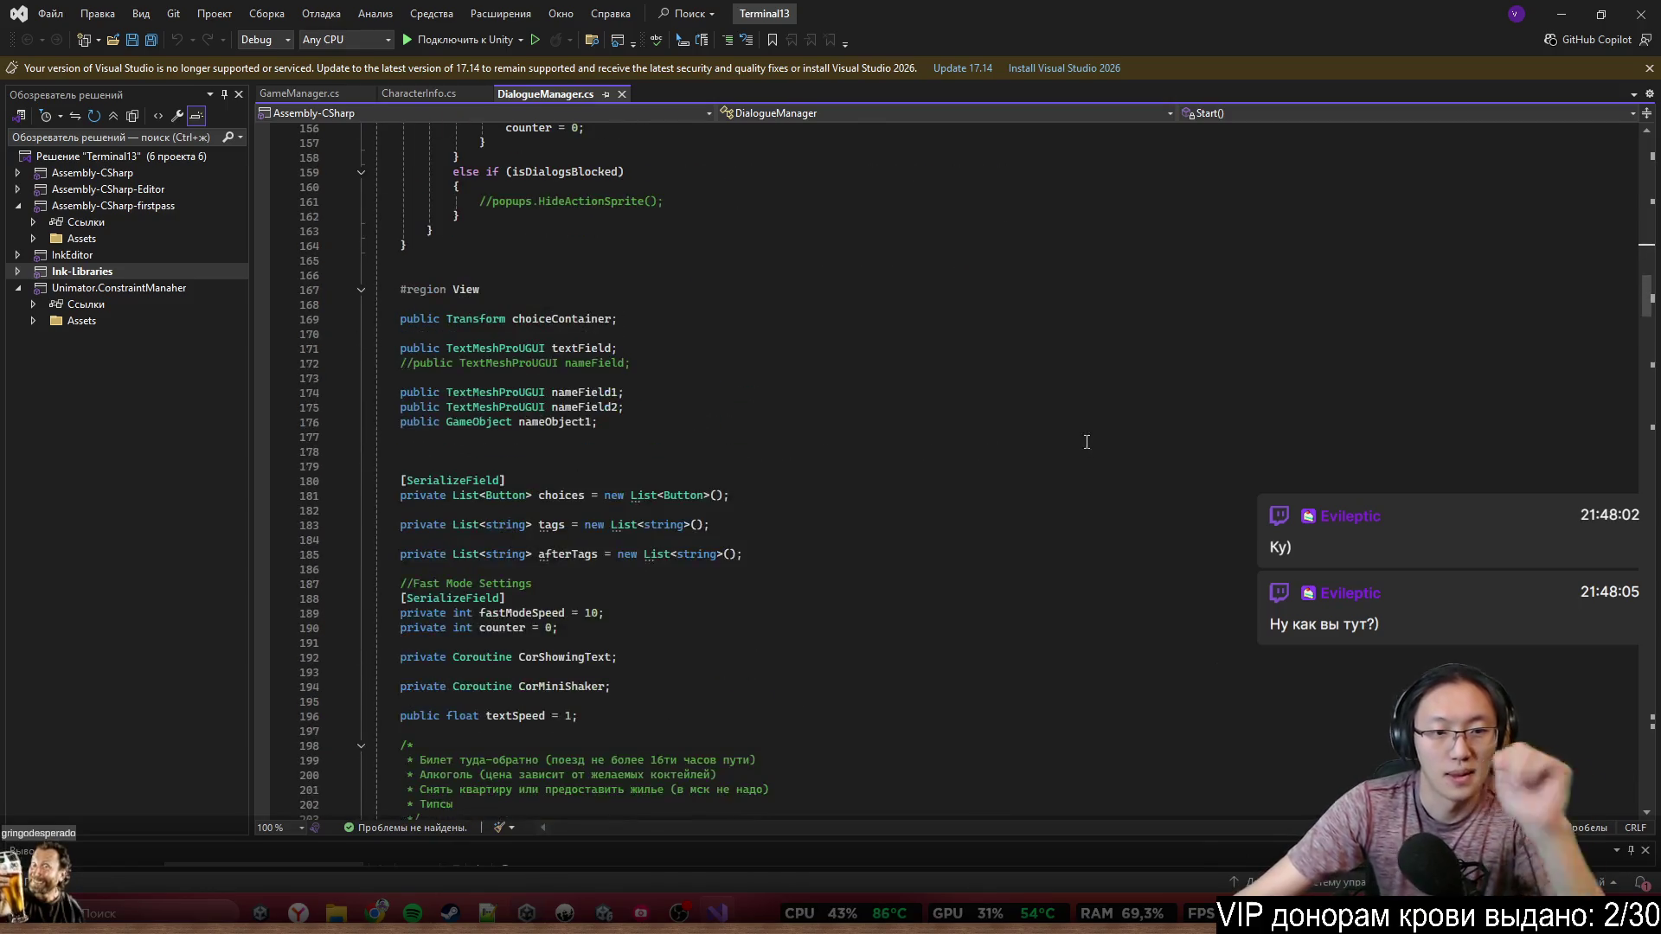
pyautogui.scroll(17, 1064, 398)
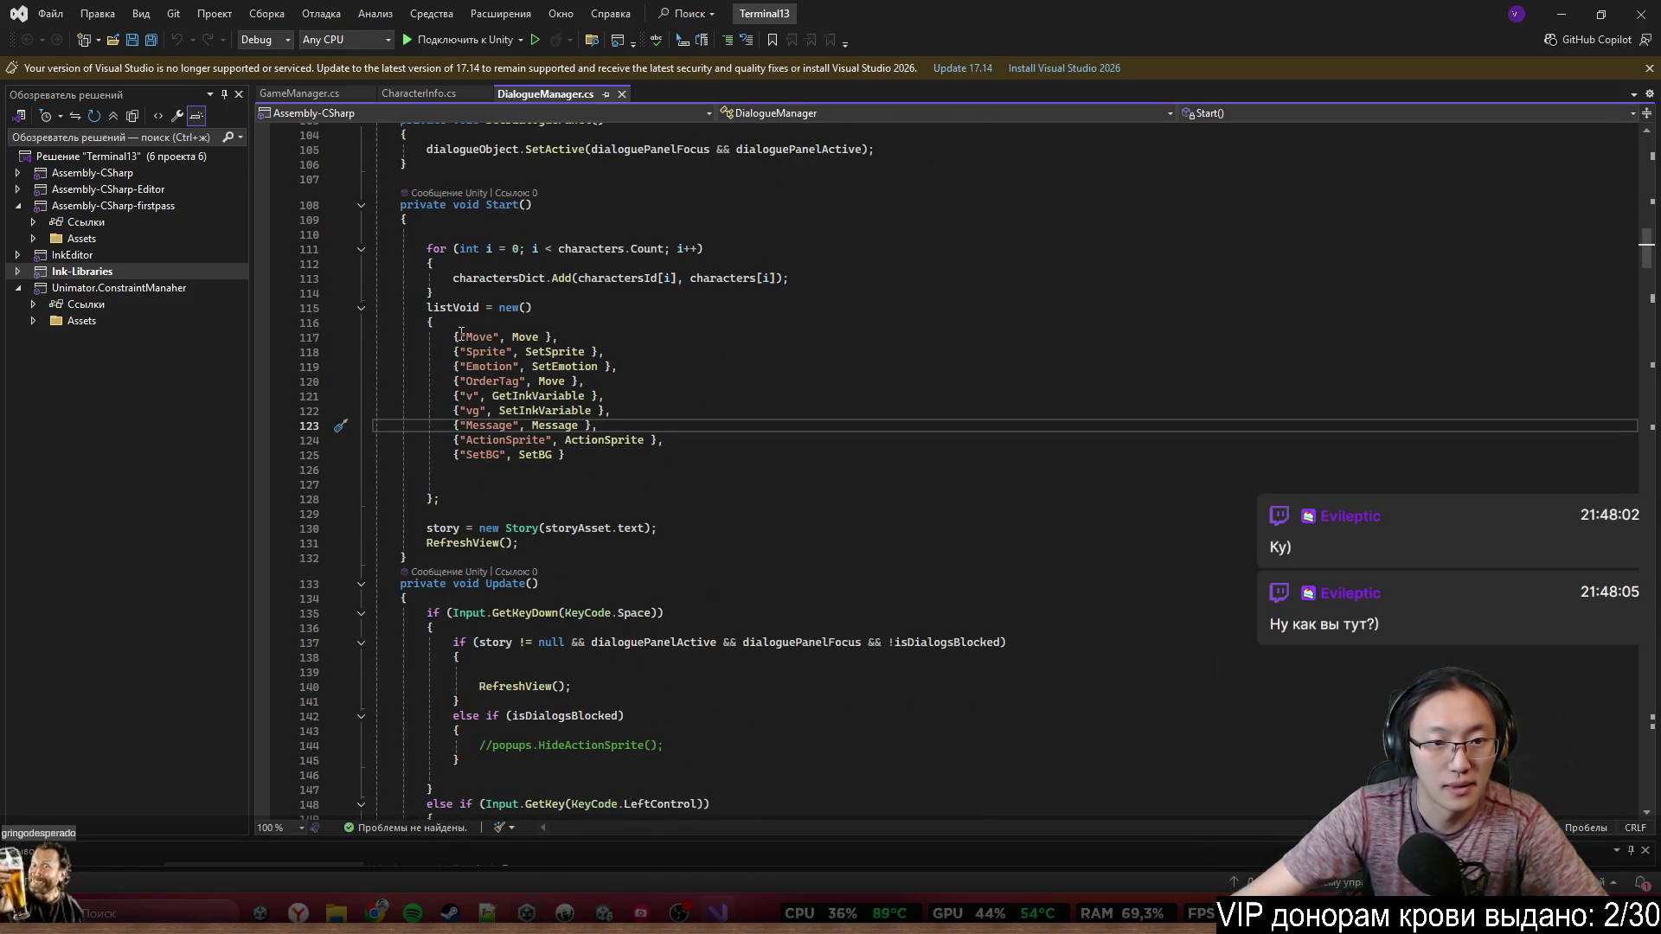
pyautogui.click(601, 368)
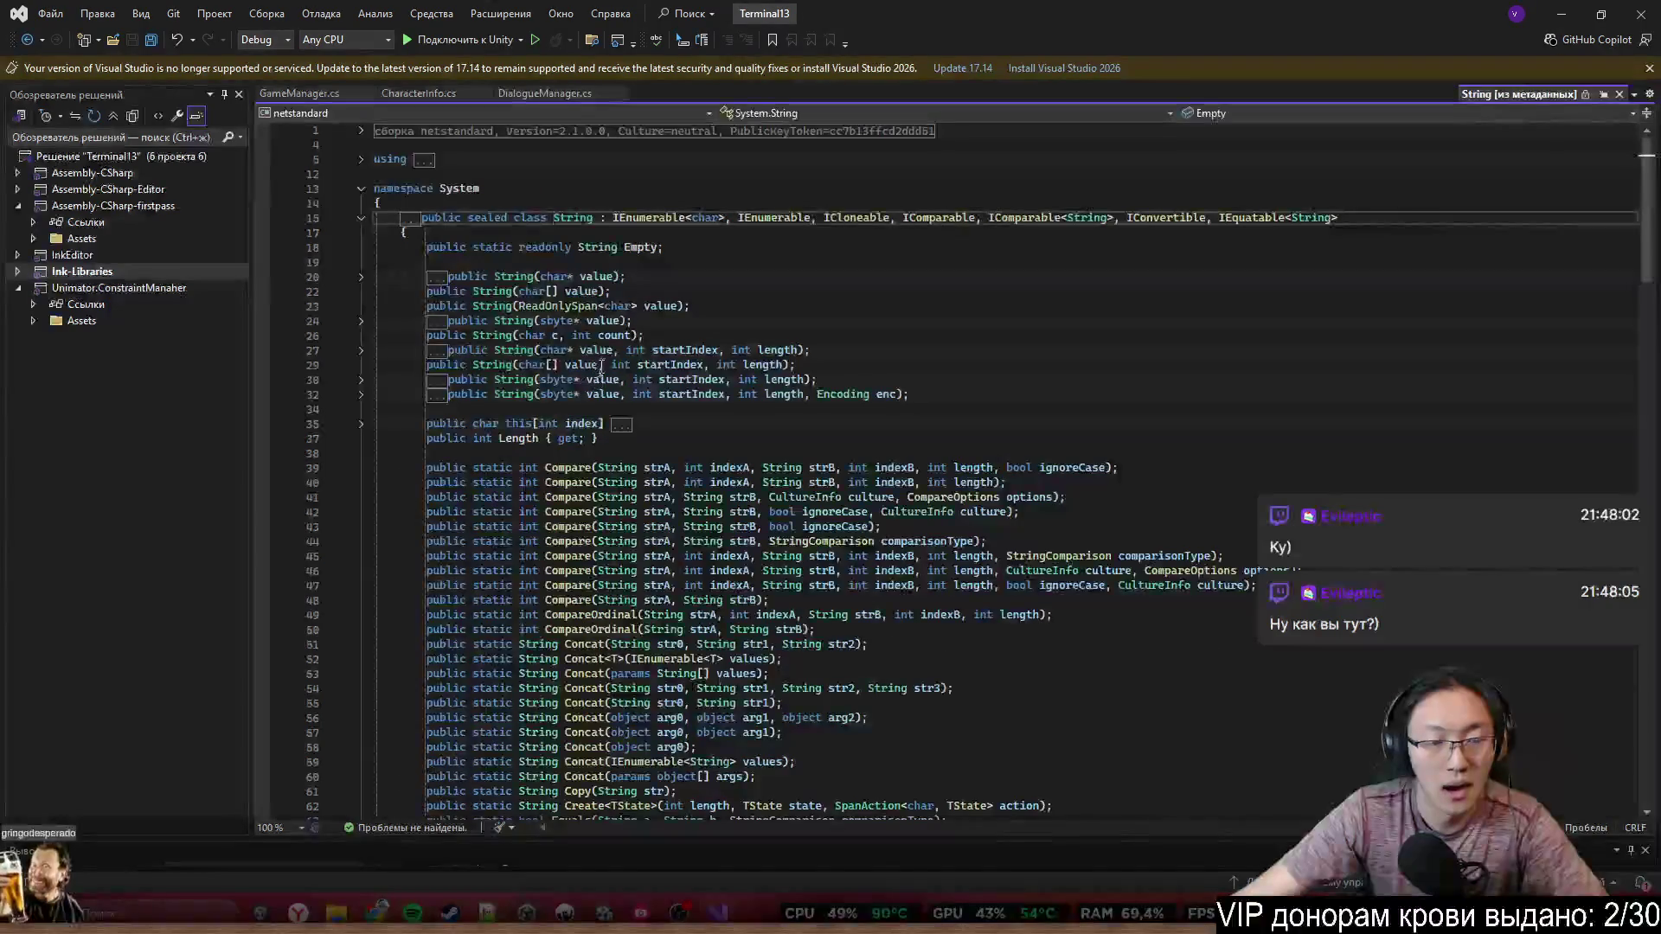
pyautogui.hotkey('ctrl', '-')
pyautogui.hotkey('ctrl', '-')
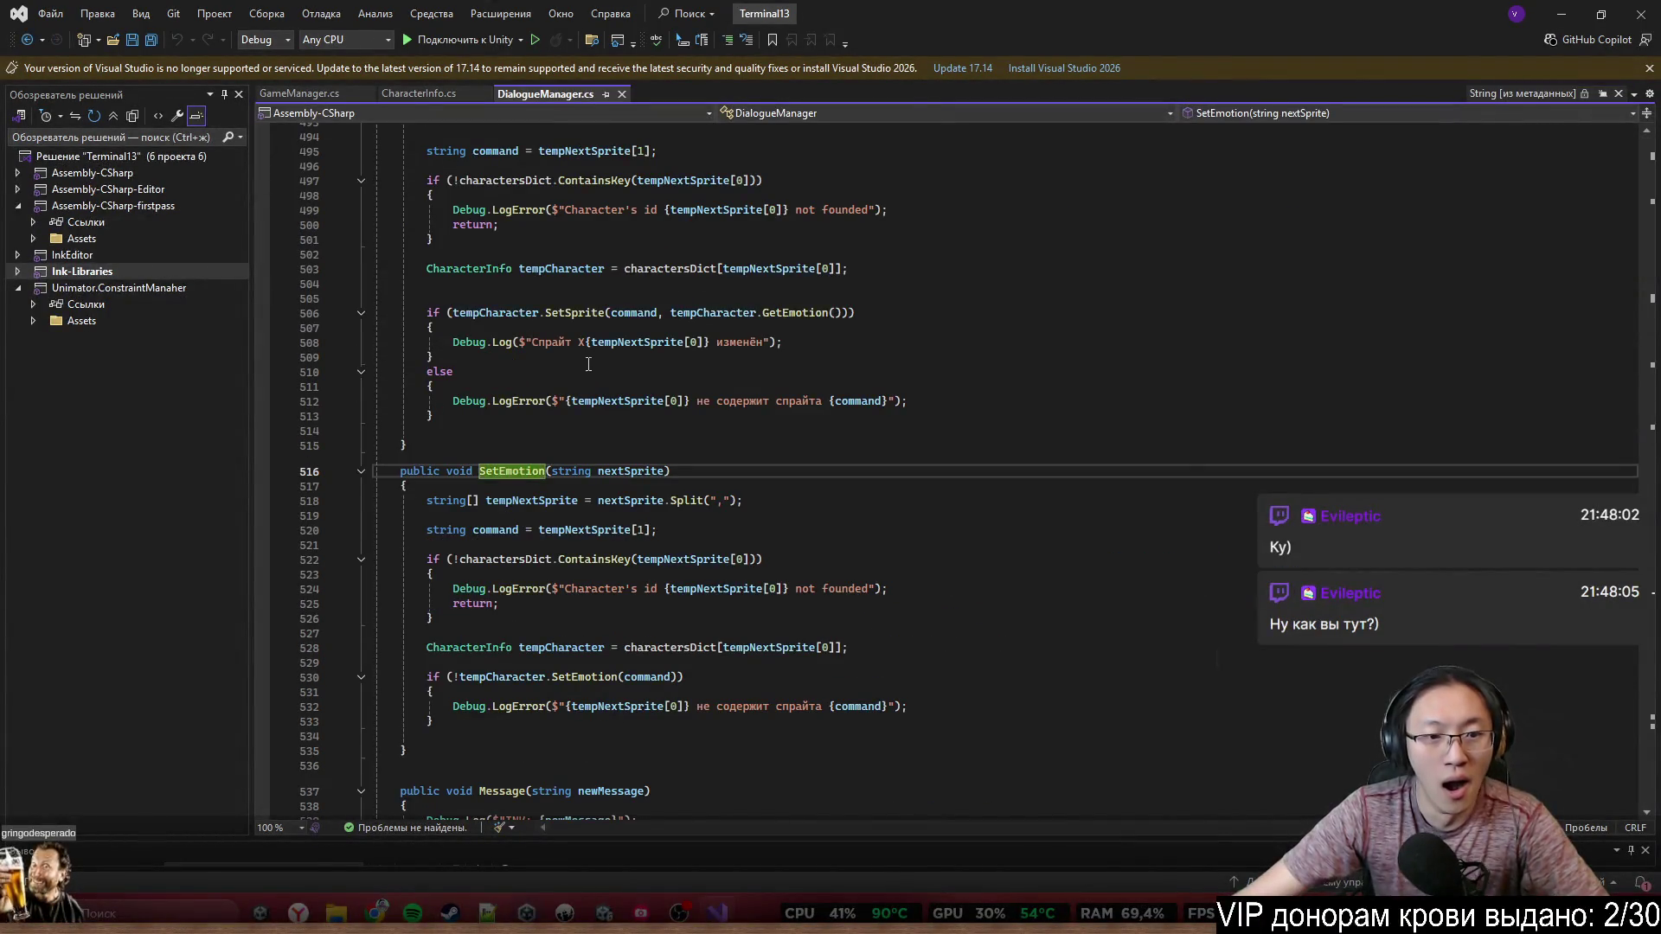
pyautogui.scroll(-3, 589, 364)
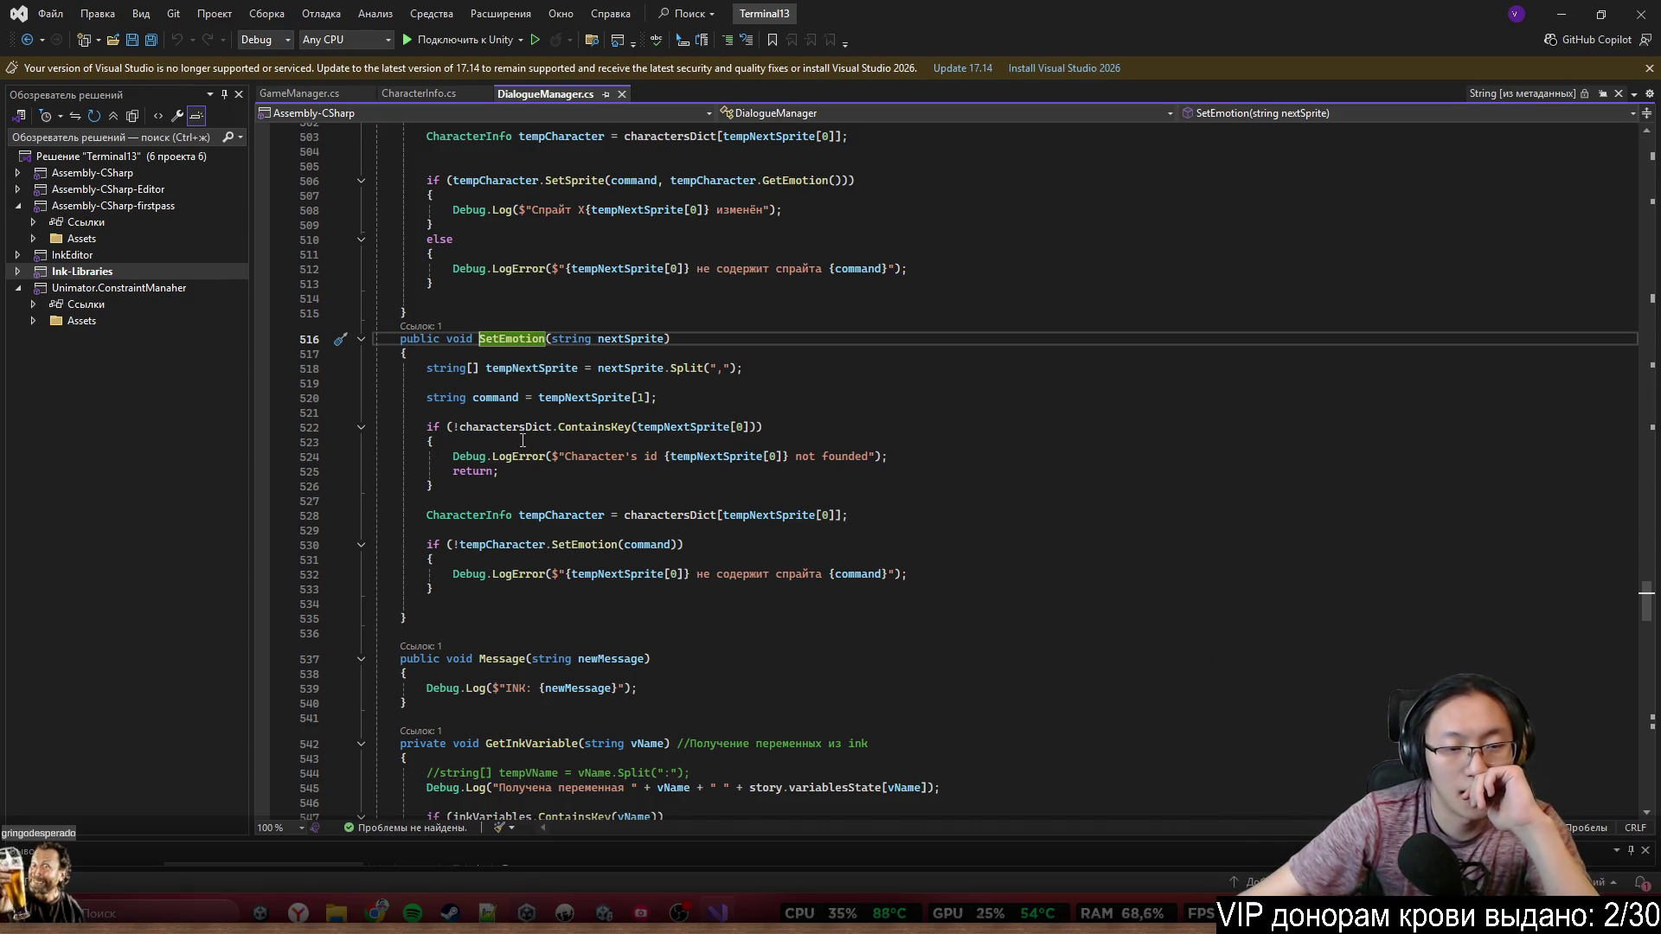
pyautogui.doubleClick(679, 428)
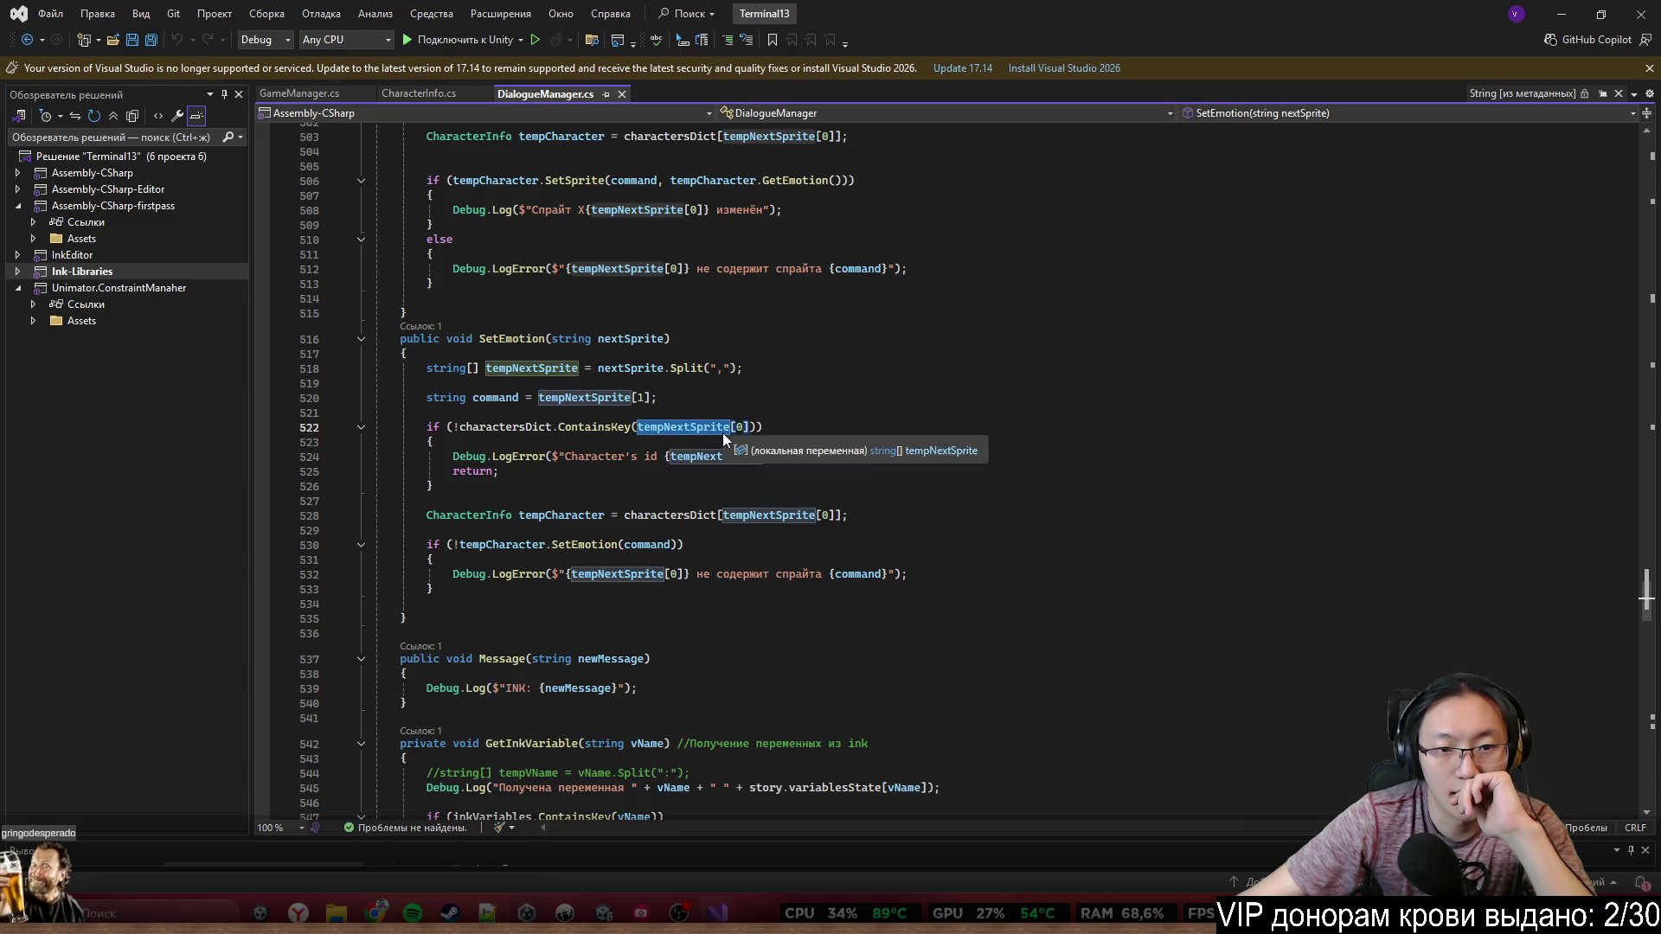
pyautogui.click(603, 915)
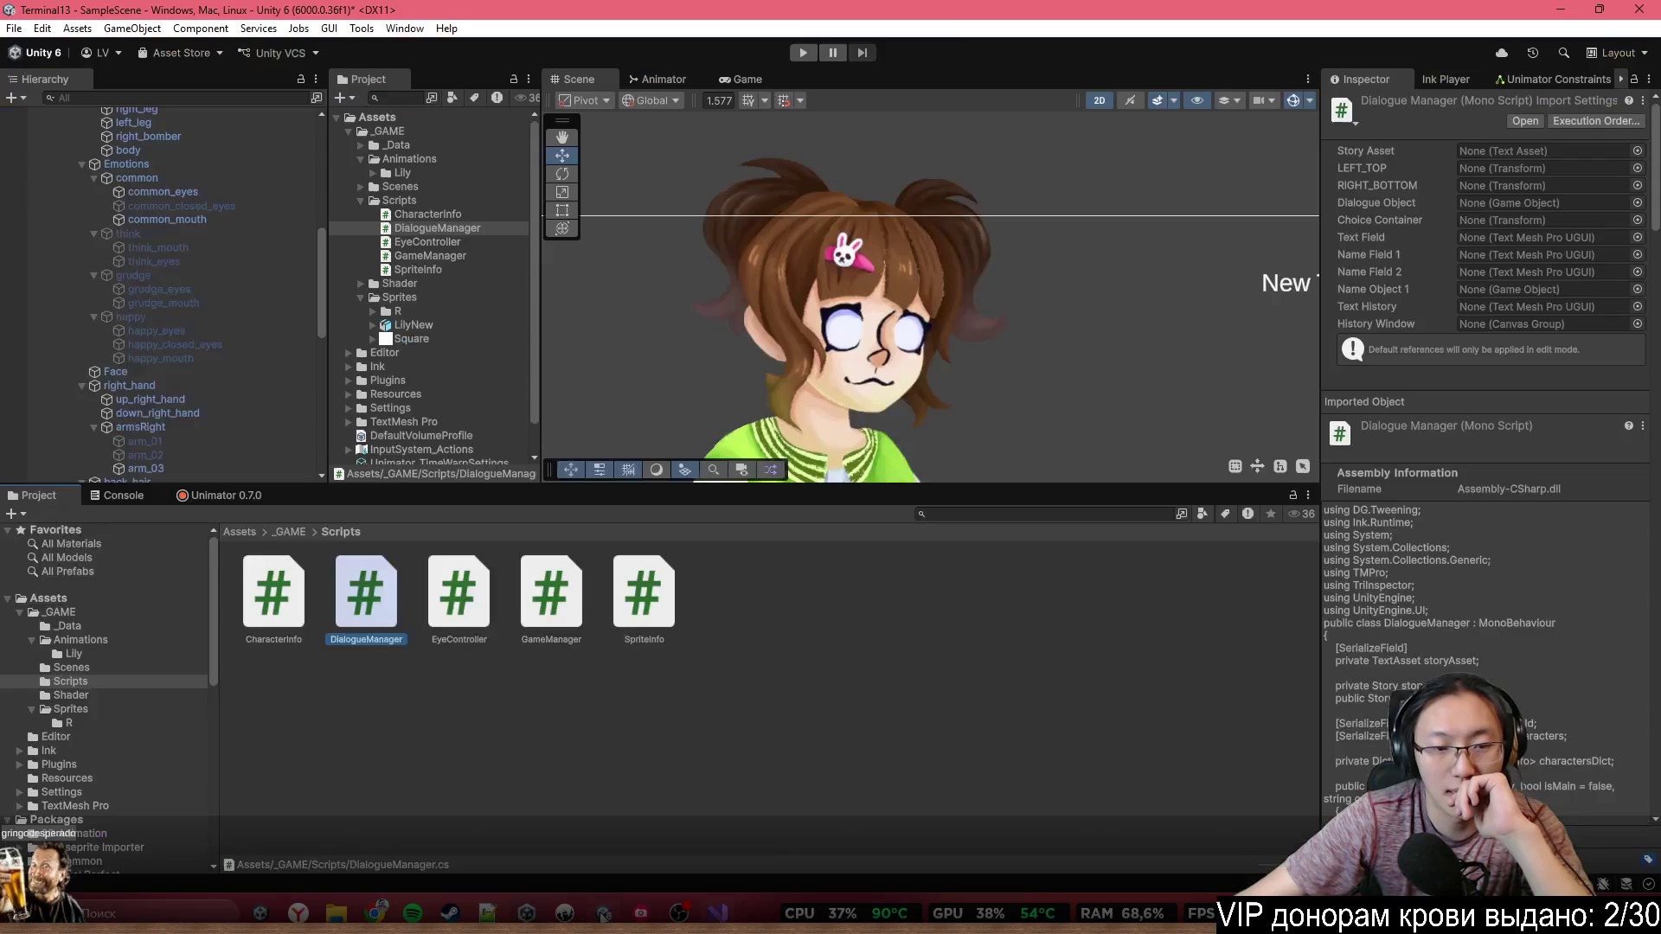
# In Inky, prefix the think and happy Emotion tags with 'Lily,'
pyautogui.hotkey('alt', 'Tab')
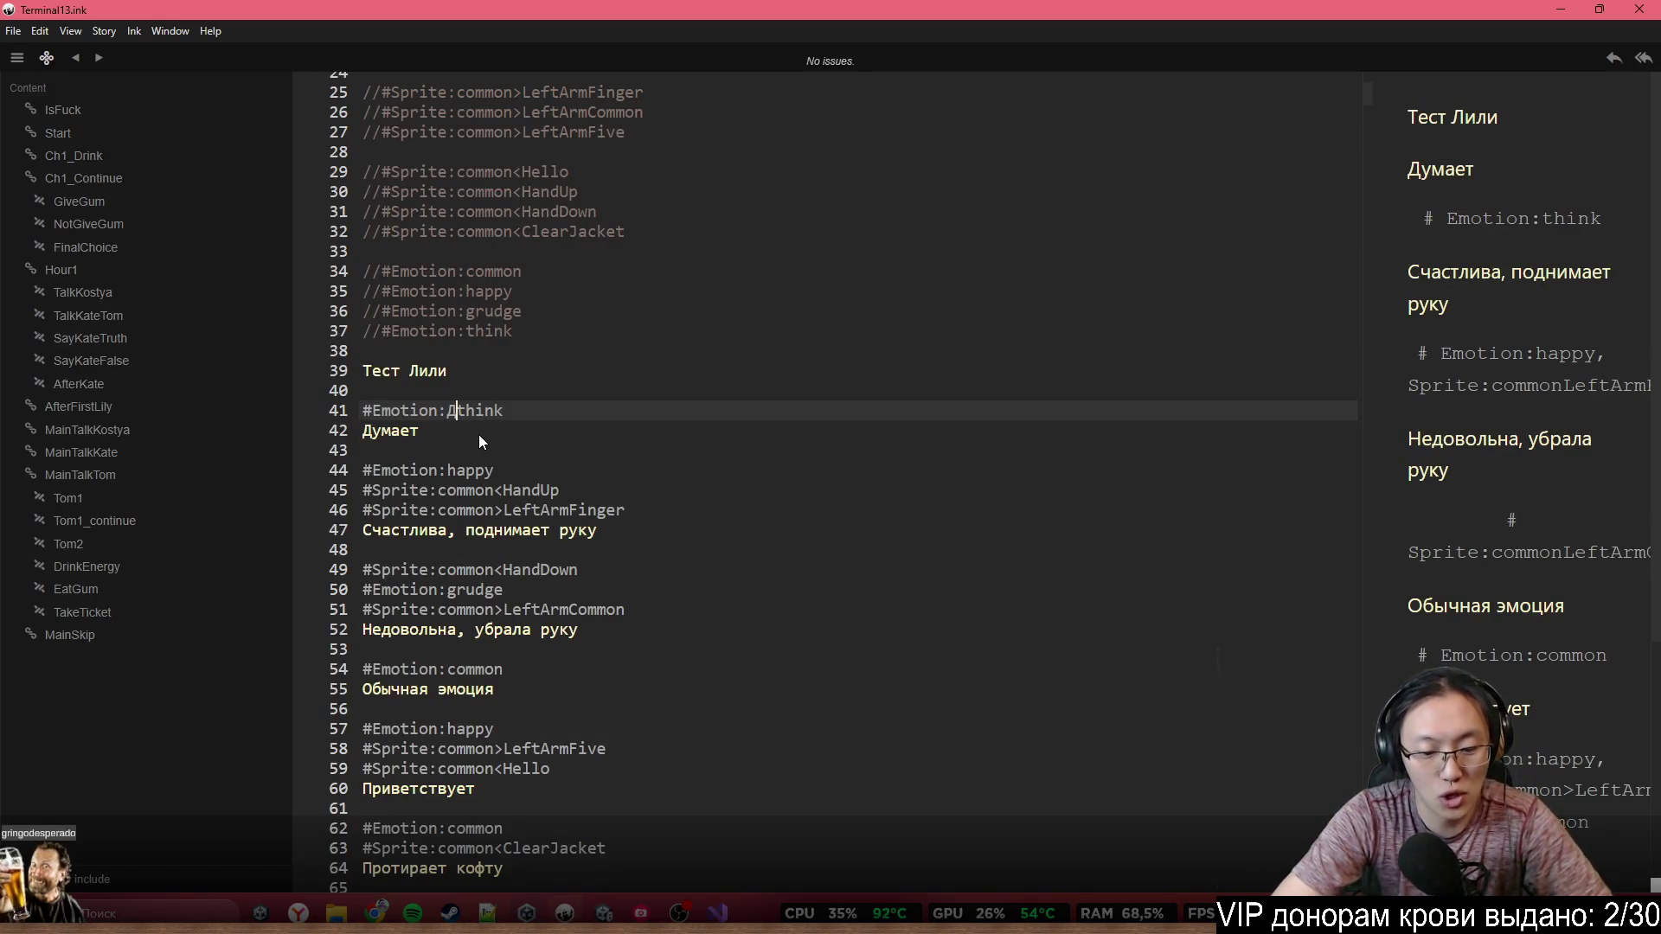
pyautogui.write('Lil')
pyautogui.write('y')
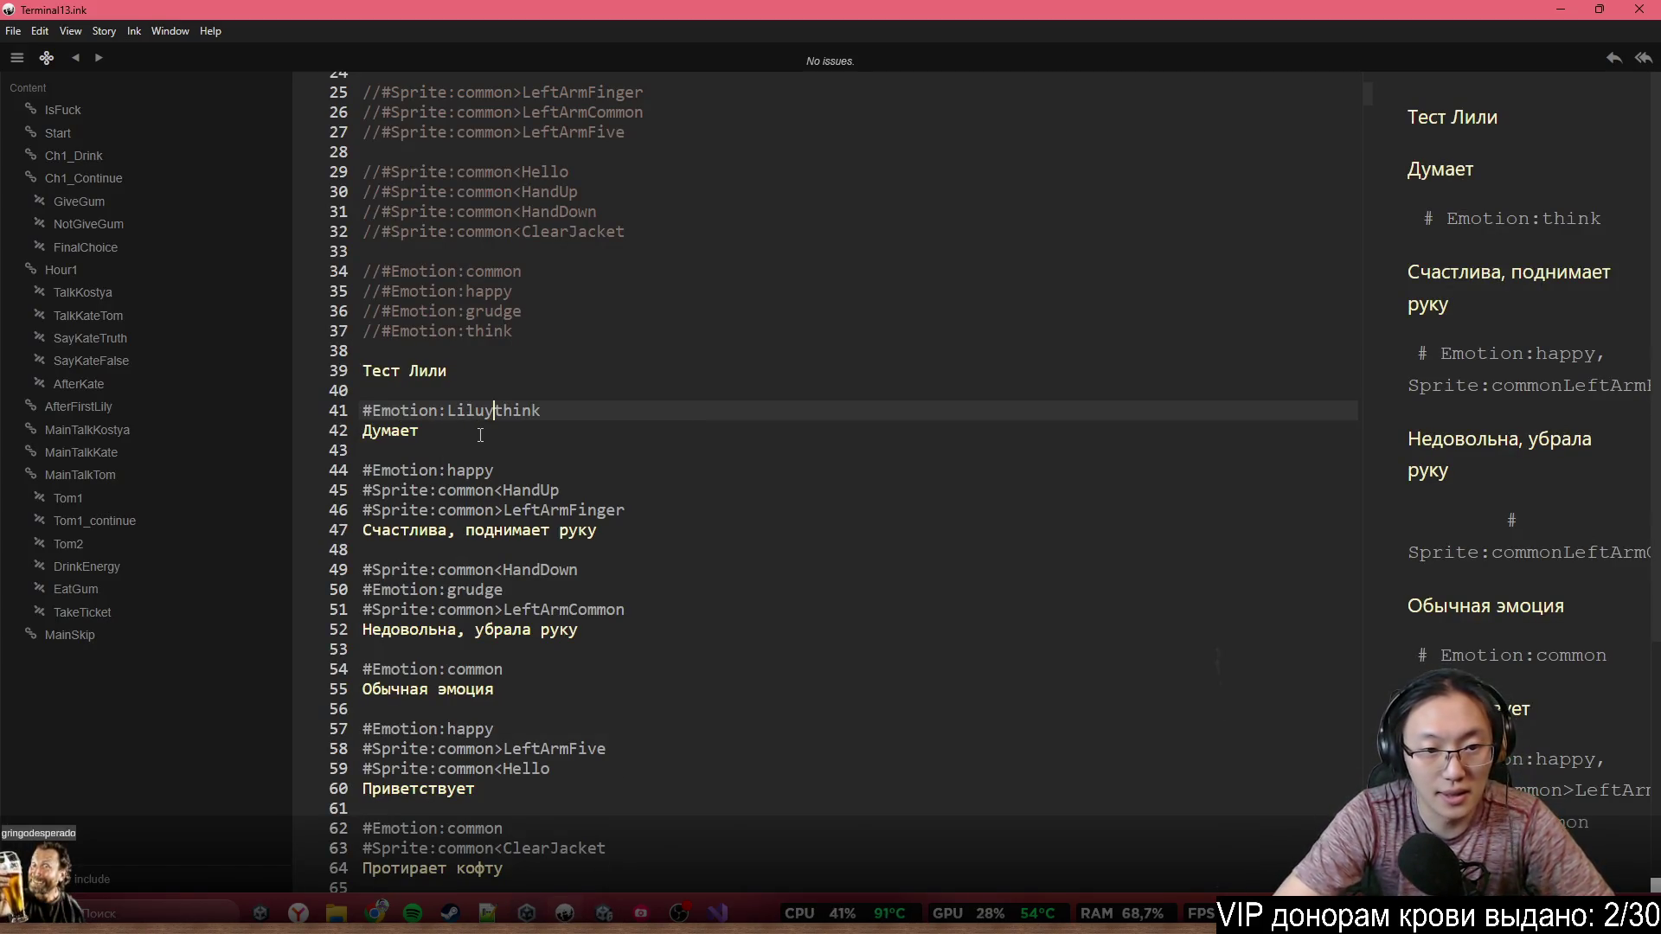
pyautogui.write(',')
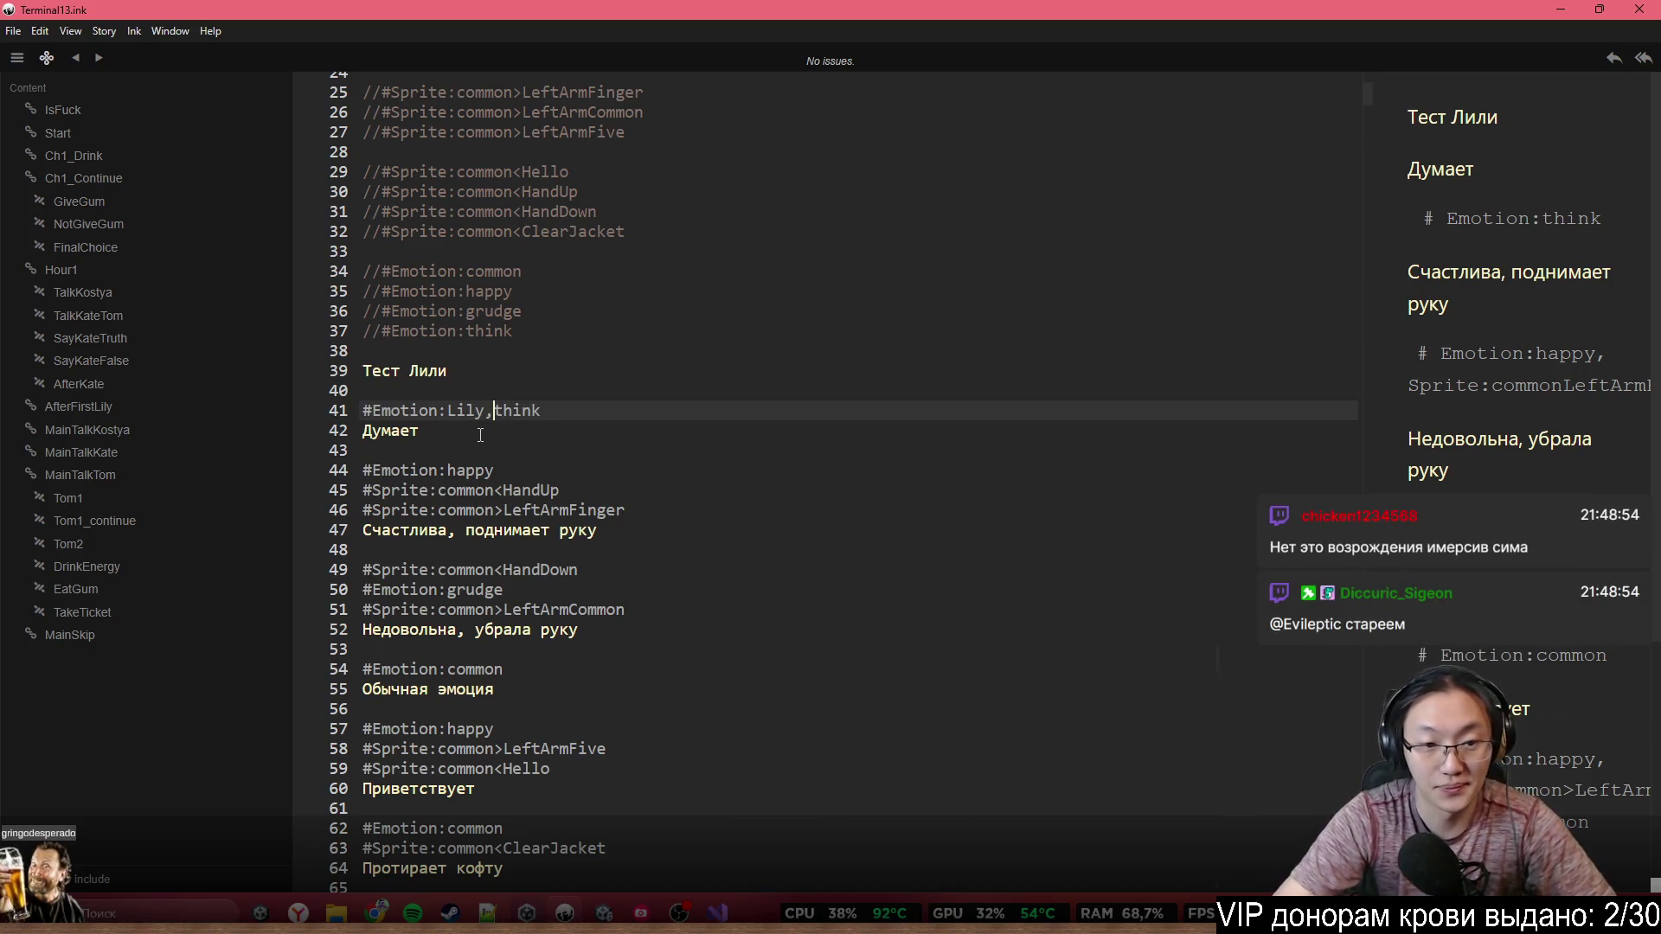
pyautogui.hotkey('ctrl', 'Left')
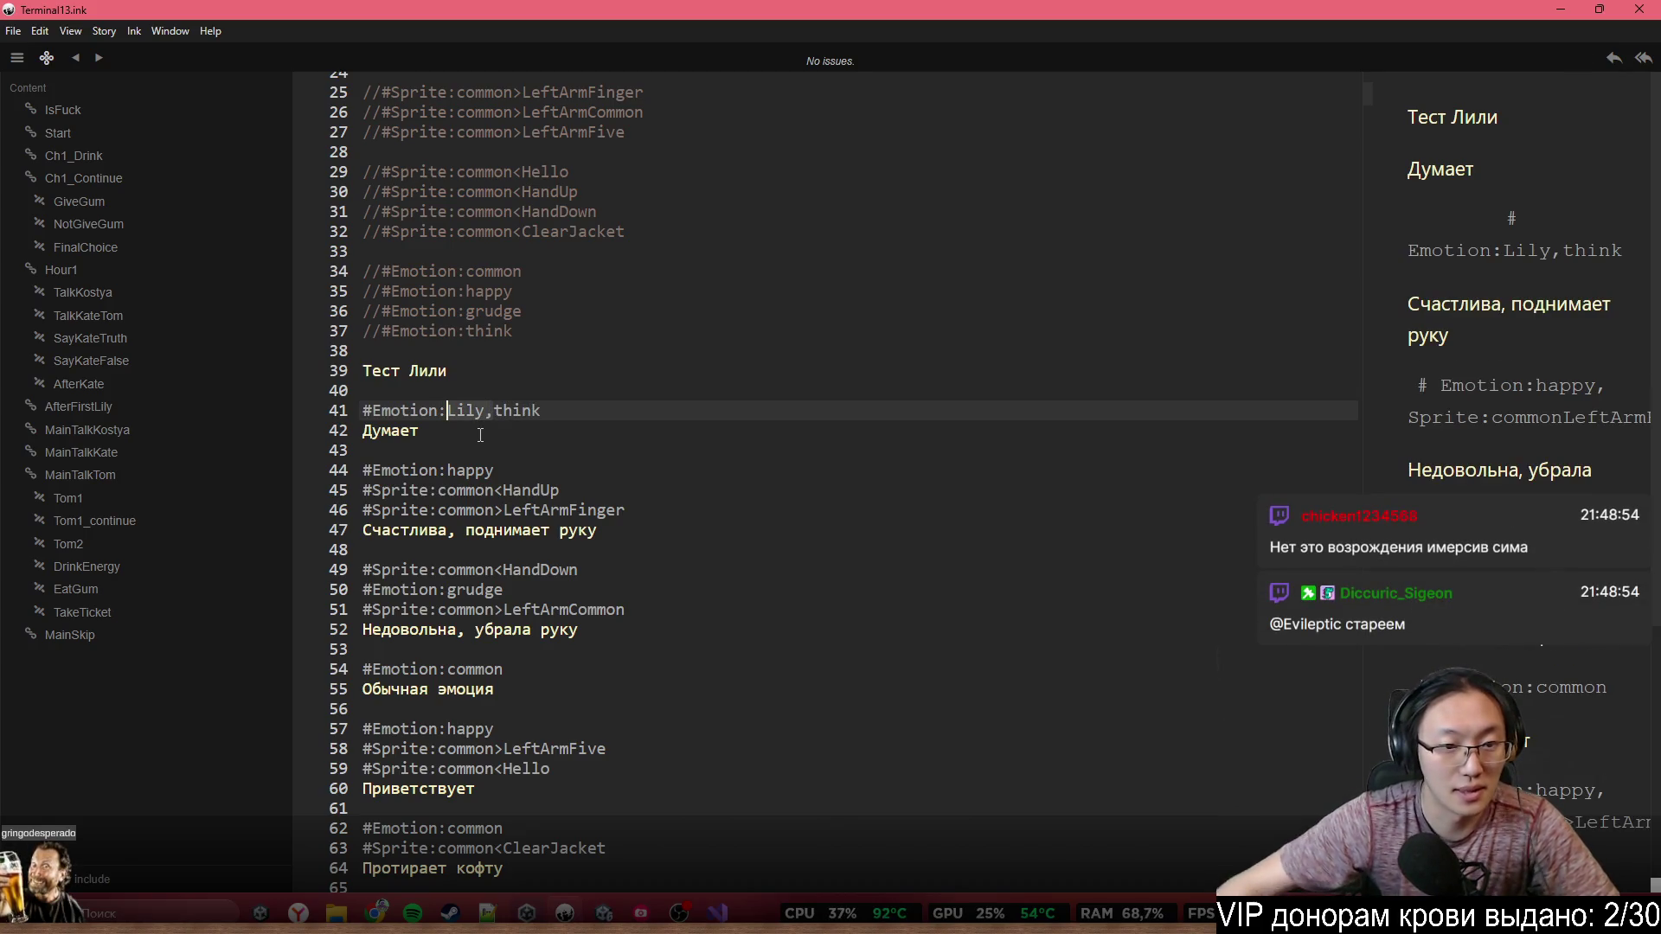
pyautogui.click(447, 474)
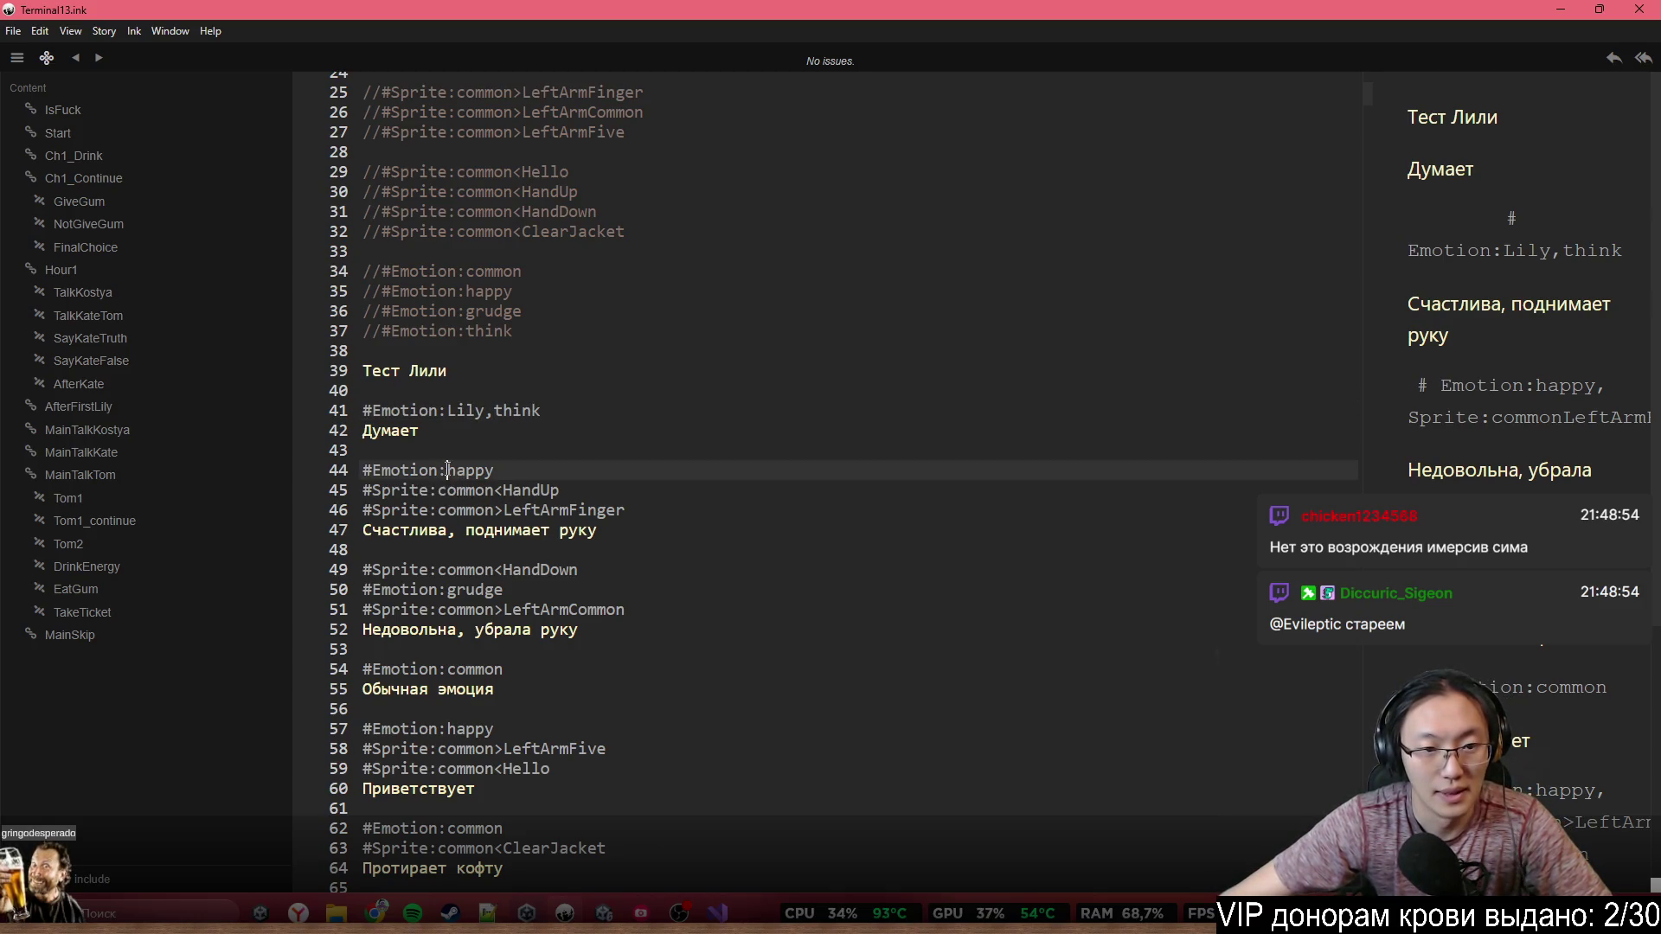
pyautogui.write('Lily,')
# Add 'Lily,' after the colon in the Sprite tags on lines 45, 46, 49 and the Emotion tag on line 50
pyautogui.click(440, 491)
pyautogui.write('Lily,')
pyautogui.click(439, 511)
pyautogui.write('Lily,')
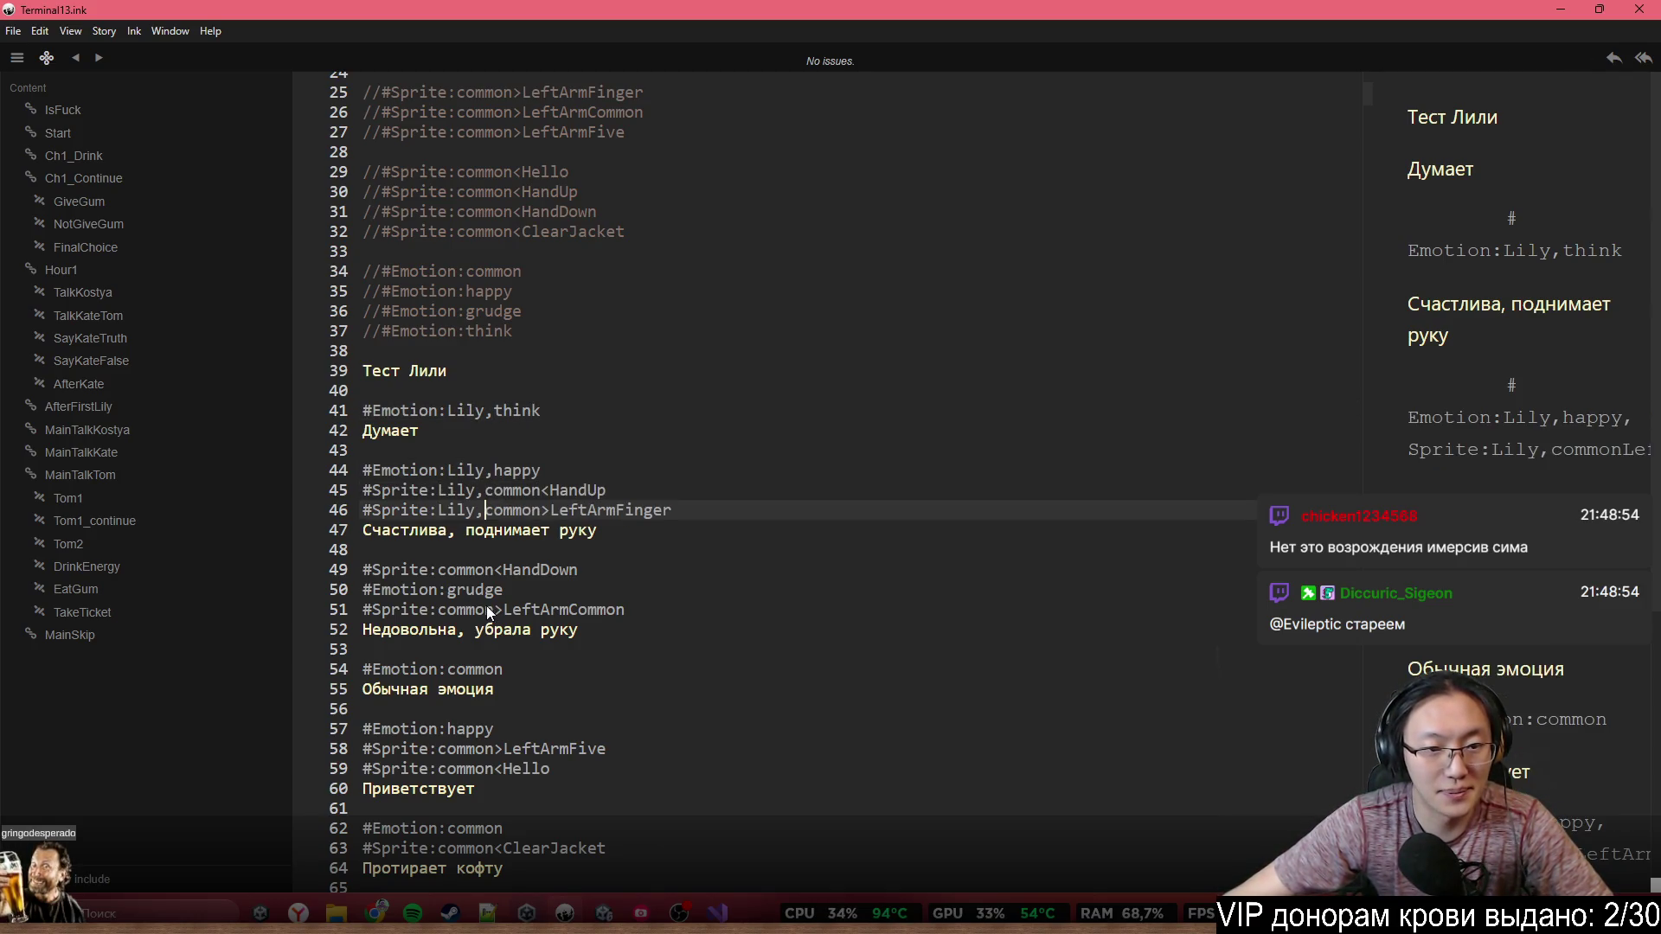
pyautogui.click(439, 570)
pyautogui.write('Lily,')
pyautogui.click(439, 590)
pyautogui.write('Lily,')
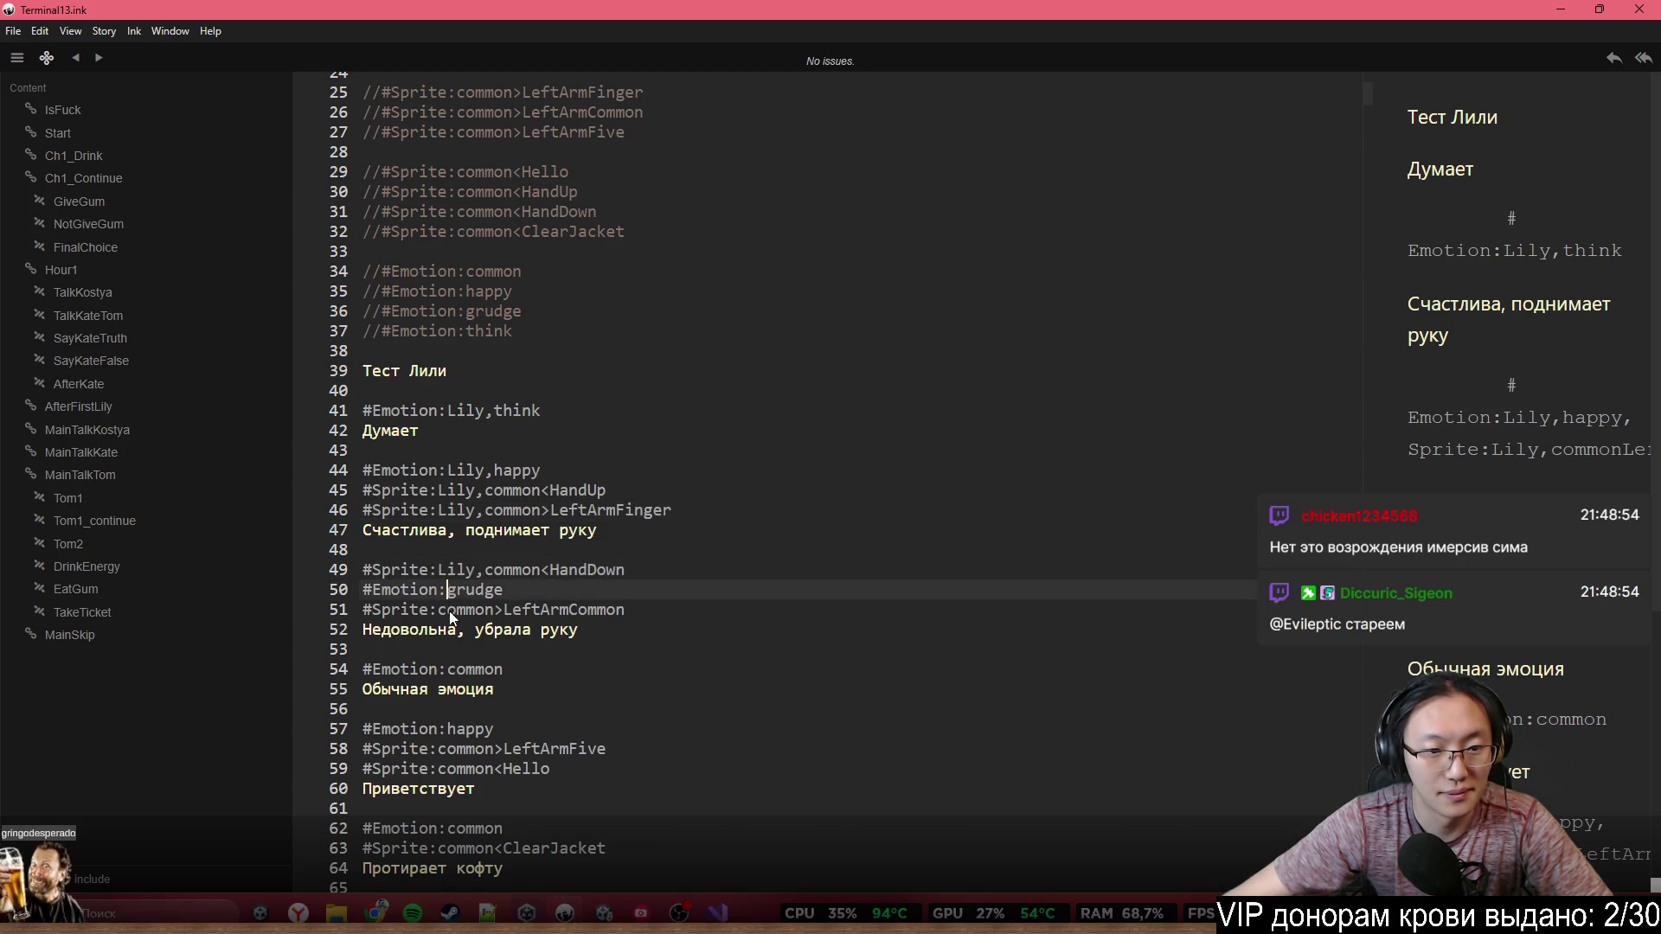